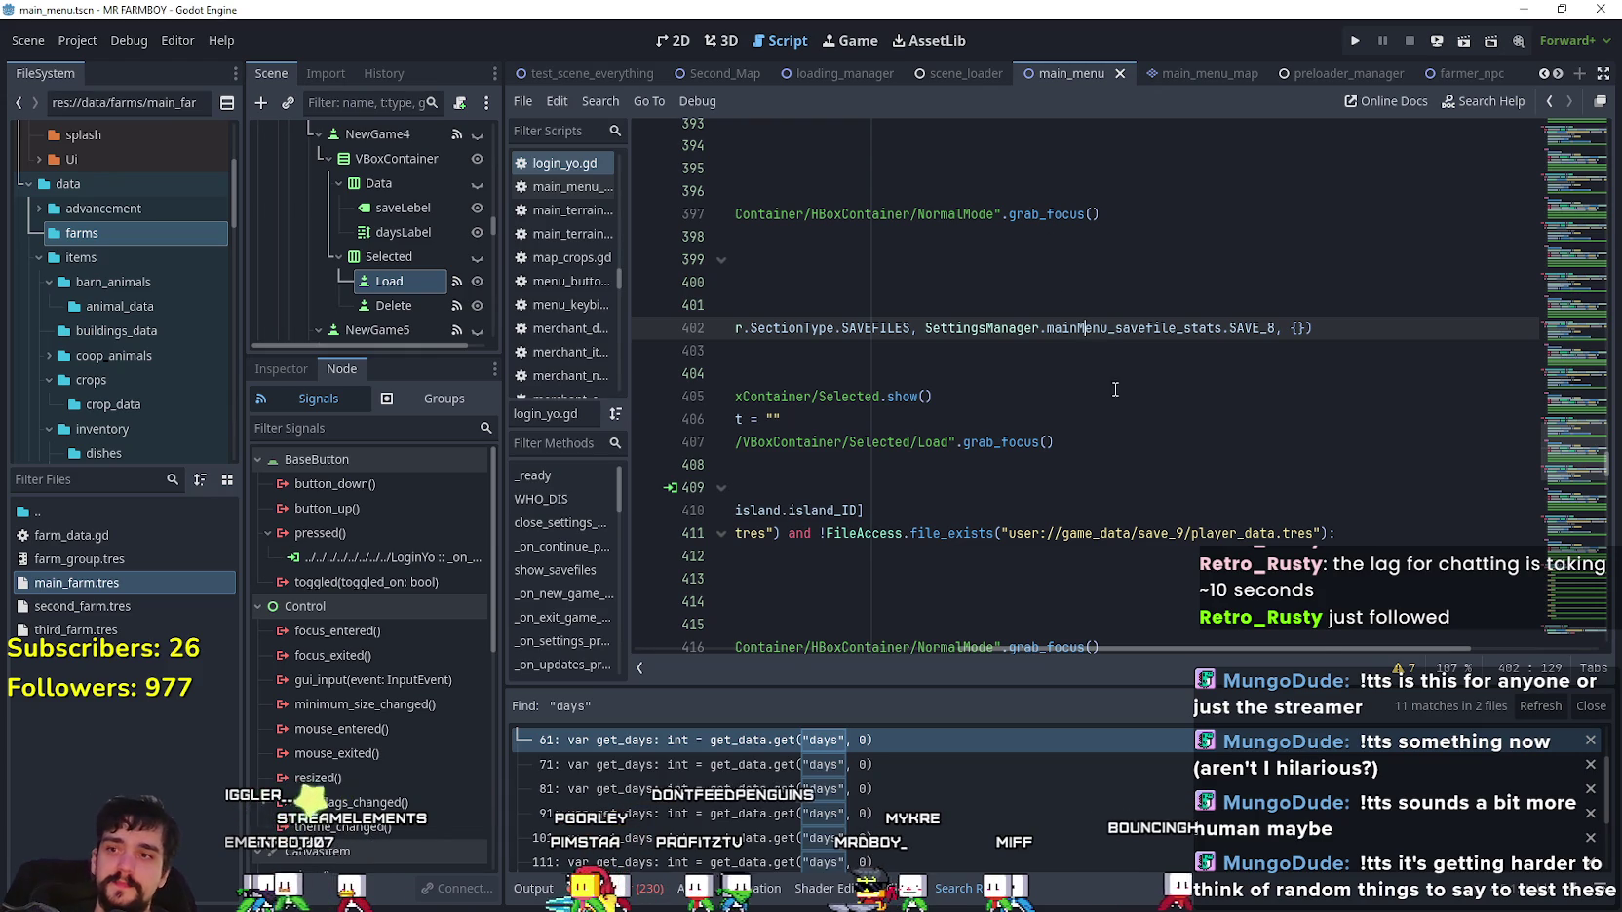
- Review slot 8's save-stats and island lookup lines in login_yo.gd
scroll(1189, 452, "up", 2)
left_click(1189, 455)
left_click_drag(1177, 512, 665, 467)
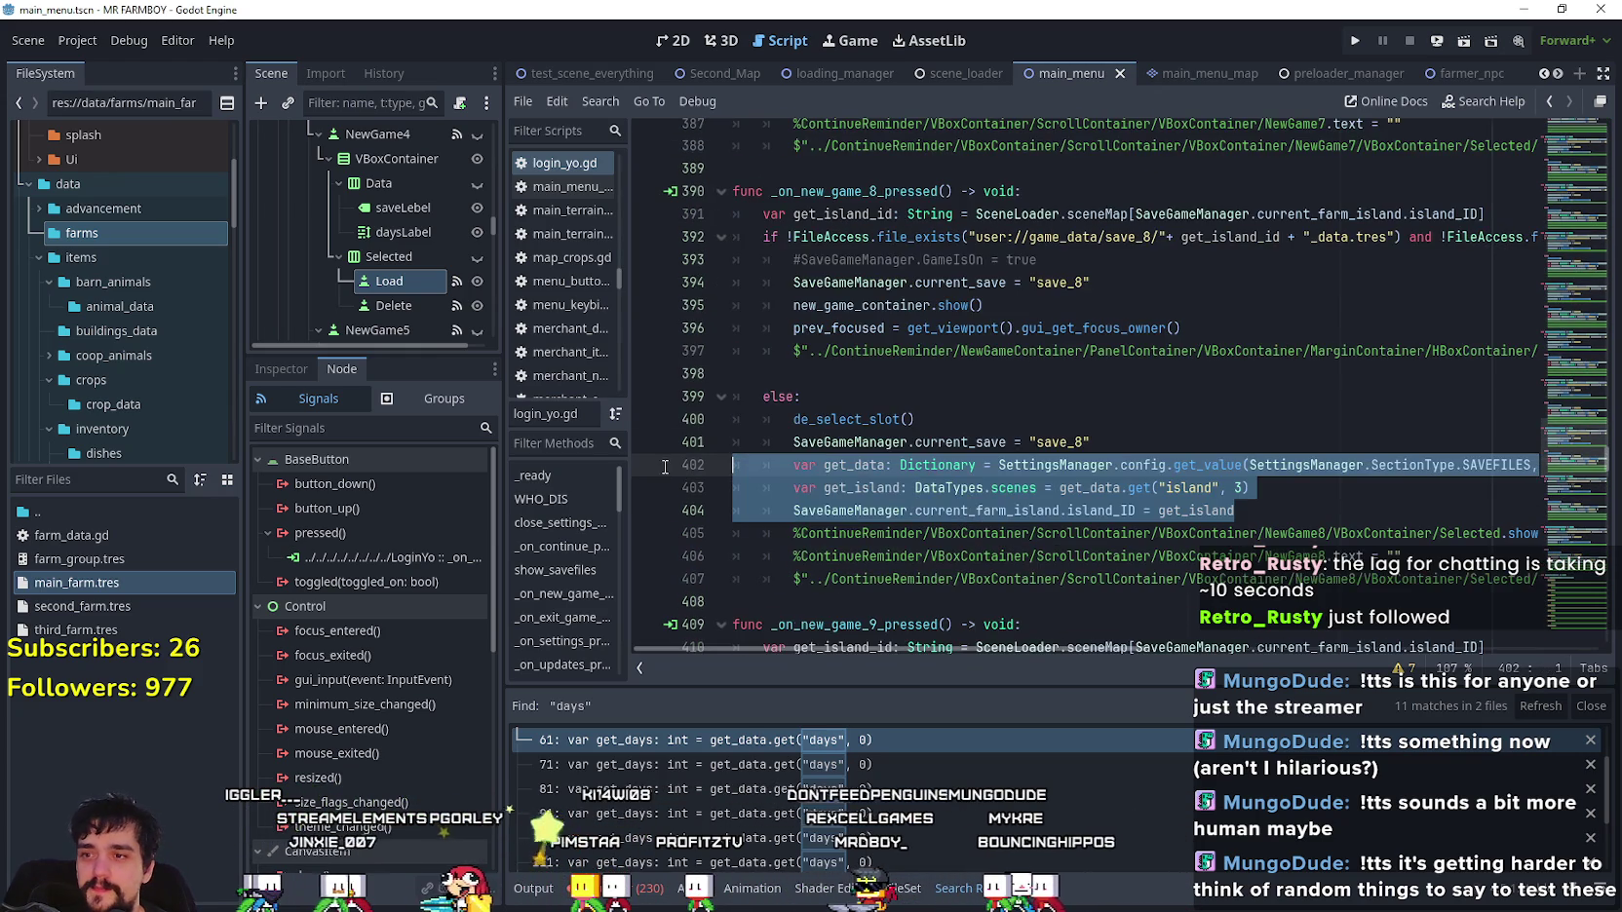
left_click(978, 425)
mouse_move(985, 654)
left_mouse_down()
mouse_move(1112, 653)
mouse_move(920, 647)
mouse_move(1334, 644)
left_mouse_up()
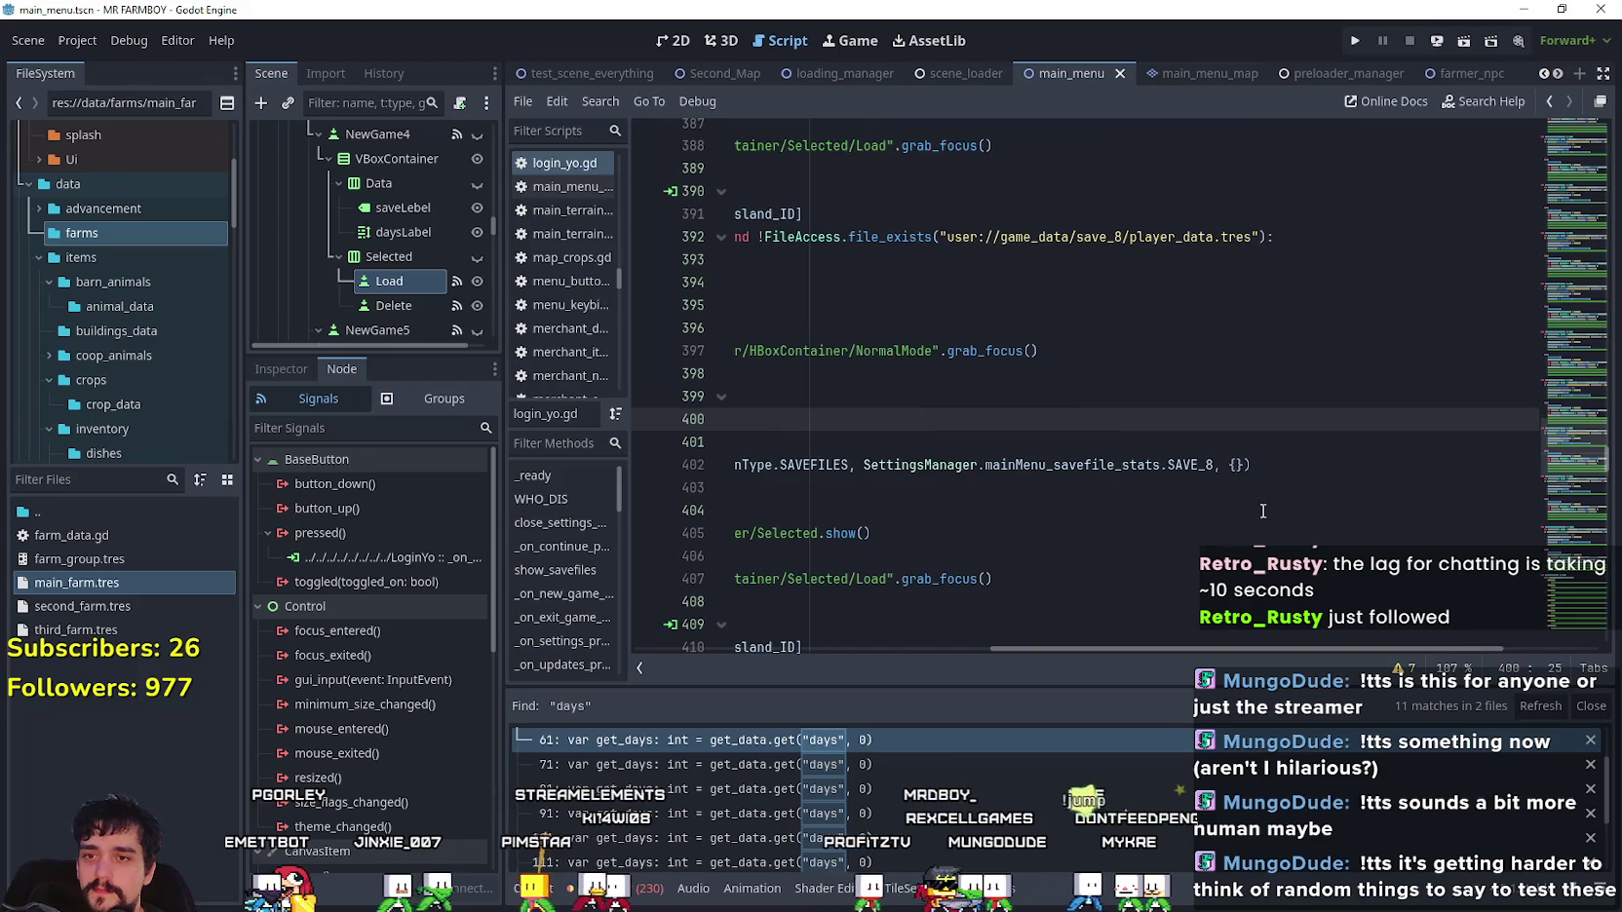
left_click(966, 494)
scroll(1262, 653, "left", 5)
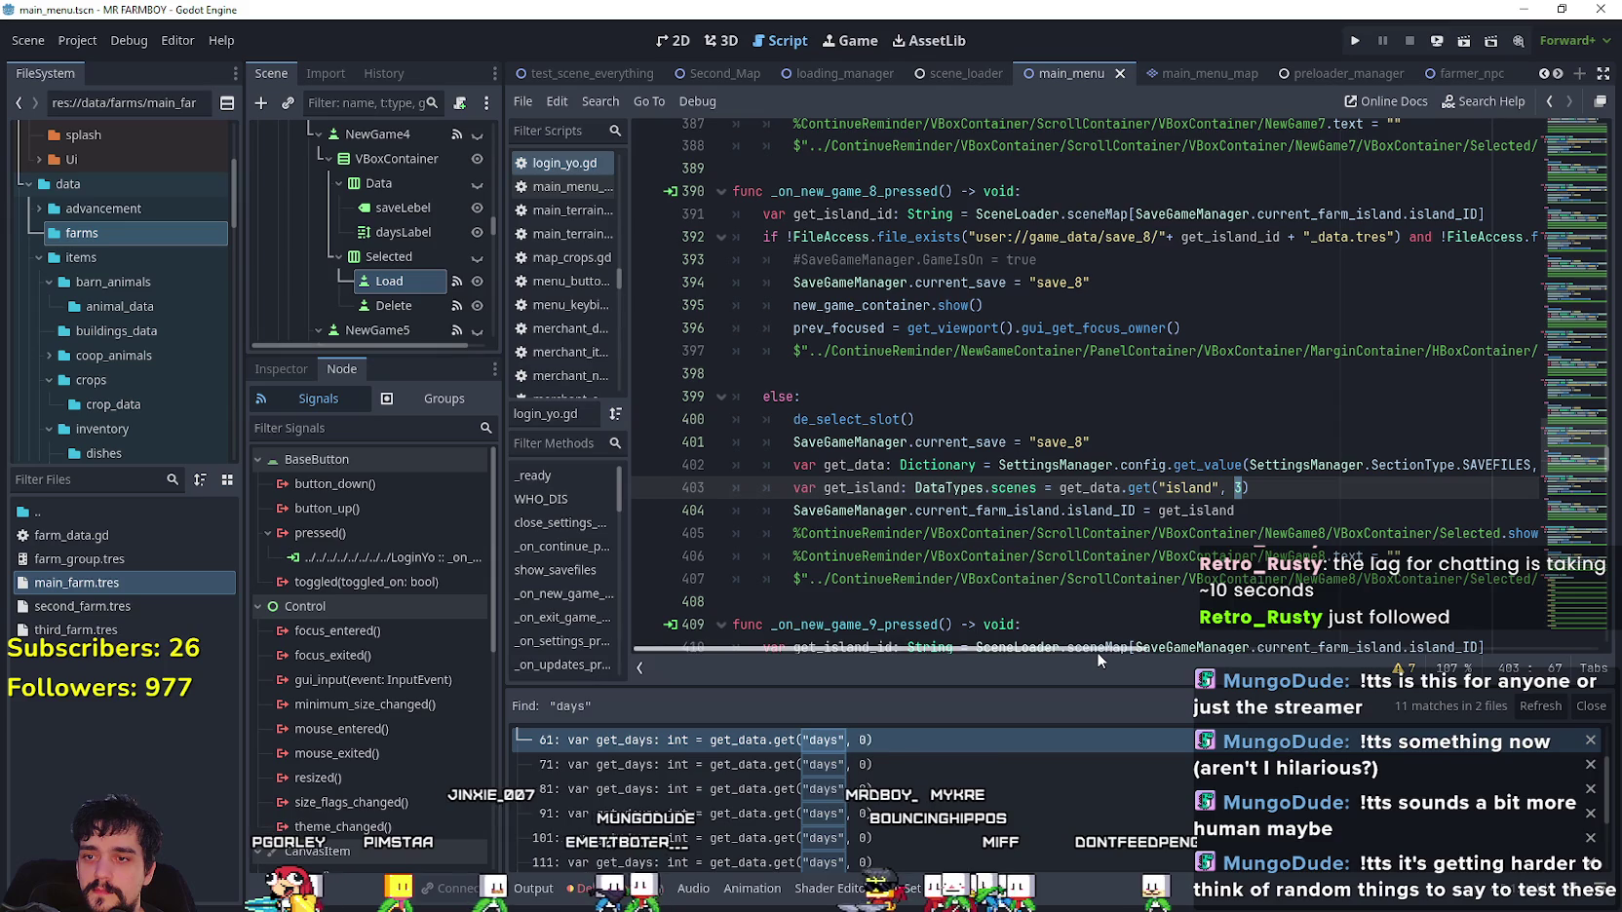
scroll(1101, 649, "right", 2)
scroll(1100, 650, "left", 2)
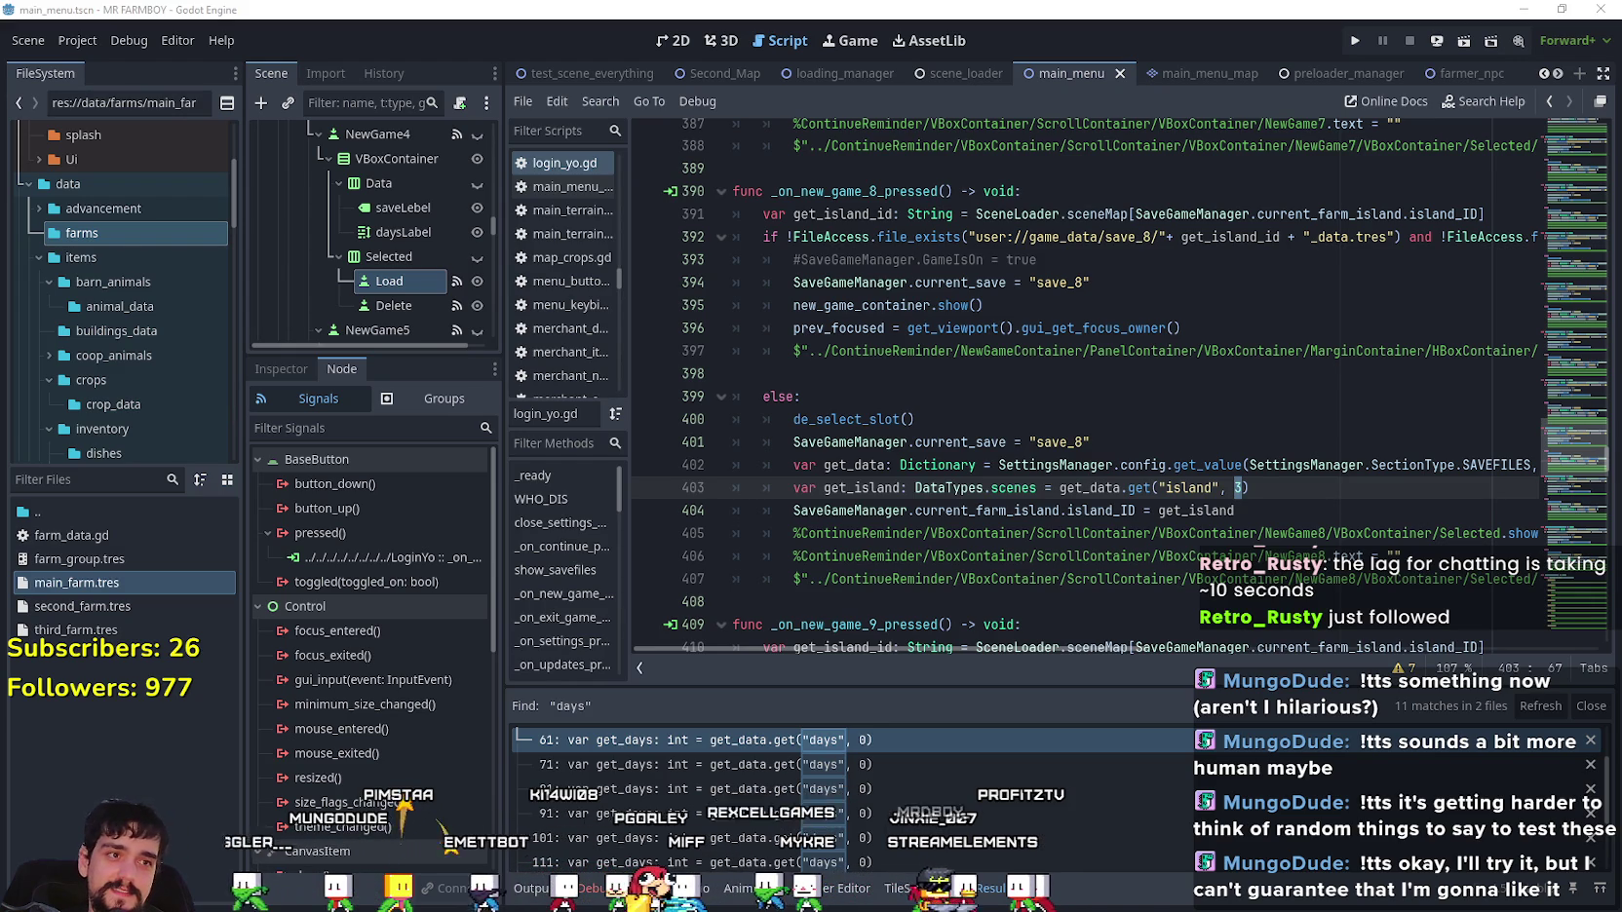
left_click_drag(1120, 649, 1395, 675)
scroll(1371, 652, "right", 2)
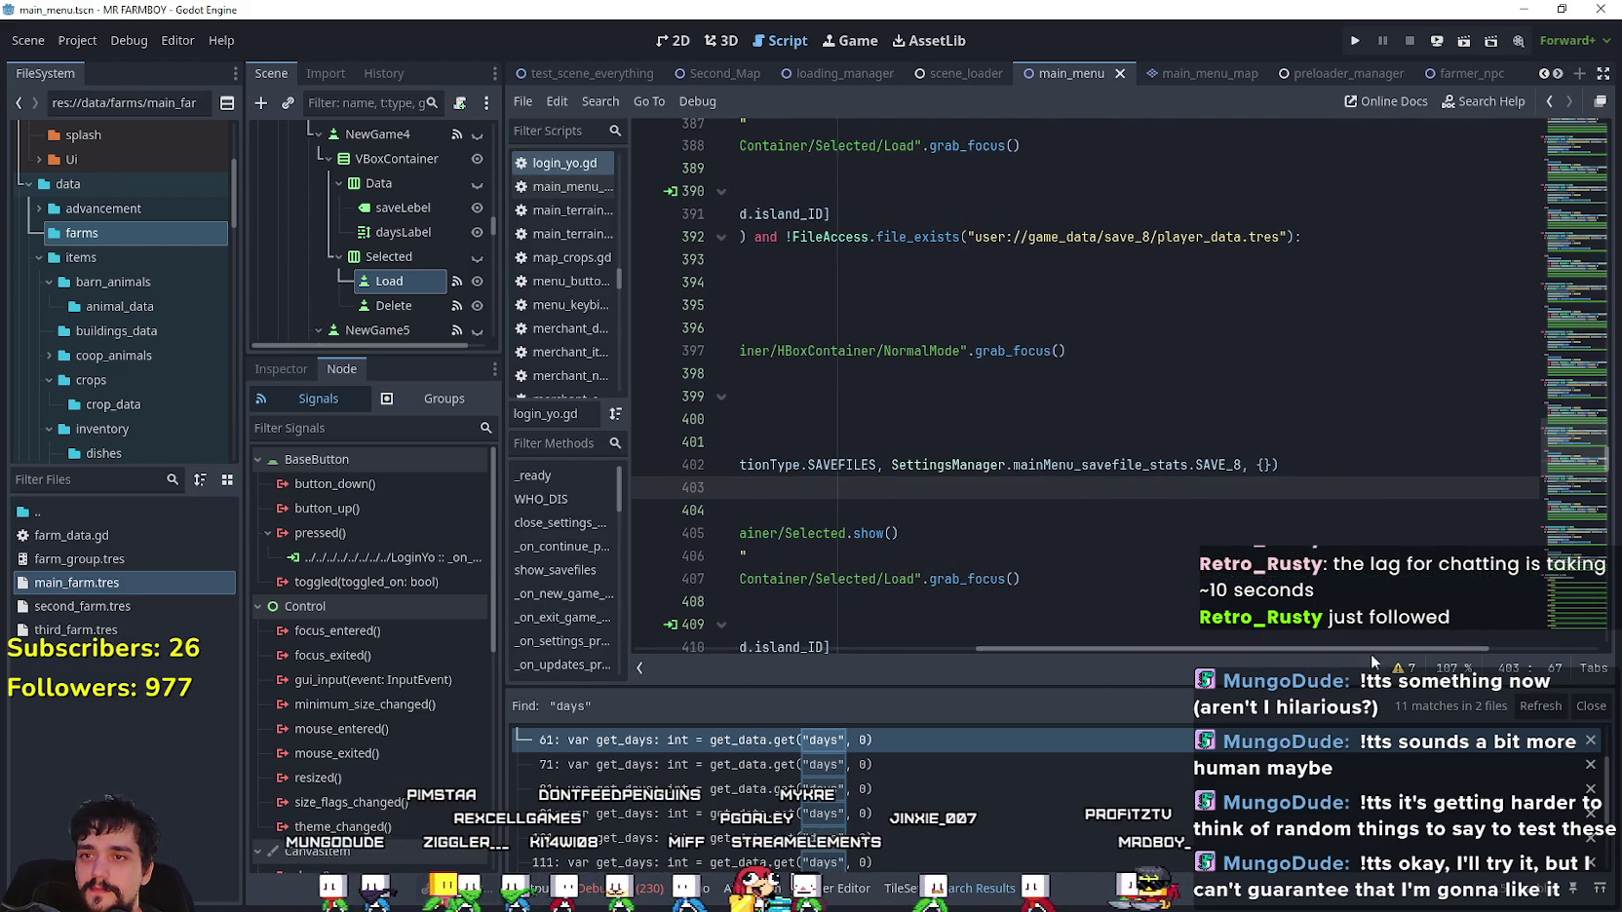
scroll(1111, 431, "up", 4)
scroll(1111, 431, "up", 2)
scroll(1130, 438, "left", 3)
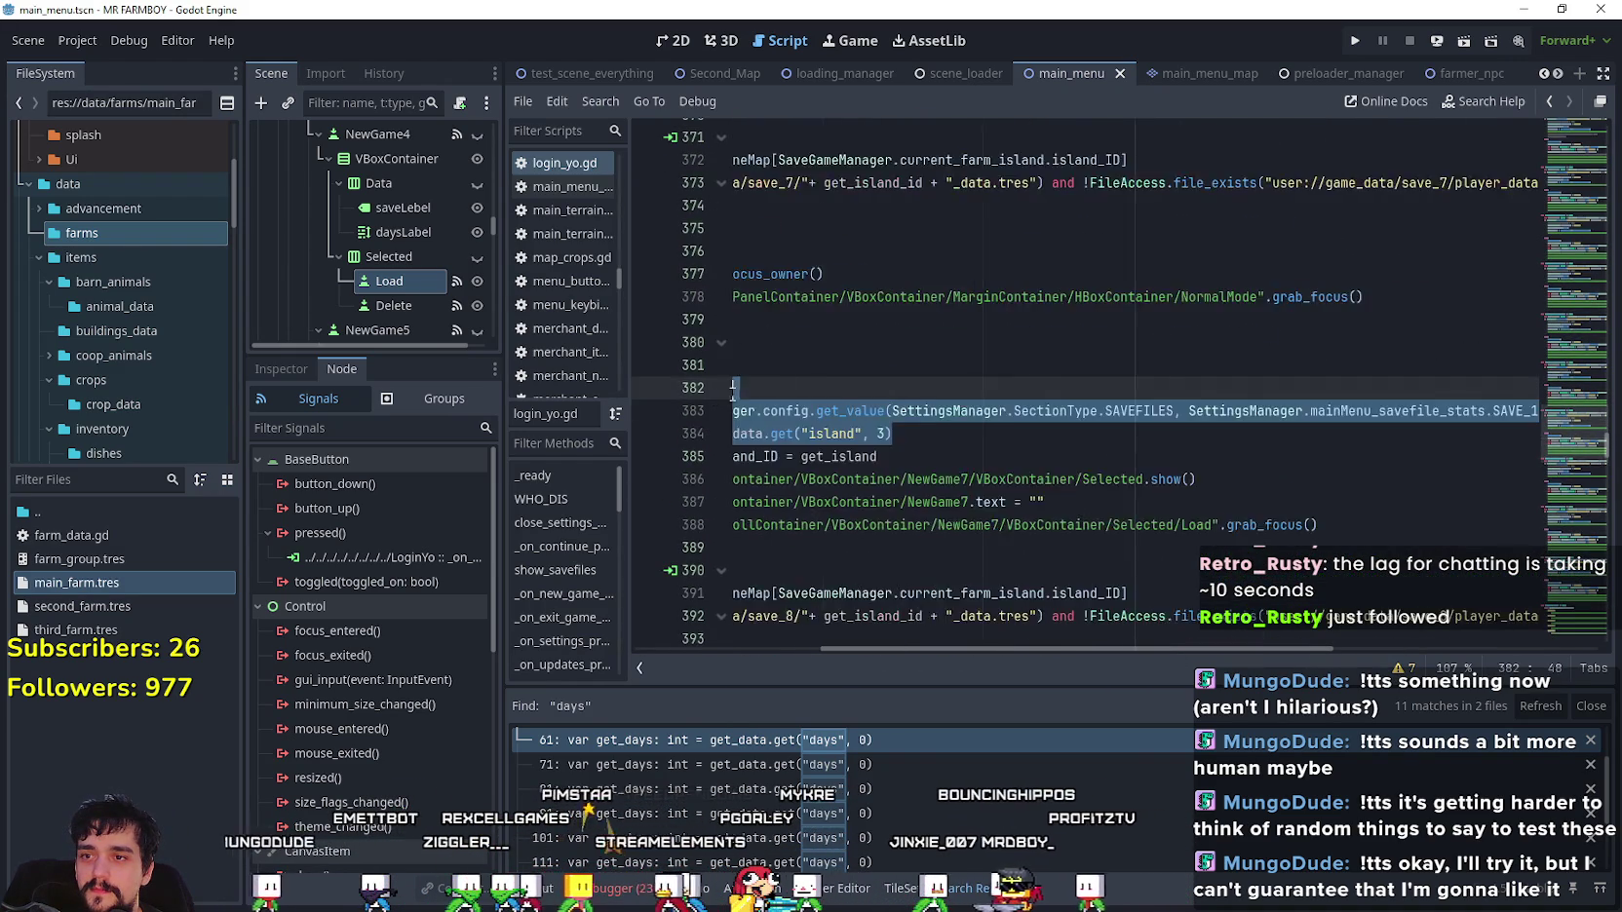
- Replace SAVE_1 with SAVE_7 in slot 7 and SAVE_6 in slot 6 via autocomplete
left_click(1153, 441)
left_click_drag(1486, 410, 1574, 421)
left_click(1468, 412)
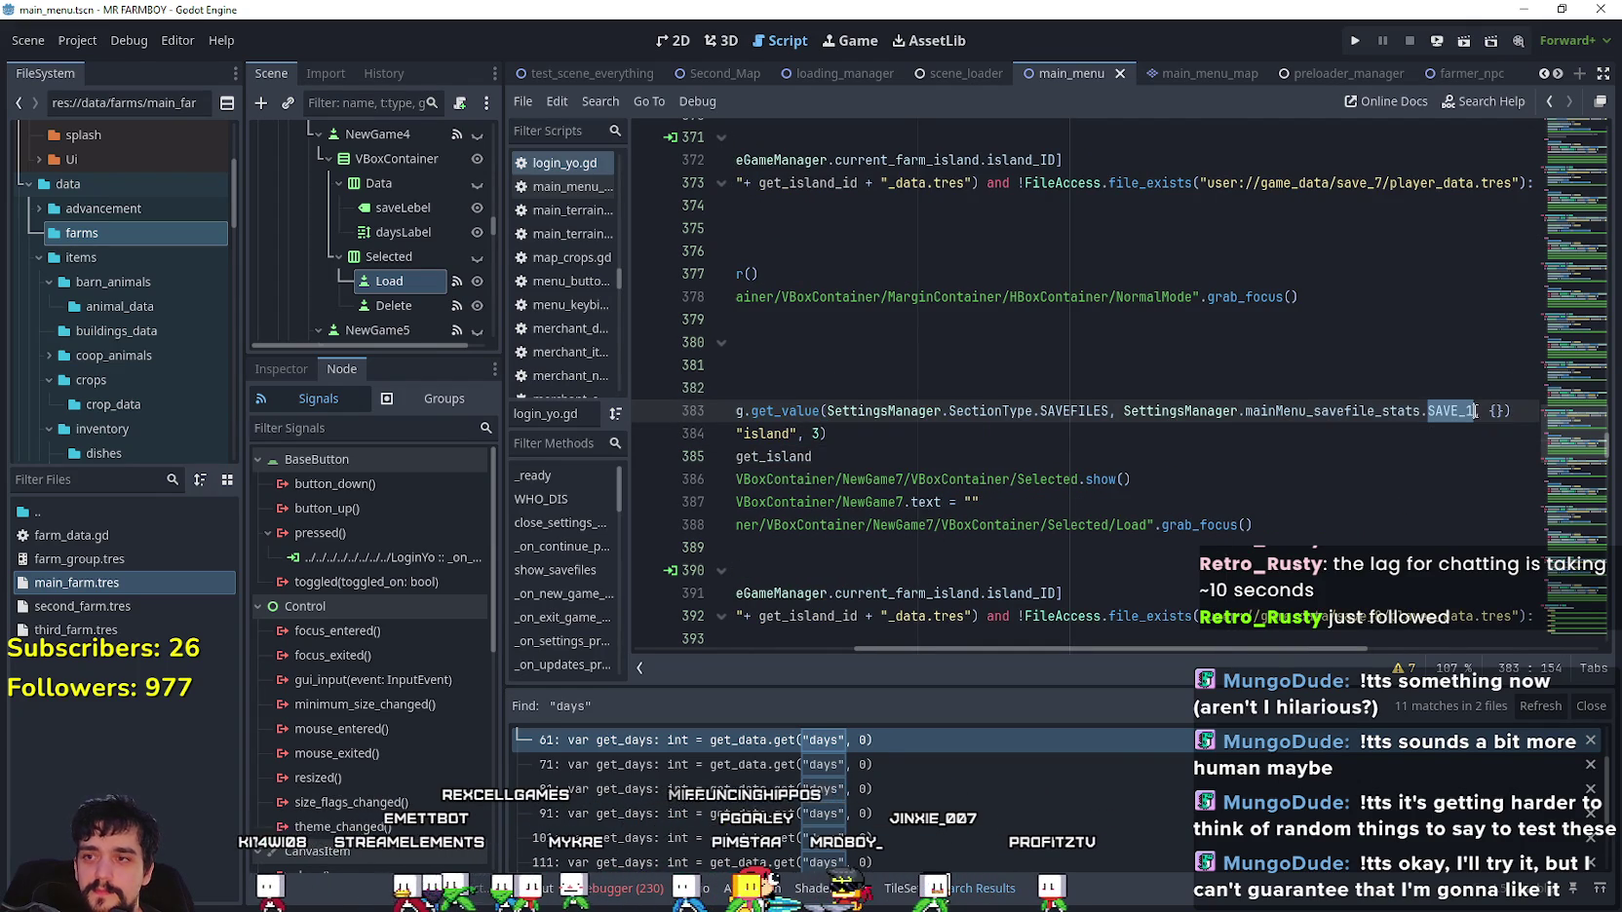
type("Save")
key("Down")
key("Down")
key("Down")
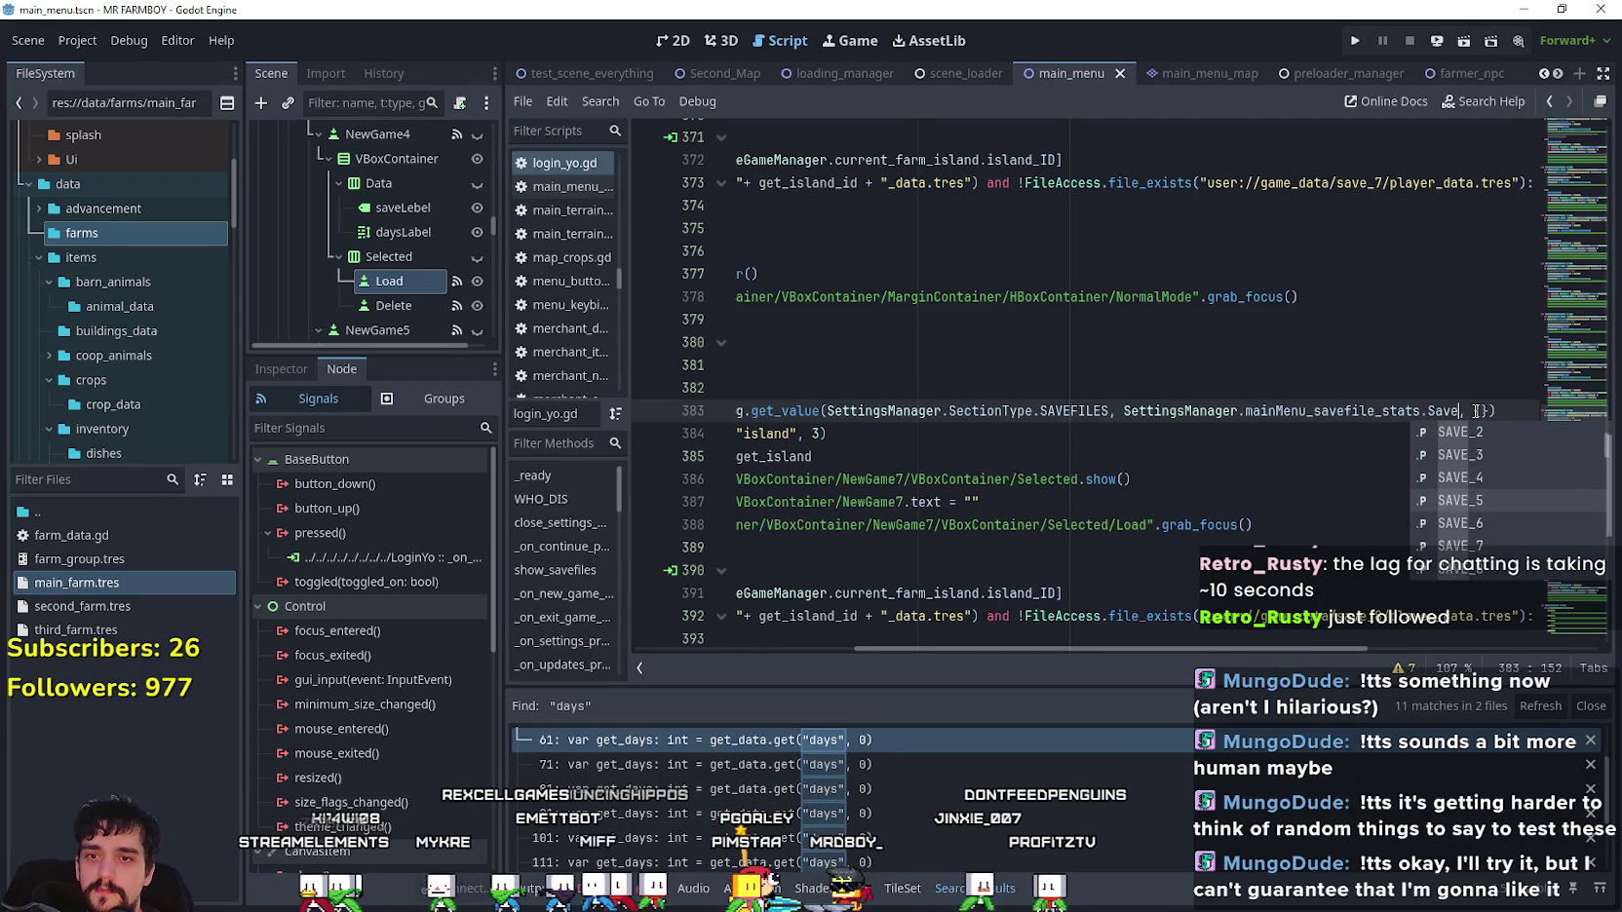
key("Return")
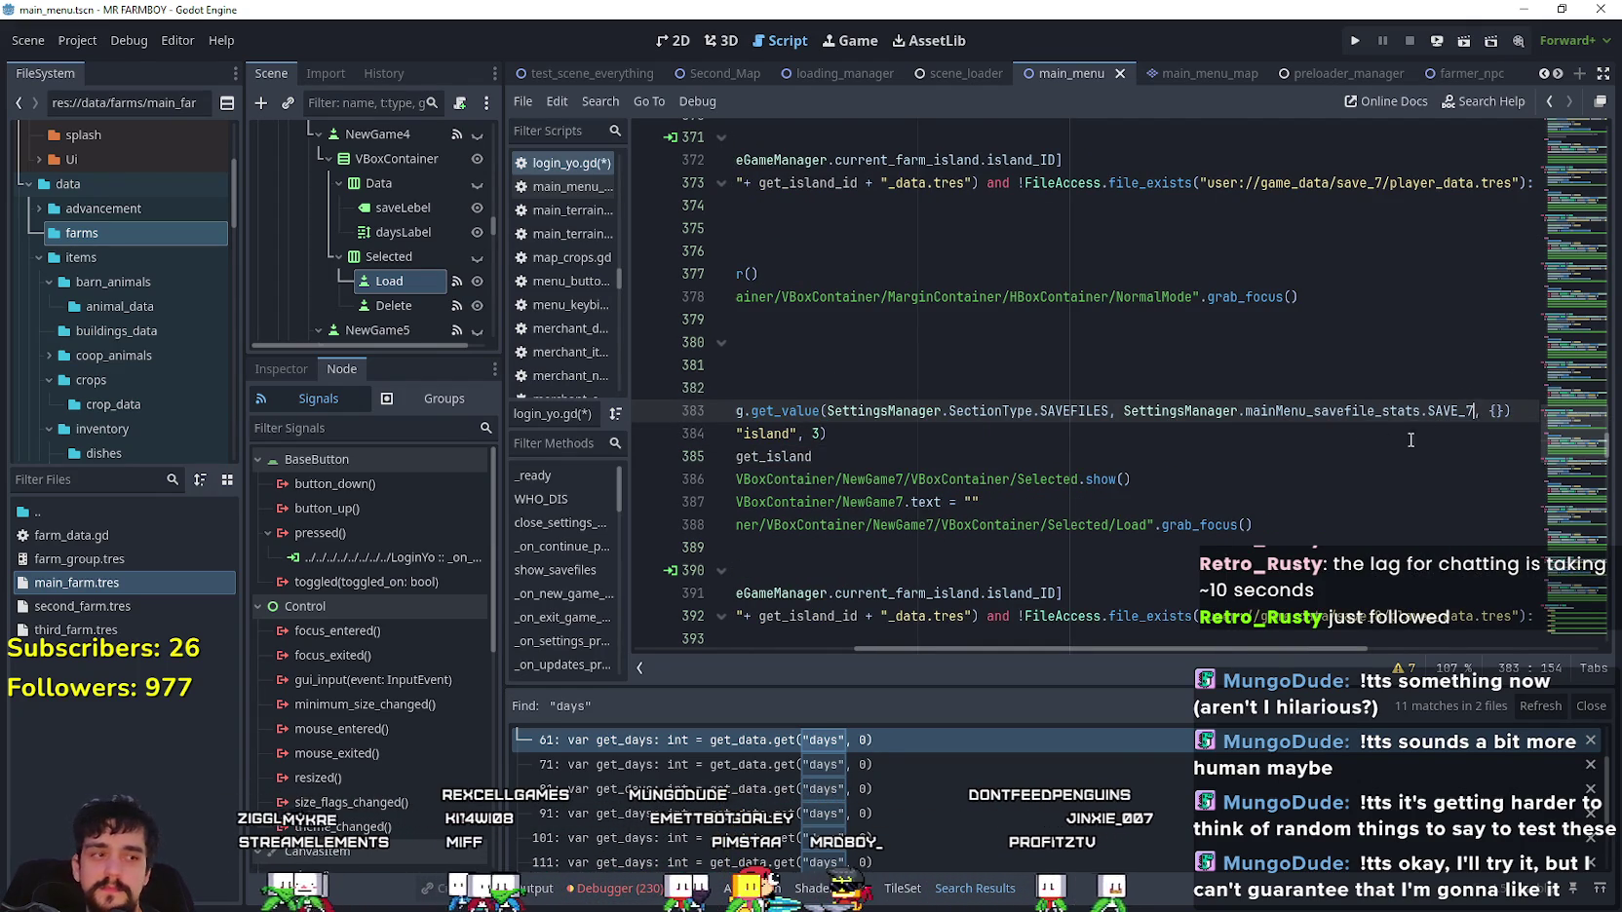
scroll(1410, 440, "up", 4)
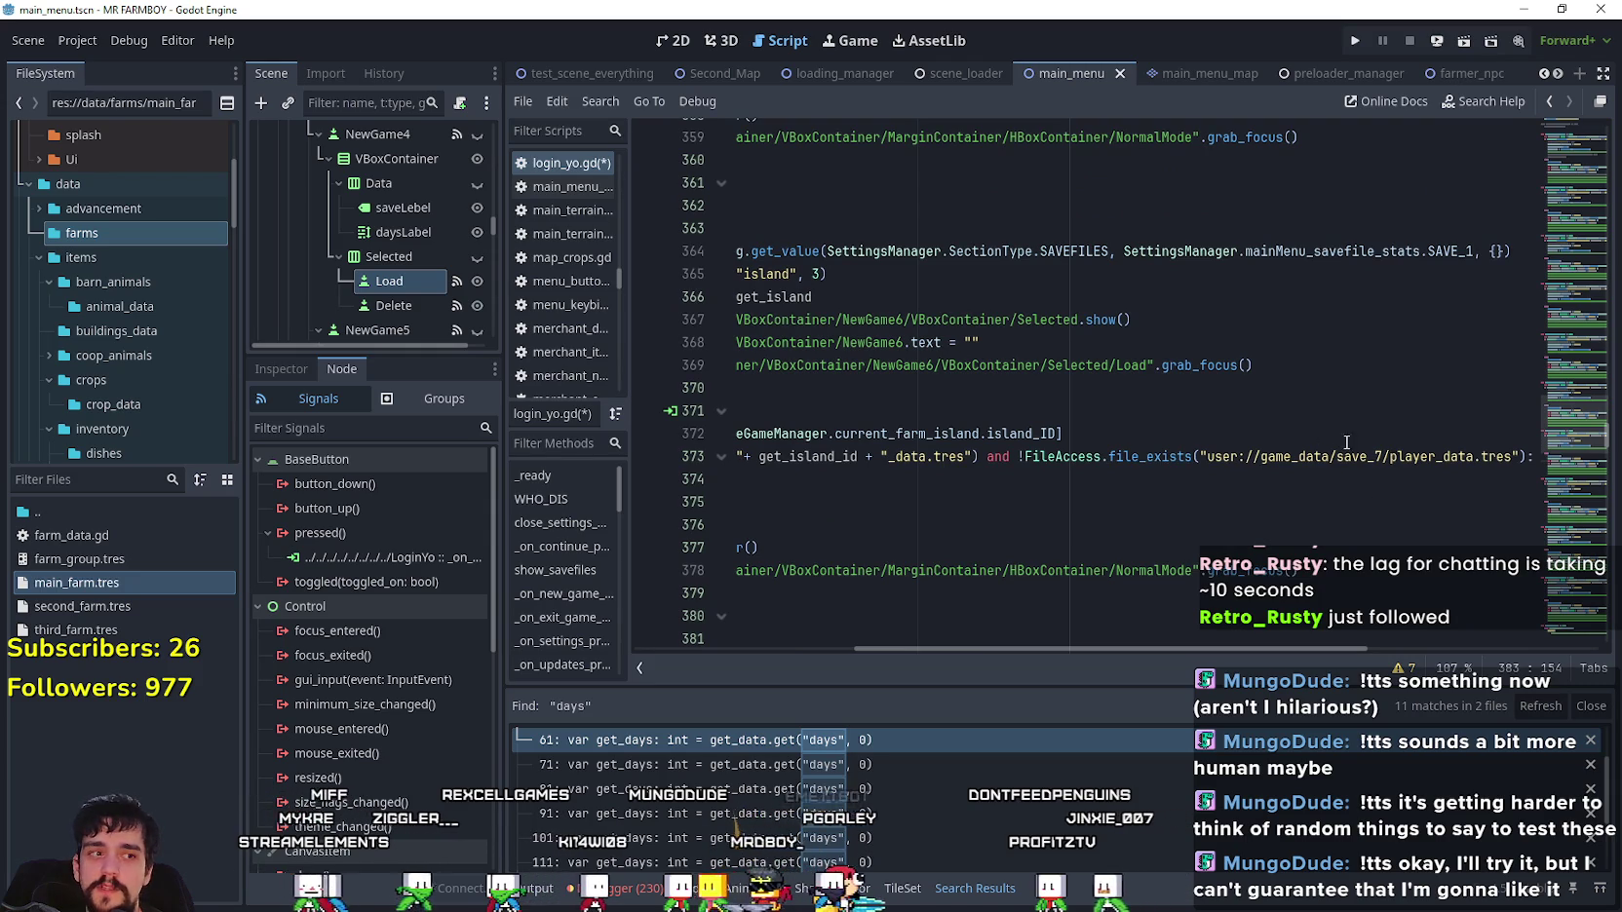
double_click(1449, 252)
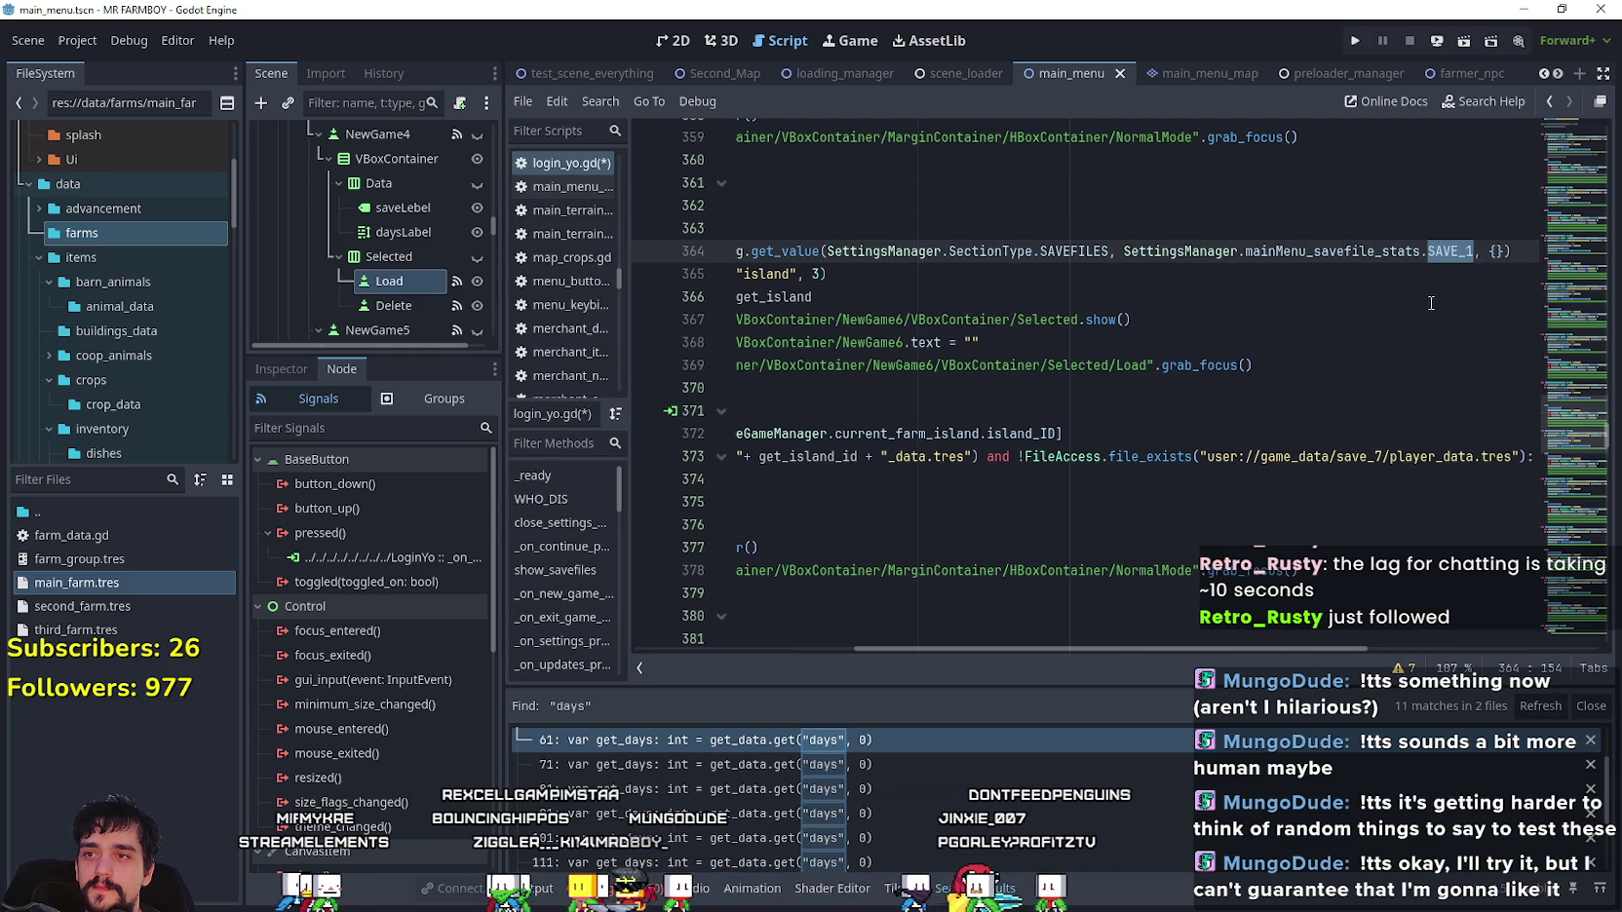
scroll(1431, 303, "up", 1)
mouse_move(1152, 647)
left_mouse_down()
mouse_move(890, 663)
mouse_move(1286, 647)
left_mouse_up()
type("Sav")
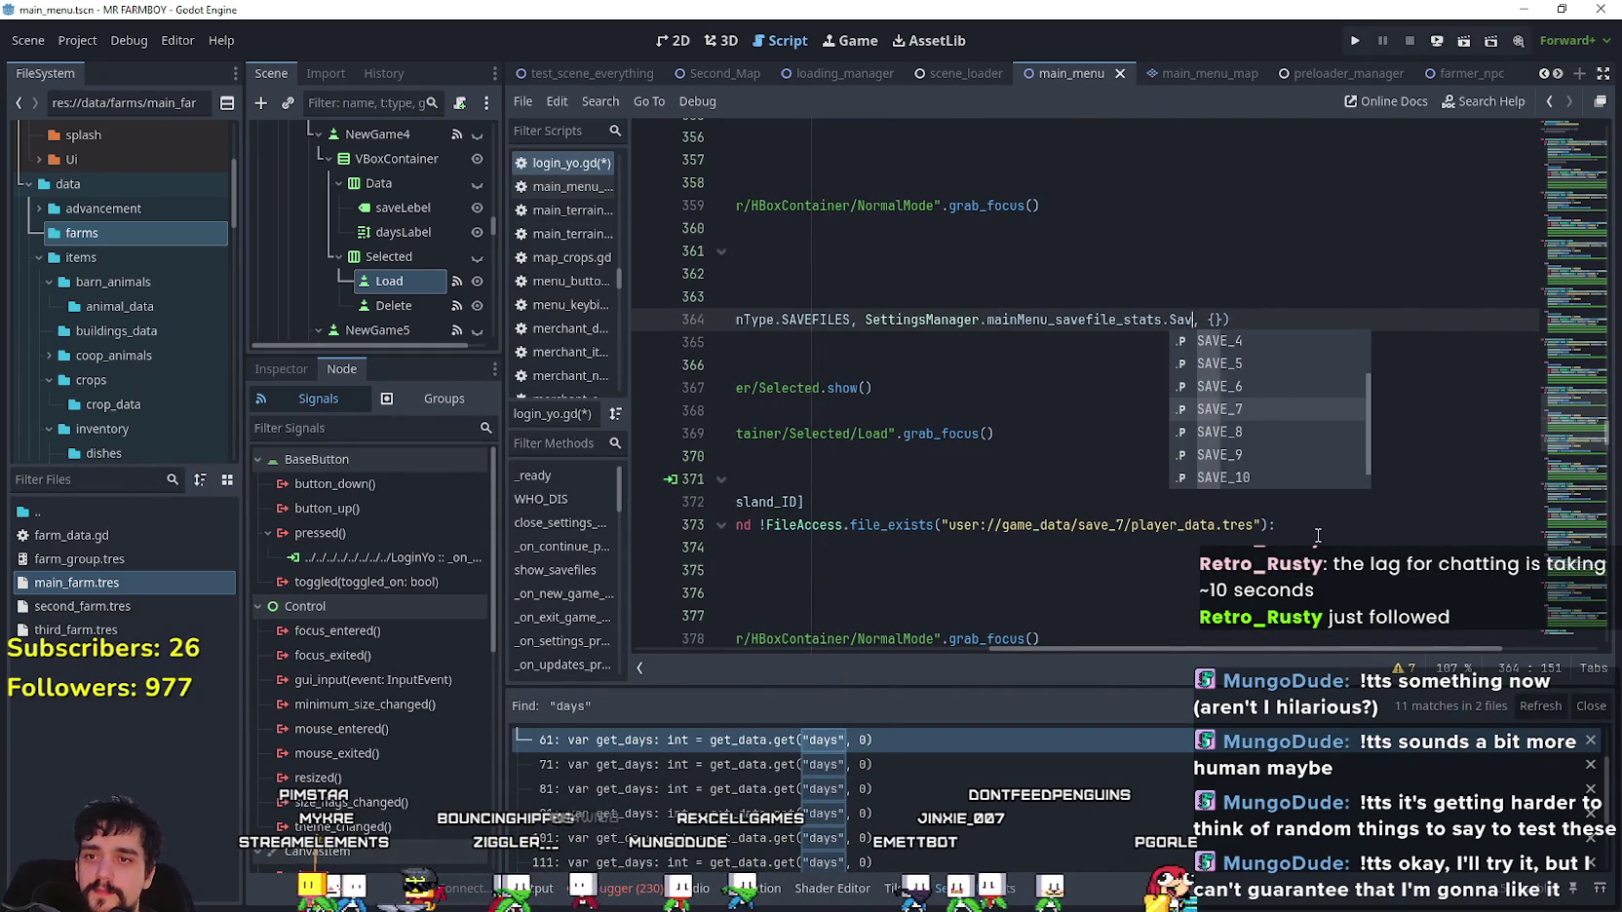
key("Return")
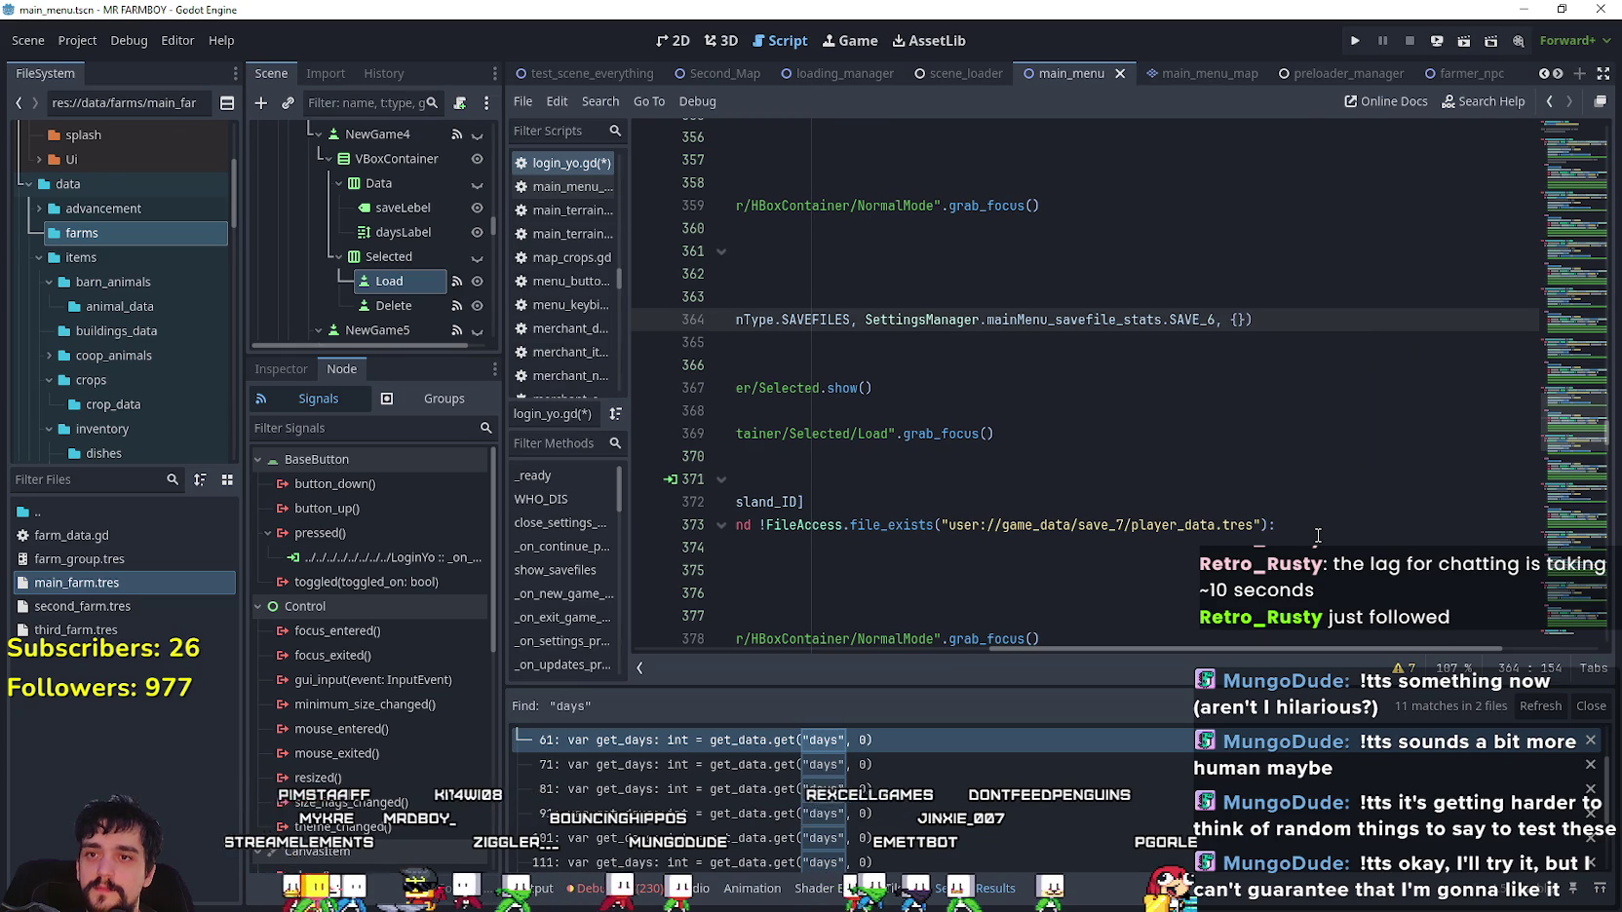
- Change slot 5's lookup to SAVE_5 and slot 4's to SAVE_4
scroll(1311, 506, "up", 6)
double_click(1185, 322)
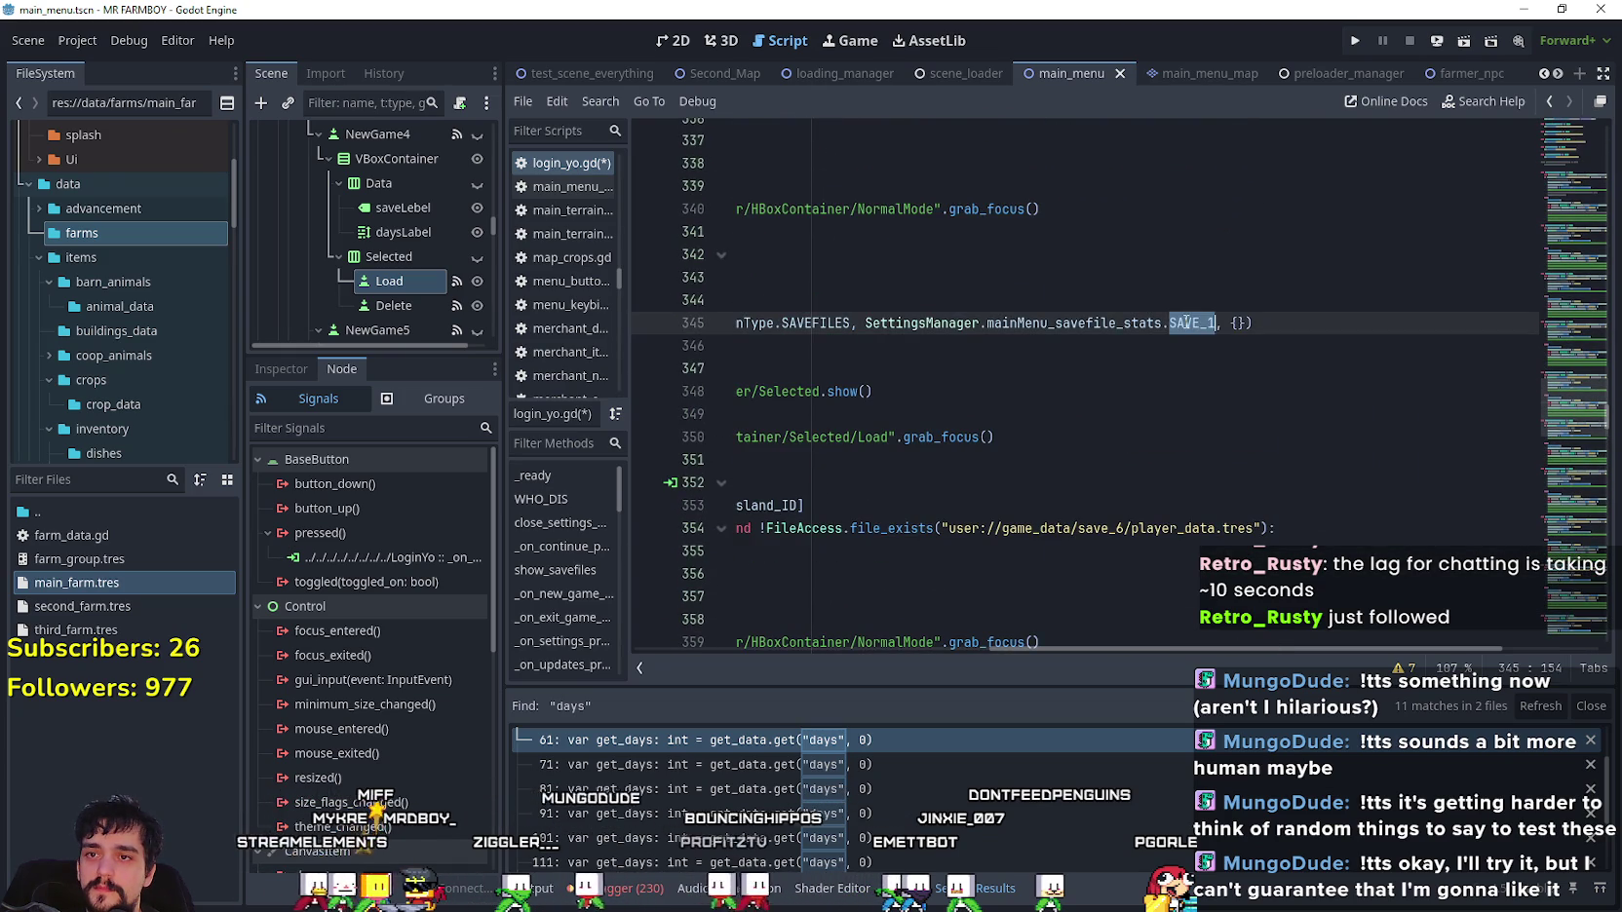
type("Save")
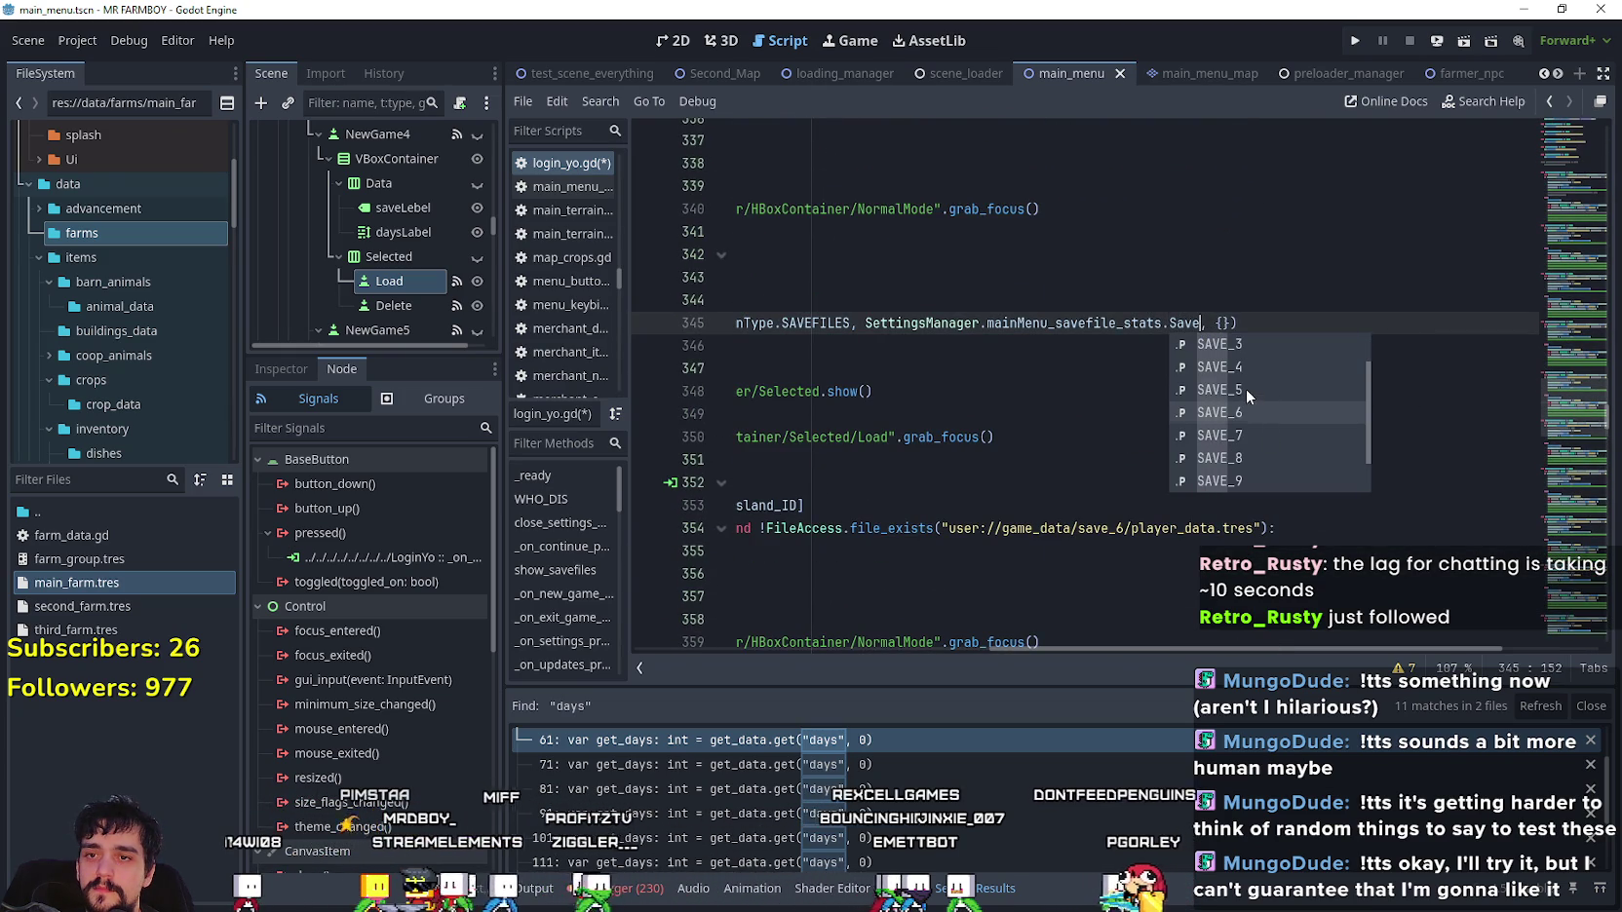
left_click(1246, 388)
scroll(1252, 517, "up", 1)
mouse_move(1255, 650)
left_mouse_down()
mouse_move(902, 651)
mouse_move(1092, 650)
left_mouse_up()
scroll(1209, 484, "up", 5)
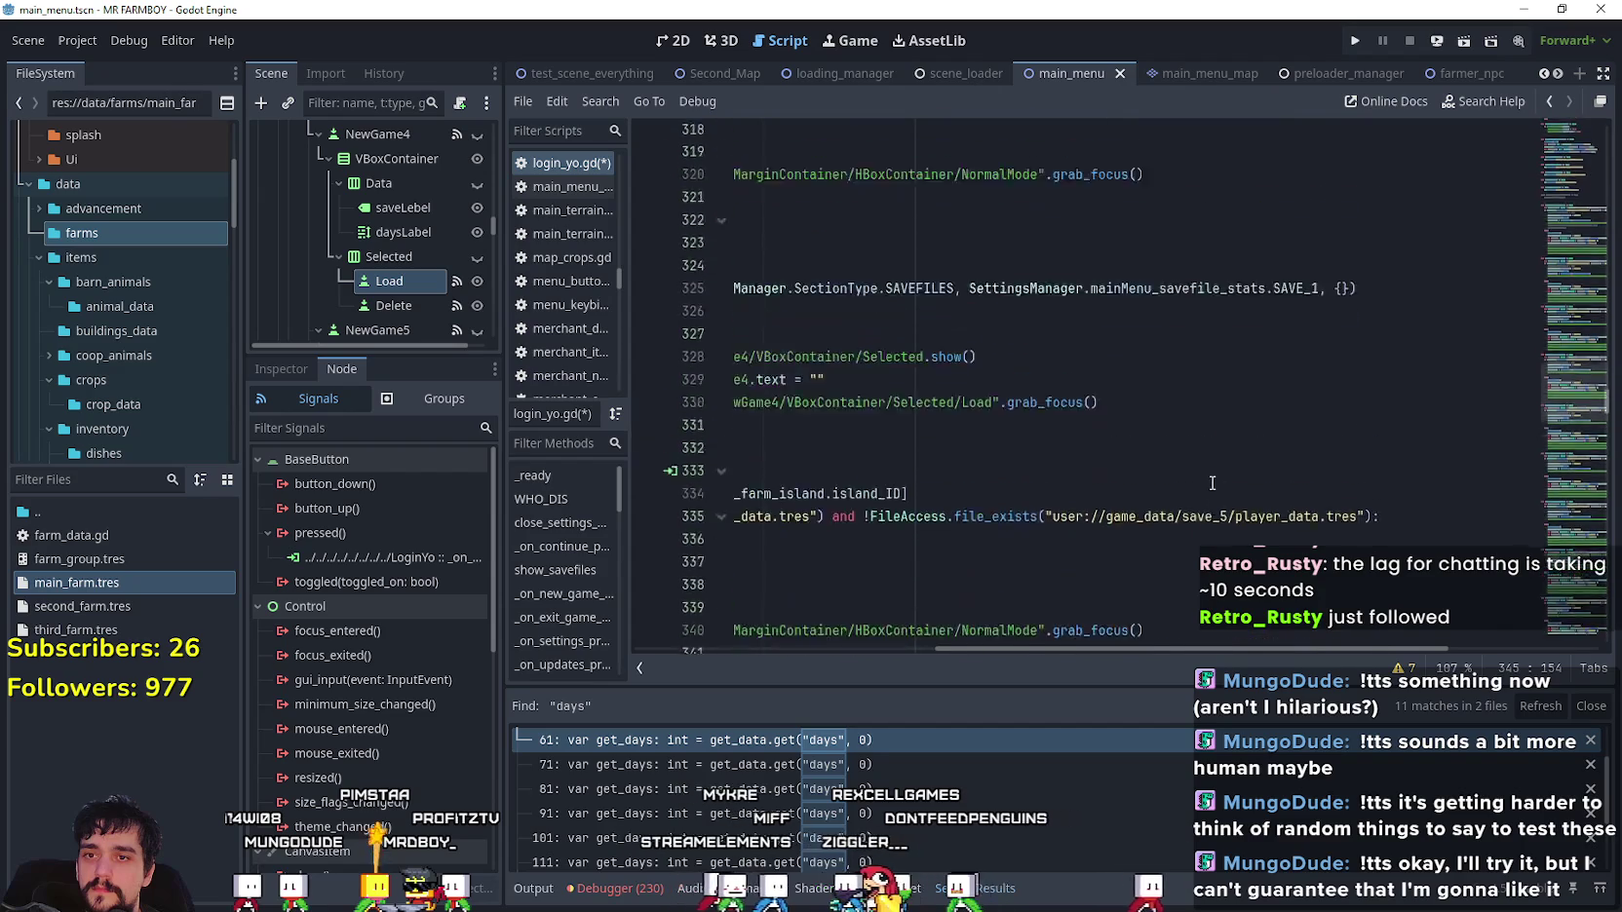
double_click(1305, 419)
type("AVE")
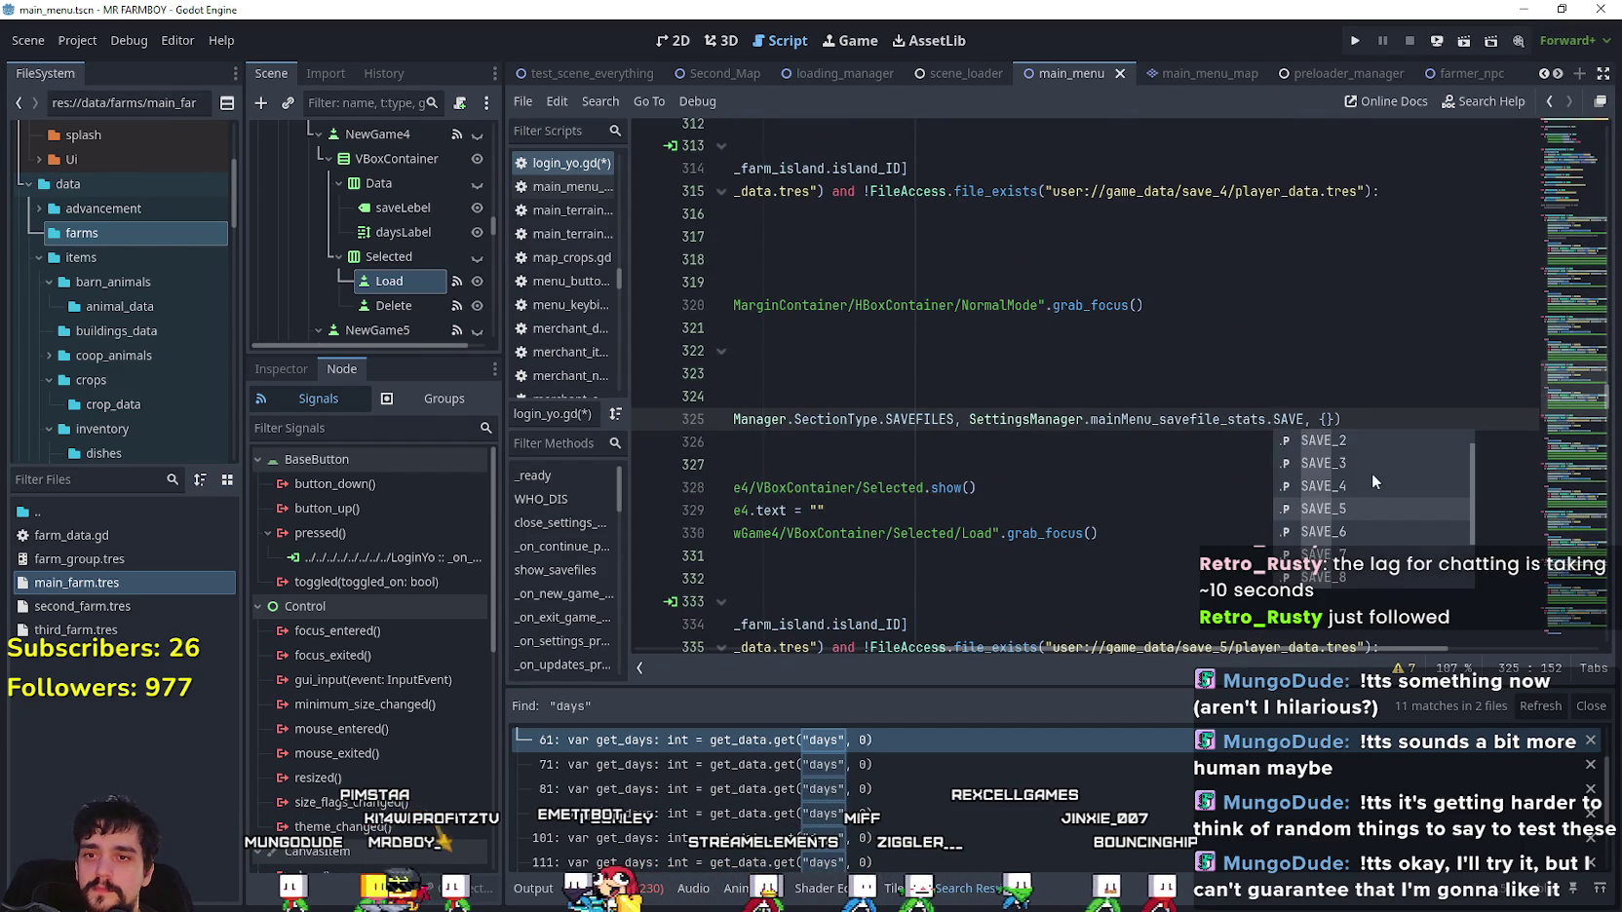
type("_1")
- Switch slots 3 and 2 to SAVE_3 and SAVE_2, then save the script
scroll(1326, 409, "up", 5)
double_click(1296, 465)
type("SAVE")
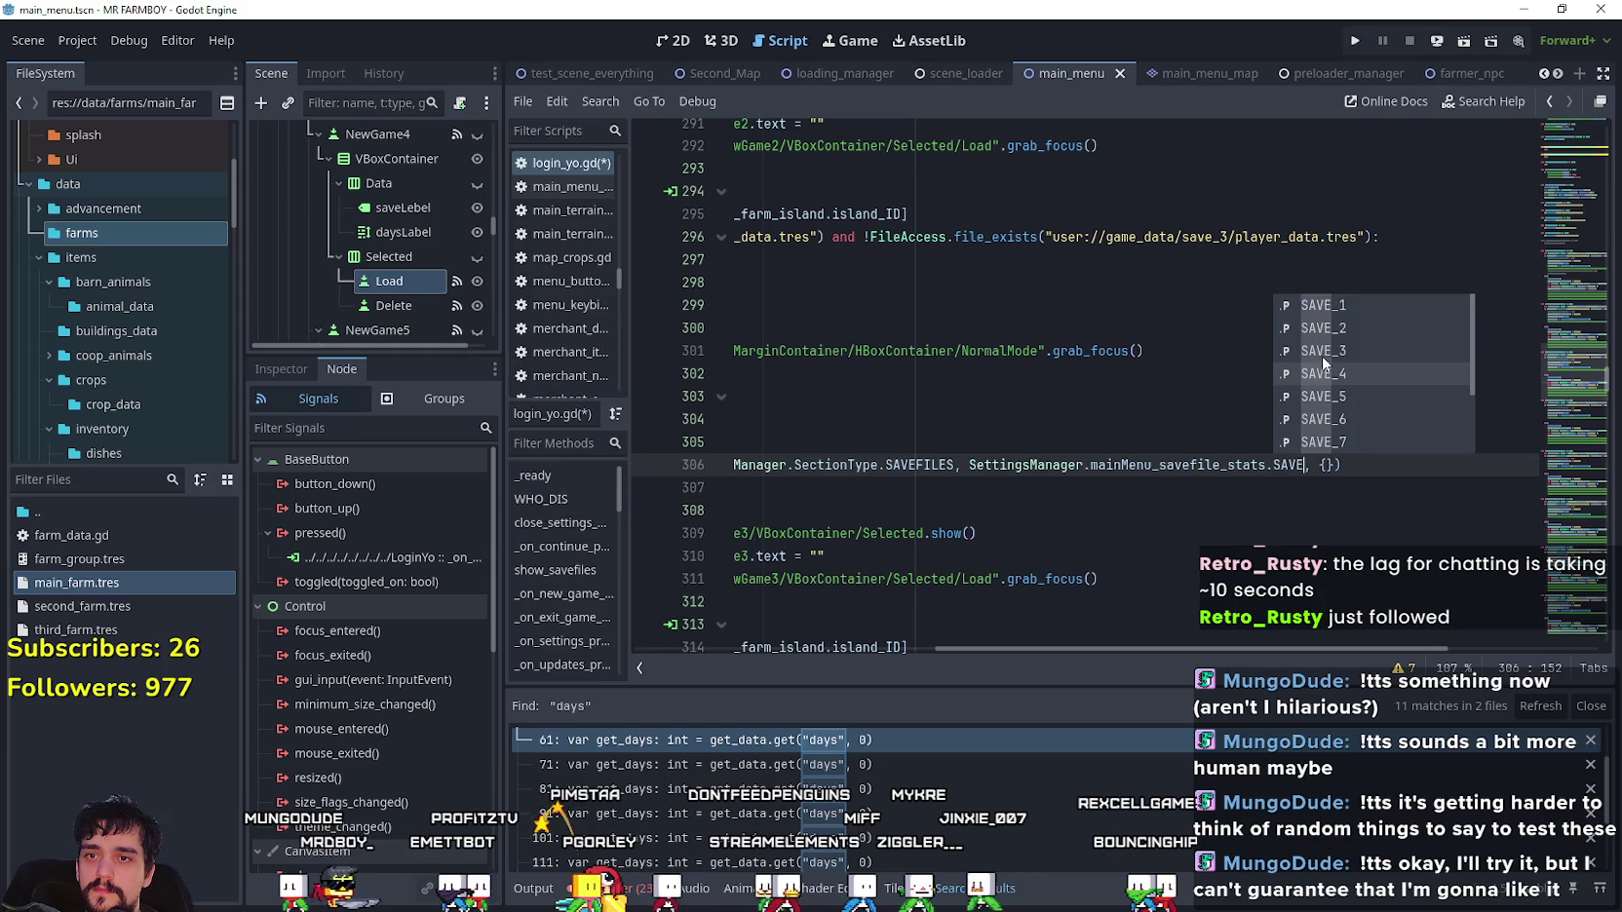
left_click(1321, 353)
scroll(1330, 425, "up", 5)
left_click(1309, 374)
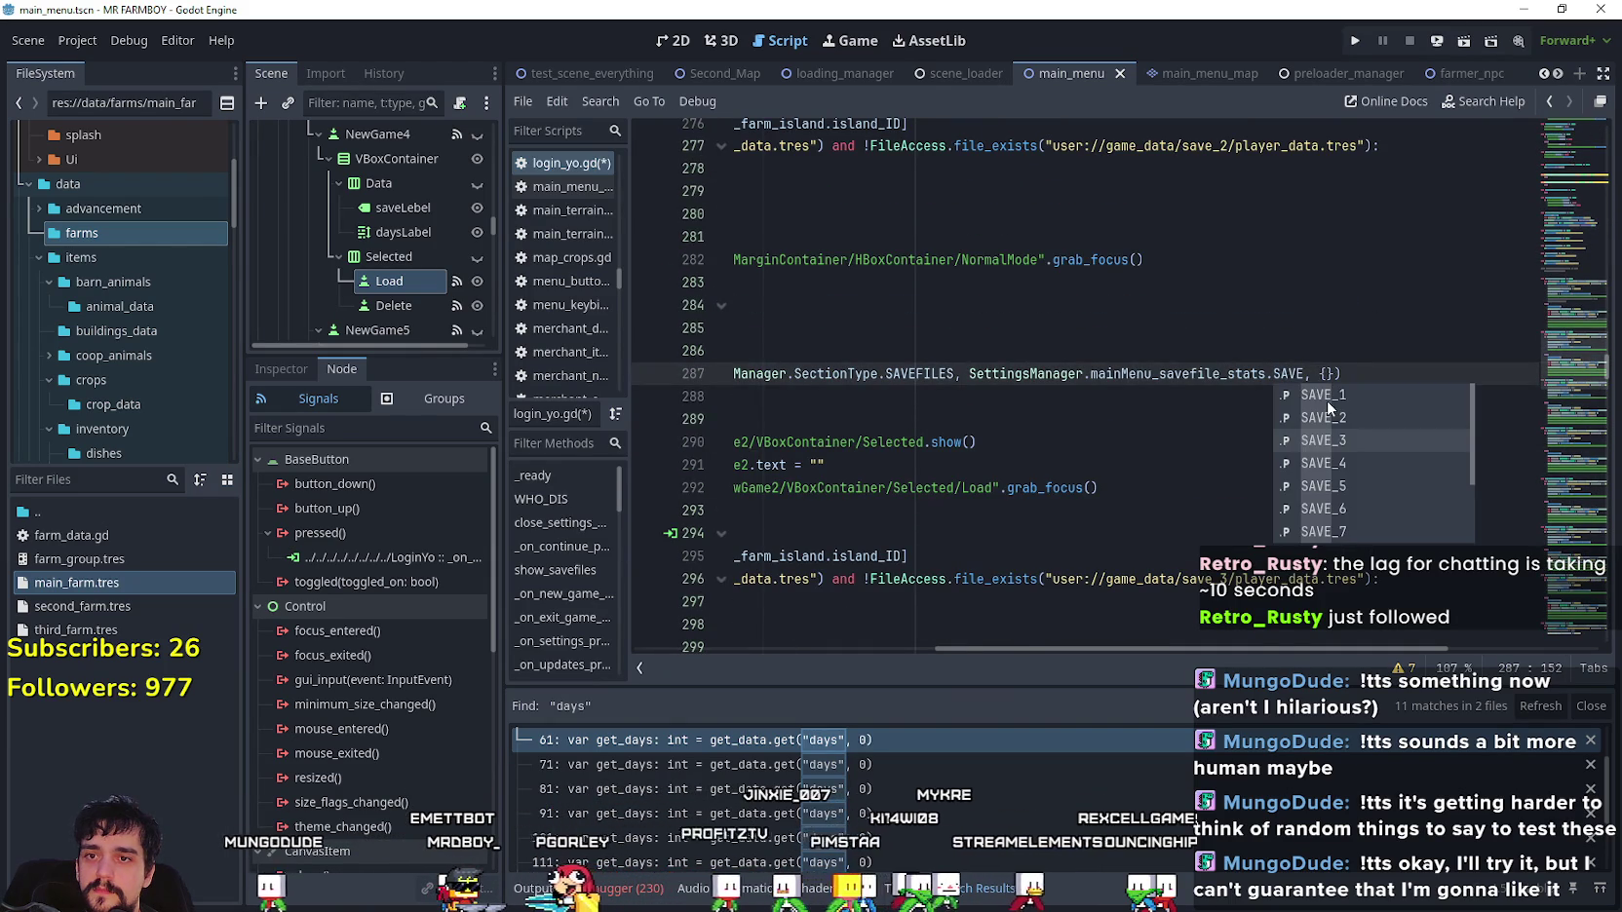
left_click(1330, 411)
mouse_move(1199, 649)
left_mouse_down()
mouse_move(1043, 638)
mouse_move(1169, 649)
left_mouse_up()
scroll(1291, 468, "up", 5)
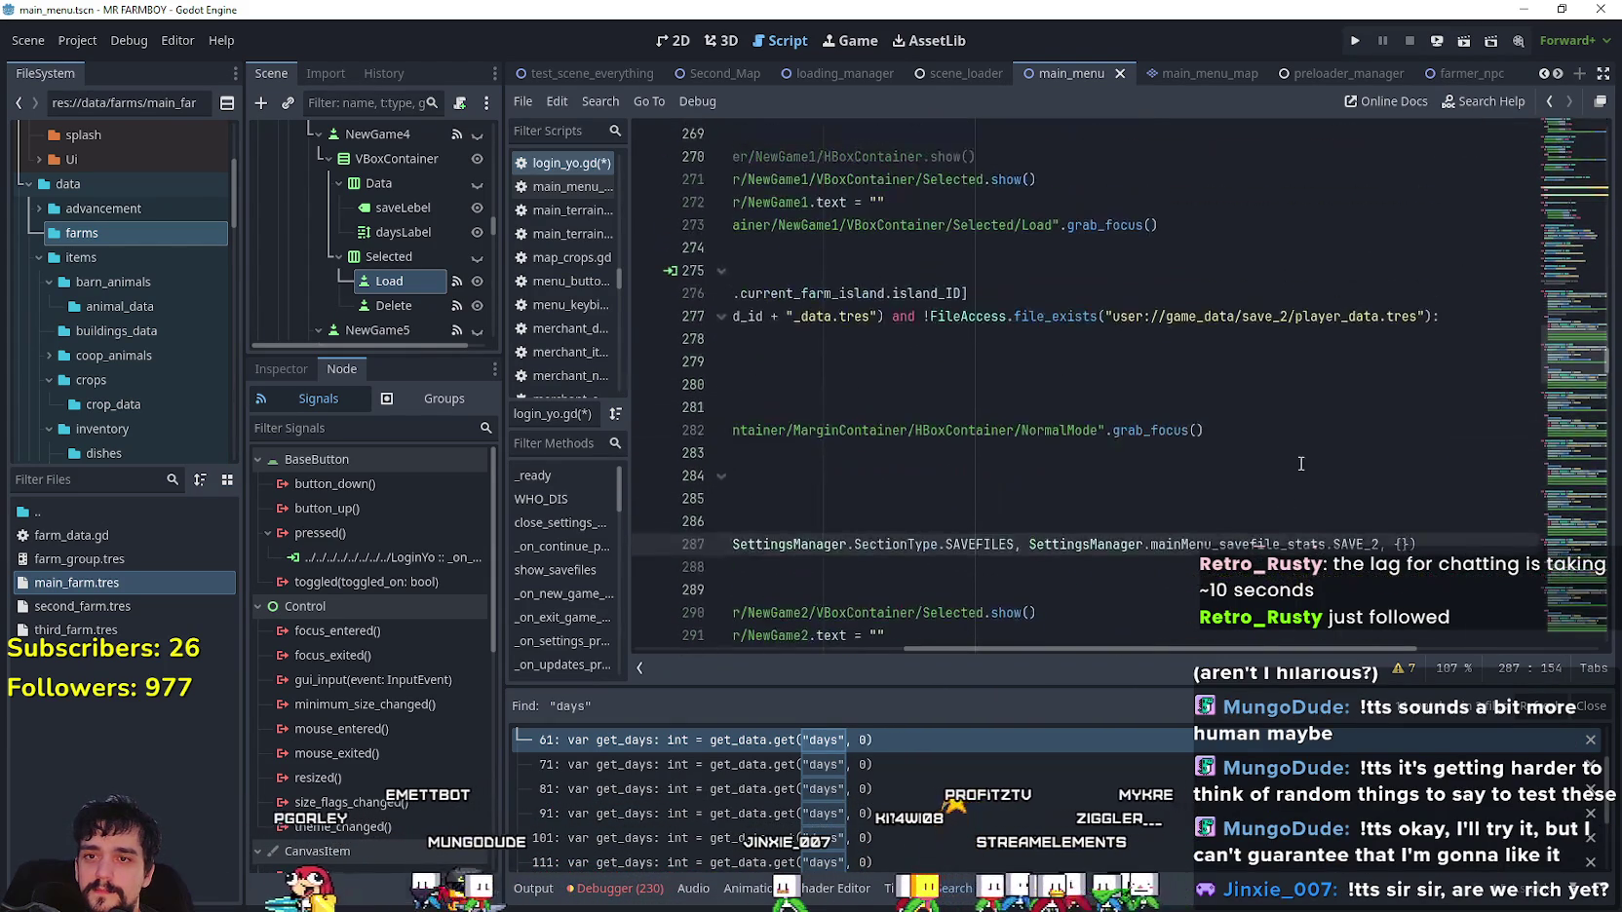
left_click(1293, 327)
key("ctrl+s")
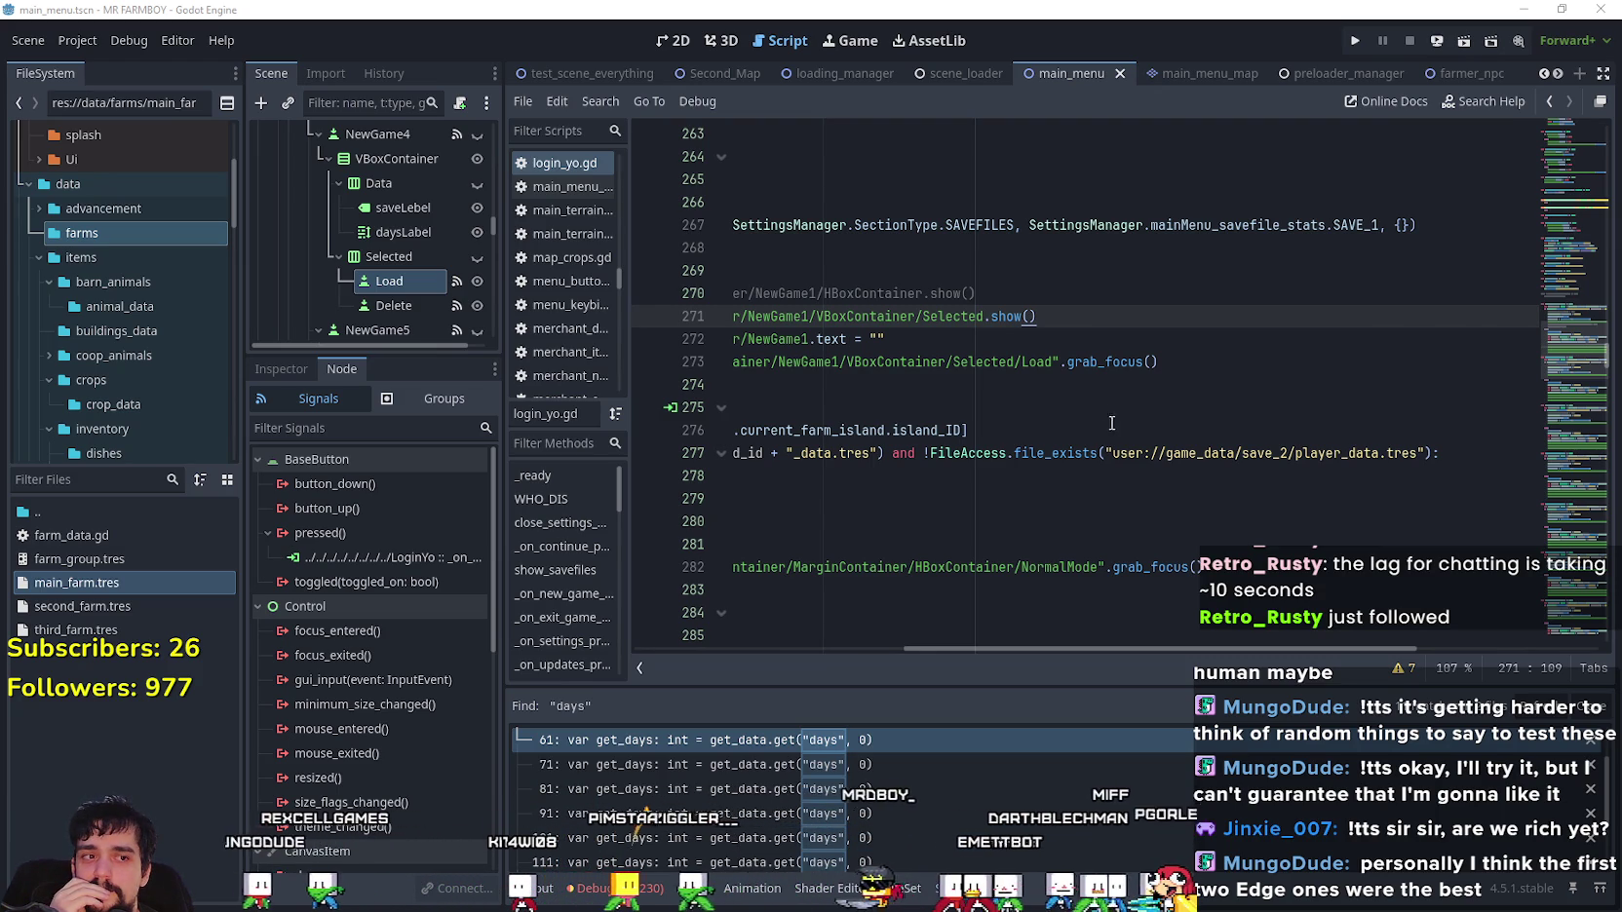
- Look over slot 1's else branch, node paths and save-data lookup up to the default island value 3
left_click(887, 394)
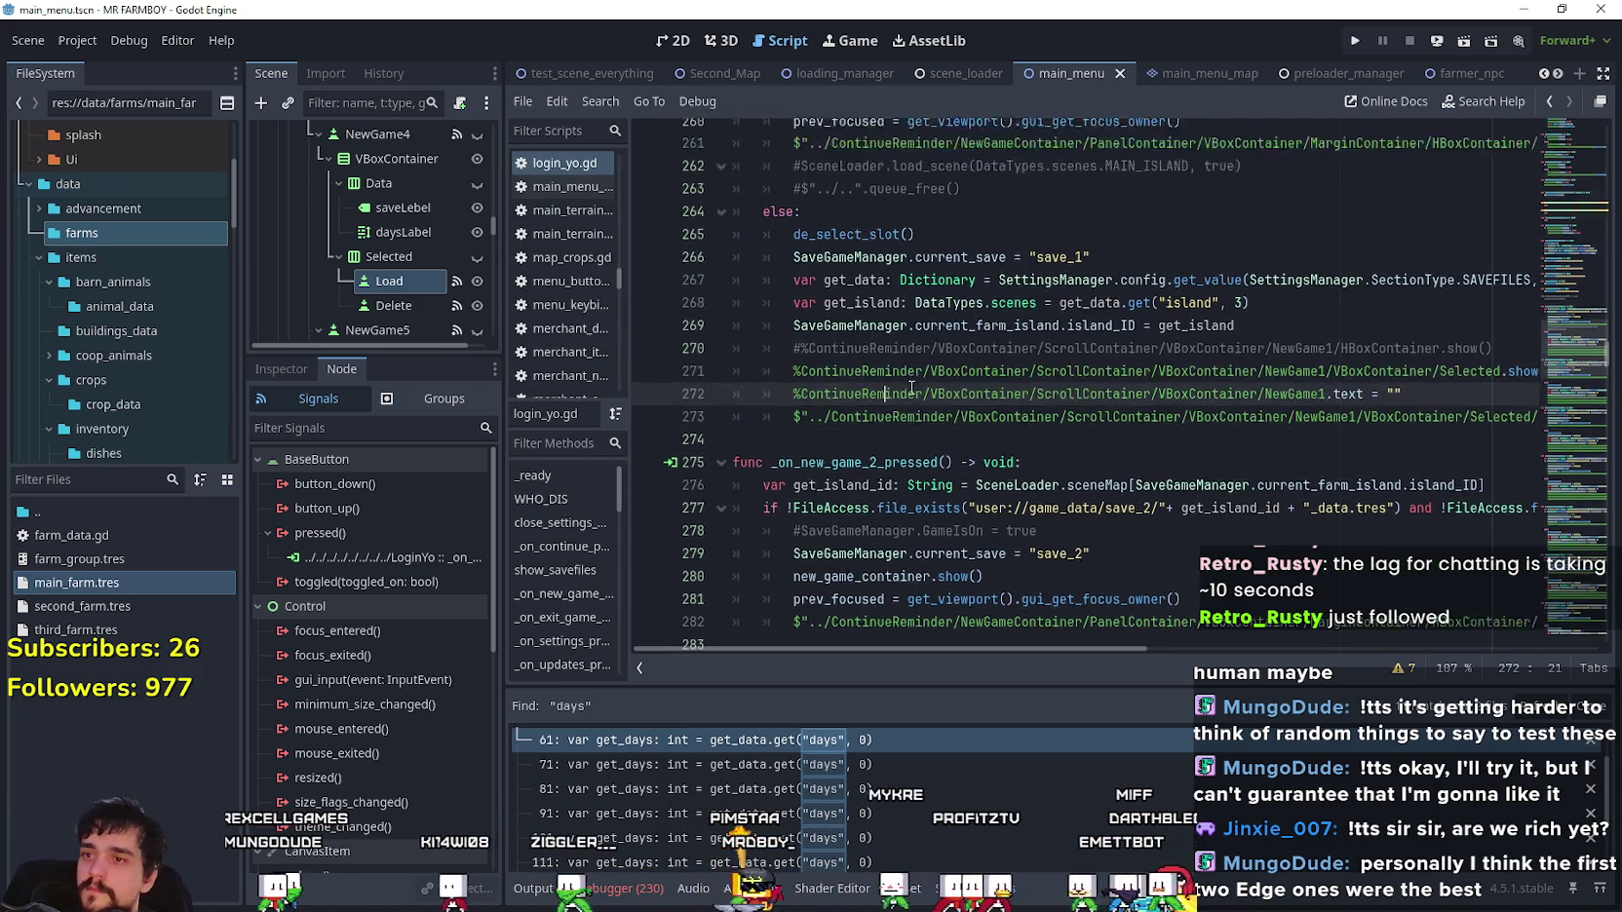
scroll(911, 387, "up", 1)
left_click(1303, 419)
scroll(1303, 419, "up", 1)
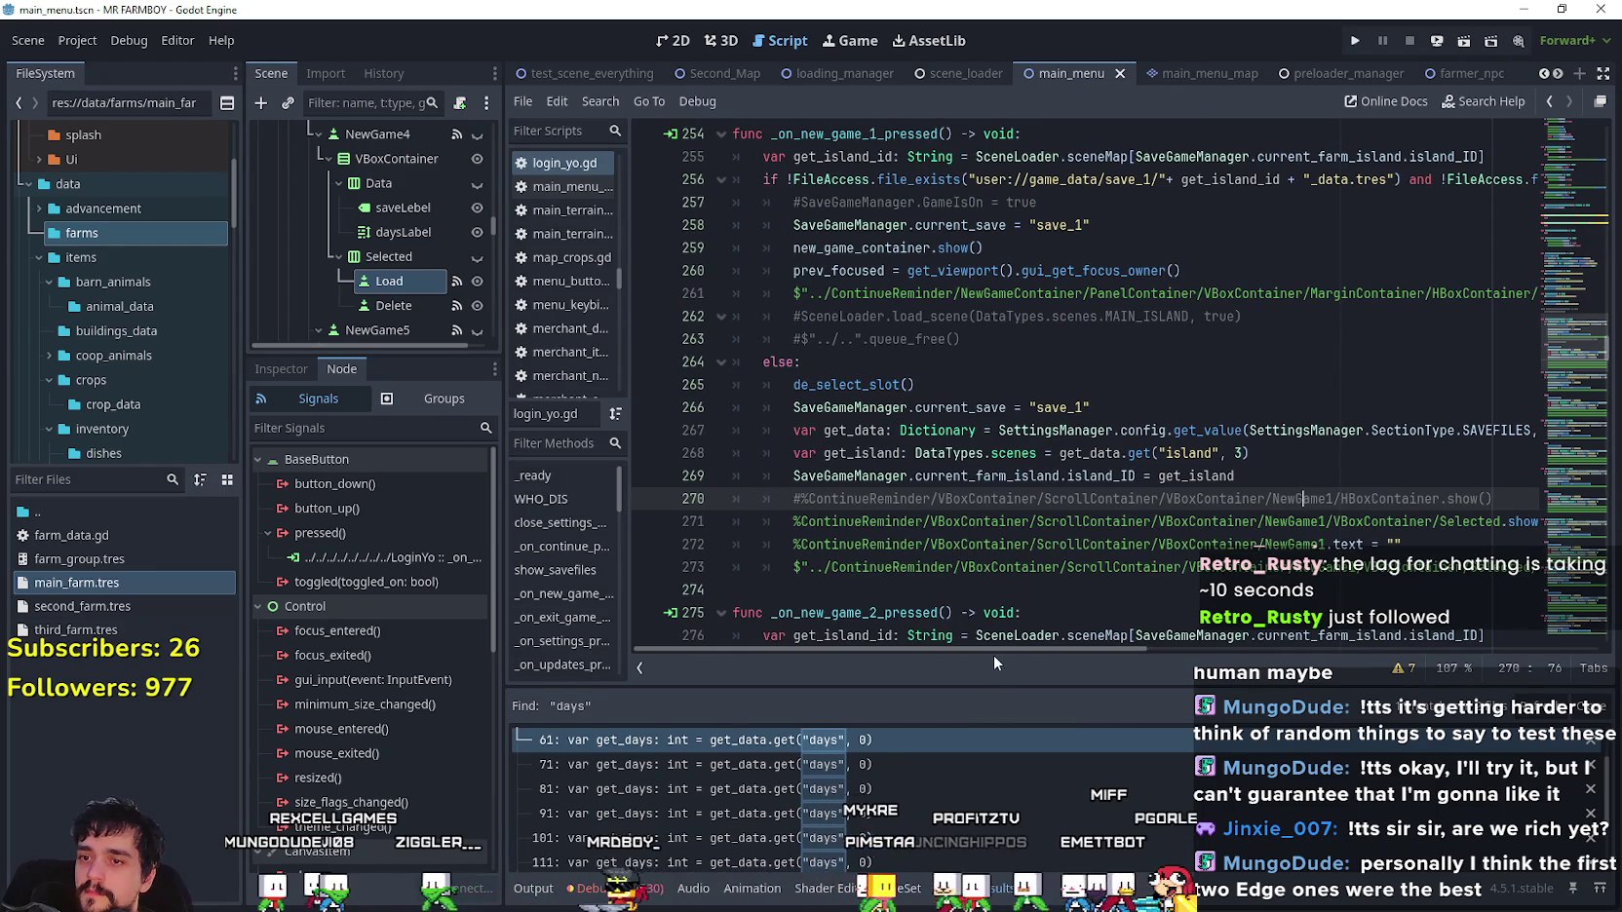
left_click(1249, 430)
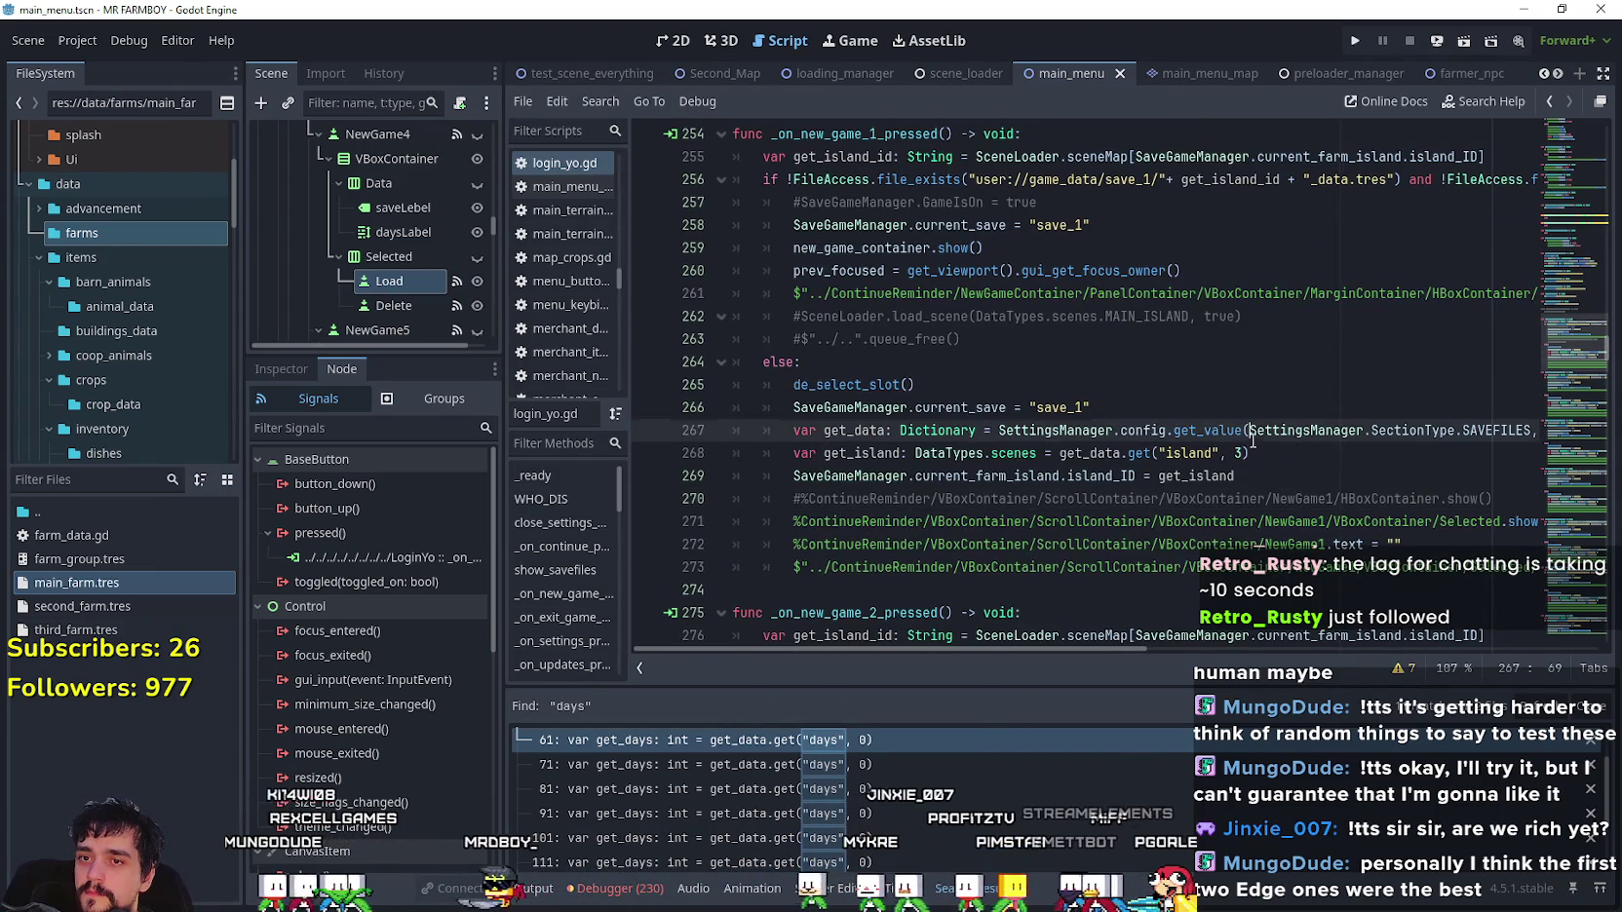
left_click(1242, 452)
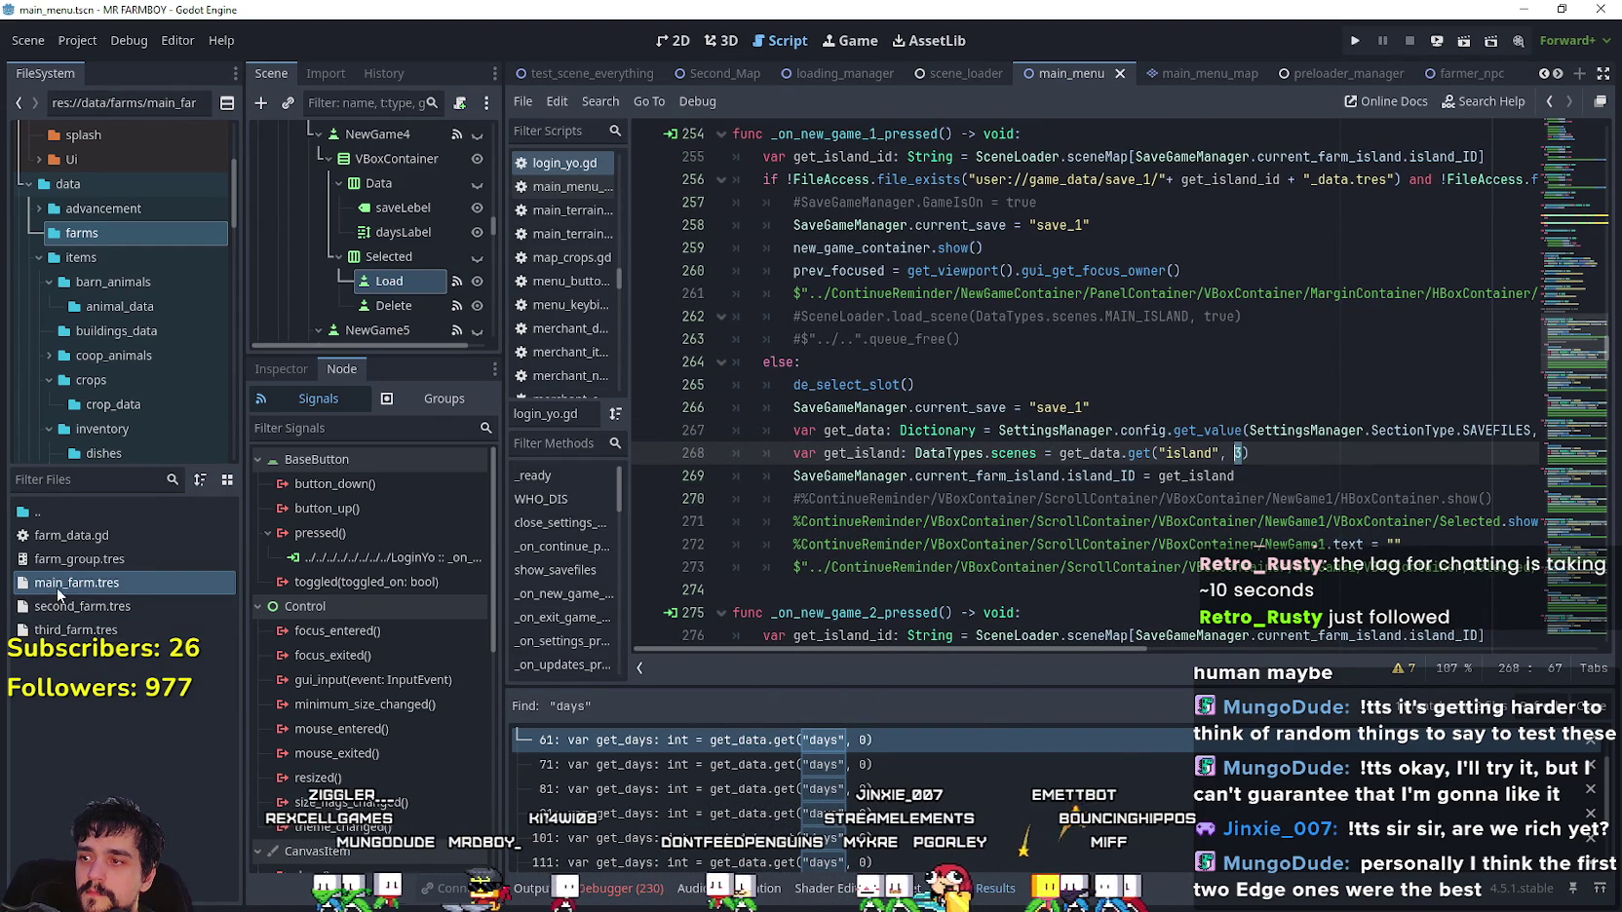
- Inspect main_farm.tres, then change line 268's default island from 3 to DataTypes.scenes.MAIN_ISLAND
left_click(57, 584)
left_click(282, 374)
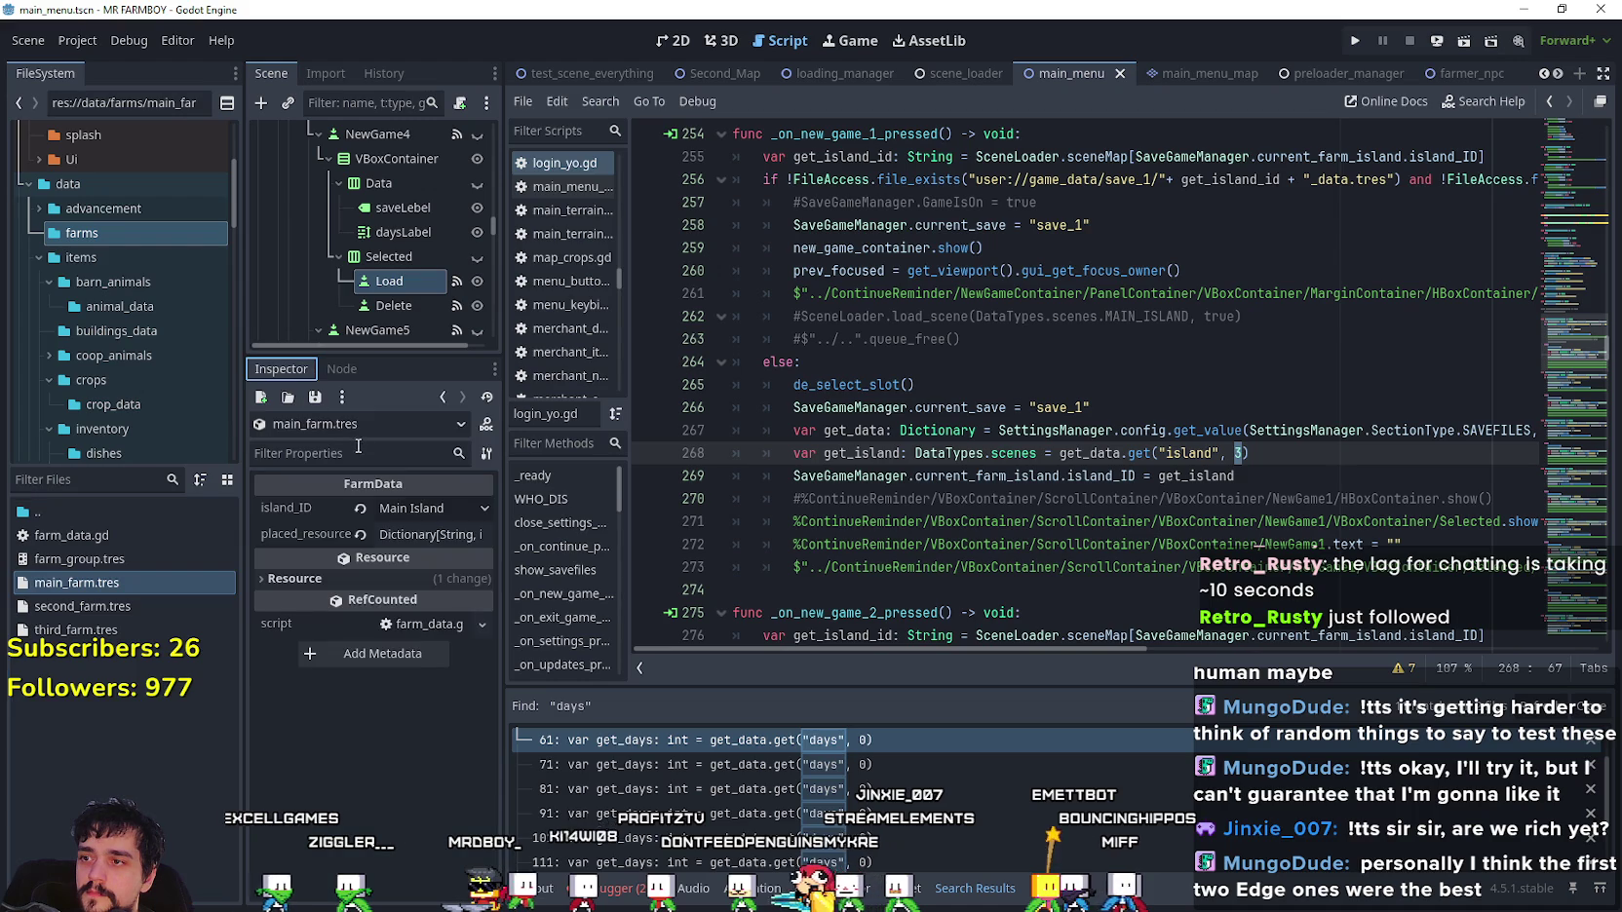
mouse_move(288, 508)
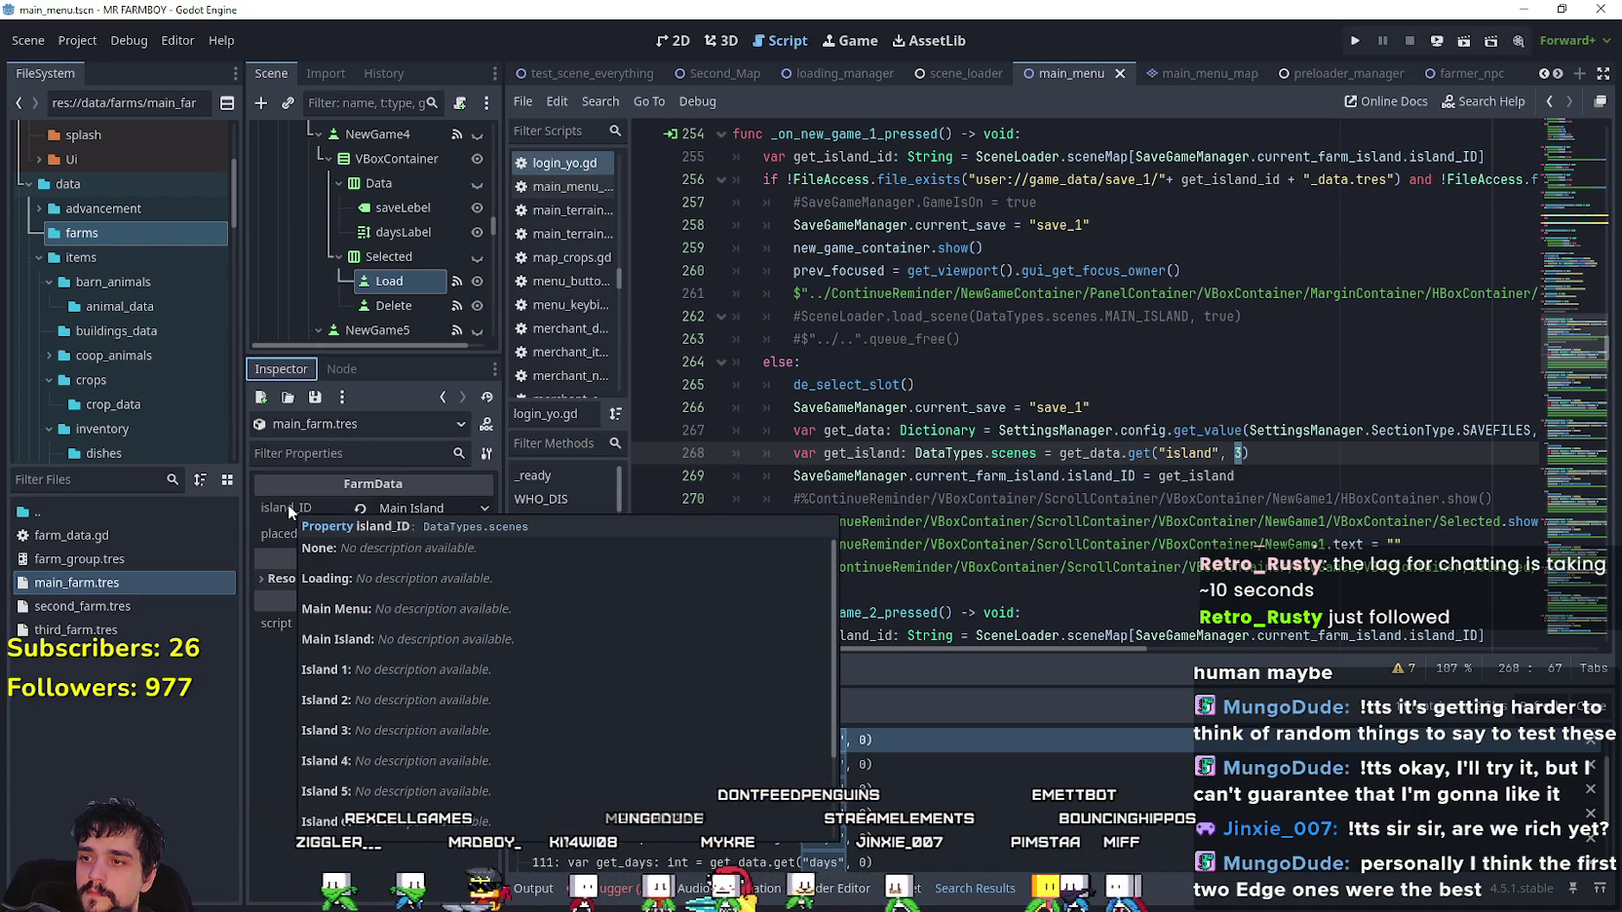
left_click(1230, 454)
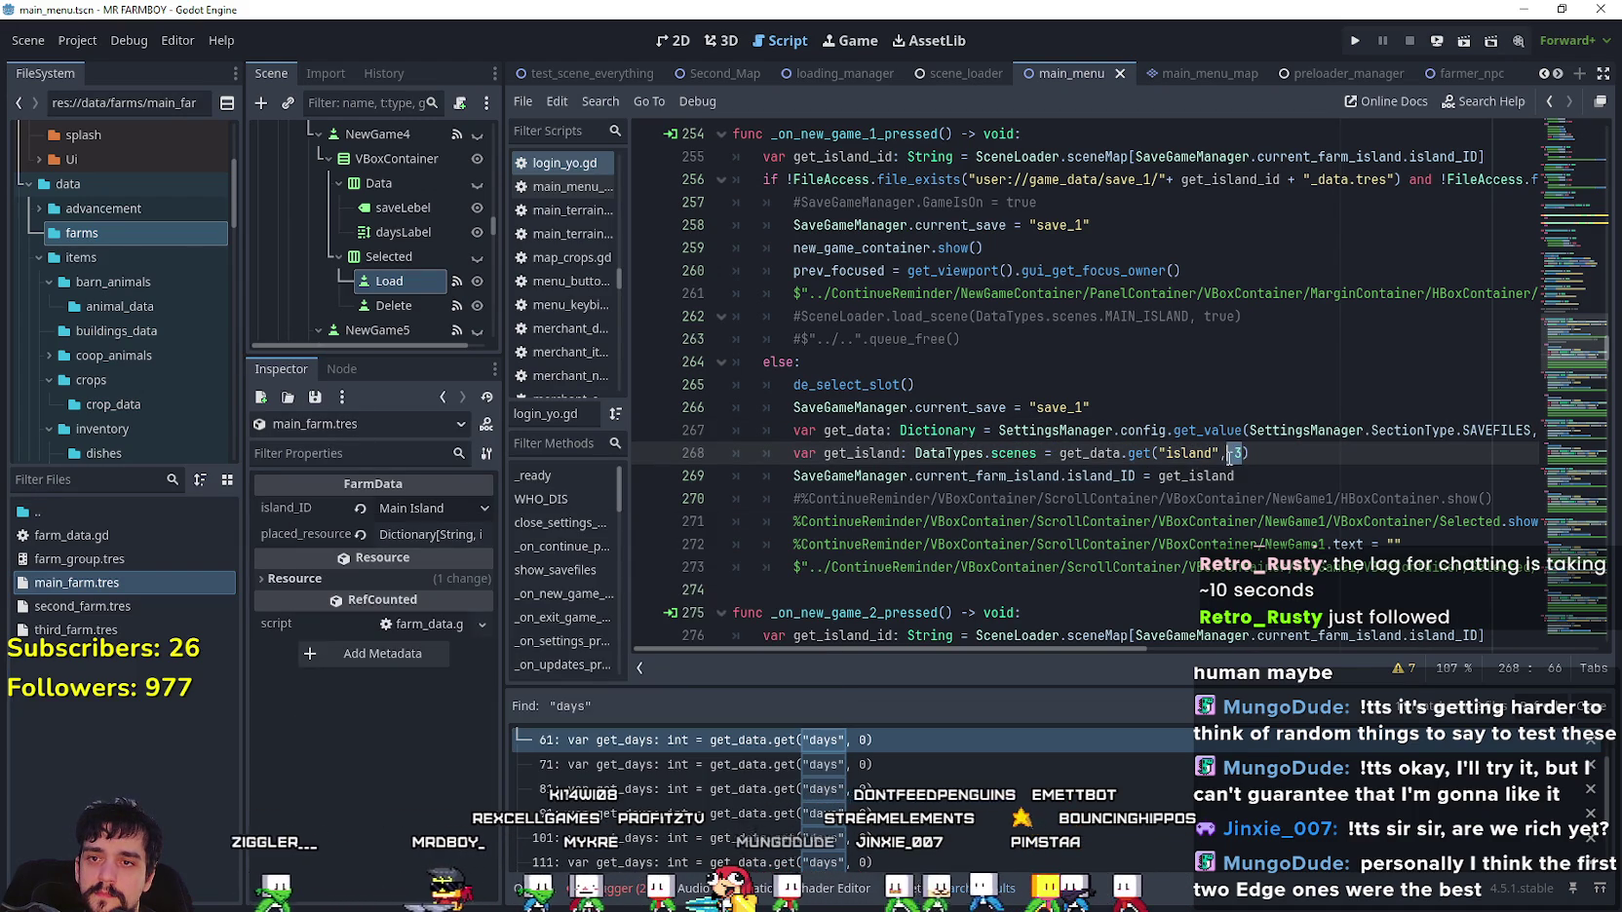
type("Data")
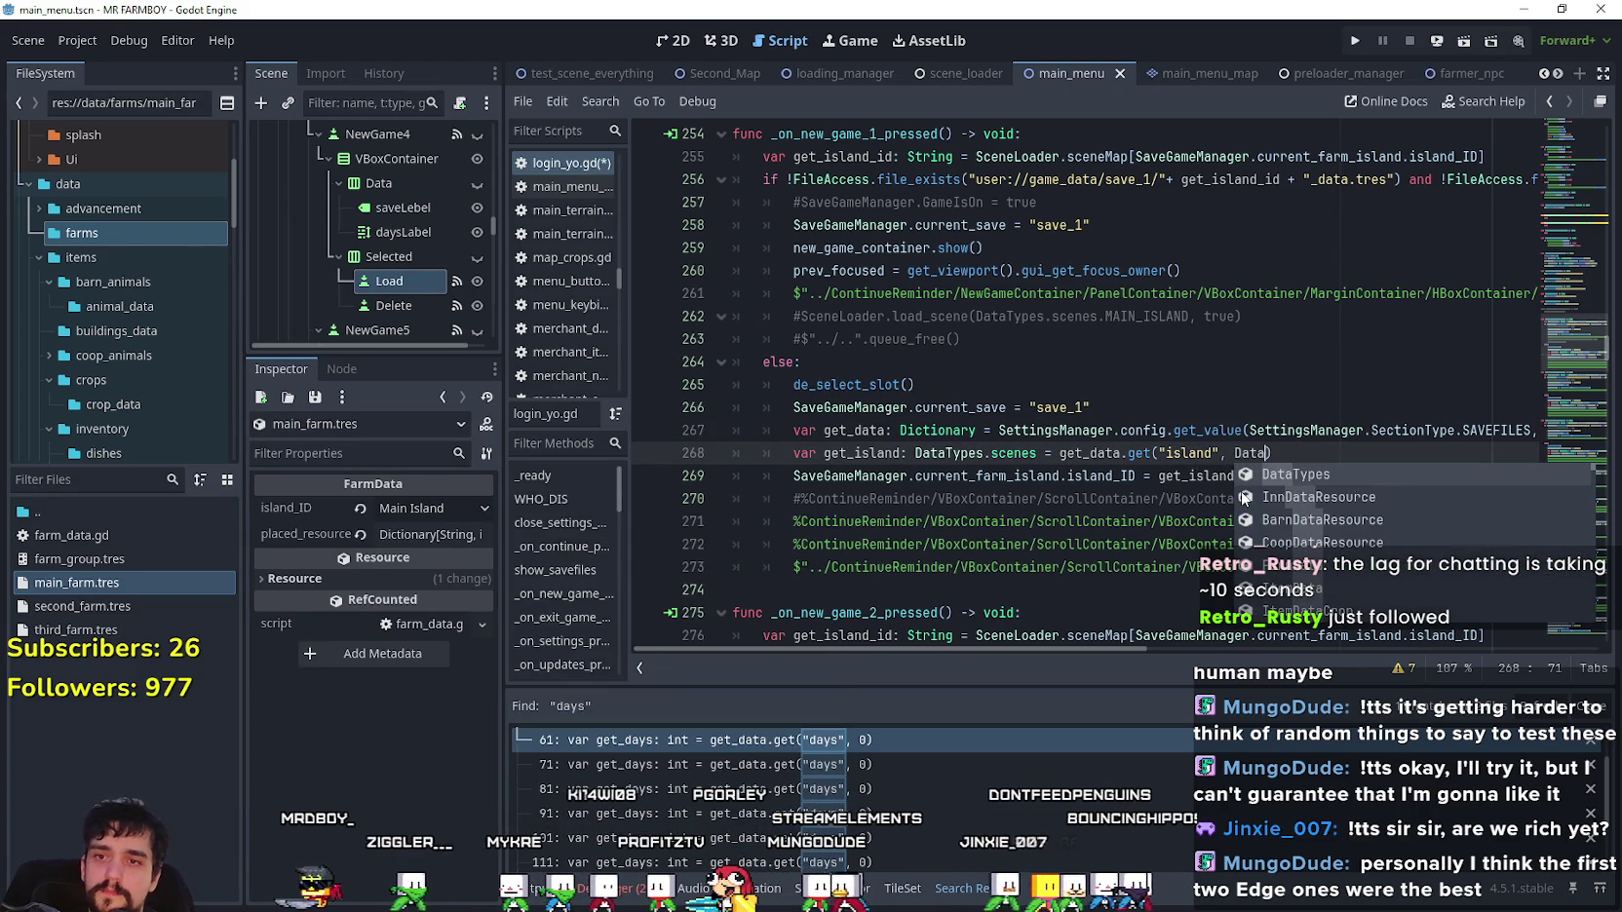
key("Return")
type(".")
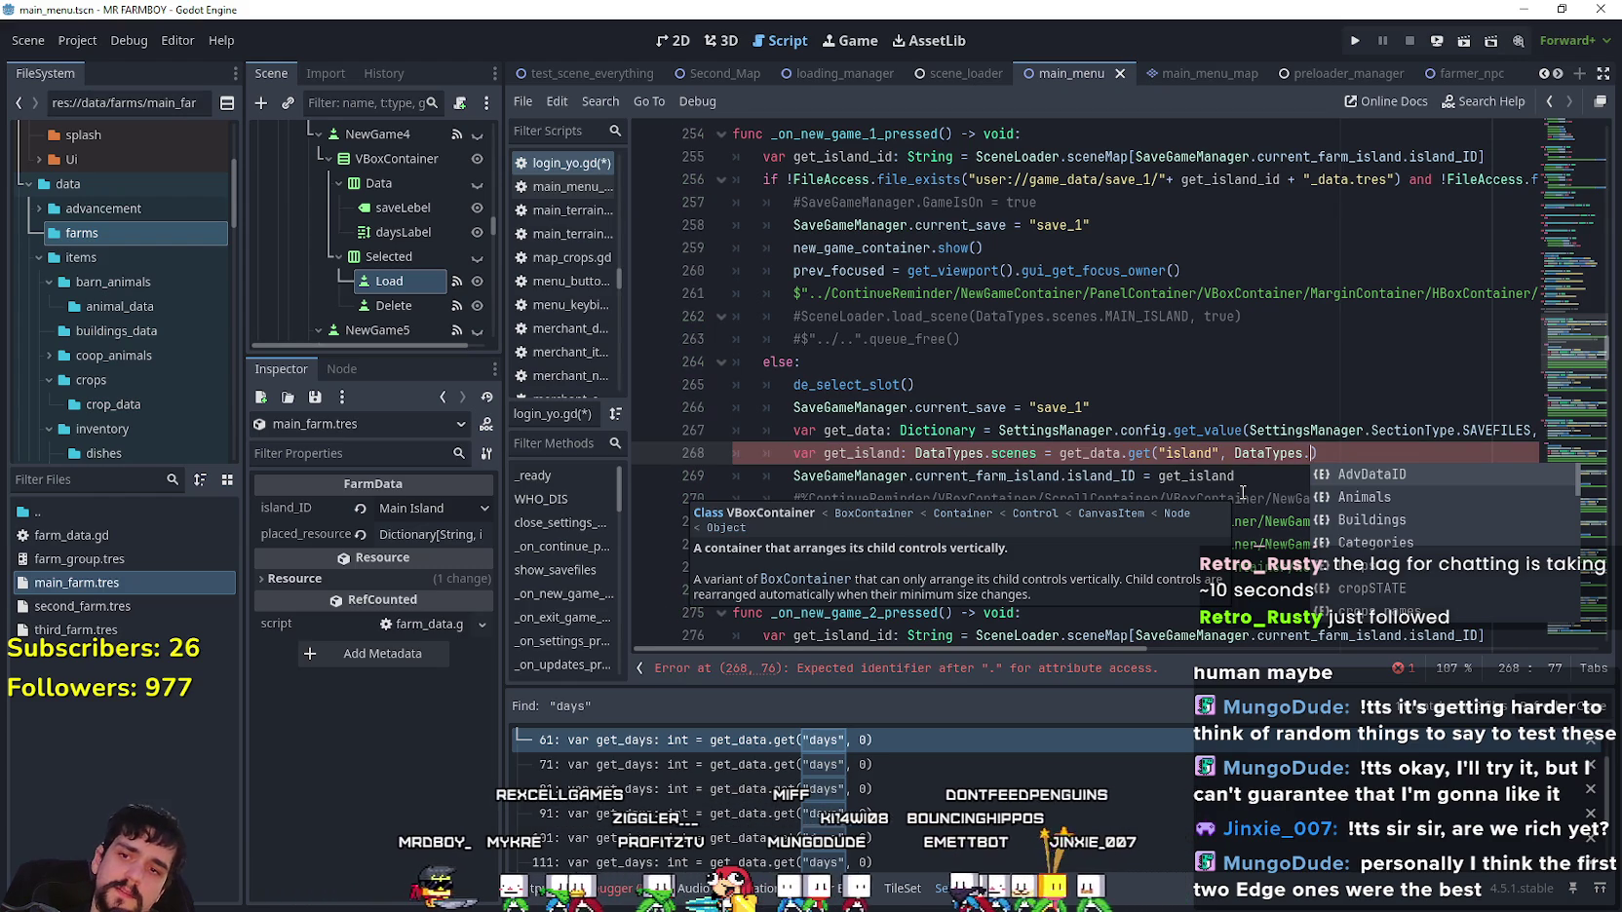
type("sce")
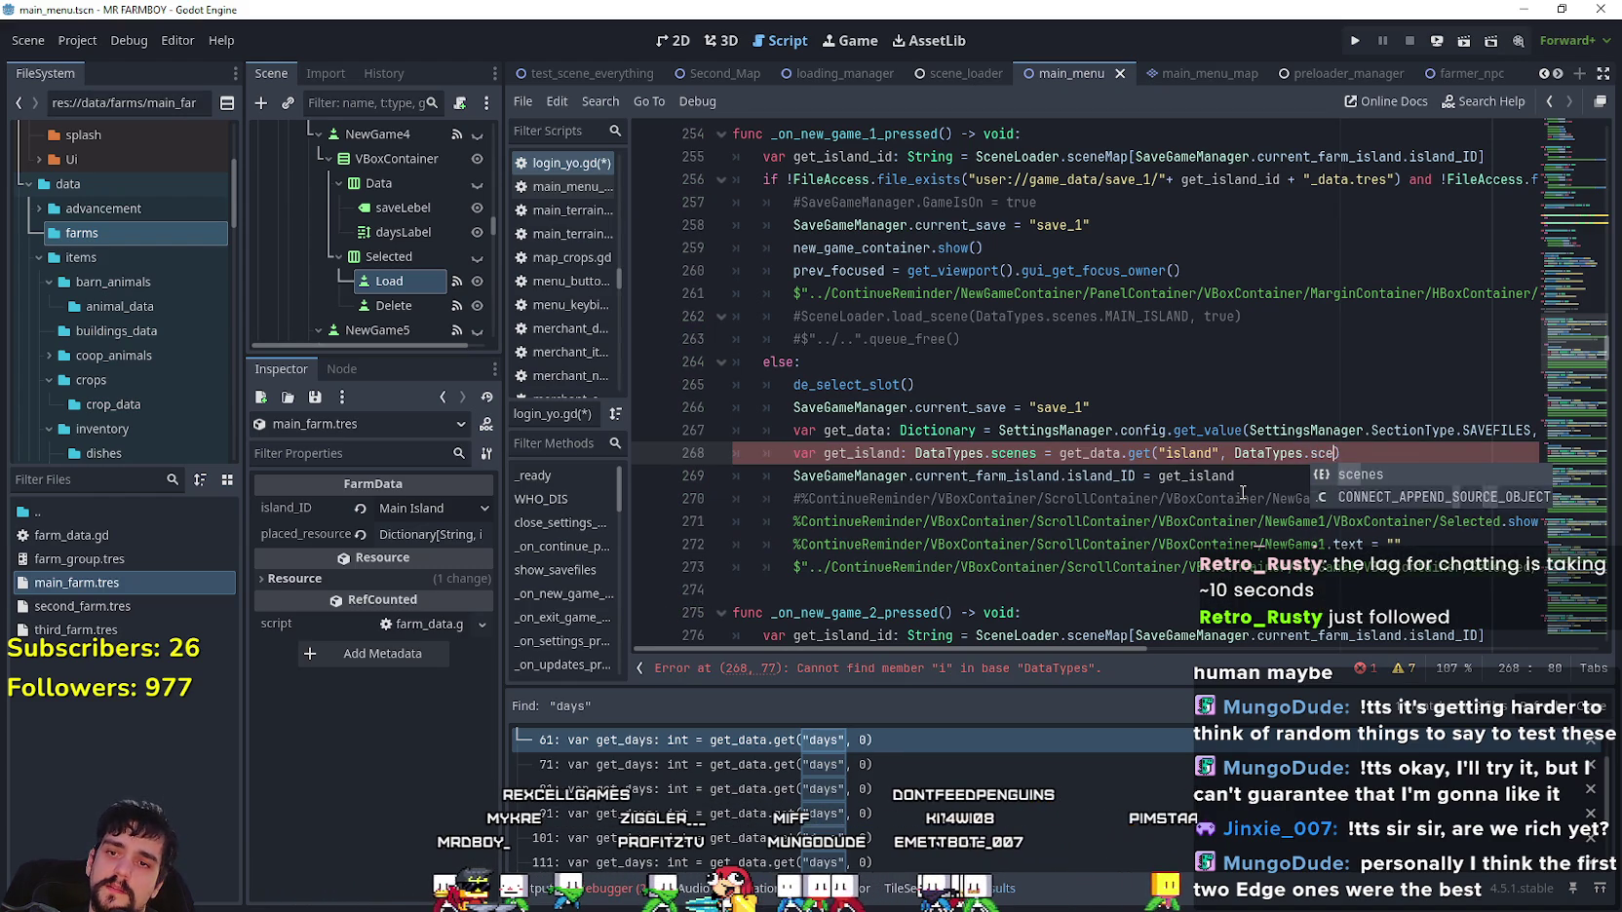
key("Return")
type("Main")
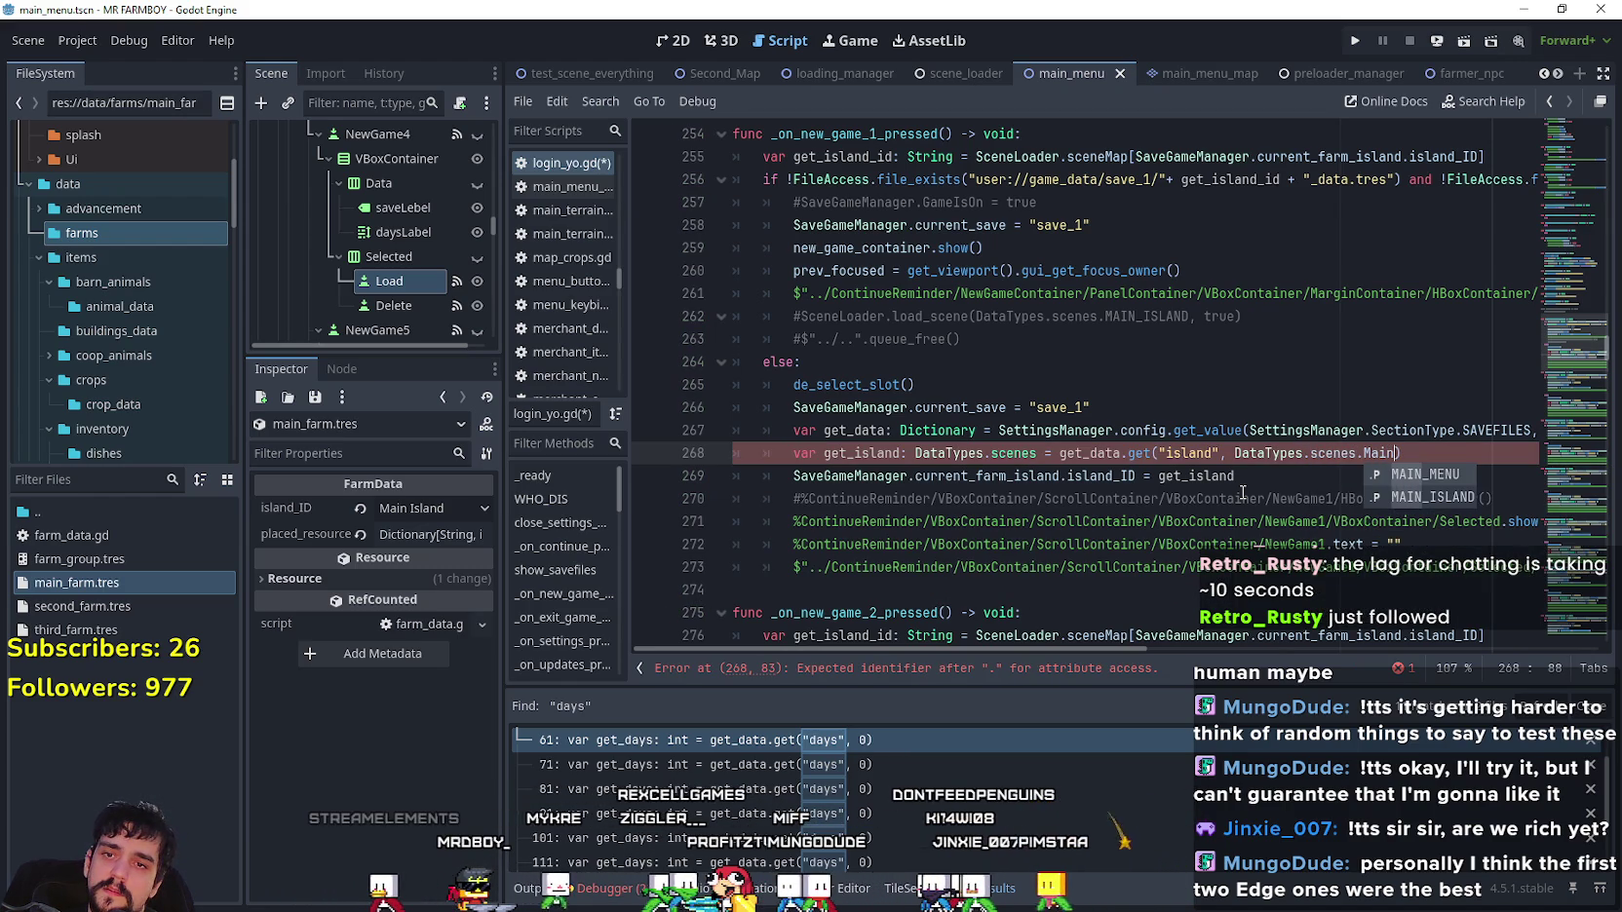
key("Return")
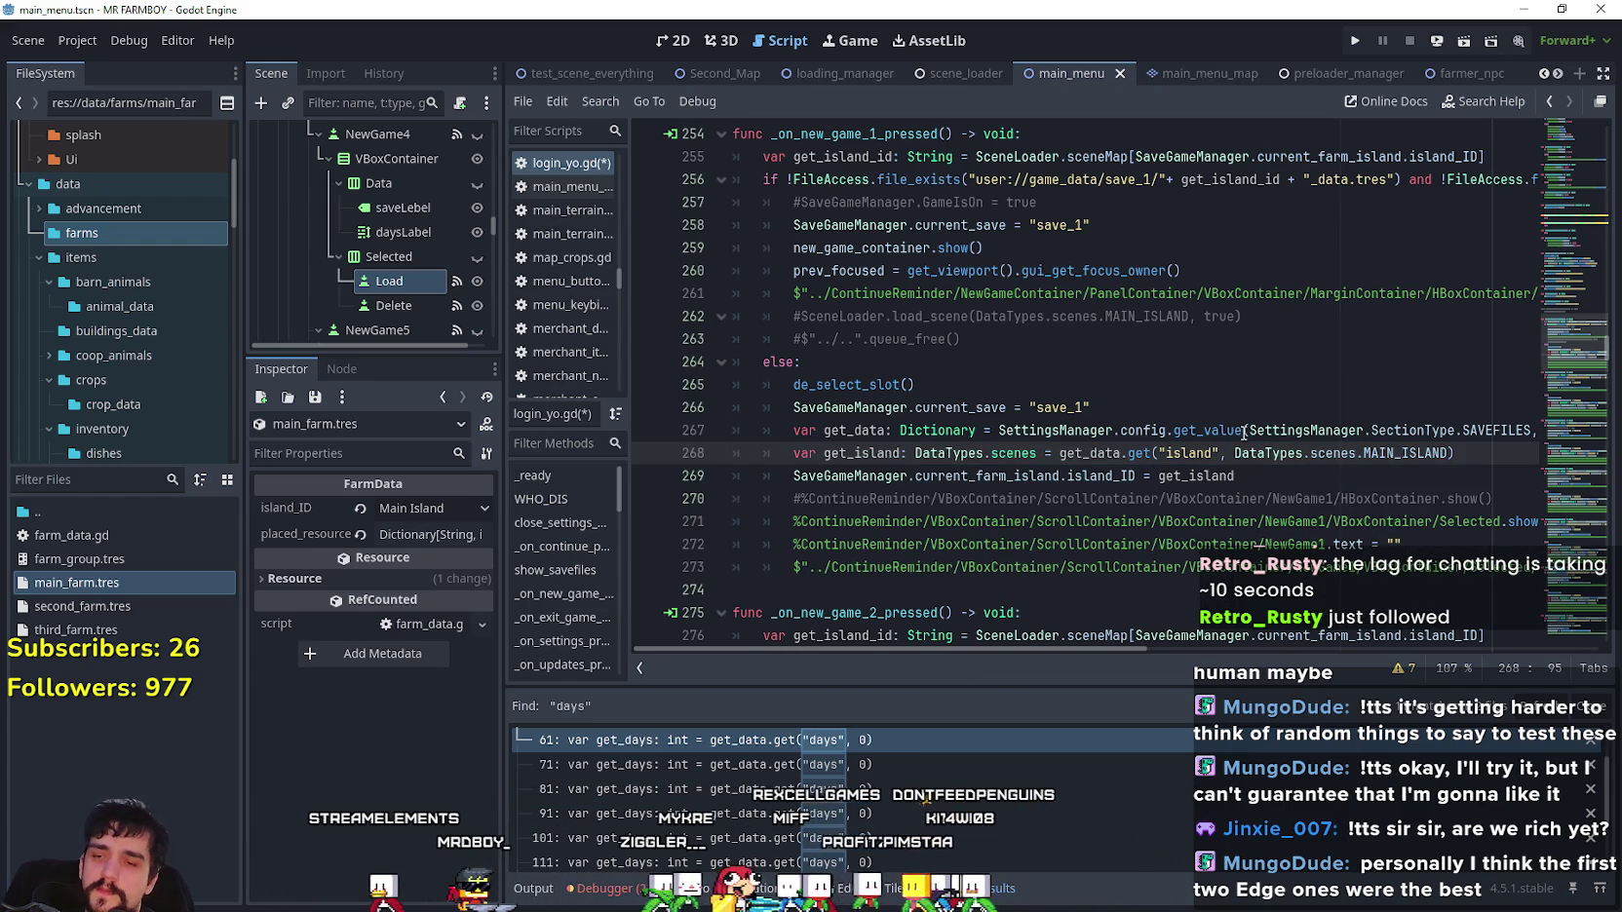
- Select the DataTypes.scenes.MAIN_ISLAND argument on line 268 for copying
double_click(1079, 453)
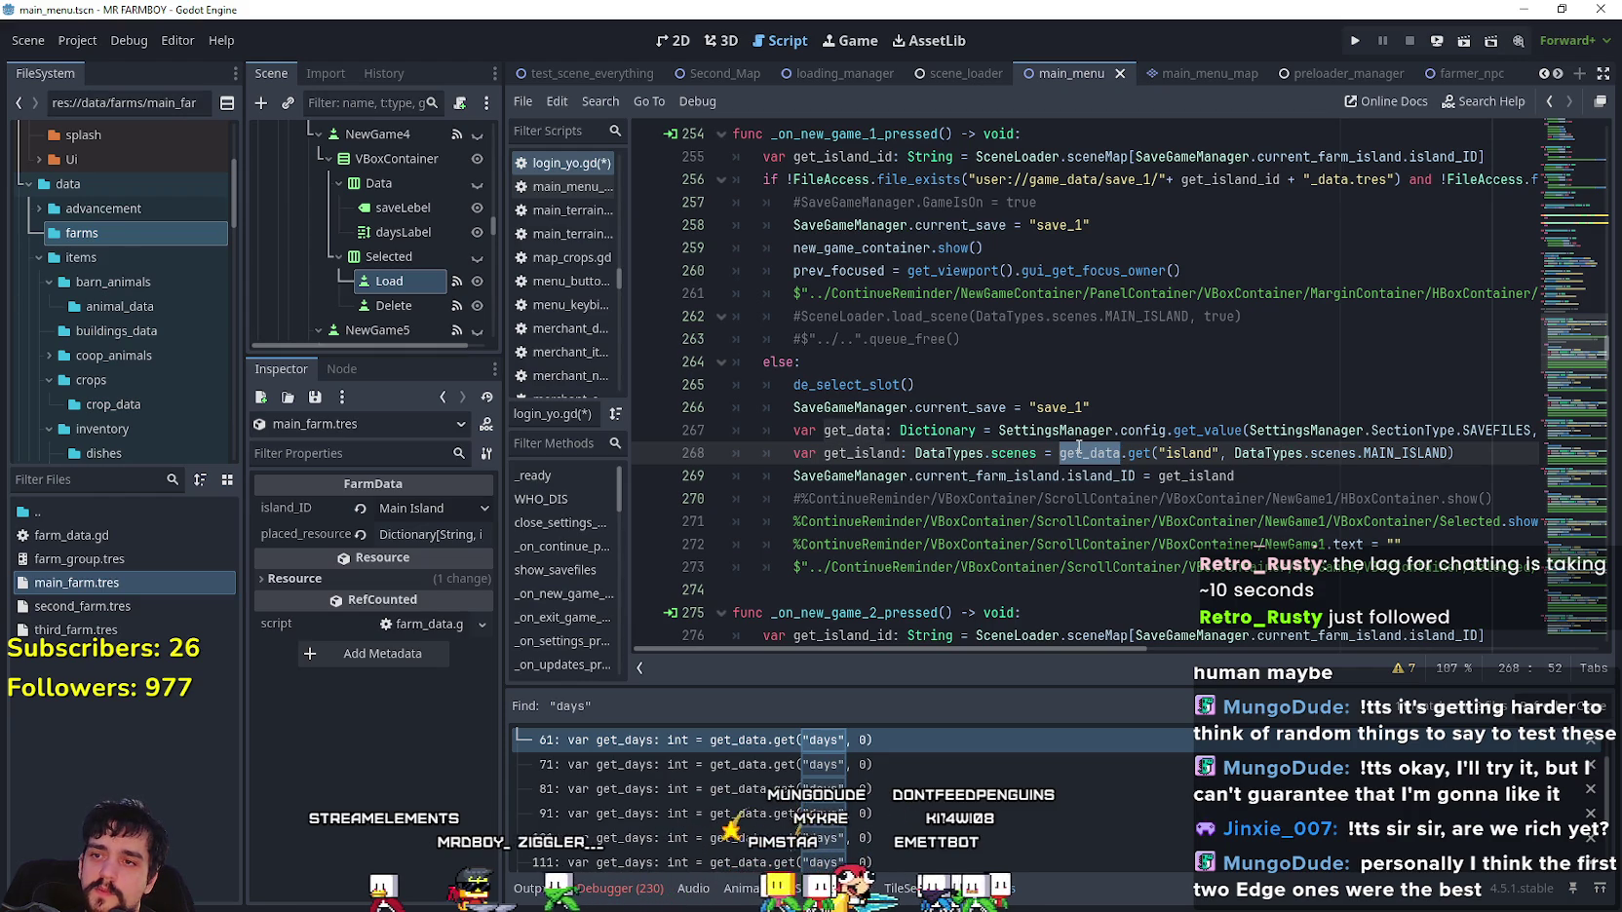
mouse_move(1475, 446)
left_mouse_down()
mouse_move(1120, 454)
mouse_move(1072, 476)
mouse_move(1067, 454)
mouse_move(774, 457)
left_mouse_up()
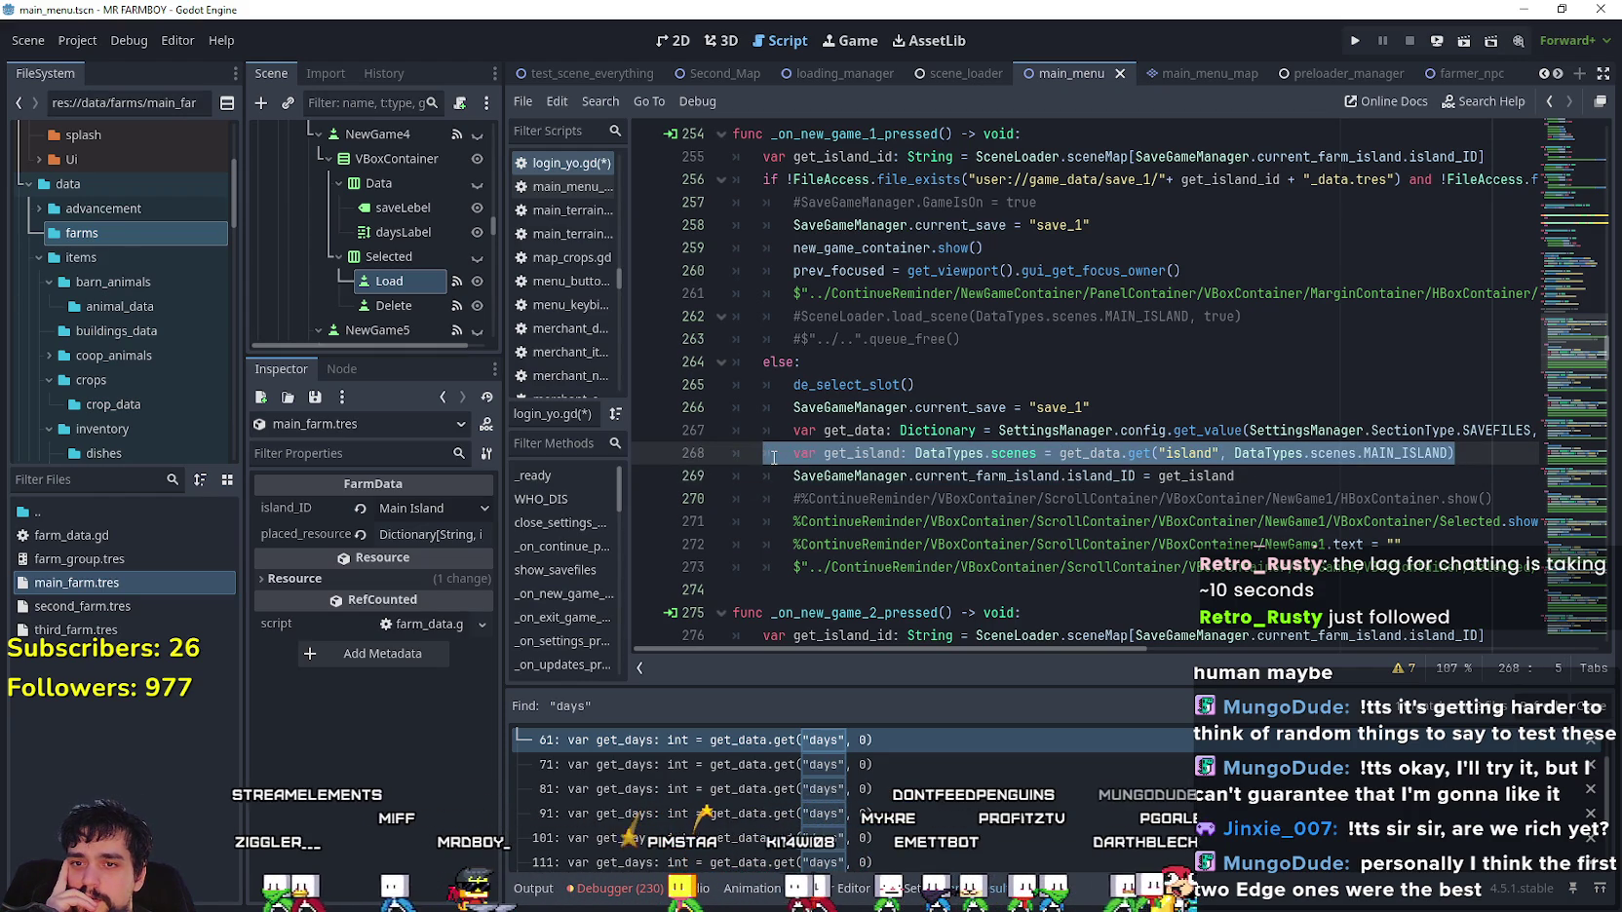
left_click_drag(1454, 454, 733, 454)
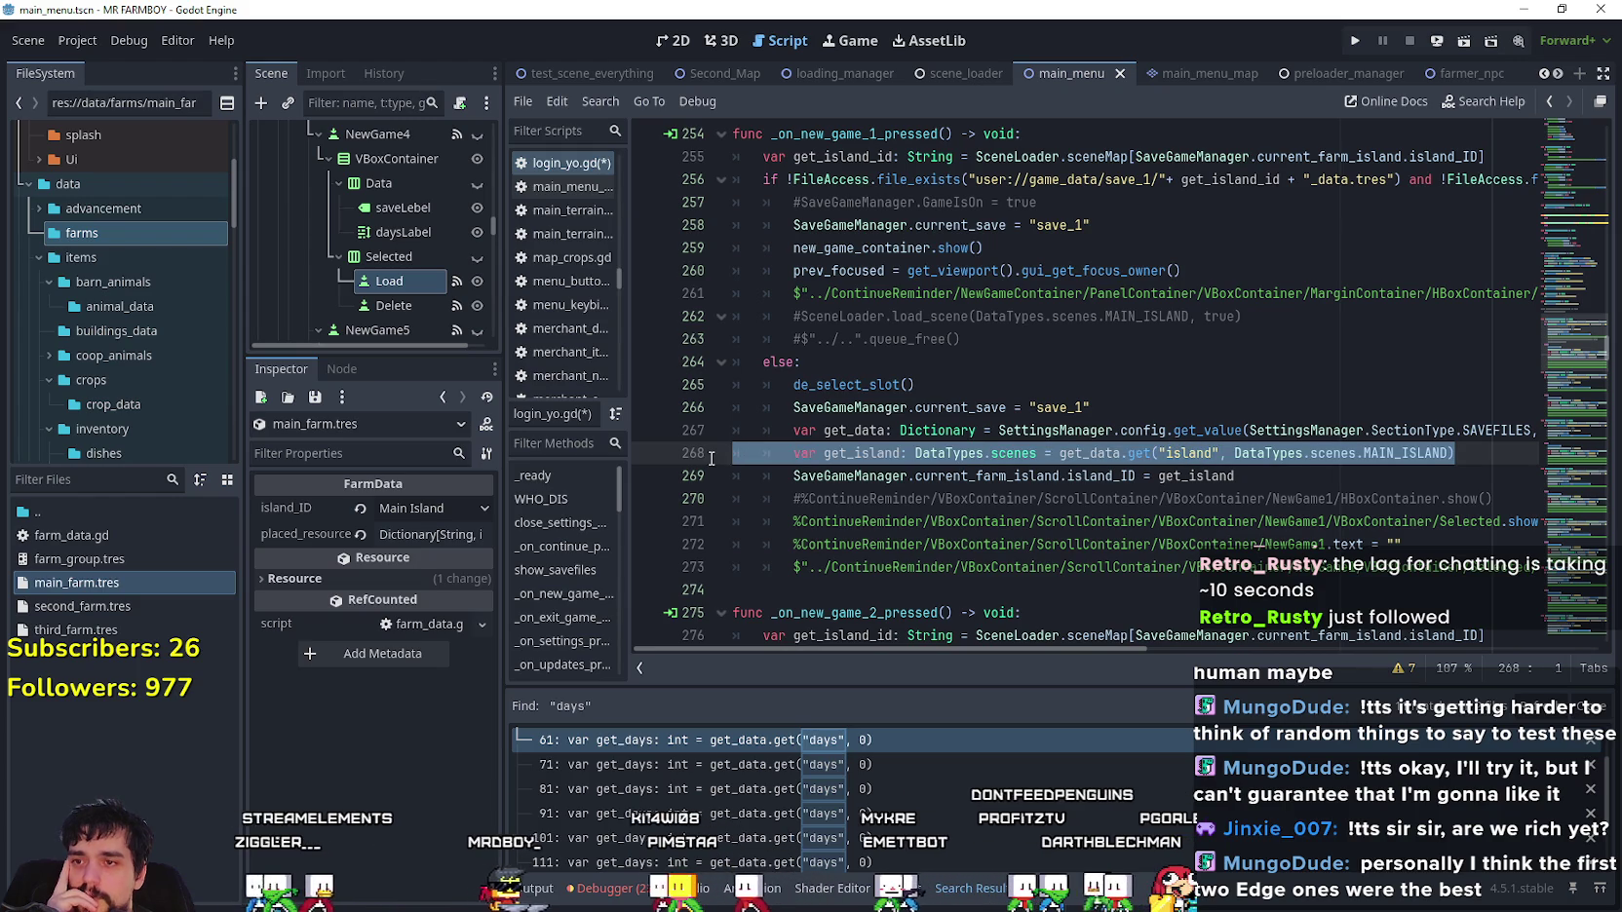
mouse_move(1450, 454)
left_mouse_down()
mouse_move(1166, 454)
mouse_move(1449, 454)
mouse_move(1234, 454)
left_mouse_up()
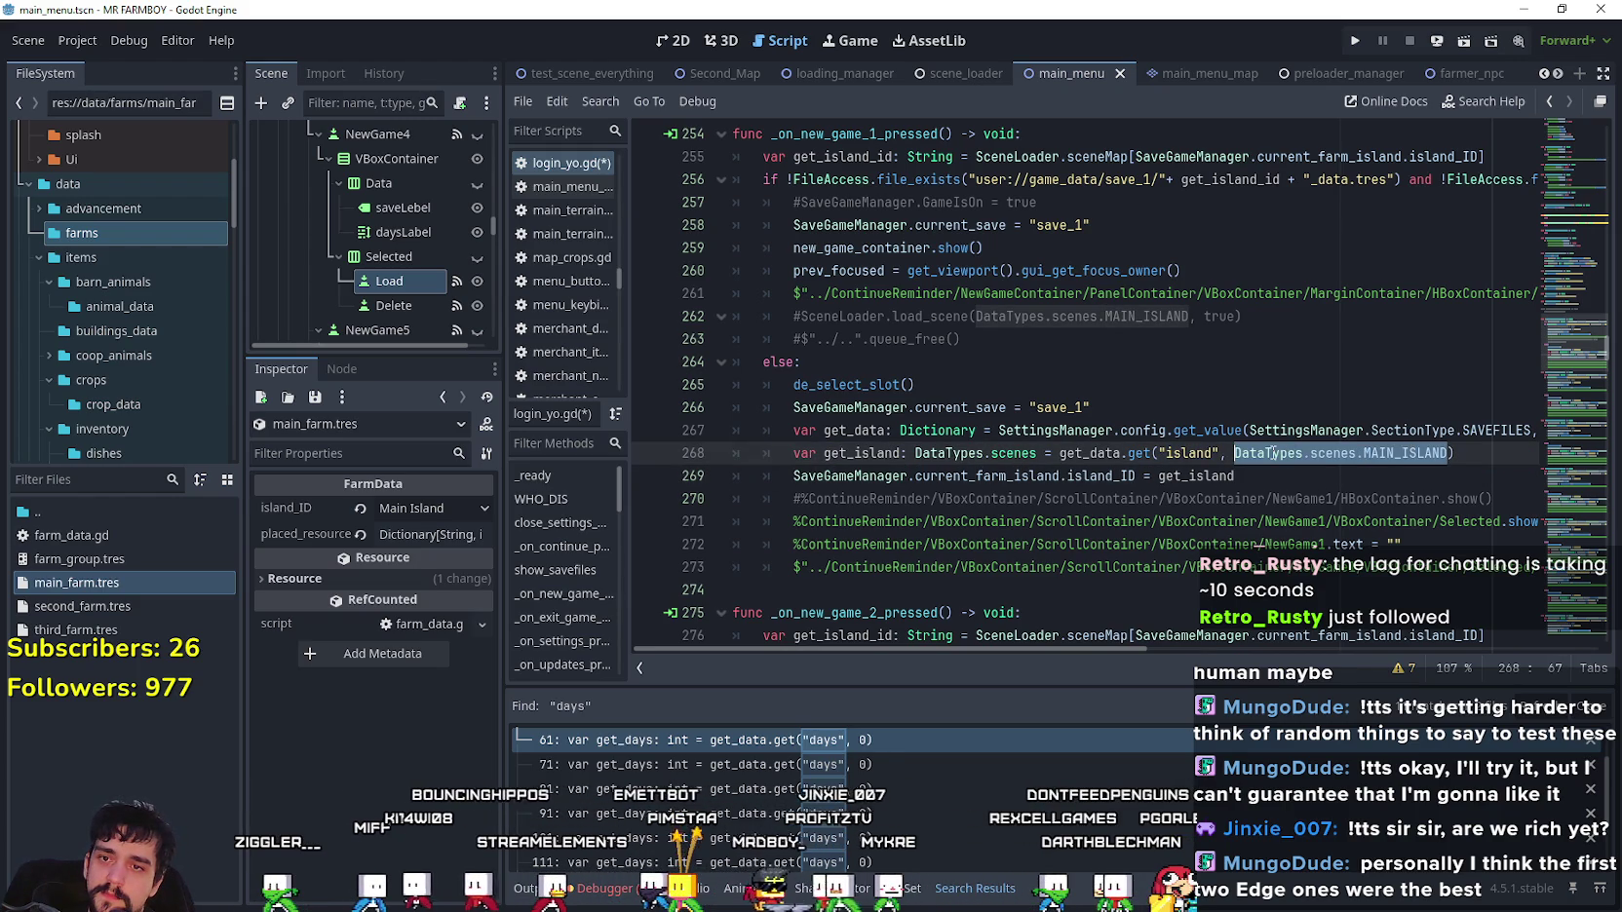
scroll(1272, 454, "down", 7)
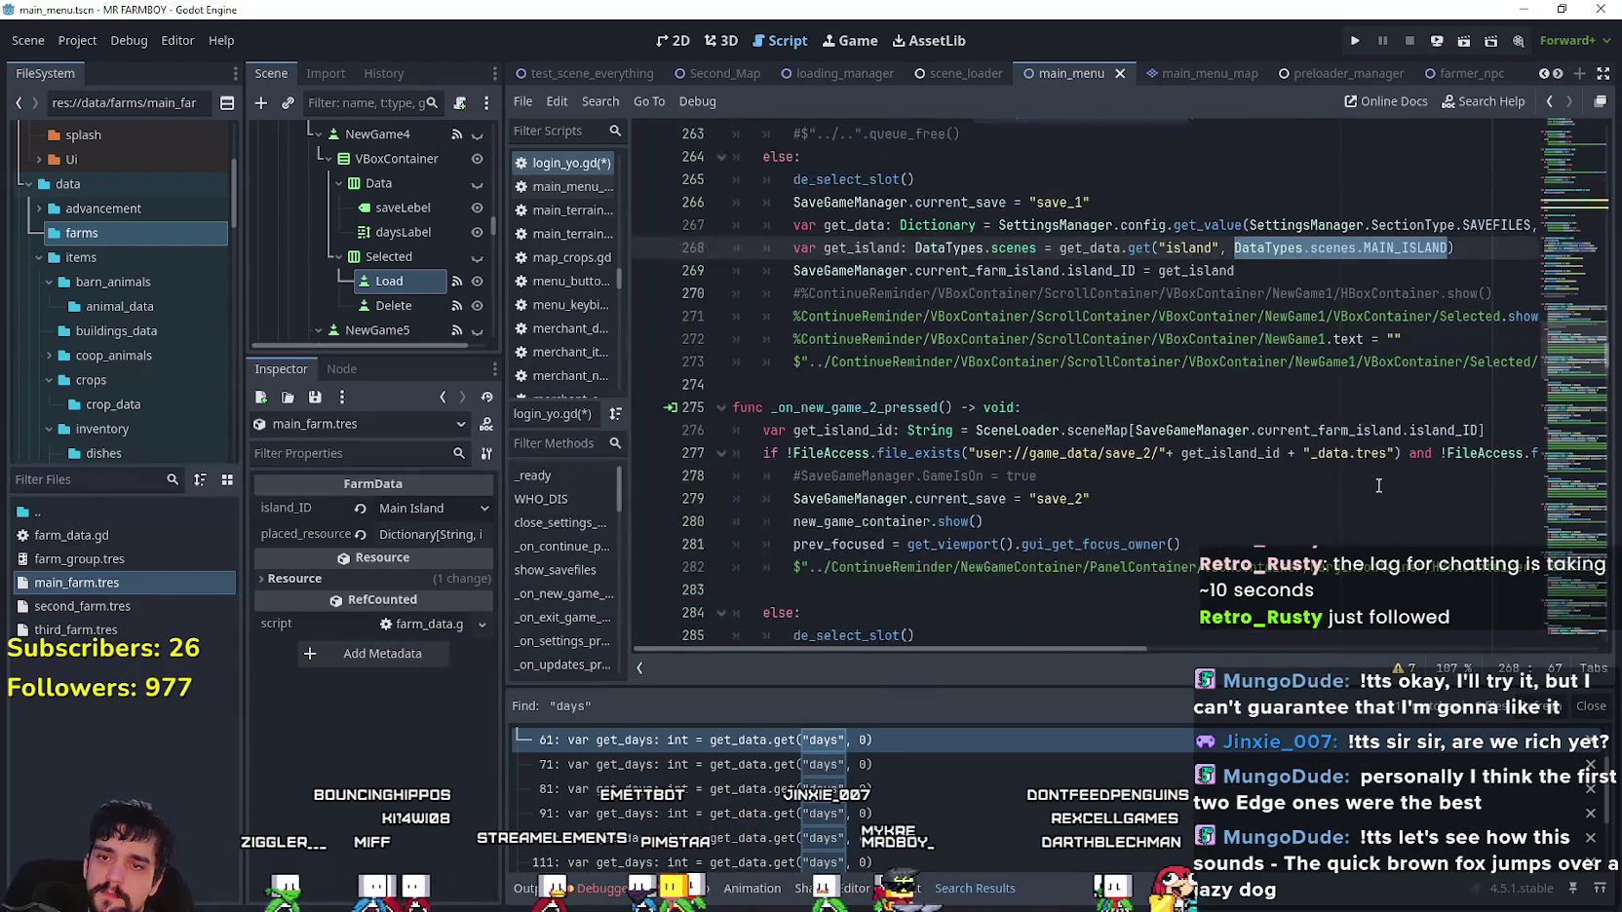
scroll(1312, 451, "up", 3)
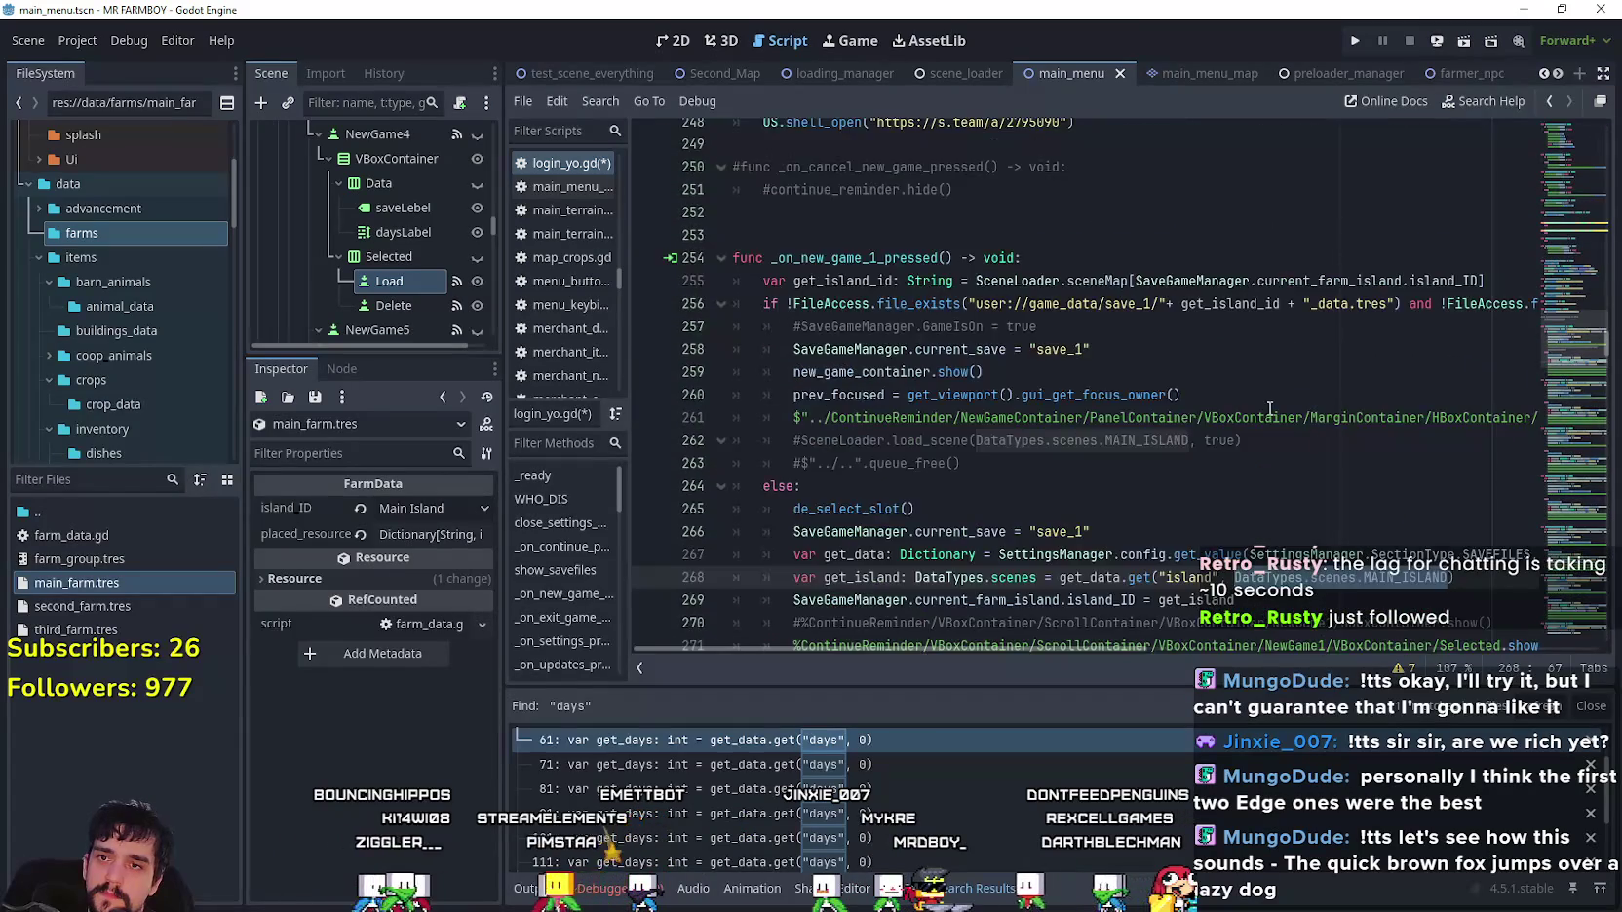
scroll(1264, 404, "up", 3)
scroll(1264, 405, "down", 6)
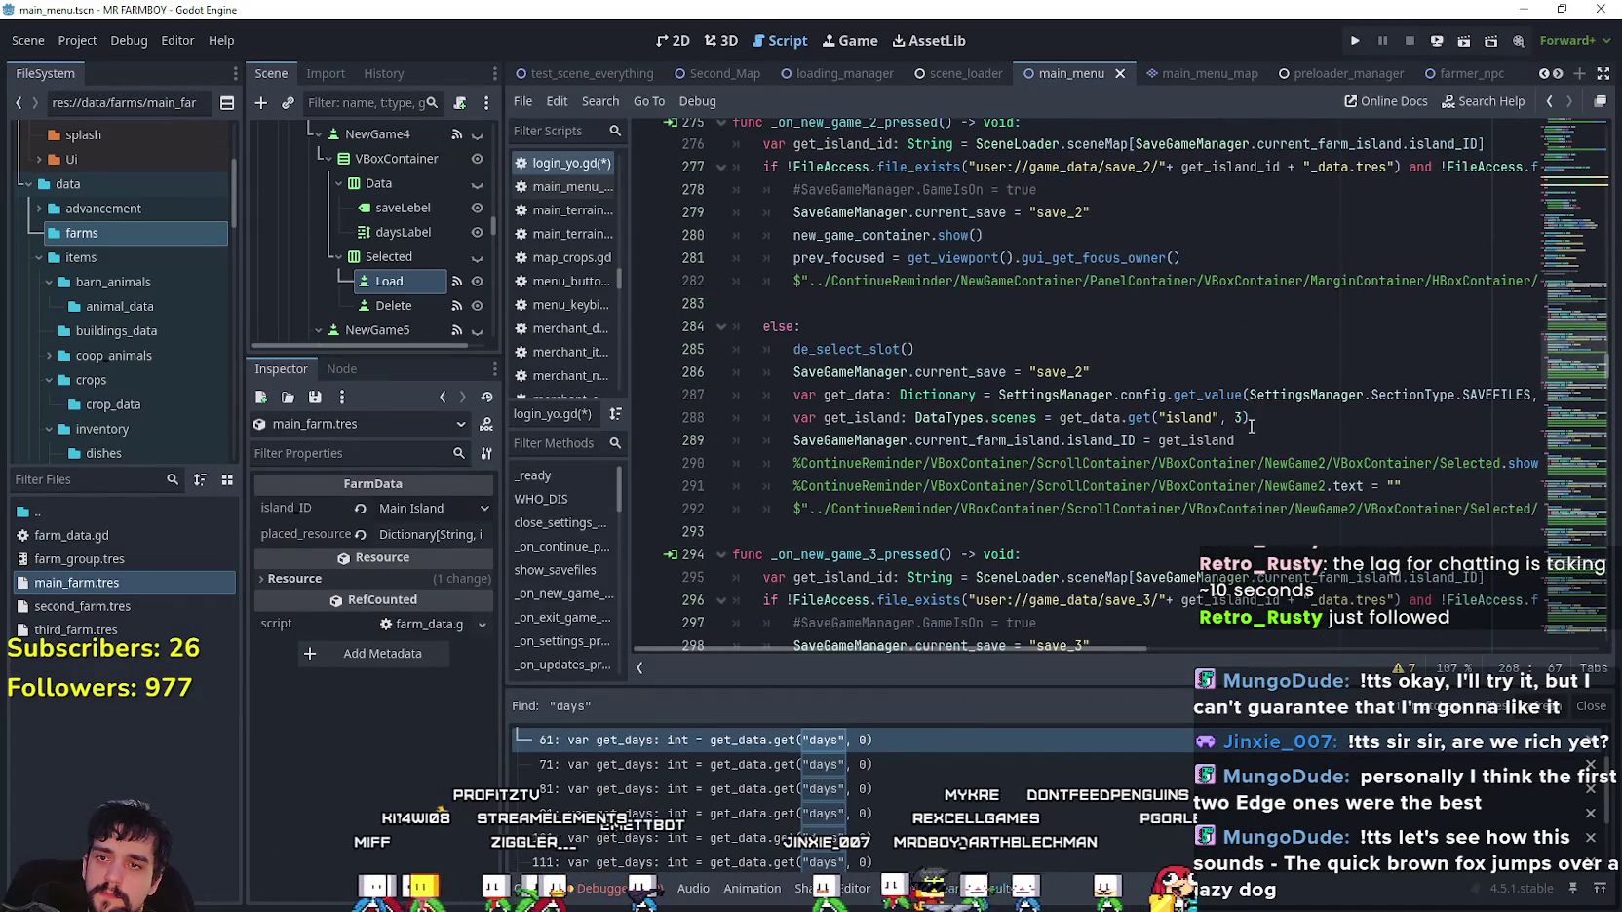
- Go through the island lookup lines of slots 2 to 5
left_click(1236, 417)
left_click(1267, 439)
scroll(1267, 434, "down", 5)
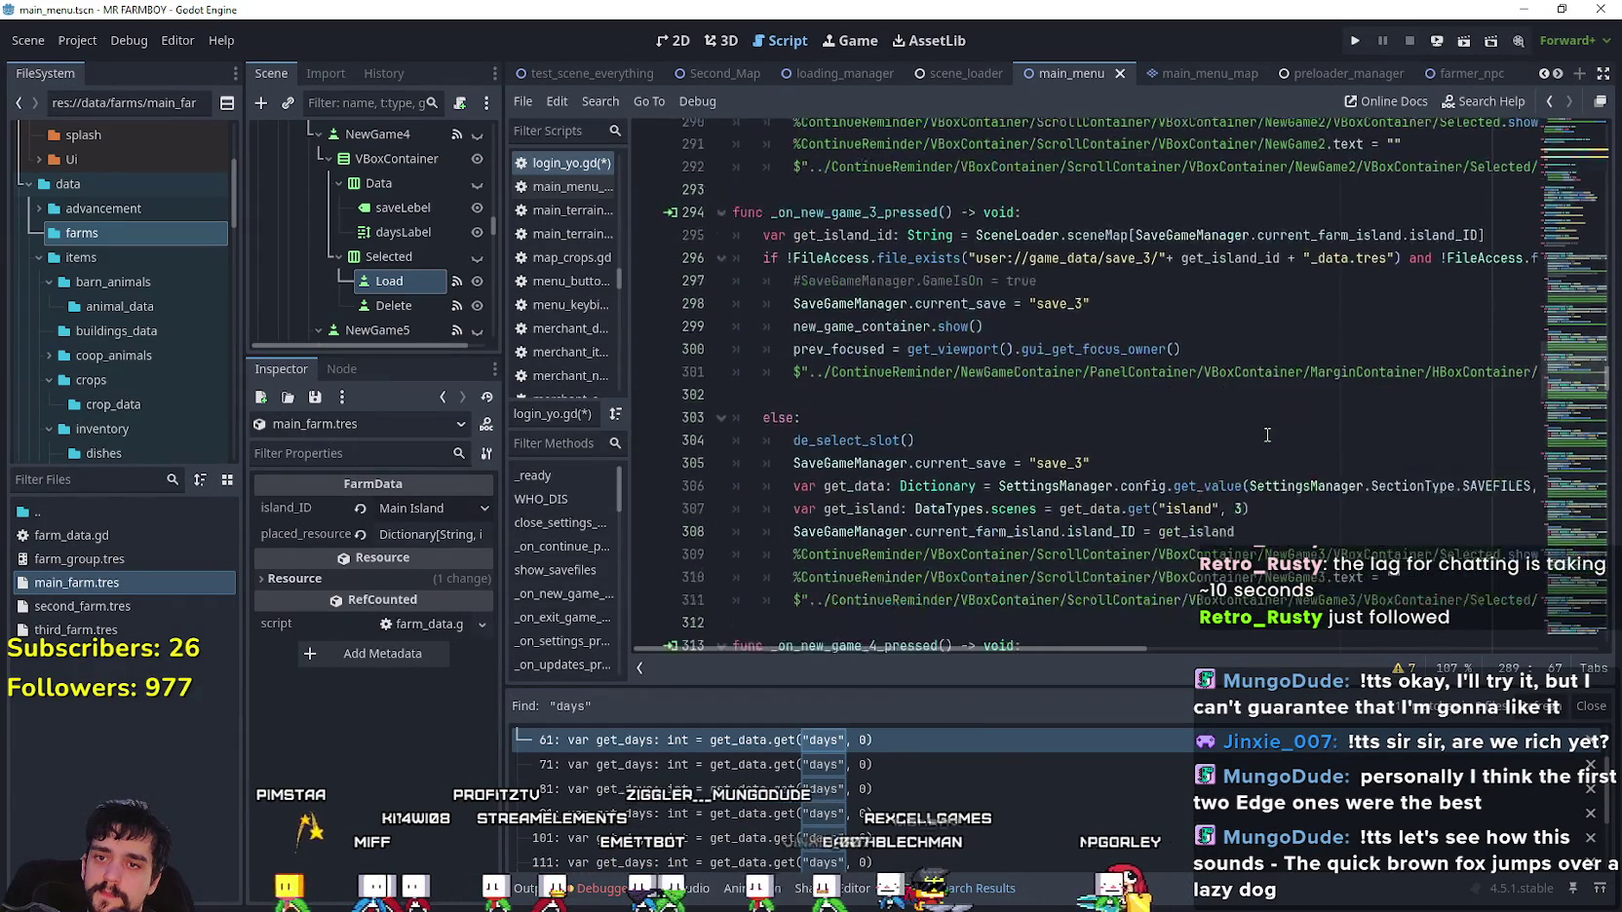
scroll(1257, 443, "down", 1)
left_click(1240, 440)
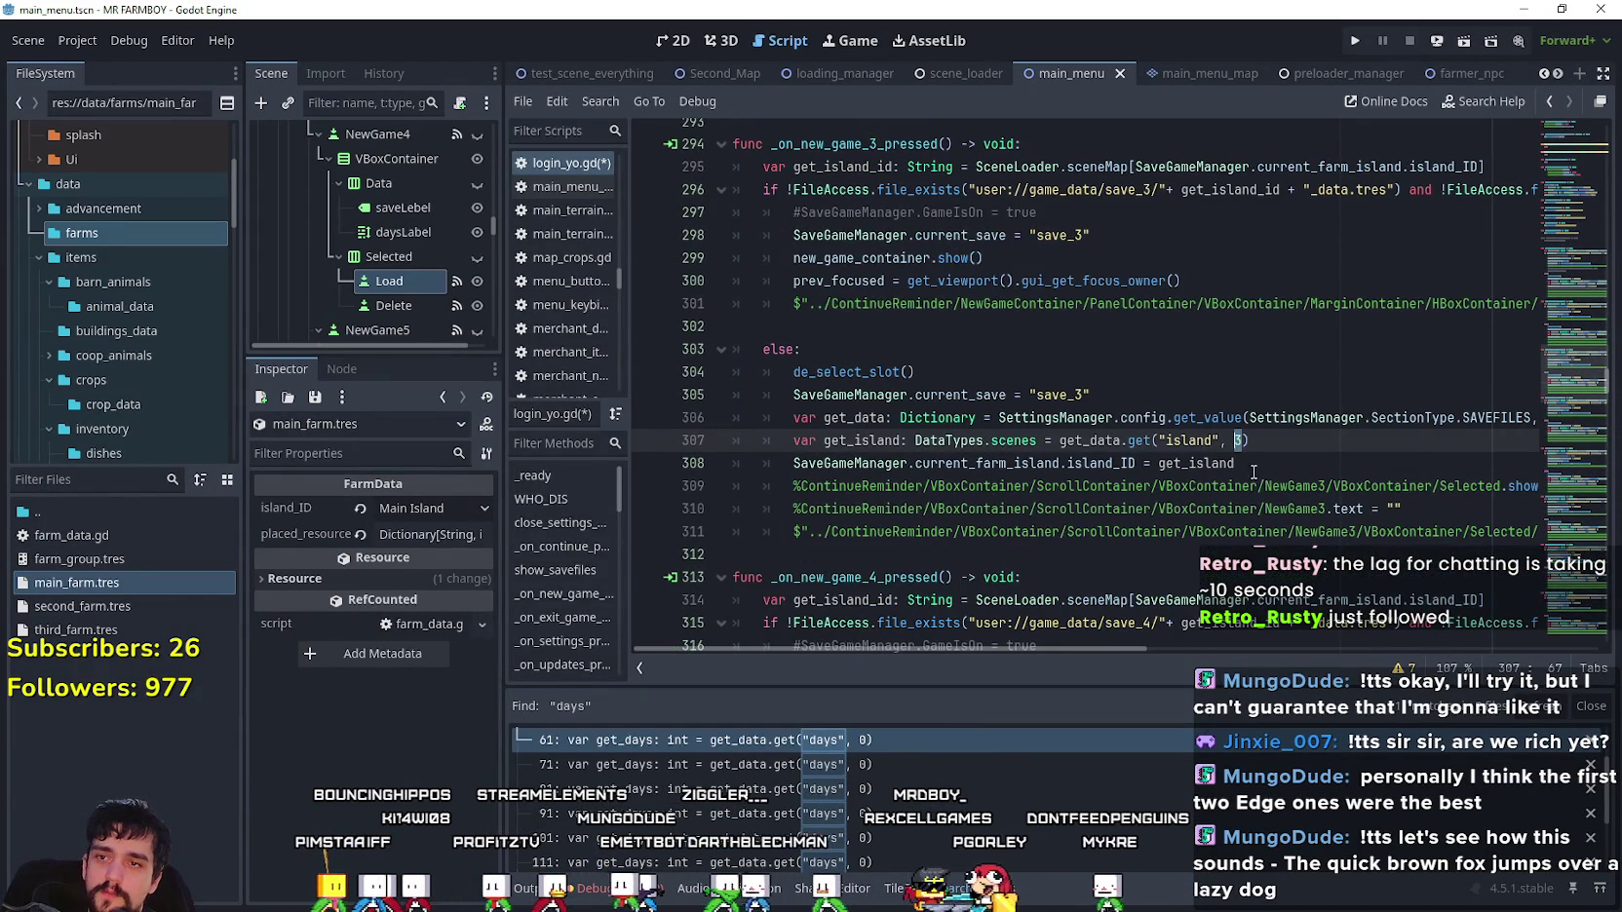
type("DataTypes.scenes.MAIN_ISLAND")
scroll(1253, 440, "down", 5)
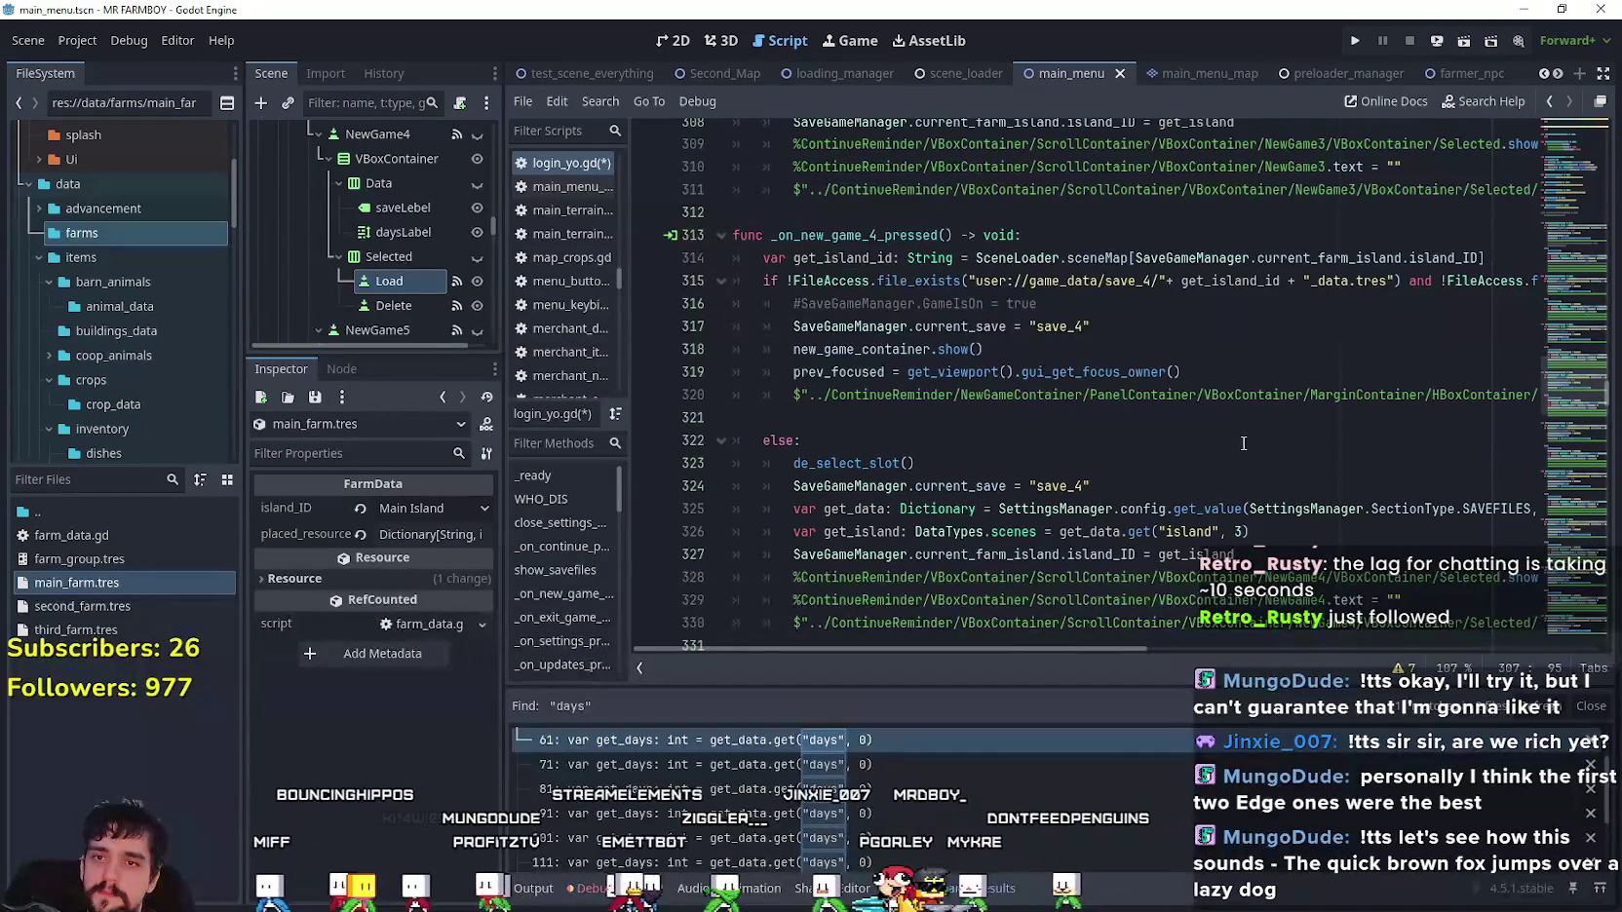
left_click(1235, 532)
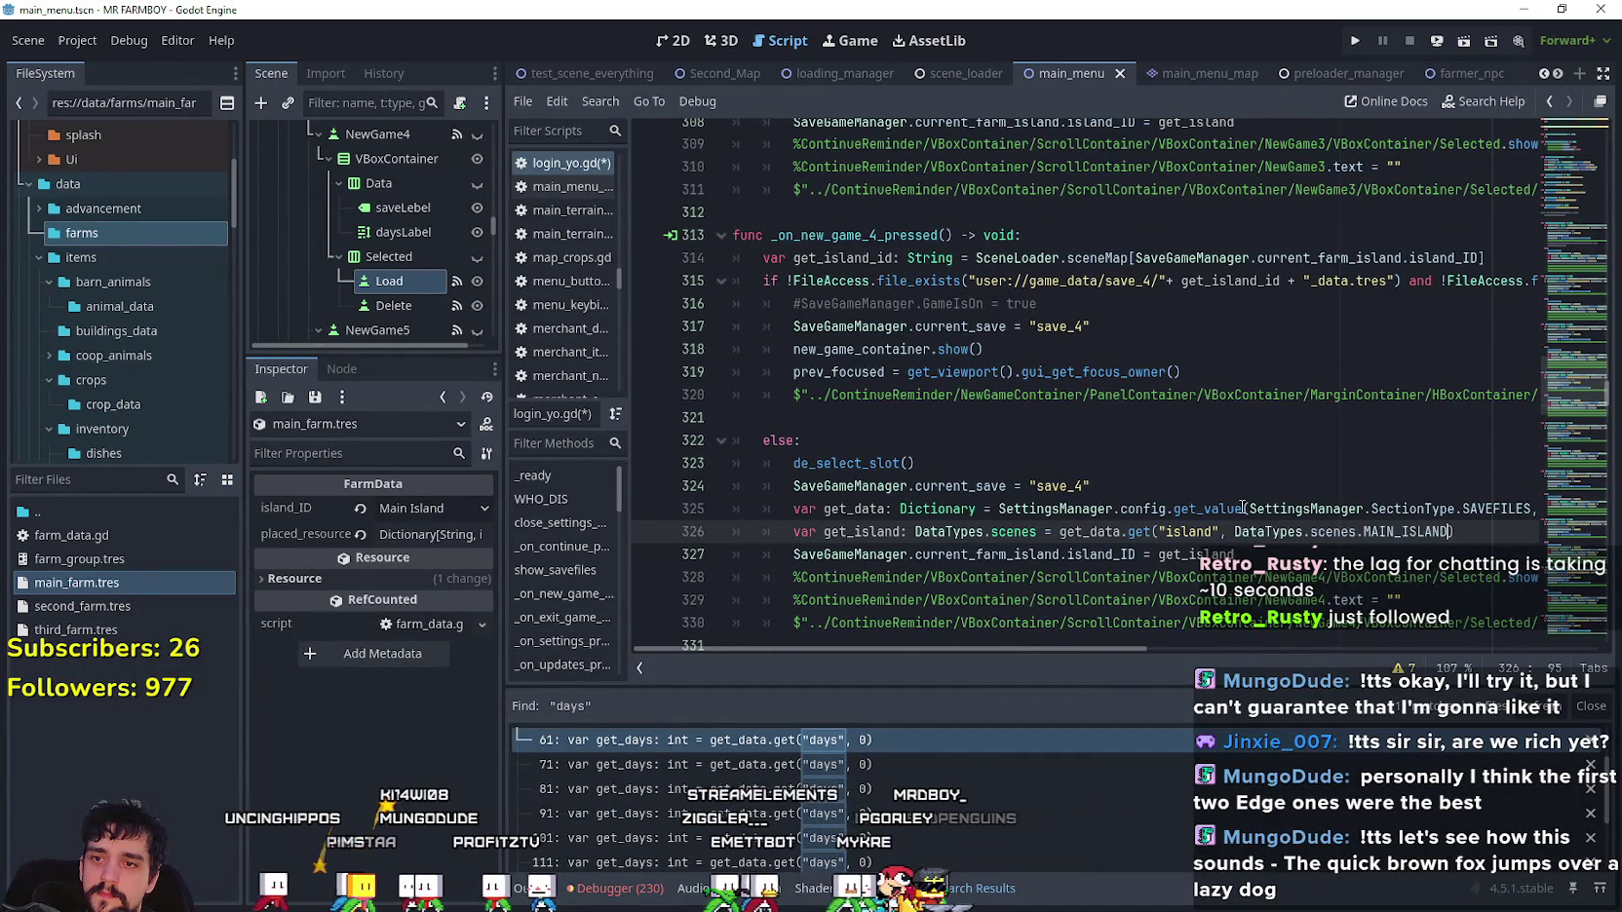
scroll(1242, 507, "down", 5)
scroll(1244, 434, "down", 2)
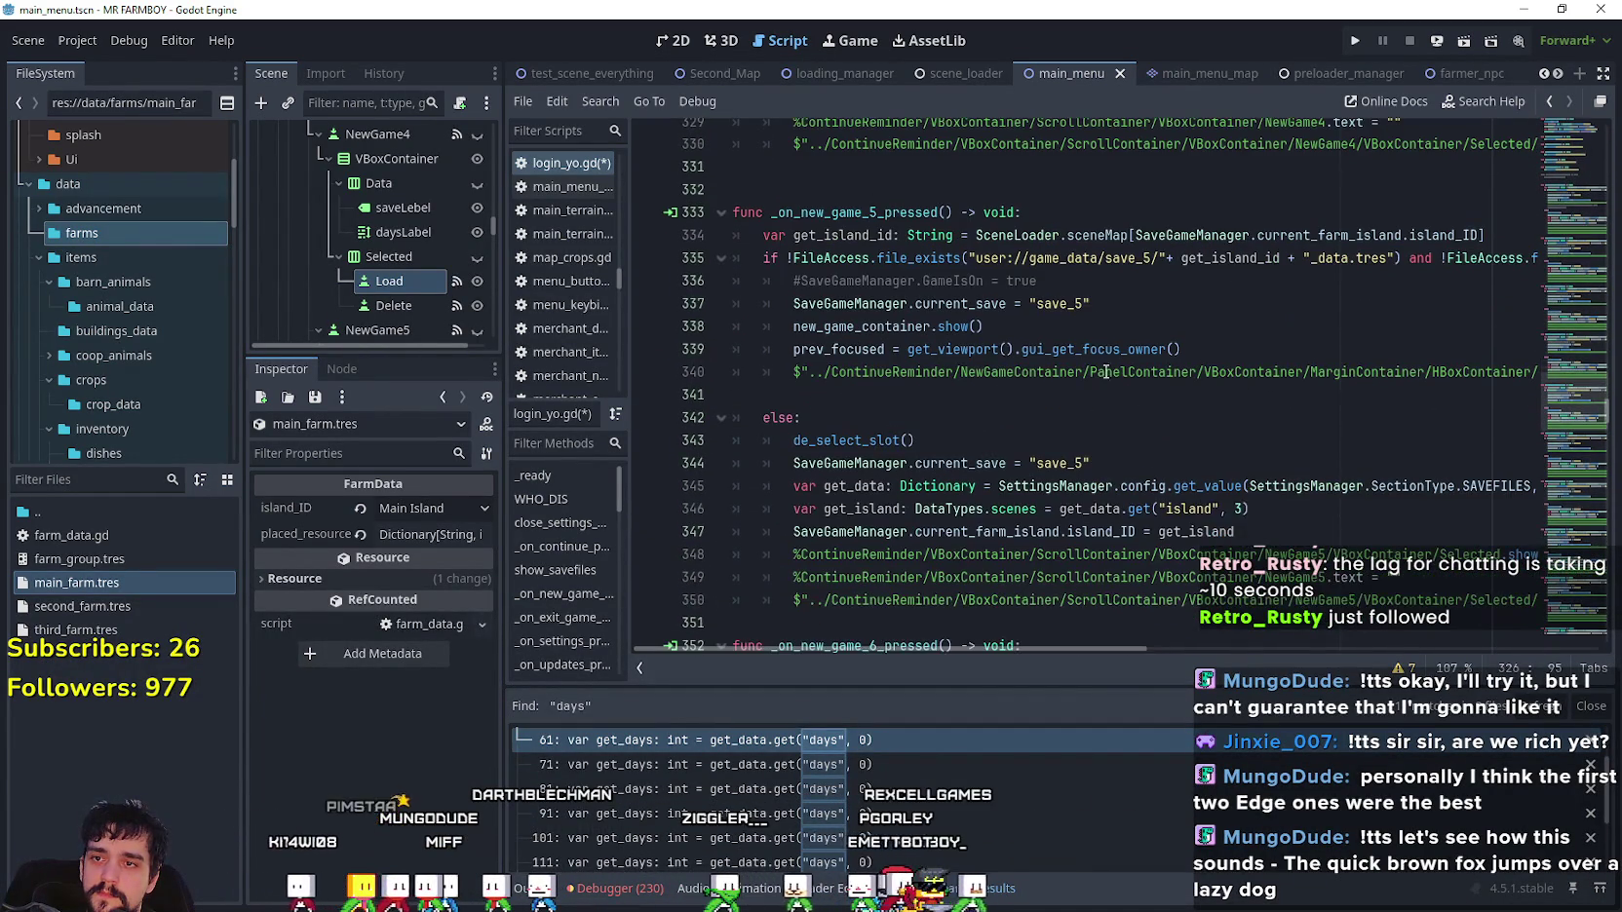
left_click(1238, 508)
scroll(1243, 506, "down", 6)
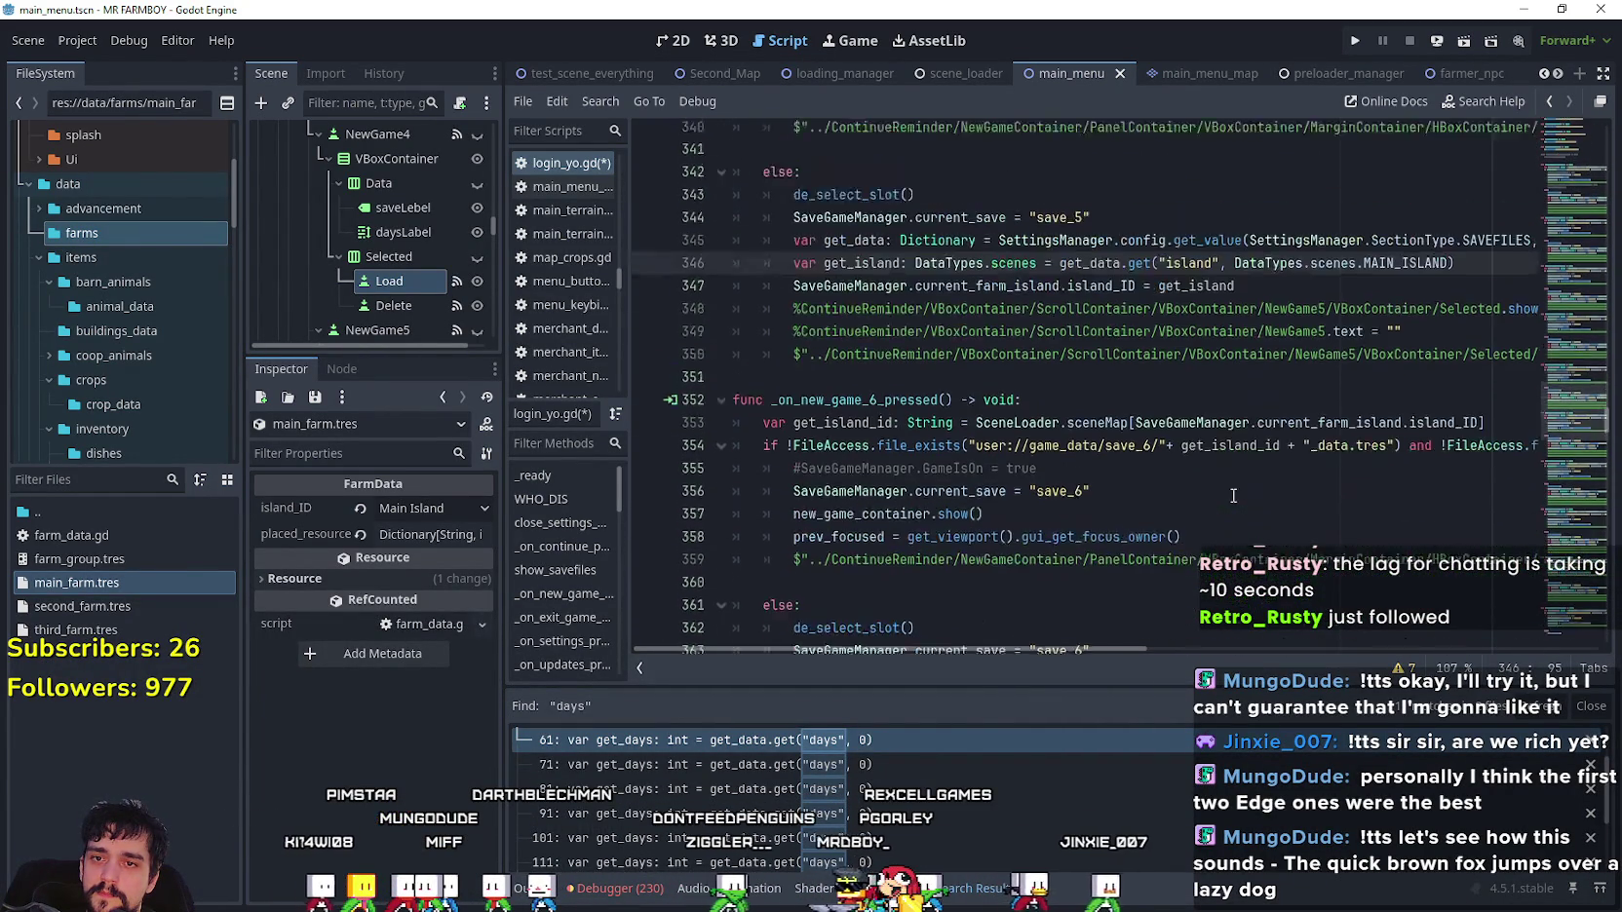
- Paste DataTypes.scenes.MAIN_ISLAND over the default 3 in slots 6, 7 and 8, then save
double_click(1236, 531)
key("ctrl+v")
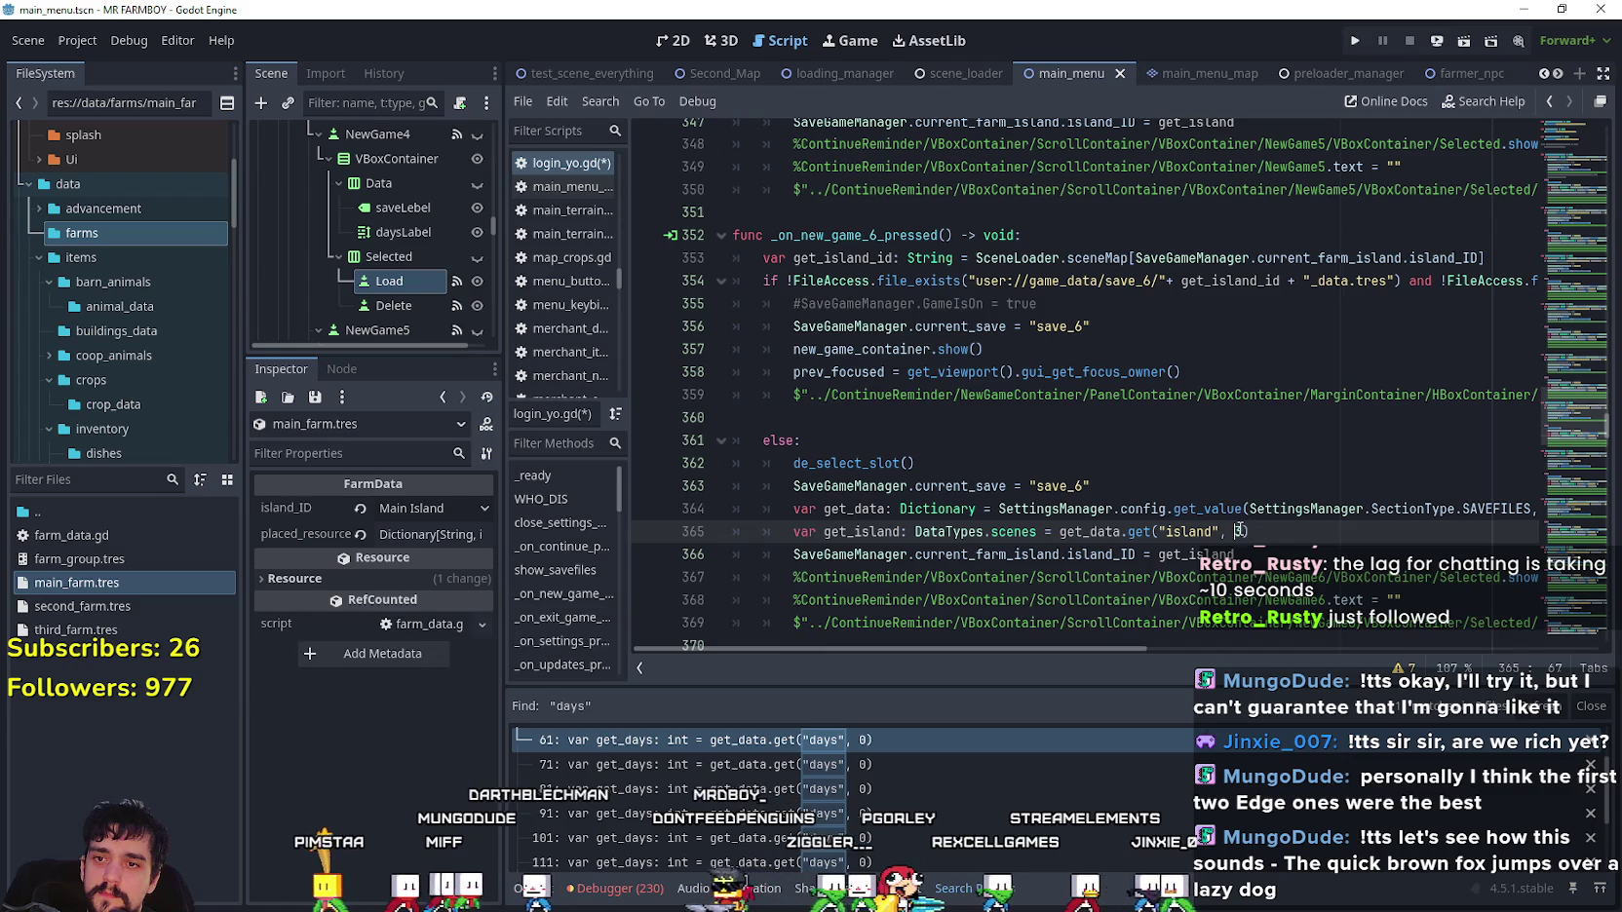
scroll(1223, 517, "down", 6)
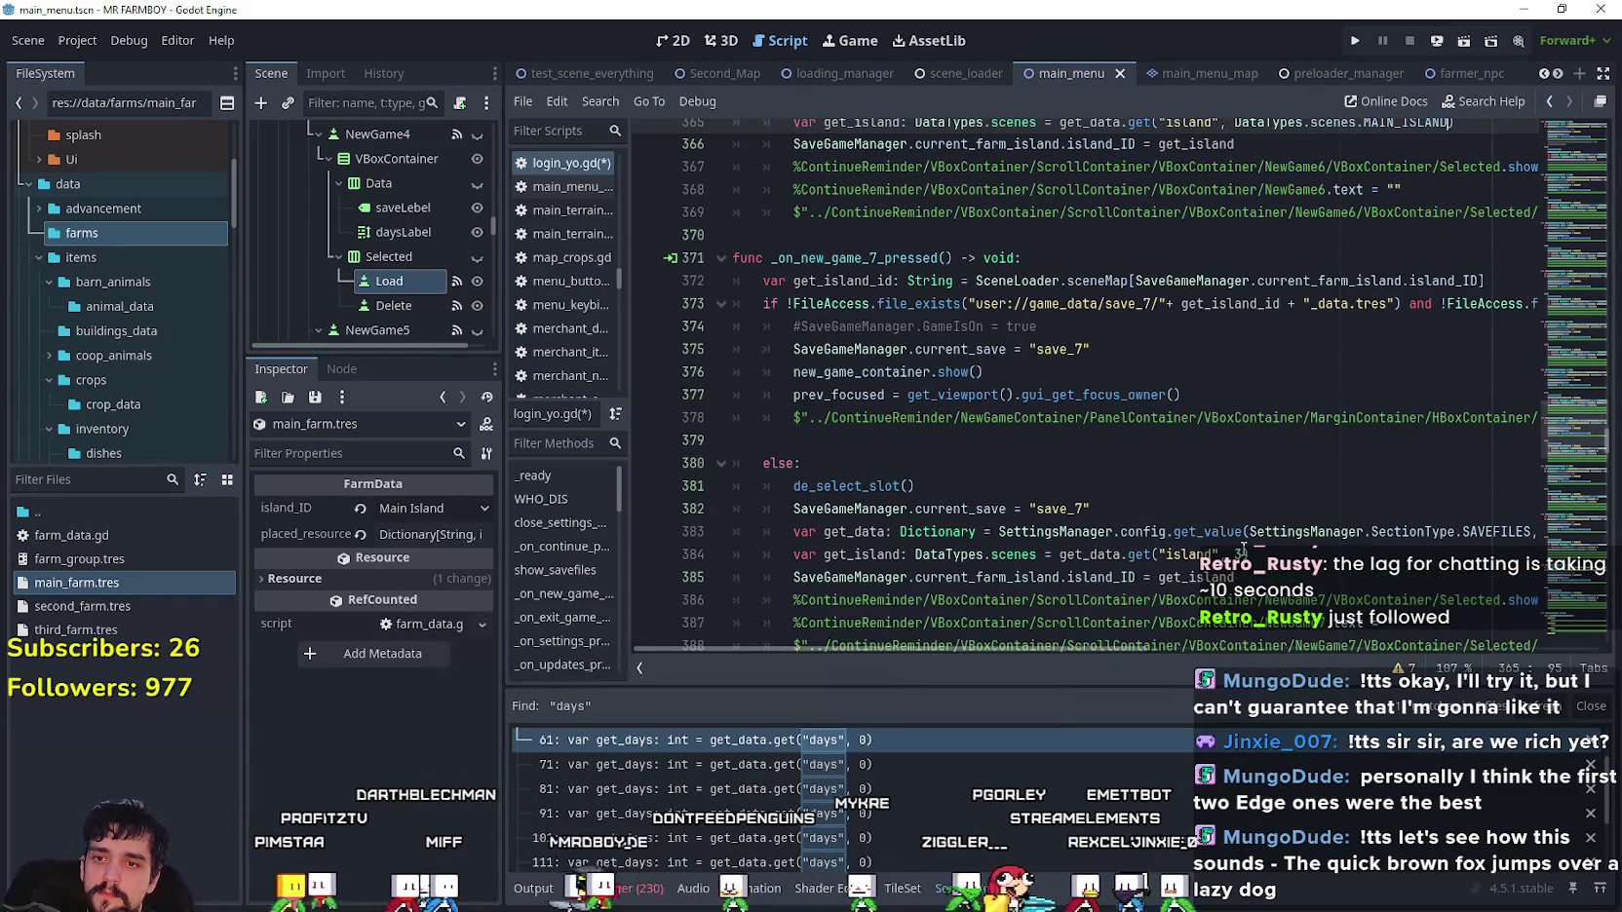
left_click(1238, 552)
double_click(1236, 554)
type("DataTypes.scenes.MAIN_ISLAND")
scroll(1235, 507, "down", 8)
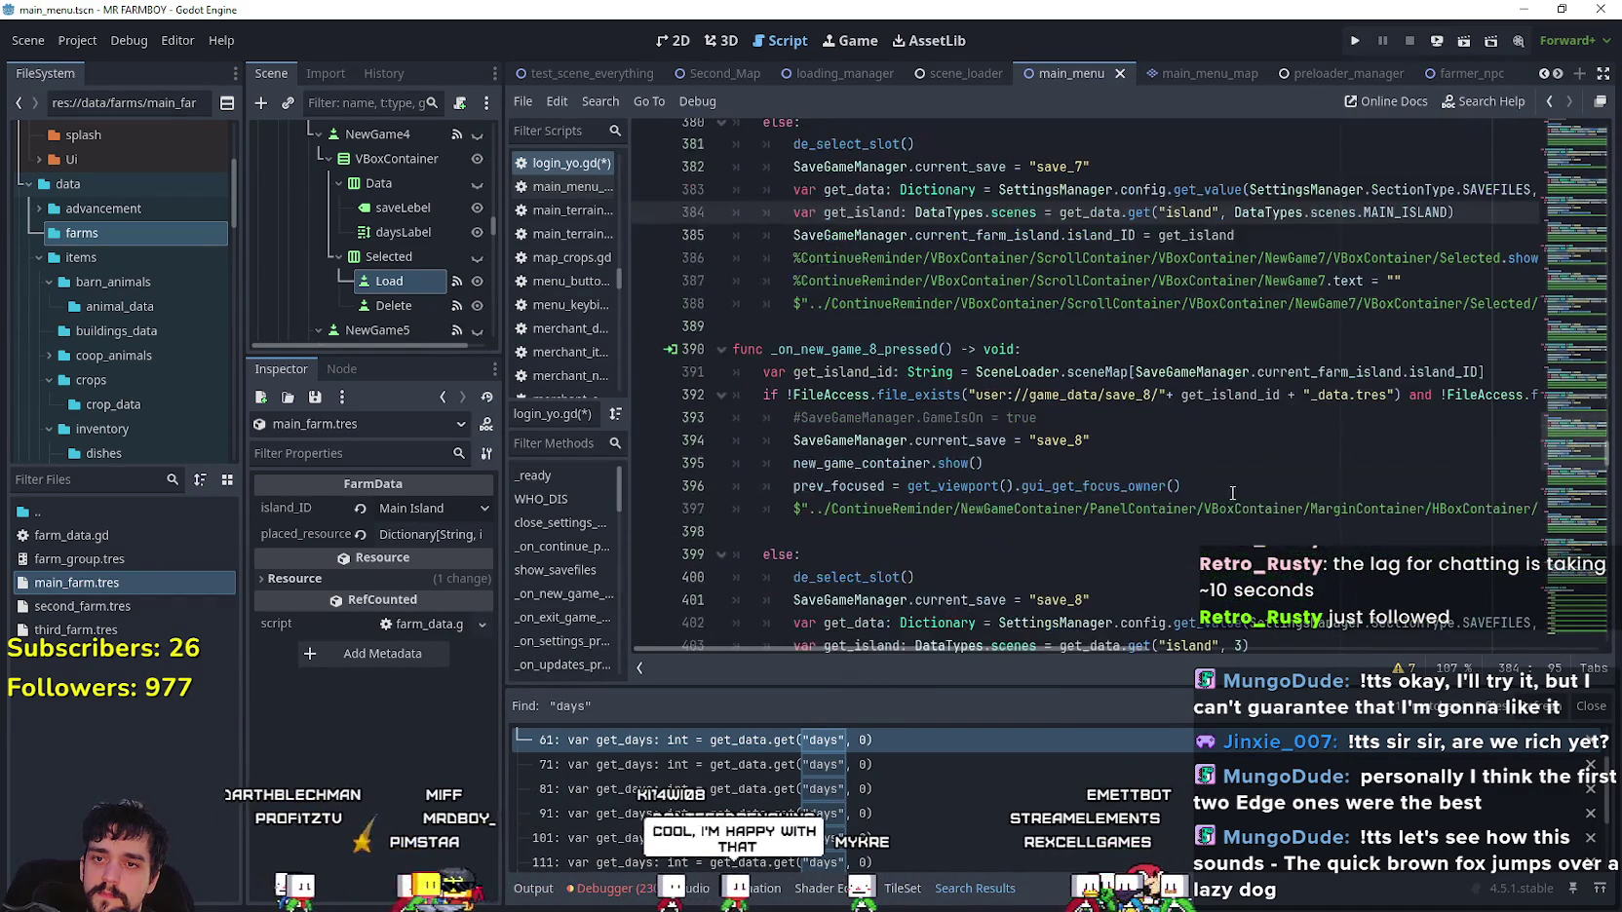
double_click(1238, 440)
type("DataTypes.scenes.MAIN_ISLAND")
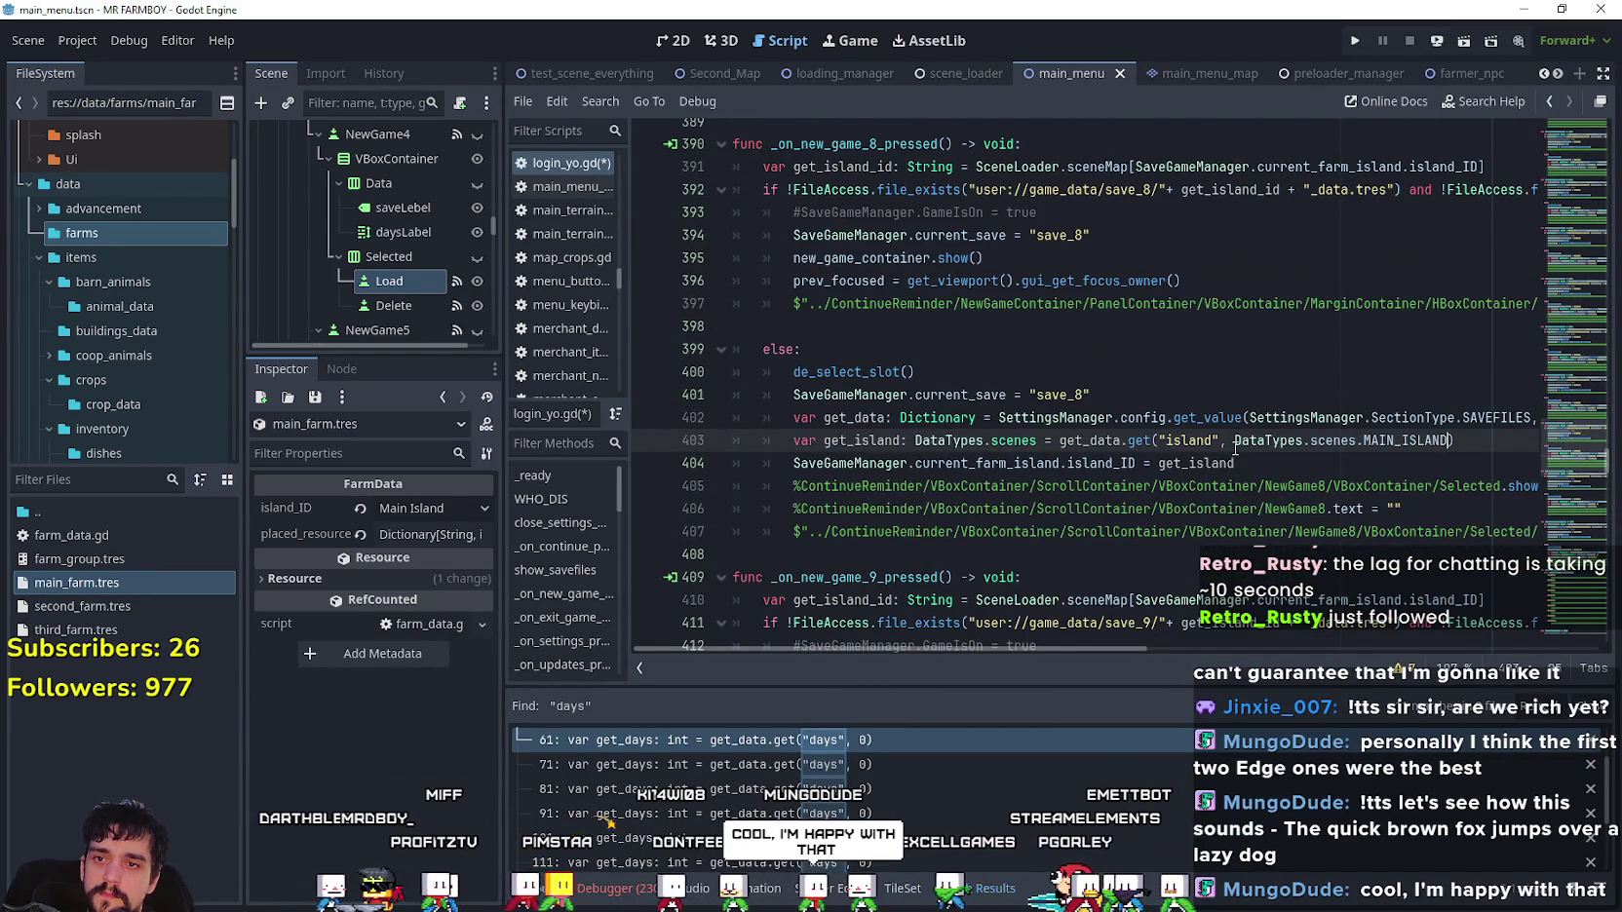
key("ctrl+s")
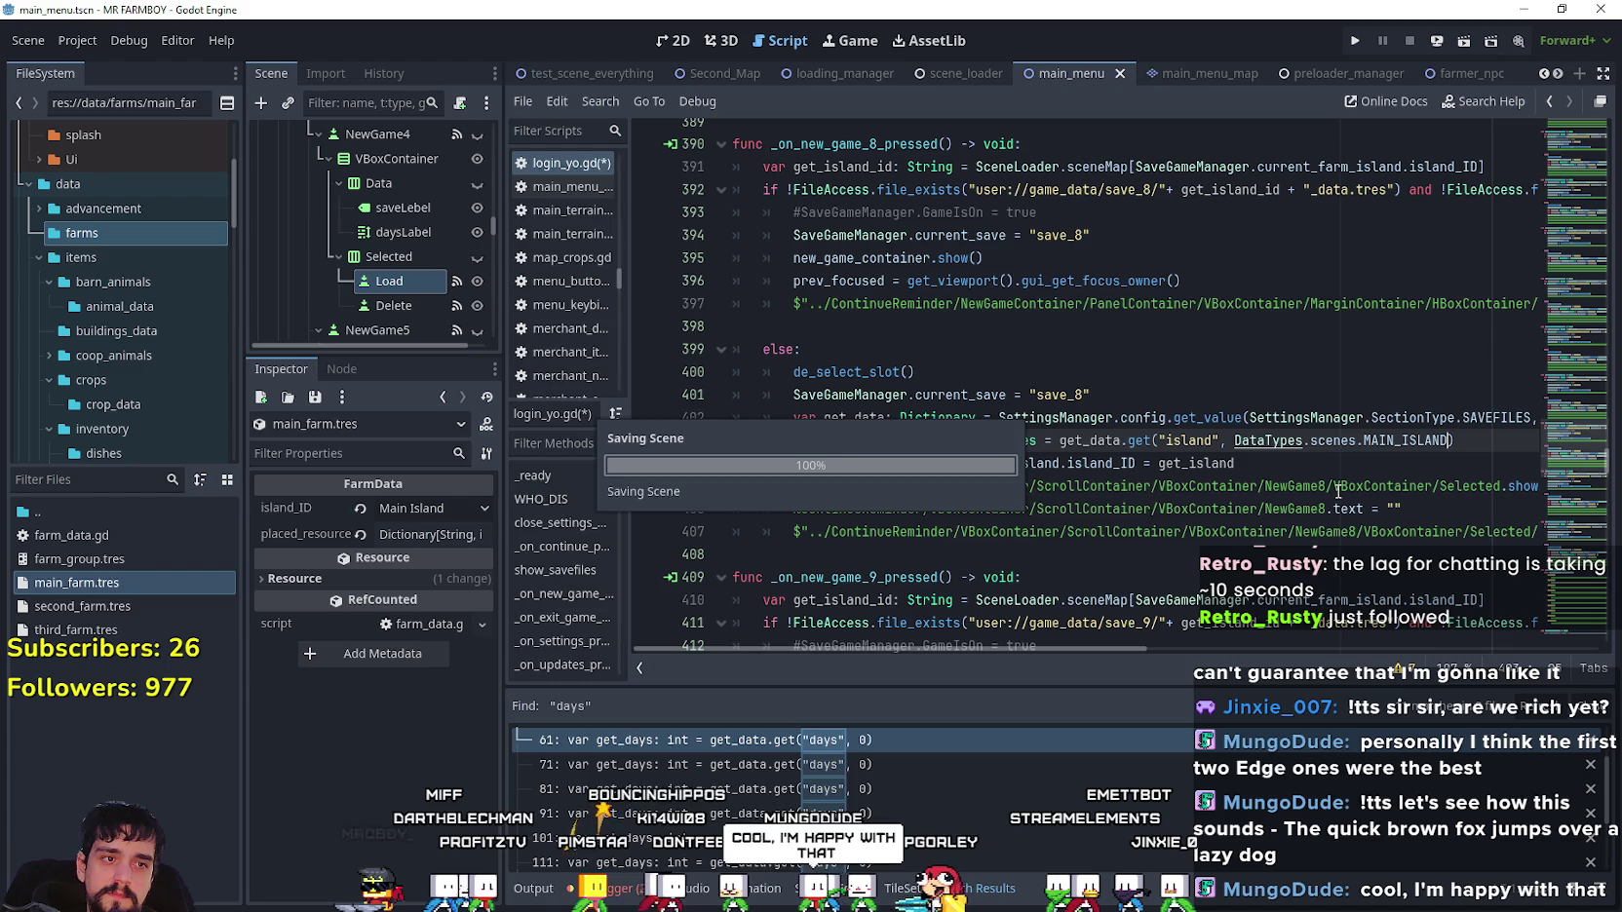
- Replace slot 10's default 3 with DataTypes.scenes.MAIN_ISLAND and save the script again
mouse_move(1333, 487)
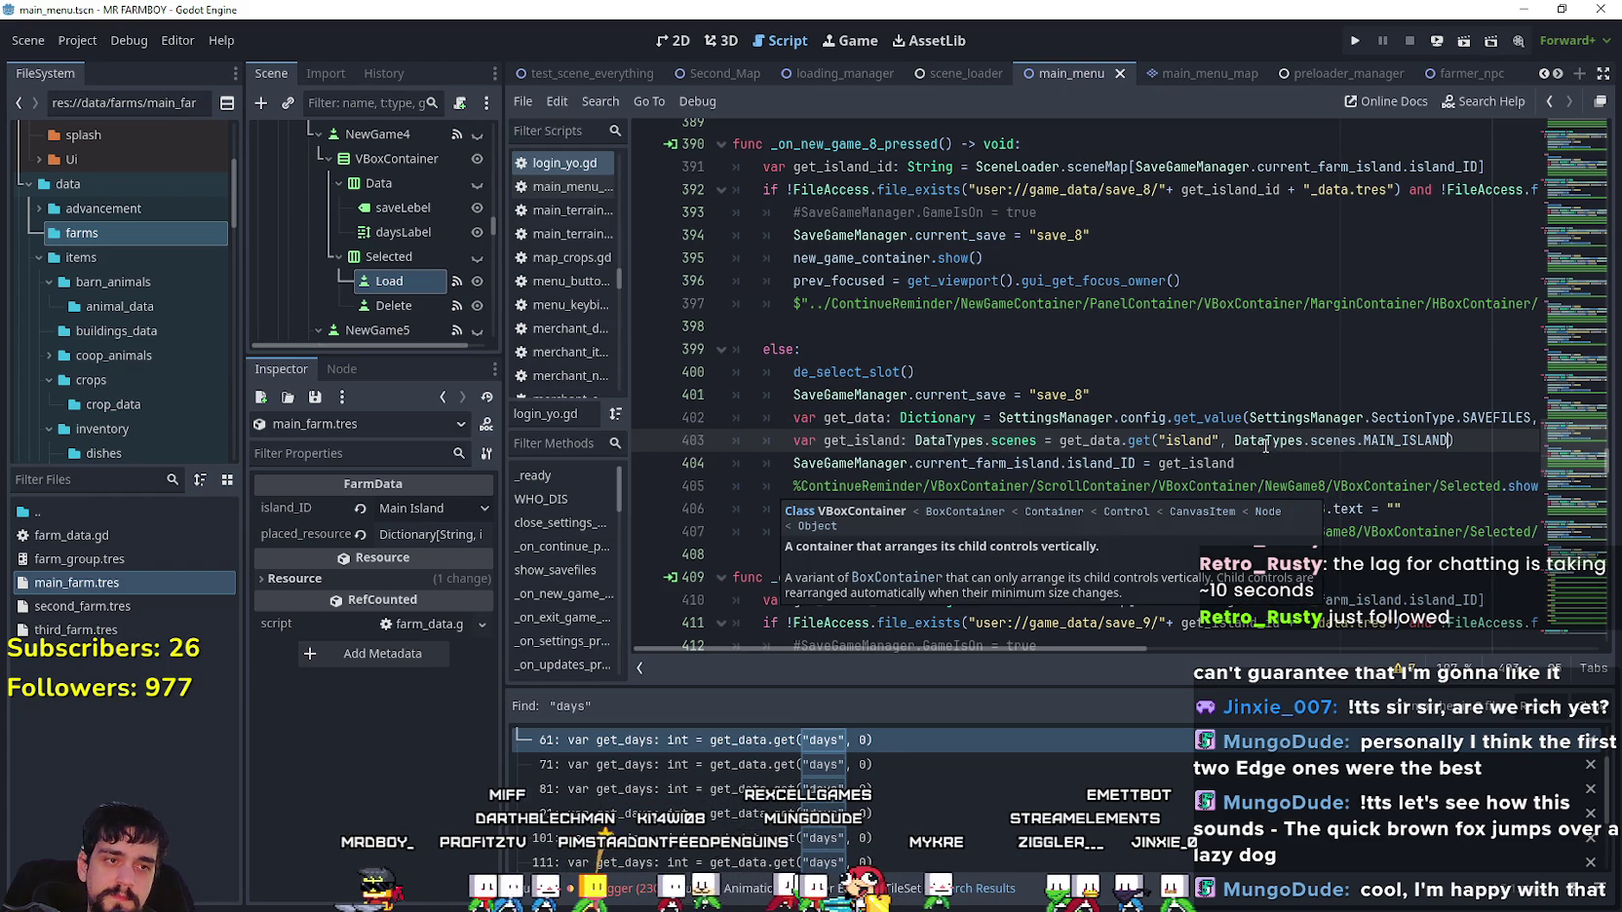
scroll(1267, 440, "down", 6)
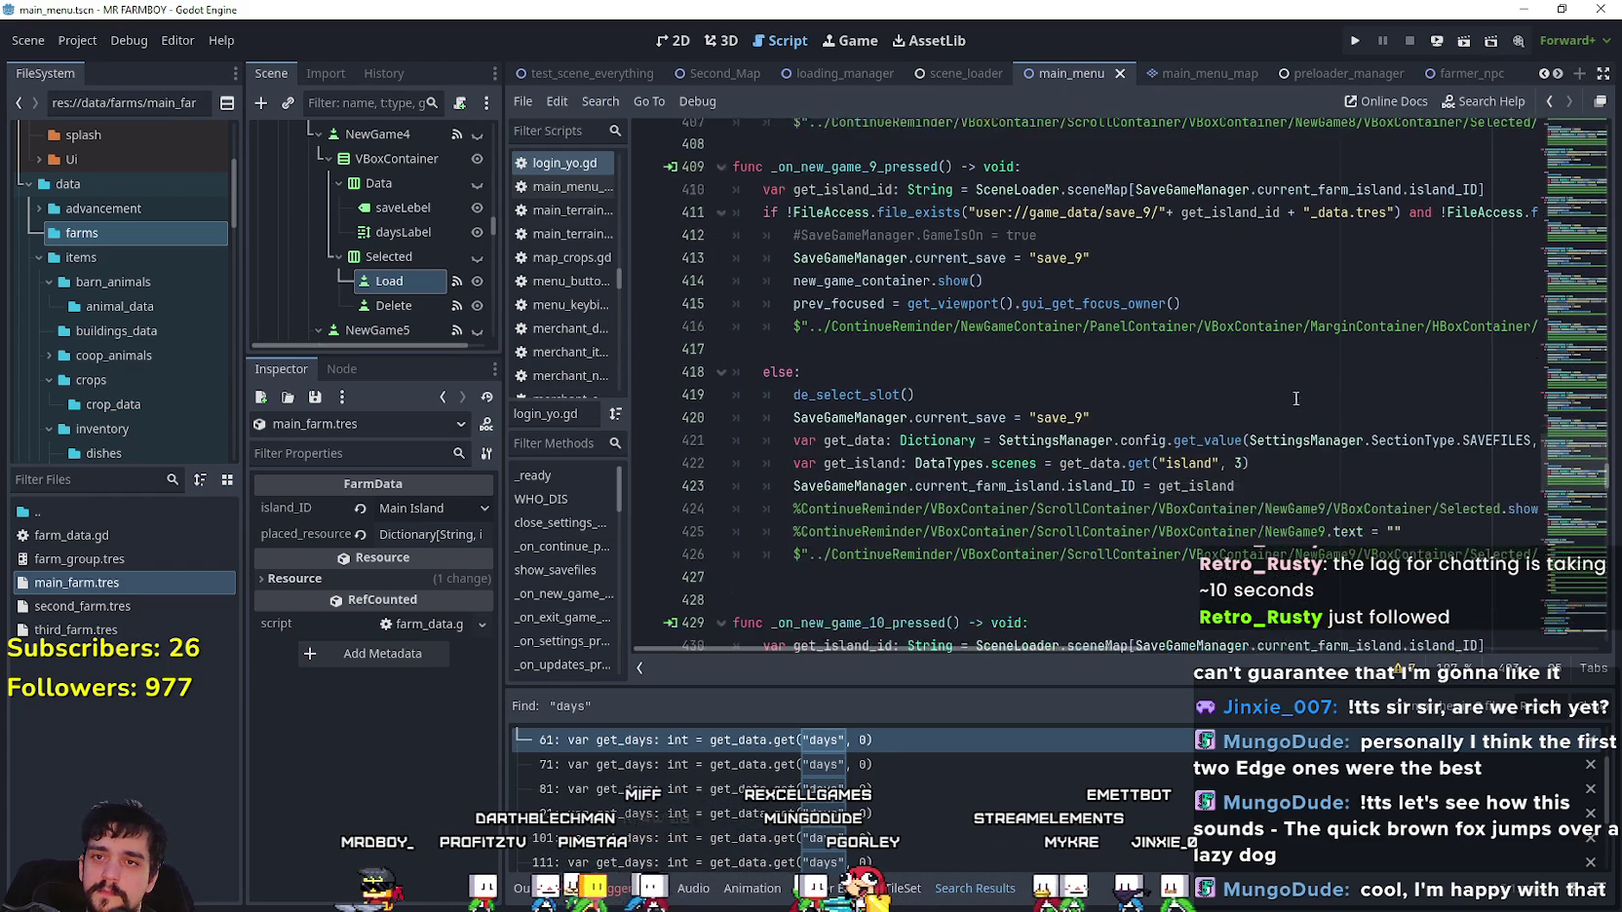
scroll(1331, 284, "down", 1)
left_click(1241, 394)
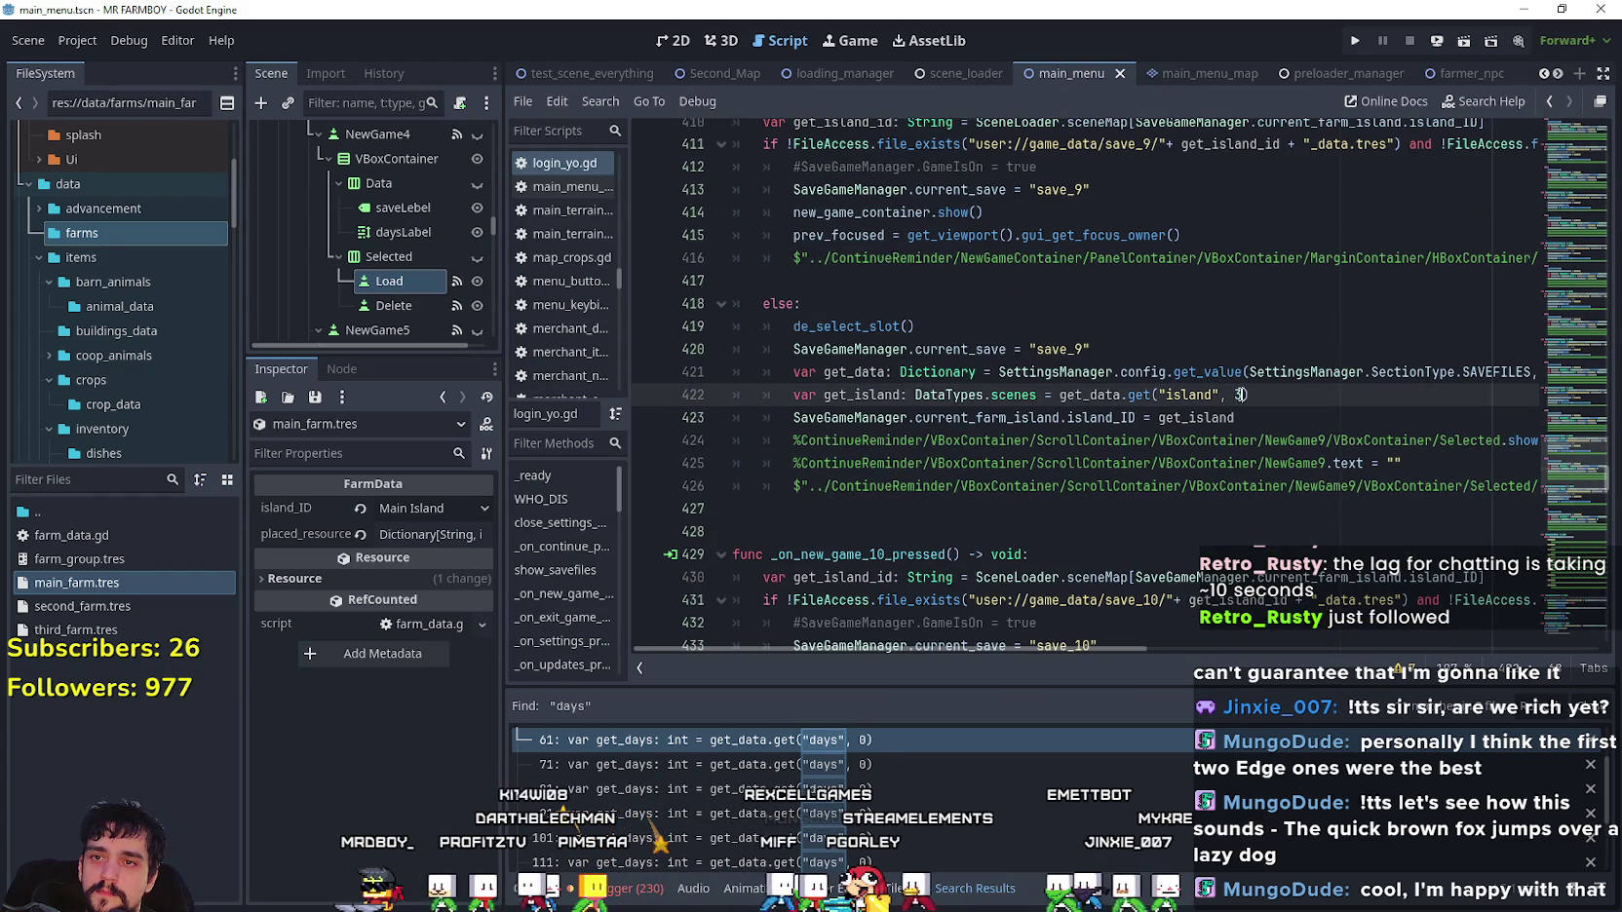
scroll(1278, 405, "down", 5)
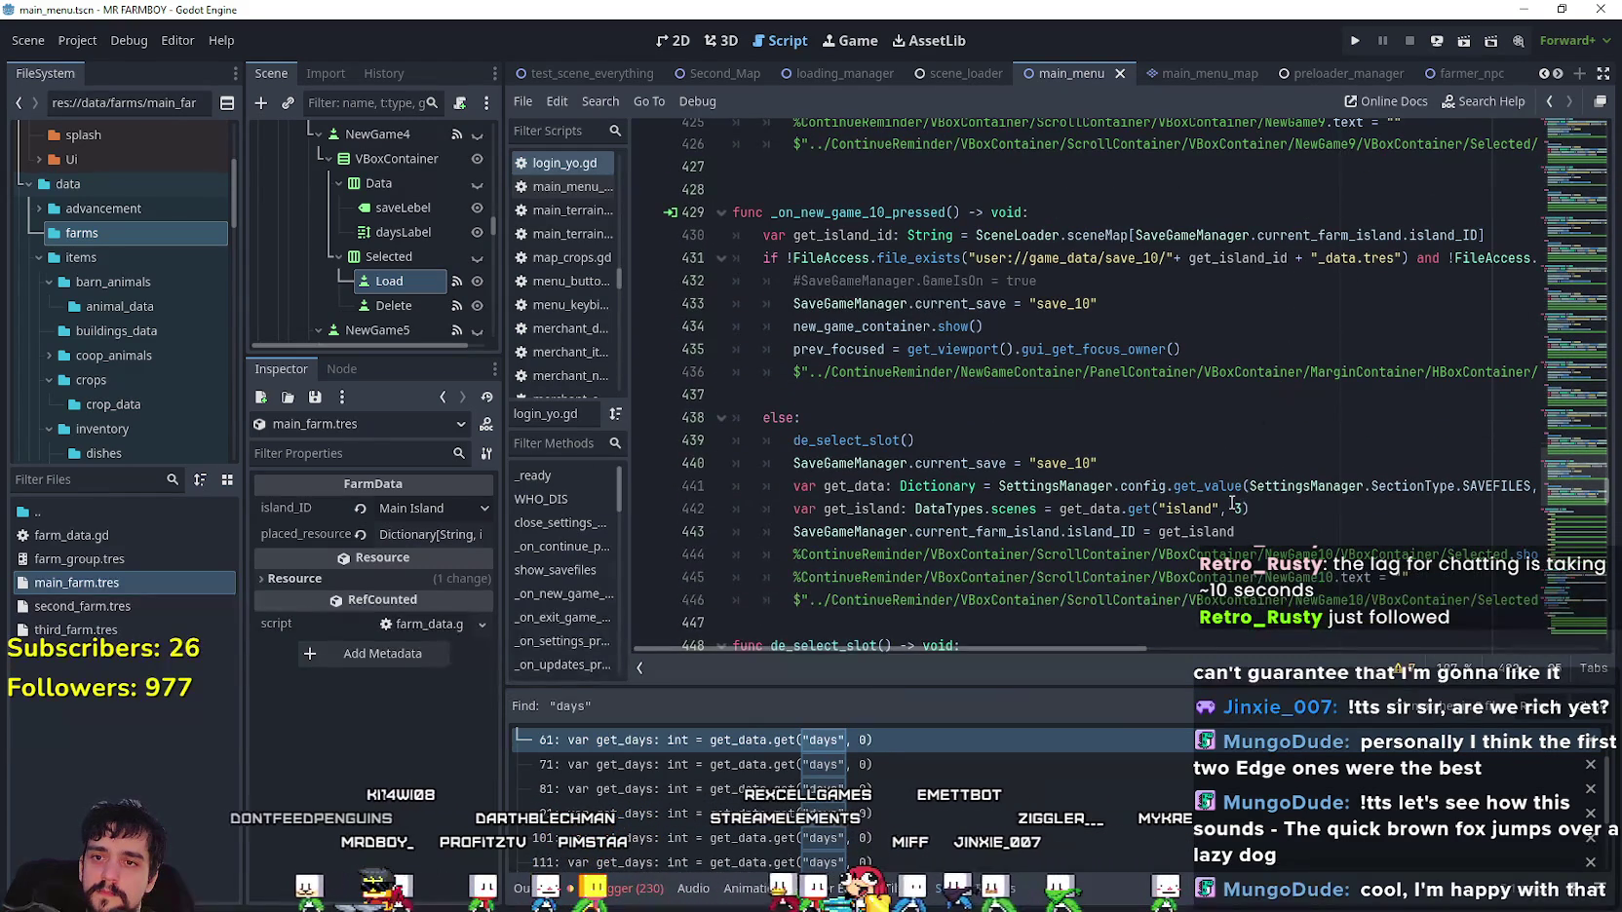
double_click(1238, 508)
key("ctrl+v")
scroll(1252, 417, "down", 3)
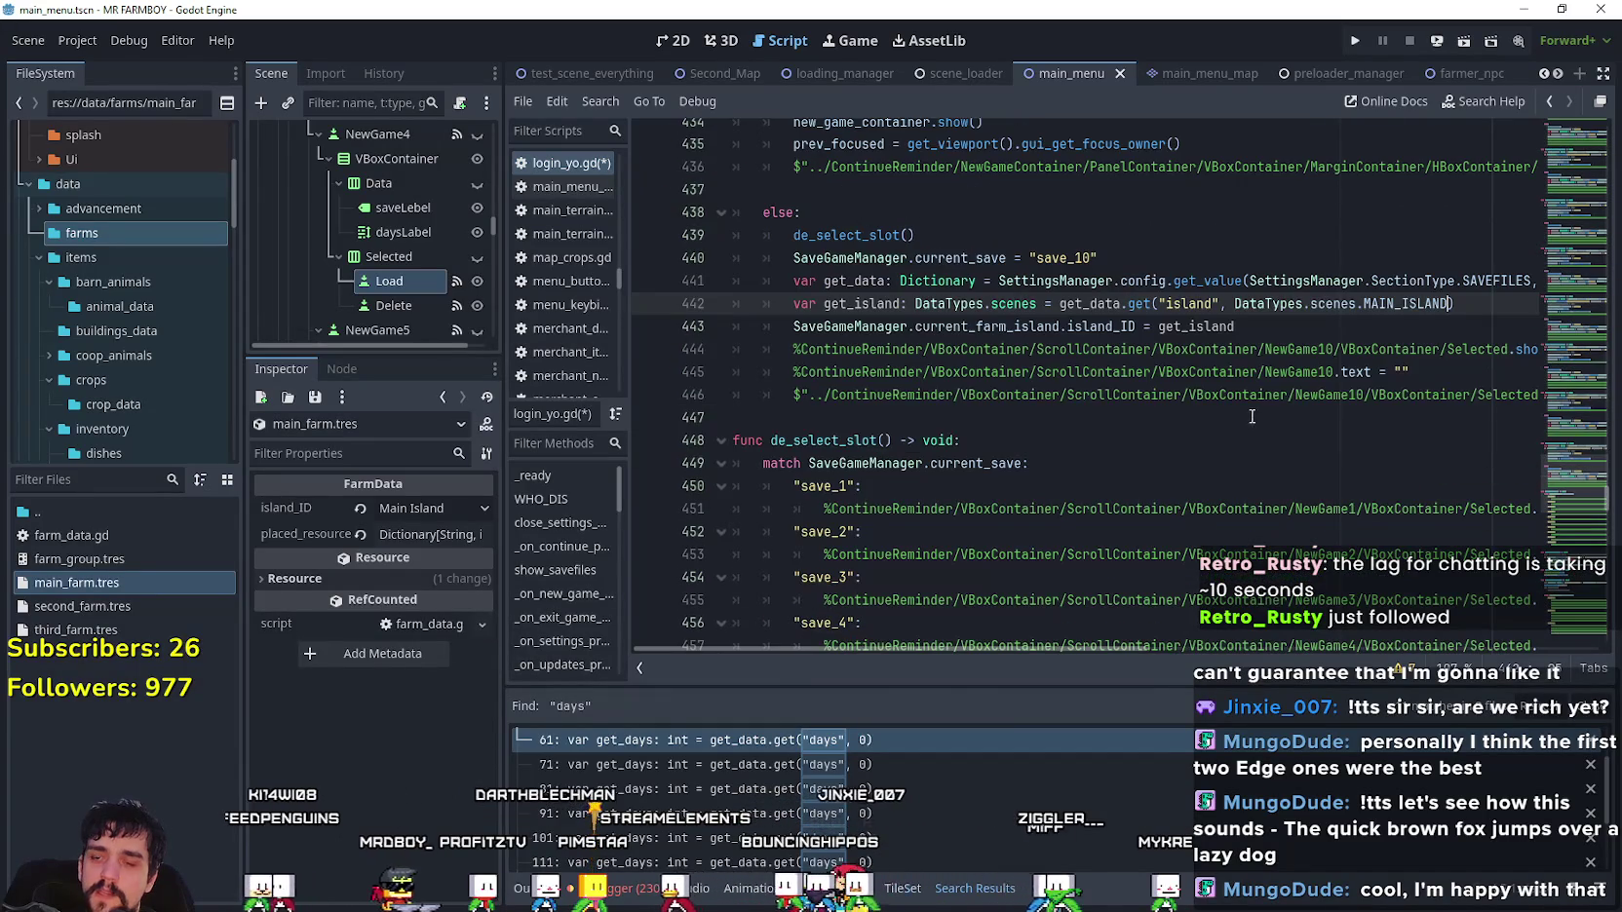
scroll(1248, 411, "down", 2)
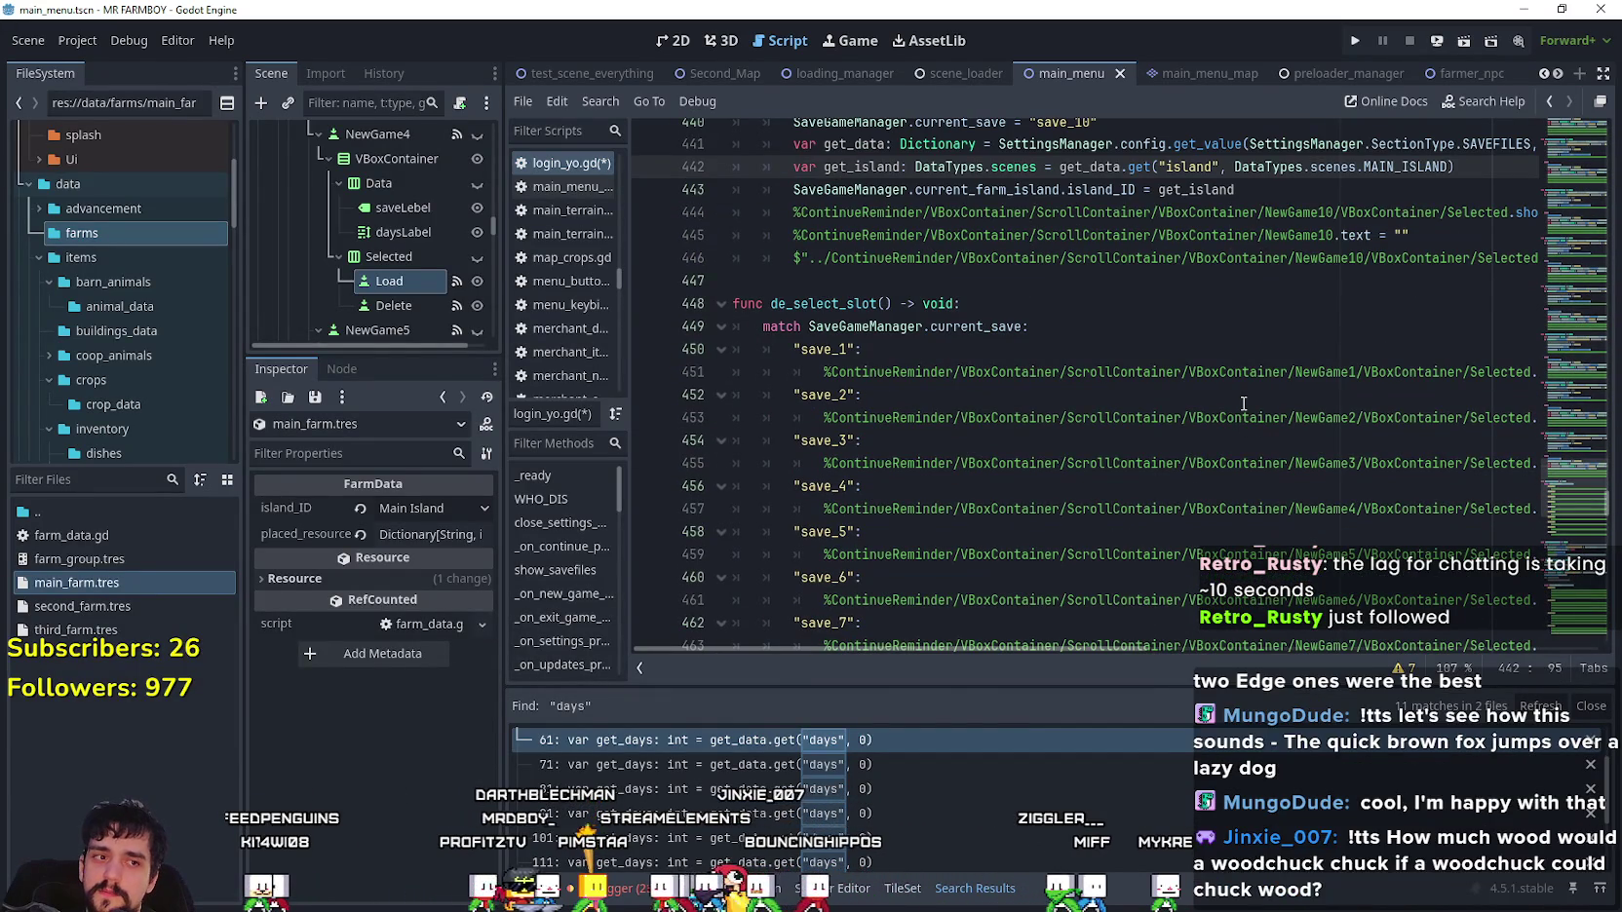
left_click(1227, 283)
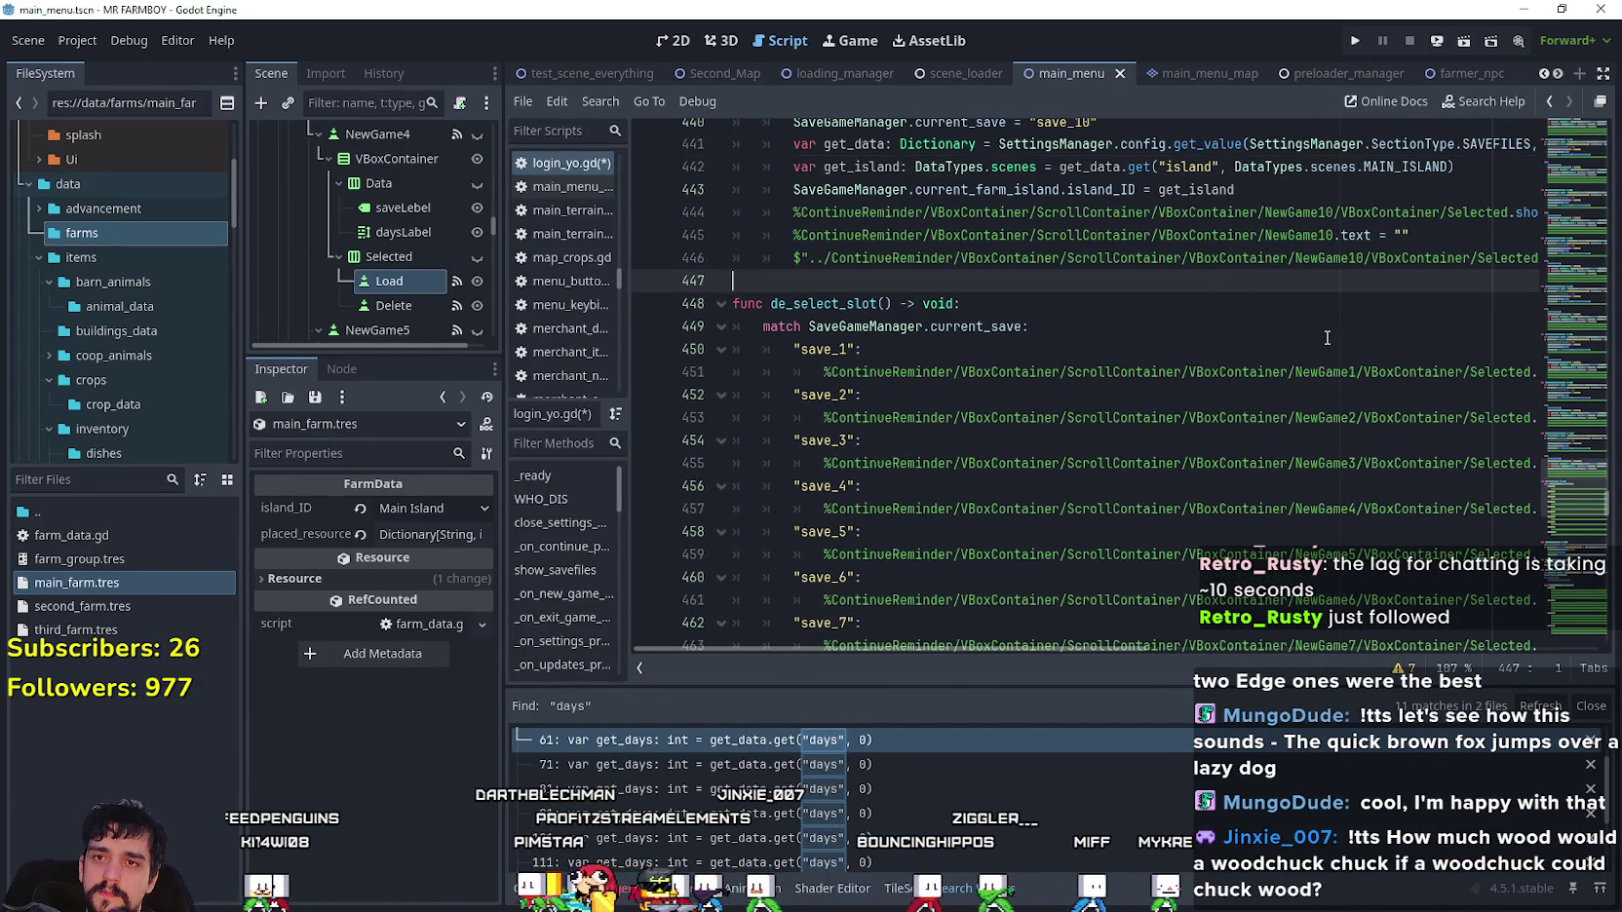
scroll(1325, 339, "up", 3)
key("ctrl+s")
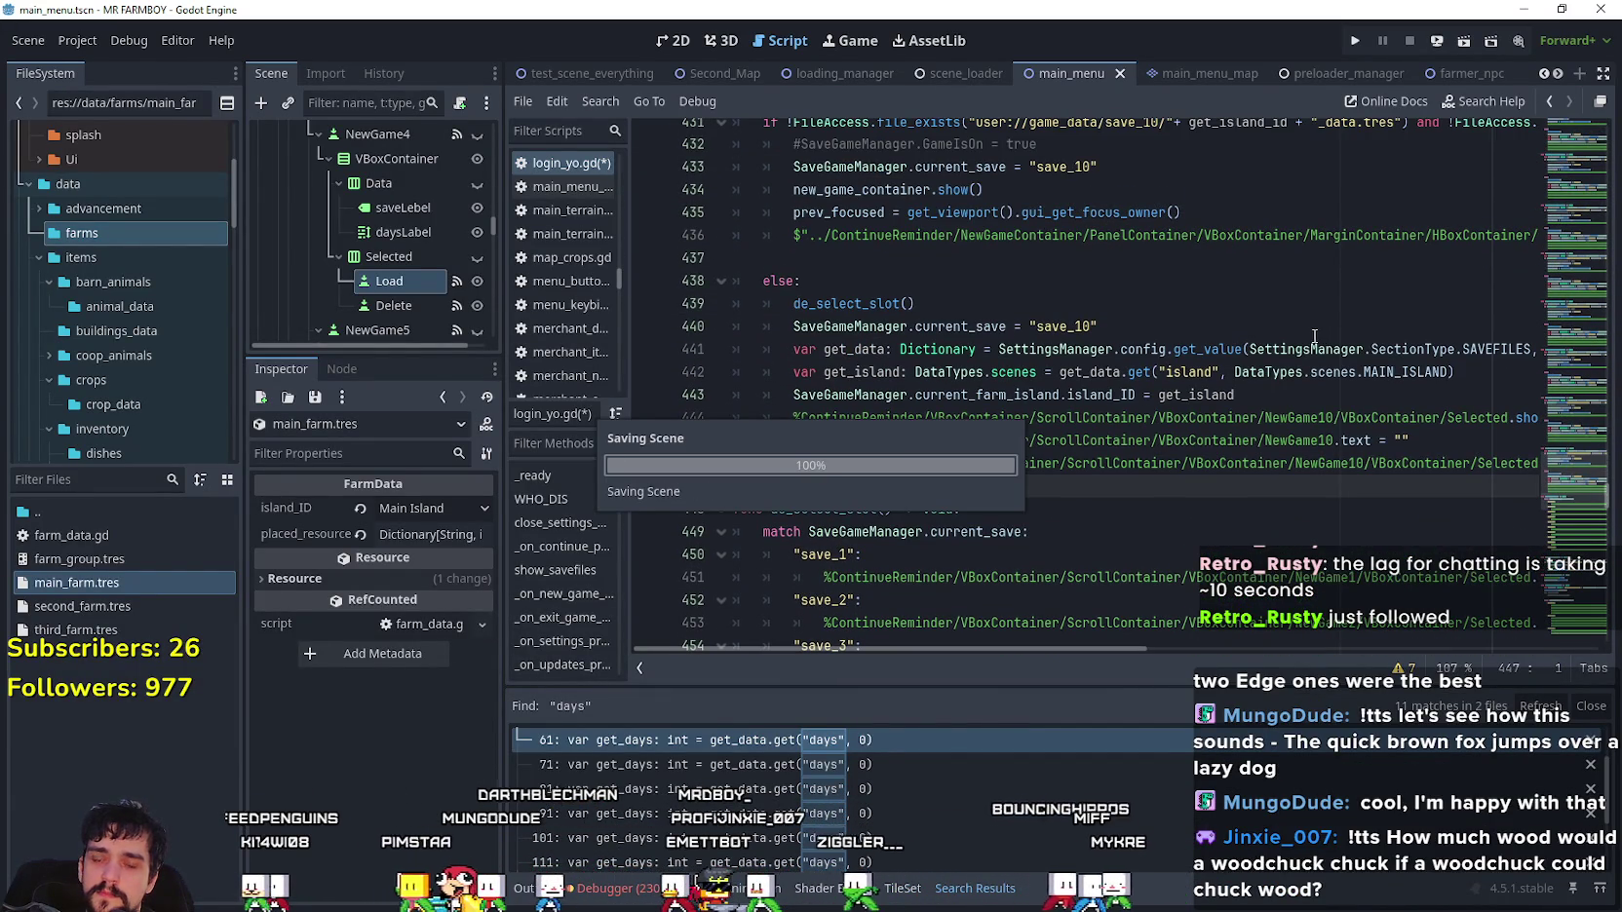
mouse_move(1309, 341)
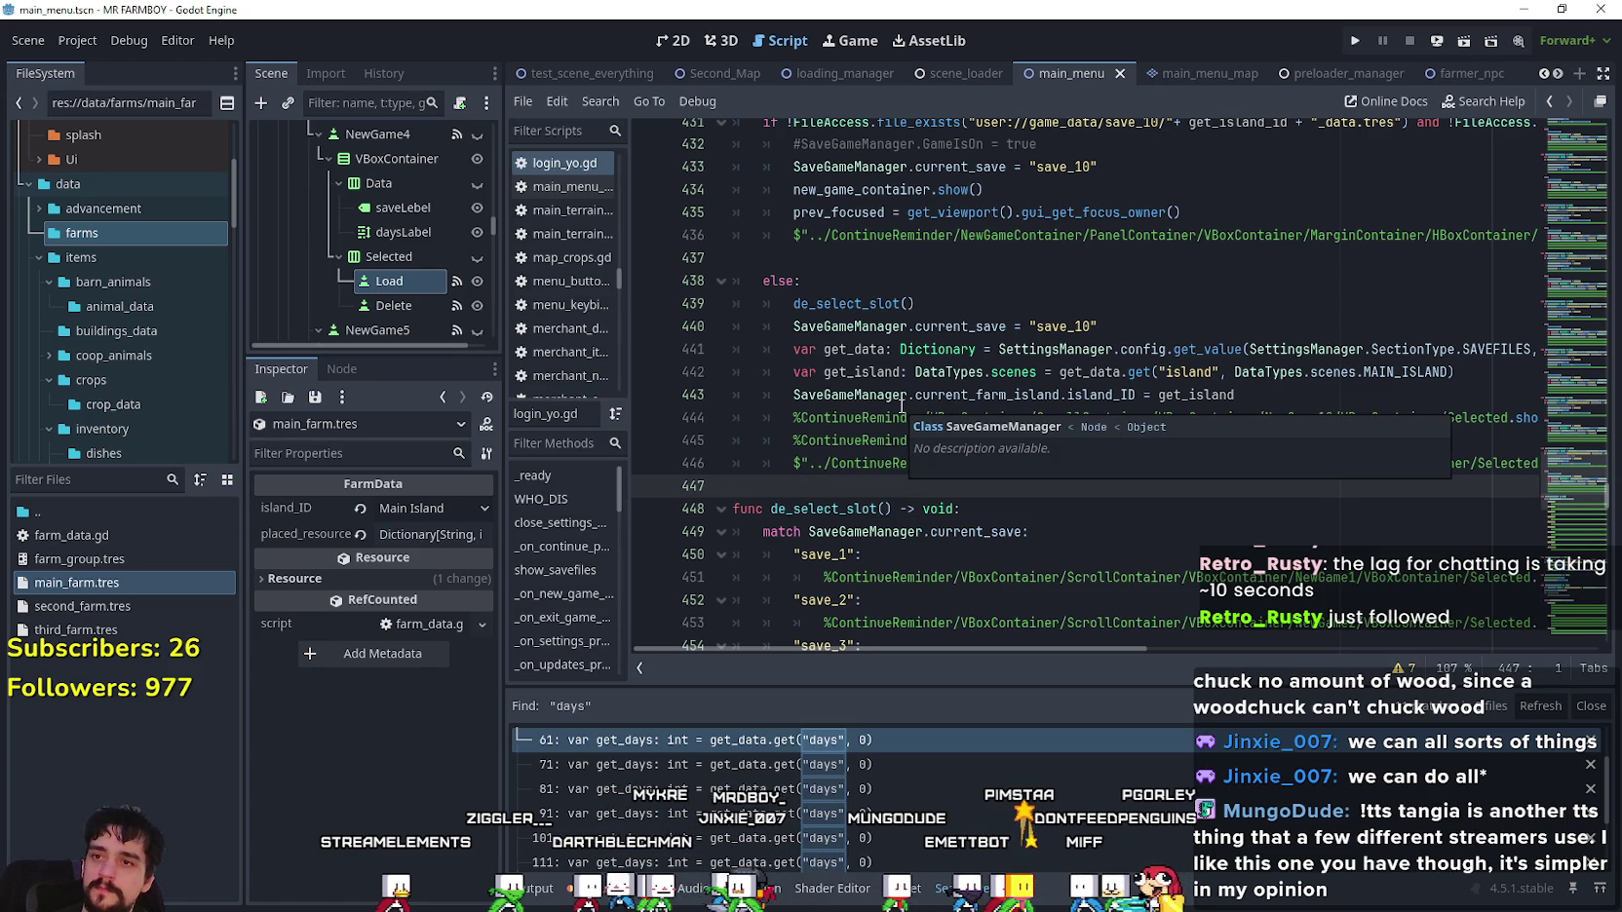
scroll(1072, 409, "down", 3)
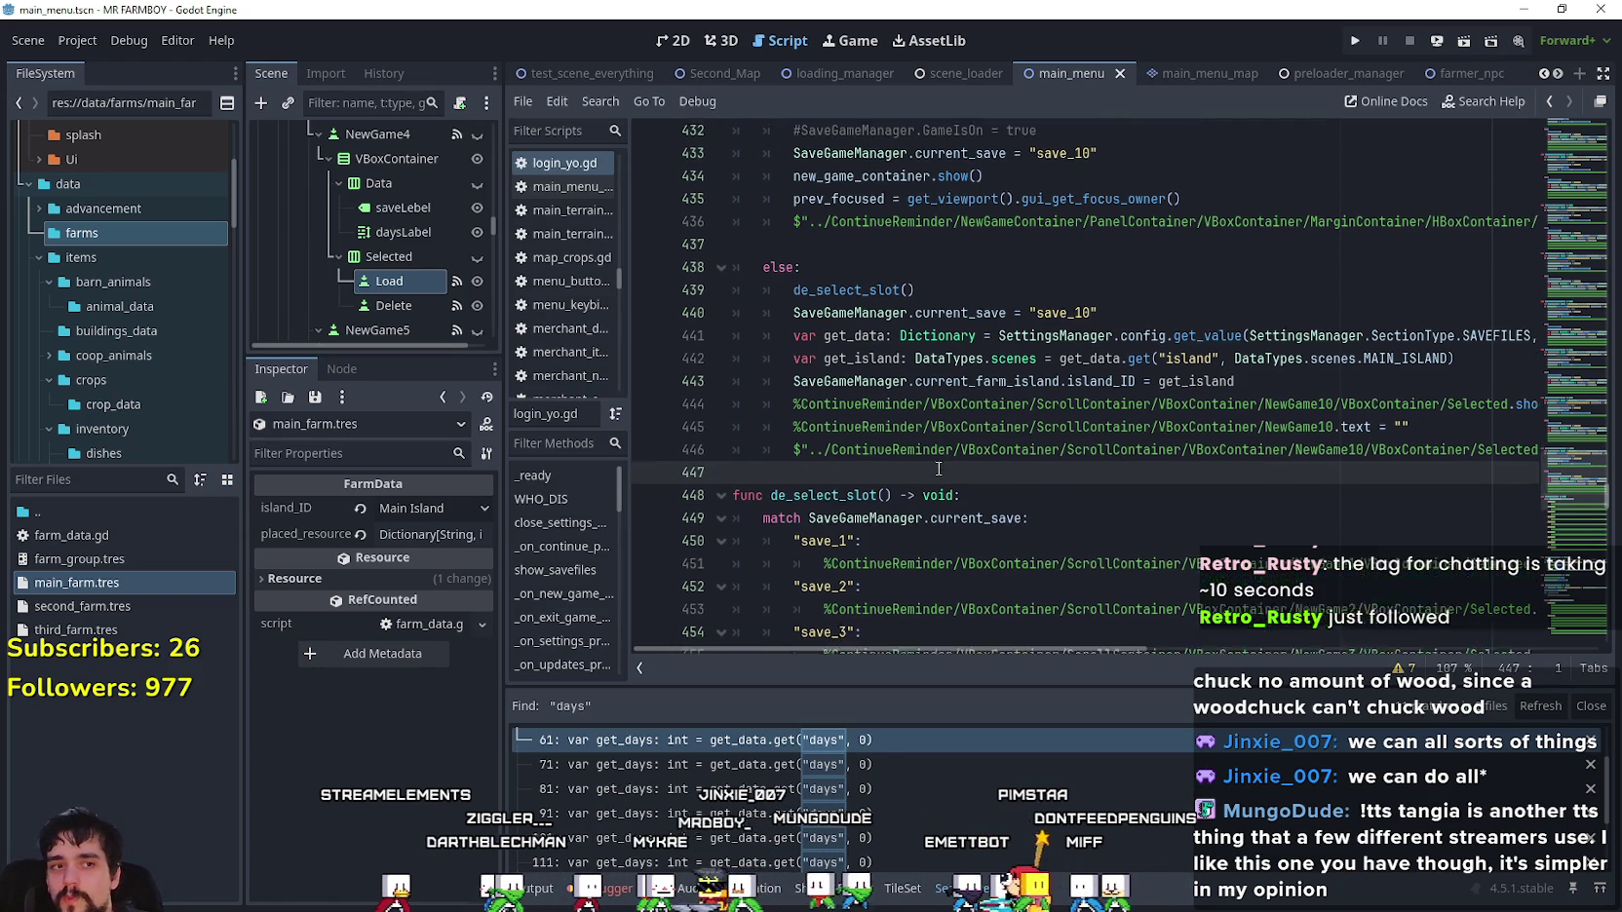
left_click(1123, 450)
left_click(1079, 415)
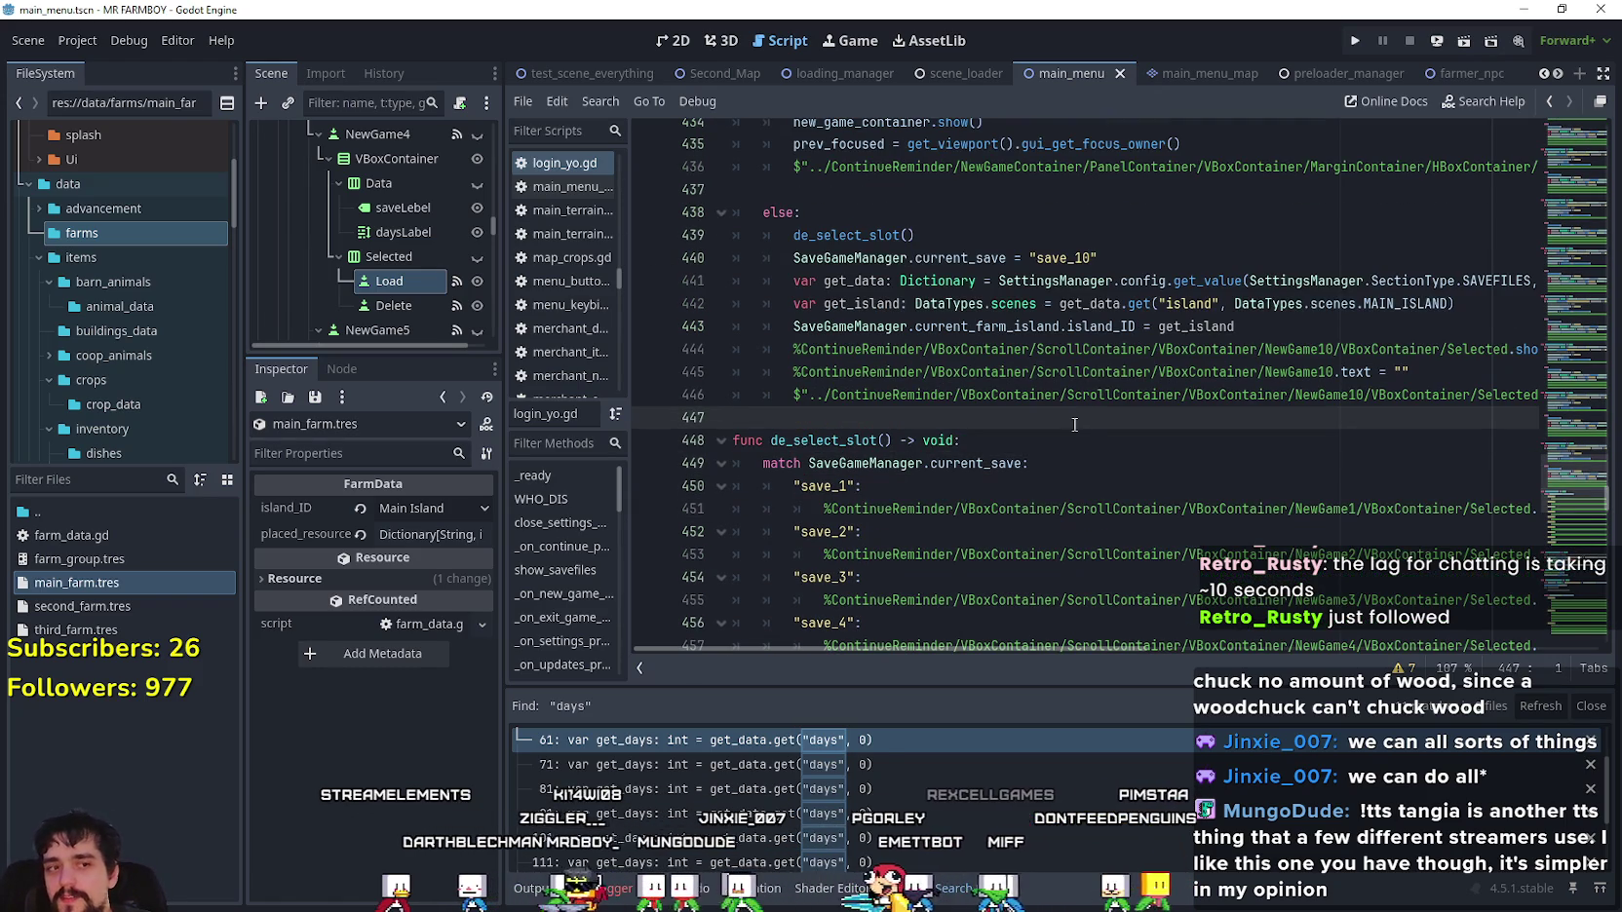
left_click(1135, 209)
scroll(1140, 203, "up", 1)
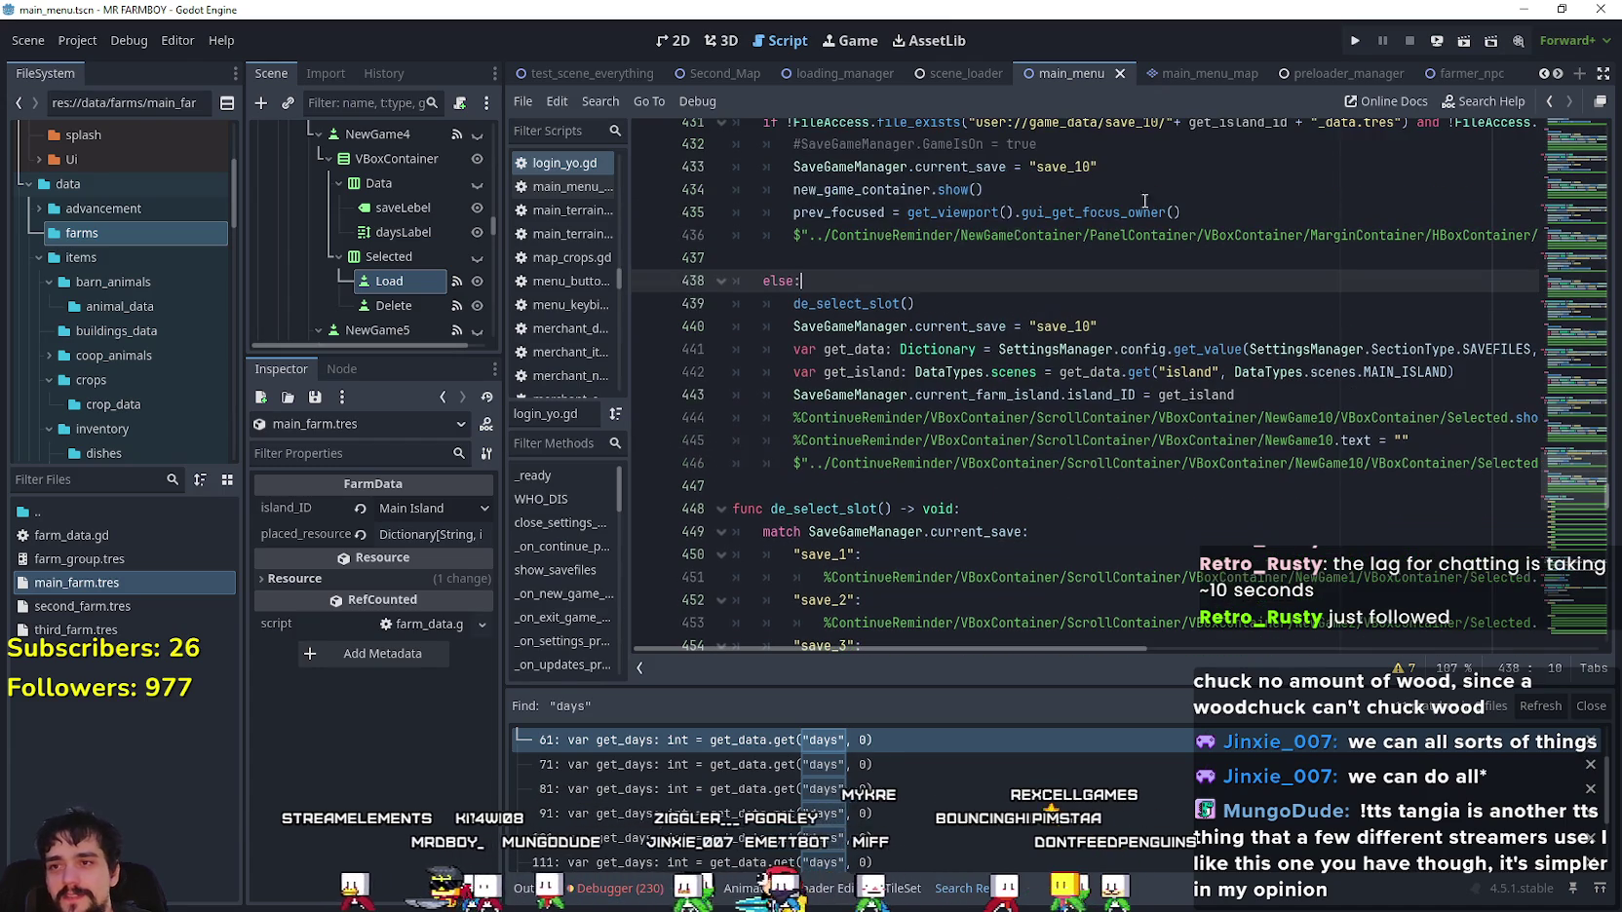
scroll(877, 283, "down", 2)
left_click(1008, 349)
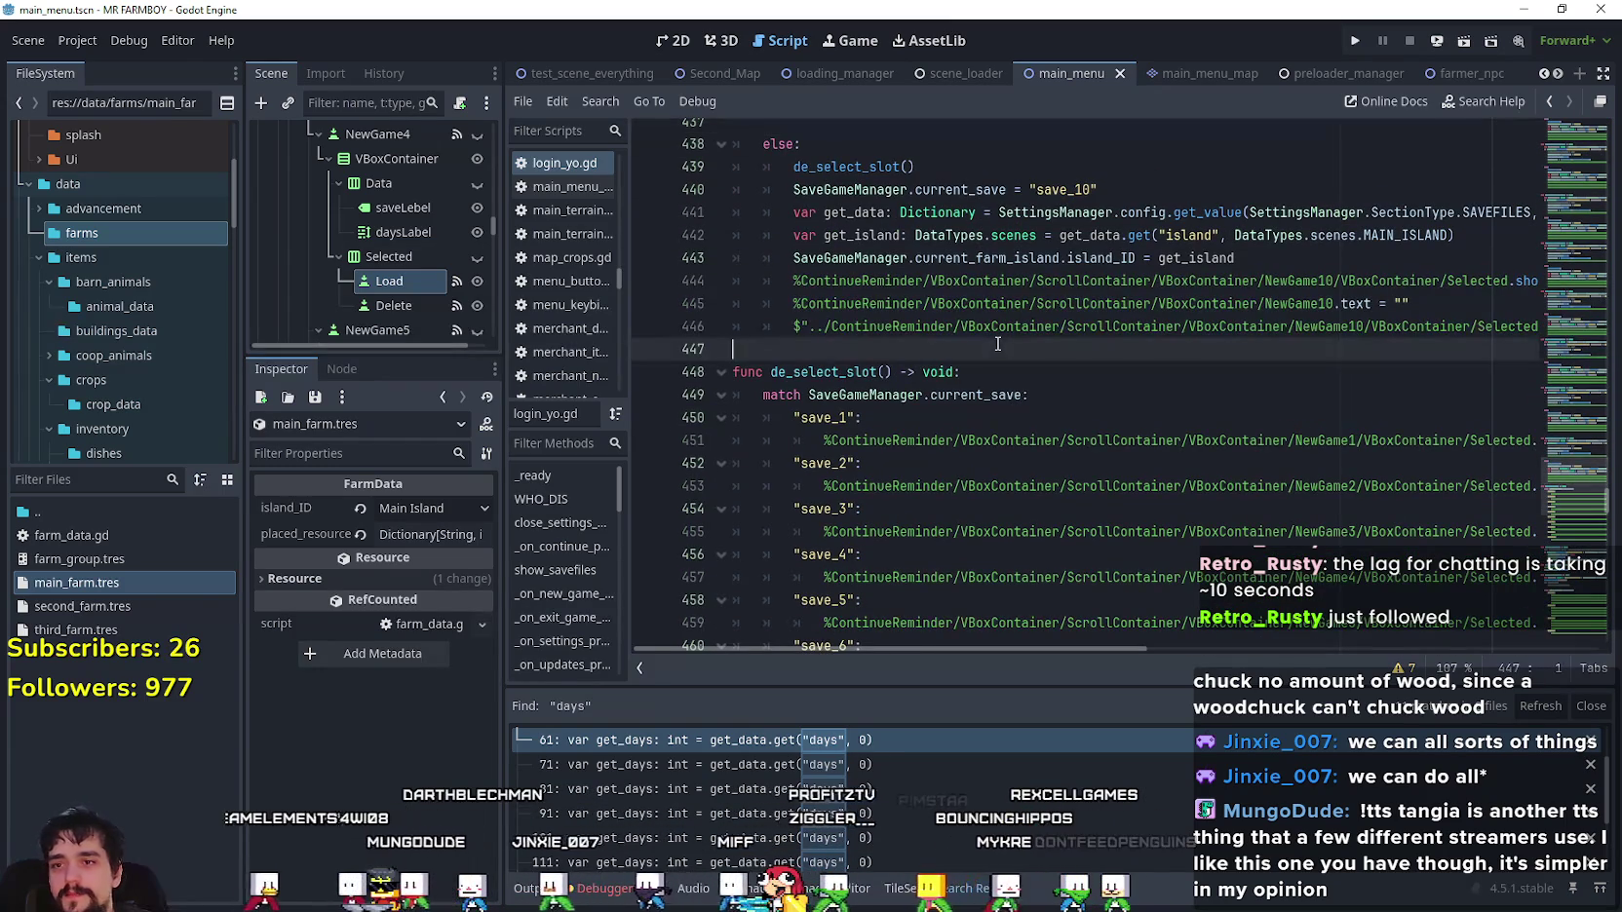
key("ctrl+s")
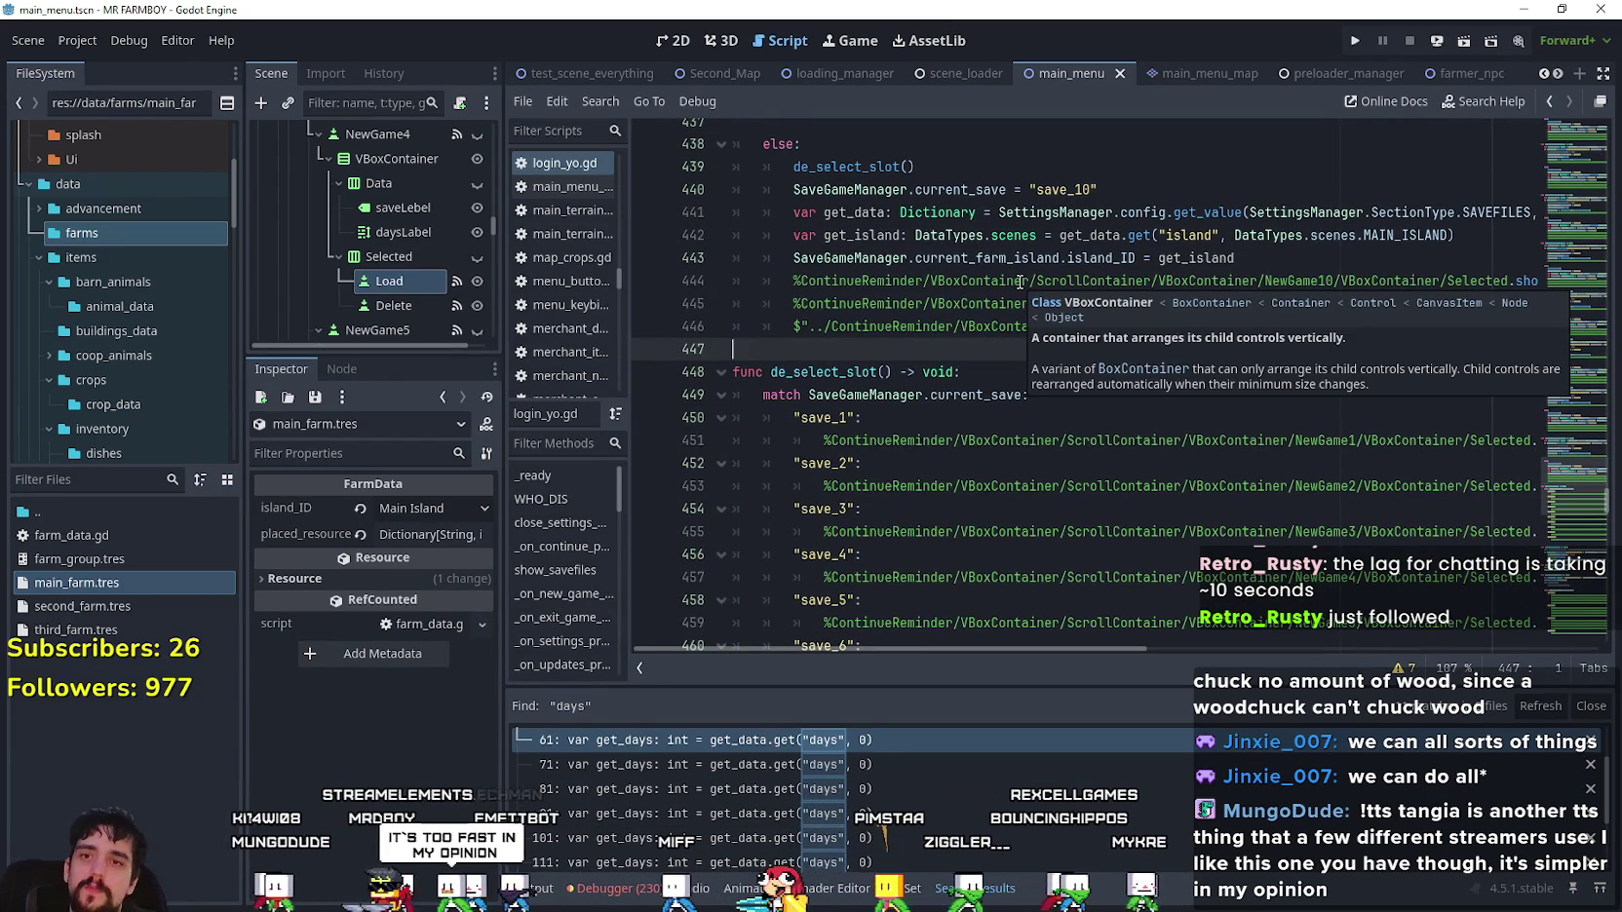
left_click(975, 213)
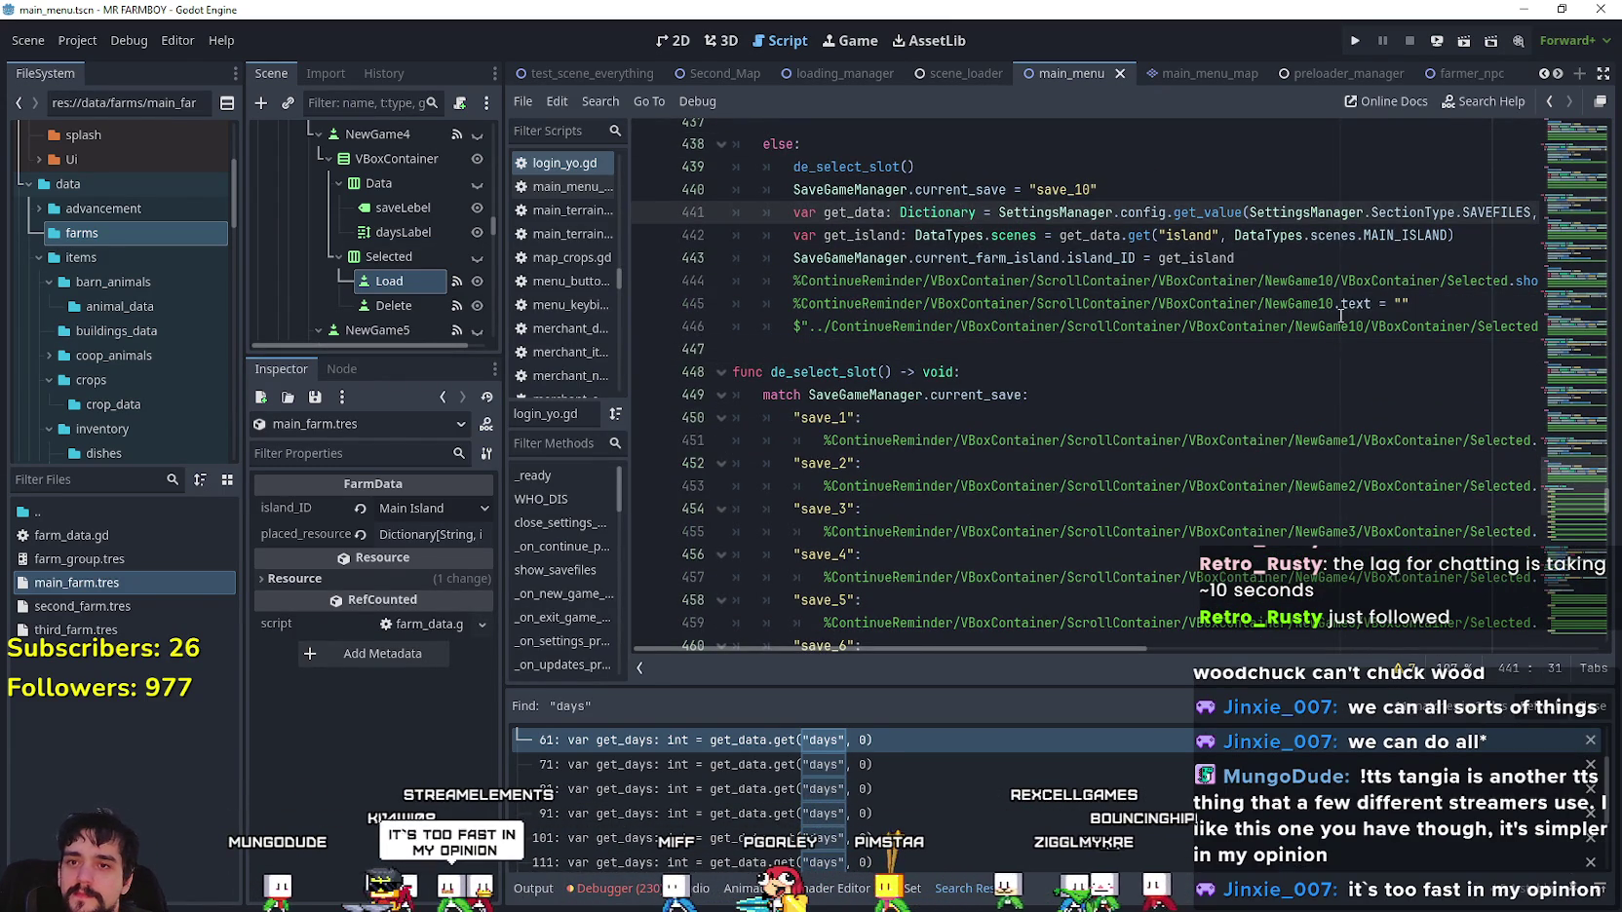
left_click(1385, 236)
left_click_drag(1295, 230, 1191, 230)
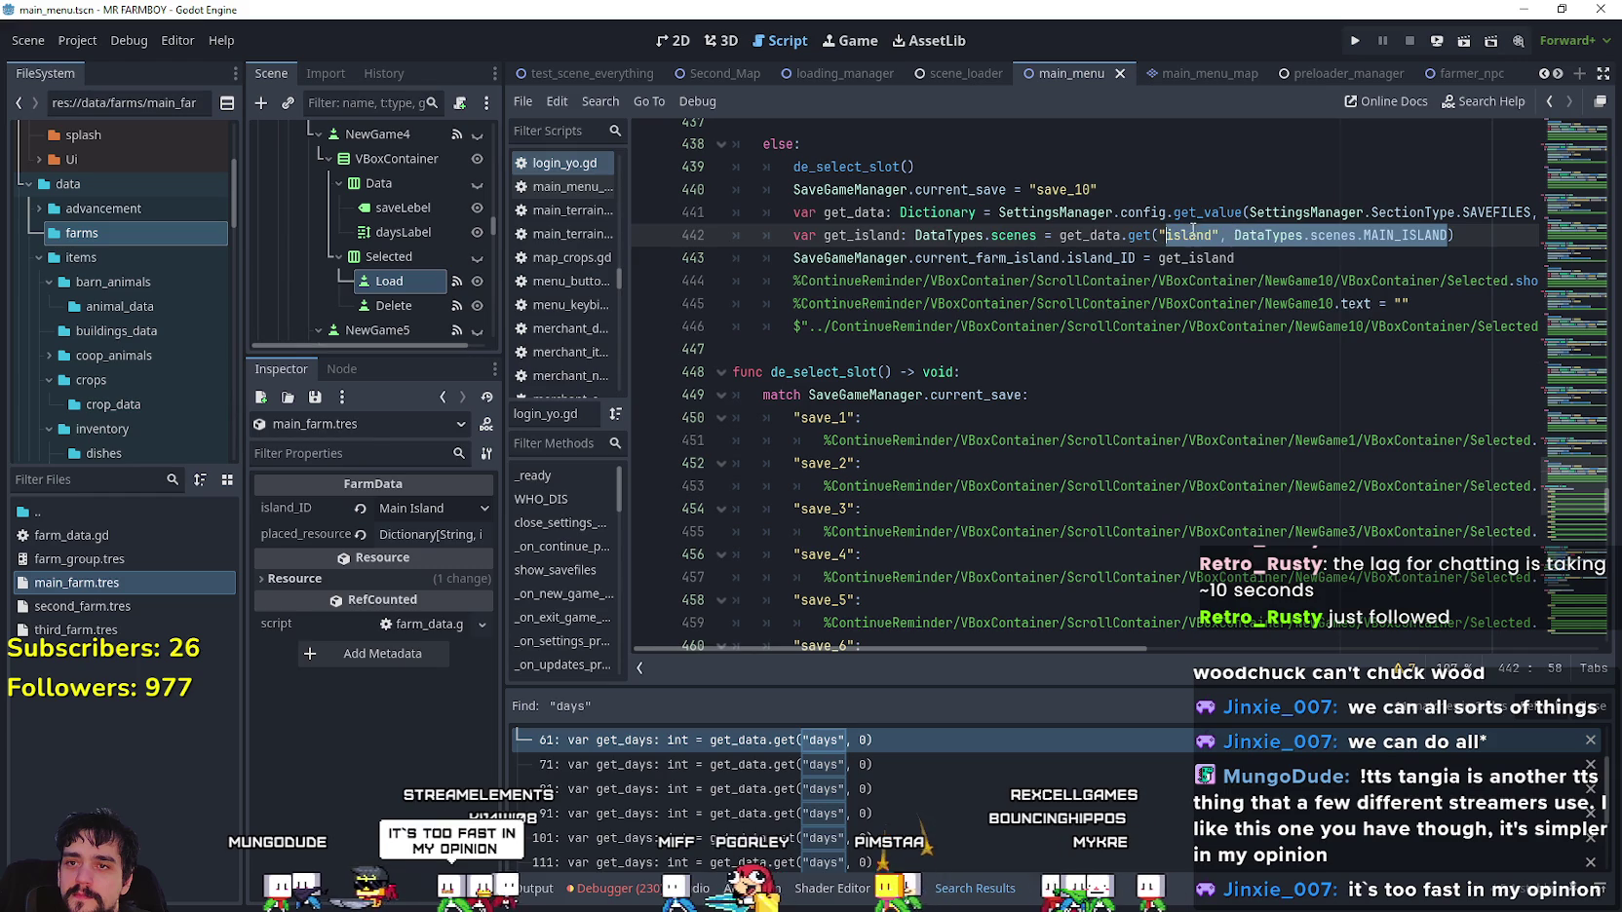
left_click(1118, 365)
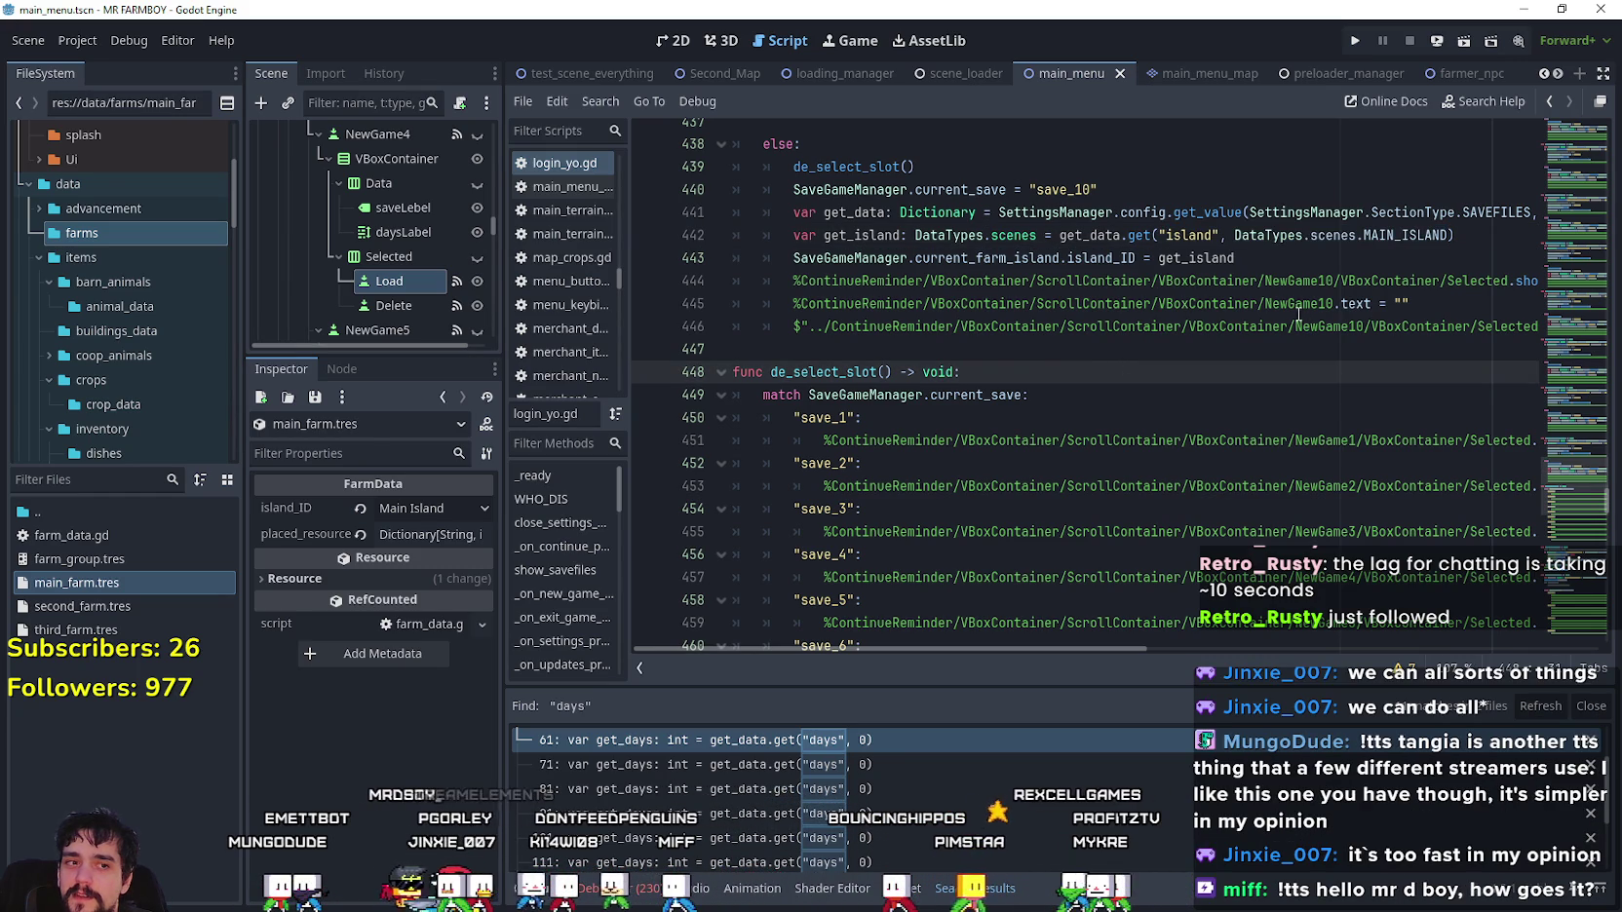
left_click(887, 347)
scroll(1018, 271, "up", 2)
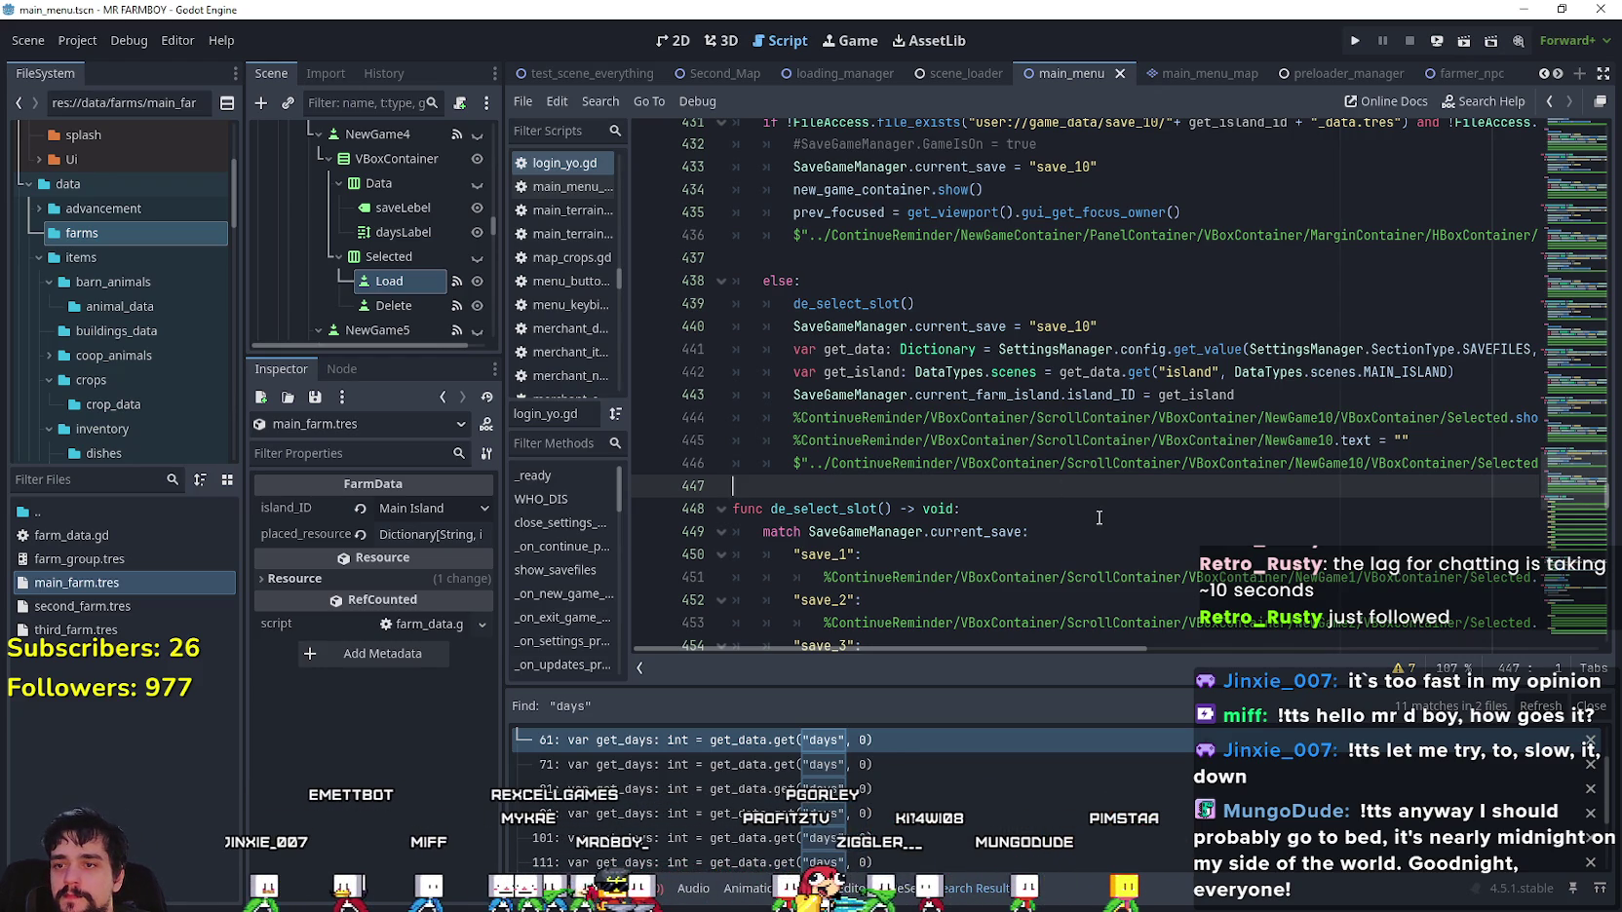
scroll(1338, 748, "down", 2)
- Review the load function's get_data, island ID assignment and GameIsOn lines
scroll(1338, 747, "up", 4)
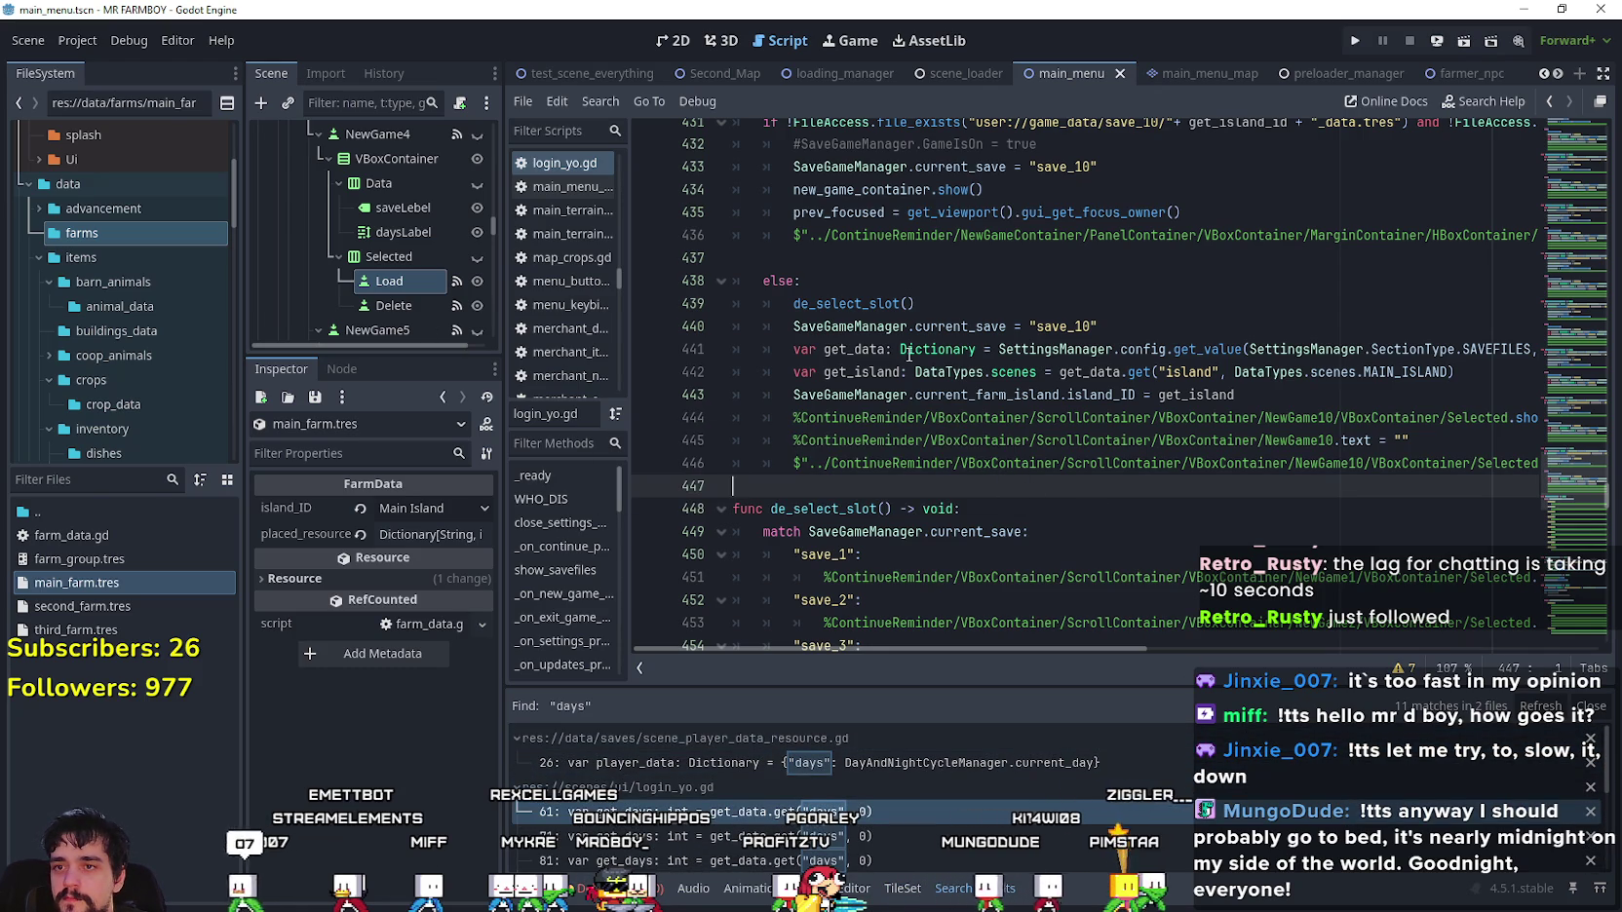
left_click_drag(736, 395, 848, 327)
left_click_drag(1136, 395, 858, 383)
left_click(856, 394)
scroll(1081, 497, "down", 9)
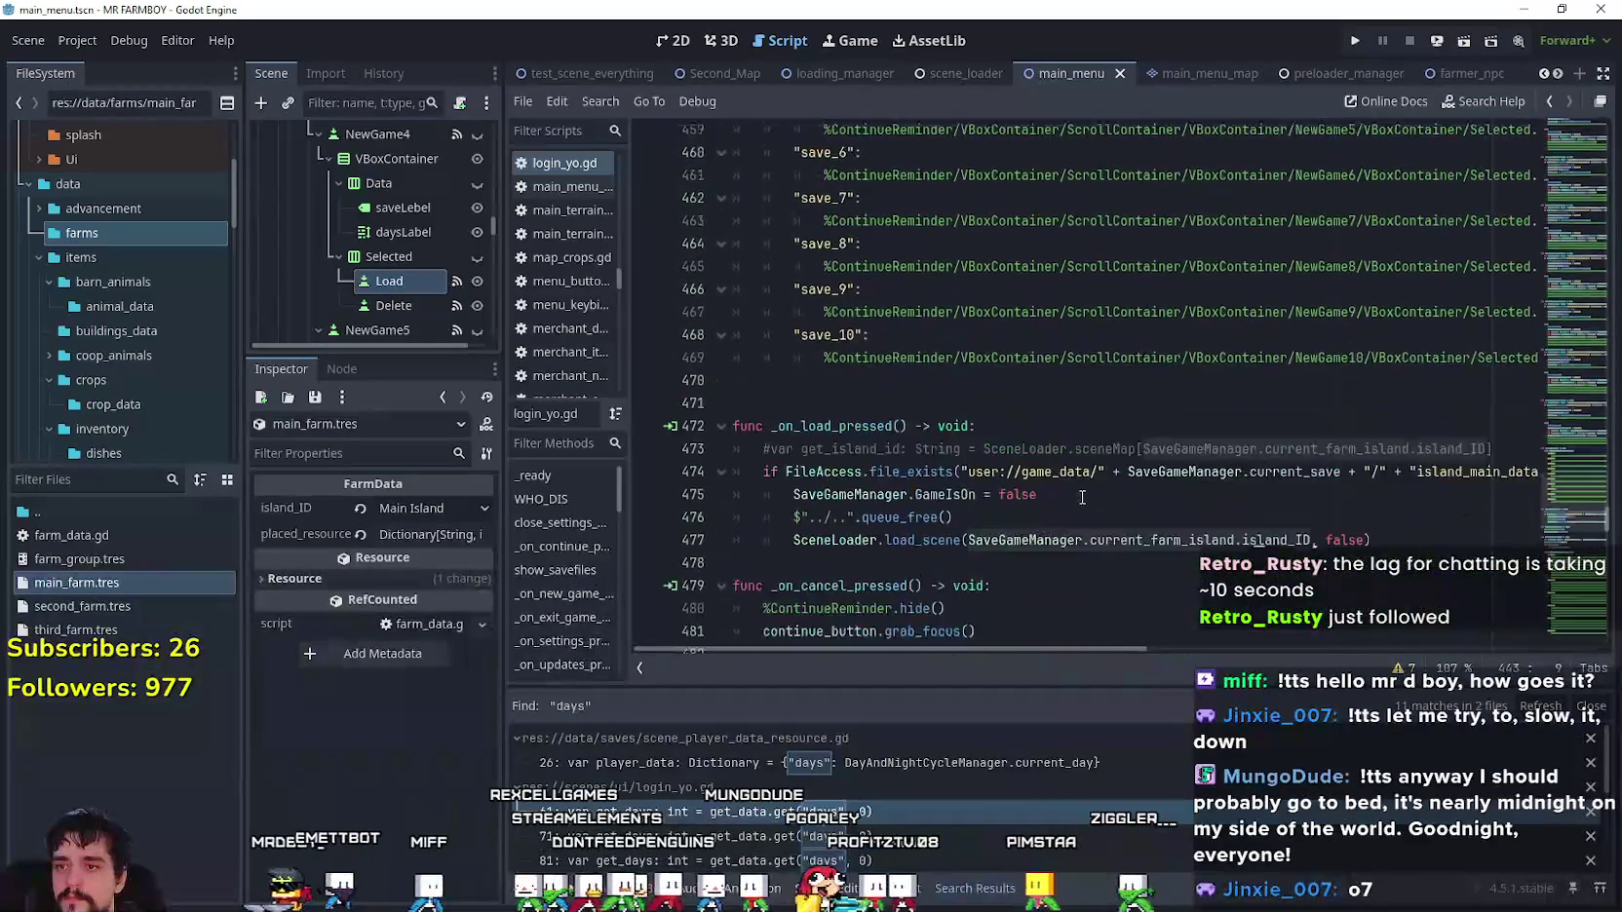
left_click(1072, 446)
scroll(1063, 410, "down", 3)
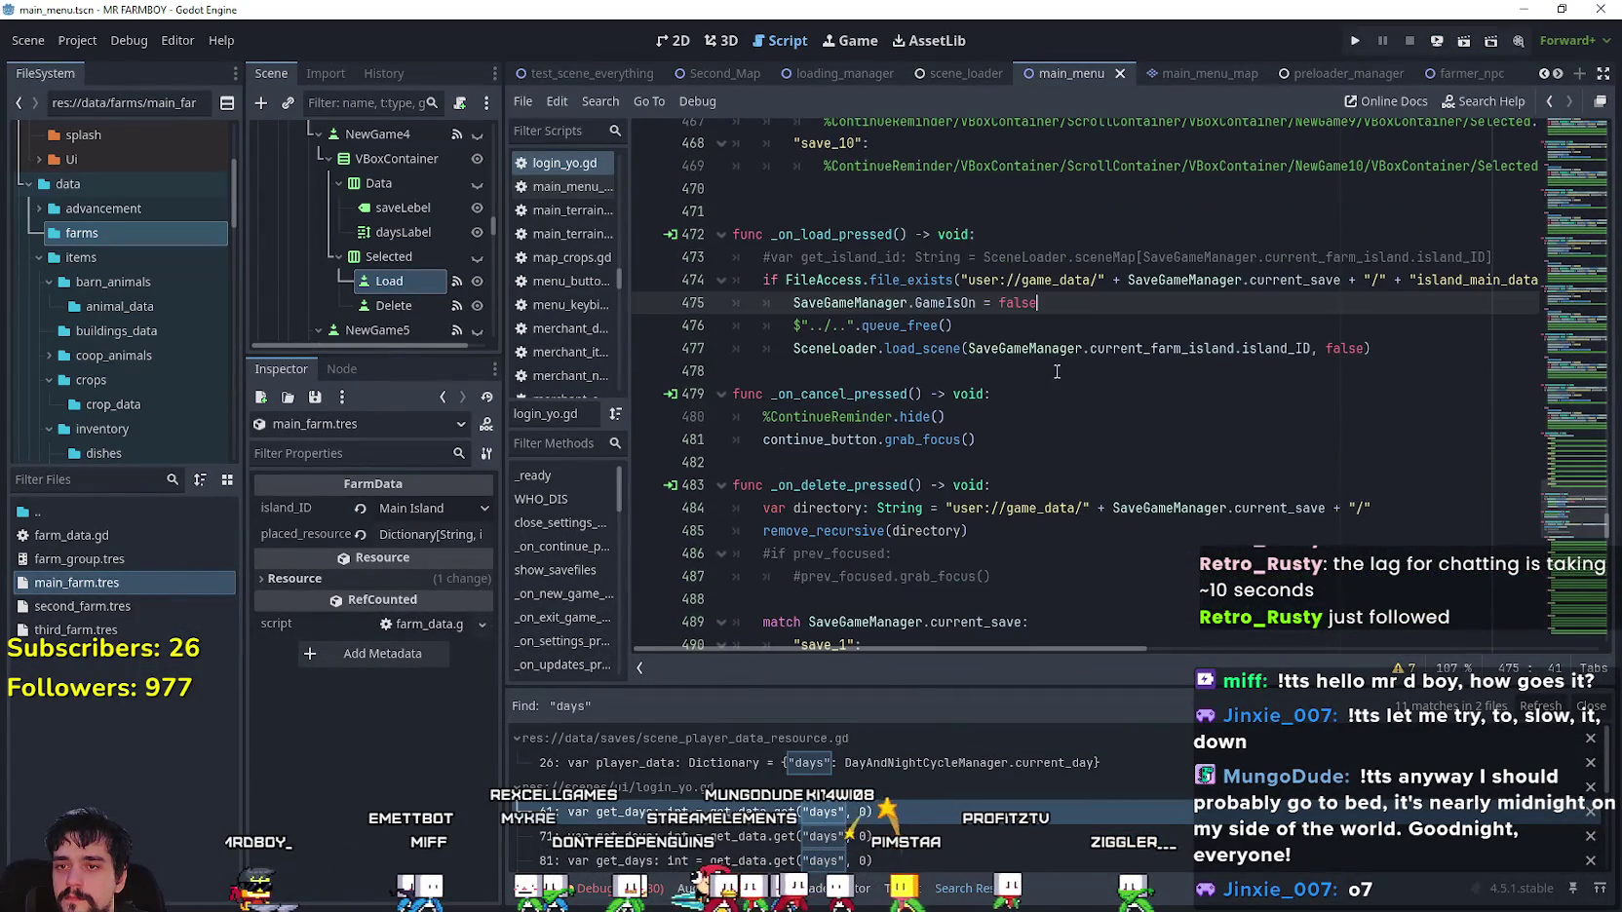
left_click(1057, 372)
- Inspect the delete function's save folder paths and the load_scene current farm island ID expression
scroll(1057, 371, "down", 1)
left_click(1256, 439)
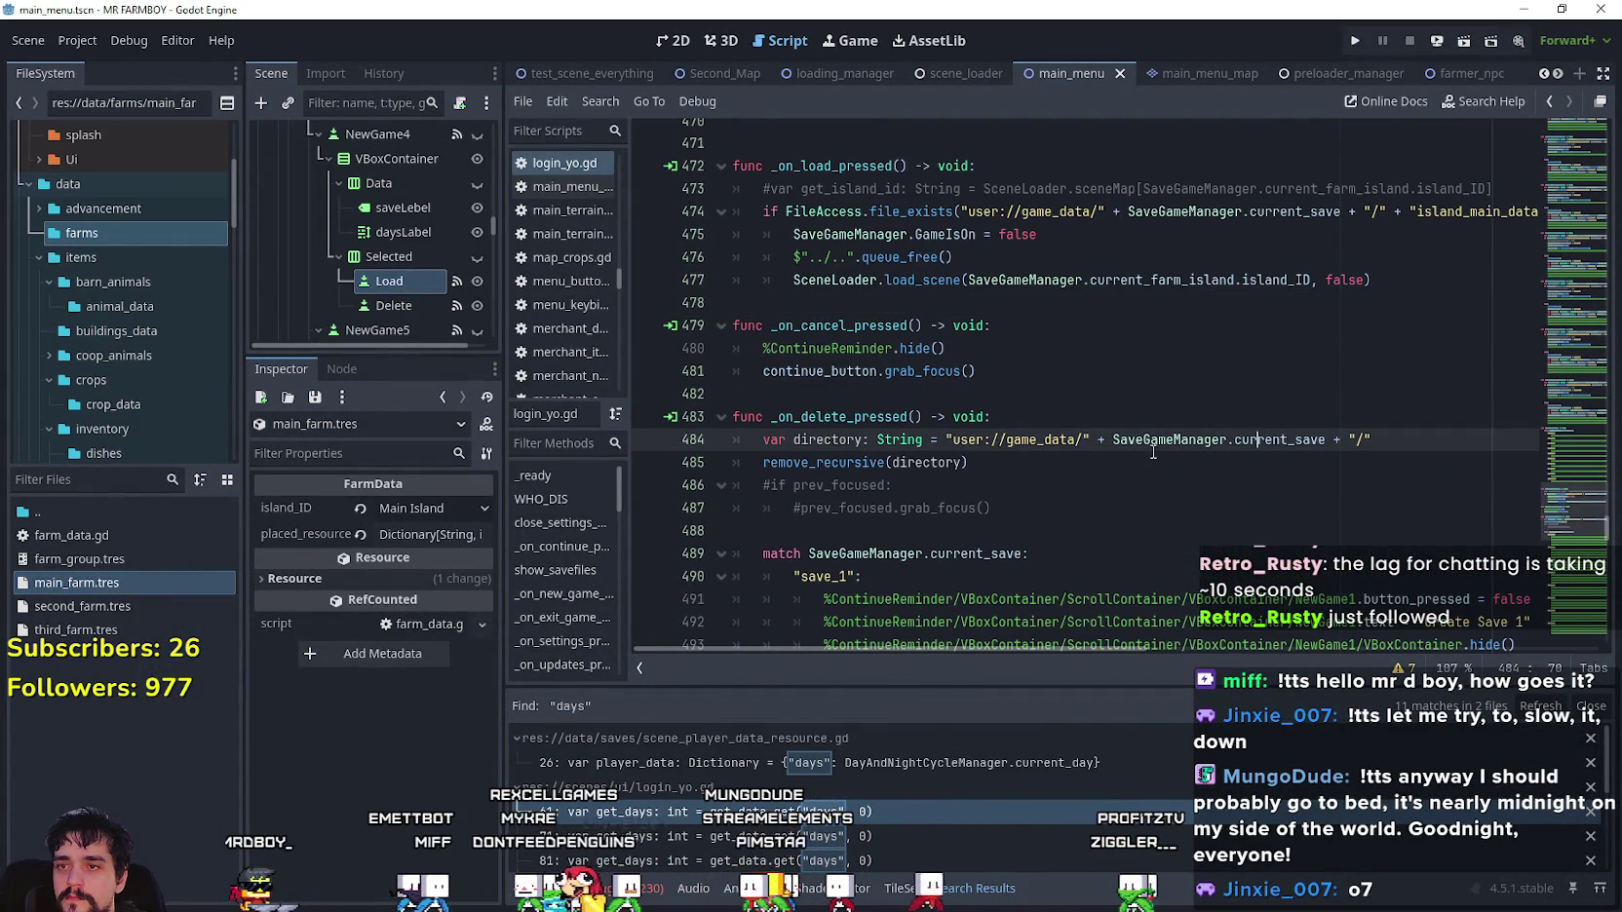
scroll(1072, 409, "down", 1)
left_click(996, 371)
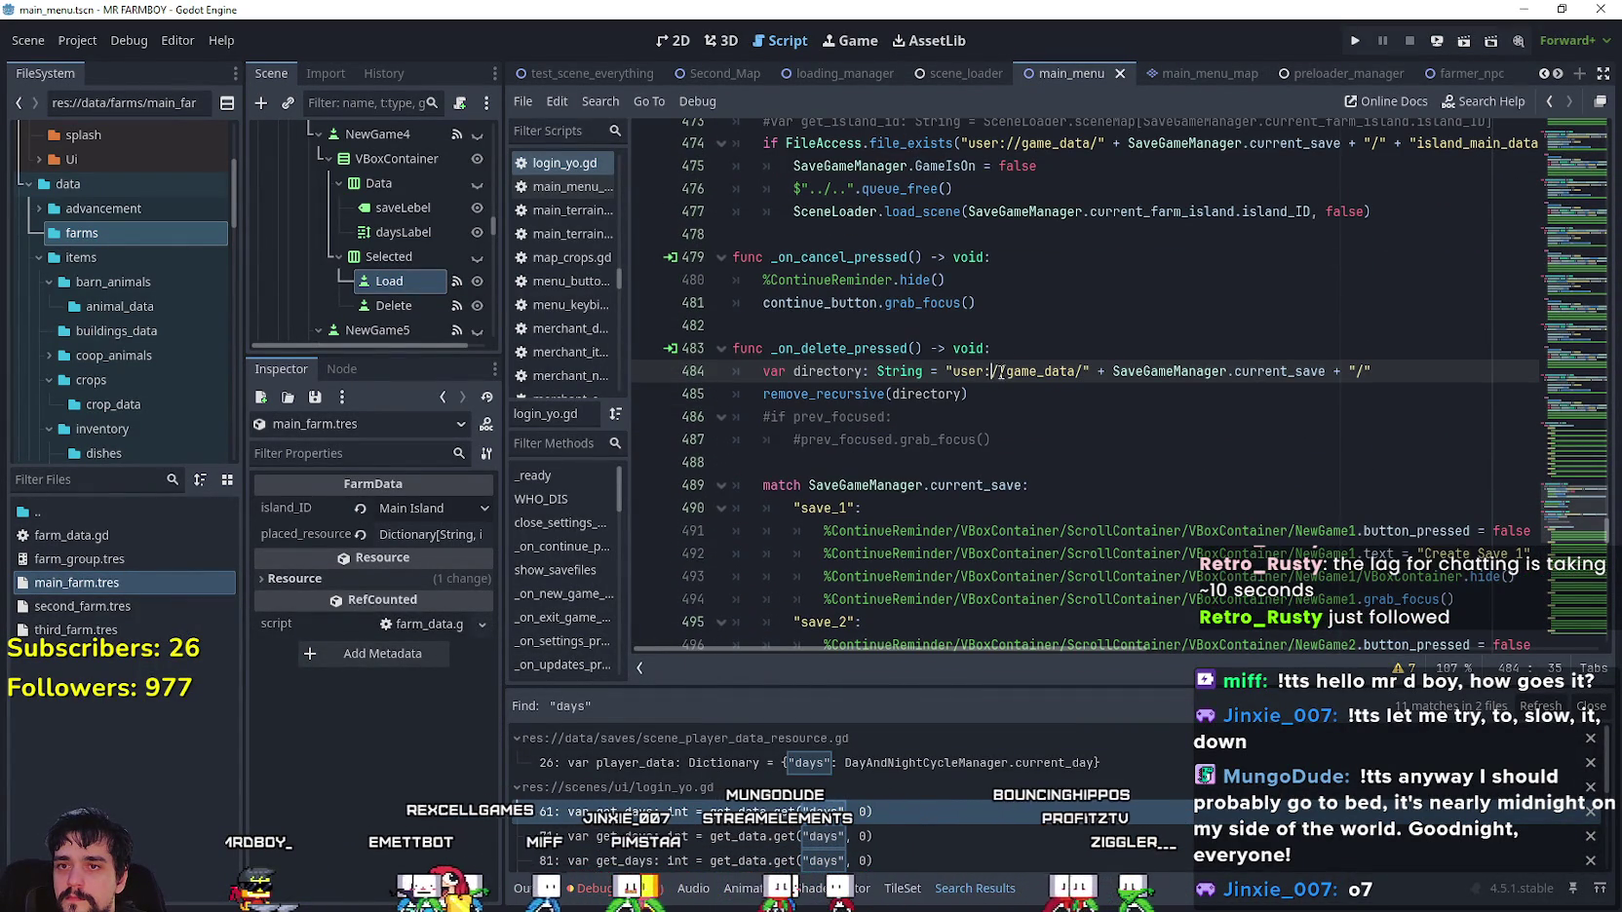
scroll(1034, 321, "up", 1)
left_click_drag(1234, 265, 1068, 254)
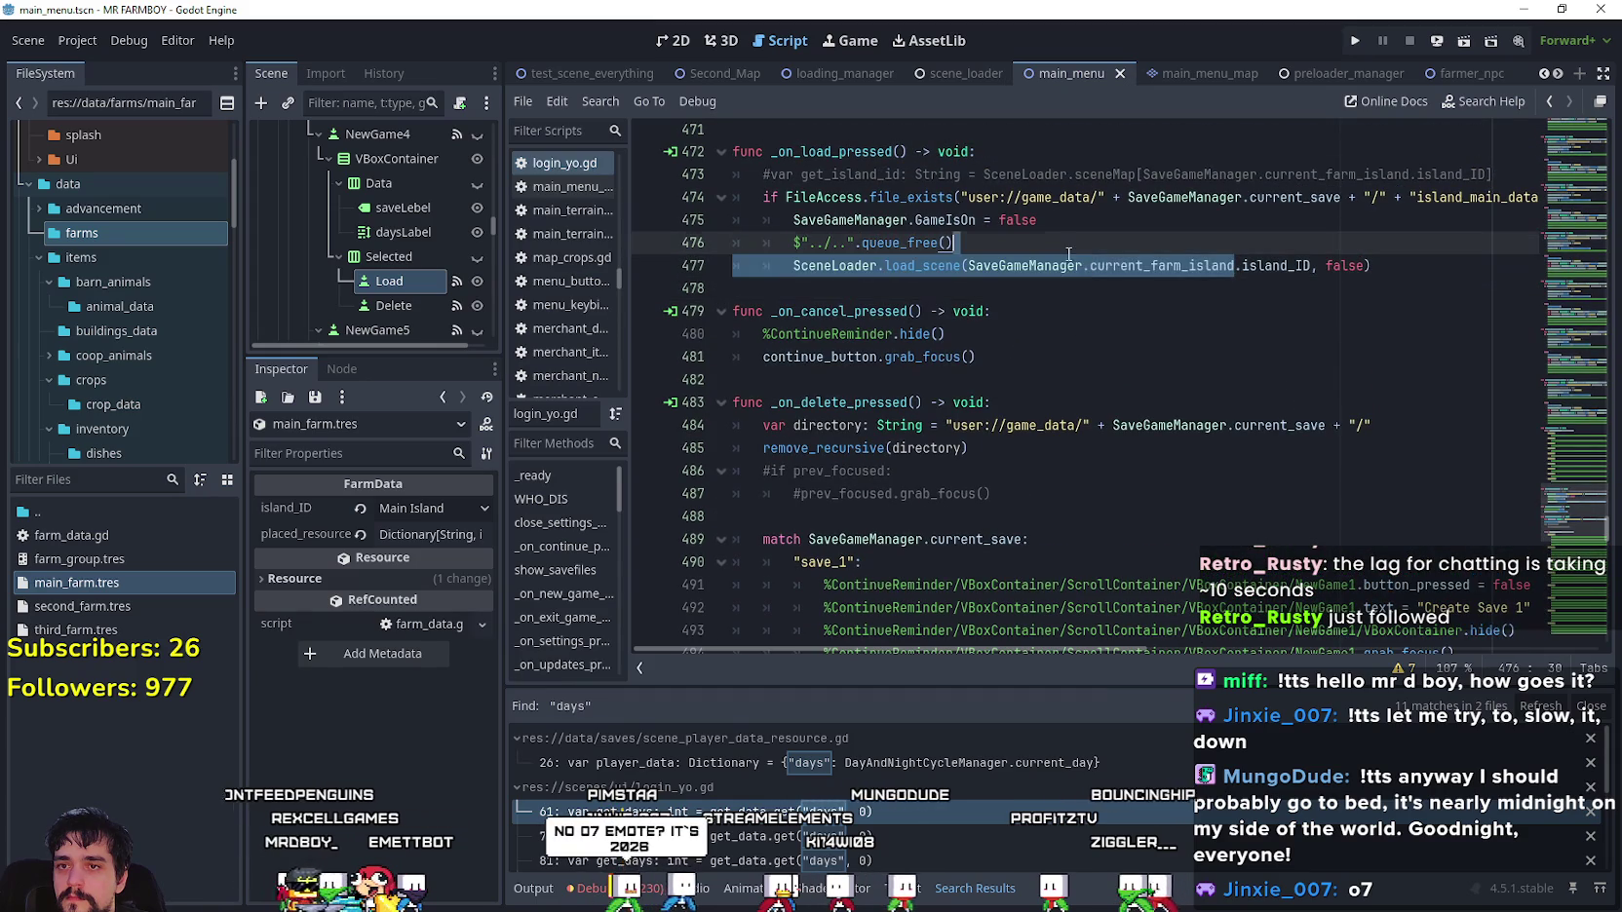
double_click(1267, 265)
left_click_drag(1267, 265, 1032, 264)
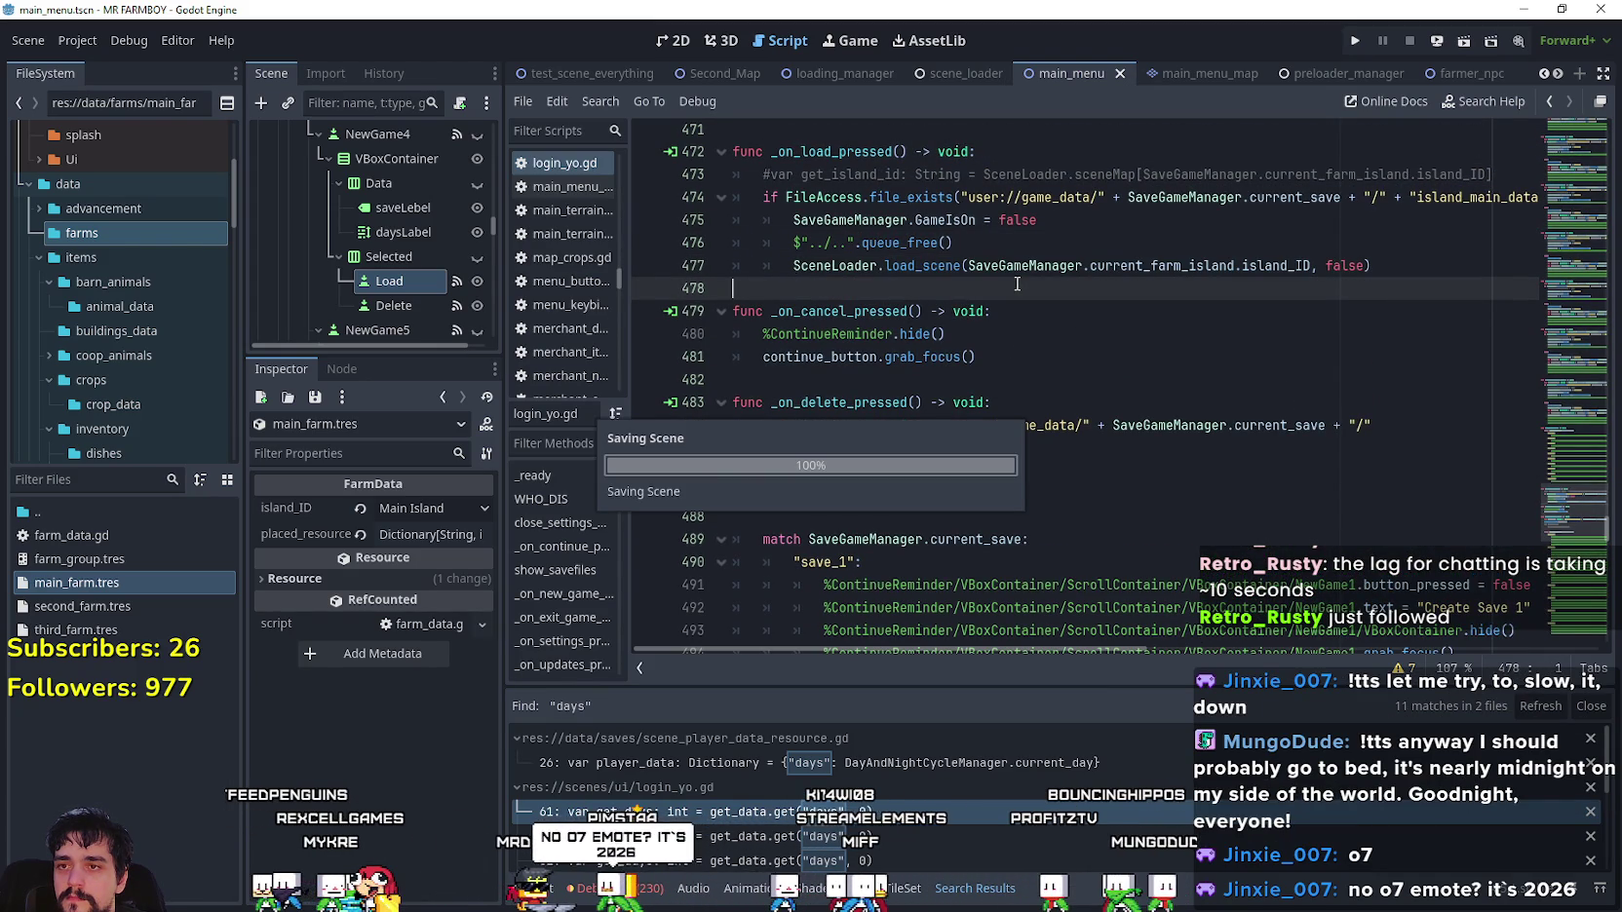
left_click(1016, 284)
- Save the main_menu script
scroll(1381, 543, "up", 1)
scroll(1381, 543, "up", 10)
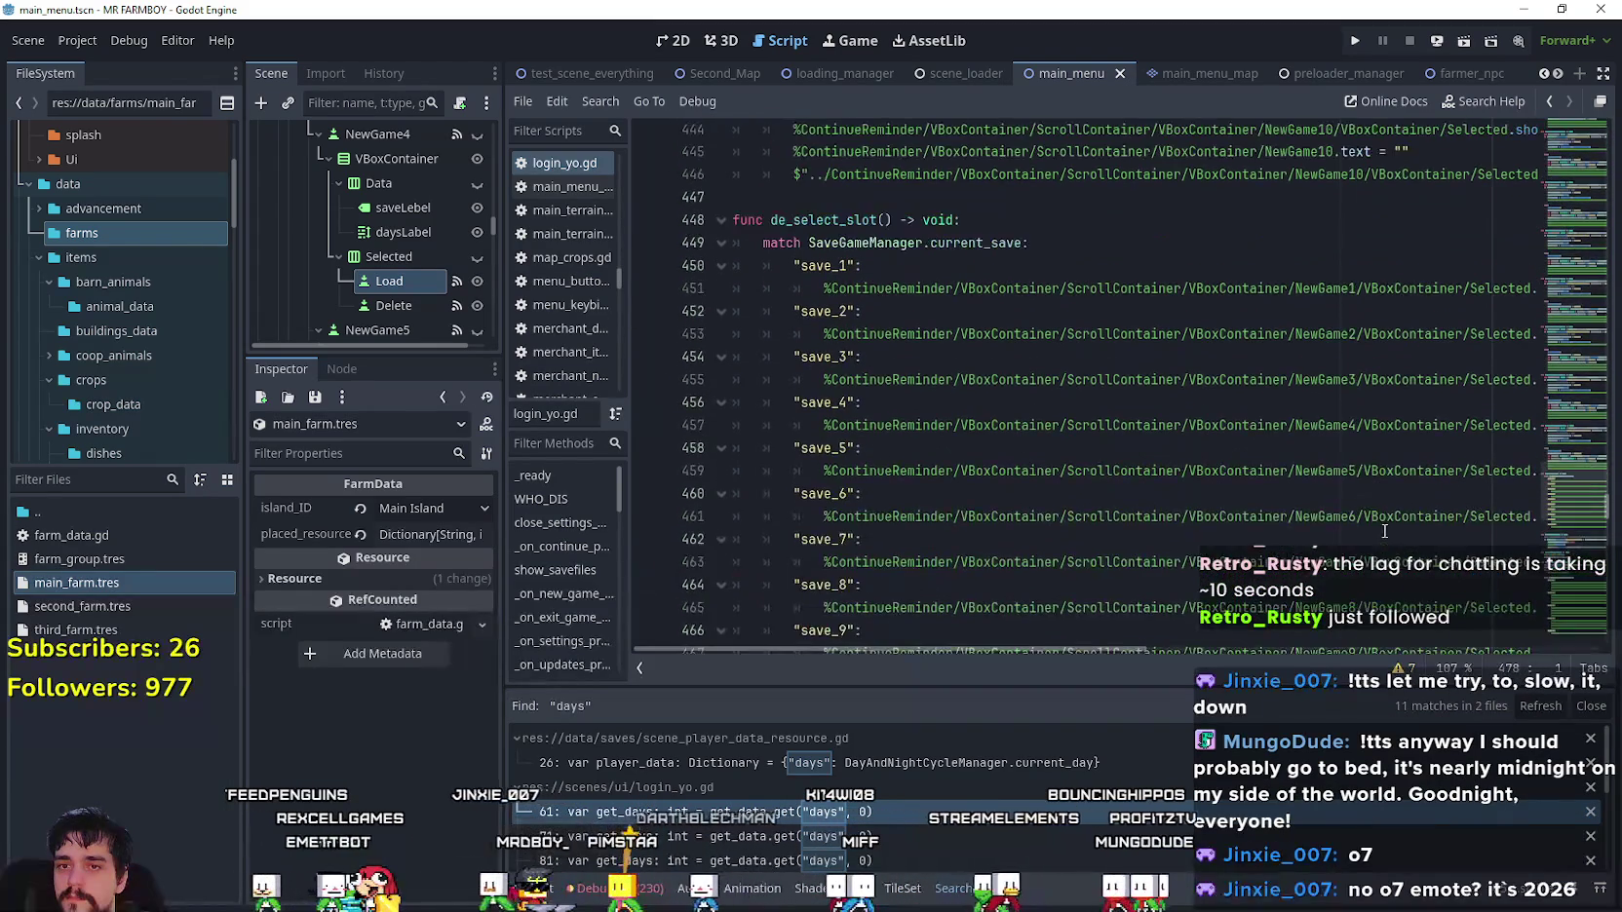
left_click(974, 196)
scroll(709, 473, "down", 6)
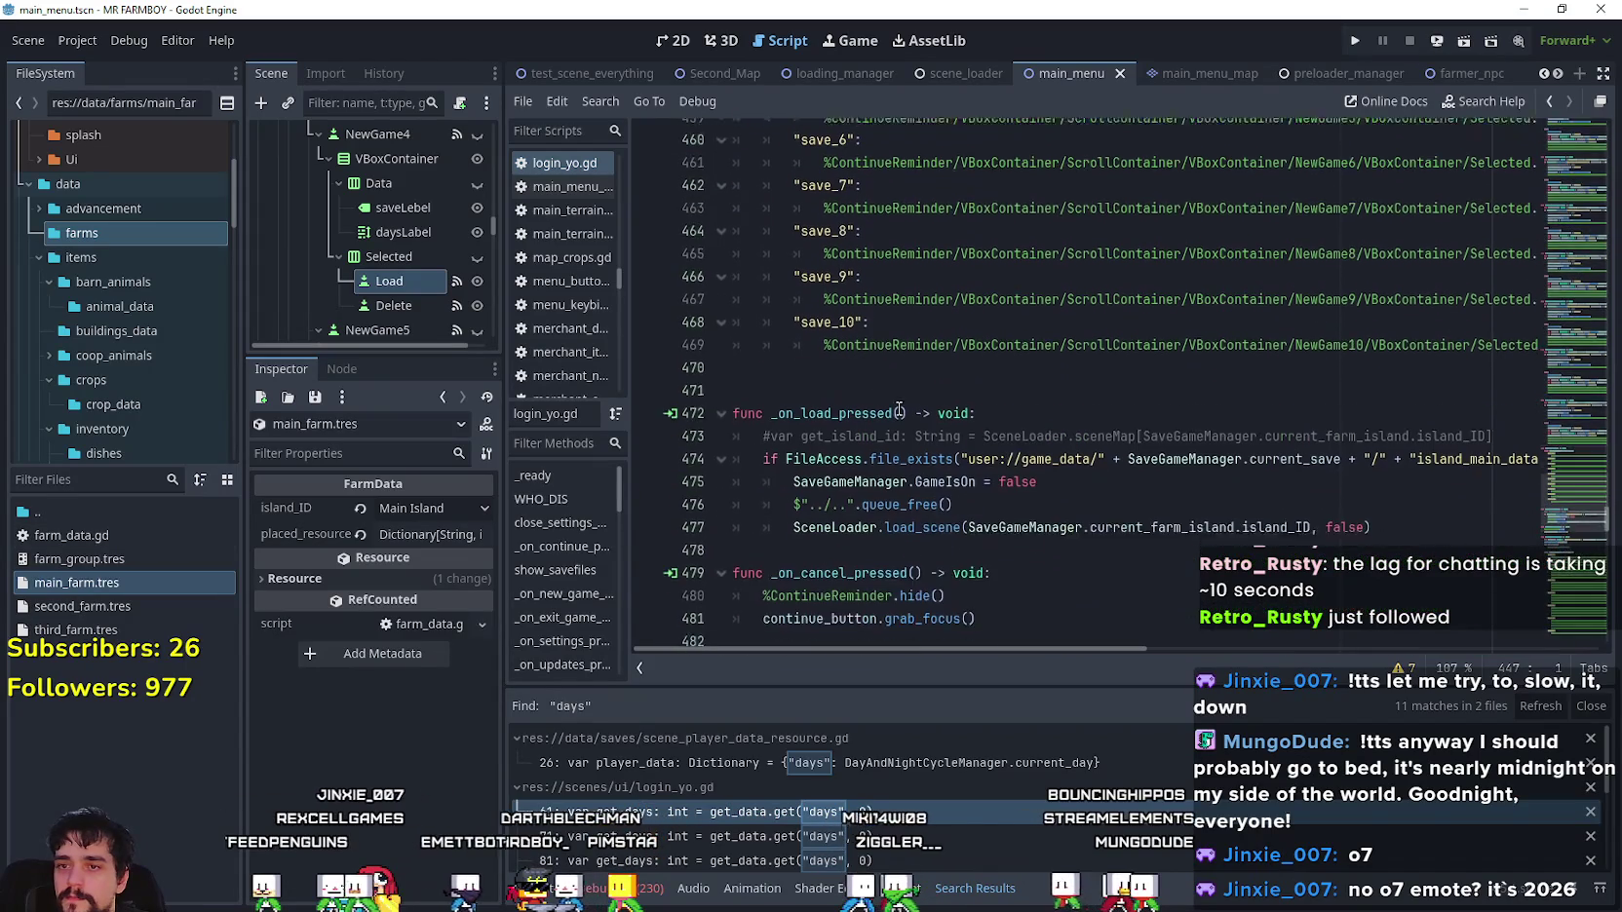
left_click_drag(1311, 471, 968, 471)
key("ctrl+c")
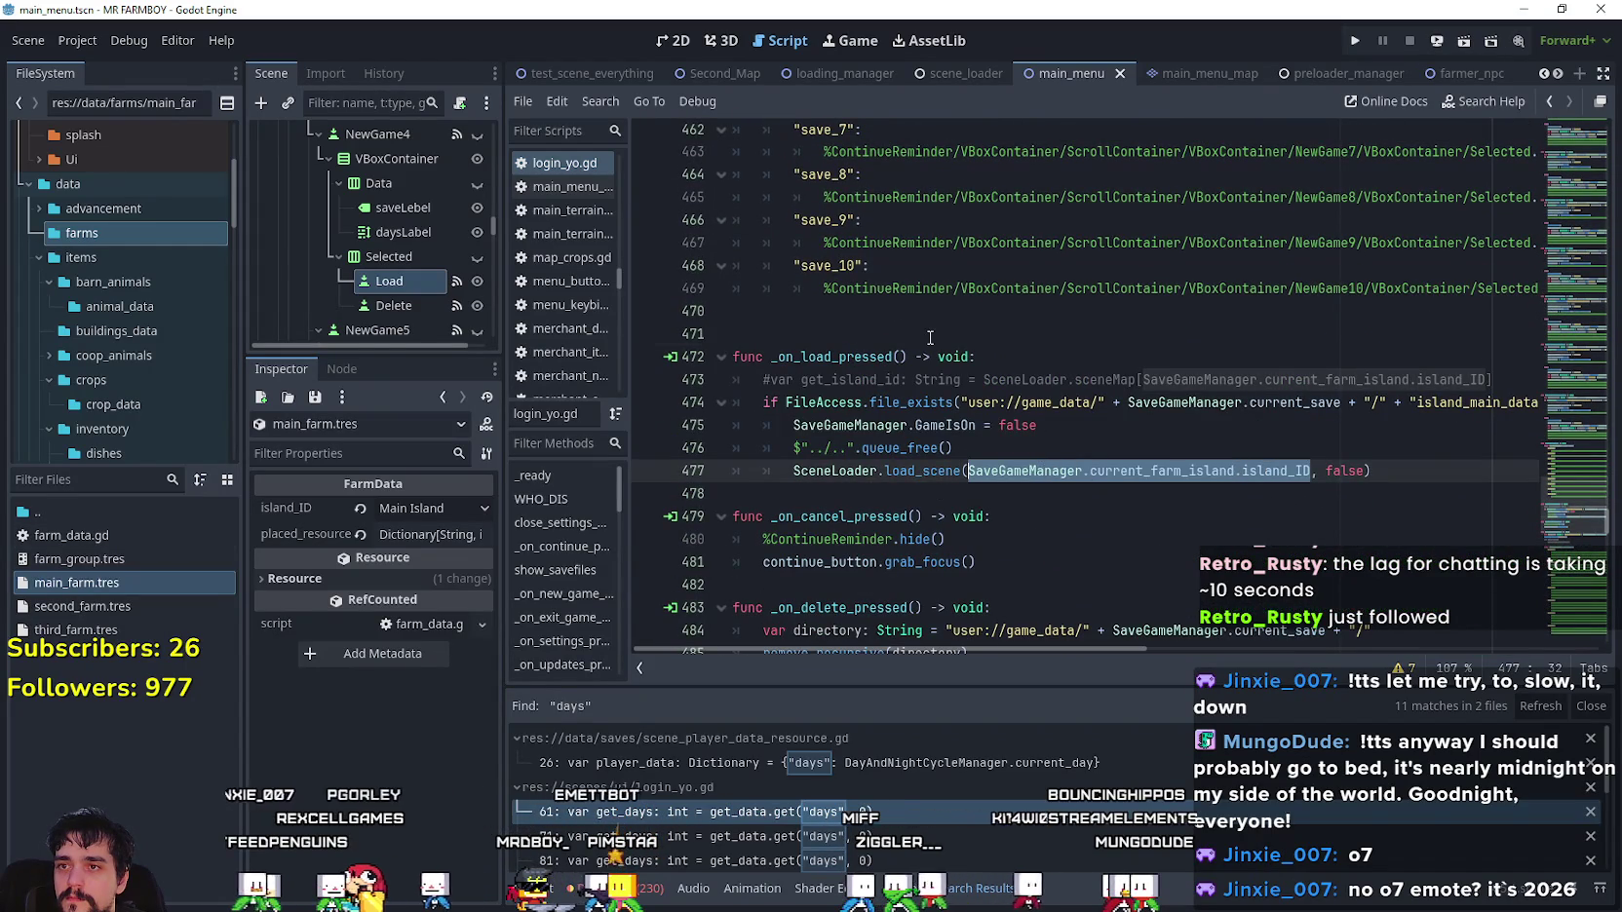
left_click(877, 333)
key("ctrl+s")
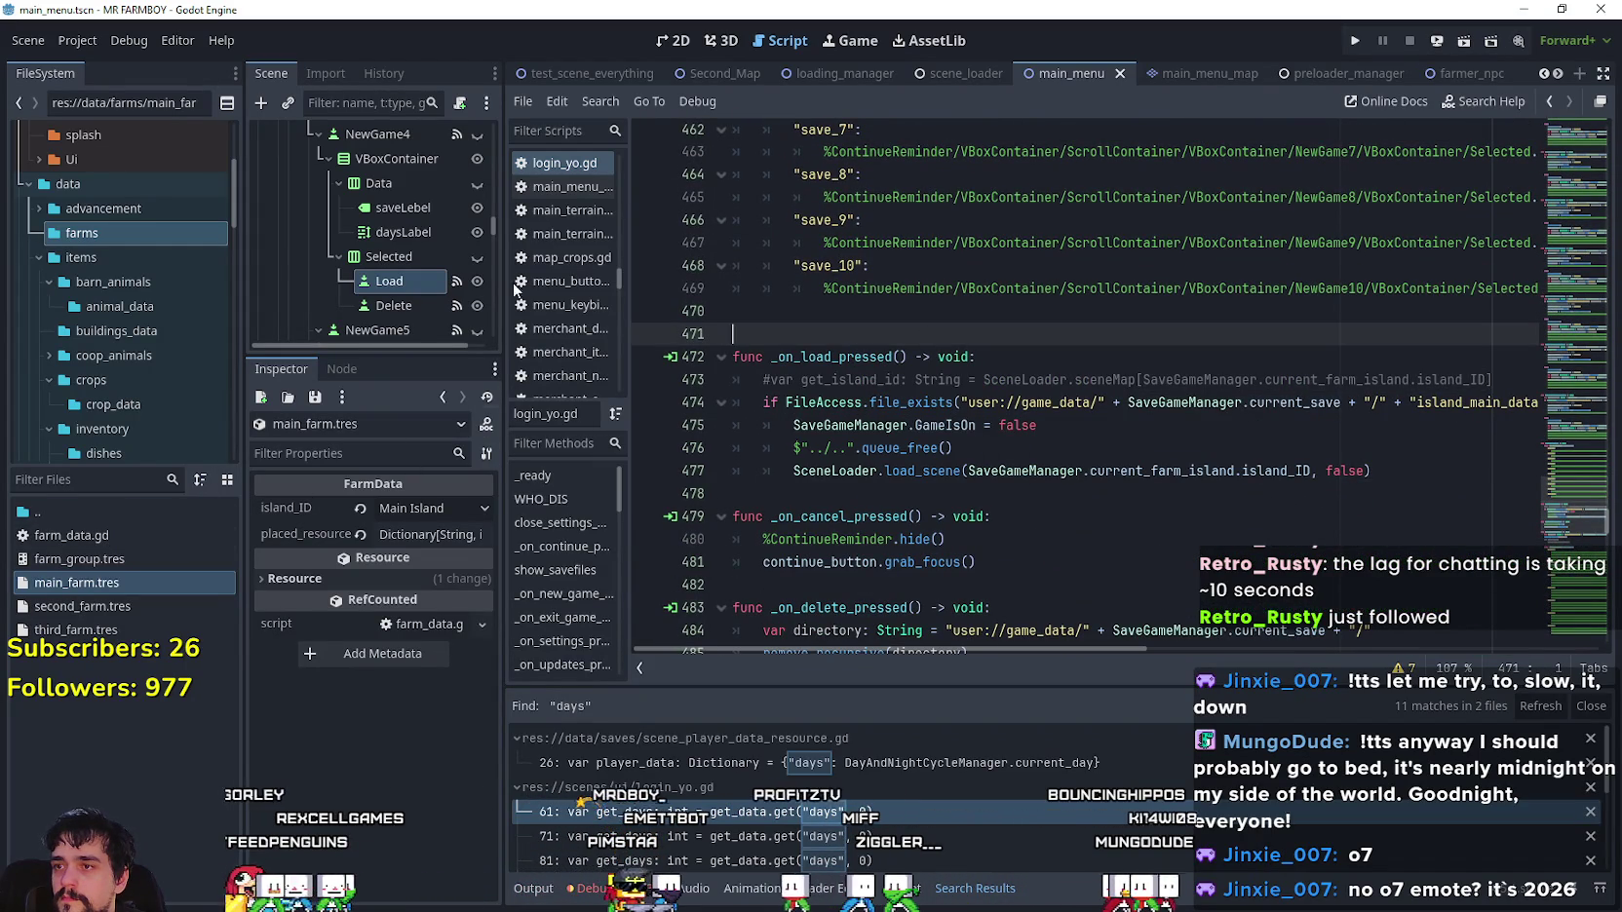
- Jump via the minimap to _on_start_new_pressed and its MAIN_ISLAND scene load
scroll(494, 217, "up", 4)
scroll(493, 199, "up", 4)
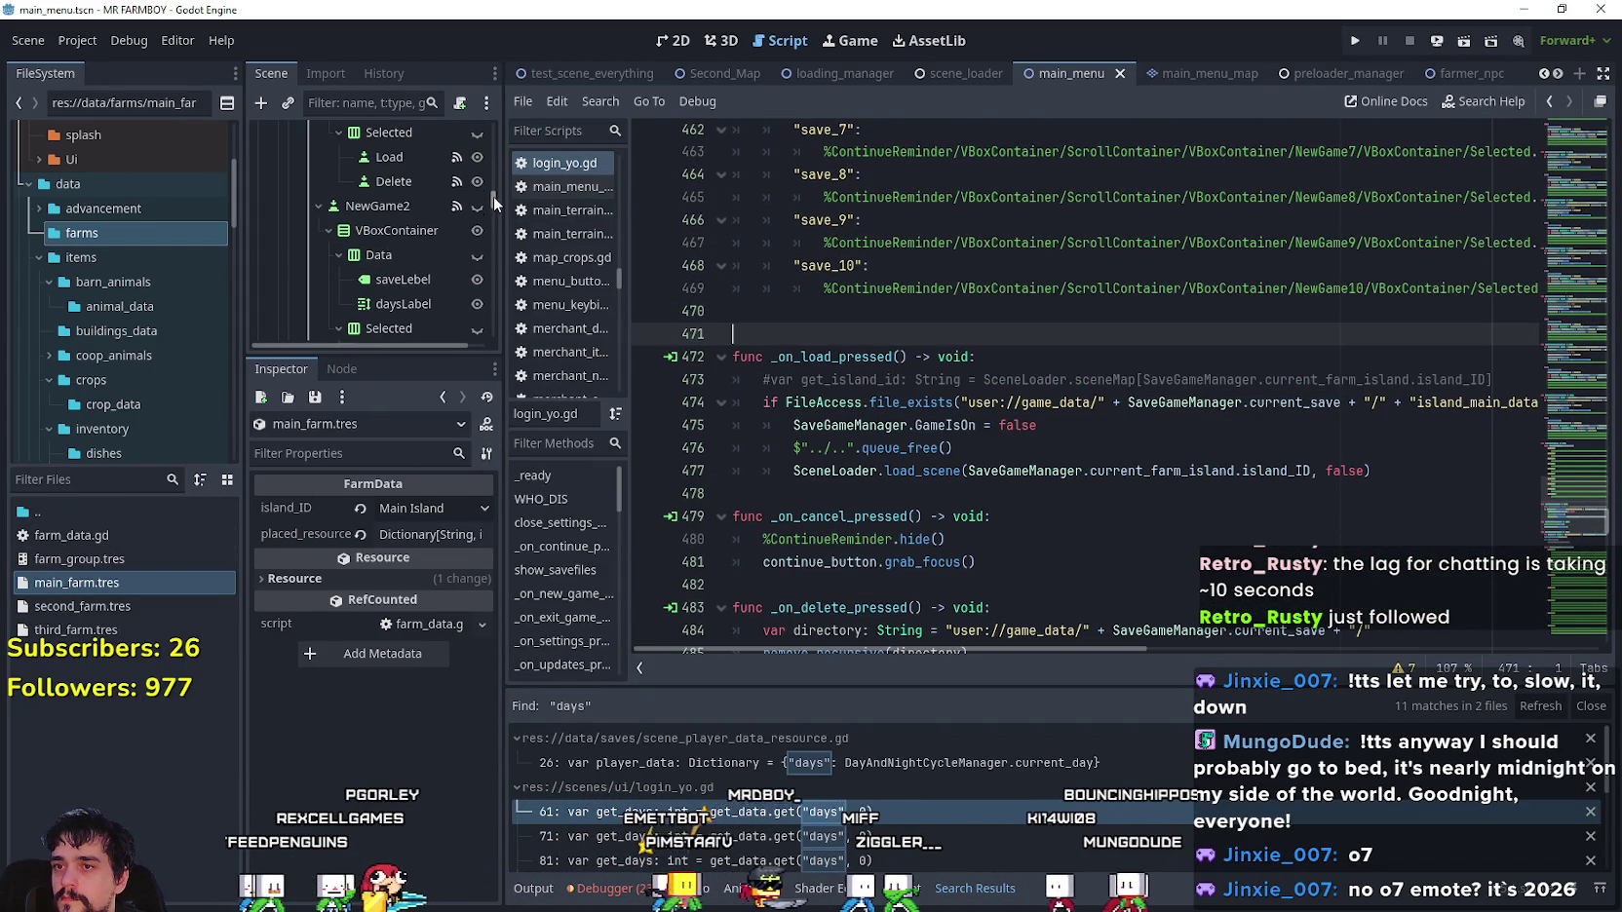
scroll(1035, 421, "down", 3)
scroll(1035, 421, "down", 2)
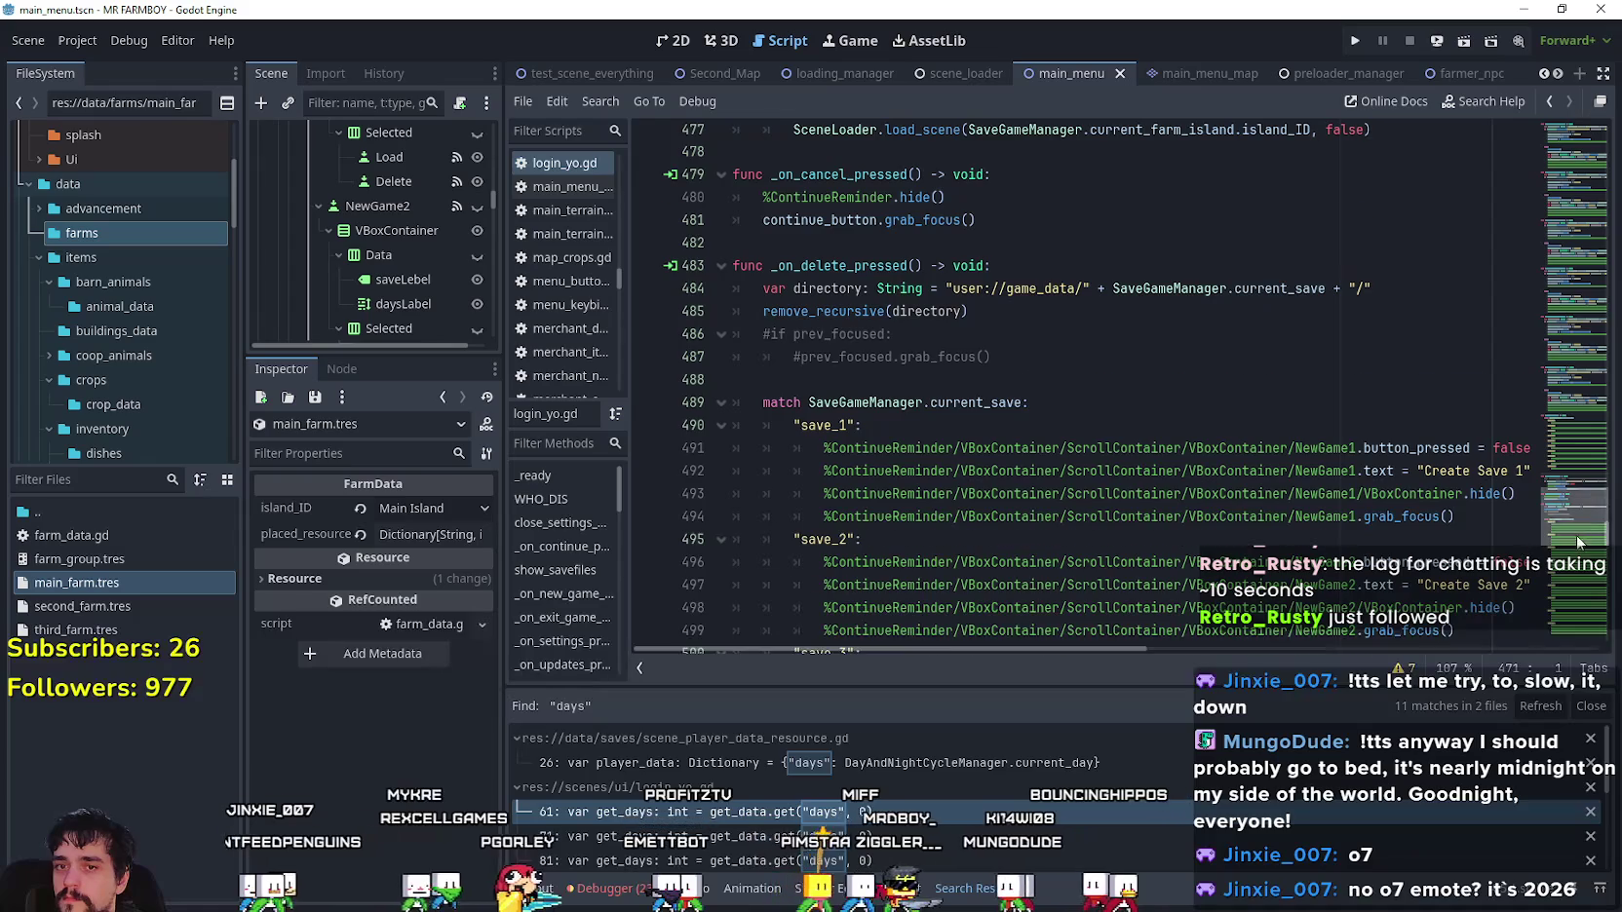
left_click(1570, 570)
left_click_drag(1570, 570, 1573, 620)
left_click(1111, 234)
- Replace DataTypes.scenes.MAIN_ISLAND on line 588 with SaveGameManager.current_farm_island.island_ID and save
double_click(1111, 234)
left_click_drag(1111, 234, 964, 234)
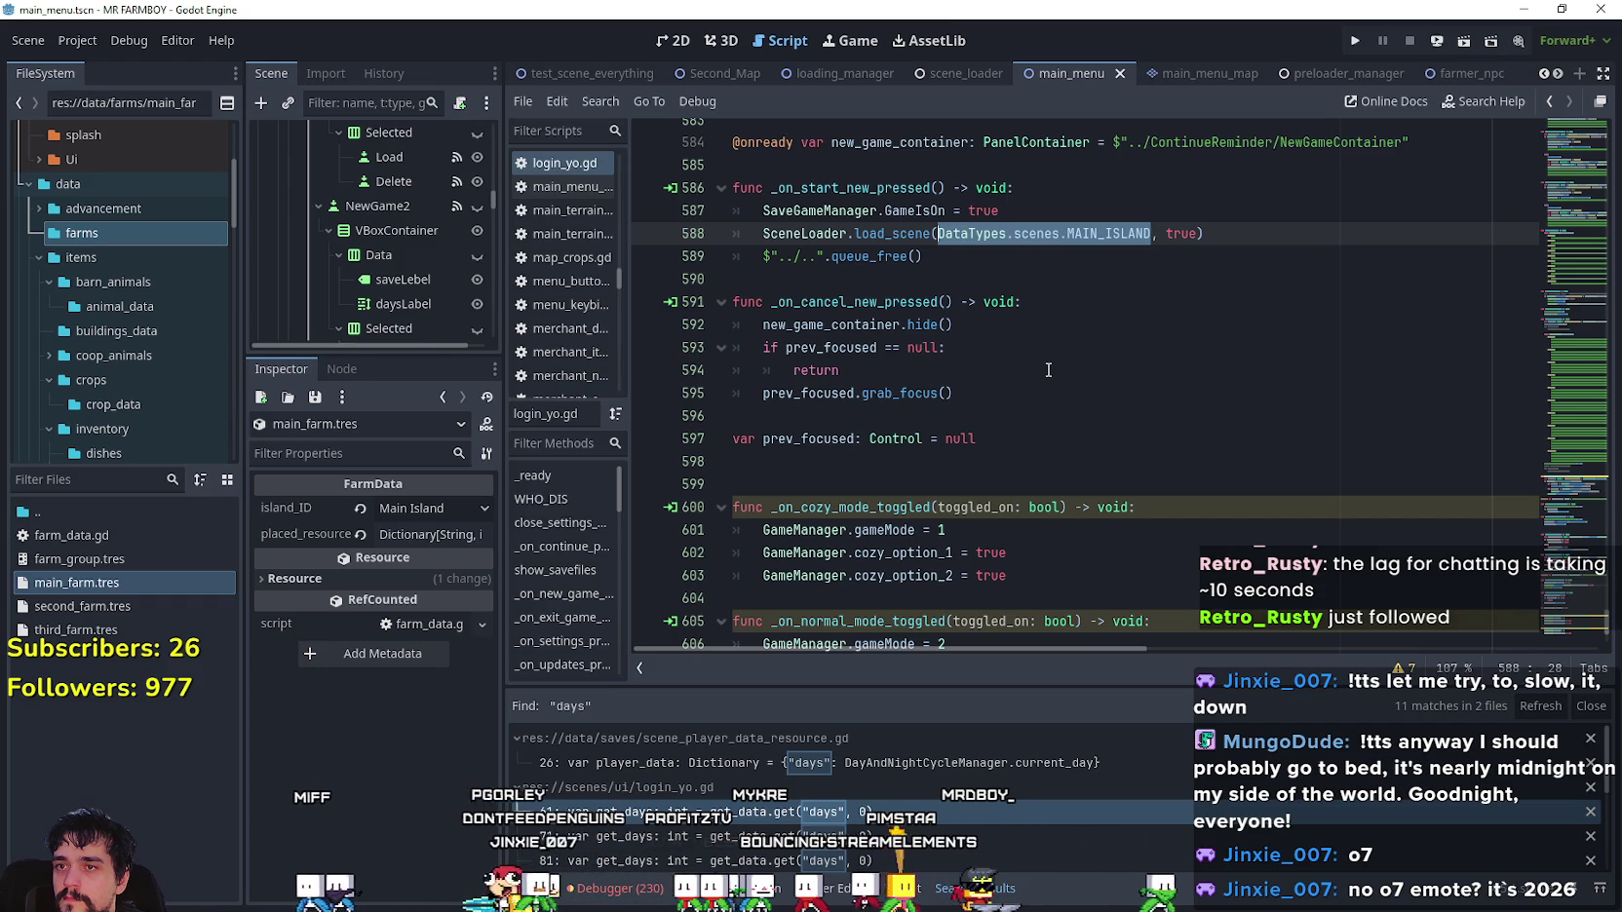
key("ctrl+v")
left_click(1054, 260)
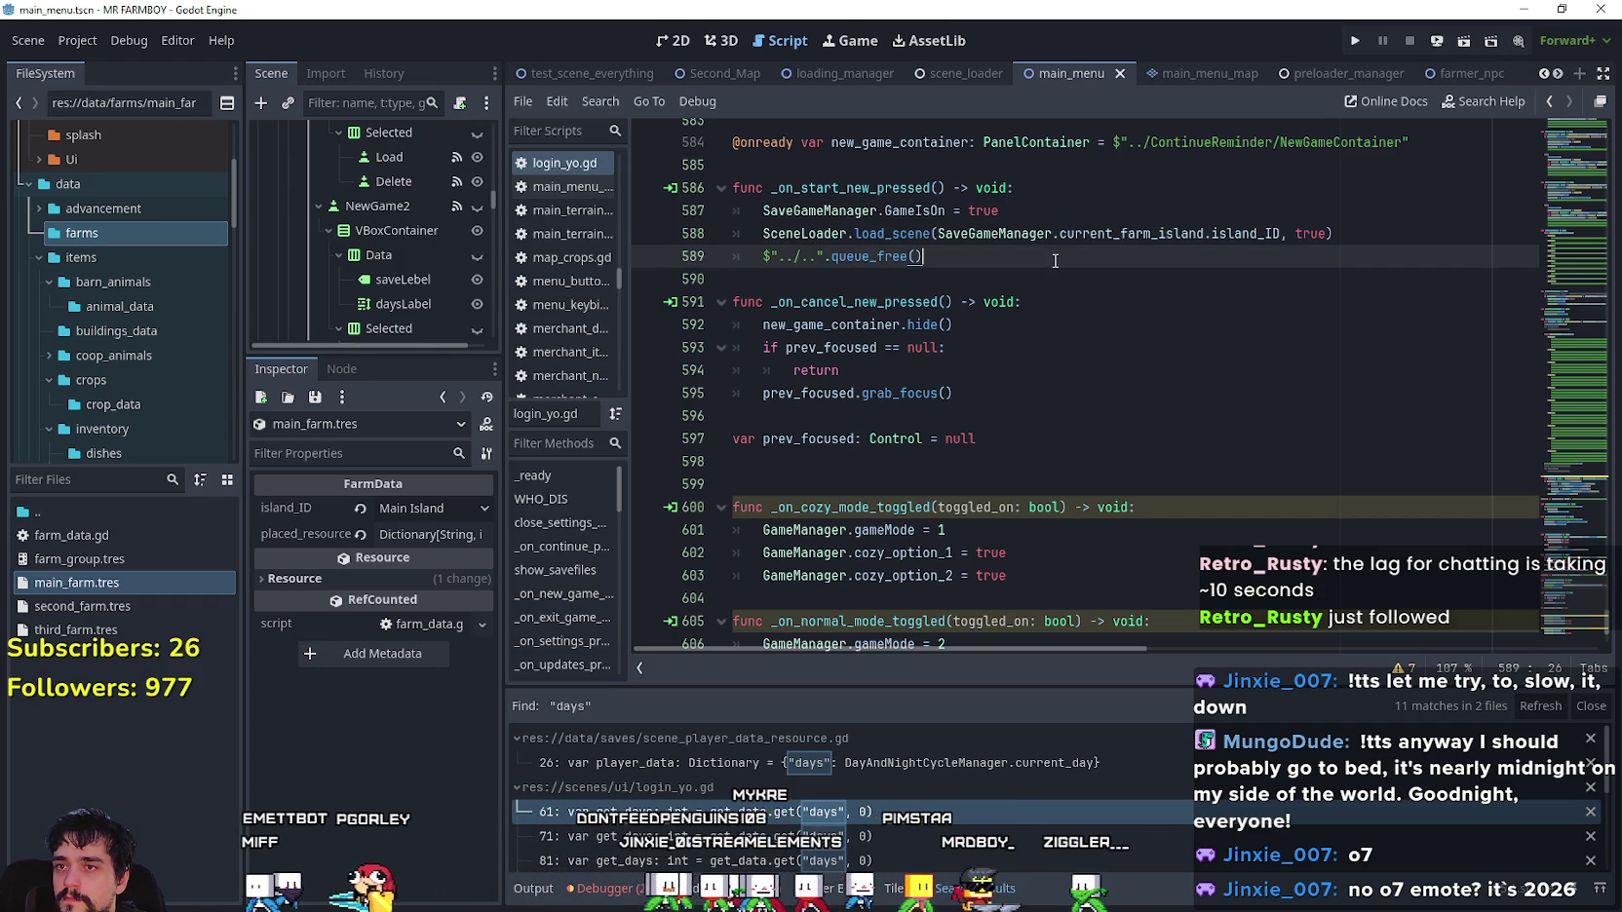
key("ctrl+s")
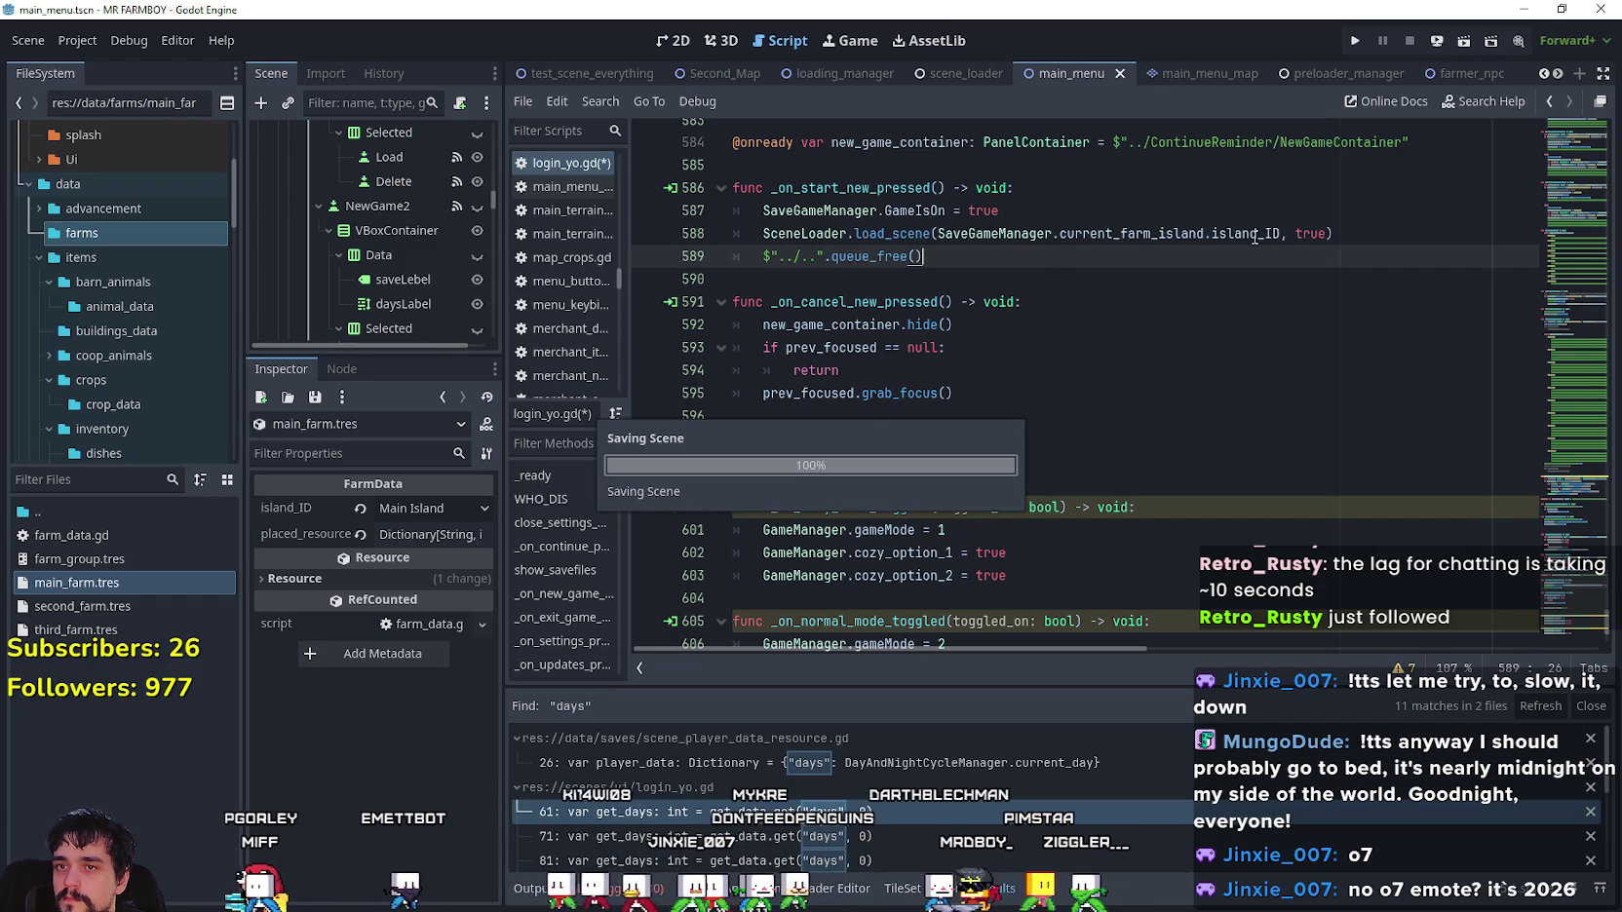
- Check the replaced island_ID argument on line 588 of _on_start_new_pressed
double_click(1254, 234)
left_click_drag(1255, 234, 940, 234)
left_click(999, 279)
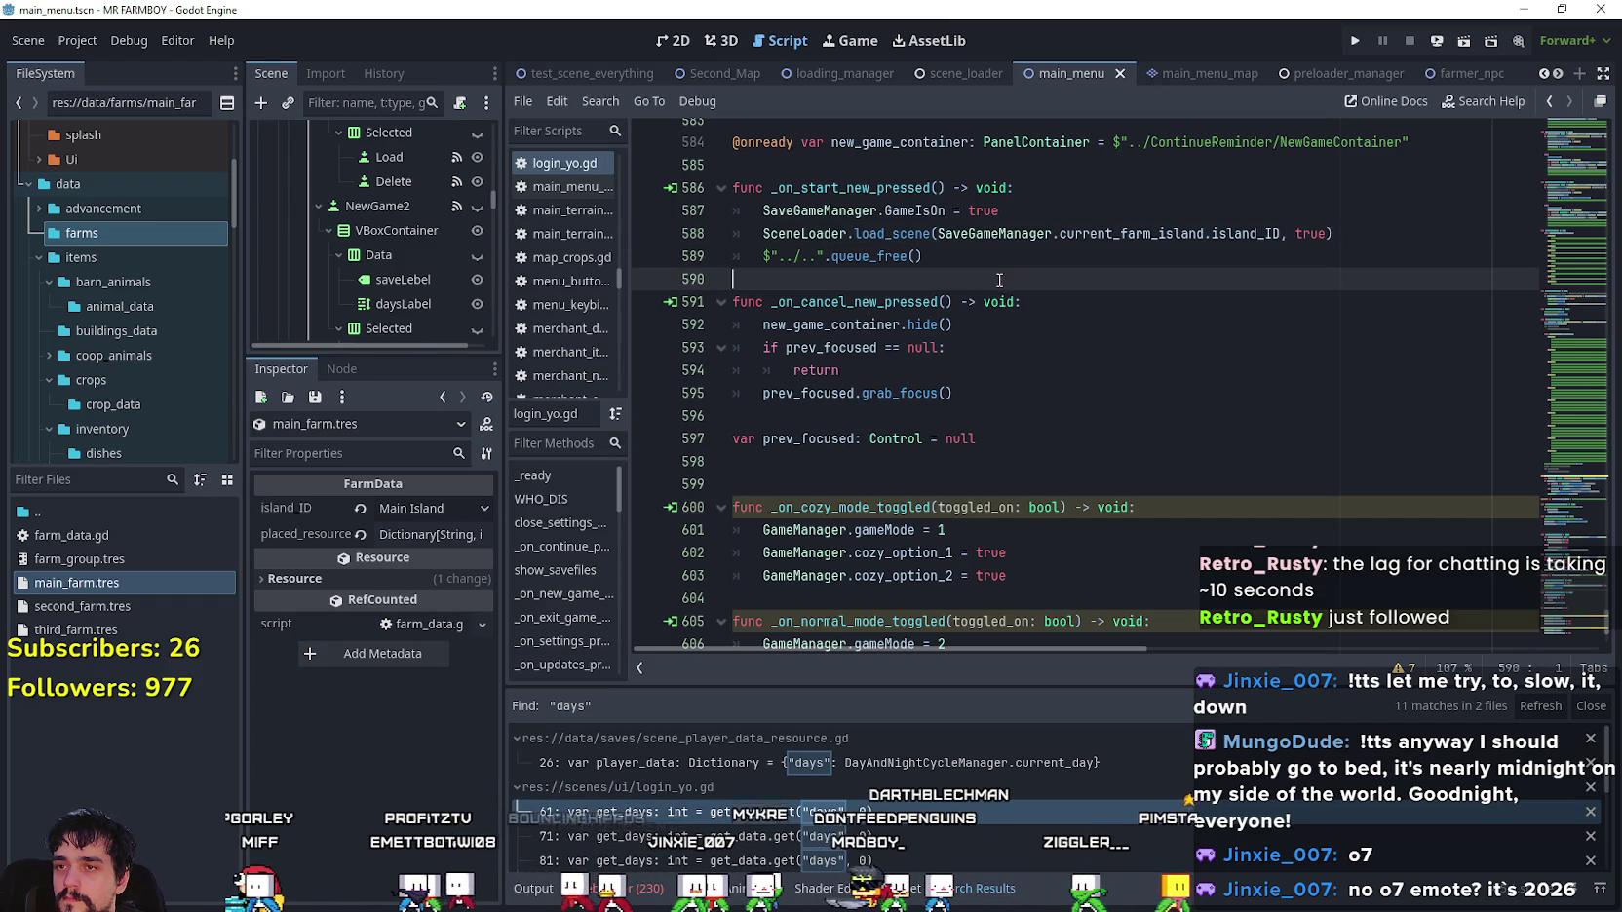
scroll(1205, 459, "down", 4)
scroll(1181, 413, "up", 5)
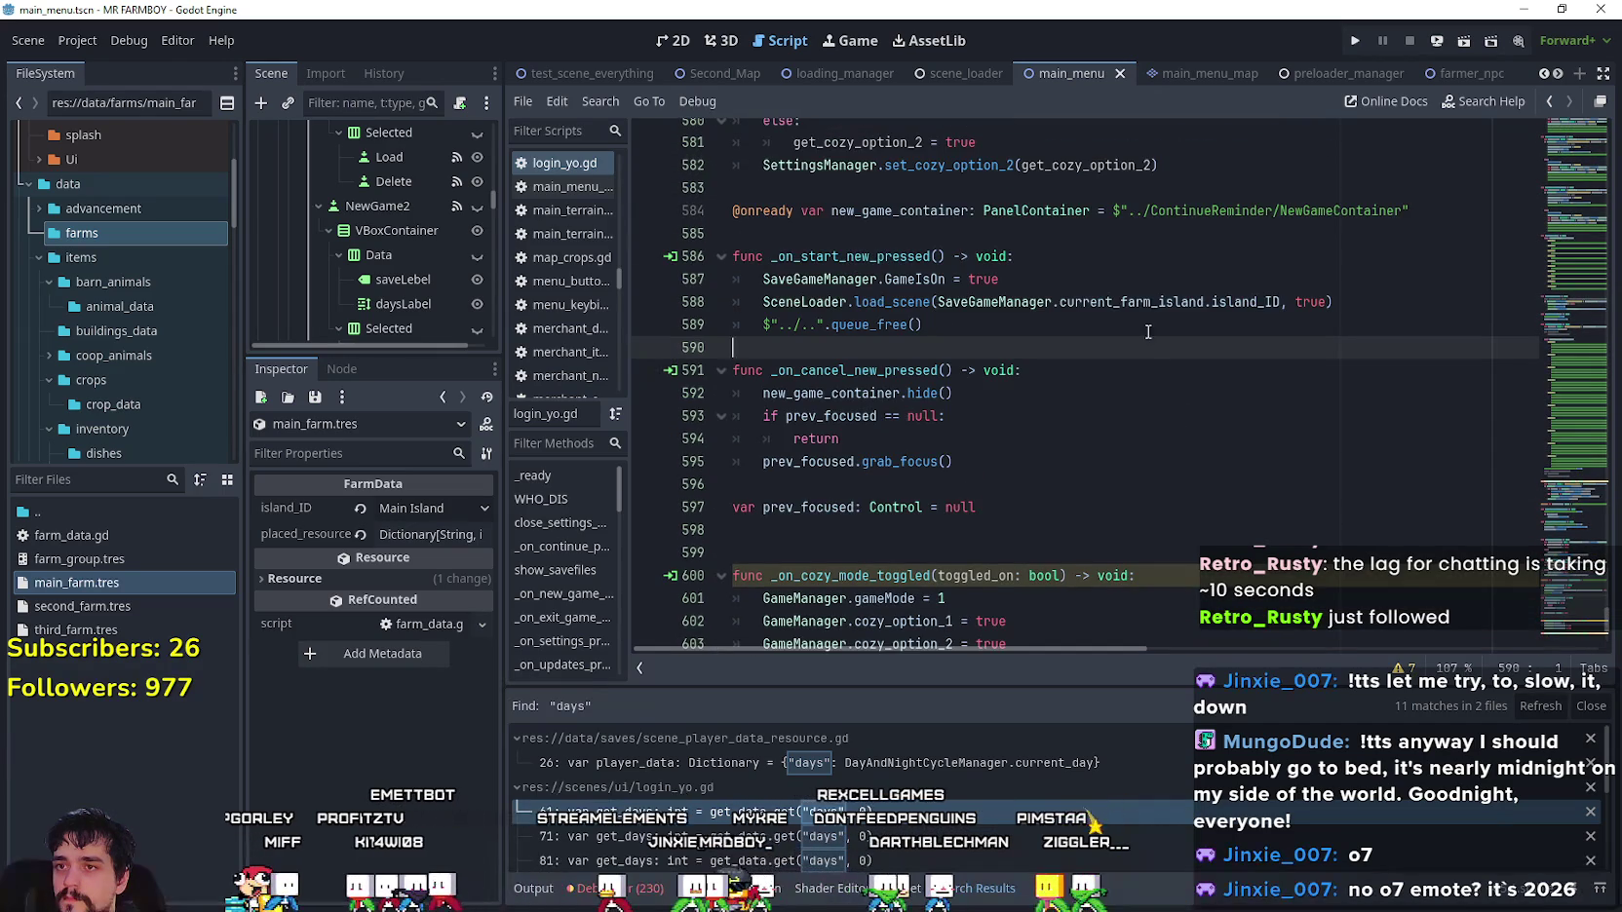
left_click(893, 257)
double_click(893, 256)
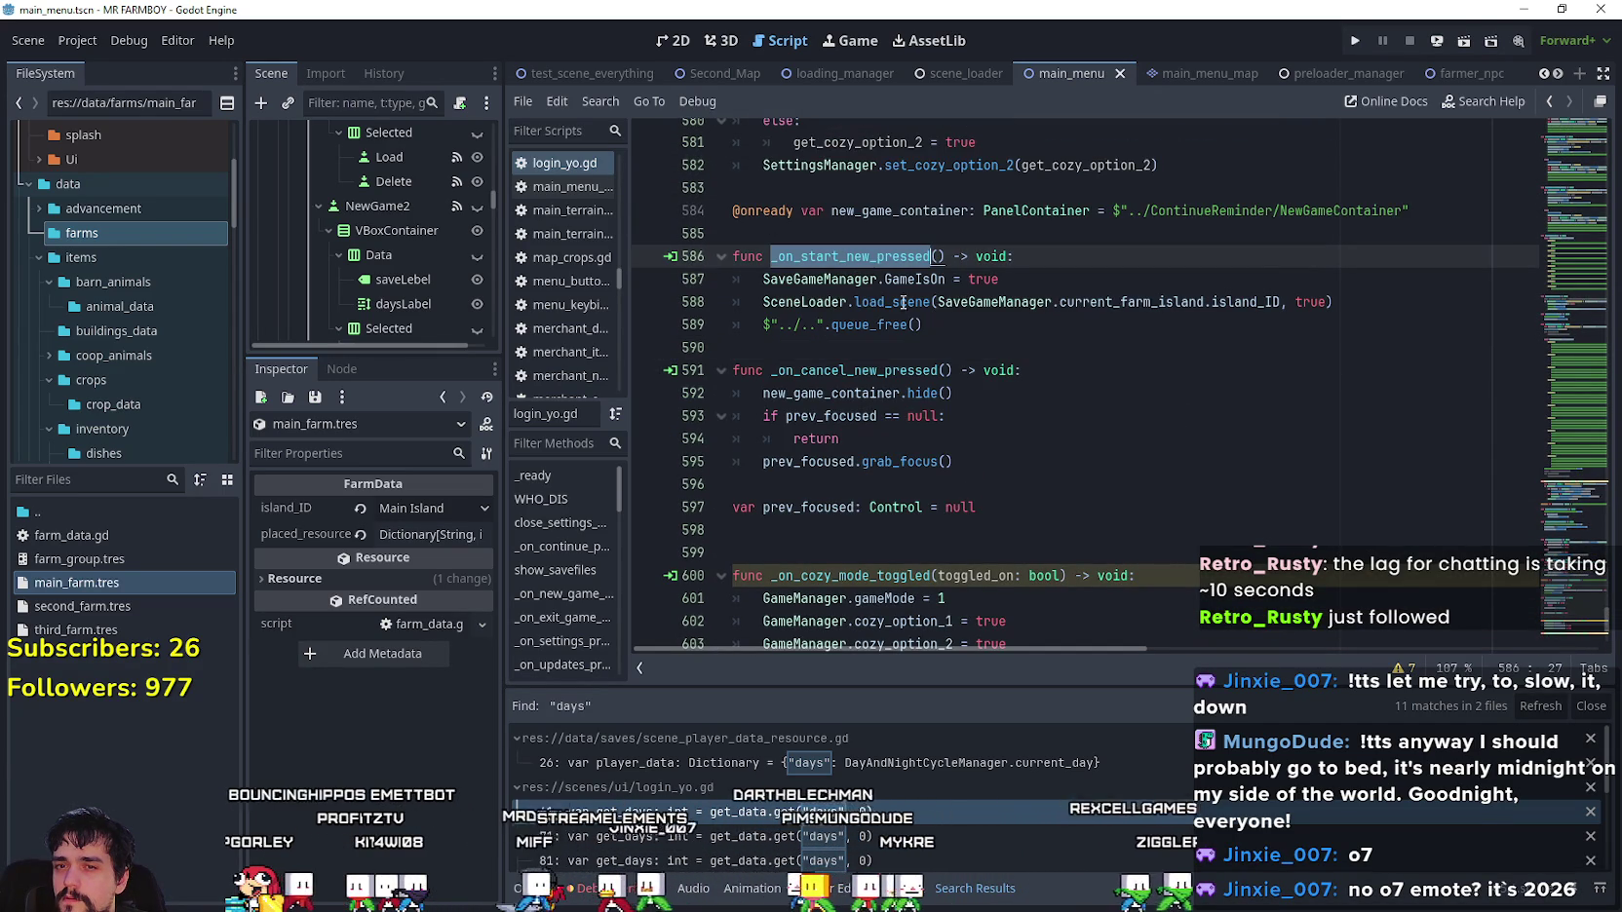
- Review the start-new-game function's lines and save the script again
left_click_drag(1355, 304, 733, 210)
left_click(1039, 328)
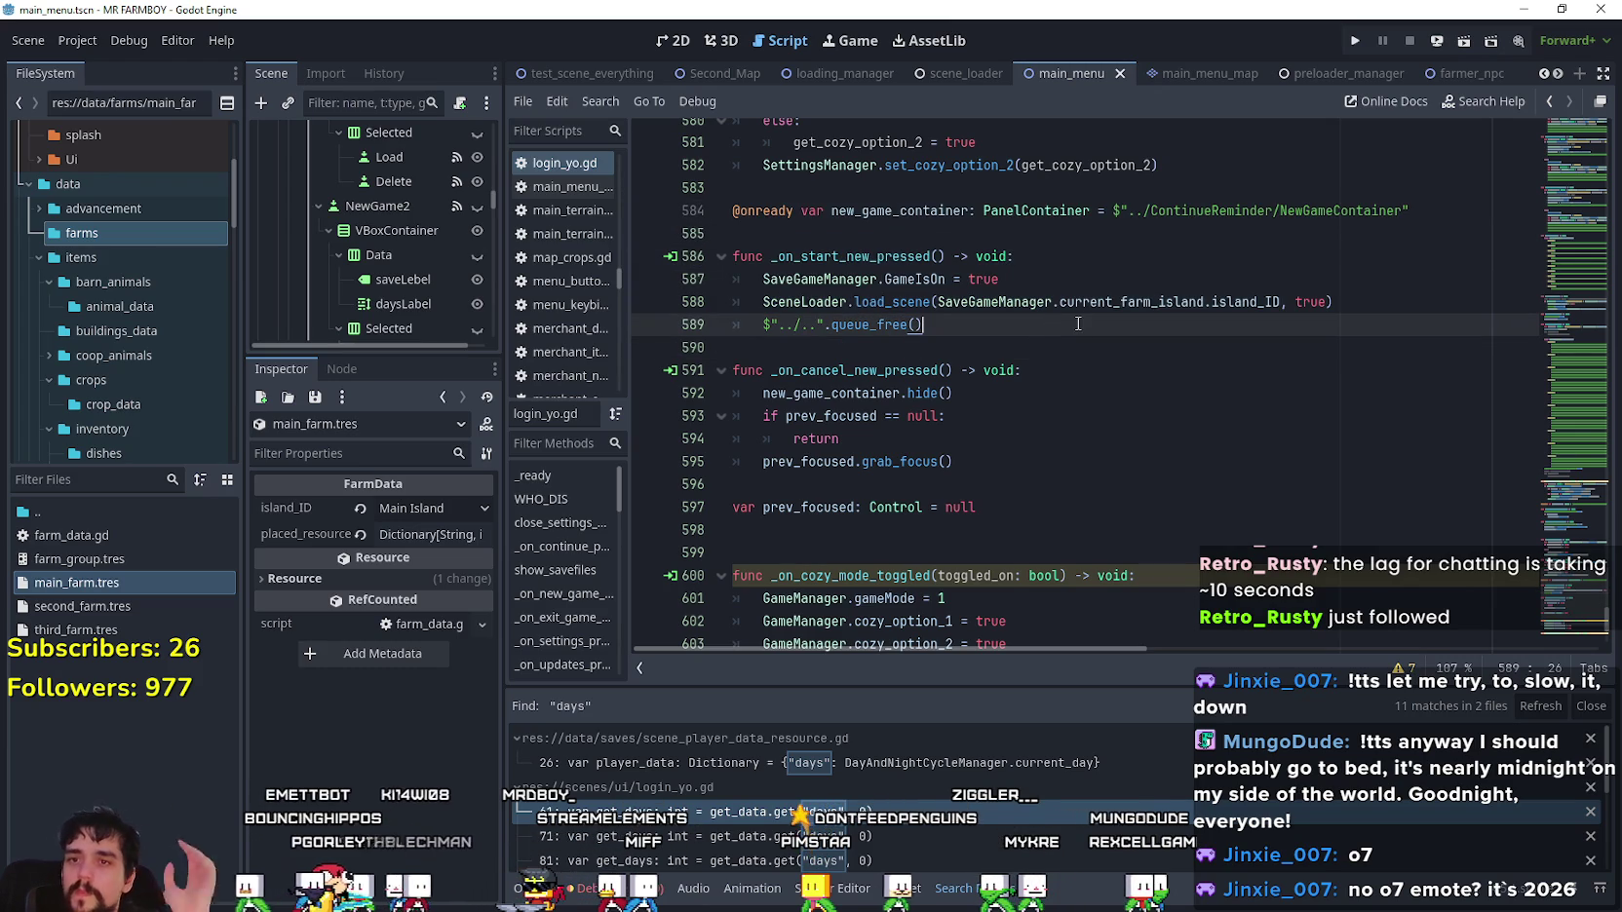
mouse_move(1077, 323)
left_mouse_down()
mouse_move(1209, 304)
mouse_move(1072, 283)
mouse_move(1059, 302)
left_mouse_up()
mouse_move(1228, 304)
left_mouse_down()
mouse_move(1267, 304)
mouse_move(975, 281)
mouse_move(938, 304)
left_mouse_up()
left_click(1001, 349)
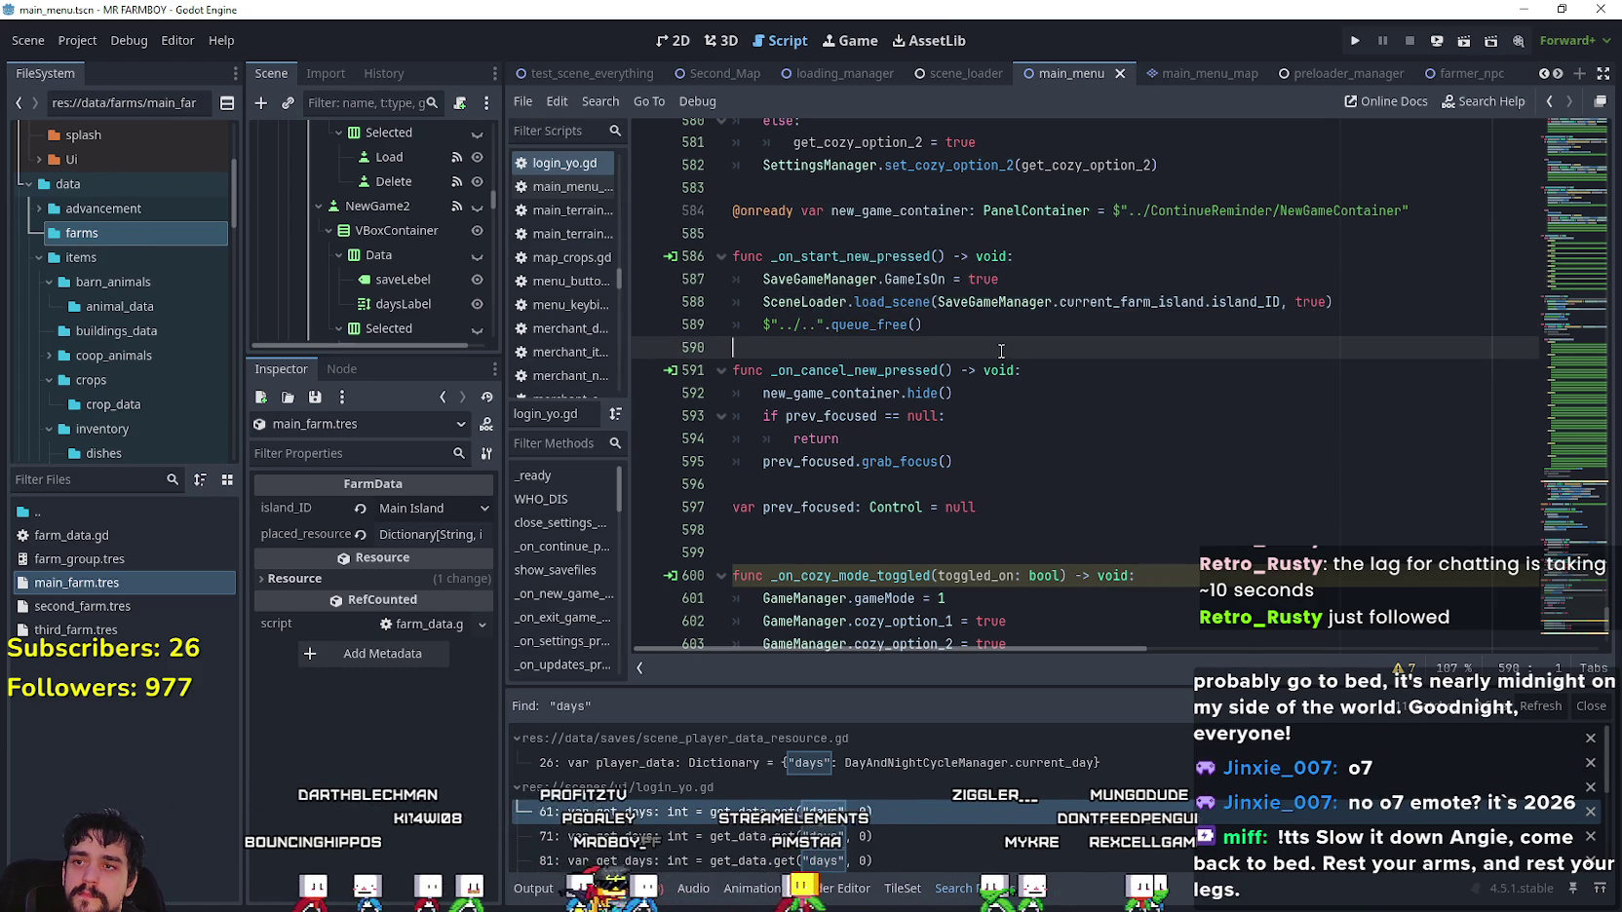
key("ctrl+s")
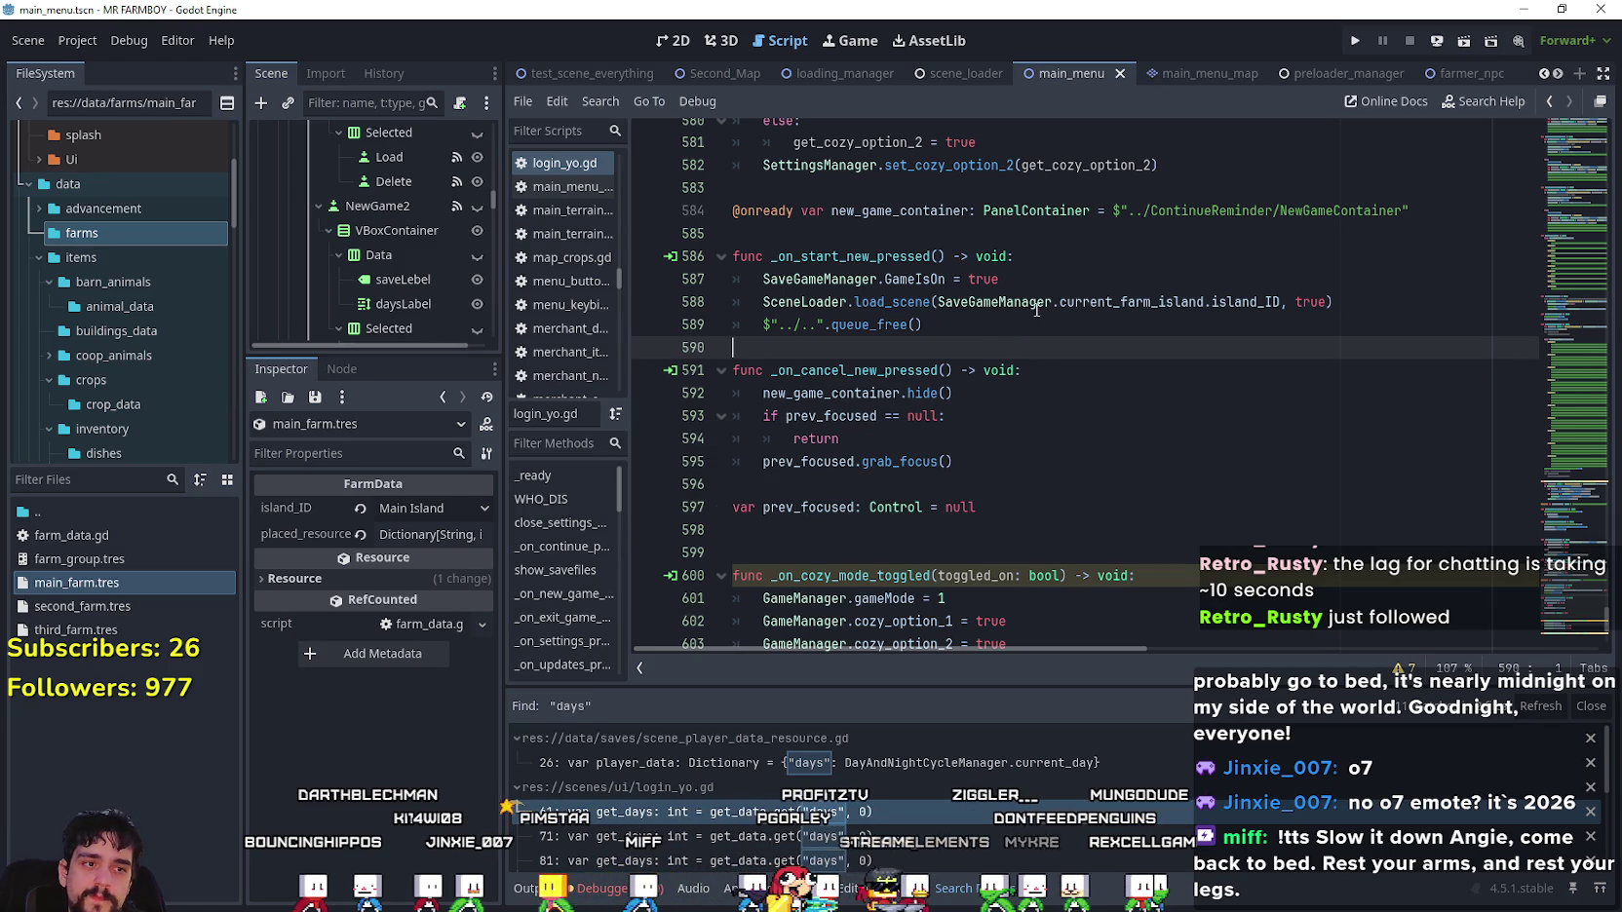
mouse_move(1036, 310)
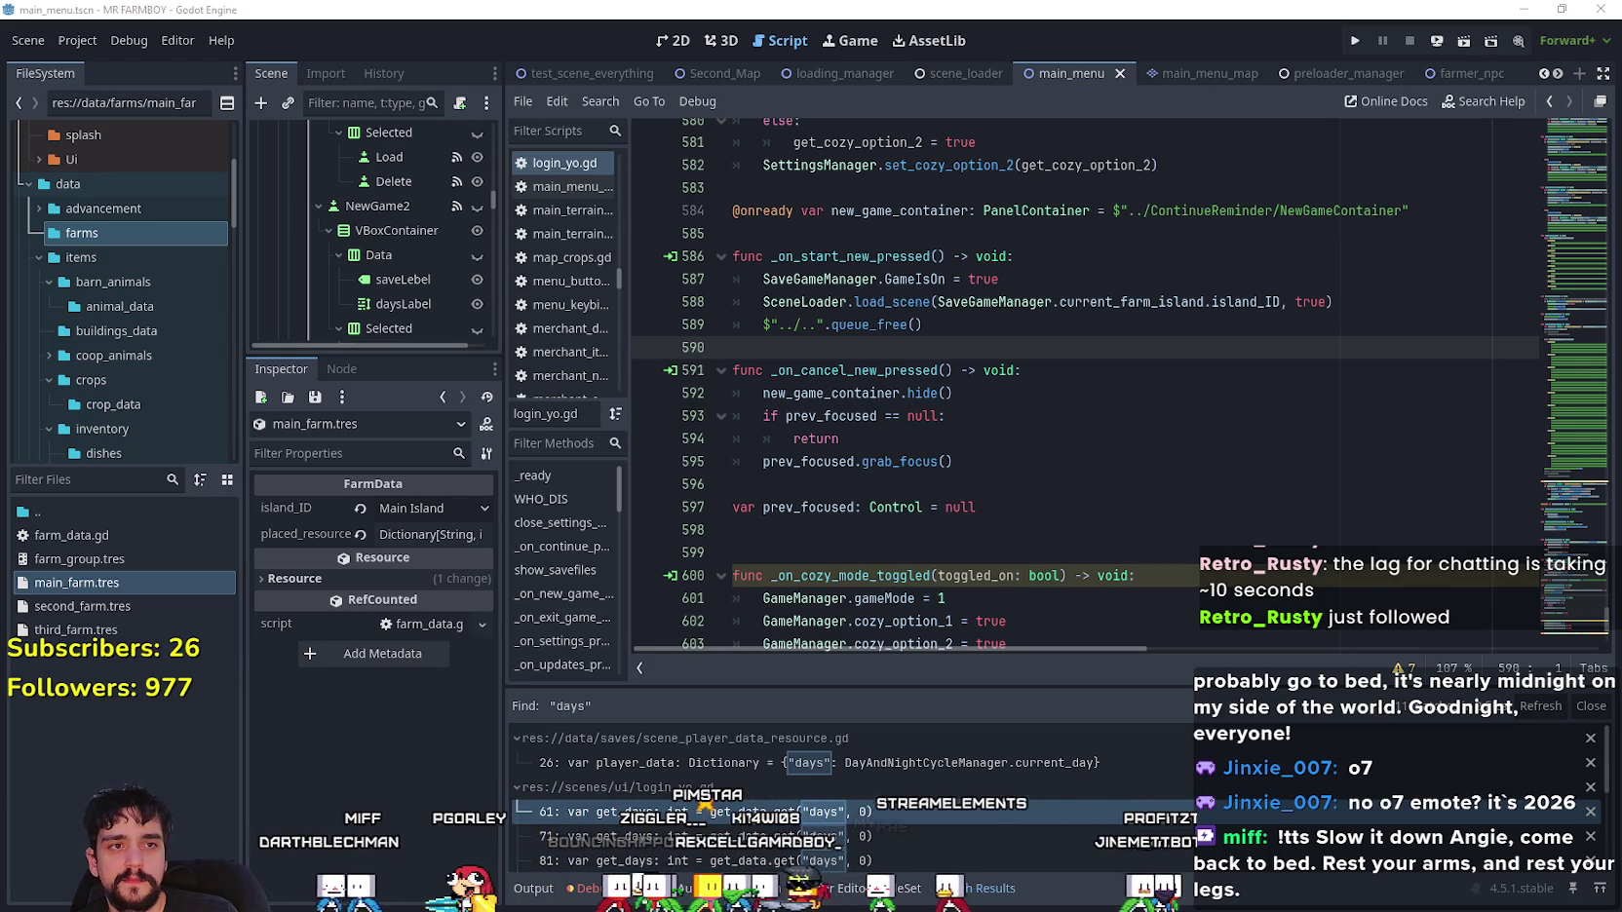
key("alt+Tab")
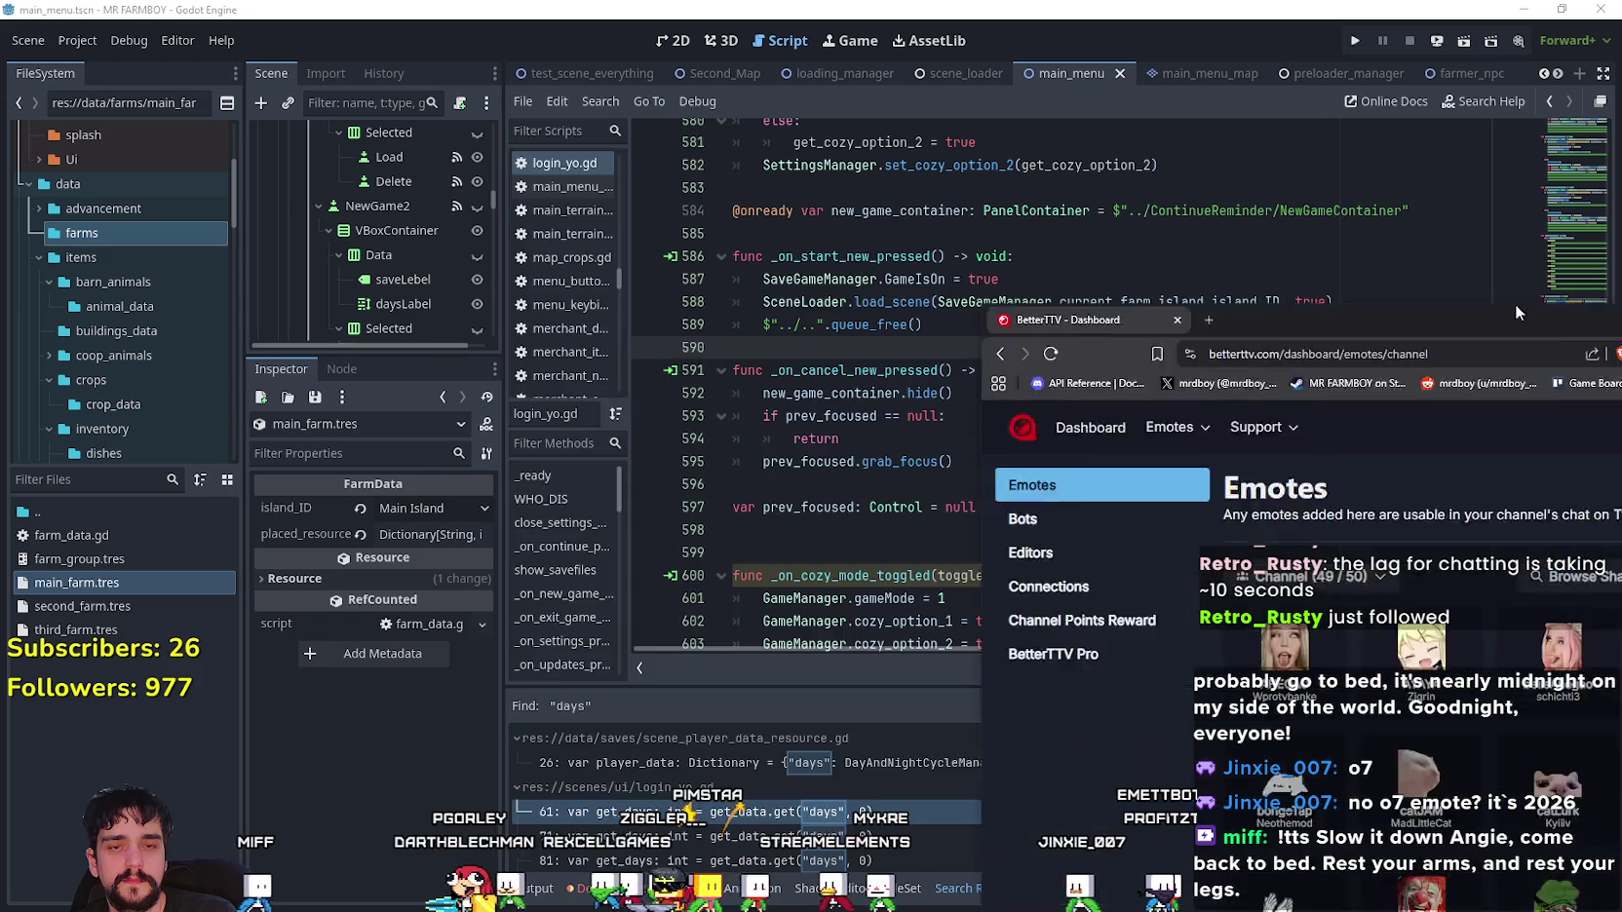
- Search BetterTTV's Popular emotes catalogue for 'o7'
scroll(771, 416, "down", 3)
scroll(602, 440, "up", 3)
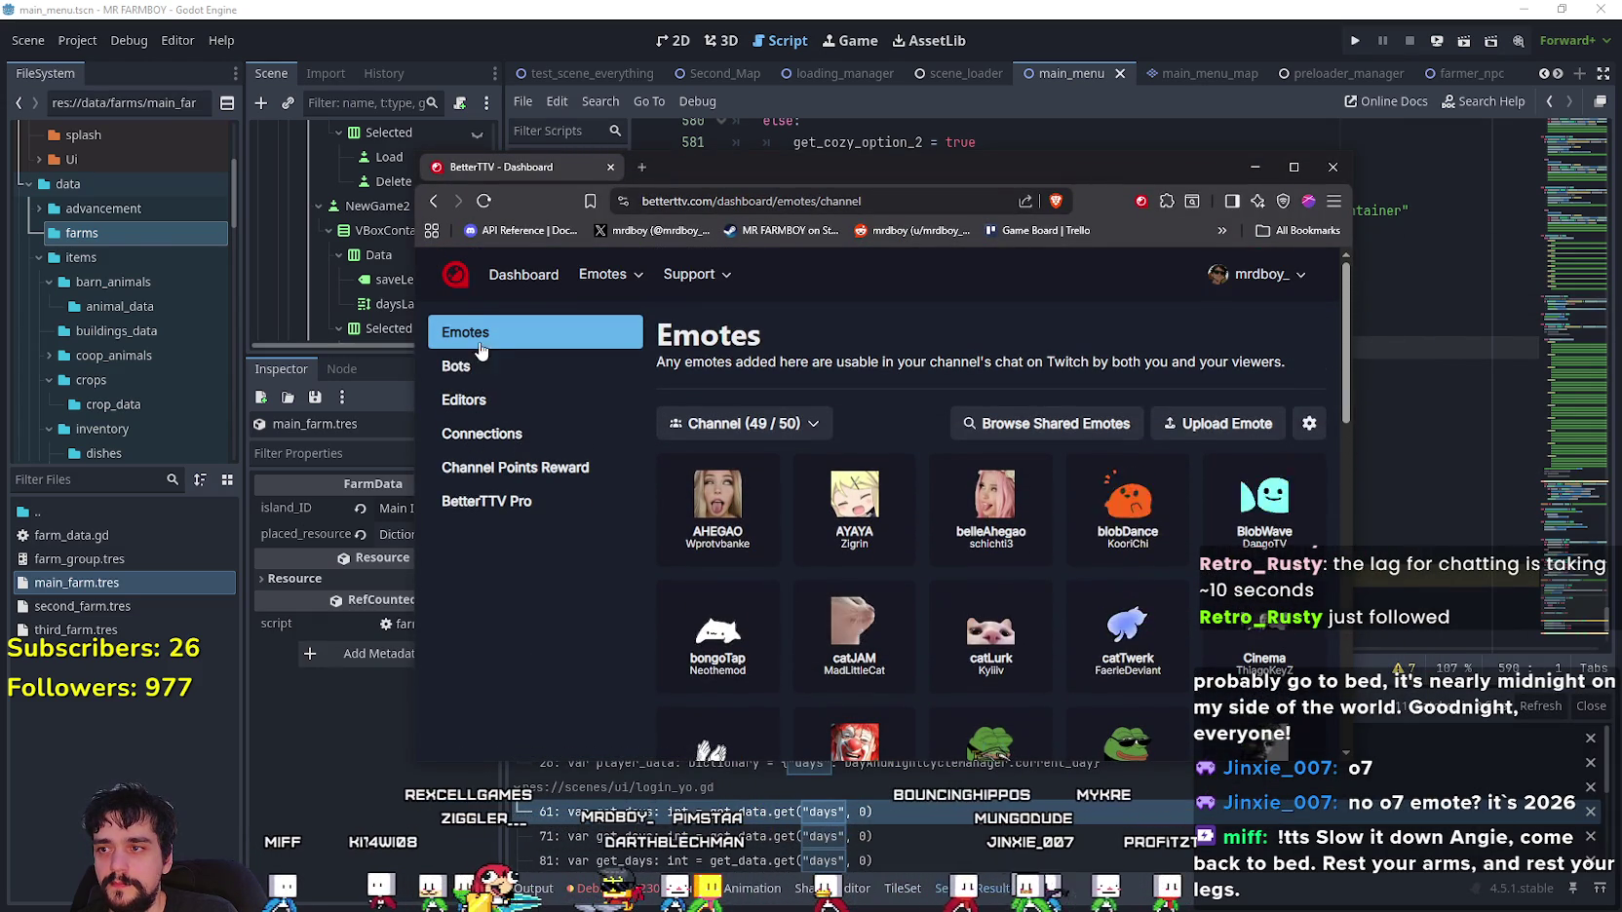
left_click(620, 279)
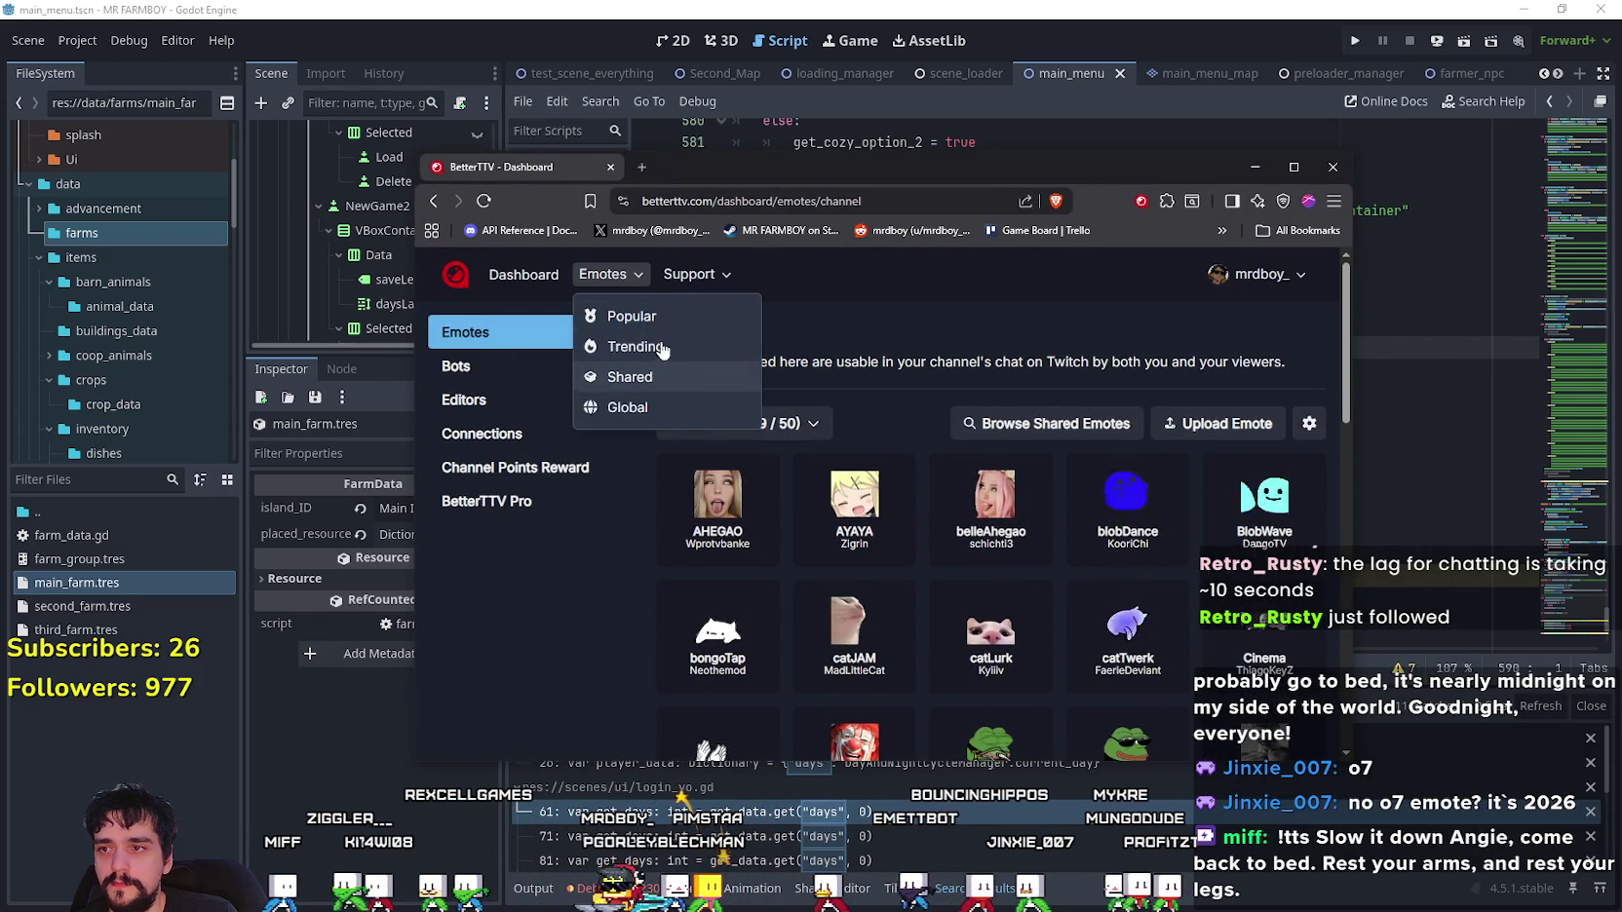
left_click(620, 316)
left_click(1170, 344)
type("o")
type("8")
key("BackSpace")
type("8")
key("BackSpace")
type("76")
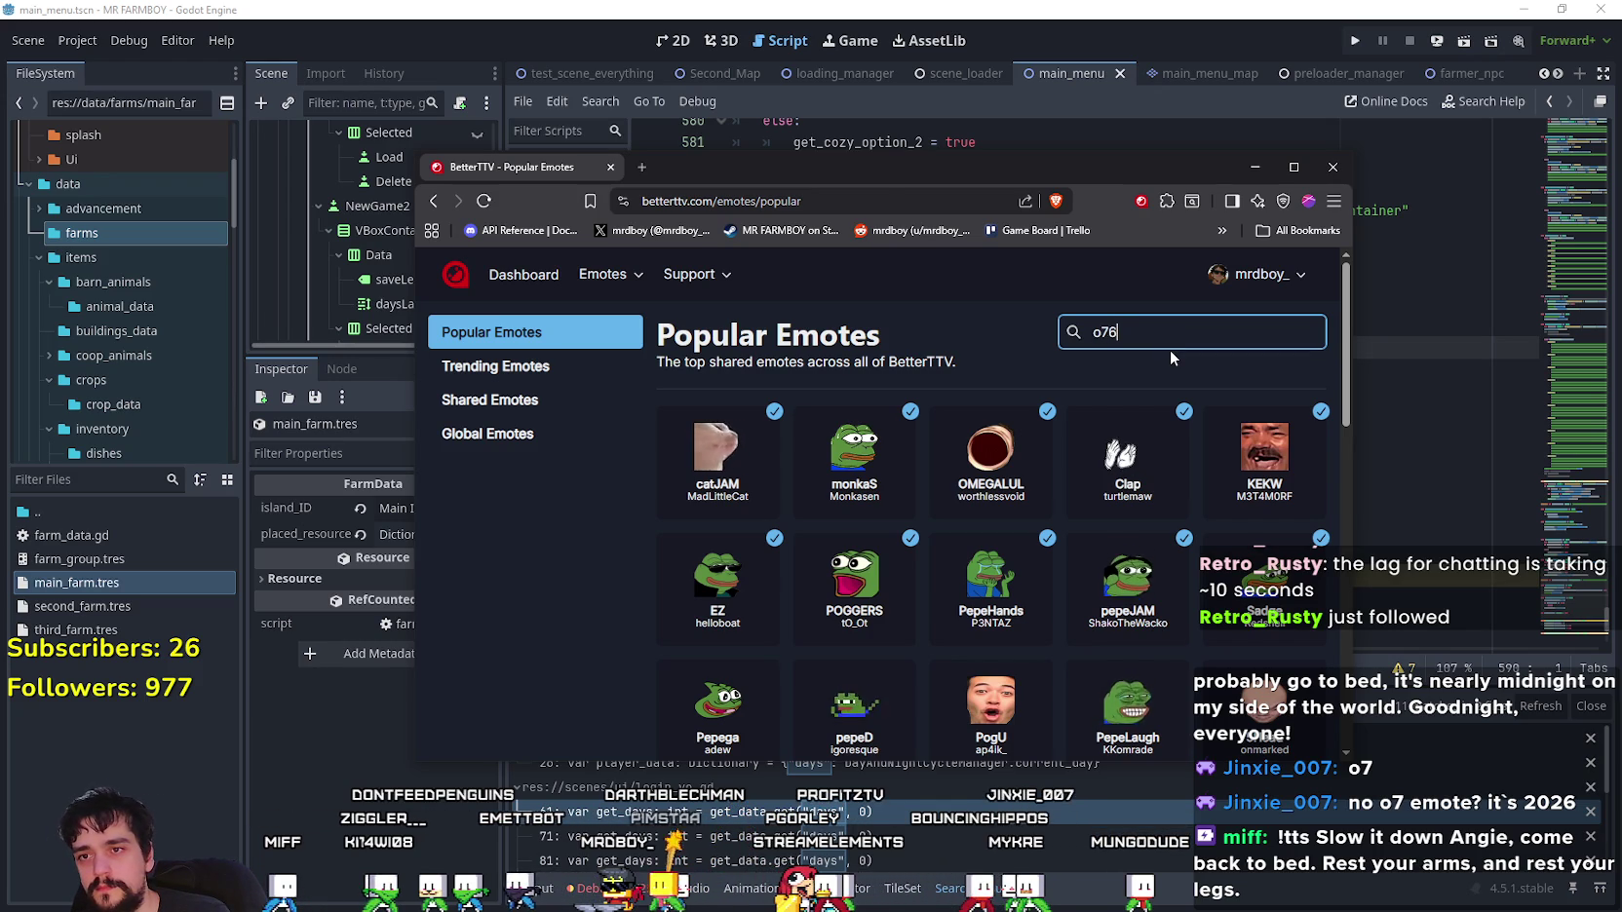
key("Return")
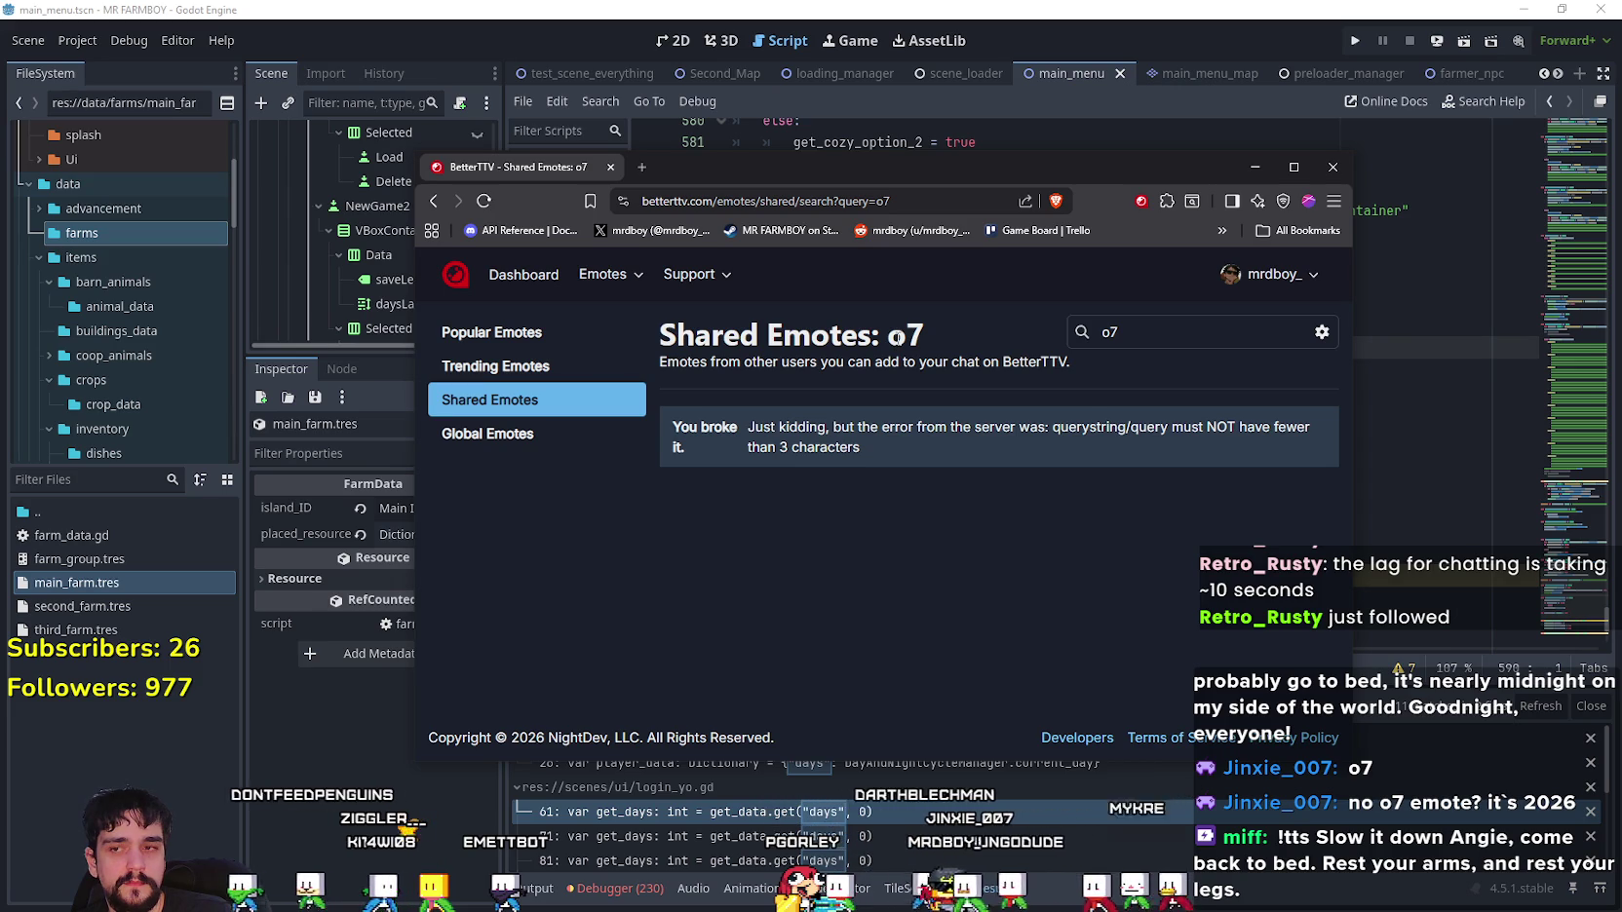
- Go back to the Popular emotes page and find-in-page for 'o'
left_click(1133, 331)
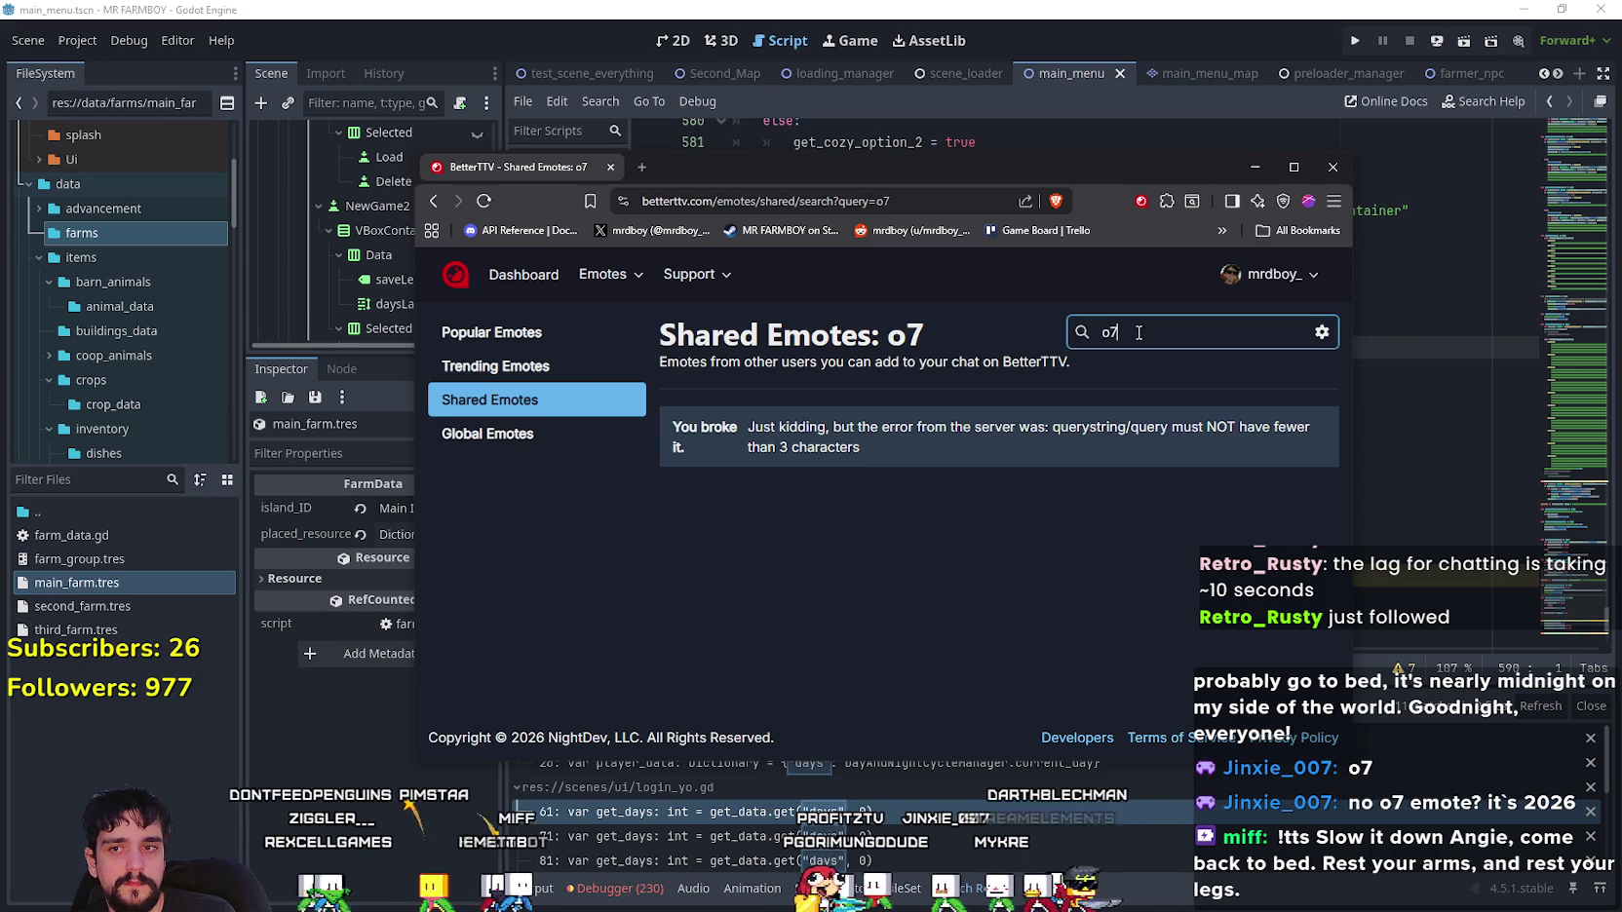
left_click(1089, 580)
left_click(433, 202)
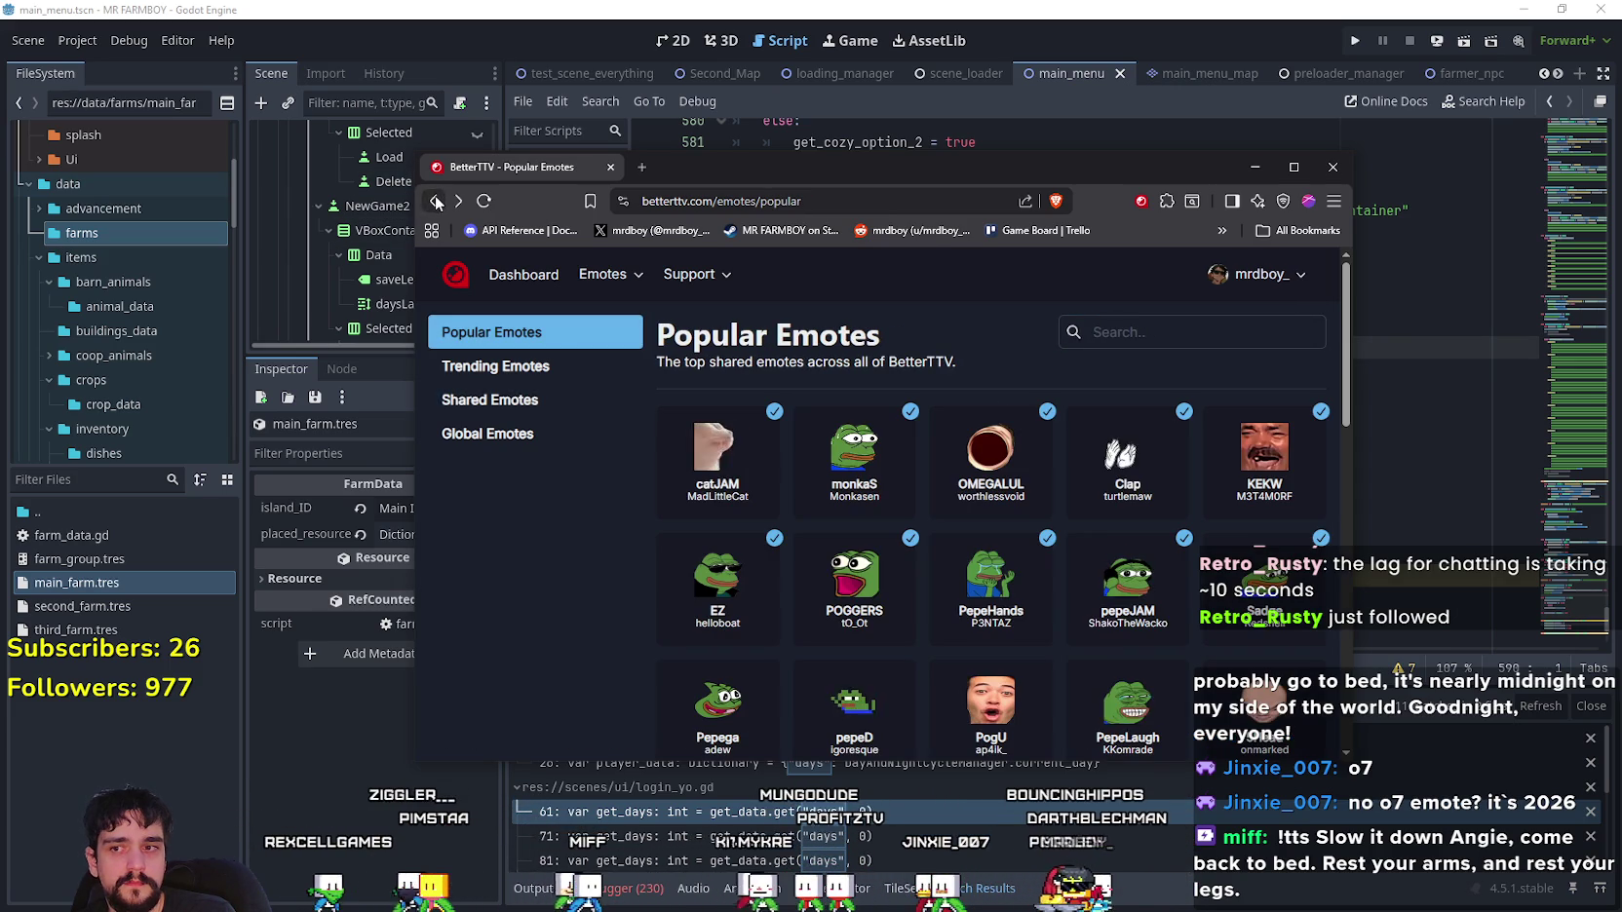
scroll(1083, 579, "down", 3)
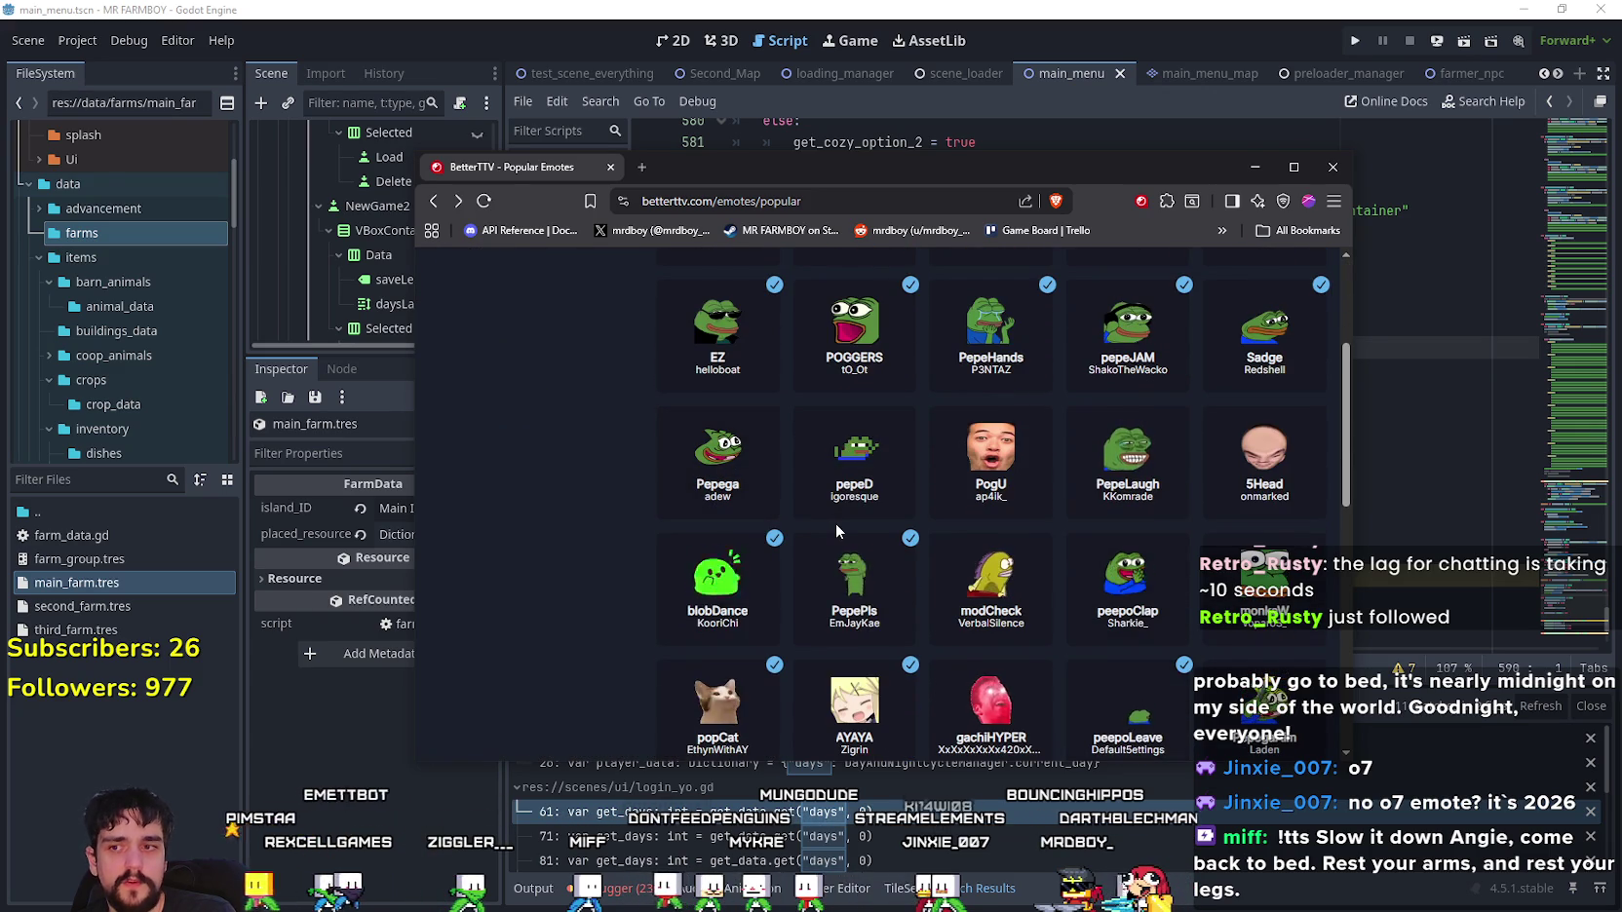
key("ctrl+f")
scroll(838, 526, "down", 1)
type("o7")
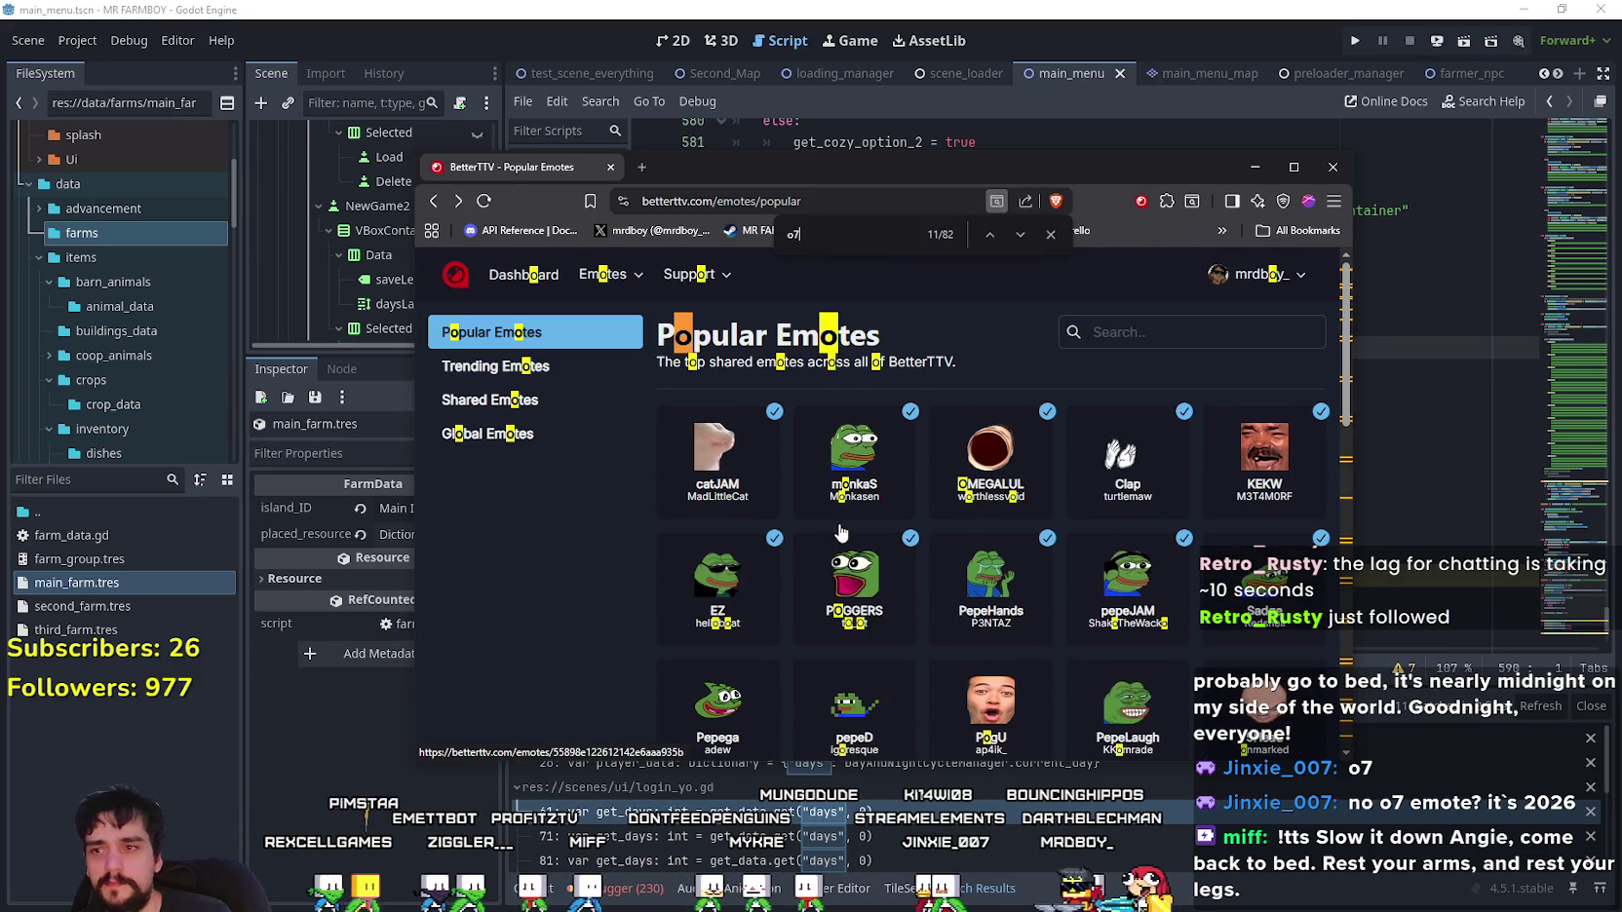
- Scroll through the Popular emote grid looking for an o7 emote
scroll(852, 536, "down", 5)
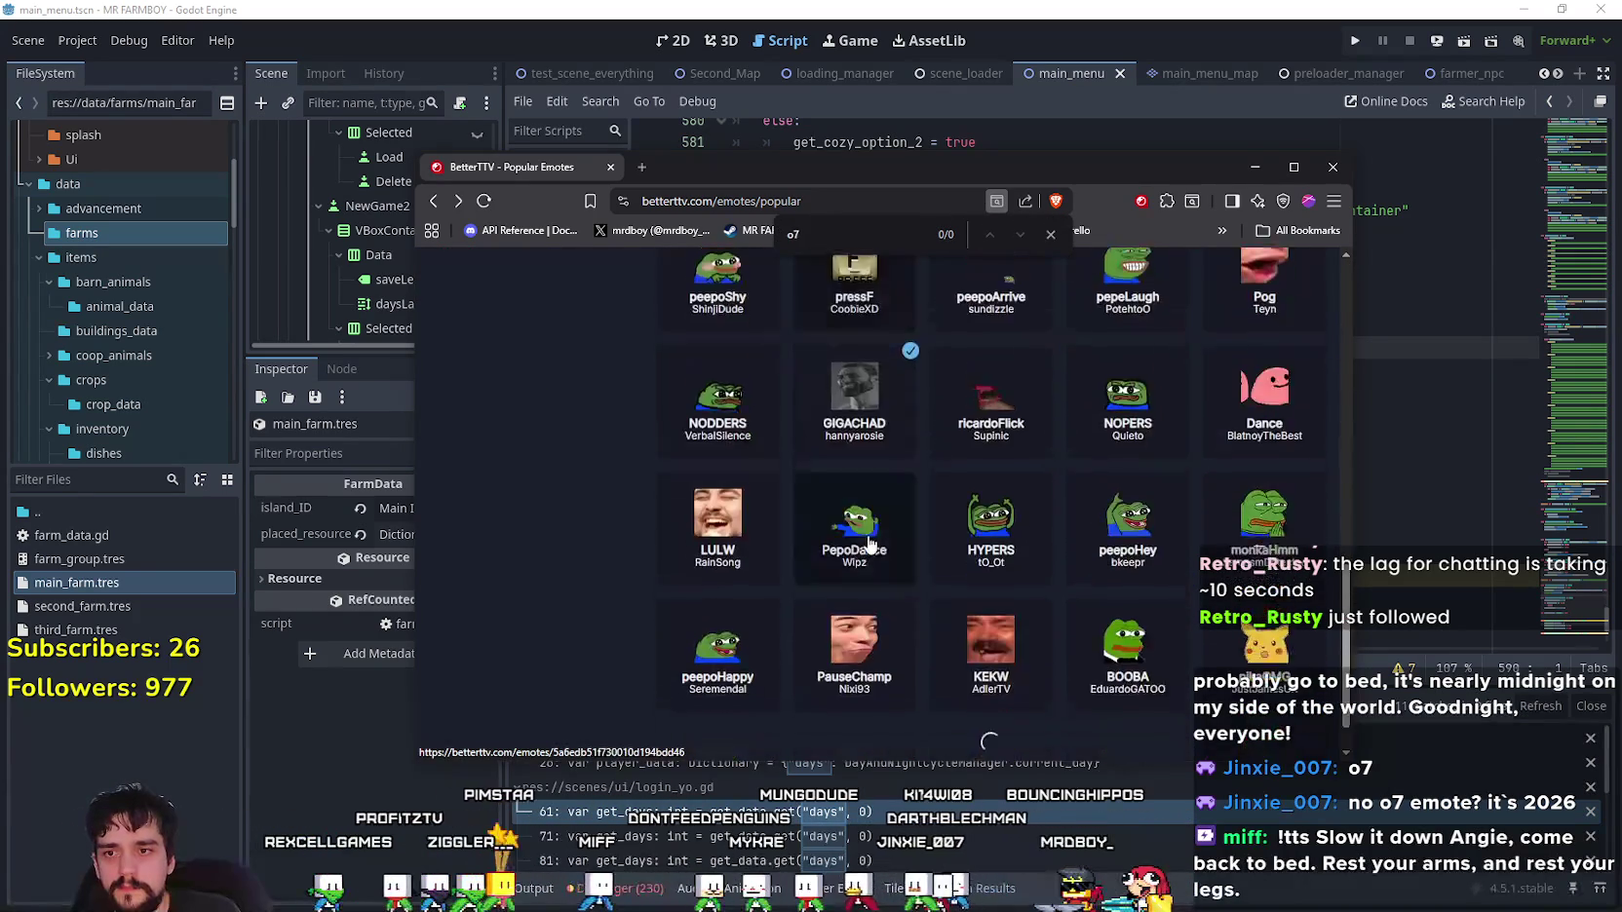
scroll(870, 543, "down", 8)
scroll(958, 639, "down", 10)
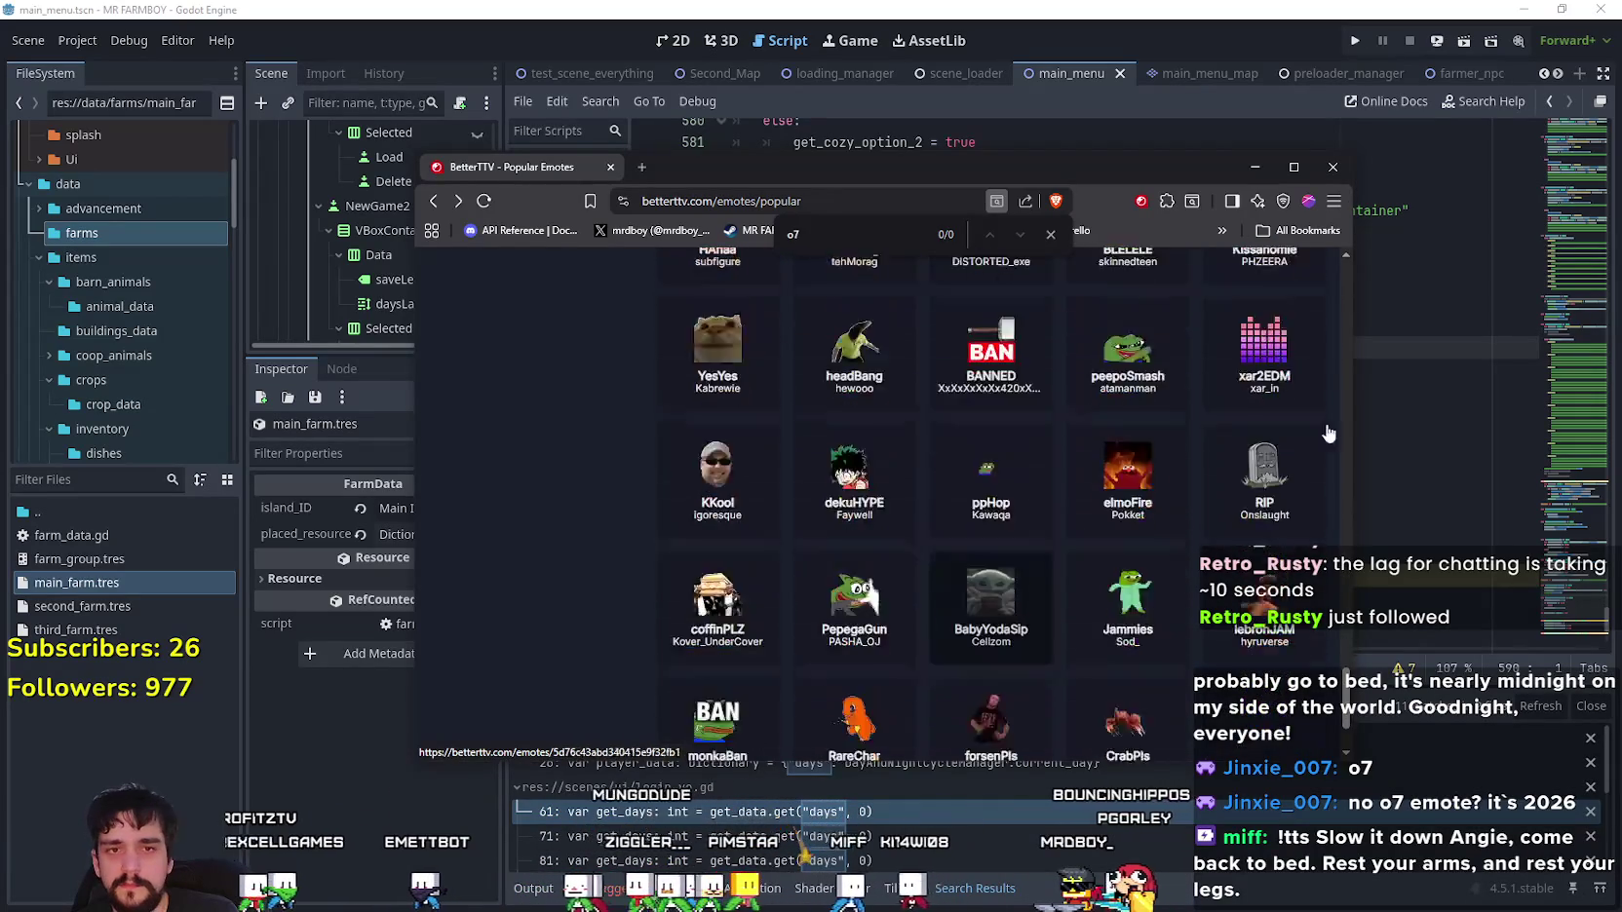
scroll(853, 507, "down", 2)
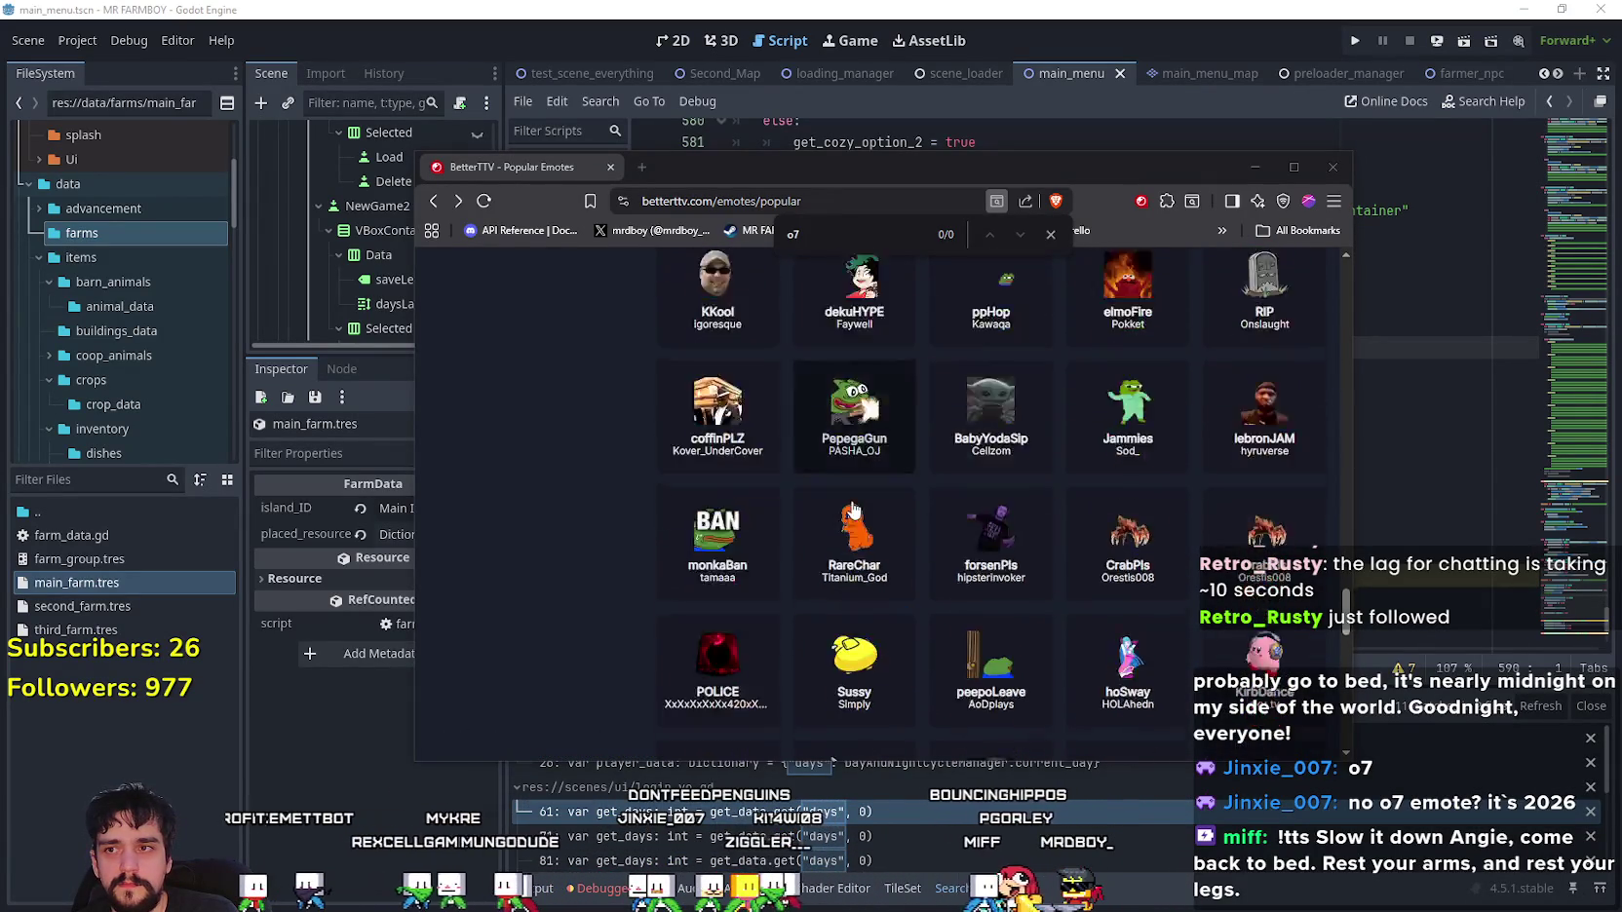
scroll(853, 506, "down", 15)
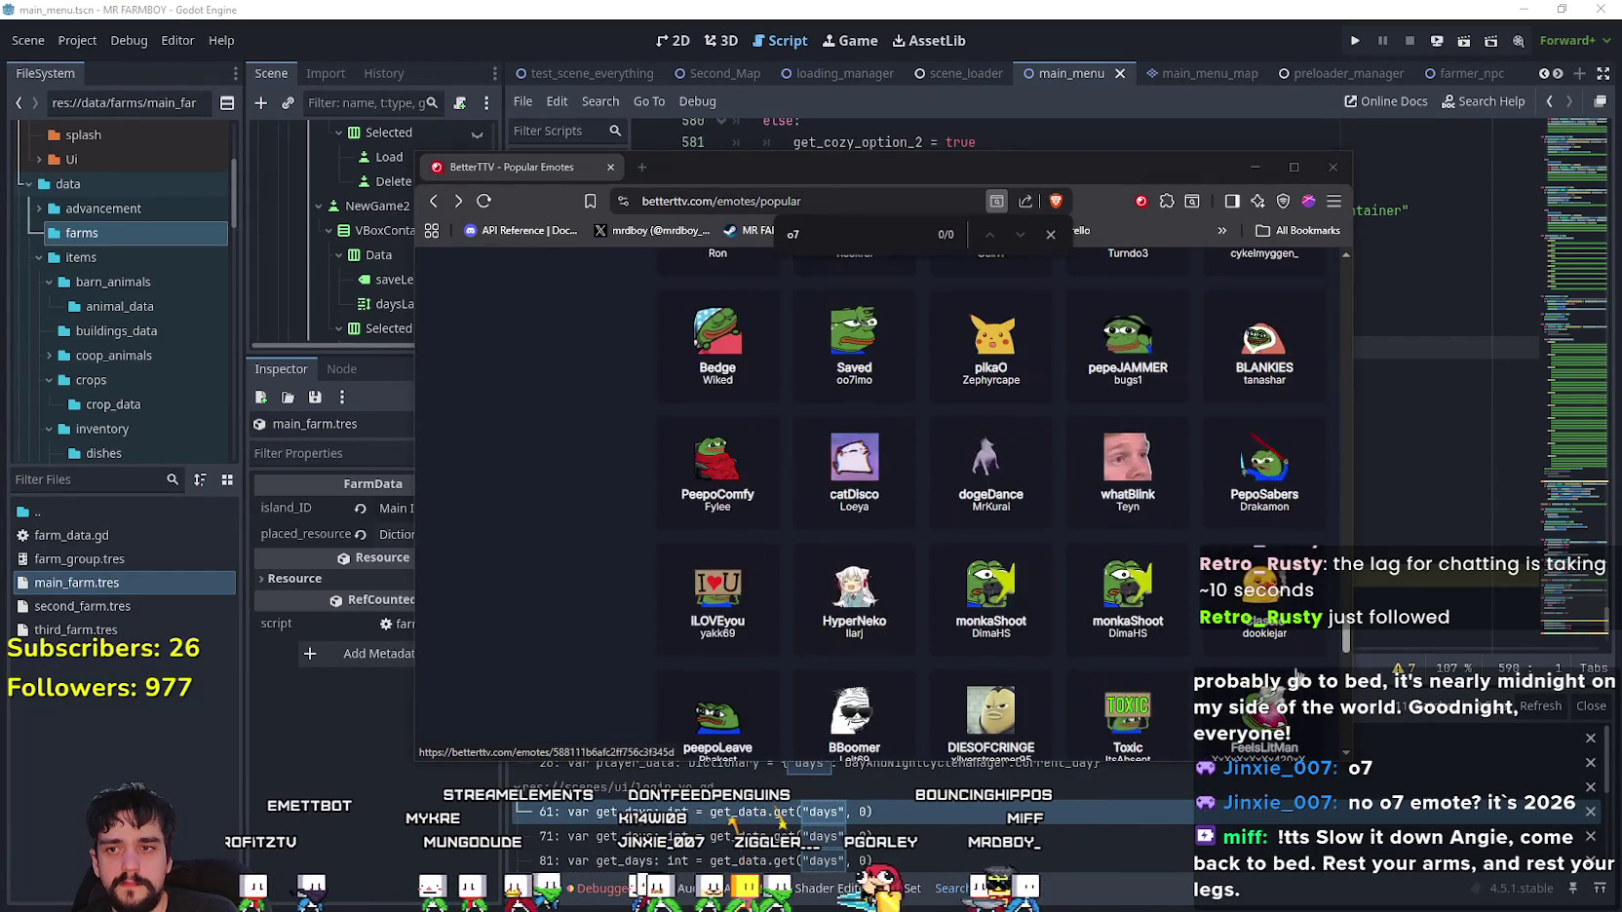
scroll(1108, 569, "down", 6)
scroll(1108, 568, "down", 10)
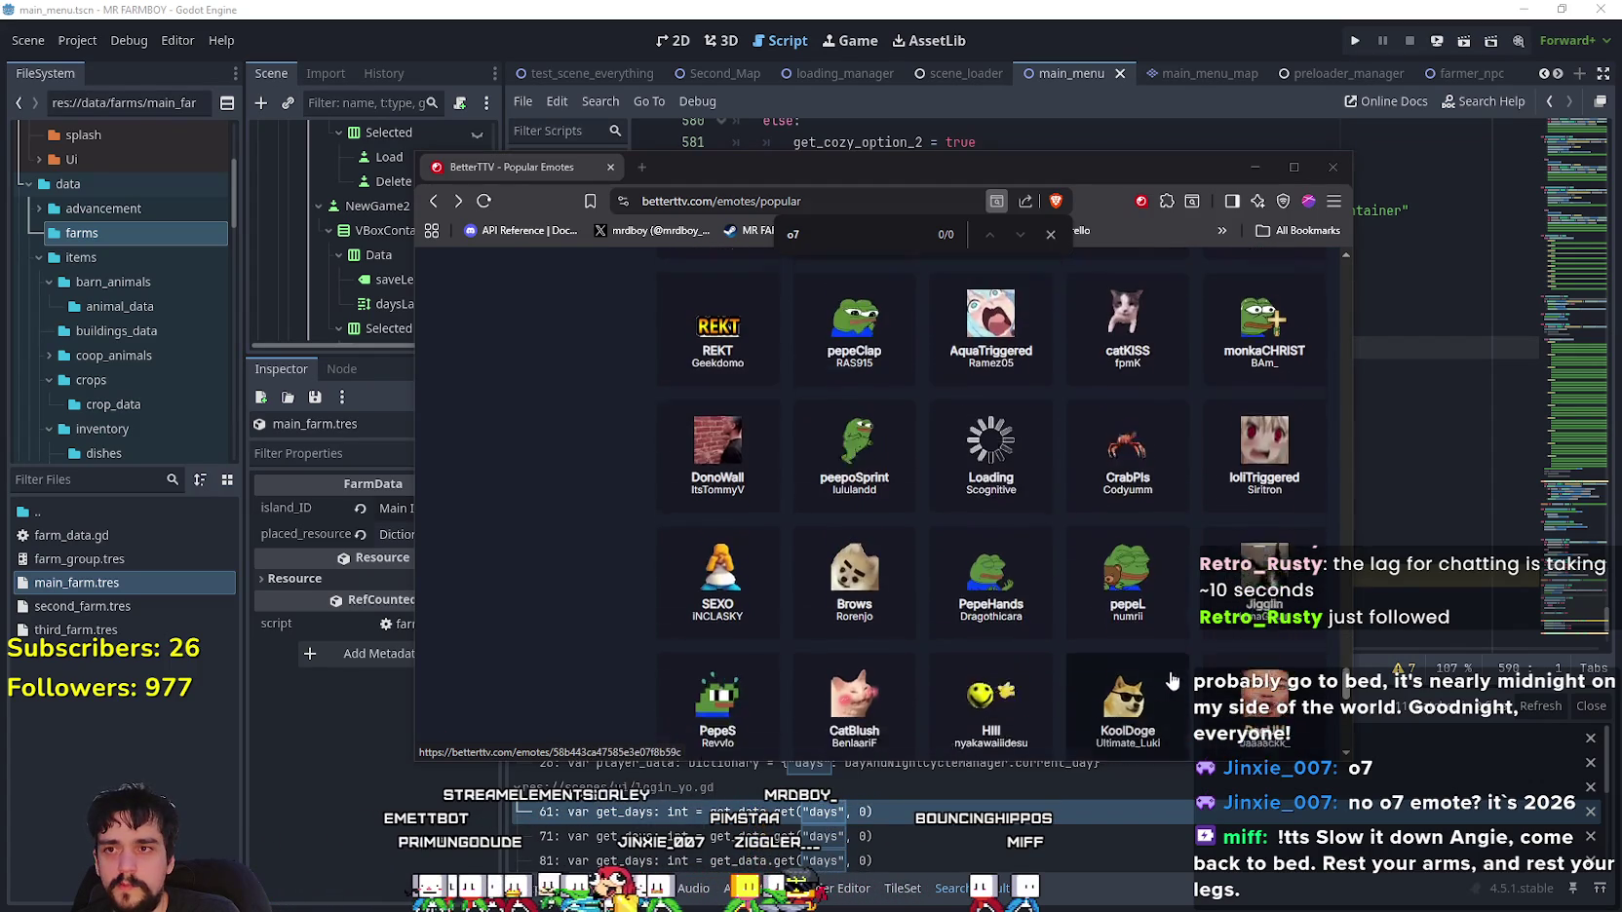
scroll(1169, 673, "down", 8)
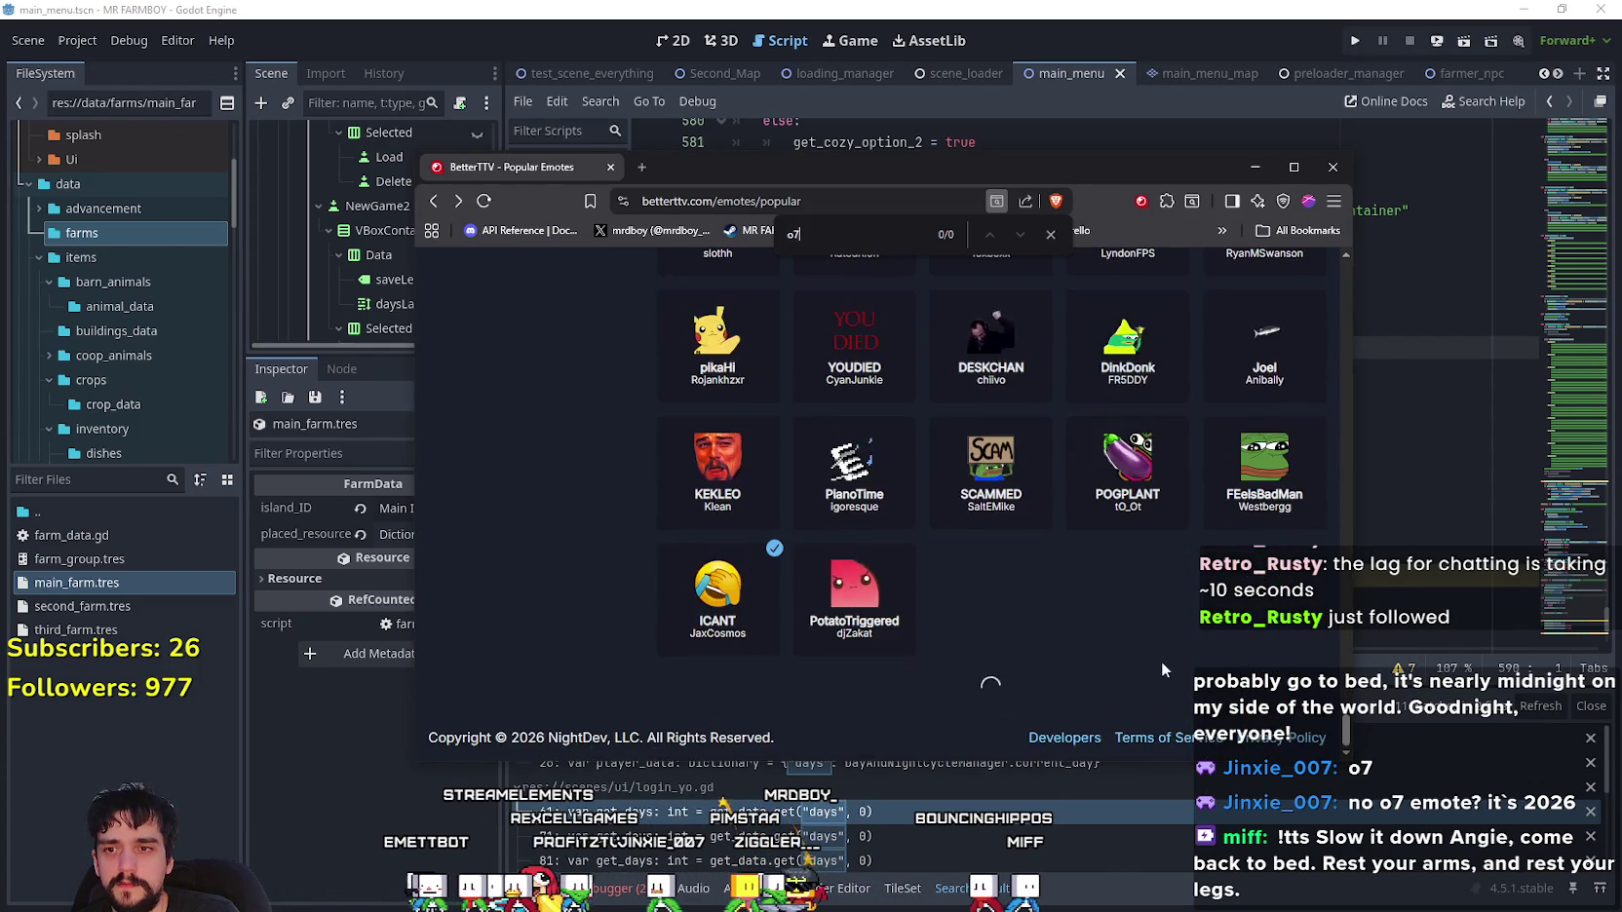
scroll(1131, 623, "down", 5)
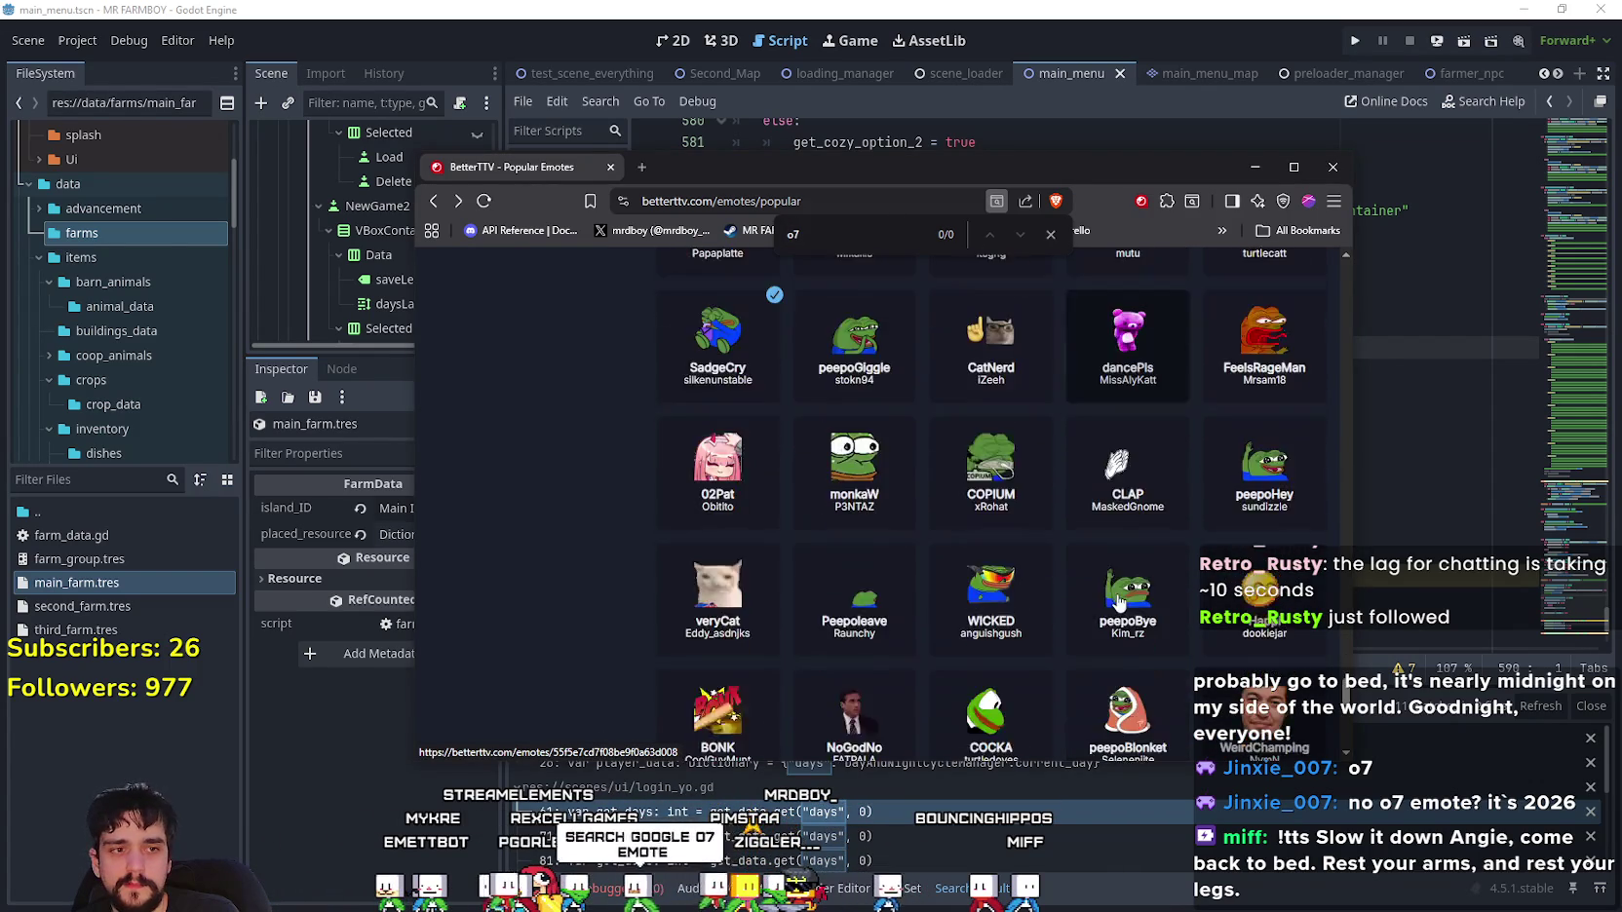
scroll(1119, 604, "down", 5)
key("alt+Tab")
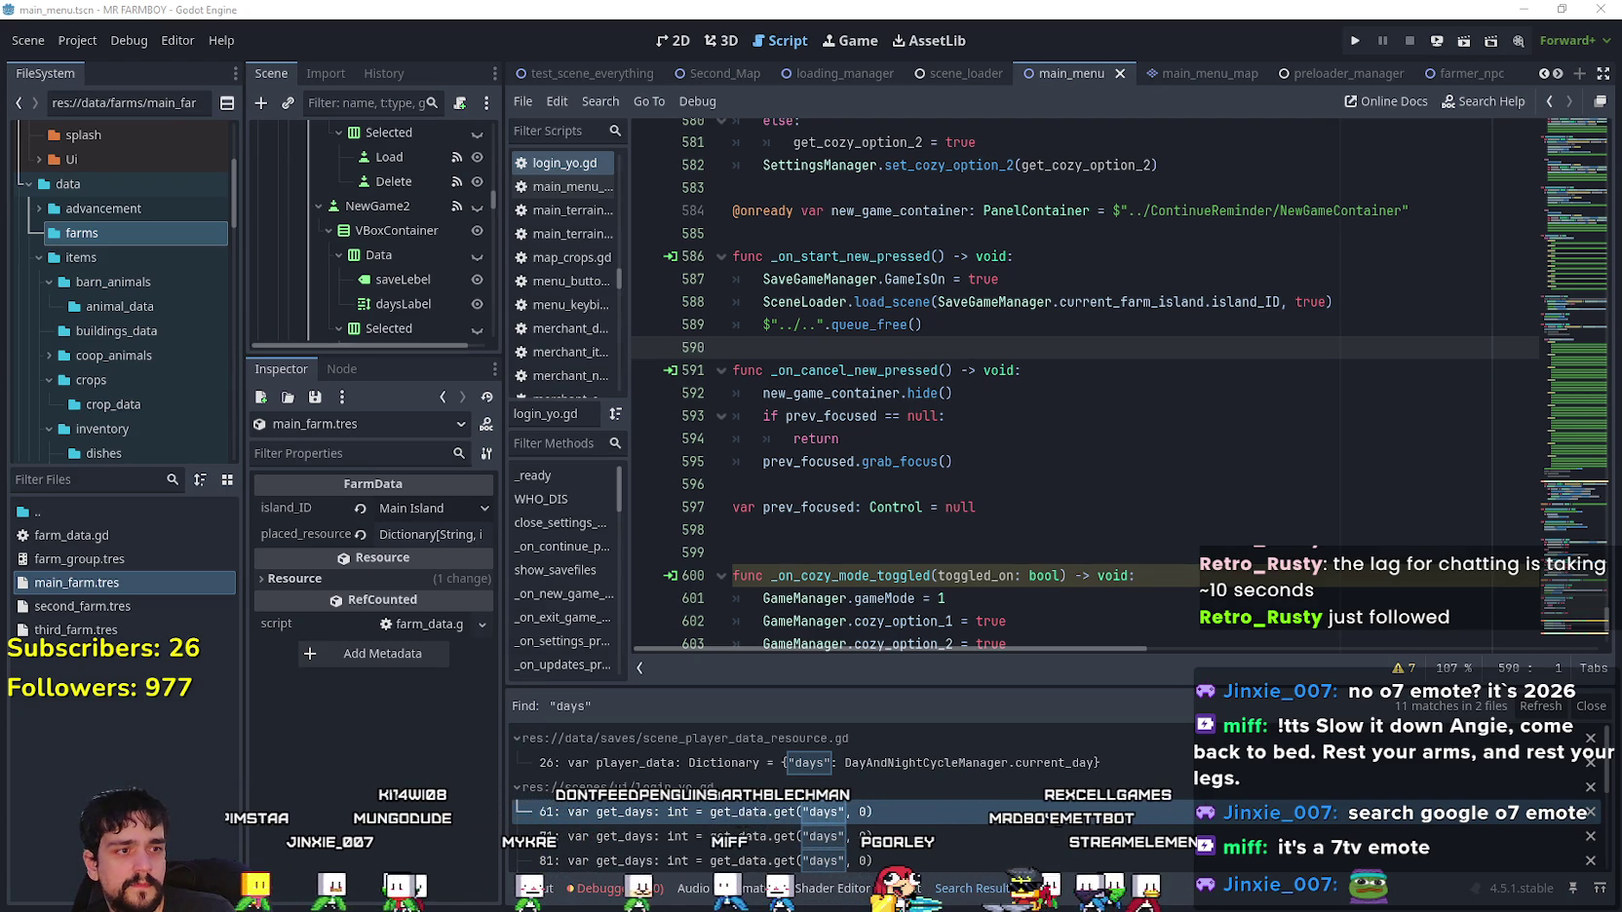
- Bring the BetterTTV o7 emote search browser back up over the Godot editor
key("alt+Tab")
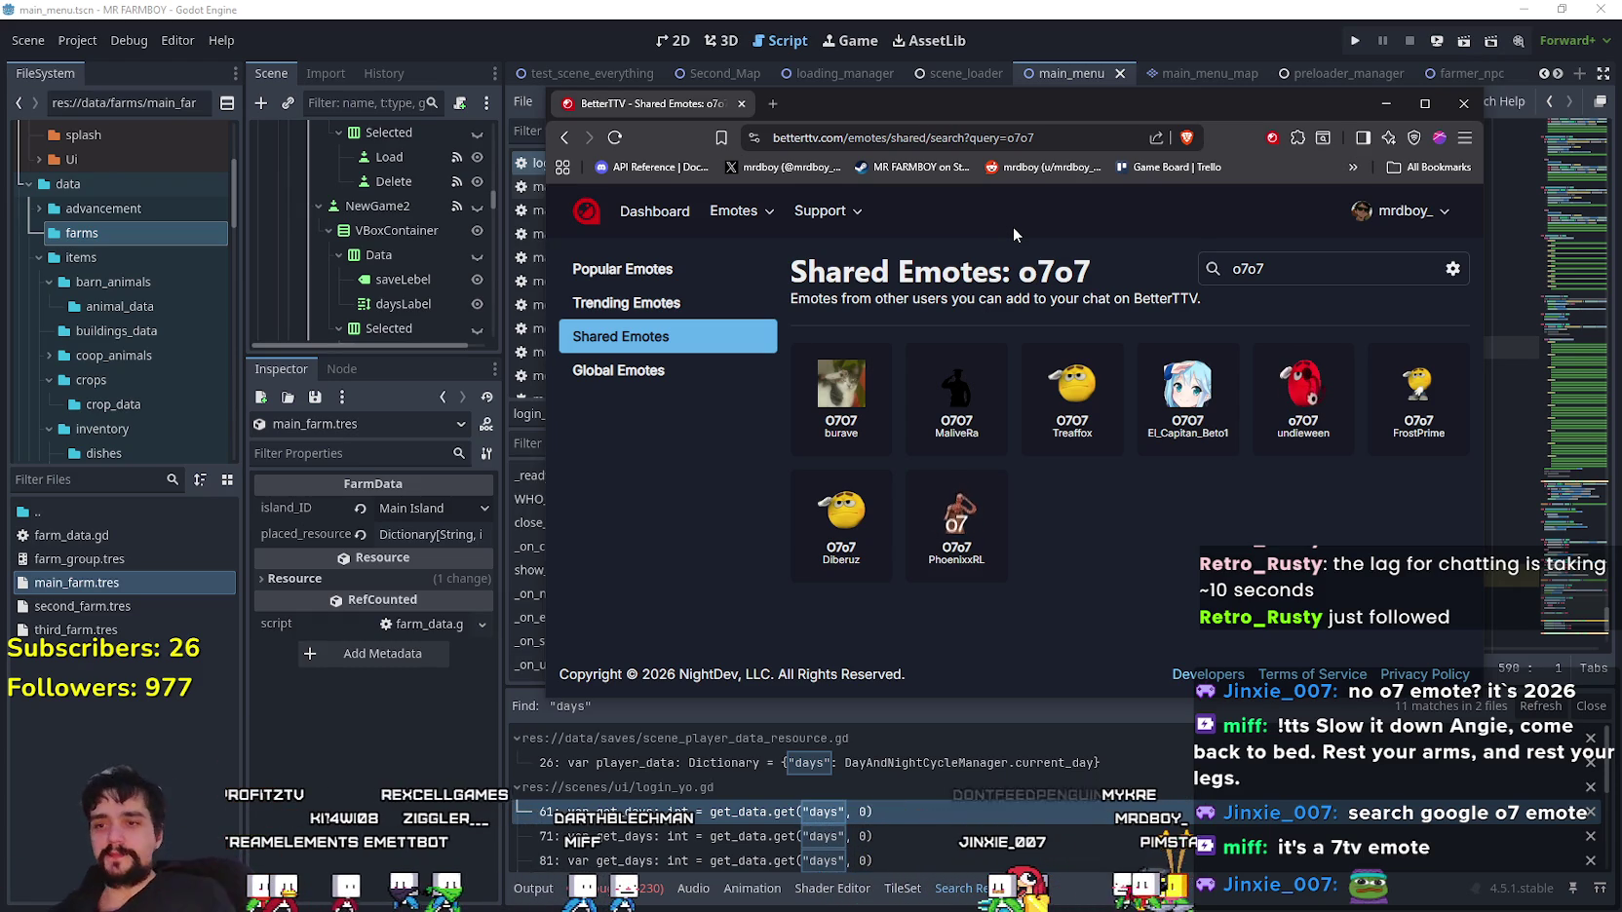
left_click(1463, 102)
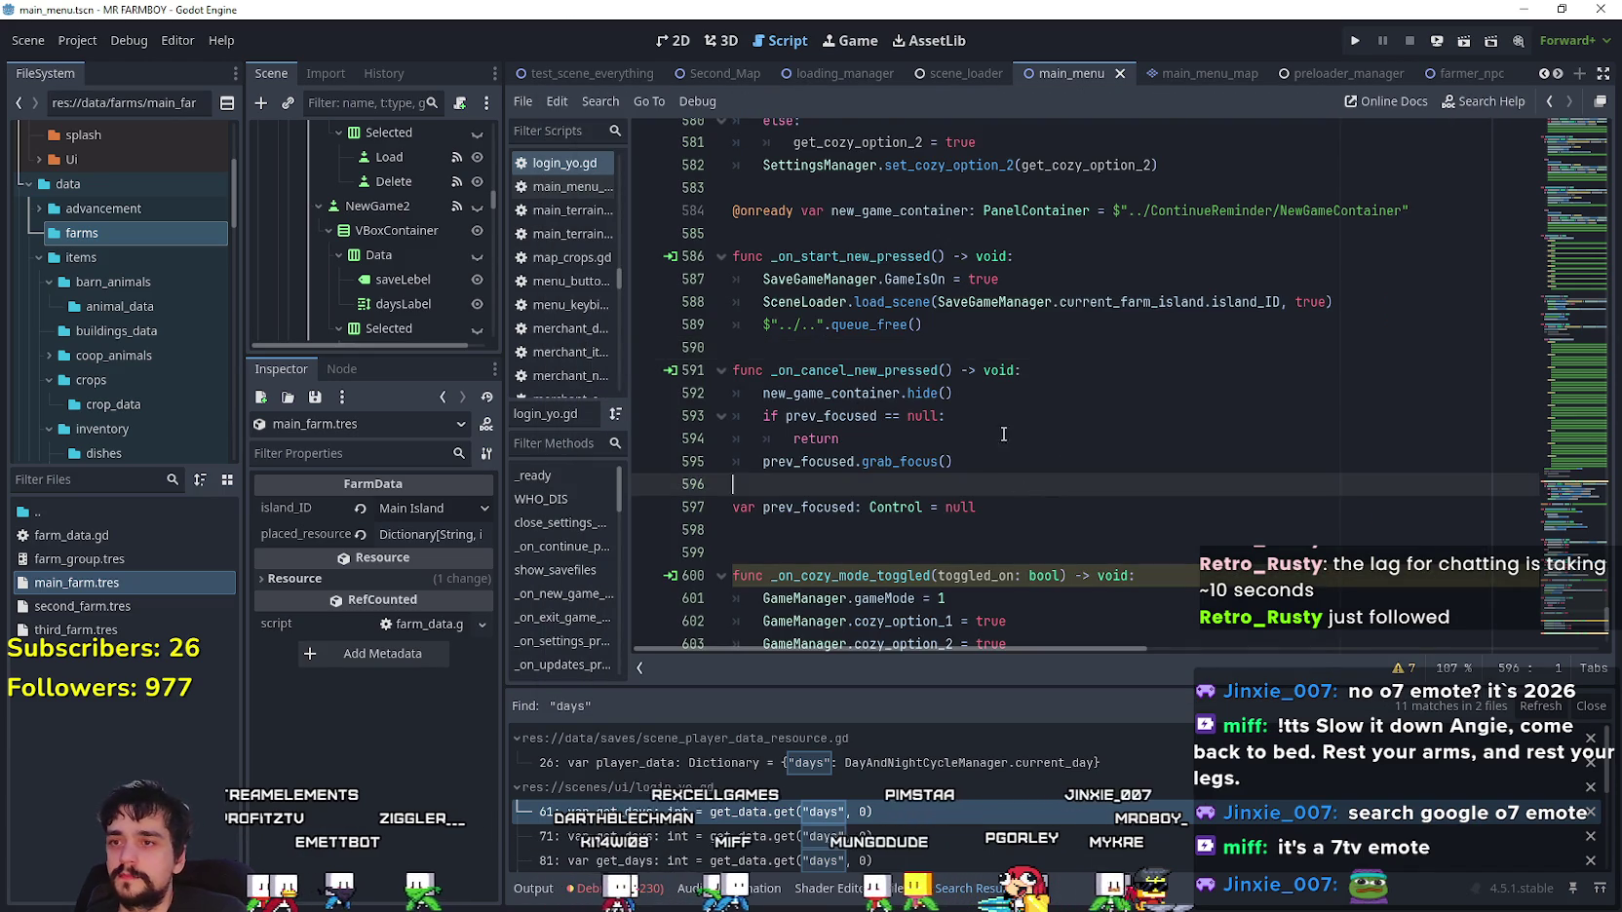
- Save the main menu scene with the island_ID argument and launch MR FARMBOY with Run Project
scroll(959, 557, "up", 2)
double_click(1131, 438)
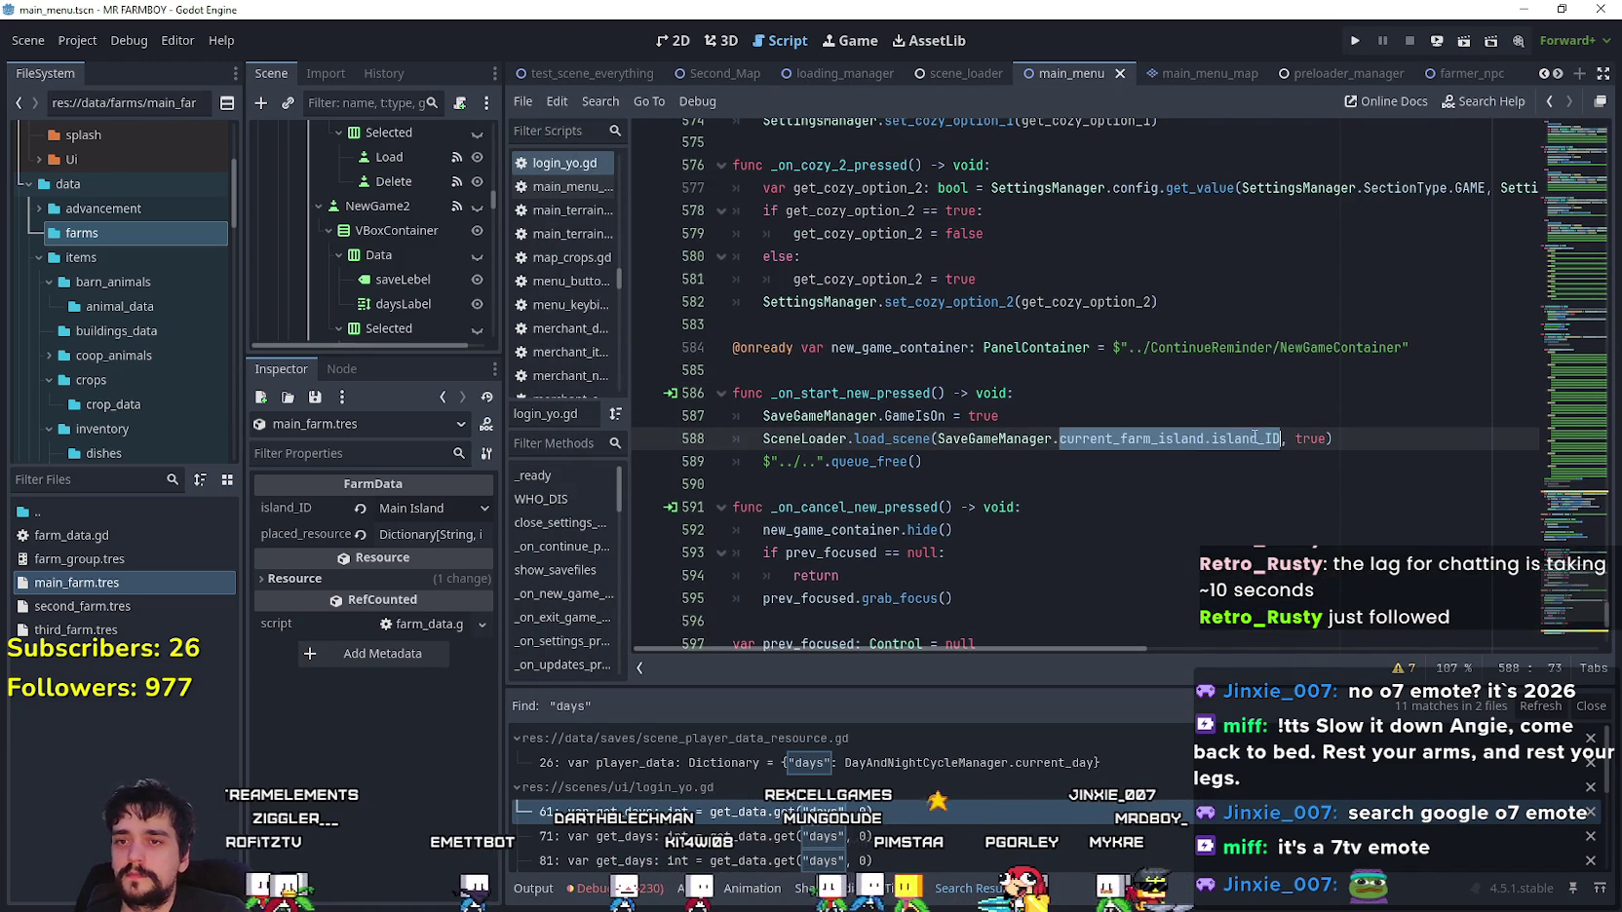
left_click(1236, 439)
key("ctrl+s")
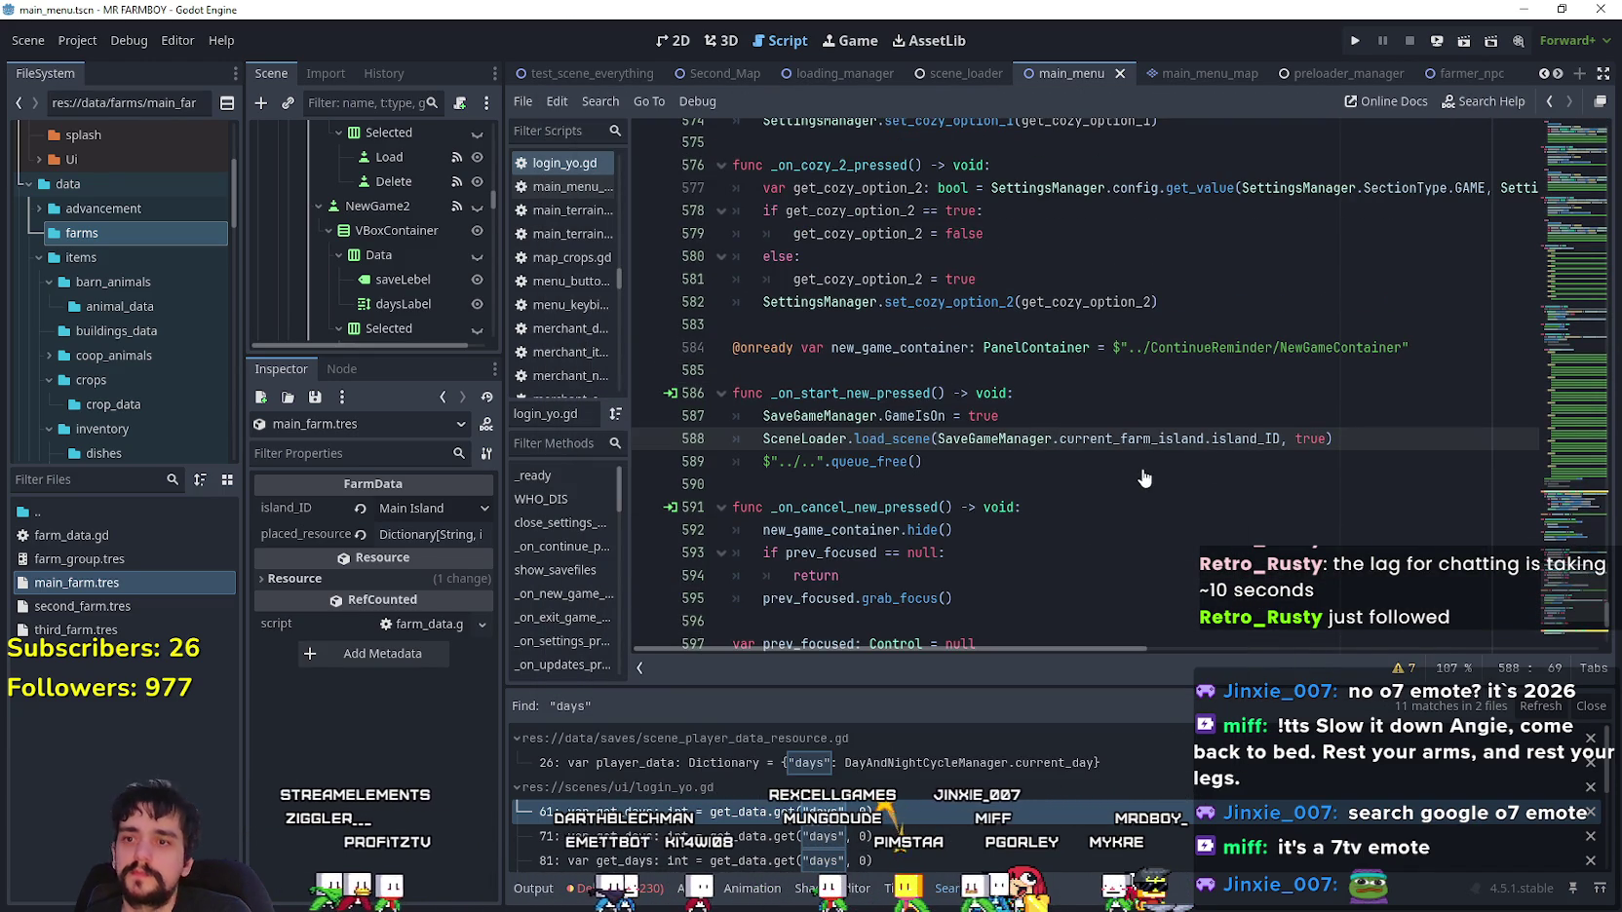
double_click(1236, 439)
left_click_drag(1236, 439, 1016, 440)
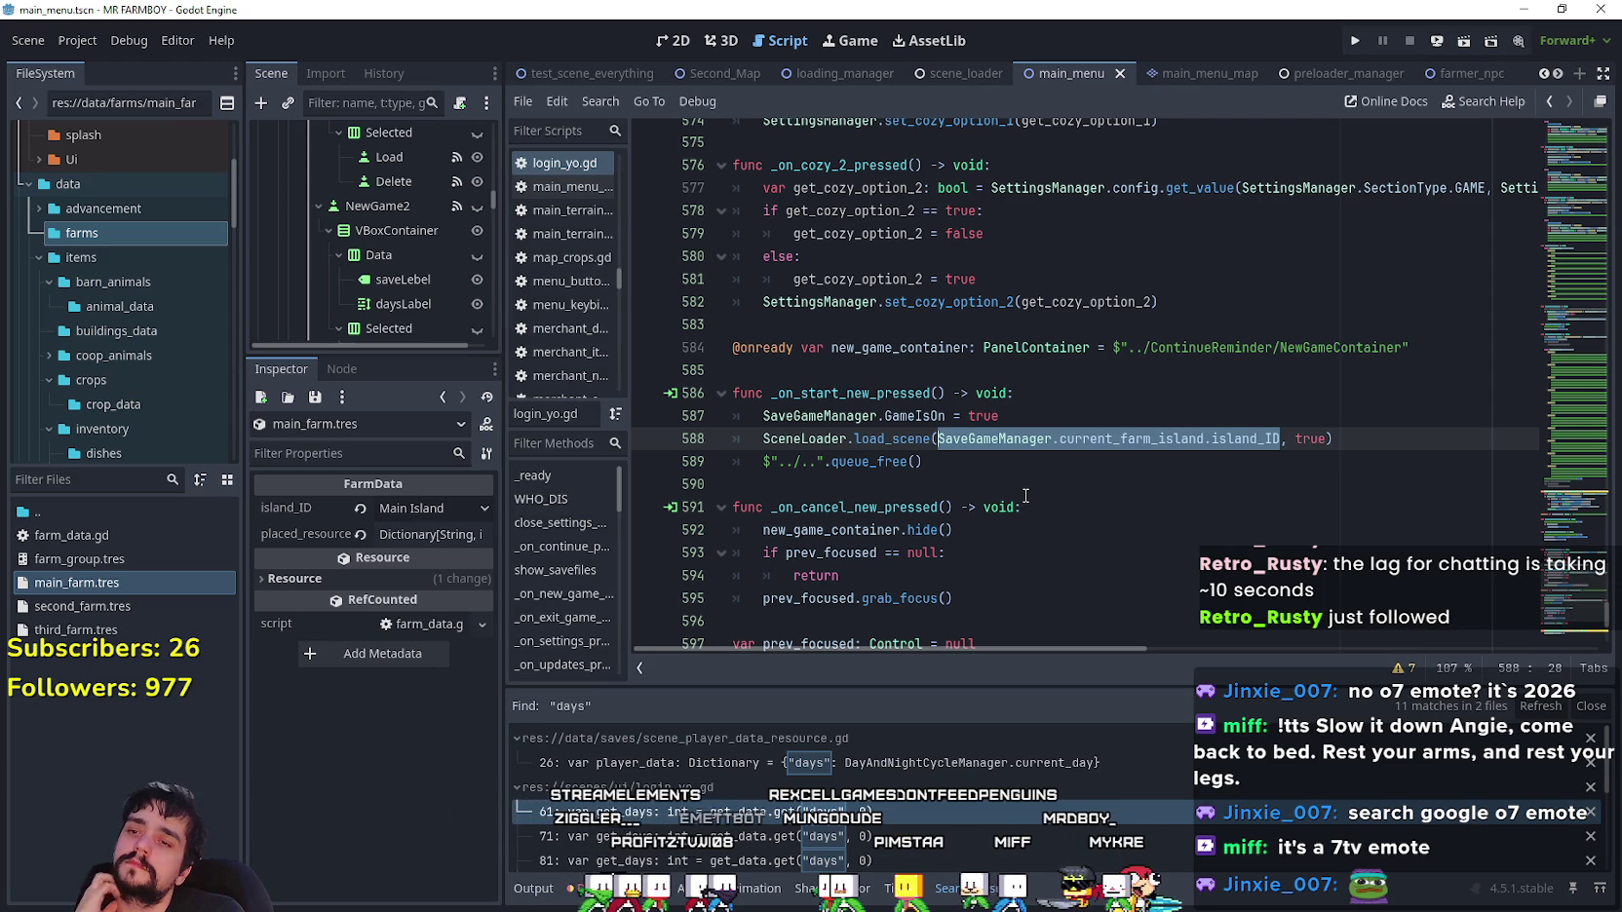
left_click(1025, 492)
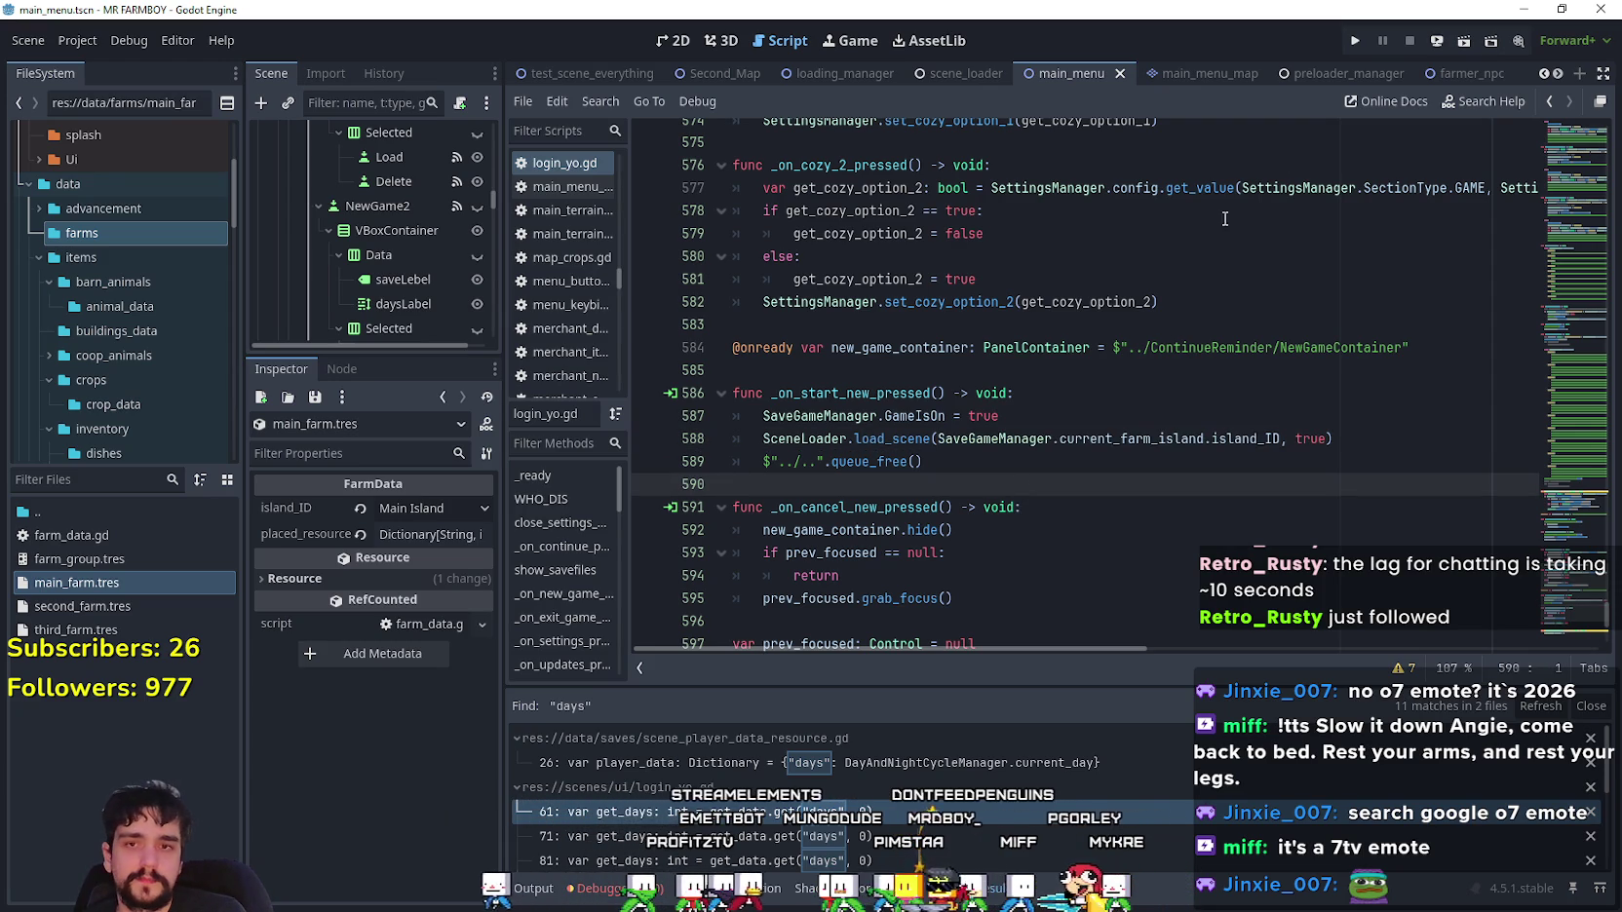
left_click(1360, 42)
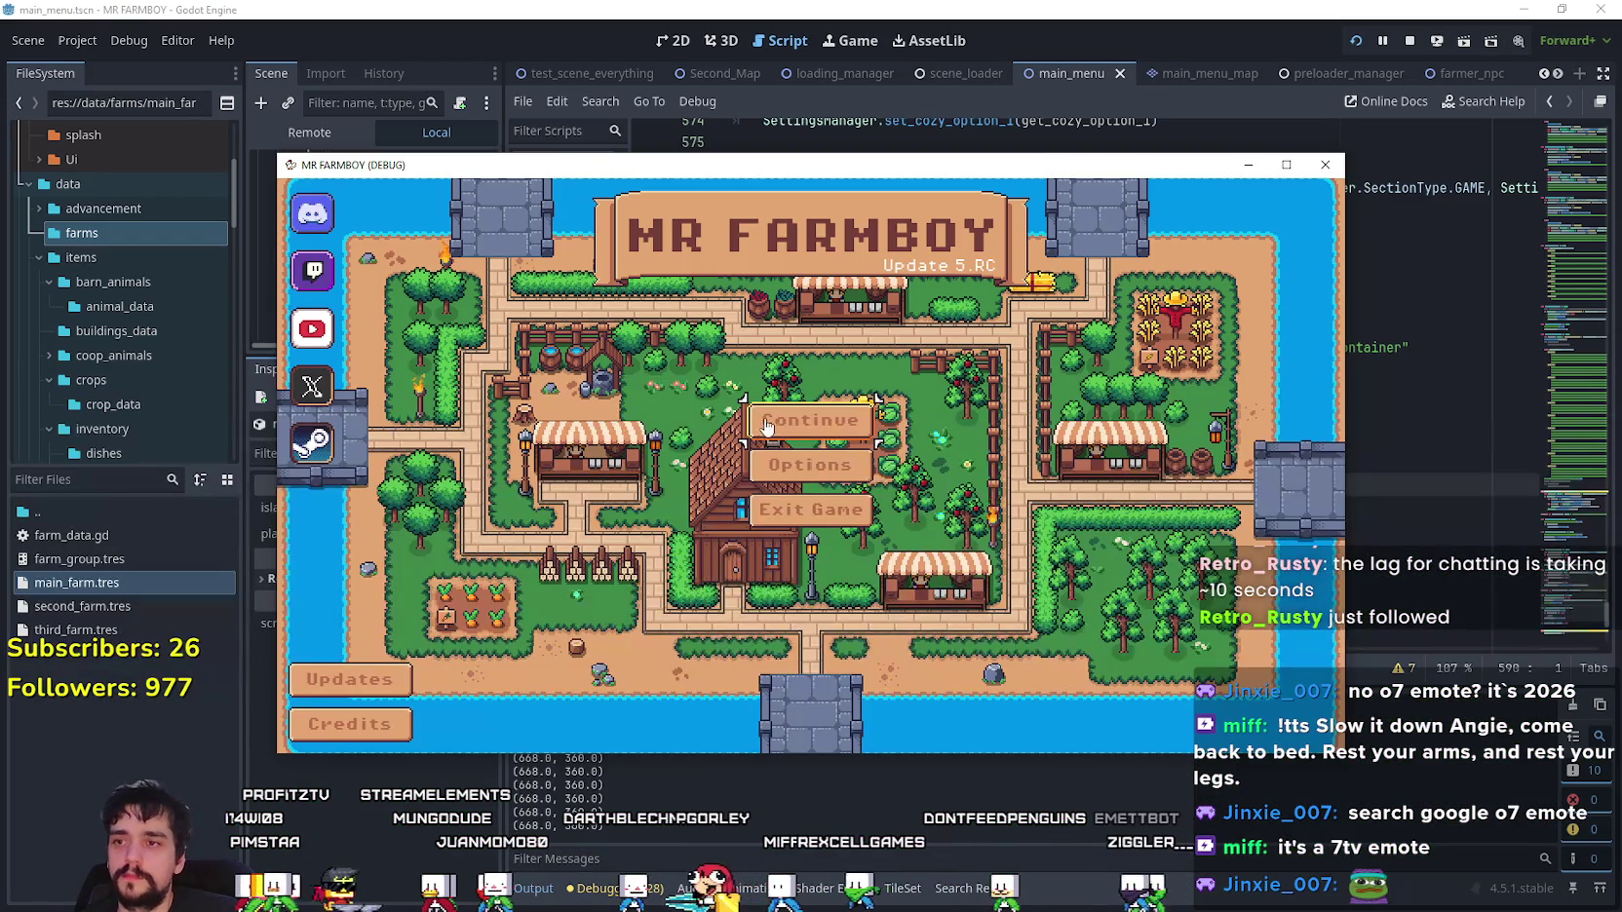
- Load Save 10 in the running game, then pause and return to the Title Screen
left_click(767, 427)
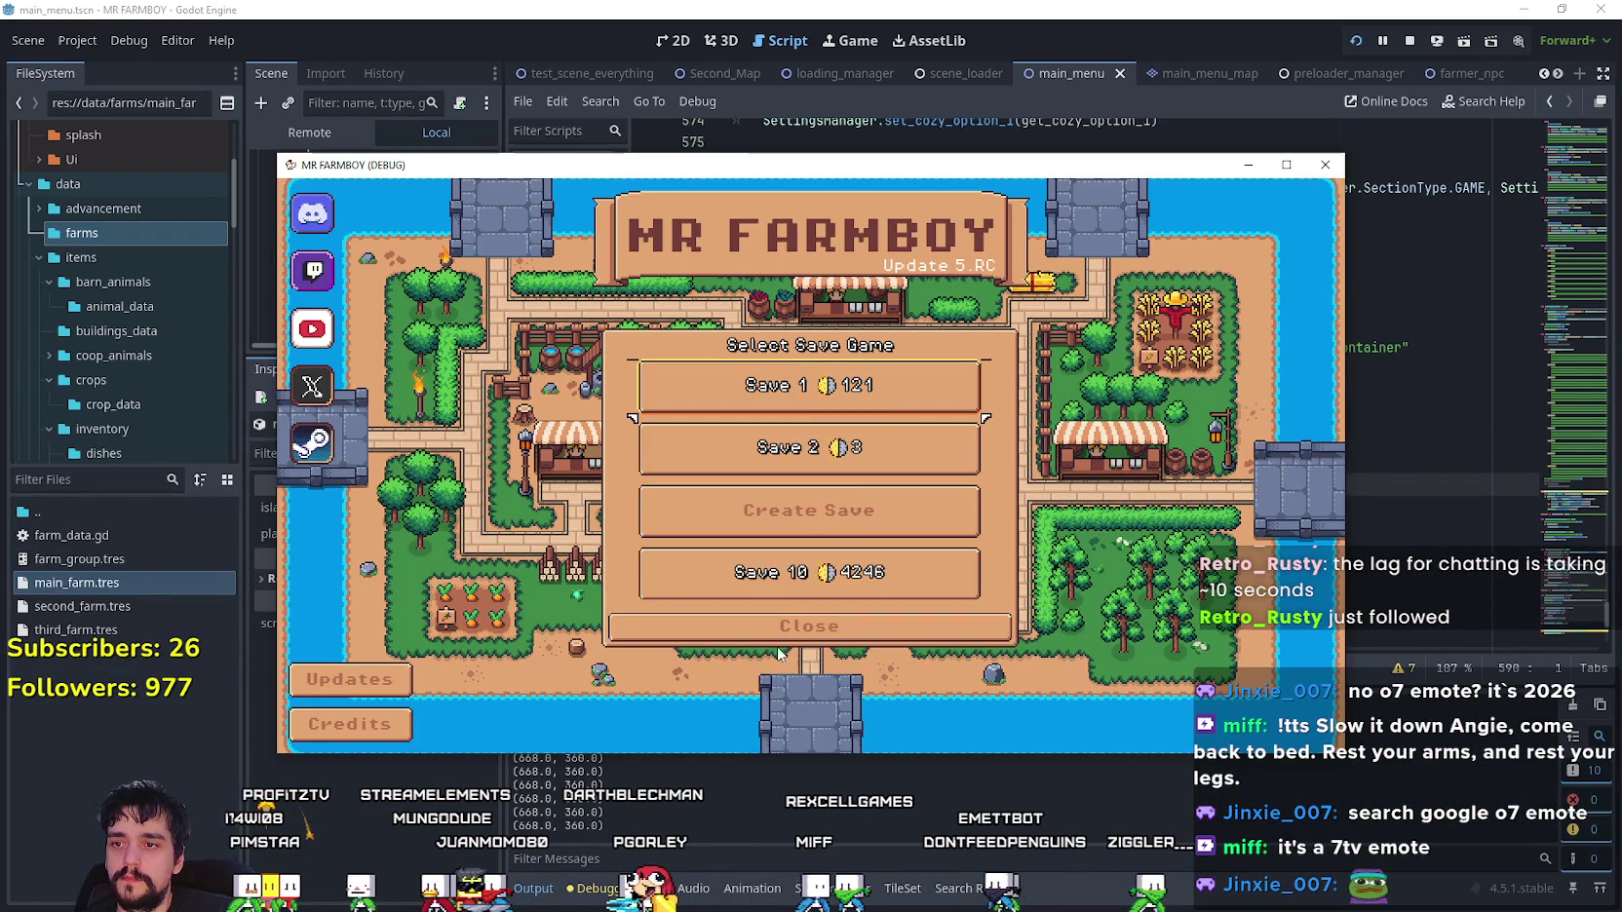
left_click(745, 579)
left_click(743, 589)
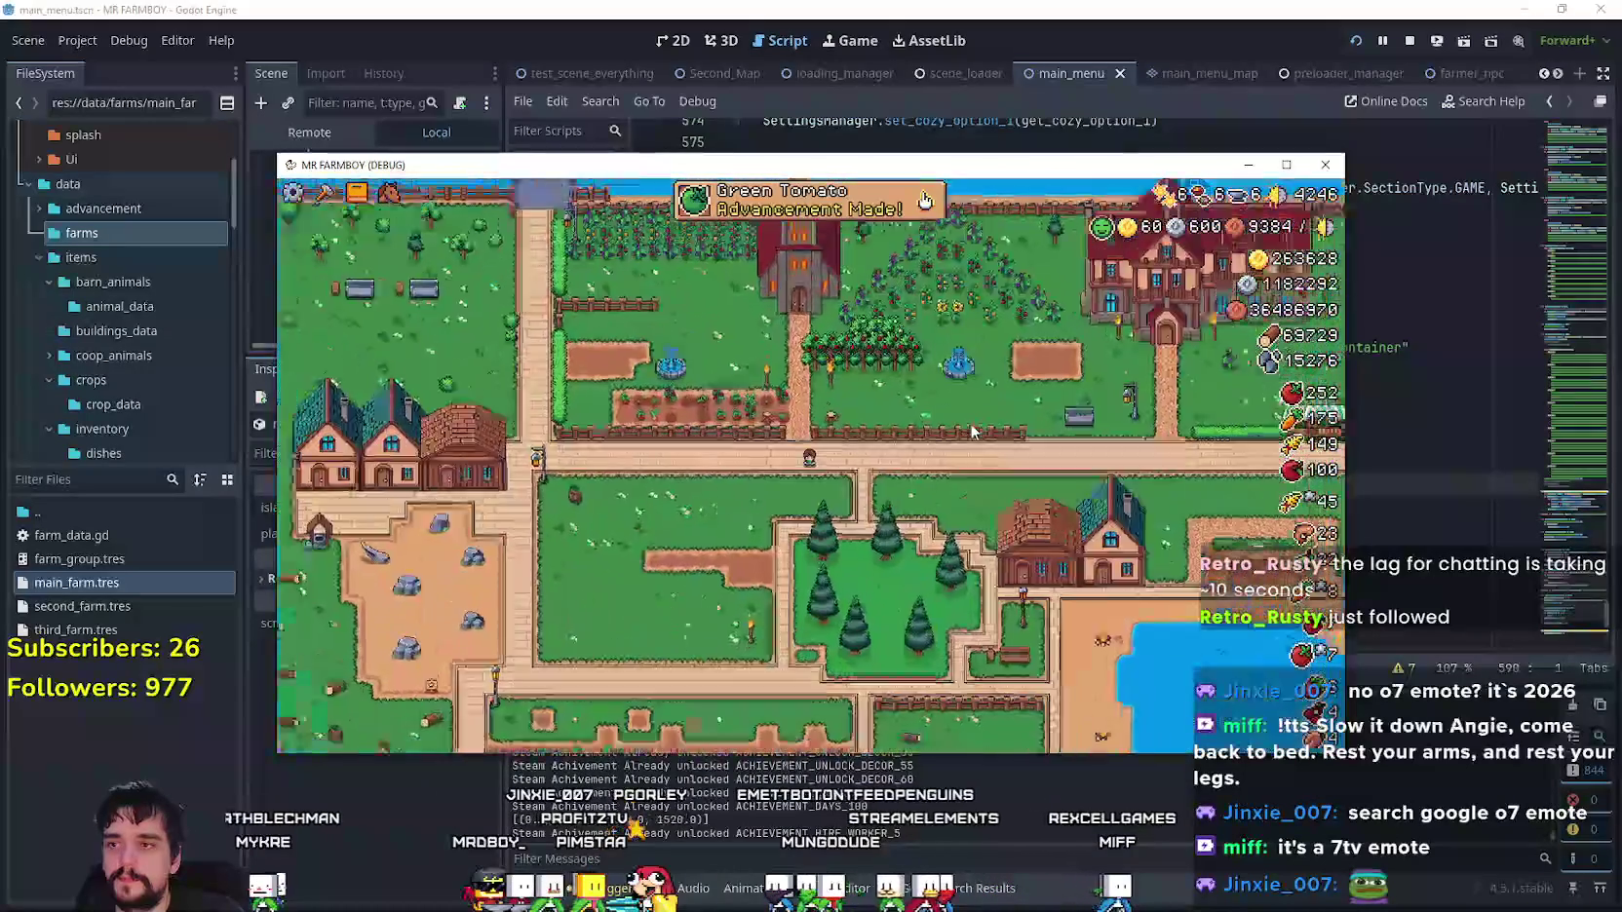
key("Escape")
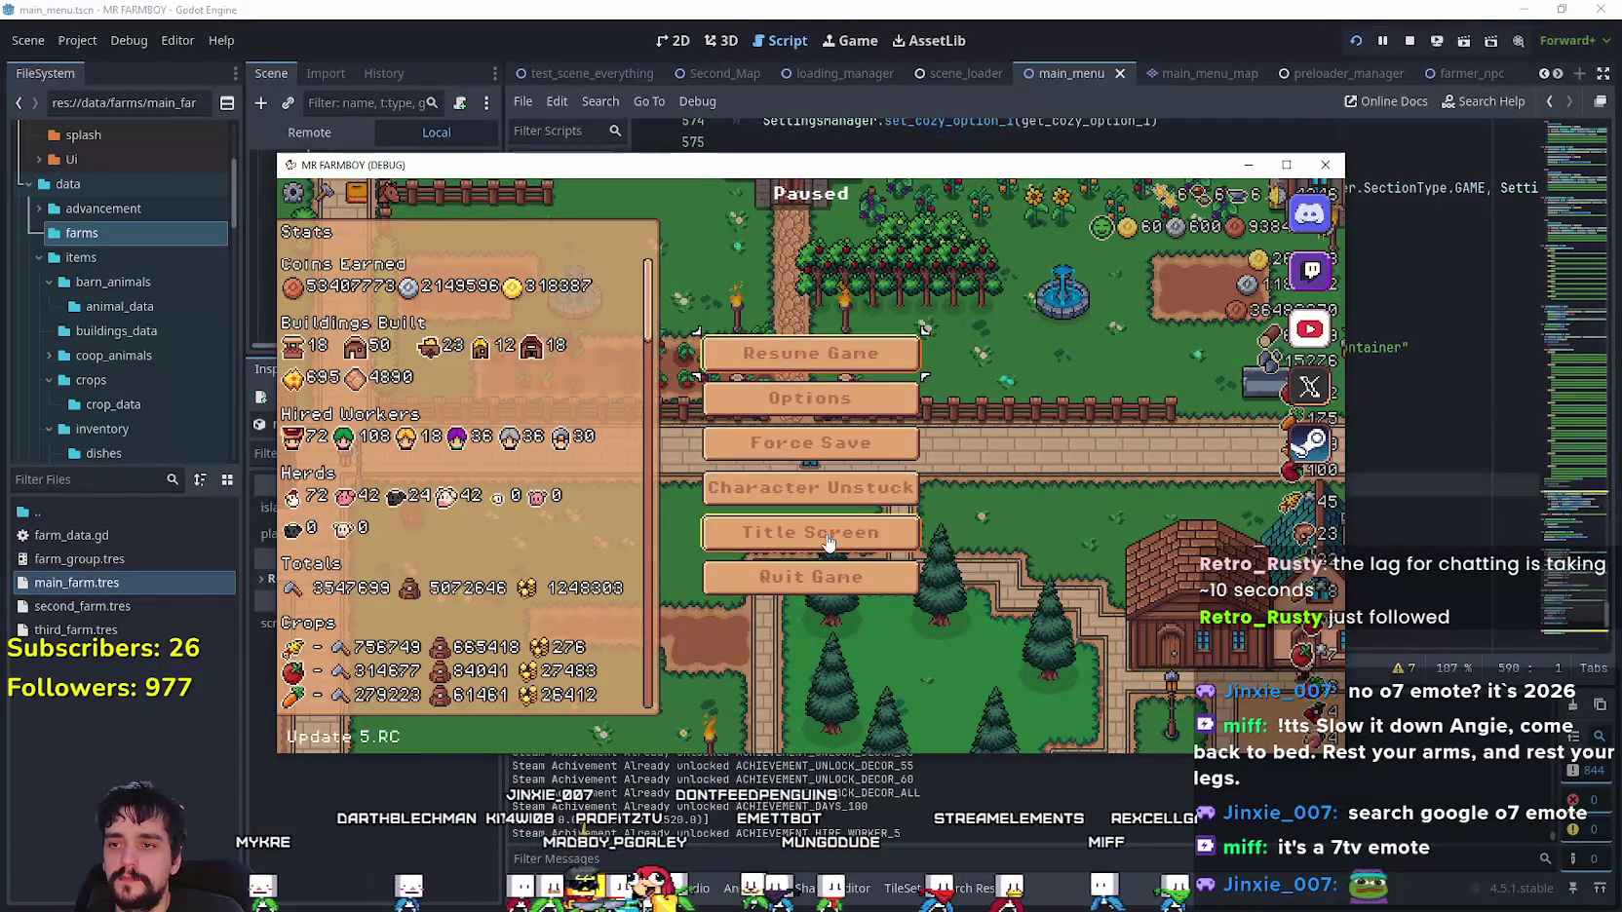
left_click(828, 543)
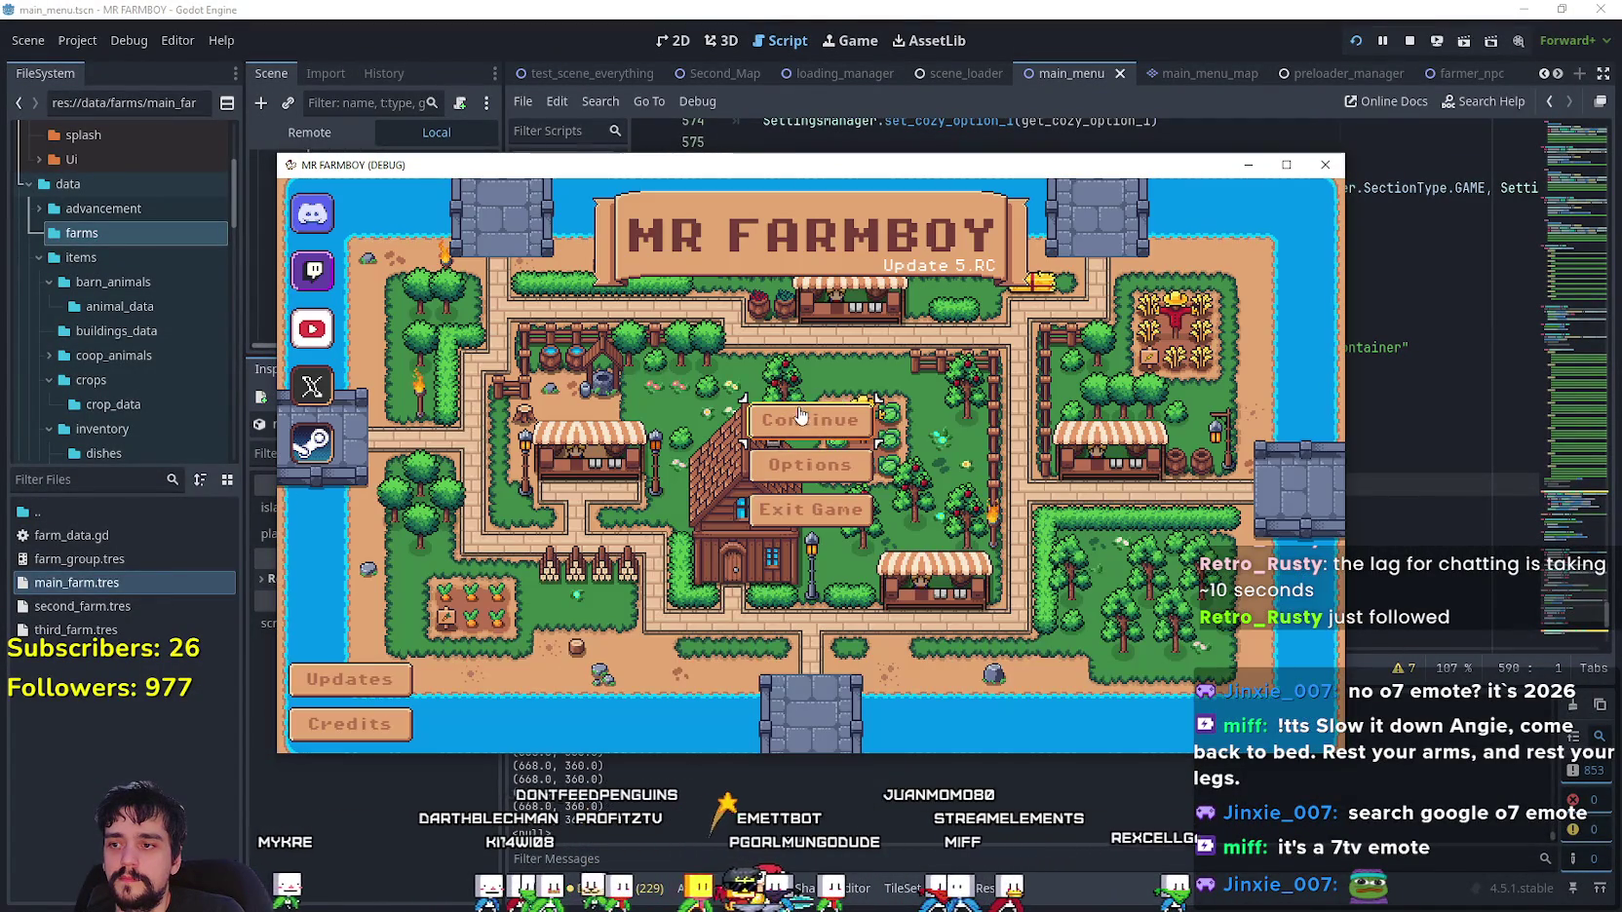
left_click(836, 414)
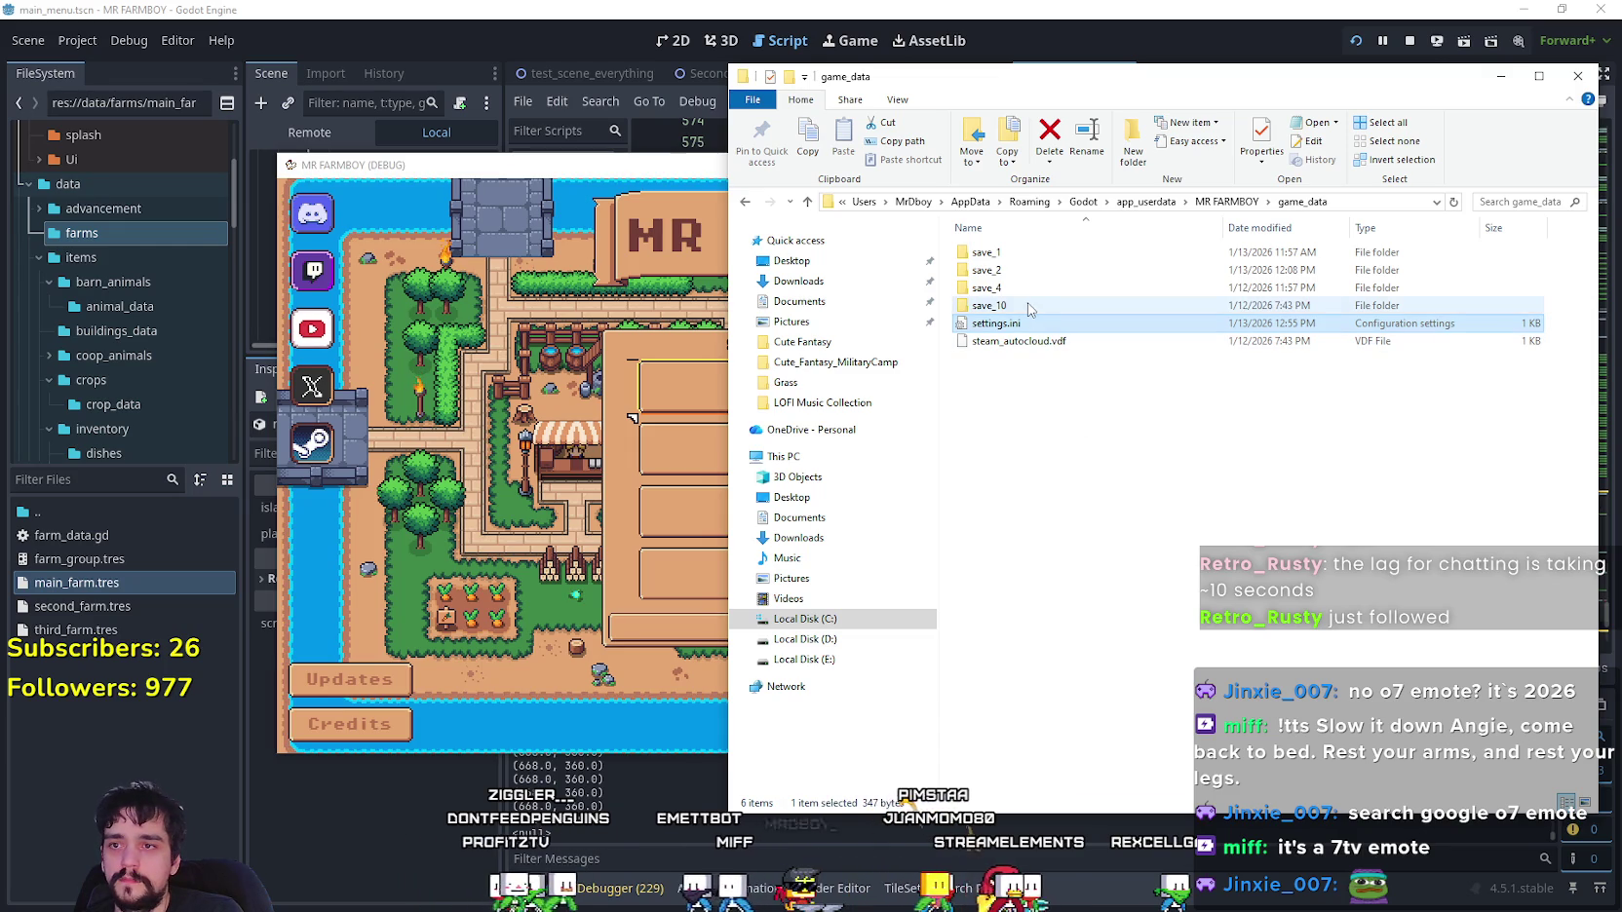
- Look inside the save_10 folder, then select settings.ini in game_data
double_click(1028, 308)
key("alt+Left")
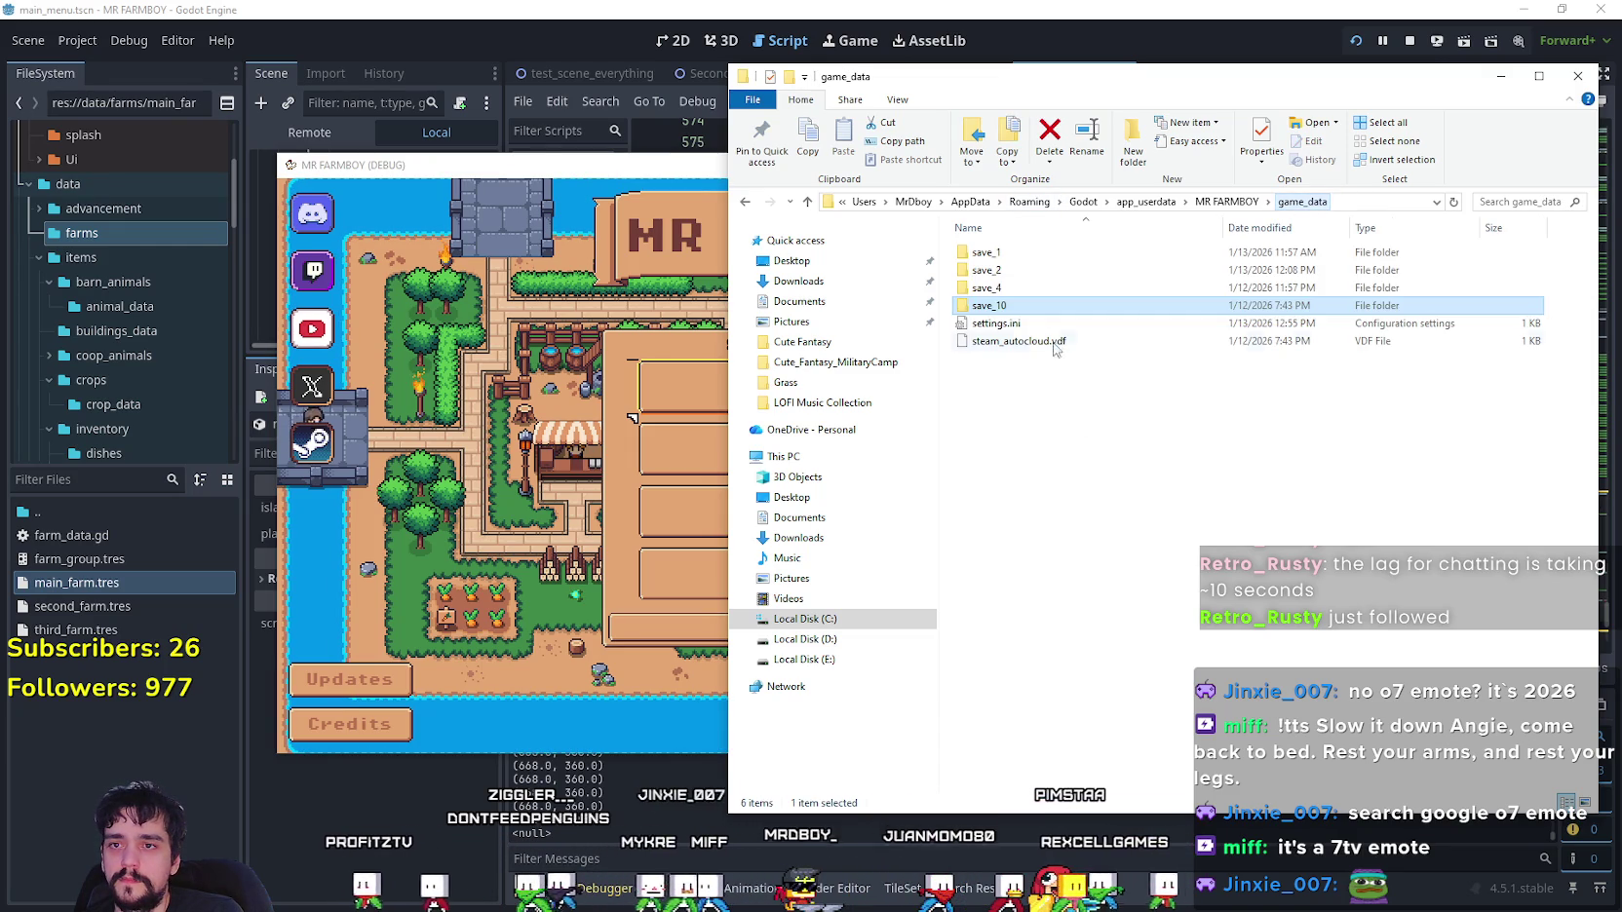
left_click(996, 323)
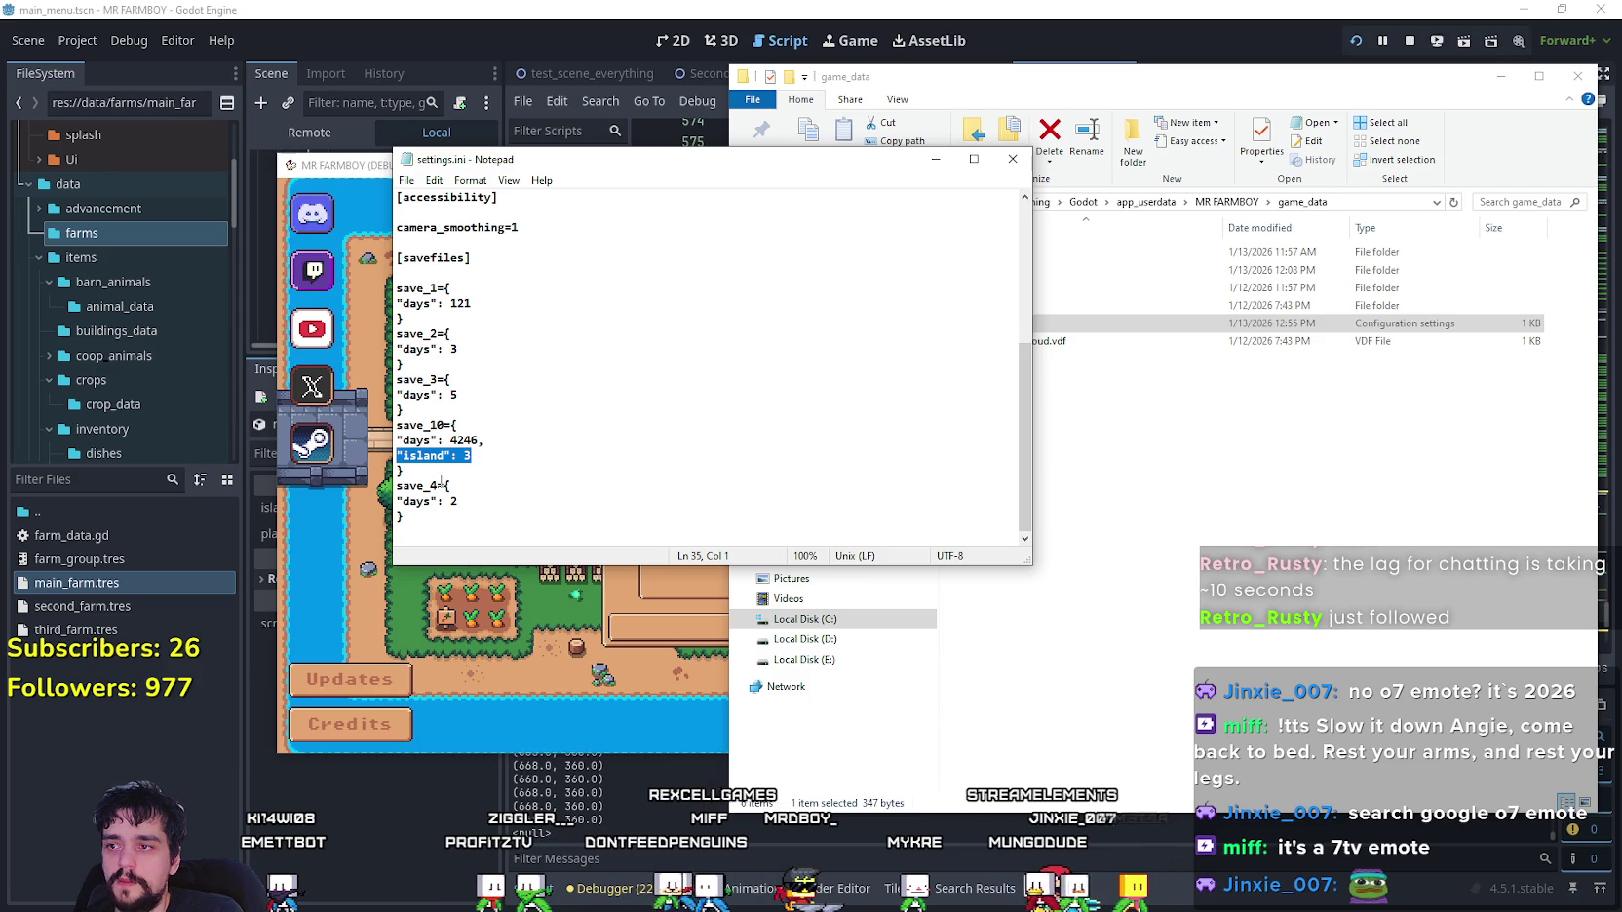
- Add an "island": 4 line under save_1's days in settings.ini, save, and close Notepad
double_click(493, 465)
left_click_drag(340, 447, 347, 461)
left_click_drag(559, 457, 346, 446)
type(",")
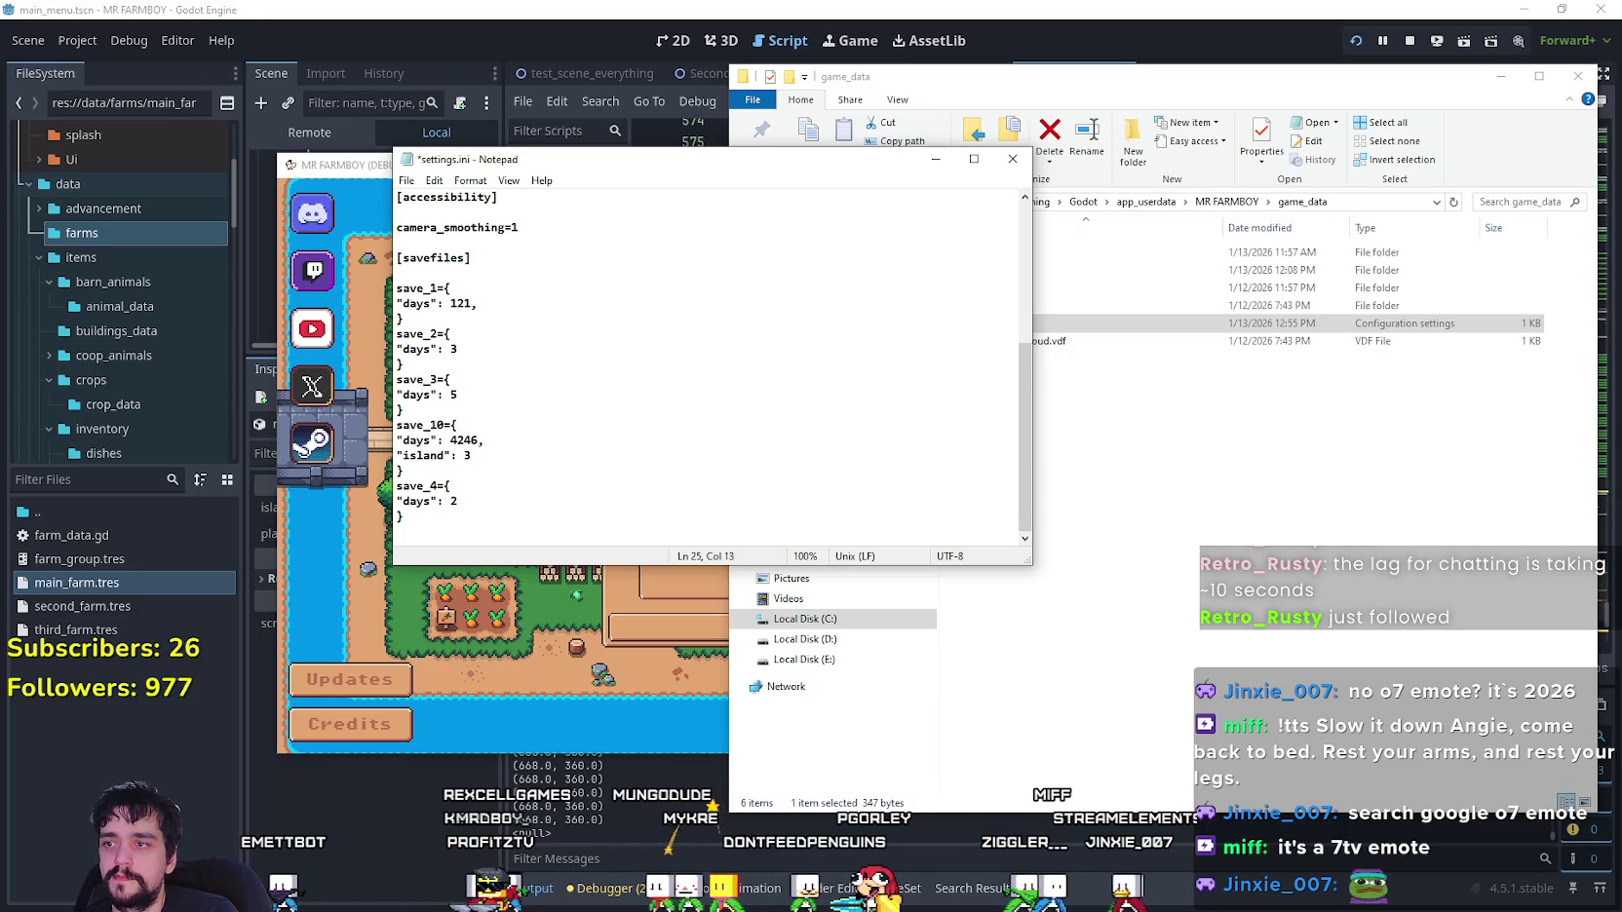
key("Return")
type("\"island\": 3")
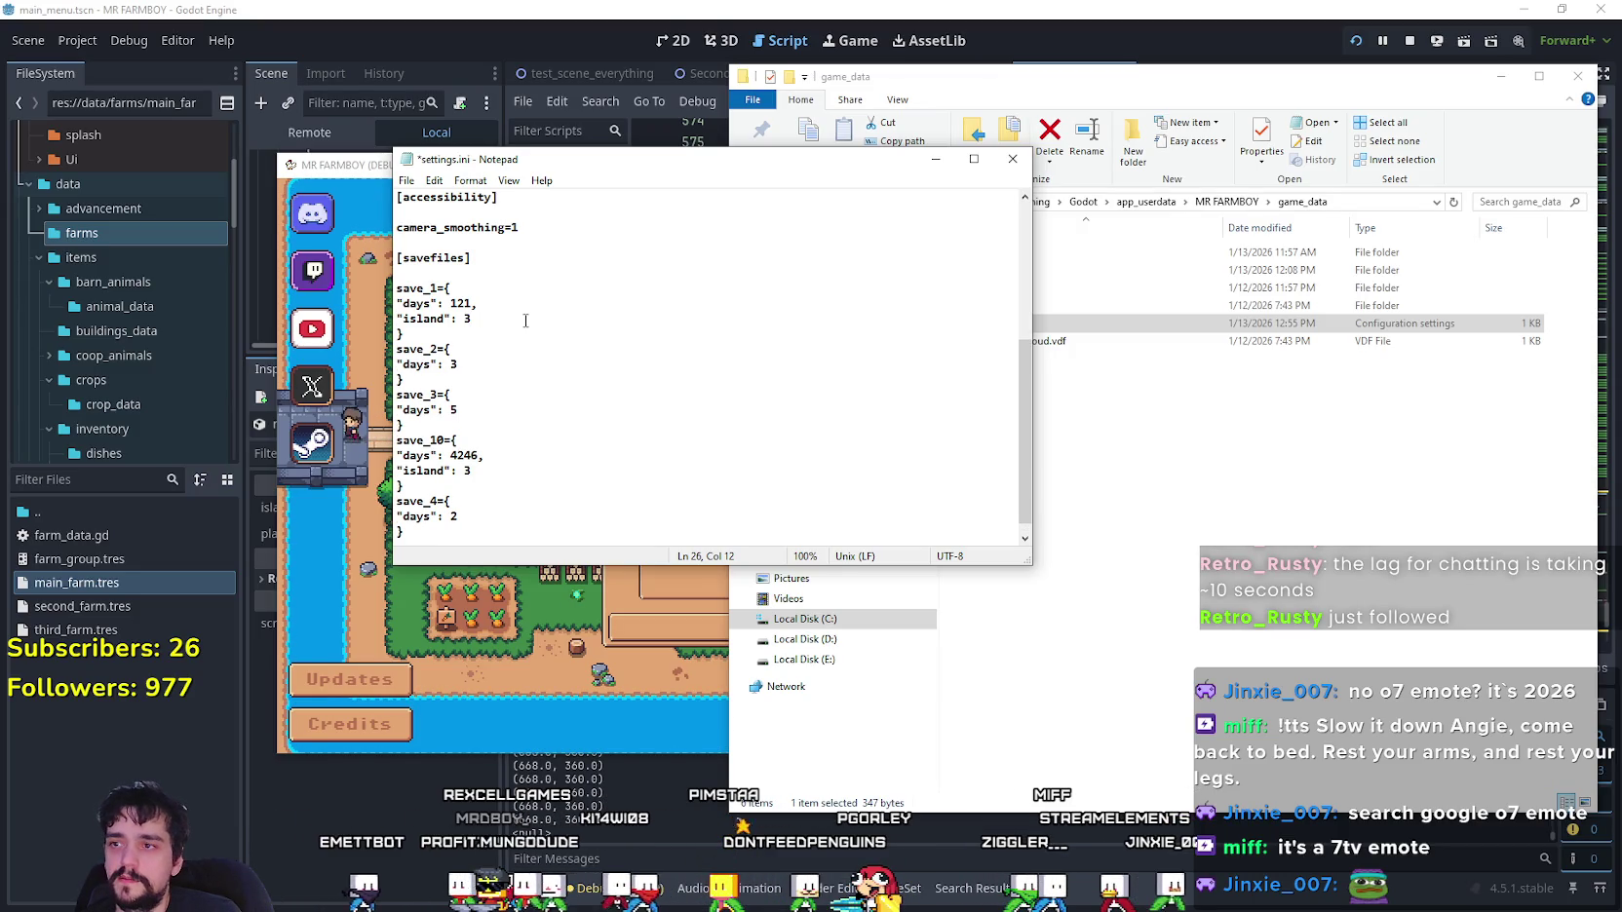
double_click(525, 321)
type("4")
key("ctrl+s")
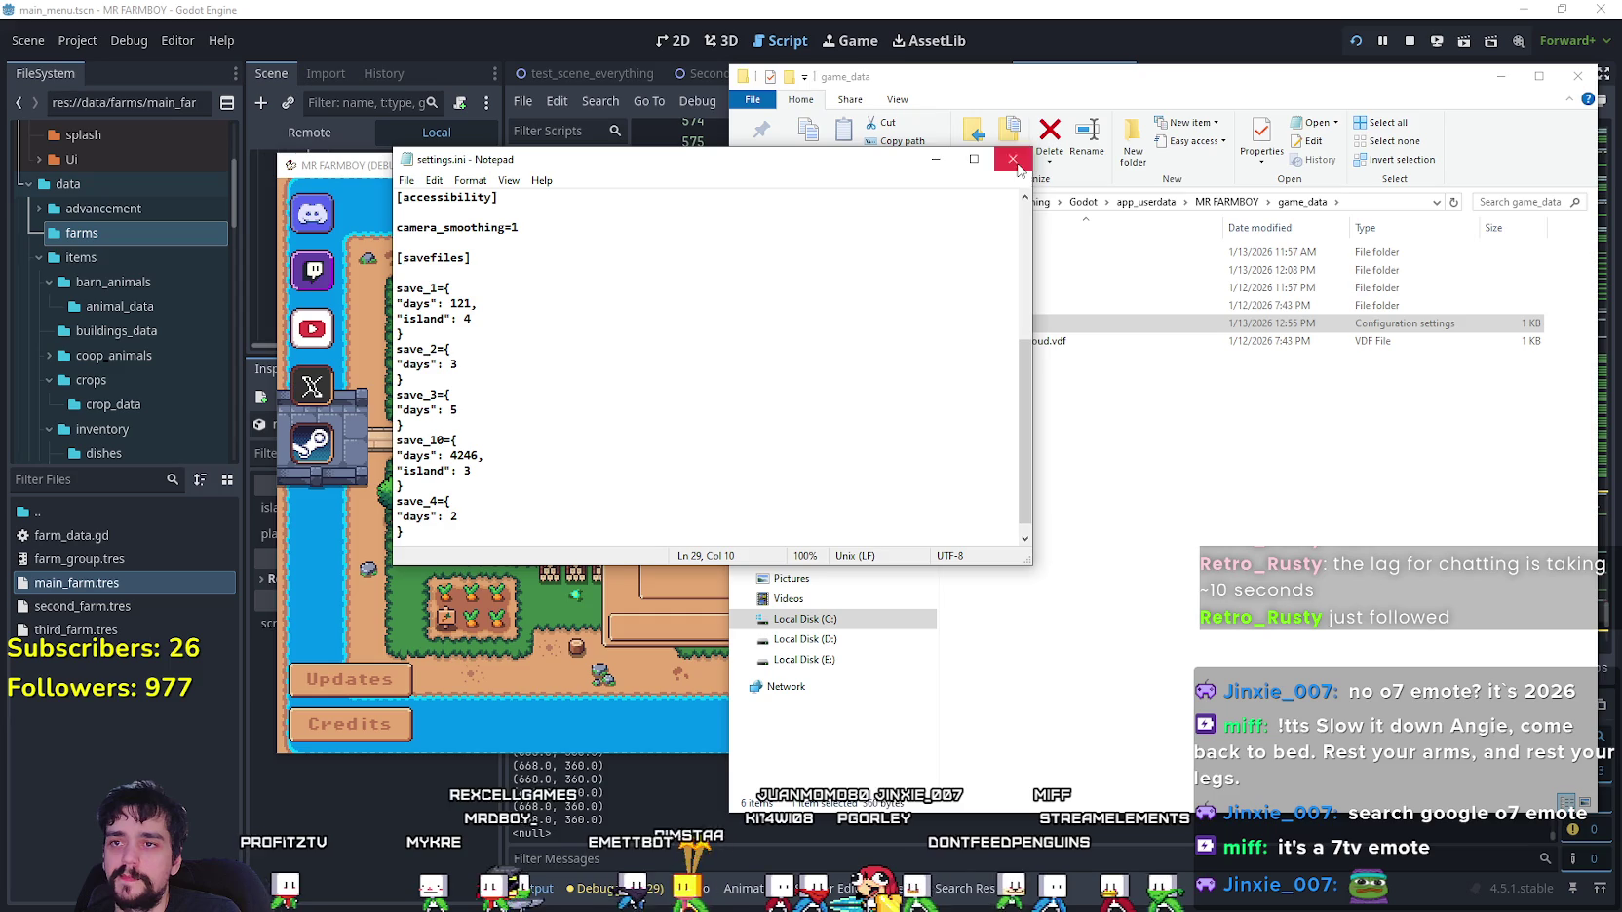
key("alt+F4")
left_click(518, 481)
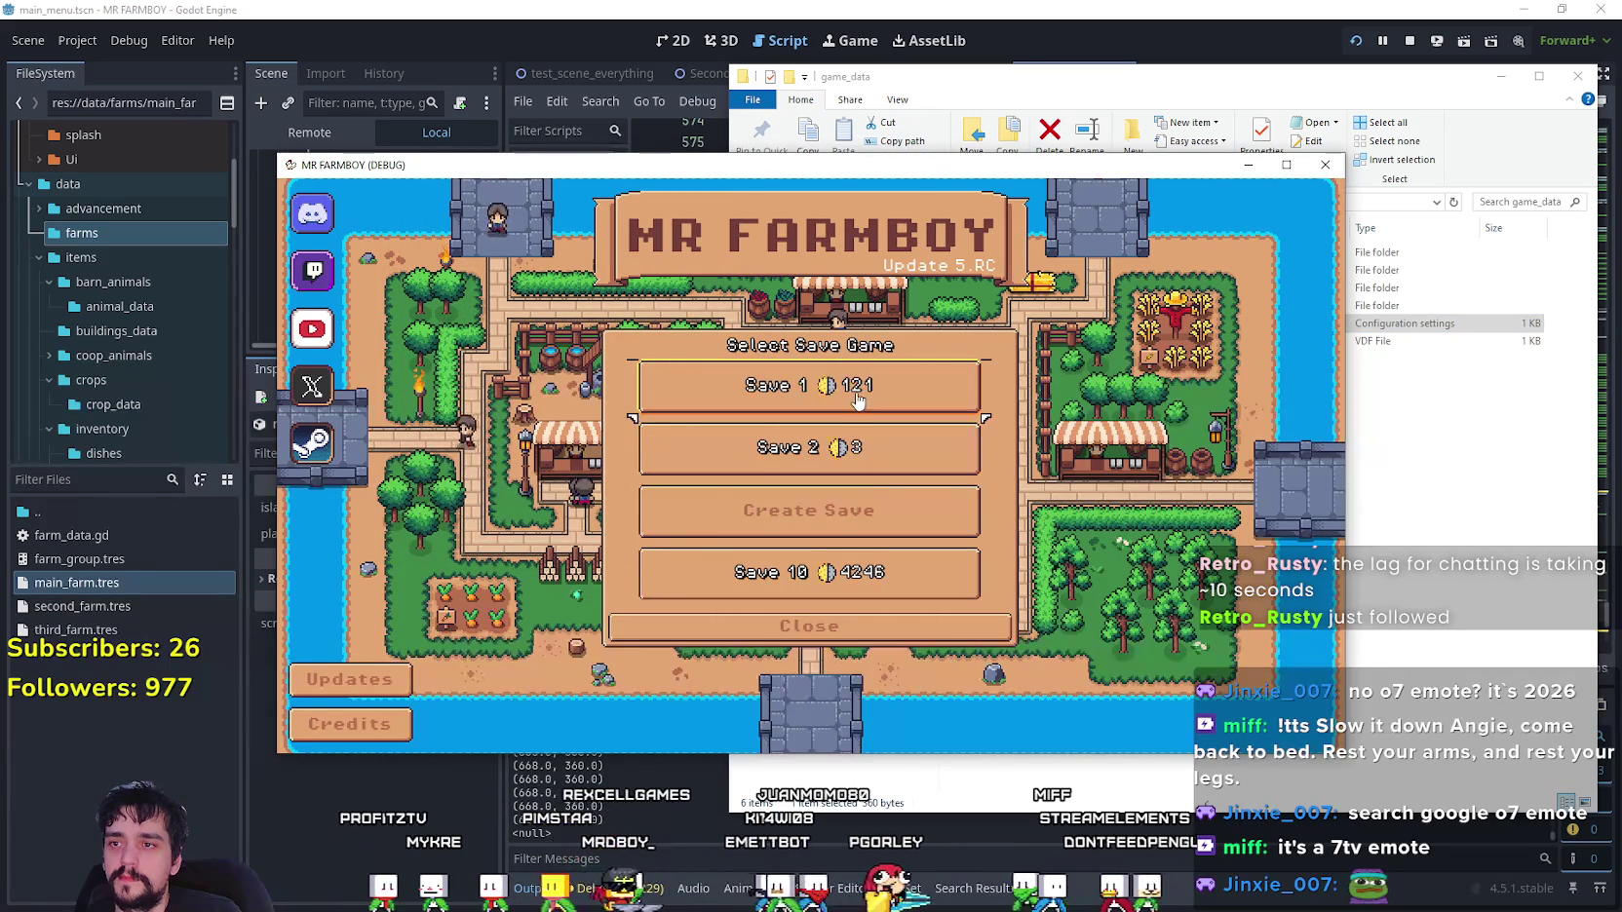
- Select the Save 1 slot in the game, move its window right, and return to Godot
left_click(741, 408)
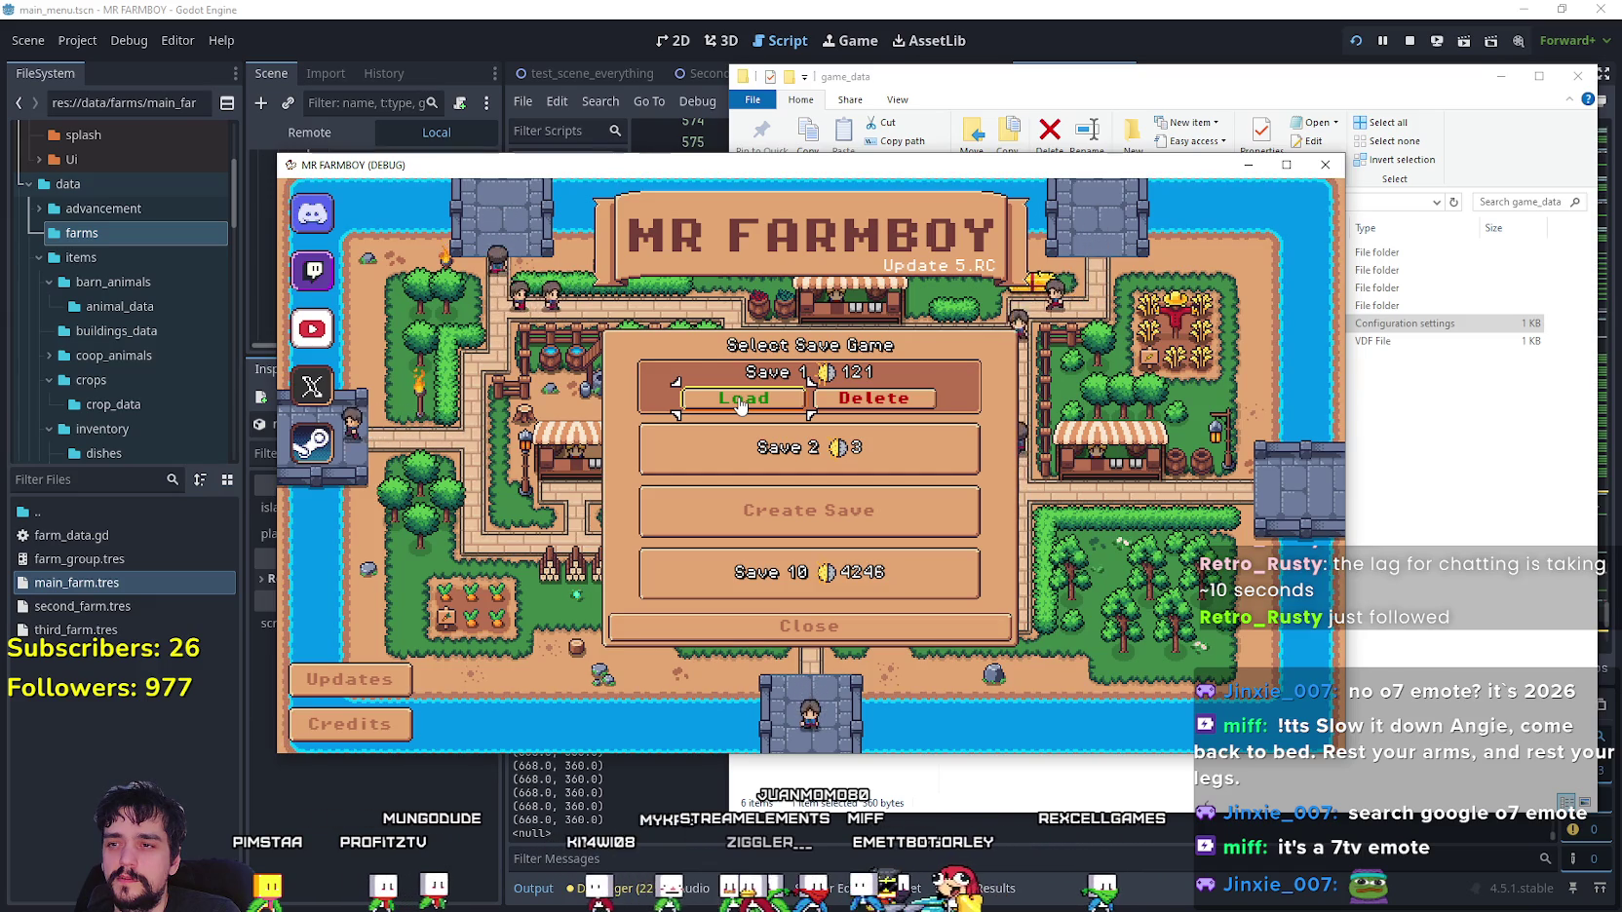
mouse_move(495, 169)
left_mouse_down()
mouse_move(907, 162)
mouse_move(700, 166)
left_mouse_up()
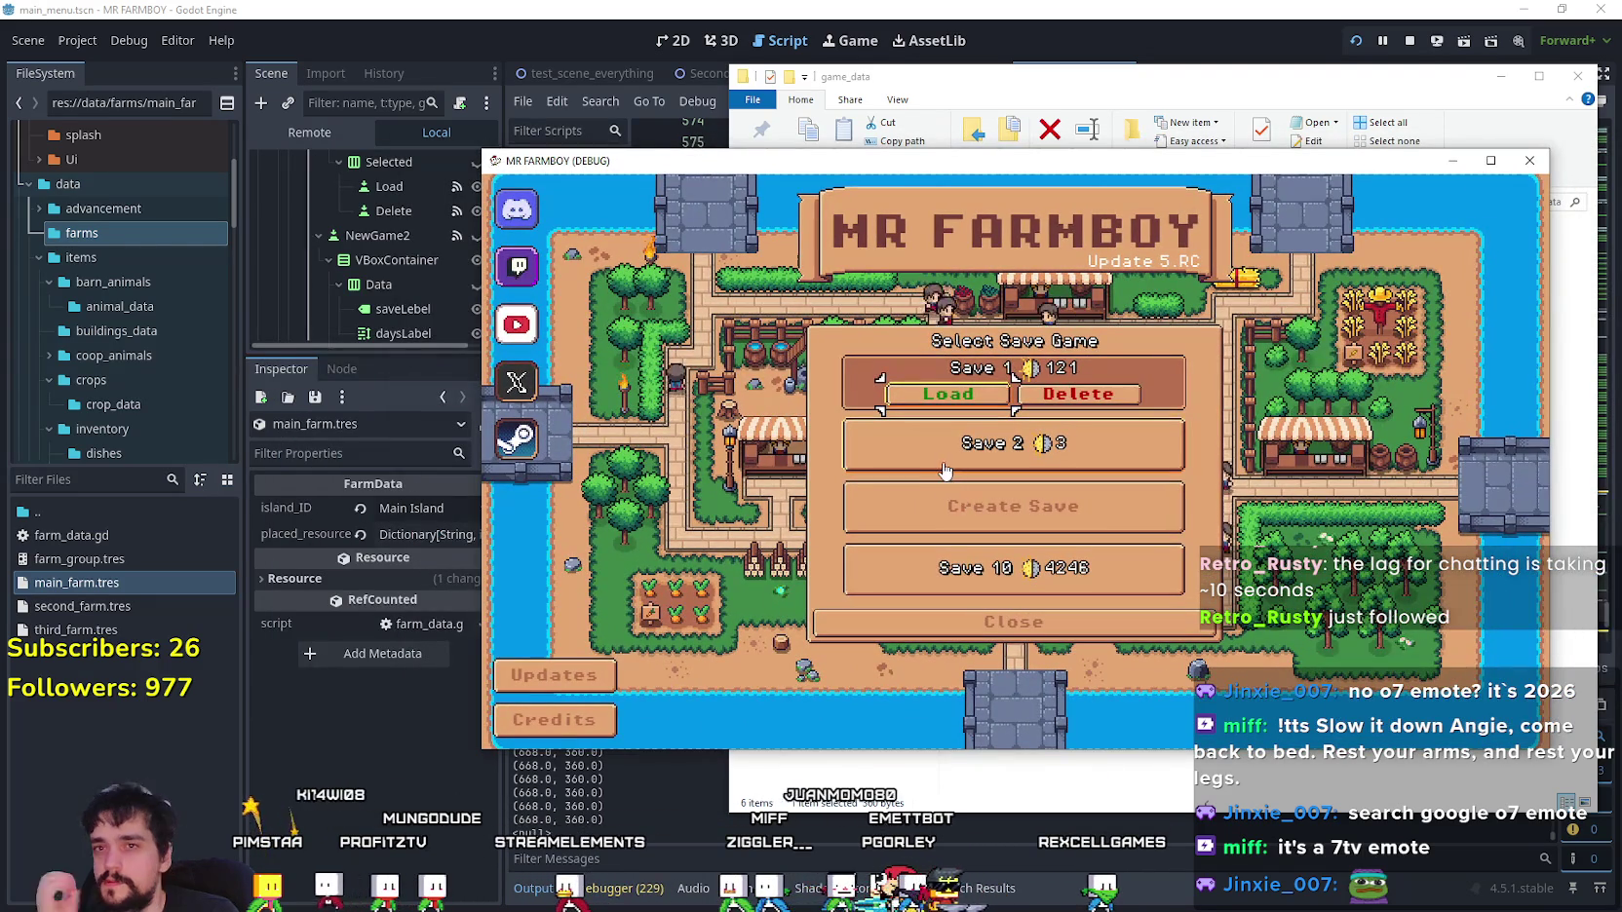
left_click(913, 8)
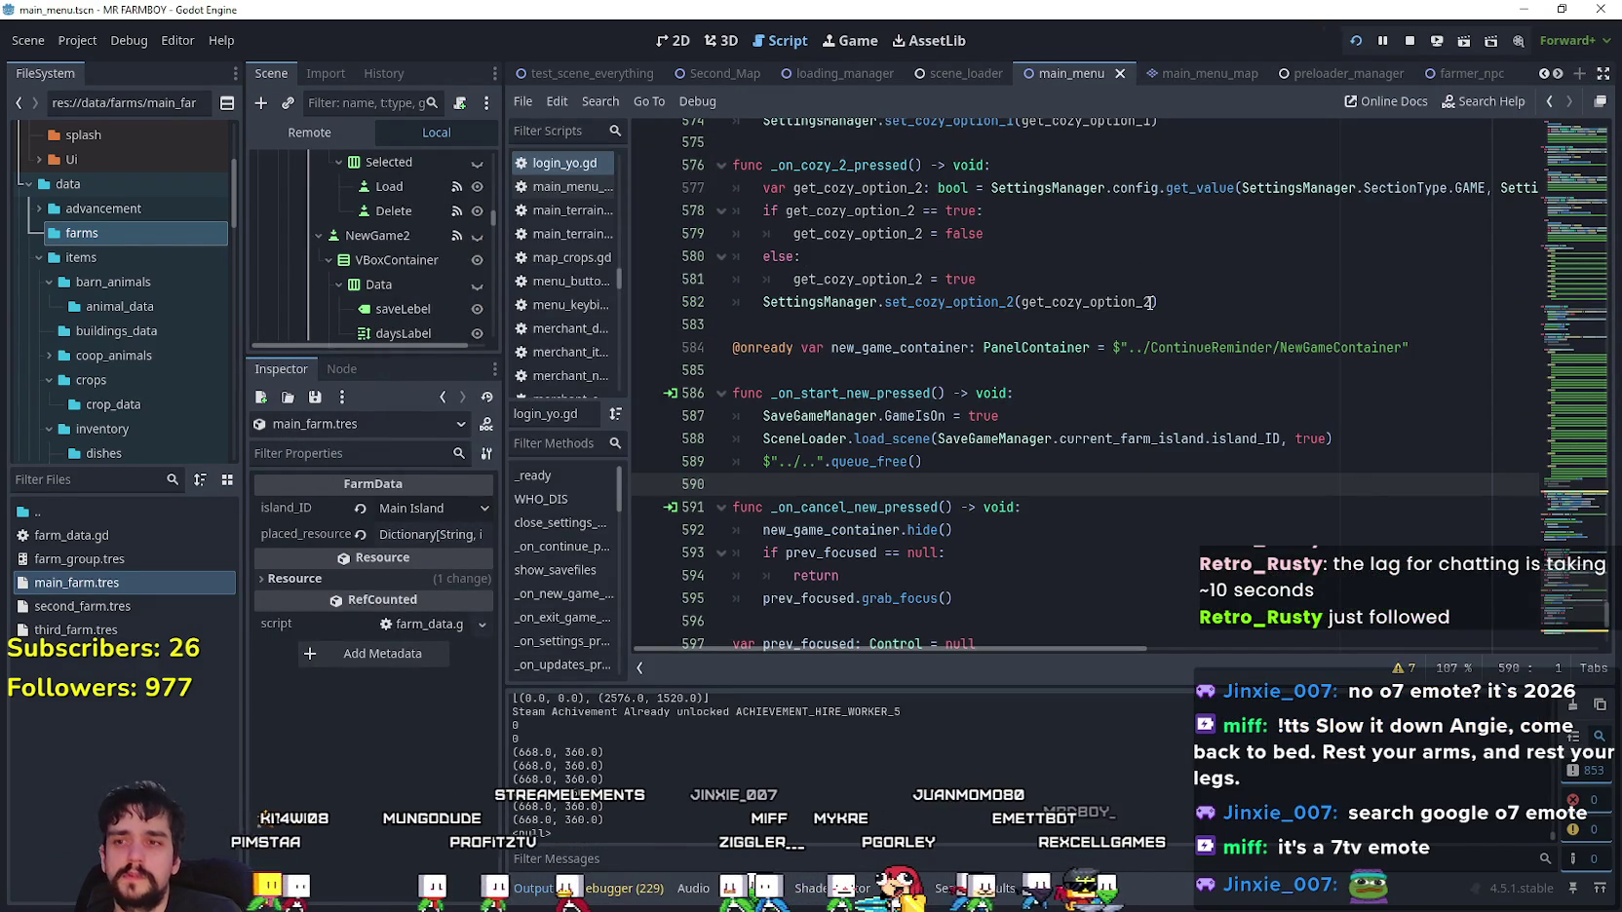
- Add a breakpoint on line 269 inside _on_new_game_1_pressed
scroll(1122, 449, "up", 3)
scroll(1123, 449, "down", 4)
left_click_drag(1280, 302, 937, 302)
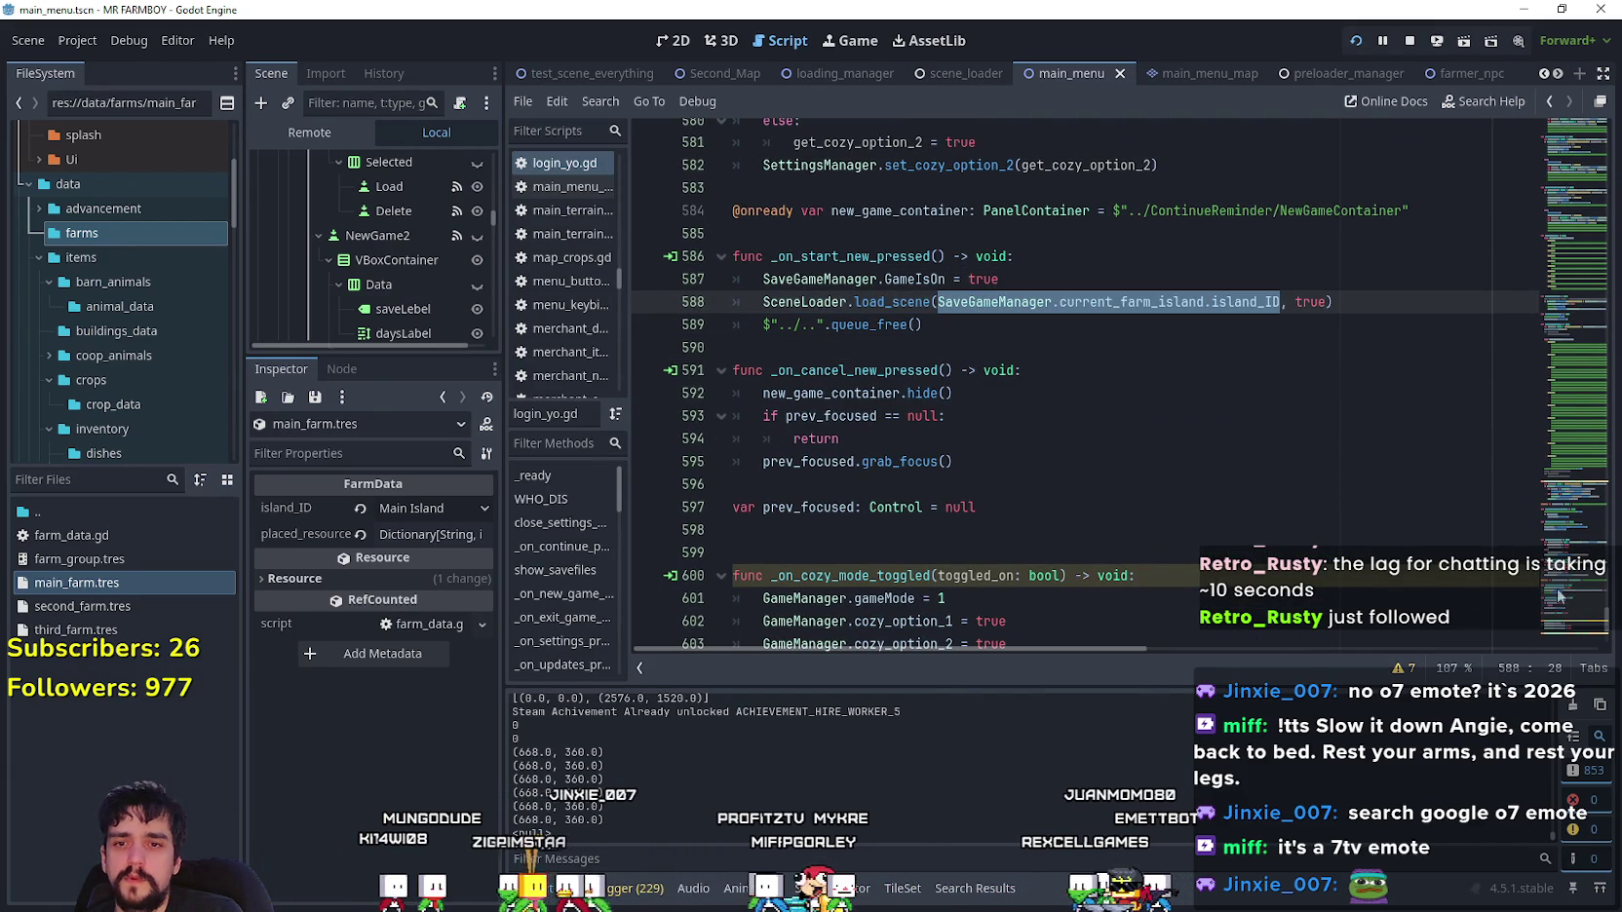
mouse_move(1569, 606)
left_mouse_down()
mouse_move(1548, 310)
mouse_move(1549, 332)
left_mouse_up()
left_click(1014, 285)
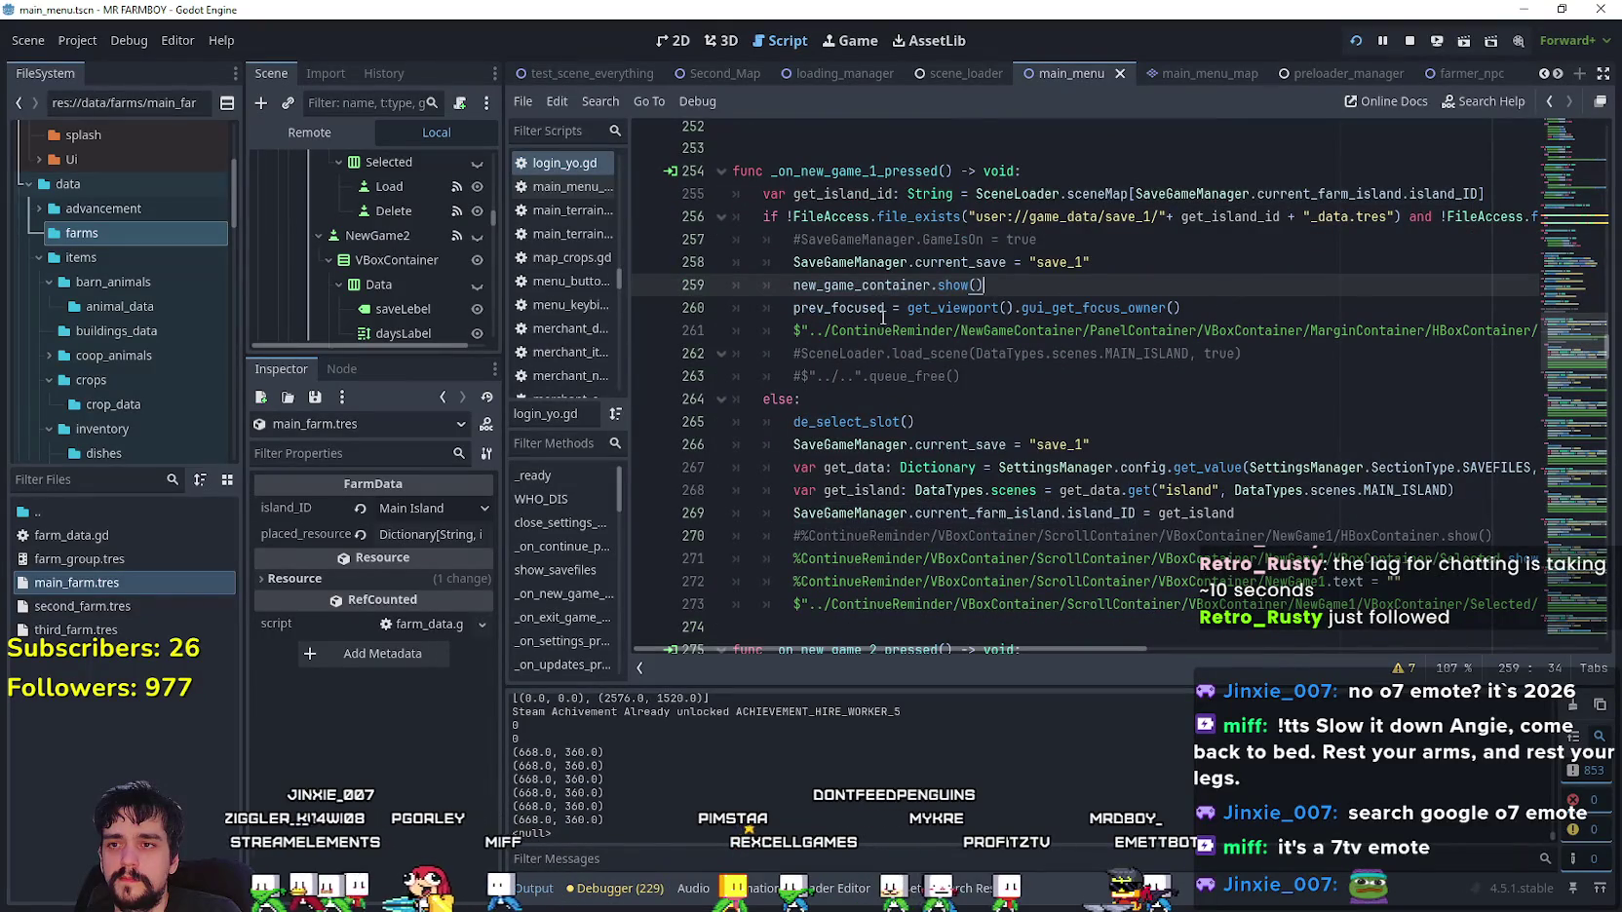
scroll(780, 432, "down", 1)
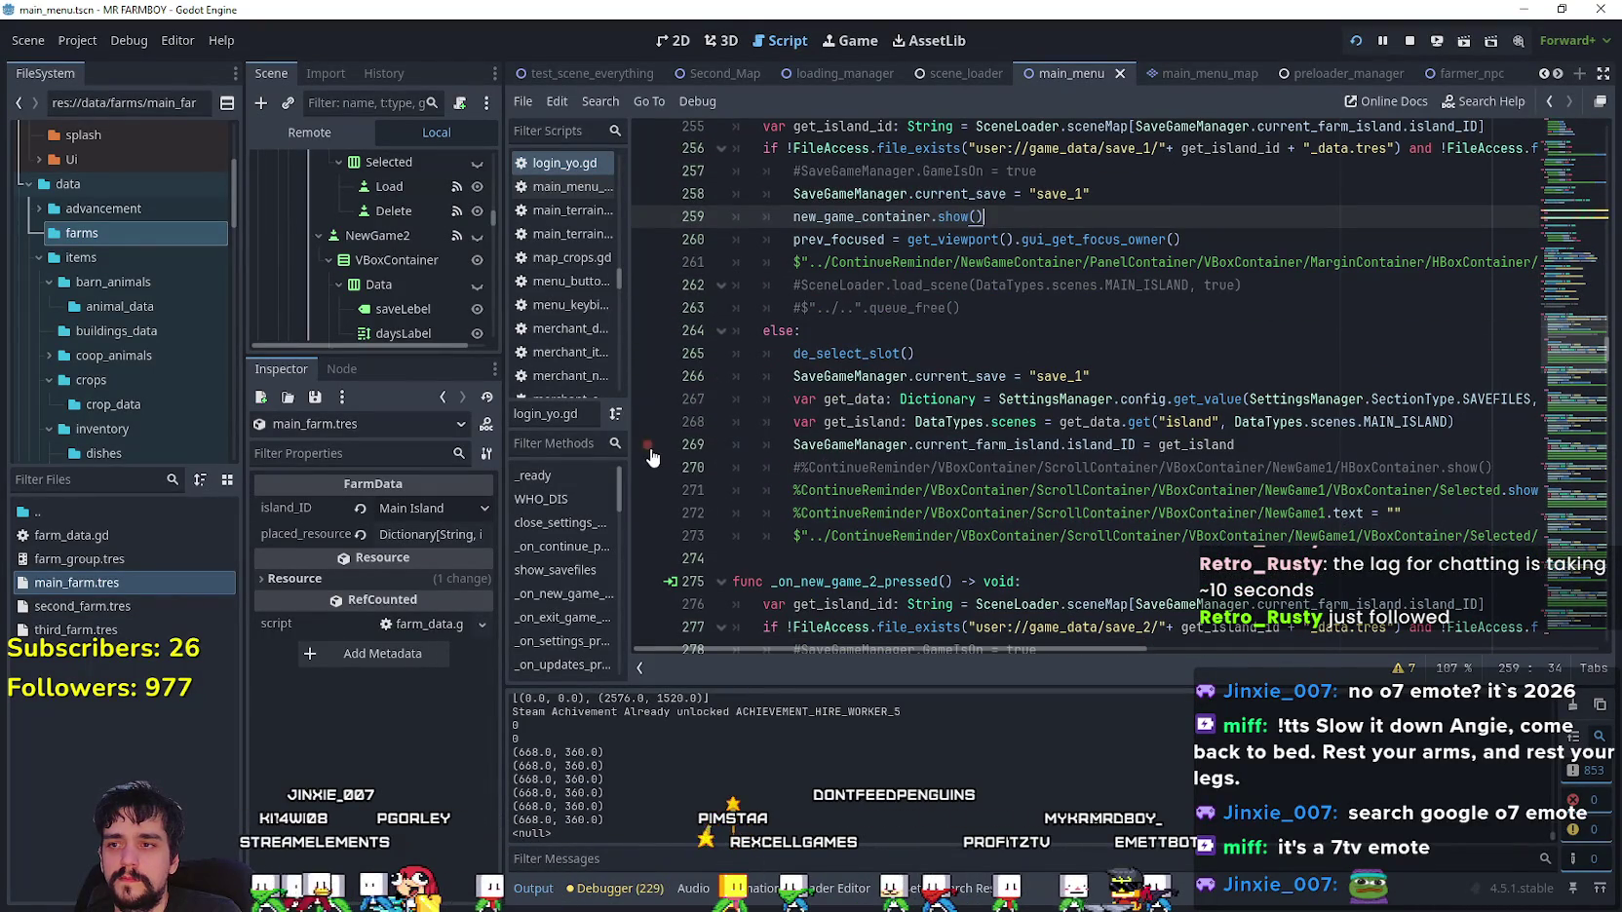
left_click(1262, 446)
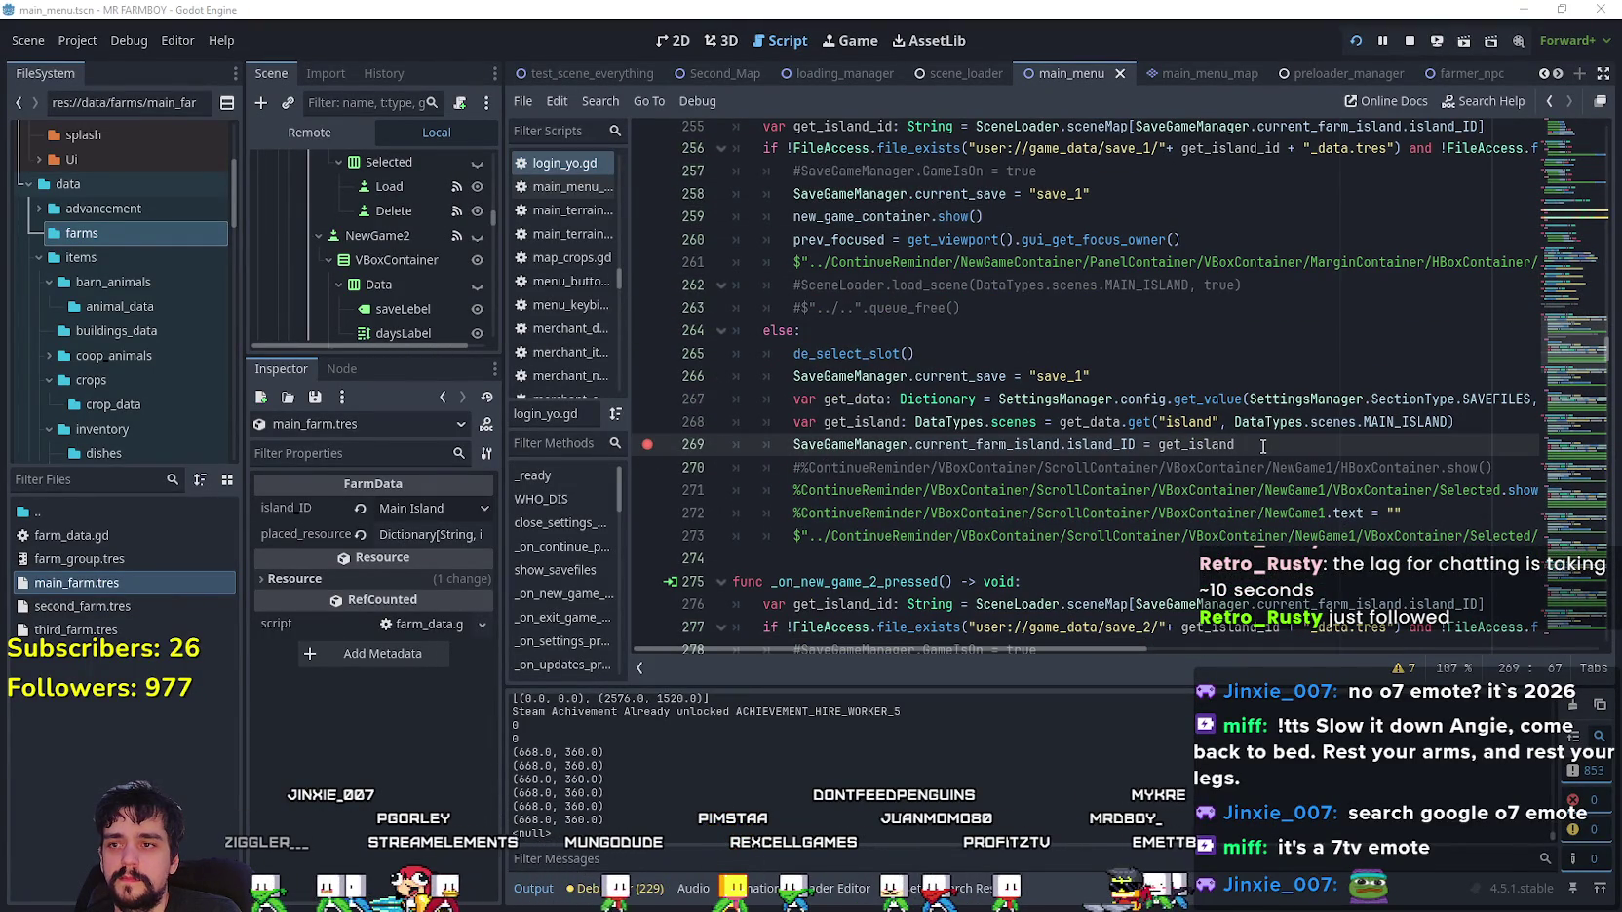
- Pick Save 1 in the game to hit the breakpoint and inspect the Stack Variables
key("alt+Tab")
left_click(905, 435)
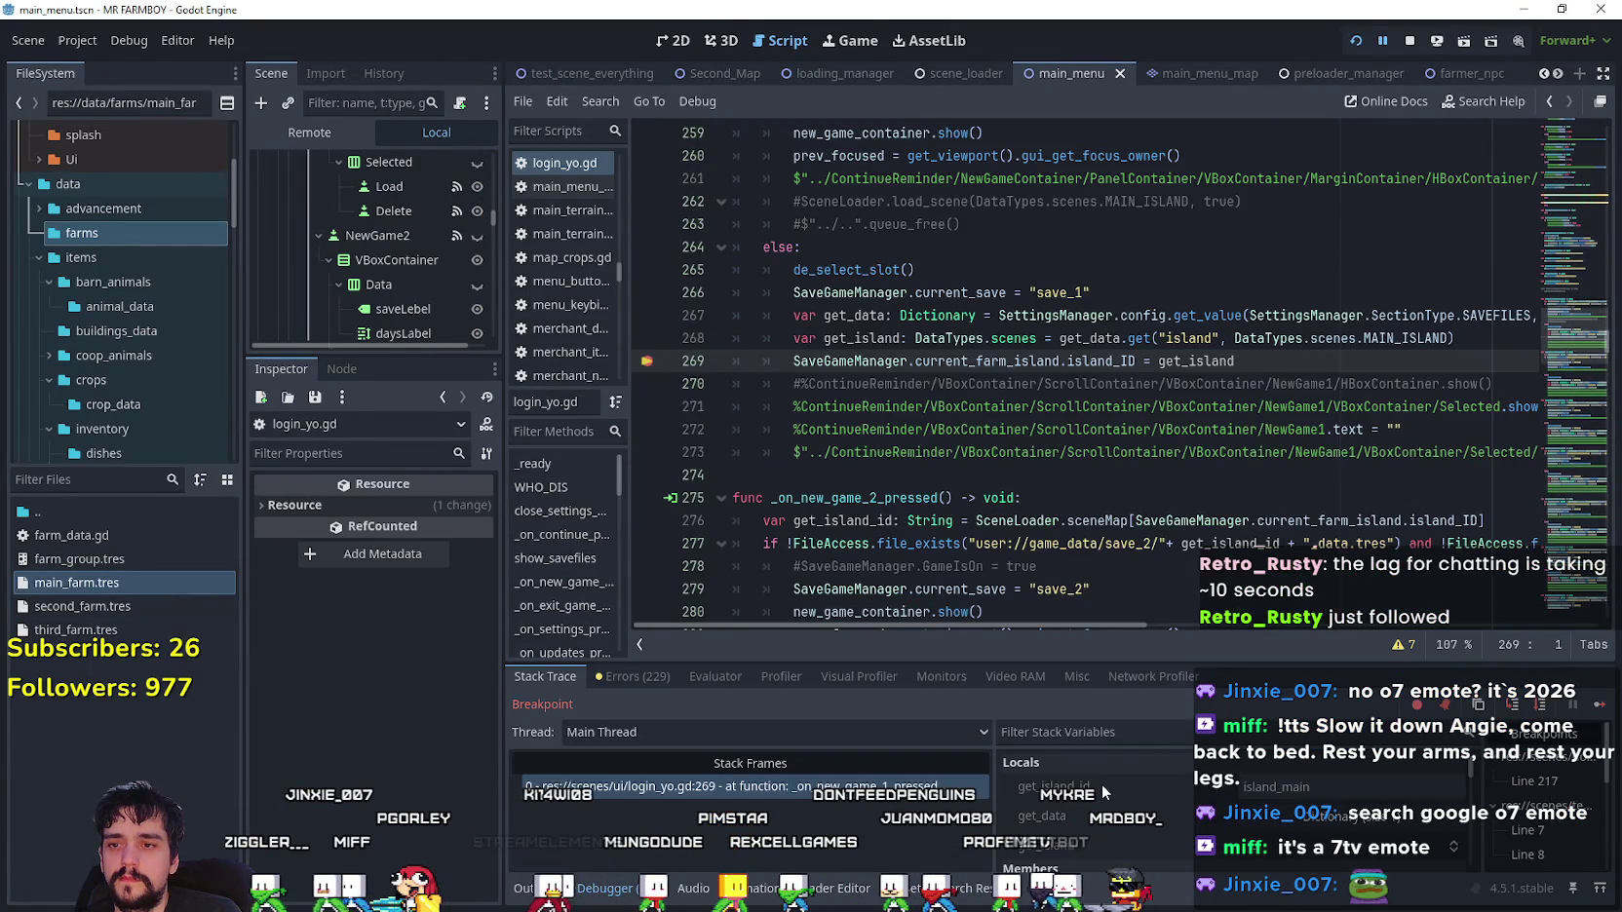
scroll(1104, 793, "down", 2)
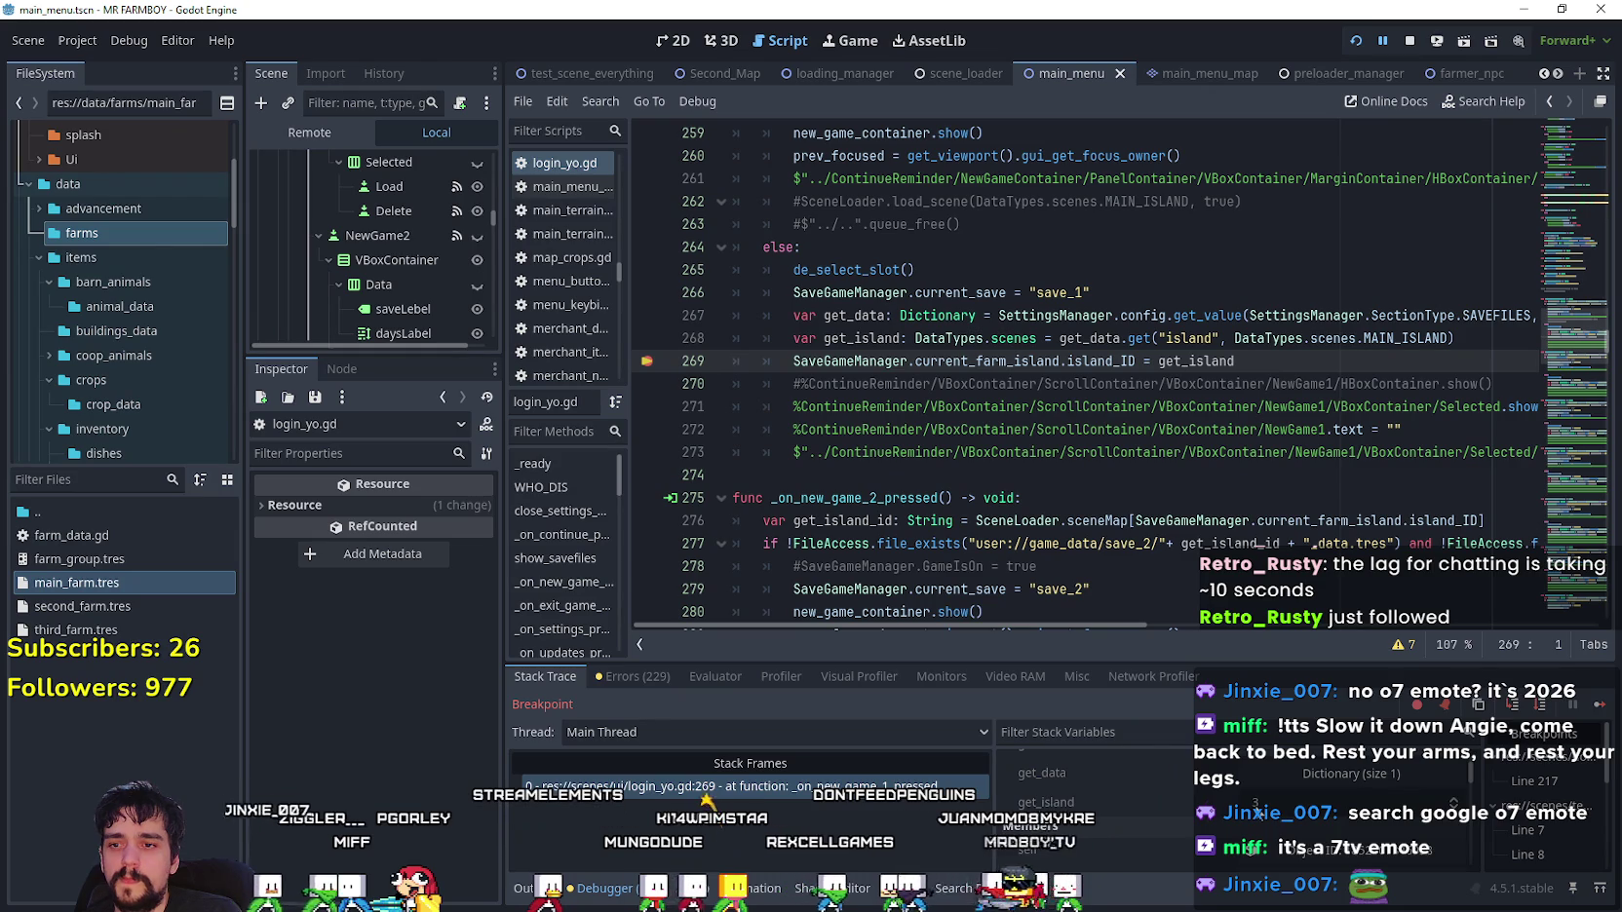
scroll(1091, 799, "up", 1)
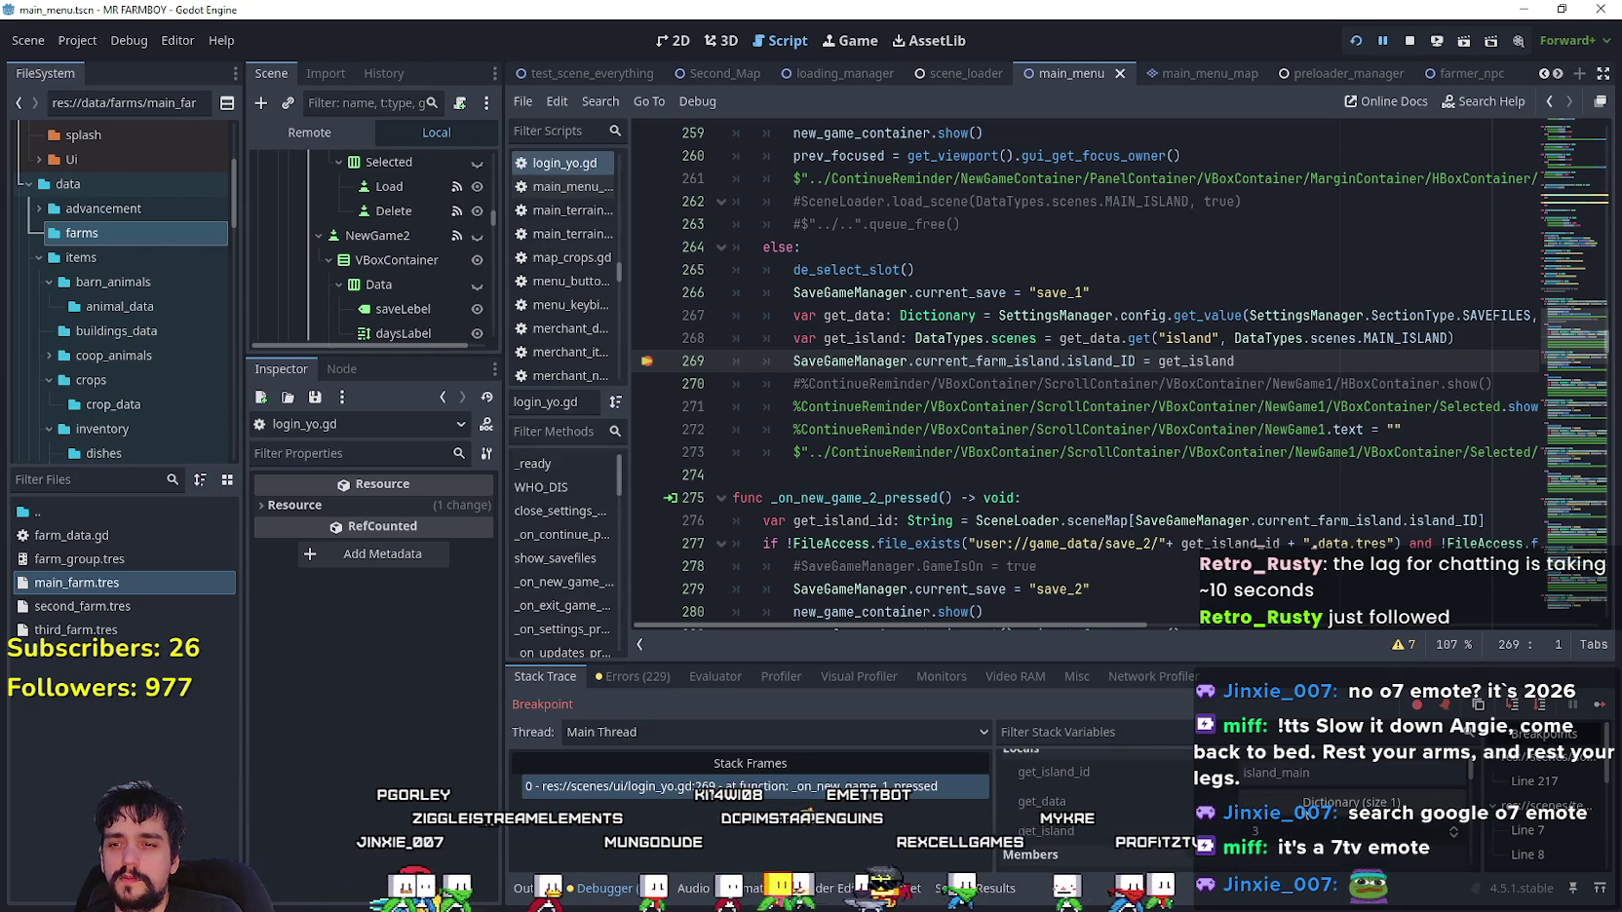
left_click(1053, 801)
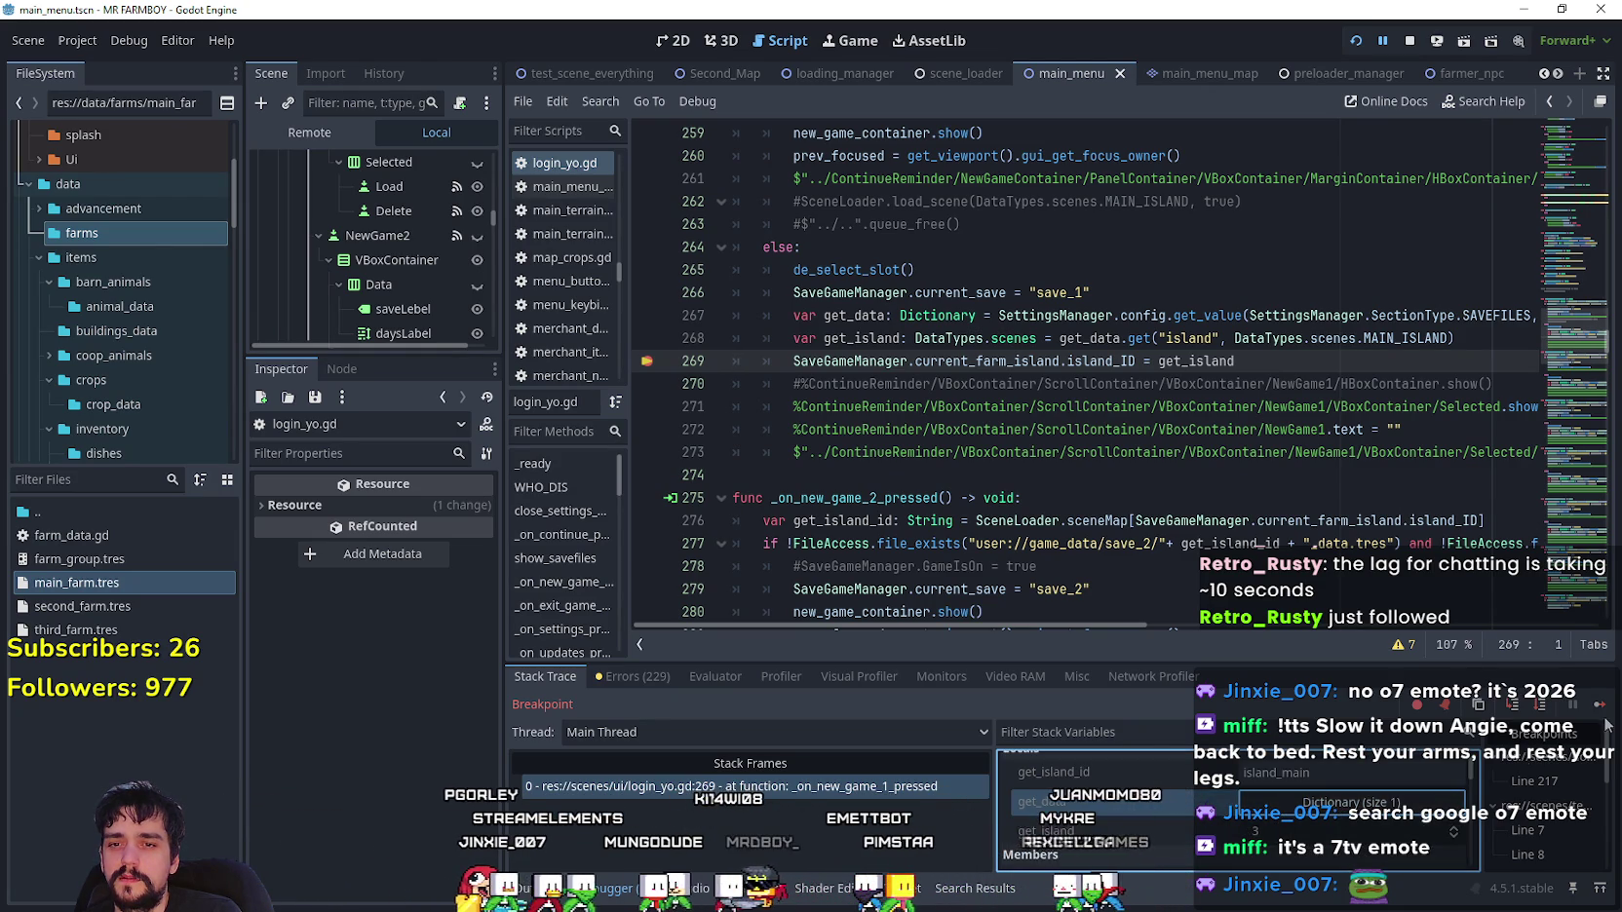
left_click(1601, 707)
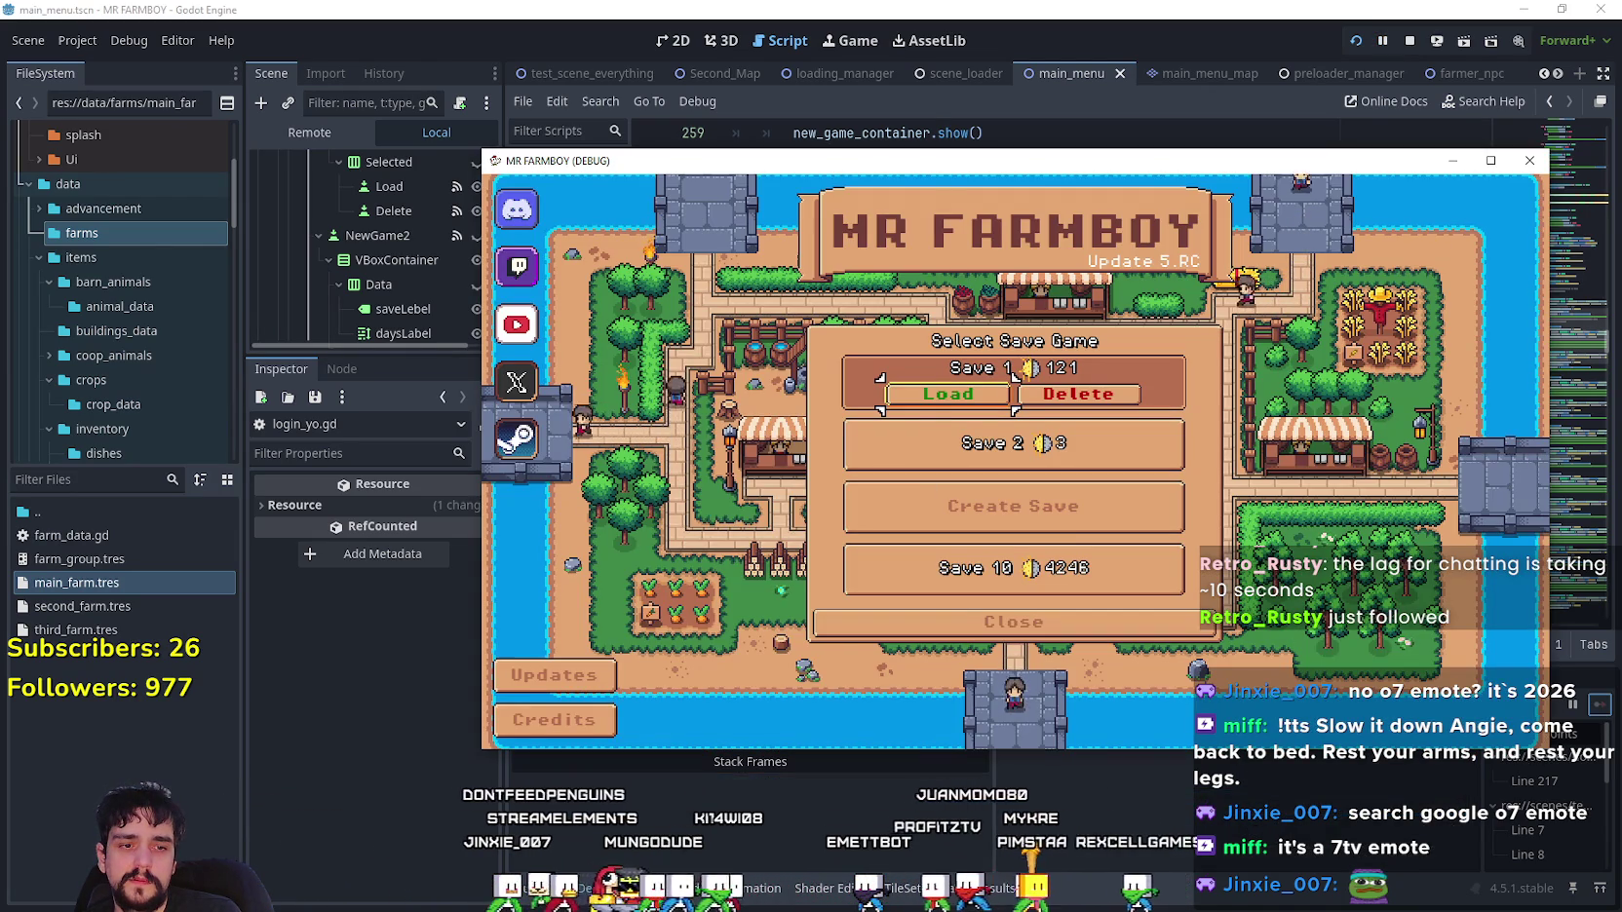
- Close the island_main_data.tres Notepad window and deselect settings.ini in game_data
key("alt+Tab")
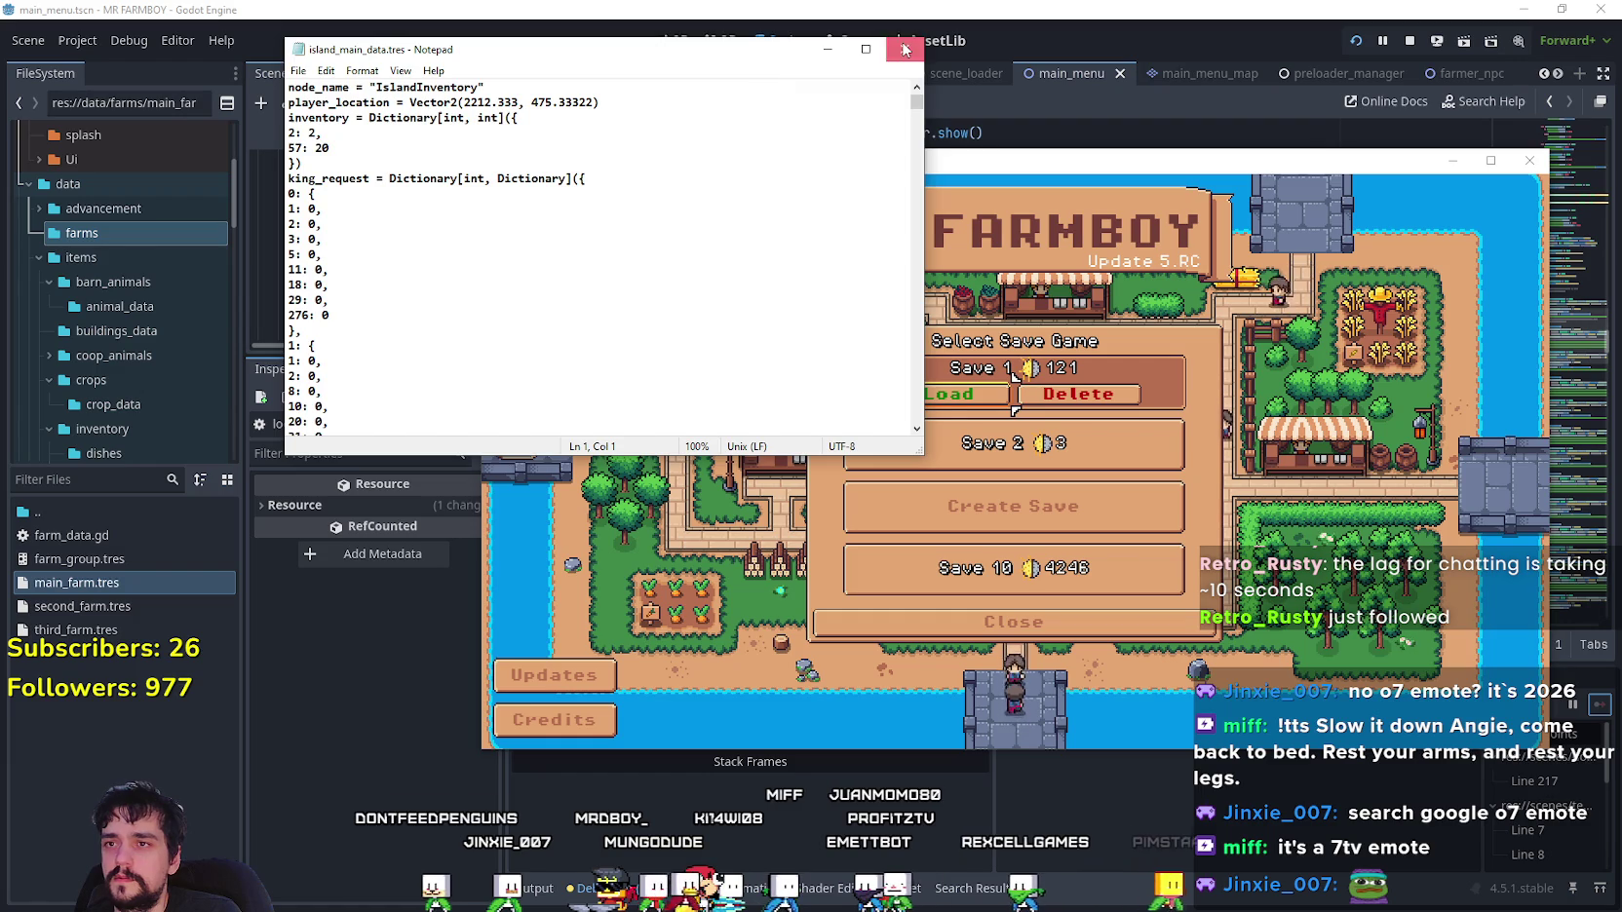
left_click(904, 49)
key("alt+Tab")
left_click(1155, 570)
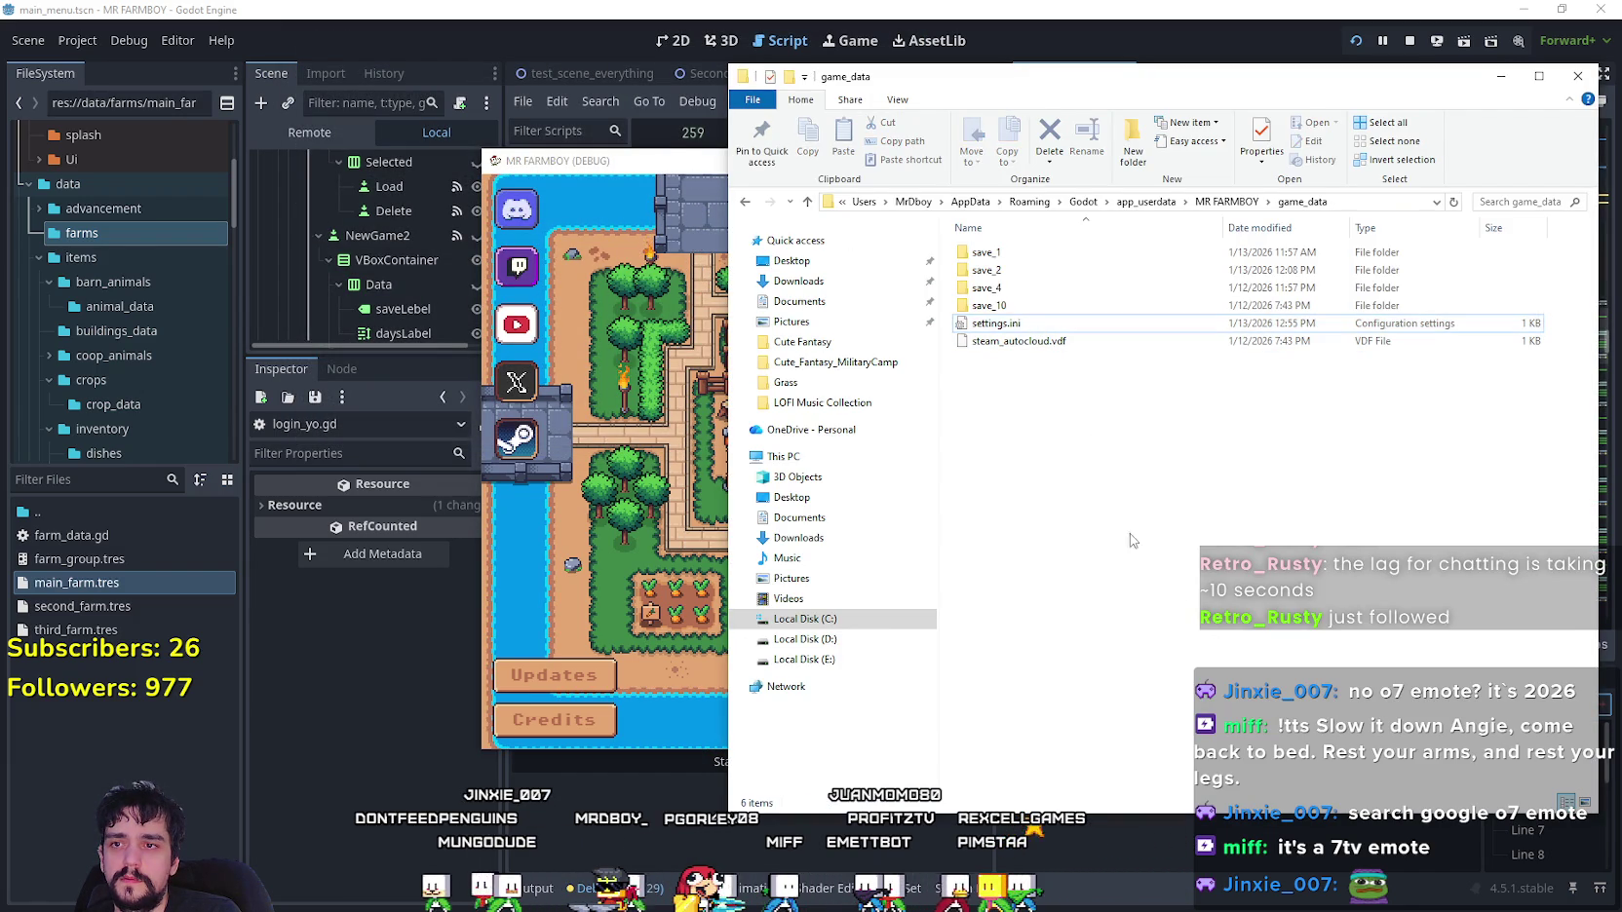
- Stop the paused game with F8 and relaunch the project with F5
left_click(599, 439)
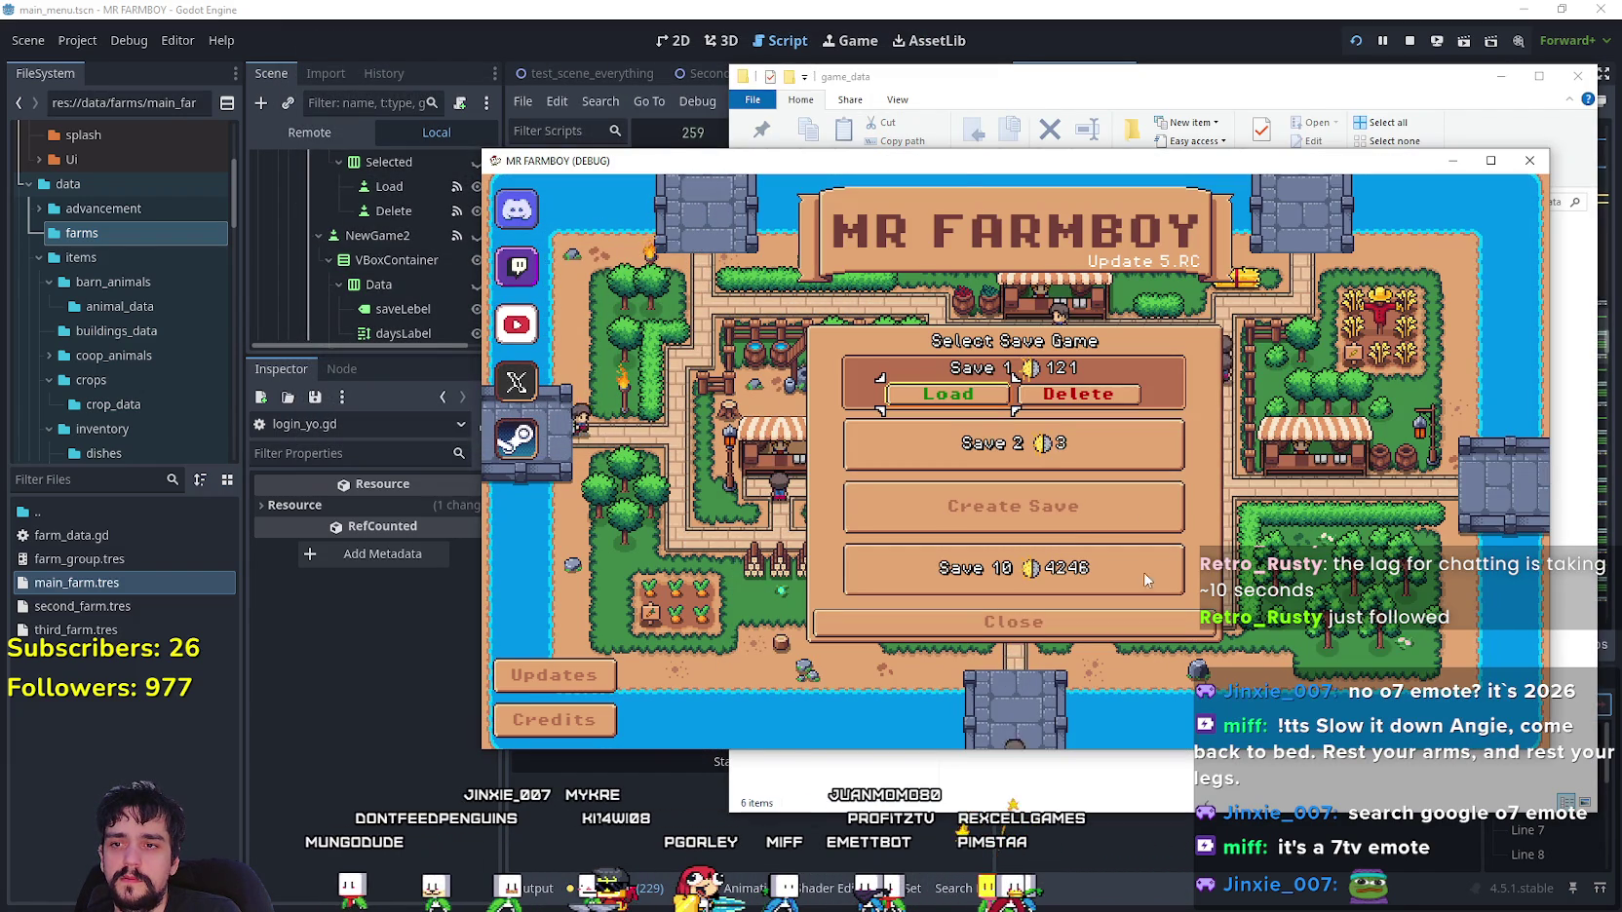
left_click(1131, 621)
key("F8")
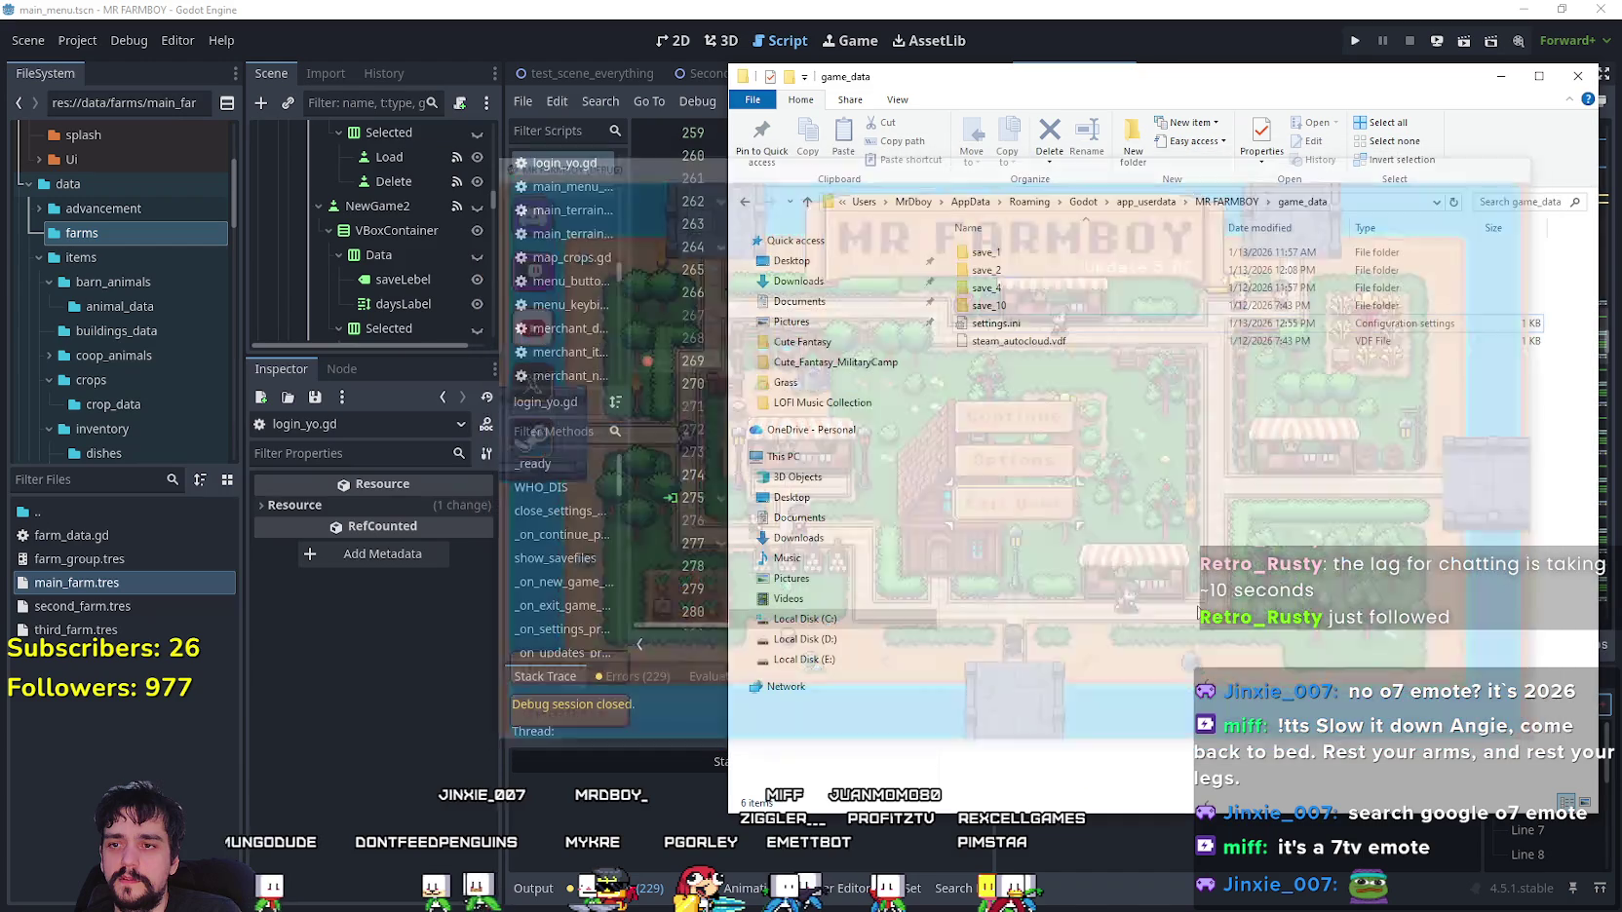
left_click(1362, 26)
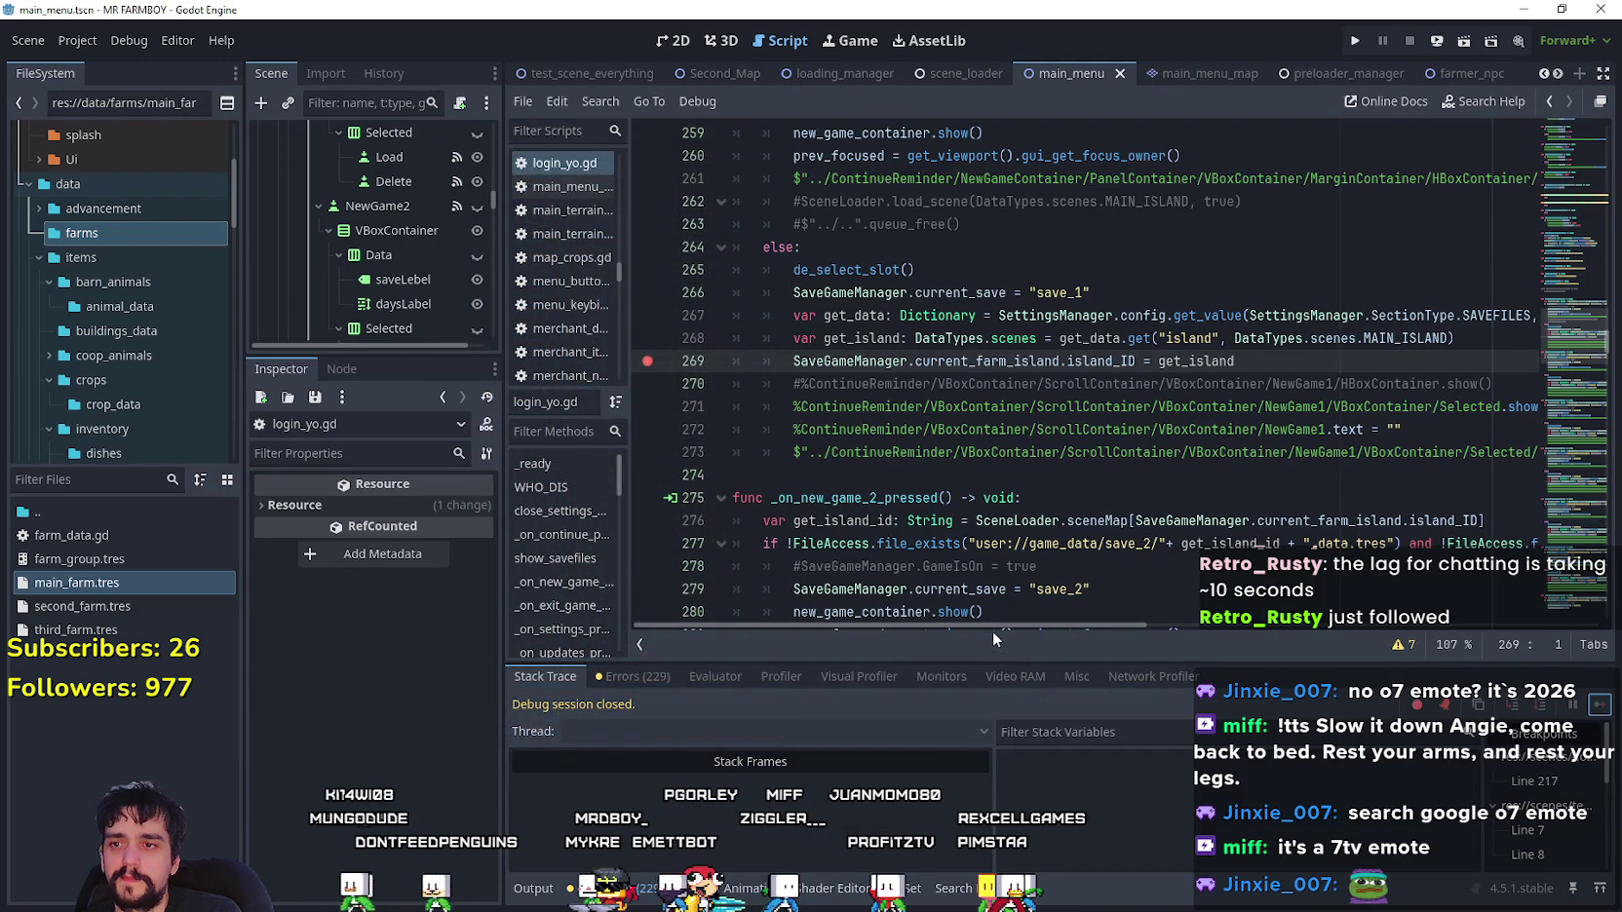
key("F5")
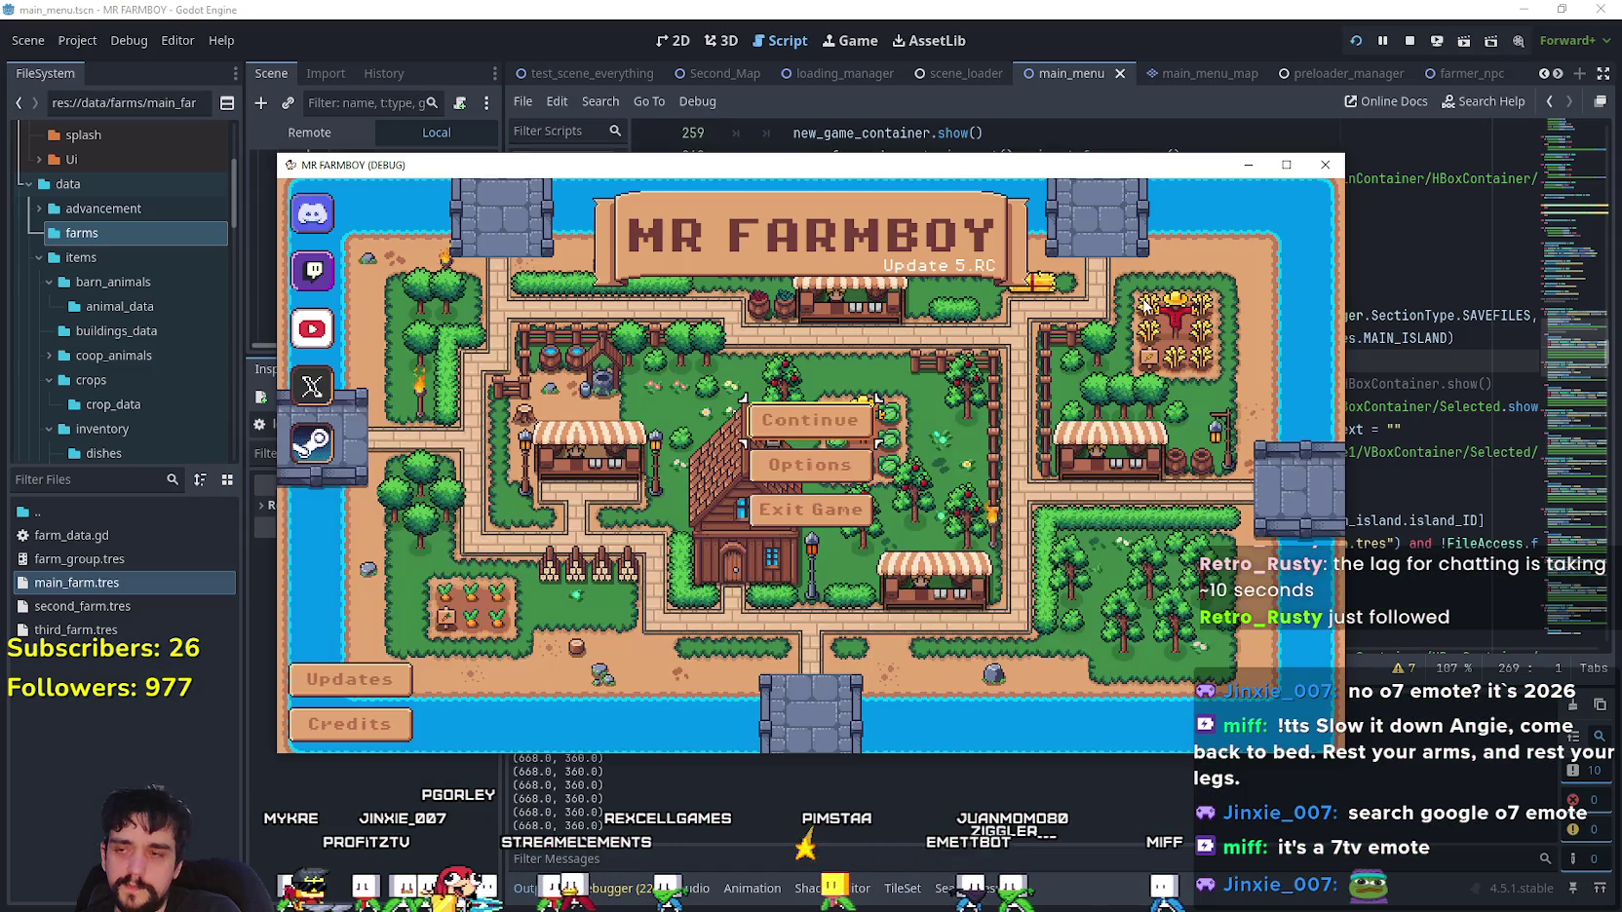
- Choose Save 1, remove the line 269 breakpoint, and resume execution in the debugger
left_click(780, 421)
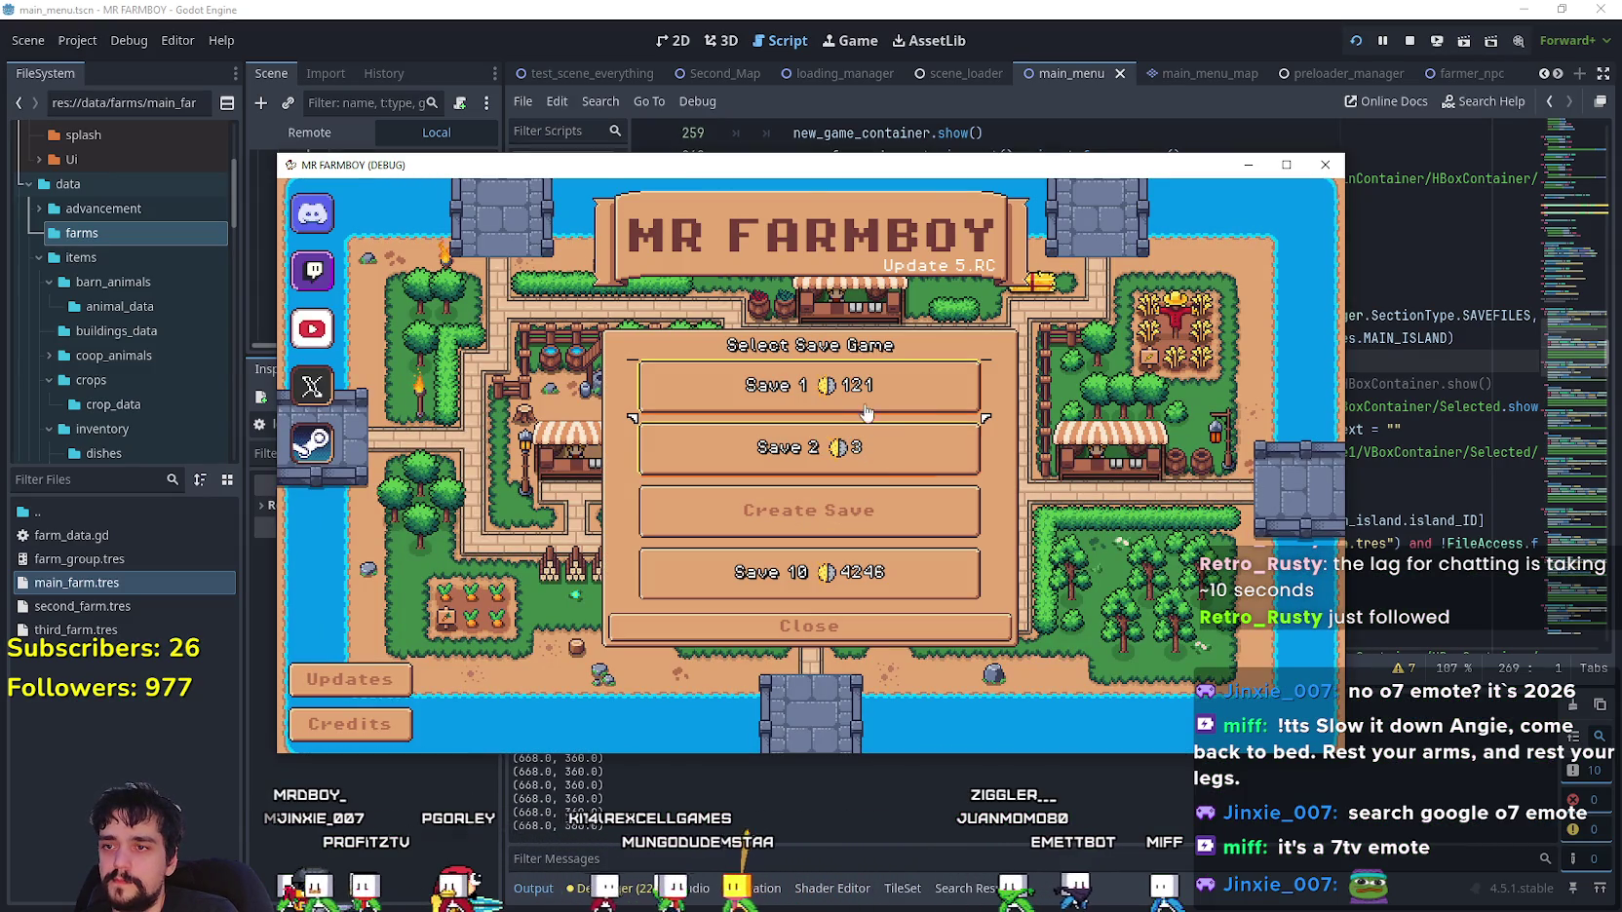
left_click(916, 408)
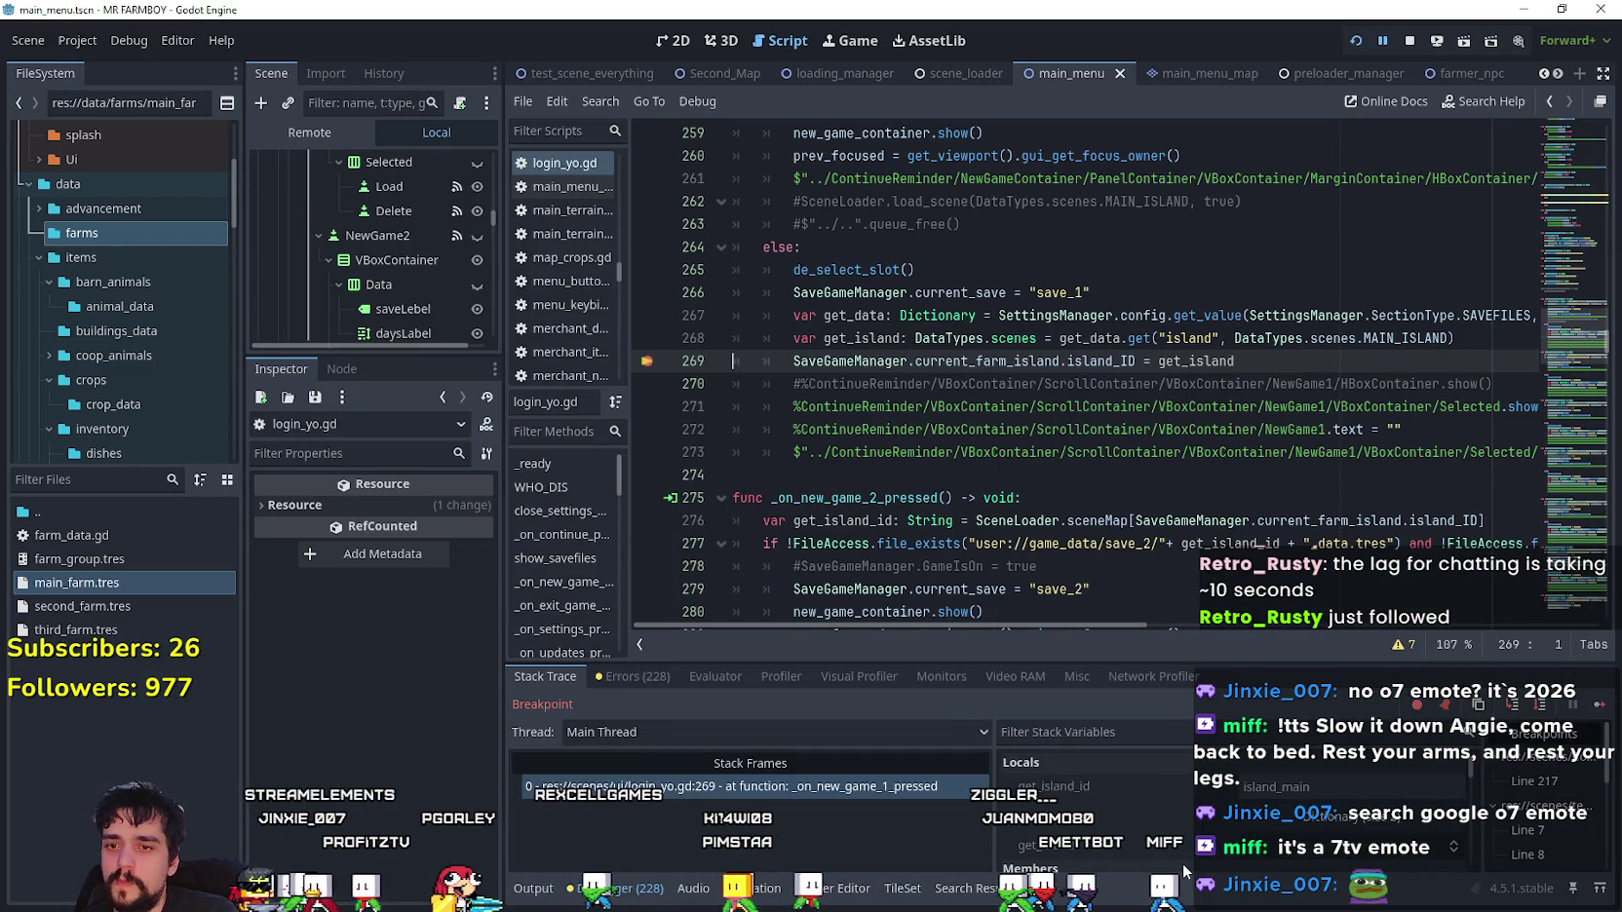
left_click(665, 363)
left_click(1598, 705)
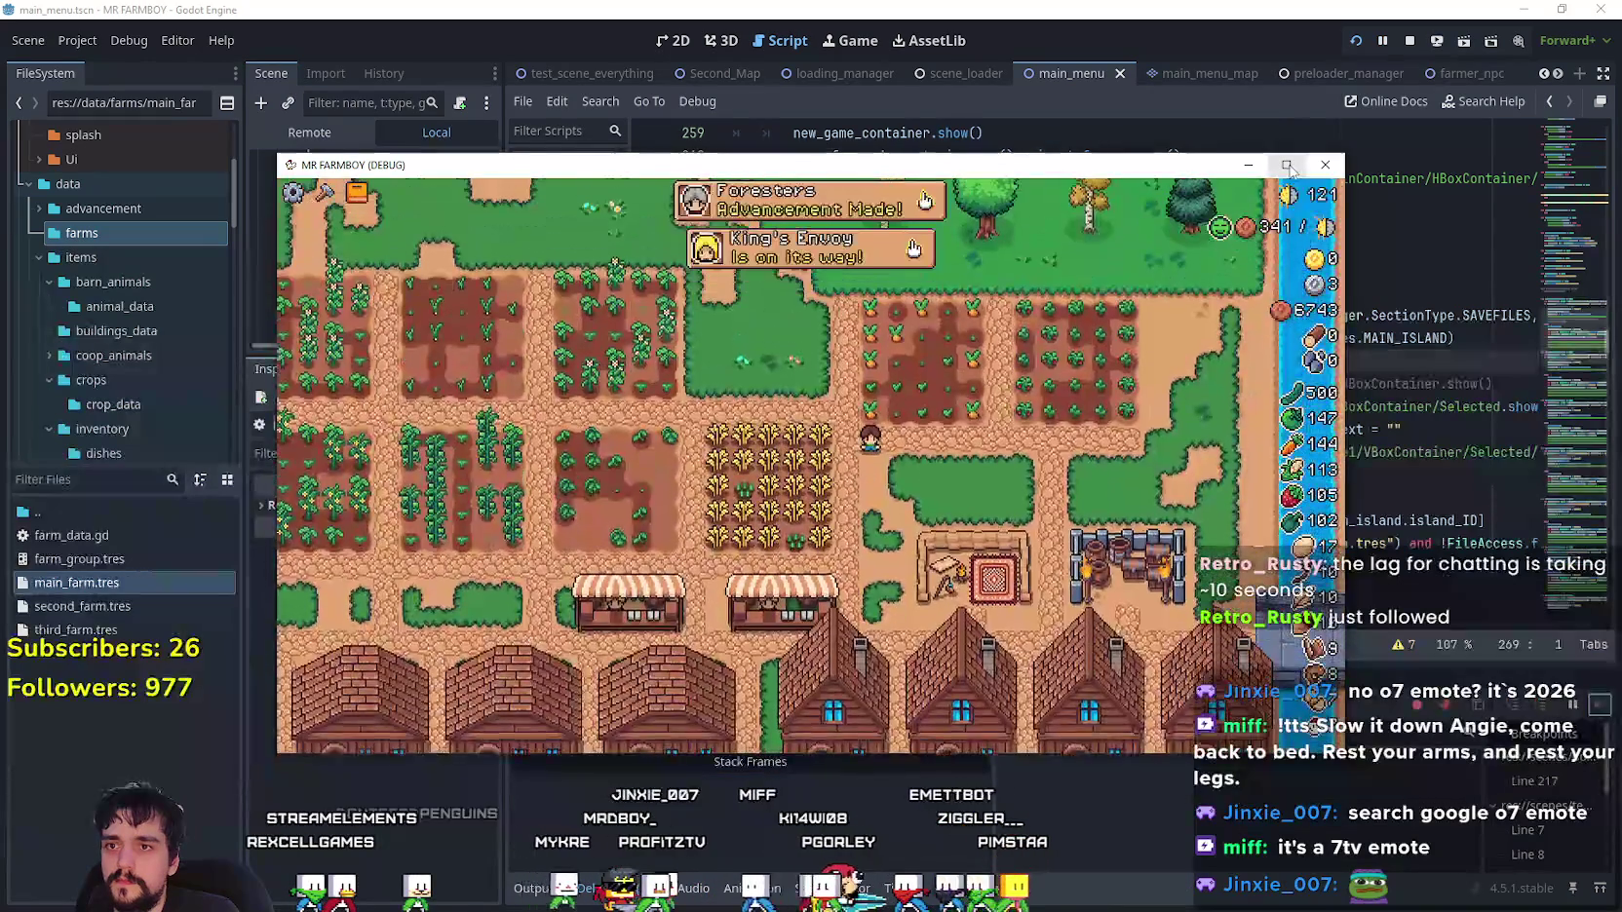
- Maximize the game and view the Advancements overview, including the Workers category
left_click(1286, 166)
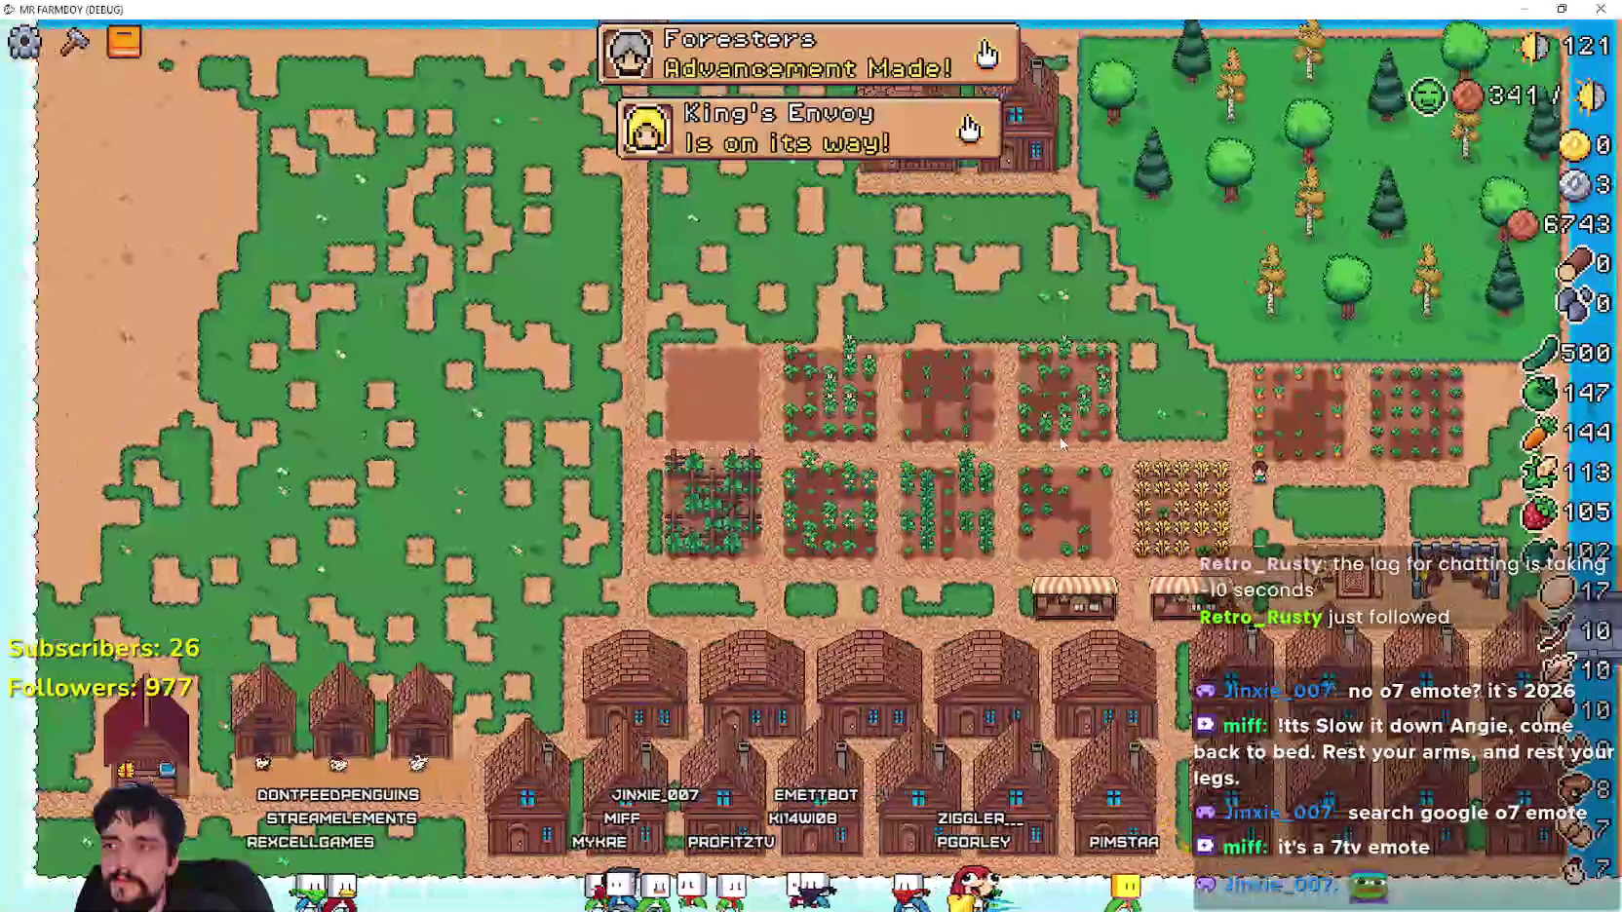
left_click(843, 122)
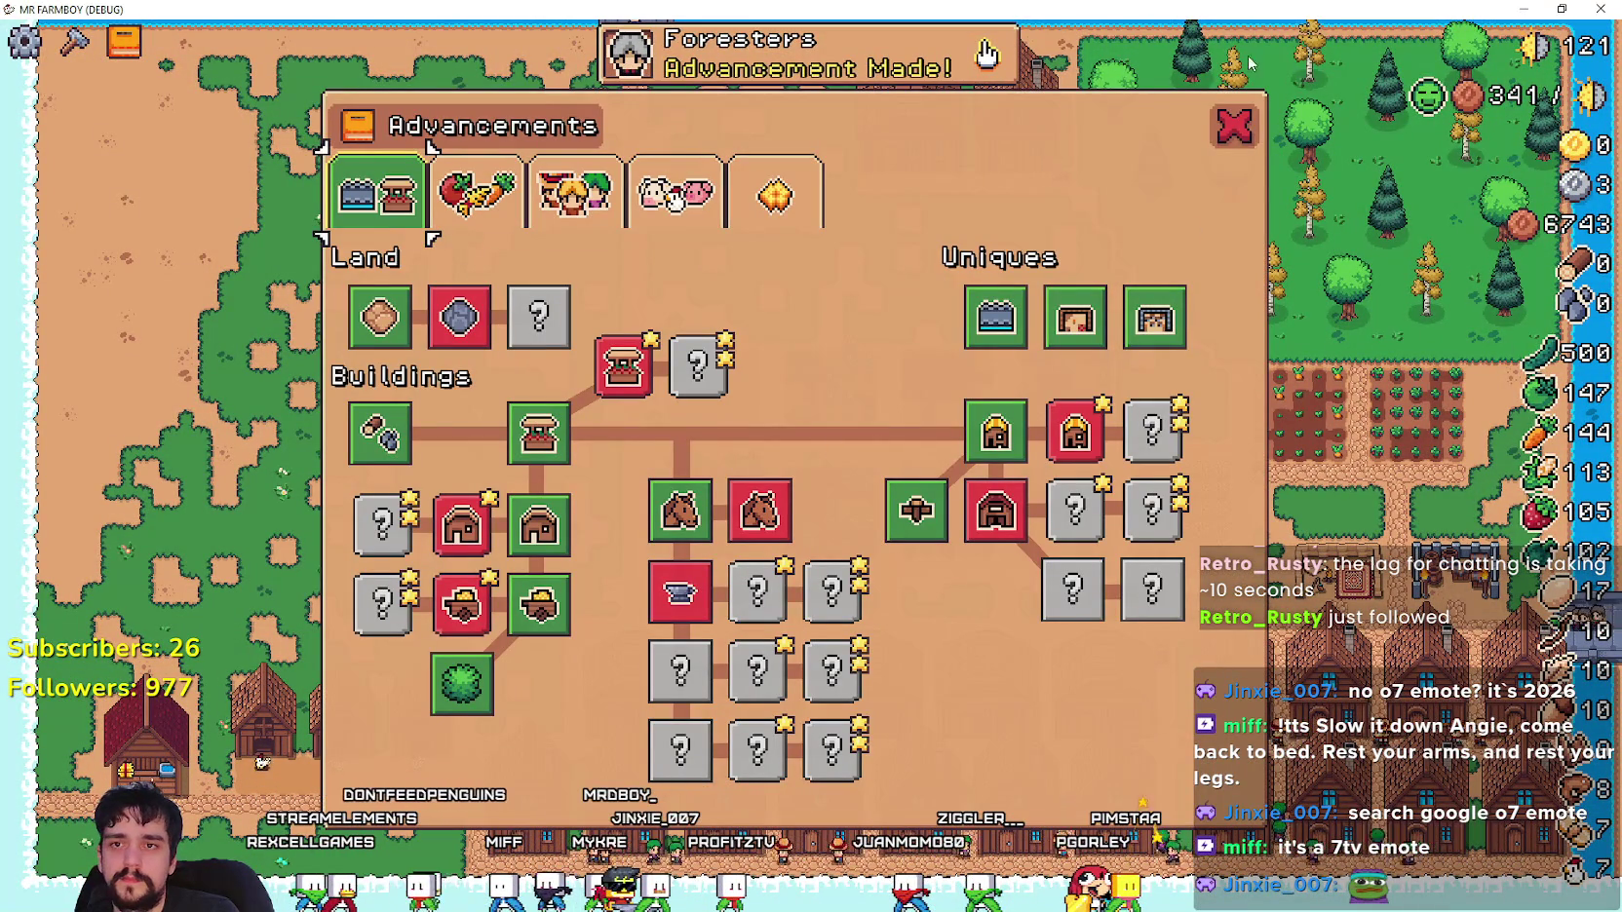
key("Escape")
scroll(1129, 533, "up", 3)
scroll(1126, 527, "down", 3)
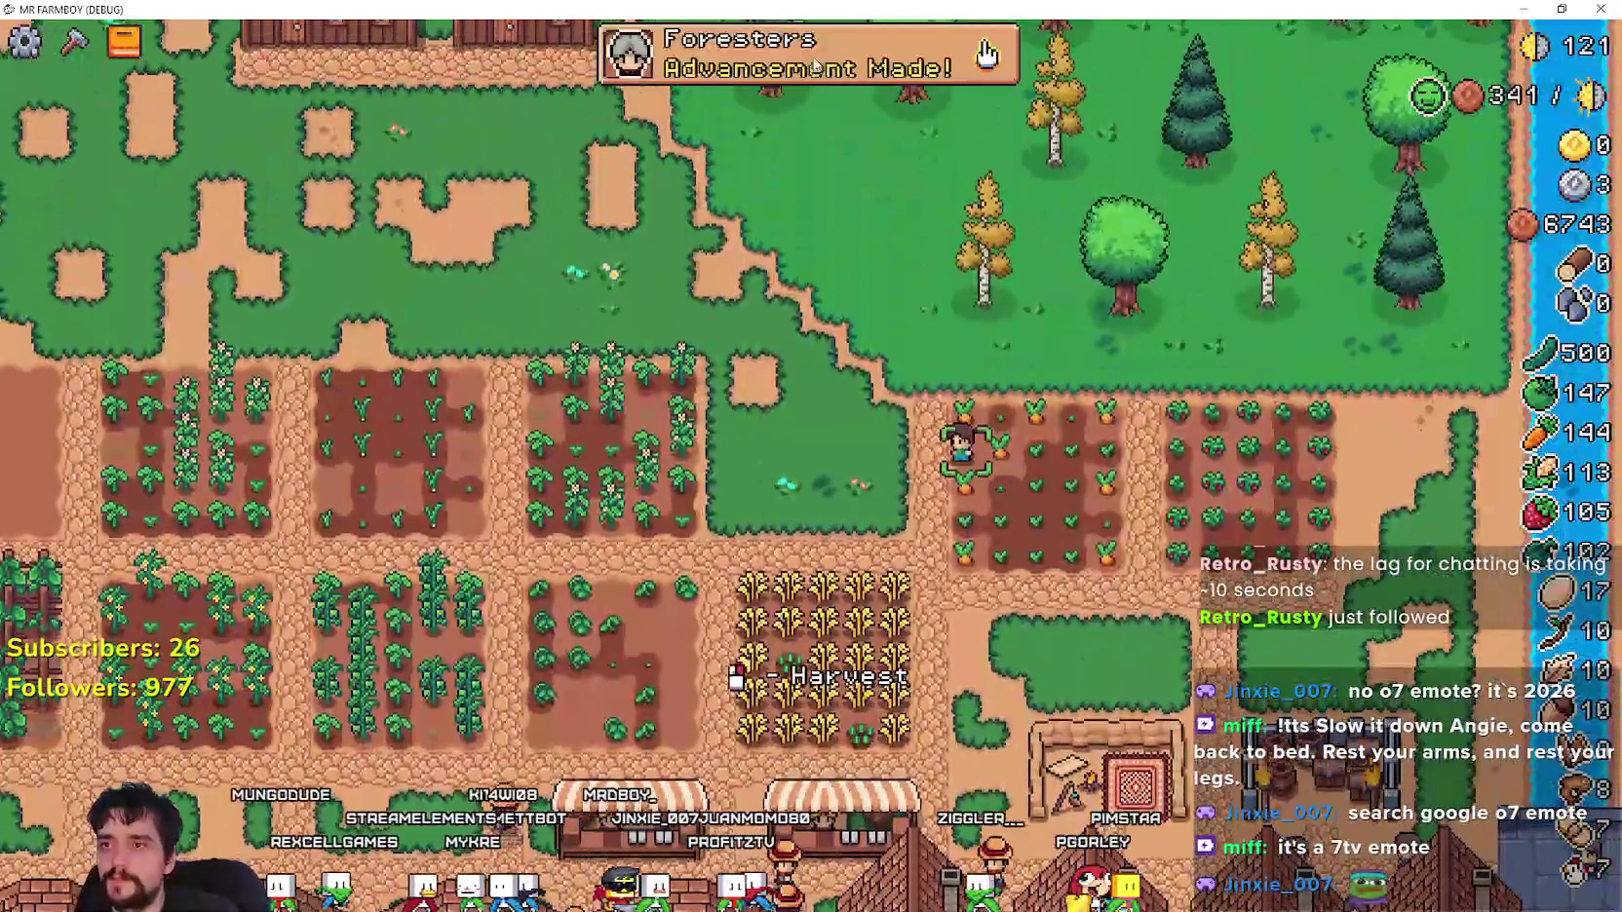
left_click(986, 54)
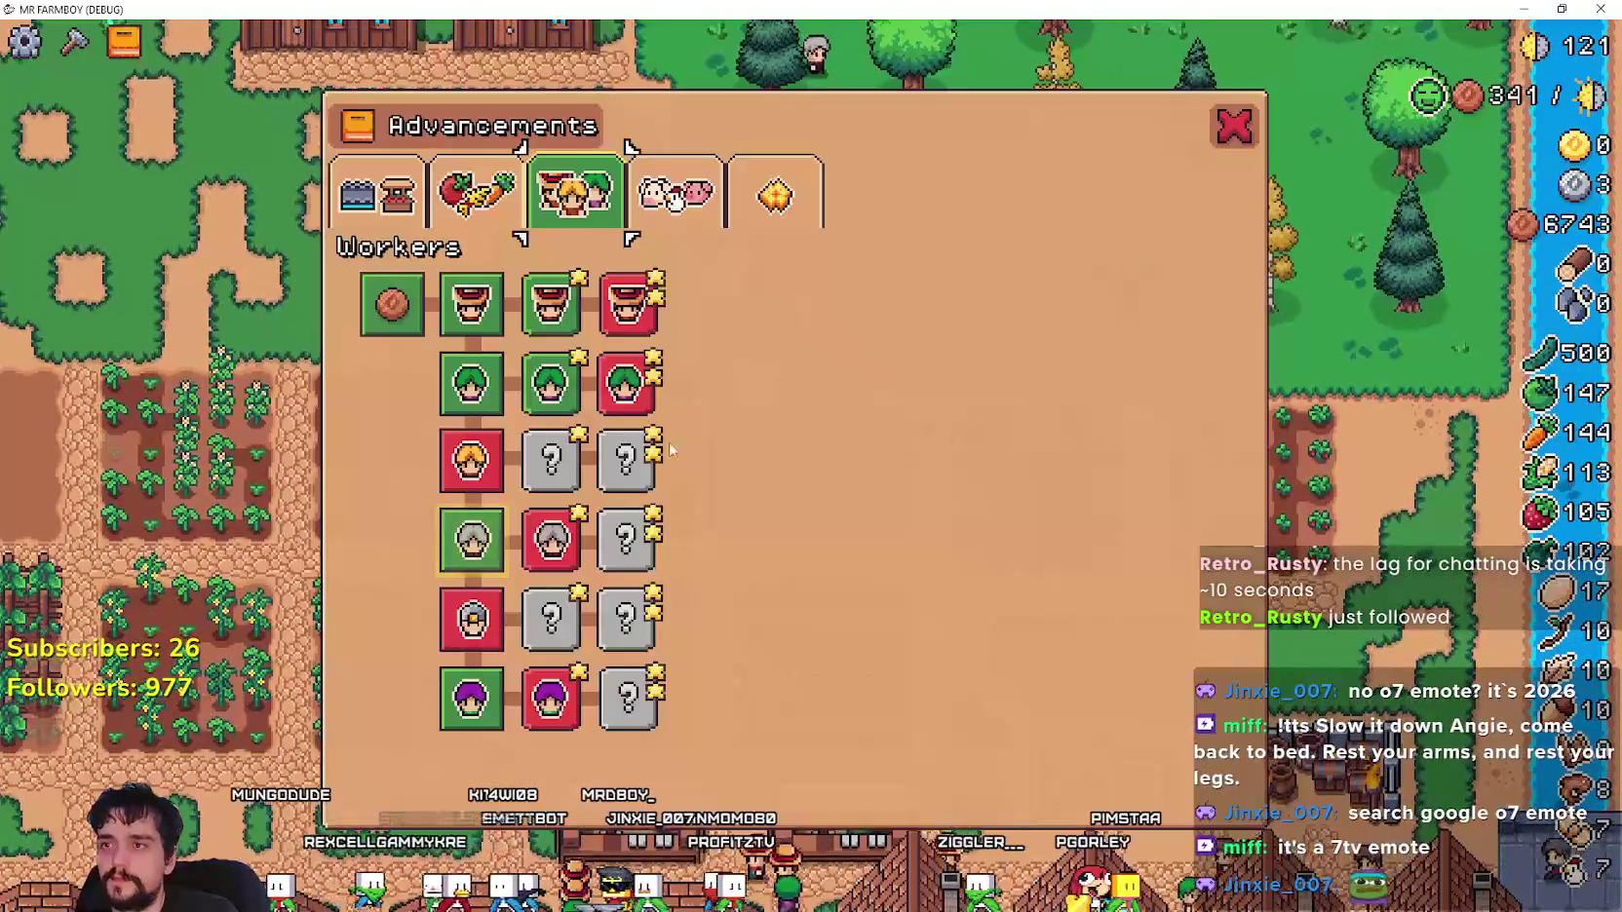
key("Escape")
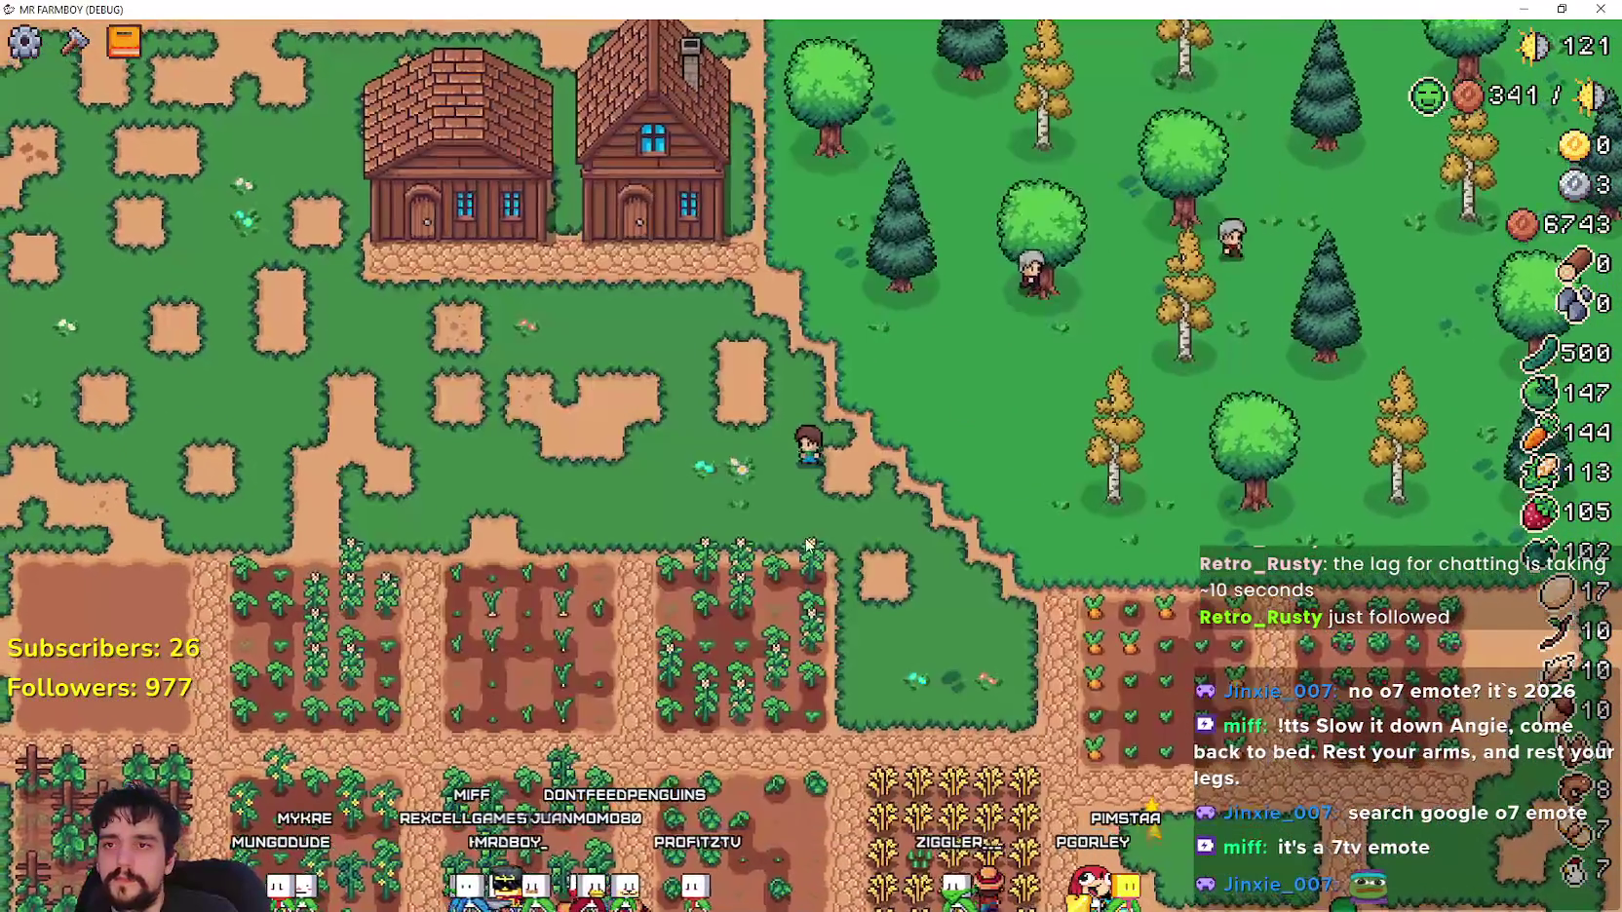
scroll(877, 549, "up", 3)
scroll(983, 673, "up", 2)
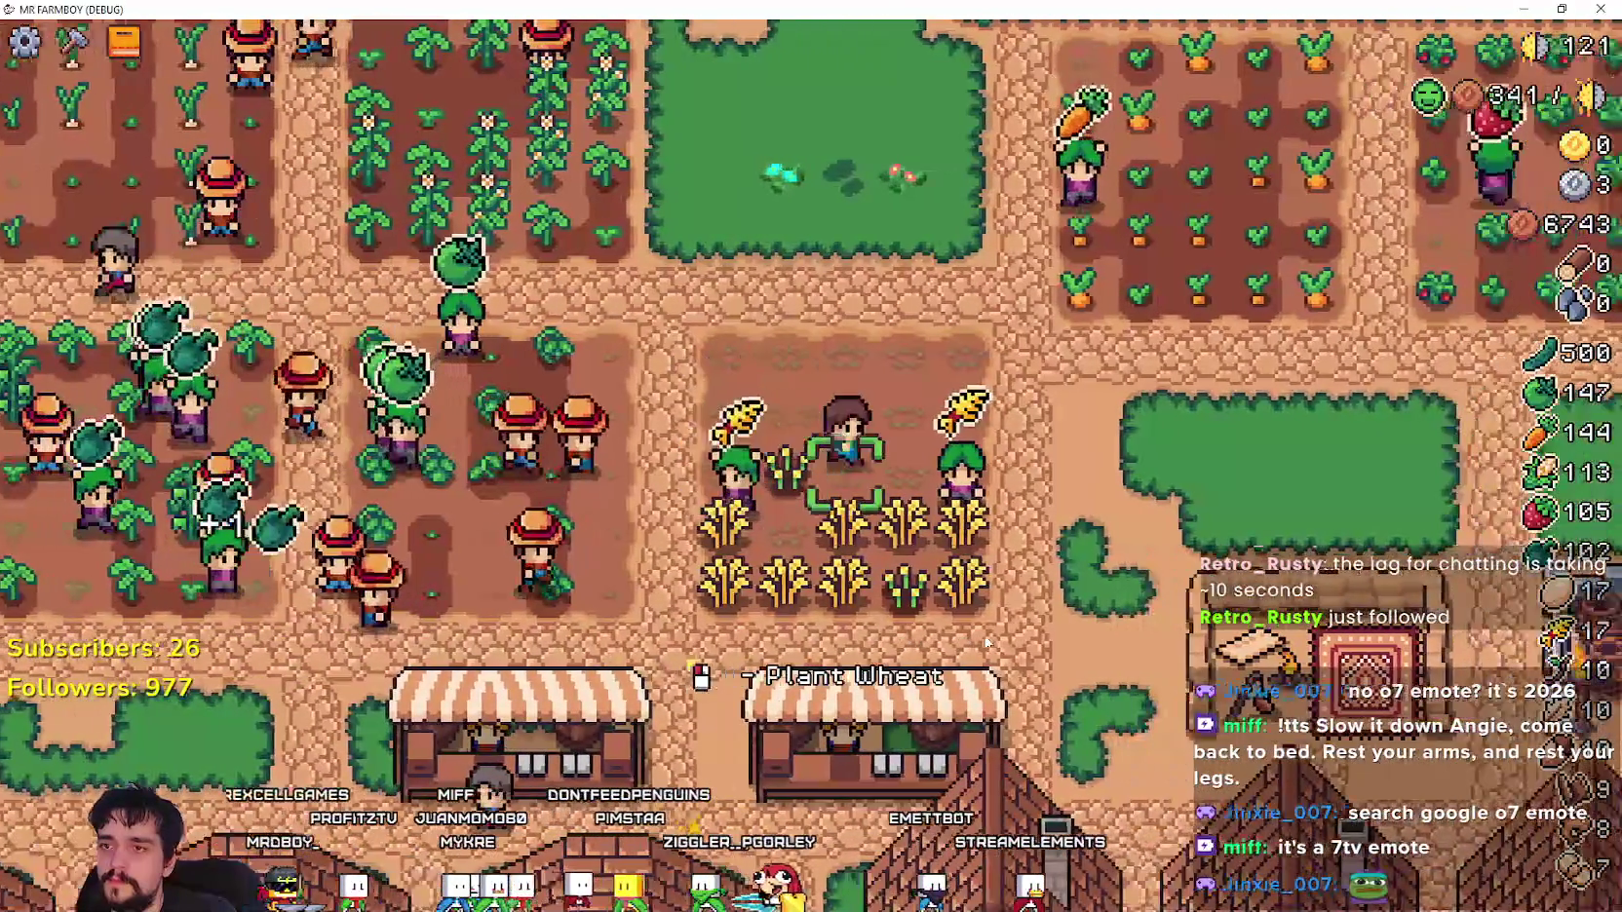
key("alt+Tab")
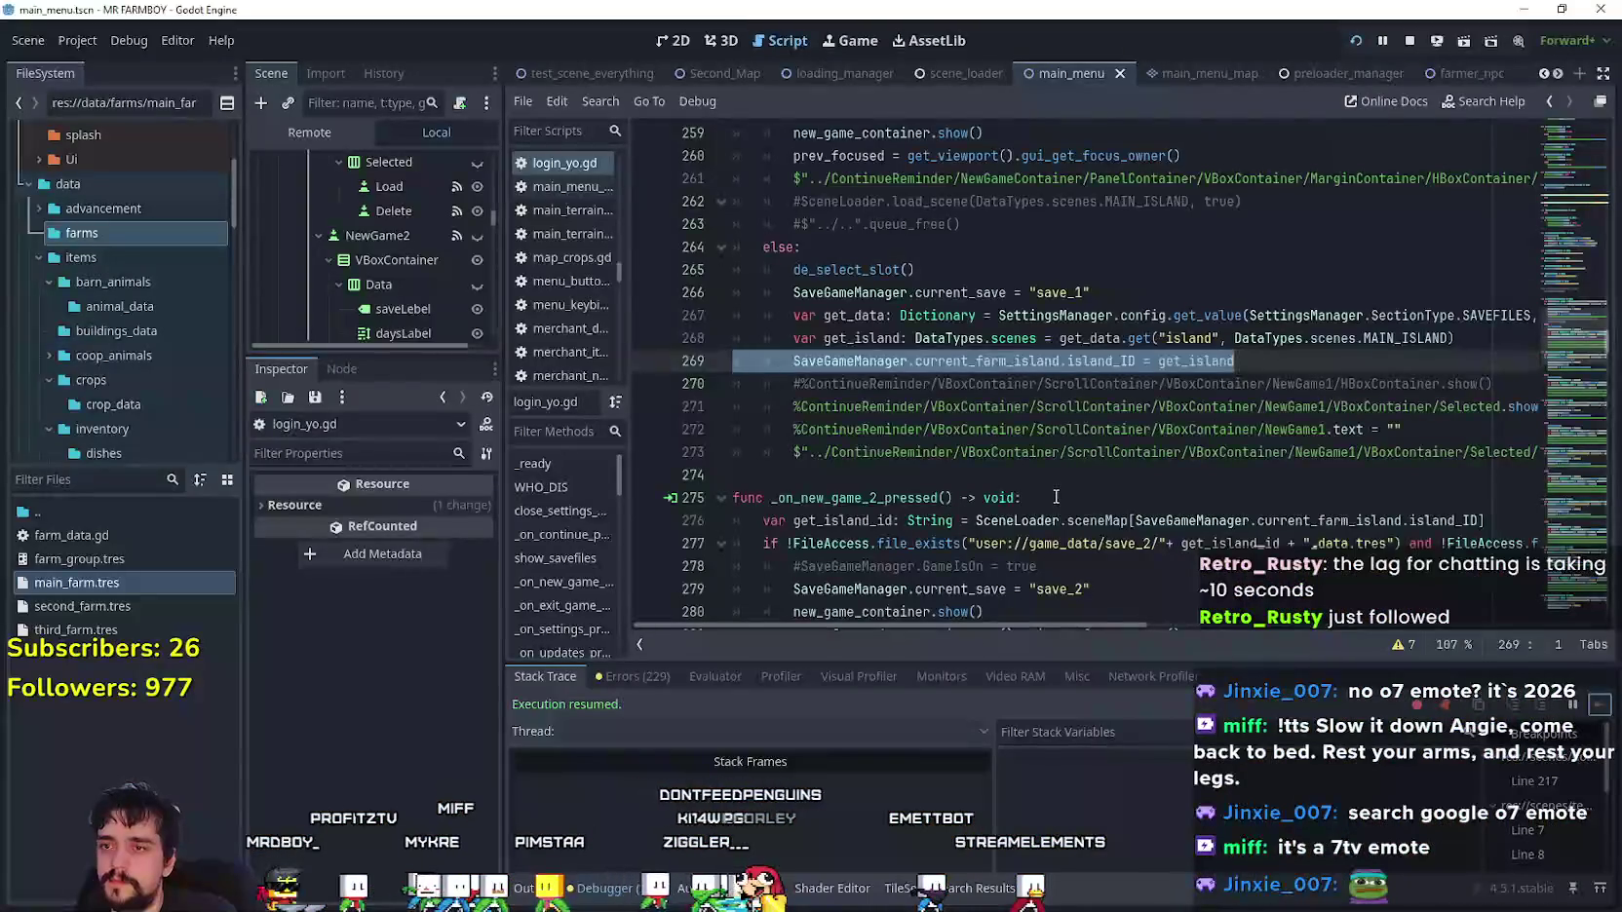
- Review the slot 1 new-game function and its get_island_id variable declaration
left_click(1055, 497)
scroll(1076, 470, "up", 3)
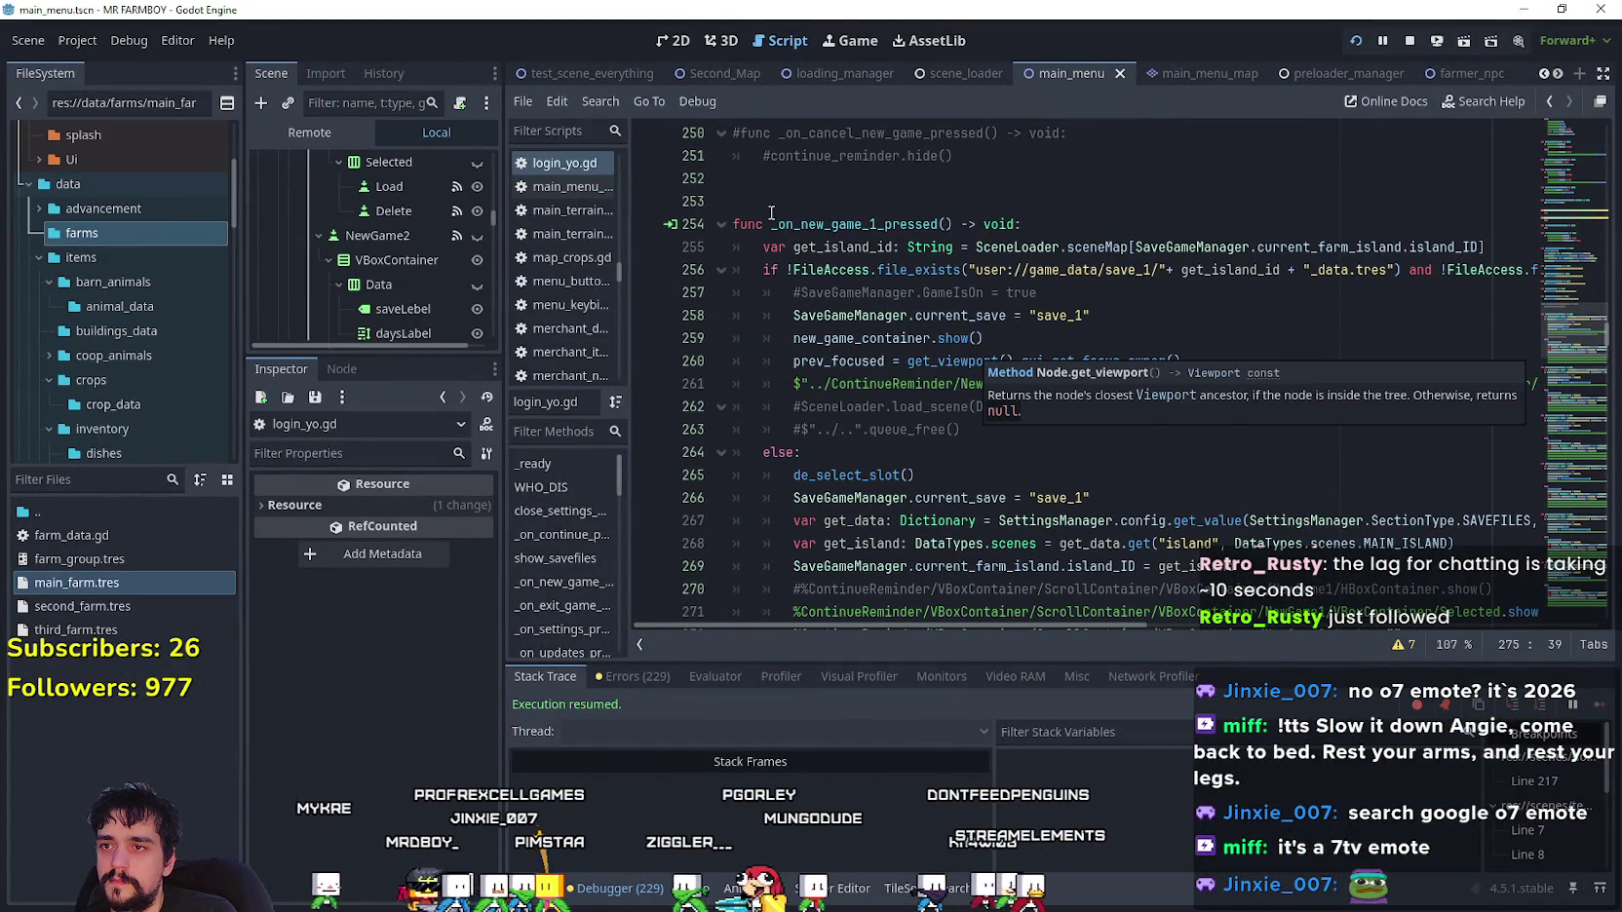
double_click(804, 228)
double_click(854, 244)
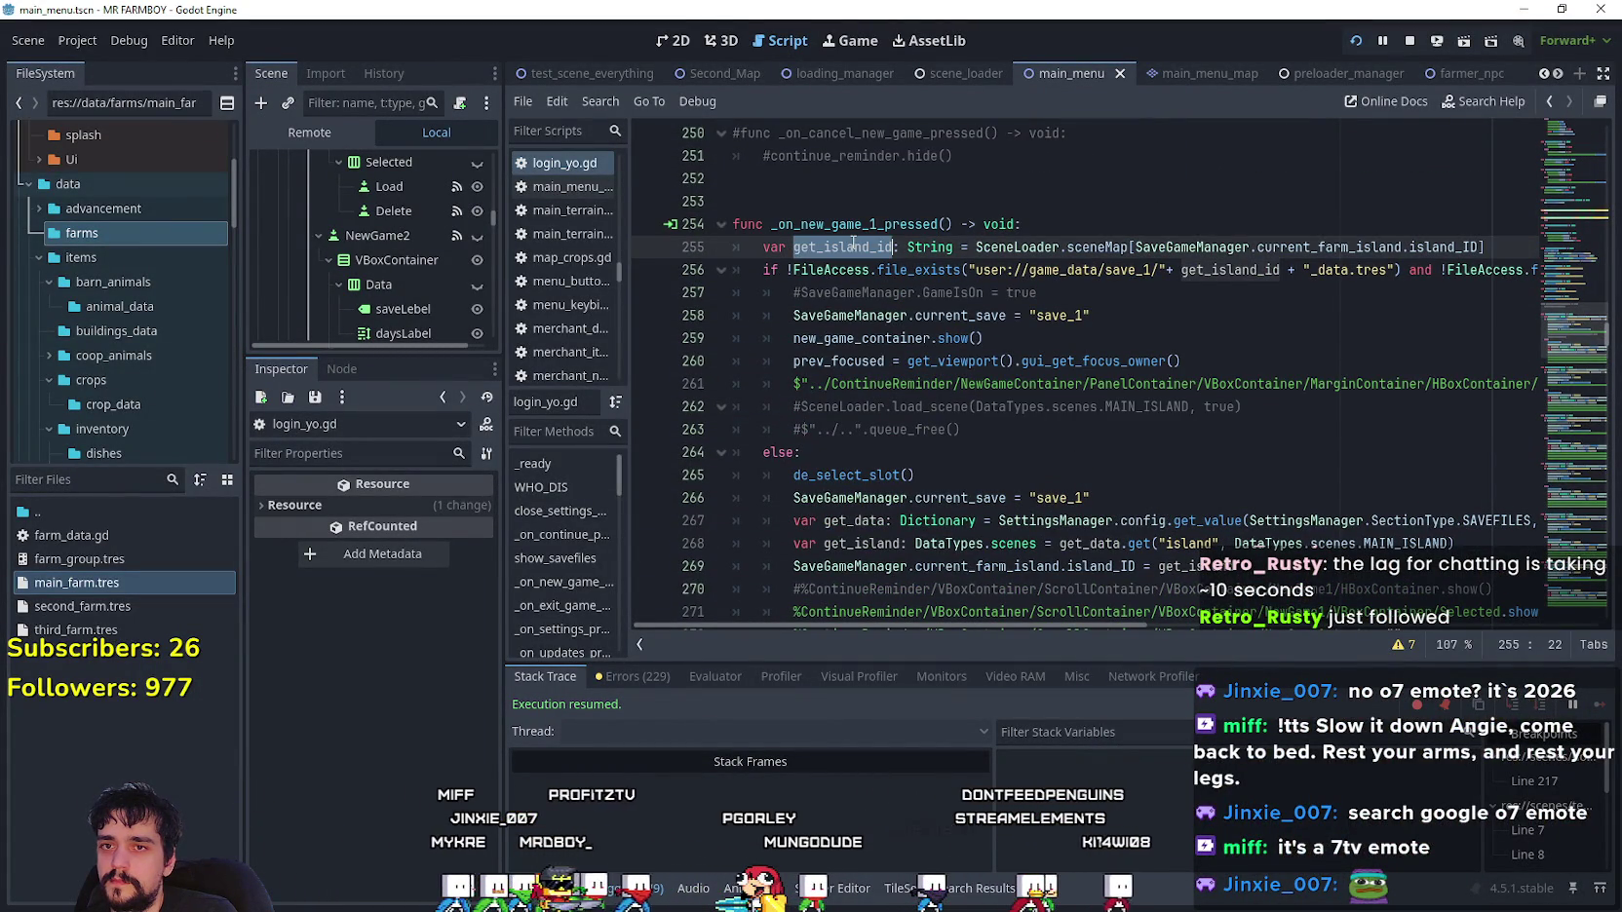
mouse_move(1067, 625)
left_mouse_down()
mouse_move(1144, 609)
mouse_move(1494, 608)
mouse_move(1092, 552)
left_mouse_up()
scroll(1106, 516, "down", 4)
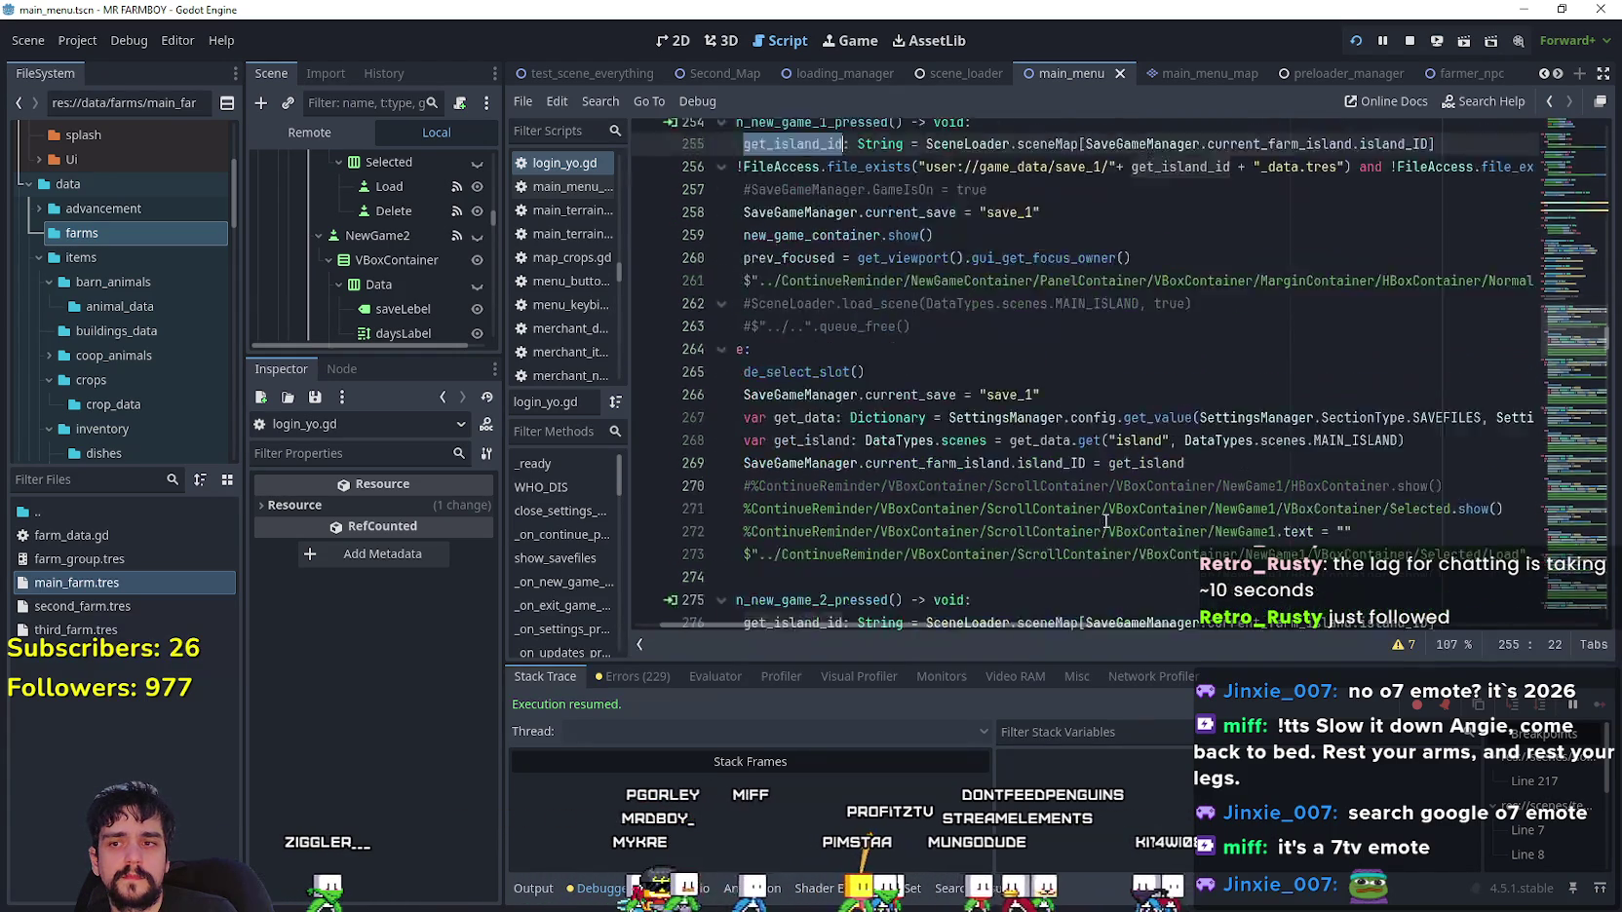
scroll(1108, 509, "down", 4)
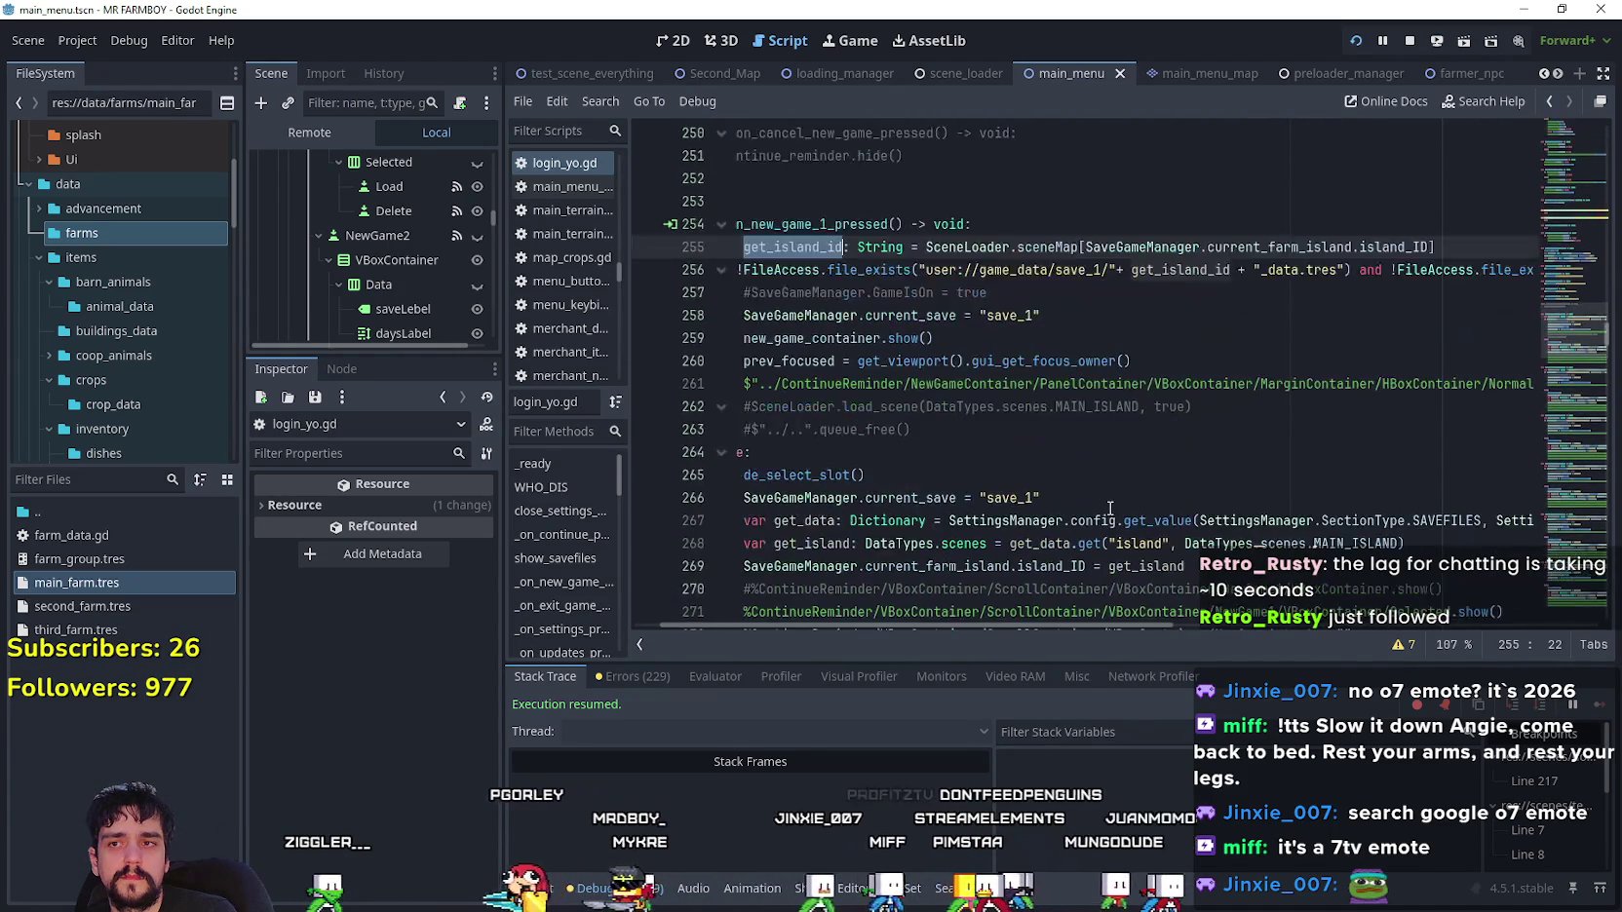
scroll(1110, 507, "up", 5)
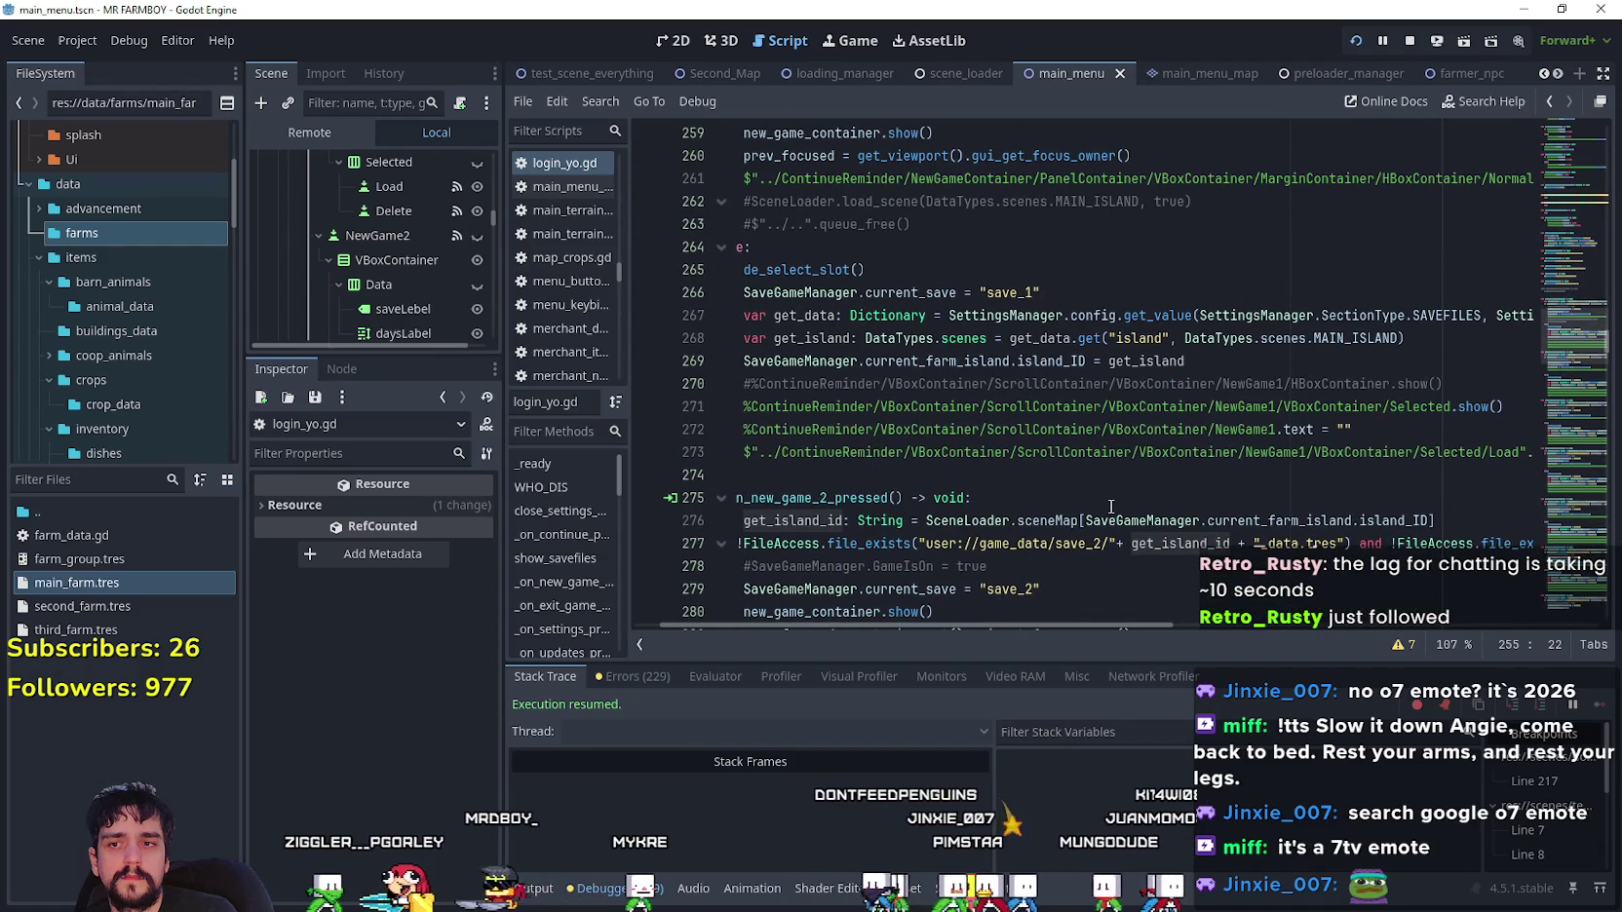
scroll(1110, 506, "down", 1)
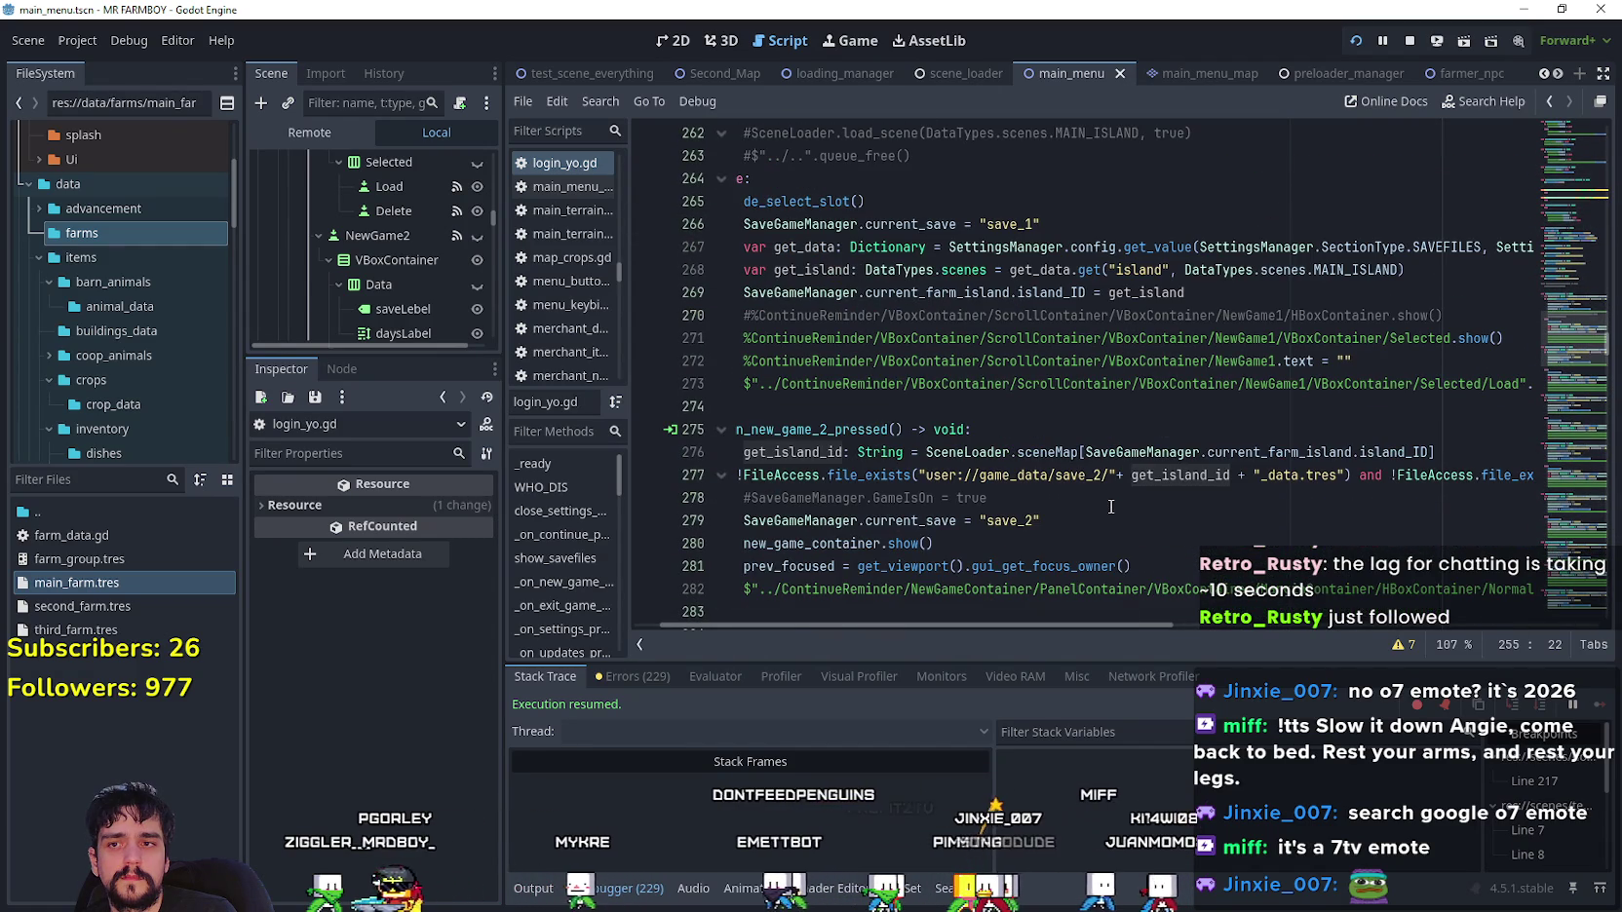
- Inspect how get_island_id and island_ID build the slot 2 and slot 1 save paths
double_click(1205, 476)
mouse_move(1435, 456)
left_mouse_down()
mouse_move(846, 449)
mouse_move(682, 463)
left_mouse_up()
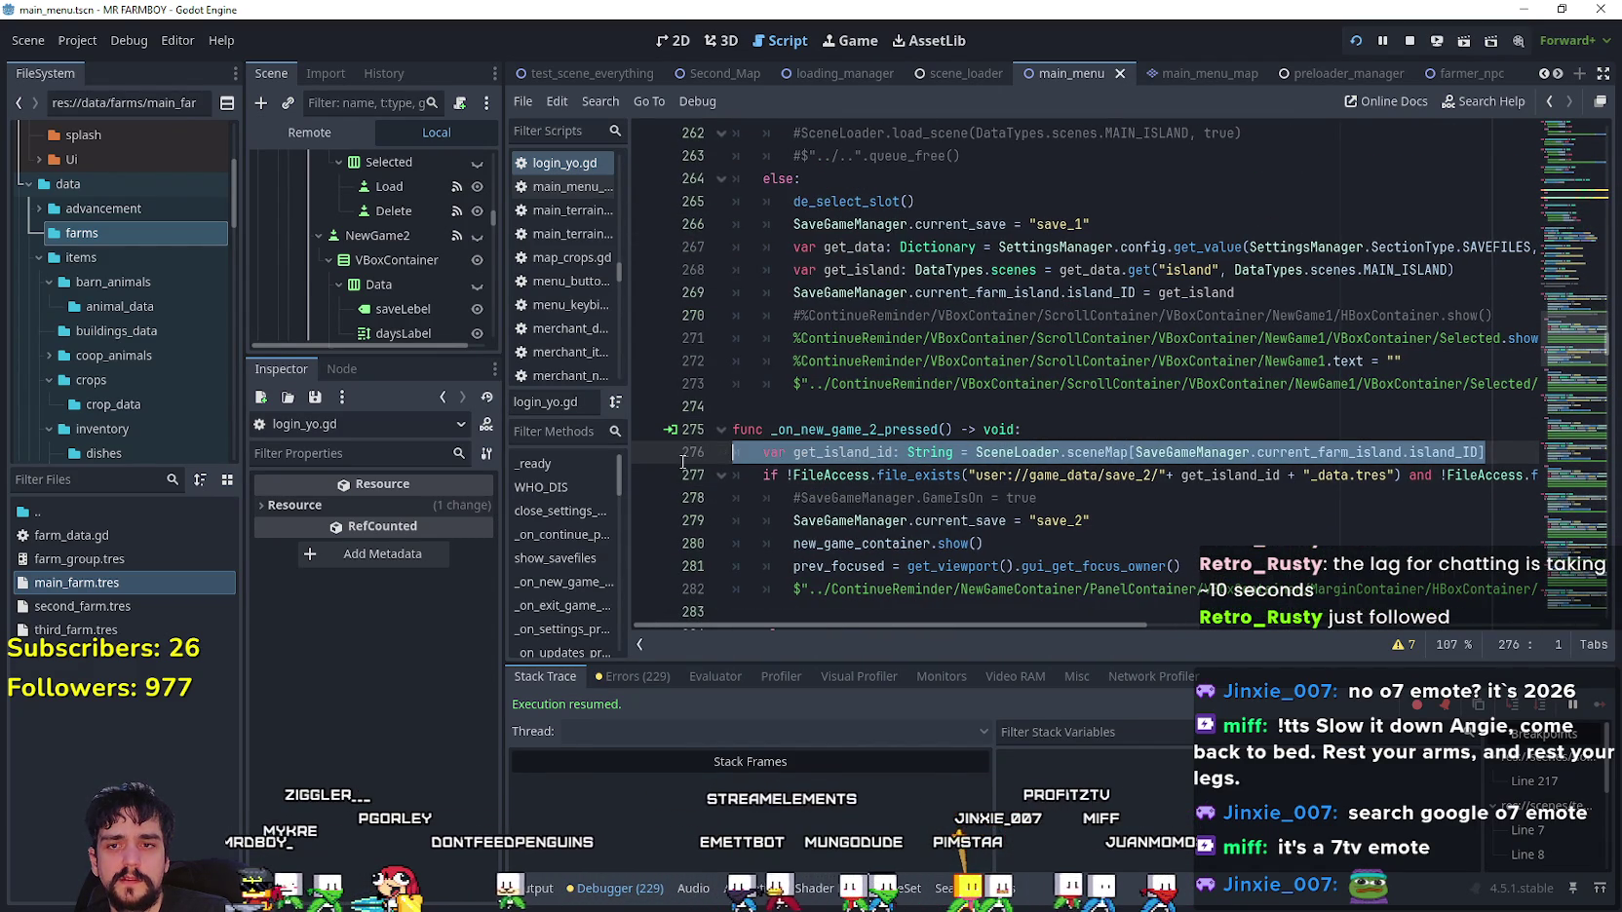
double_click(1407, 449)
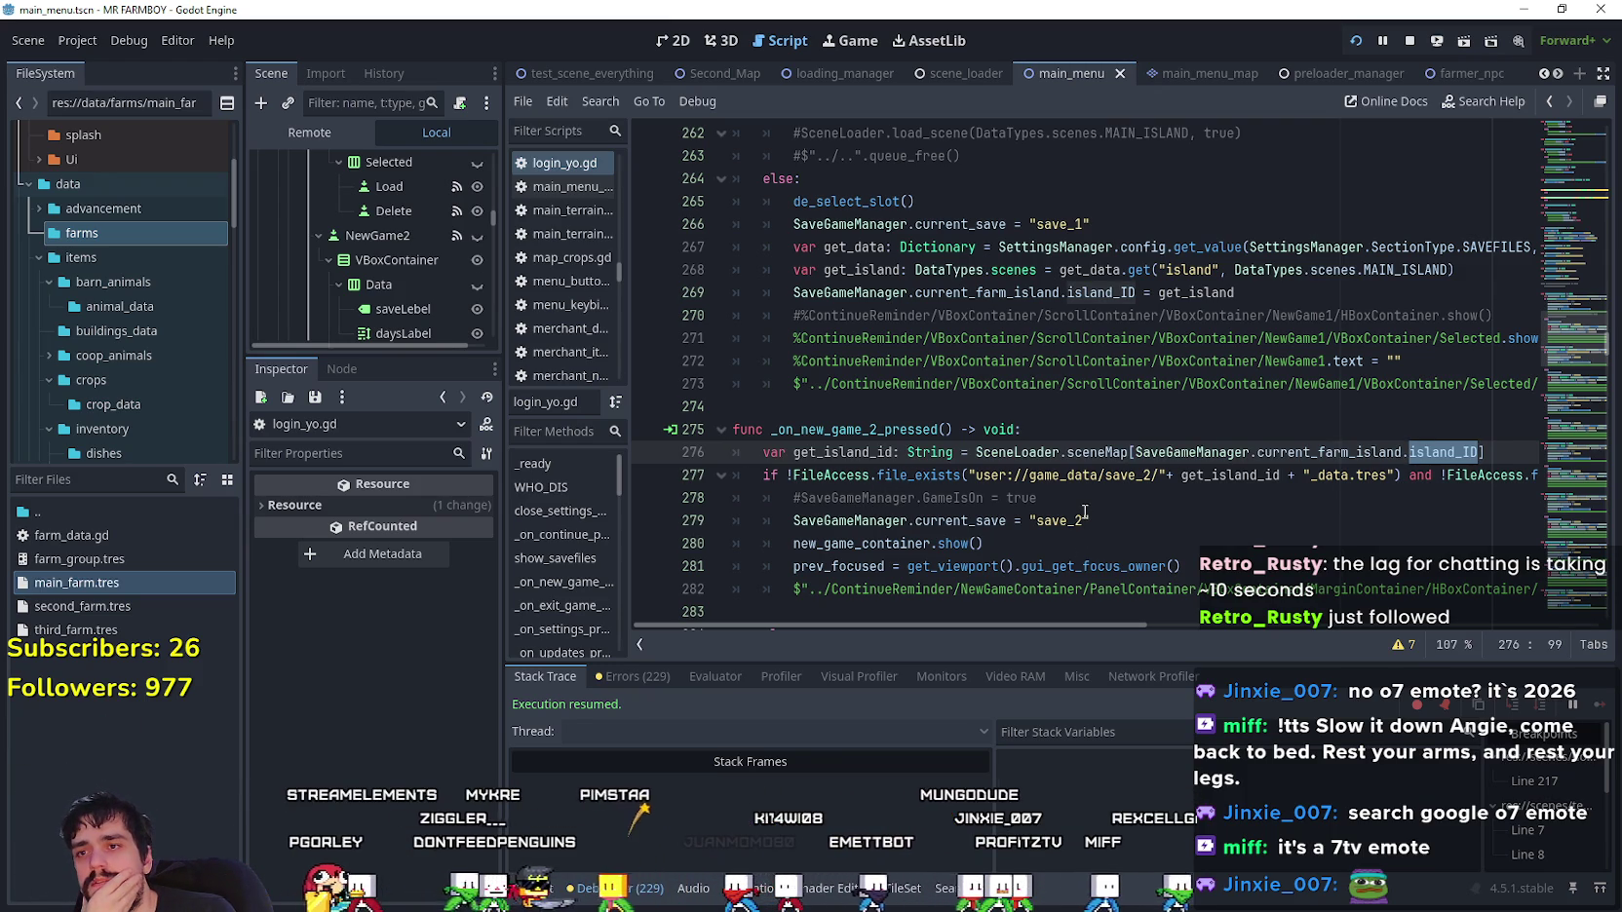
double_click(1020, 293)
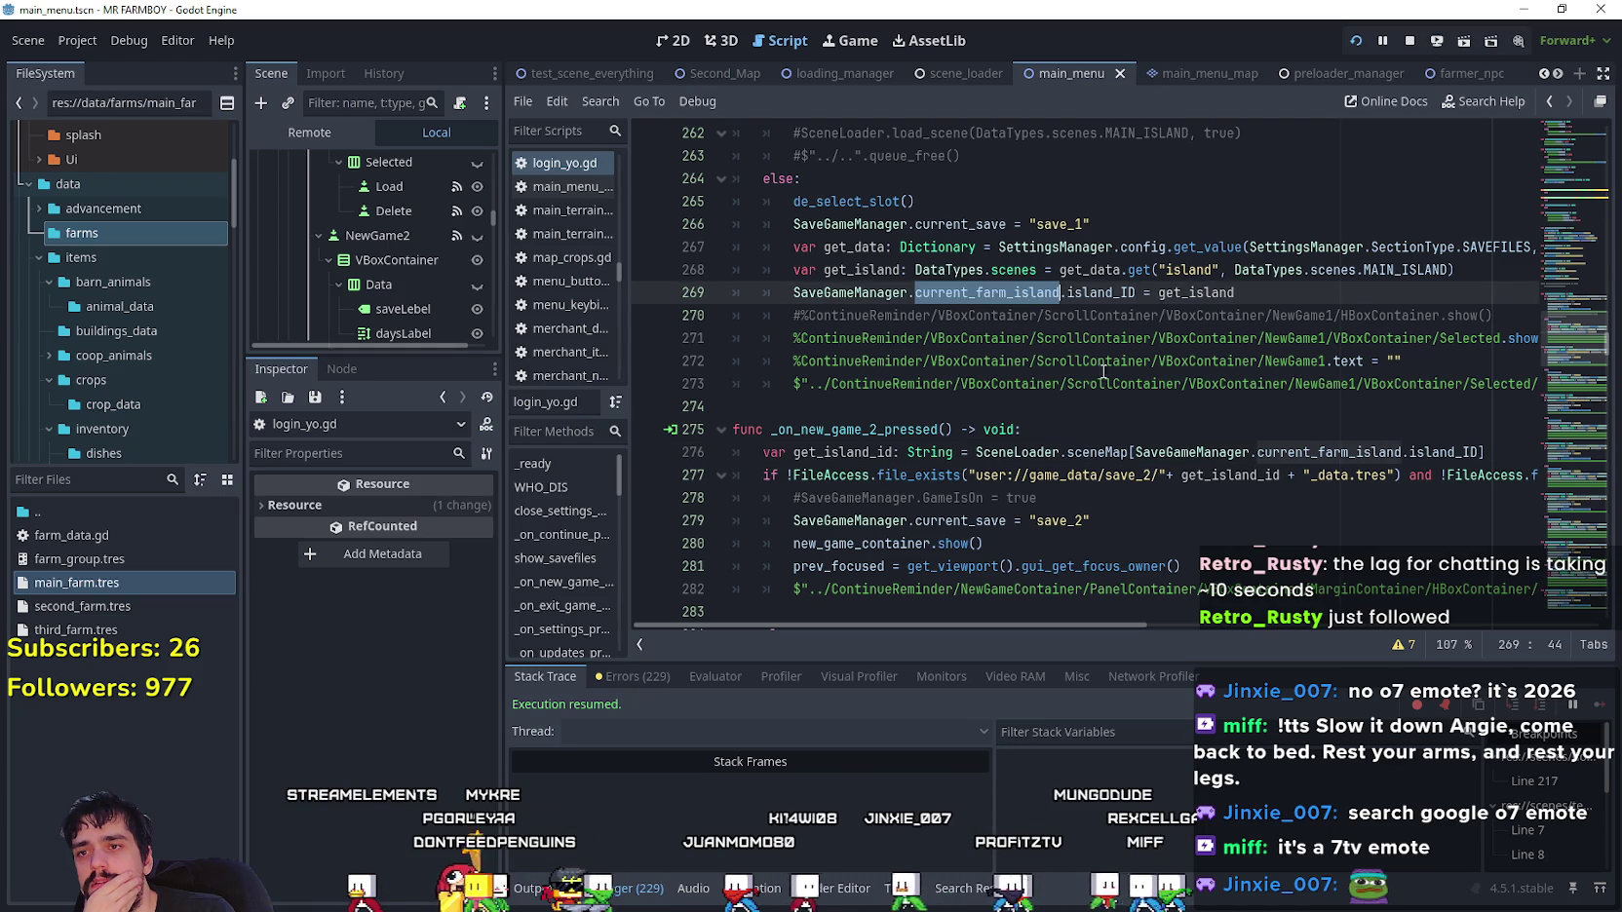
double_click(1099, 315)
scroll(1133, 420, "up", 4)
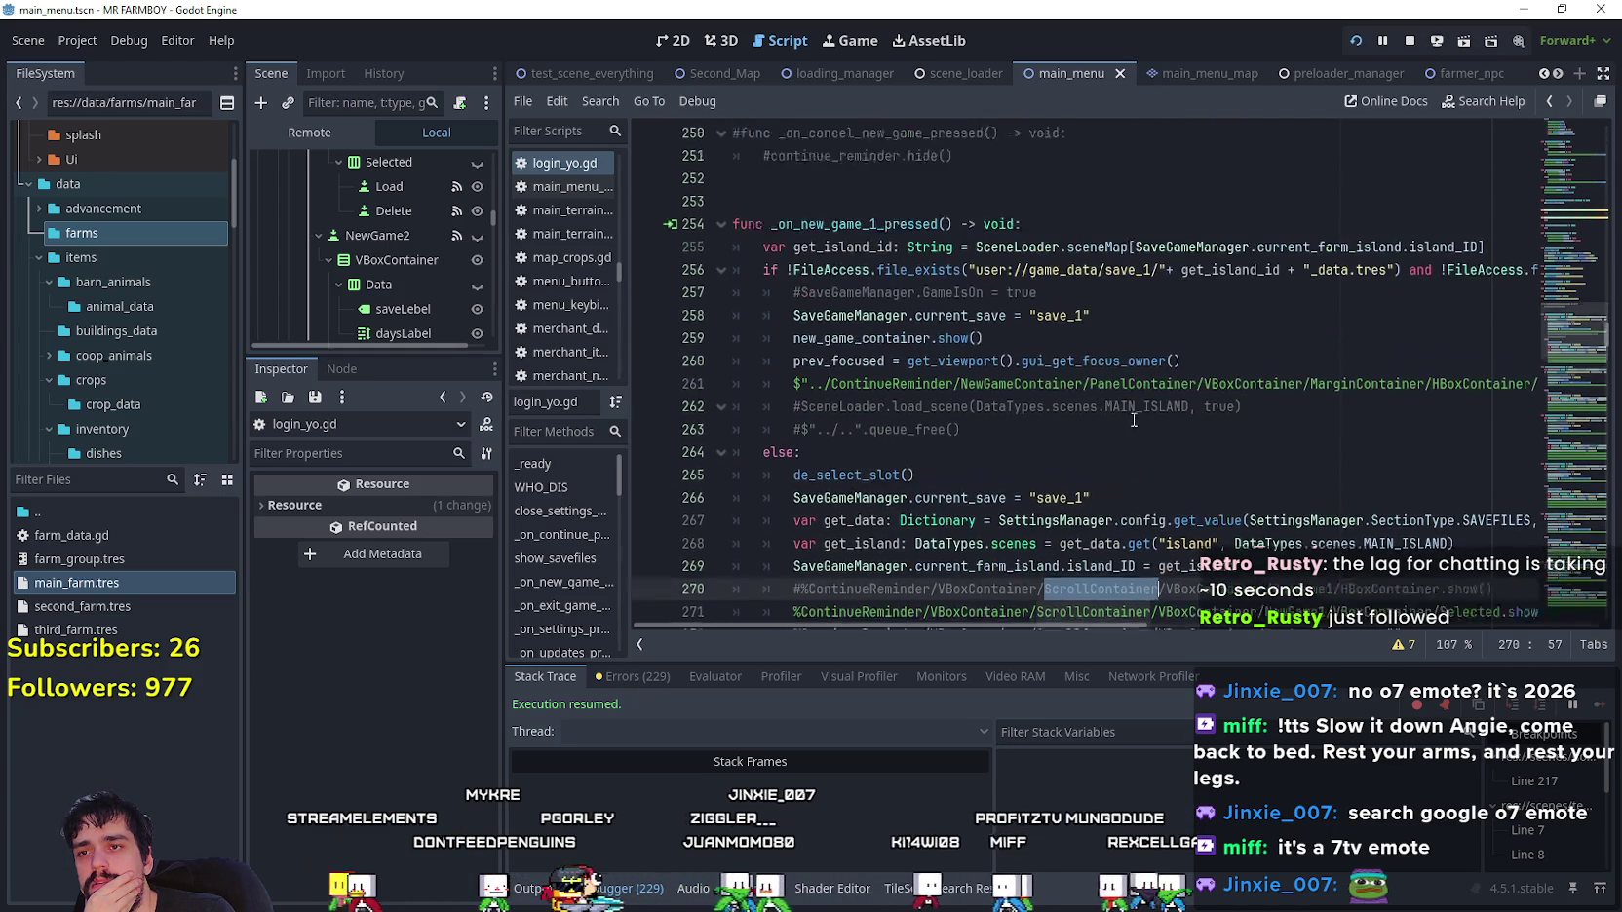
left_click_drag(1067, 623, 1405, 651)
scroll(960, 629, "left", 3)
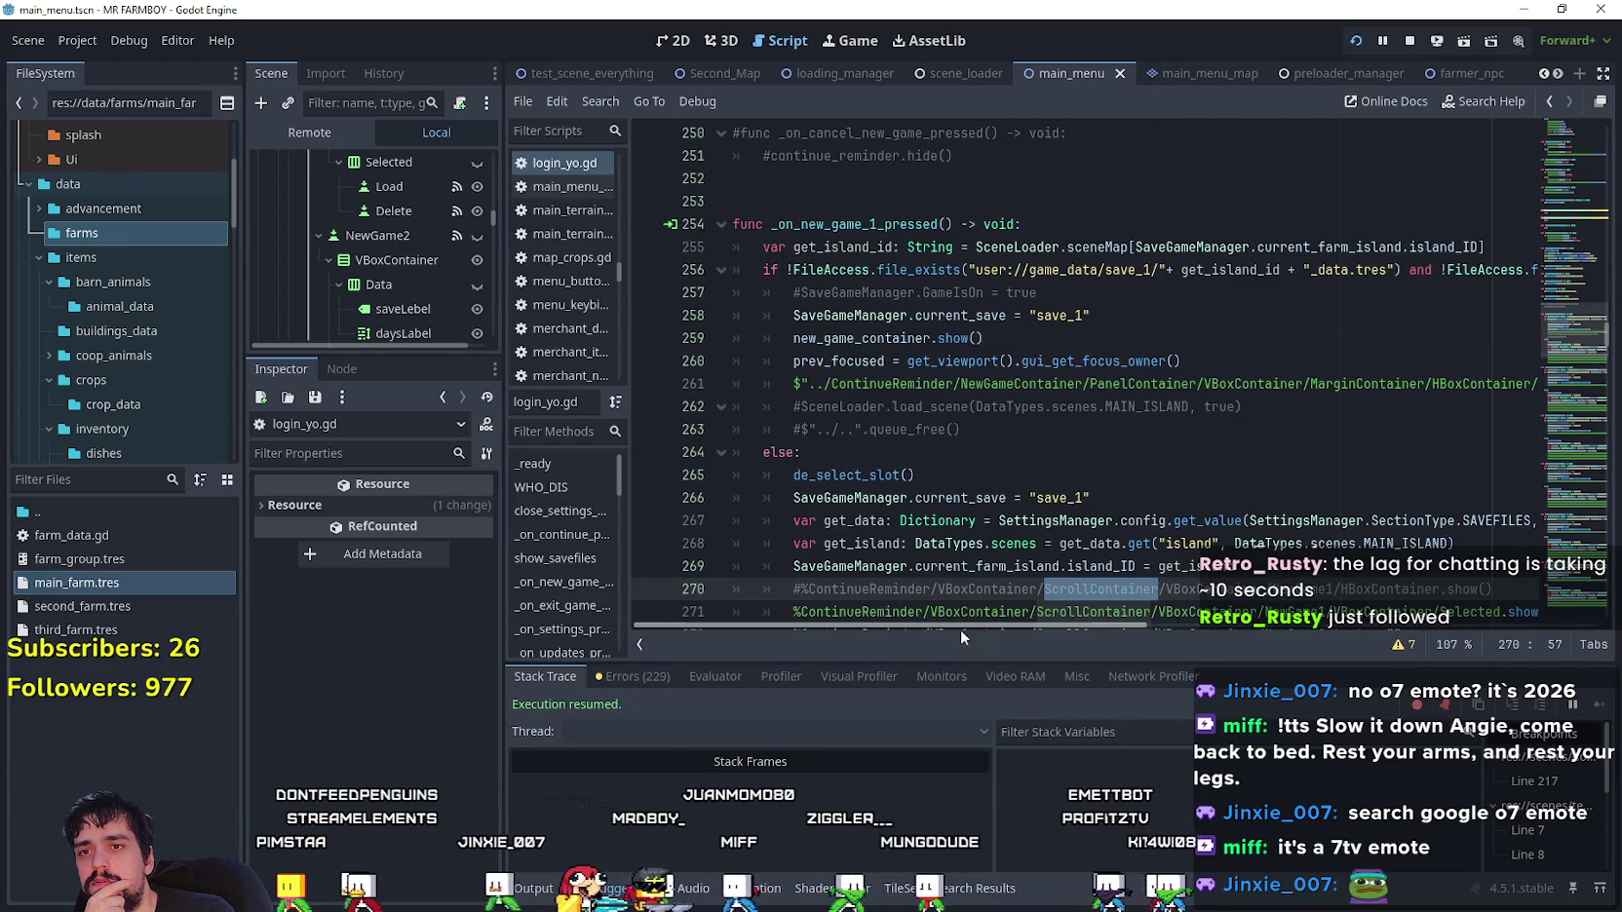
double_click(1247, 271)
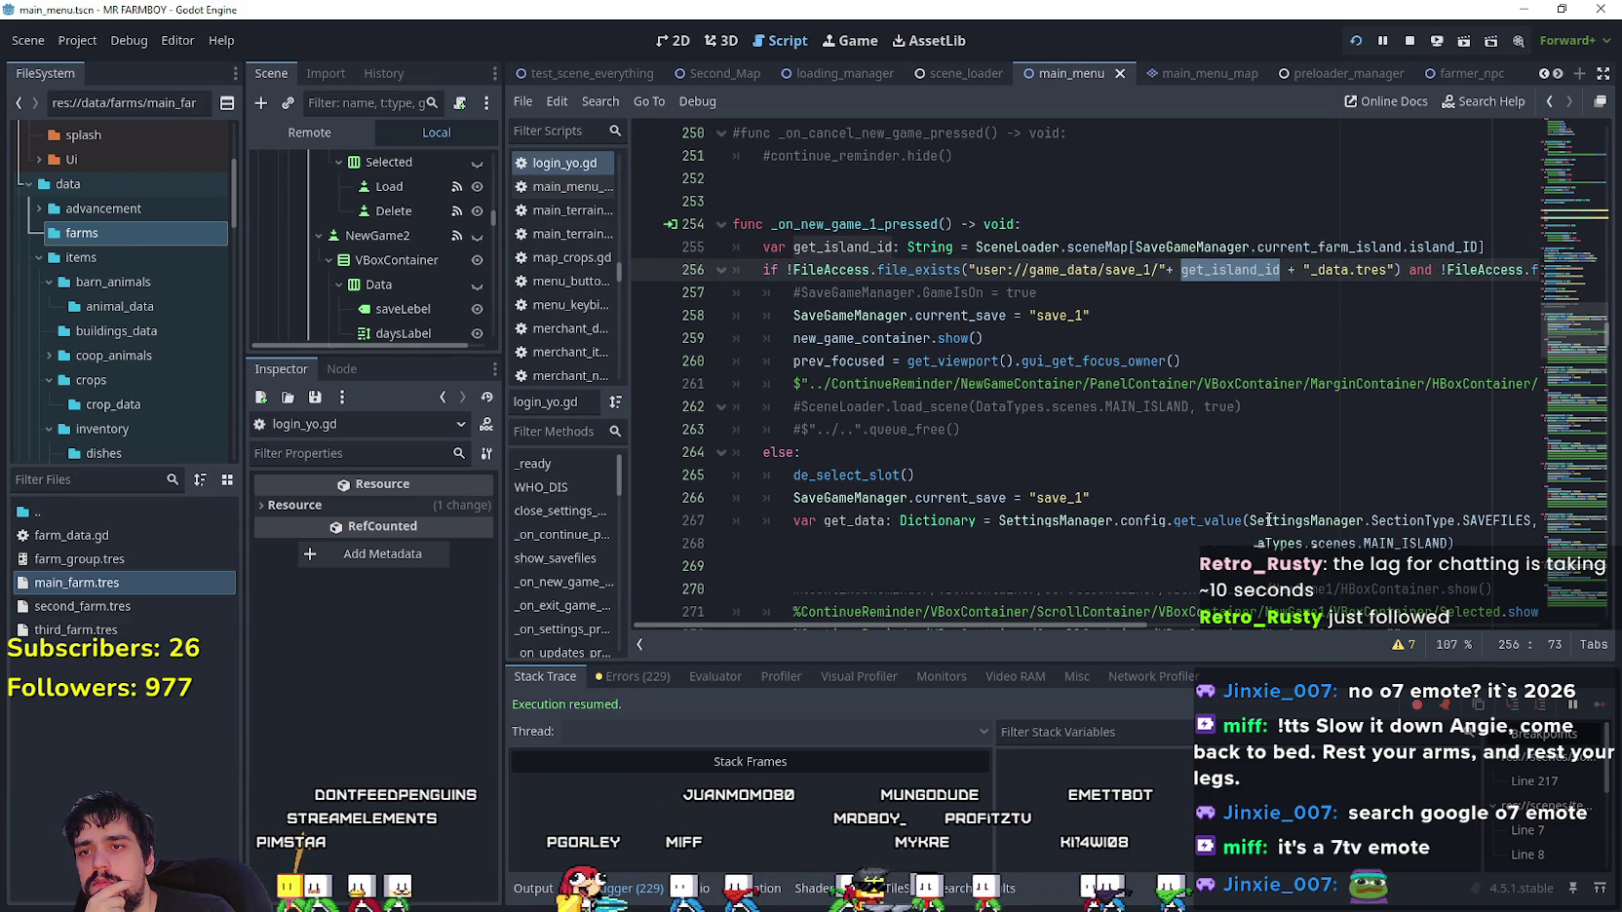
scroll(1277, 326, "up", 1)
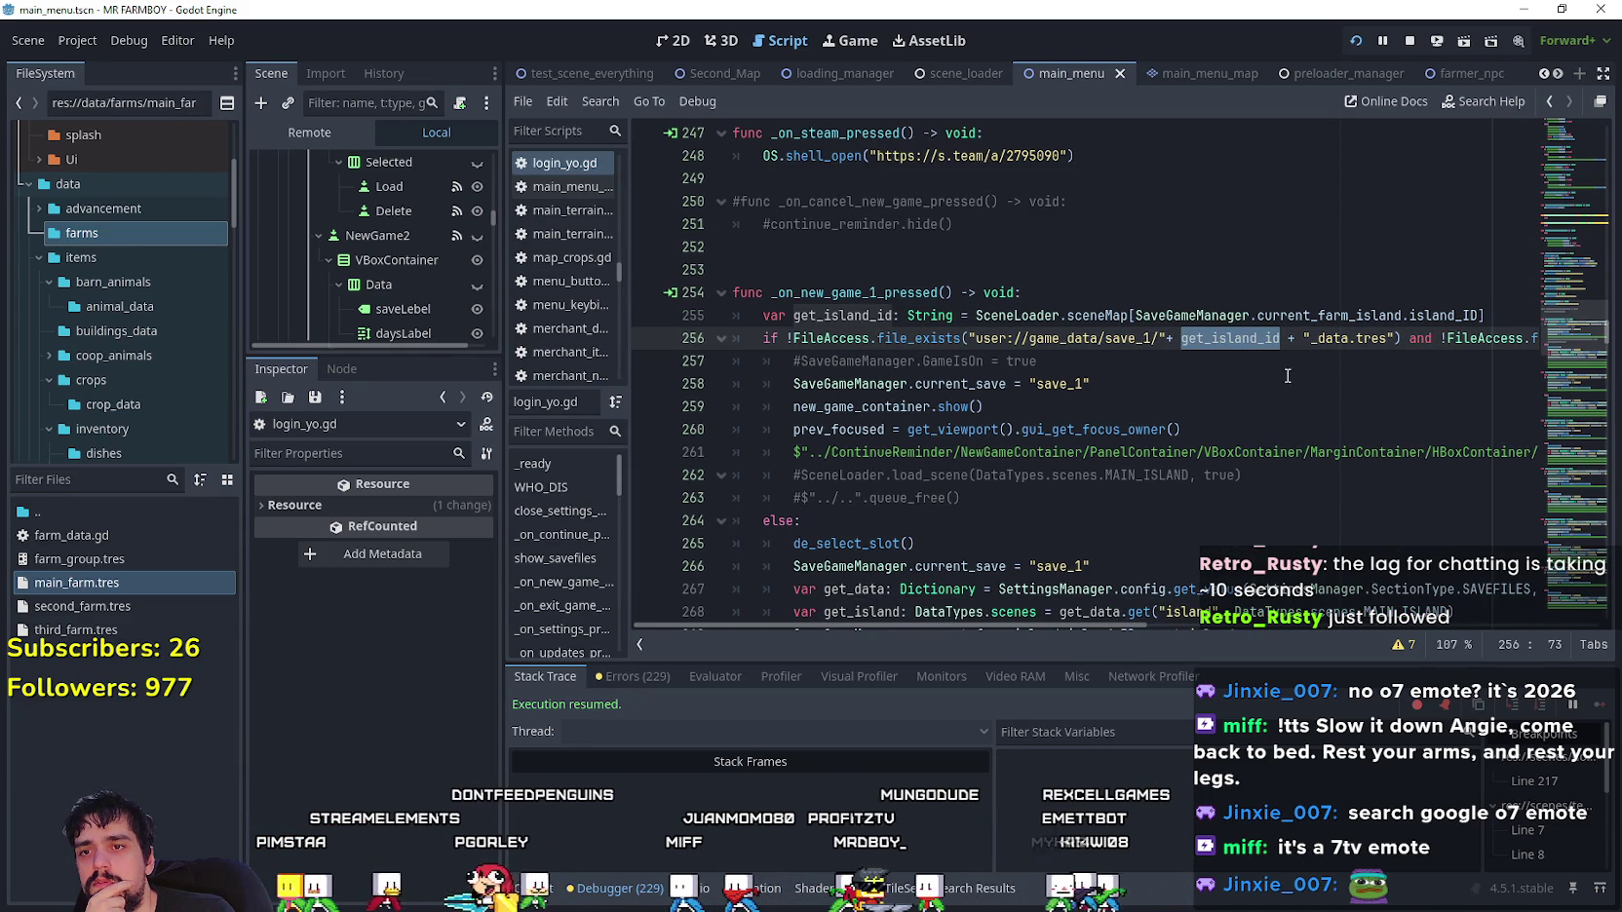
- Comment out the get_island_id declaration on line 255 and select its use in the file check
left_click(754, 316)
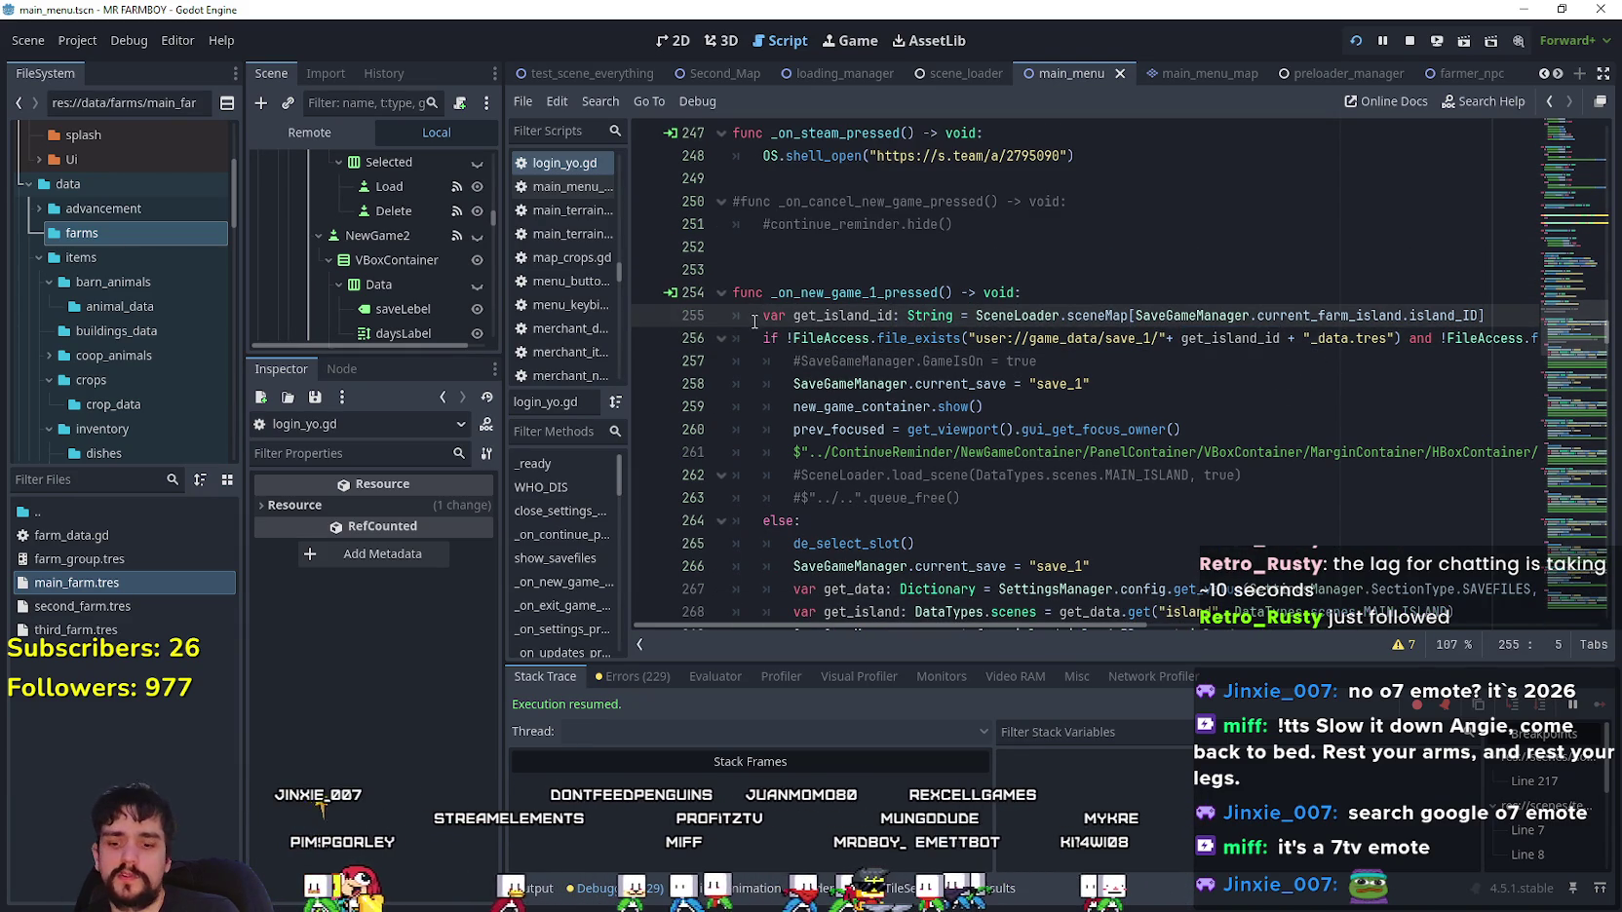
type("#")
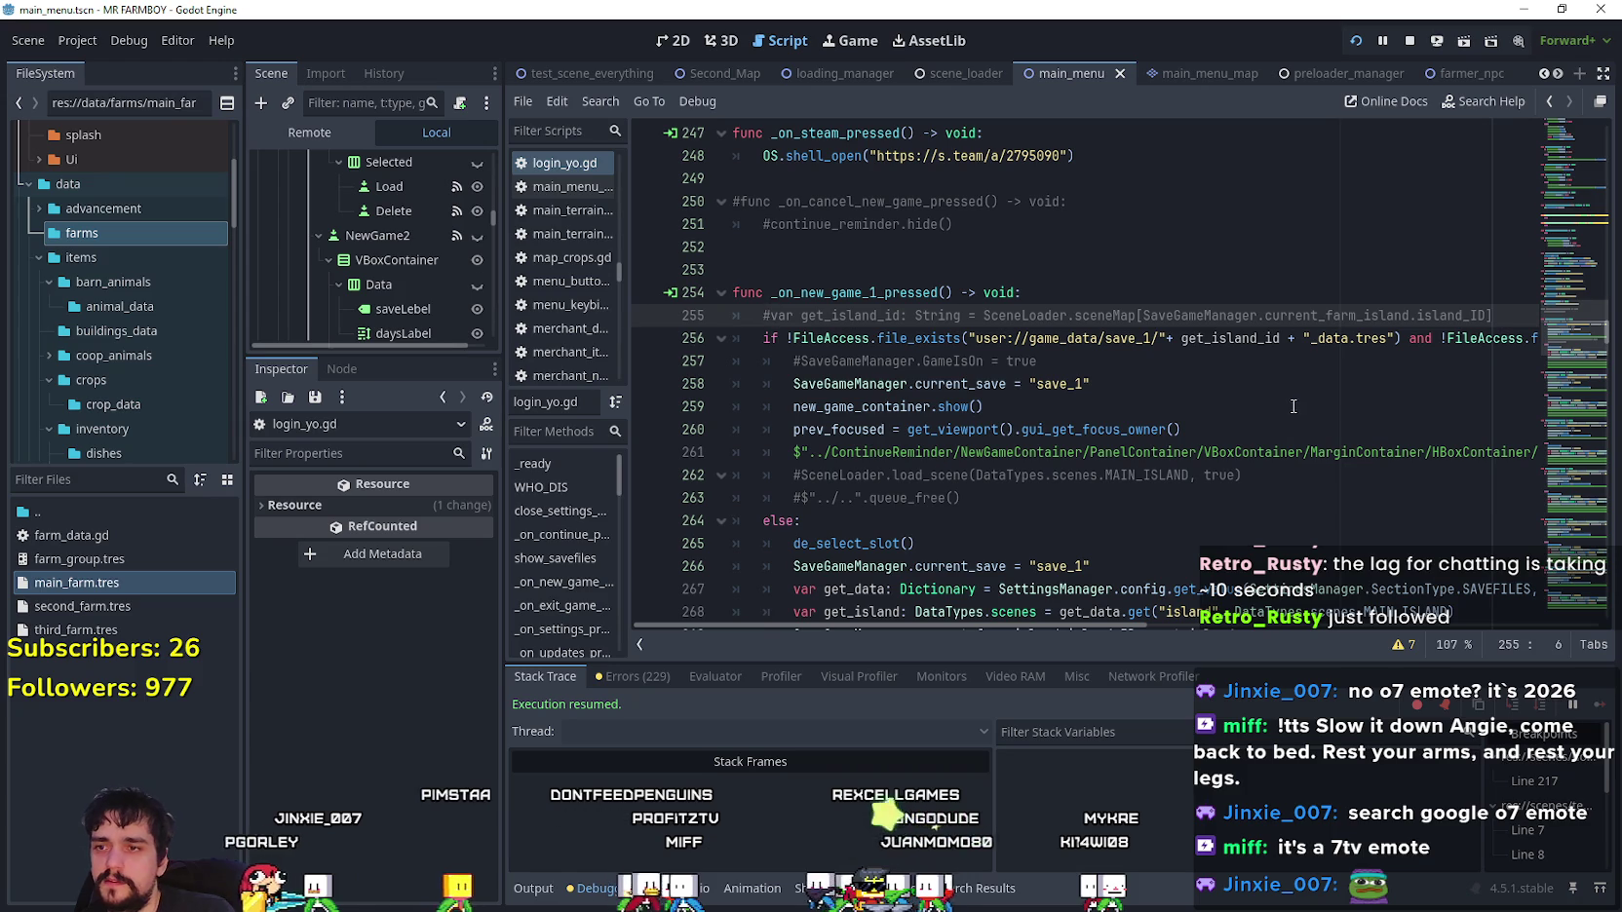
double_click(1250, 333)
left_click_drag(1309, 337, 1172, 334)
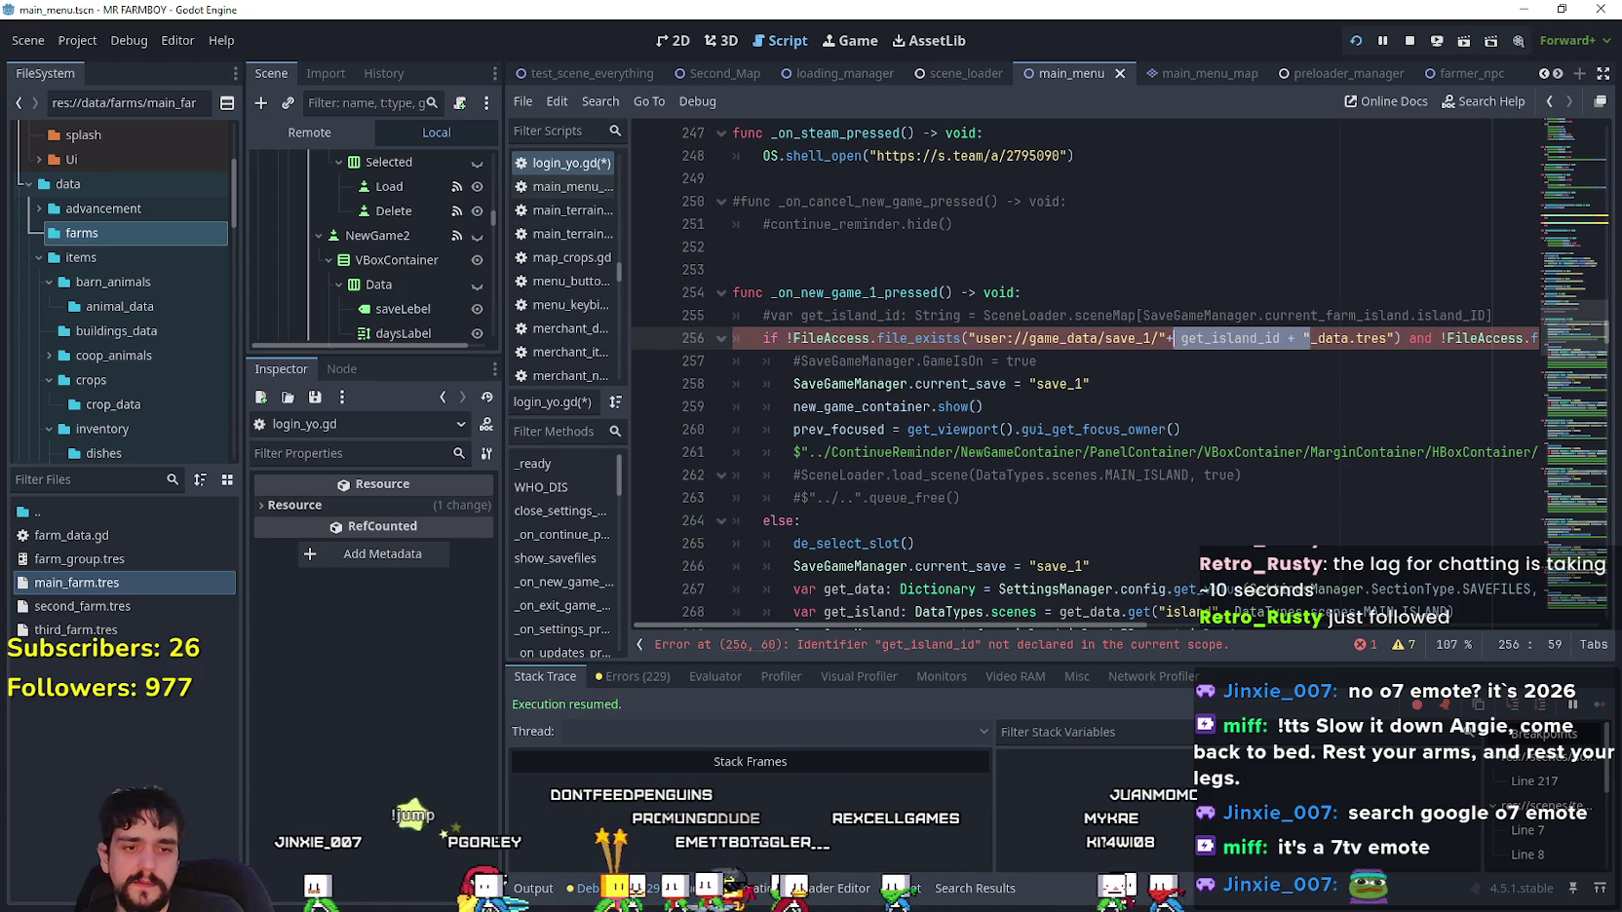
- Confirm in File Explorer that the save_1 folder contains island_main_data.tres
key("alt+Tab")
double_click(1023, 258)
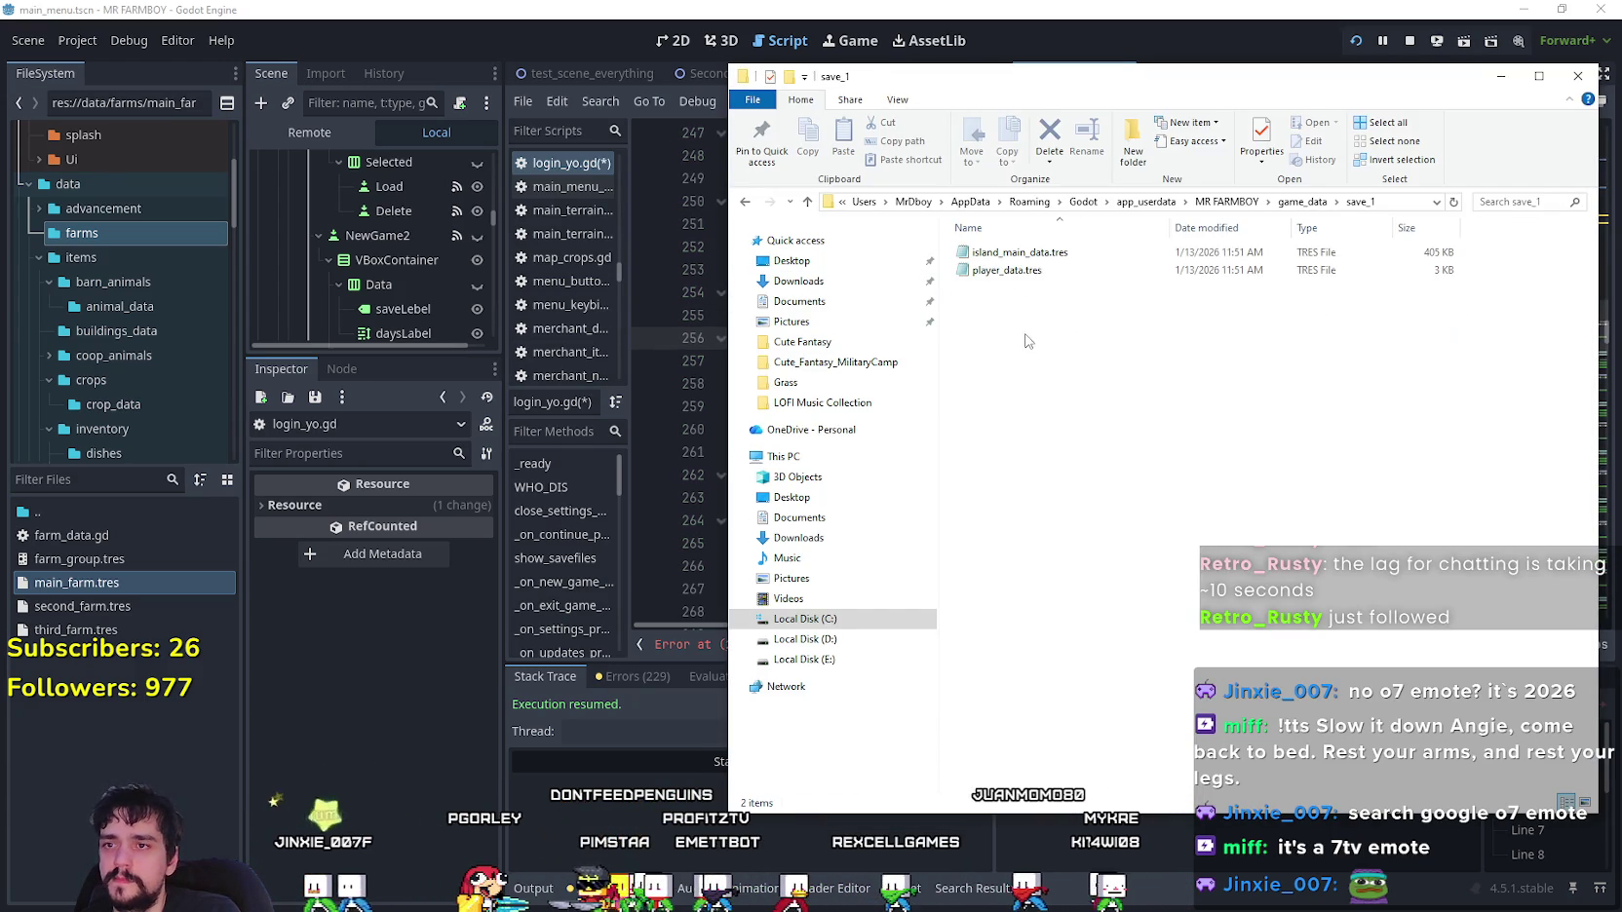
left_click(996, 256)
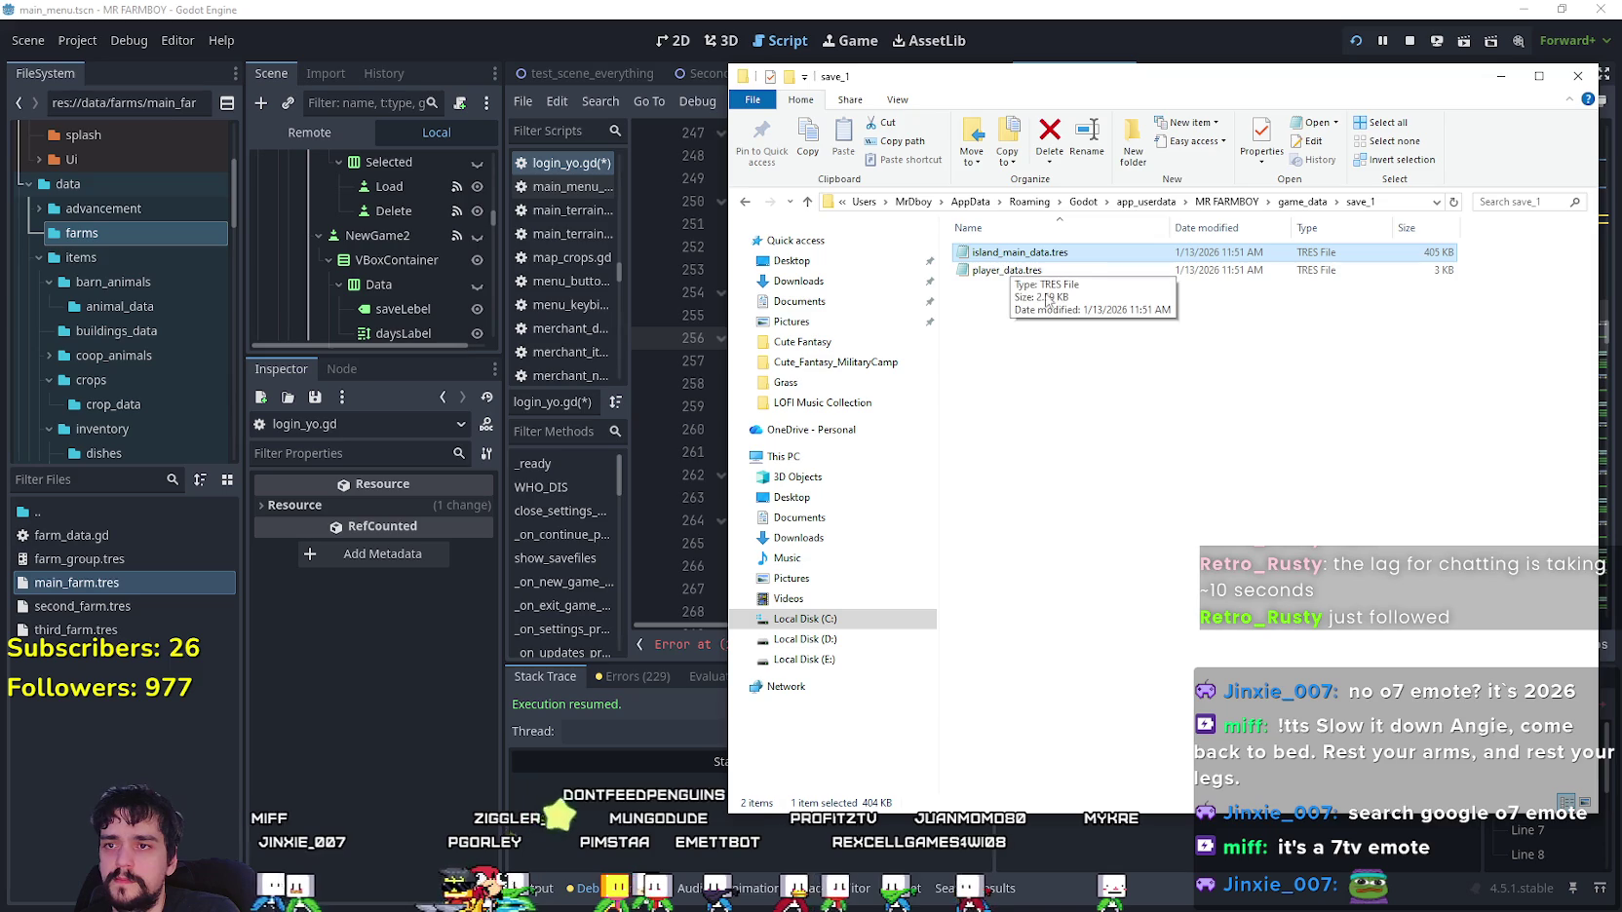
left_click(1001, 52)
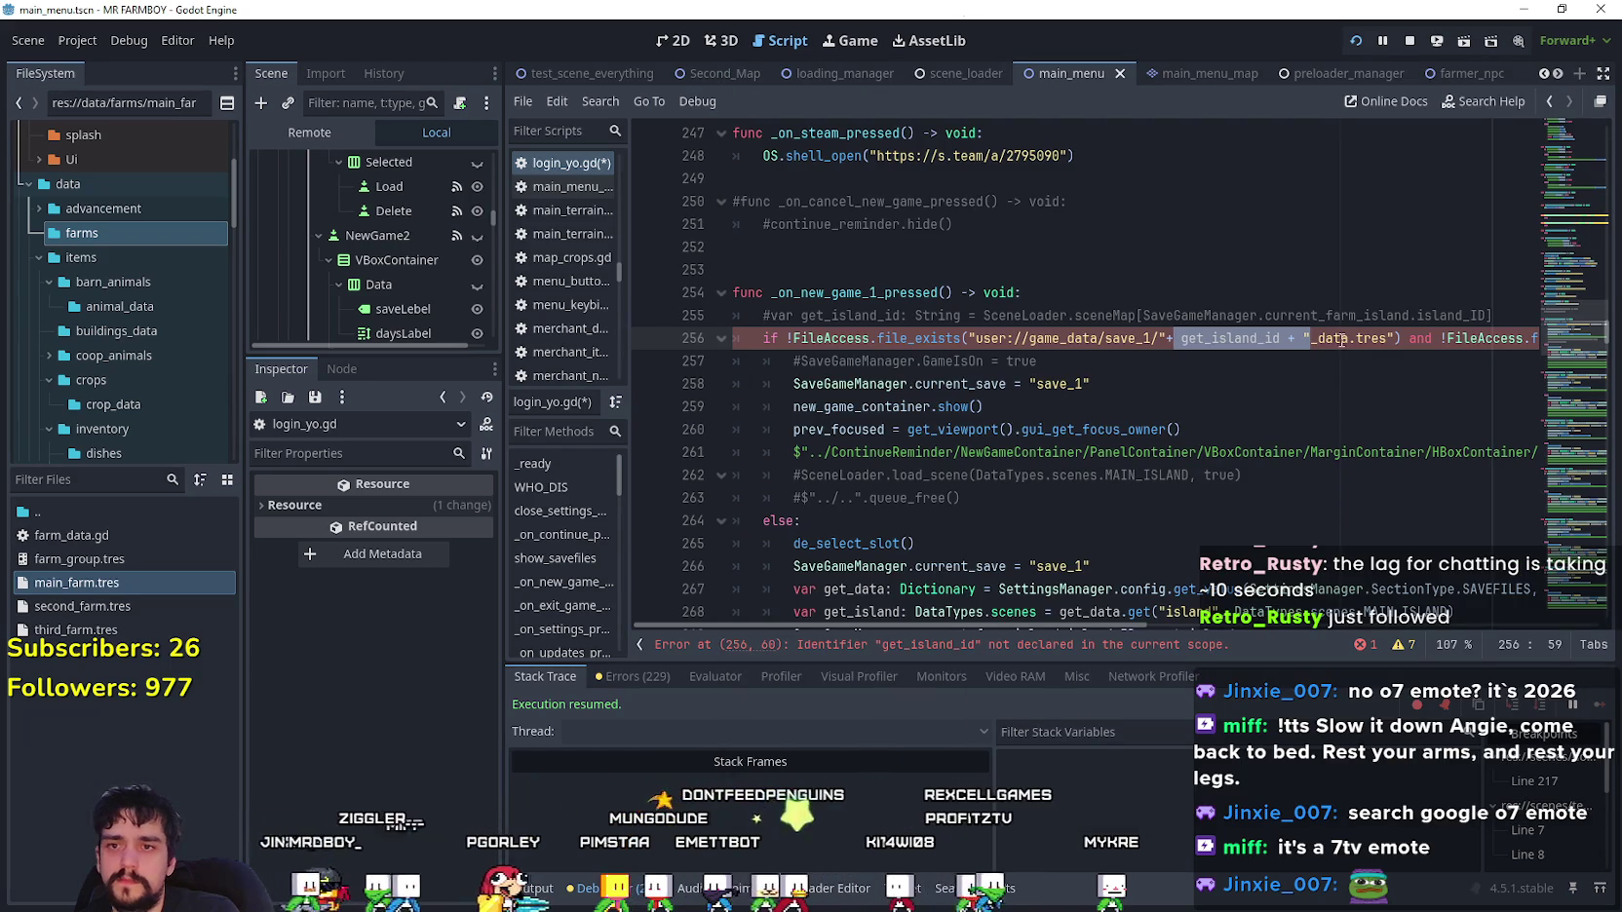
- Replace get_island_id and its plus signs on line 256 with island_main_data in the save_1 path, and save
double_click(1280, 339)
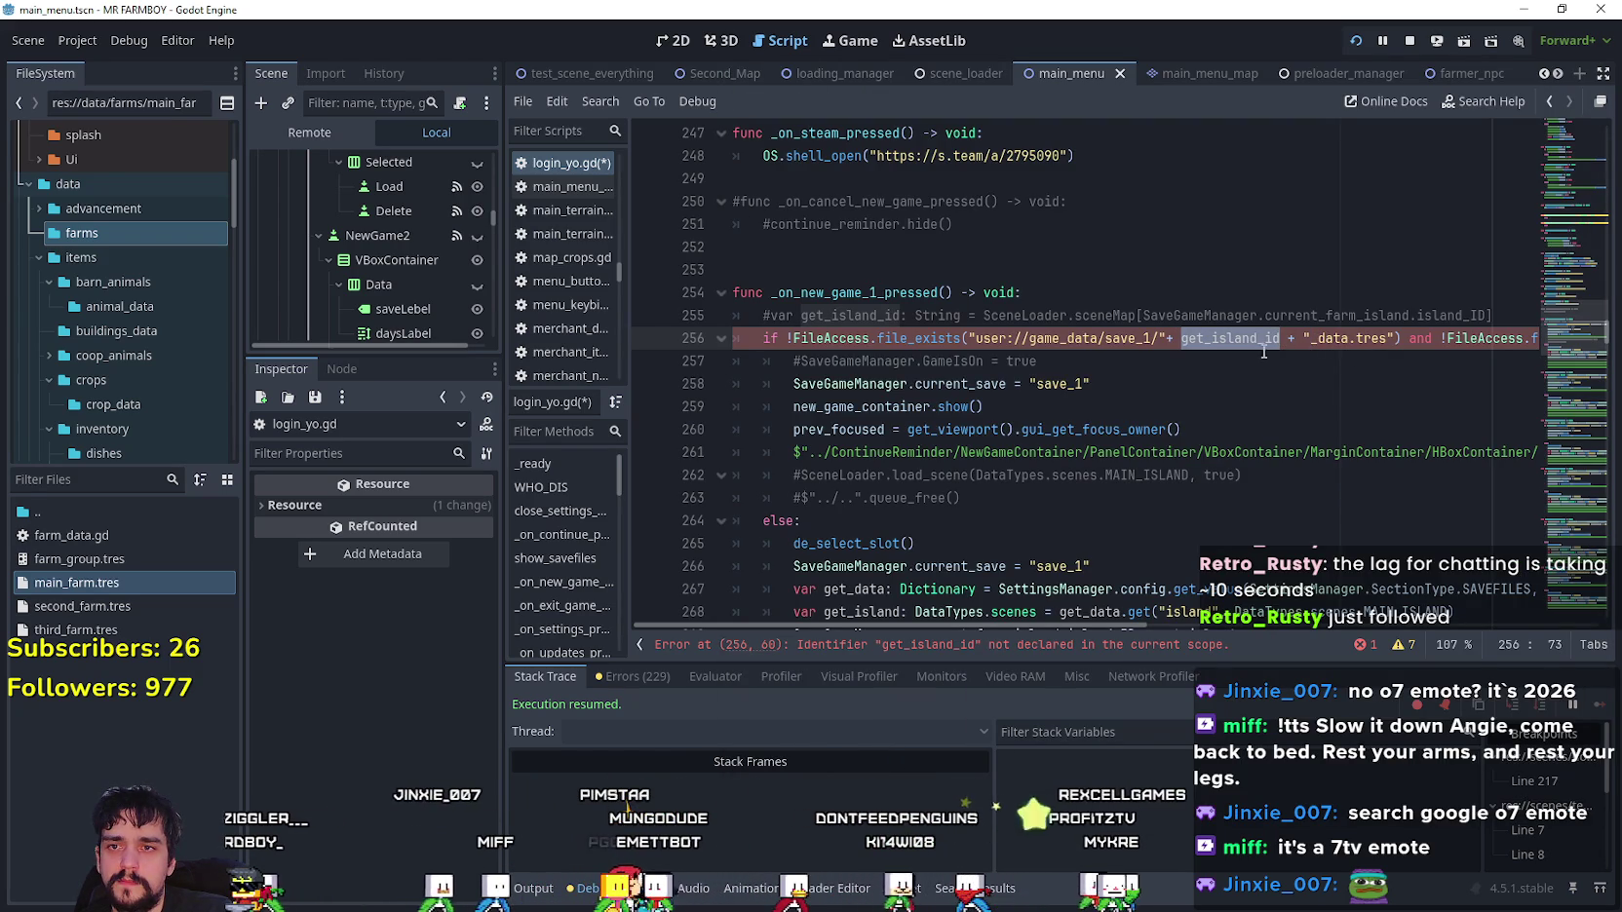
key("BackSpace")
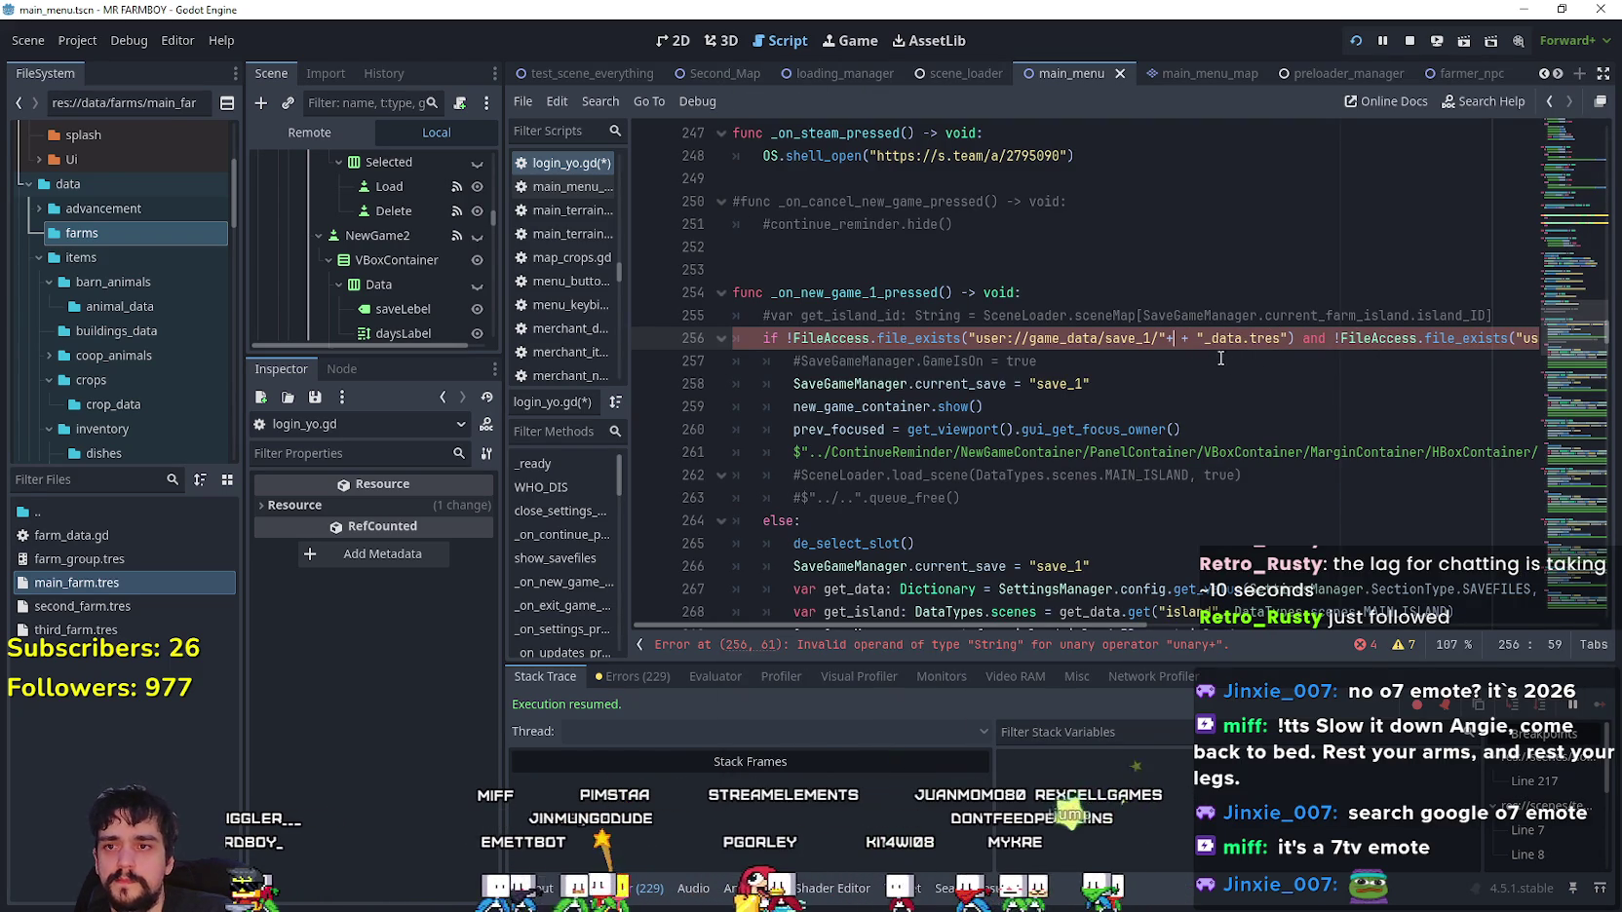
key("BackSpace")
key("BackSpace")
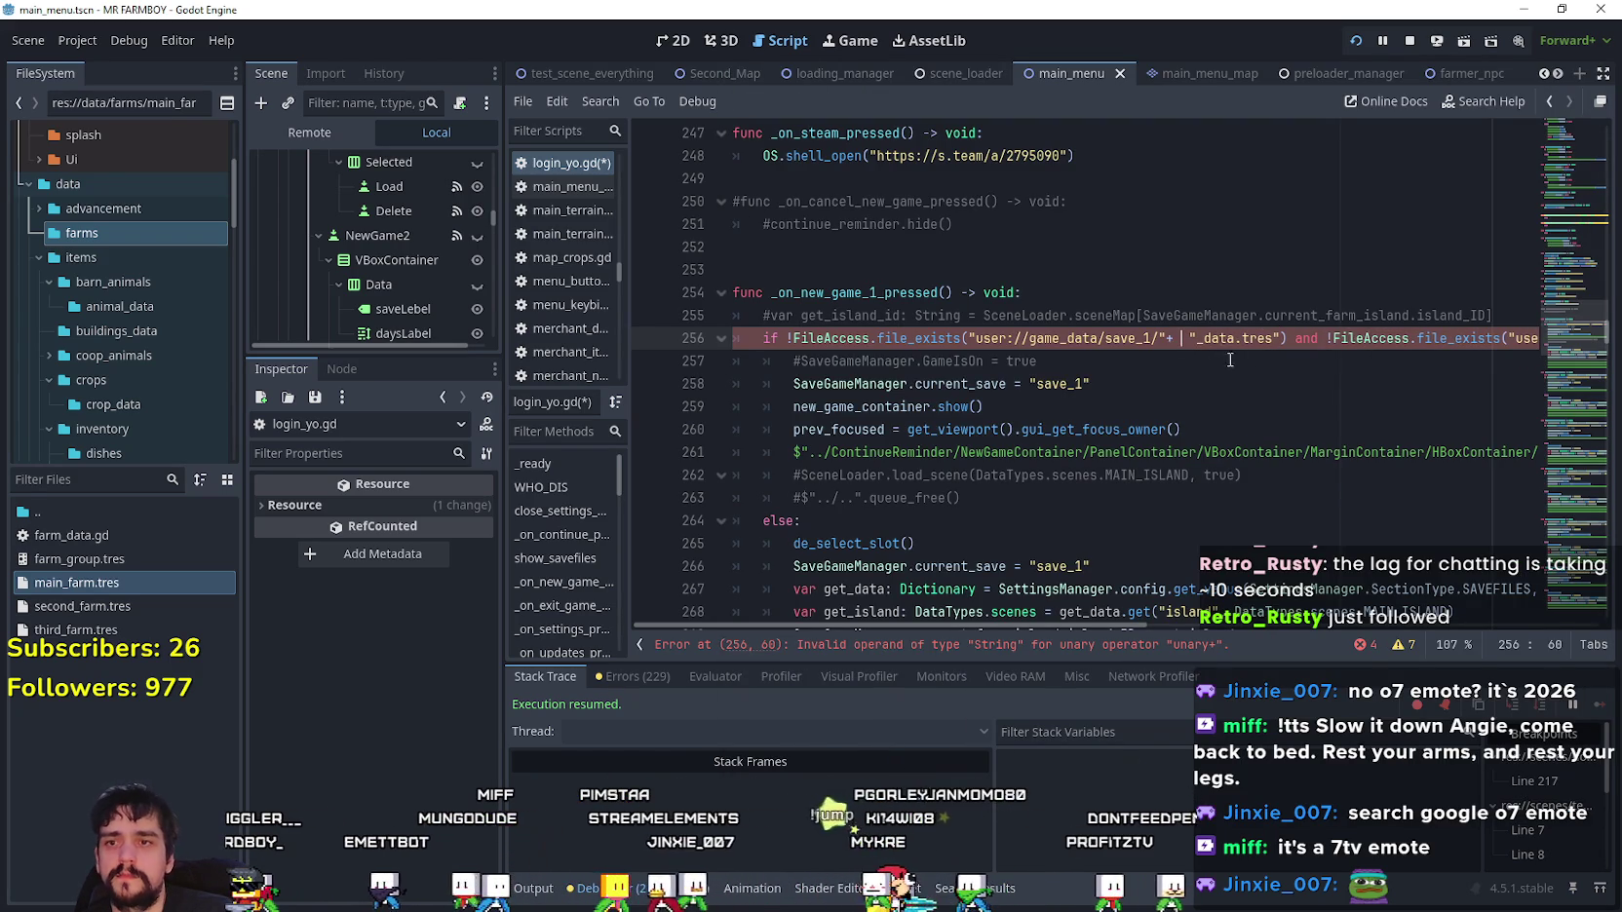
key("BackSpace")
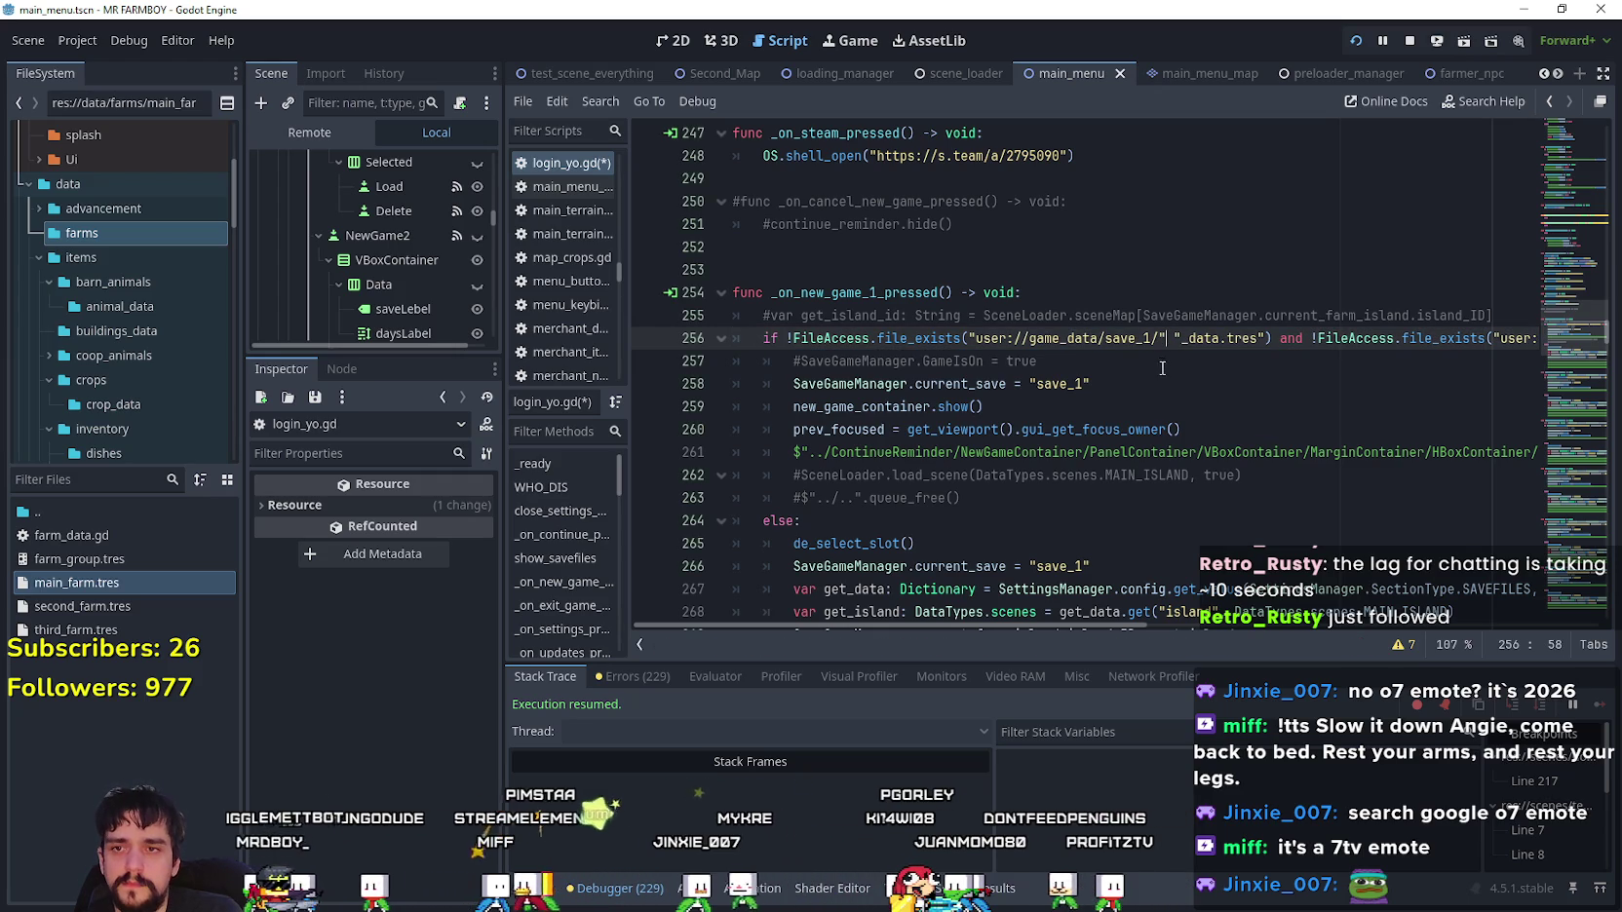
key("BackSpace")
key("BackSpace")
key("BackSpace")
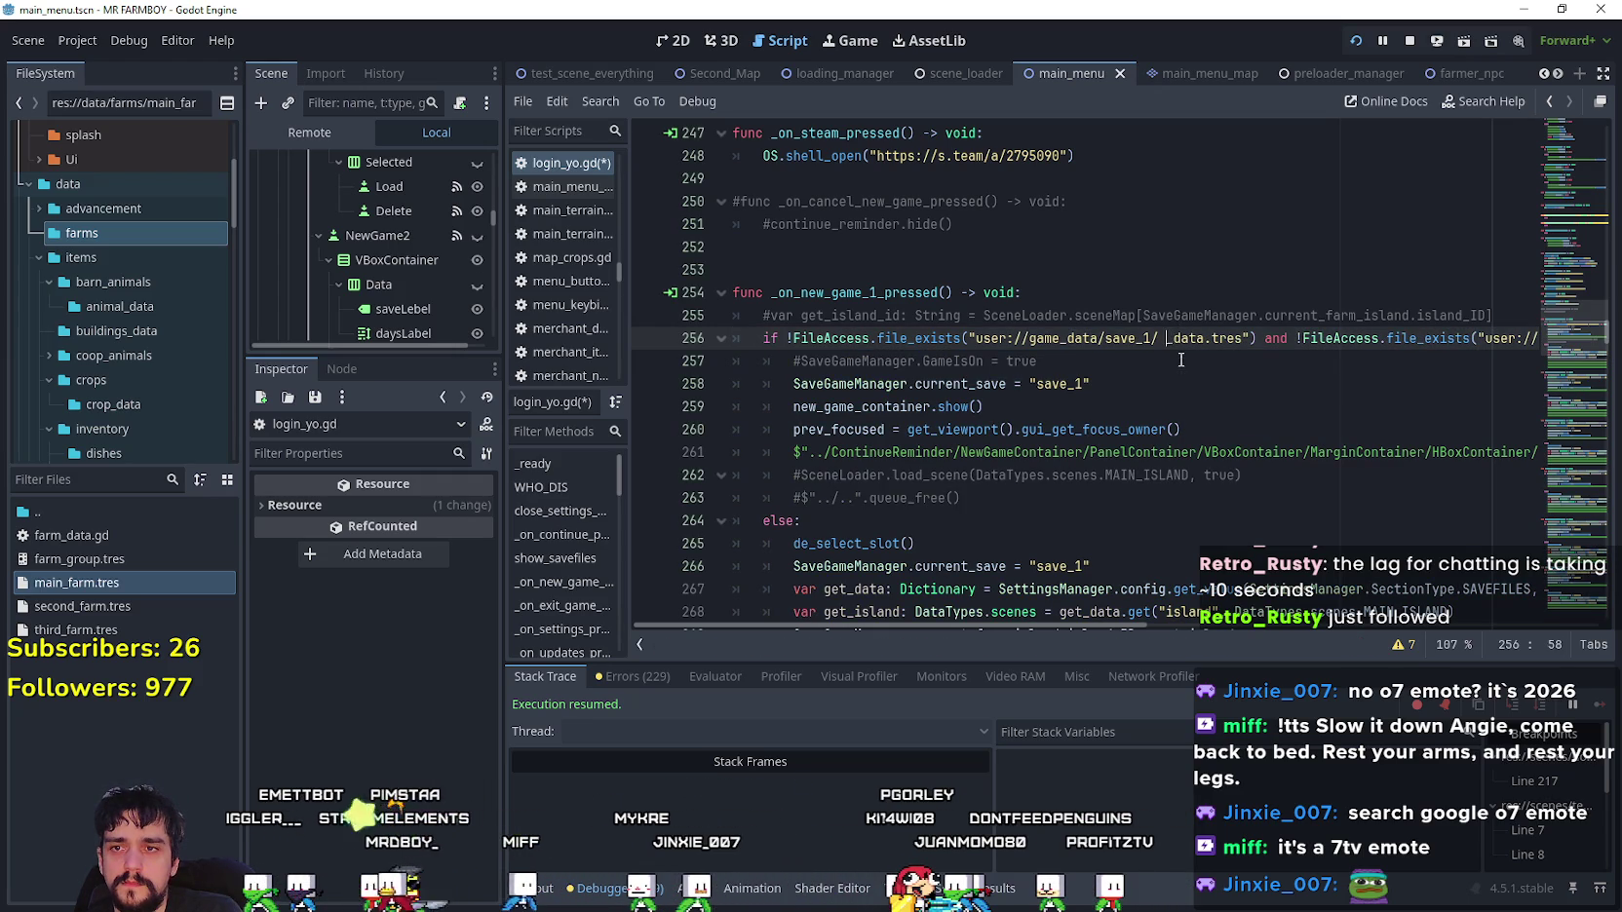
type("island_main_data")
key("BackSpace")
left_click(1187, 364)
mouse_move(1112, 628)
left_mouse_down()
mouse_move(1371, 646)
mouse_move(1112, 627)
left_mouse_up()
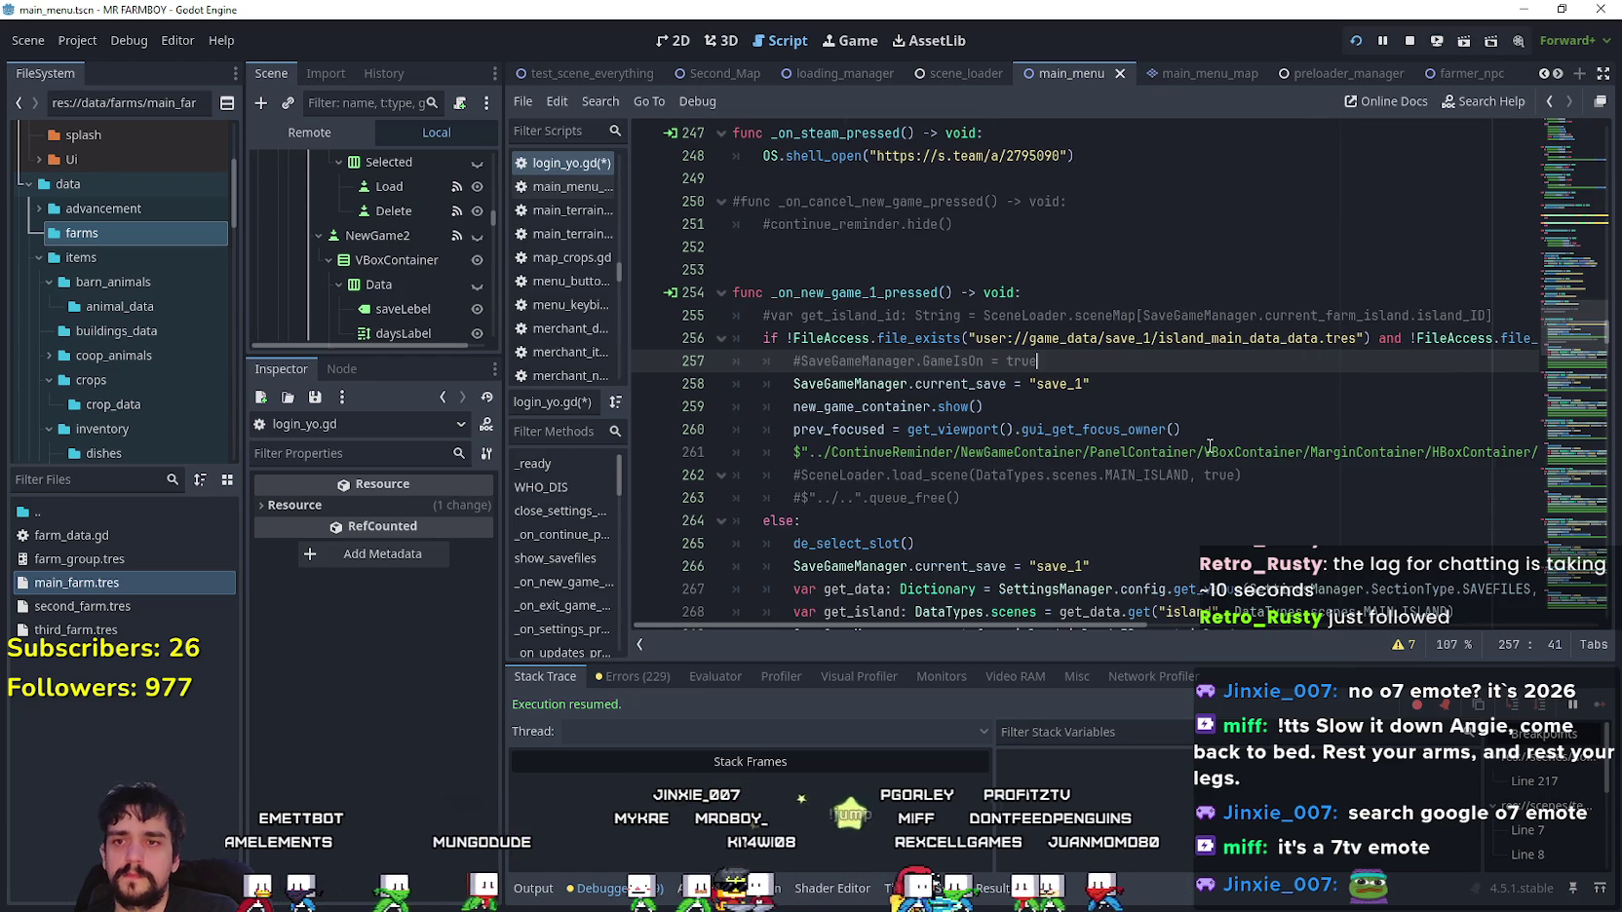
left_click(1209, 445)
key("ctrl+s")
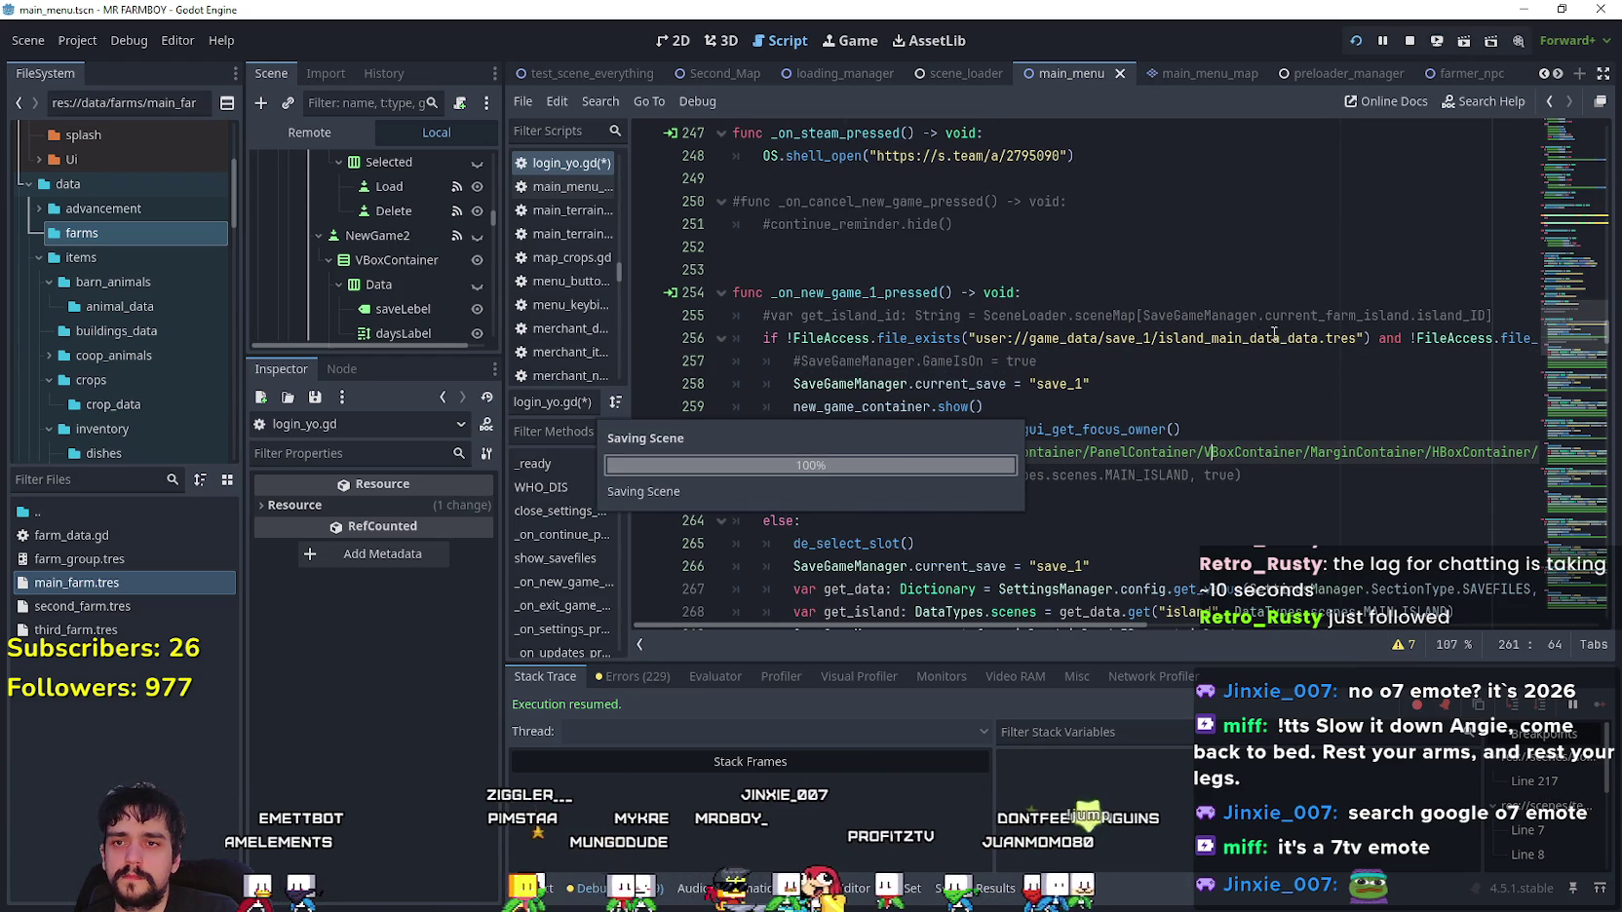
- Remove the duplicated 'data' from the file name and save the script again
left_click(1319, 341)
key("BackSpace")
key("BackSpace")
key("BackSpace")
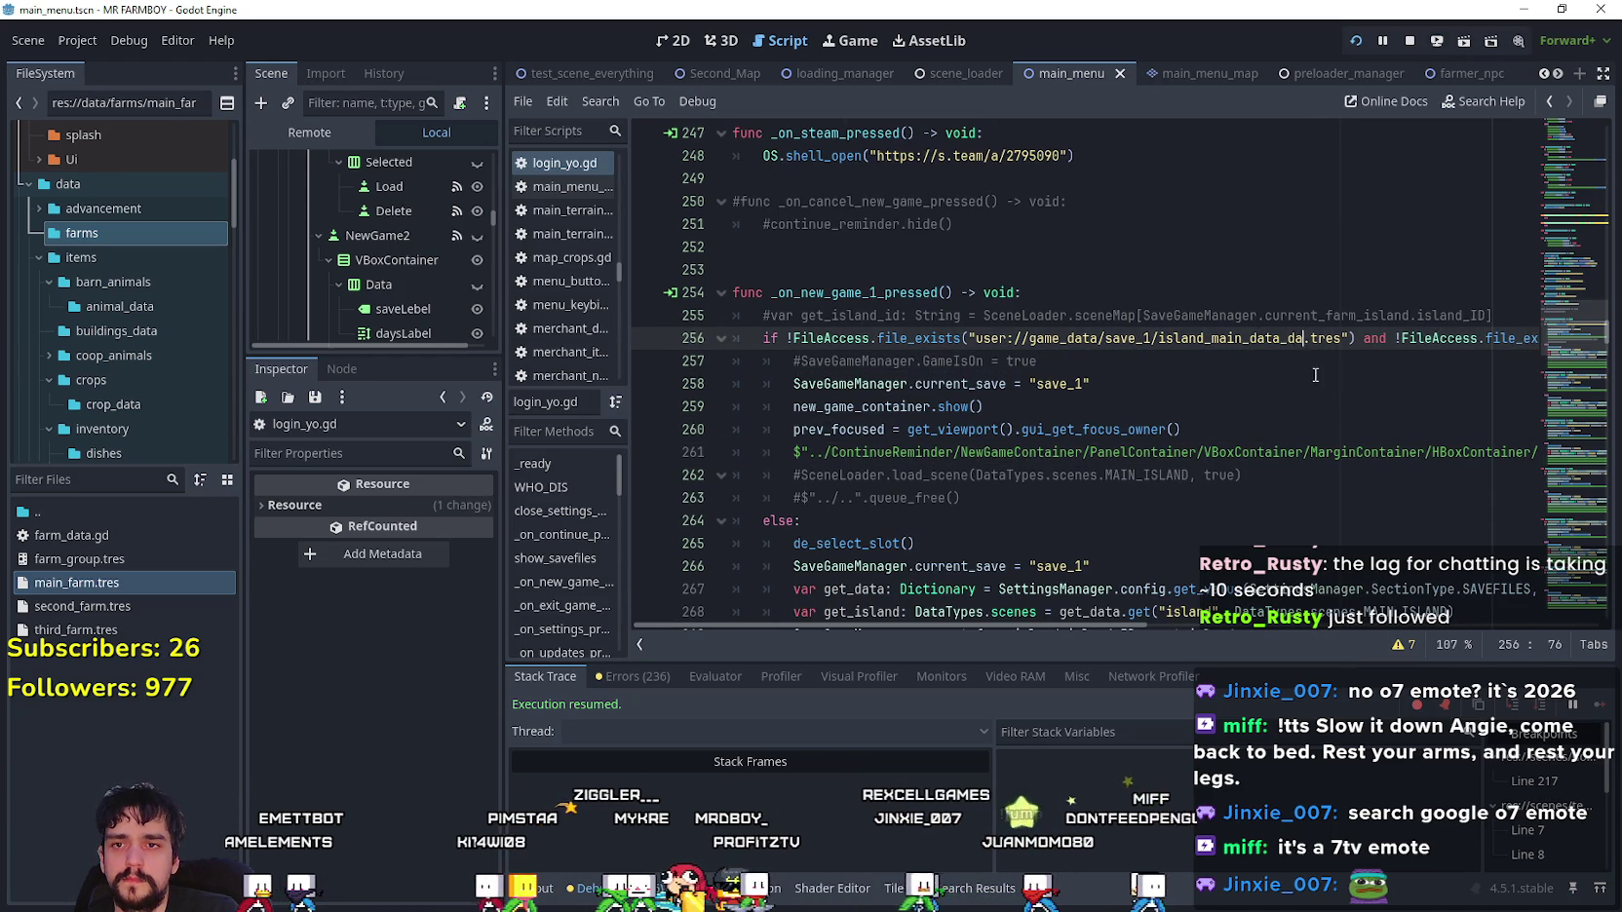
left_click(1290, 362)
key("ctrl+s")
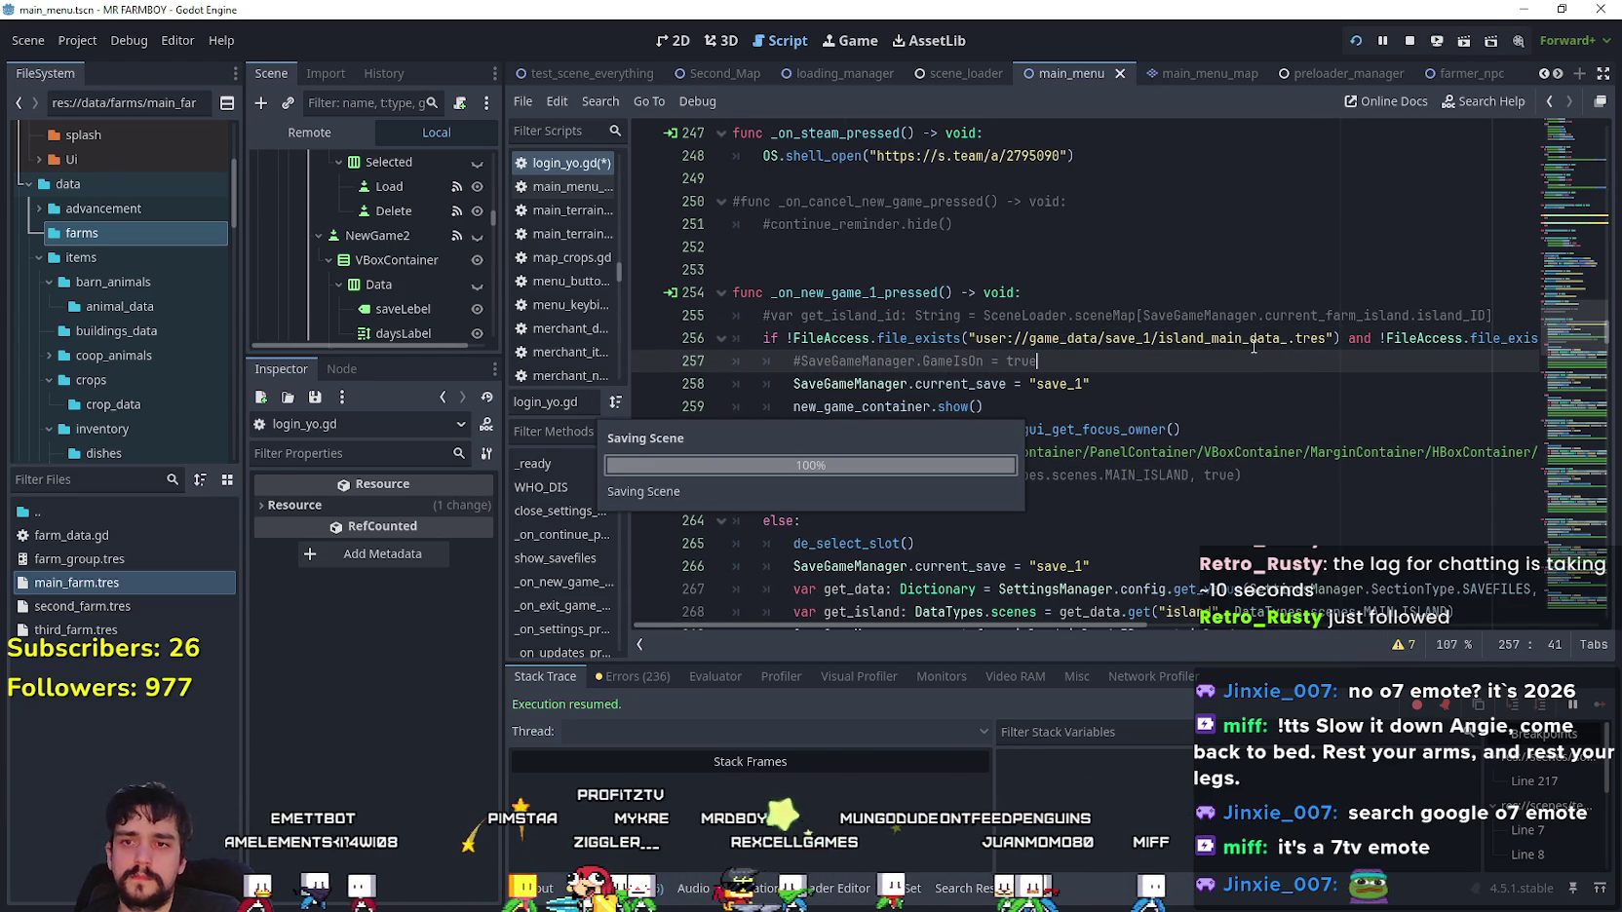
double_click(1205, 337)
key("ctrl+c")
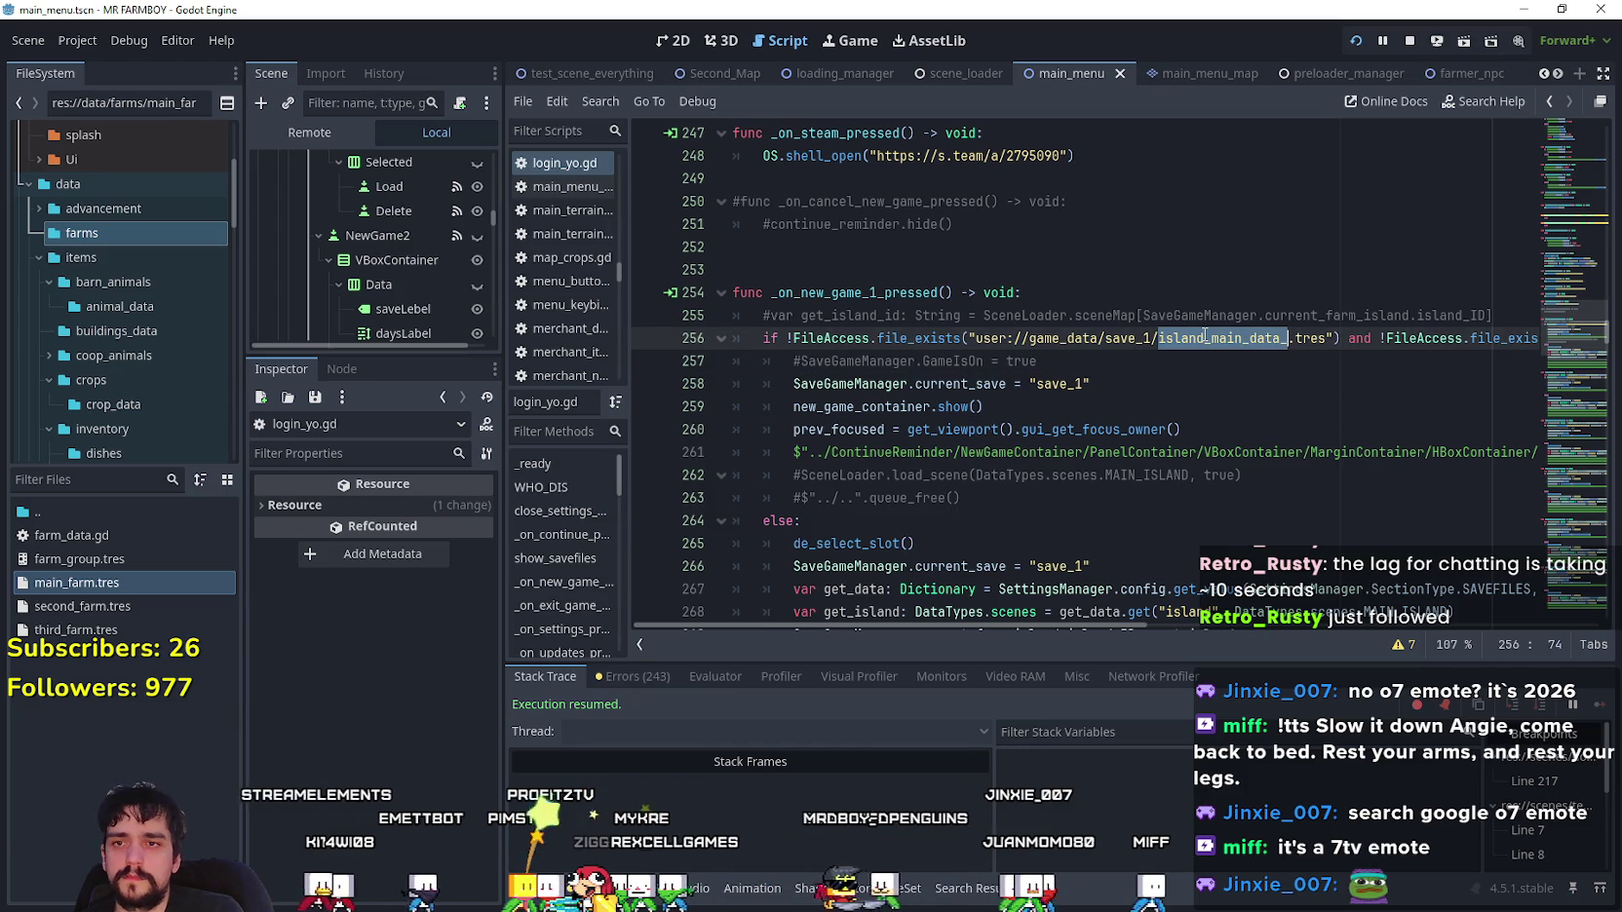
scroll(1260, 472, "down", 2)
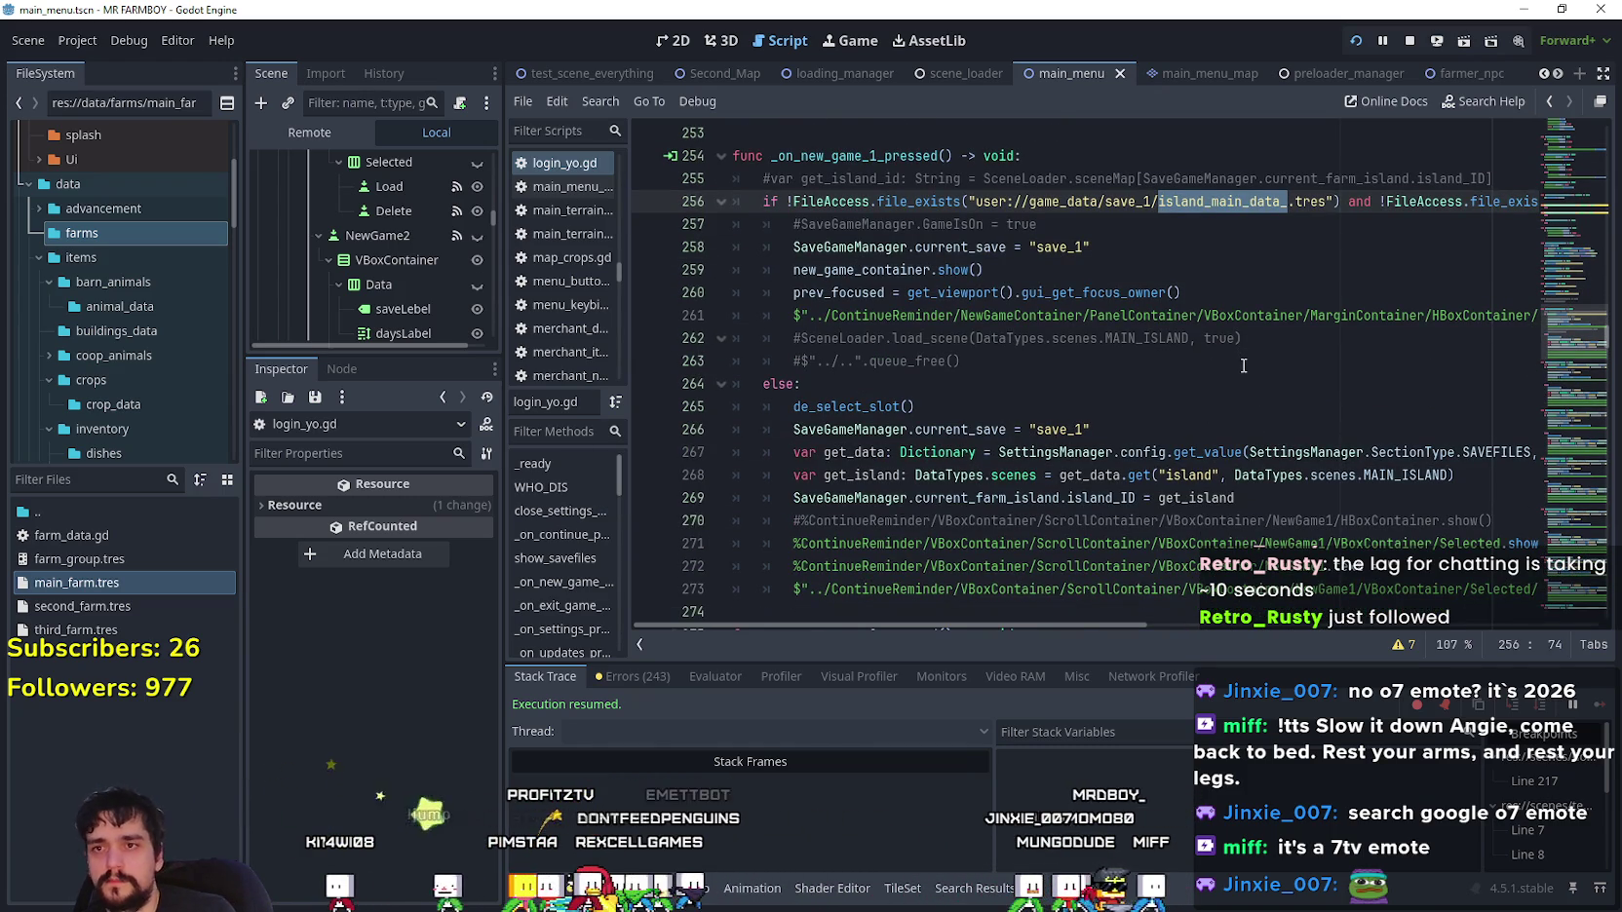
- Attempt replacing the id-based part of the slot 2 file name, then undo the incorrect paste
scroll(1228, 370, "down", 4)
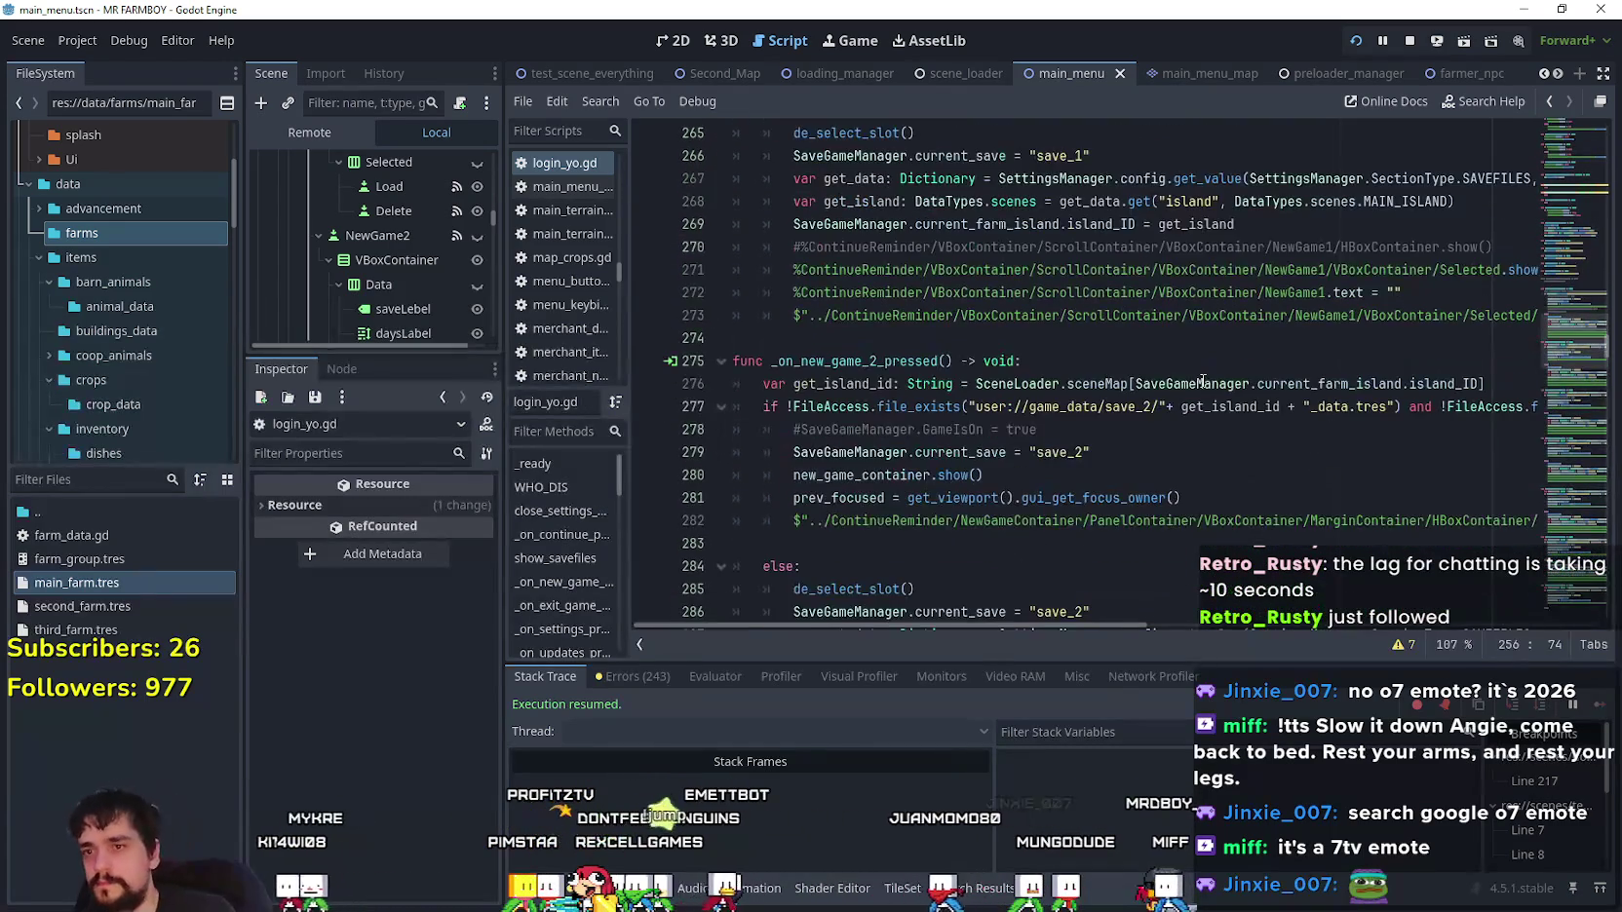
scroll(1218, 478, "up", 2)
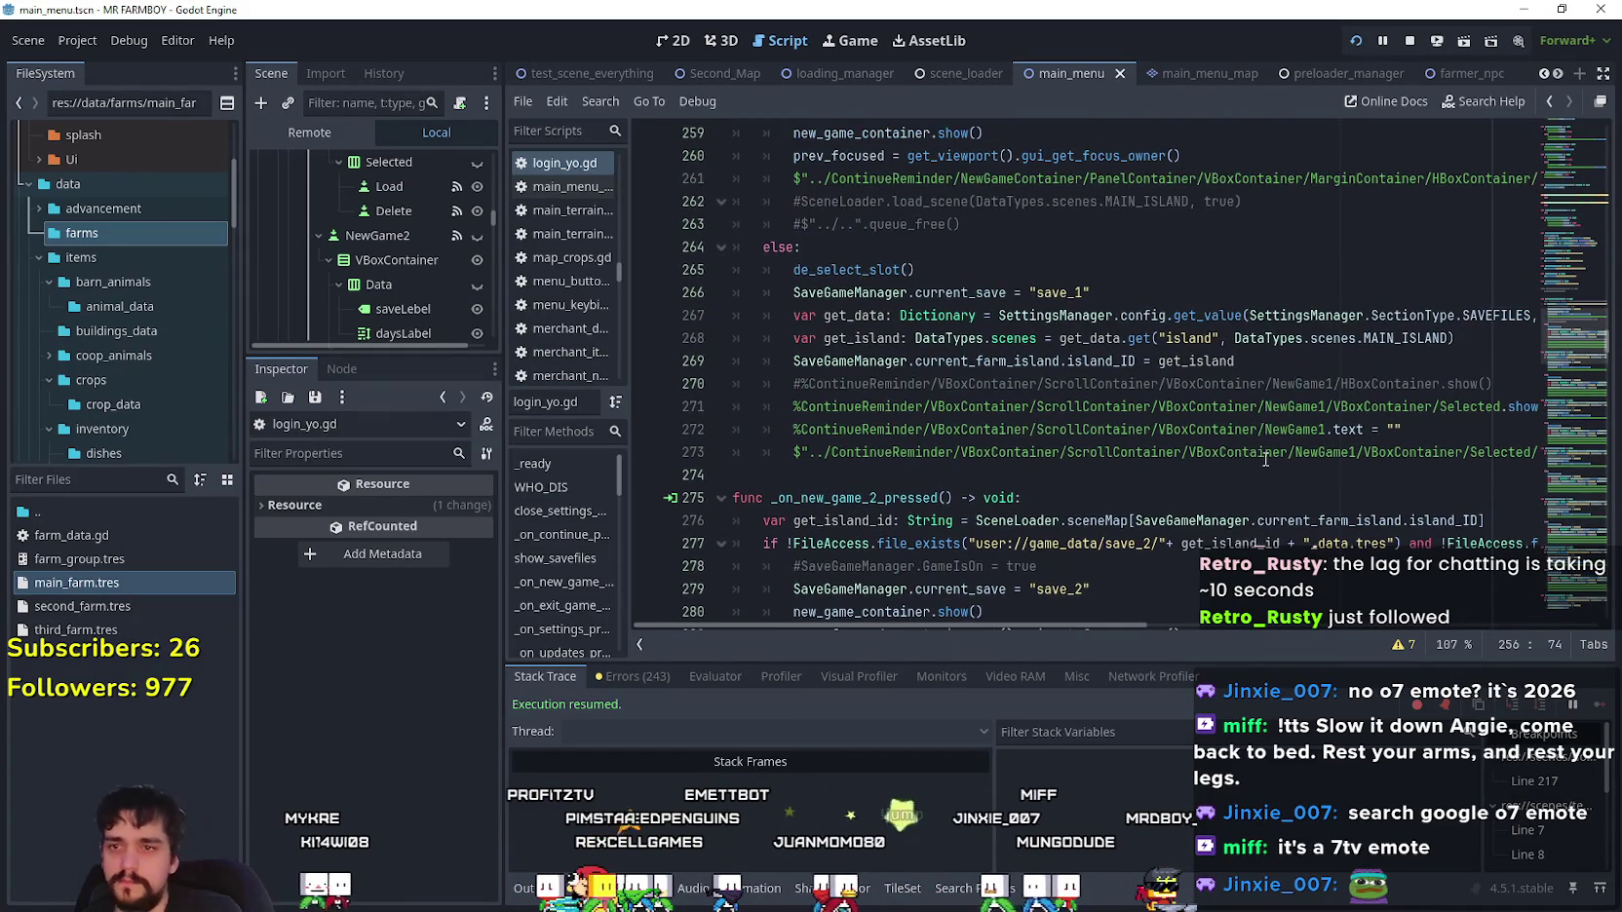
left_click_drag(1303, 544, 1256, 543)
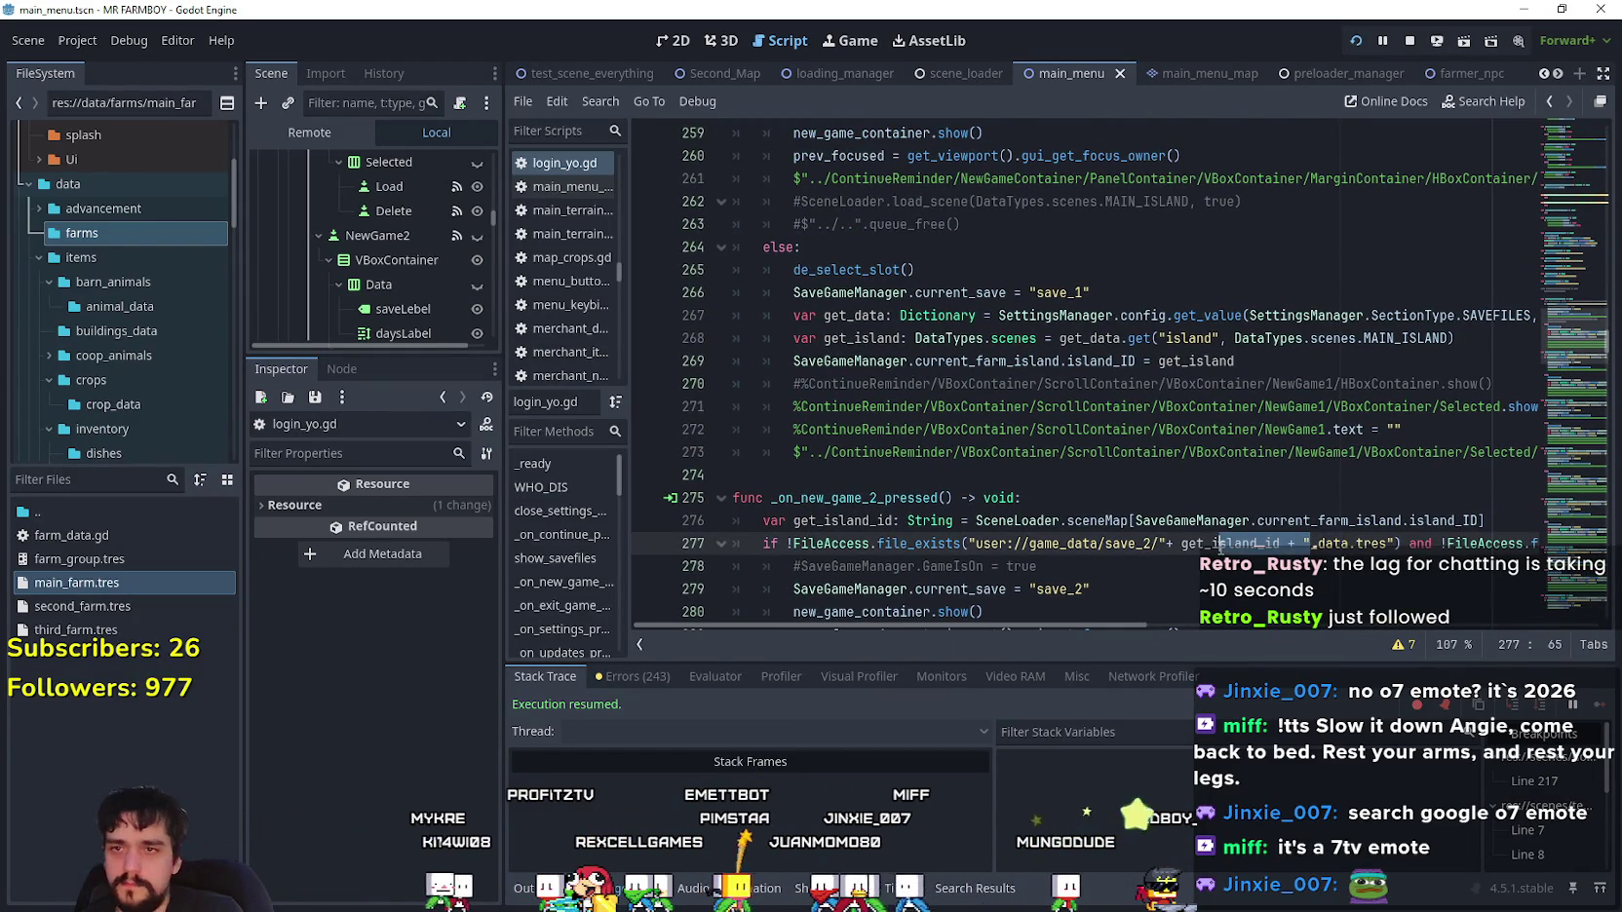
key("ctrl+z")
key("ctrl+z")
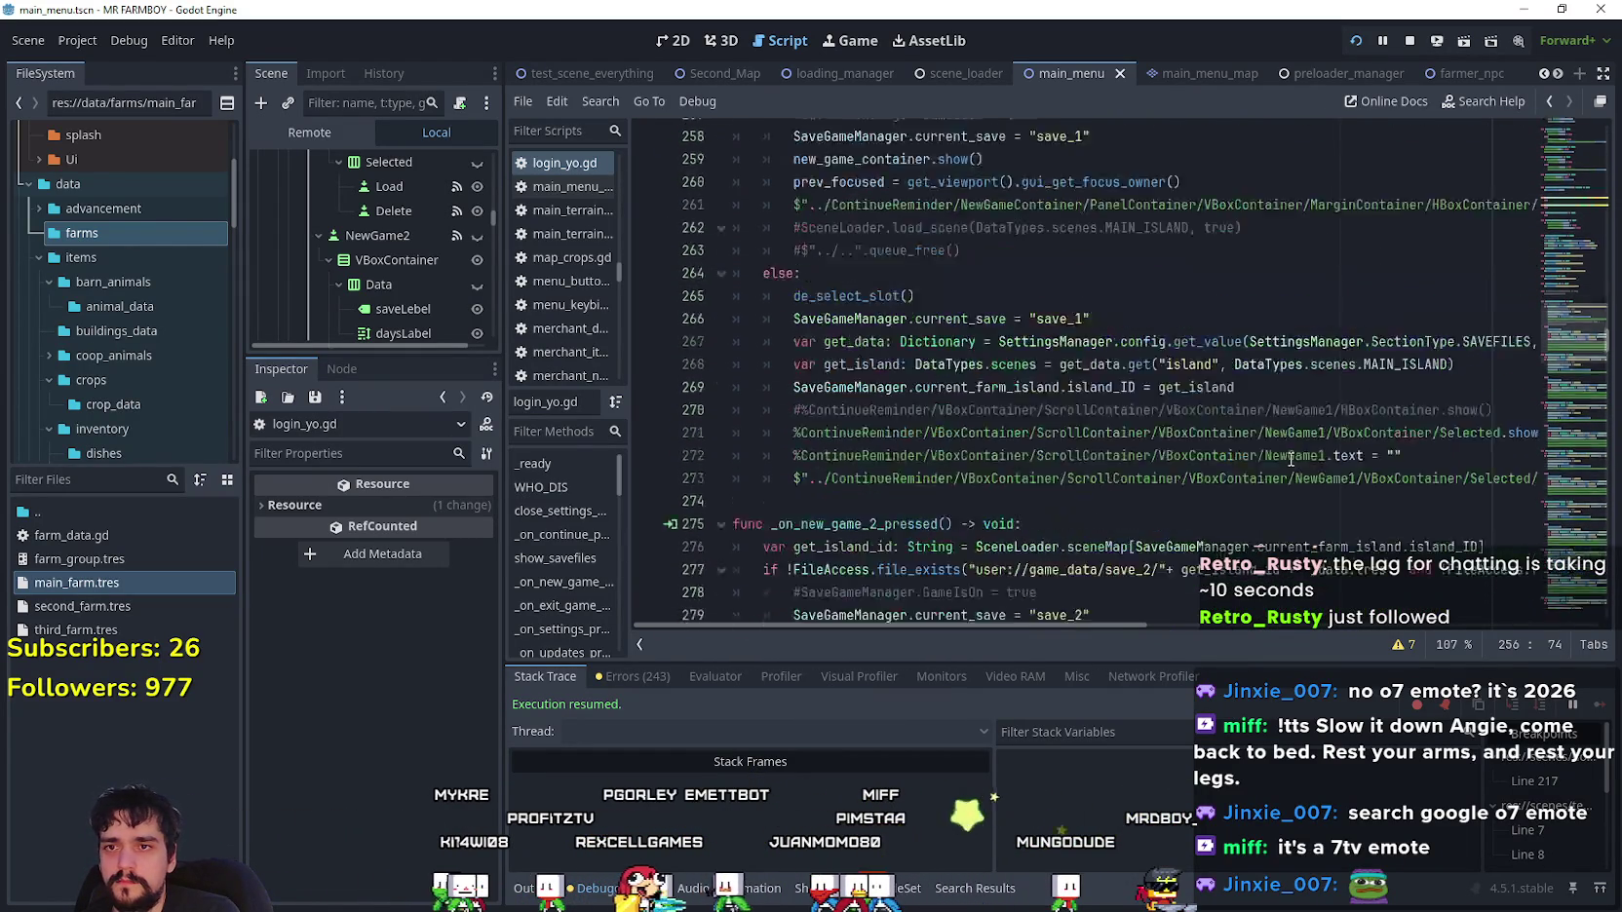
scroll(1290, 459, "down", 2)
left_click_drag(1349, 407, 1205, 405)
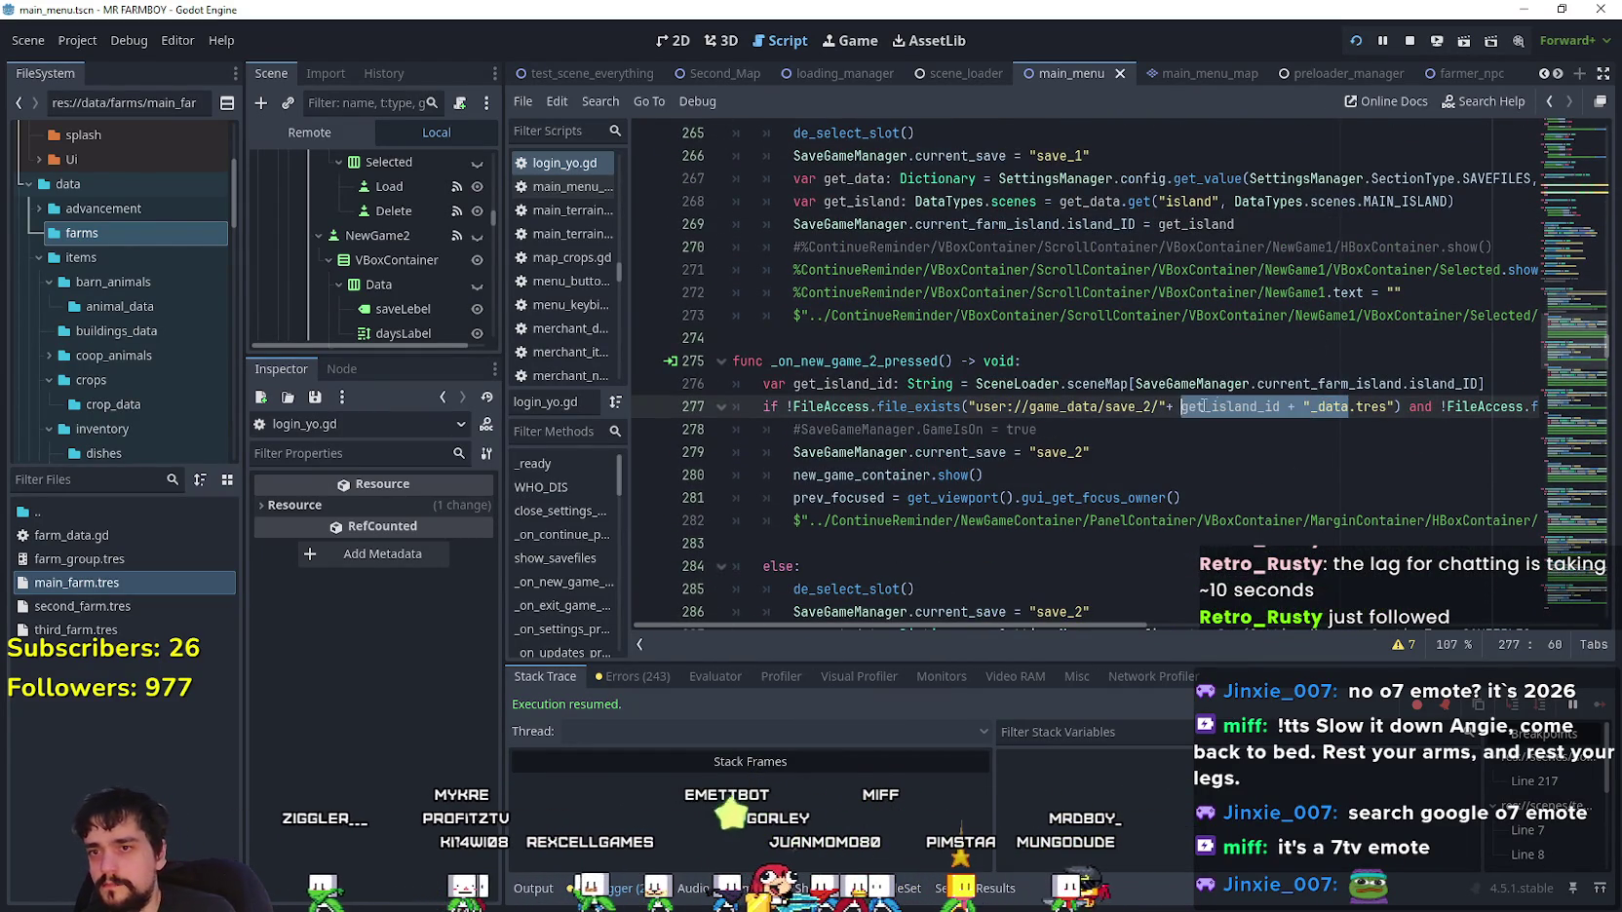
key("ctrl+v")
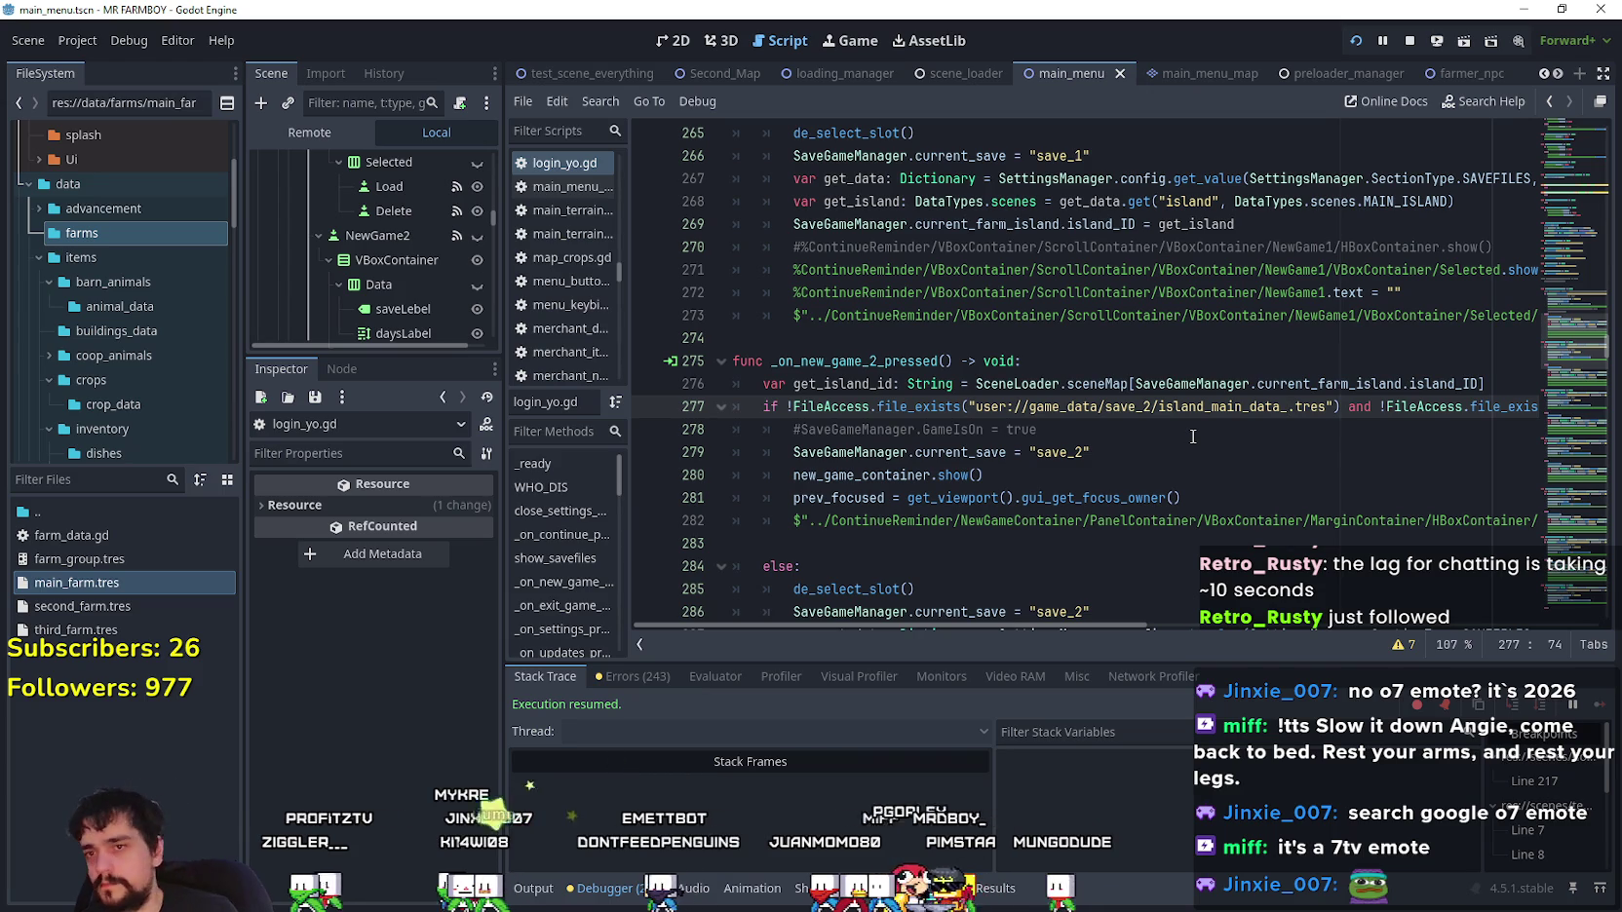
key("ctrl+z")
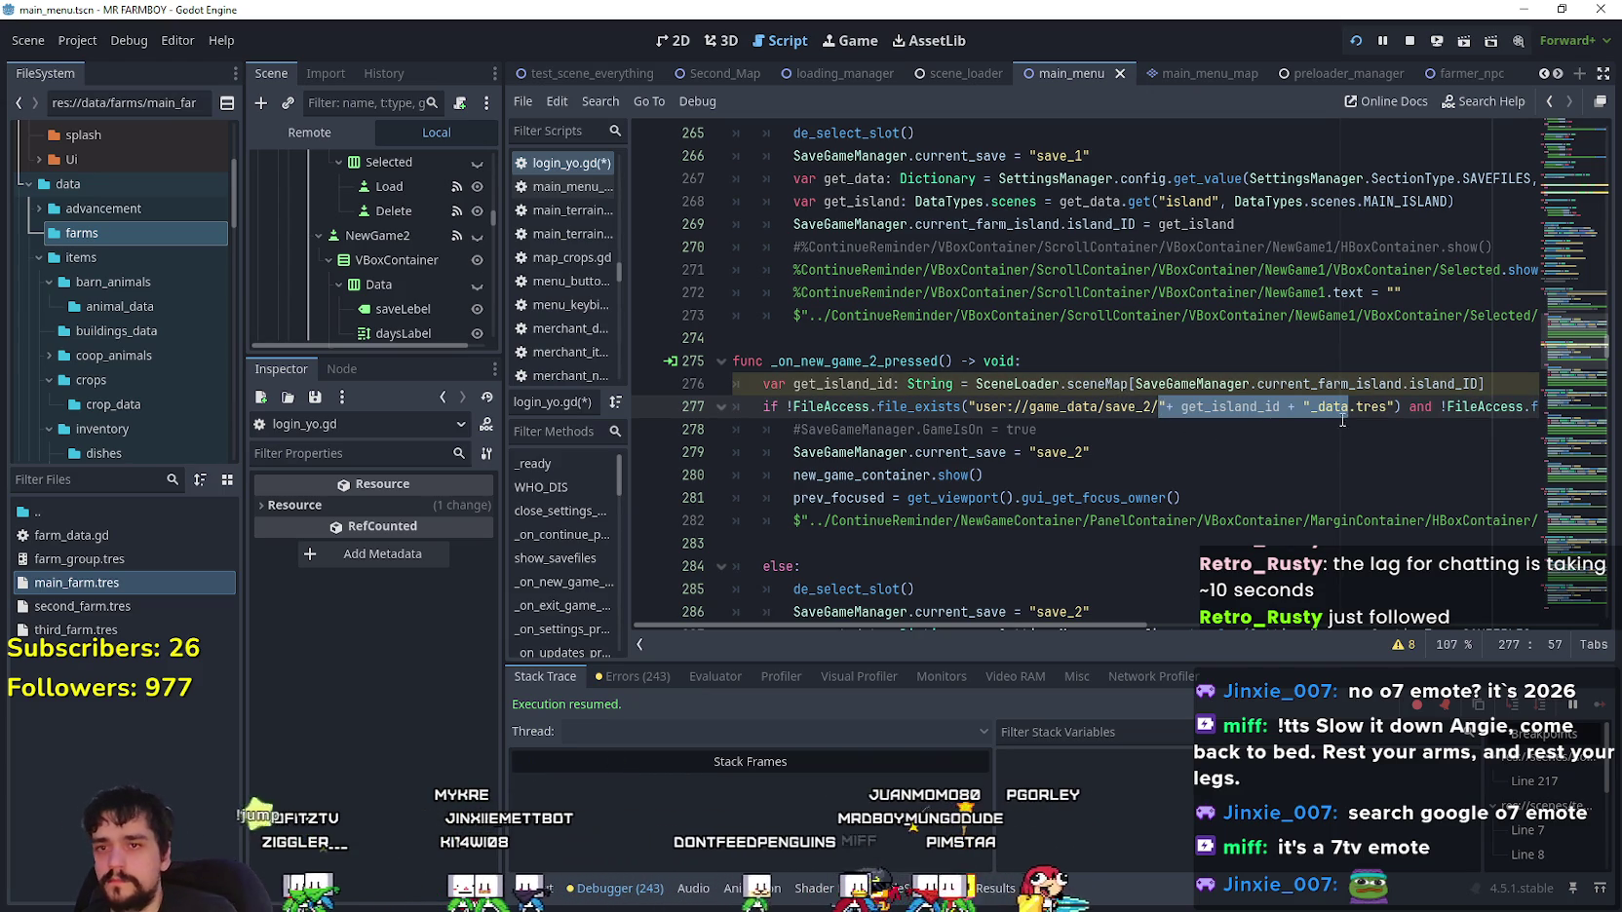
key("ctrl+z")
scroll(1330, 380, "up", 2)
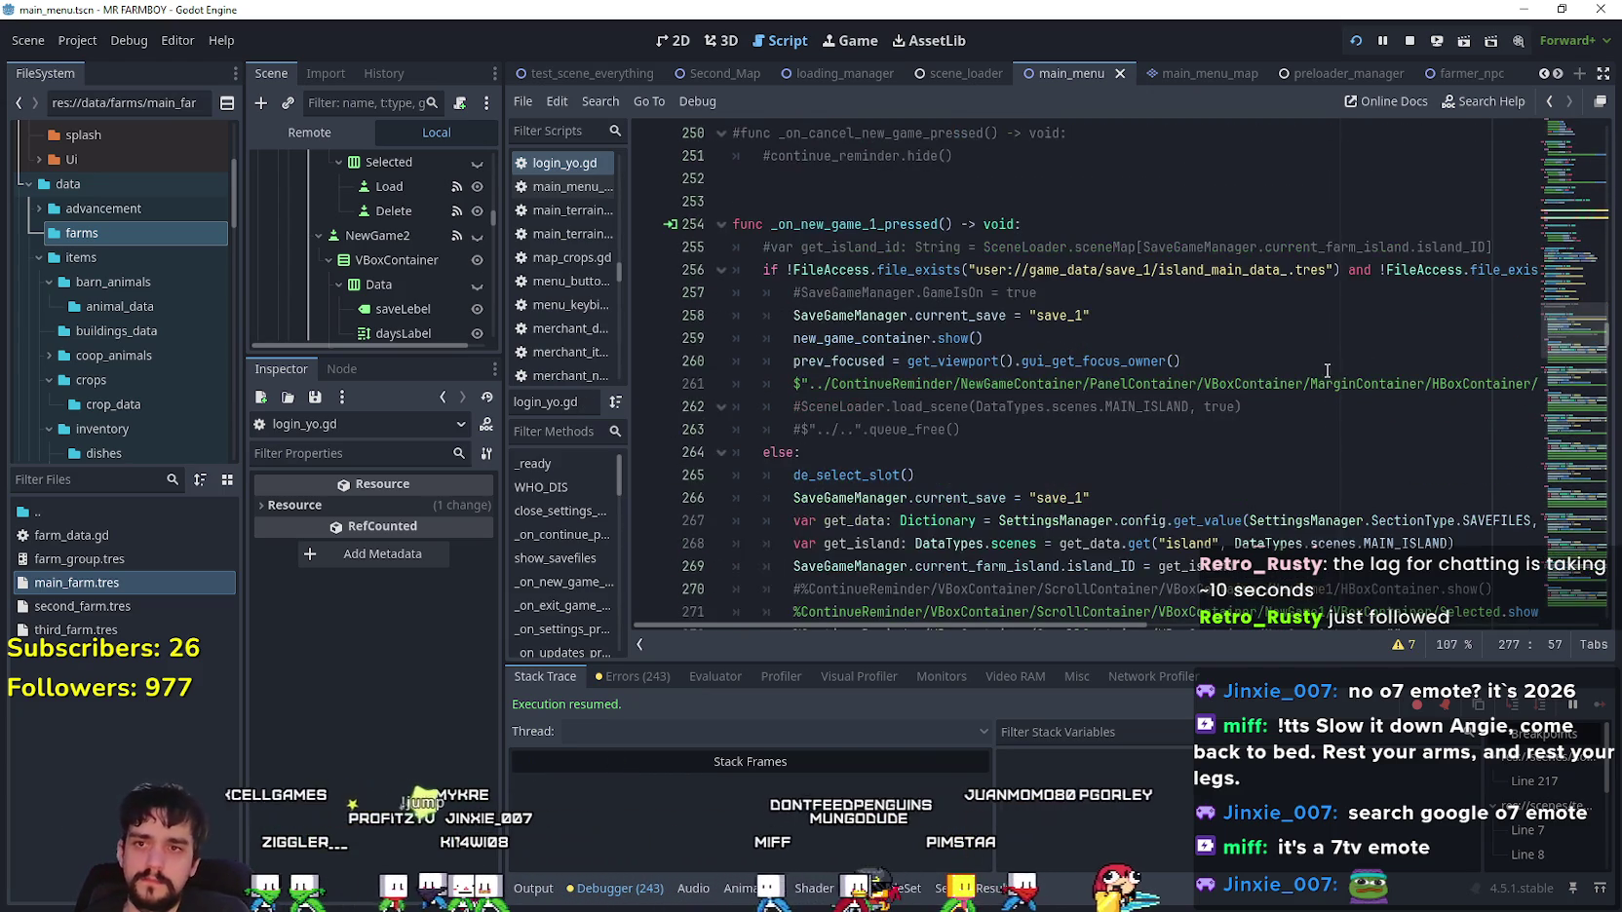
- Paste island_main_data from line 256 over the slot 2 get_island_id concatenation on line 277
left_click(1284, 270)
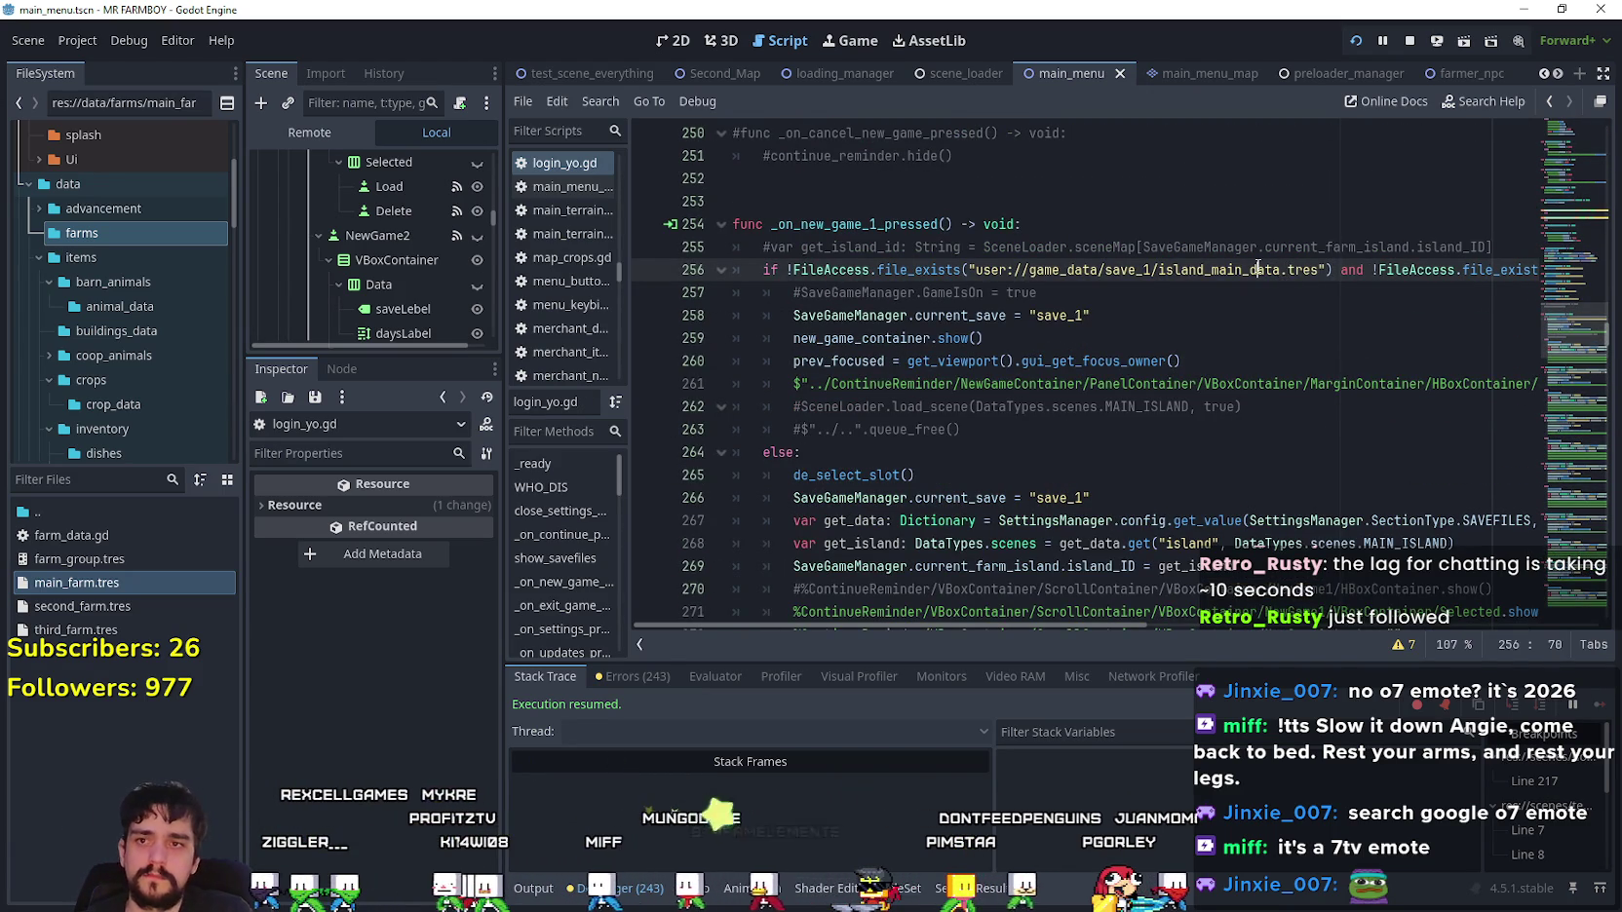
double_click(1284, 270)
key("ctrl+v")
scroll(1283, 413, "down", 4)
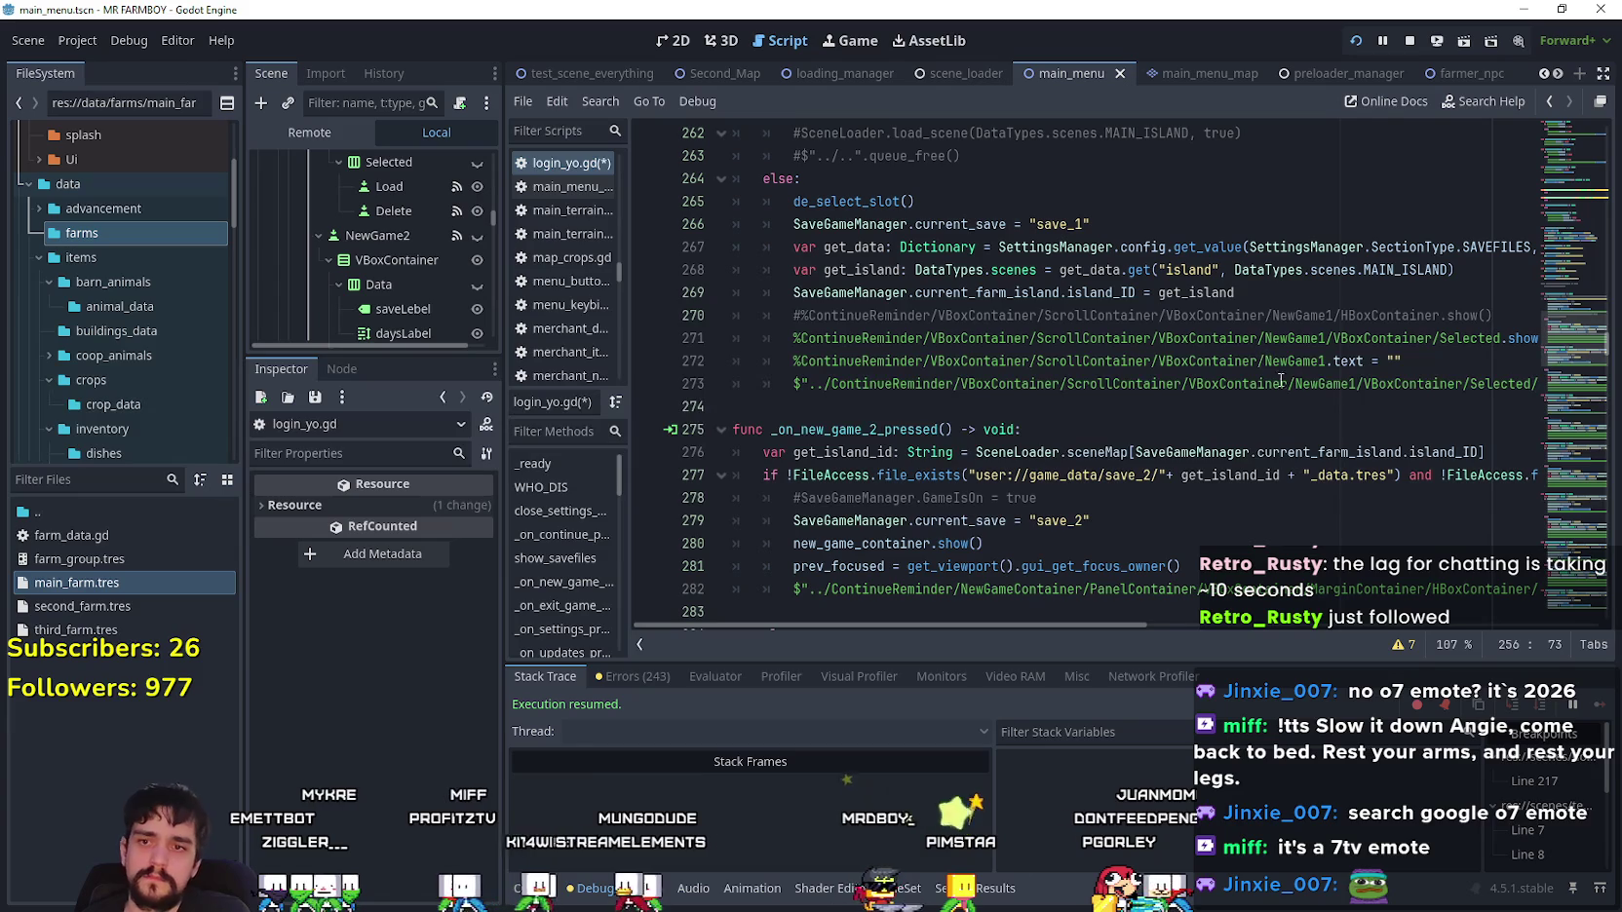
left_click_drag(1348, 475, 1159, 476)
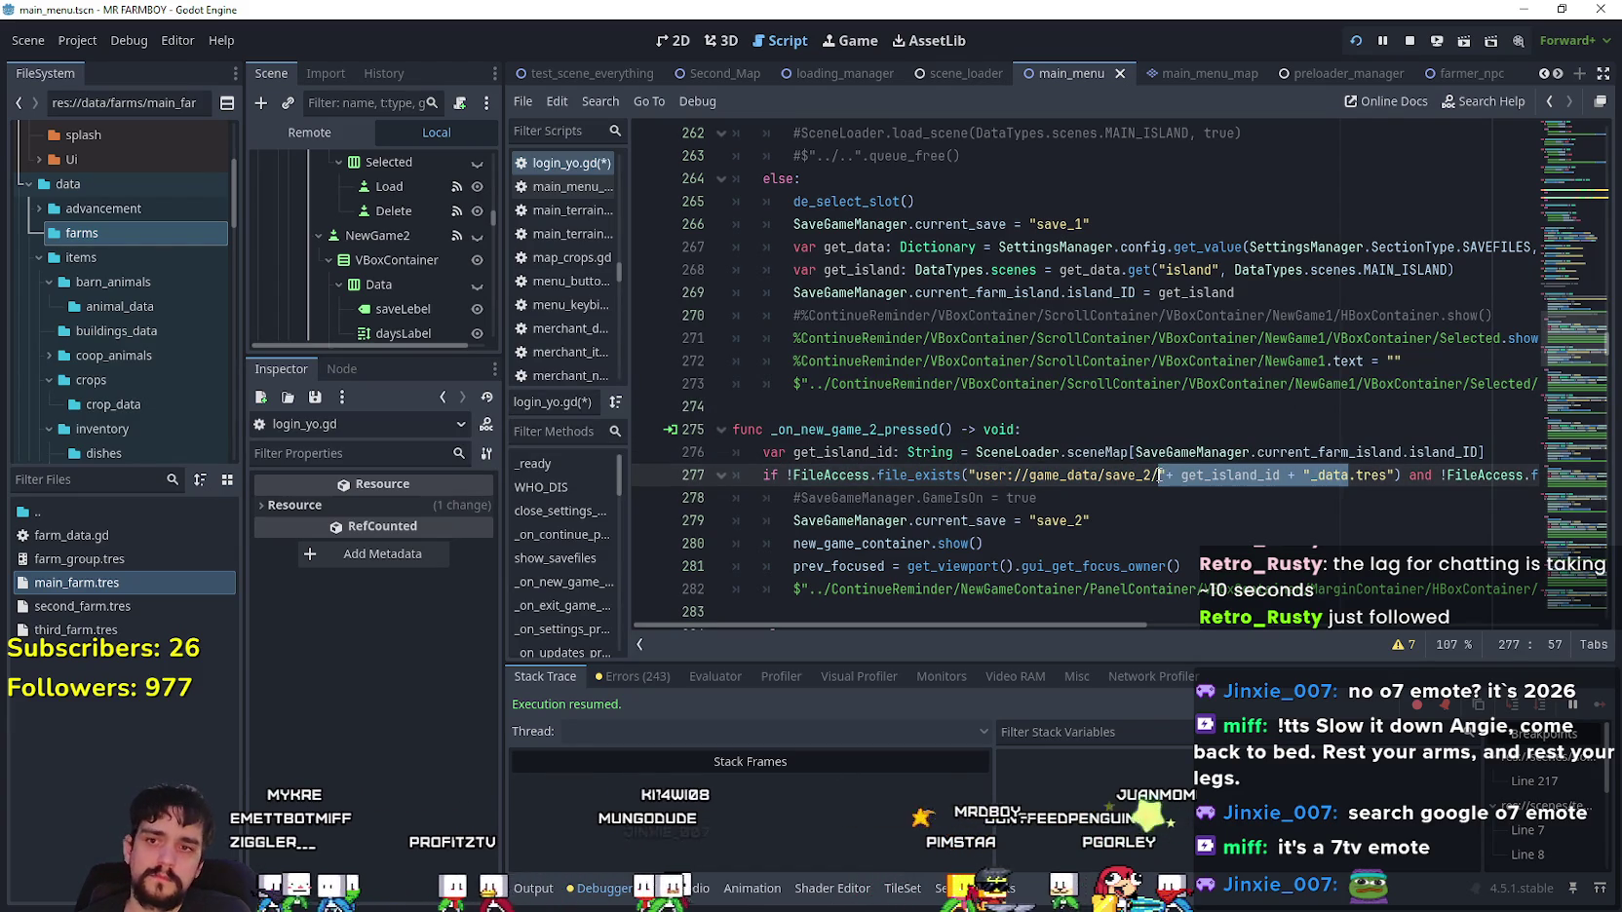
type("island_main_data")
- Comment out slot 2's get_island_id line 276 with #
scroll(1180, 425, "down", 5)
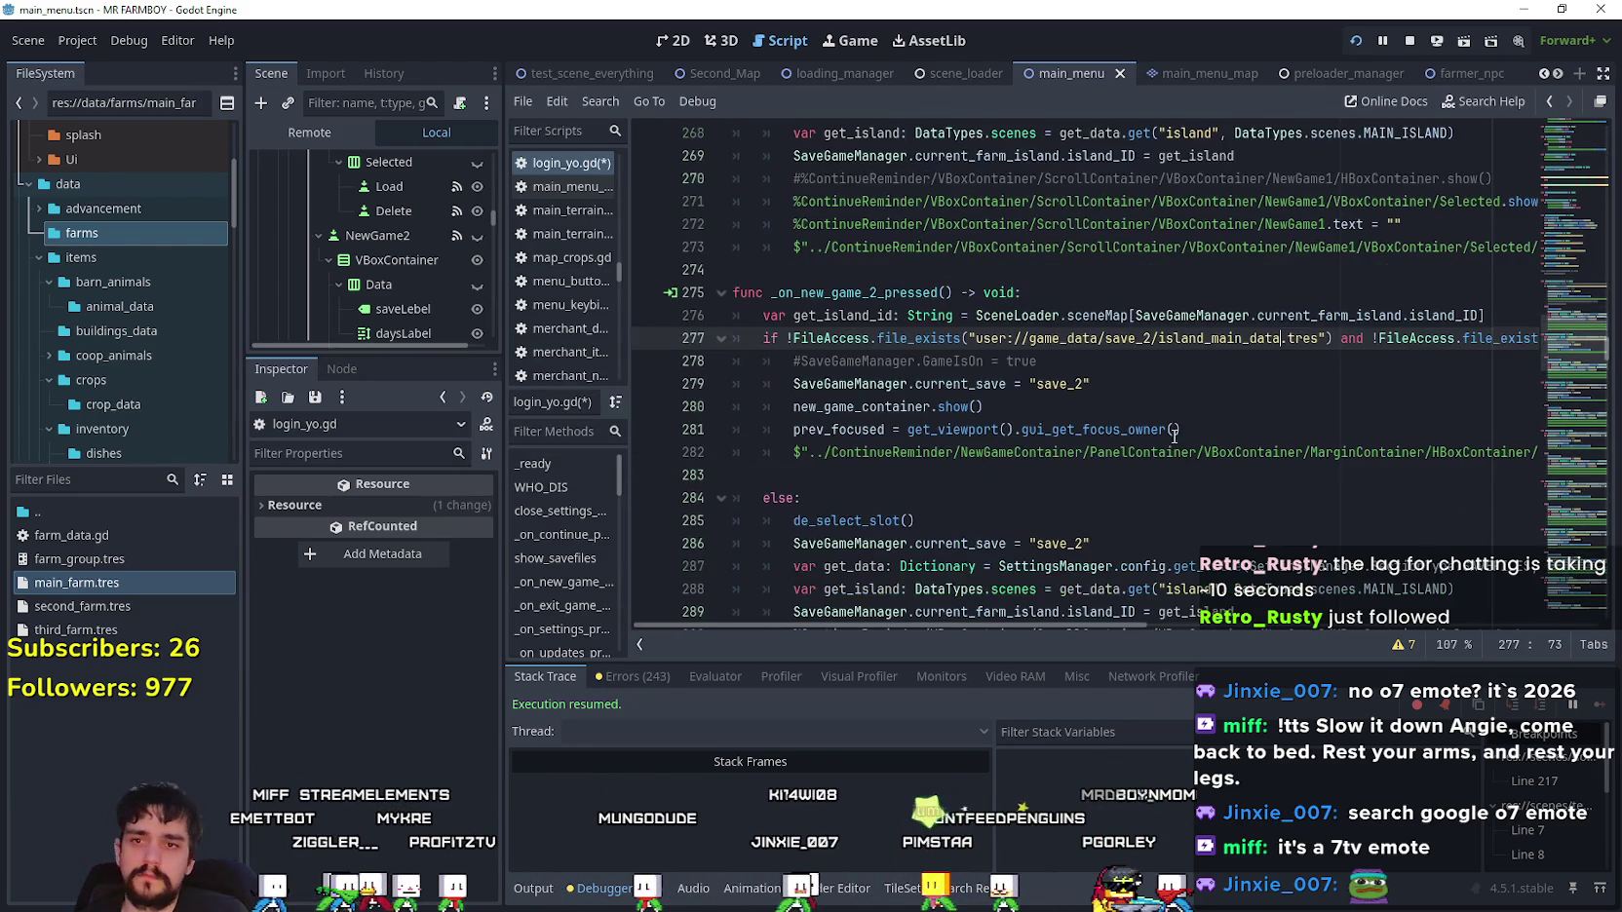
scroll(1184, 415, "up", 3)
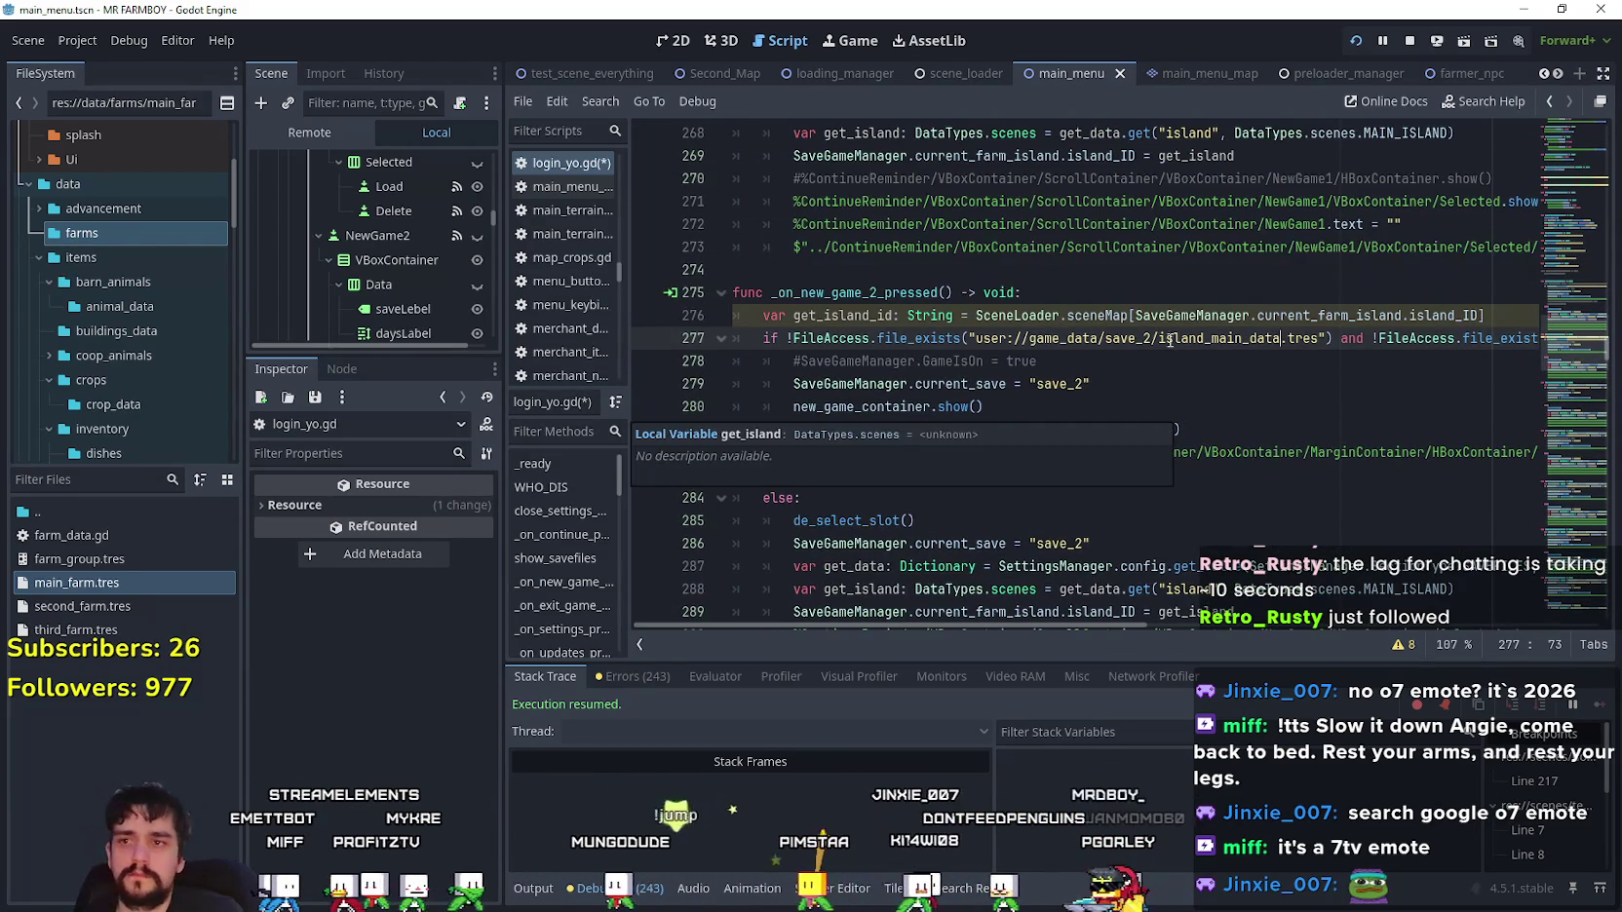
left_click(761, 316)
type("#")
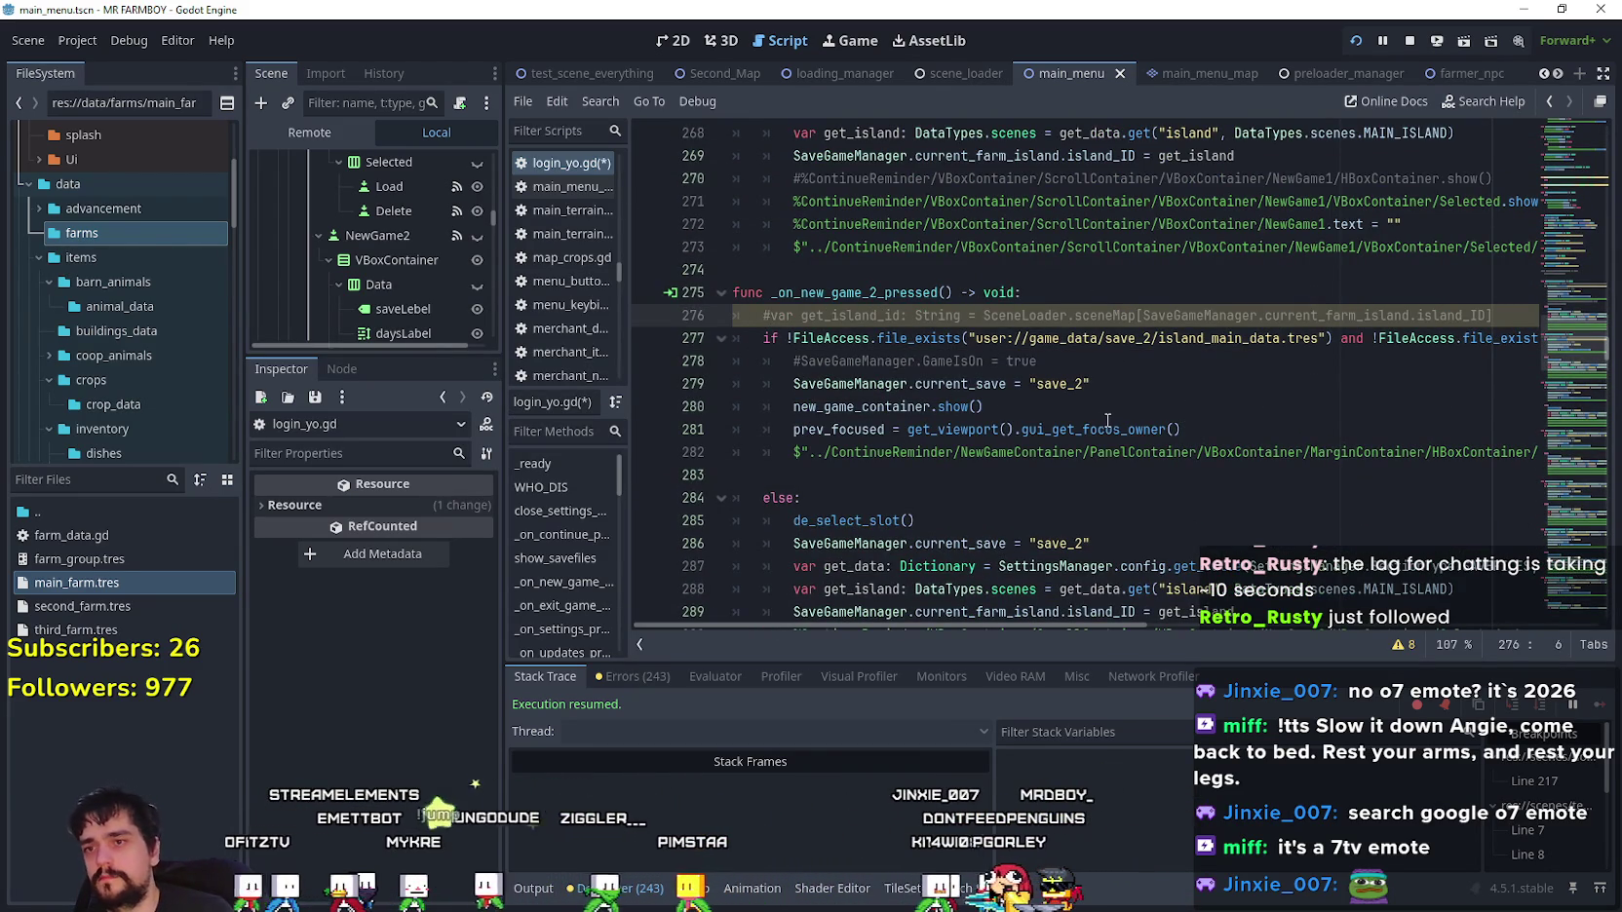
scroll(1079, 375, "down", 4)
scroll(1185, 390, "down", 2)
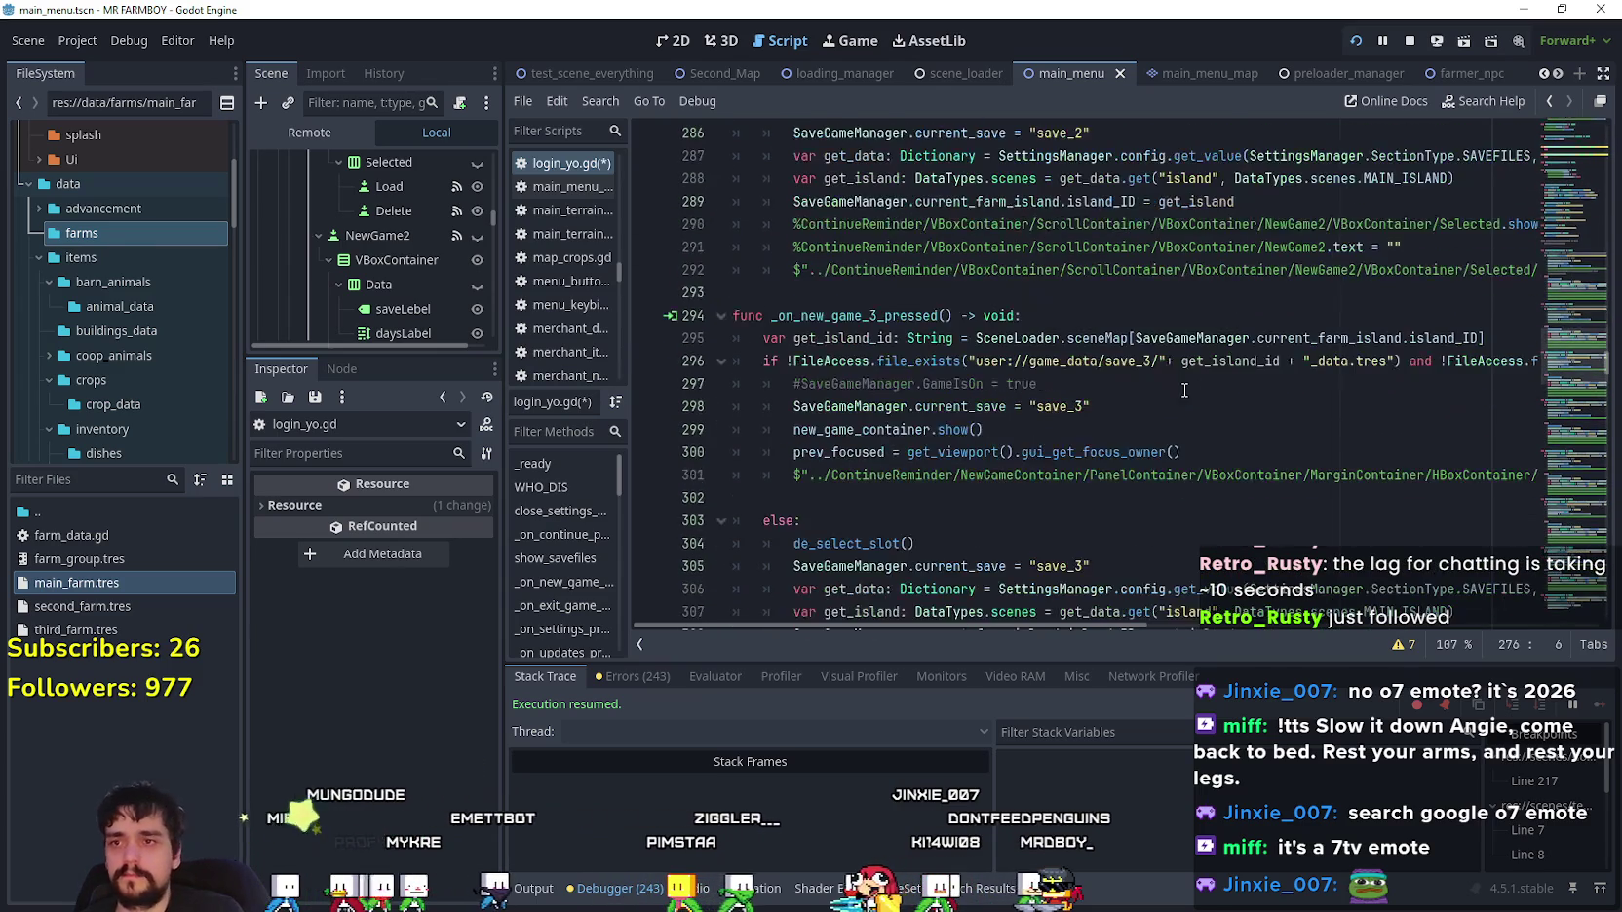
- Review the slot 3 new-game function, including the get_data variable on line 287
scroll(1055, 312, "down", 1)
scroll(1055, 304, "up", 2)
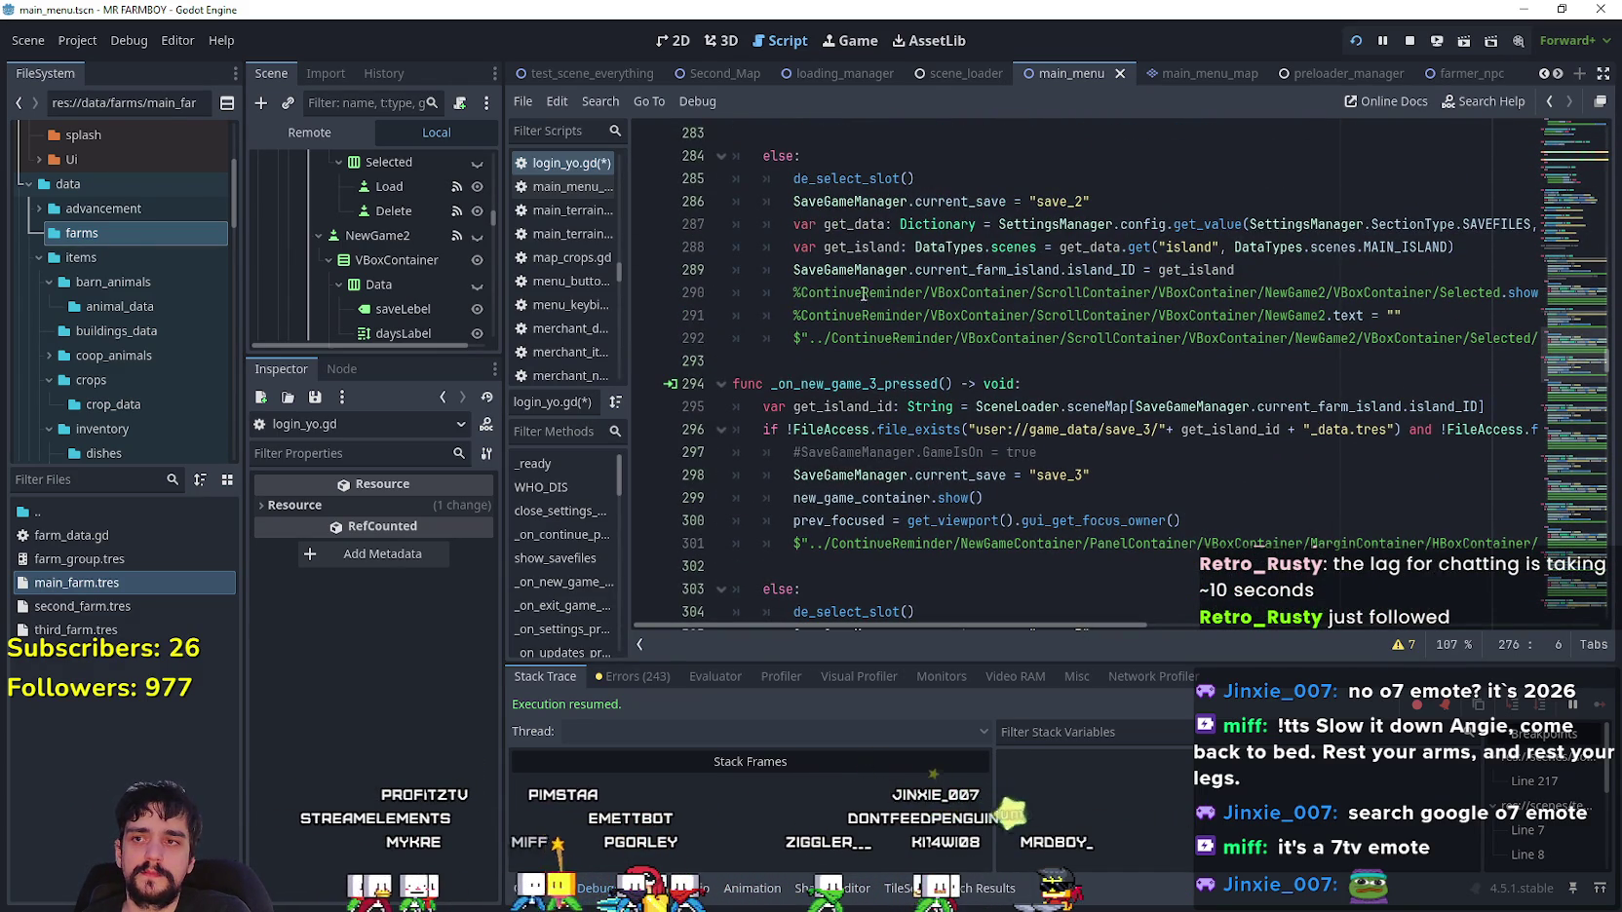
double_click(870, 226)
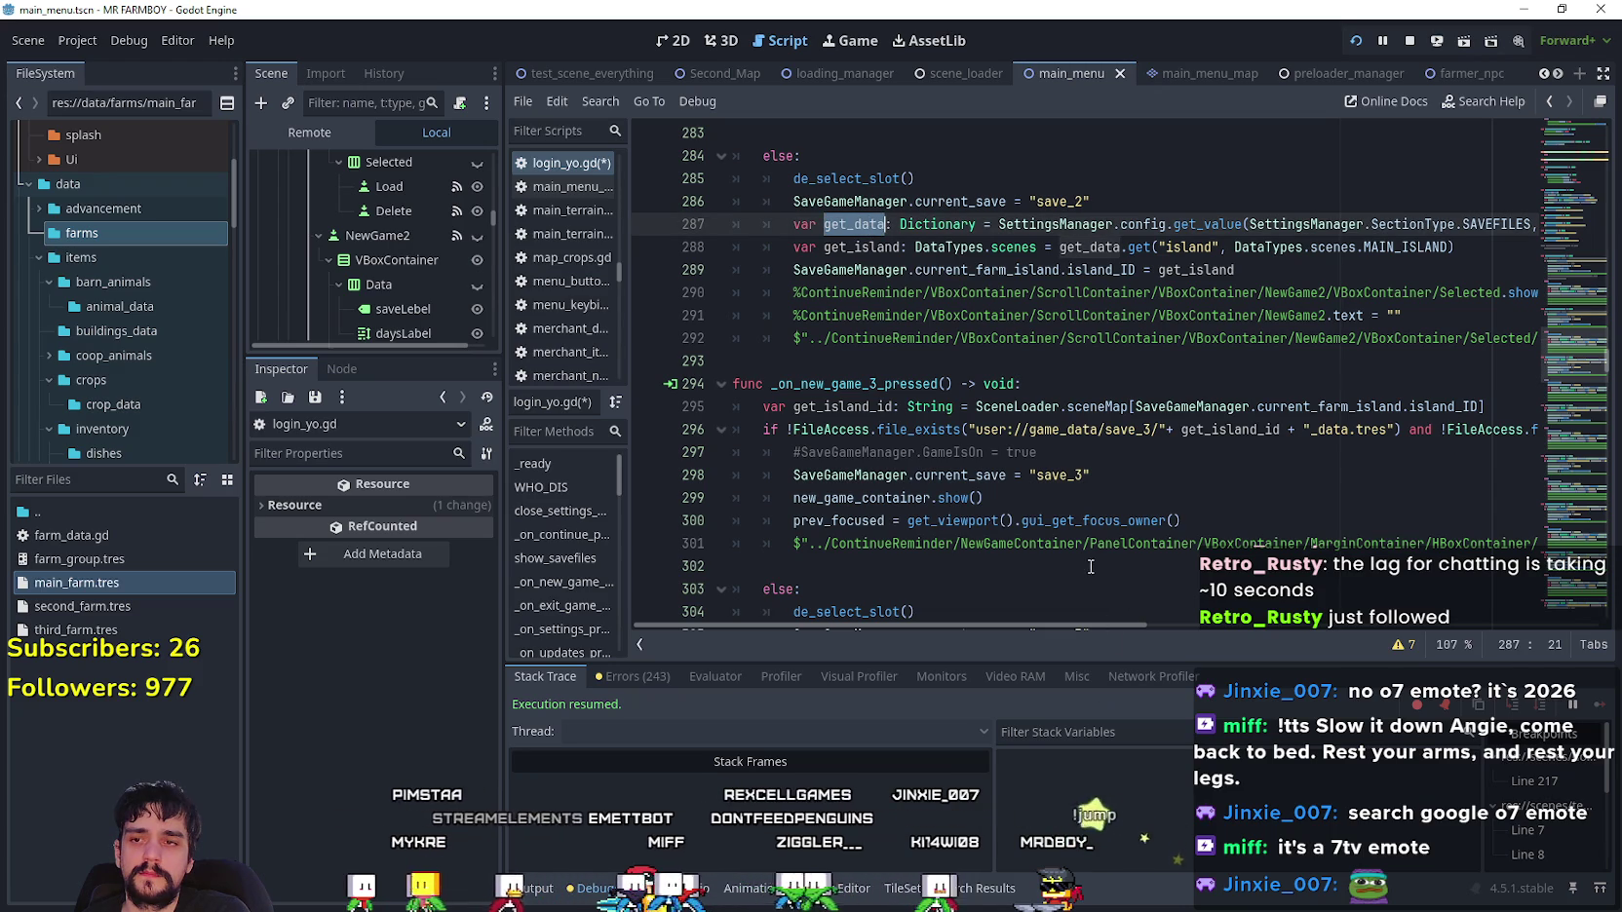
mouse_move(1128, 624)
left_mouse_down()
mouse_move(1501, 618)
mouse_move(1000, 561)
left_mouse_up()
scroll(1009, 380, "down", 2)
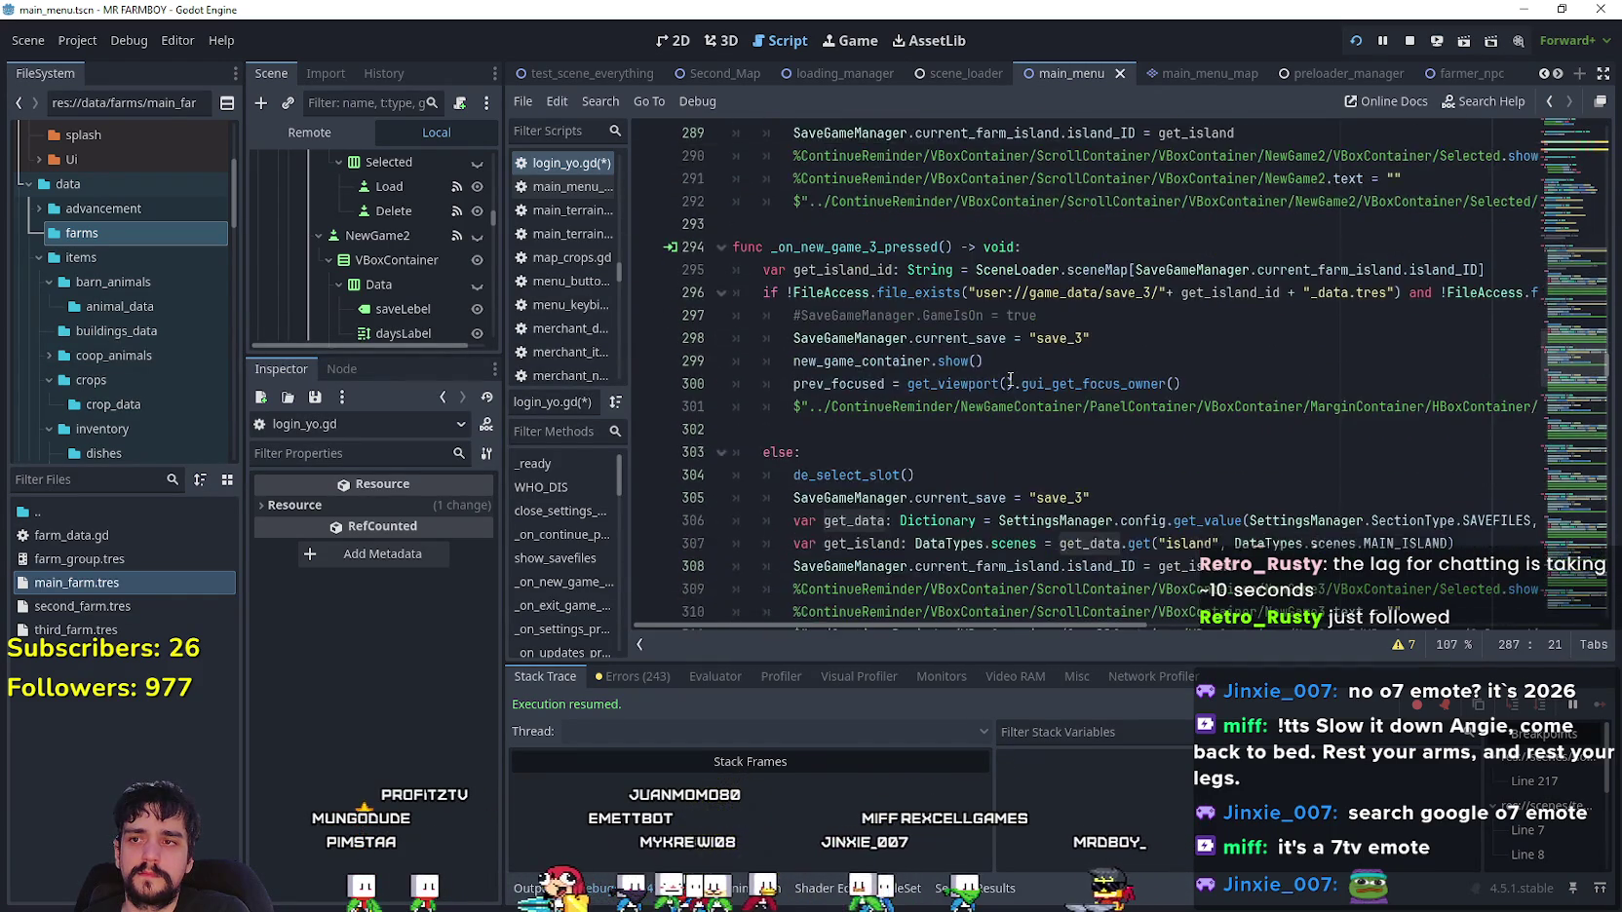
scroll(1010, 380, "up", 4)
scroll(1284, 289, "down", 4)
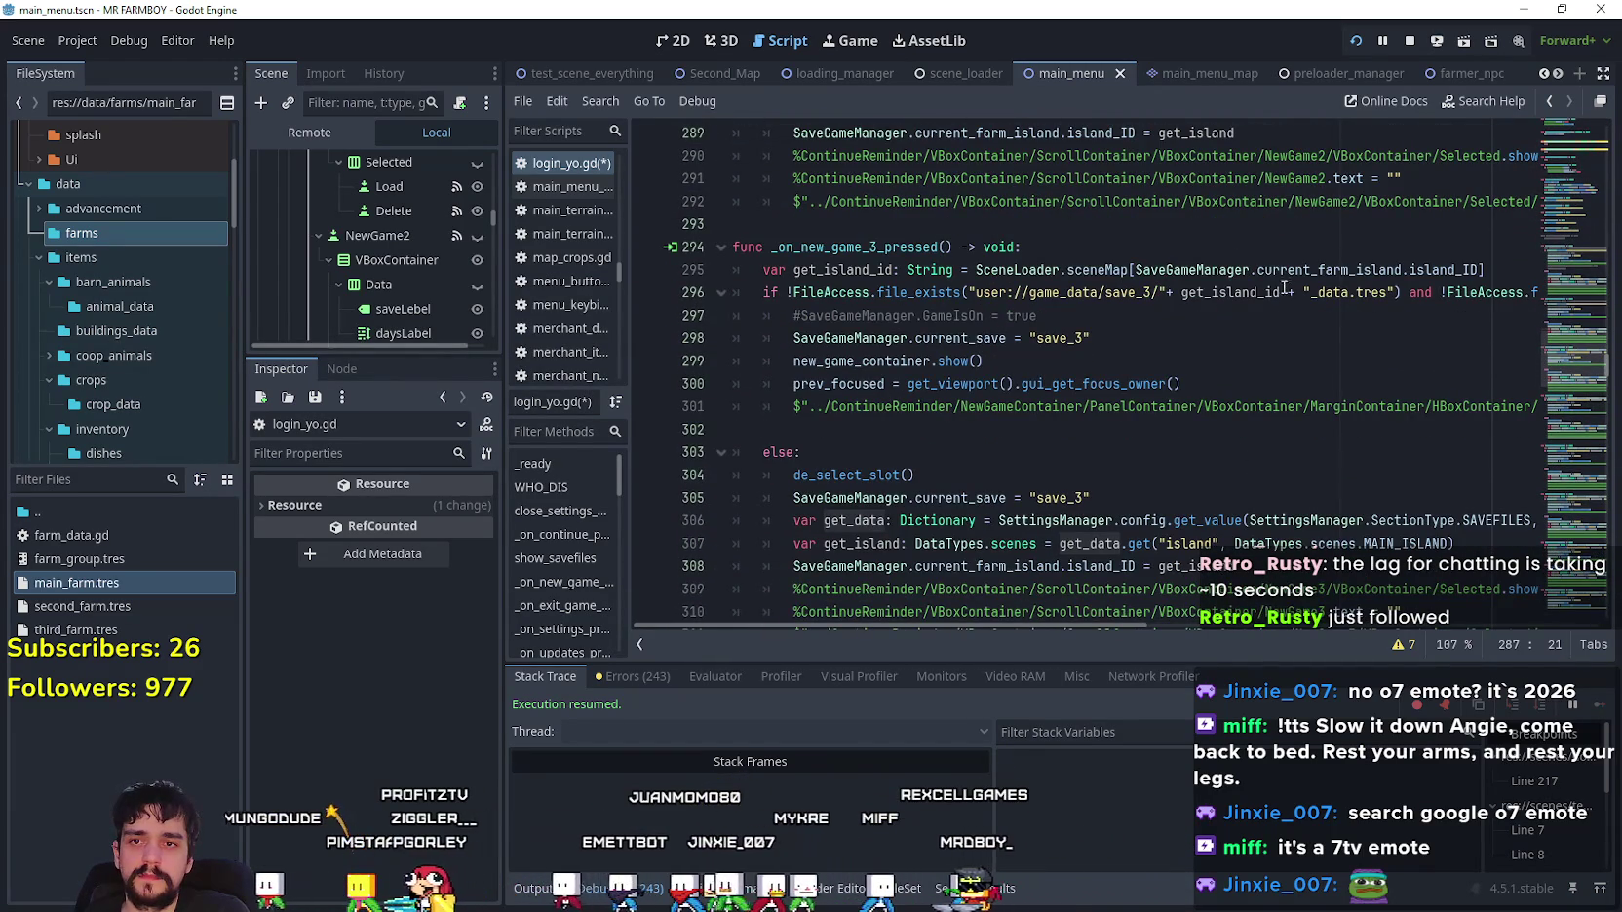
scroll(1019, 220, "down", 1)
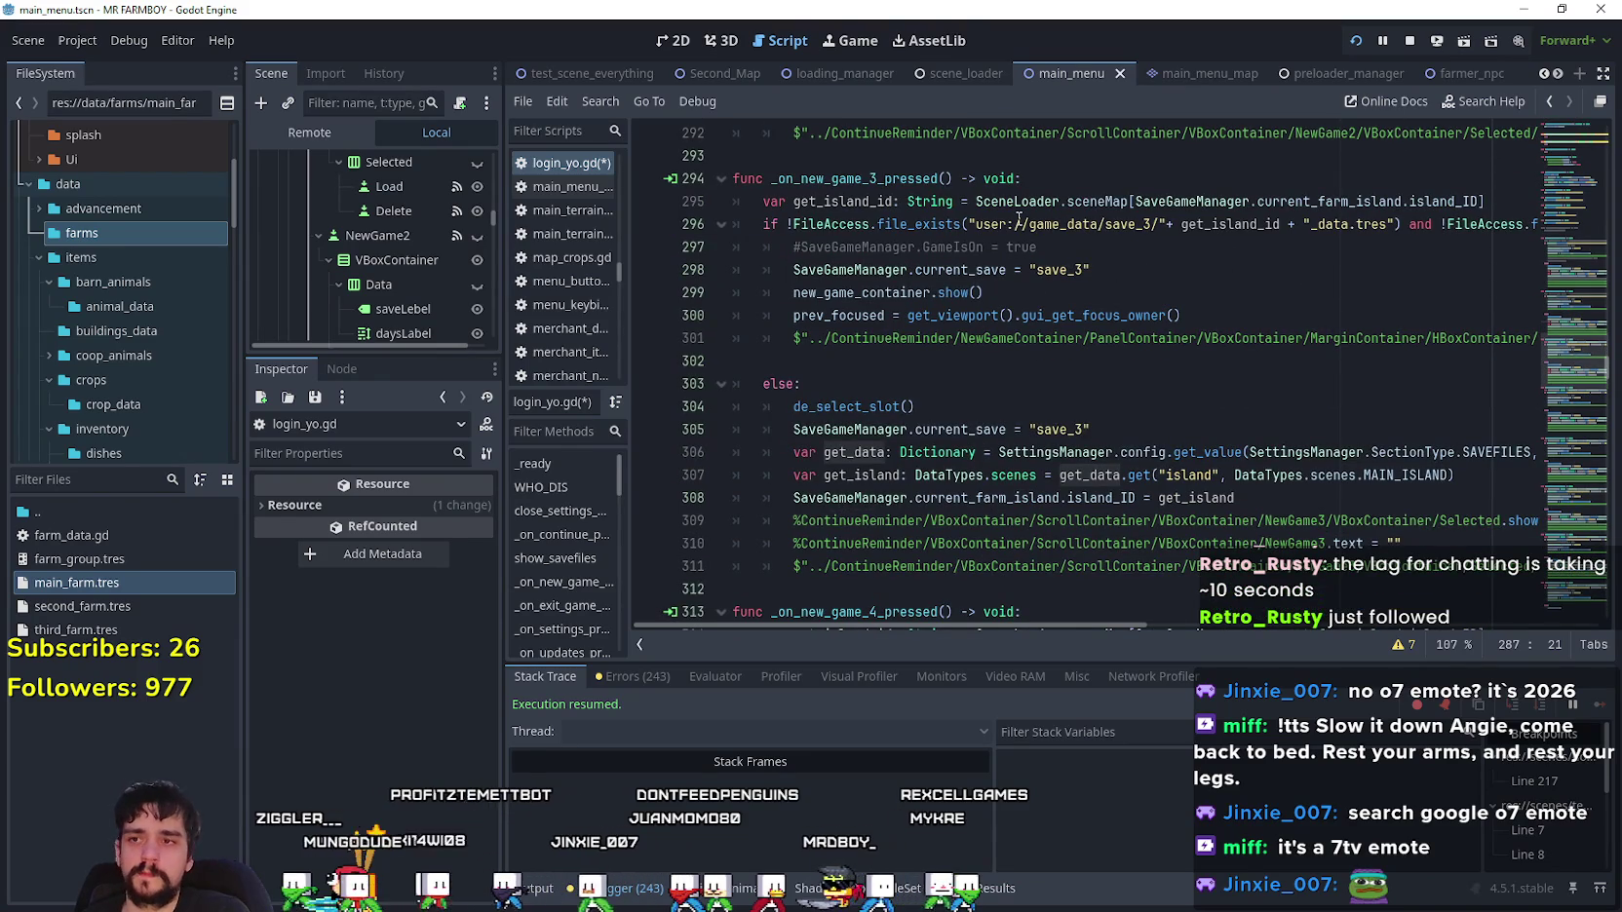
- Comment out slot 3's island id line 295 and paste island_main_data over its id-based path
left_click(764, 201)
key("ctrl+k")
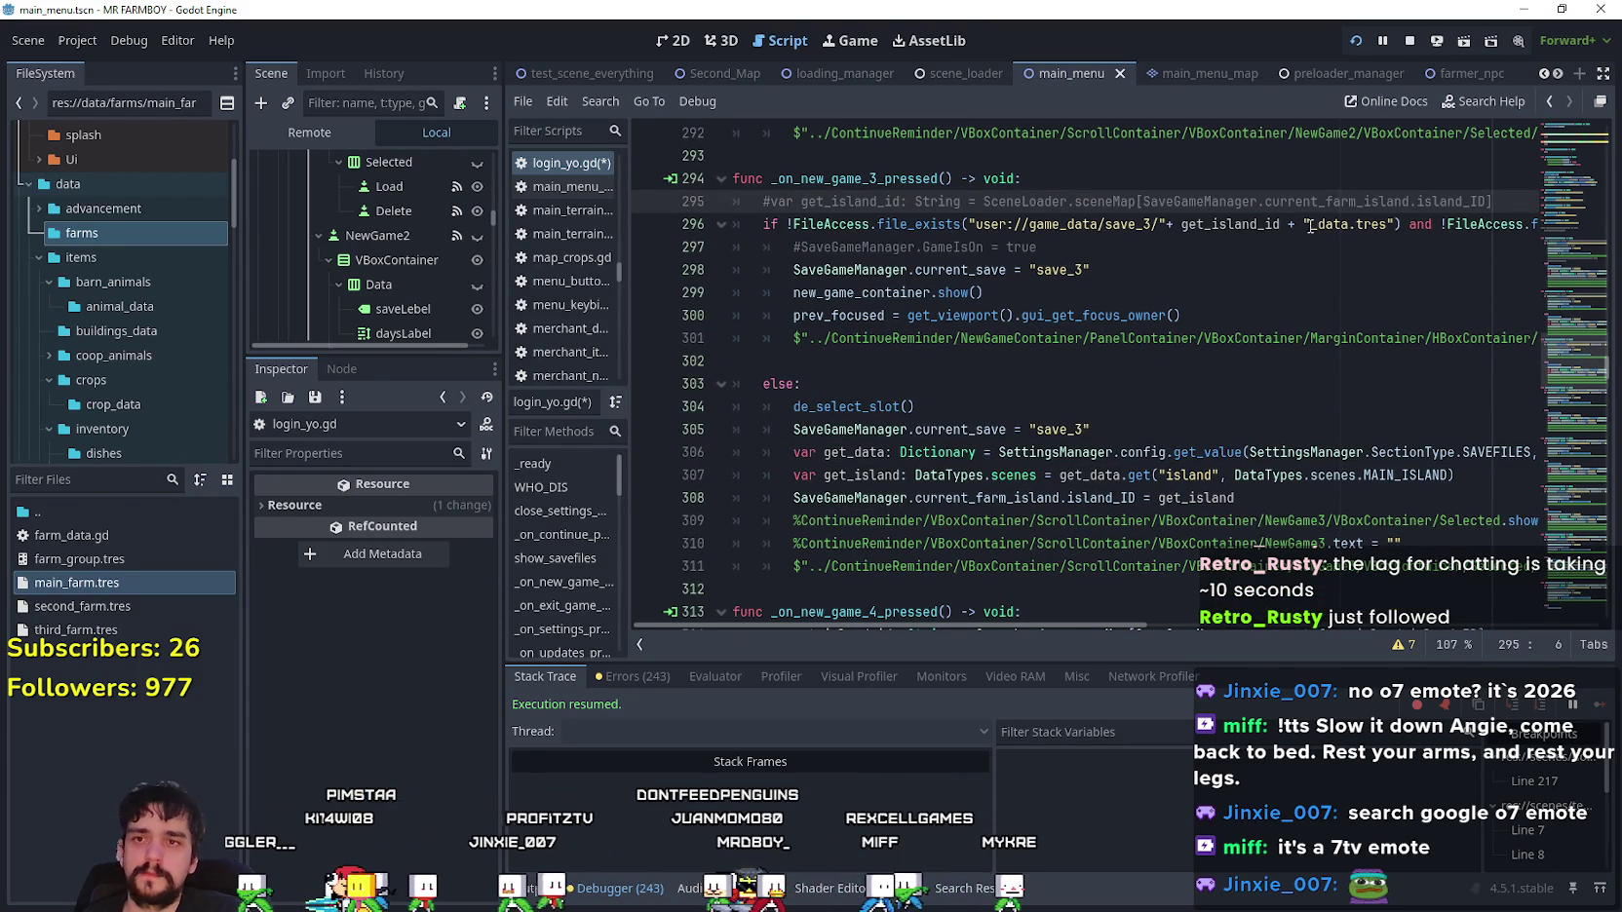
left_click_drag(1347, 224, 1180, 224)
key("shift+Left")
key("shift+Left")
key("shift+Left")
type("island_main_data")
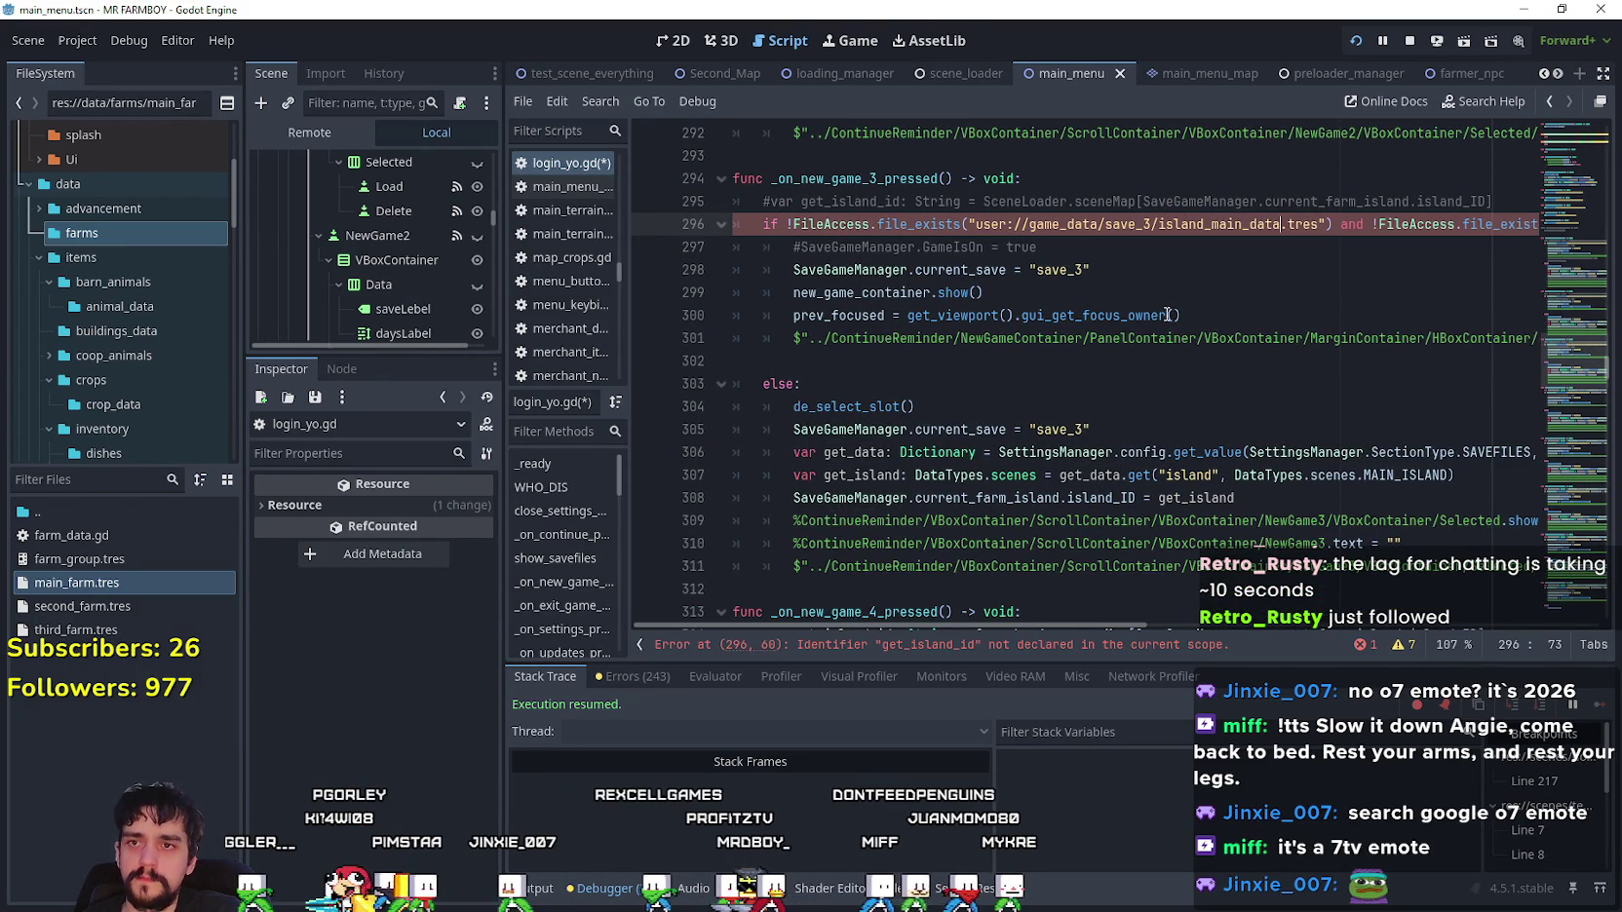
scroll(1228, 326, "down", 2)
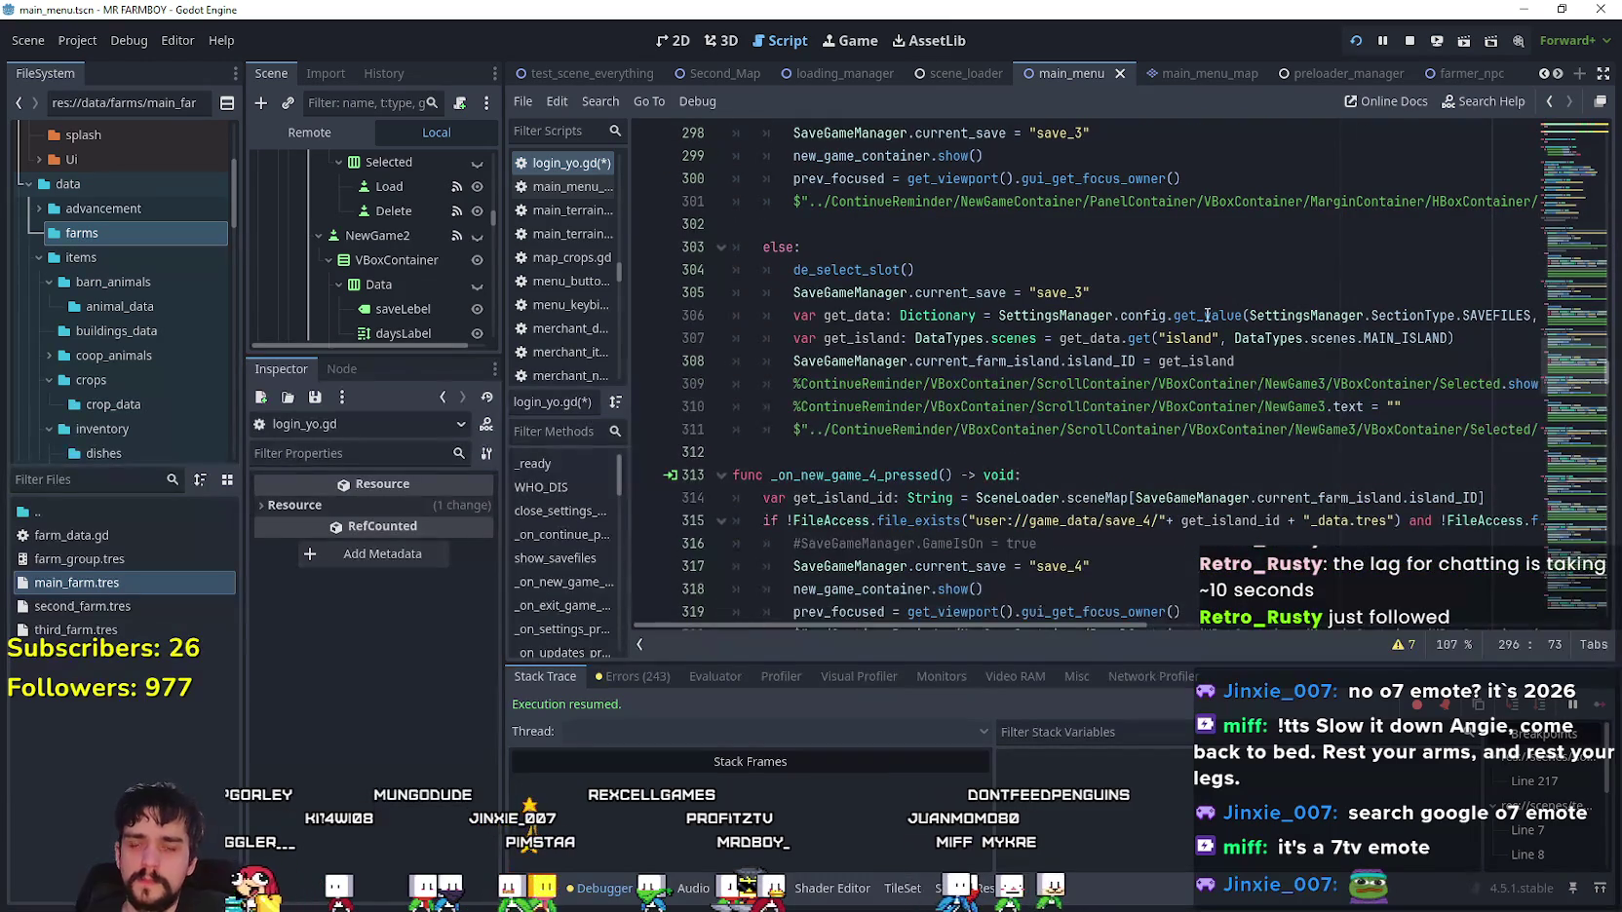
mouse_move(1198, 310)
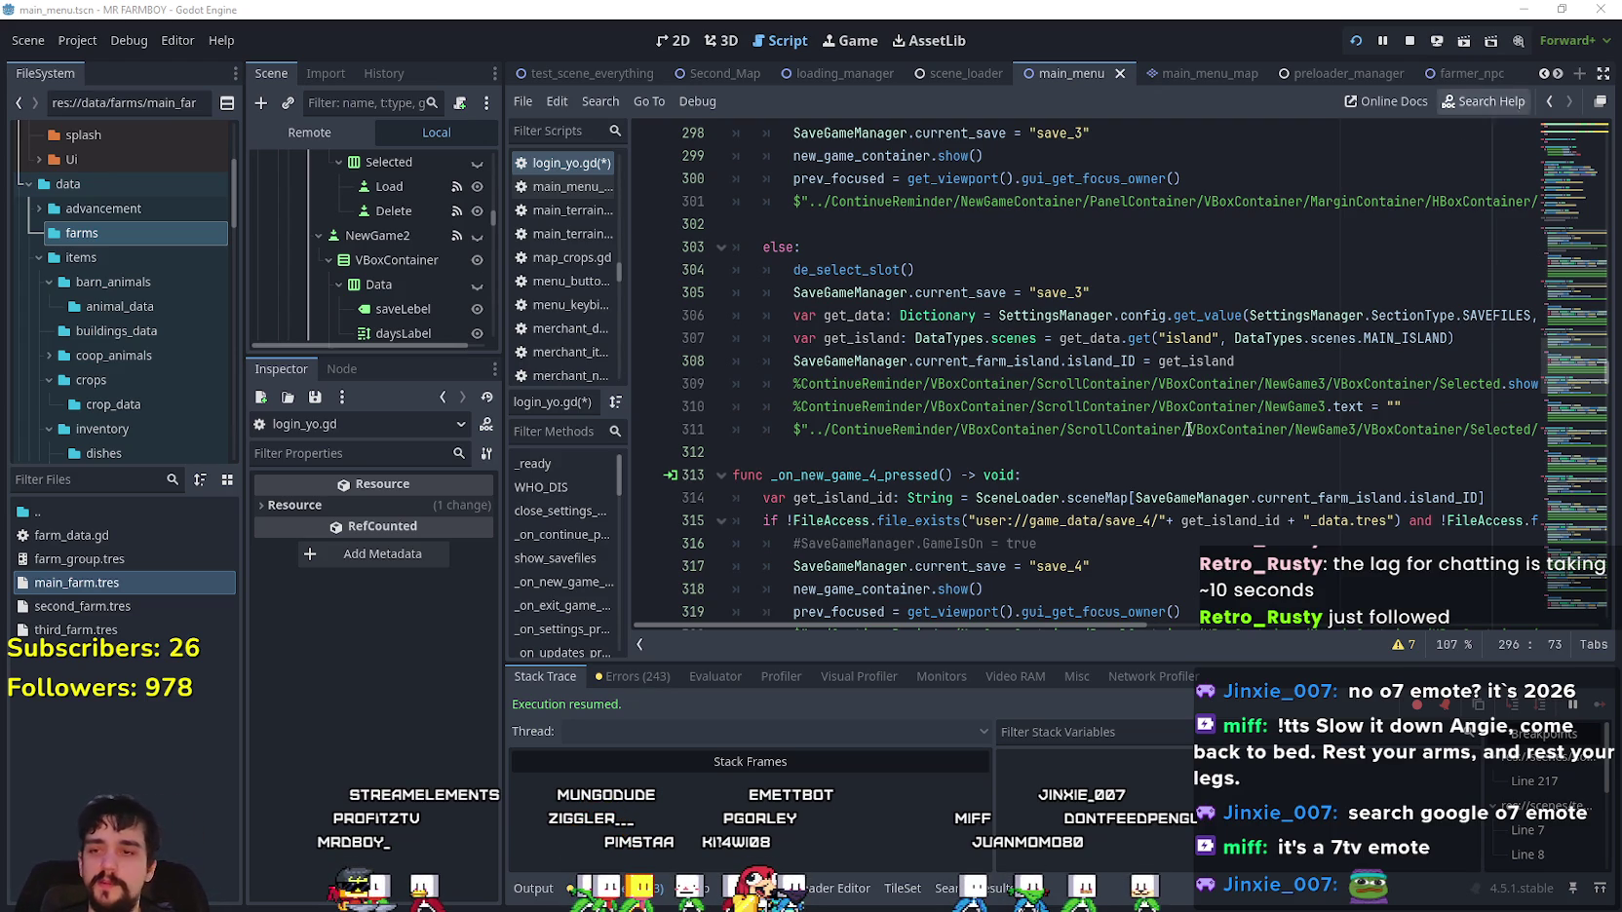
left_click(877, 452)
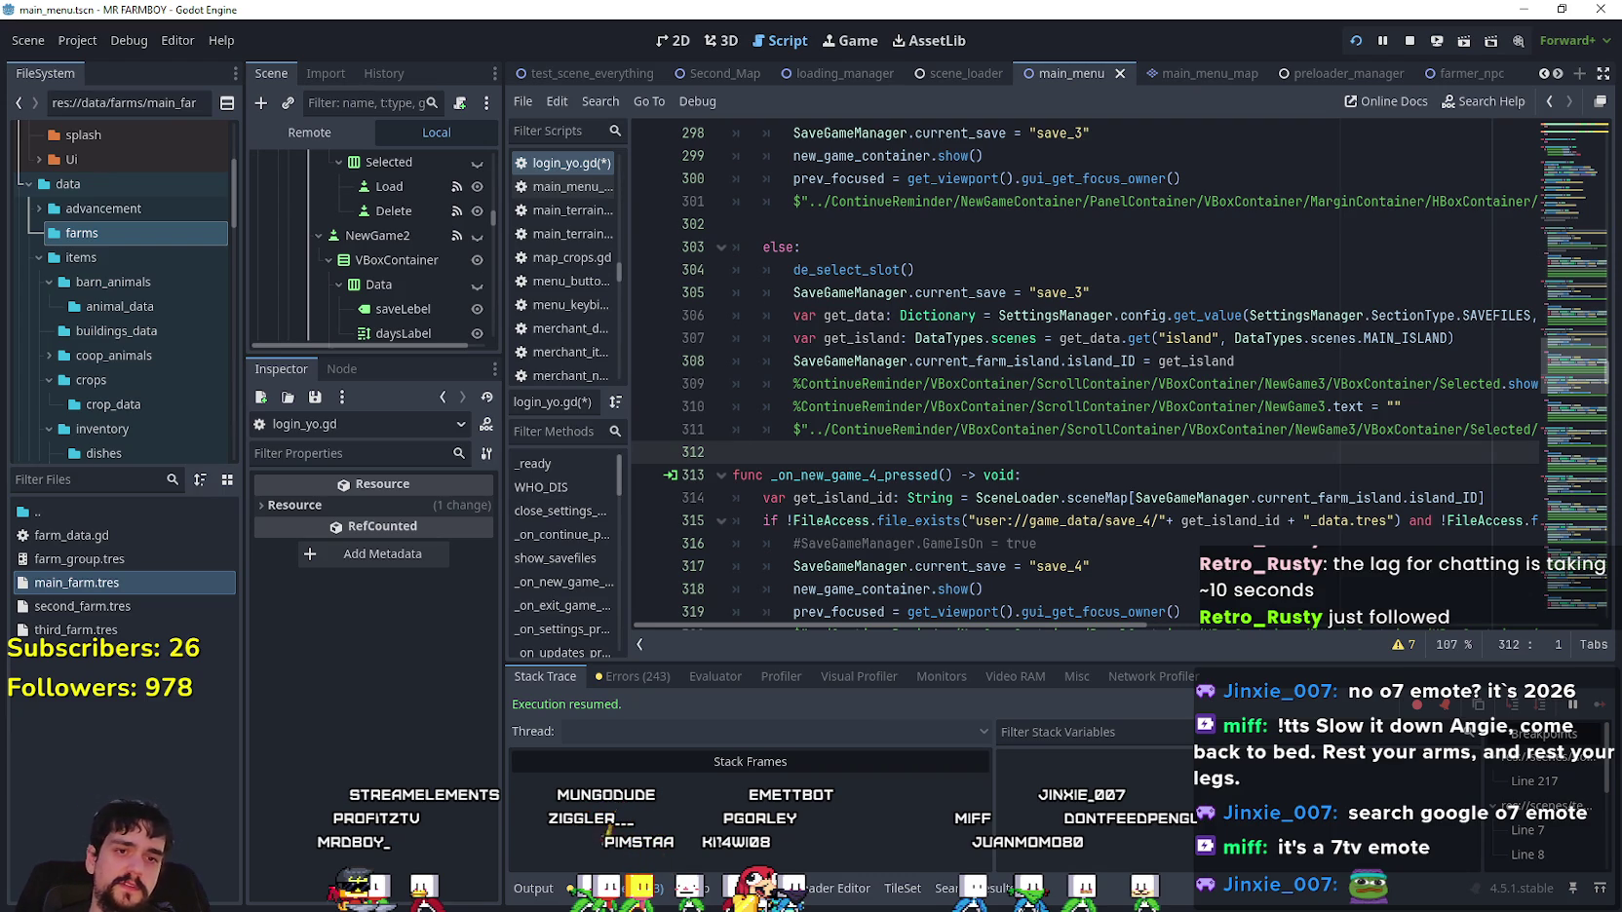
left_click(1108, 367)
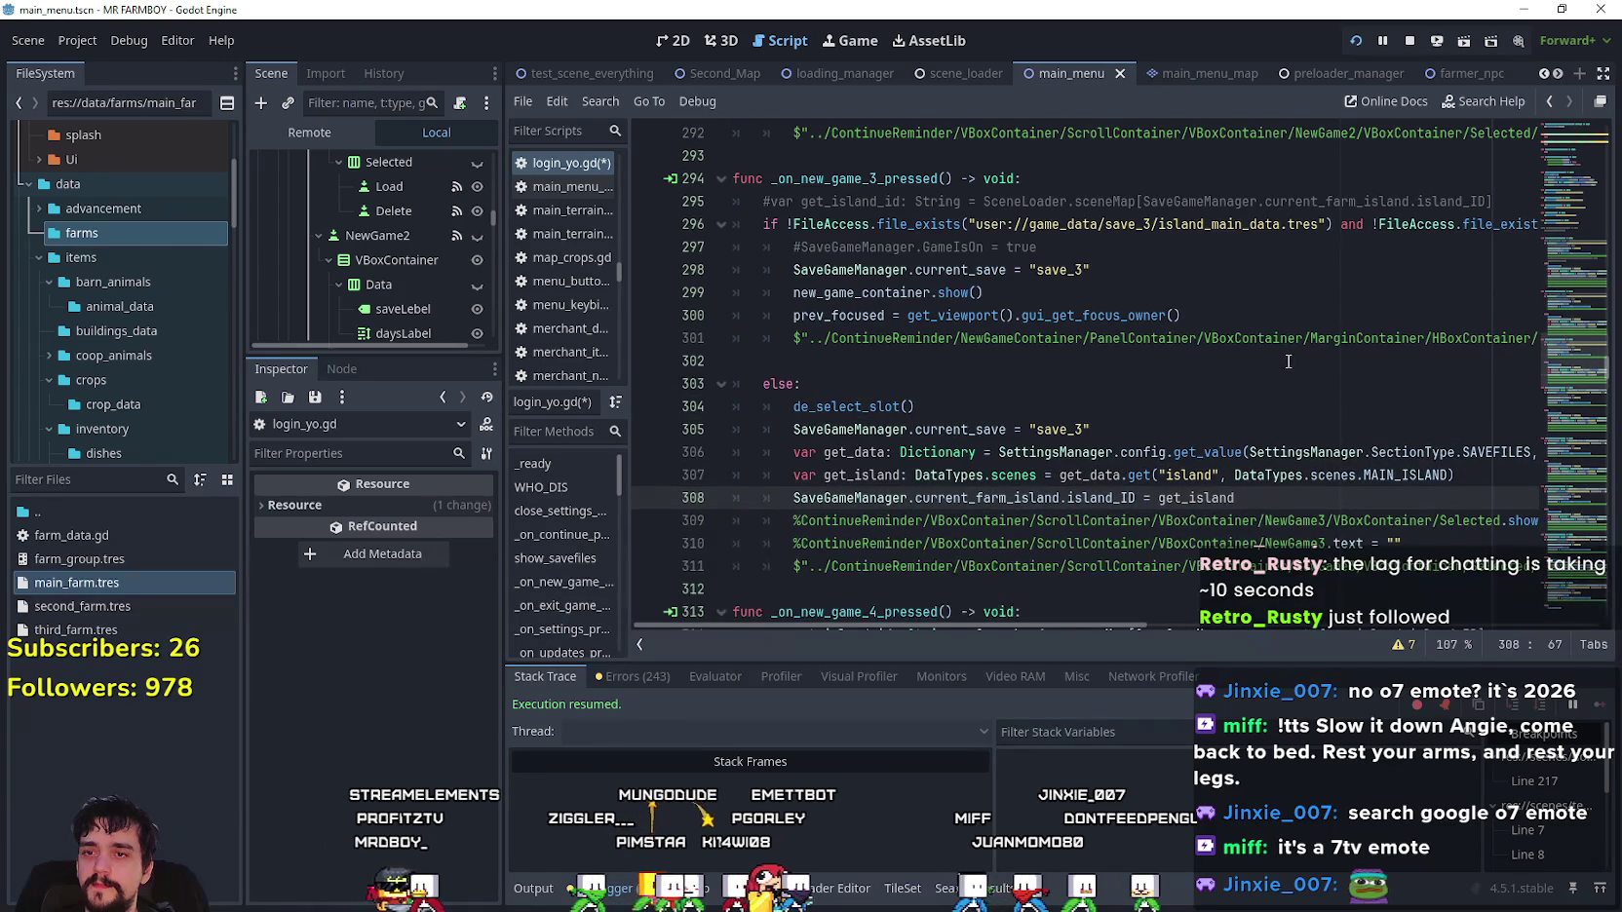
- Check the commented slot 3 island id line and save the script
left_click(1300, 365)
scroll(1300, 365, "up", 4)
left_click(908, 338)
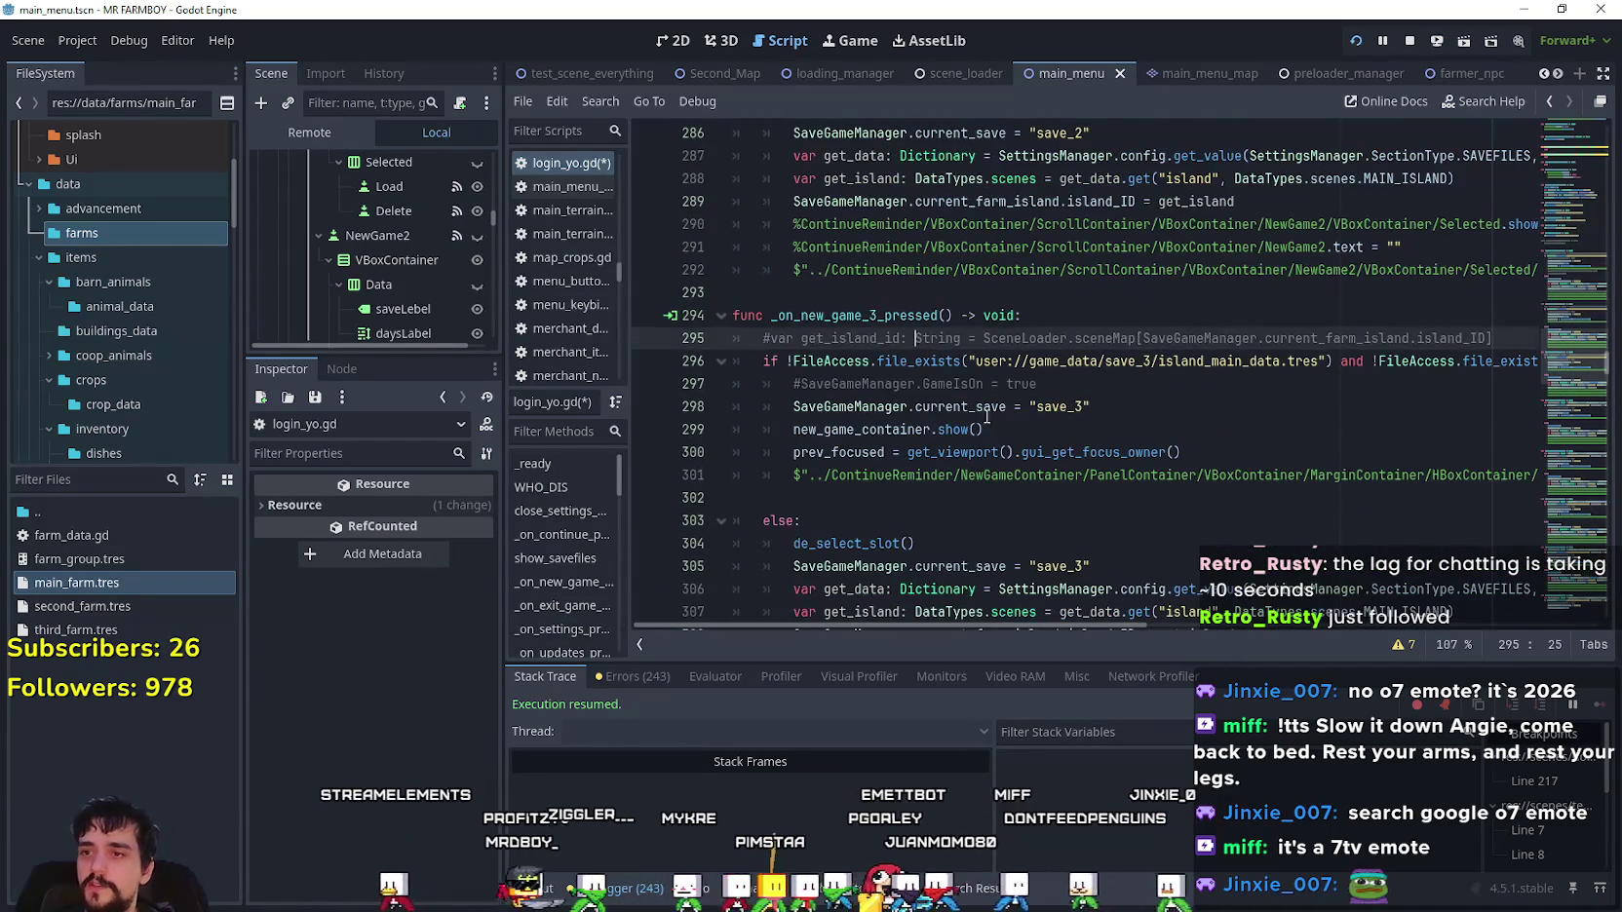
scroll(992, 404, "down", 1)
key("ctrl+s")
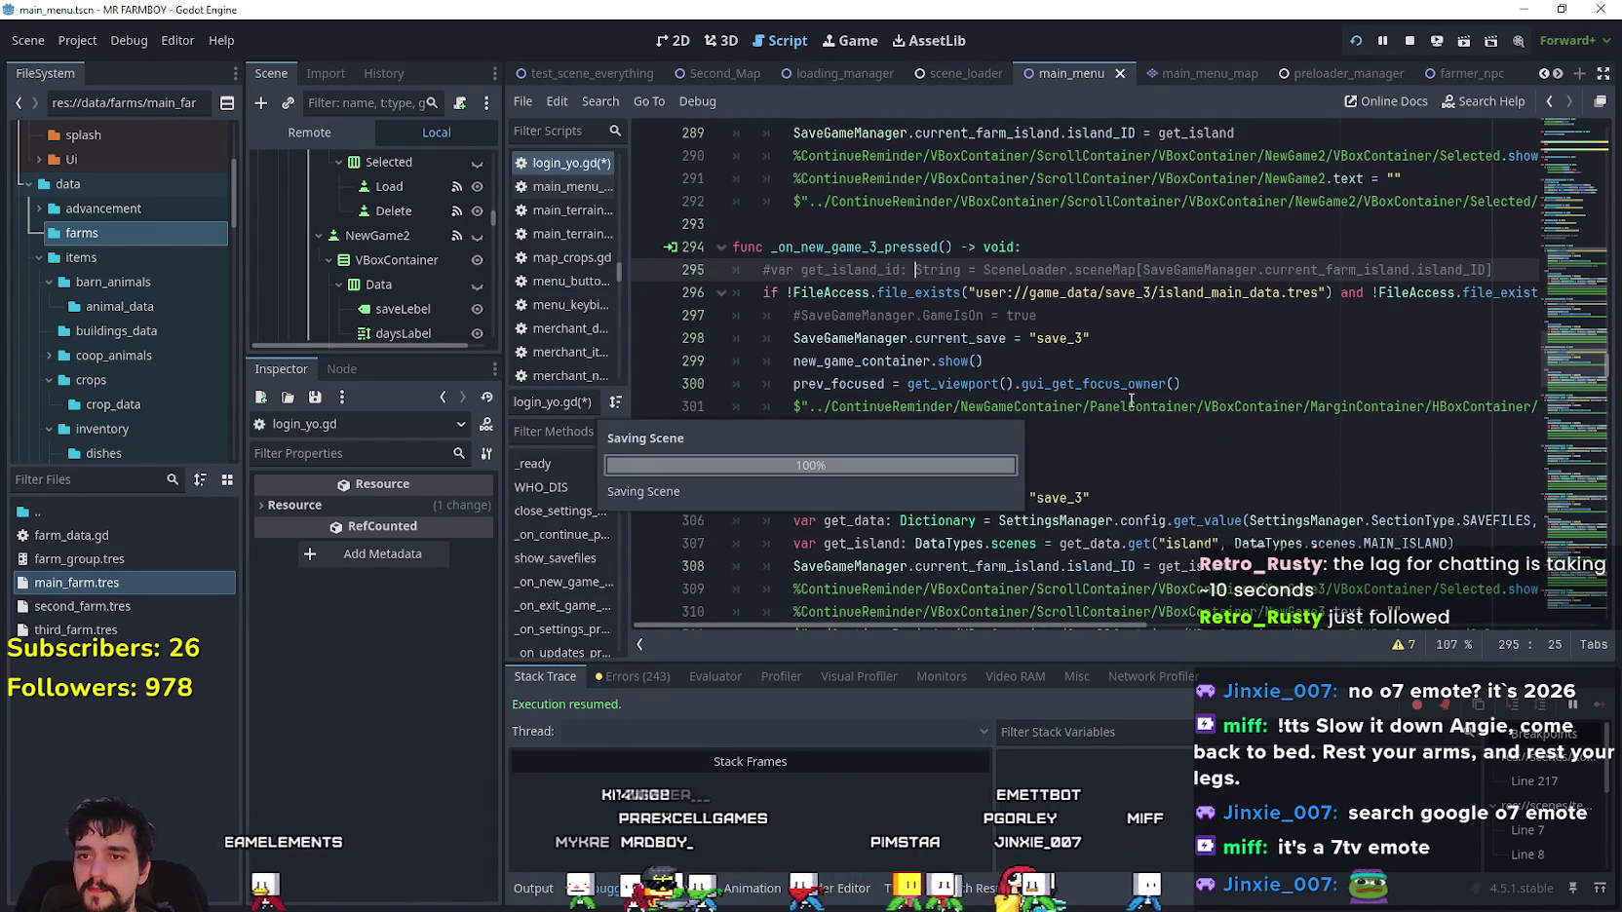
- Comment out slot 4's island id line and fix the id-based part of its save path
scroll(1133, 394, "down", 6)
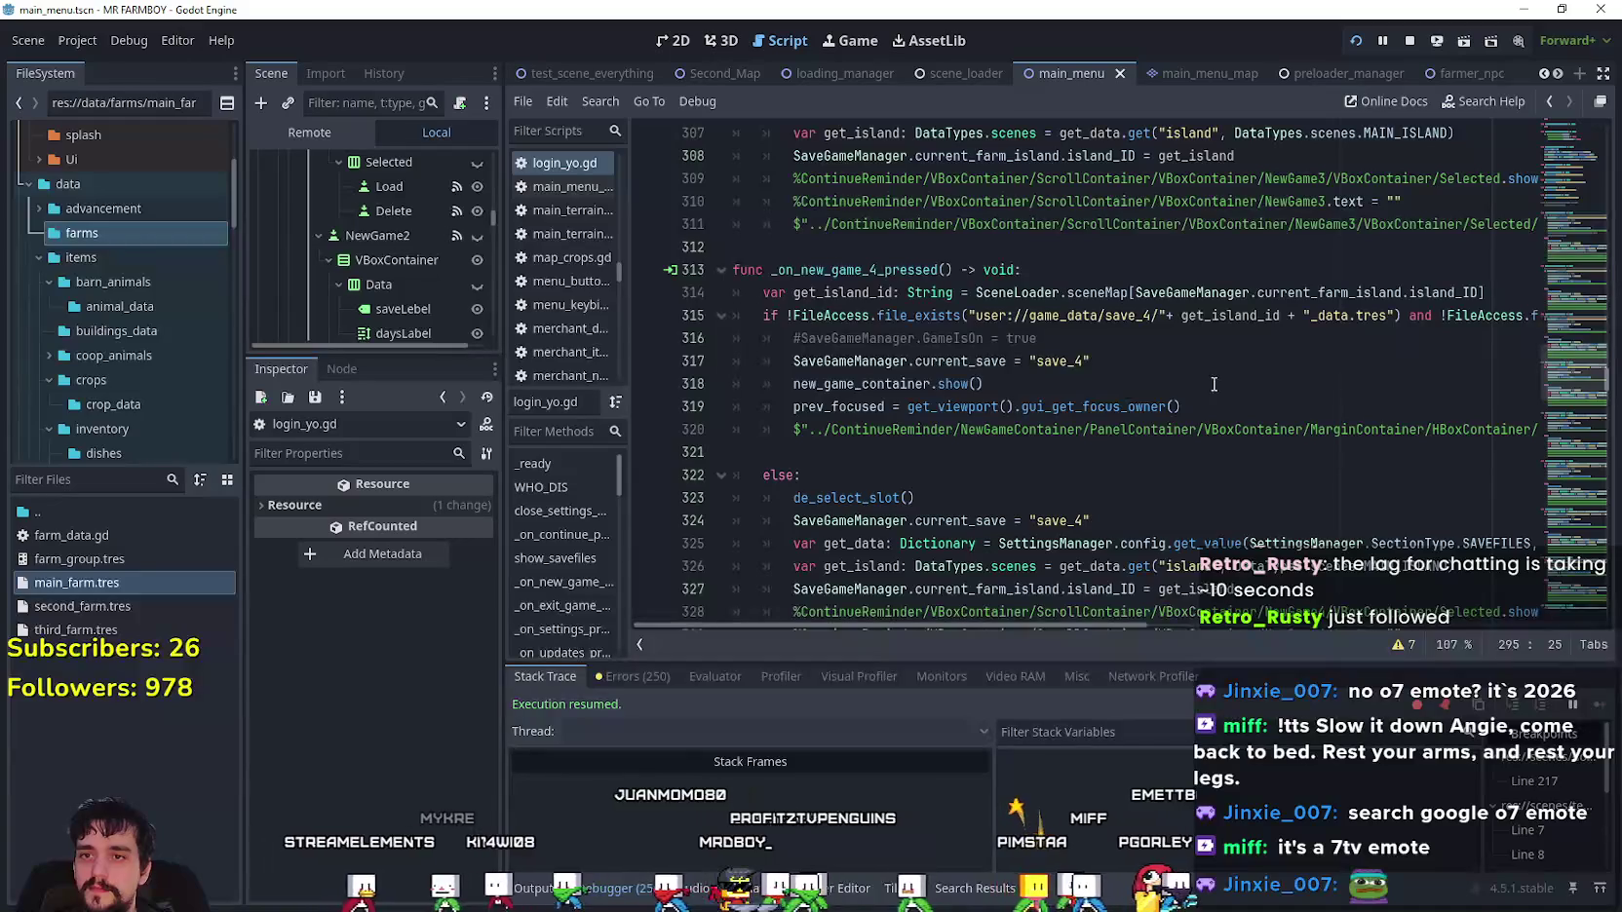
left_click(764, 292)
type("#")
left_click_drag(1348, 315, 1161, 321)
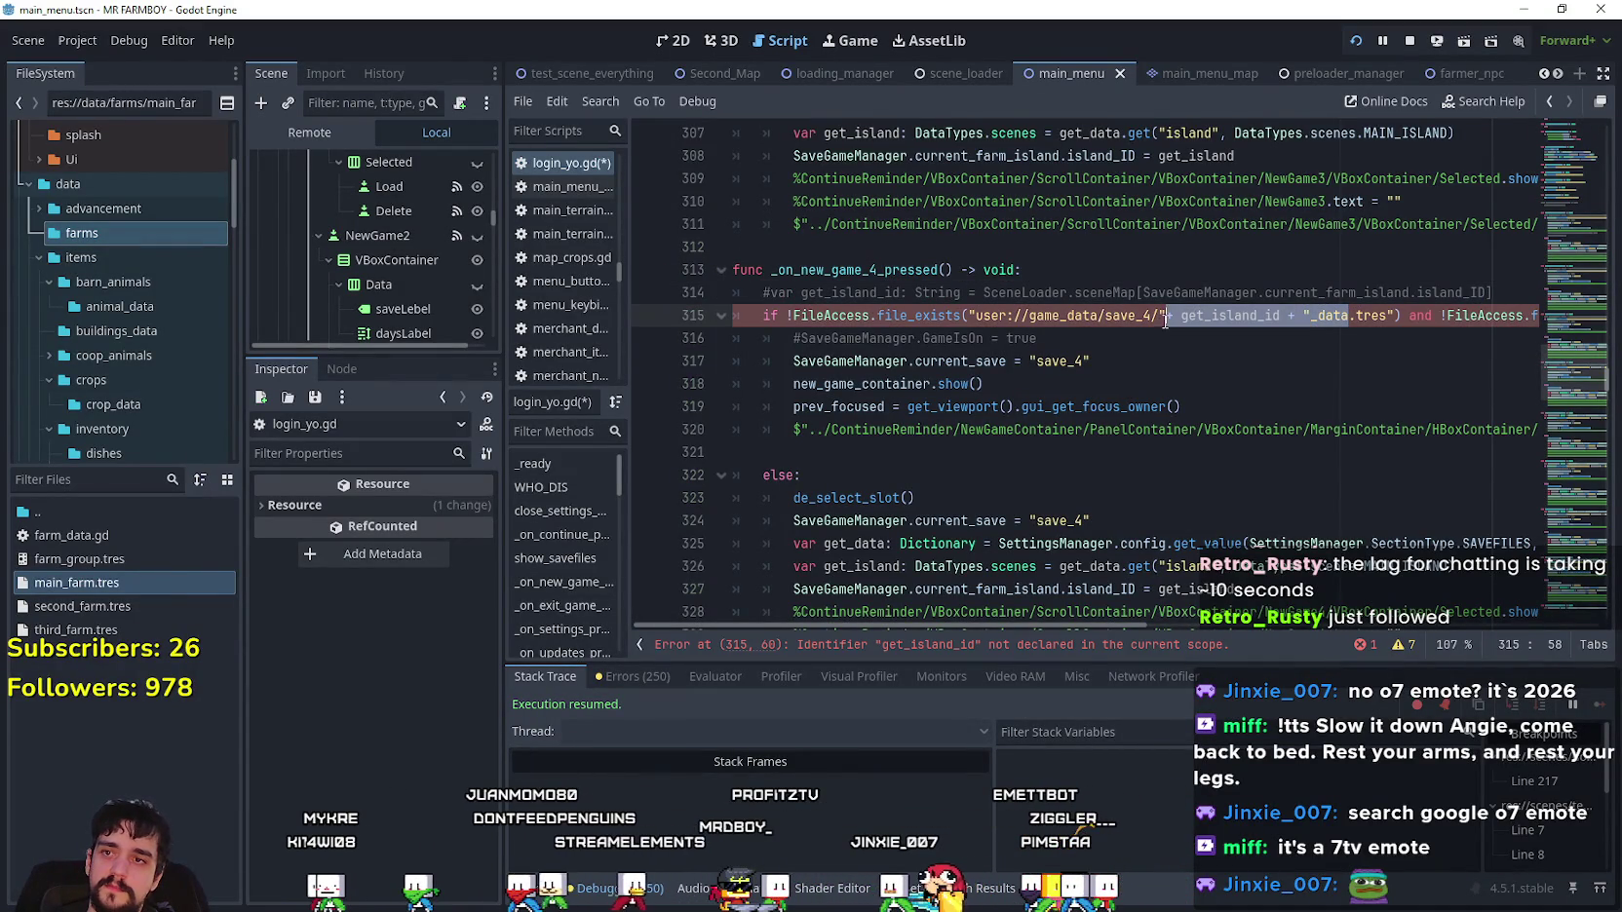
left_click(1226, 361)
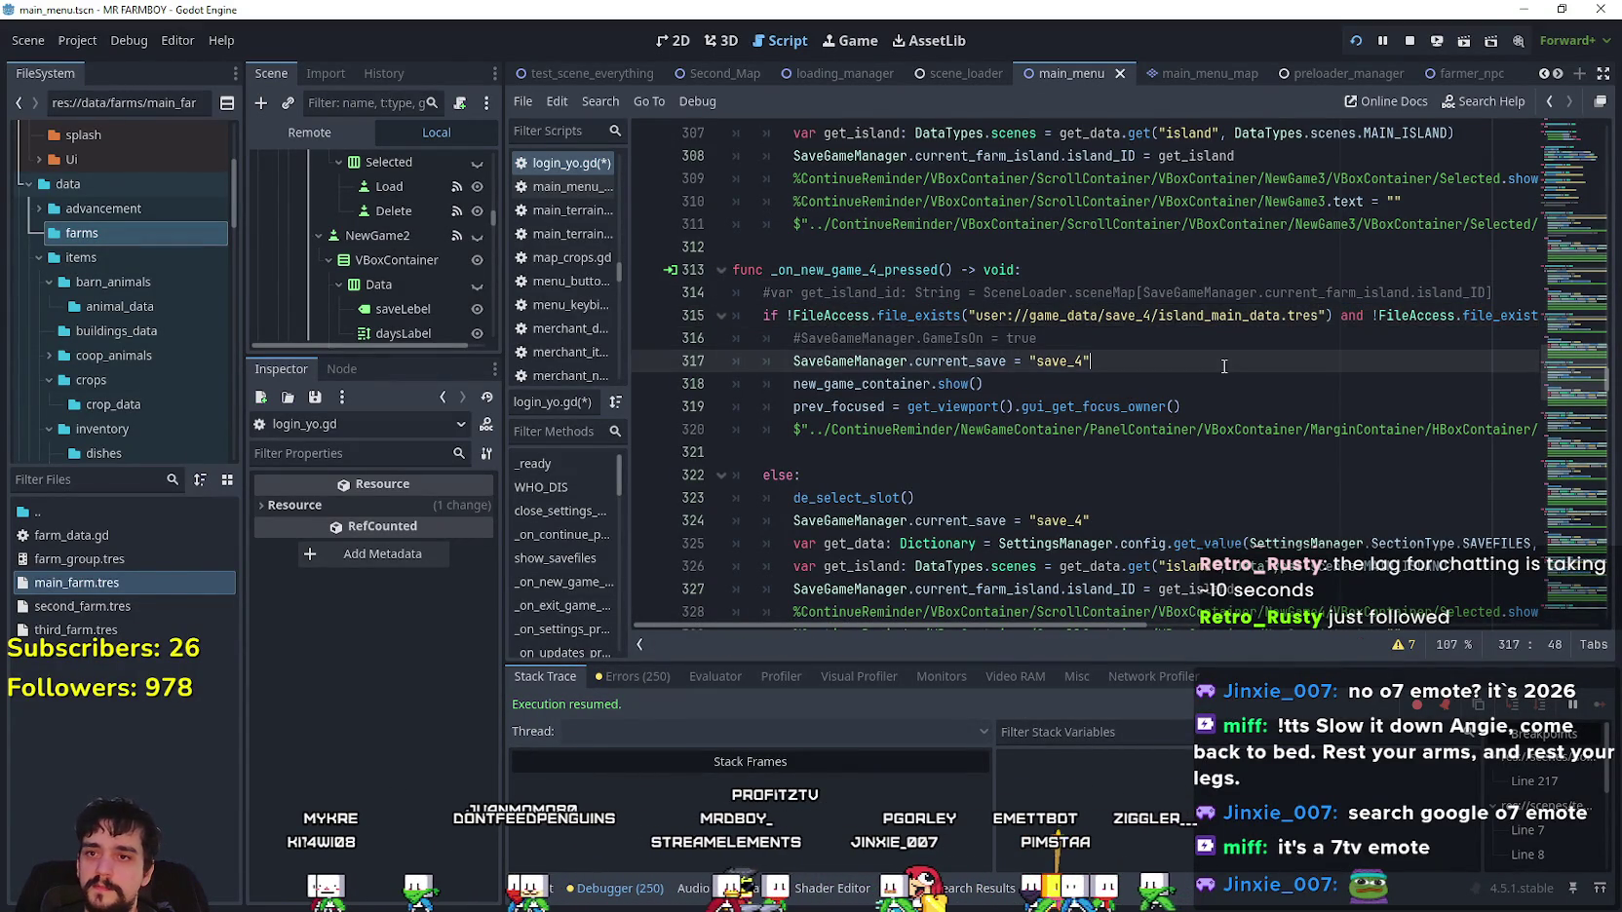
- Type island_main_data over the dynamic file names in the slot 5 and slot 6 save paths, saving each
scroll(1233, 369, "down", 4)
left_click_drag(1348, 497, 1159, 499)
type("island_main_data")
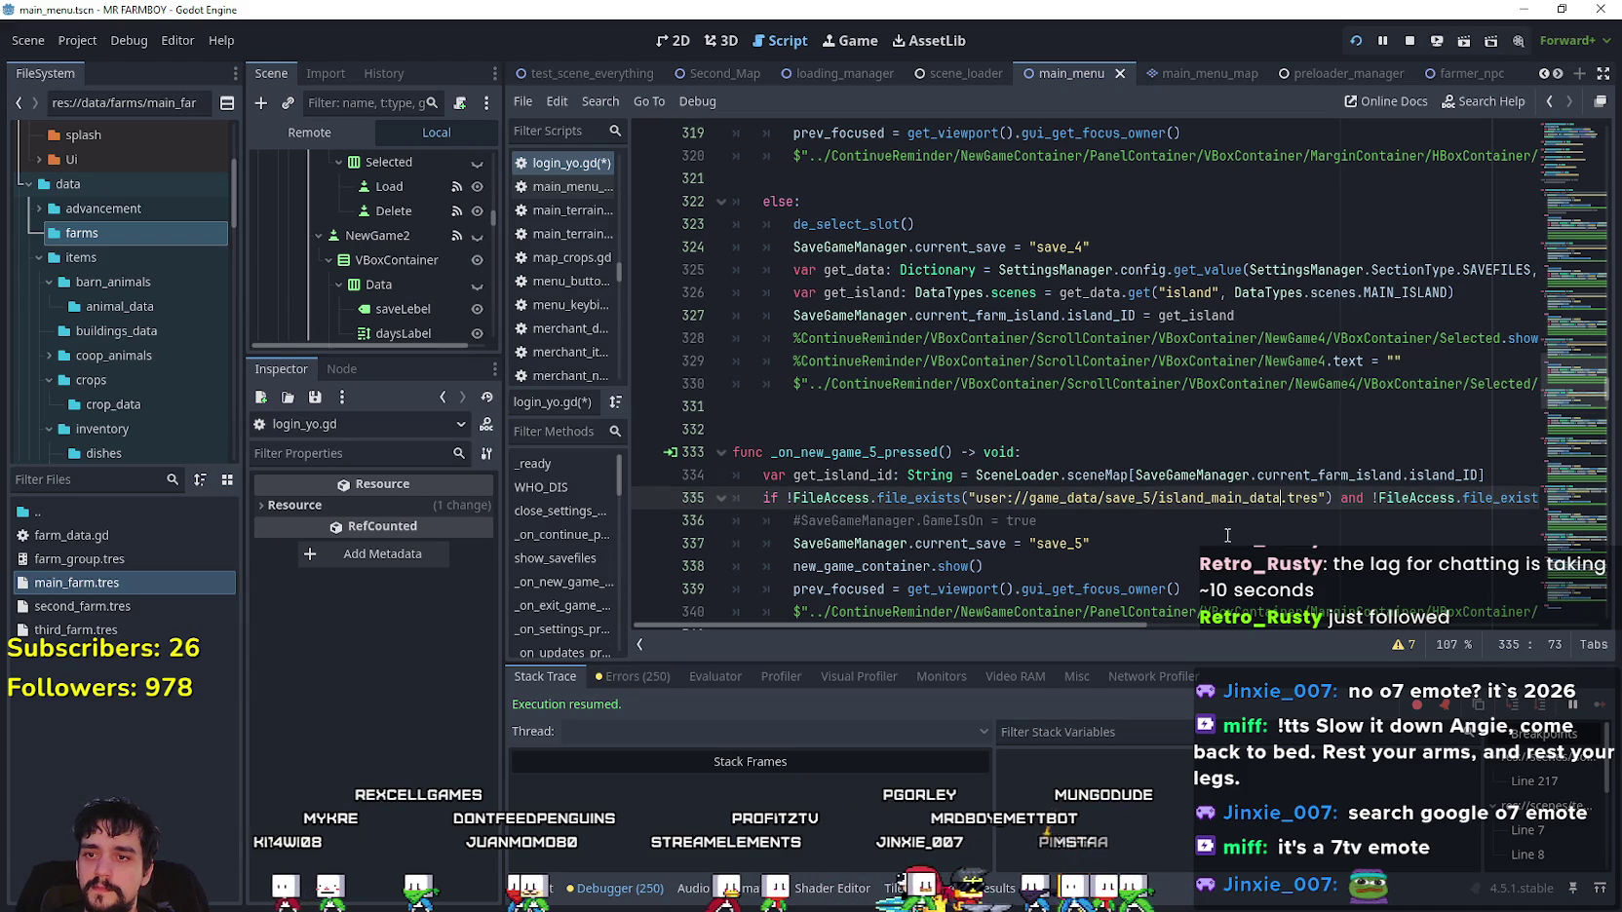
key("ctrl+s")
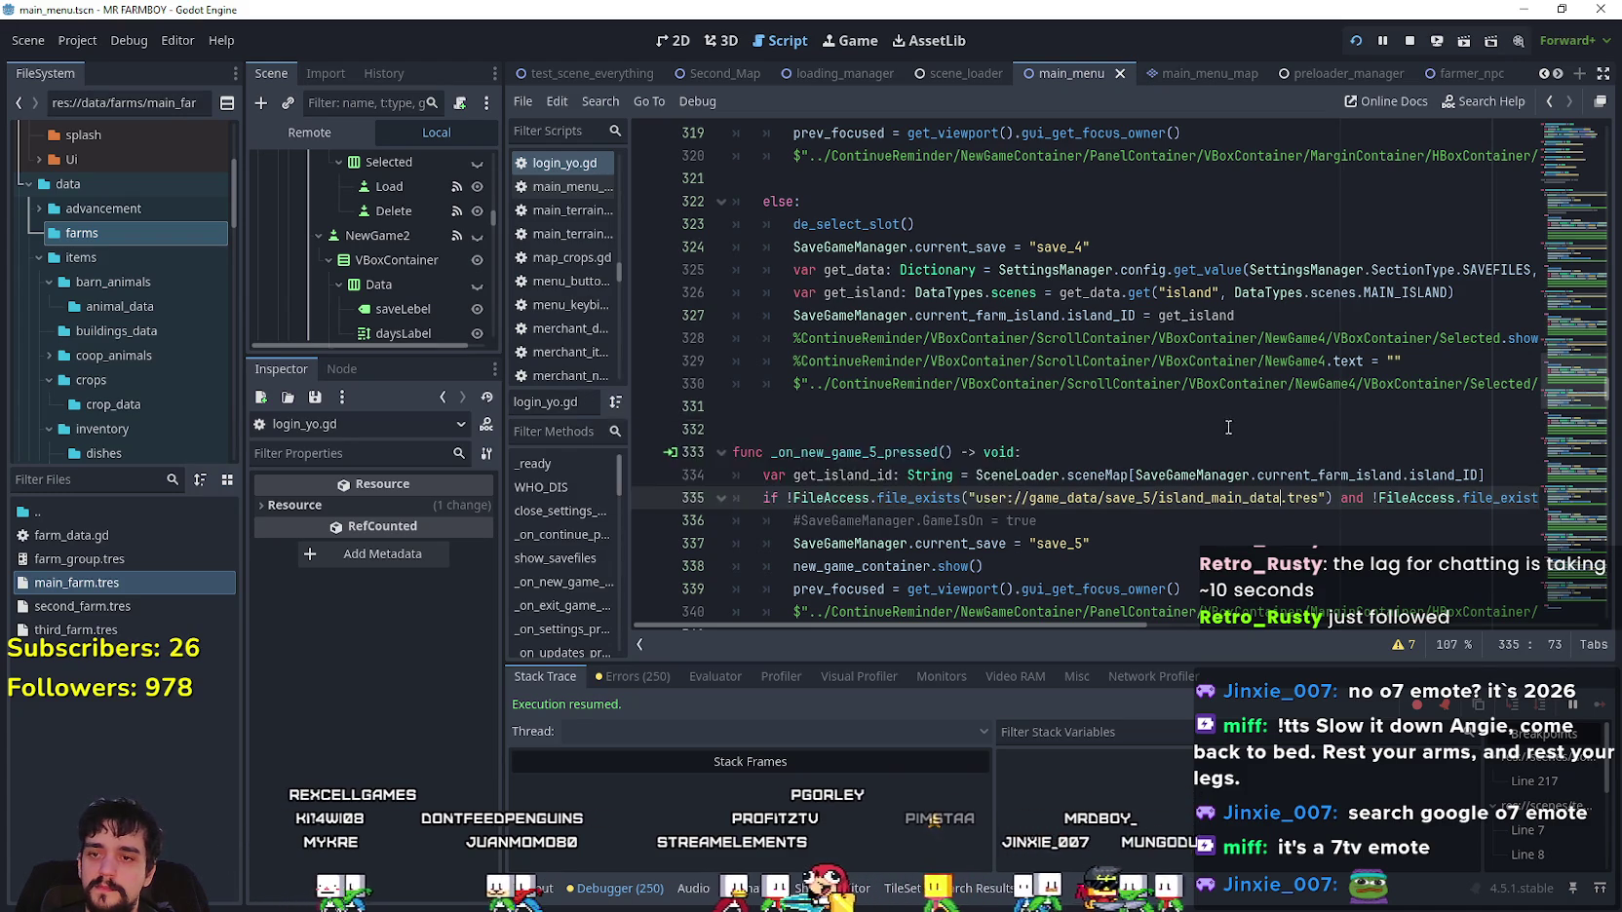
scroll(1247, 454, "down", 6)
left_click_drag(1348, 520, 1160, 521)
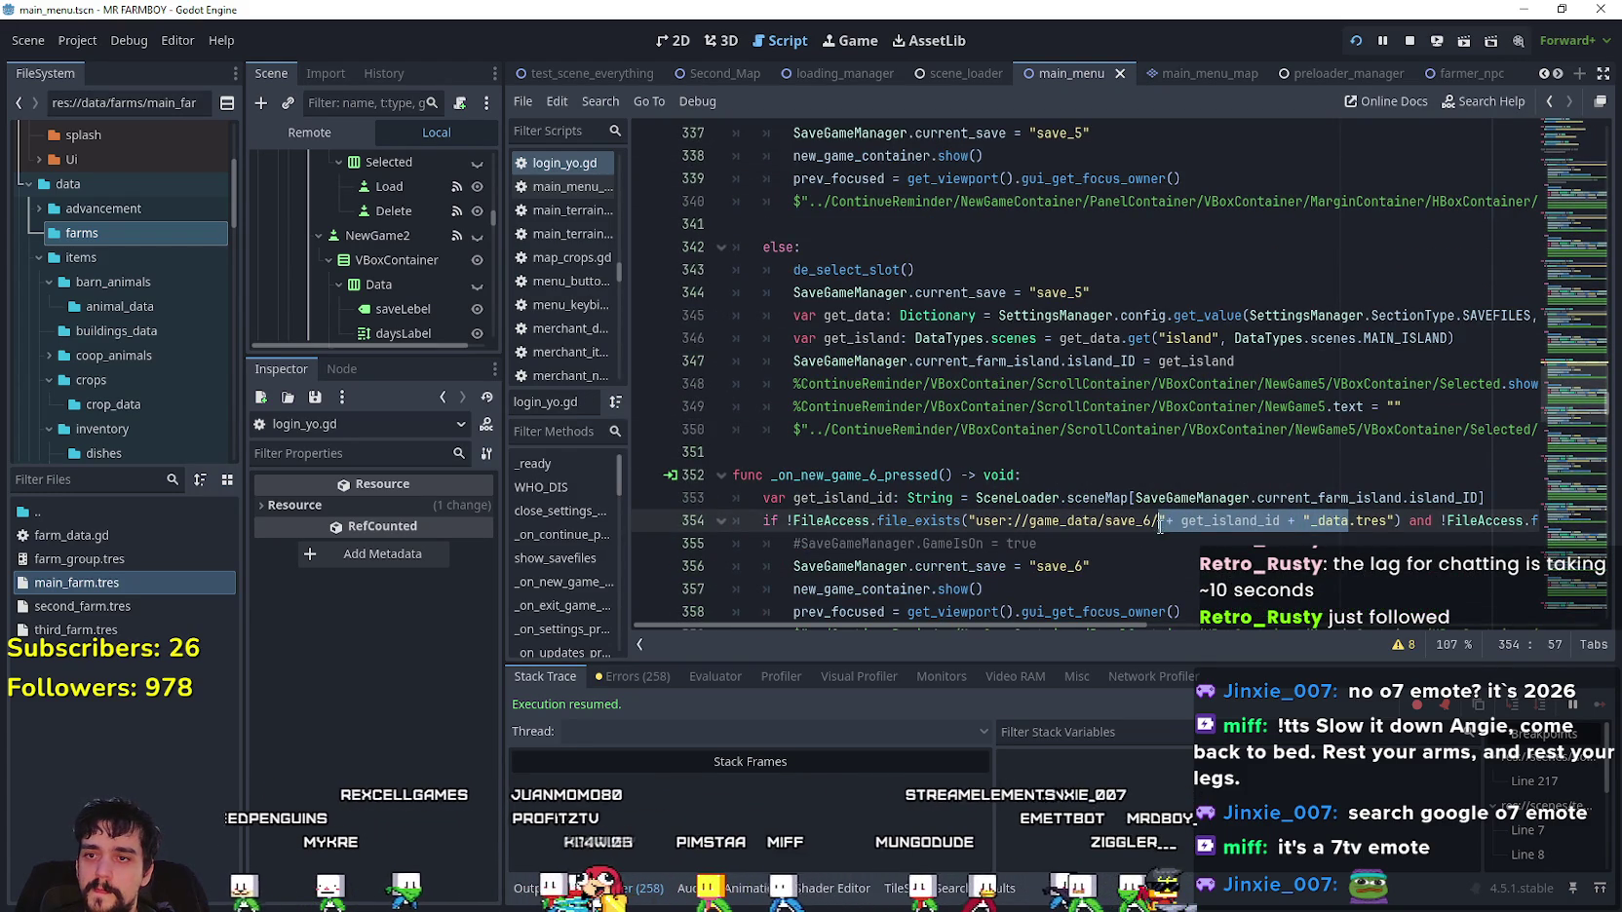
type("island_main_data")
key("ctrl+s")
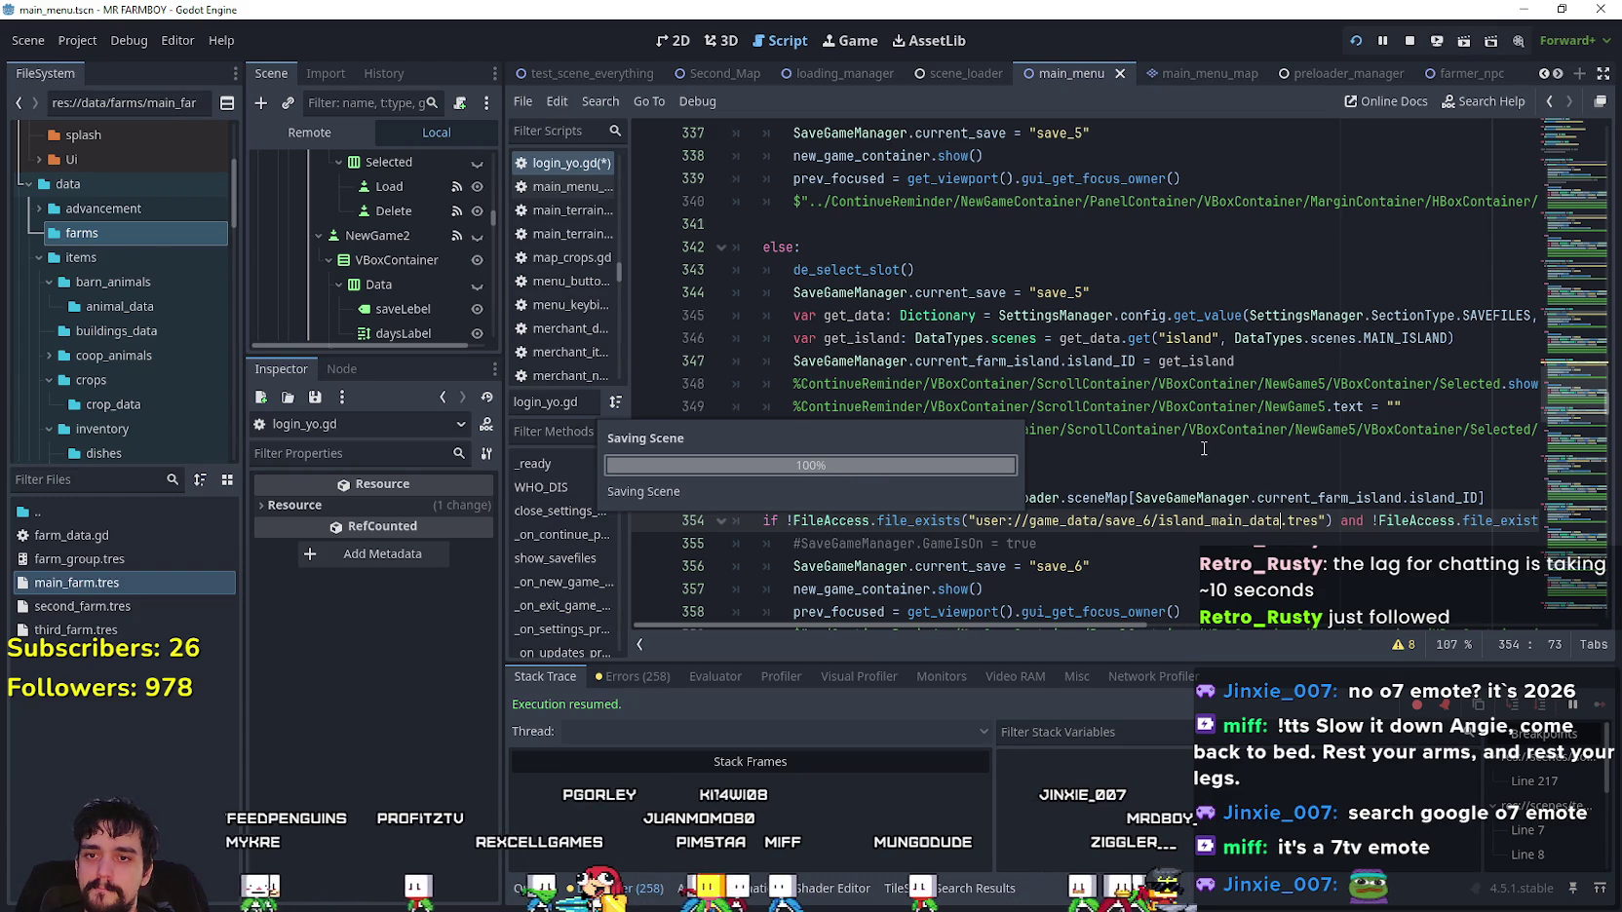
- Comment out the get_island_id lookups for slots 6 and 5 with Ctrl+K and save
left_click(756, 497)
key("ctrl+k")
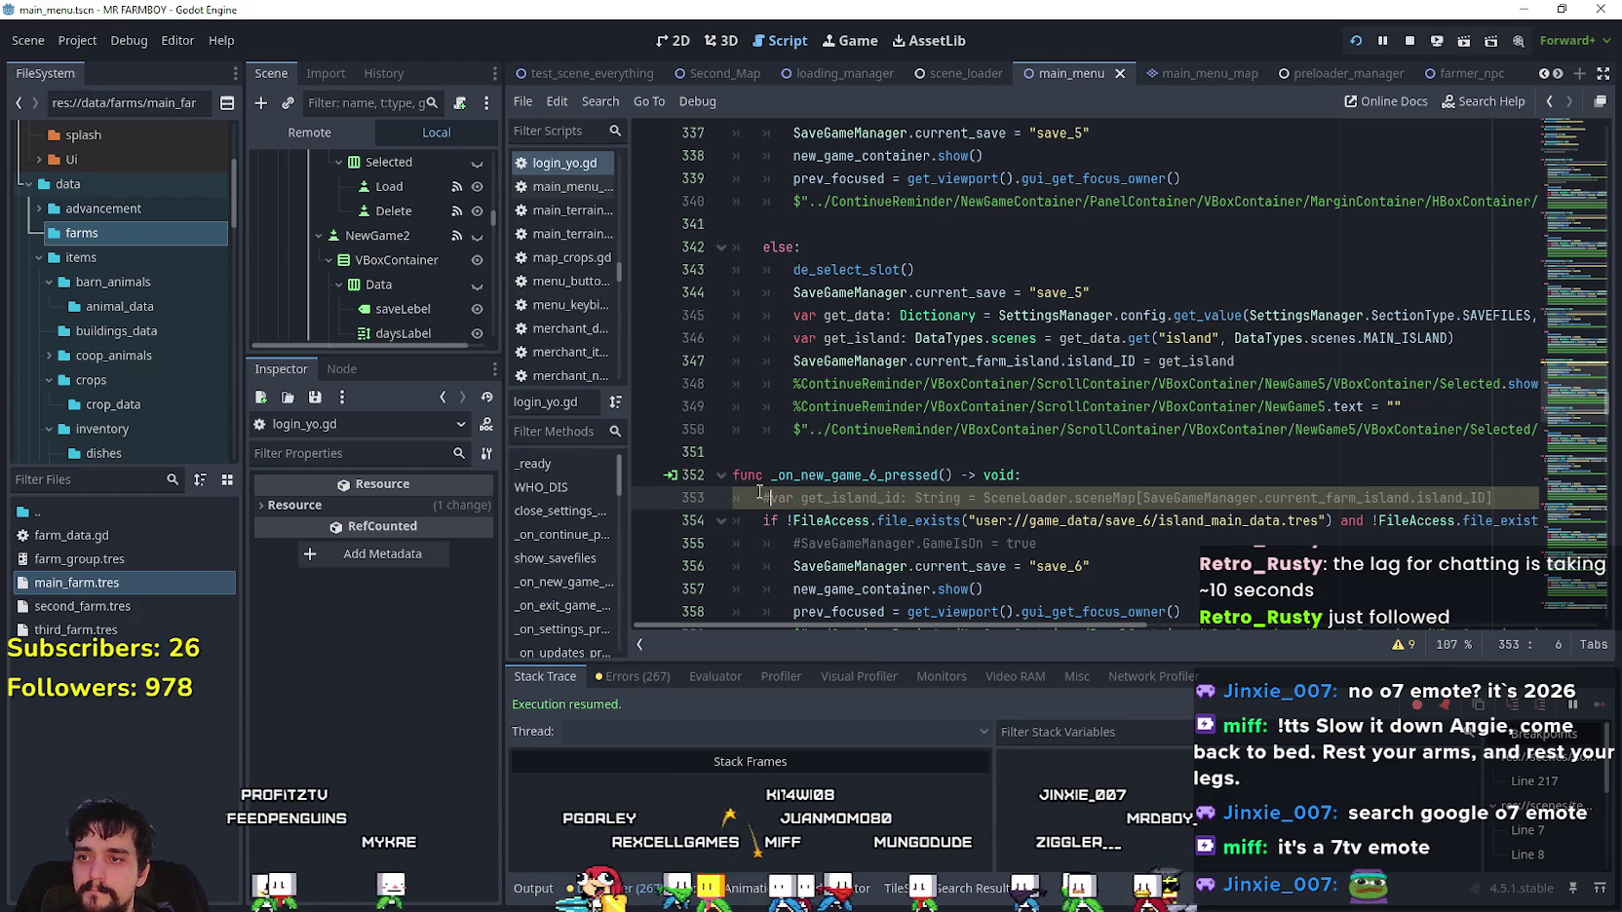
scroll(764, 162, "up", 1)
left_click(760, 143)
key("ctrl+k")
key("ctrl+s")
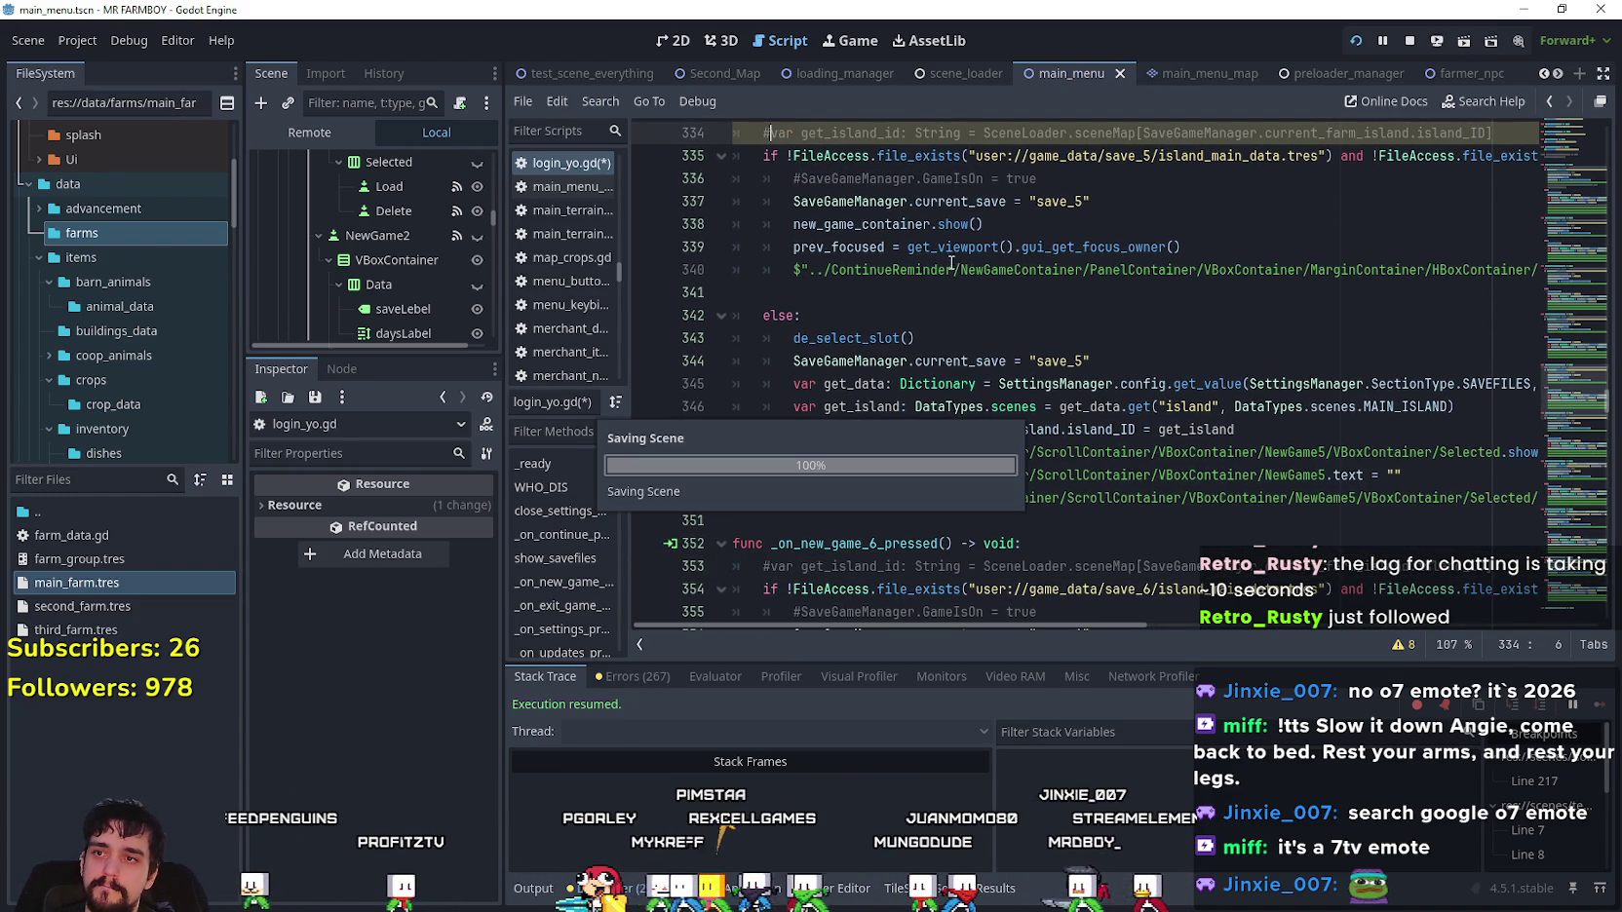
scroll(1170, 474, "down", 6)
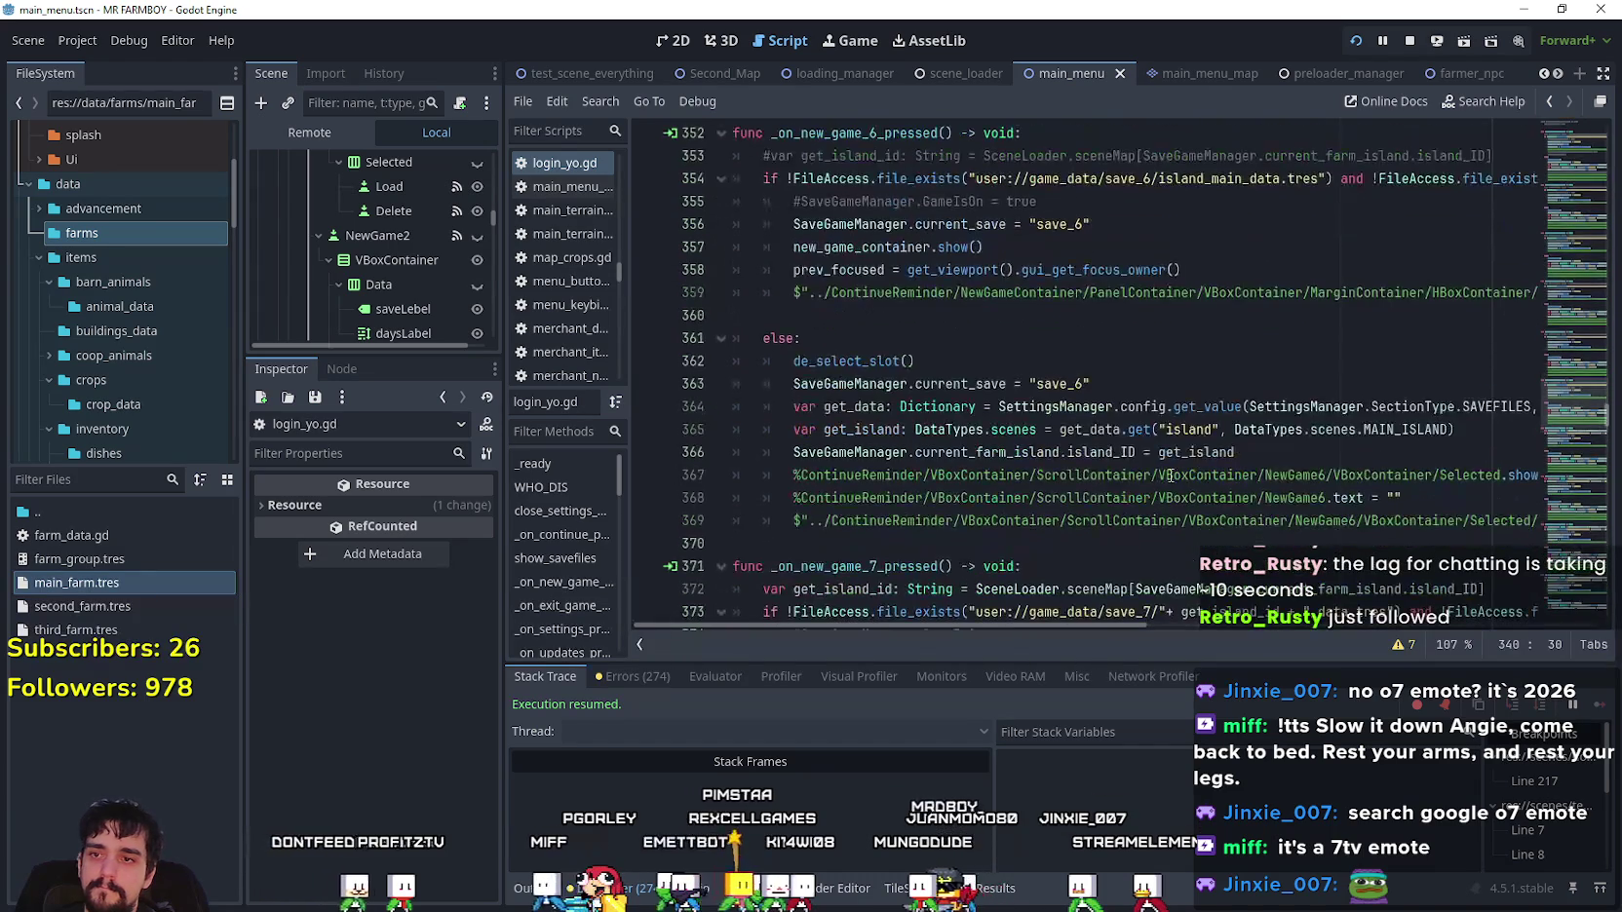
left_click(1070, 388)
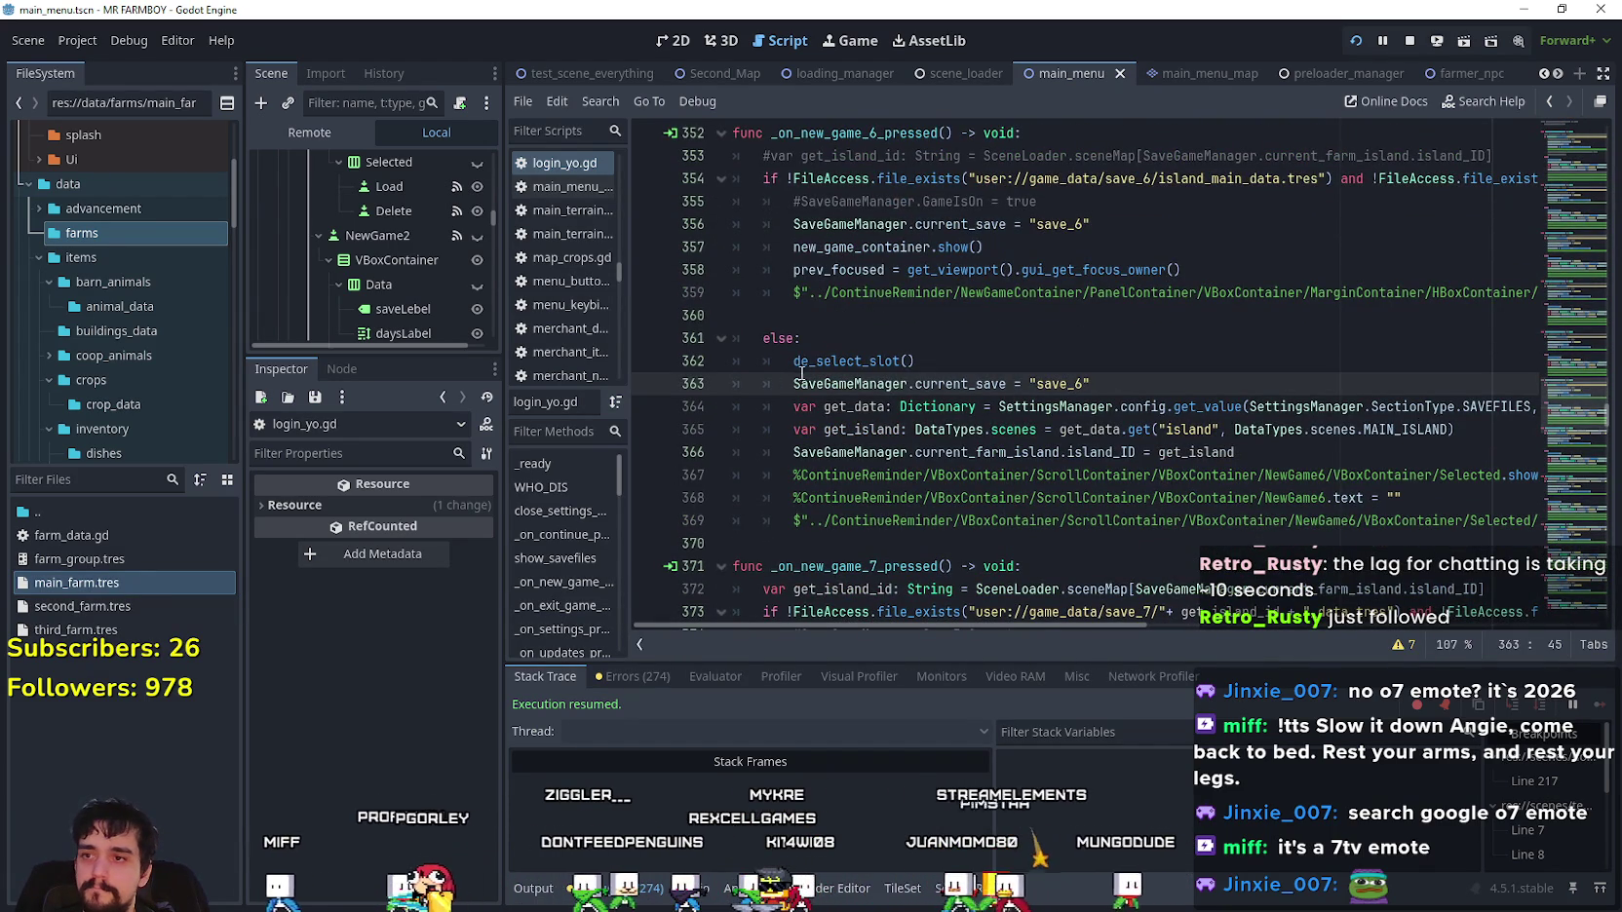
scroll(819, 365, "down", 3)
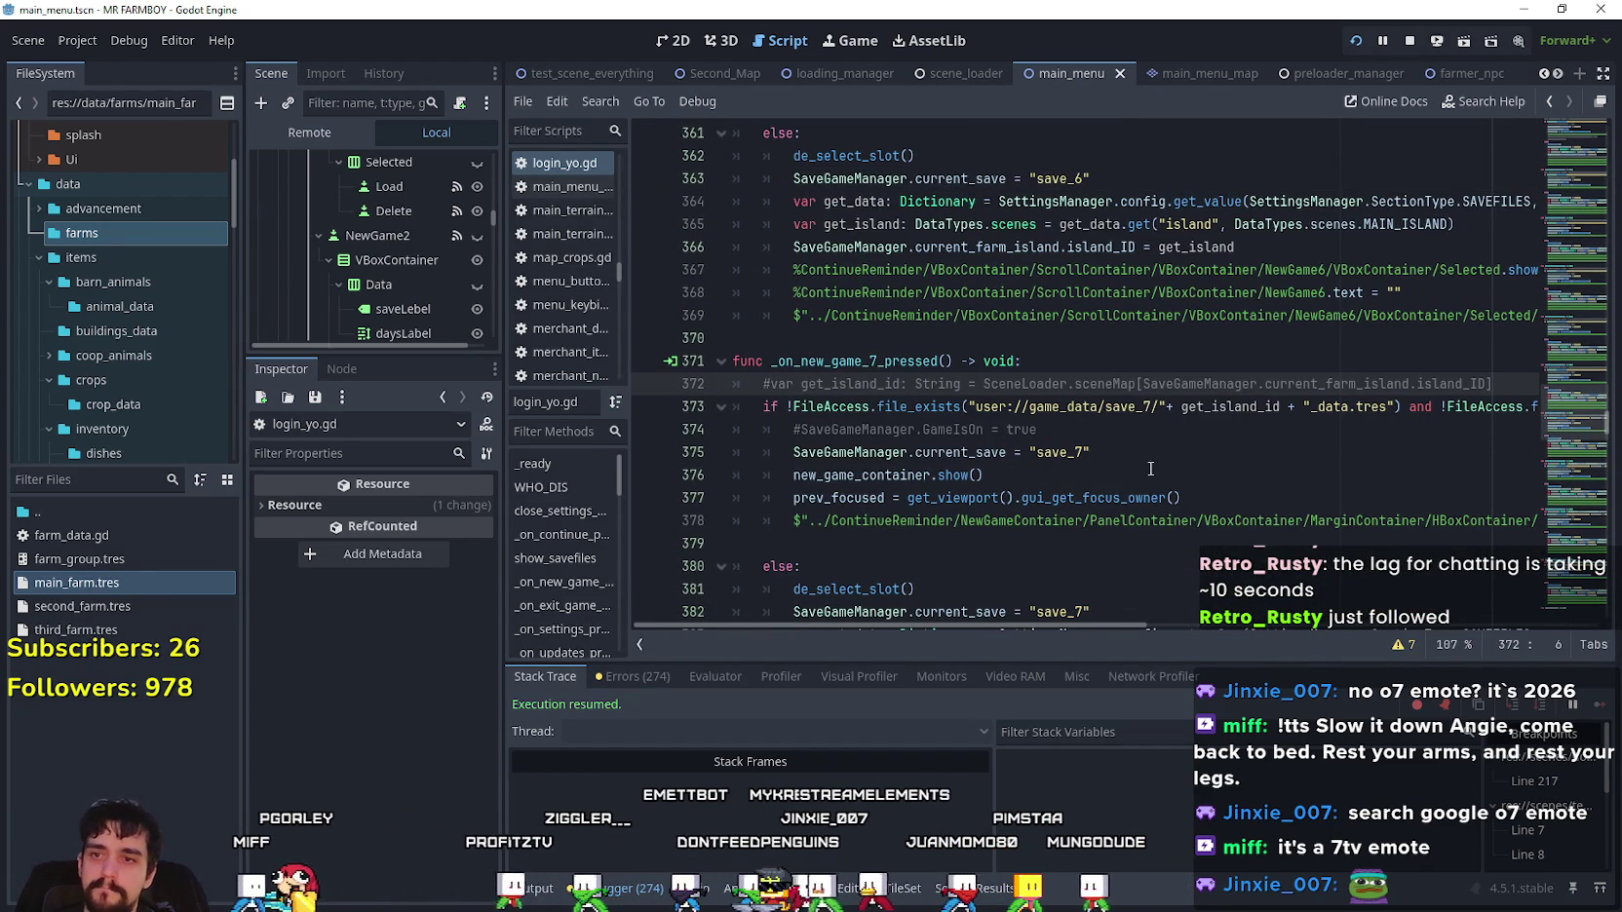
- Change slot 7's save path to island_main_data.tres and save the script
left_click(1256, 408)
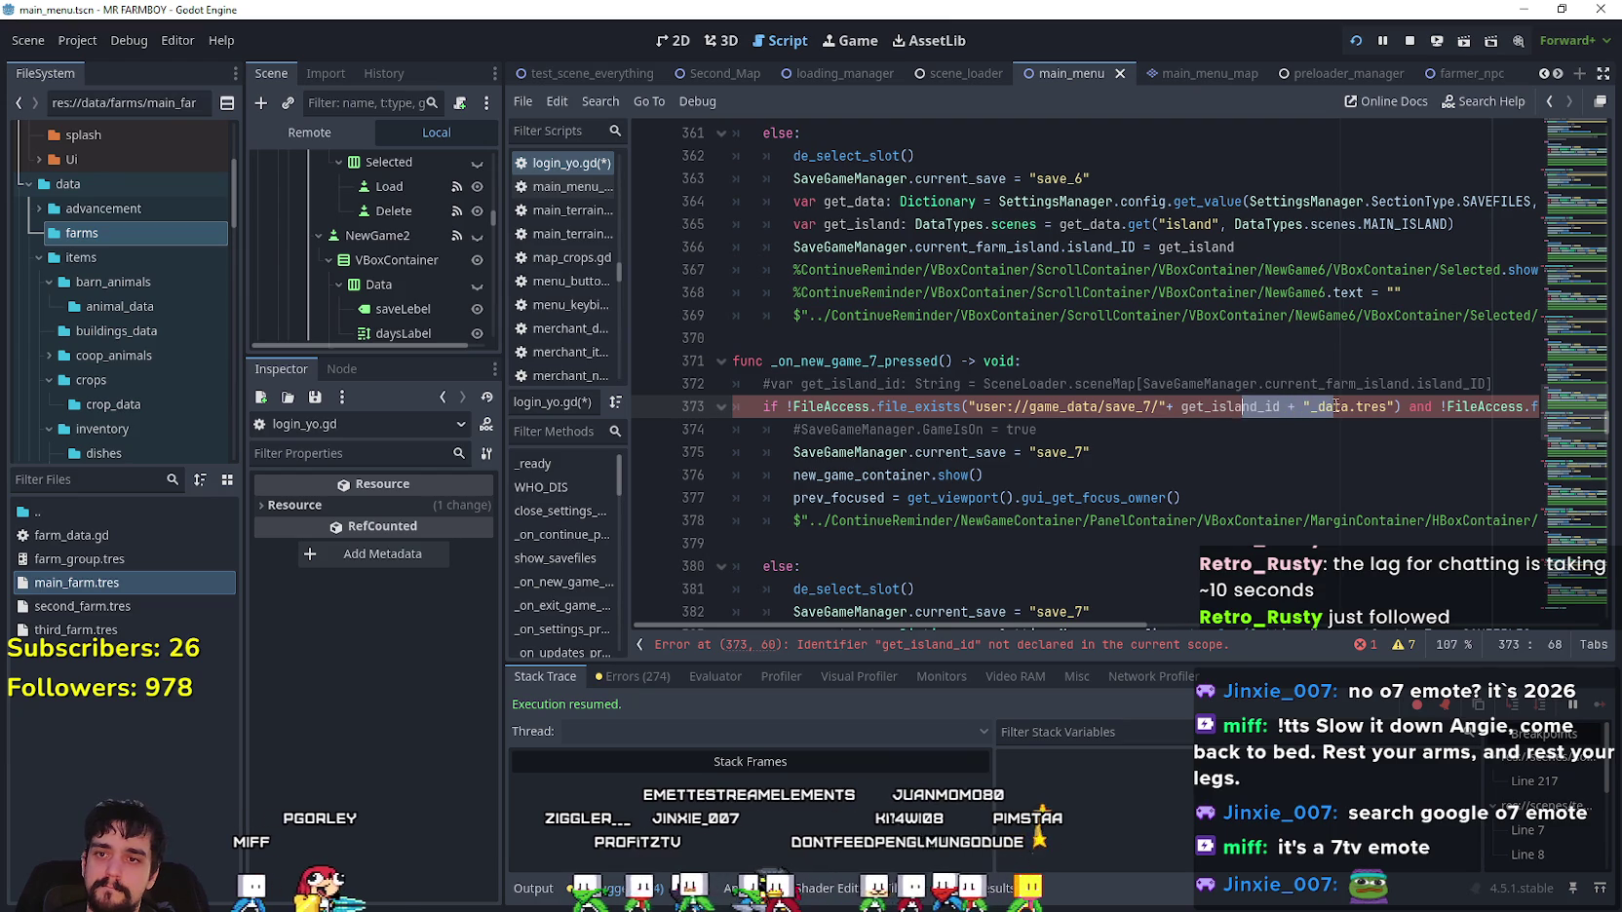
type("island_main_data")
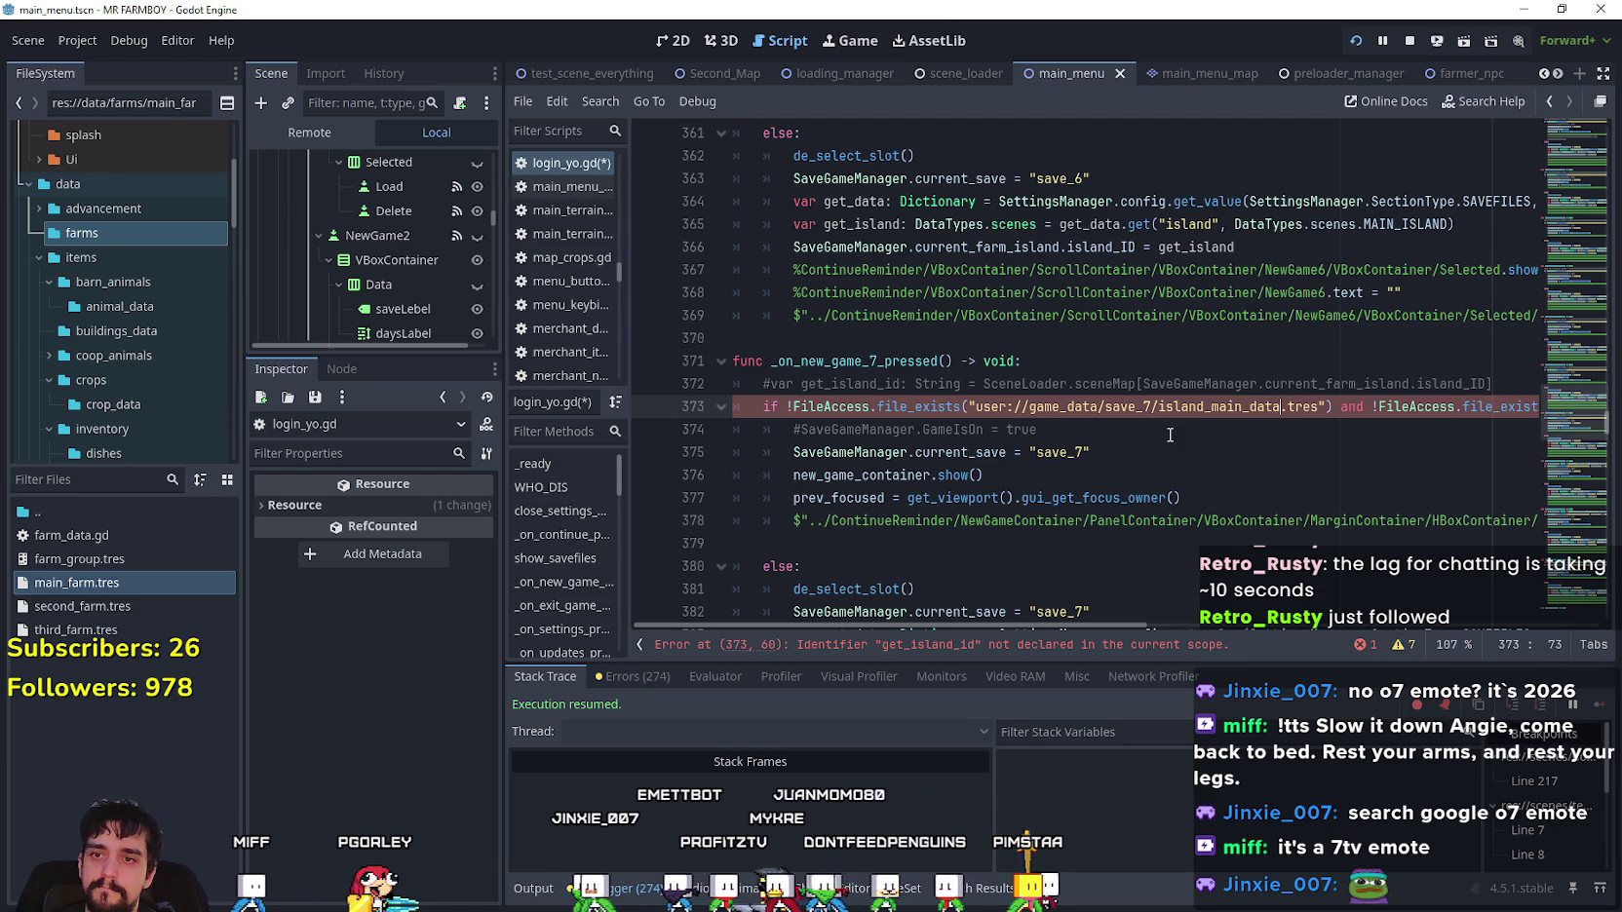
key("ctrl+s")
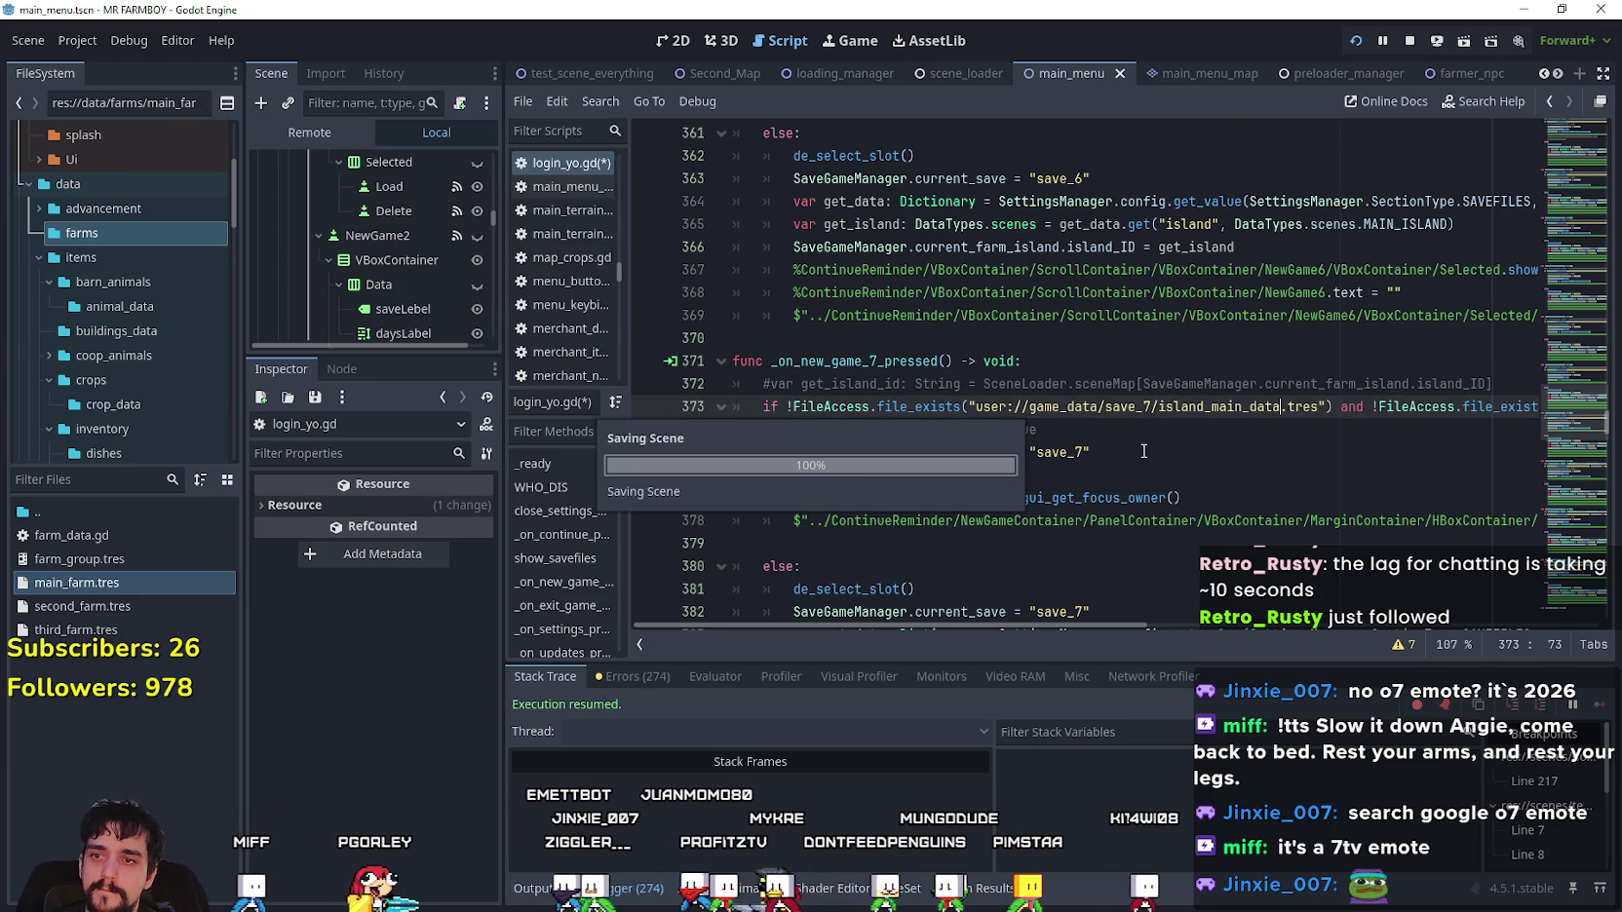
- Comment out slot 8's get_island_id line and point its save path at island_main_data.tres
left_click(1144, 451)
scroll(1125, 429, "down", 4)
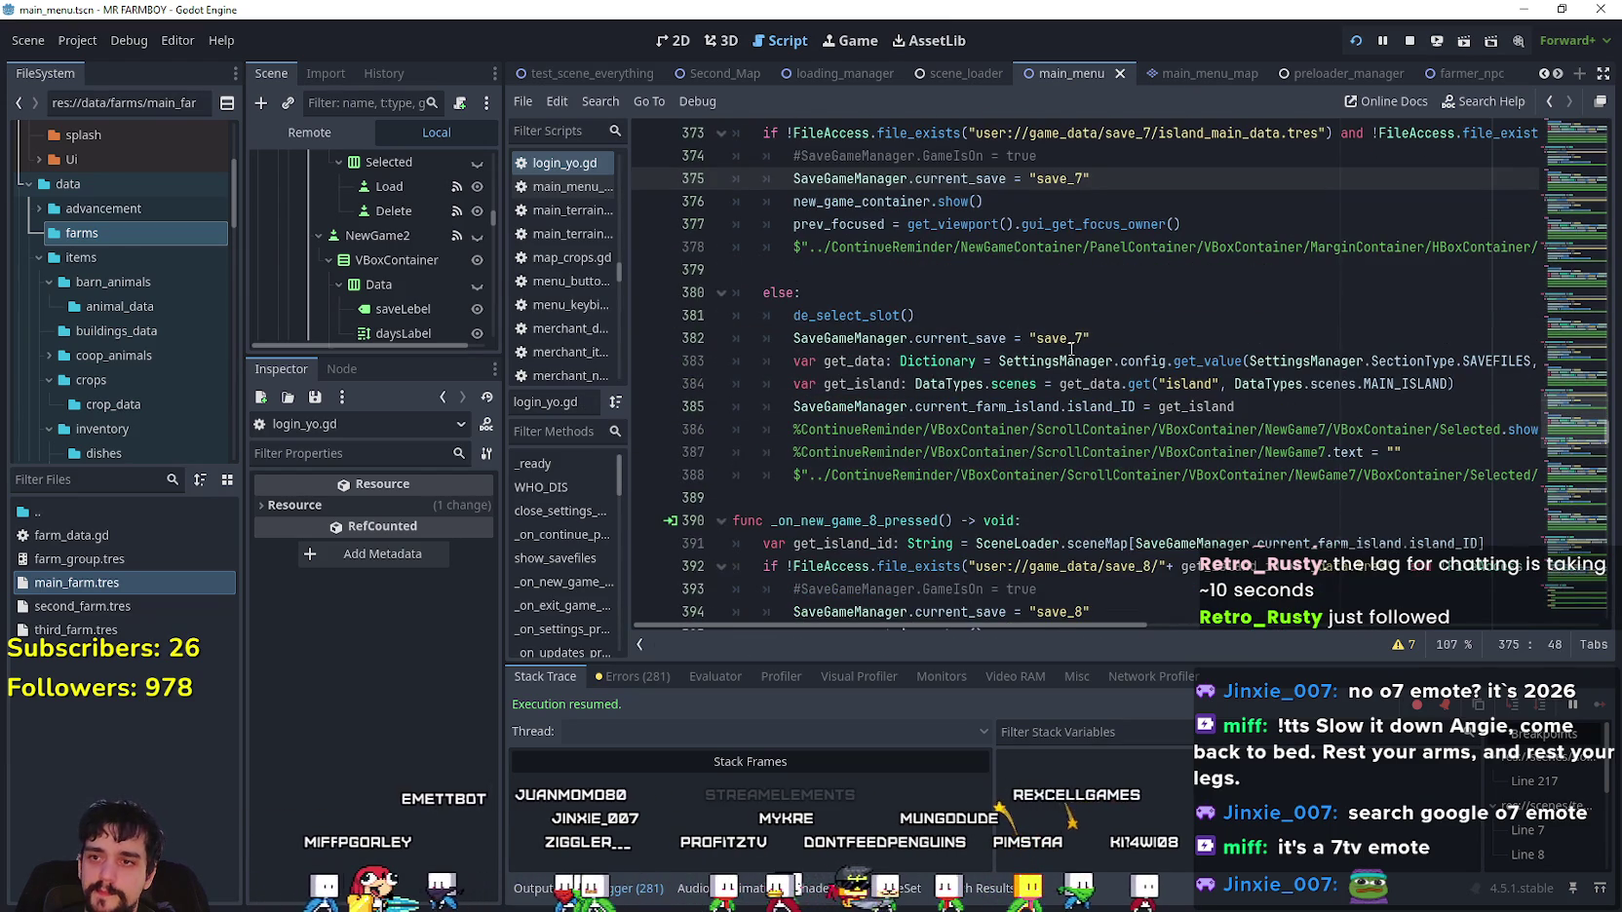
scroll(1071, 348, "down", 2)
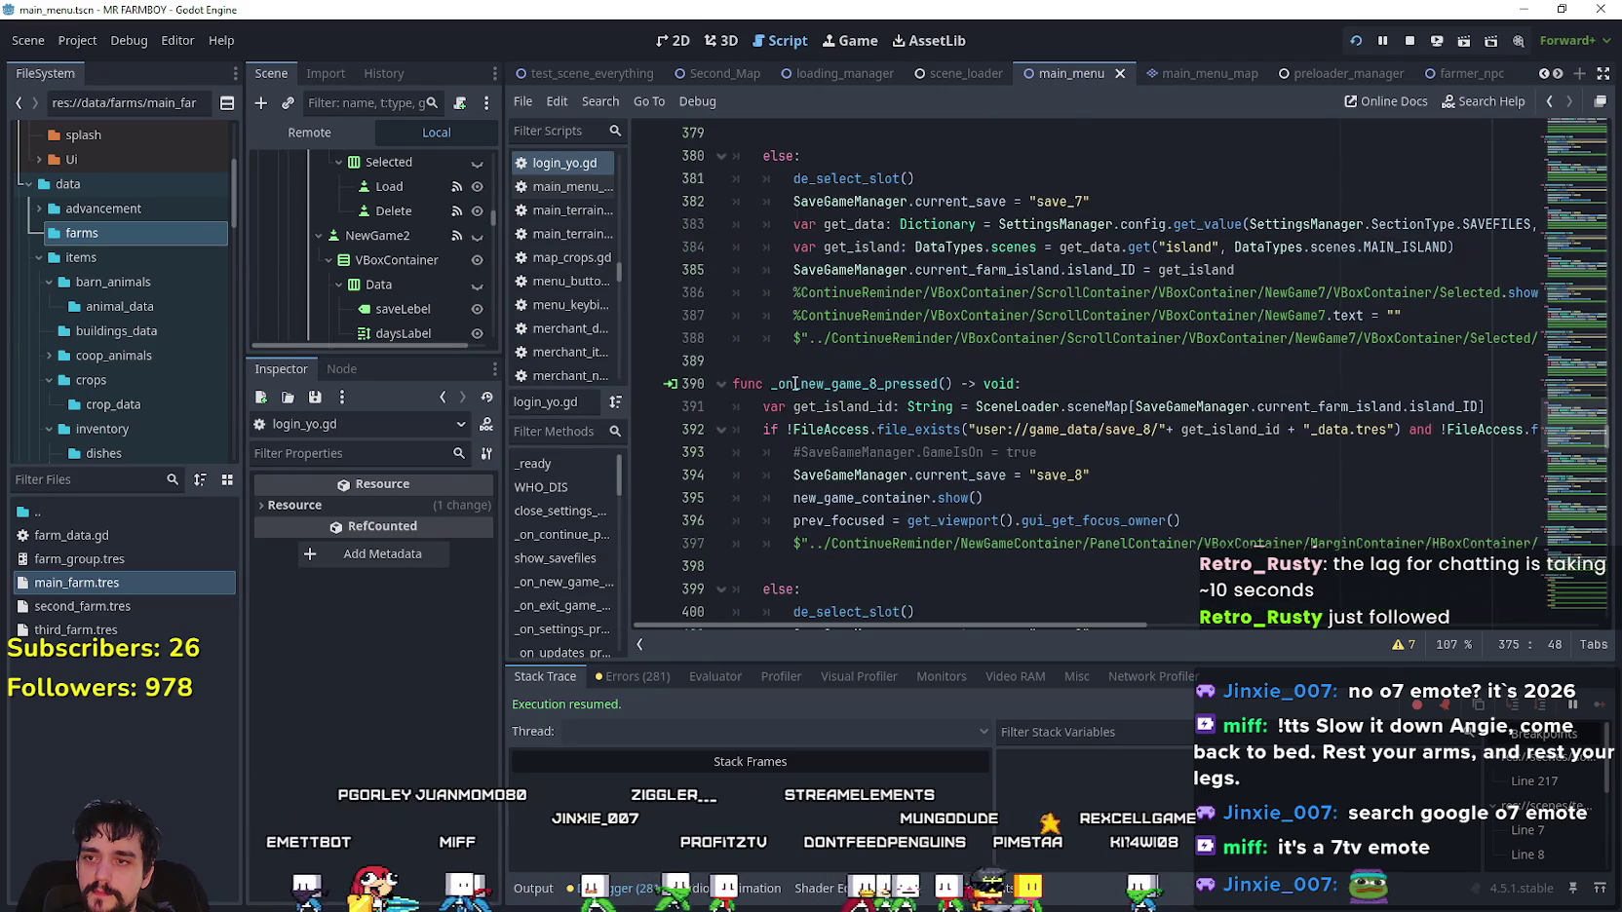
left_click(779, 406)
key("ctrl+k")
left_click_drag(1349, 430, 1157, 430)
left_click_drag(1352, 430, 1156, 429)
type("island_main_data")
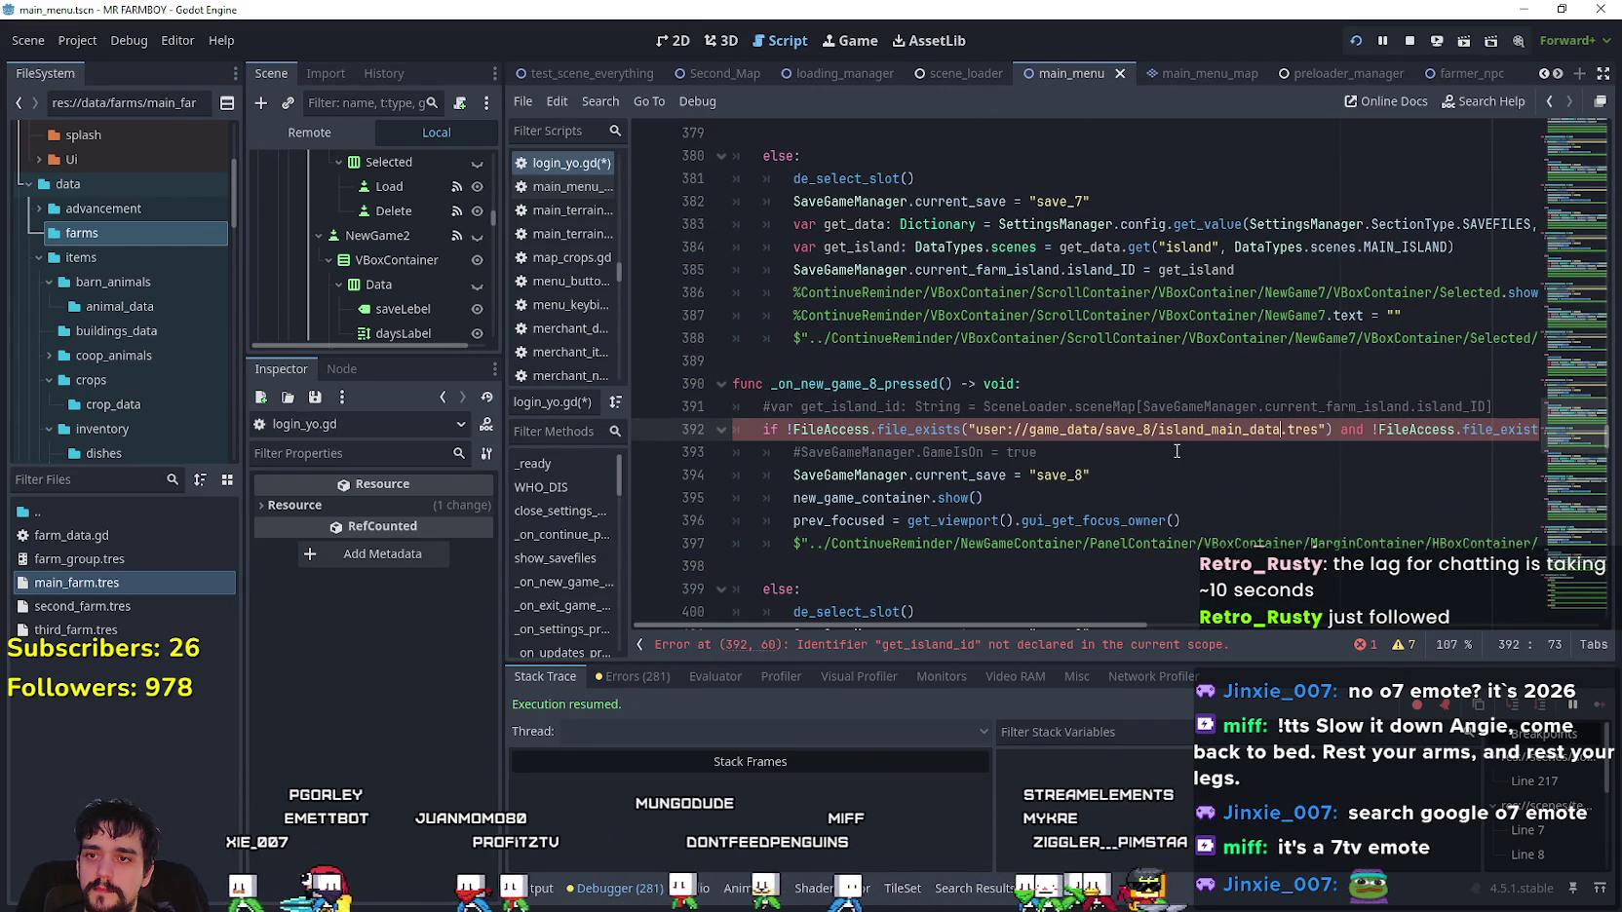
key("ctrl+s")
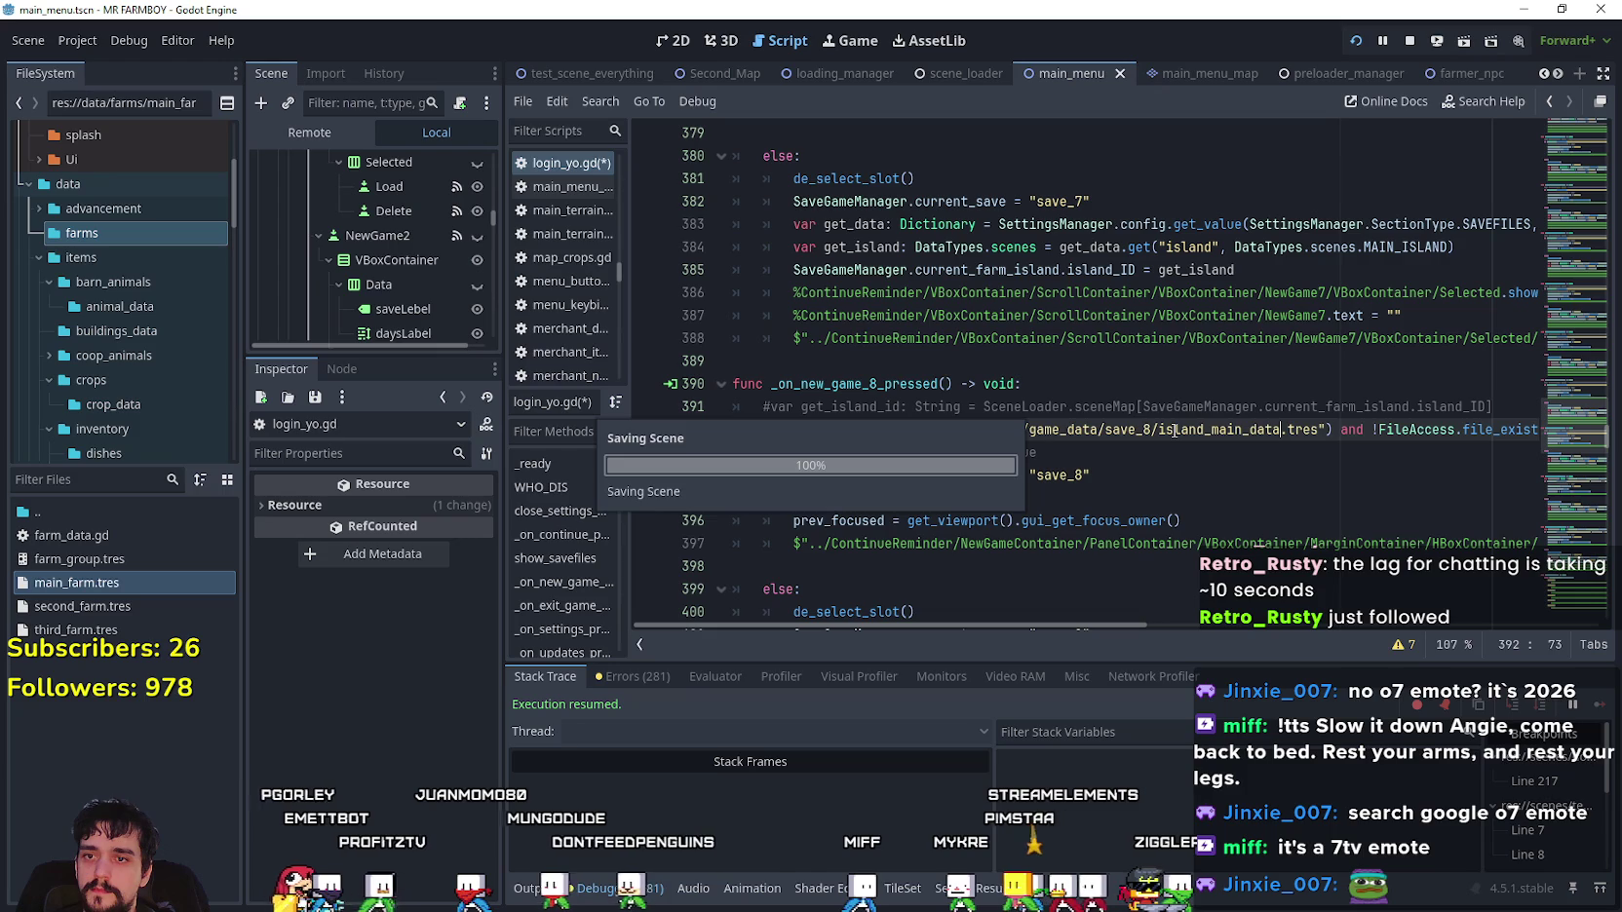
- Replace the dynamic file name in slot 9's save path with island_main_data.tres and save
scroll(1219, 419, "down", 6)
scroll(1247, 415, "down", 2)
double_click(1335, 315)
left_click_drag(1335, 314, 1224, 321)
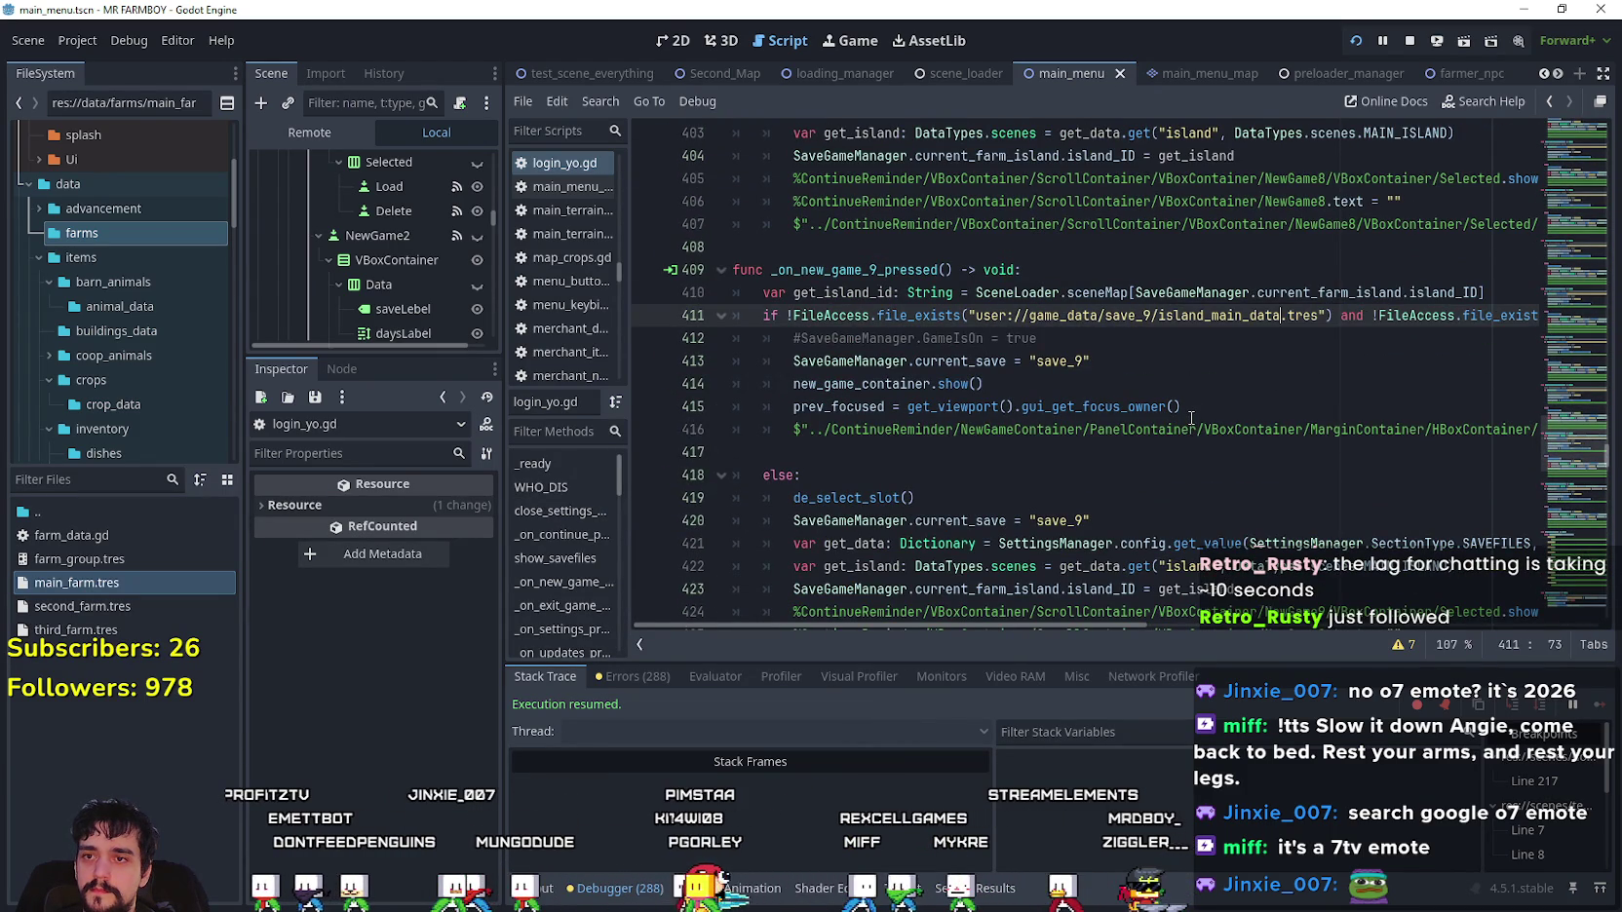
key("ctrl+s")
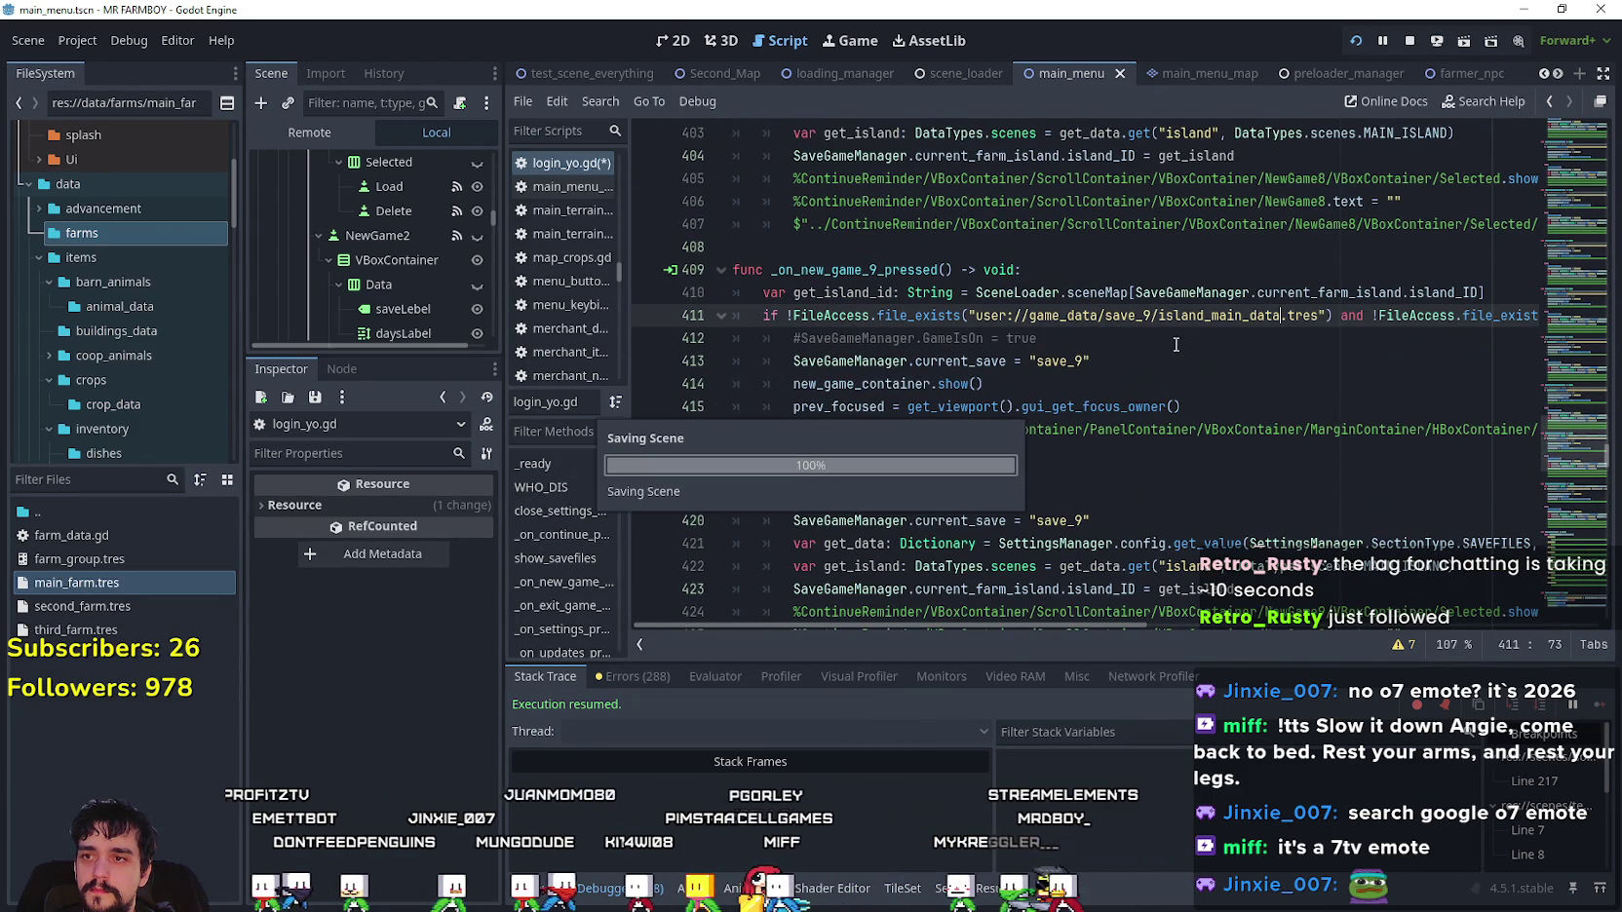
- Handle slot 9's island-id line and fix slot 10's path to save_10/island_main_data.tres
scroll(1179, 350, "down", 5)
scroll(1199, 366, "up", 4)
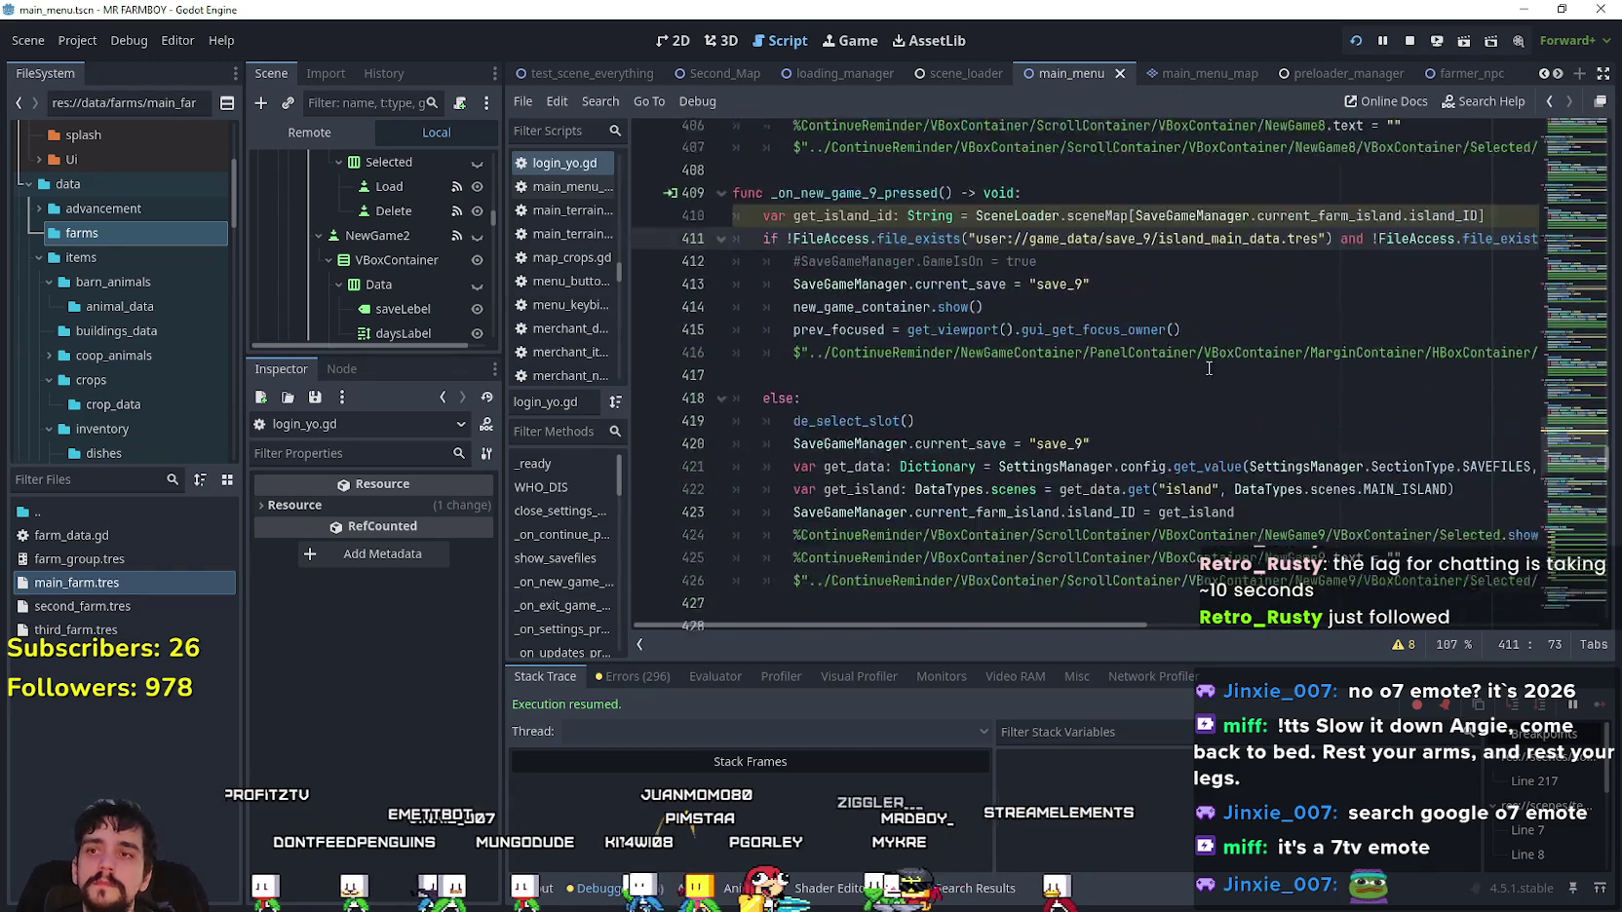
scroll(1208, 368, "up", 2)
left_click(769, 364)
scroll(1284, 390, "down", 6)
left_click(1335, 437)
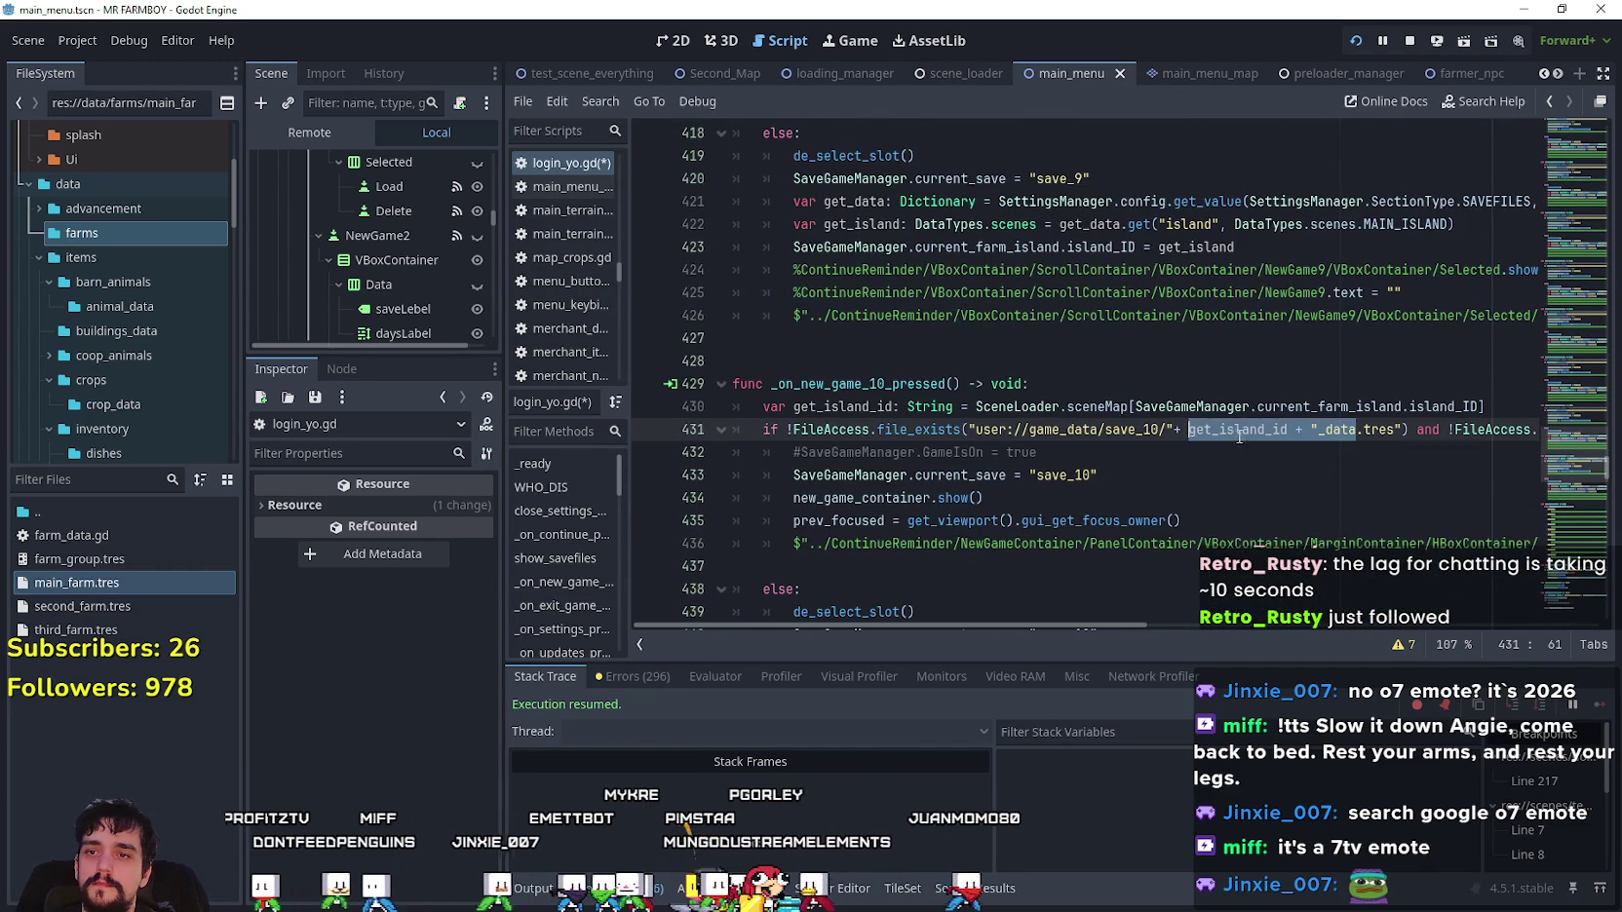
key("ctrl+s")
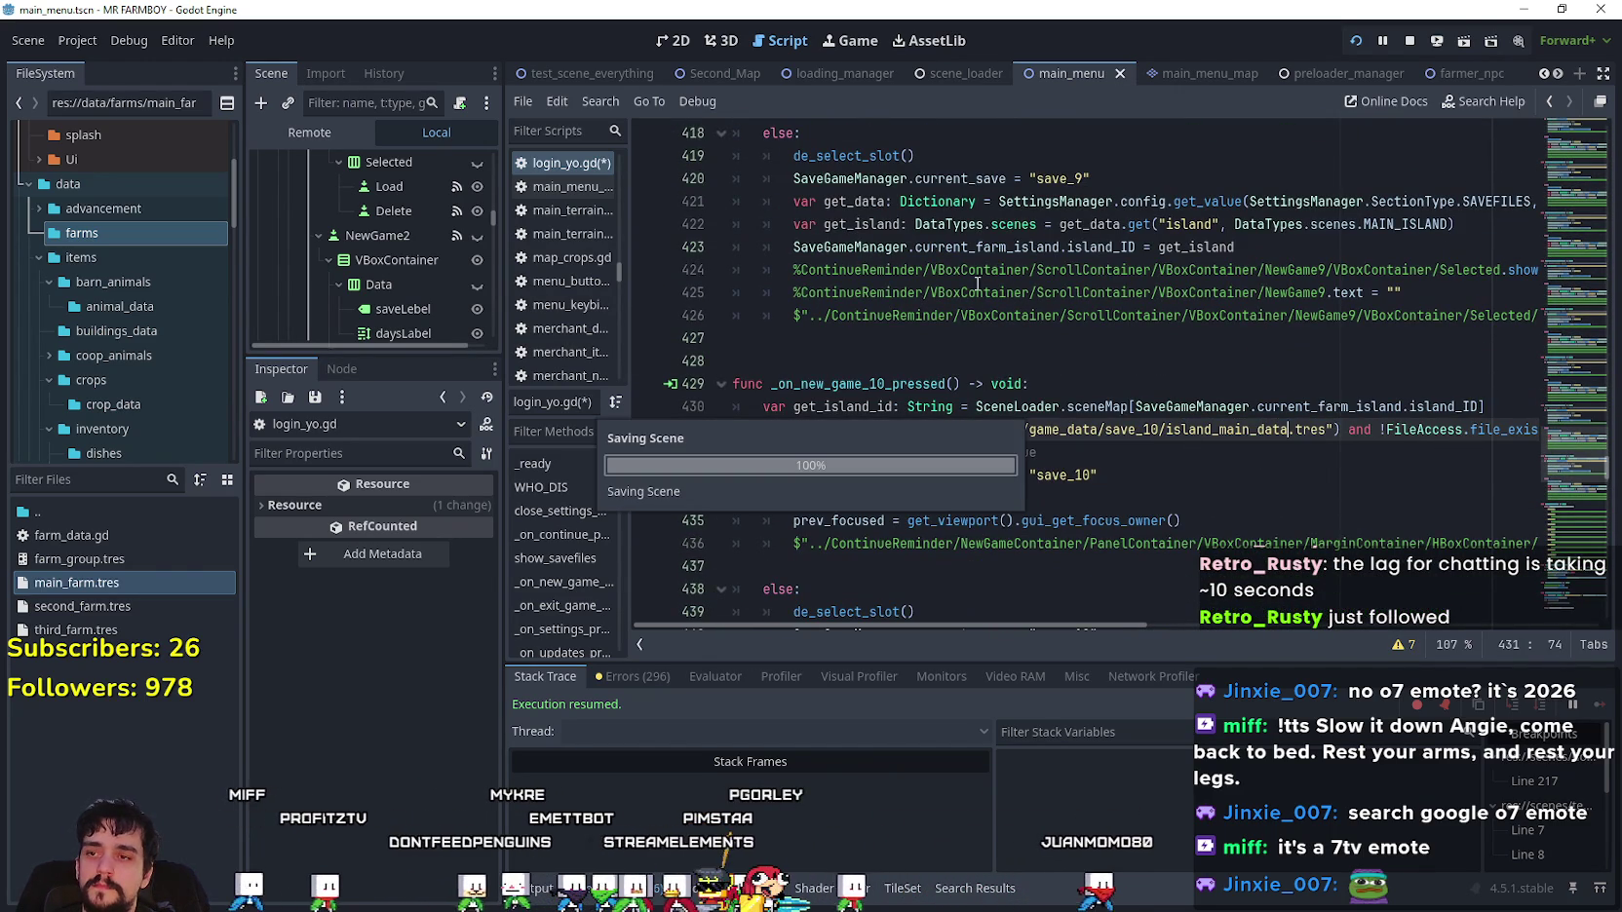
- Comment out slot 10's get_island_id line with # and save the script
left_click(799, 353)
scroll(800, 353, "down", 4)
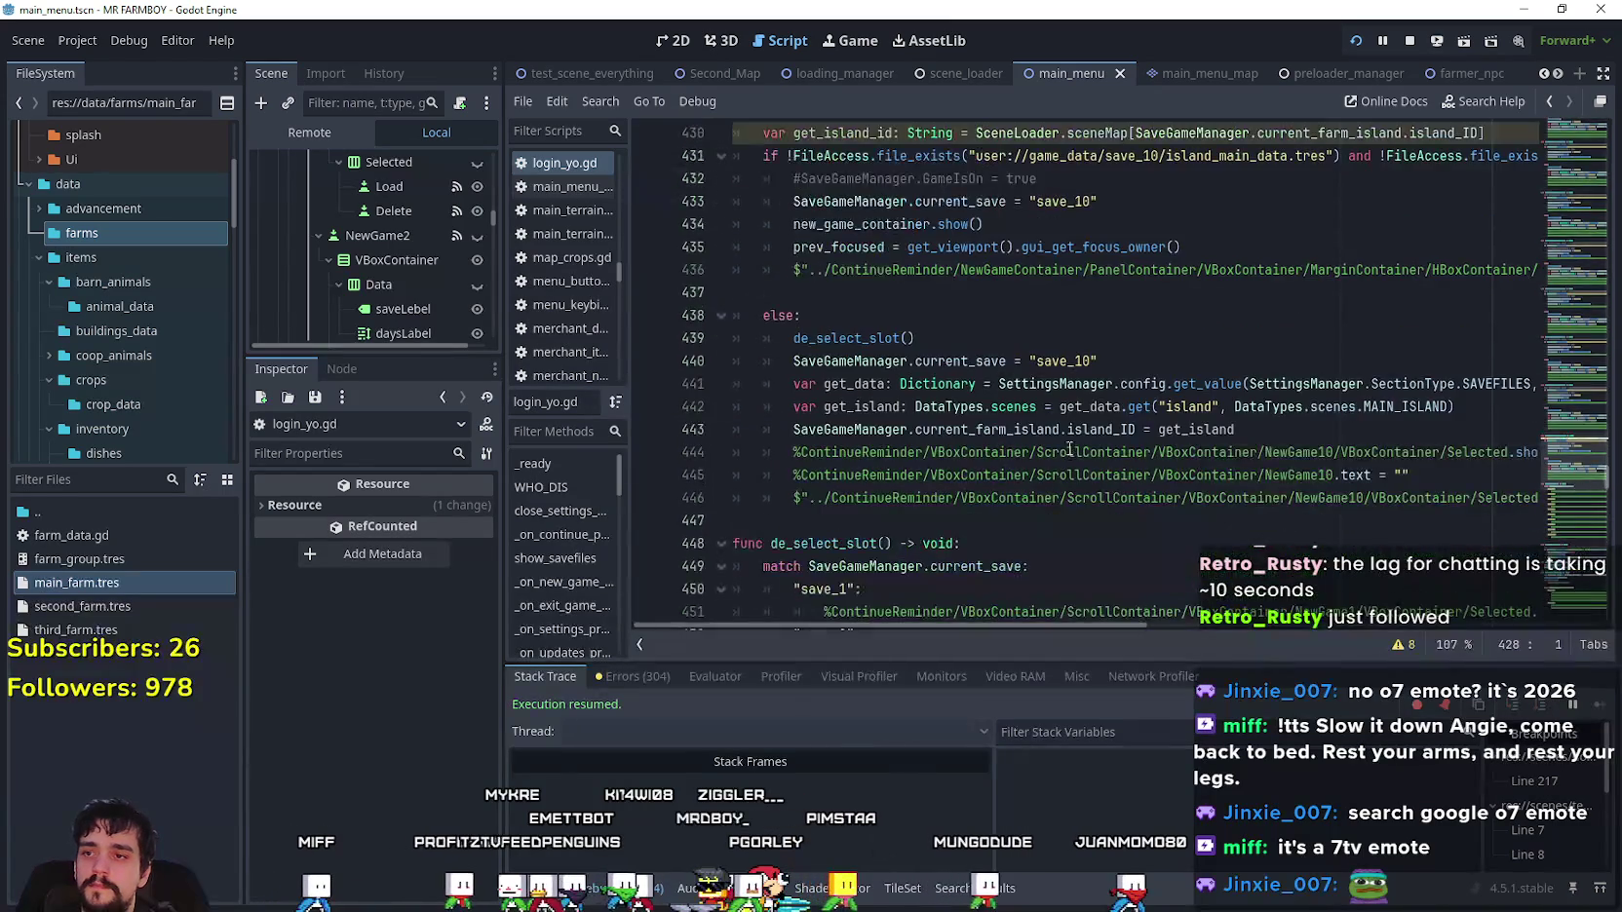
scroll(1055, 428, "up", 3)
left_click(759, 338)
type("#")
key("ctrl+s")
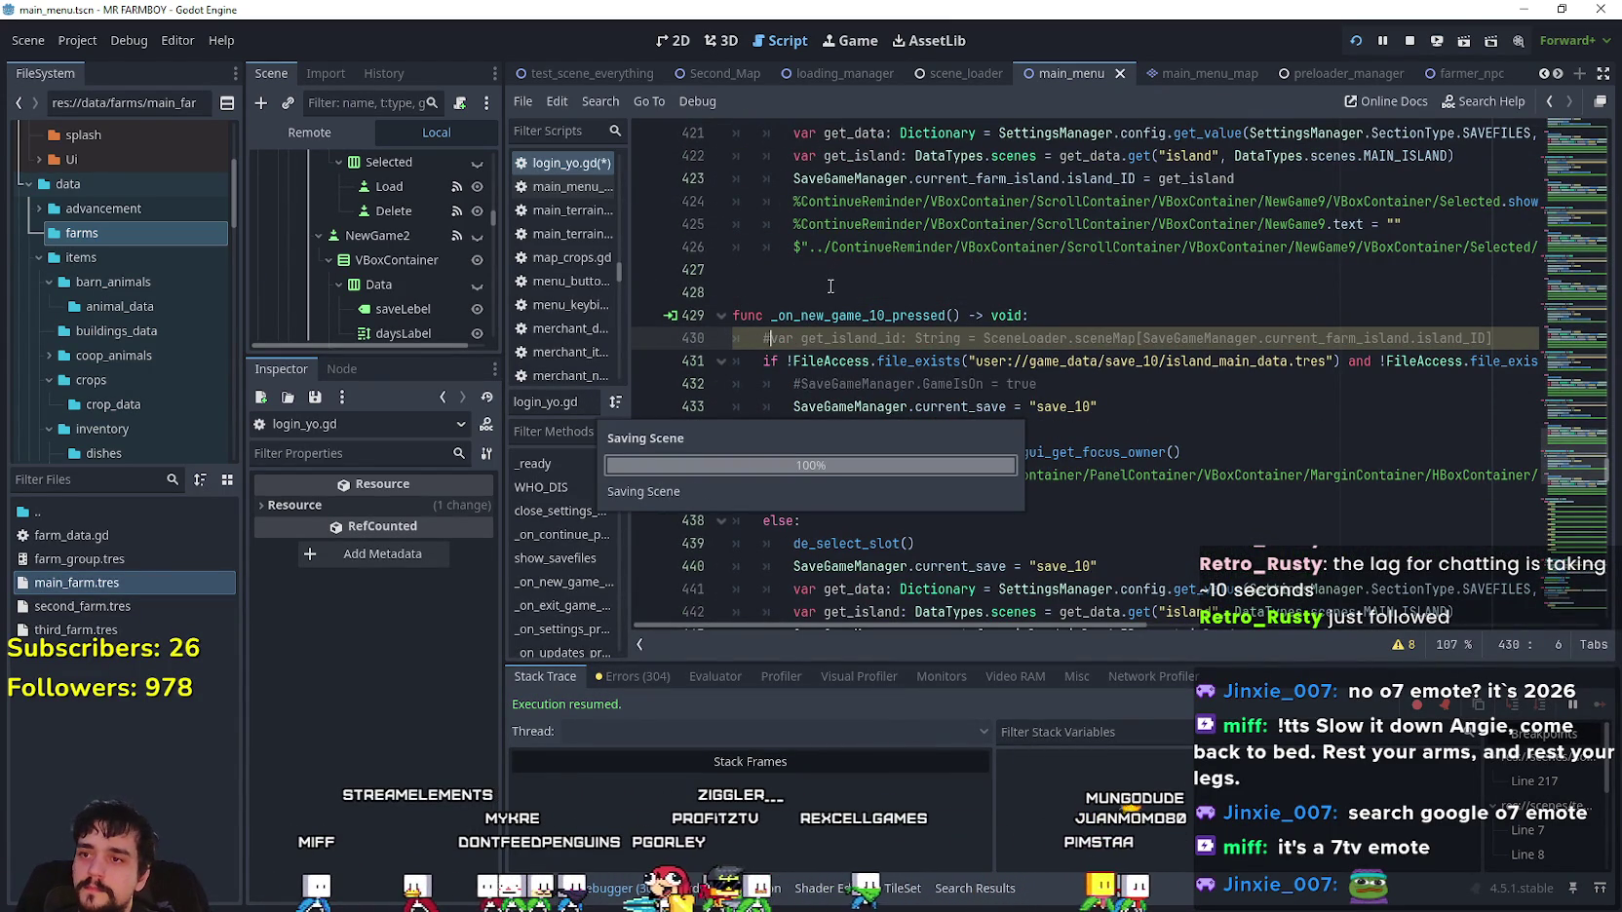
- Save the finished script and launch MR FARMBOY for testing
left_click(849, 261)
scroll(1040, 397, "down", 3)
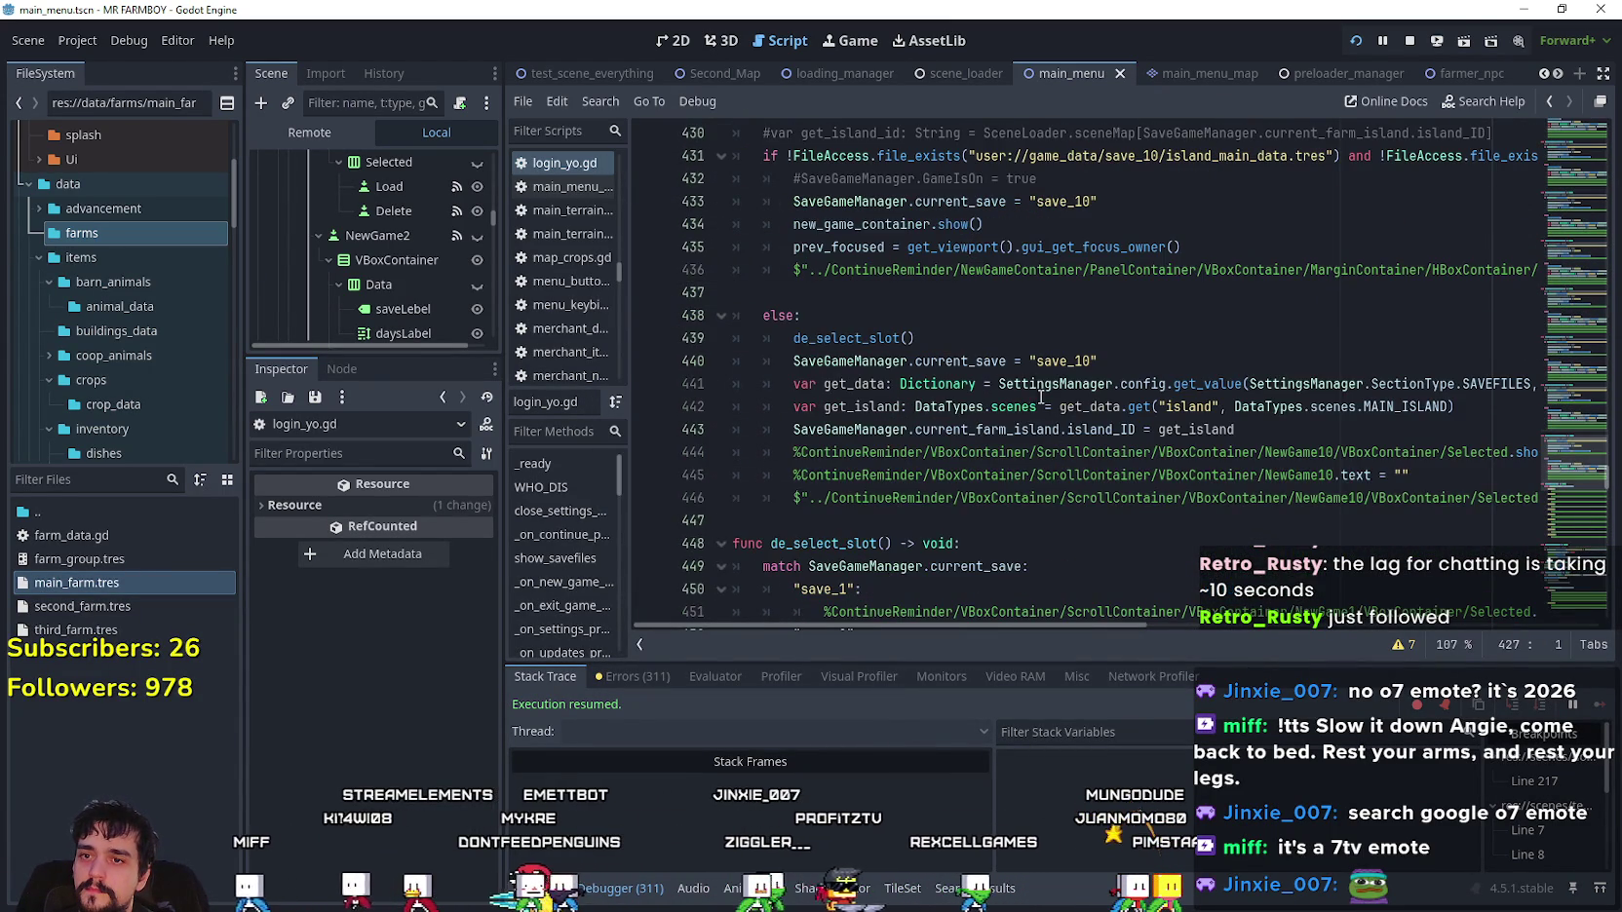
key("ctrl+s")
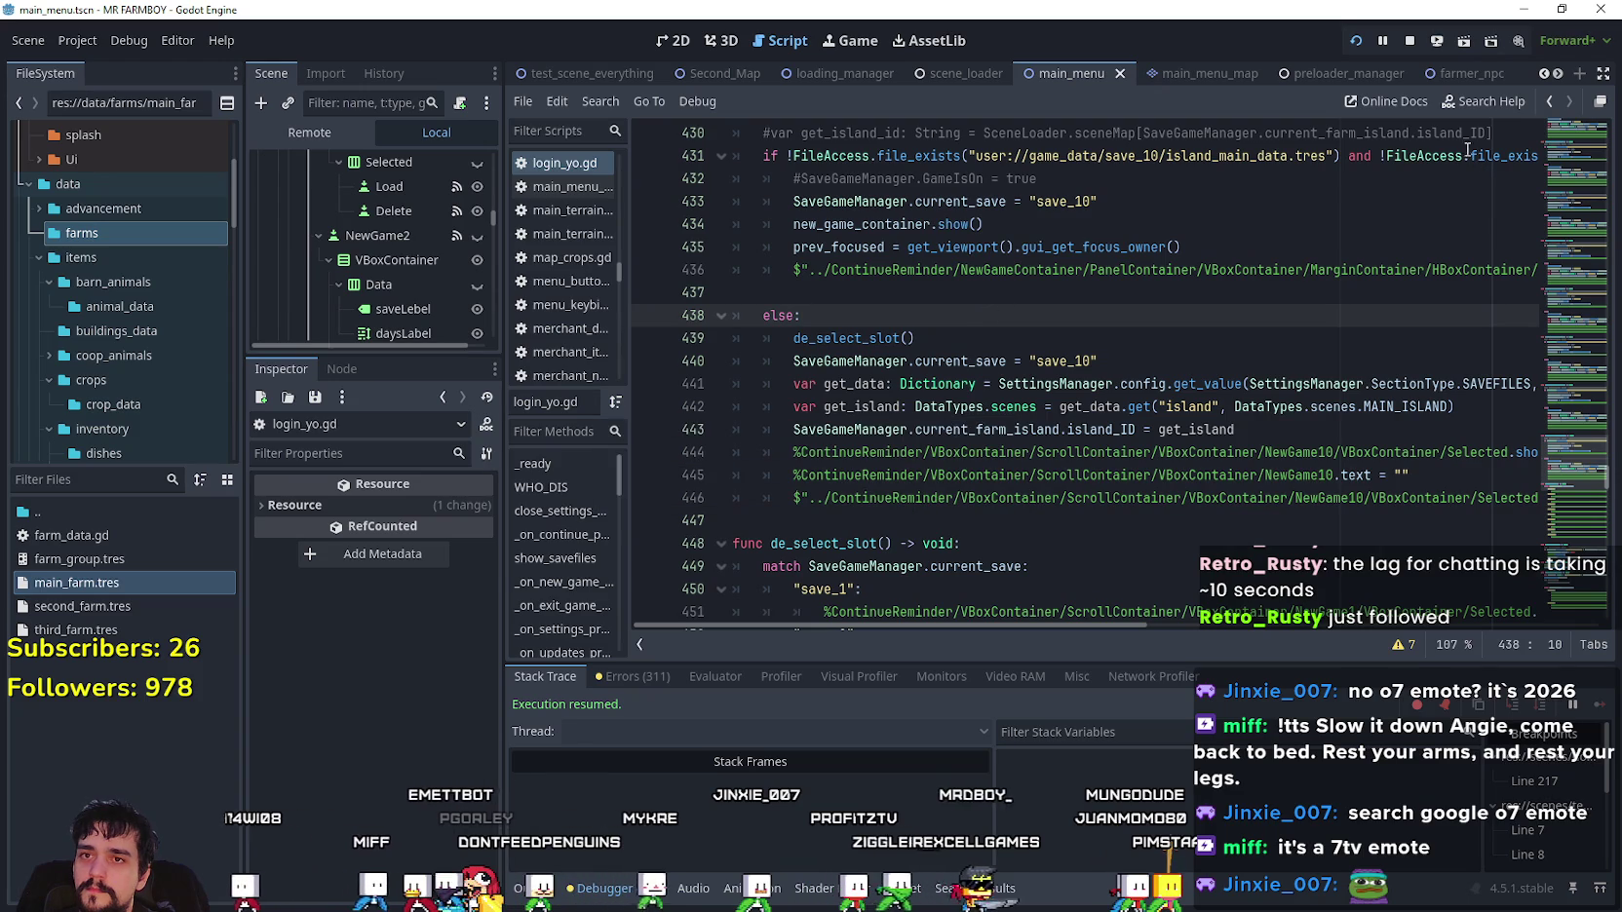
key("alt+Tab")
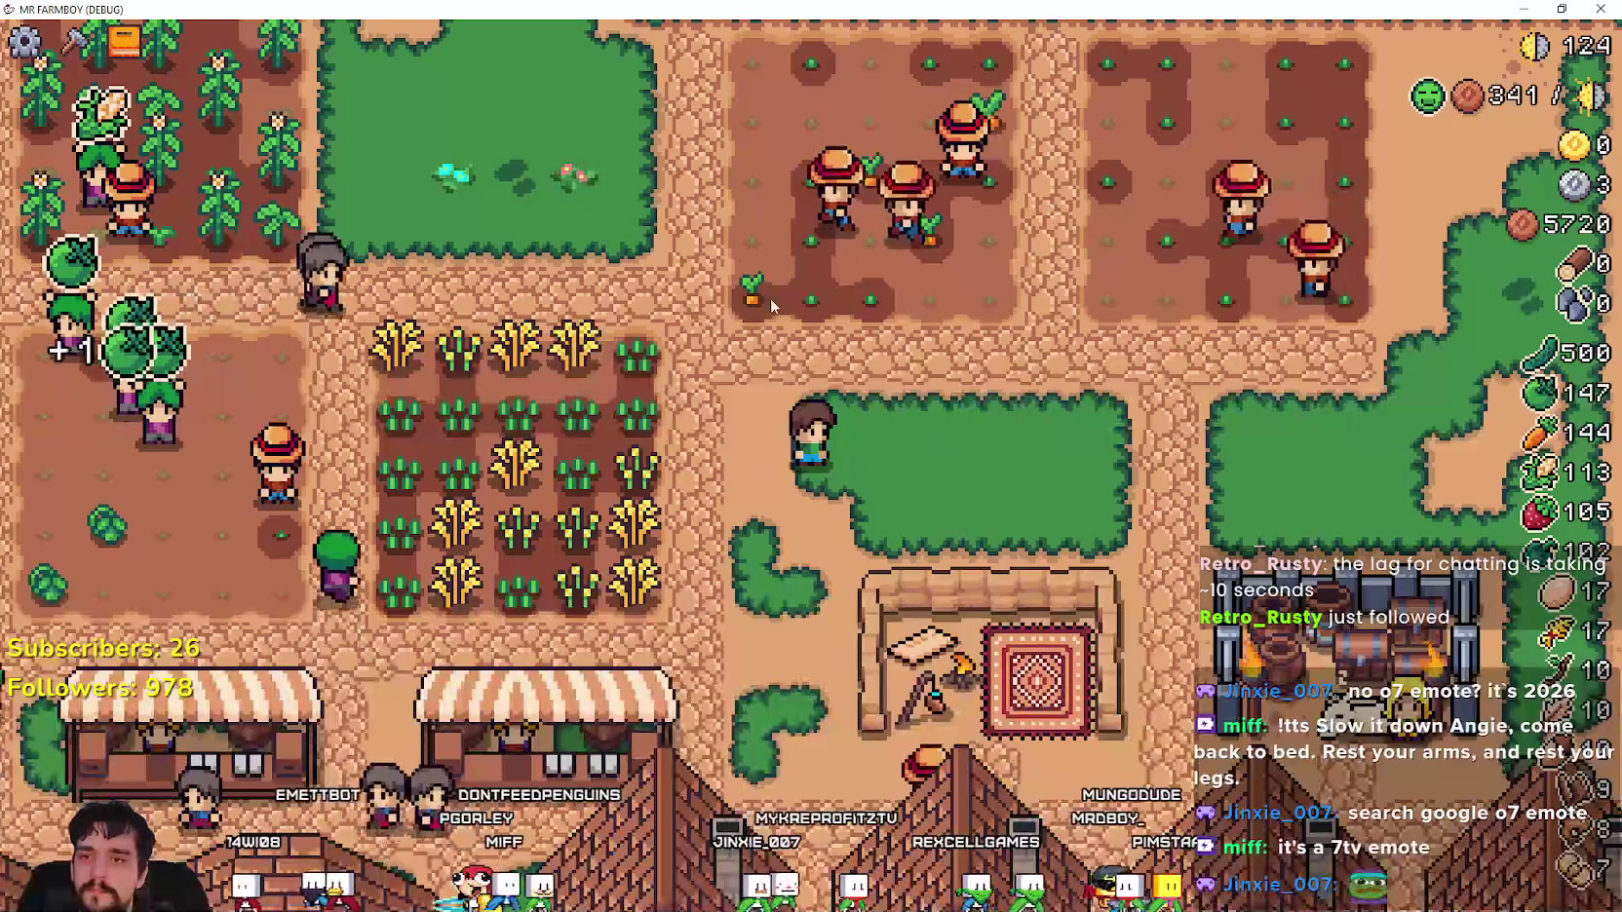
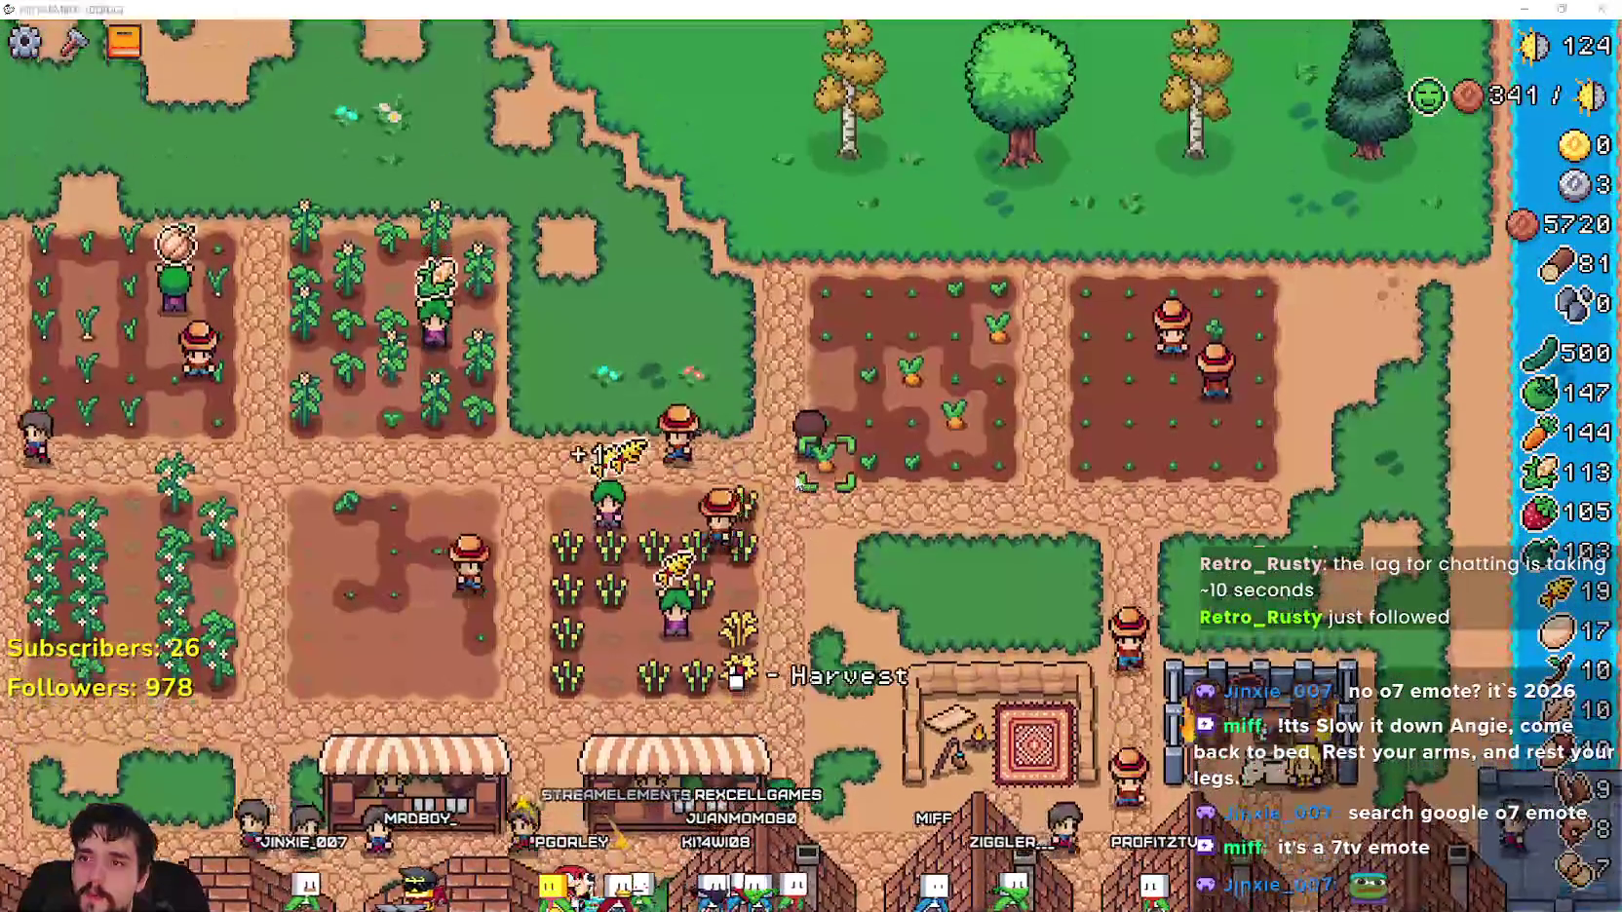
- Back in the editor, review lines 437–444 of main_menu.gd, selecting 'land.' on line 443
key("alt+Tab")
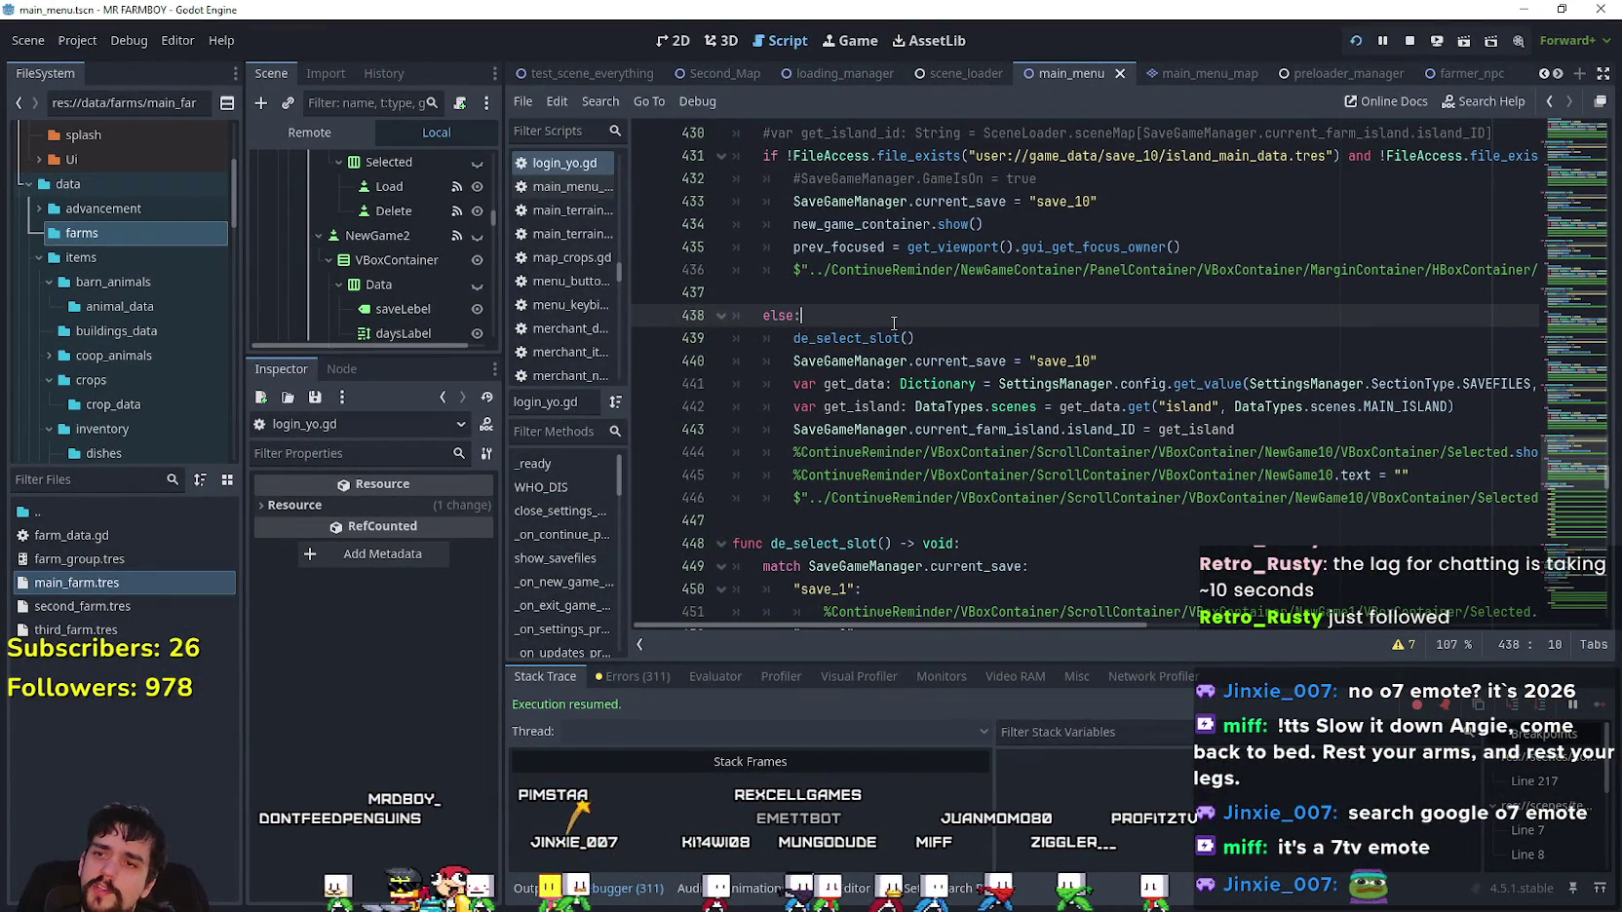
left_click(878, 295)
scroll(774, 423, "up", 3)
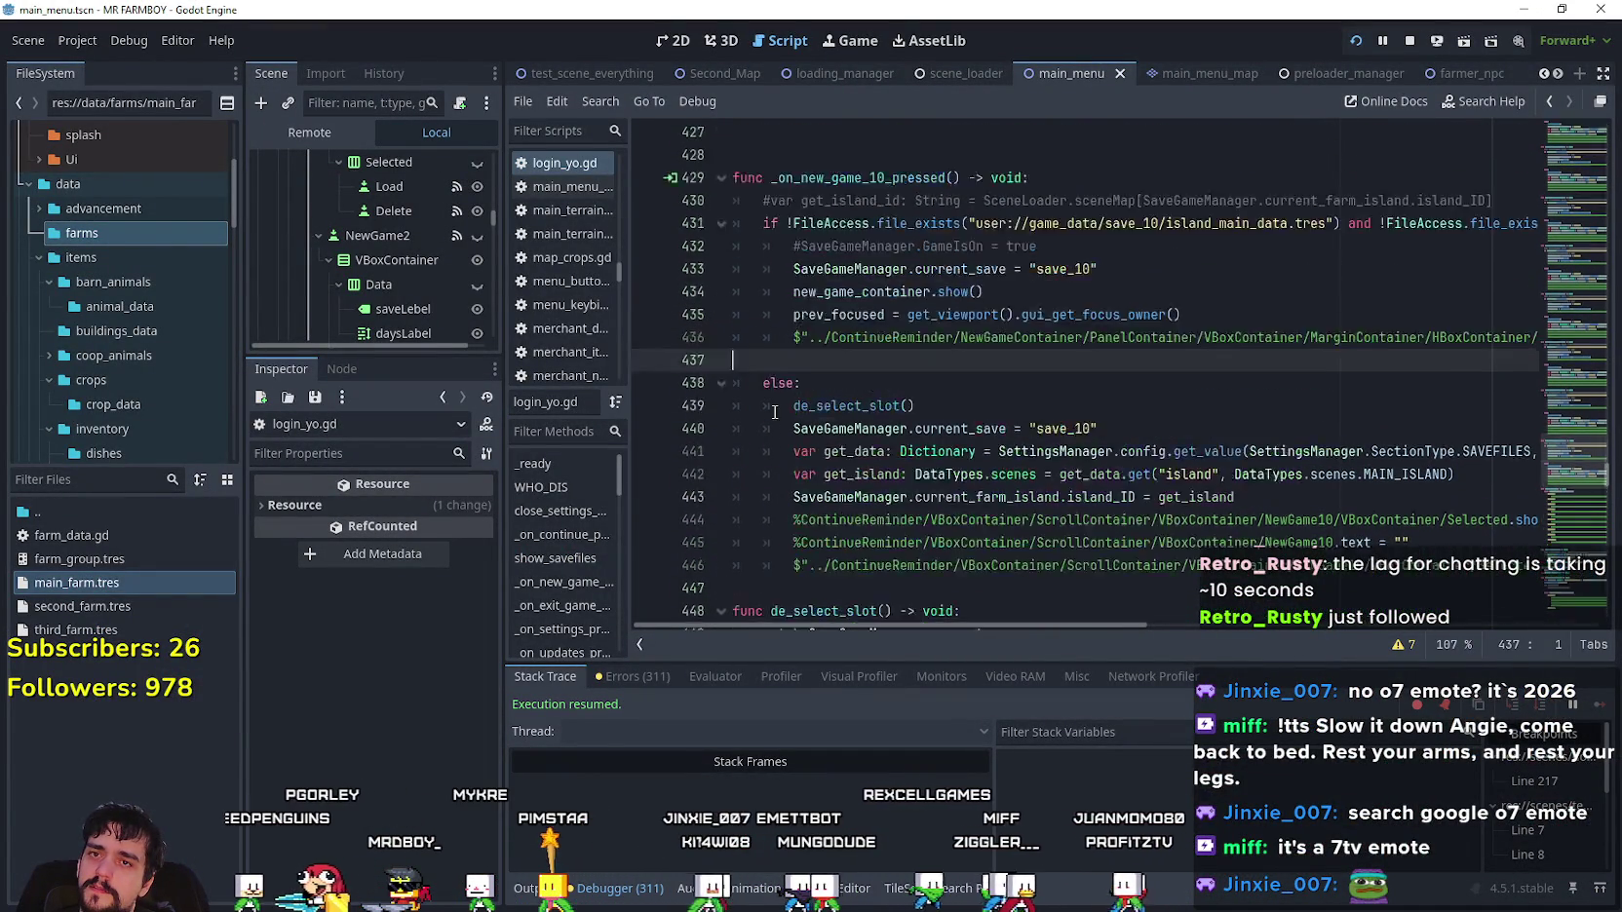
scroll(897, 430, "down", 2)
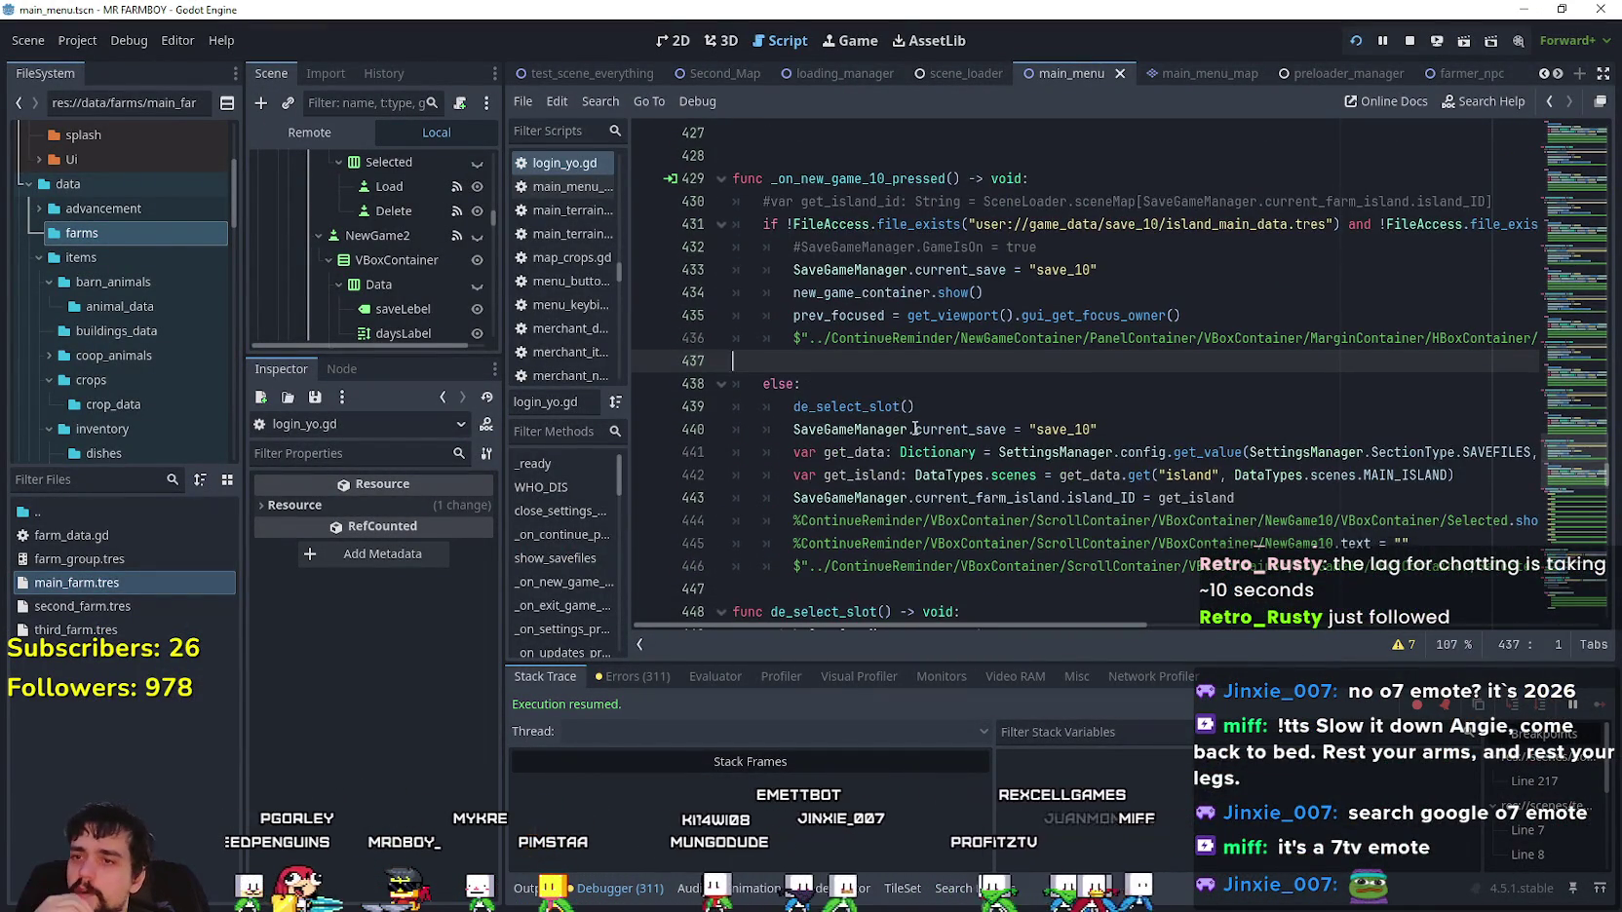
scroll(915, 429, "down", 1)
left_click_drag(1059, 429, 847, 409)
left_click_drag(1075, 429, 884, 419)
left_click(916, 450)
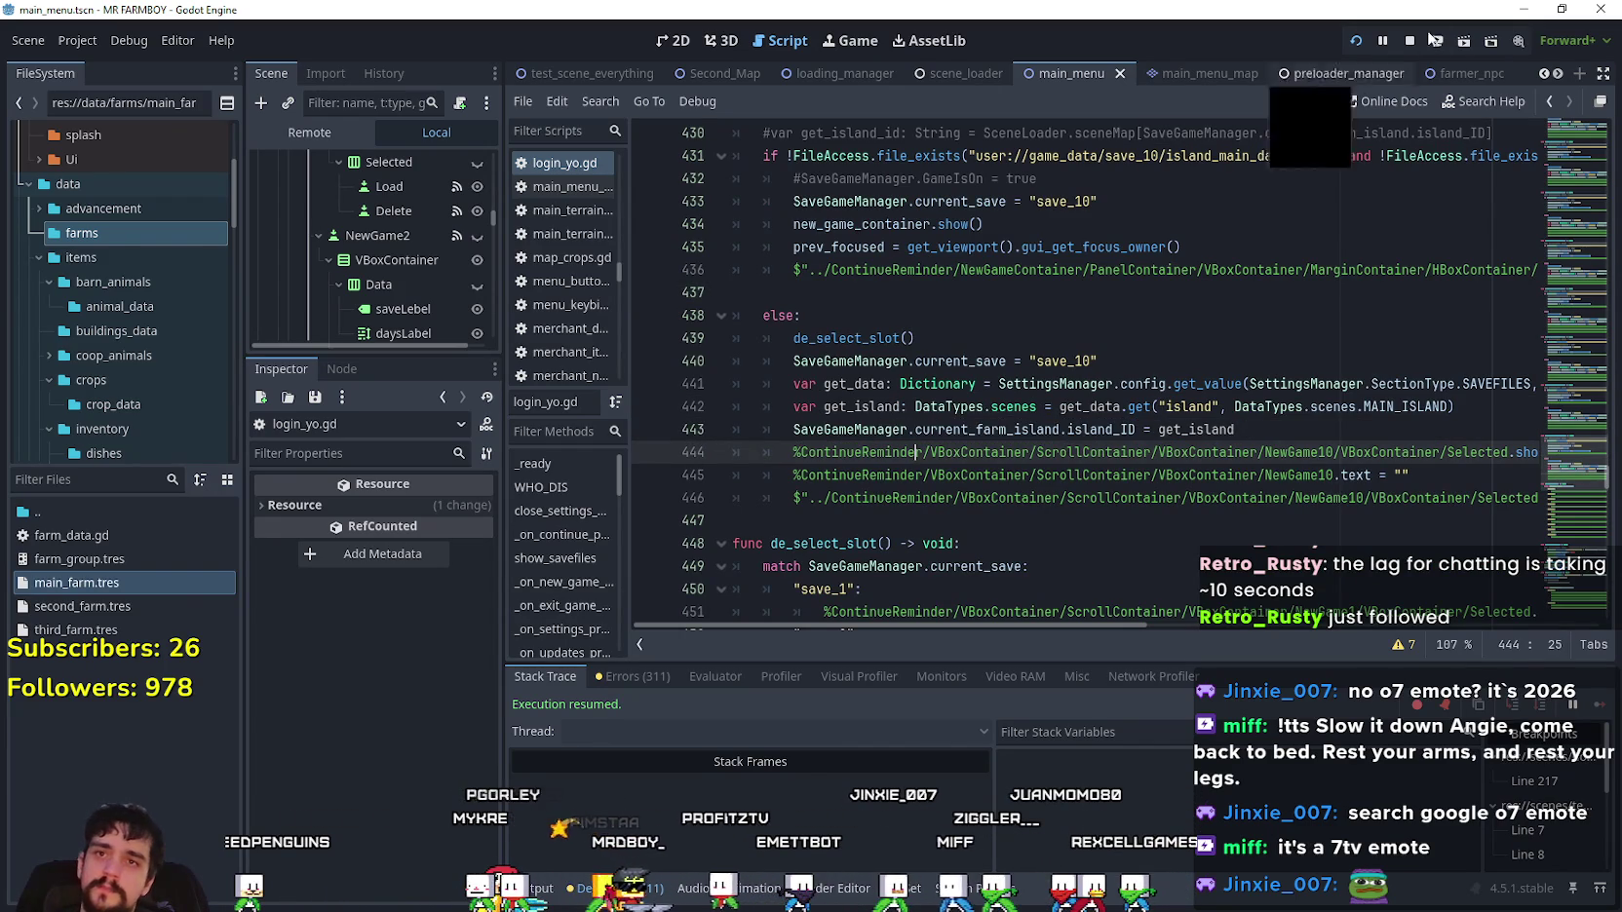
- Check the game's pause menu, then save main_menu.gd and relaunch the game
key("alt+Tab")
key("Escape")
key("Escape")
key("alt+Tab")
left_click(972, 384)
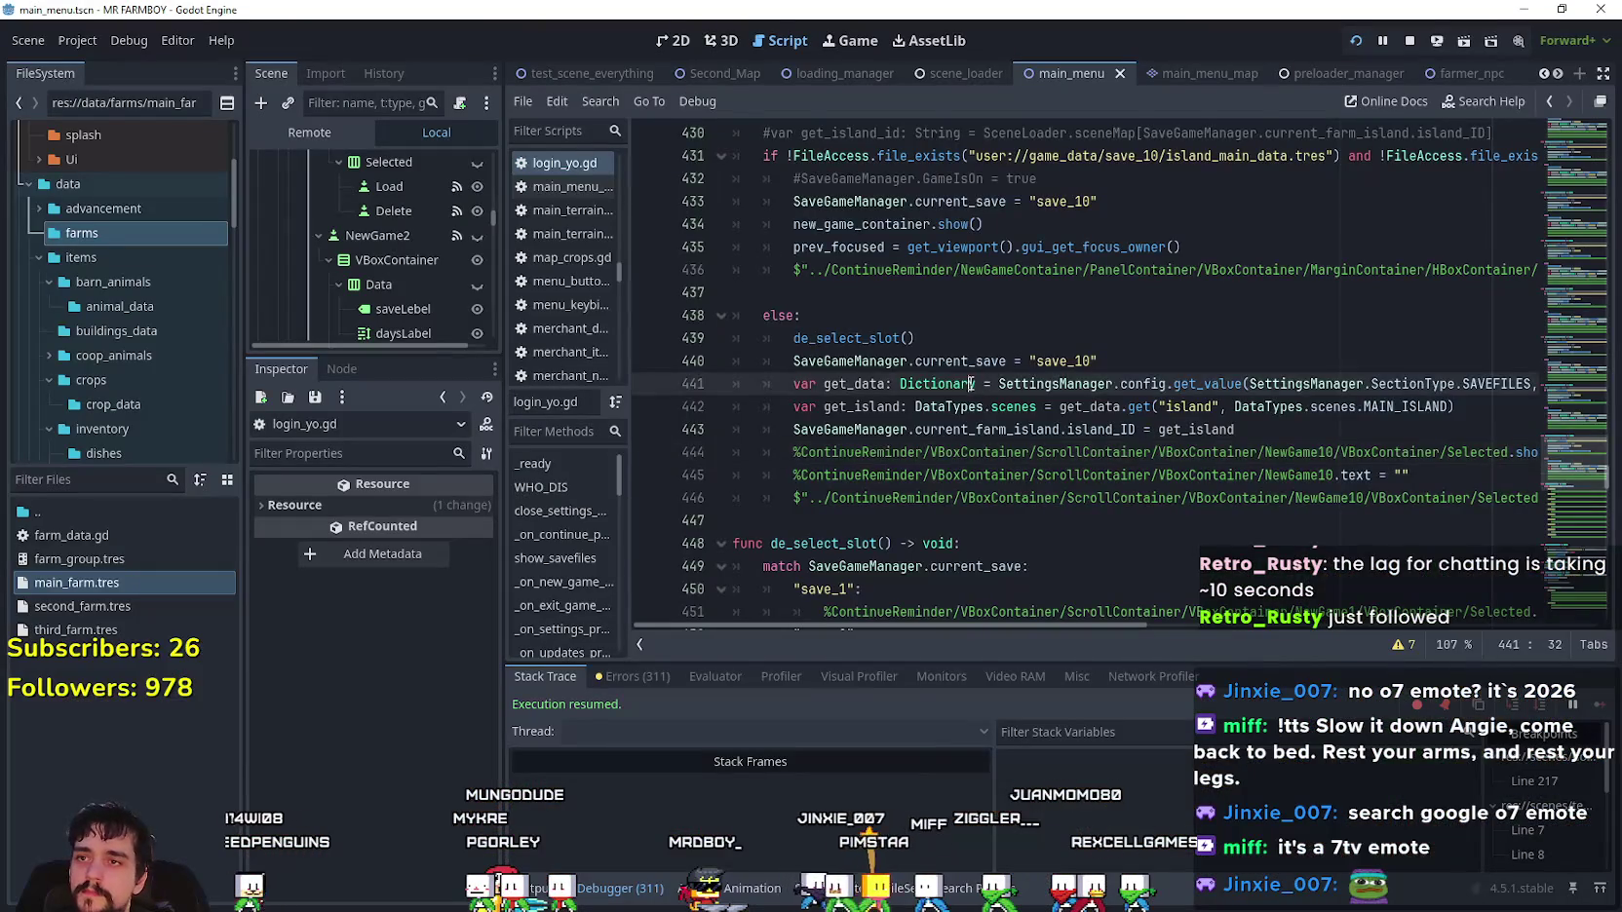
scroll(971, 383, "up", 3)
key("ctrl+s")
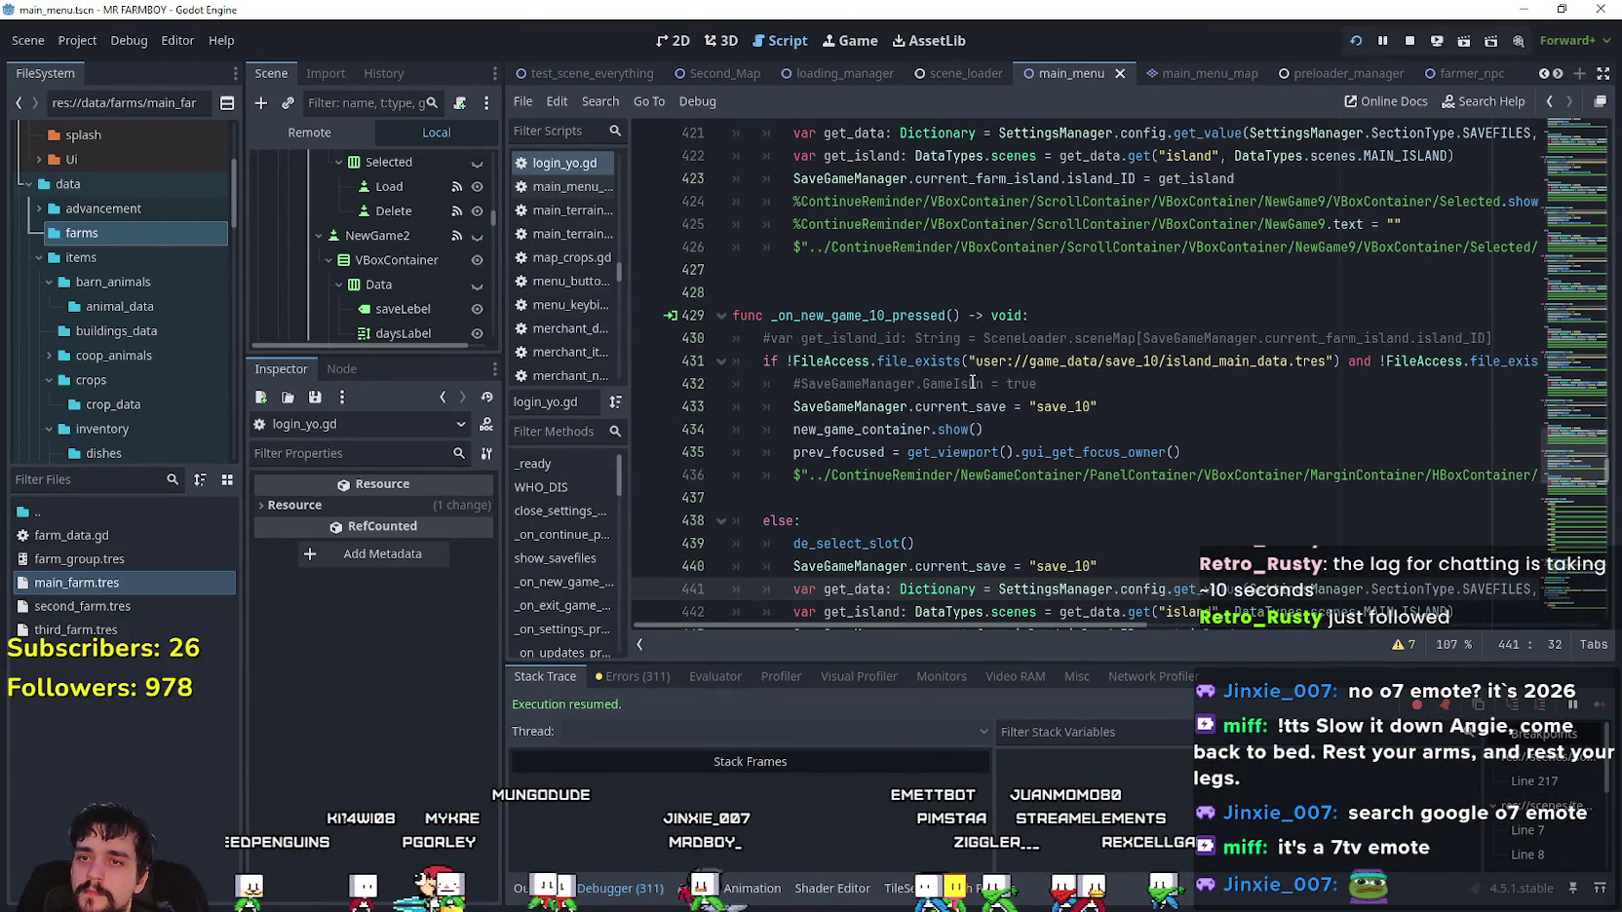
- Stop the relaunched game from its pause menu and save the main menu scene
key("alt+Tab")
key("Escape")
left_click(905, 644)
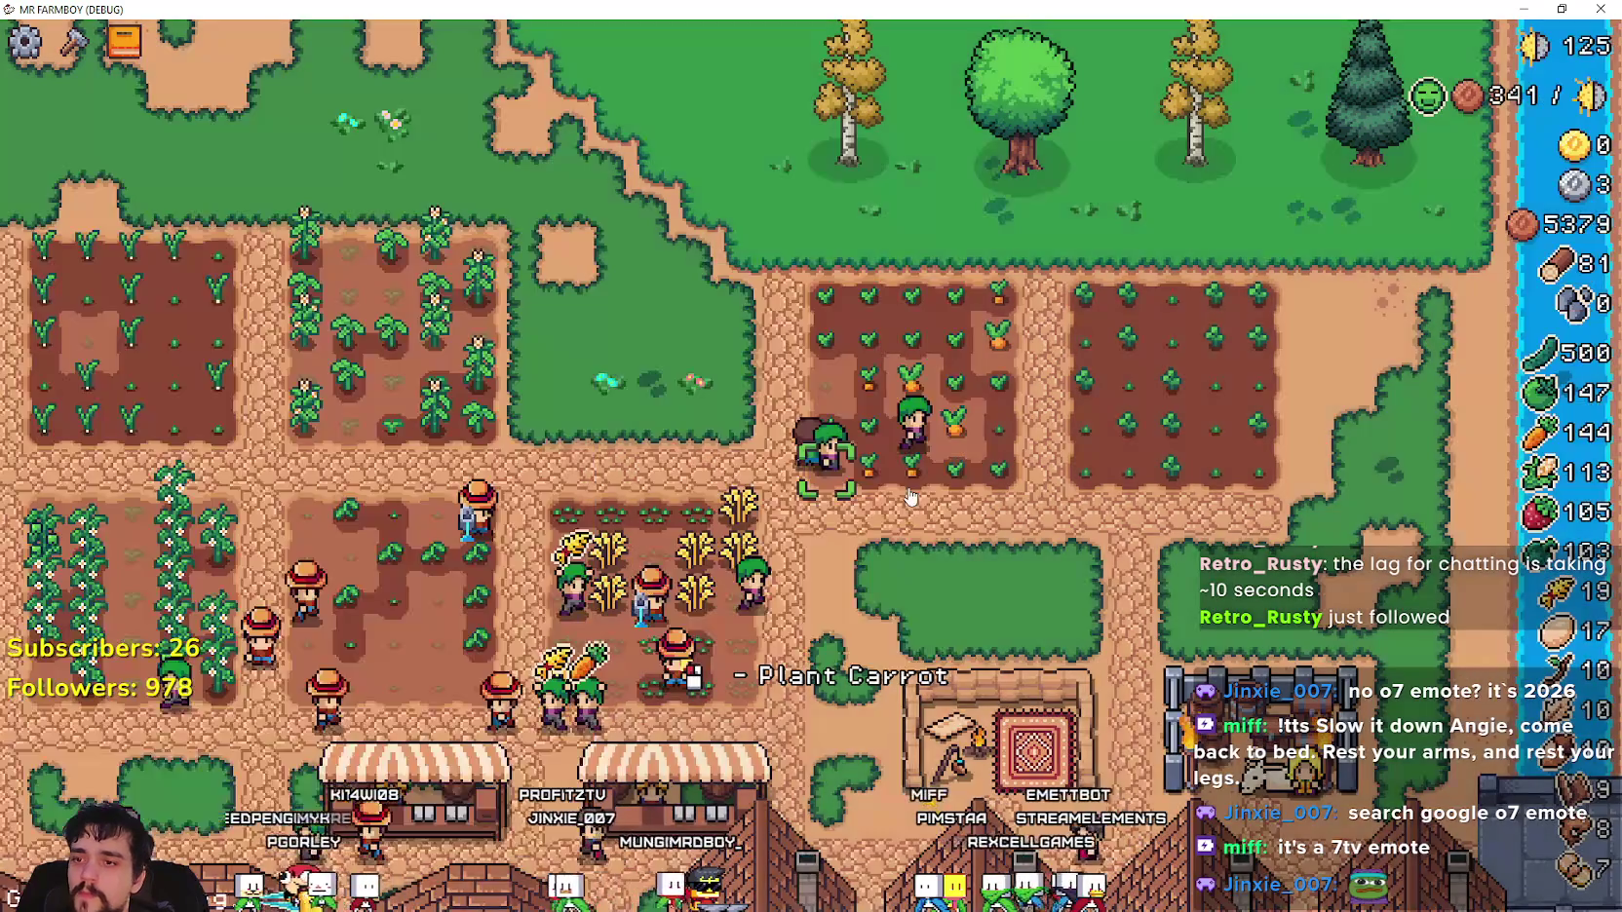
left_click(902, 429)
key("ctrl+s")
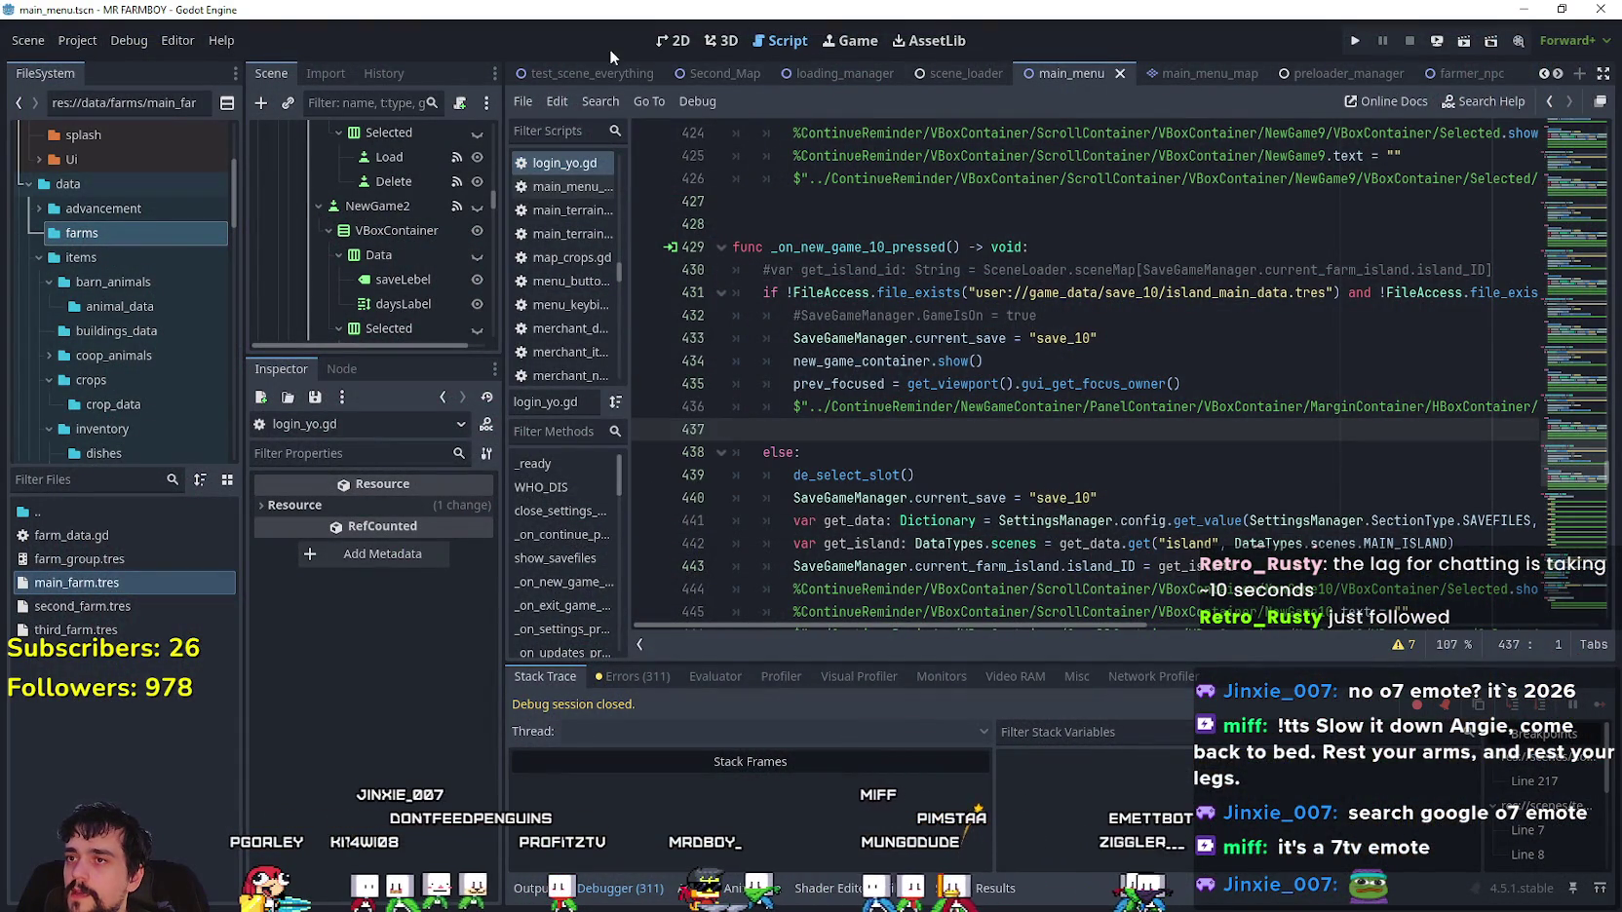
left_click(673, 40)
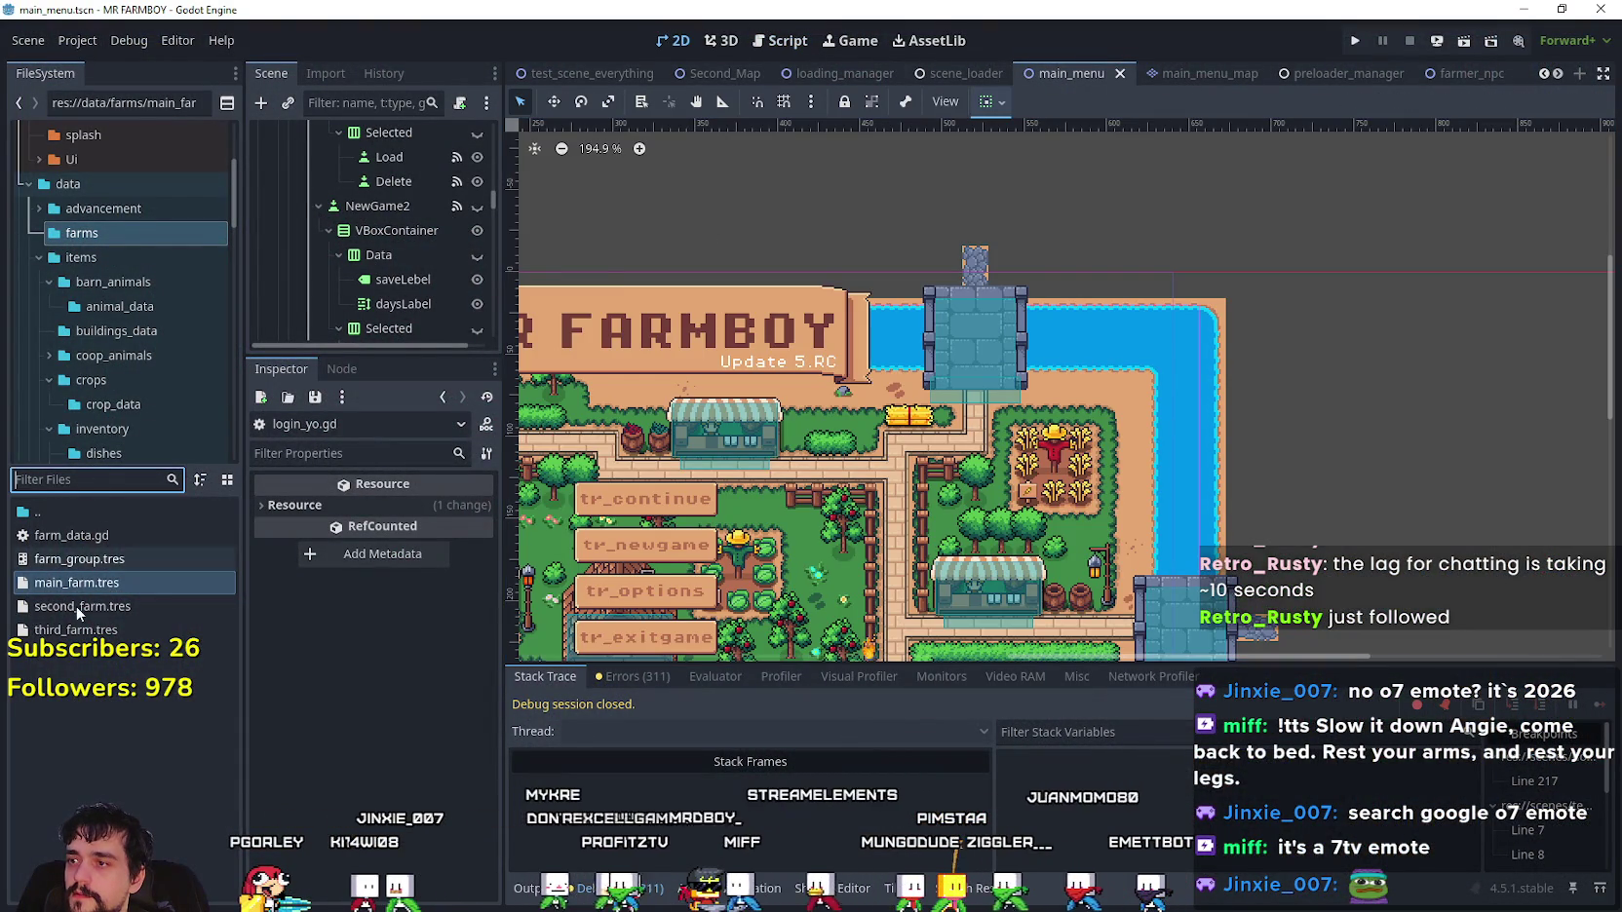
- Filter project files by 'main', open main_menu.tscn and zoom the canvas to see the whole menu map
type("main")
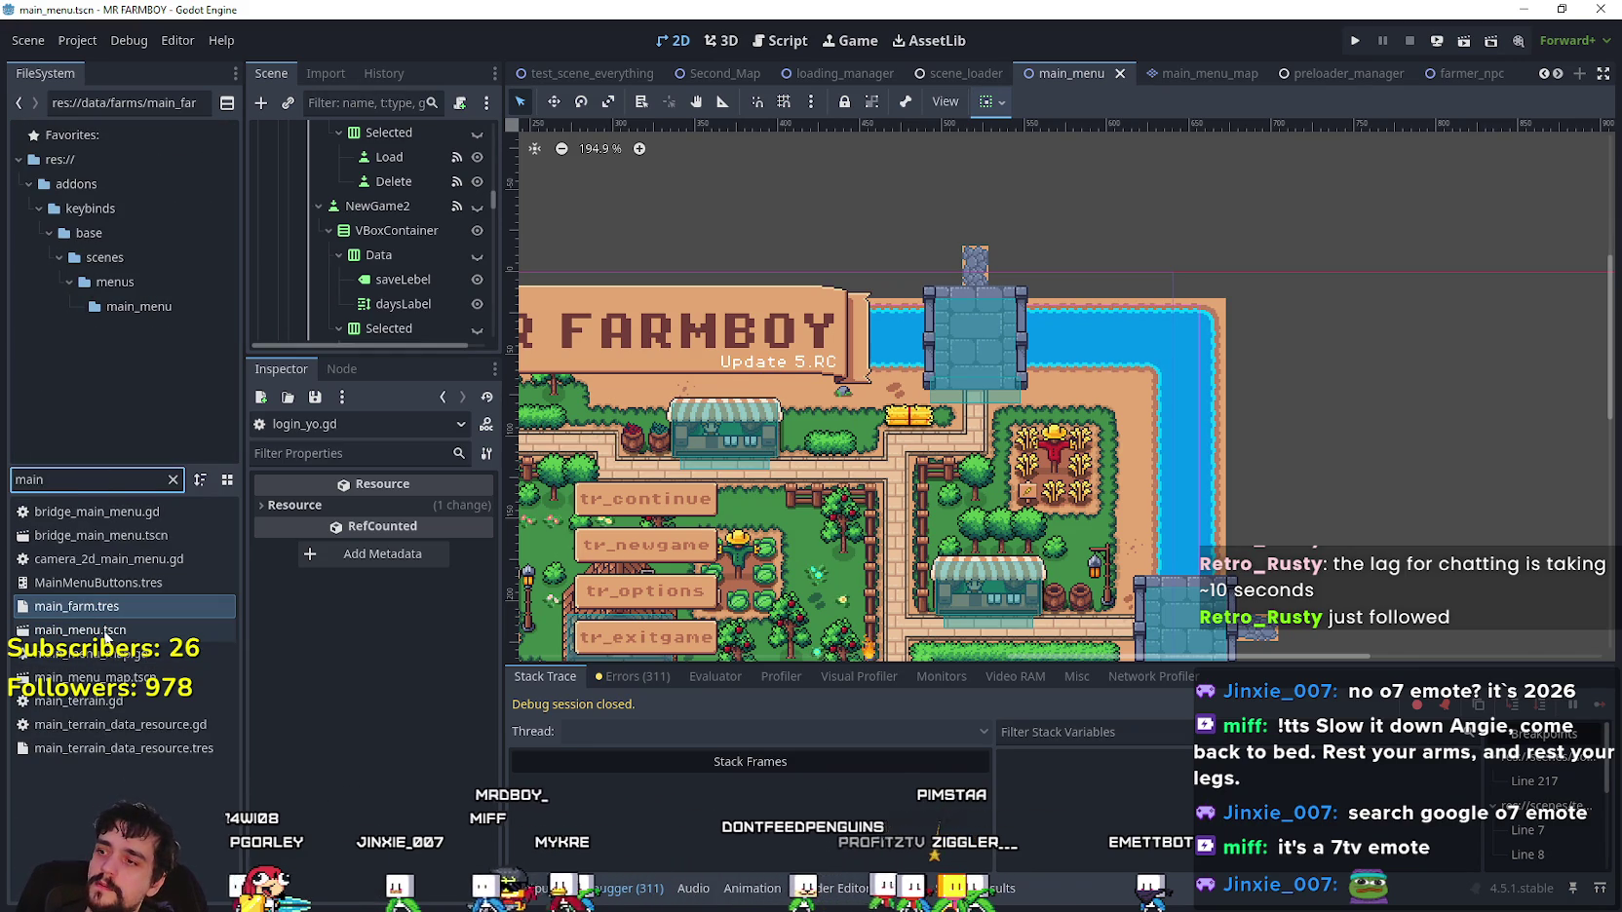
left_click(83, 629)
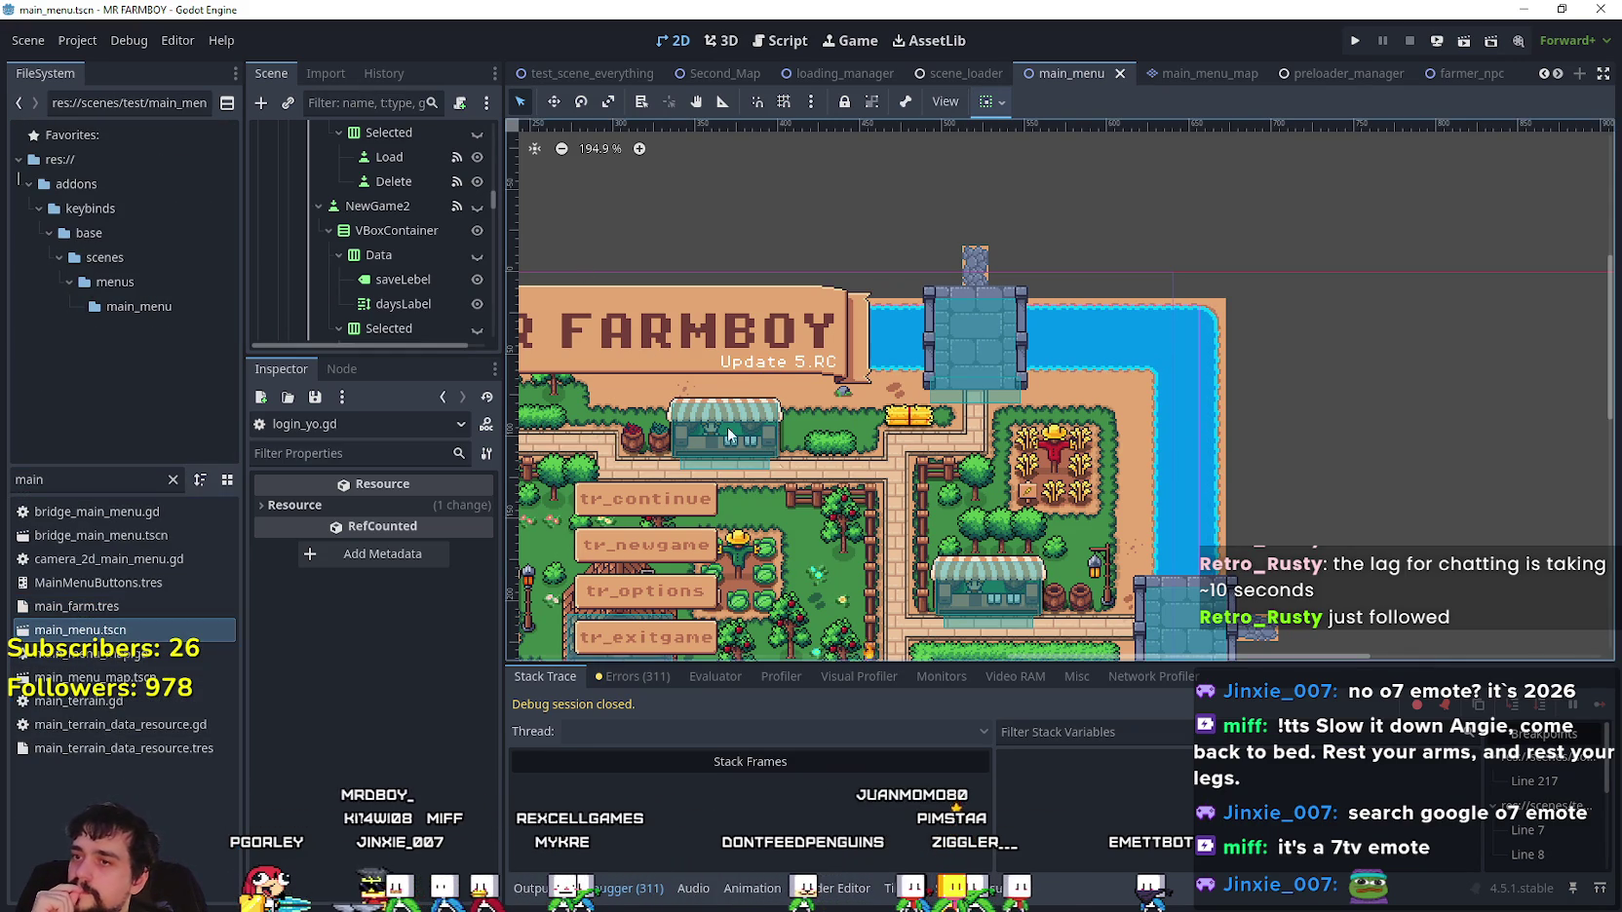
scroll(1082, 364, "down", 3)
scroll(1080, 363, "down", 3)
scroll(390, 301, "up", 5)
scroll(389, 302, "up", 5)
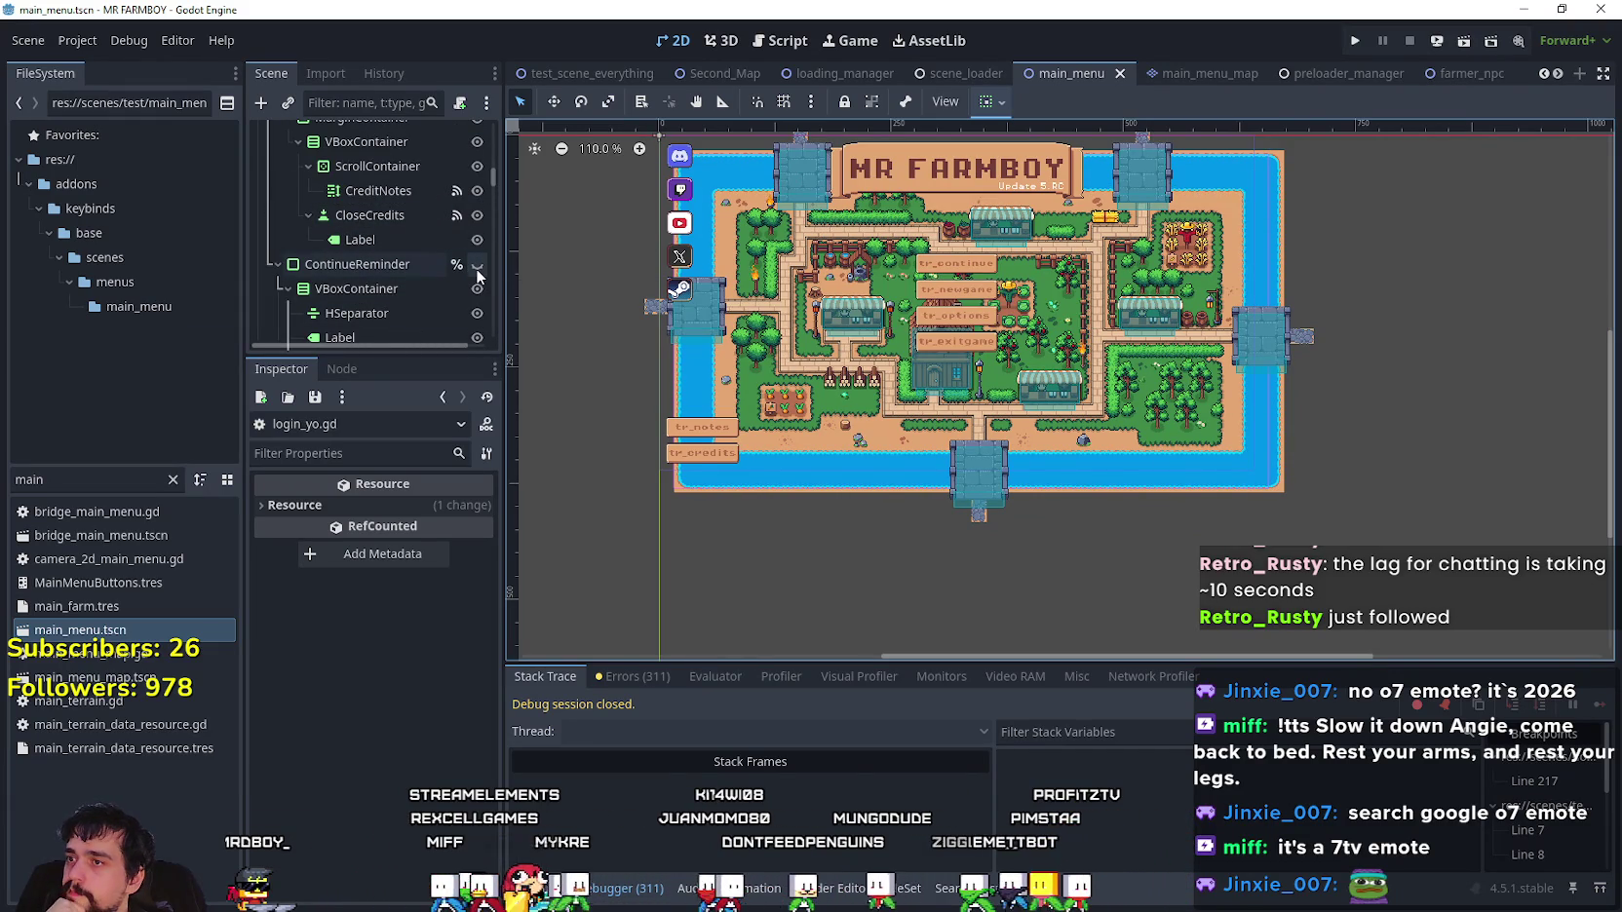
left_click(476, 266)
left_click(474, 267)
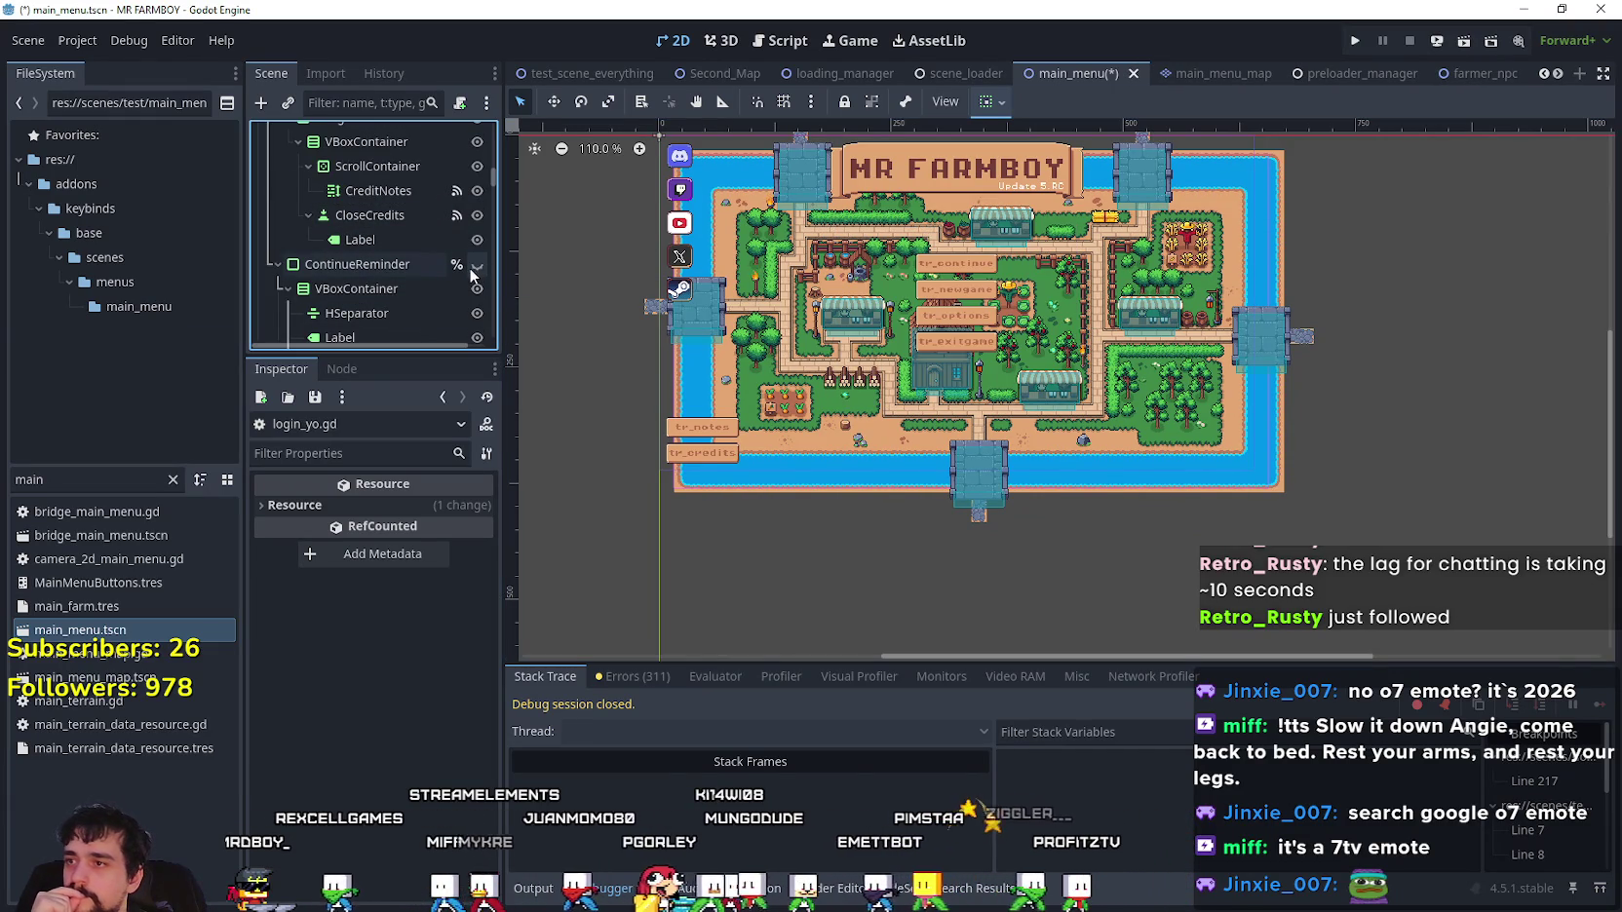
mouse_move(497, 185)
left_mouse_down()
mouse_move(497, 220)
mouse_move(529, 236)
left_mouse_up()
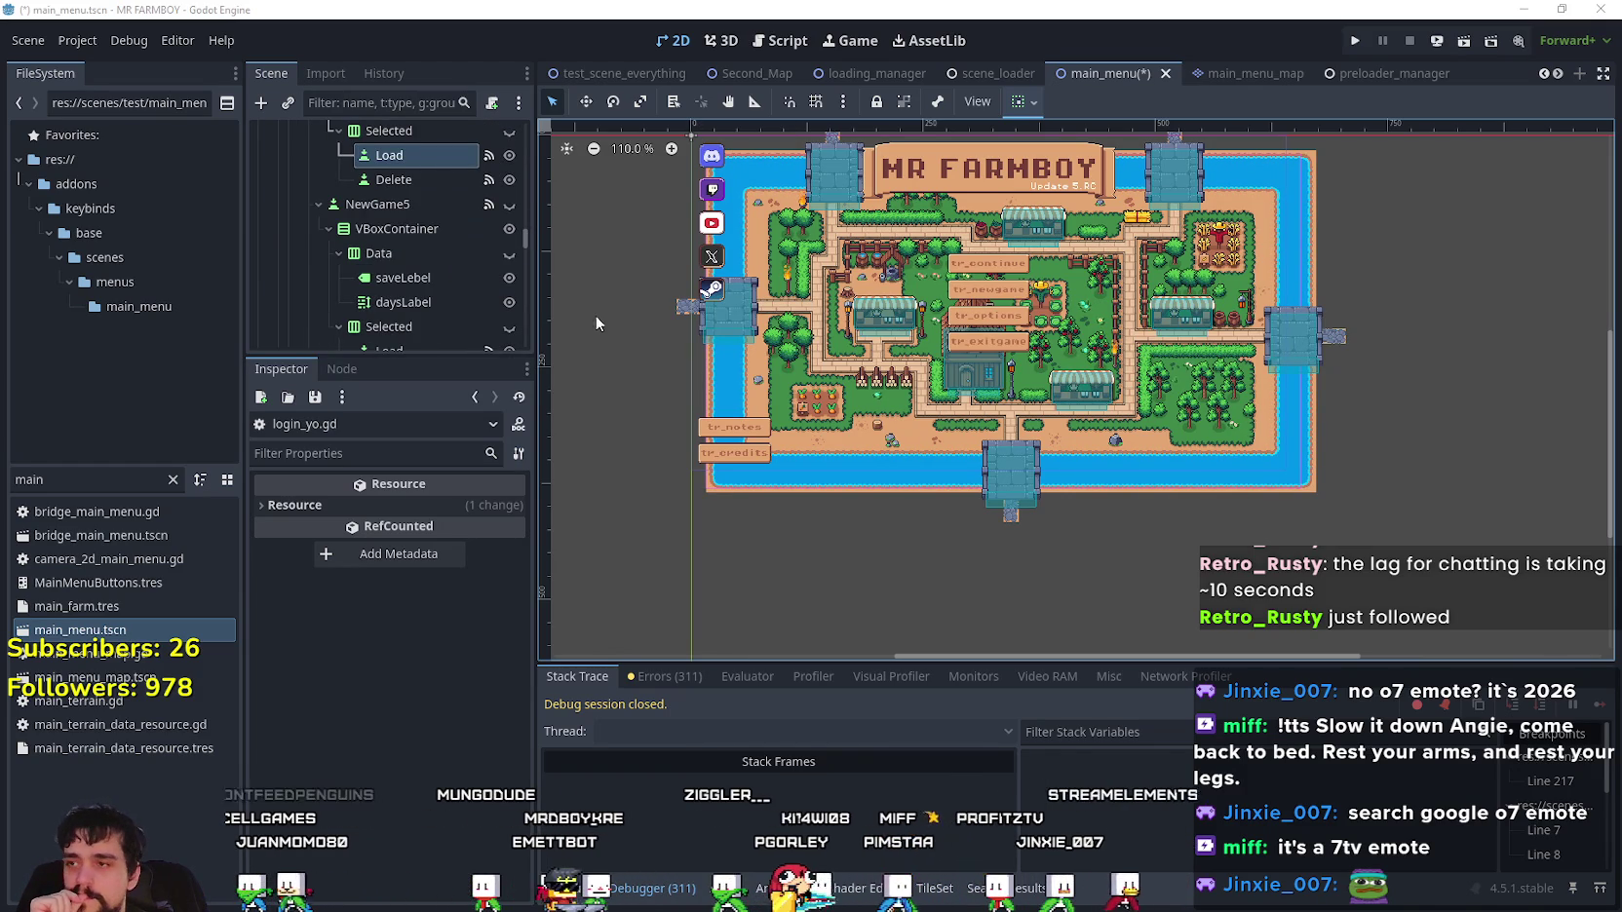
scroll(375, 255, "up", 3)
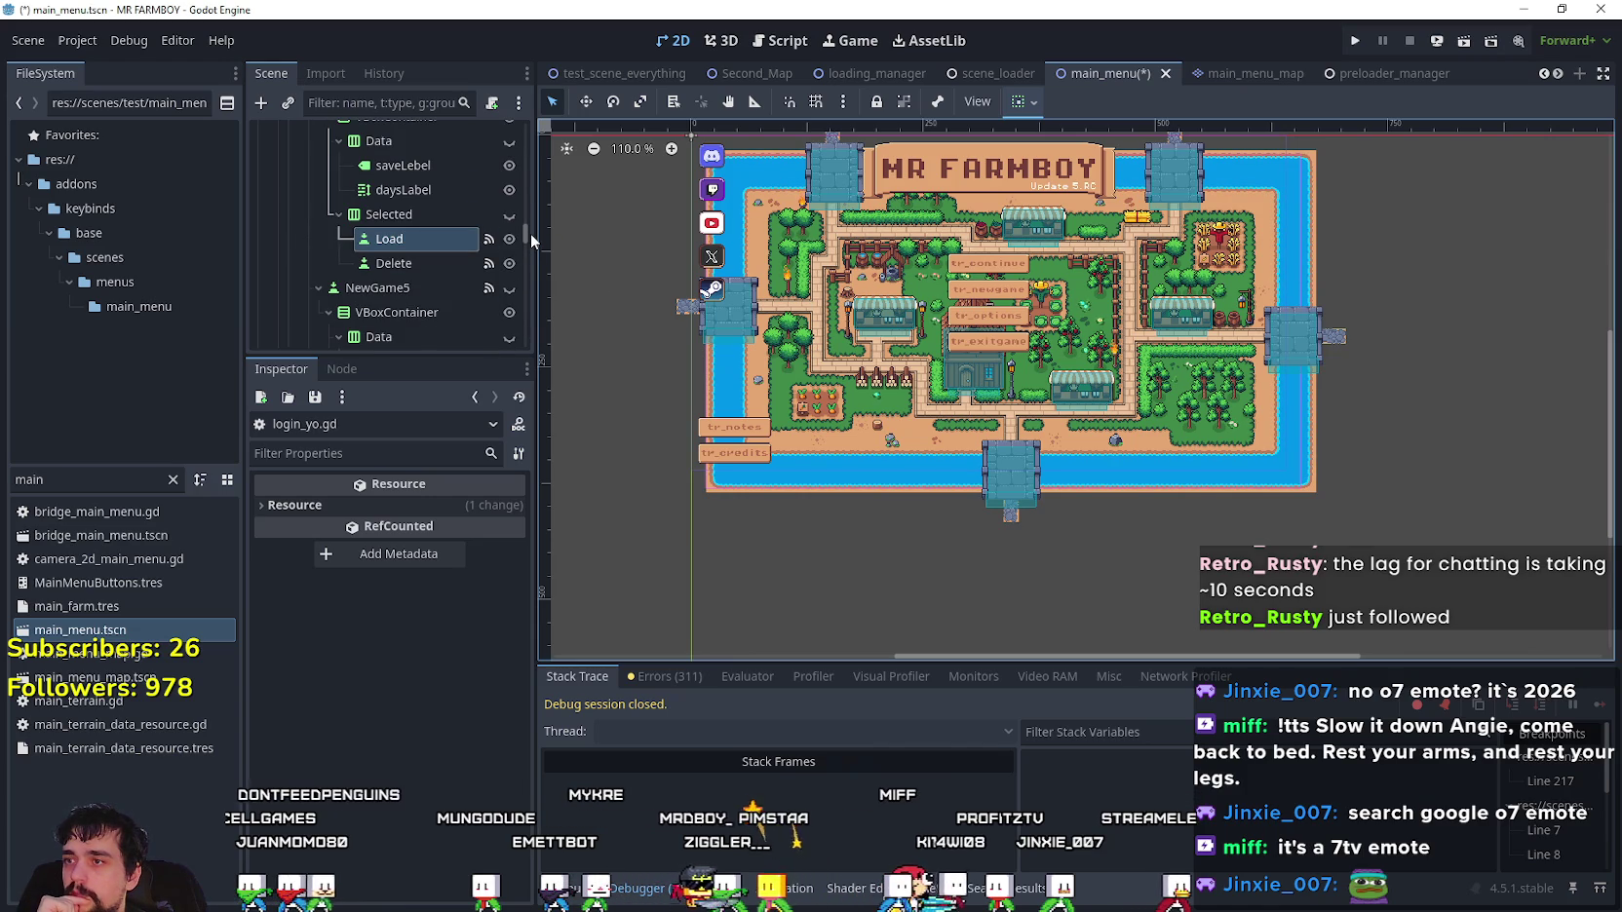
mouse_move(528, 242)
left_mouse_down()
mouse_move(529, 366)
mouse_move(532, 323)
left_mouse_up()
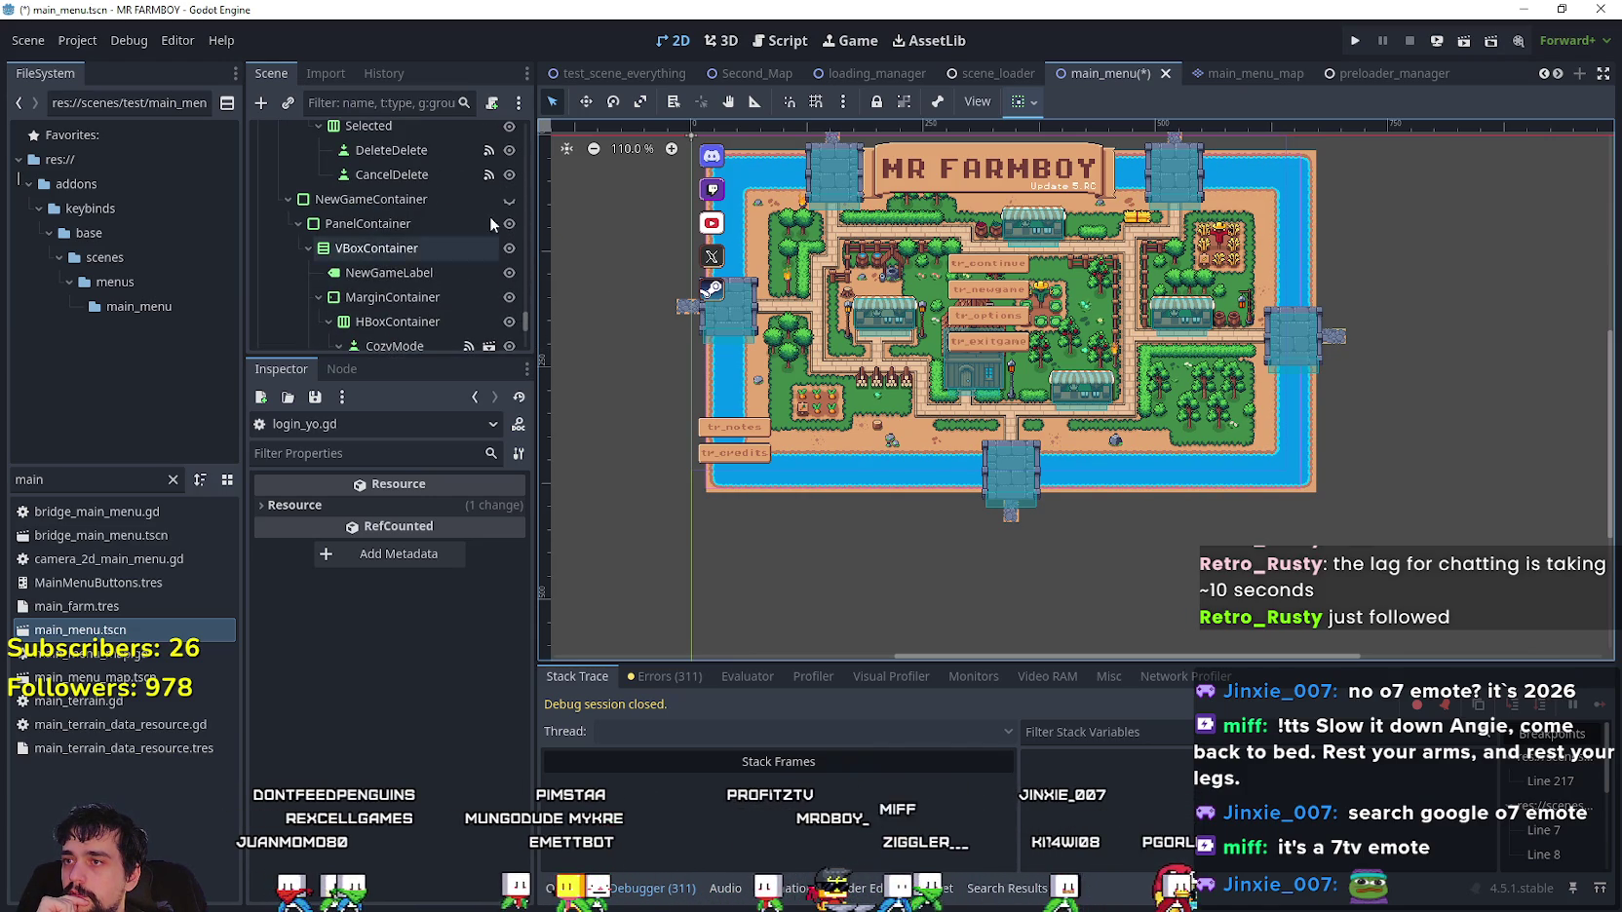
left_click(507, 199)
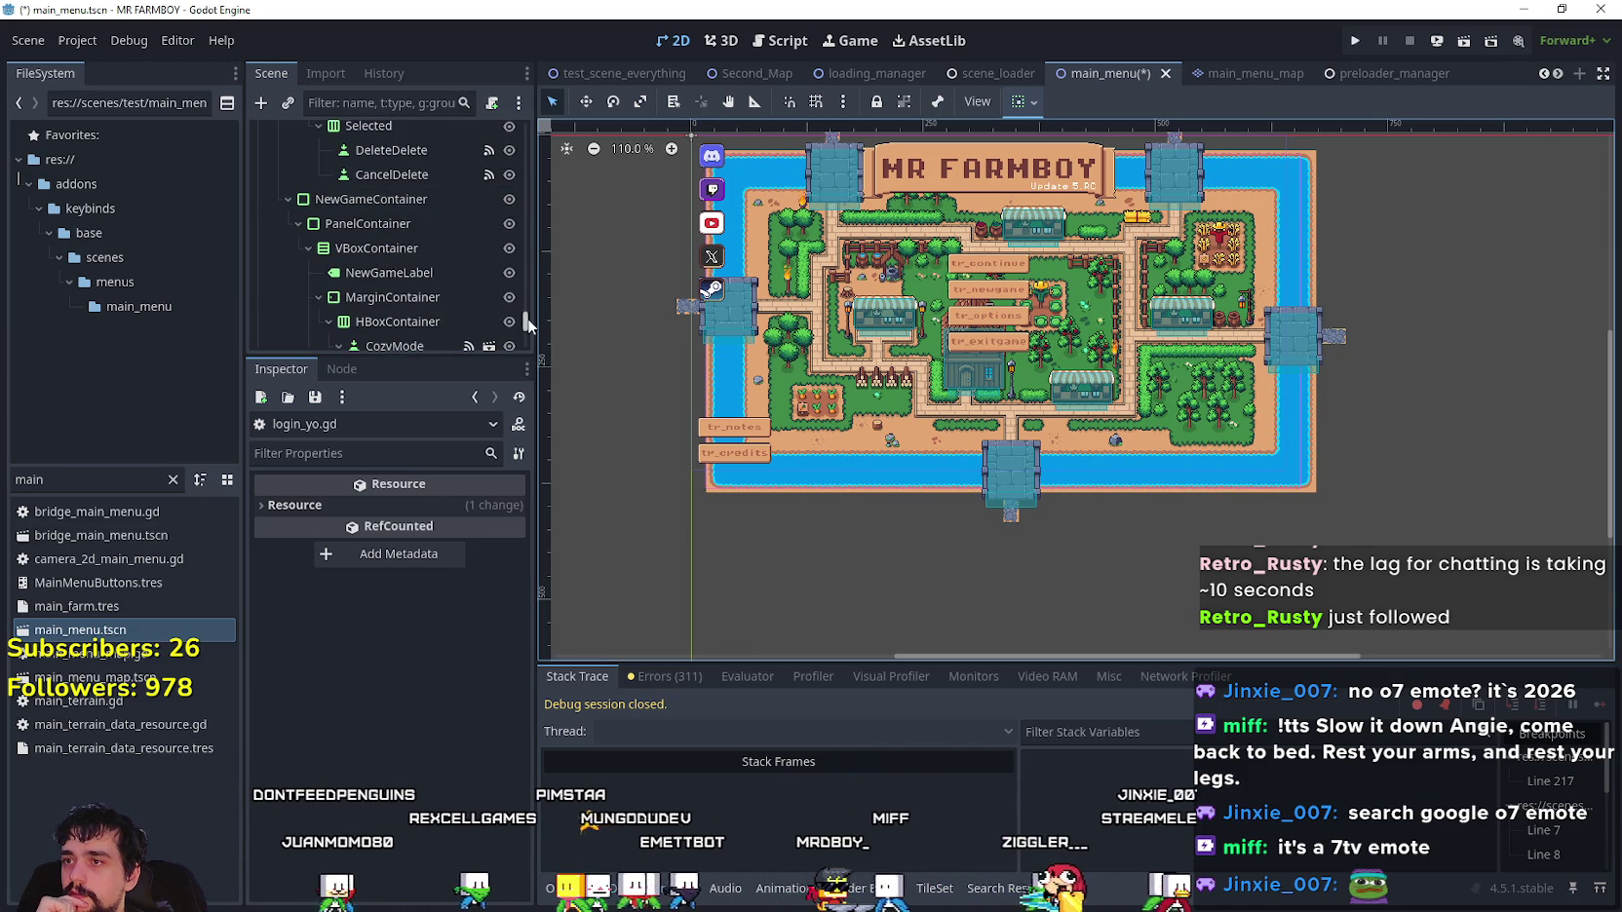
scroll(532, 300, "up", 5)
scroll(532, 301, "down", 5)
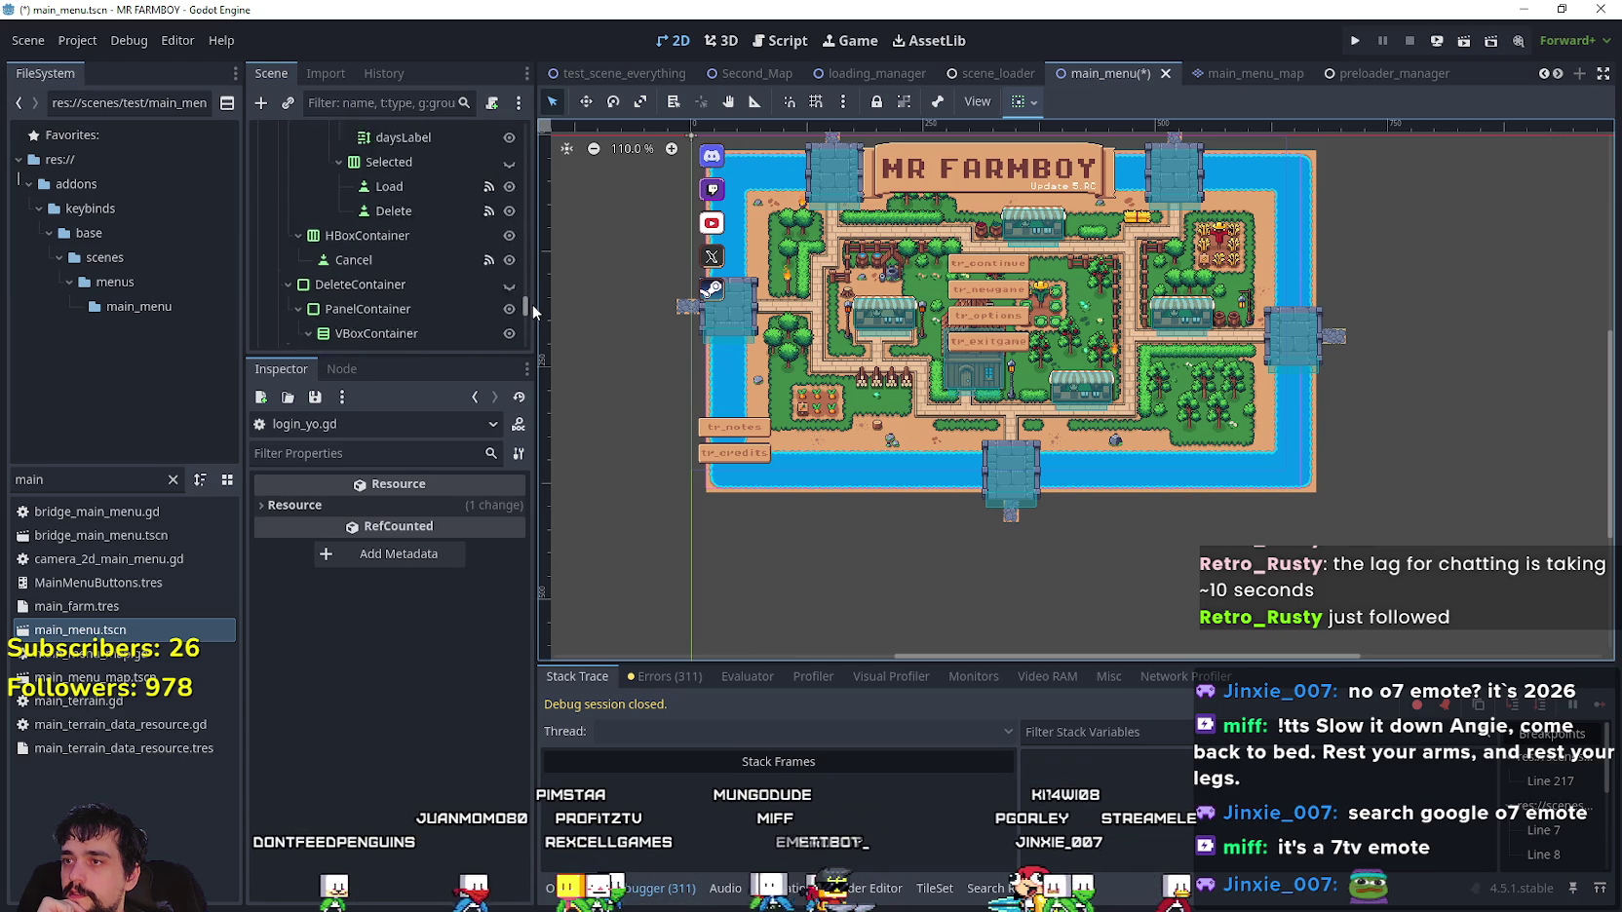
scroll(535, 313, "up", 5)
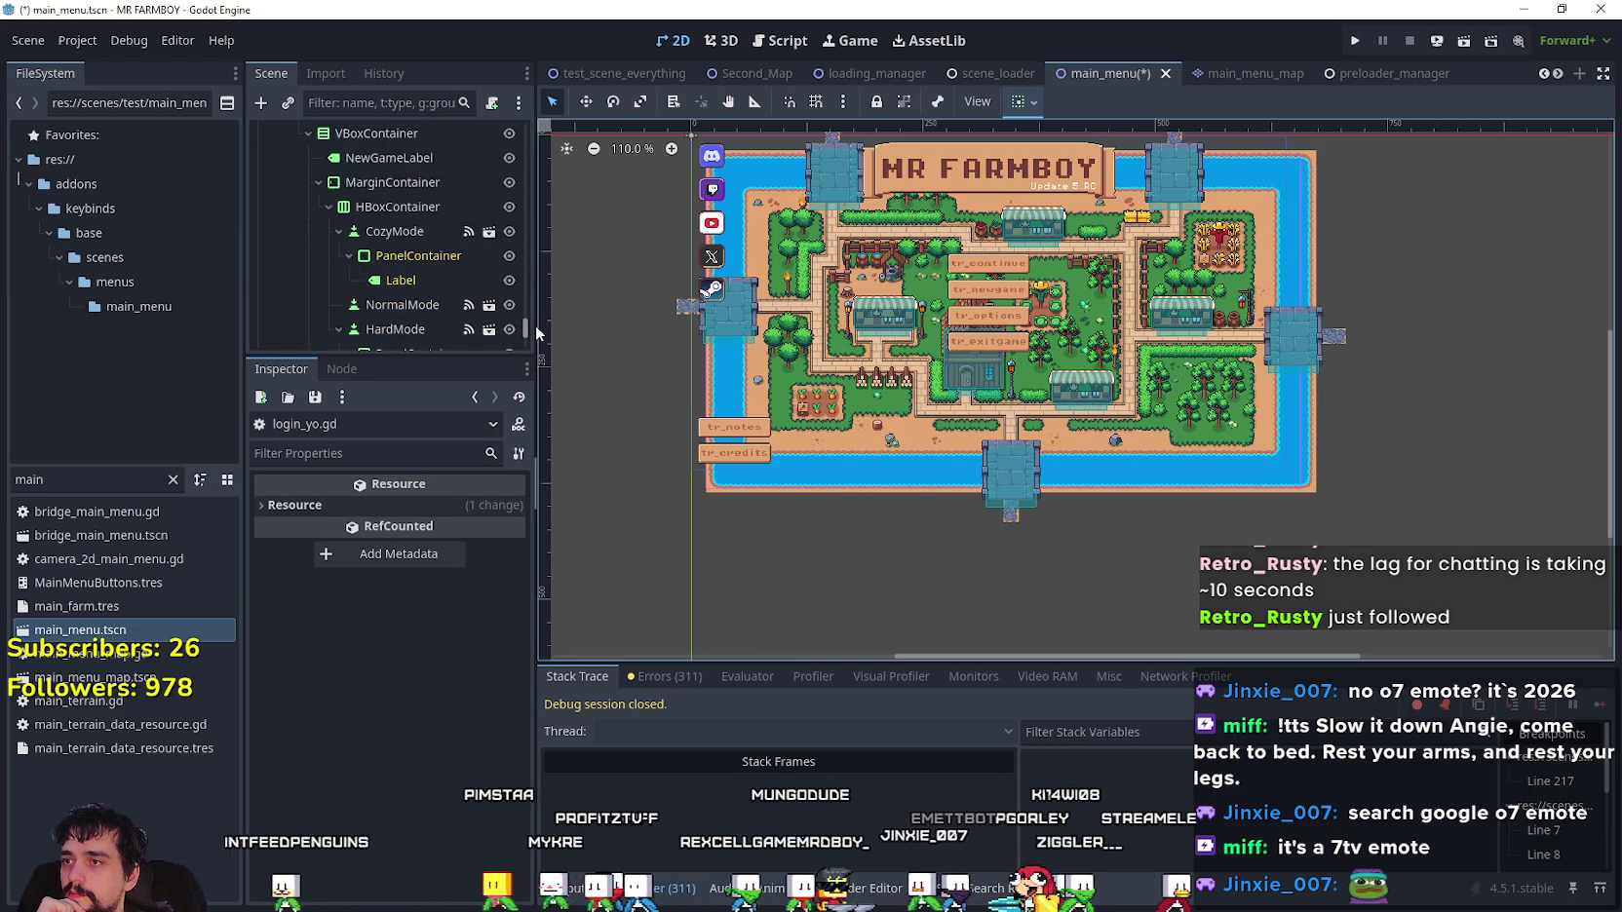
left_click_drag(538, 256, 546, 177)
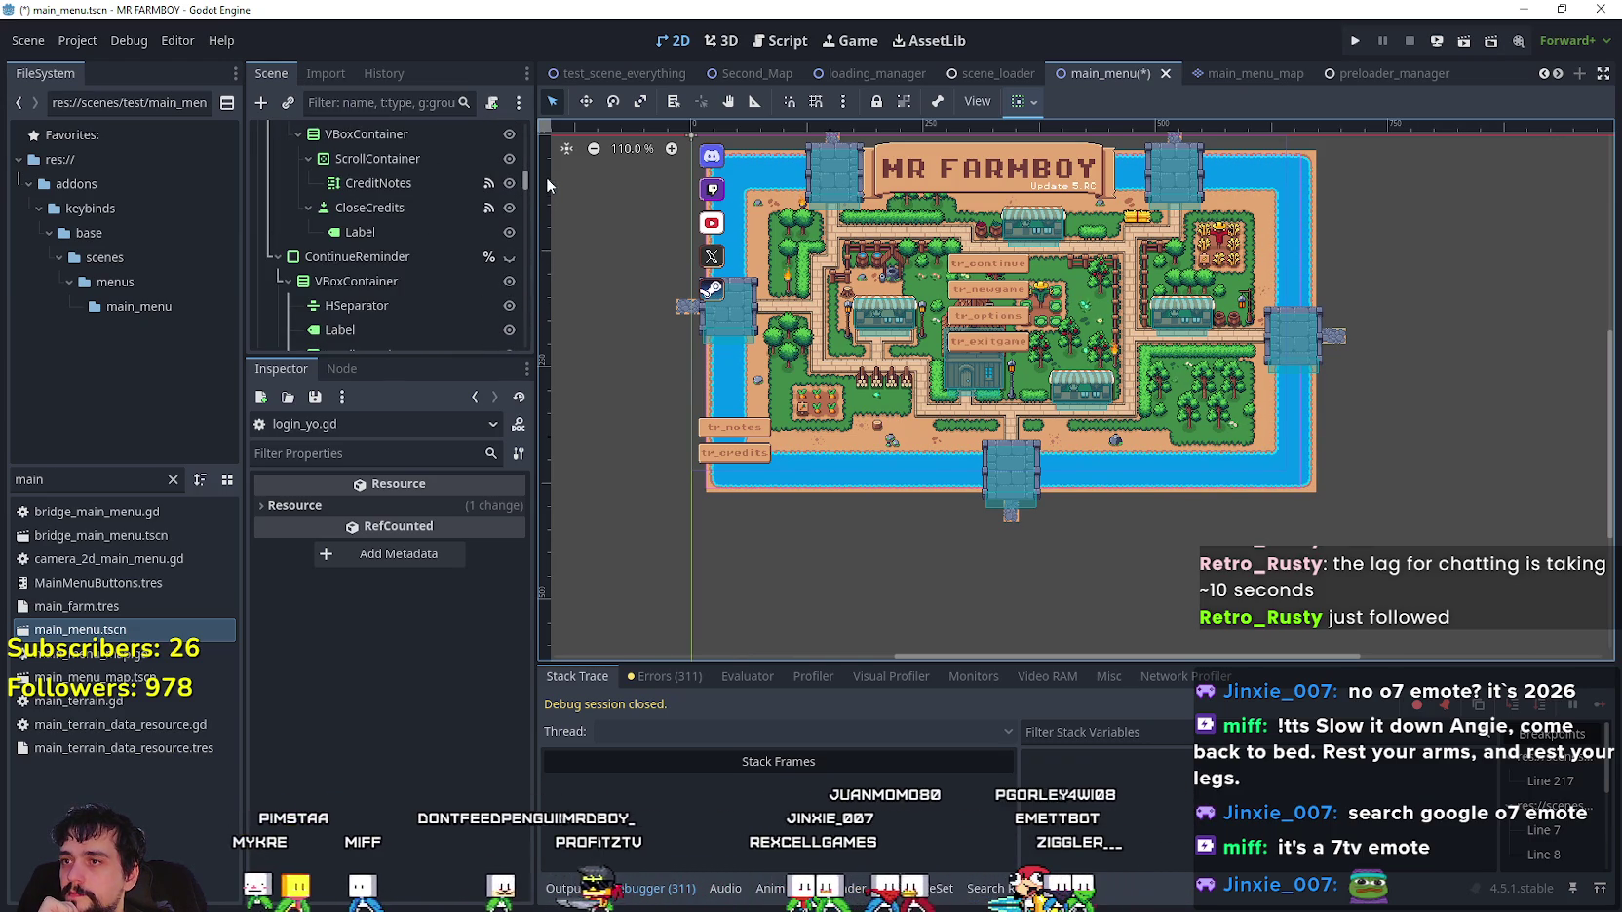
left_click(510, 256)
scroll(994, 248, "up", 5)
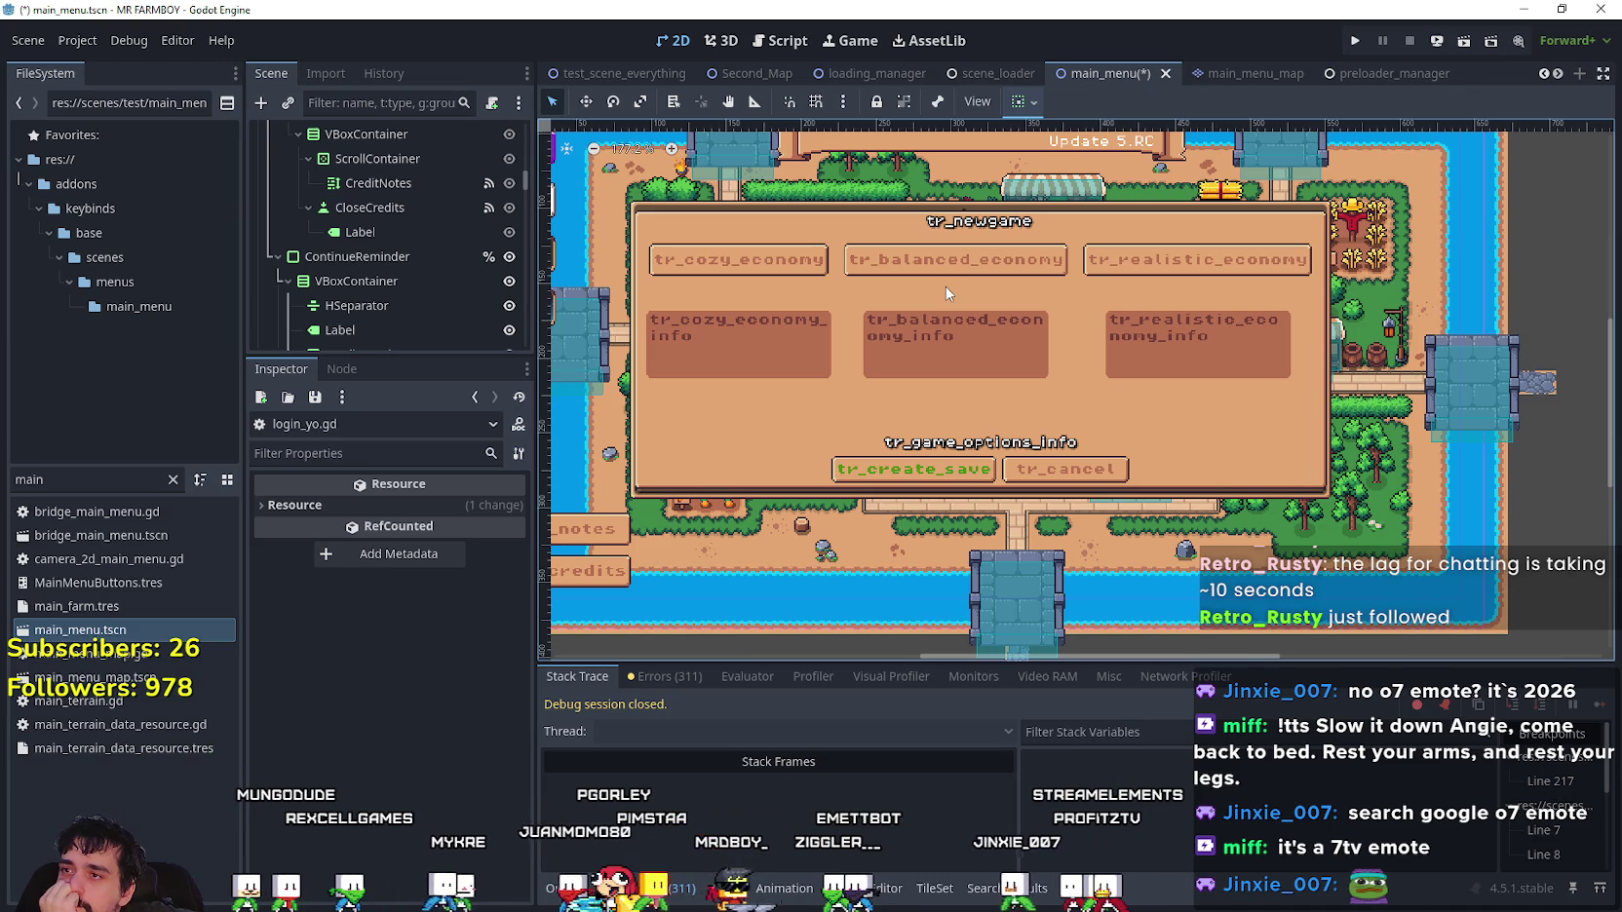
left_click(507, 256)
scroll(508, 259, "down", 2)
mouse_move(522, 174)
left_mouse_down()
mouse_move(526, 326)
mouse_move(527, 312)
left_mouse_up()
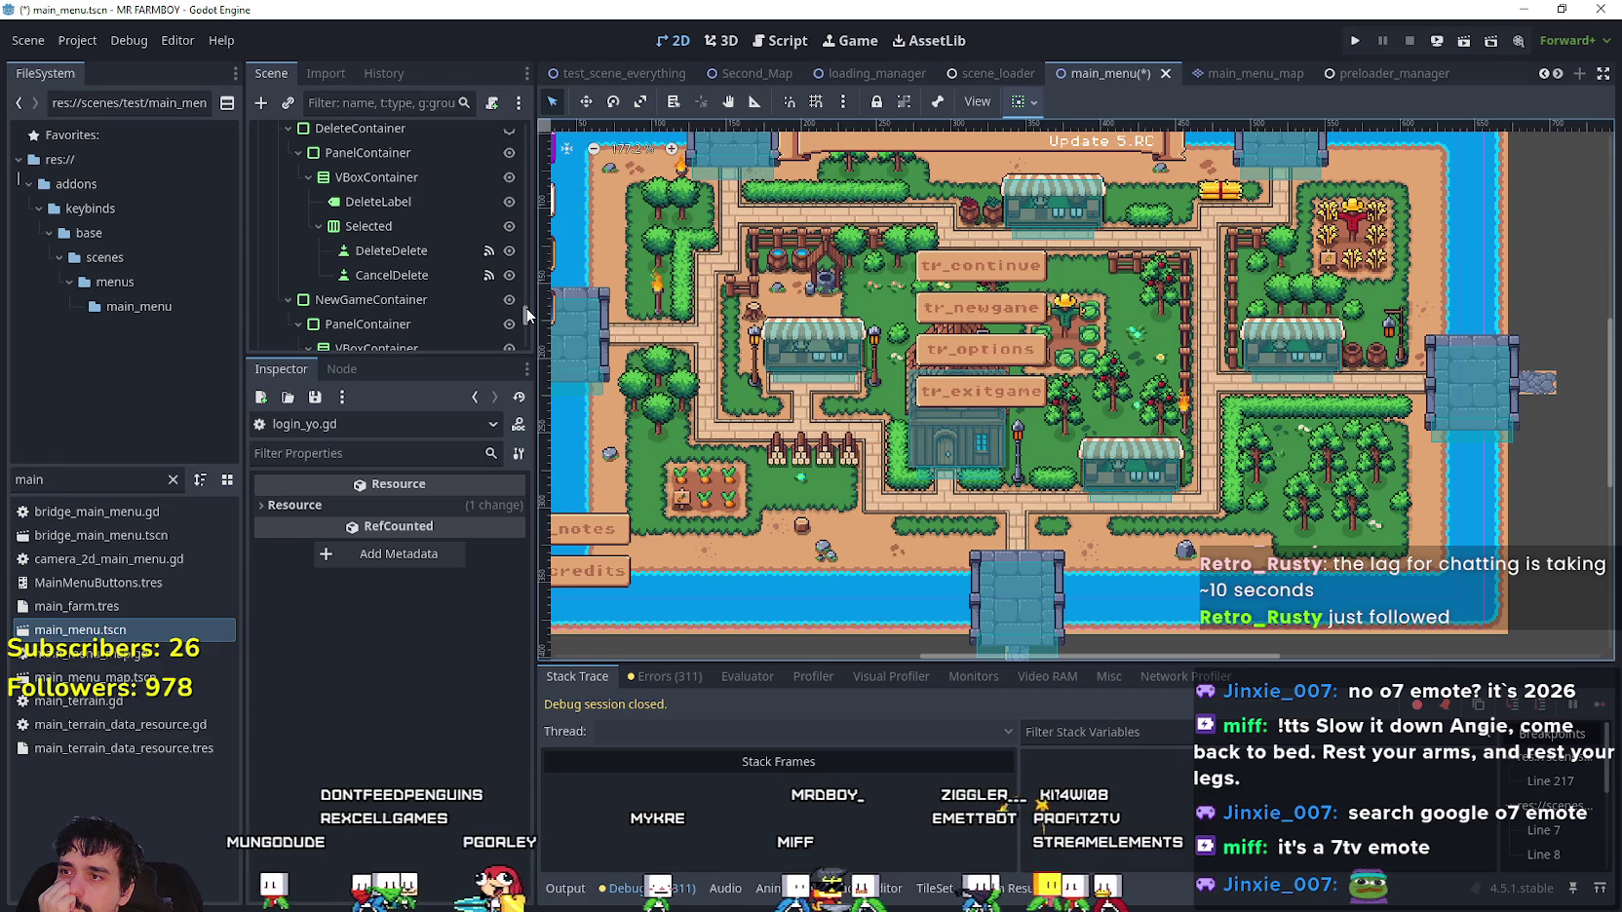
left_click(509, 300)
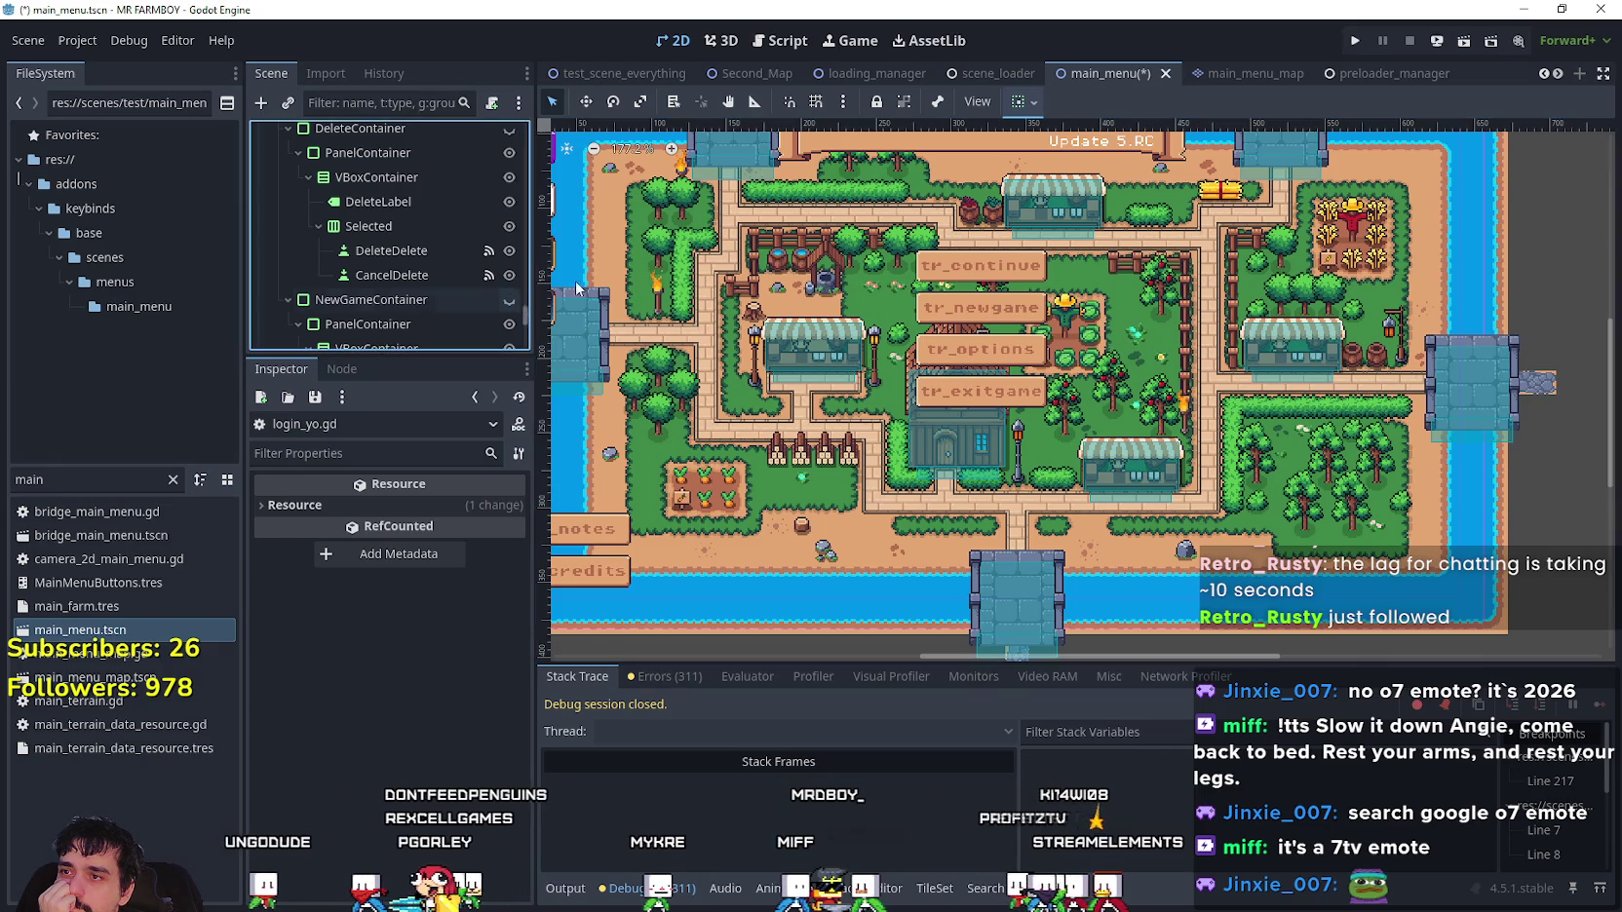
- Run the project and open the New Game dialog from an empty save slot, maximized
left_click(1348, 48)
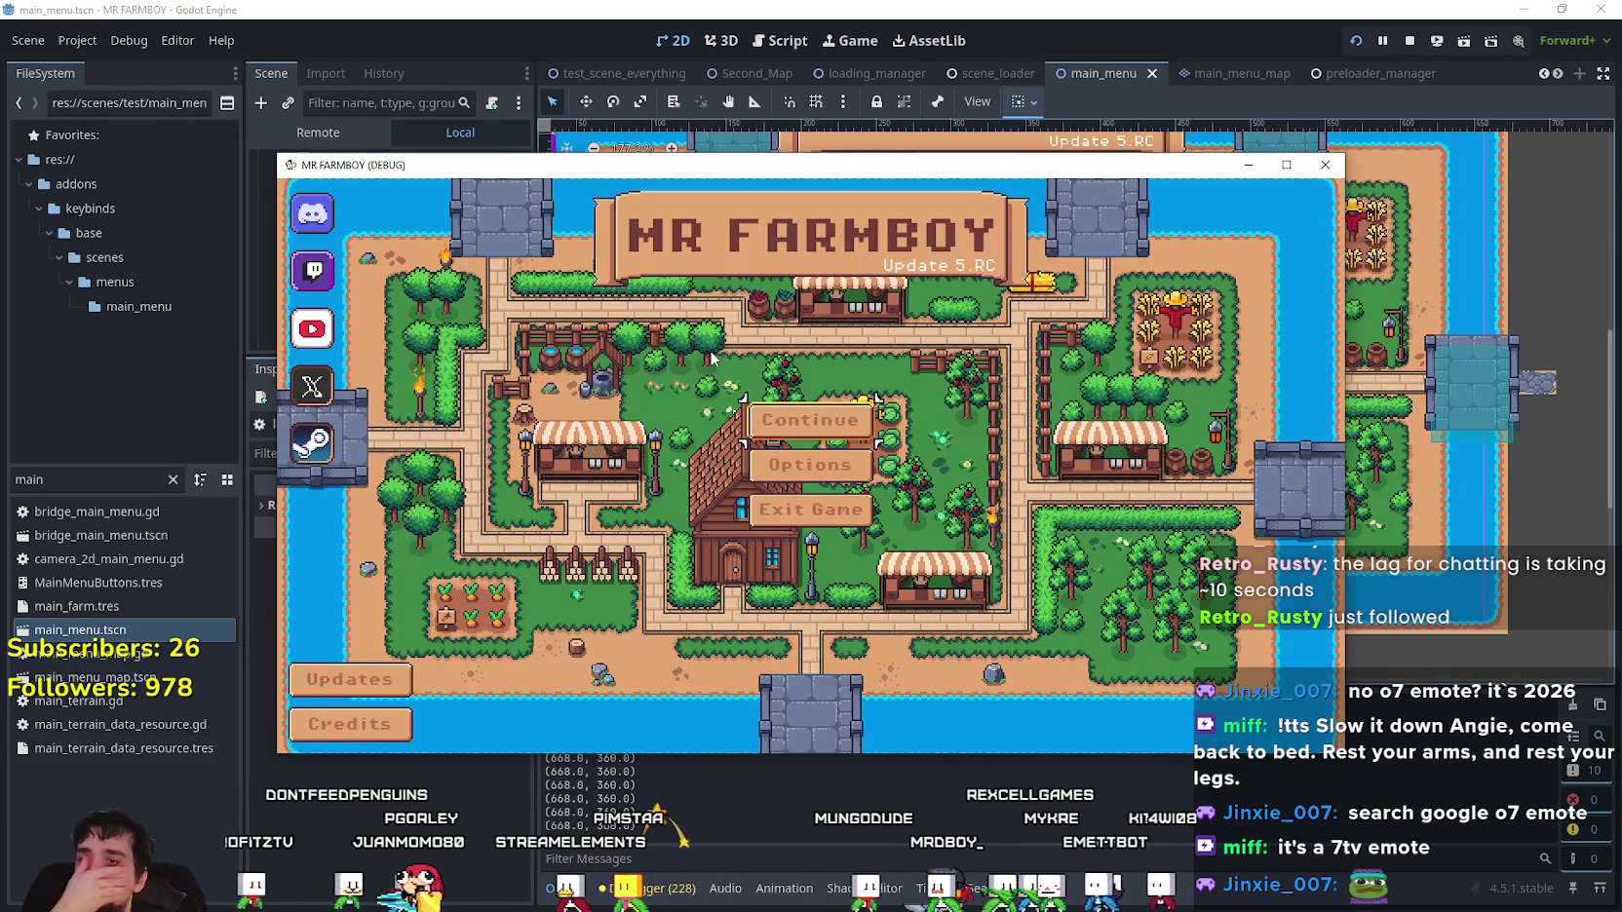
left_click(809, 420)
left_click(838, 506)
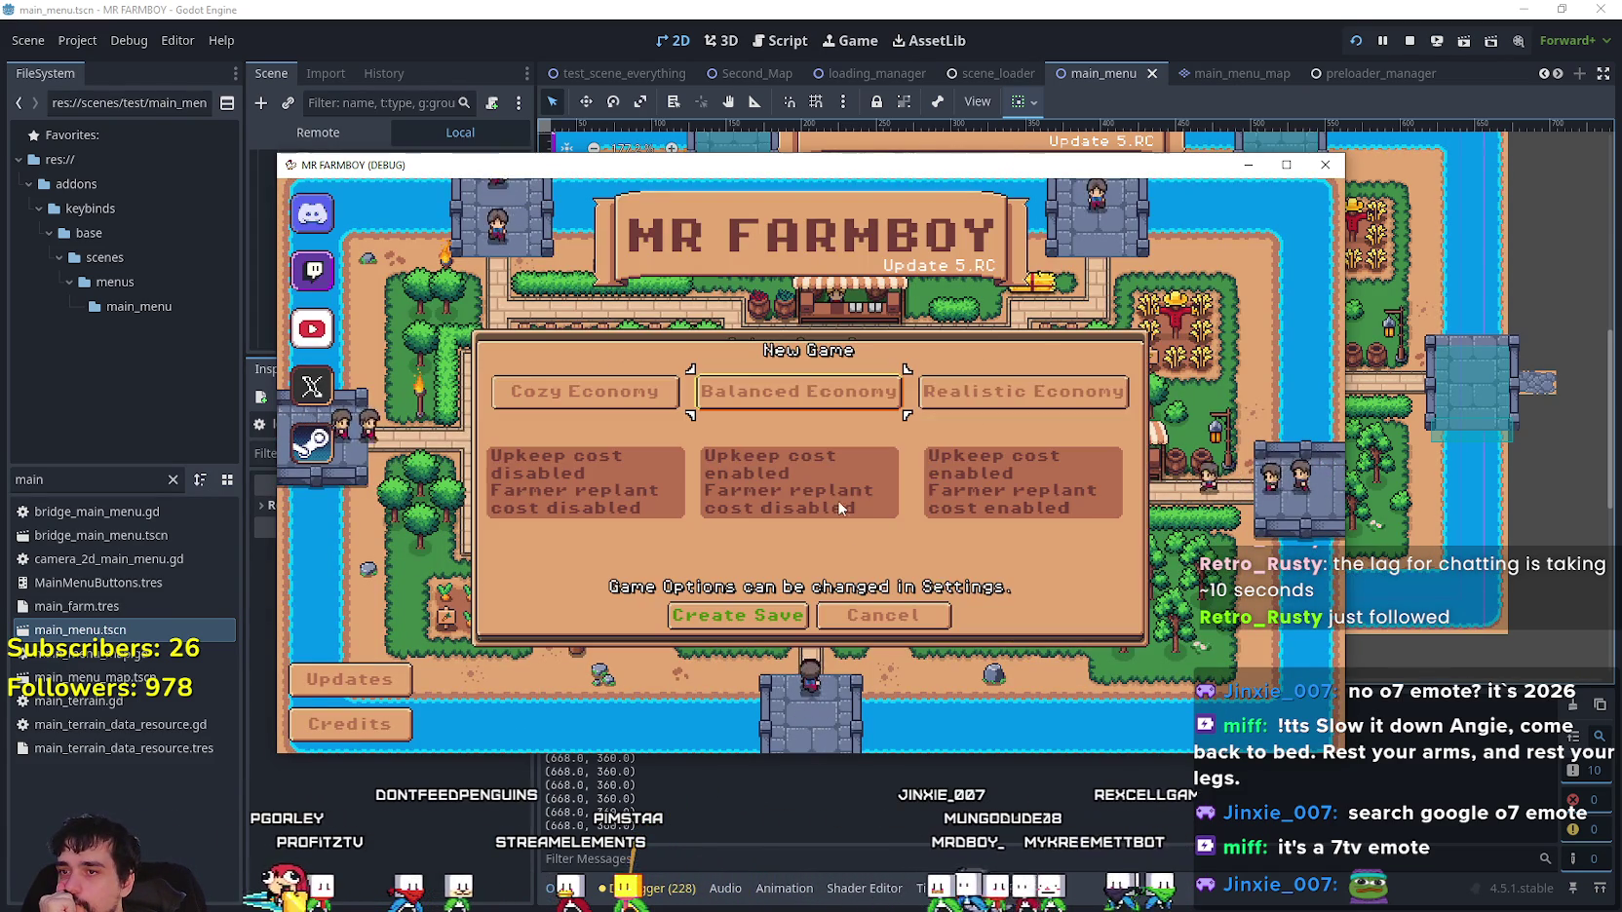
left_click(1287, 165)
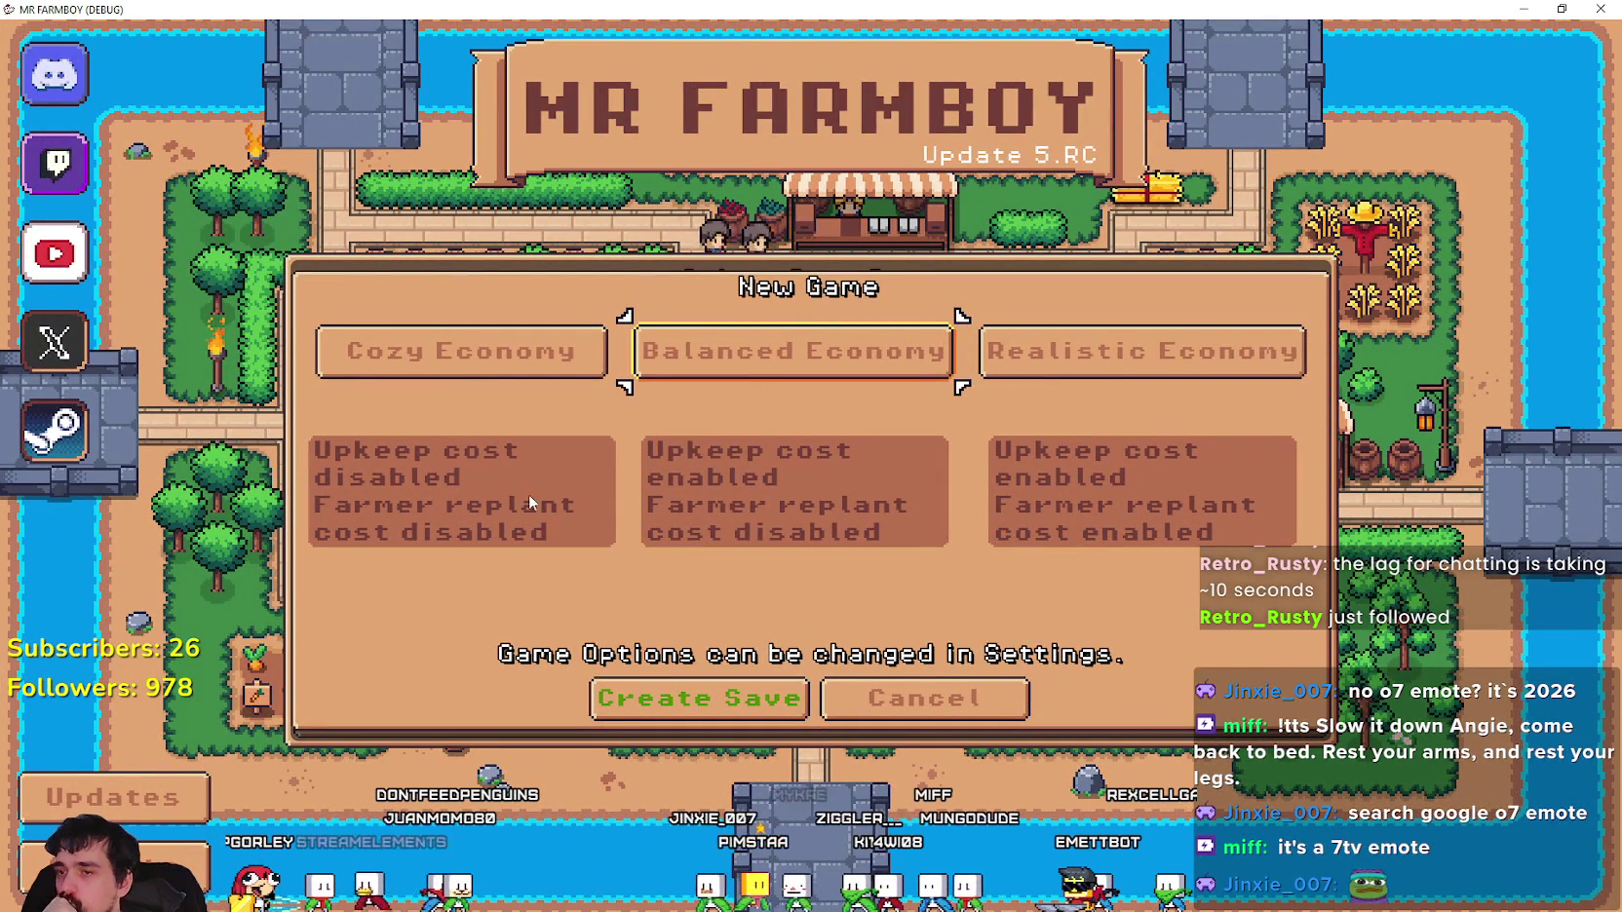
- Back out of New Game and save selection to the game's Options screen
left_click(884, 725)
left_click(802, 708)
left_click(824, 477)
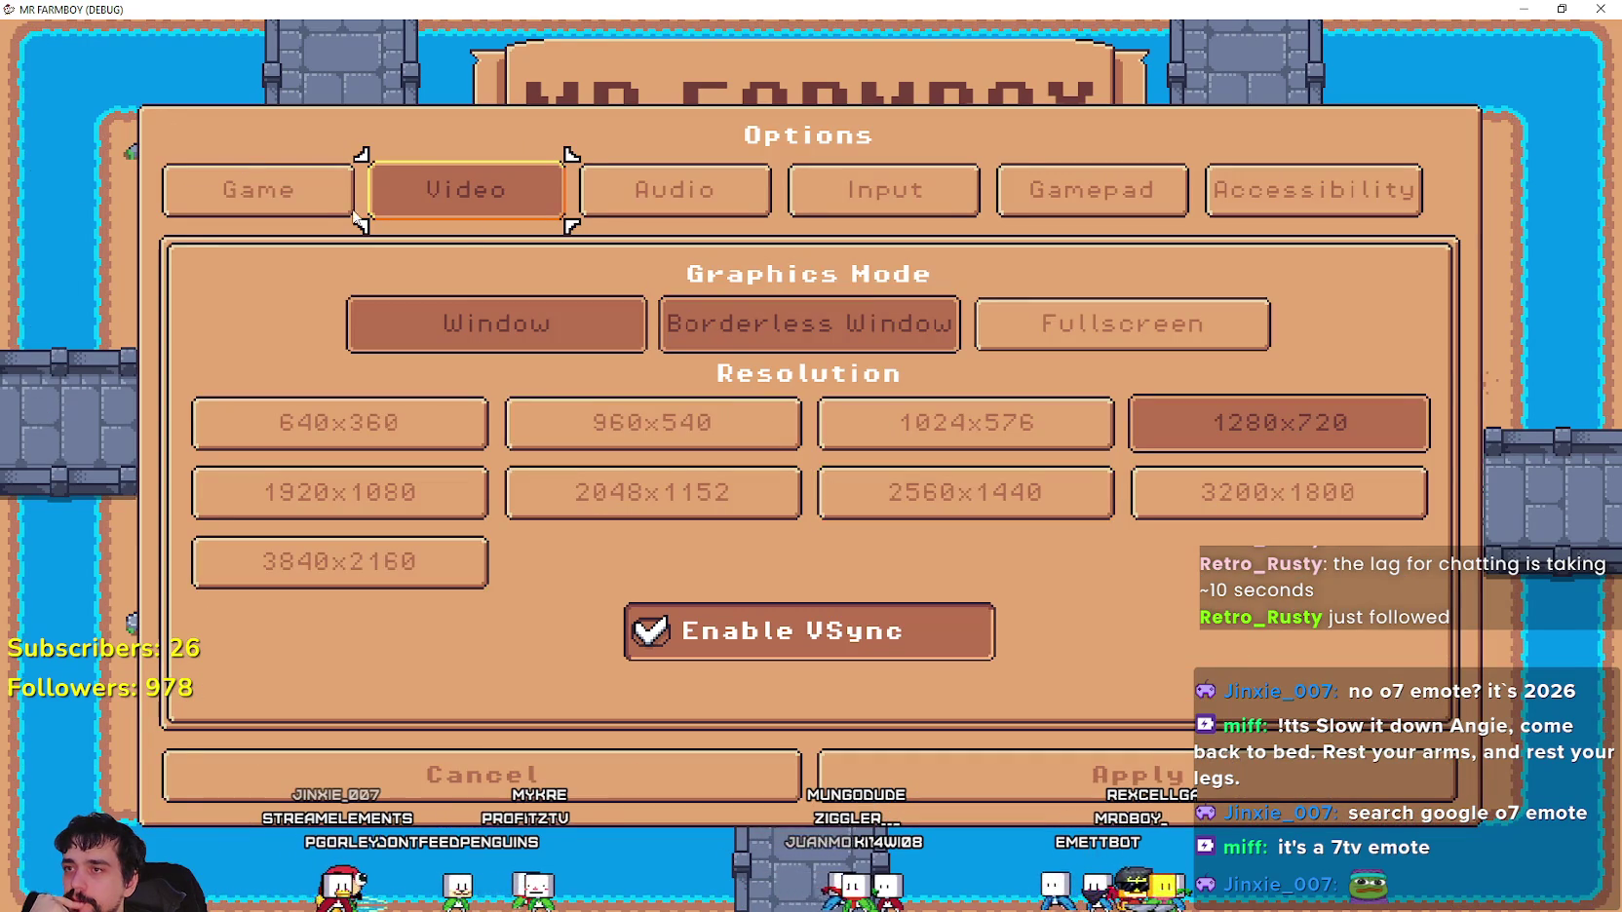
- Set the game language to Indonesian in the Game settings and close Options
left_click(351, 212)
left_click(381, 318)
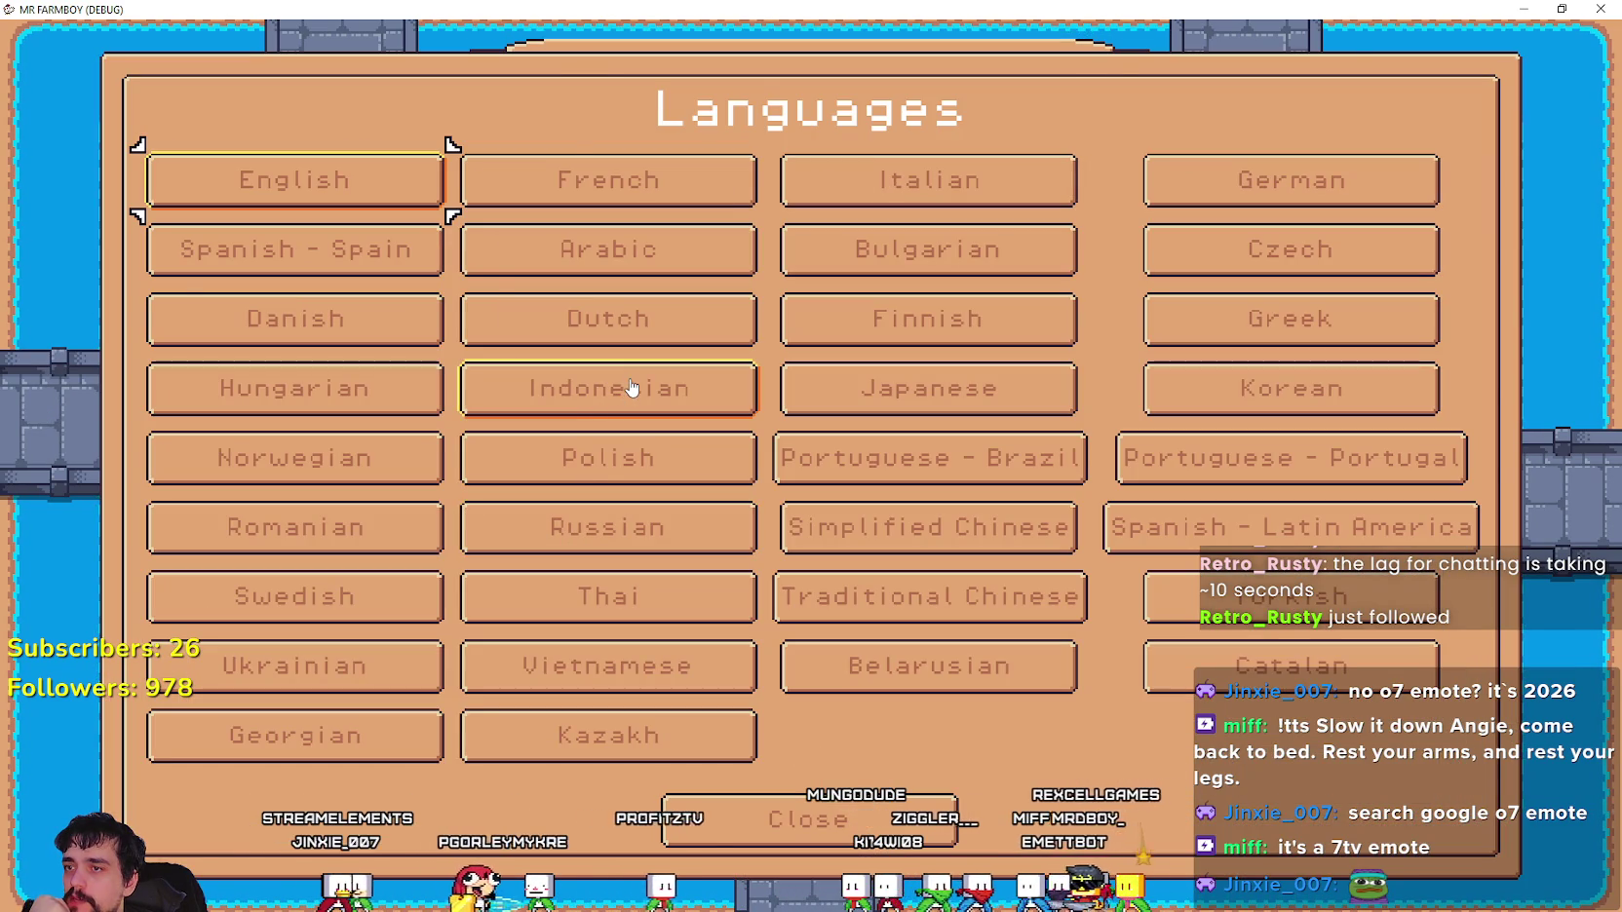
left_click(627, 390)
left_click(1089, 794)
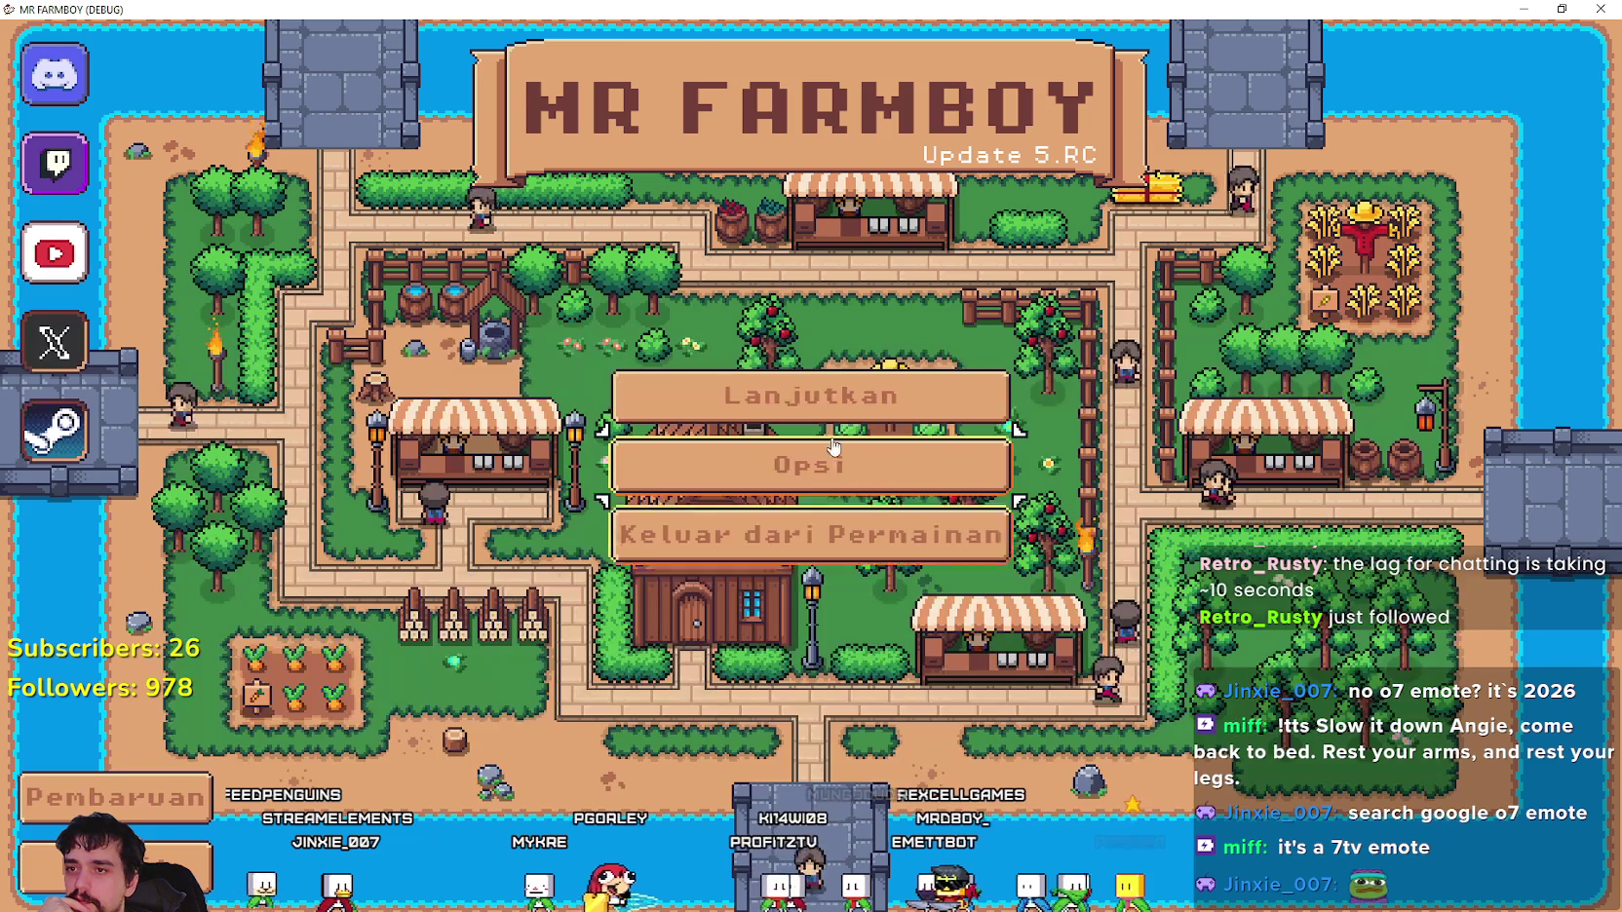
- View the New Game dialog in Indonesian, then back out to the main menu
left_click(809, 392)
left_click(858, 536)
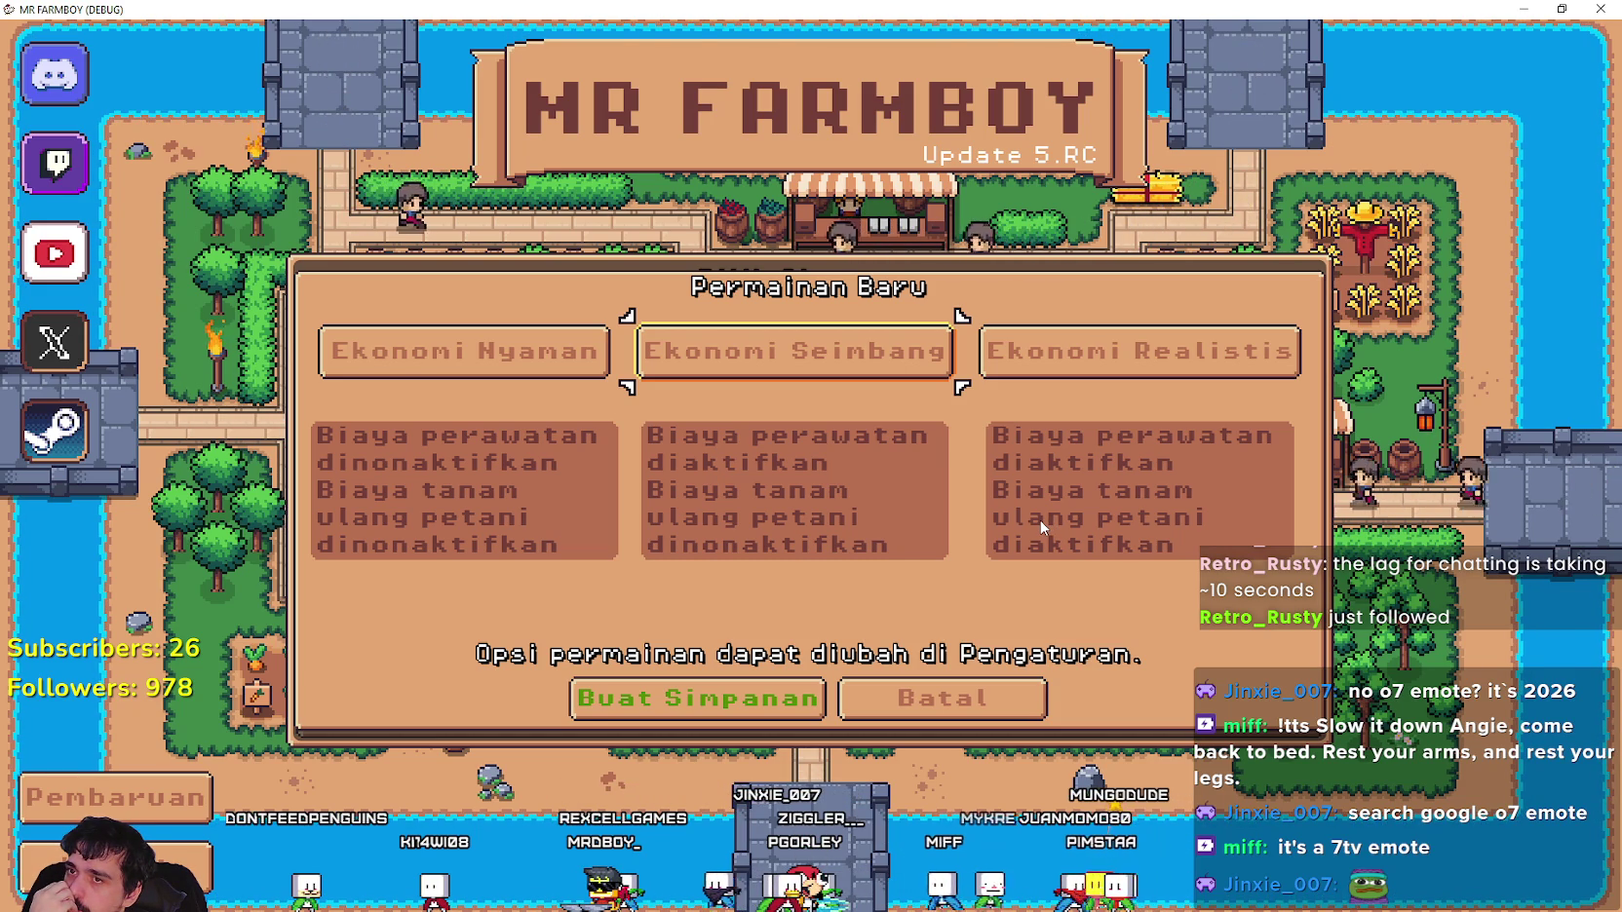
left_click(941, 697)
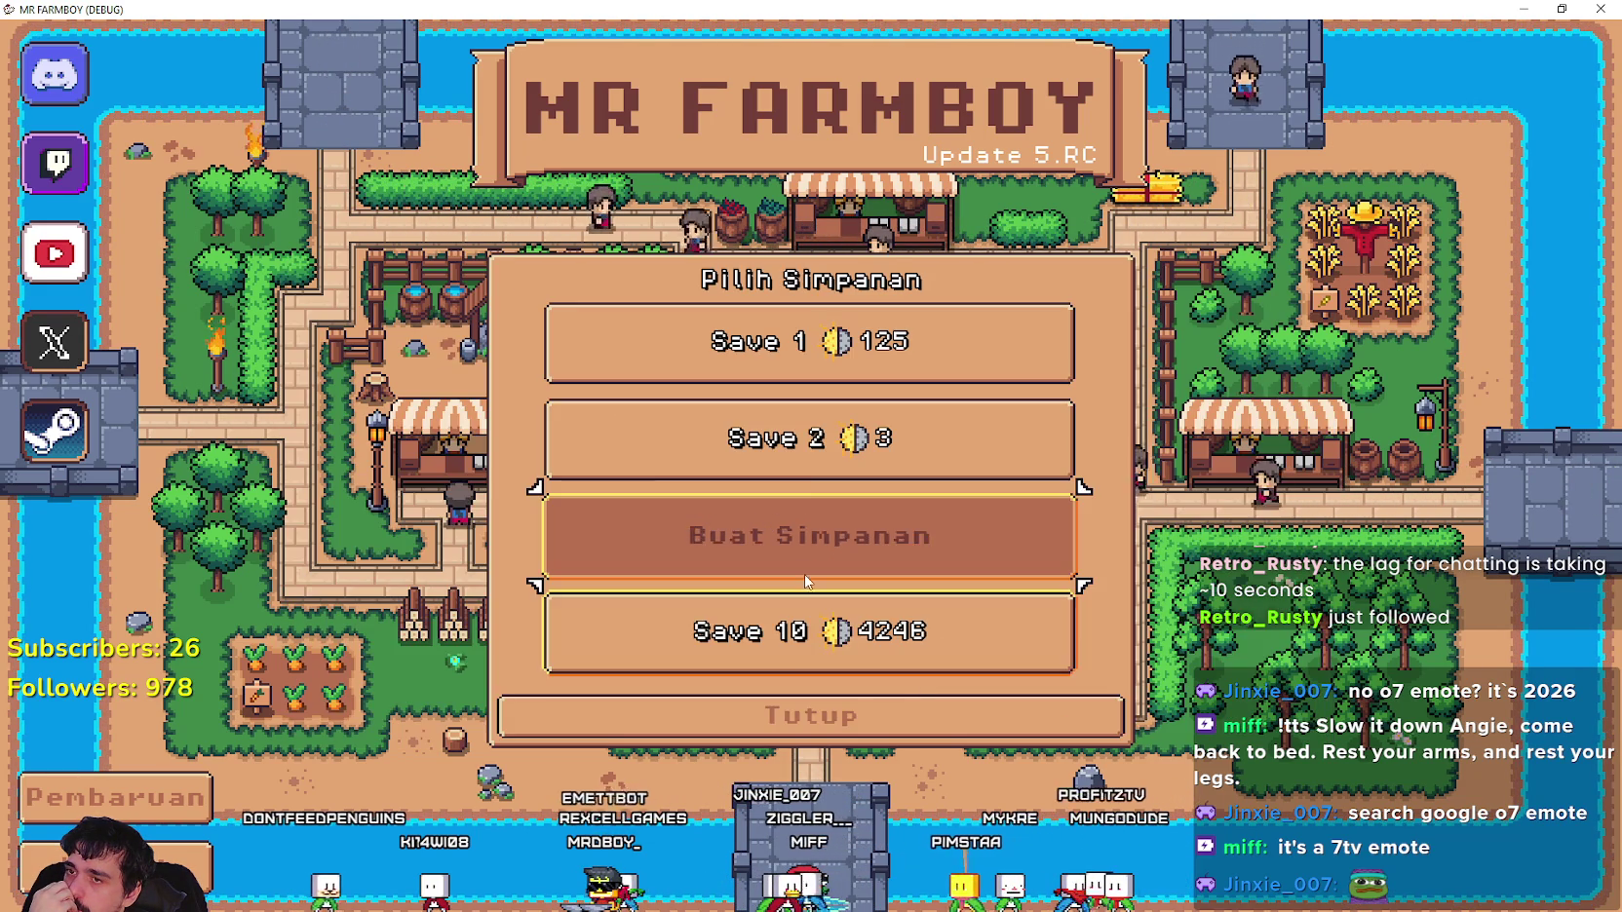
left_click(805, 716)
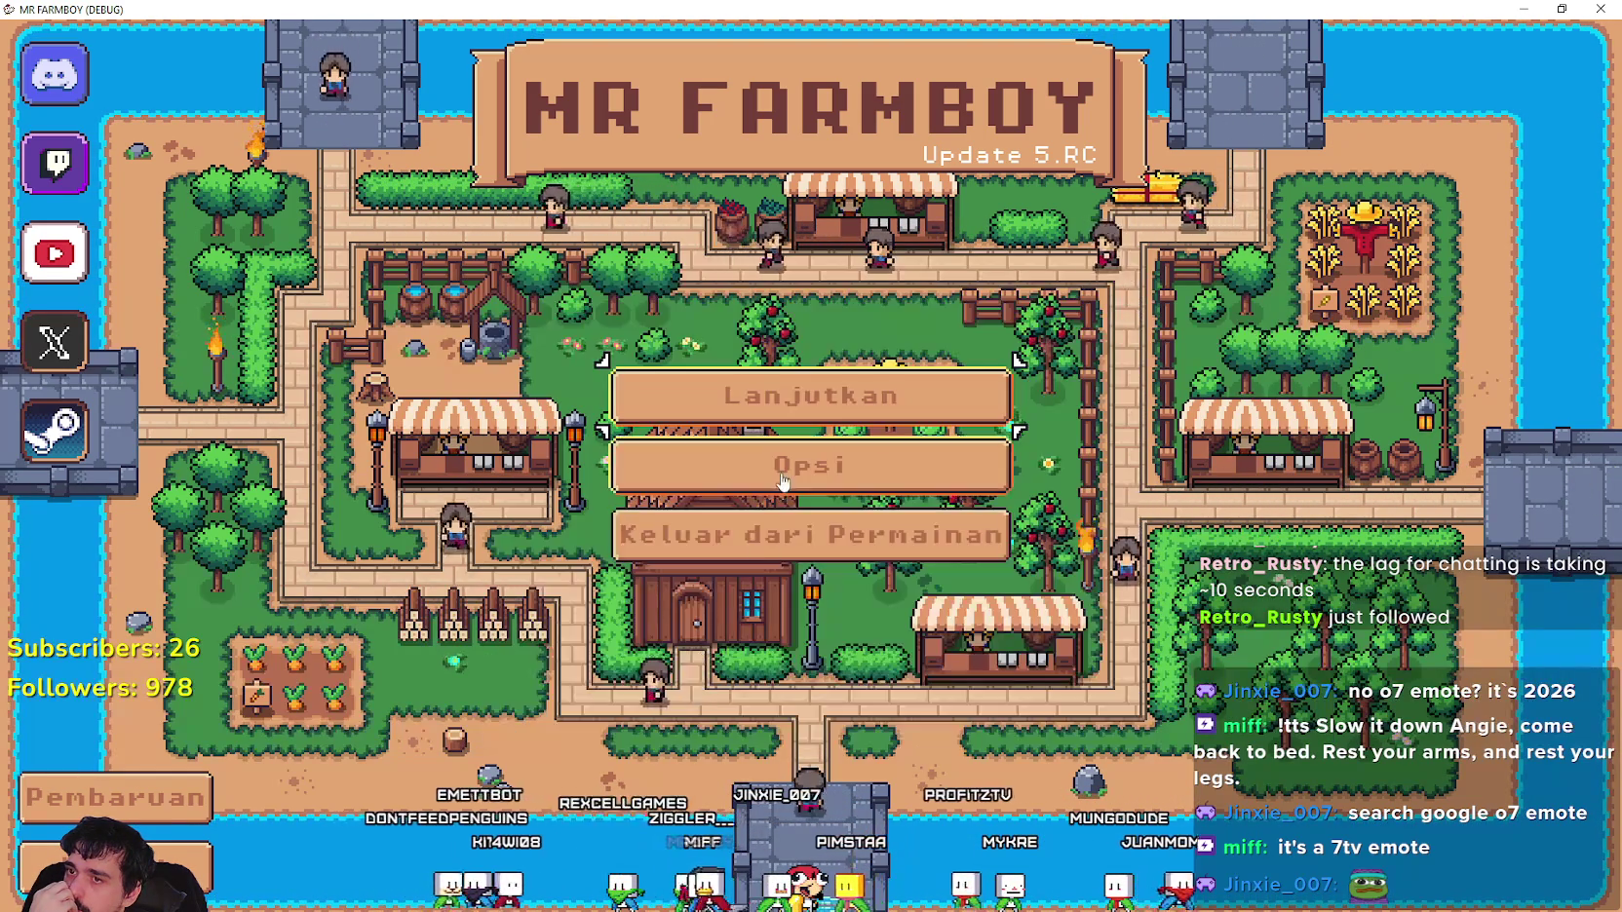
- Switch the game language back to English in Options
left_click(811, 463)
left_click(322, 327)
left_click(292, 180)
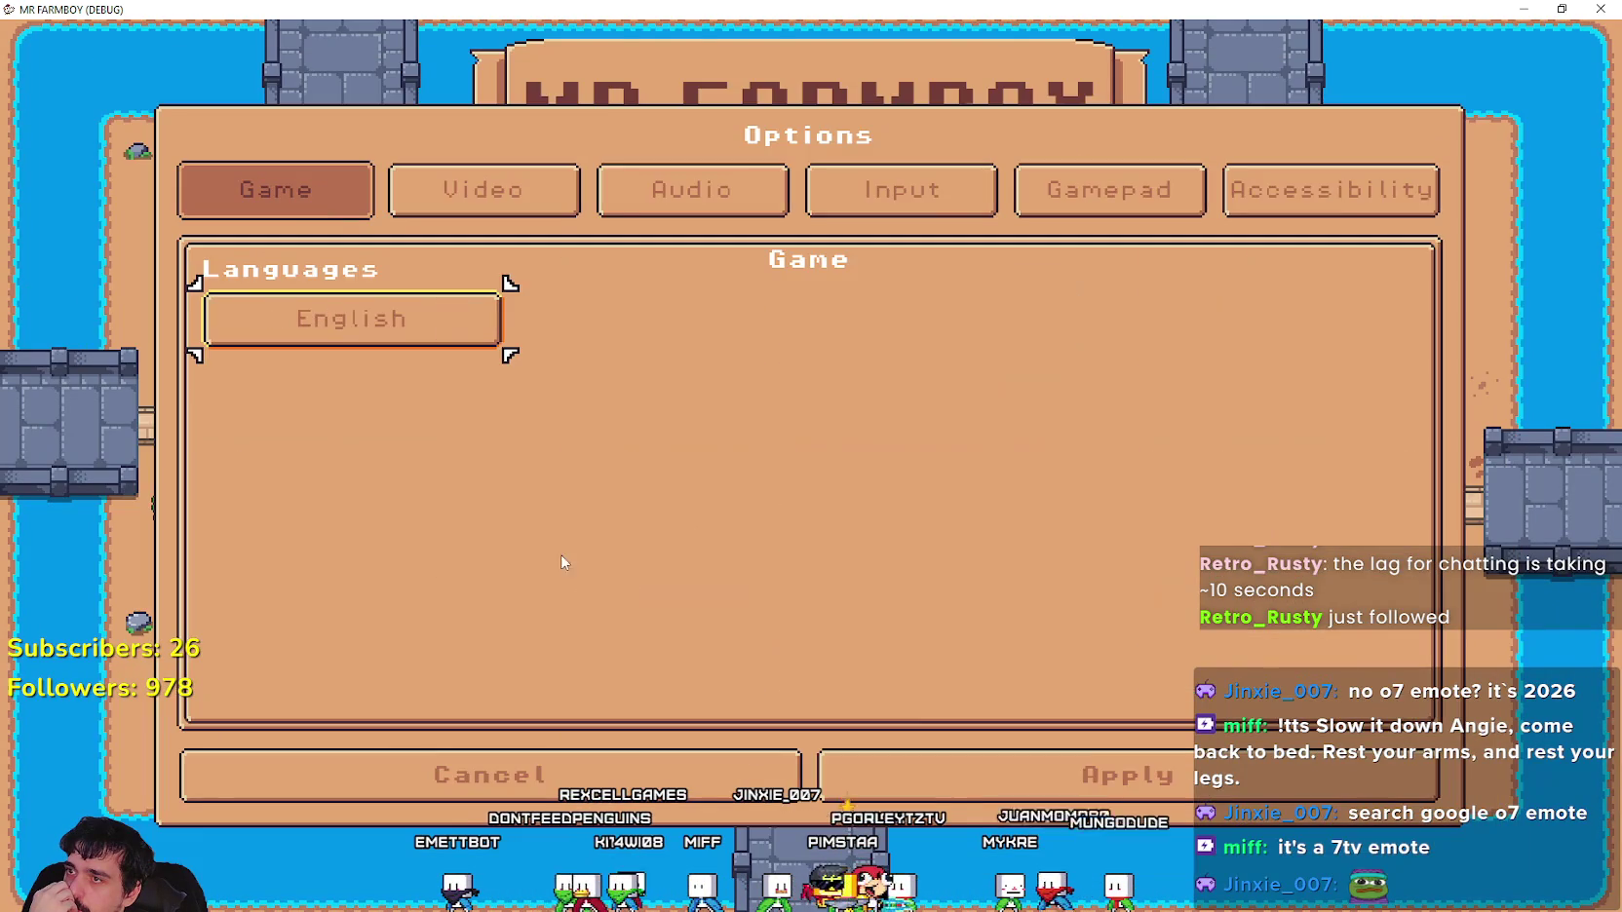
key("Escape")
- Check the English New Game dialog's economy modes, then return to the Godot editor
left_click(811, 417)
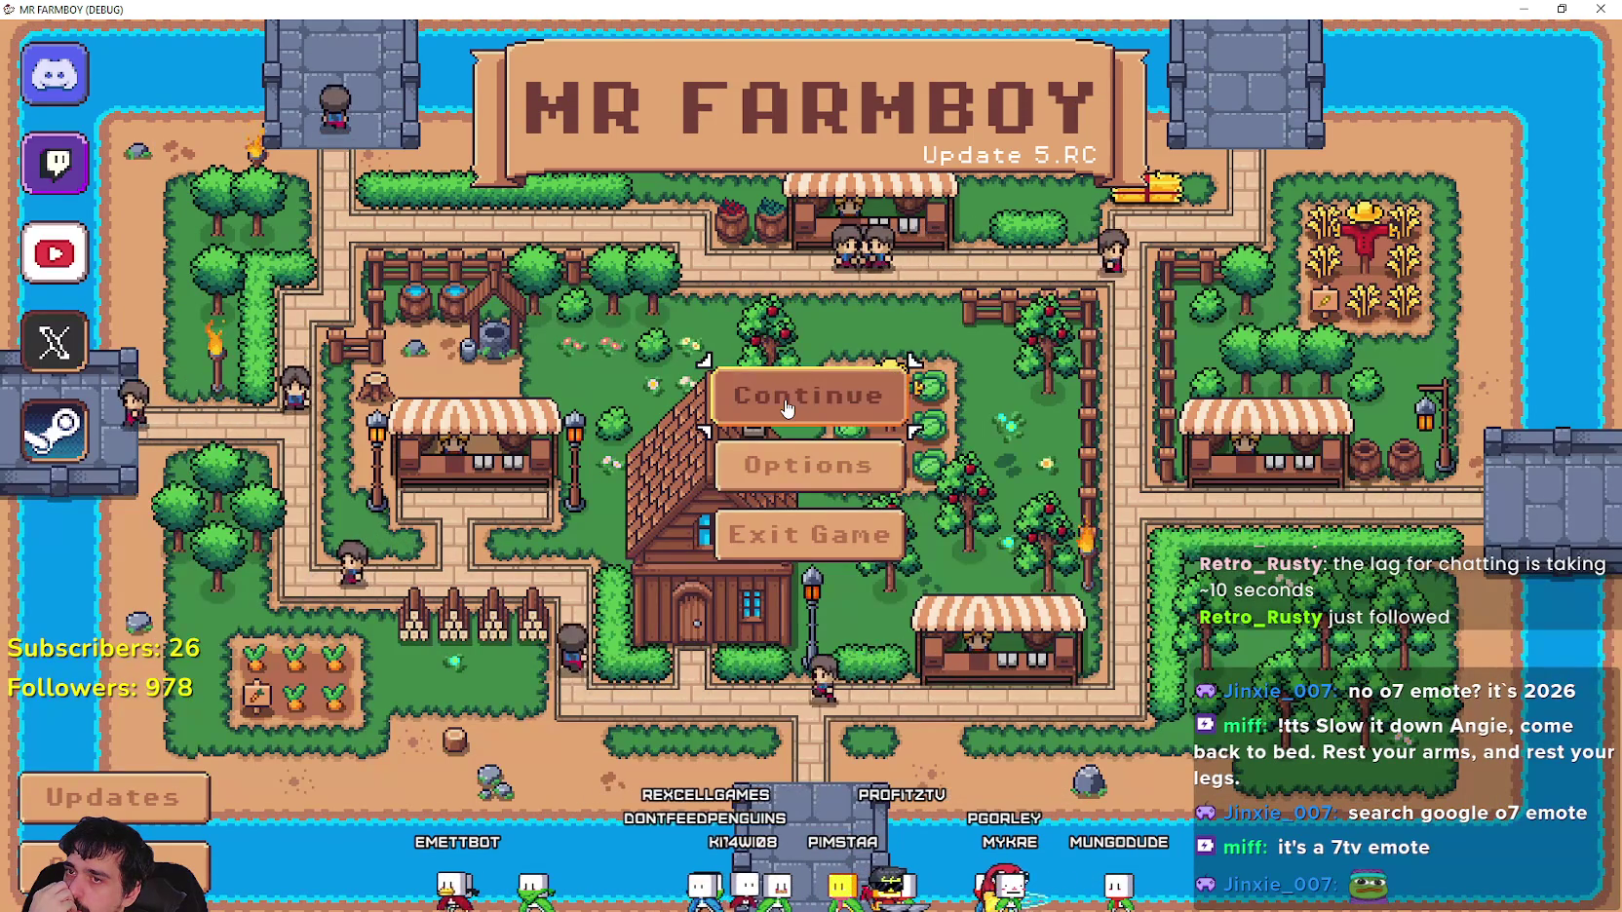
left_click(749, 536)
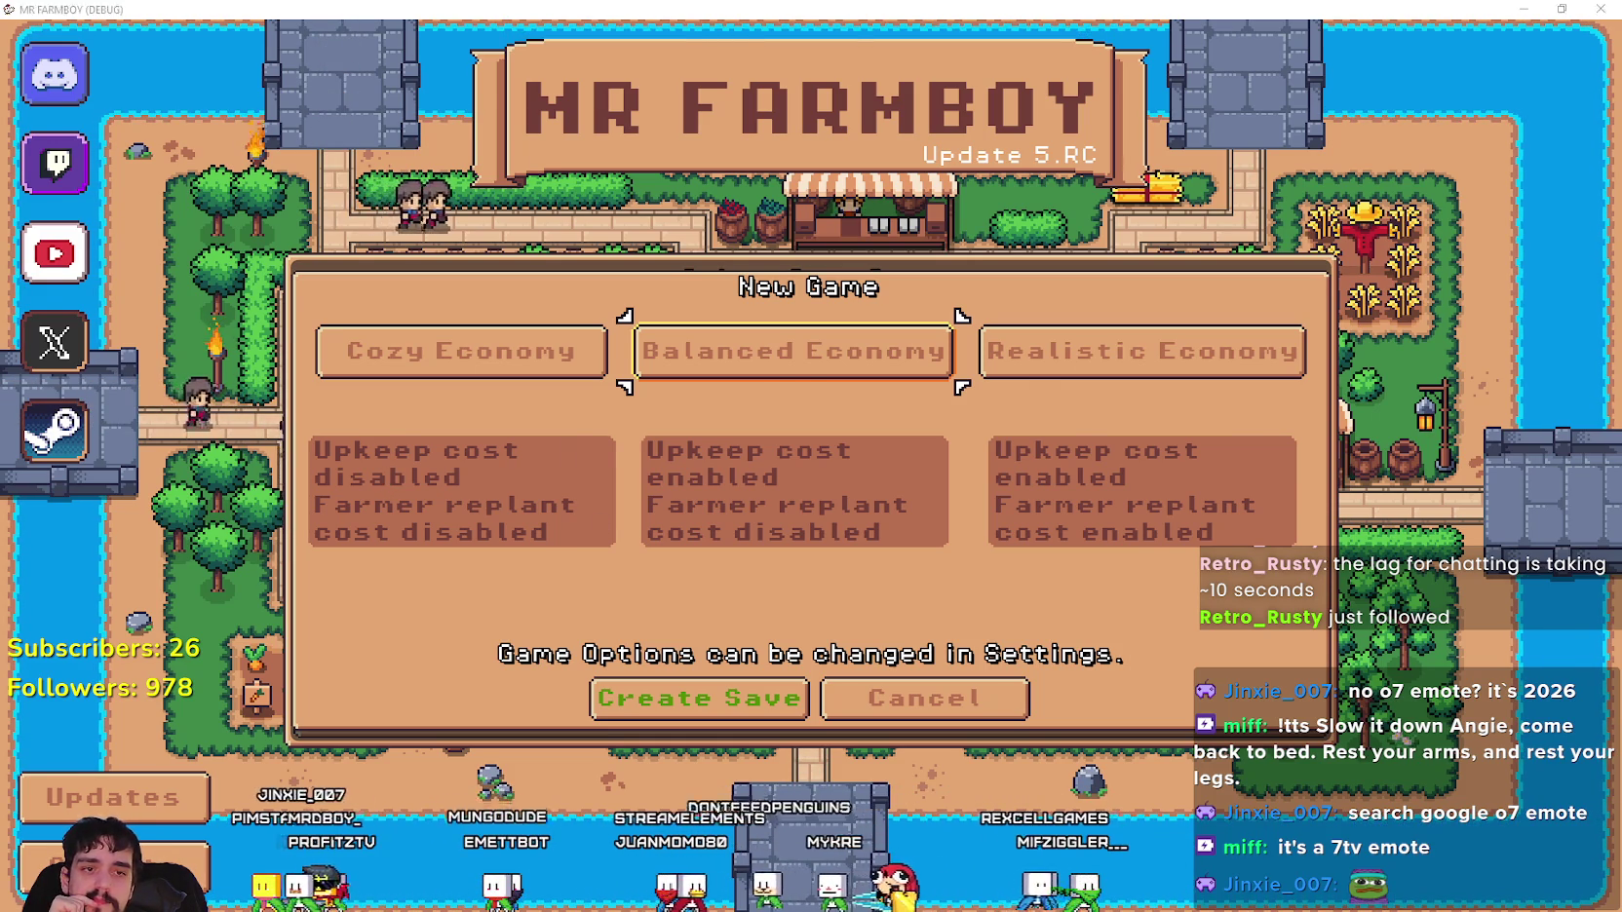
key("alt+Tab")
scroll(419, 329, "down", 1)
scroll(436, 317, "down", 4)
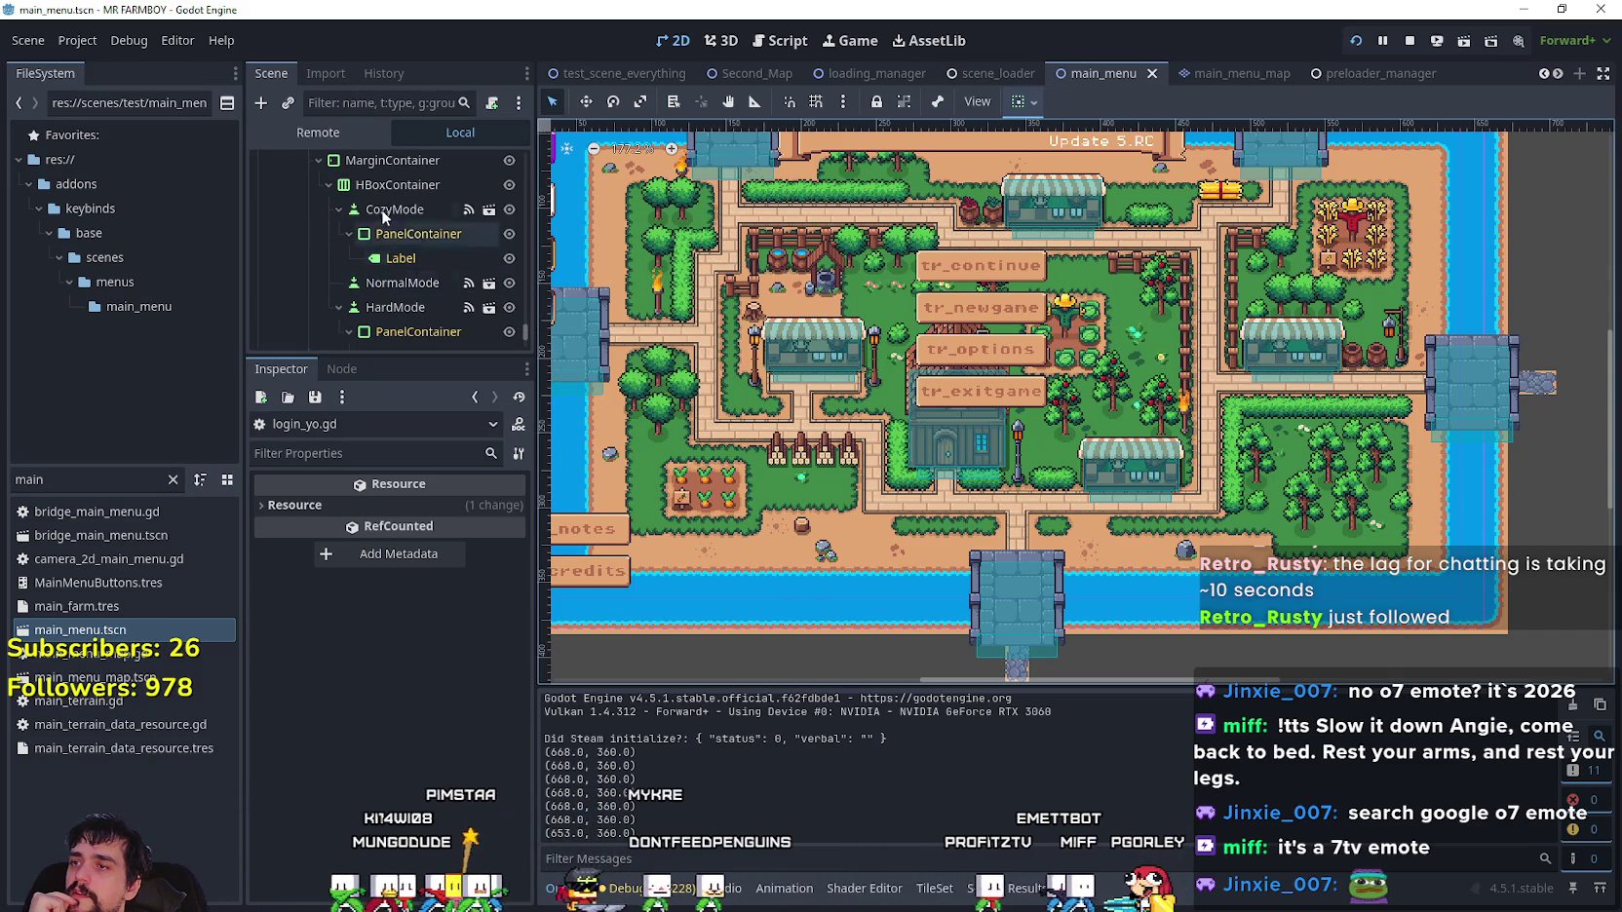
- Open normal_mode.tscn using the NormalMode node's Open in Editor icon in the Scene dock
left_click(411, 261)
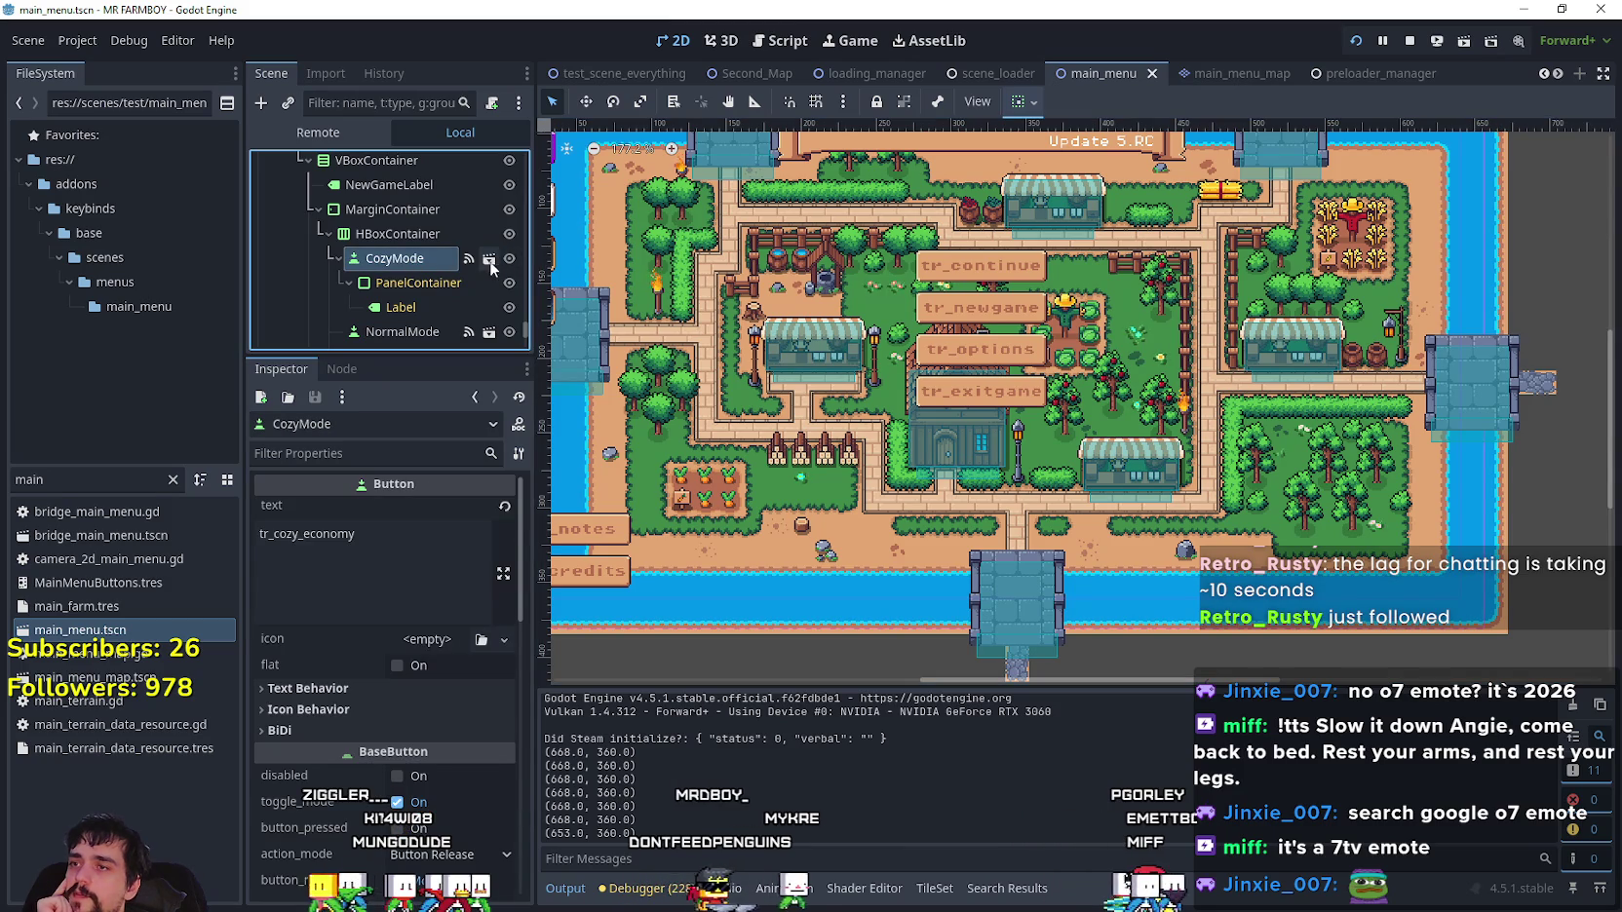
left_click(489, 259)
scroll(950, 419, "down", 5)
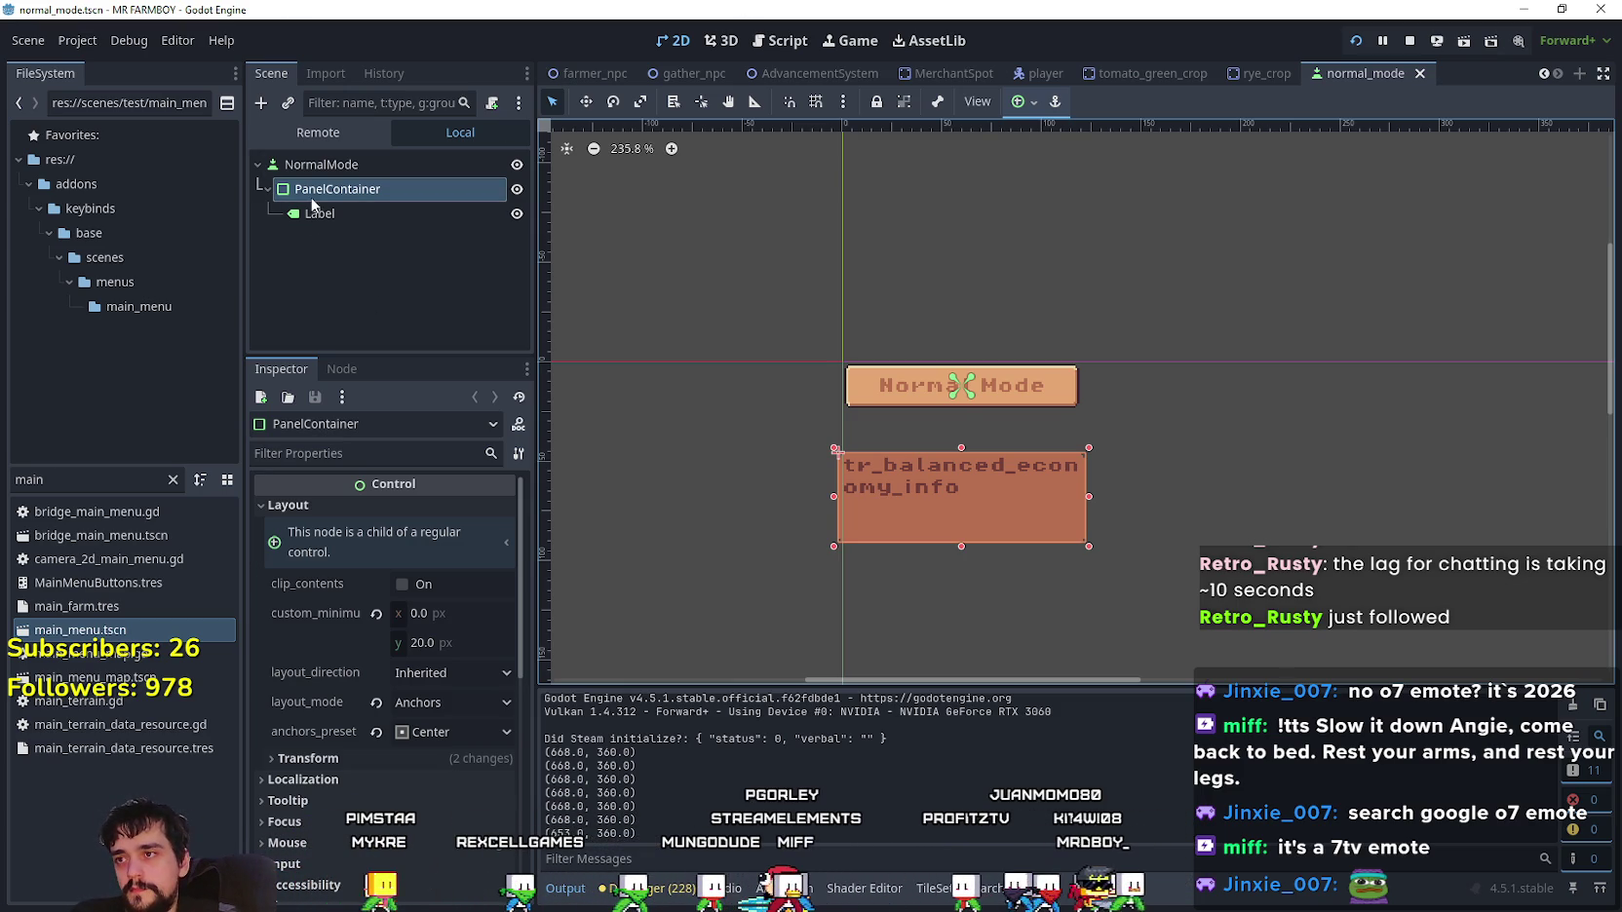
- Inspect the NormalMode scene's PanelContainer and its info Label in the Scene dock
left_click(325, 170)
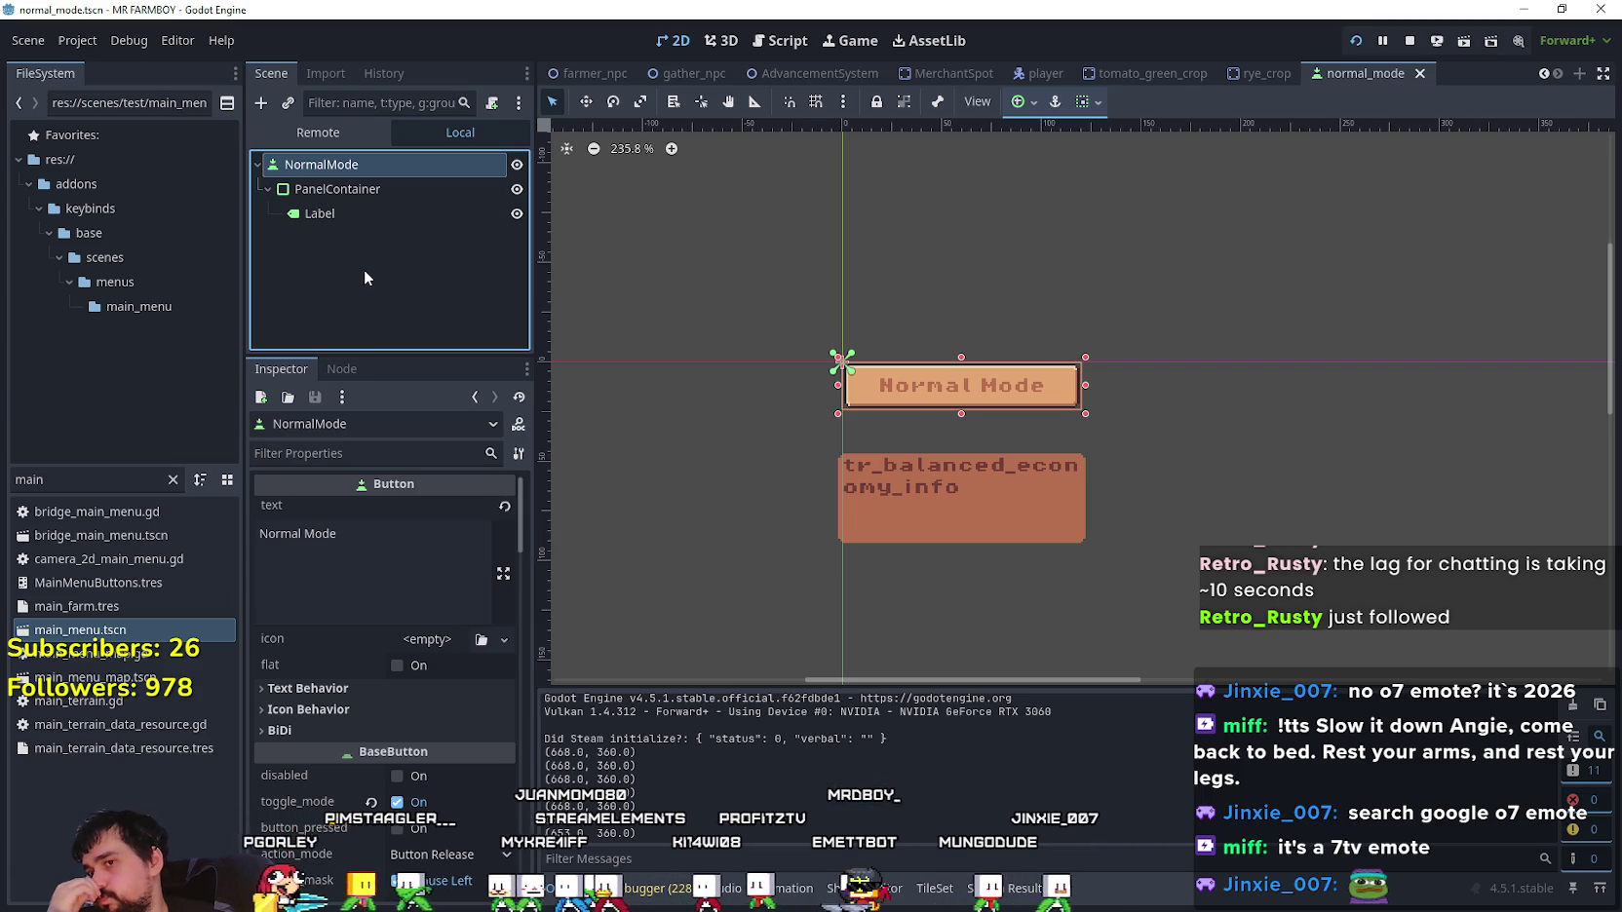
left_click(331, 192)
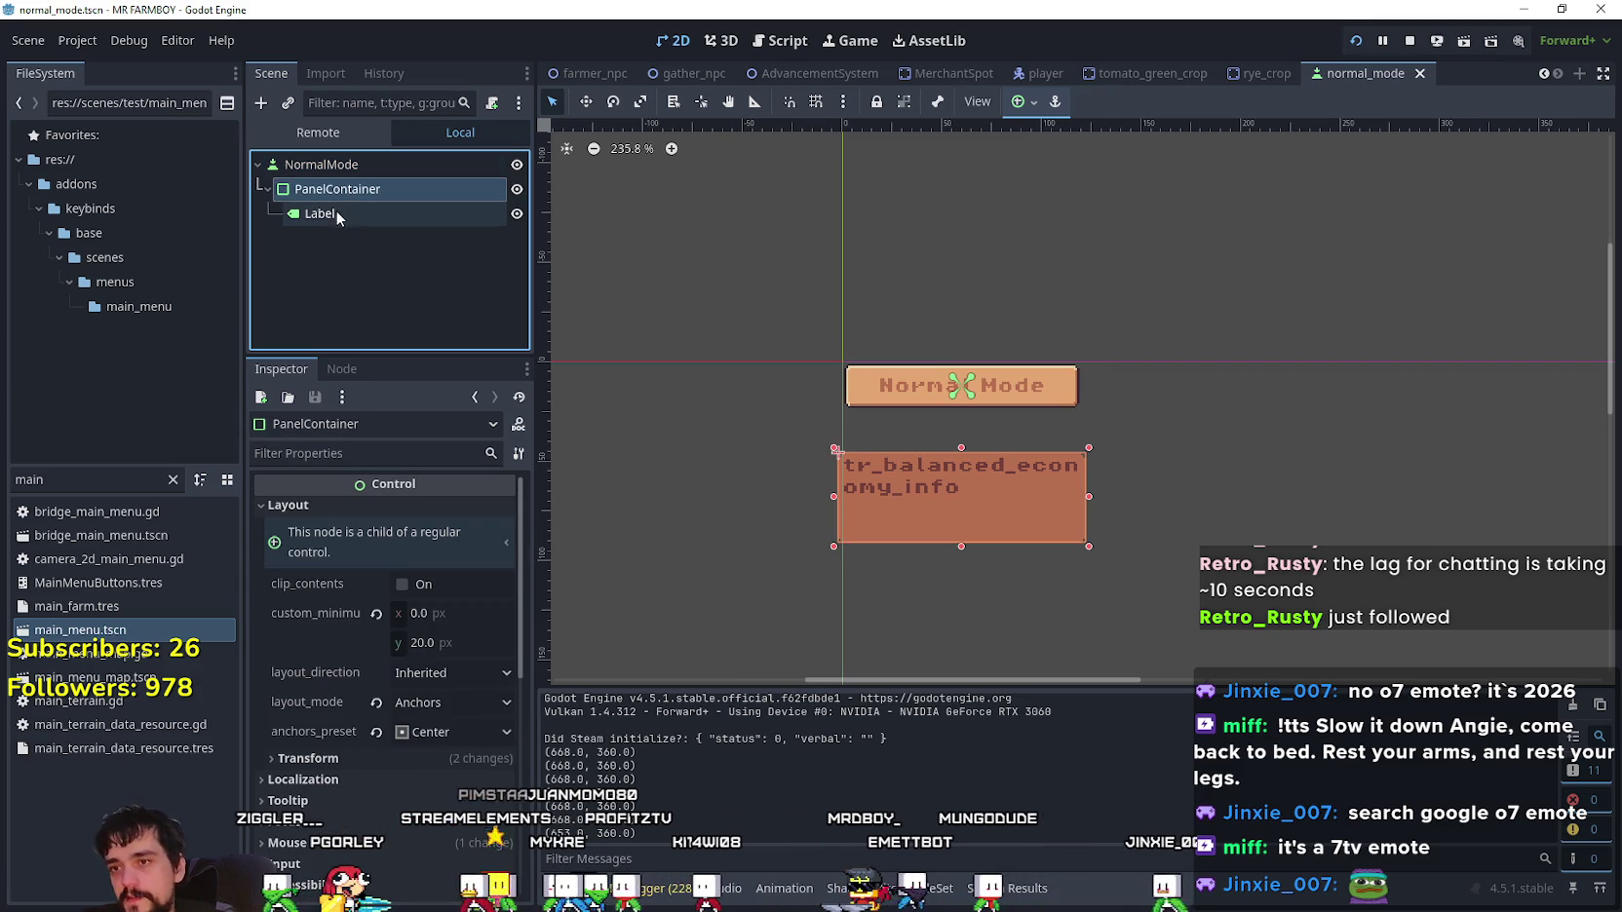
left_click(337, 218)
left_click(367, 197)
scroll(1101, 546, "up", 5)
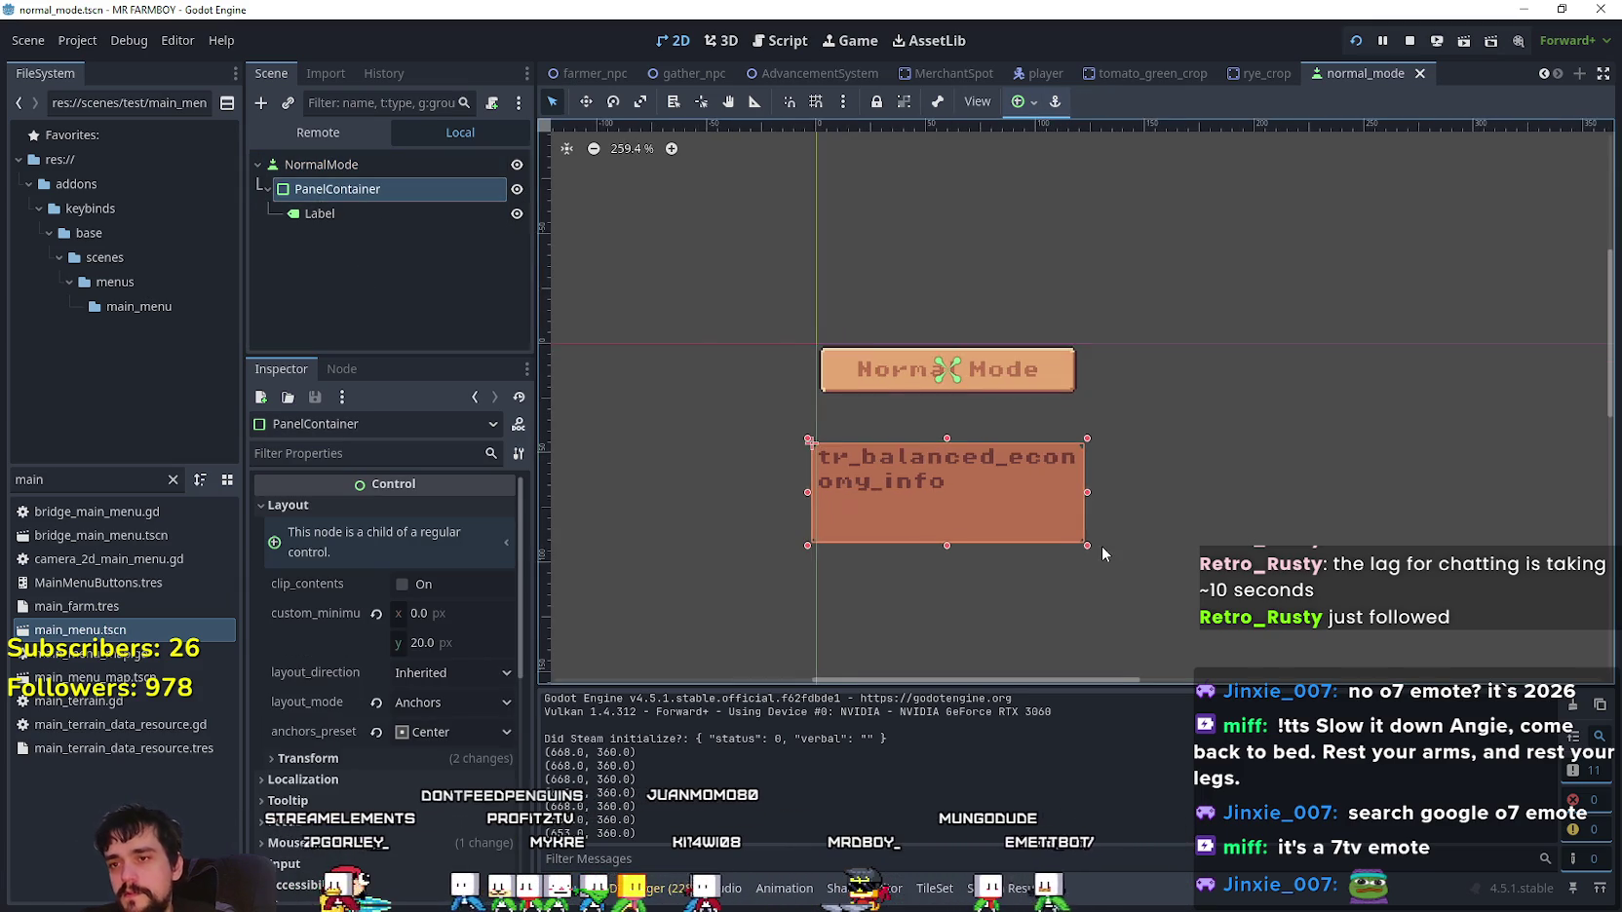
scroll(848, 440, "down", 5)
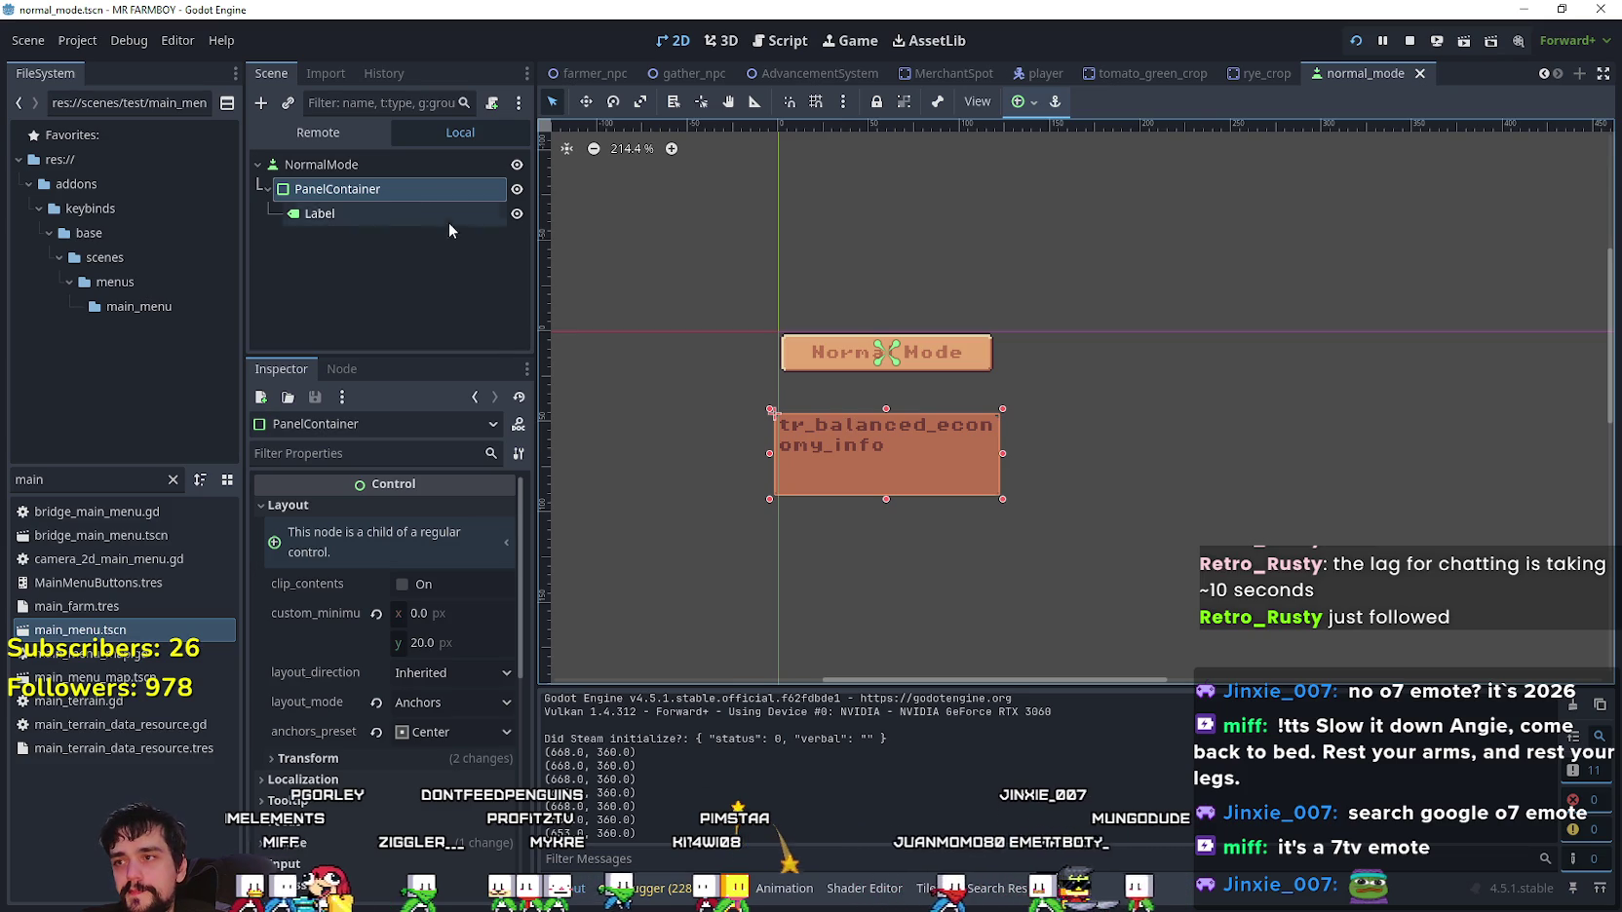
left_click(361, 216)
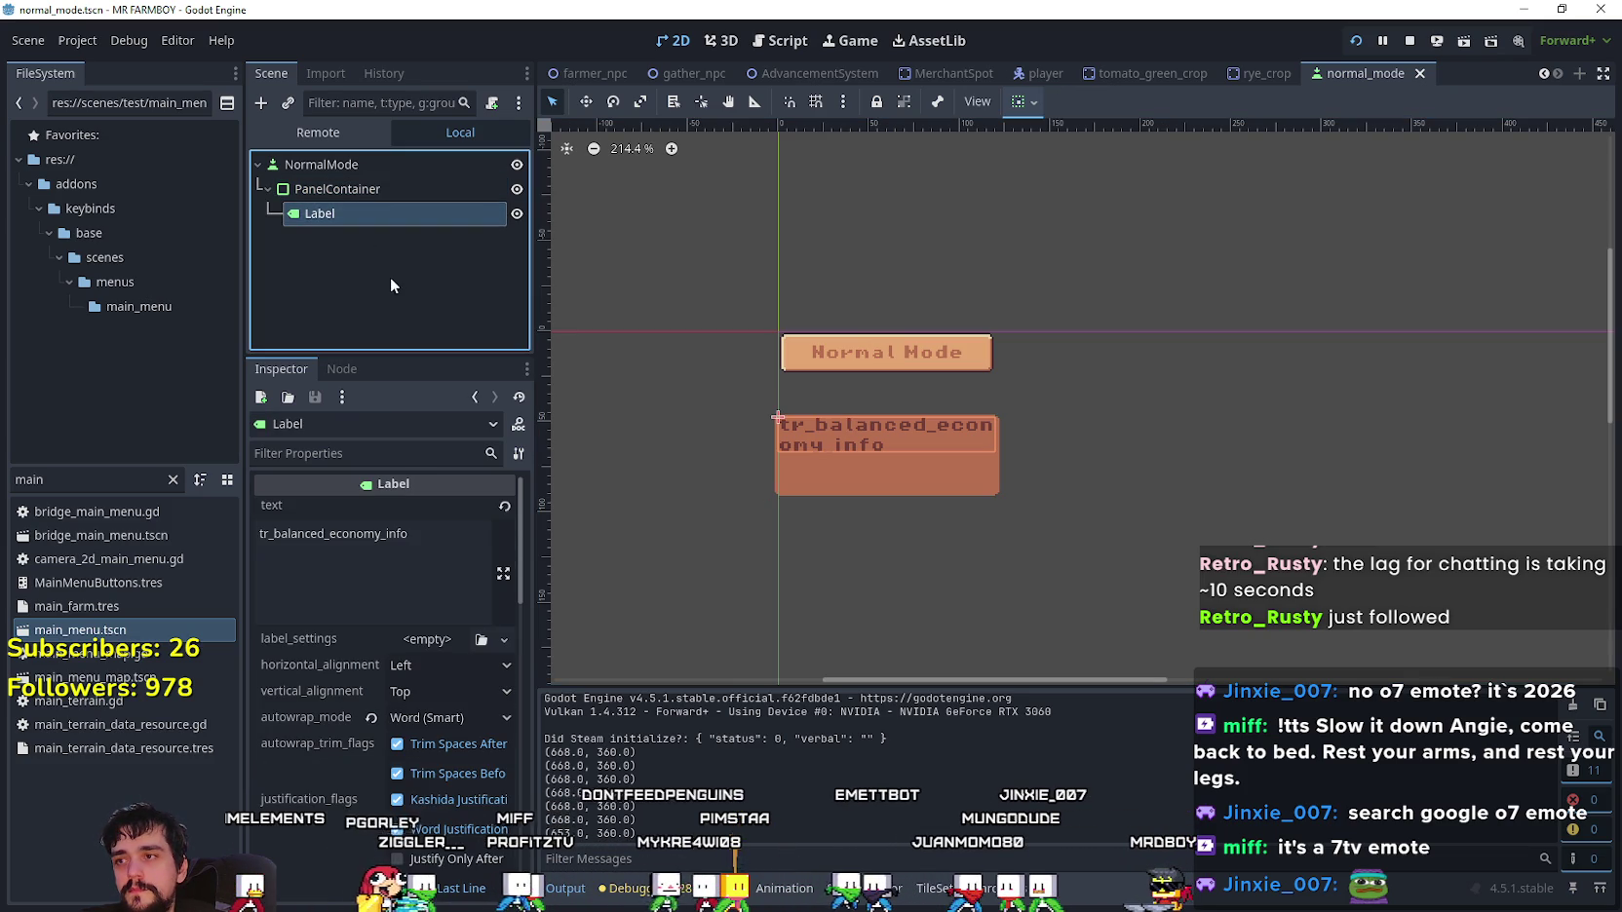
left_click(377, 189)
left_click(378, 213)
left_click(376, 189)
left_click(379, 213)
left_click(379, 193)
left_click(371, 215)
left_click(379, 189)
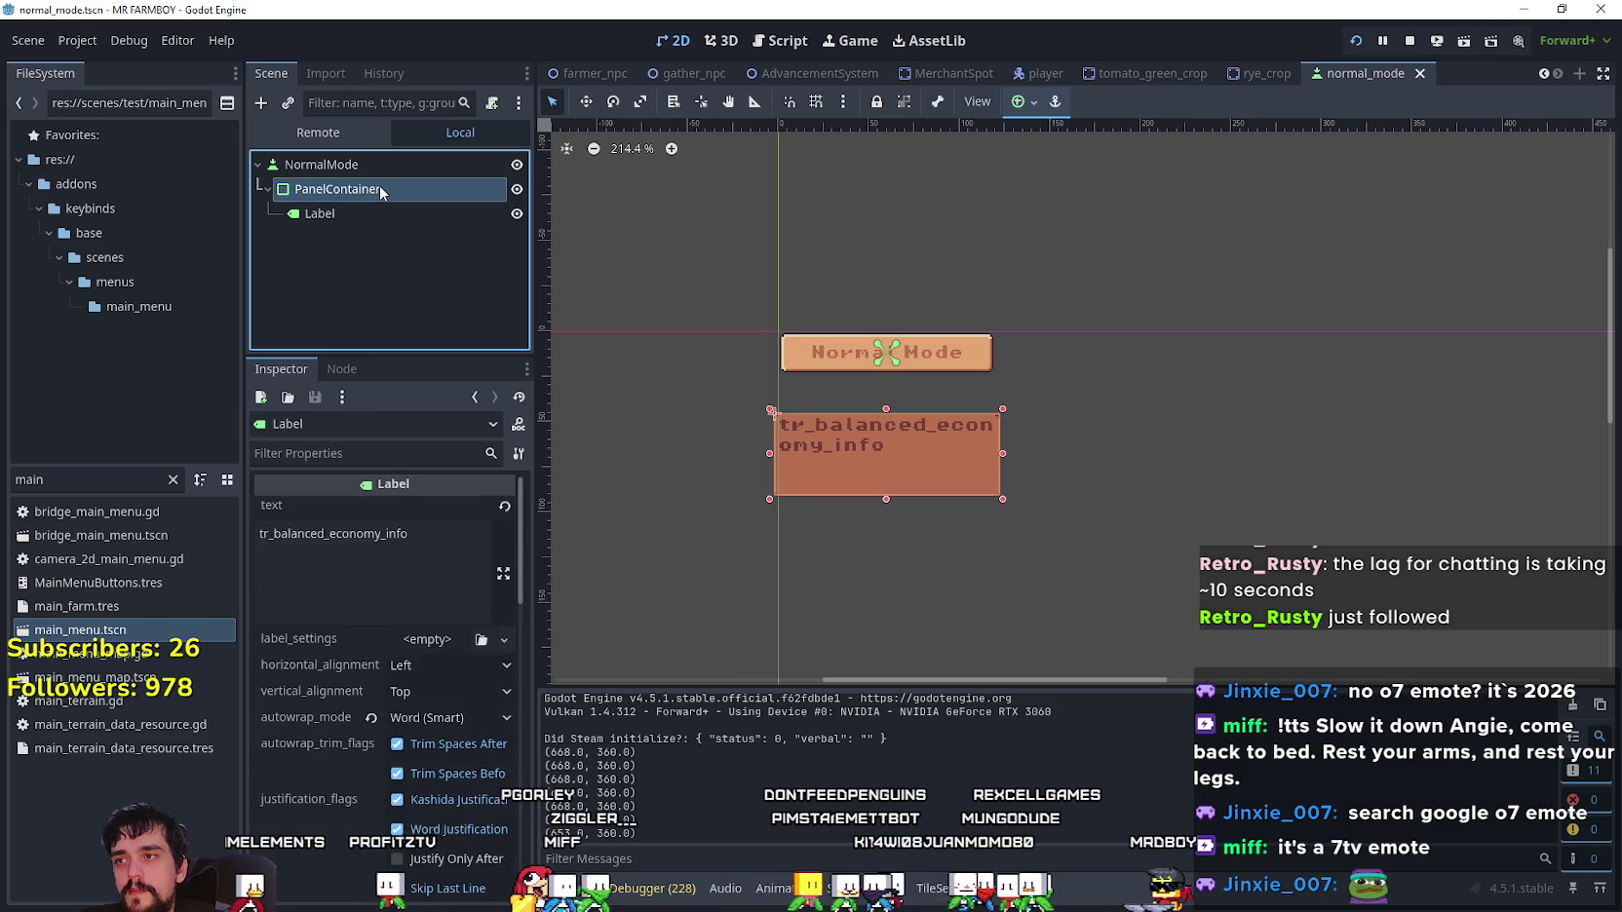
left_click(376, 213)
left_click(374, 189)
left_click(370, 214)
left_click(370, 189)
left_click(372, 213)
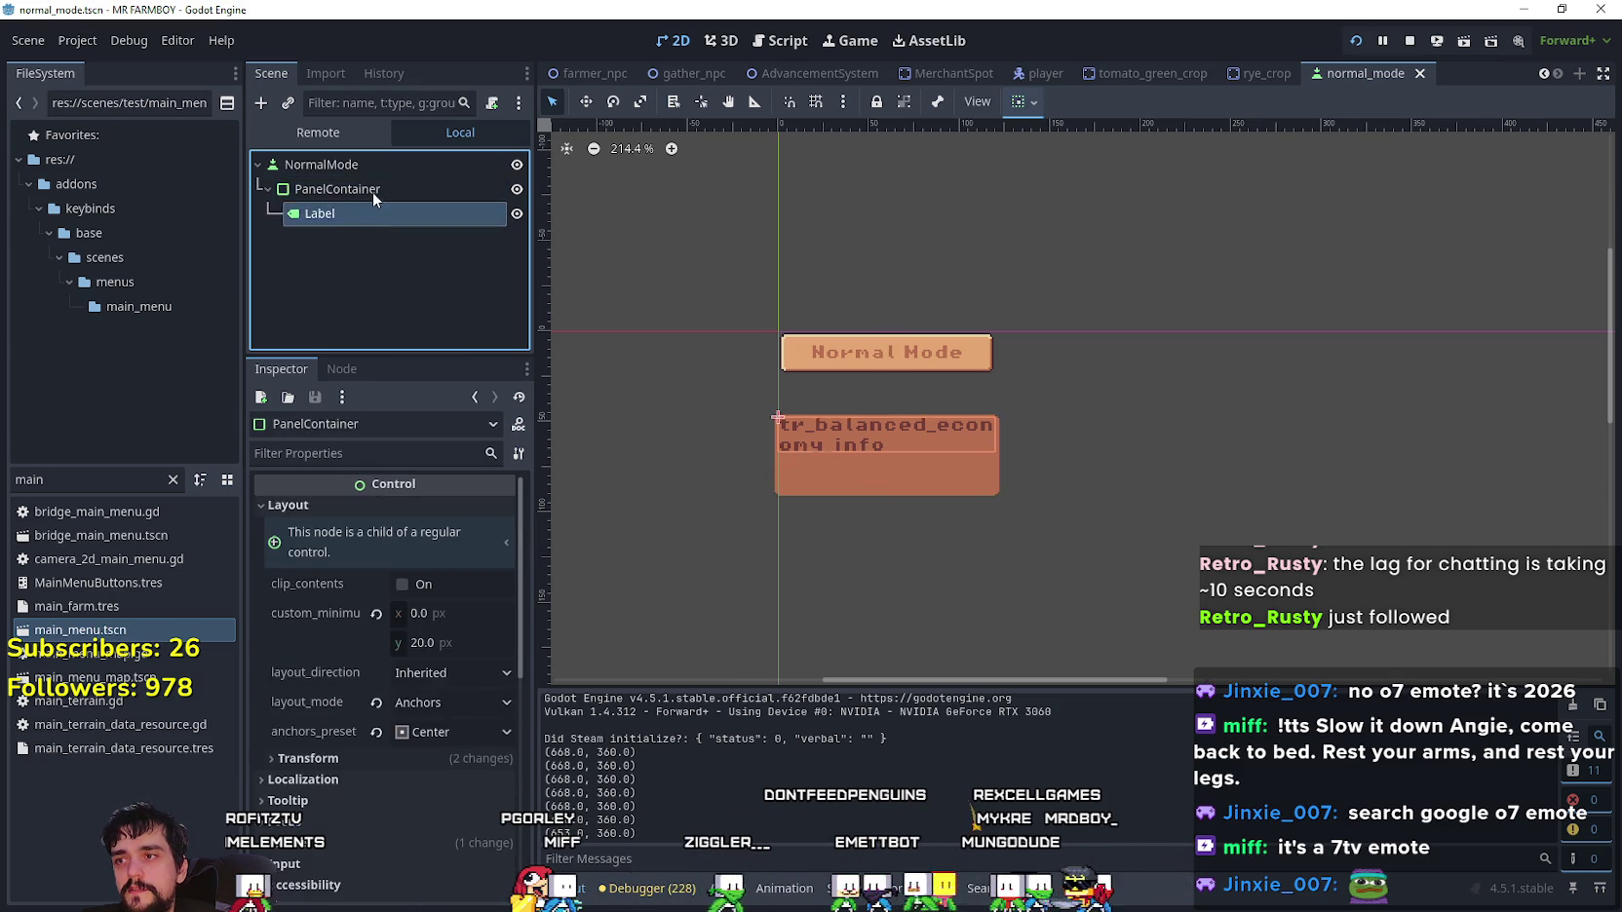
left_click(373, 191)
left_click(365, 215)
left_click(366, 190)
left_click(365, 214)
left_click(361, 189)
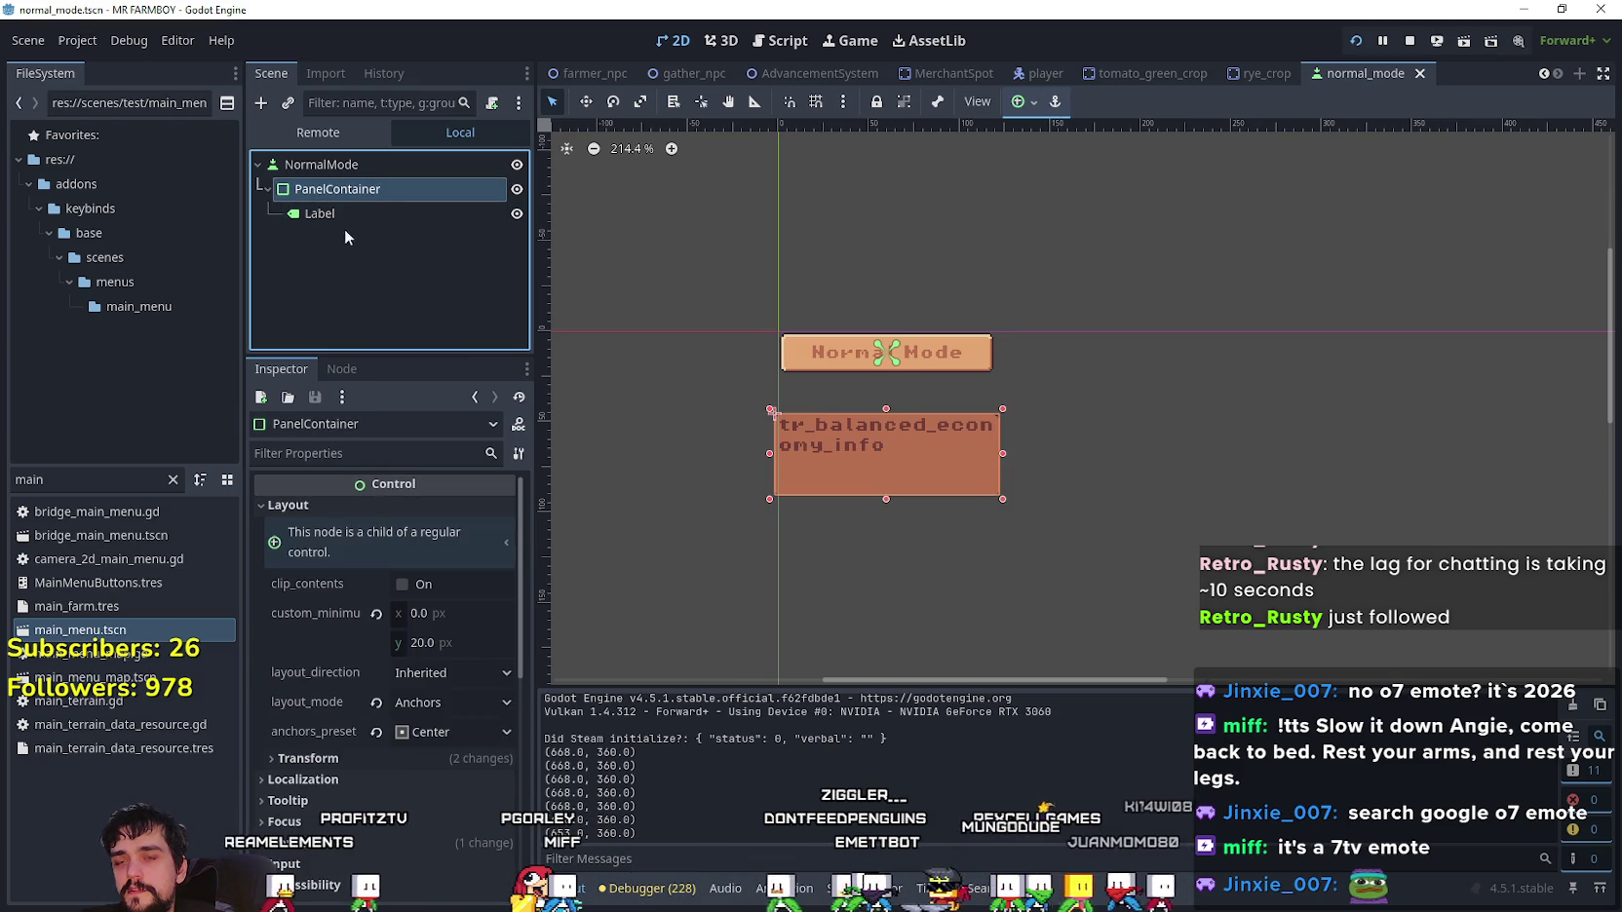
- Copy the PanelContainer with its Label and return to the main_menu scene tab
right_click(345, 185)
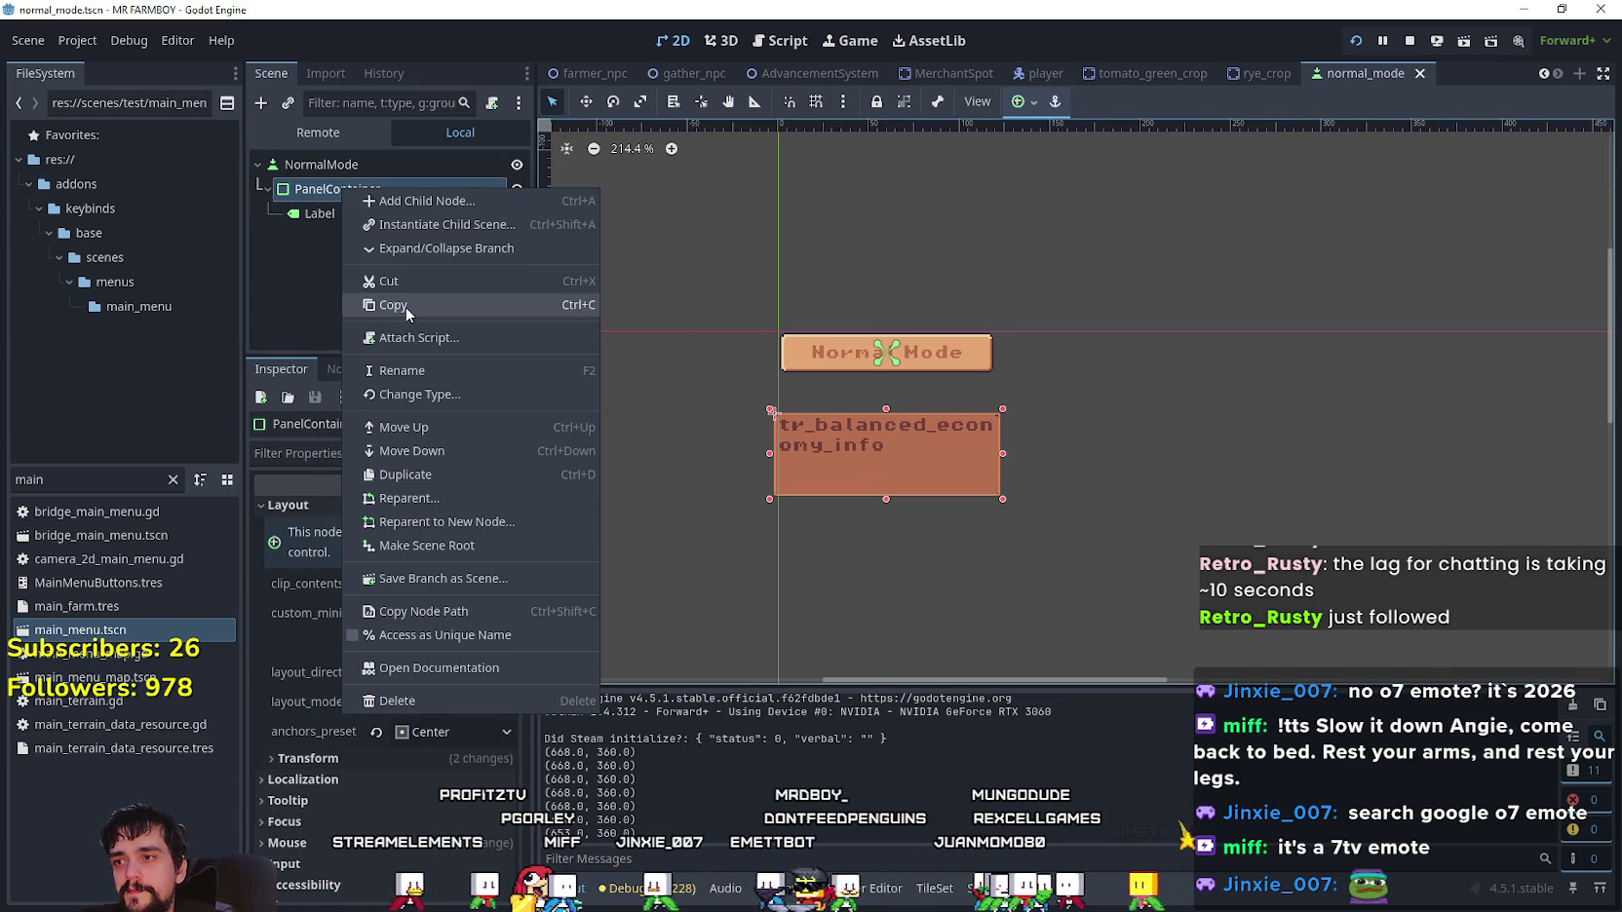
left_click(405, 307)
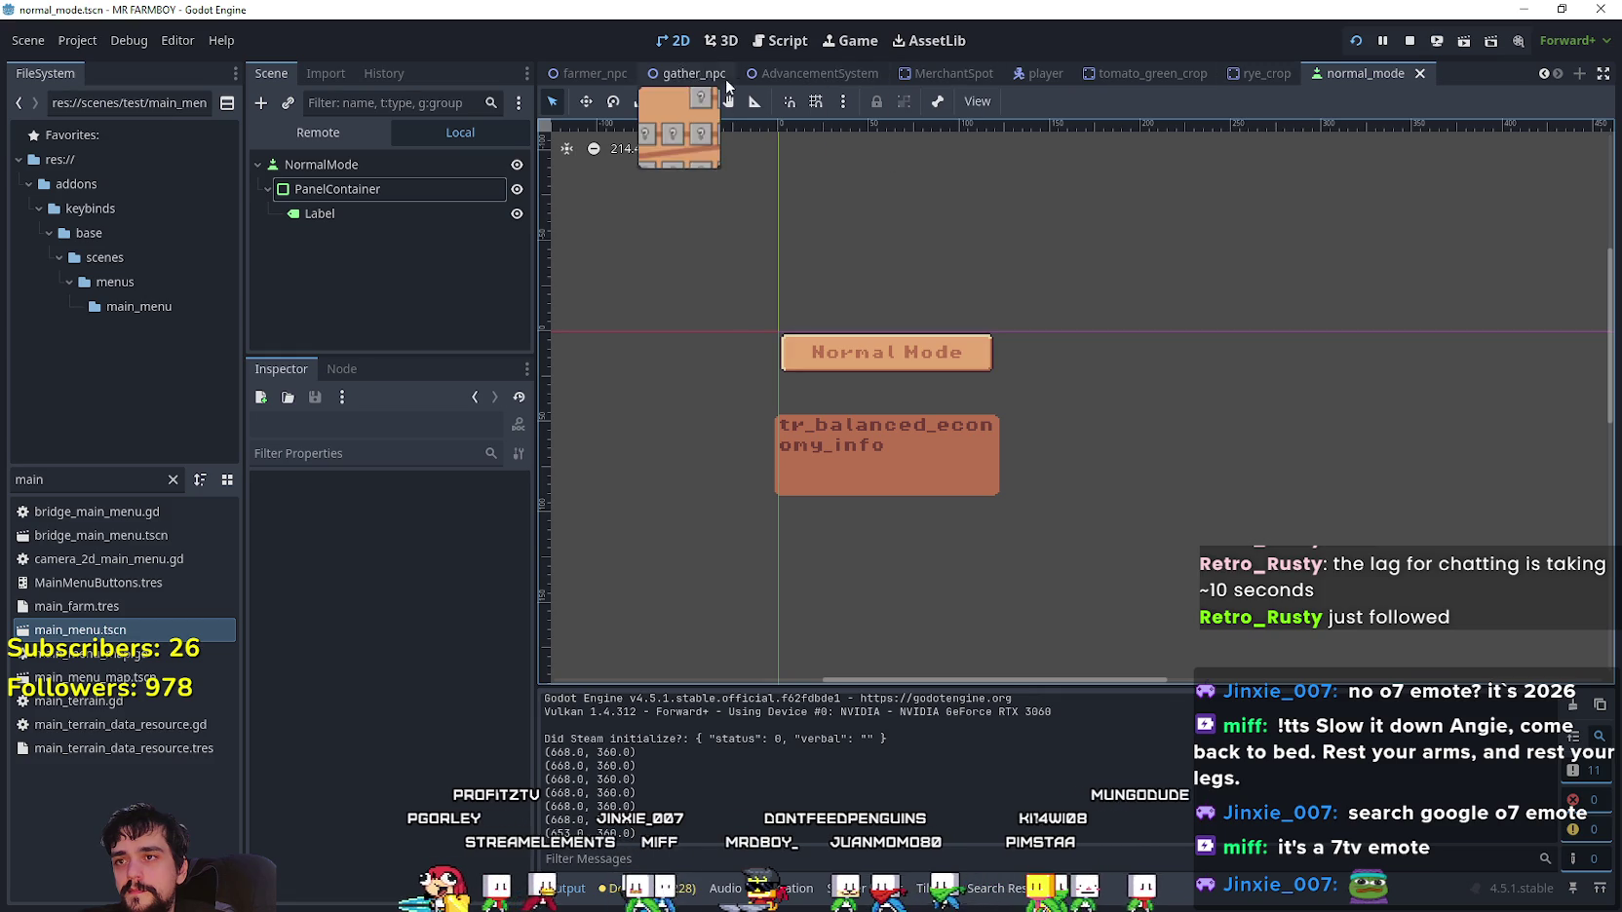
left_click(1543, 74)
left_click(1543, 74)
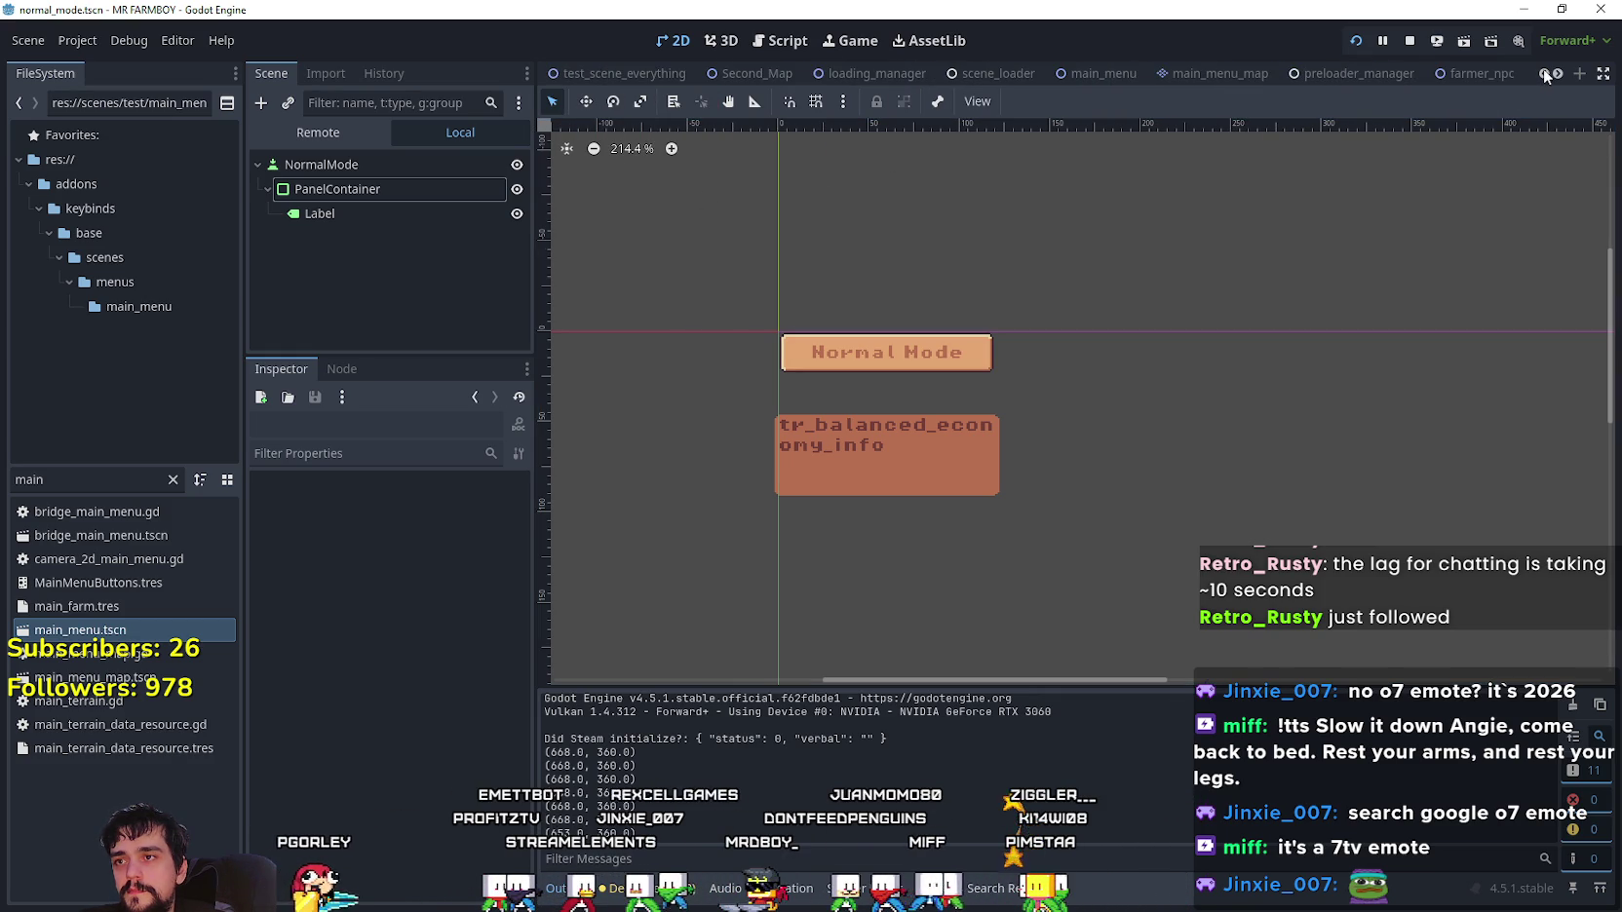
left_click(1102, 73)
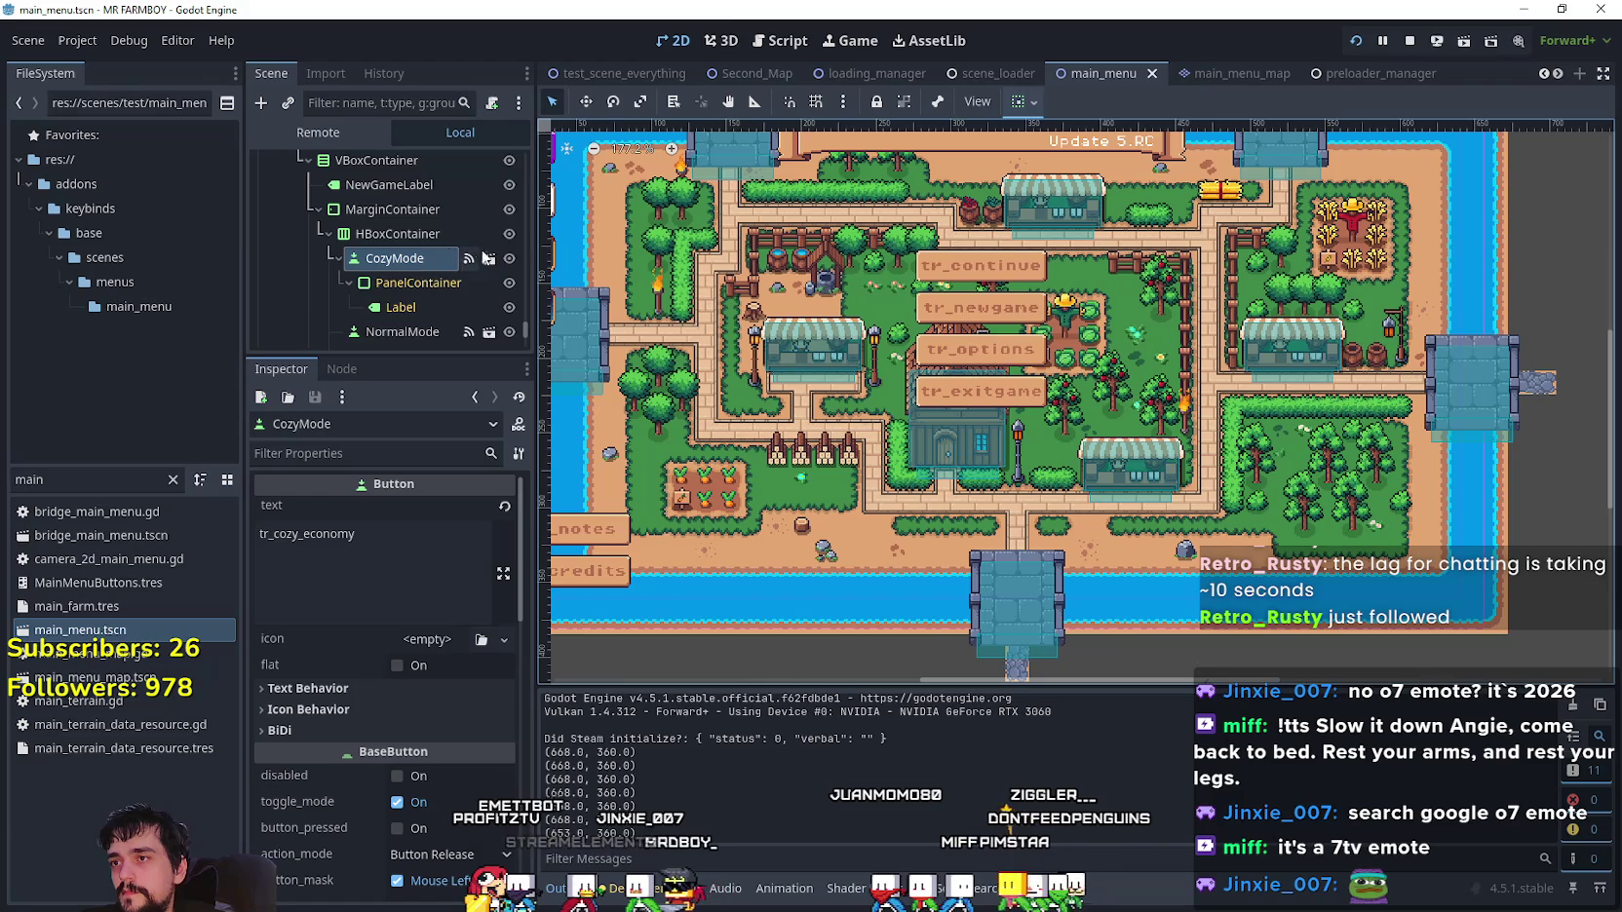
- Make the hidden ContinueReminder and NewGameContainer panels visible in the main menu scene
scroll(484, 257, "up", 2)
left_click_drag(522, 329, 540, 198)
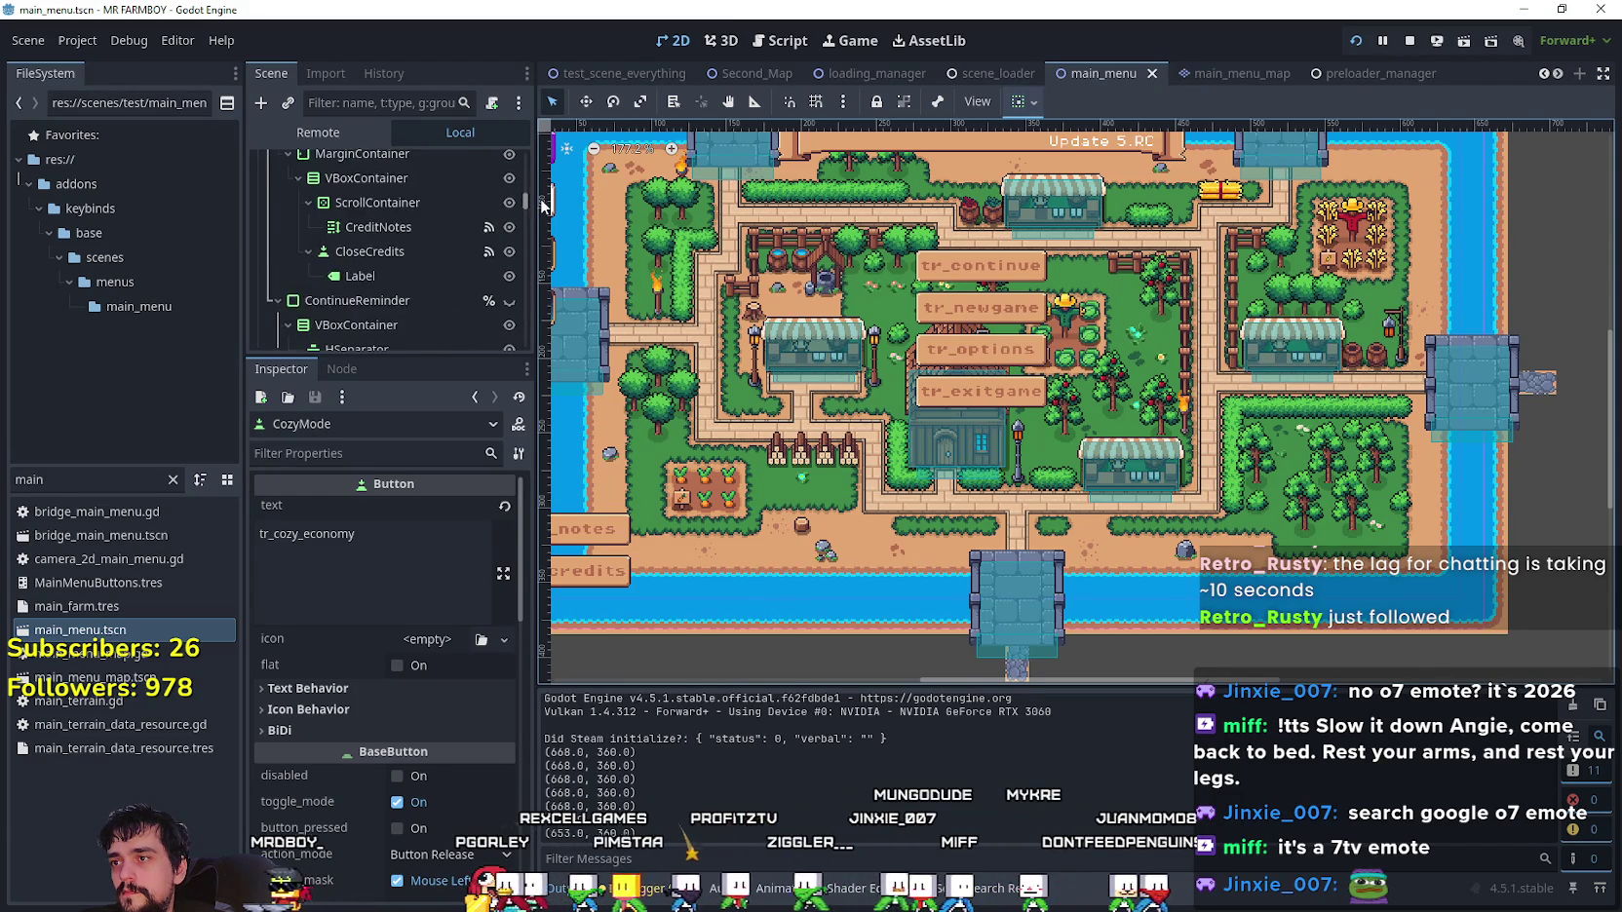
left_click(509, 318)
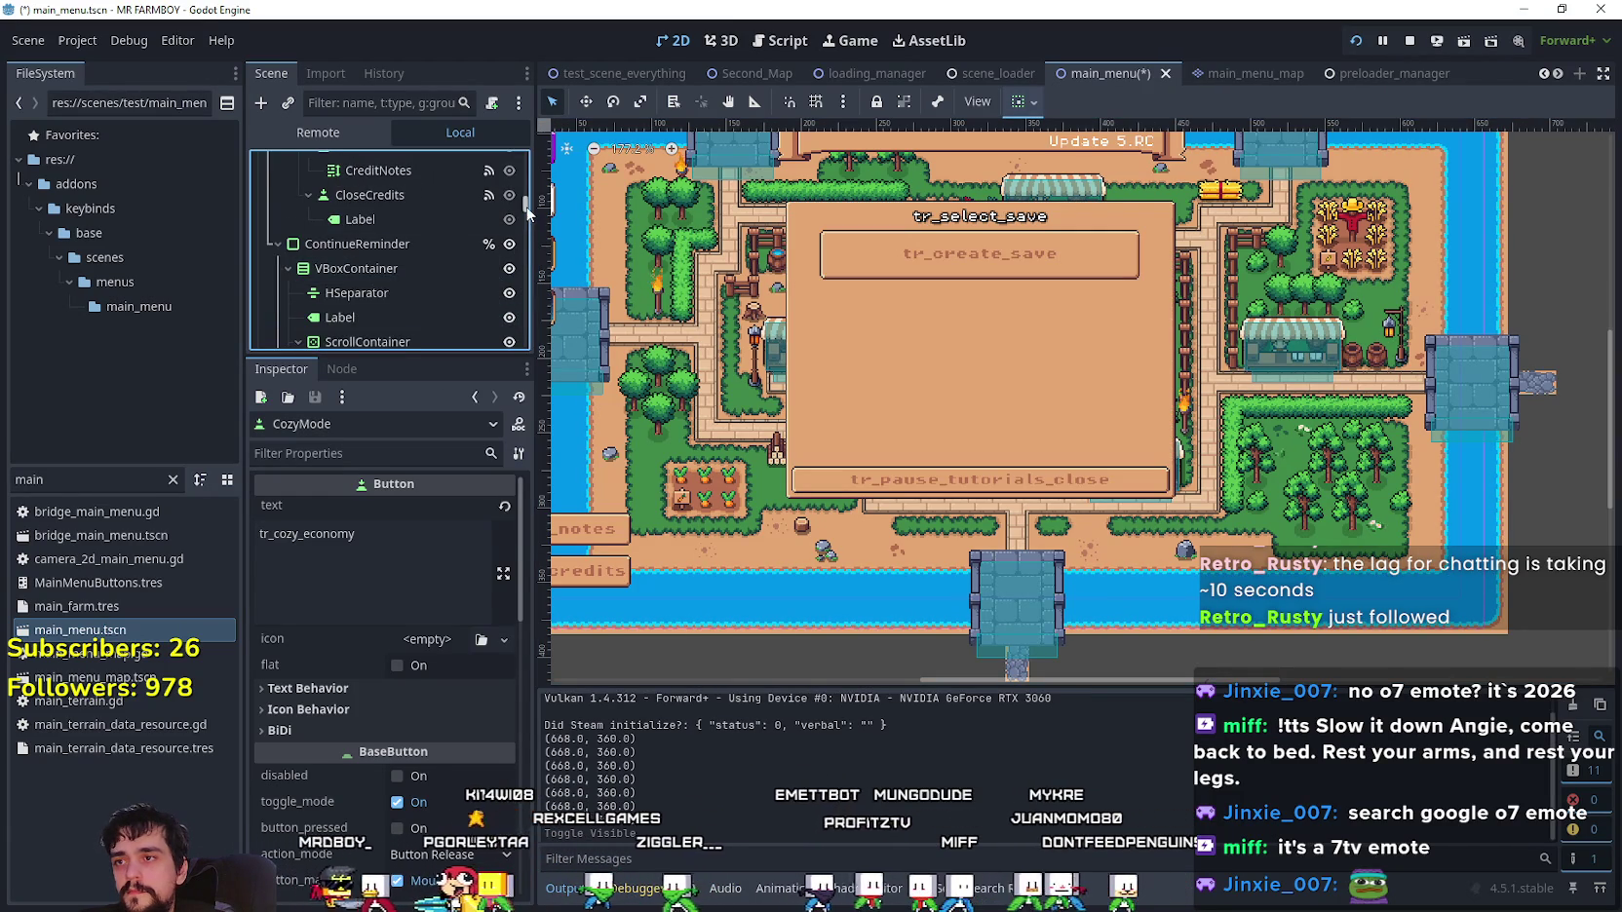
scroll(516, 310, "down", 5)
scroll(517, 317, "up", 5)
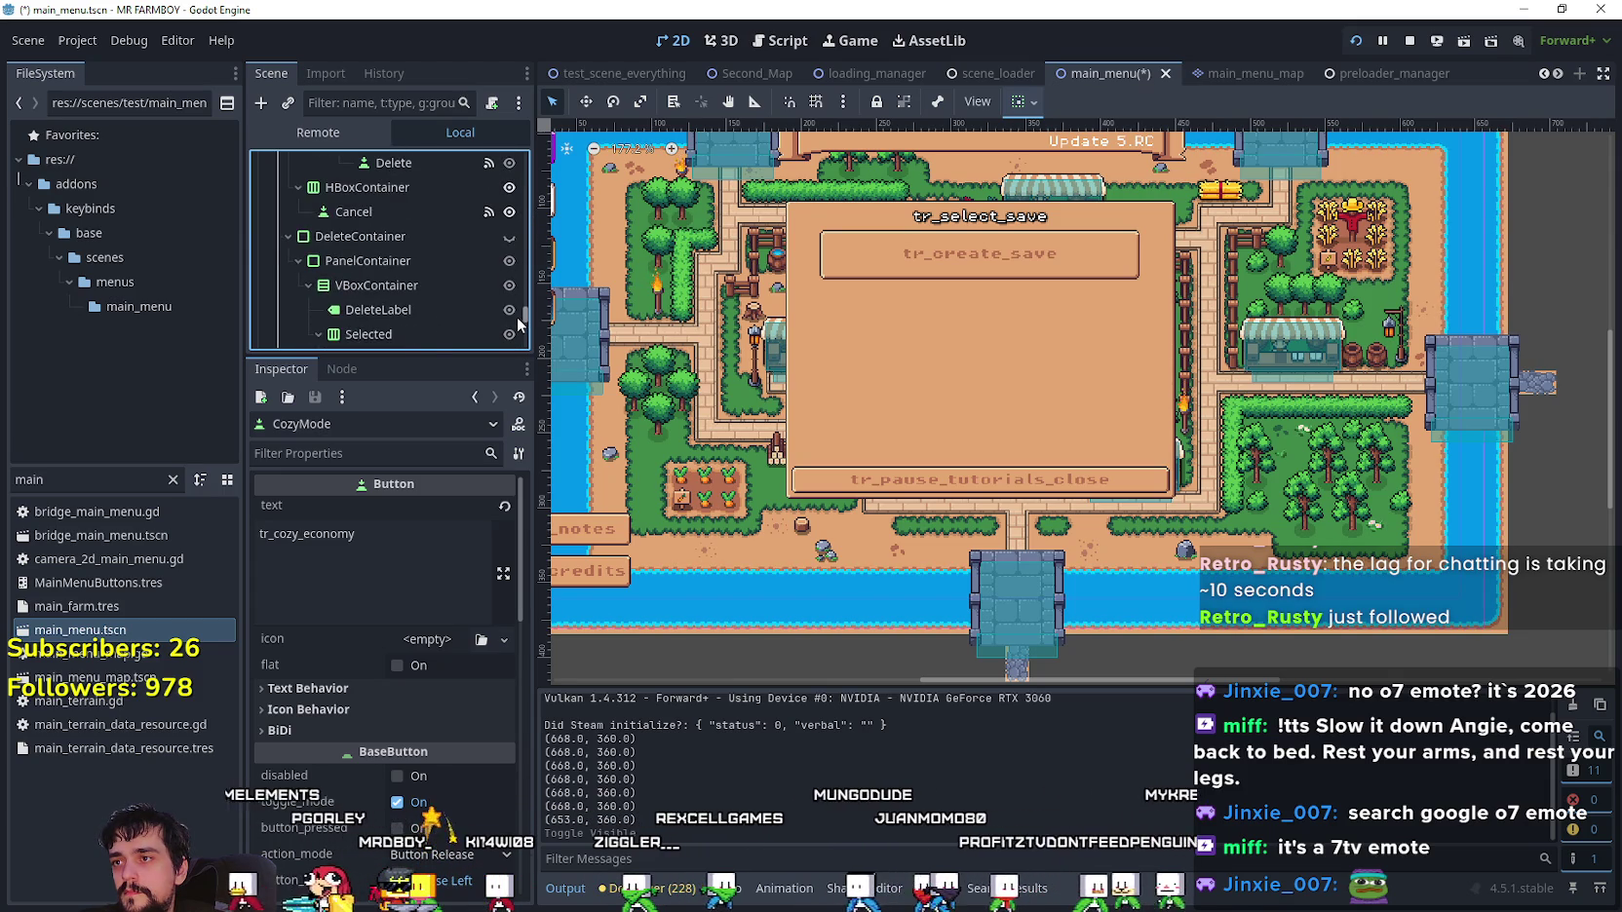
scroll(522, 286, "down", 3)
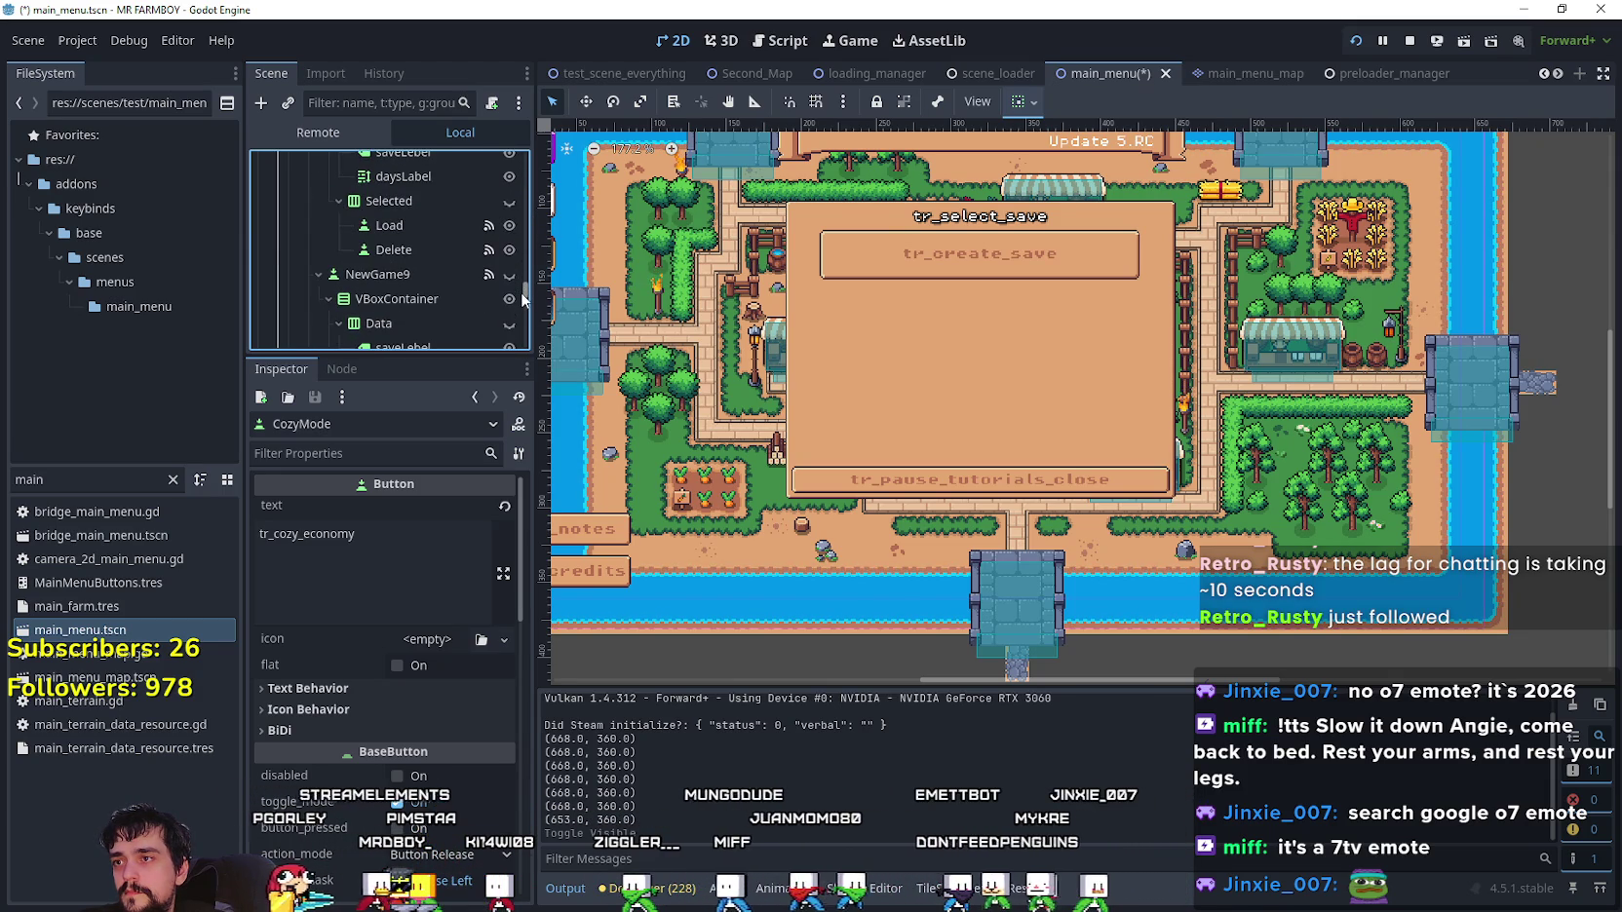
scroll(521, 293, "down", 2)
left_click_drag(520, 301, 515, 309)
scroll(517, 312, "down", 5)
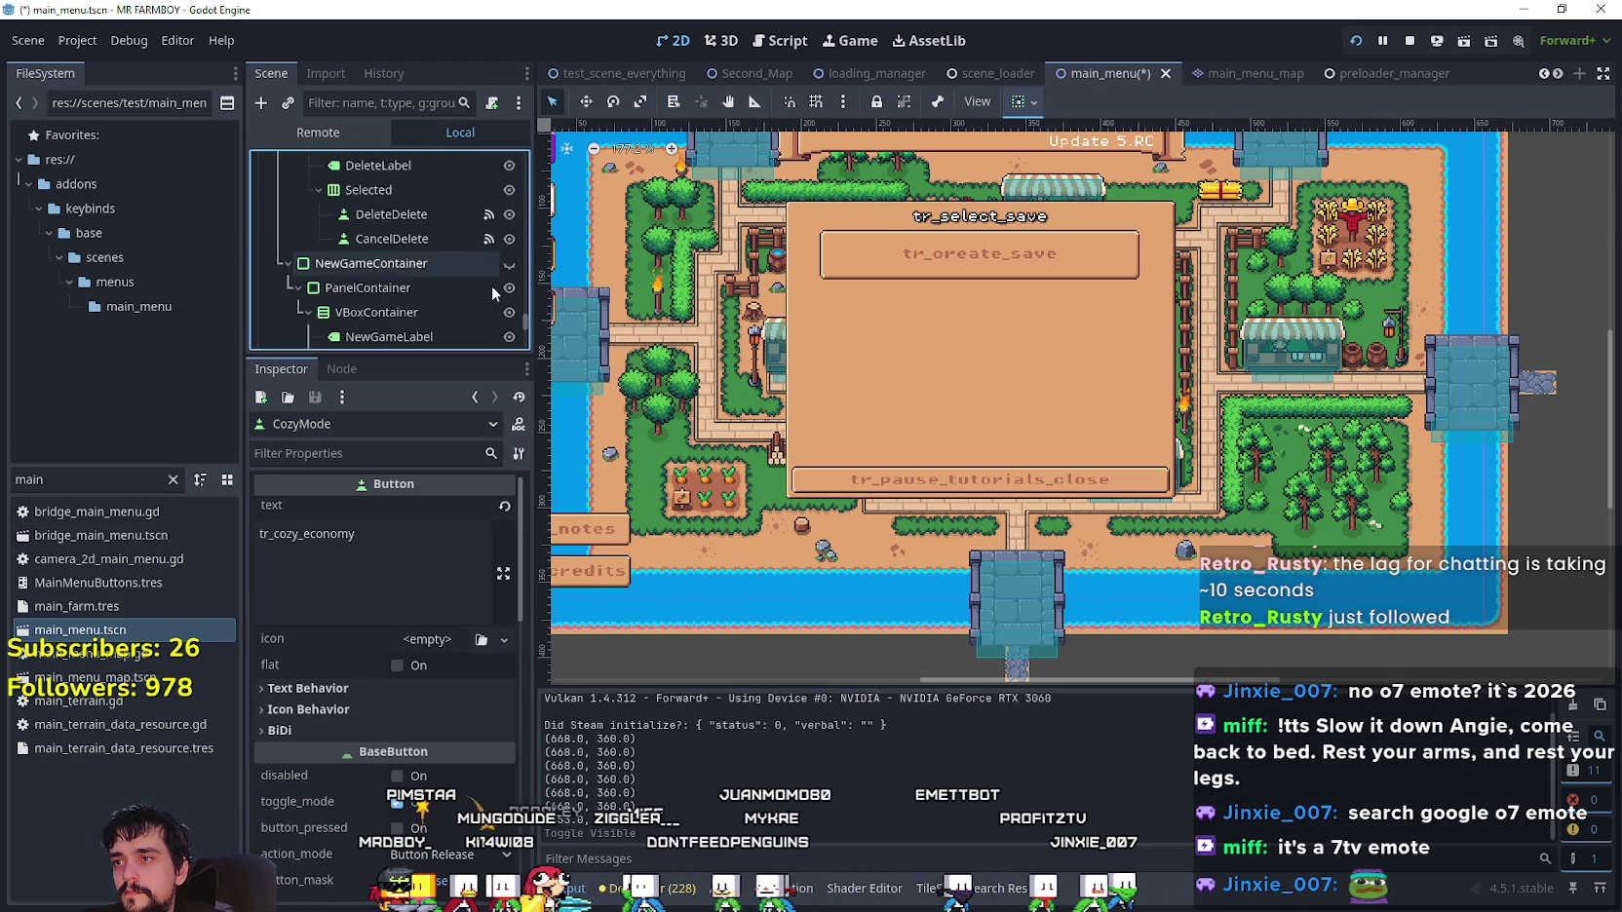
left_click(508, 238)
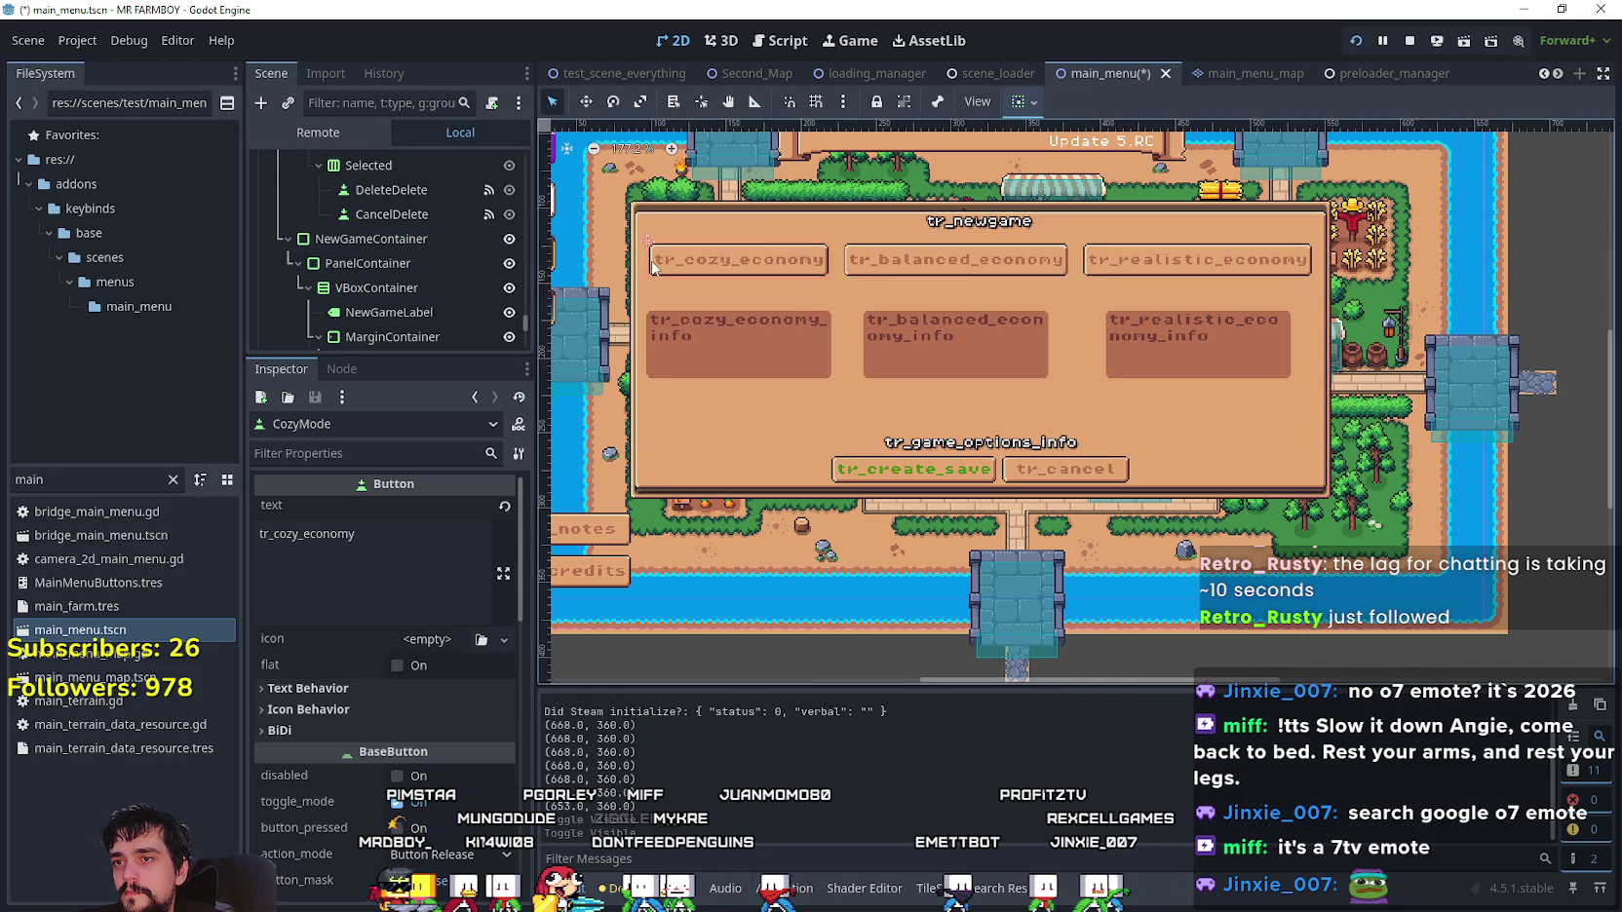
- Reopen normal_mode.tscn from the NormalMode node's clapperboard icon
scroll(780, 300, "up", 2)
scroll(440, 284, "down", 5)
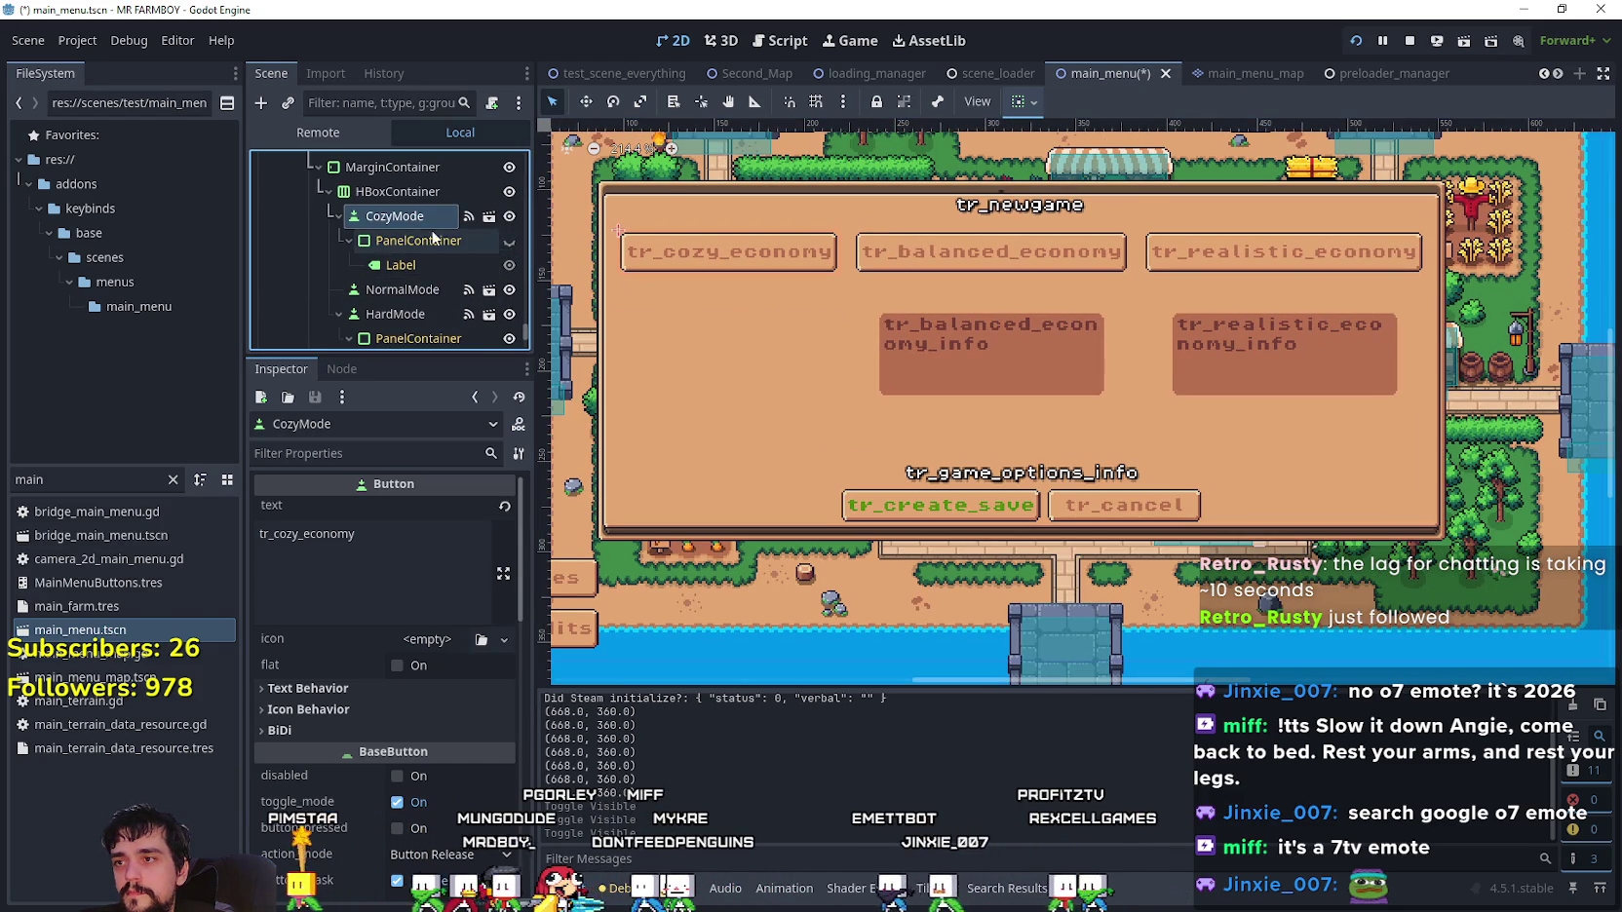
right_click(421, 206)
left_click(498, 348)
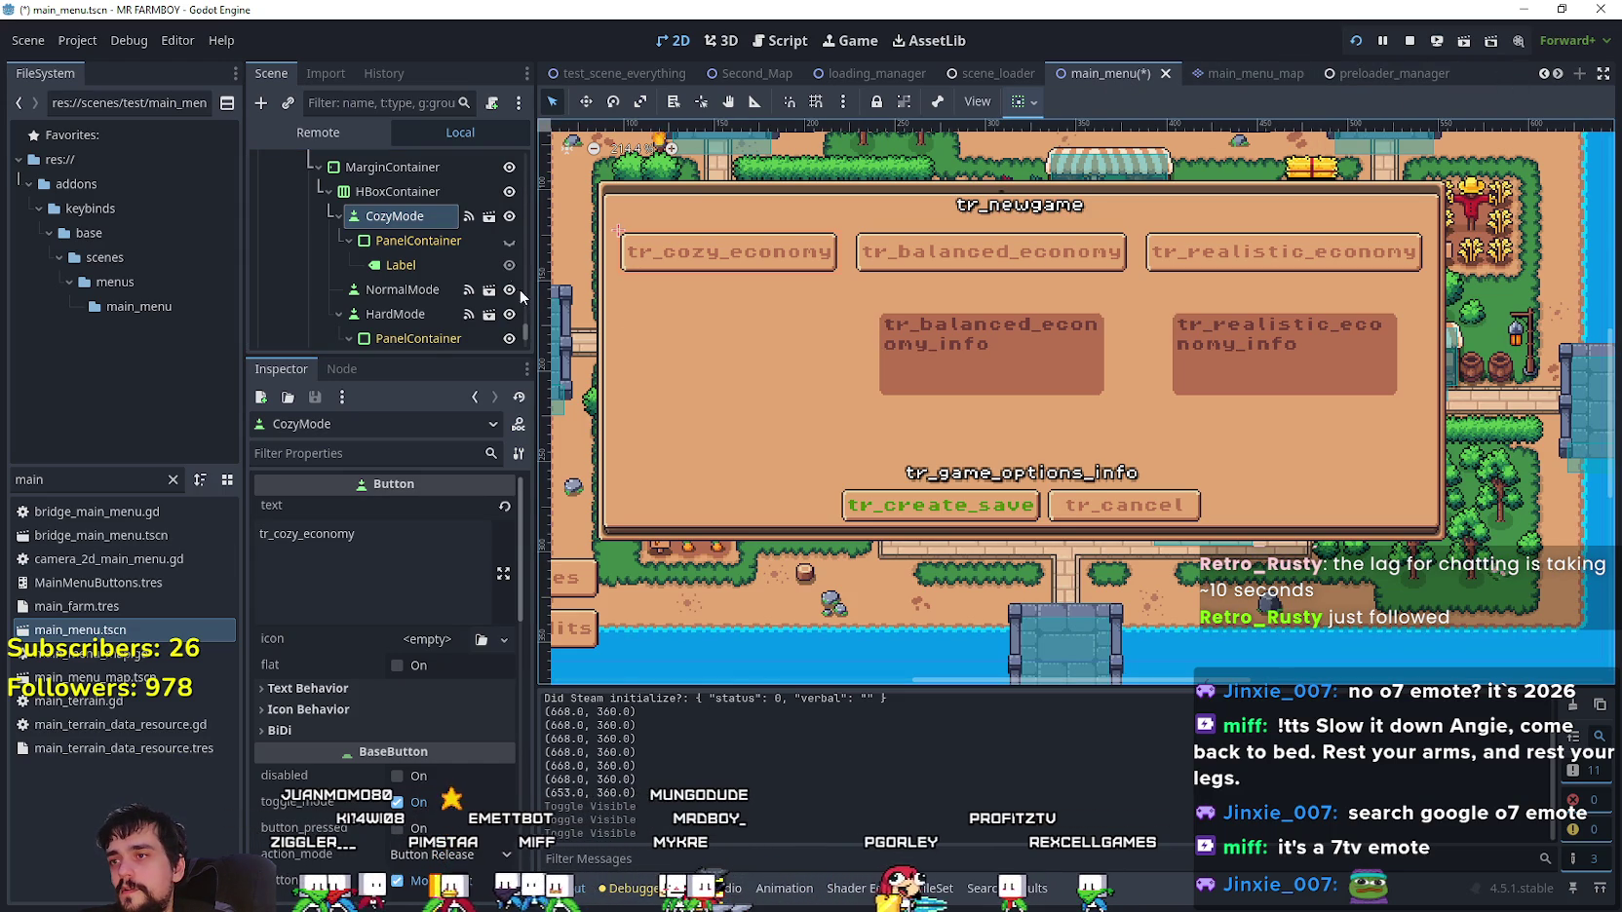
left_click(488, 290)
right_click(487, 189)
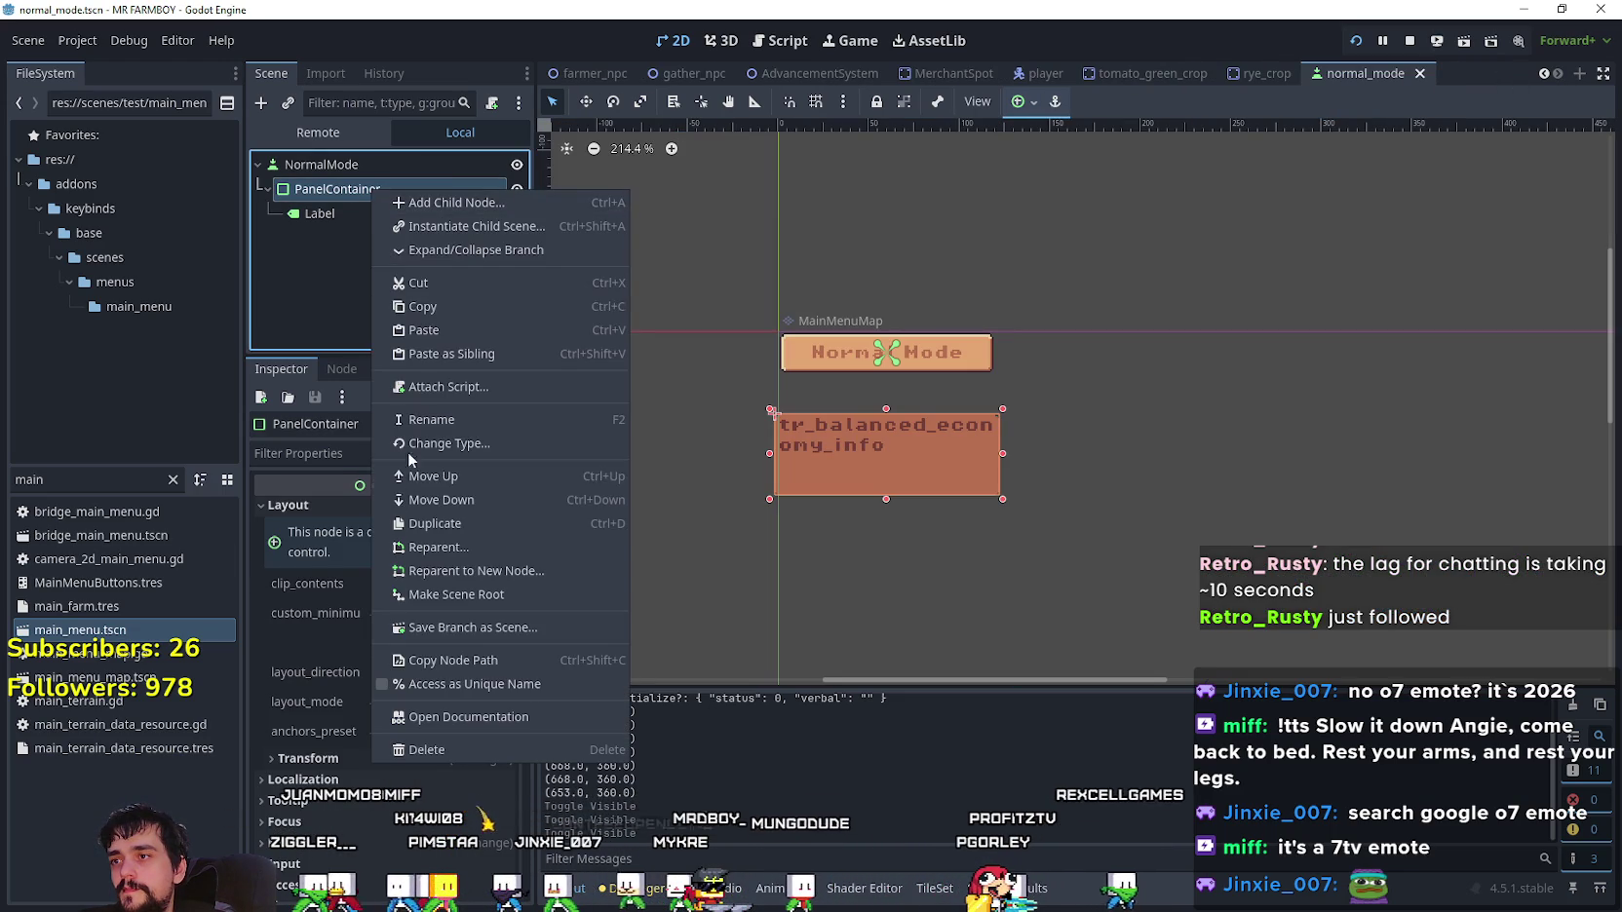
- In main_menu, paste the copied info panel as PanelContainer2 under CozyMode
left_click(440, 308)
left_click(84, 630)
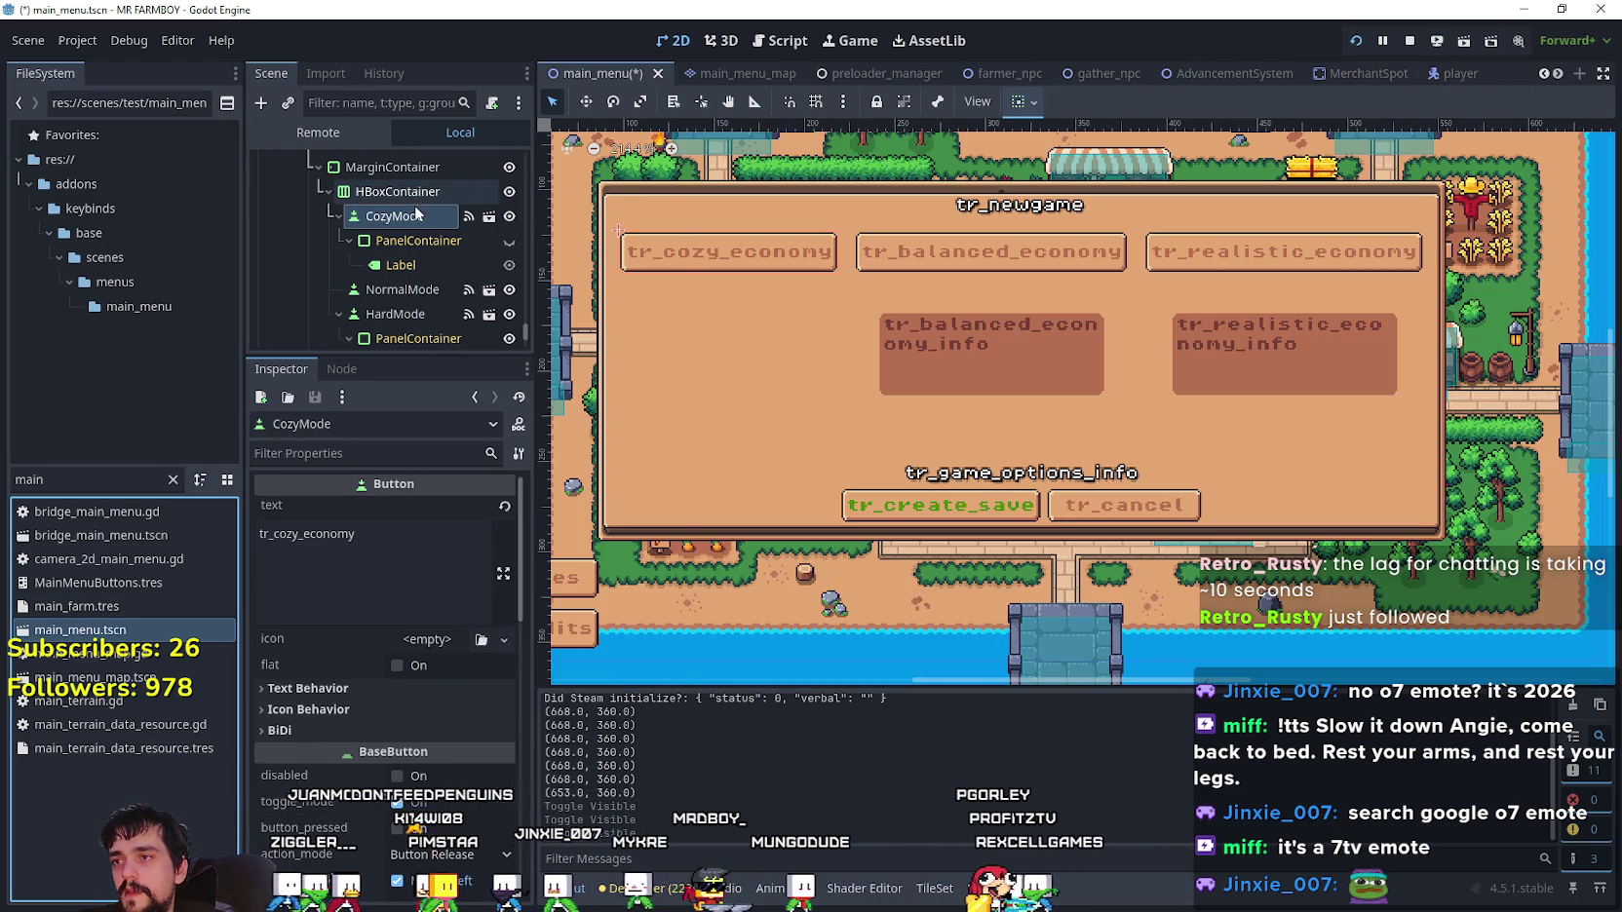
right_click(446, 189)
left_click(393, 216)
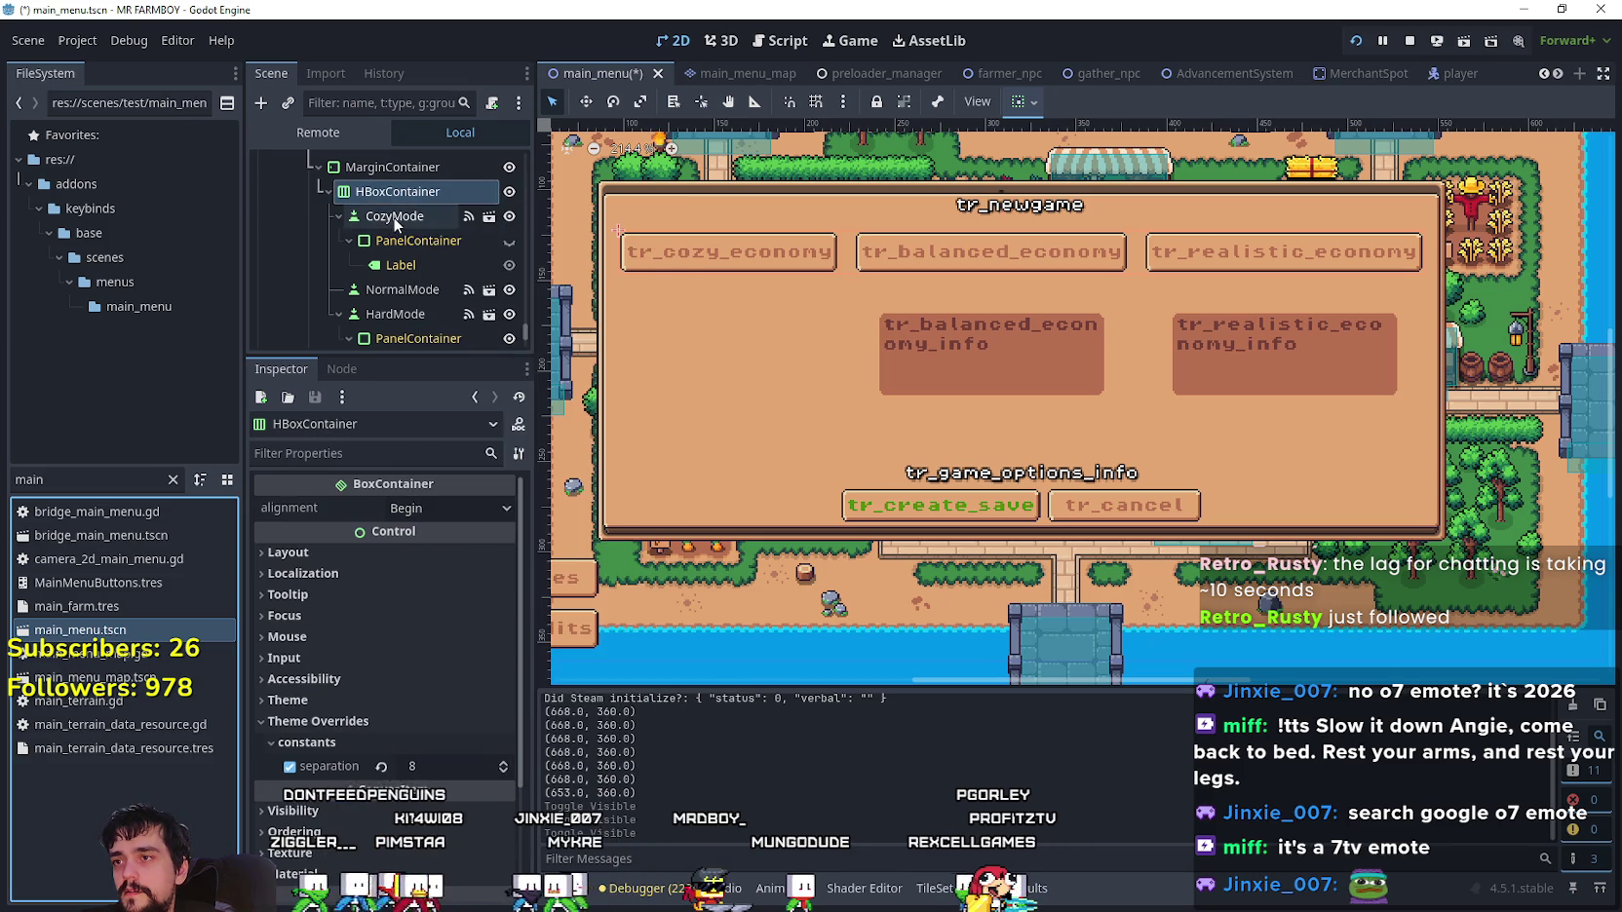
right_click(393, 217)
left_click(460, 379)
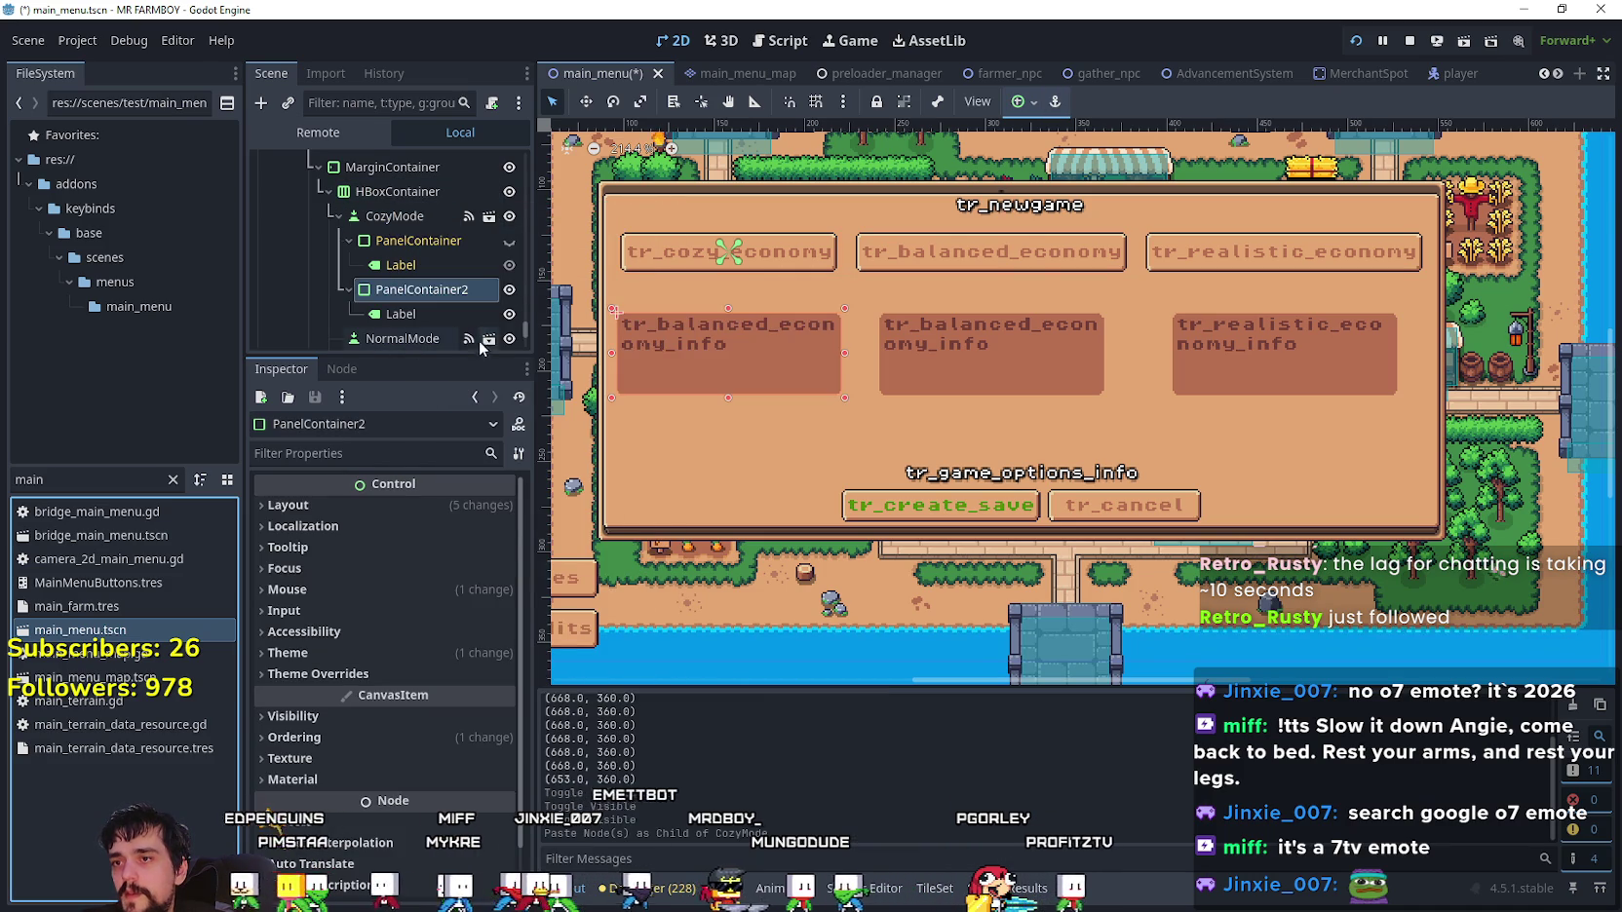
left_click(349, 239)
- Add a VBoxContainer as a child of HBoxContainer
right_click(394, 212)
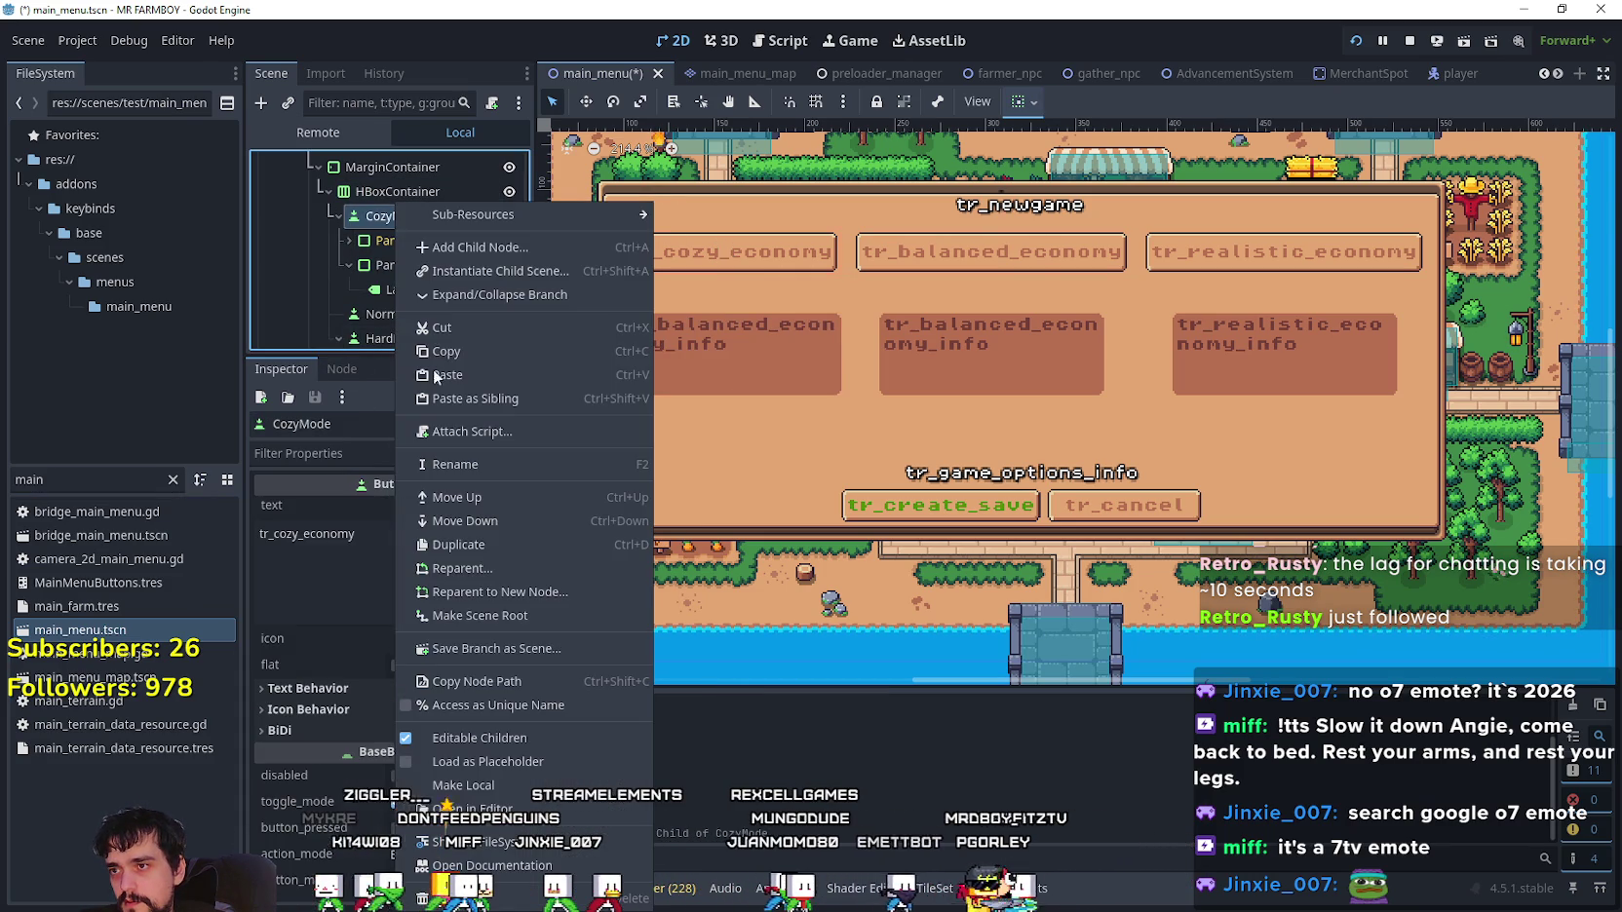
right_click(388, 200)
right_click(388, 200)
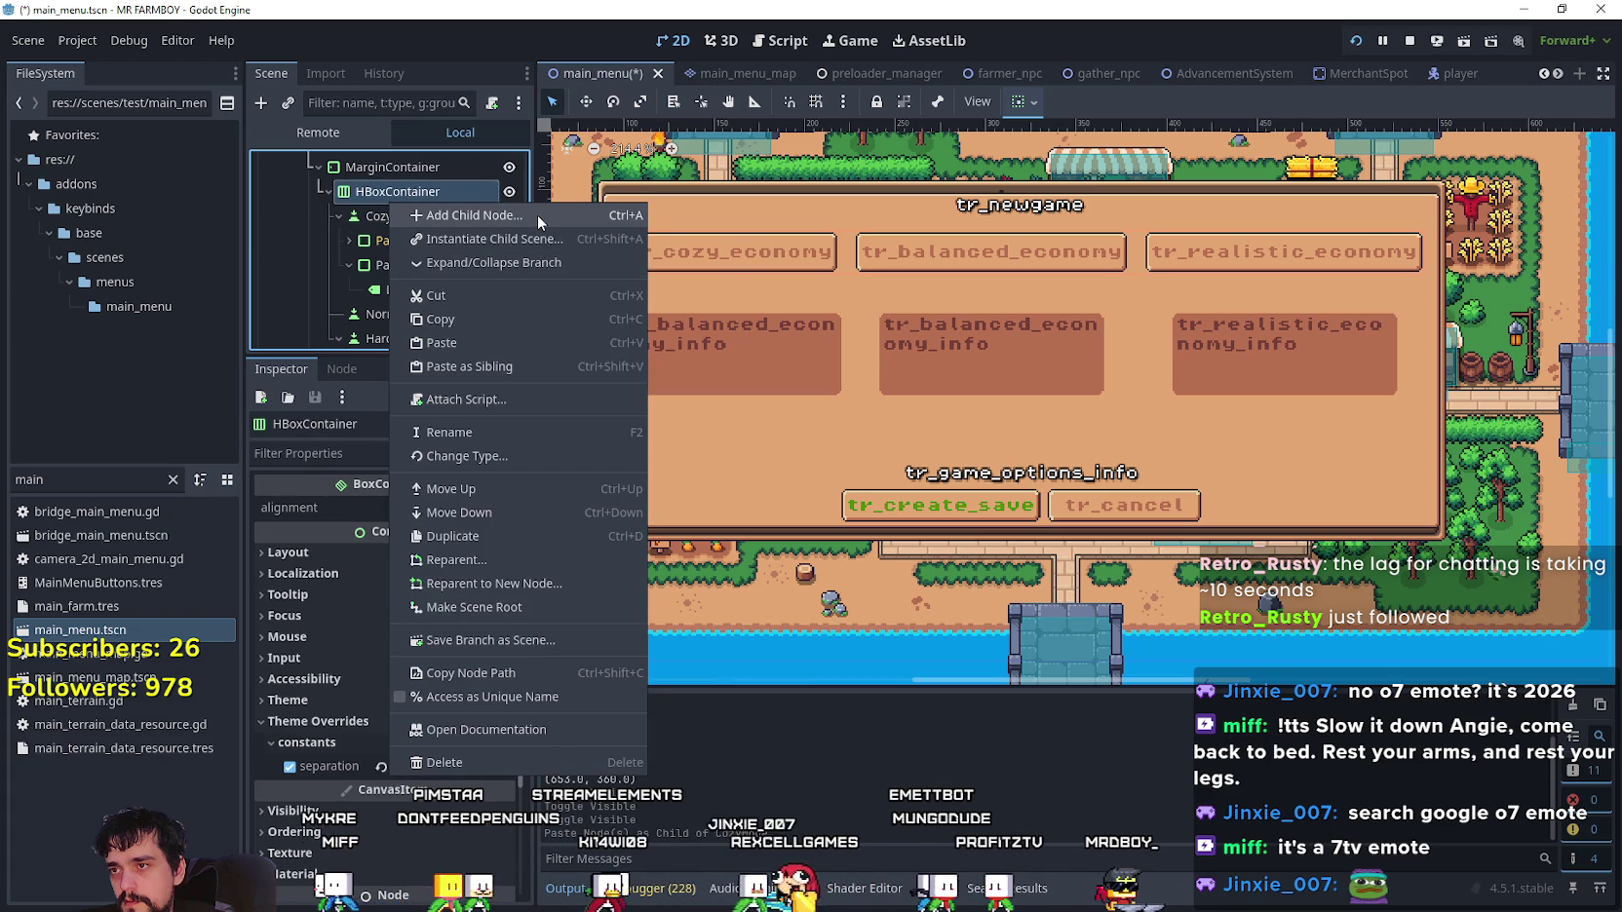
left_click(486, 219)
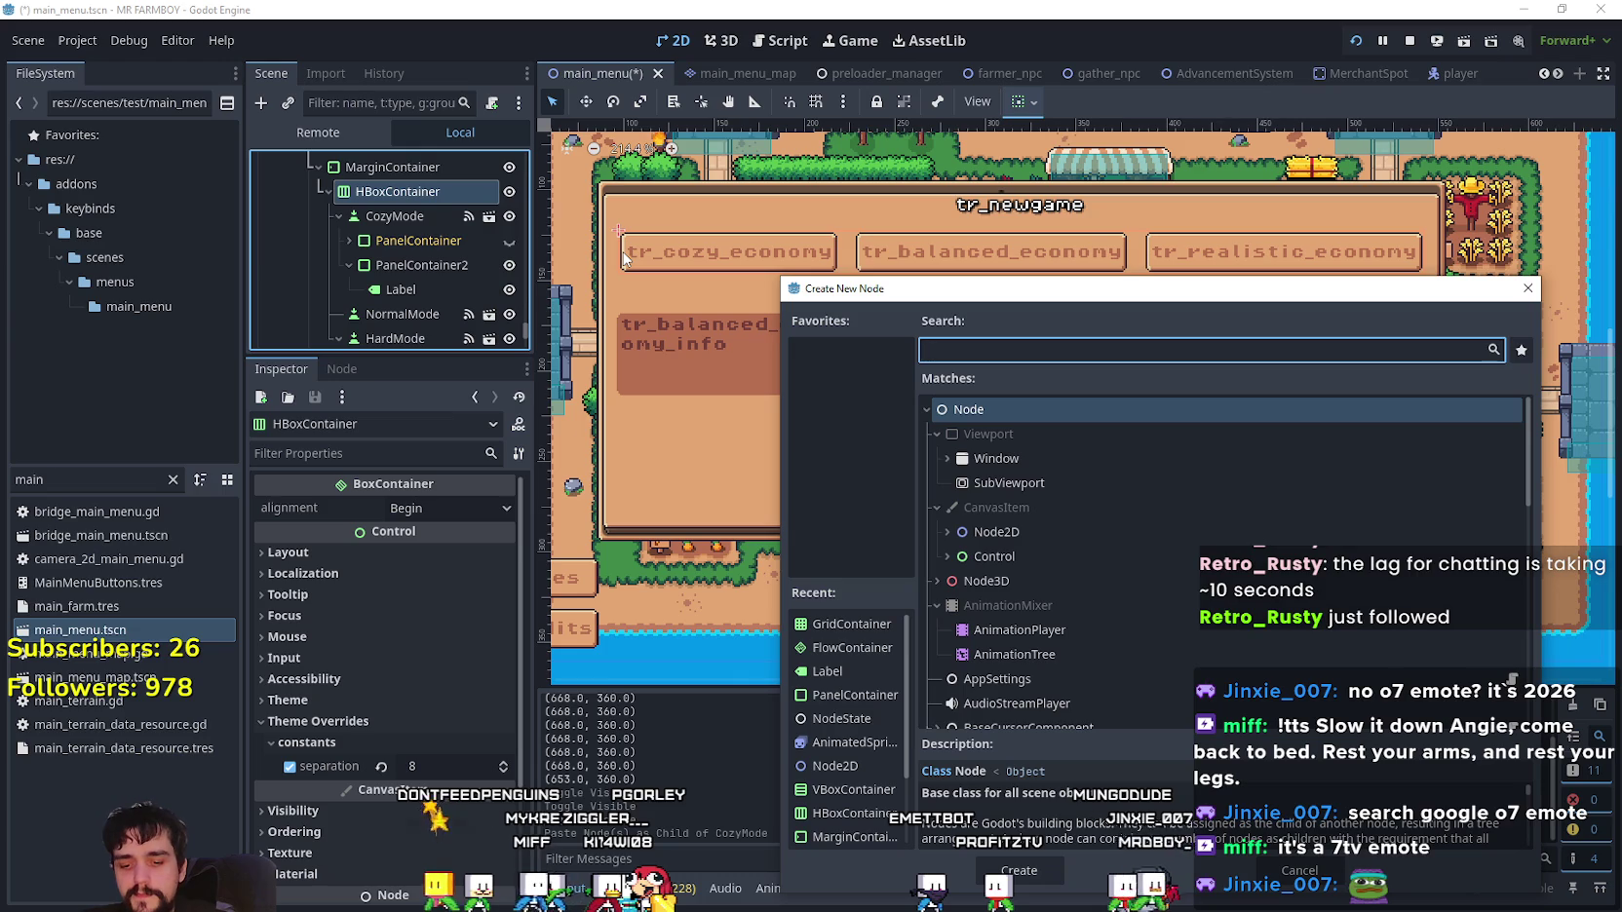
type("vbox")
key("Return")
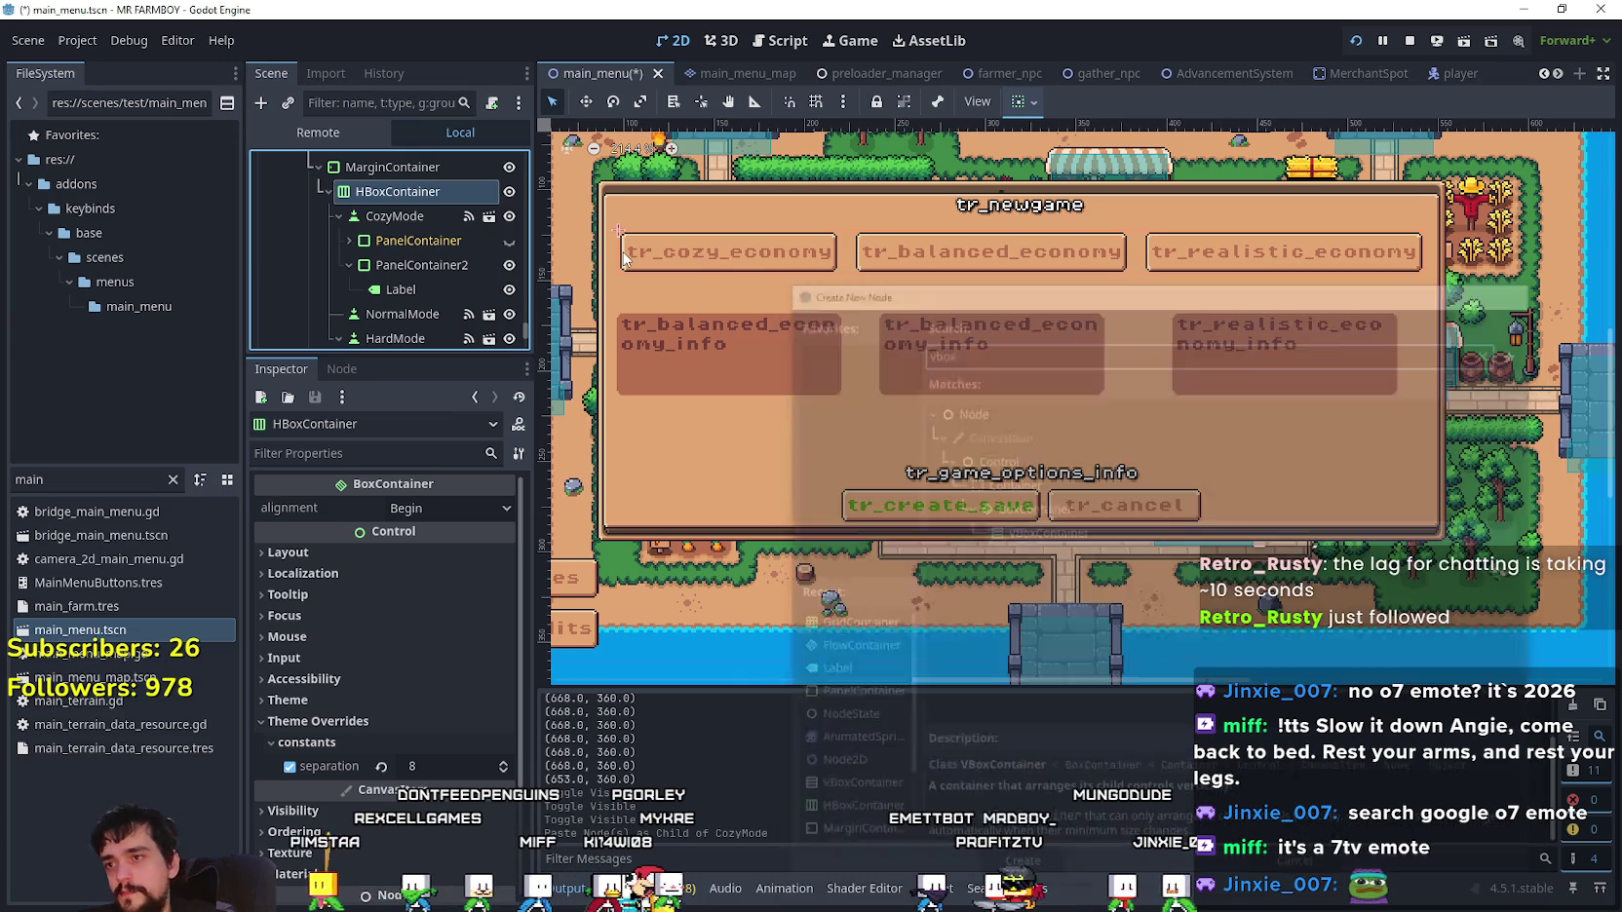
- Move CozyMode and PanelContainer2 into the new VBoxContainer, panel below the button
mouse_move(407, 334)
left_mouse_down()
mouse_move(425, 304)
mouse_move(418, 165)
mouse_move(433, 292)
mouse_move(443, 250)
mouse_move(396, 251)
left_mouse_up()
left_click(397, 273)
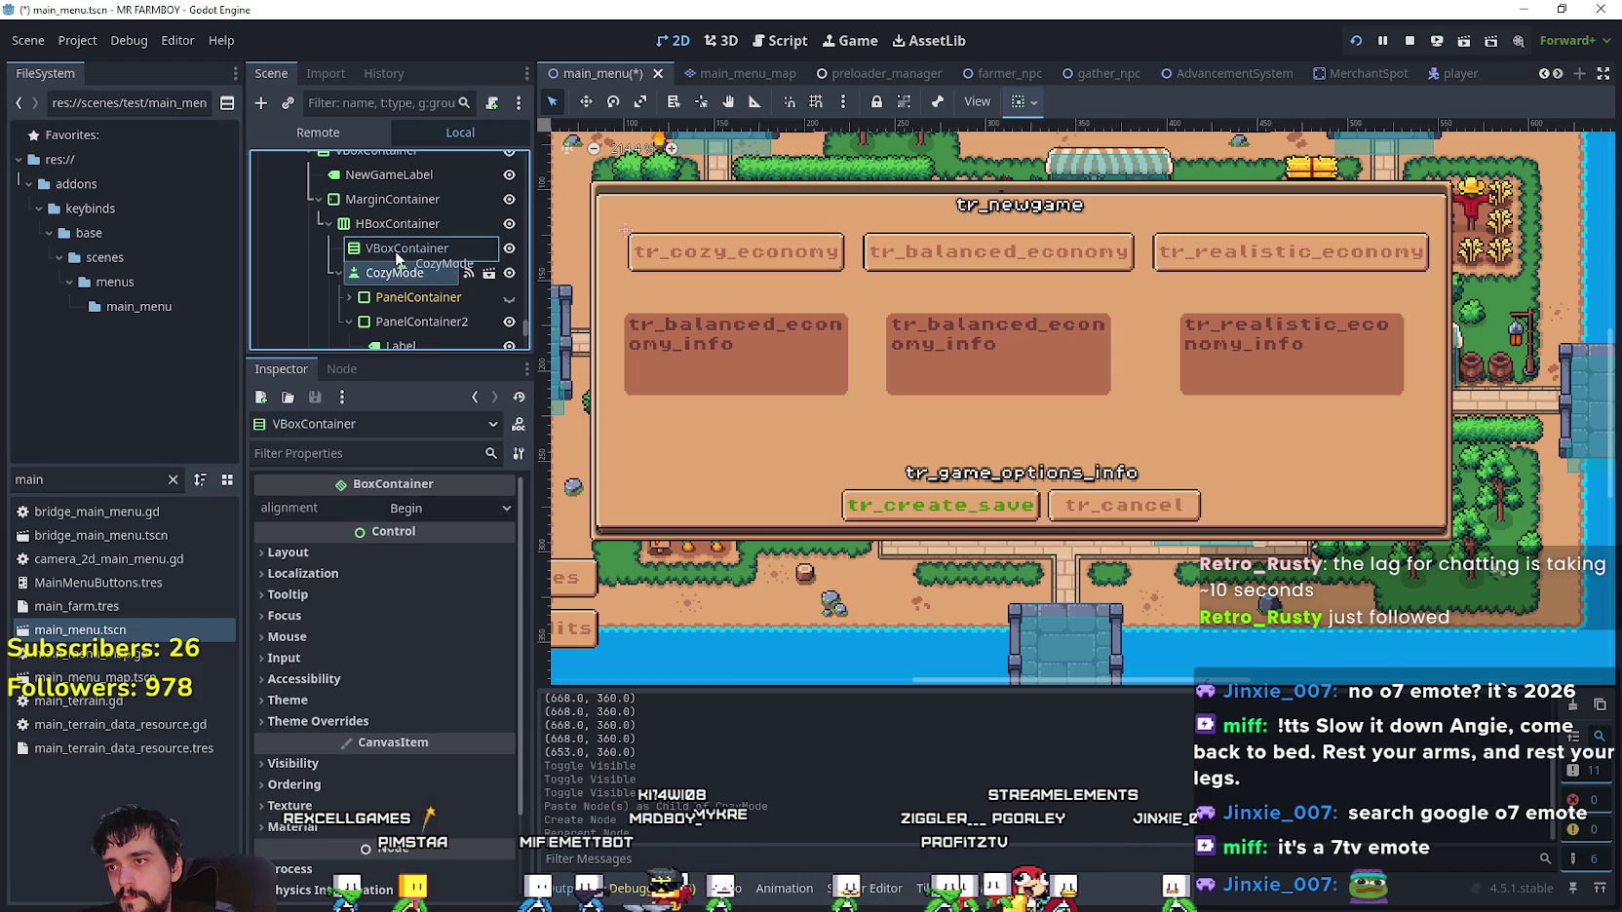
left_click(404, 322)
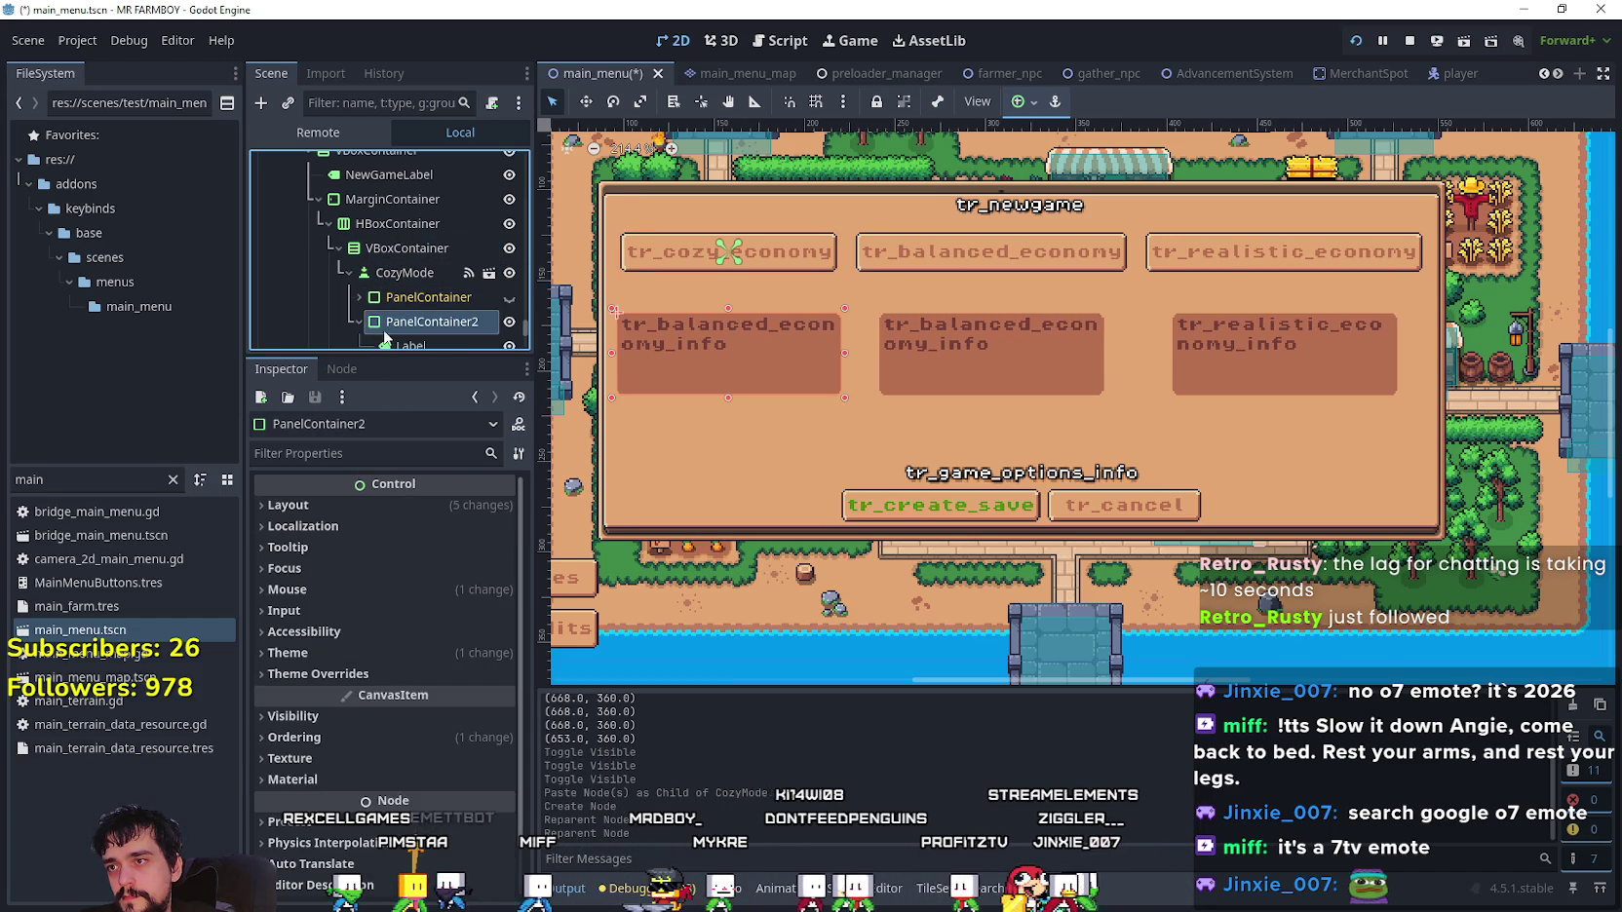
left_click_drag(388, 333, 402, 251)
- Collapse the CozyMode and PanelContainer2 branches and select the VBoxContainer
left_click(349, 273)
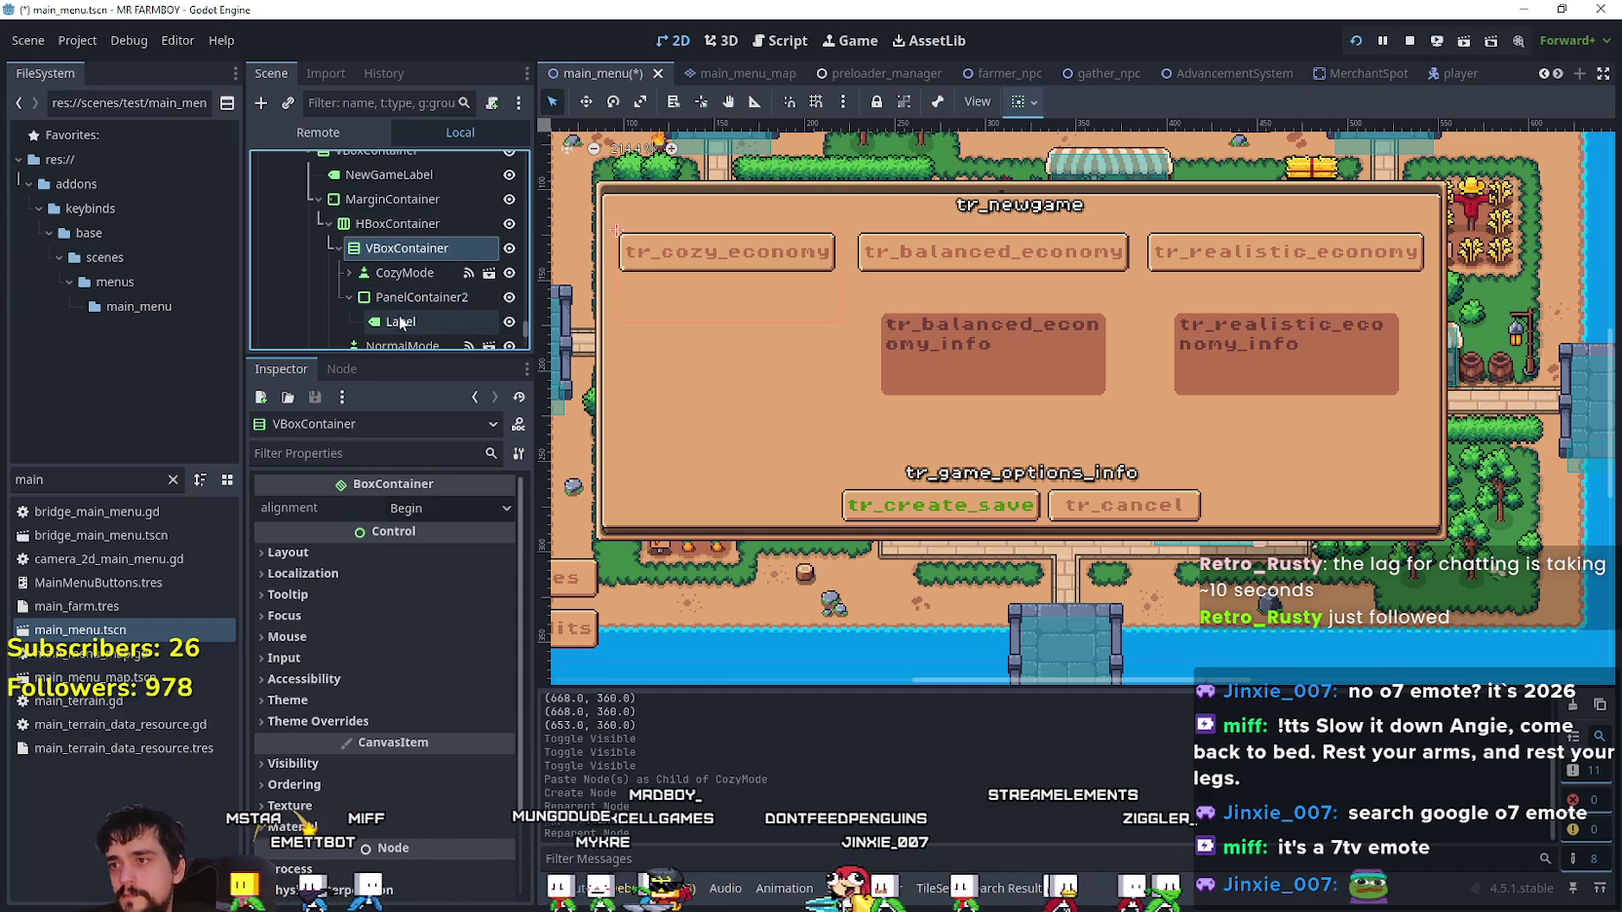
left_click(348, 292)
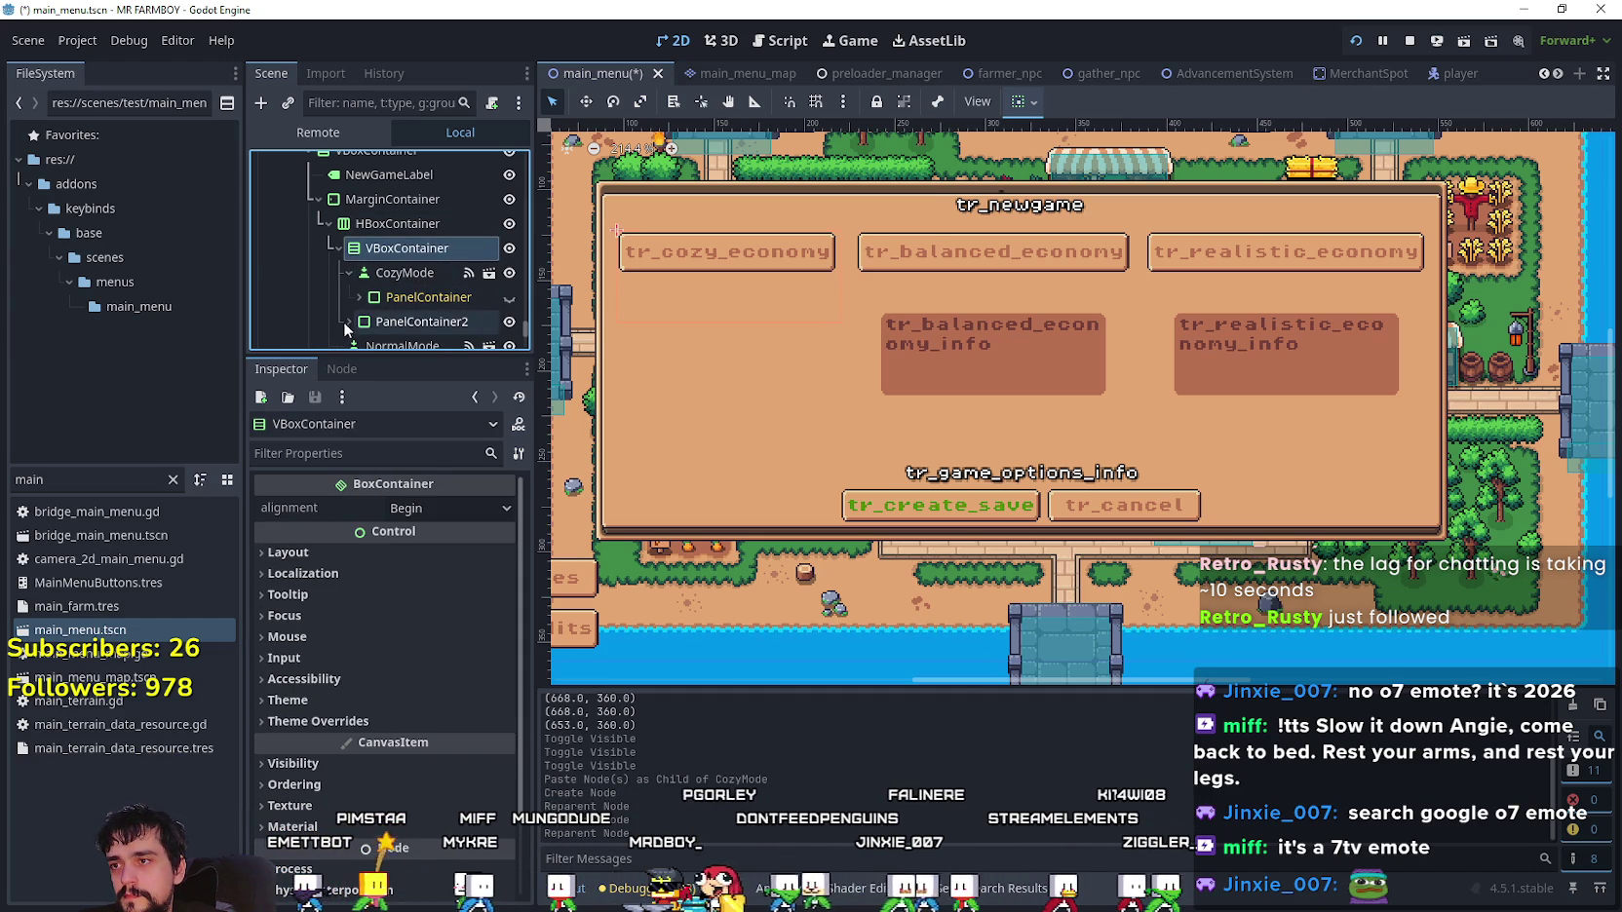
left_click(410, 322)
left_click(351, 322)
scroll(410, 292, "down", 2)
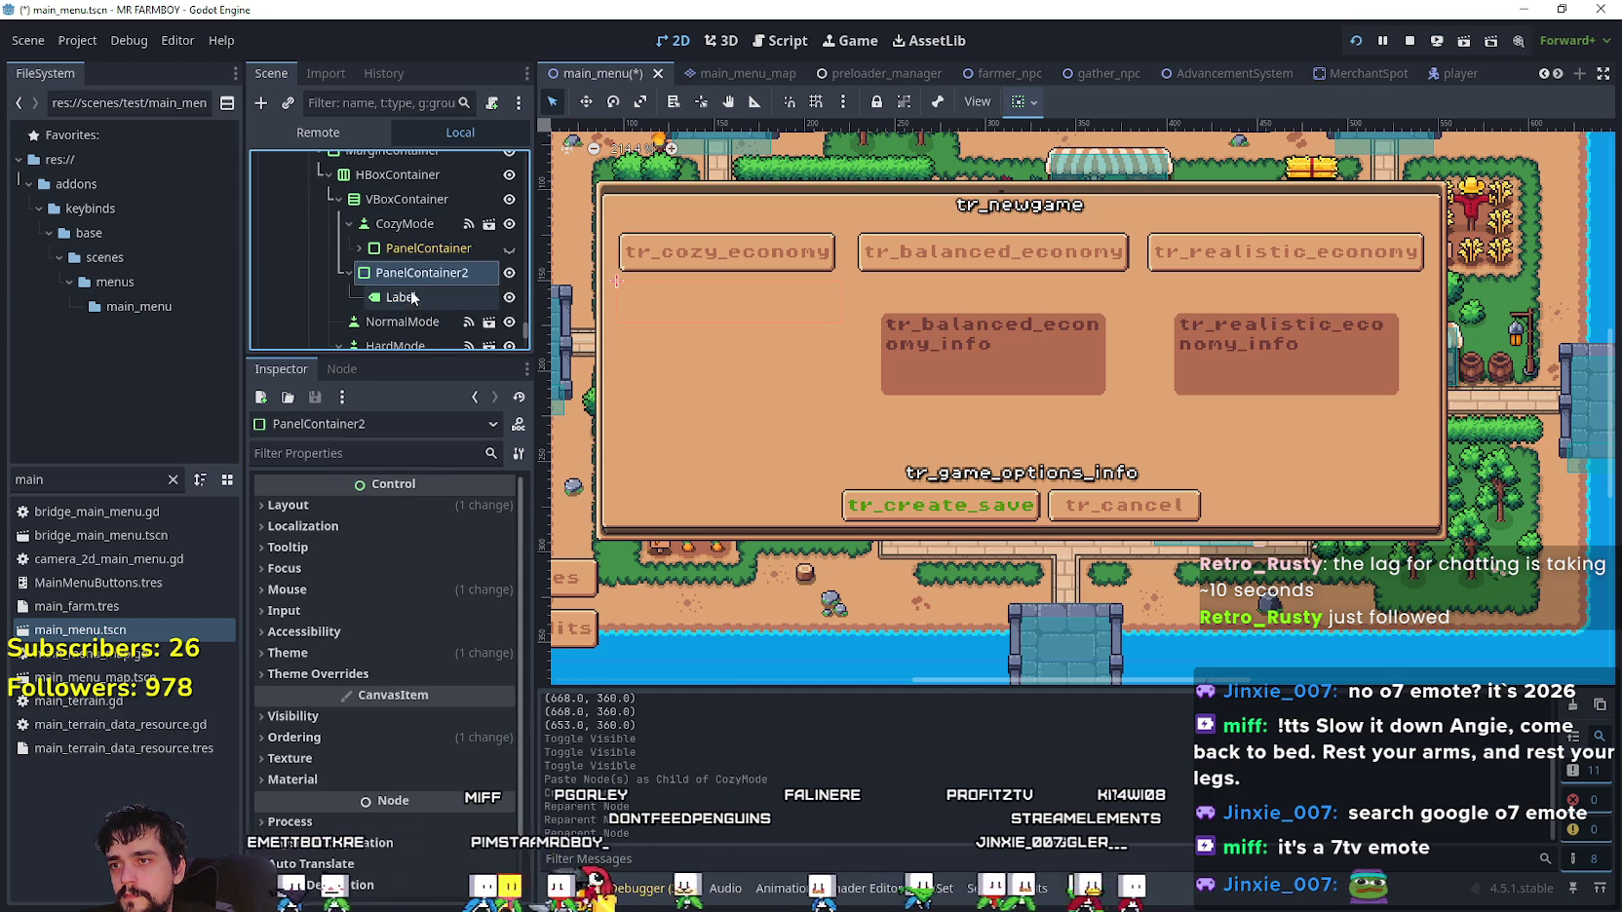
left_click(405, 199)
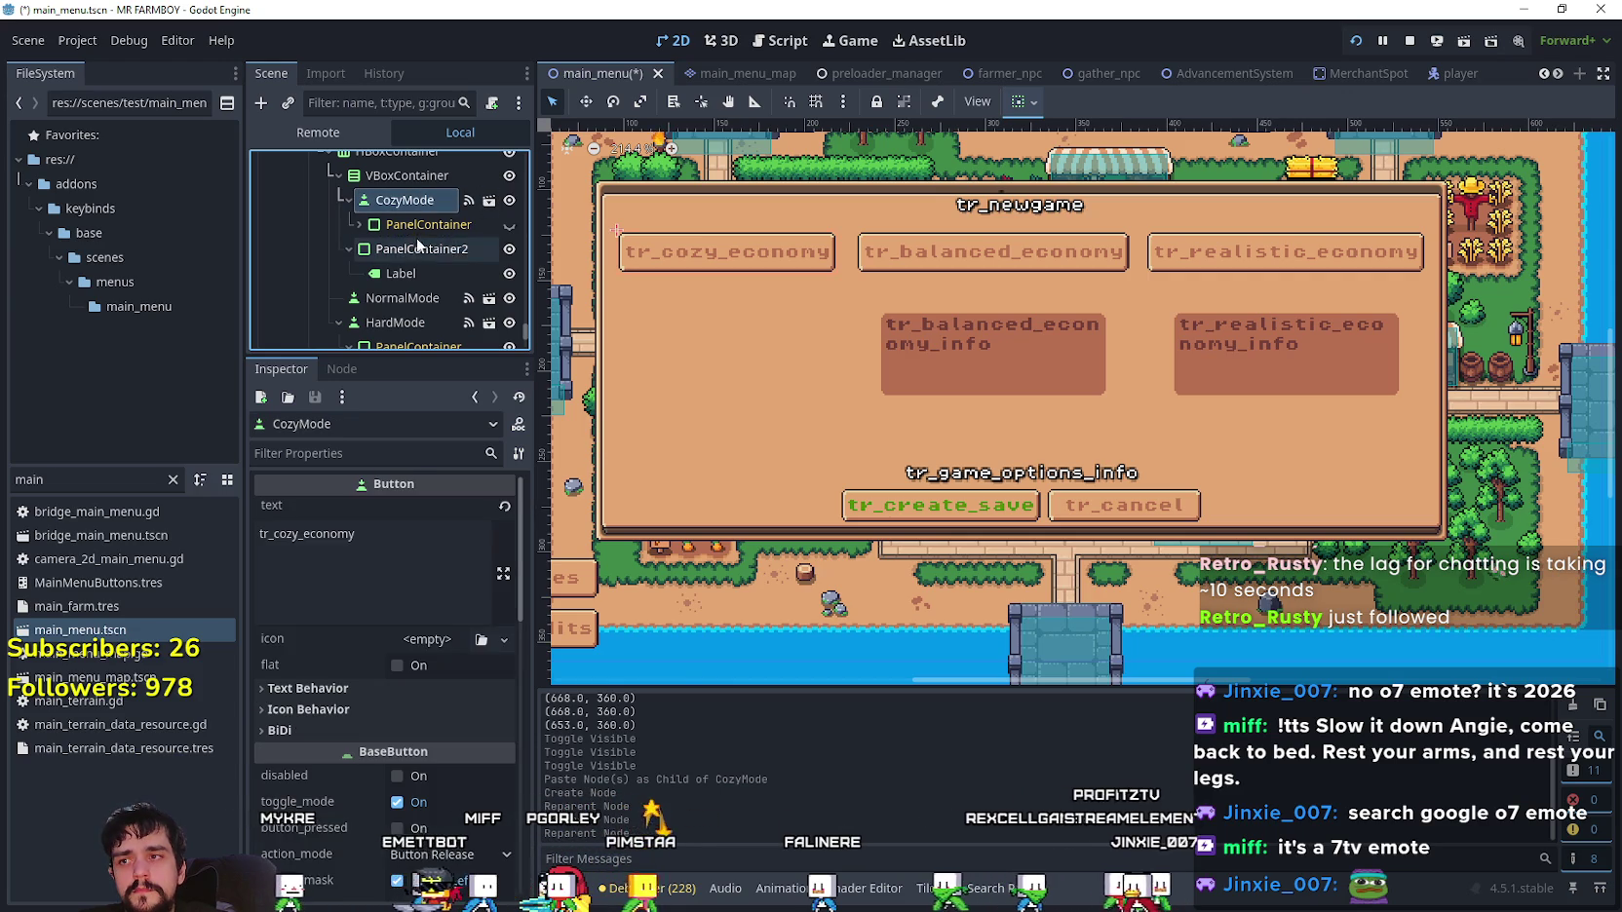
left_click(342, 199)
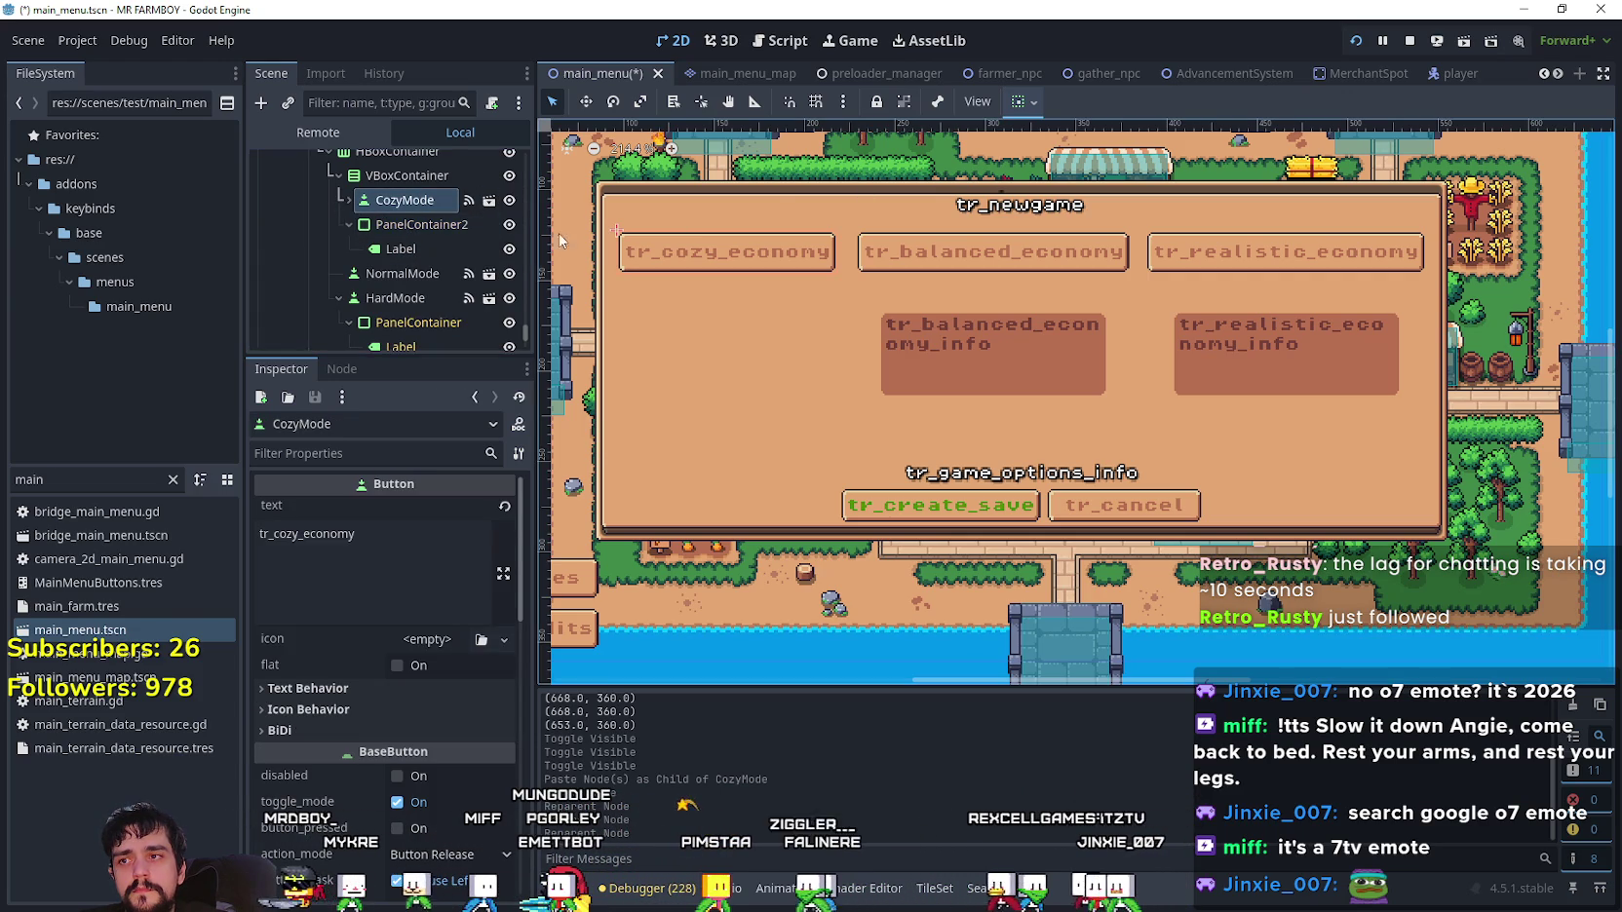
scroll(449, 223, "up", 1)
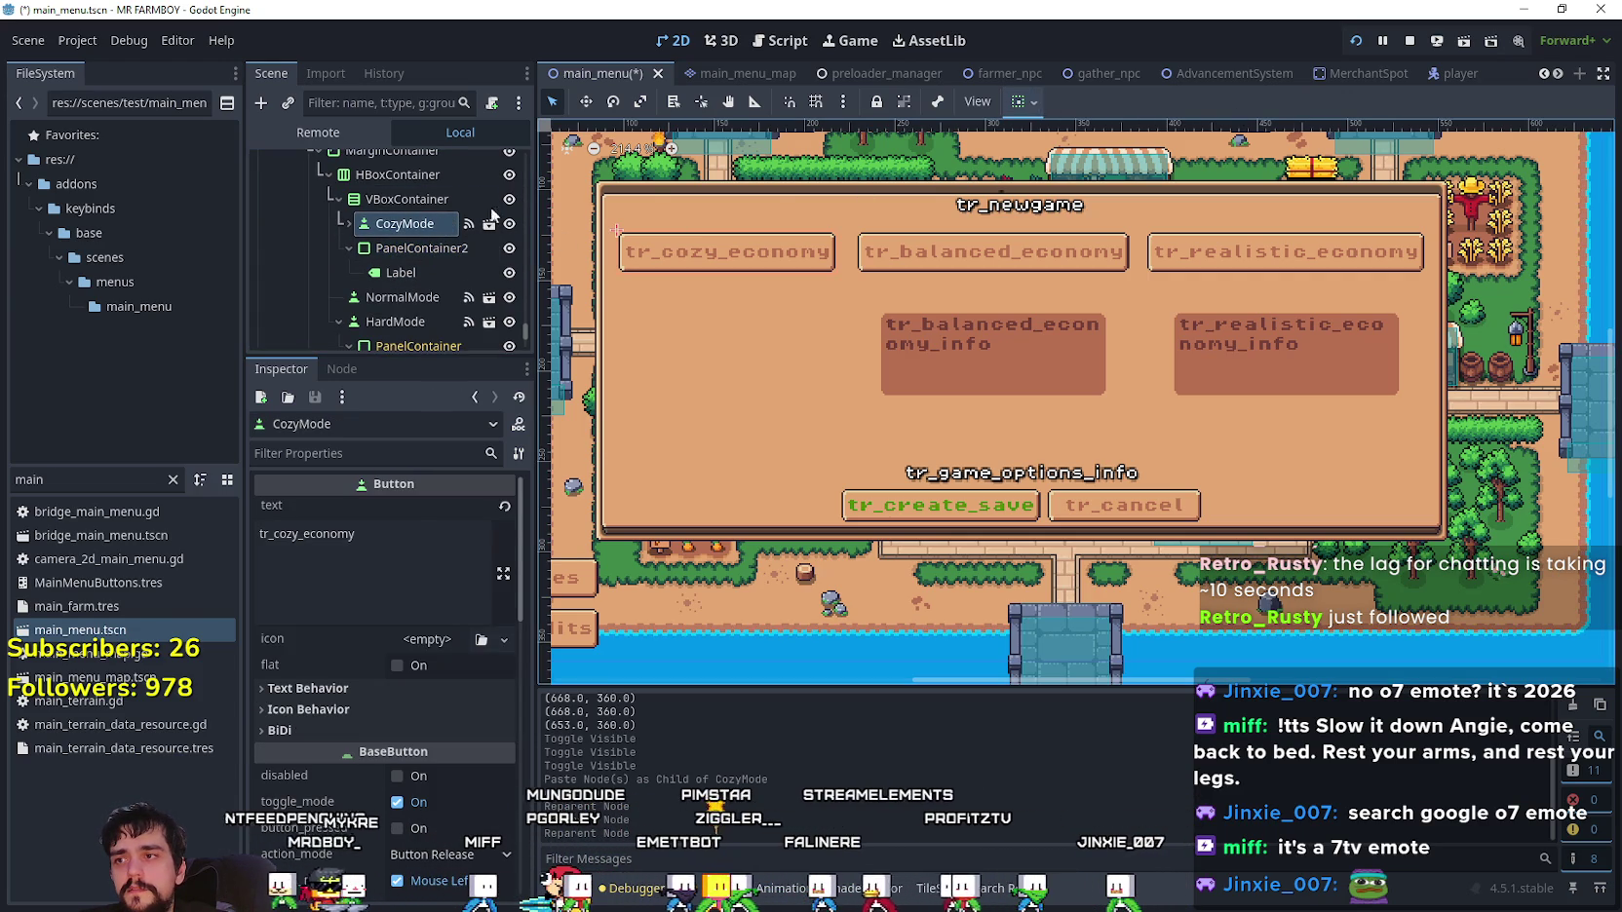
key("Up")
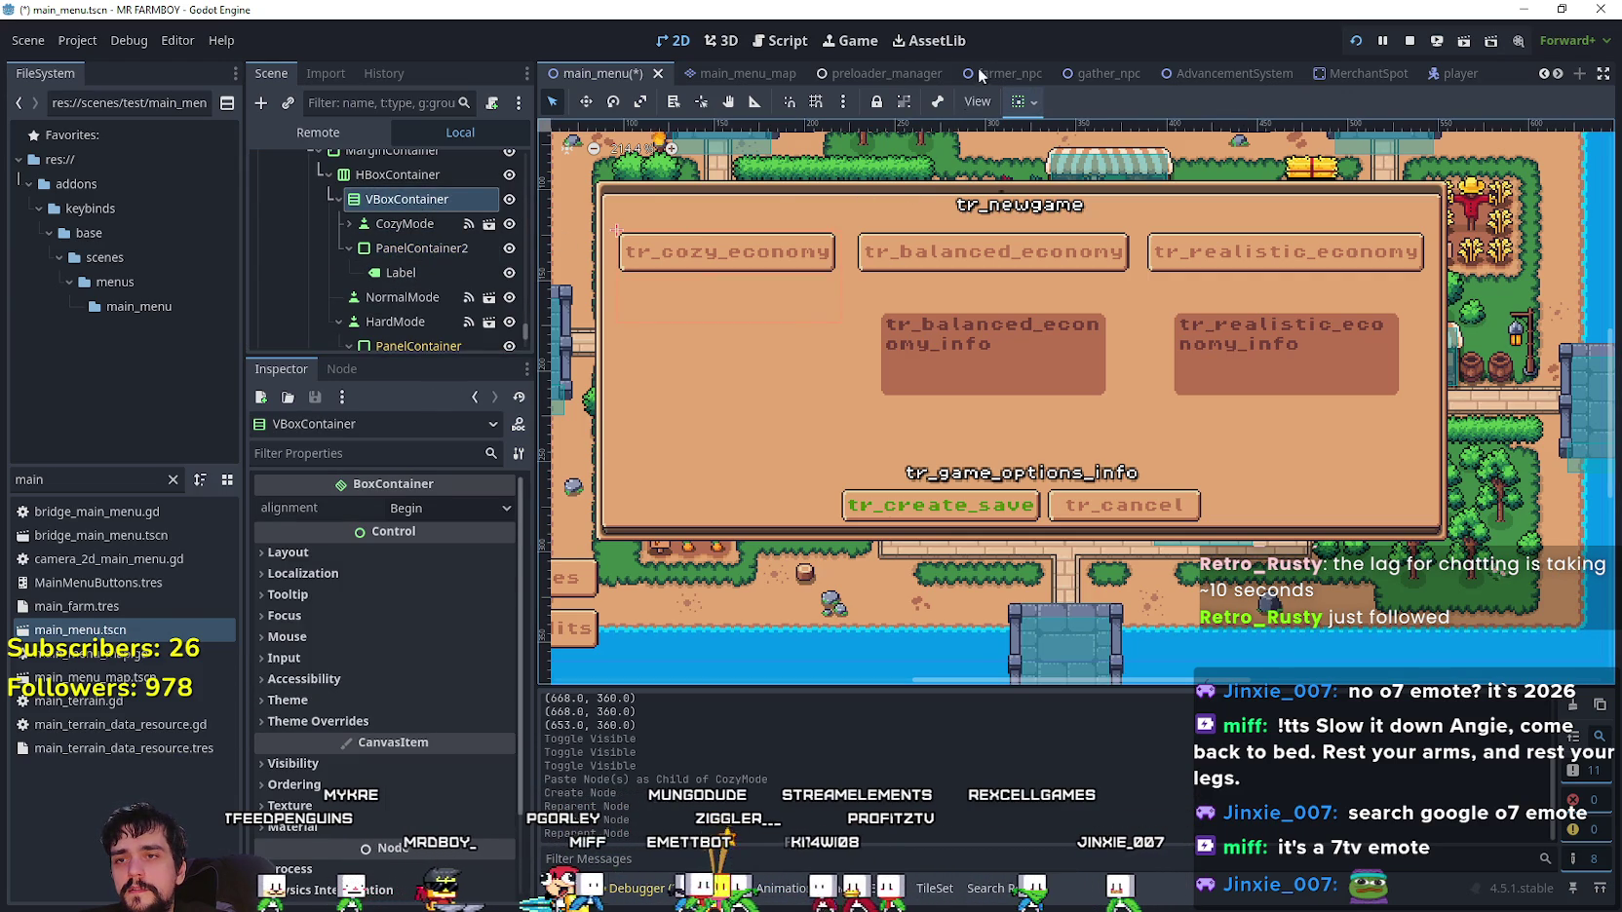
- Make the VBoxContainer fill both horizontally and vertically using its container sizing options
left_click(1031, 104)
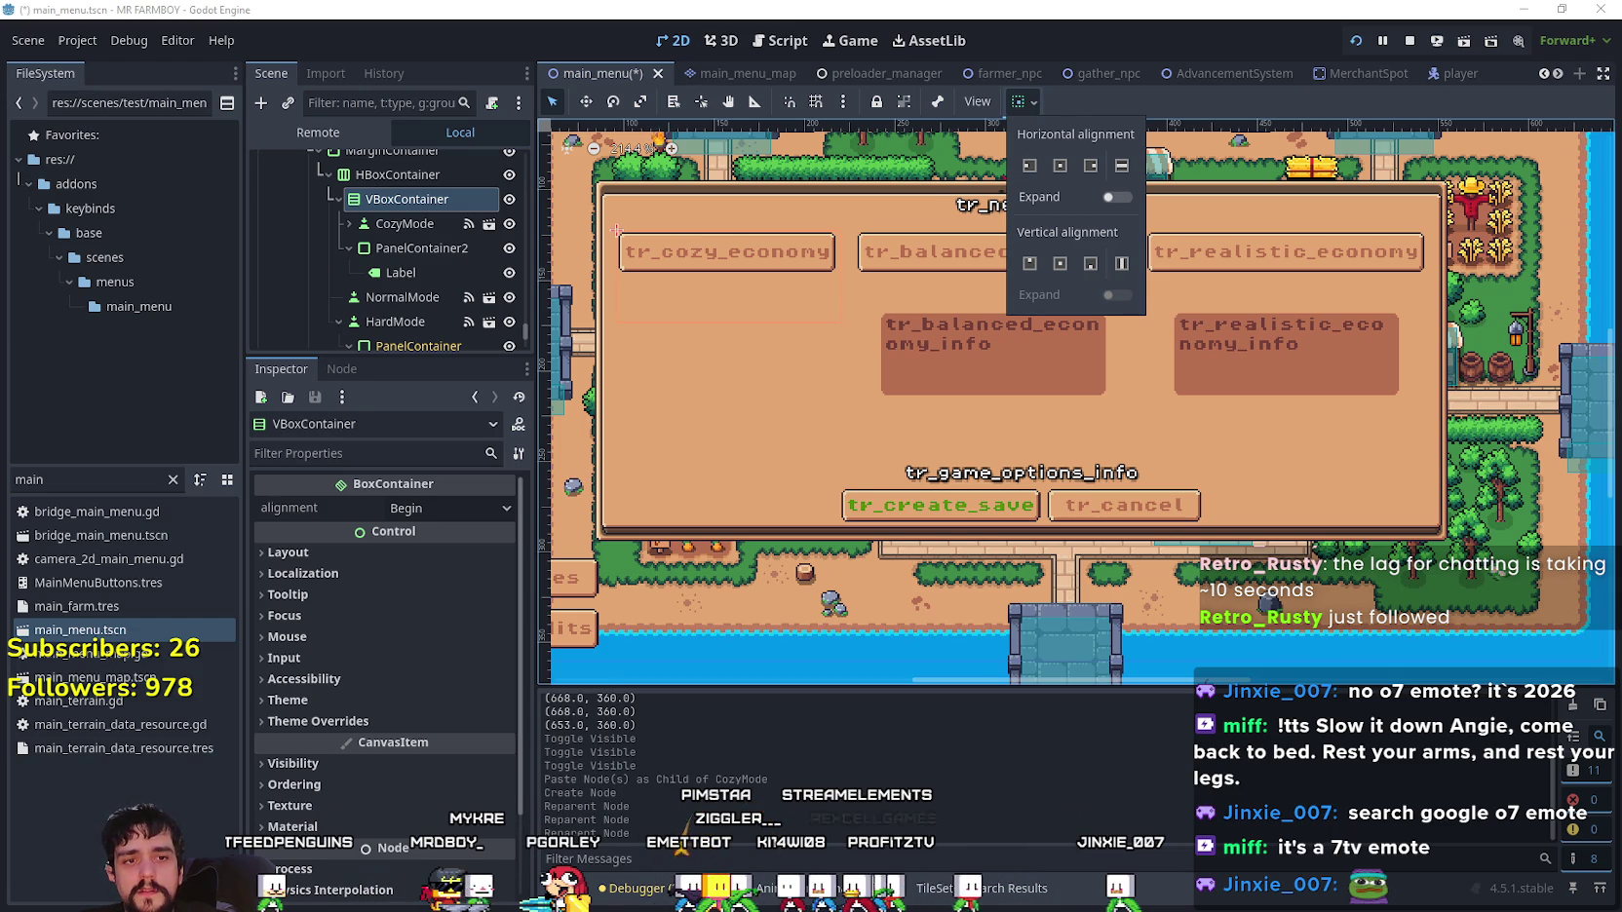
left_click(1121, 263)
left_click(1120, 166)
double_click(1111, 197)
left_click(1121, 263)
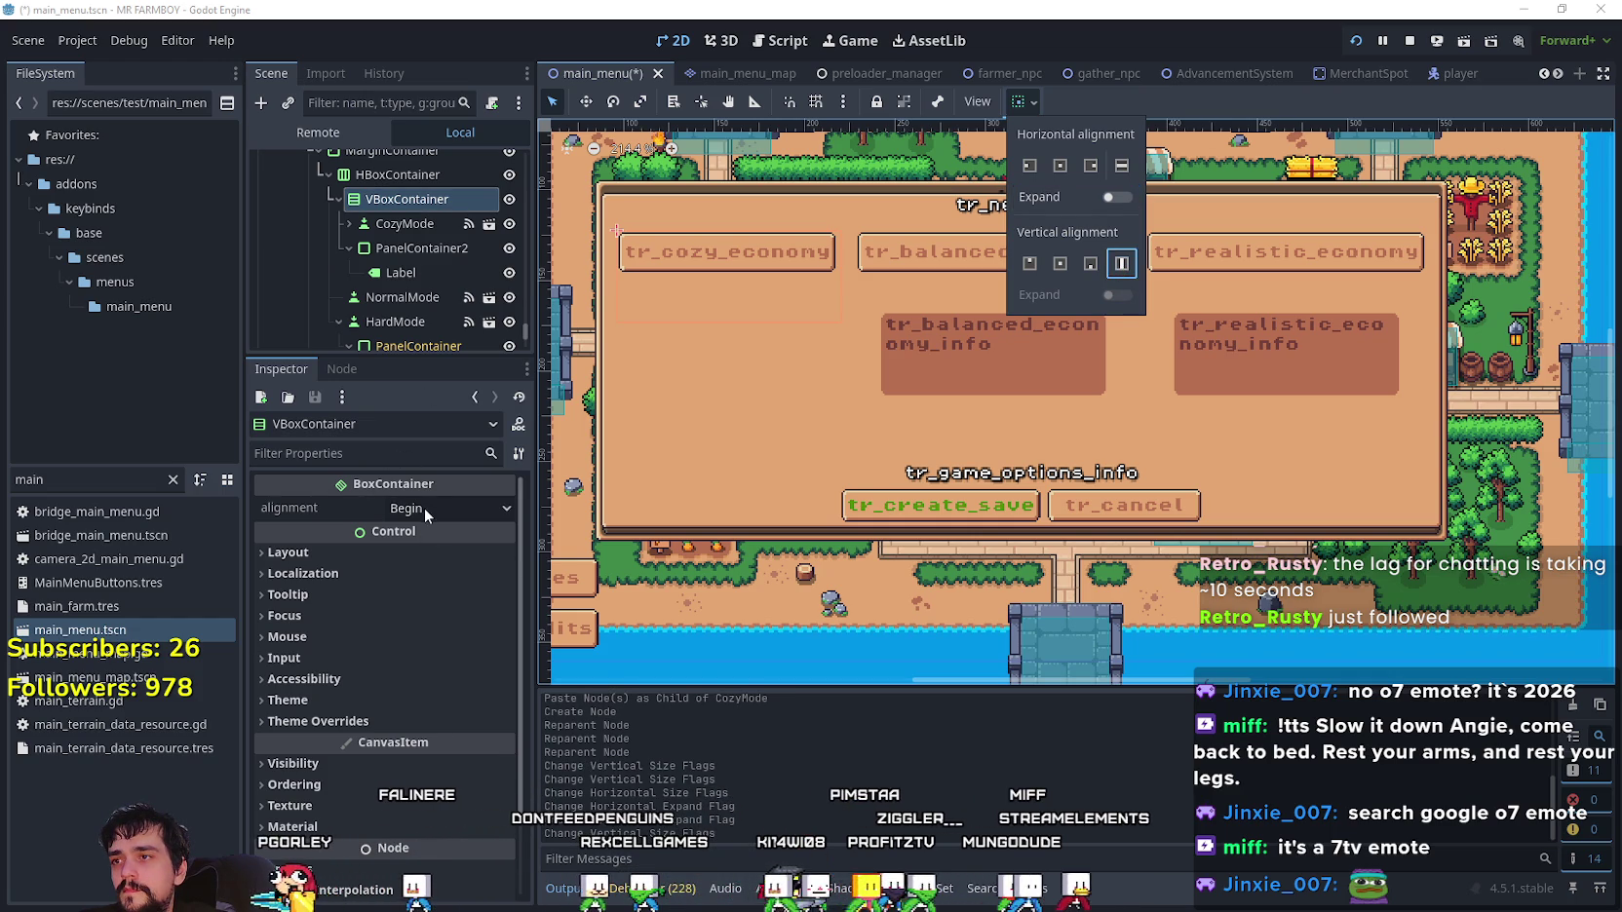
left_click(444, 284)
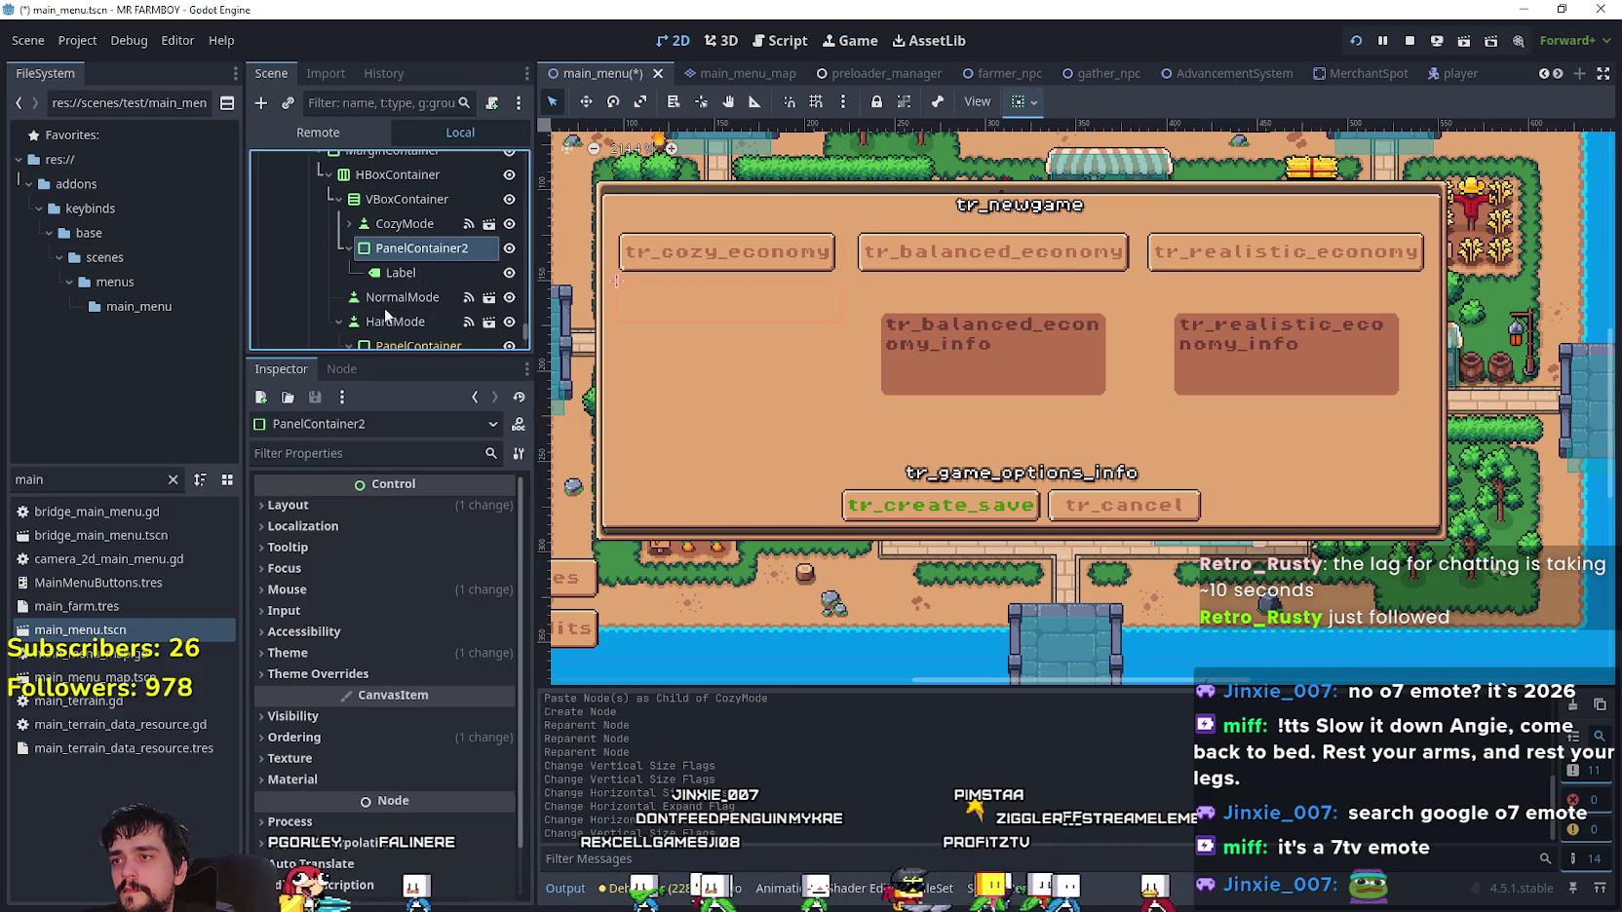
- Toggle PanelContainer2's visibility and check its inner Label
left_click(503, 249)
left_click(509, 248)
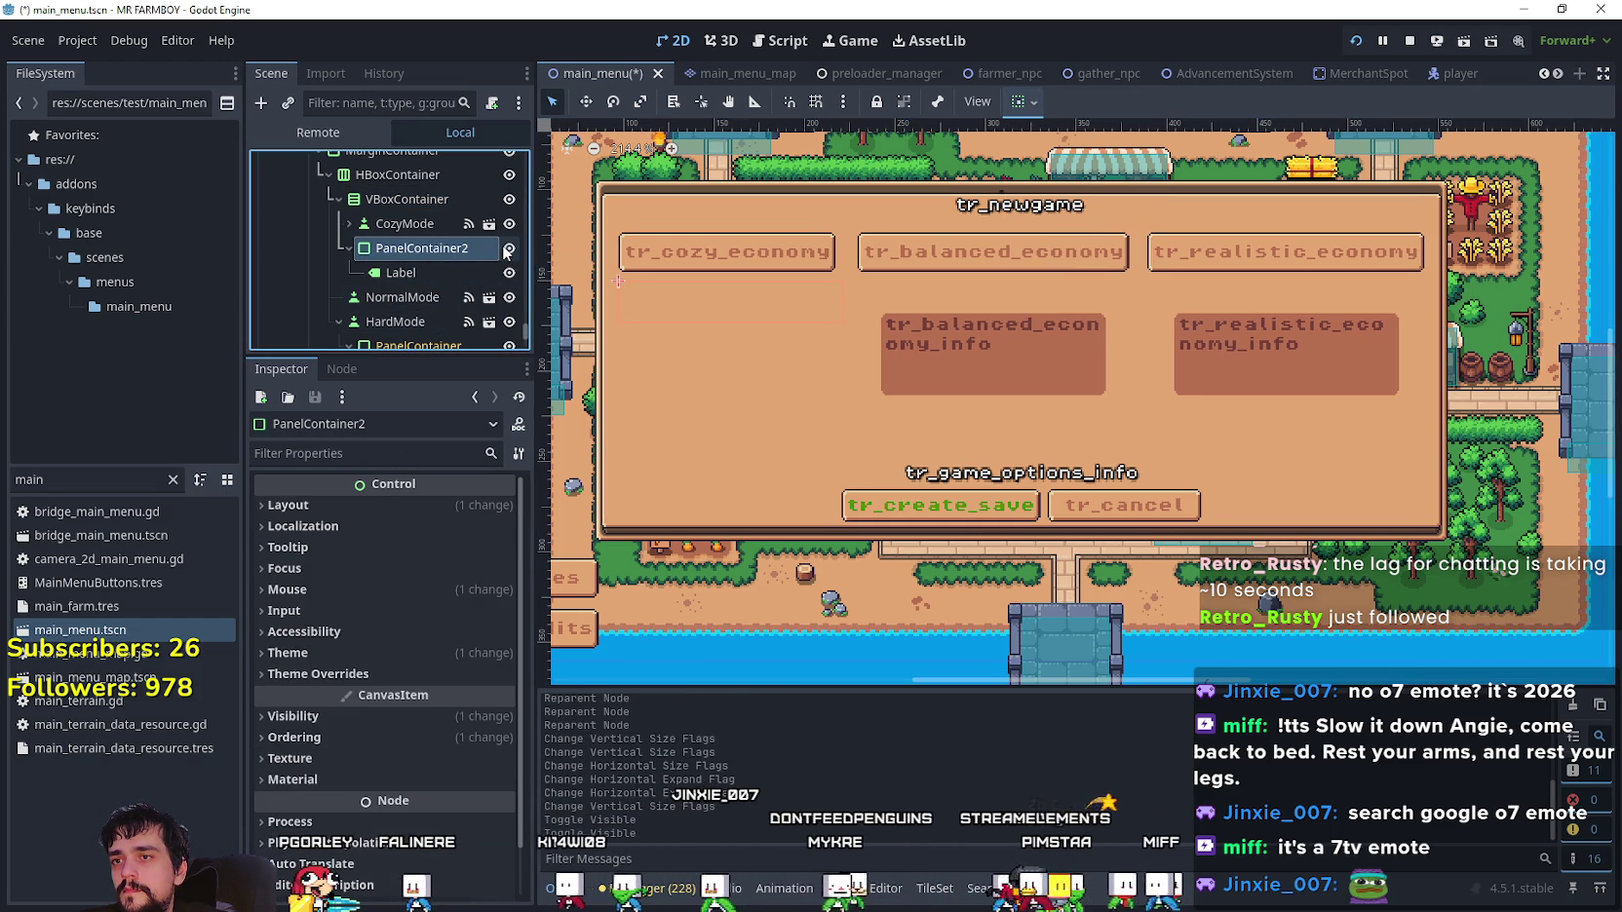
left_click(509, 247)
left_click(509, 247)
left_click(444, 278)
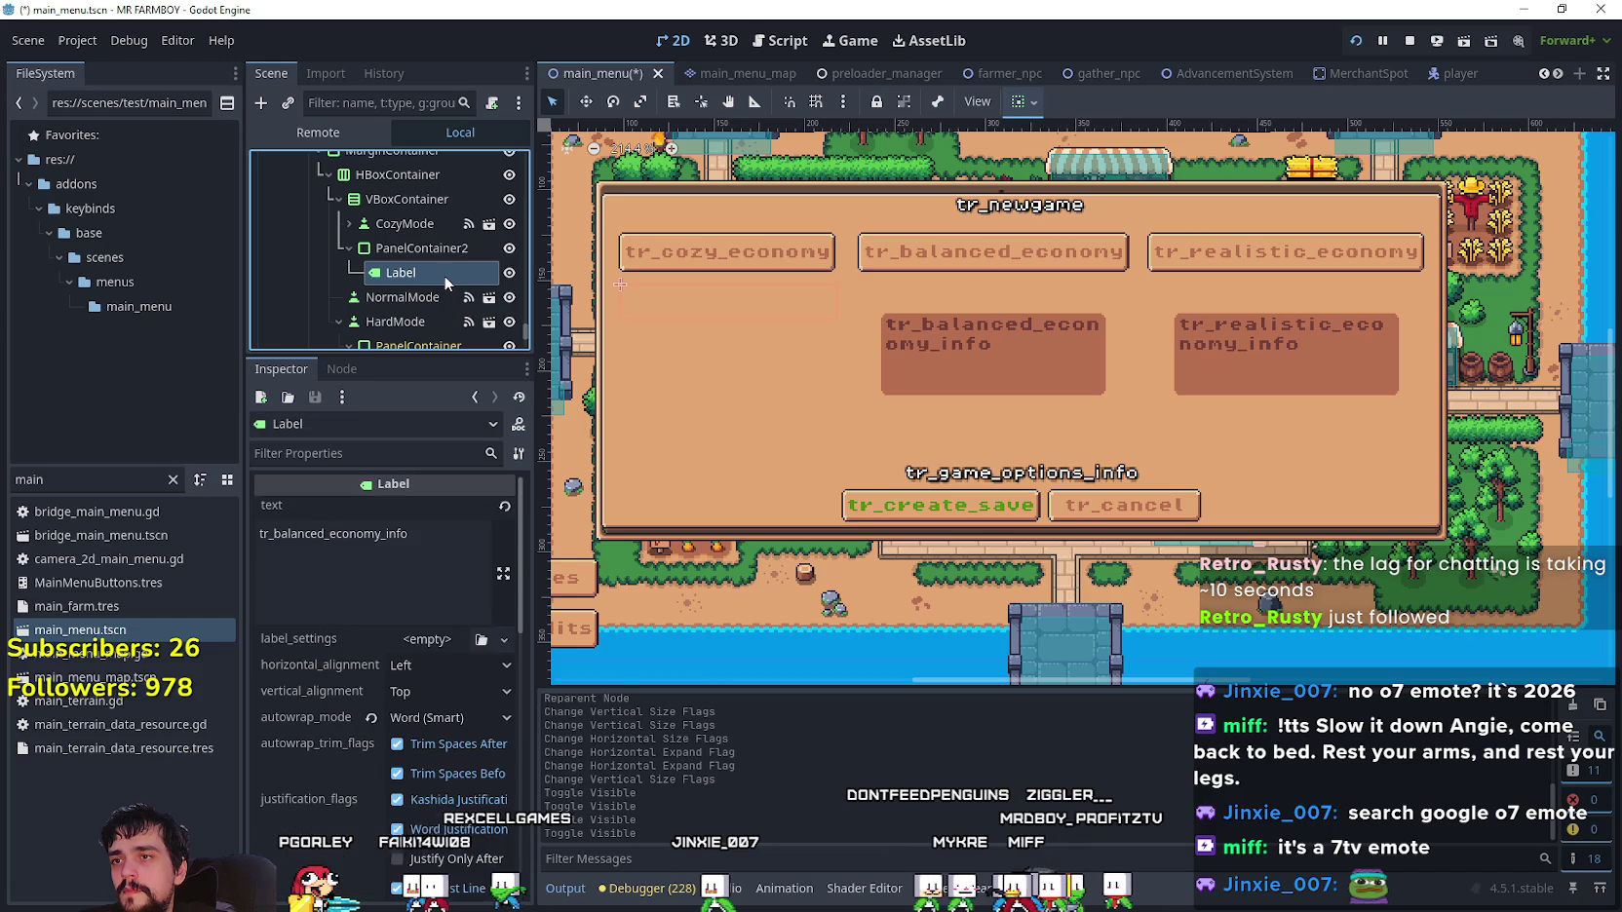
left_click(447, 256)
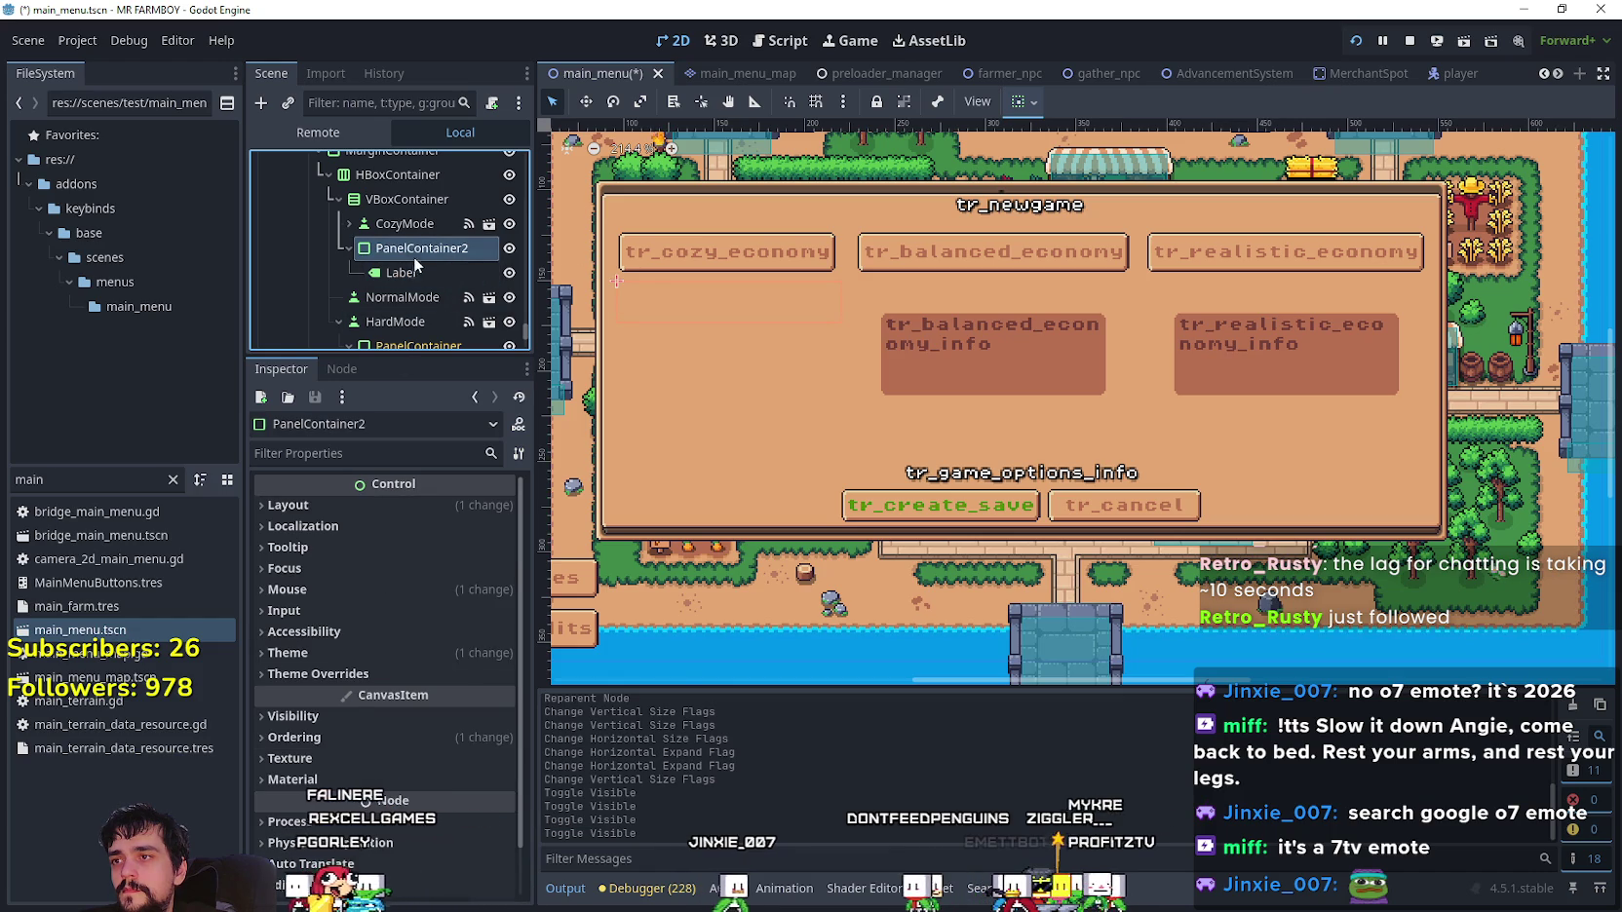
scroll(461, 739, "down", 2)
scroll(408, 704, "up", 2)
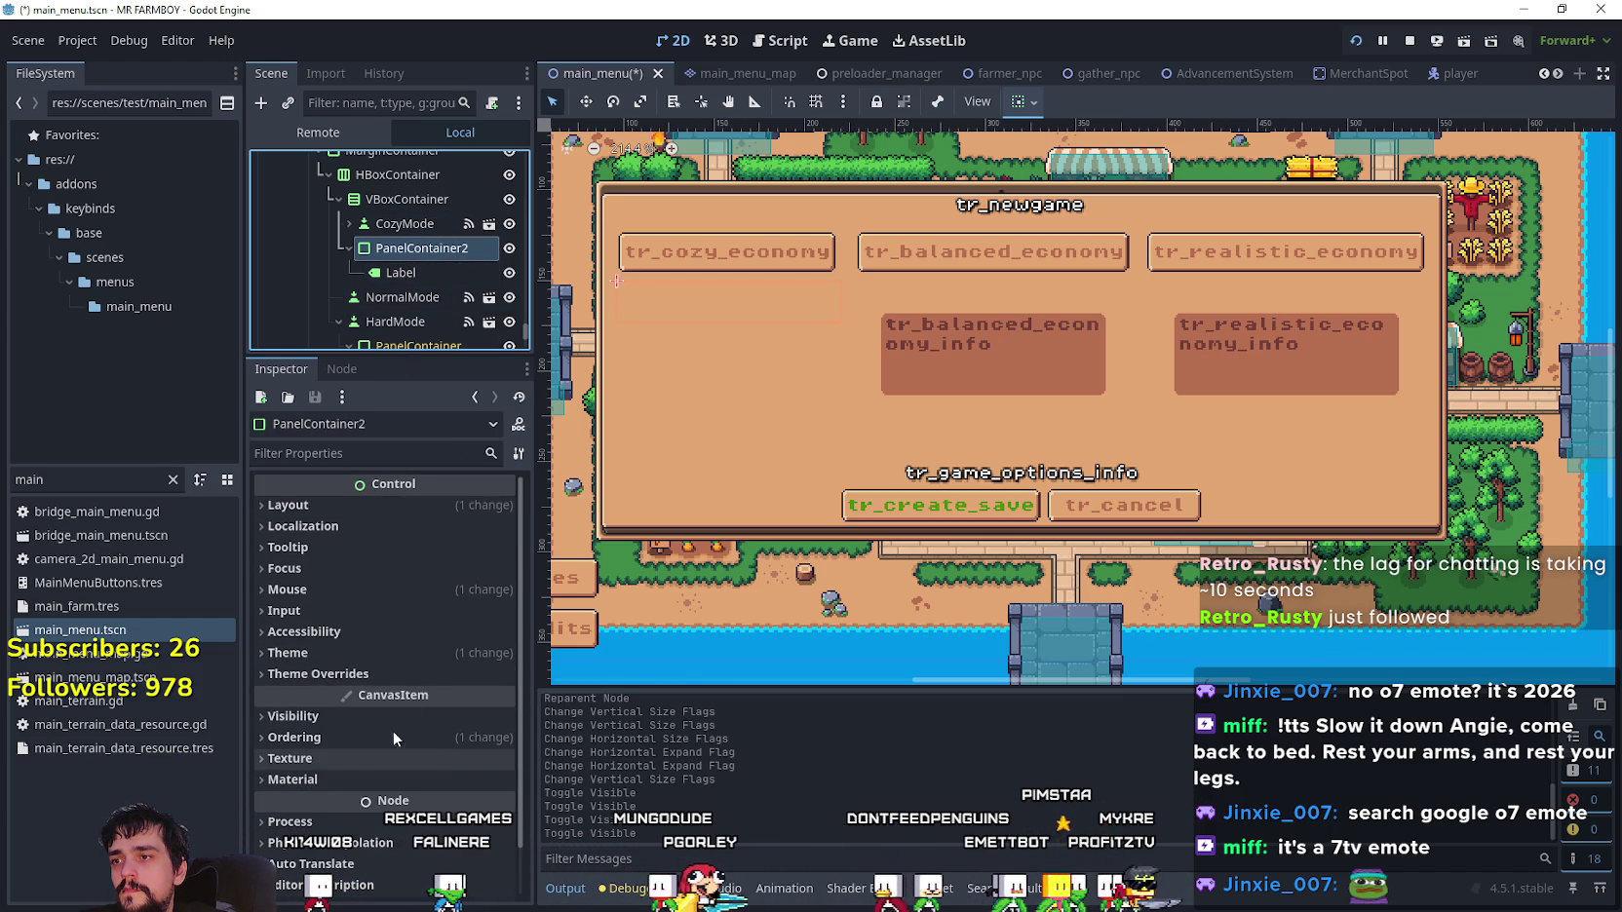
- Apply the existing game_ui_theme resource as PanelContainer2's theme
left_click(379, 651)
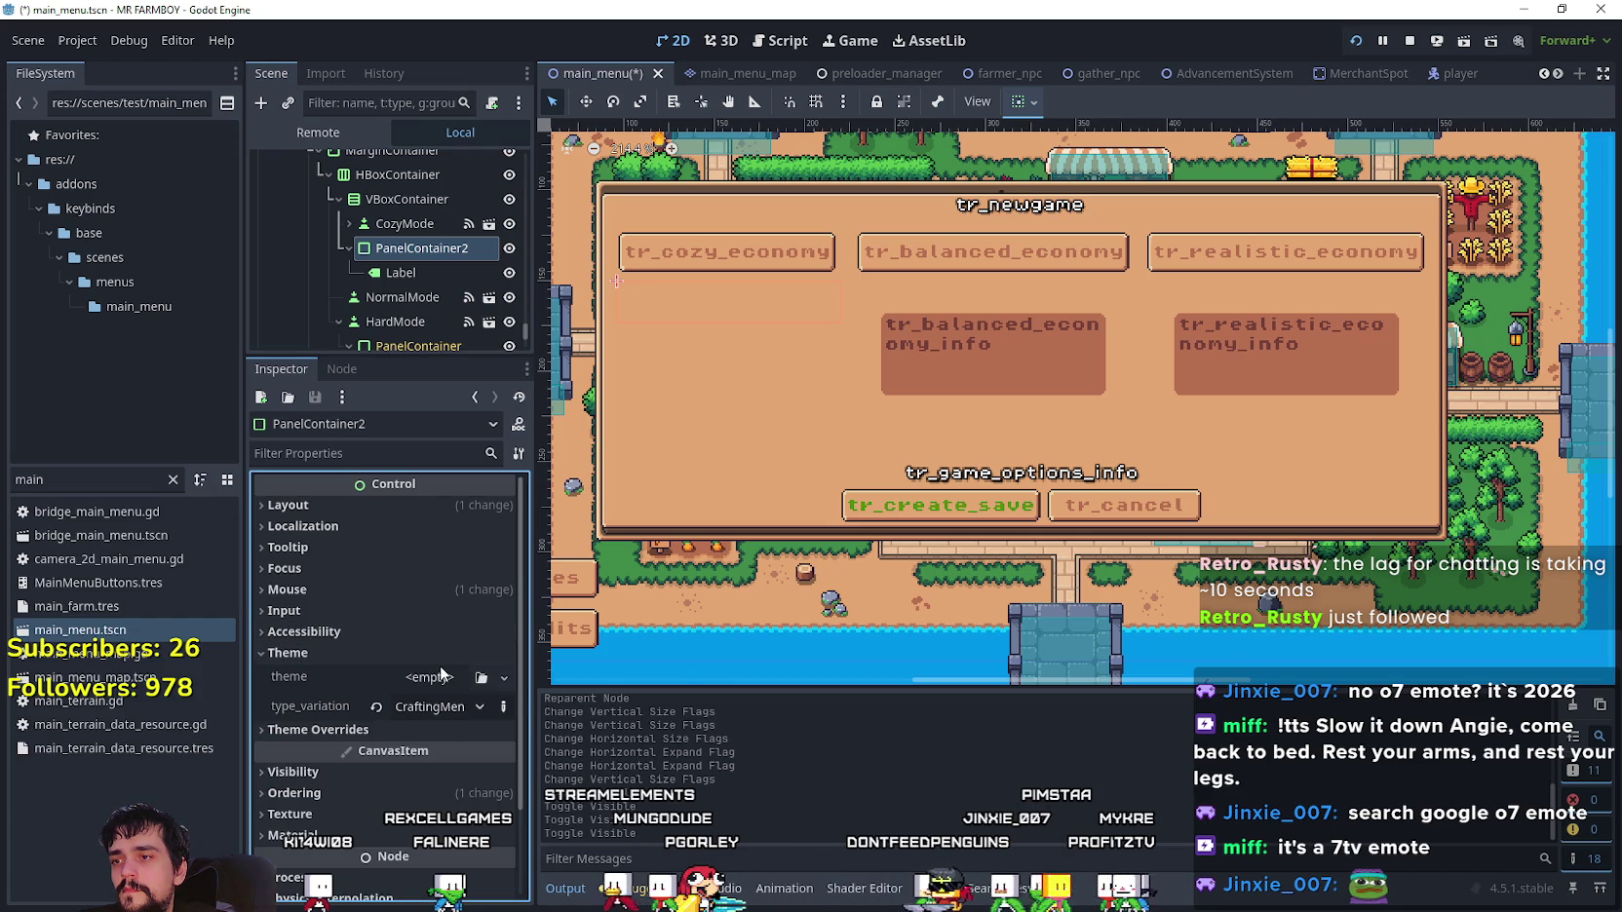
left_click(399, 227)
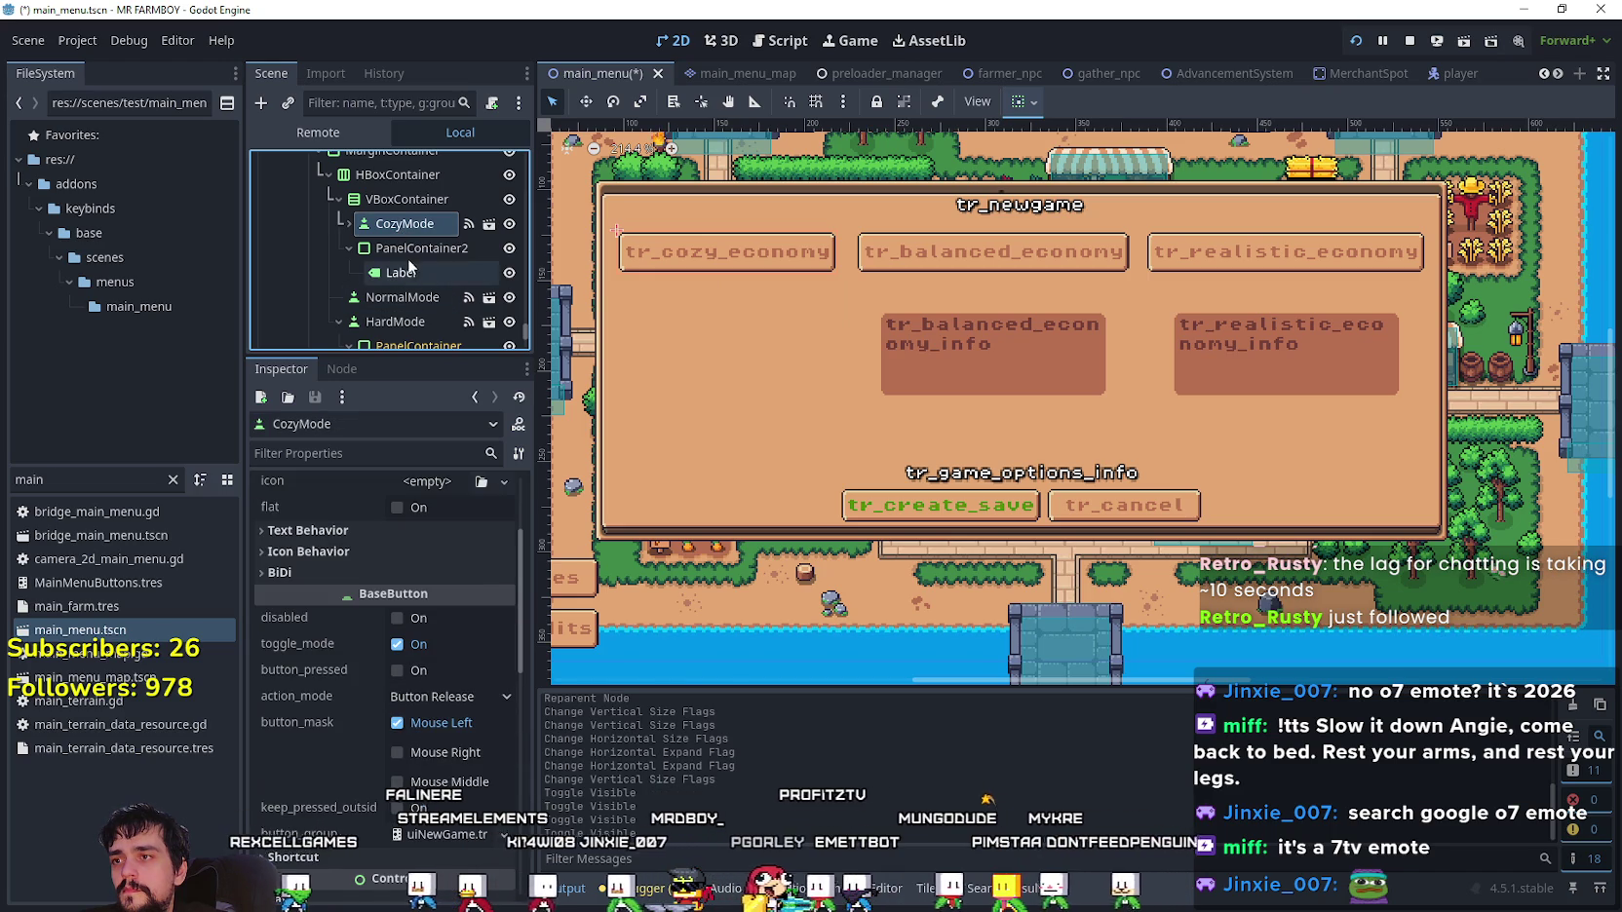
left_click(409, 250)
left_click(430, 677)
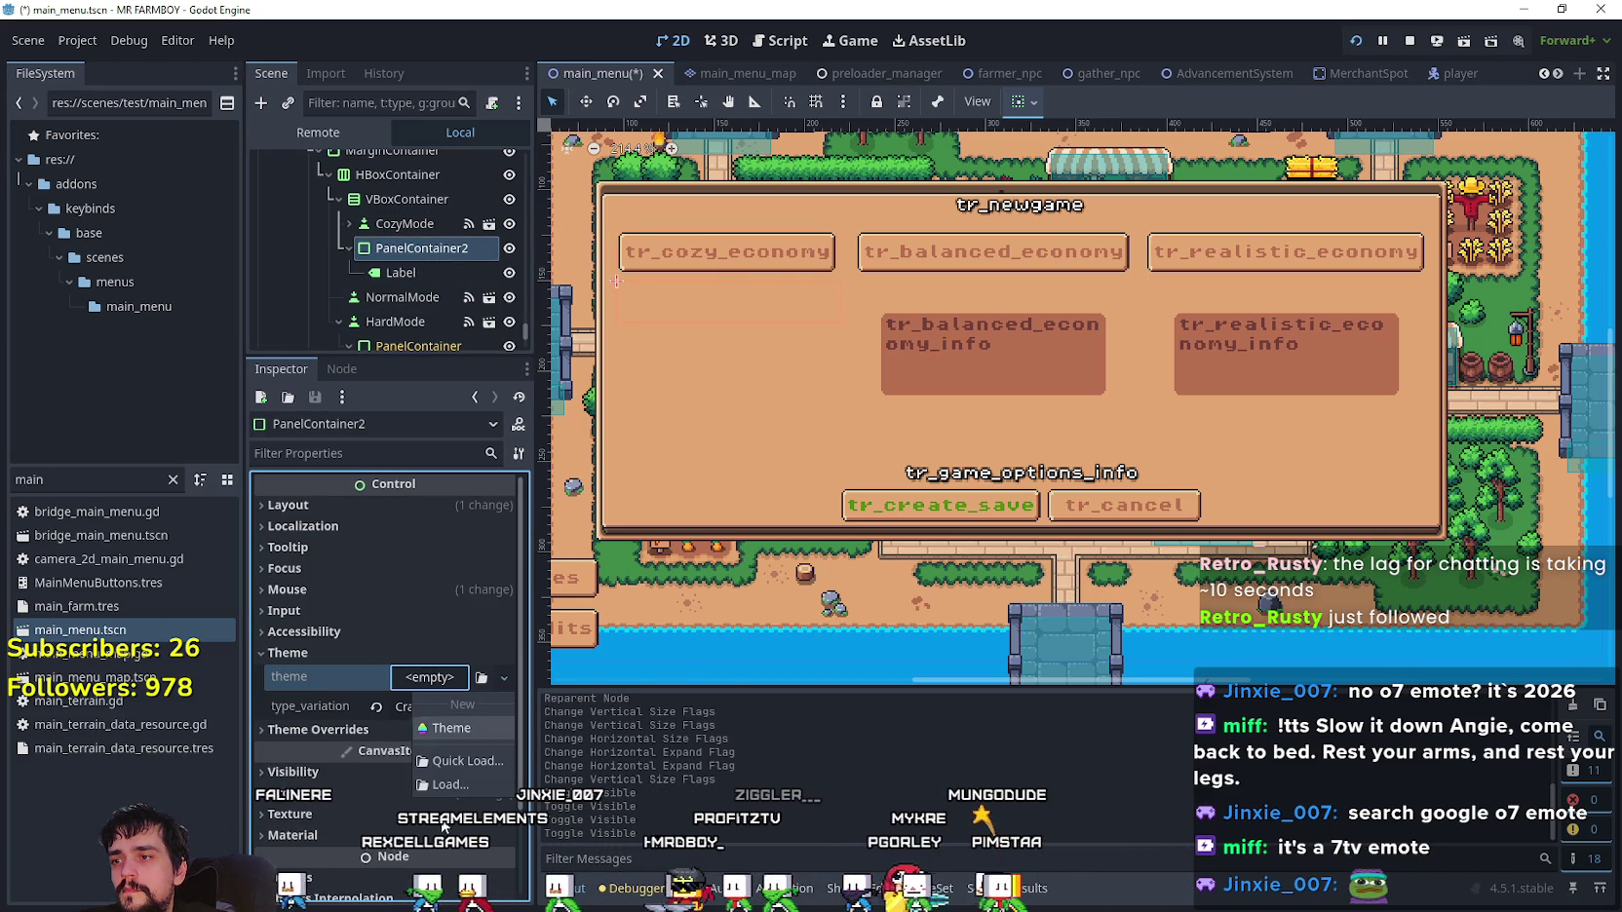
left_click(457, 761)
double_click(585, 251)
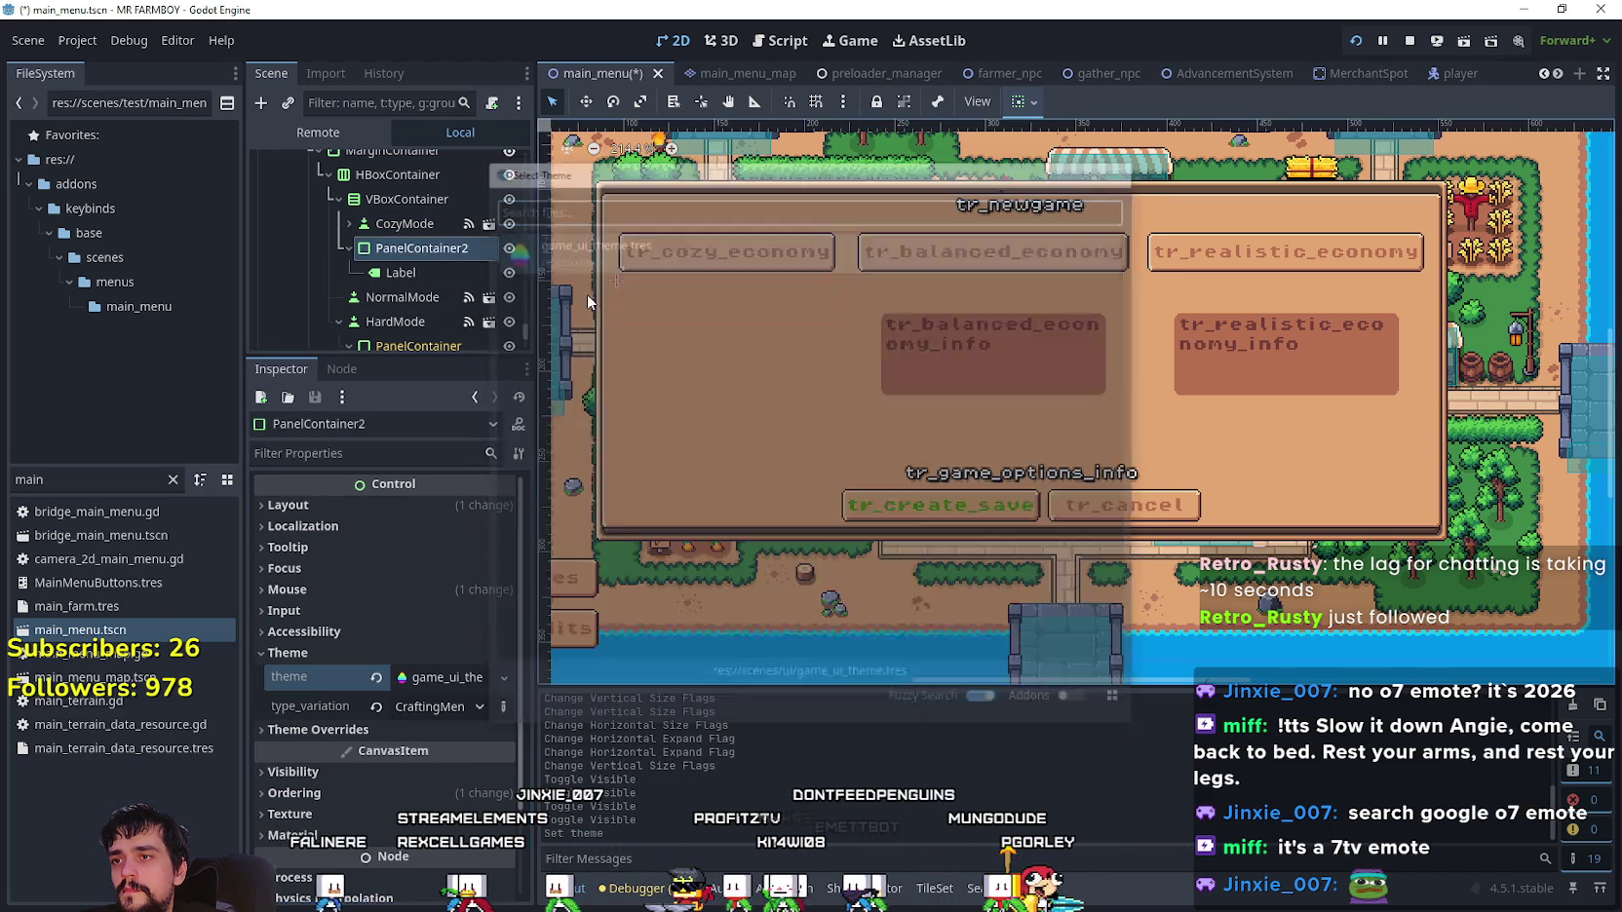
- Give the VBoxContainer a minimum height of 113.3 px in its layout settings
left_click(422, 273)
scroll(428, 701, "down", 5)
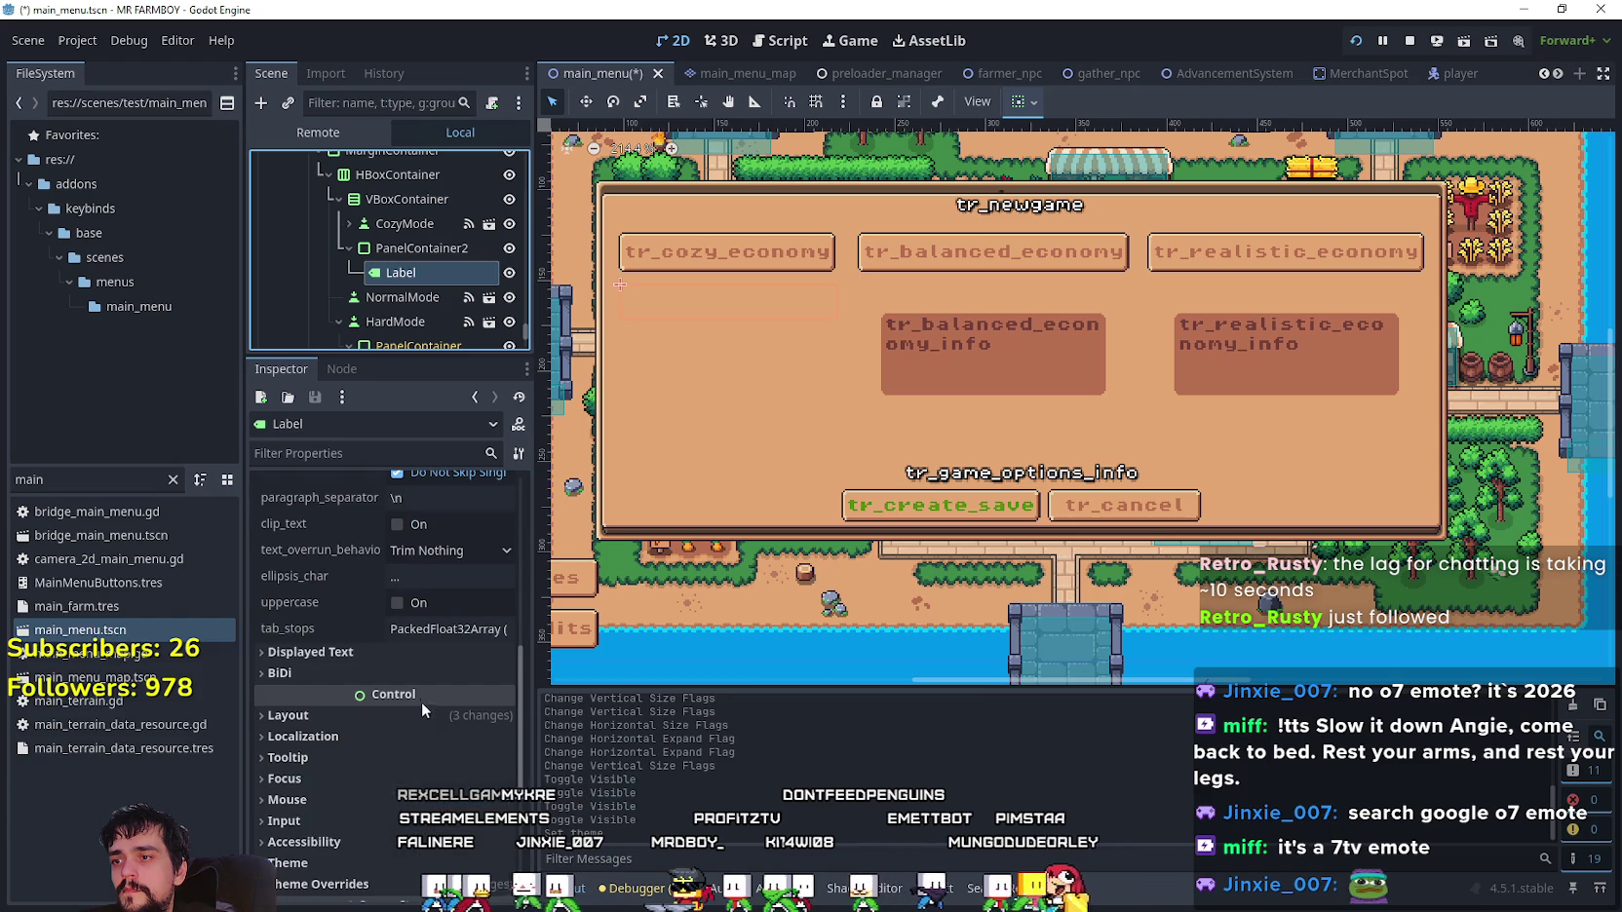
left_click(402, 200)
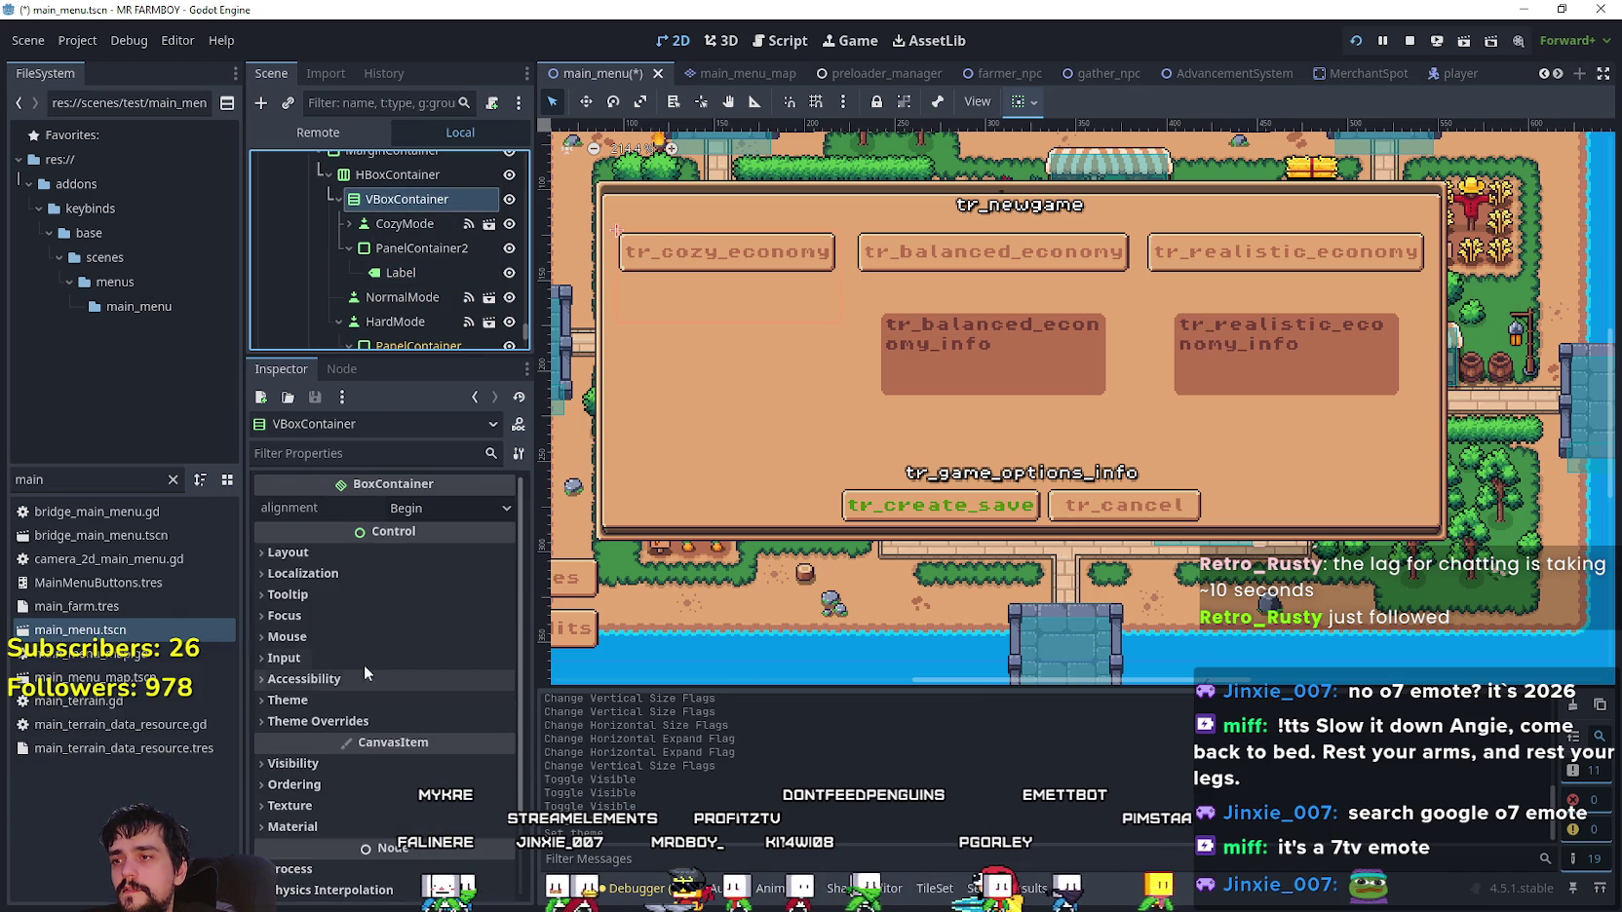
left_click(335, 723)
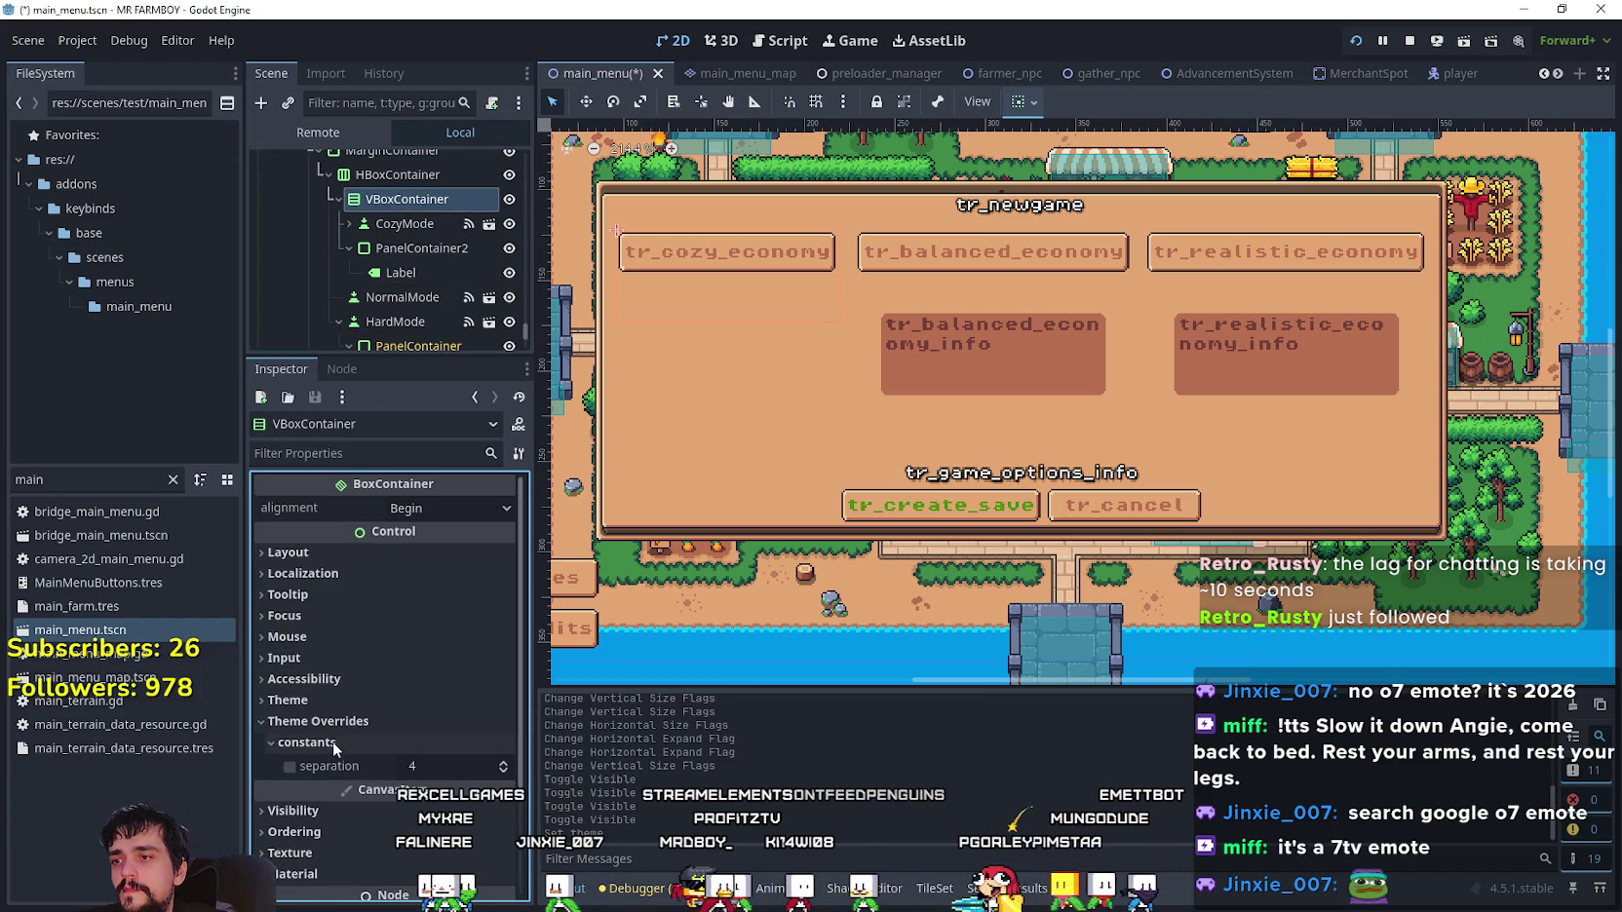
left_click(328, 552)
left_click_drag(410, 671, 497, 672)
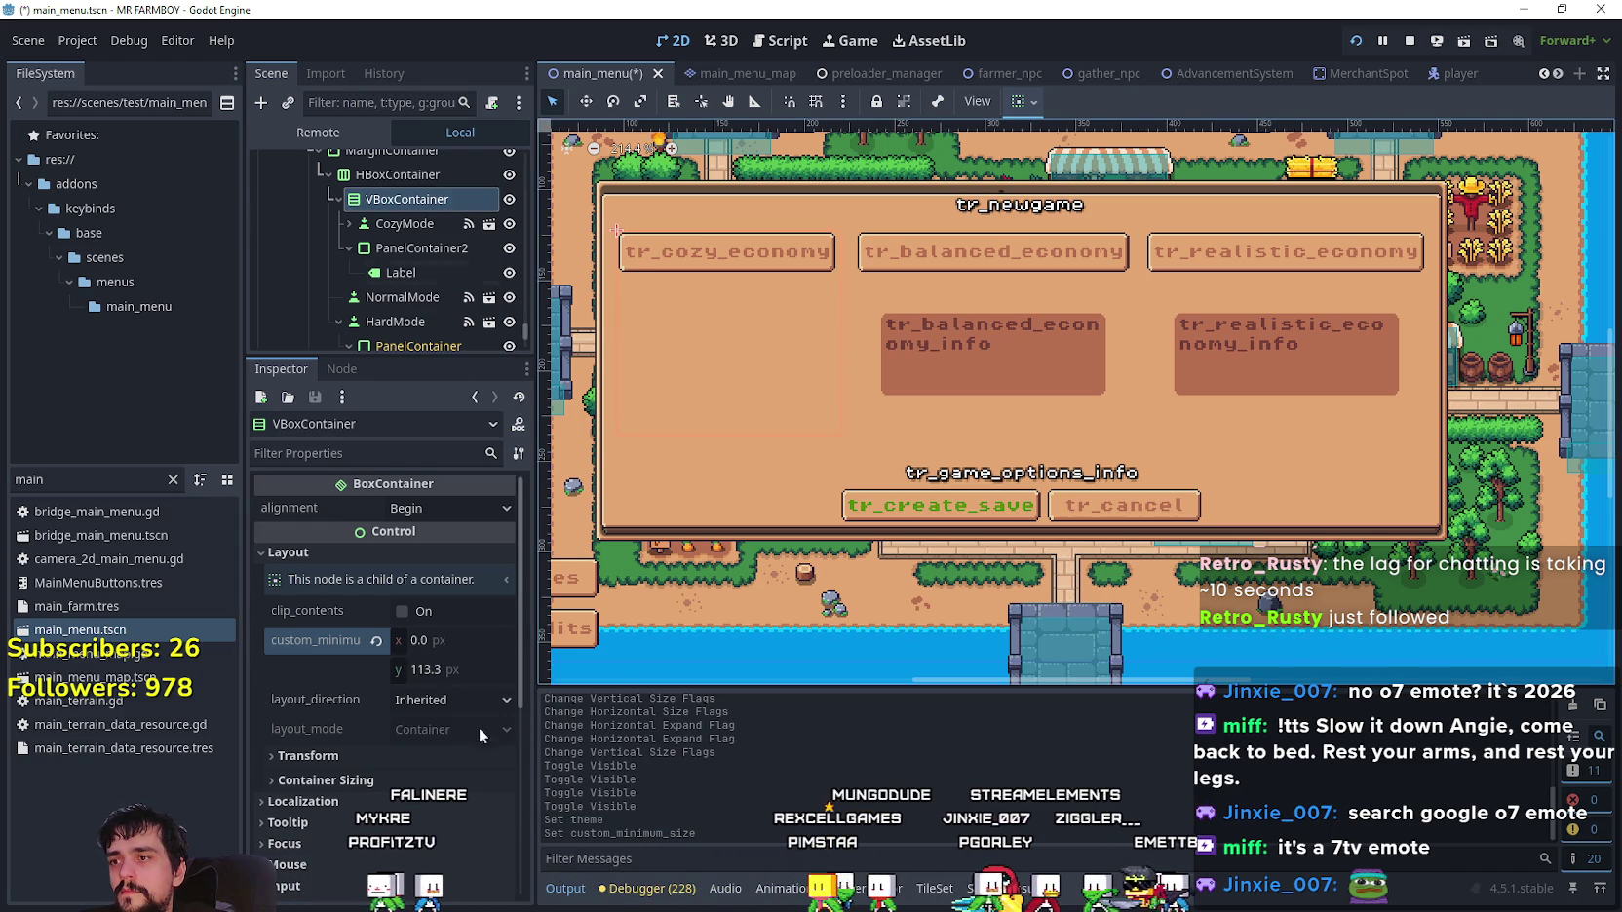
scroll(694, 357, "up", 4)
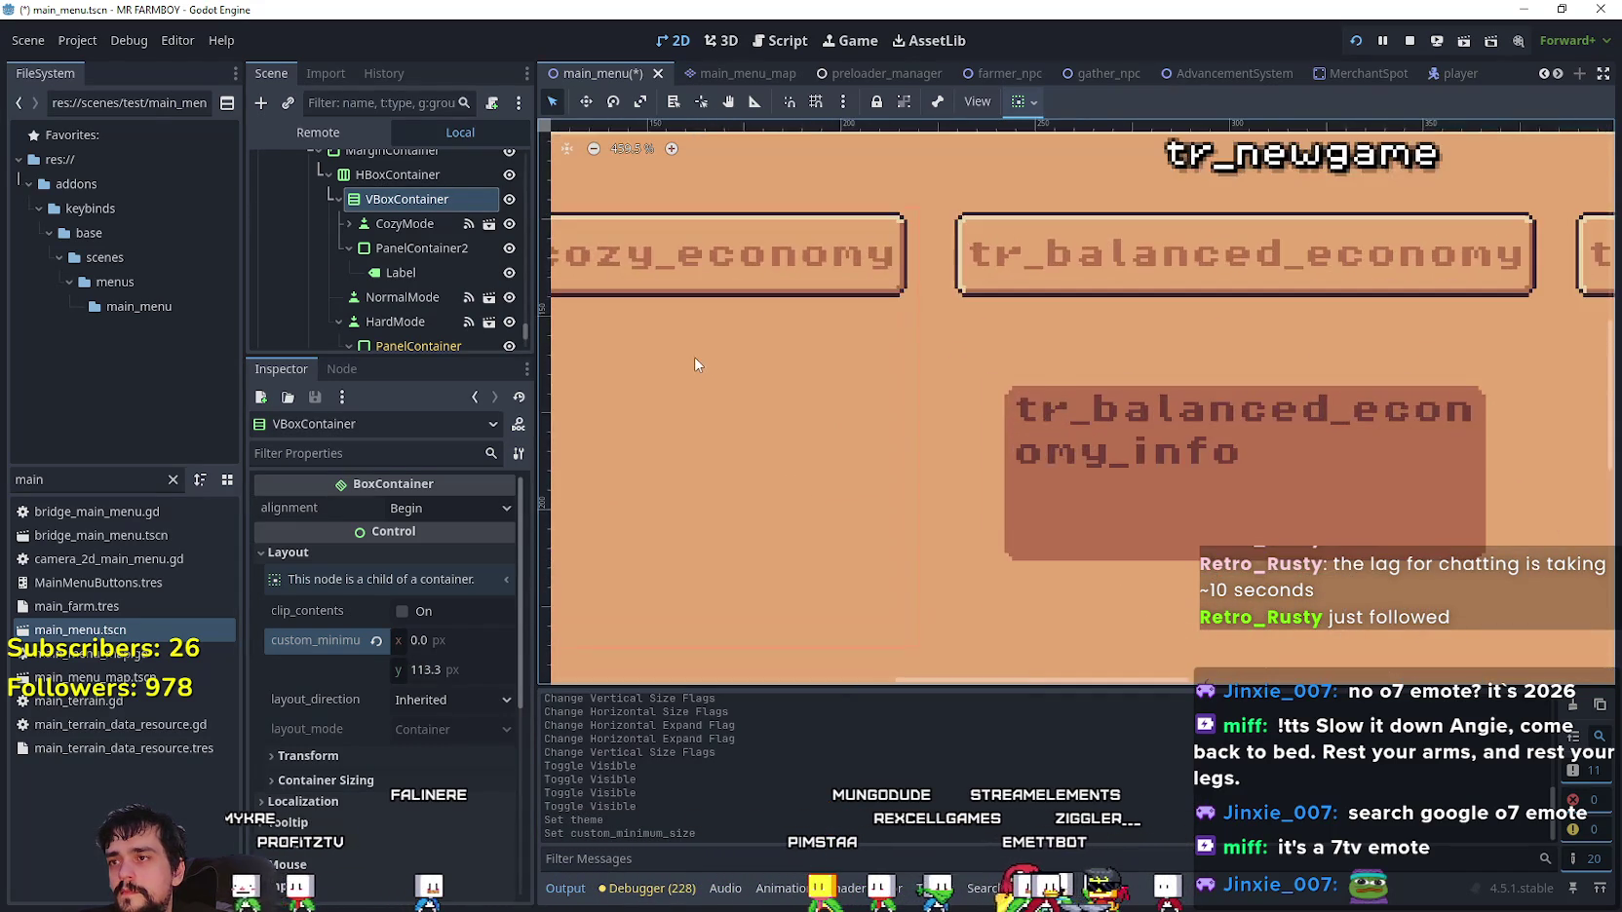
scroll(694, 358, "down", 2)
scroll(693, 358, "down", 1)
scroll(694, 358, "up", 2)
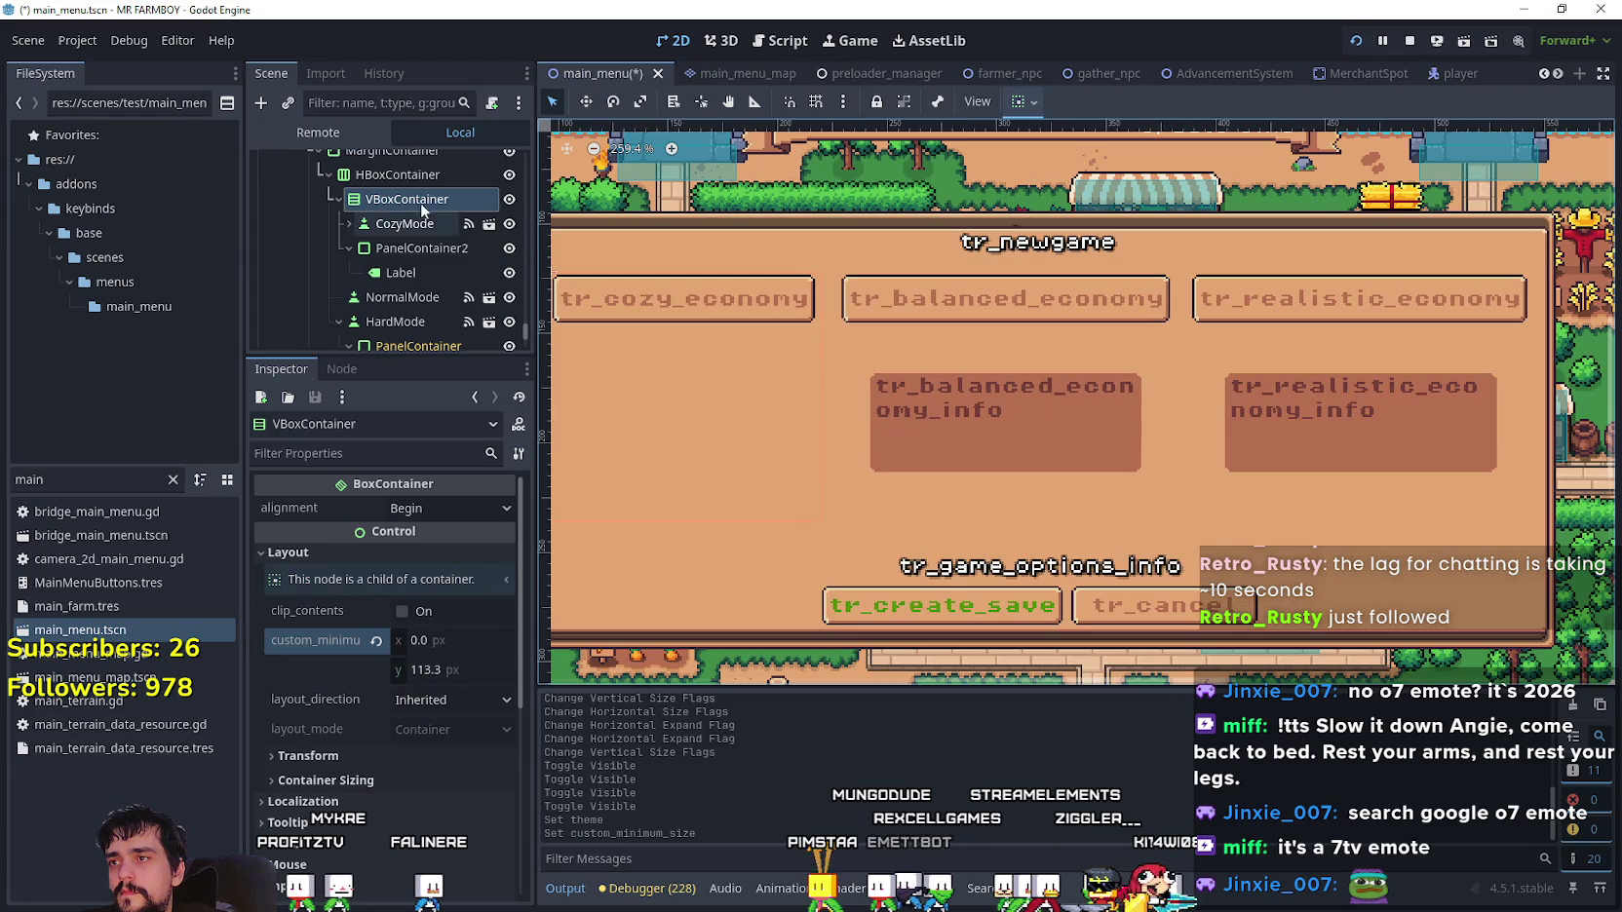
- Toggle CozyMode's visibility off and on, then inspect the tr_balanced_economy_info Label and reselect PanelContainer2
left_click(509, 226)
left_click(508, 225)
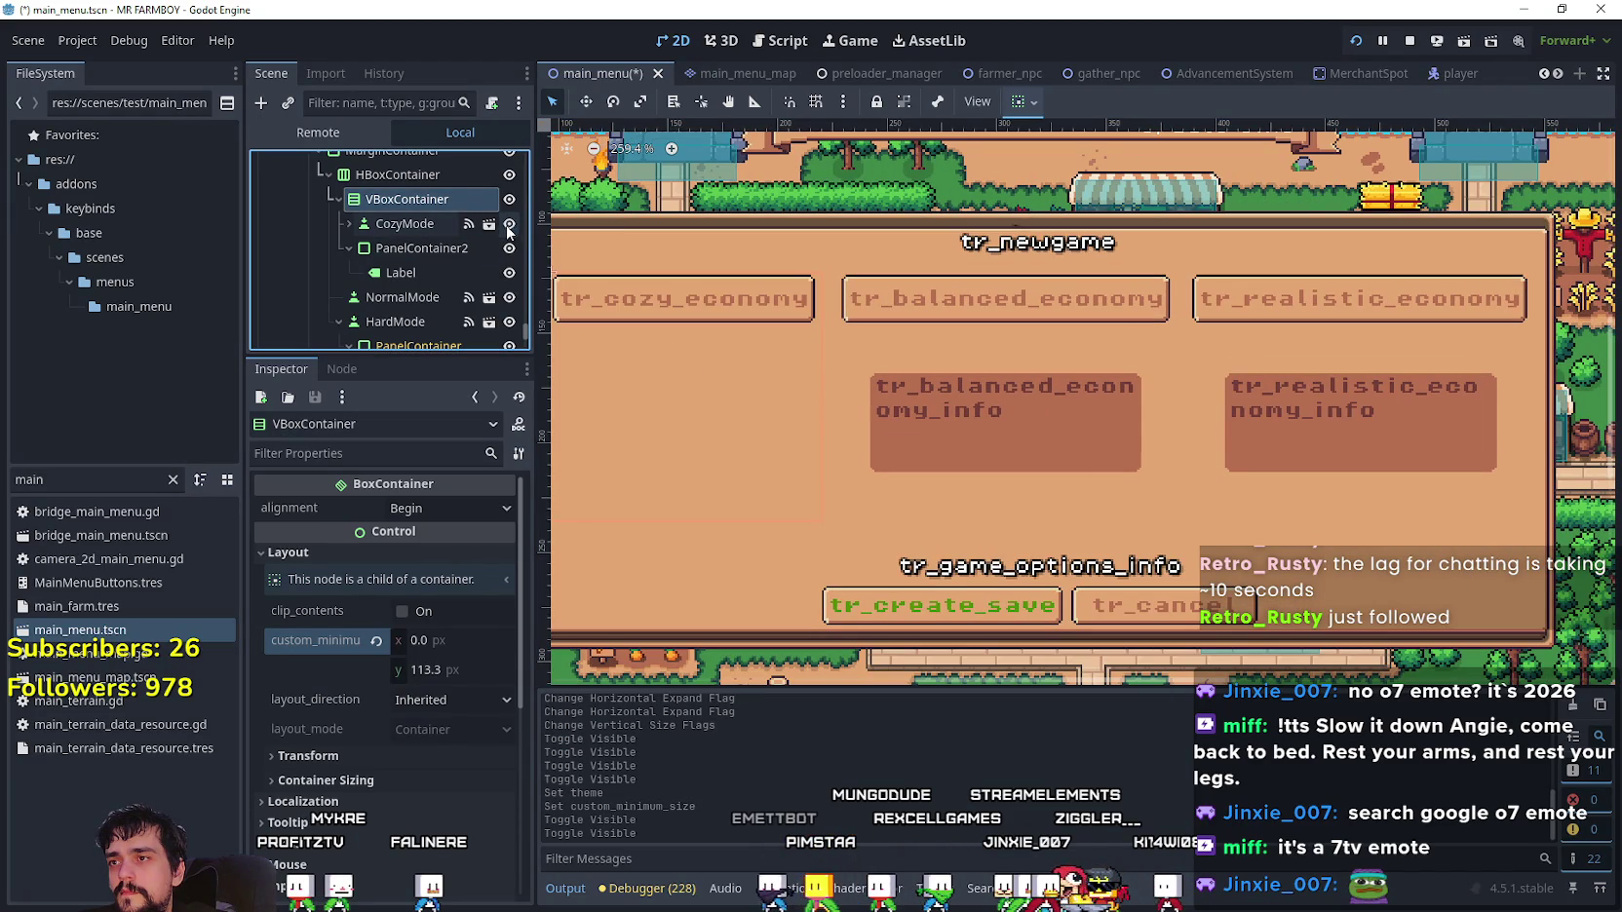
left_click(428, 276)
scroll(427, 629, "up", 8)
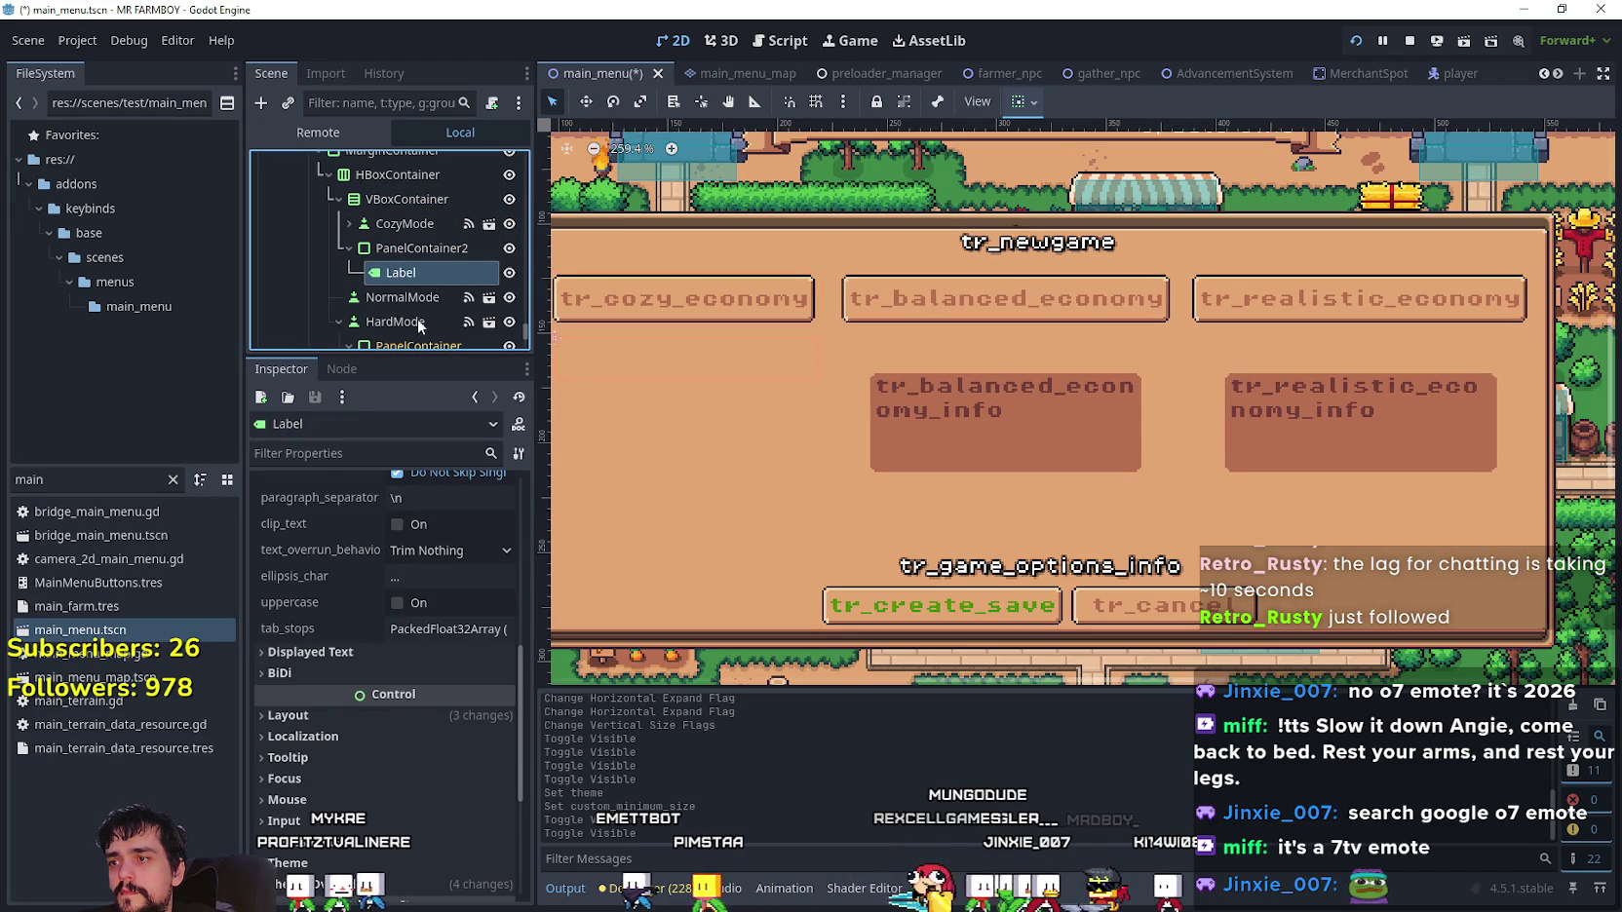
scroll(427, 630, "up", 3)
scroll(861, 402, "down", 2)
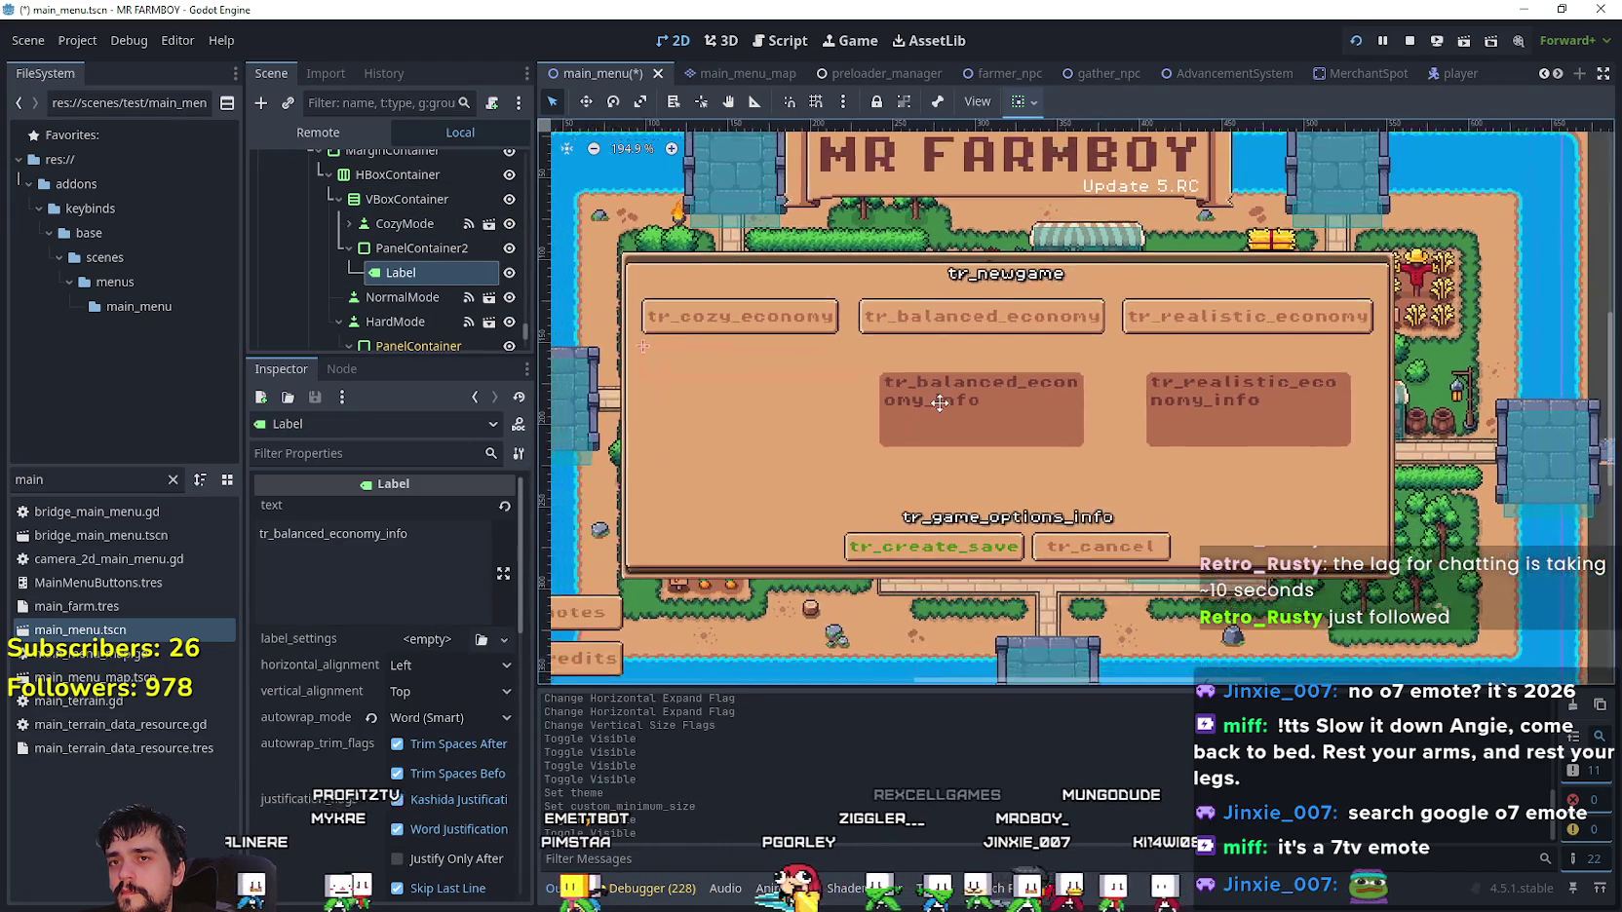
scroll(872, 310, "up", 1)
scroll(855, 342, "up", 2)
scroll(850, 358, "down", 2)
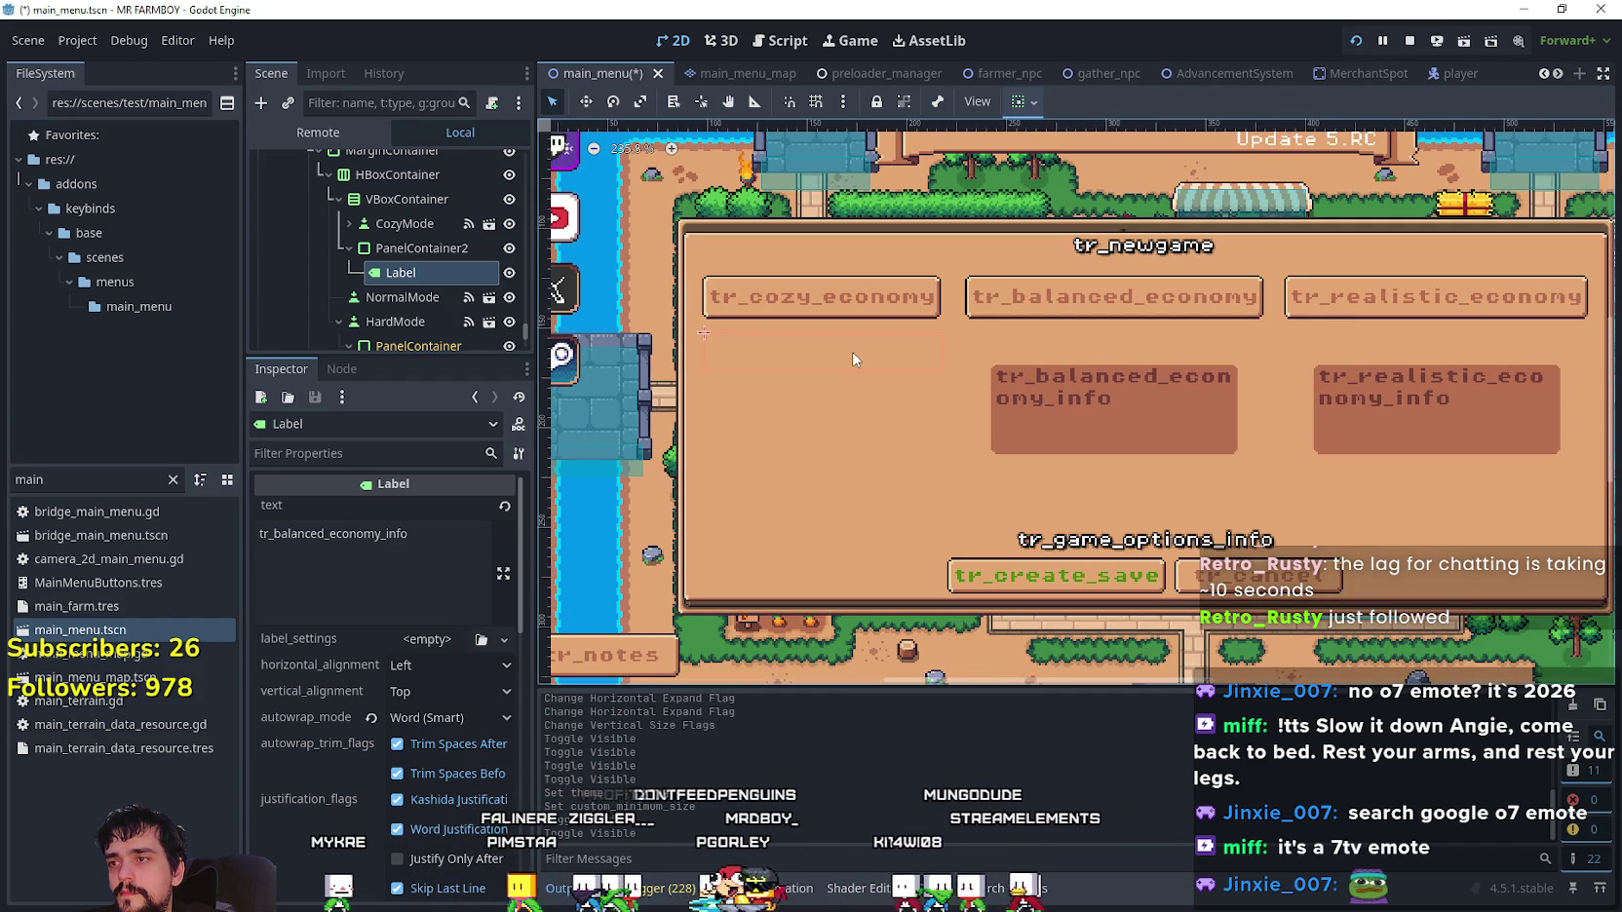
scroll(853, 360, "up", 1)
scroll(853, 359, "down", 1)
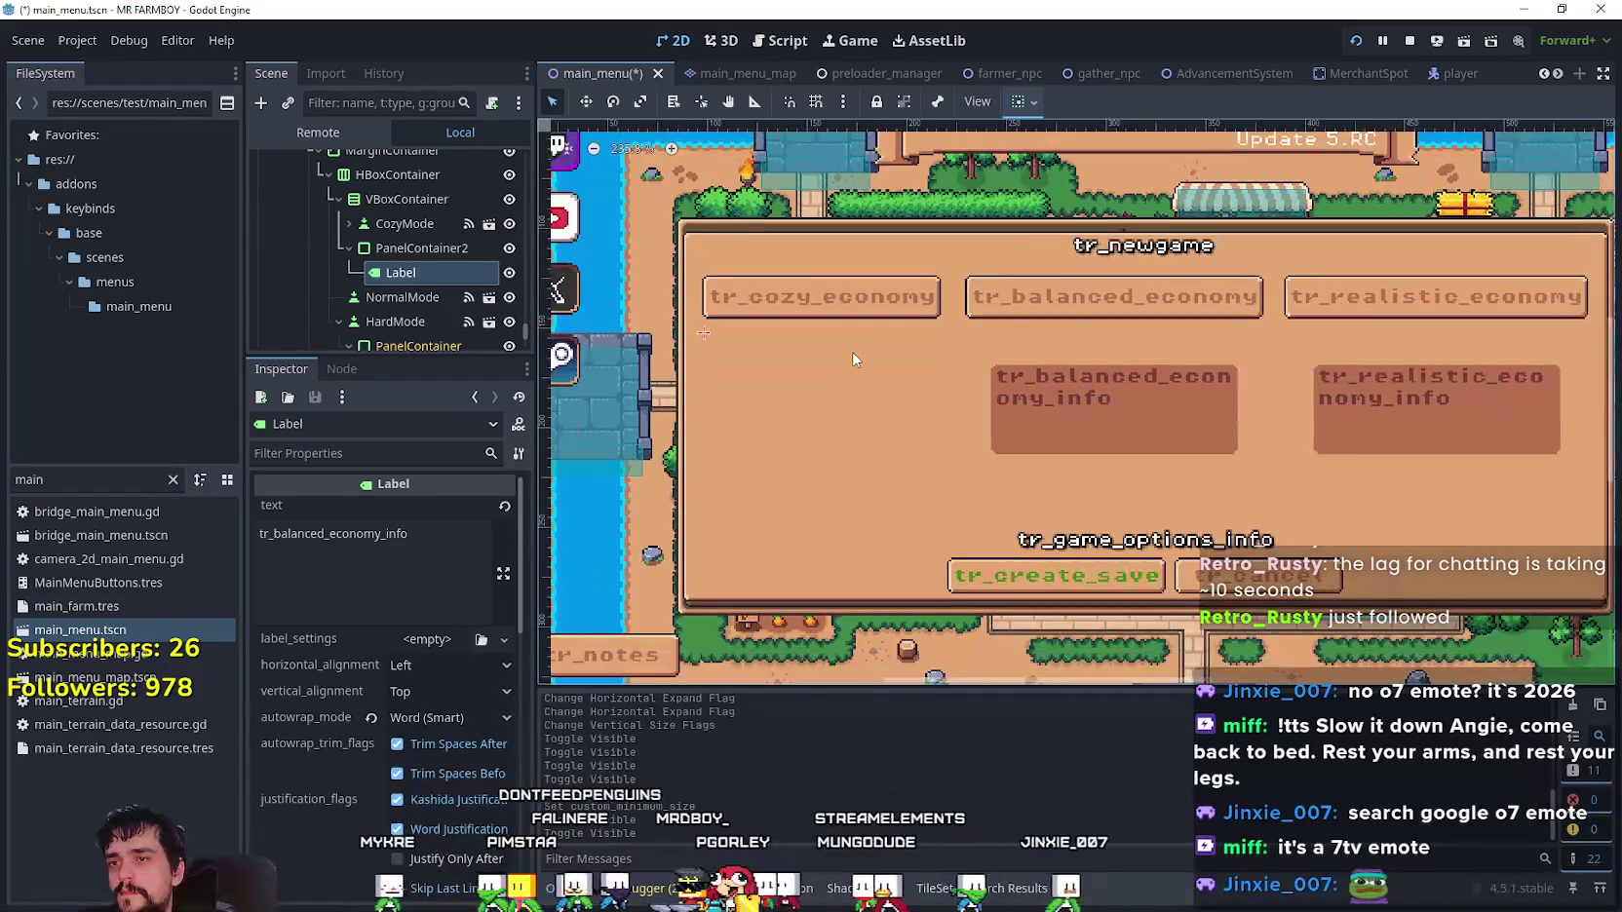
left_click(409, 248)
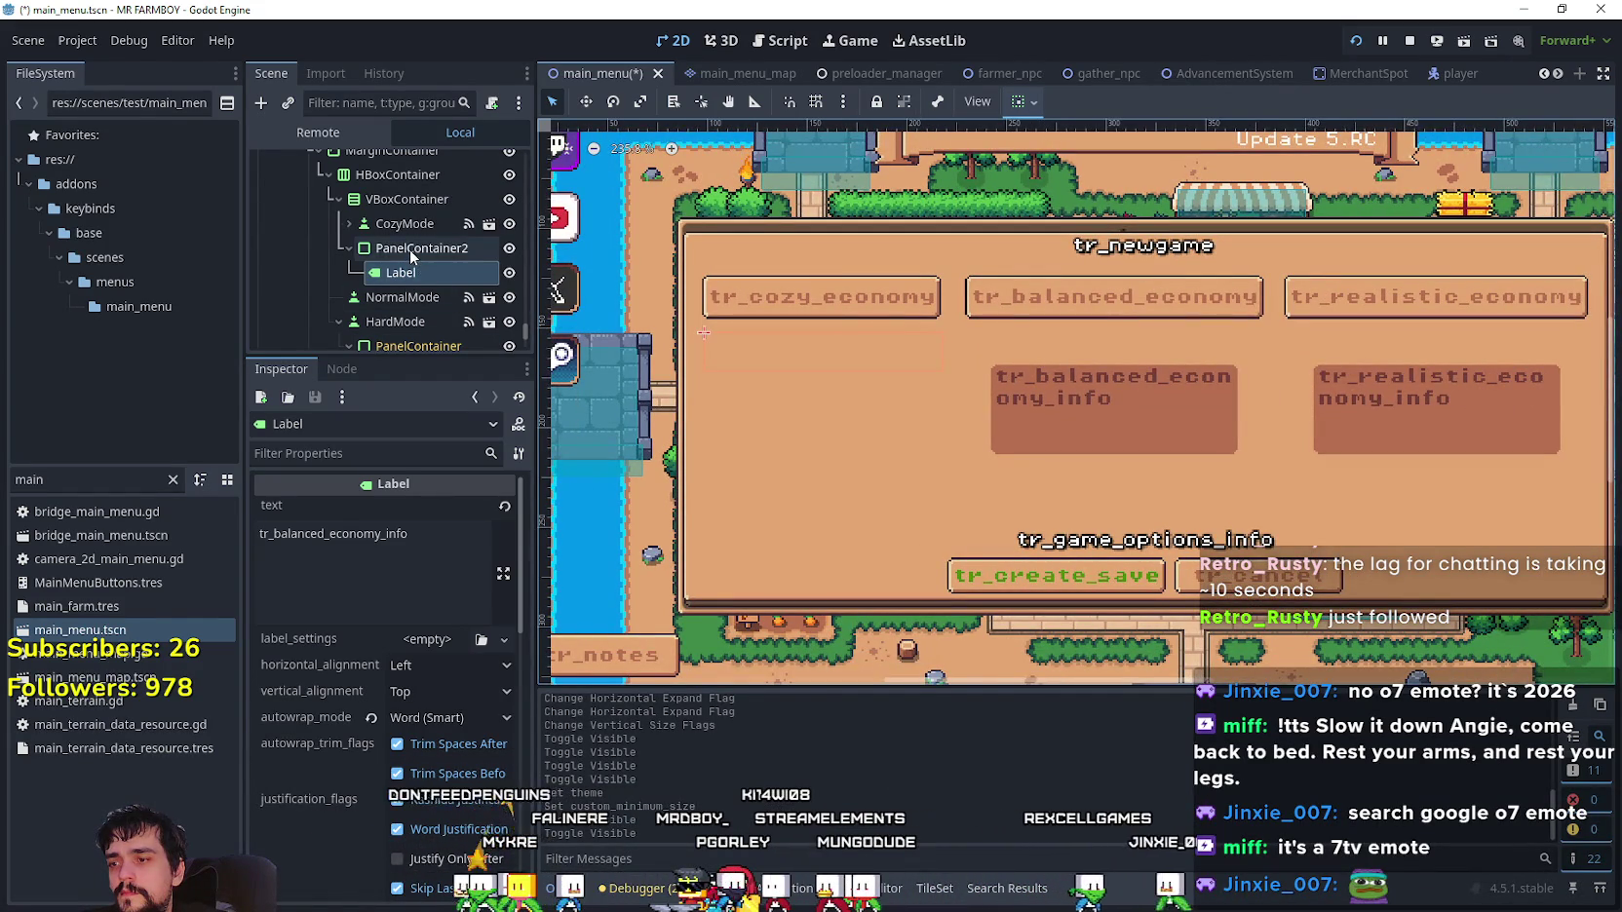
- Set PanelContainer2's Ordering z_index to 0
left_click(401, 786)
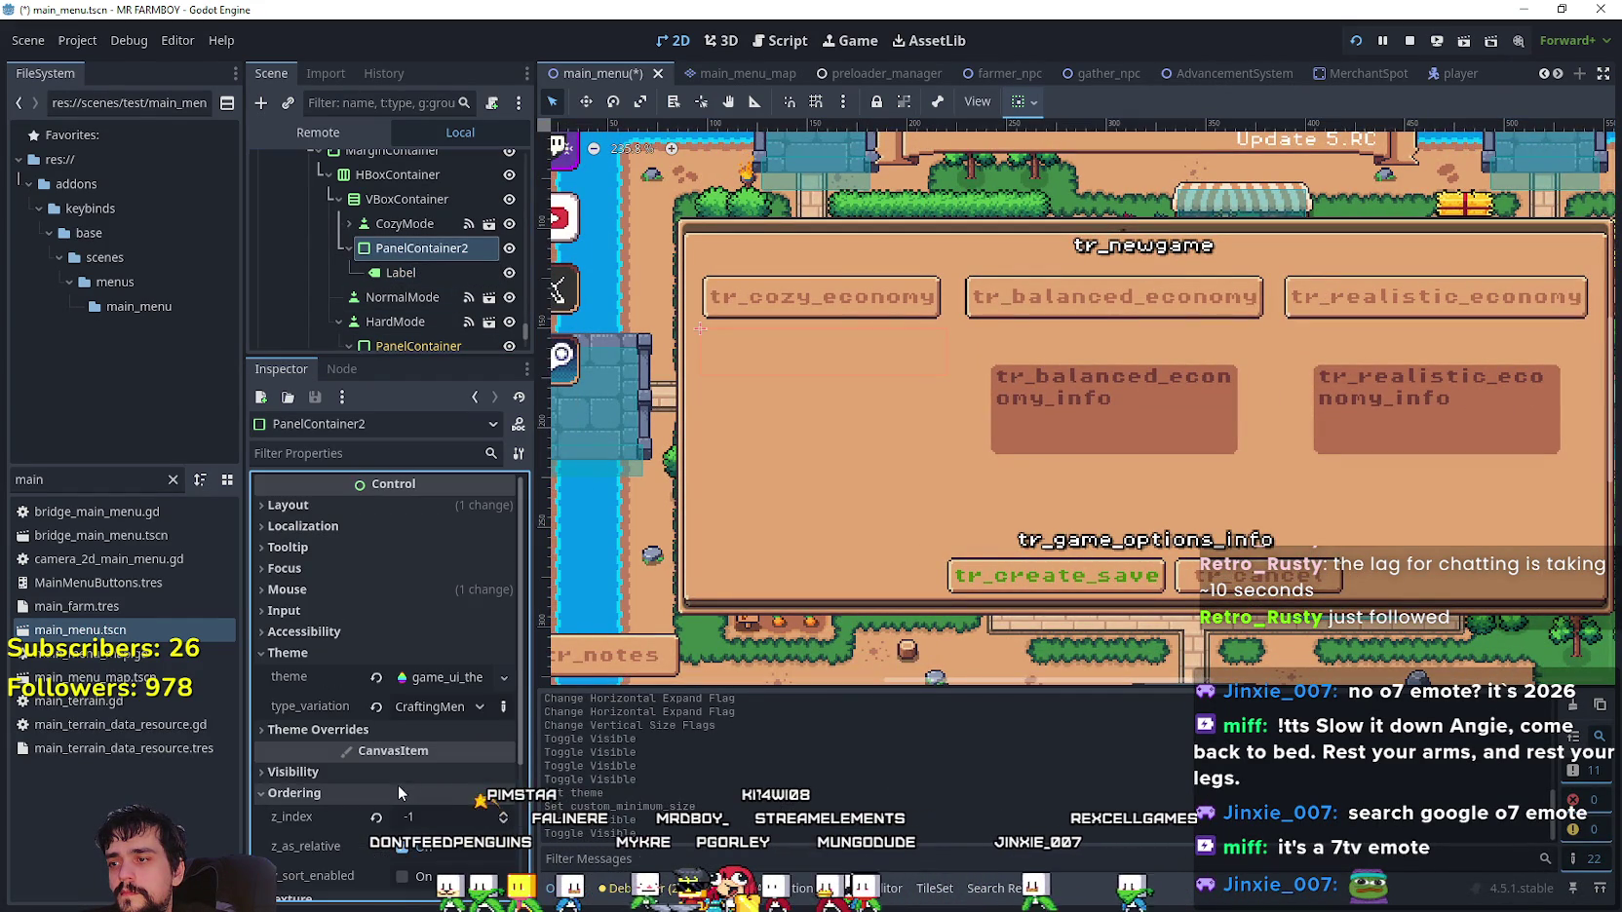
left_click(508, 813)
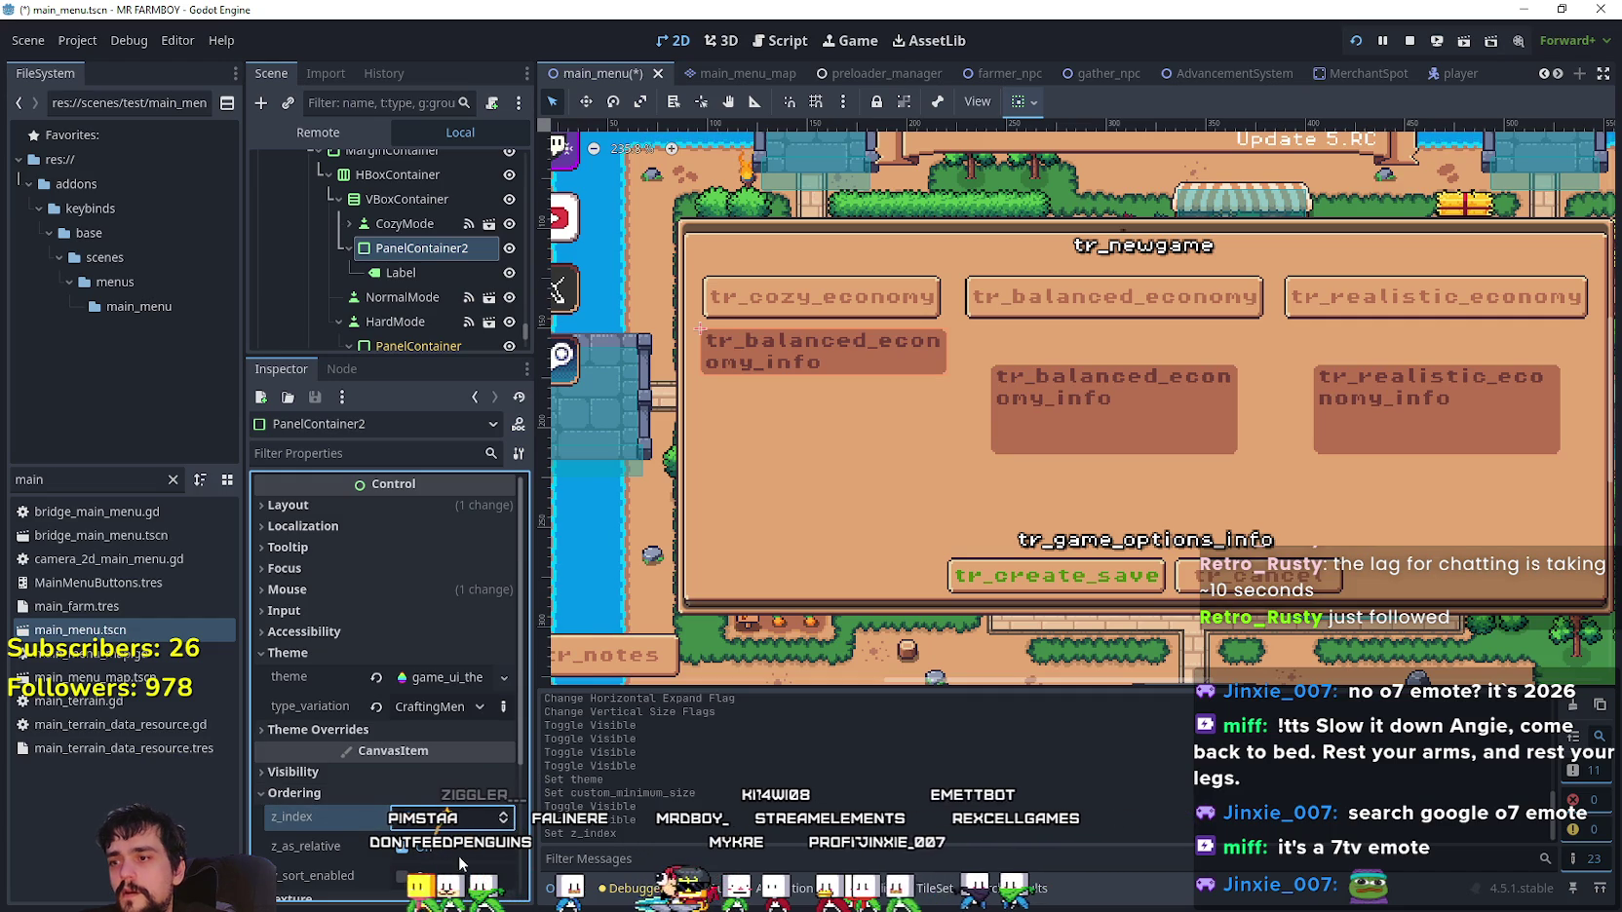
left_click(431, 265)
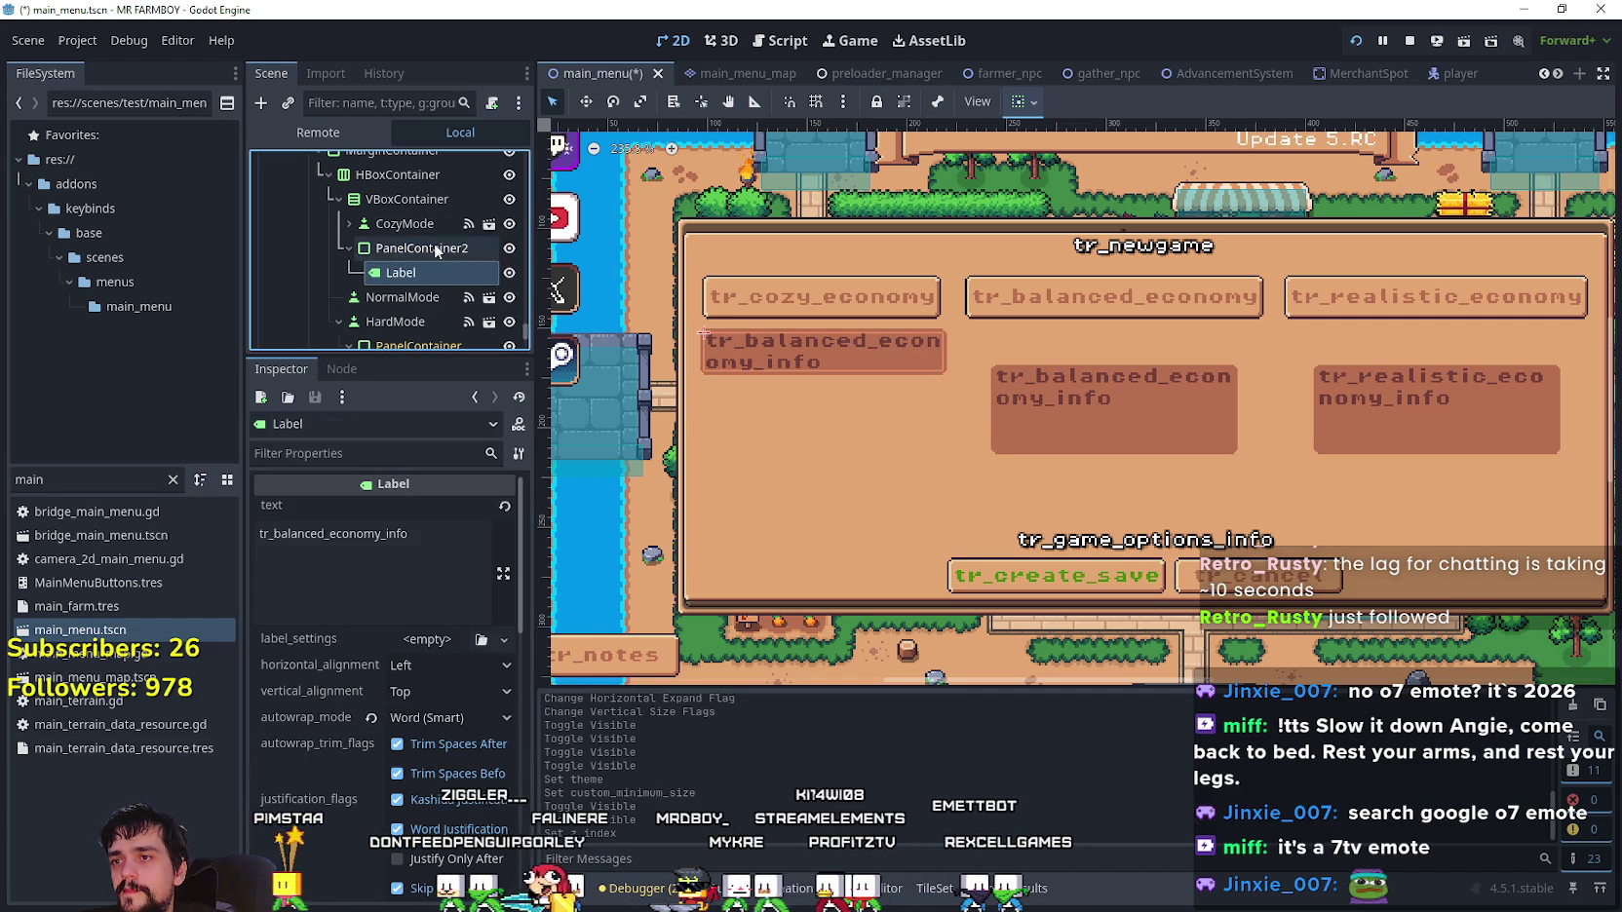
left_click(429, 246)
scroll(882, 357, "up", 3)
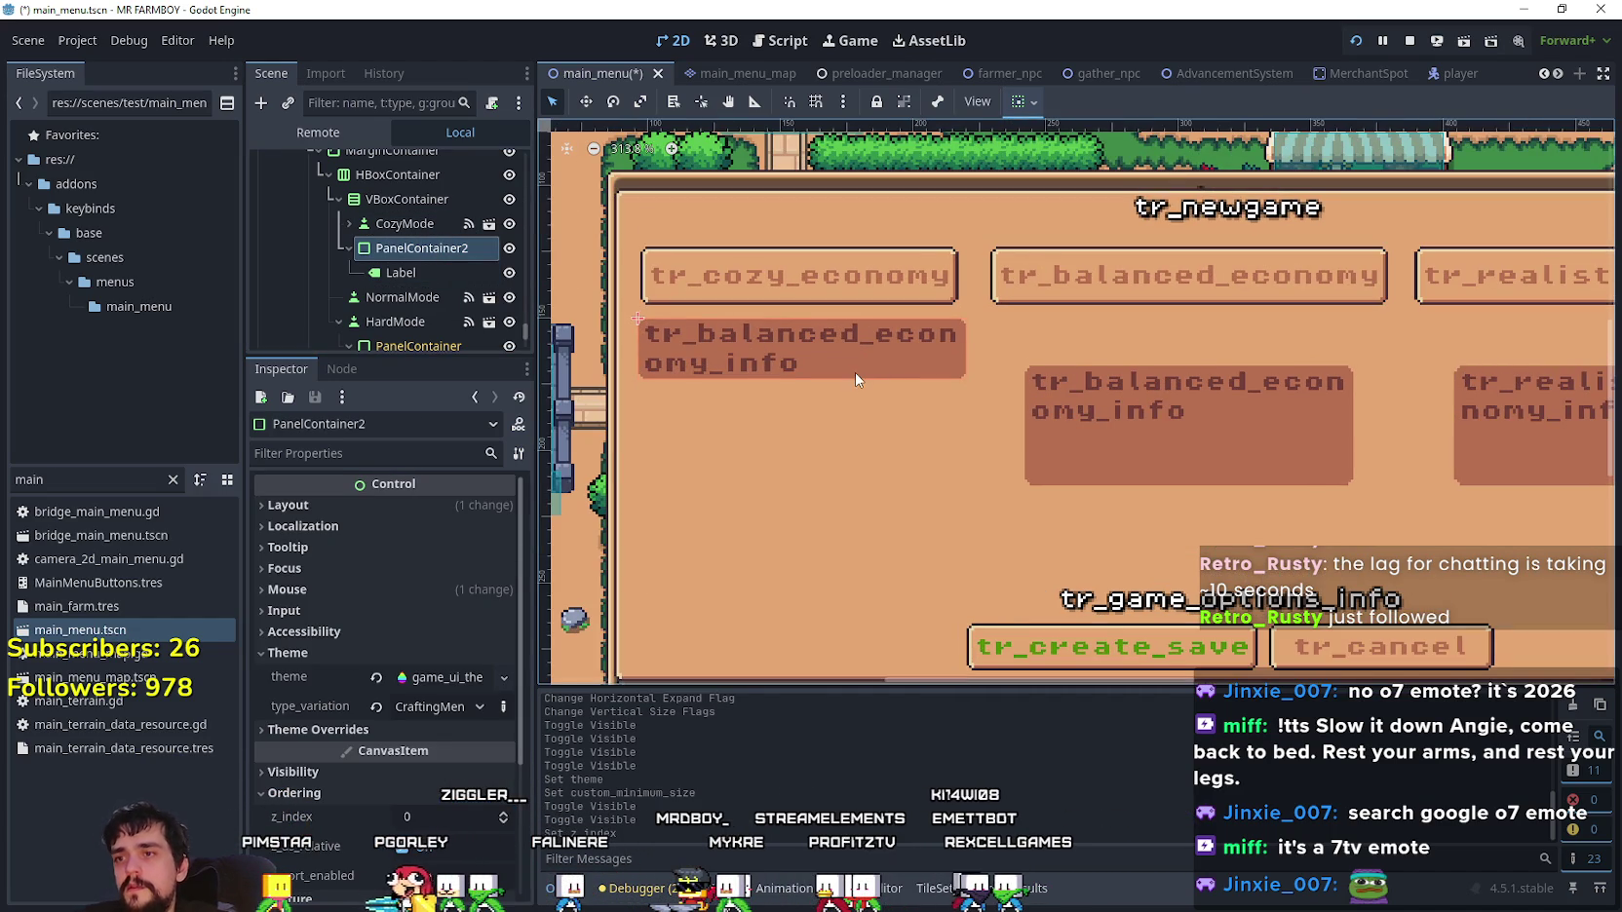
scroll(794, 410, "down", 2)
scroll(401, 297, "up", 1)
- Override the VBoxContainer's separation constant to 0, save main_menu, and stop the running game
left_click(407, 248)
scroll(456, 712, "down", 2)
scroll(455, 711, "up", 3)
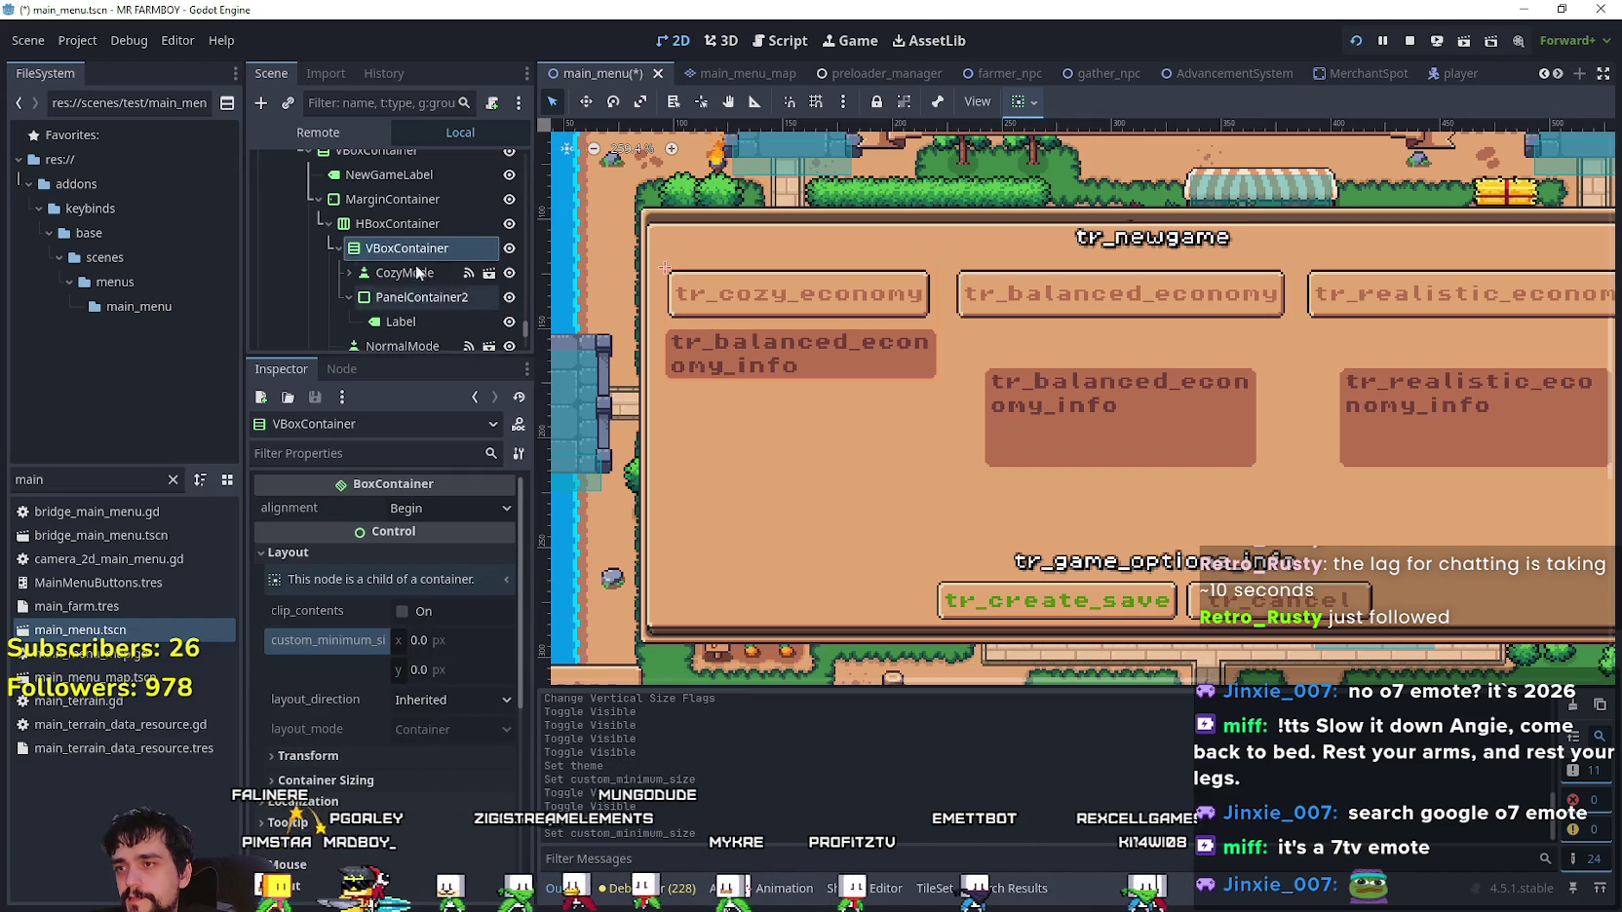
scroll(431, 709, "down", 5)
left_click(405, 670)
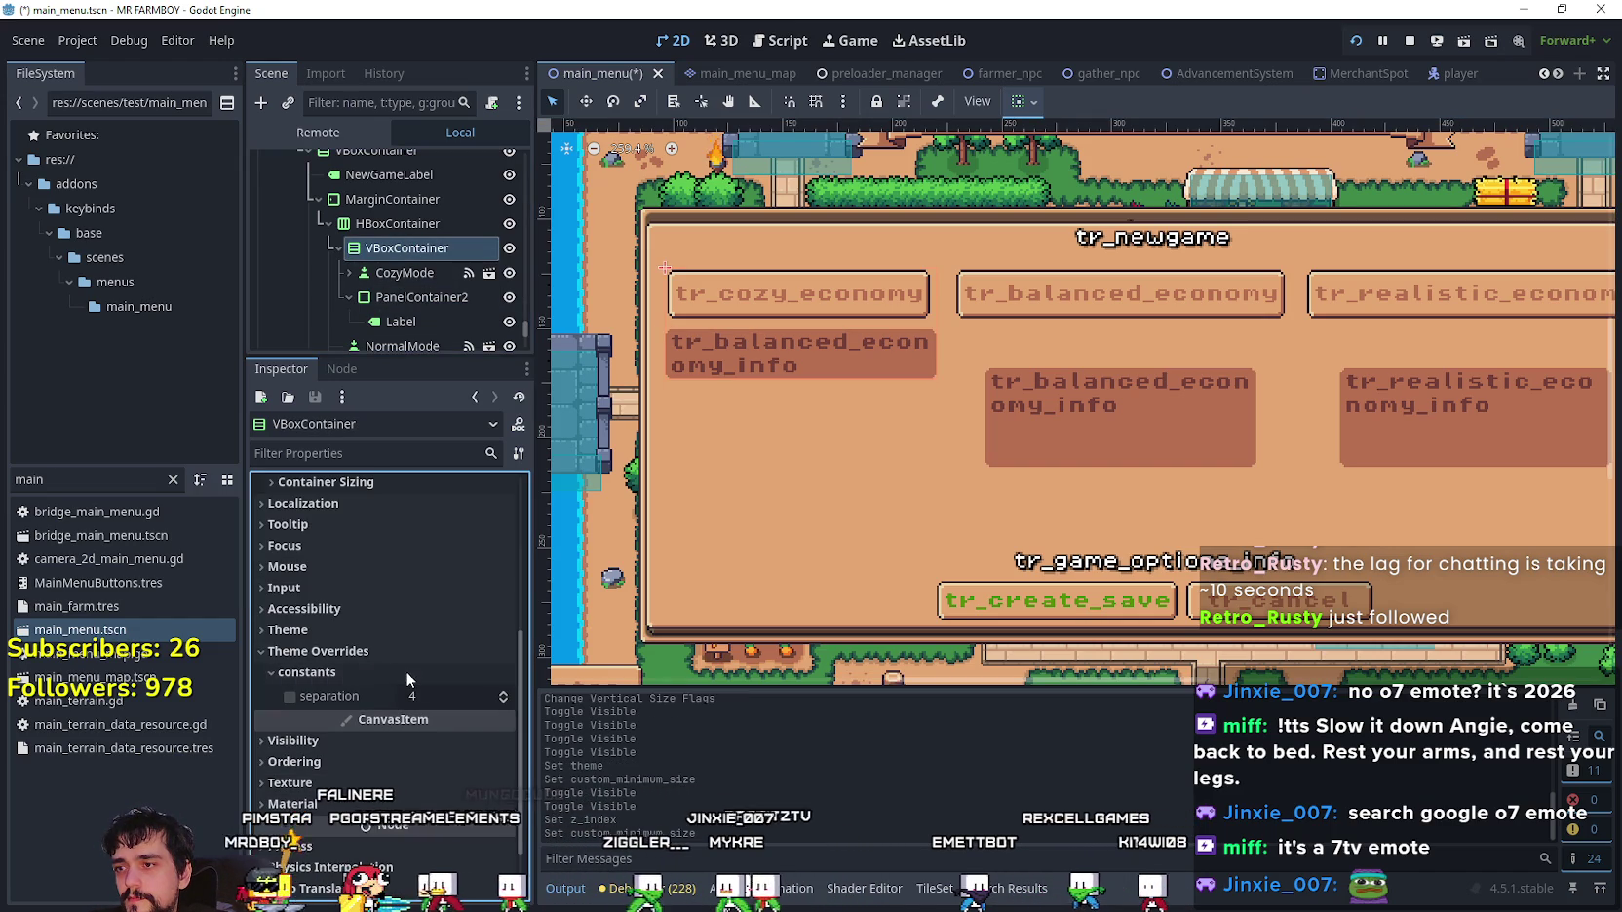
left_click(506, 701)
left_click(504, 701)
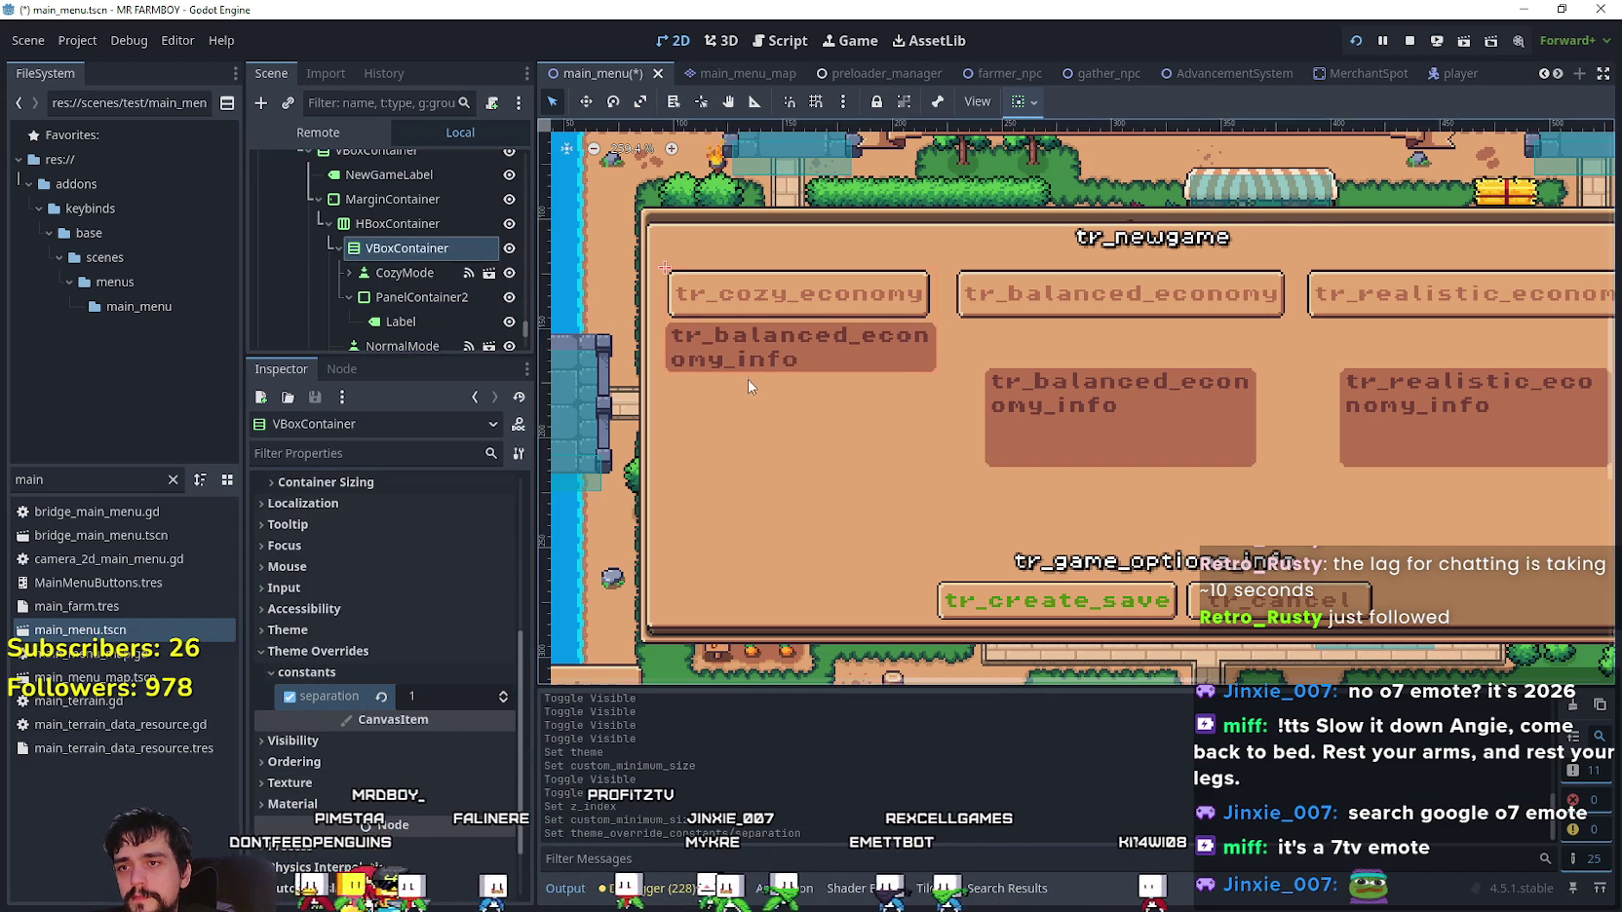
scroll(747, 379, "up", 6)
left_click(503, 702)
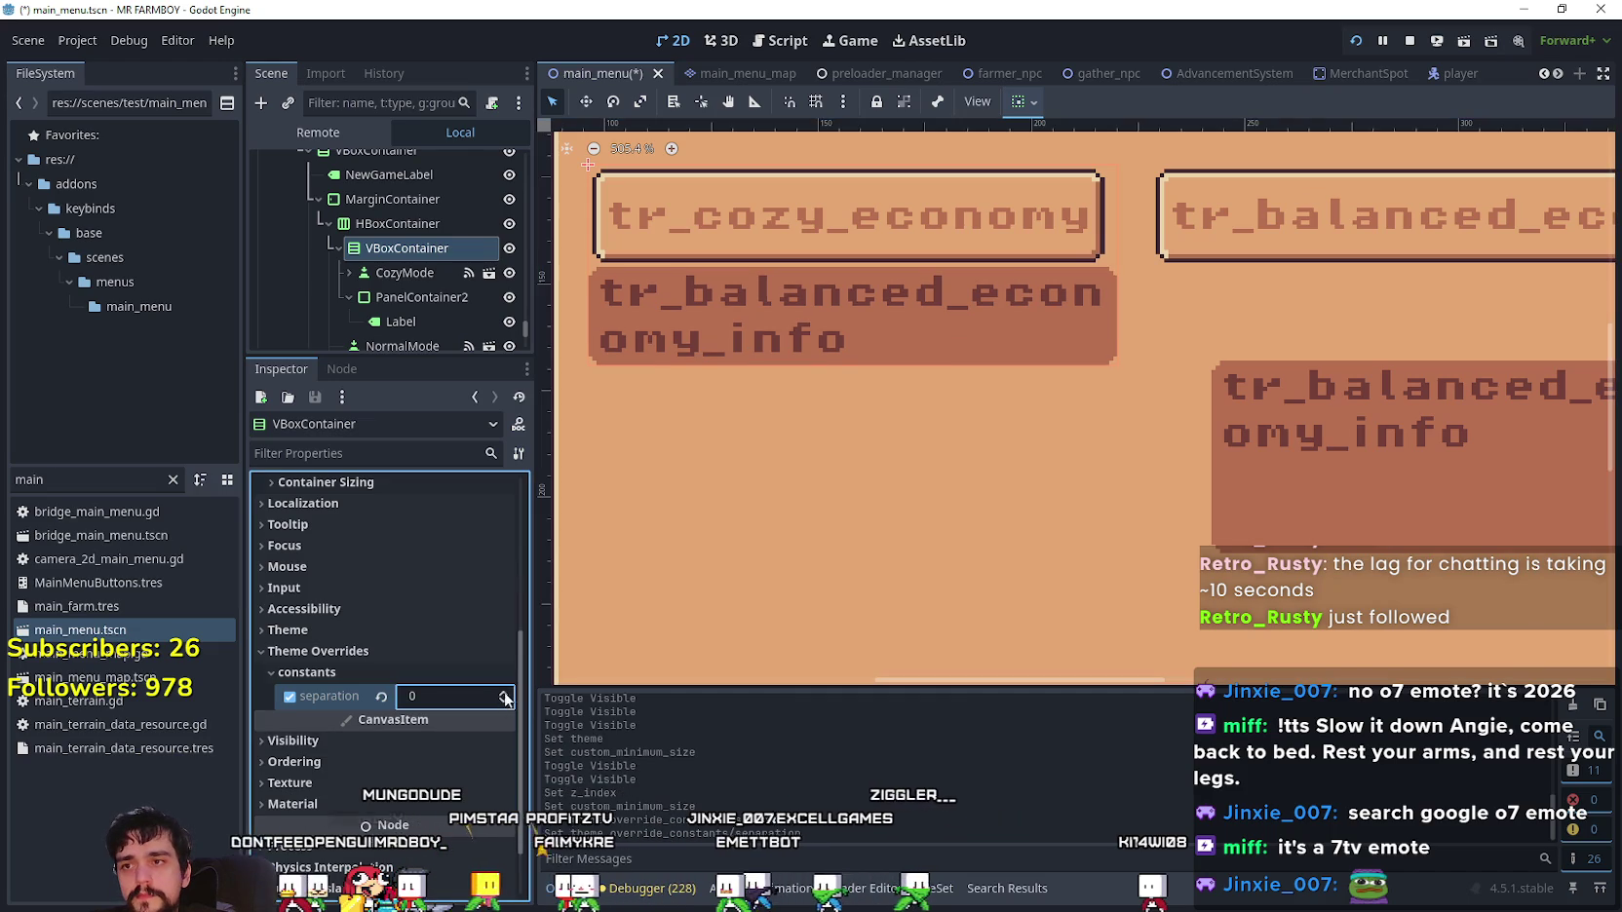
scroll(842, 362, "down", 6)
key("ctrl+s")
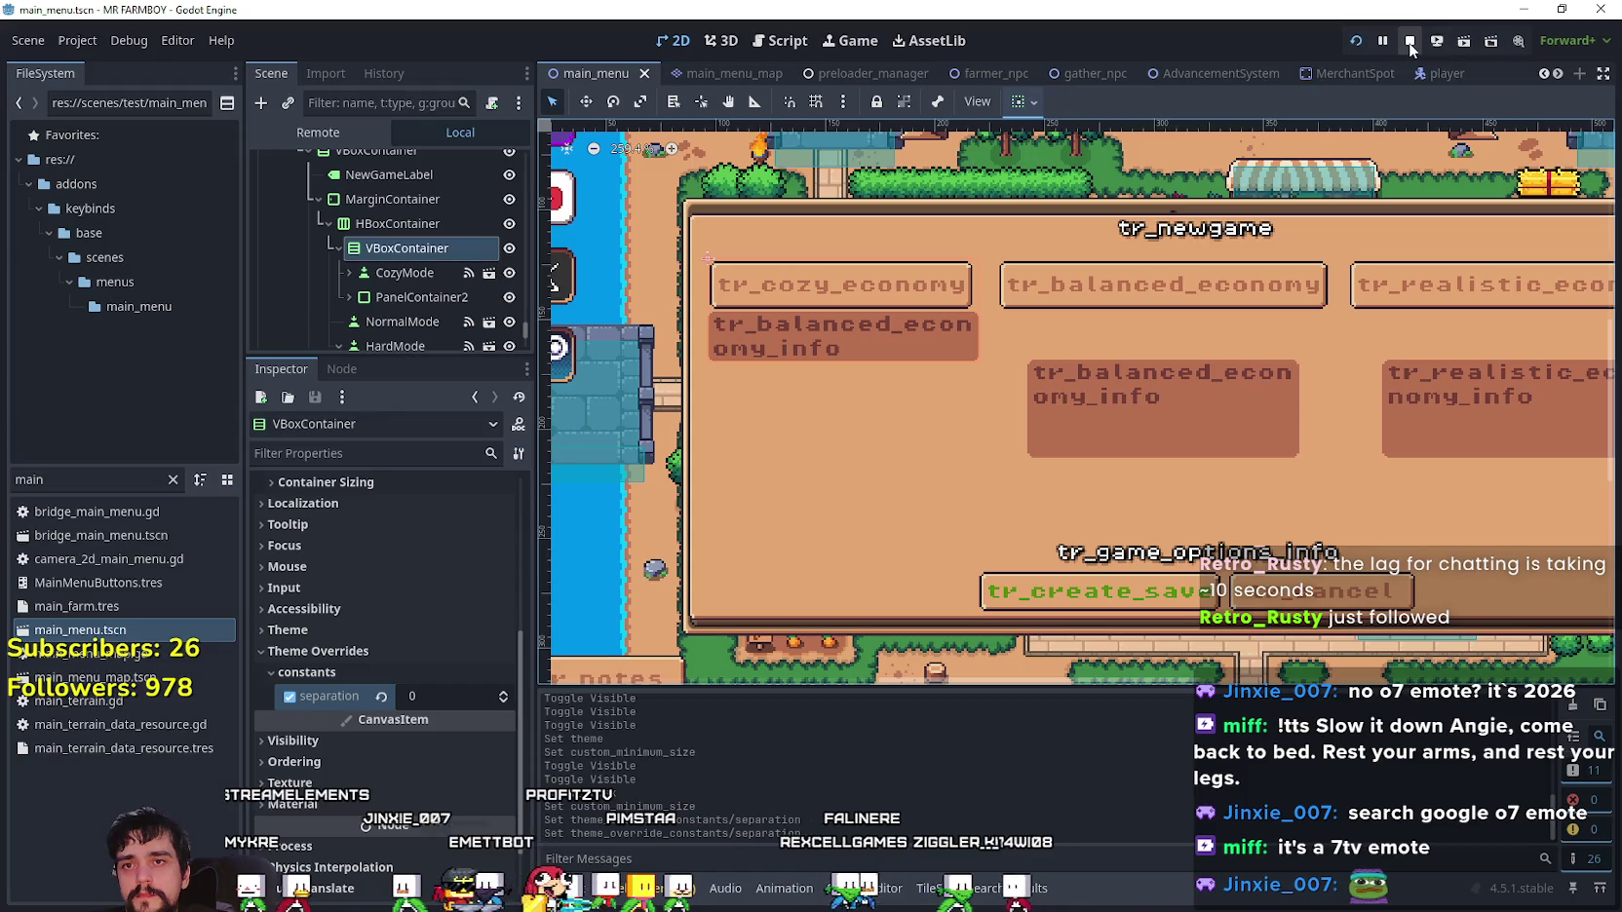
left_click(1409, 42)
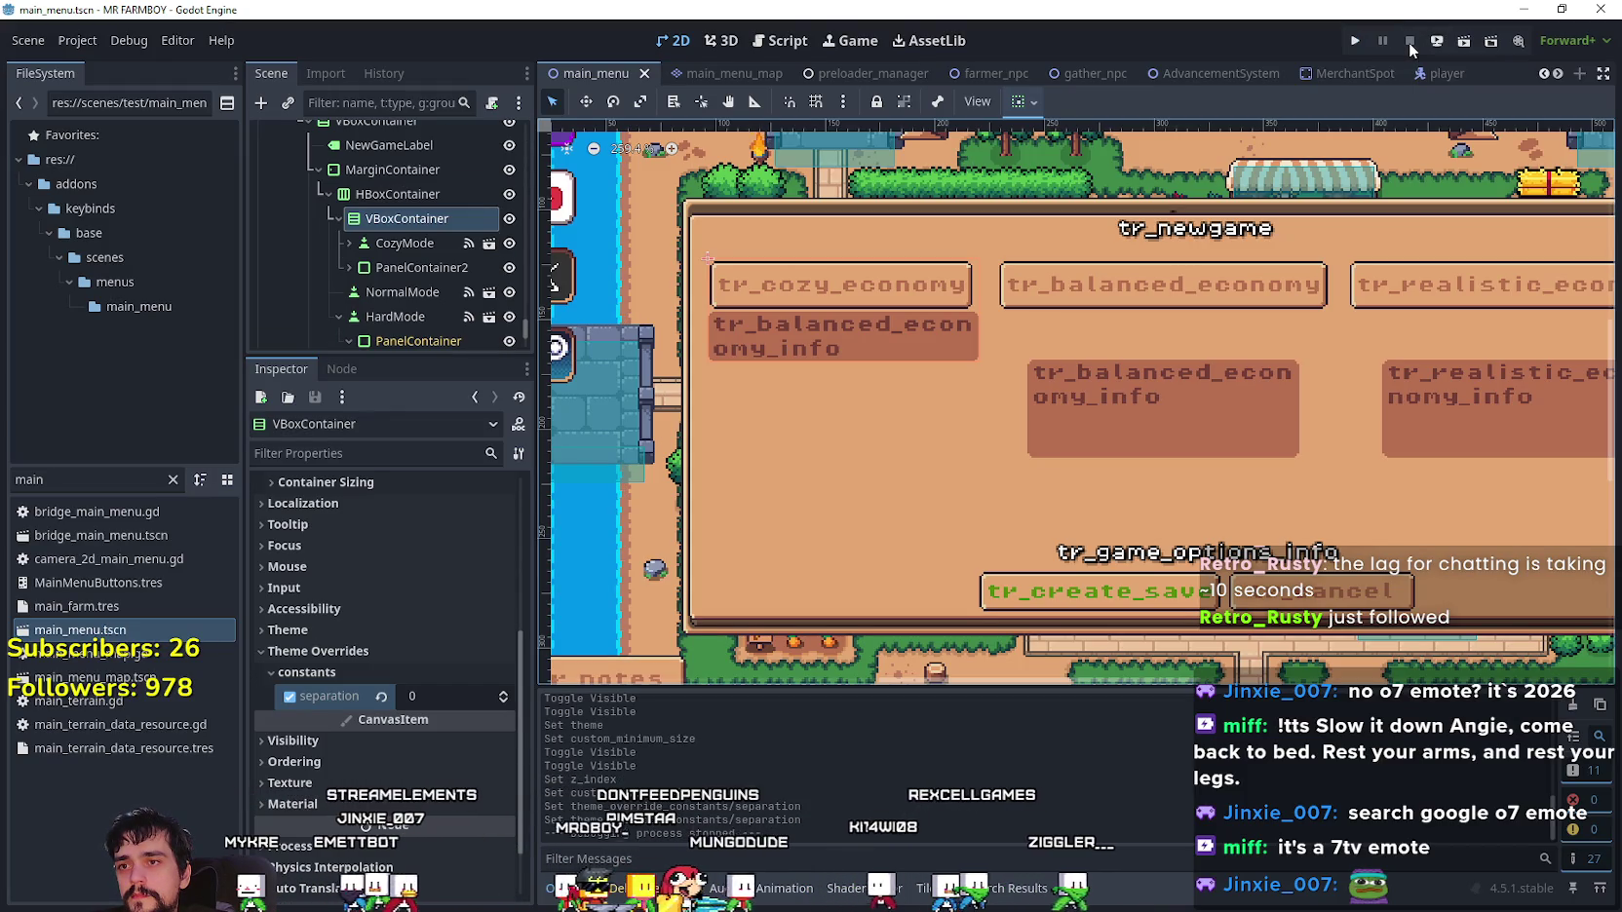
- Run the game, check the Cozy Economy info under New Game, then cancel back to Select Save Game
left_click(1352, 41)
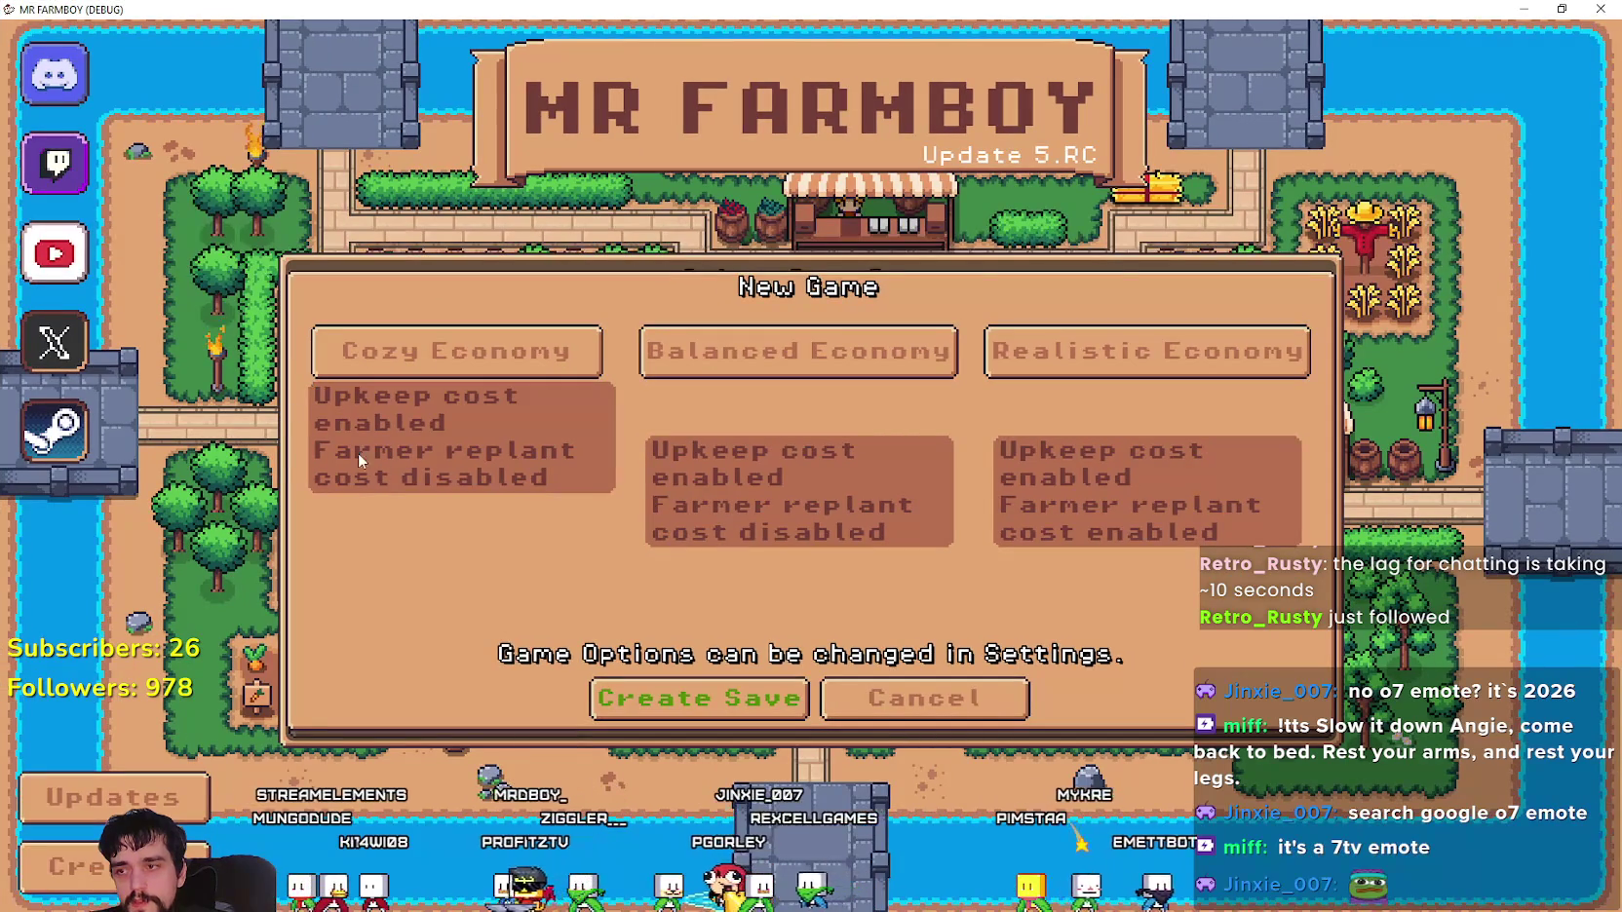
left_click(880, 712)
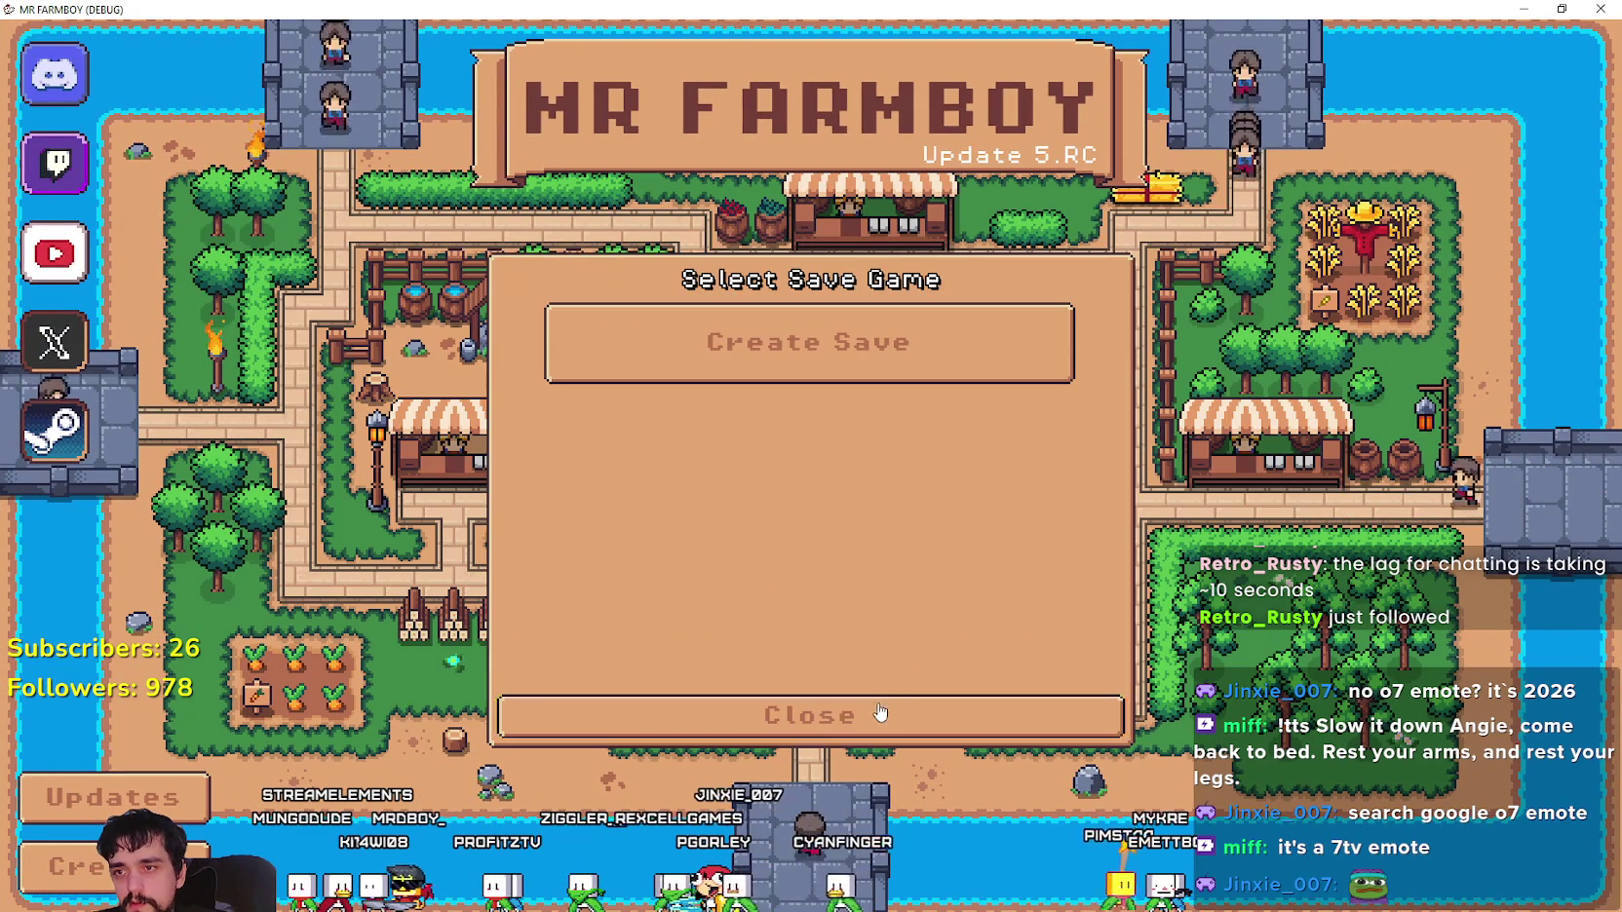
left_click(880, 713)
- Set the game language to Spanish (Latin America) in Options > Game
left_click(803, 463)
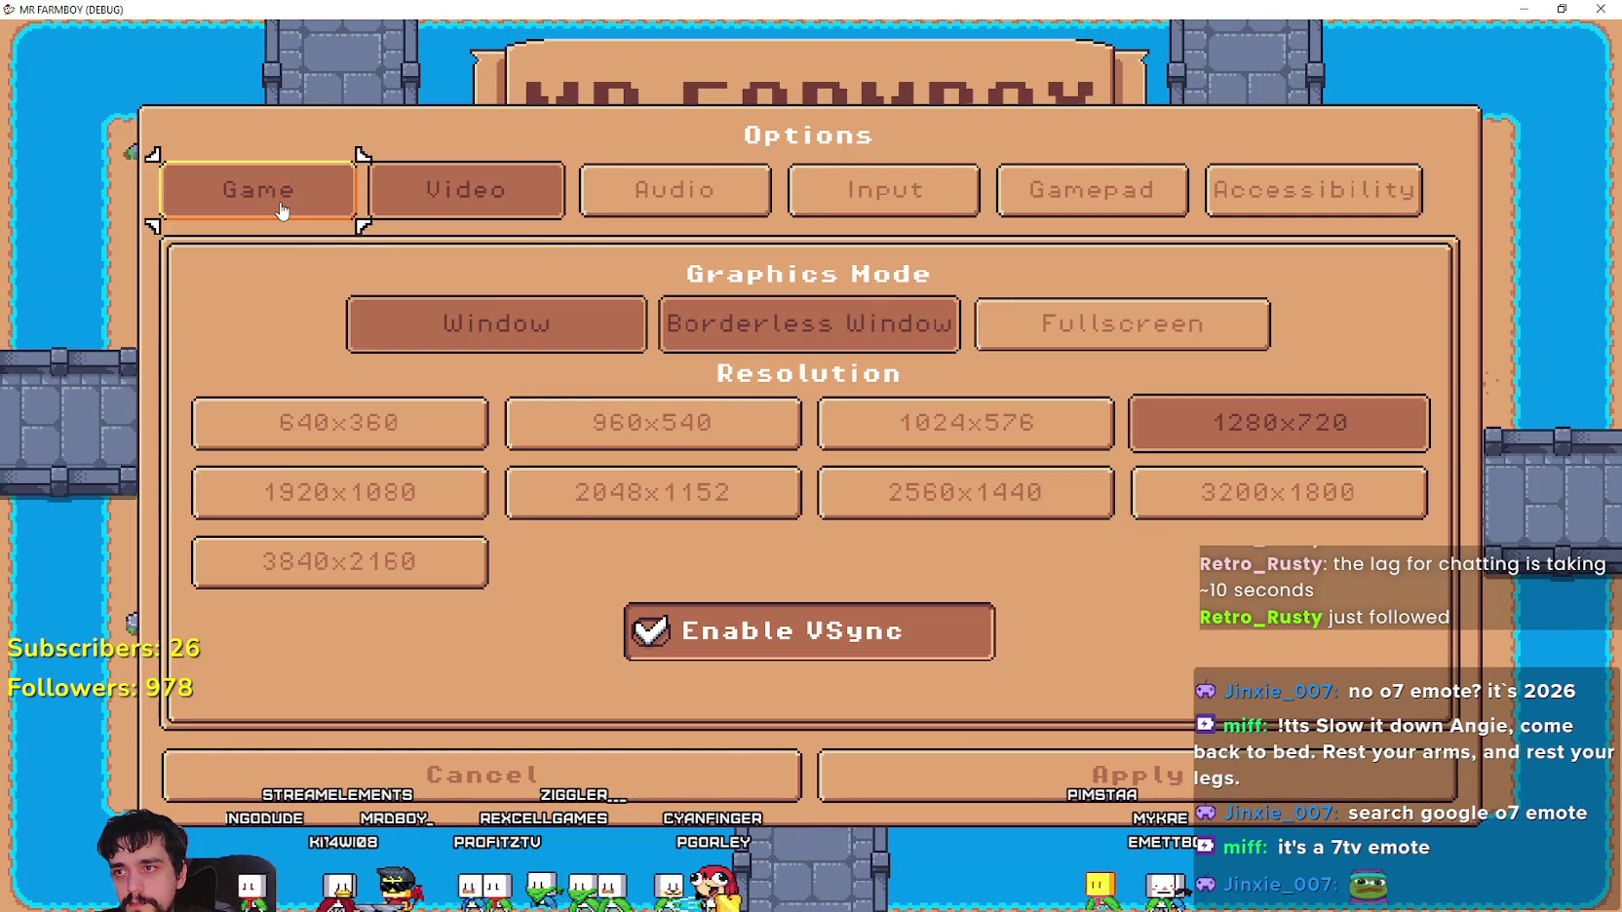
left_click(280, 211)
left_click(410, 326)
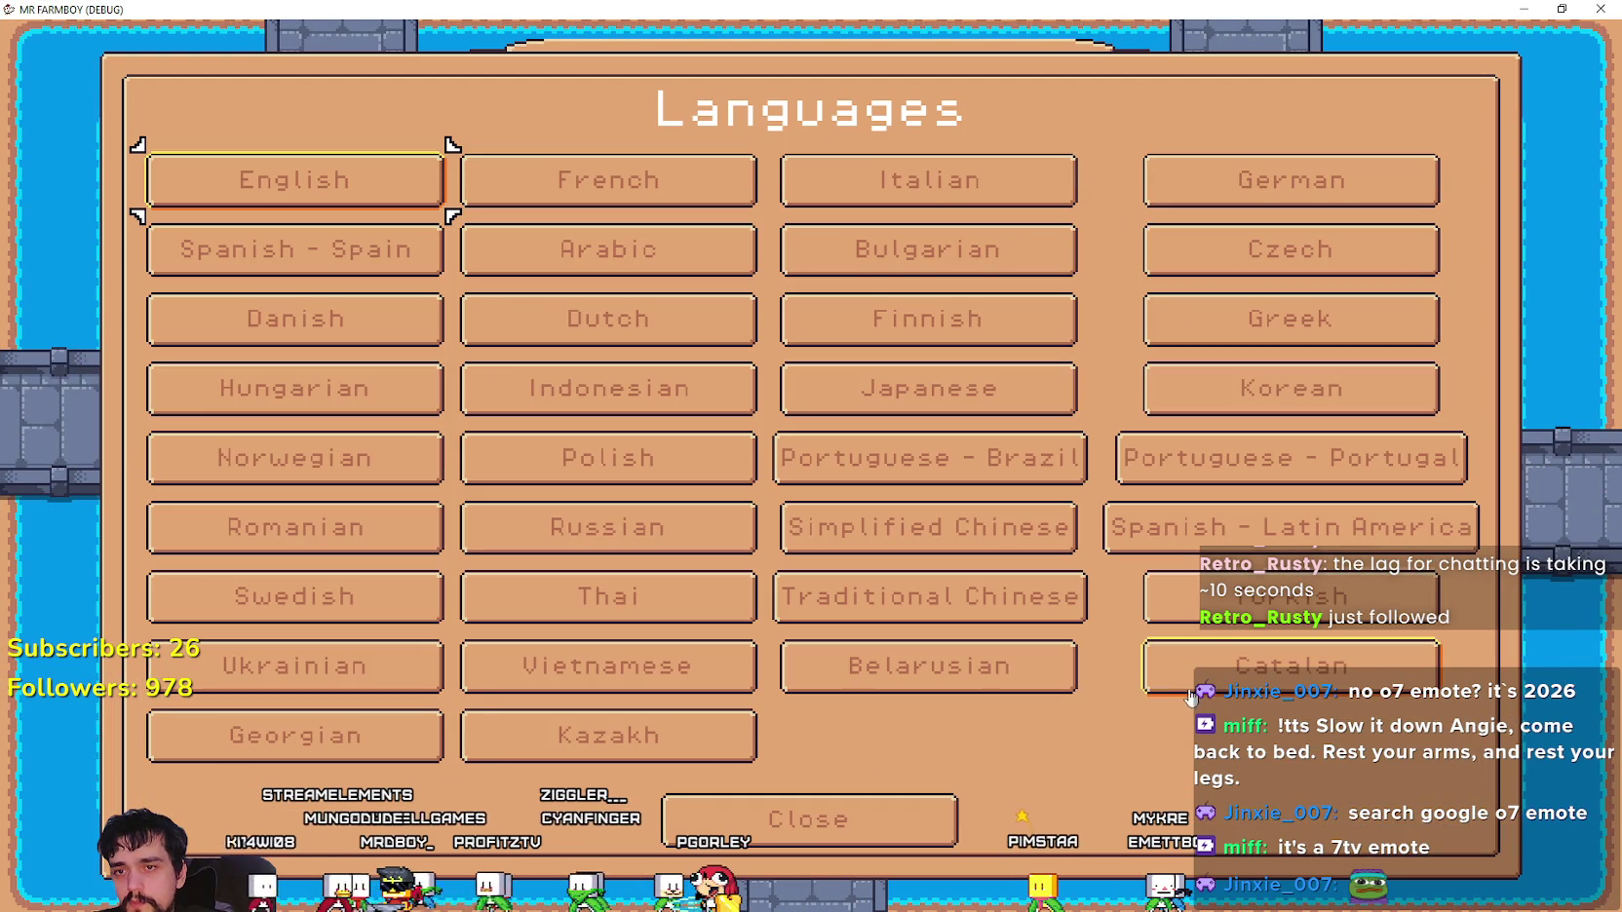
left_click(1264, 539)
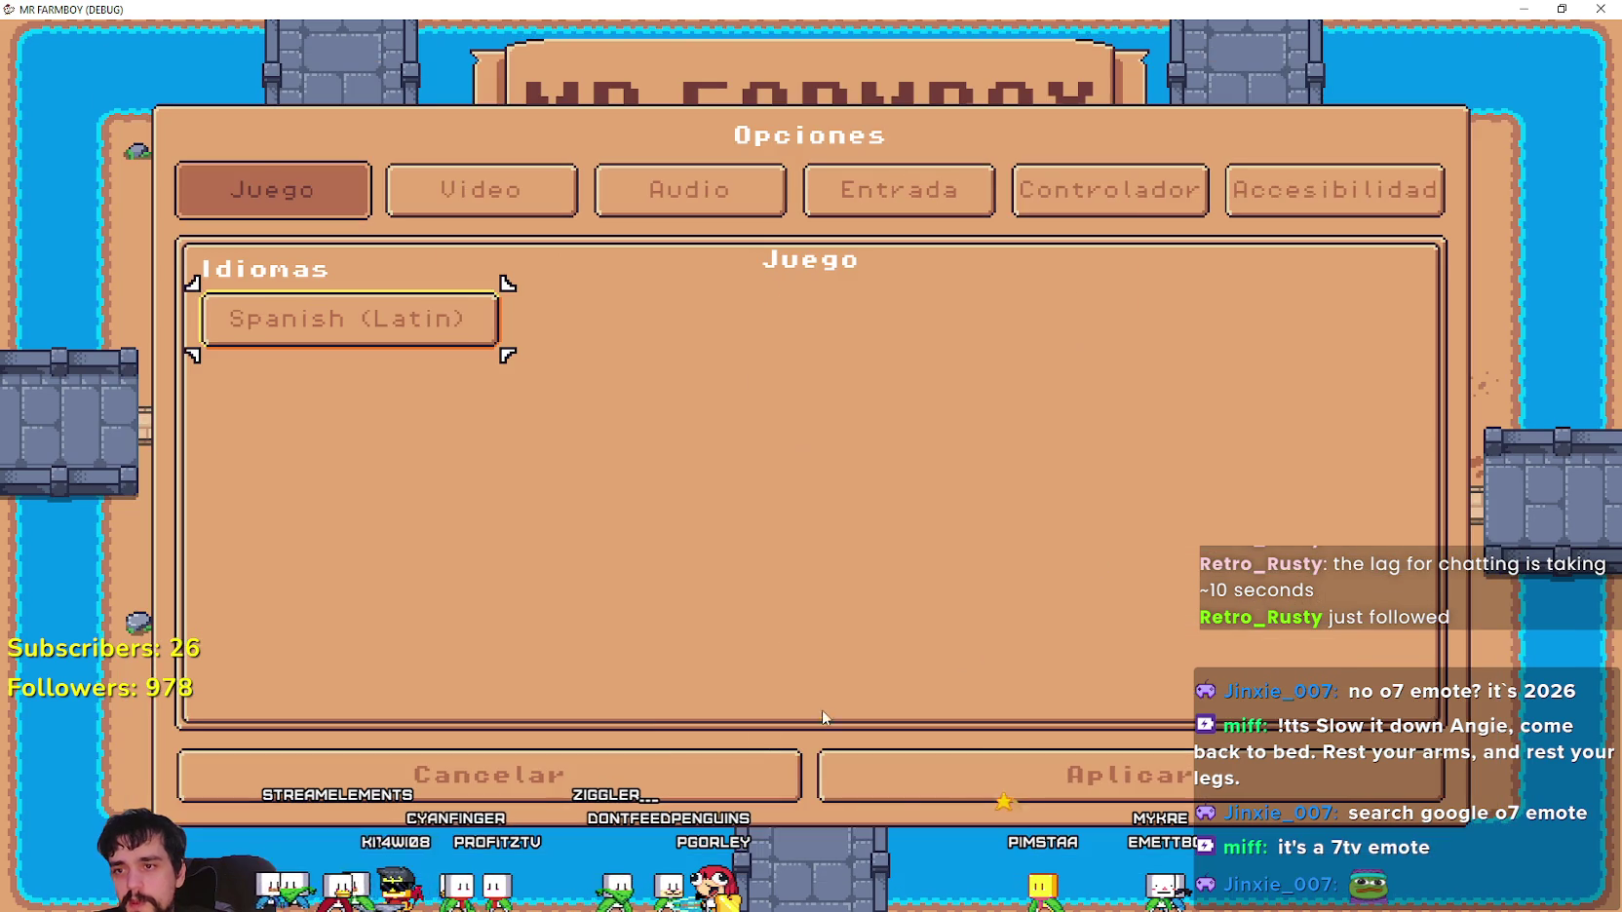
left_click(848, 772)
- Open the Spanish Nuevo Juego dialog via Crear Partida, review it, then cancel out
left_click(811, 412)
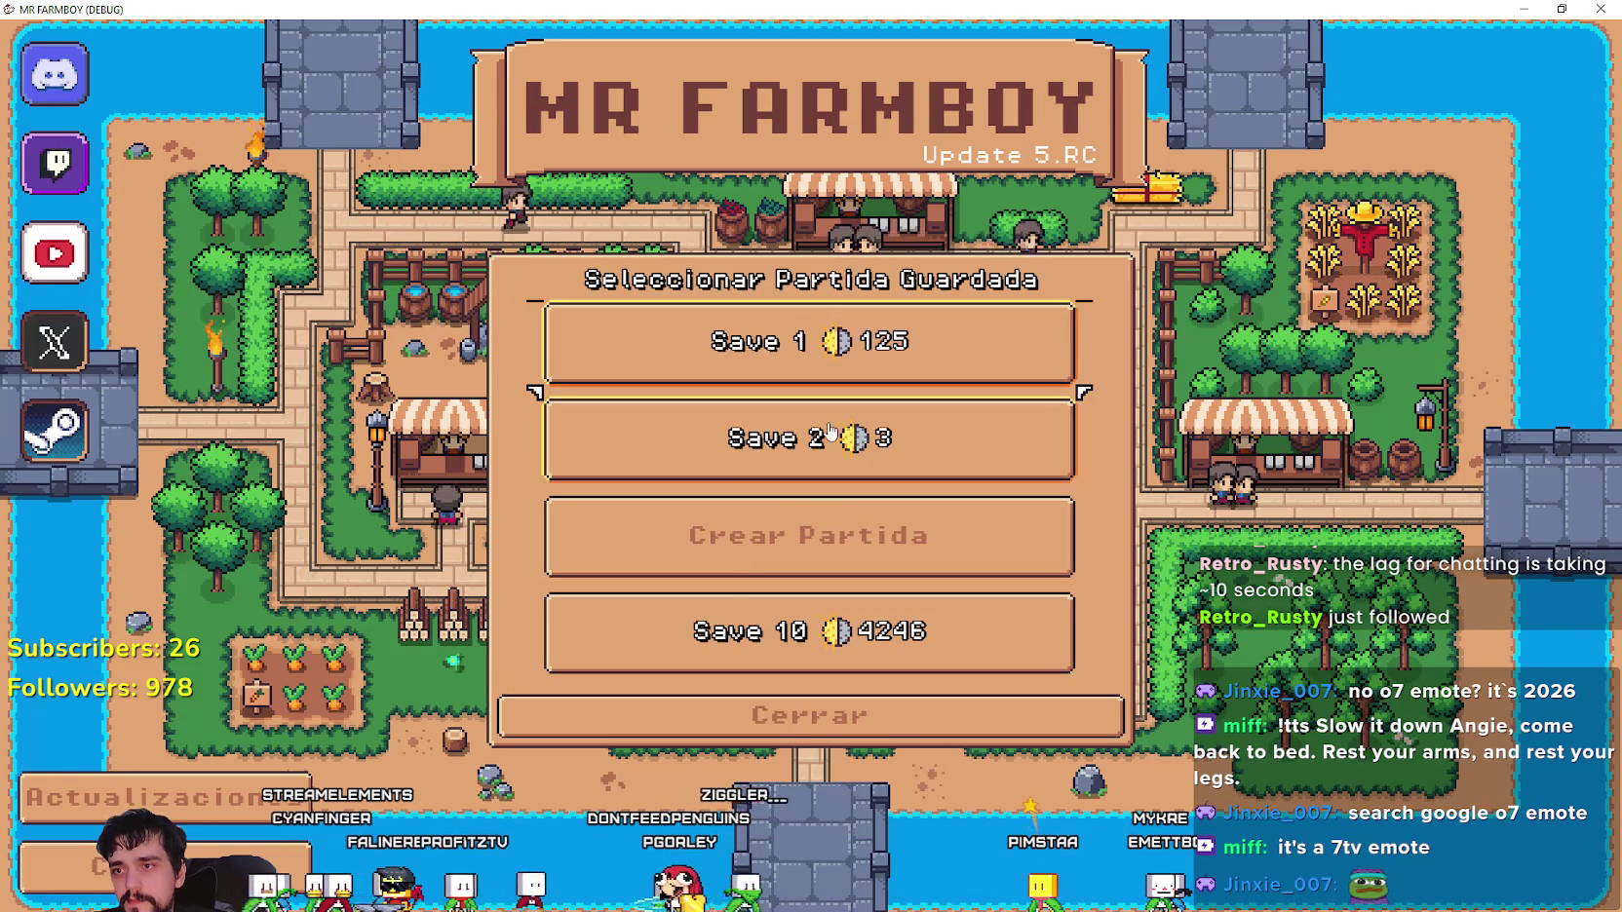
left_click(805, 534)
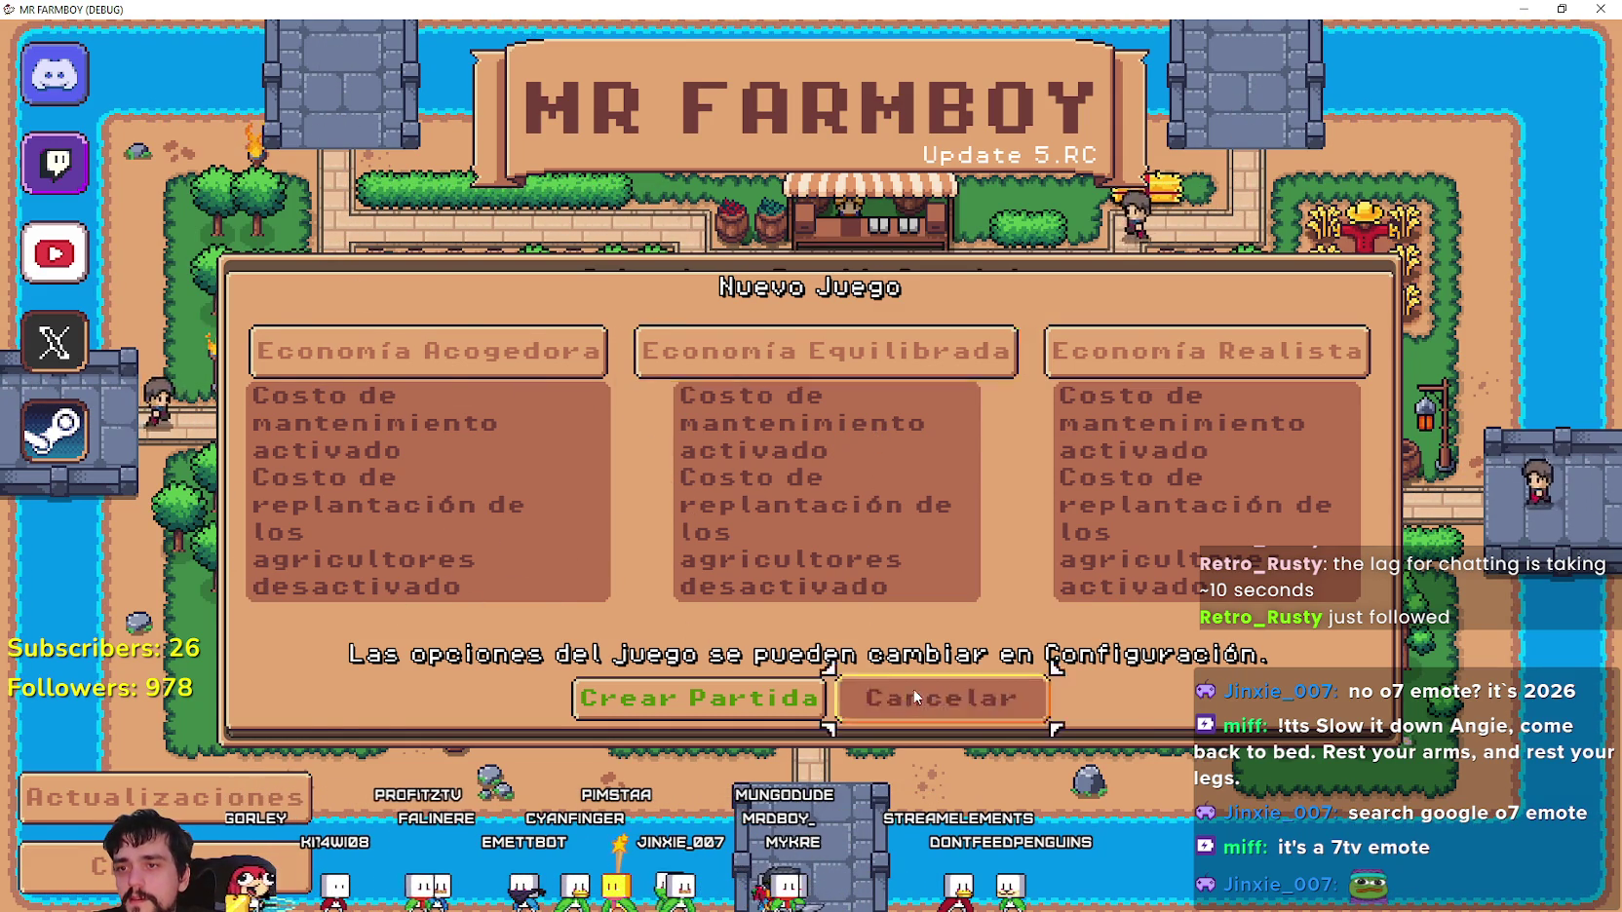
left_click(942, 698)
left_click(857, 714)
- Close the game, change the cozy info Label text to tr_cozy_economy_info, and save main_menu
key("F8")
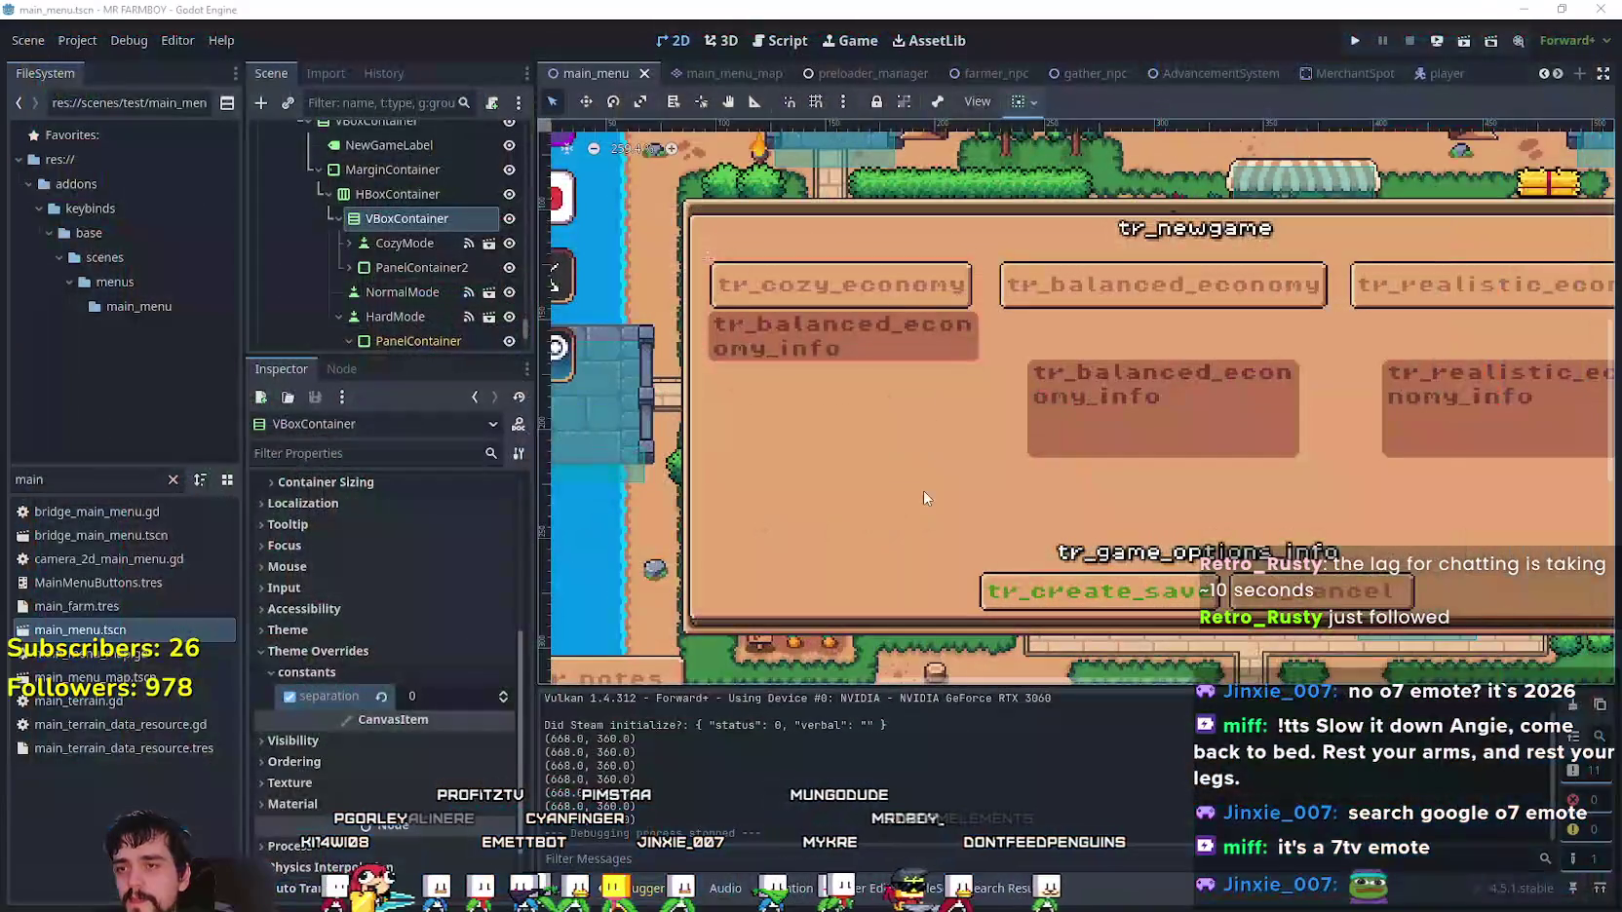
left_click(405, 267)
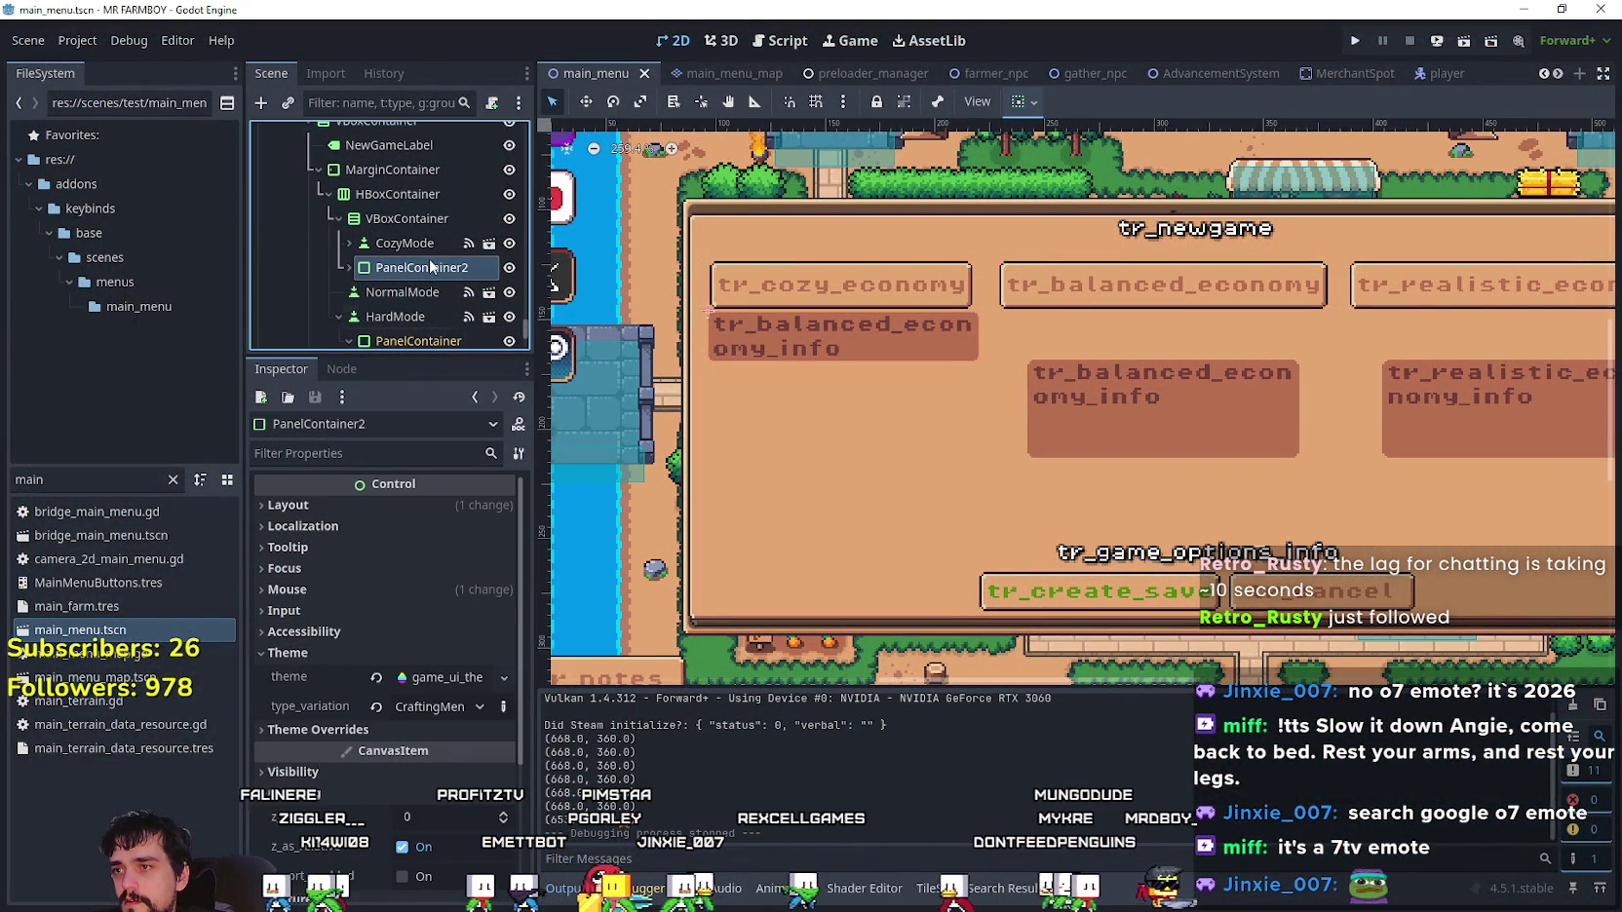
left_click(349, 267)
left_click(399, 291)
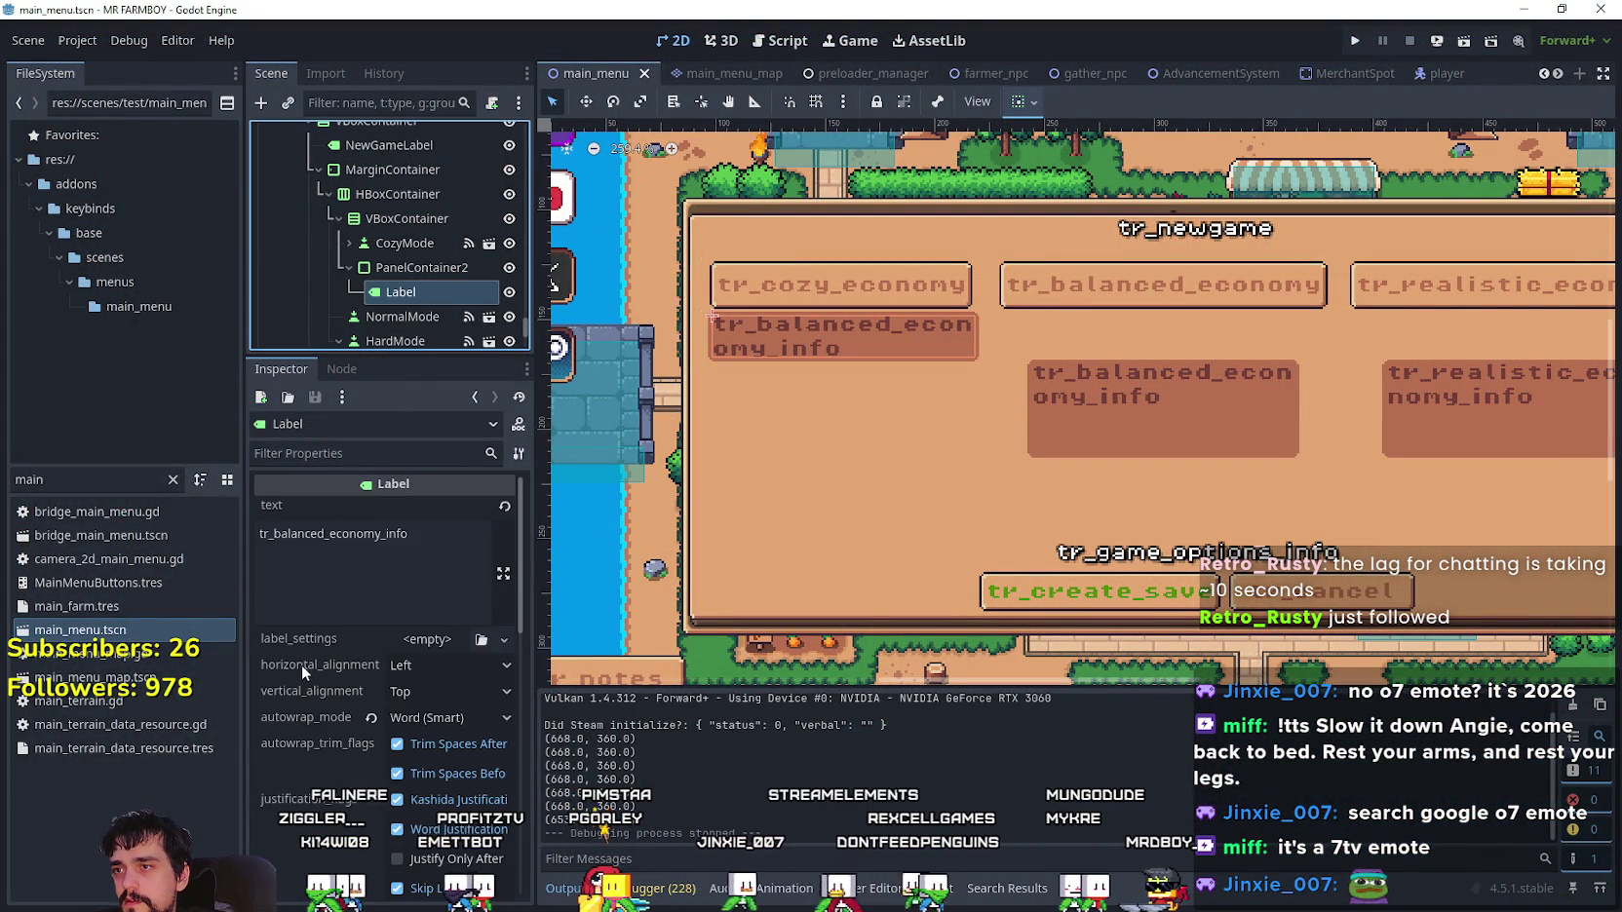
left_click(389, 535)
left_click_drag(382, 533, 336, 533)
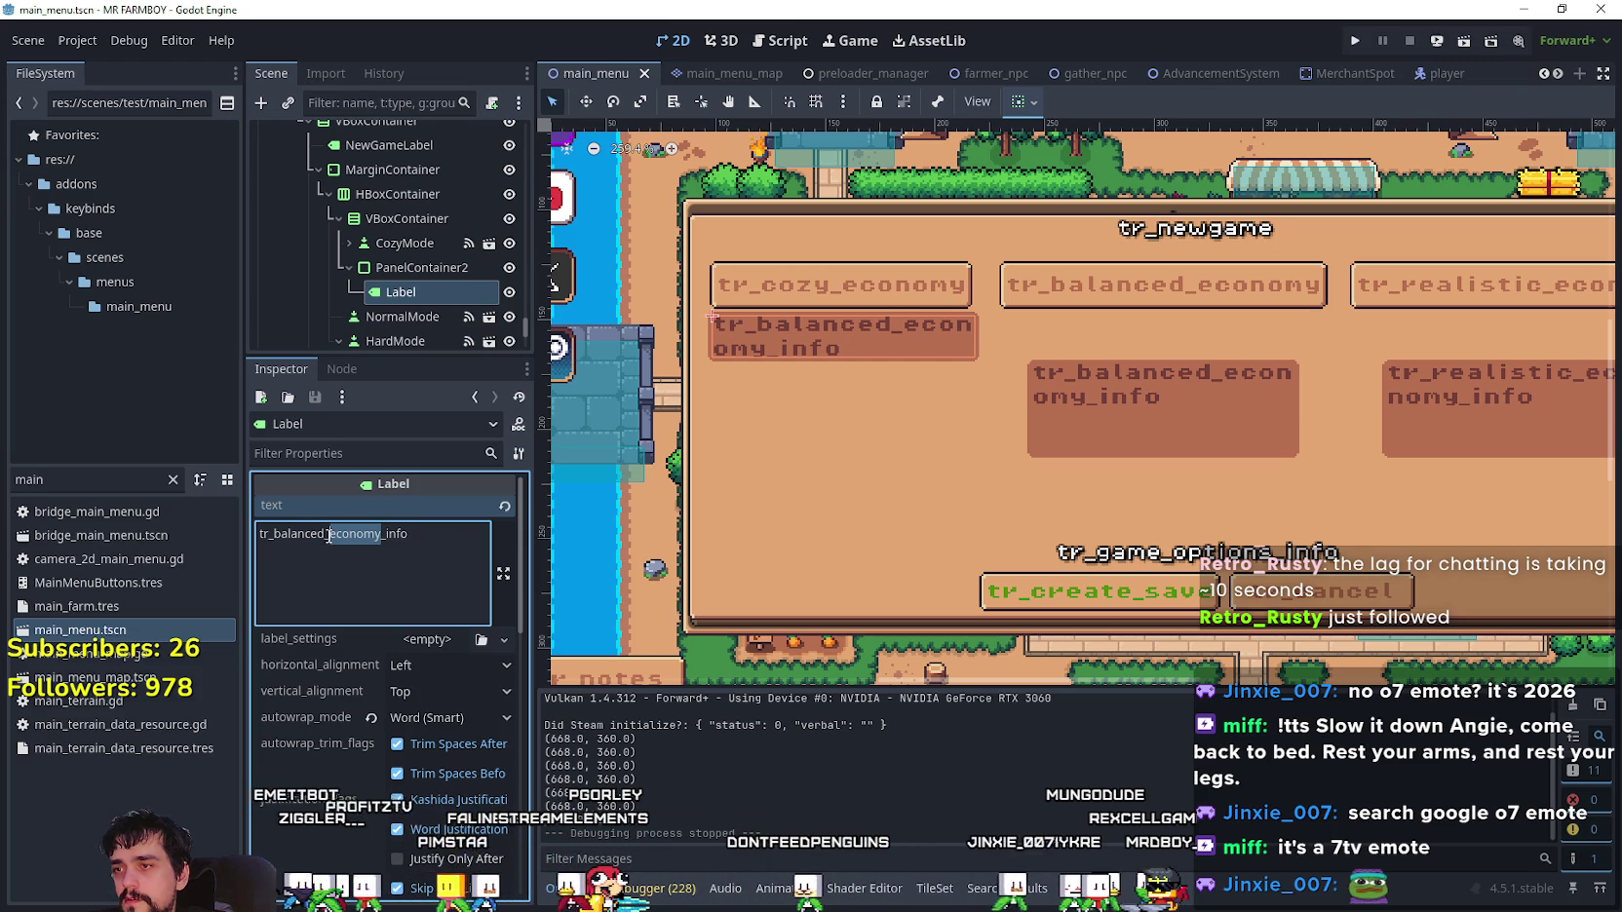
type("c")
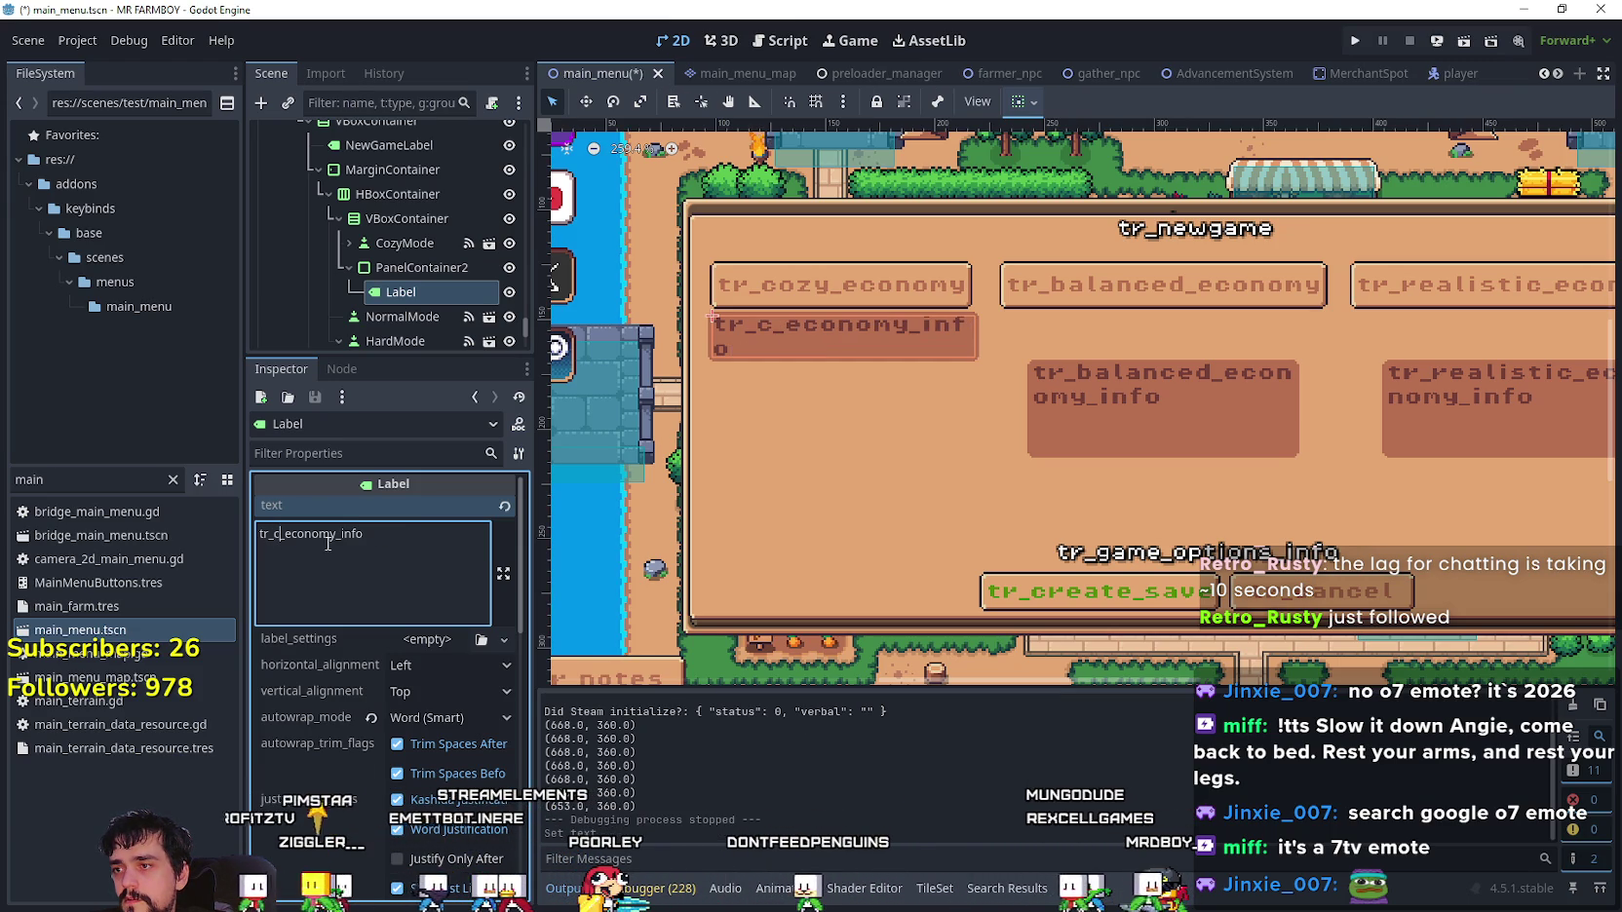
type("ozy")
key("ctrl+s")
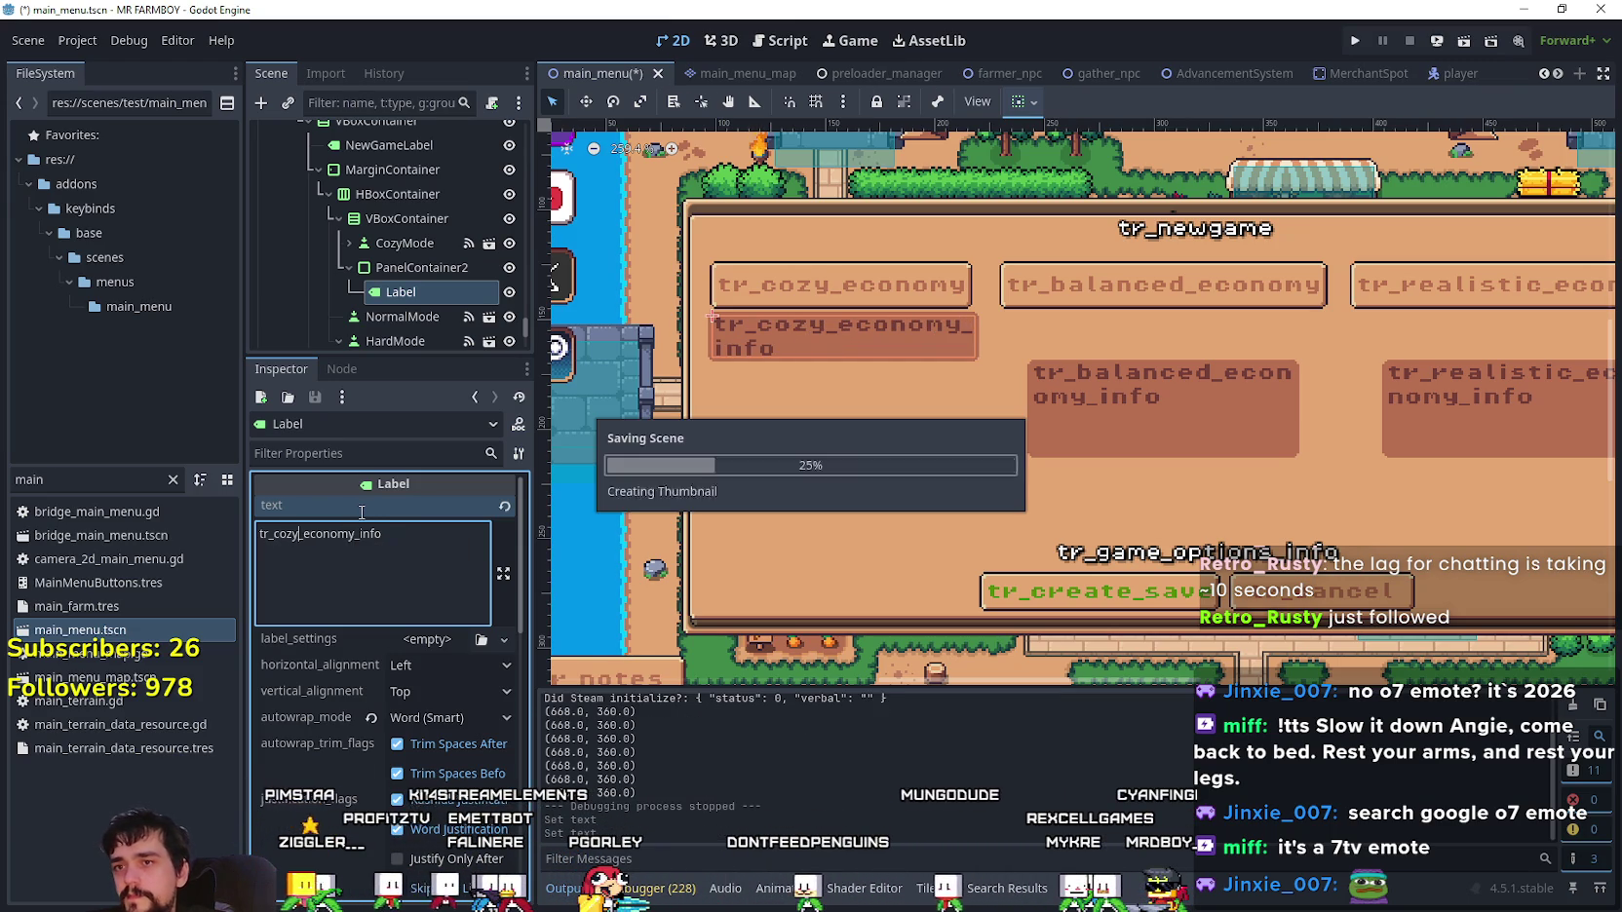
left_click(401, 273)
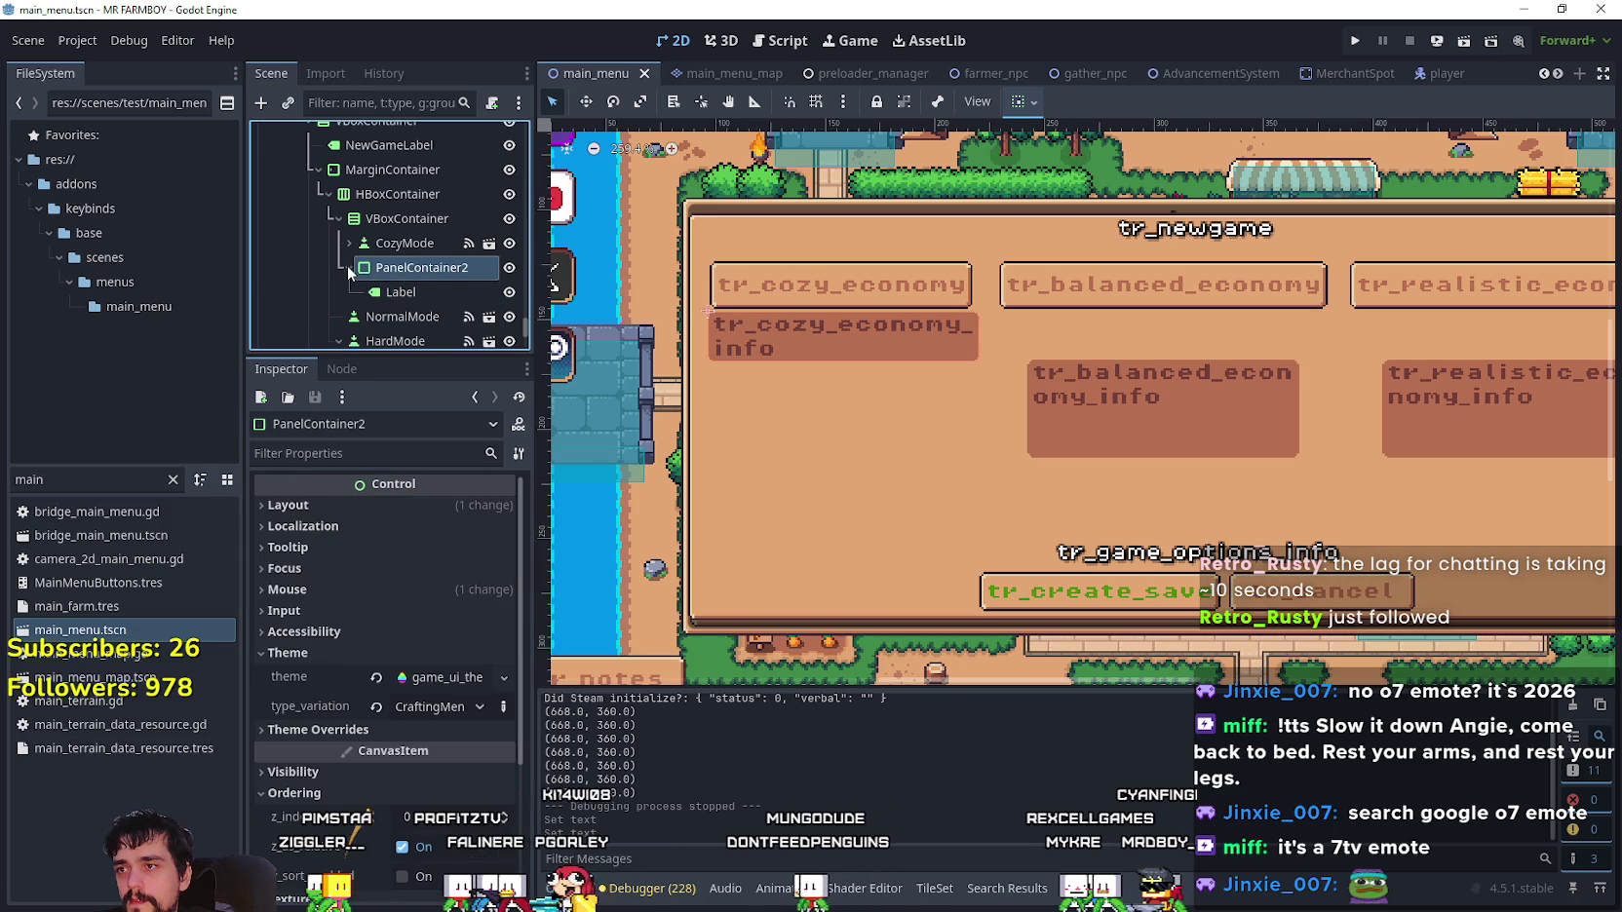
- Copy the cozy info panel, undoing a stray paste under NormalMode
right_click(378, 276)
left_click(450, 411)
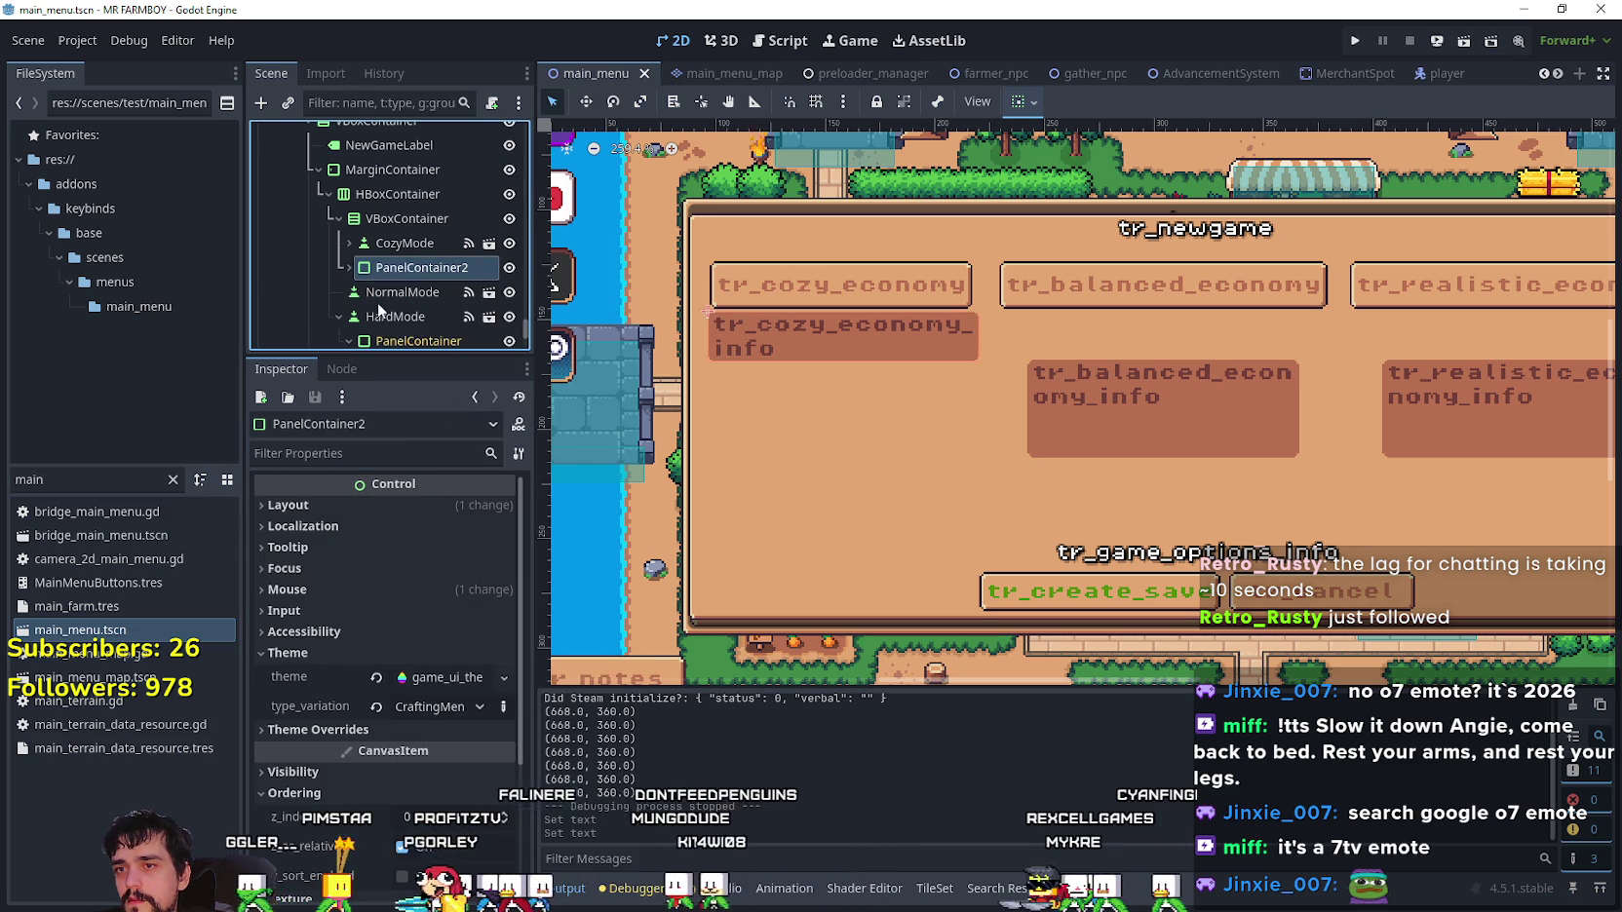
scroll(390, 281, "down", 1)
right_click(401, 272)
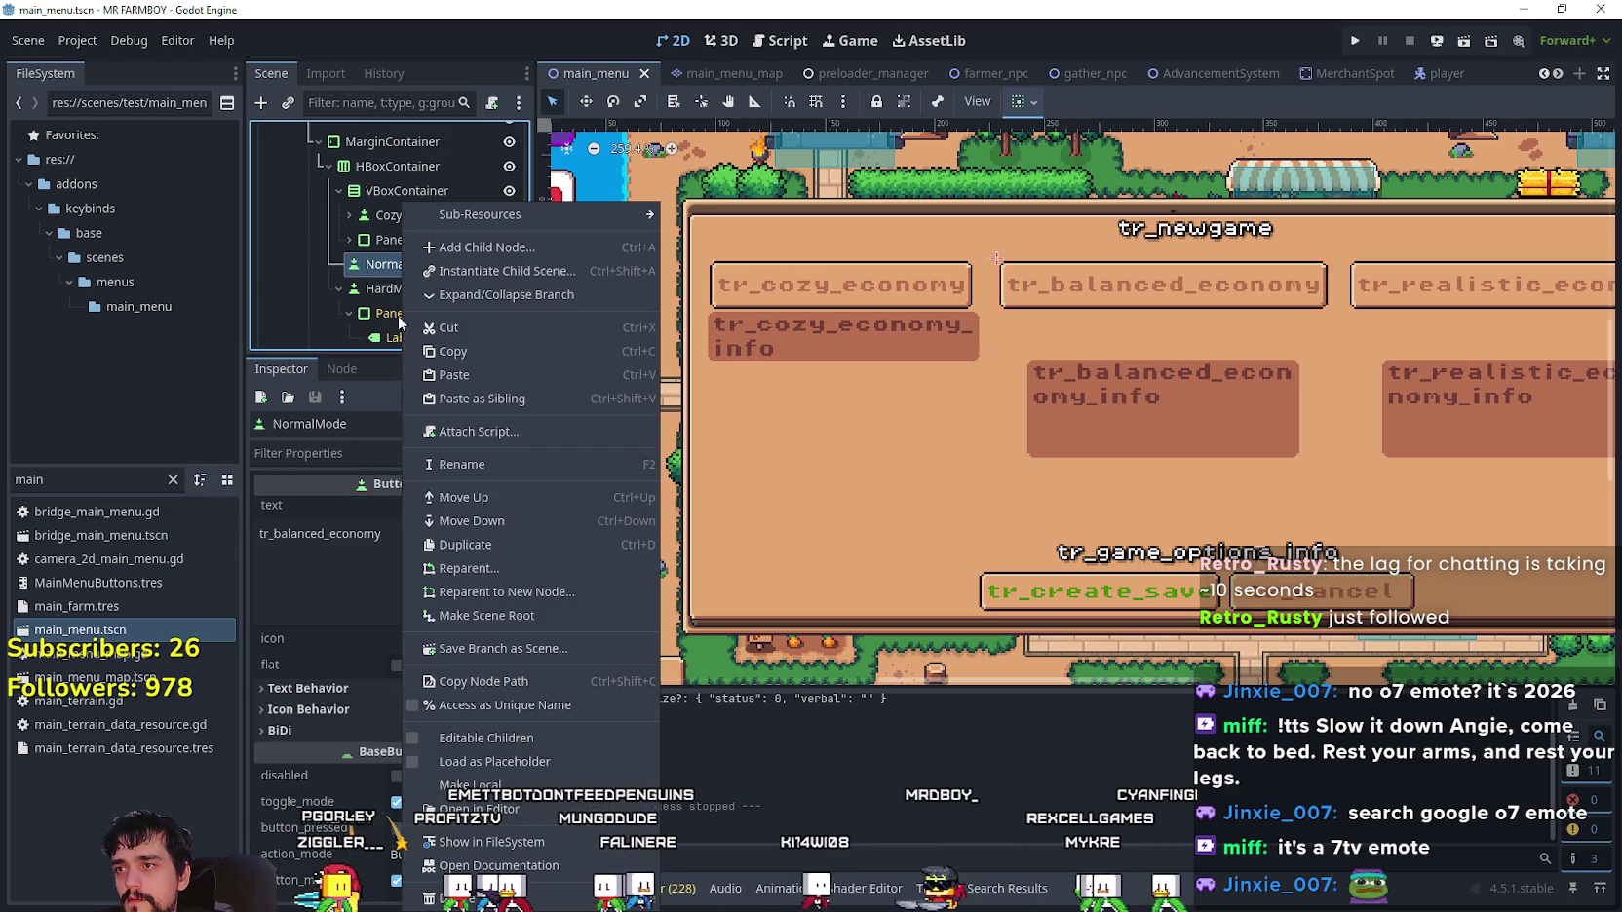
left_click(495, 376)
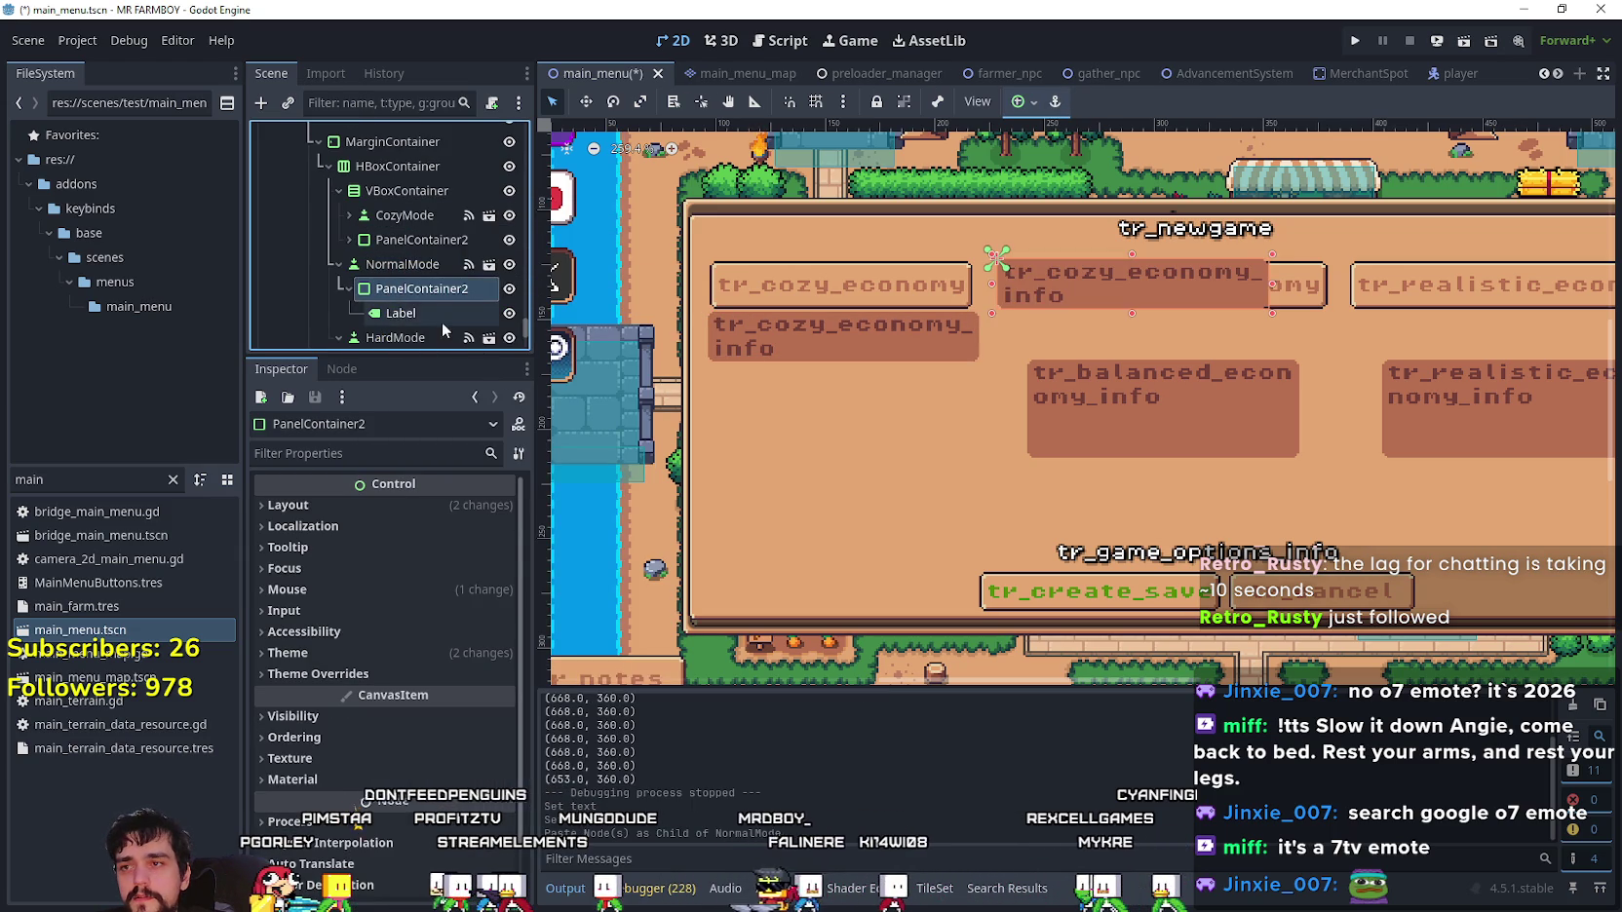
key("ctrl+z")
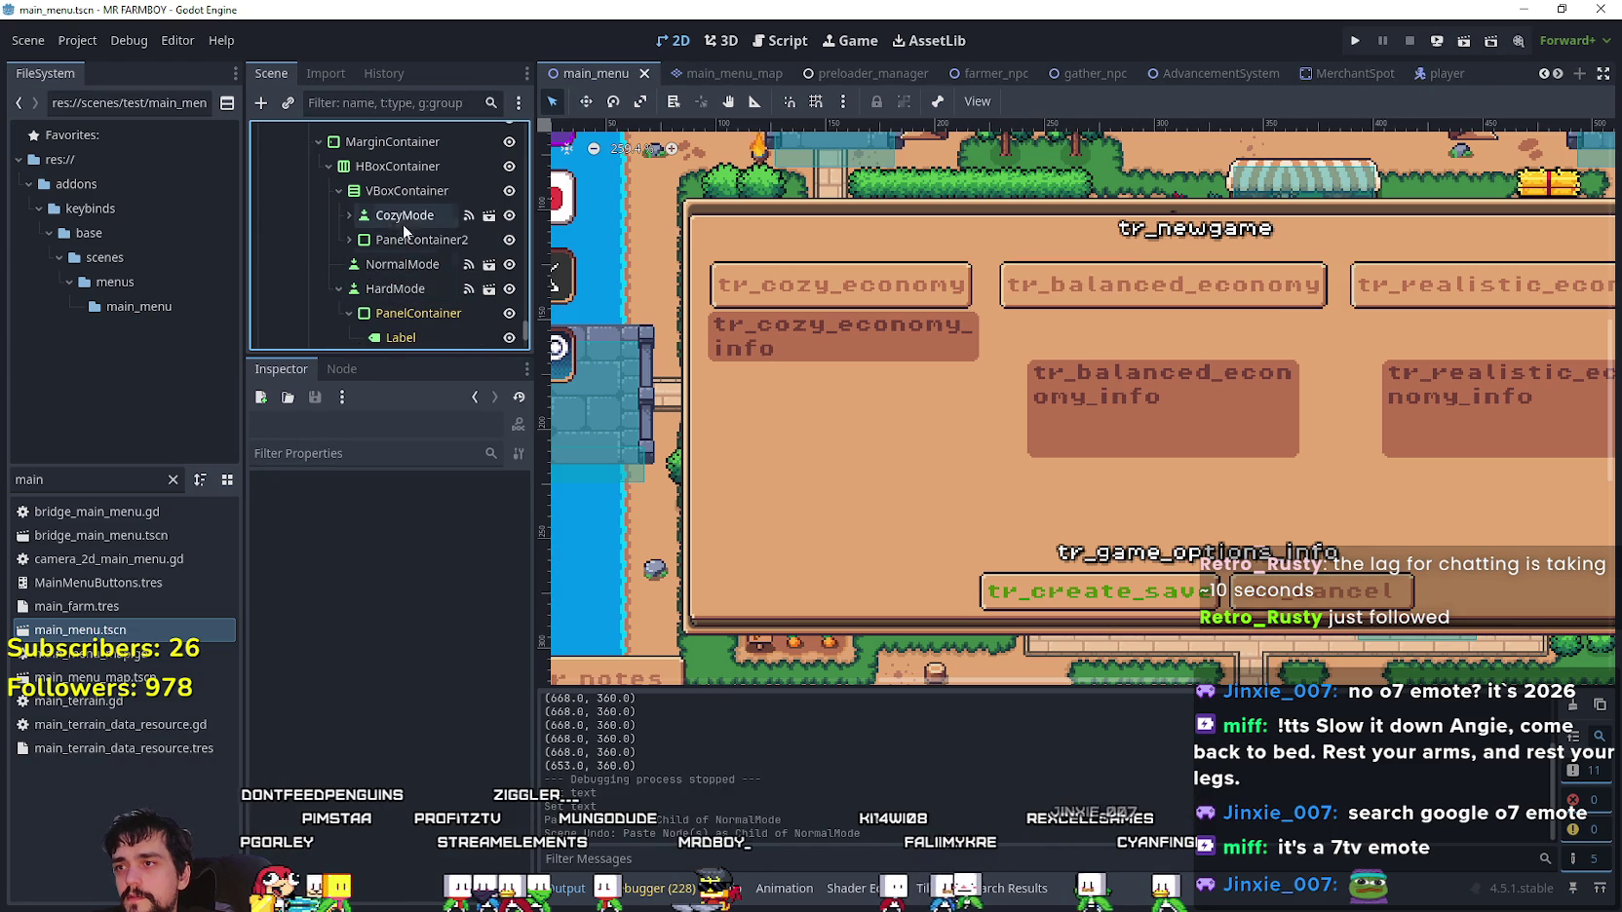
- Add VBoxContainer2 to HBoxContainer, move NormalMode into it, and paste the info panel there
left_click(393, 168)
right_click(393, 167)
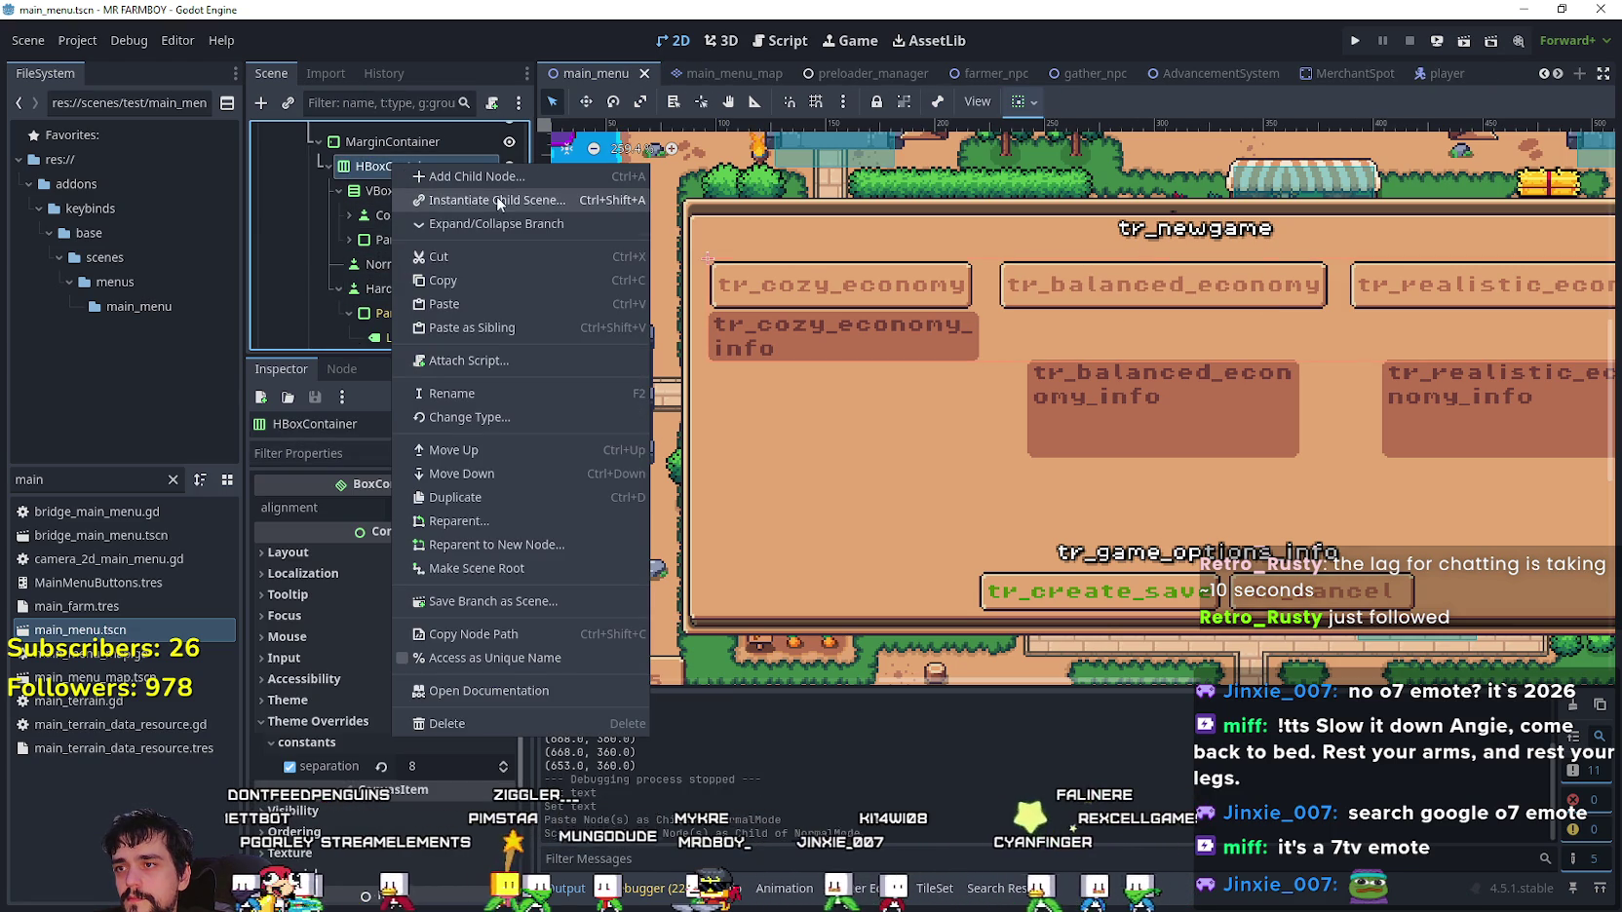
left_click(477, 177)
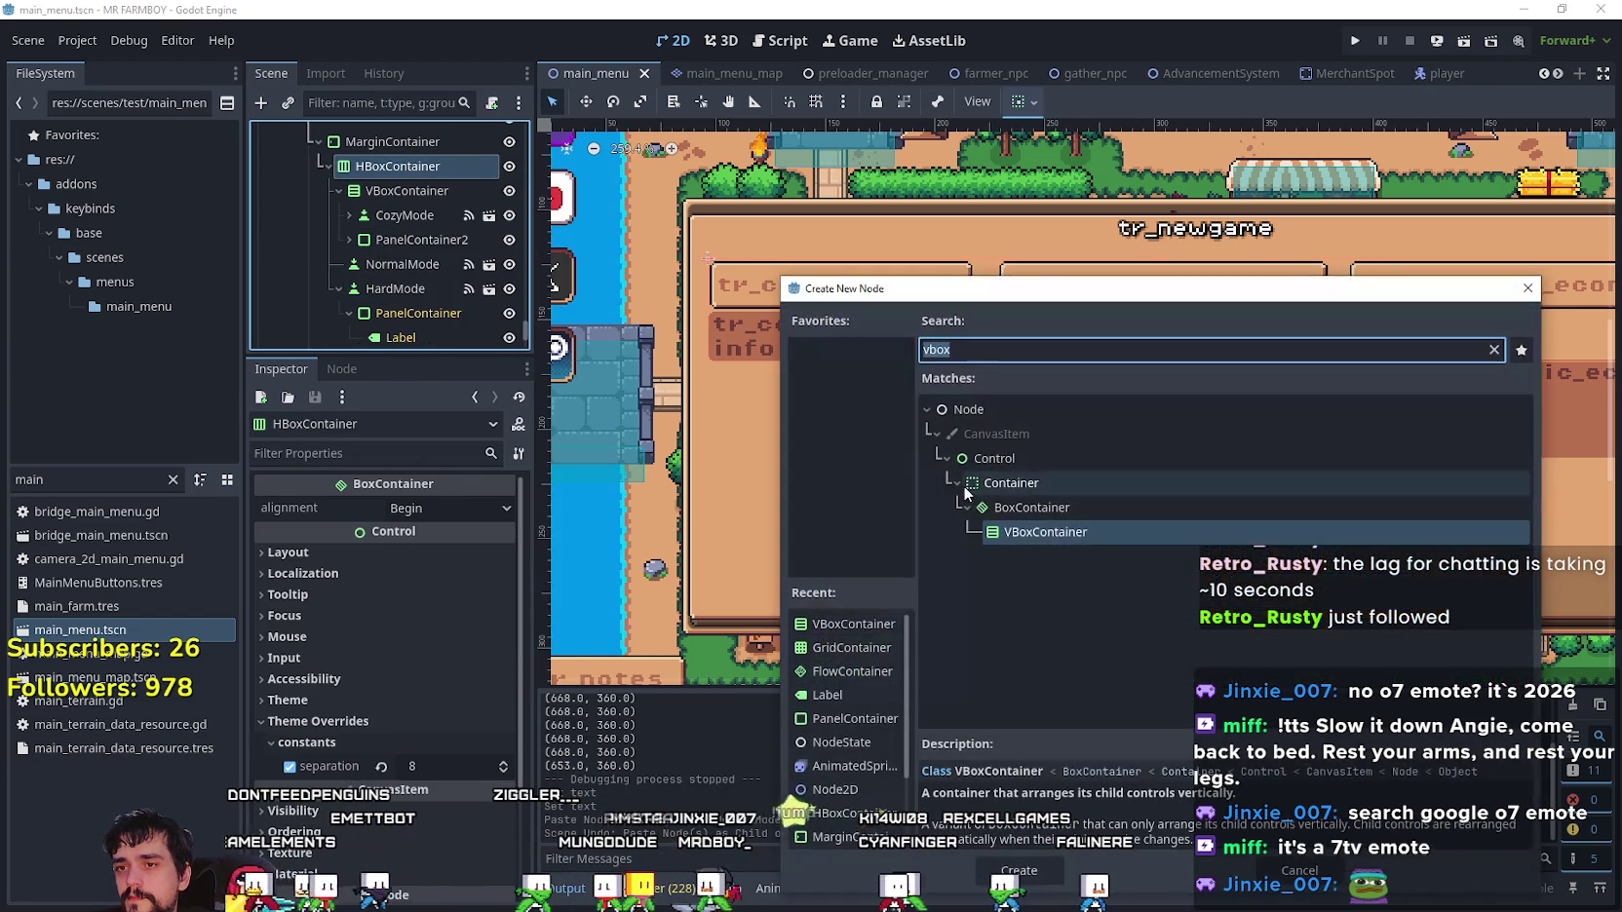
mouse_move(411, 334)
left_mouse_down()
mouse_move(411, 190)
mouse_move(417, 229)
left_mouse_up()
scroll(407, 234, "down", 1)
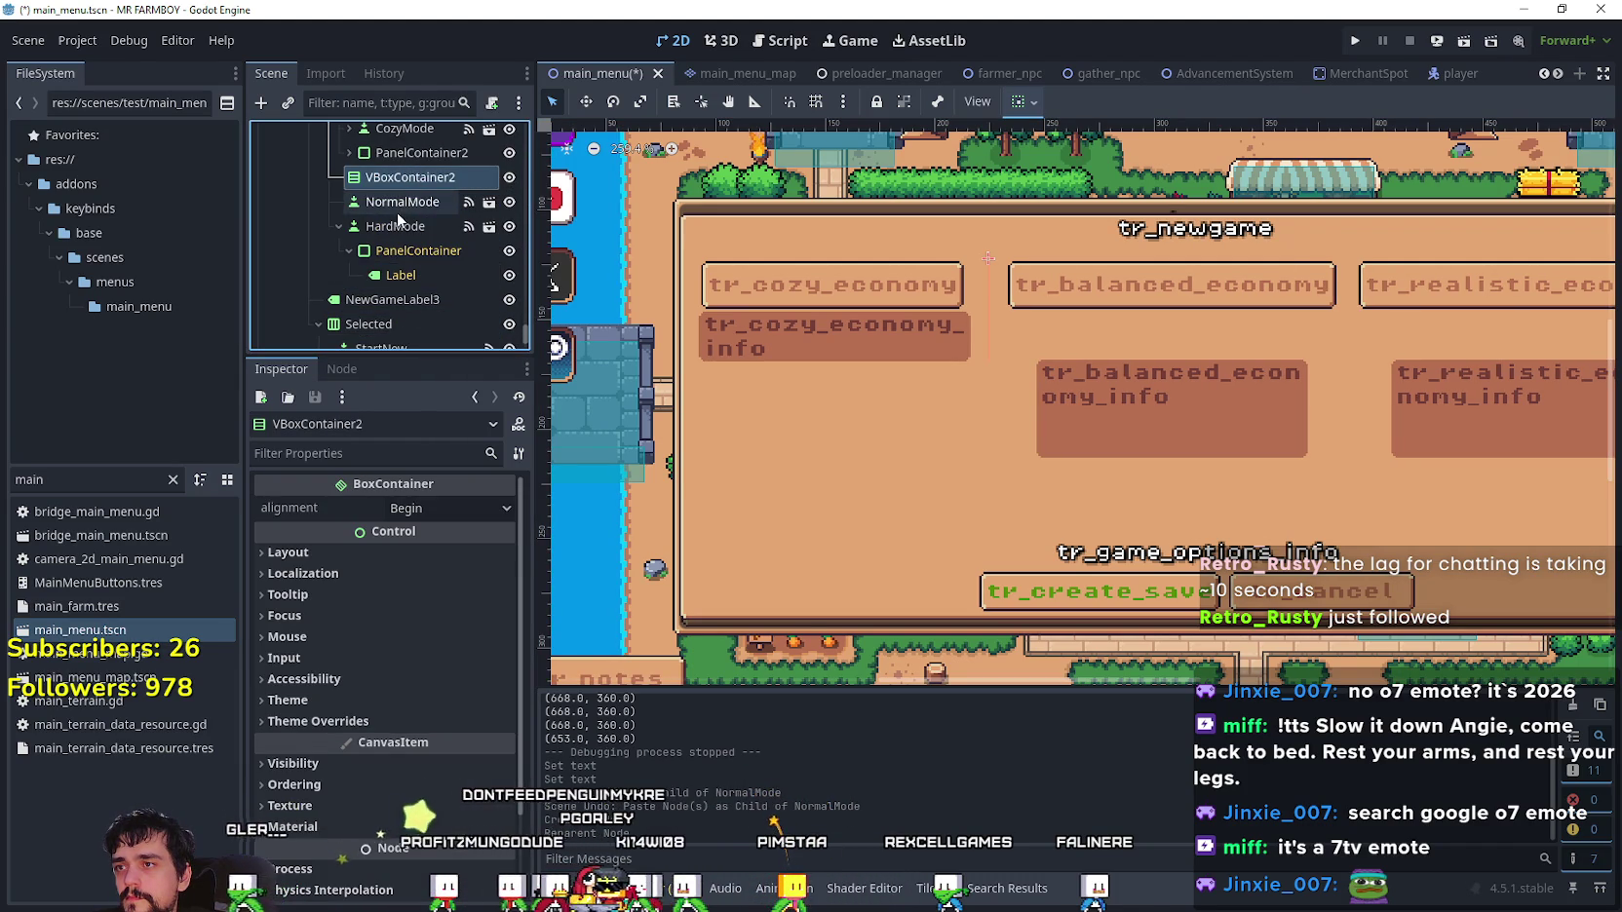
left_click_drag(407, 190, 411, 177)
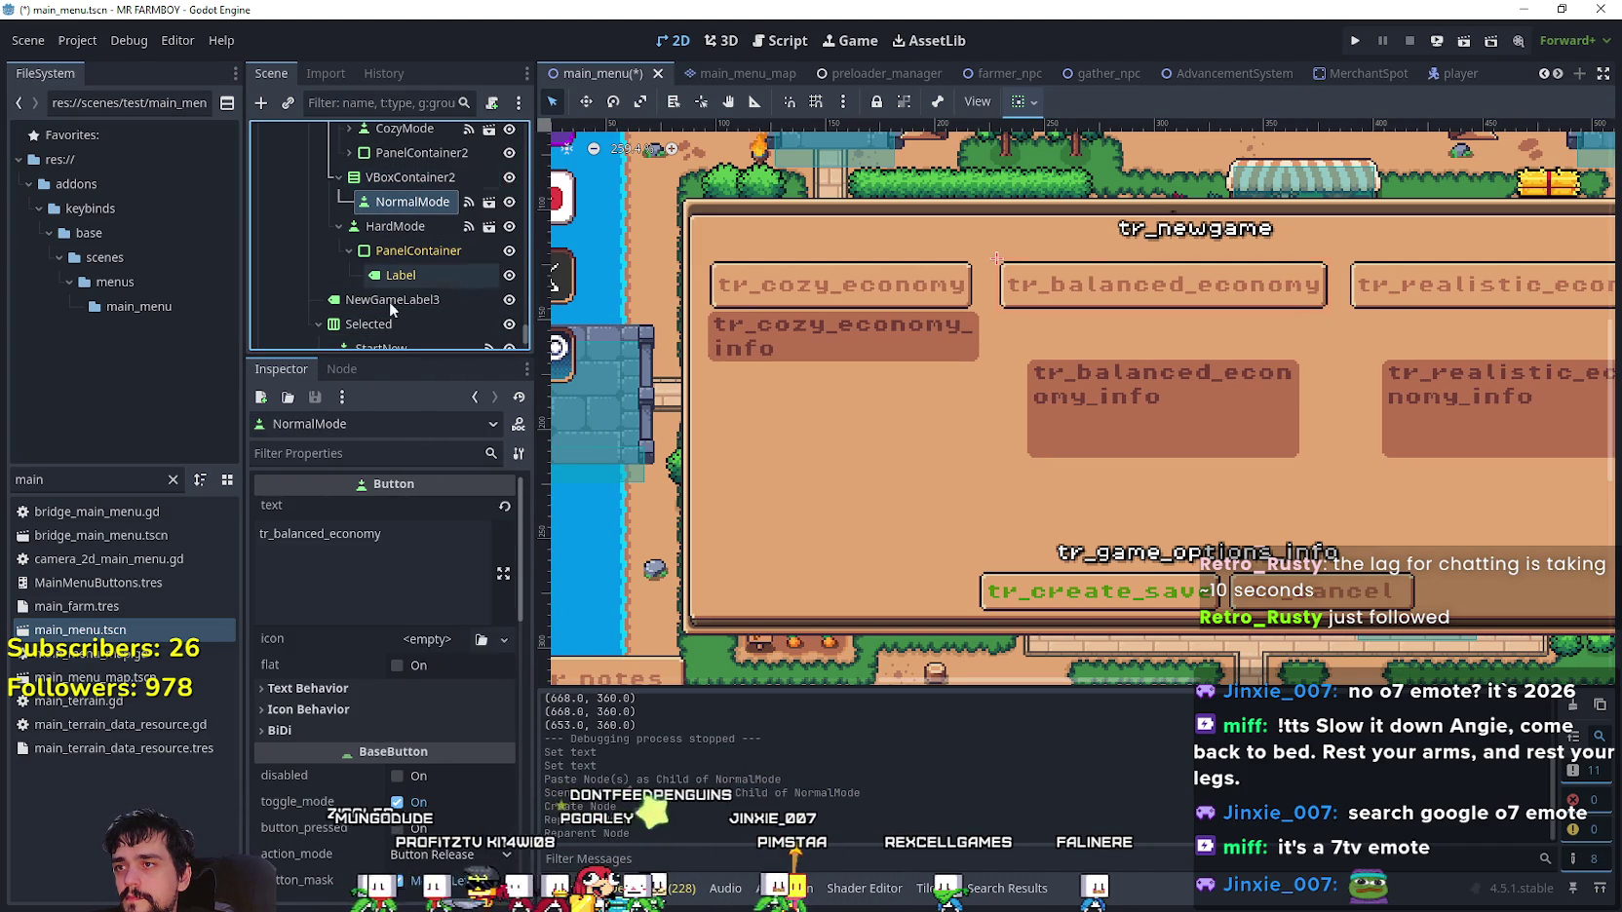
right_click(409, 174)
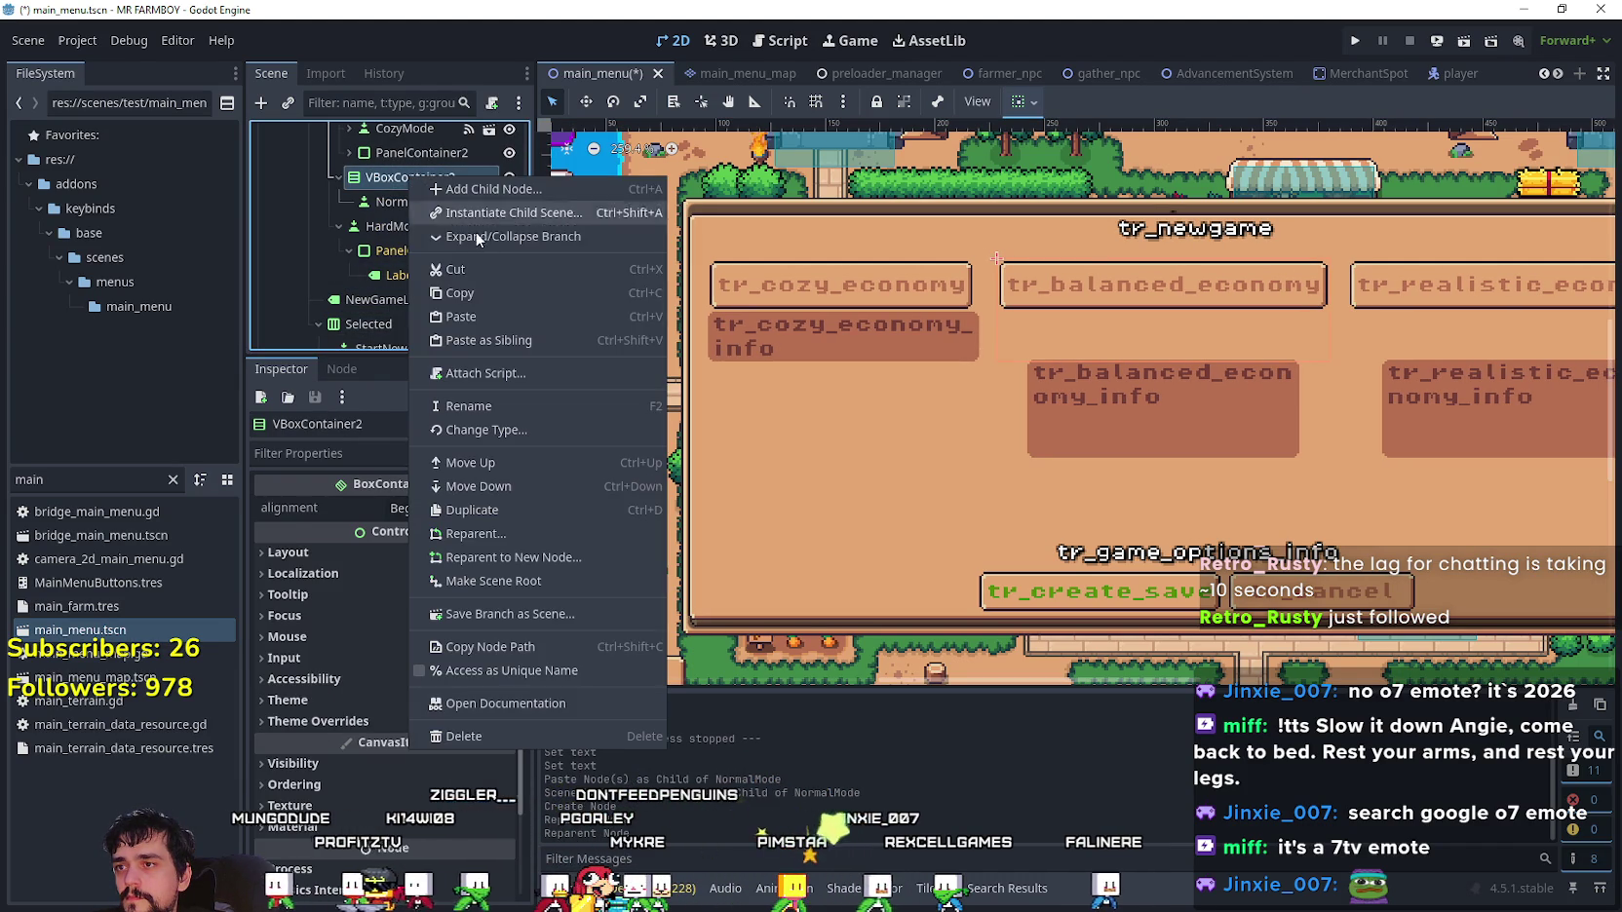
left_click(504, 317)
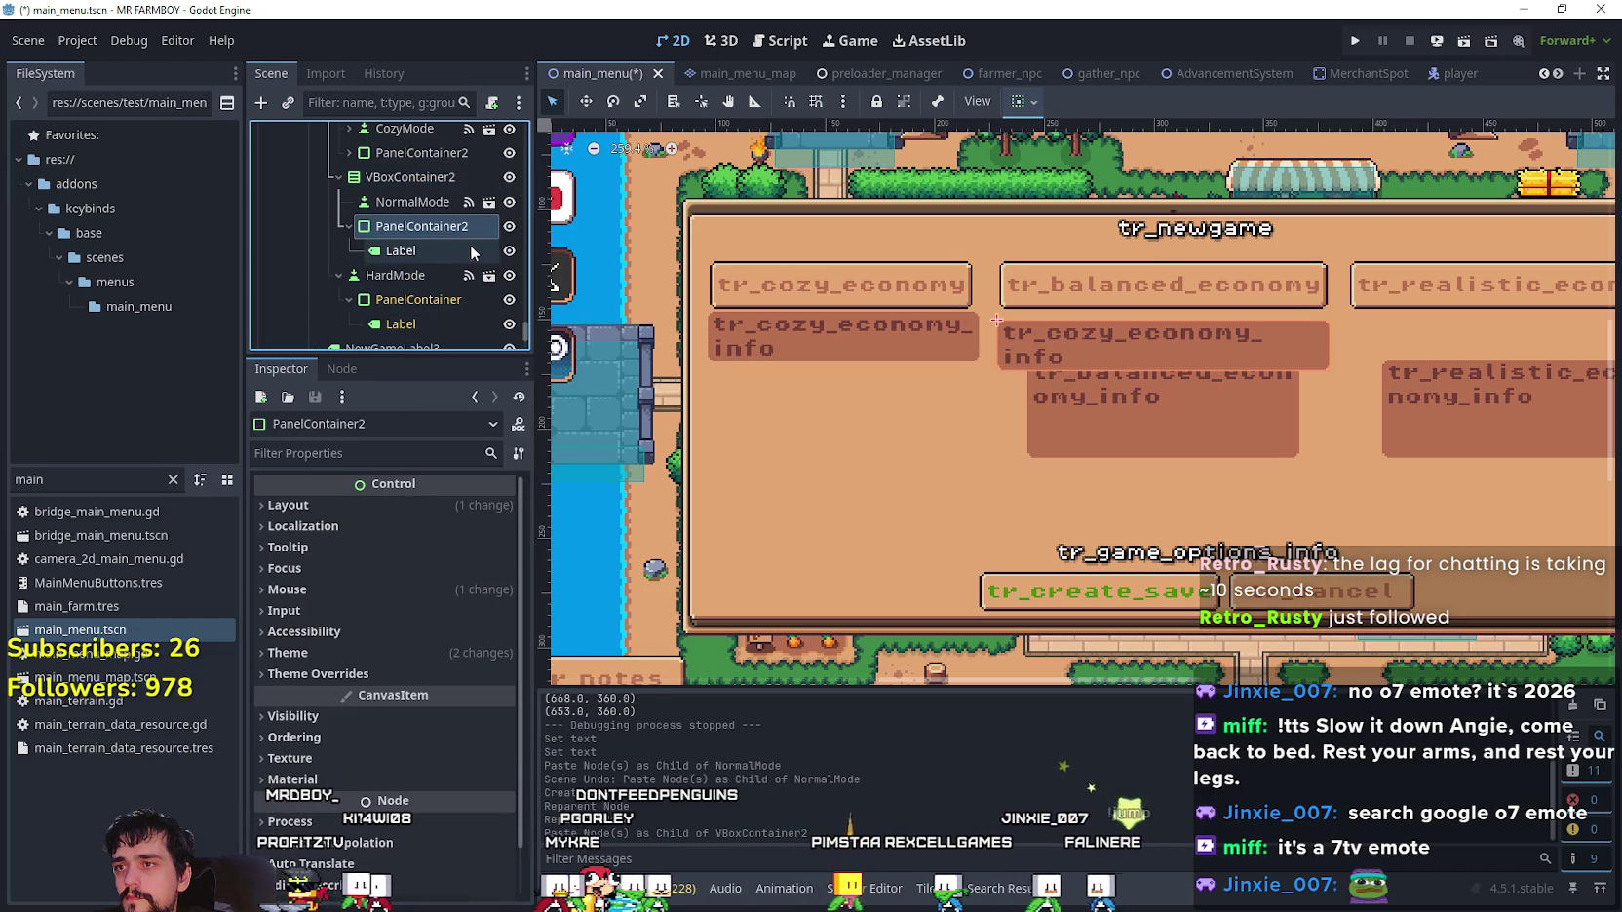
- Enable Editable Children on NormalMode and hide its built-in info panel
left_click(426, 202)
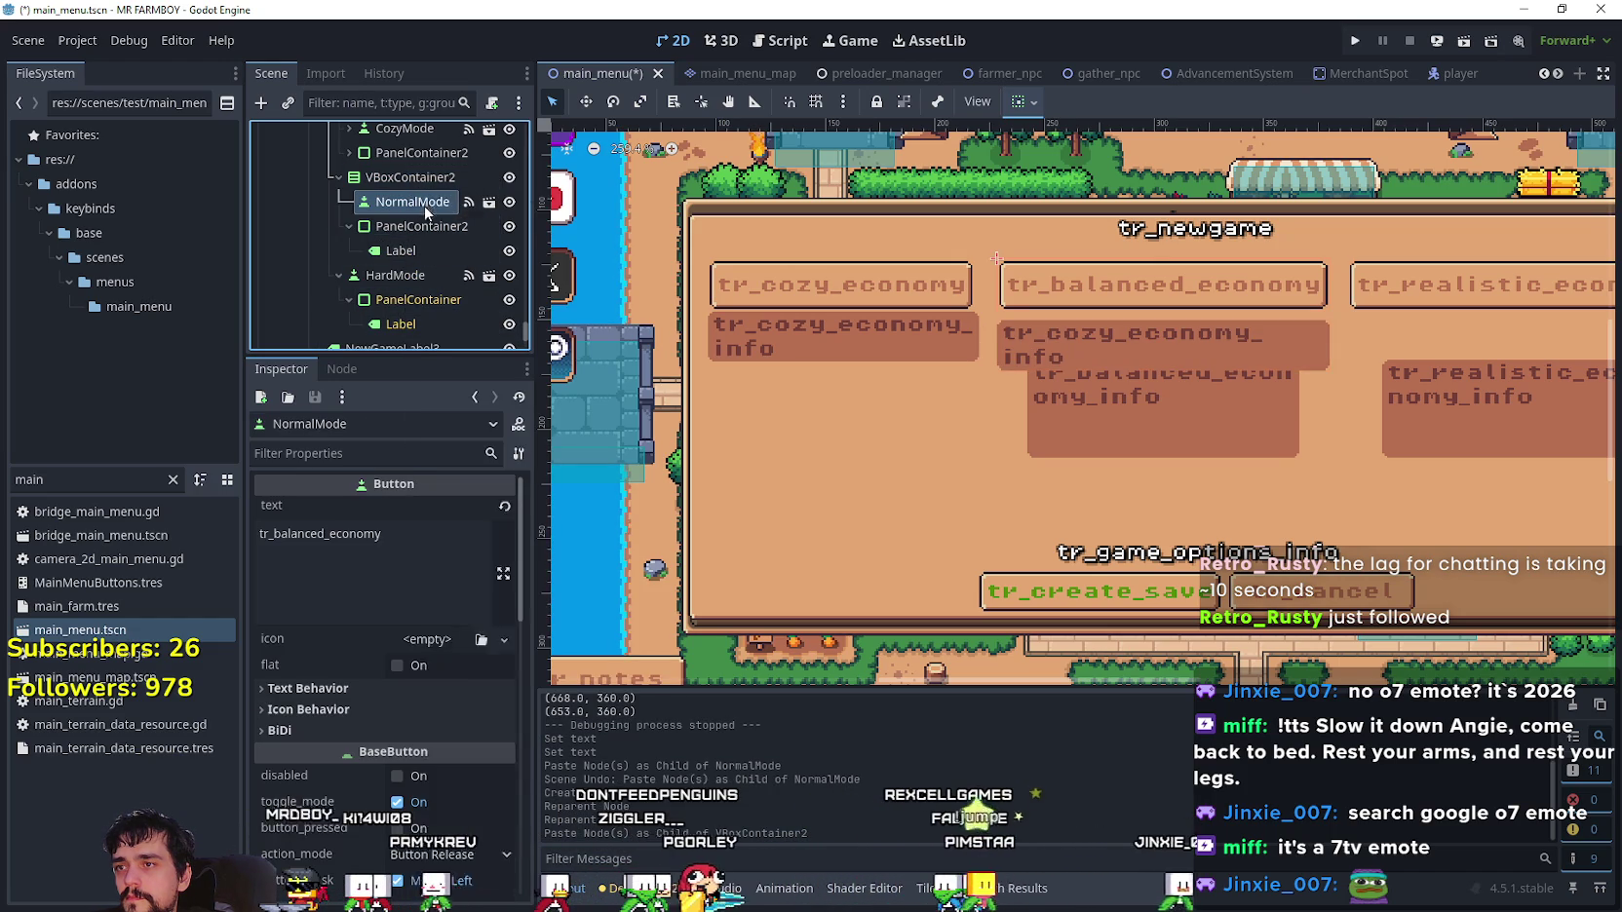
right_click(425, 205)
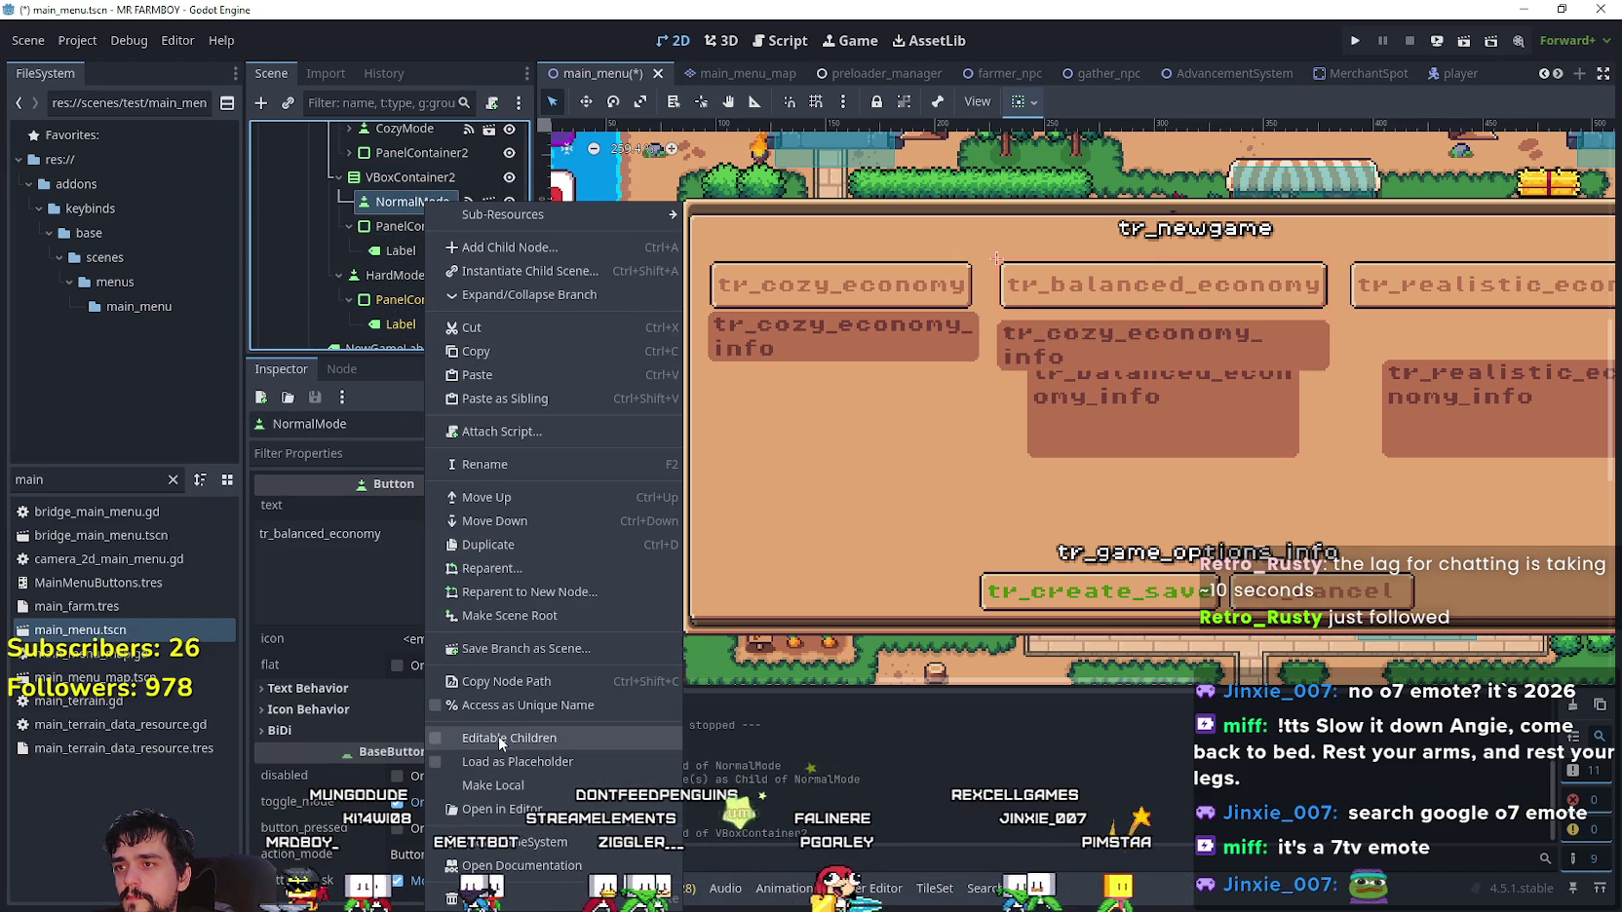
left_click(499, 737)
left_click(508, 229)
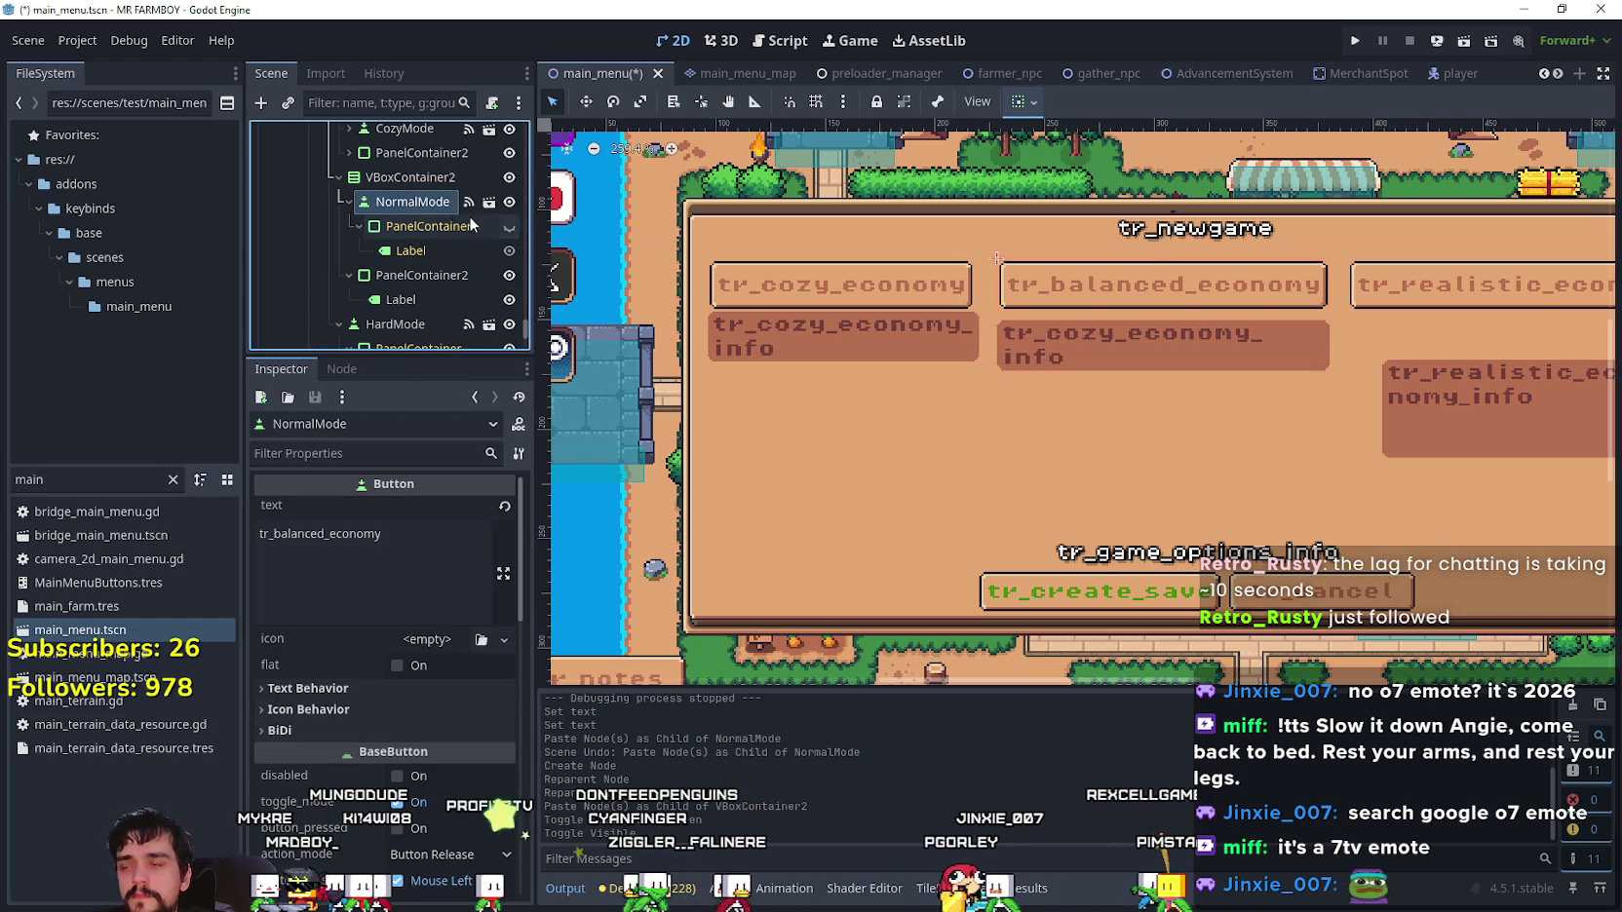
left_click(346, 201)
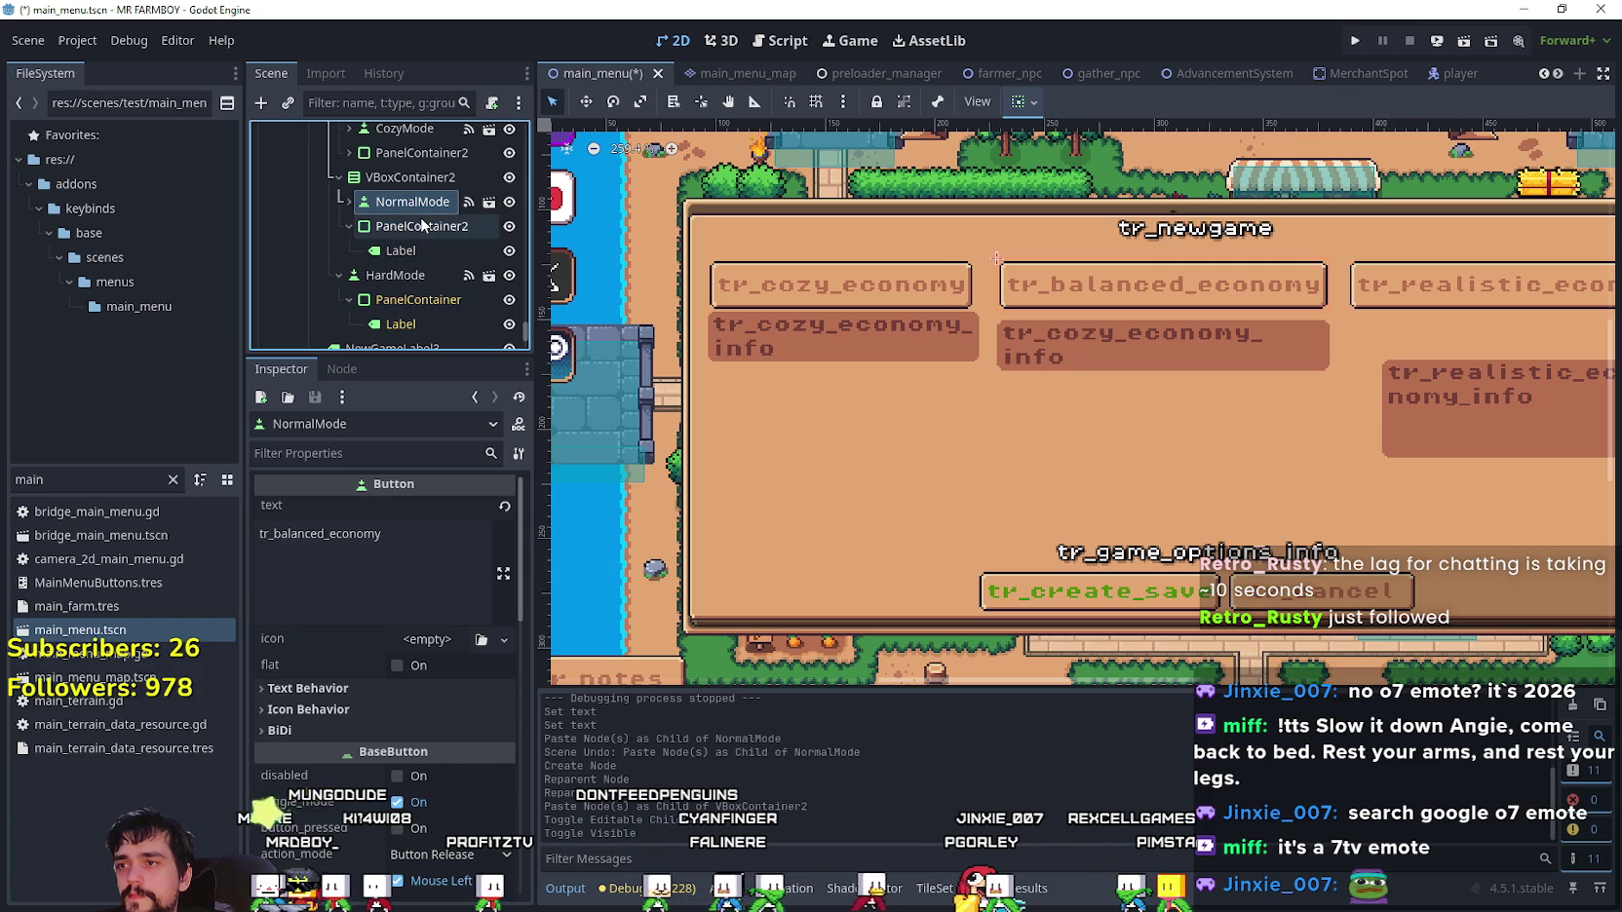
- Change the pasted panel's Label text to tr_balanced_economy_info and save
left_click(383, 227)
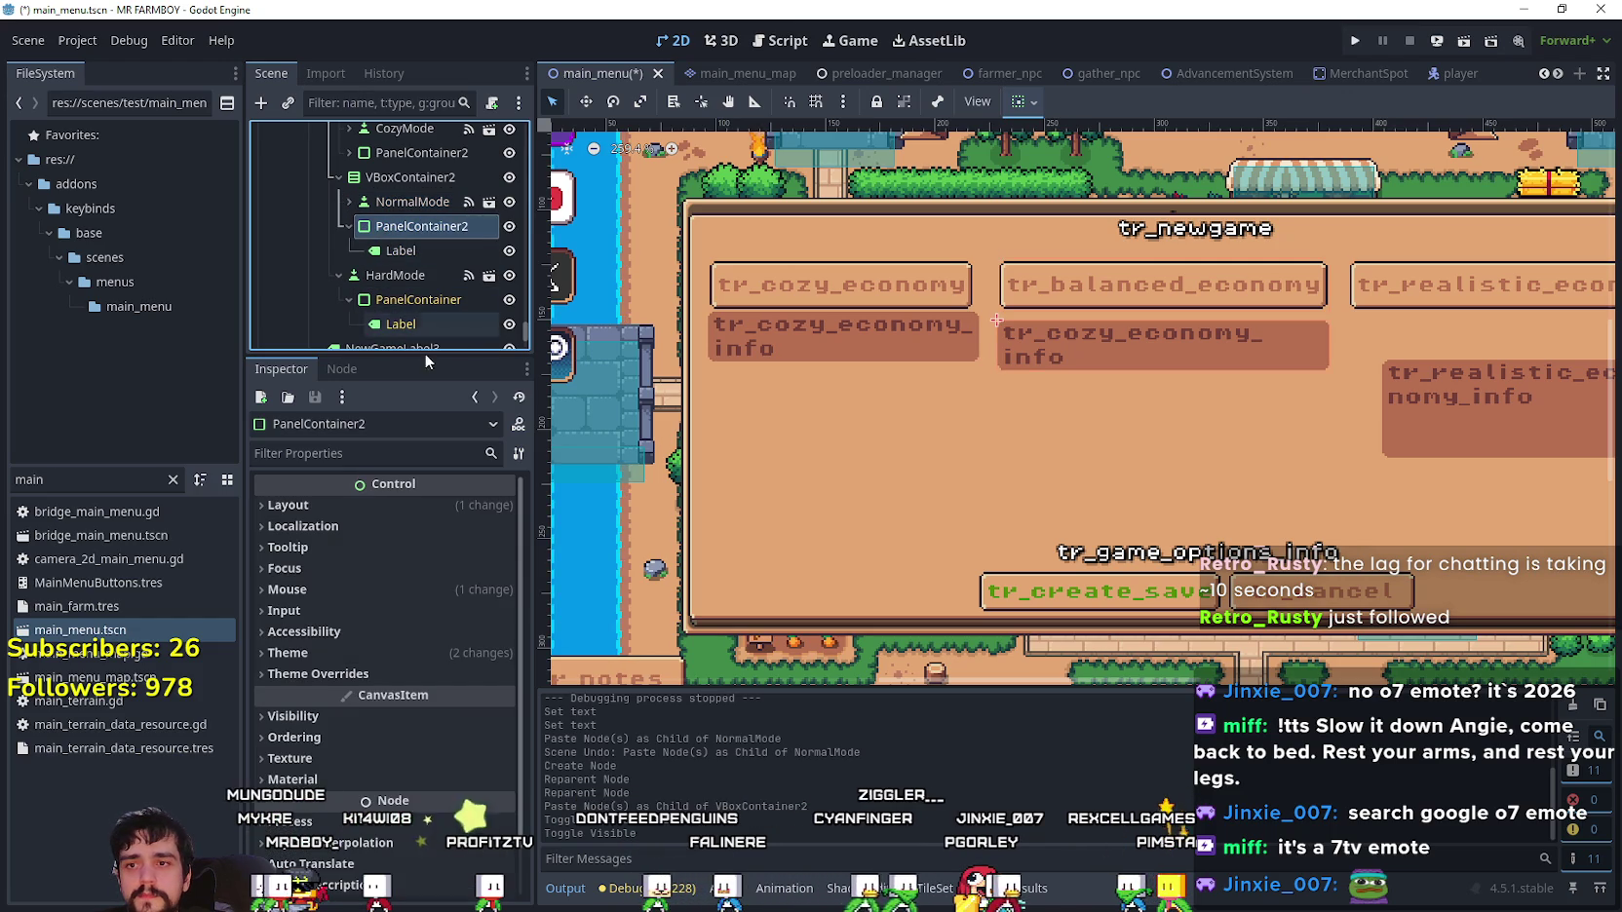
left_click(420, 250)
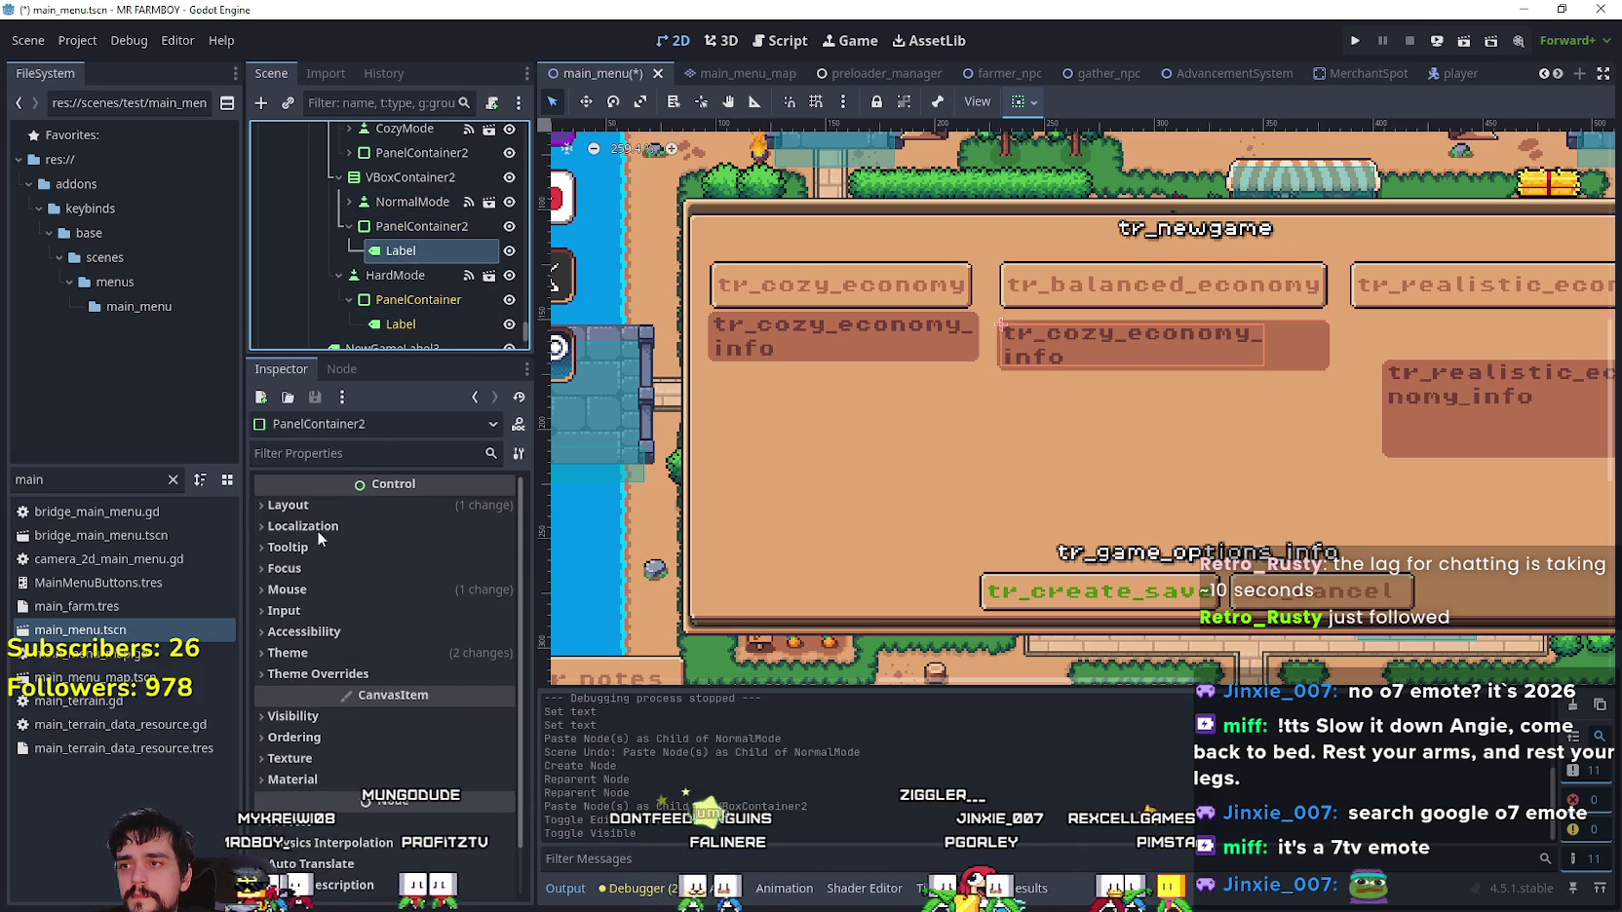
left_click_drag(299, 533, 278, 533)
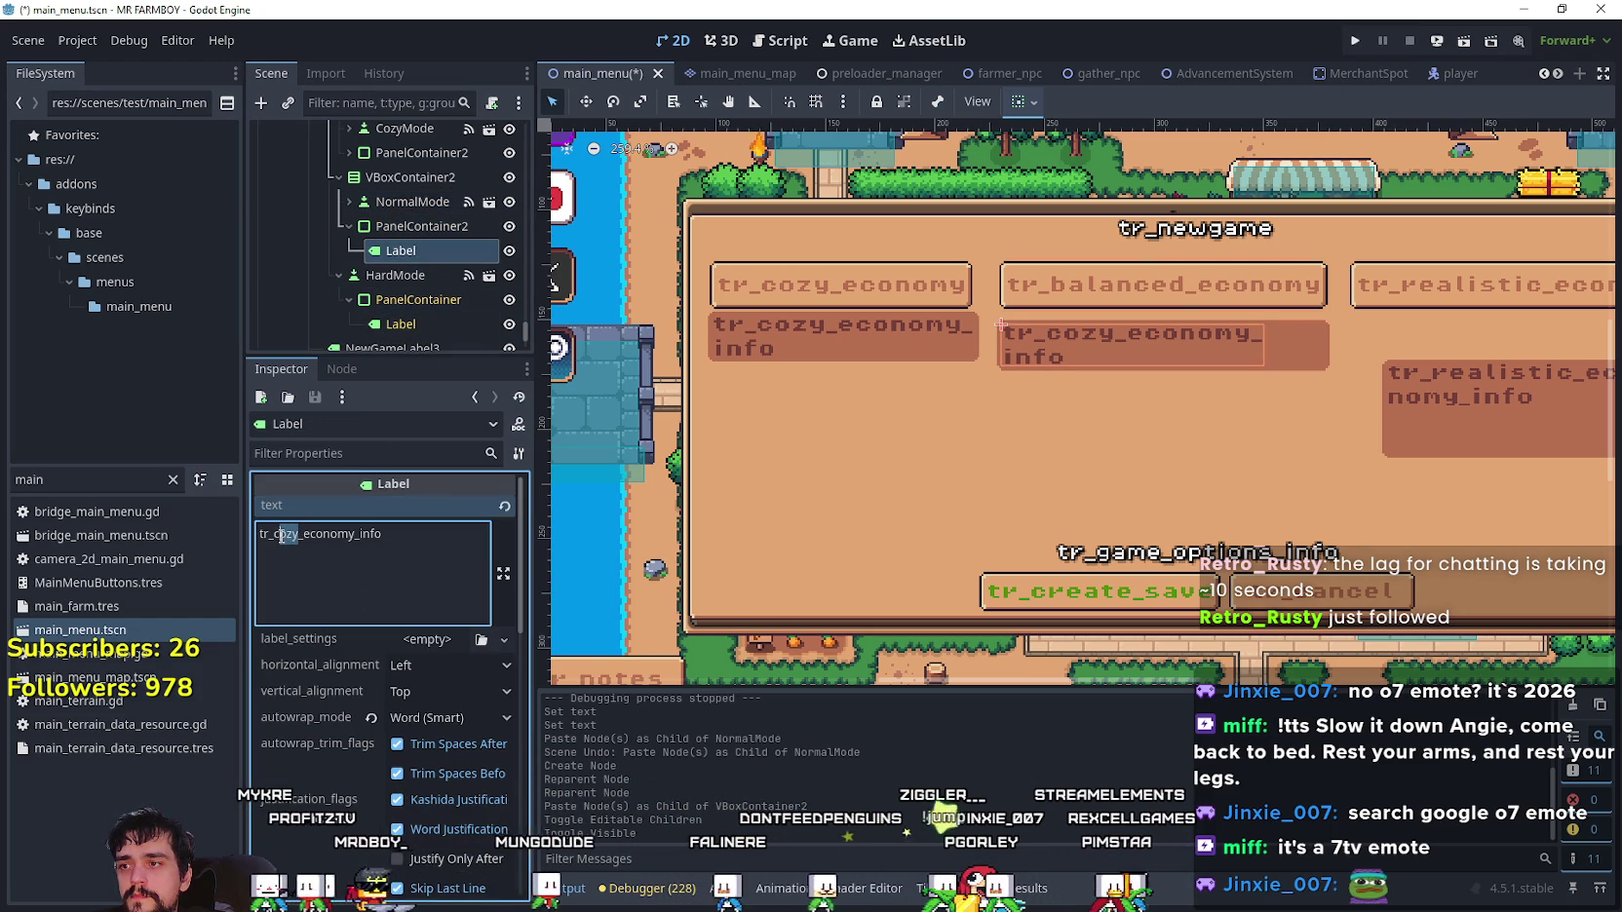
type("balanced")
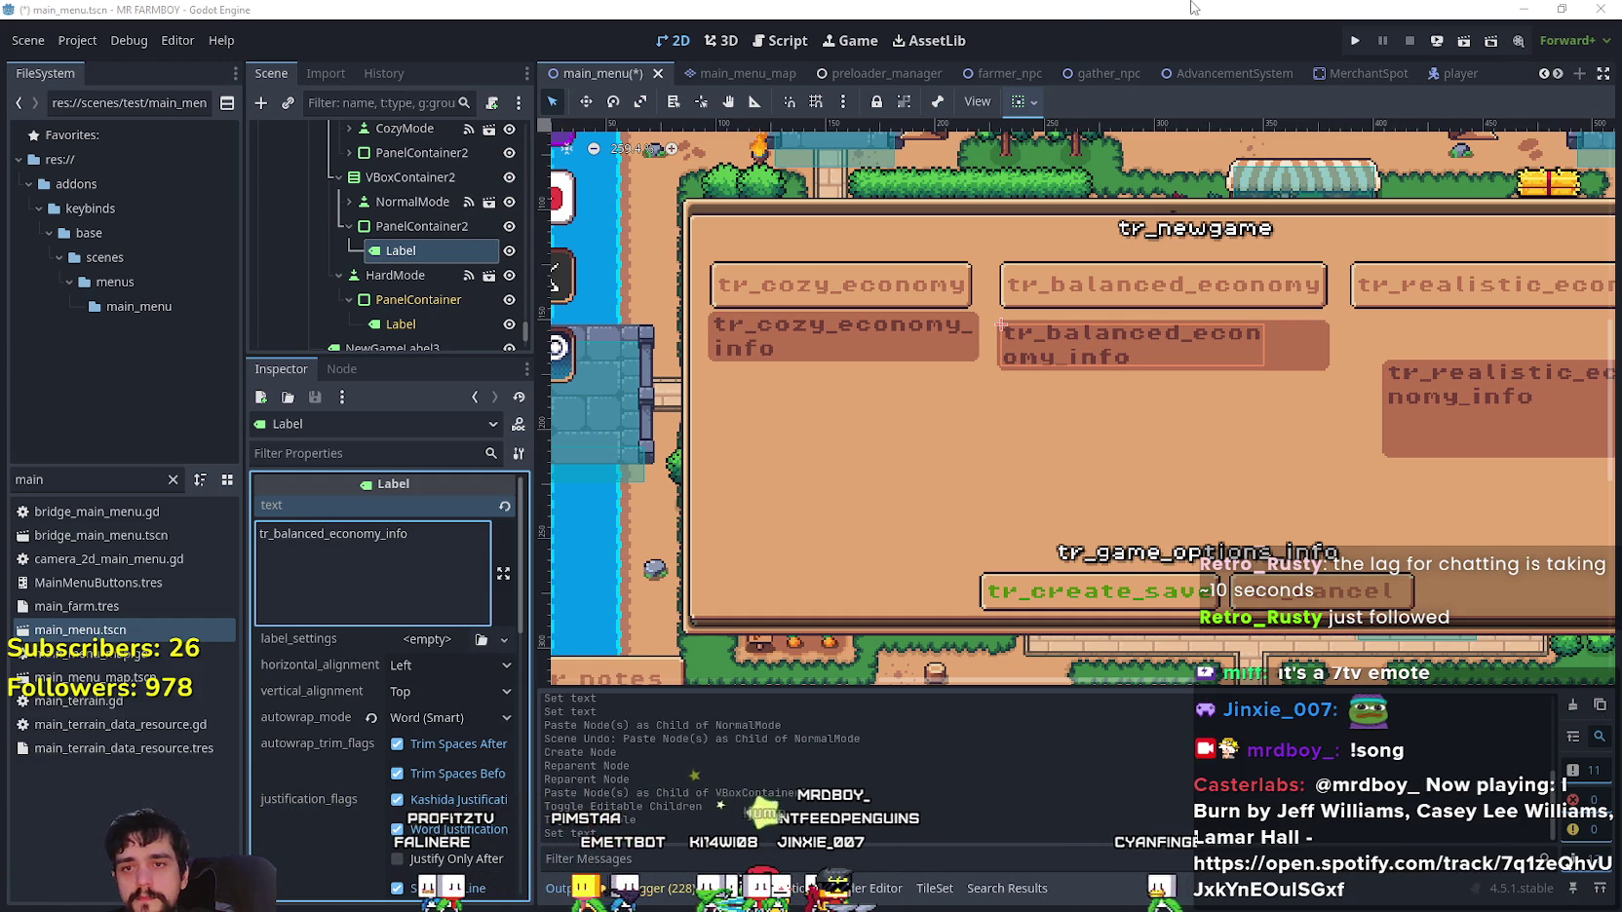
key("ctrl+s")
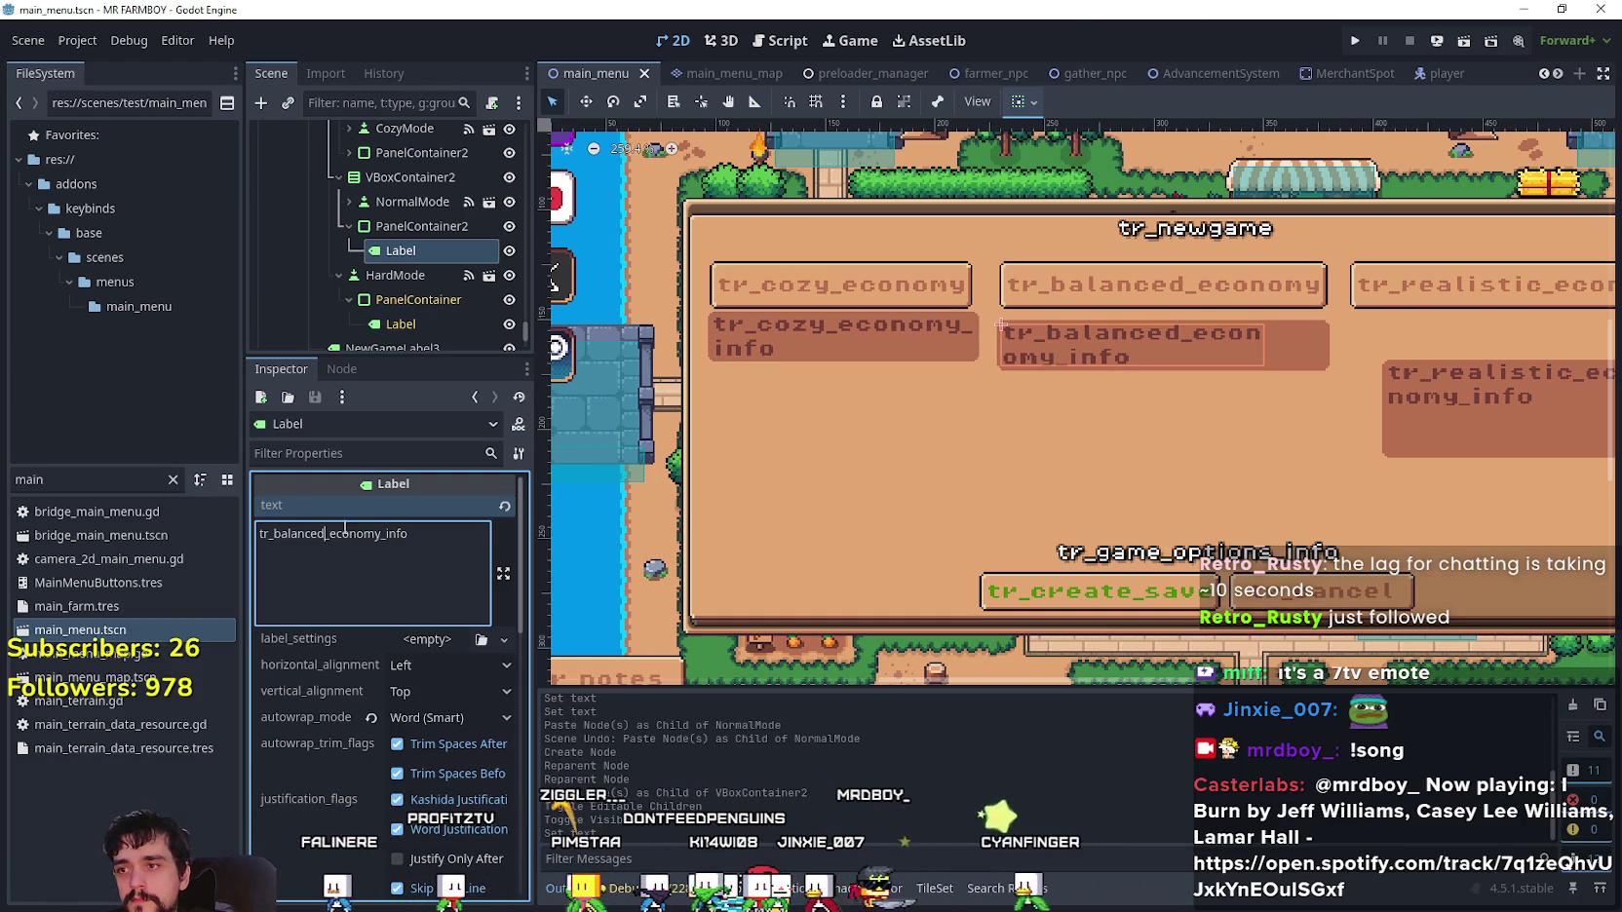
- Hide HardMode's realistic_economy_info panel and save the scene
left_click(349, 226)
scroll(890, 400, "down", 3)
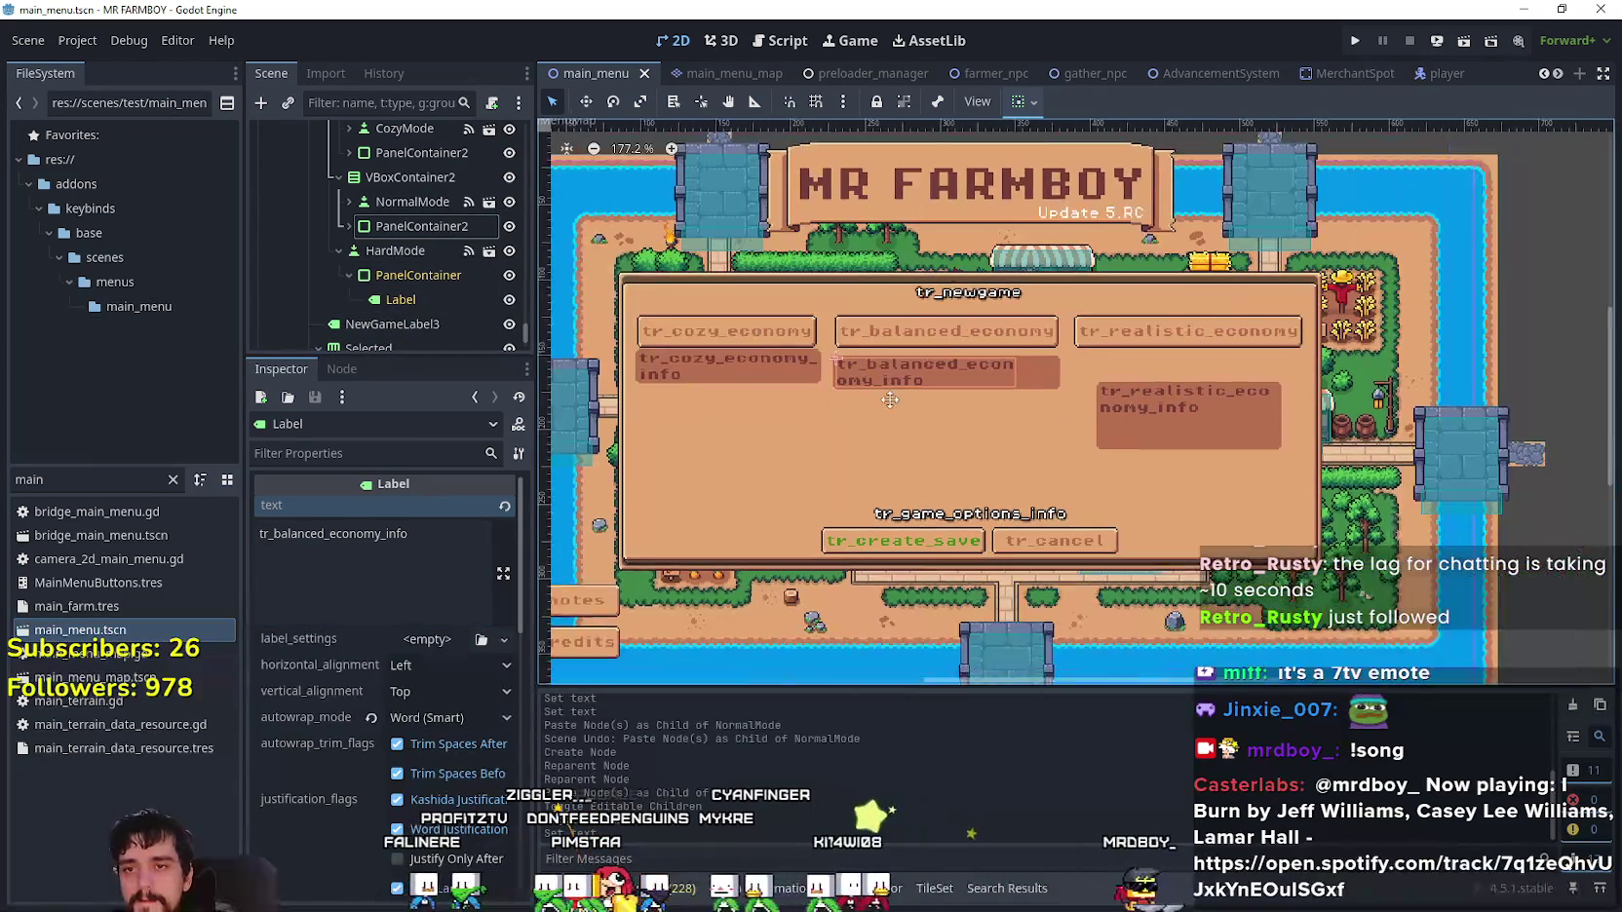
left_click(509, 275)
key("ctrl+s")
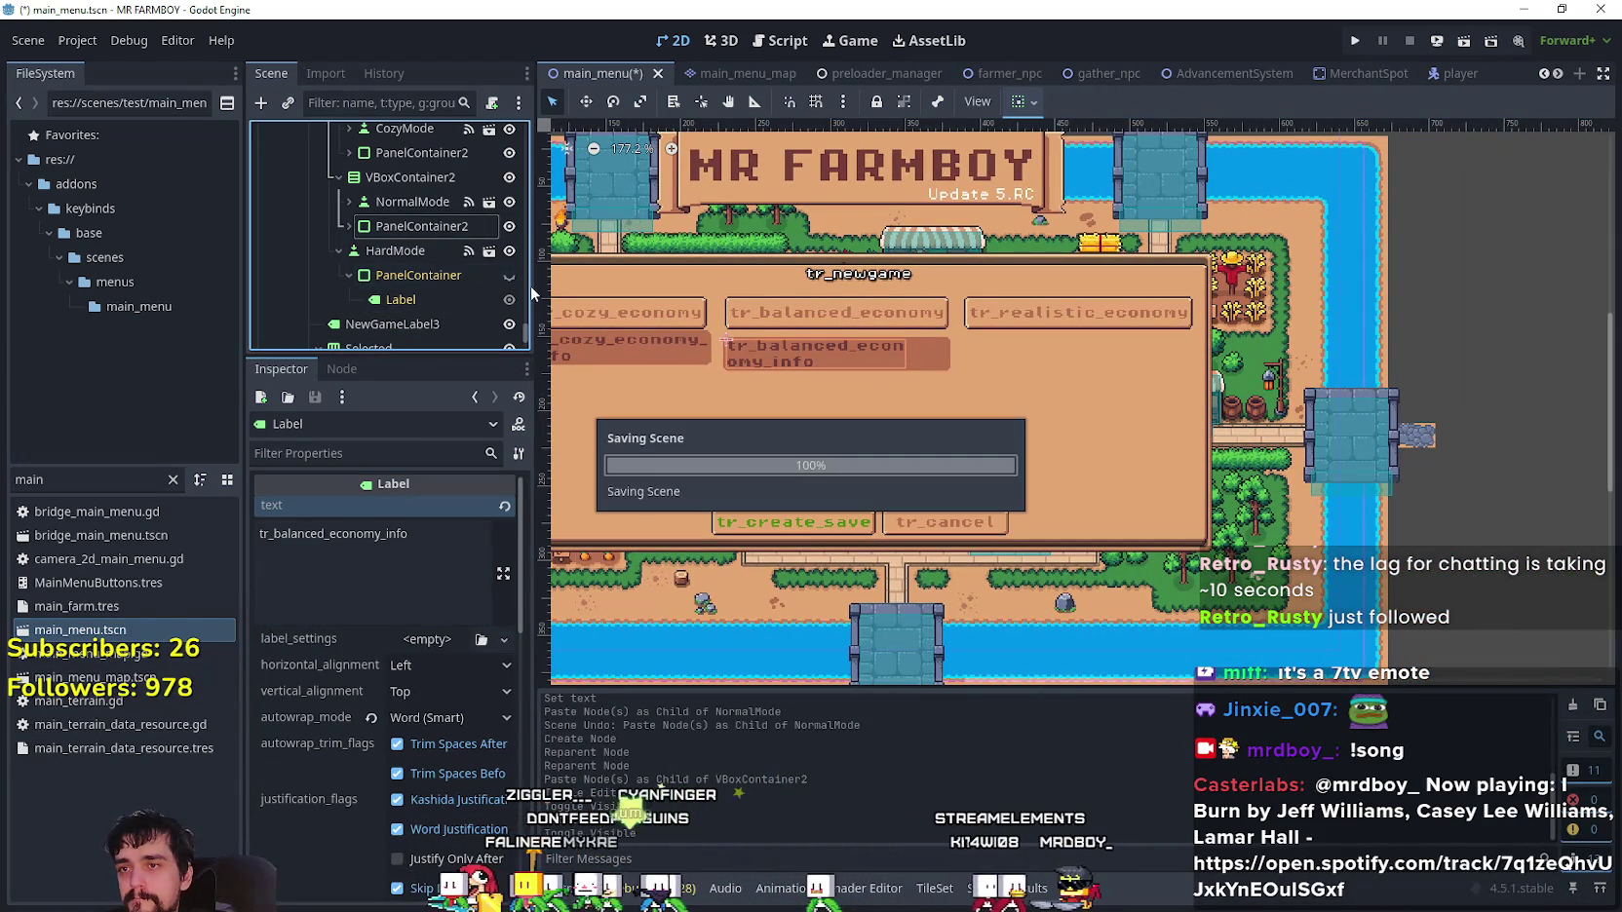
- Add VBoxContainer3 to HBoxContainer, move HardMode into it, and paste the info panel
scroll(417, 243, "up", 3)
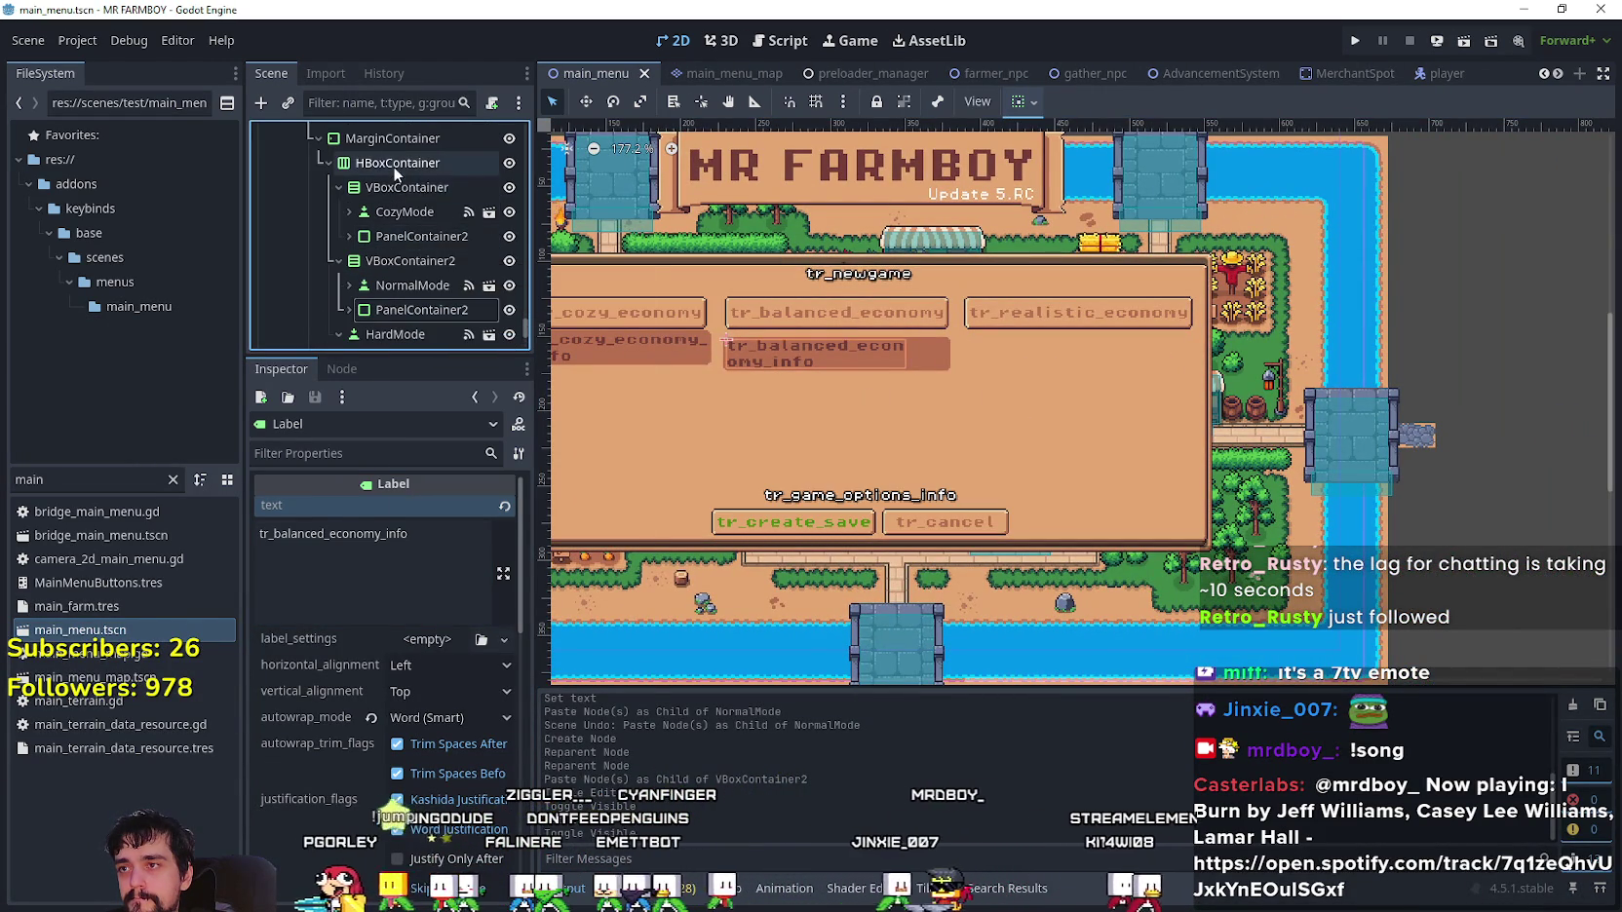
right_click(395, 166)
left_click(560, 185)
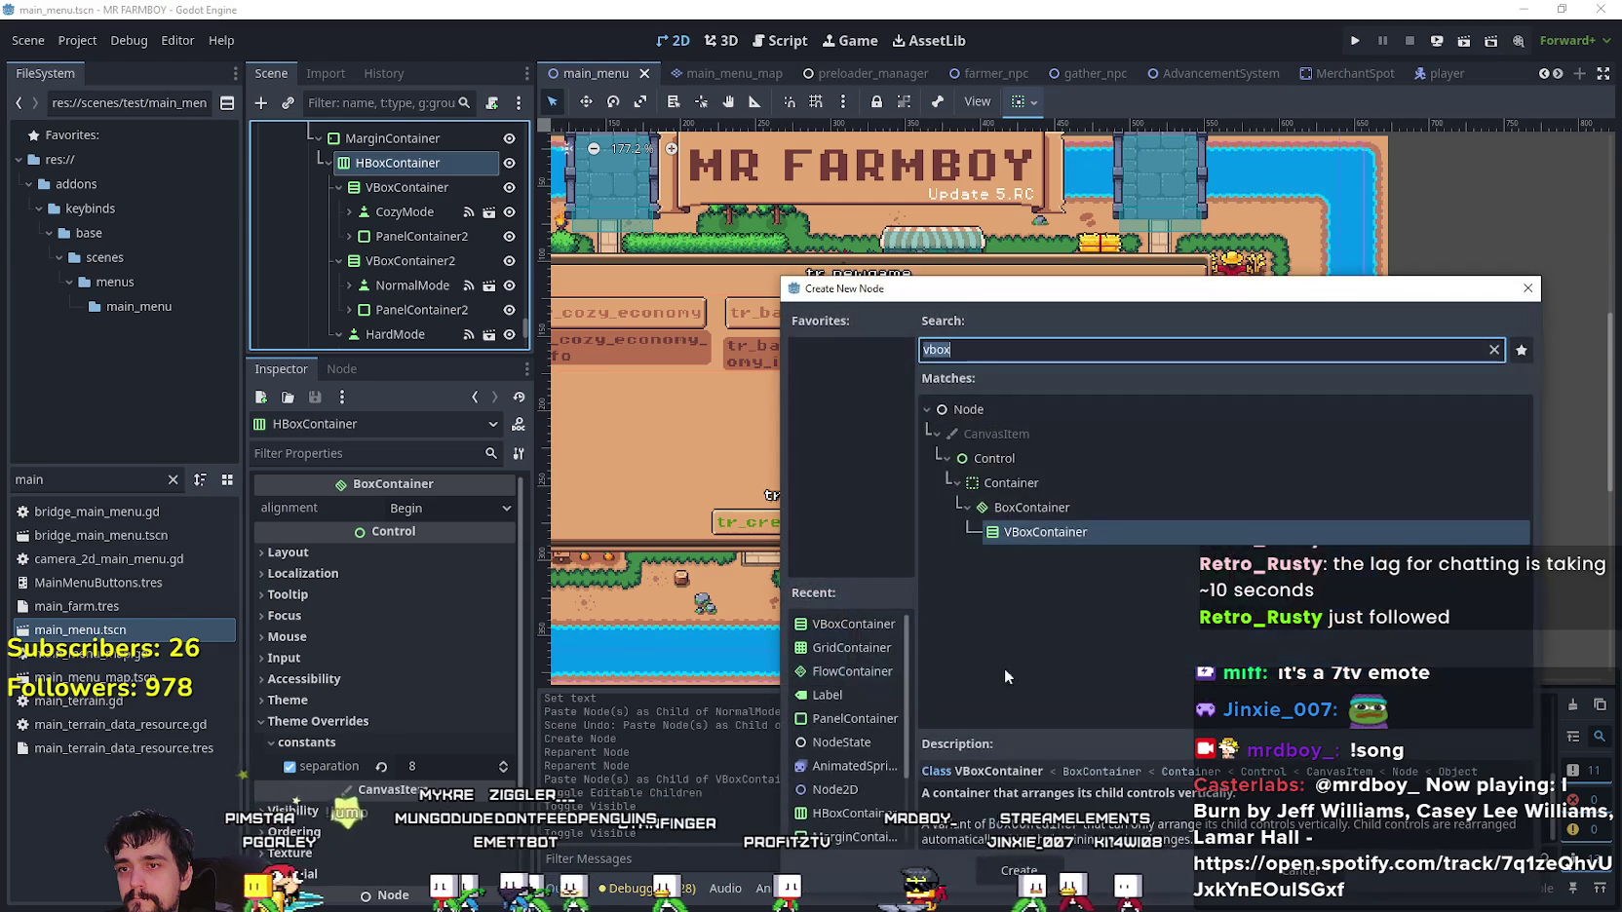
left_click(1019, 871)
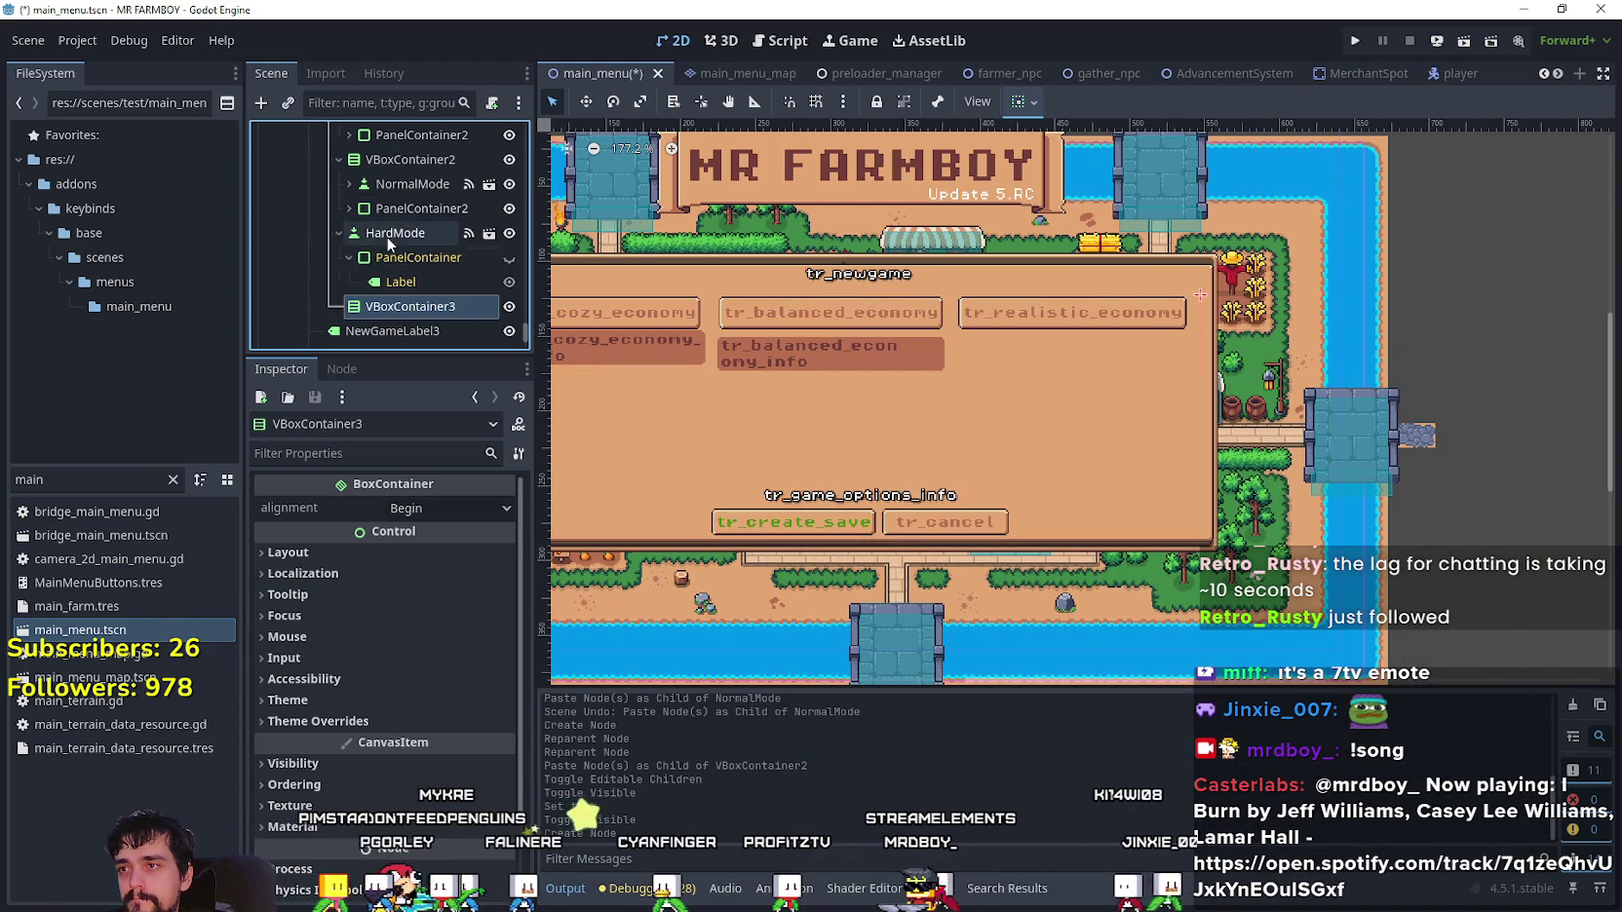
left_click(386, 236)
left_click_drag(379, 237, 392, 308)
right_click(396, 263)
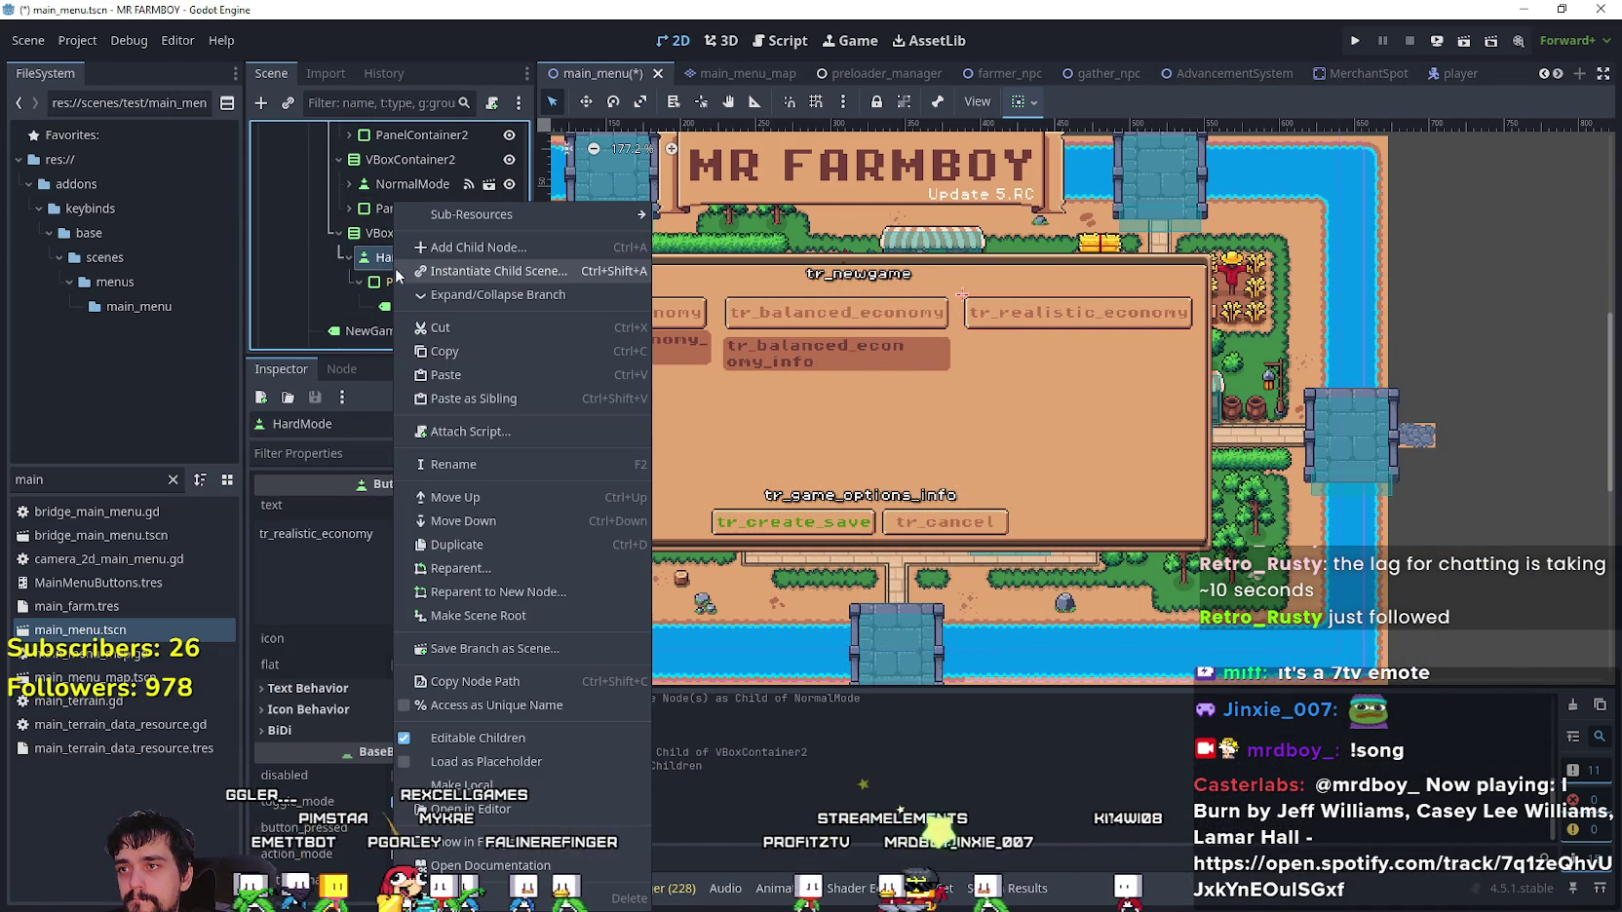
left_click(497, 376)
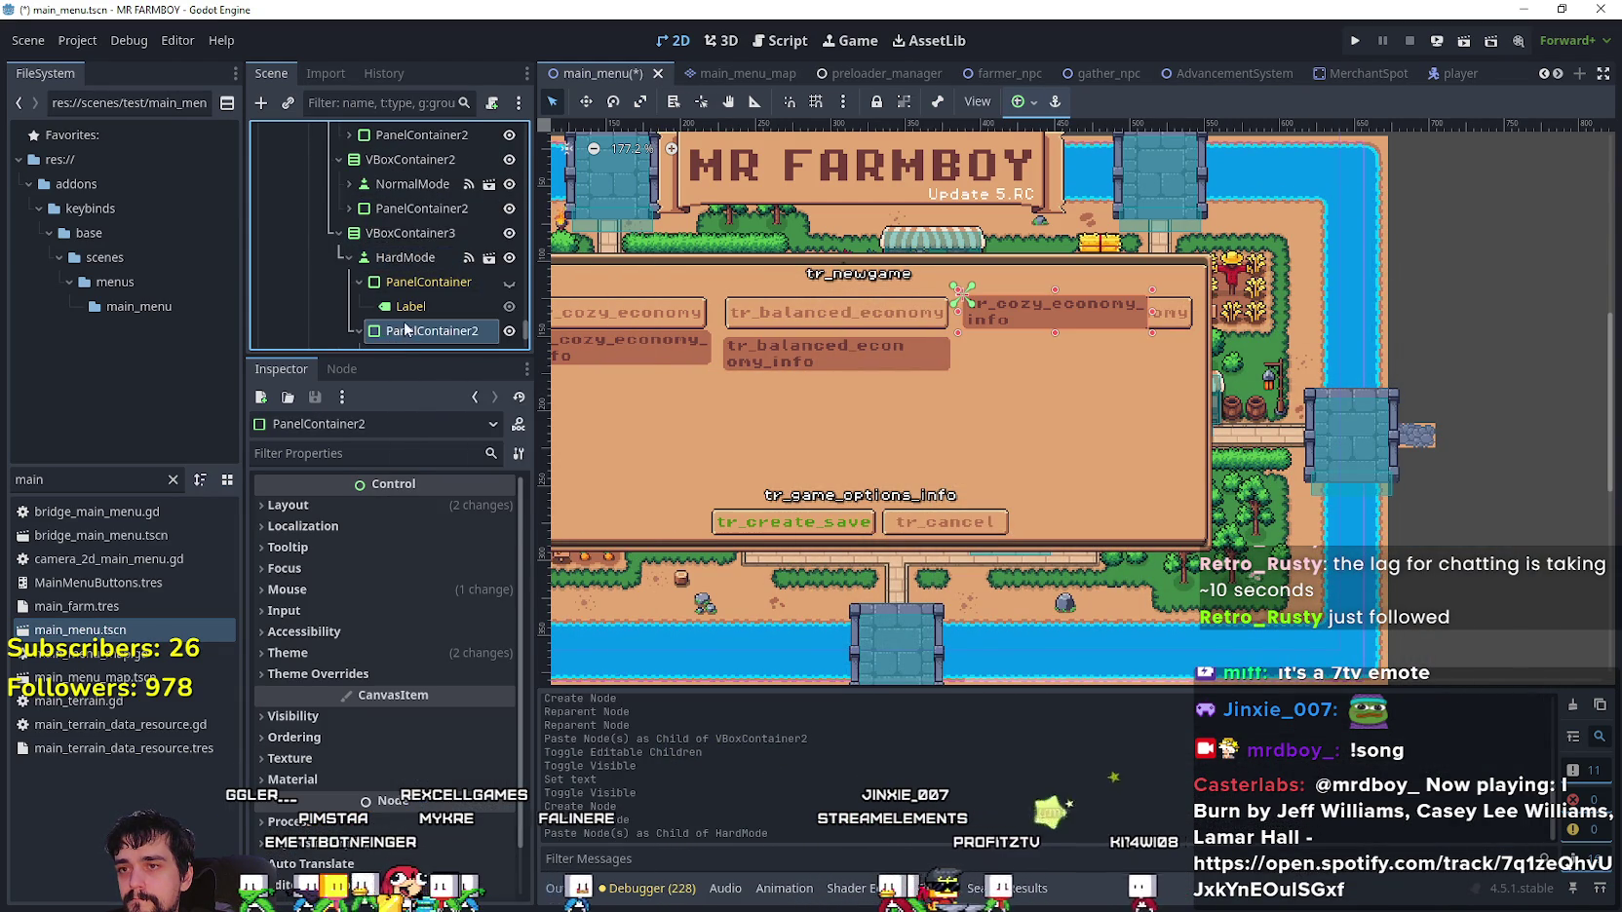
scroll(399, 311, "down", 3)
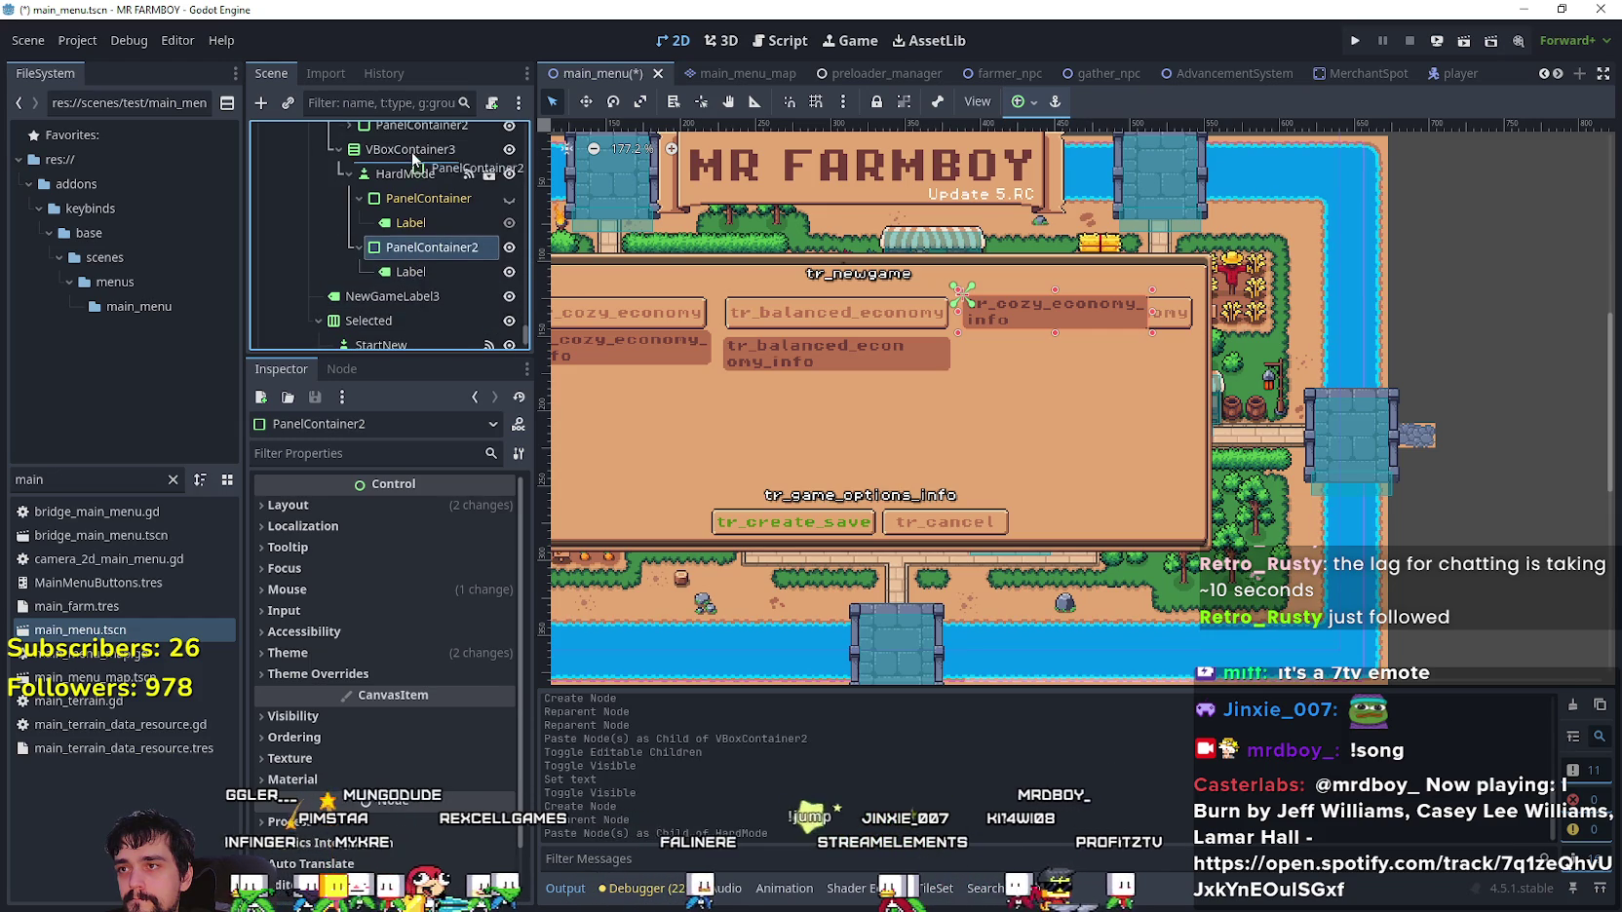
scroll(1063, 348, "up", 2)
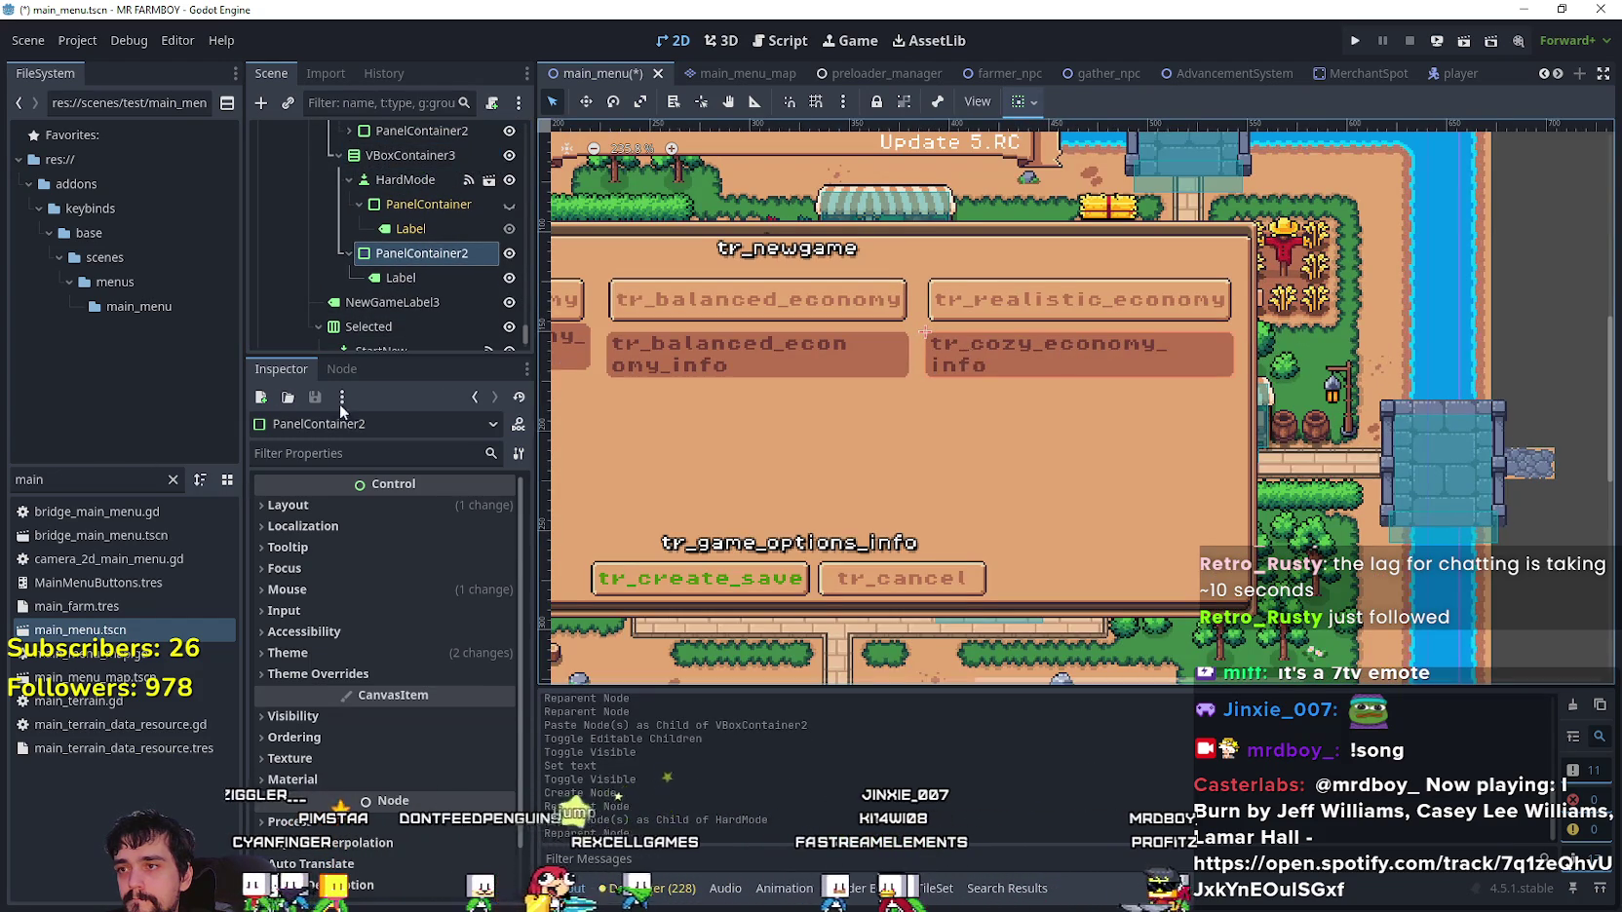
- Change the new panel's Label text to tr_realistic_economy_info and save
left_click(400, 277)
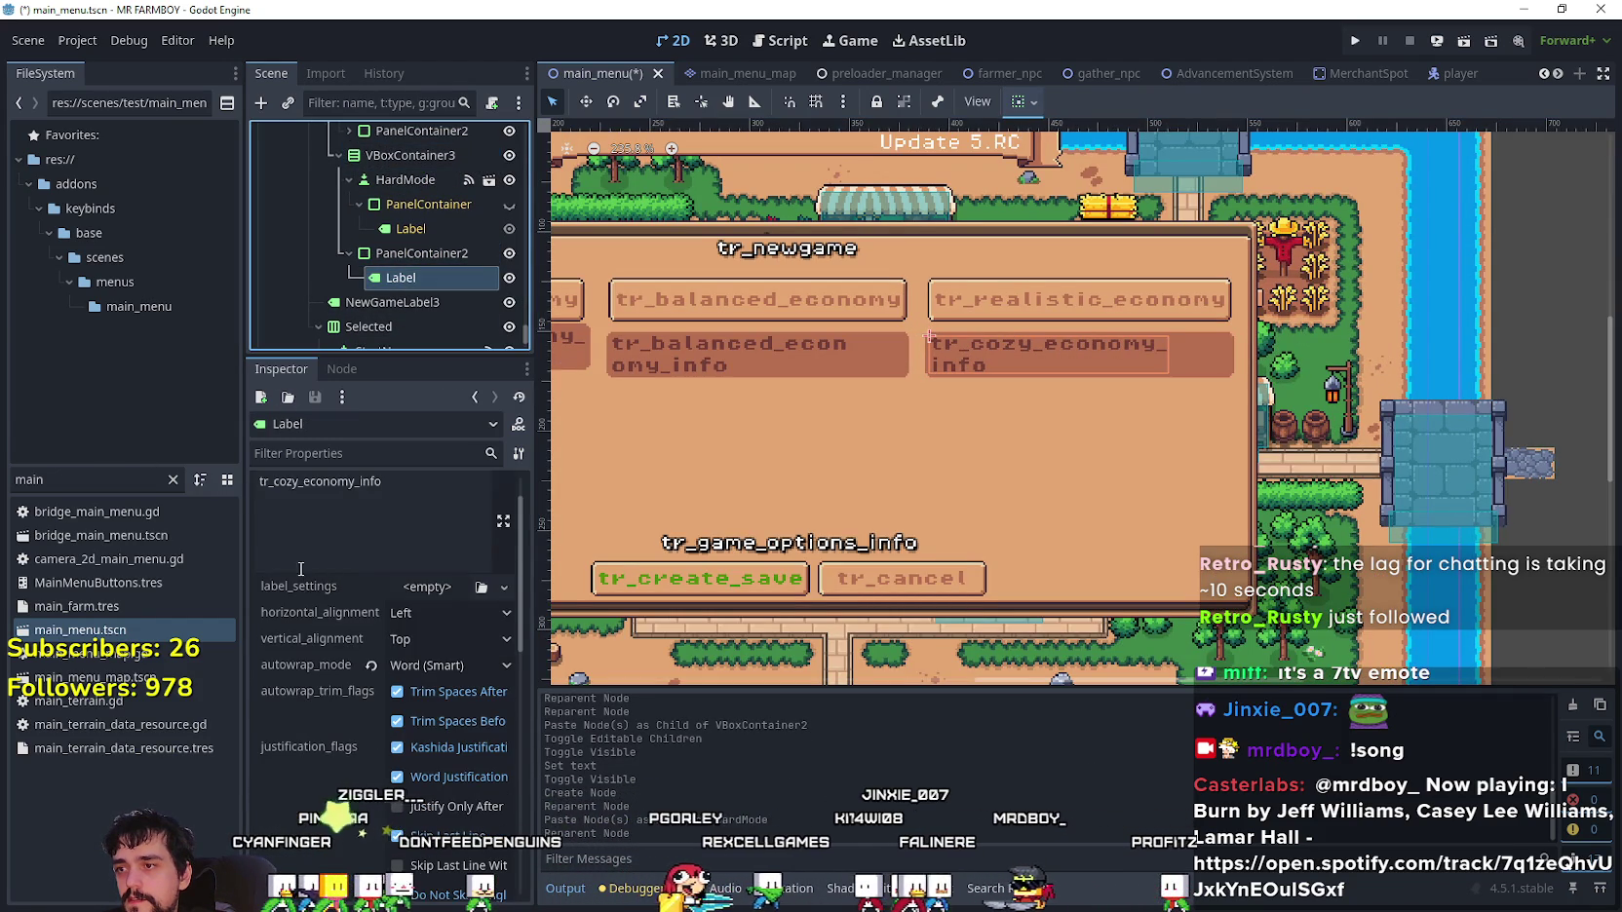
left_click(294, 539)
key("BackSpace")
key("BackSpace")
key("BackSpace")
type("realis")
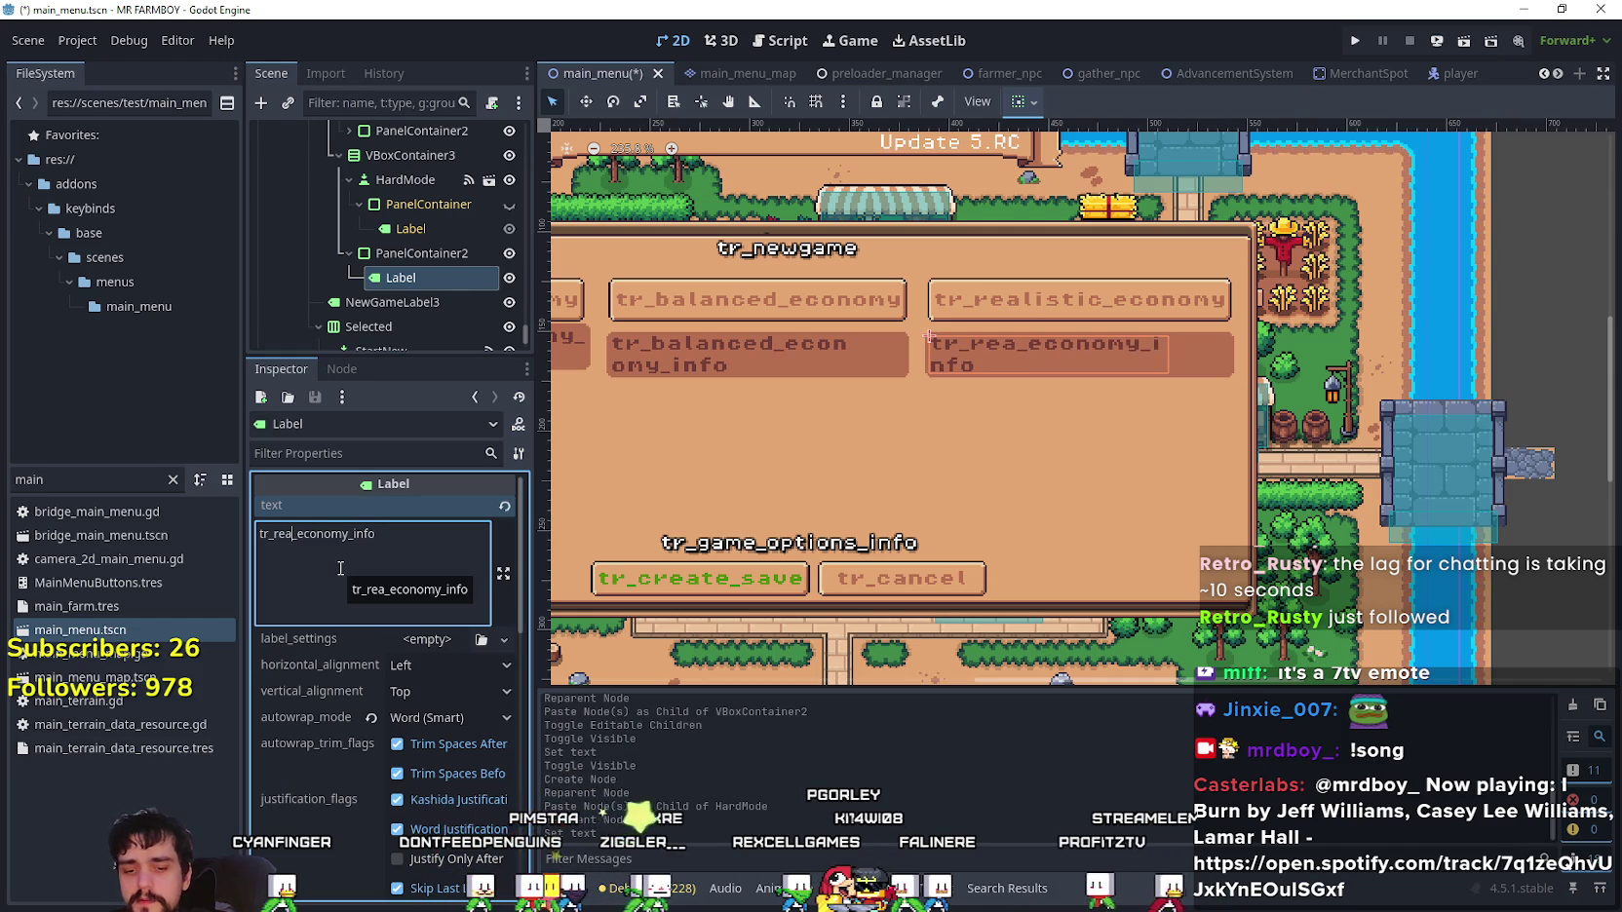
type("tic")
key("ctrl+s")
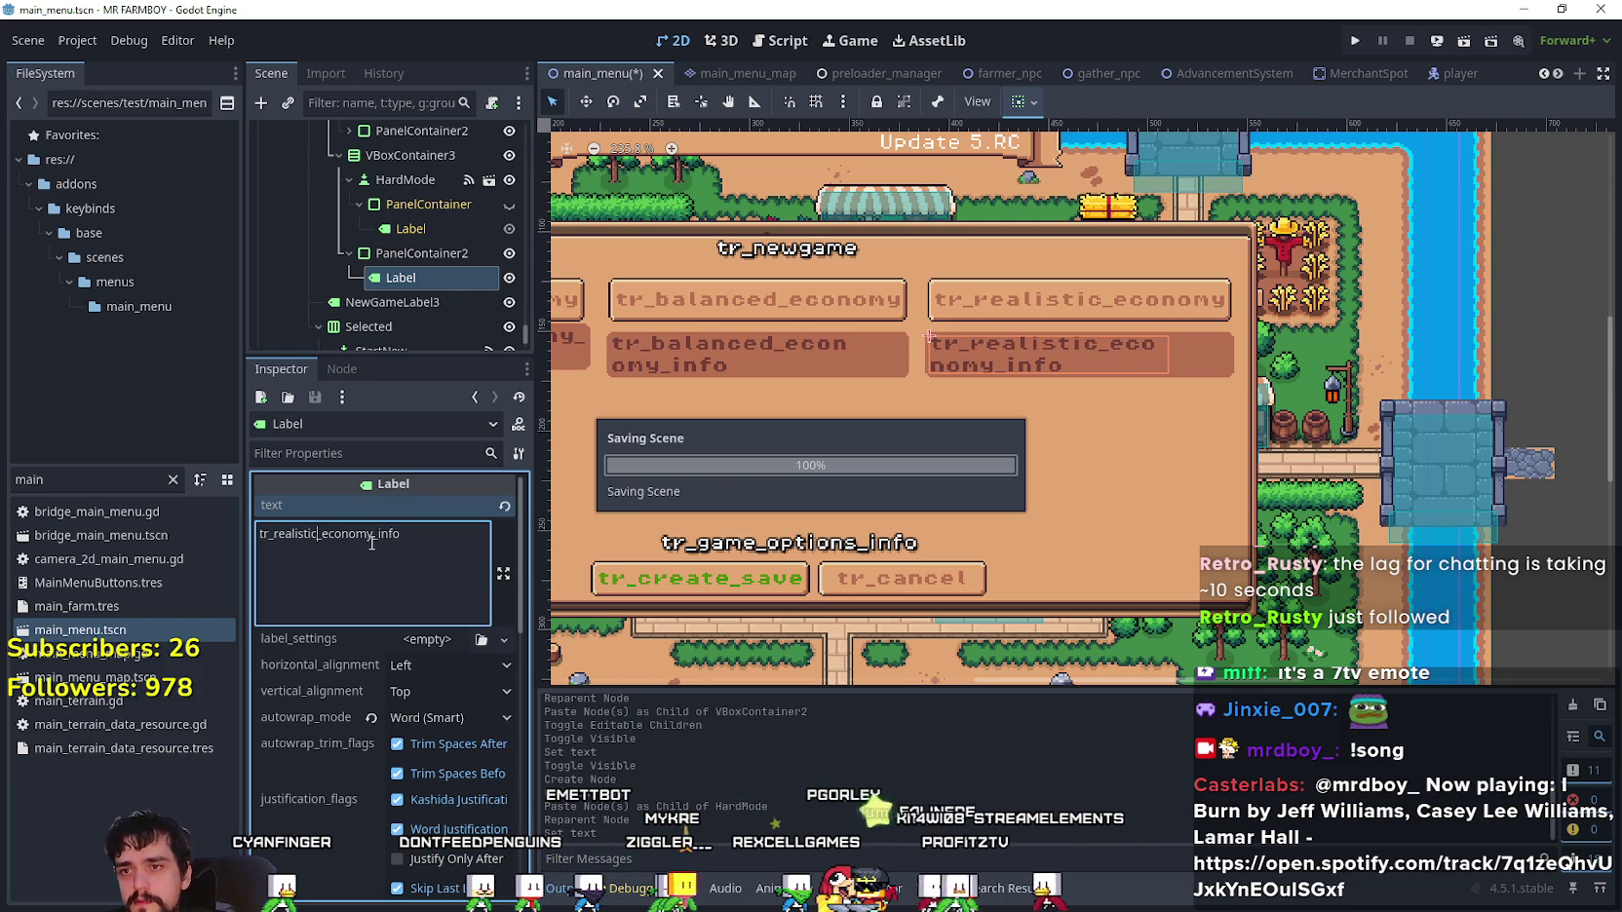
scroll(1022, 373, "down", 2)
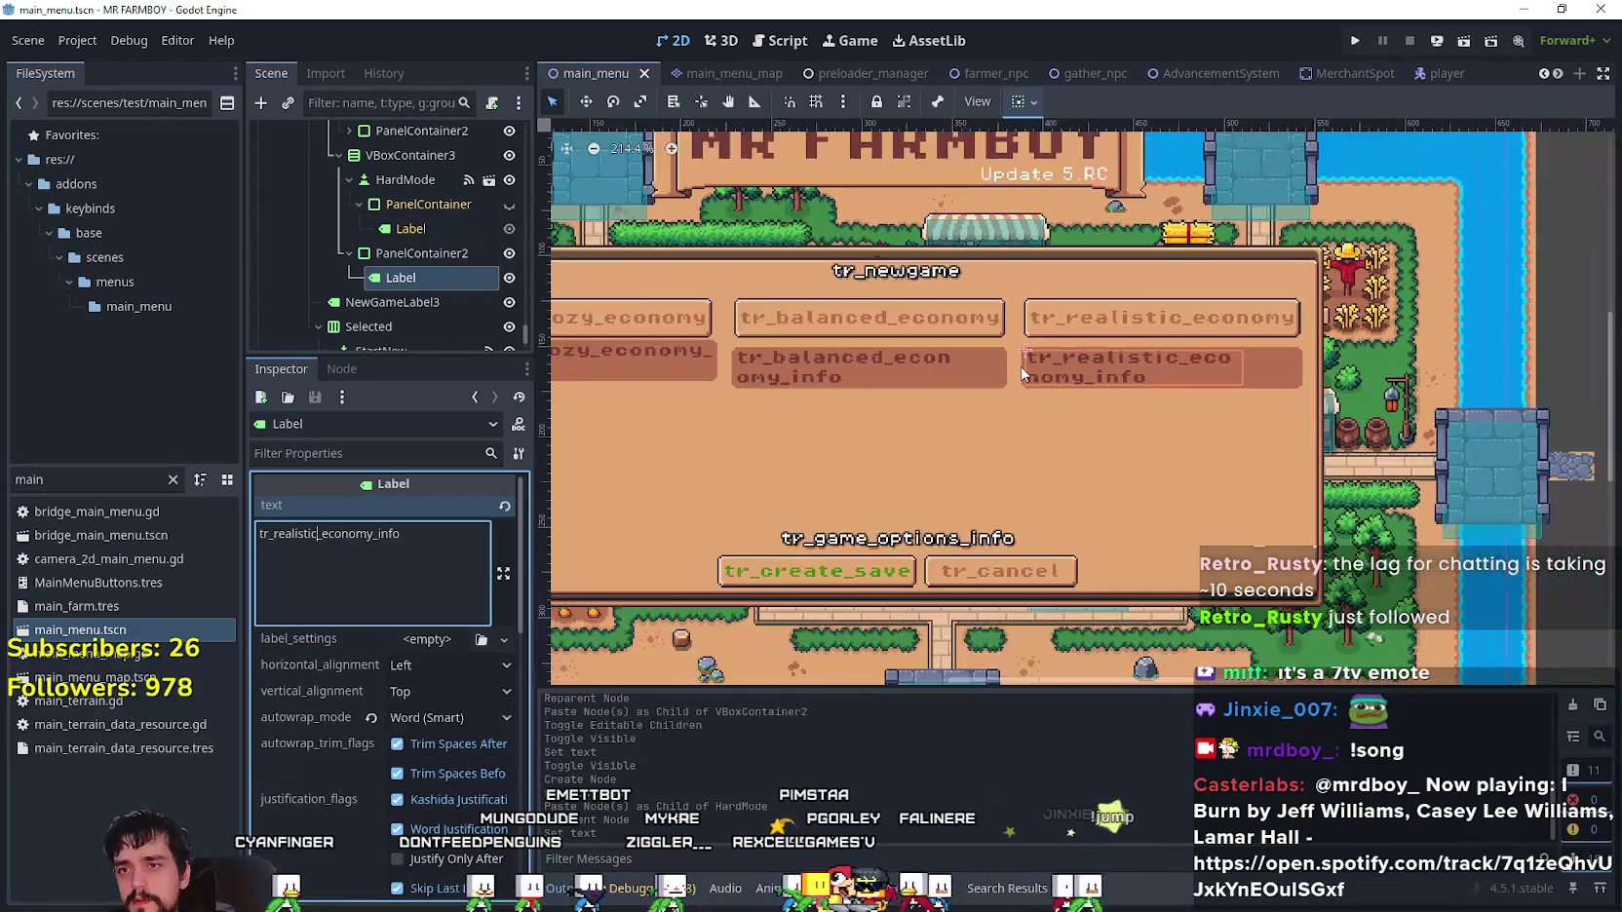
- Save, then set the realistic column container's (VBoxContainer3) separation override to 0
key("ctrl+s")
scroll(1053, 406, "down", 1)
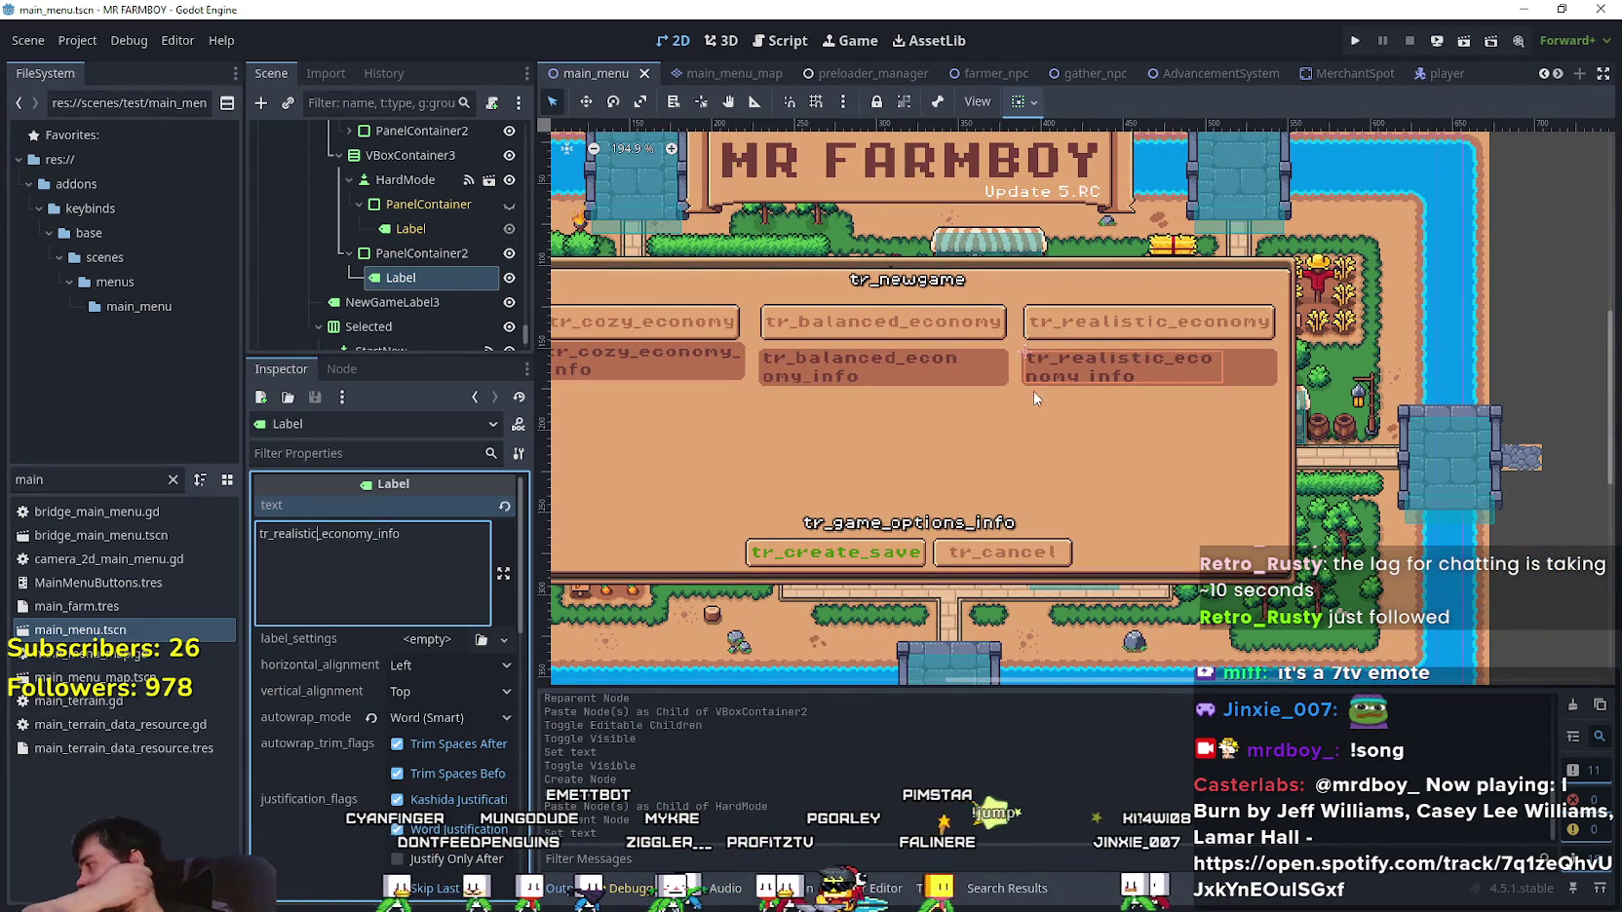
scroll(976, 358, "up", 3)
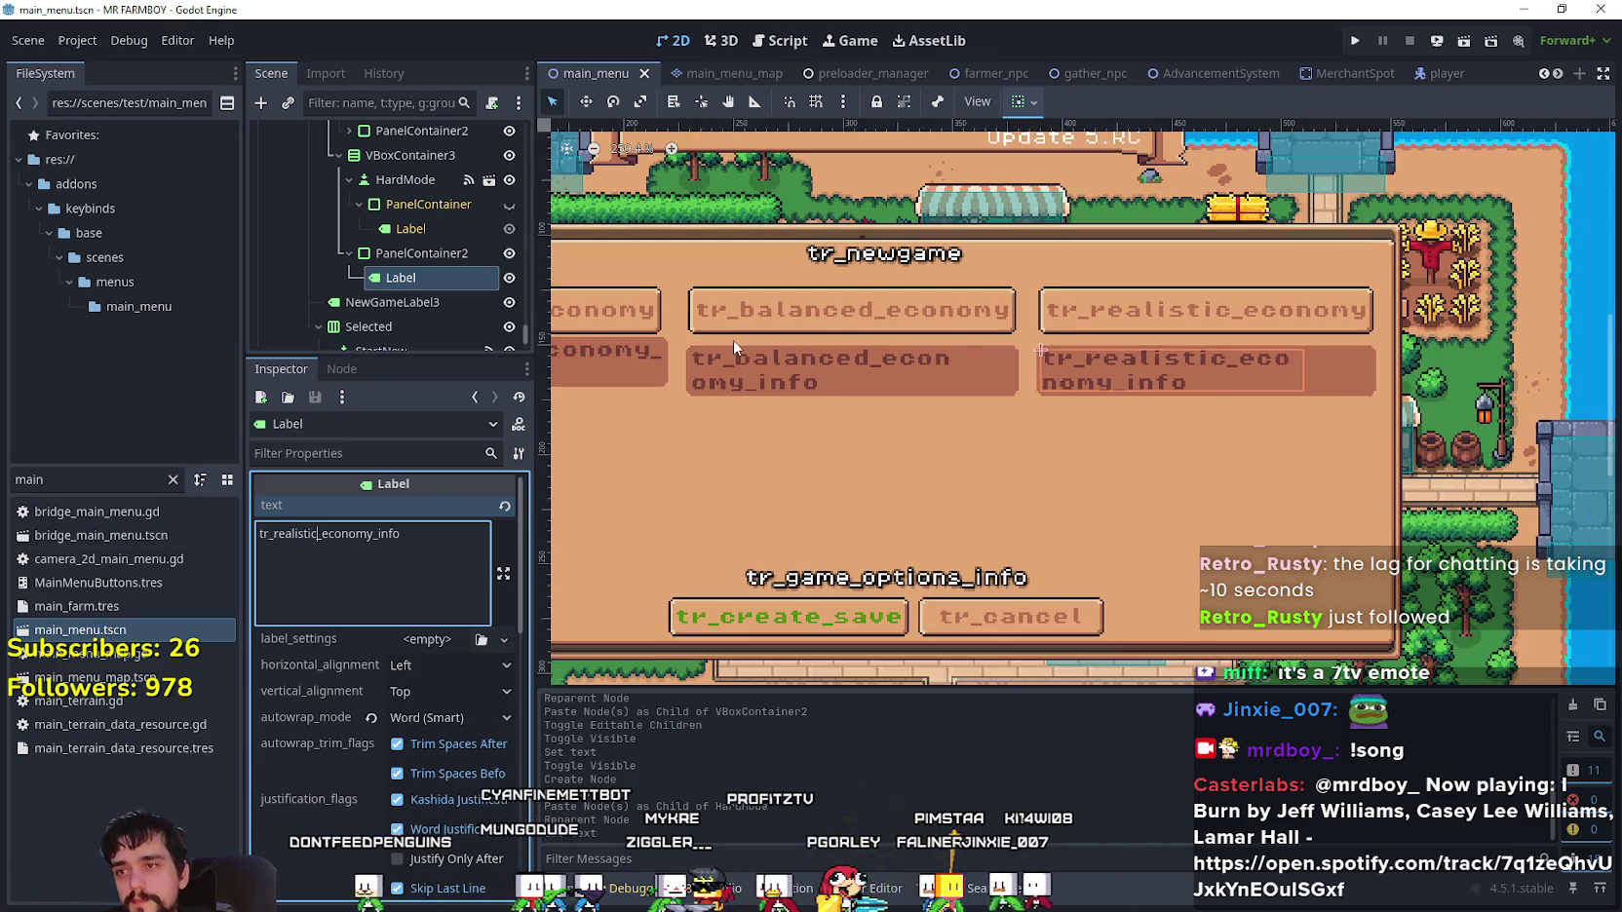
left_click(436, 253)
scroll(390, 683, "down", 2)
left_click(362, 598)
left_click(419, 156)
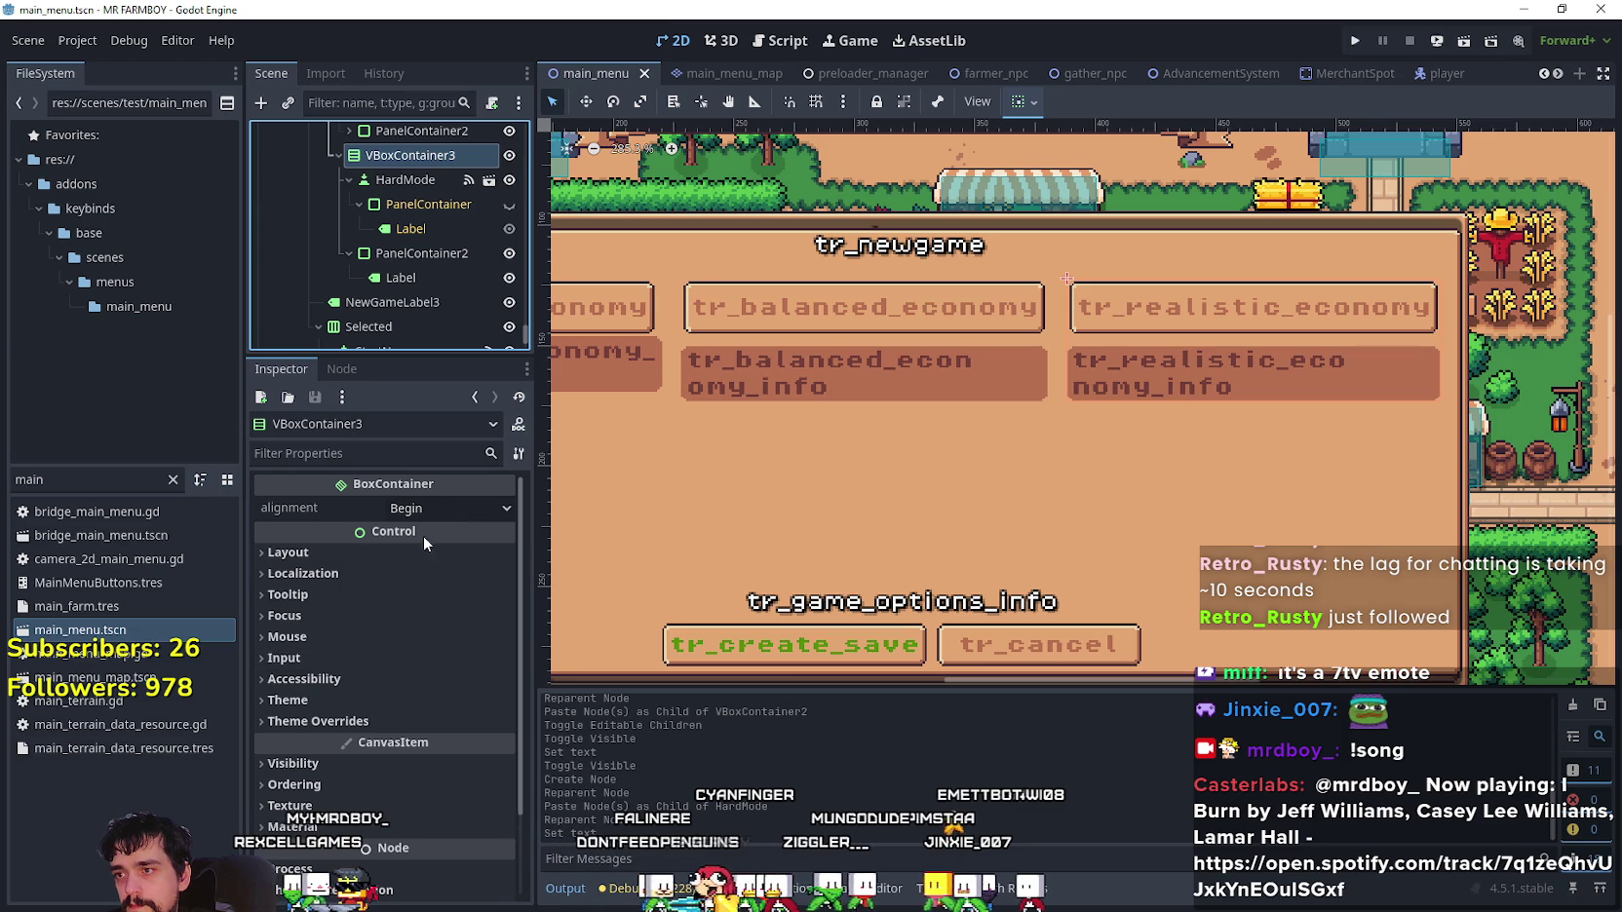
scroll(390, 585, "down", 2)
left_click(355, 621)
left_click(366, 638)
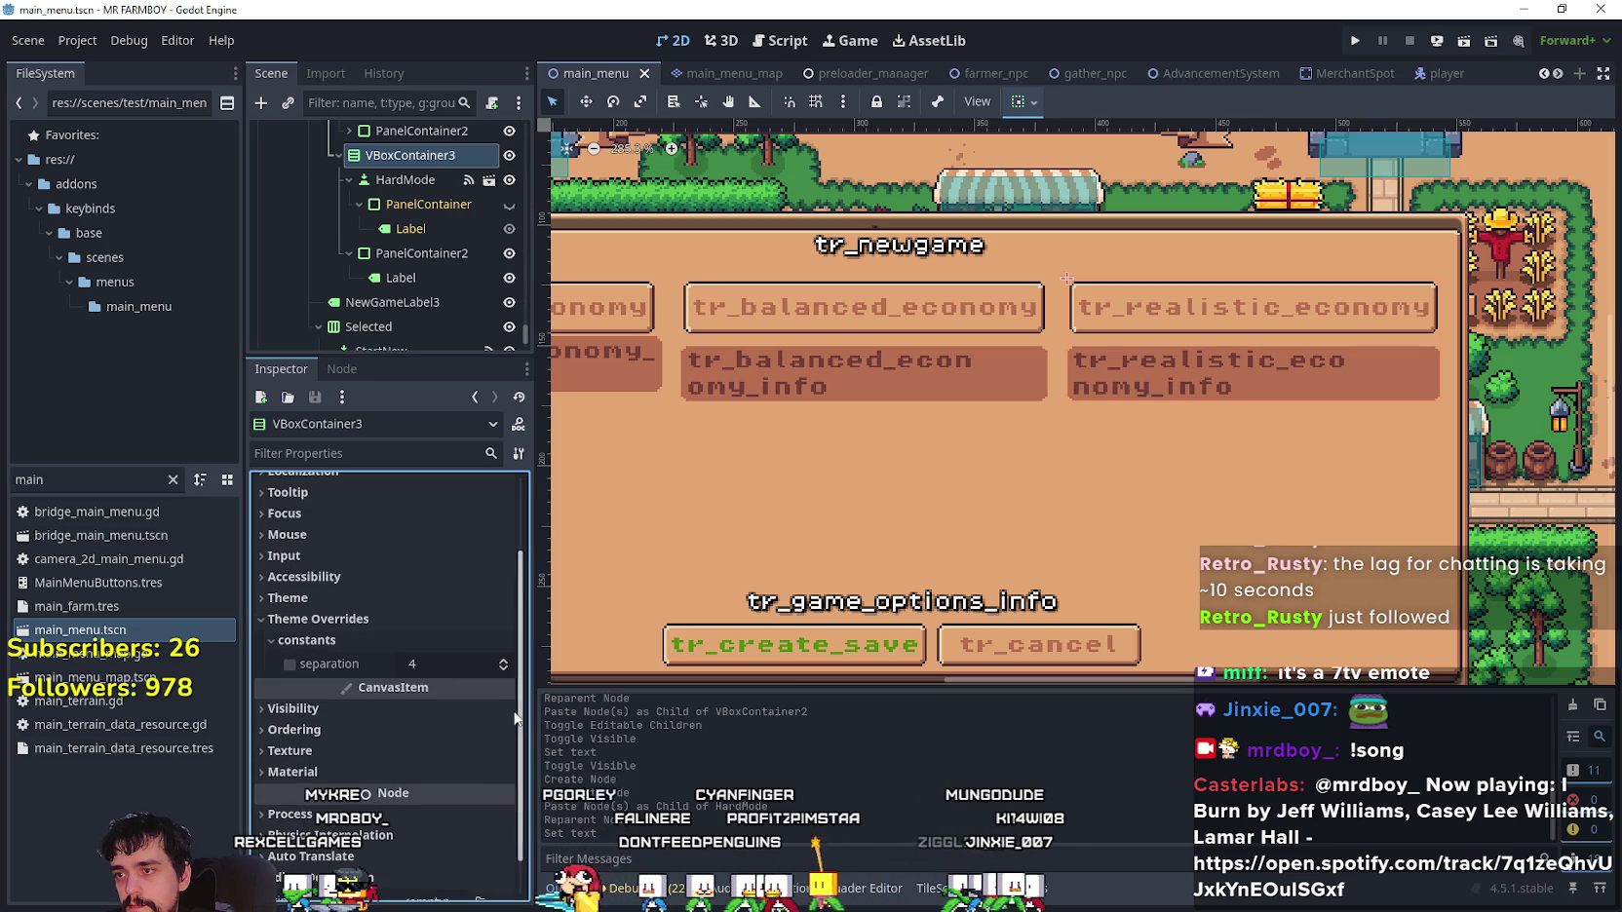
left_click(506, 669)
triple_click(506, 667)
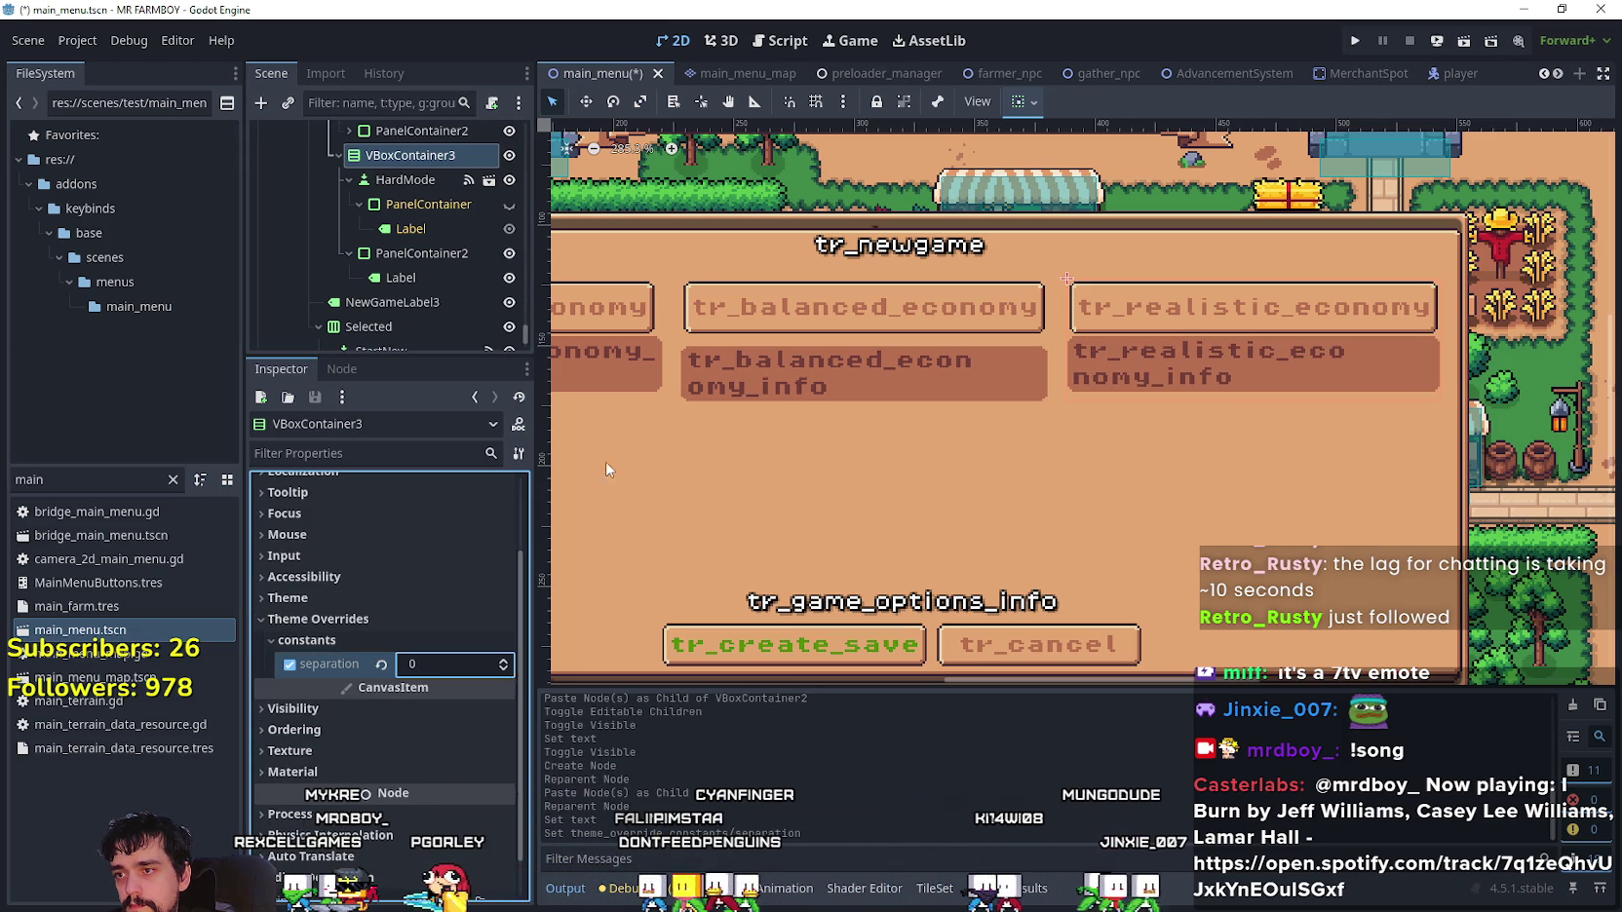
- Set the balanced column container's (VBoxContainer2) separation override to 0, save, and run the game
scroll(385, 232, "up", 3)
left_click(392, 195)
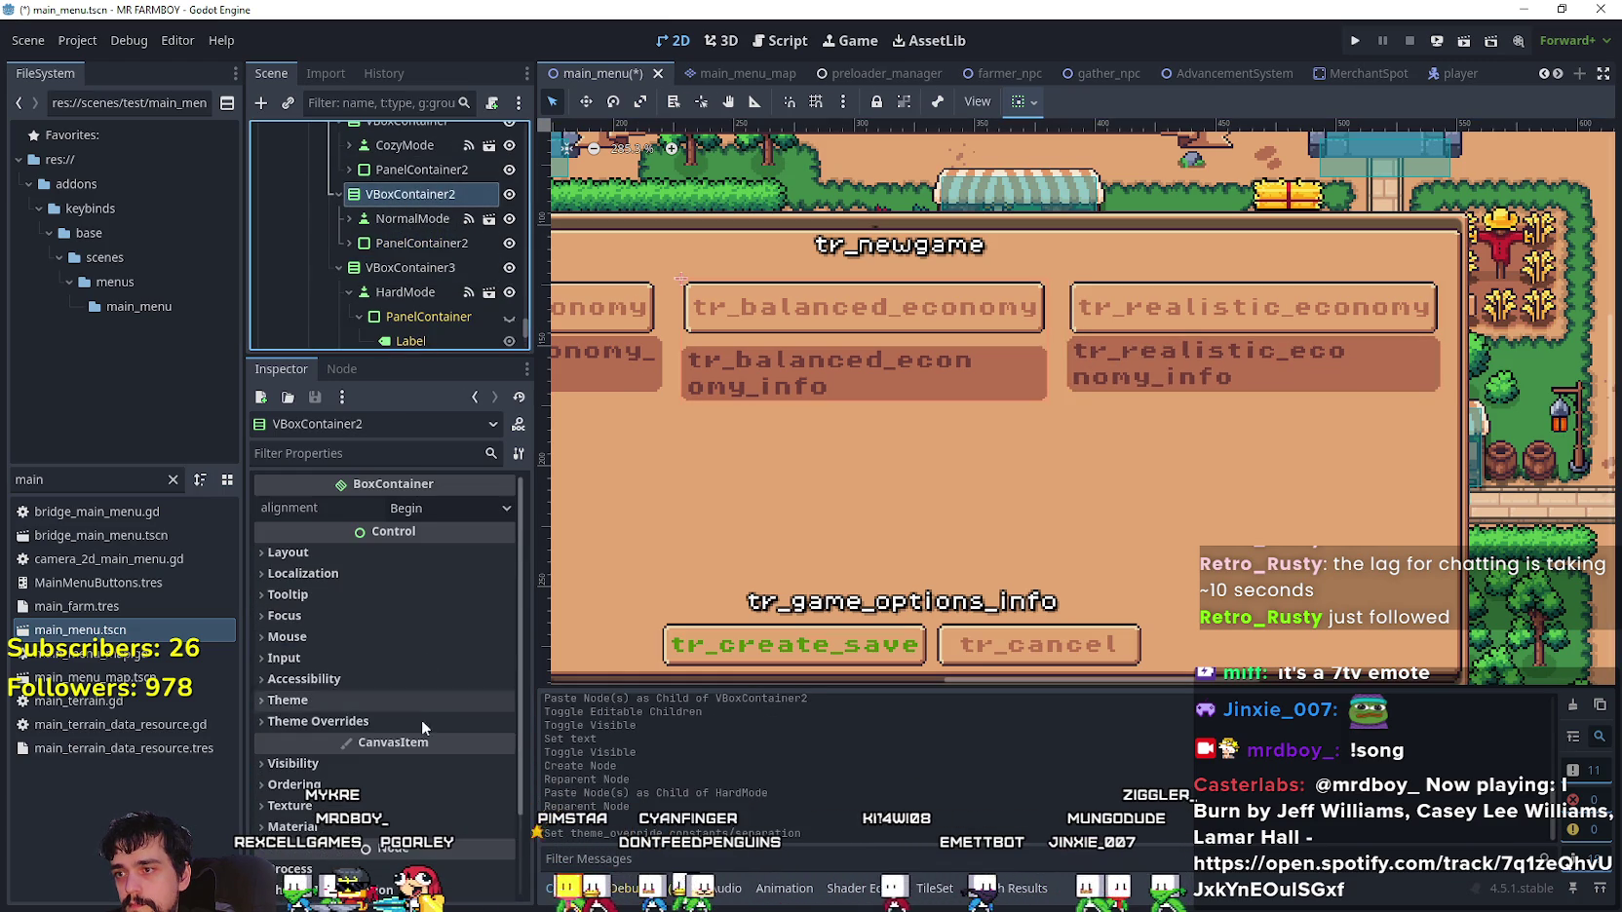
left_click(409, 698)
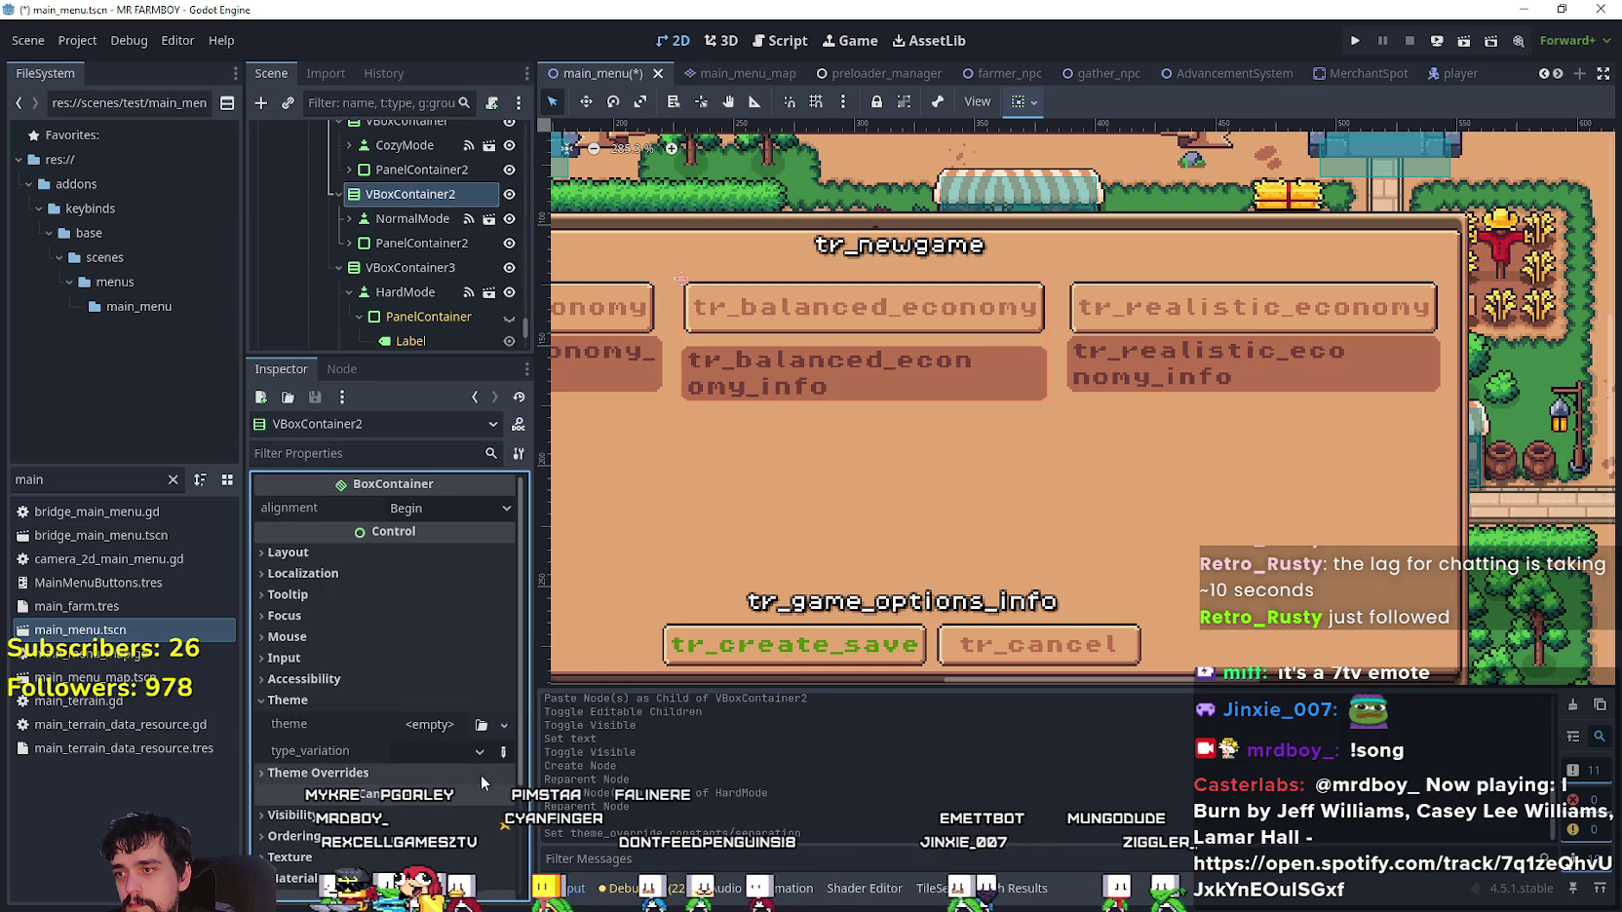
left_click(342, 681)
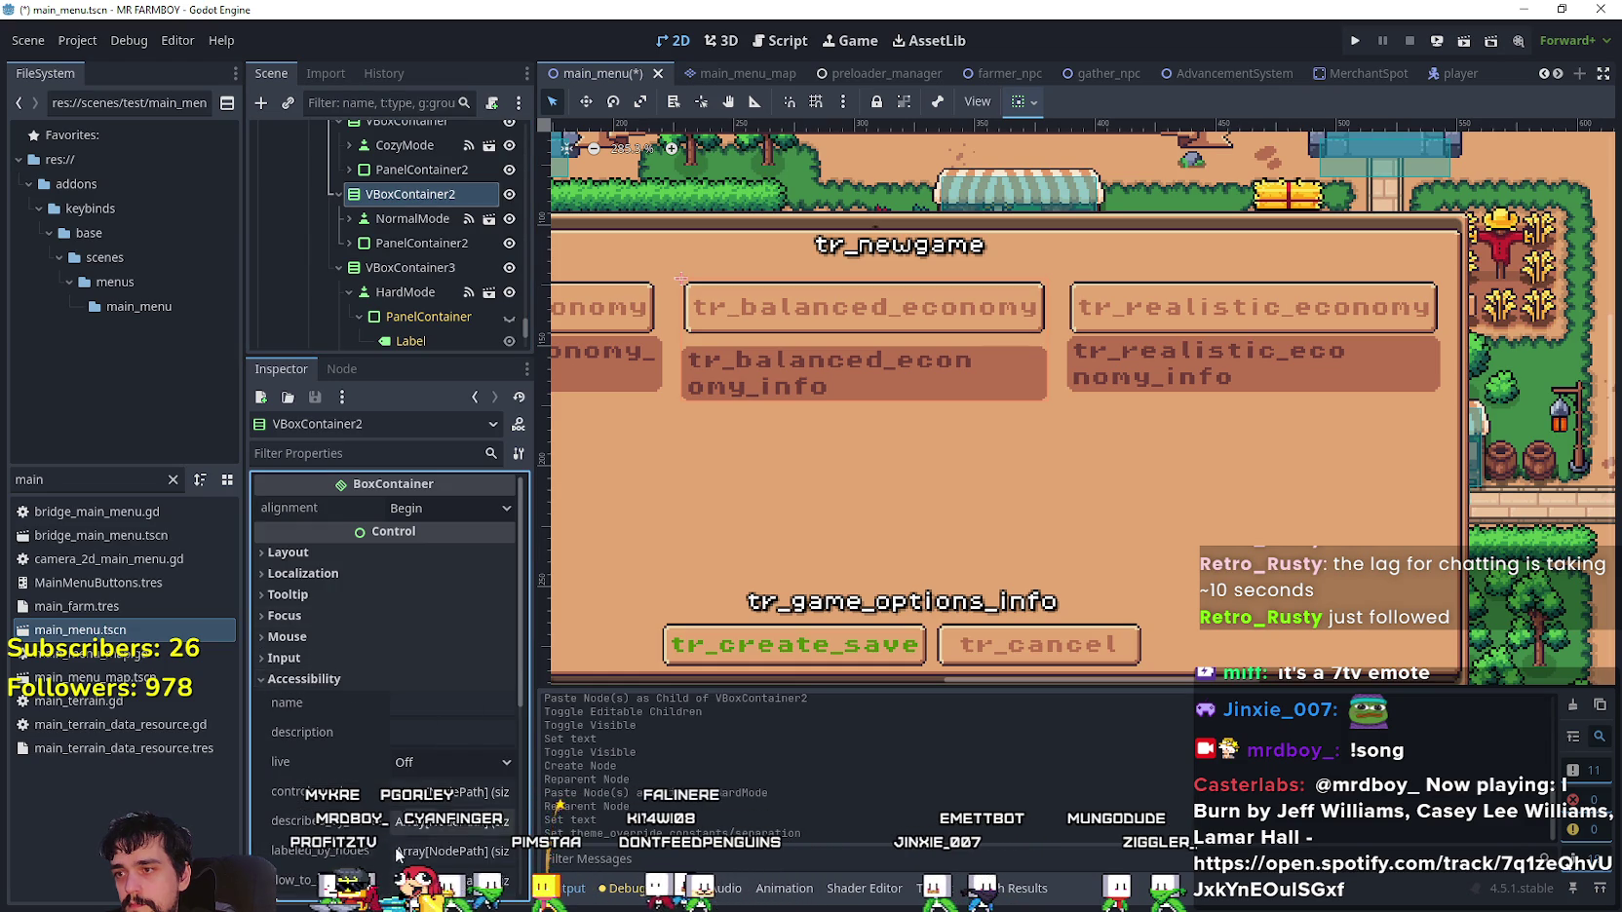
left_click(331, 682)
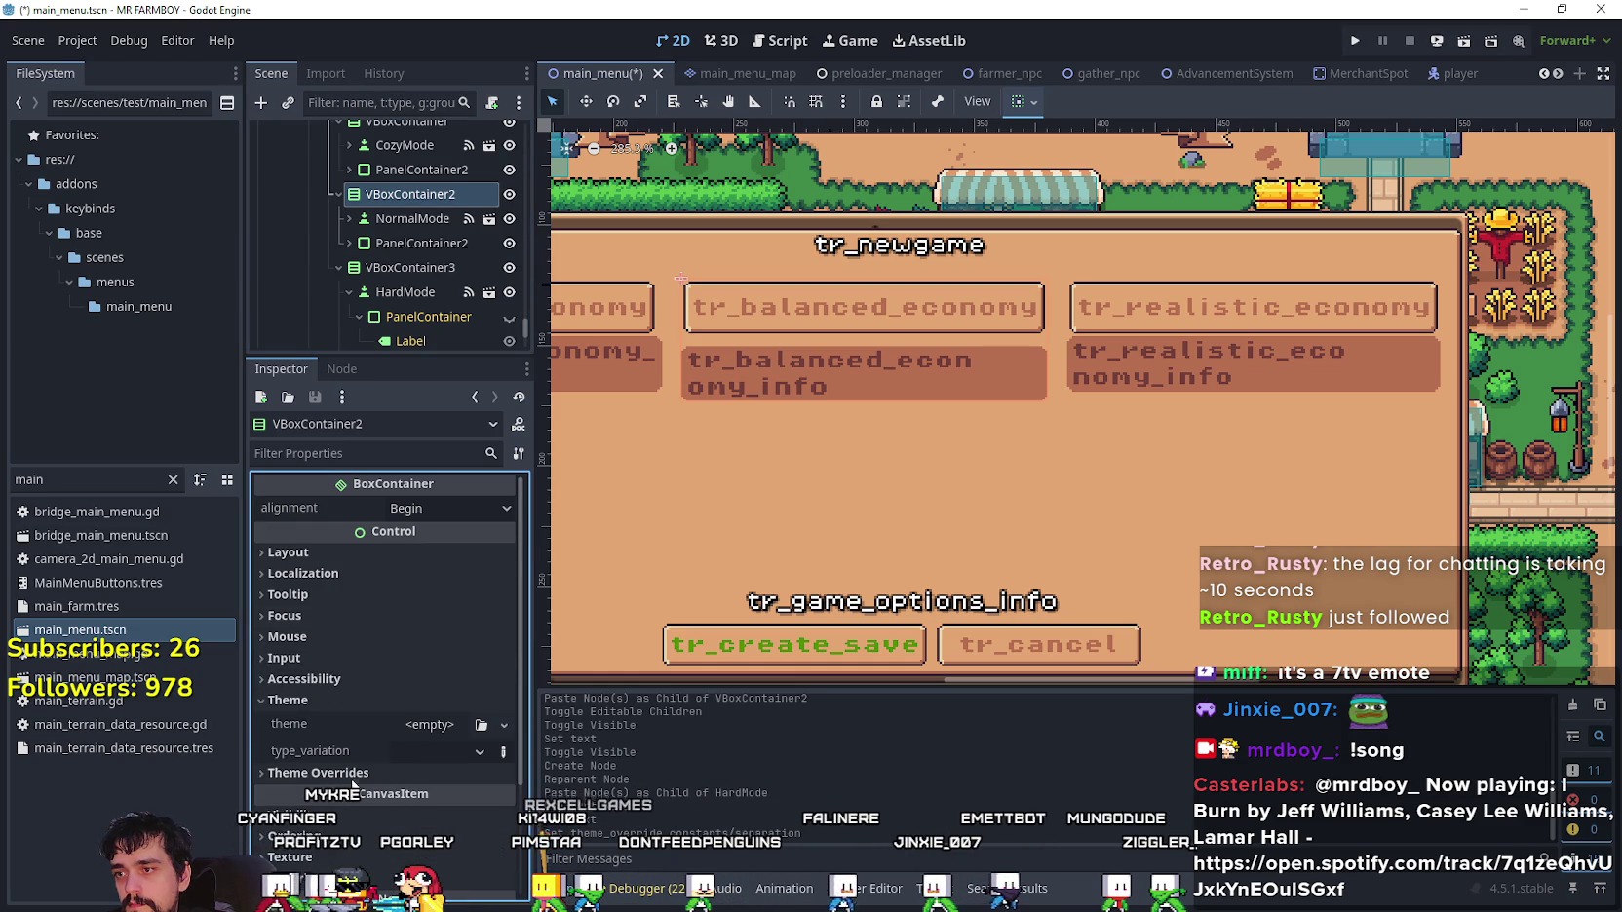
left_click(319, 772)
left_click(506, 826)
left_click(506, 825)
left_click(506, 826)
left_click(506, 826)
left_click(506, 825)
left_click(506, 825)
left_click(506, 825)
key("ctrl+s")
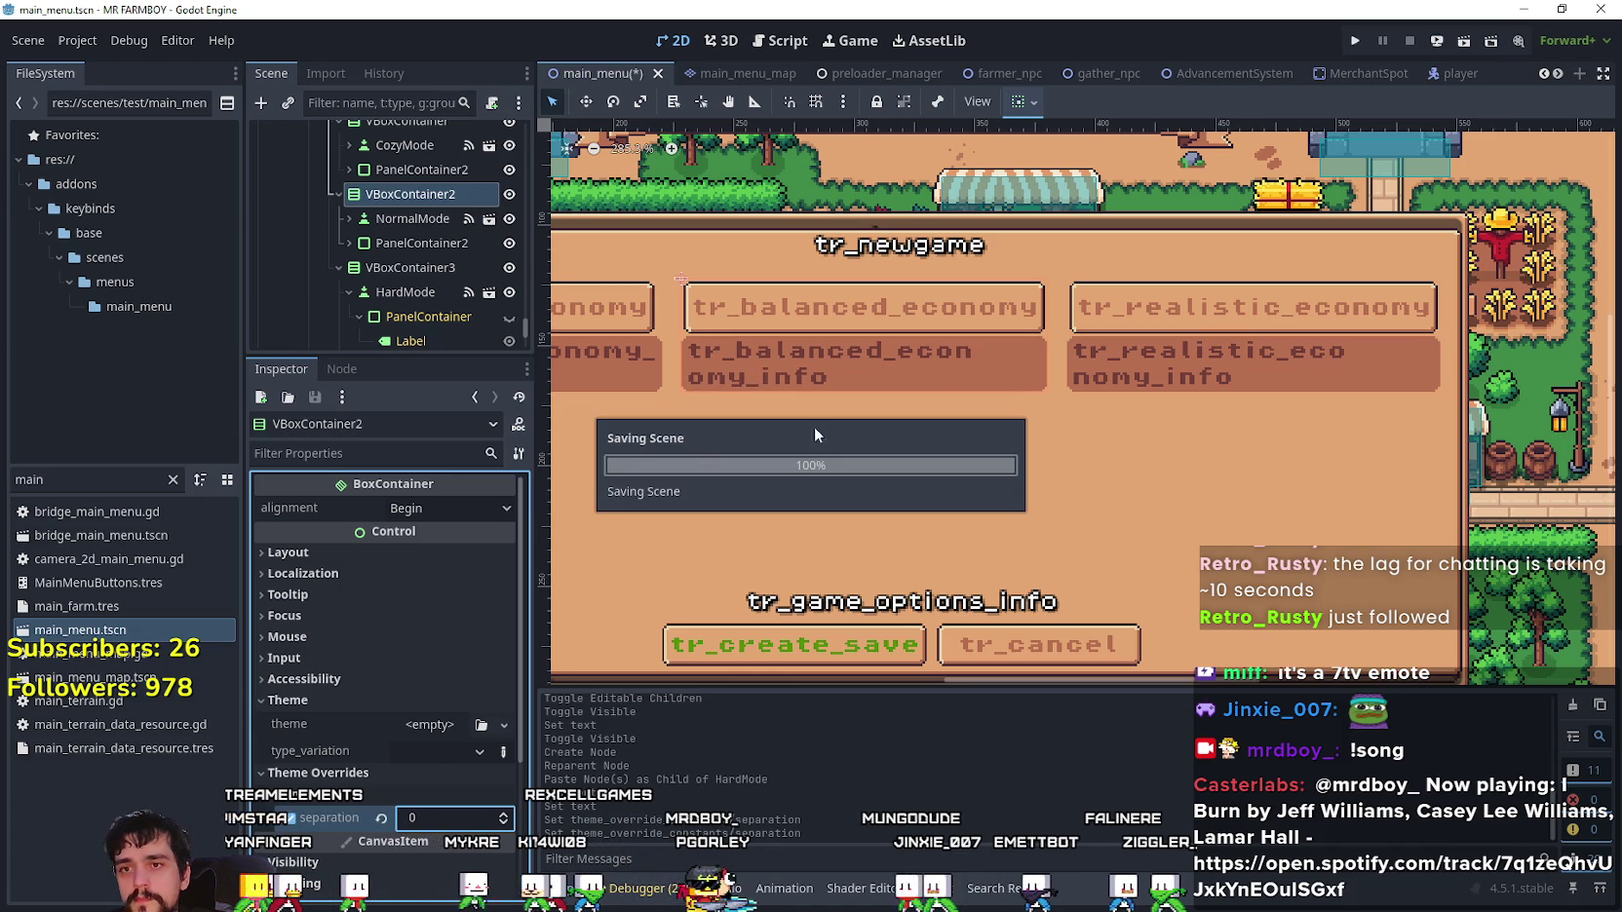
left_click(1364, 37)
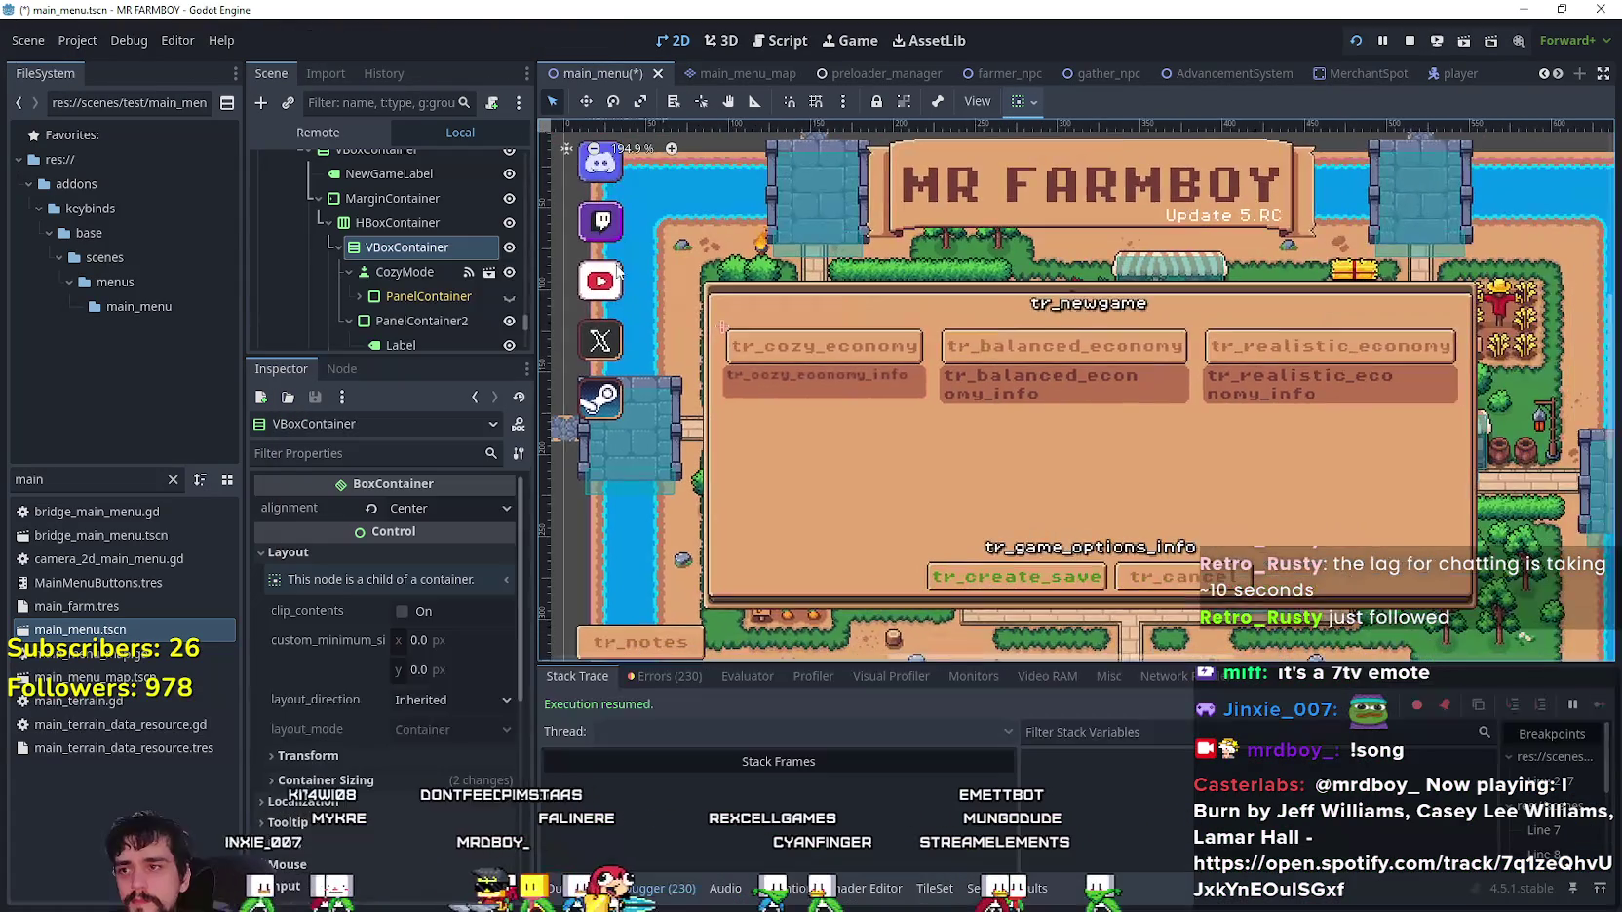
- Select the CozyMode button in the Scene tree and save the main_menu scene
left_click(417, 273)
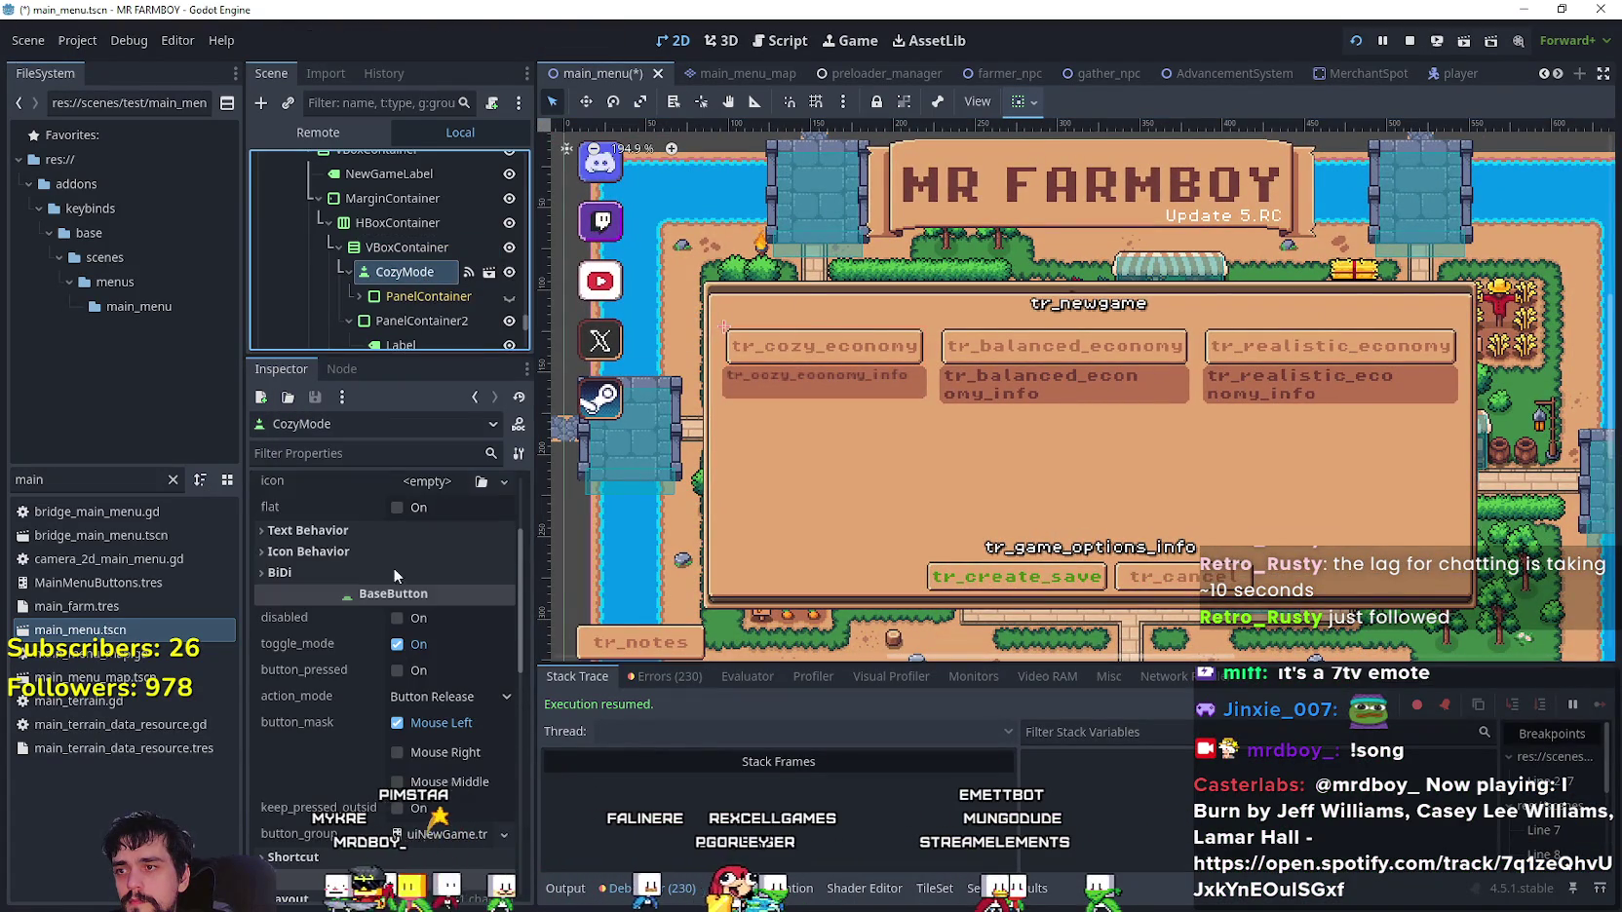
scroll(393, 568, "up", 3)
scroll(1071, 388, "up", 2)
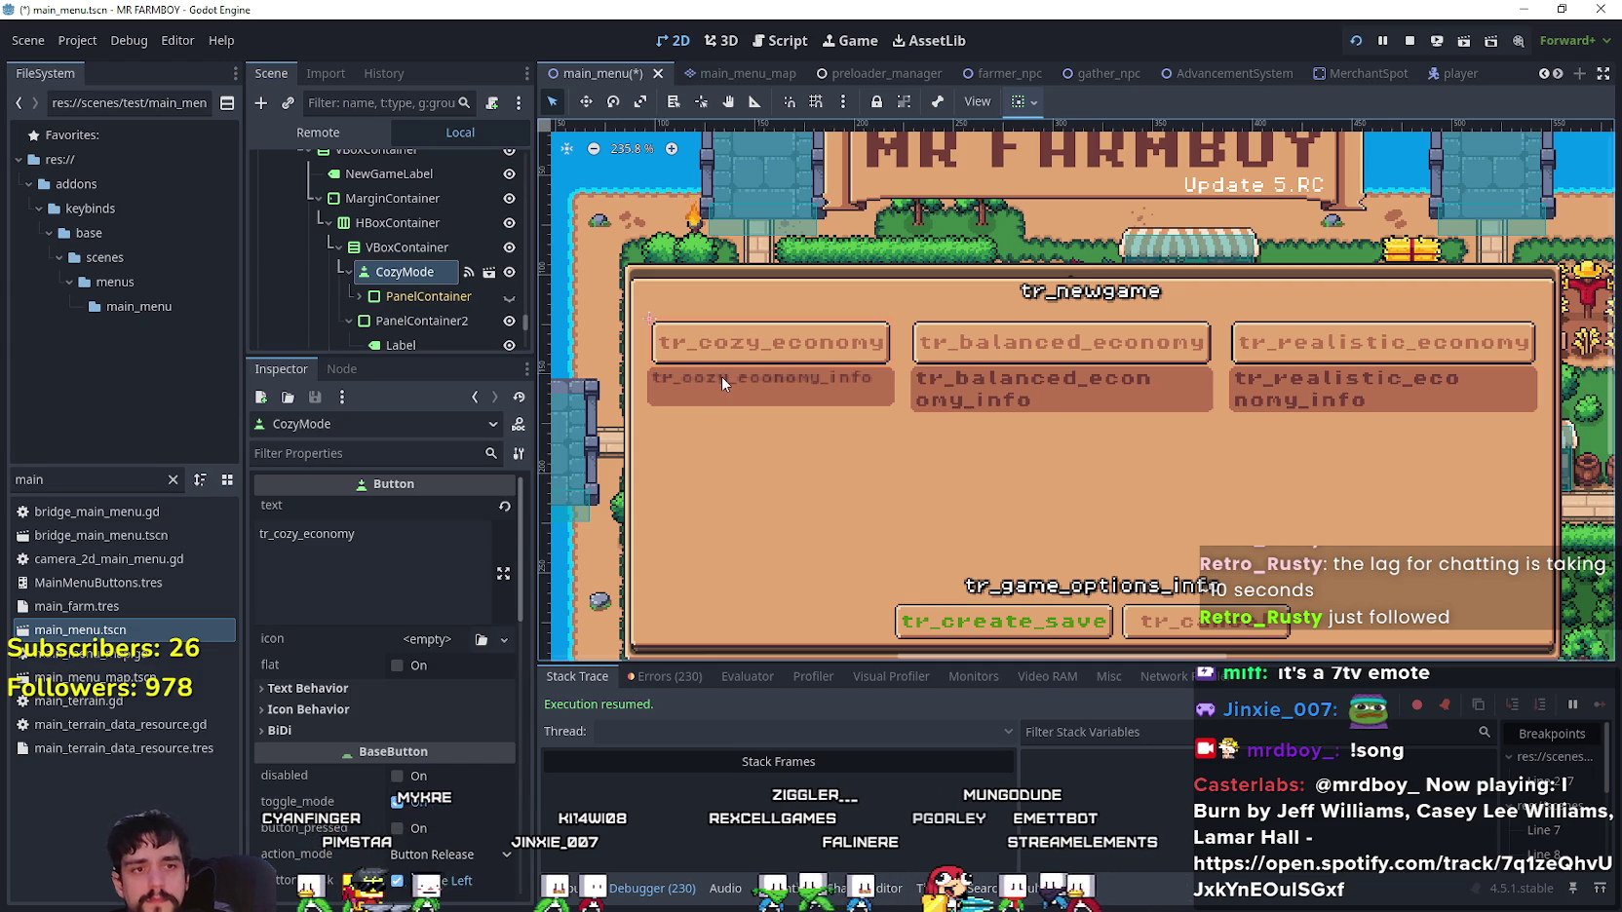
key("ctrl+s")
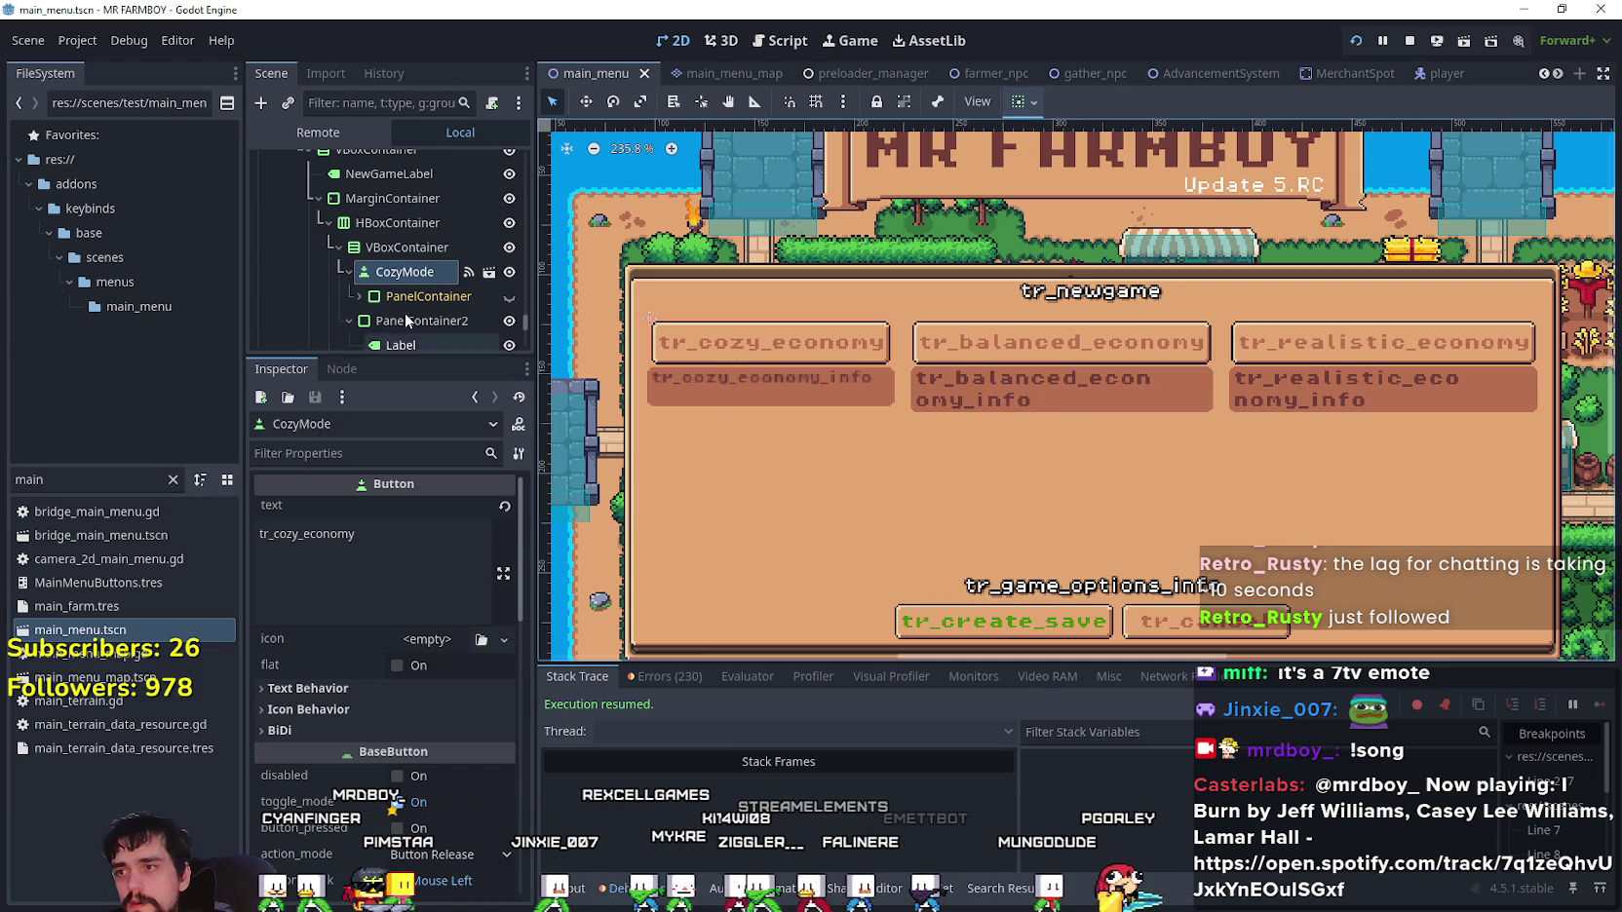
scroll(406, 315, "down", 3)
- Shrink the balanced economy info label's font size to 6 px
left_click(409, 251)
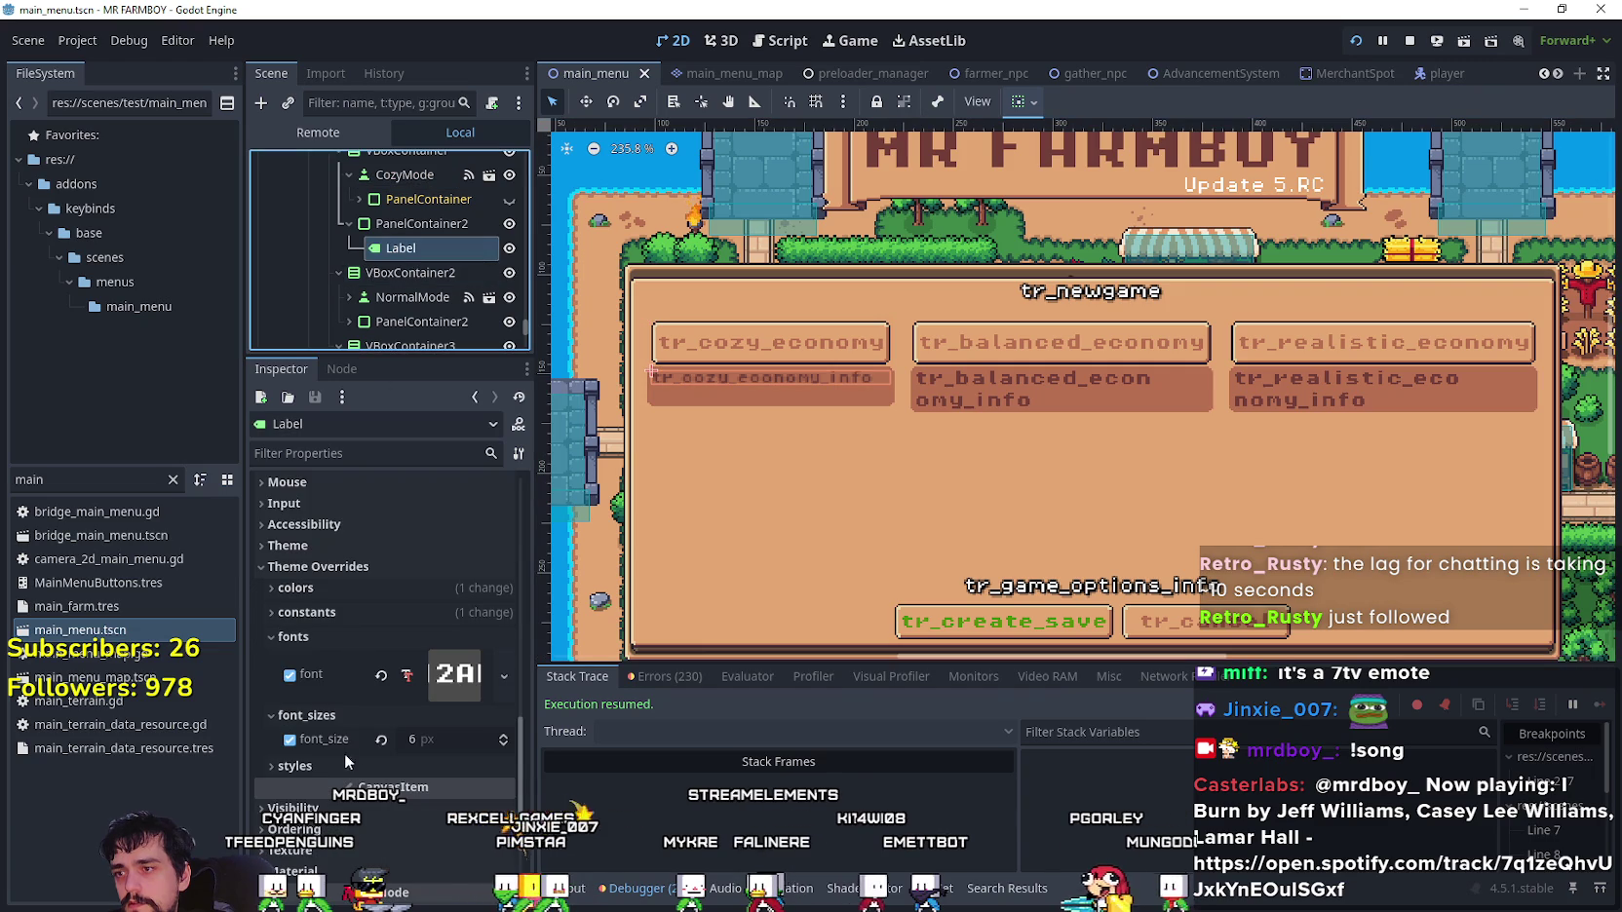
scroll(452, 303, "down", 3)
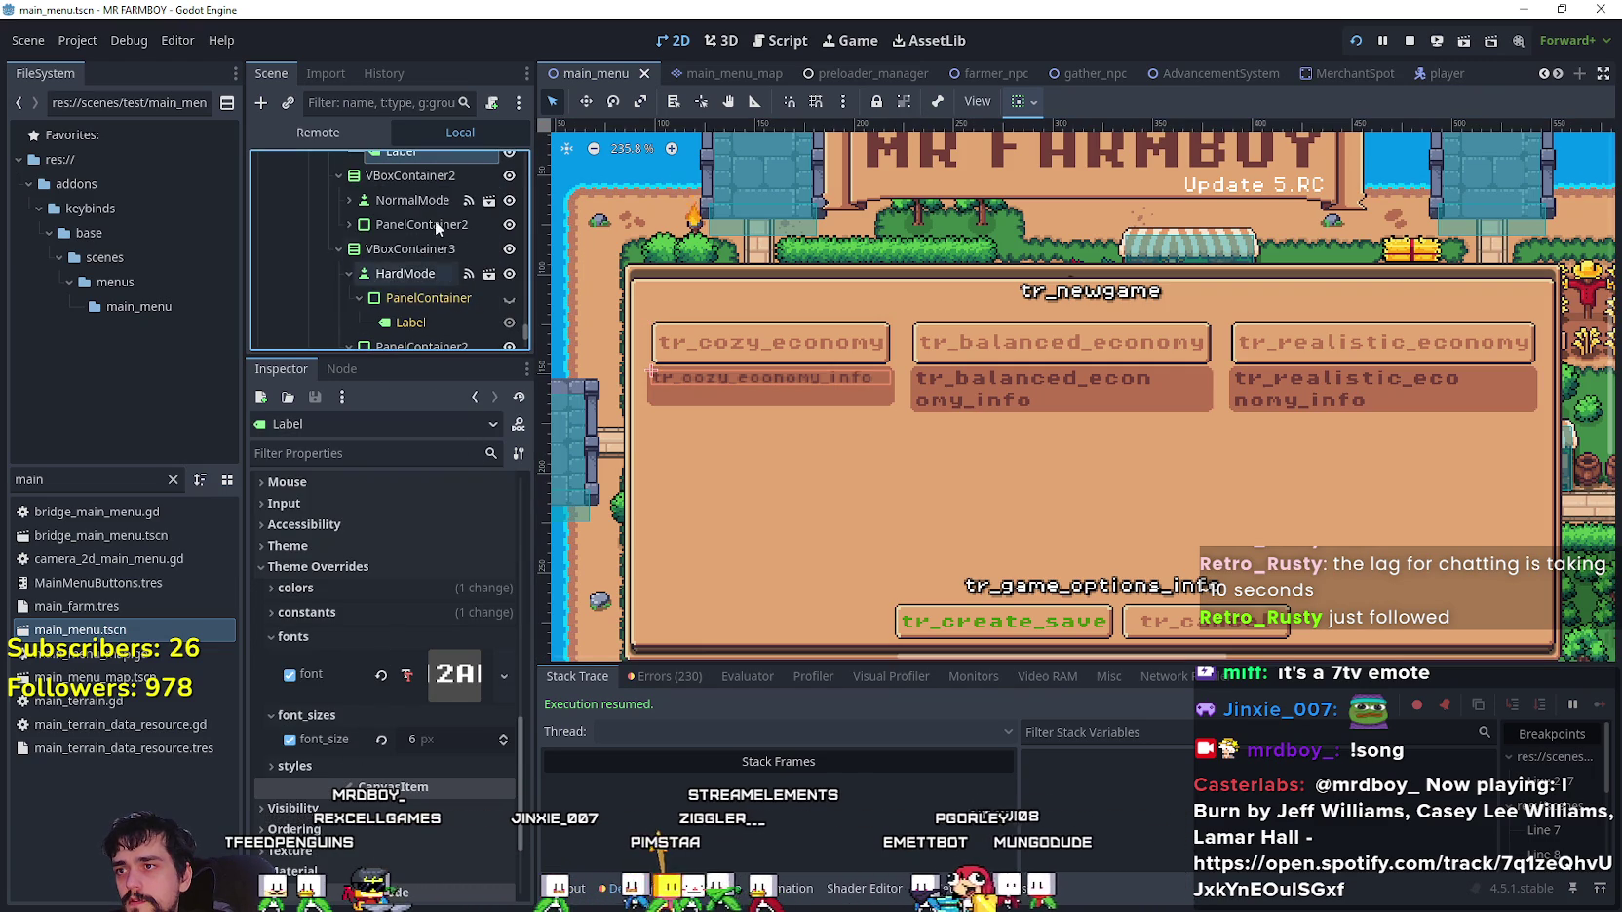
left_click(349, 224)
left_click(400, 249)
scroll(356, 746, "down", 5)
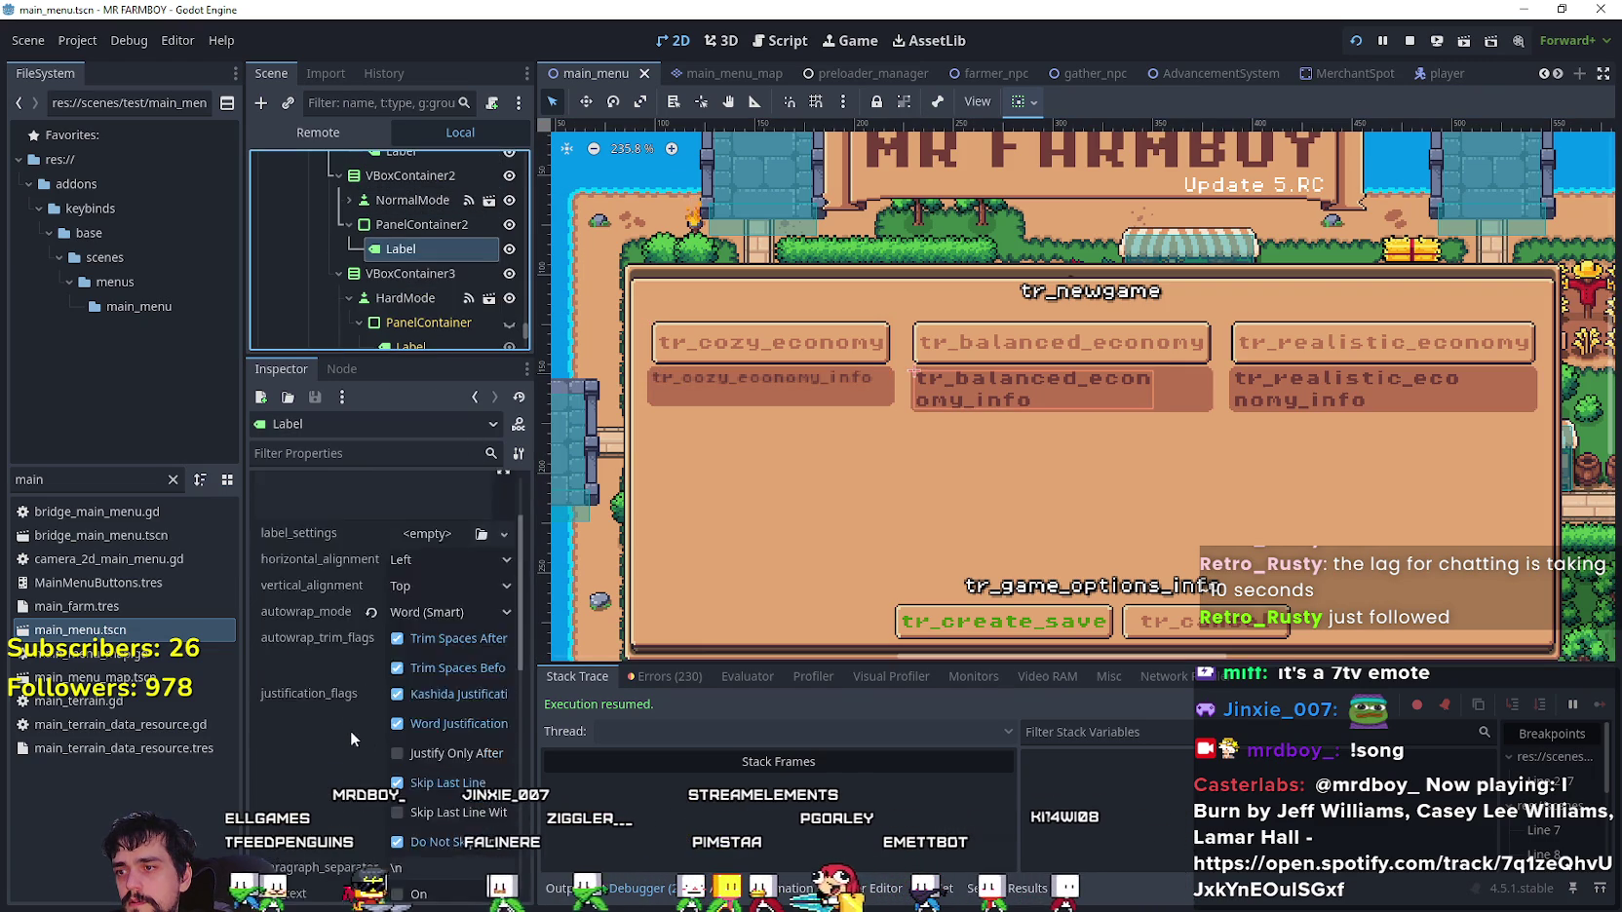
scroll(350, 730, "down", 8)
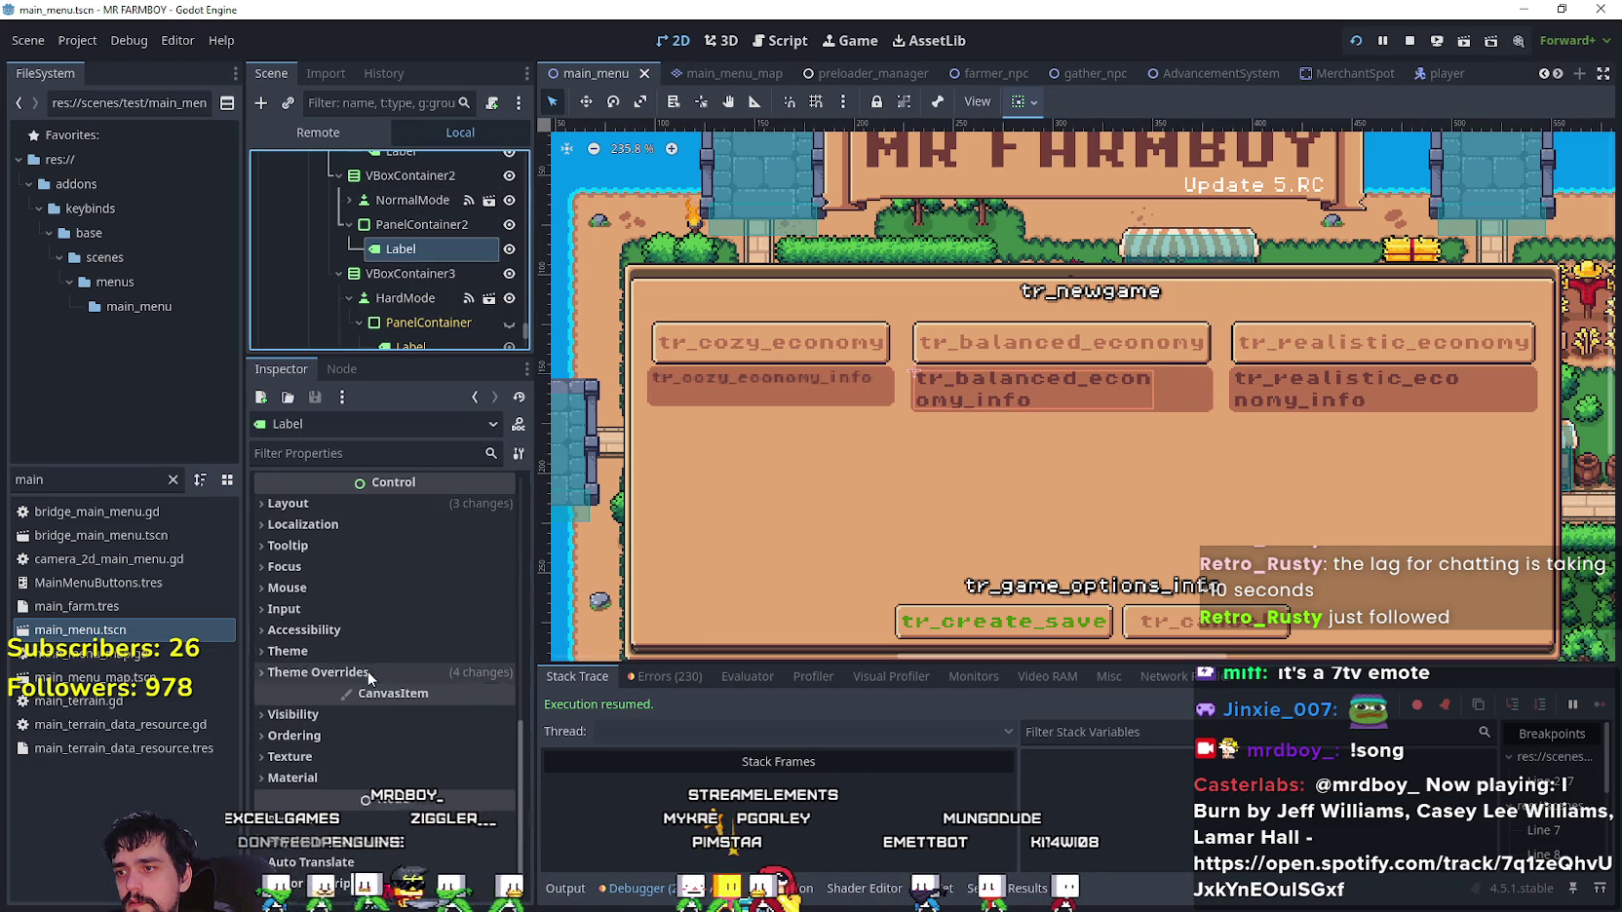
left_click(367, 670)
scroll(390, 809, "down", 1)
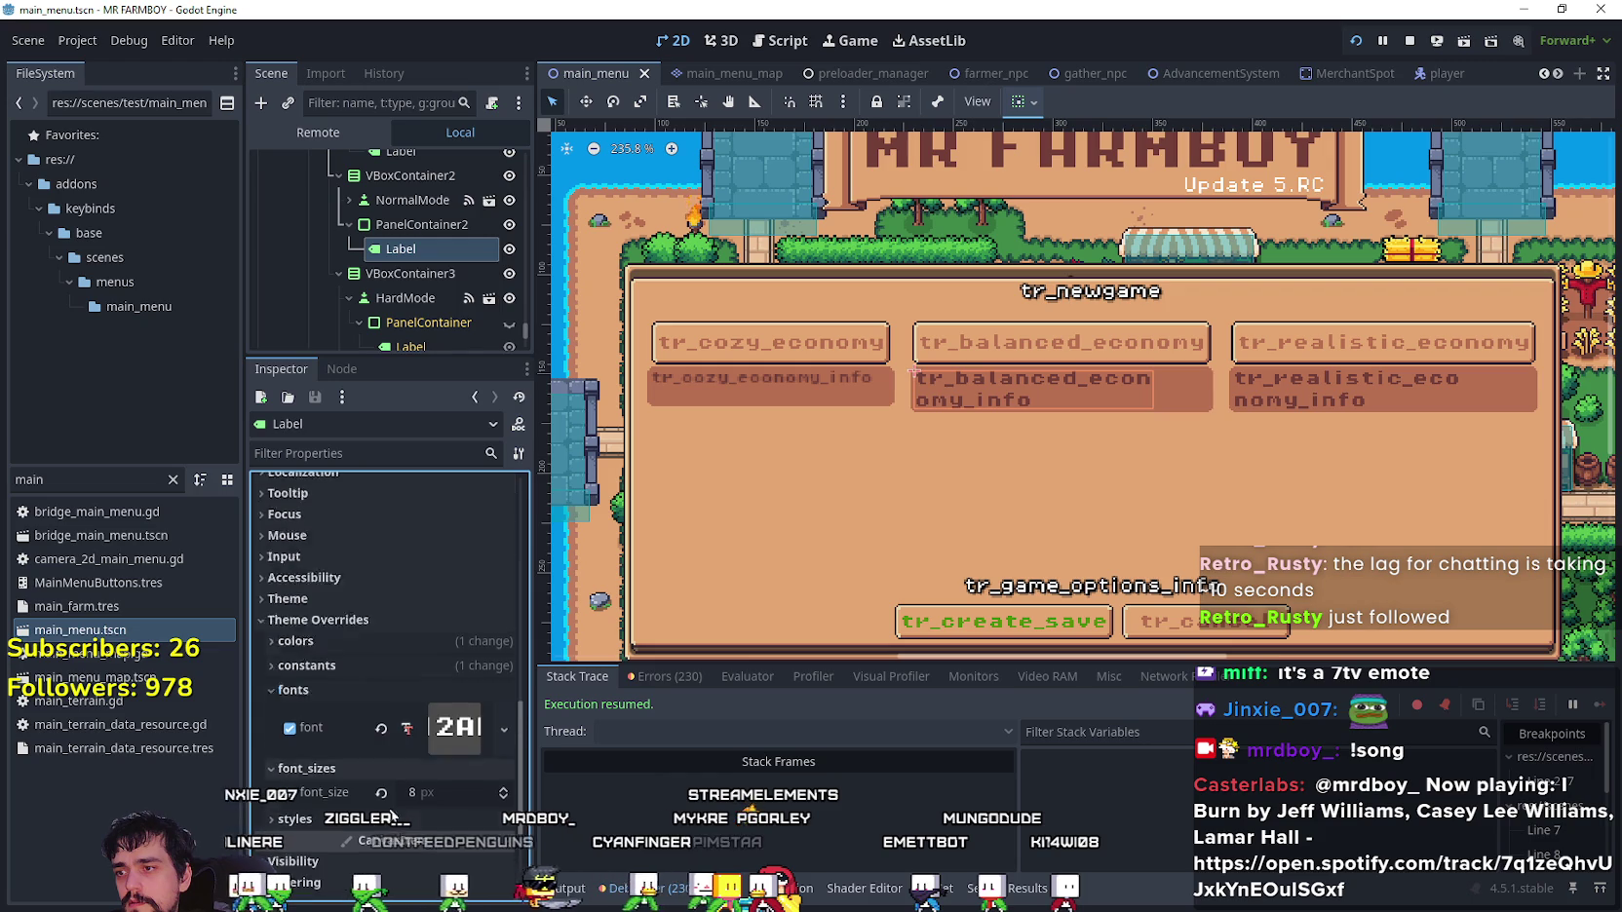
scroll(450, 690, "down", 2)
left_click(506, 689)
left_click(506, 689)
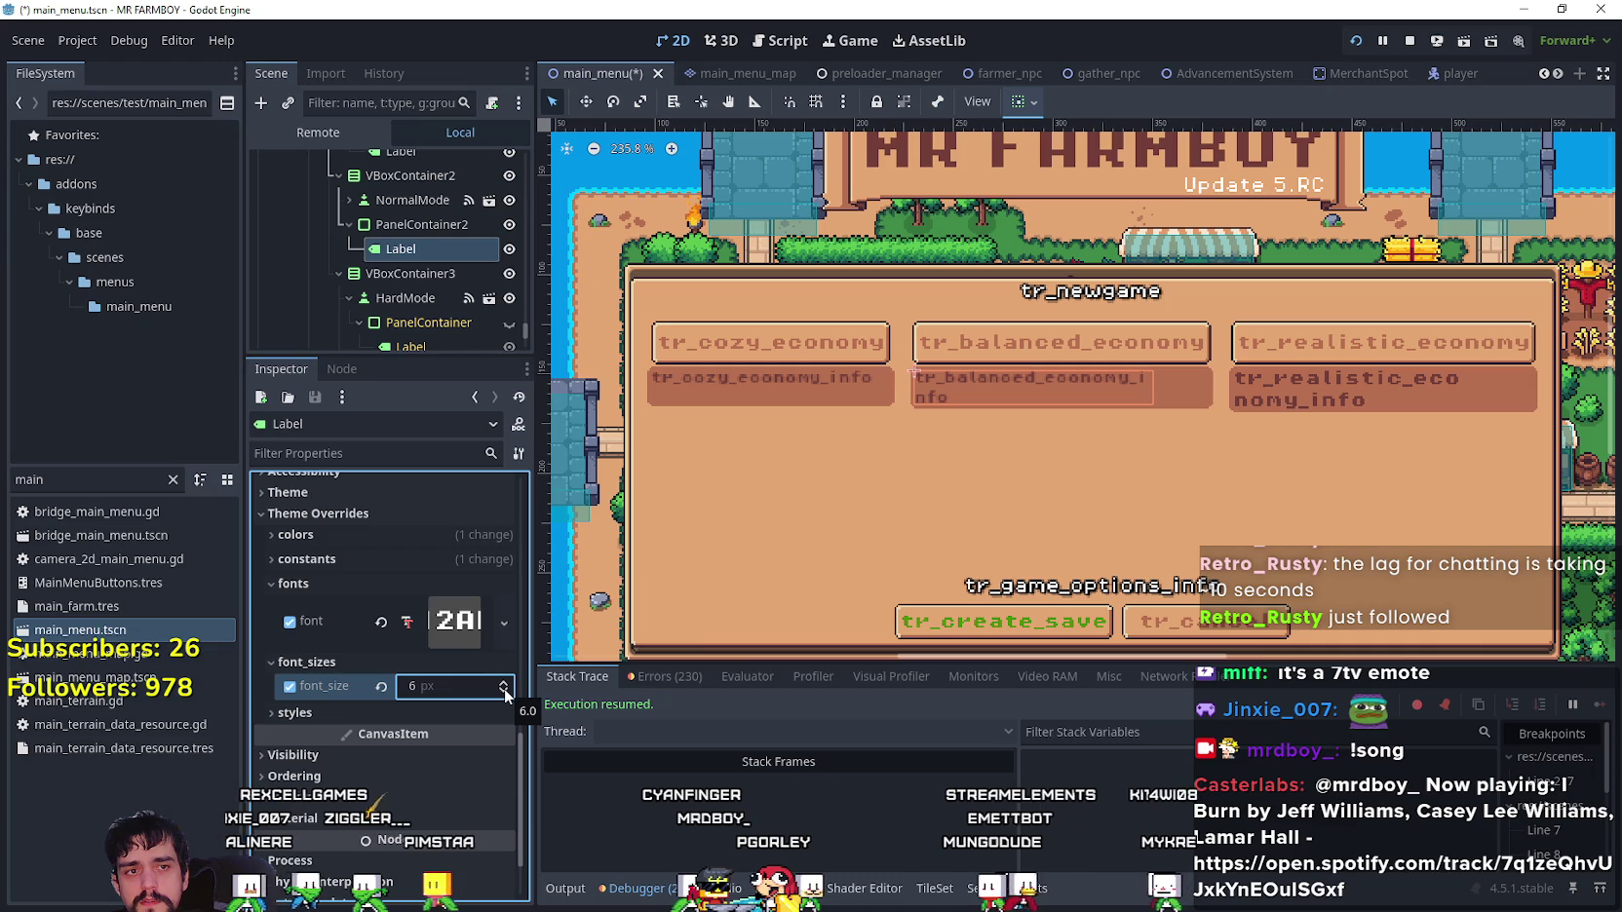
scroll(450, 329, "up", 1)
scroll(450, 326, "up", 2)
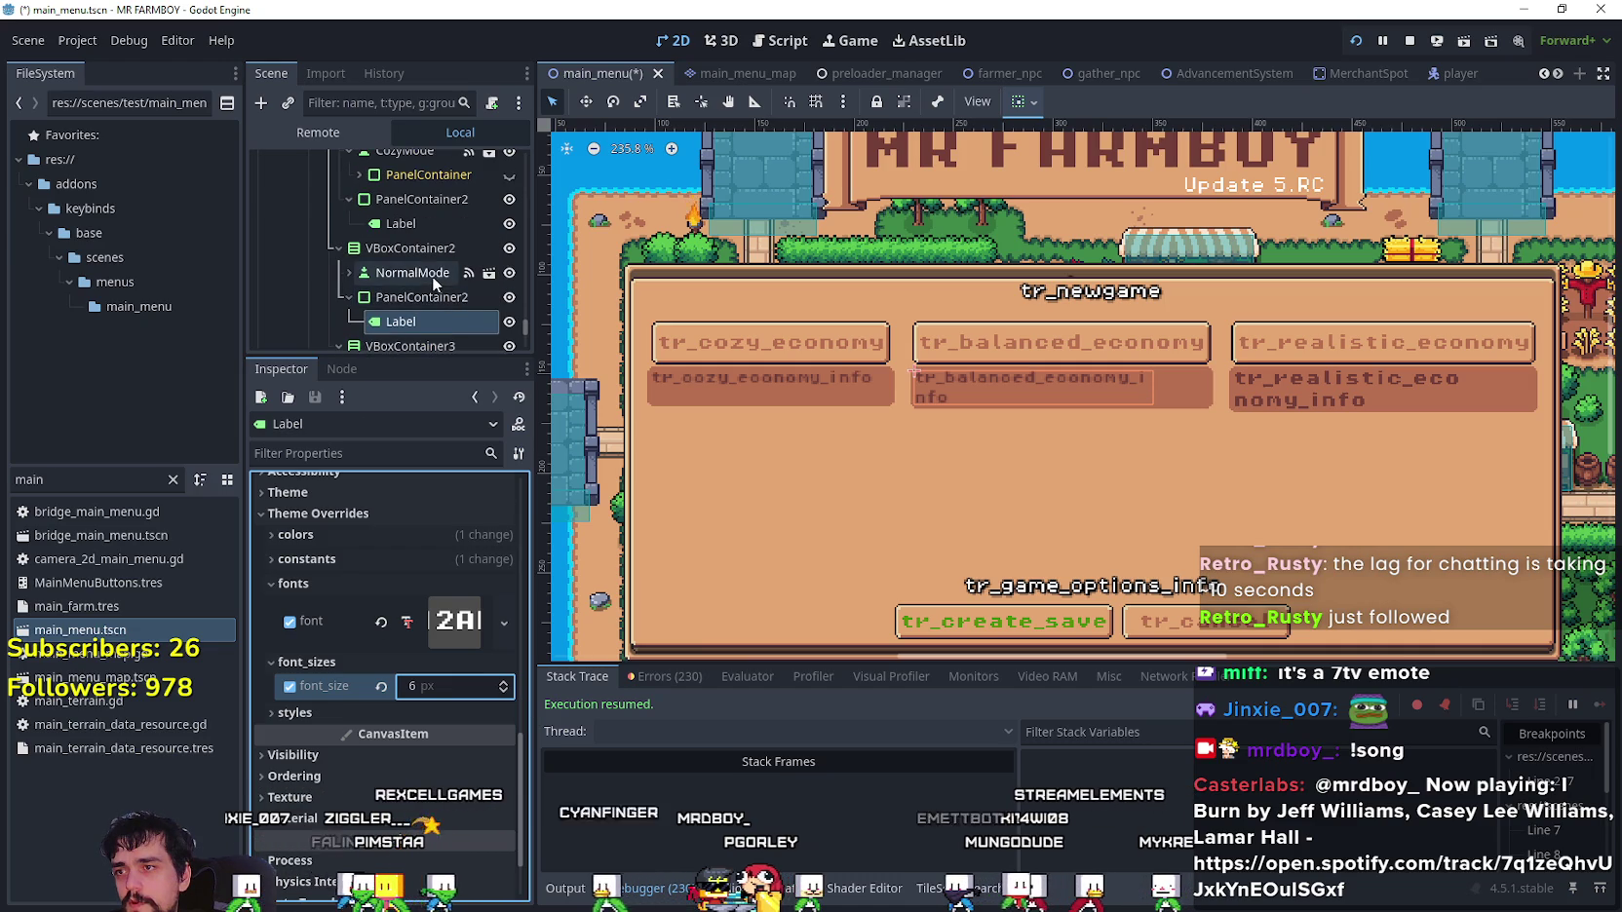
- Give the balanced economy button a 7 px font_size override
left_click(431, 274)
scroll(322, 584, "down", 10)
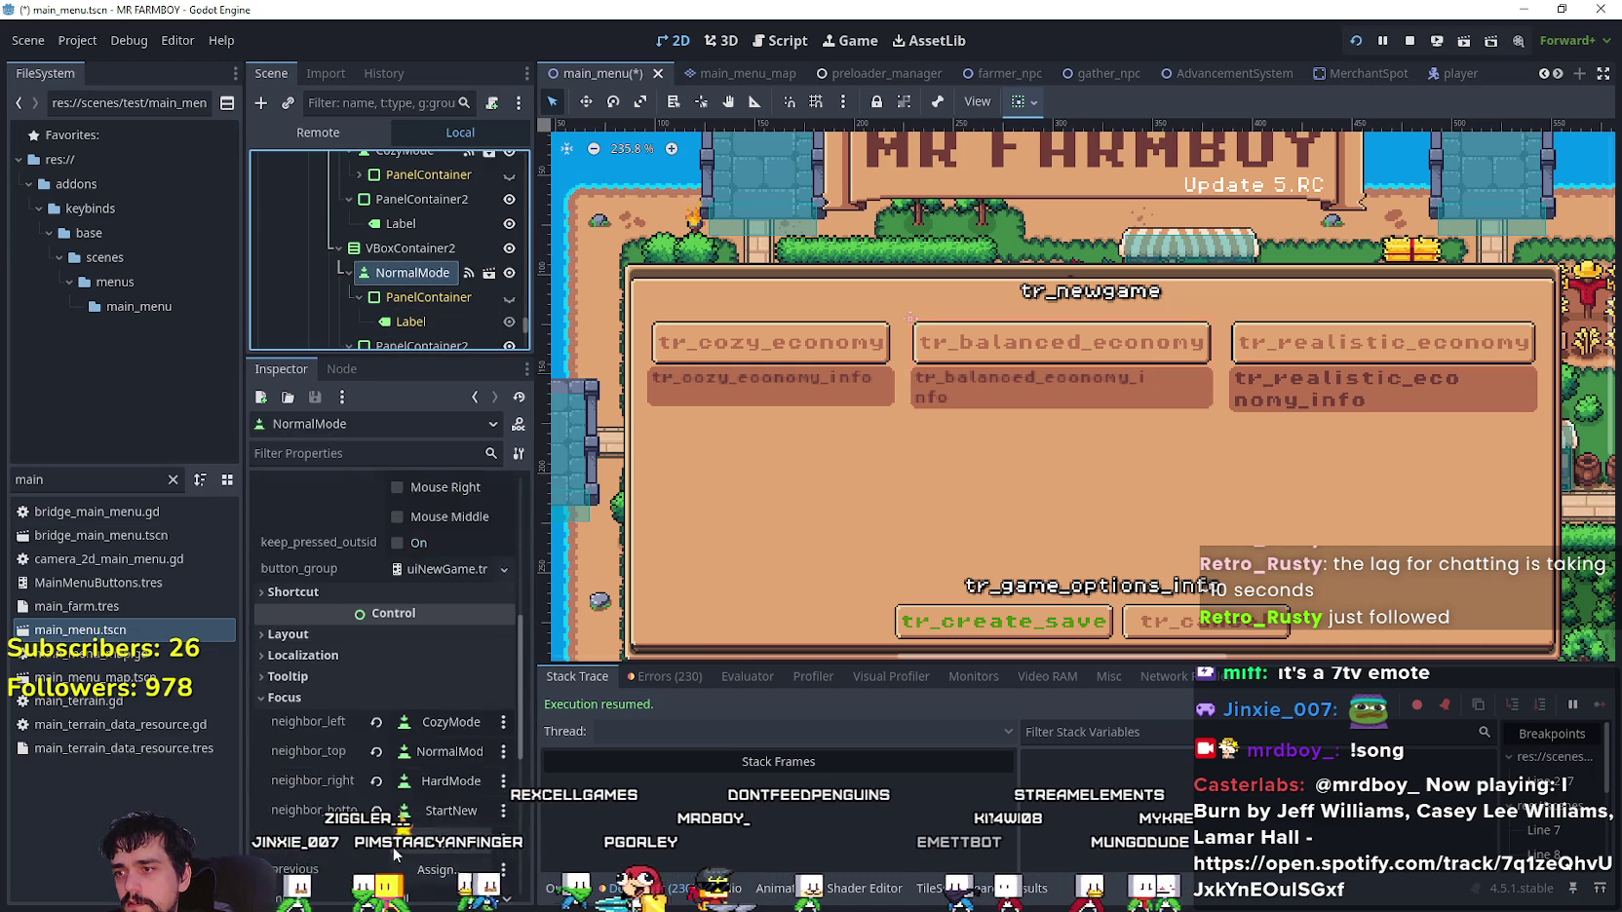
left_click(321, 665)
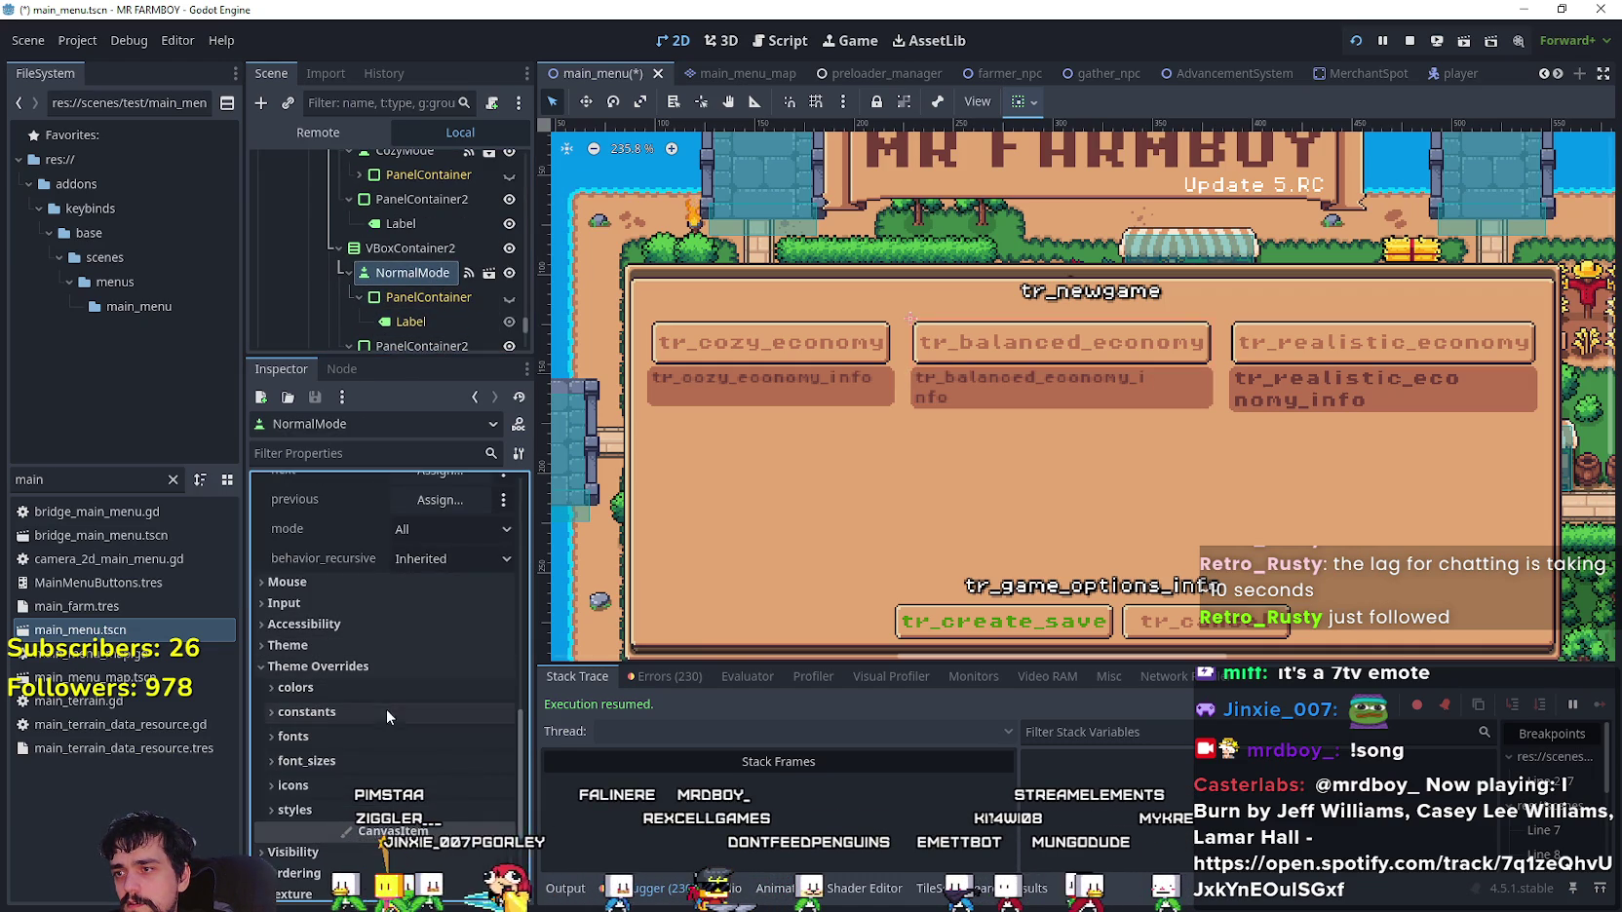
left_click(368, 760)
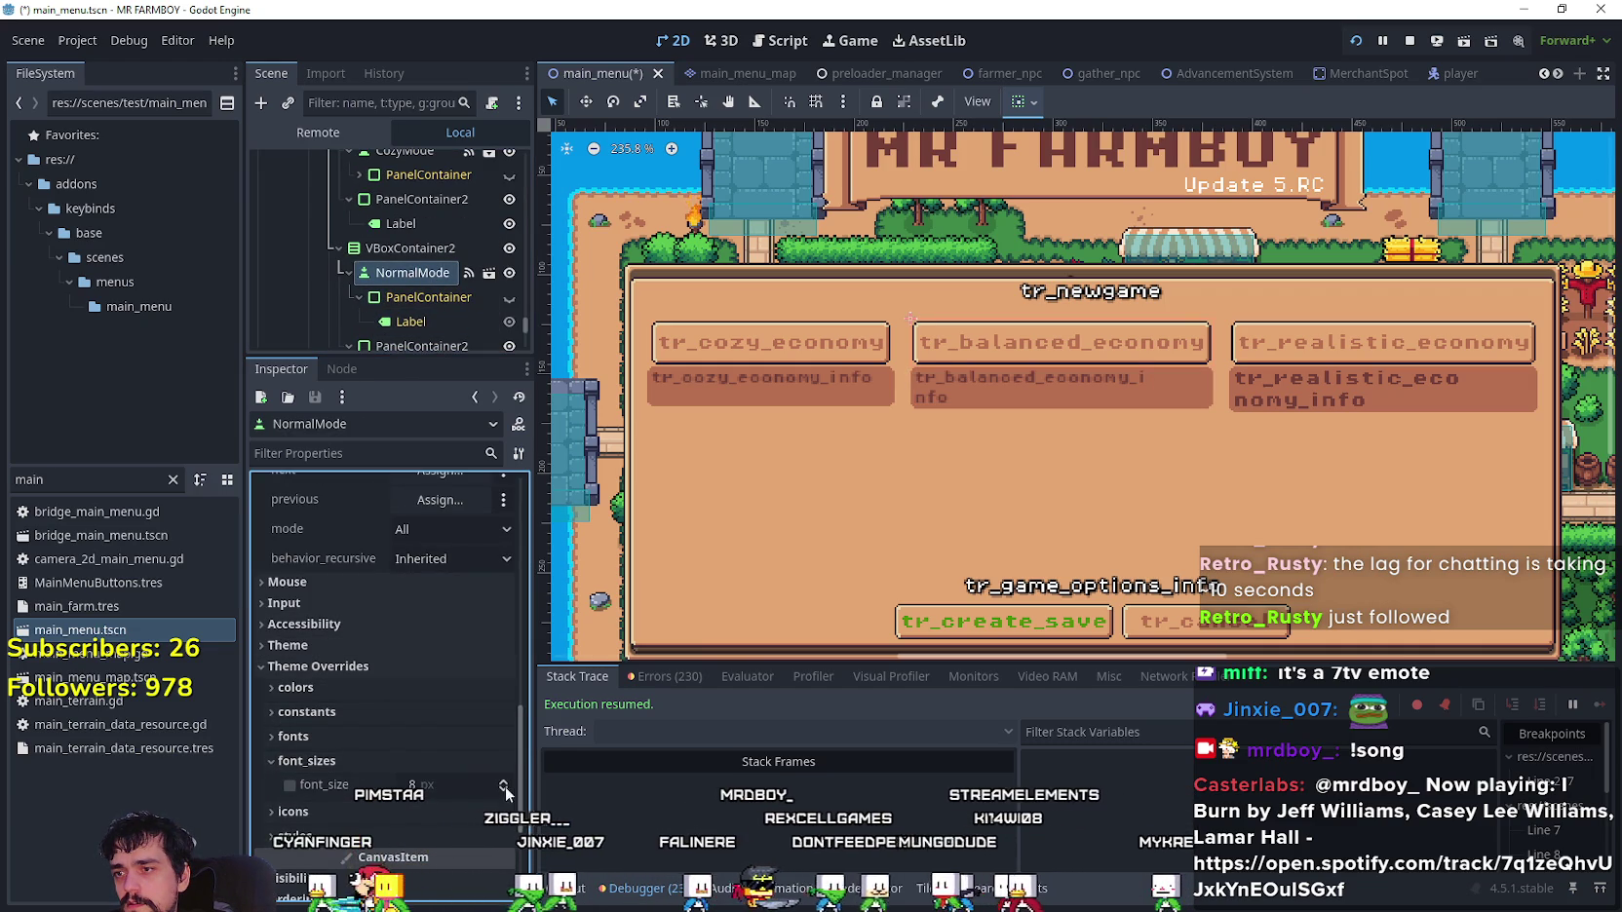
left_click(504, 788)
left_click(508, 788)
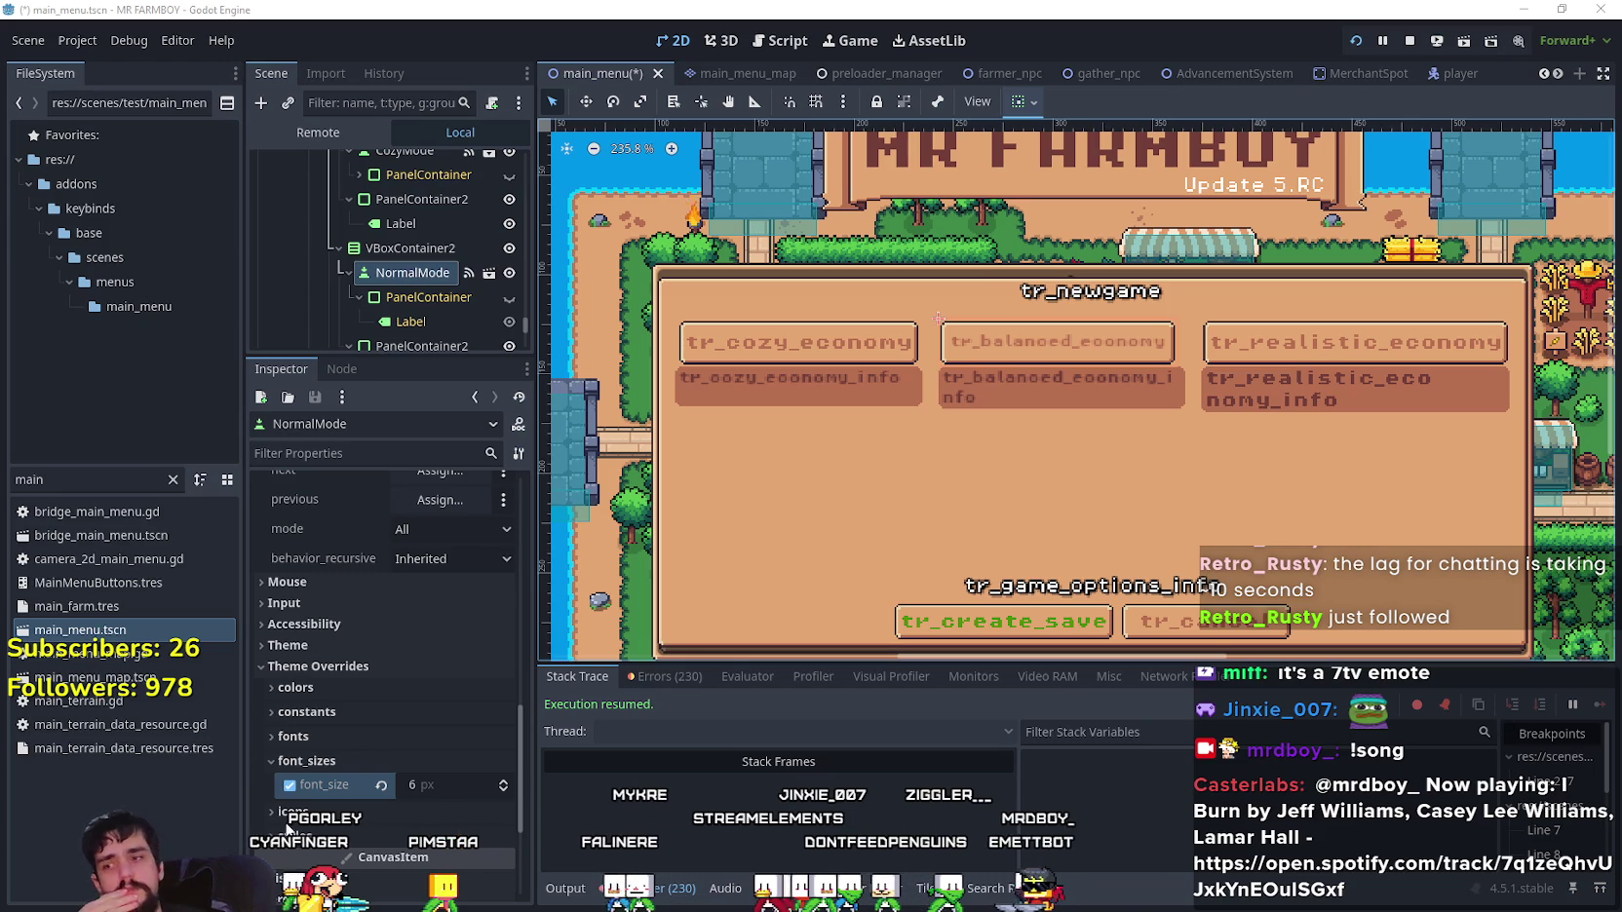
left_click(504, 783)
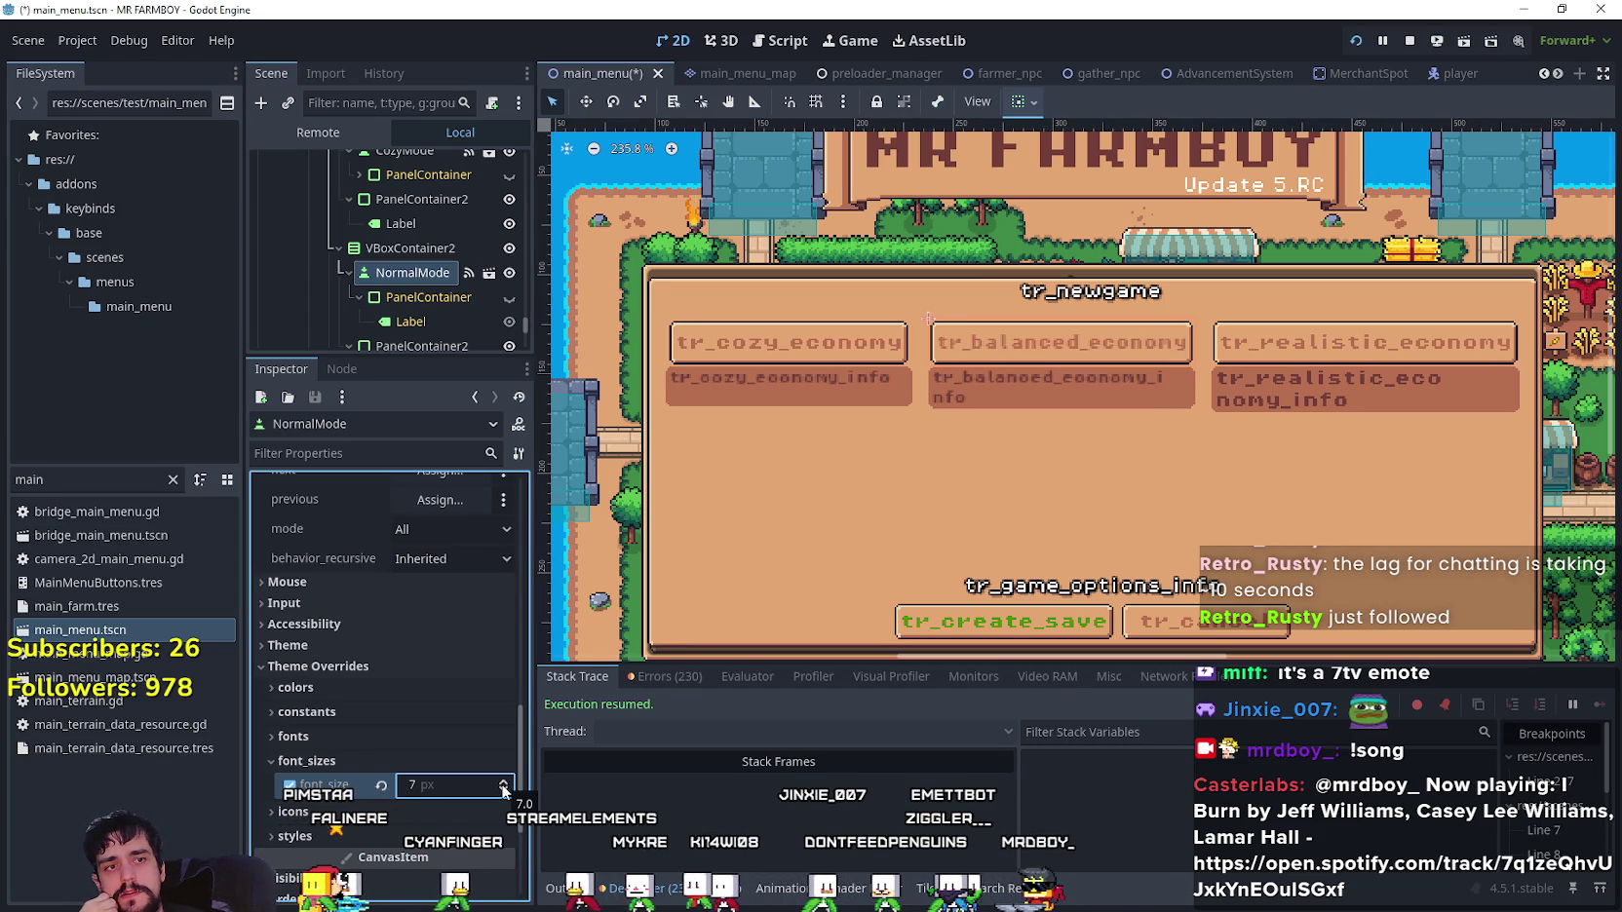
scroll(427, 250, "up", 2)
scroll(427, 241, "up", 1)
- Reduce the CozyMode button's font_size override to 7 px
left_click(413, 226)
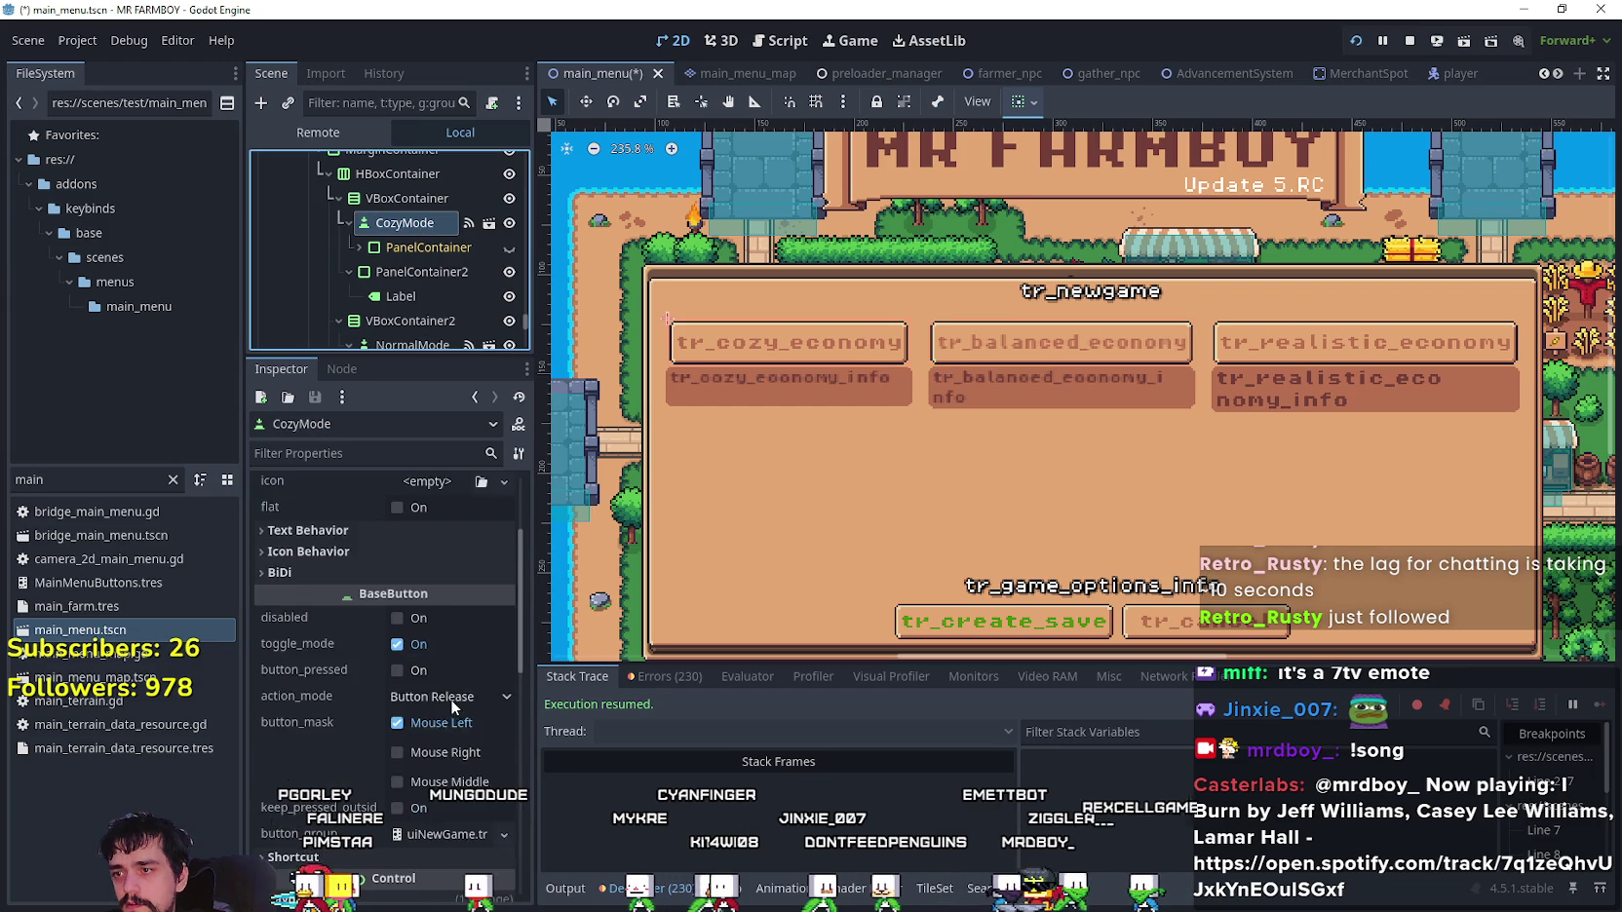
scroll(450, 699, "down", 8)
left_click(410, 621)
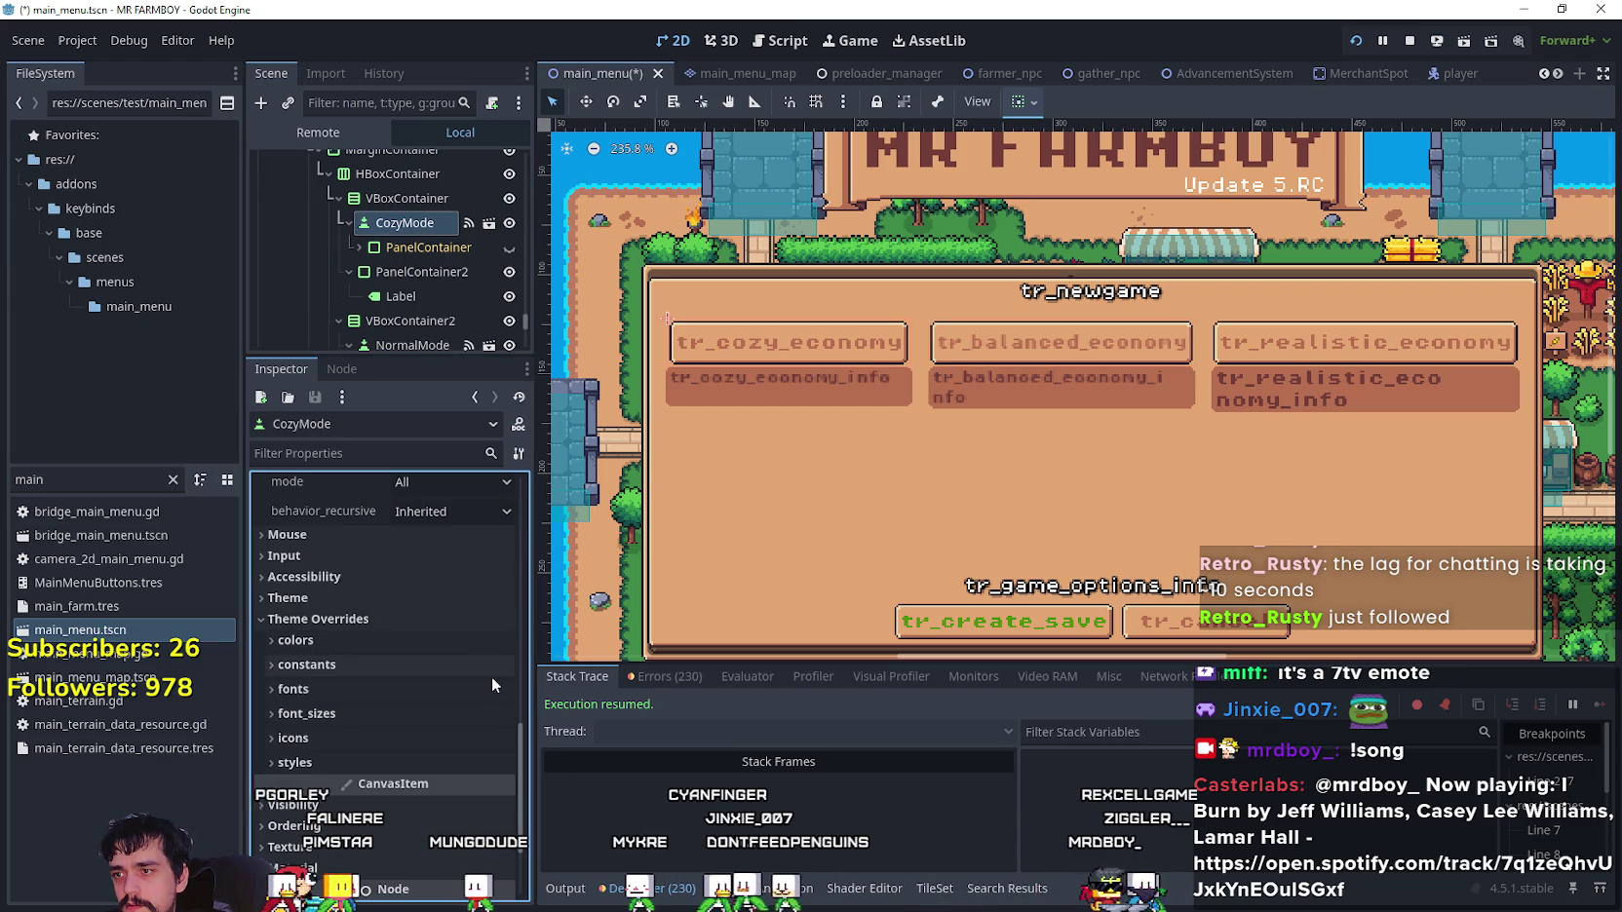
left_click(337, 718)
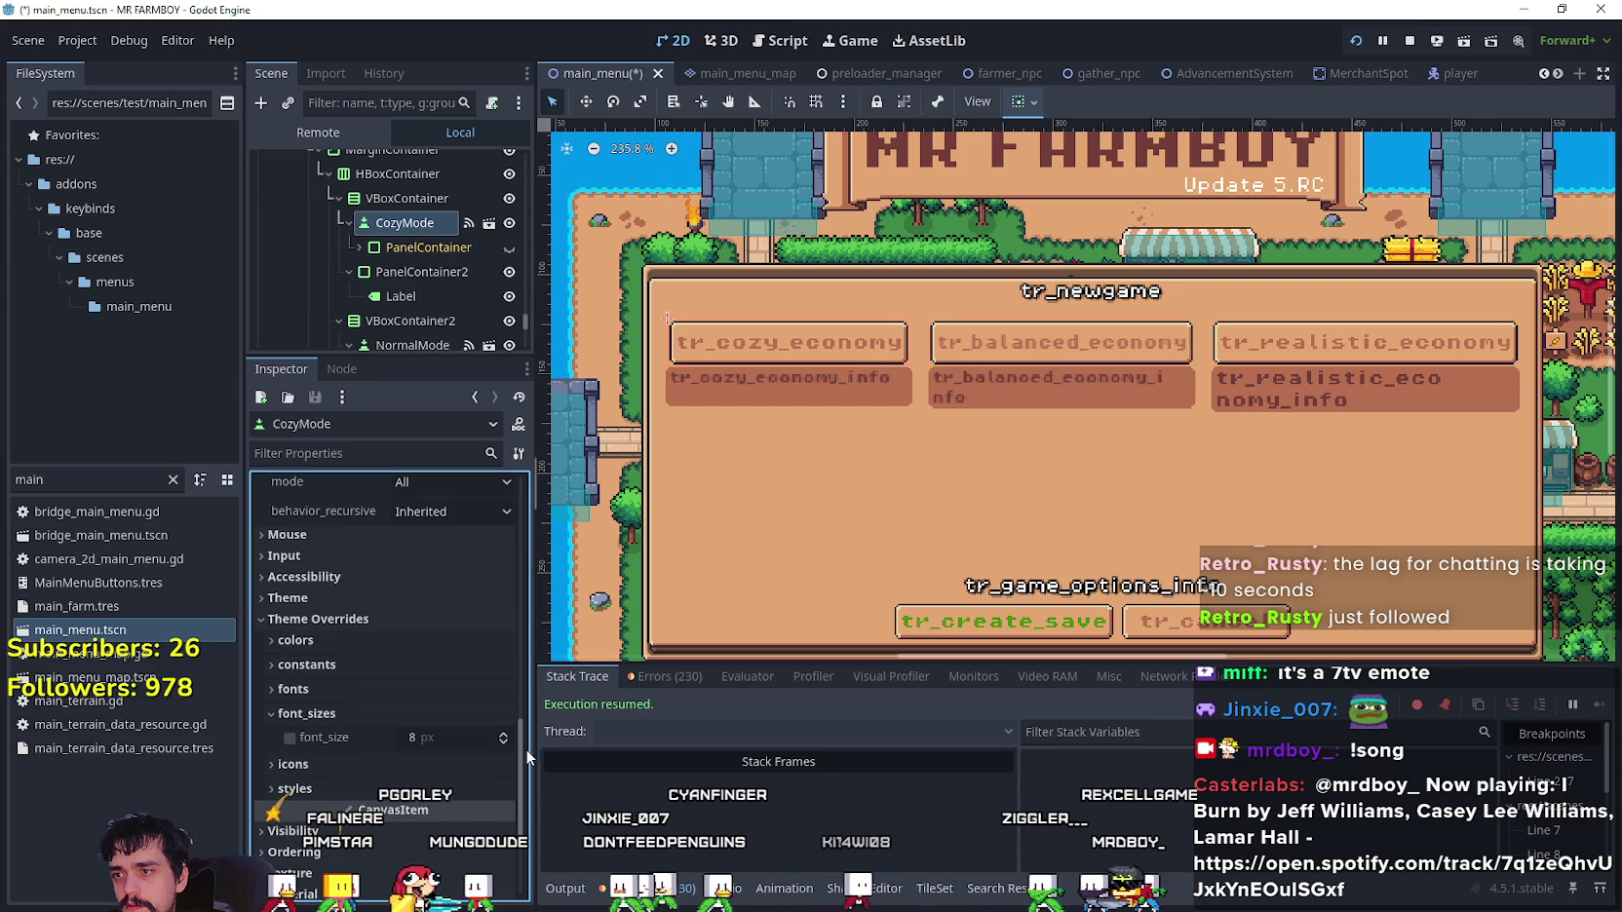
left_click(504, 741)
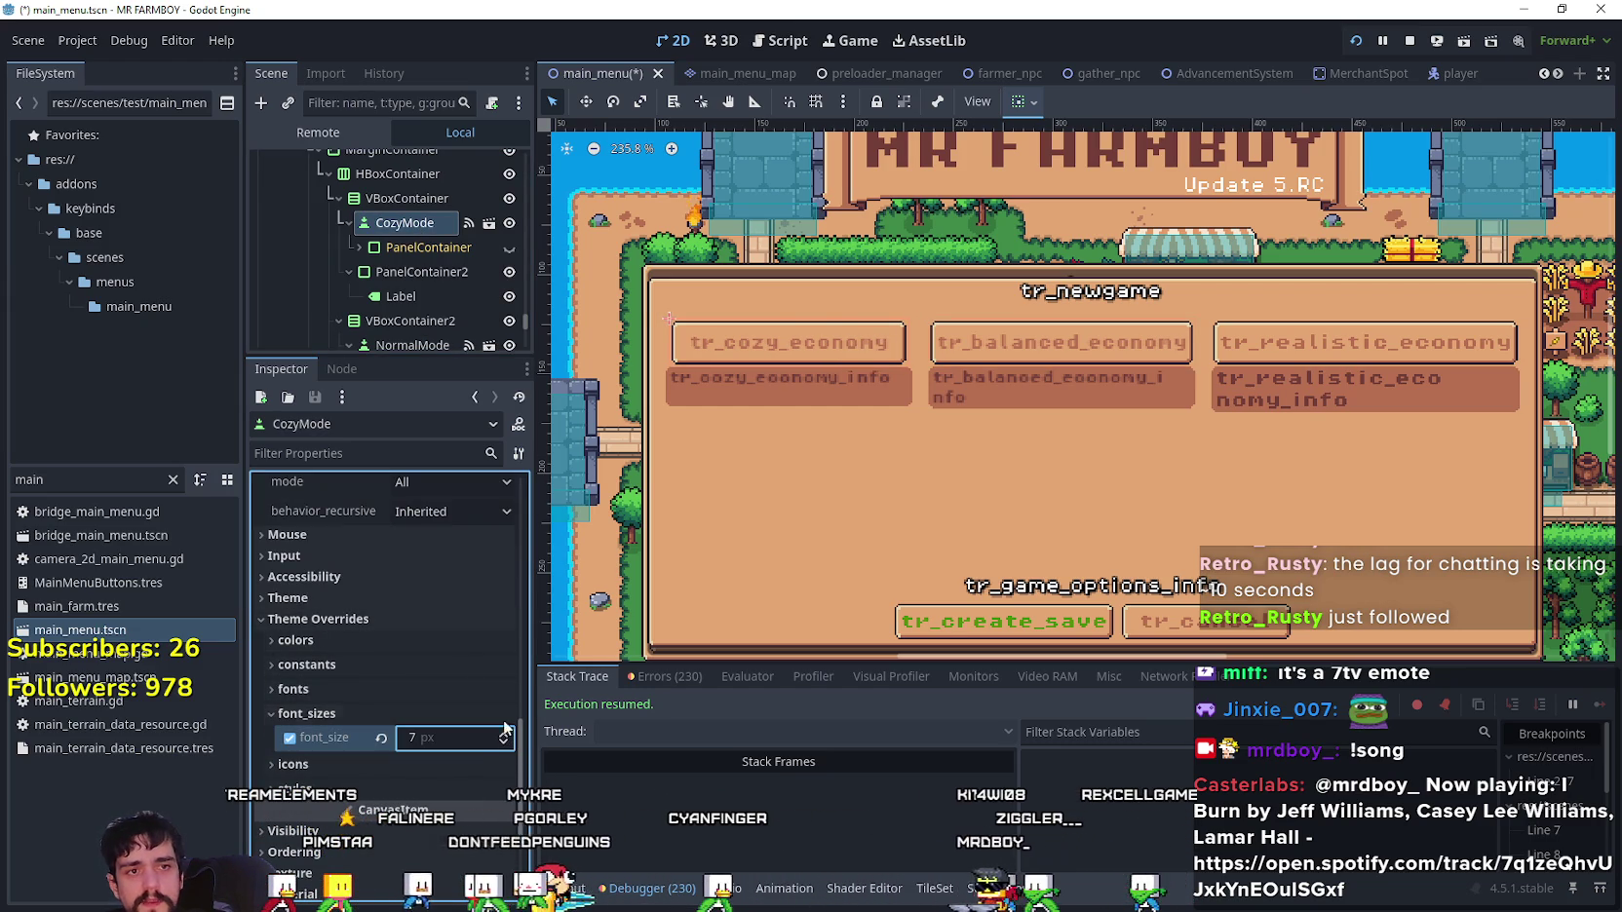
scroll(454, 283, "down", 4)
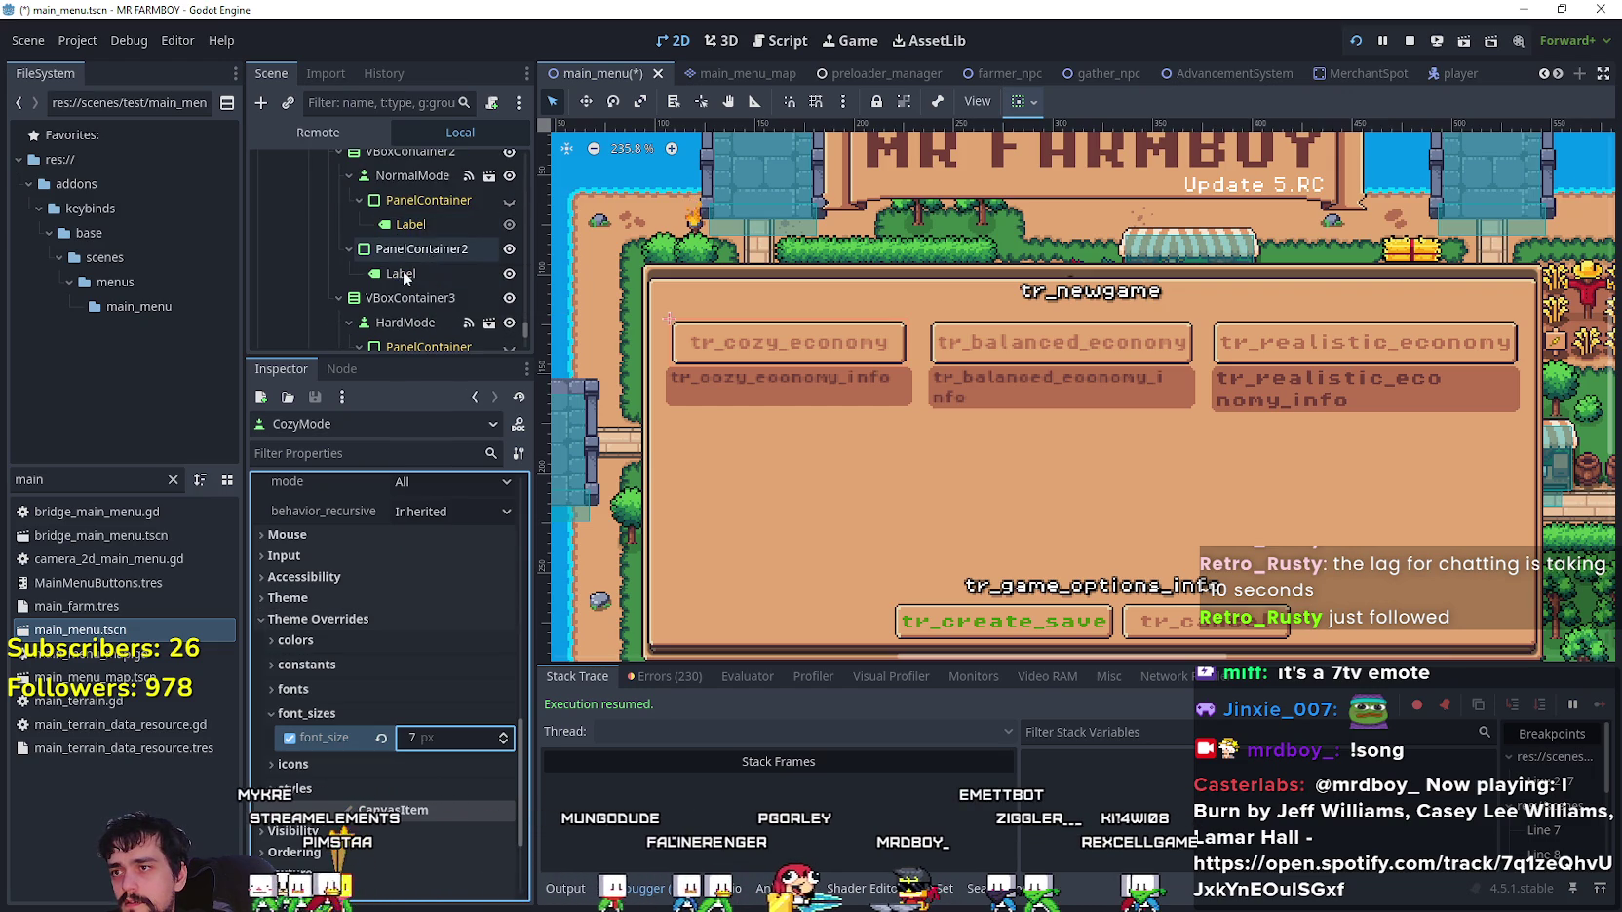
left_click(403, 272)
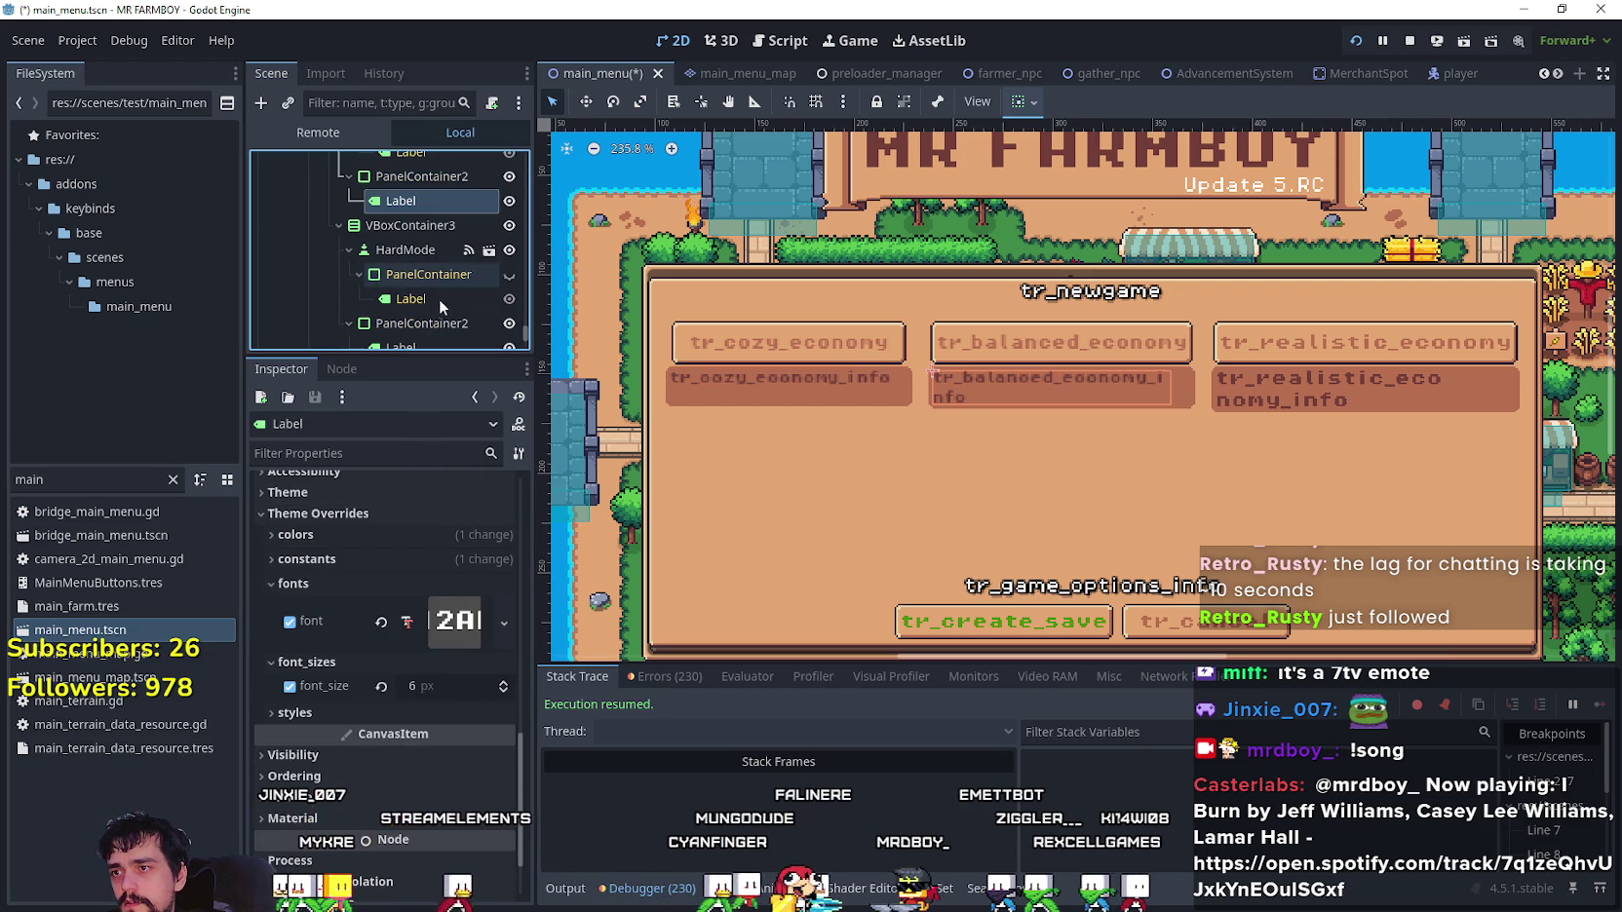
scroll(430, 256, "down", 4)
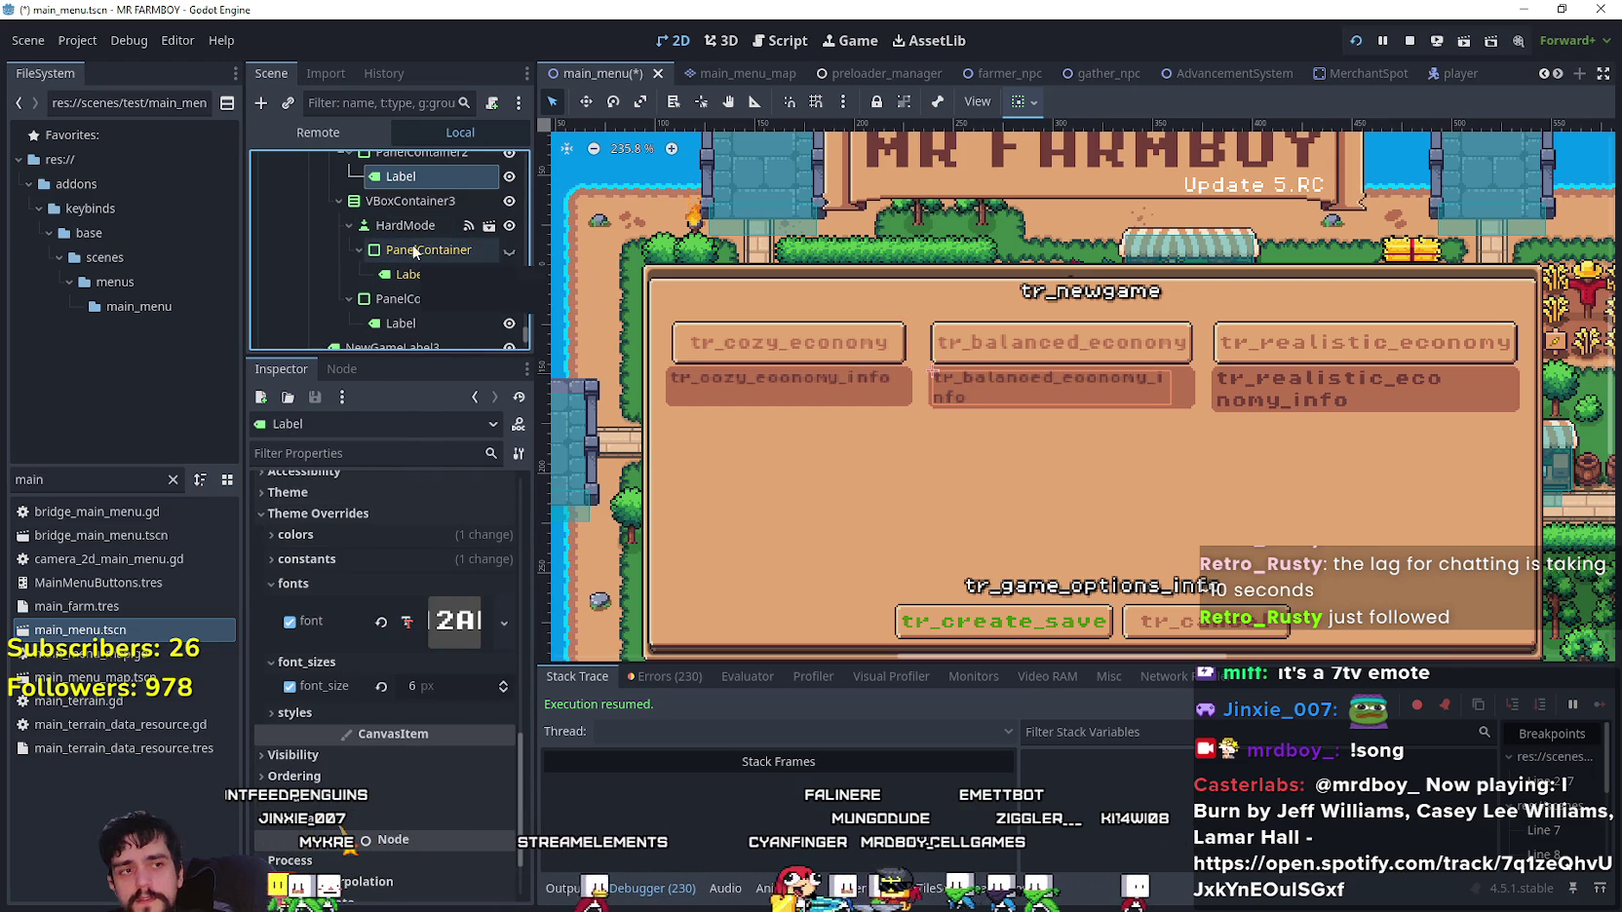
- Reduce the HardMode realistic-economy button's font_size override to 7 px
left_click(400, 226)
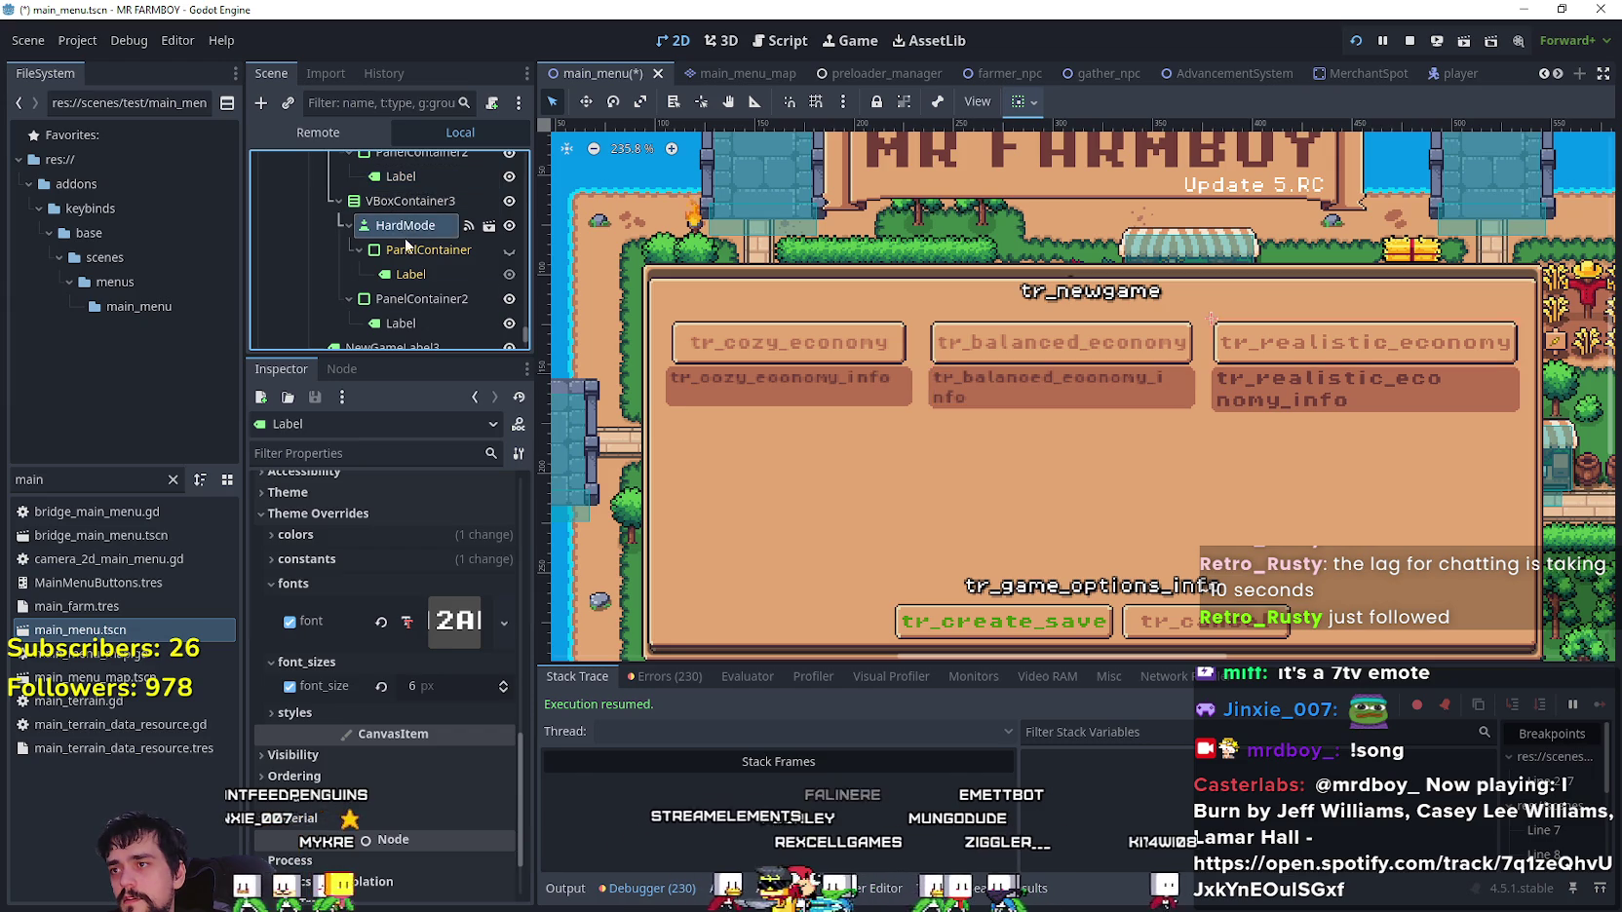
scroll(447, 763, "down", 6)
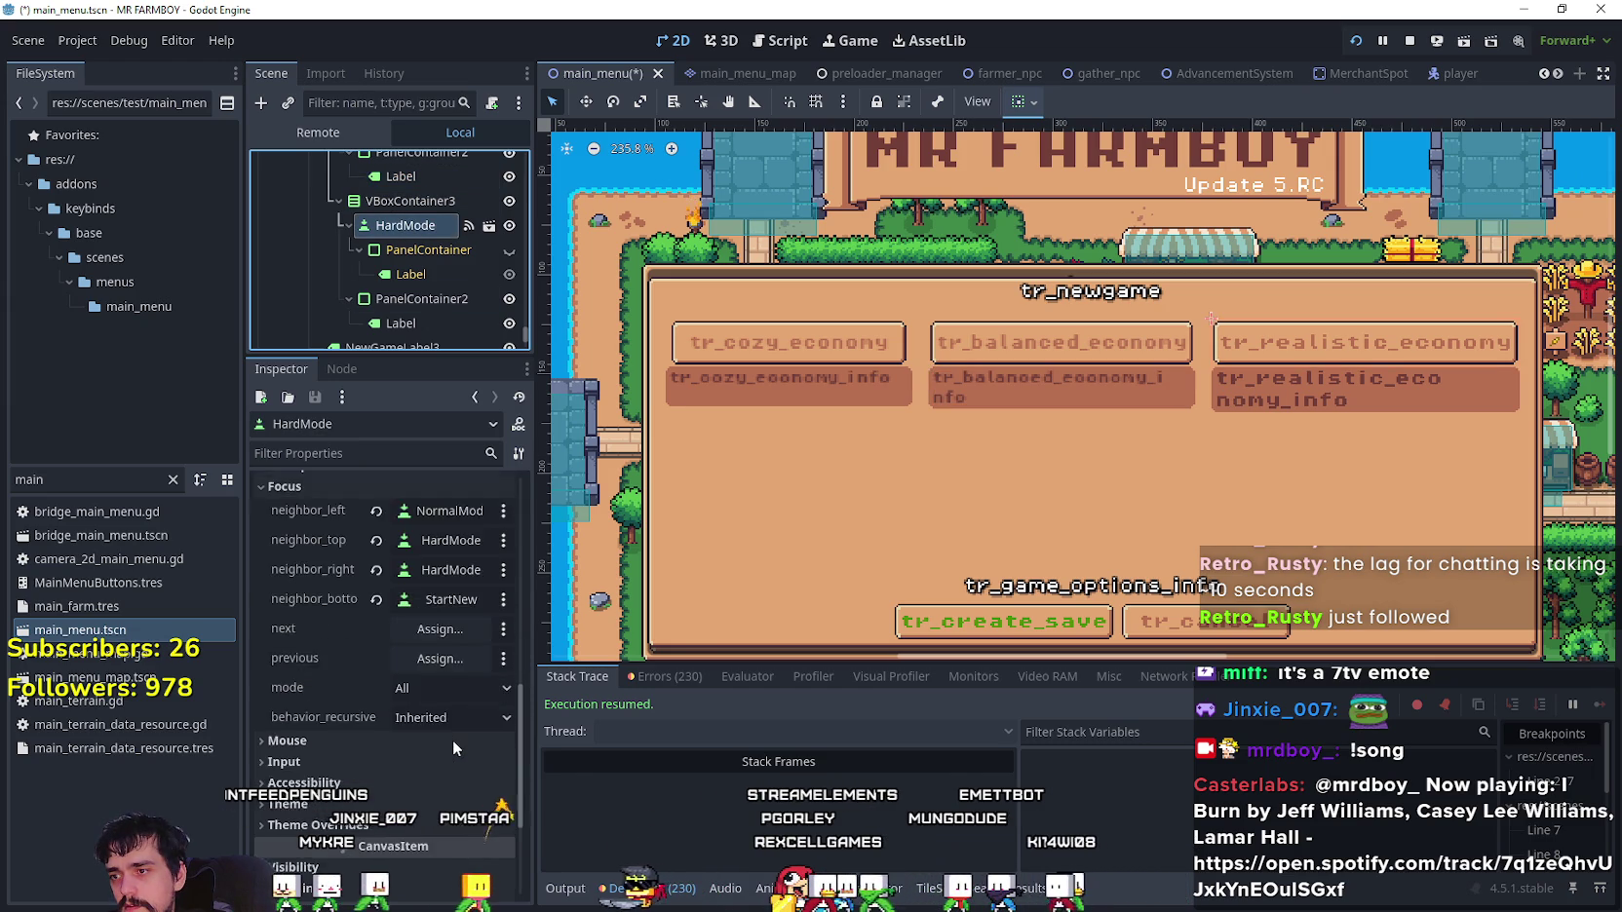
left_click(365, 766)
scroll(379, 752, "down", 4)
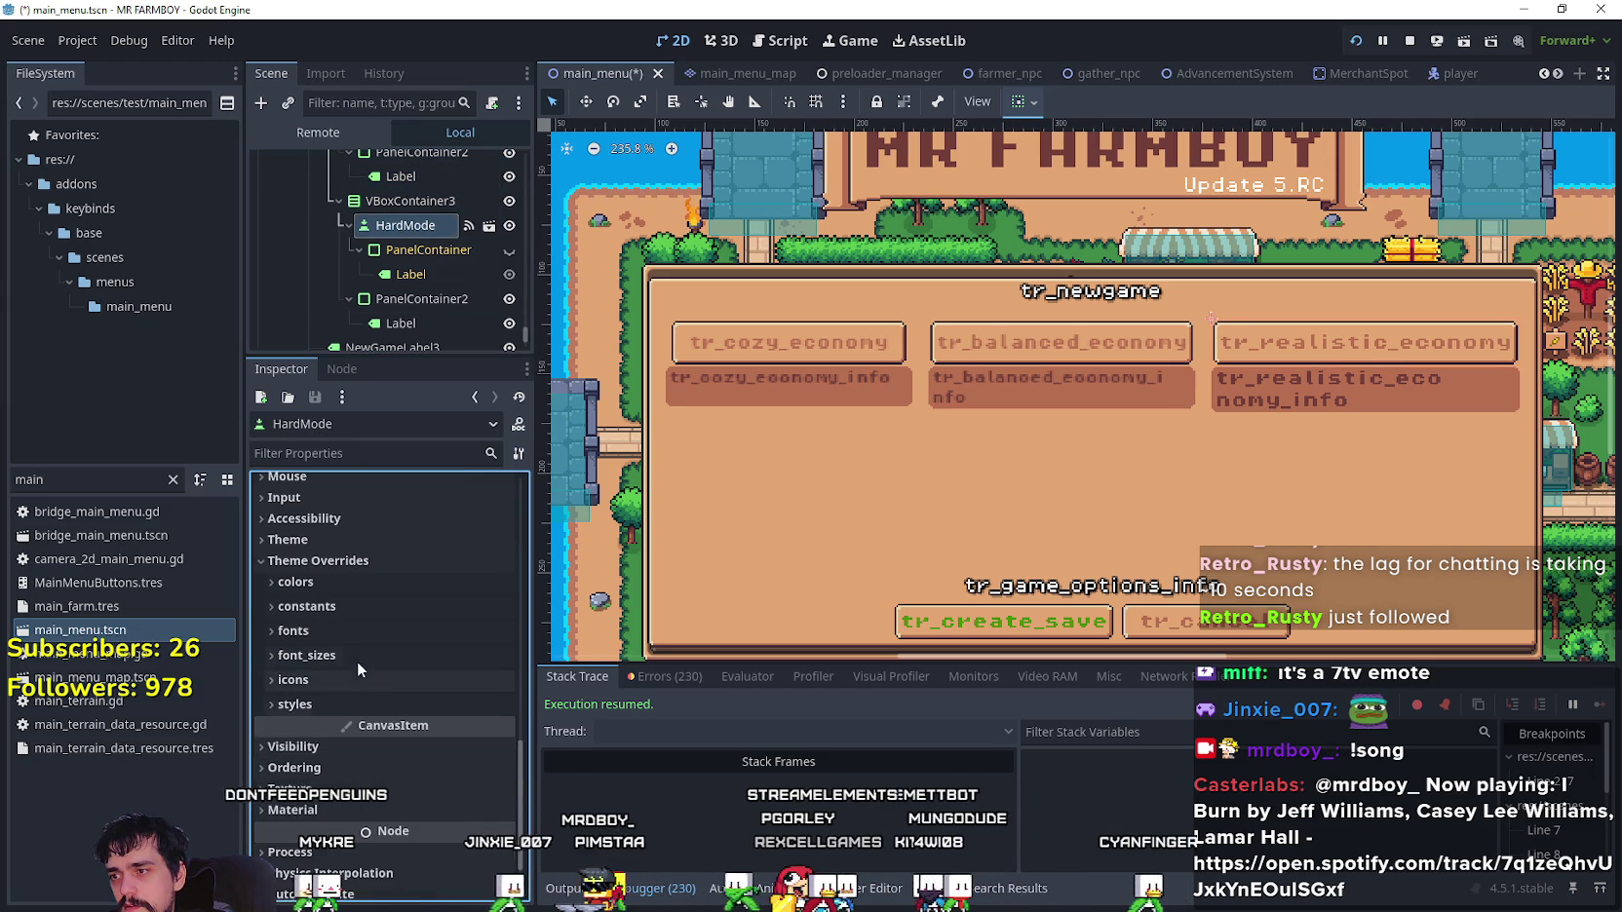
left_click(368, 656)
left_click(504, 684)
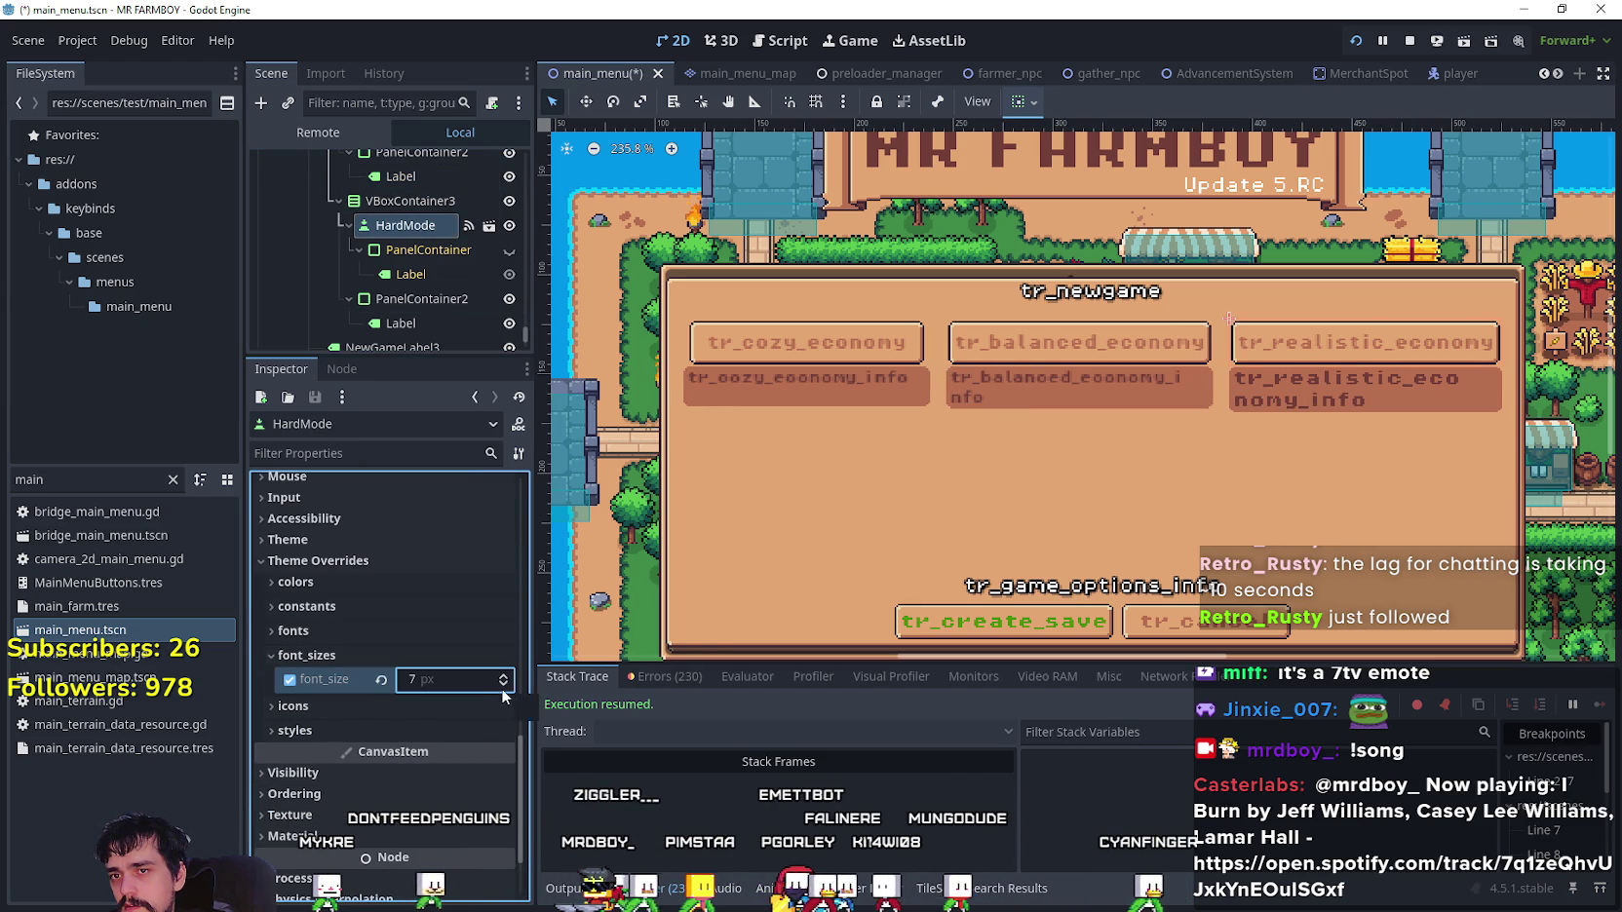
scroll(1431, 345, "up", 3)
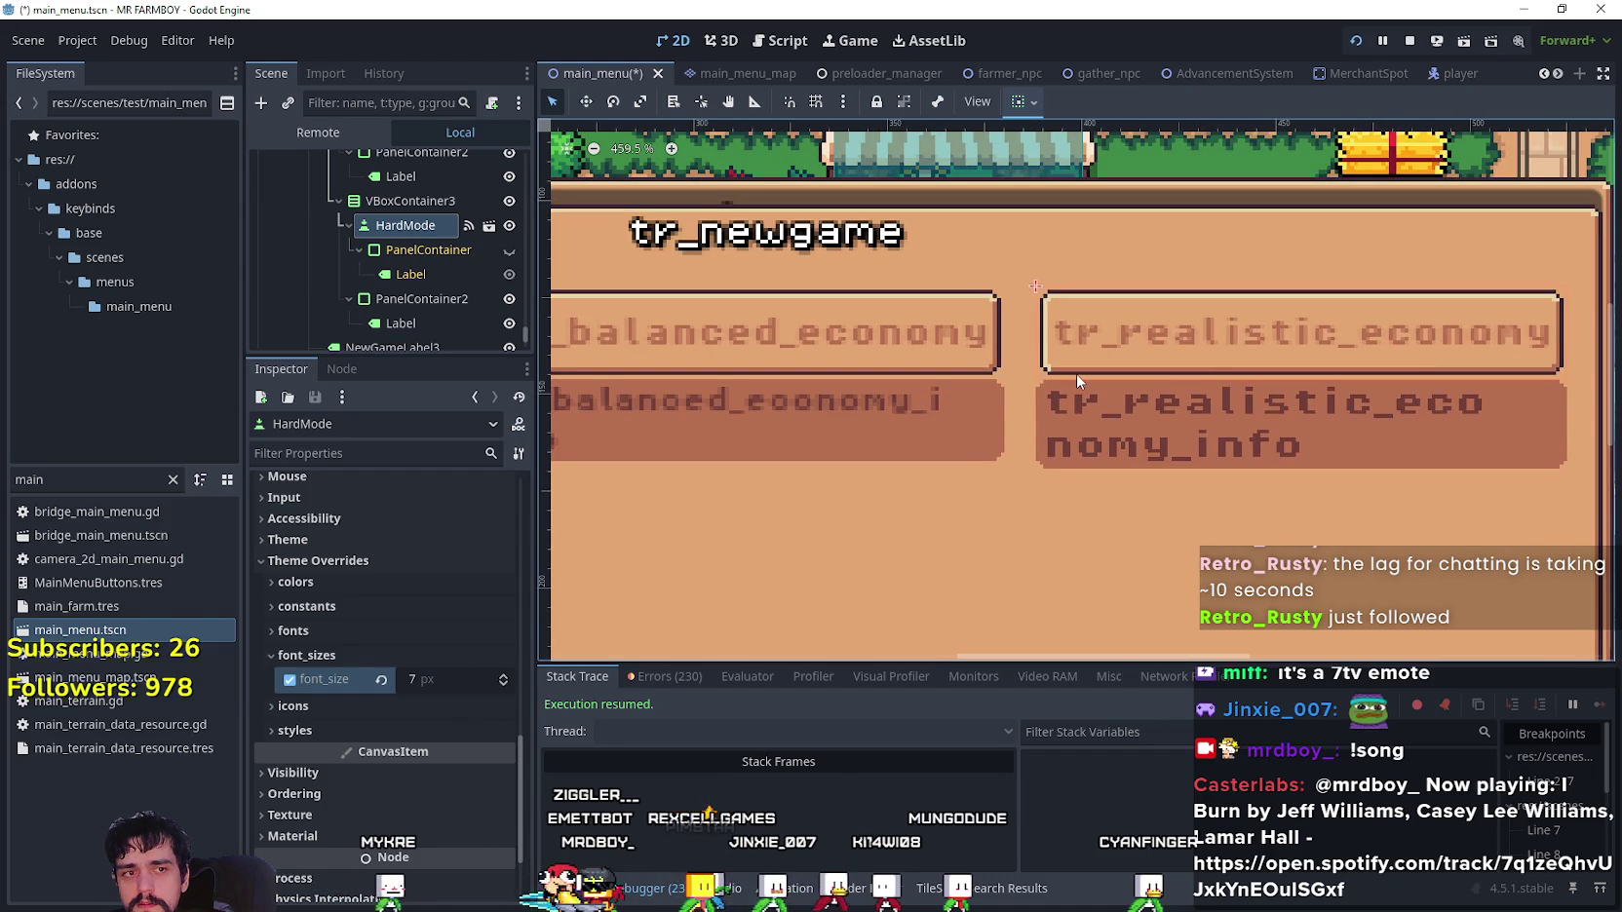
- Give the Label under HardMode's PanelContainer2 a 6 px font_size override
scroll(1077, 376, "down", 3)
scroll(1077, 377, "up", 2)
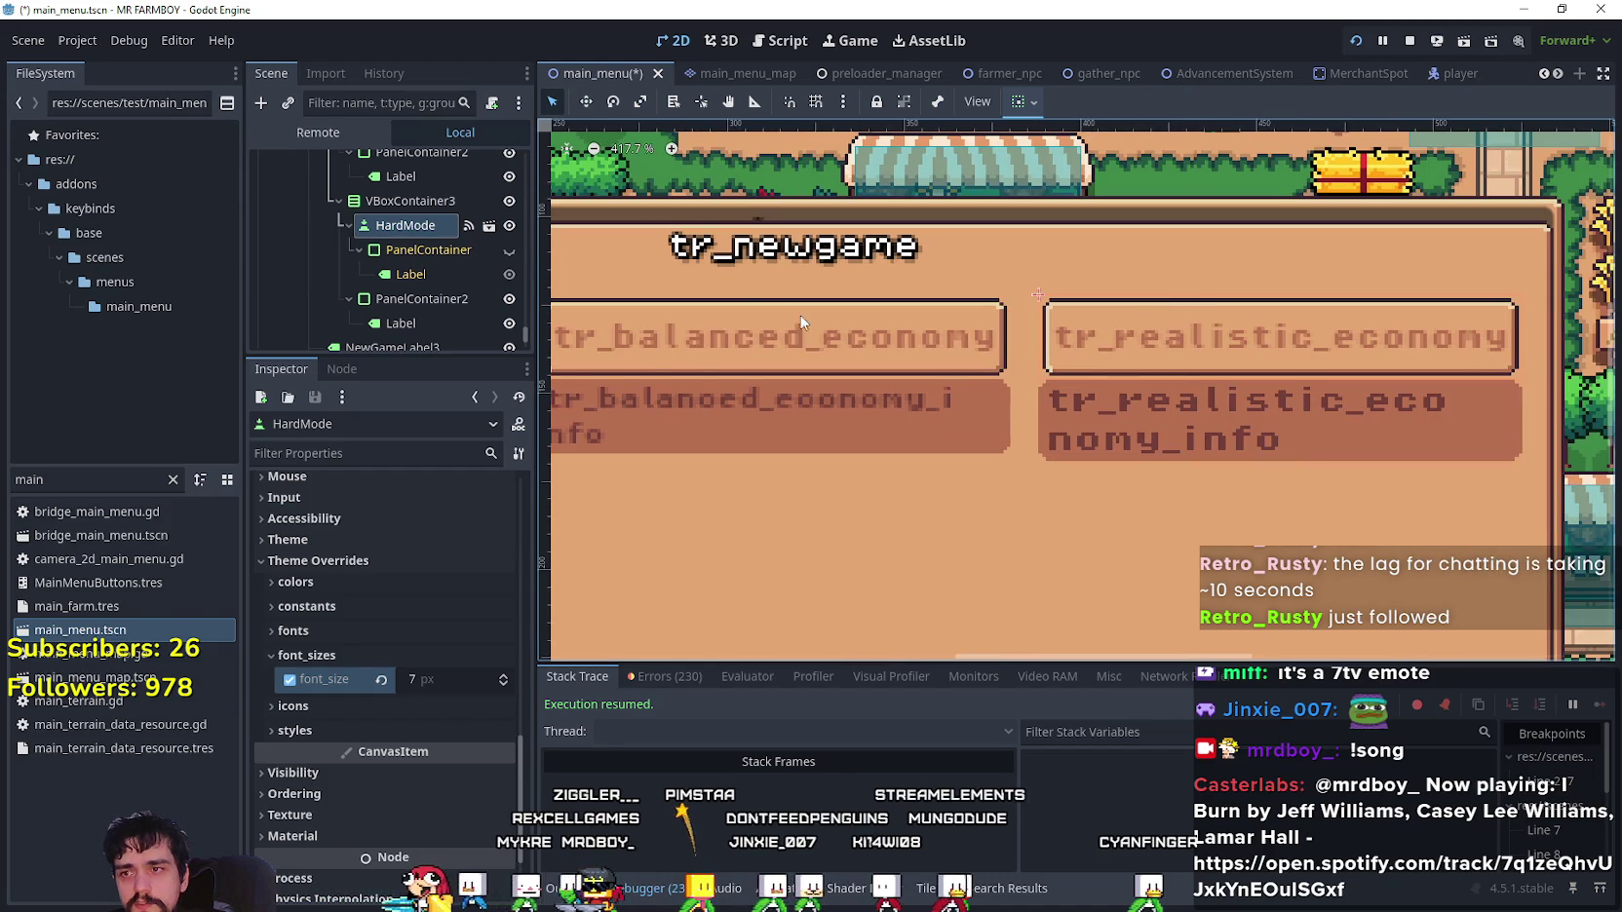
scroll(687, 409, "down", 4)
scroll(656, 410, "up", 2)
scroll(656, 410, "up", 2)
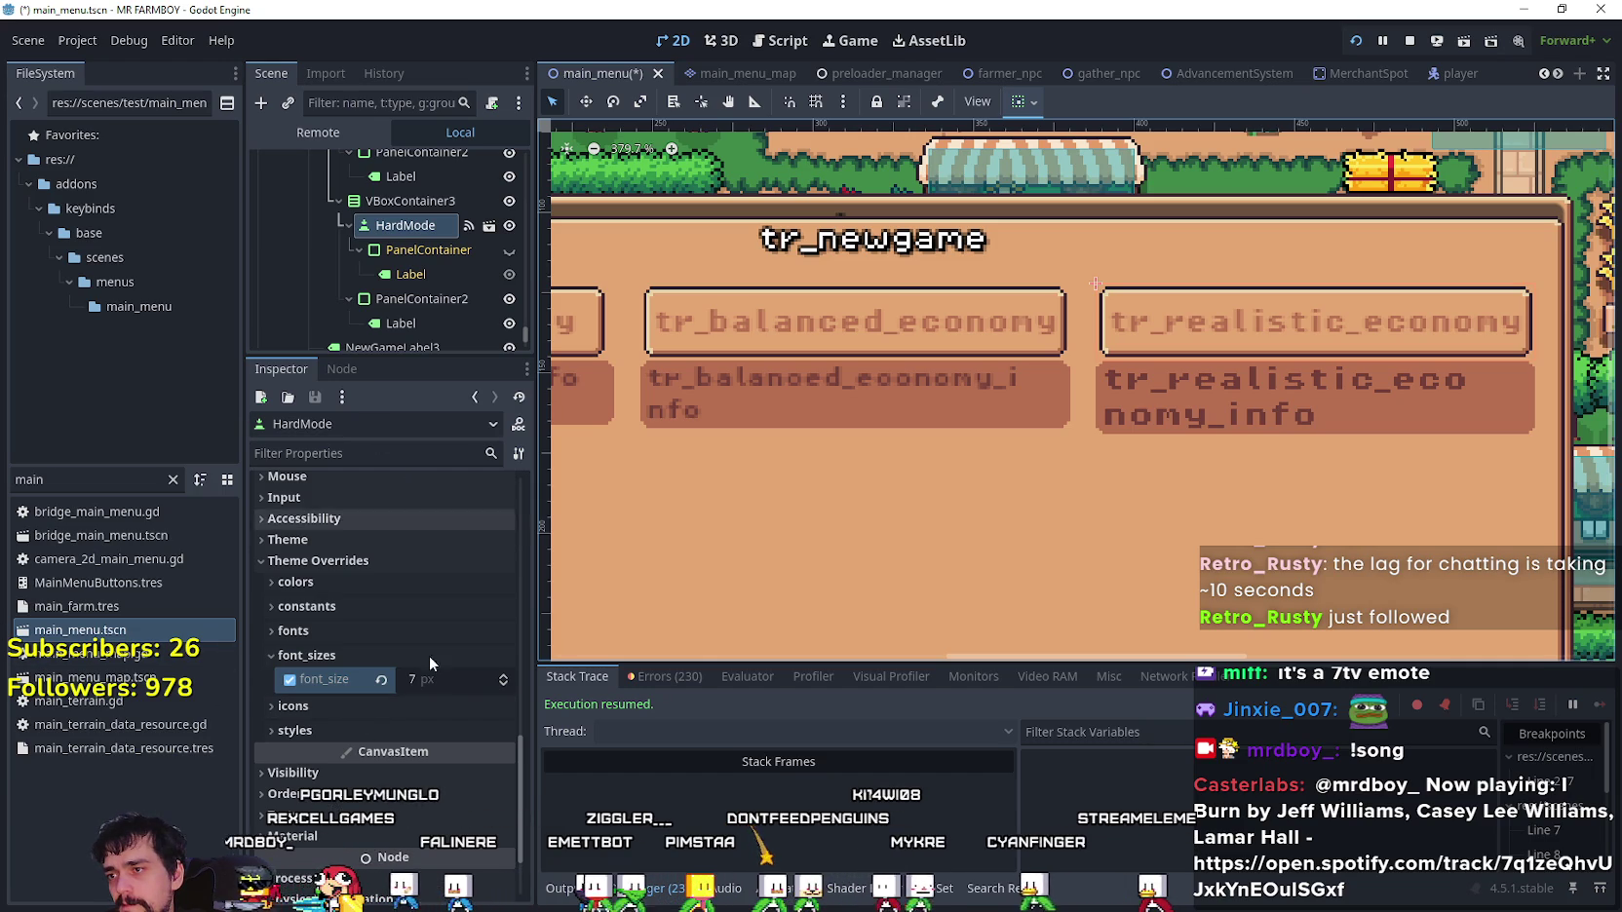
scroll(430, 659, "up", 3)
scroll(434, 655, "down", 4)
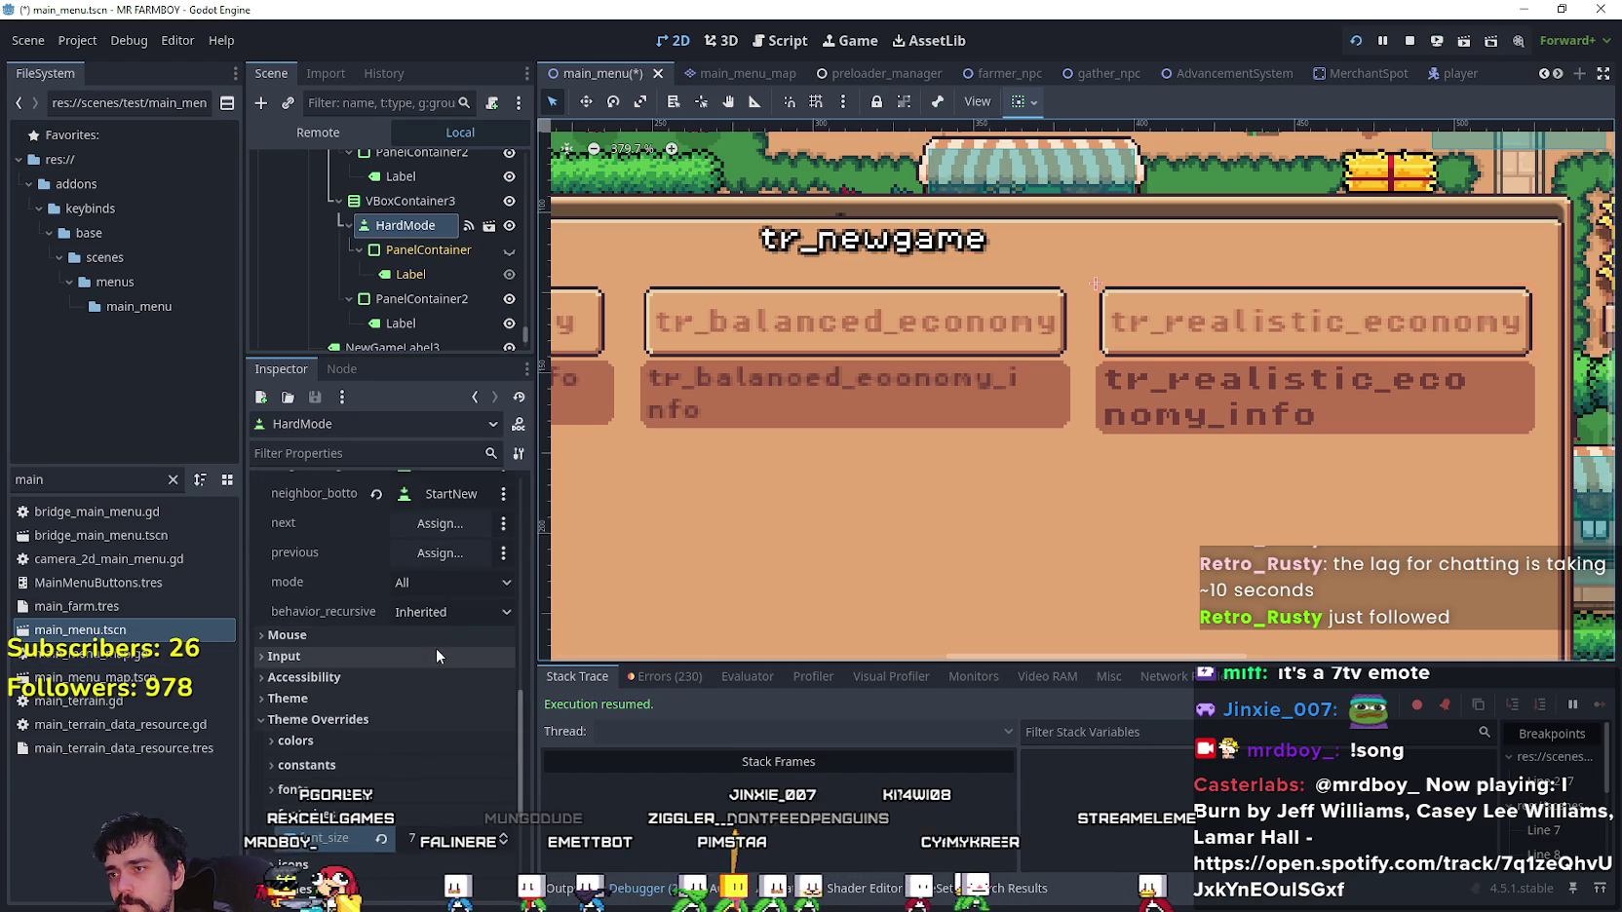
left_click(418, 302)
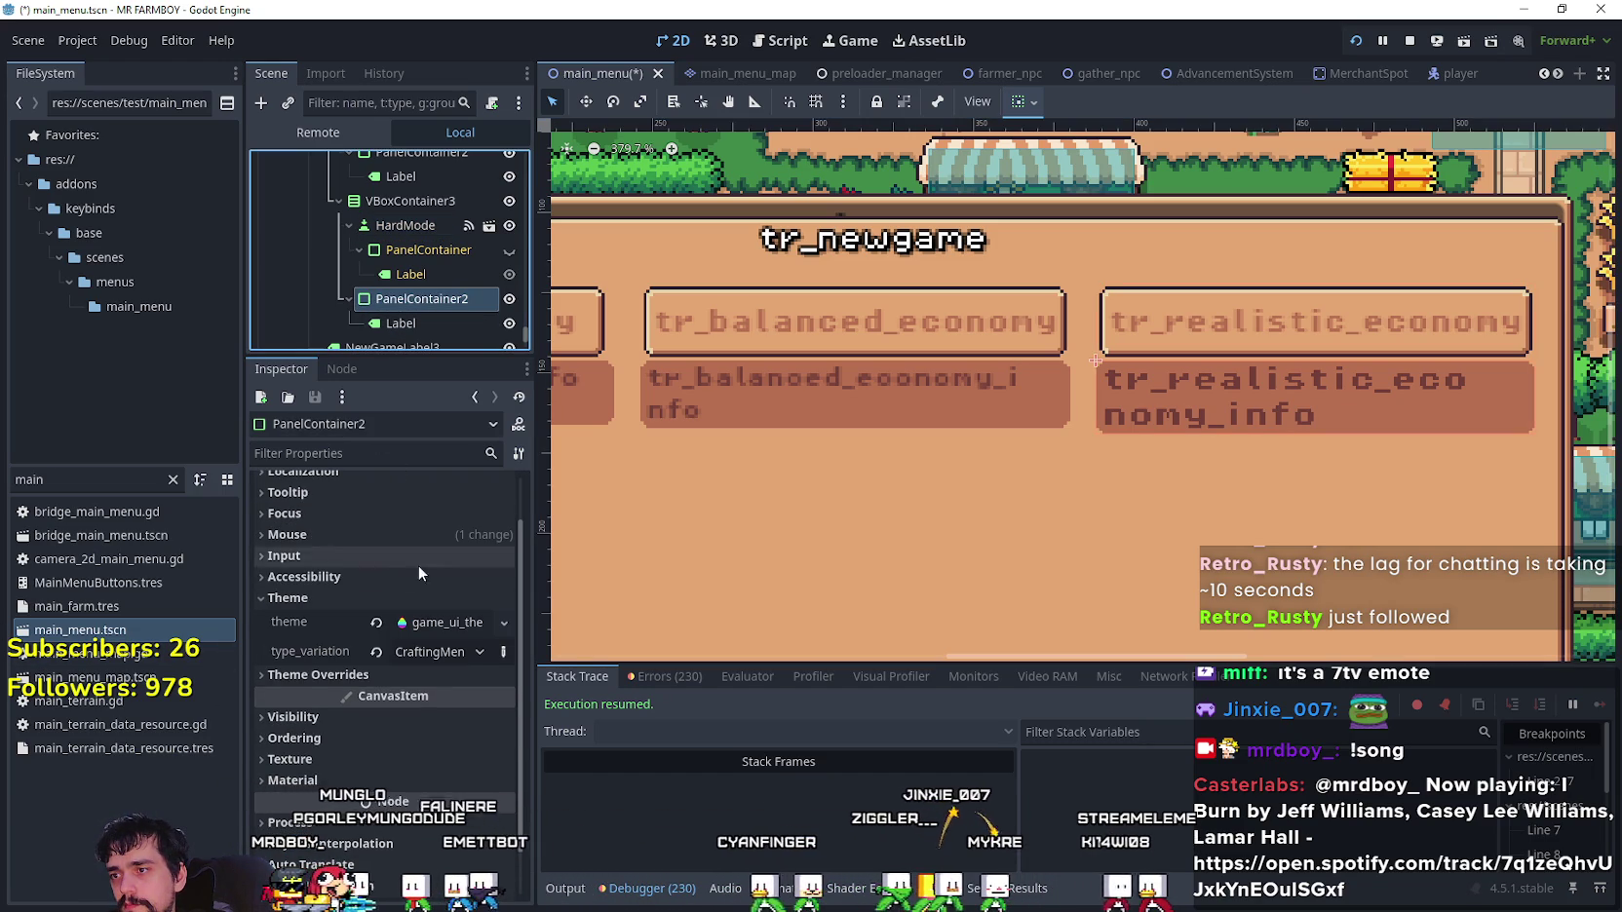
left_click(419, 323)
scroll(435, 729, "down", 5)
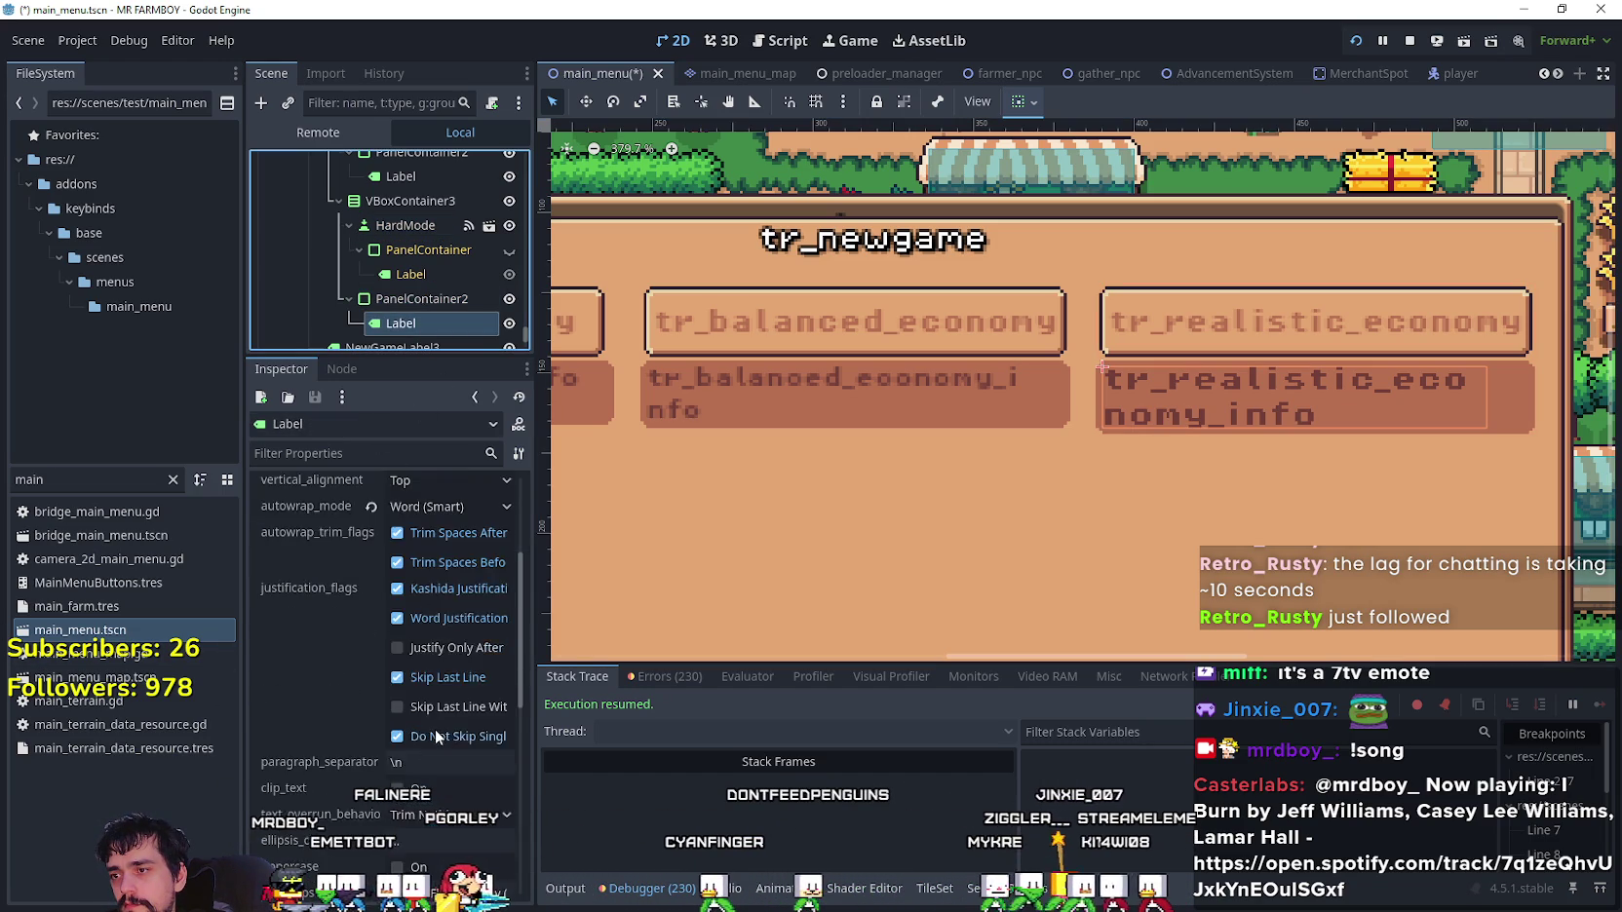
scroll(415, 770, "down", 1)
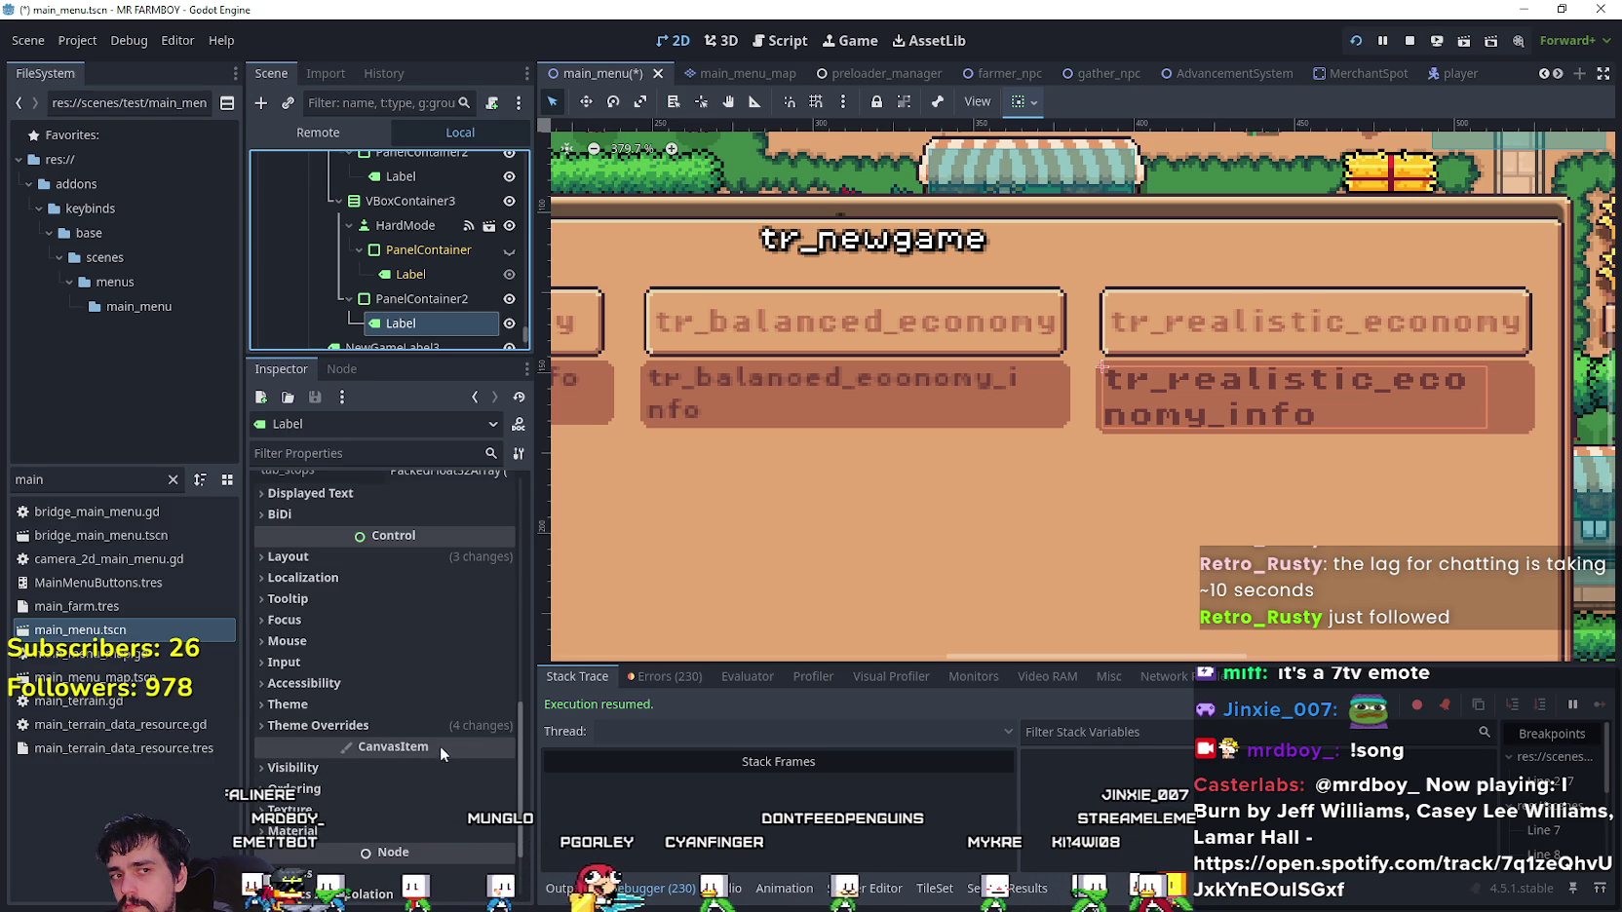
left_click(399, 723)
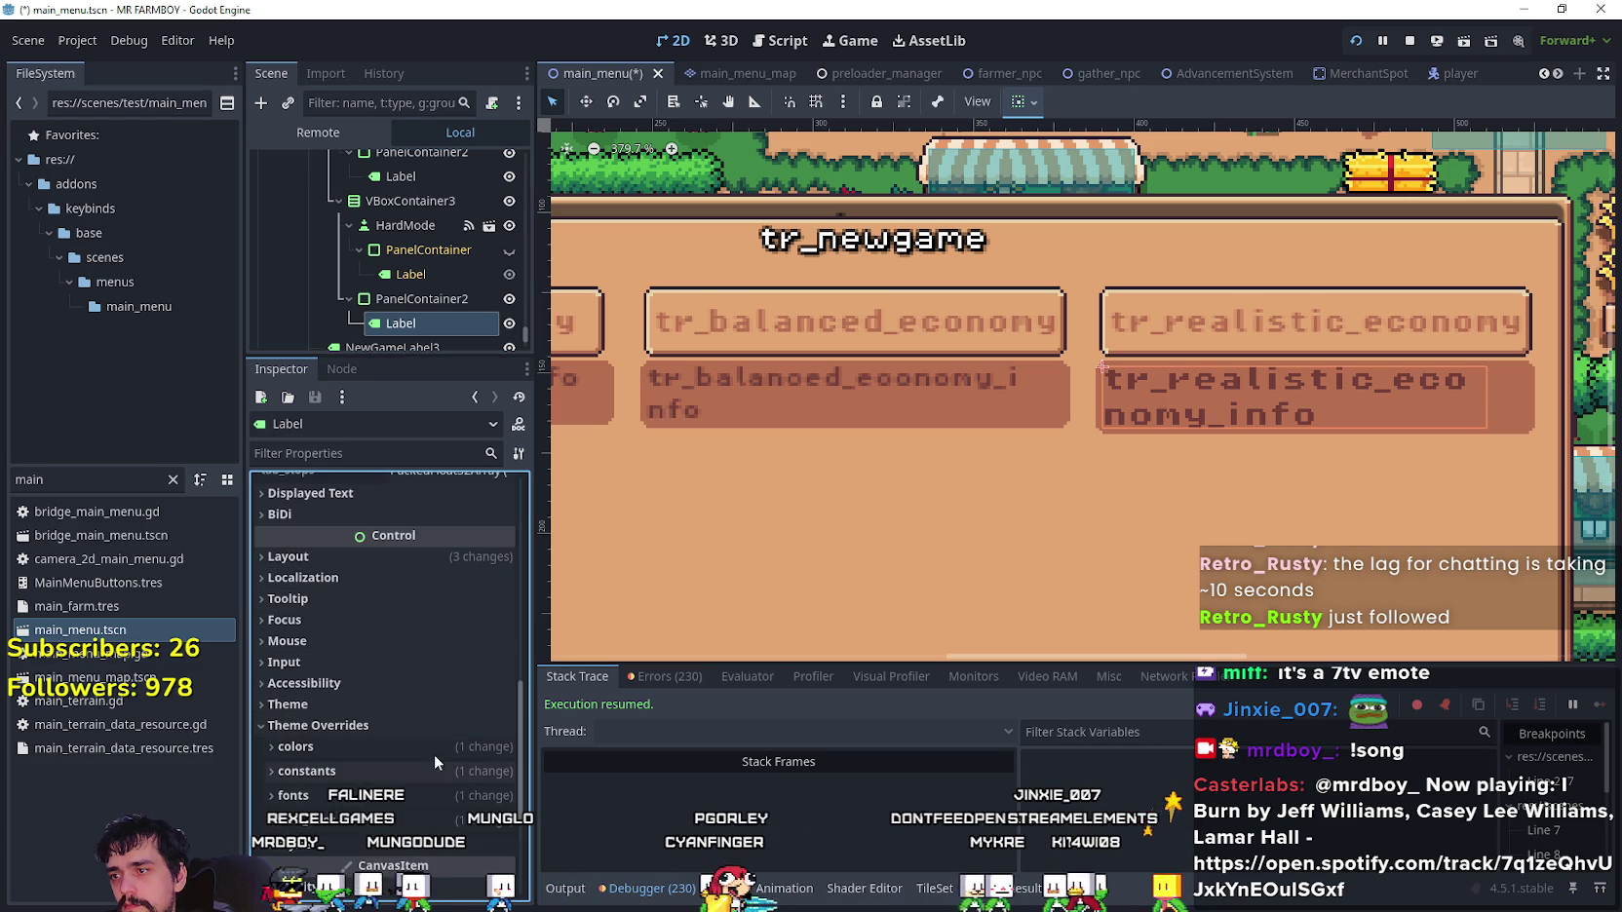
left_click(483, 820)
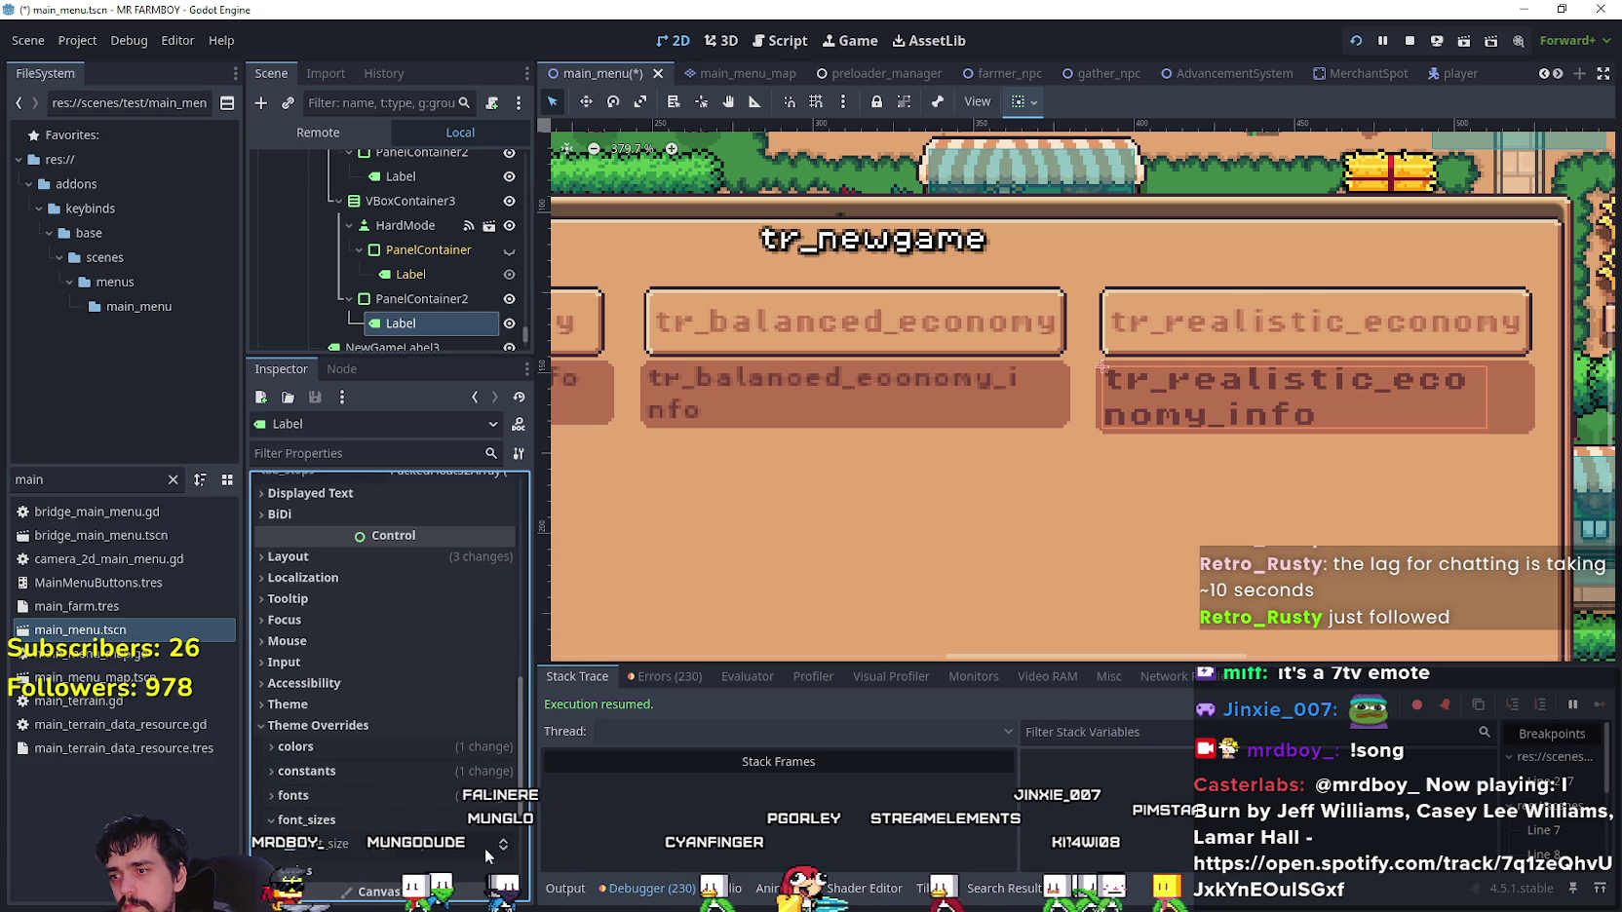
left_click(505, 853)
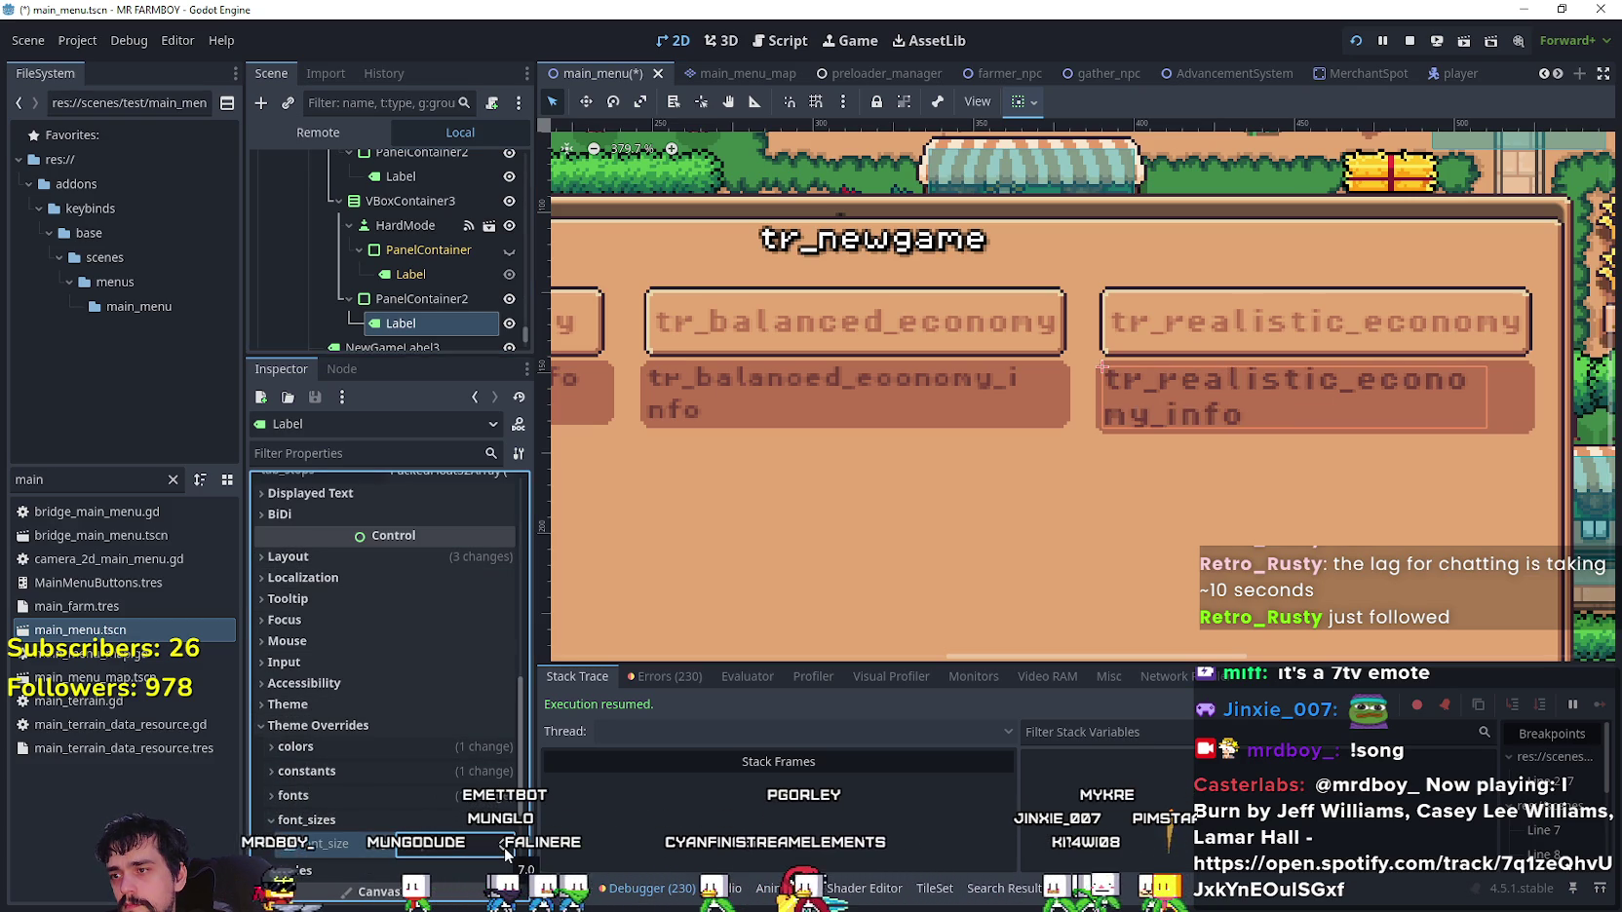
left_click(505, 853)
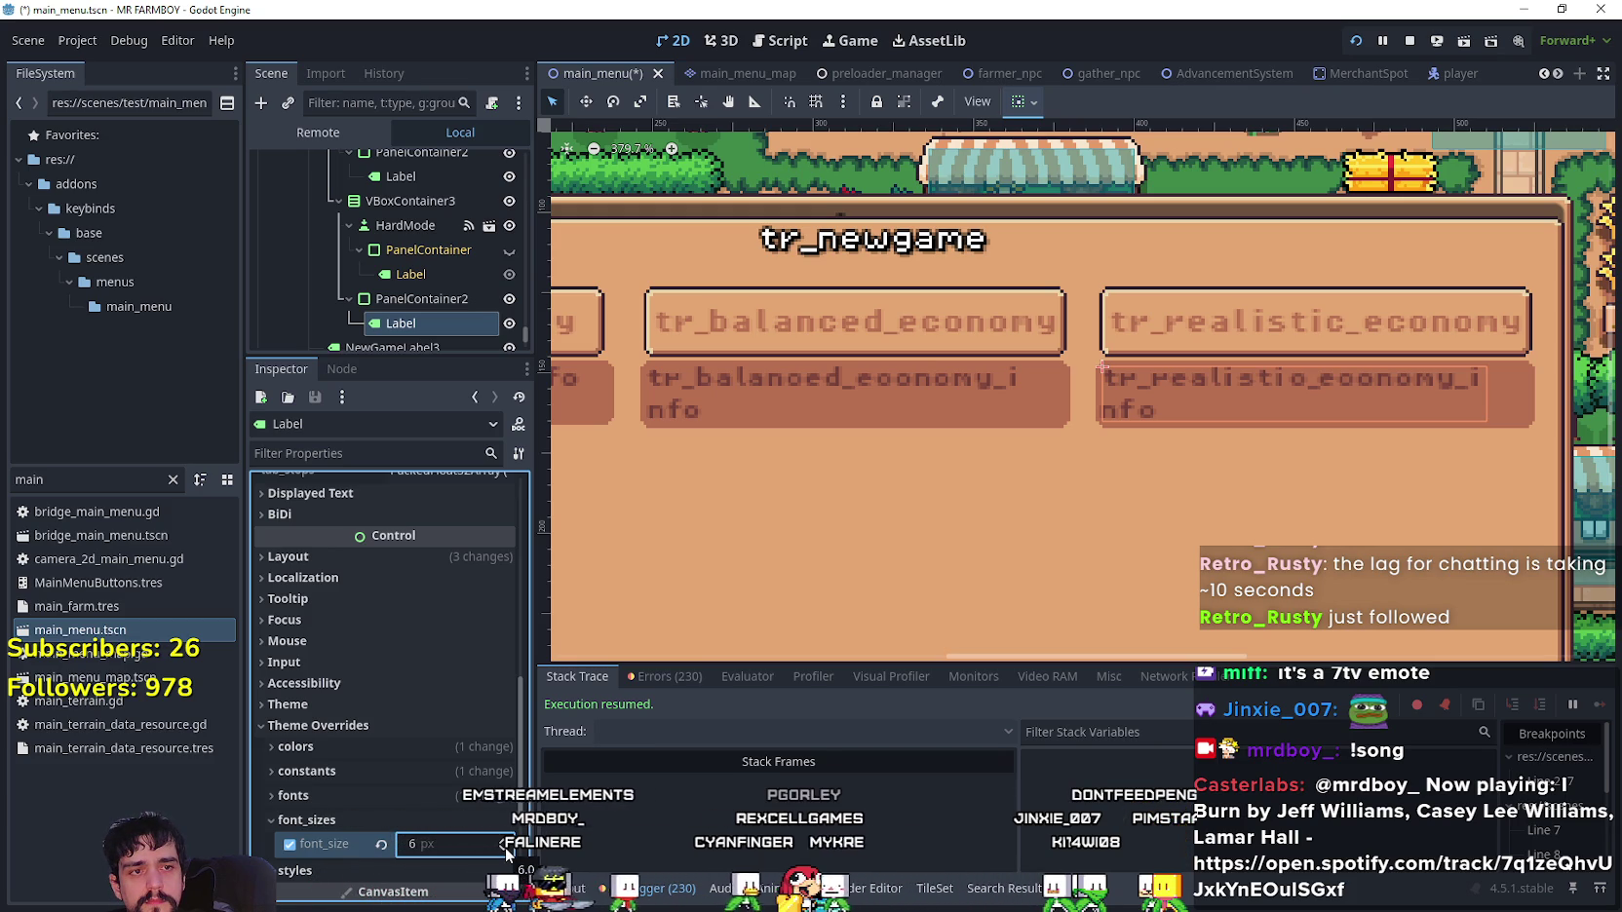
left_click(421, 298)
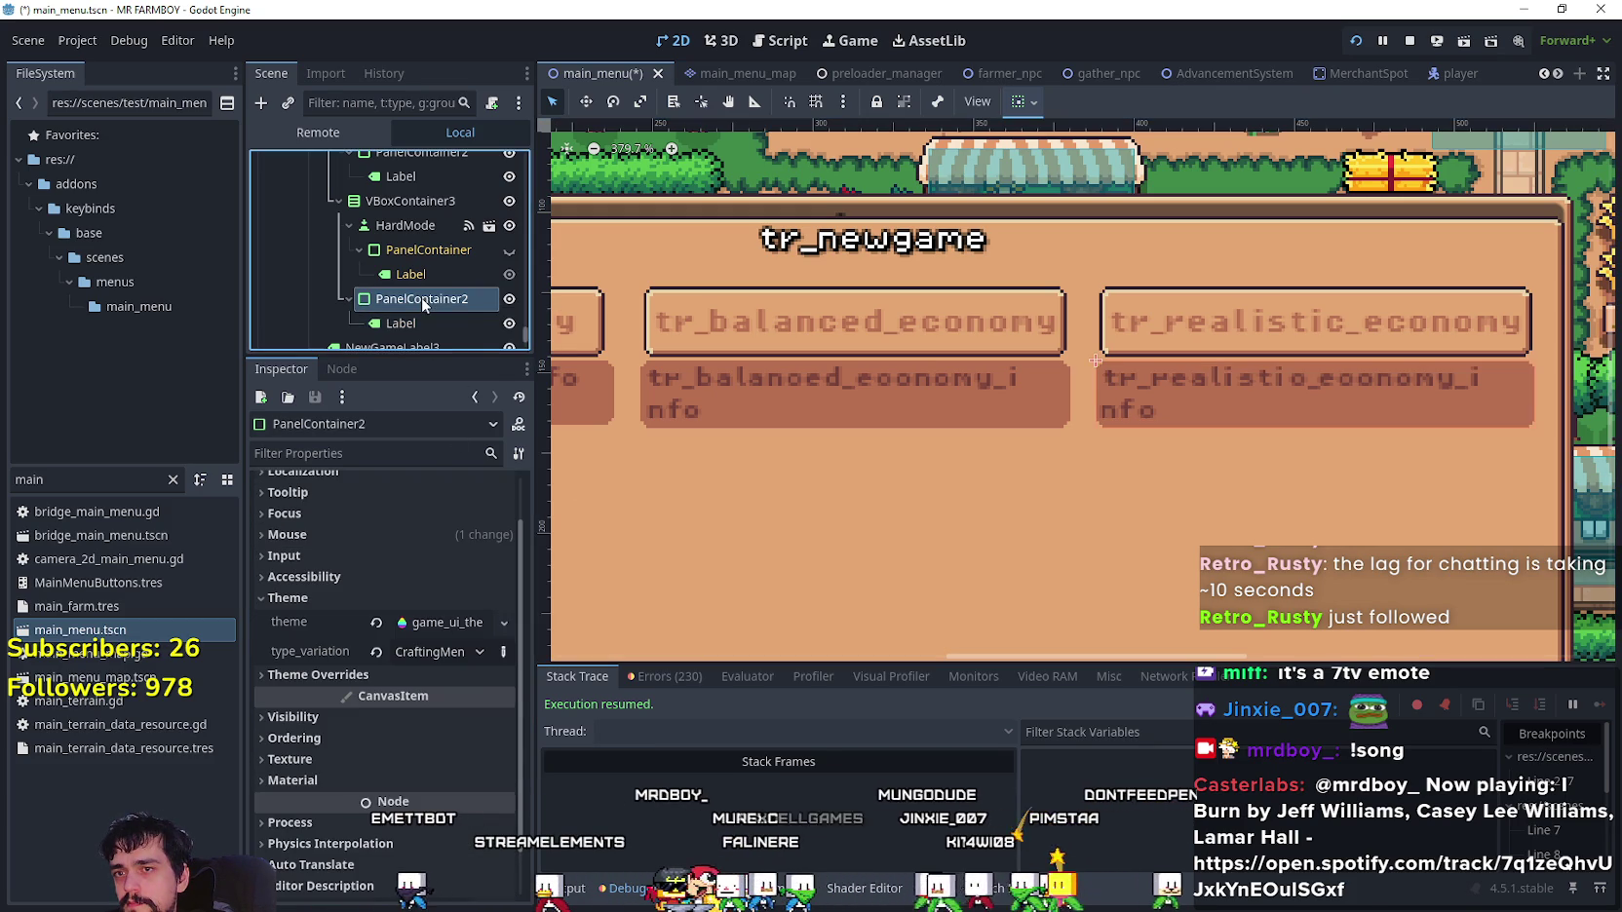
- Keep the HardMode column's alignment and centre the HardMode button horizontally
left_click(427, 206)
scroll(468, 609, "up", 3)
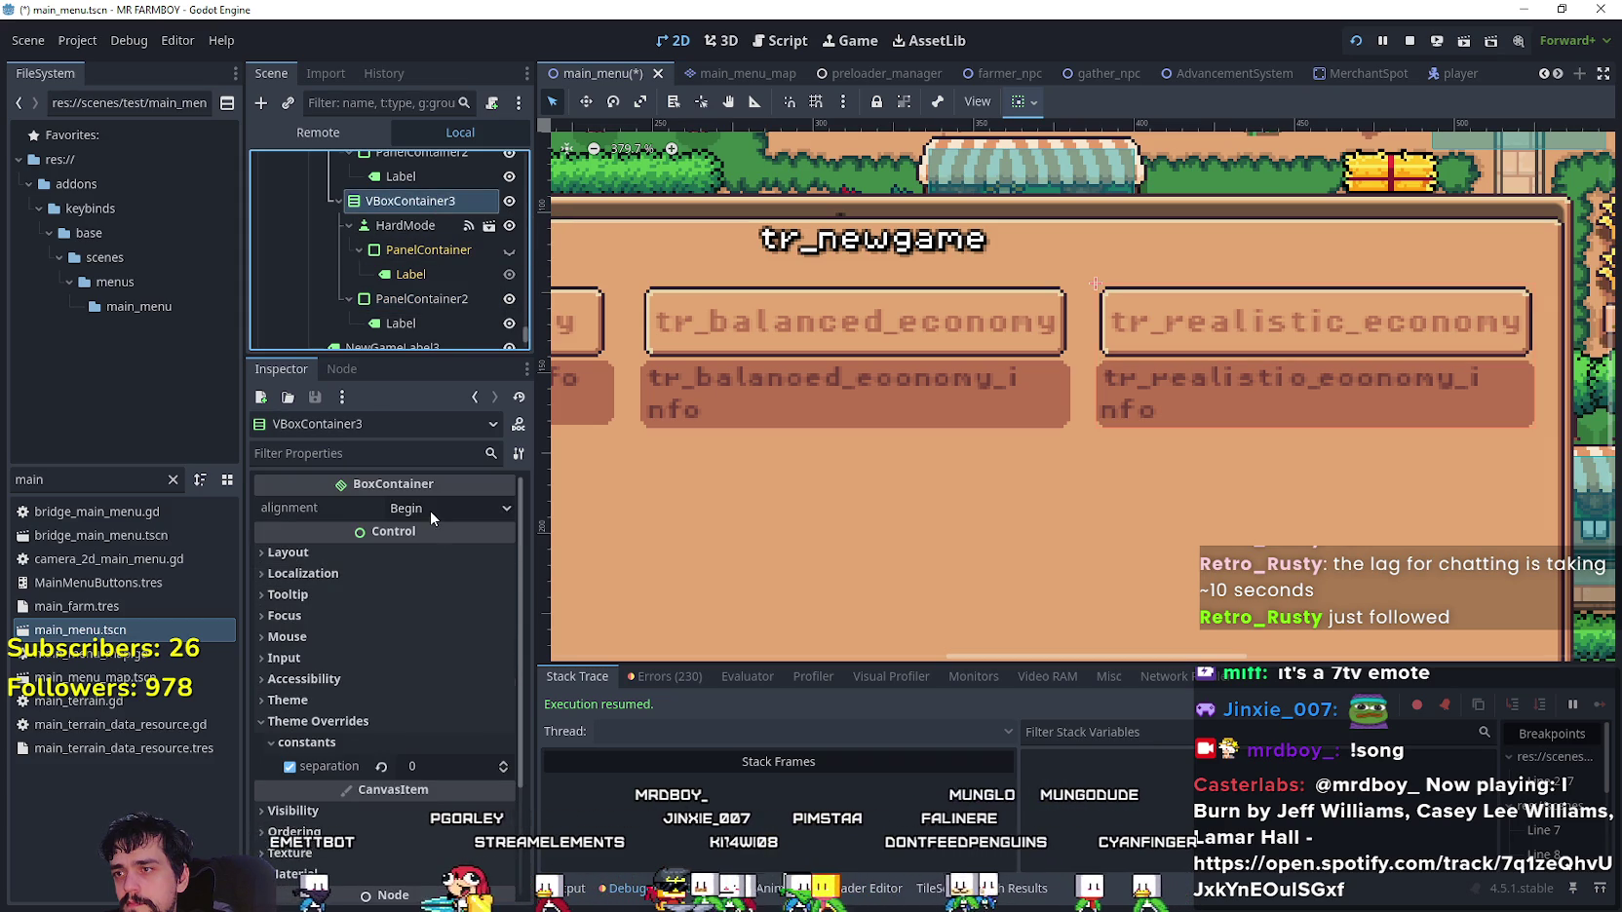
left_click(430, 508)
left_click(437, 563)
left_click(408, 225)
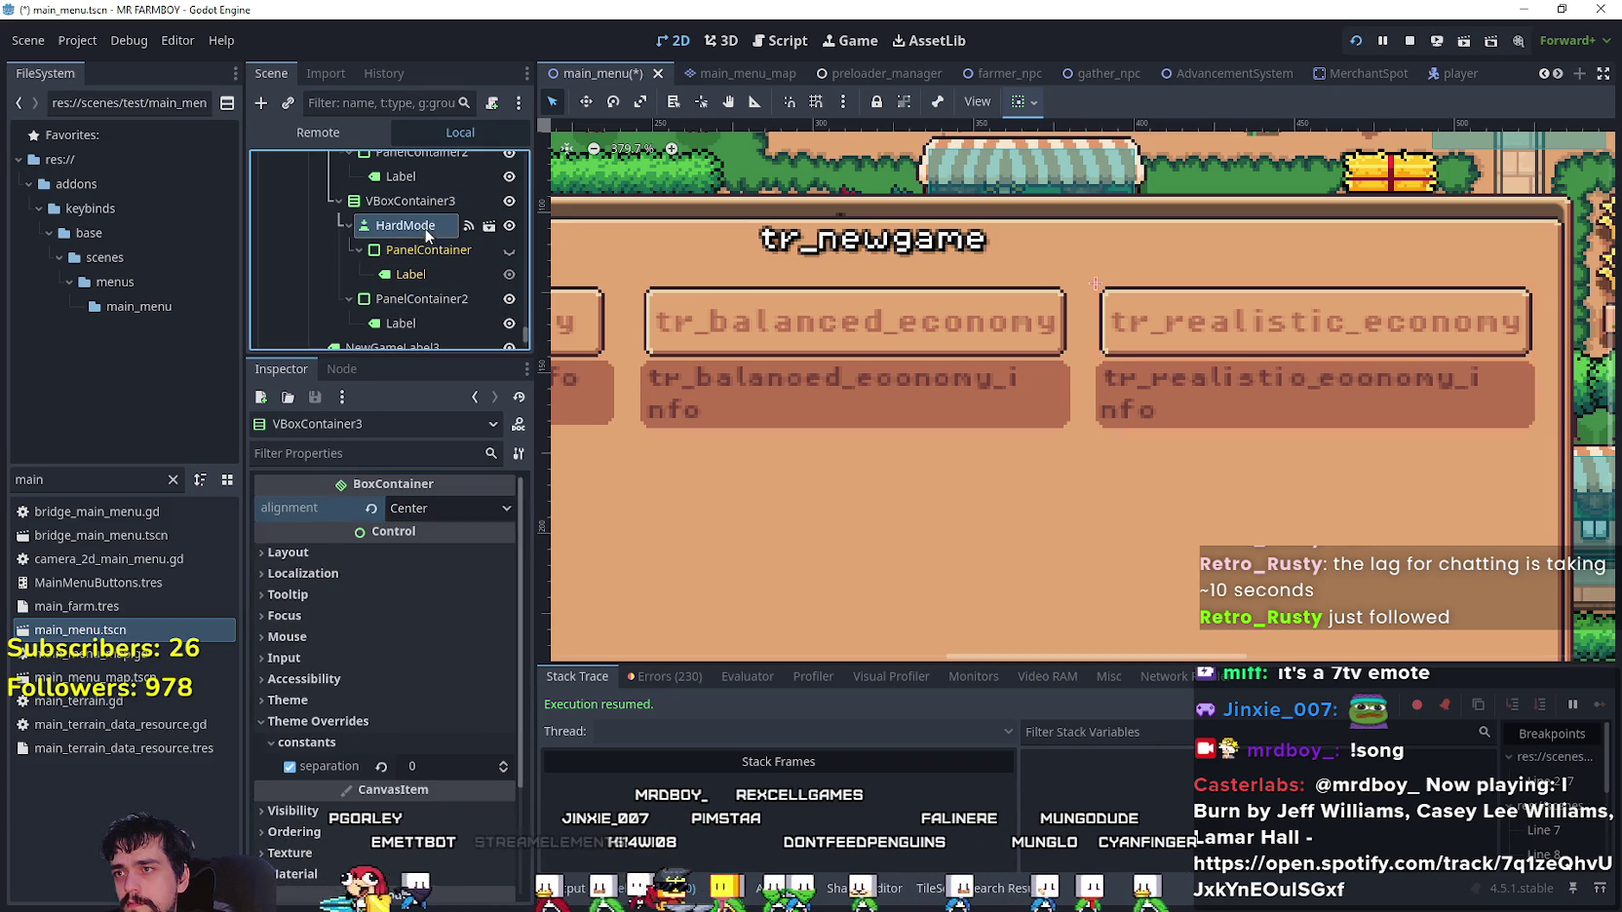
left_click(1023, 99)
left_click(1060, 165)
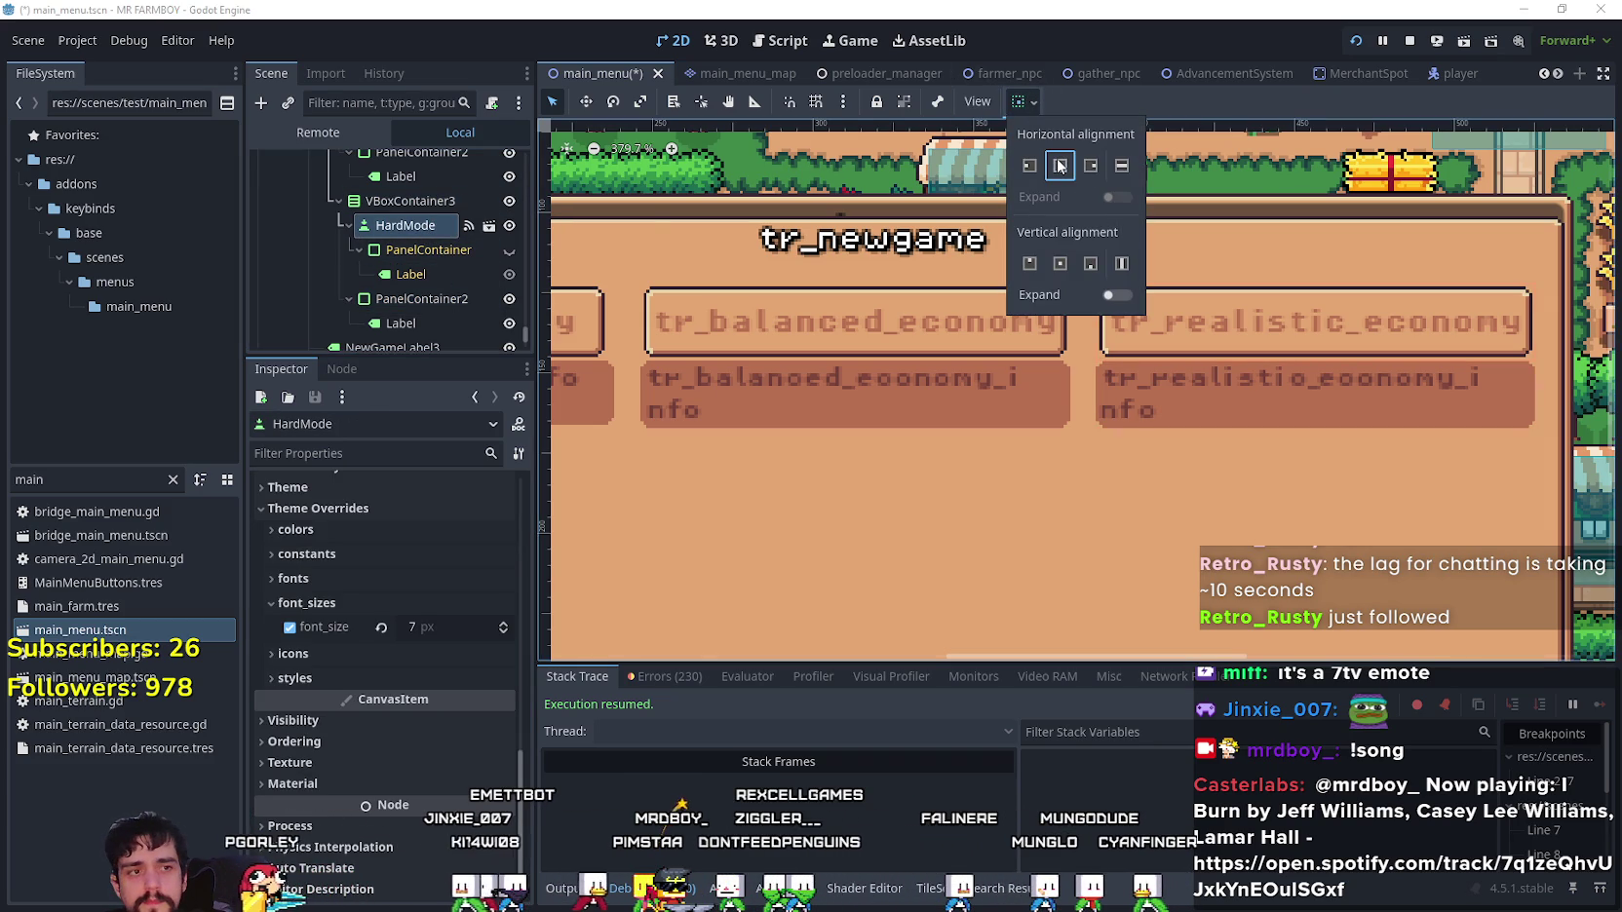
scroll(415, 274, "up", 1)
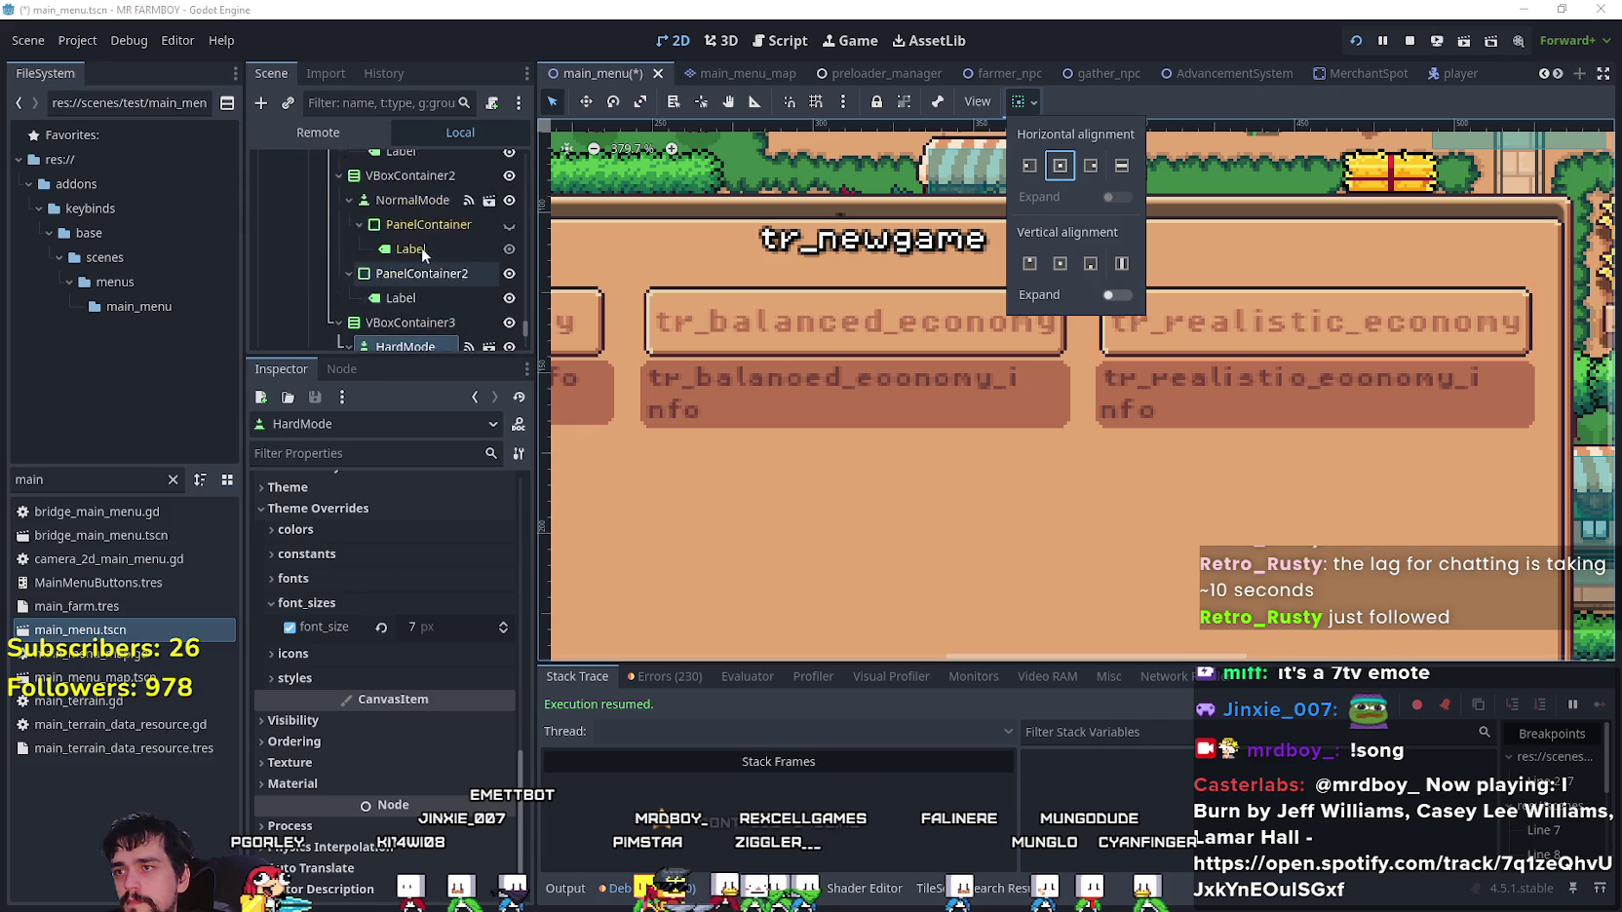
left_click(432, 278)
- Centre the NormalMode column's VBoxContainer2 contents and save main_menu
left_click(413, 223)
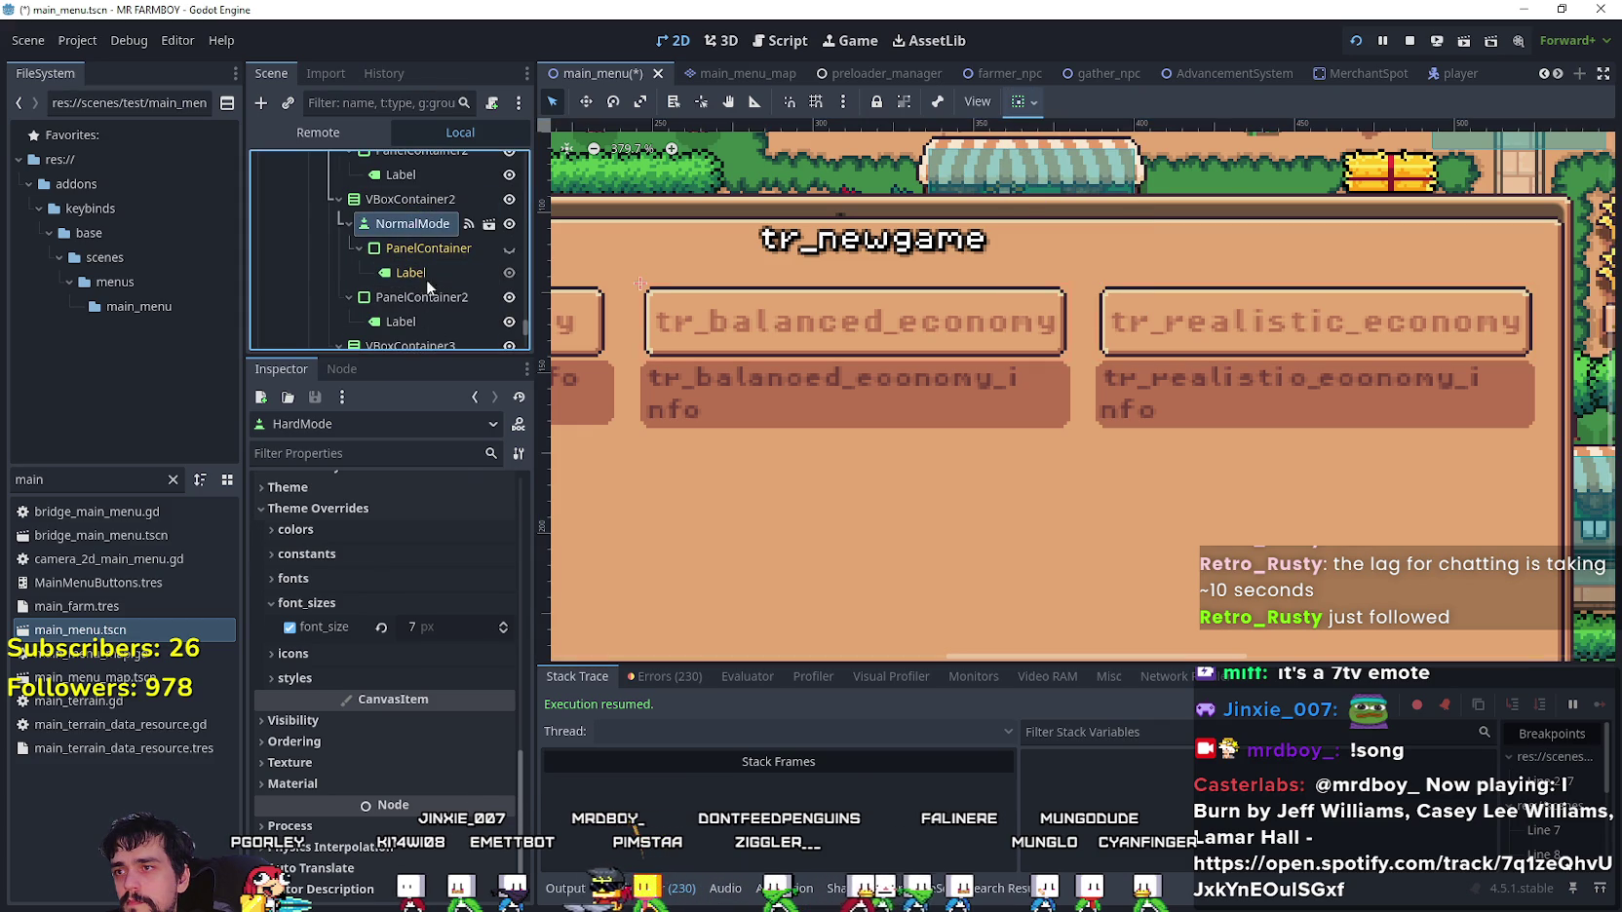
left_click(411, 198)
left_click(406, 507)
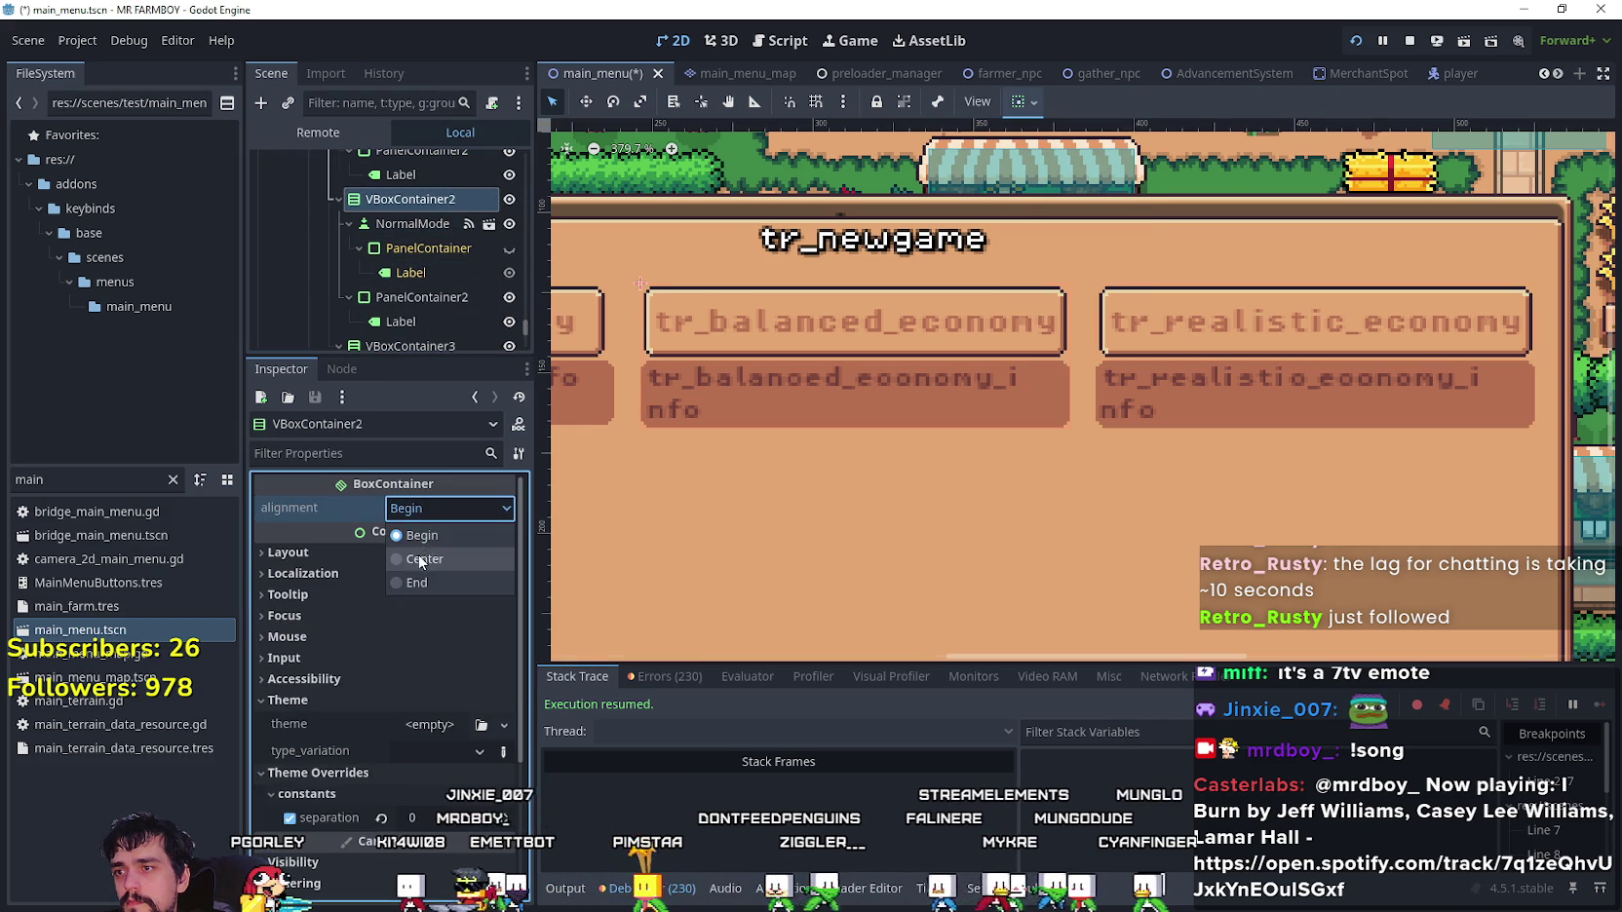
left_click(421, 560)
scroll(421, 247, "up", 2)
scroll(429, 283, "down", 2)
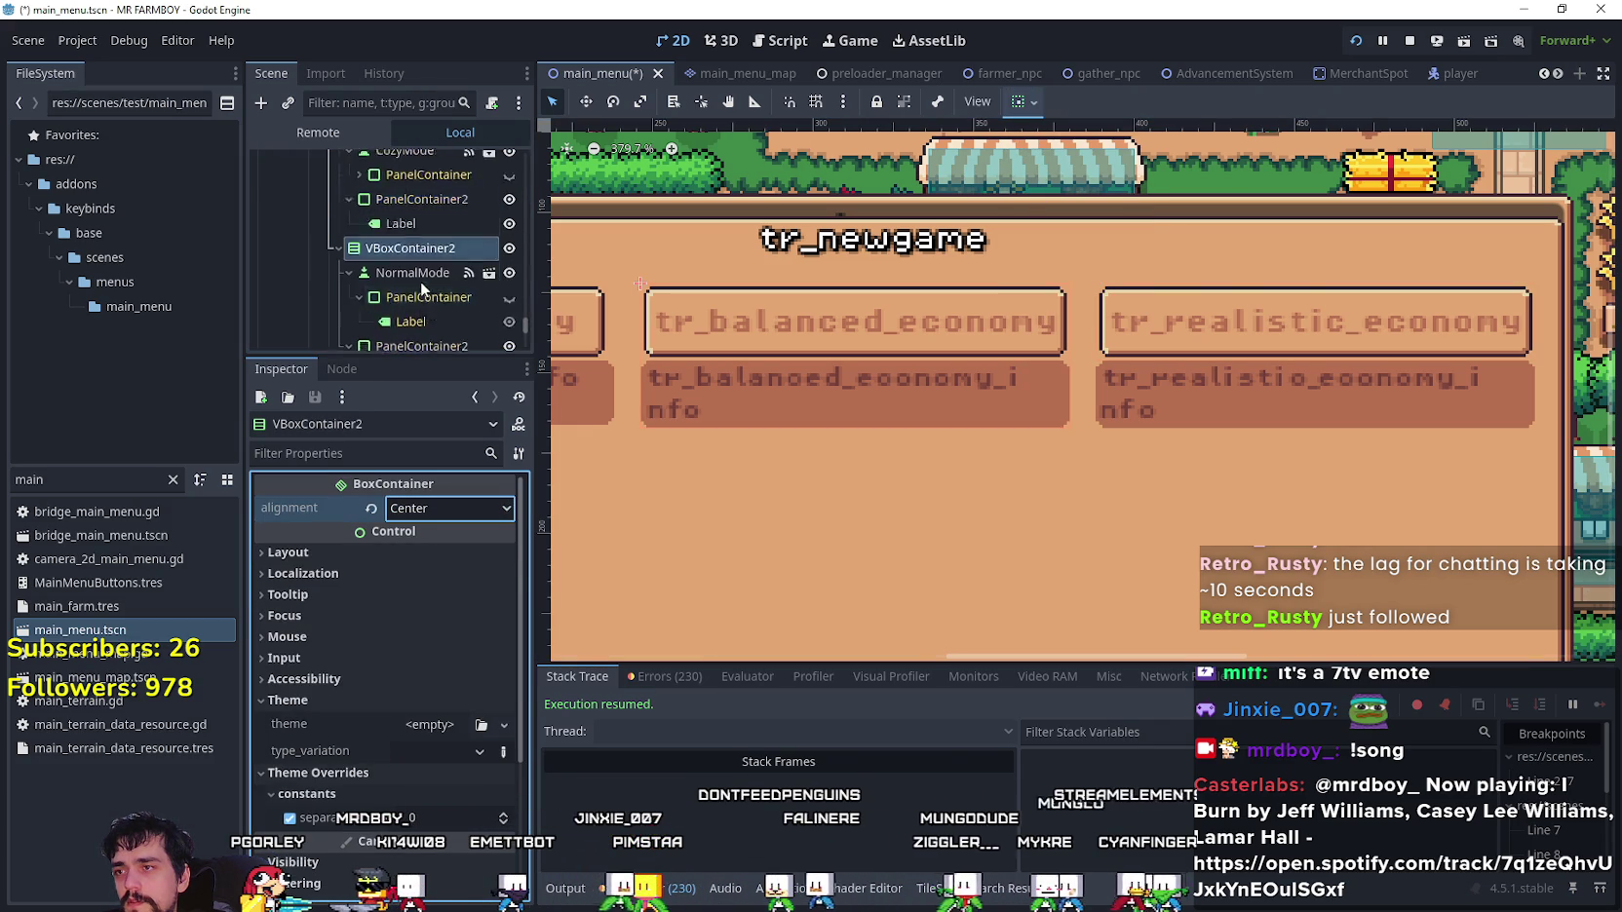
left_click(404, 297)
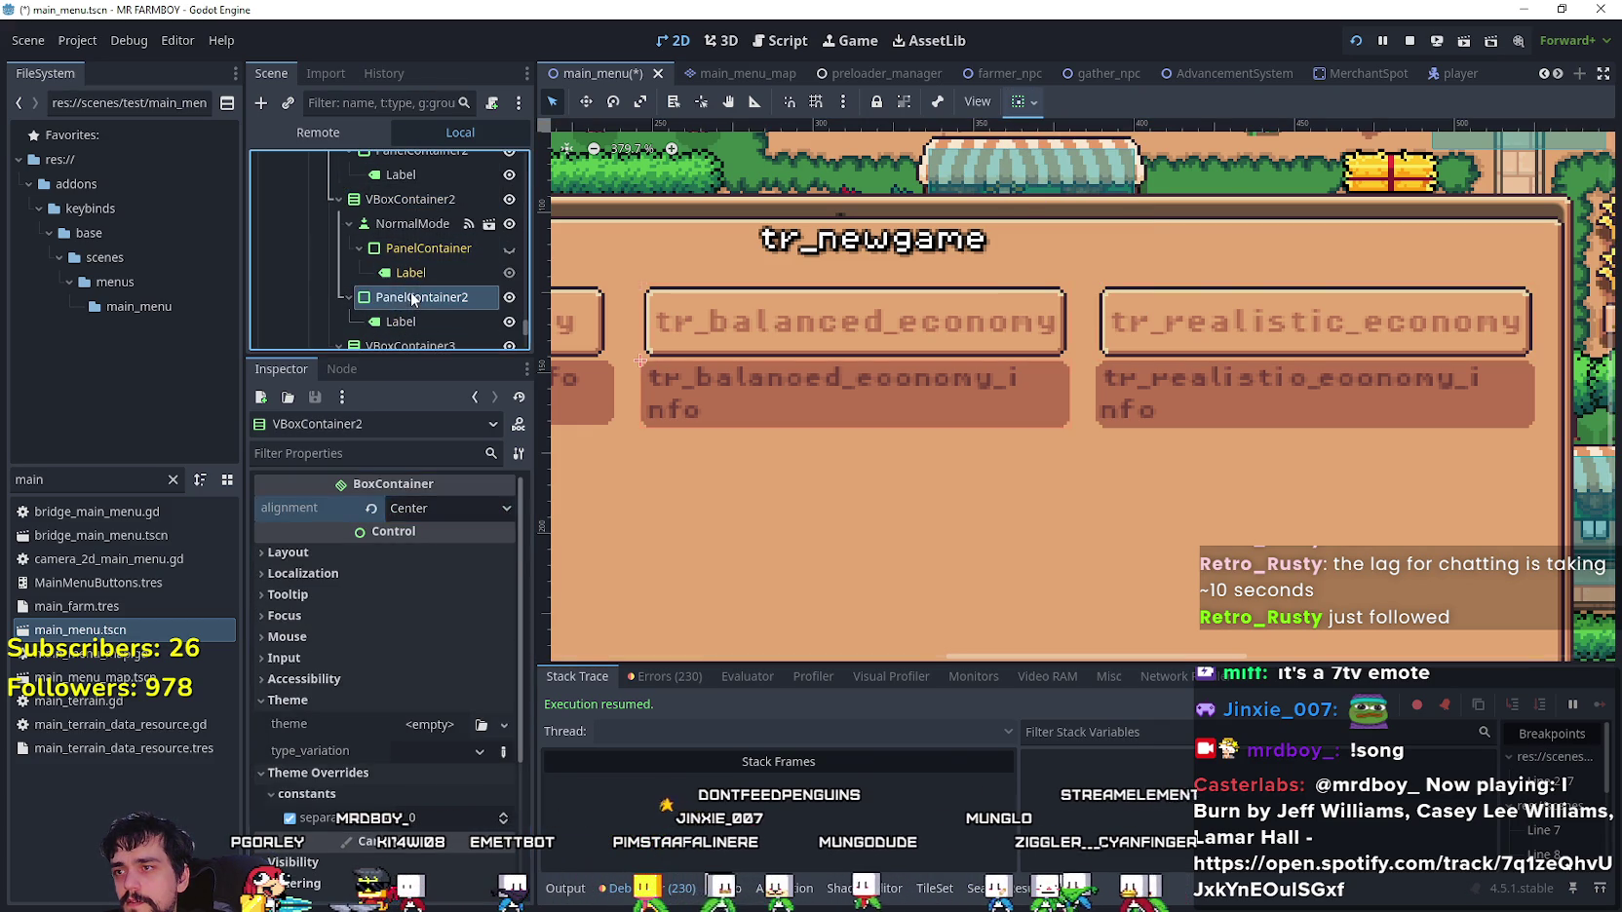
left_click(413, 224)
left_click(1021, 102)
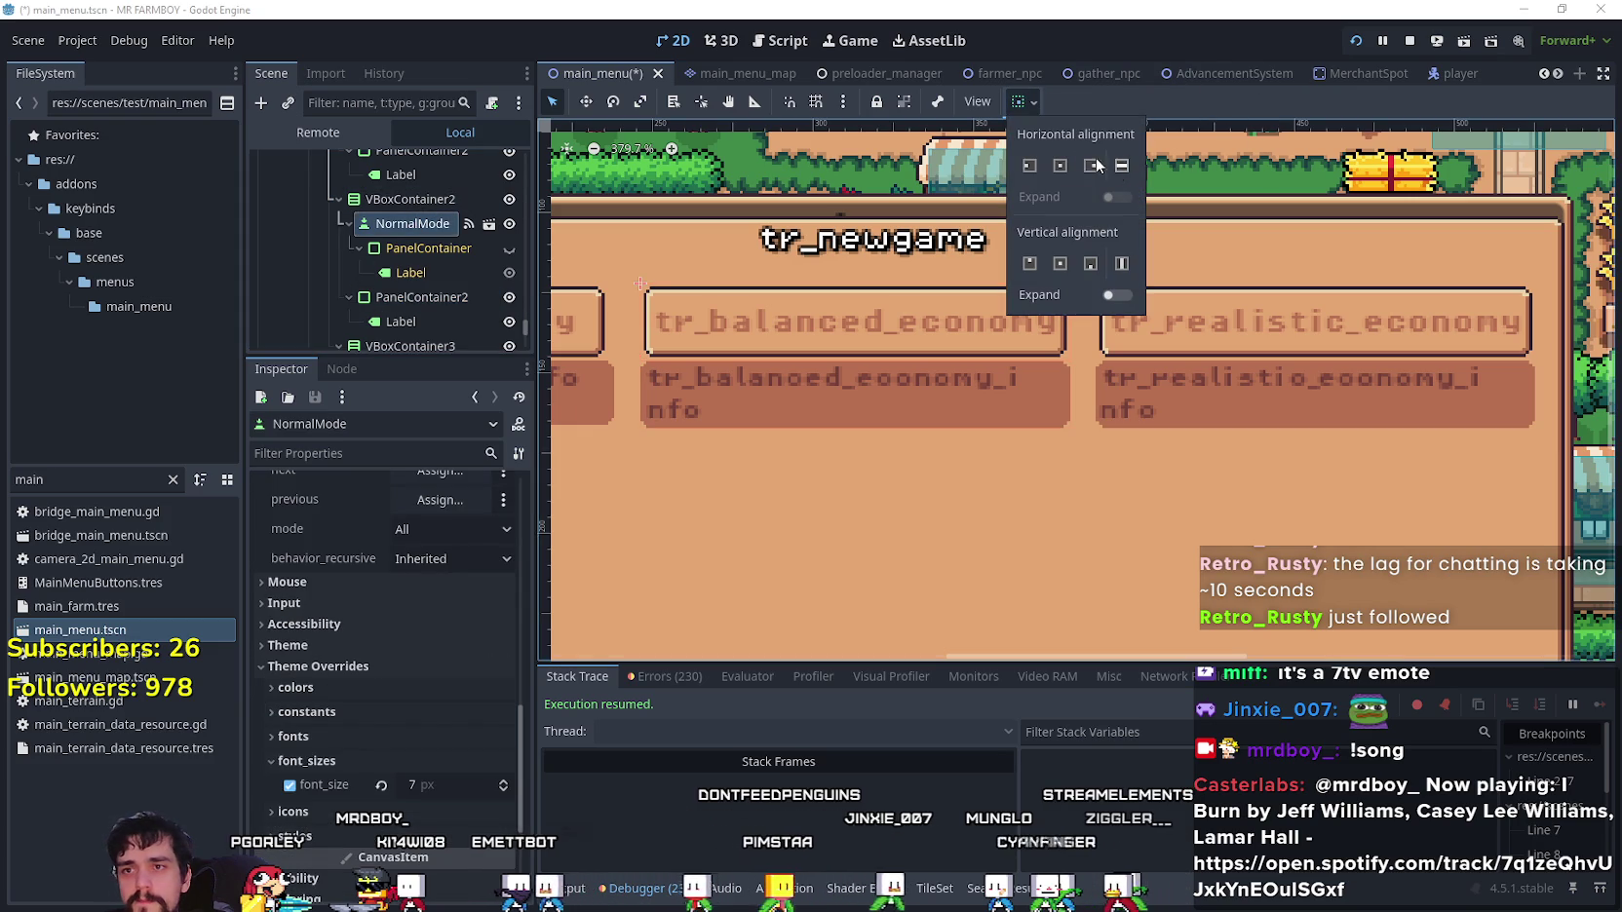
left_click(1297, 117)
key("ctrl+s")
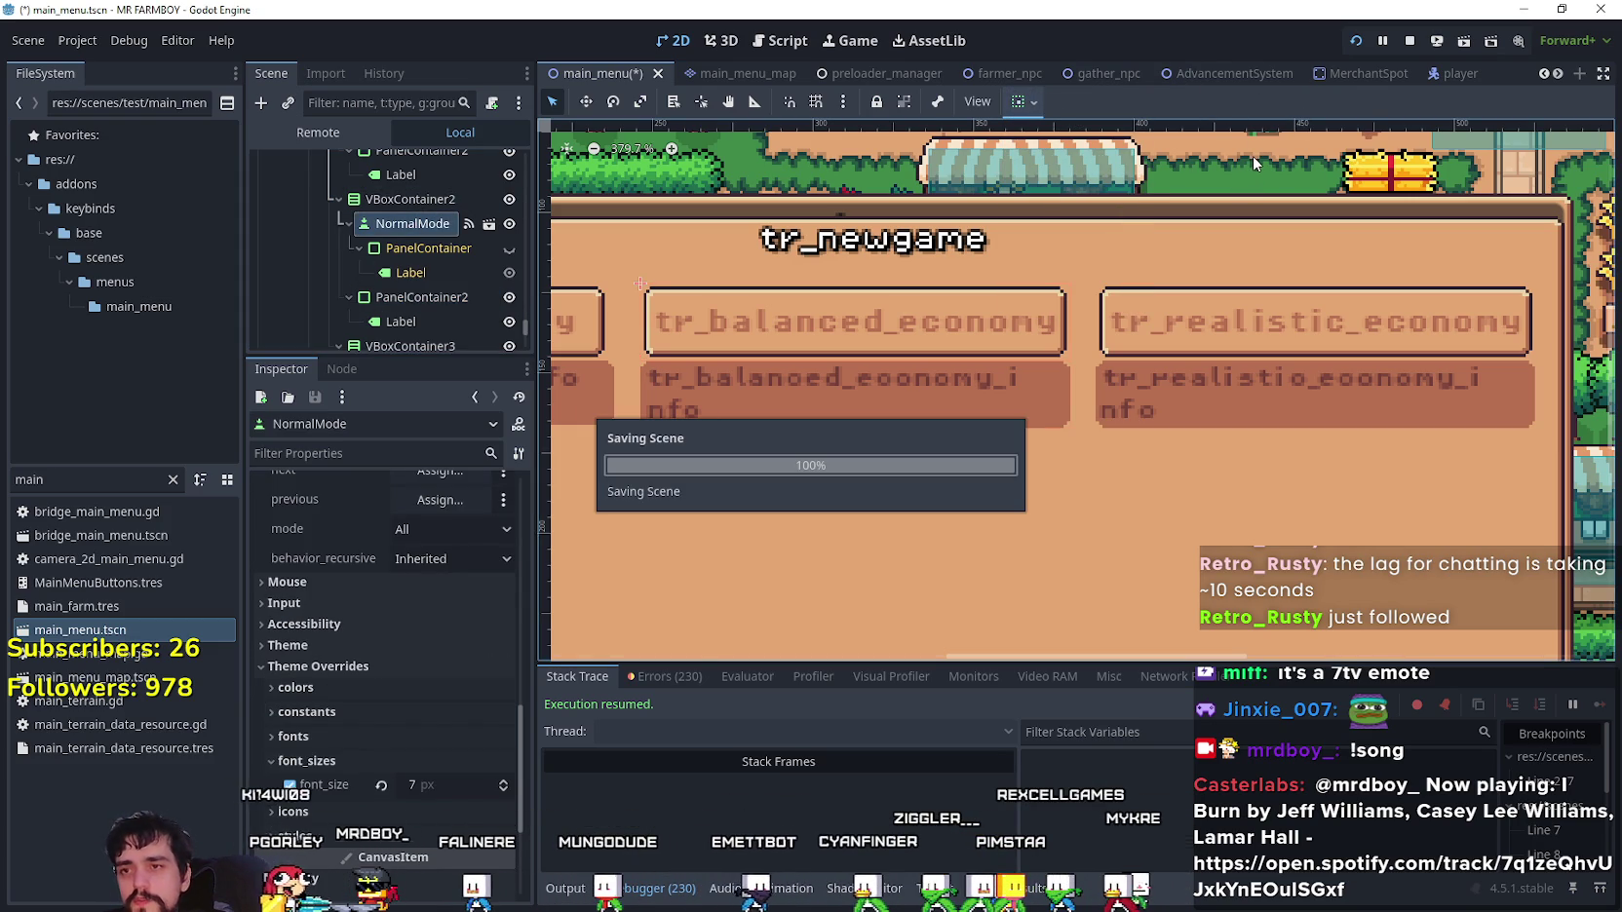
- Check the New Game dialog's three economy modes, cancel, close the save list, and exit
key("F5")
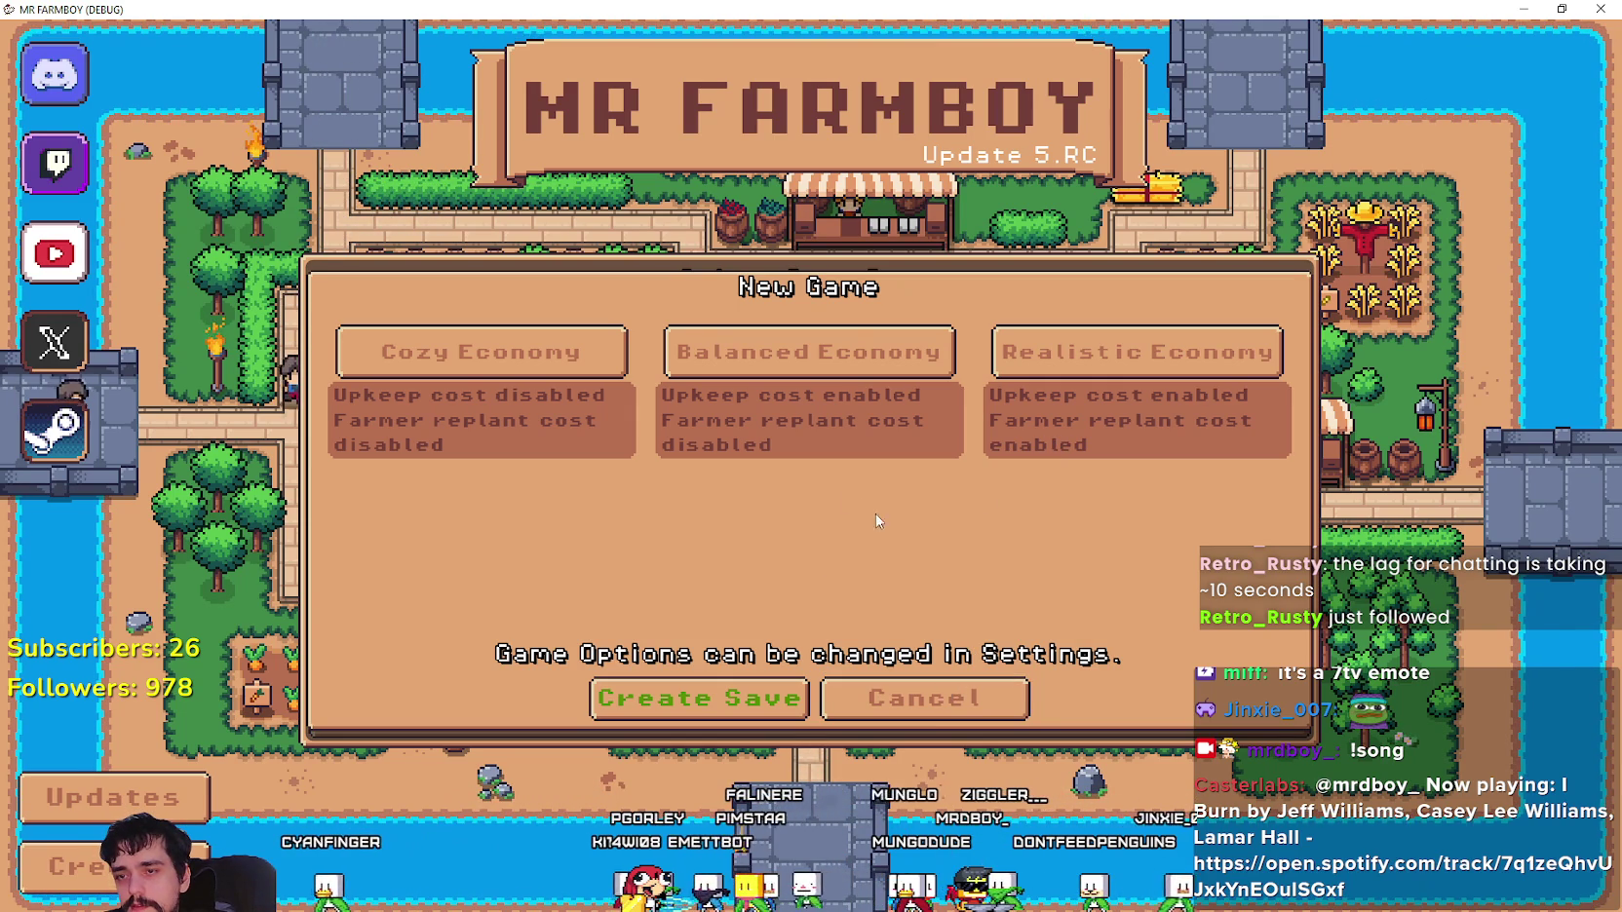
left_click(931, 704)
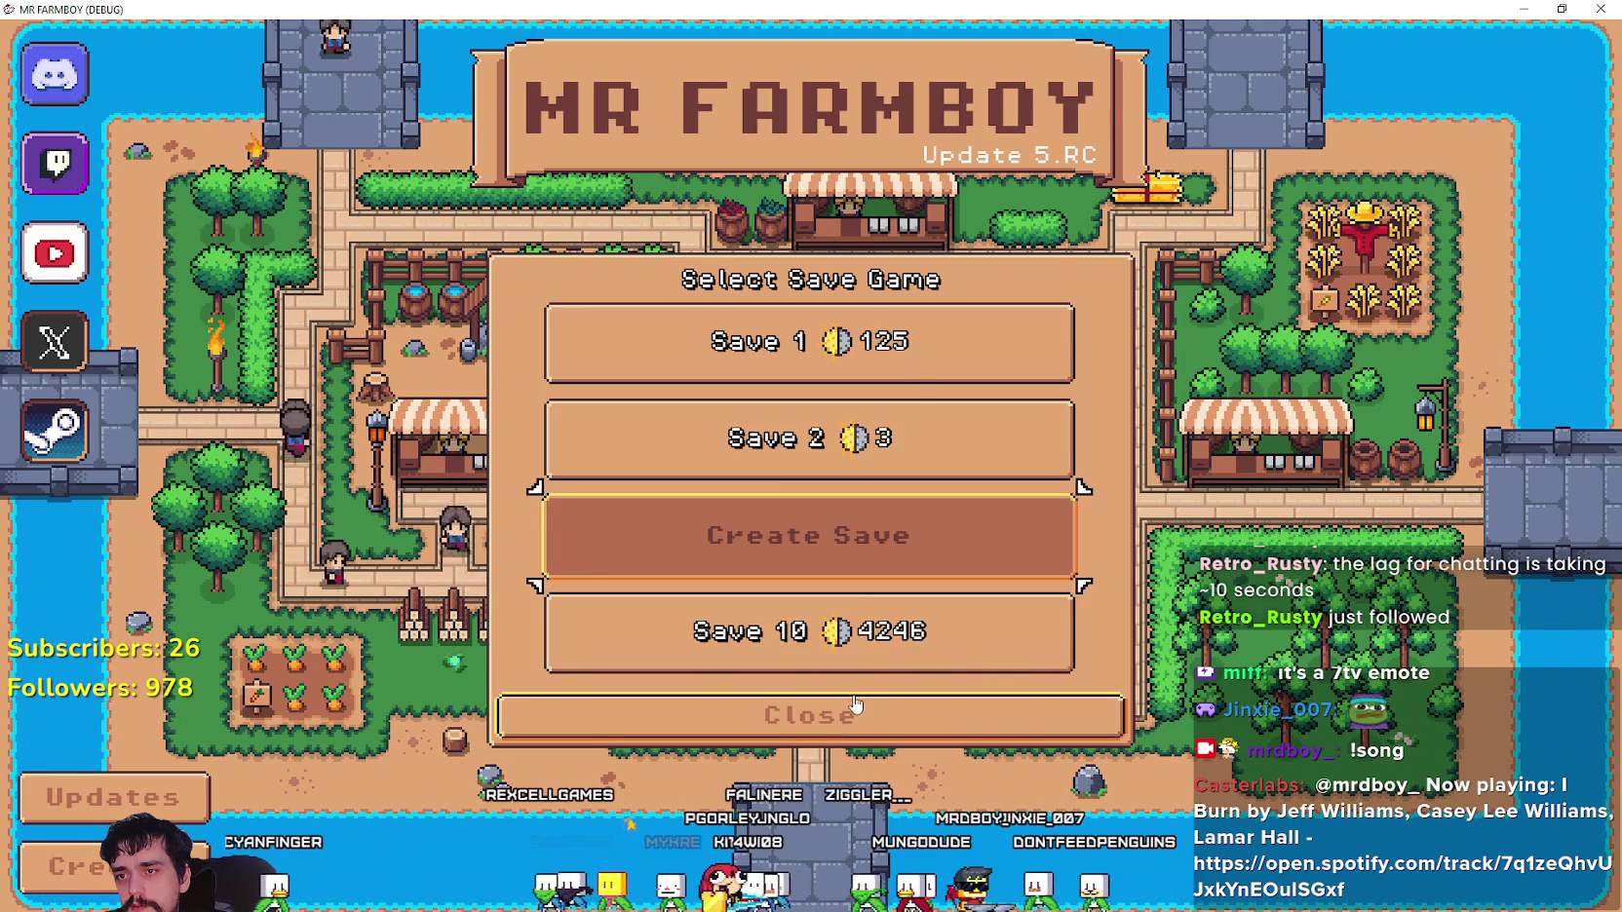
key("Escape")
left_click(824, 556)
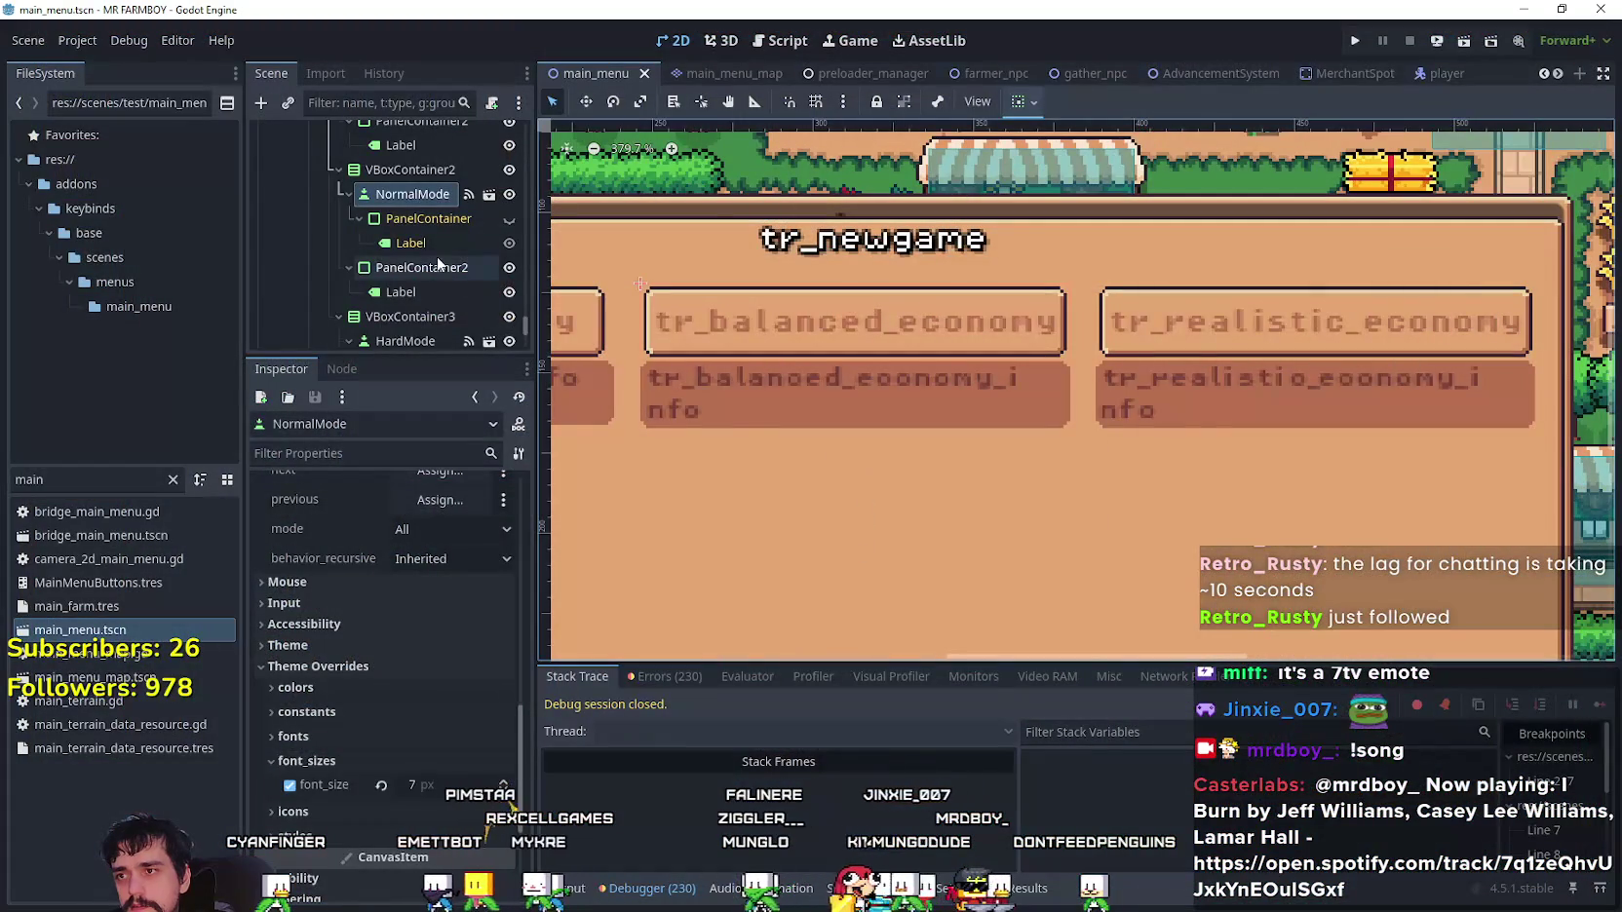
- Launch MR FARMBOY again with F5
key("F5")
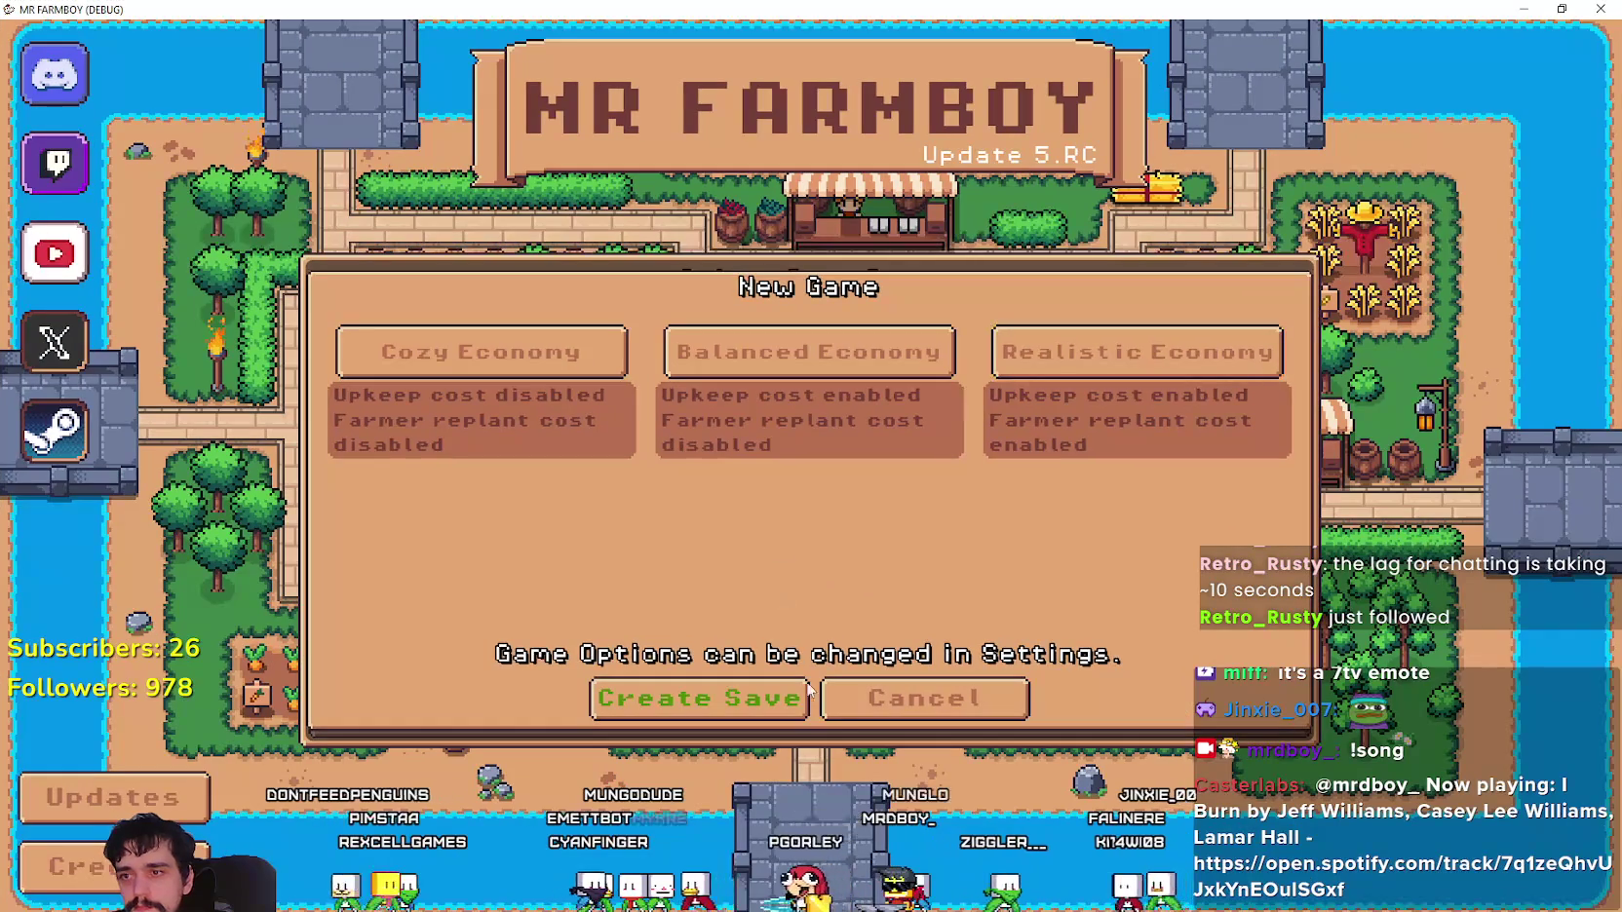
- Return to the main menu and switch the game language to Arabic in Options
left_click(932, 706)
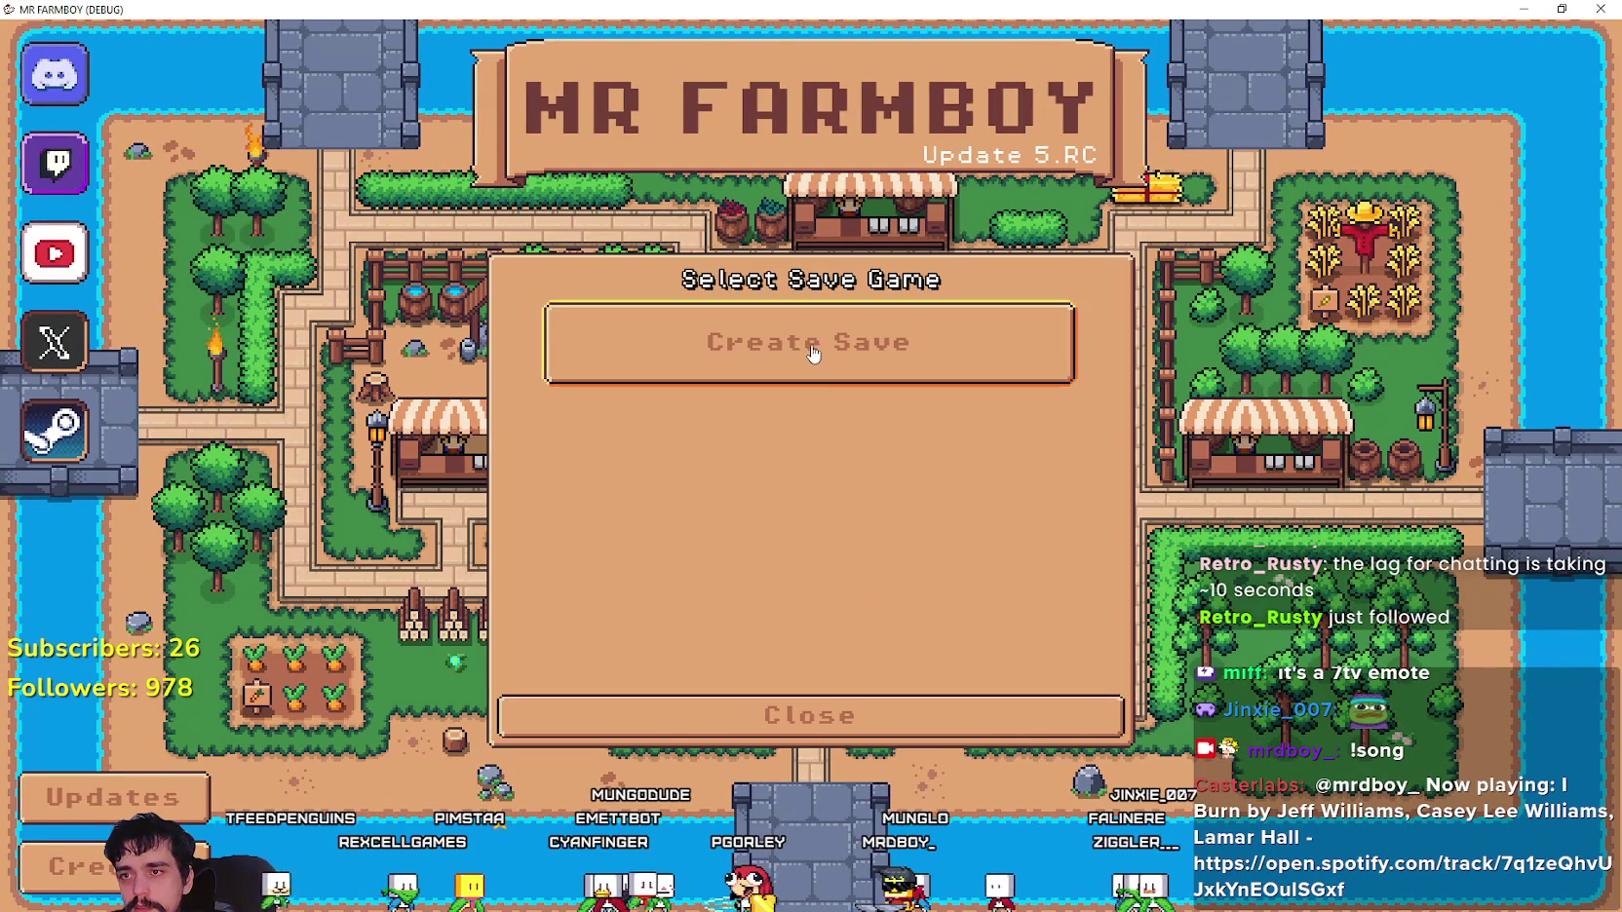
left_click(826, 701)
left_click(804, 464)
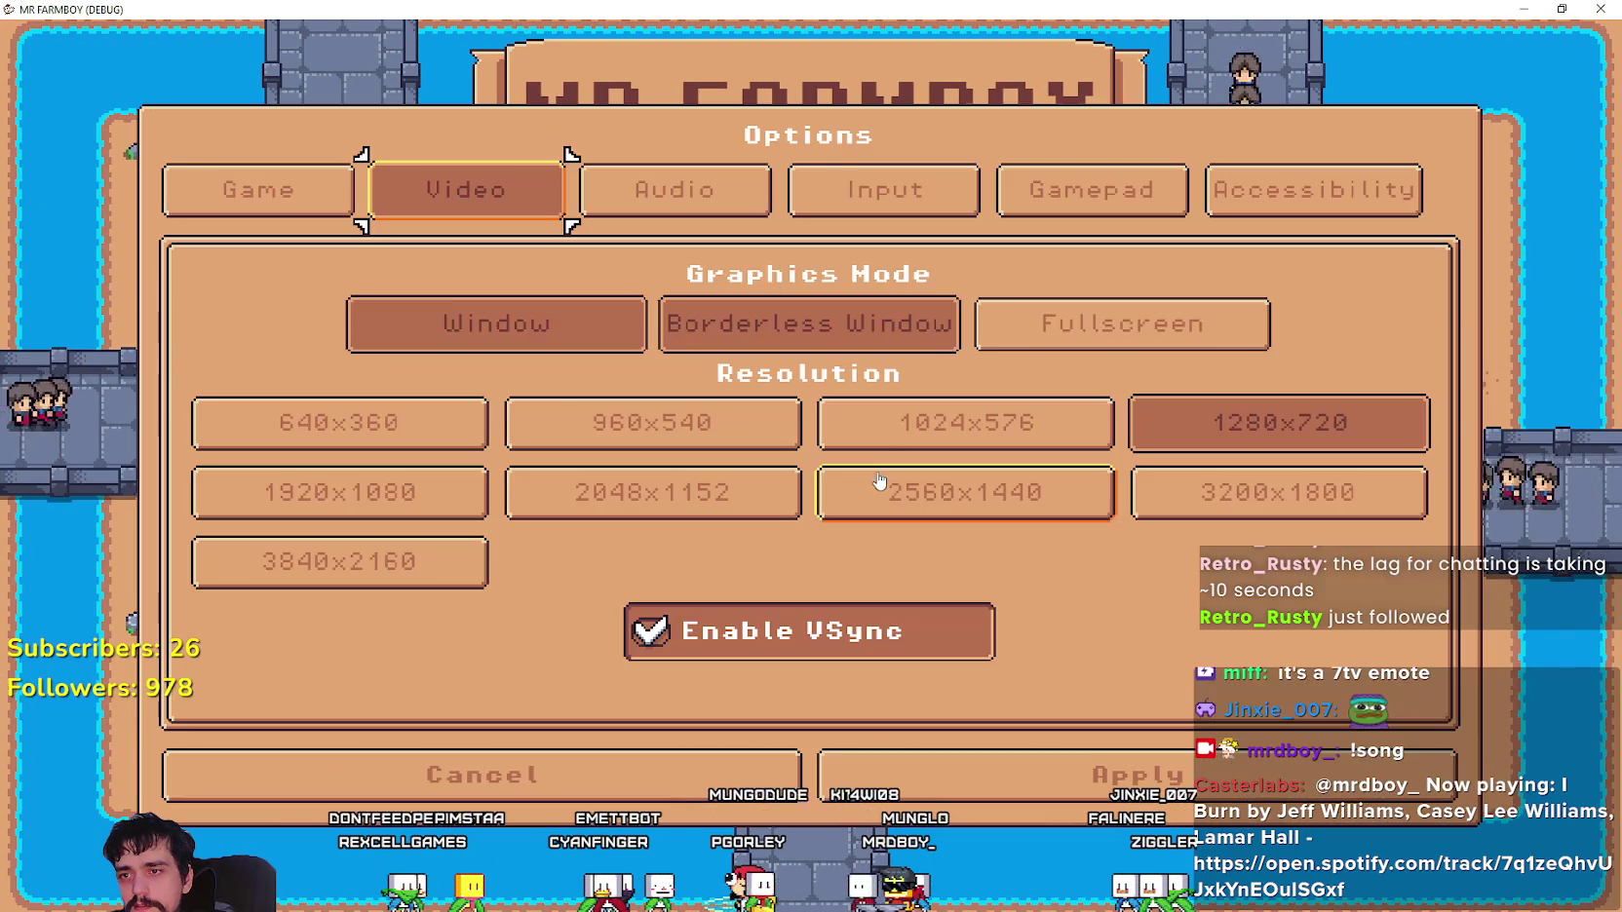
left_click(768, 195)
left_click(259, 190)
left_click(350, 319)
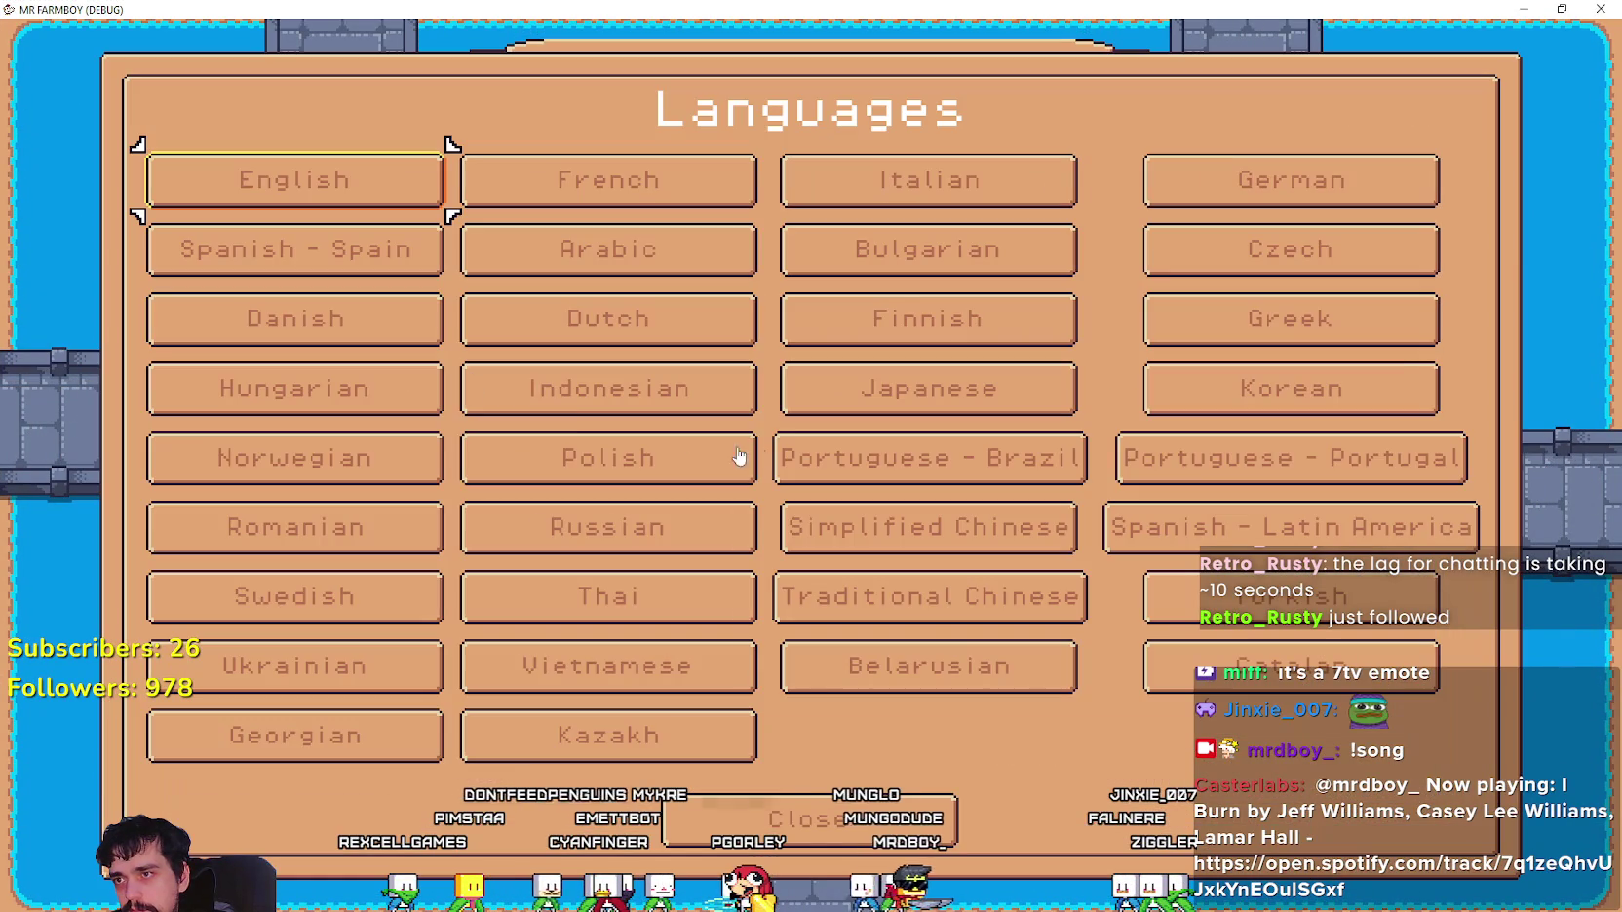
left_click(827, 271)
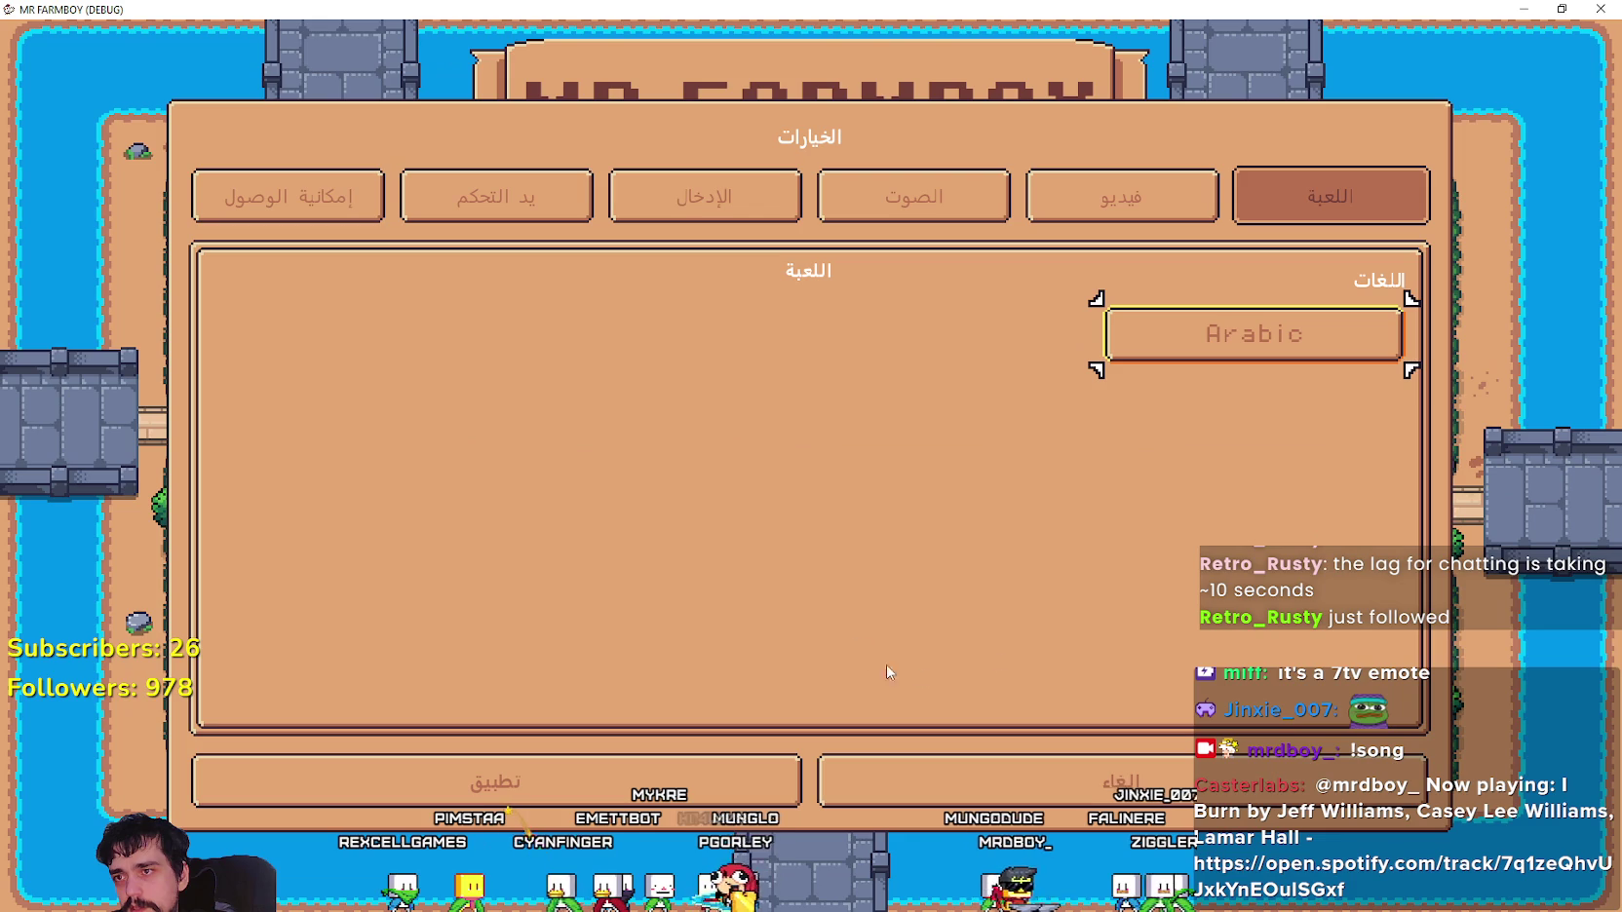
- Change the game language to Czech and apply the settings
left_click(353, 195)
left_click(1330, 195)
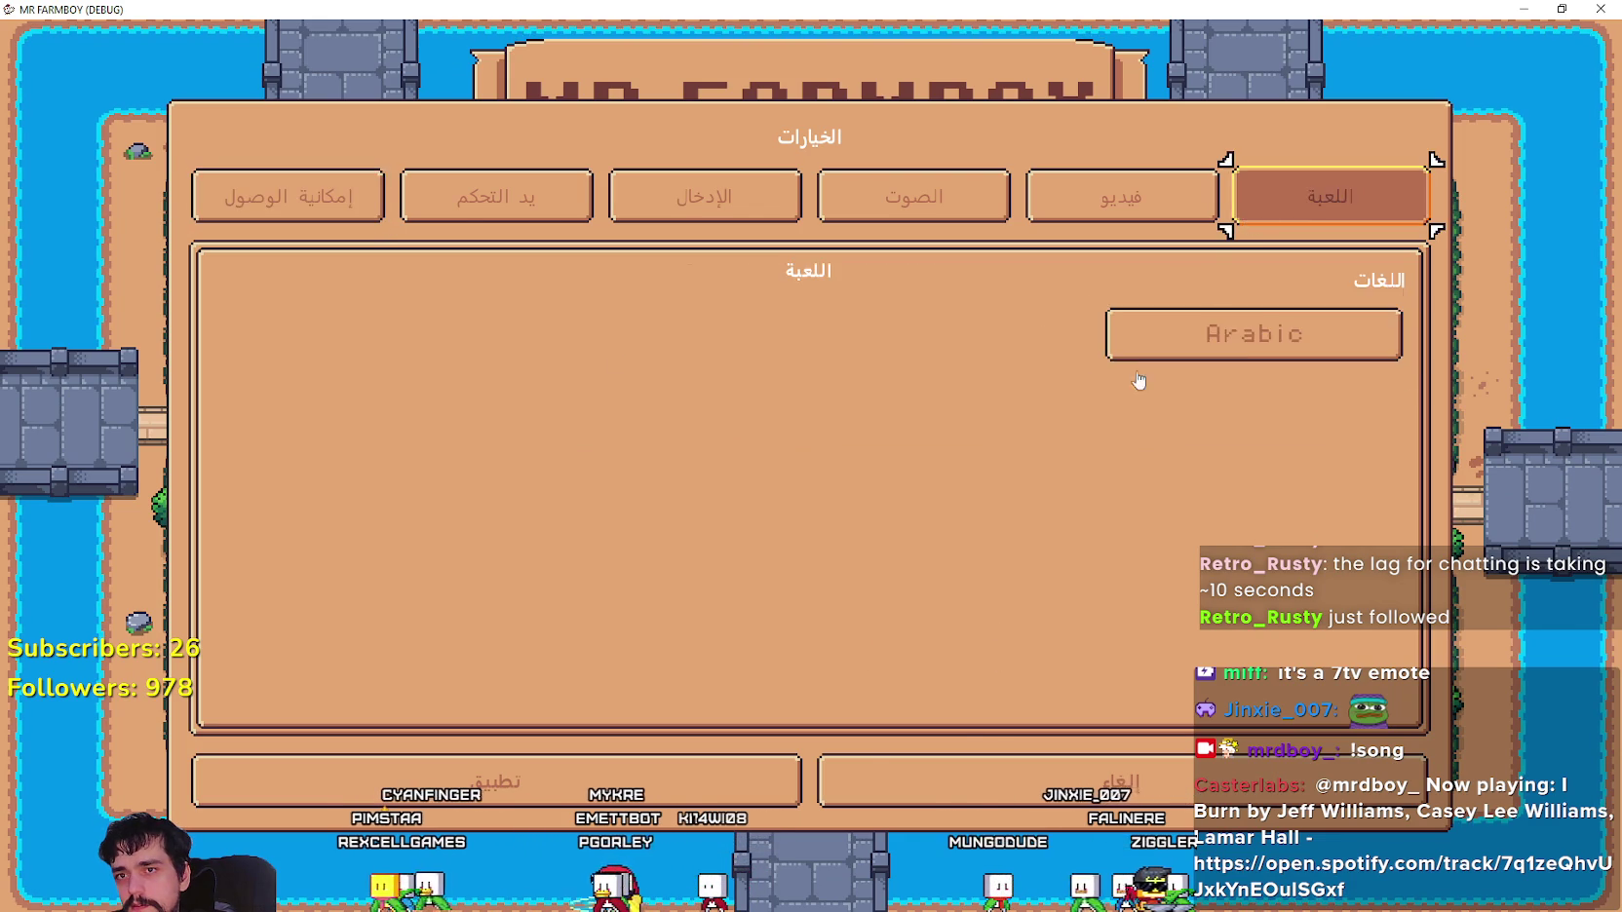
left_click(1140, 356)
left_click(338, 284)
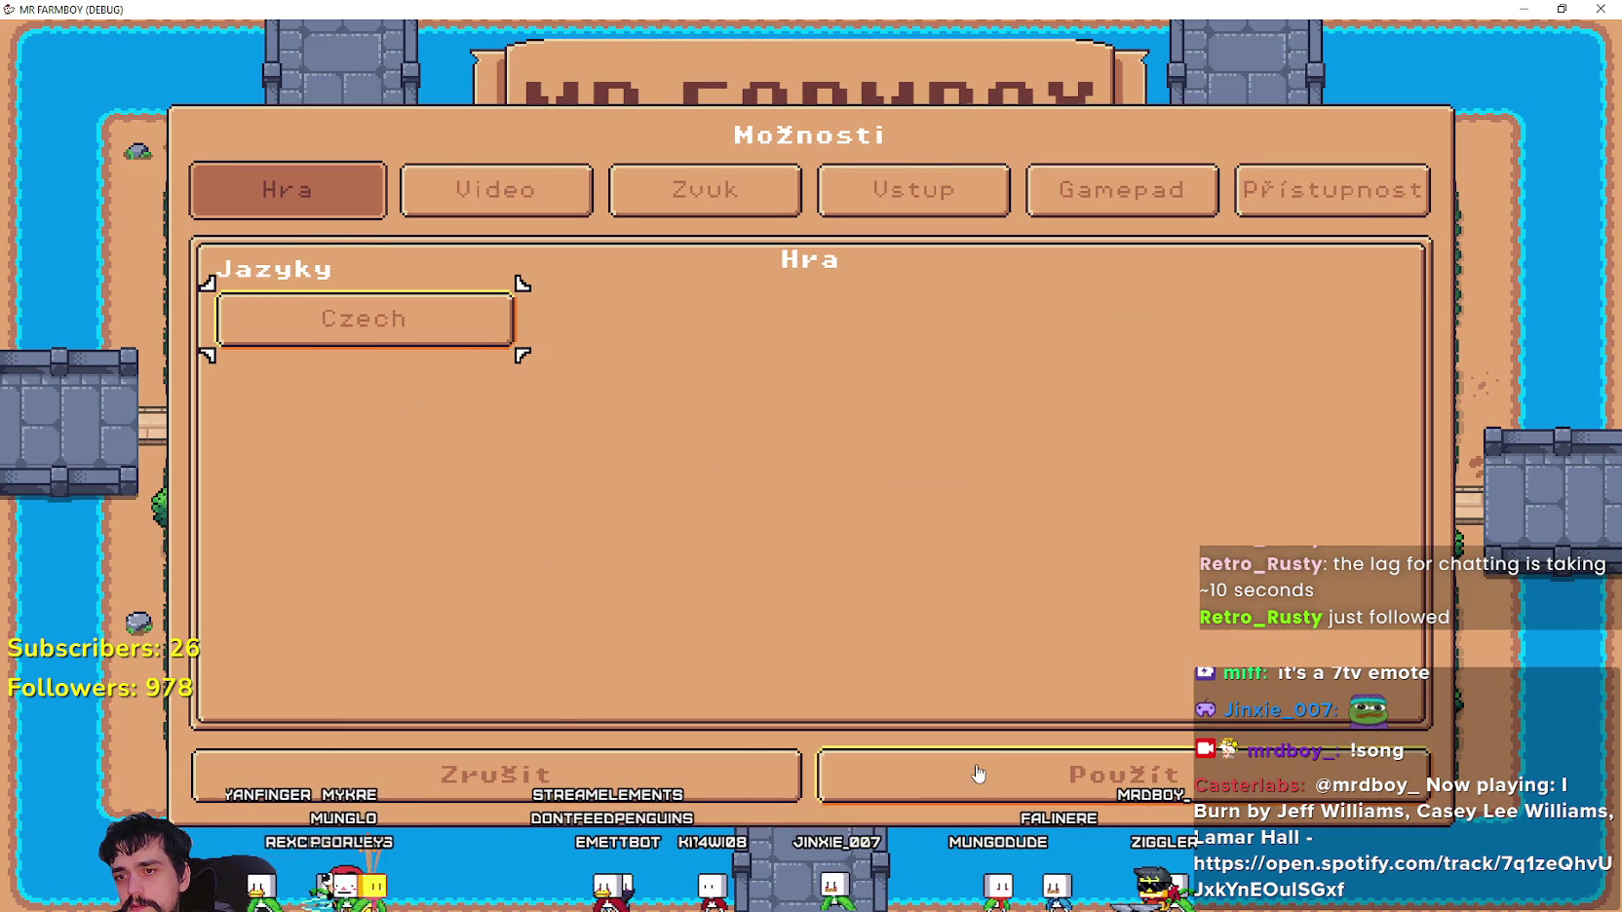
left_click(977, 770)
- Start a new save, resume past the debugger error and check empty line 302 in the script
left_click(780, 390)
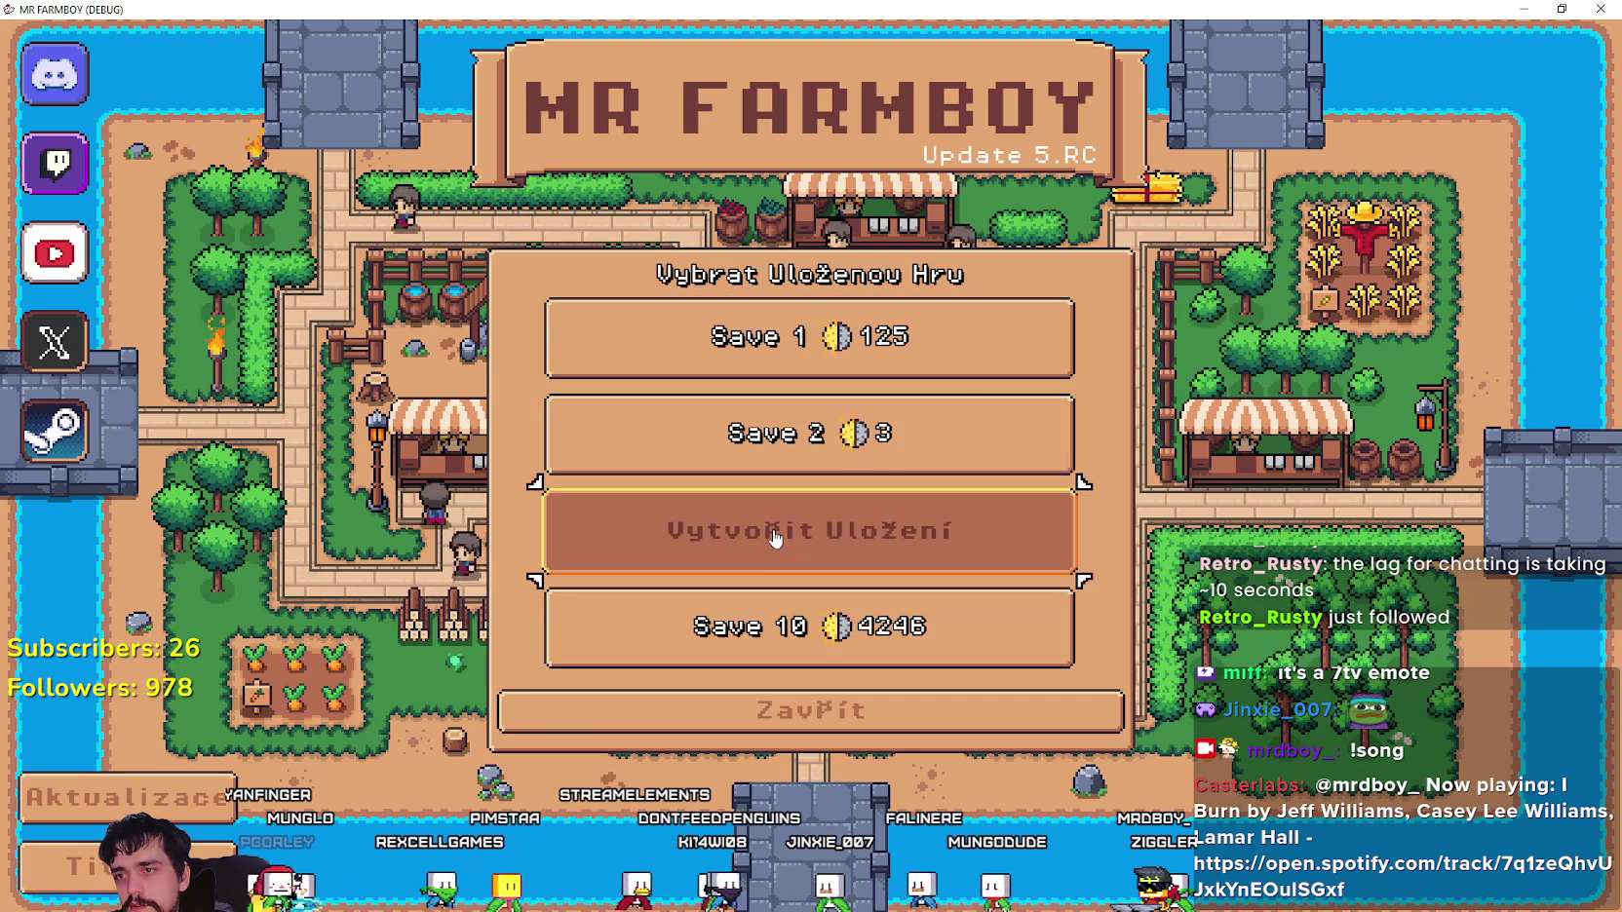
left_click(871, 526)
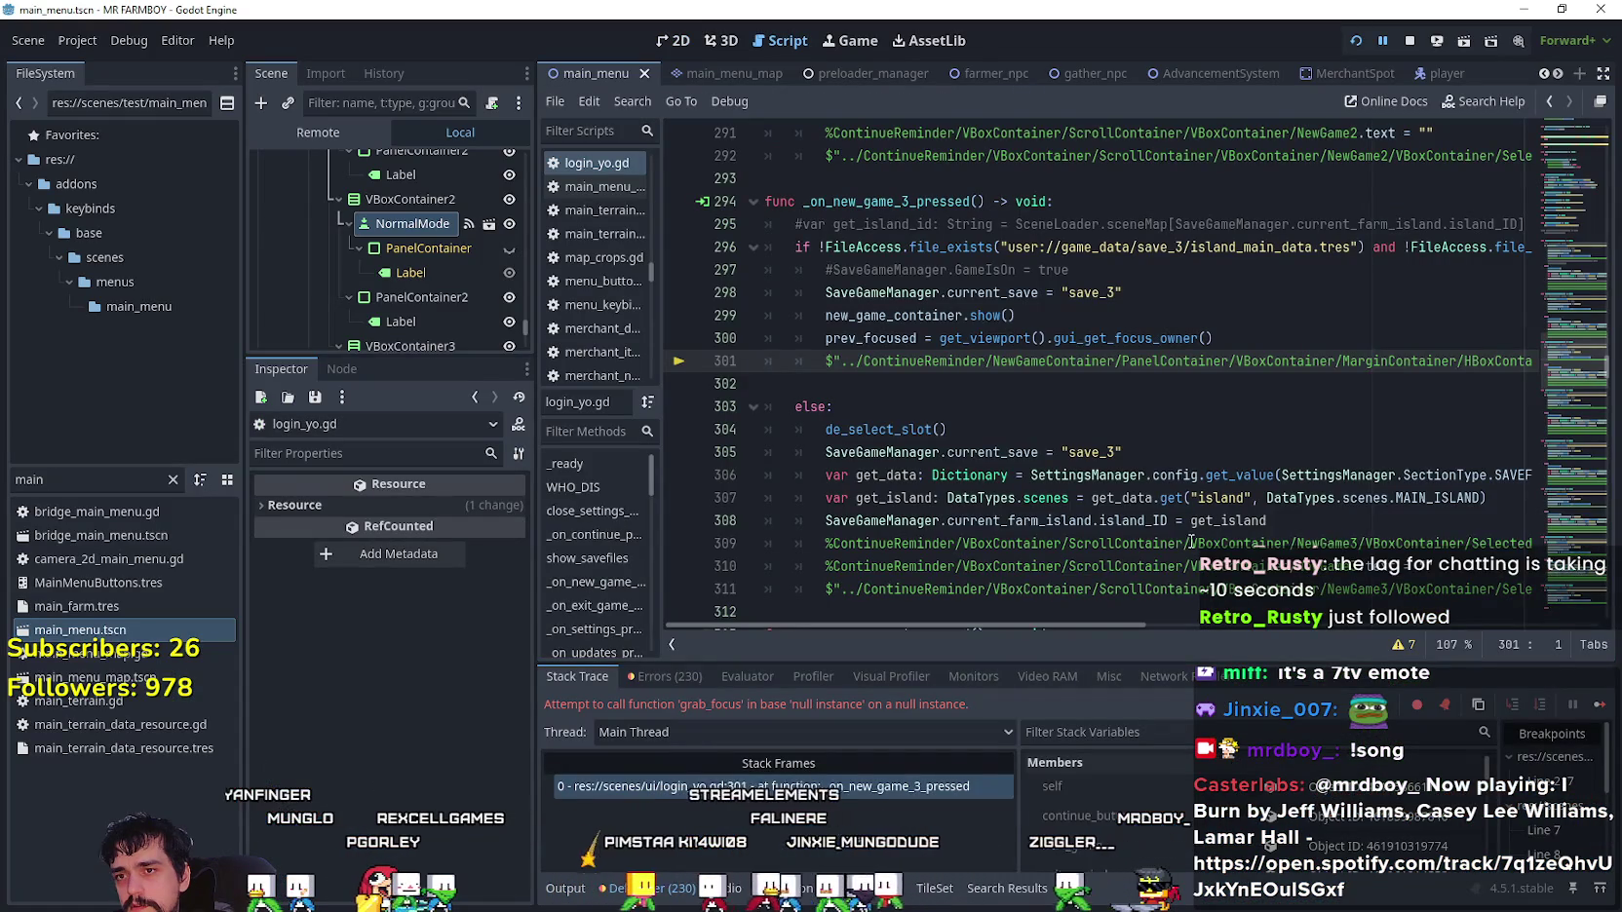
left_click_drag(1114, 623, 1226, 627)
scroll(1228, 628, "left", 6)
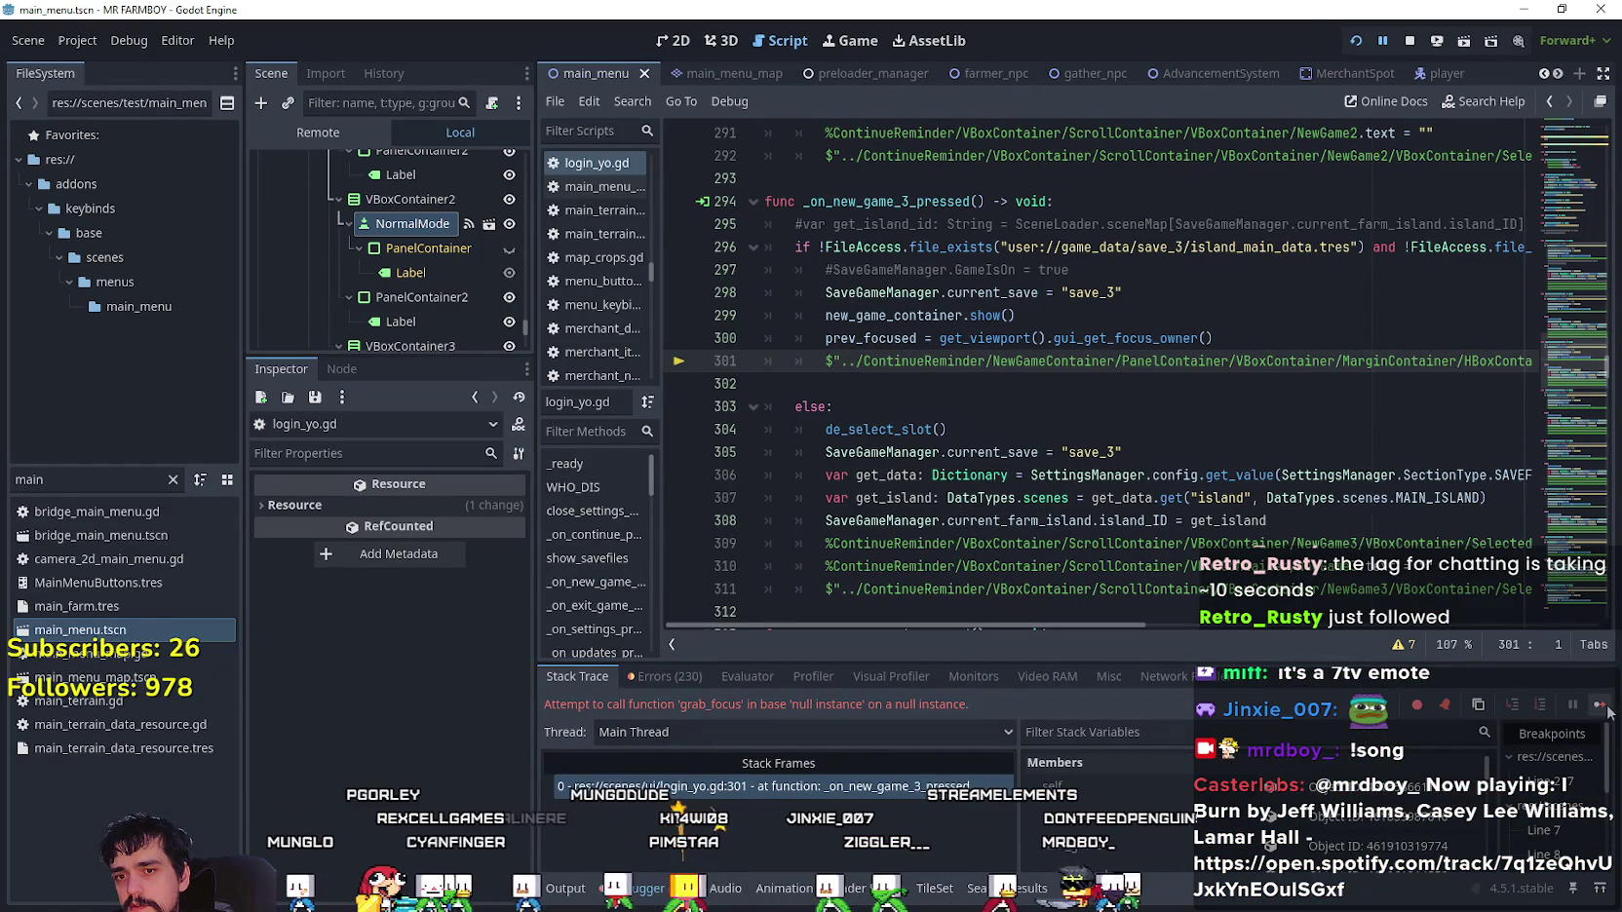
left_click(1603, 708)
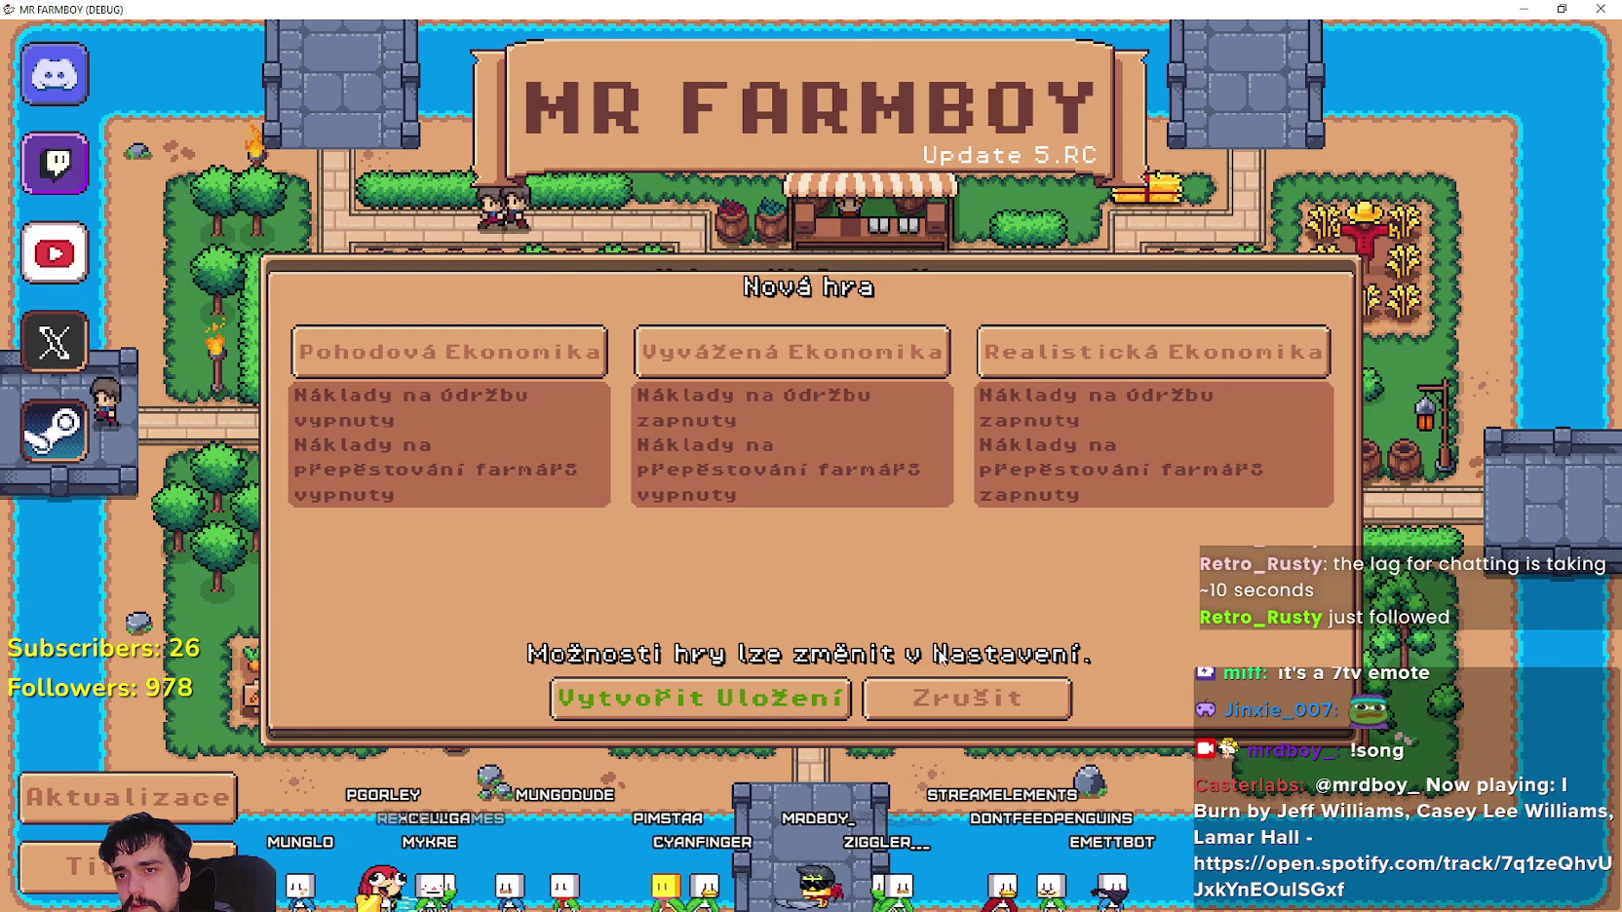
key("alt+Tab")
left_click(974, 388)
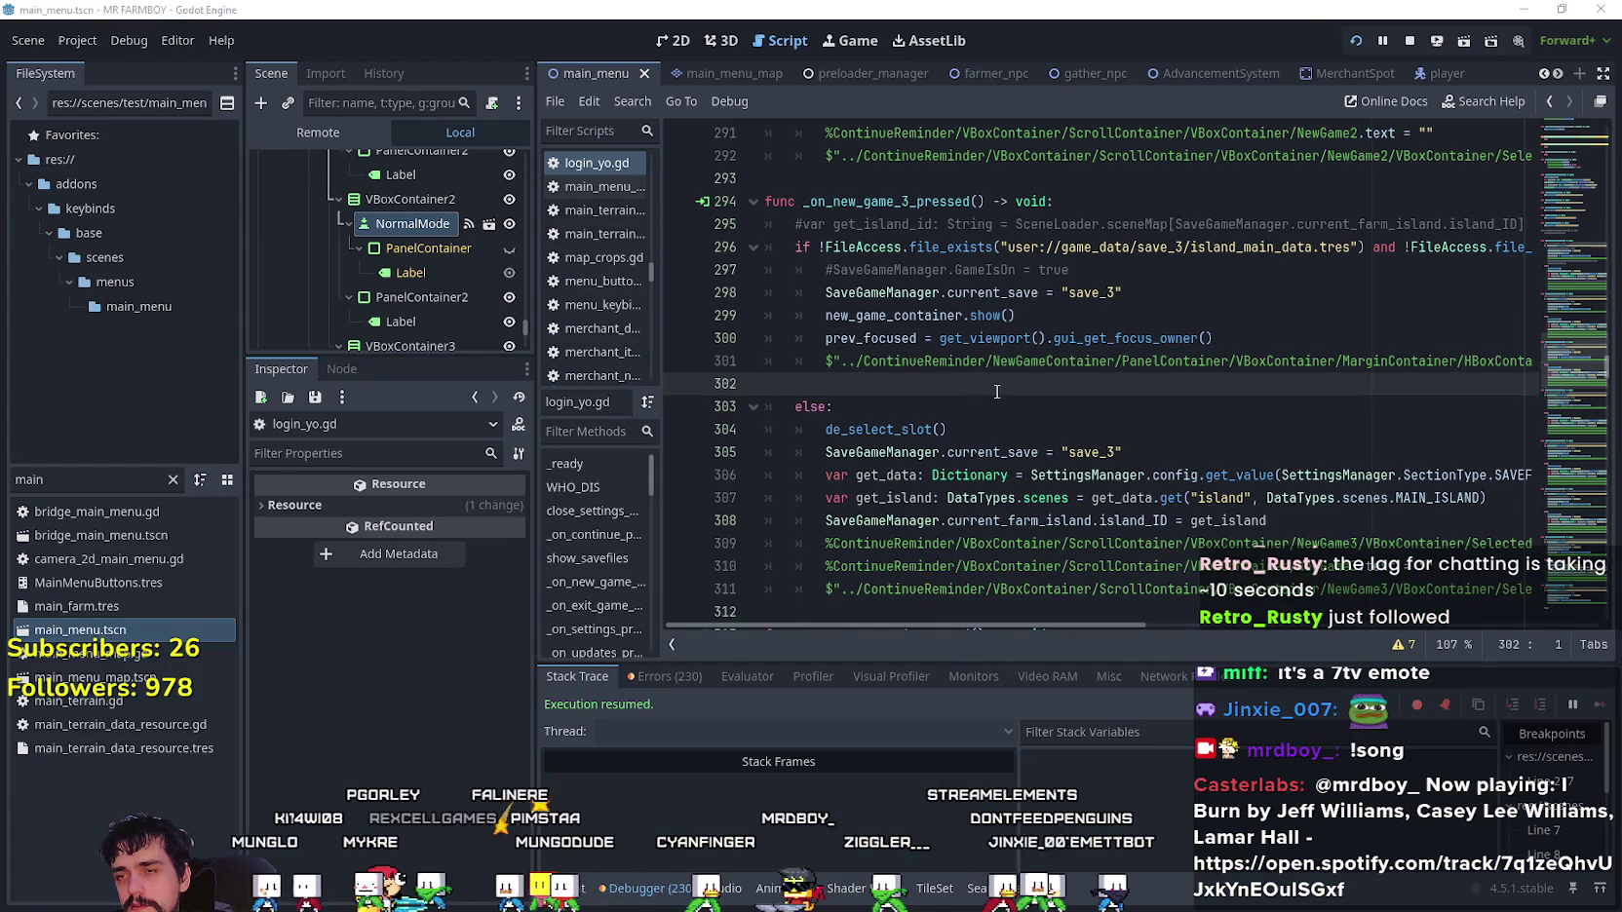
key("alt+Tab")
- Back at the main menu, switch the game language to Thai and apply
key("Escape")
key("Escape")
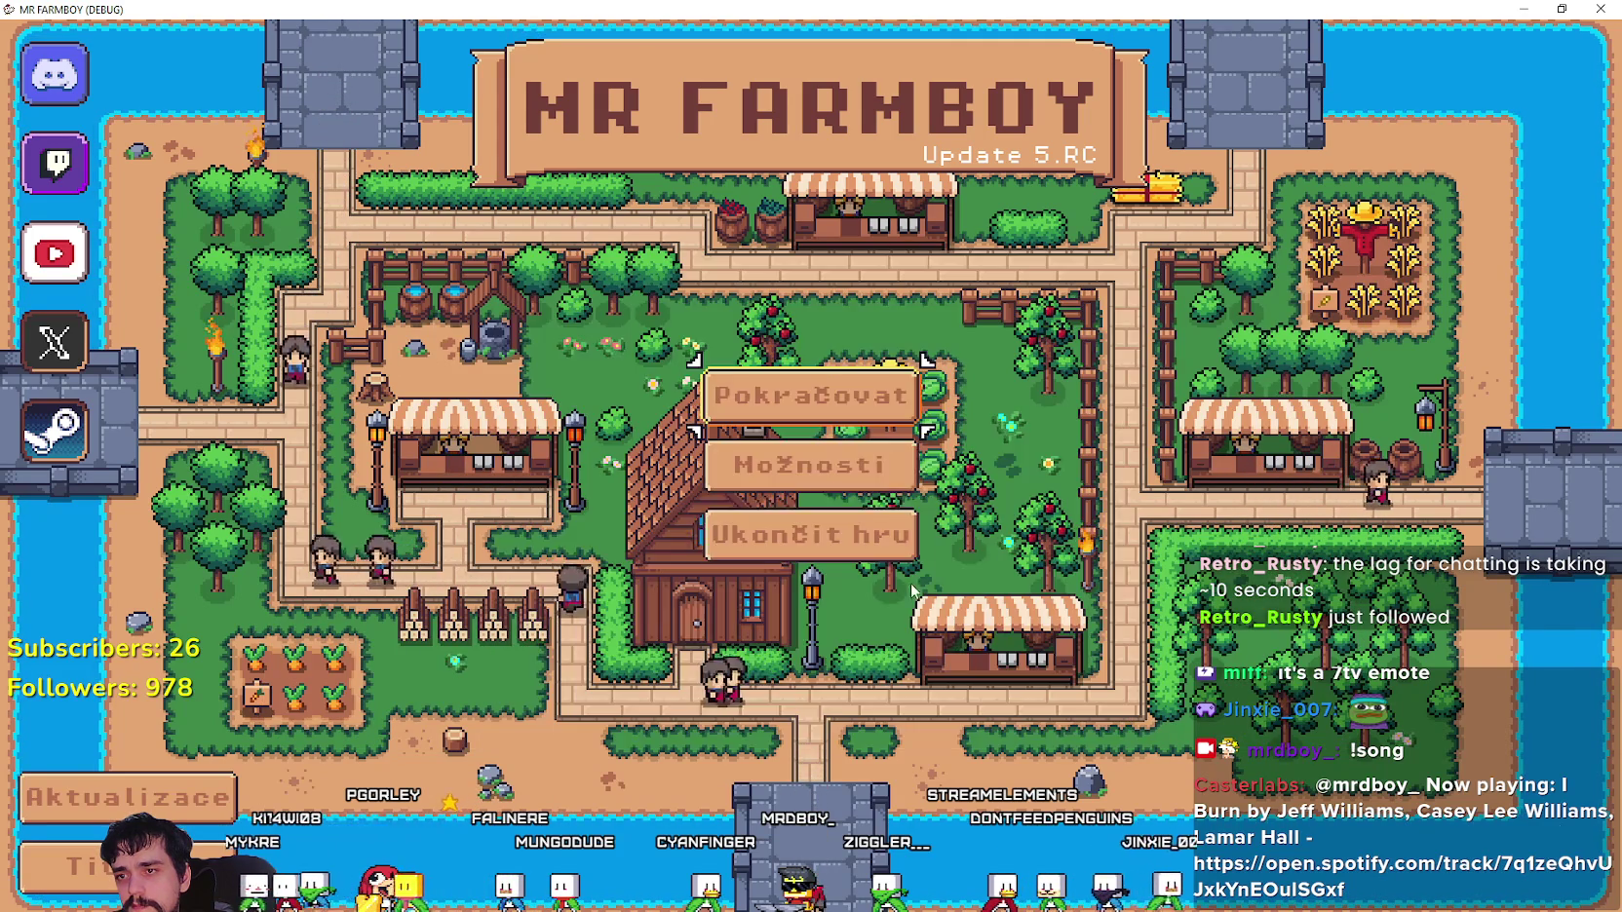
key("Down")
key("Return")
key("Down")
key("Return")
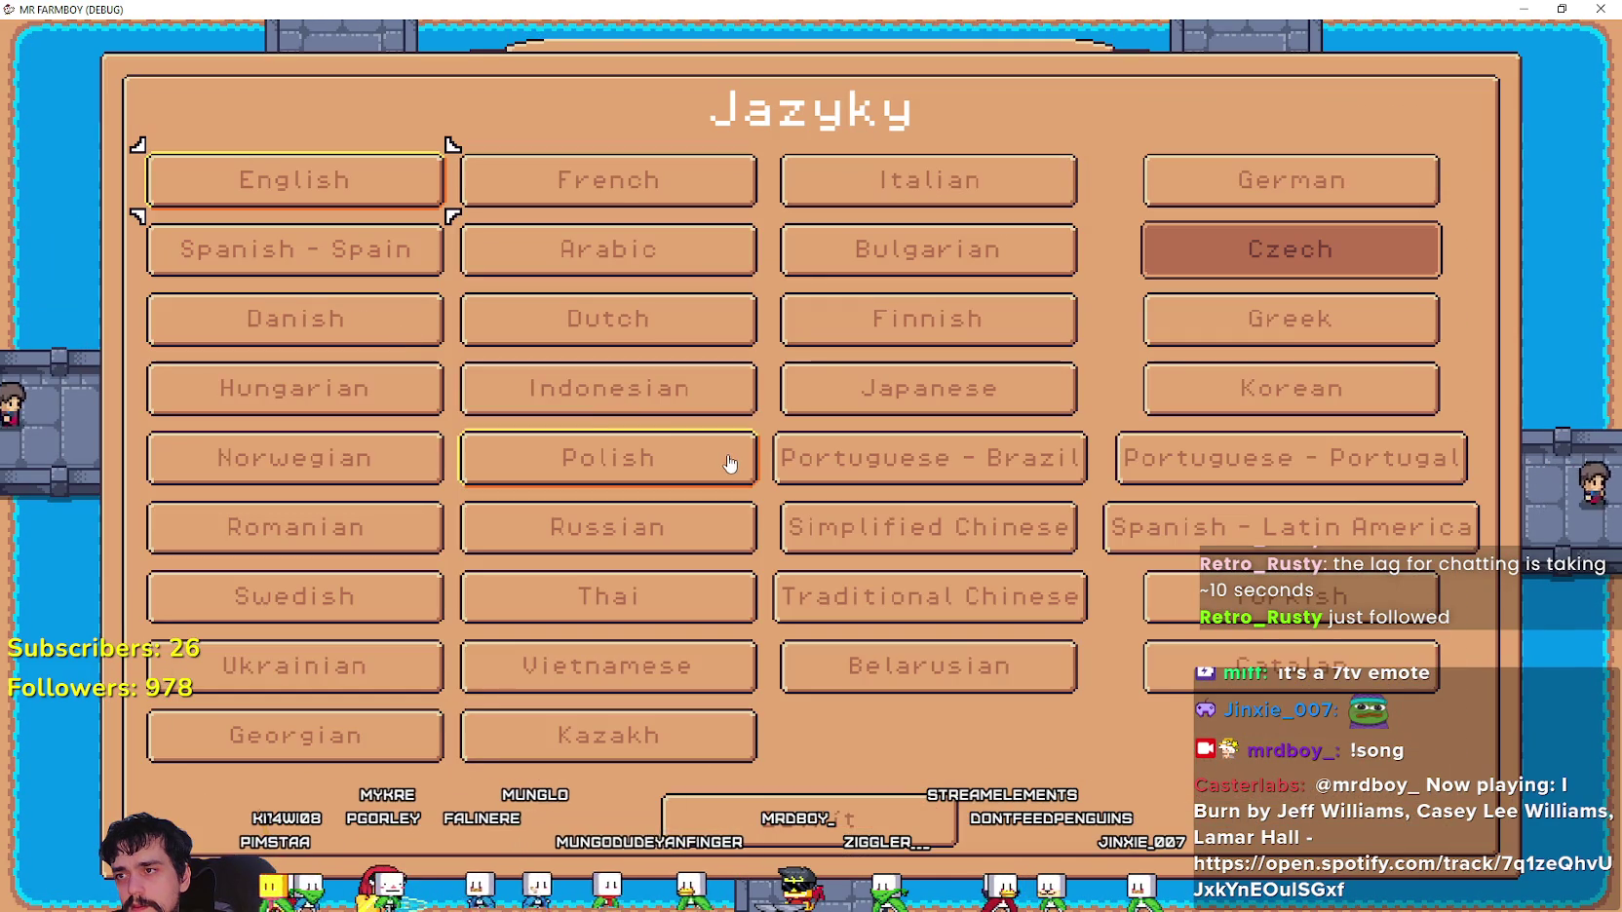
left_click(597, 604)
left_click(1166, 804)
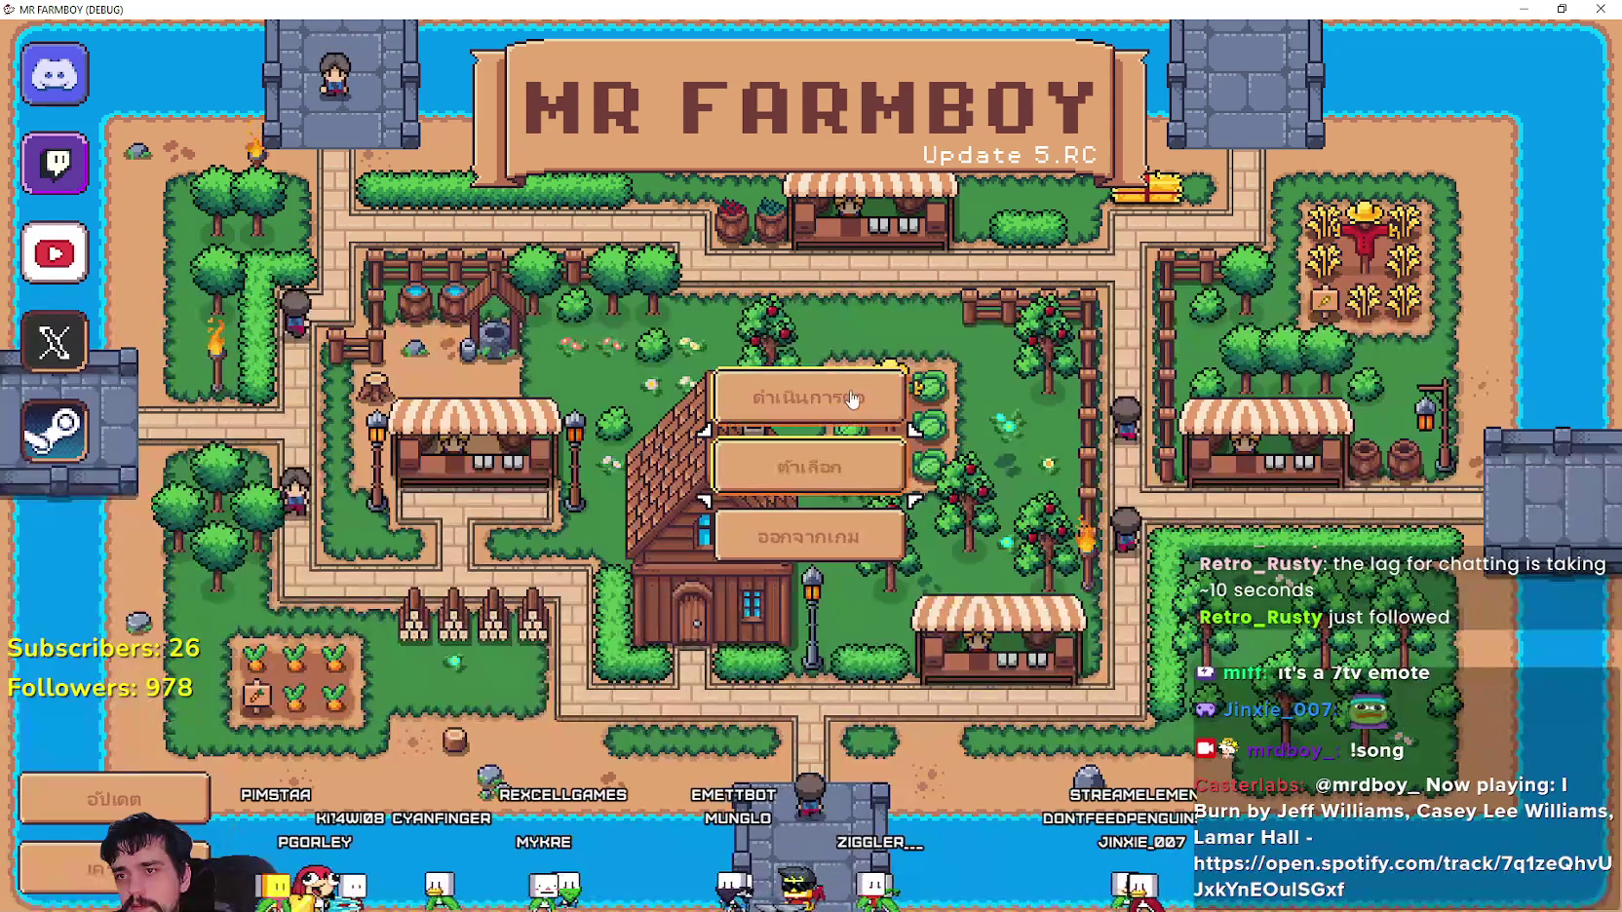
- View the New Game dialog in Thai, resuming past the error, then return to the main menu
key("Return")
left_click(792, 546)
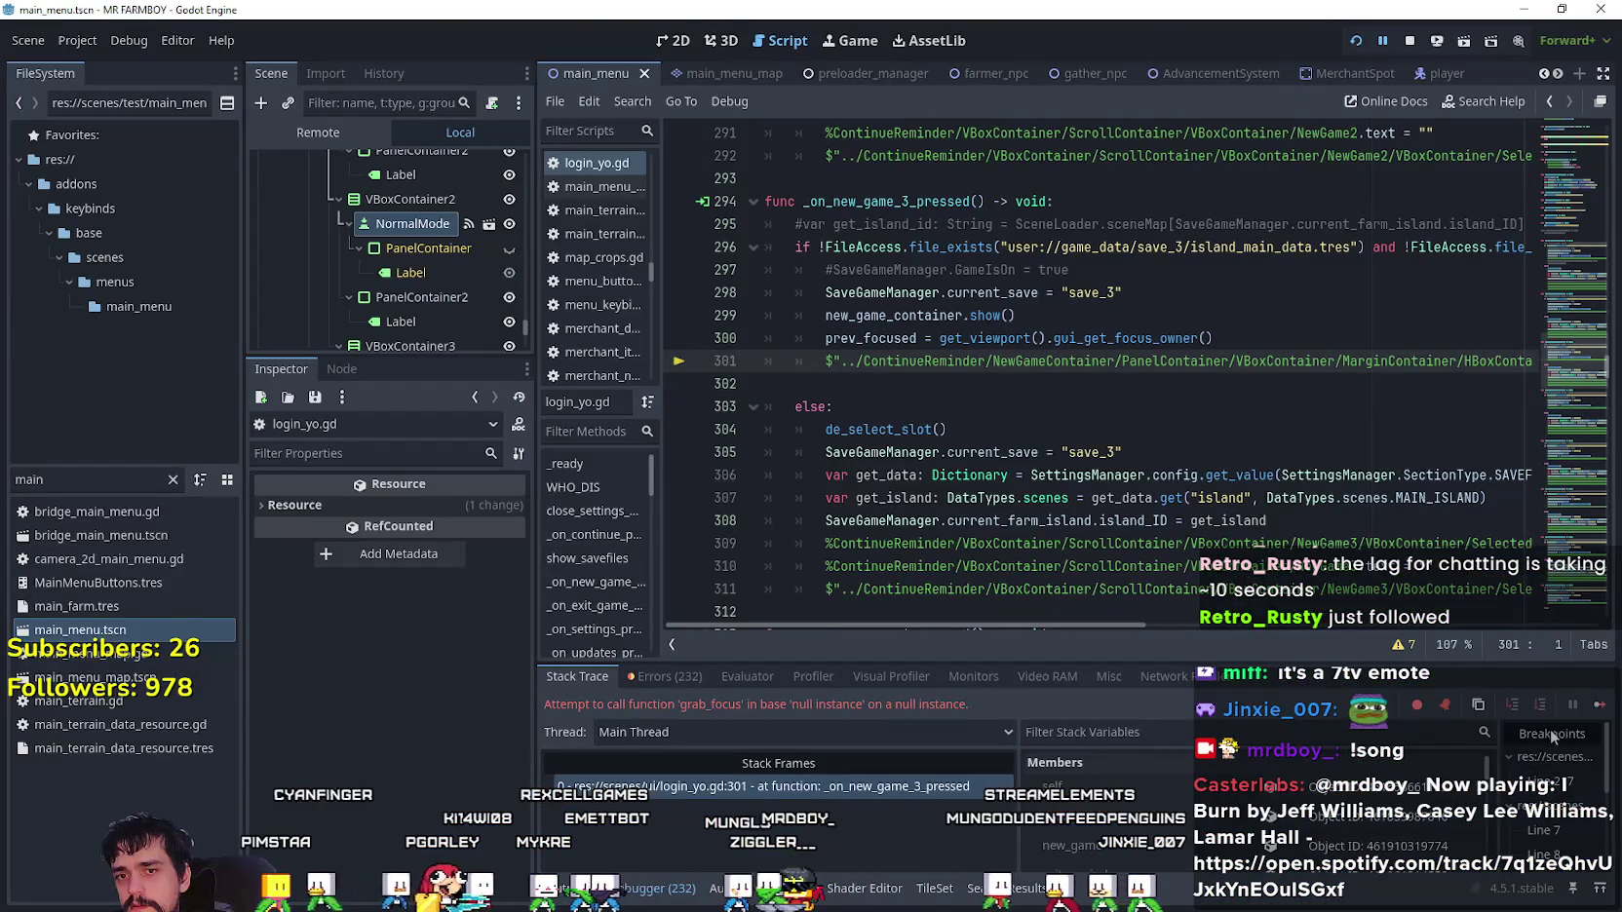
left_click(1600, 704)
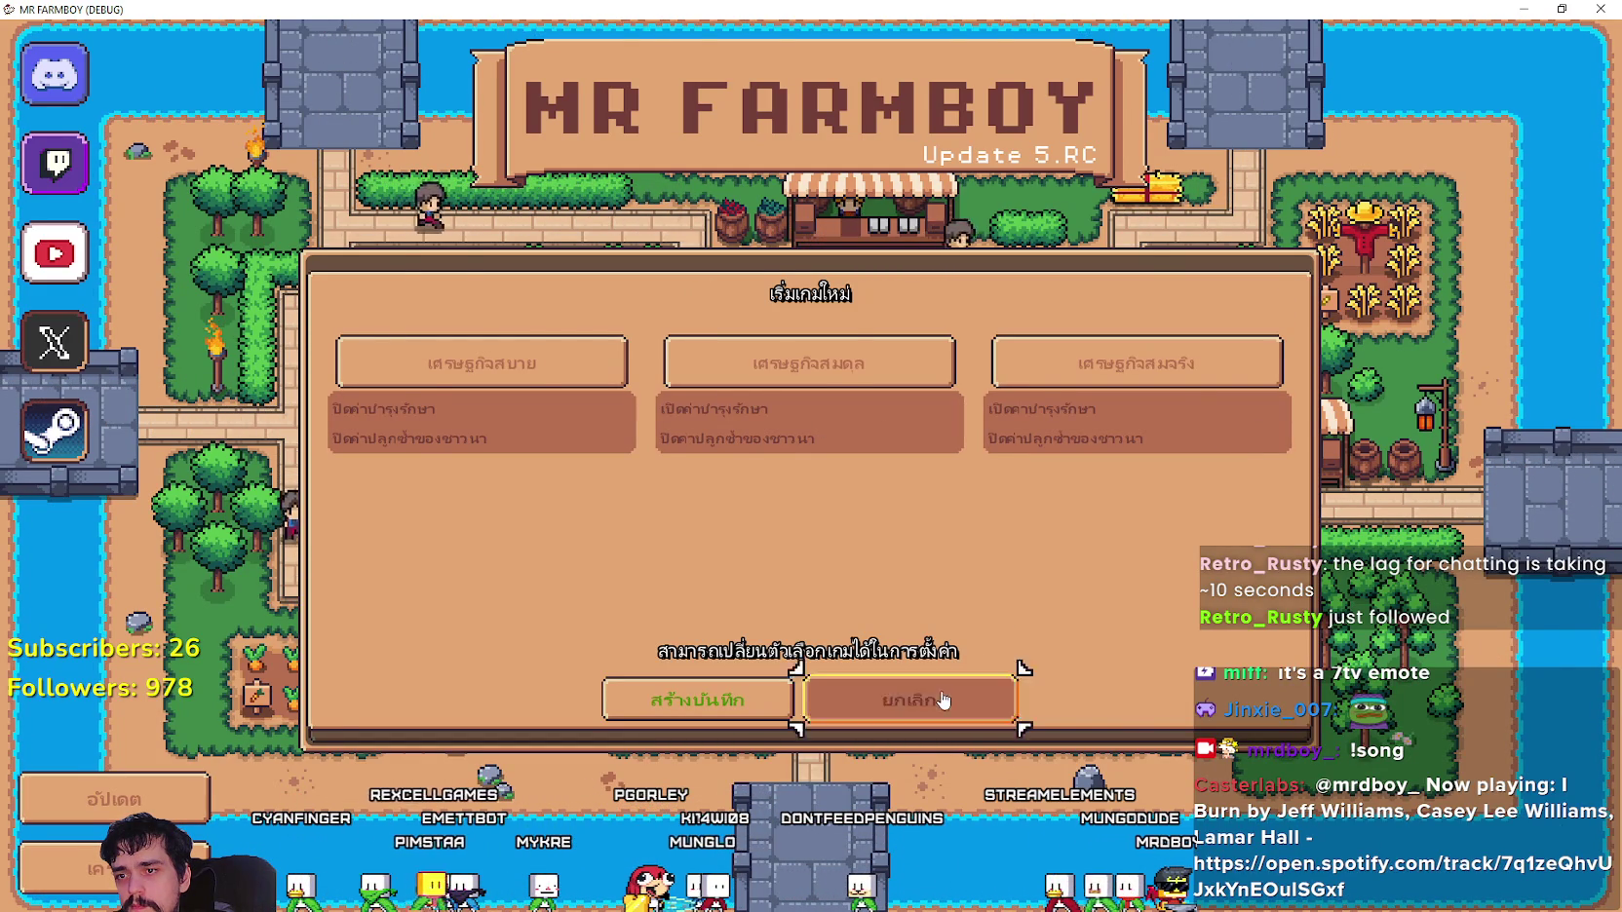
left_click(1008, 697)
left_click(1019, 702)
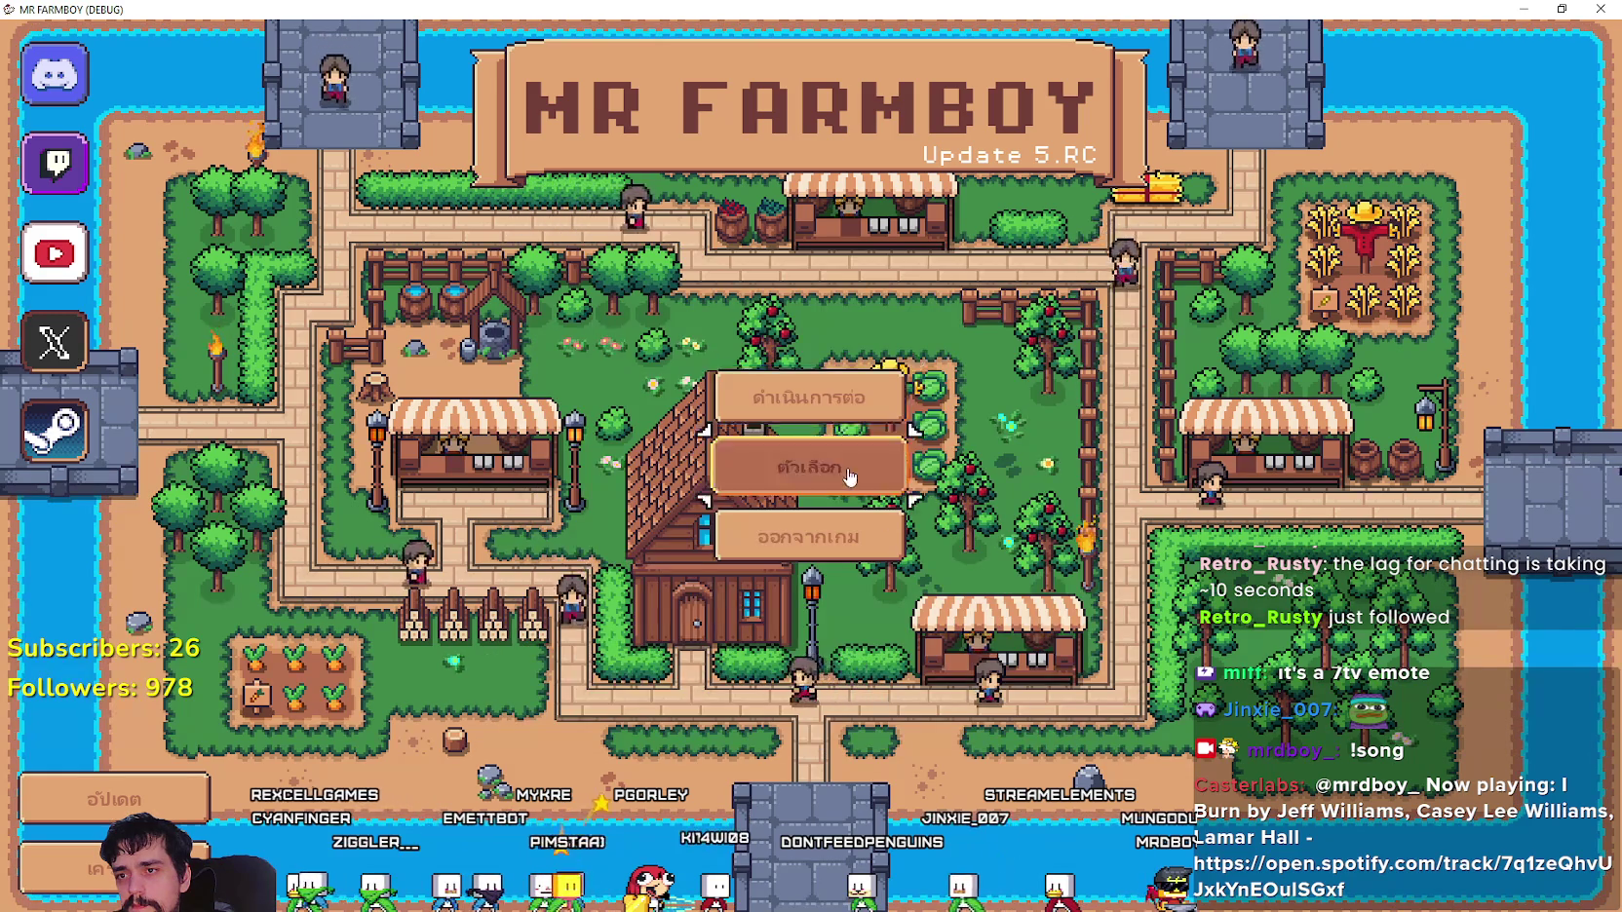
- Switch the language to Japanese and reopen the New Game dialog, resuming past the error
left_click(838, 463)
left_click(446, 346)
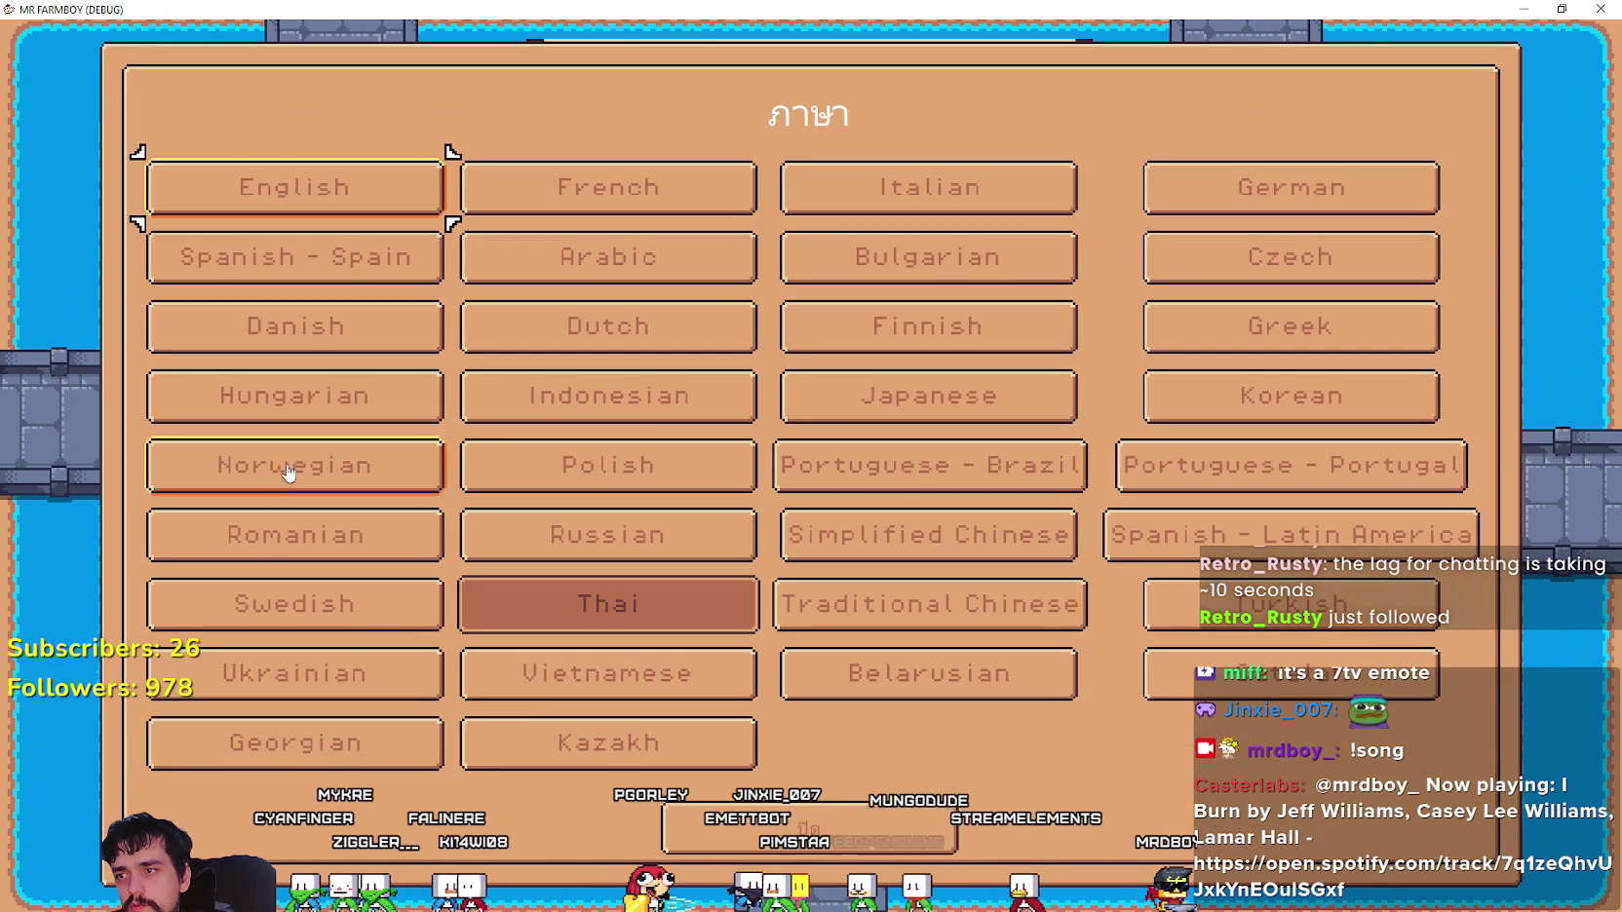
left_click(918, 411)
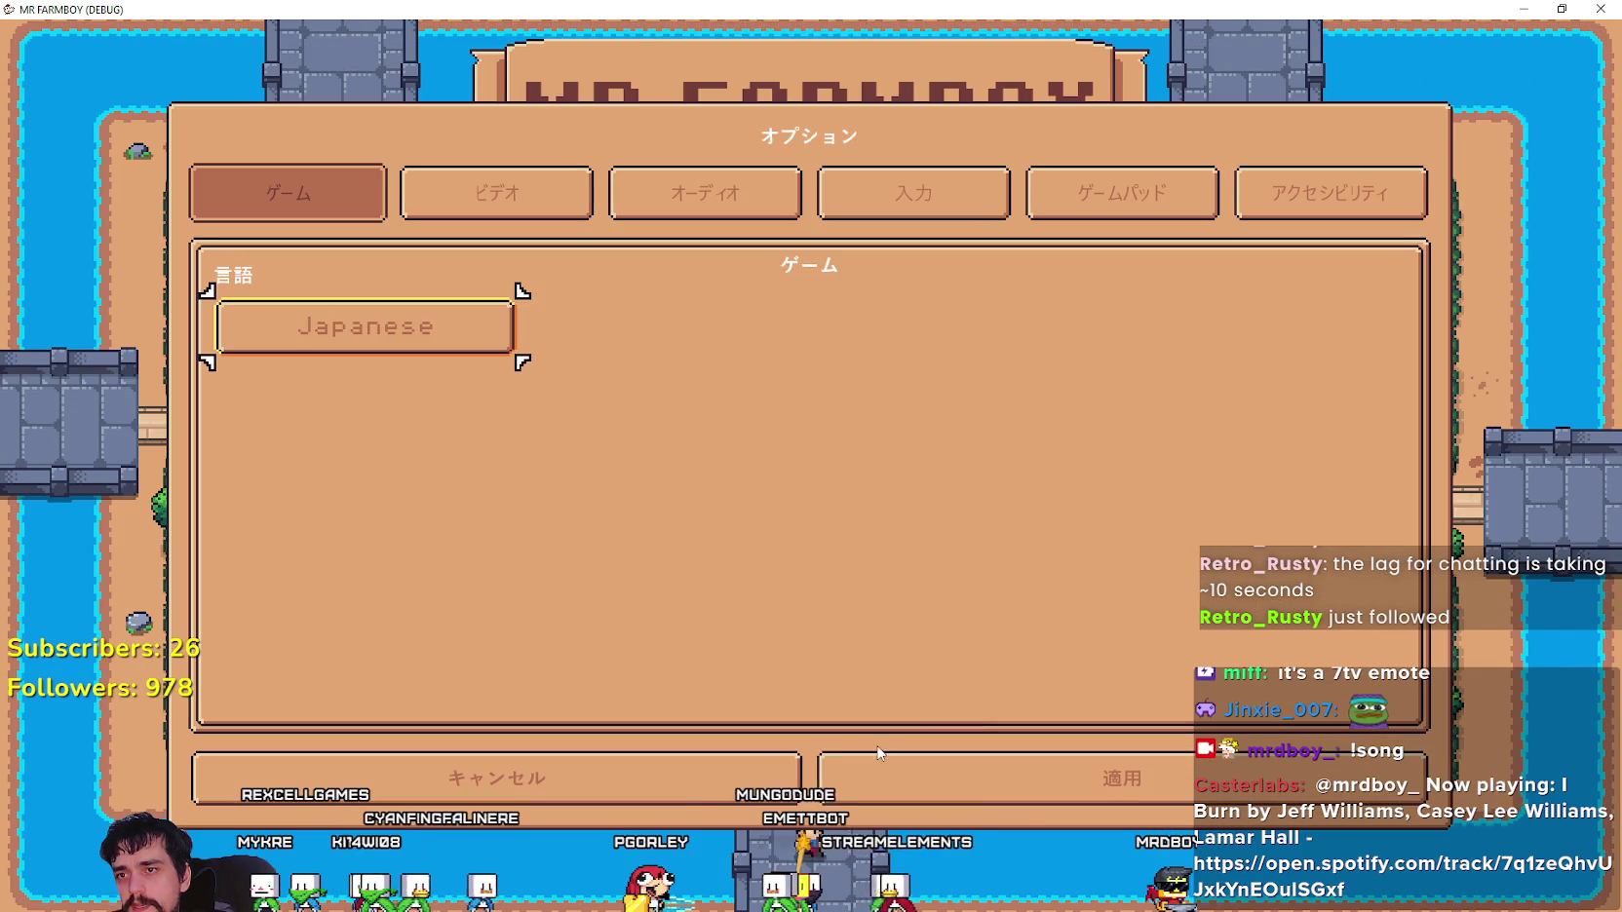
left_click(879, 760)
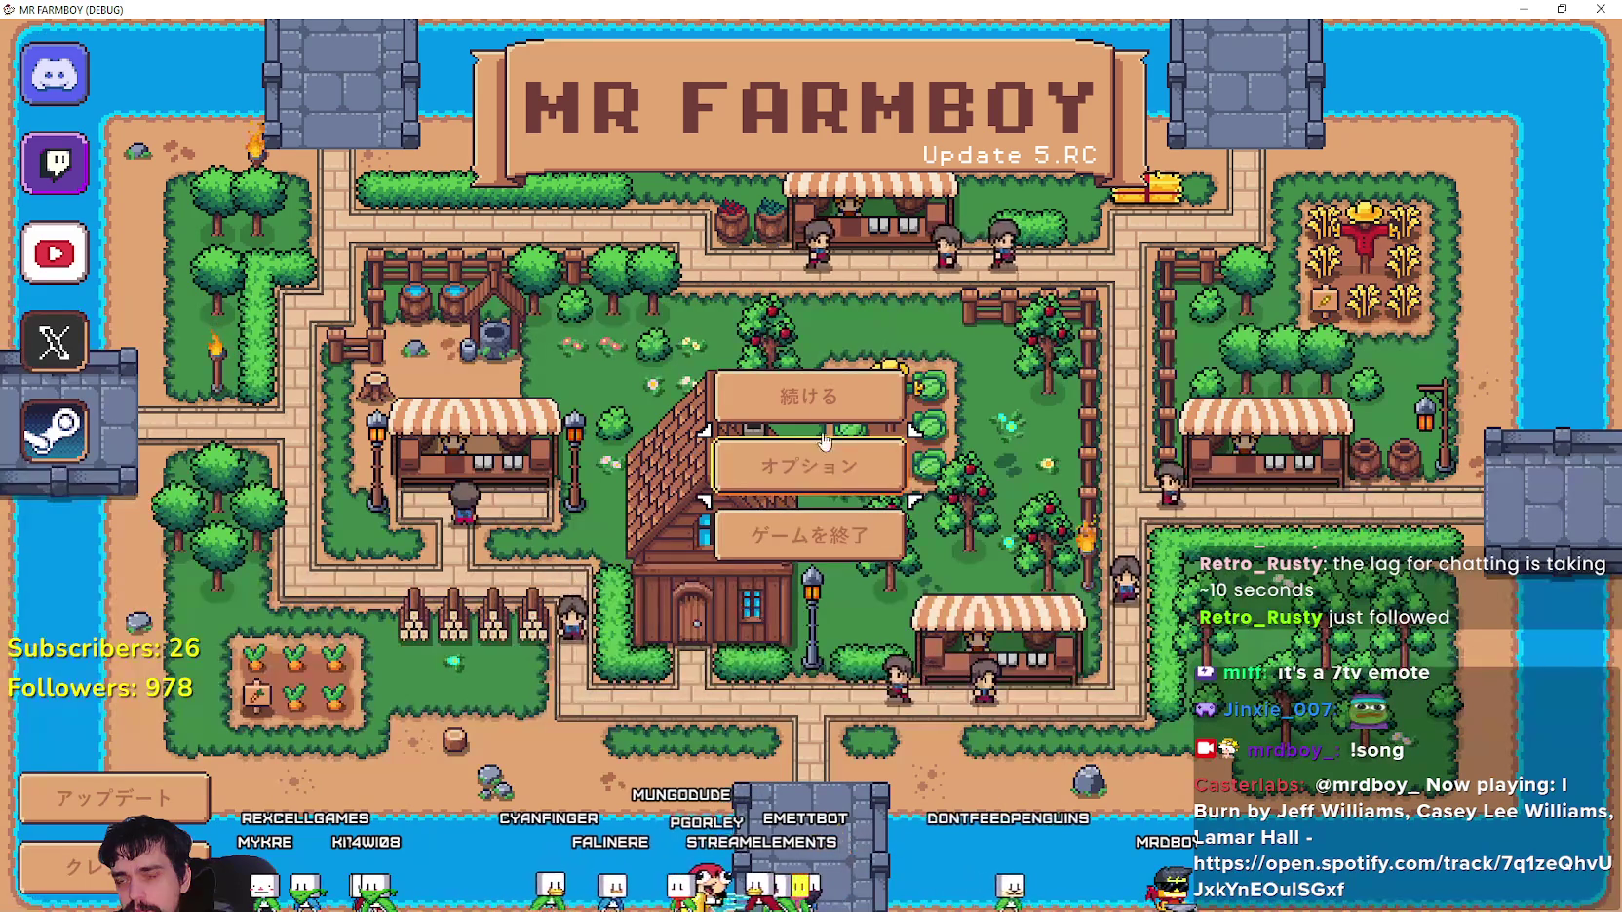
left_click(825, 395)
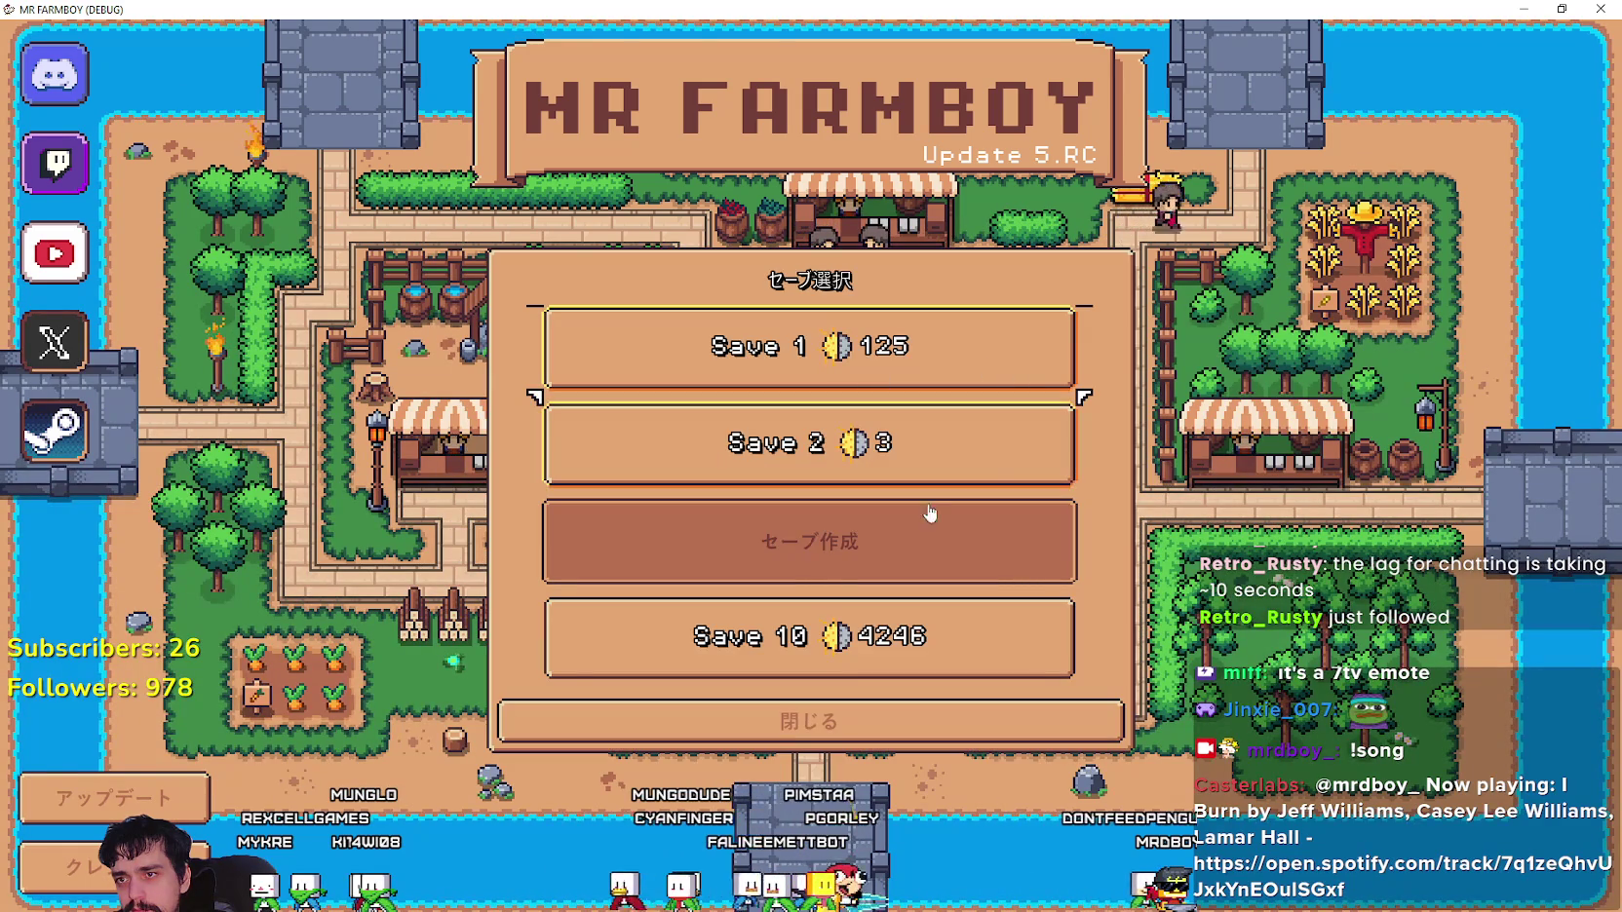
left_click(930, 514)
left_click(1600, 705)
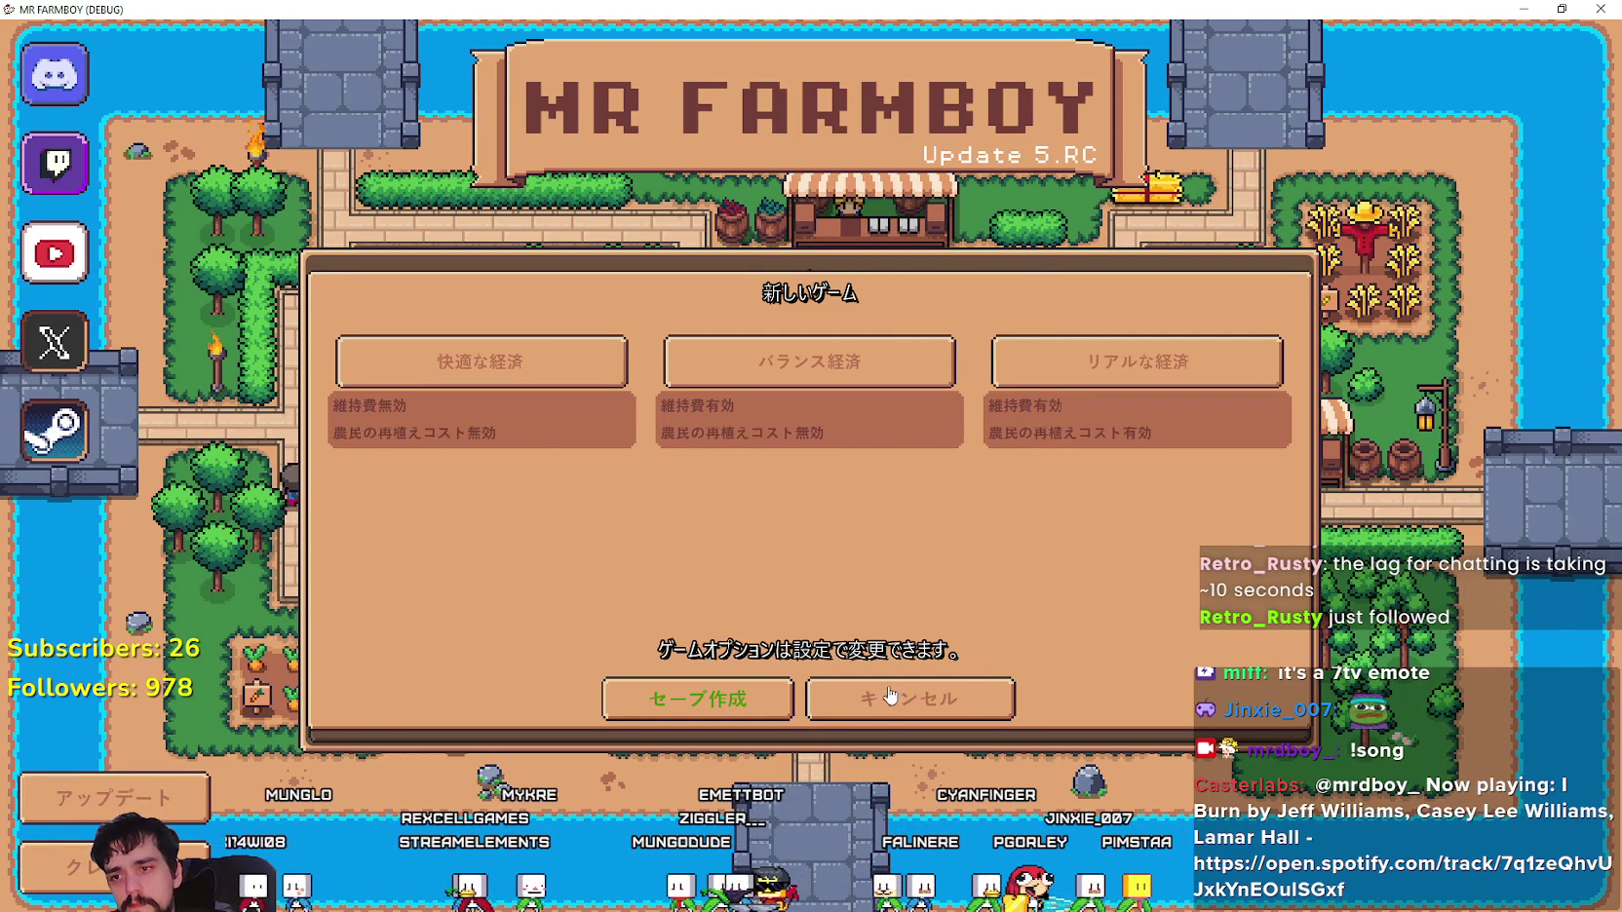
- Return to the main menu and set the game language to English
left_click(1003, 694)
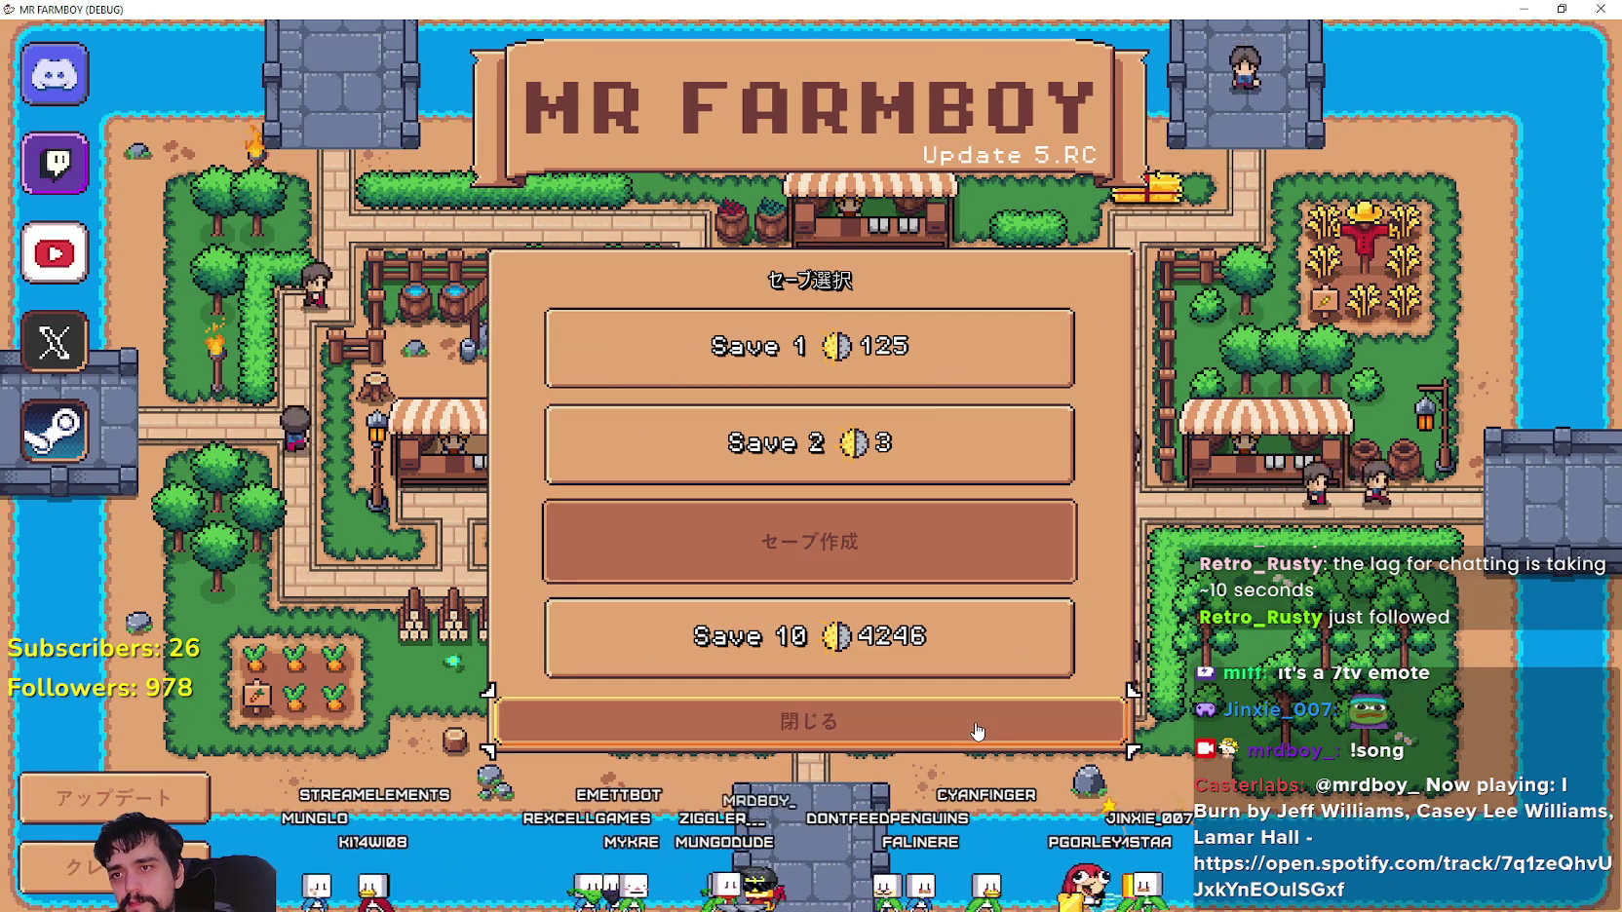
left_click(894, 720)
left_click(872, 476)
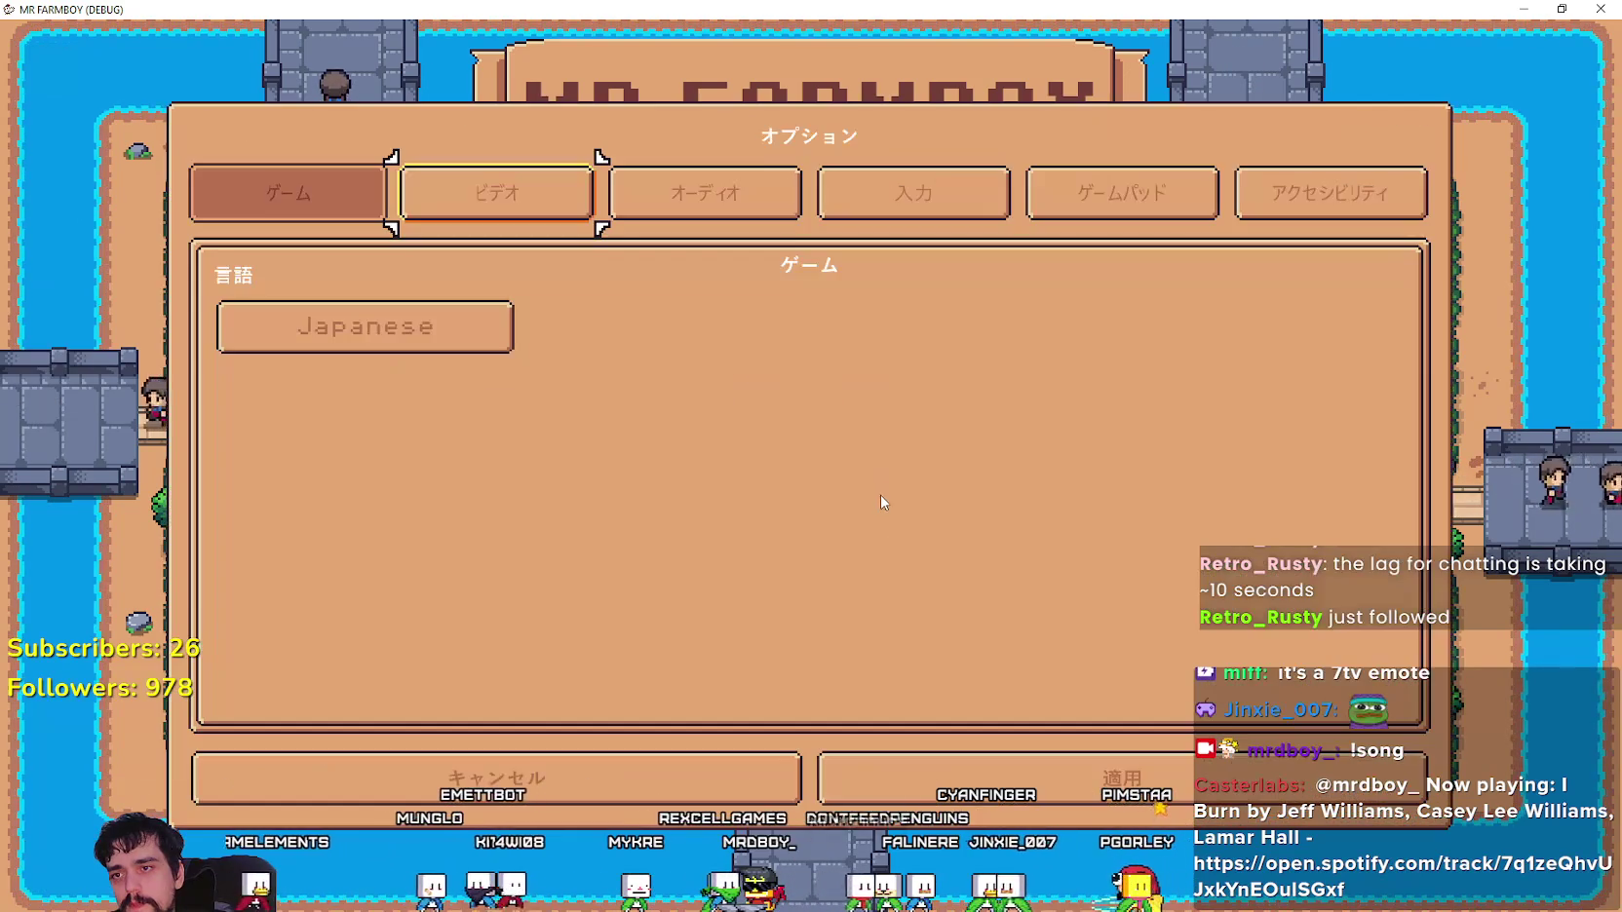
left_click(351, 322)
left_click(244, 186)
left_click(980, 780)
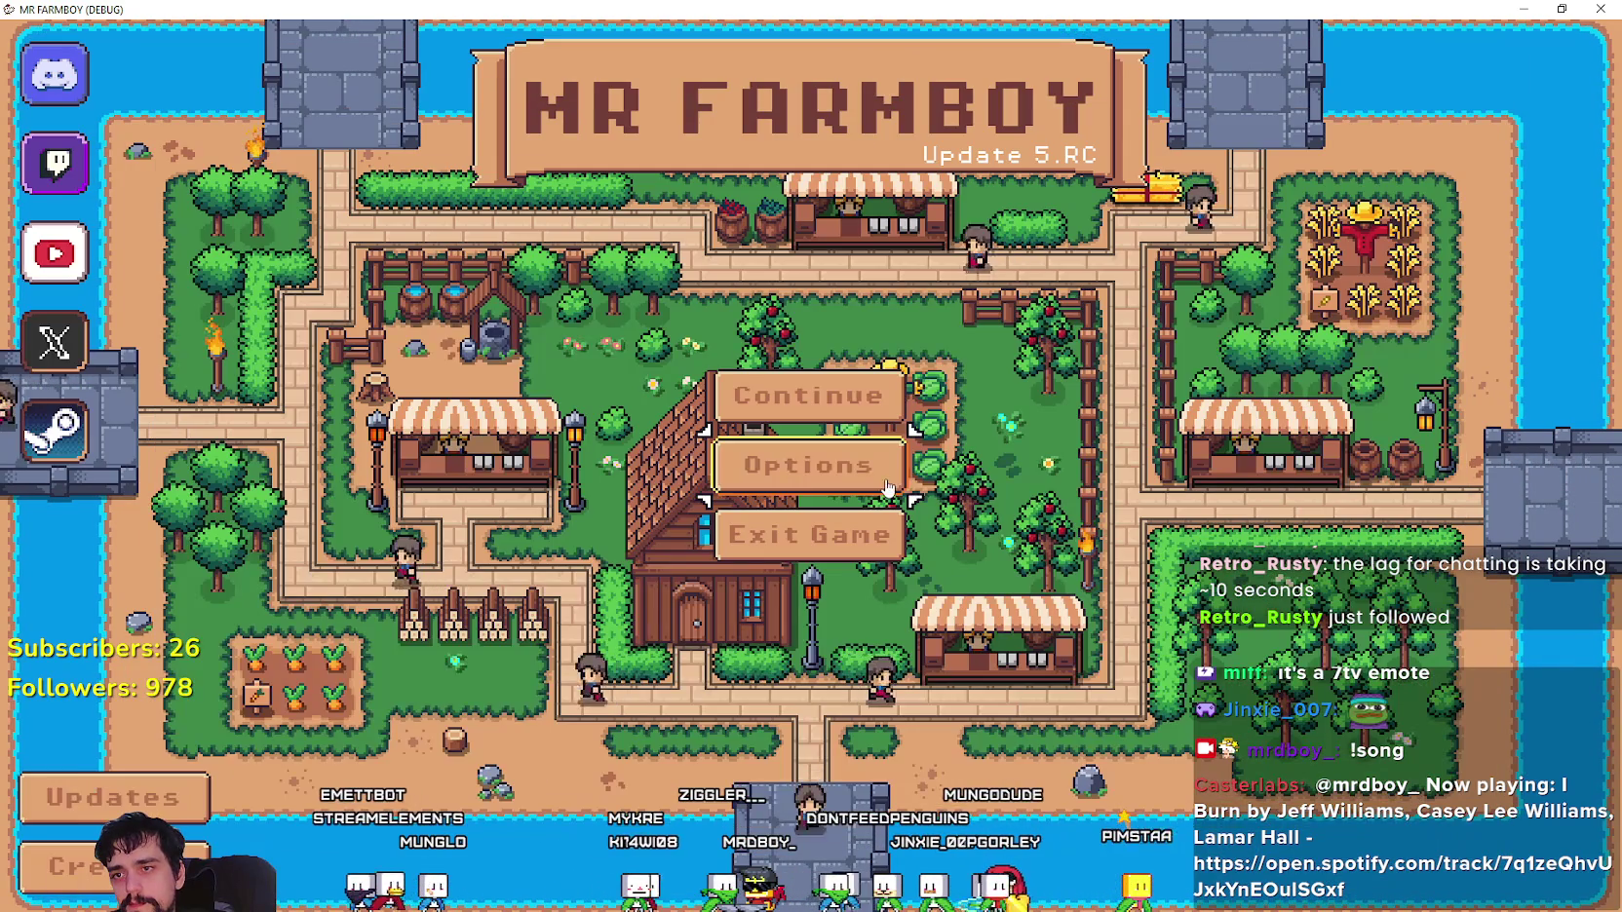
- Create a new save in English, resume from the debugger break and un-maximize the game window
left_click(809, 391)
left_click(996, 563)
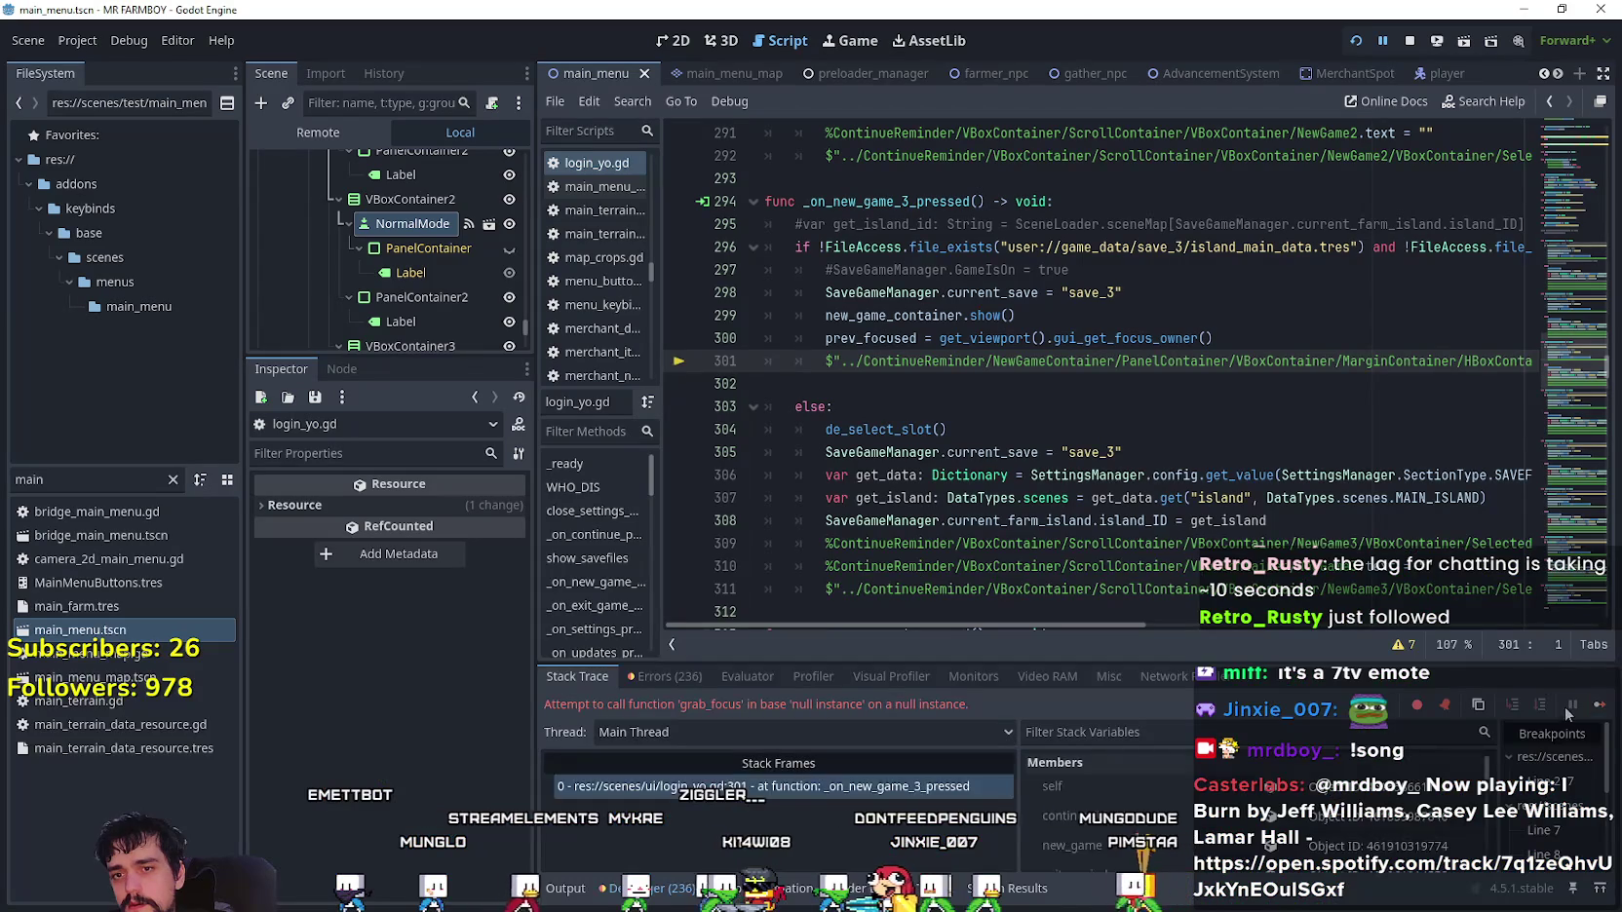
left_click(1598, 704)
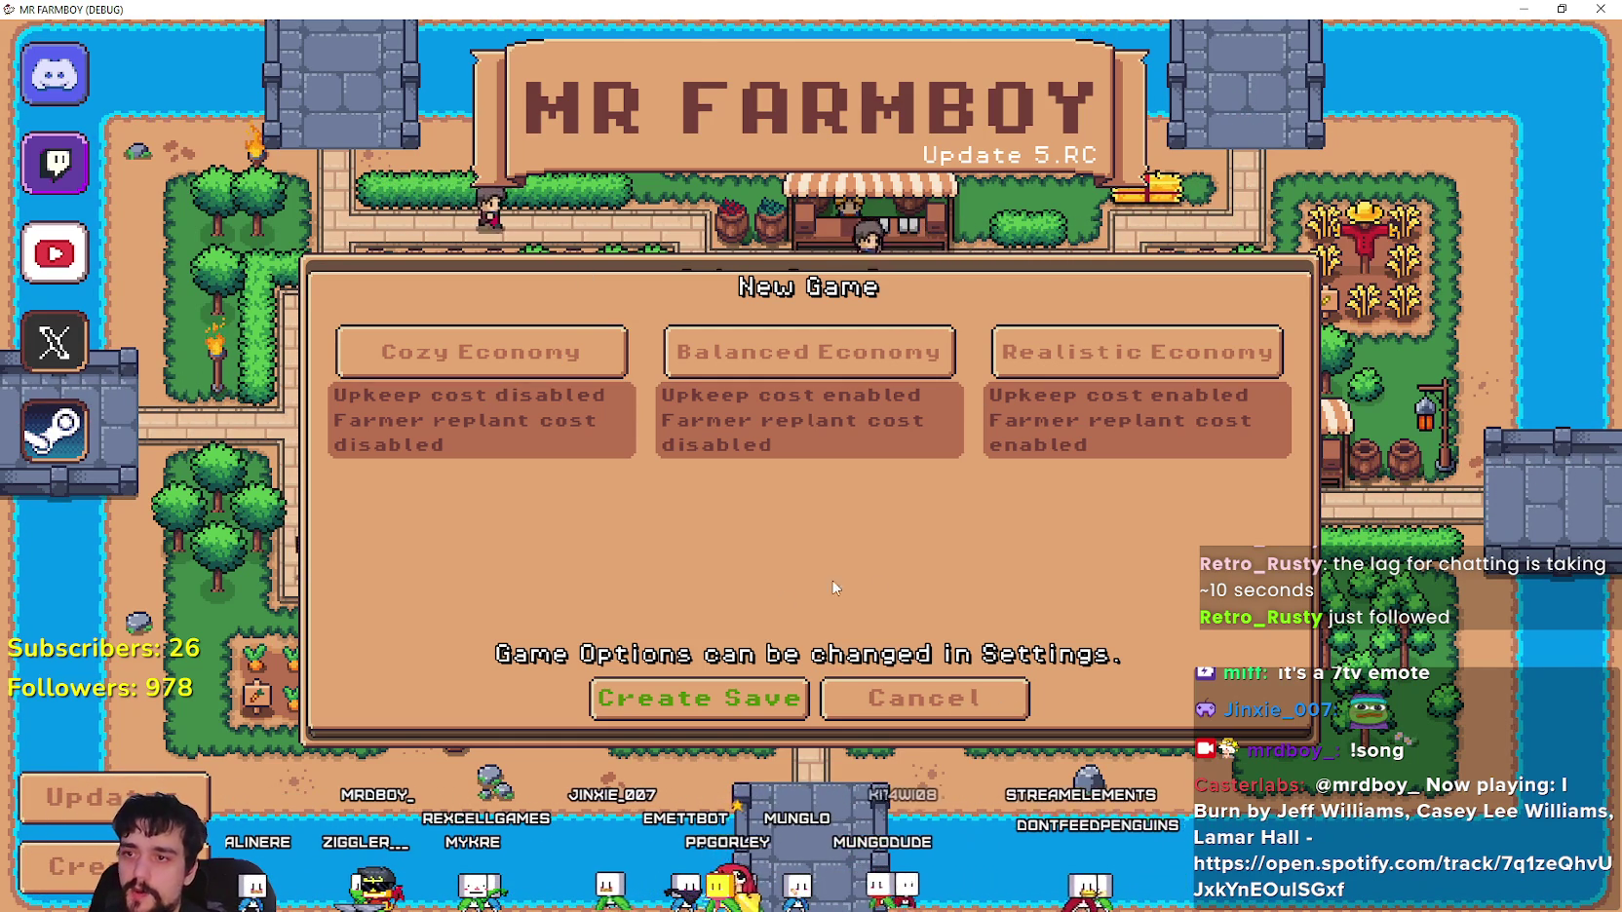
left_click(1561, 9)
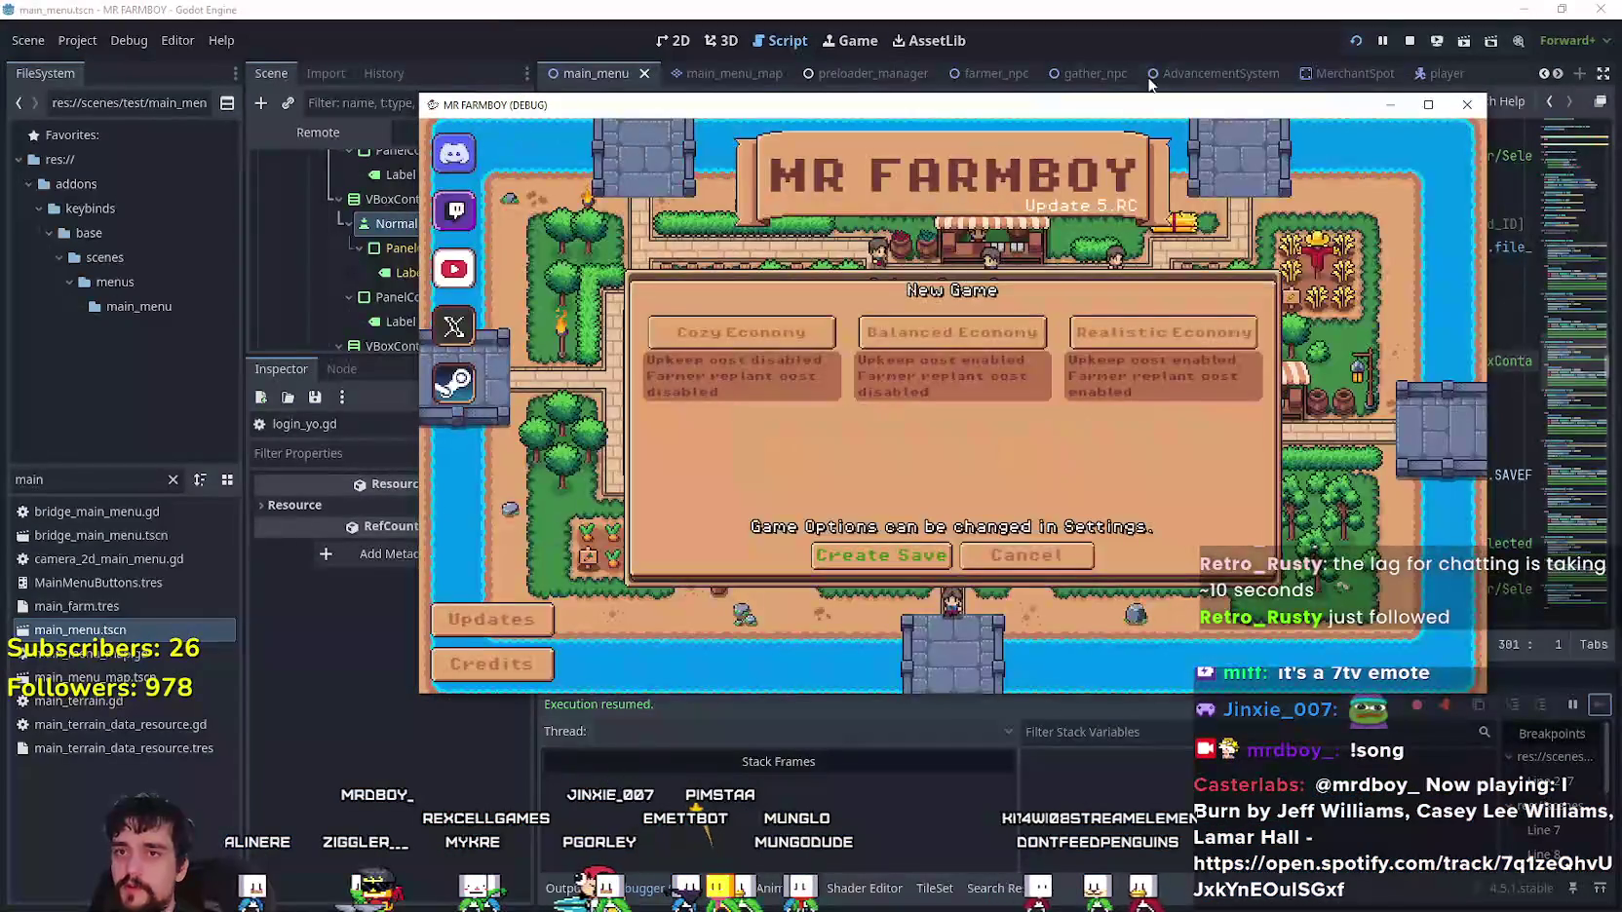
- Close the running game, zoom the 2D view onto the New Game panel and select NewGameLabel3
left_click(1404, 49)
left_click(661, 40)
scroll(415, 254, "down", 4)
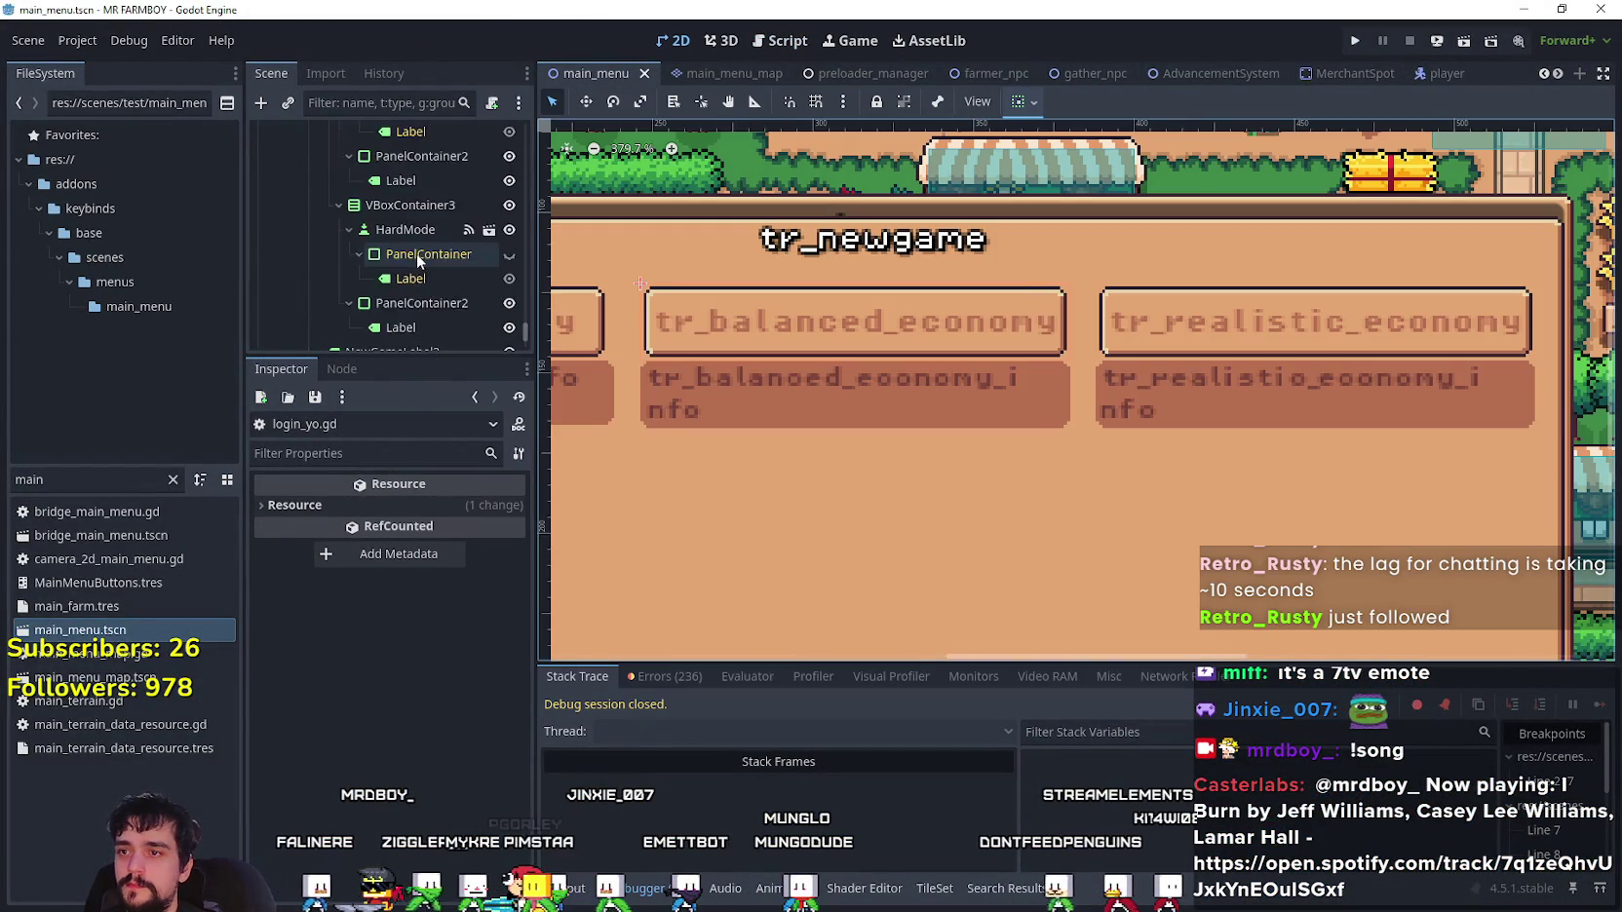
scroll(902, 392, "down", 2)
scroll(858, 386, "up", 1)
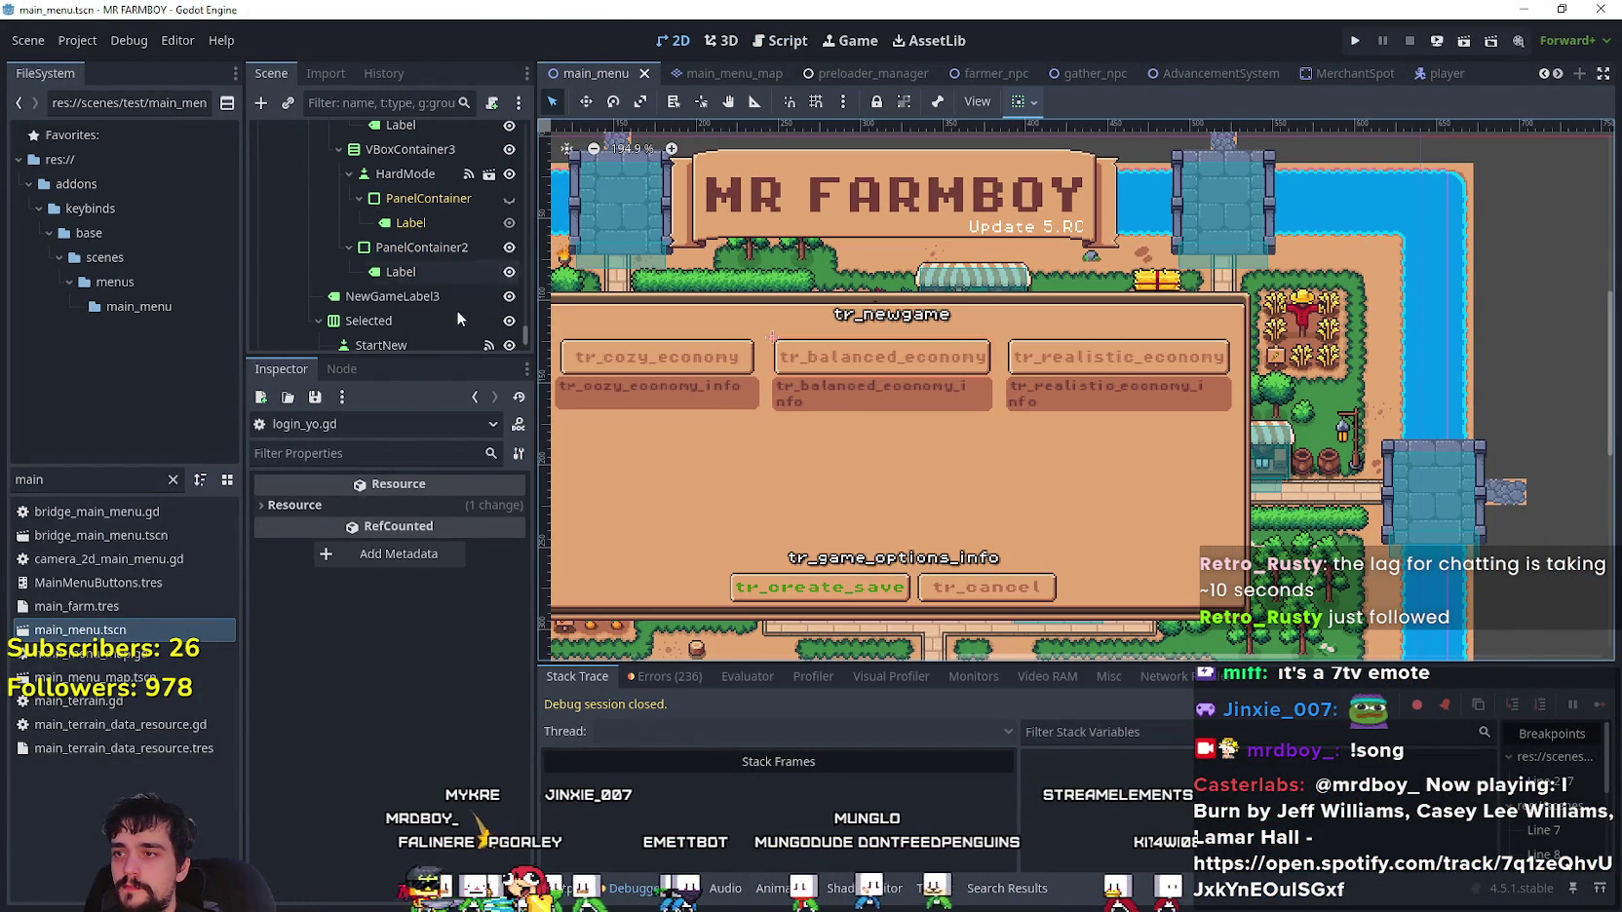
scroll(417, 289, "down", 1)
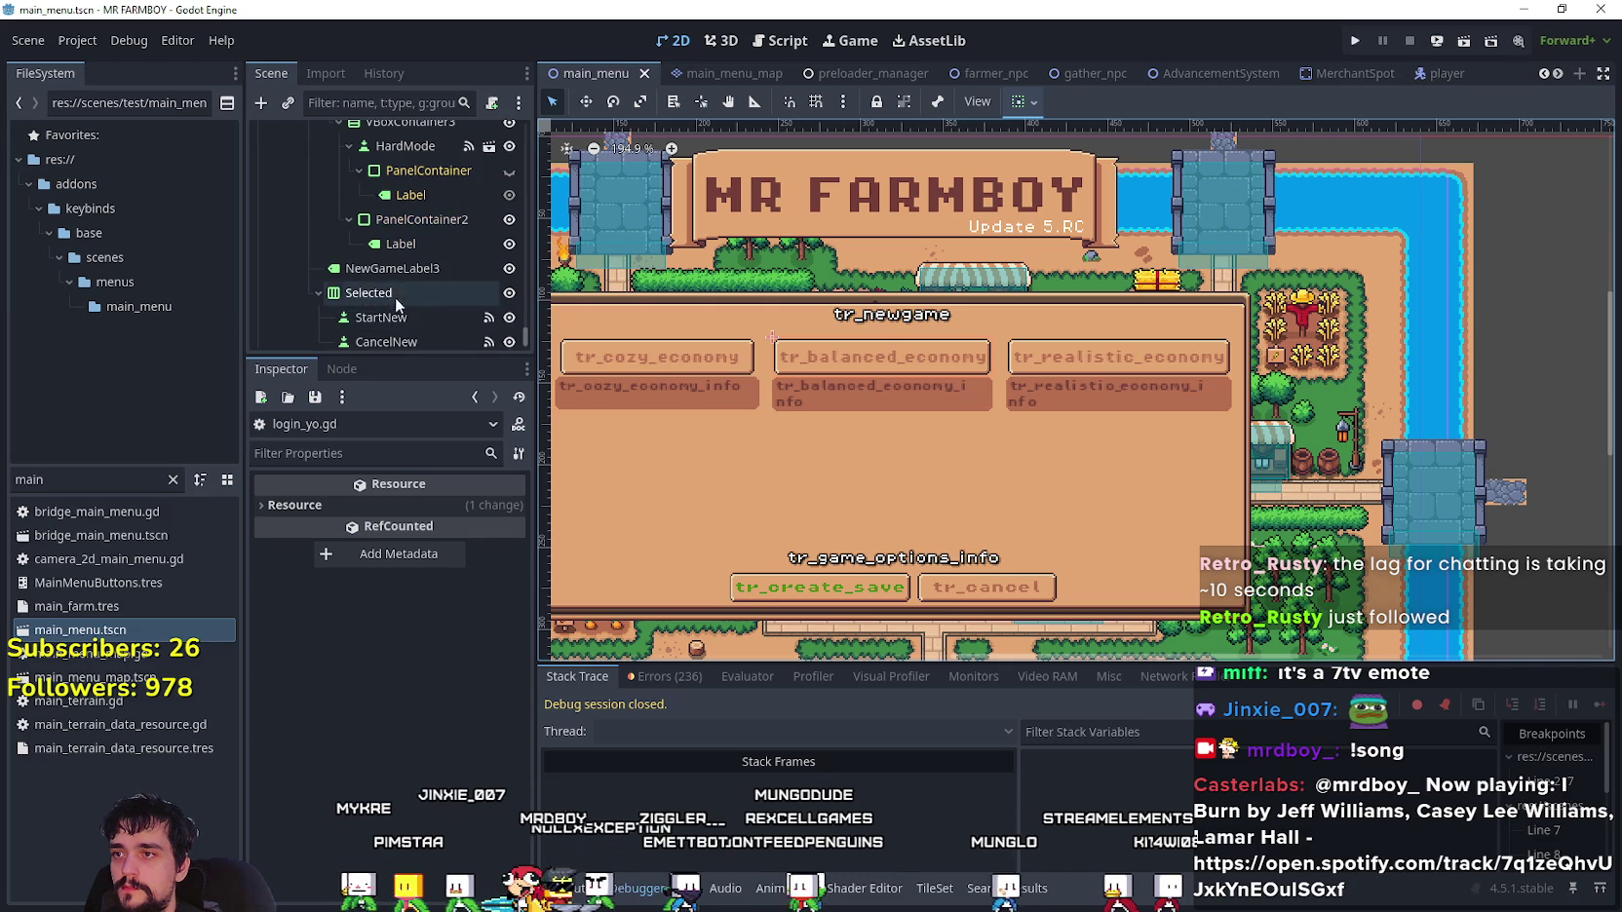
left_click(402, 267)
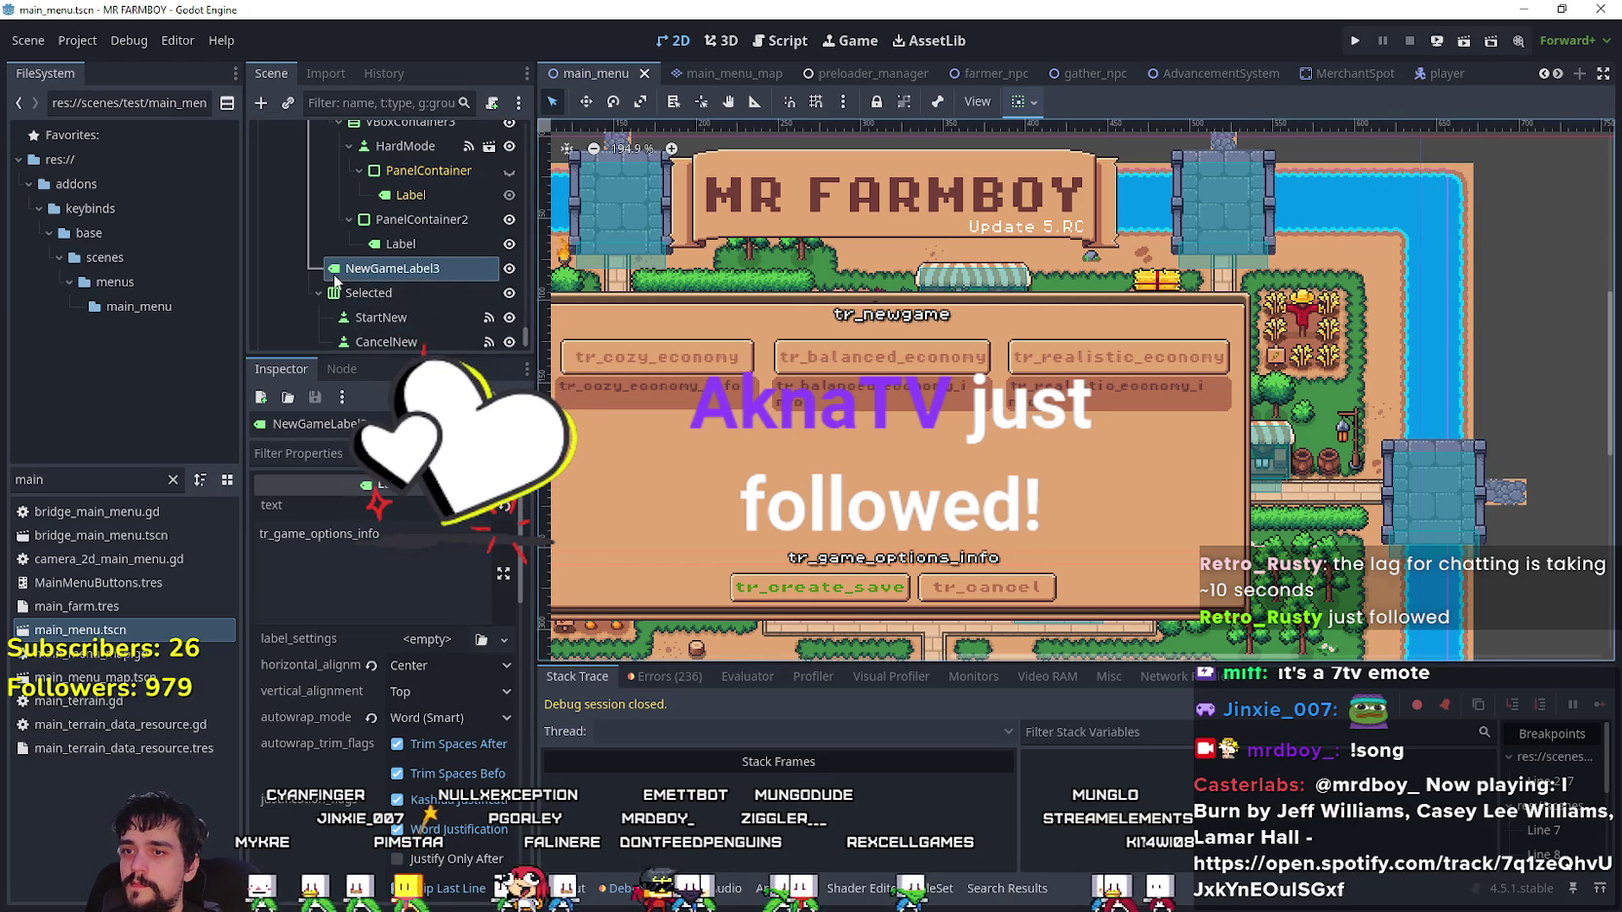
- Inspect the economy buttons container, MarginContainer and NewGameLabel3 nodes, ending on the NewGameLabel title
scroll(351, 273, "up", 5)
scroll(356, 258, "up", 6)
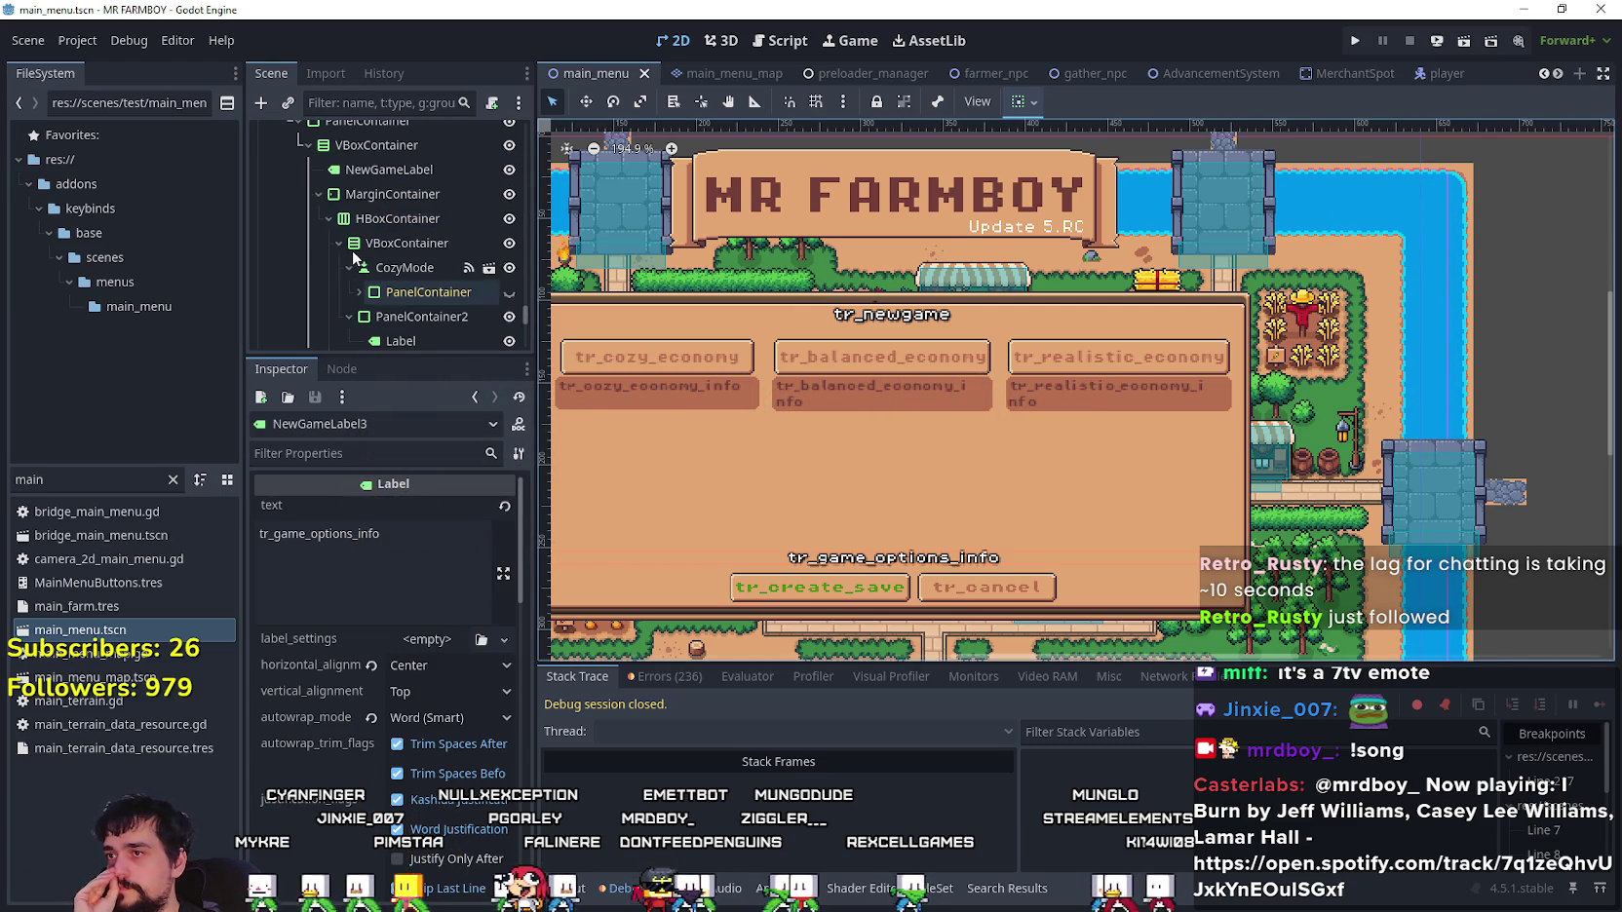
left_click(361, 218)
left_click(328, 218)
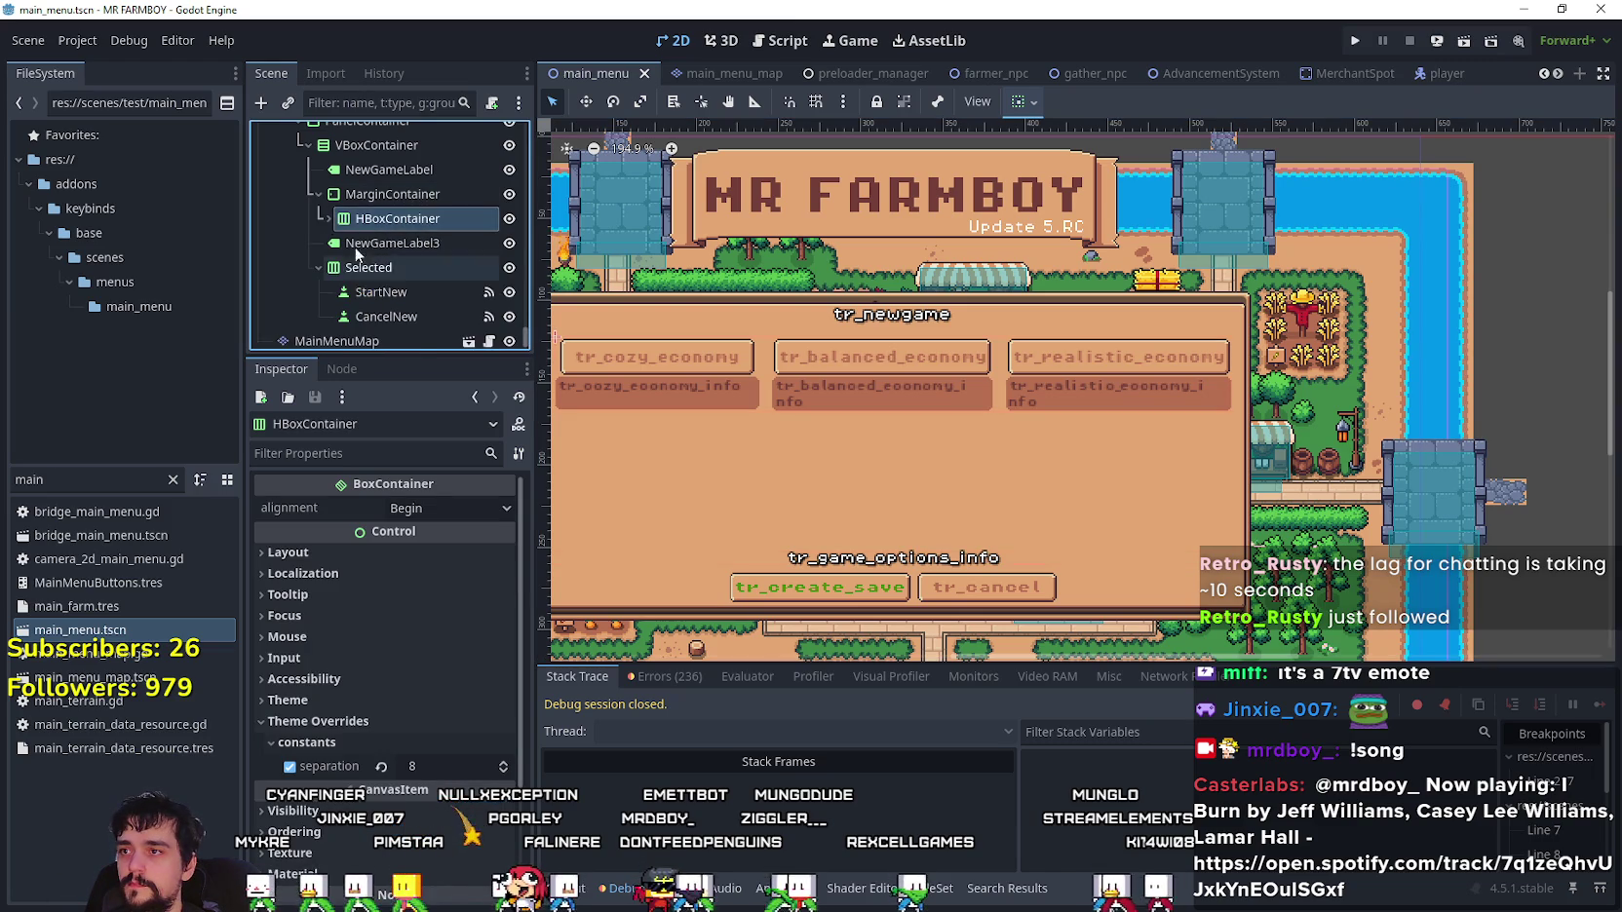
scroll(361, 244, "up", 1)
left_click(374, 199)
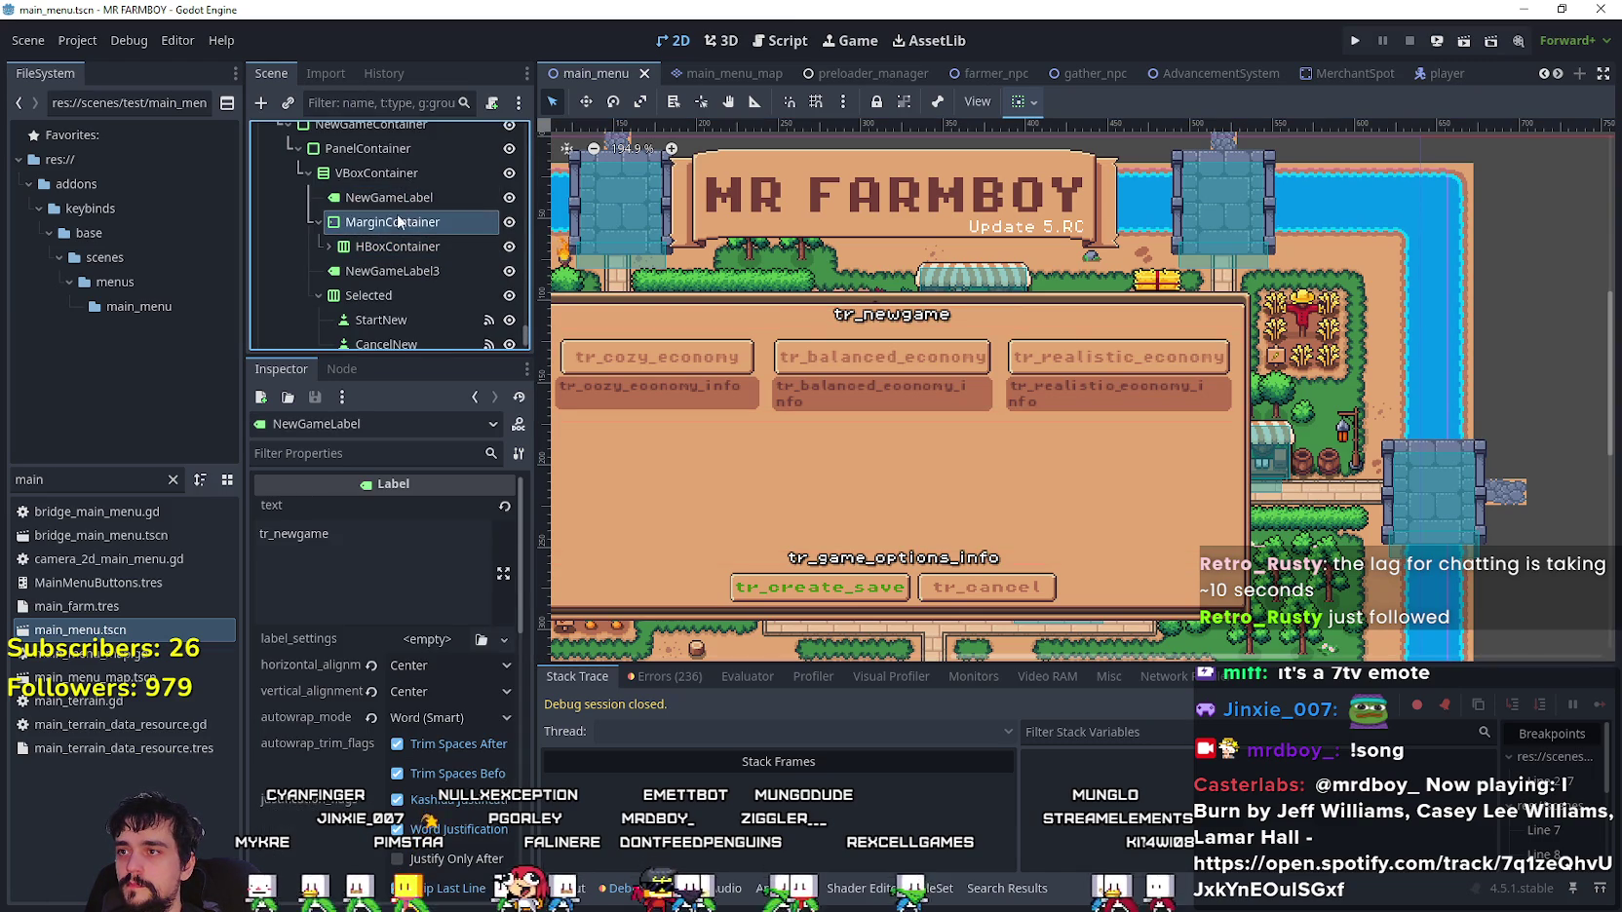
left_click(397, 223)
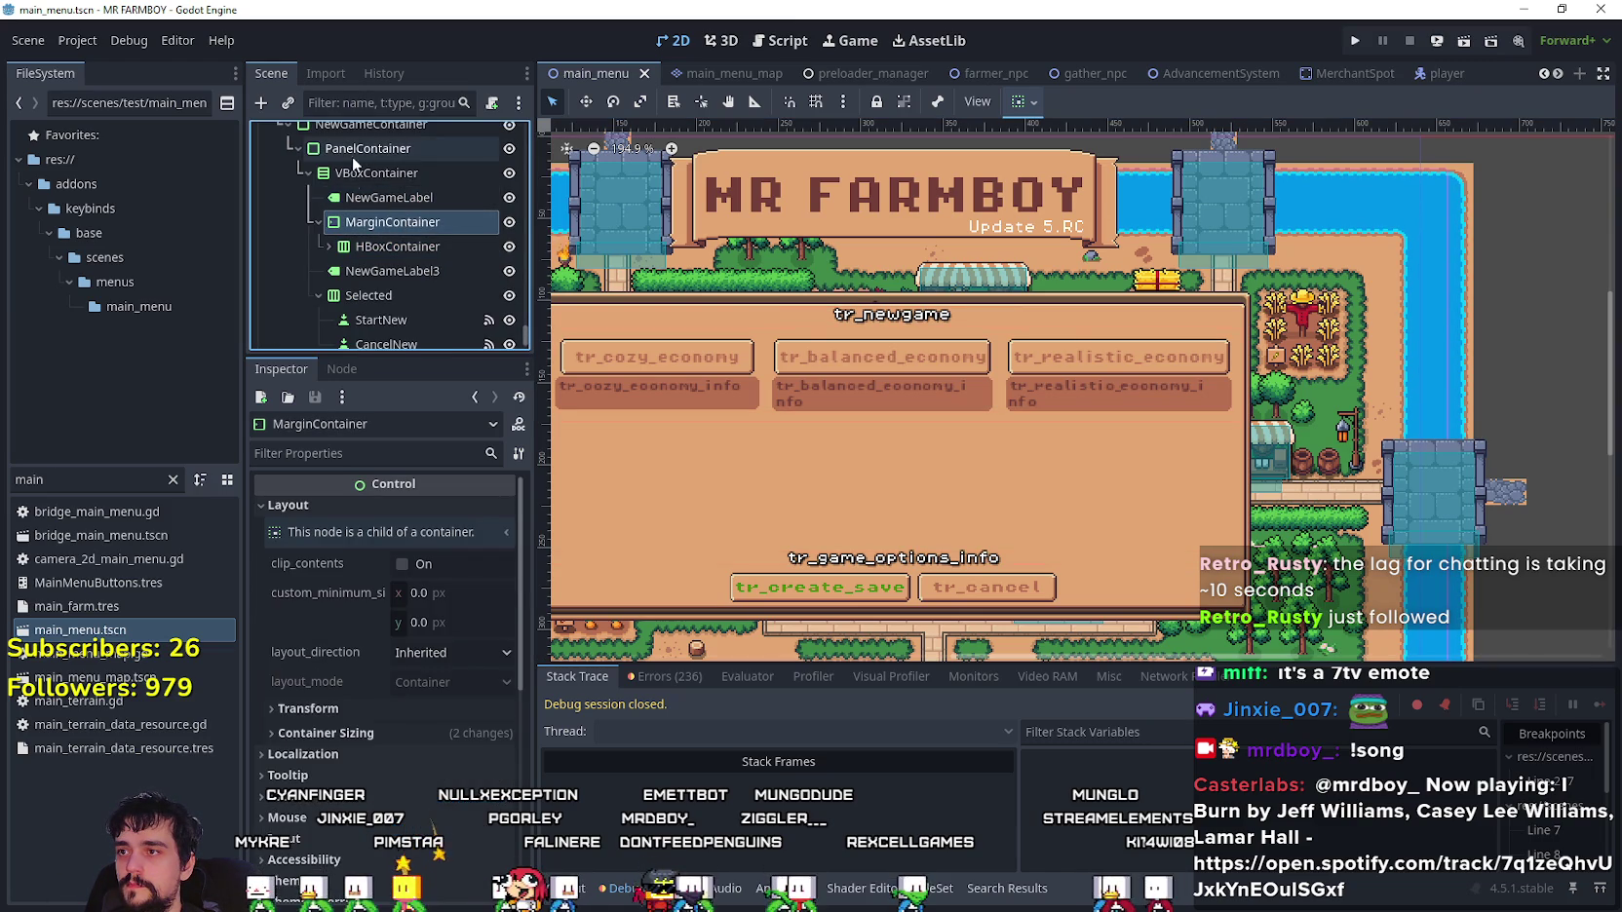
left_click(379, 272)
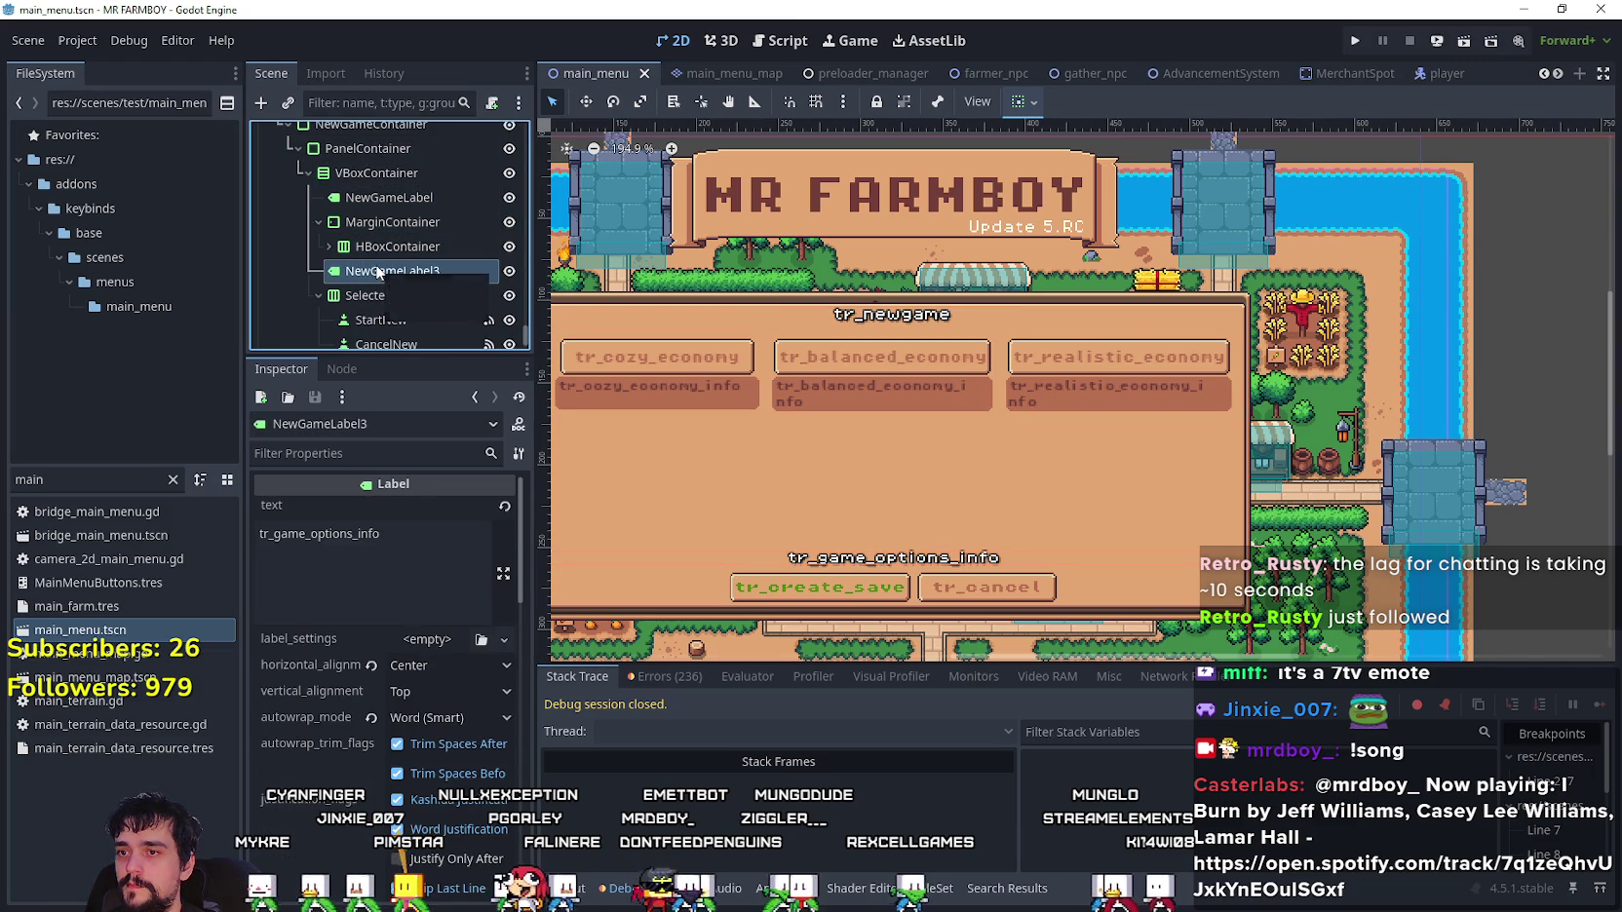
left_click(1025, 110)
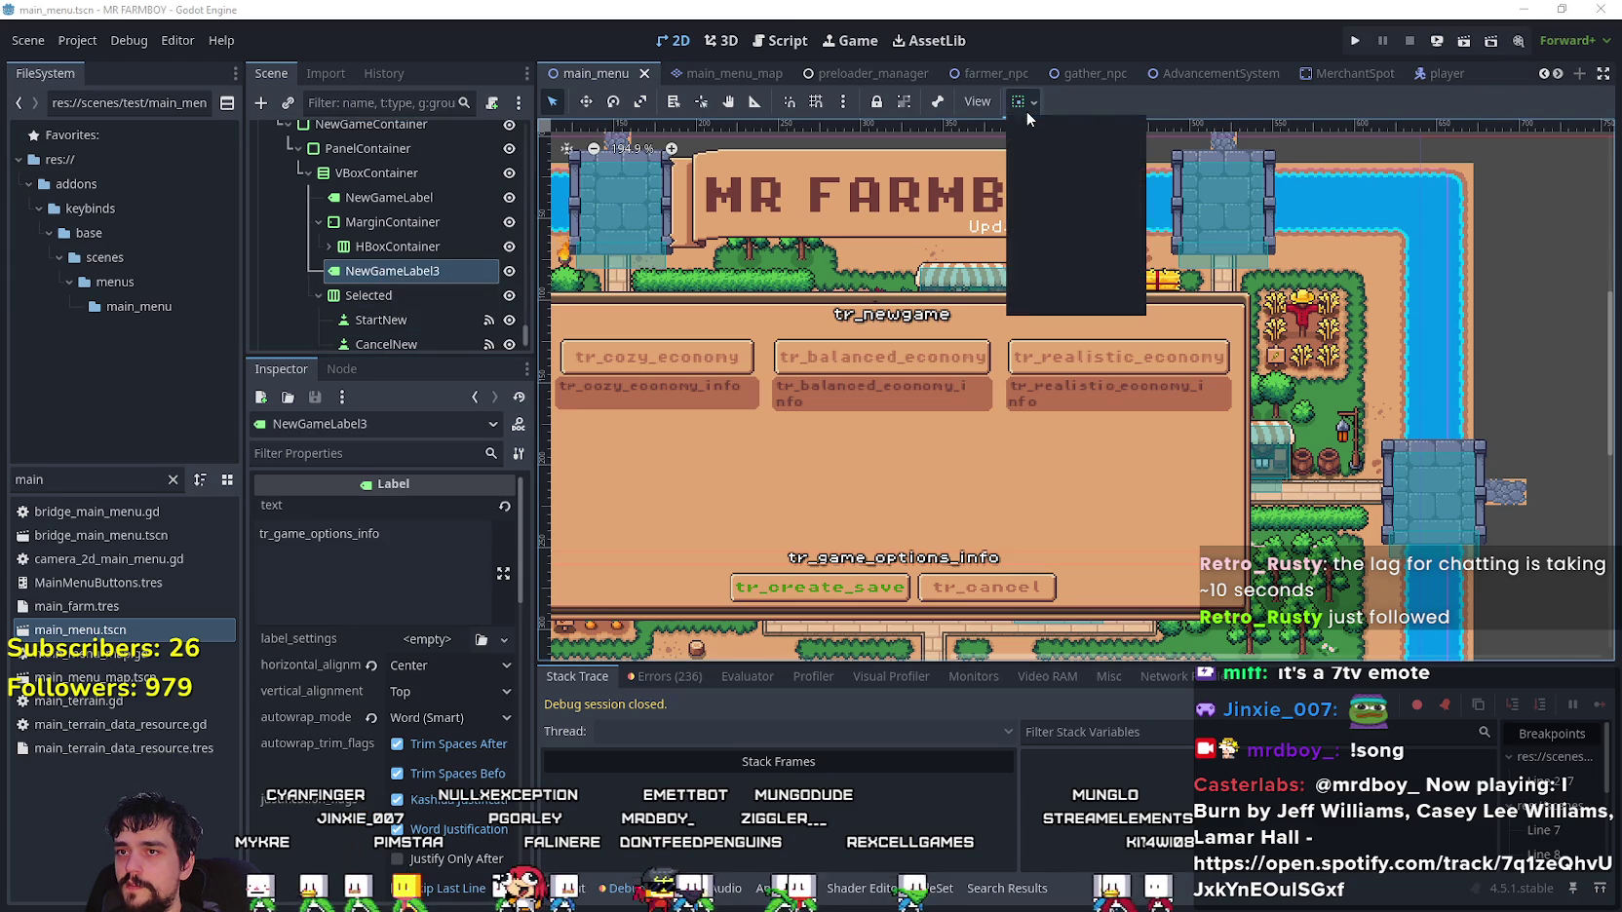
left_click(1027, 105)
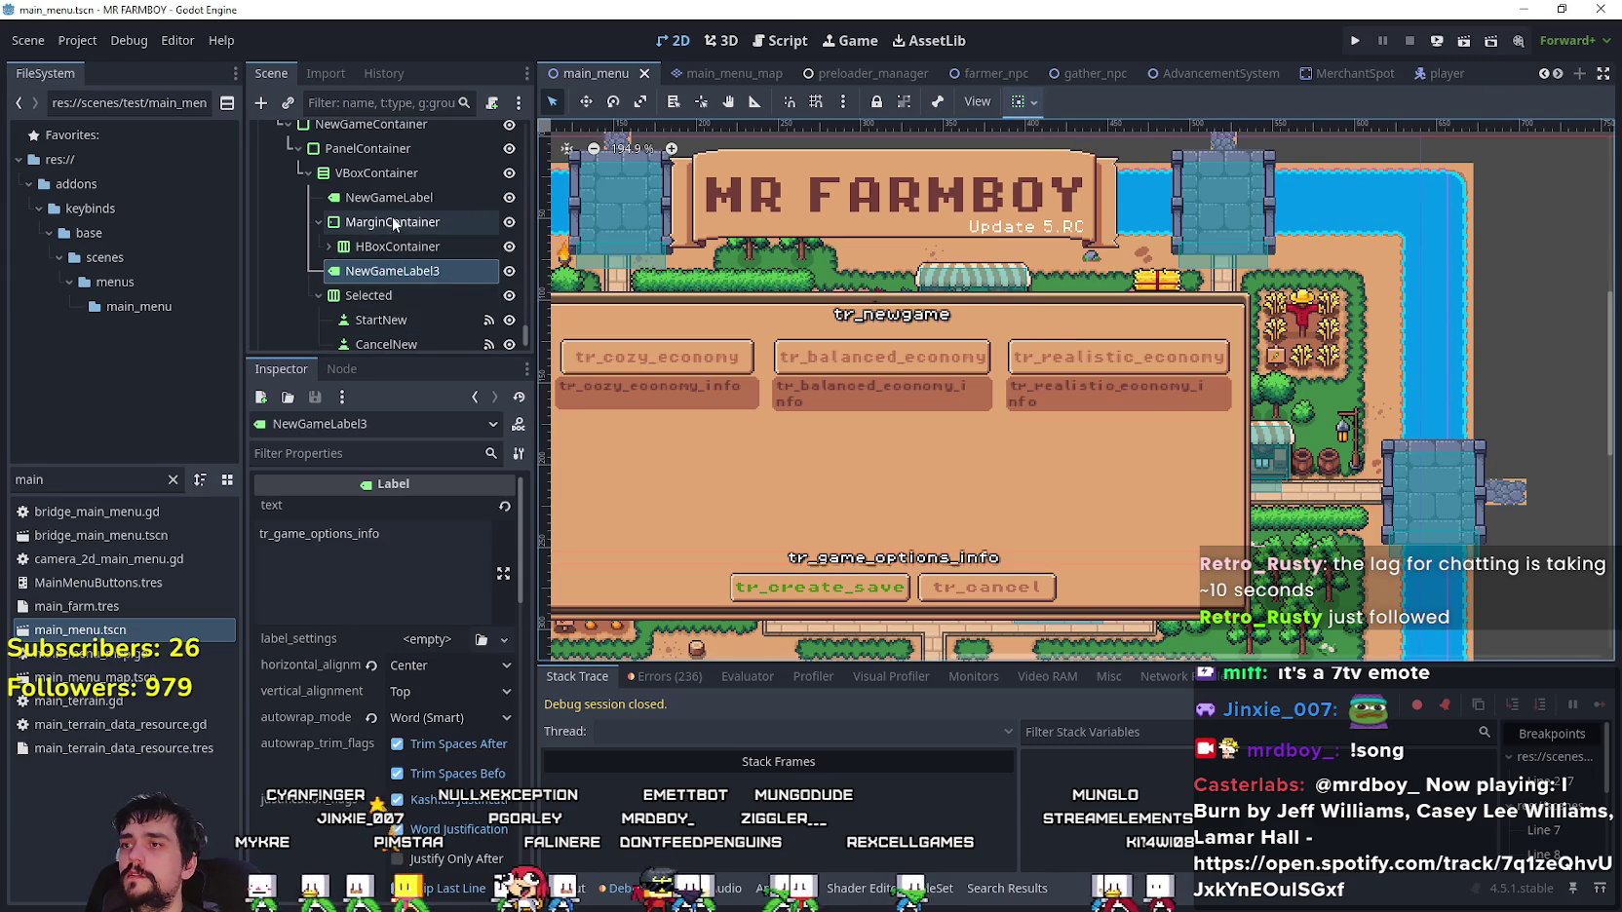
left_click(395, 199)
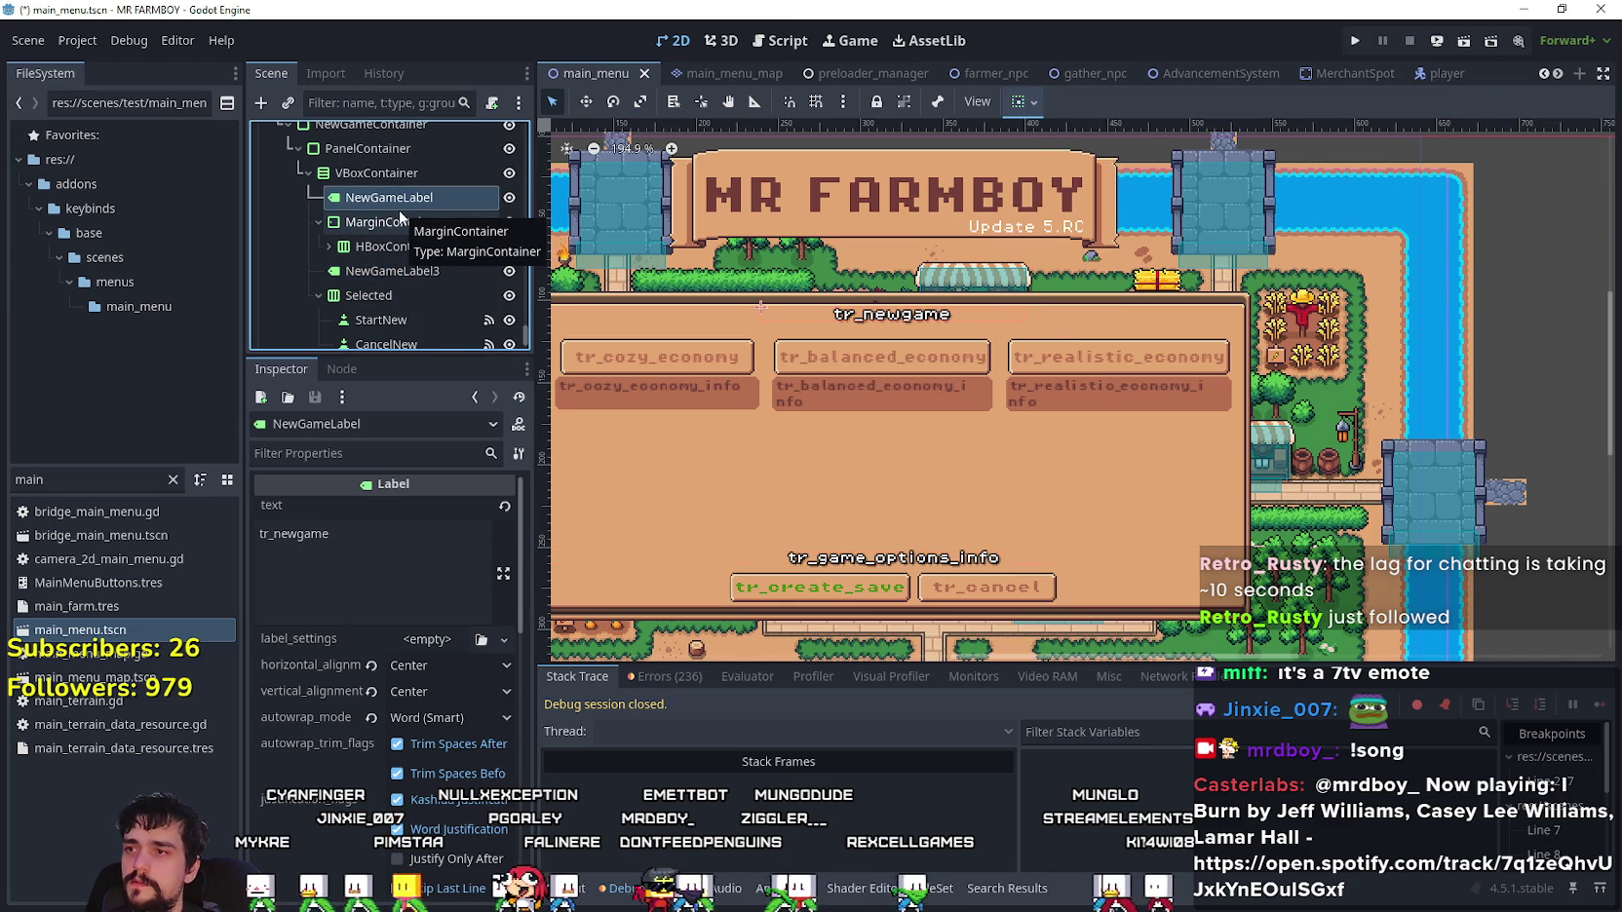
- Duplicate the NewGameLabel title, move the copy below the economy options and set its text to 'Islands'
key("ctrl+d")
mouse_move(402, 225)
left_mouse_down()
mouse_move(402, 274)
mouse_move(399, 235)
left_mouse_up()
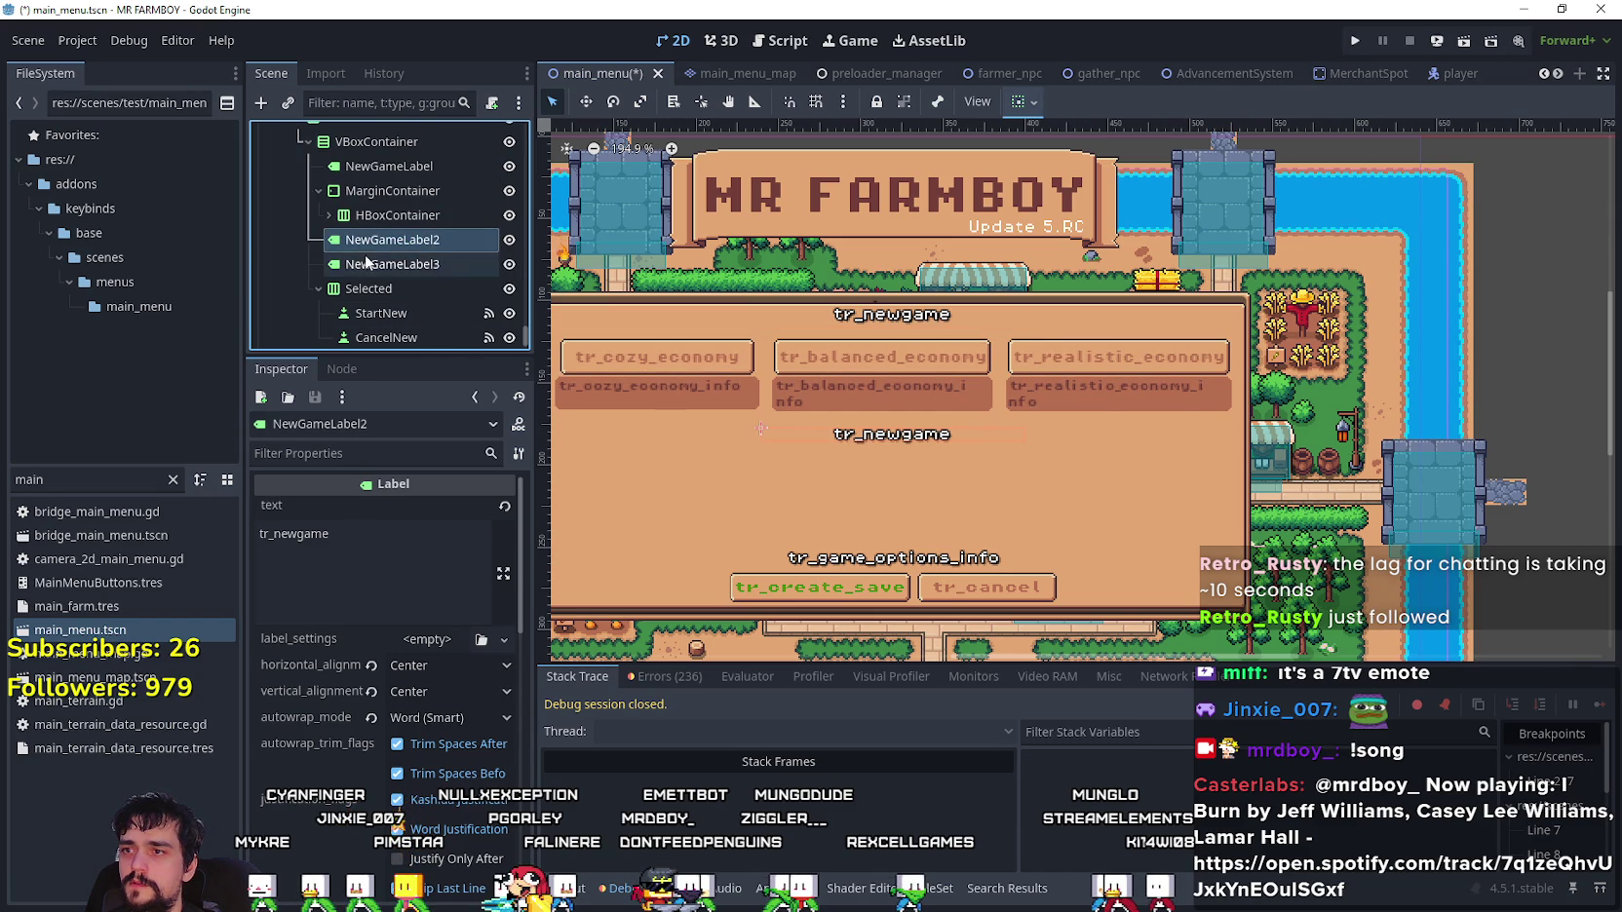
left_click(430, 569)
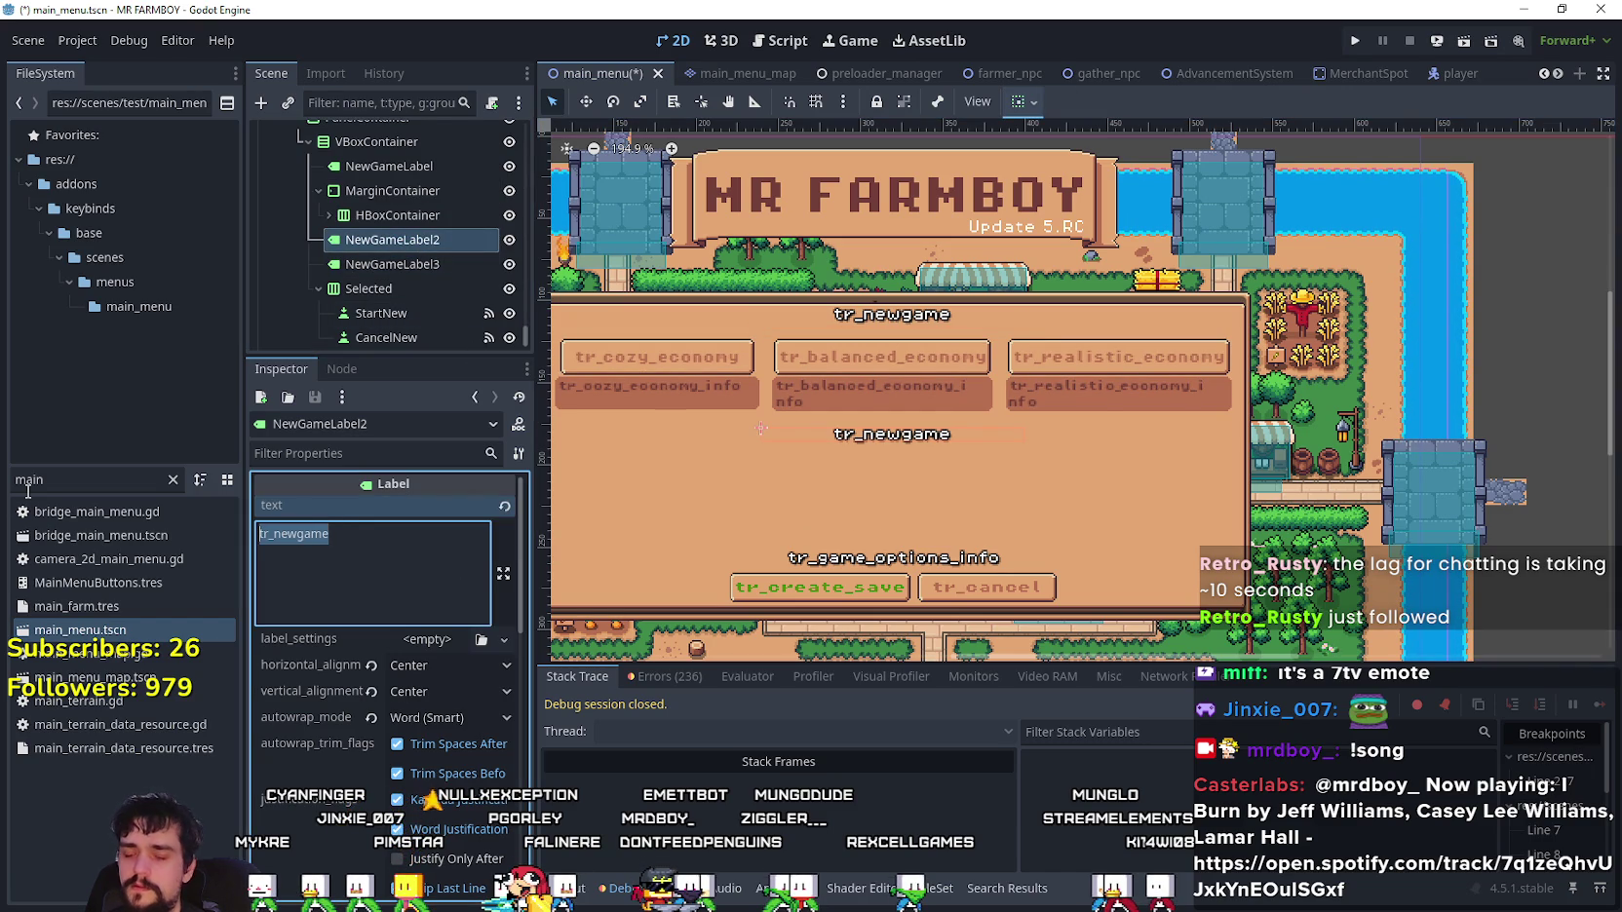
type("Chose a Map")
key("BackSpace")
key("BackSpace")
key("BackSpace")
type("Is")
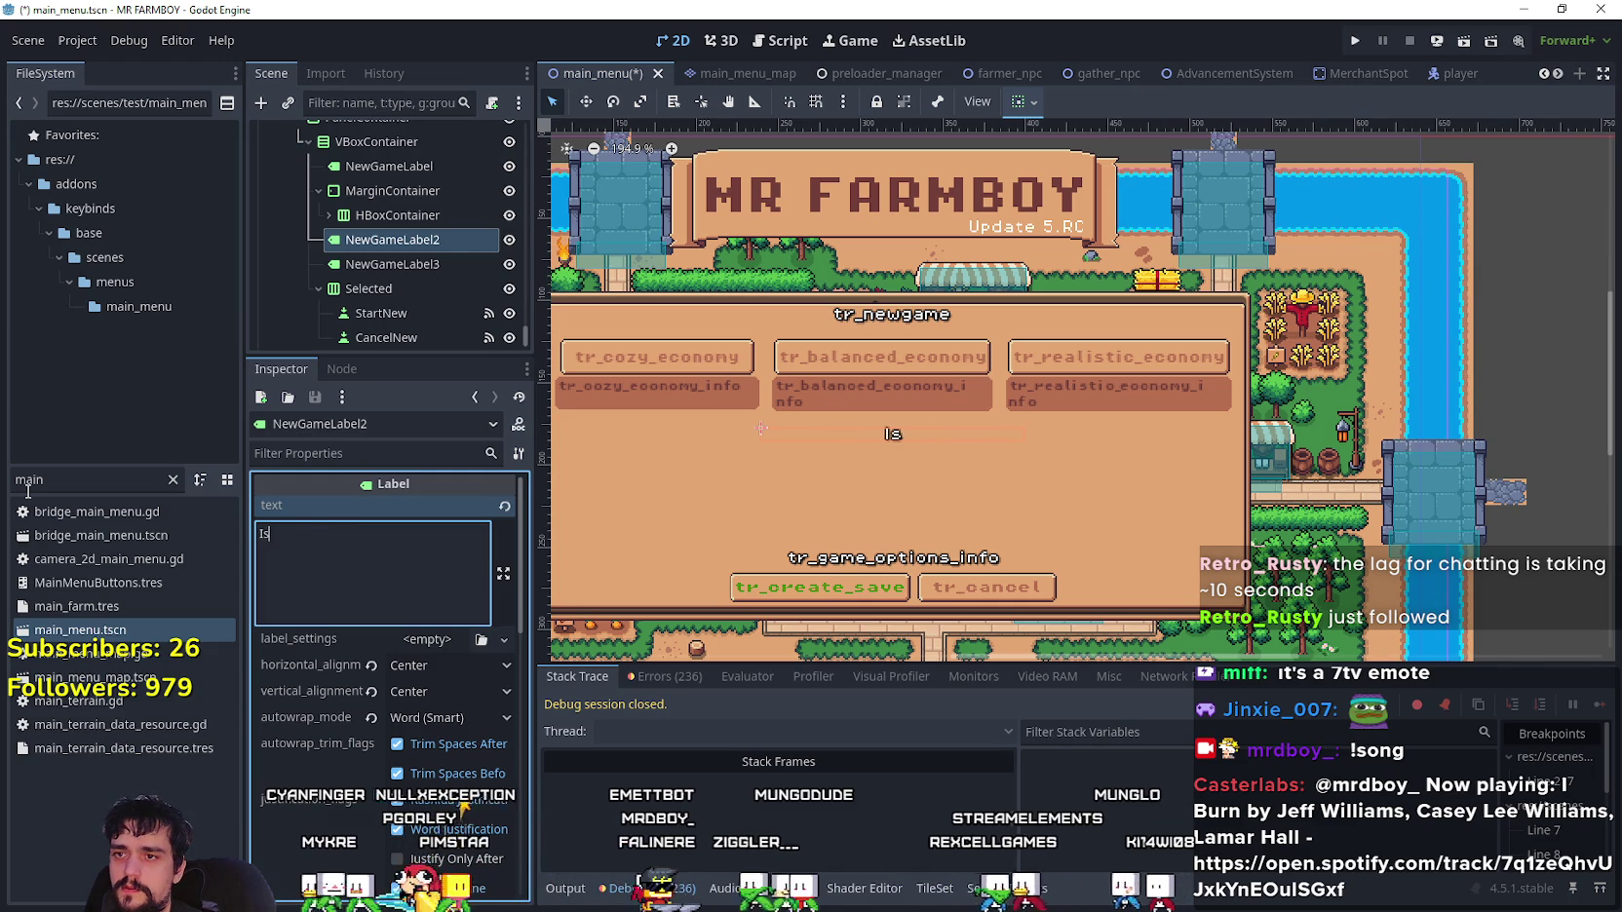
type("lands")
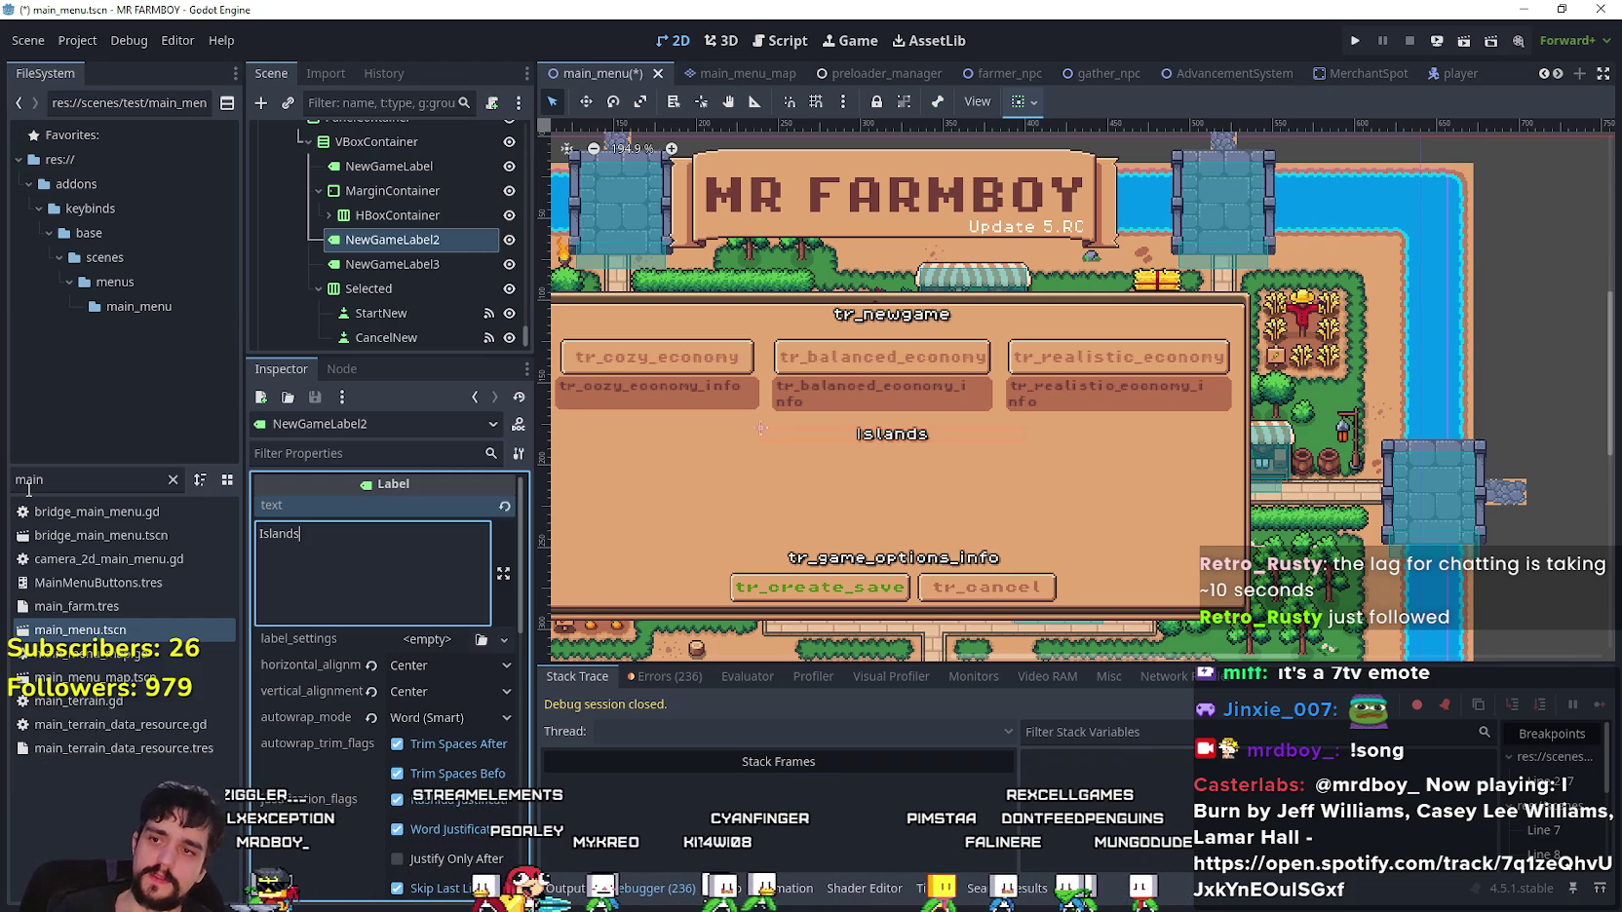
scroll(775, 491, "up", 1)
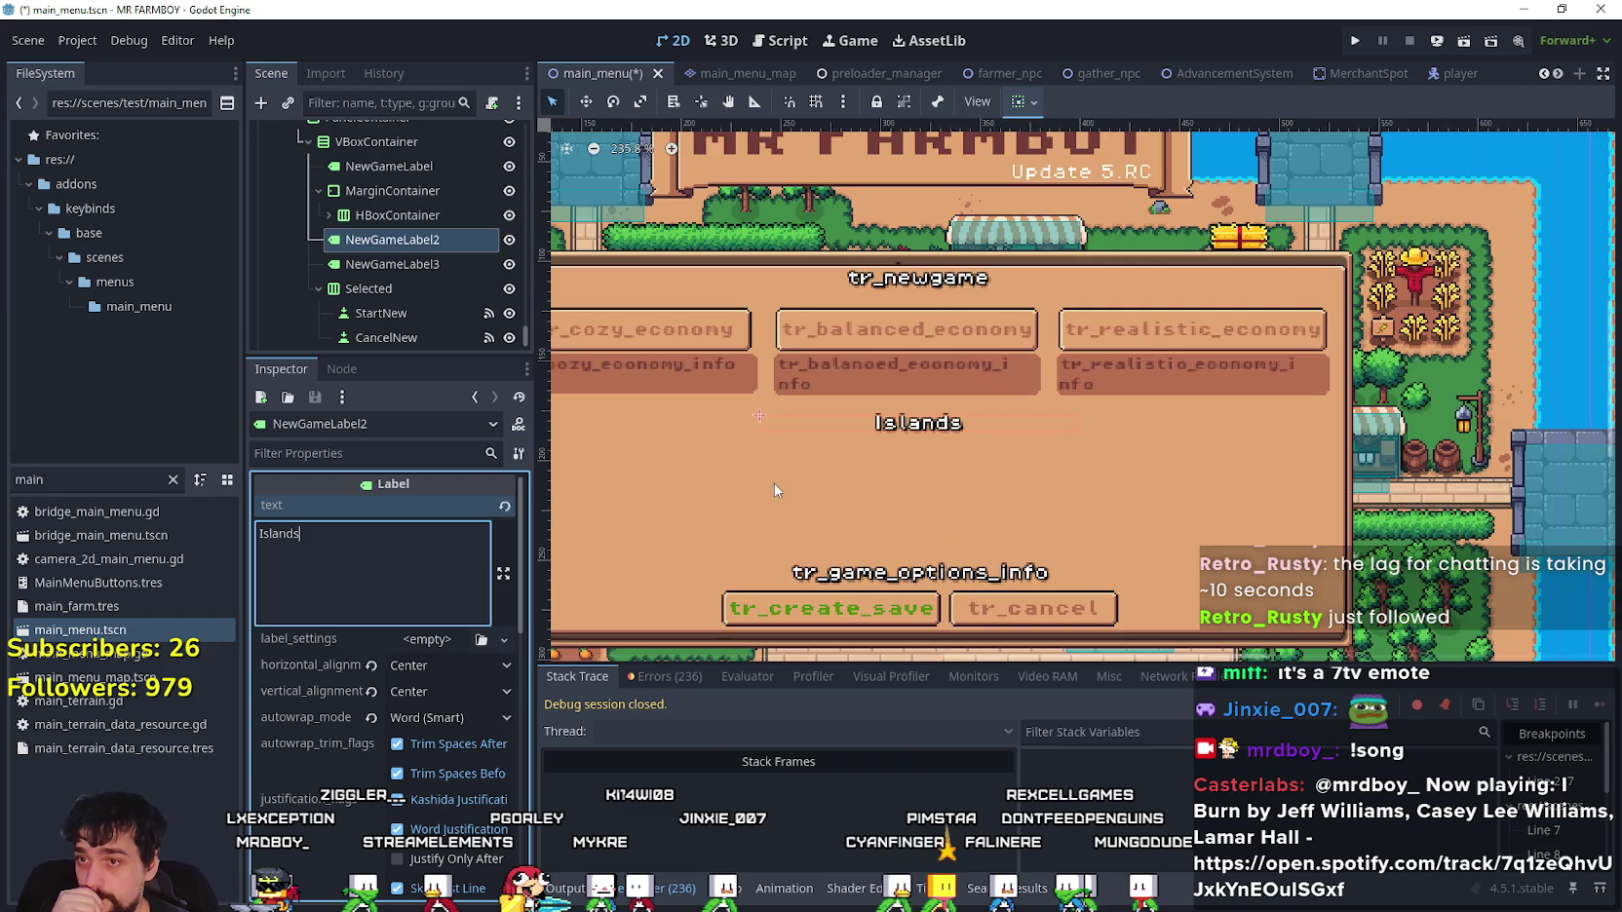
- Recentre the New Game dialog and commit the 'Islands' label text
left_click_drag(820, 488, 846, 337)
scroll(845, 340, "down", 1)
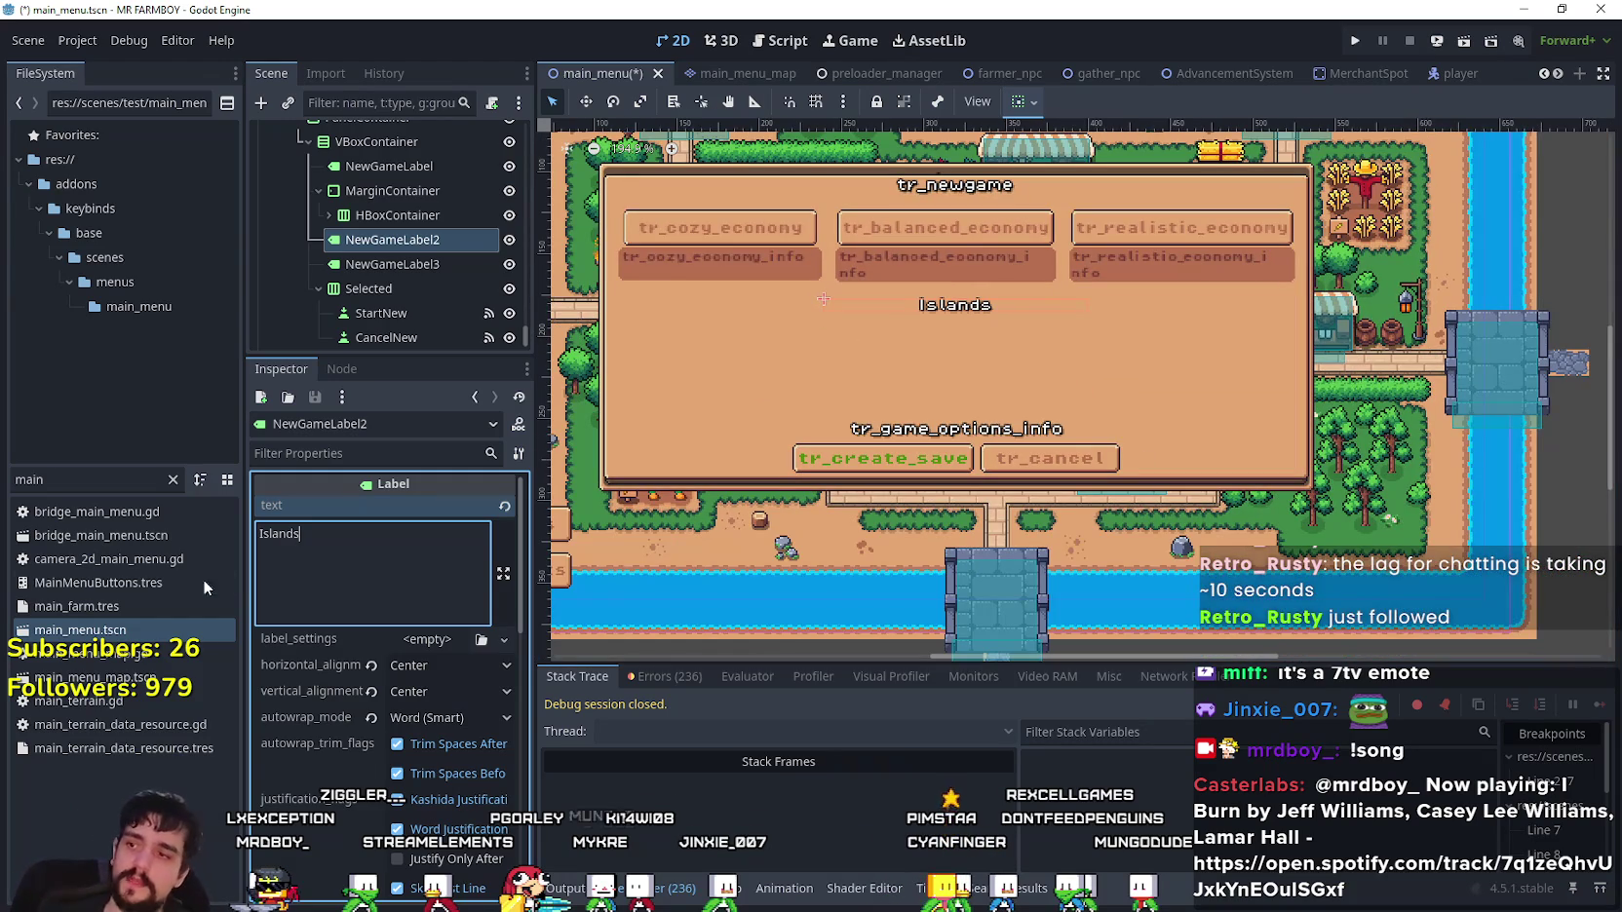
left_click(390, 240)
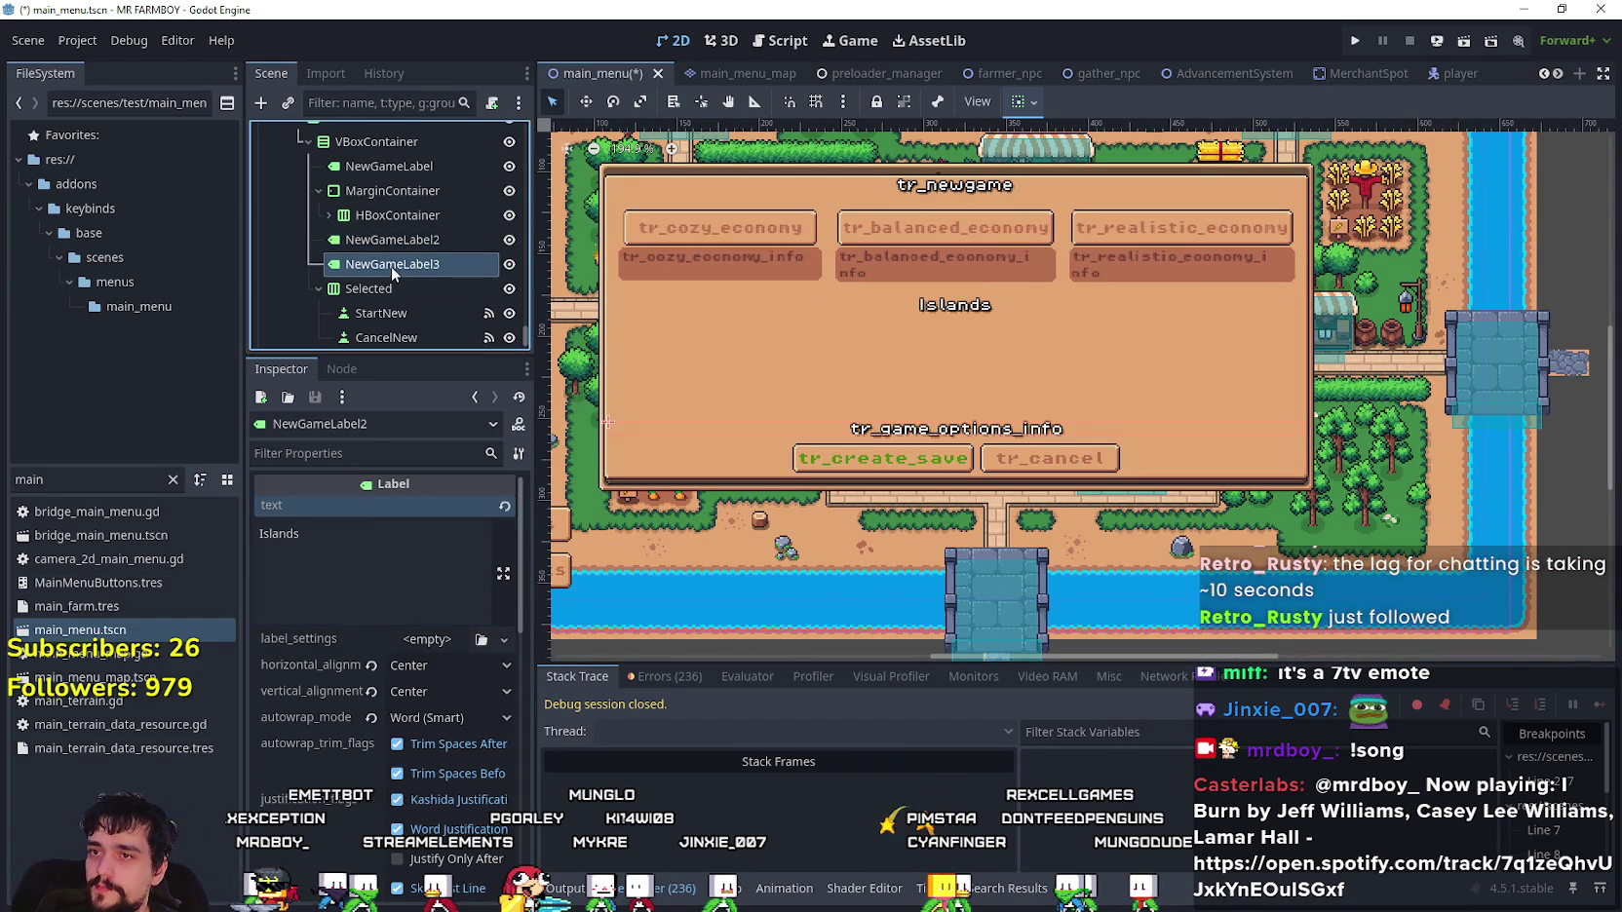
- Expand the economy buttons container and select the CozyMode node to view its properties
scroll(960, 377, "up", 2)
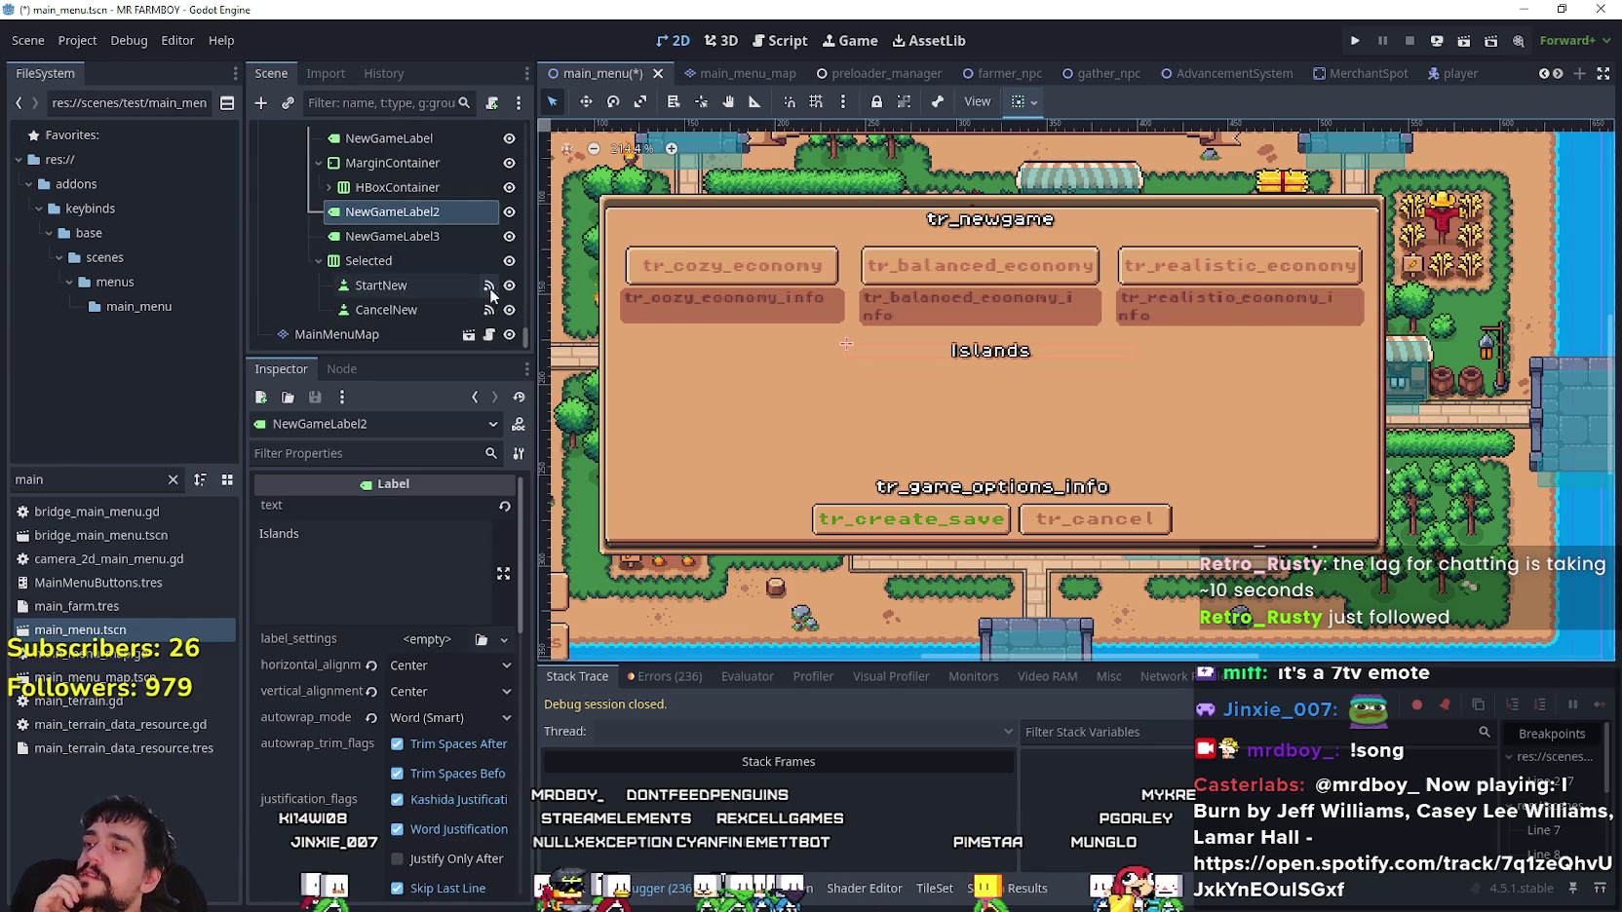
scroll(486, 287, "up", 3)
scroll(482, 276, "up", 2)
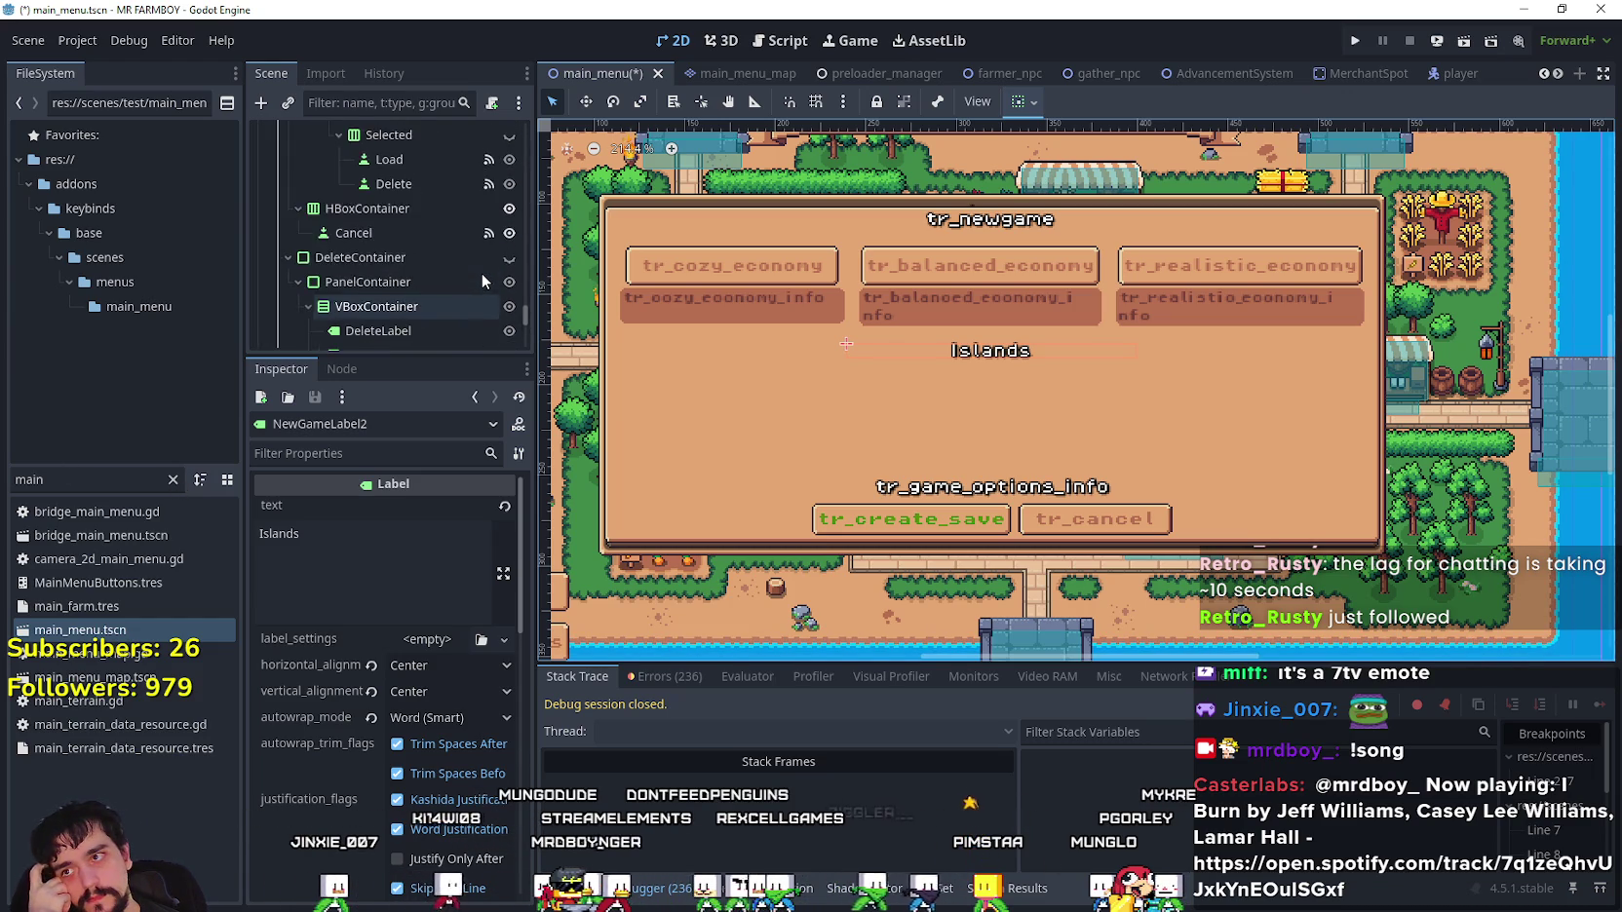
scroll(478, 267, "down", 4)
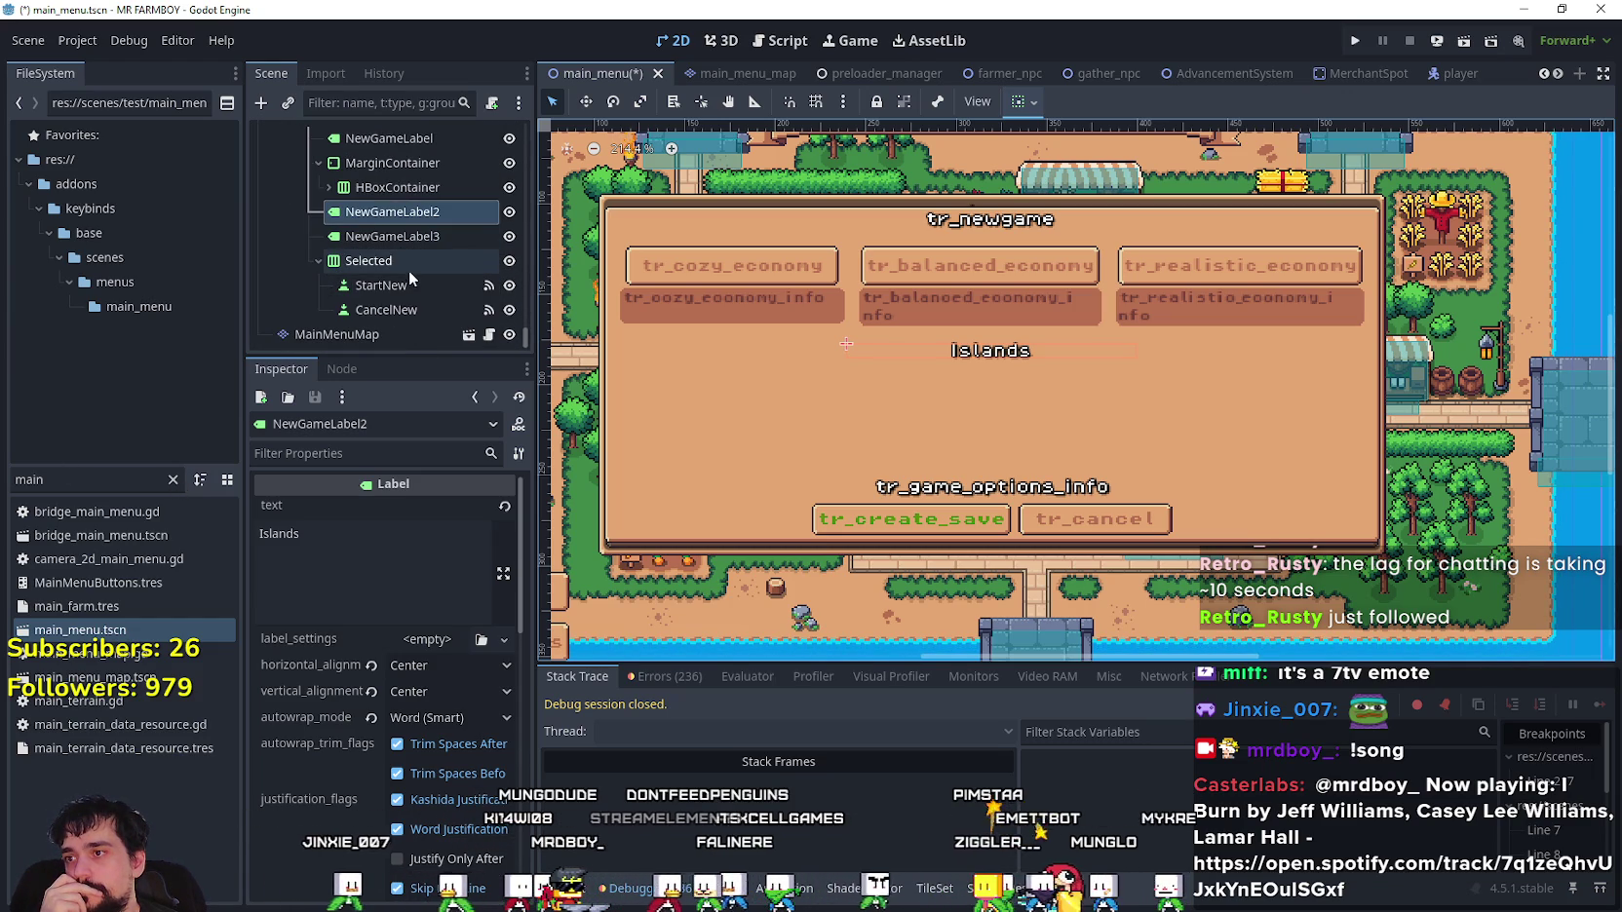
left_click(330, 215)
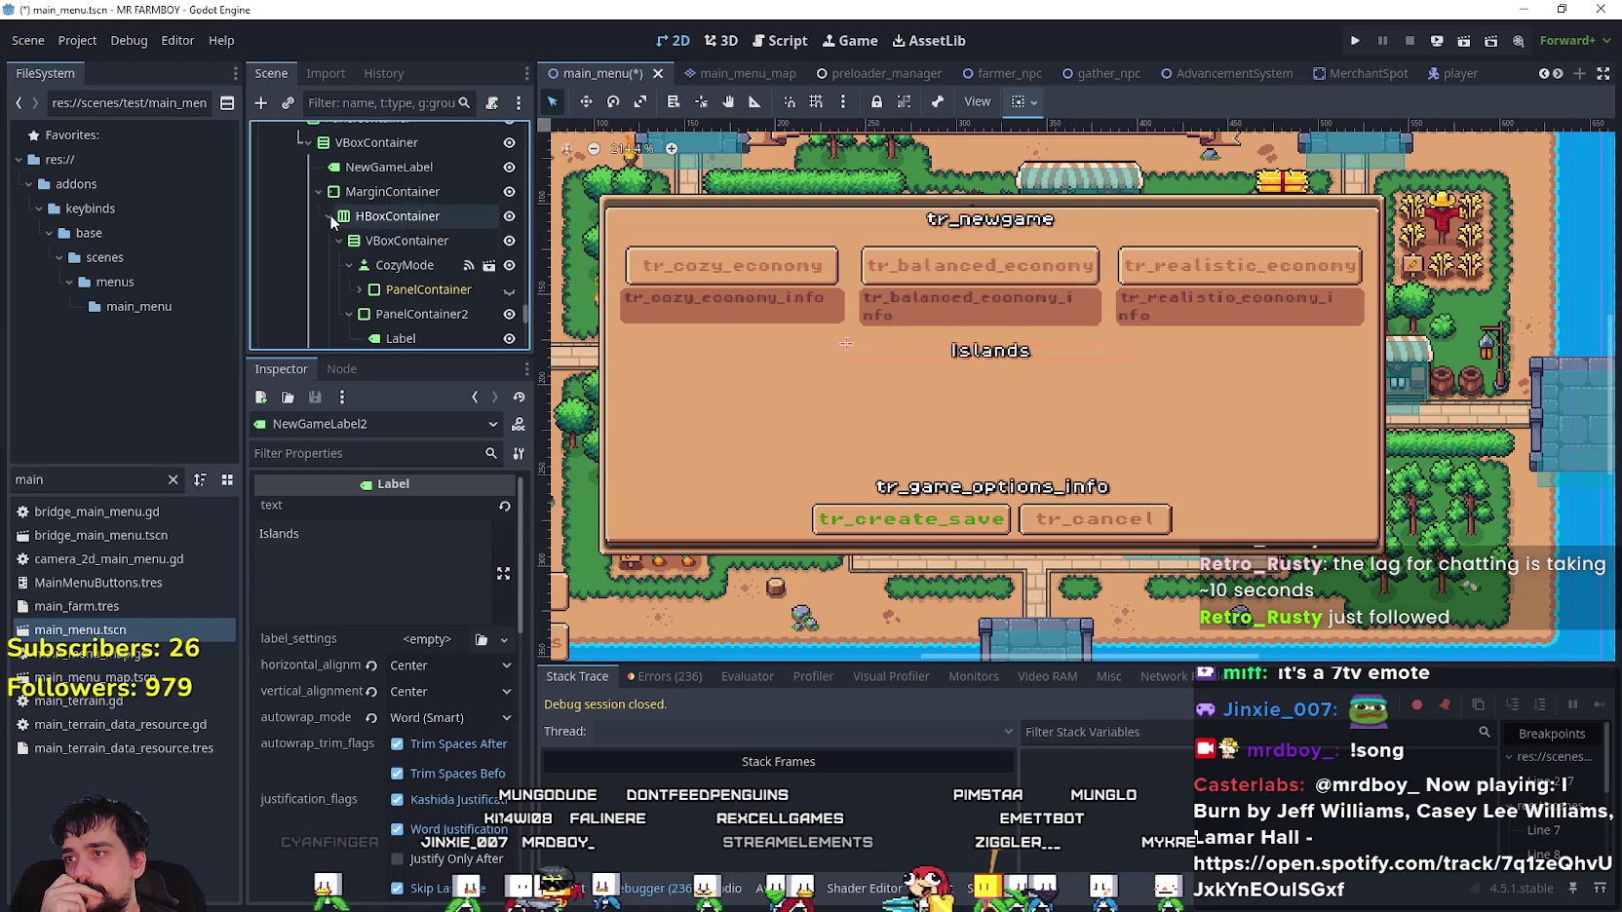
scroll(370, 210, "down", 2)
left_click(401, 209)
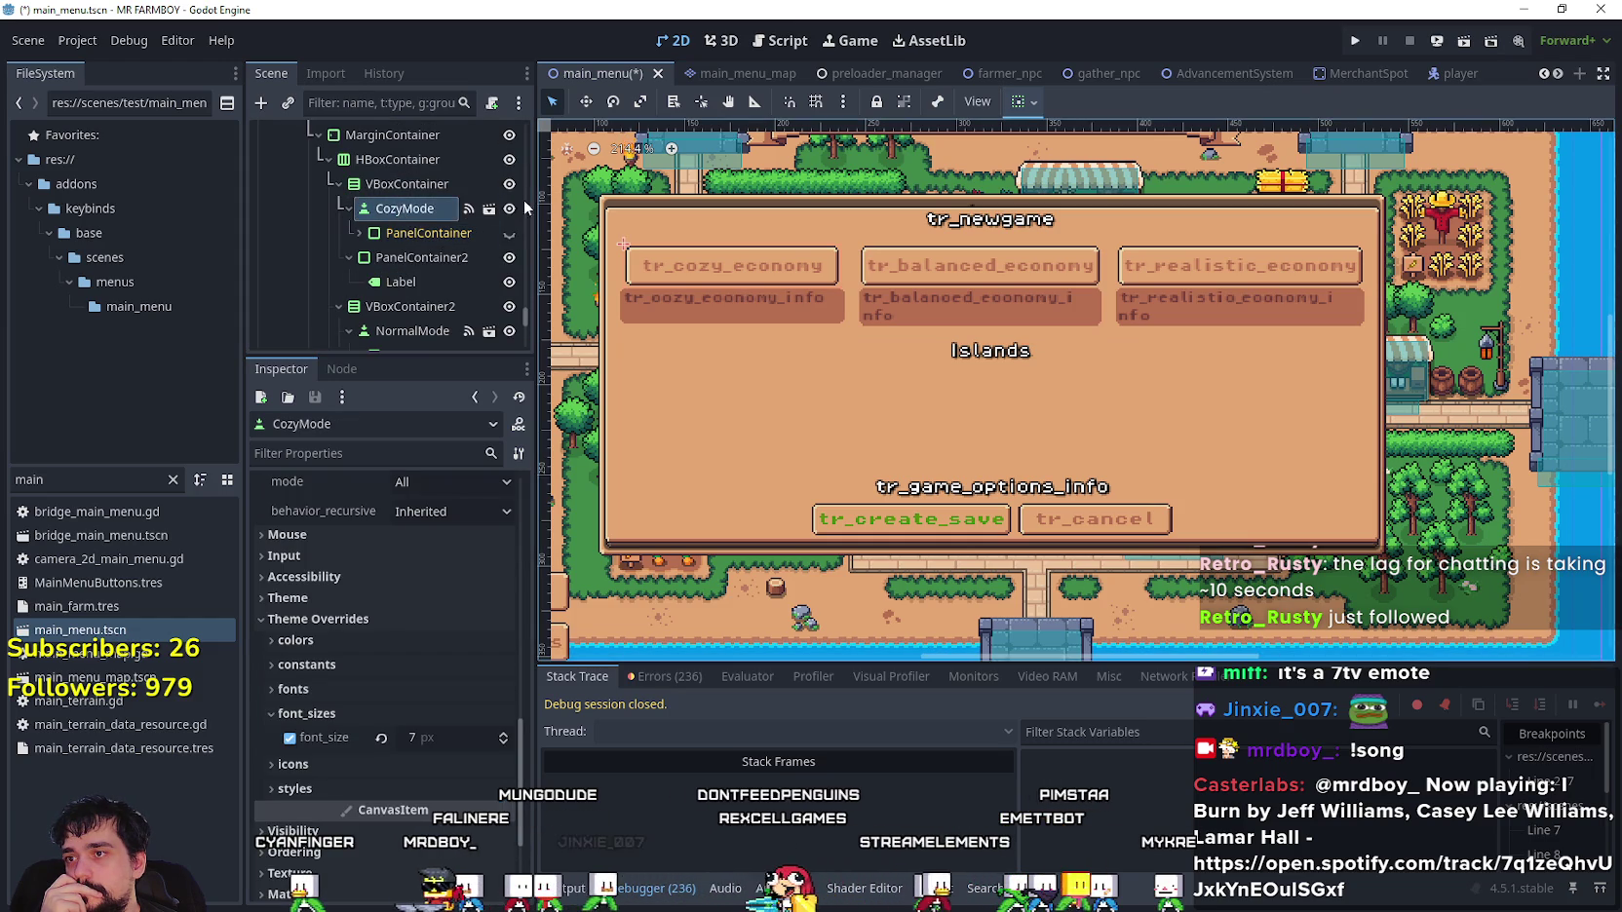
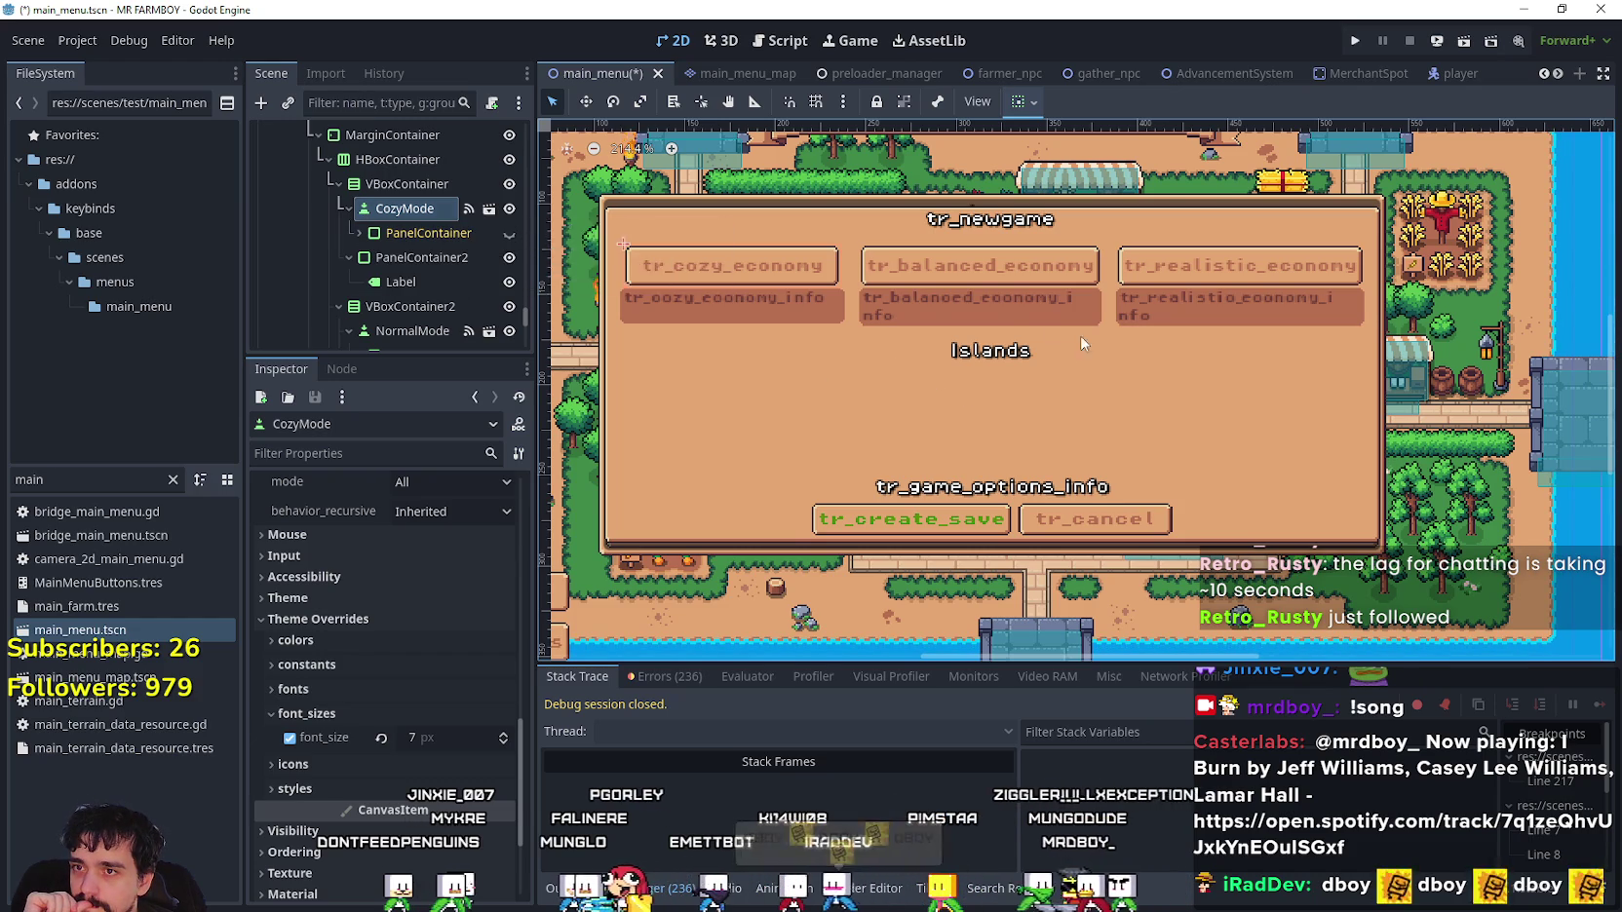
- Open normal_mode.tscn, the scene behind the CozyMode node, and select its NormalMode button
scroll(1055, 359, "down", 1)
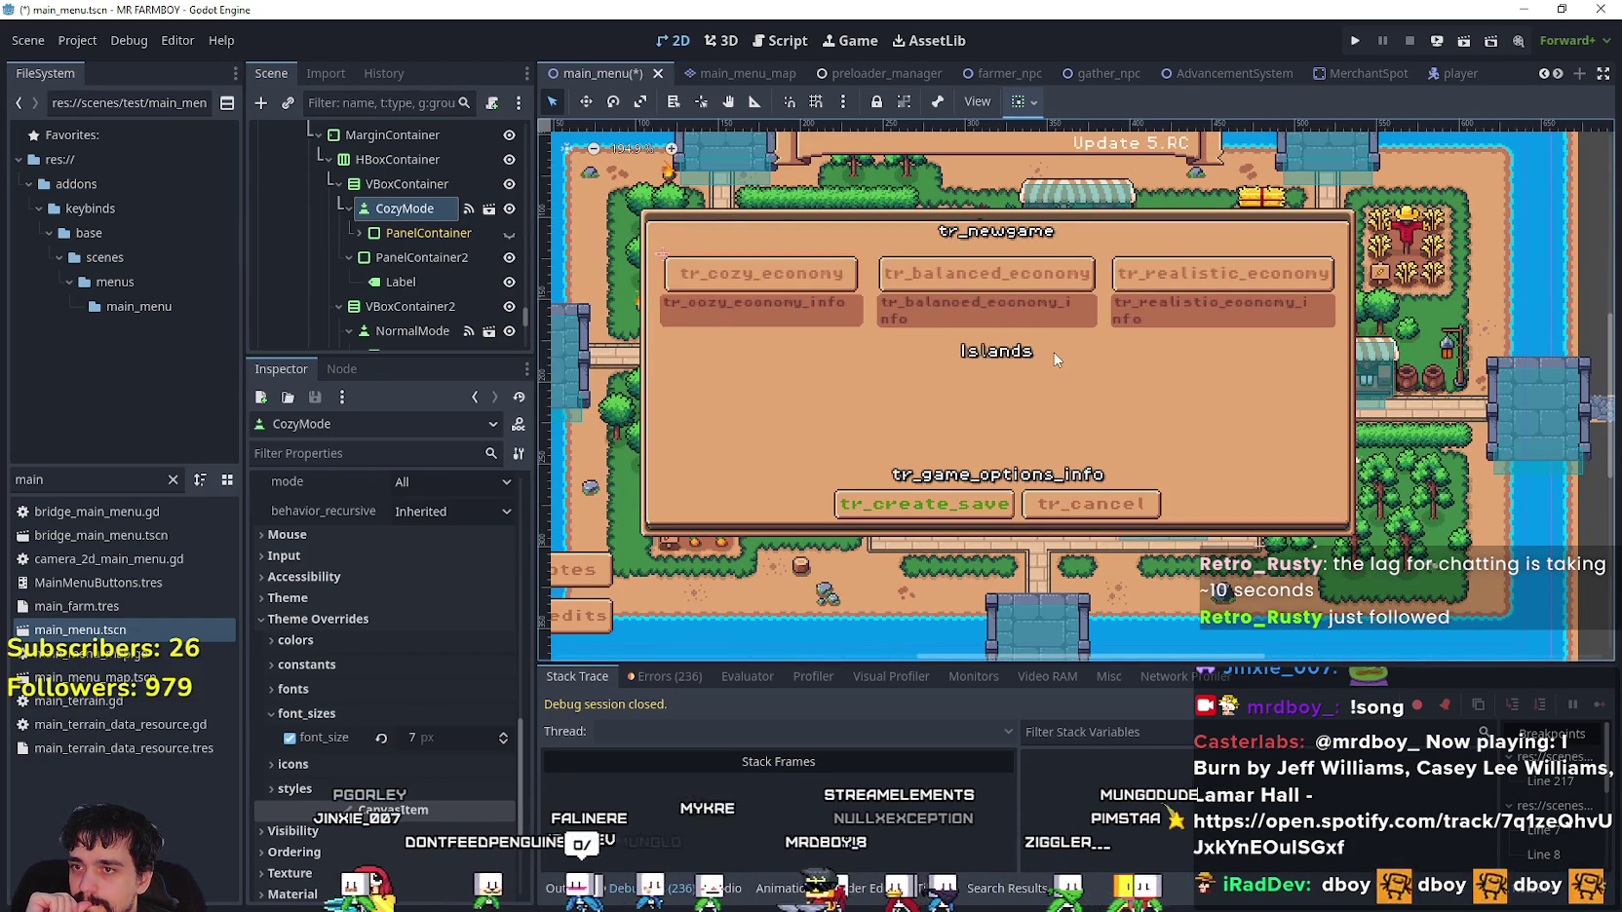
scroll(736, 415, "up", 1)
scroll(761, 405, "down", 2)
scroll(964, 390, "up", 2)
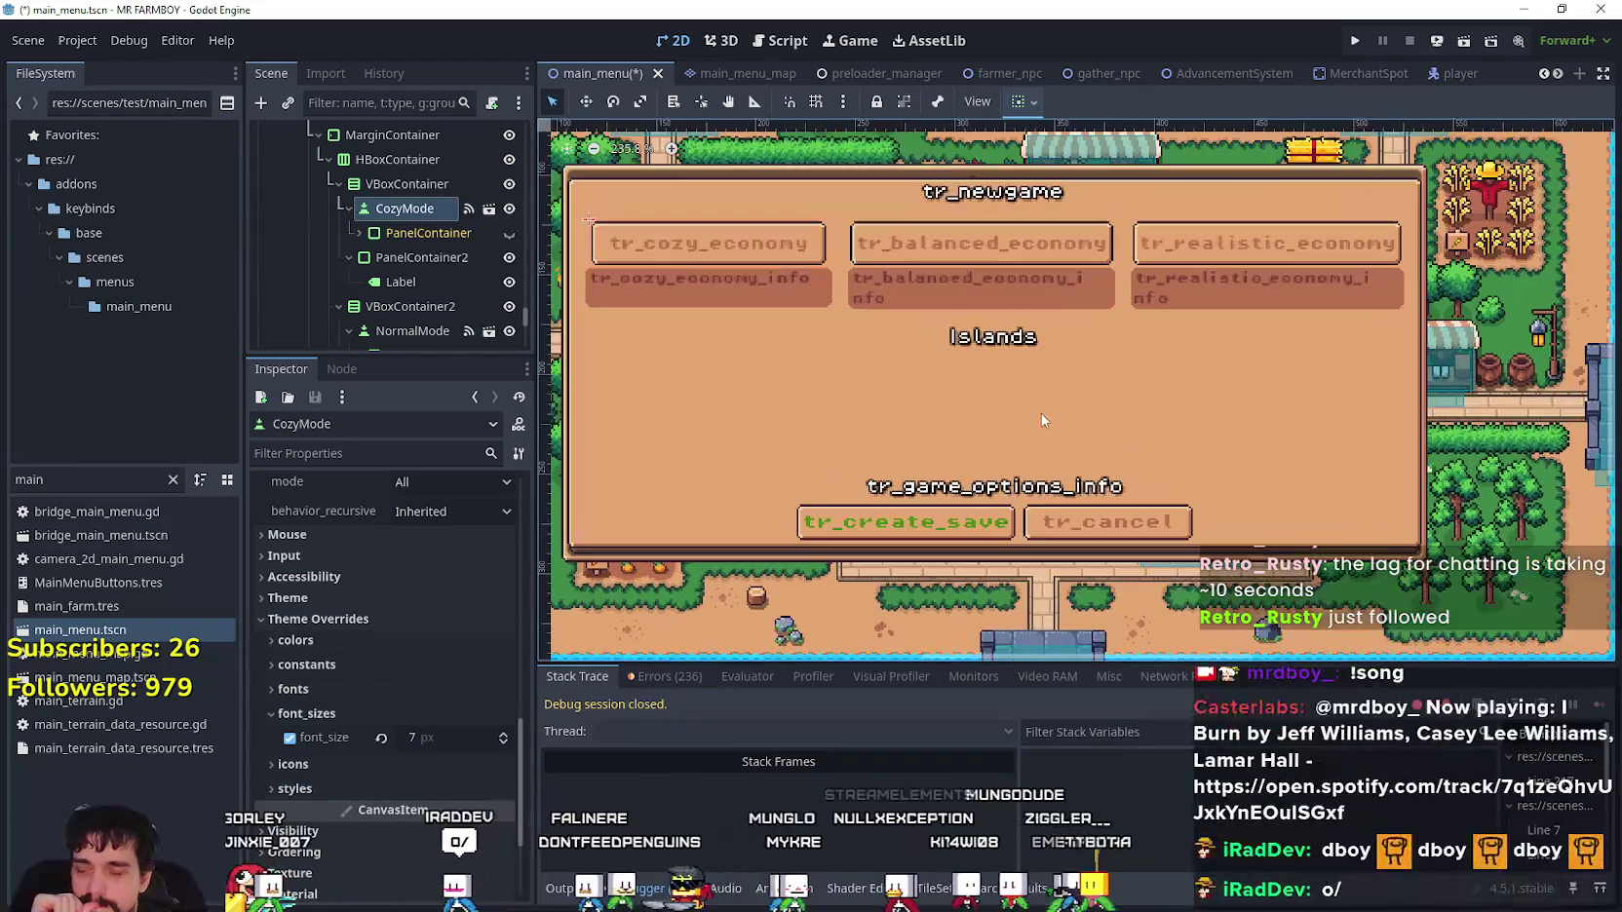
scroll(983, 388, "down", 1)
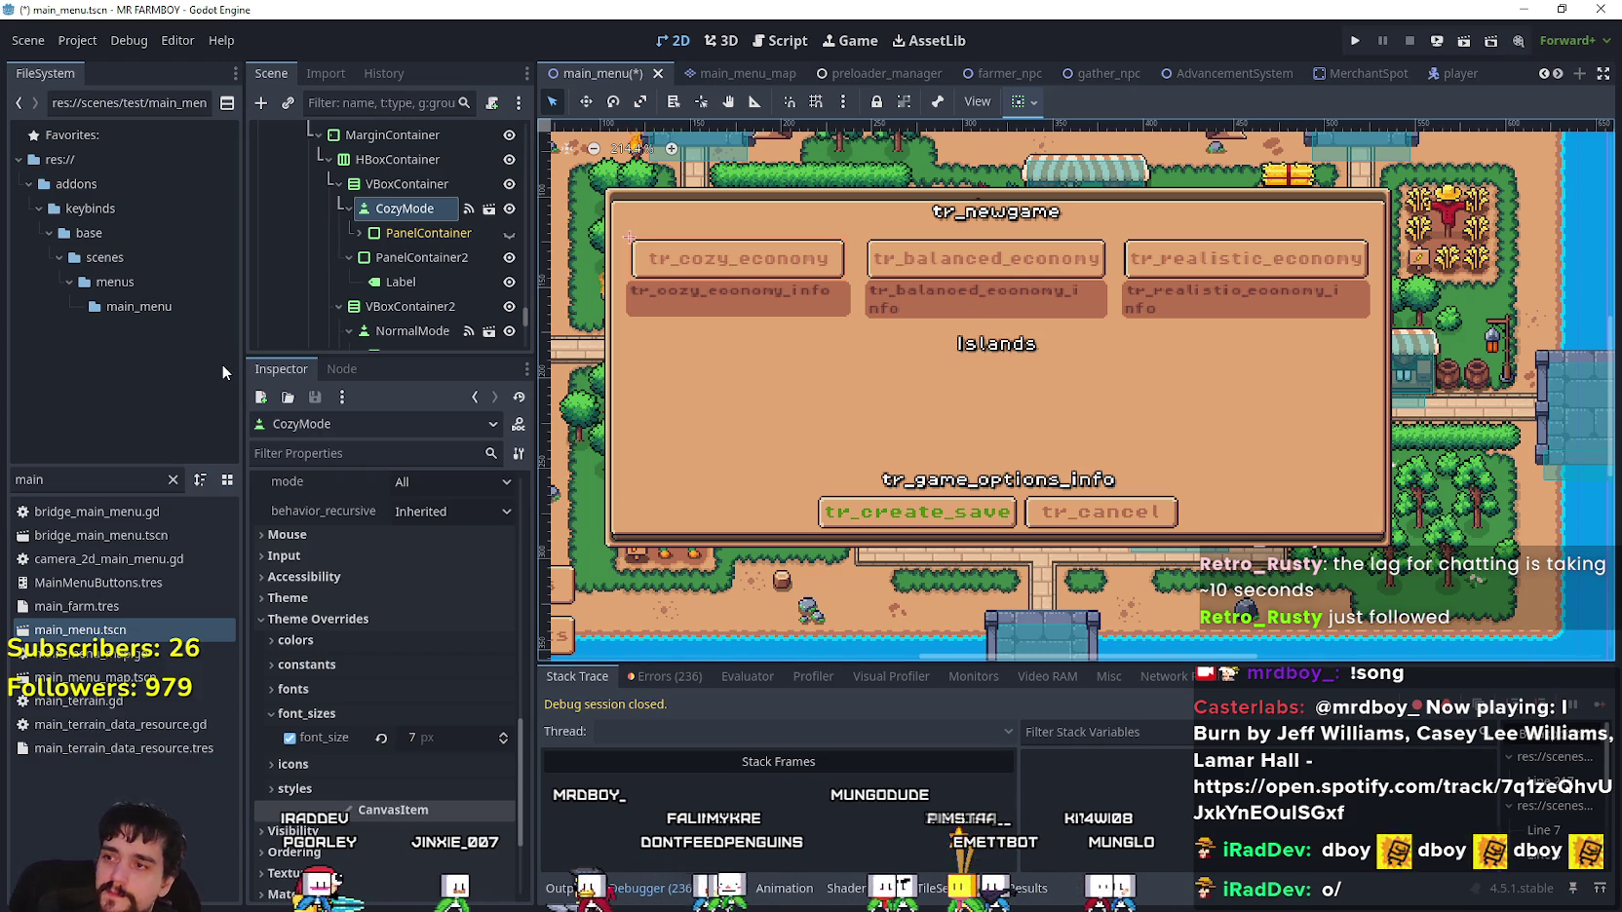
right_click(380, 222)
left_click(404, 206)
right_click(364, 208)
left_click(542, 219)
left_click(483, 210)
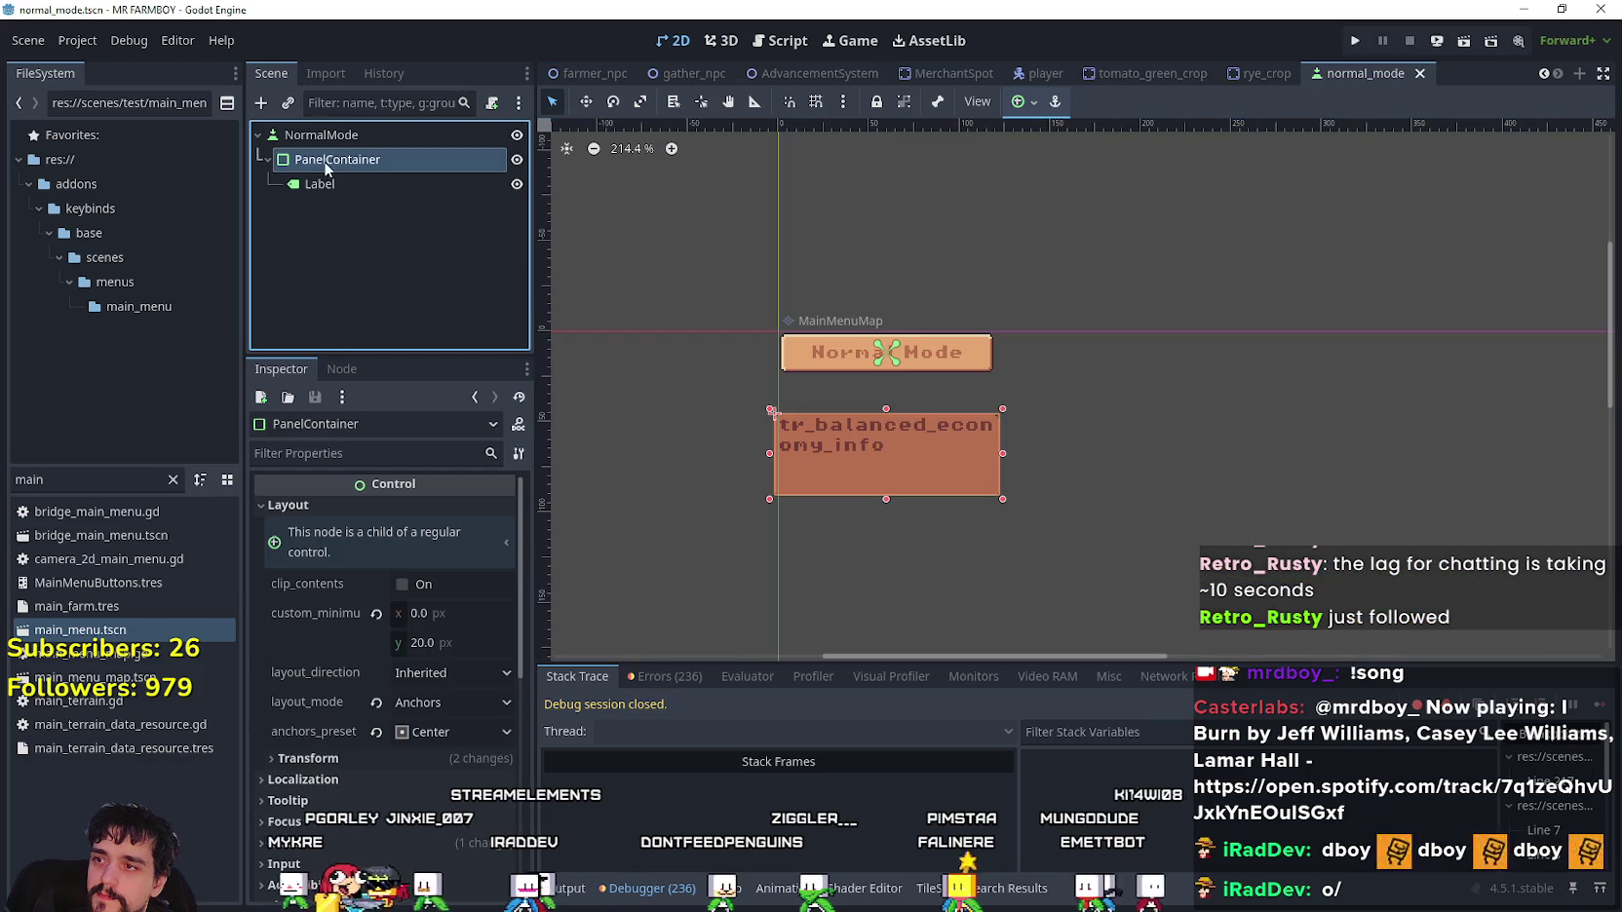
left_click(322, 137)
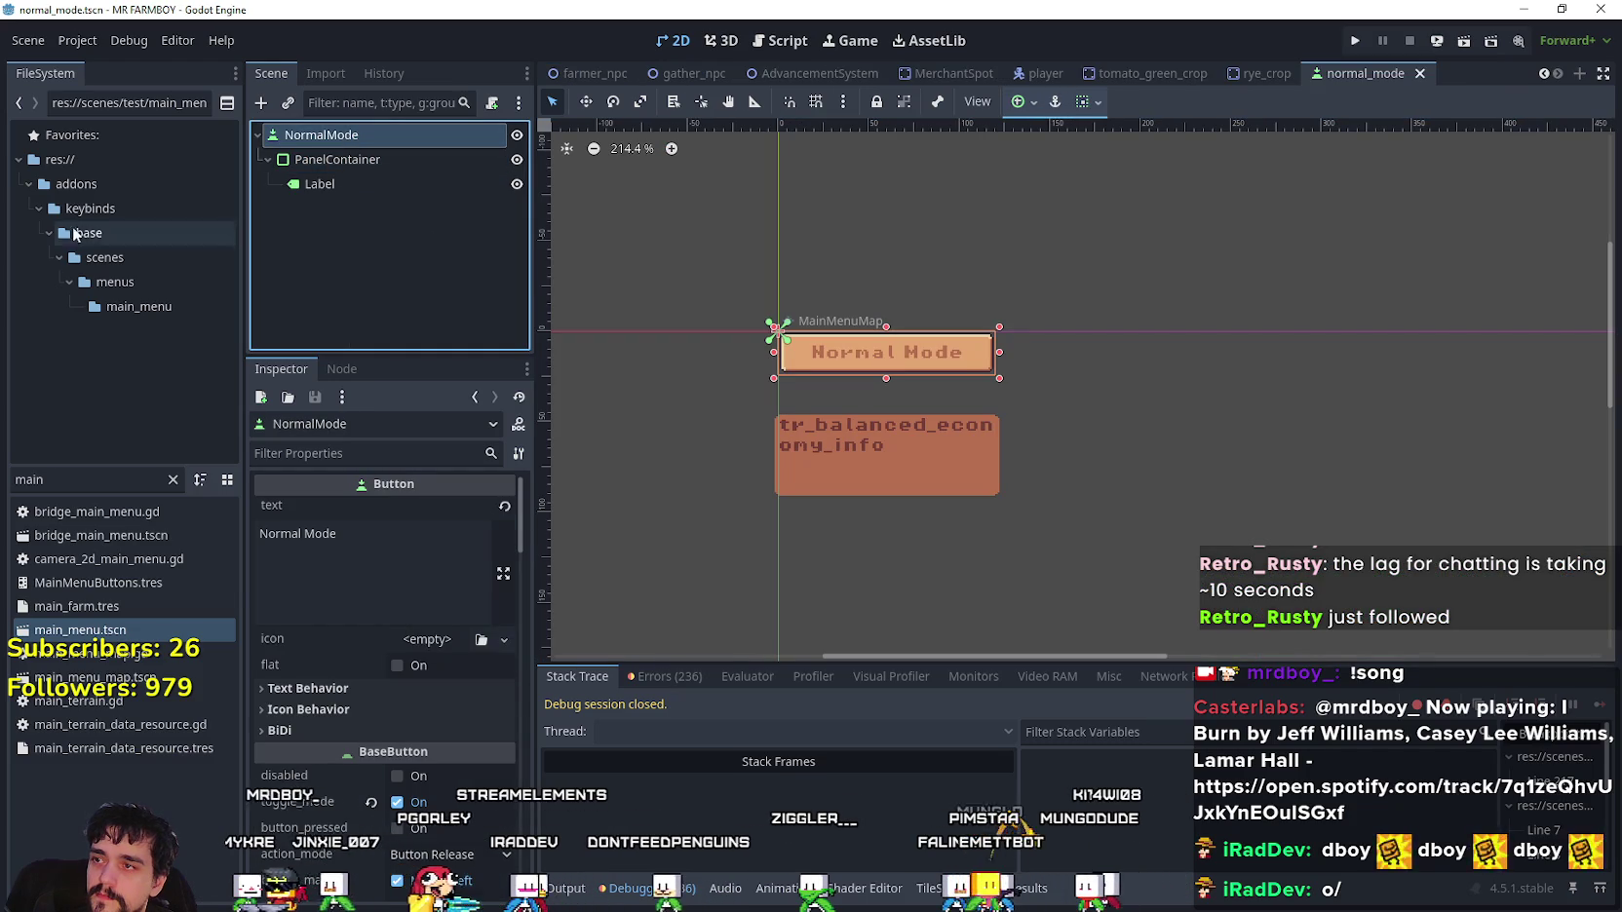
- Duplicate normal_mode.tscn in the FileSystem as Island_Select.tscn
left_click(39, 479)
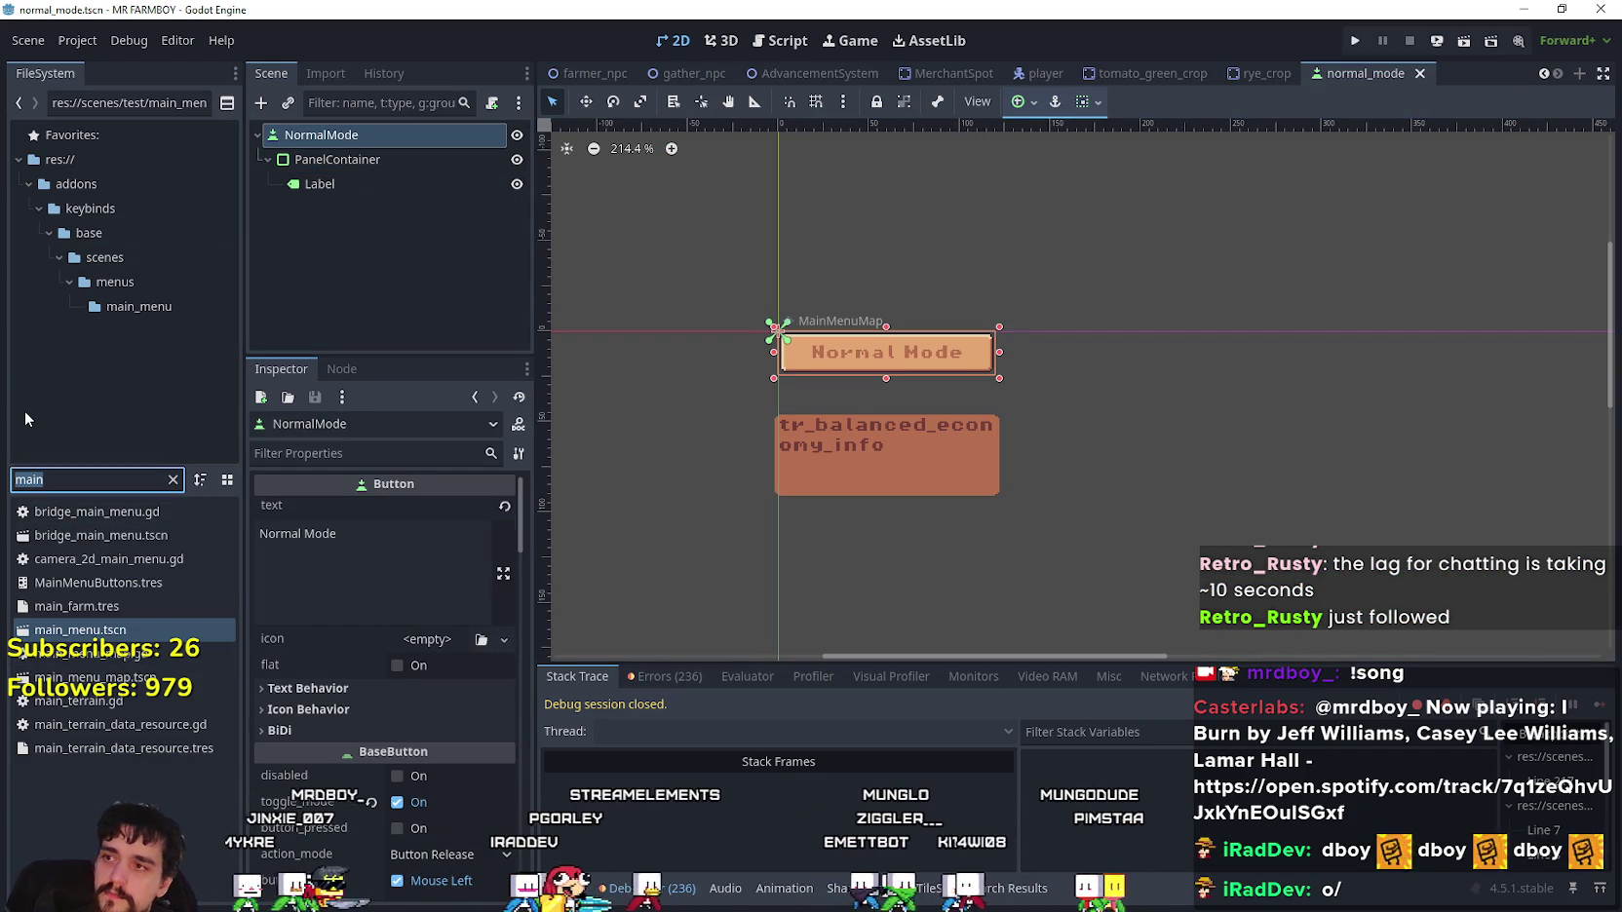
type("normal")
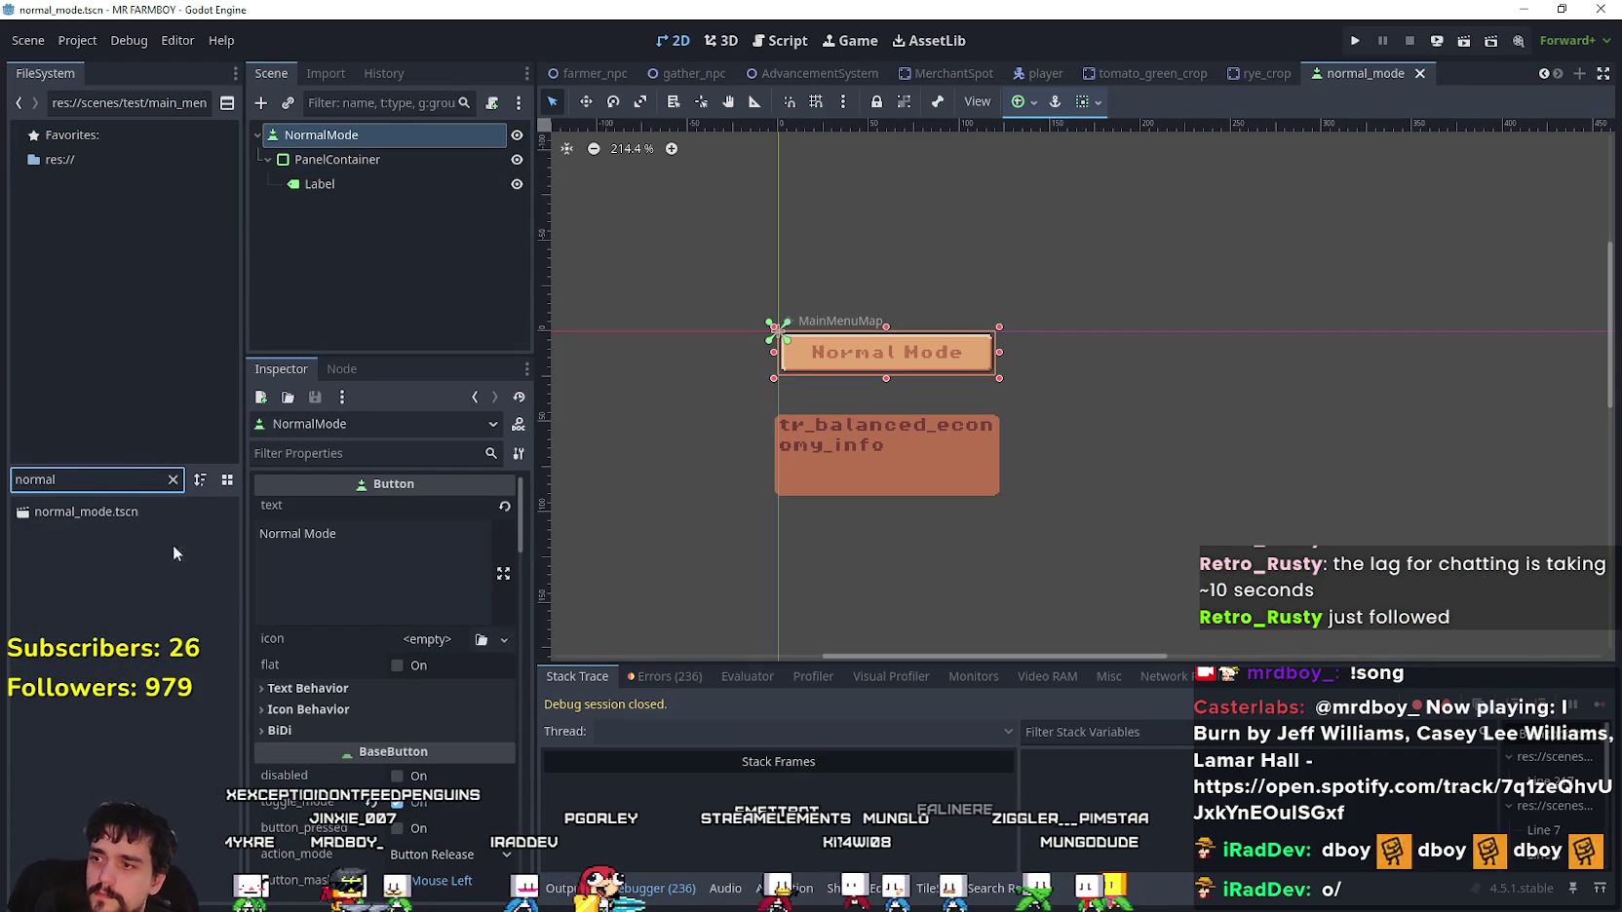
right_click(130, 517)
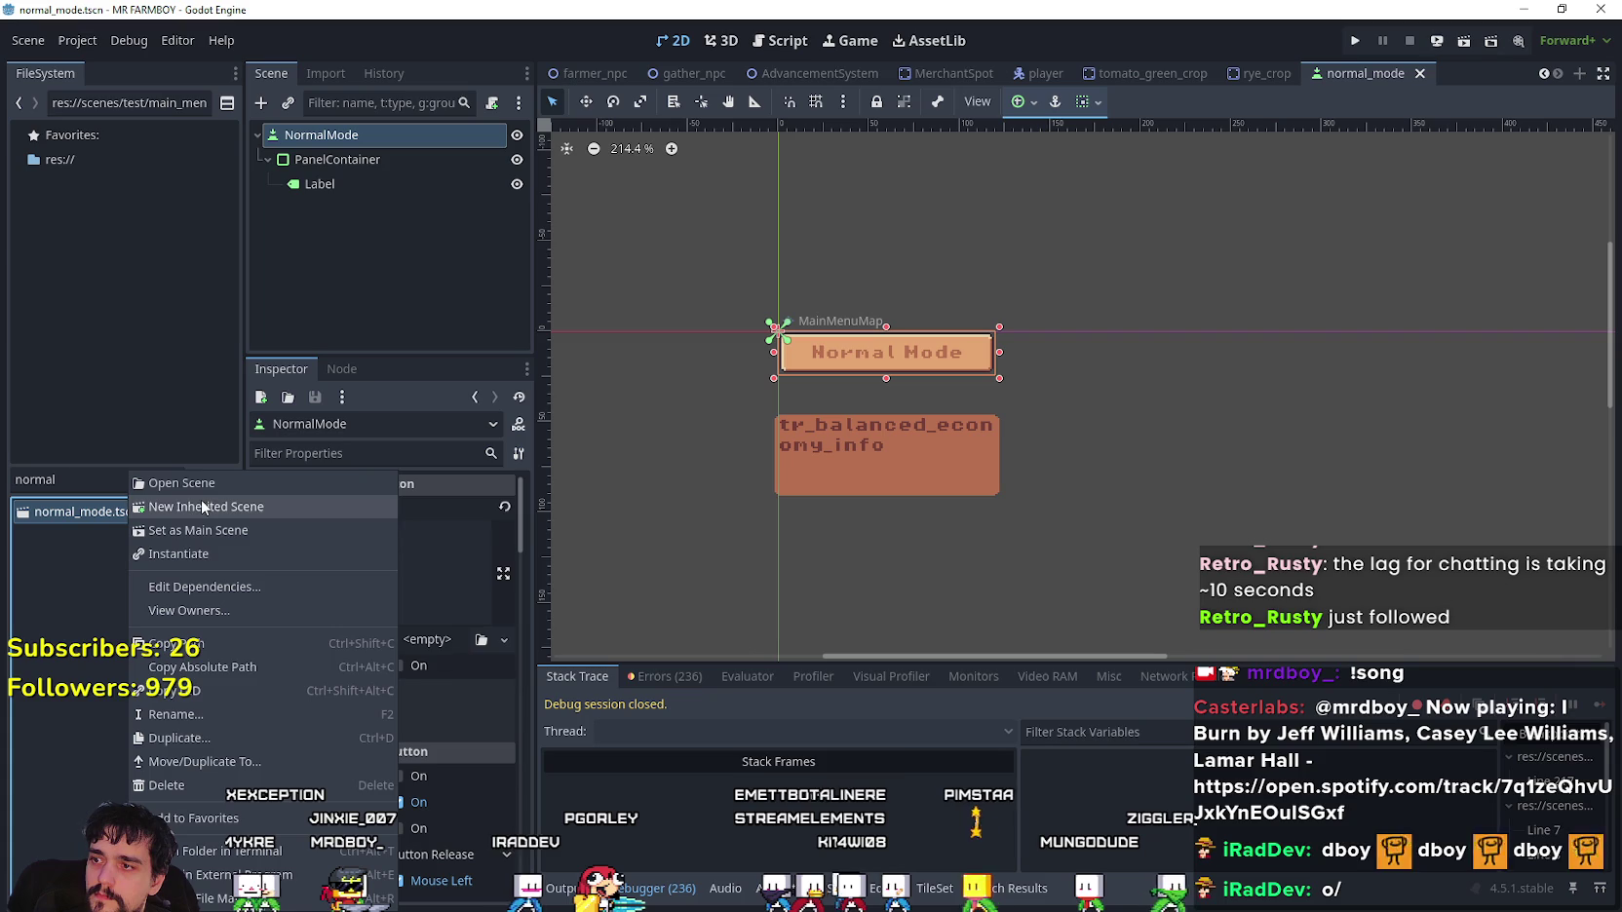
left_click(237, 739)
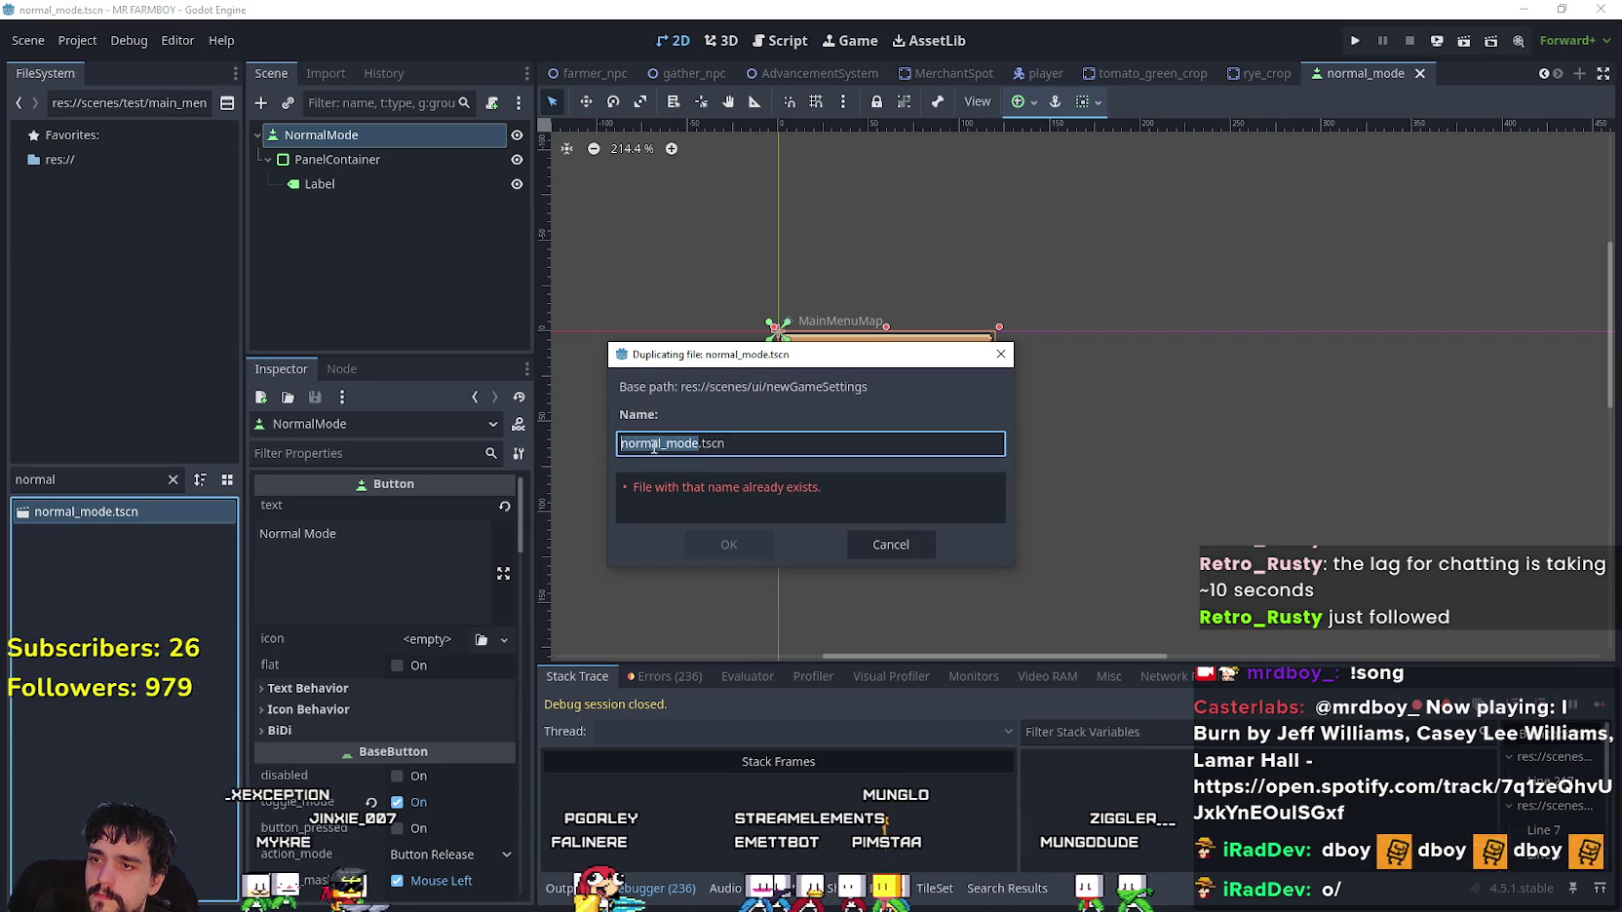
type("Isla")
type("nd ")
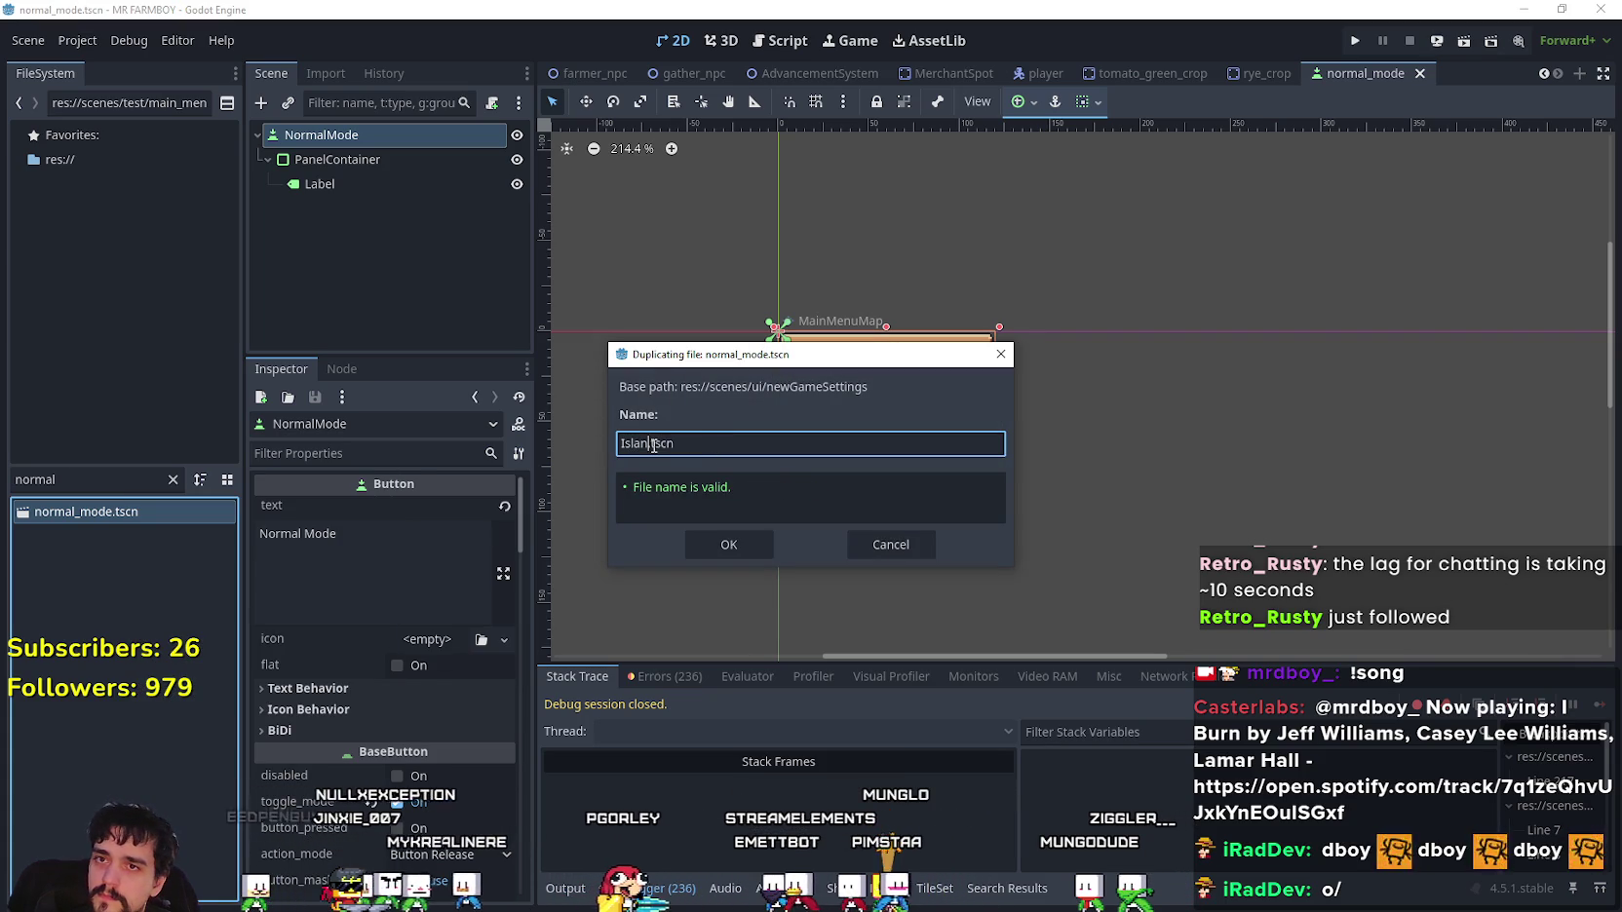
type("Select")
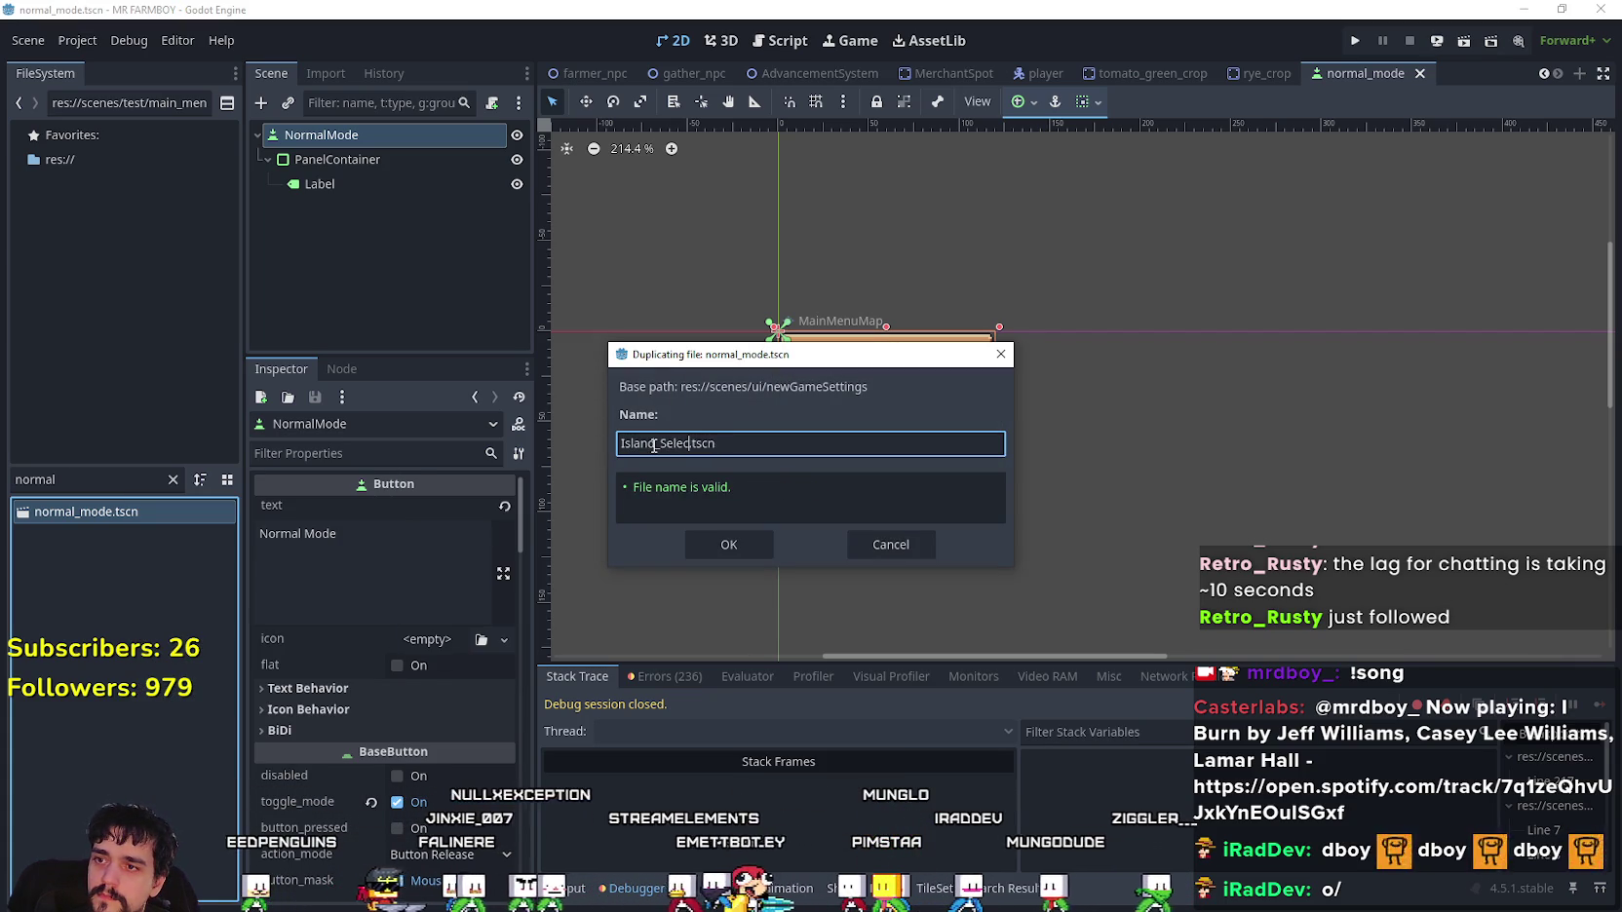
key("Return")
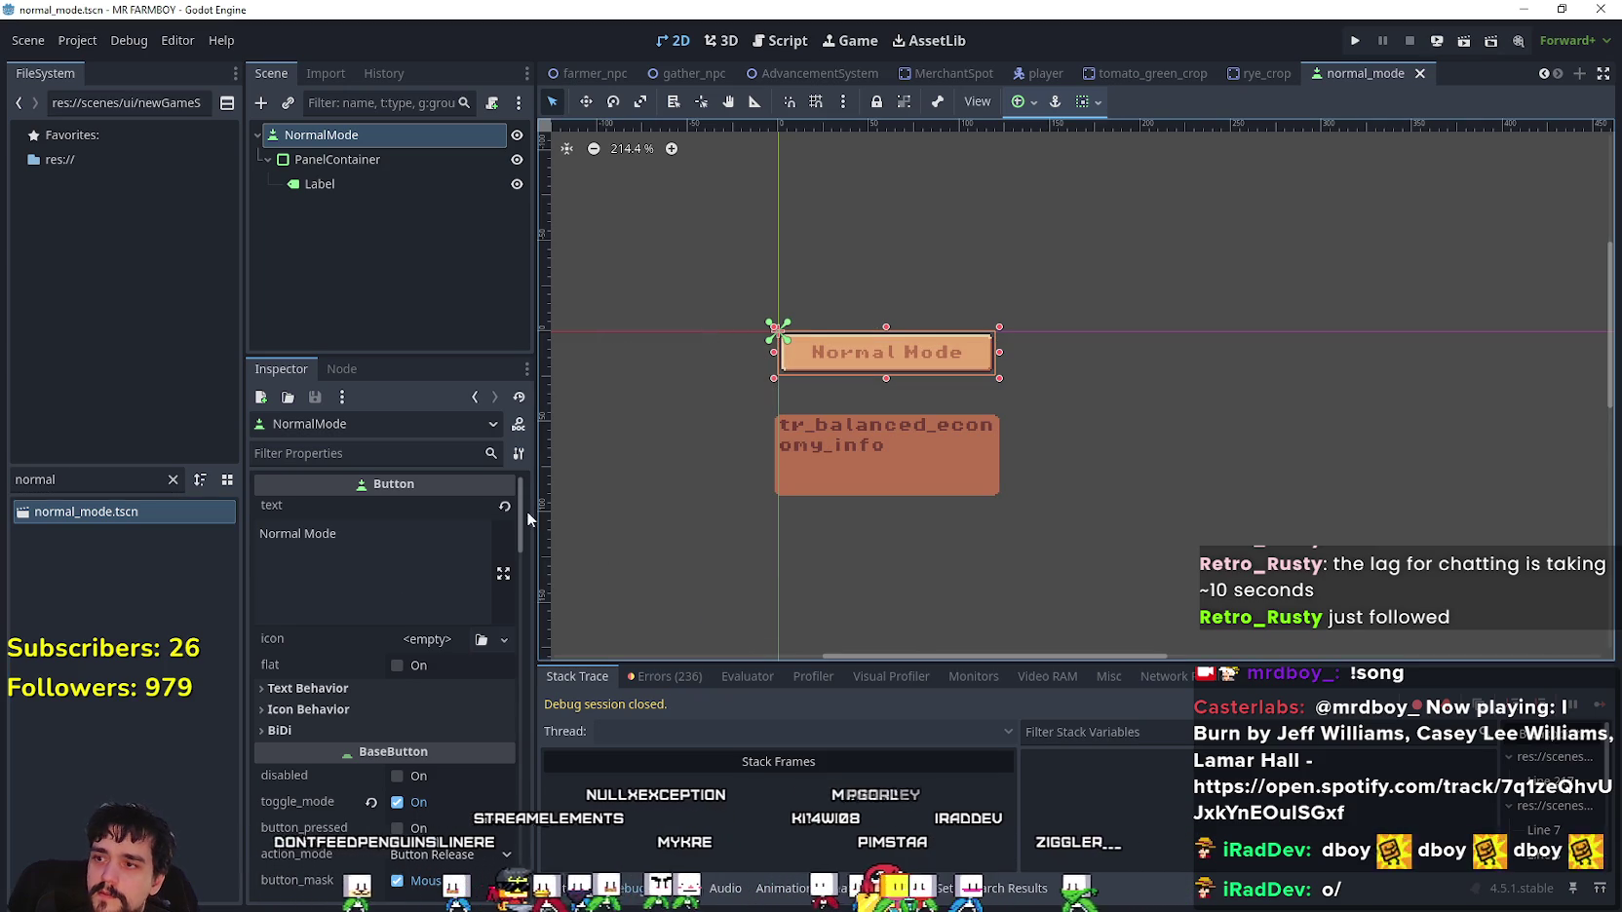
- Filter the FileSystem for 'Island' and open Island_Select.tscn
double_click(130, 481)
type("Island")
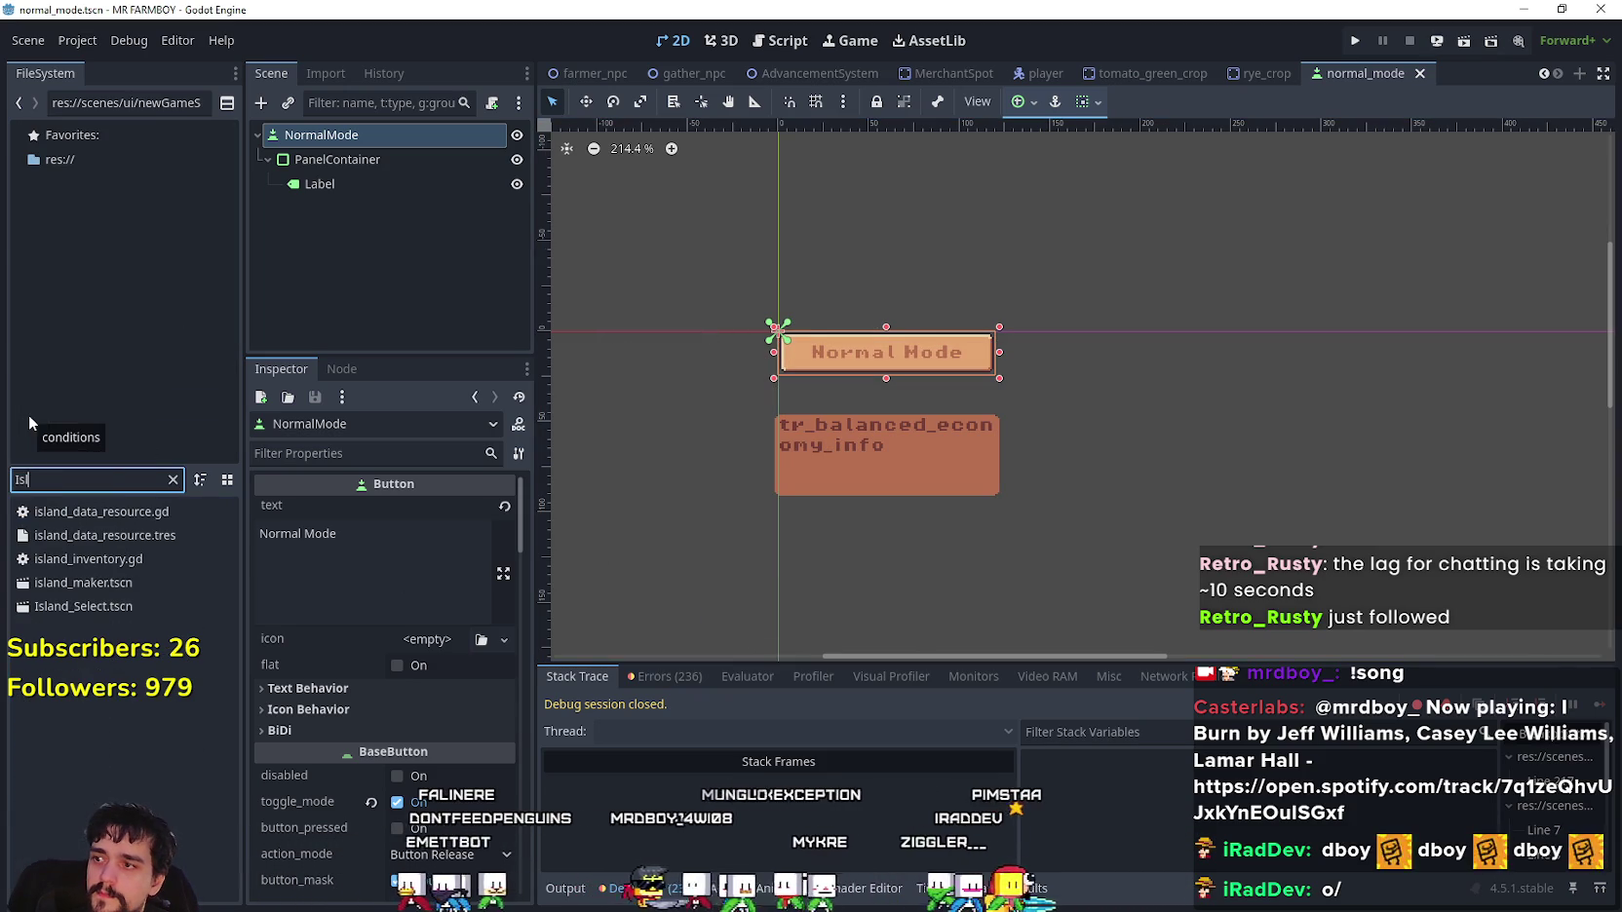
double_click(155, 605)
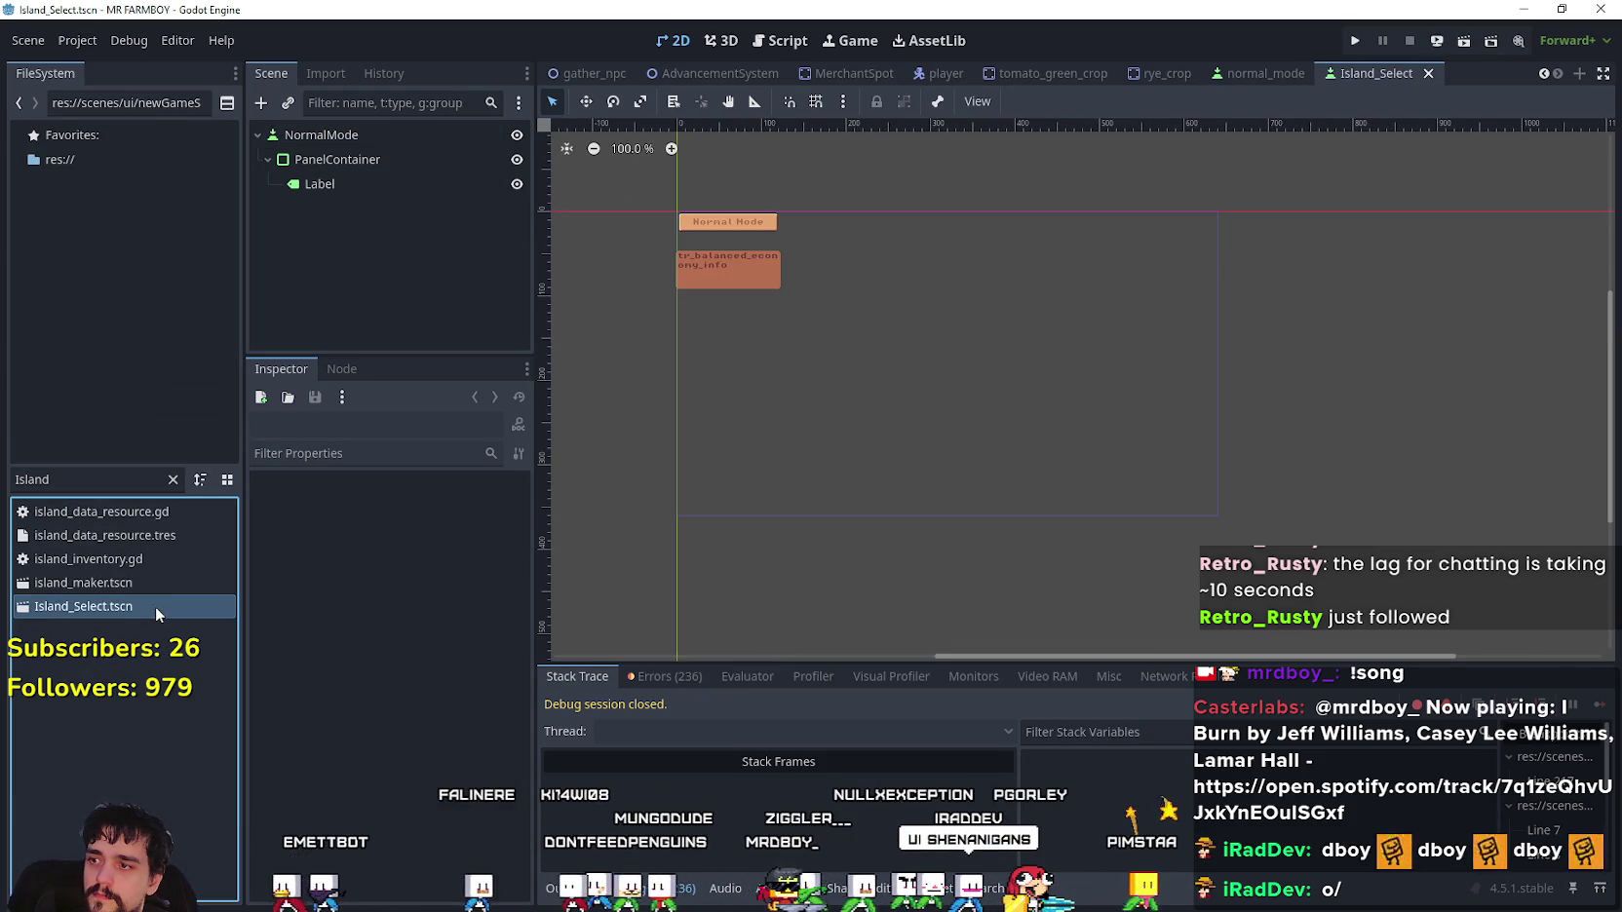
- Delete the PanelContainer node and its Label from the scene
scroll(849, 352, "up", 2)
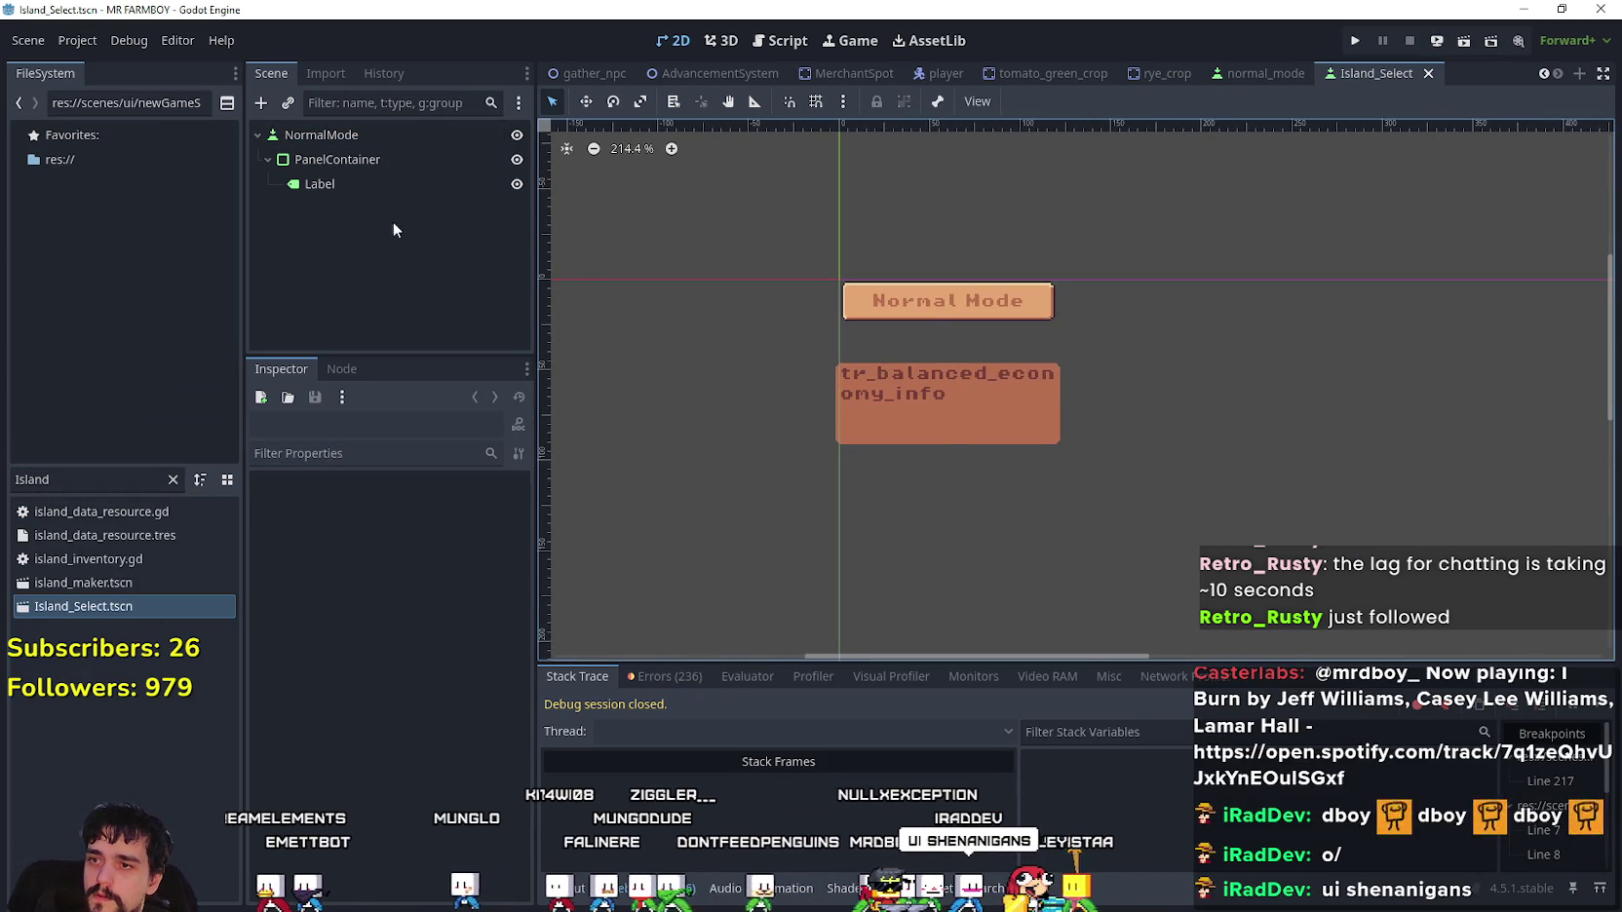
left_click(329, 160)
right_click(328, 160)
left_click(438, 723)
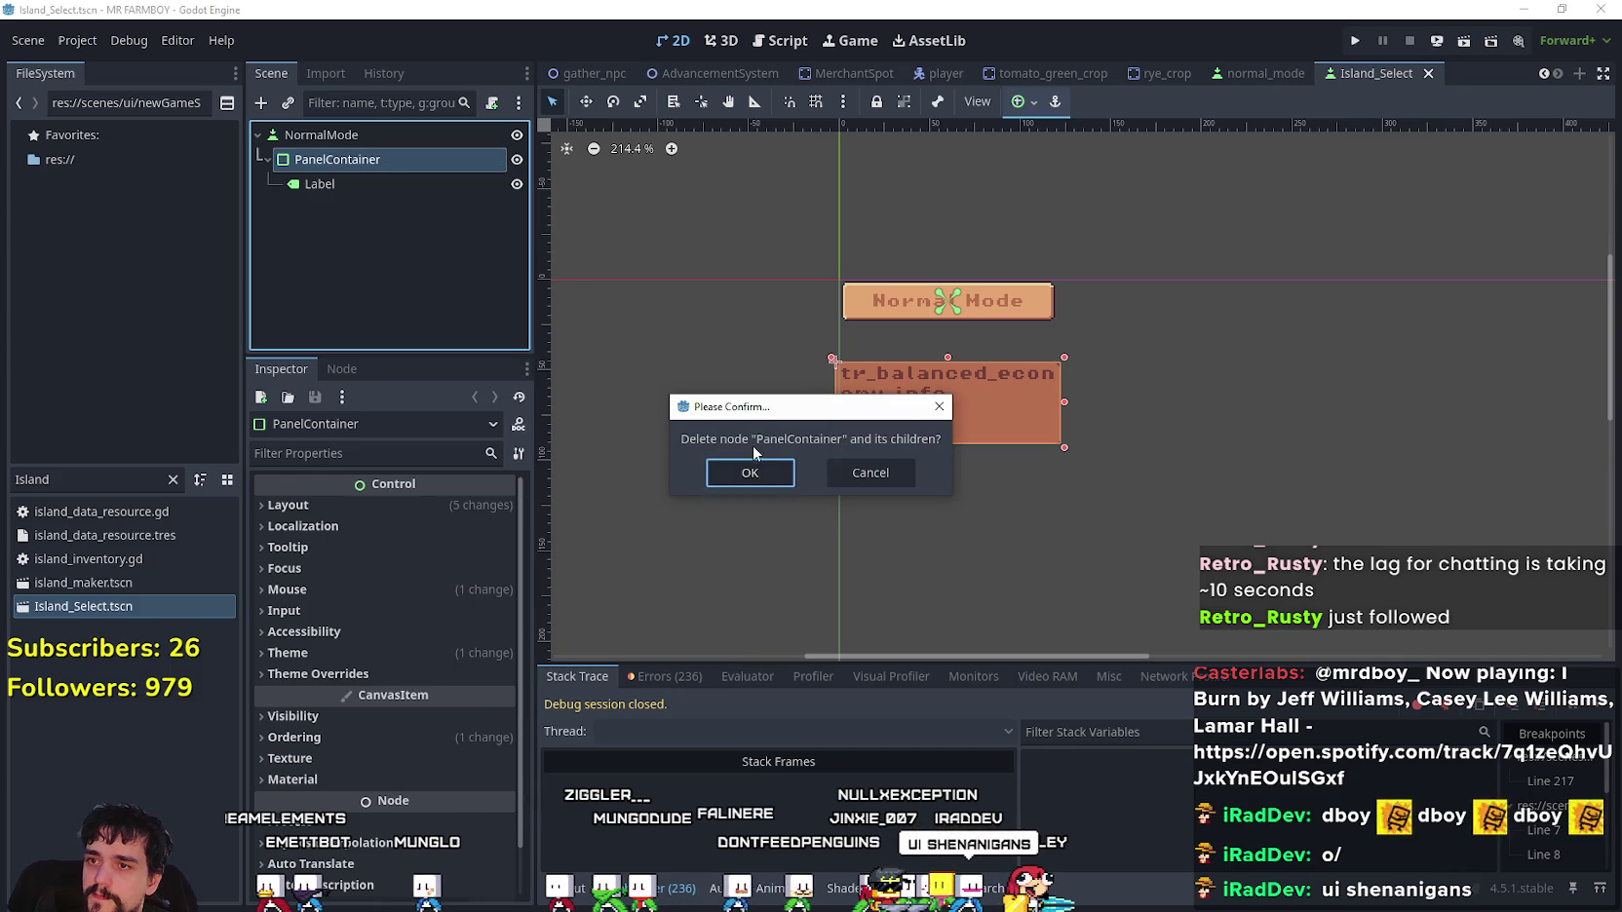
key("Return")
- Set the button text to 'King's Expansion' over '(Recommended)' on two lines and save
left_click(303, 134)
left_click(276, 526)
type("Isl")
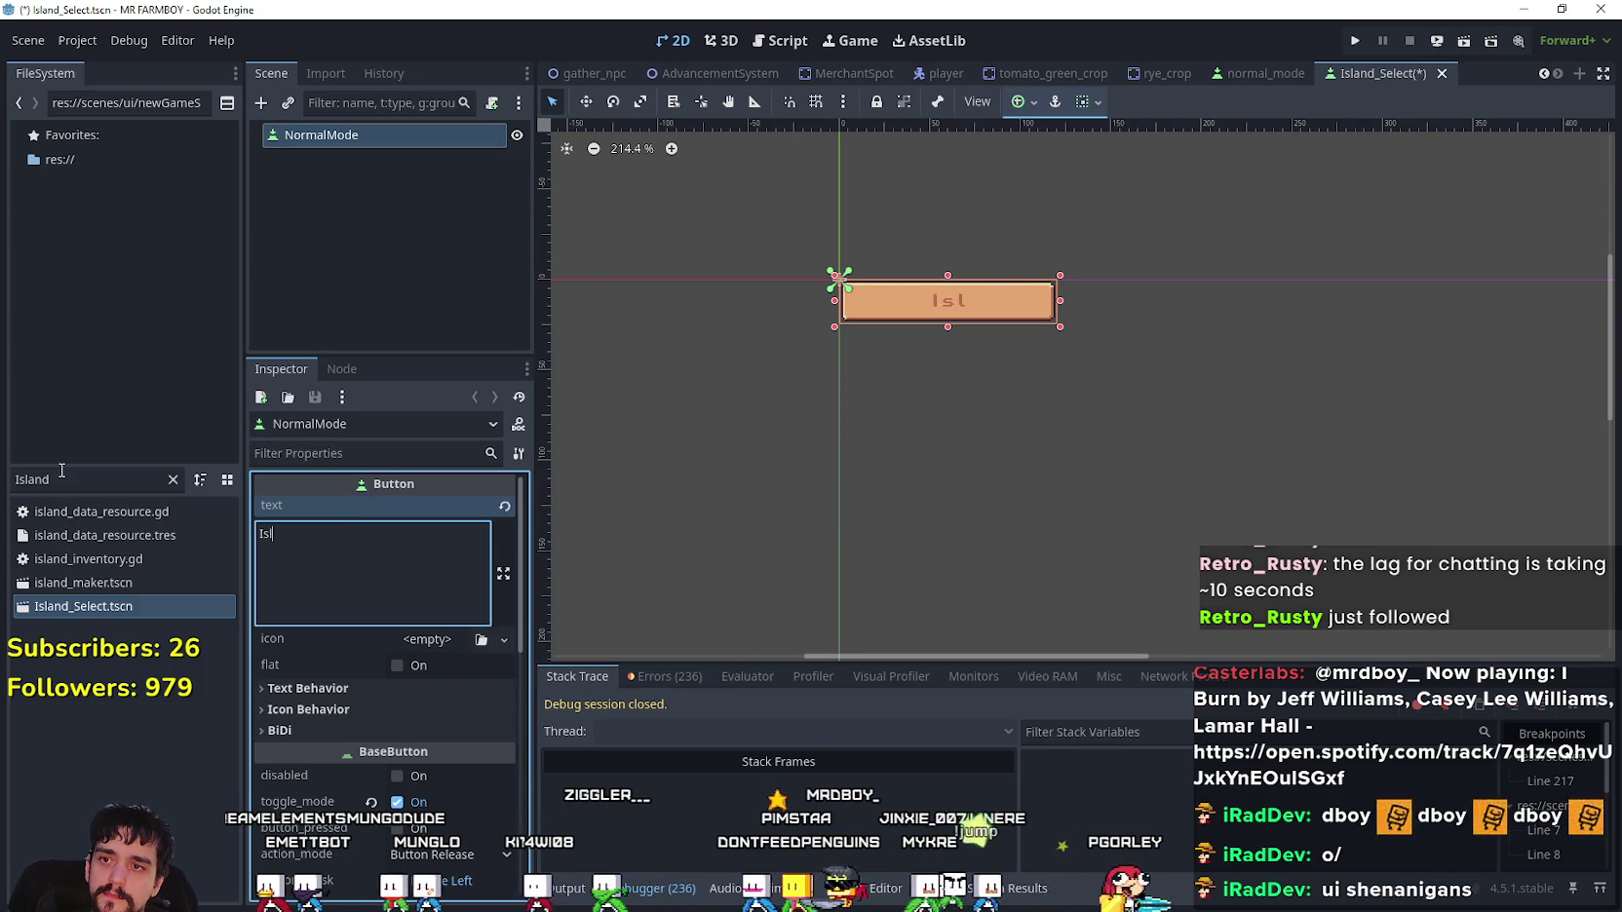
type("and")
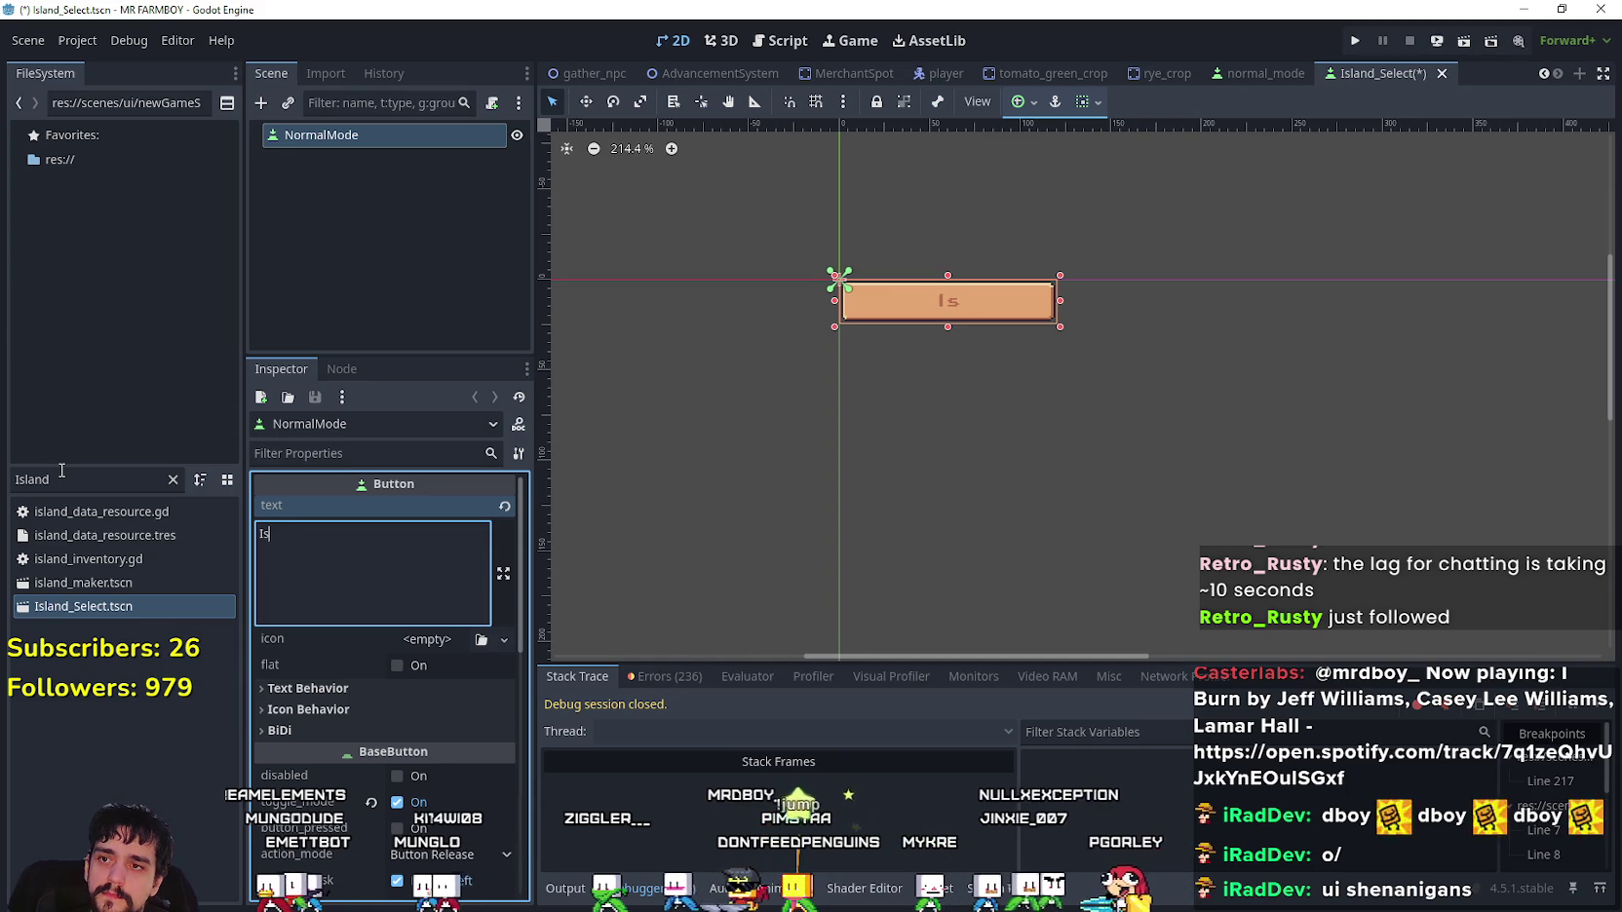
type("King's")
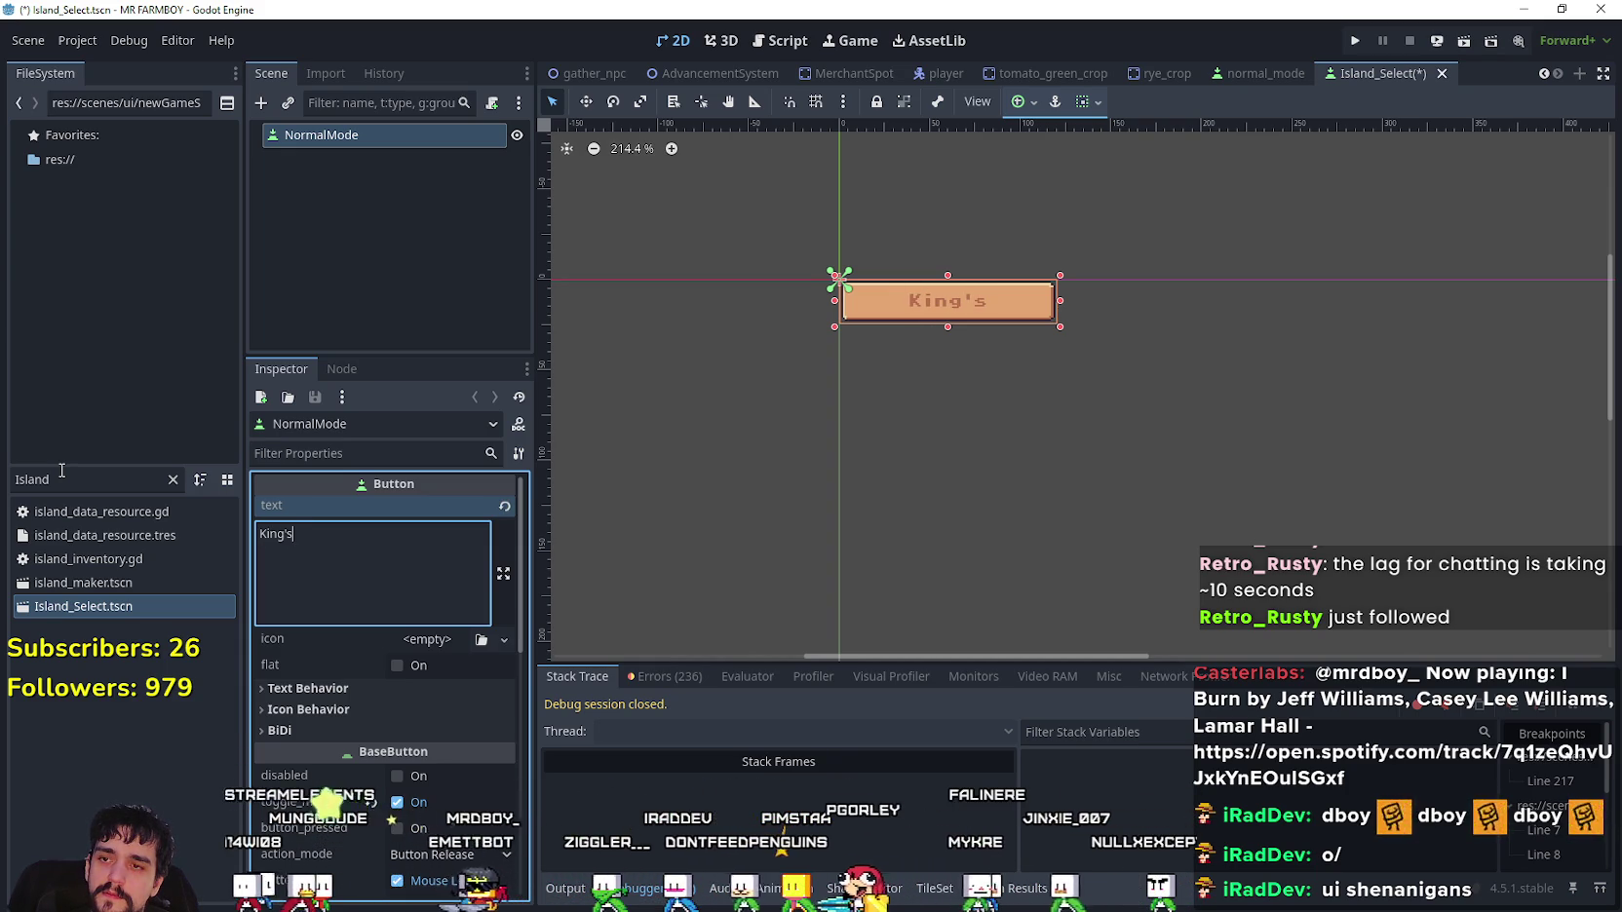
type(" Expansion(Recommended")
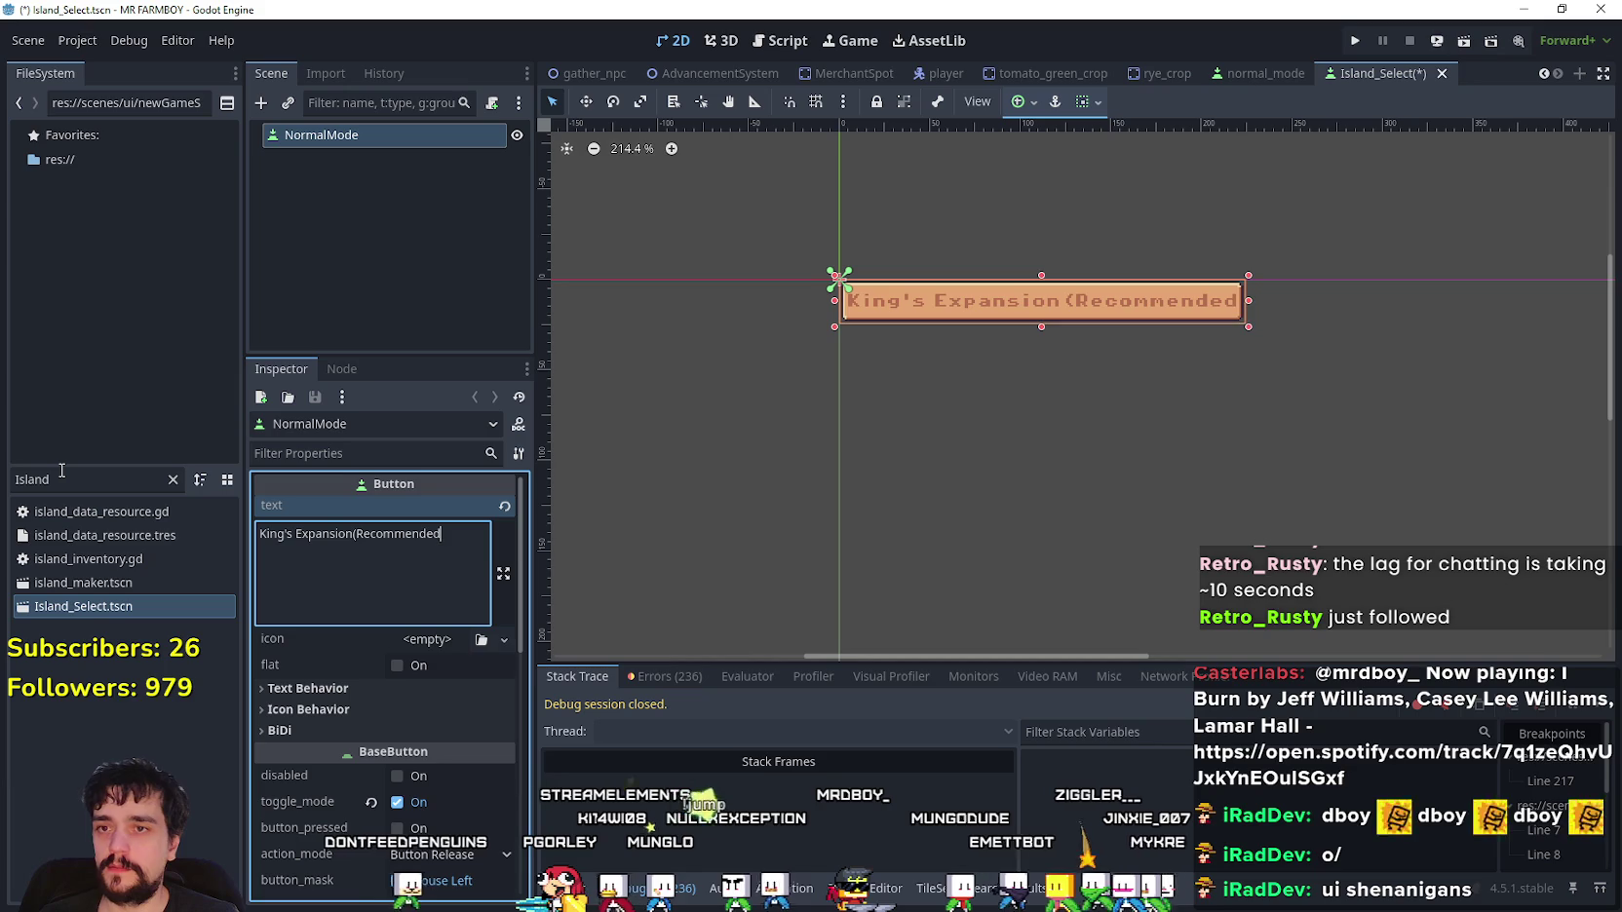
scroll(840, 375, "down", 2)
scroll(904, 243, "up", 4)
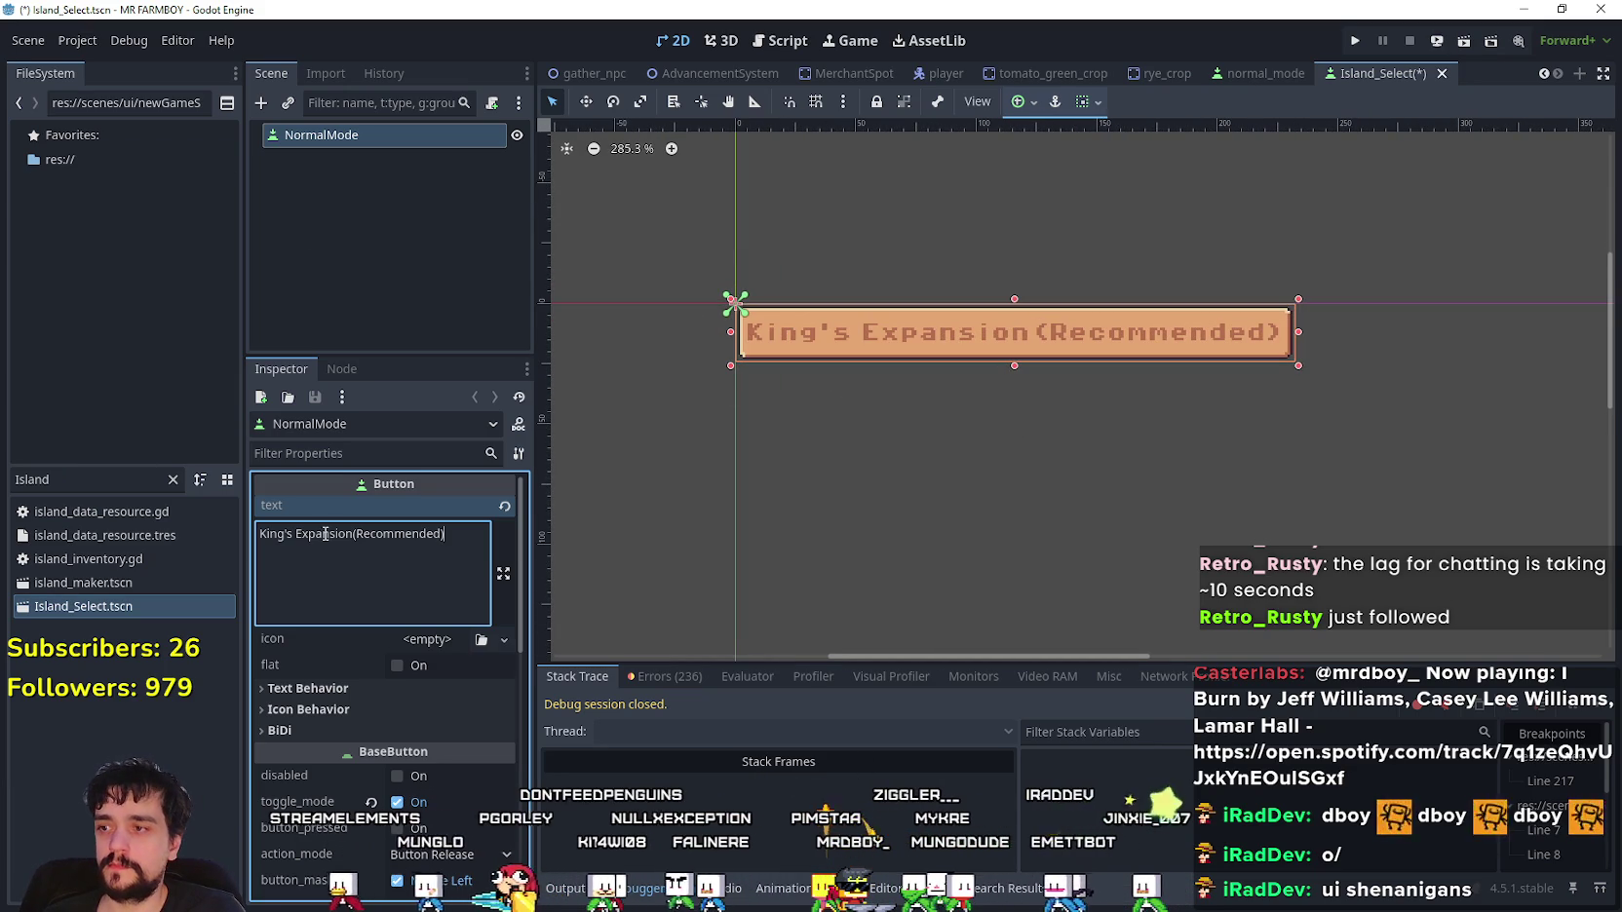
key("Return")
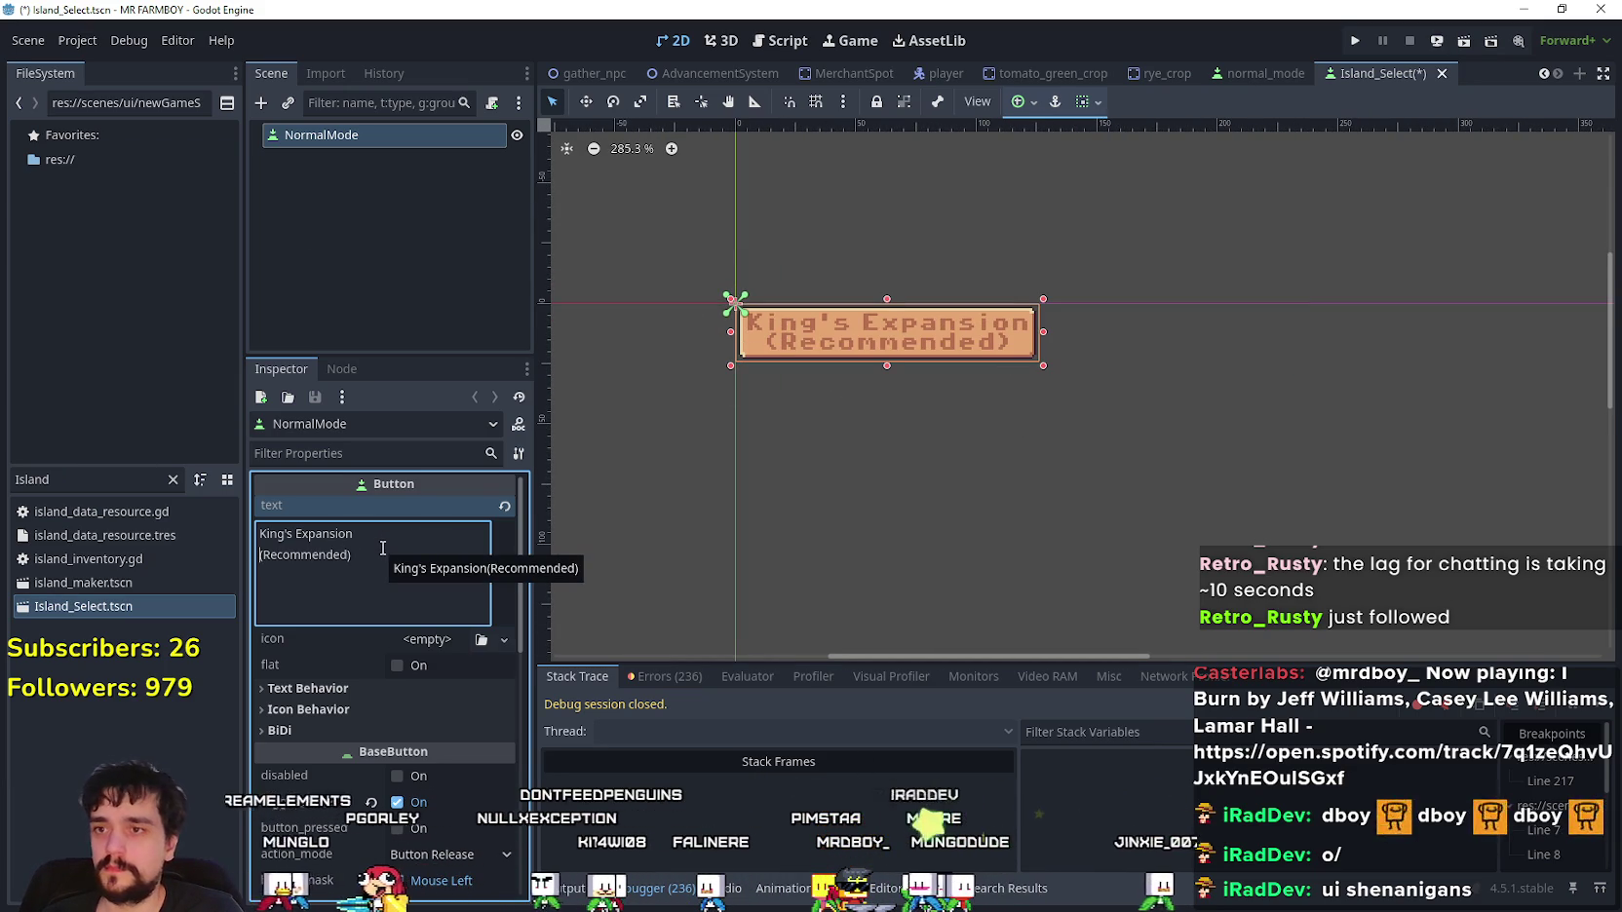
key("ctrl+s")
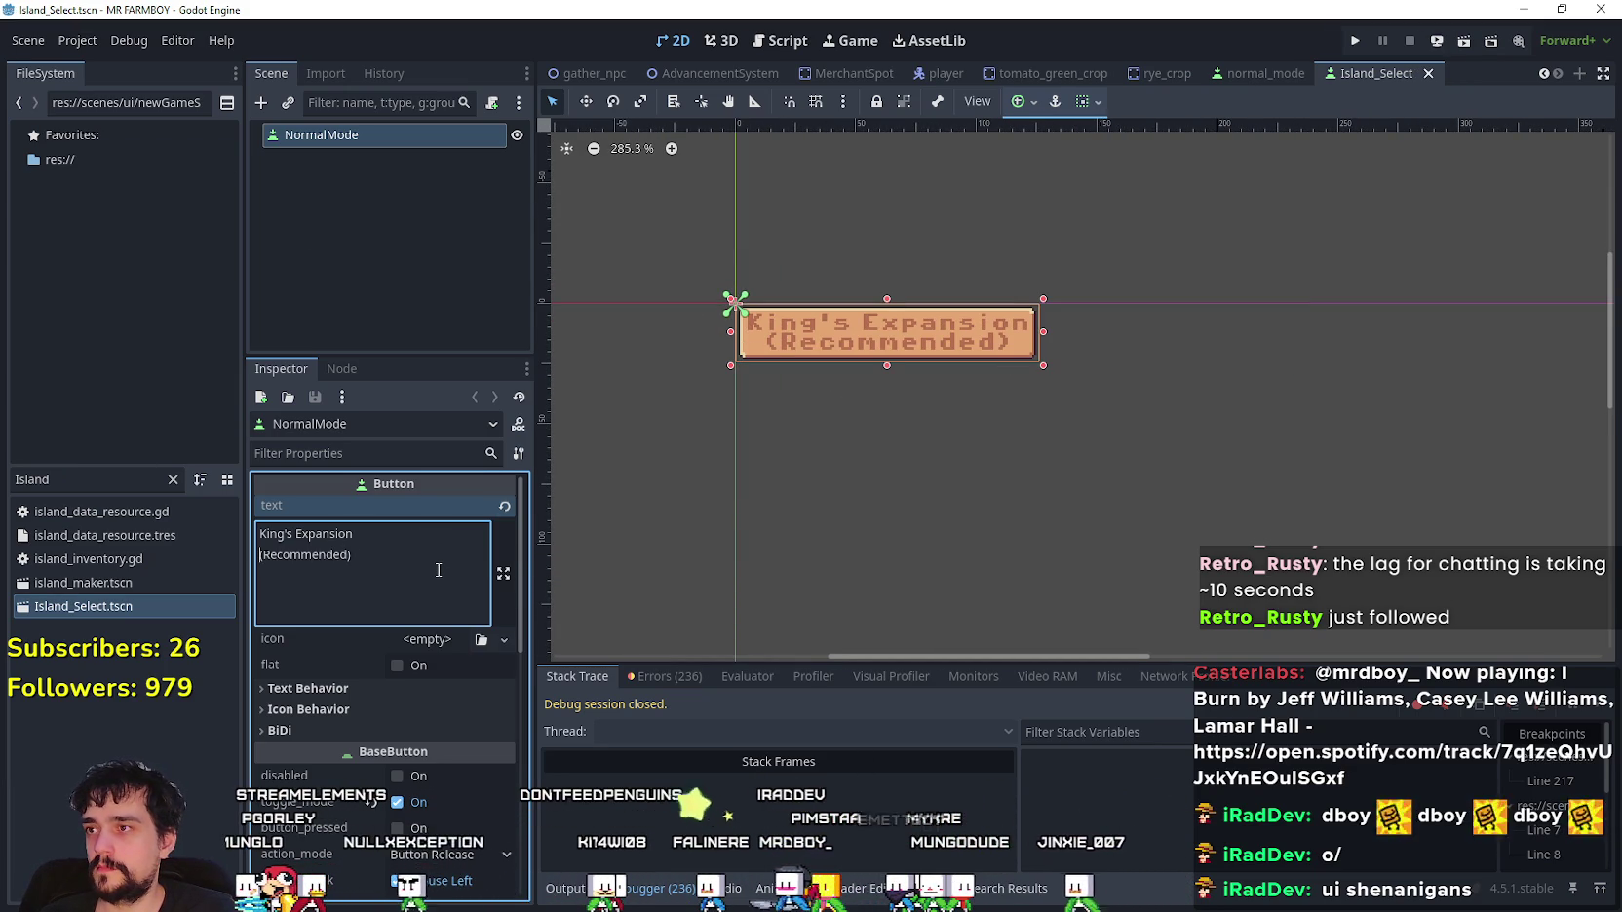
- Rename the root button node to Island_Select and save the scene
left_click(356, 146)
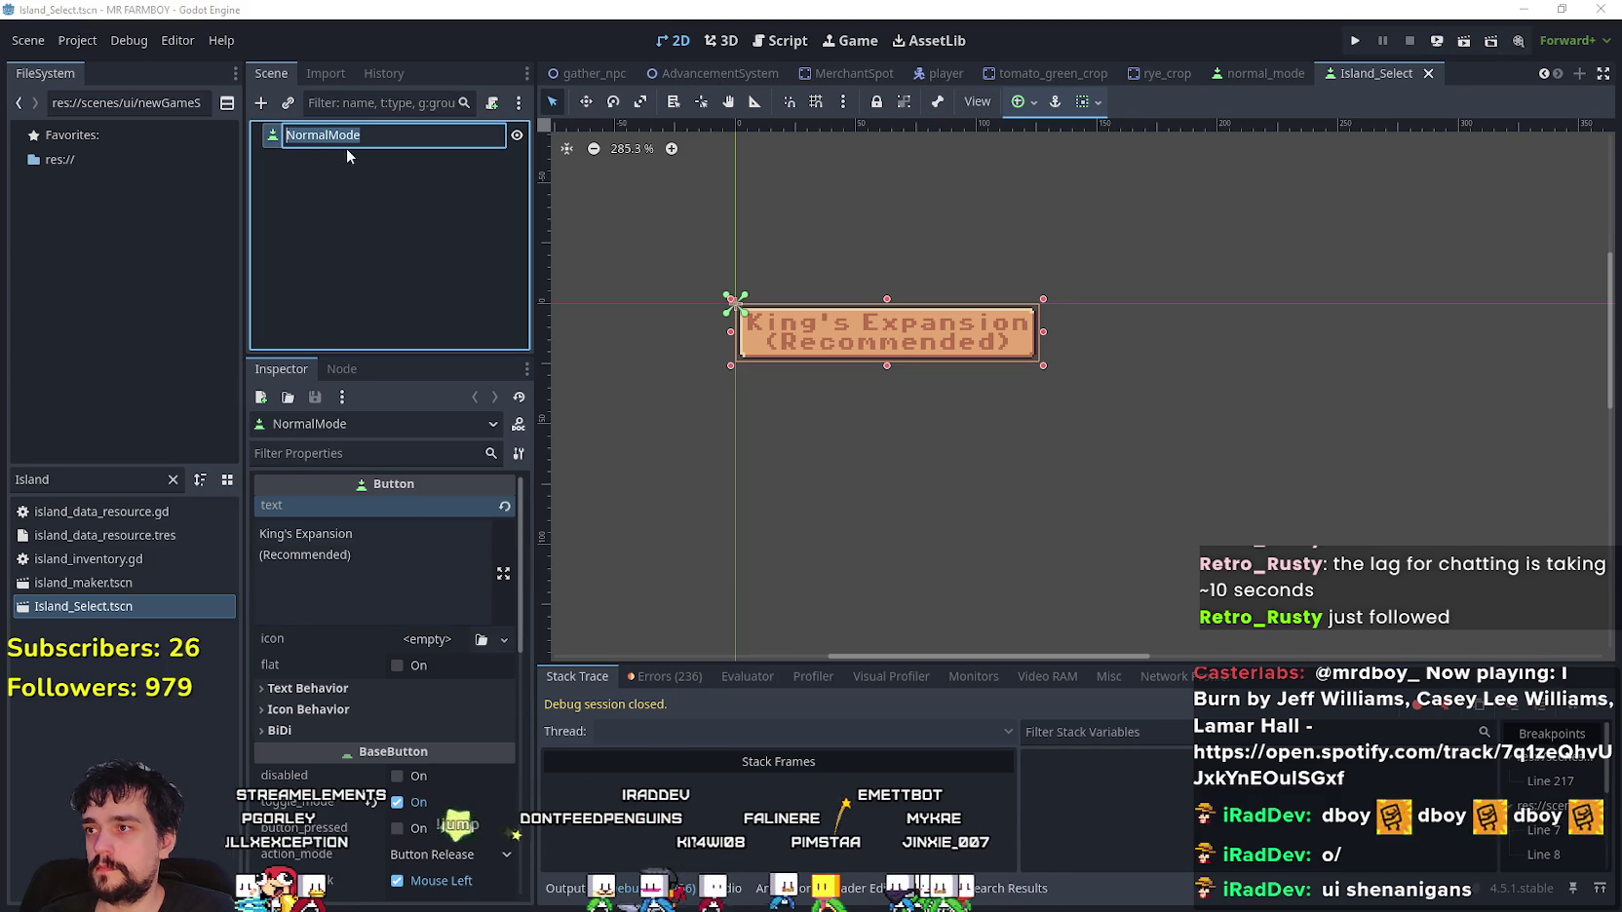
type("Island")
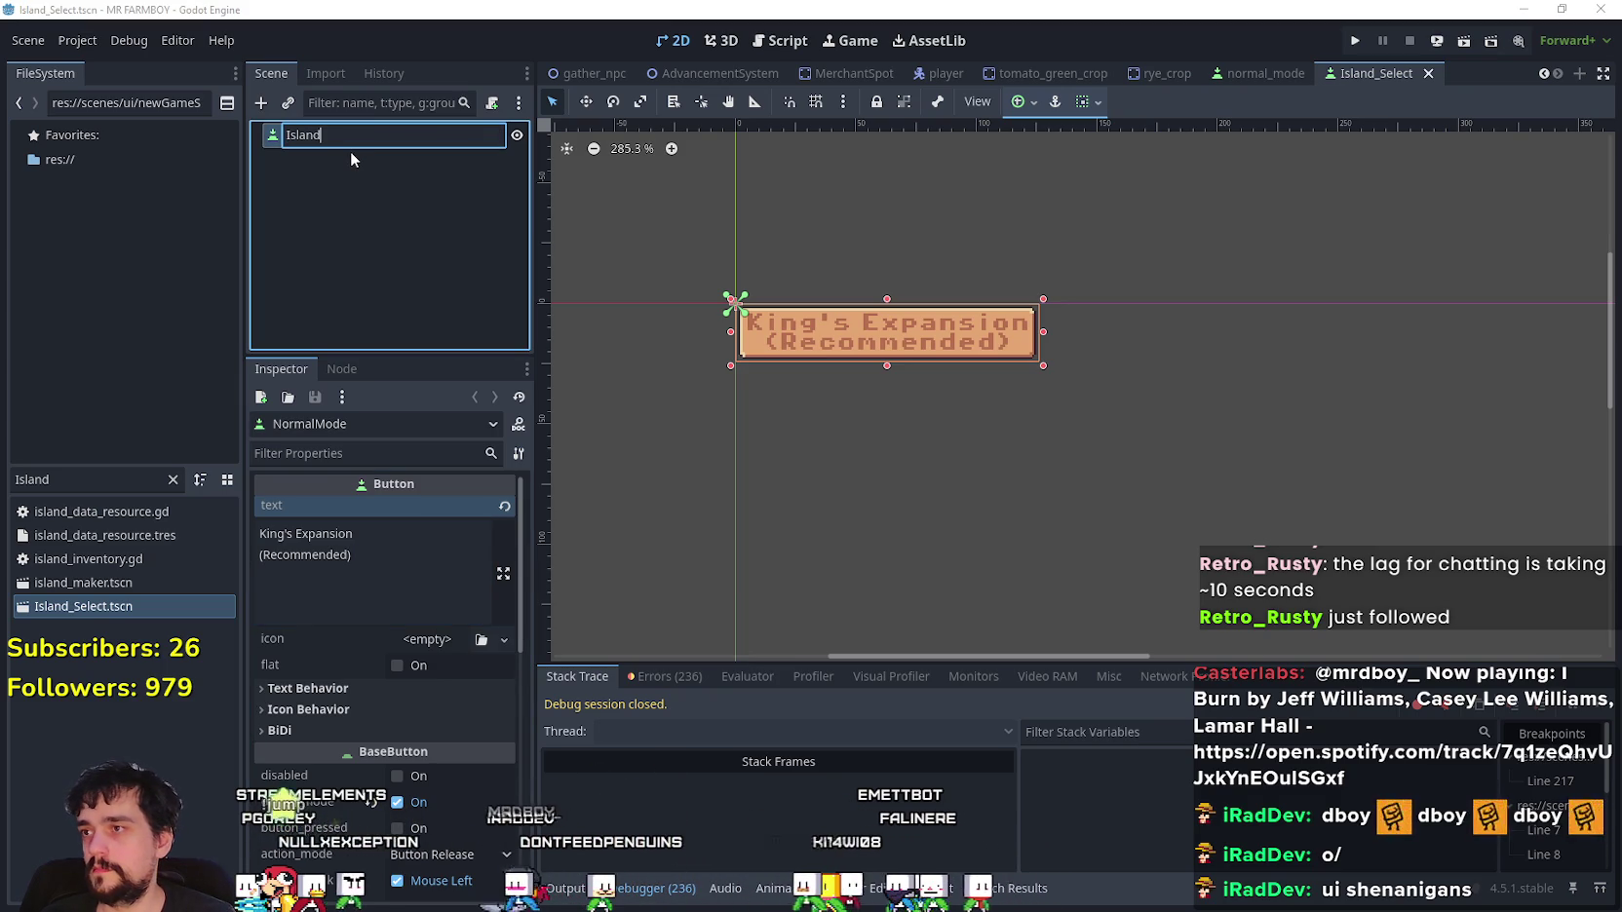
type("eclelect")
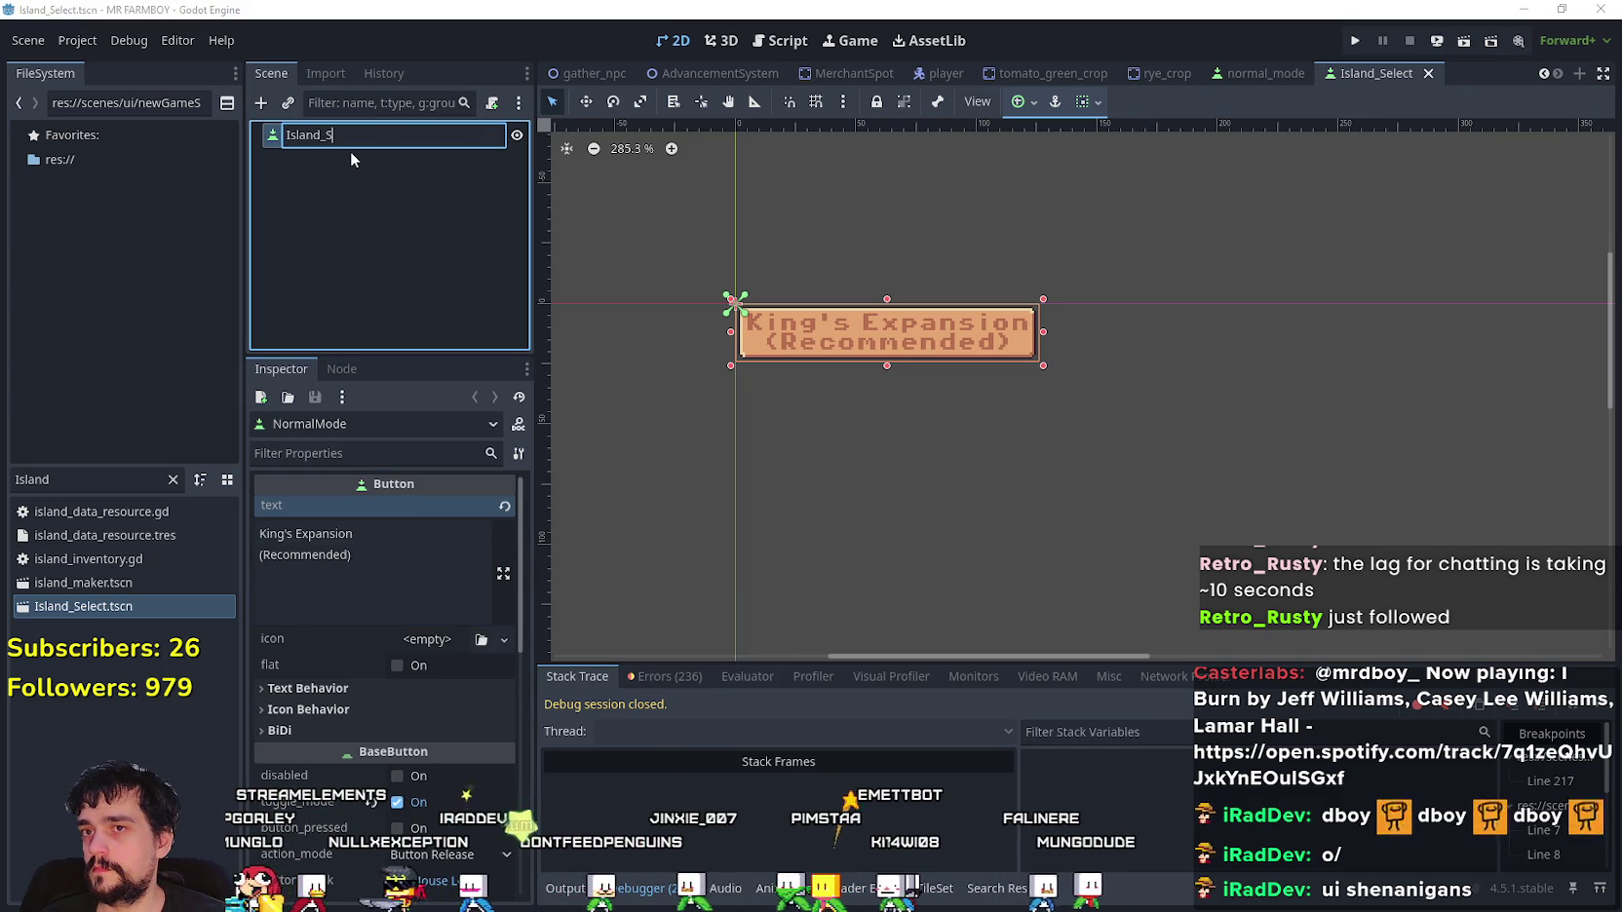
key("Return")
key("ctrl+s")
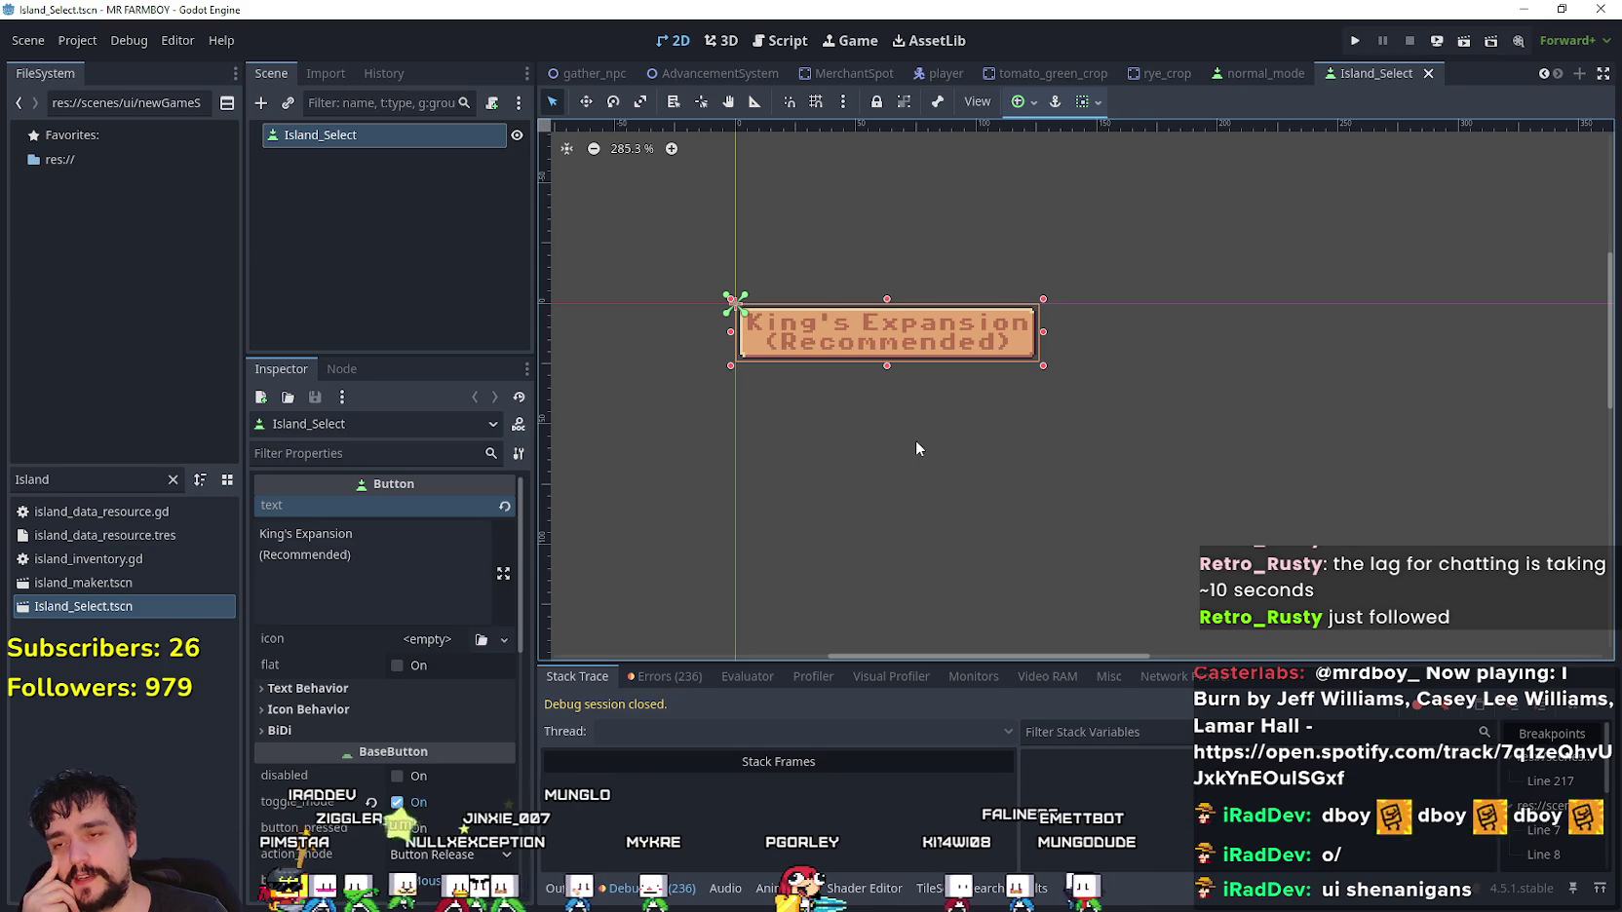
- Try selecting the '(Recommended)' line in the button's text field, then save
scroll(915, 439, "up", 1)
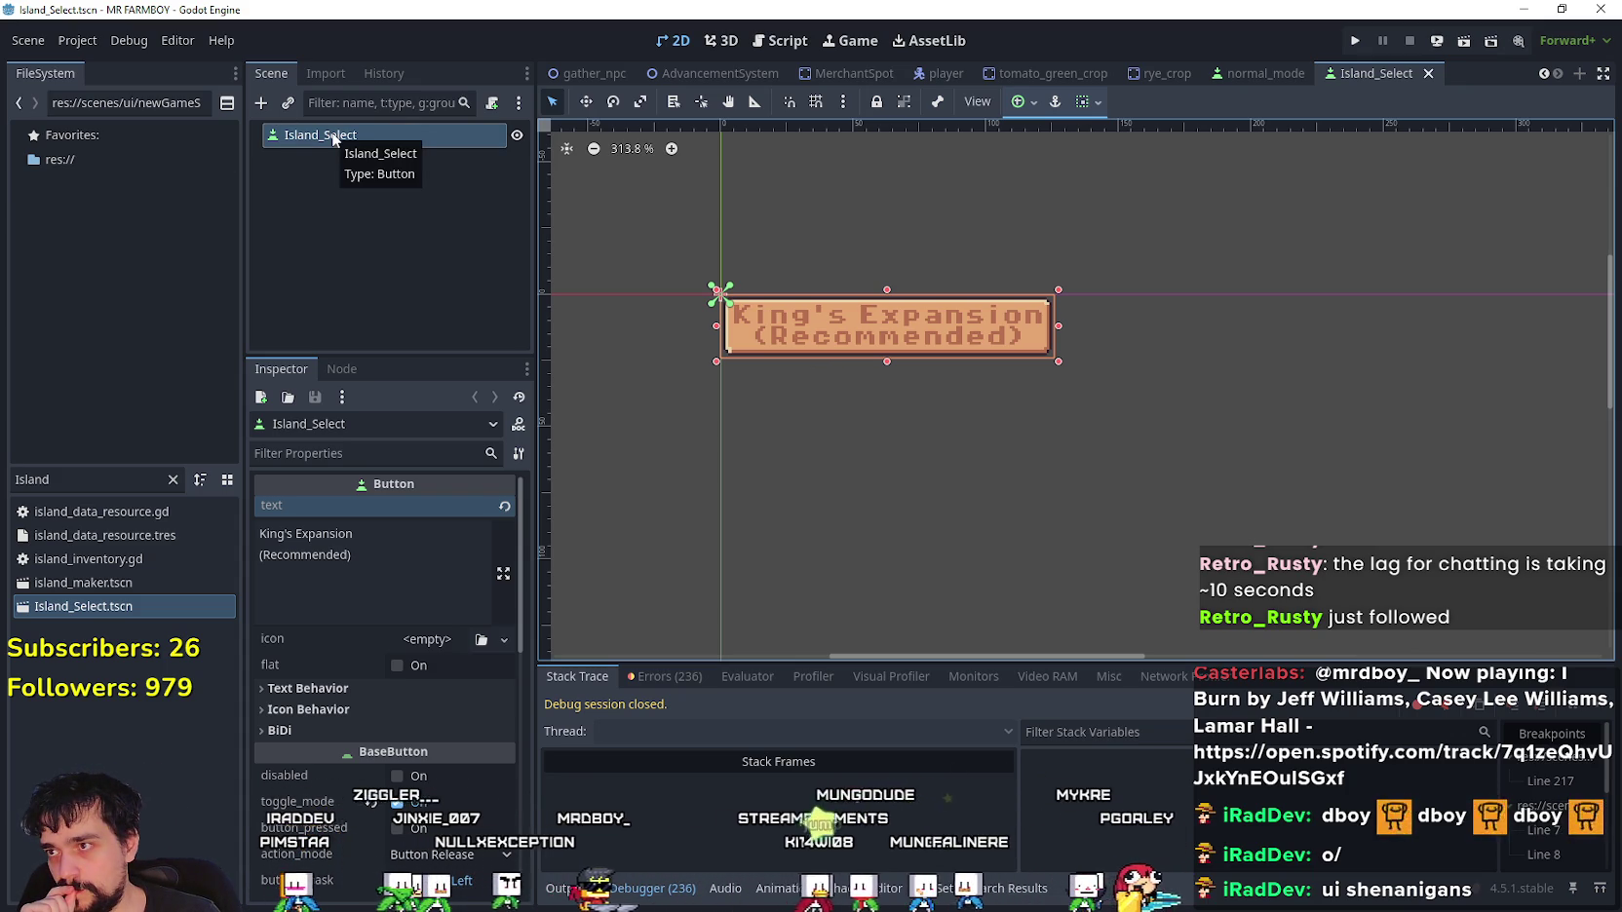
left_click(374, 588)
triple_click(374, 588)
left_click(374, 553)
key("ctrl+a")
left_click(375, 554)
key("ctrl+a")
left_click(374, 554)
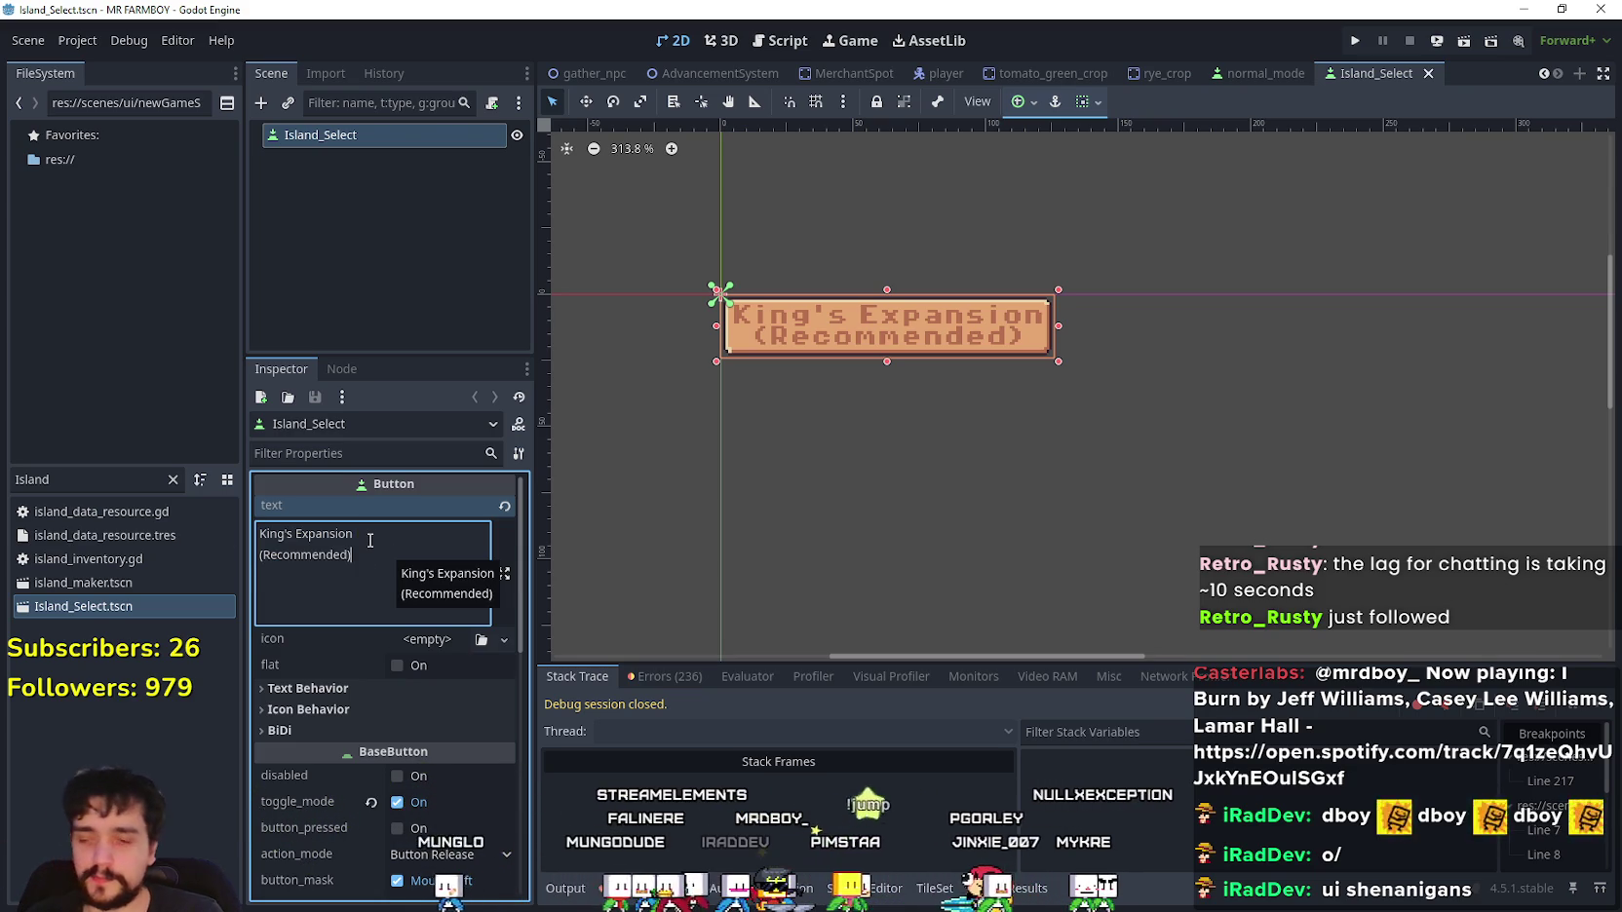
key("ctrl+s")
- Delete the '(Recommended)' line and the blank line so the label reads King's Expansion, and save
scroll(923, 326, "up", 6)
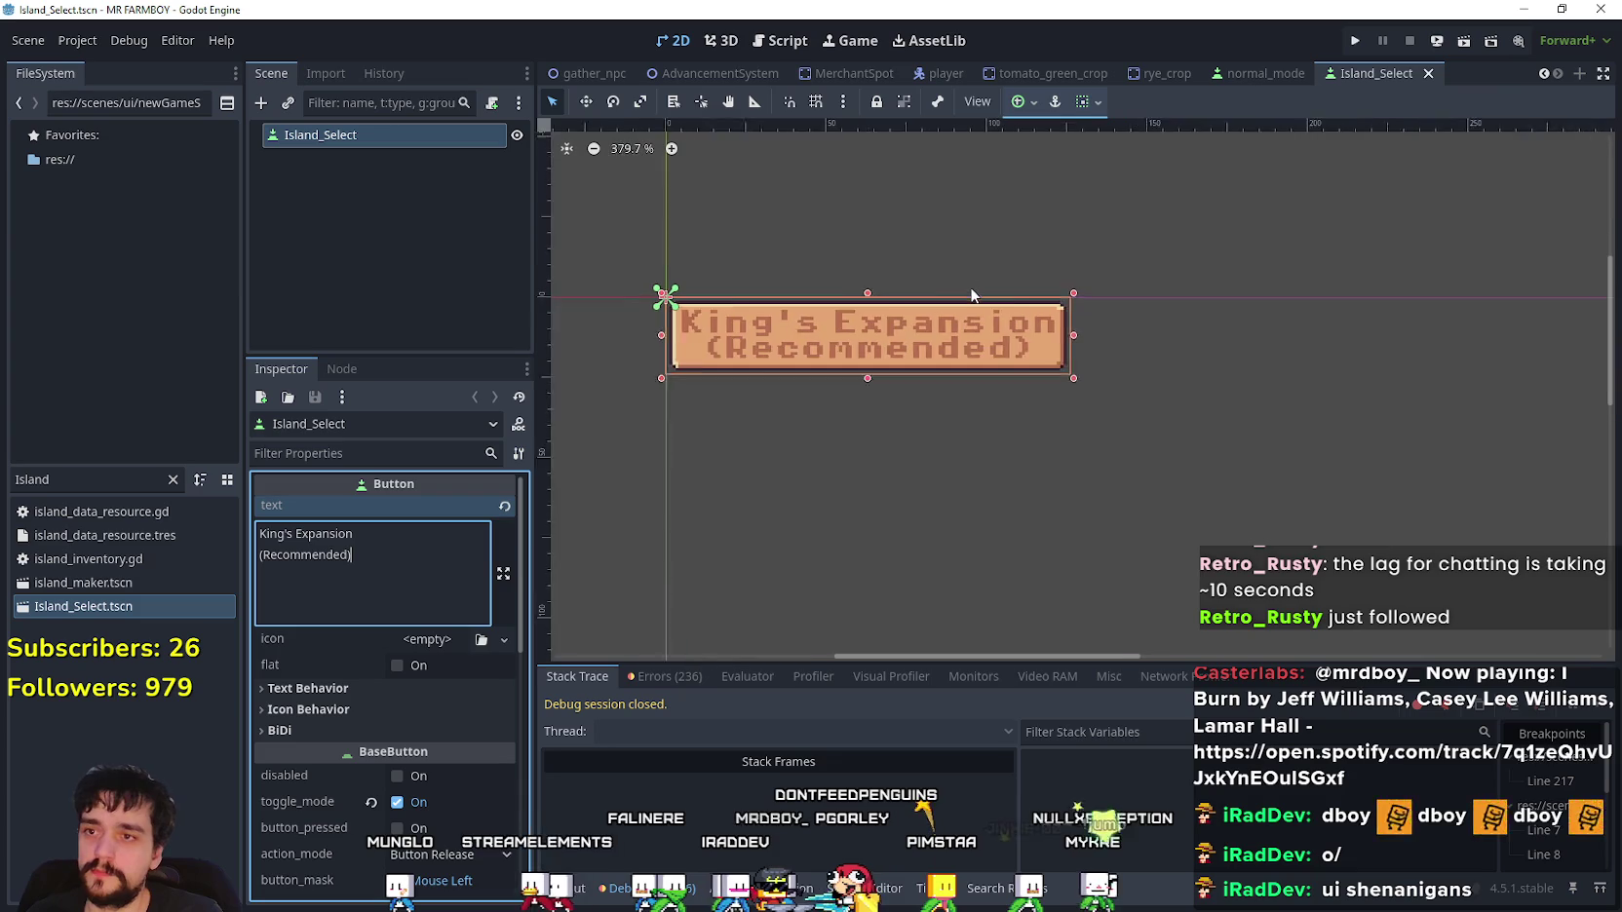
scroll(670, 415, "down", 4)
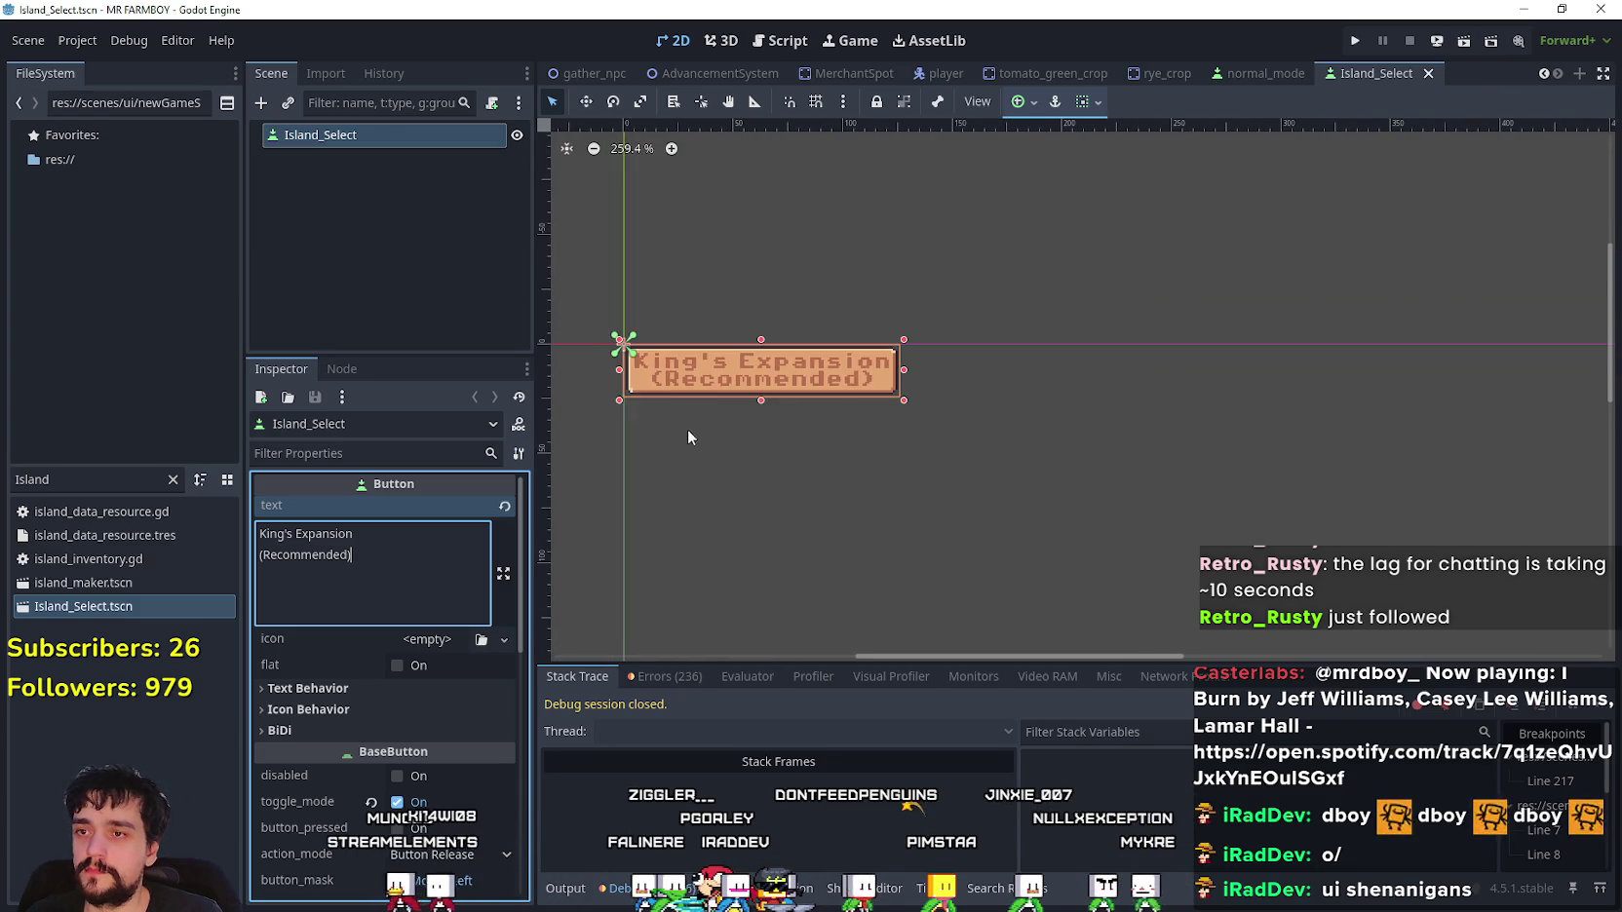
scroll(741, 489, "up", 4)
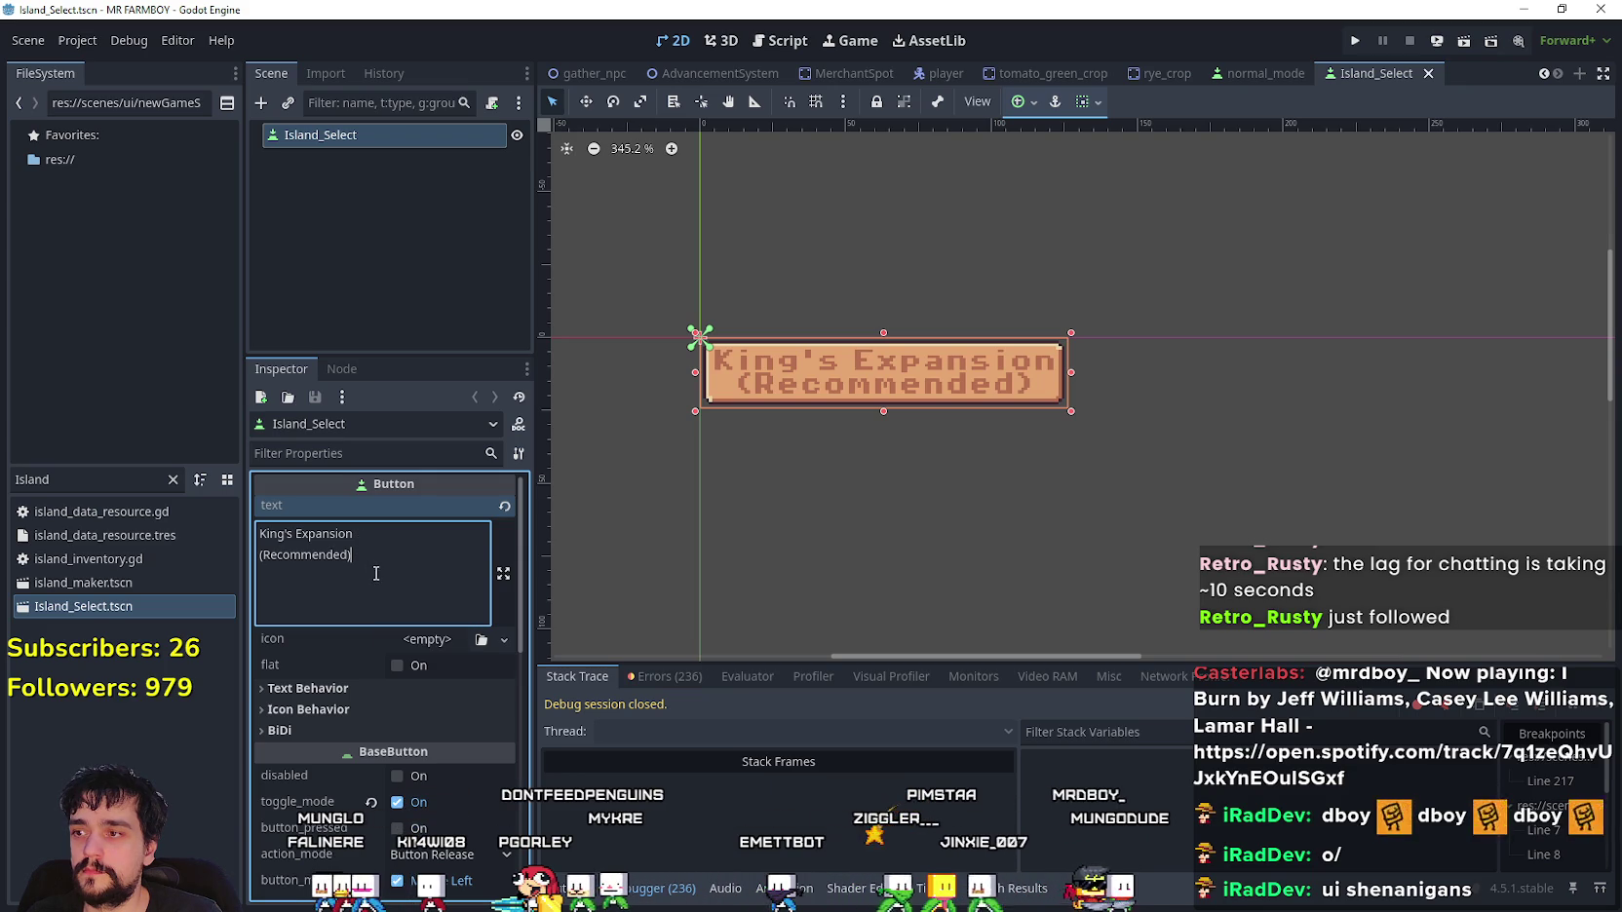
left_click_drag(366, 553, 257, 556)
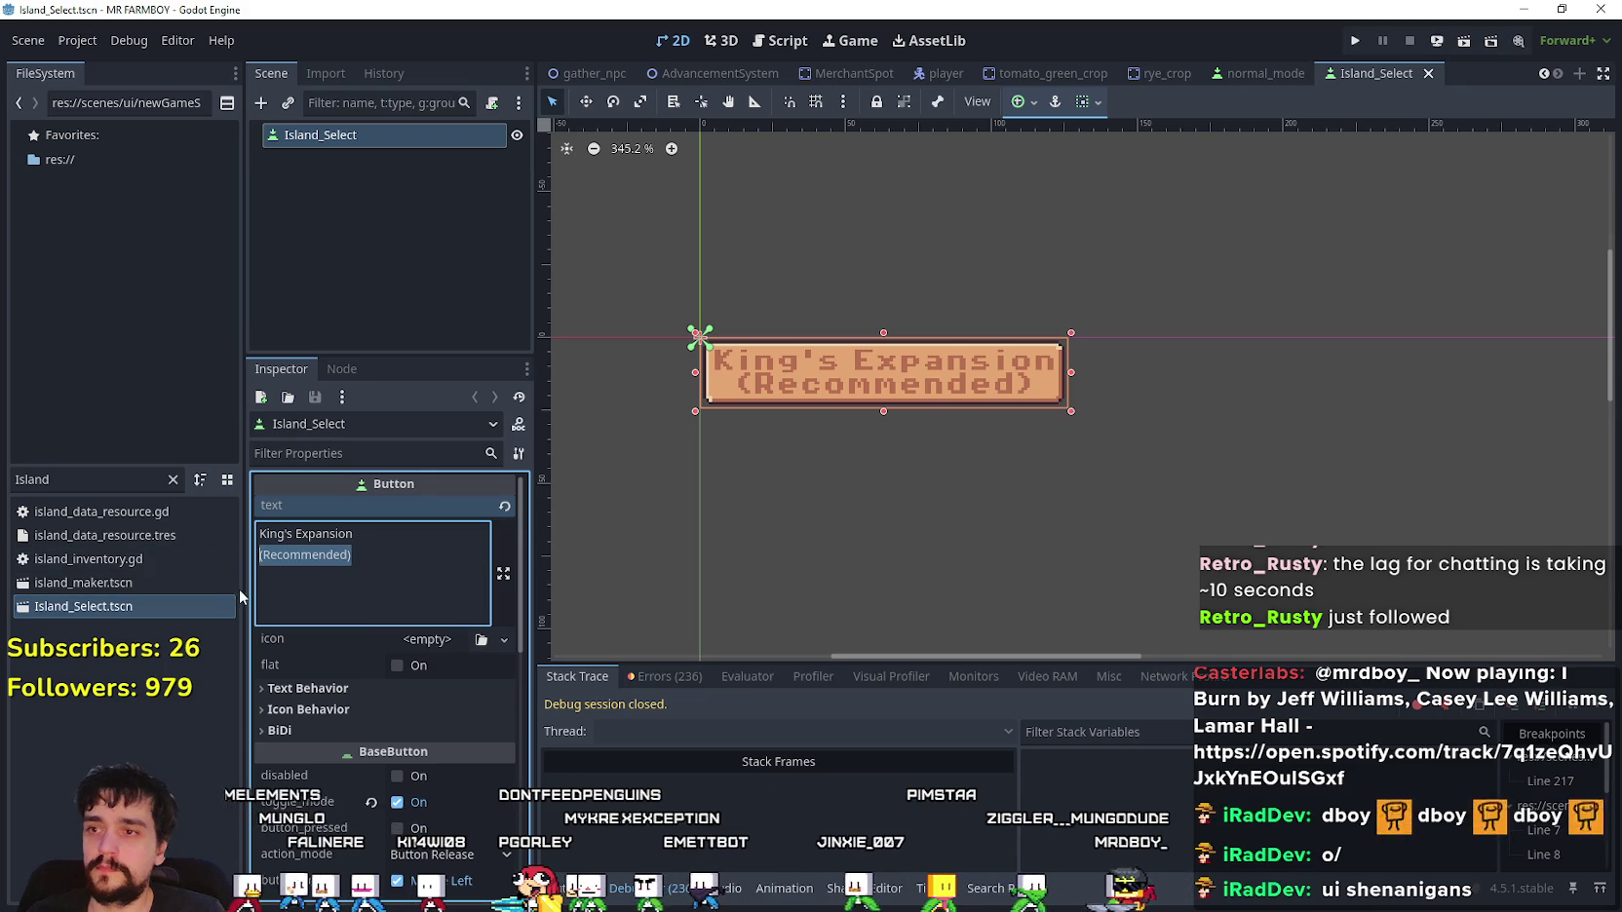
key("BackSpace")
key("ctrl+s")
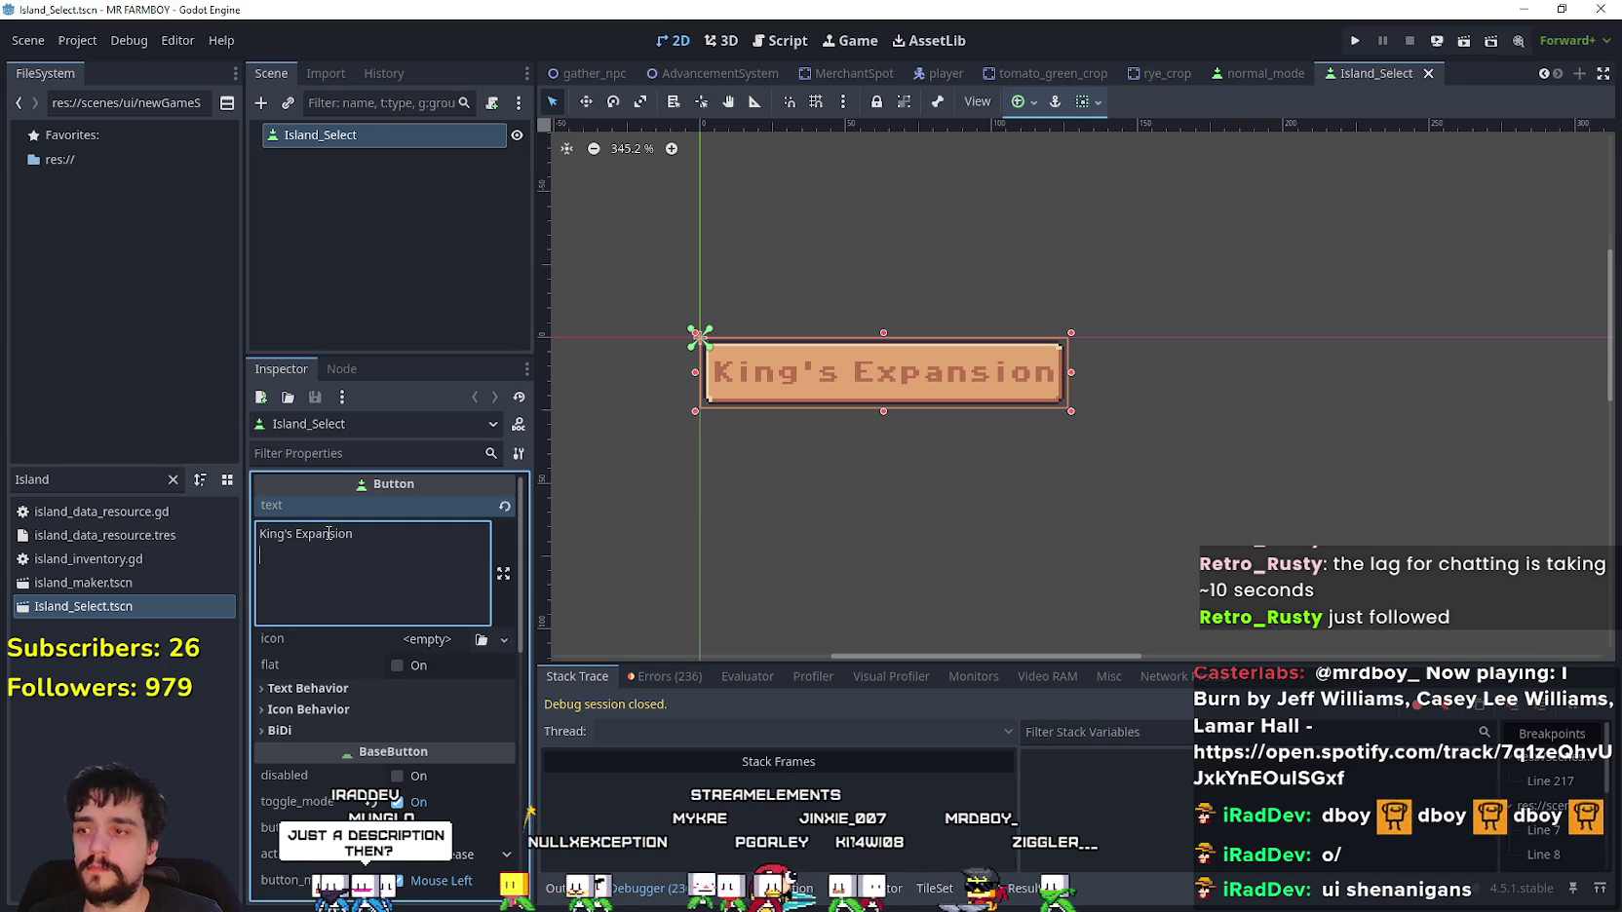
key("BackSpace")
key("ctrl+s")
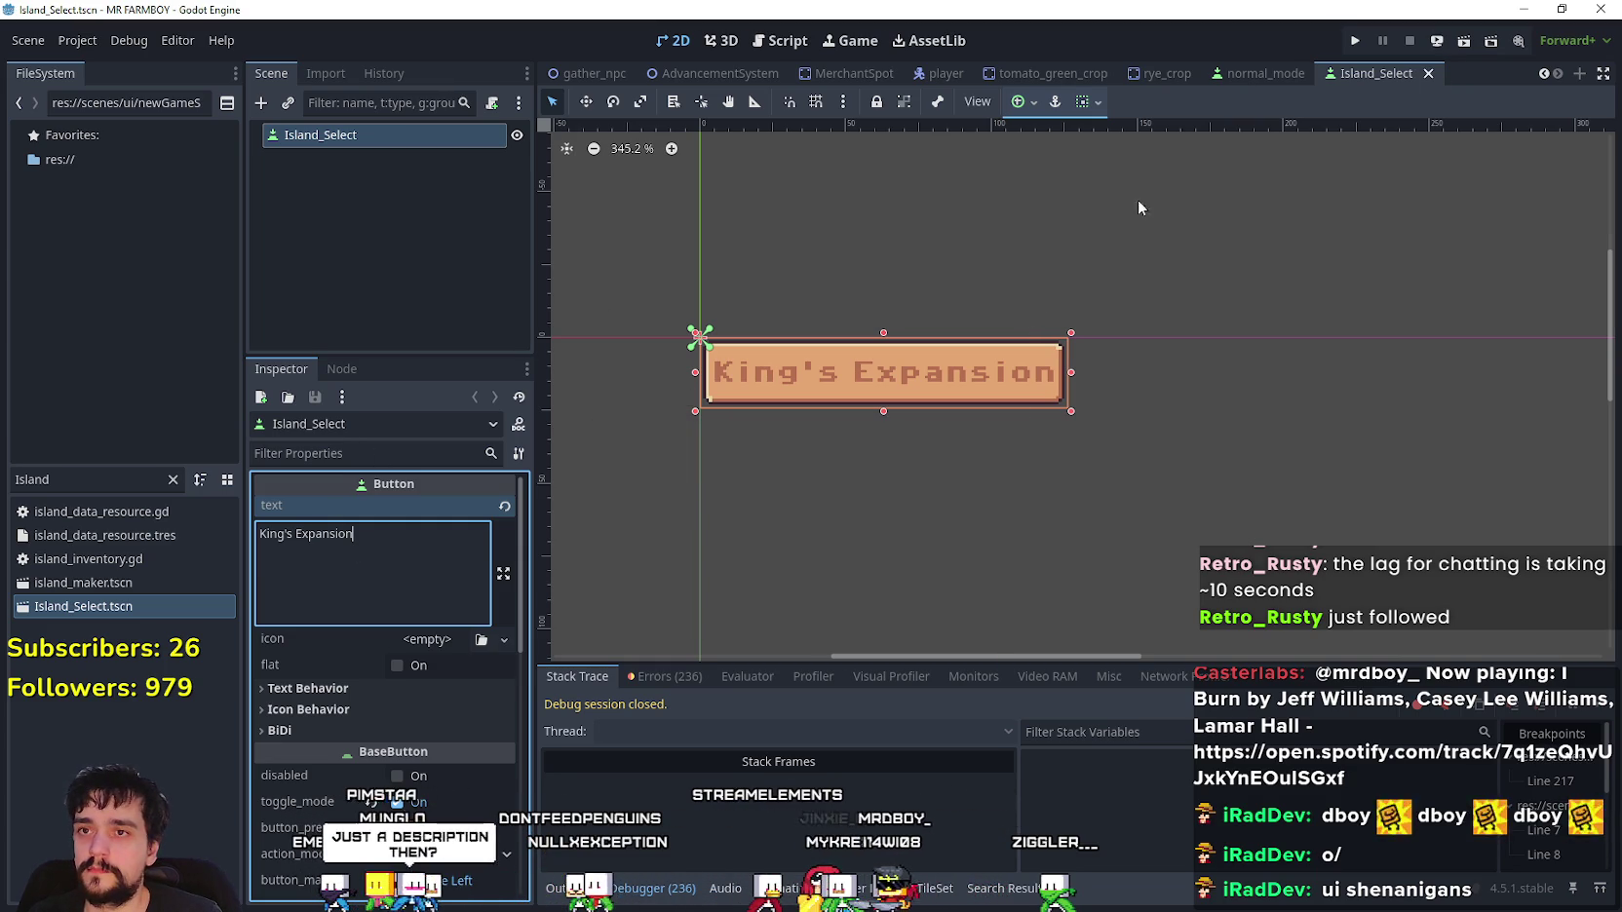
- Filter the FileSystem for 'main' and open main_menu.tscn
left_click_drag(49, 474, 3, 474)
type("main")
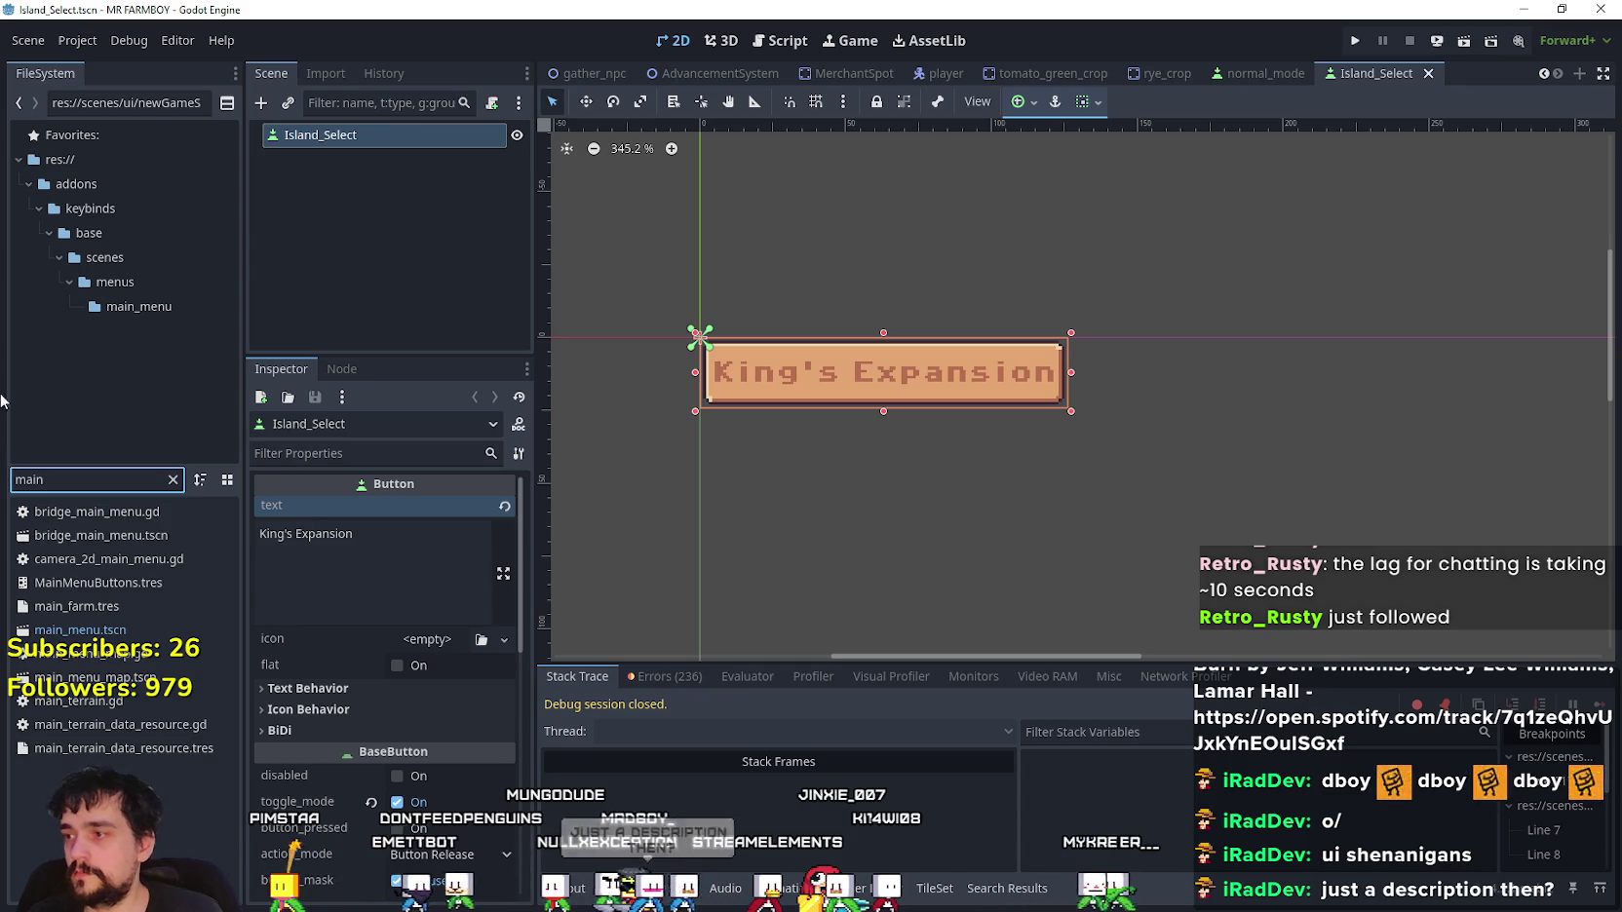
double_click(146, 630)
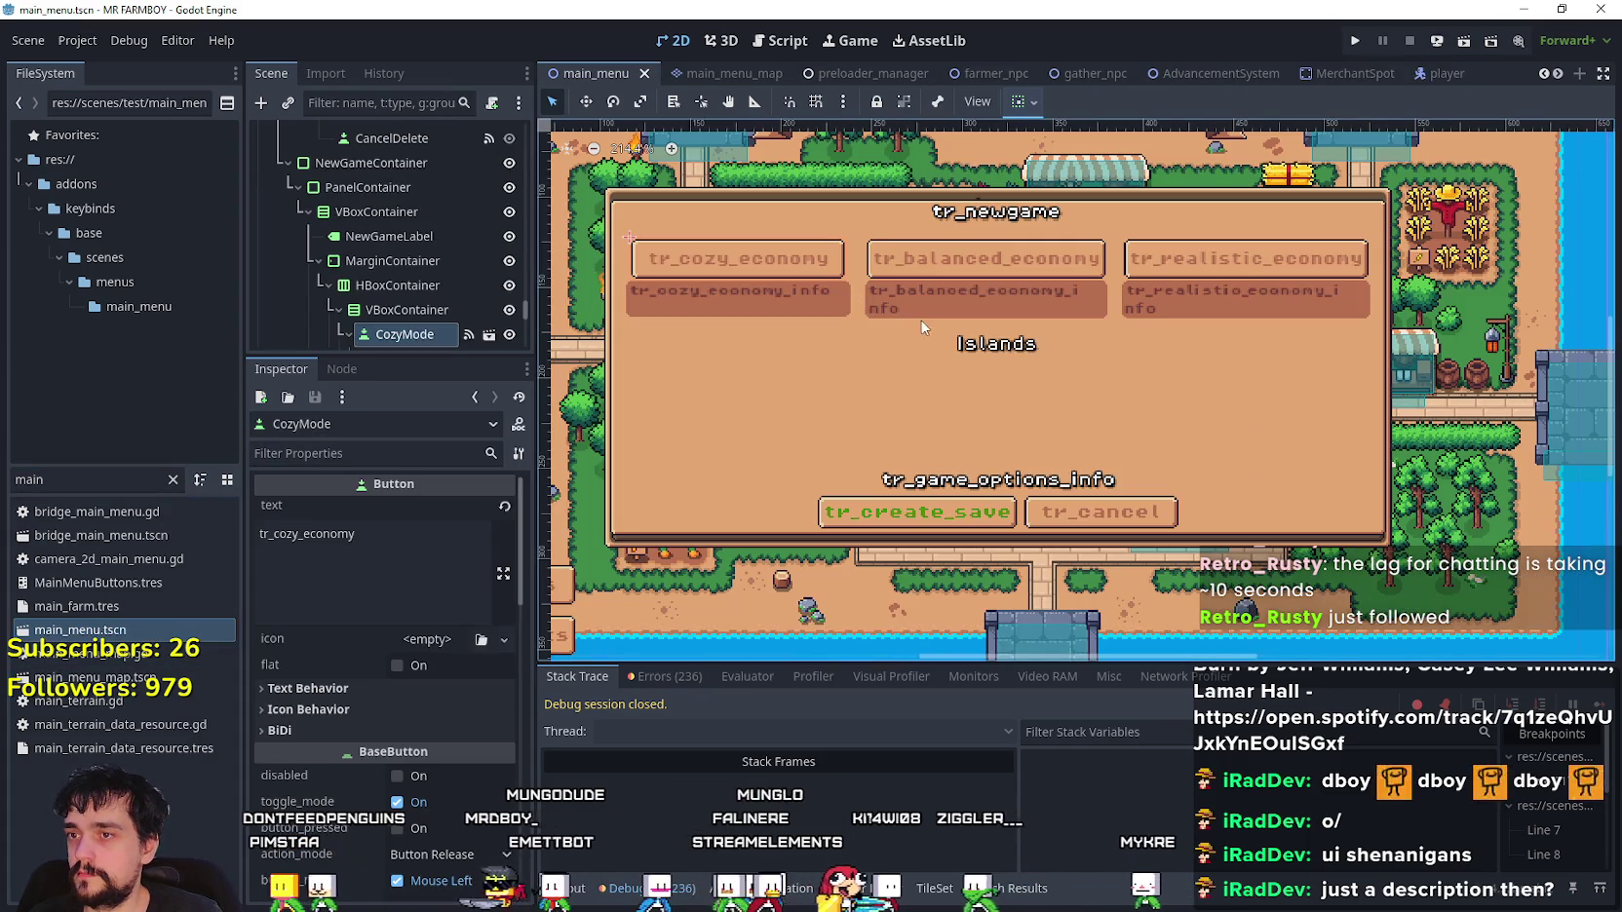
- Collapse the economy options and inspect the labels under PanelContainer2 to find the Islands label
scroll(370, 322, "down", 3)
left_click(335, 200)
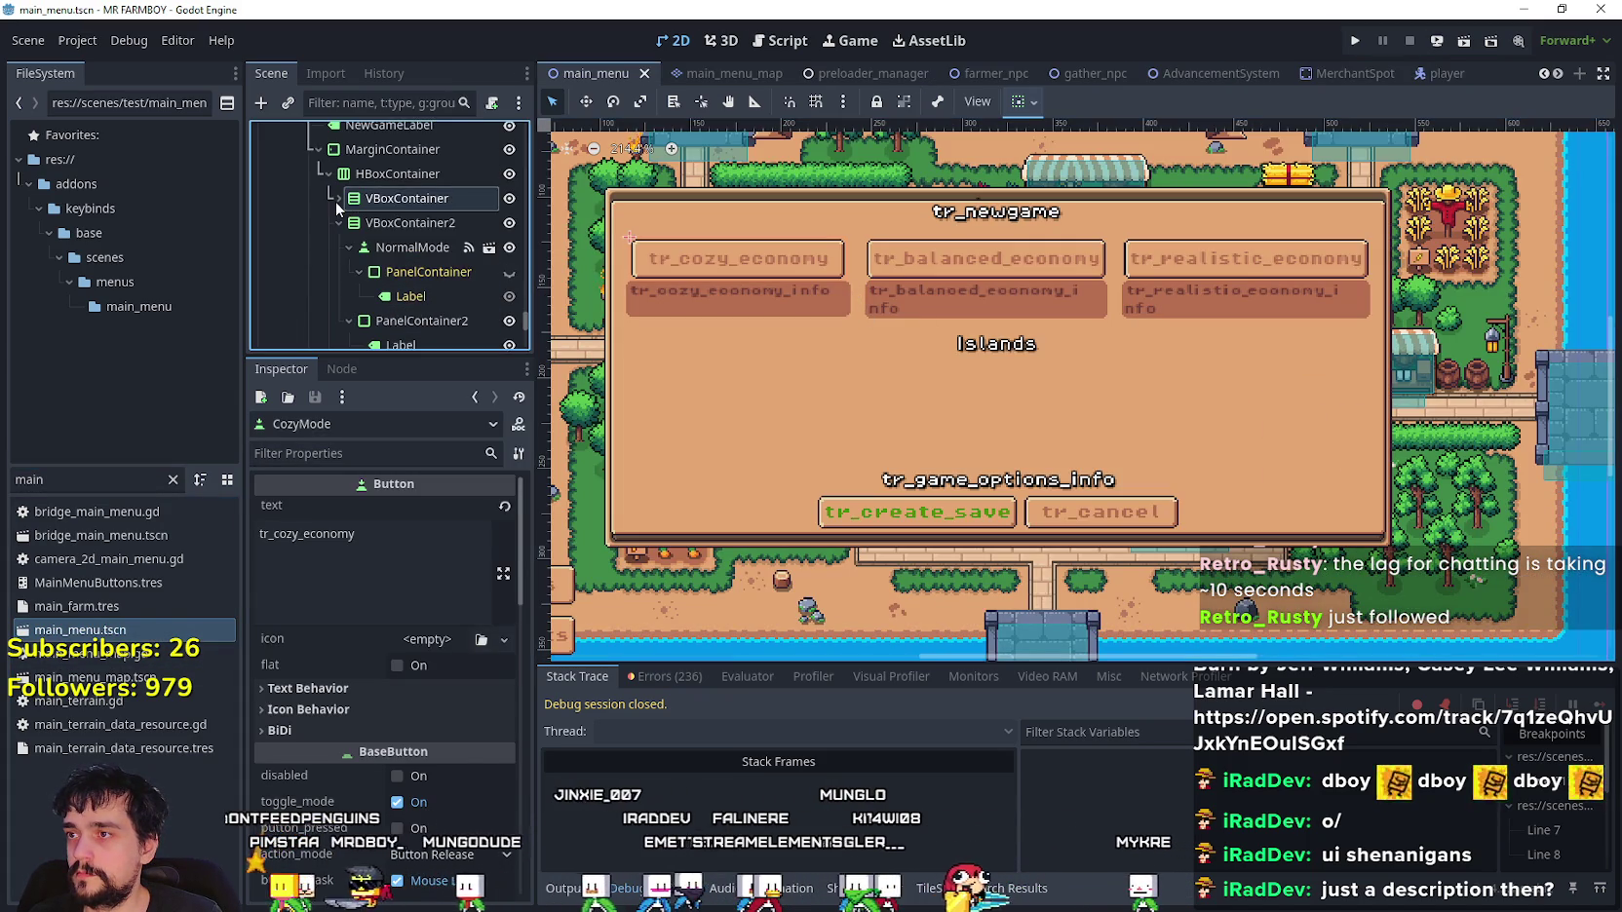
scroll(400, 325, "down", 5)
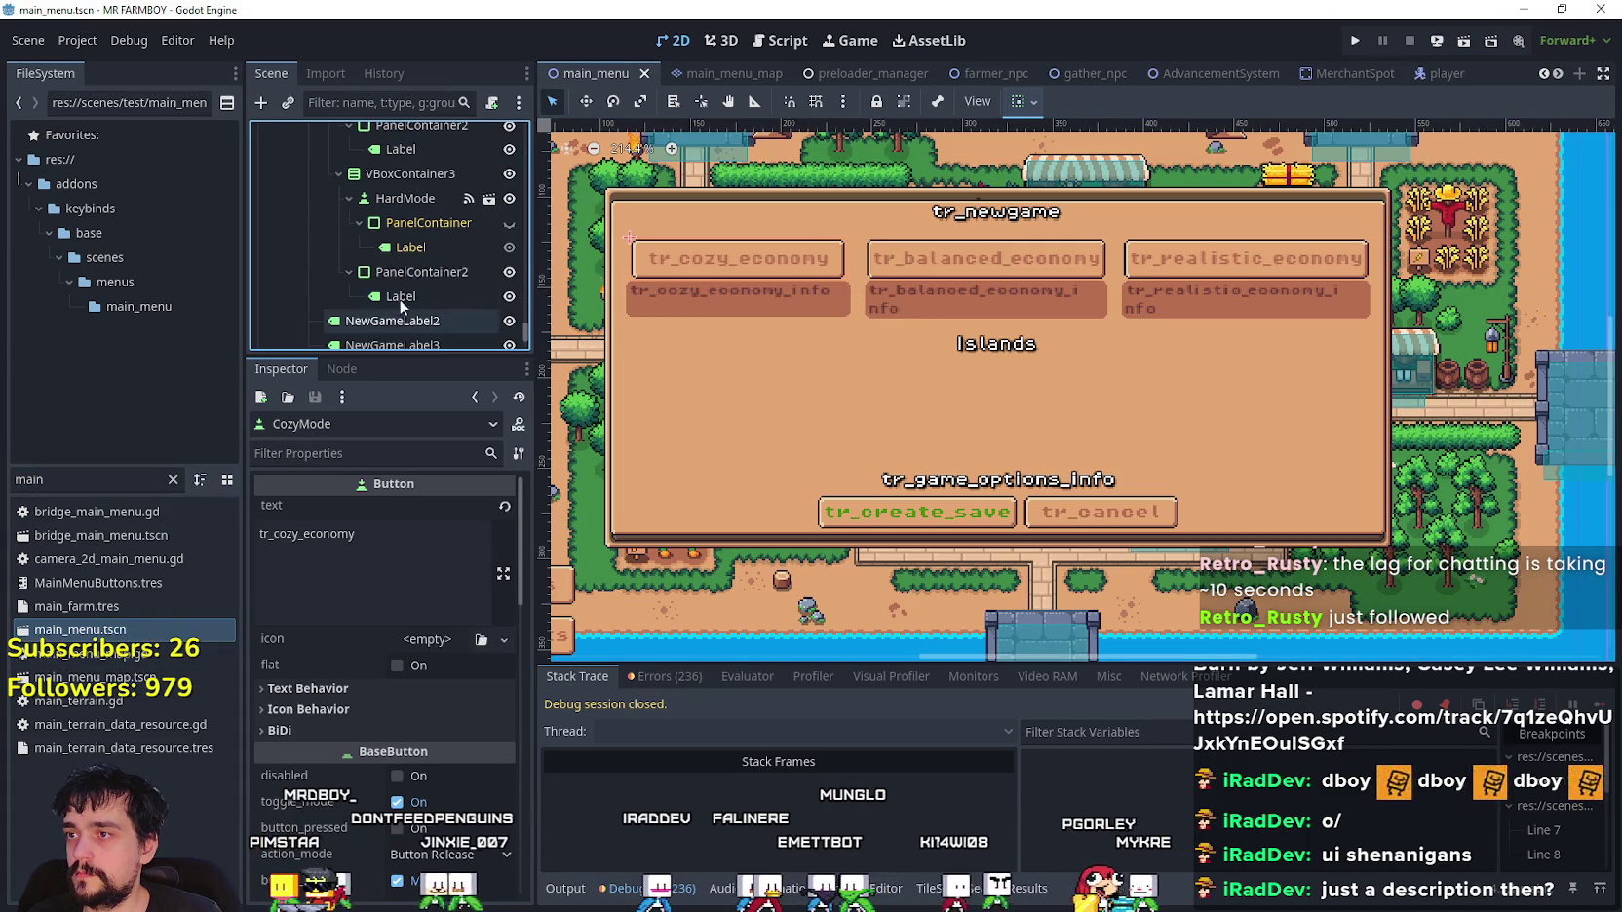
left_click(403, 241)
left_click(400, 270)
left_click(417, 246)
scroll(390, 282, "up", 2)
scroll(361, 273, "down", 3)
left_click(353, 267)
left_click(367, 291)
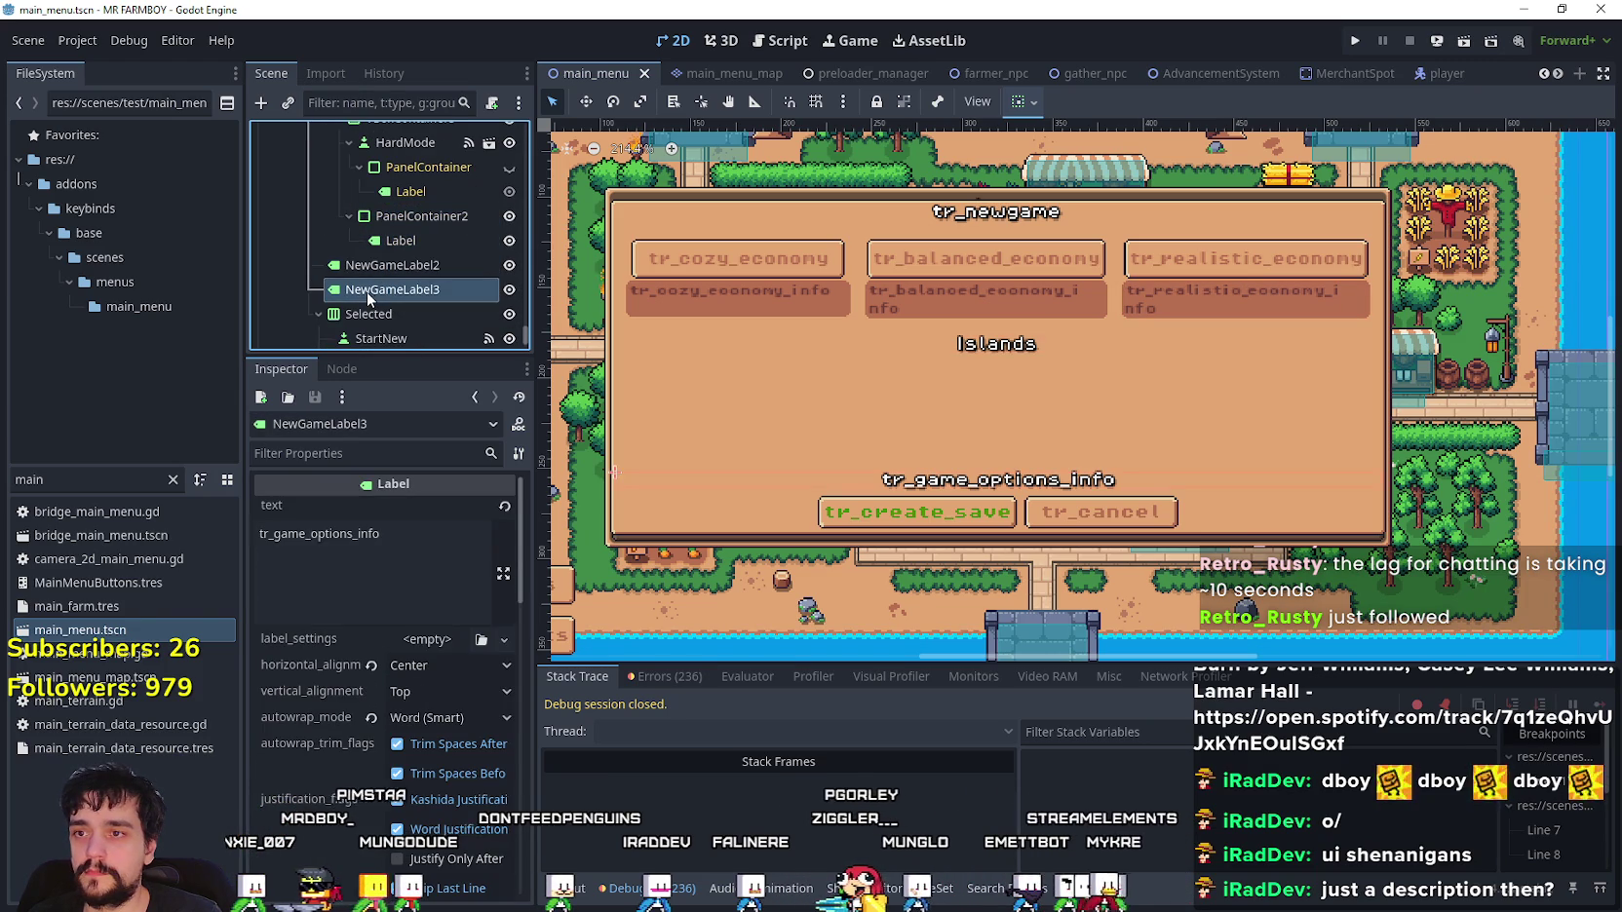
left_click(374, 266)
- Add an HBoxContainer and move it out to sit beneath the Islands label
right_click(364, 266)
left_click(364, 266)
right_click(374, 272)
left_click(453, 277)
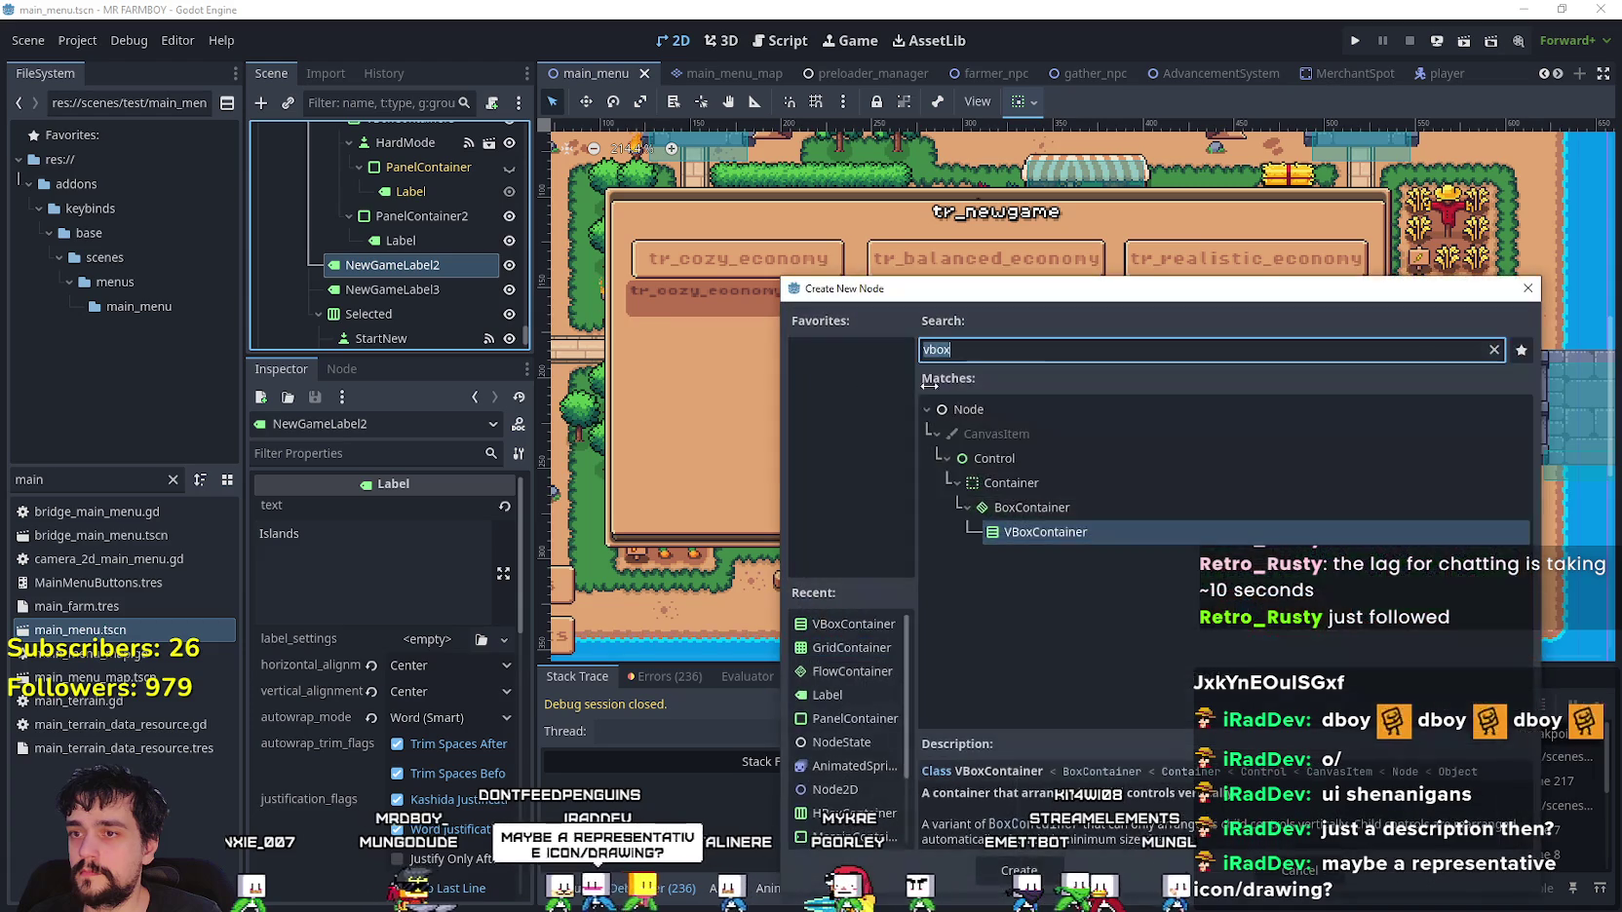
type("hbo")
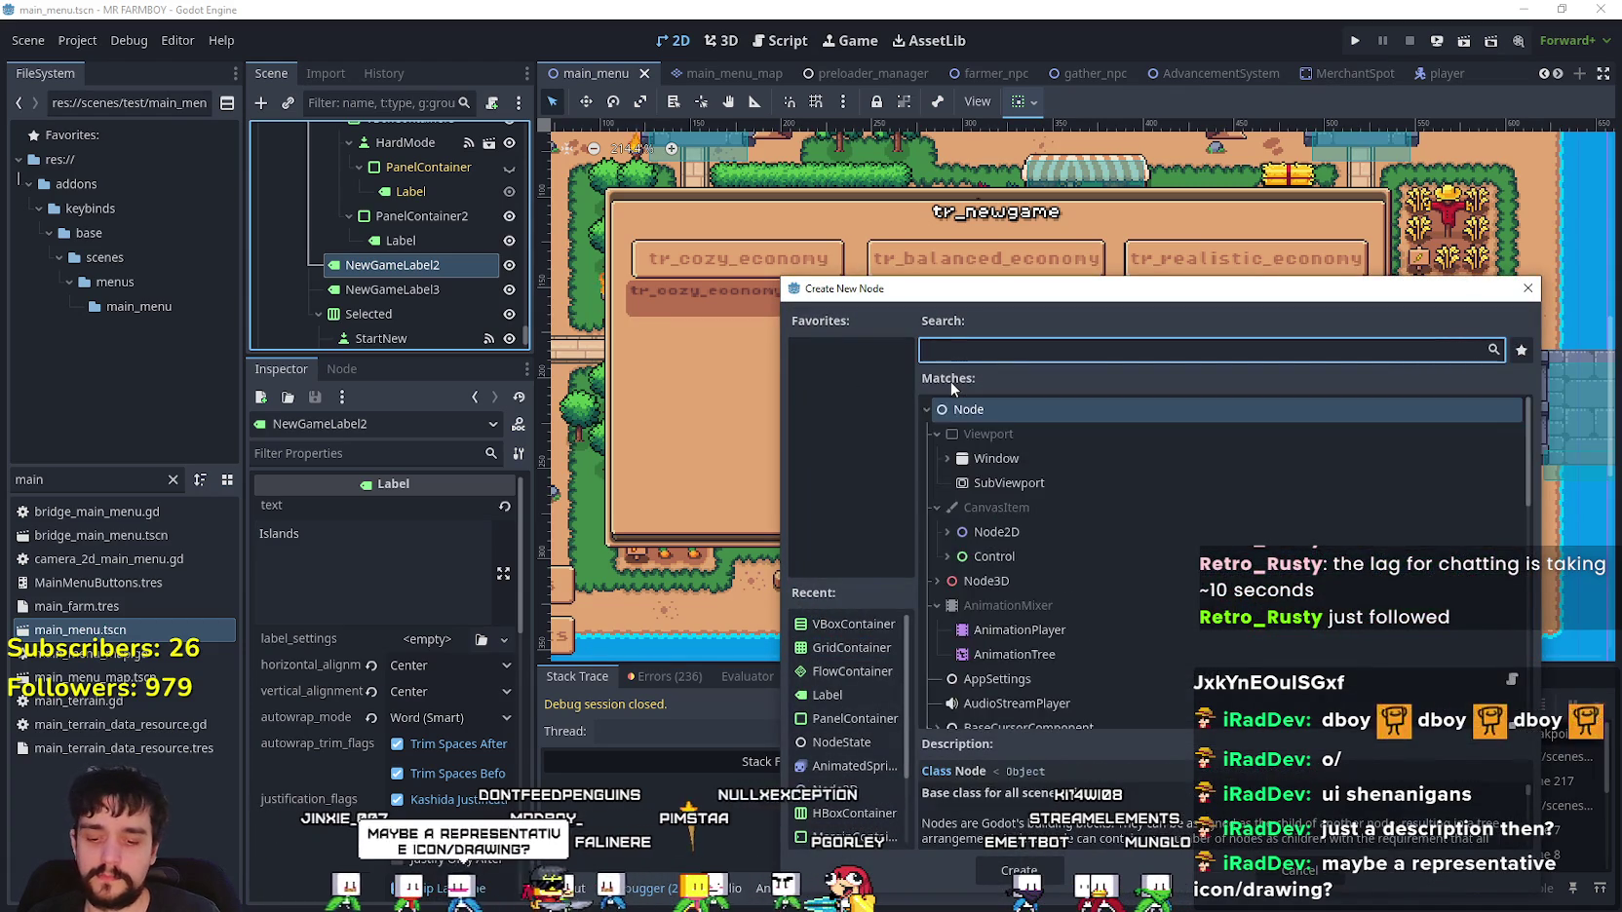
type("x")
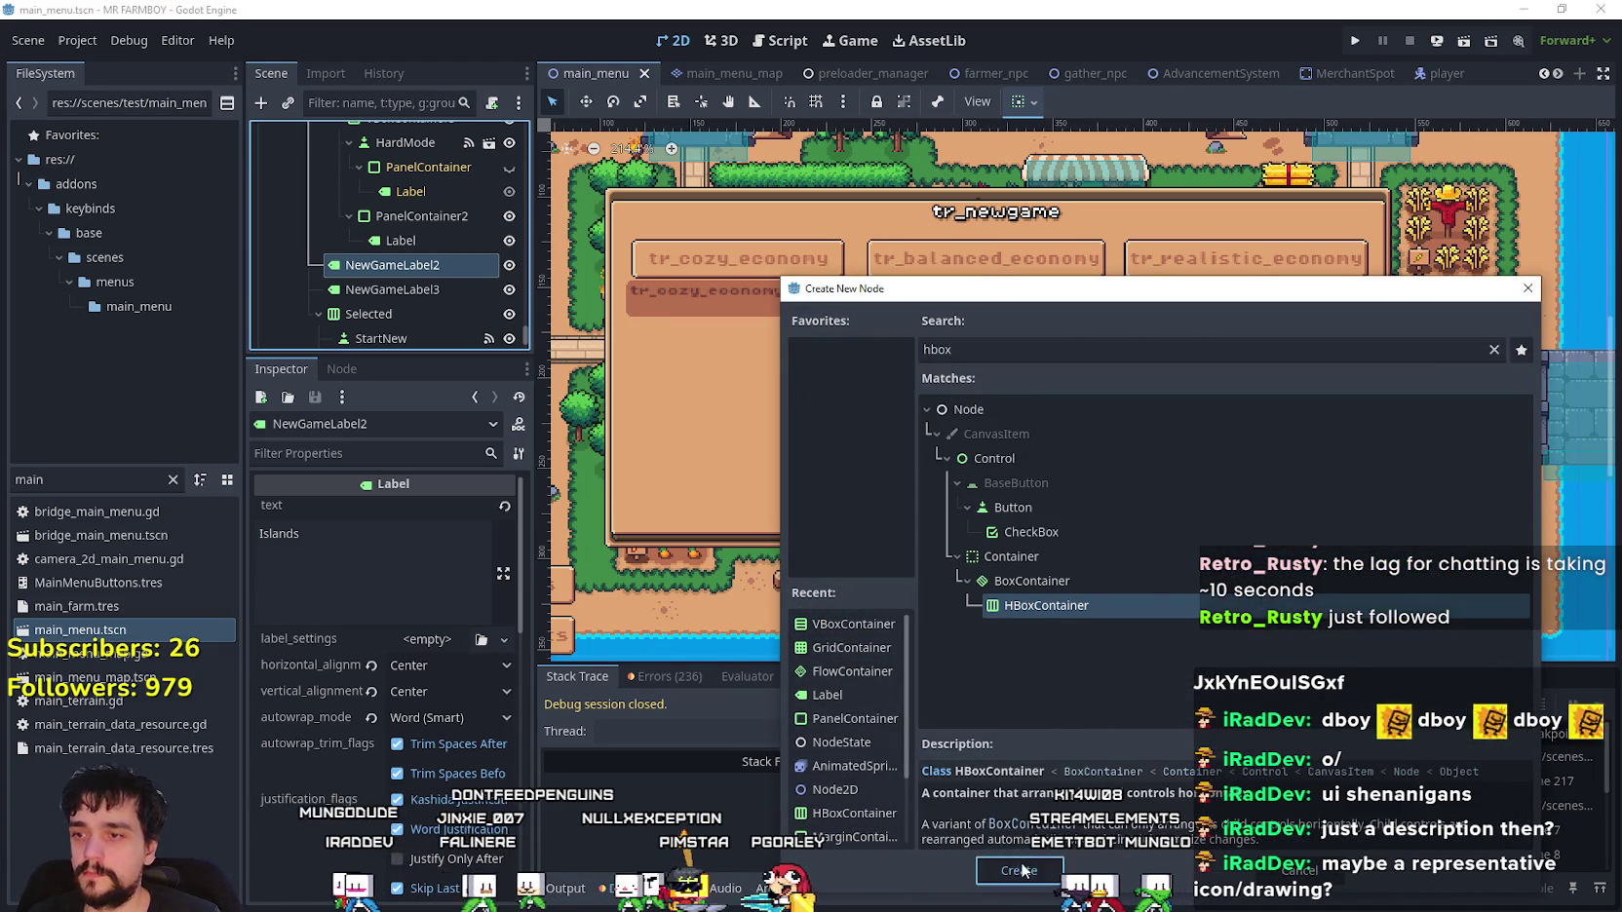
key("Return")
left_click_drag(341, 303, 341, 298)
- Instance Island_Select.tscn as a child of the HBoxContainer
right_click(390, 290)
left_click(473, 346)
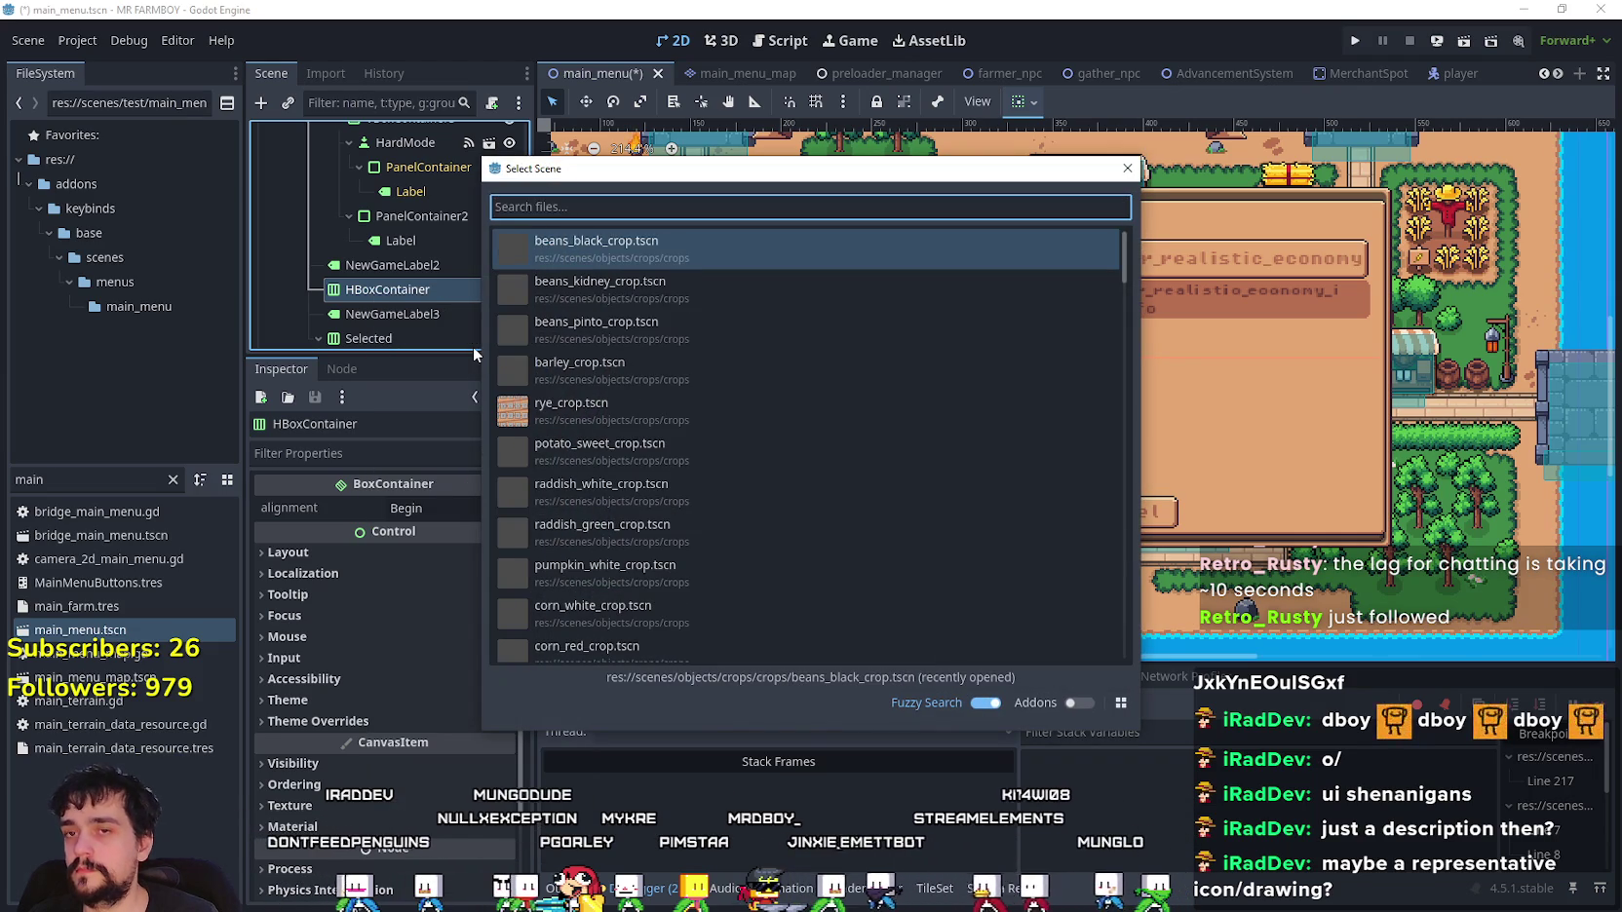
type("is")
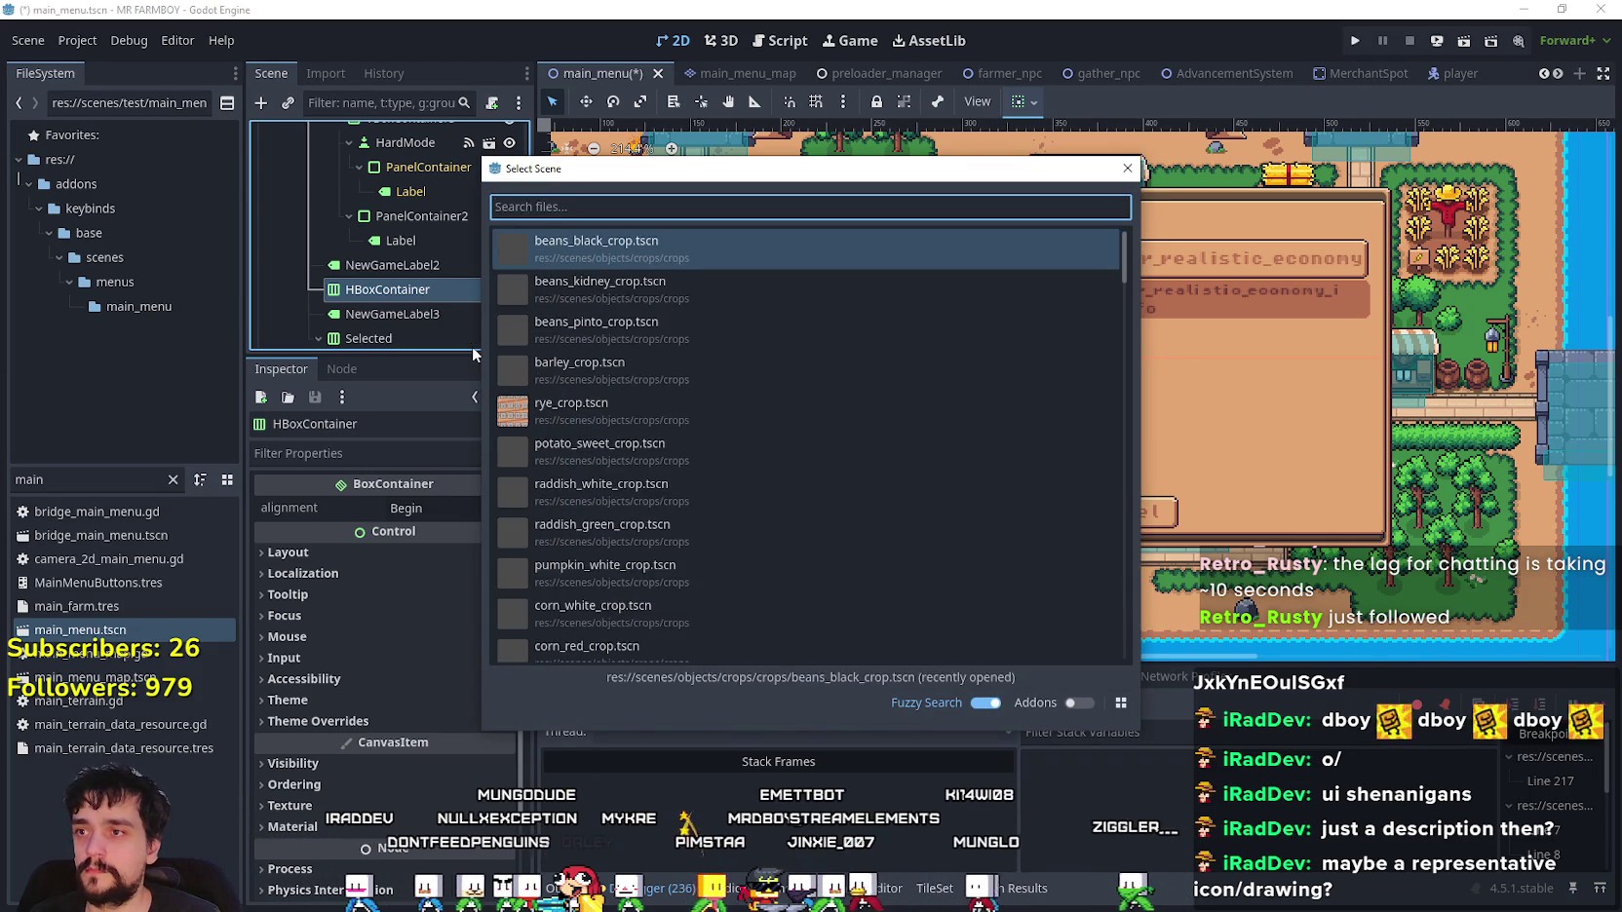
type("land")
key("Down")
key("Return")
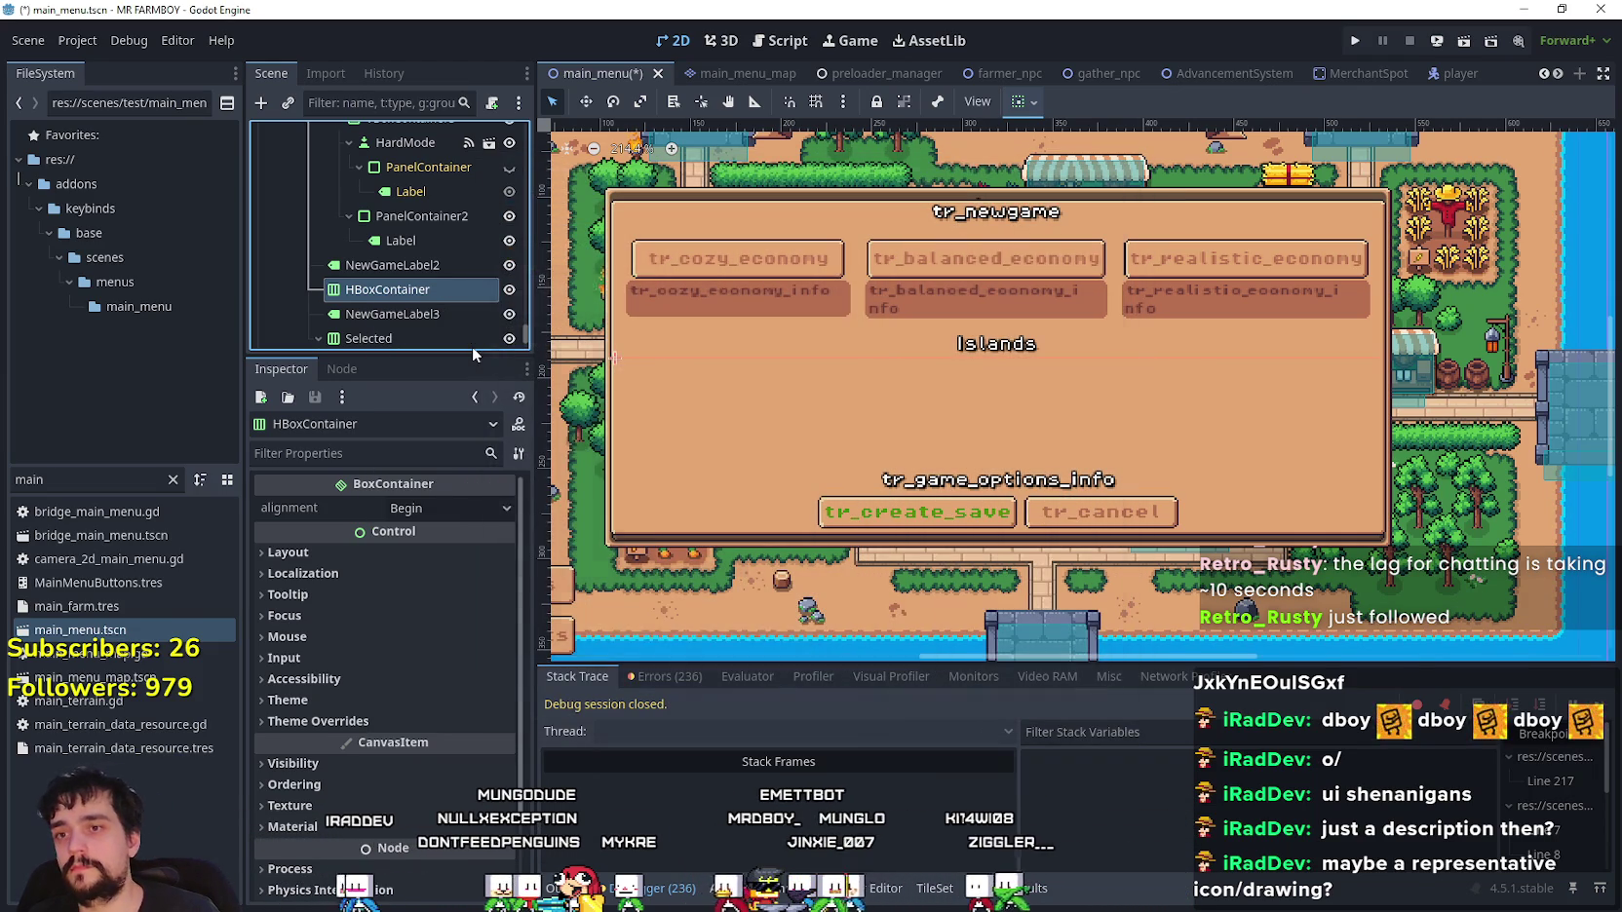
scroll(413, 261, "down", 2)
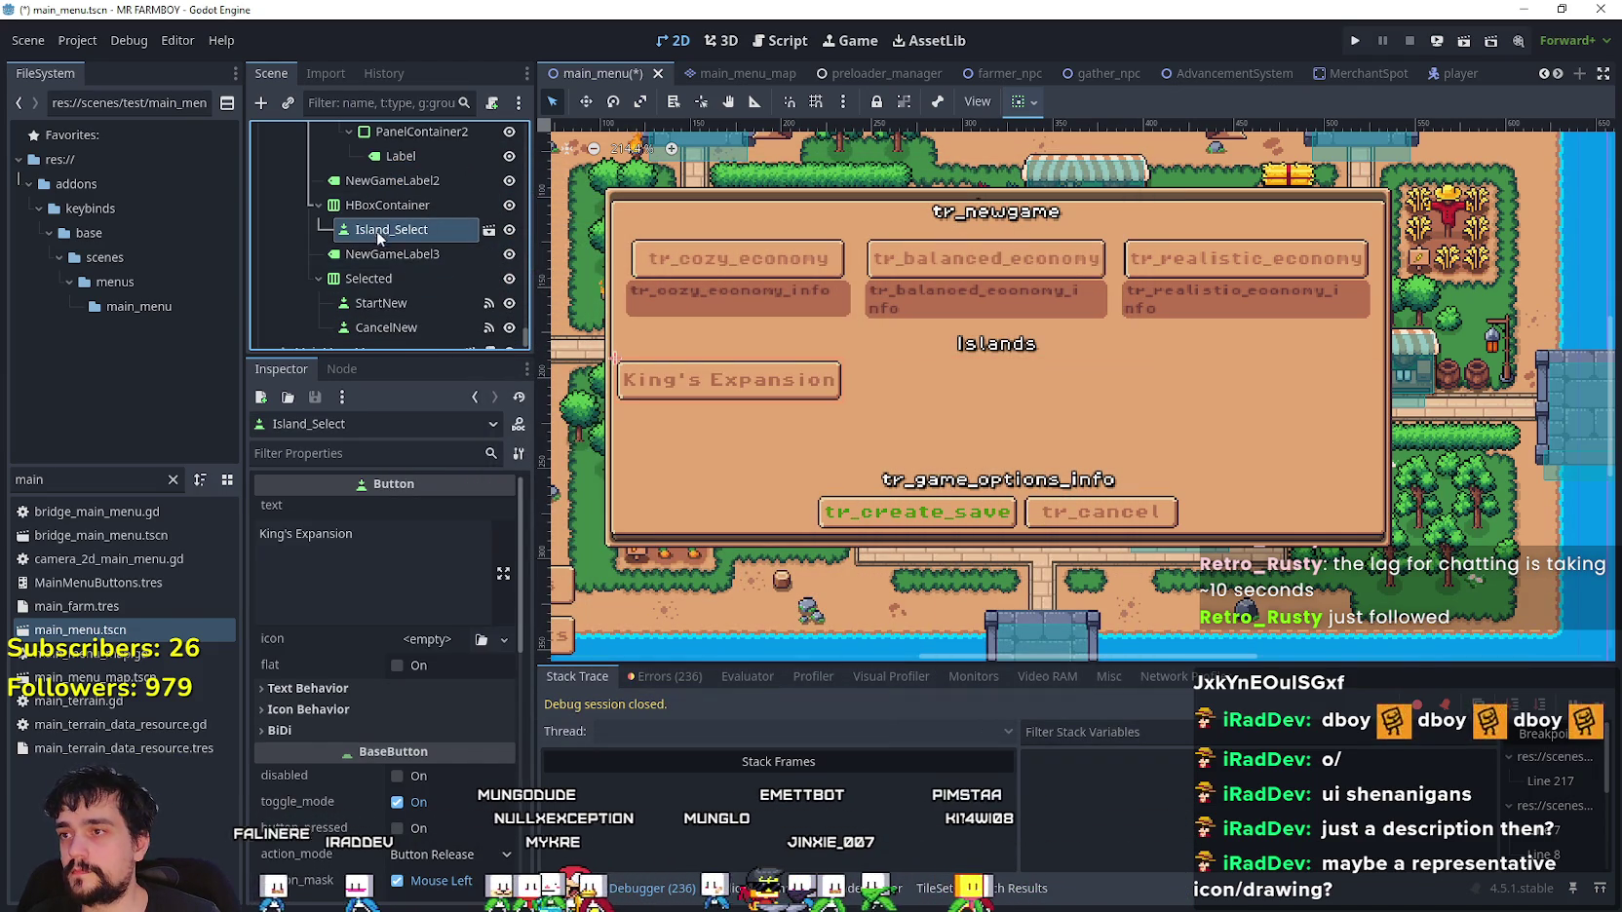
- Set the HBoxContainer's alignment to Center
left_click(424, 212)
left_click(449, 508)
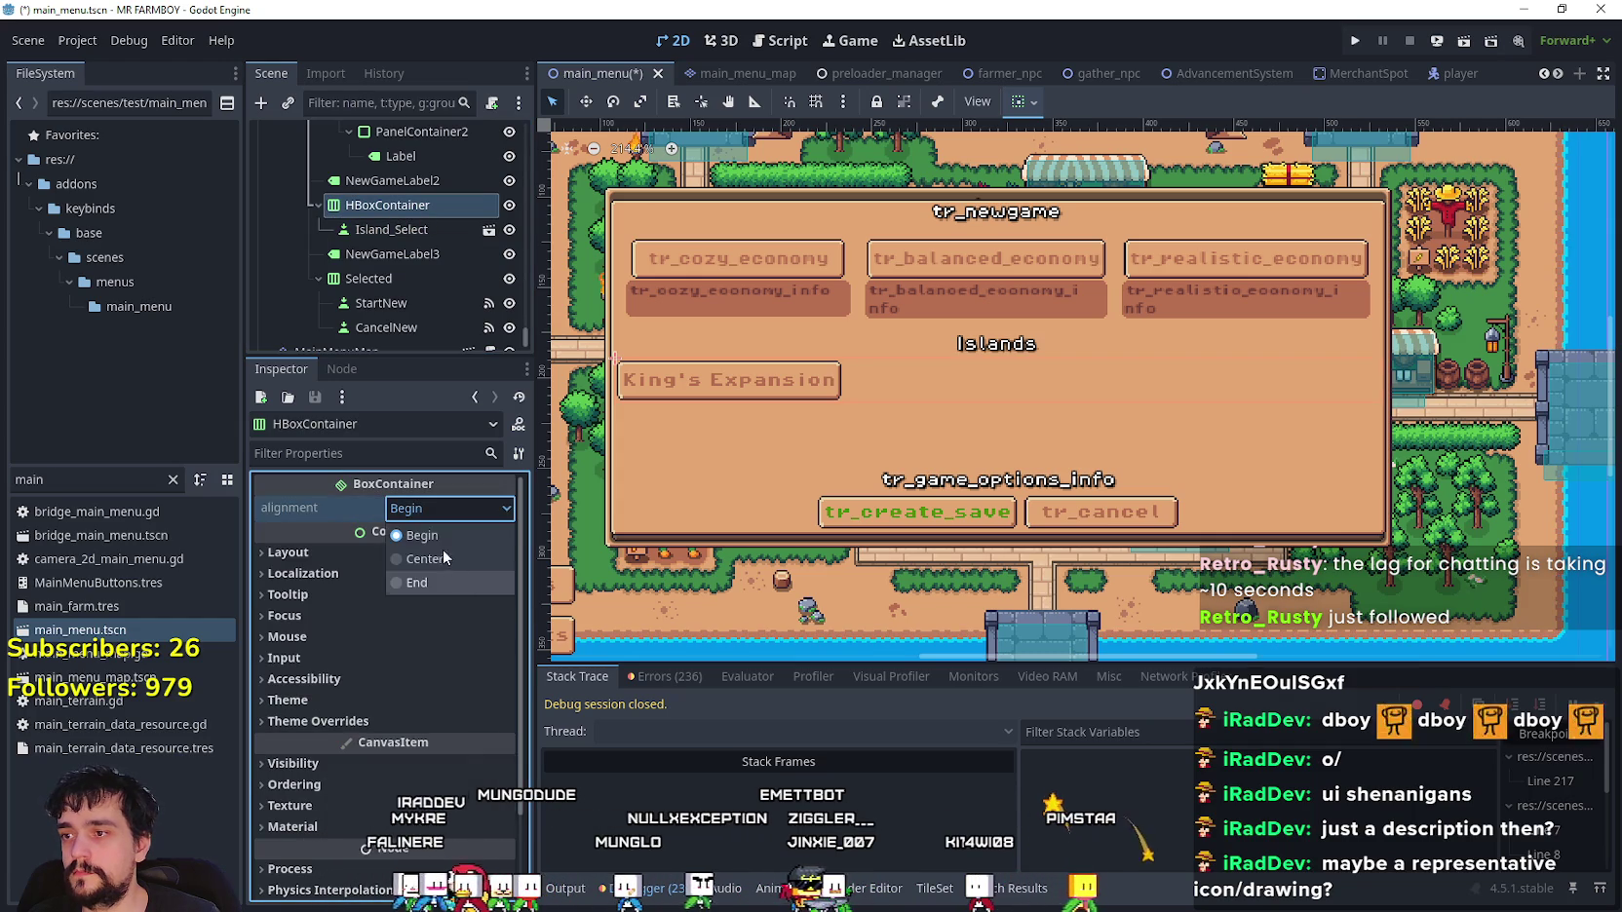
left_click(436, 552)
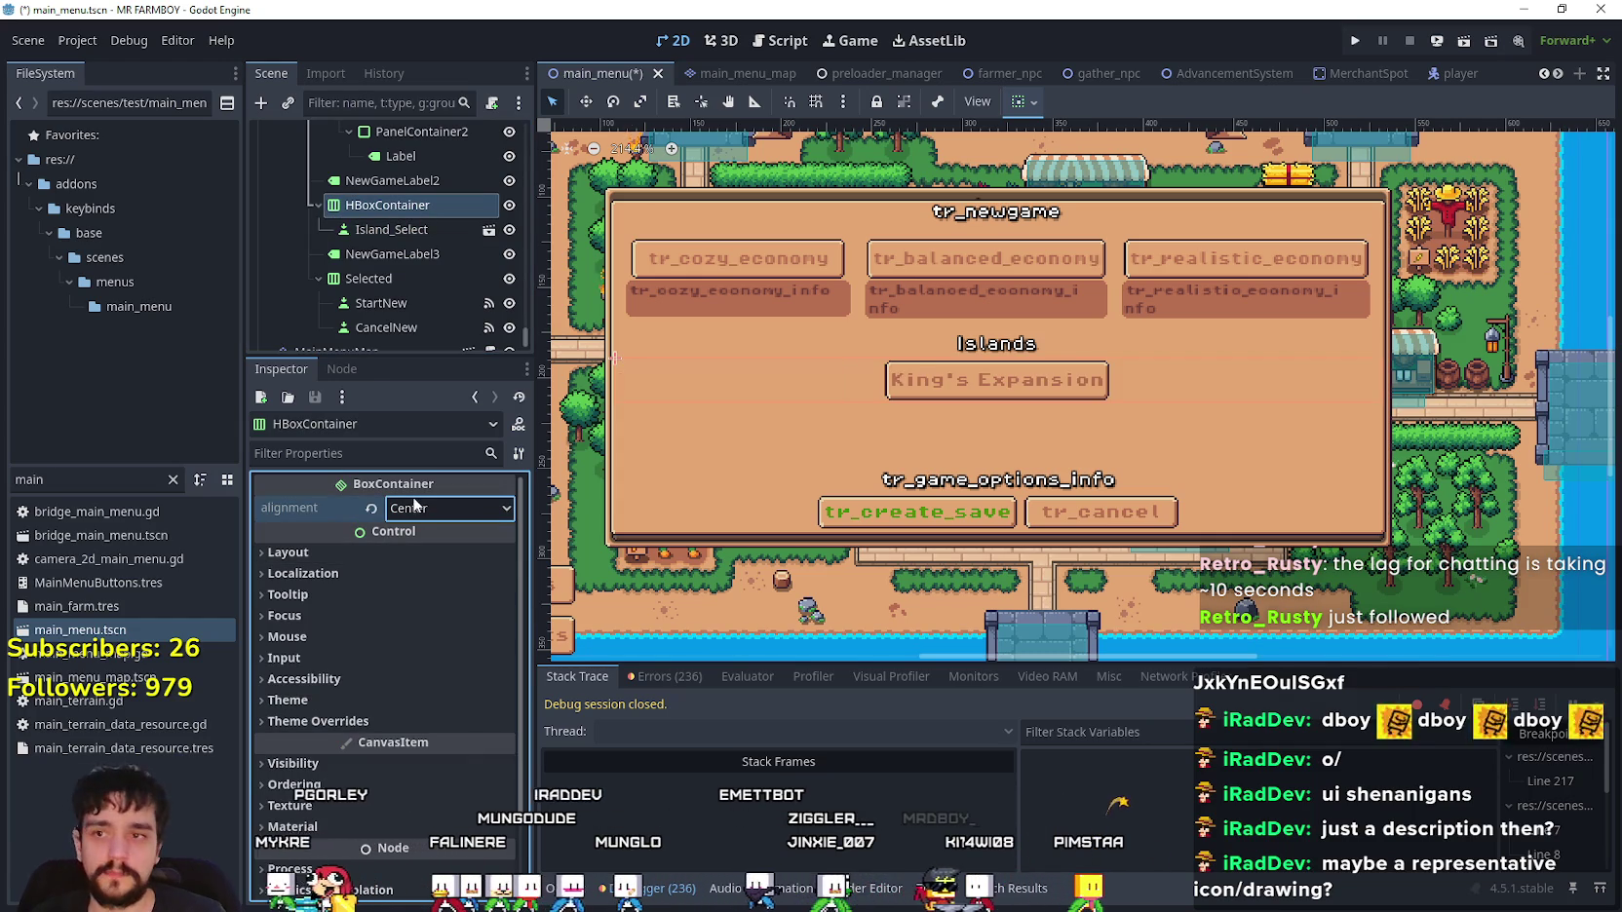
- Duplicate the island button into three King's Expansion buttons, then open Island_Select for editing
left_click(390, 230)
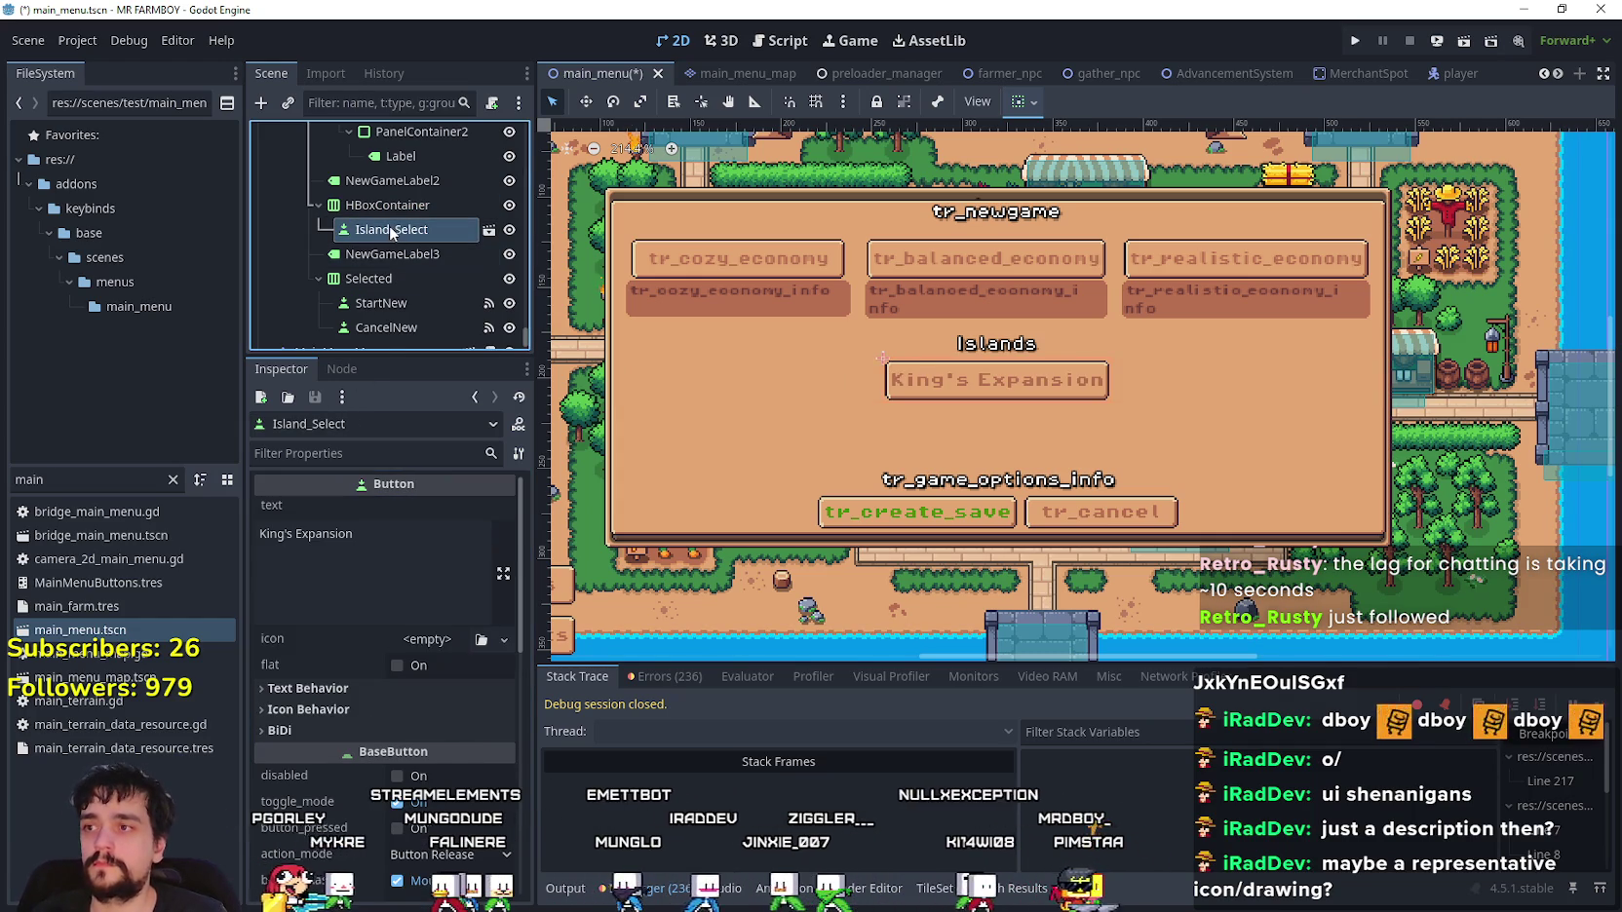
key("ctrl+d")
key("ctrl+d")
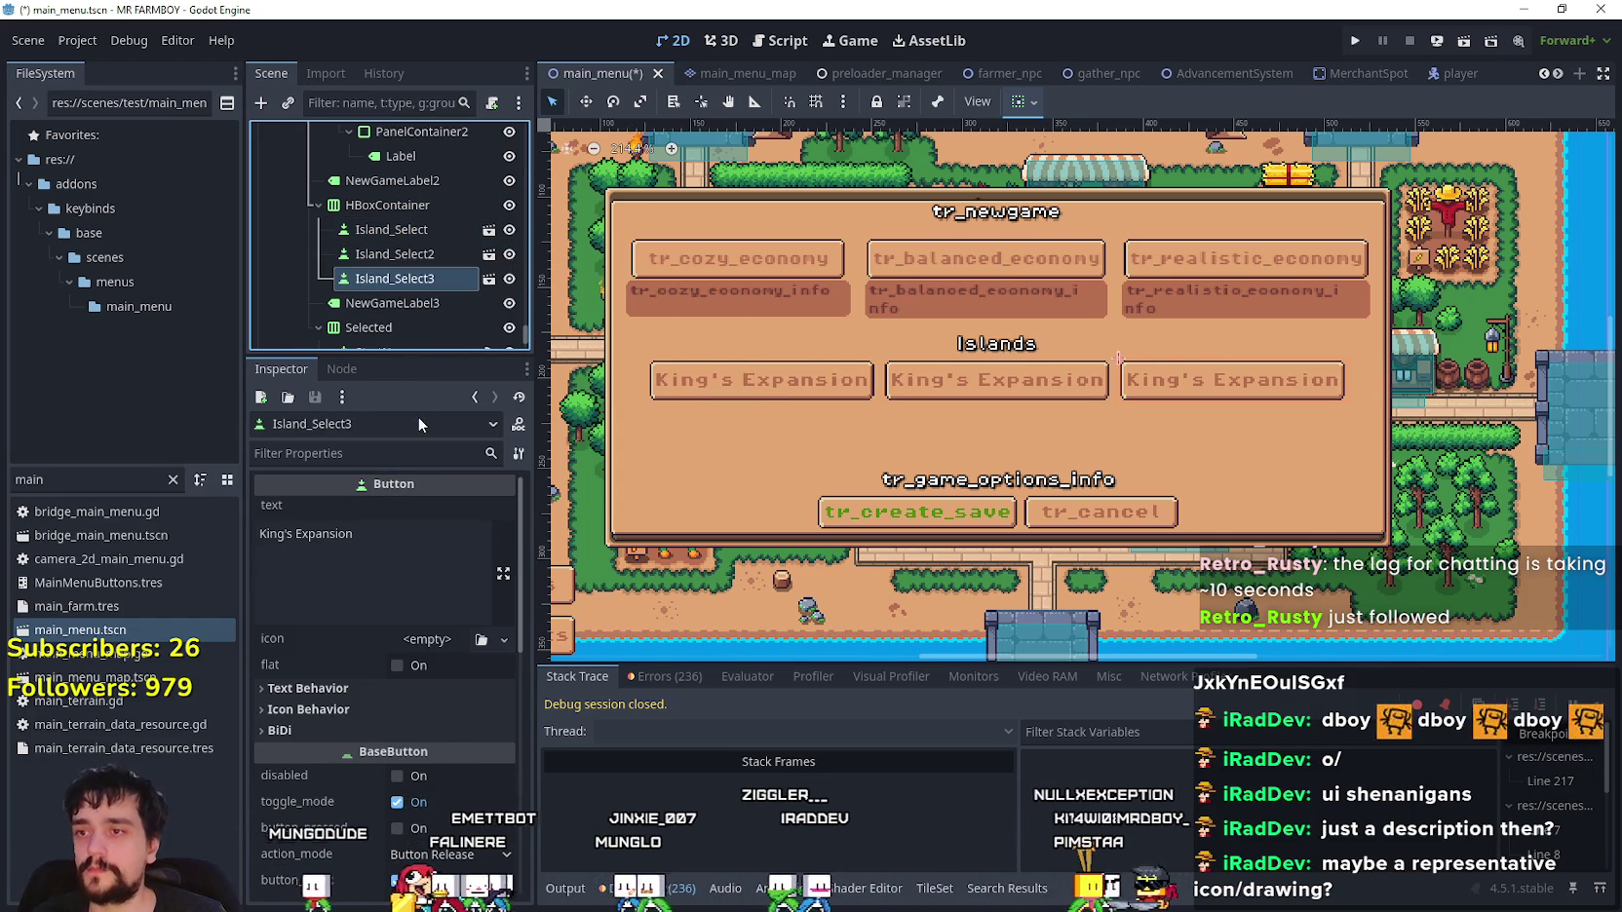
left_click(424, 254)
left_click(427, 229)
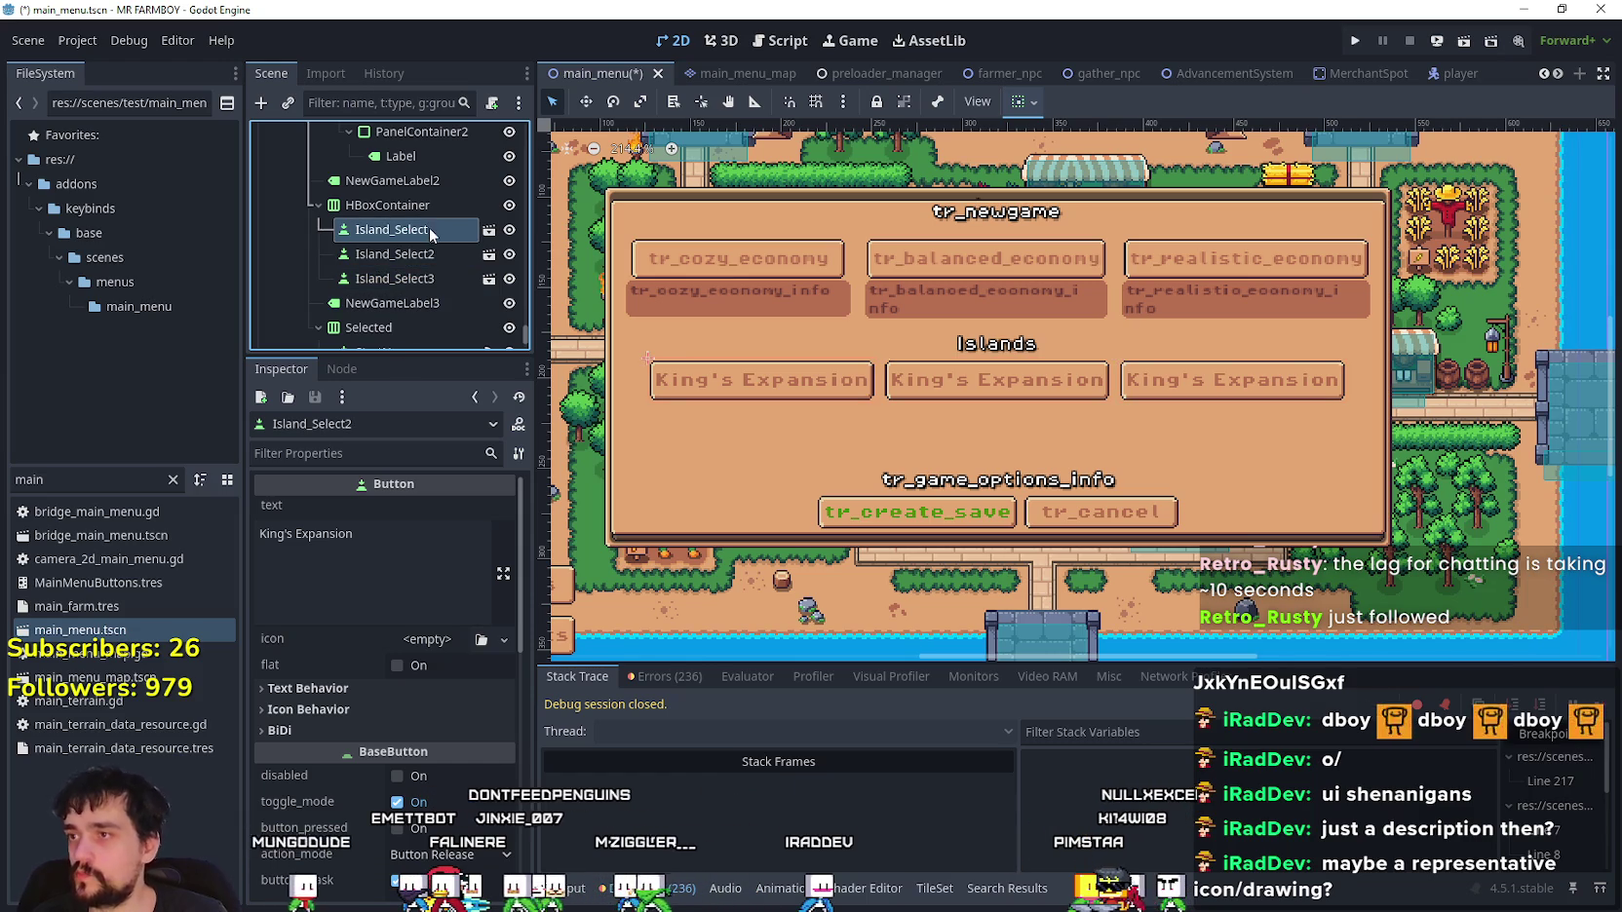
left_click(488, 233)
- Override the Island_Select button's font size to 7 px and save the scene
scroll(405, 786, "down", 5)
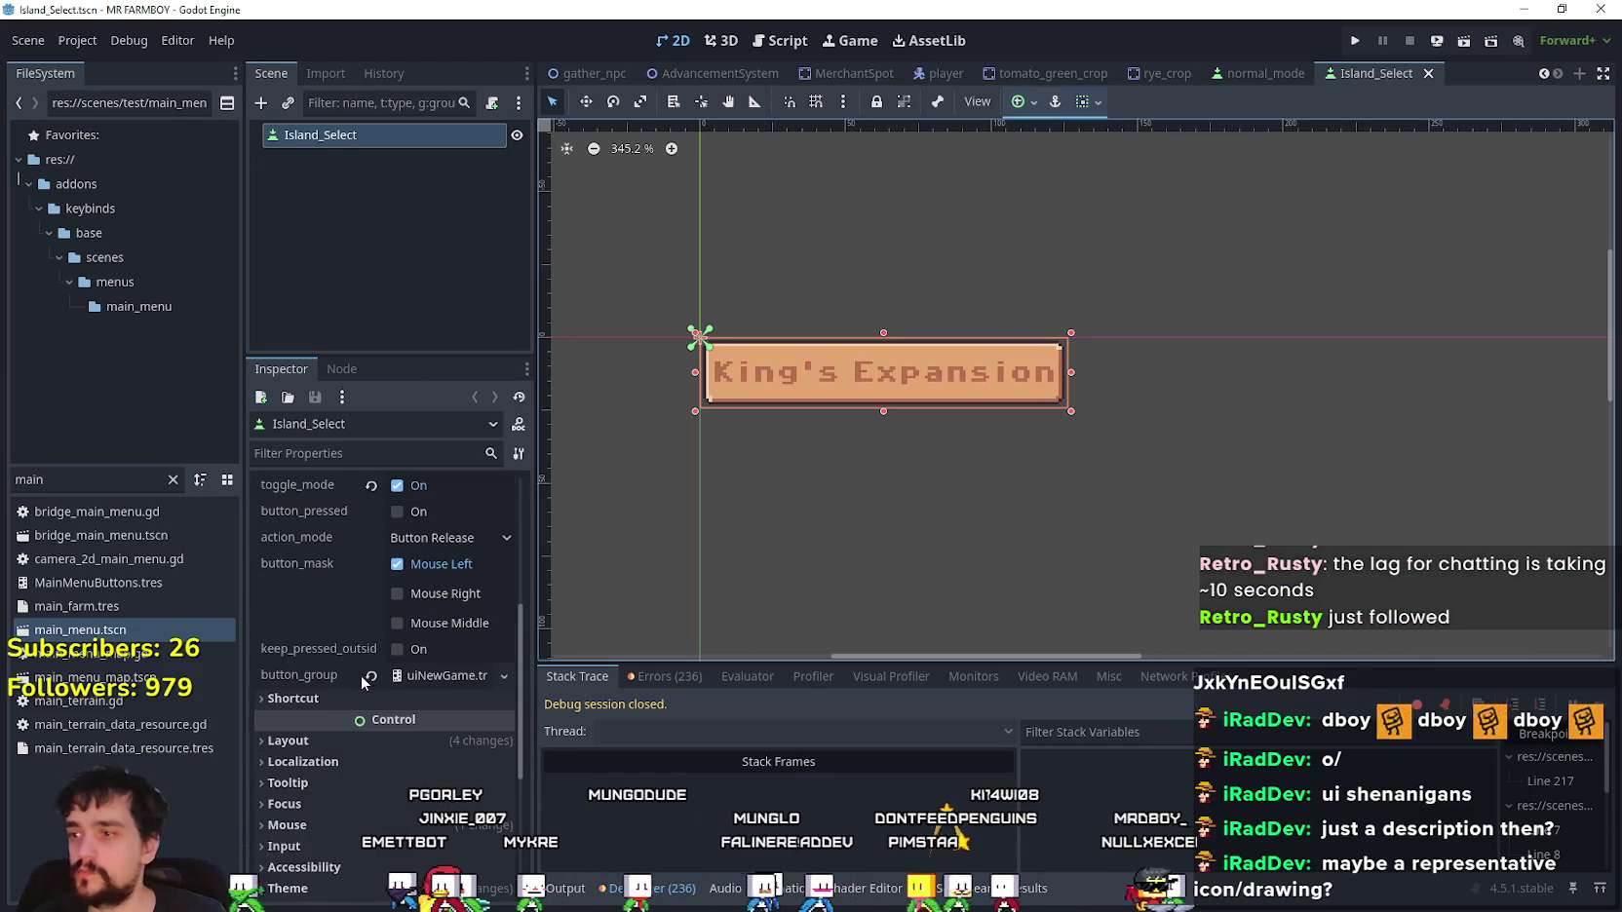
left_click(410, 824)
scroll(410, 789, "down", 4)
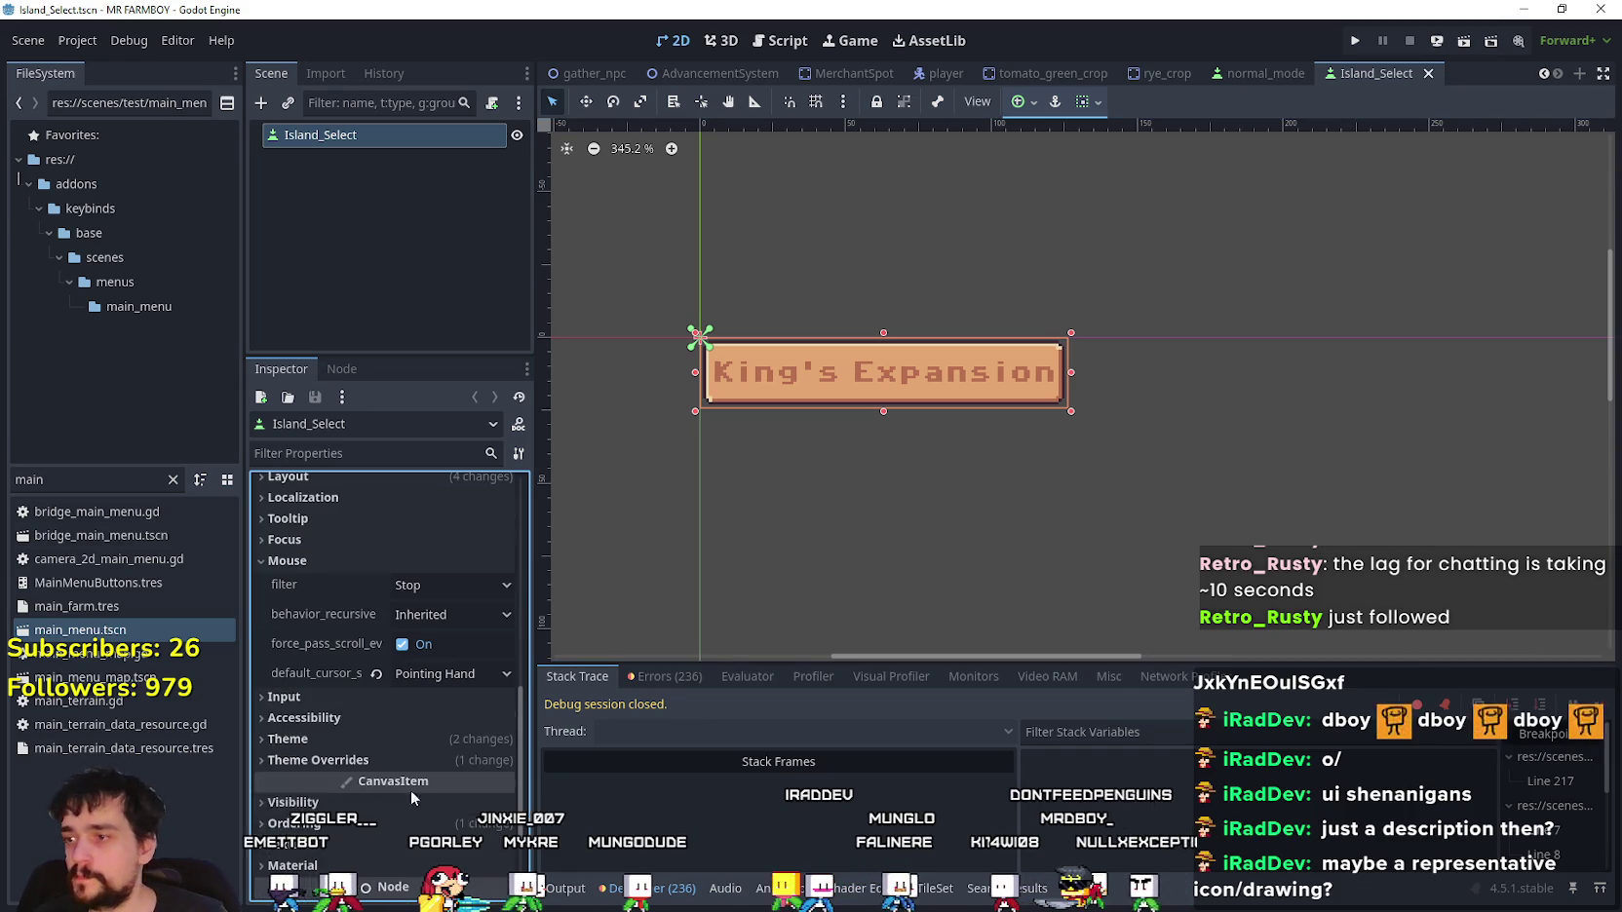
left_click(396, 740)
scroll(397, 736, "down", 3)
left_click(397, 732)
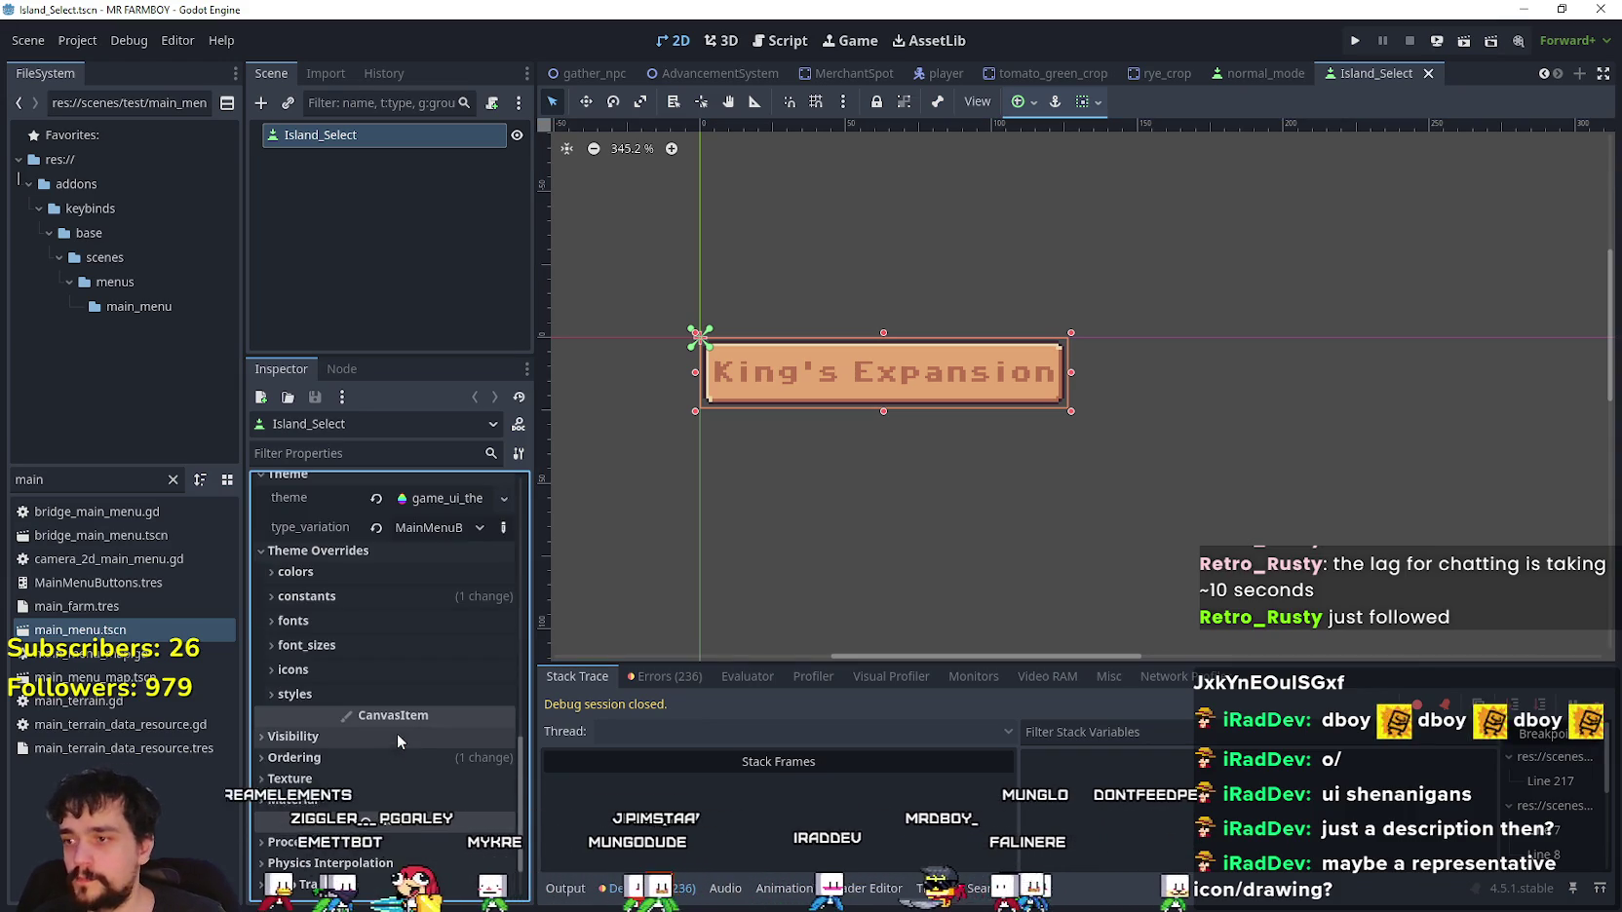
left_click(421, 592)
scroll(425, 640, "down", 3)
left_click(387, 656)
left_click(306, 631)
left_click(503, 663)
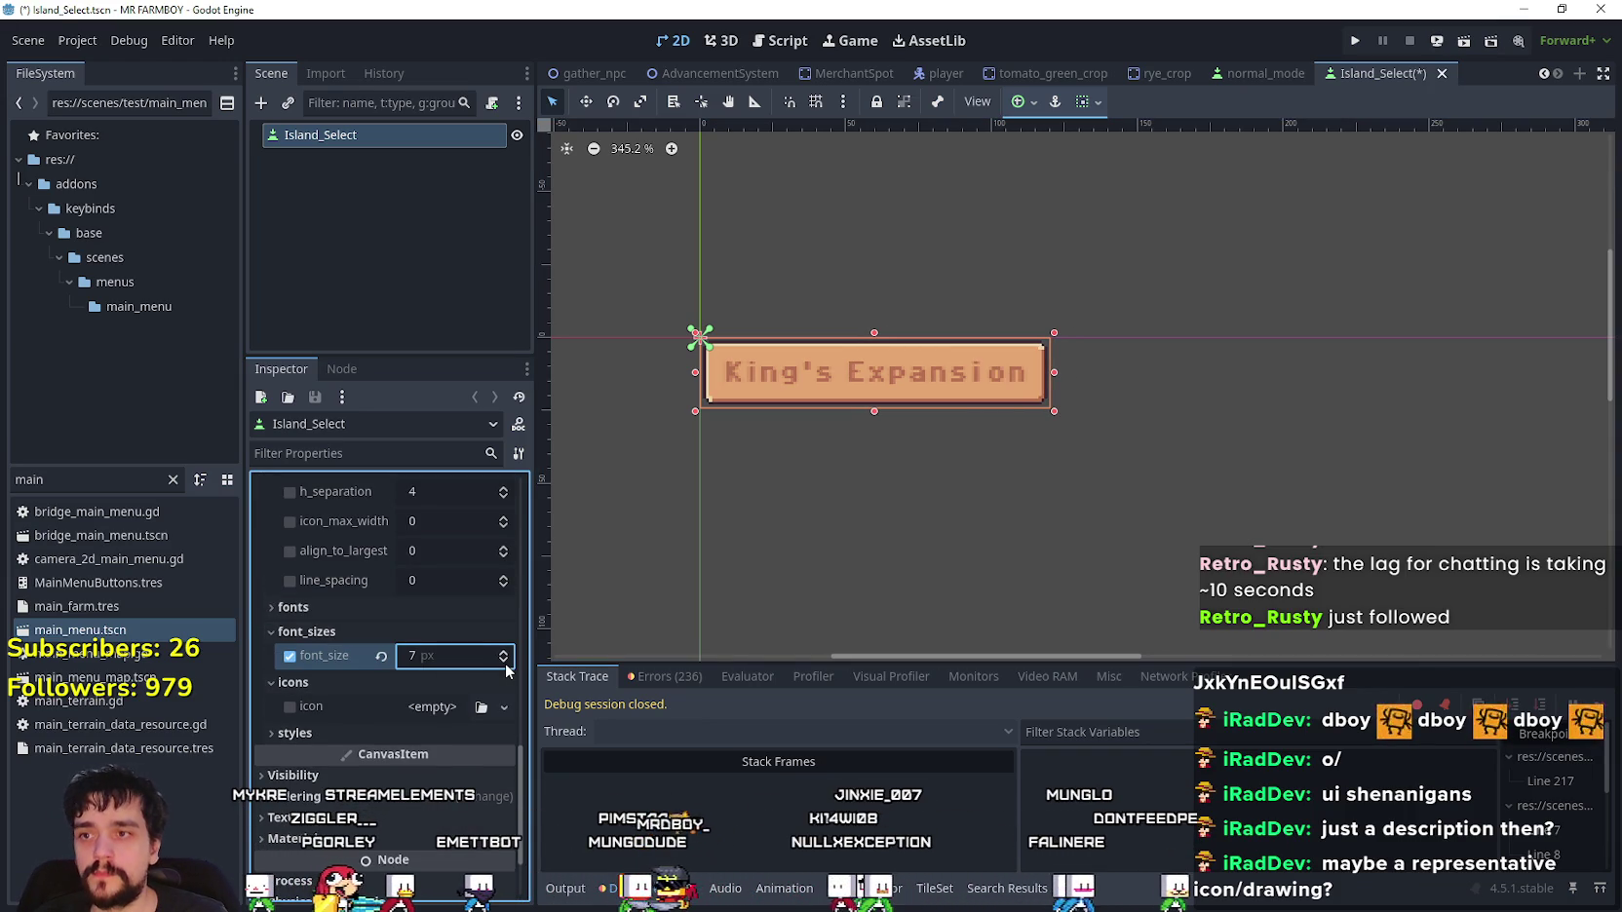
key("ctrl+s")
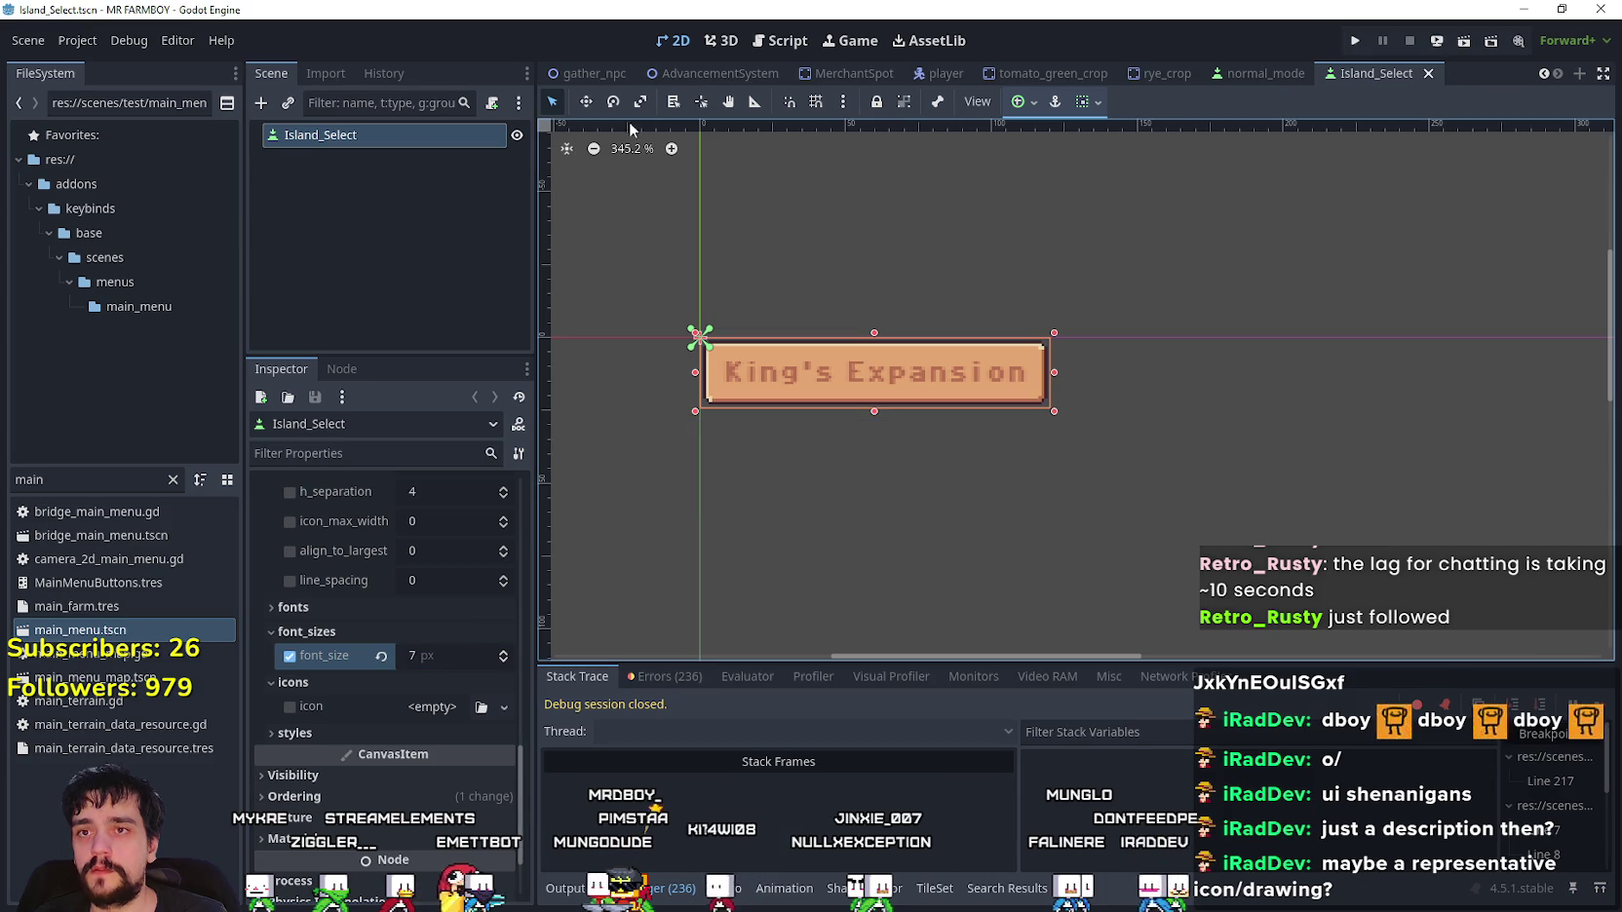
- Open main_menu.tscn from the FileSystem and save it
double_click(29, 480)
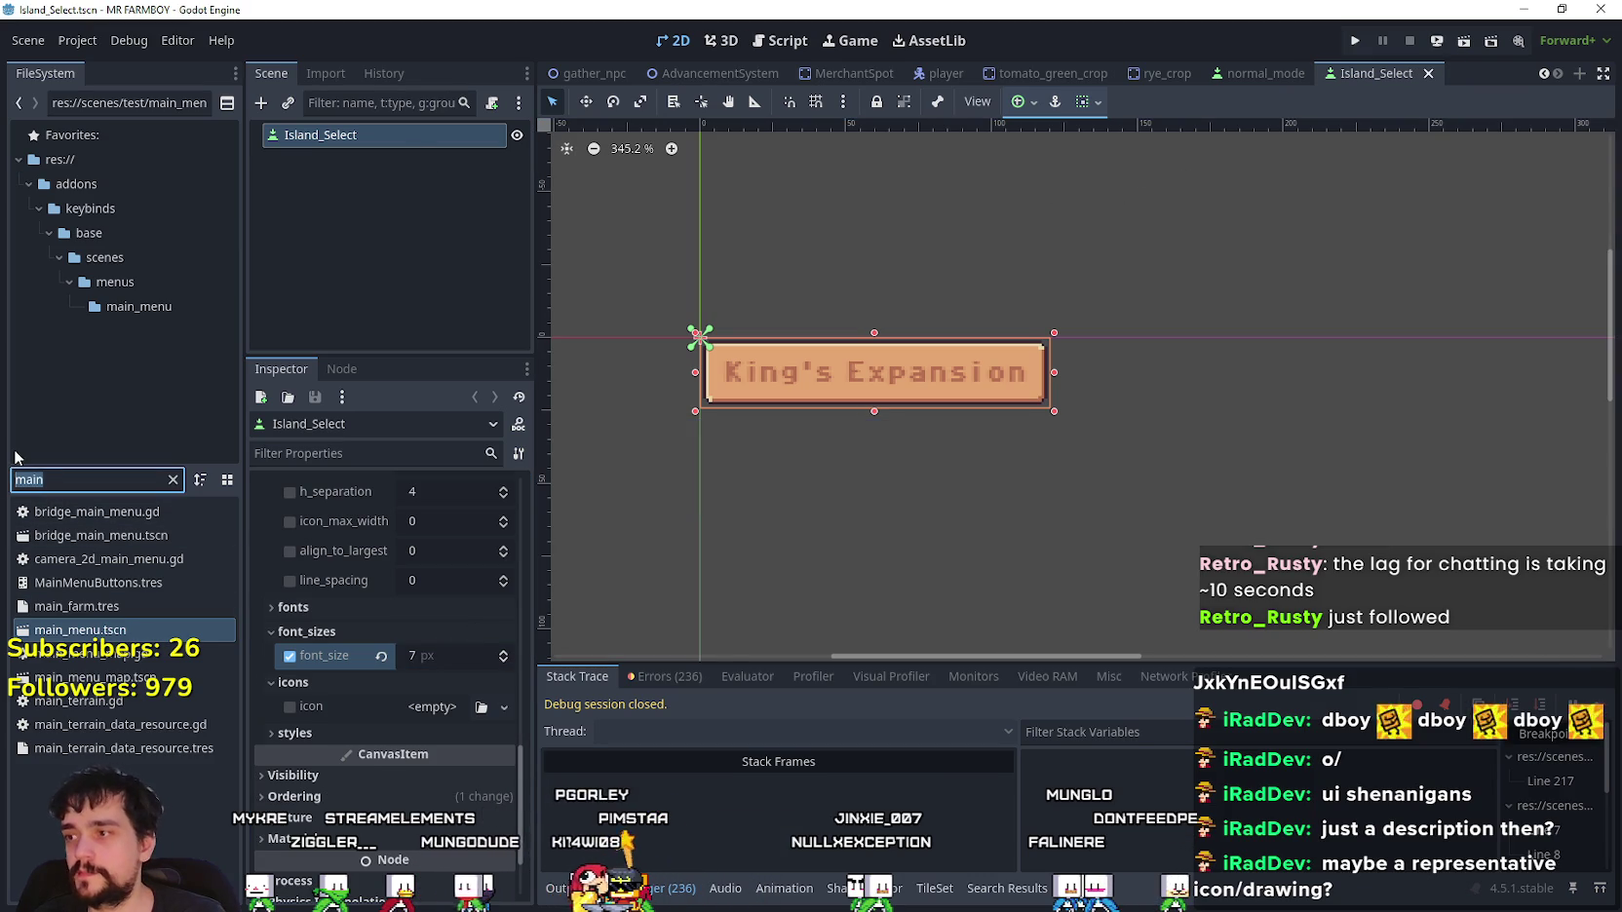
double_click(80, 630)
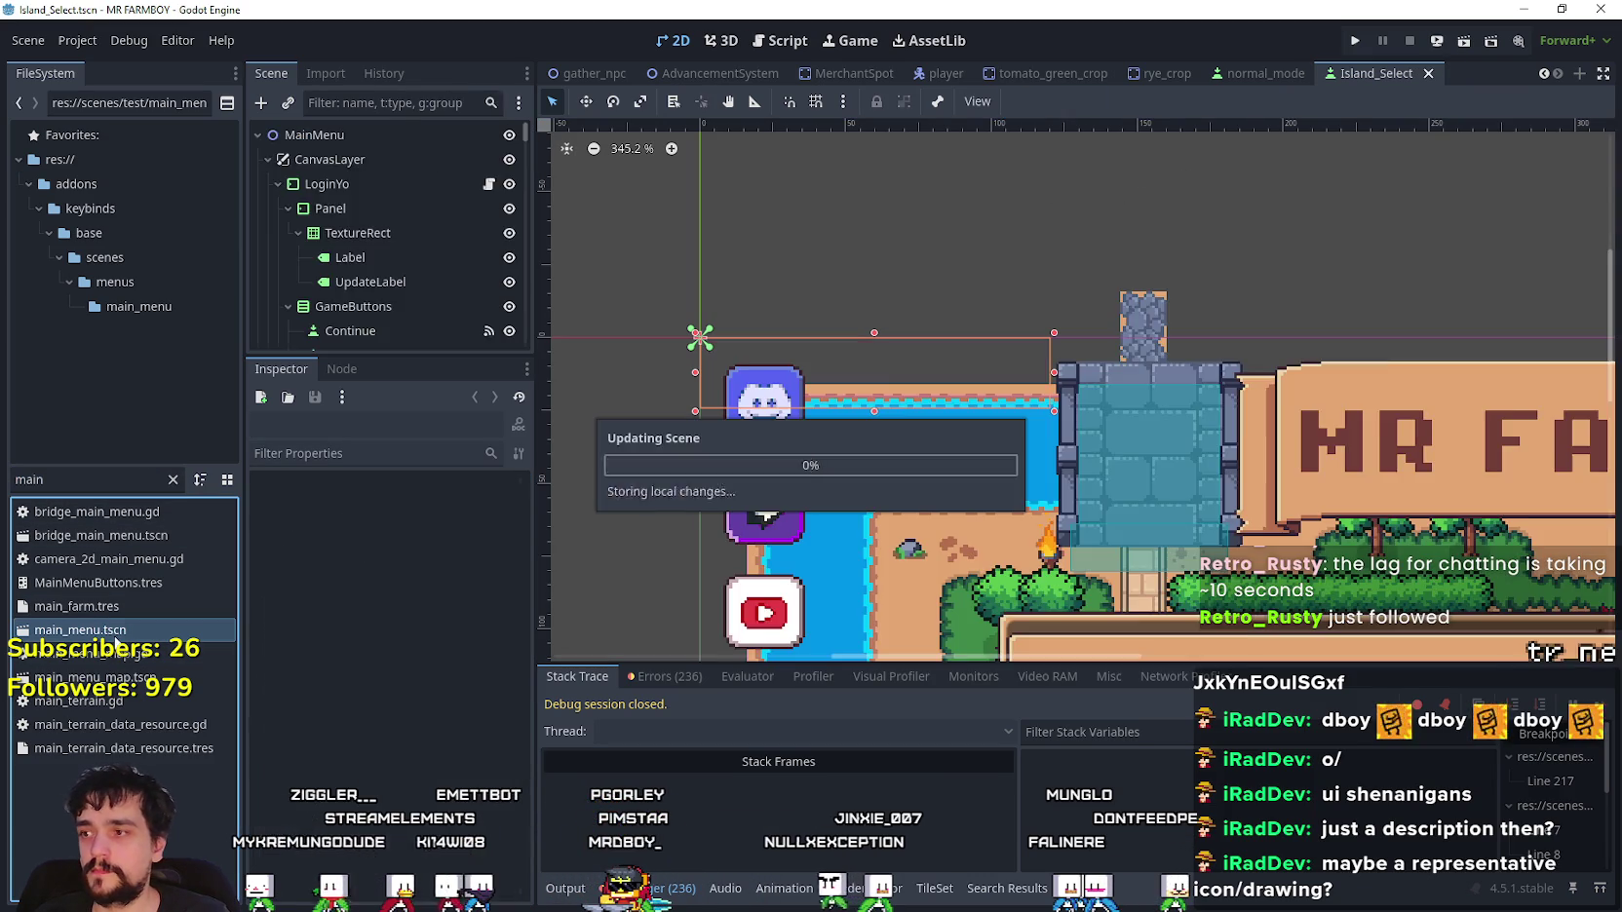
scroll(979, 419, "up", 2)
key("ctrl+s")
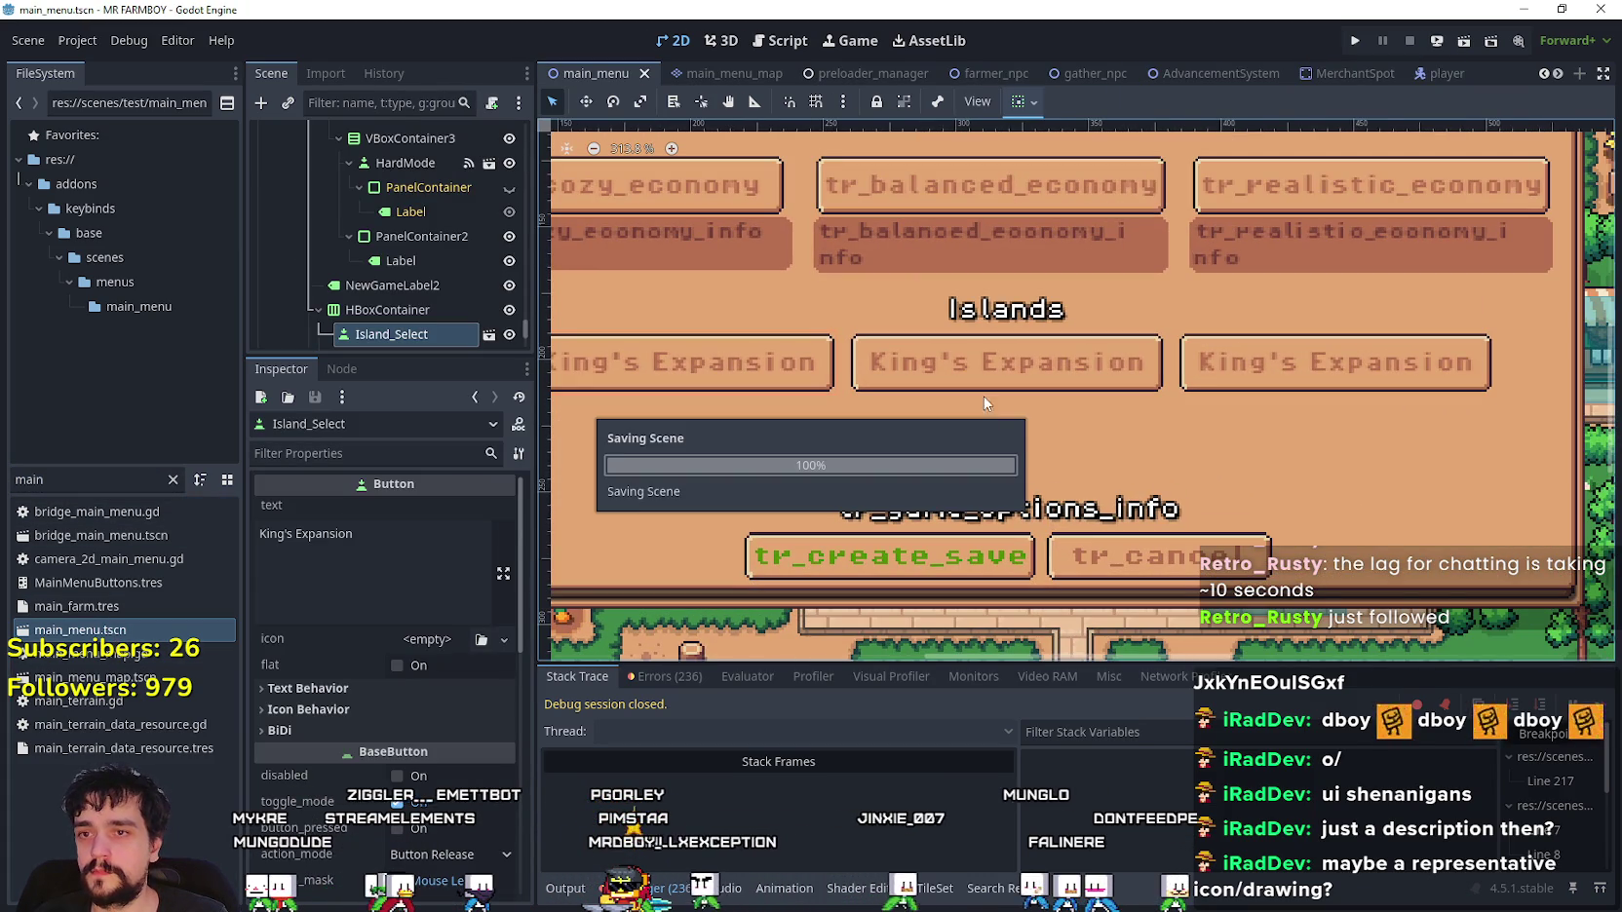
- Select the HBoxContainer holding the three island buttons in the Scene tree
scroll(987, 426, "down", 2)
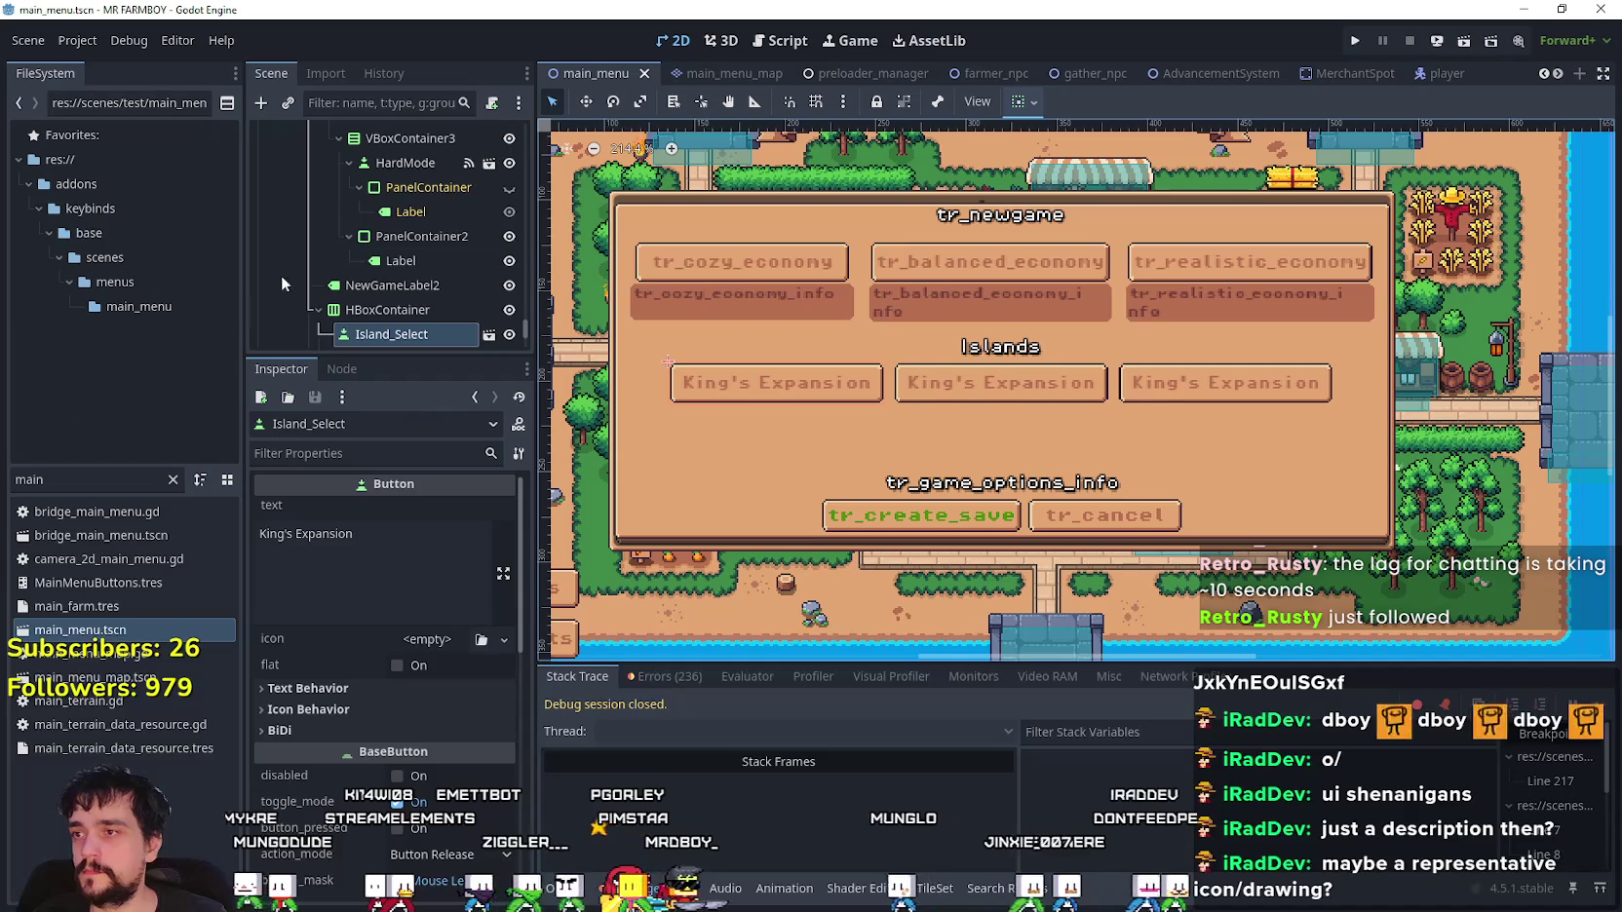
scroll(358, 246, "down", 5)
left_click(391, 198)
scroll(392, 200, "up", 1)
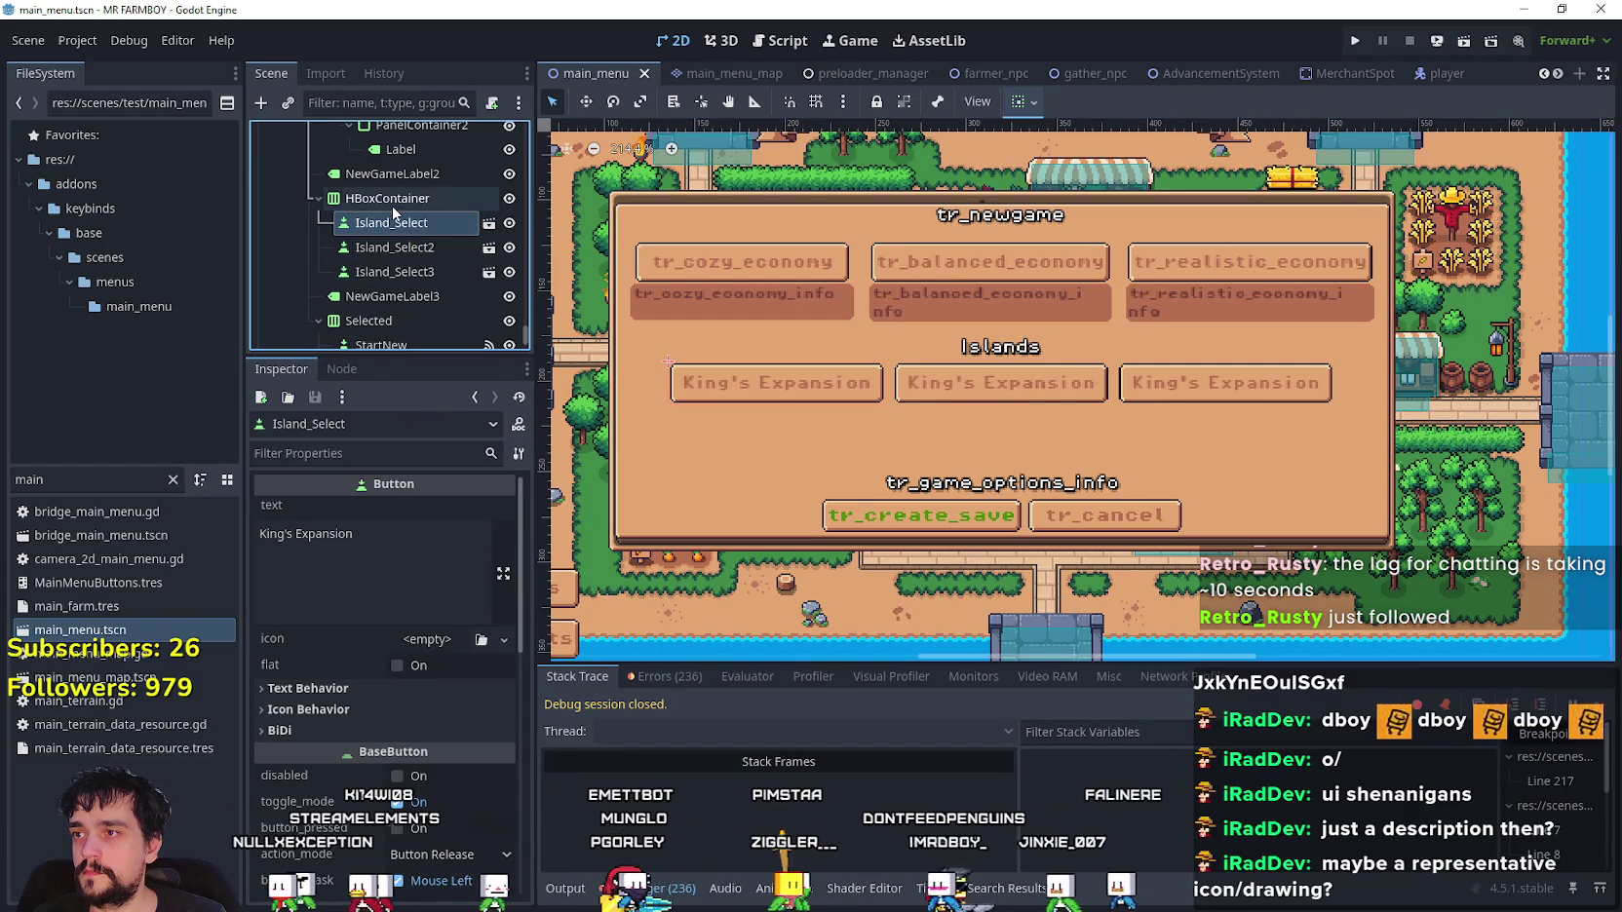
left_click(391, 203)
scroll(383, 229, "up", 2)
right_click(380, 254)
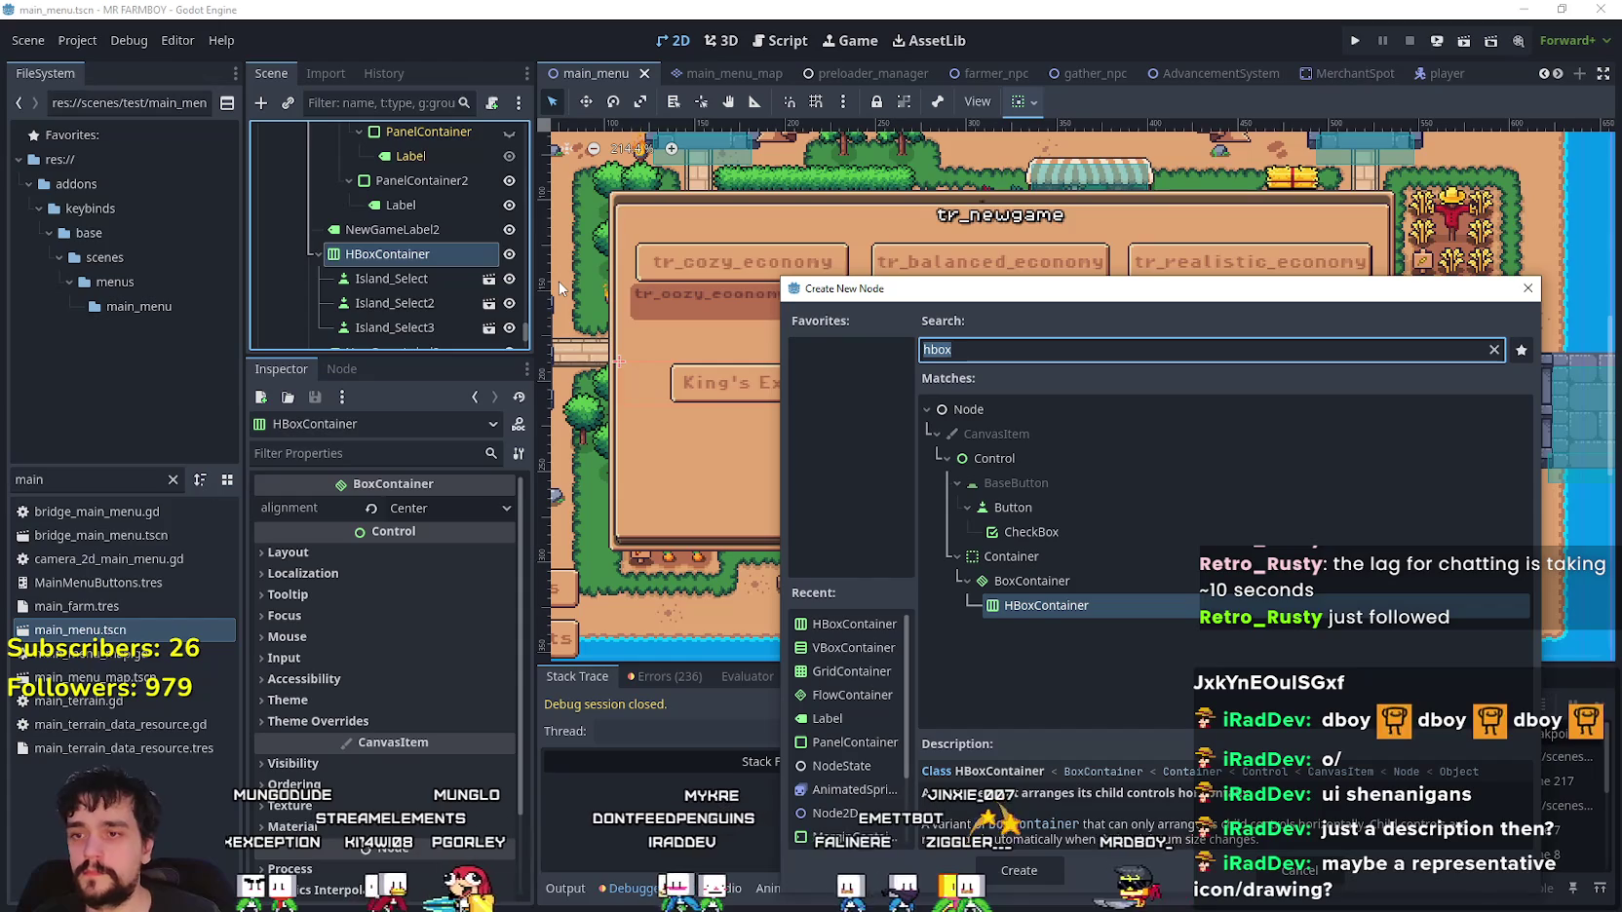
- Add a VBoxContainer inside the HBoxContainer, placed before the island buttons
type("cbo")
key("BackSpace")
key("BackSpace")
key("BackSpace")
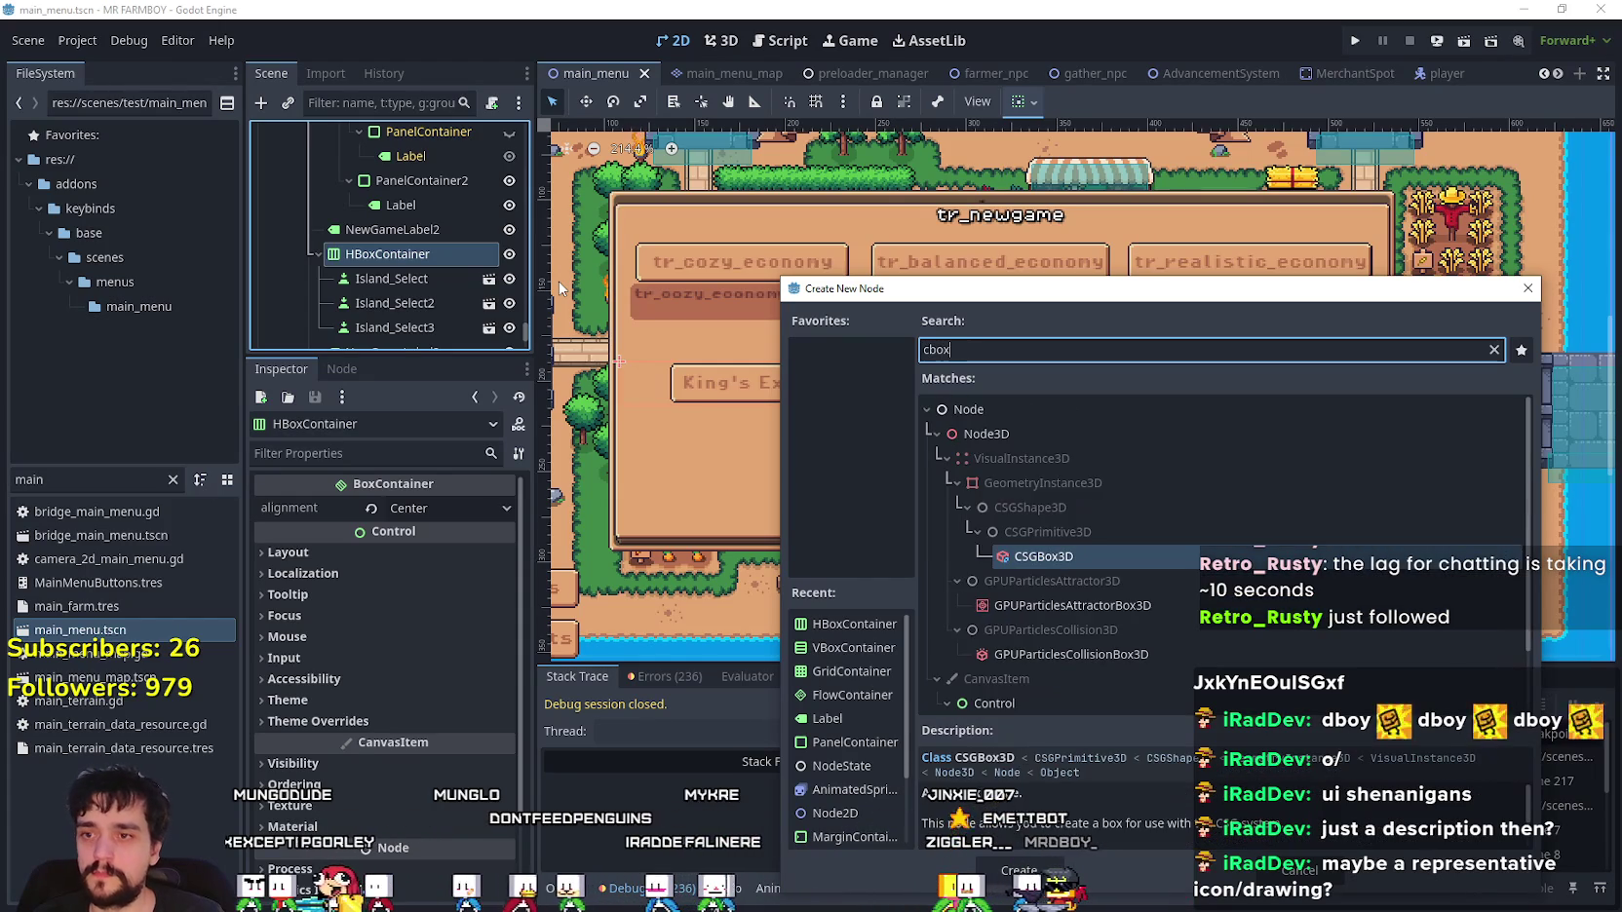
type("vbox")
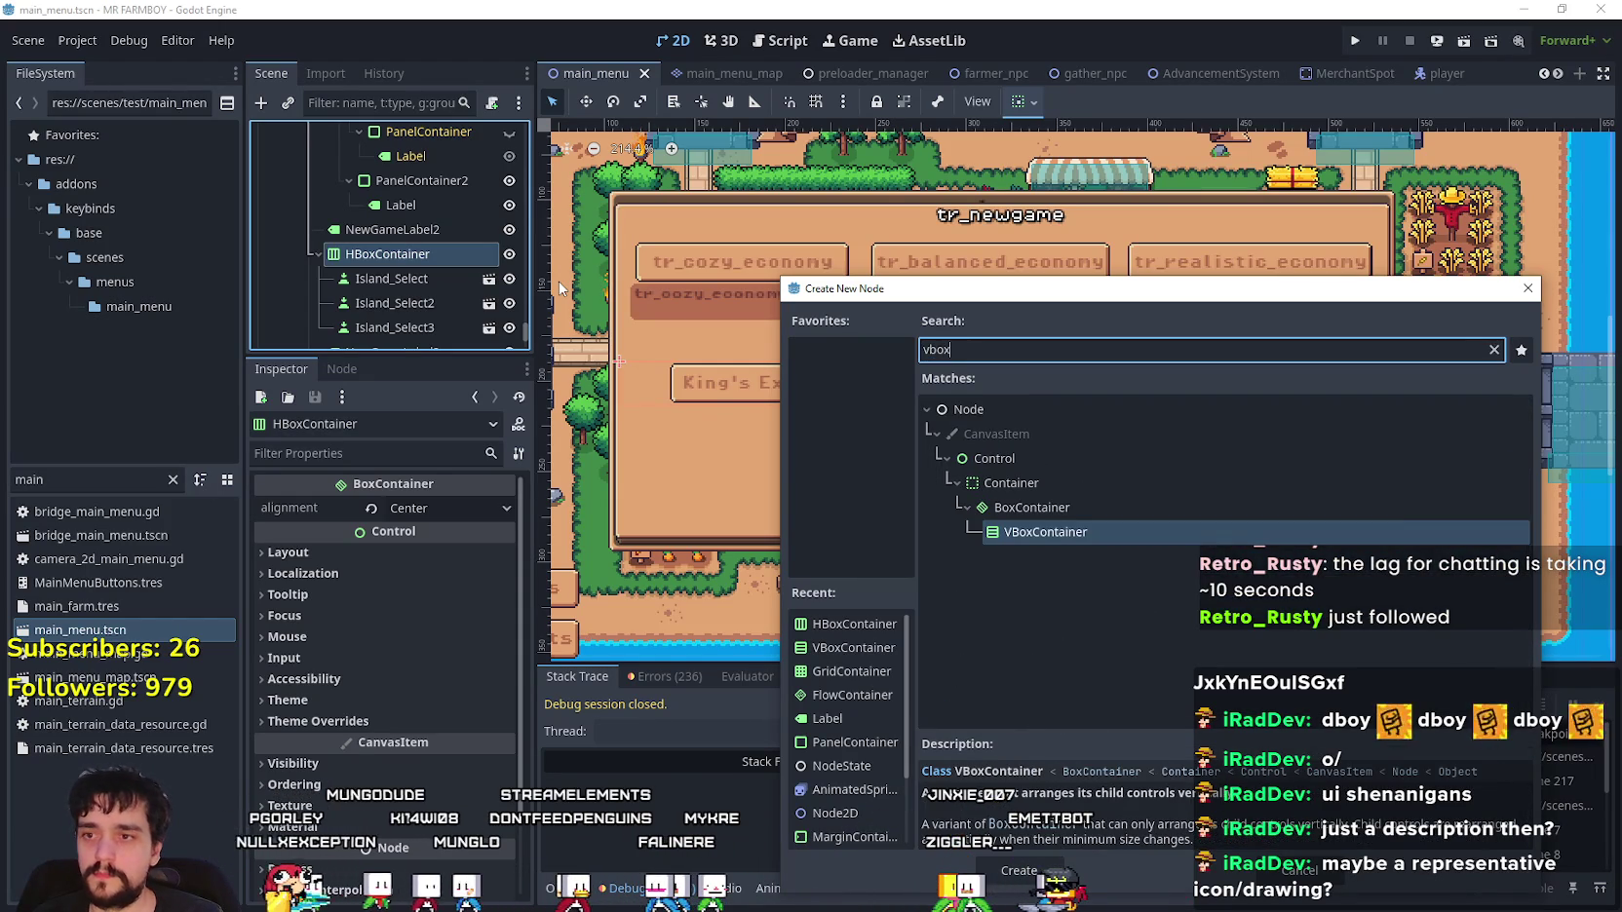
key("Return")
left_click_drag(399, 334, 406, 255)
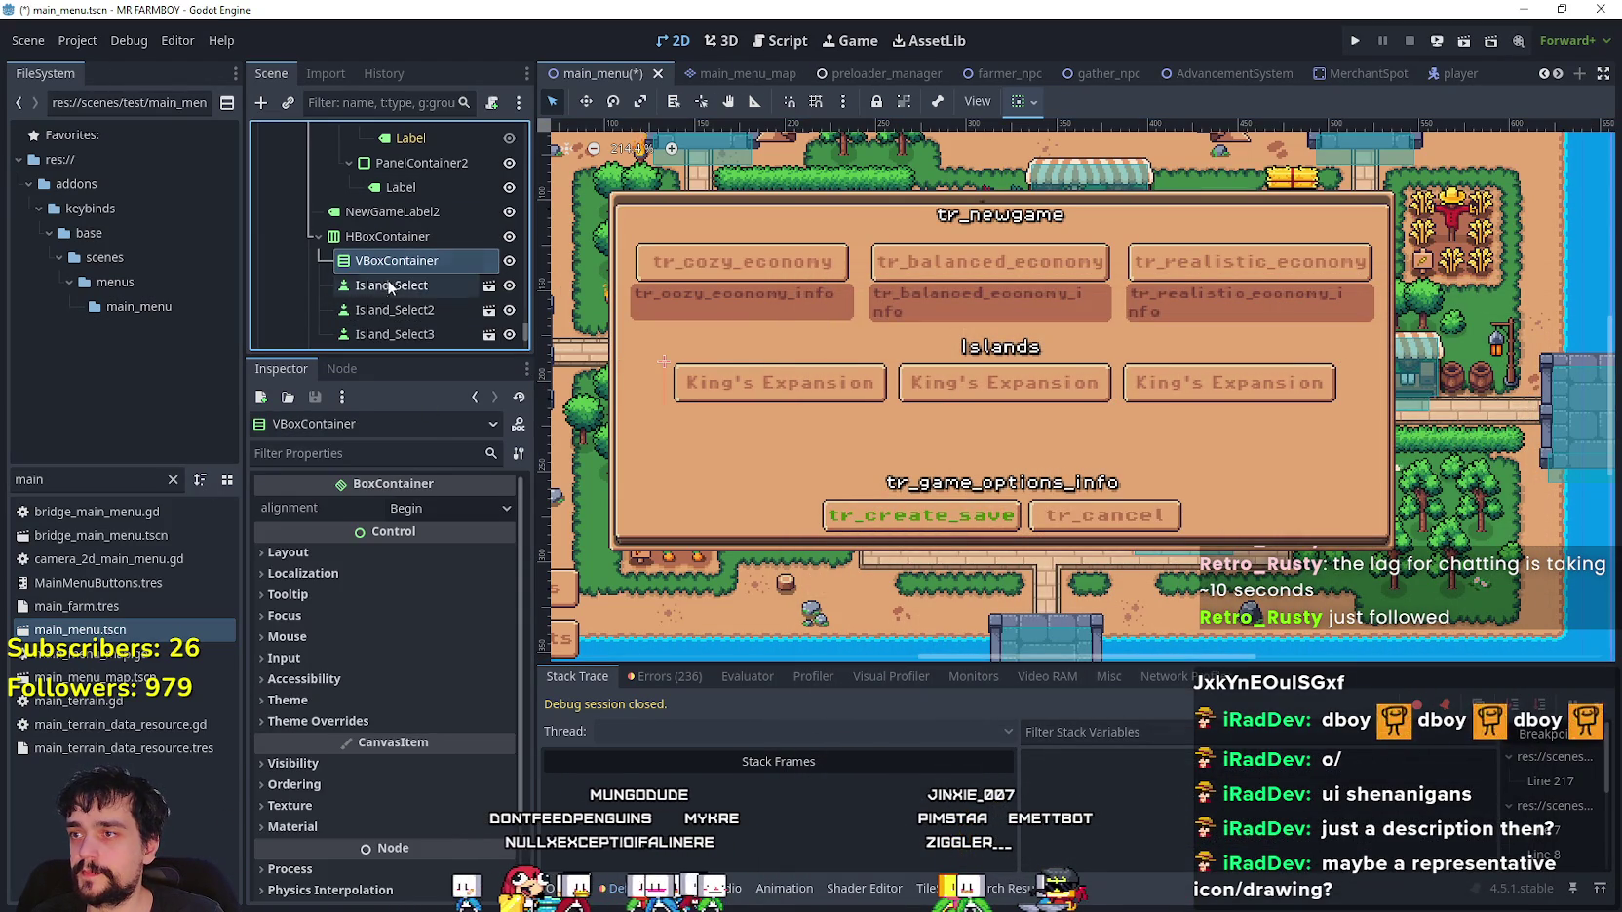
- Duplicate the VBoxContainer and move island buttons into them, Island_Select3 into VBoxContainer3
key("ctrl+d")
key("ctrl+d")
scroll(385, 295, "down", 1)
mouse_move(393, 307)
left_mouse_down()
mouse_move(417, 240)
mouse_move(355, 276)
mouse_move(406, 228)
left_mouse_up()
scroll(400, 280, "down", 2)
left_click_drag(376, 303, 396, 277)
scroll(394, 270, "up", 3)
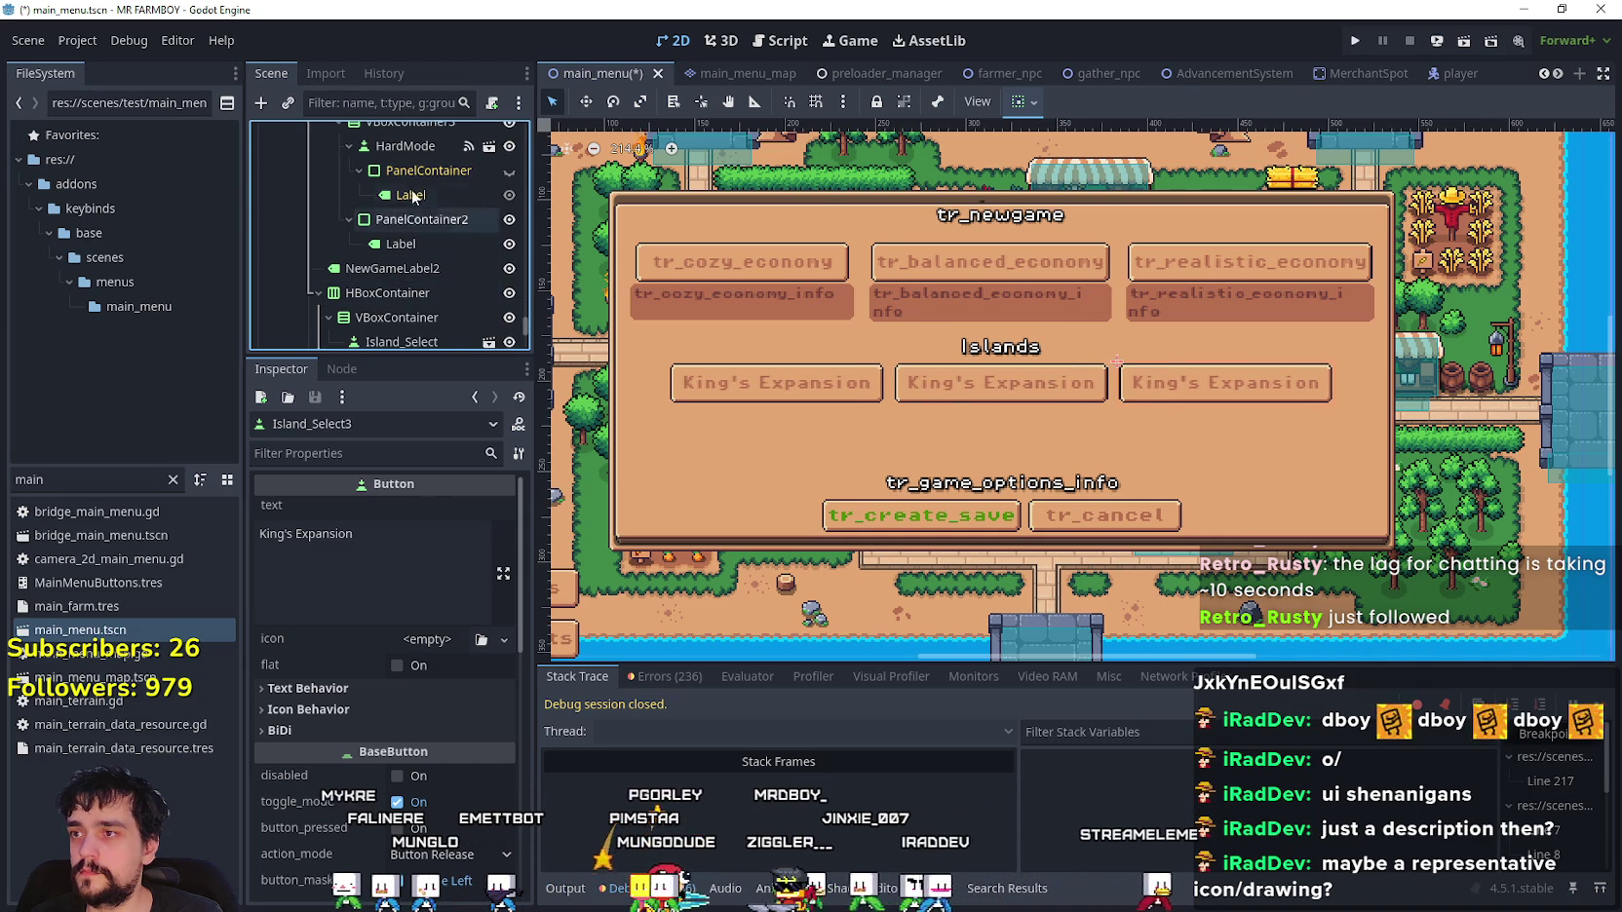
- Move PanelContainer2 under Island_Select, then copy it into VBoxContainer2 and VBoxContainer3
left_click(399, 223)
scroll(401, 235, "down", 3)
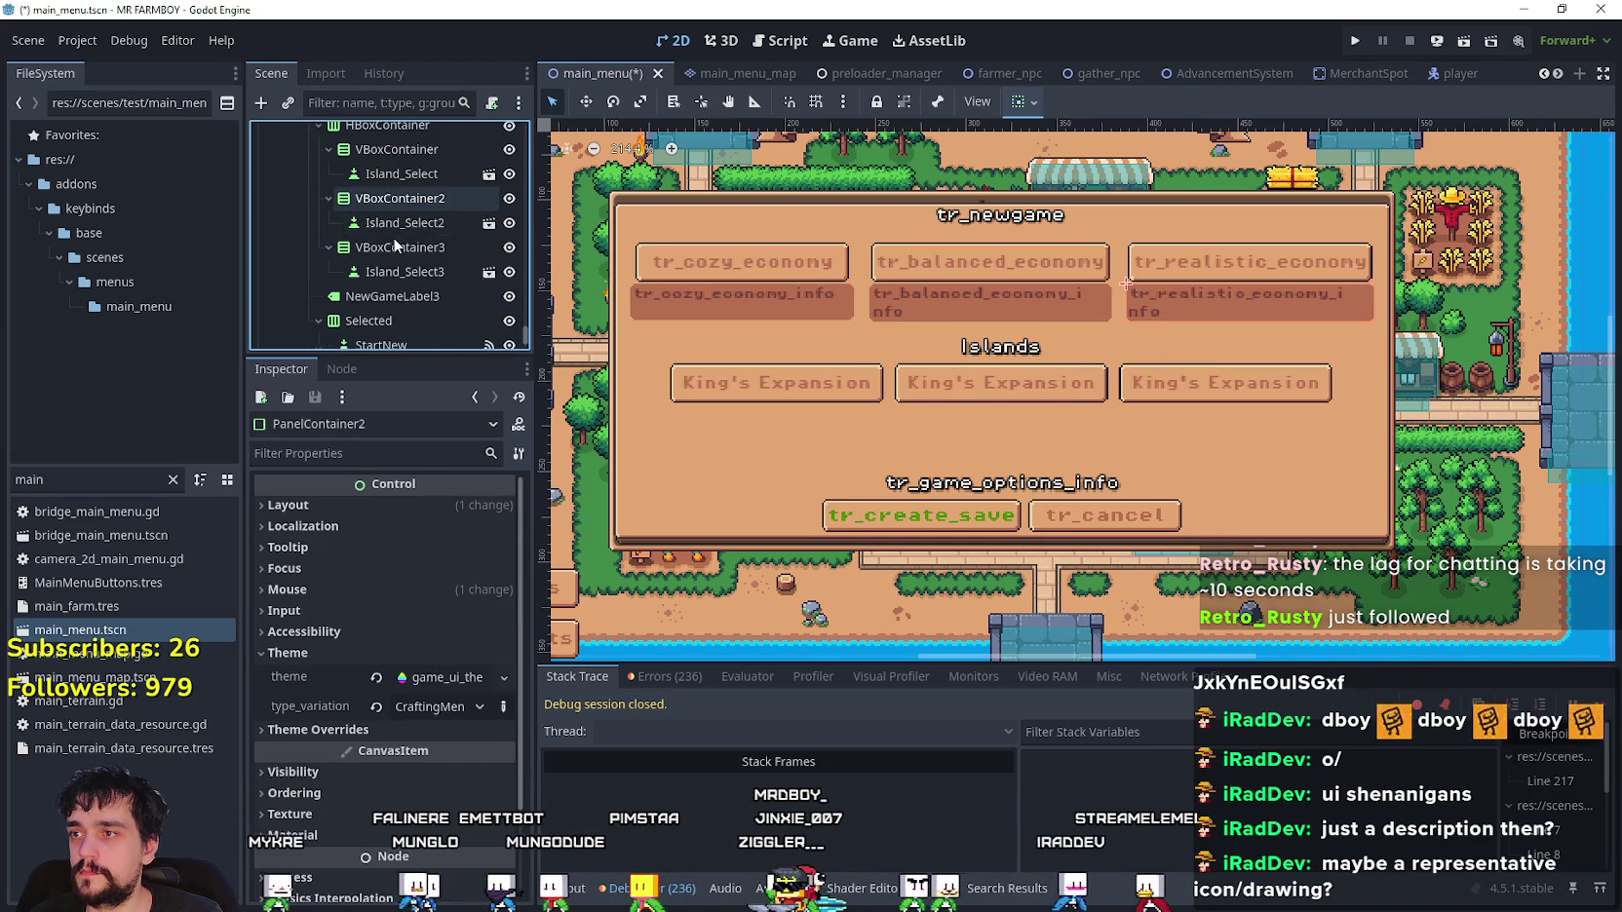
mouse_move(408, 231)
left_mouse_down()
mouse_move(402, 206)
mouse_move(398, 278)
mouse_move(408, 245)
left_mouse_up()
key("ctrl+d")
scroll(409, 238, "down", 2)
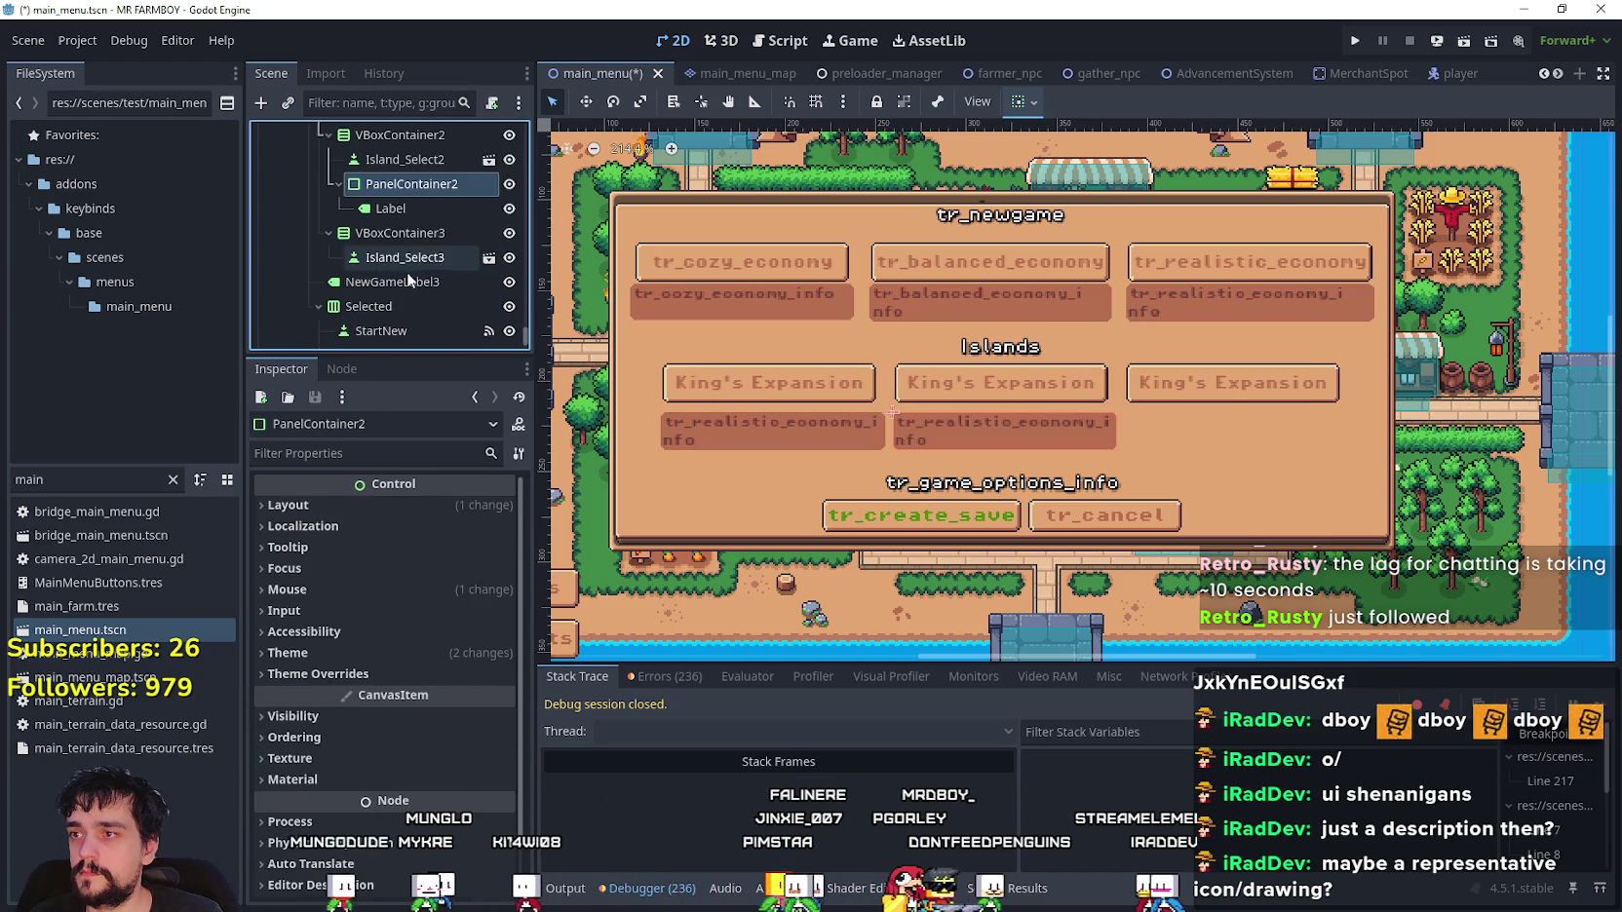
left_click(410, 233)
key("ctrl+v")
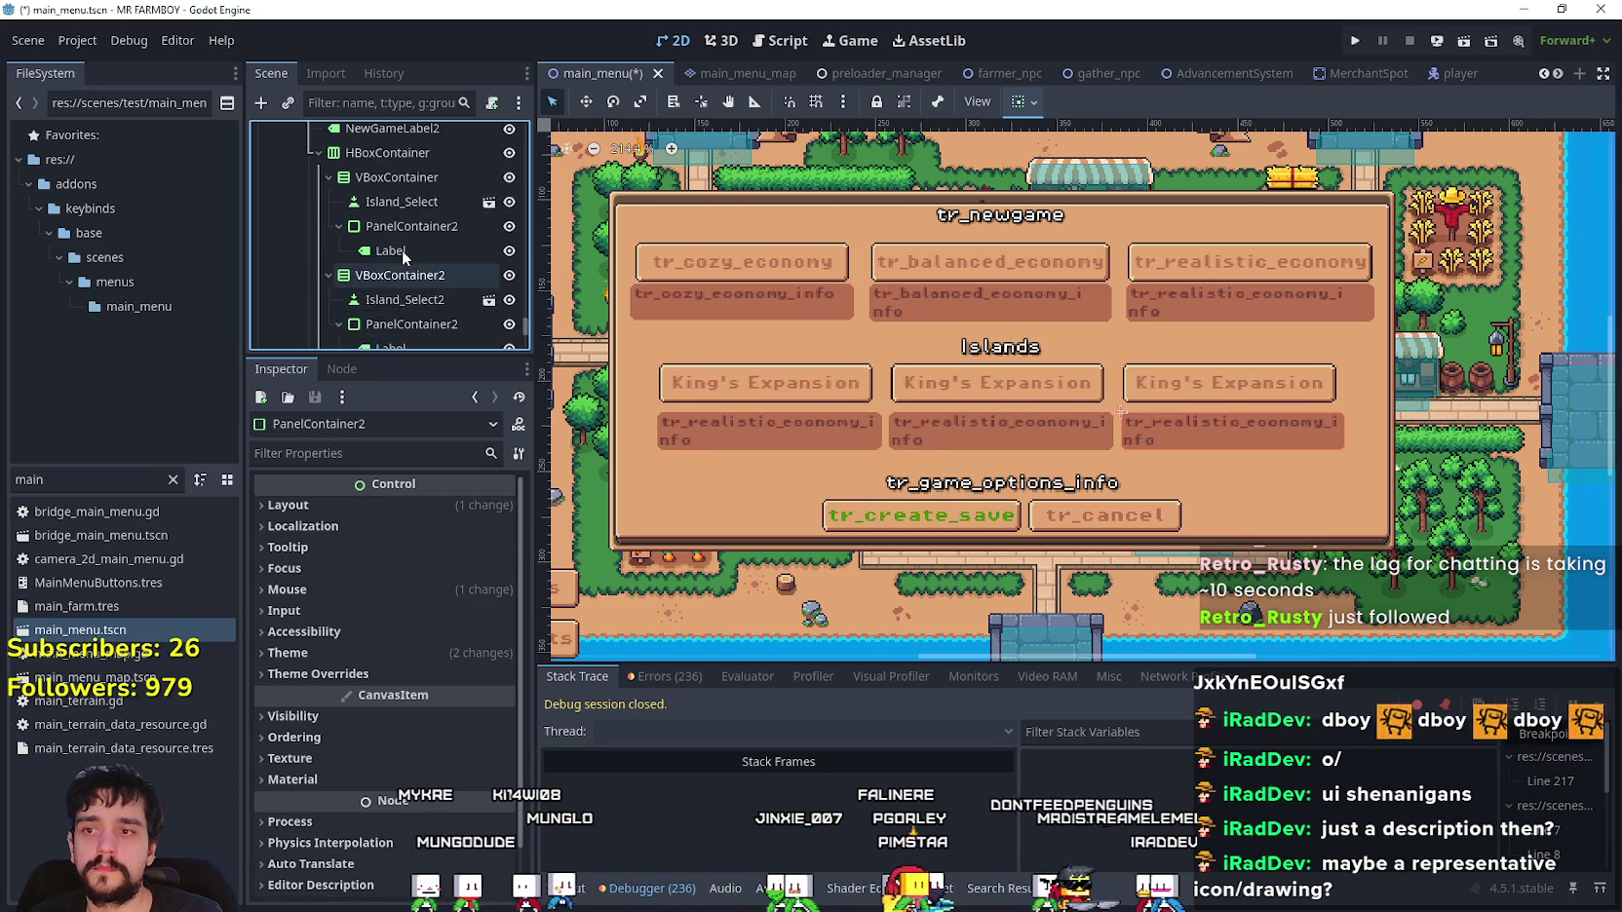
scroll(402, 249, "up", 3)
scroll(794, 393, "down", 1)
scroll(766, 401, "up", 2)
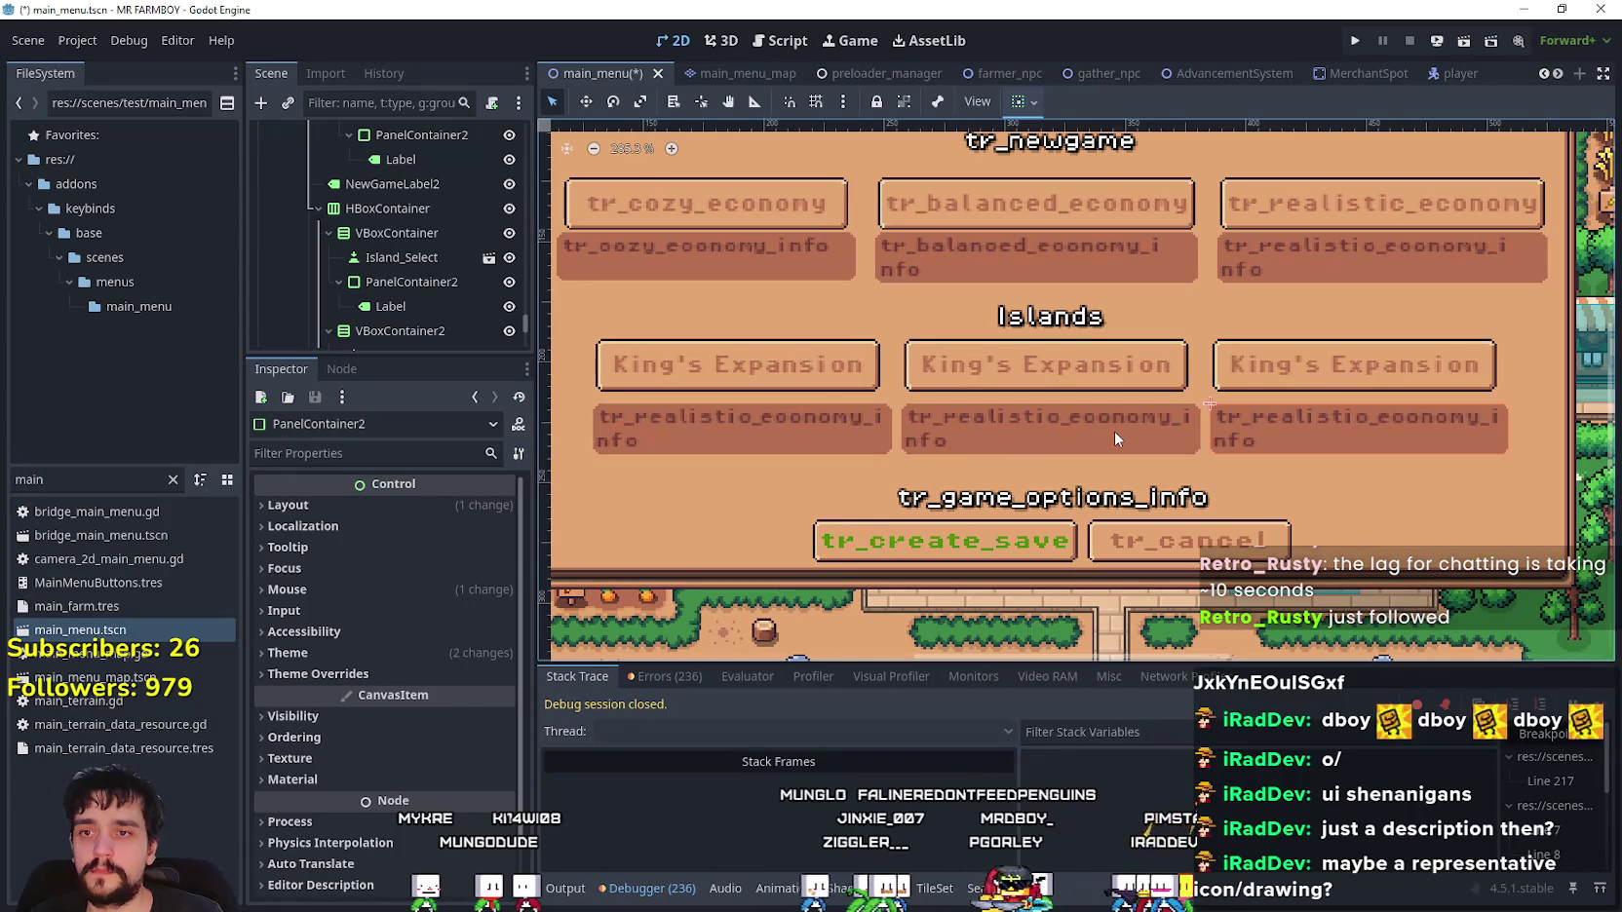
scroll(411, 231, "up", 1)
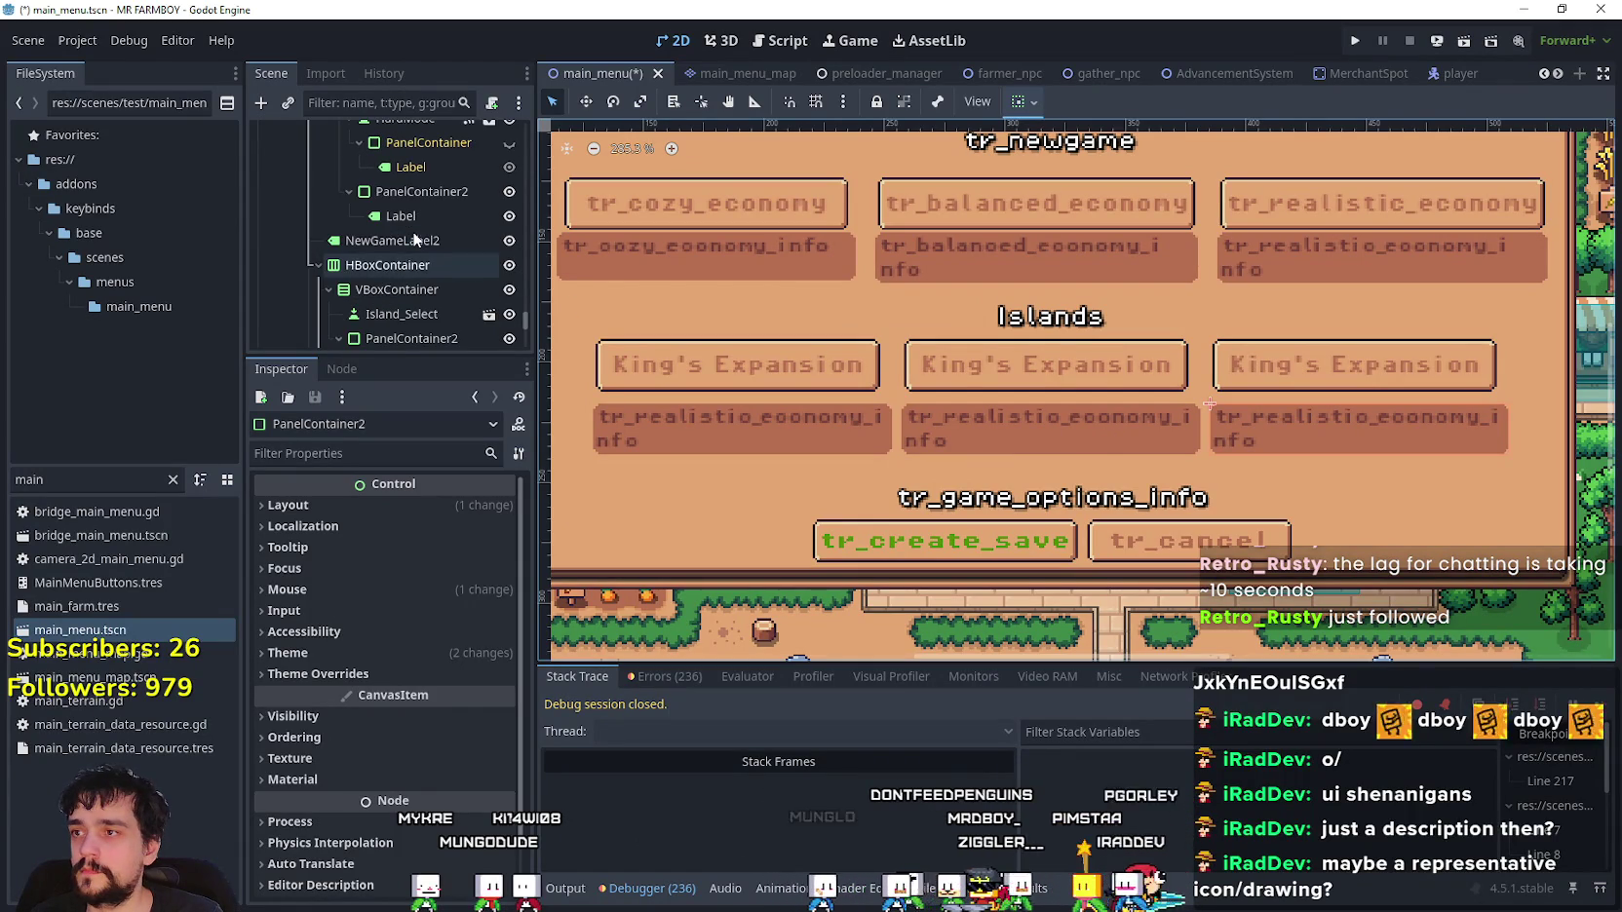
- Keep the HBoxContainer alignment at Center and set the first VBoxContainer's alignment to Center
left_click(394, 264)
left_click(410, 508)
left_click(417, 513)
left_click(422, 535)
scroll(406, 310, "down", 1)
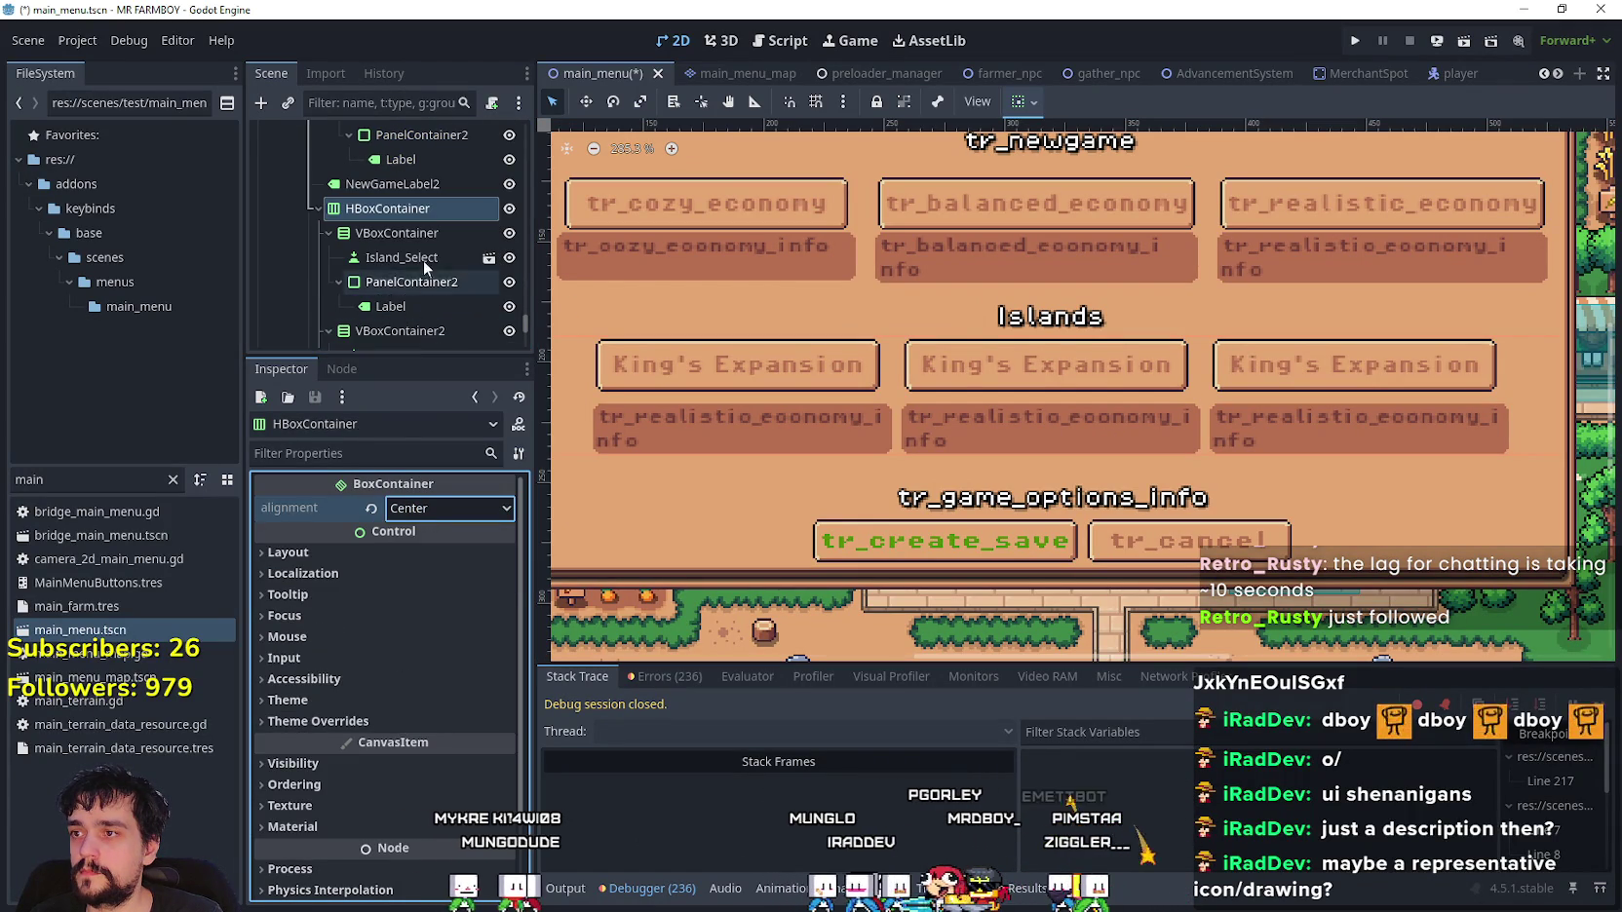
left_click(397, 233)
left_click(437, 506)
left_click(456, 560)
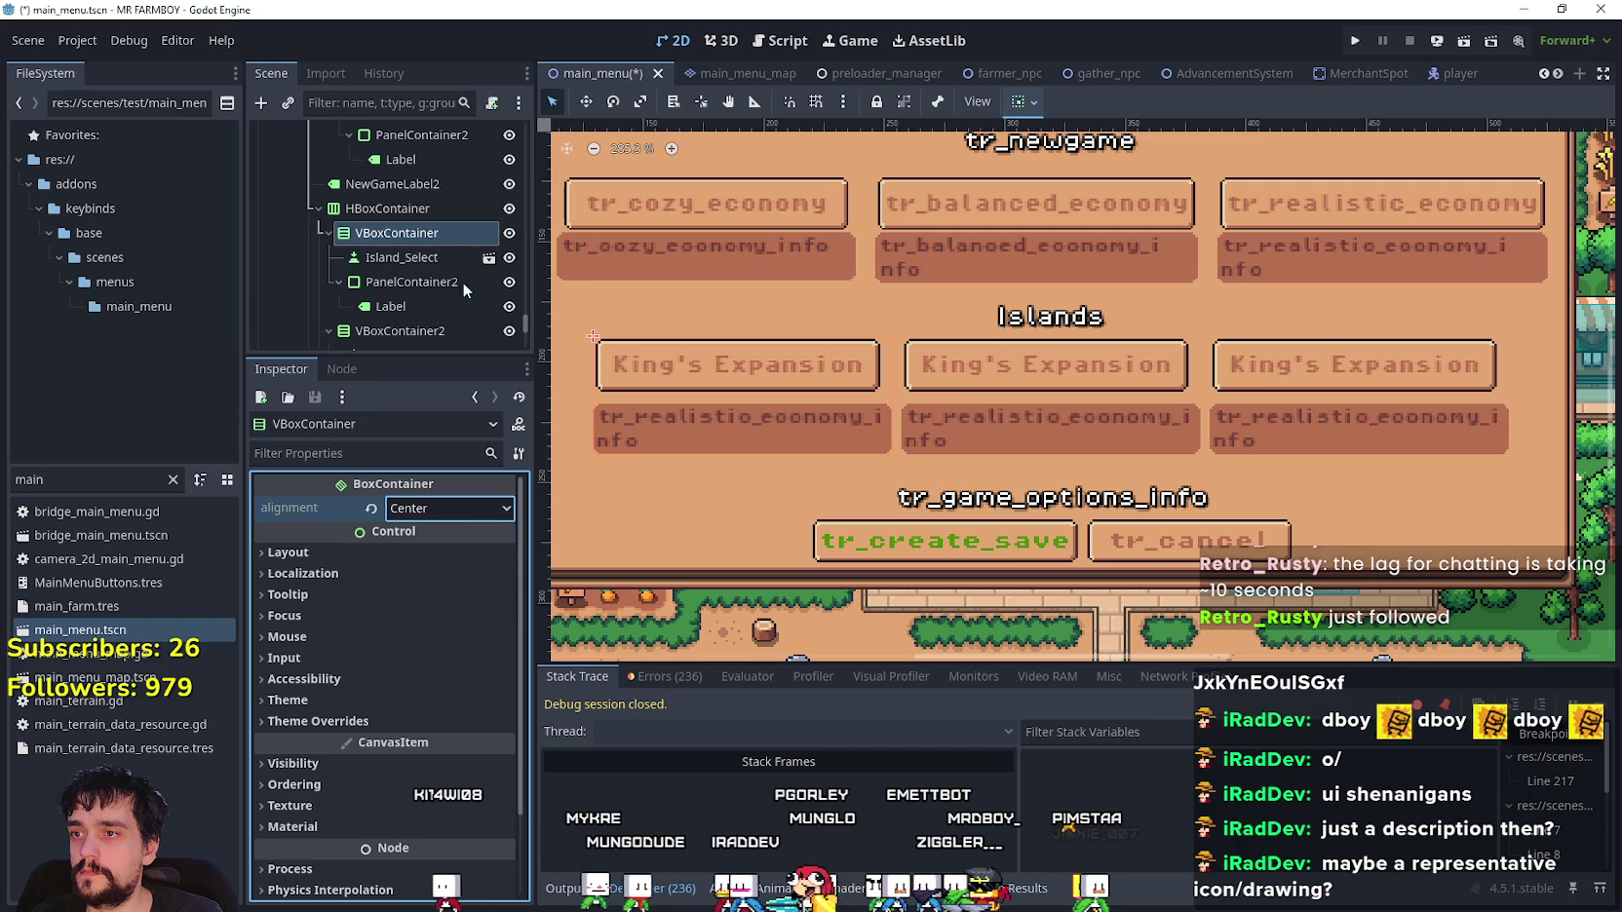
scroll(453, 263, "down", 2)
- Set VBoxContainer2 and VBoxContainer3 alignment to Center as well
left_click(428, 227)
left_click(433, 513)
left_click(439, 561)
scroll(421, 216, "down", 2)
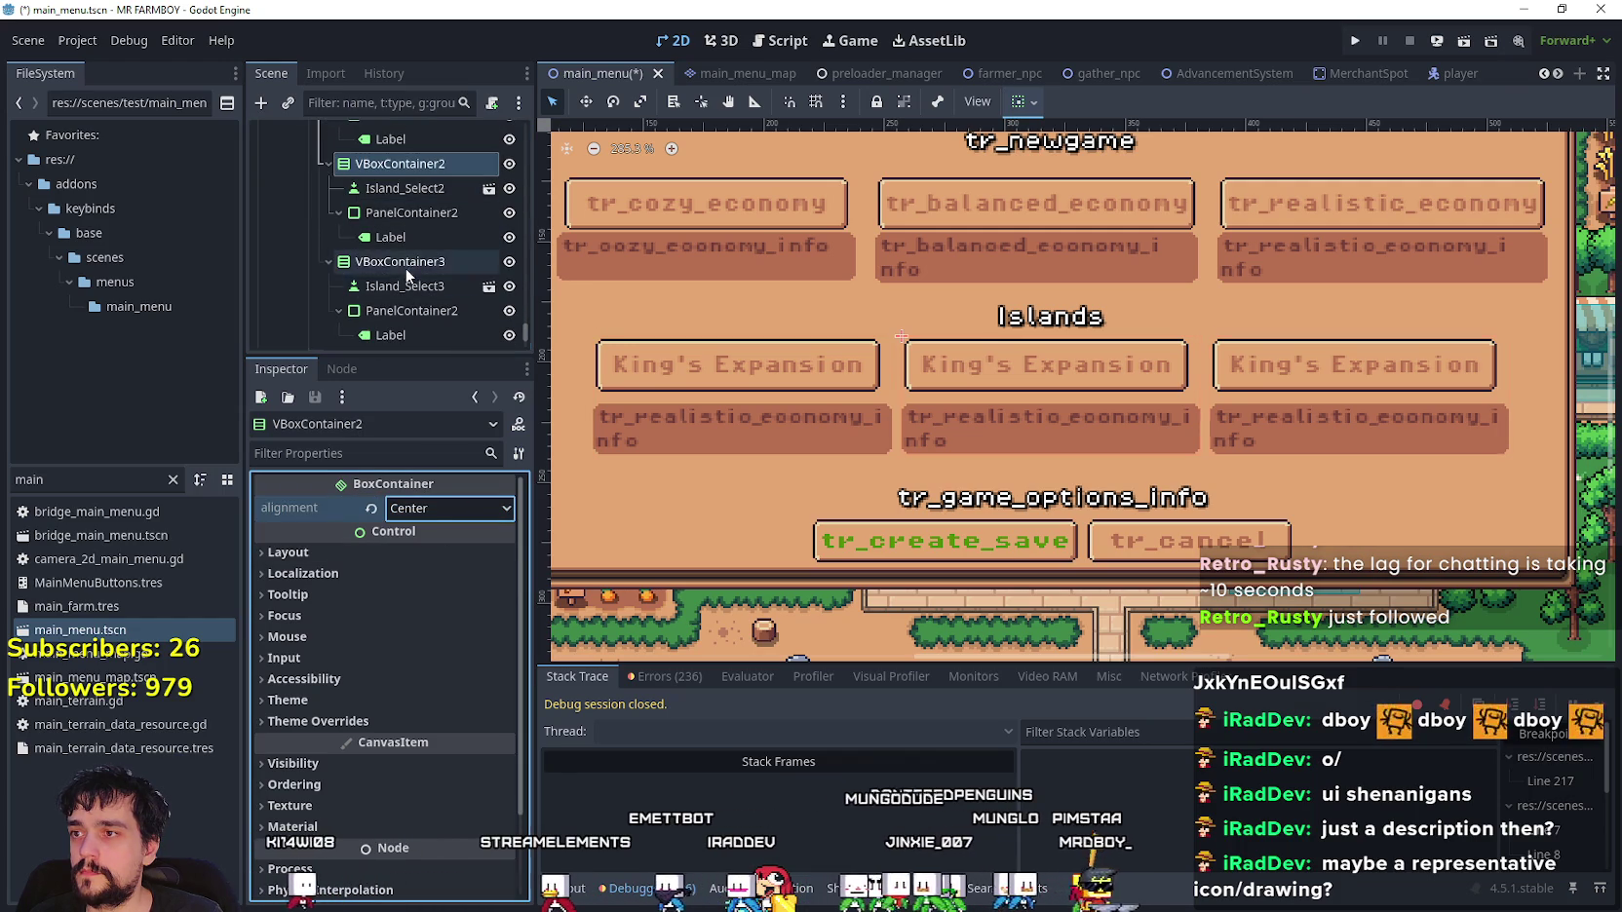
left_click(404, 263)
left_click(439, 508)
left_click(440, 560)
scroll(415, 261, "down", 3)
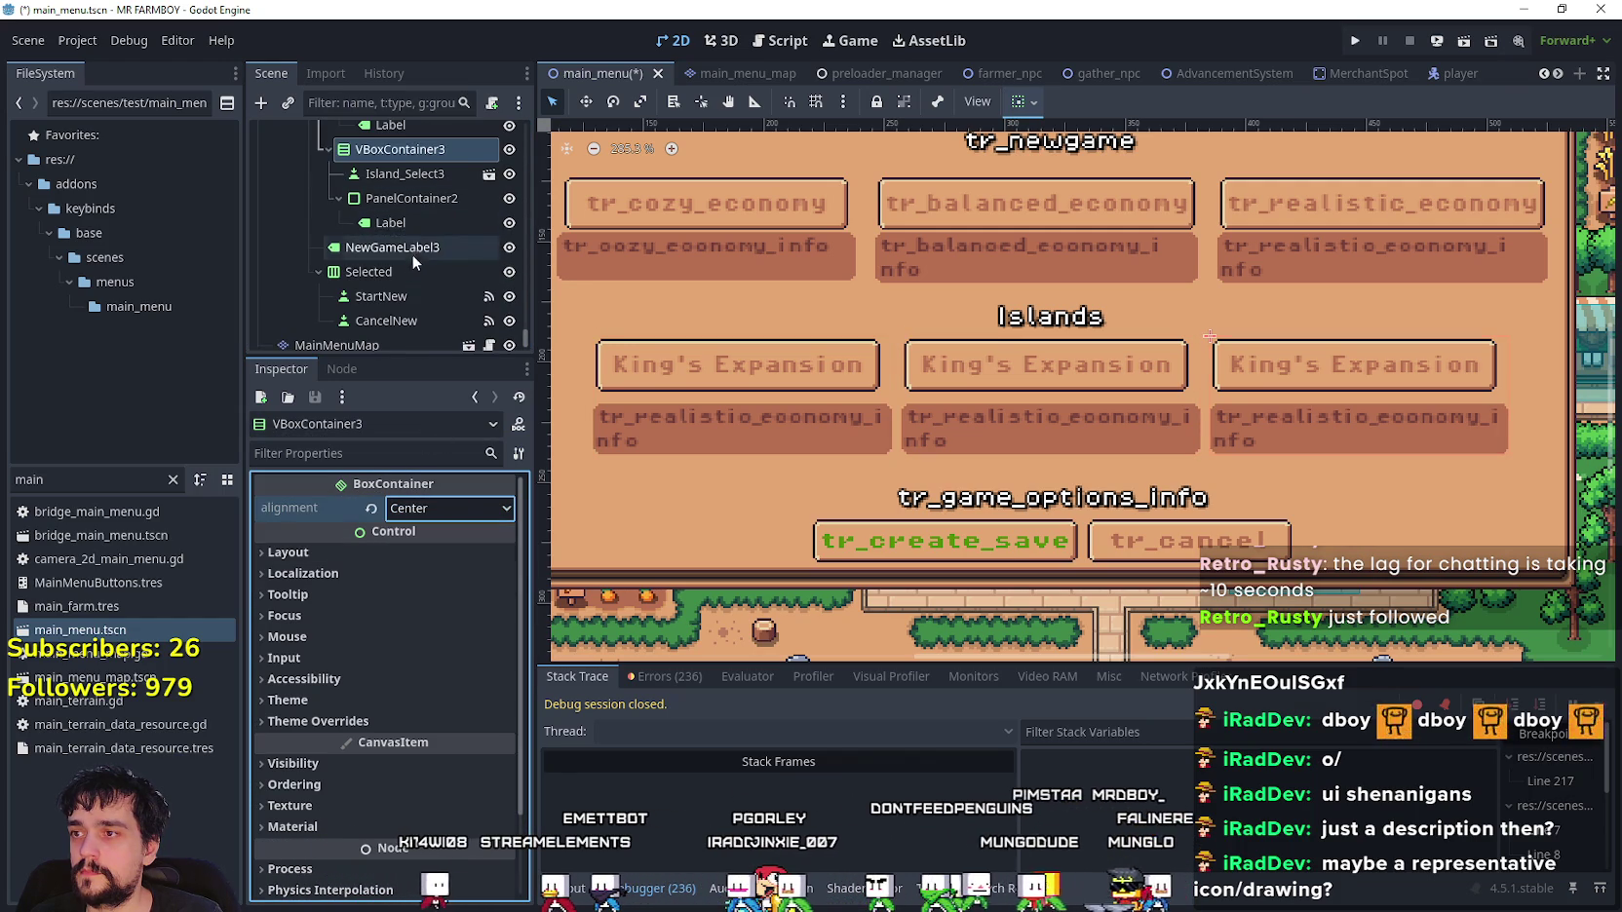
scroll(415, 249, "up", 2)
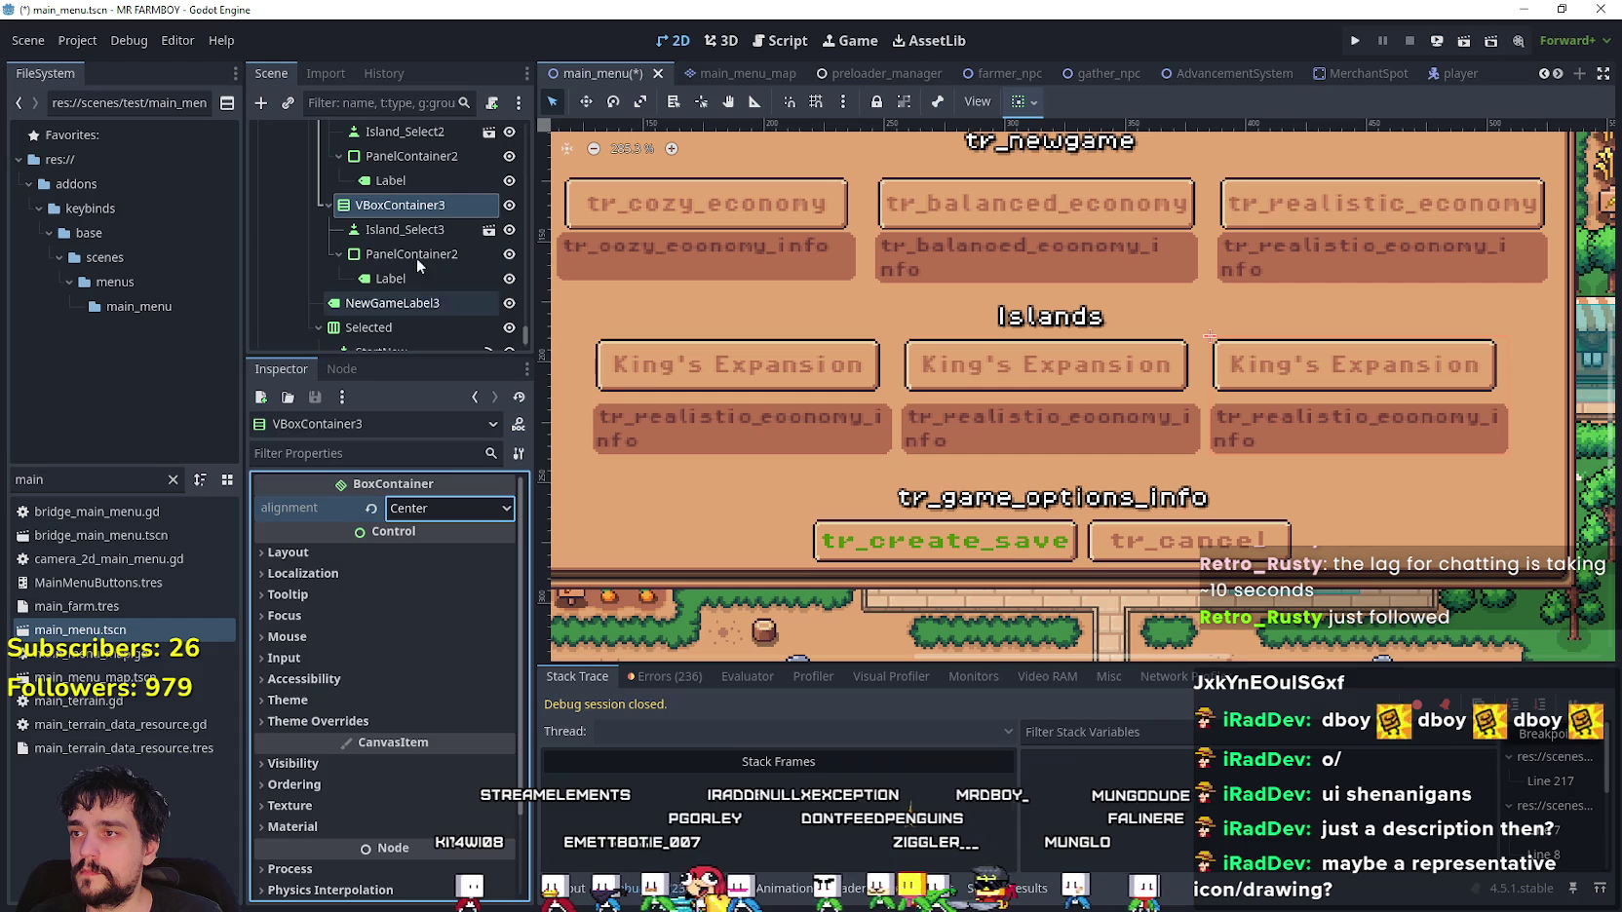
- Center the third and second island buttons horizontally using the toolbar layout menu
left_click(403, 255)
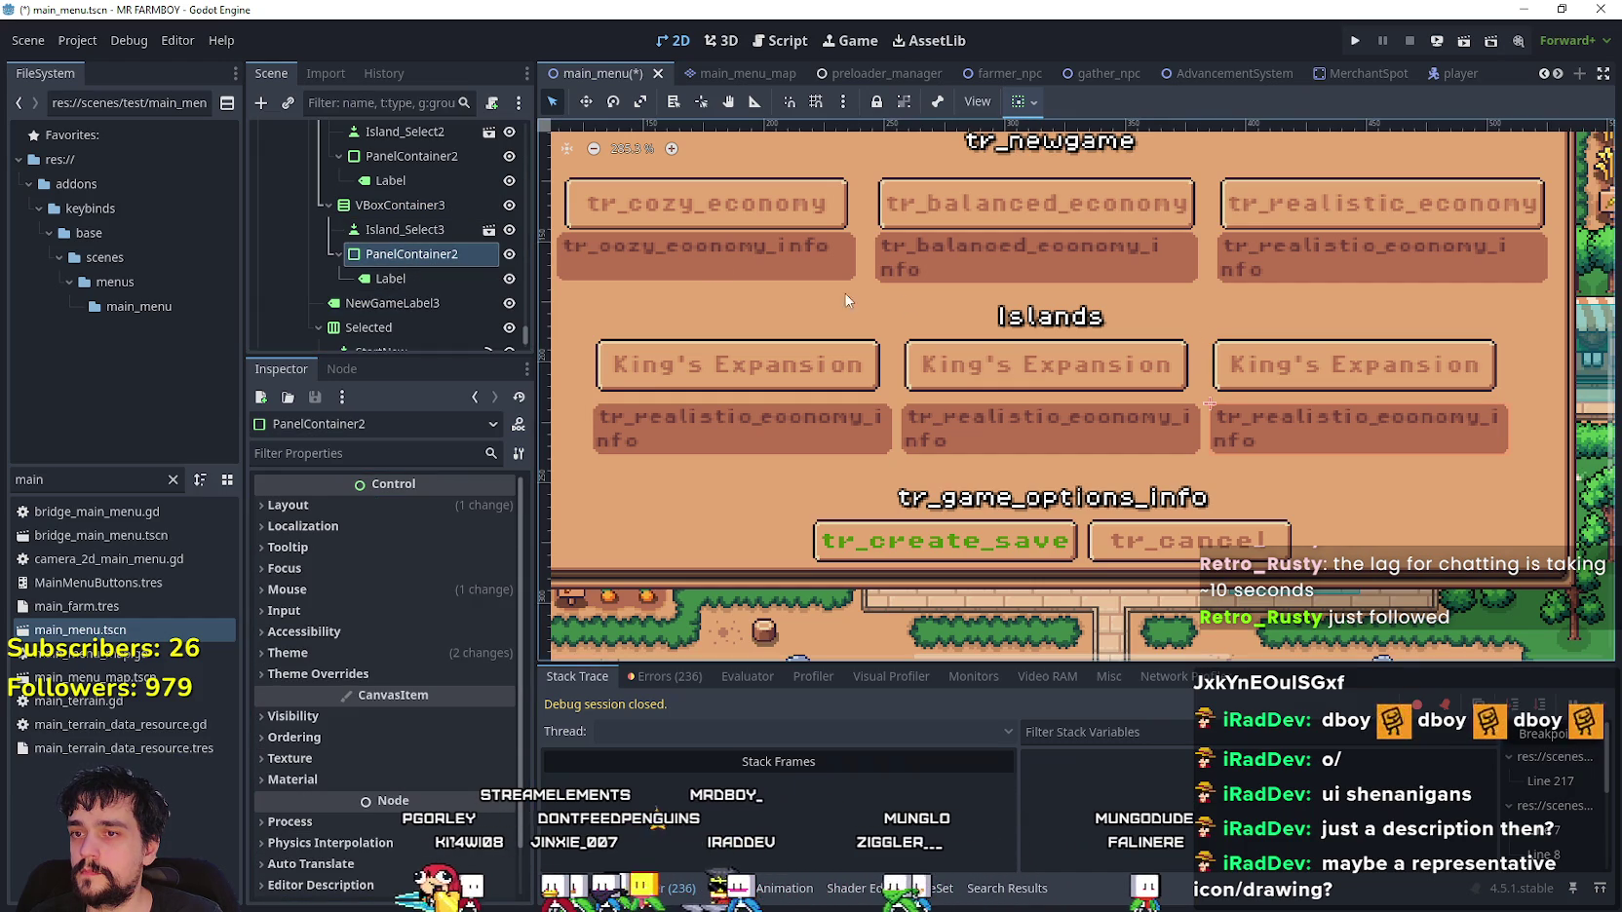
left_click(429, 230)
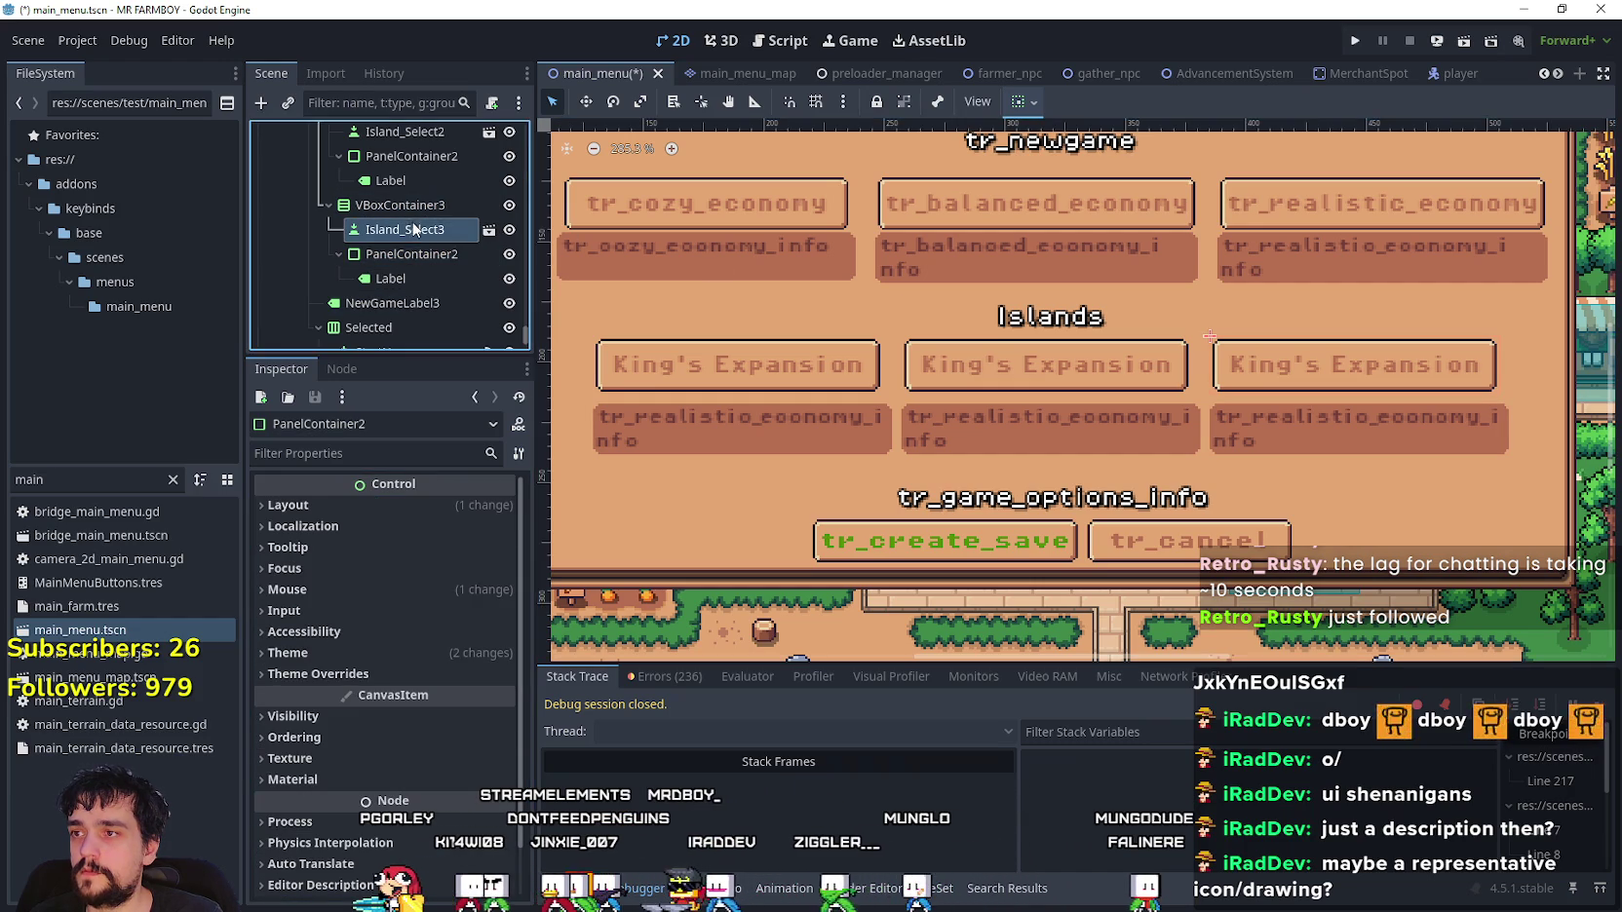
left_click(1017, 103)
left_click(1061, 167)
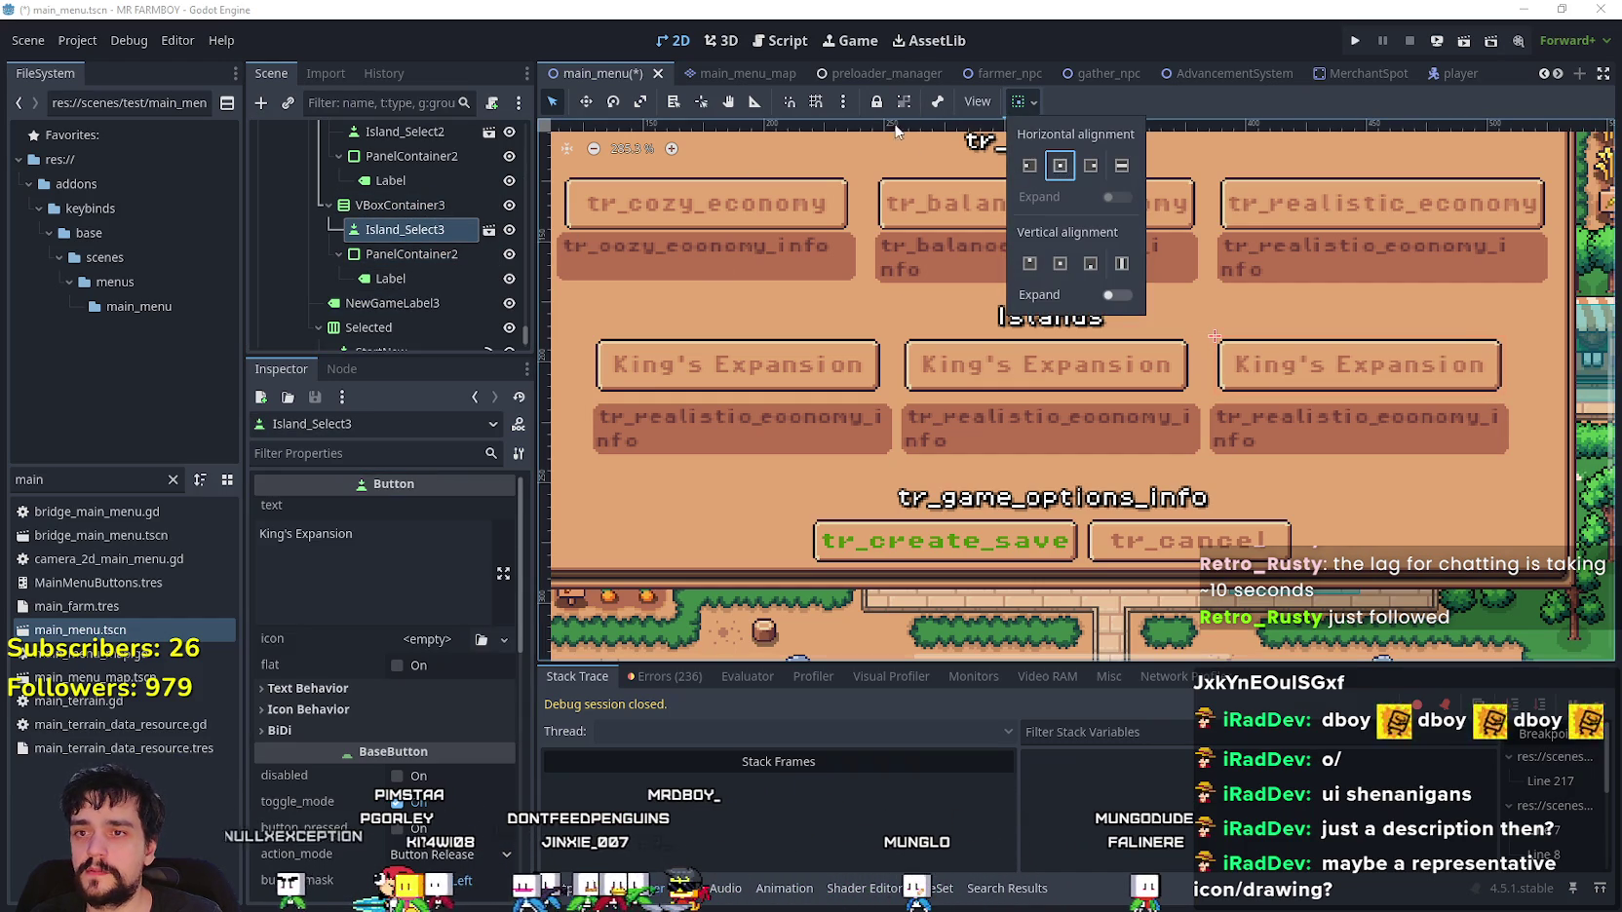
left_click(416, 217)
scroll(416, 218, "up", 2)
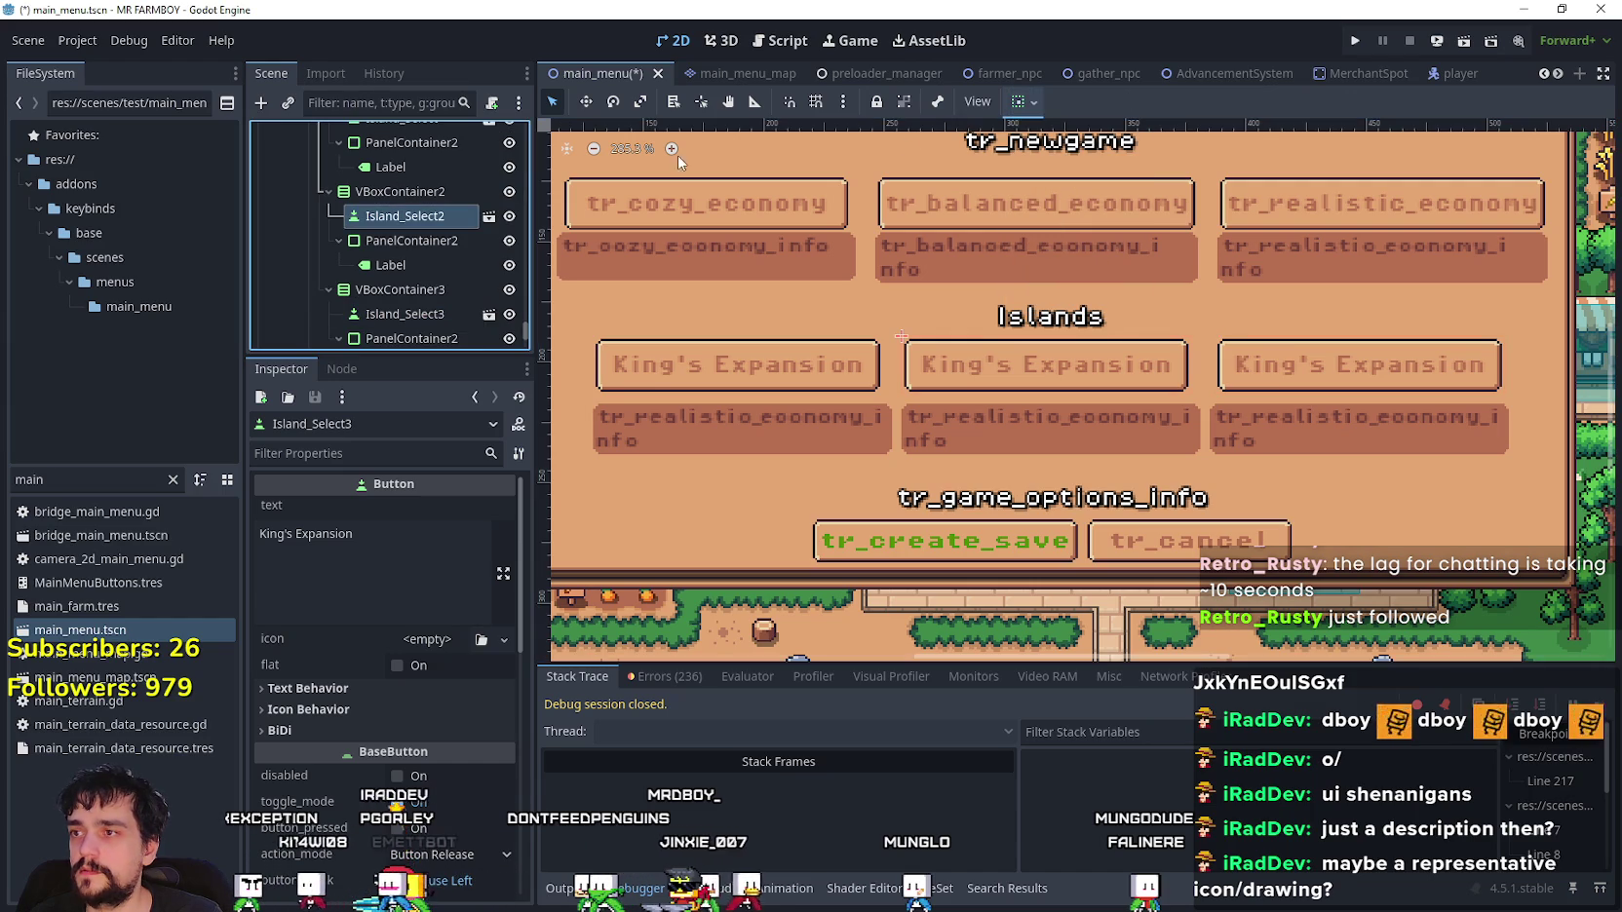
left_click(1016, 102)
left_click(1060, 166)
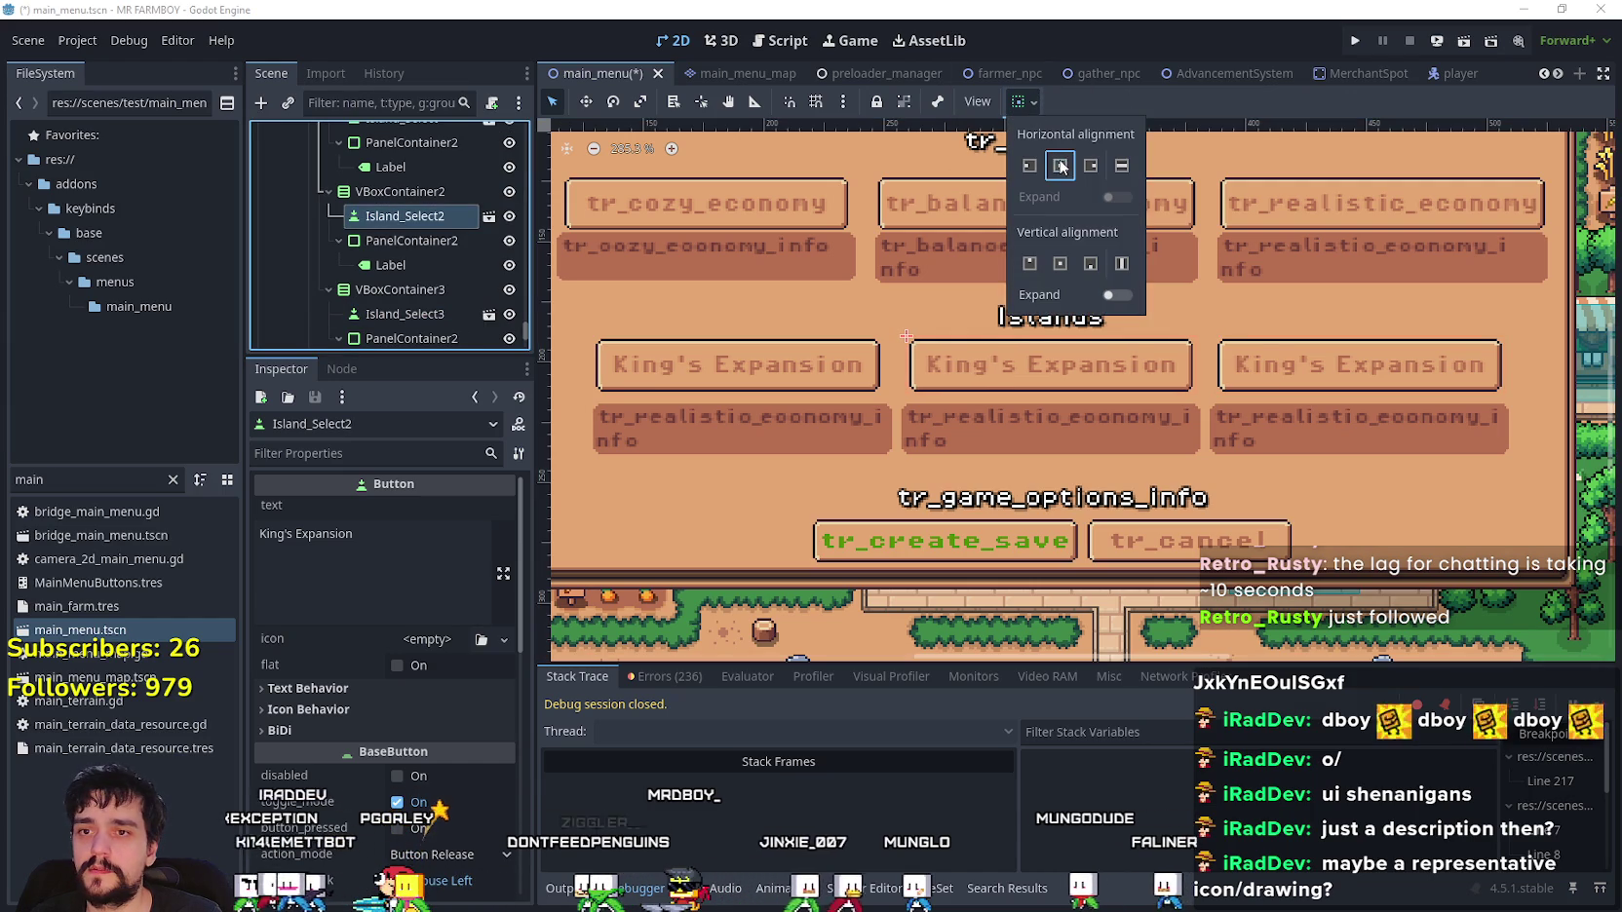
- Center the first island button horizontally in its column too
left_click(408, 253)
scroll(415, 245, "up", 3)
left_click(425, 234)
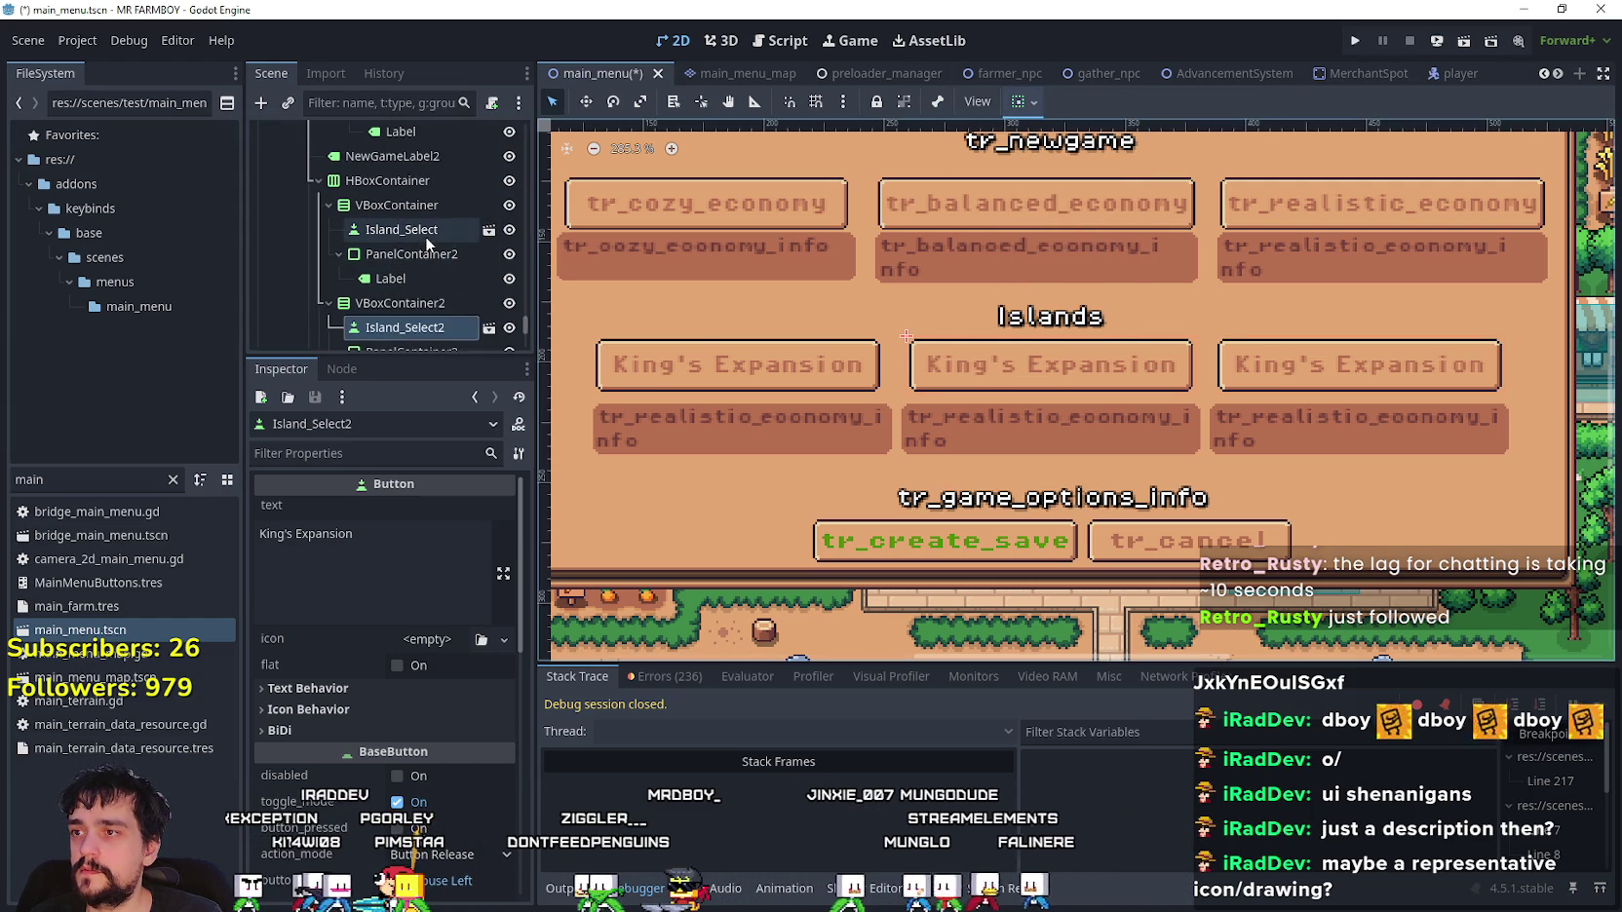
left_click(1016, 101)
left_click(1061, 166)
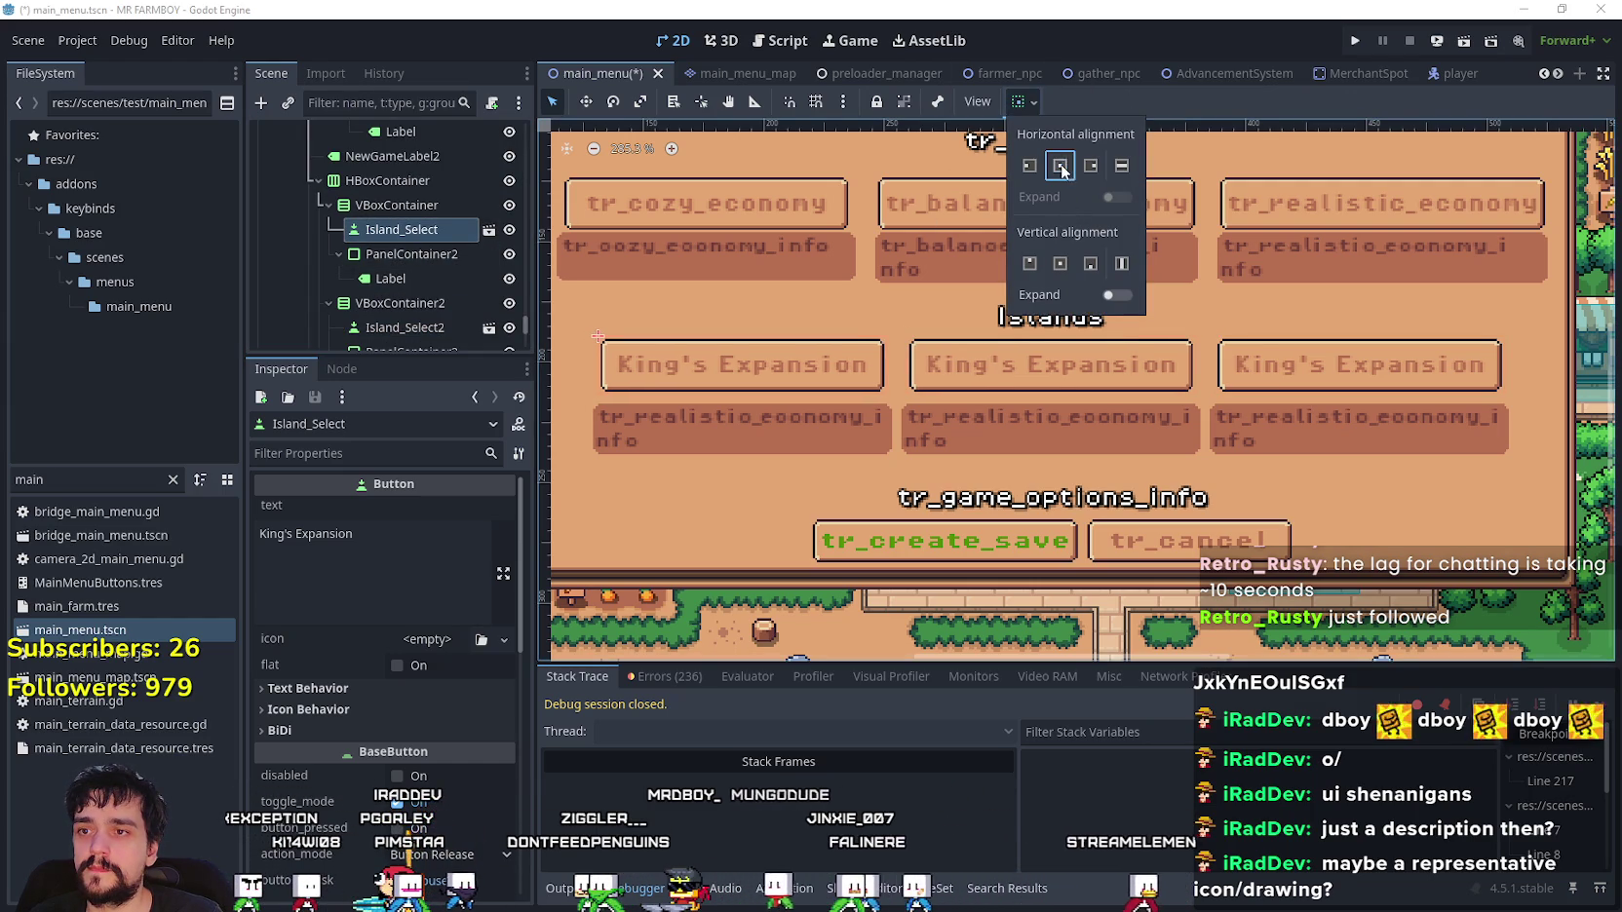
- Clear the placeholder text from the first island's info label
left_click(373, 565)
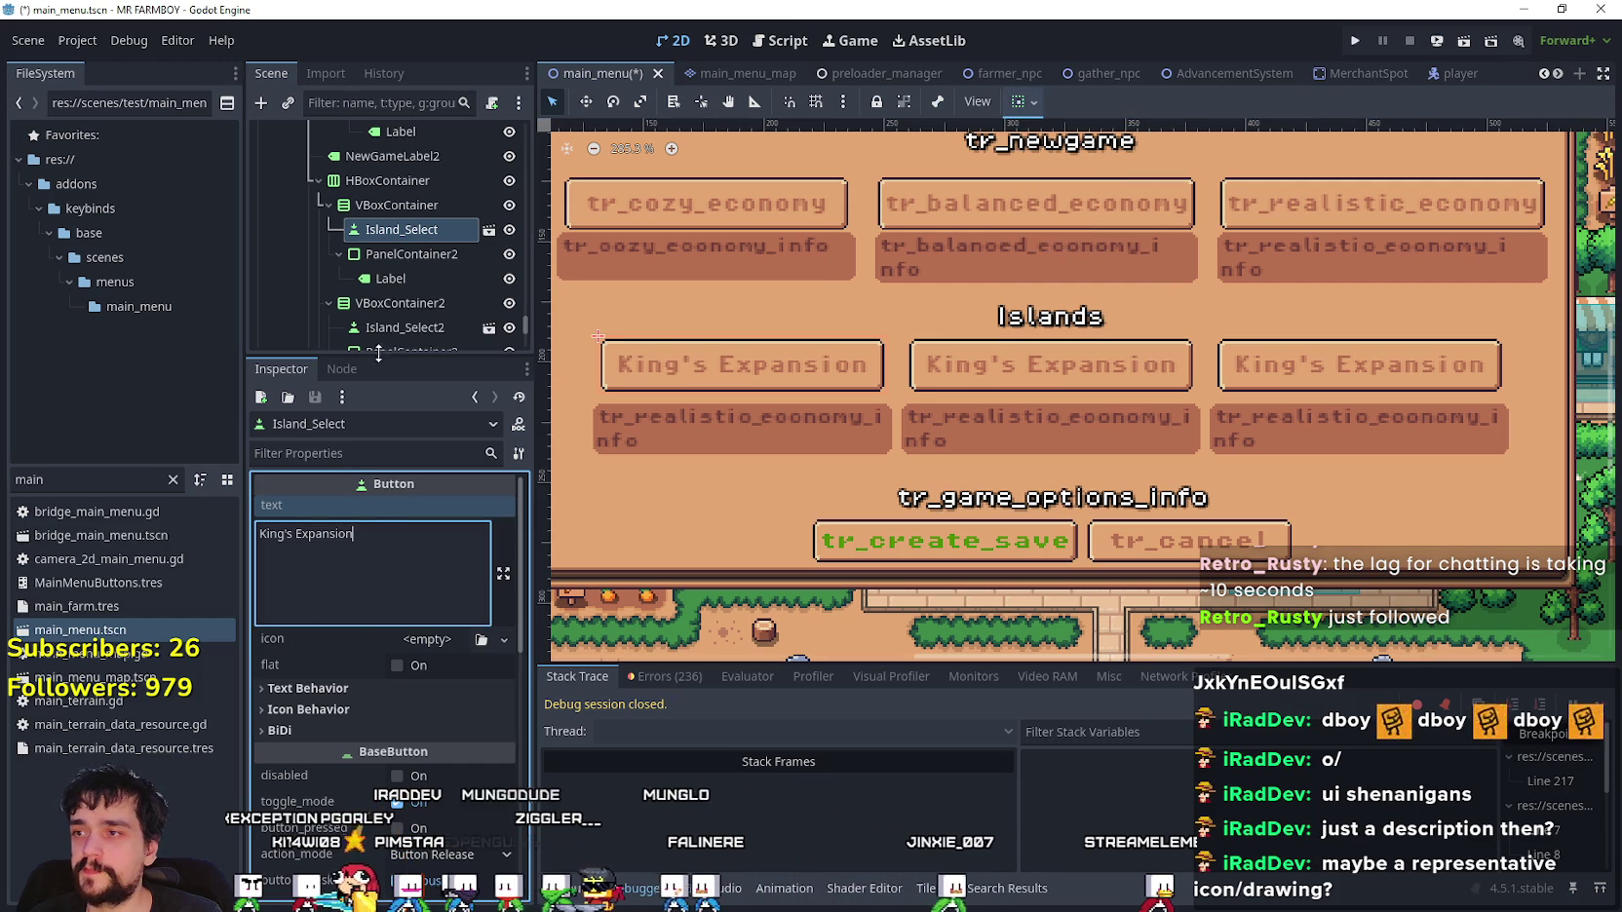
left_click(411, 275)
left_click(396, 548)
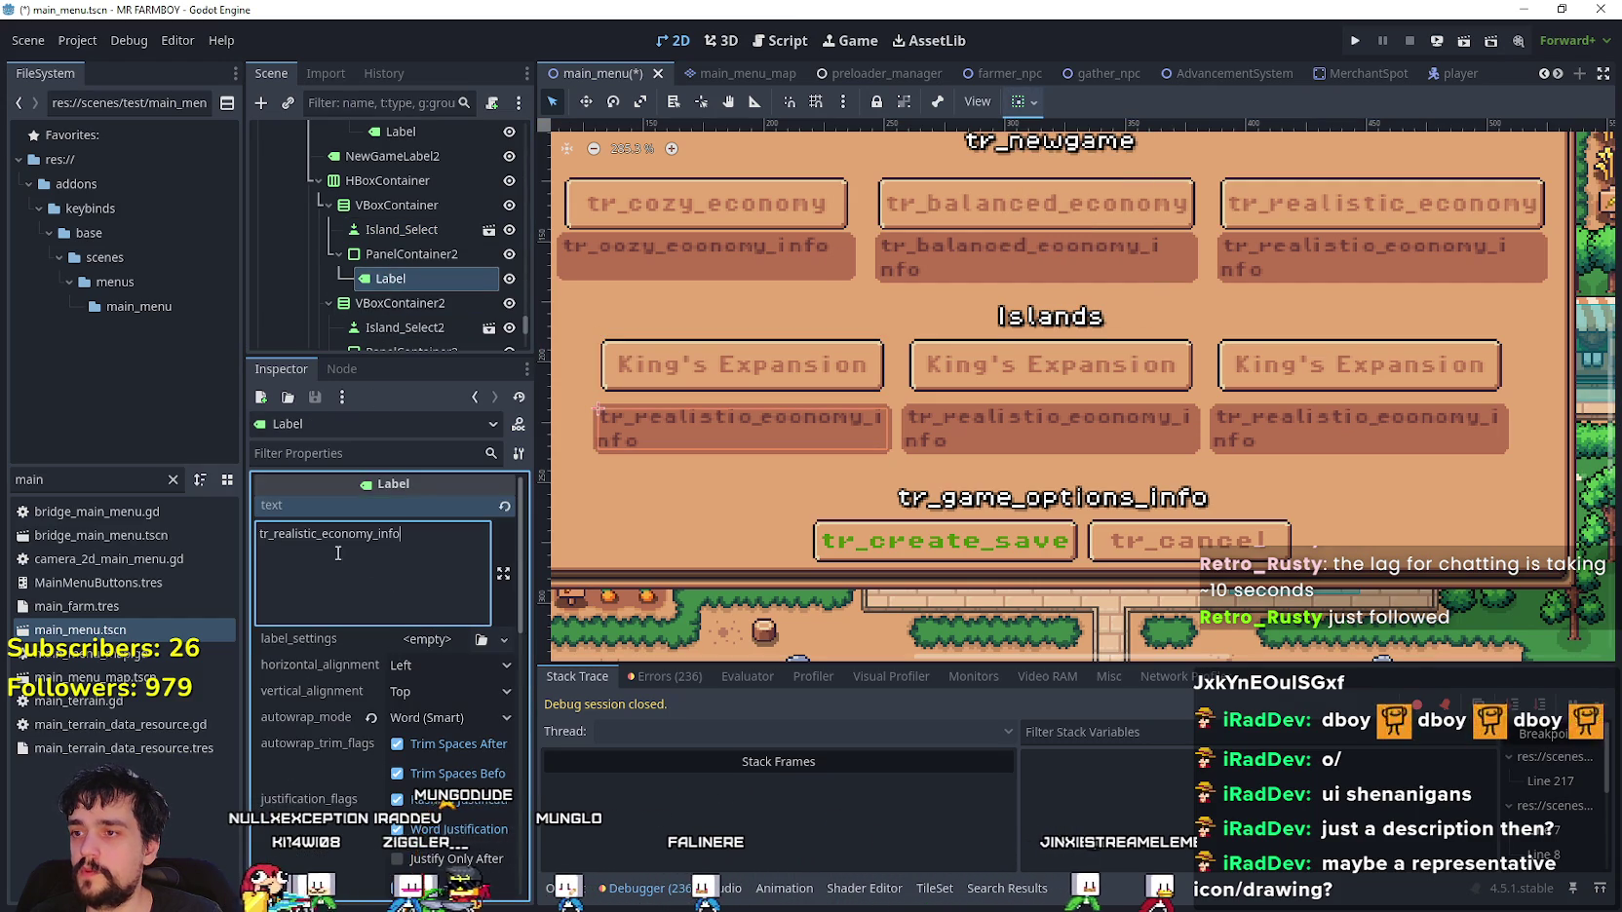
key("ctrl+a")
key("BackSpace")
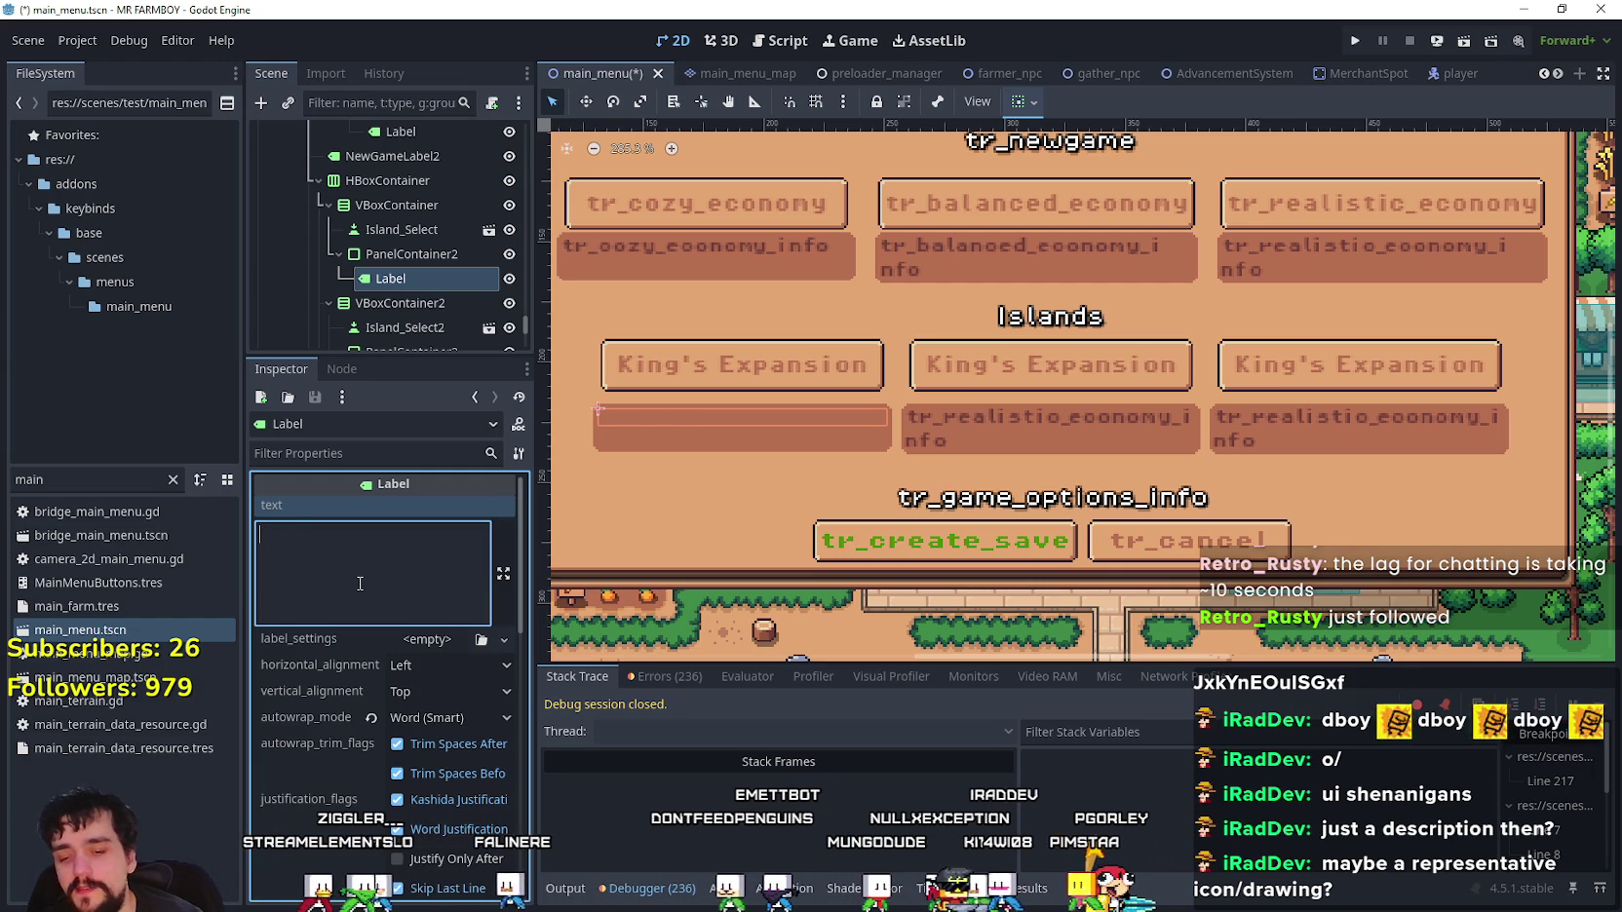
- Add '(Recommended)' on a new line to the first island button's text
left_click(400, 229)
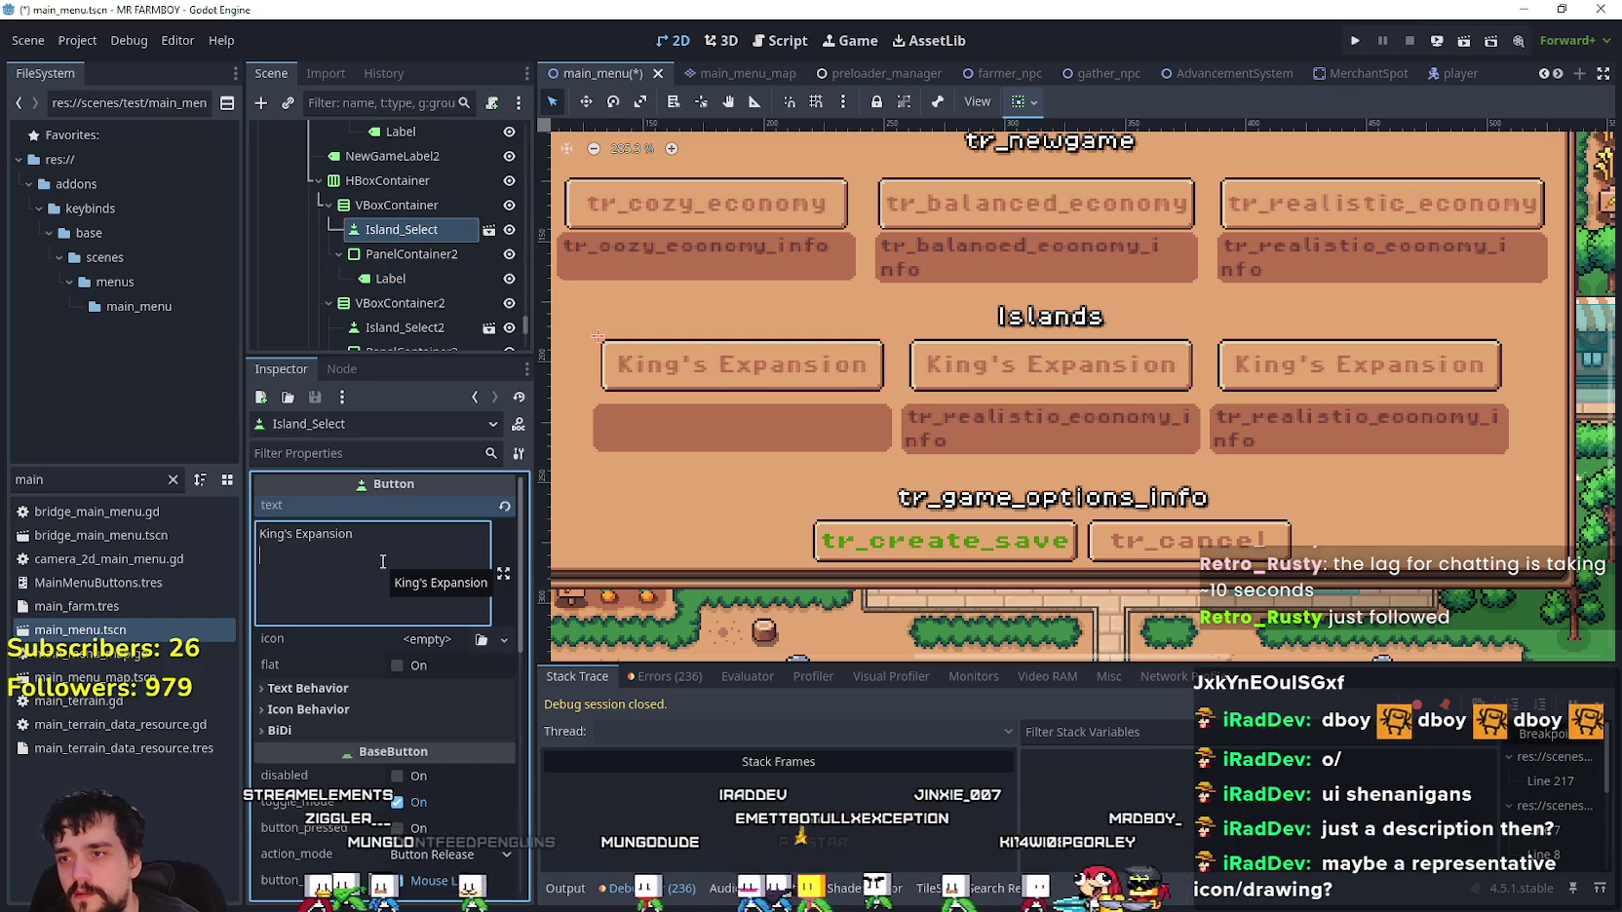
type("(")
key("Return")
type("(Recommended)")
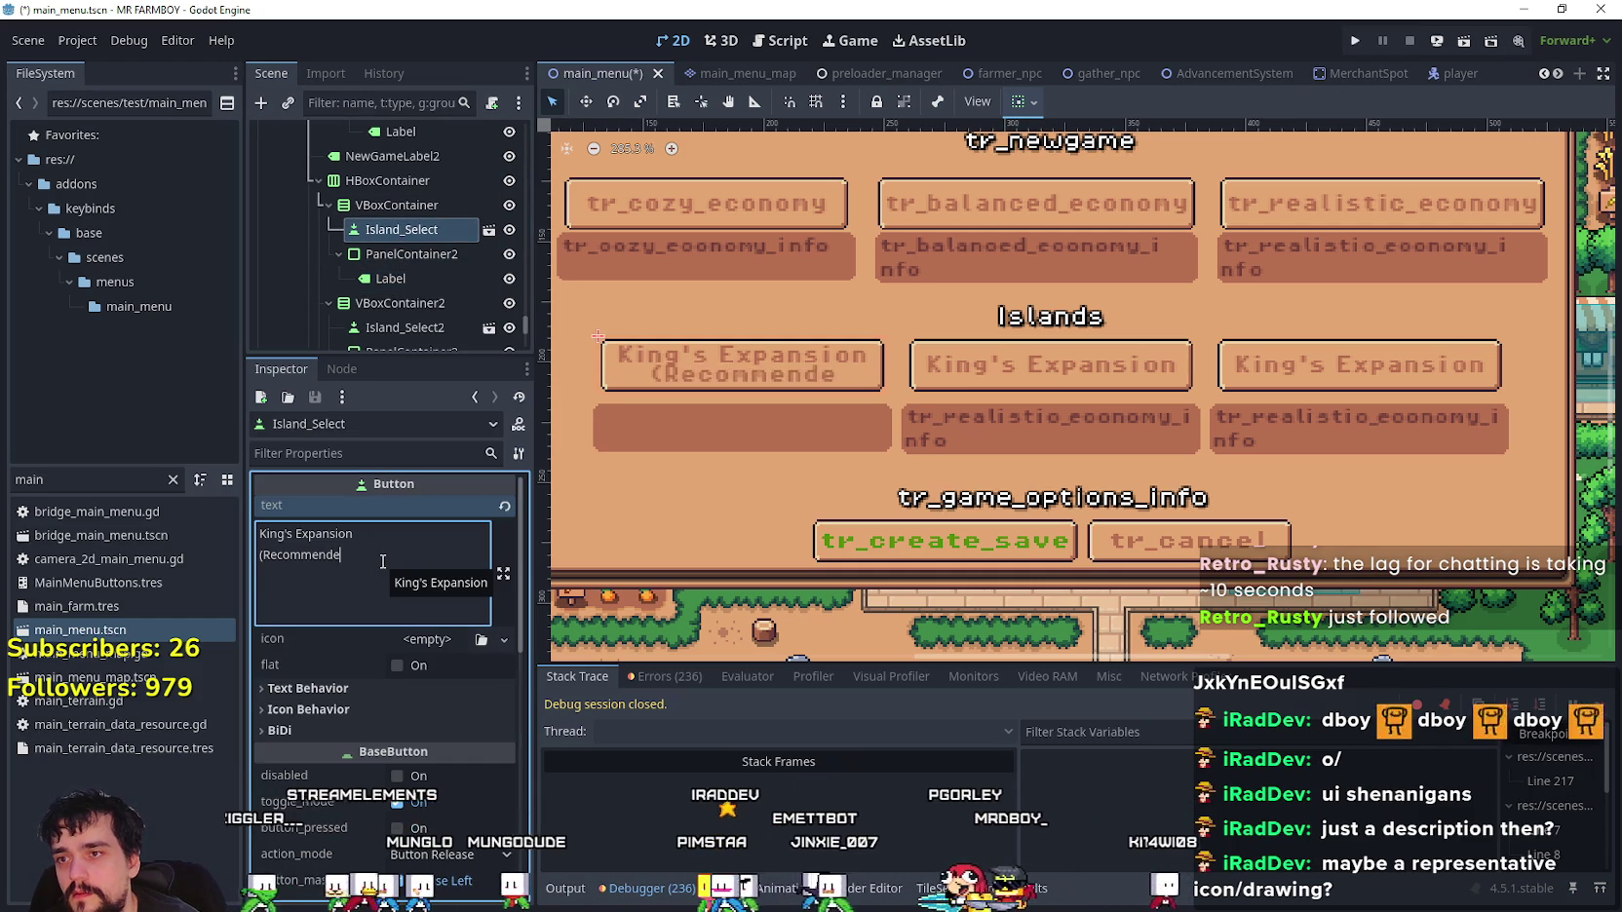
- Write 'An Island that starts with both Wood and Stone' as the first island's description
left_click(400, 253)
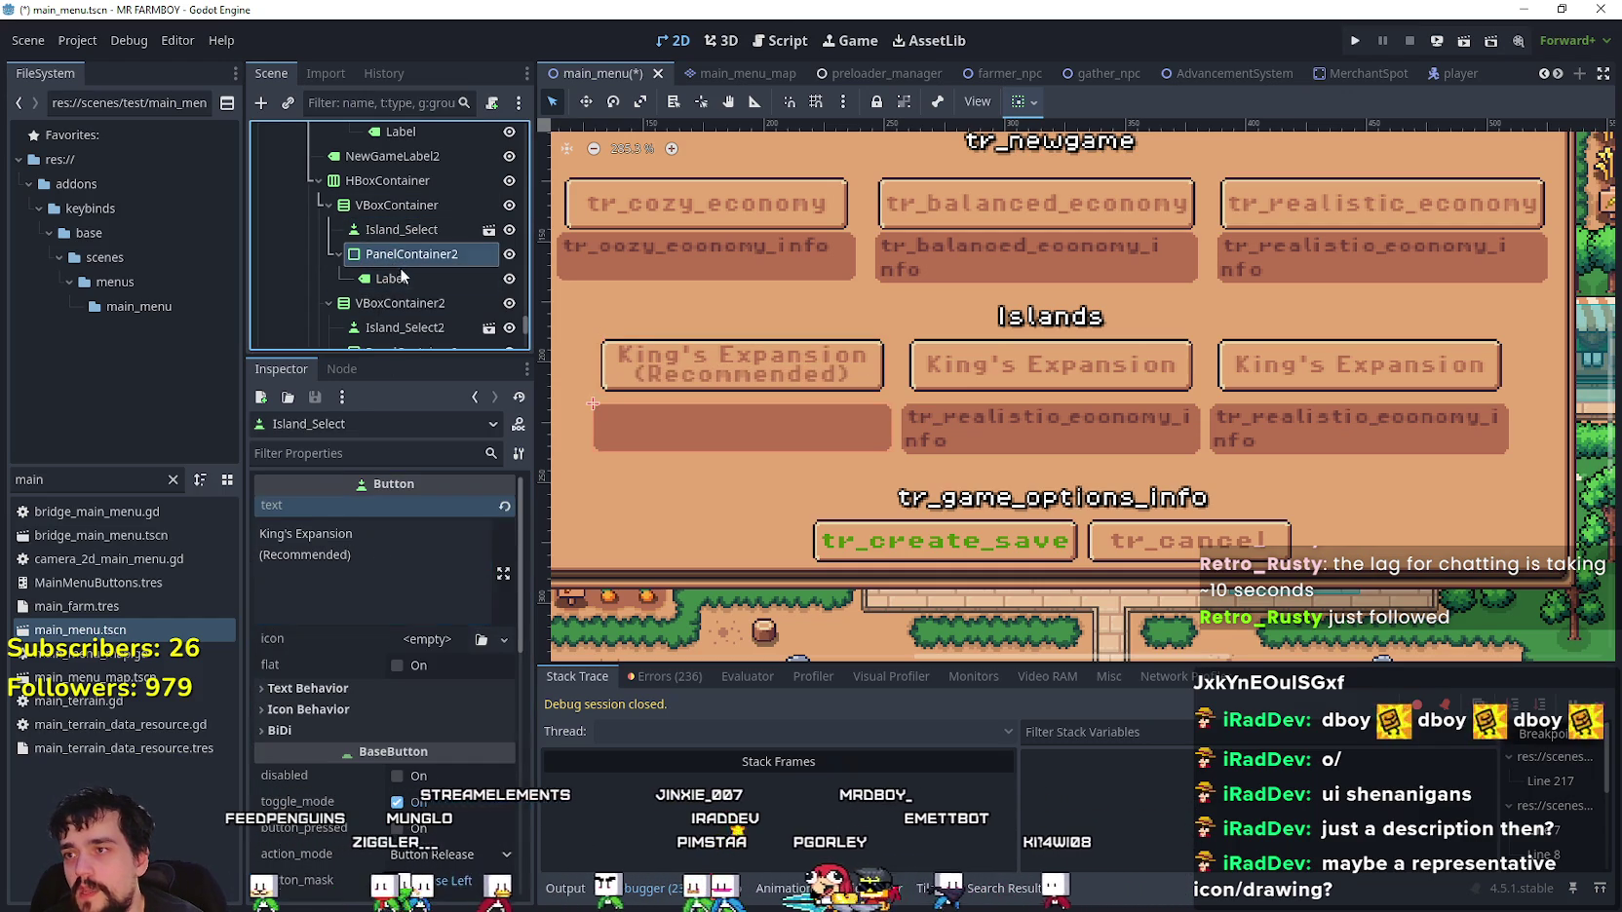
left_click(414, 279)
left_click(362, 574)
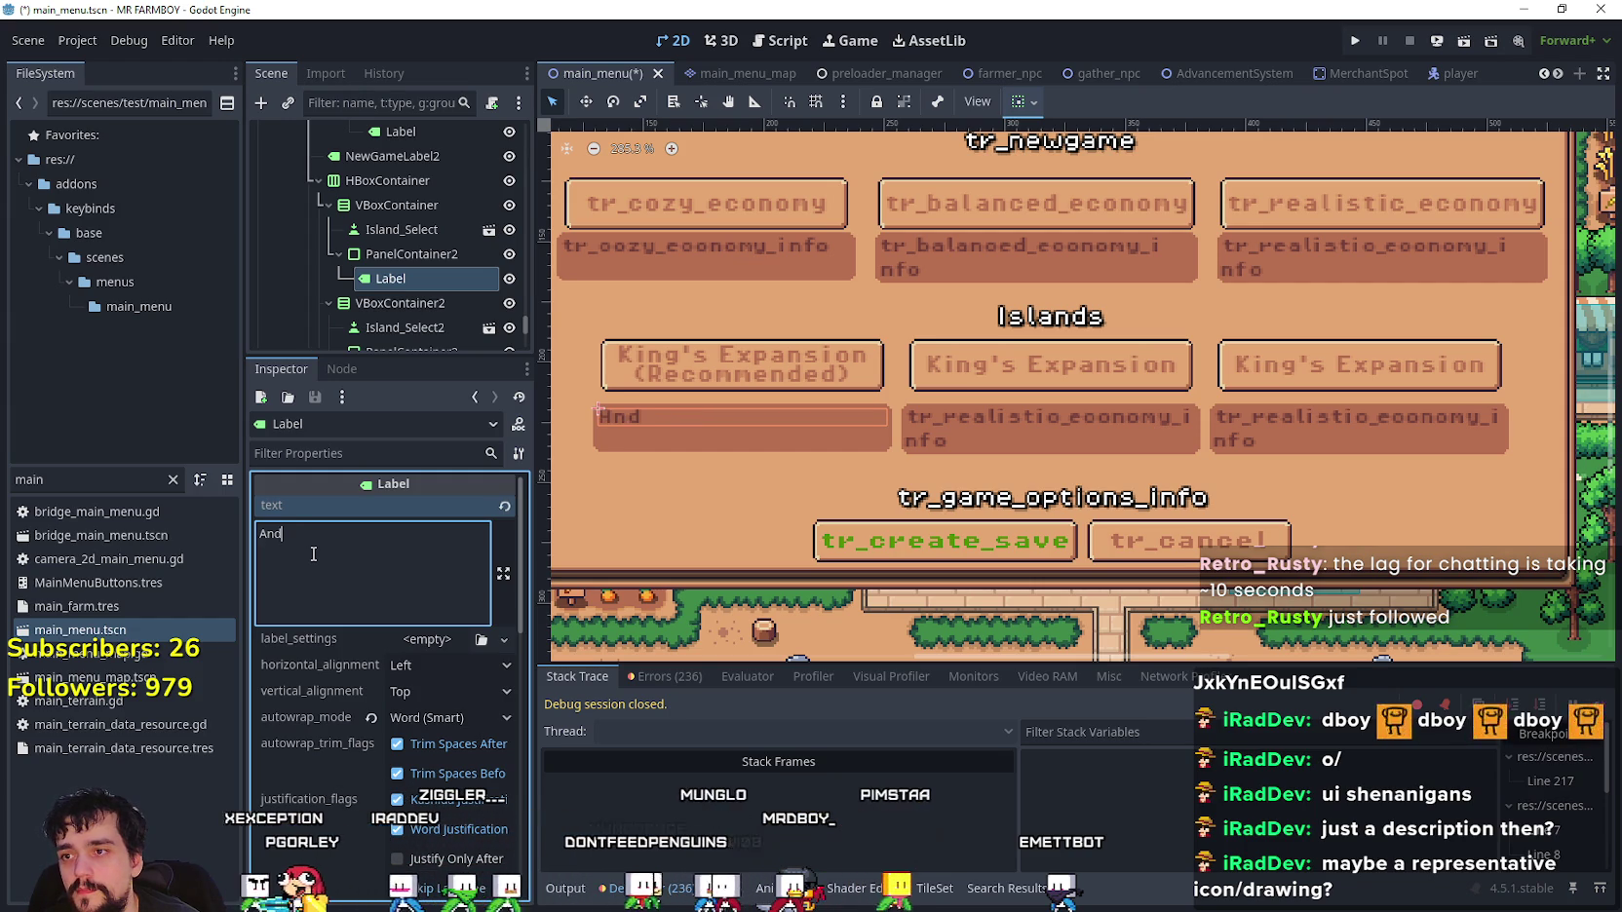
type("Island wit")
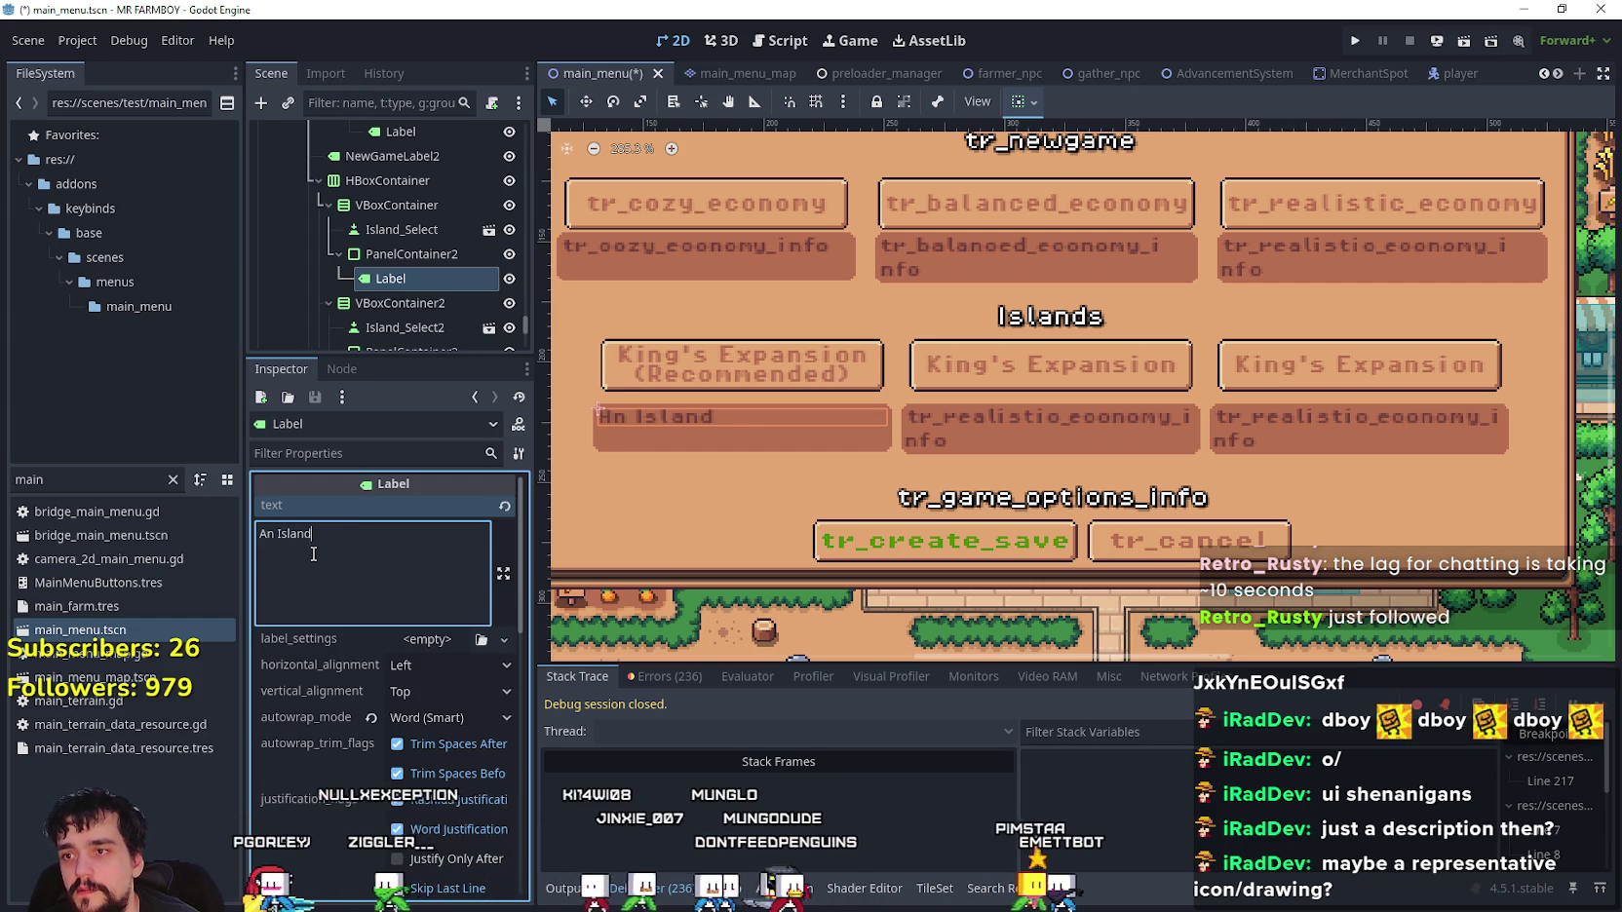
key("BackSpace")
key("BackSpace")
key("BackSpace")
type("t")
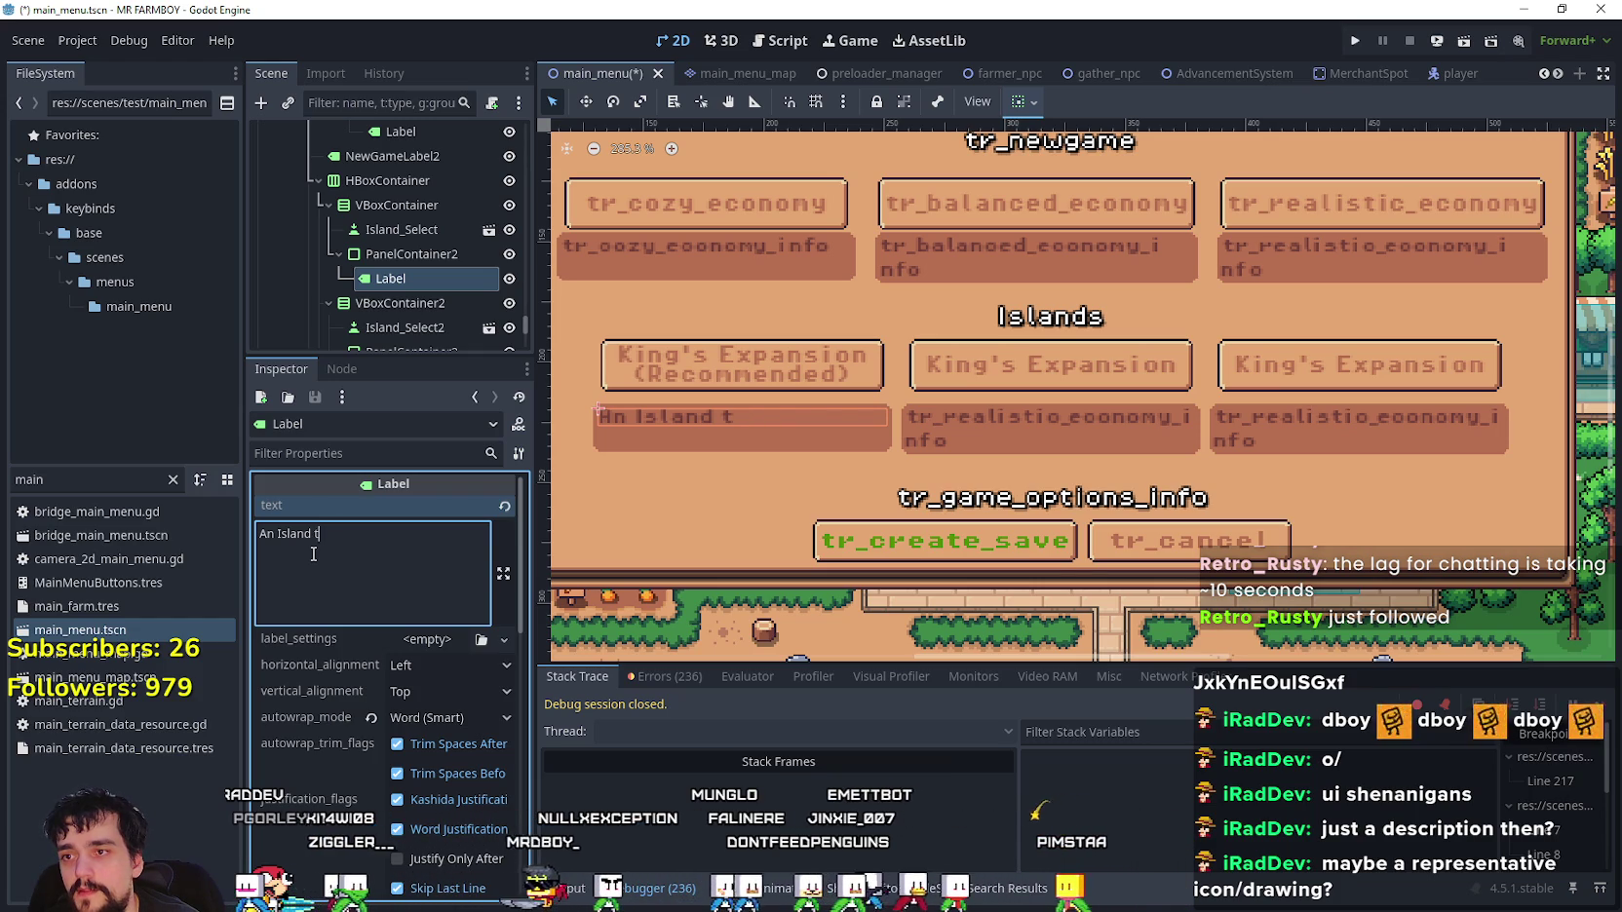
type("hat starts with both Wood and S")
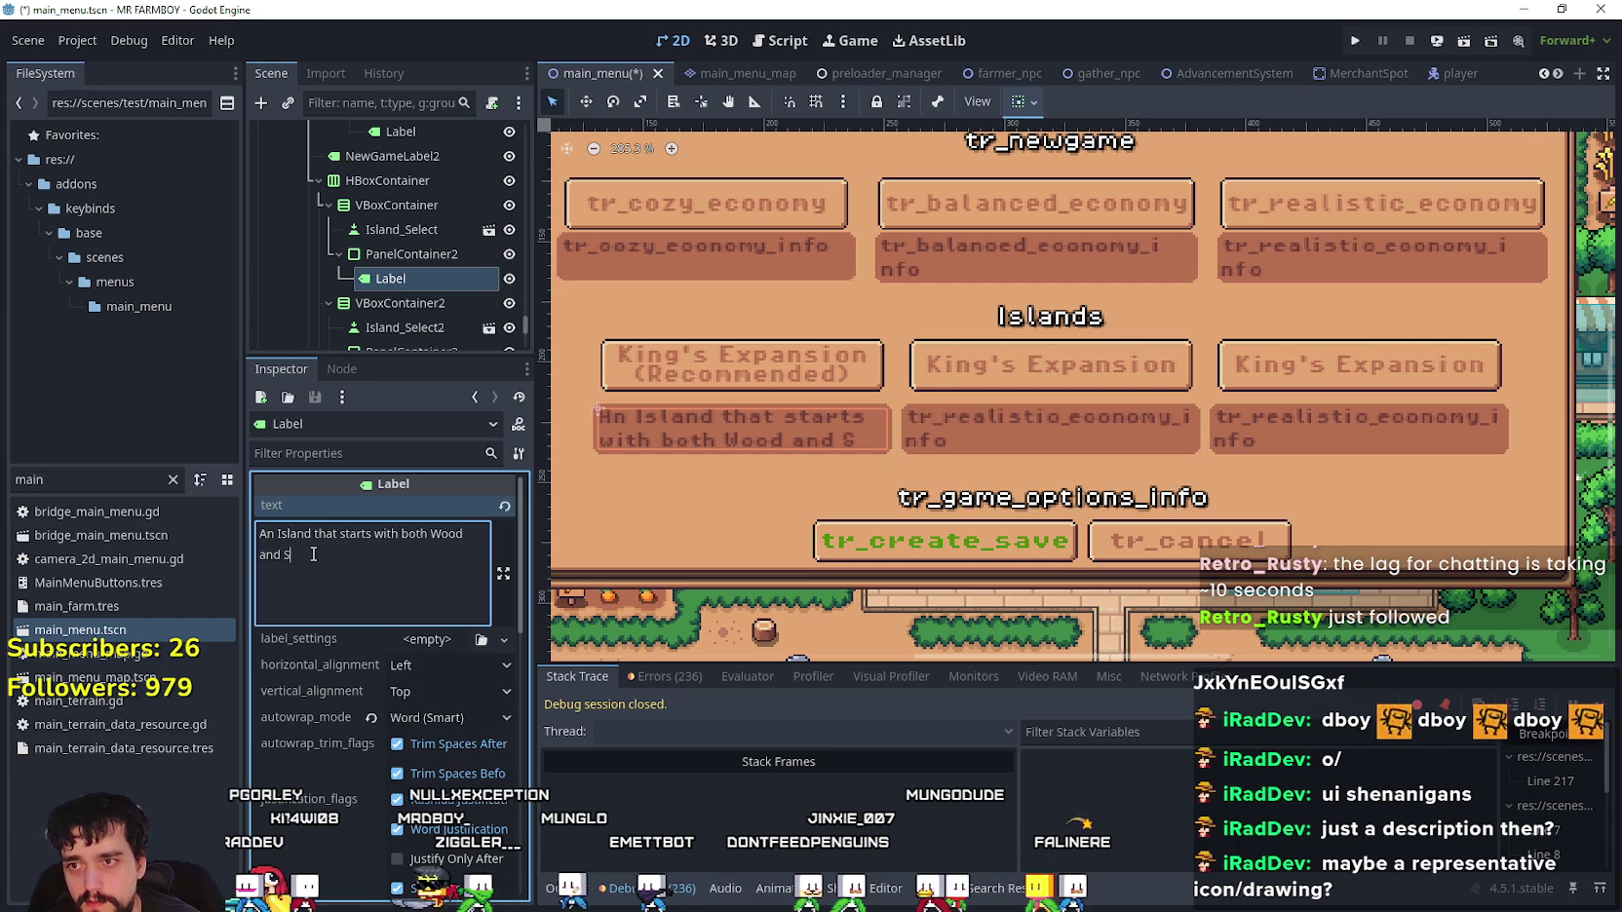
type("tone")
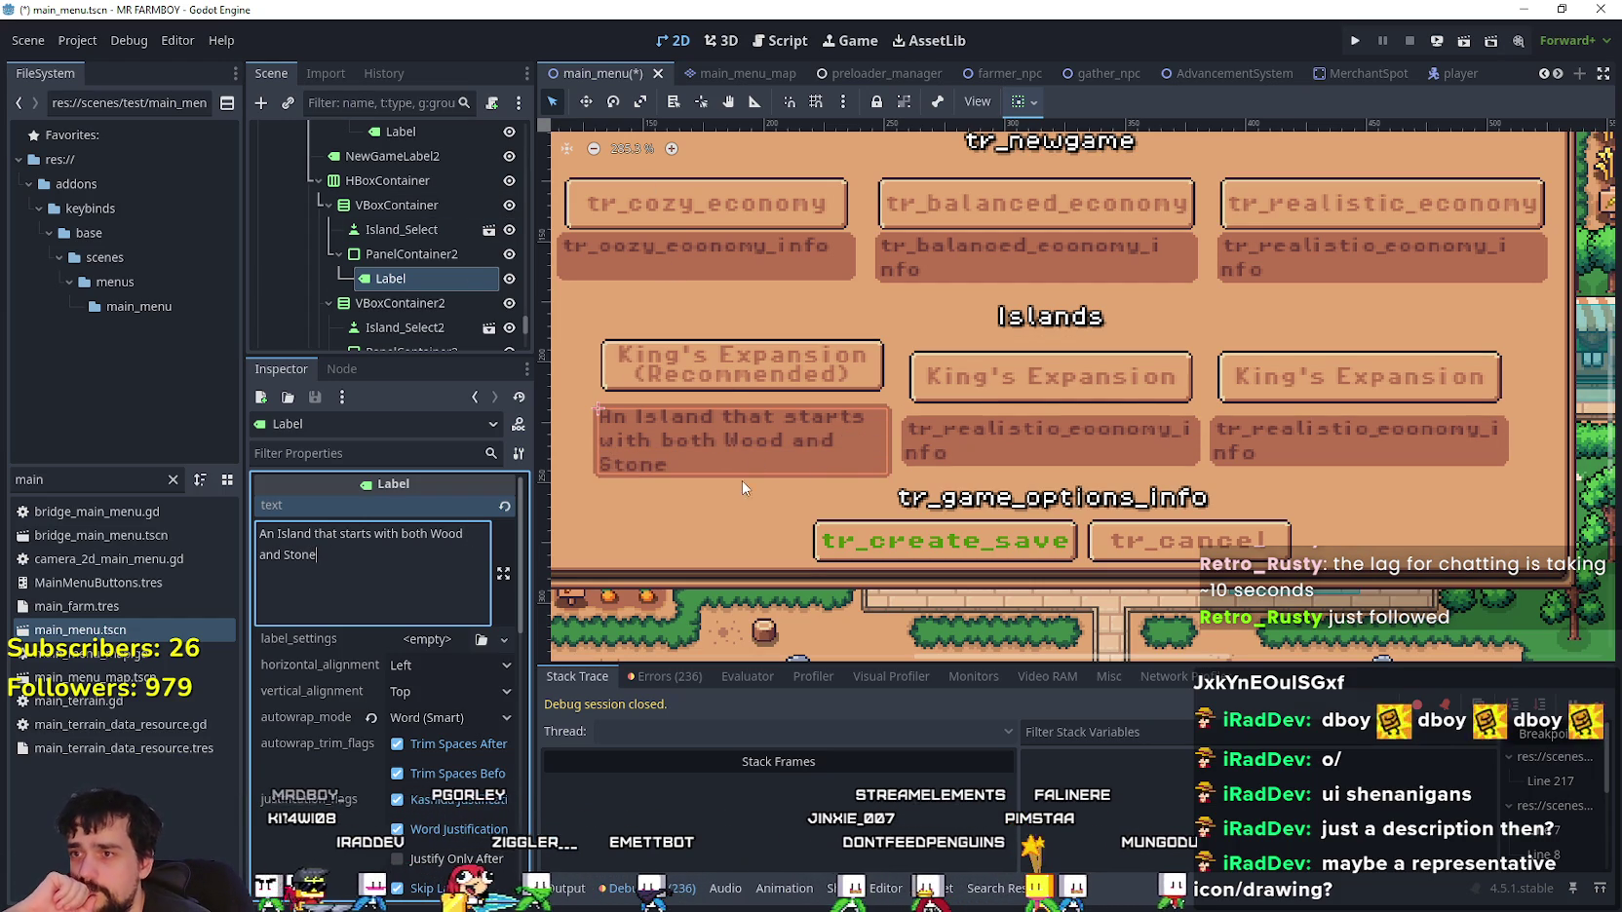
left_click(409, 206)
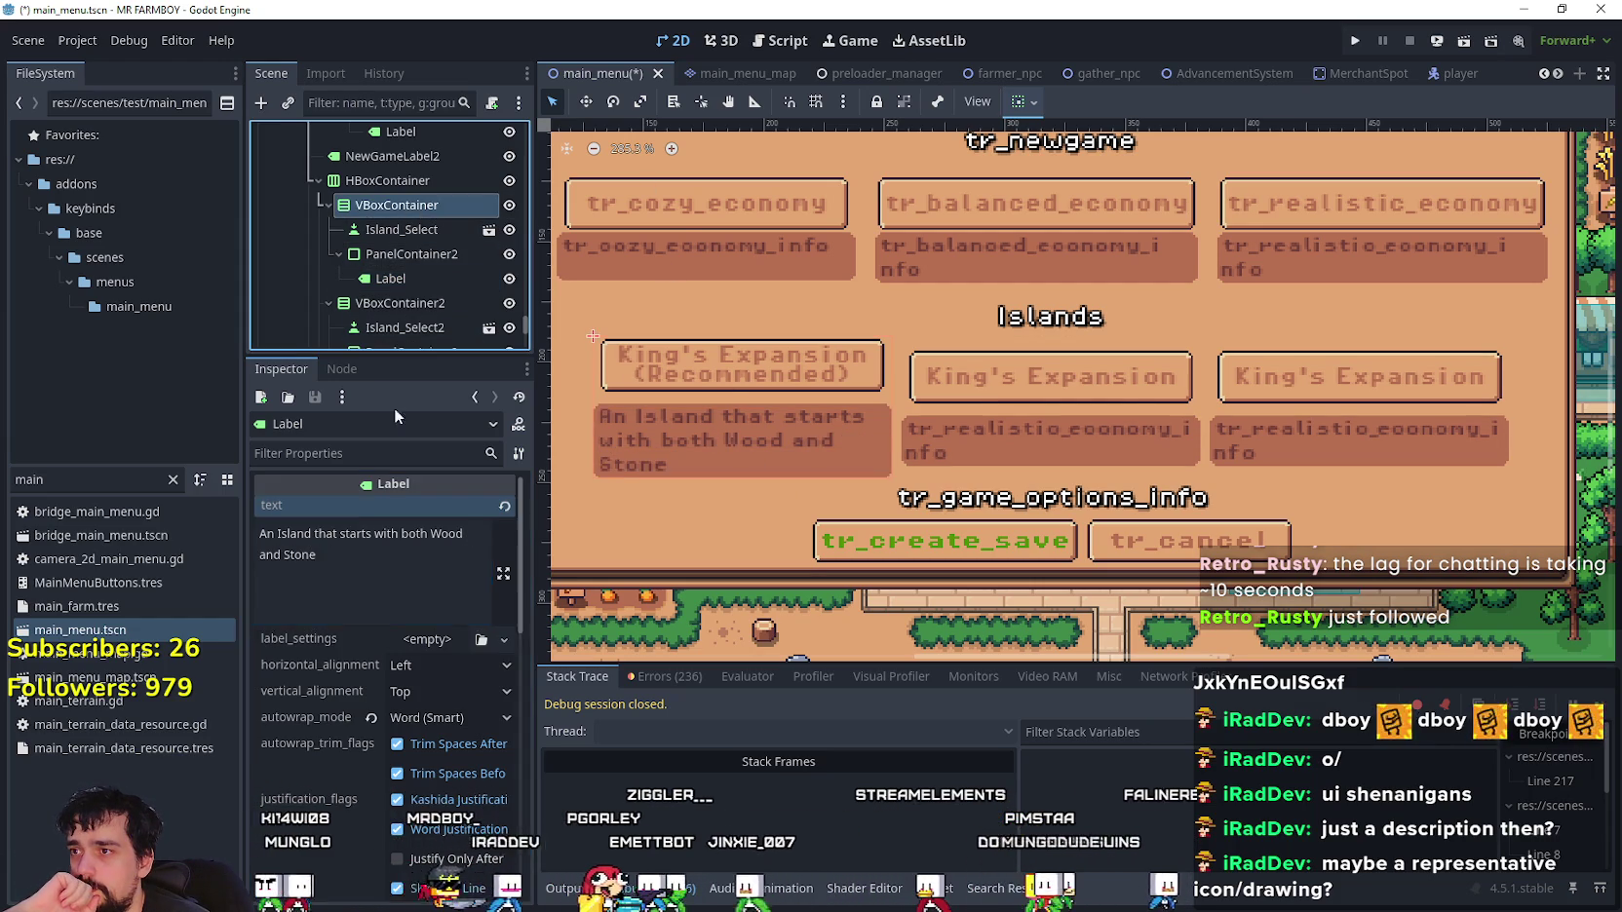
- Enable the separation constant override at 0 on the first and second column VBoxContainers
left_click(385, 721)
left_click(401, 743)
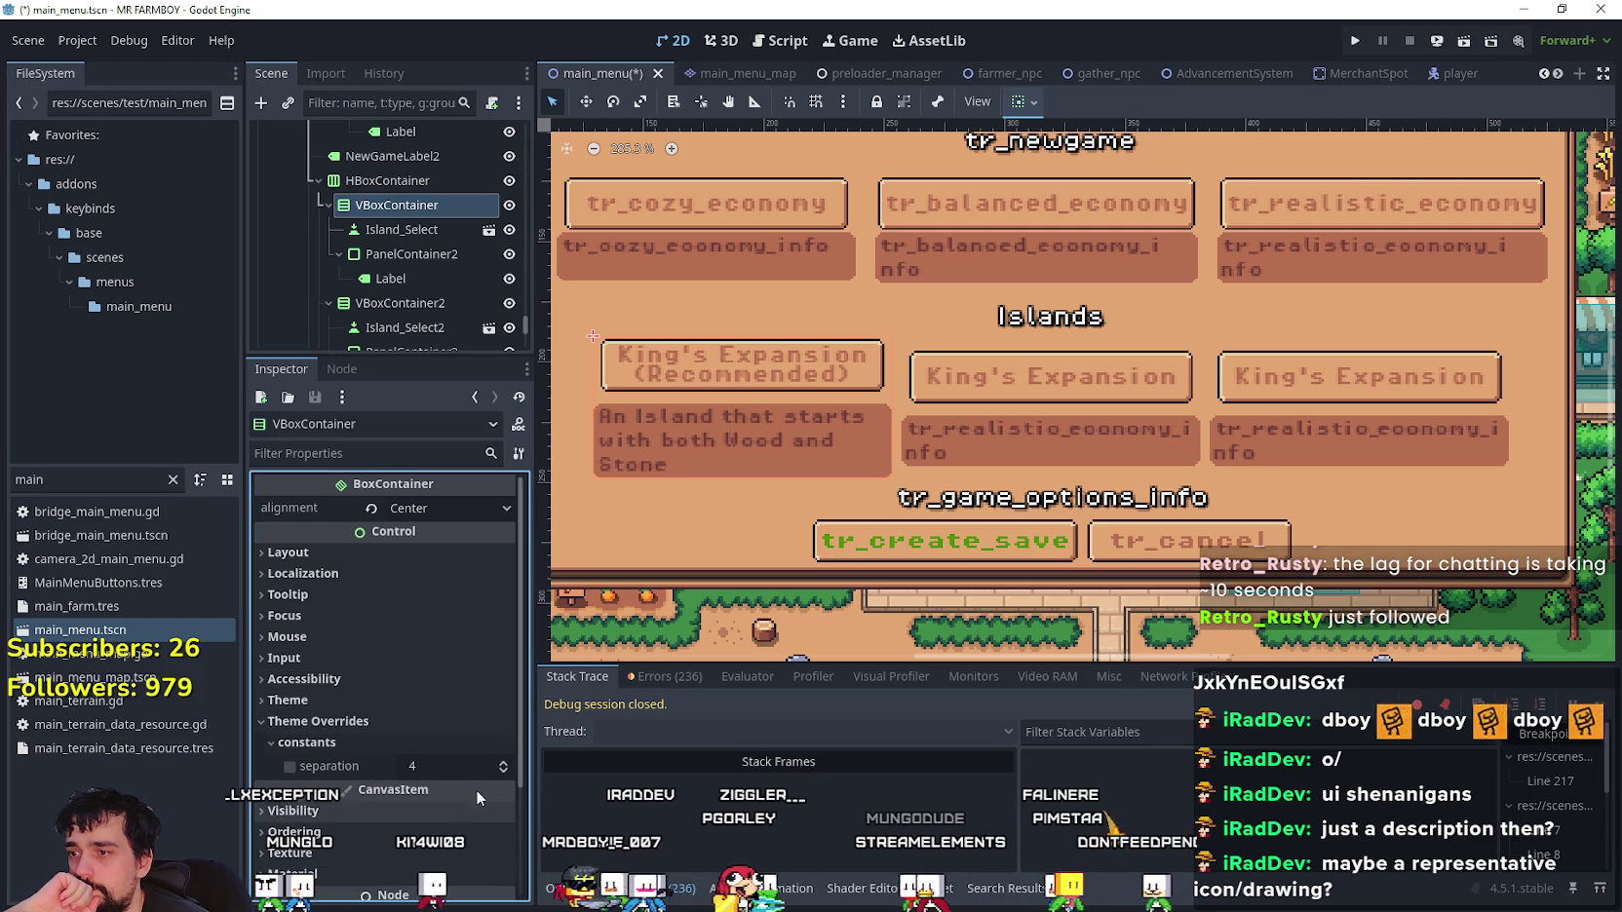
left_click(503, 772)
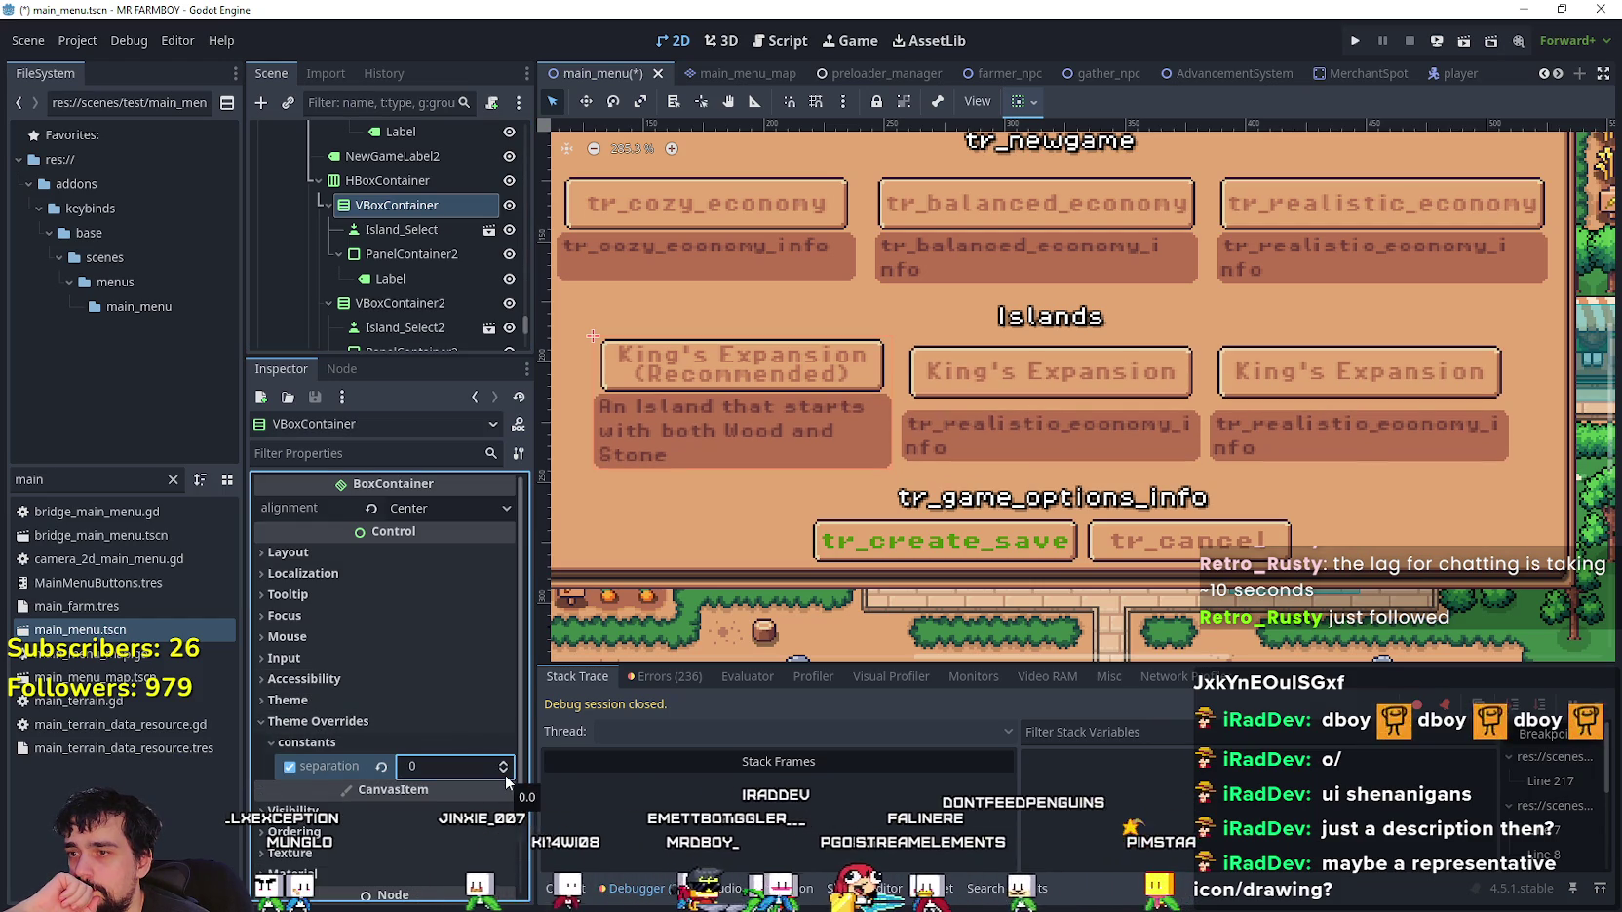
scroll(409, 282, "down", 1)
left_click(400, 276)
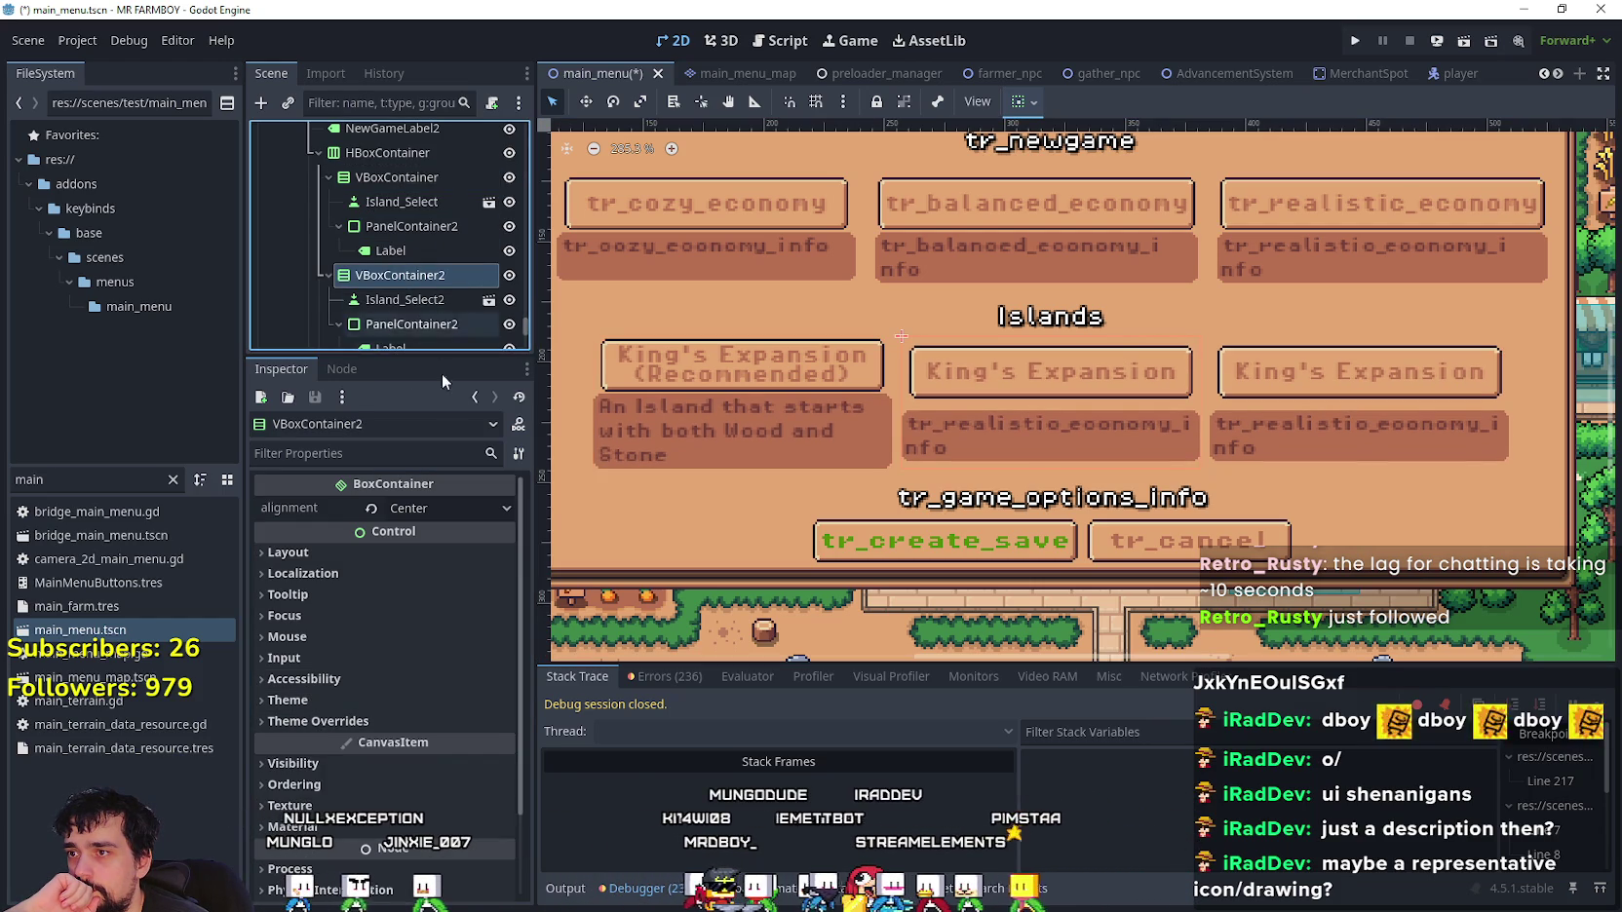
scroll(395, 331, "down", 1)
scroll(440, 727, "down", 2)
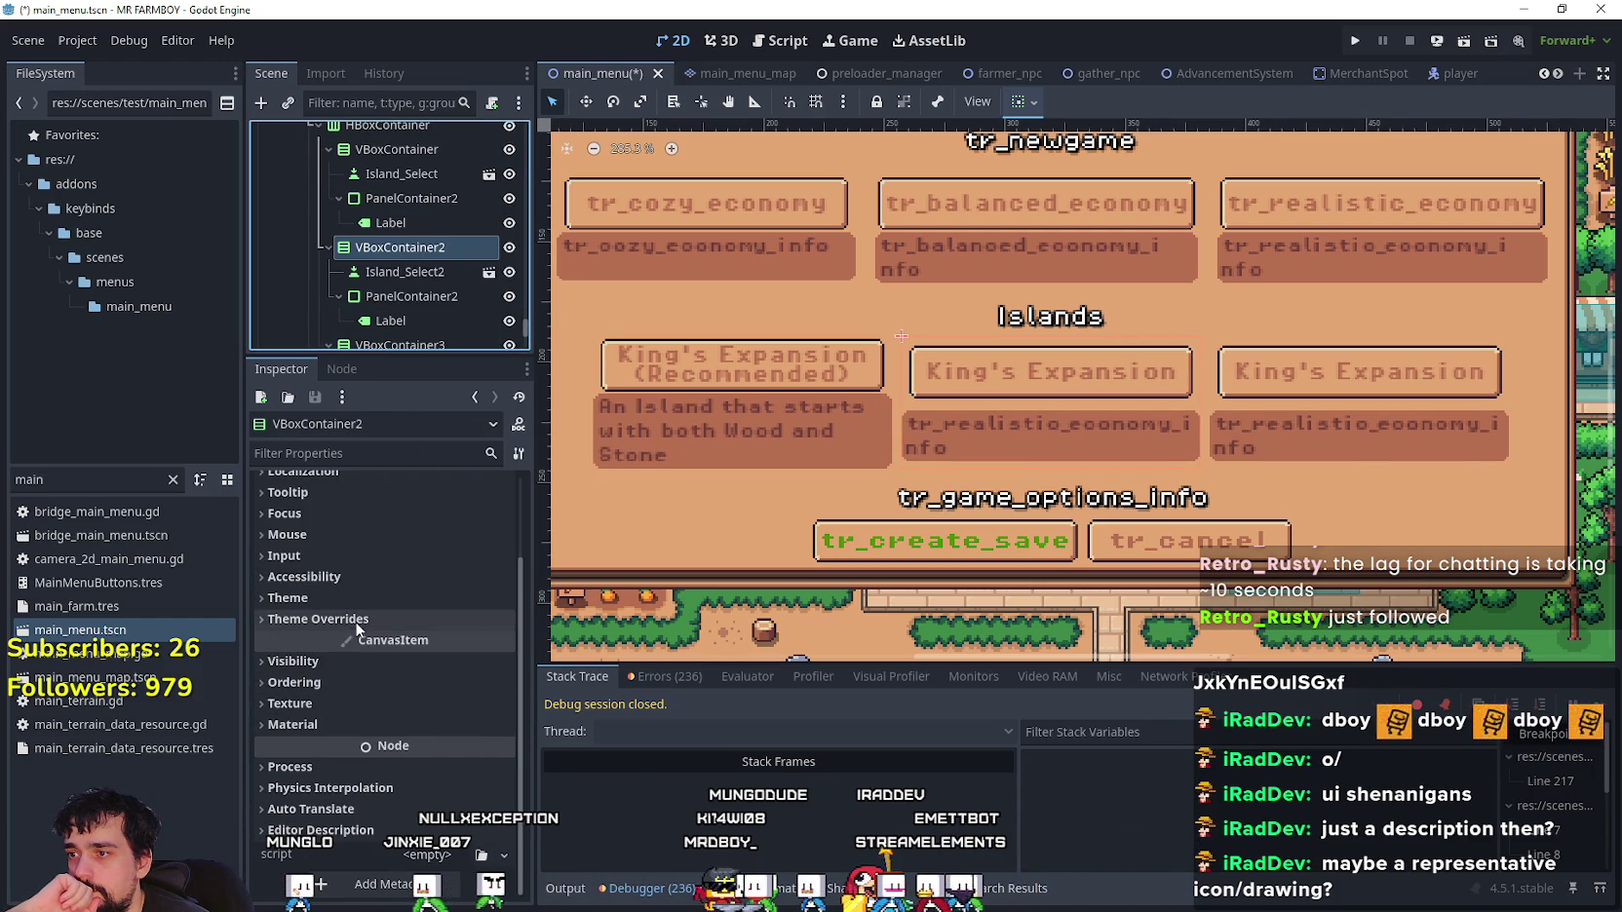
left_click(439, 620)
left_click(503, 663)
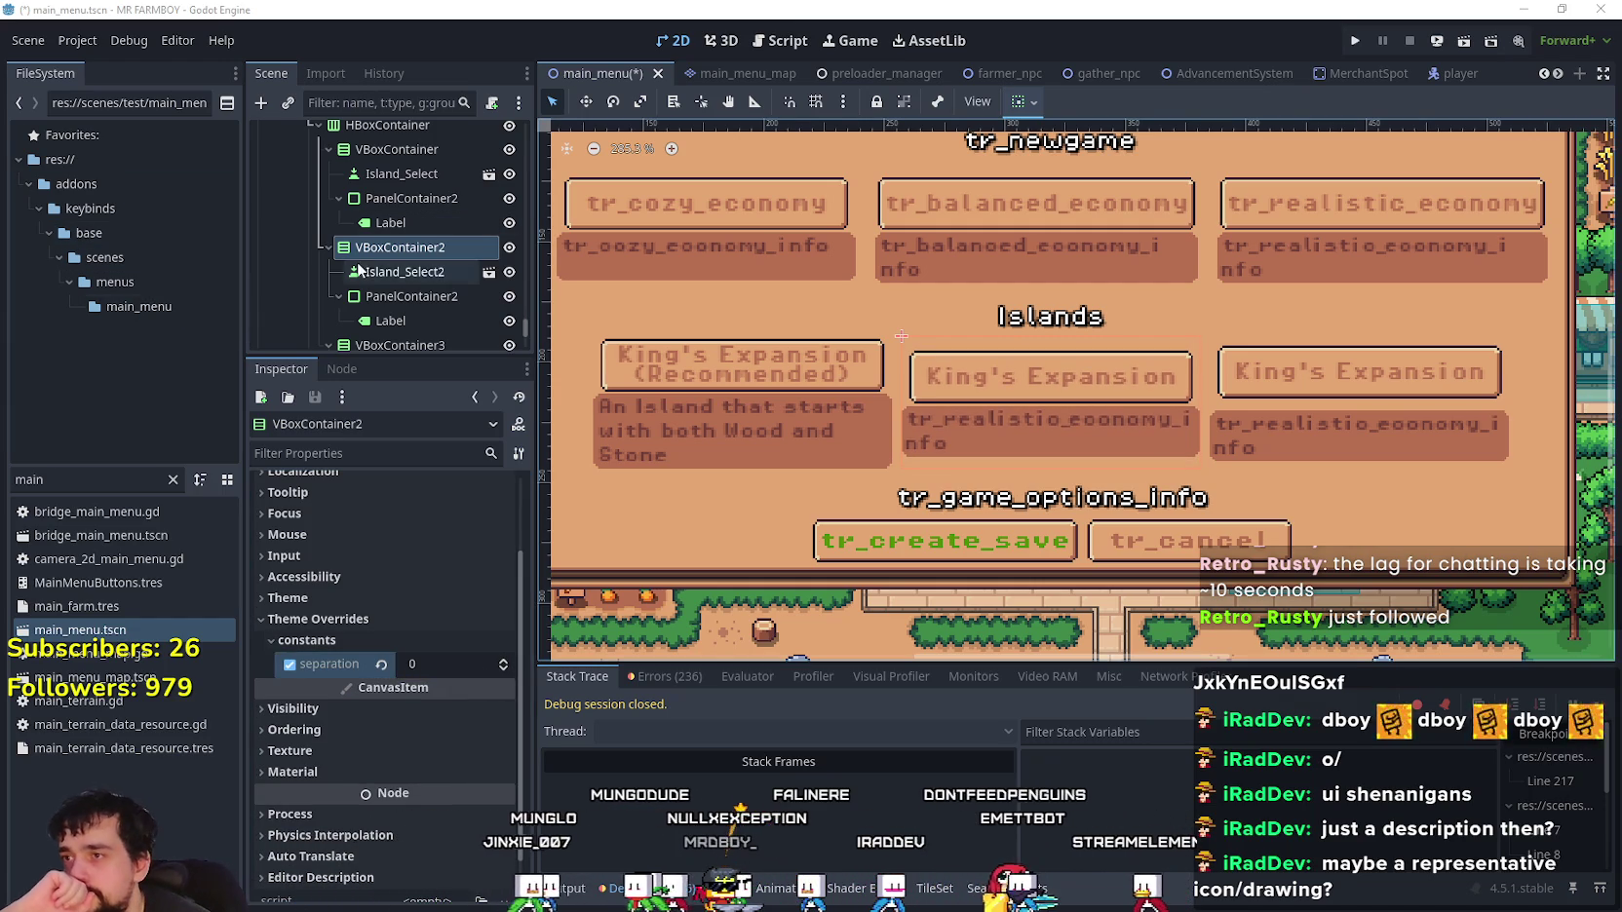
- Set VBoxContainer3's separation theme override to 0 as well
scroll(432, 276, "down", 2)
left_click(431, 288)
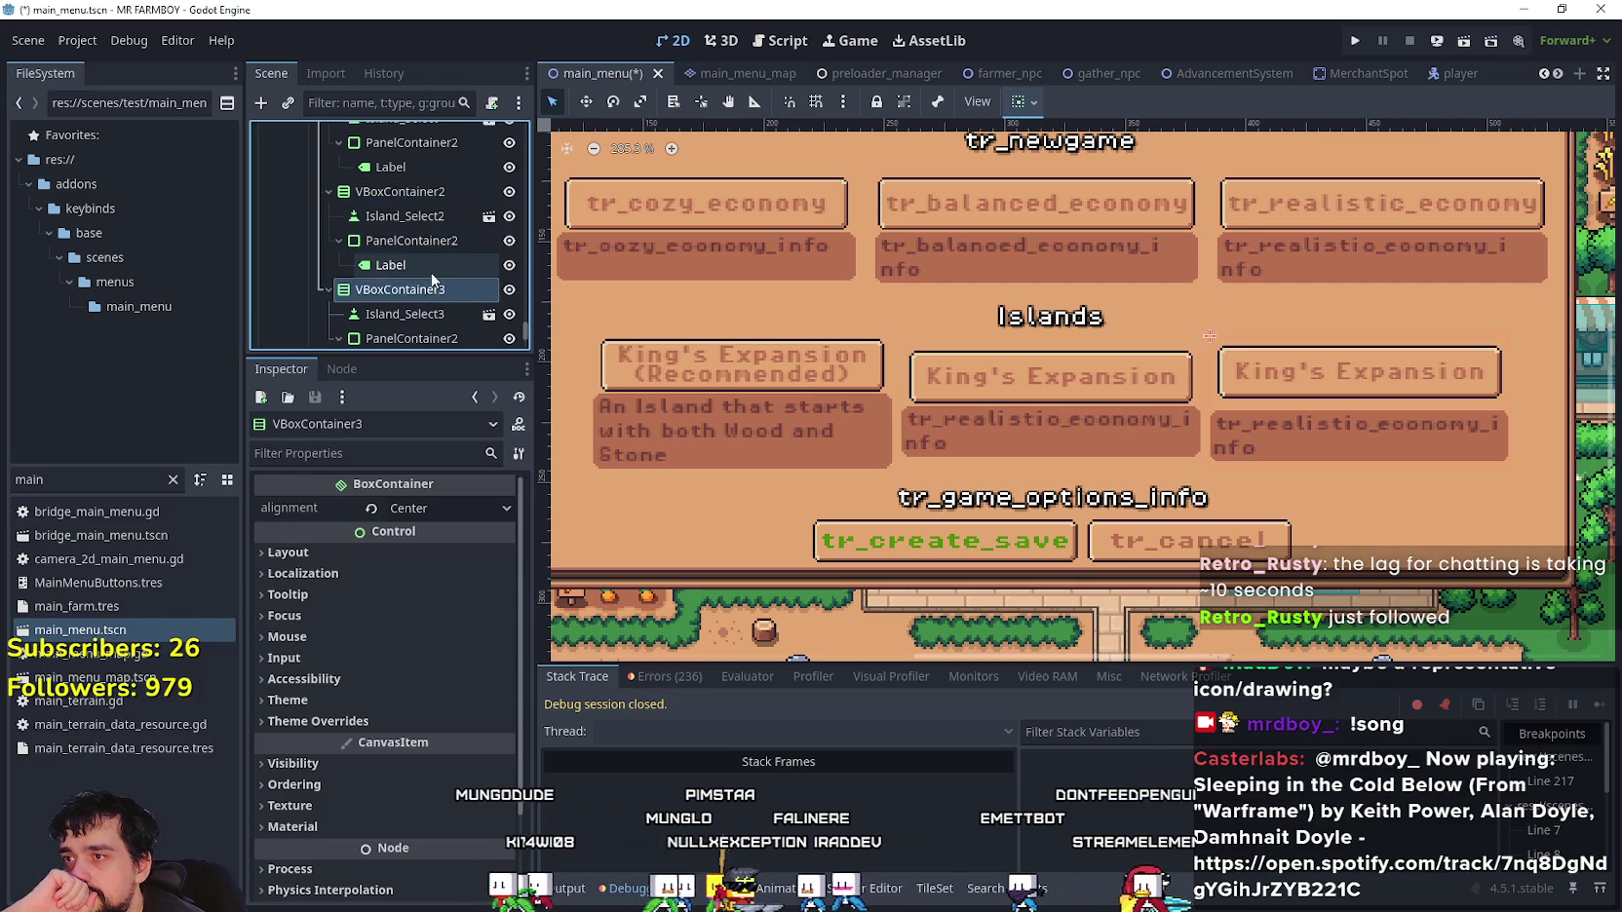
scroll(417, 284, "down", 3)
scroll(414, 278, "down", 3)
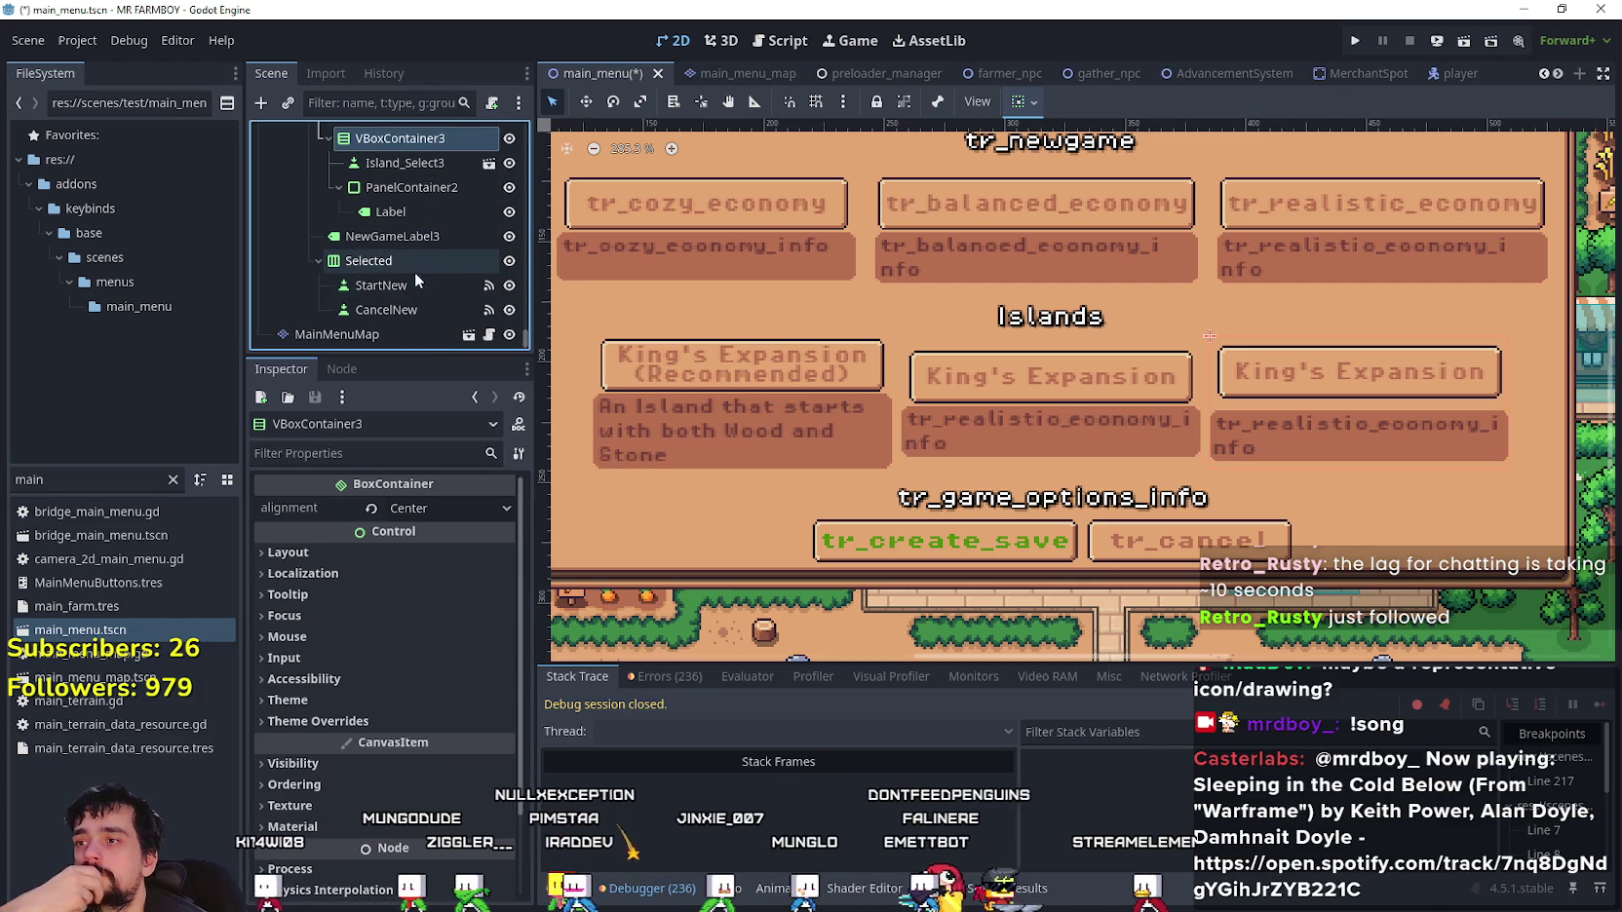
left_click(370, 722)
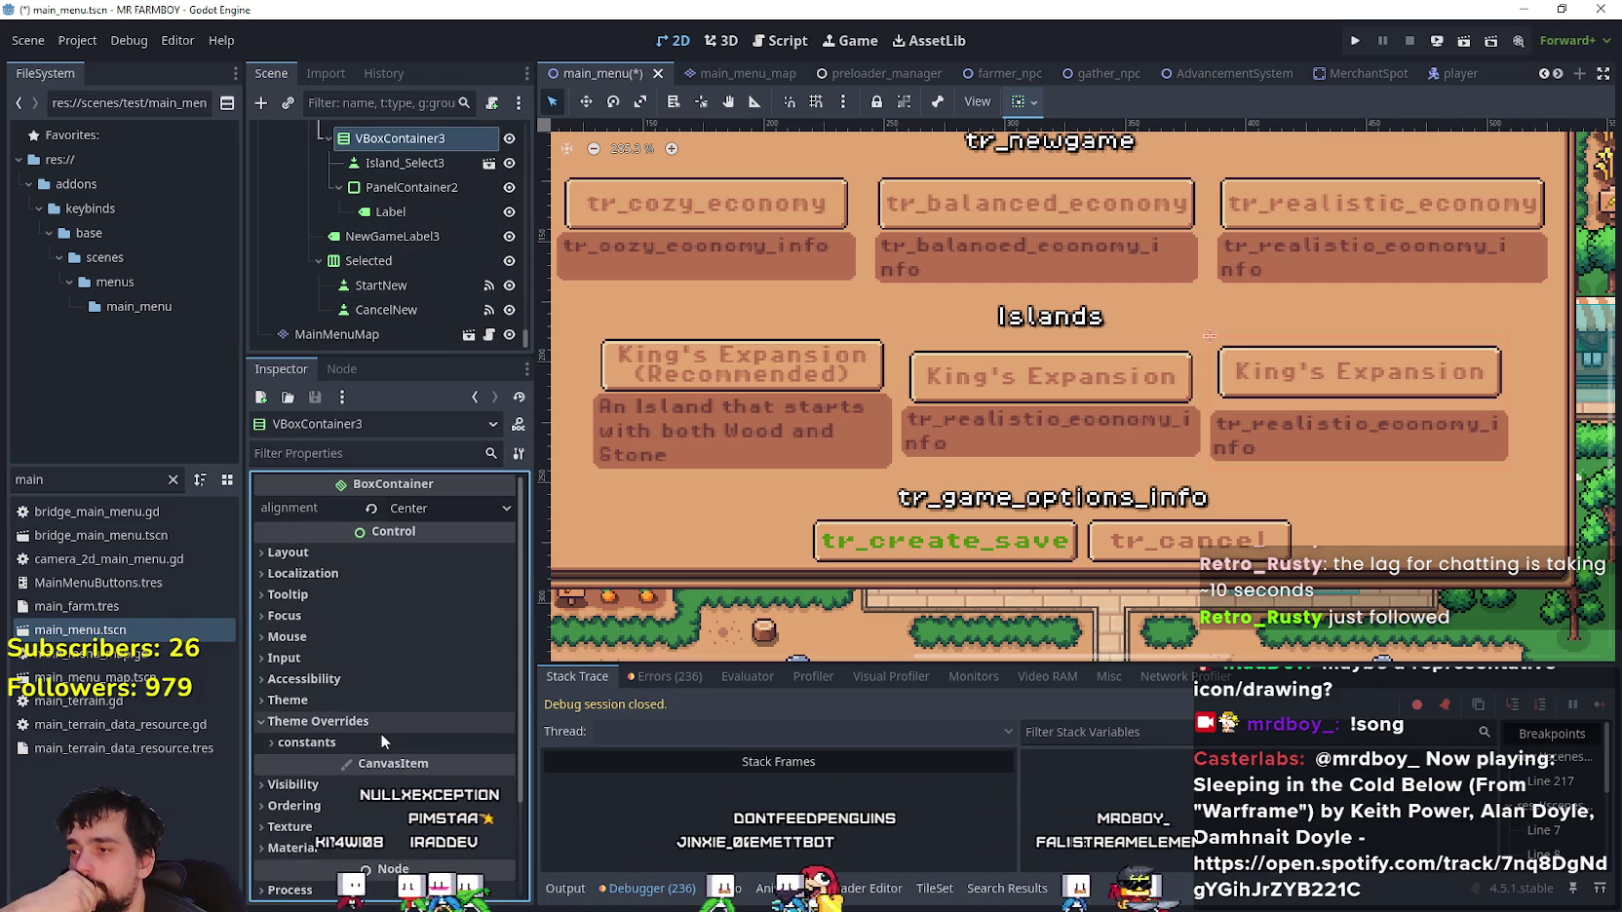
left_click(504, 769)
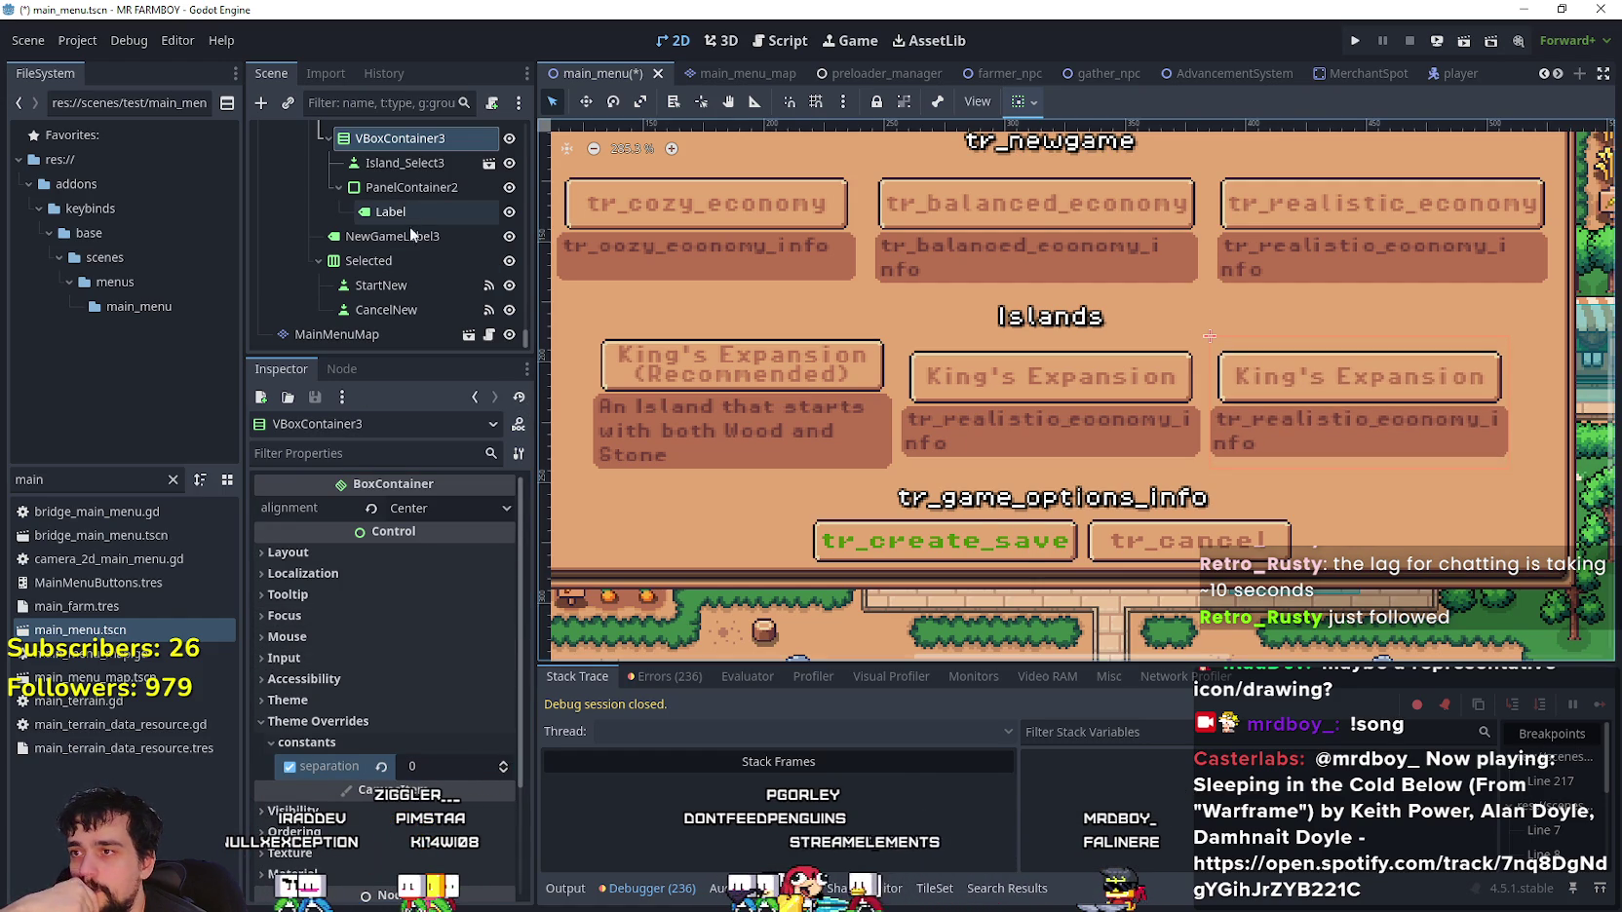
scroll(417, 213, "up", 3)
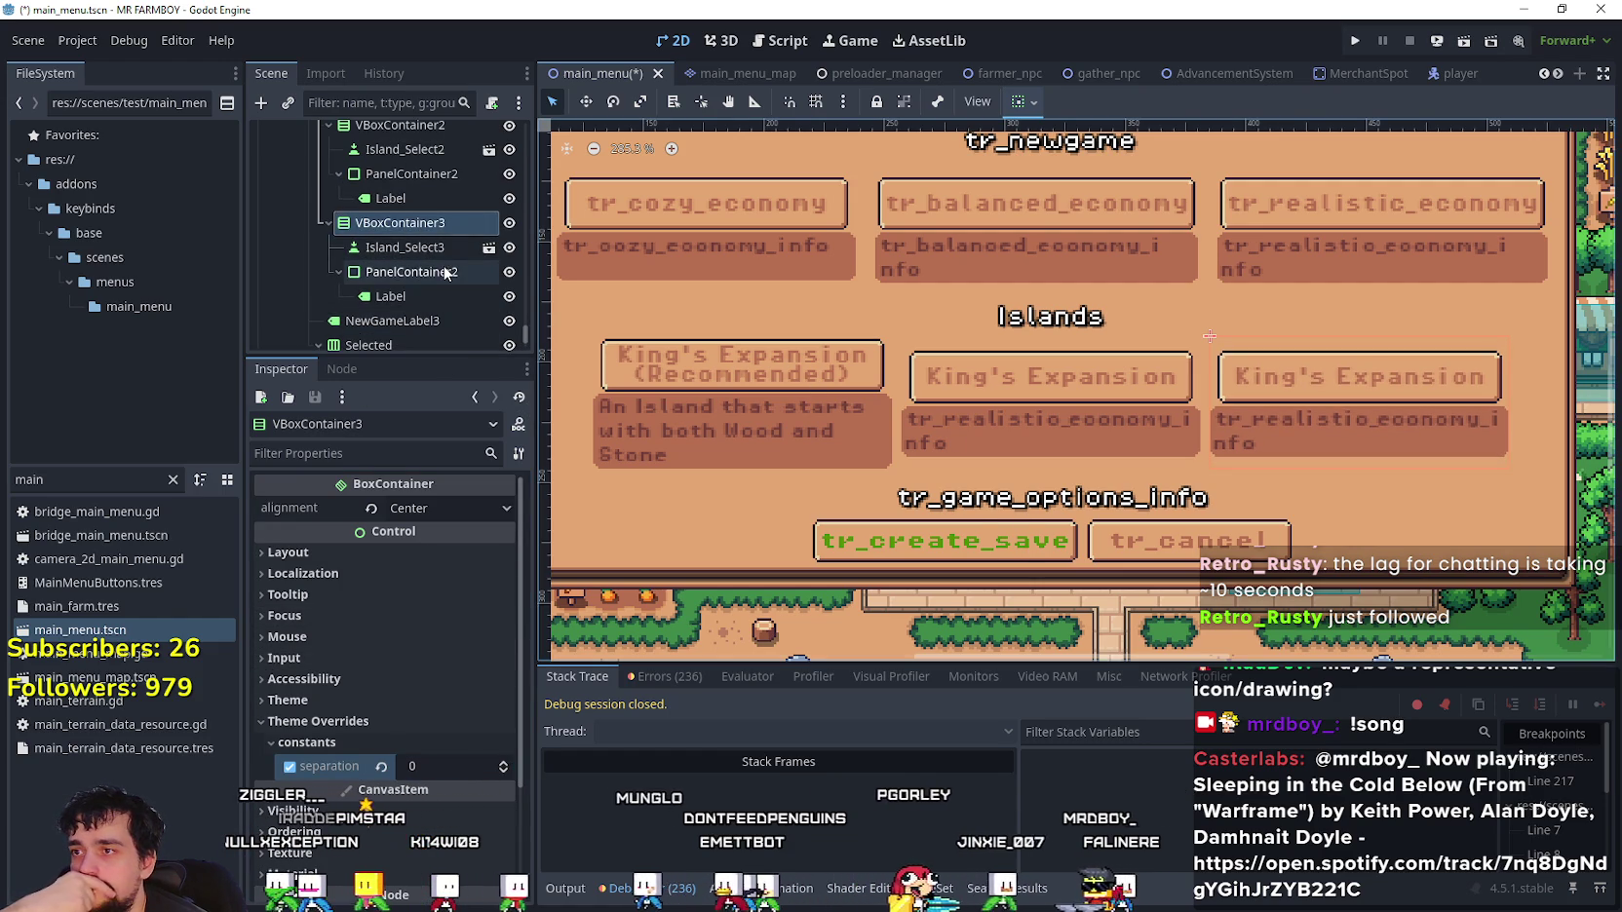
scroll(436, 254, "up", 2)
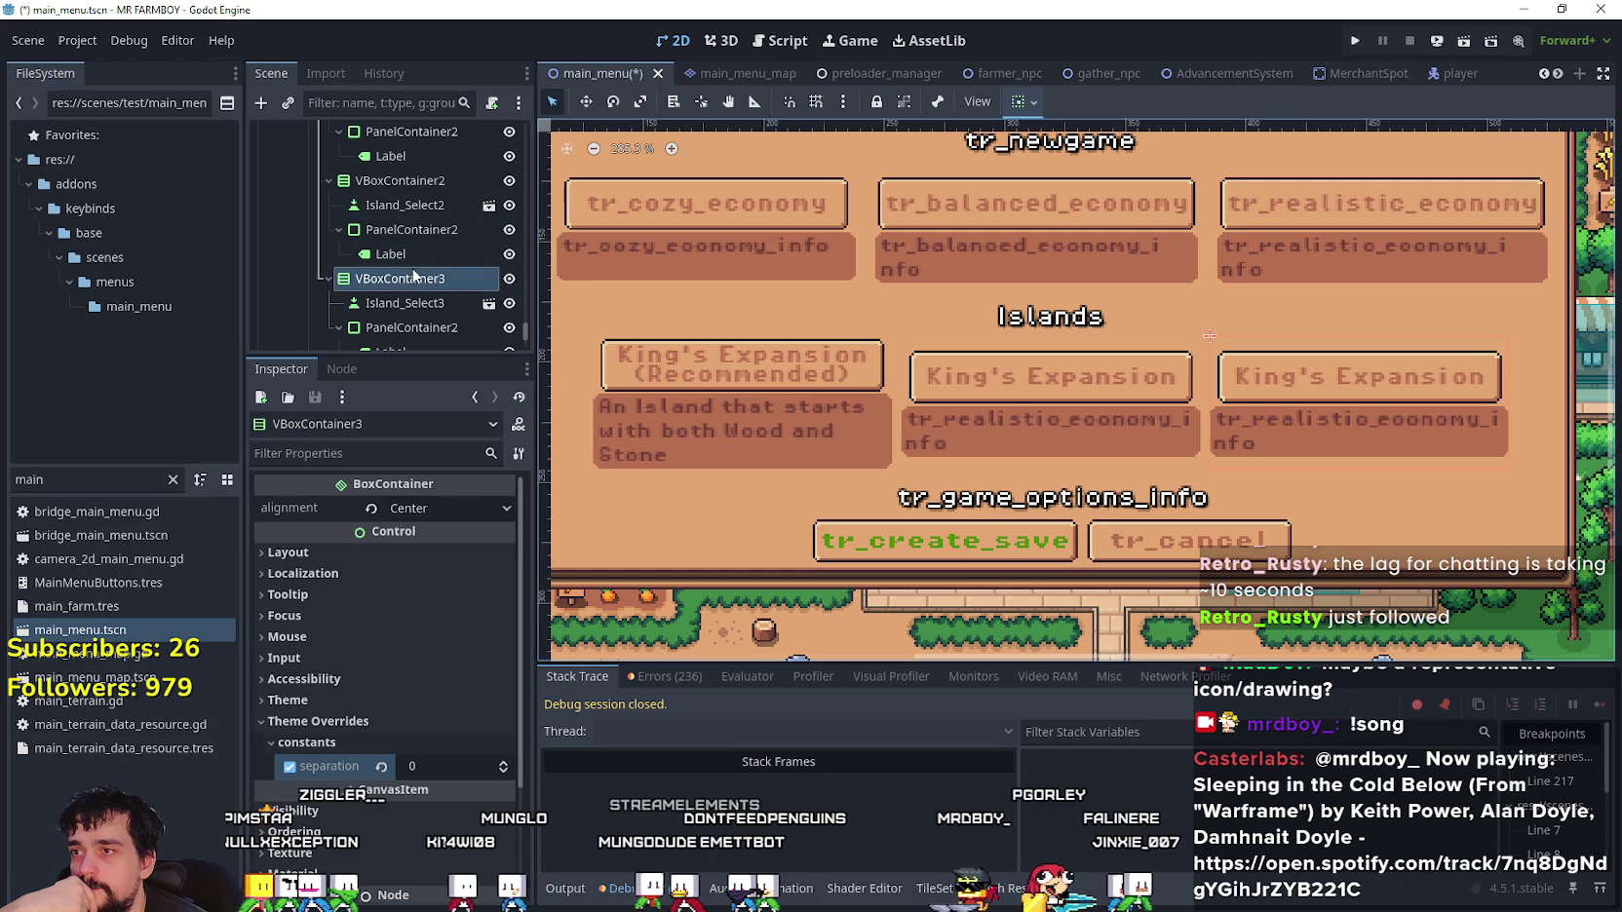
left_click(413, 255)
left_click(421, 558)
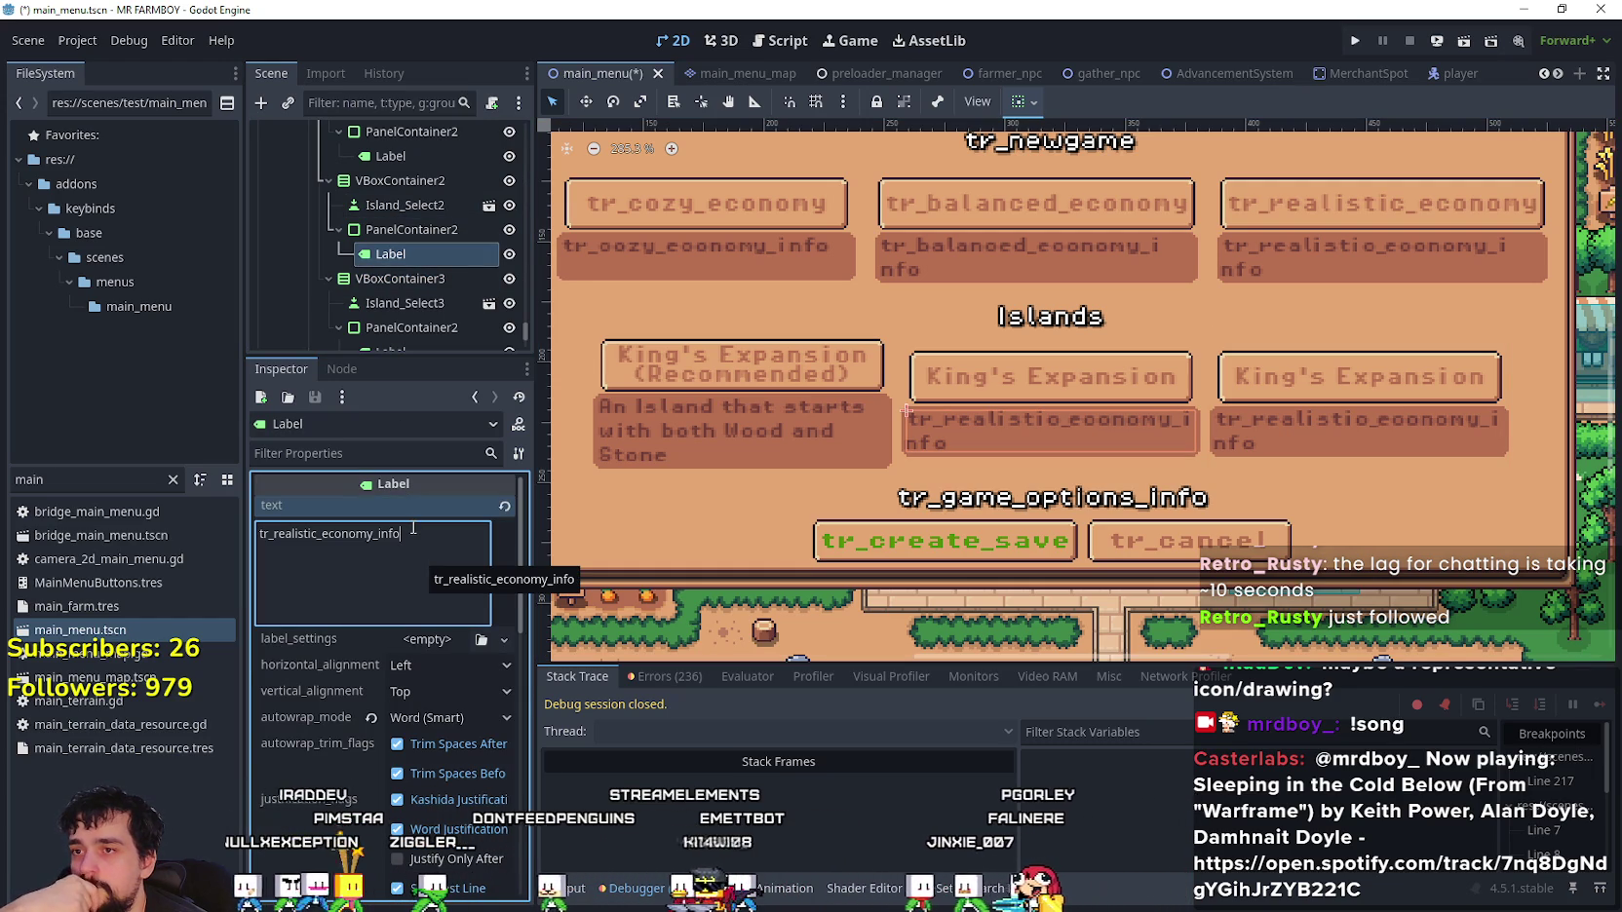
- Inspect the second island button and select all of its description label's text
key("ctrl+a")
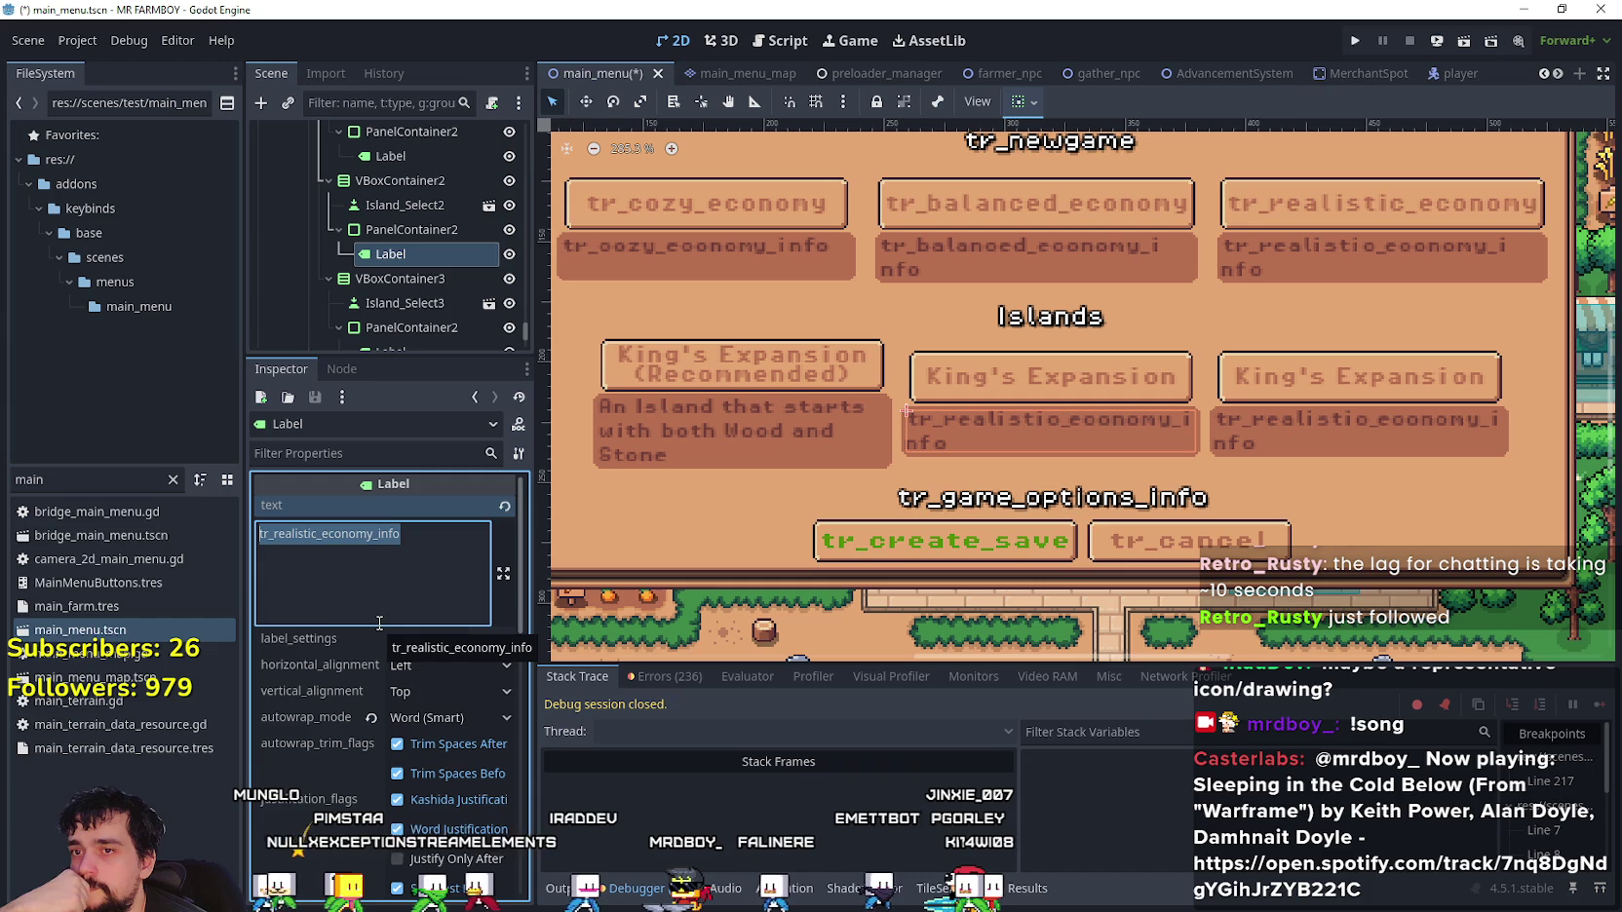
left_click(425, 205)
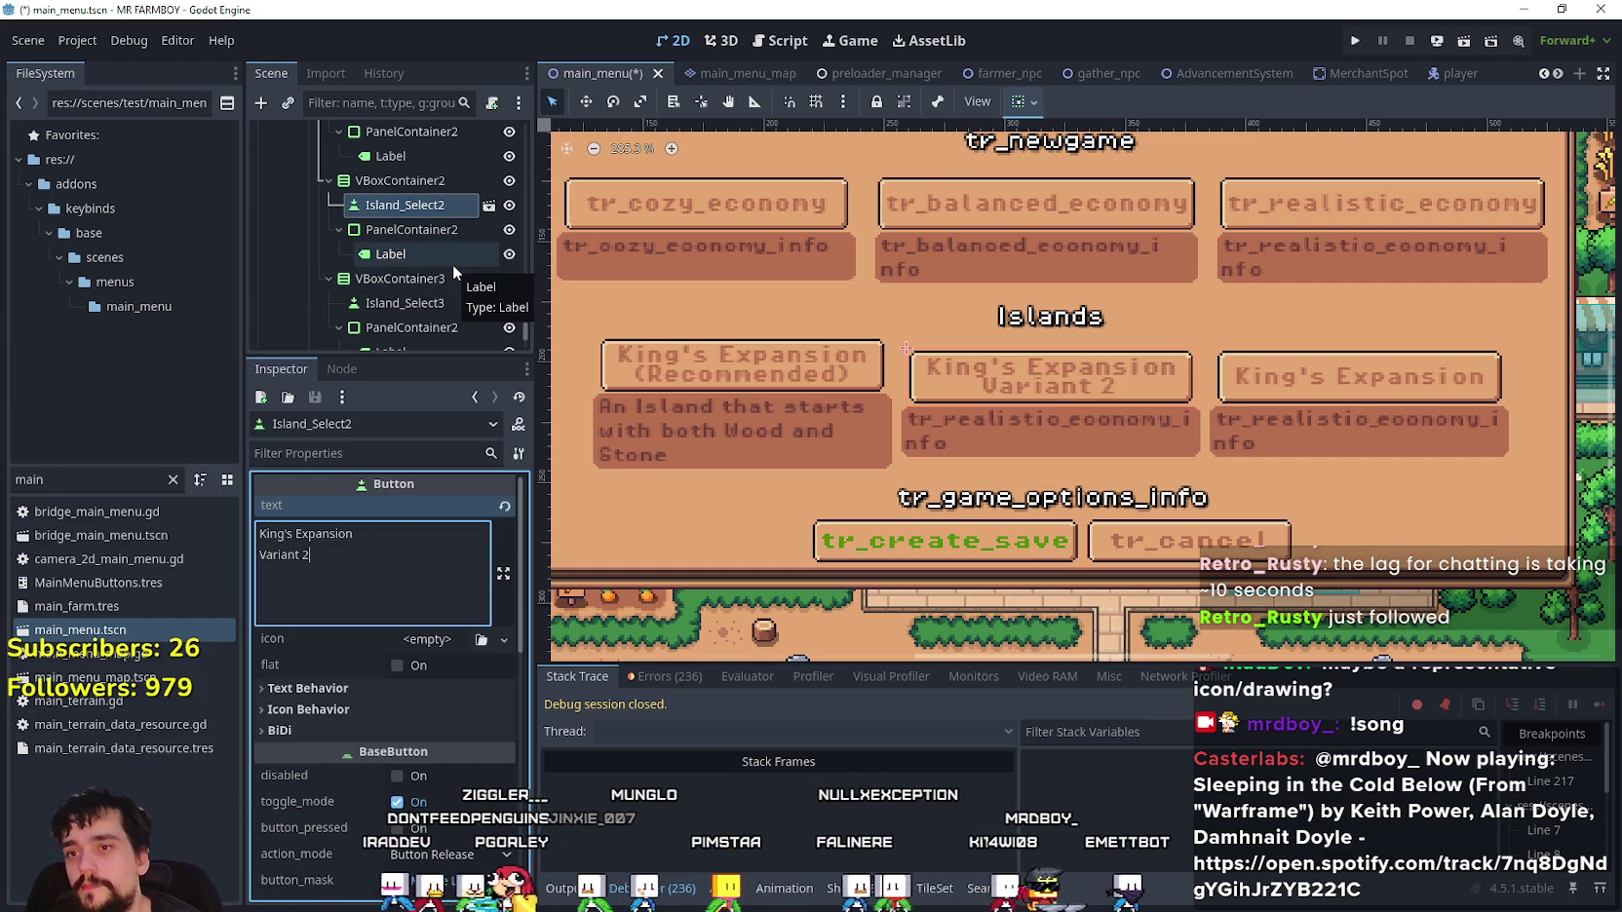
left_click(419, 255)
left_click(376, 589)
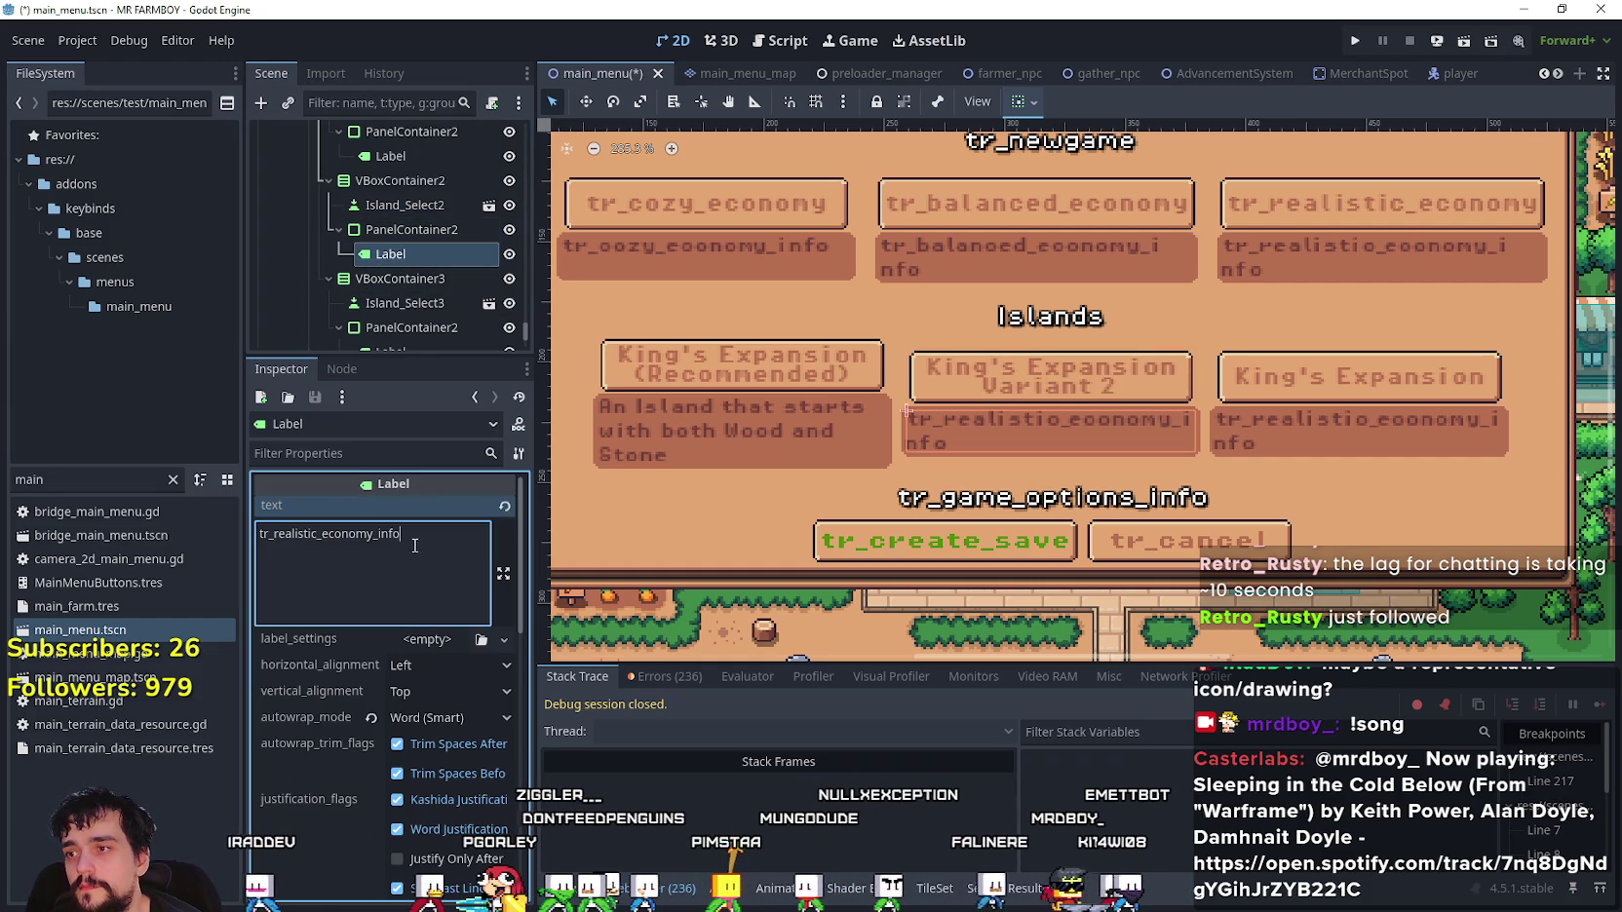
key("ctrl+a")
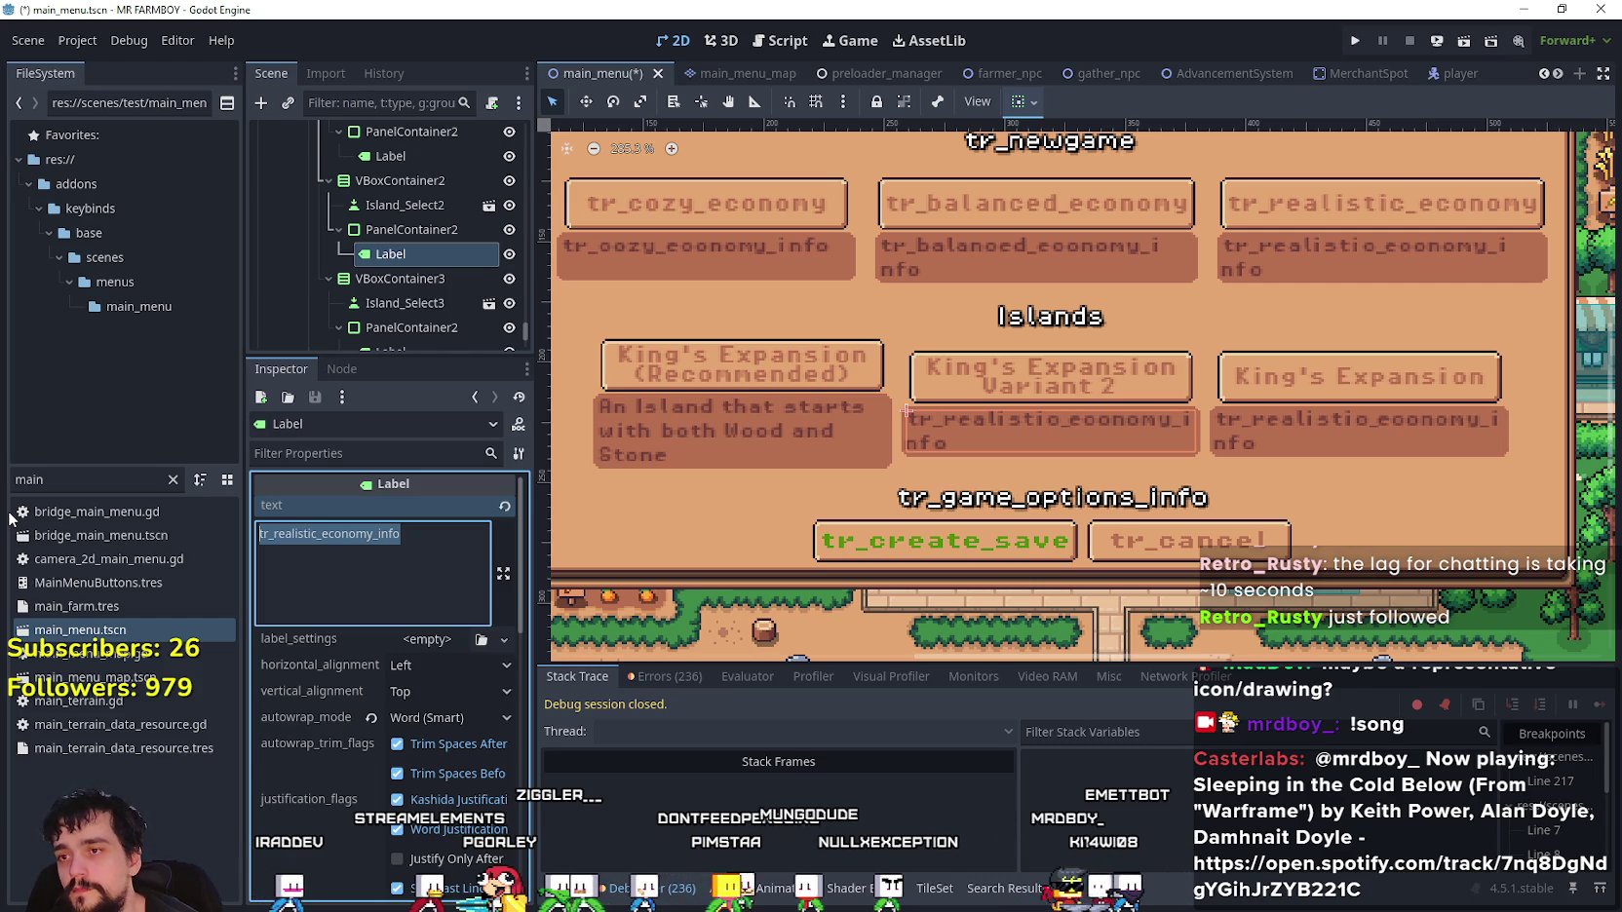
left_click(404, 205)
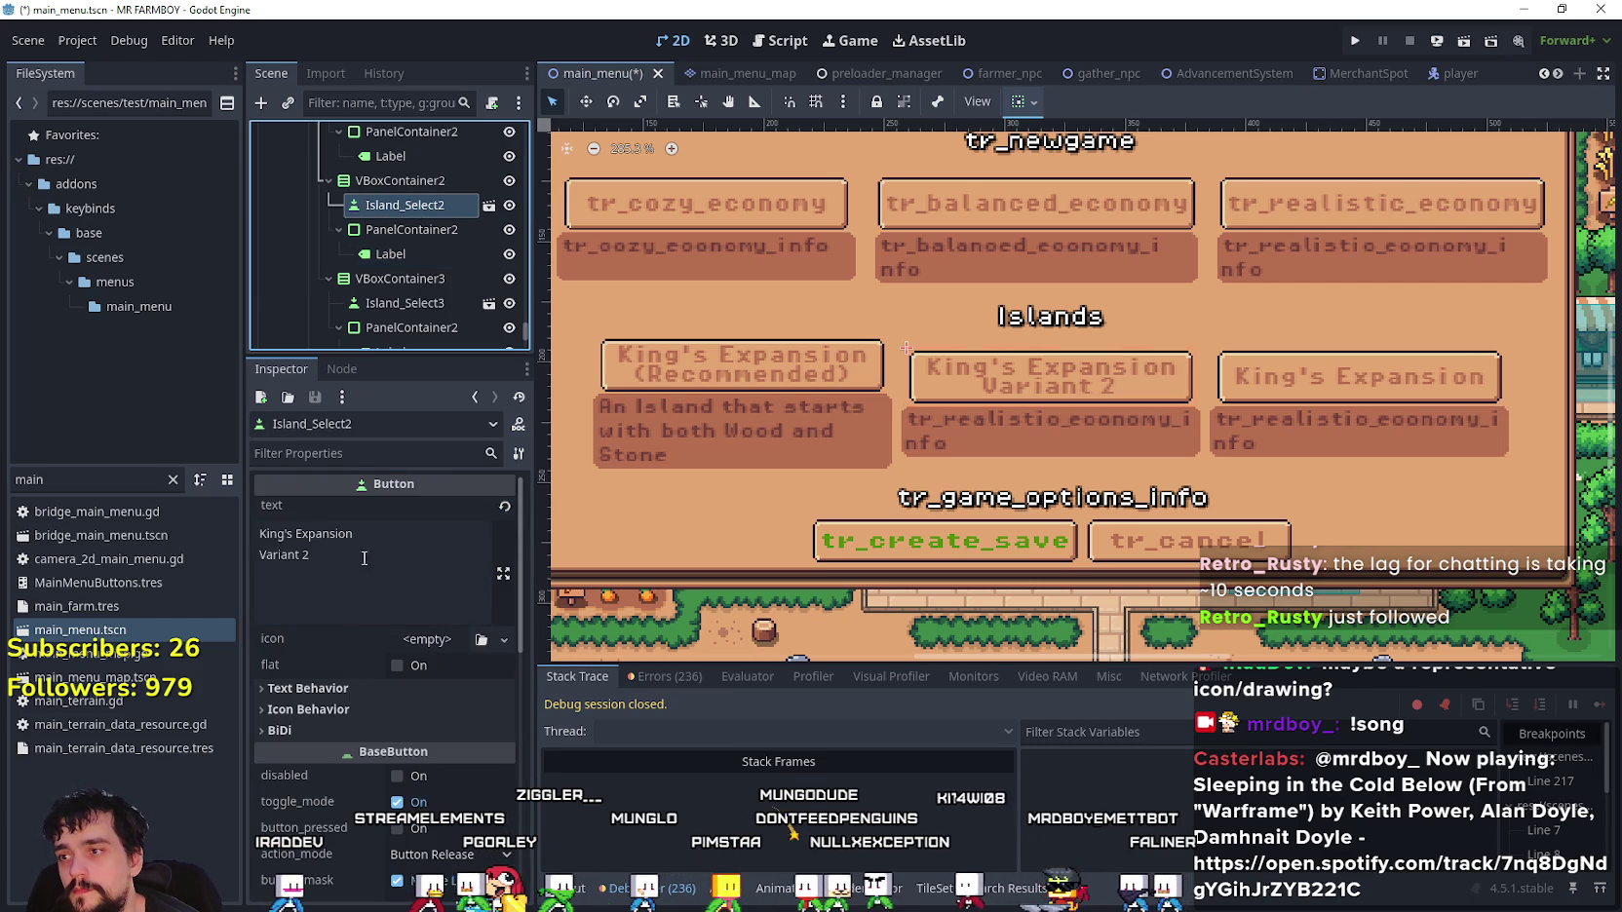
scroll(403, 207, "up", 2)
left_click(402, 207)
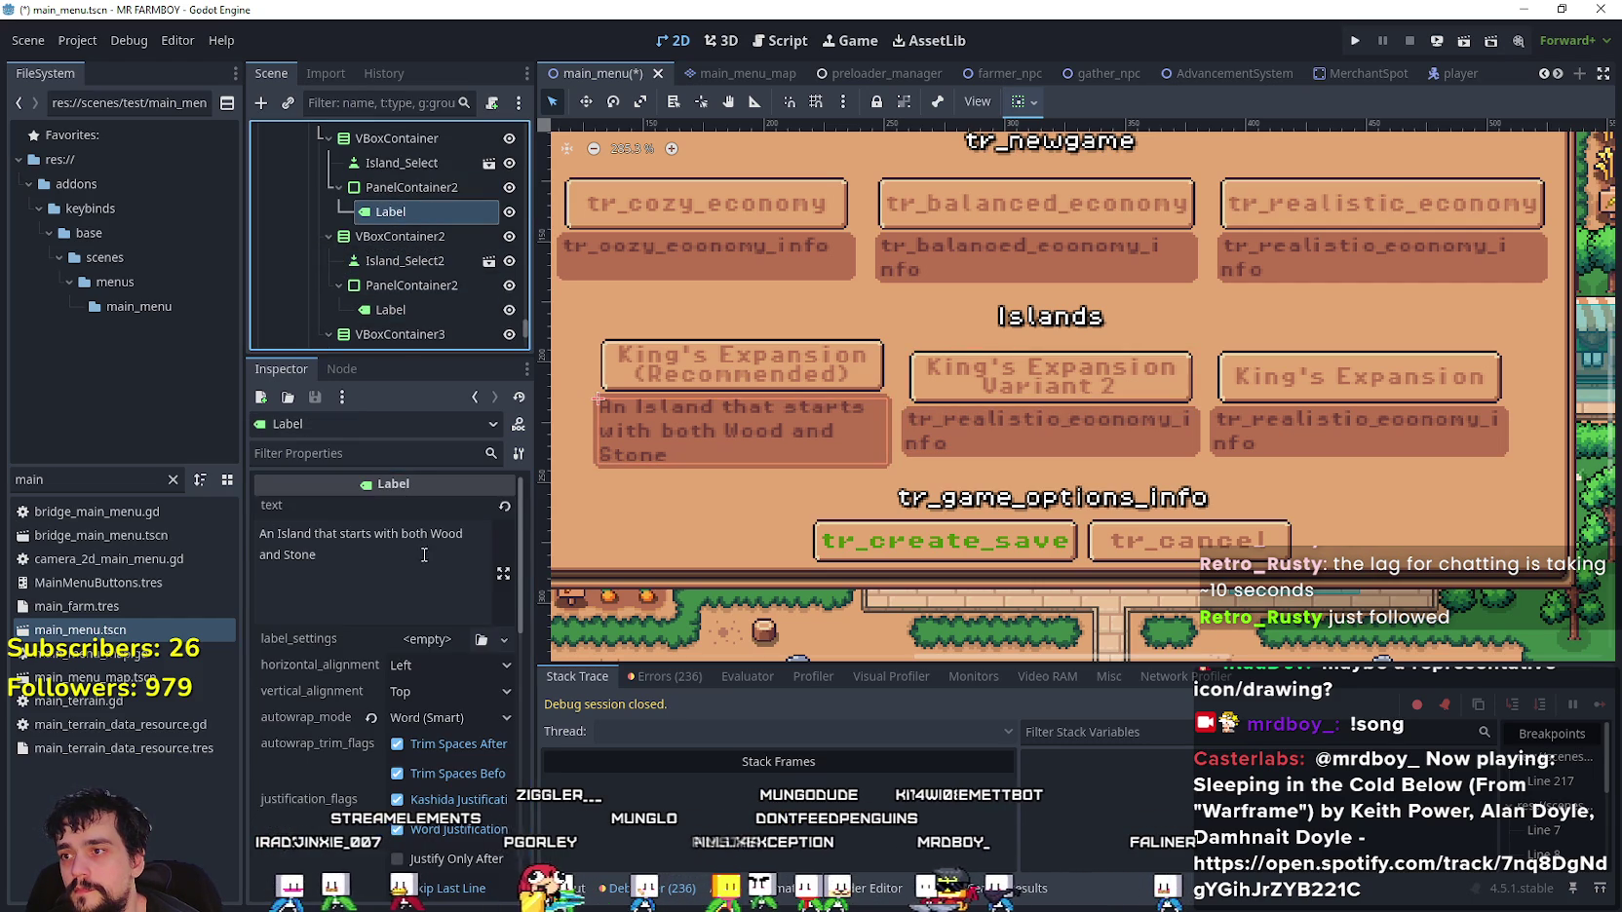
- Change the first description to 'Starts with both Wood and Stone Nodes' and save
left_click(371, 575)
key("ctrl+a")
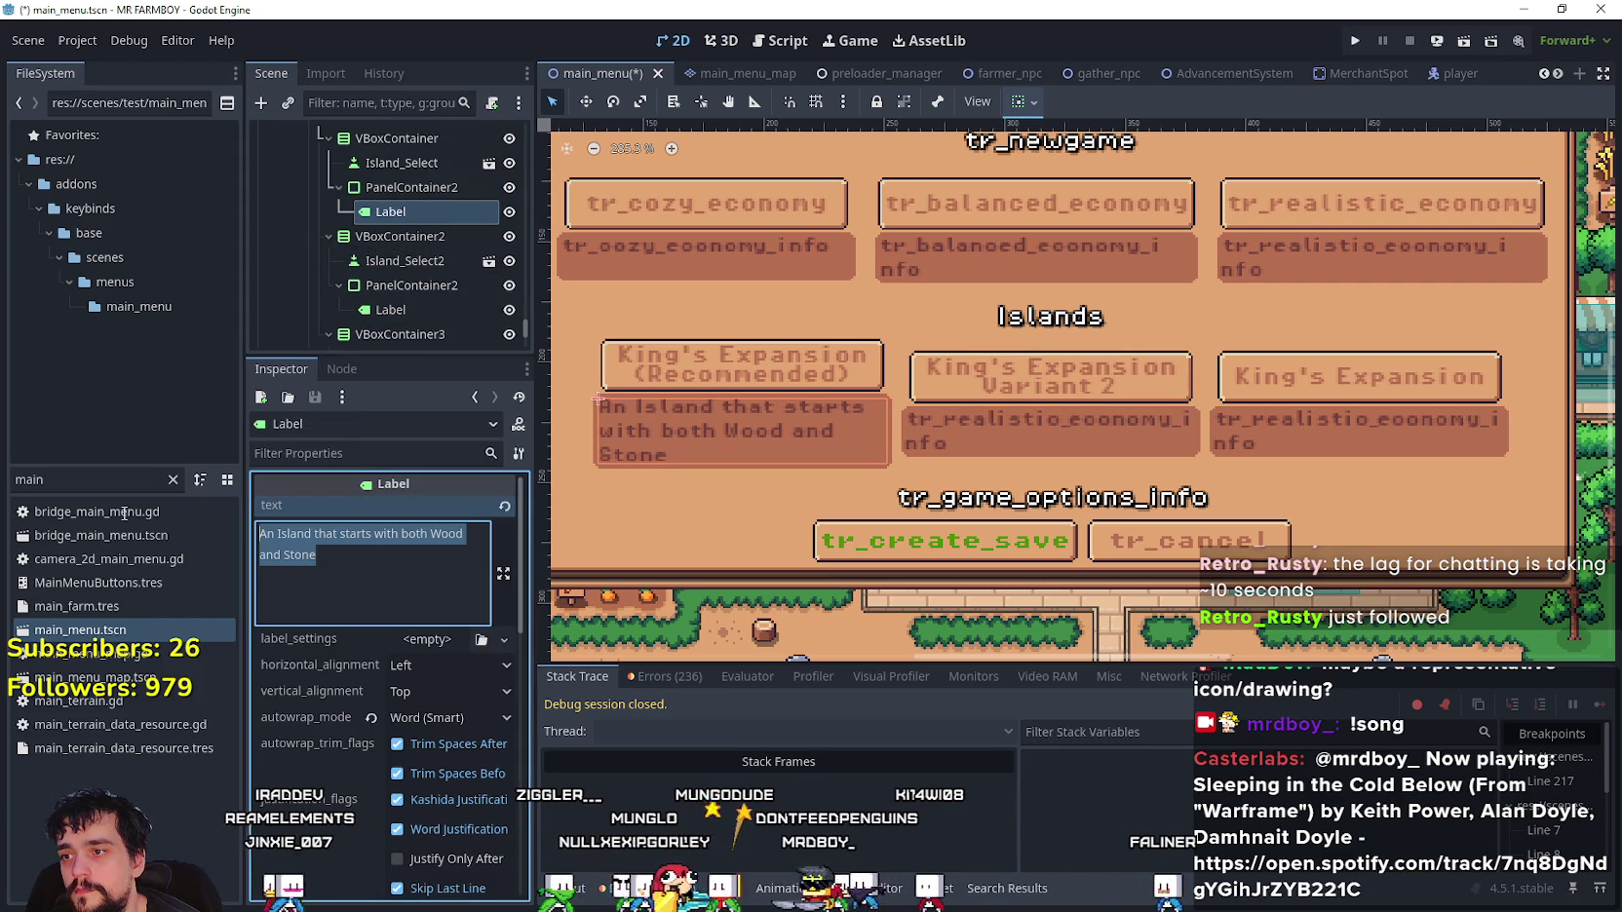
left_click(367, 602)
left_click_drag(346, 537, 260, 534)
type("S")
left_click(357, 579)
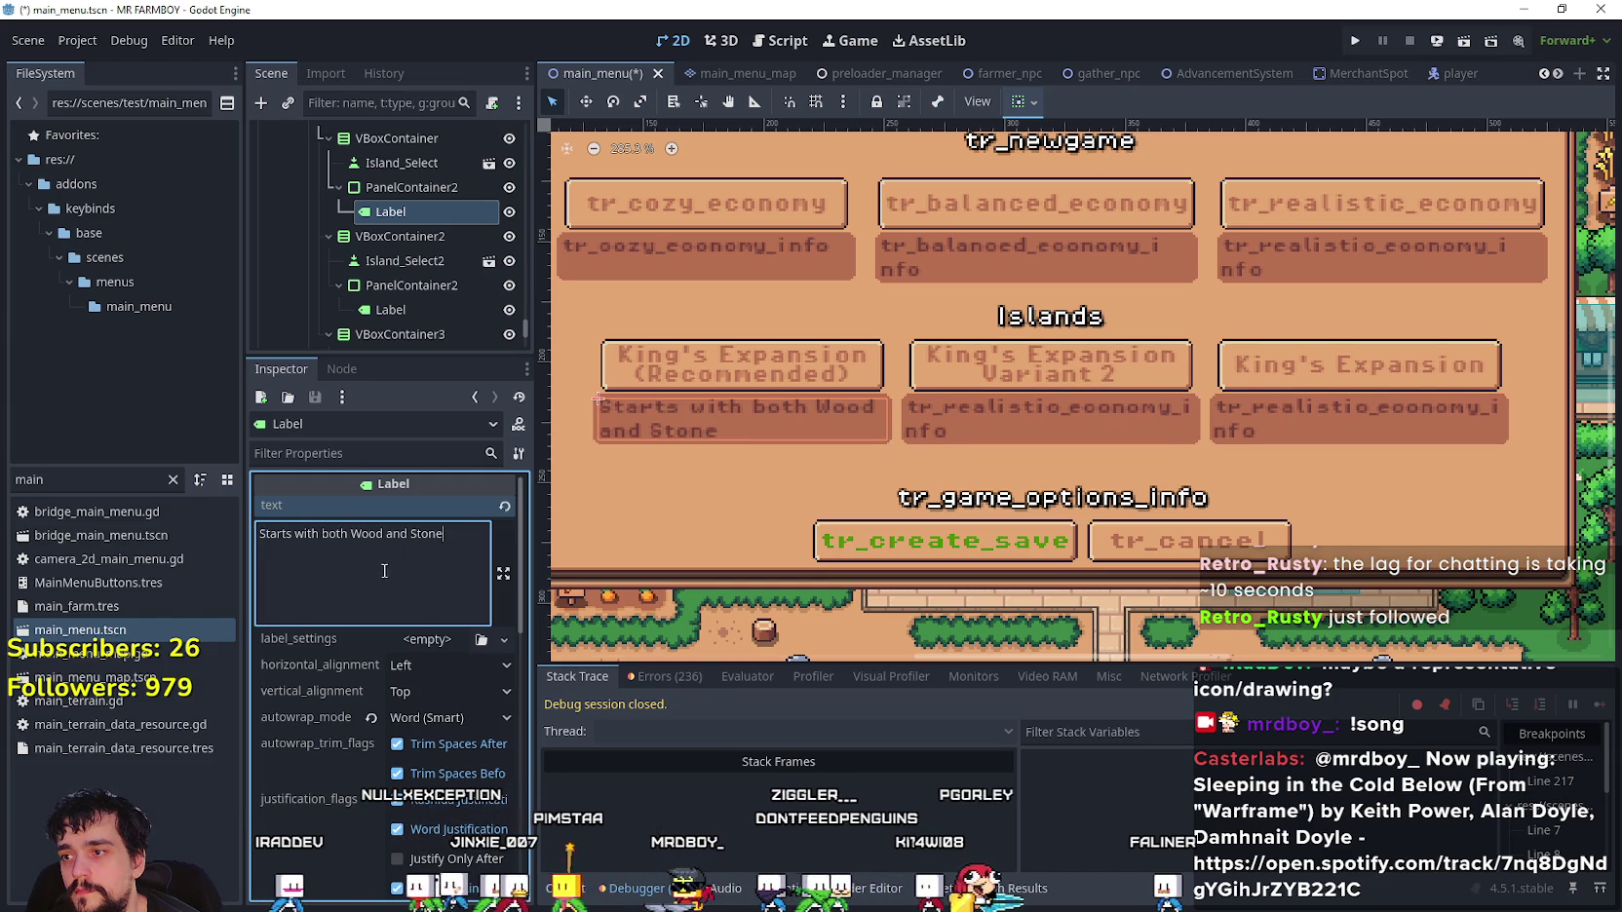
double_click(288, 534)
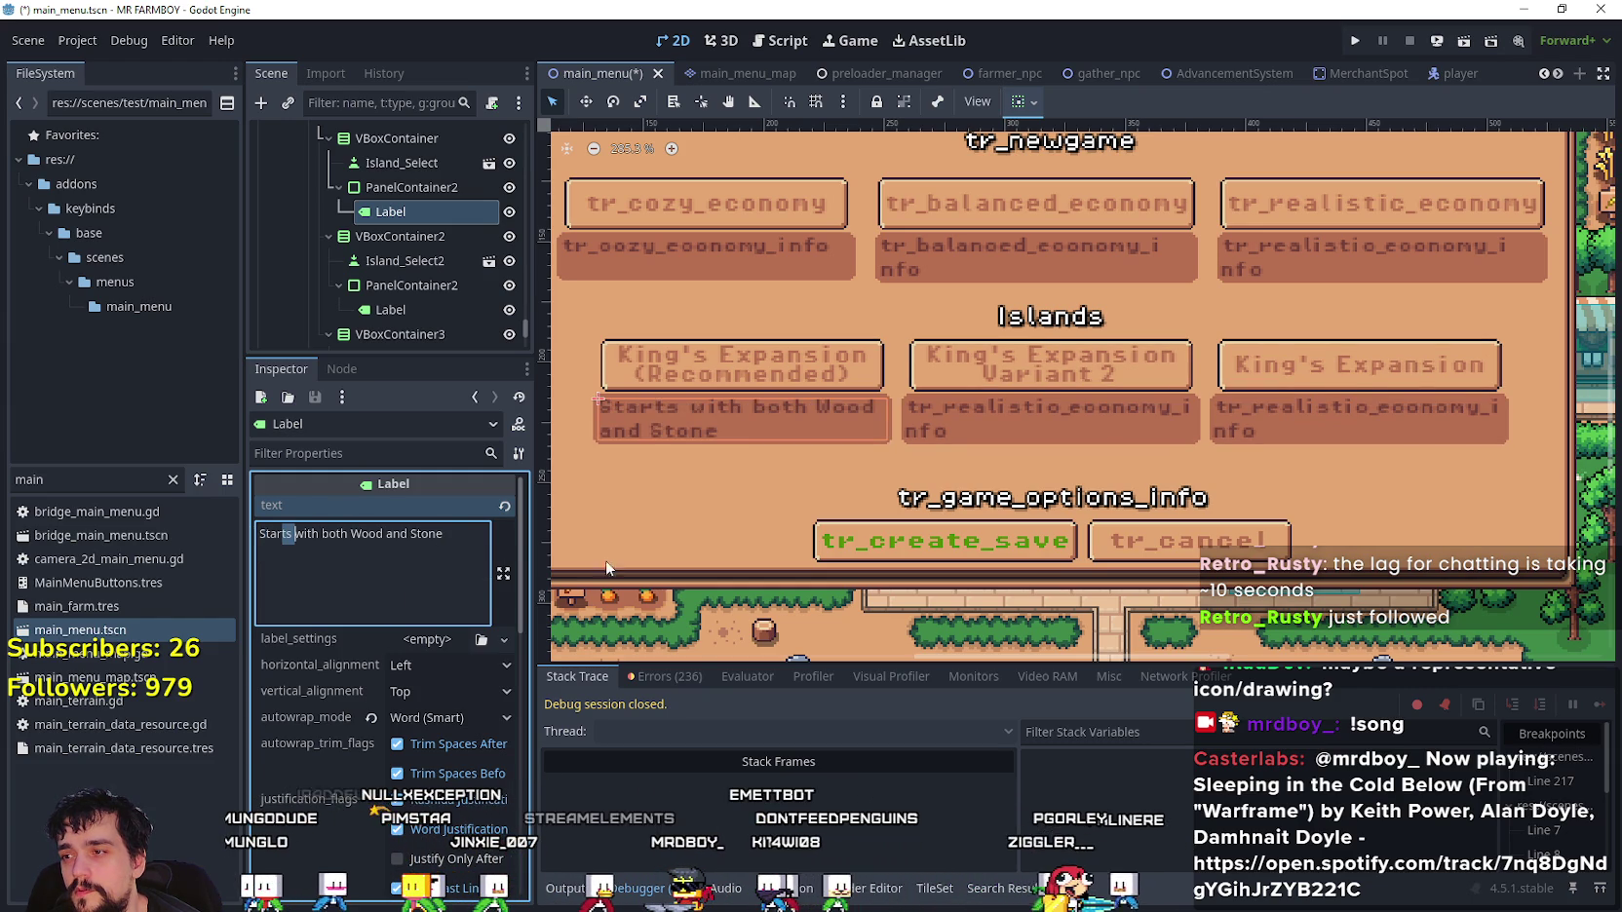
left_click_drag(443, 534, 220, 532)
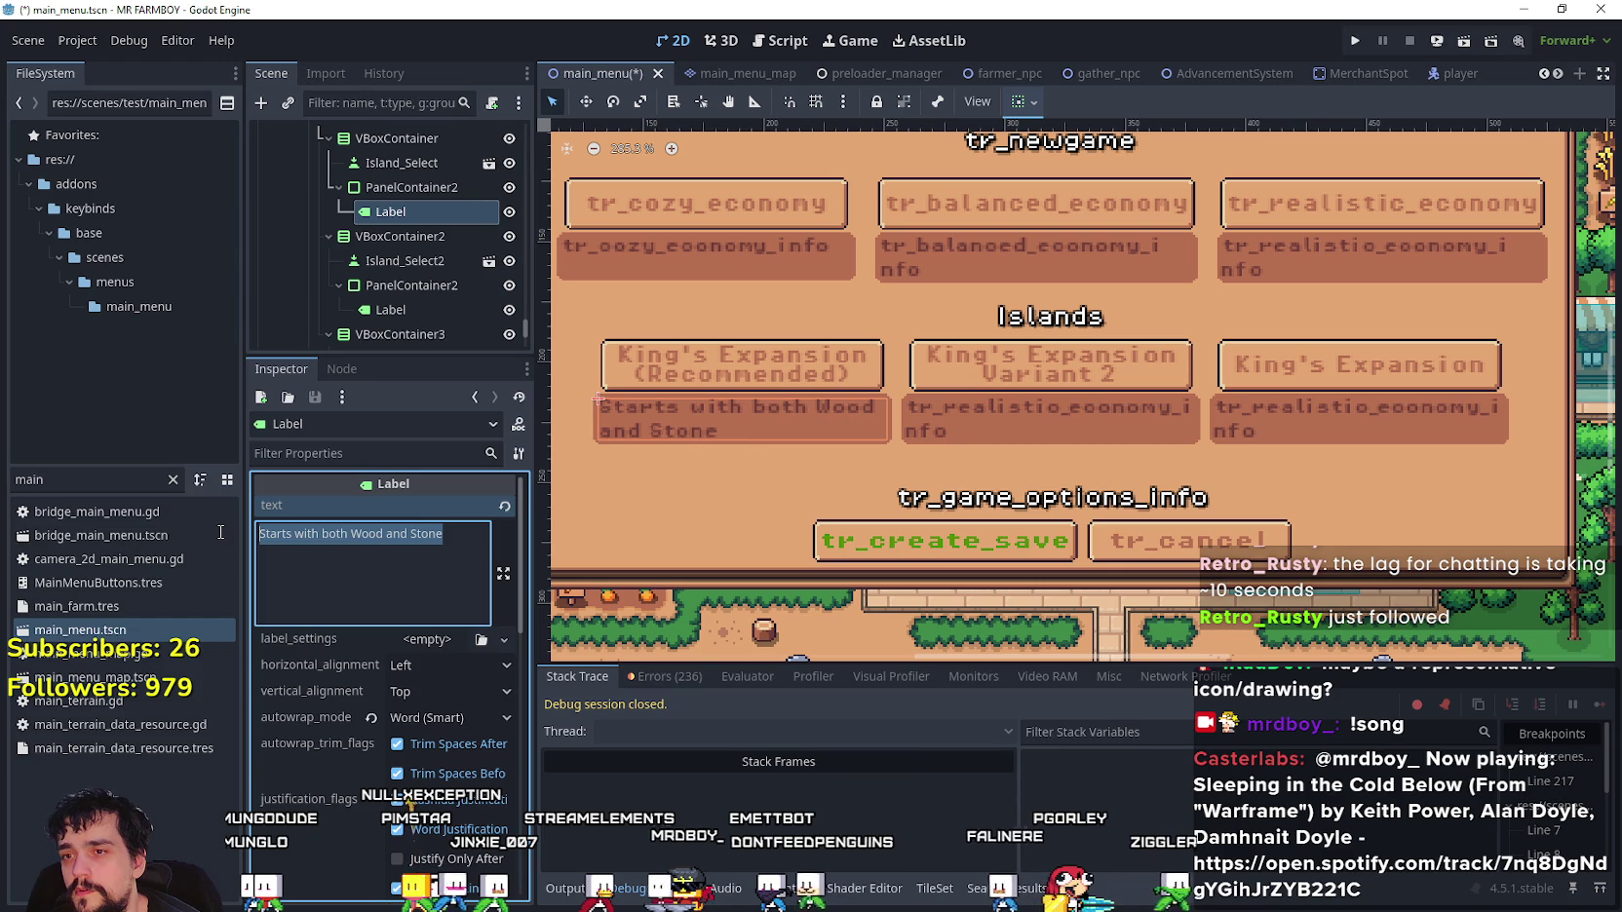
left_click(460, 564)
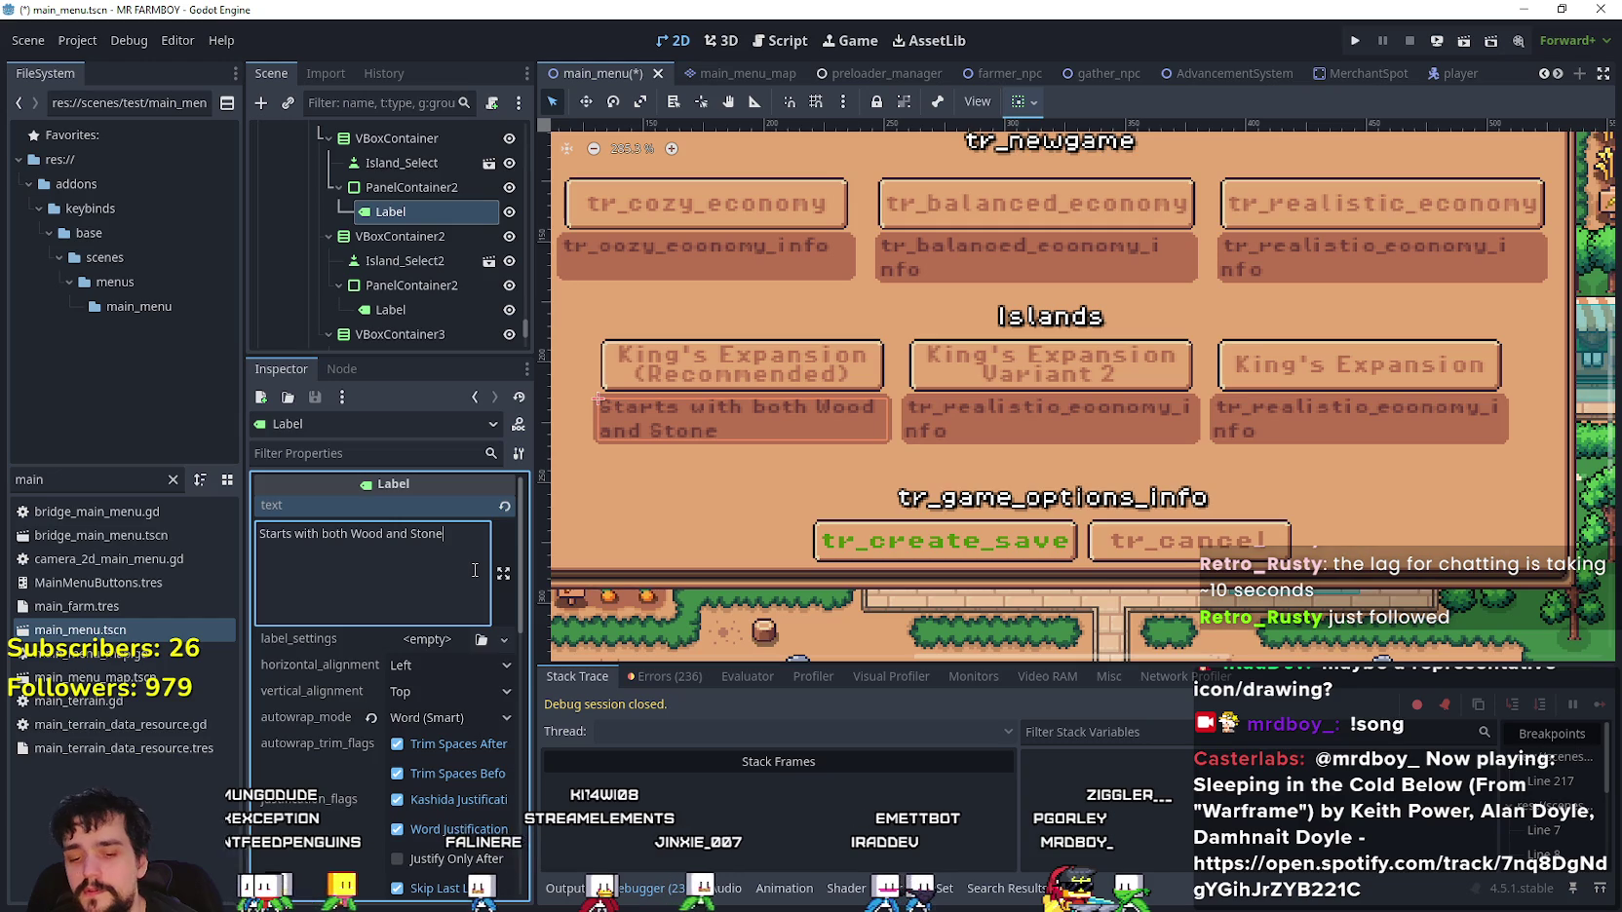
type(" Nodes")
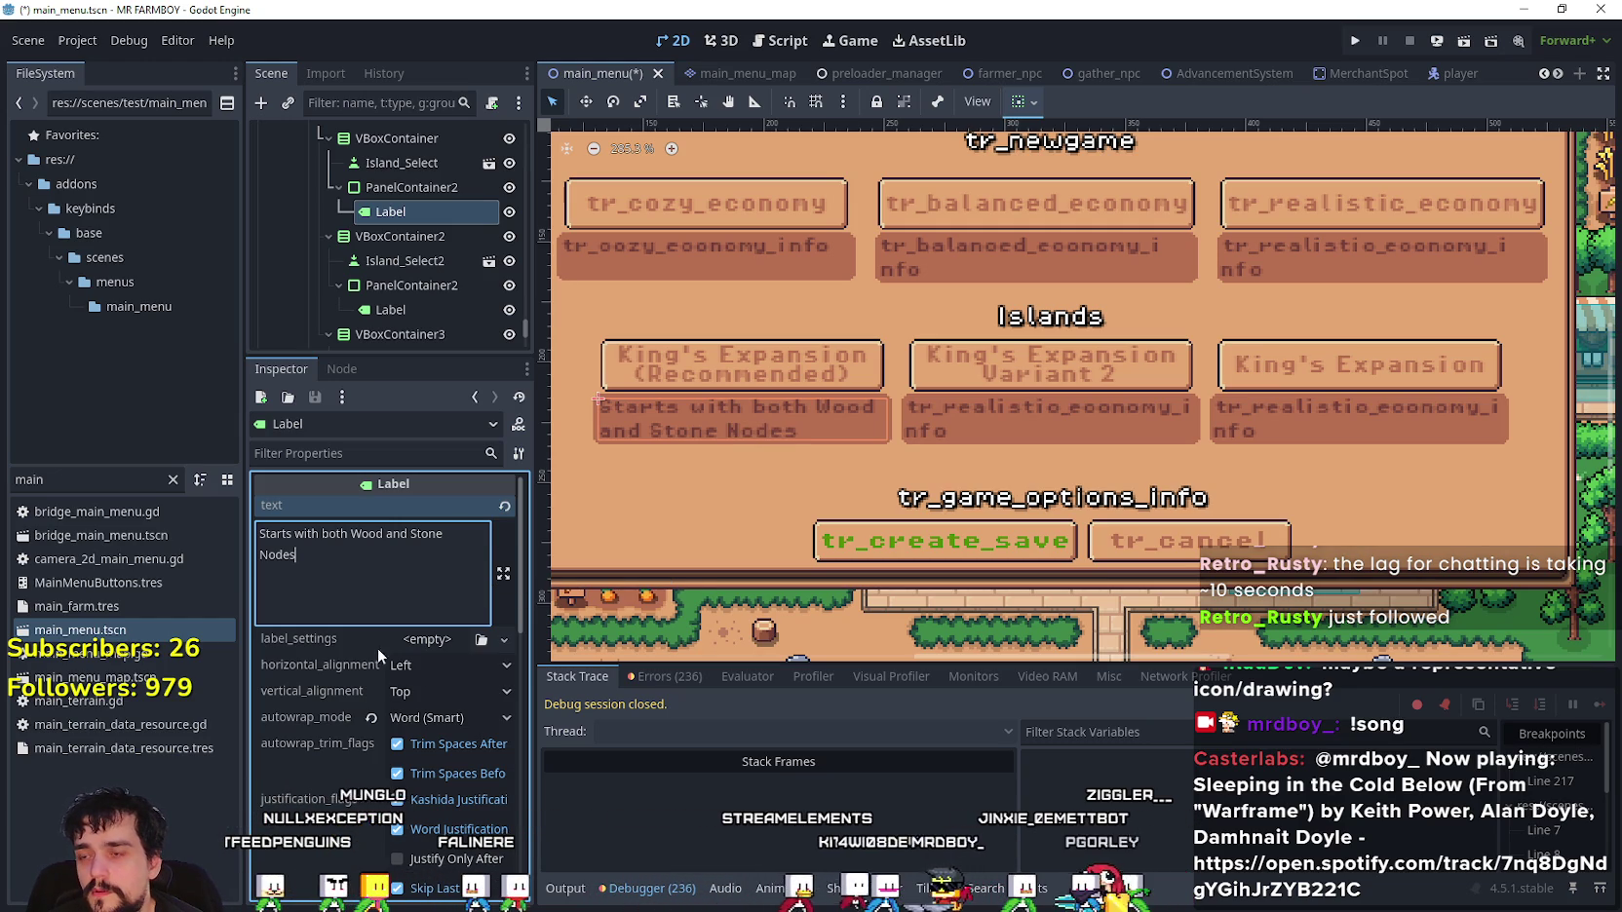
key("ctrl+s")
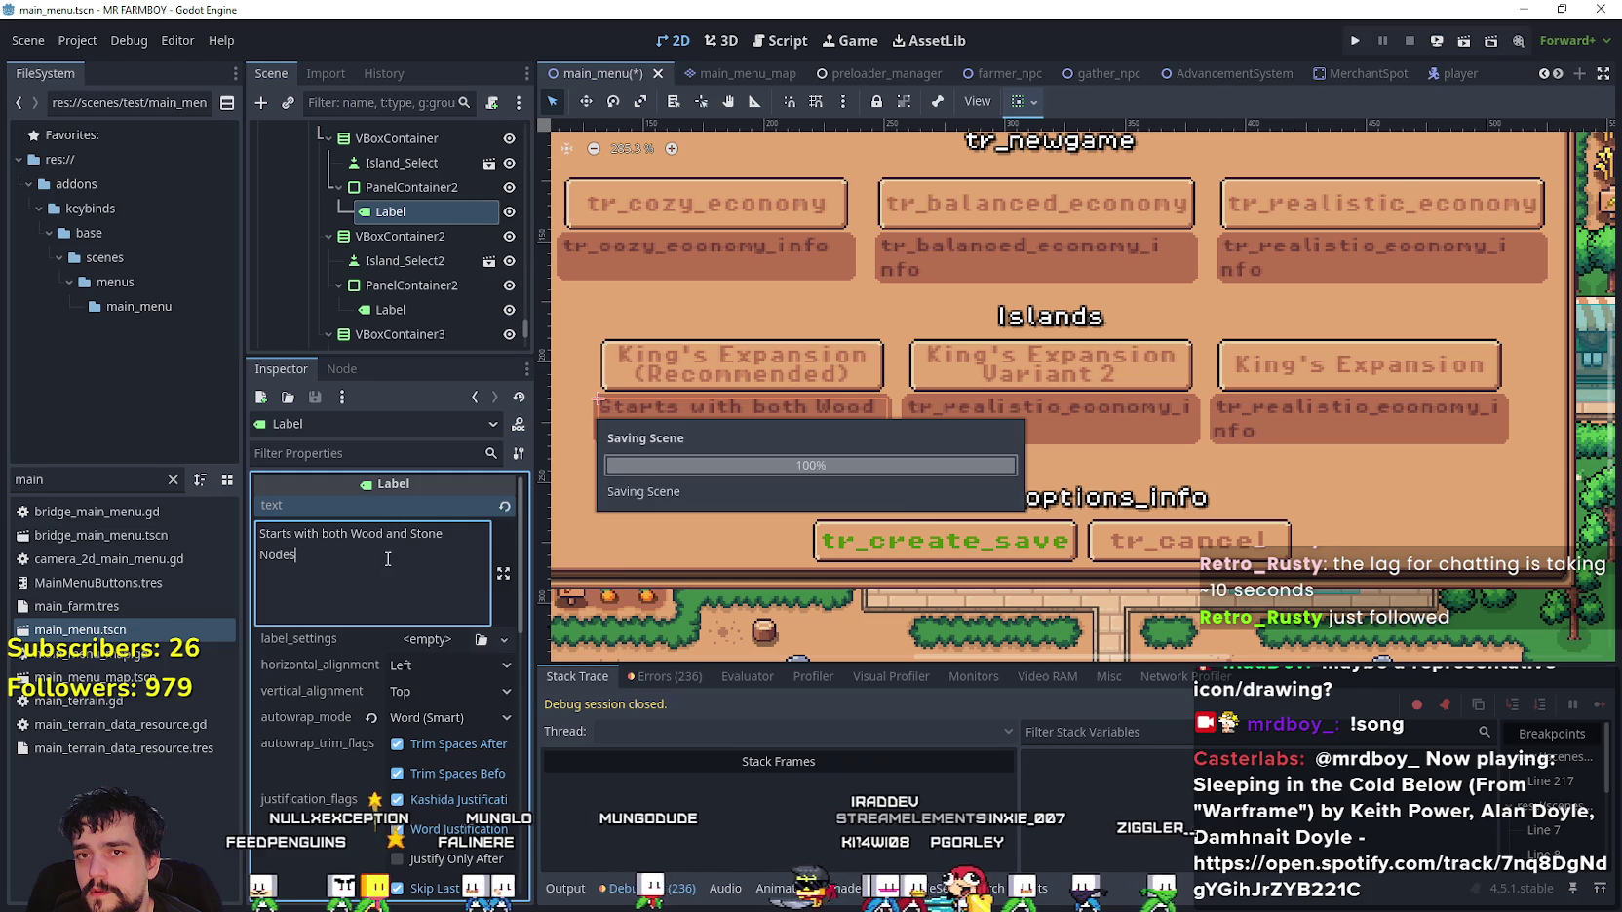
- Replace the second description with 'Starts with only Wood Nodes' and save the scene
left_click(436, 309)
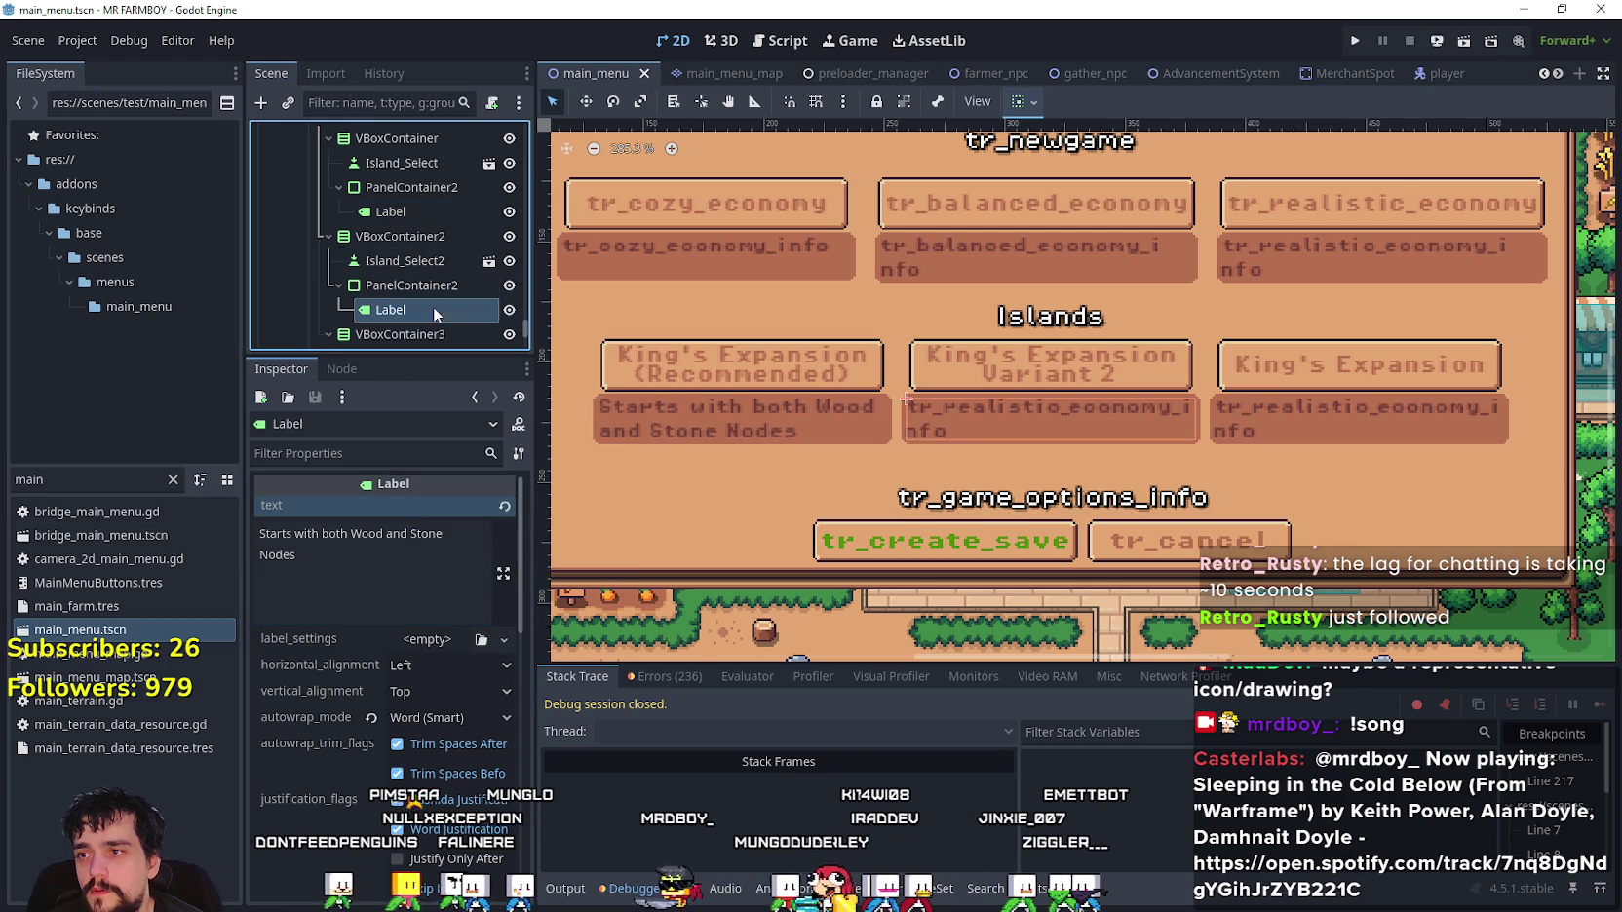
left_click_drag(401, 534, 381, 534)
key("ctrl+a")
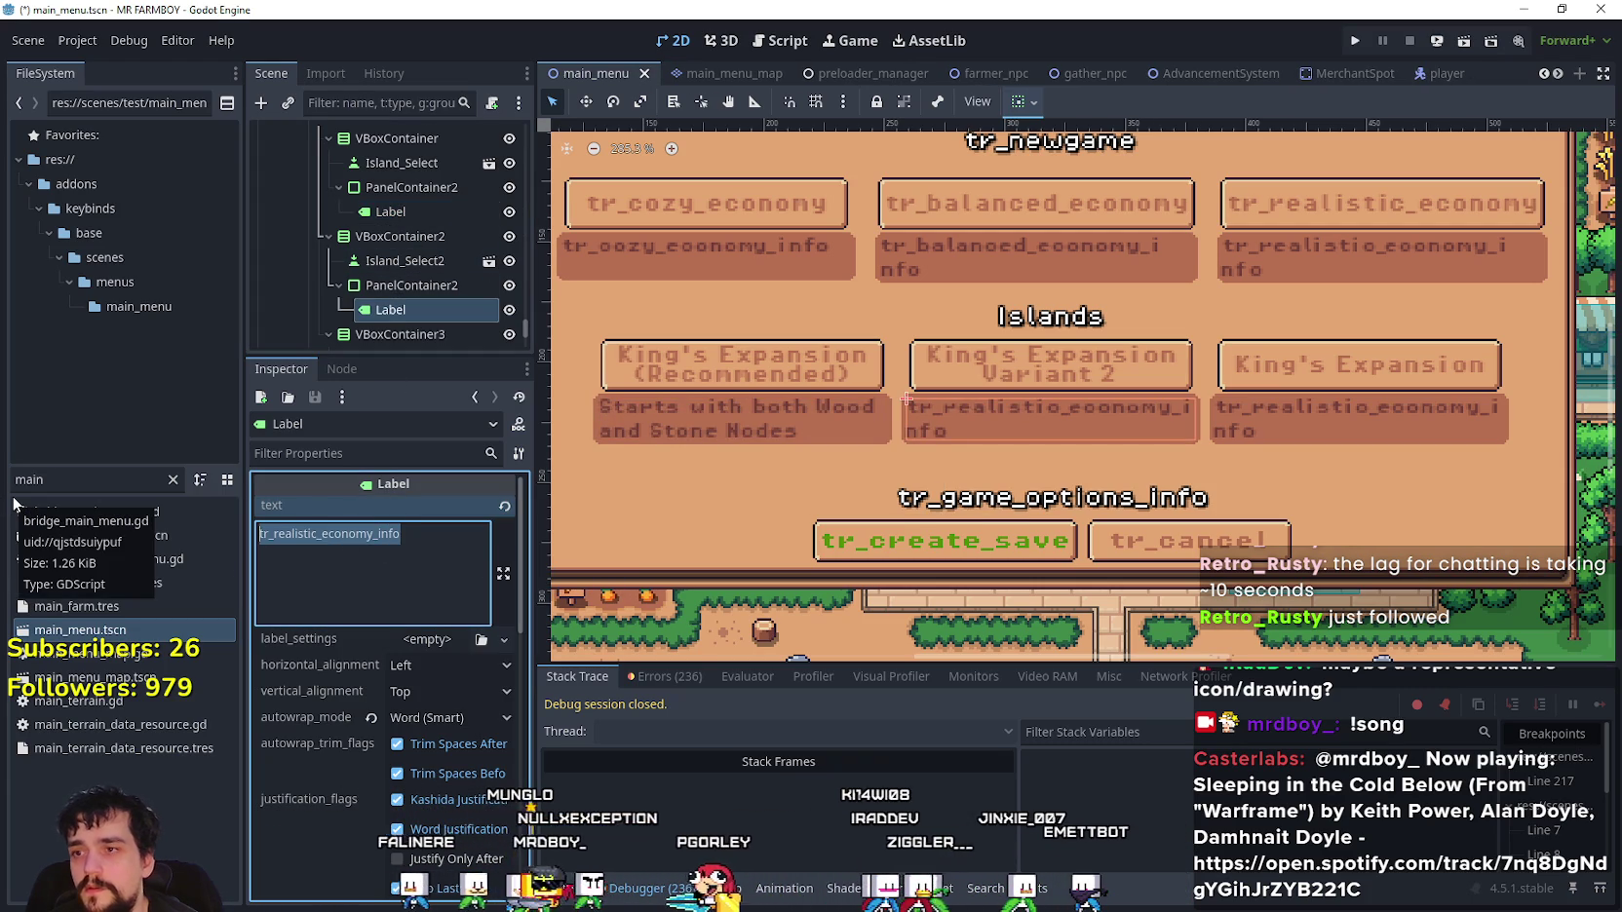
type("Starts with onl")
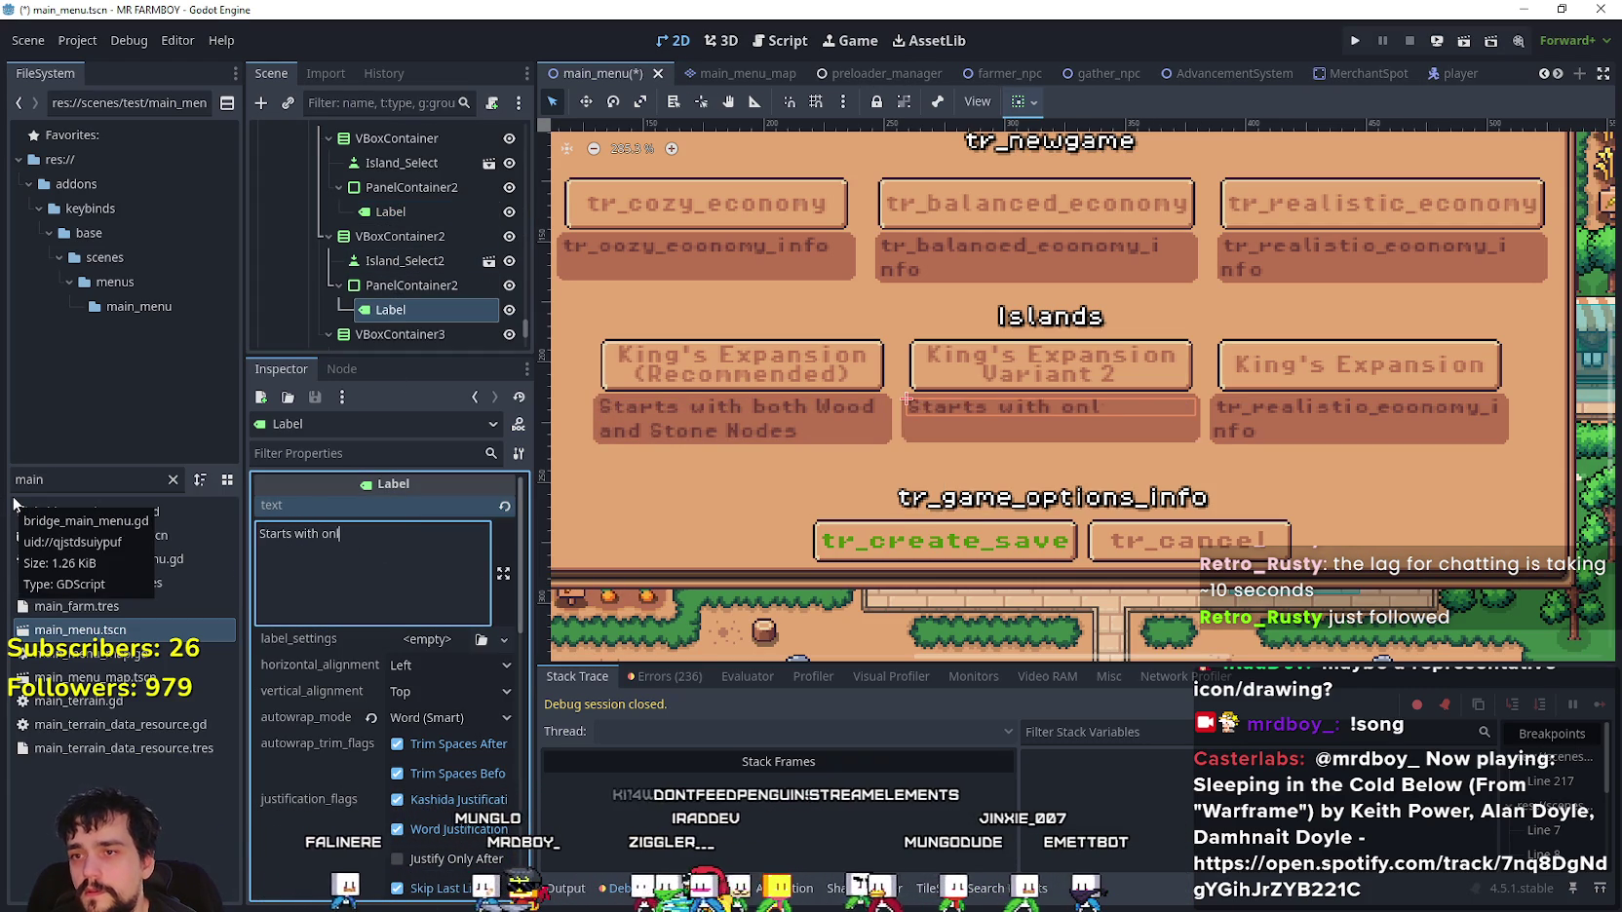
type("y Wood Nod")
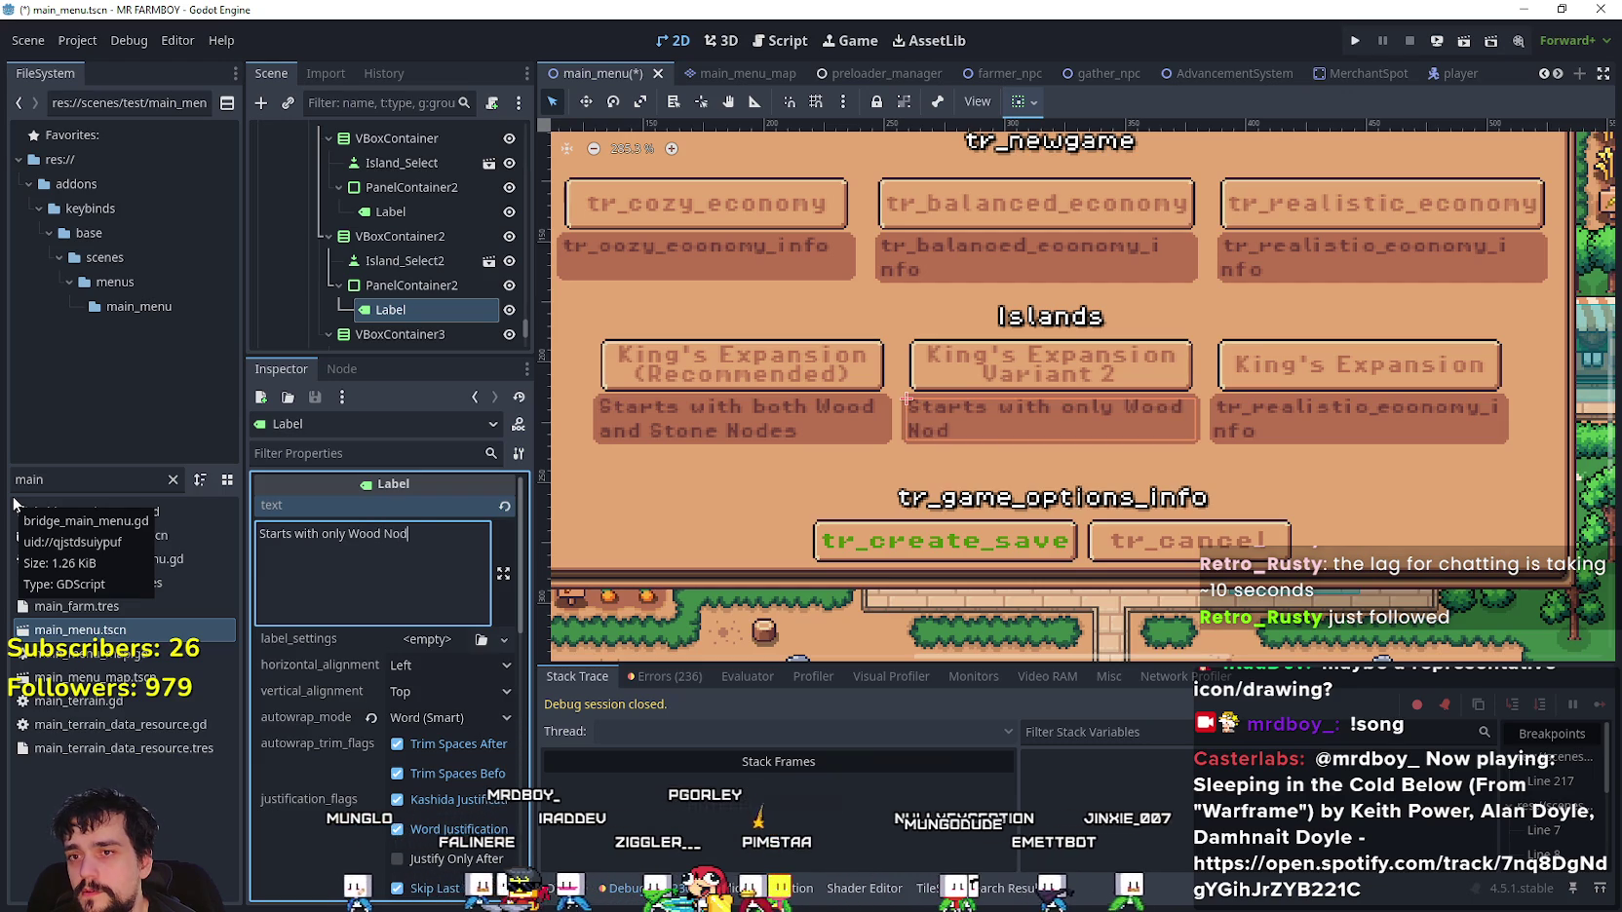
key("ctrl+s")
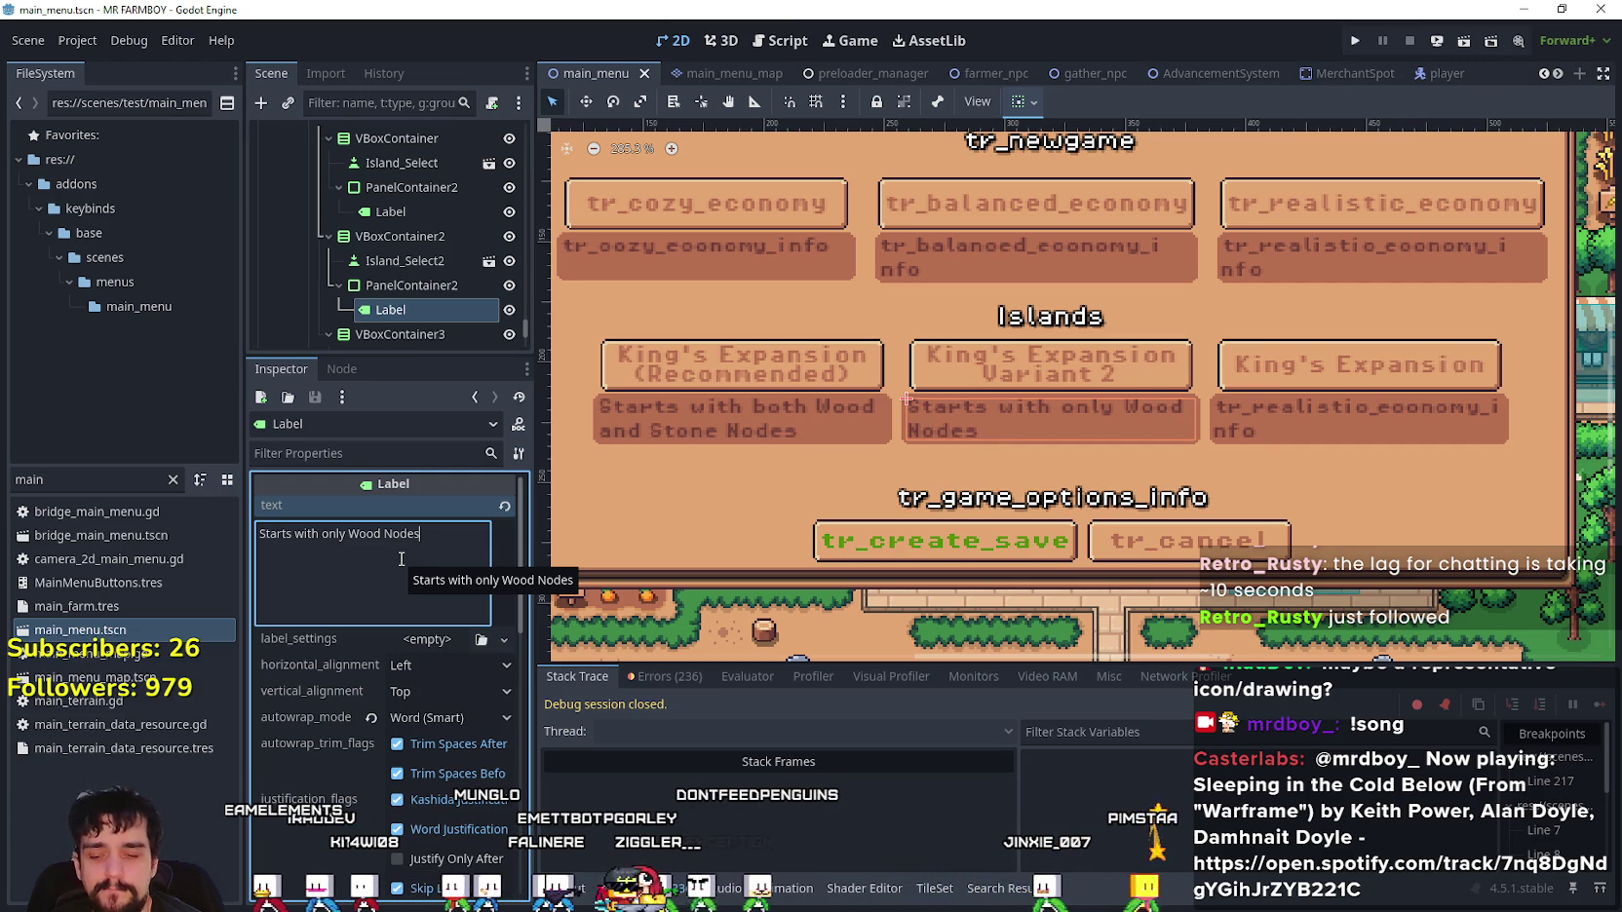
scroll(402, 300, "down", 2)
left_click(403, 302)
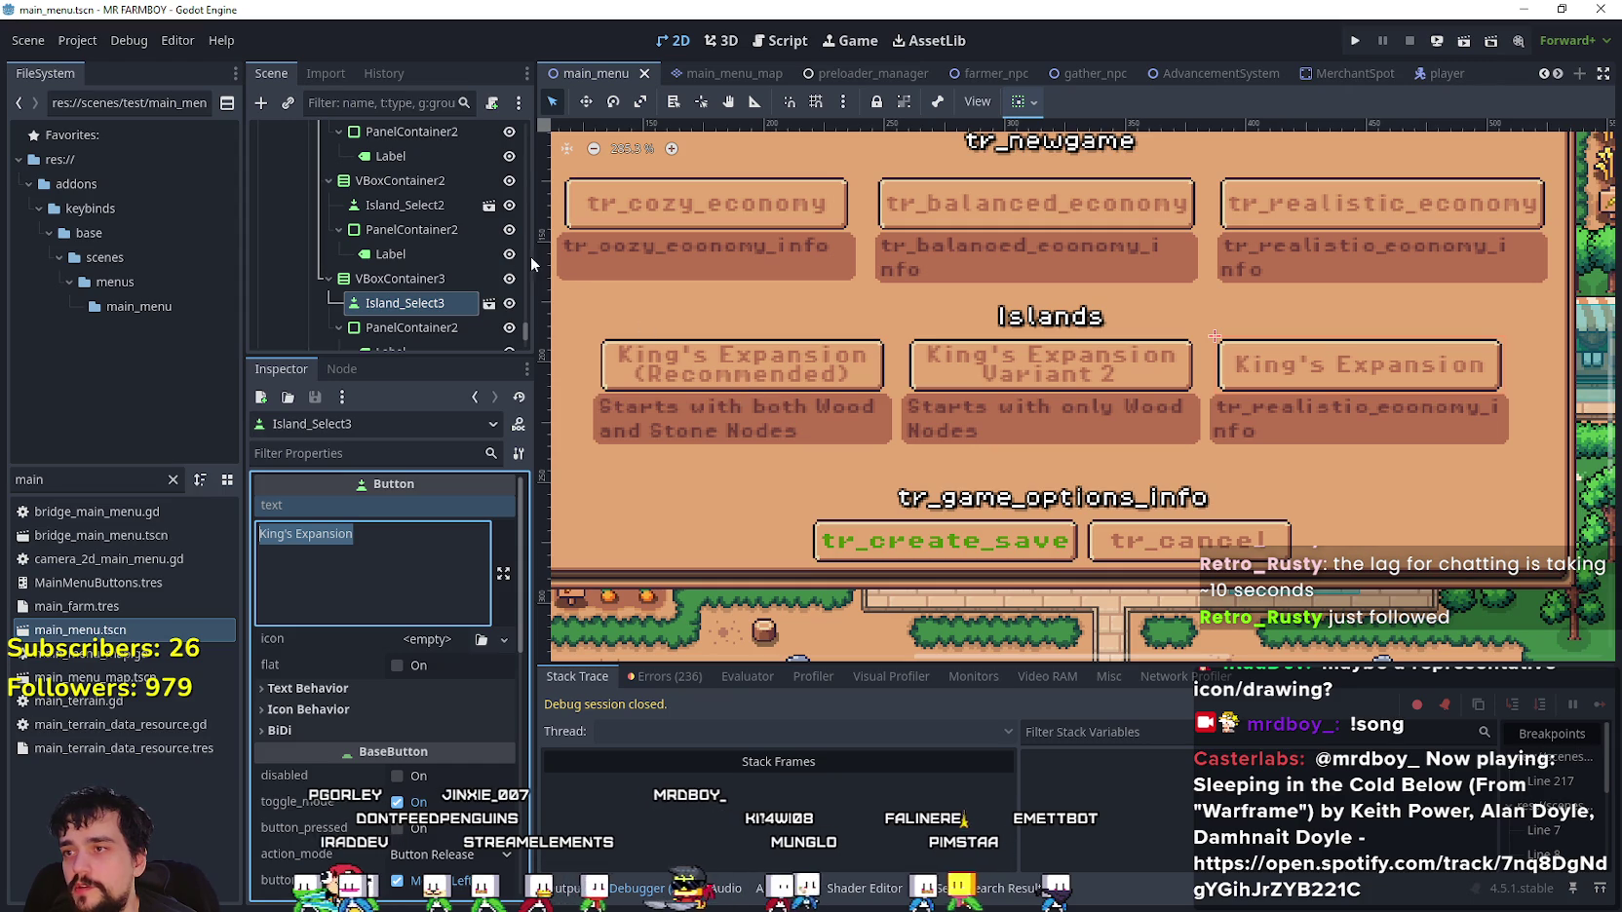
- Replace 'Expansion' with 'Task' in the first two island buttons' text and save main_menu
scroll(408, 247, "up", 3)
left_click(428, 221)
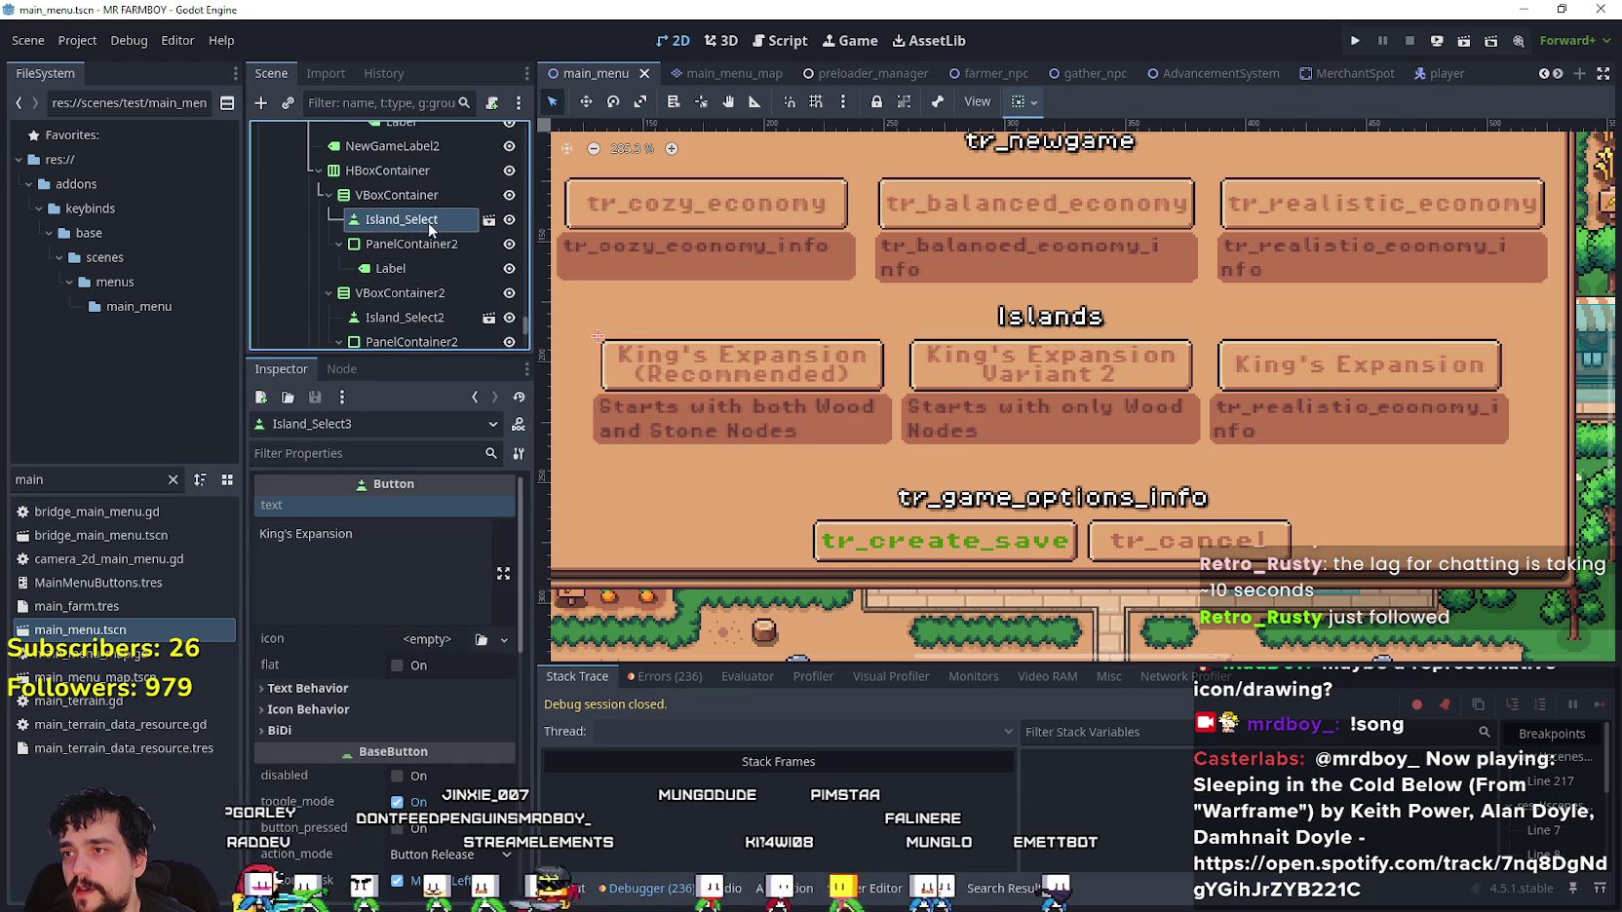
double_click(348, 537)
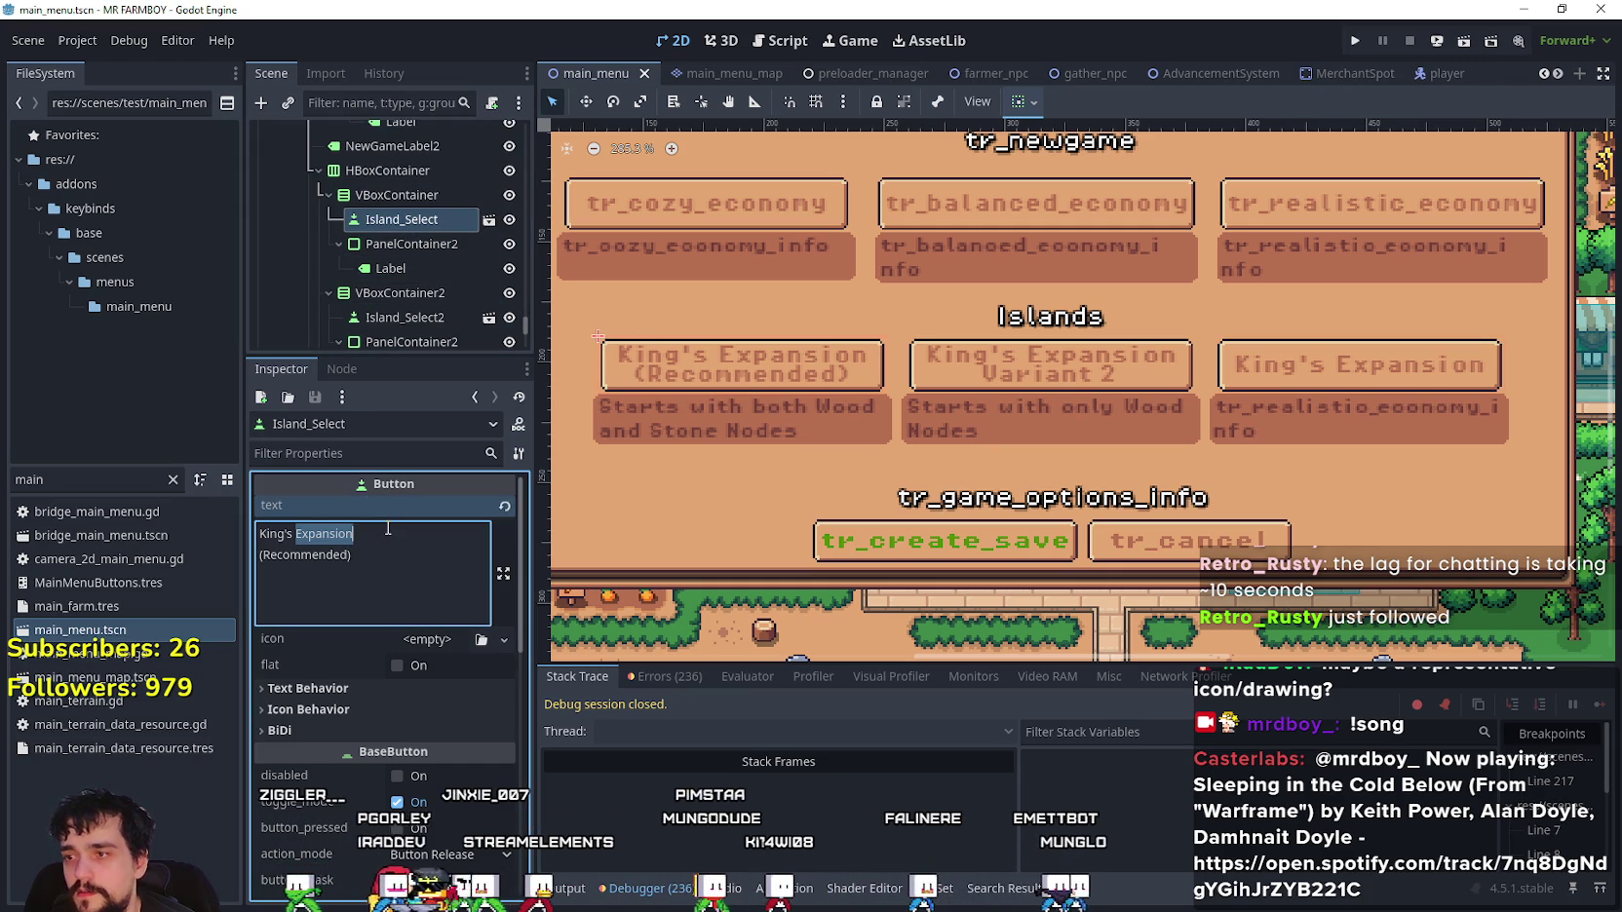
type("Task")
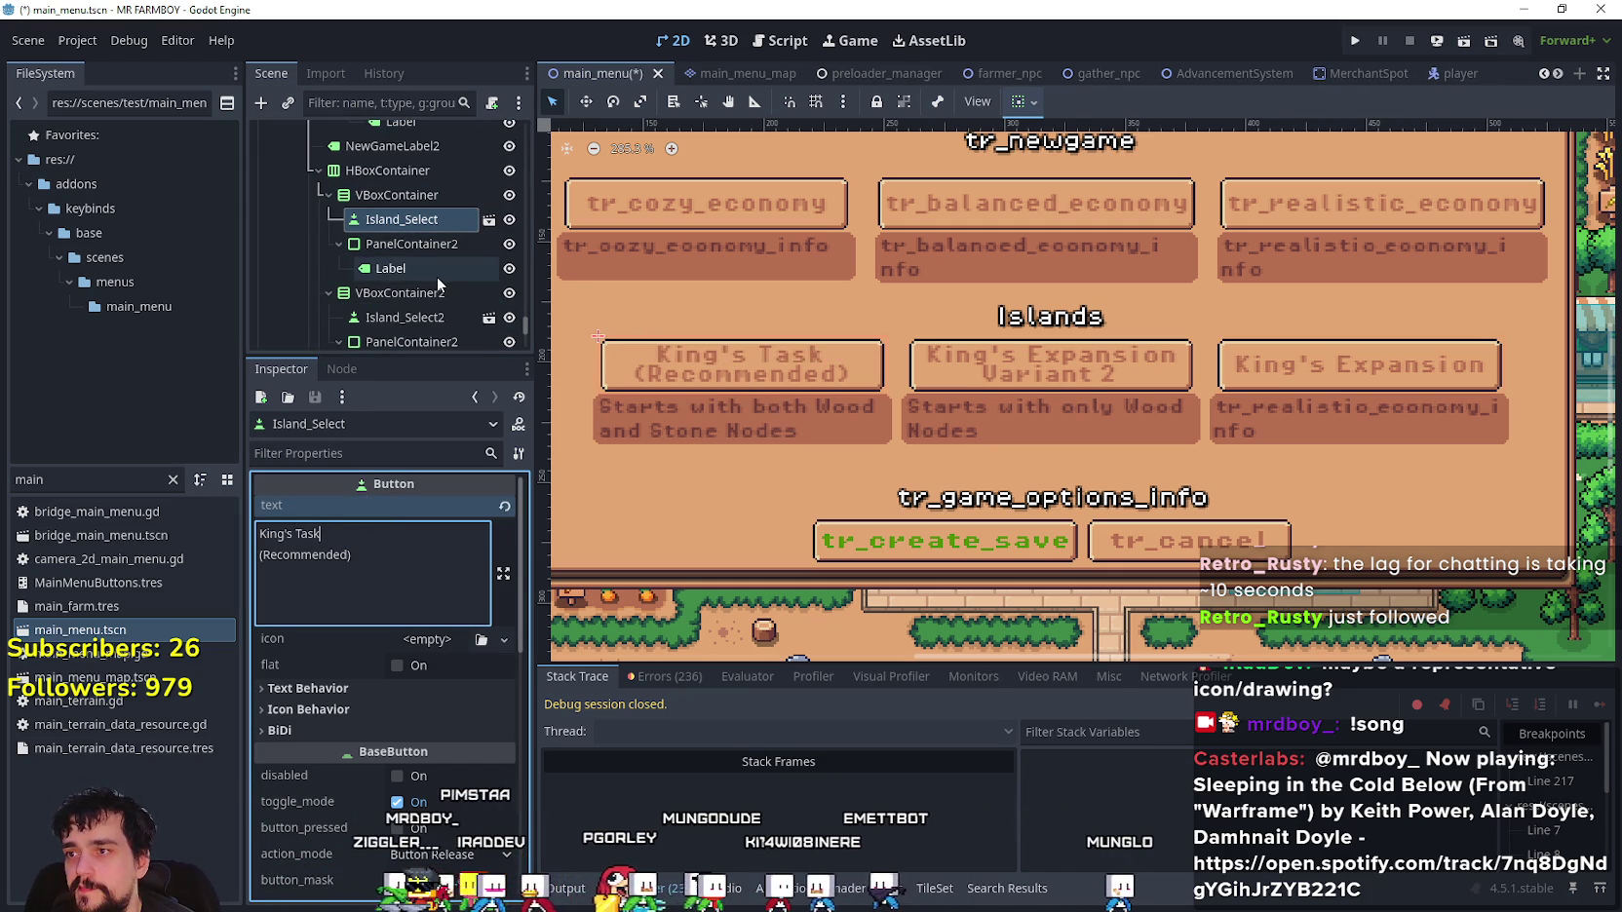
scroll(436, 276, "down", 2)
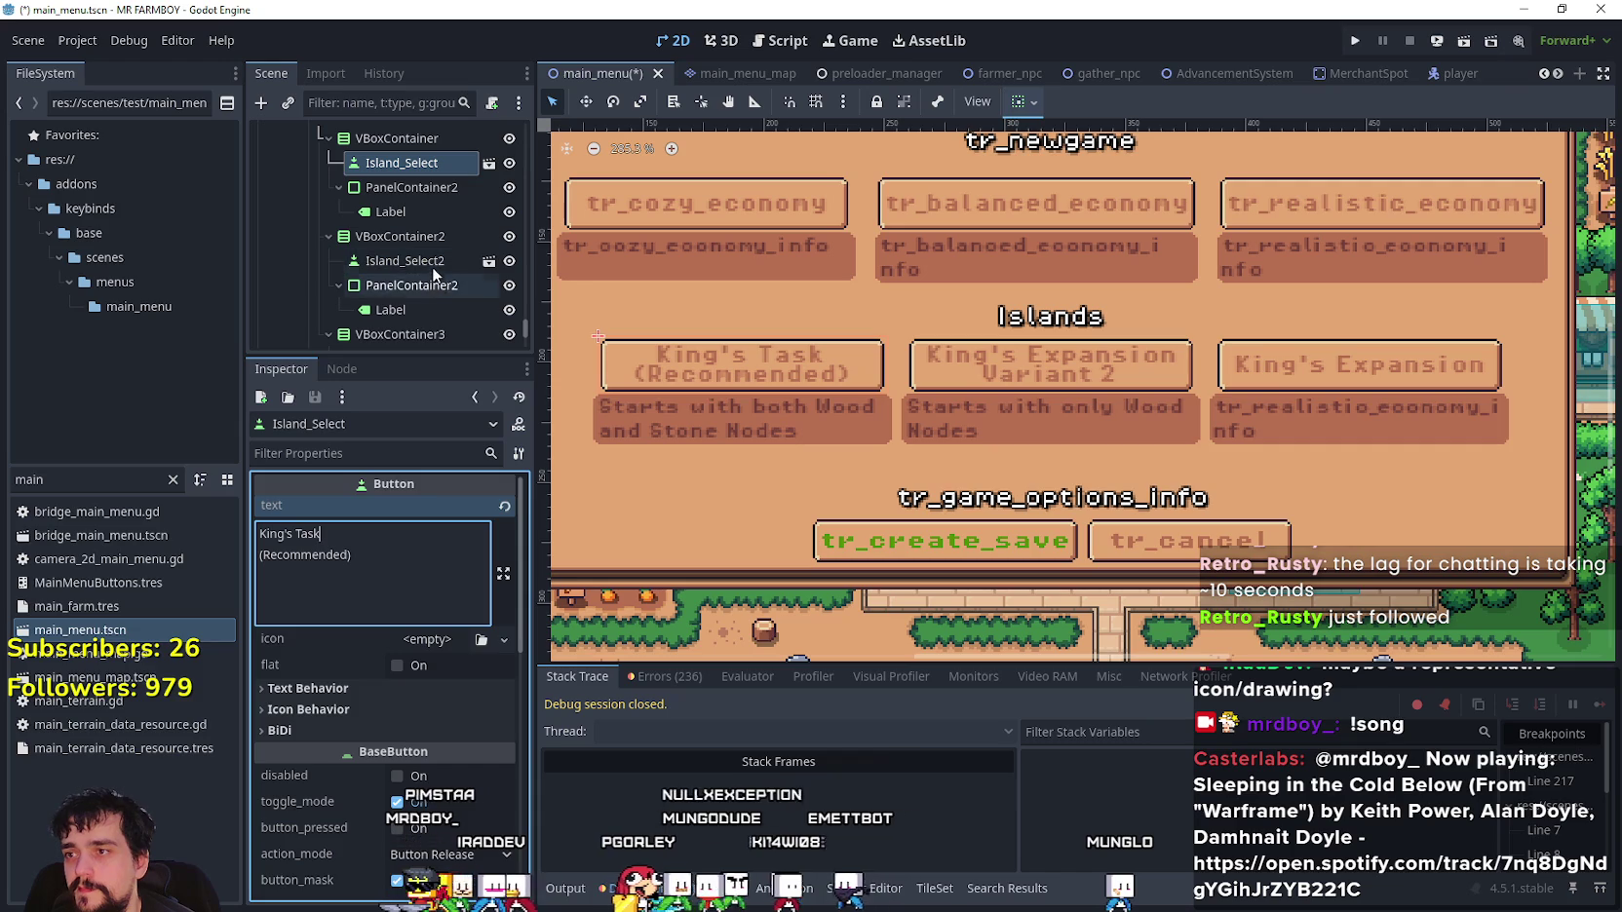
left_click(432, 260)
double_click(351, 534)
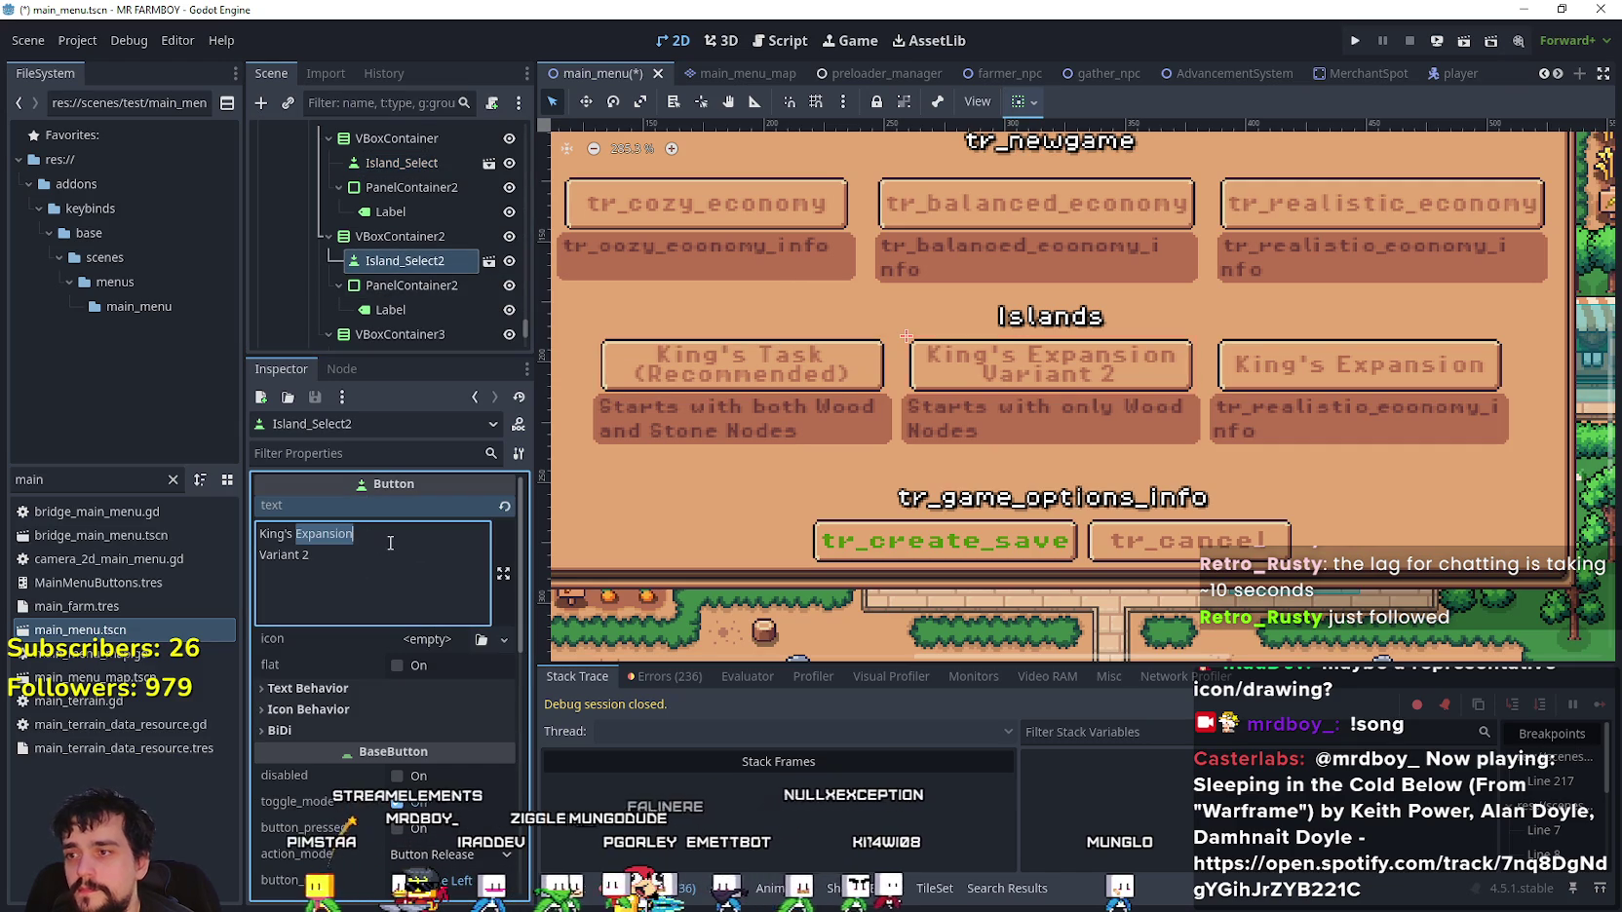
type("Task")
left_click(380, 614)
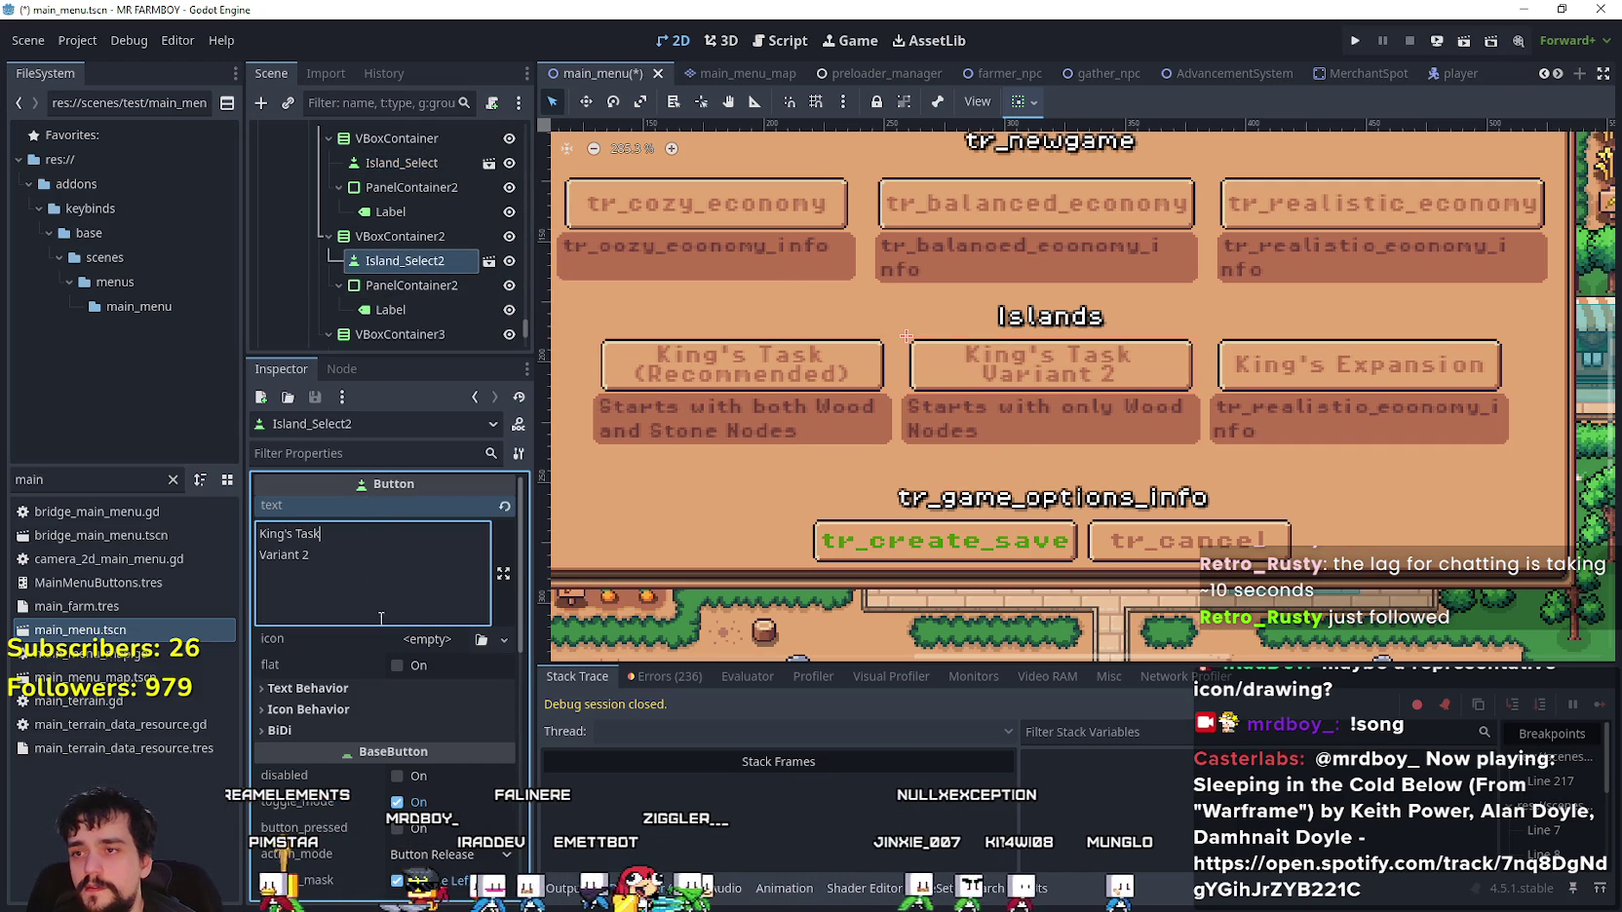
key("ctrl+s")
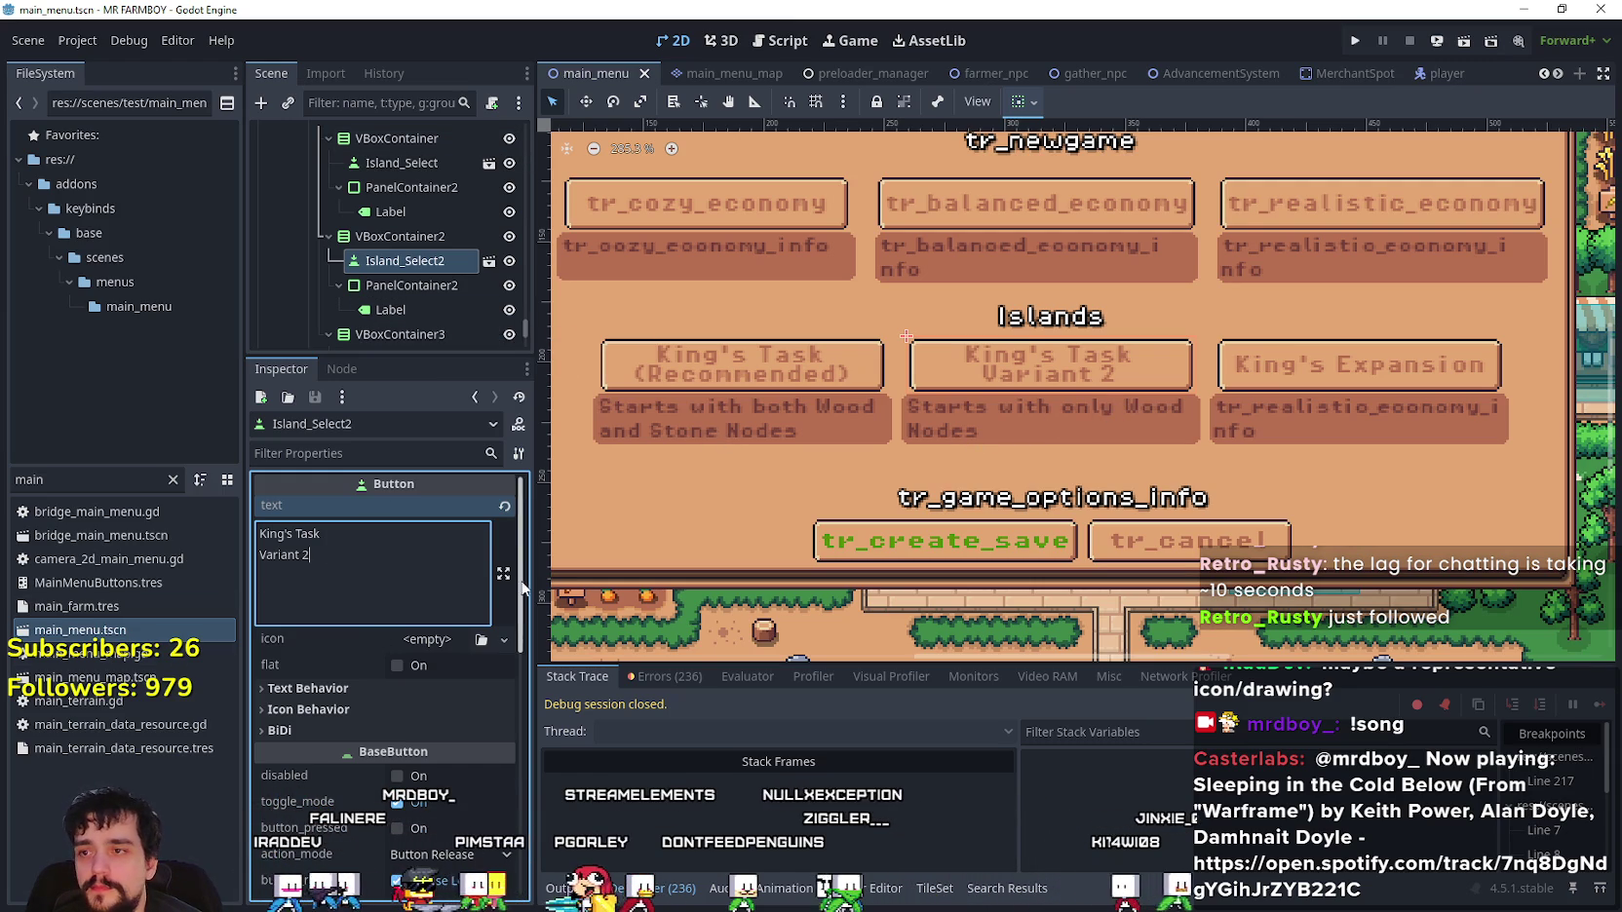
- Change 'Starts' to 'Start' in the second island's description text
left_click(388, 310)
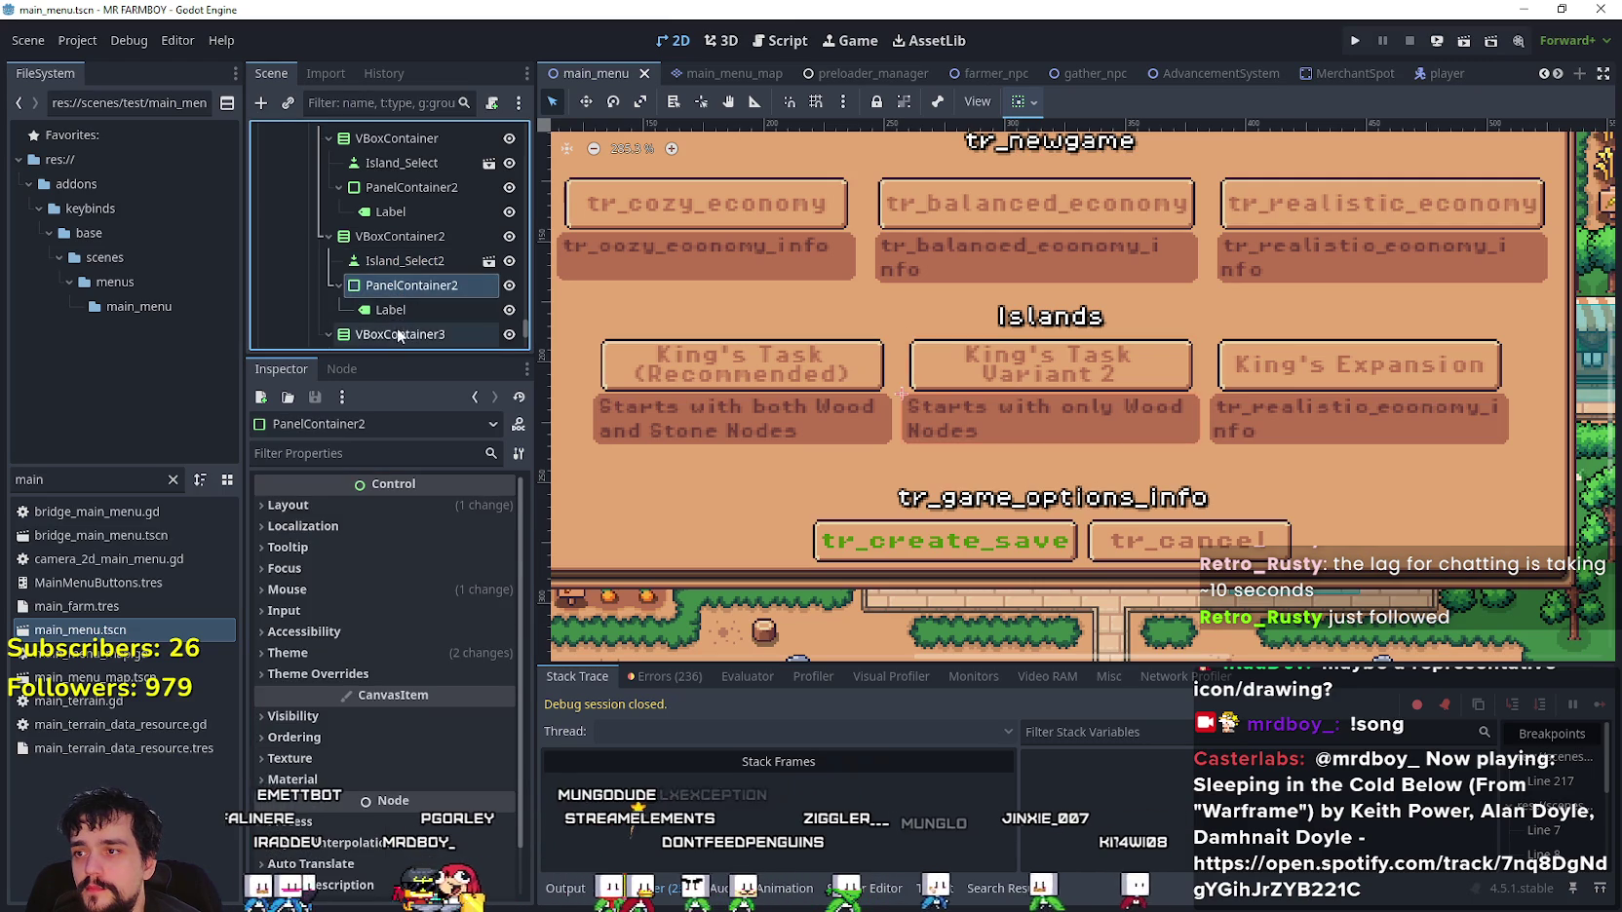
left_click(288, 534)
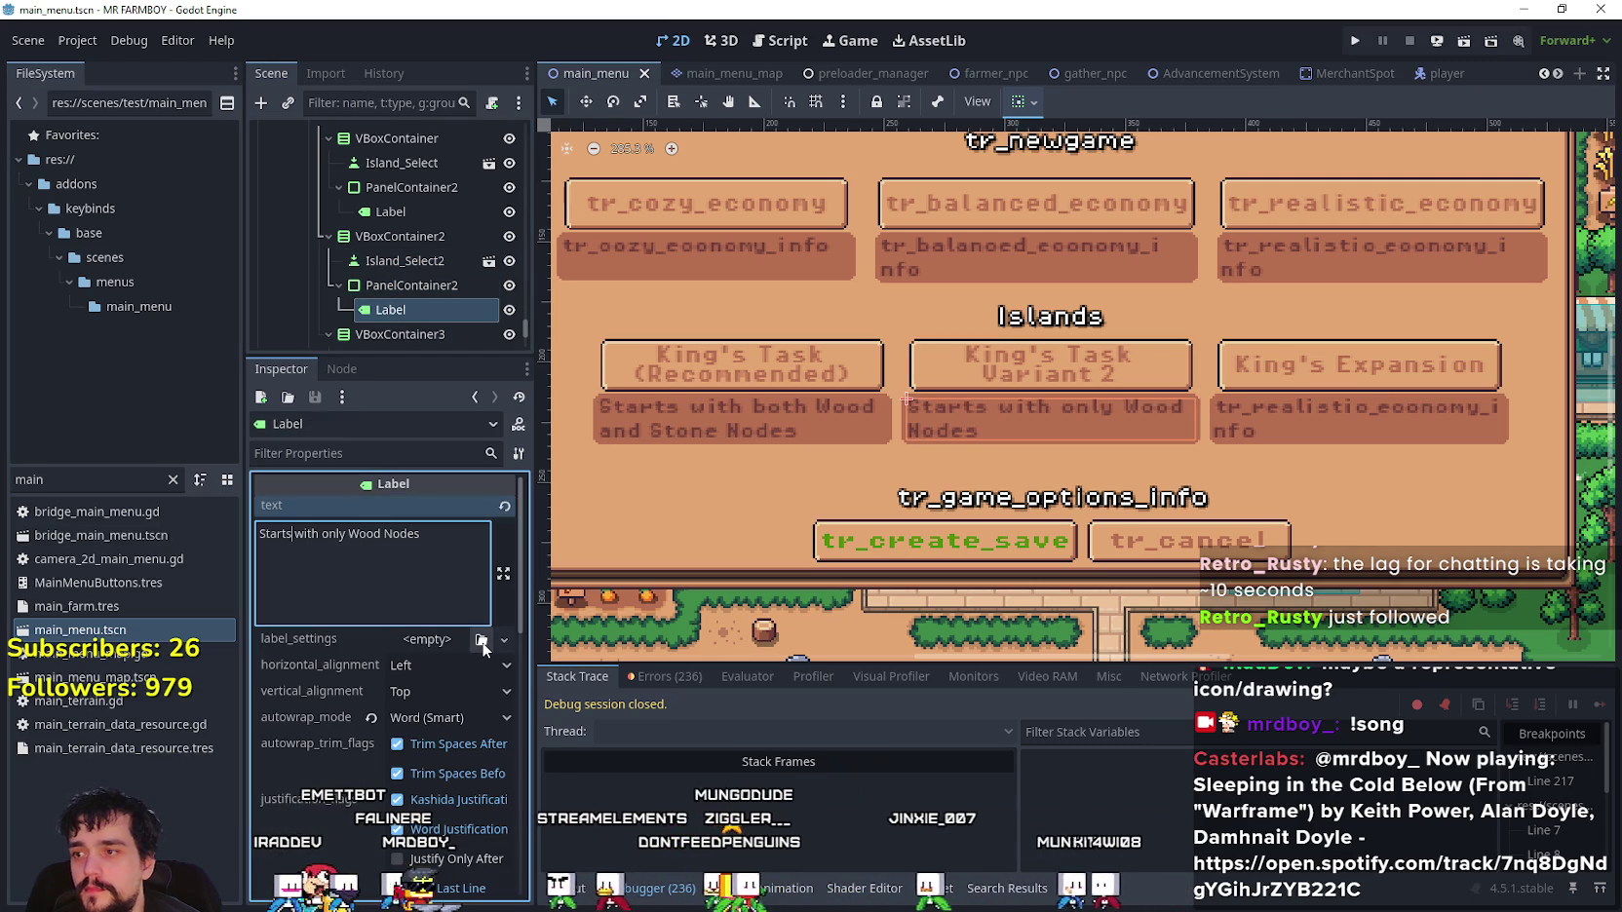
key("BackSpace")
key("End")
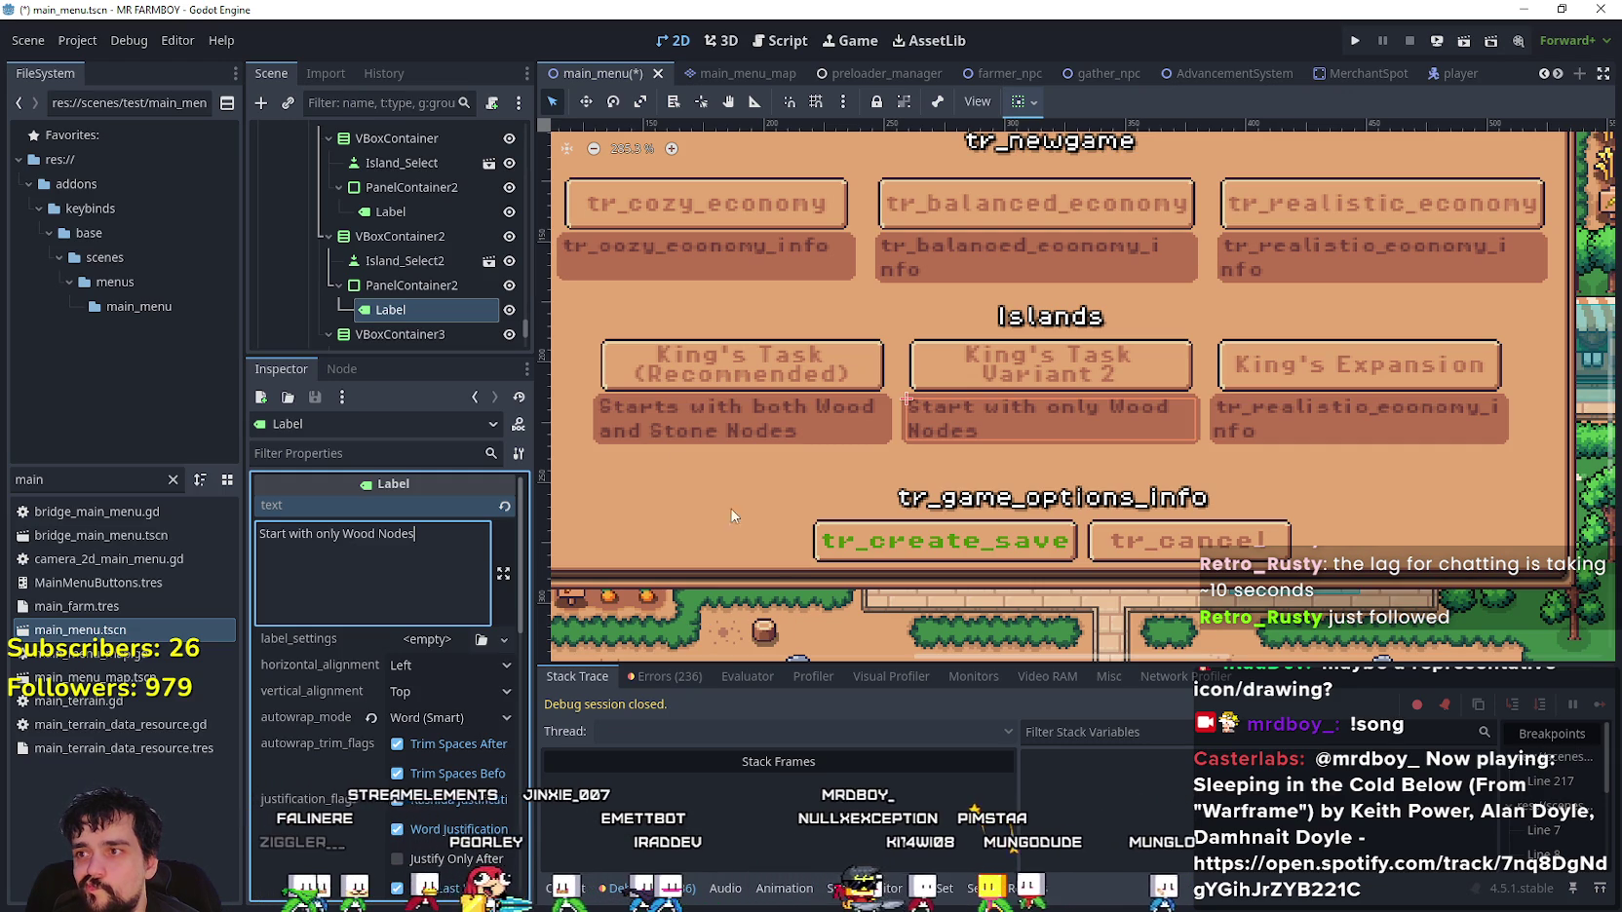
scroll(423, 285, "down", 4)
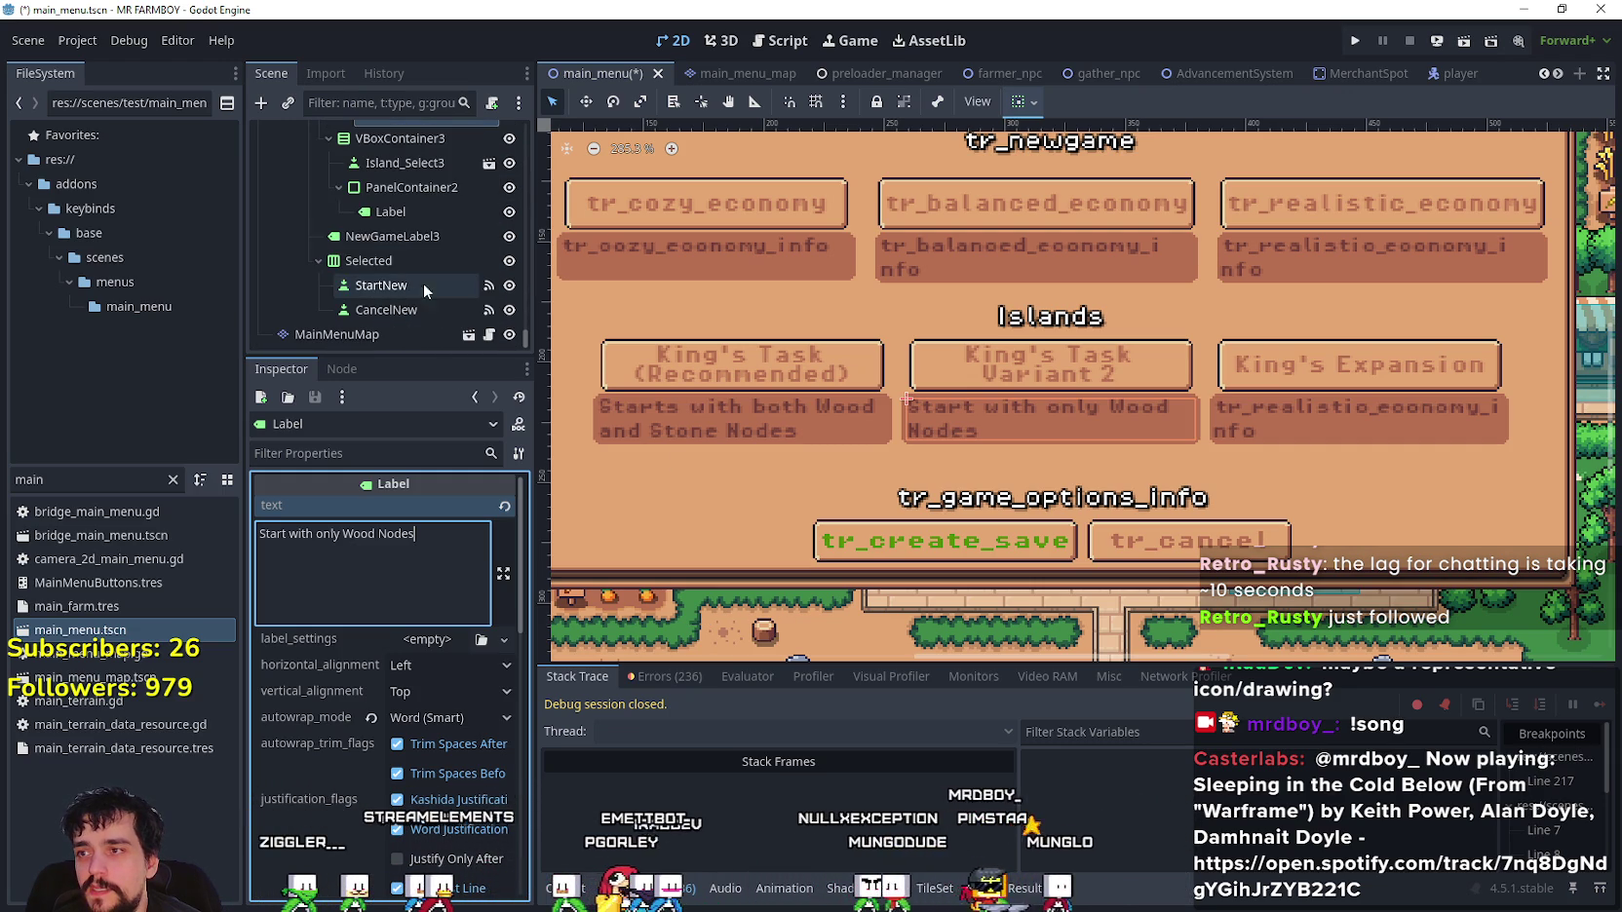
- Retype the third island button's text, trying 'Sandbox' before it reads 'The Endless'
left_click(409, 140)
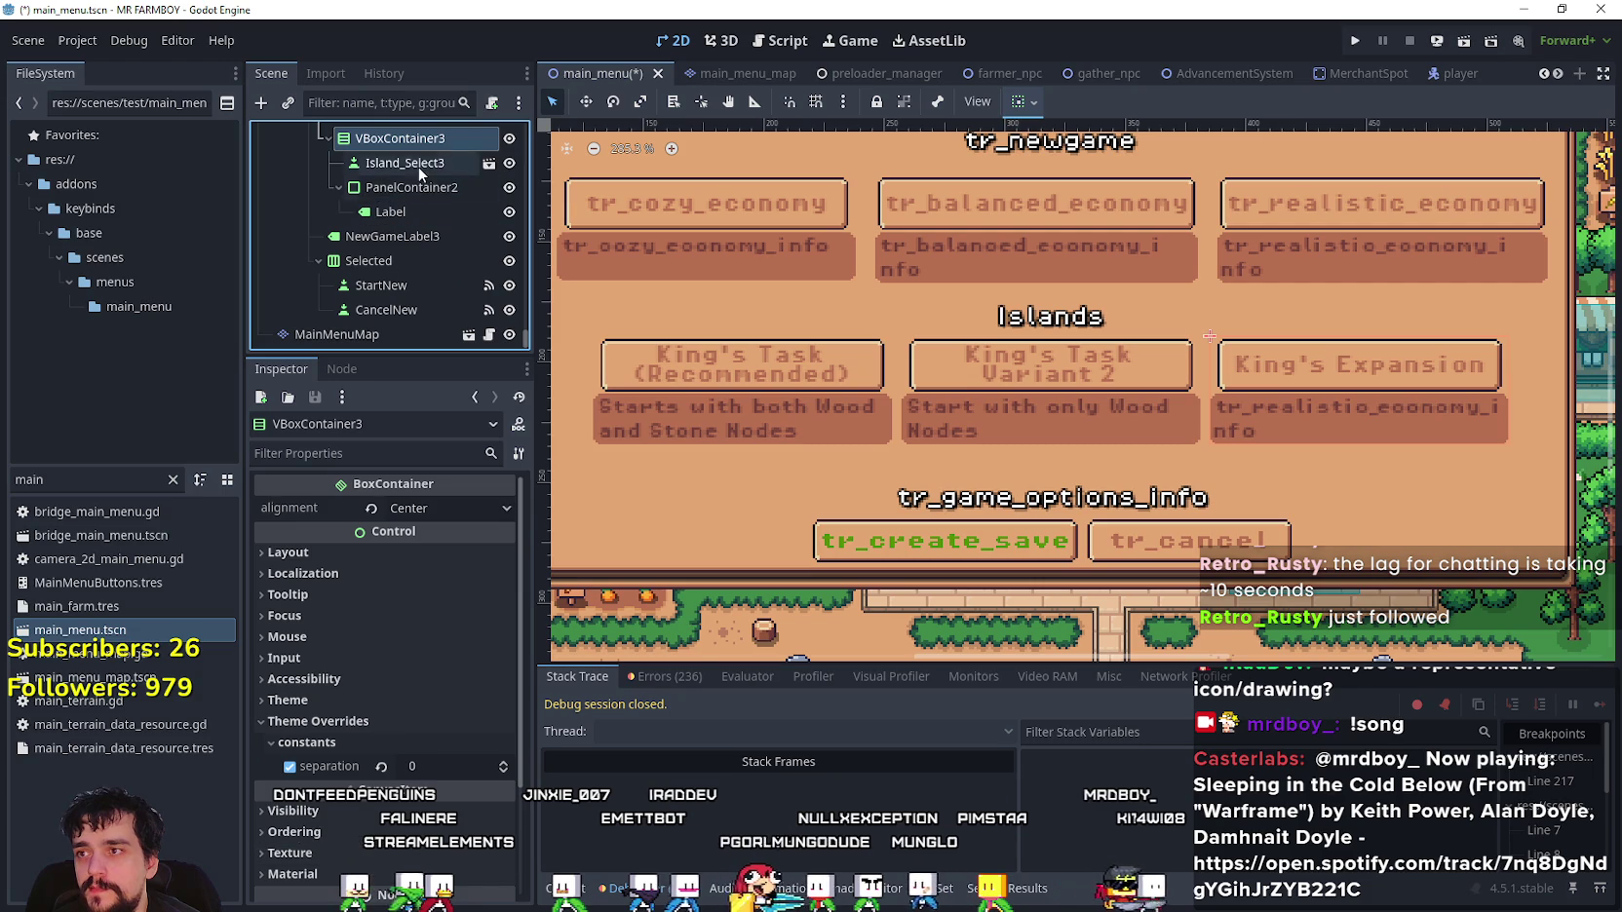
left_click(418, 166)
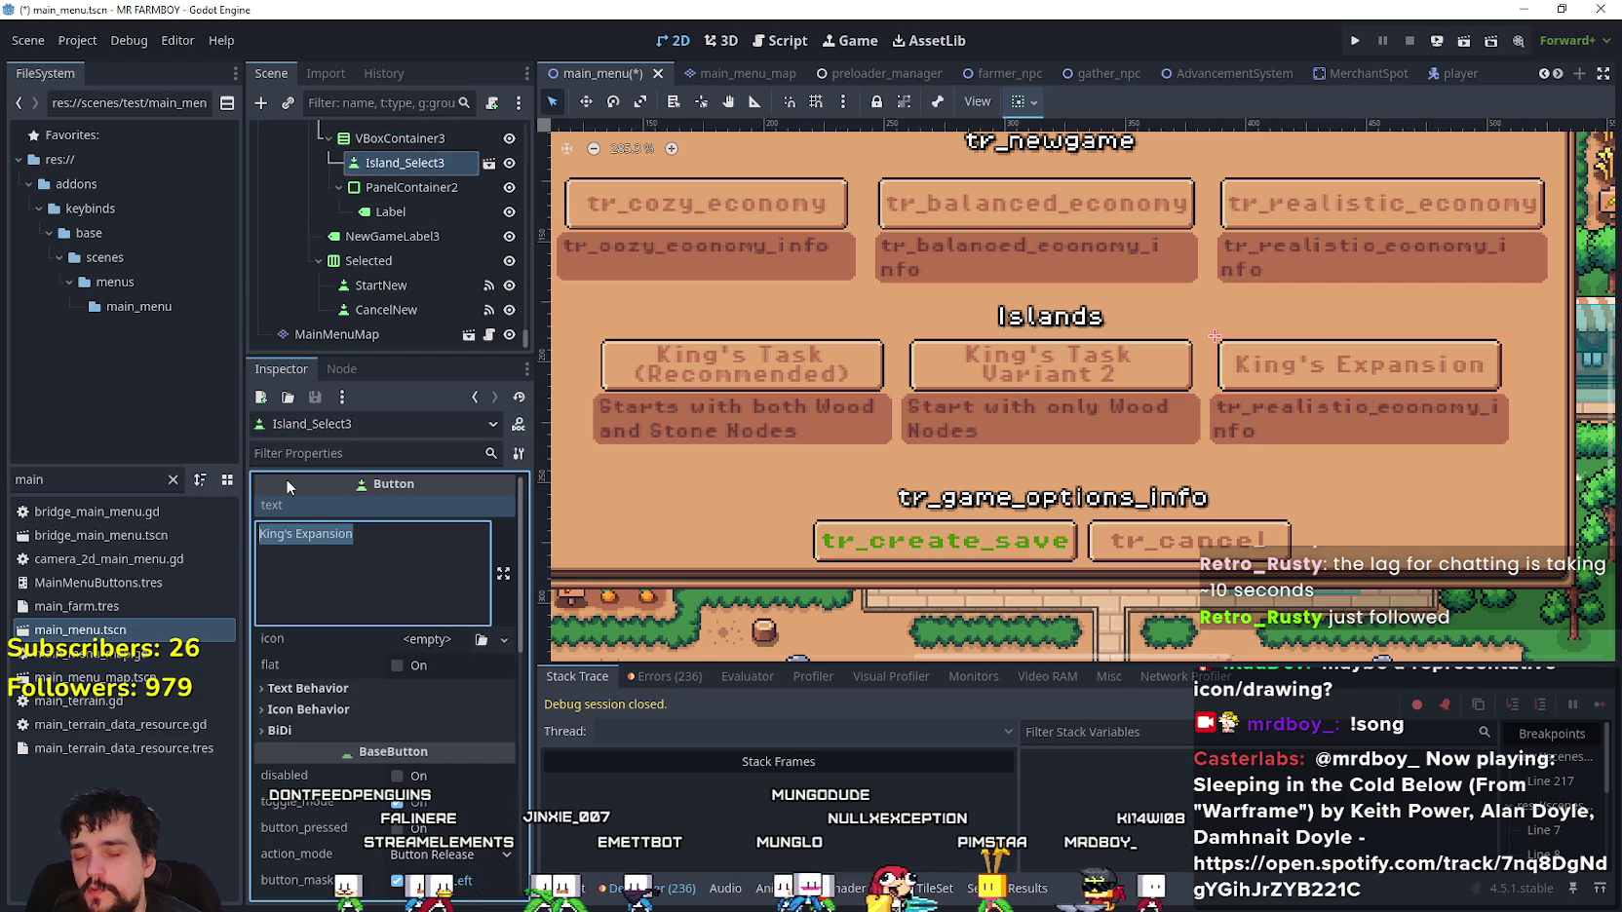
type("S")
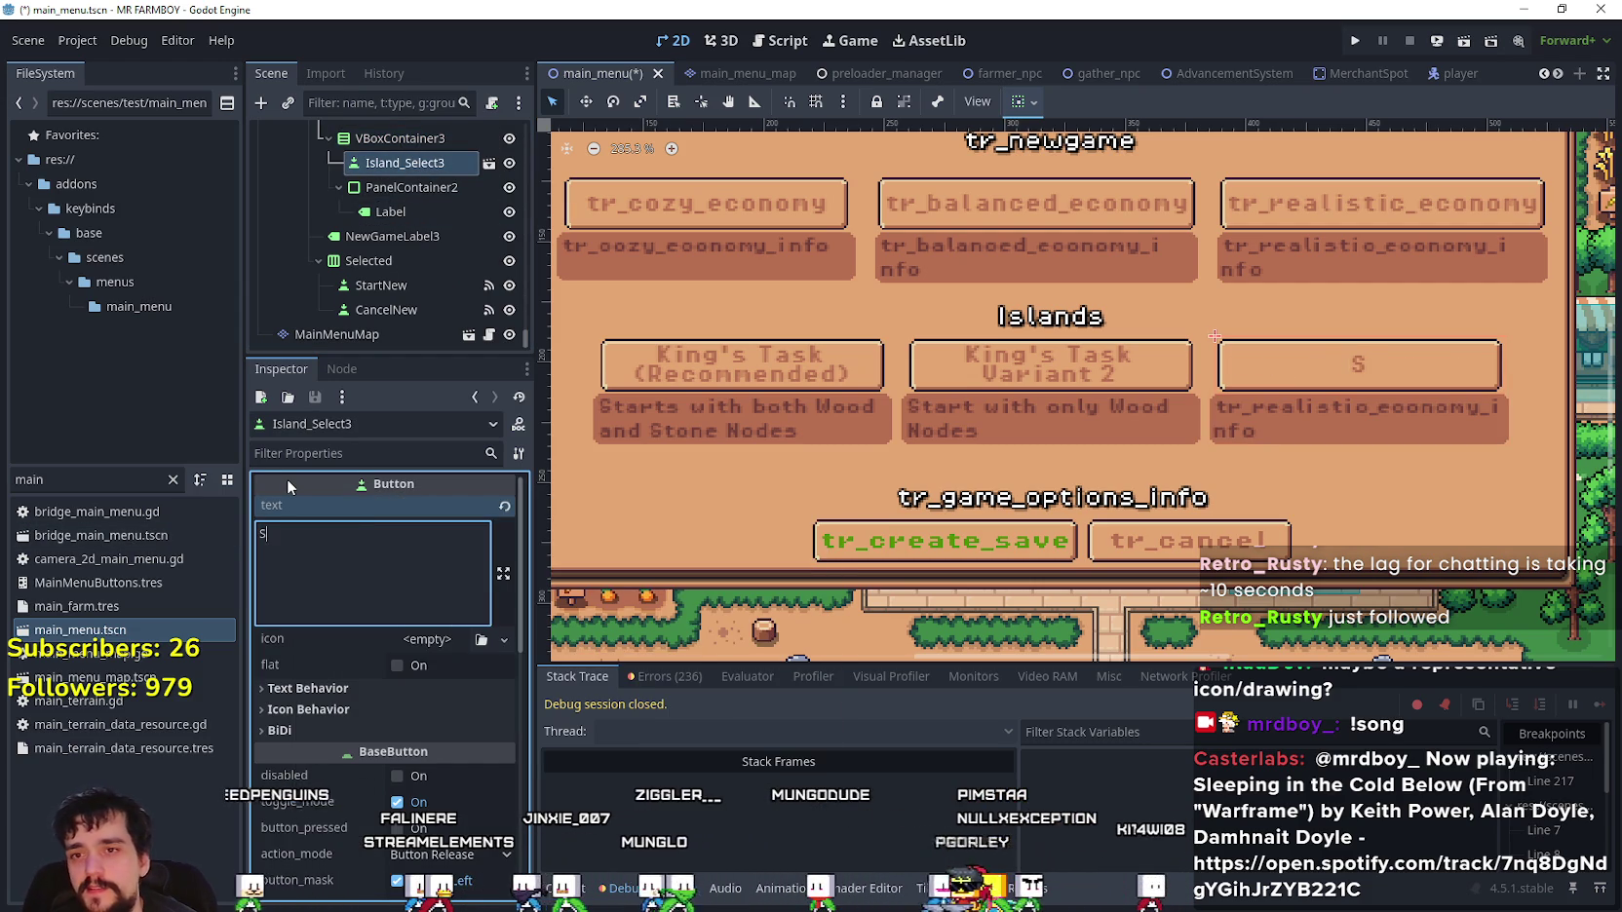
type("andbox")
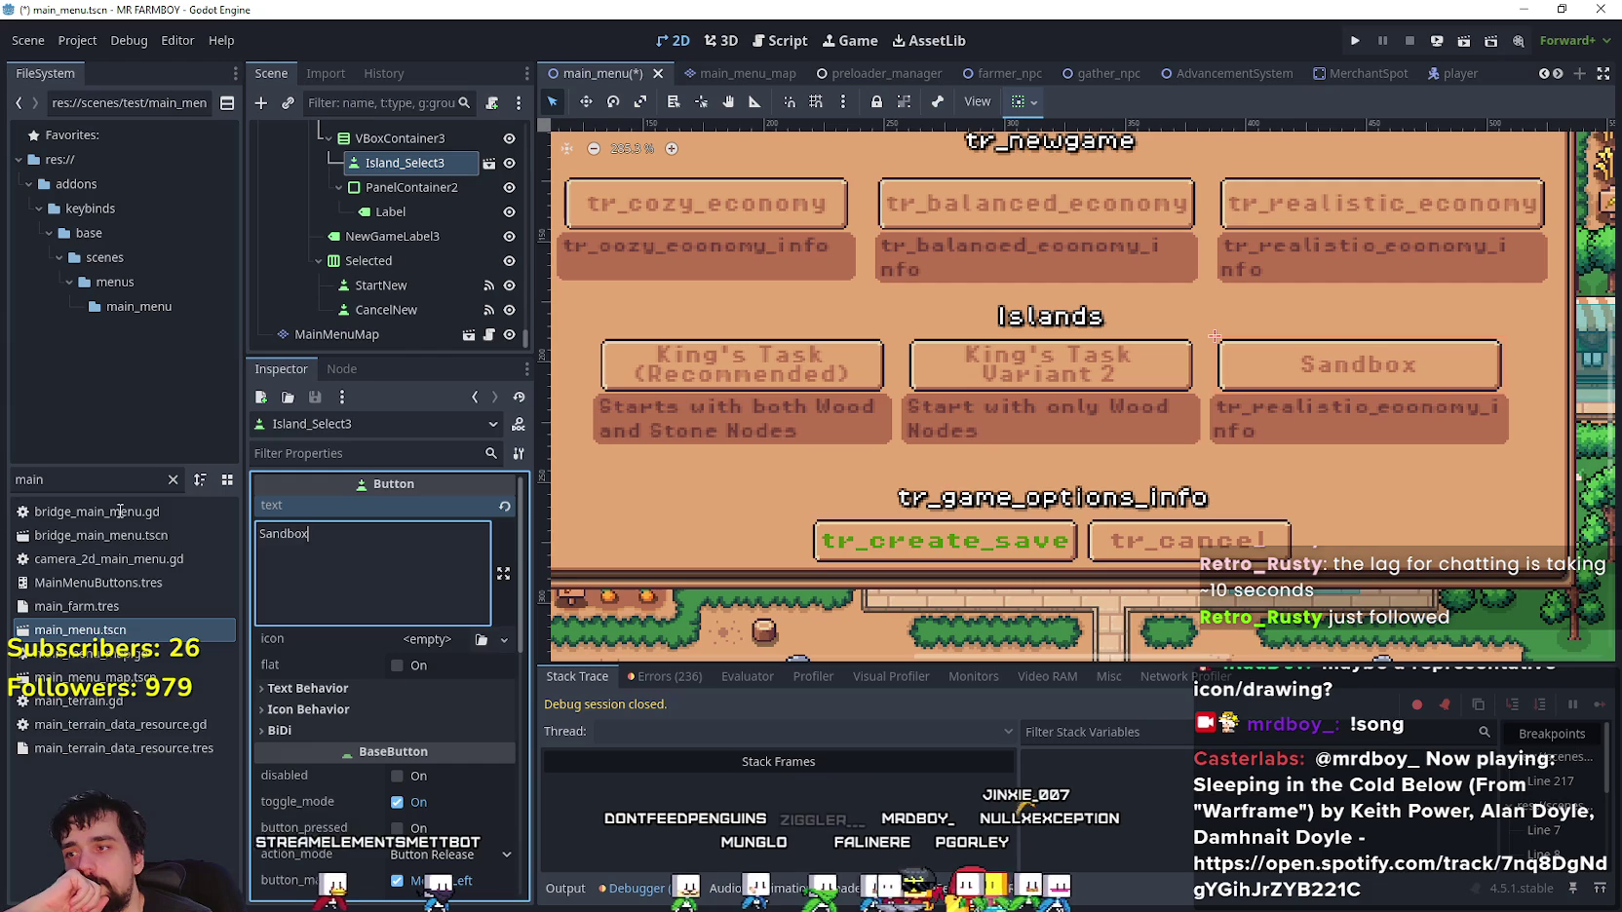
key("ctrl+a")
type("dless")
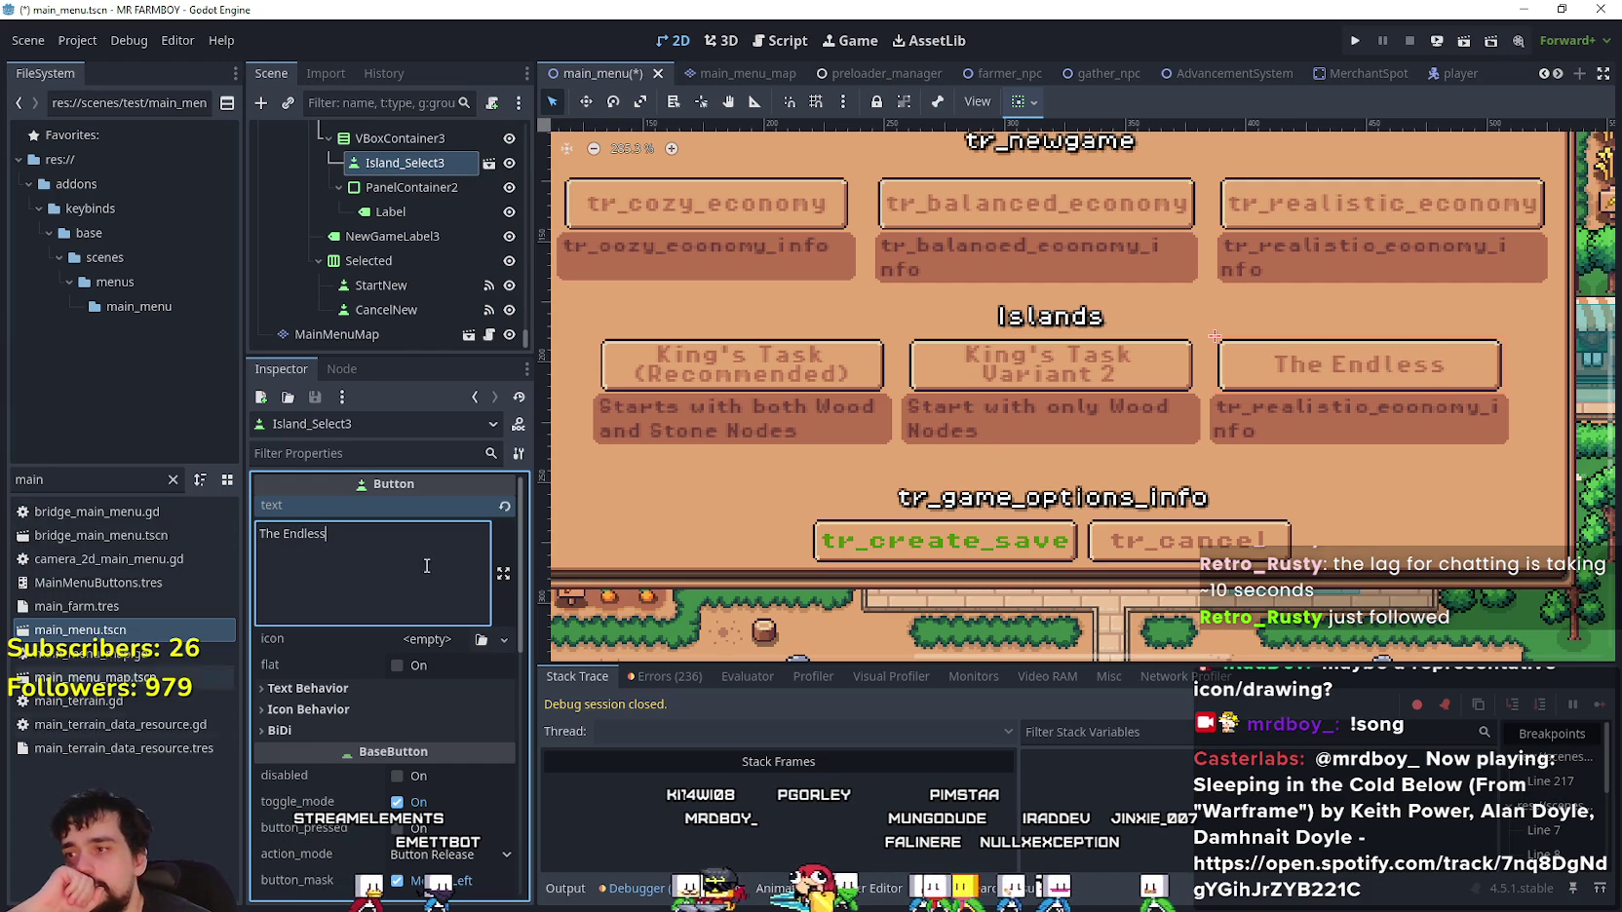
left_click(395, 184)
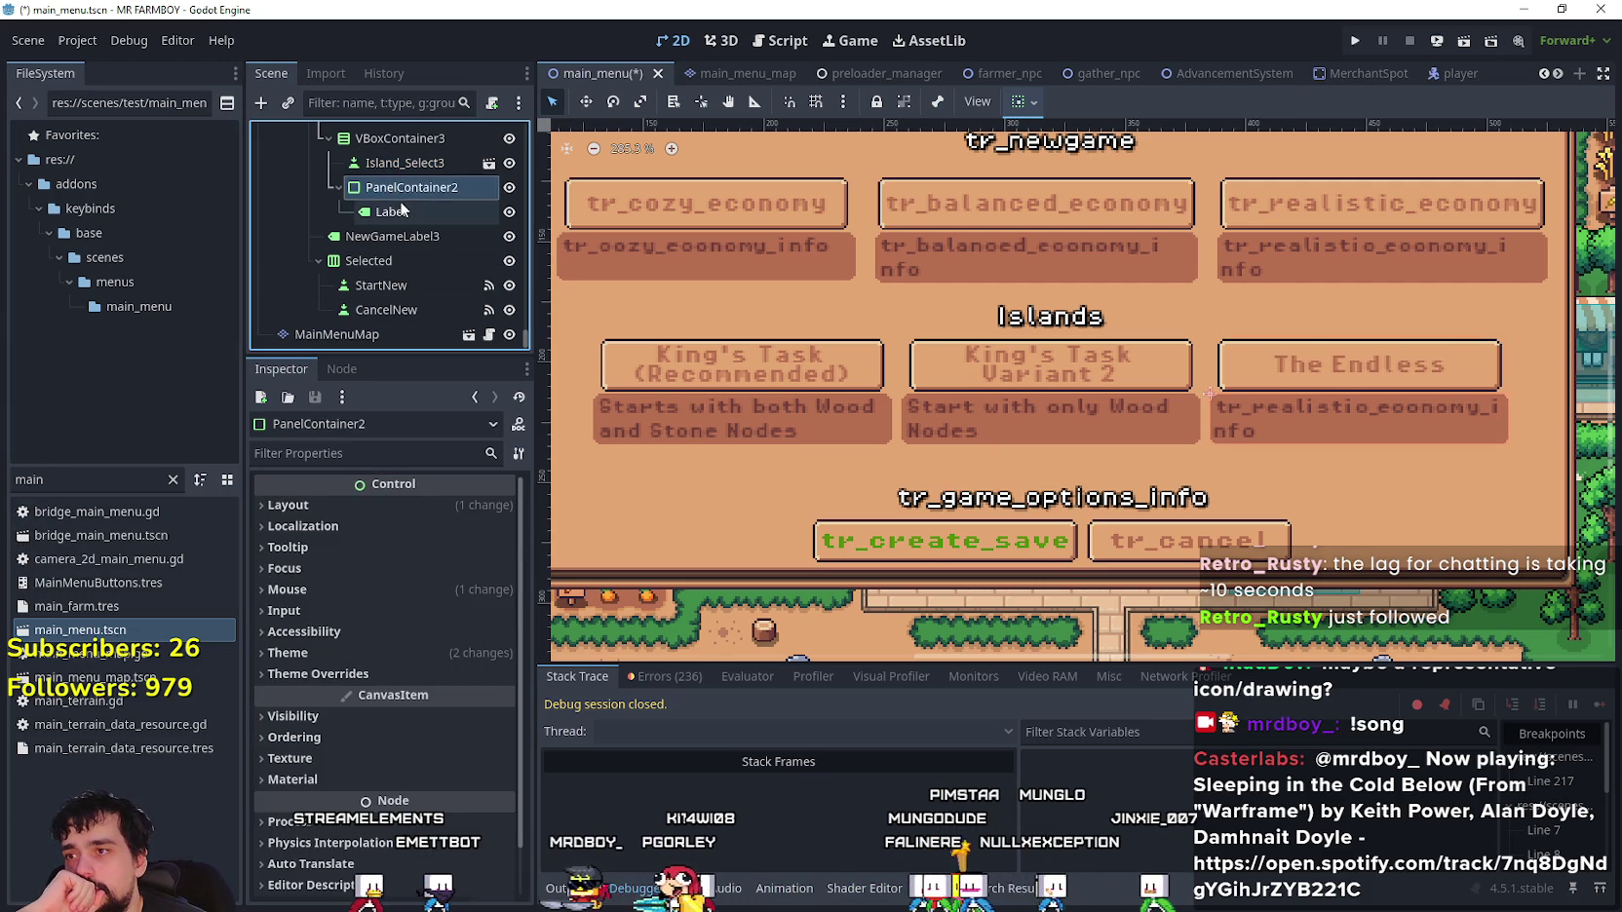
left_click(401, 202)
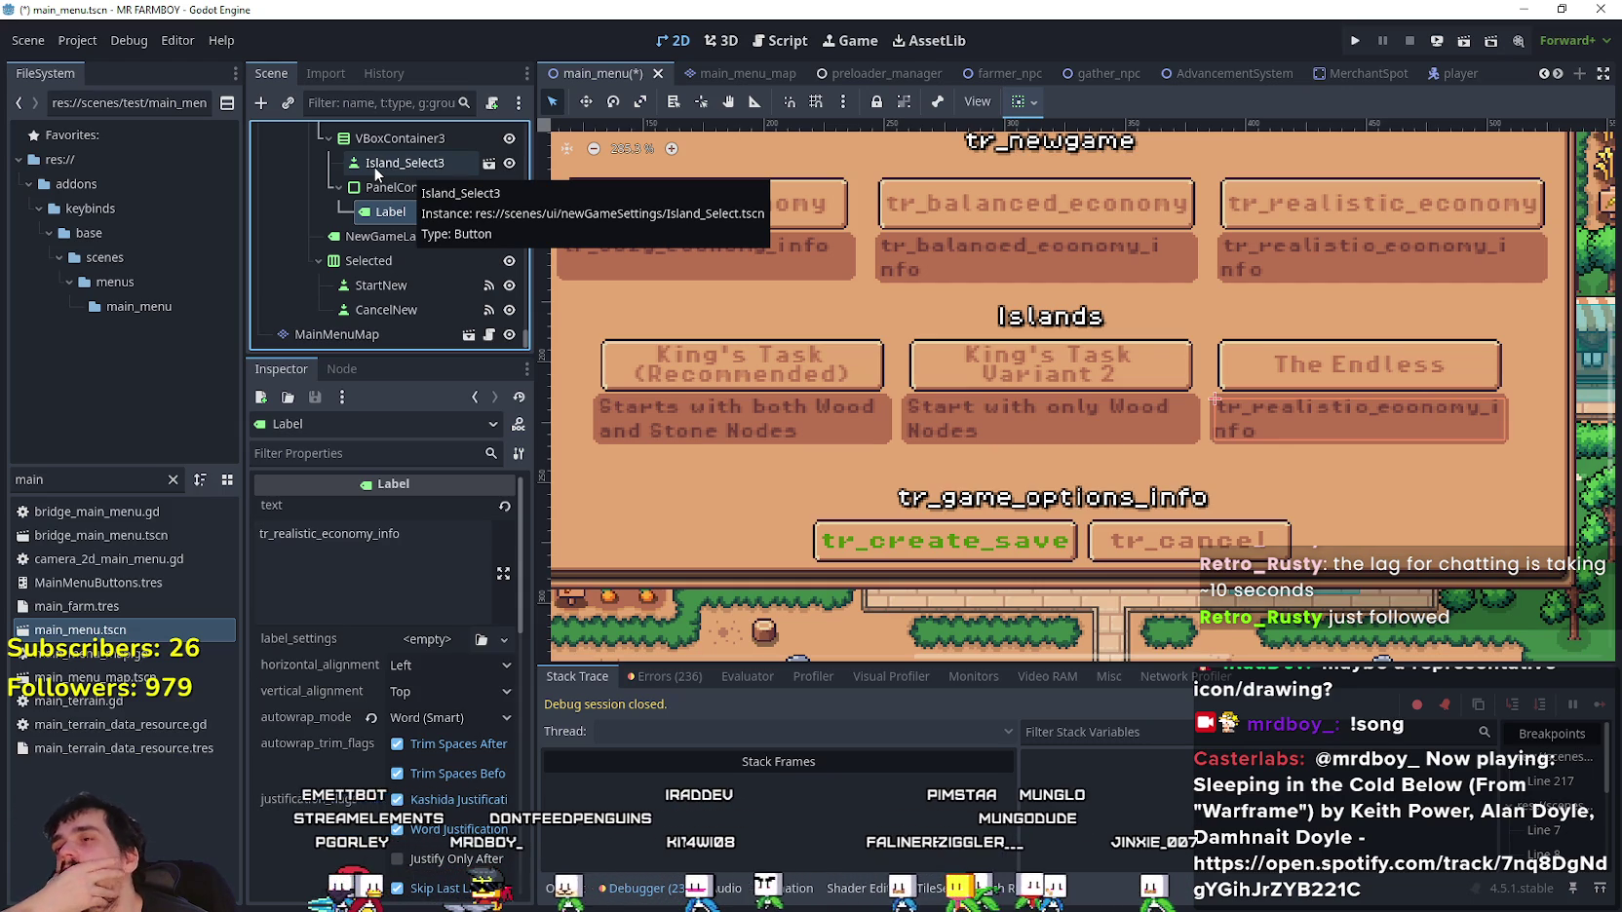
- Select all of the third island button's text in the Inspector, ready for editing
left_click(405, 162)
left_click(374, 558)
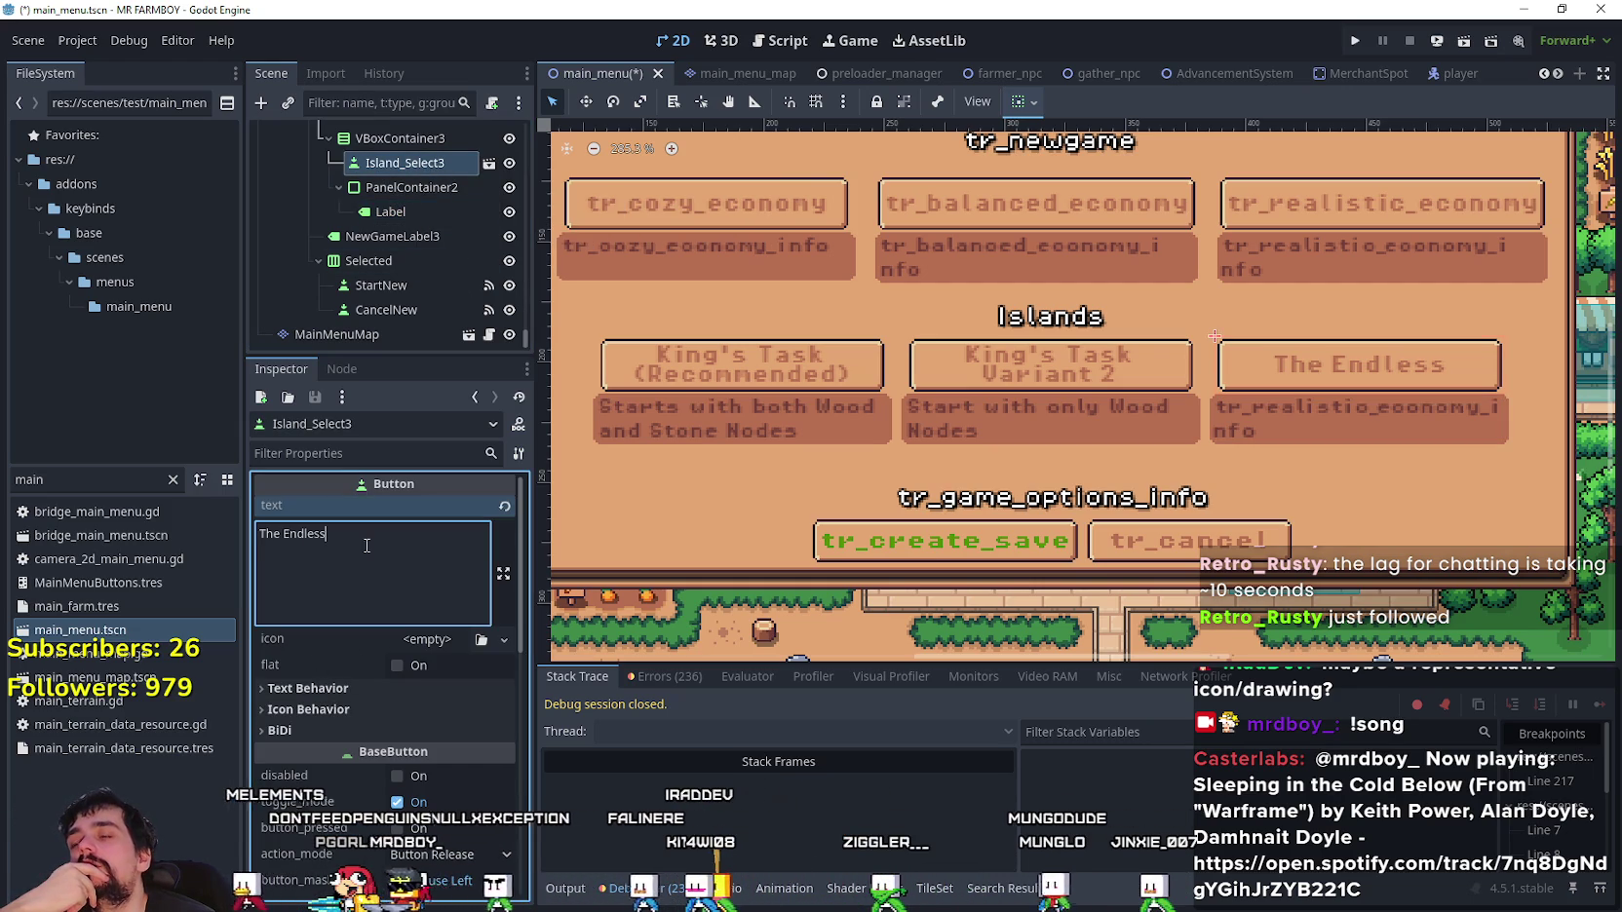
key("ctrl+a")
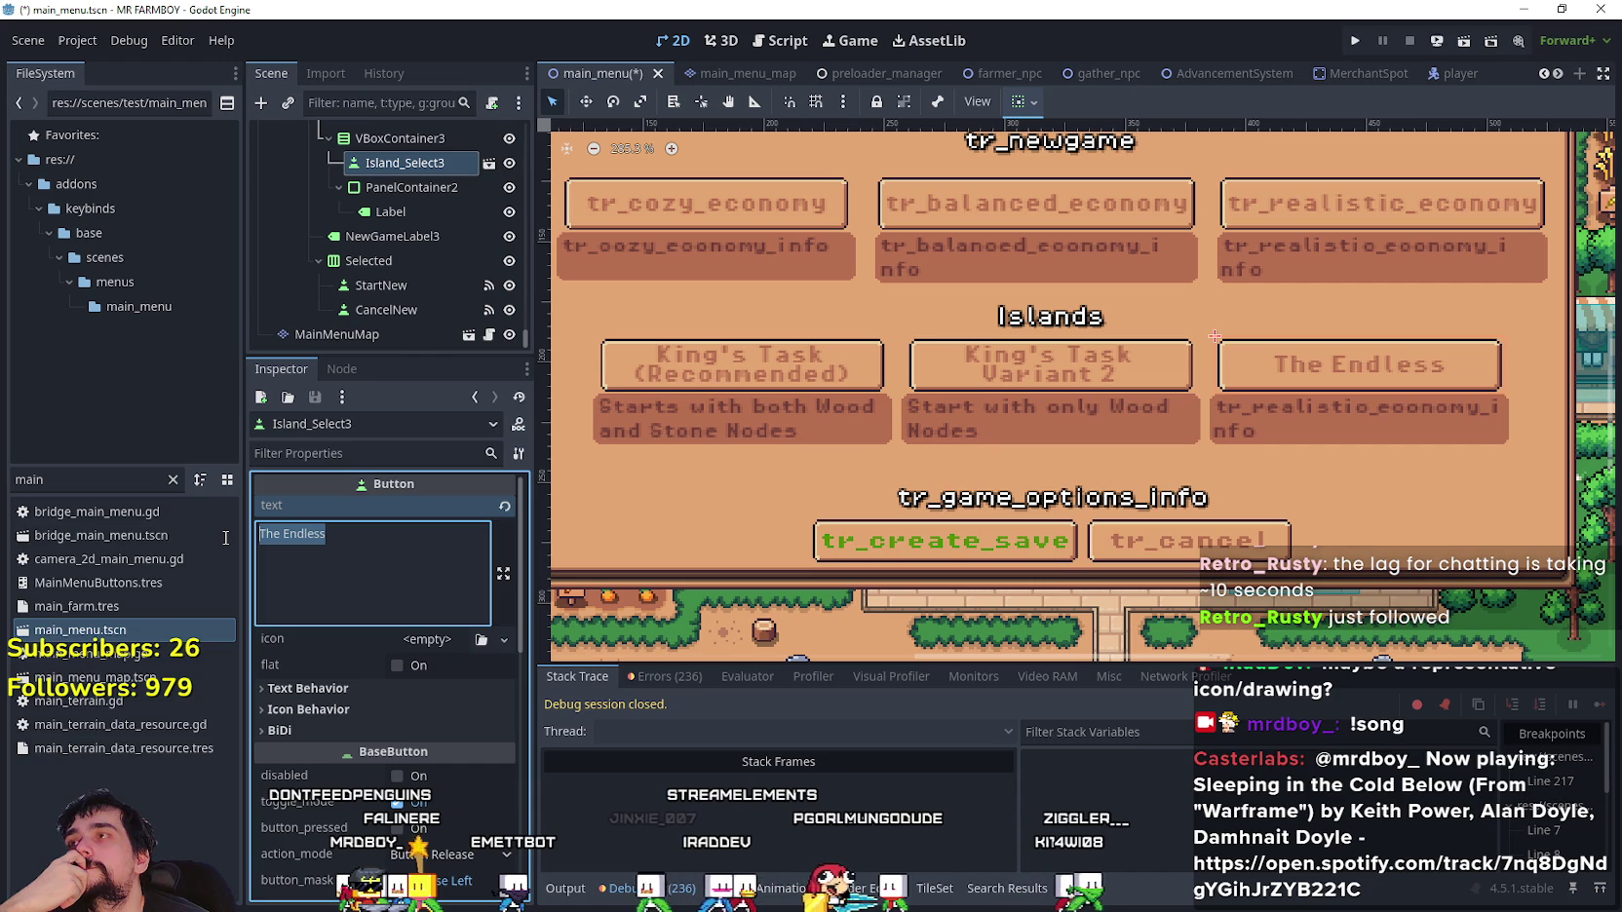
left_click(334, 576)
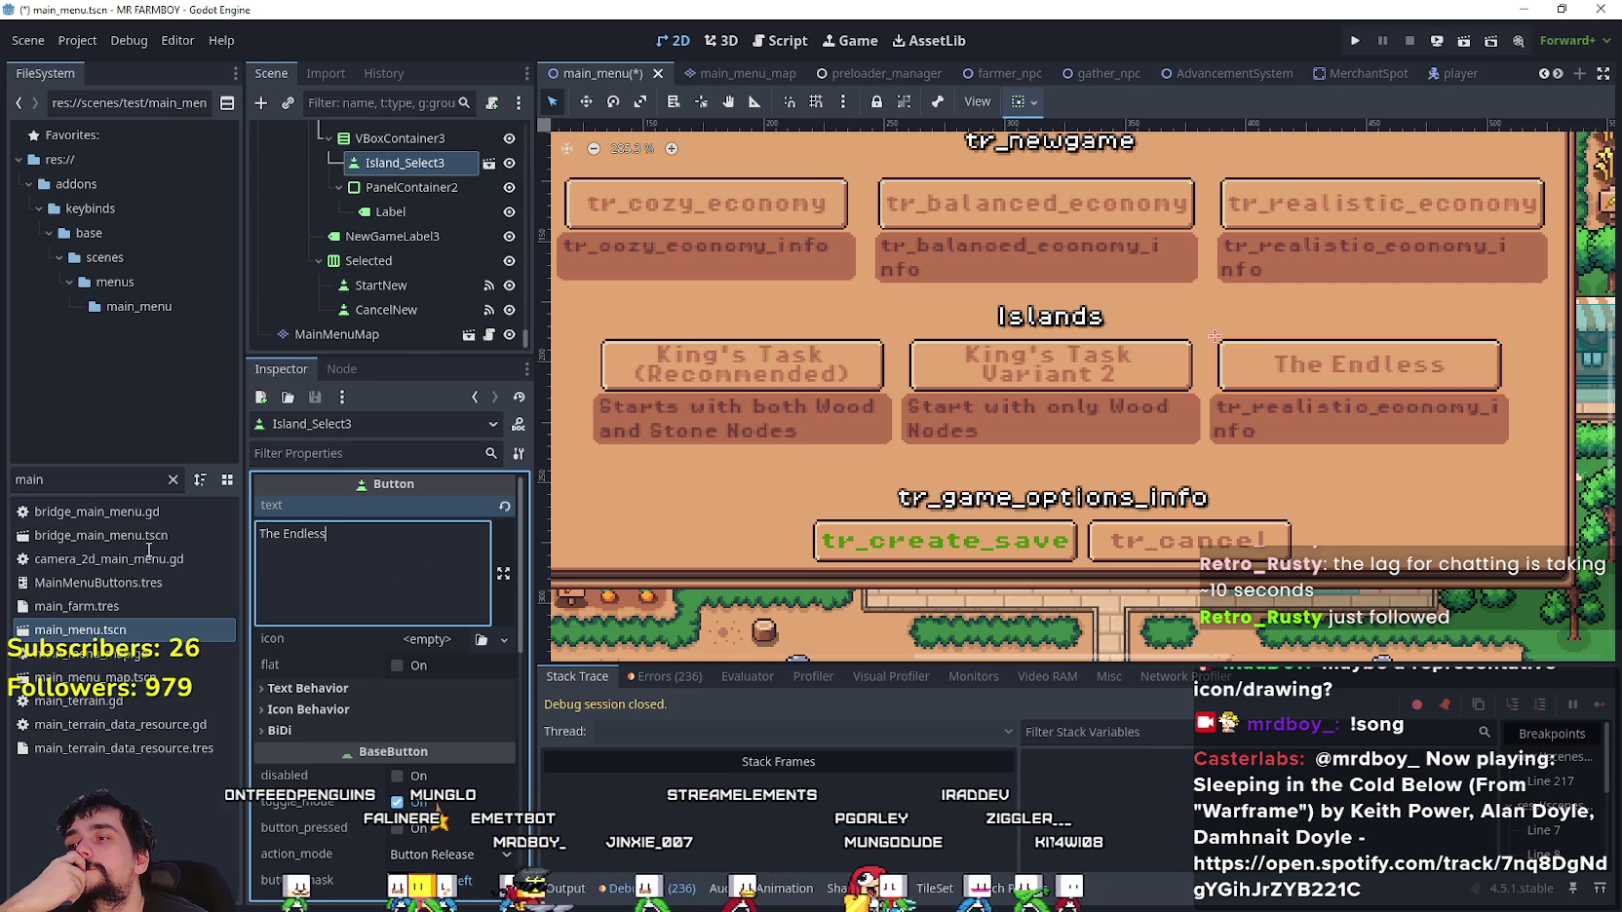
key("ctrl+a")
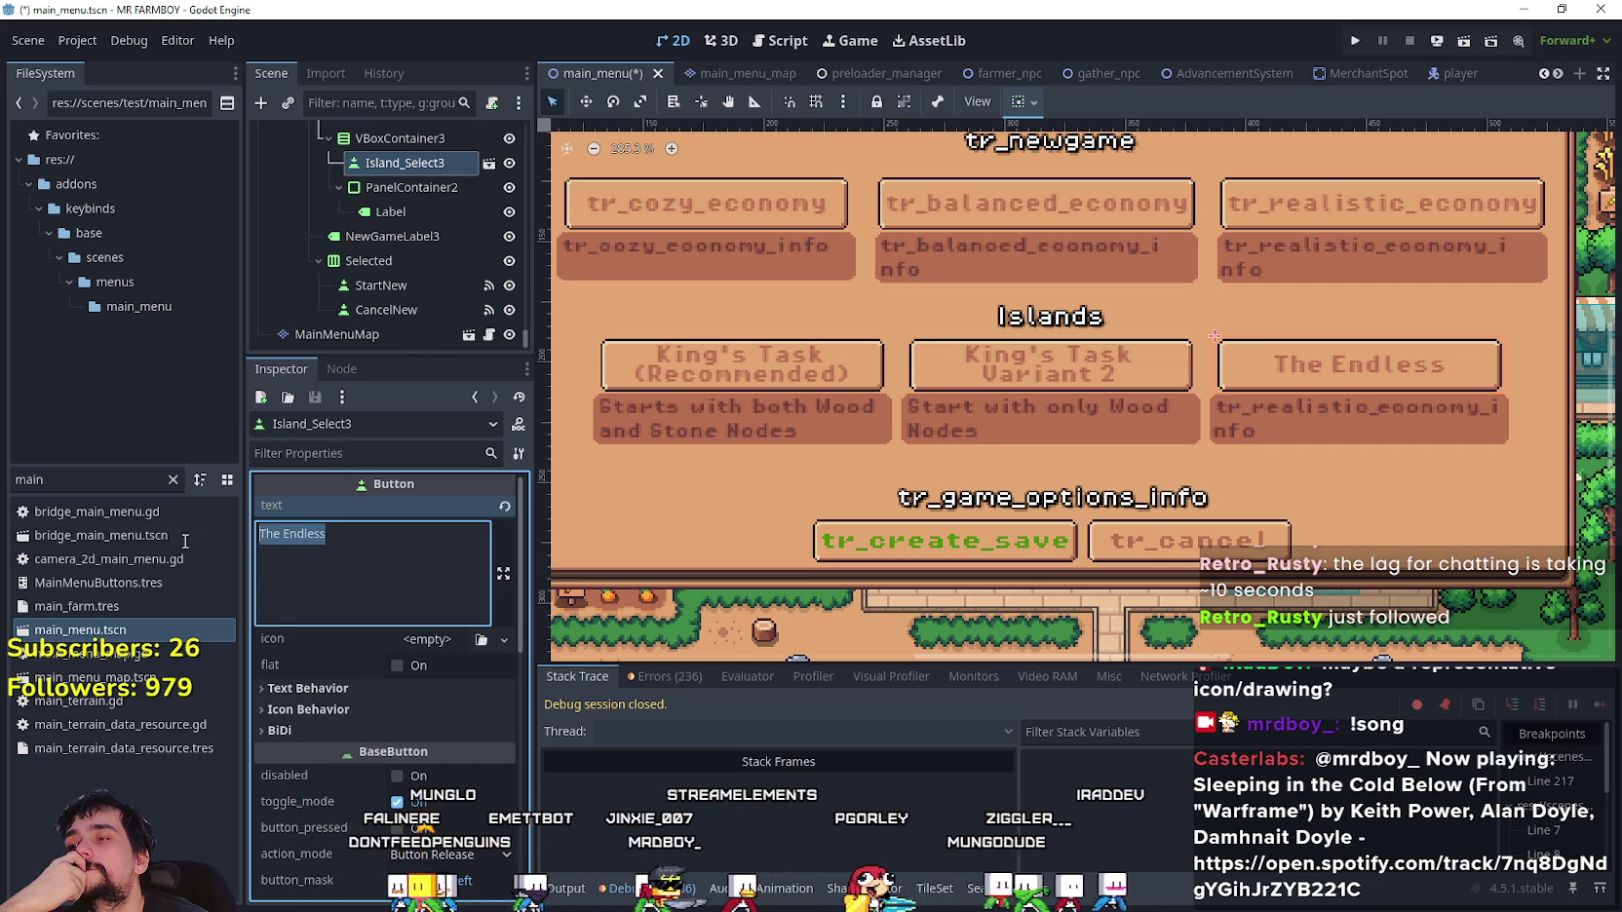
left_click(456, 562)
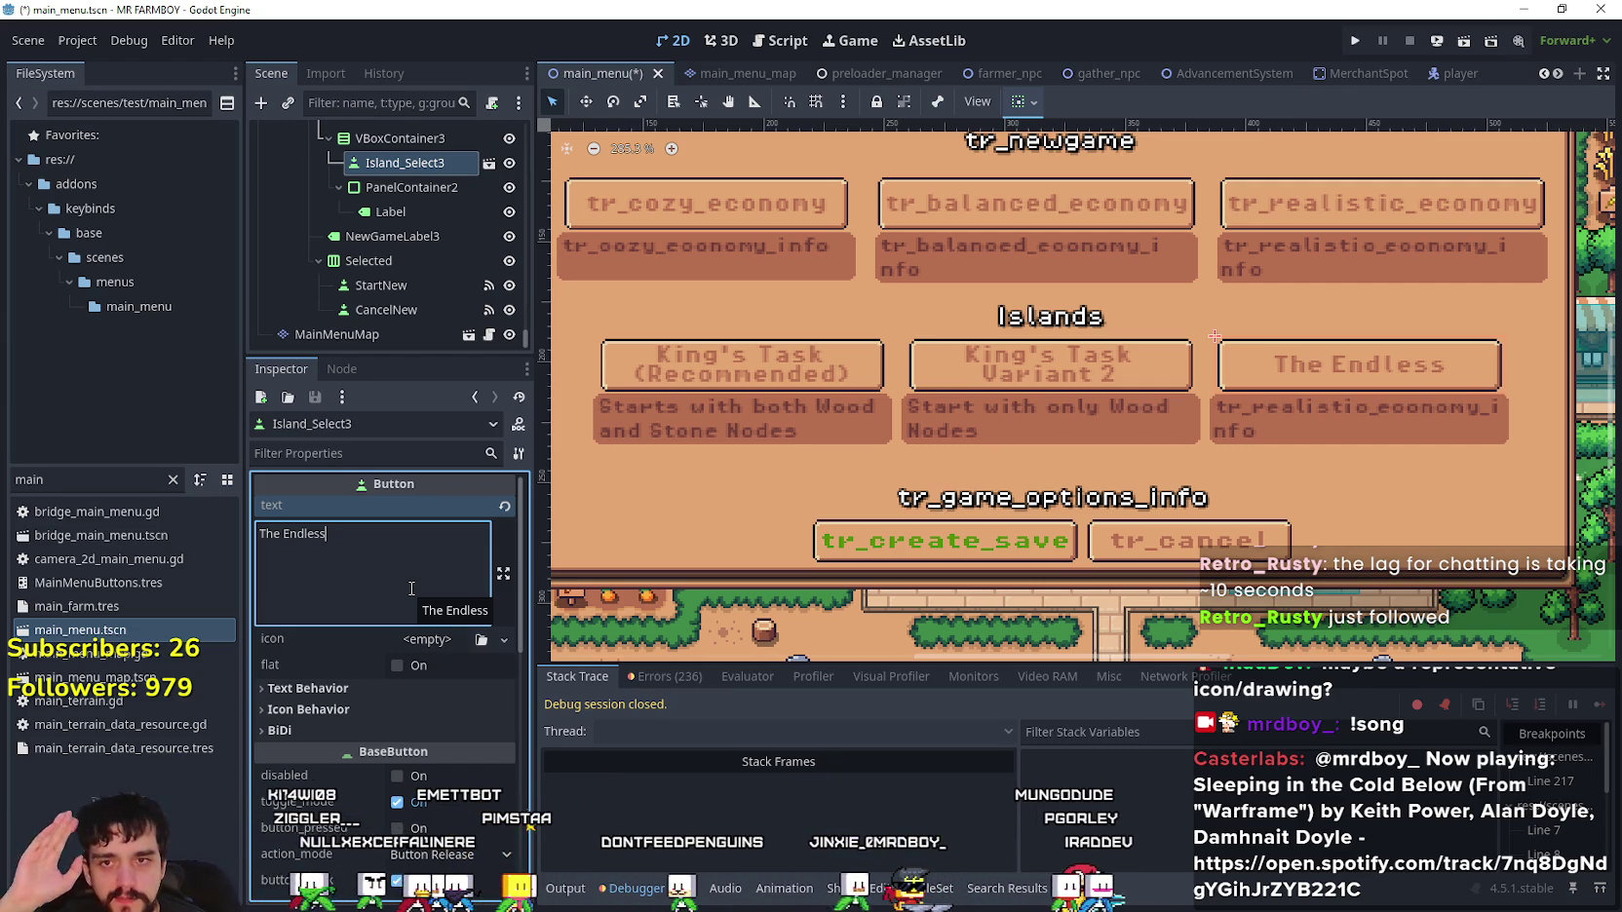
- Replace the third button's text with 'Endless Sandbox', fixing a typo, and save main_menu
key("BackSpace")
key("BackSpace")
key("BackSpace")
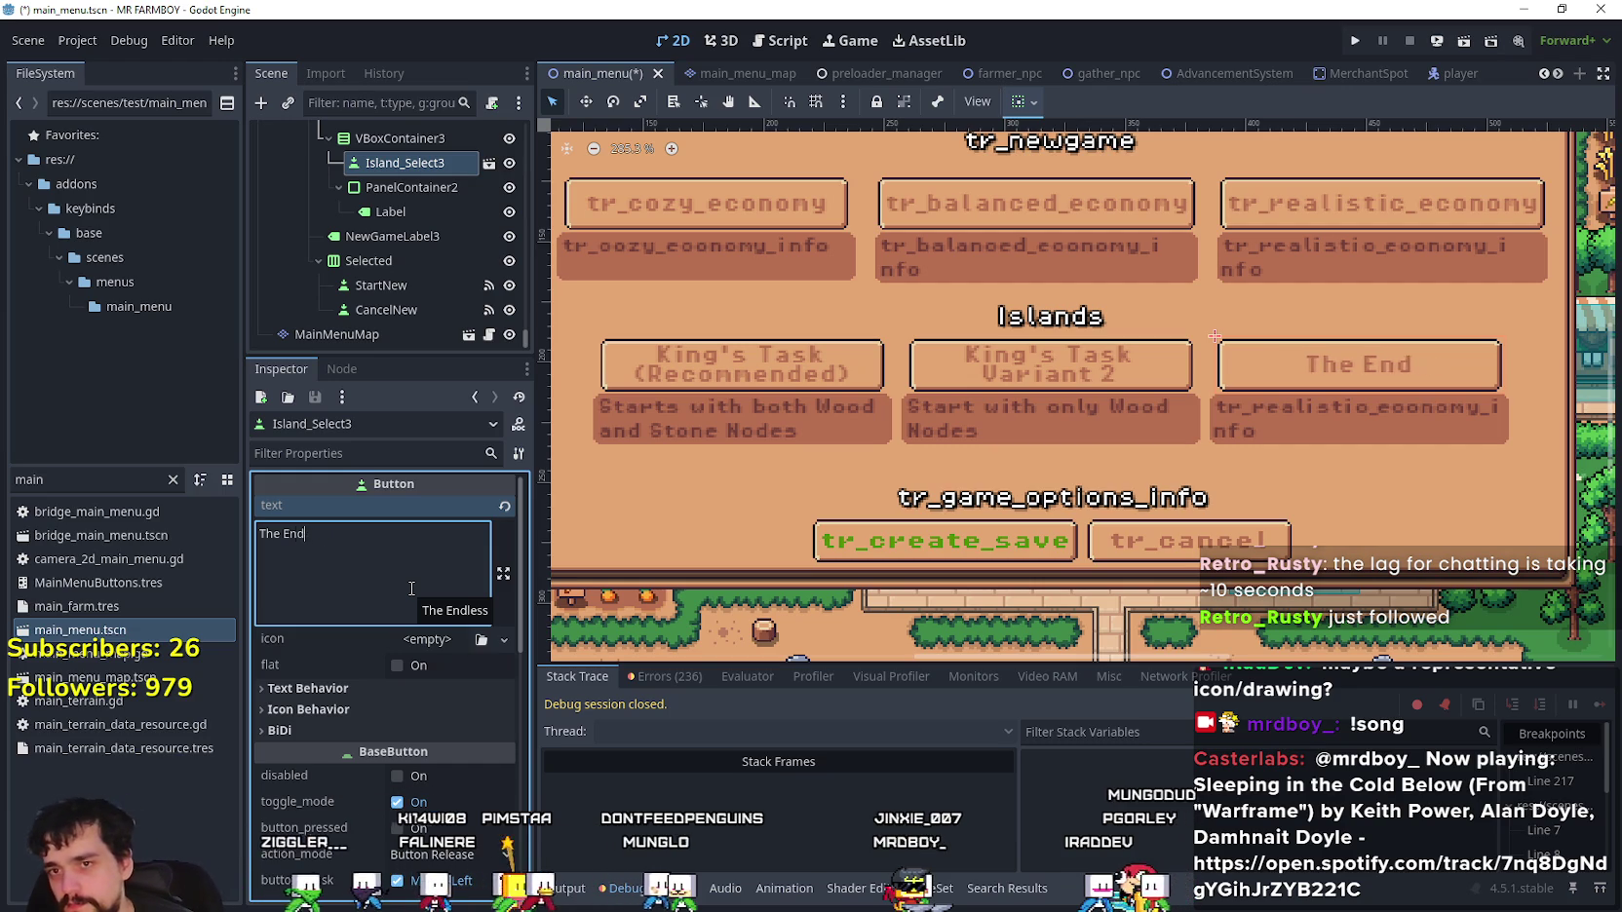
key("BackSpace")
key("BackSpace")
key("BackSpace")
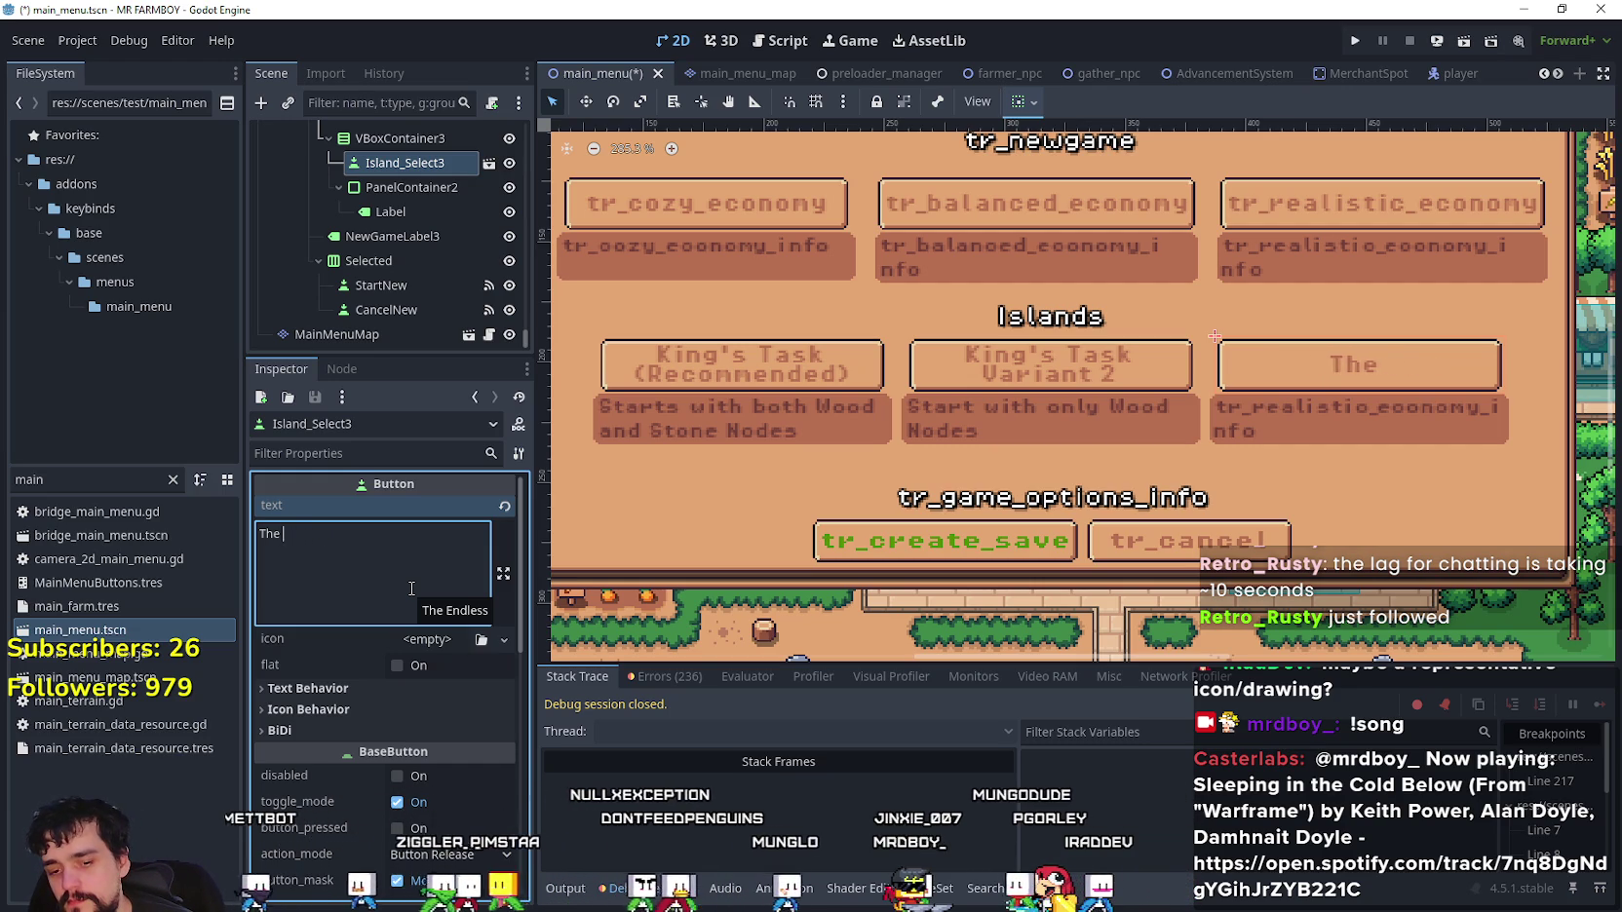
type("Sanxo")
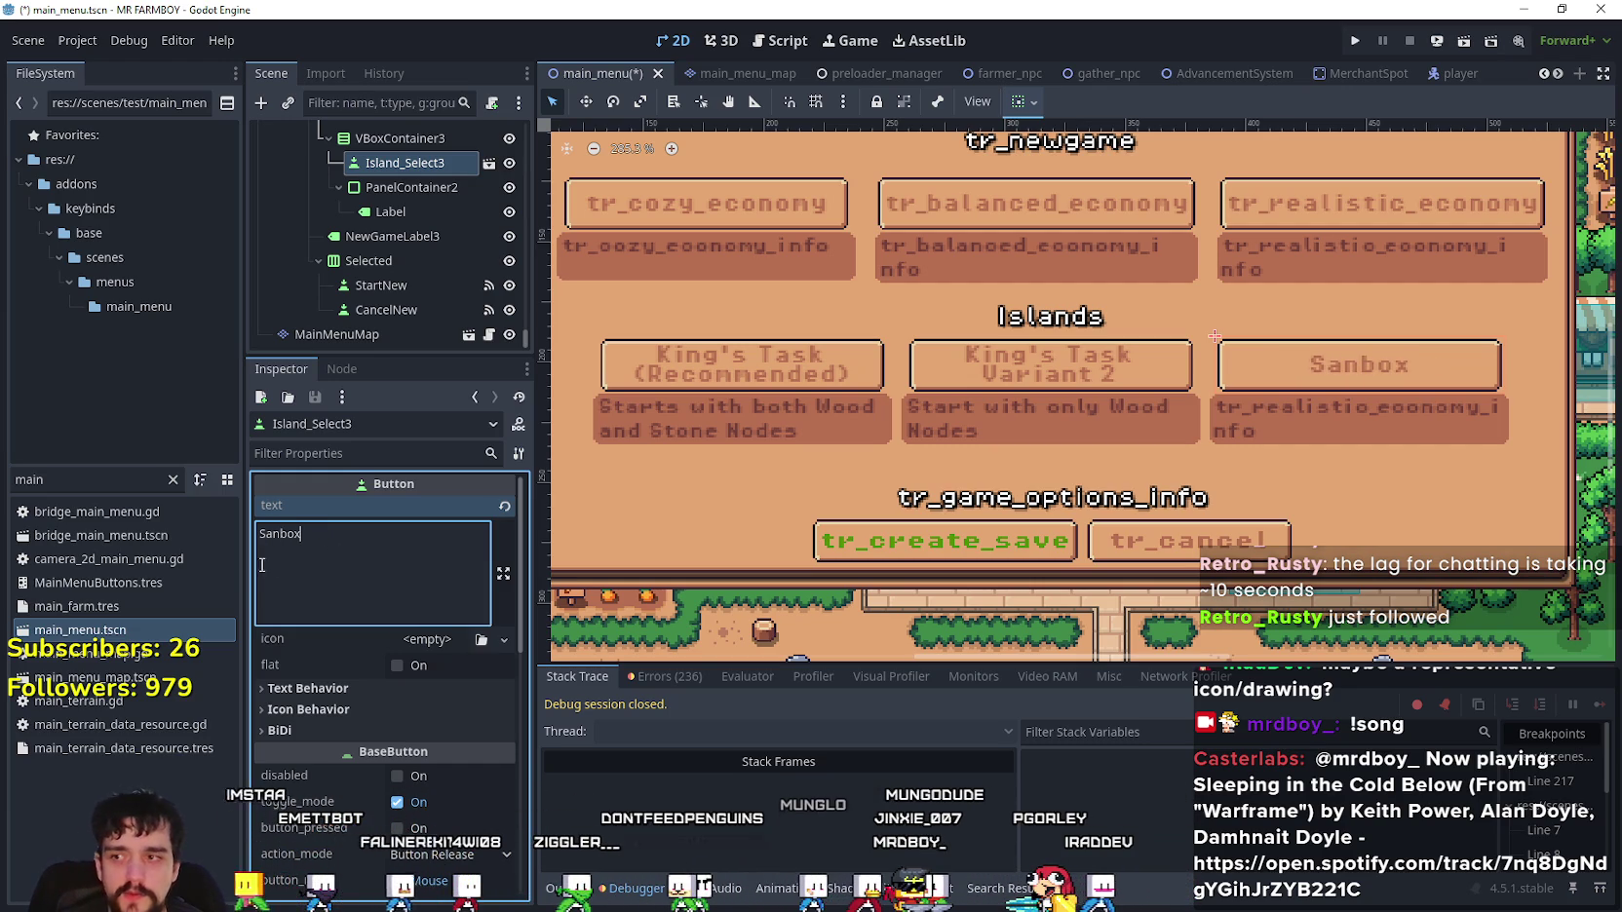
key("ctrl+s")
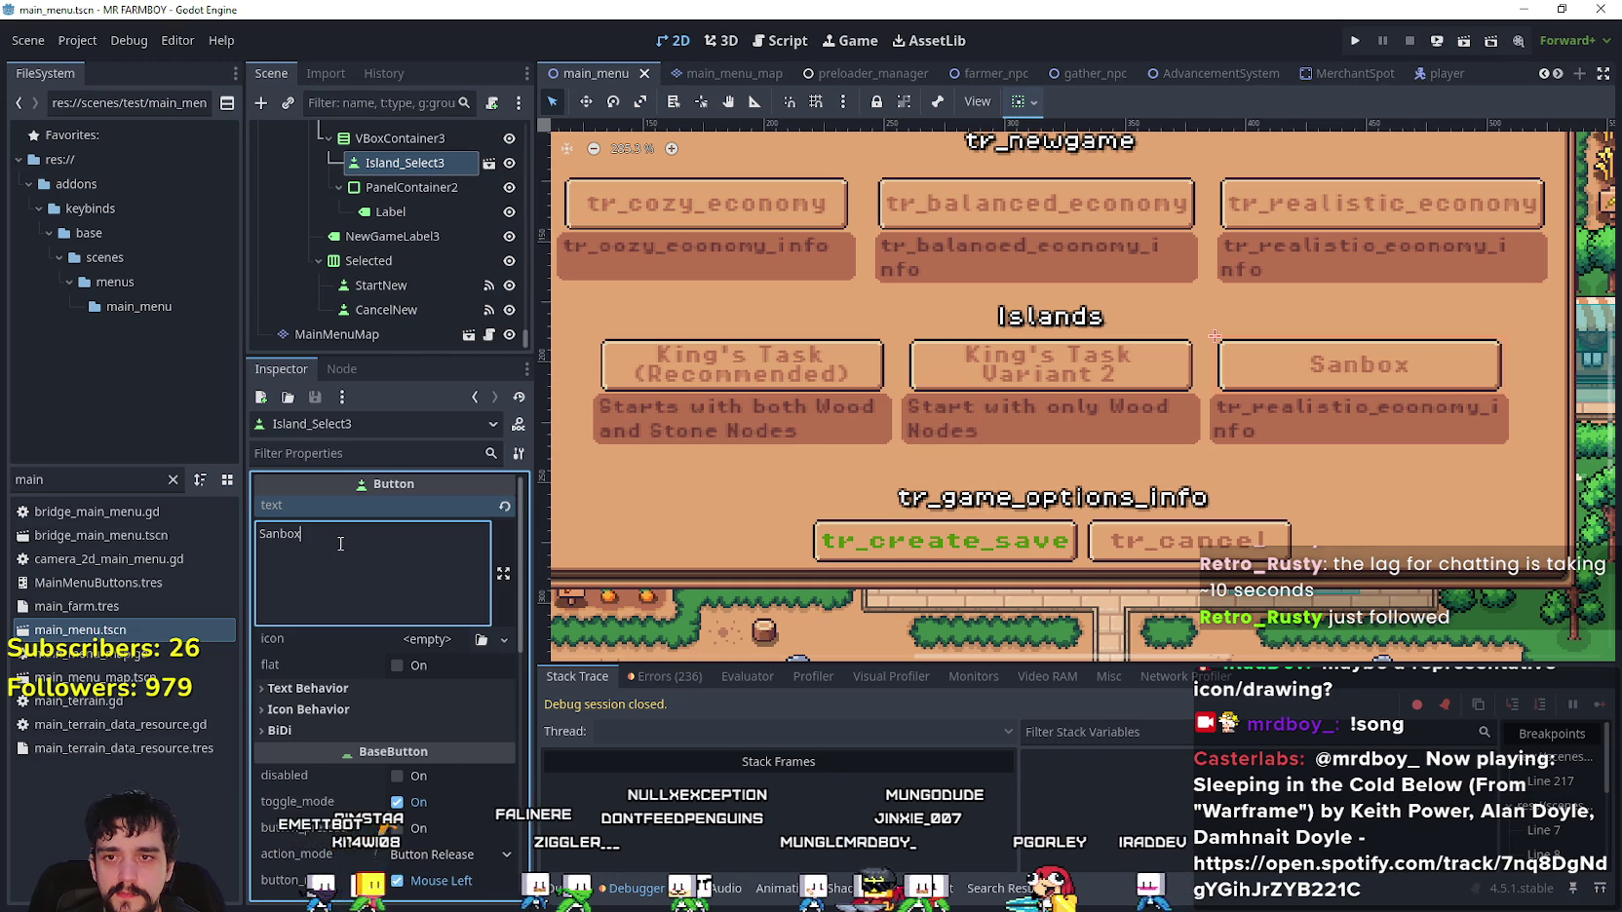
key("ctrl+a")
type("E")
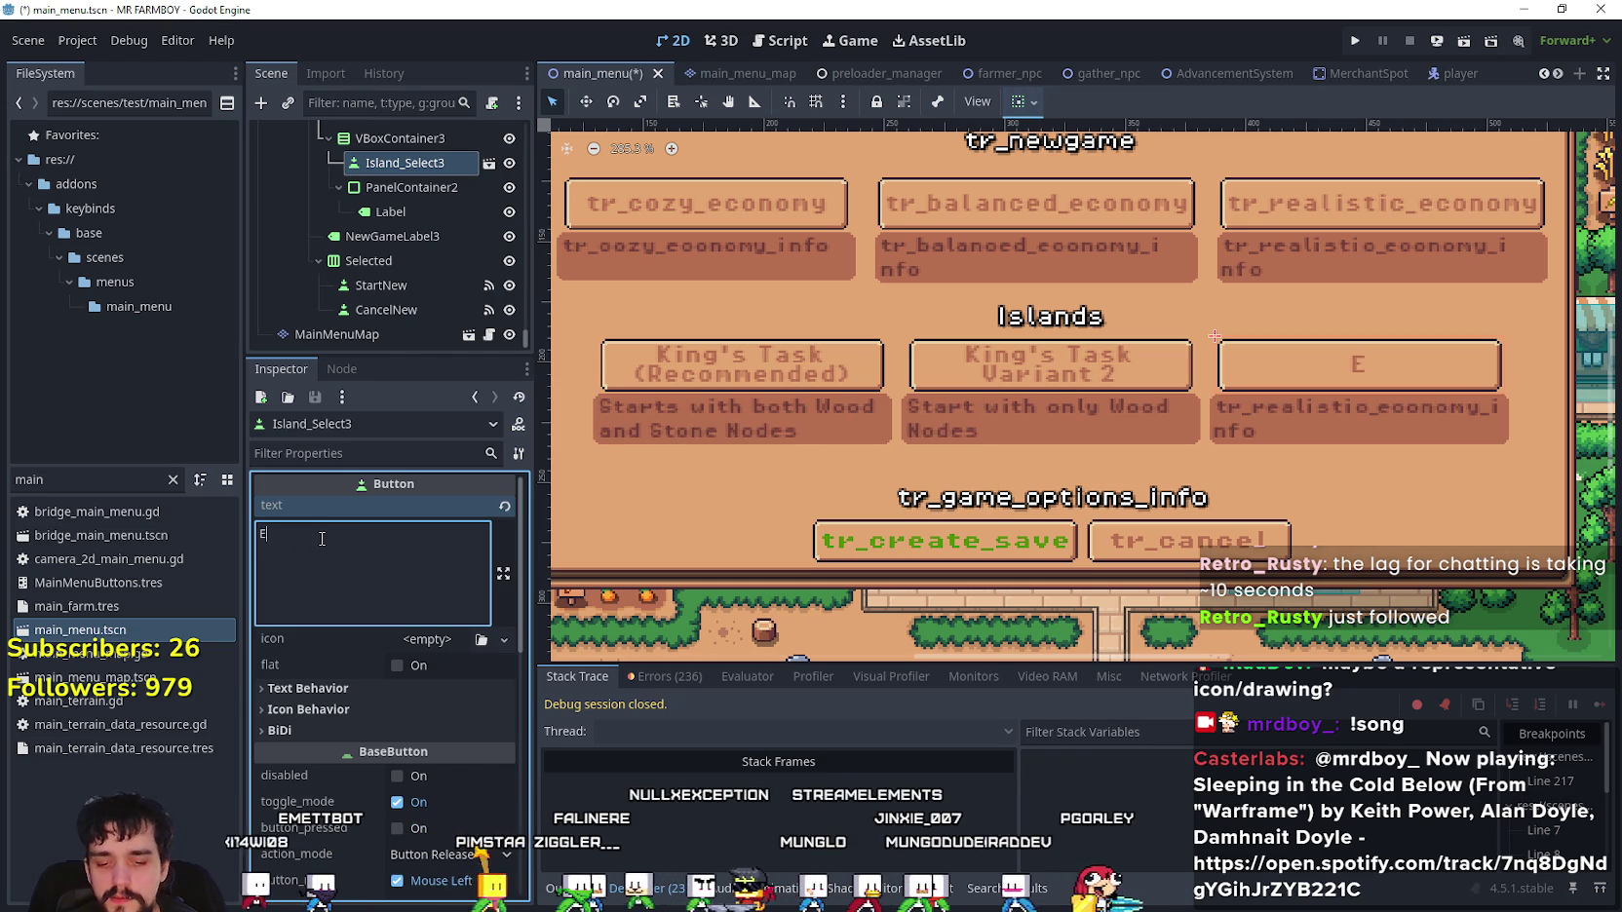
type("ndless Sandbox")
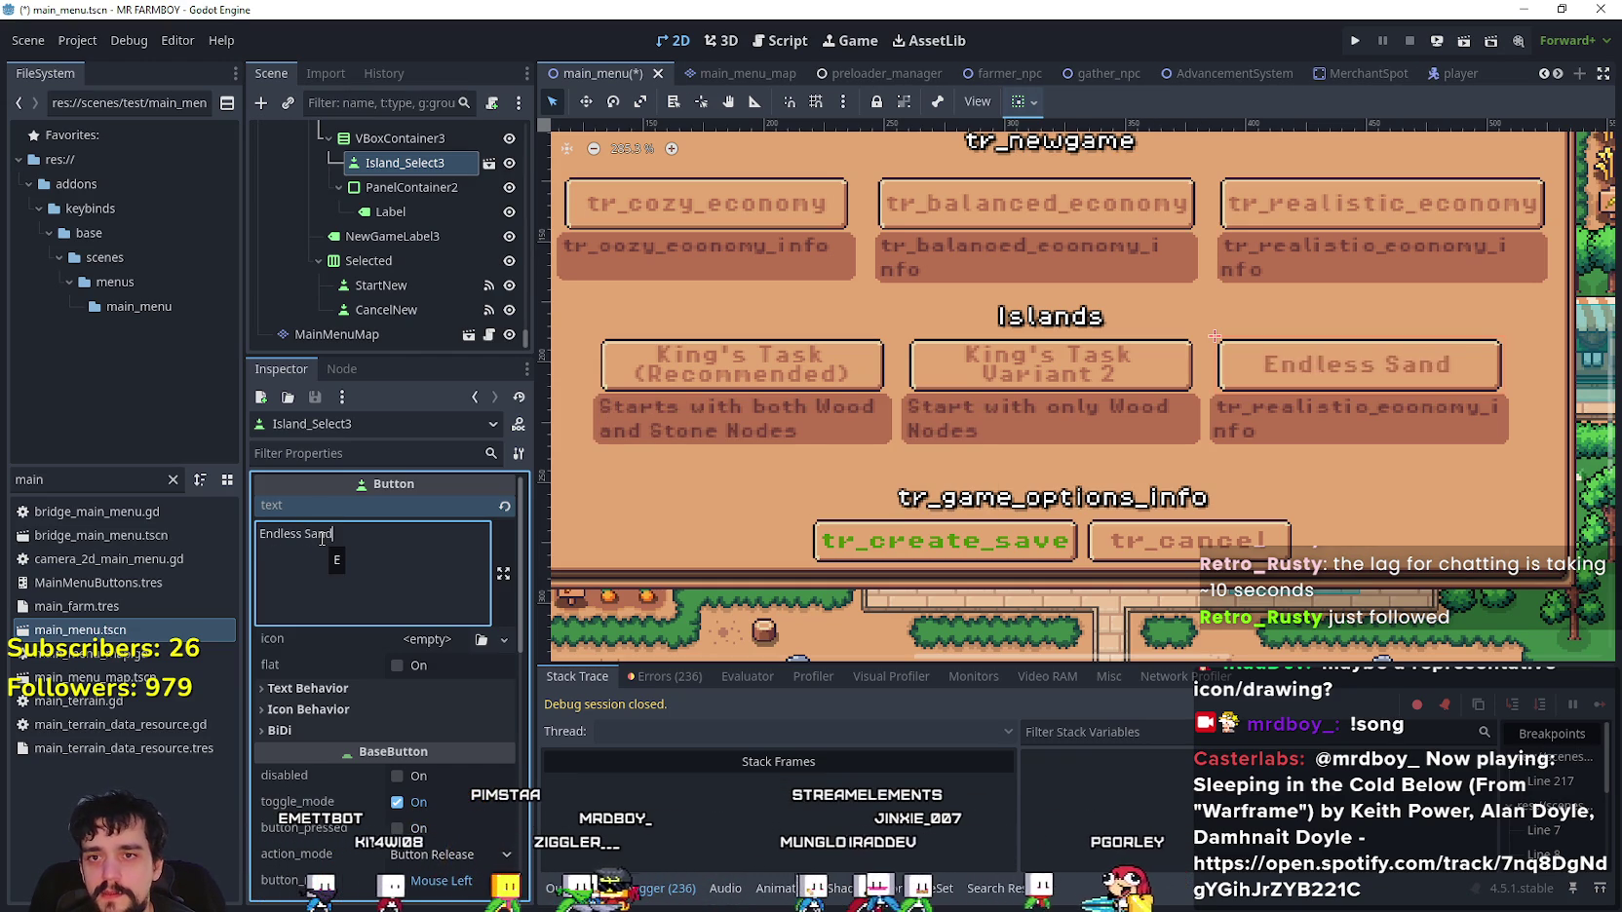
key("ctrl+s")
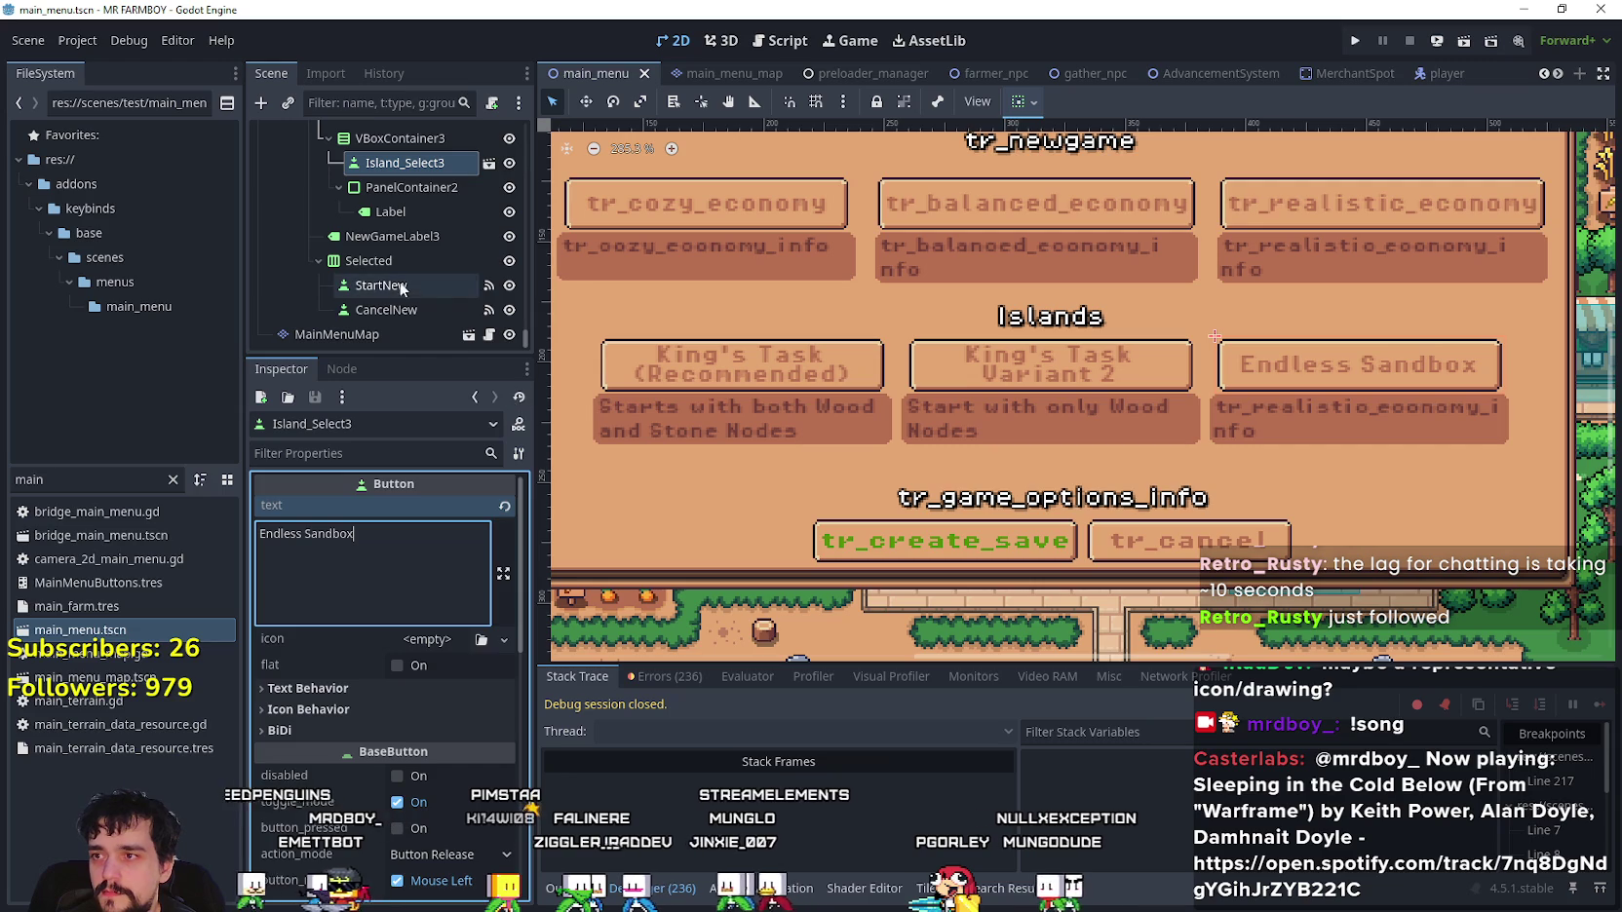
left_click(406, 222)
- Type 'Start on a flat island, yours for the taking.' as the third description, fixing typos
double_click(327, 534)
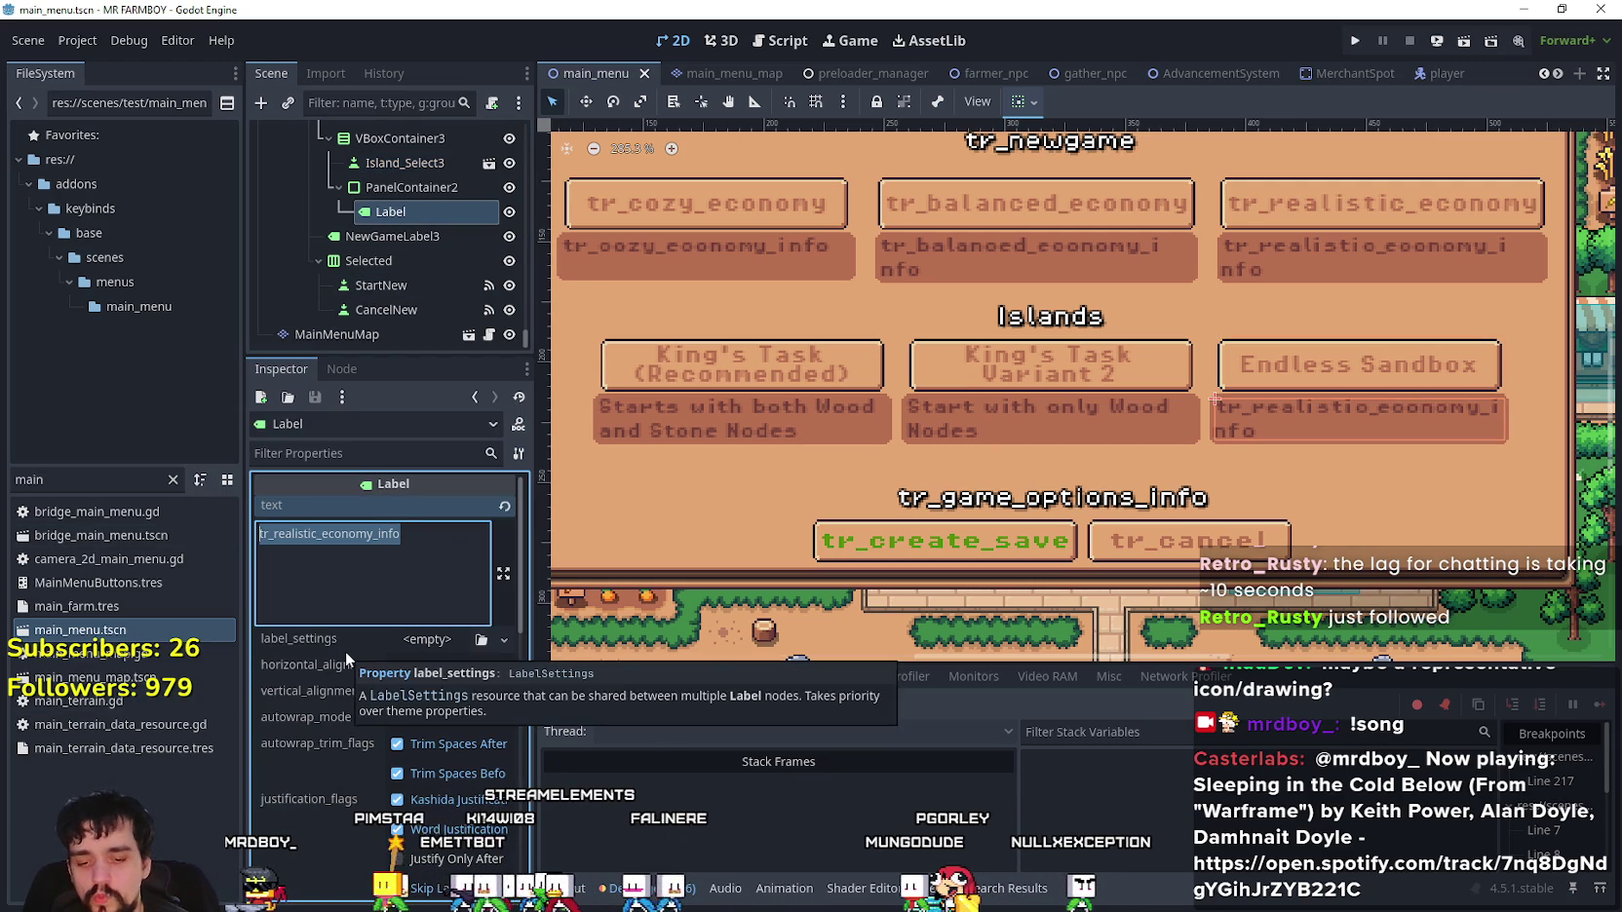
type("G")
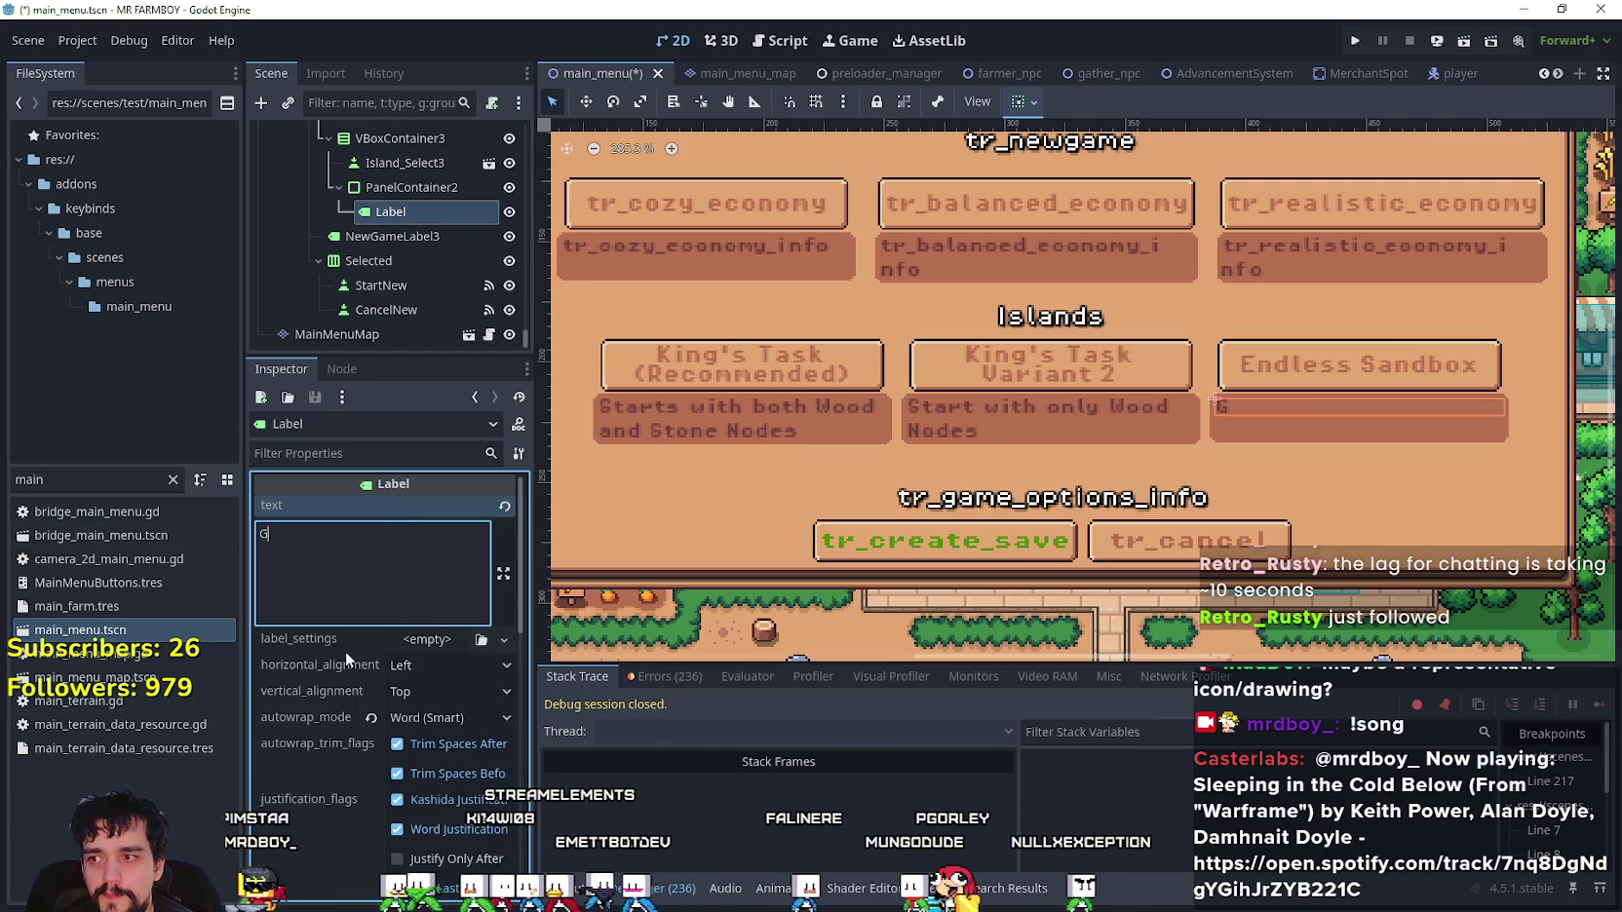
type("reat")
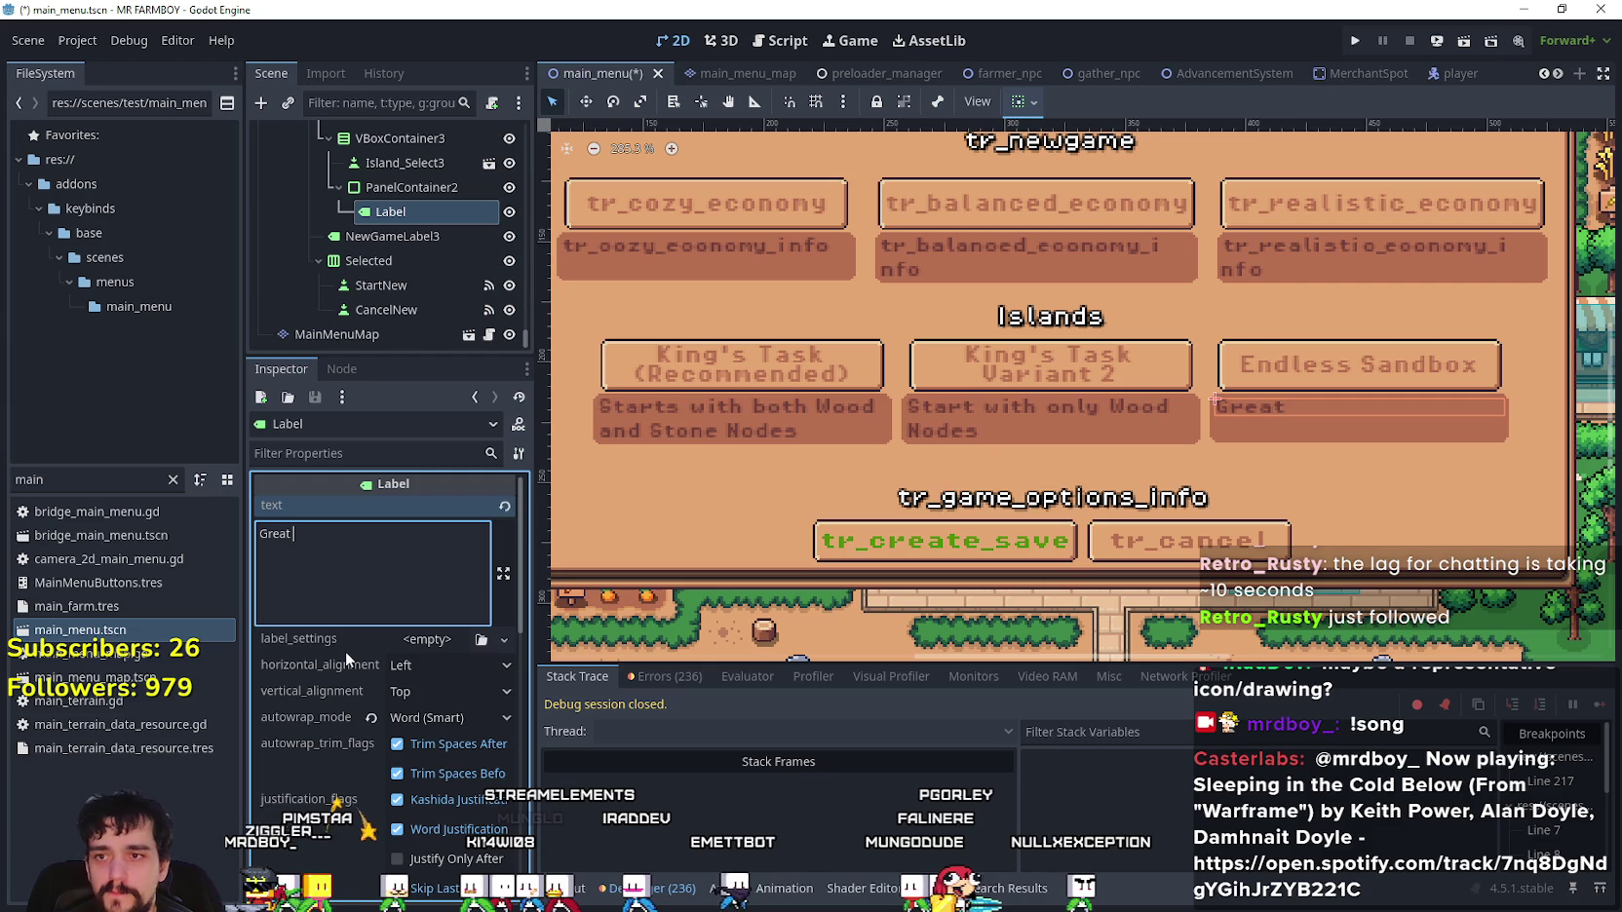
key("BackSpace")
key("BackSpace")
key("BackSpace")
type("S")
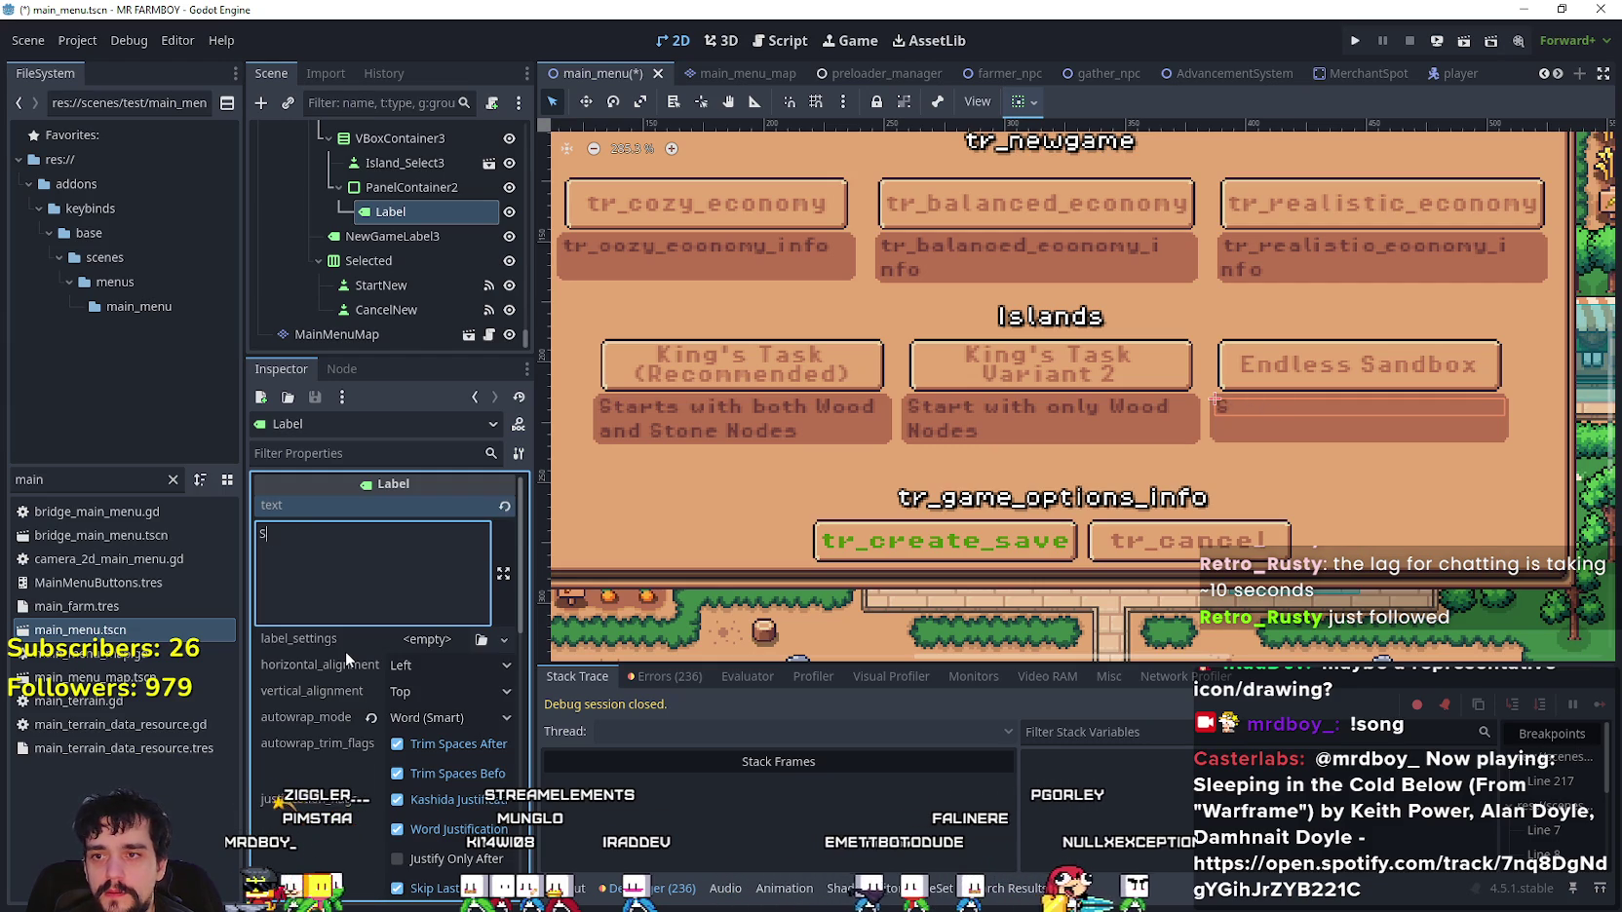
type("tart on a fl")
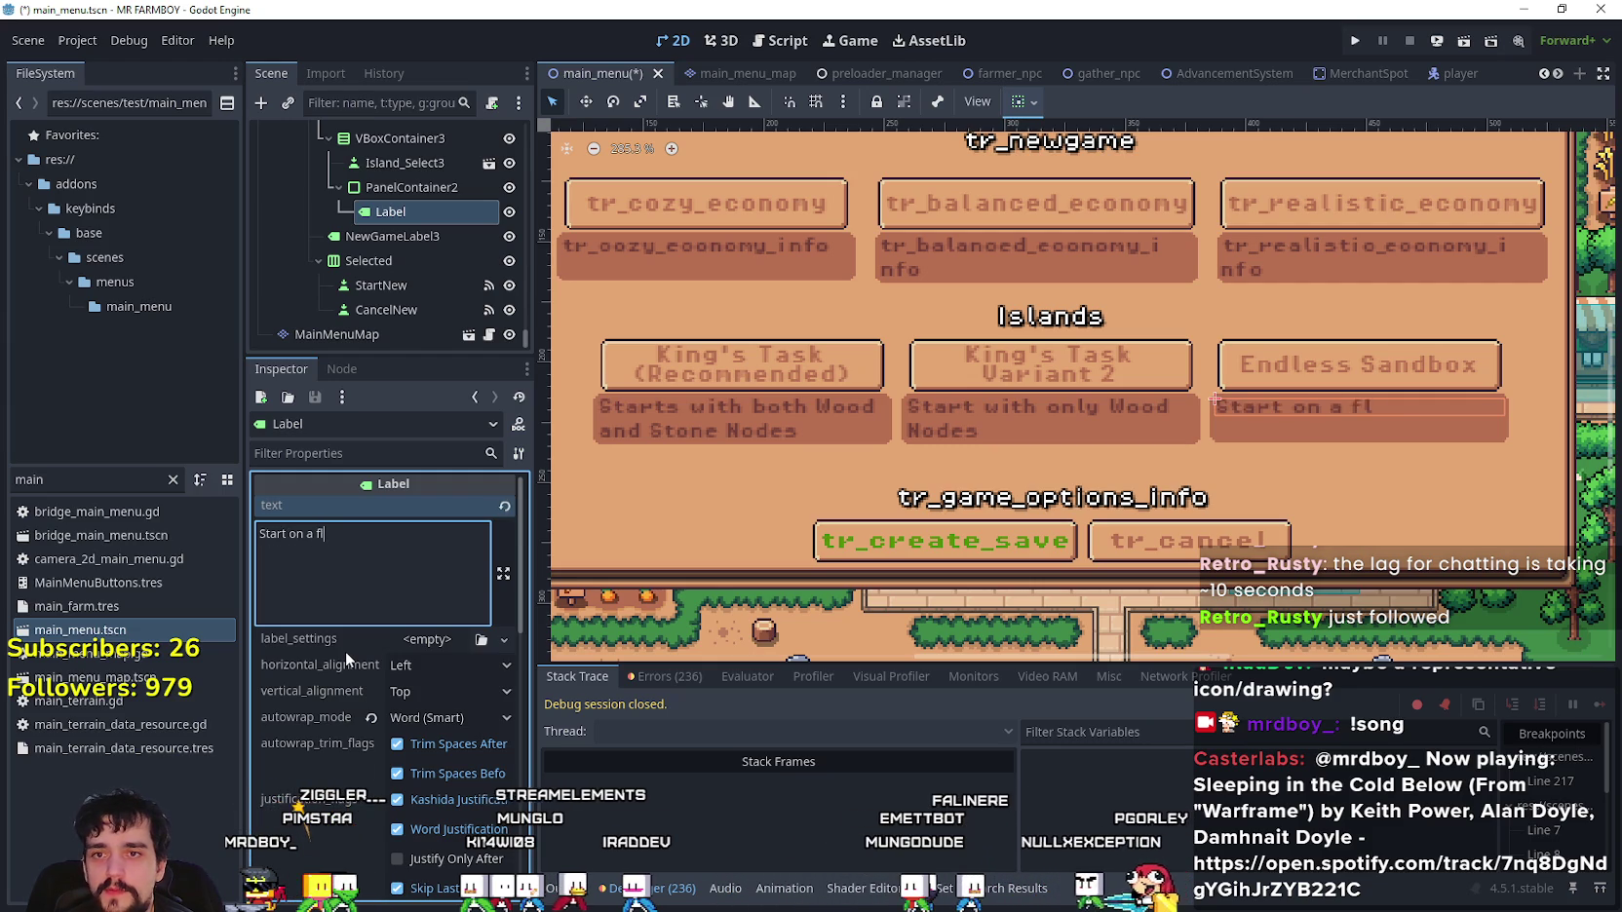
type("at ")
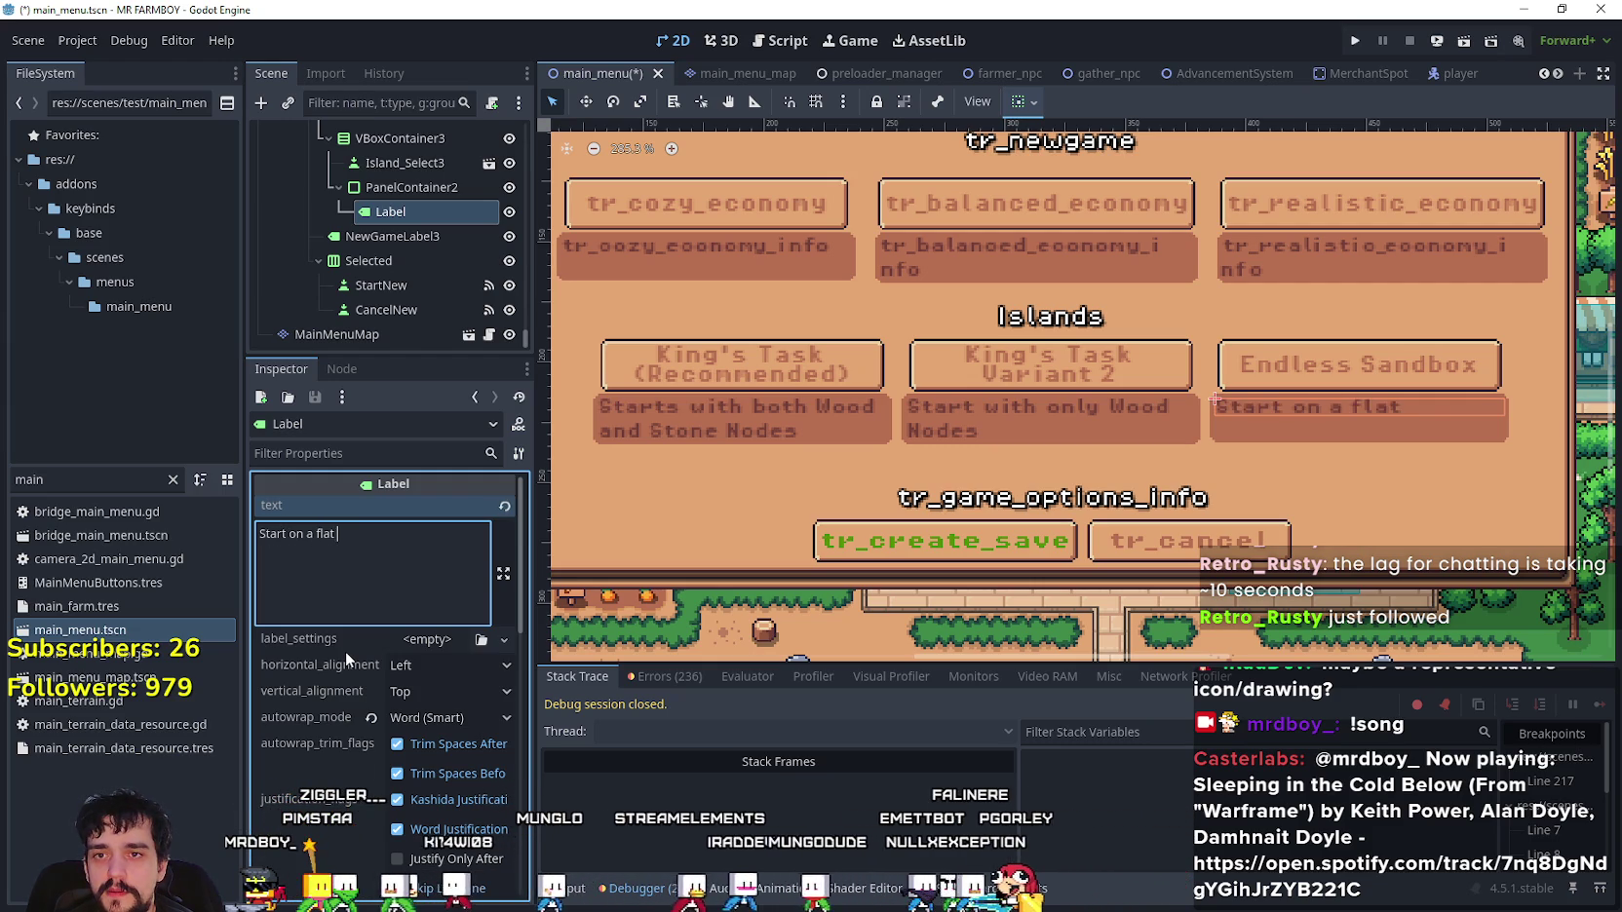
type("island")
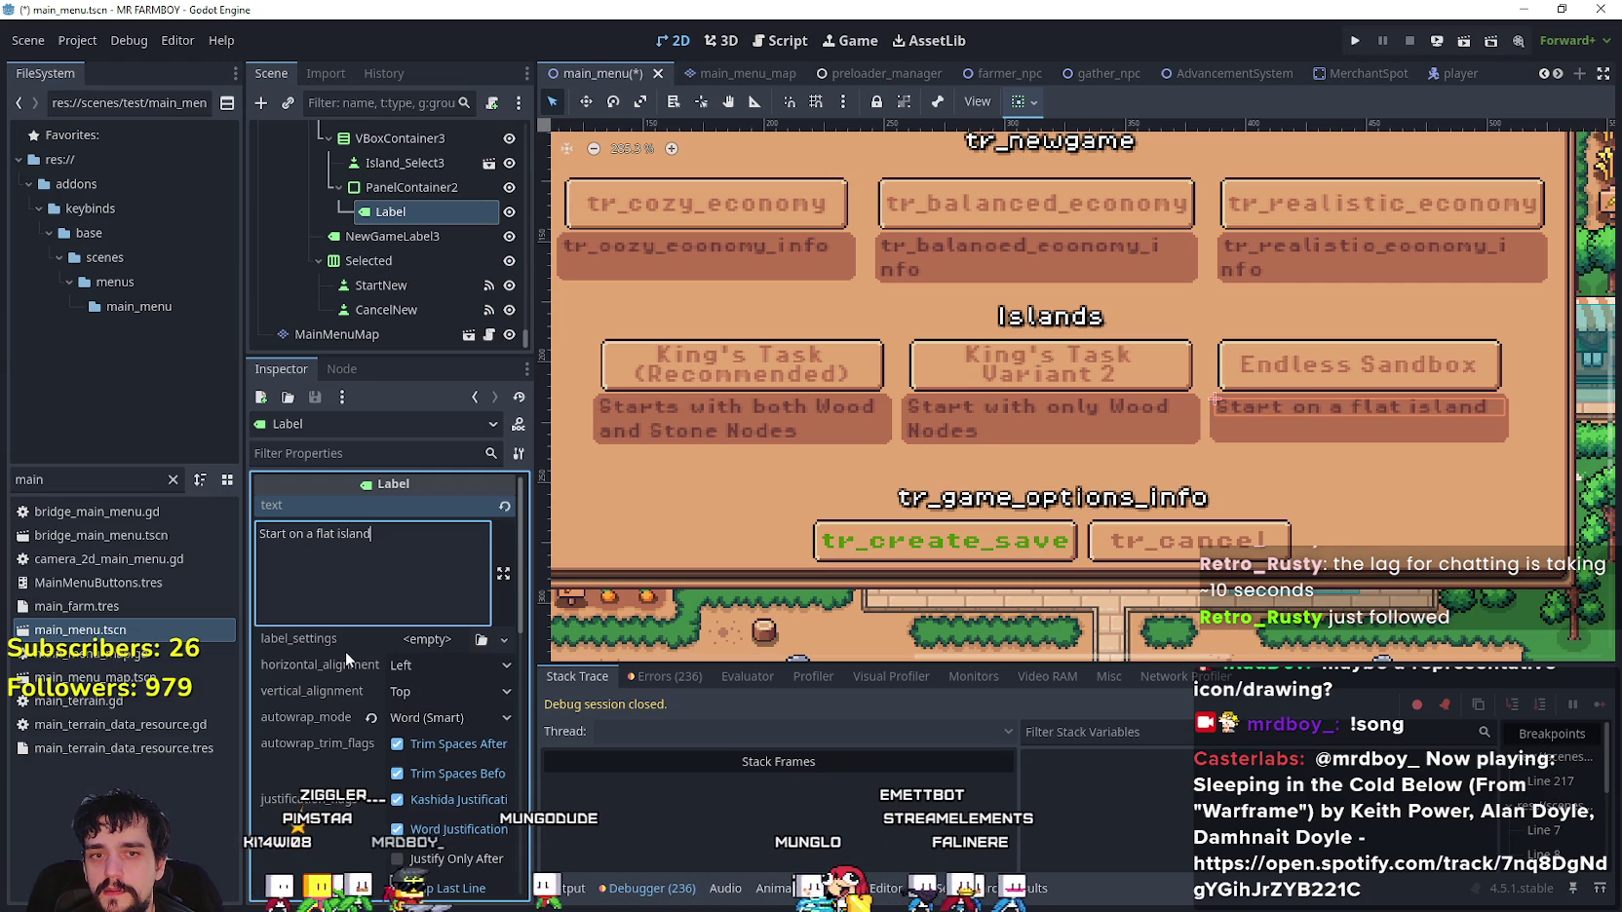
type(", yours")
key("BackSpace")
key("BackSpace")
key("BackSpace")
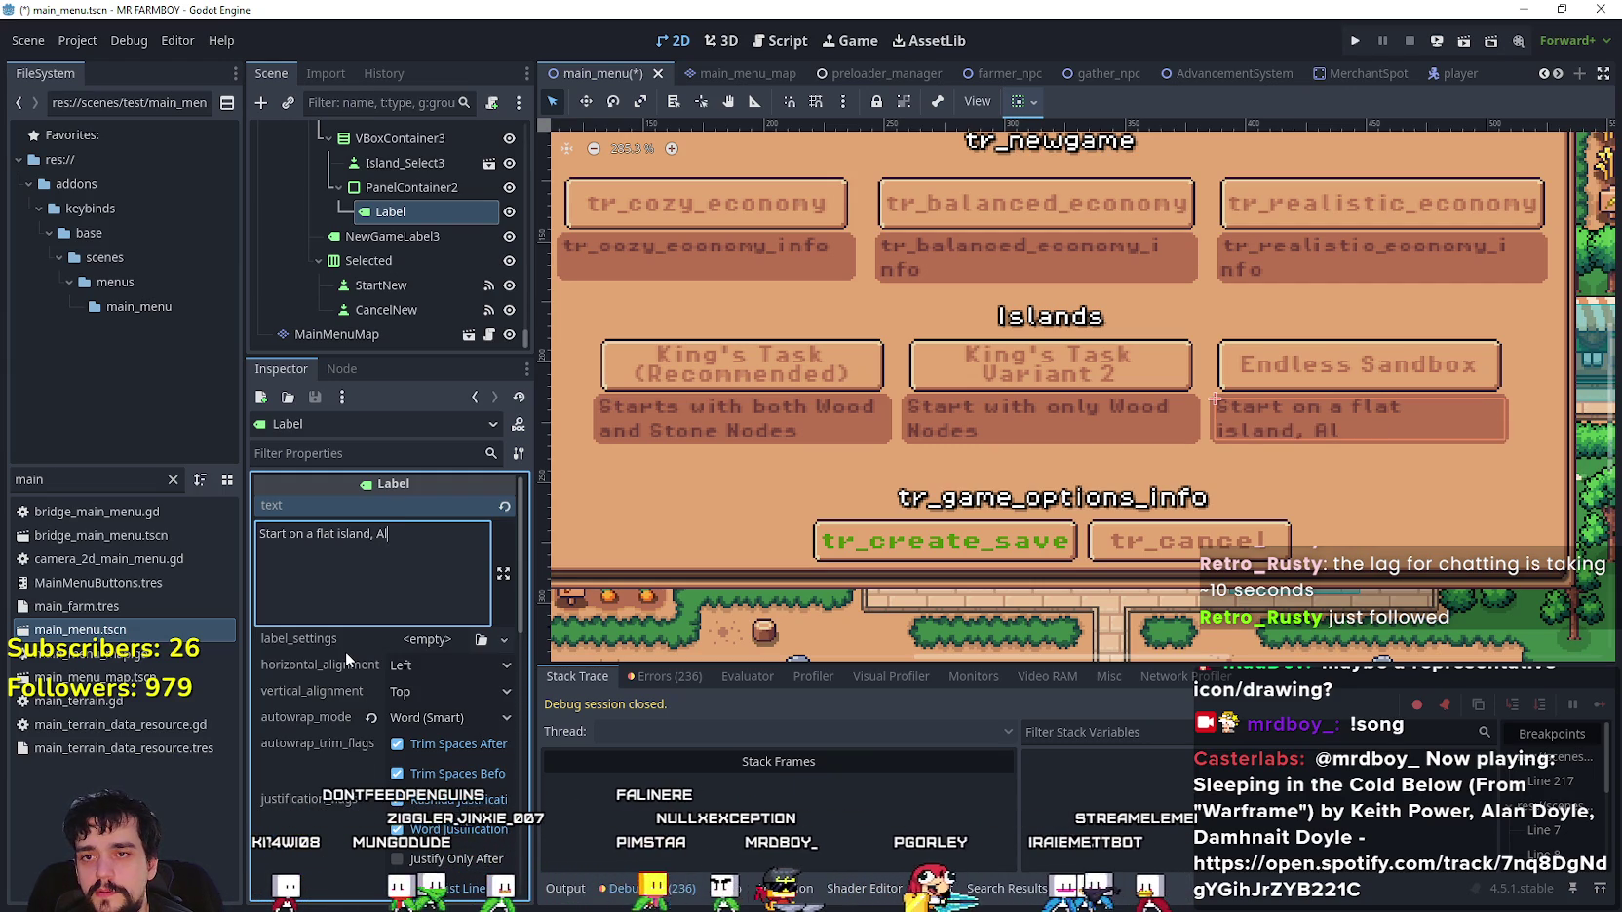
key("BackSpace")
type("yours for the tak")
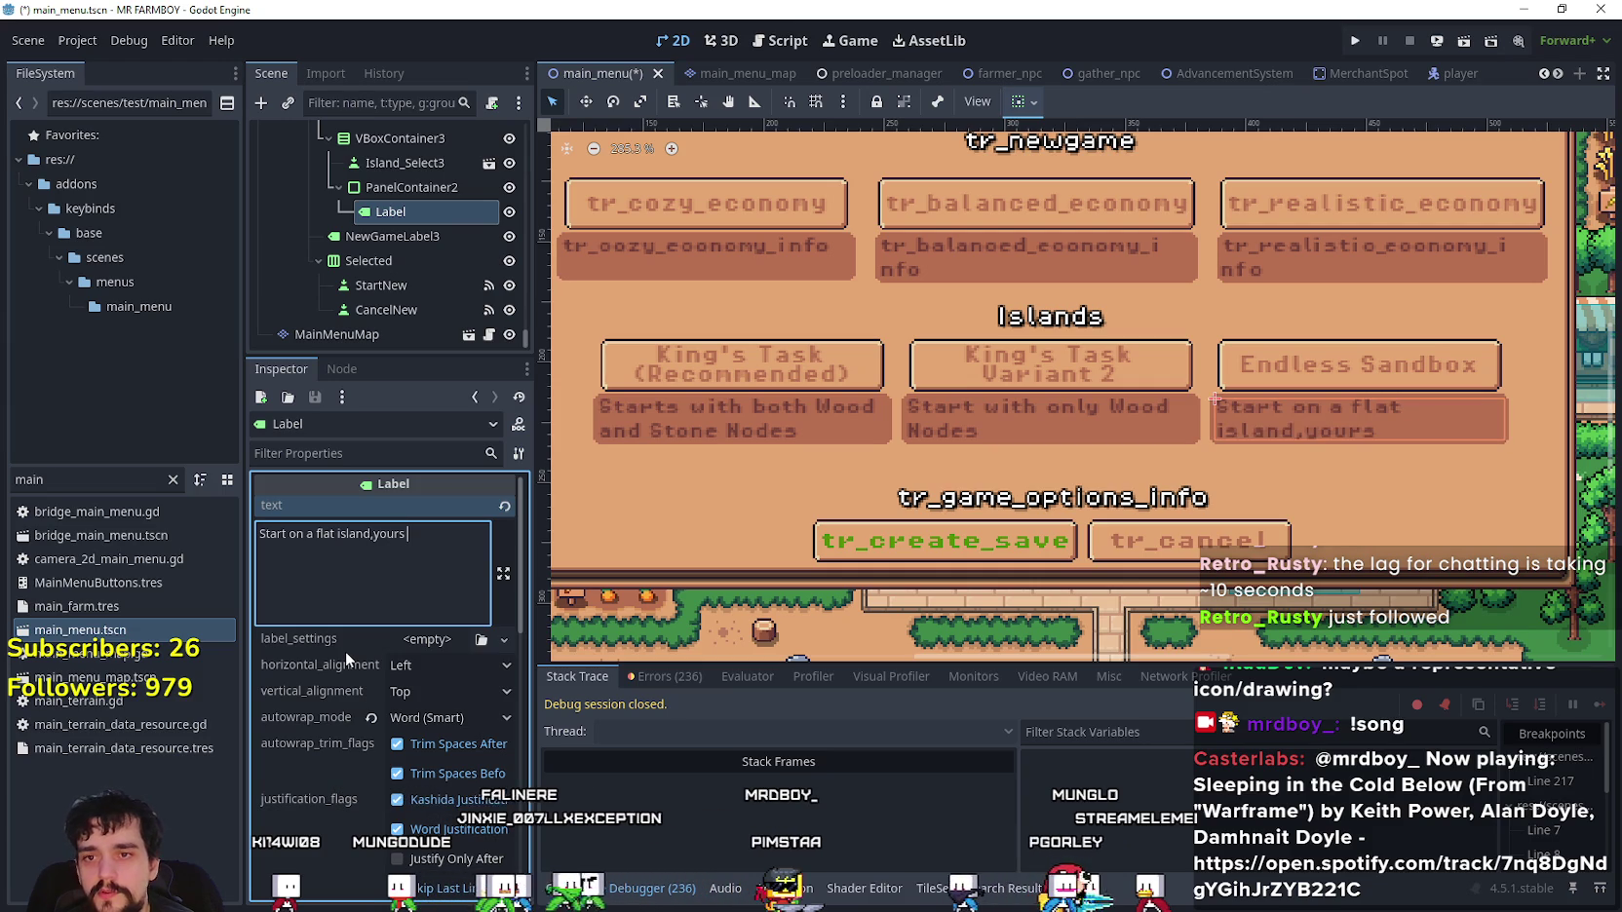
type("ing.")
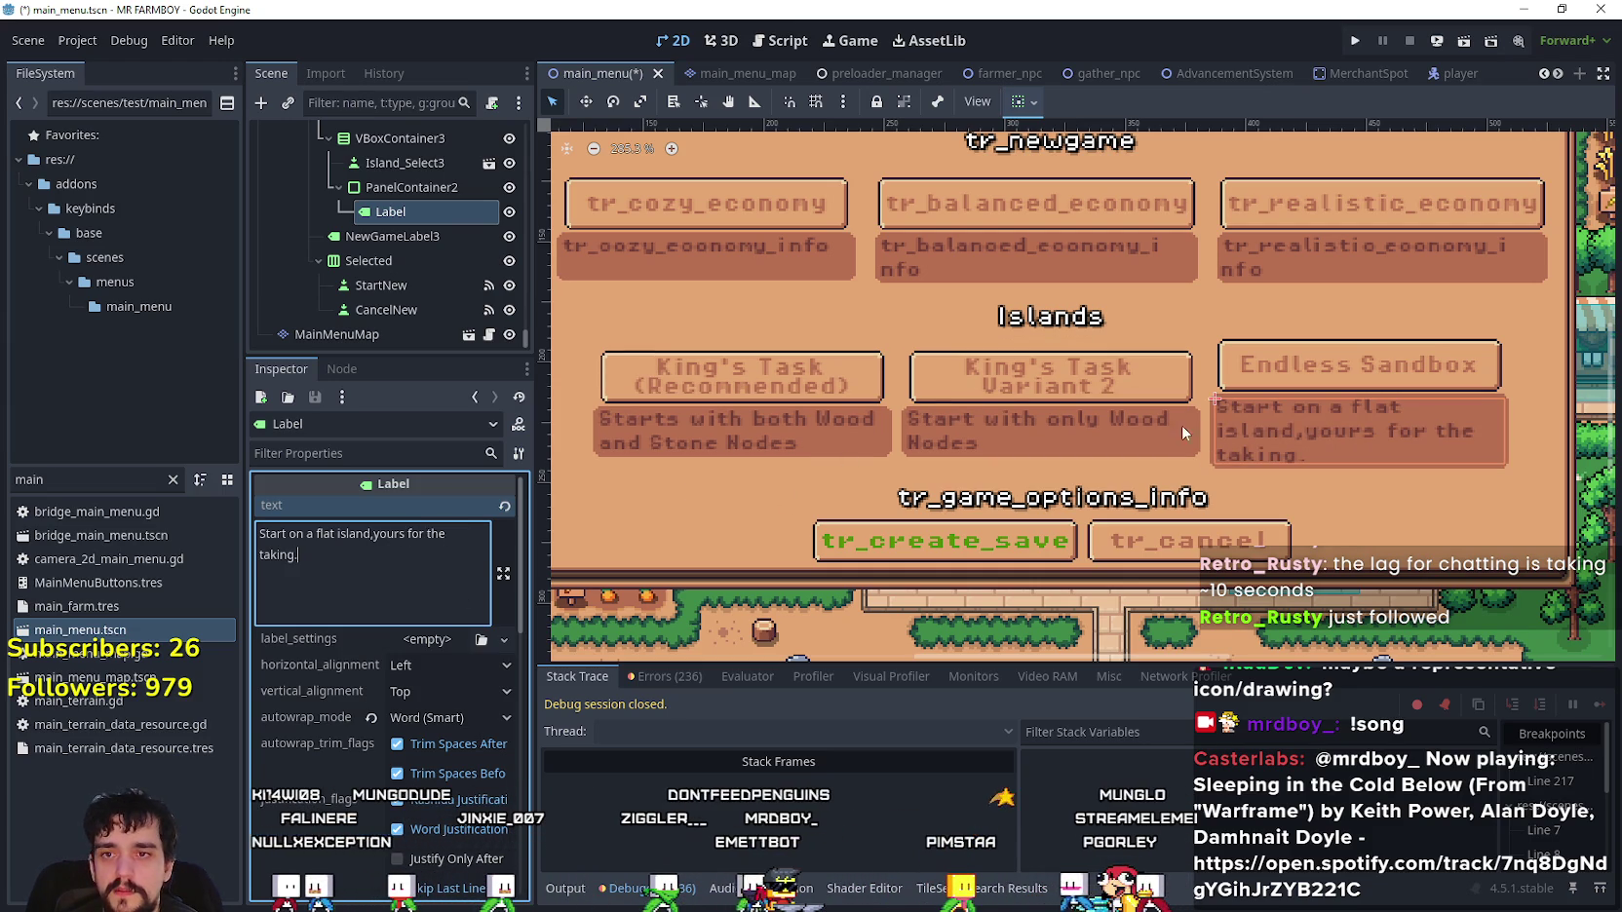
left_click(373, 535)
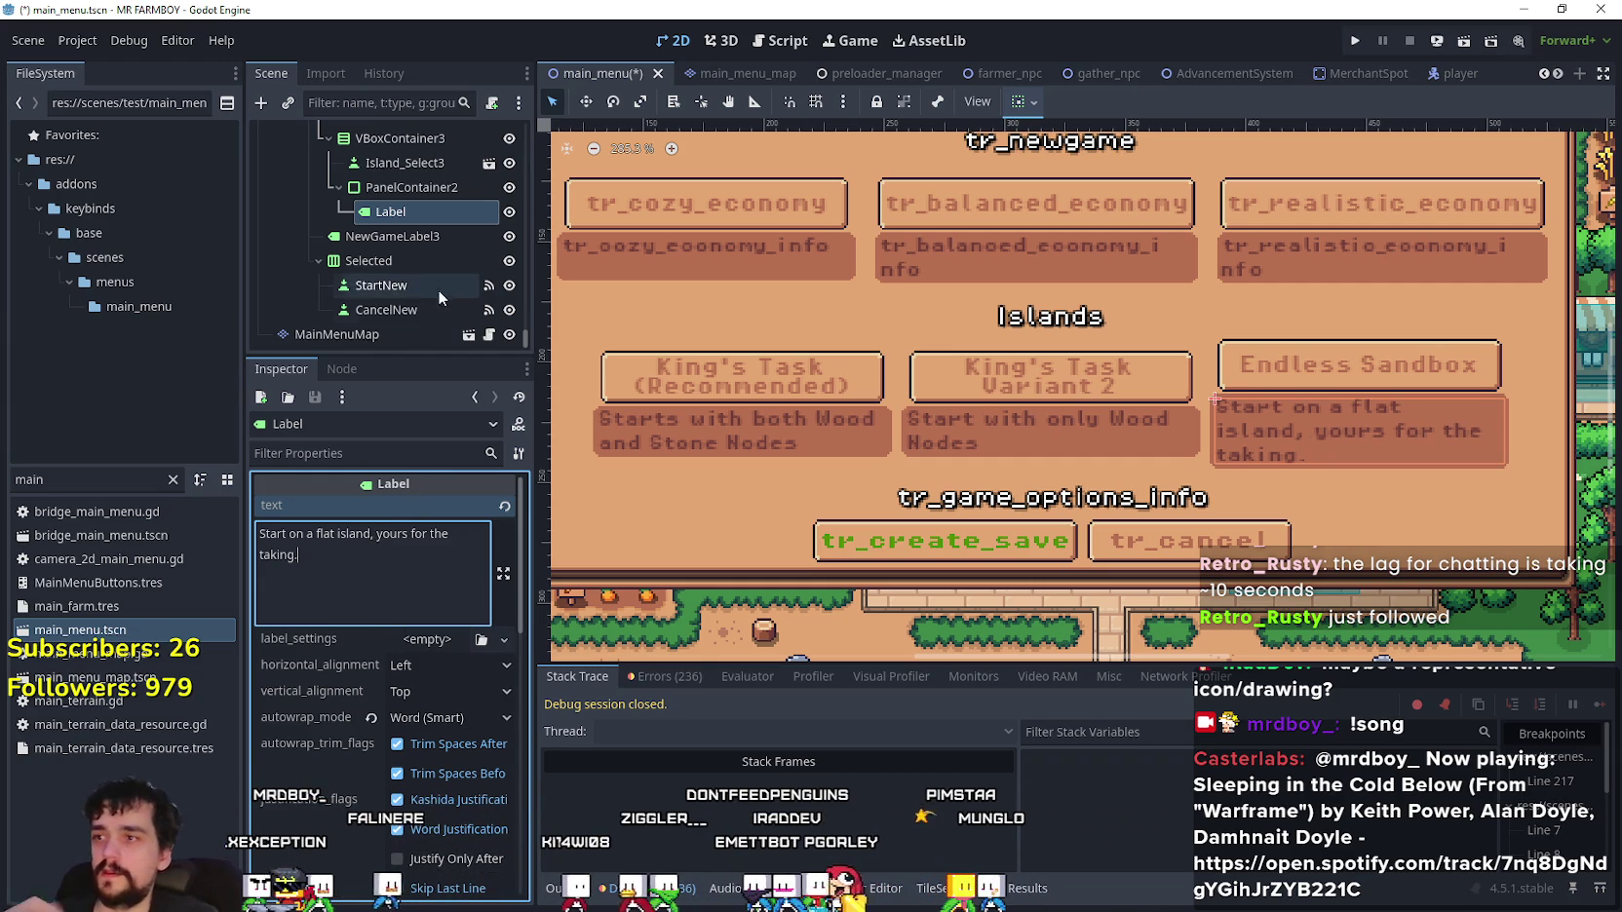
- Select the HBoxContainer holding the three island choices so it shows in the Inspector
left_click(367, 262)
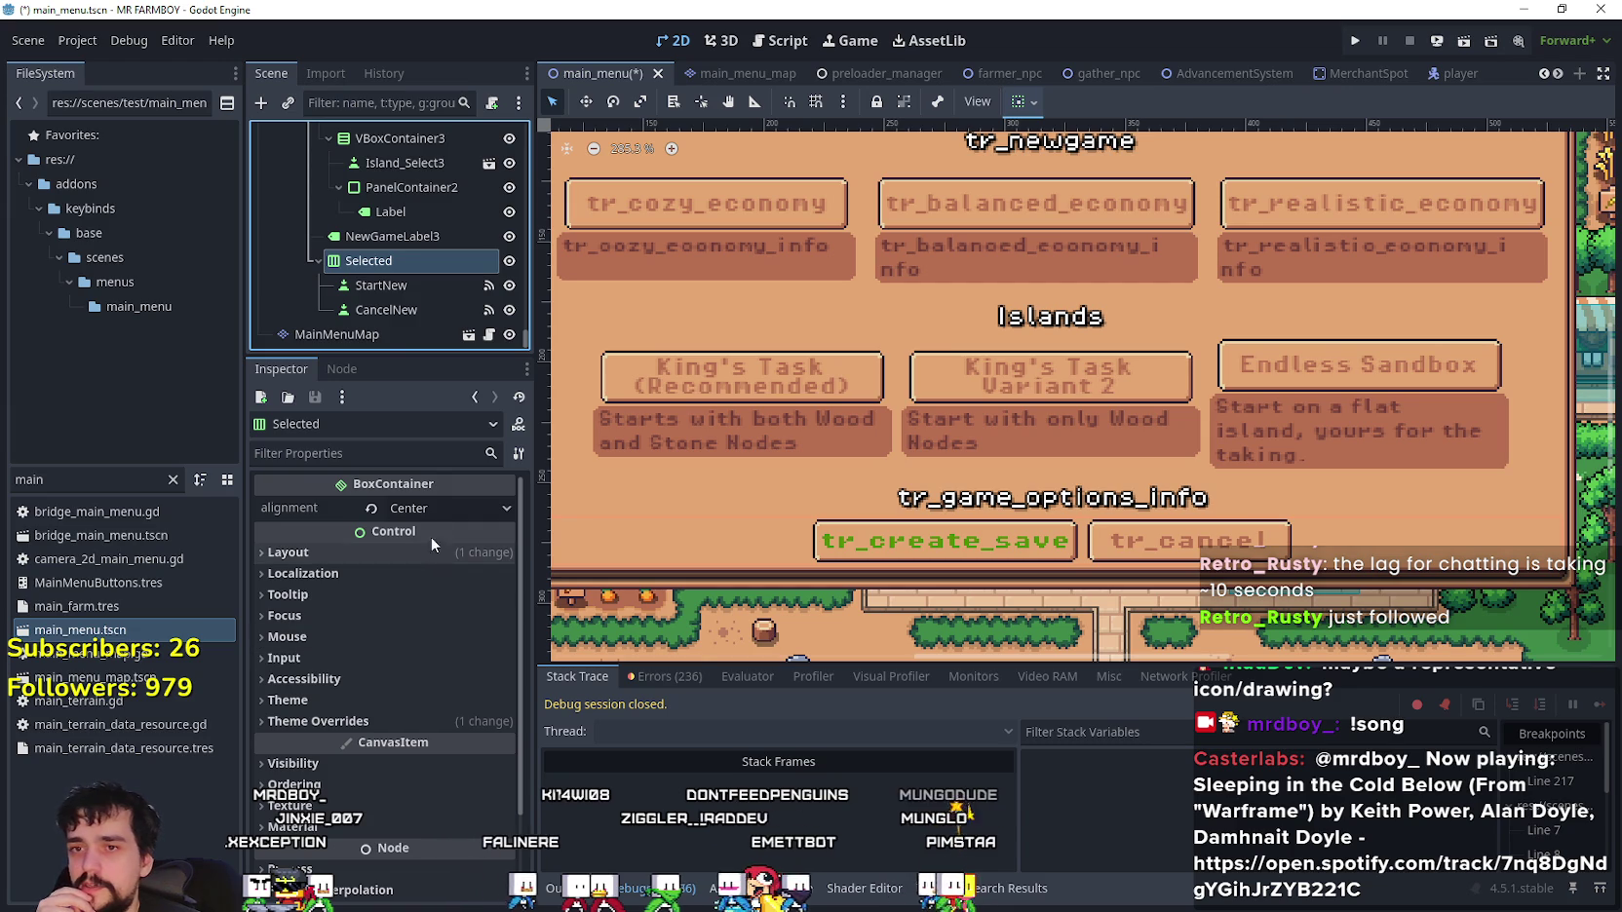
scroll(402, 233, "up", 5)
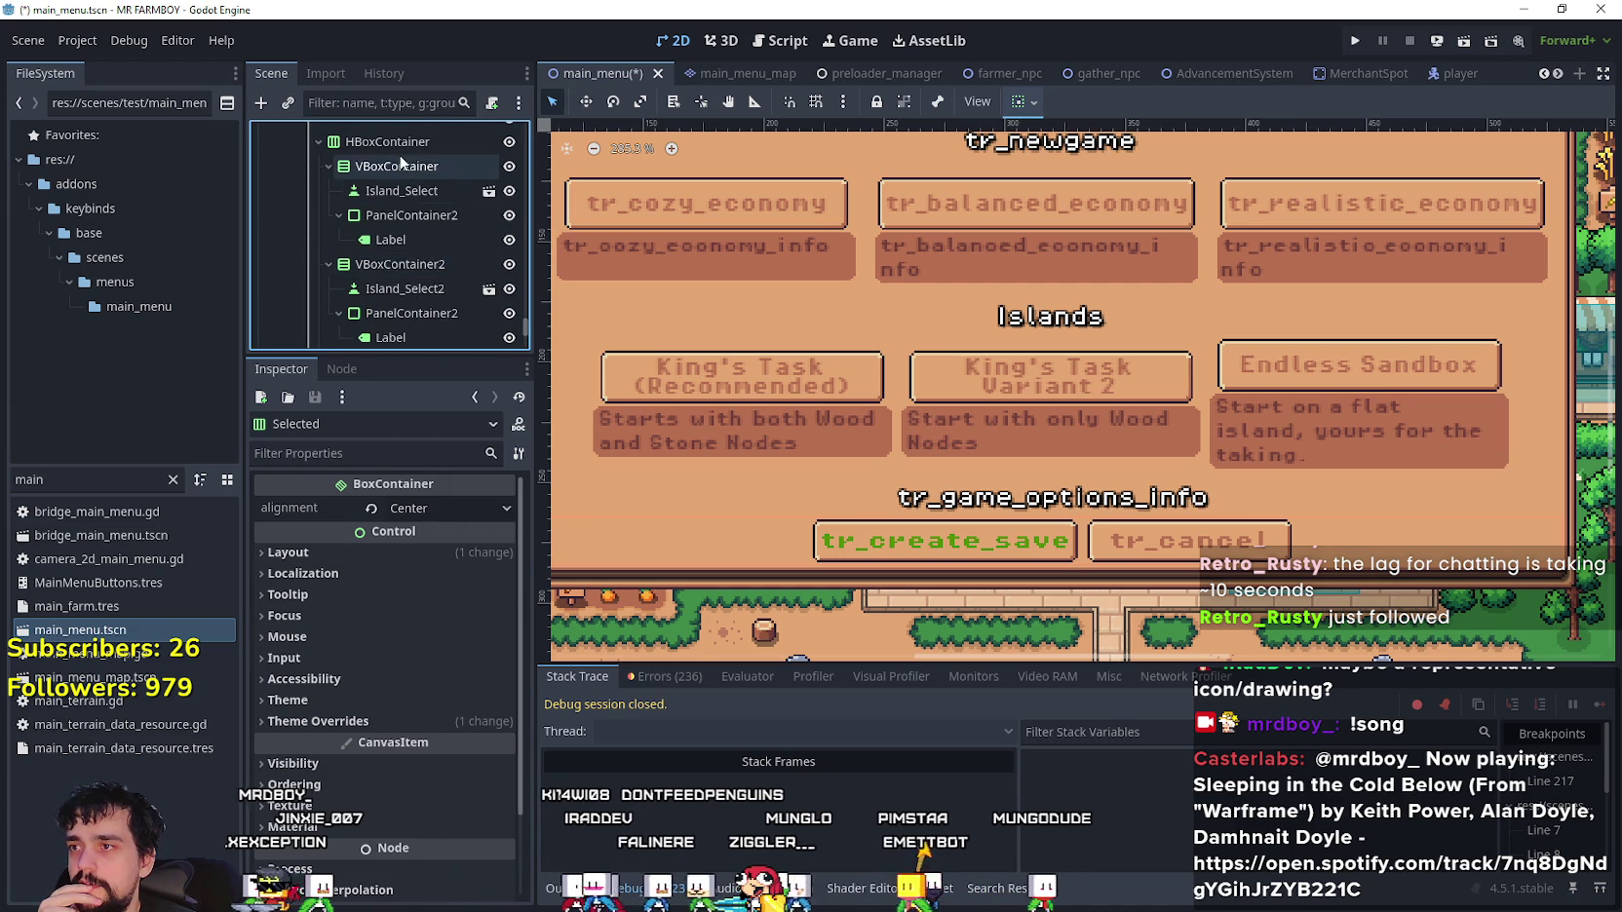
scroll(402, 164, "up", 5)
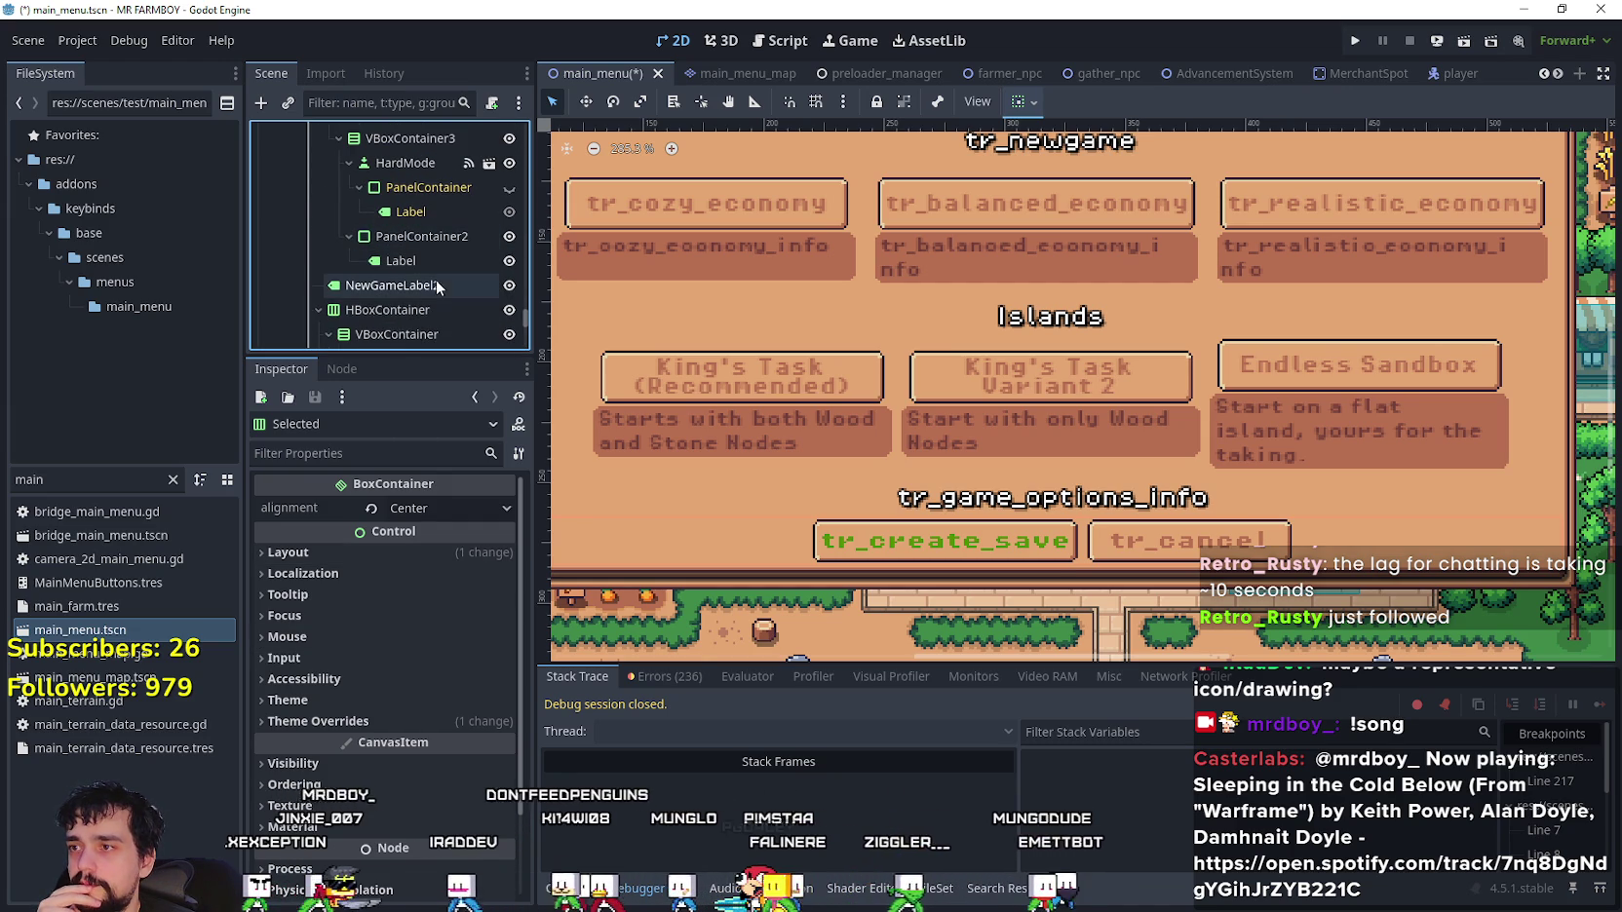
scroll(421, 234, "down", 3)
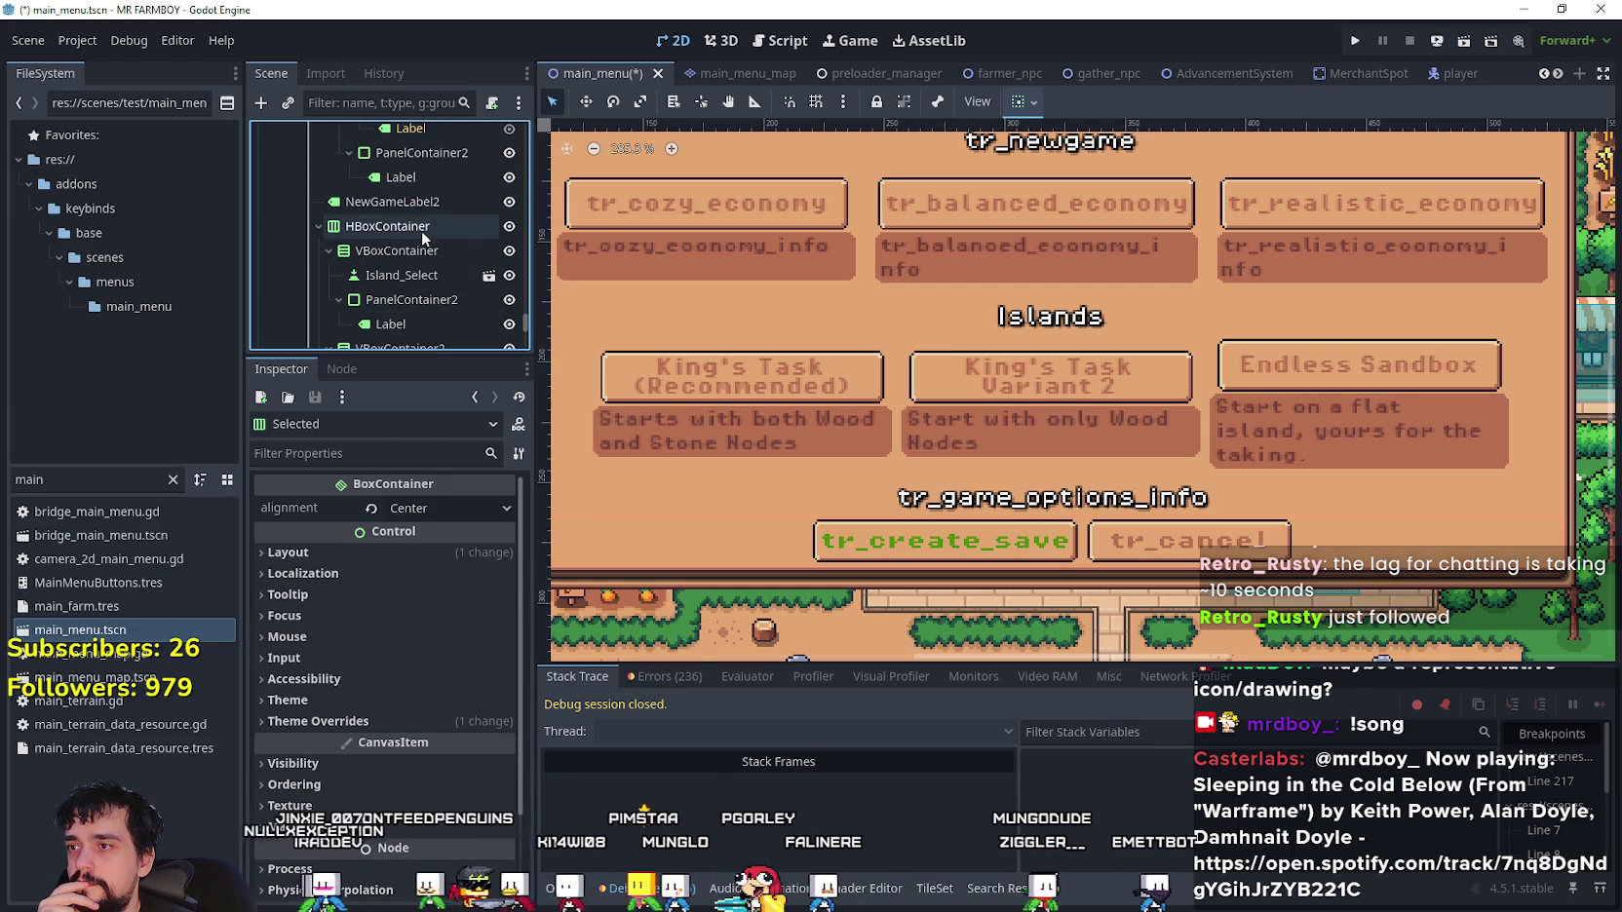
left_click(422, 230)
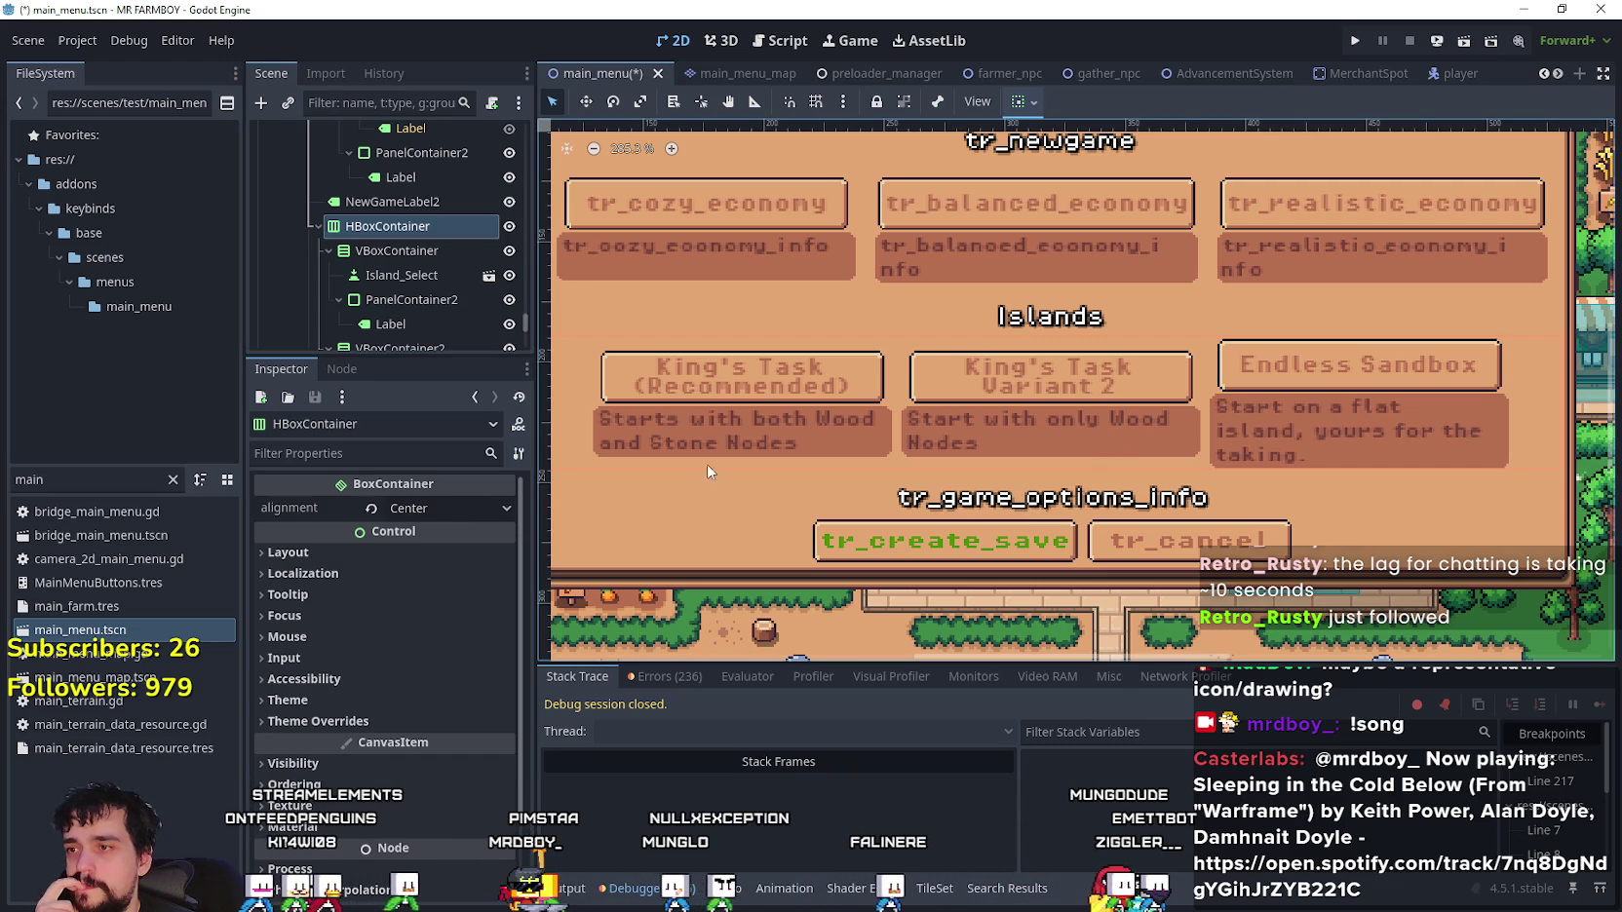
- Set the first island column's VBoxContainer, King's Task (Recommended), to vertical alignment Top
left_click(1020, 101)
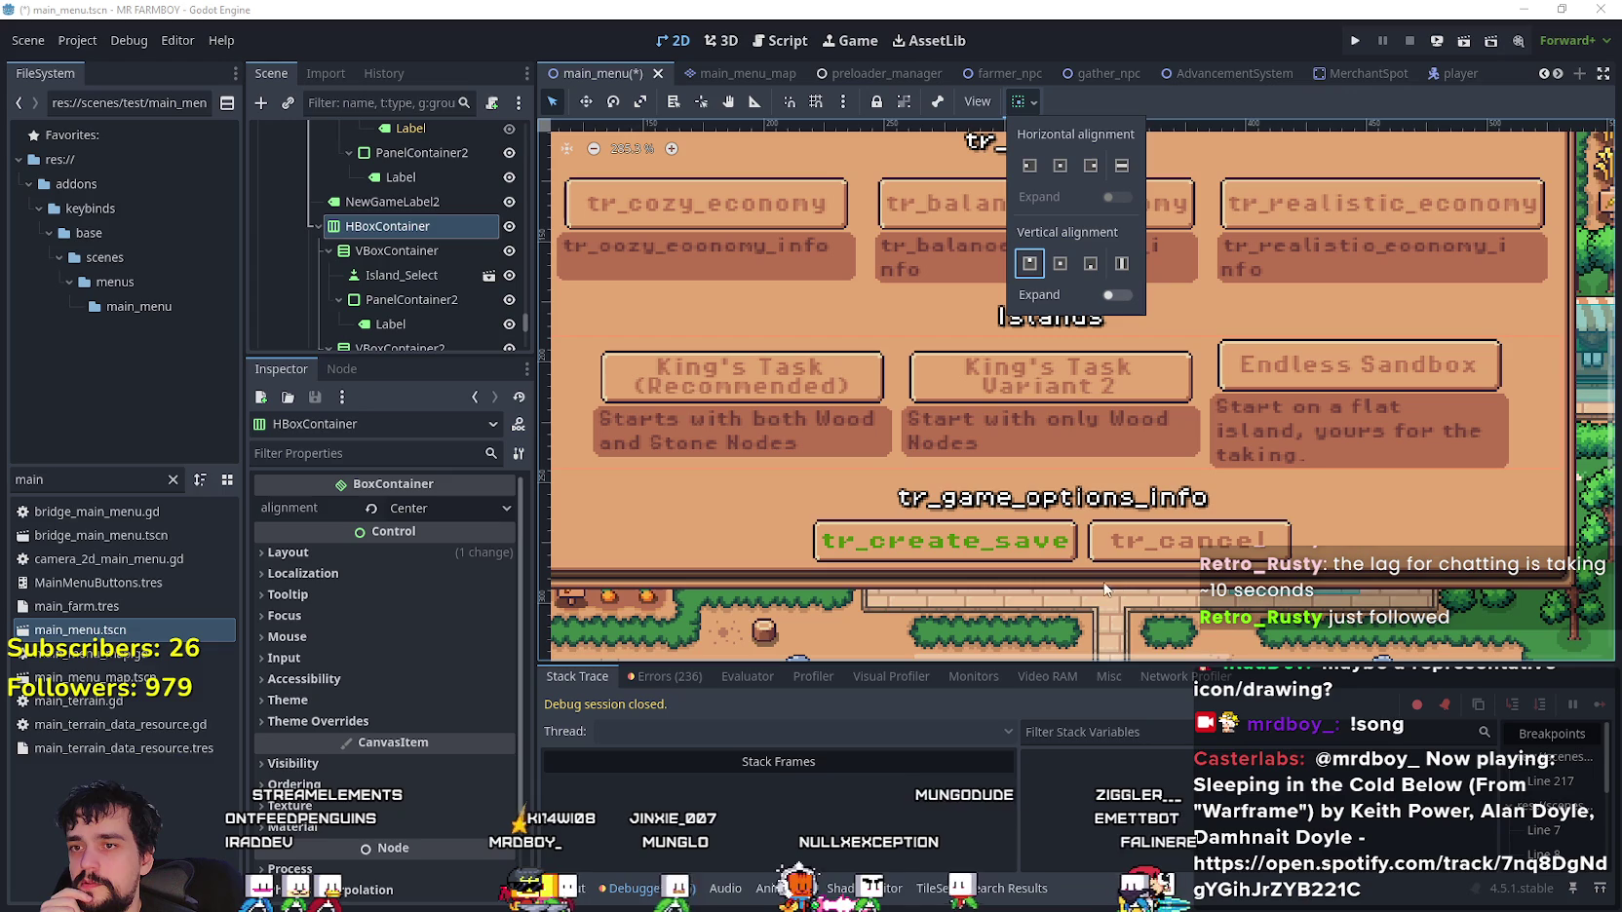
left_click(1178, 96)
left_click(413, 251)
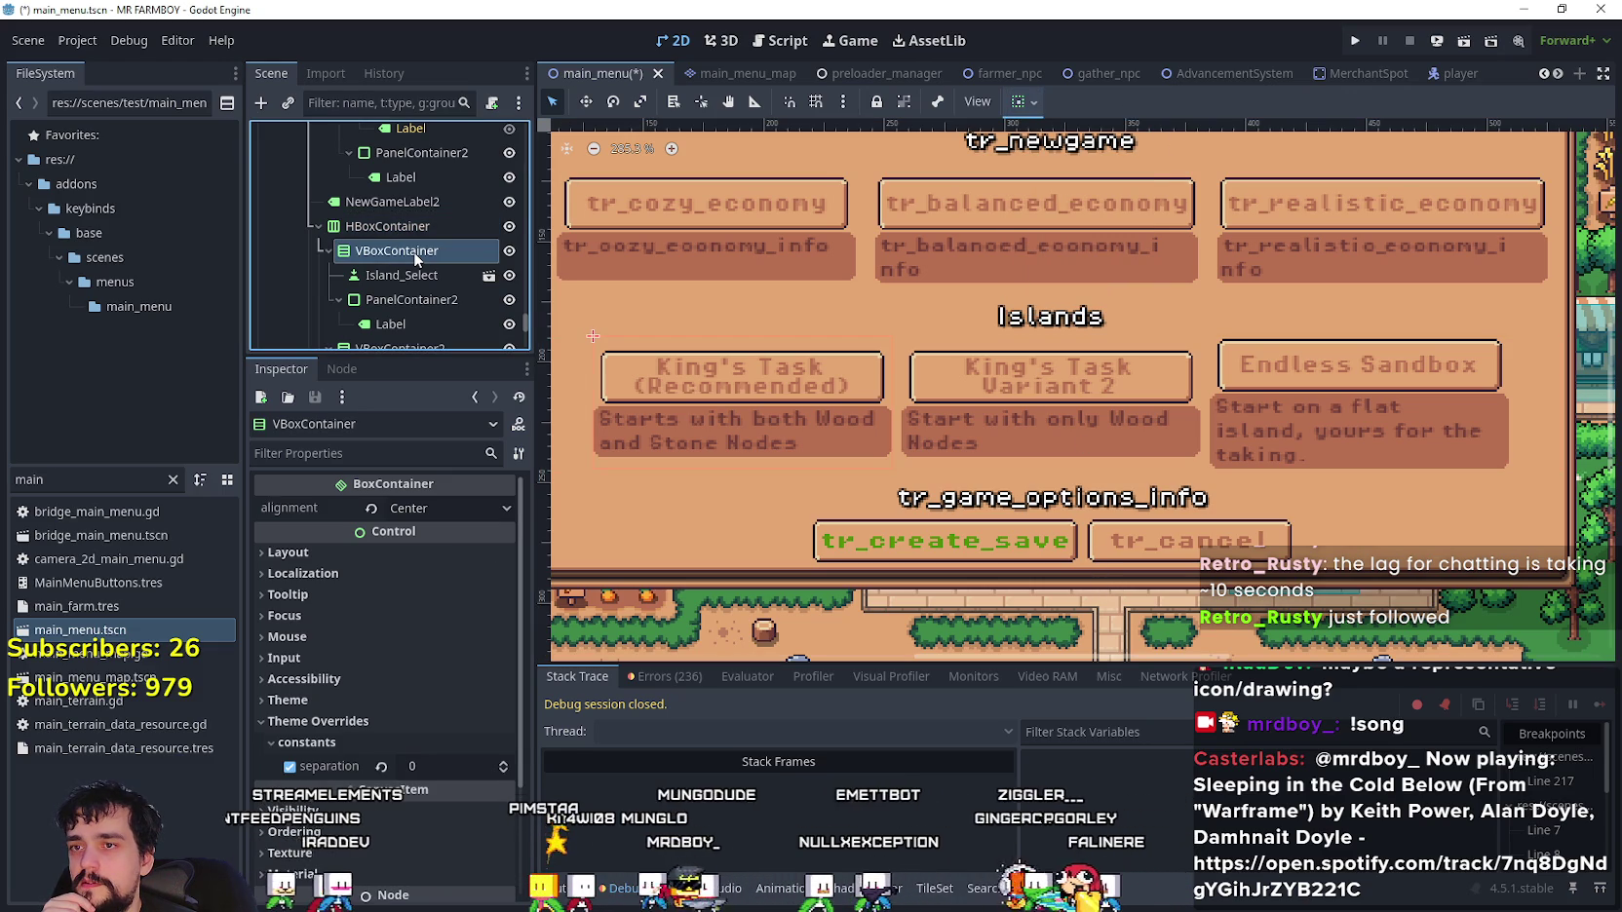
left_click(1020, 101)
left_click(1029, 263)
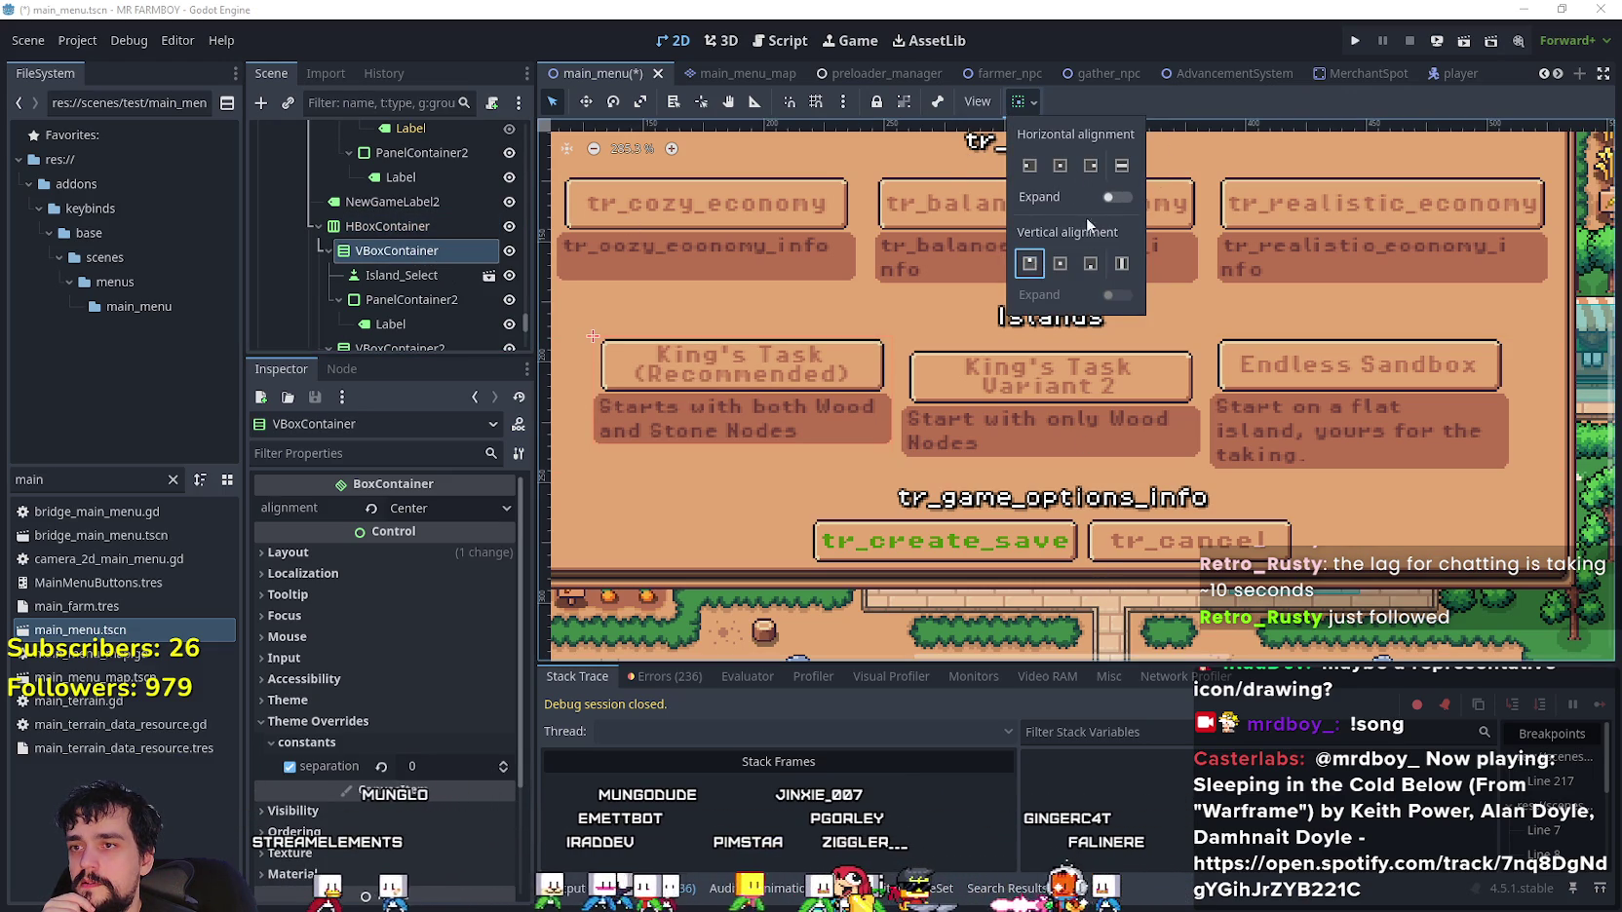
- Set the second island column, King's Task Variant 2, to vertical alignment Top
left_click(1187, 115)
scroll(400, 275, "down", 3)
left_click(401, 265)
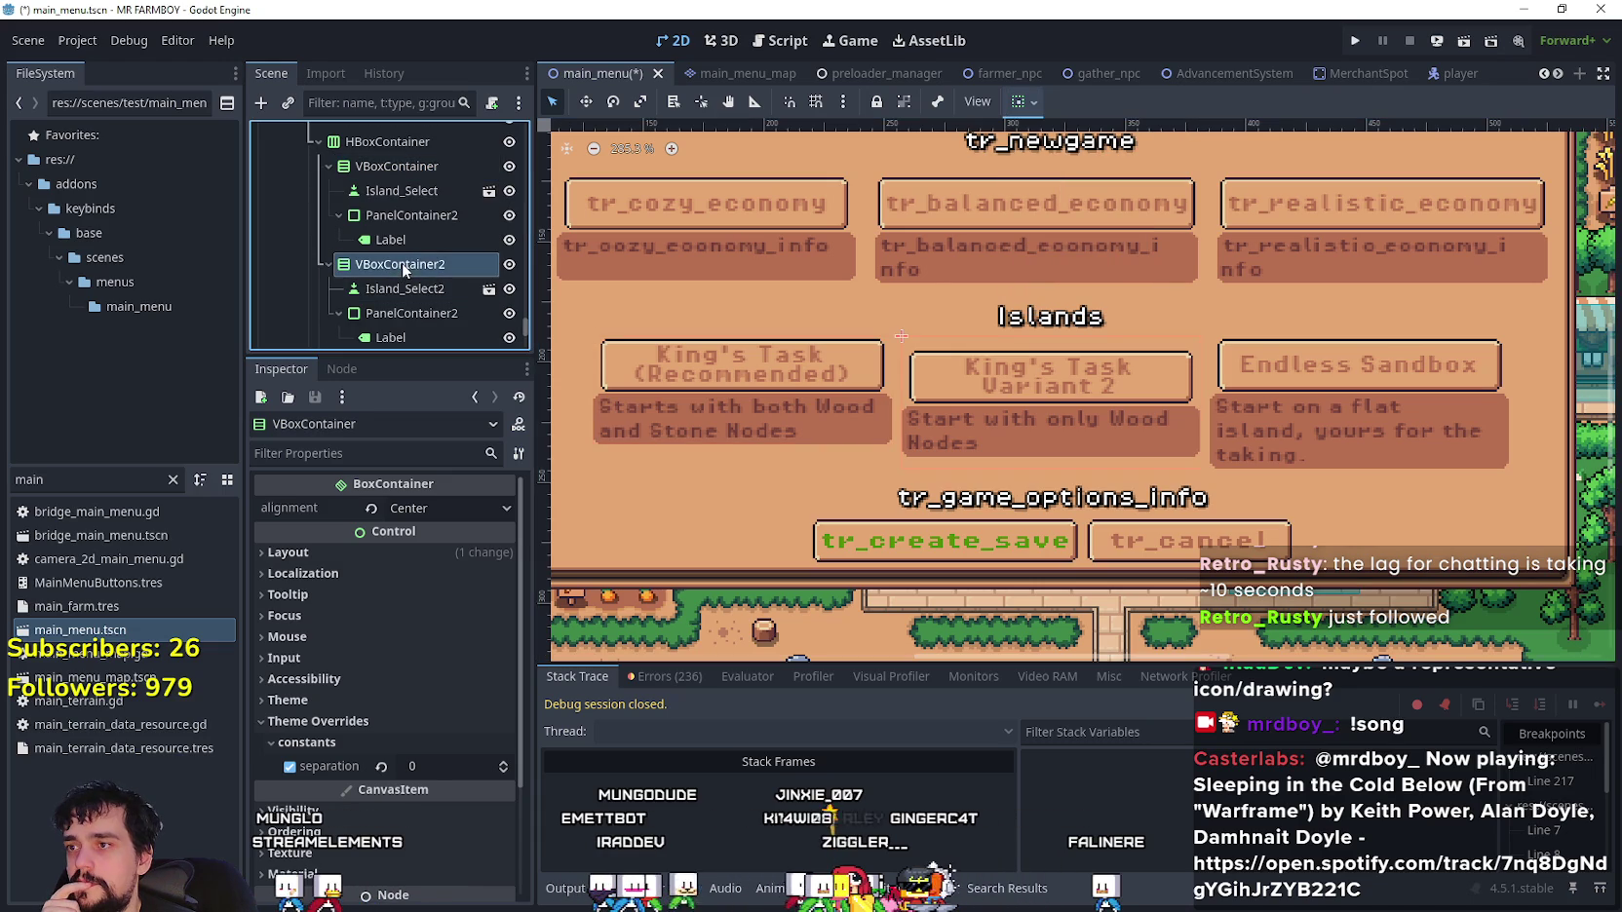
left_click(1031, 103)
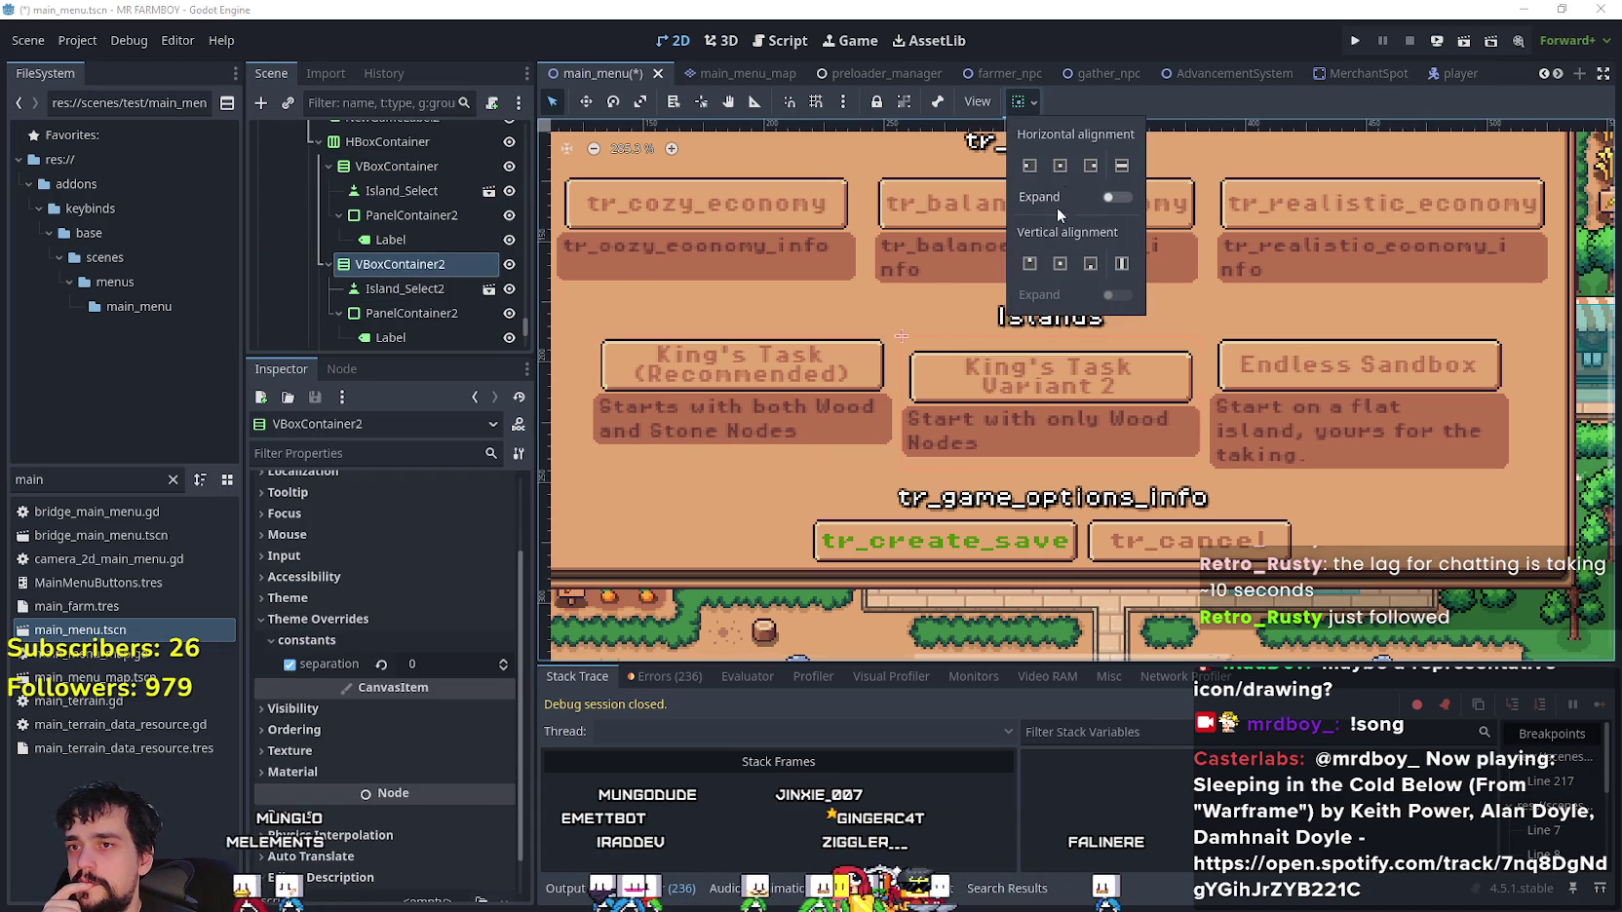
left_click(1030, 263)
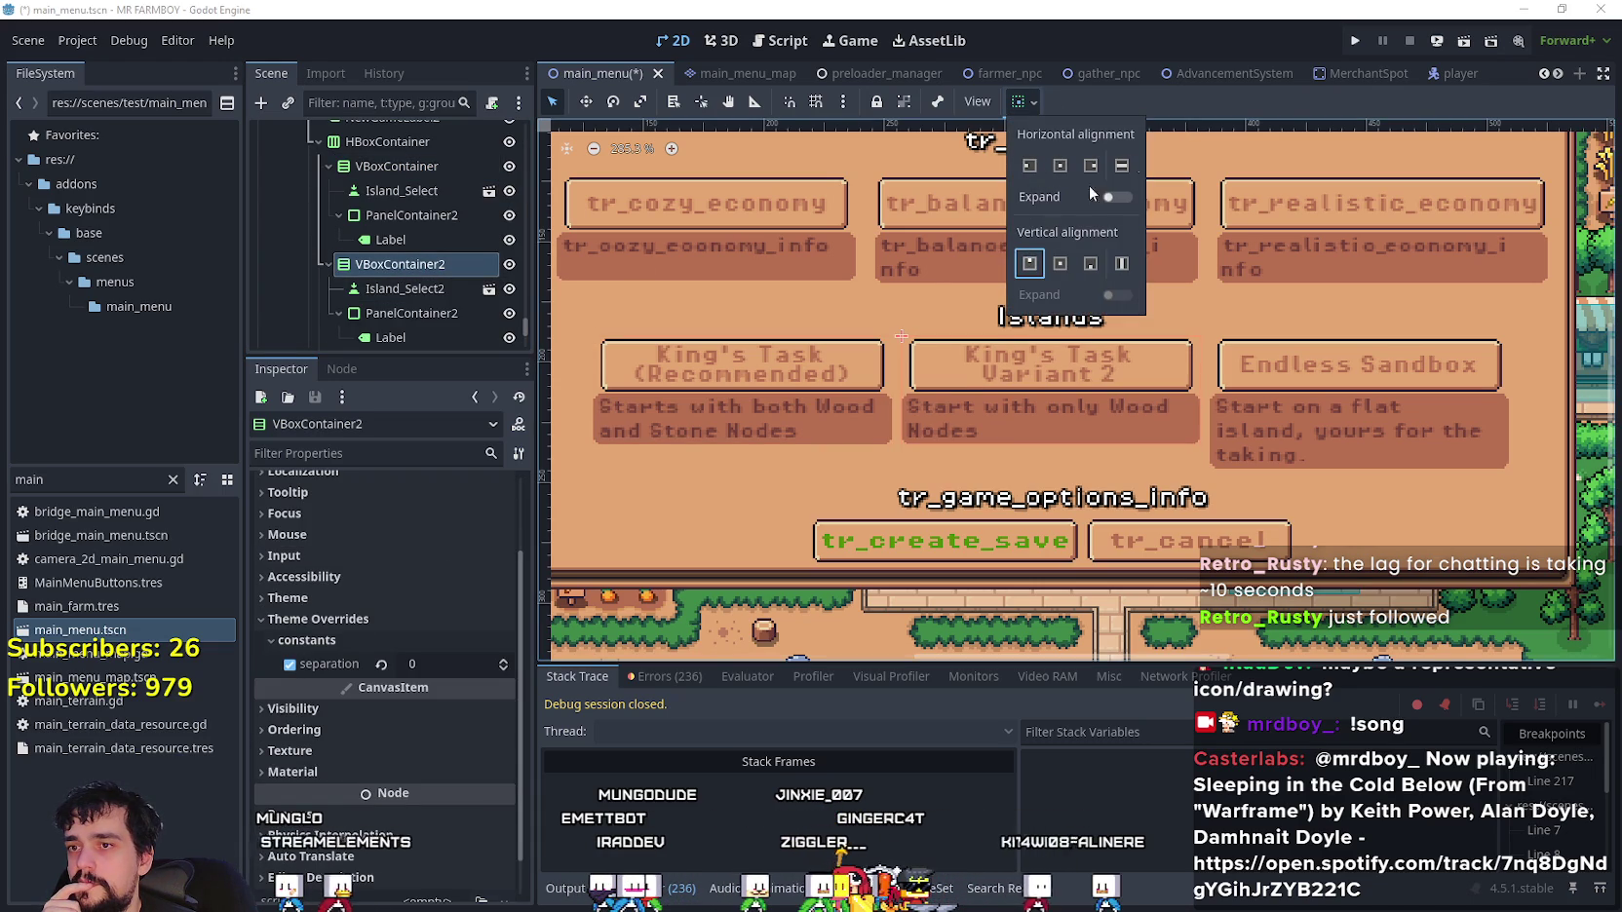
left_click(1180, 114)
- Check the container alignment options on the third island column, VBoxContainer3
scroll(401, 282, "down", 3)
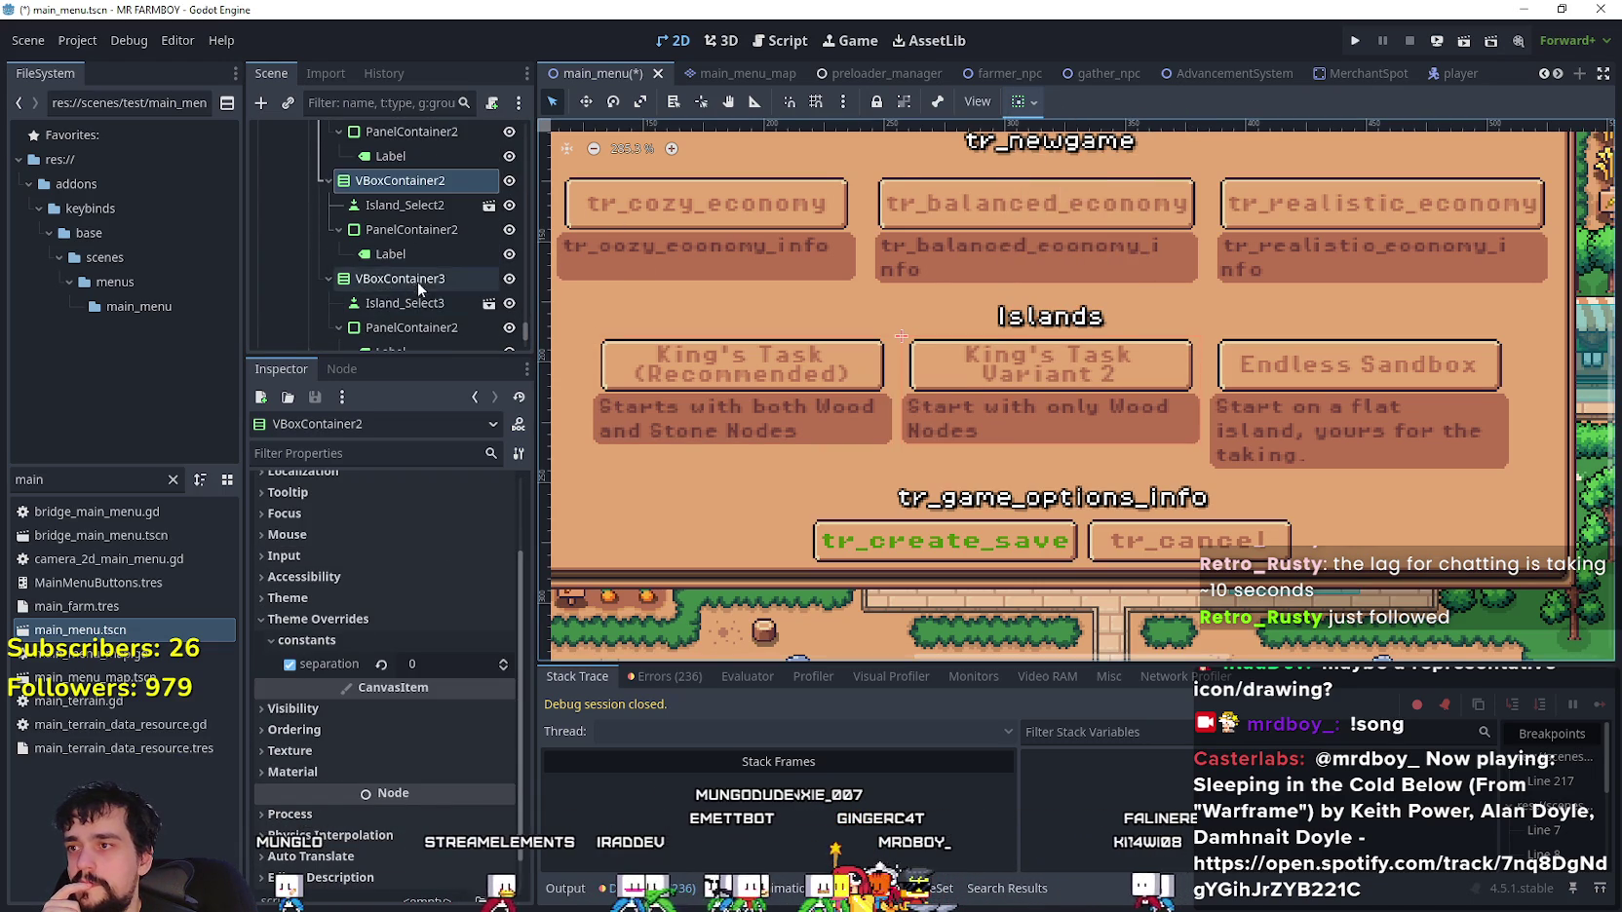
left_click(417, 279)
left_click(1023, 101)
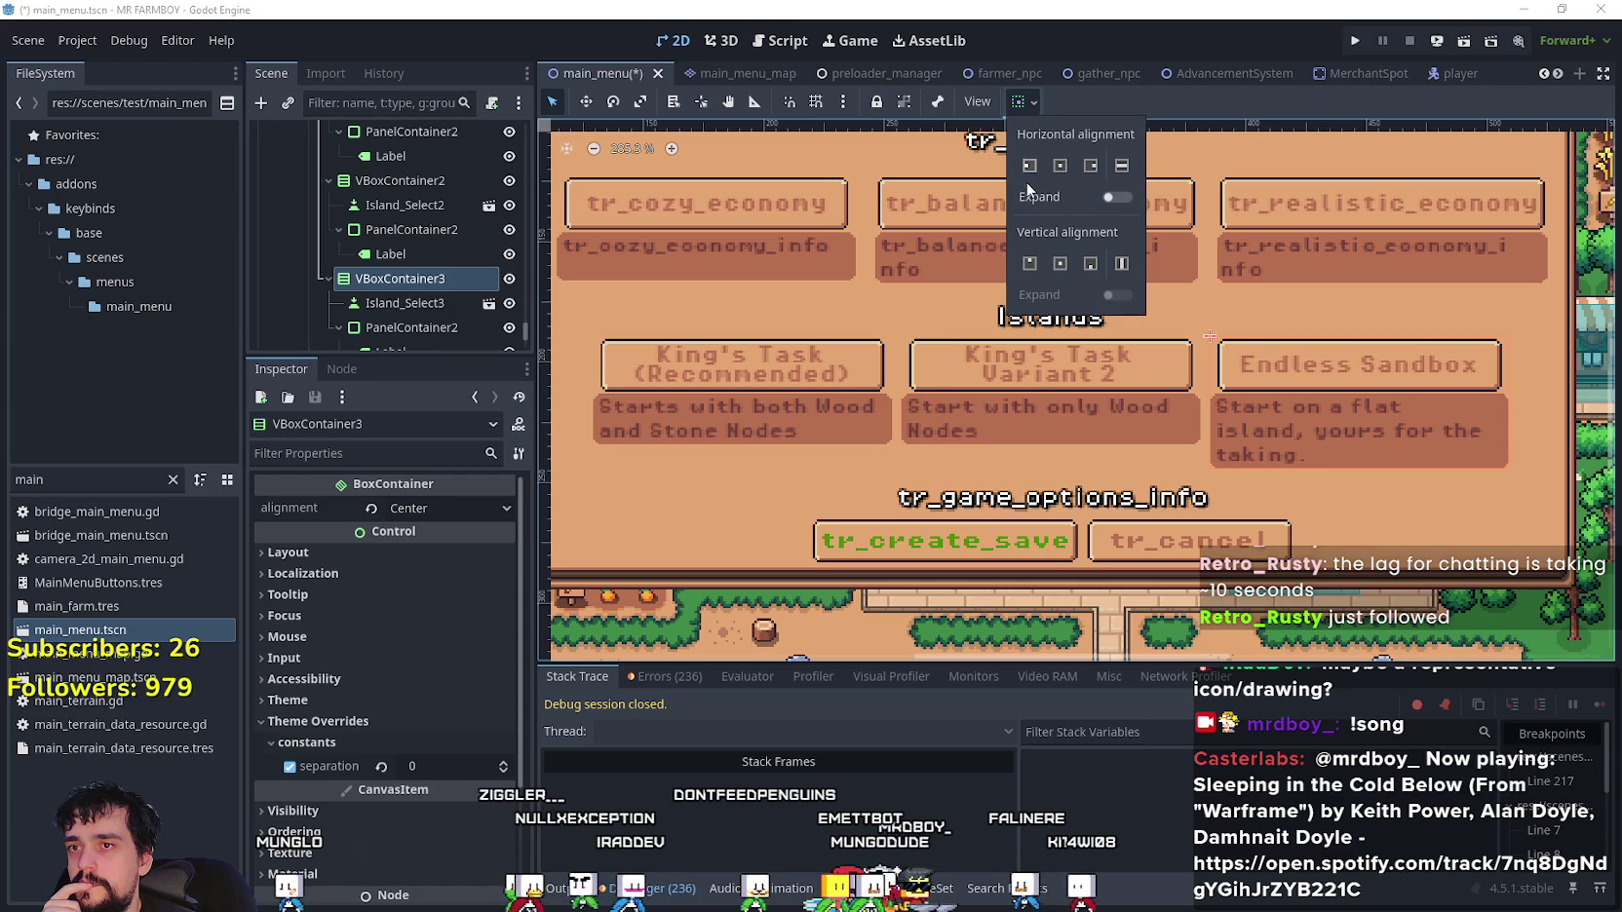
left_click(1346, 48)
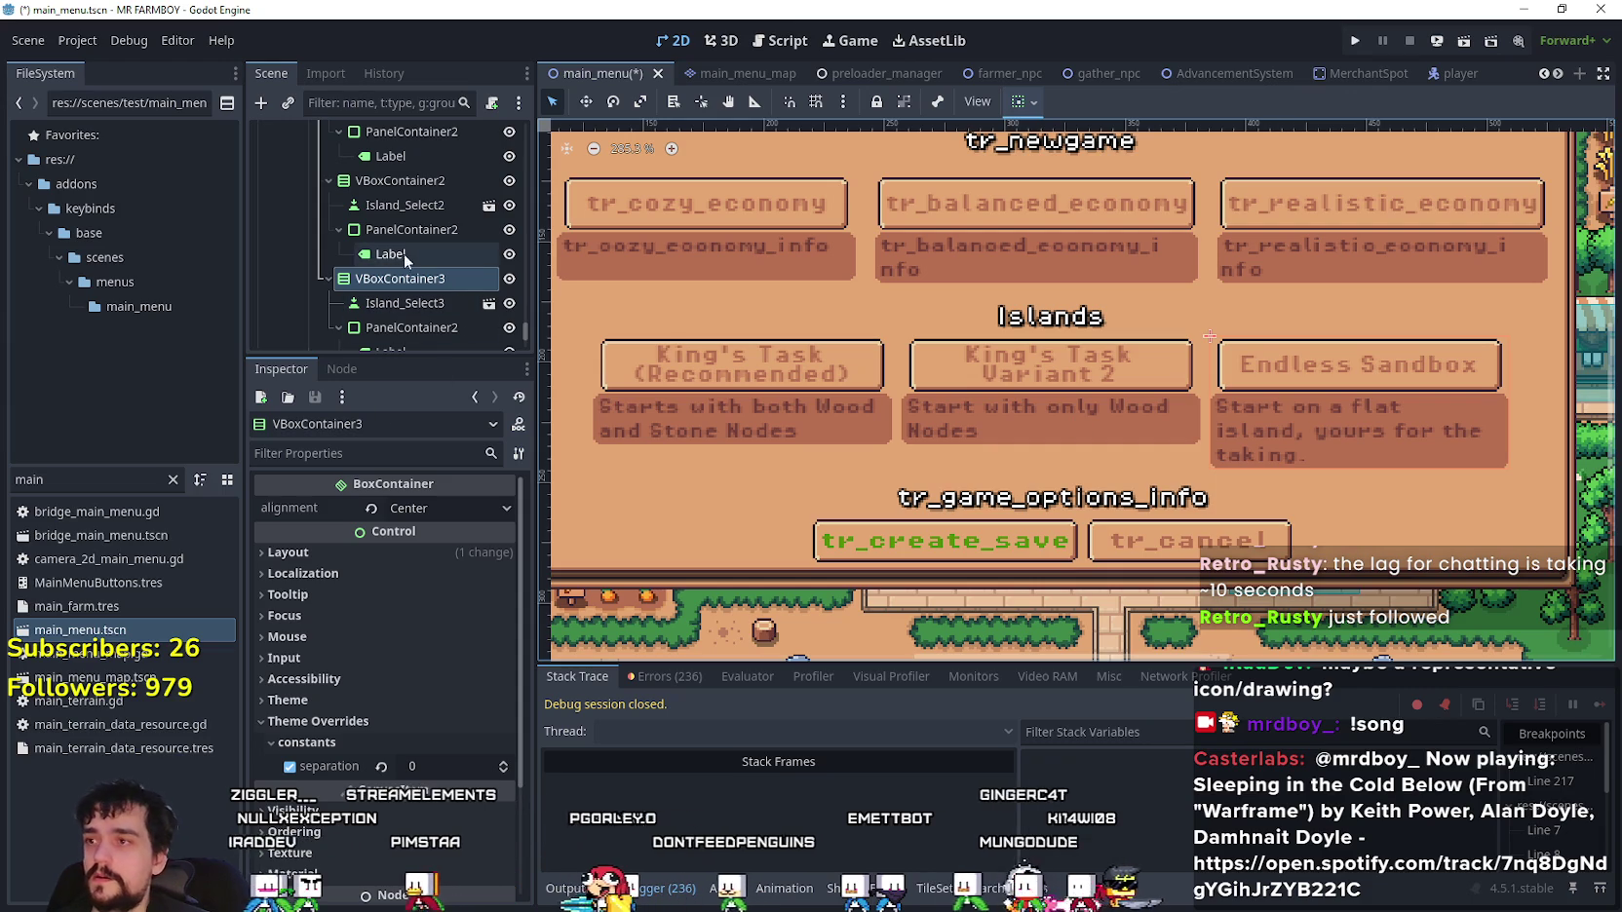
- Change Island_Select3's text to 'The Endless (Sandbox)' and save main_menu
left_click(397, 301)
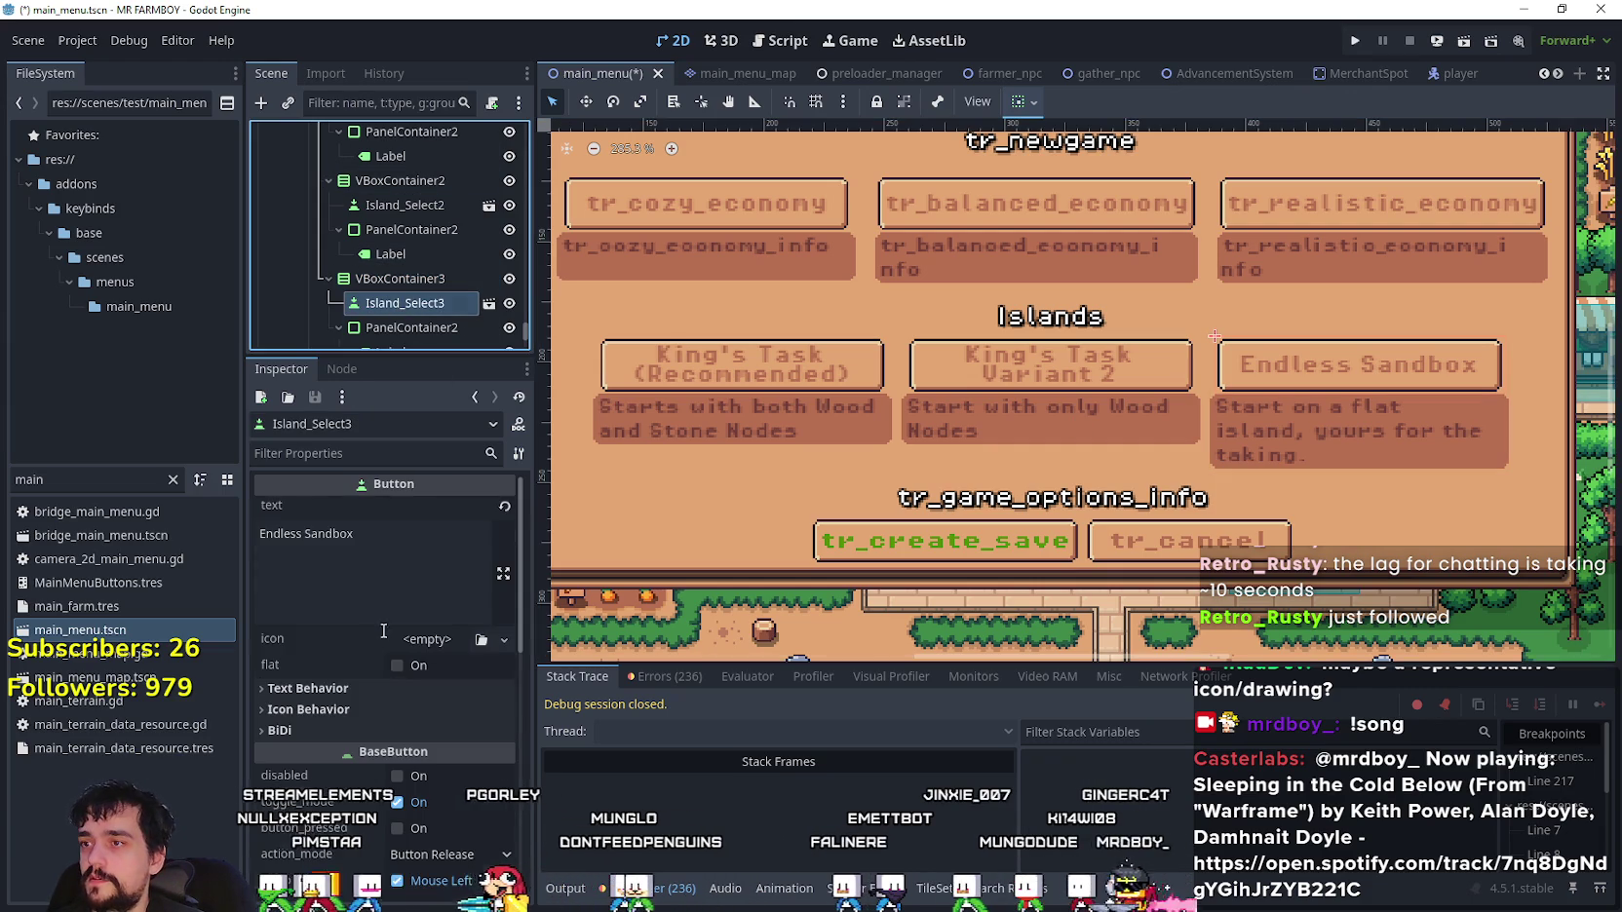
left_click(379, 526)
key("ctrl+a")
type("The Enm")
key("BackSpace")
type("dless ")
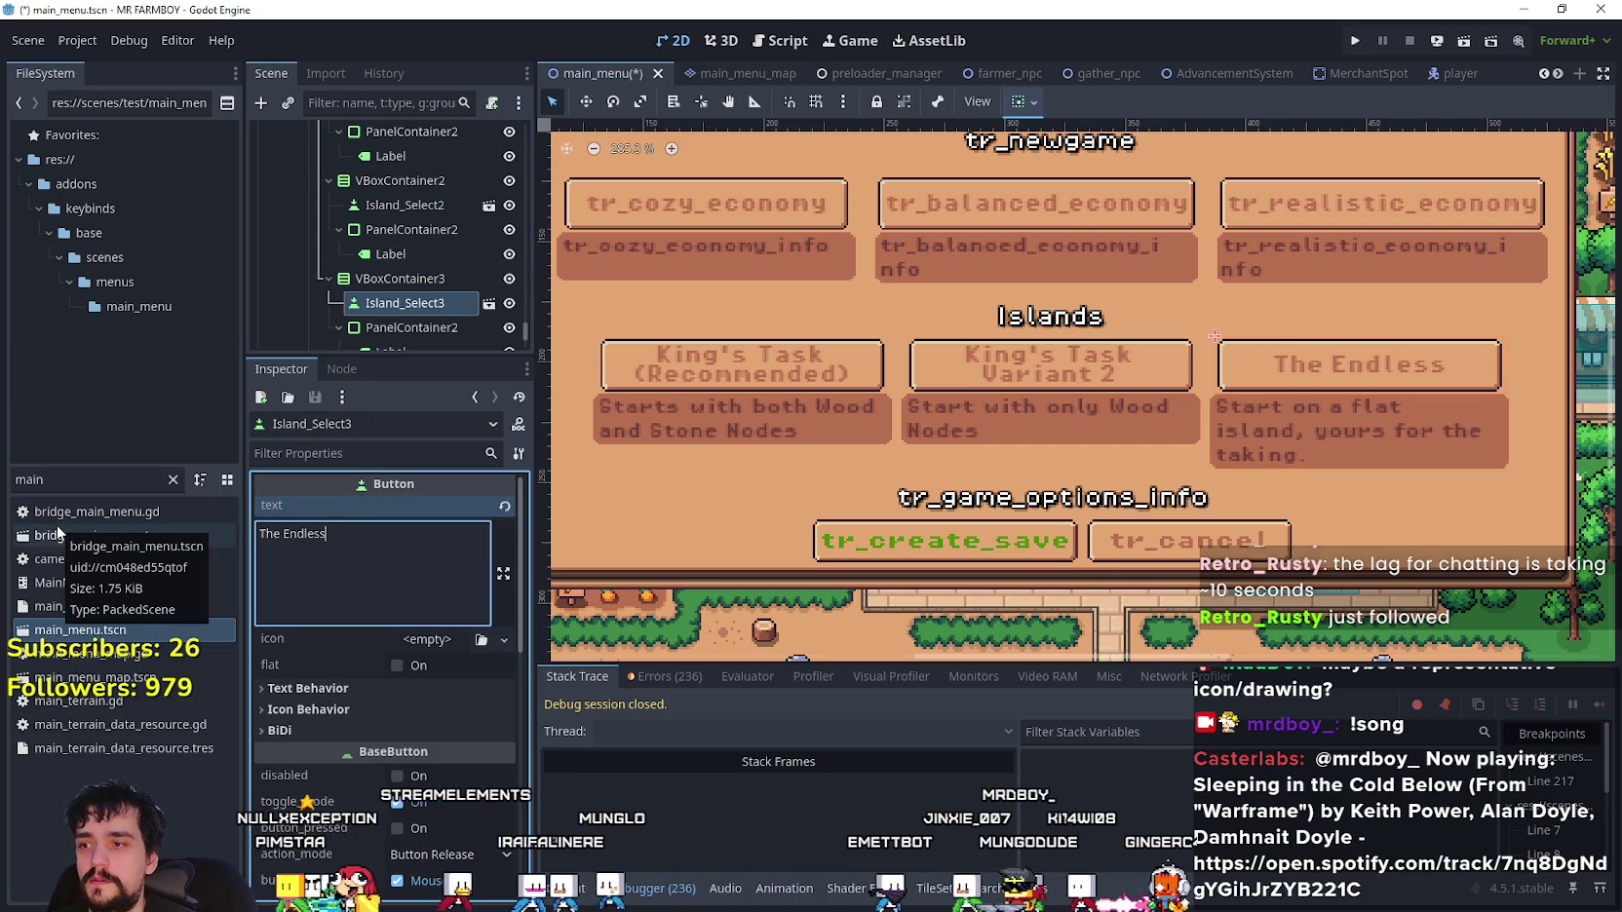
type("(Sandbox")
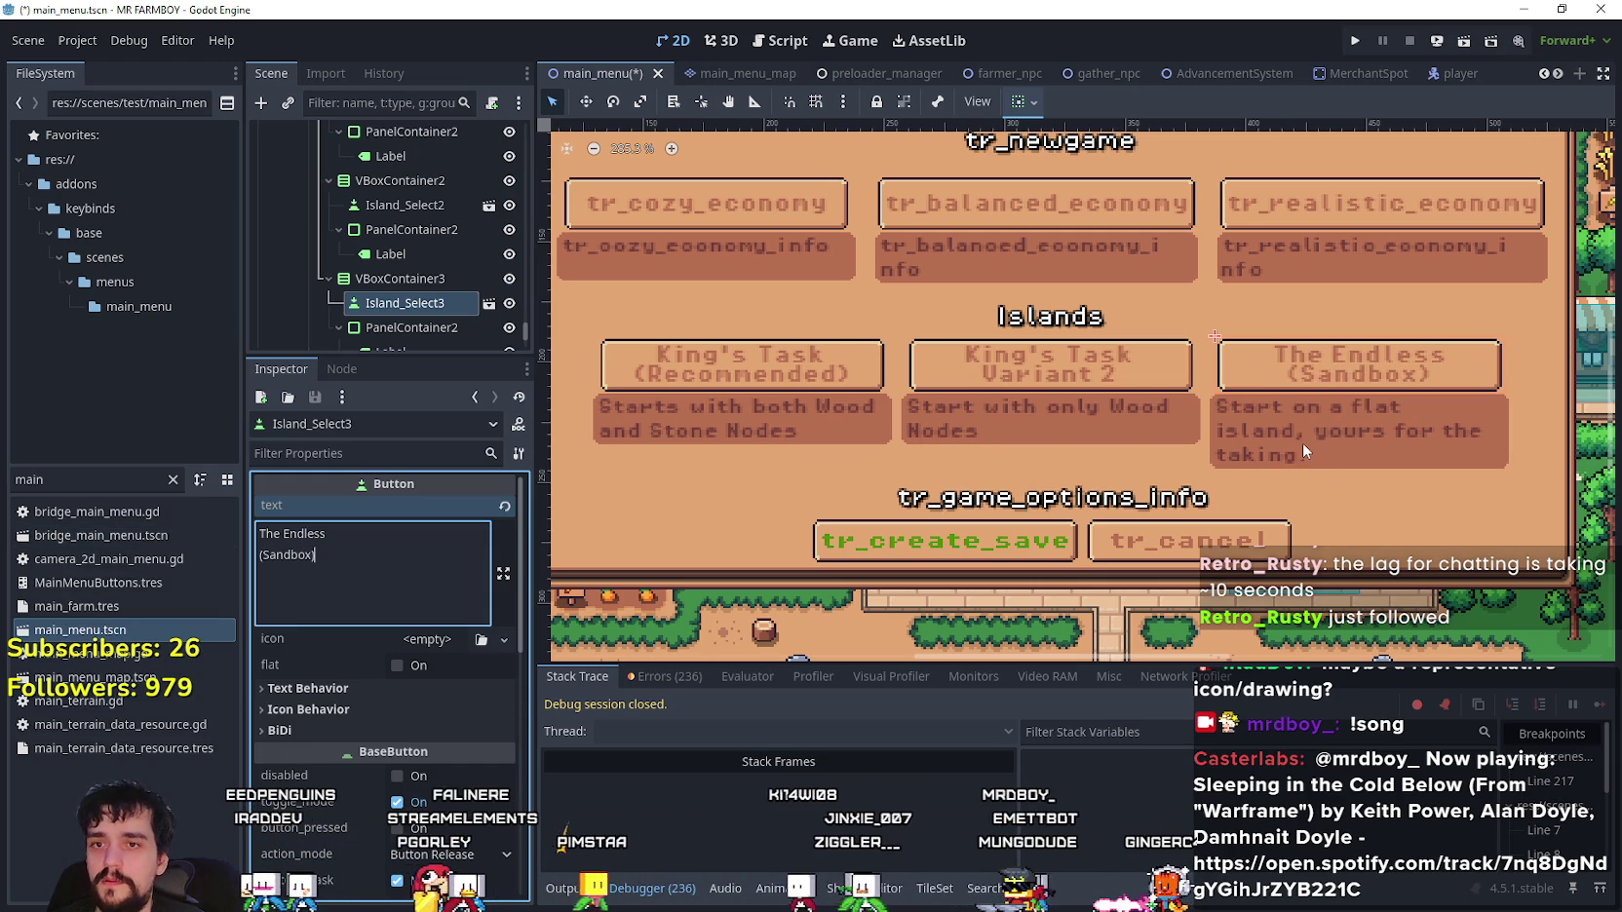
key("ctrl+s")
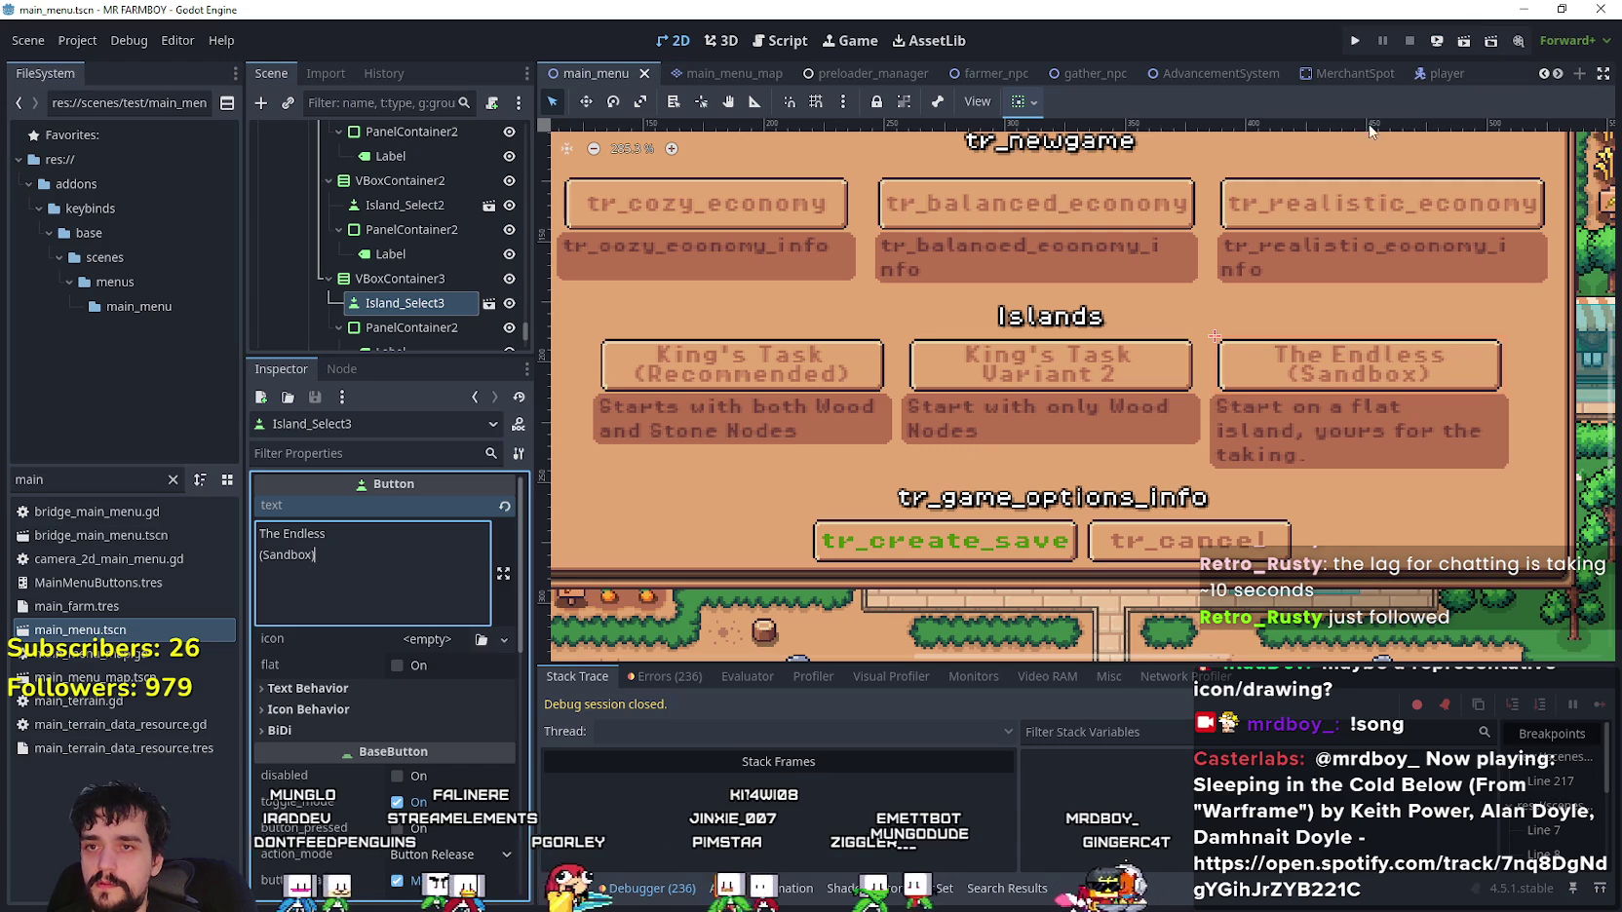
- Run the project and maximize the MR FARMBOY game window
left_click(1355, 40)
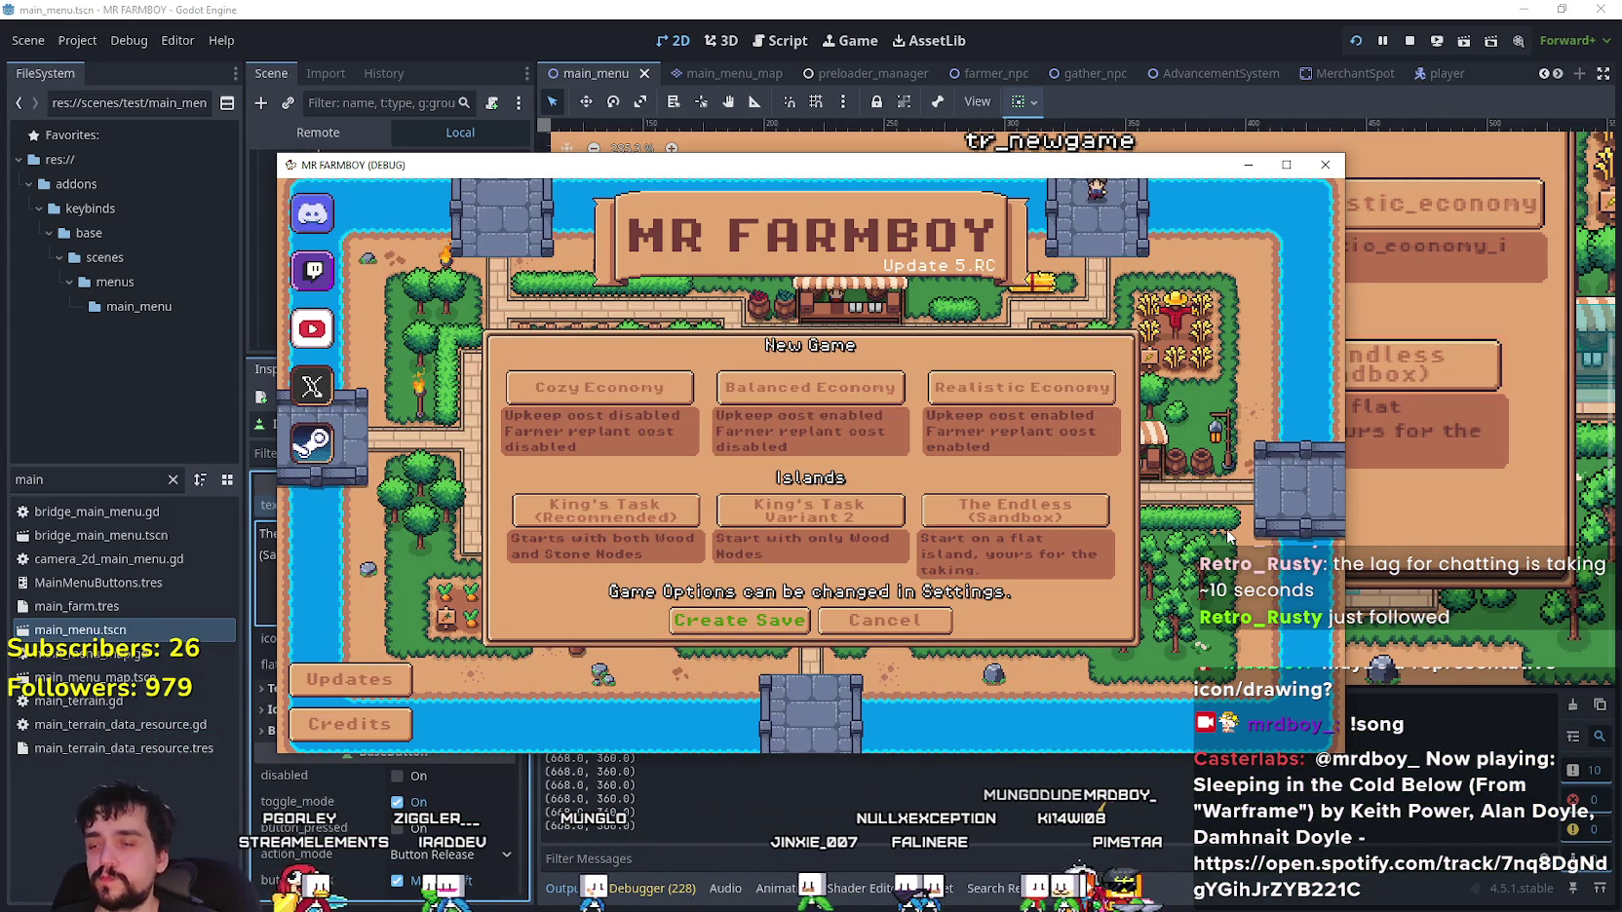
left_click(1286, 163)
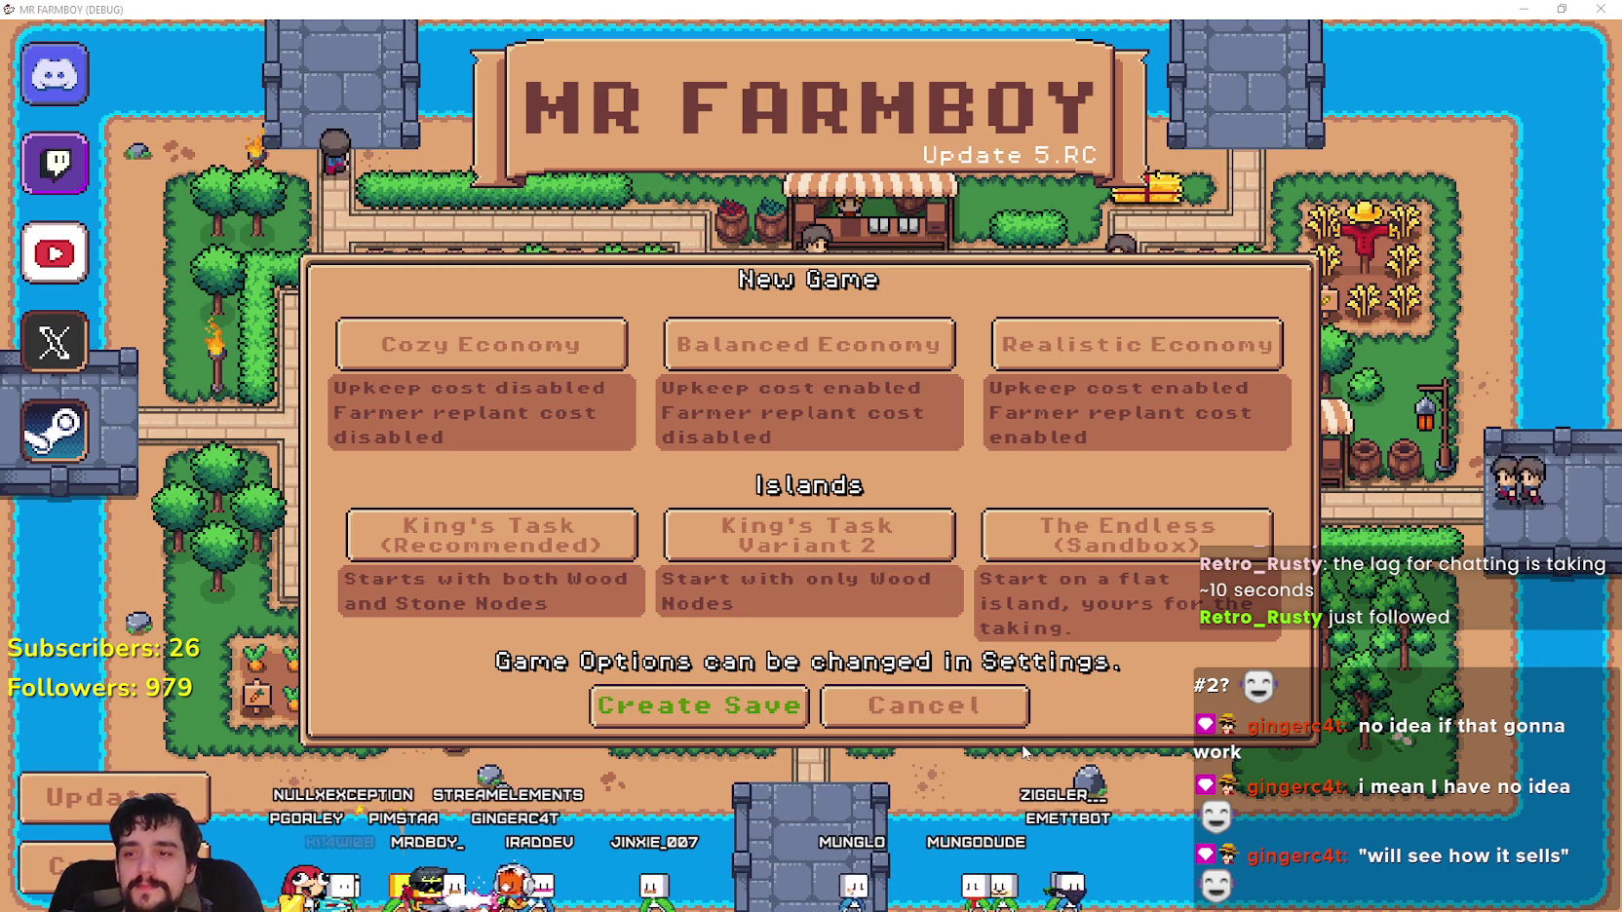
- Restore the game window and stop the running game with F8
key("super+Down")
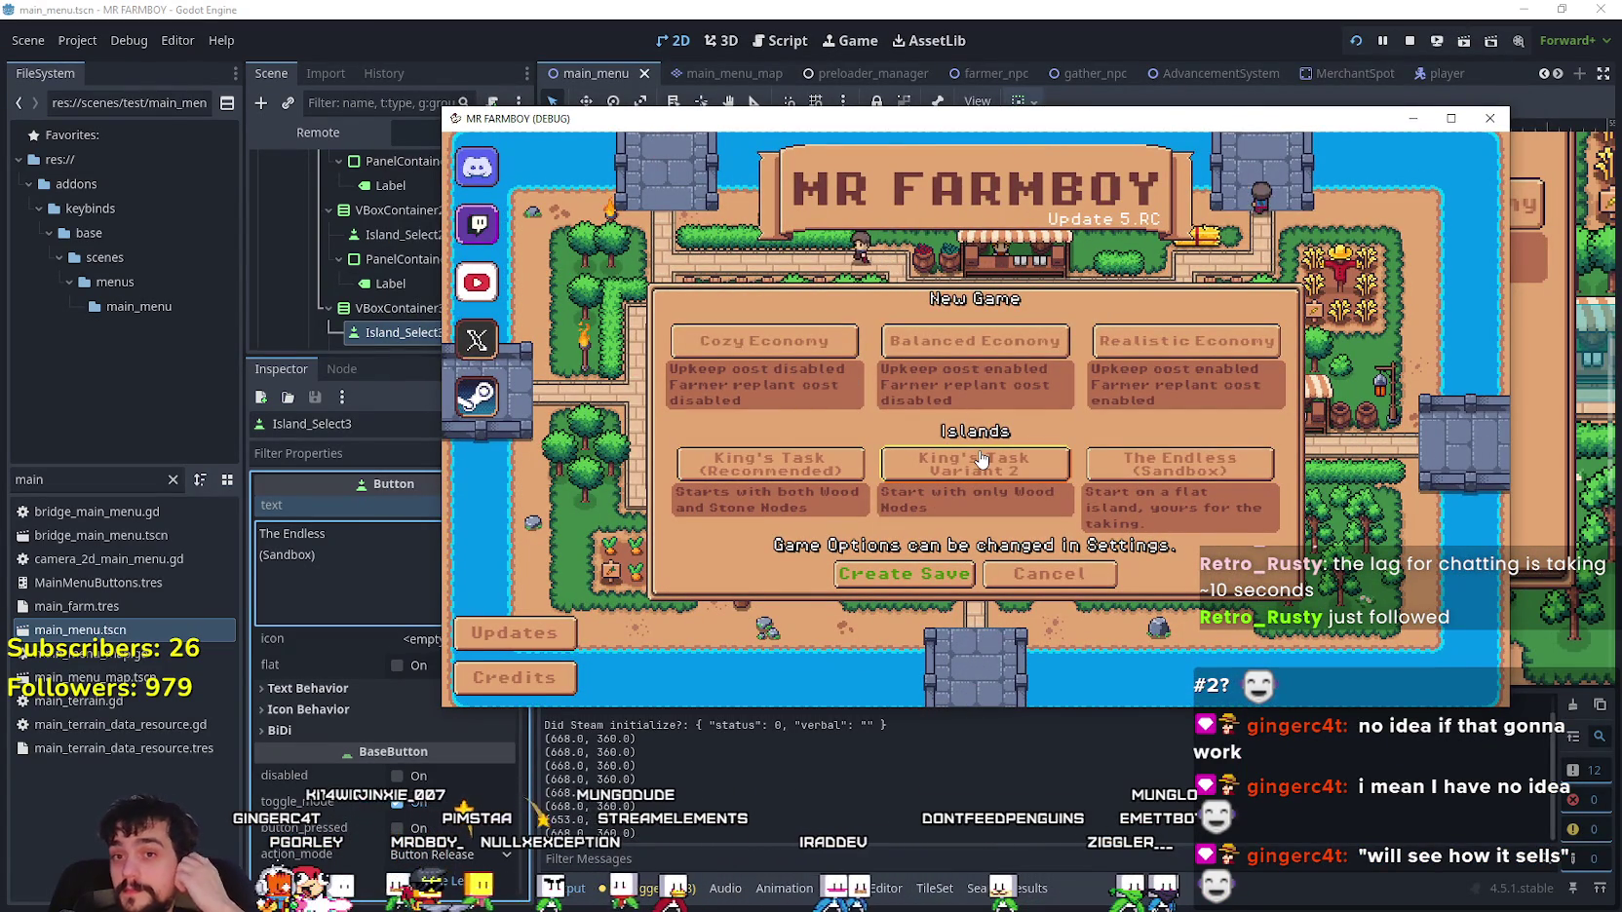
key("F8")
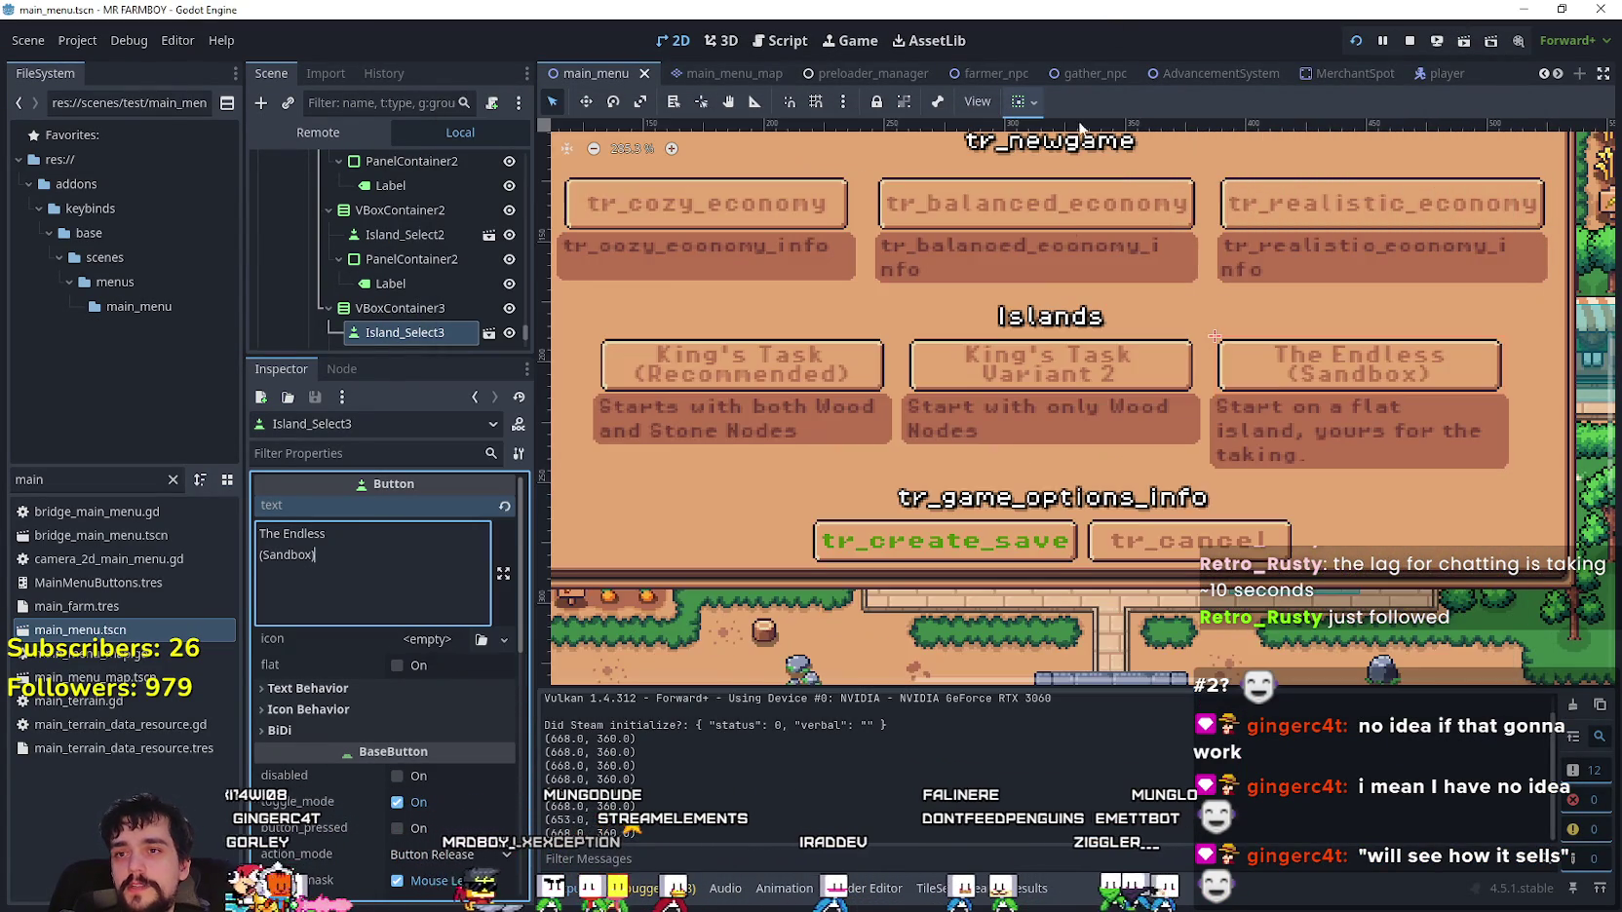
- Select the King's Task (Recommended) island option in the Scene tree
scroll(1101, 295, "up", 5)
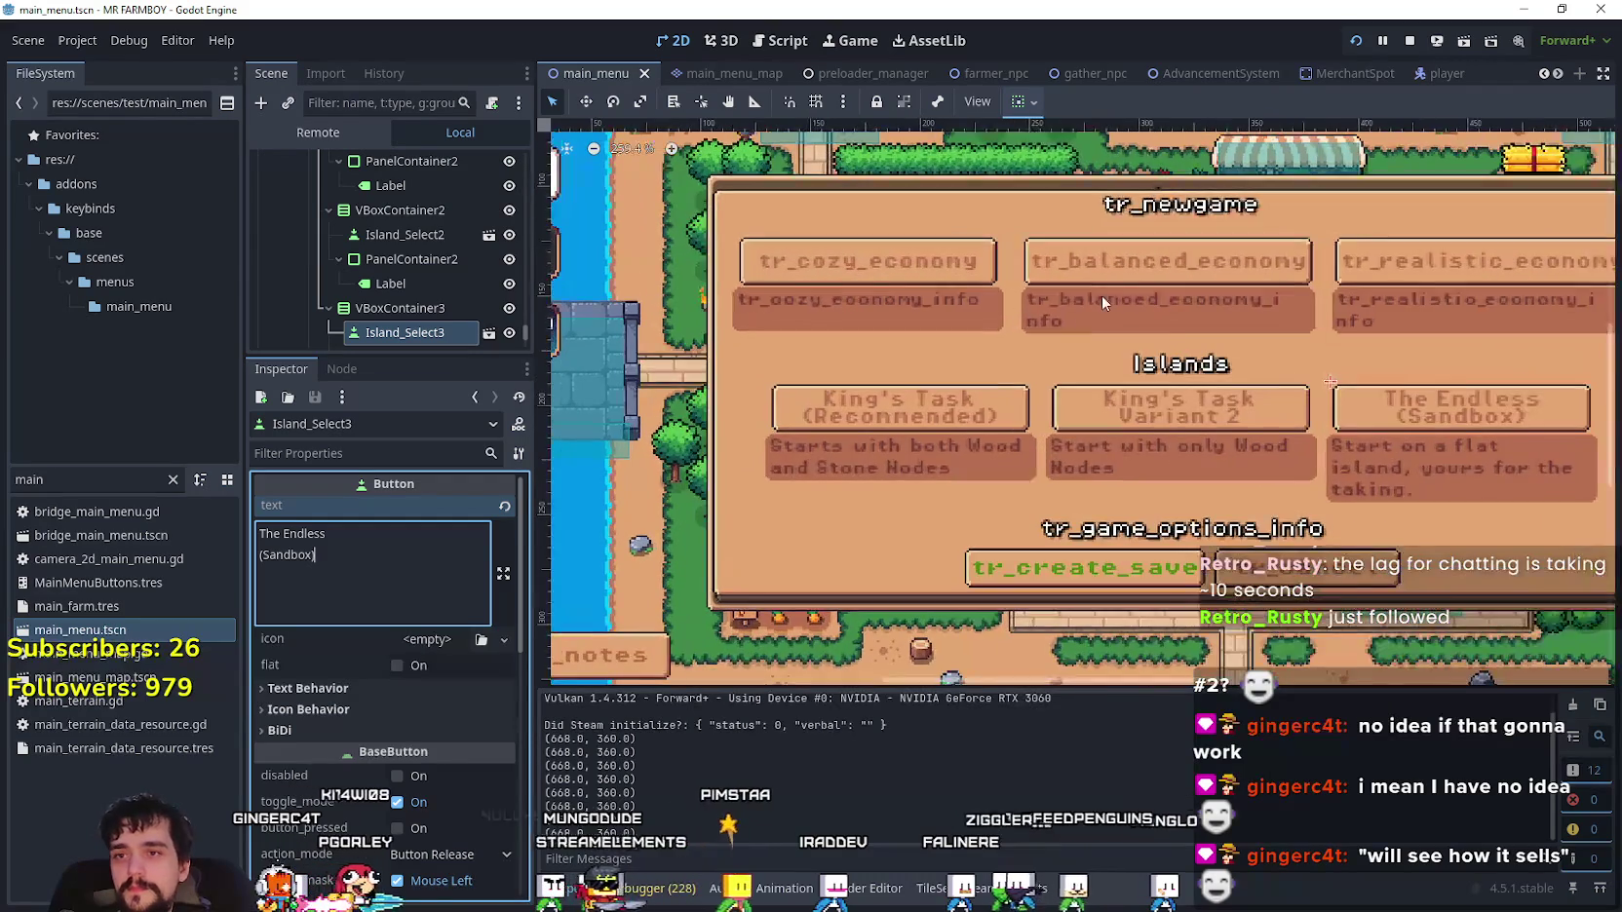
scroll(1114, 259, "down", 4)
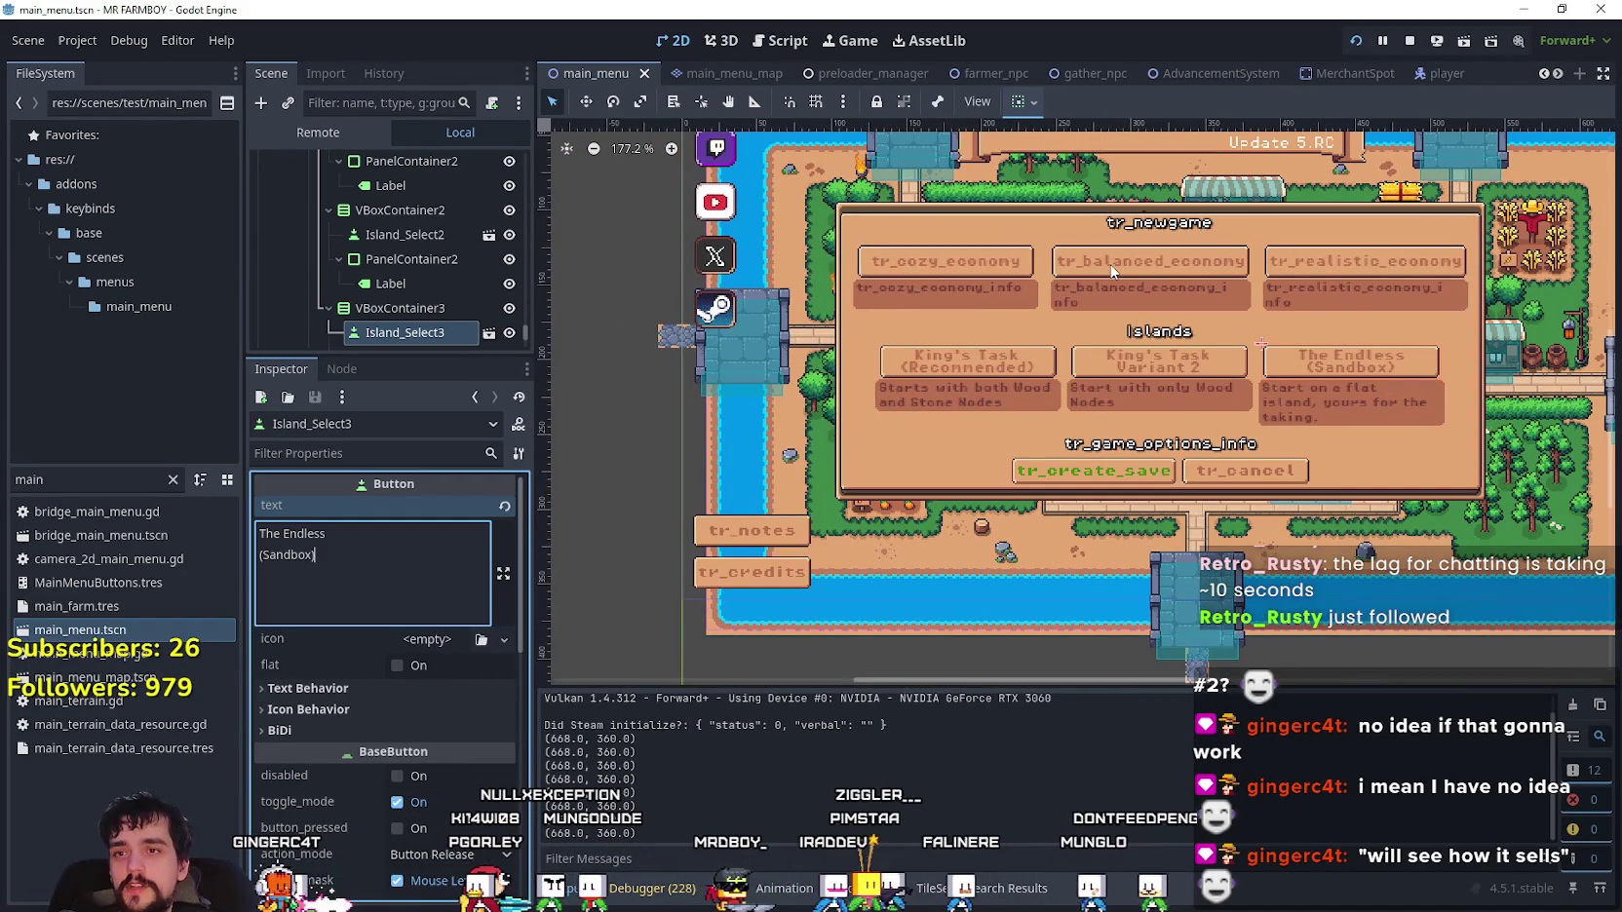
scroll(450, 309, "down", 3)
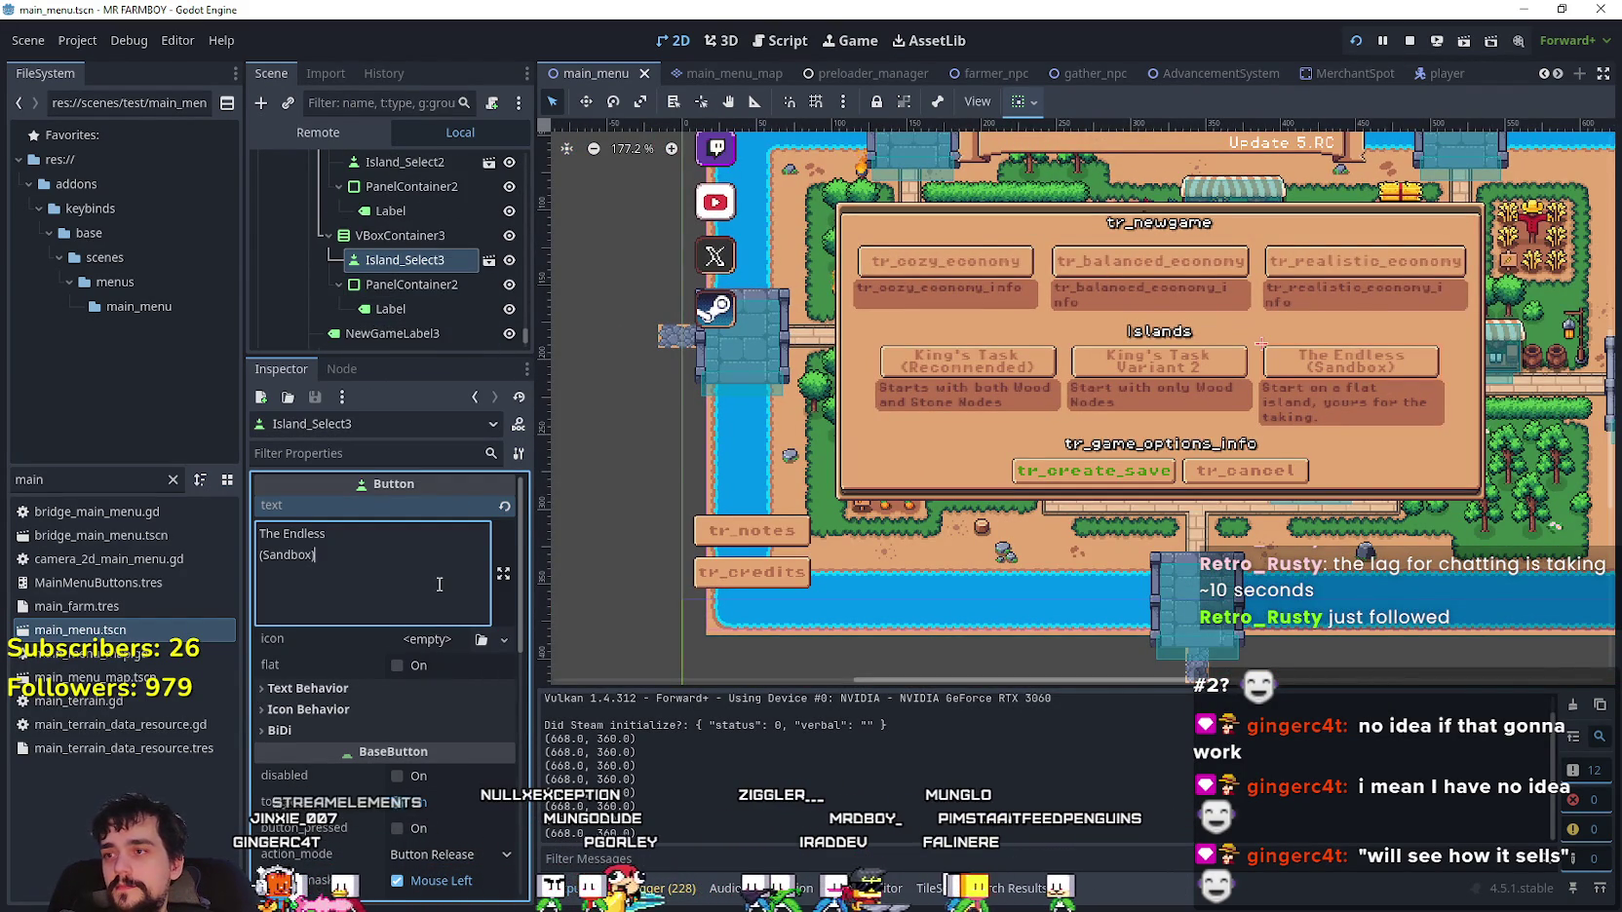
scroll(450, 307, "up", 7)
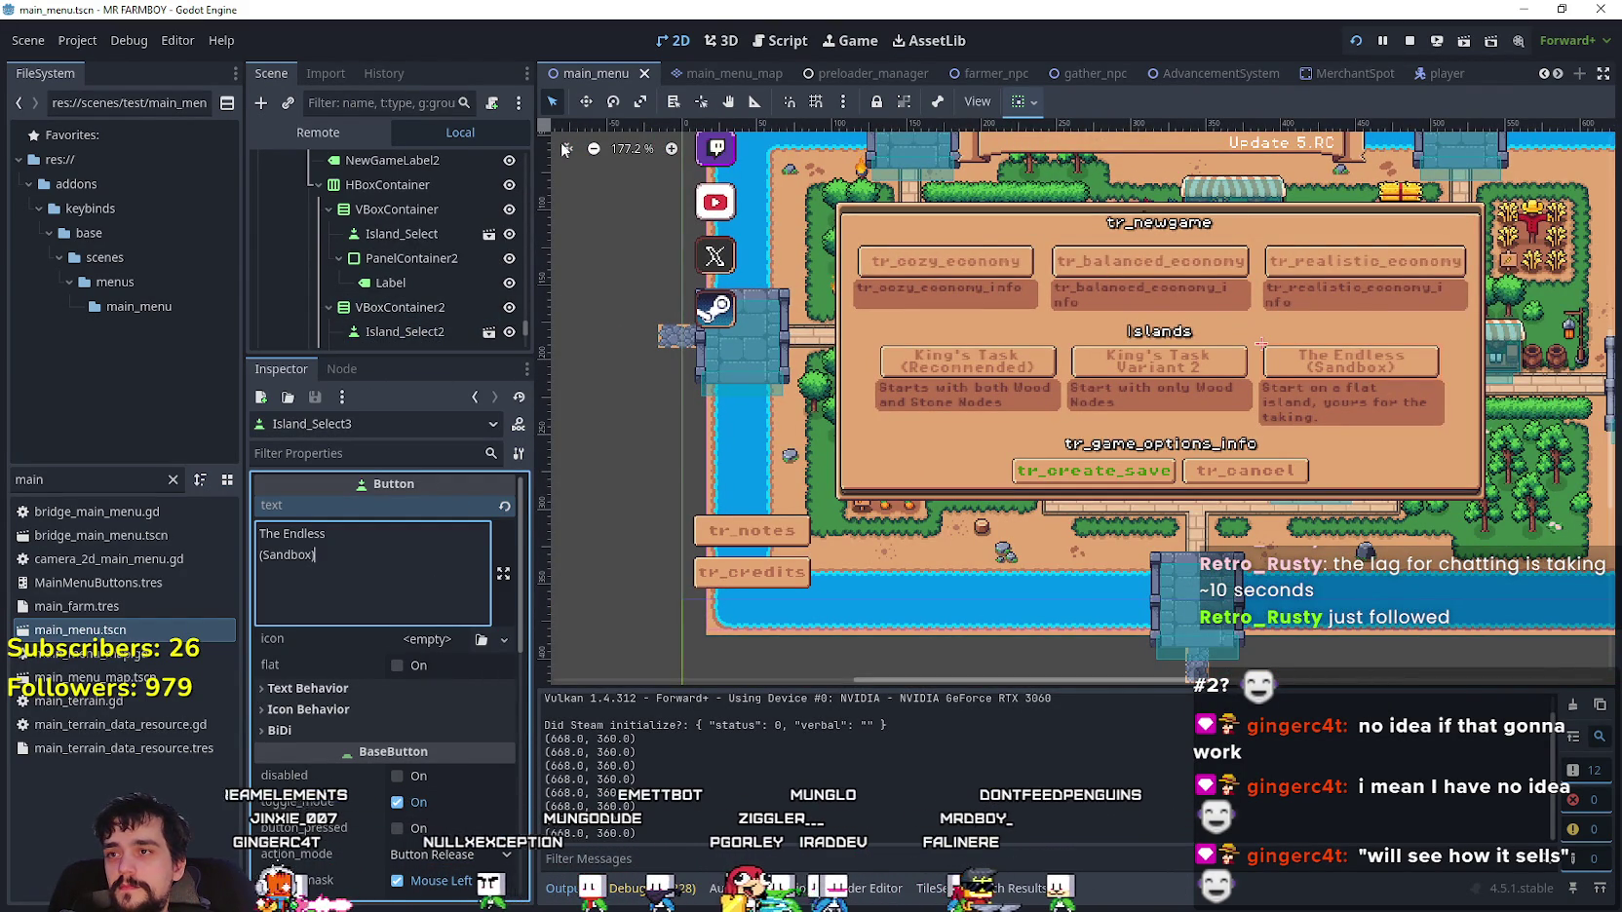
left_click(1166, 268)
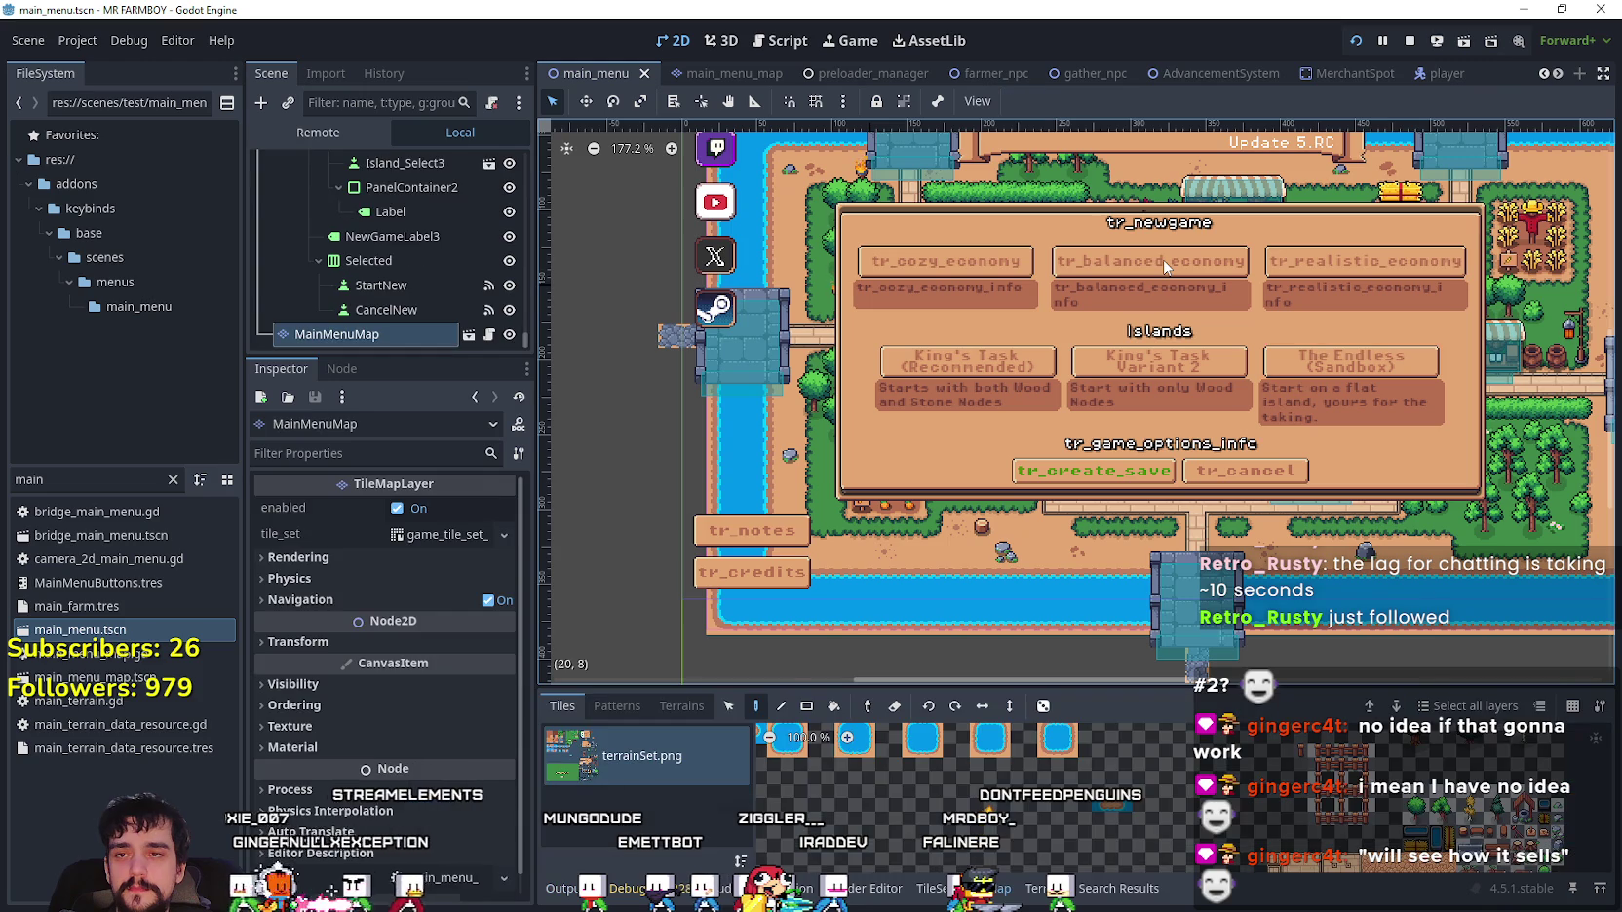
scroll(401, 284, "up", 6)
scroll(401, 282, "up", 6)
left_click(398, 232)
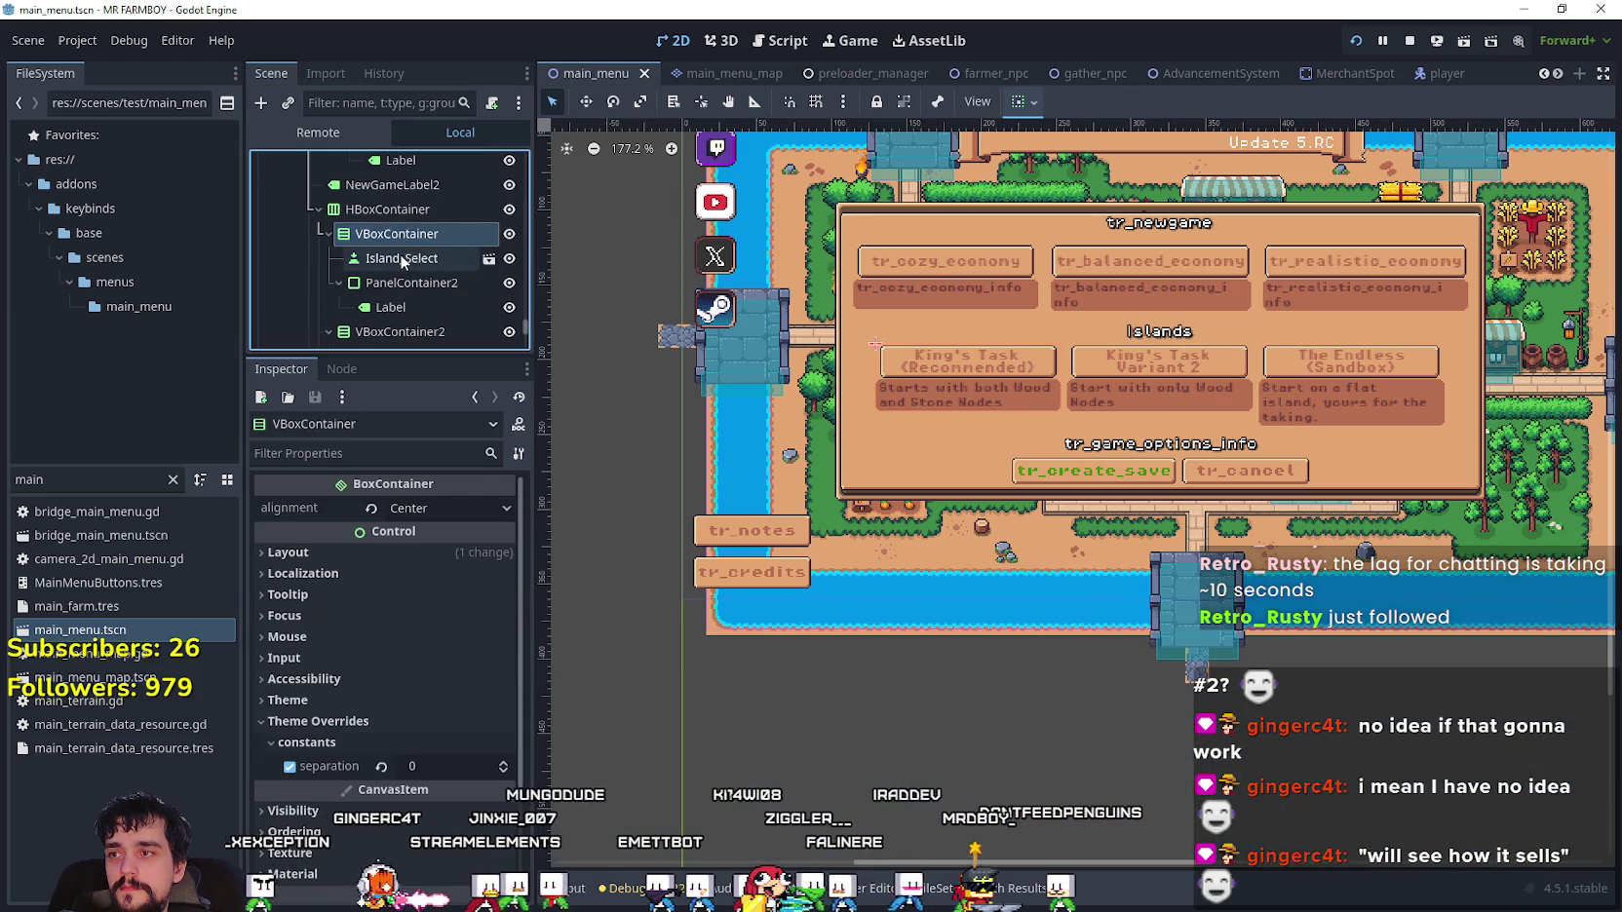
left_click(401, 258)
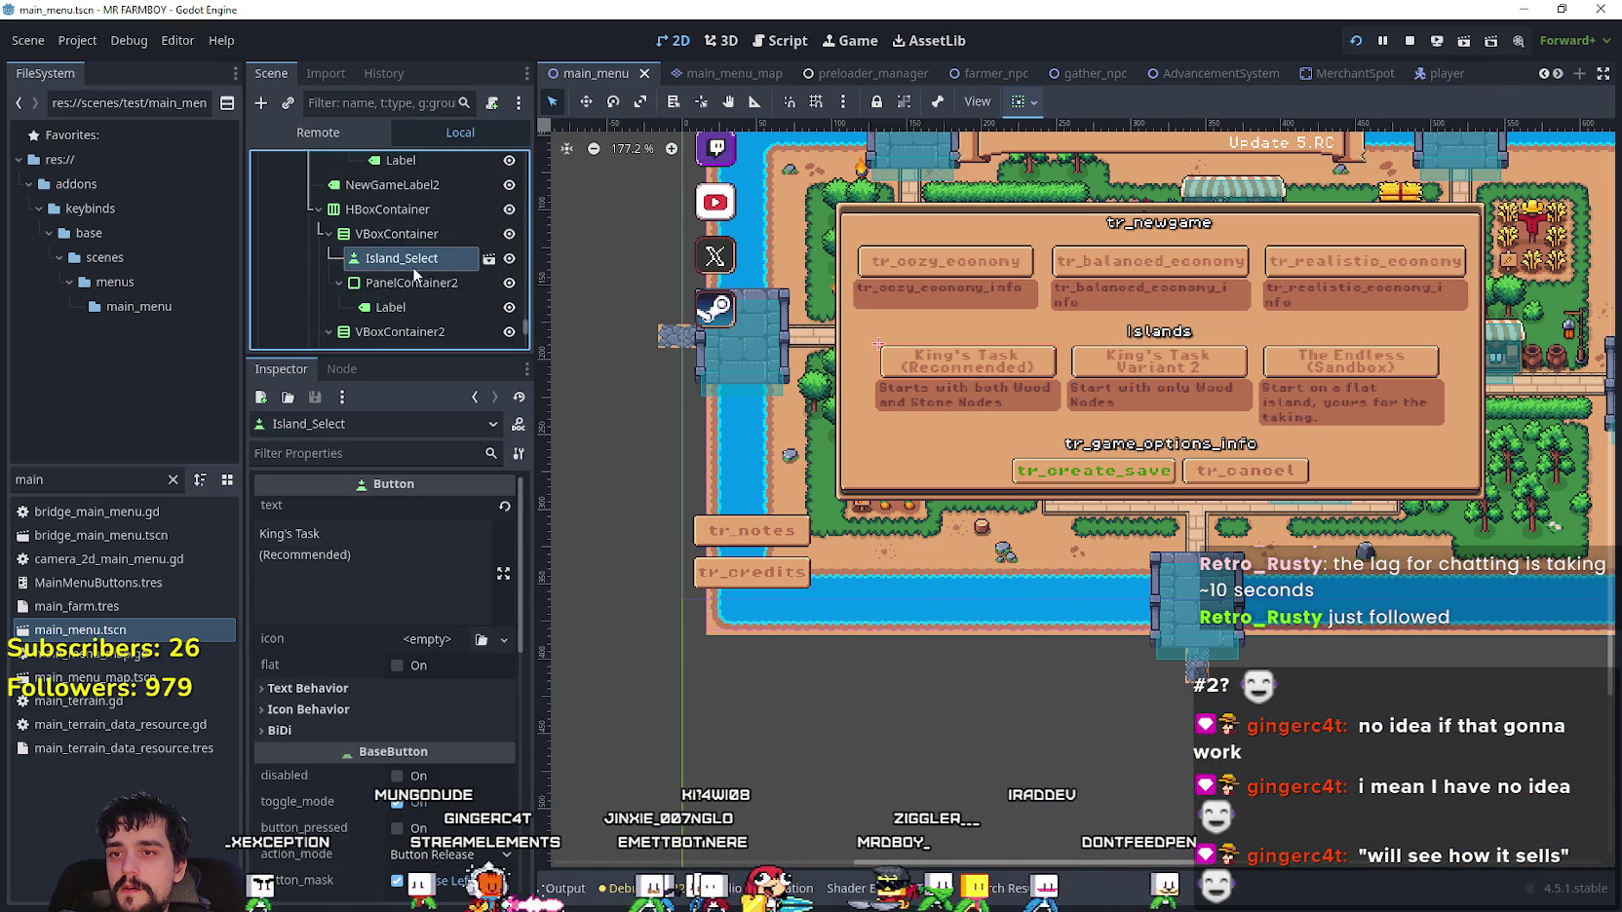
scroll(405, 234, "down", 1)
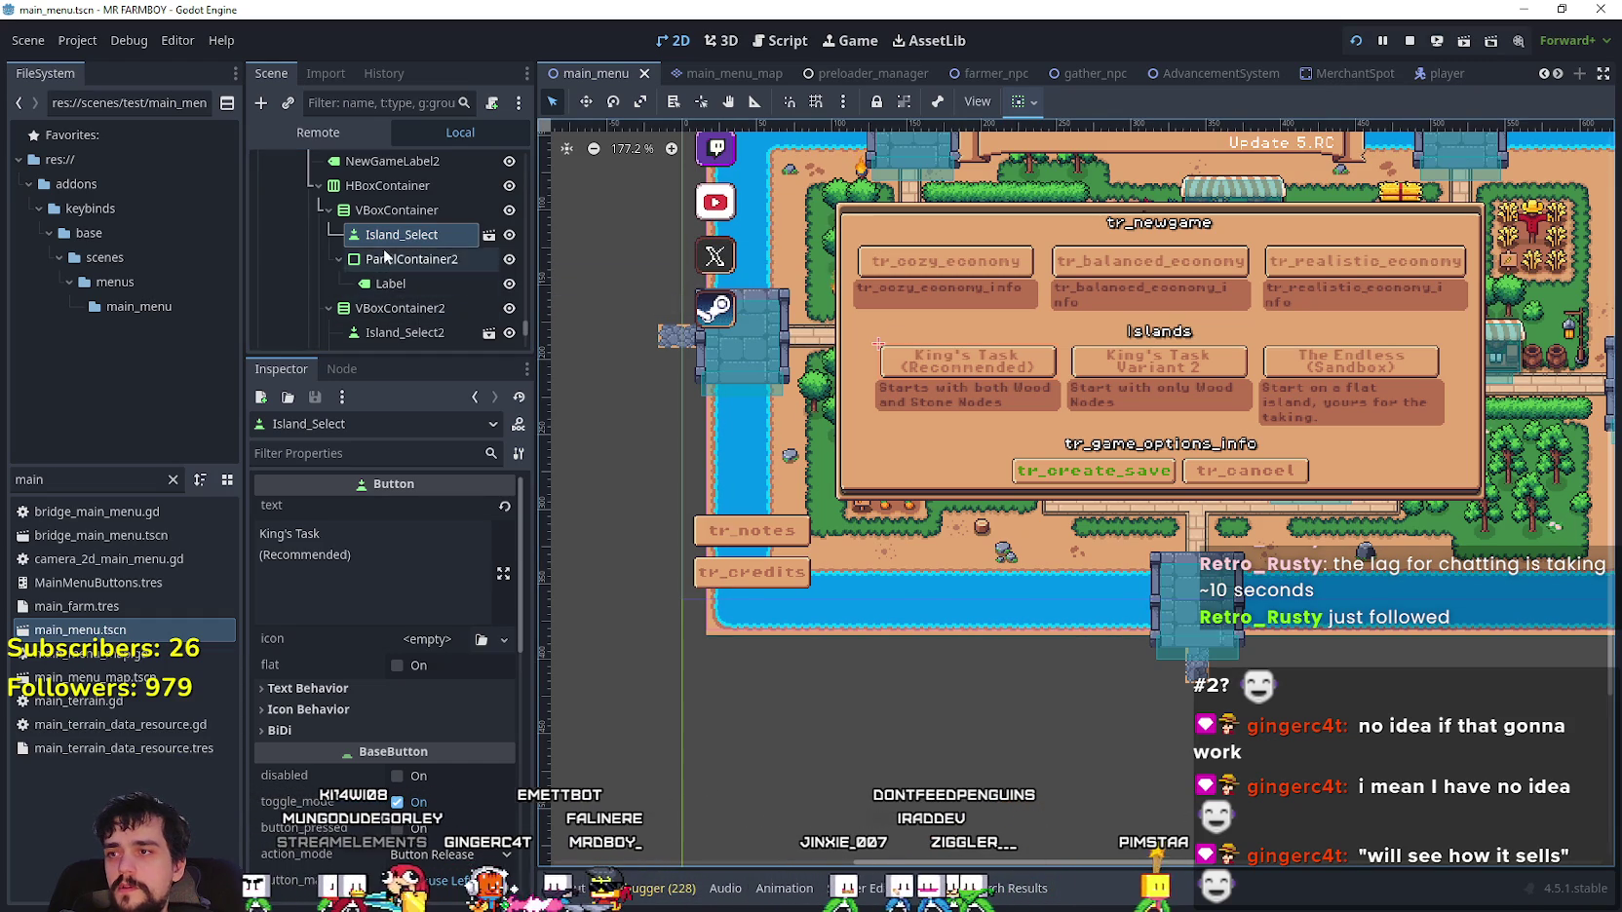
scroll(407, 234, "up", 2)
scroll(446, 280, "down", 5)
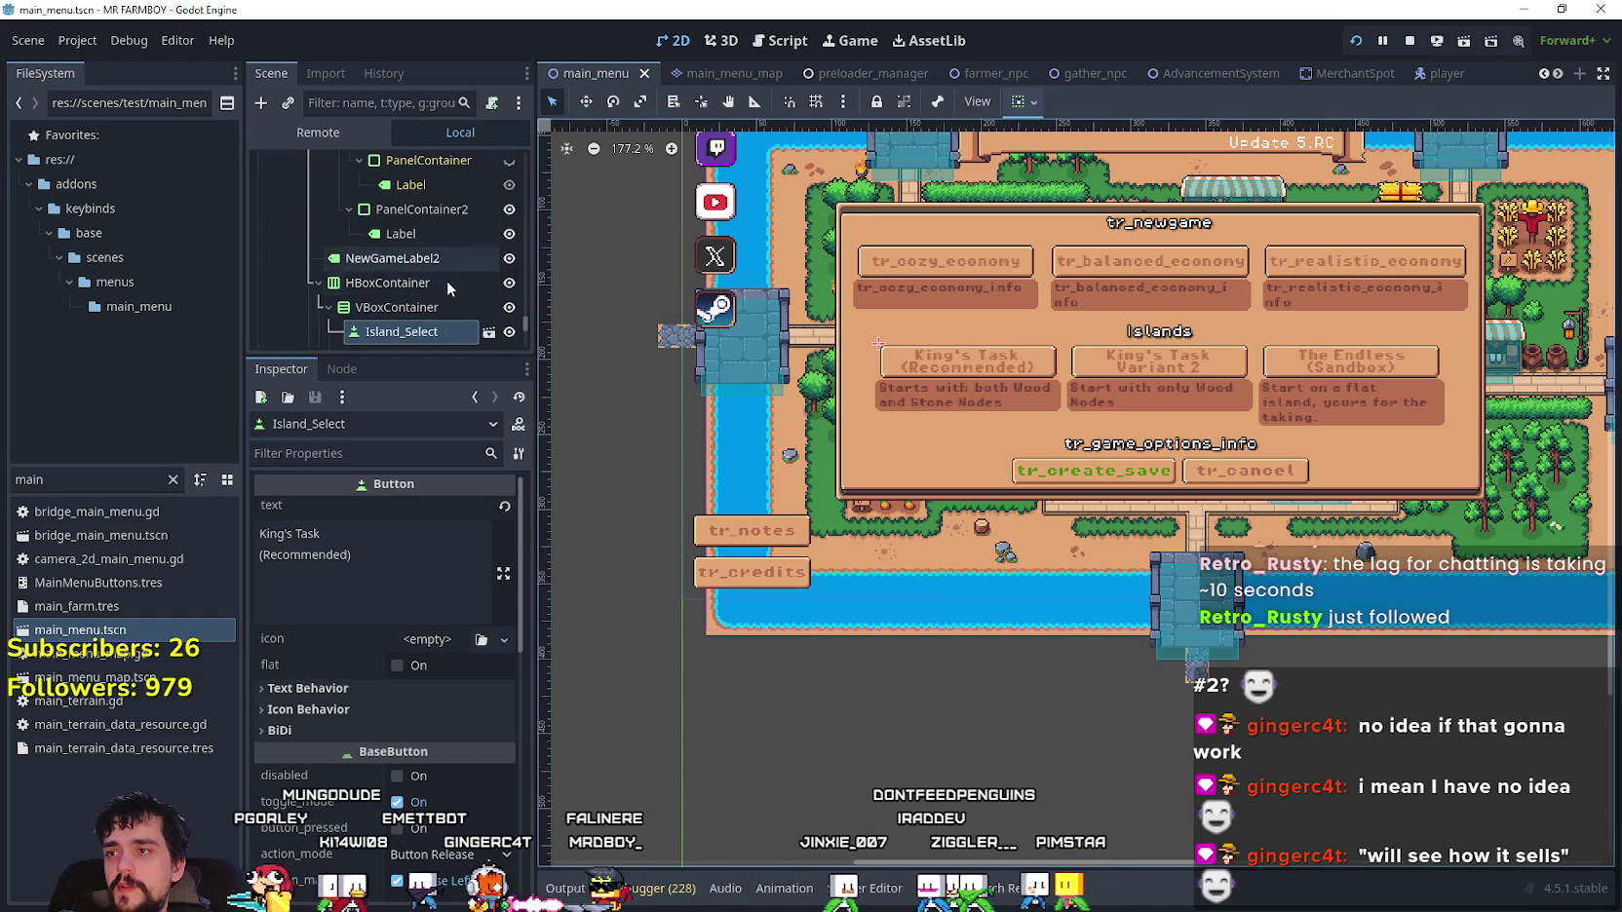
- Enable button_pressed on the NormalMode button and save the main menu scene
left_click(348, 281)
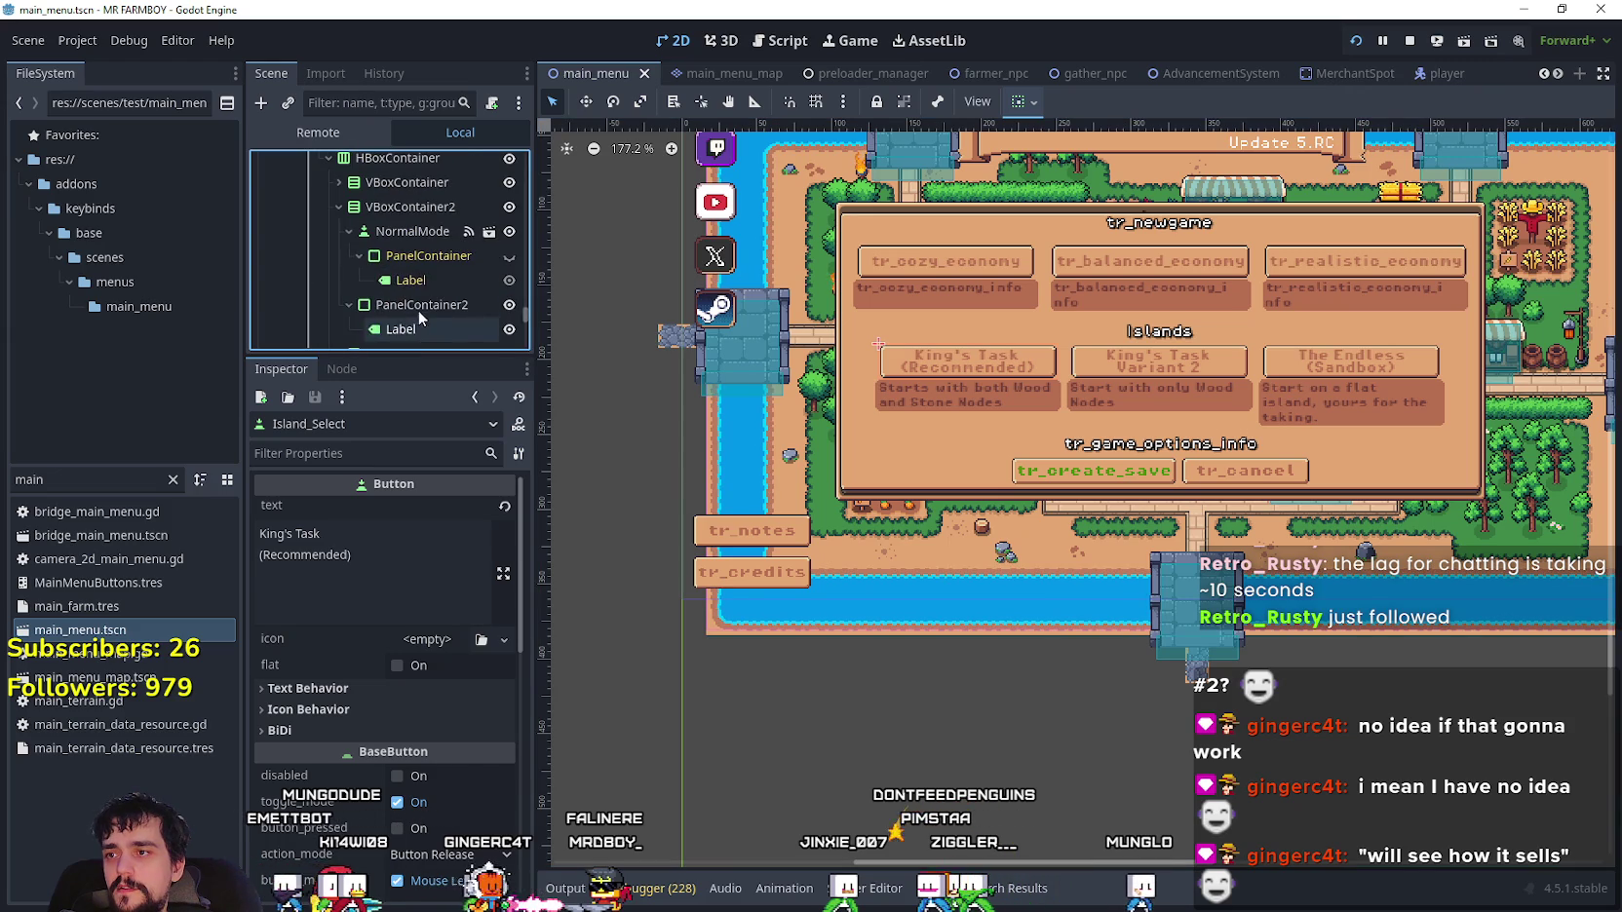
left_click(349, 232)
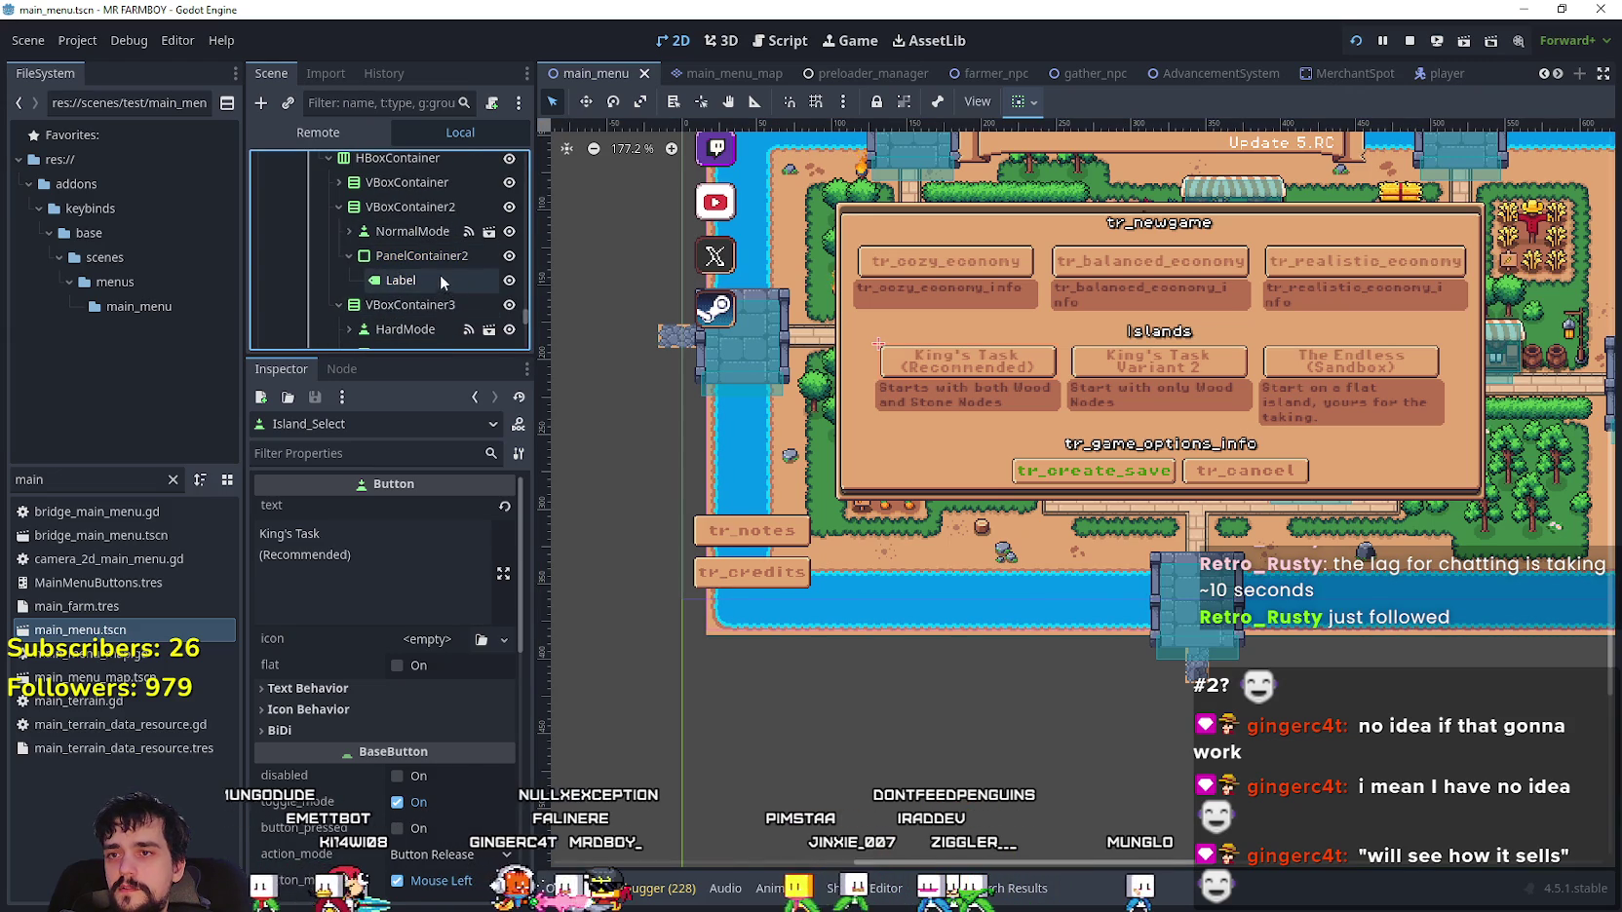
scroll(410, 244, "down", 1)
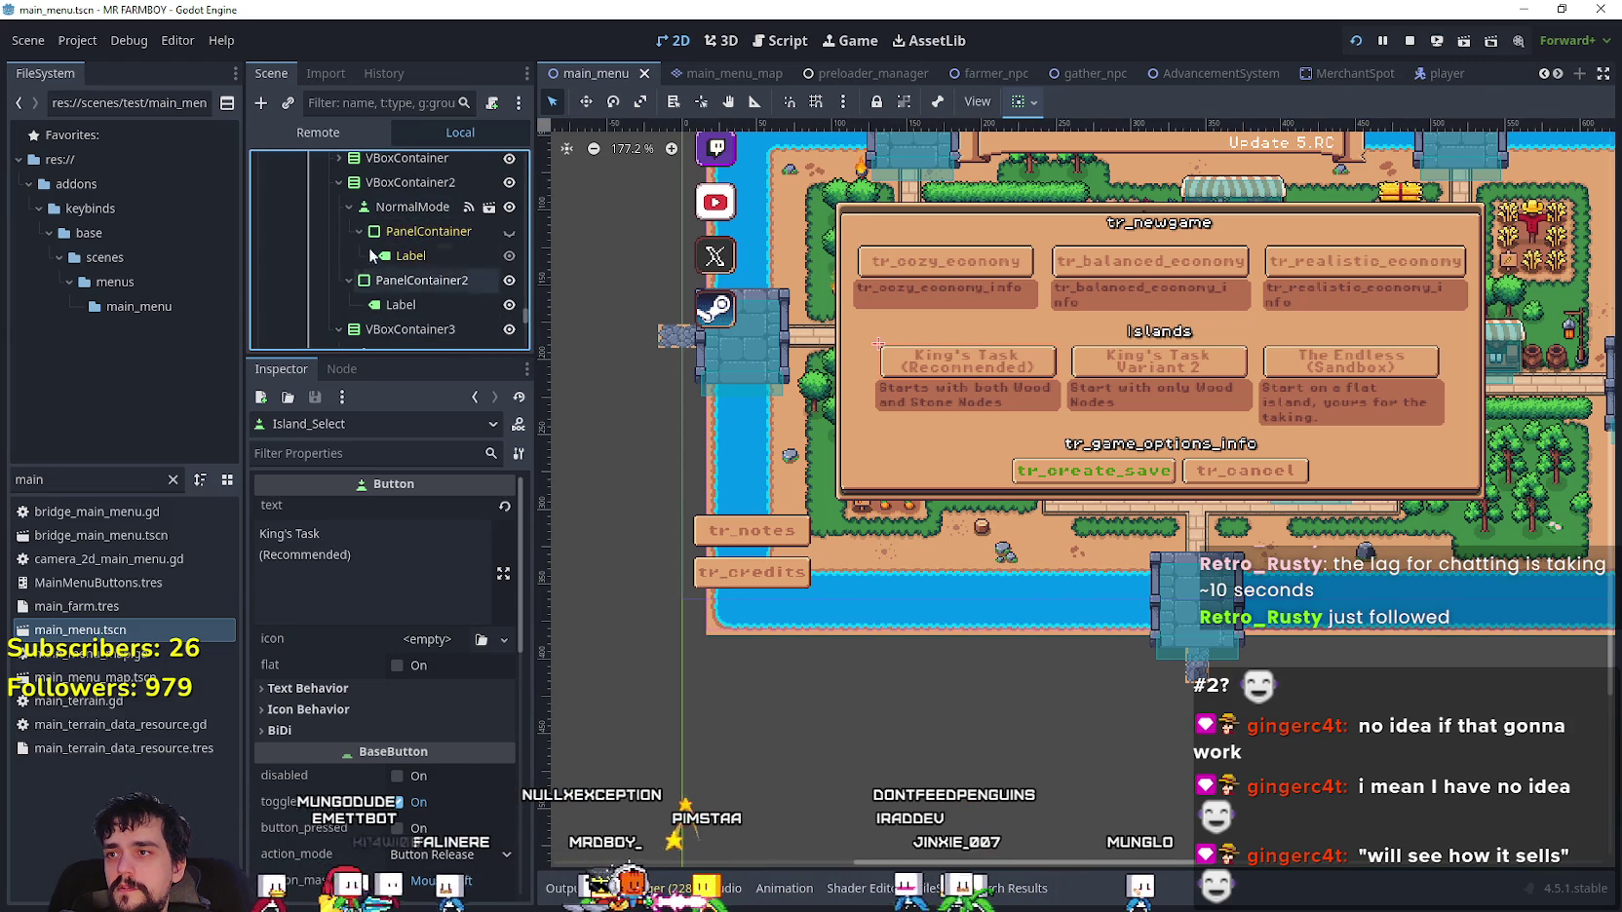
scroll(352, 253, "up", 2)
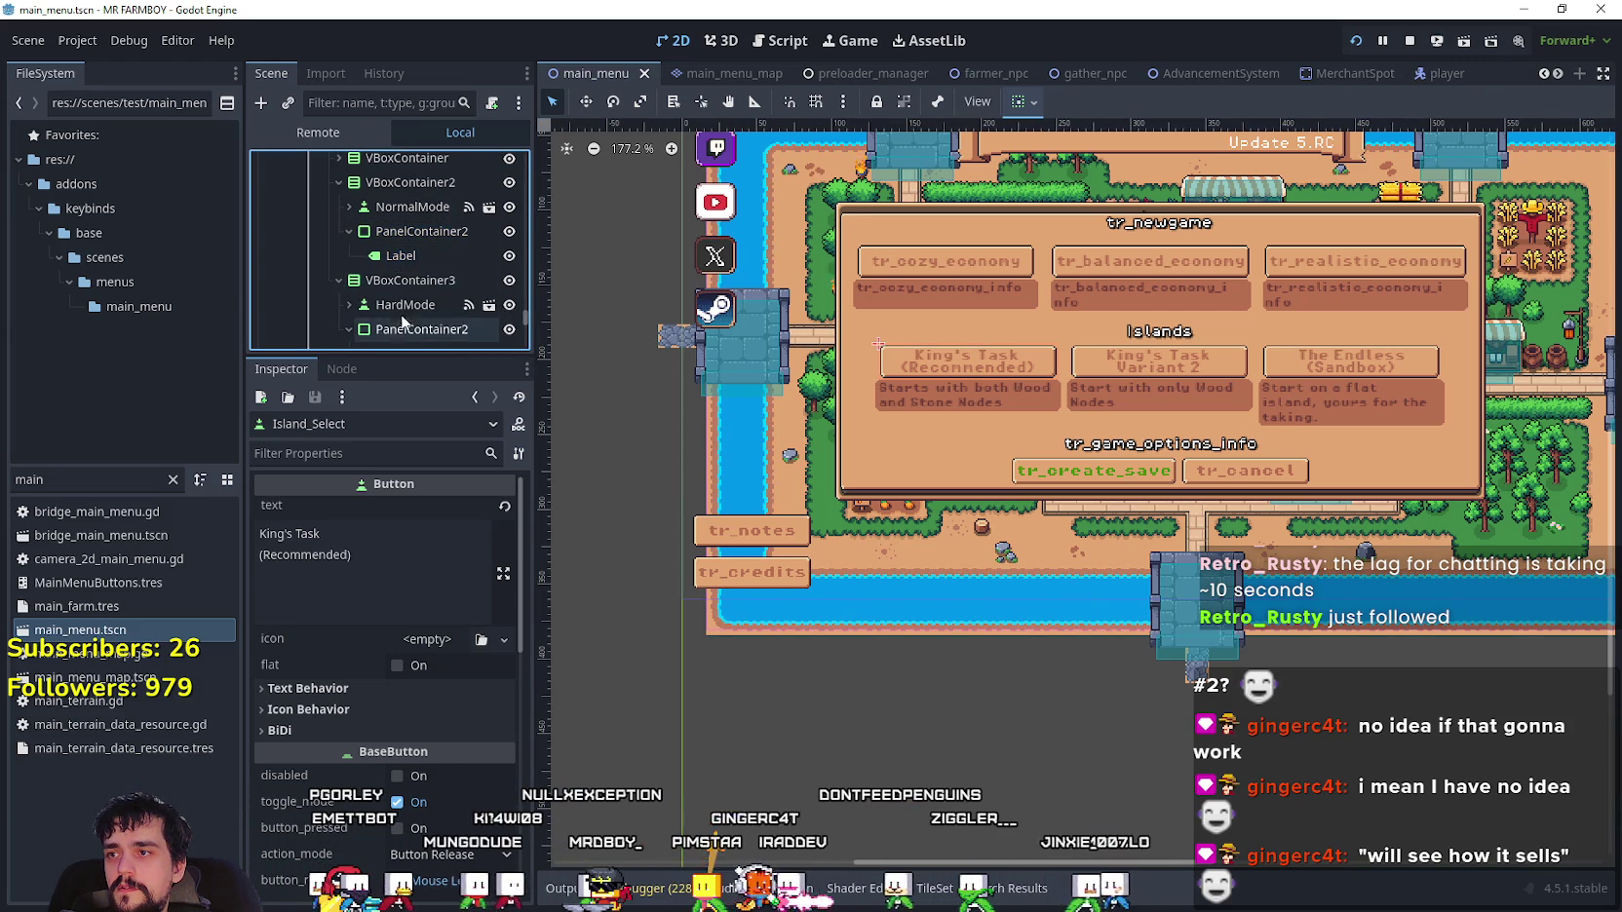
left_click(349, 256)
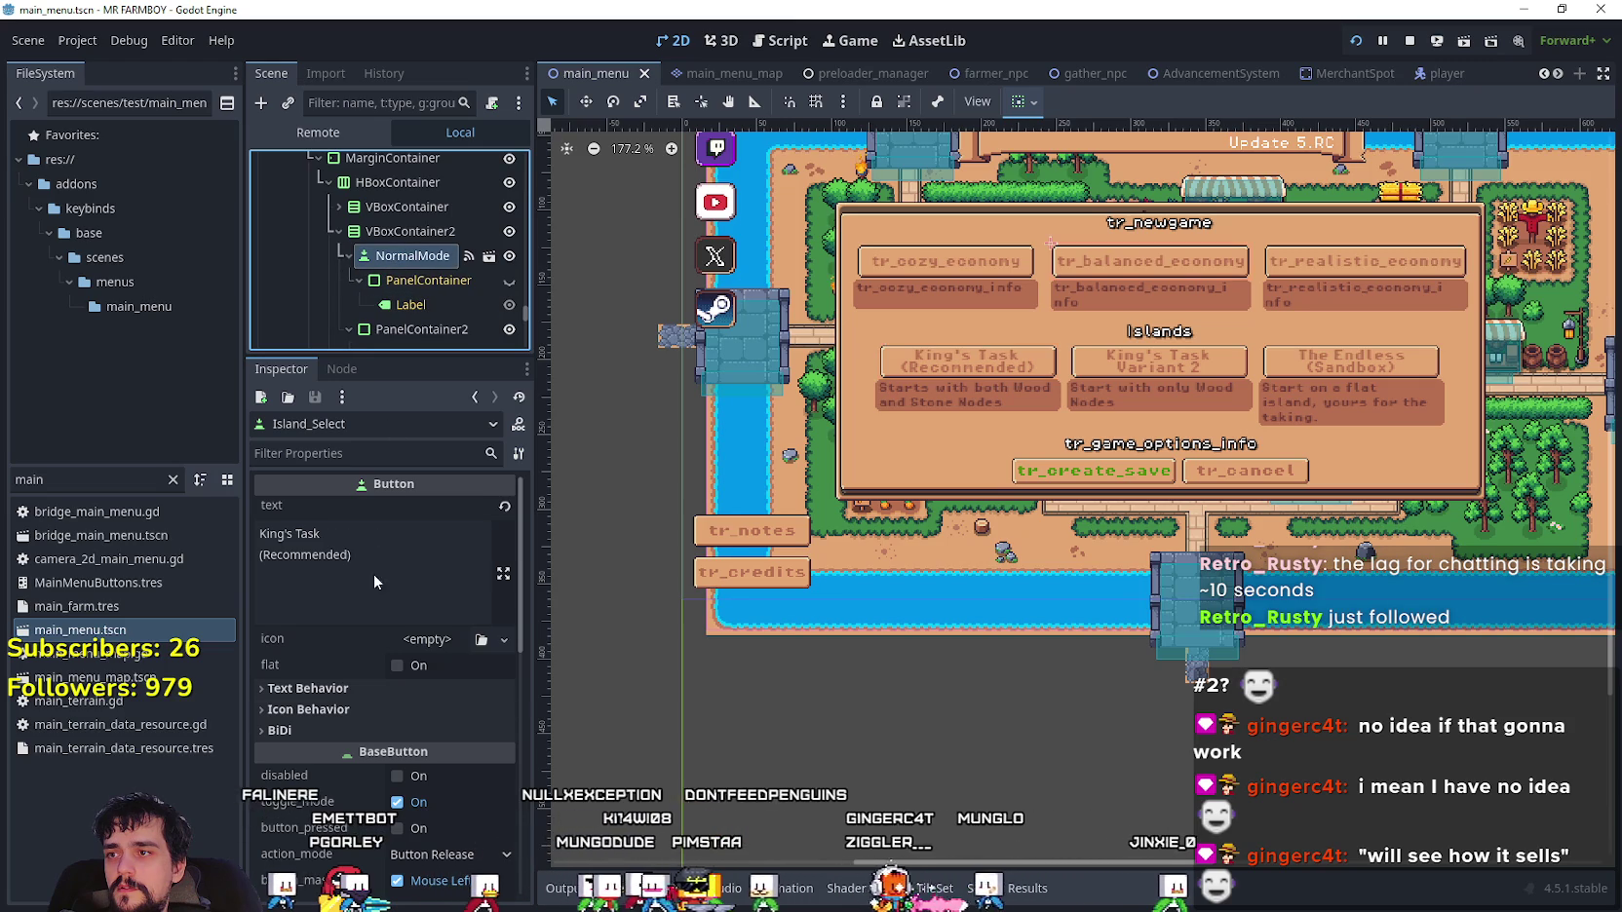
scroll(393, 848, "down", 3)
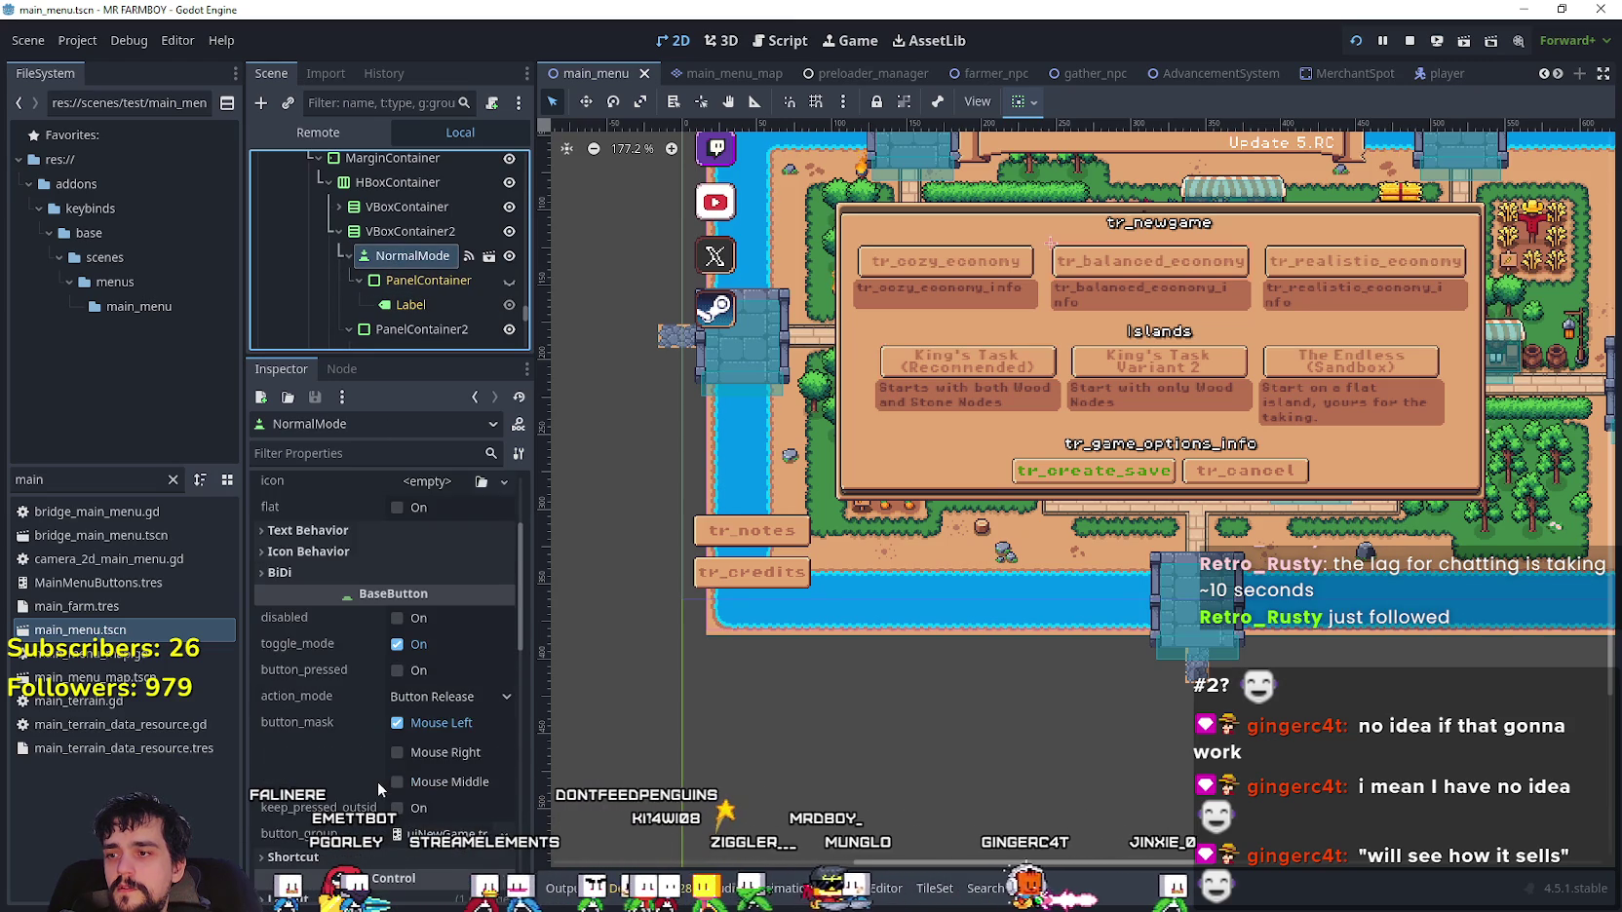
scroll(377, 780, "down", 2)
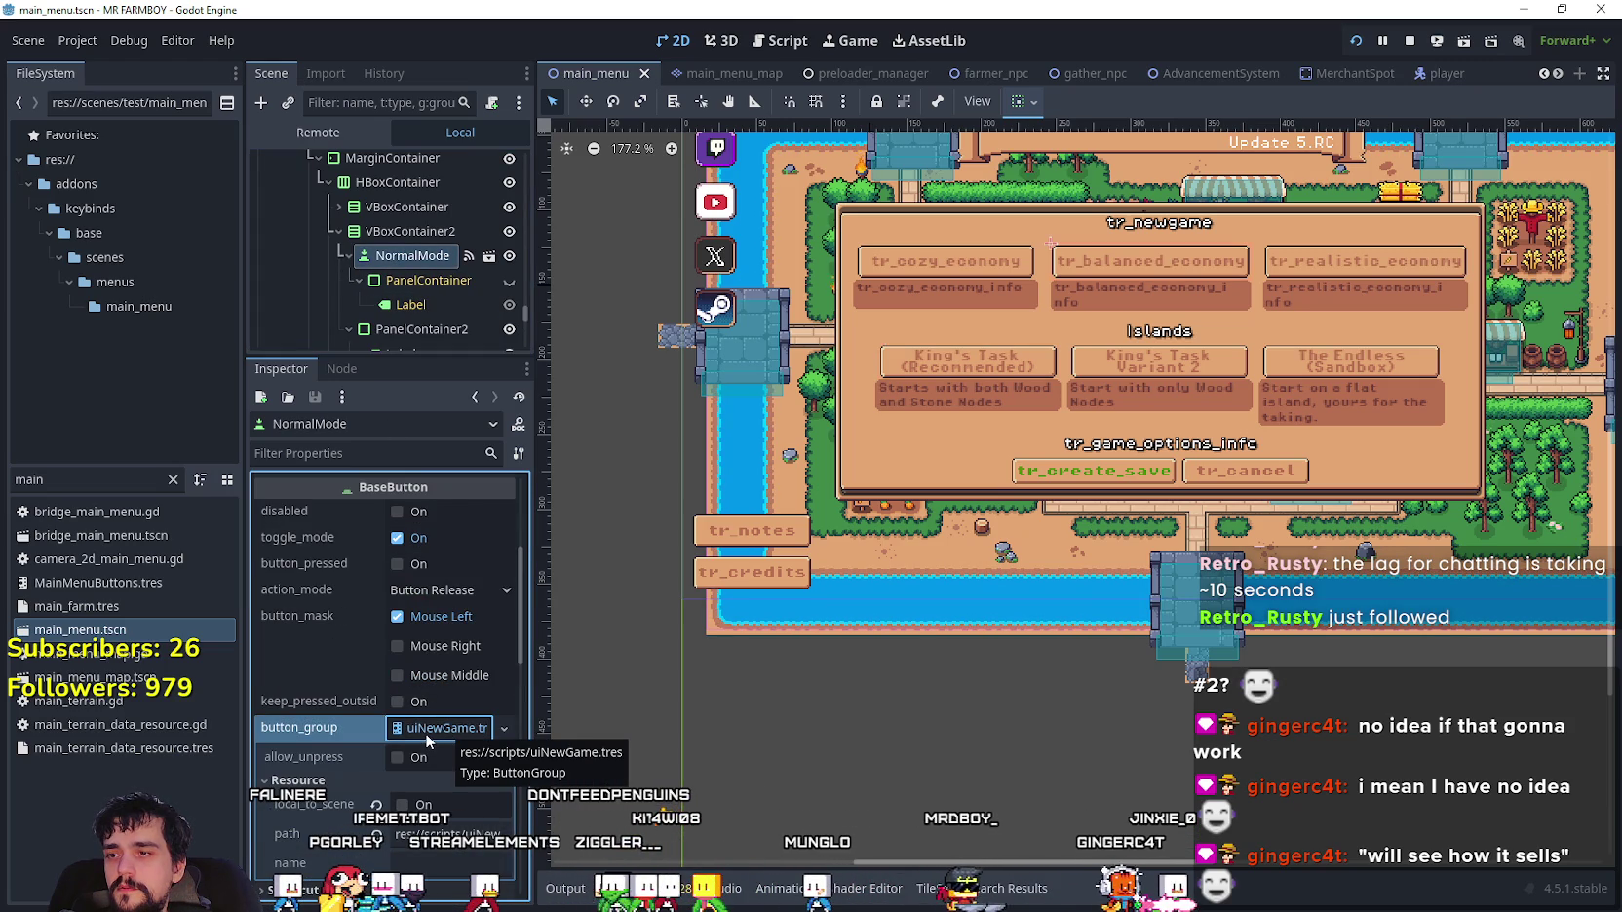
left_click(426, 737)
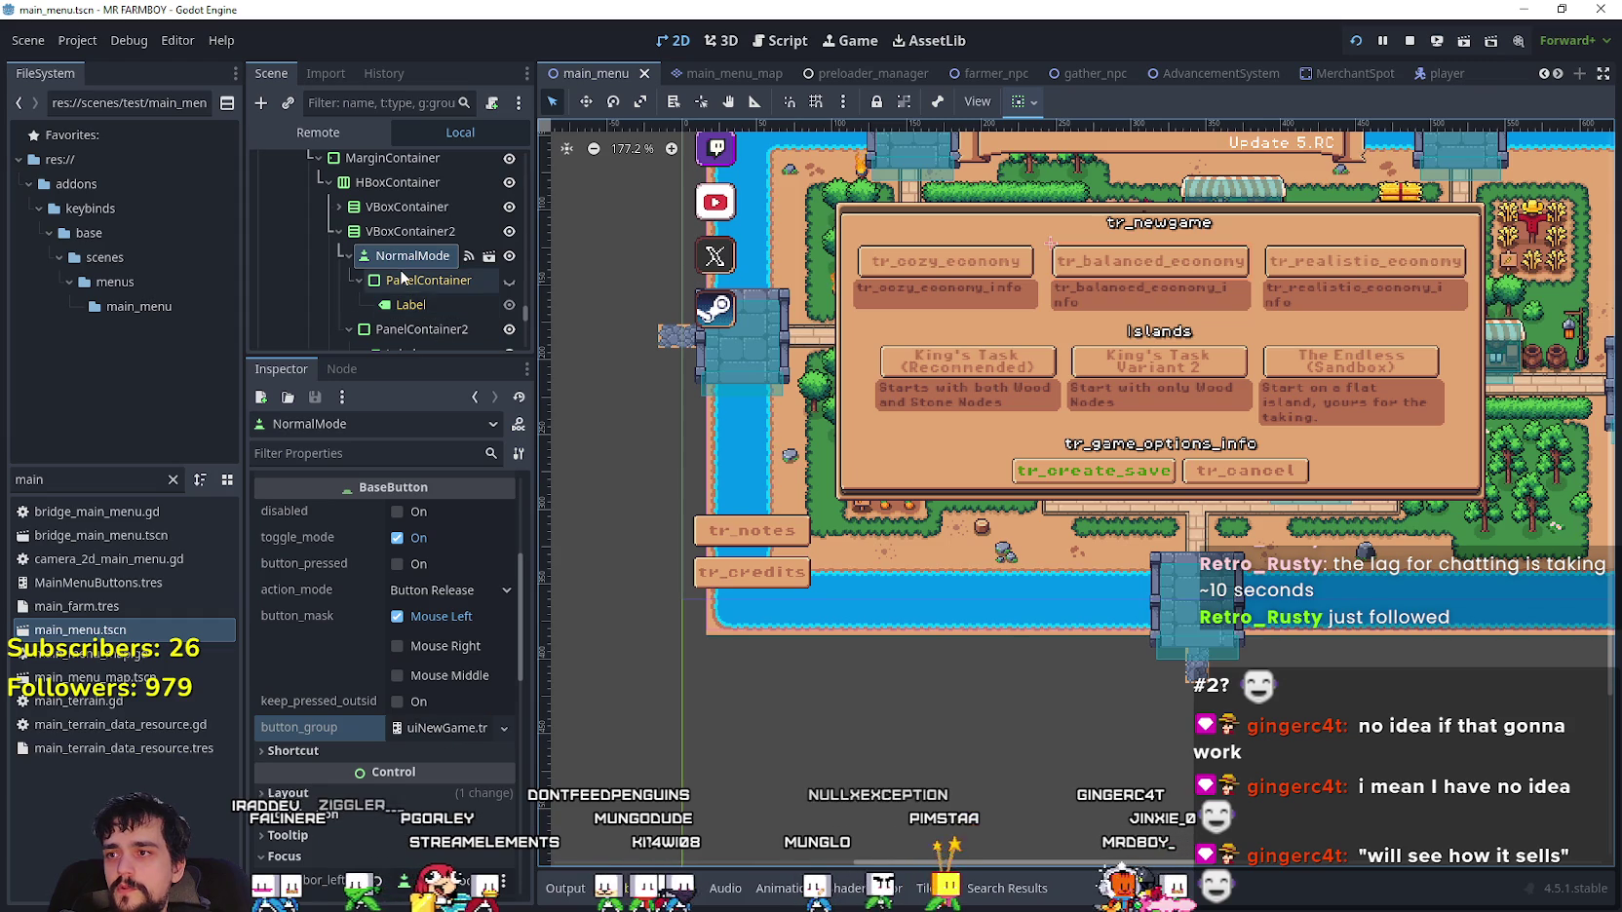
scroll(353, 219, "down", 1)
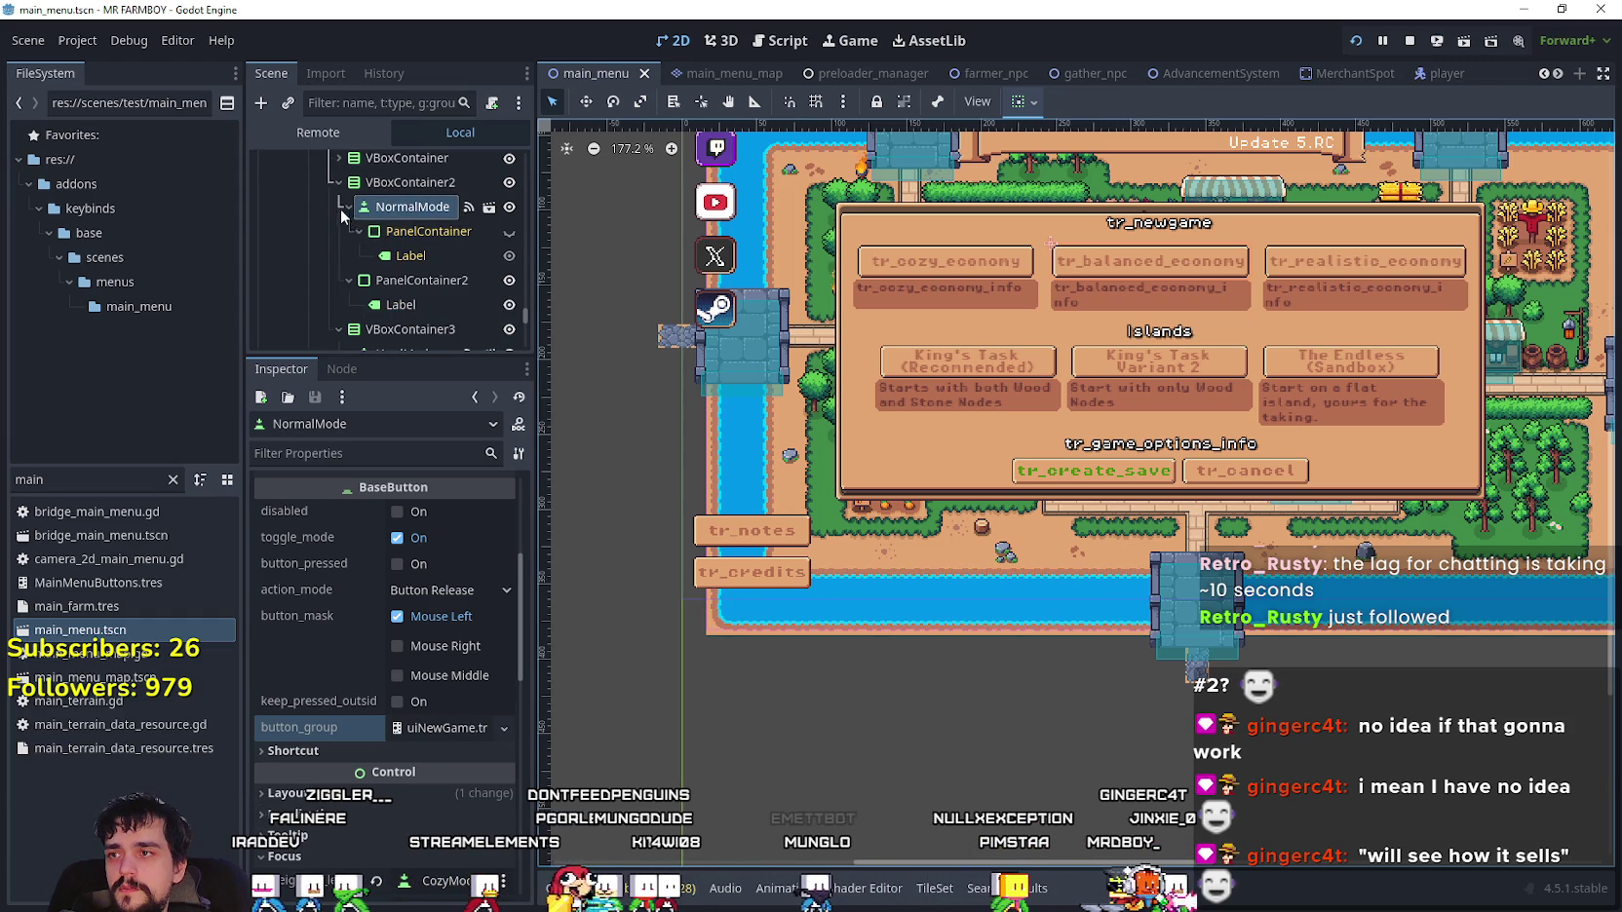
left_click(426, 730)
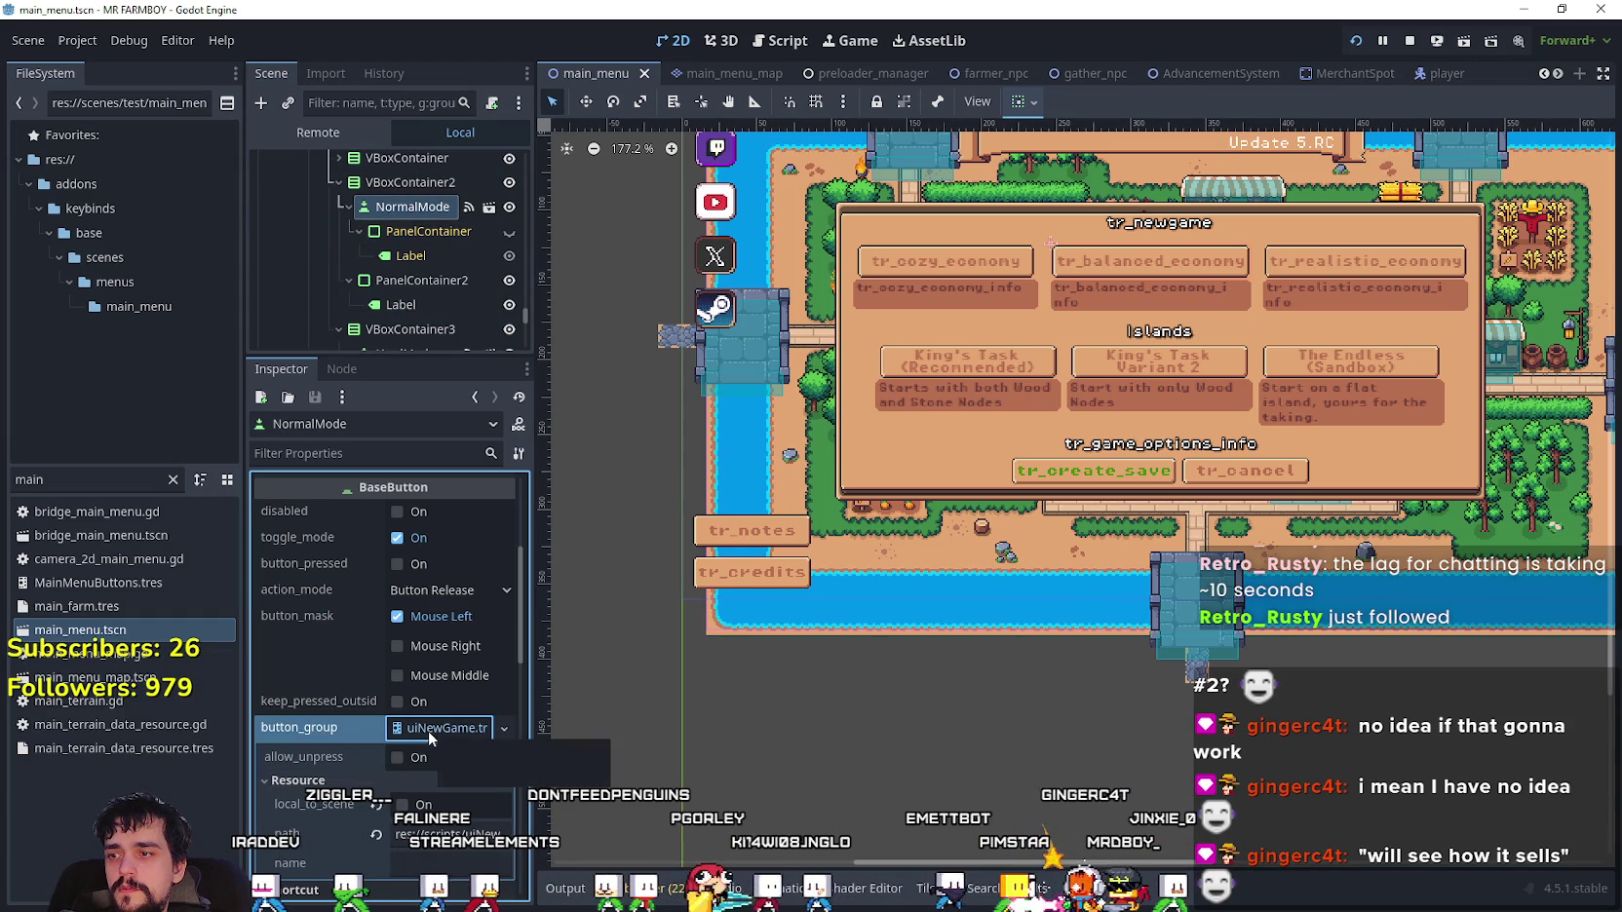
left_click(427, 732)
scroll(456, 627, "up", 3)
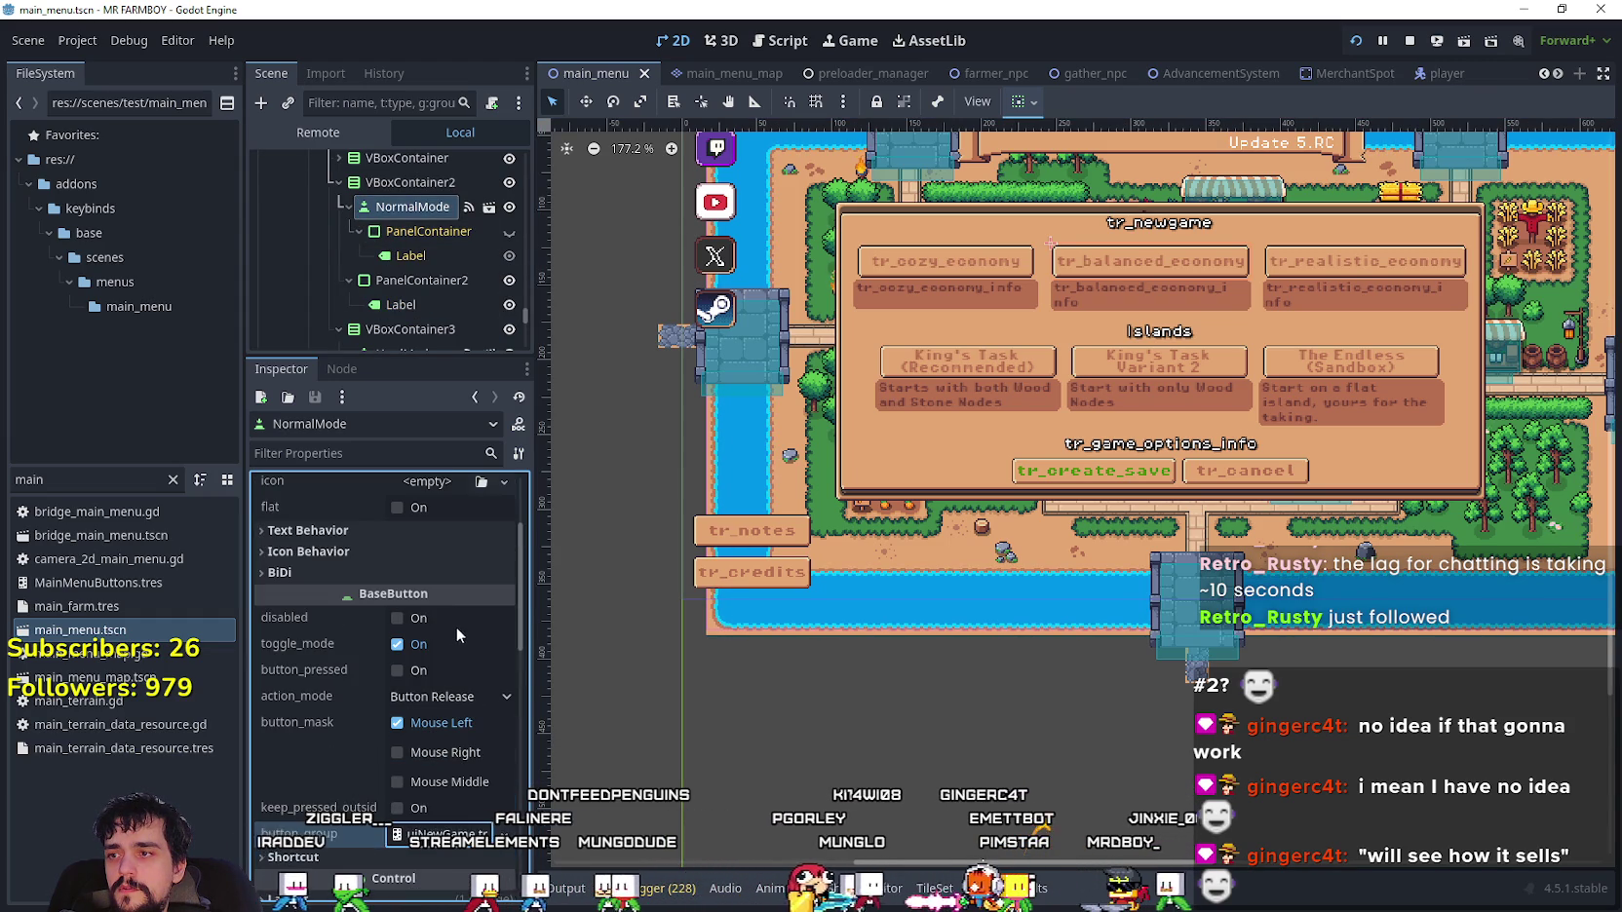
left_click(407, 670)
key("ctrl+s")
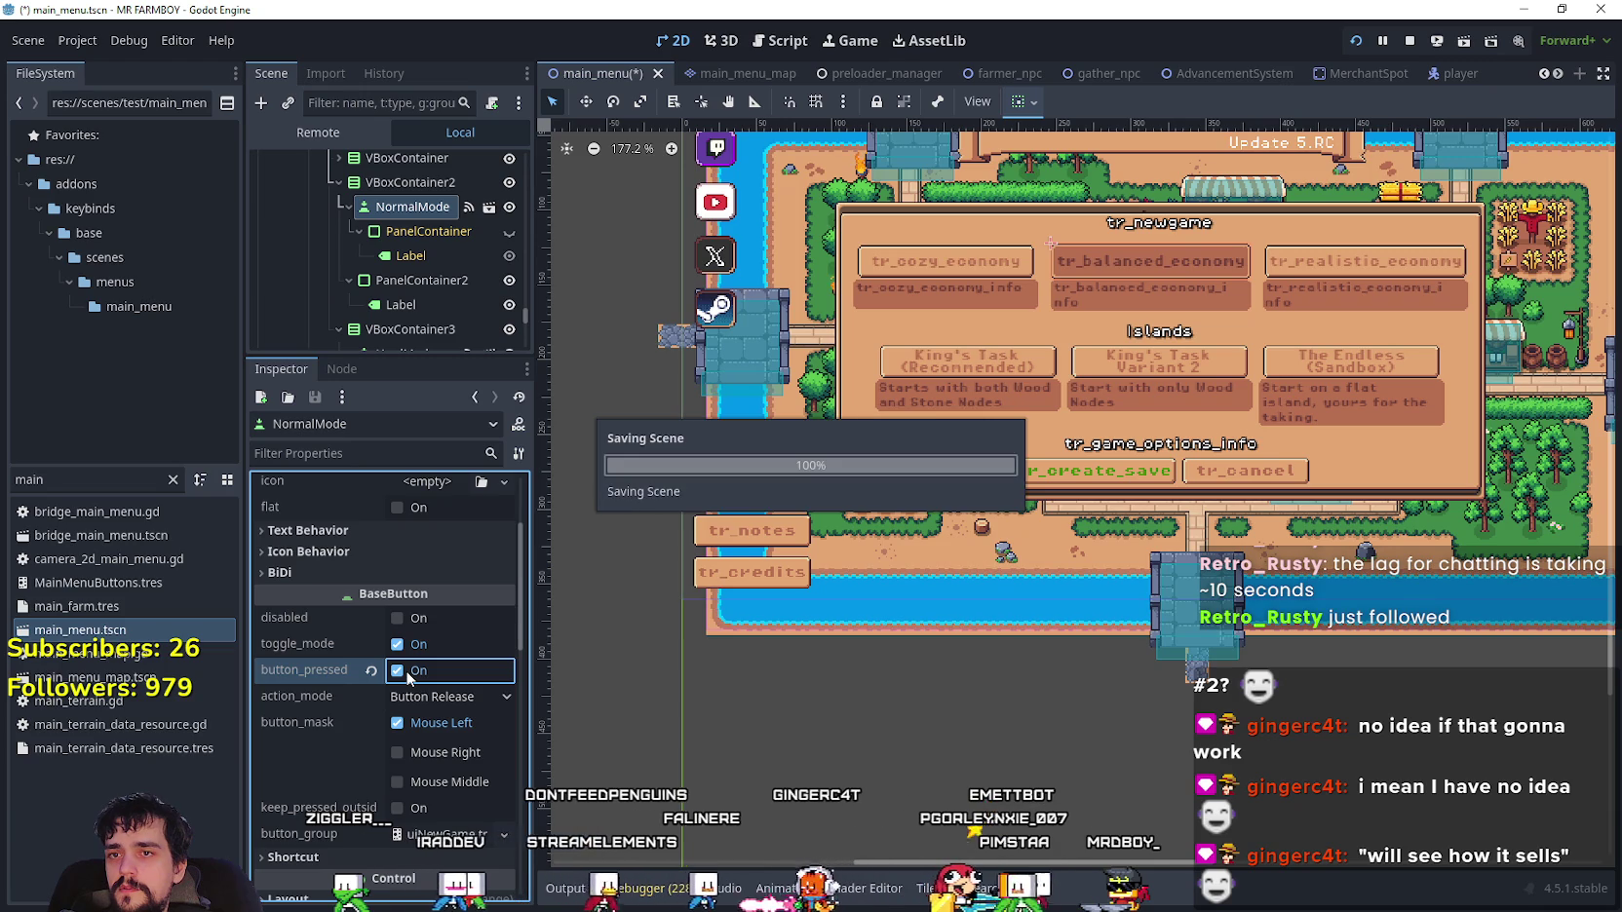
- Select the Island_Select button and open its scene in the editor
scroll(450, 310, "down", 3)
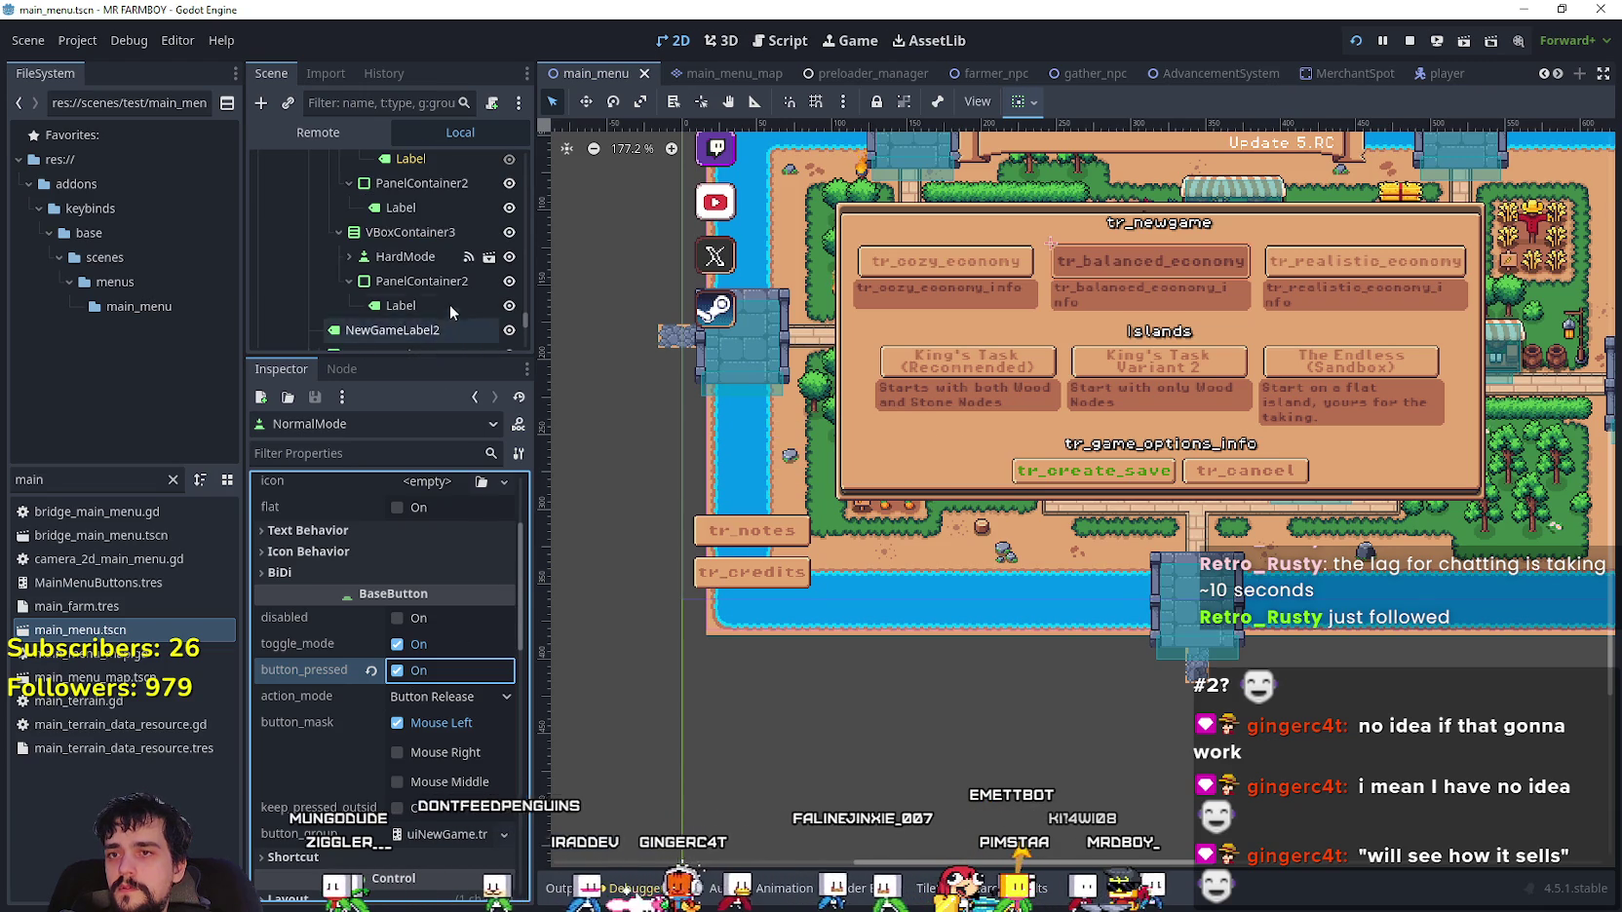
scroll(451, 297, "up", 4)
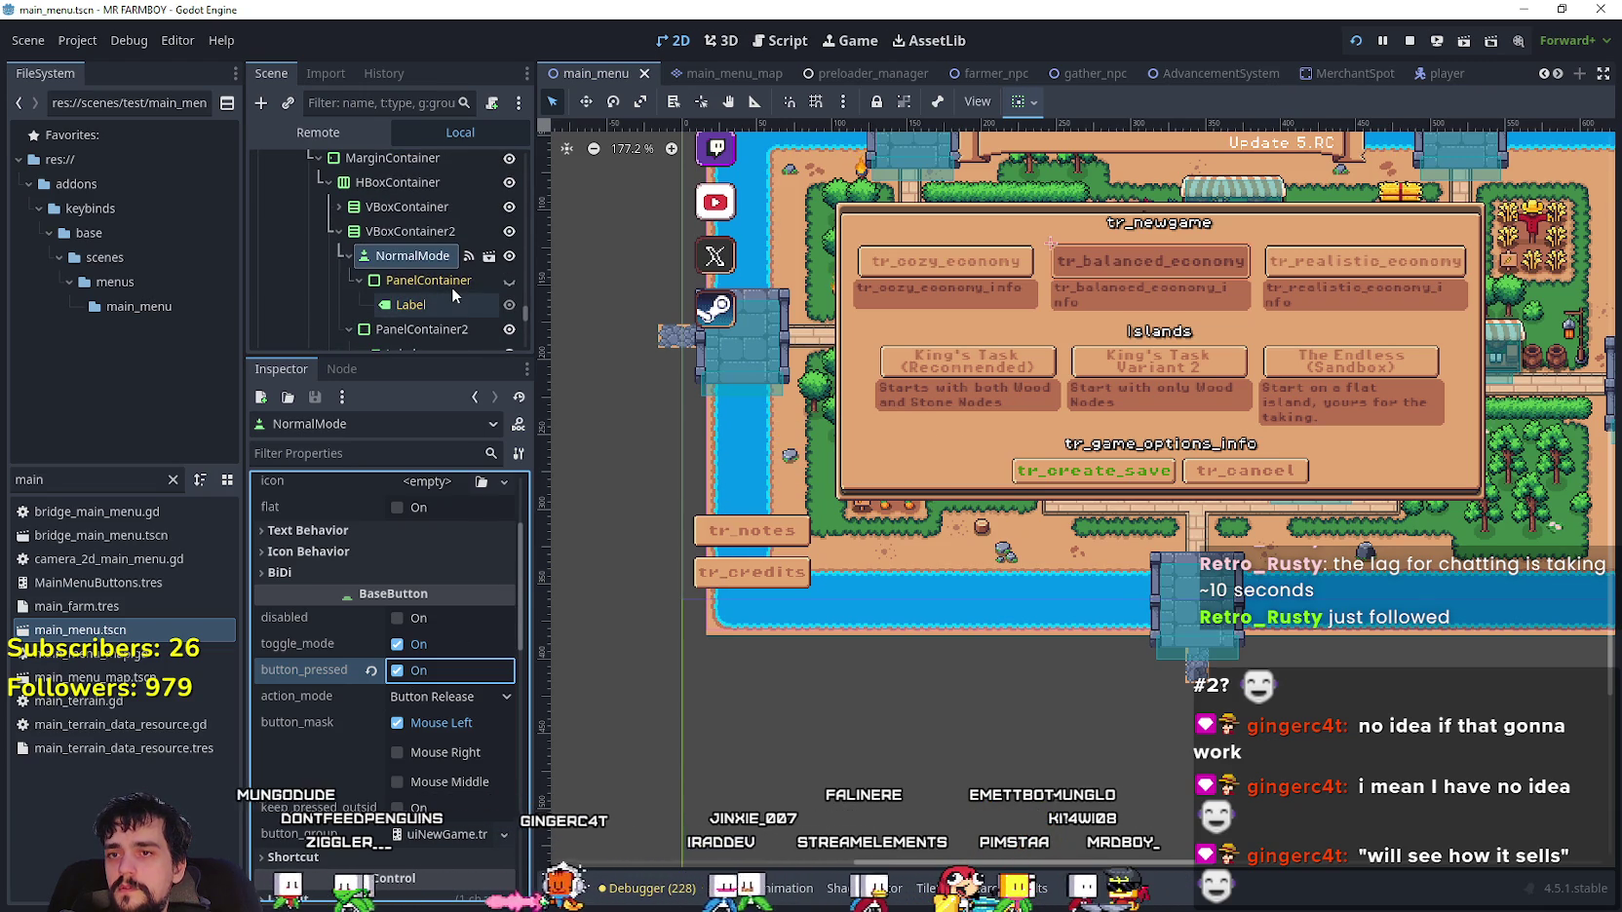
scroll(429, 251, "down", 3)
scroll(439, 273, "down", 5)
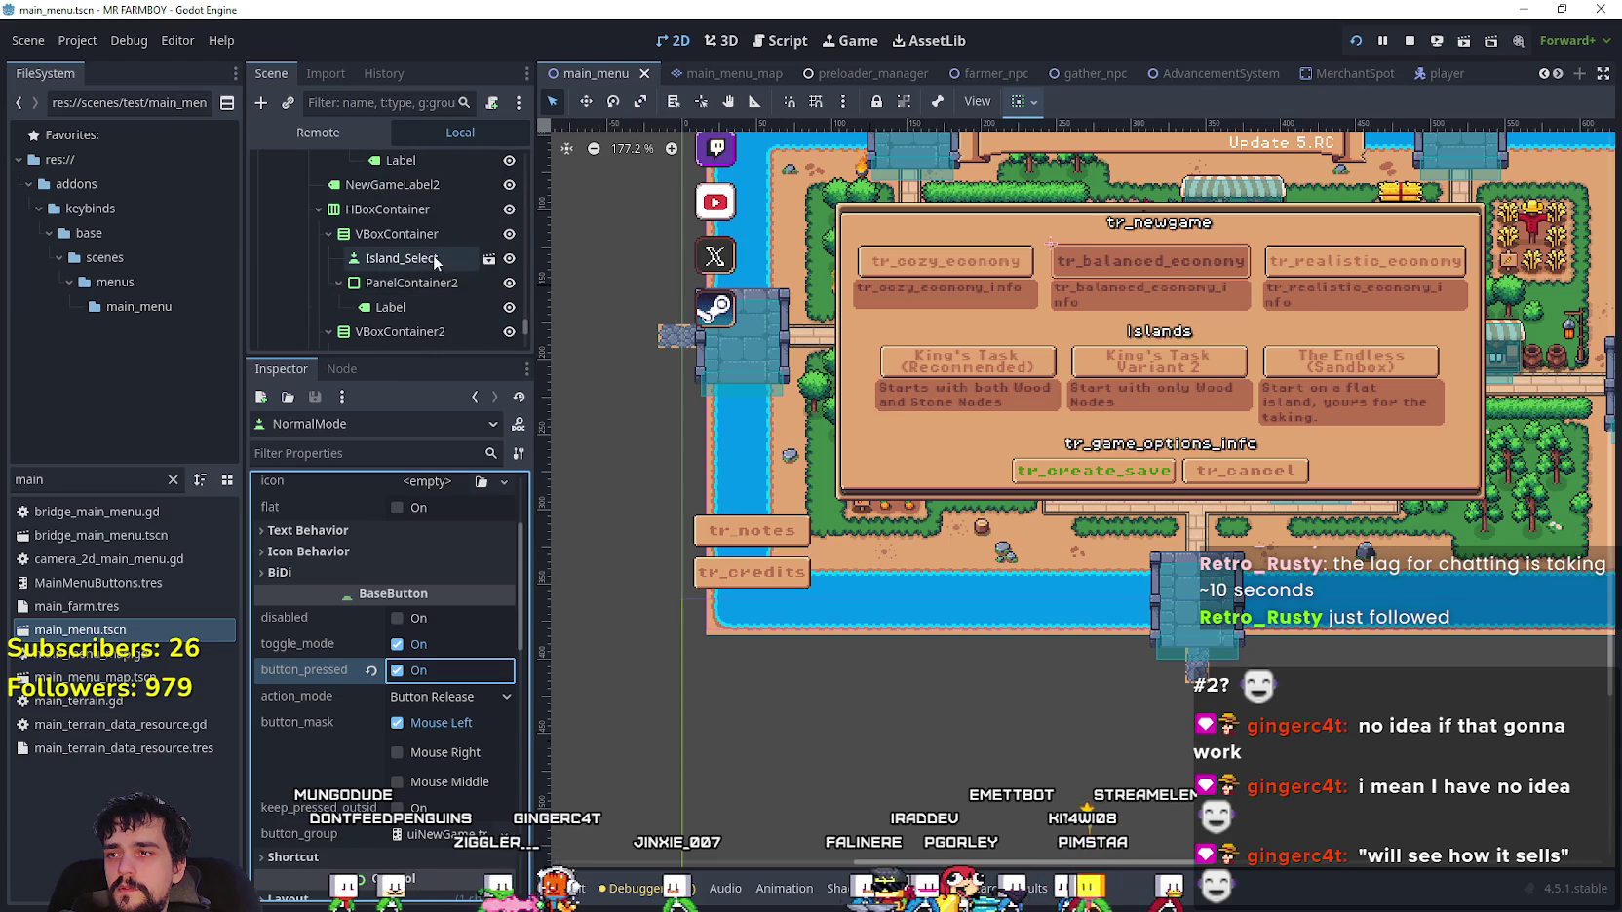
left_click(434, 256)
scroll(475, 783, "down", 10)
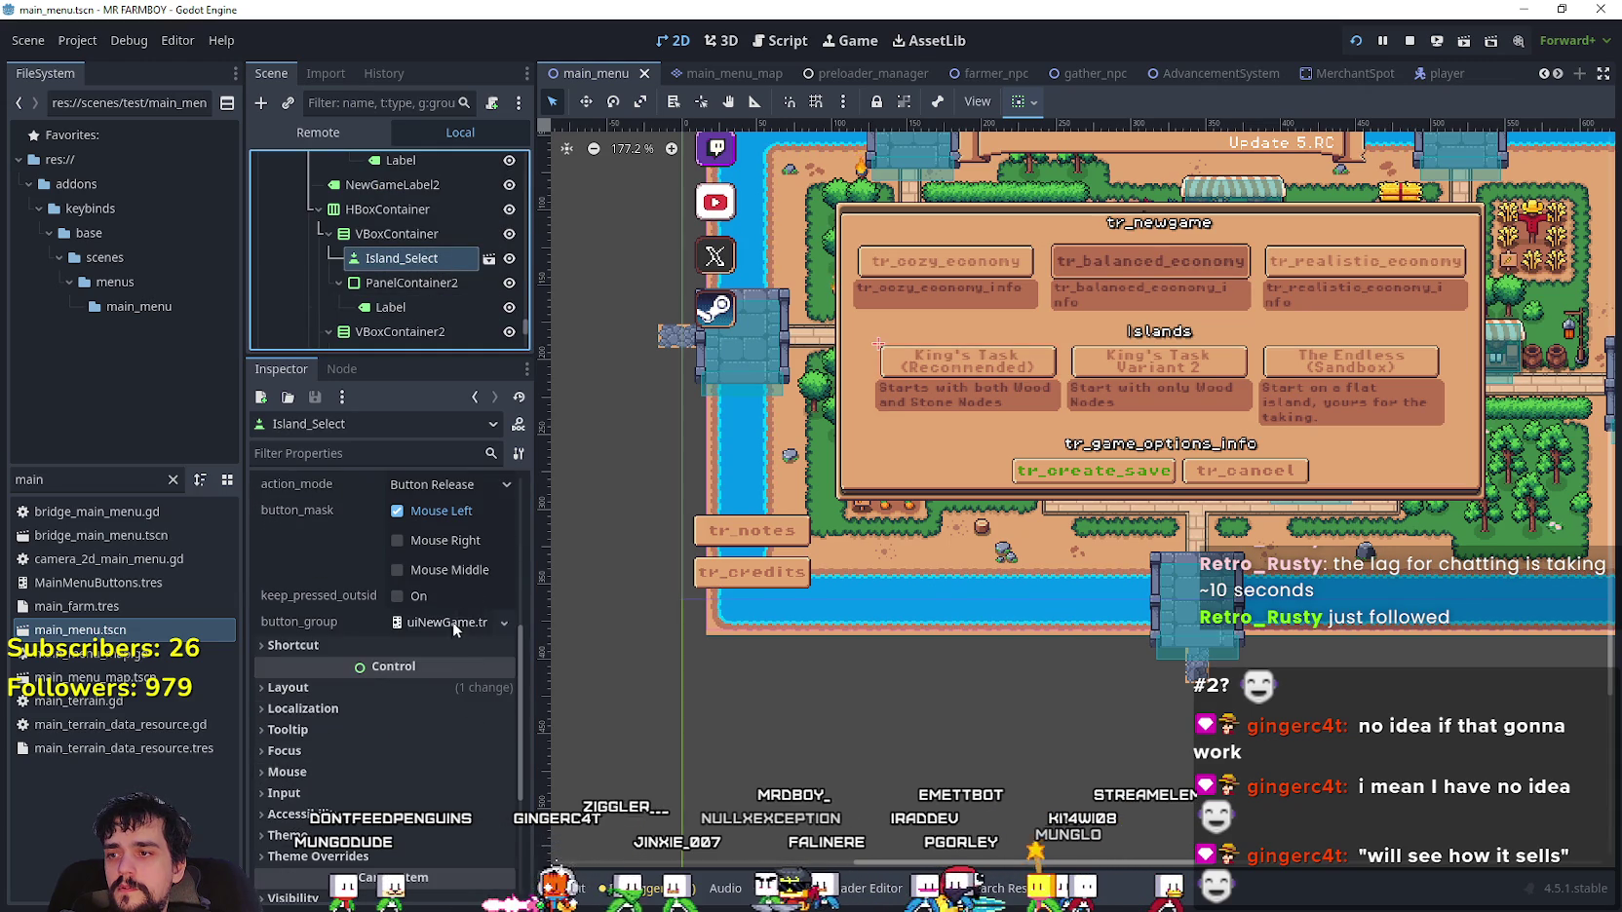
left_click(452, 620)
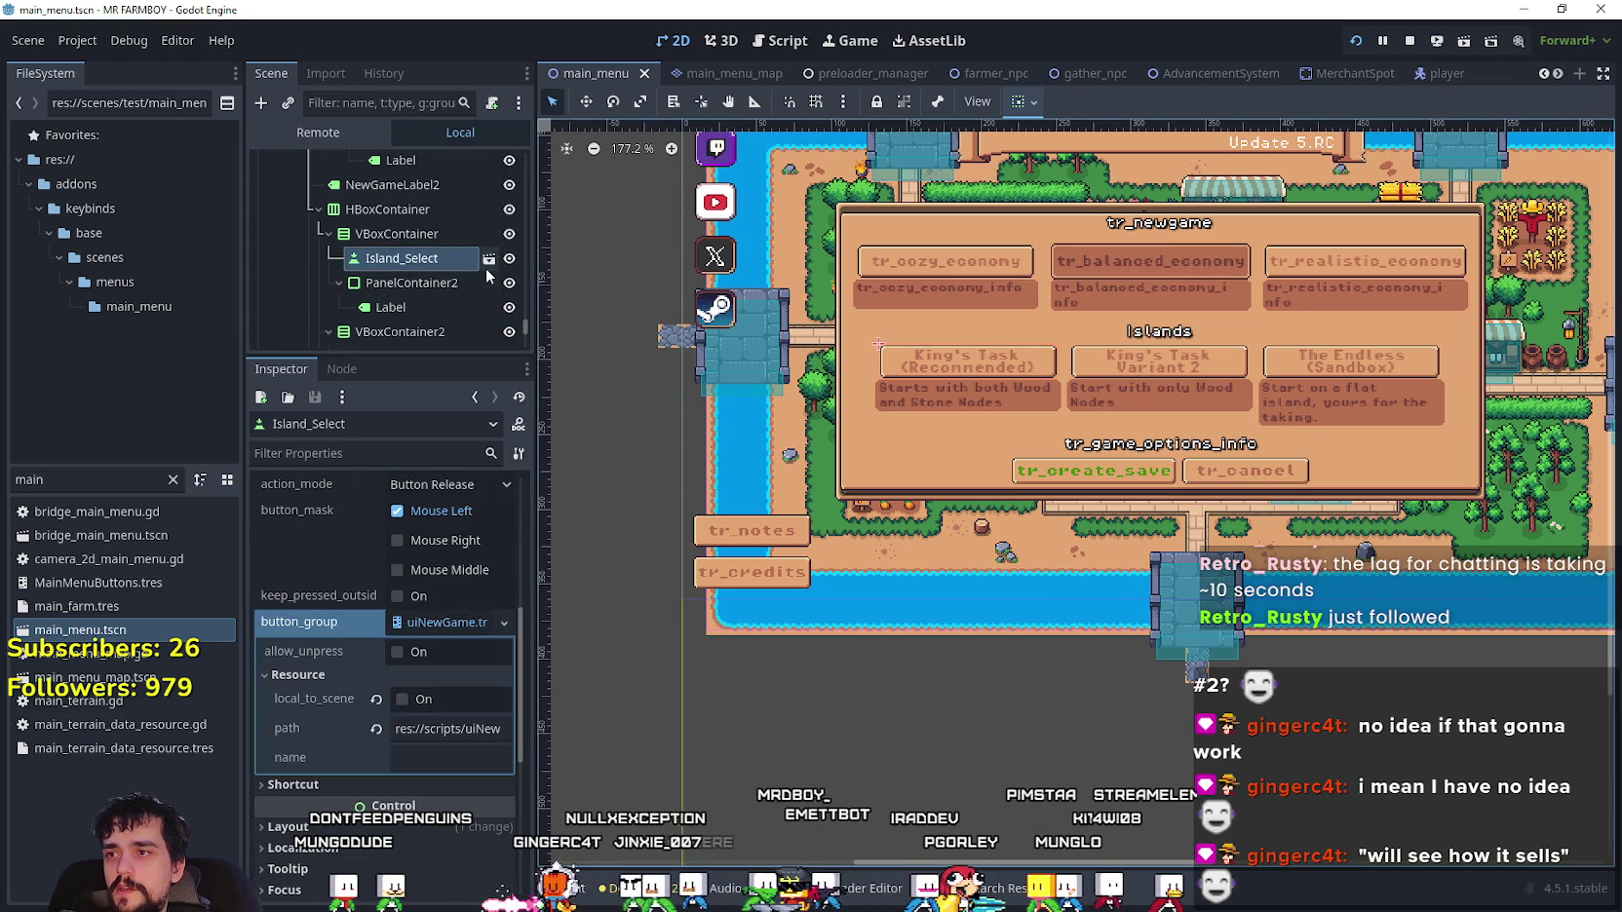
left_click(488, 260)
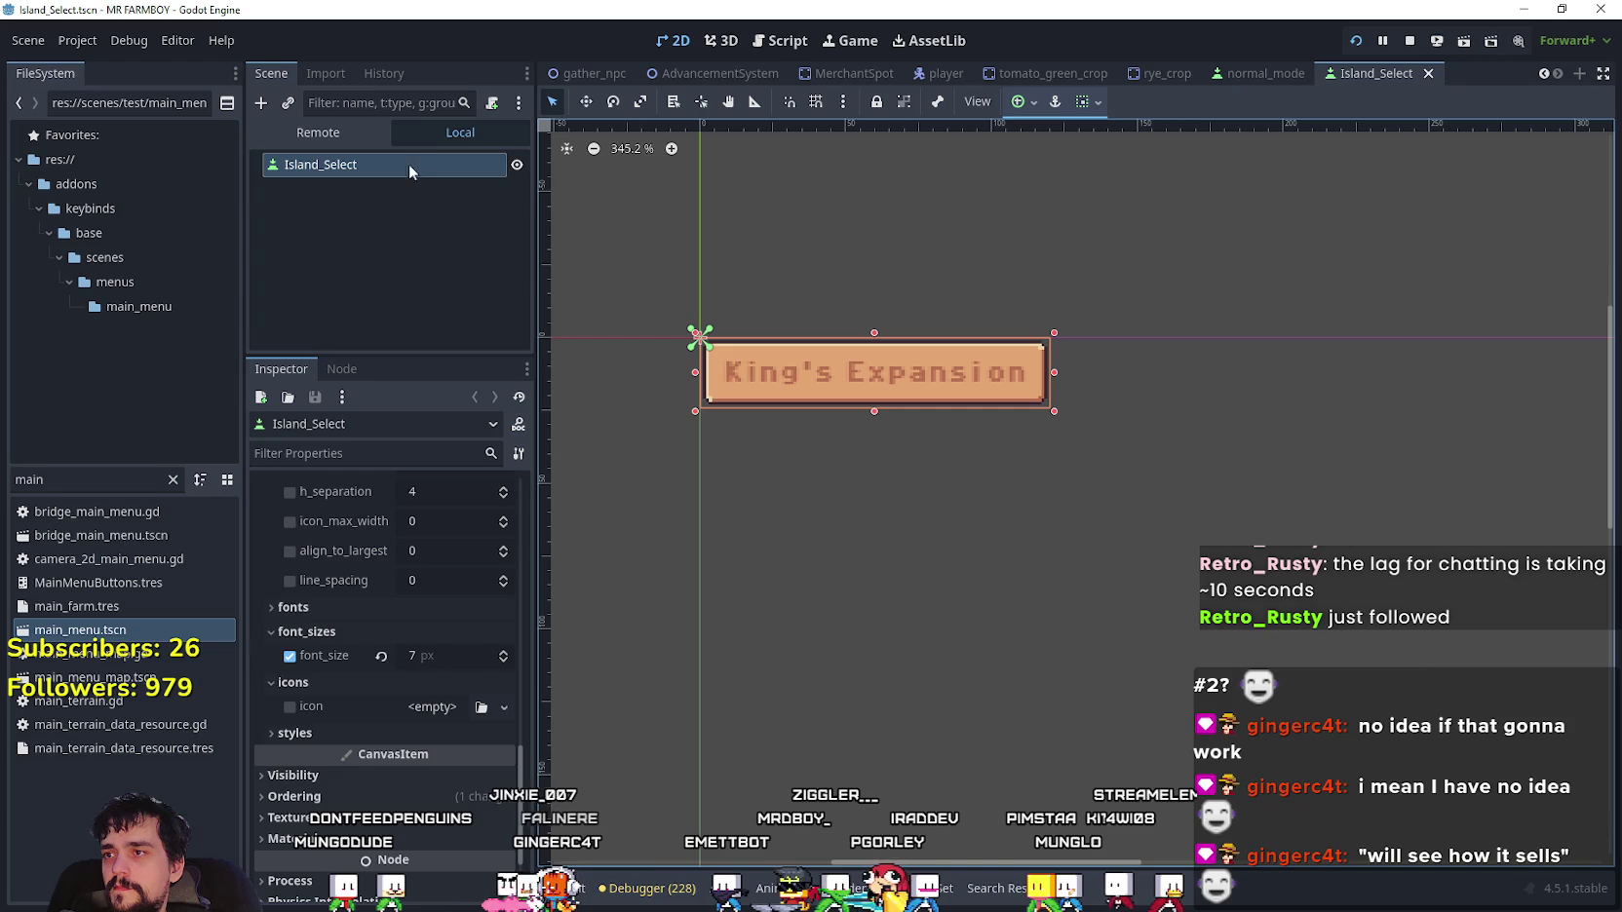
- Replace Island_Select's shared uiNewGame button group with a new ButtonGroup
scroll(393, 696, "up", 5)
scroll(448, 645, "up", 10)
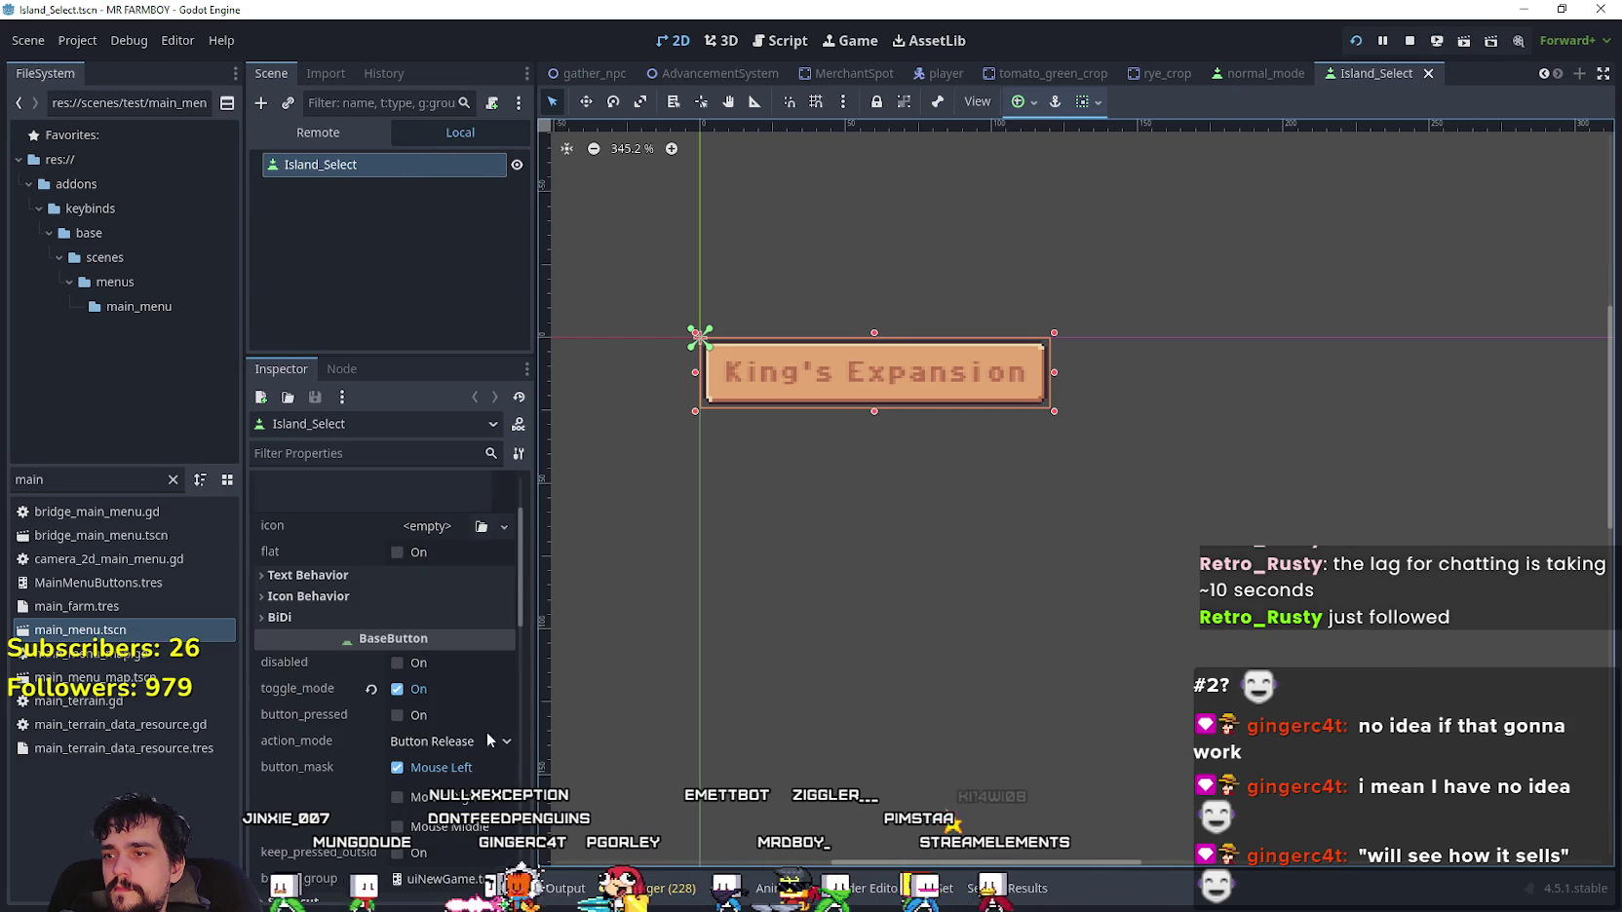
scroll(478, 750, "down", 3)
left_click(441, 720)
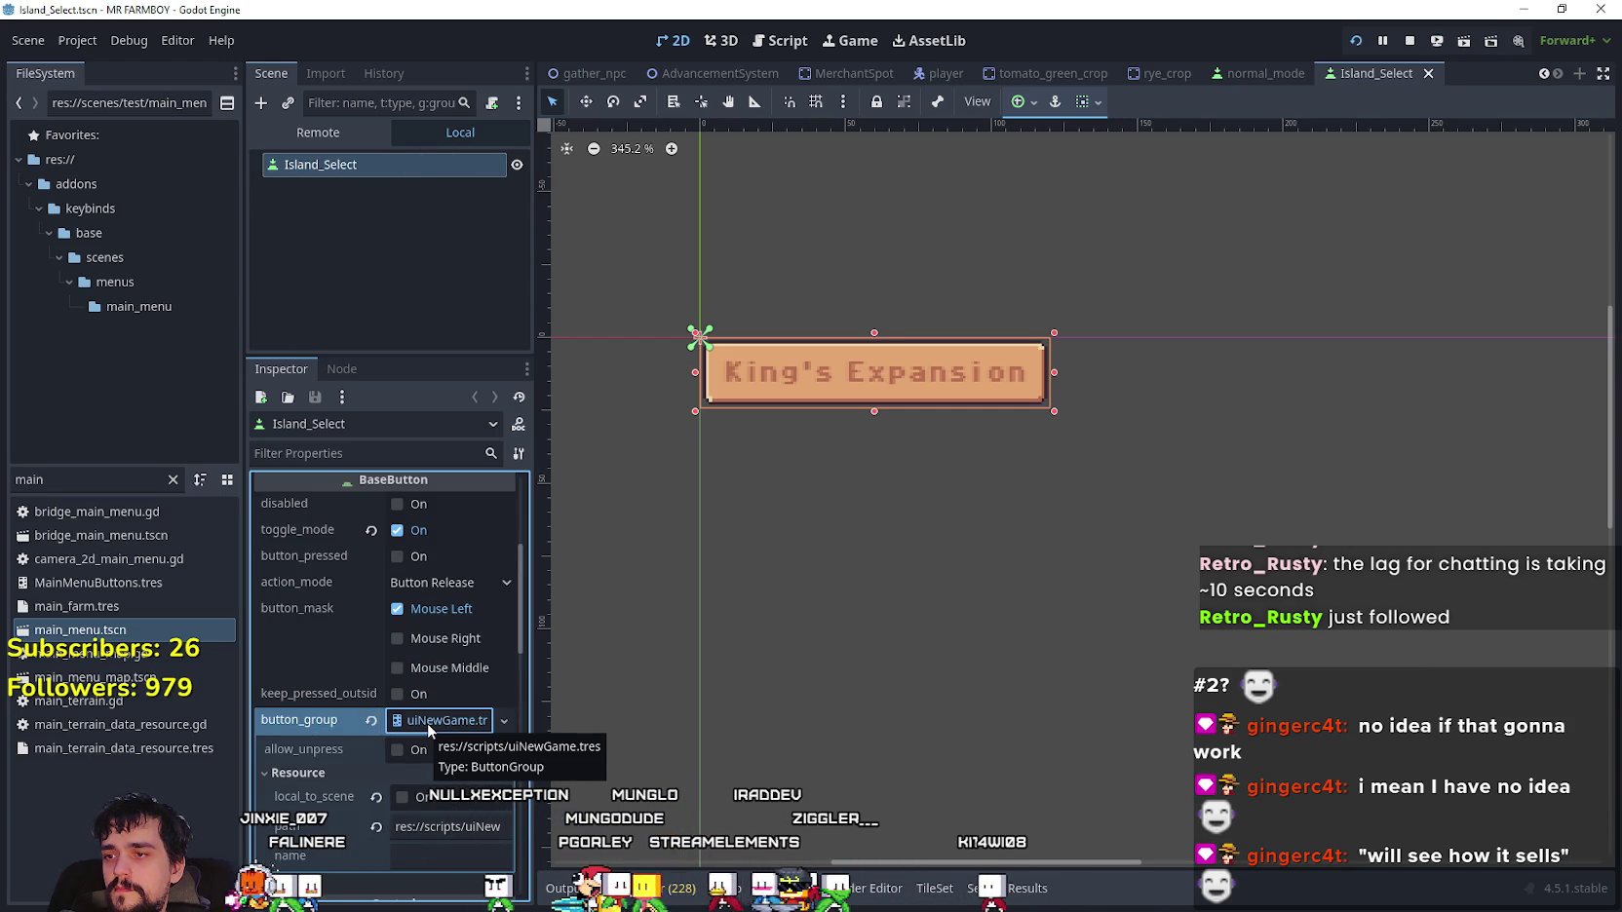
left_click(371, 720)
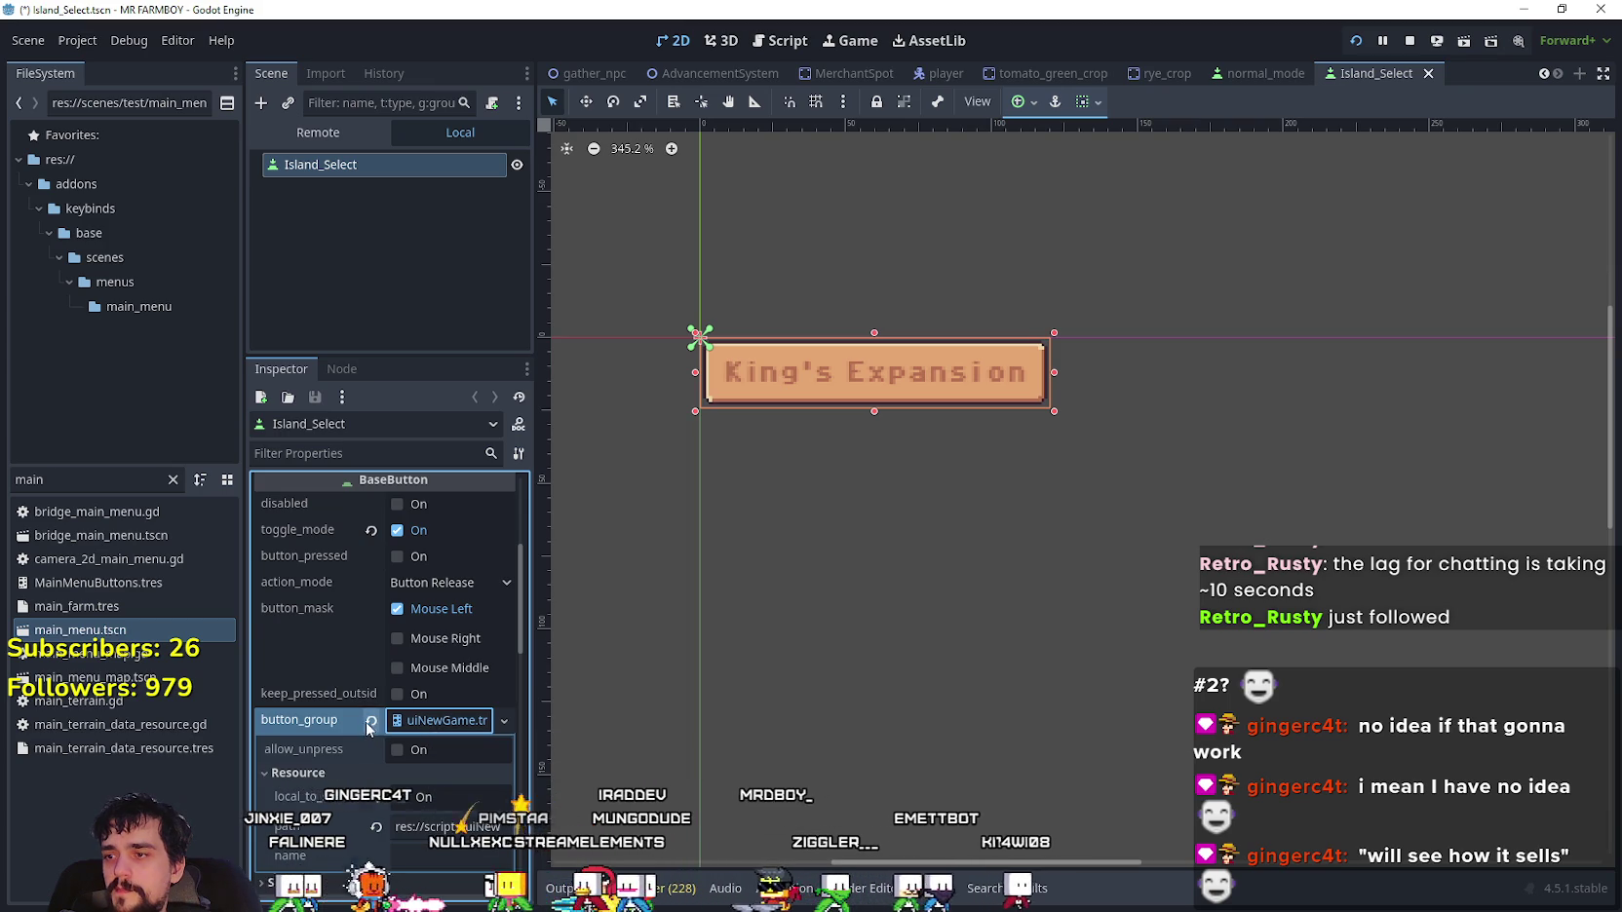
left_click(427, 720)
left_click(465, 771)
- Save the group as res://scripts/islandSelect.tres, save the scene, and reopen main_menu.tscn
right_click(433, 720)
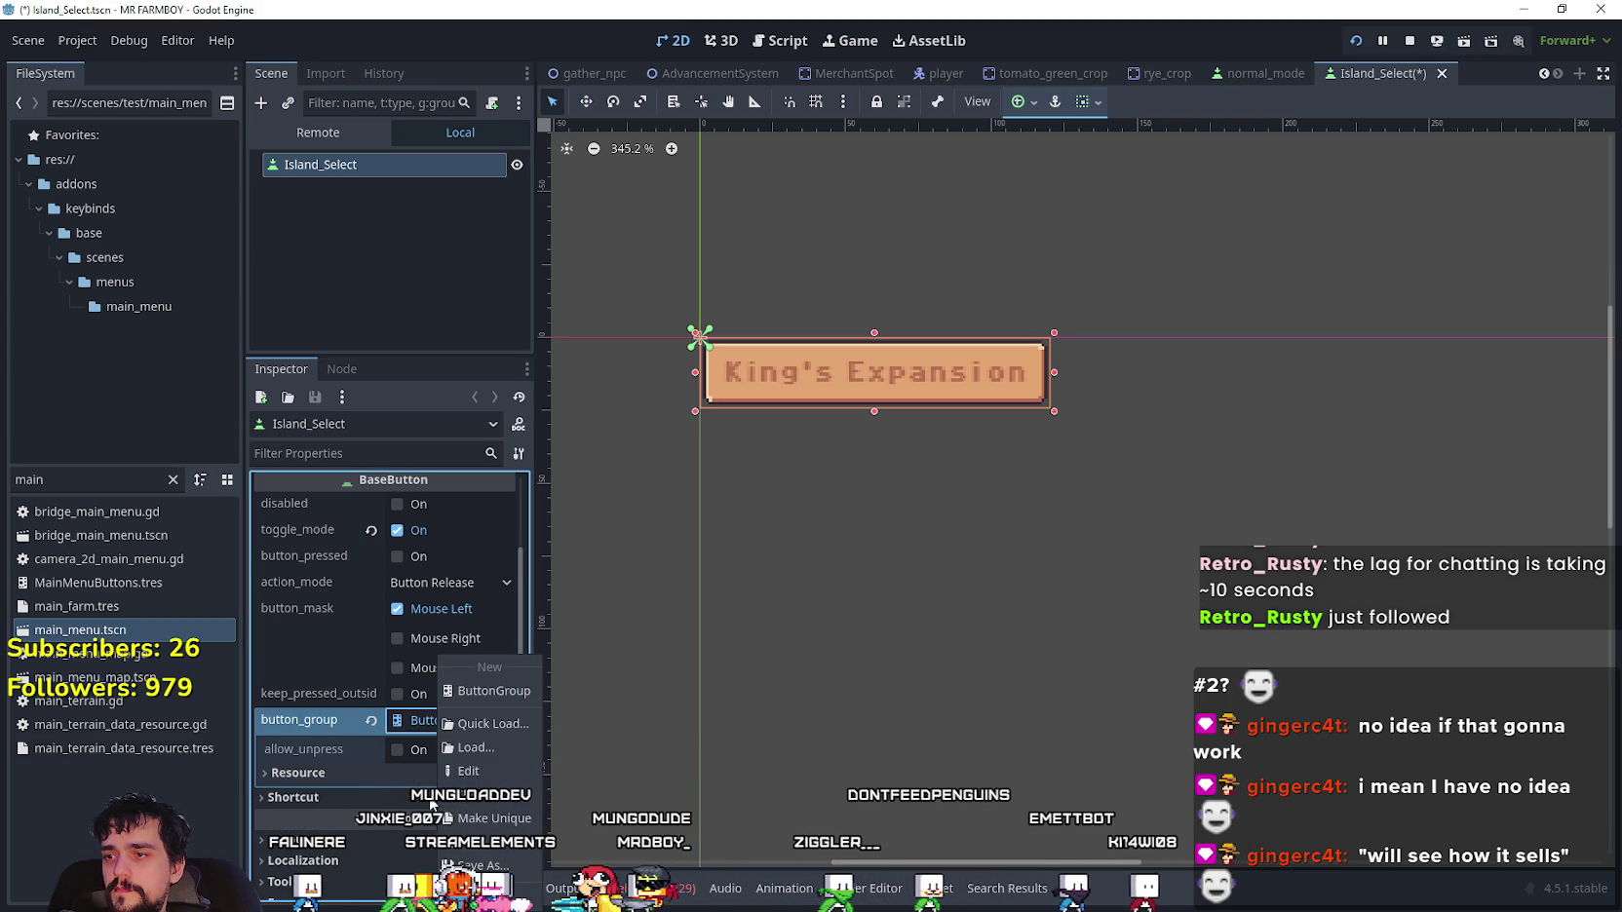
left_click(468, 864)
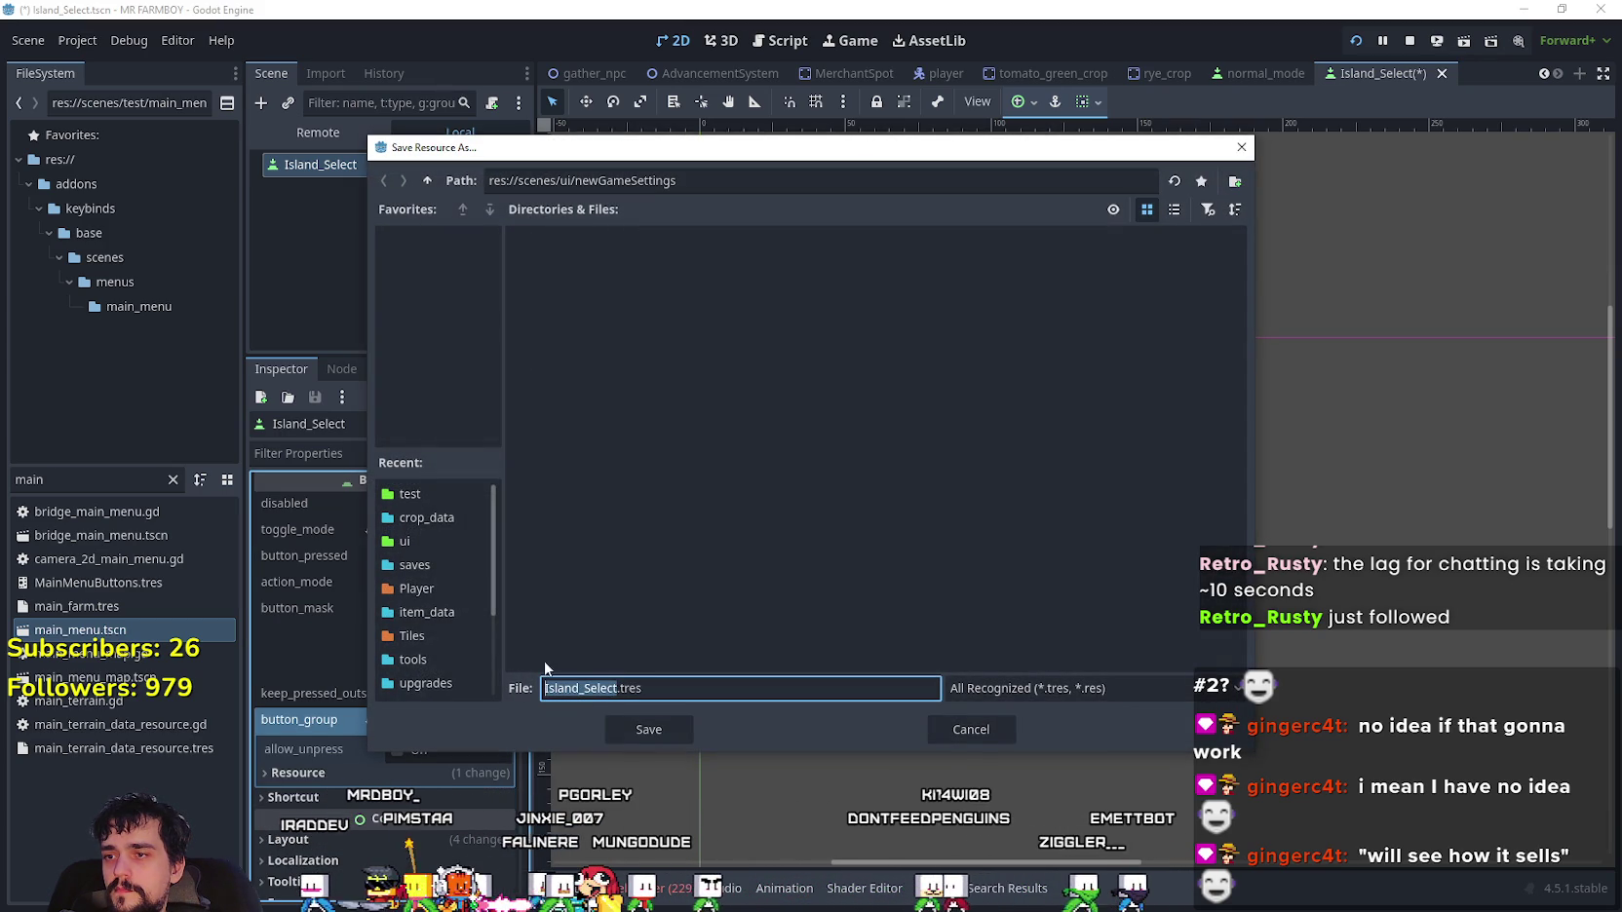
type("island")
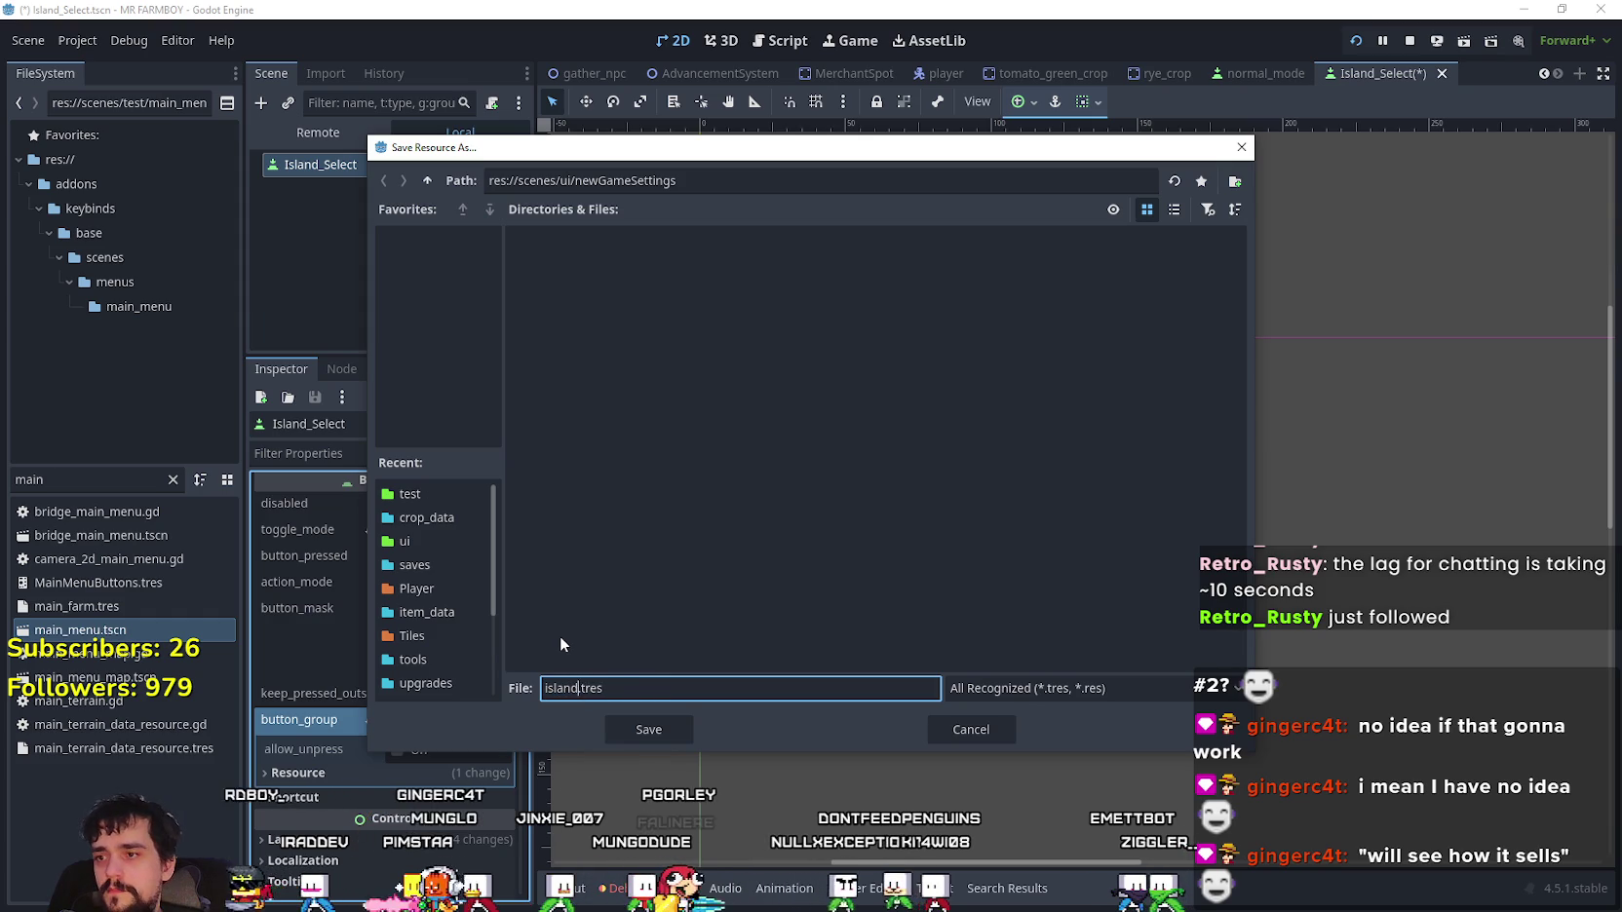
type("Select")
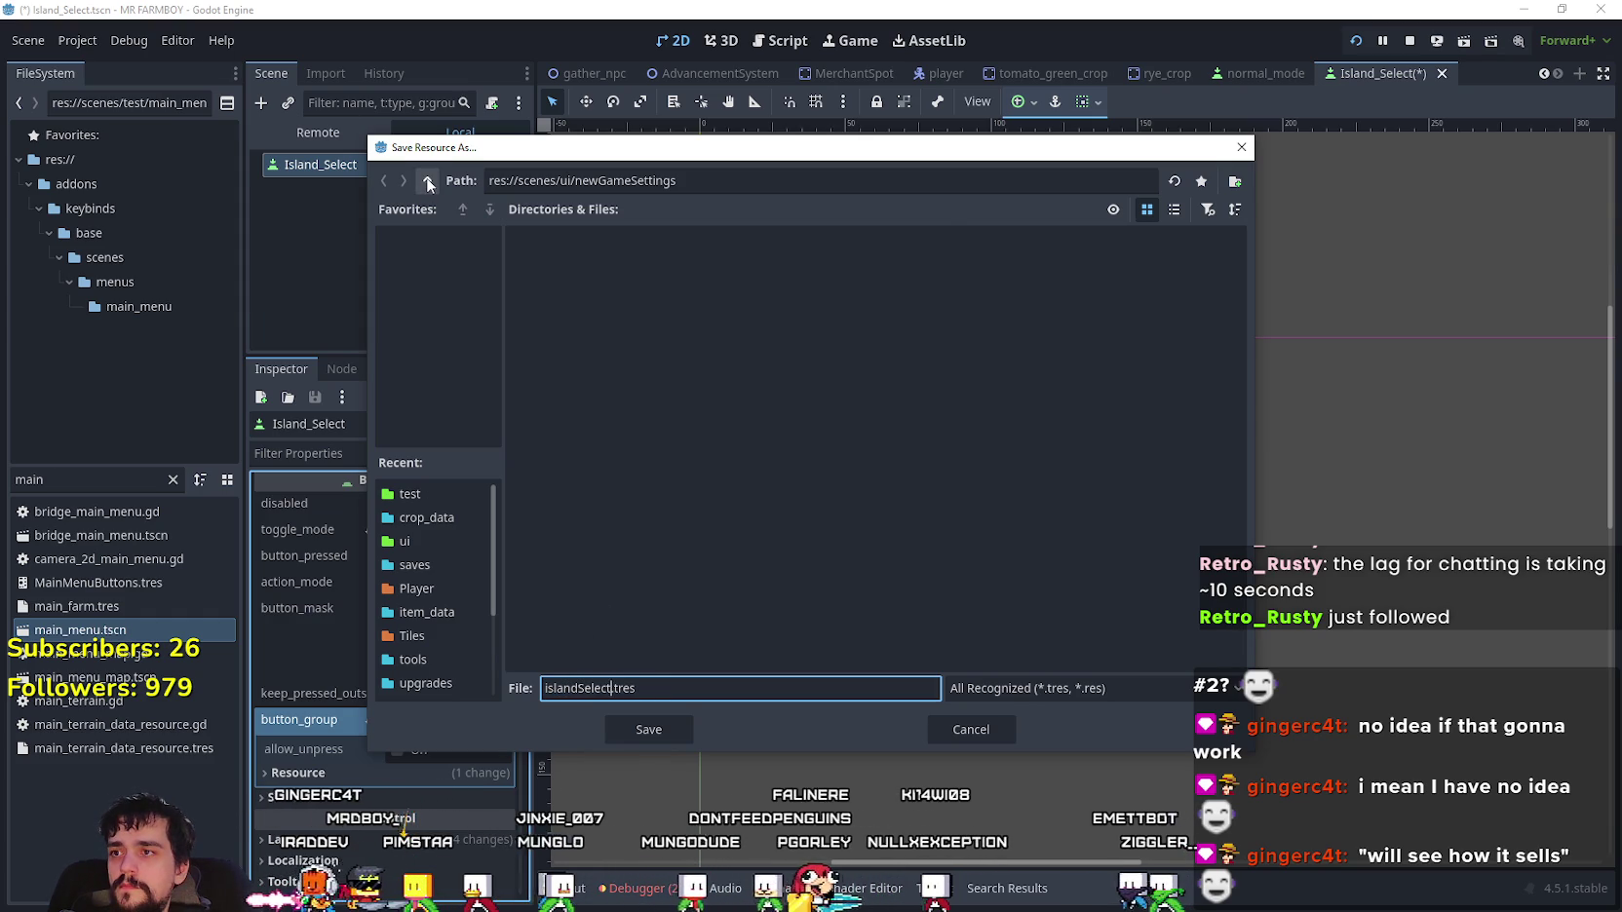
left_click(427, 182)
left_click(428, 181)
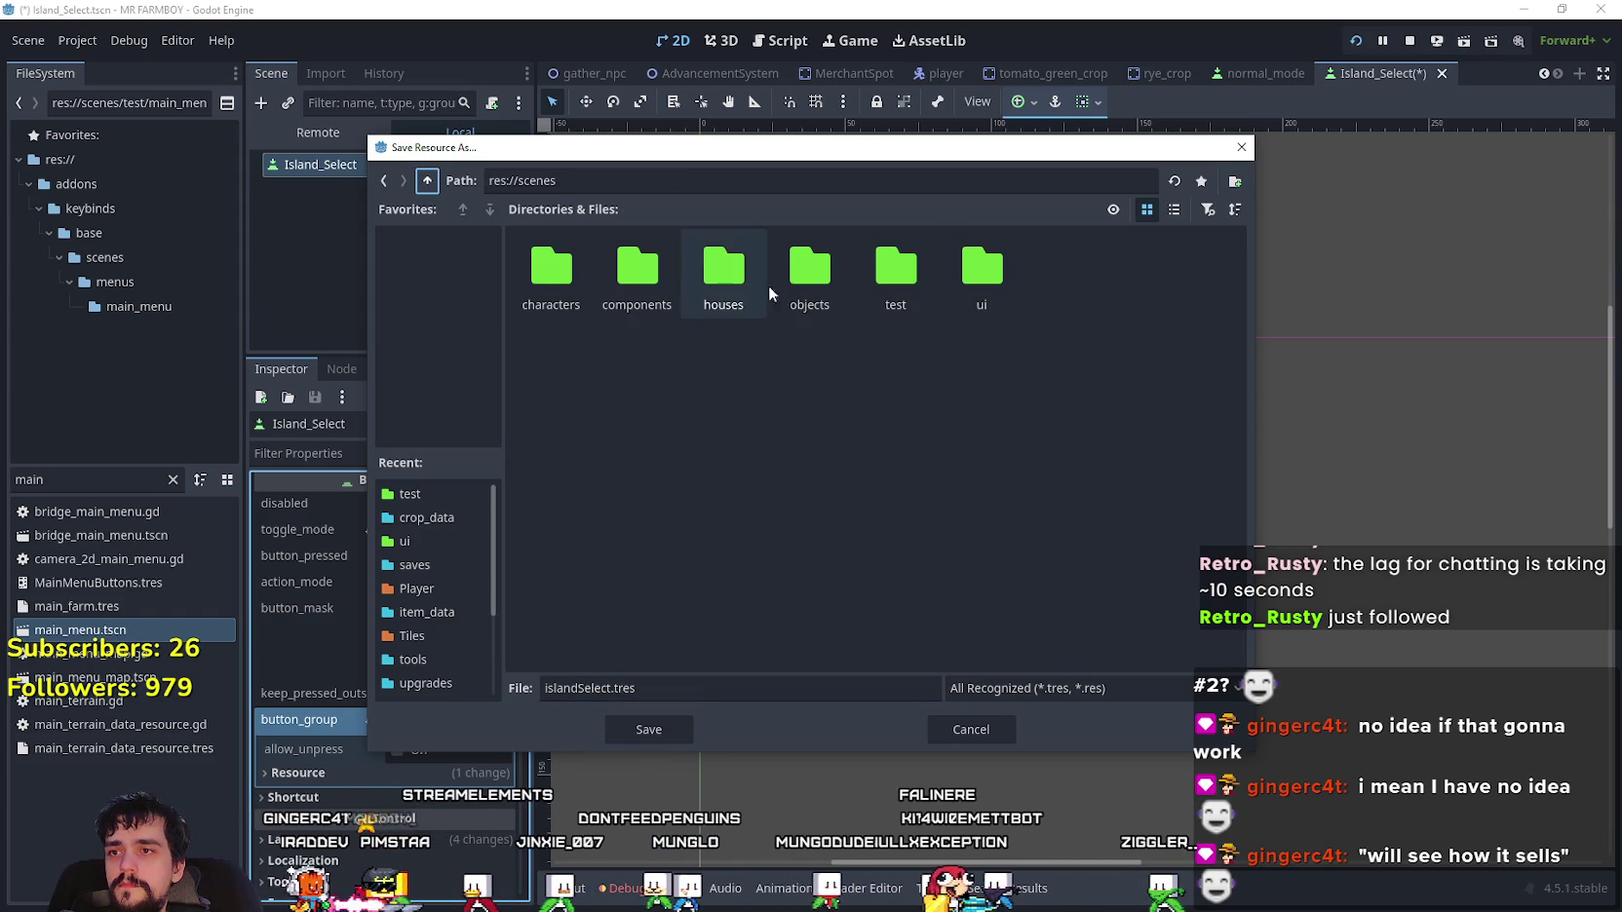
left_click(428, 181)
double_click(891, 269)
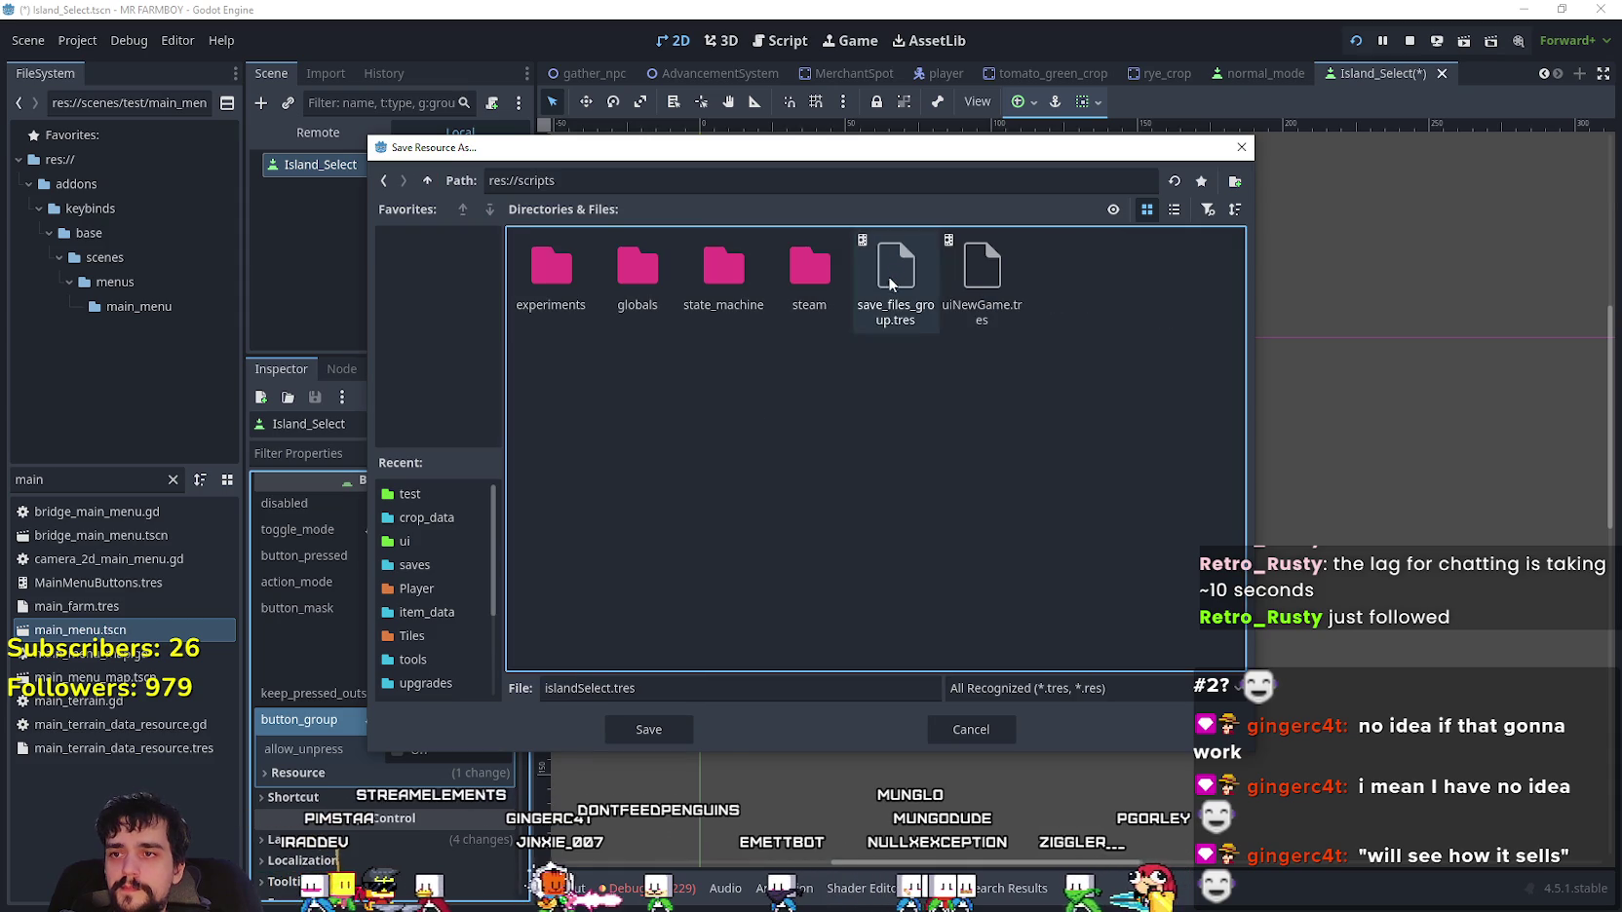
left_click(656, 729)
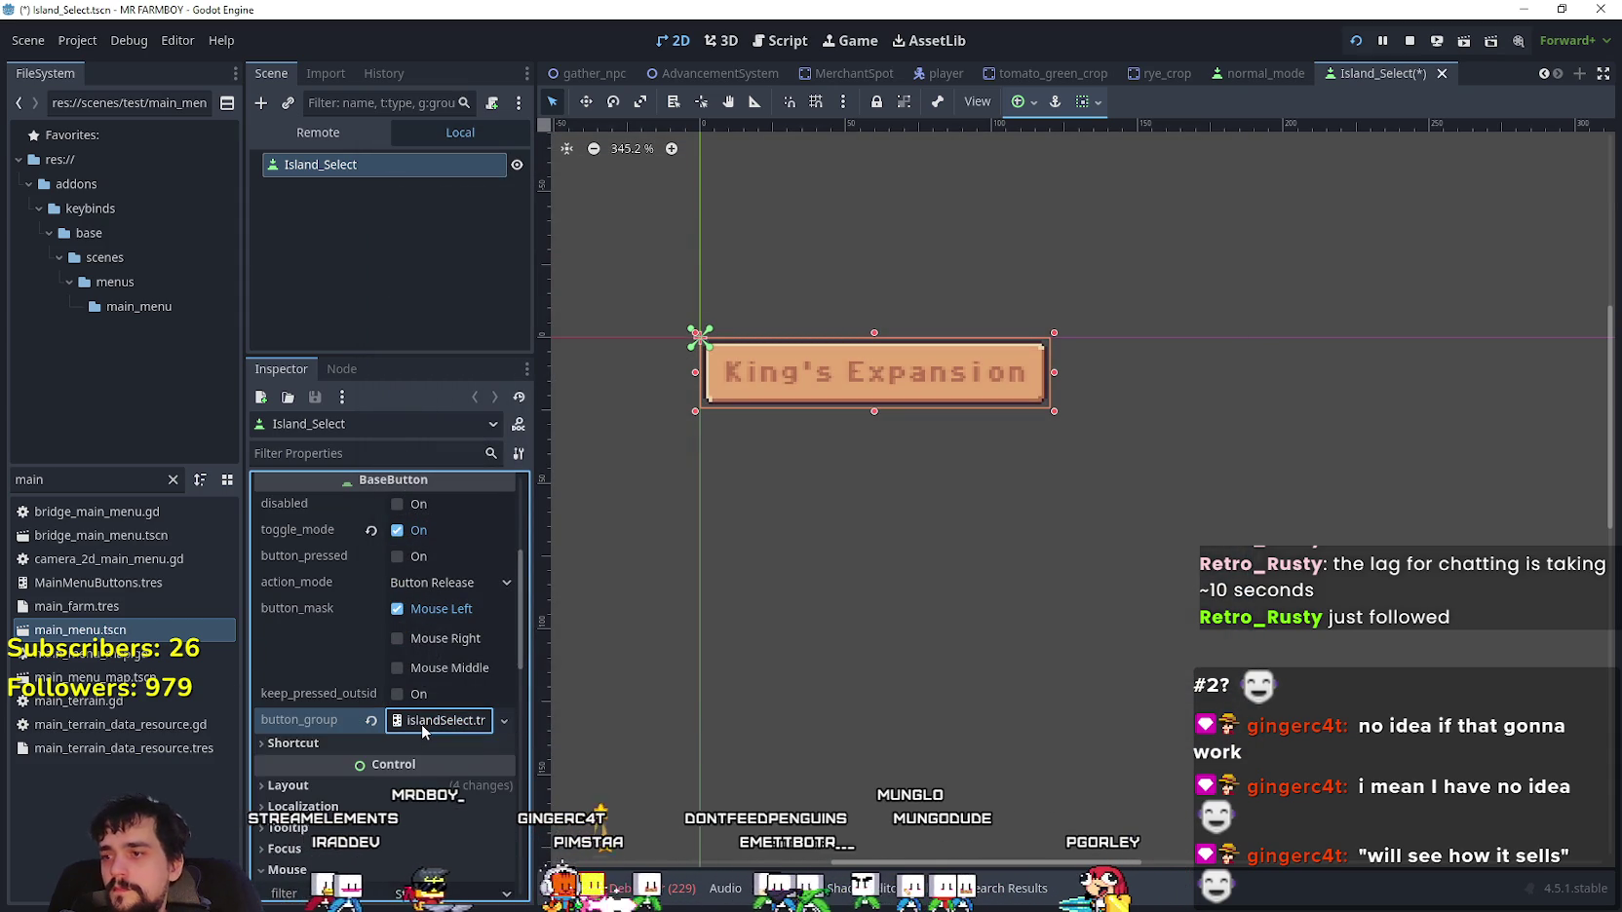
key("ctrl+s")
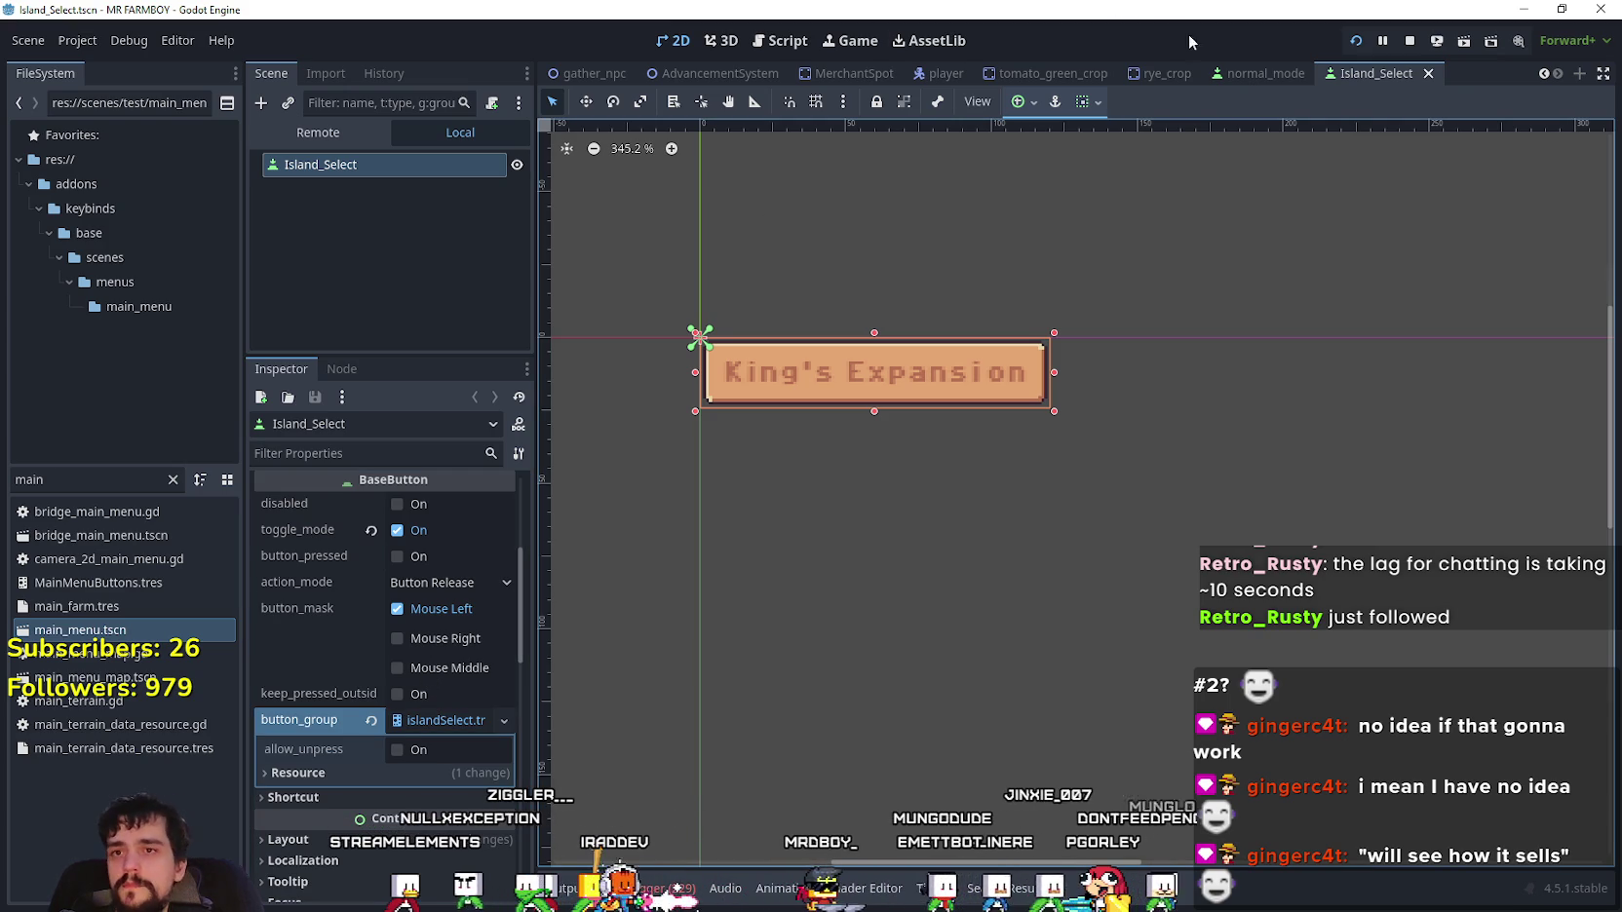
double_click(80, 629)
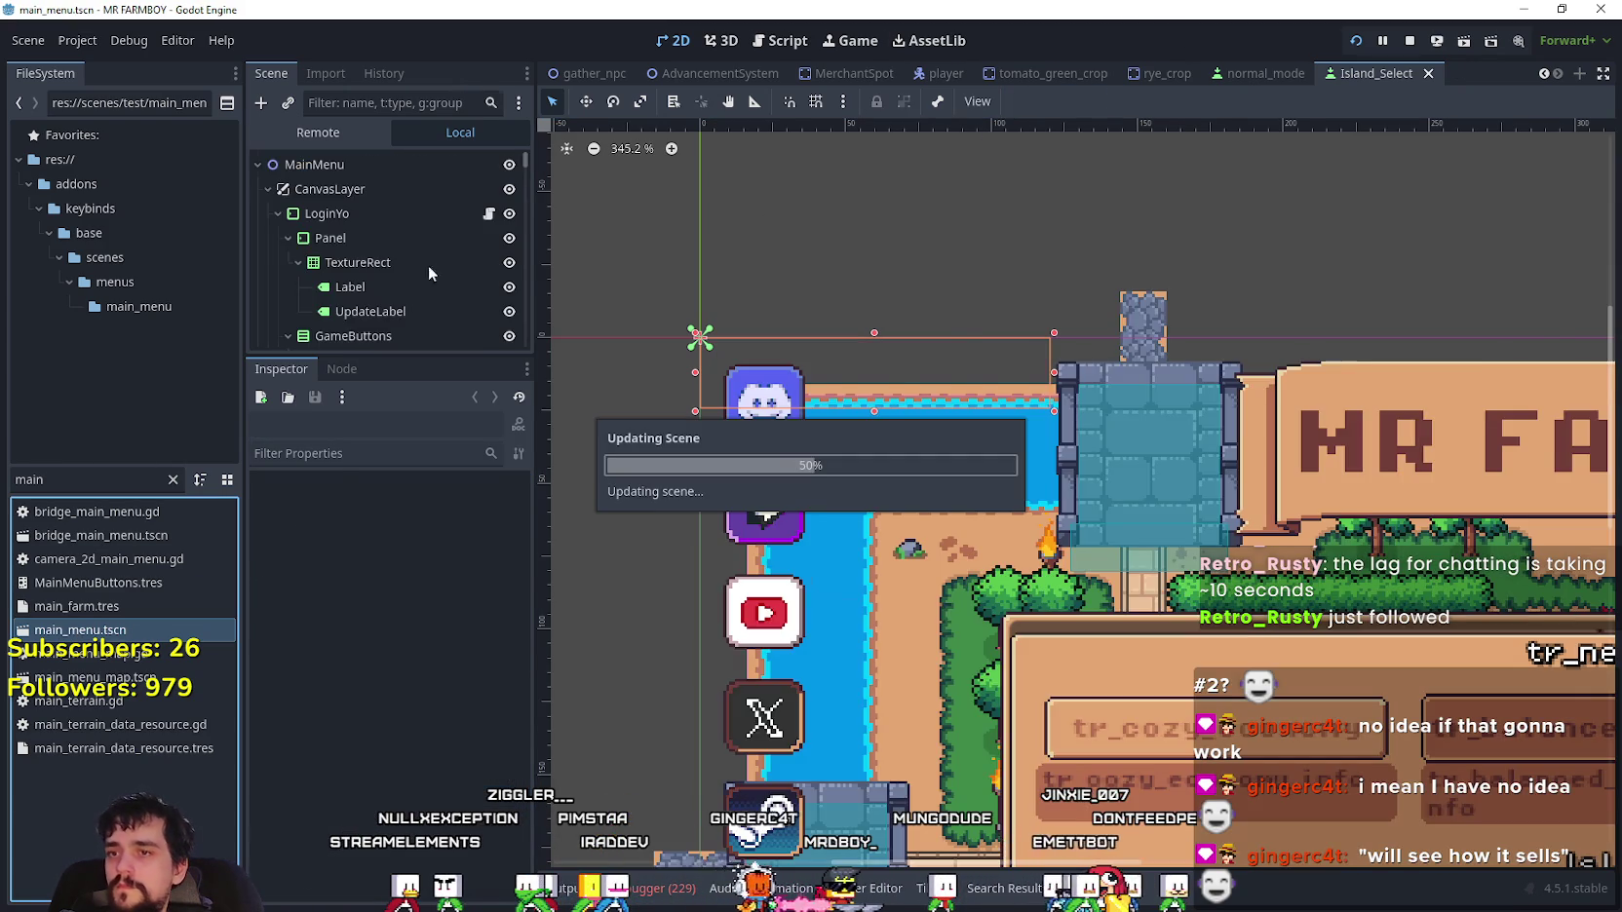
- Assign the islandSelect button group to Island_Select2 and Island_Select3
scroll(424, 273, "down", 2)
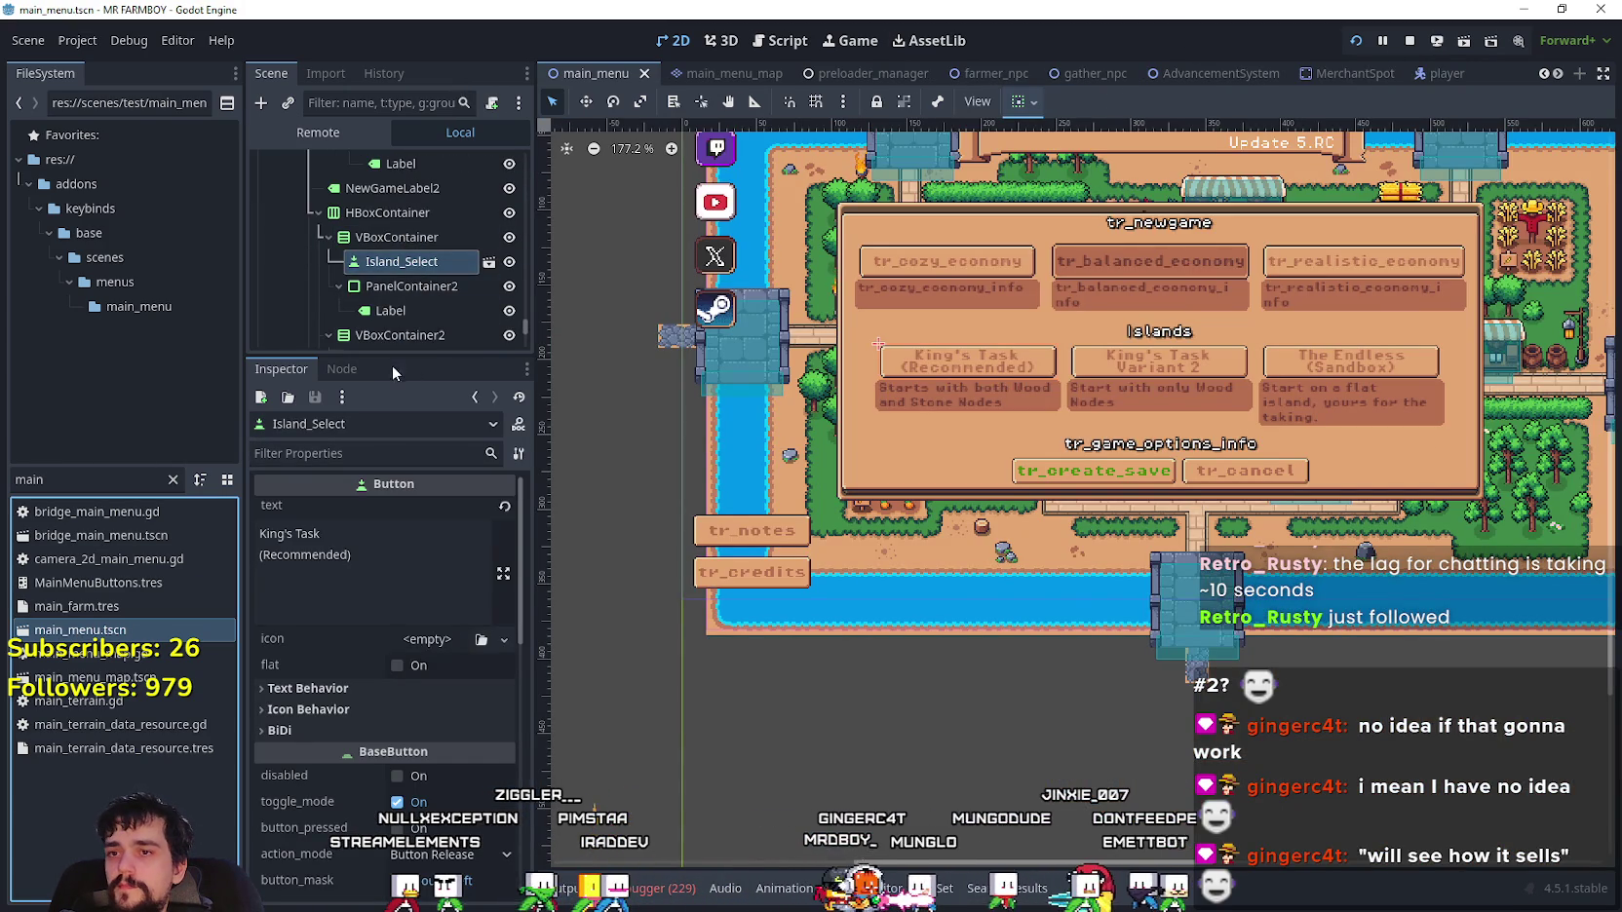
scroll(415, 265, "down", 2)
scroll(363, 641, "down", 3)
scroll(409, 774, "down", 2)
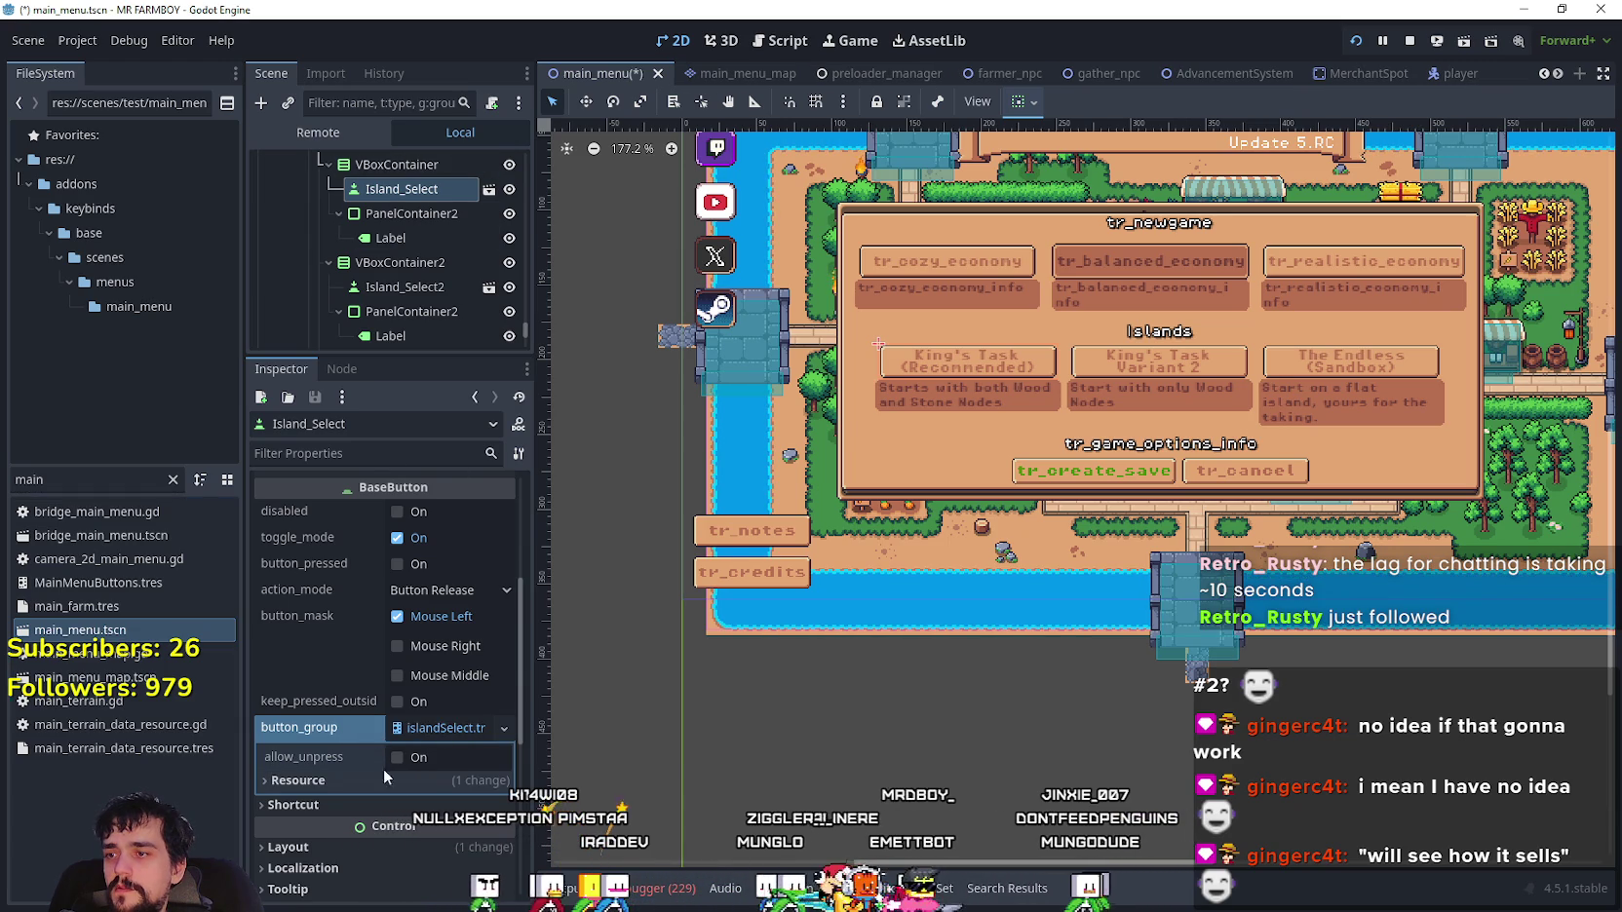
left_click(415, 292)
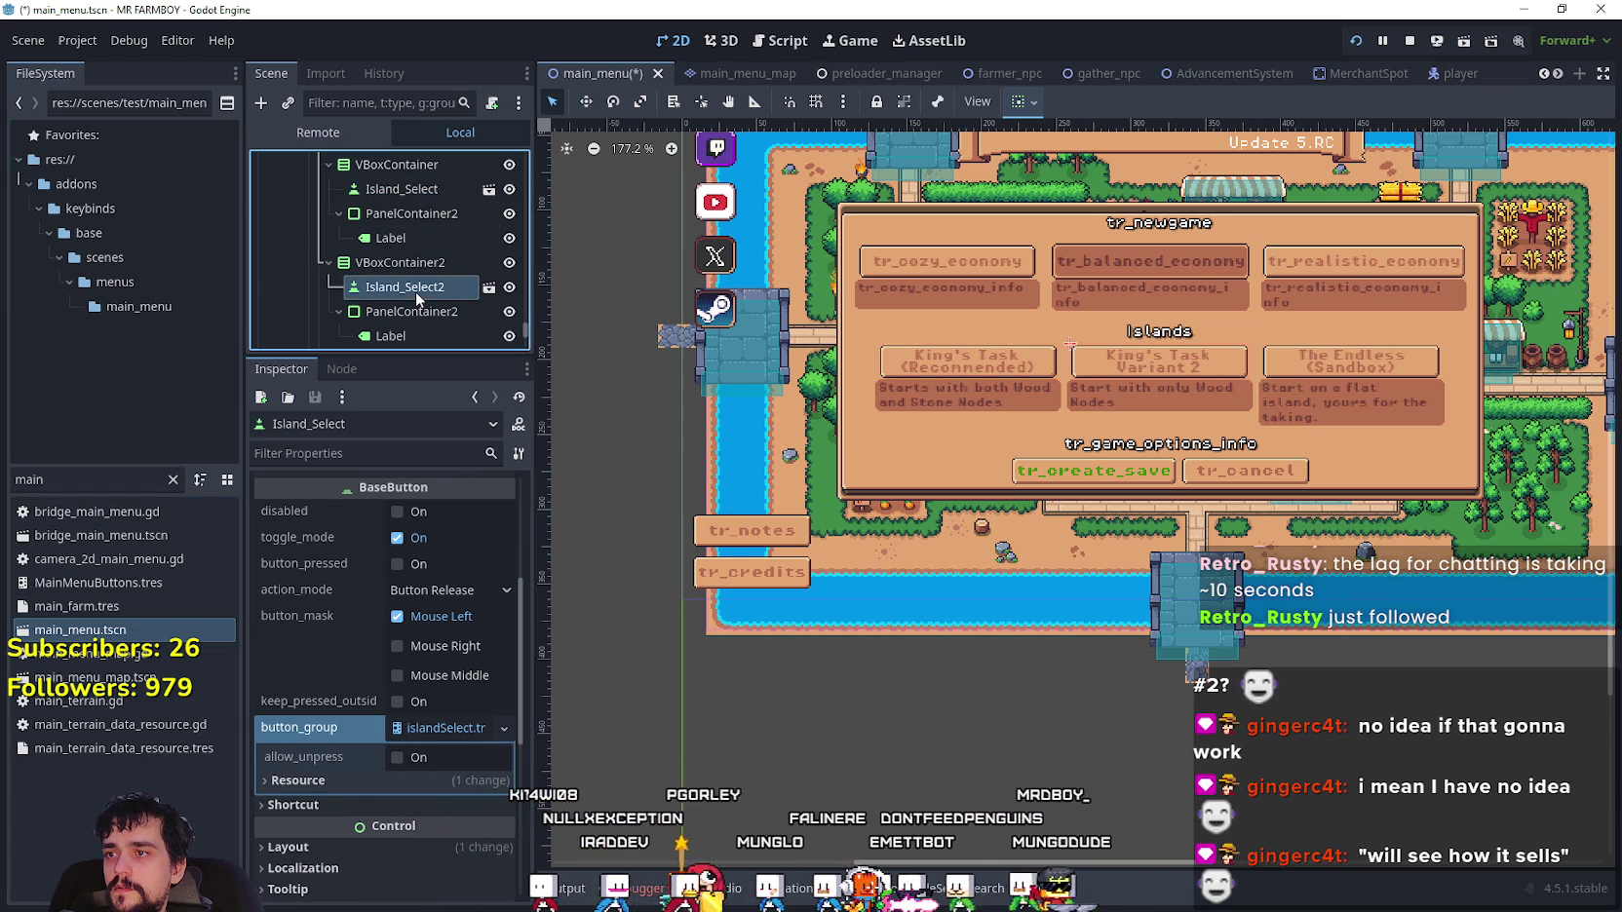
scroll(369, 679, "down", 3)
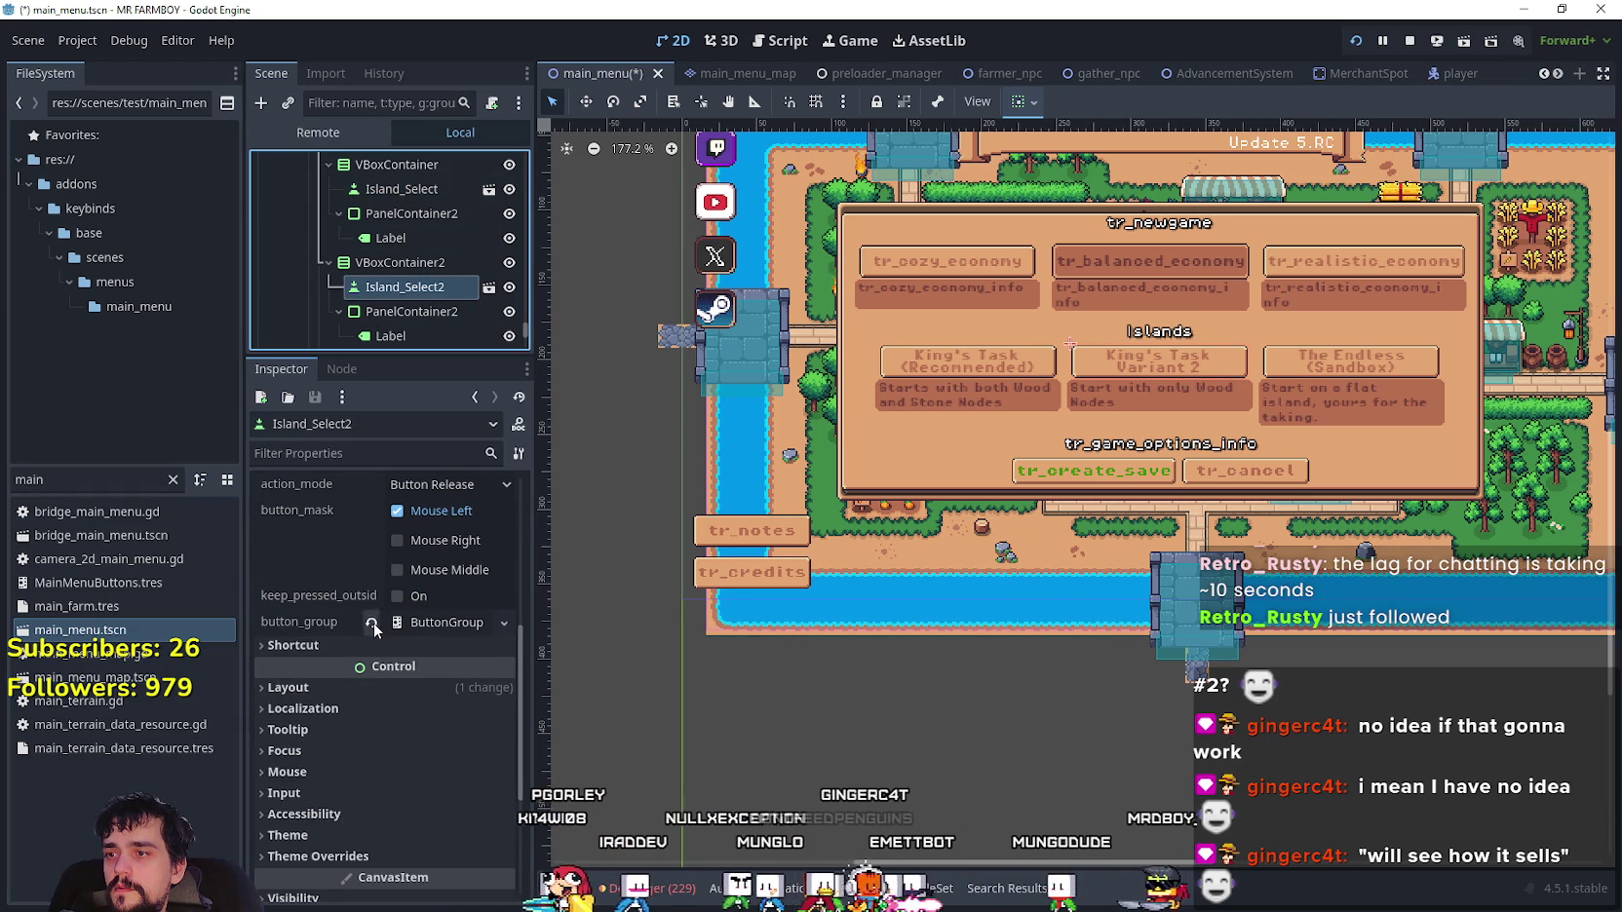
left_click(372, 623)
left_click(411, 312)
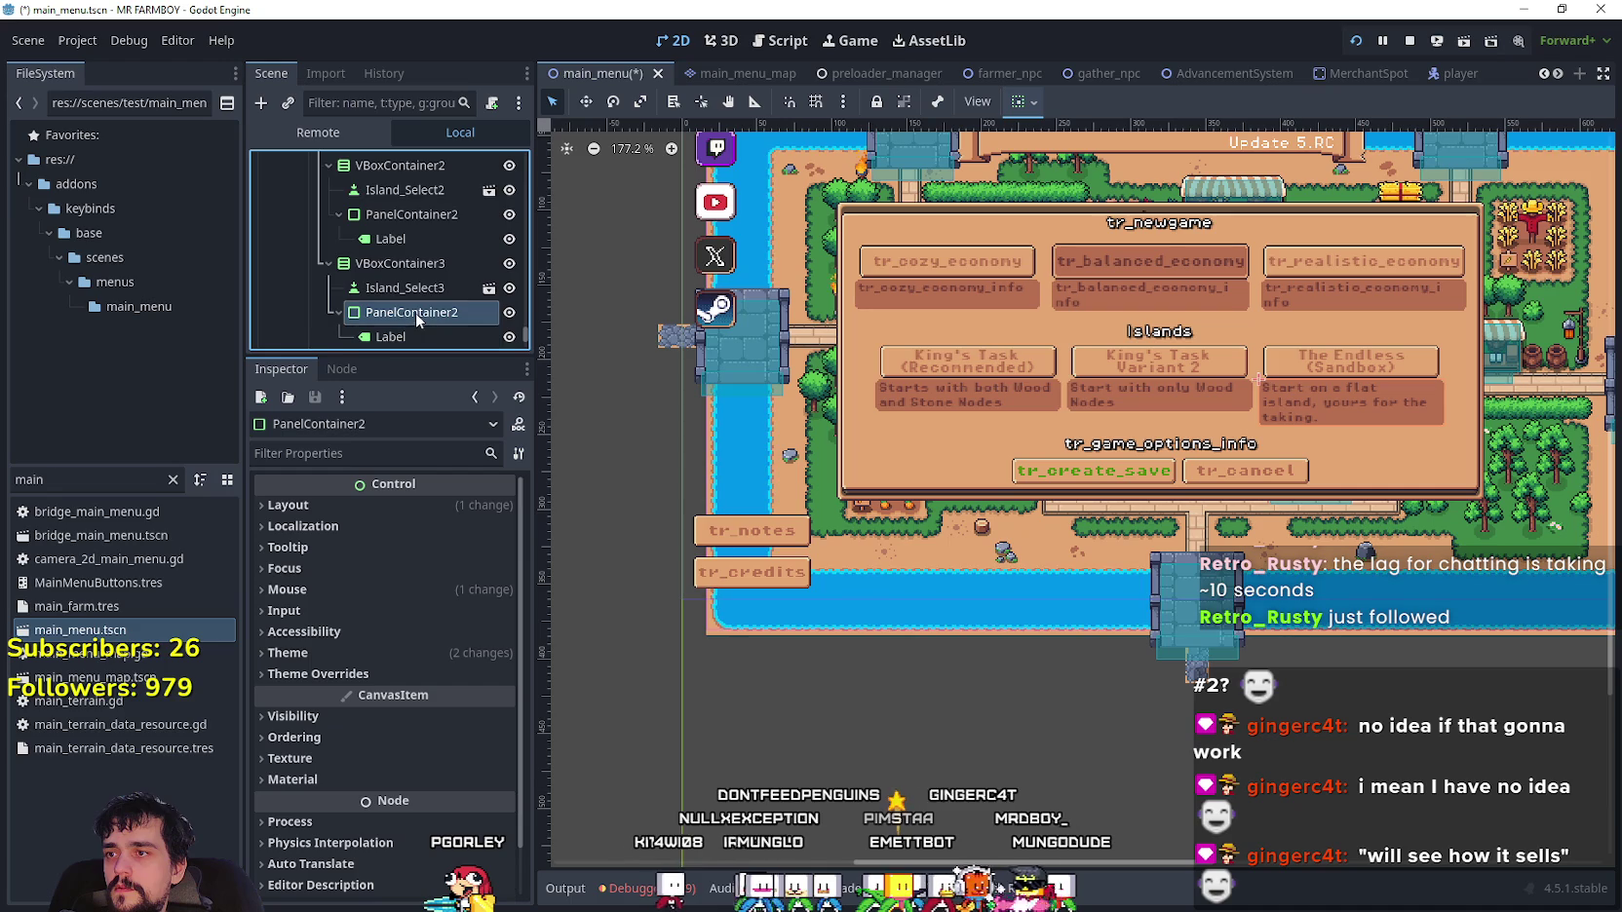
scroll(415, 310, "down", 1)
left_click(407, 238)
scroll(381, 687, "down", 2)
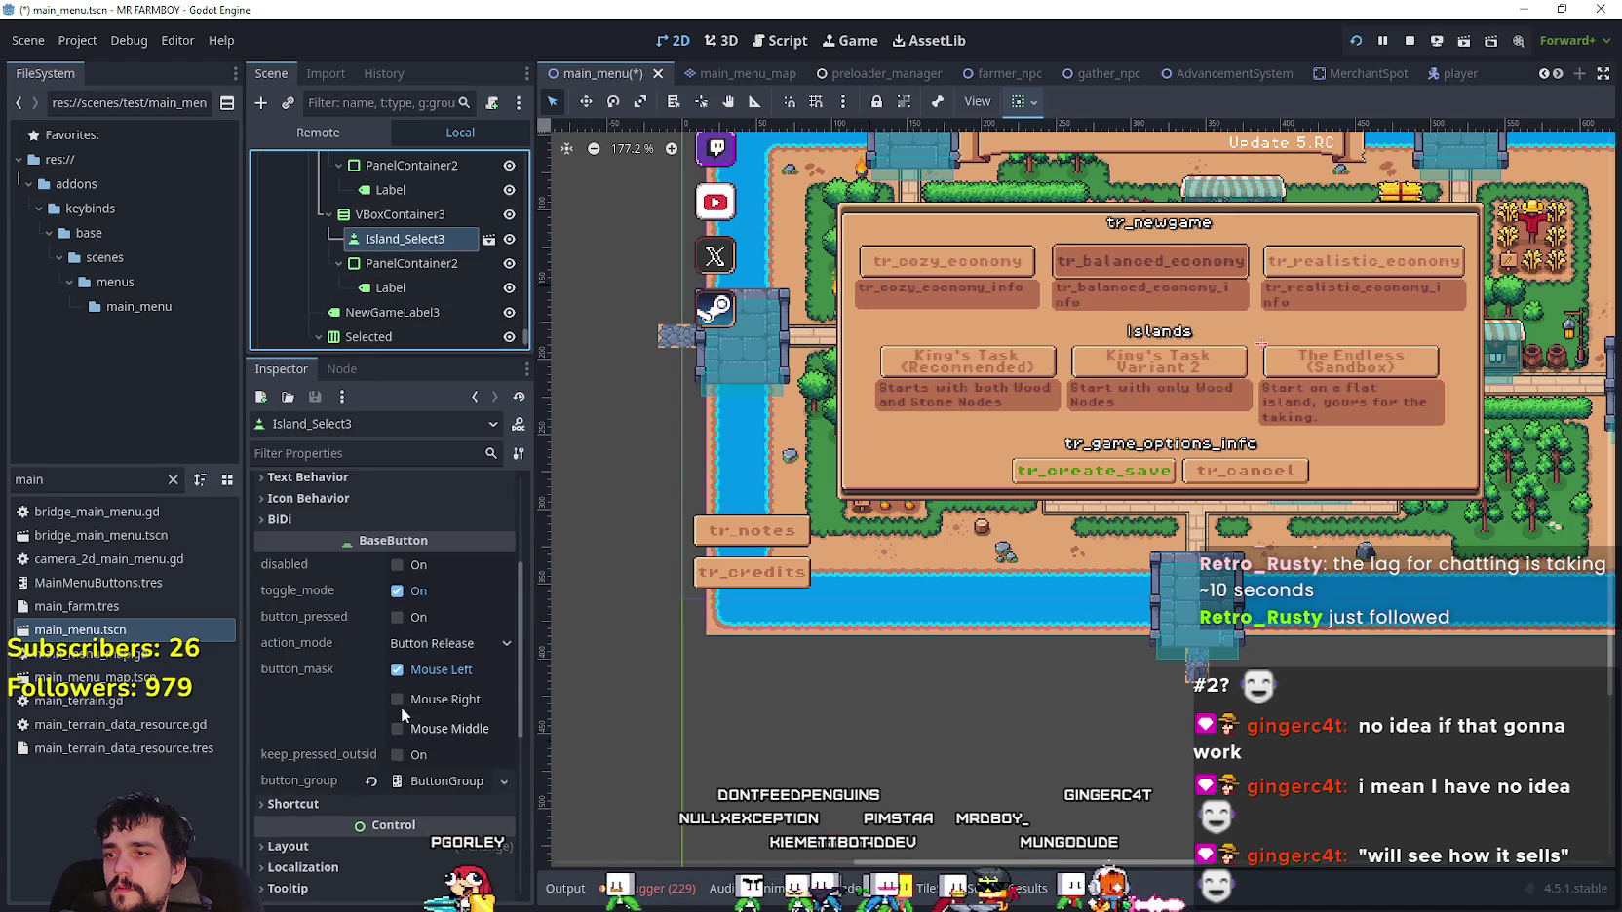
left_click(372, 781)
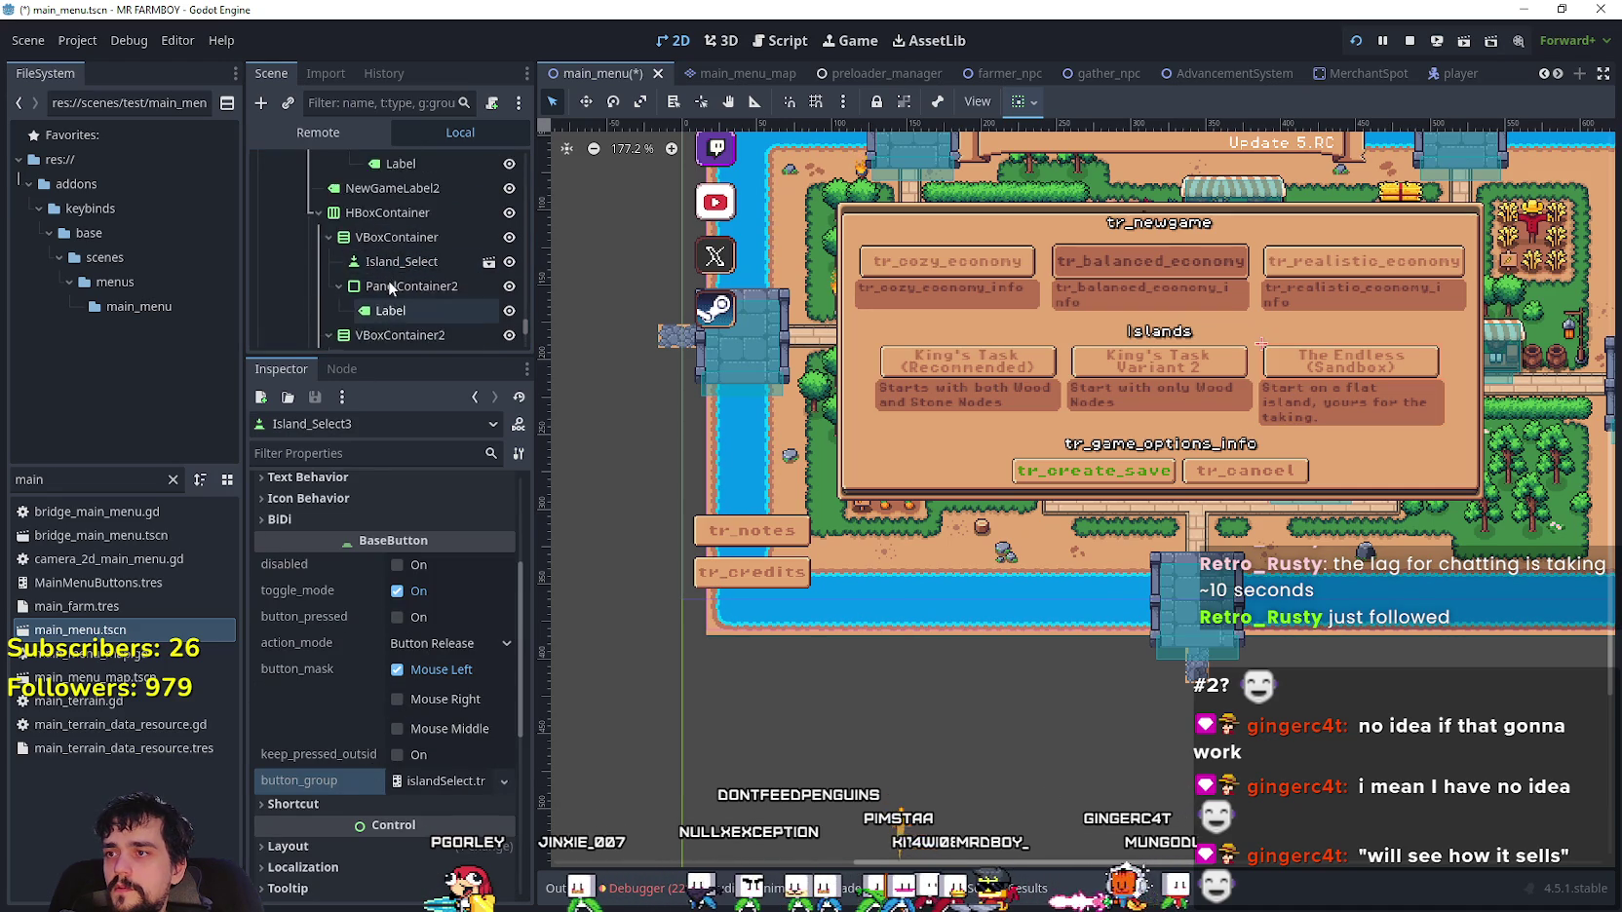
- Save main_menu and make the King's Task island button start pressed
scroll(397, 278, "up", 1)
left_click(401, 289)
scroll(348, 814, "down", 1)
scroll(352, 769, "down", 2)
scroll(355, 768, "up", 2)
scroll(356, 768, "up", 1)
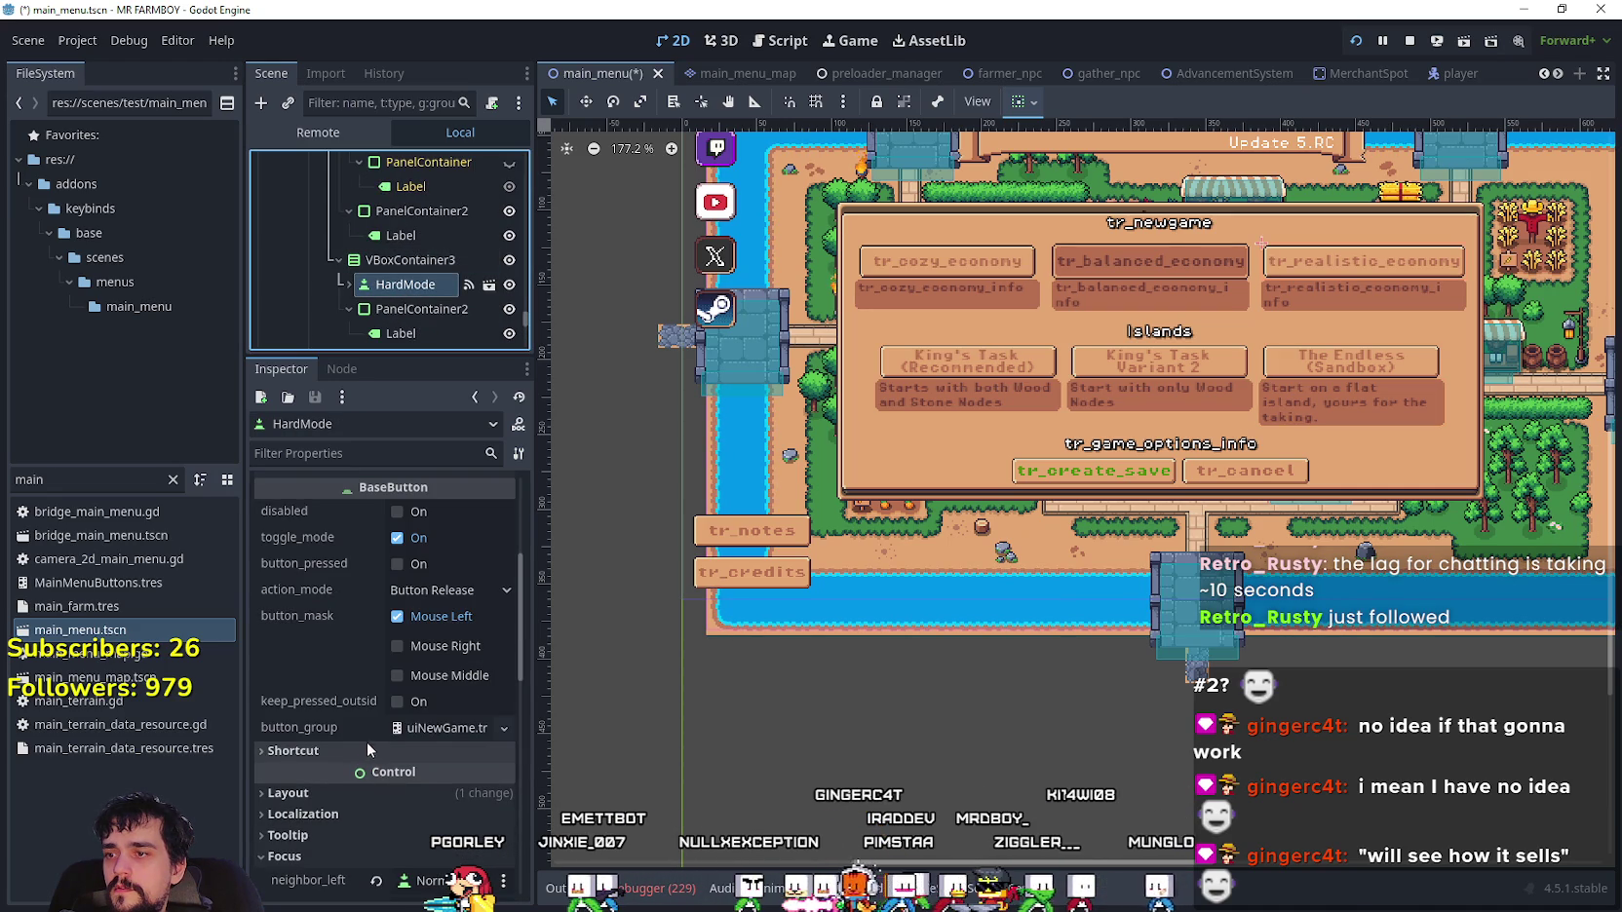
scroll(425, 292, "up", 3)
left_click(435, 269)
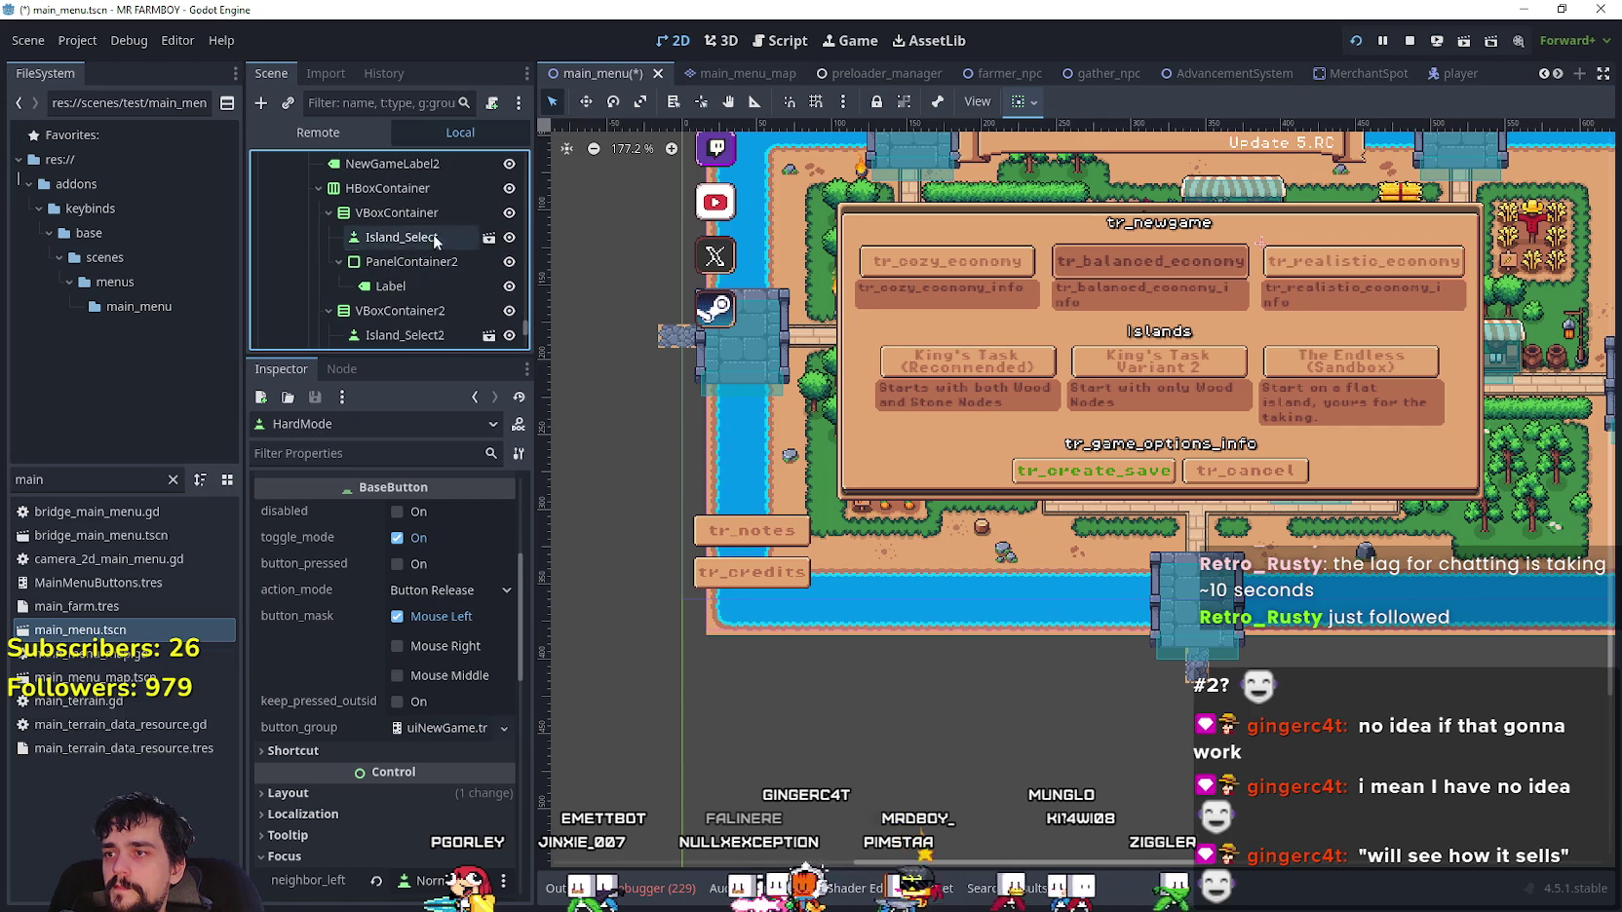
key("ctrl+s")
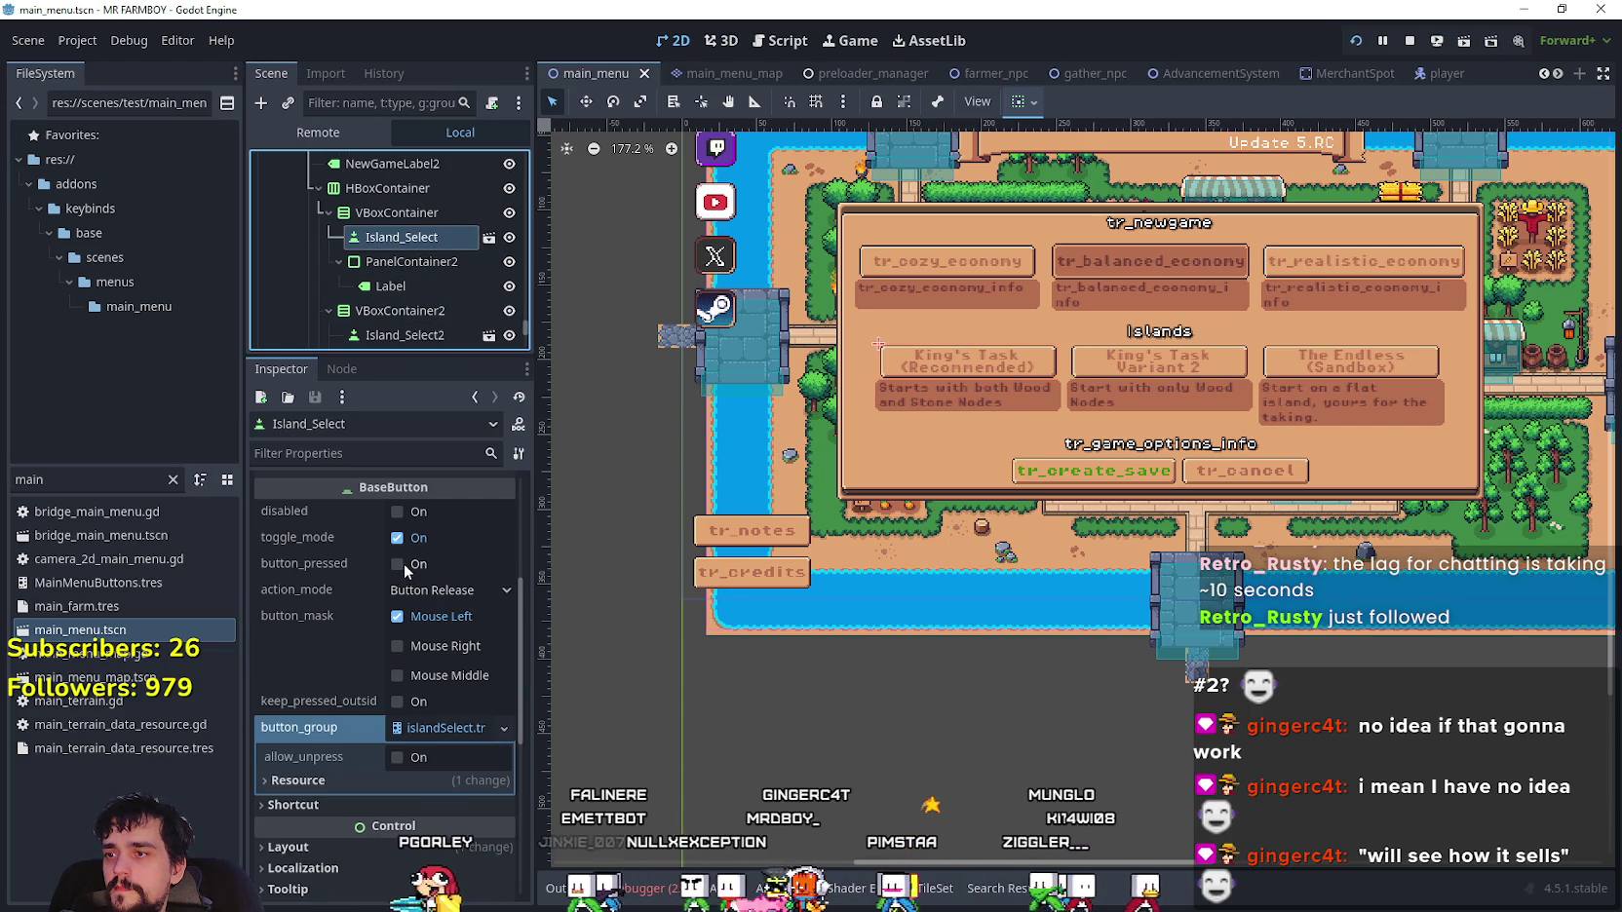
left_click(412, 562)
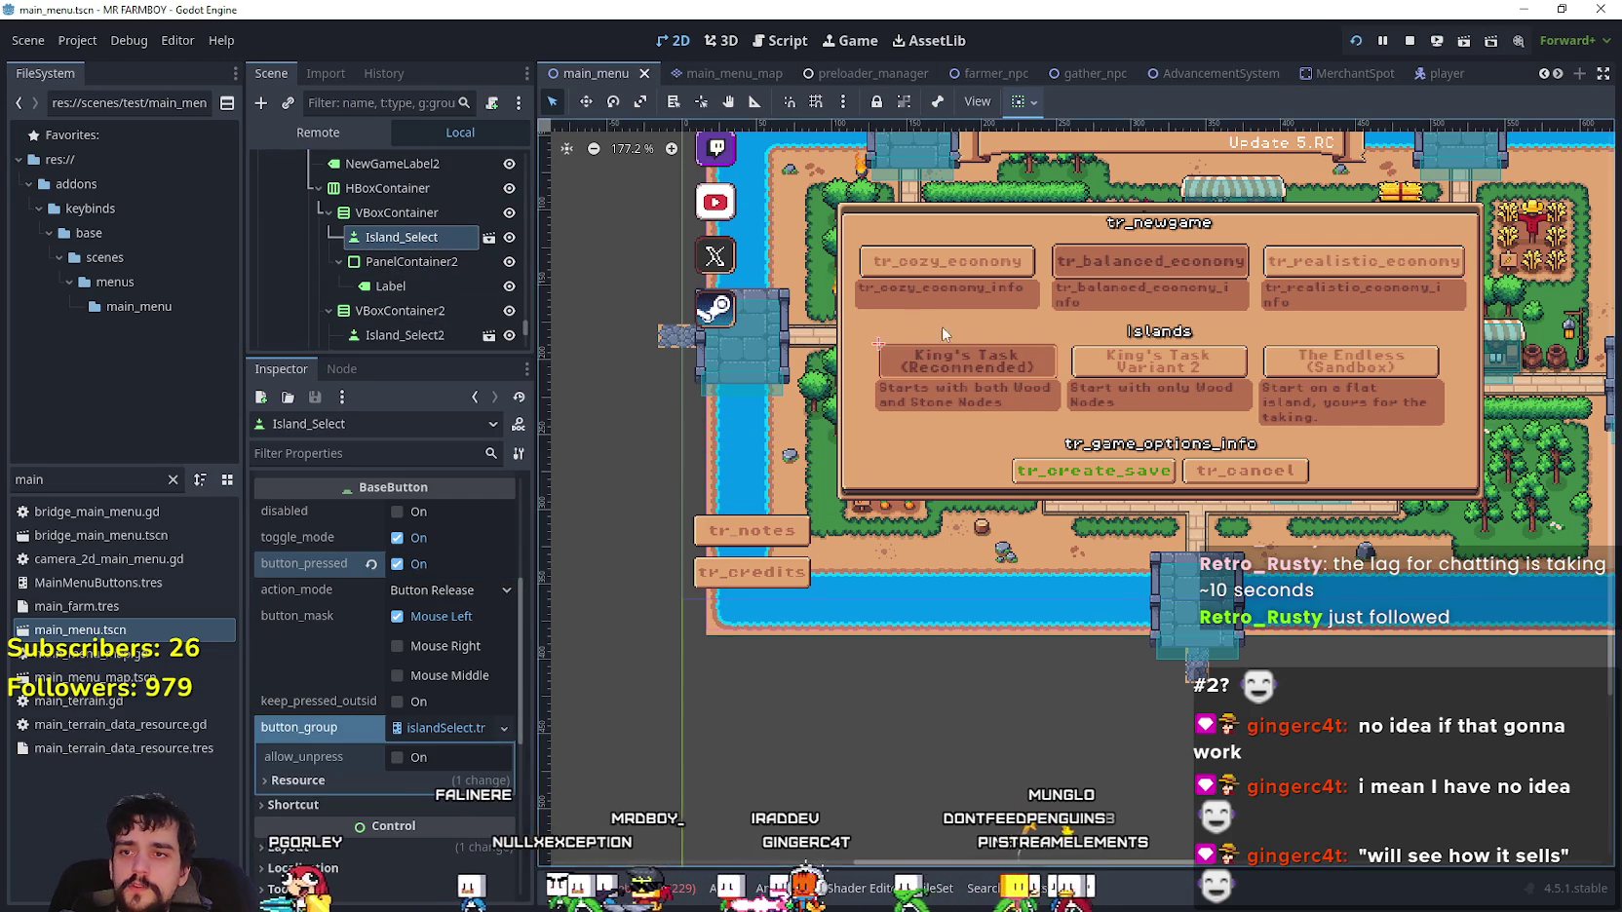
scroll(1145, 360, "up", 5)
scroll(1145, 360, "down", 4)
right_click(419, 251)
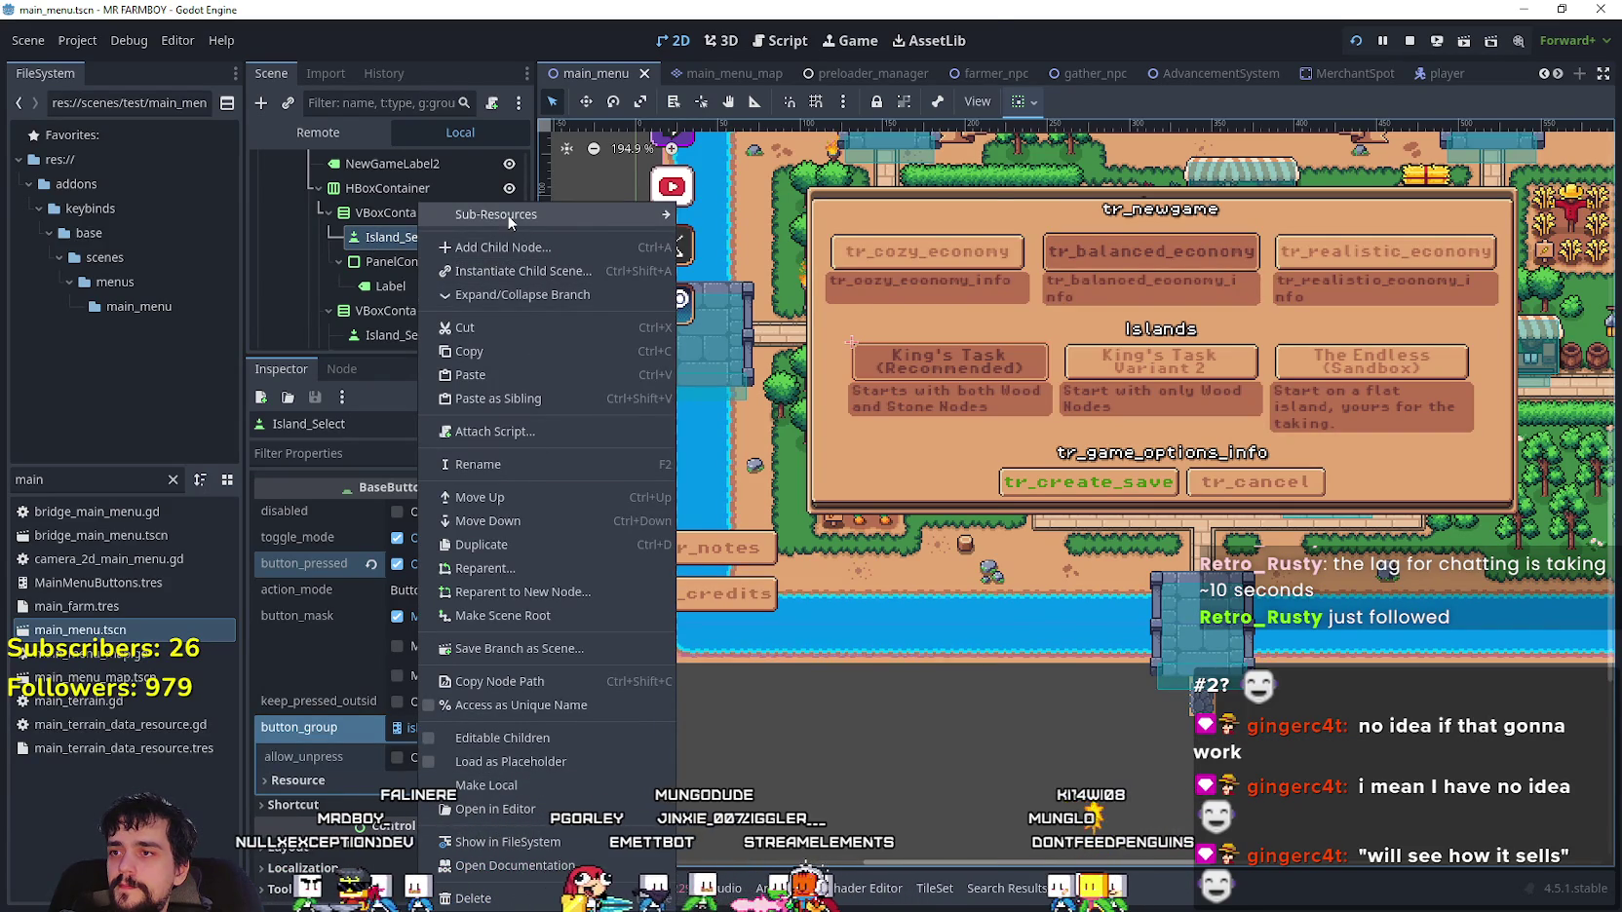
- Connect Island_Select's pressed signal to a new handler in the script
left_click(393, 240)
right_click(391, 241)
left_click(341, 368)
left_click(341, 368)
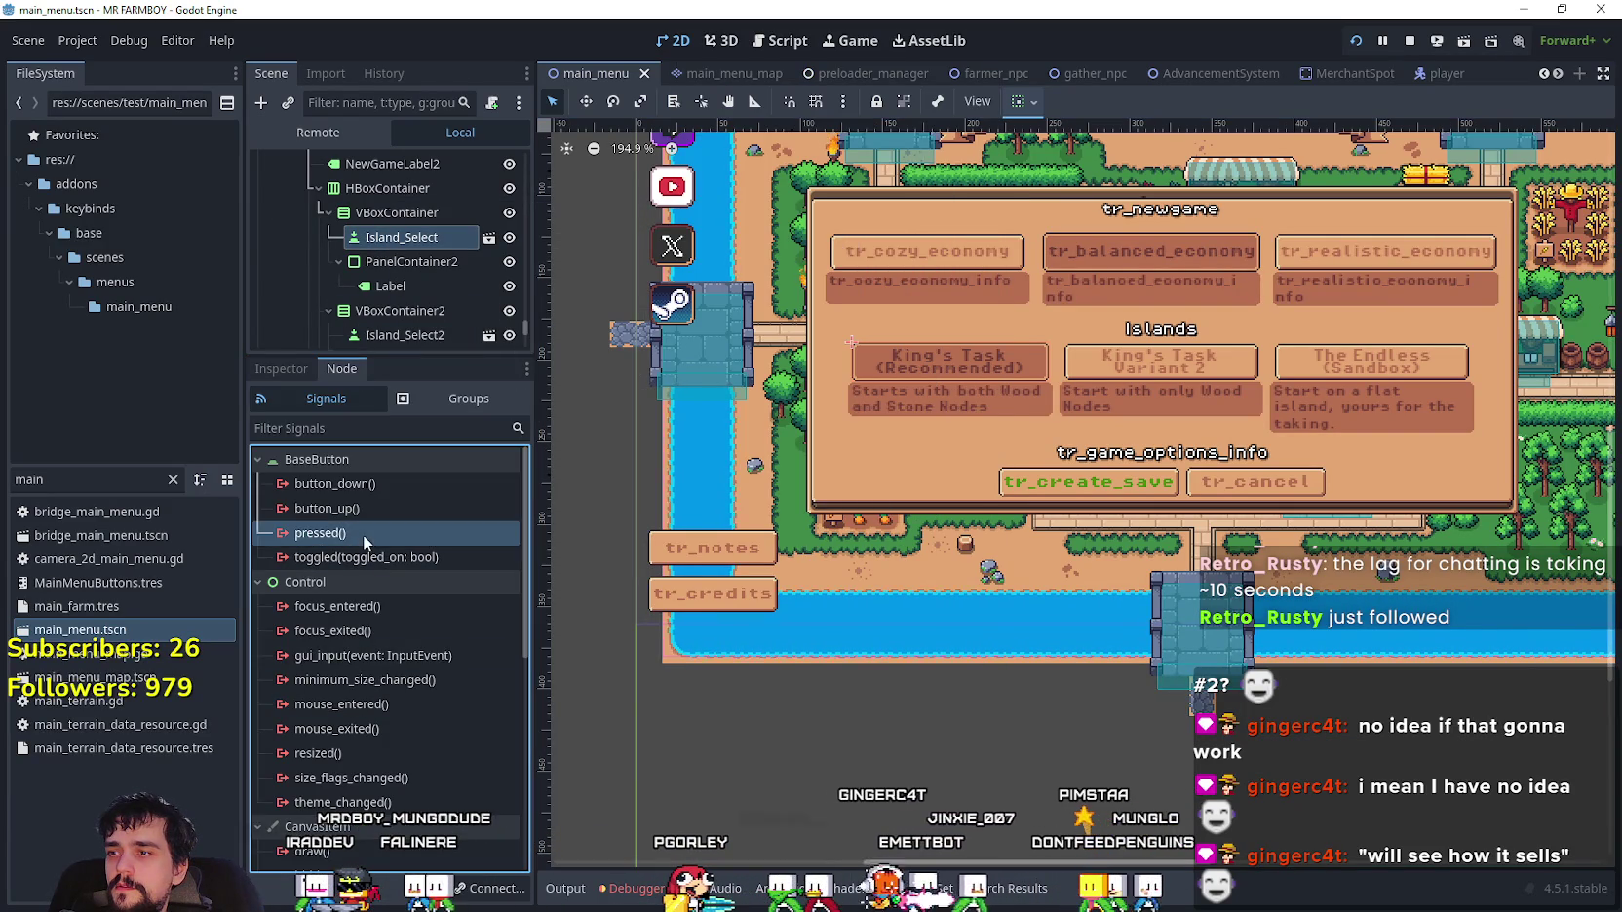
double_click(362, 534)
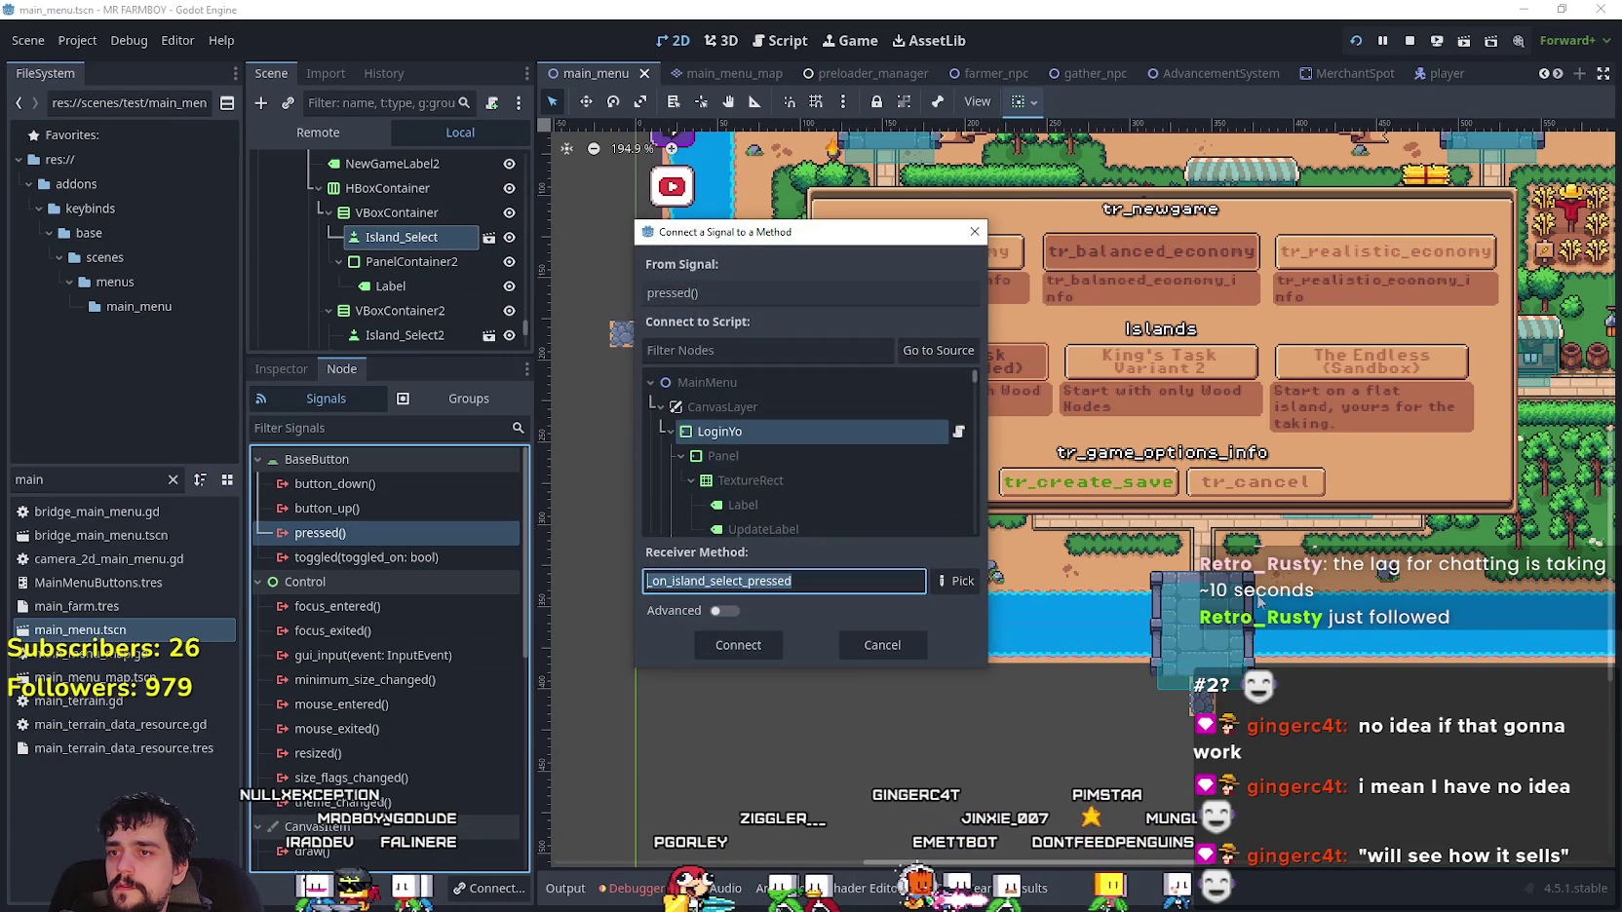
left_click(716, 647)
key("Return")
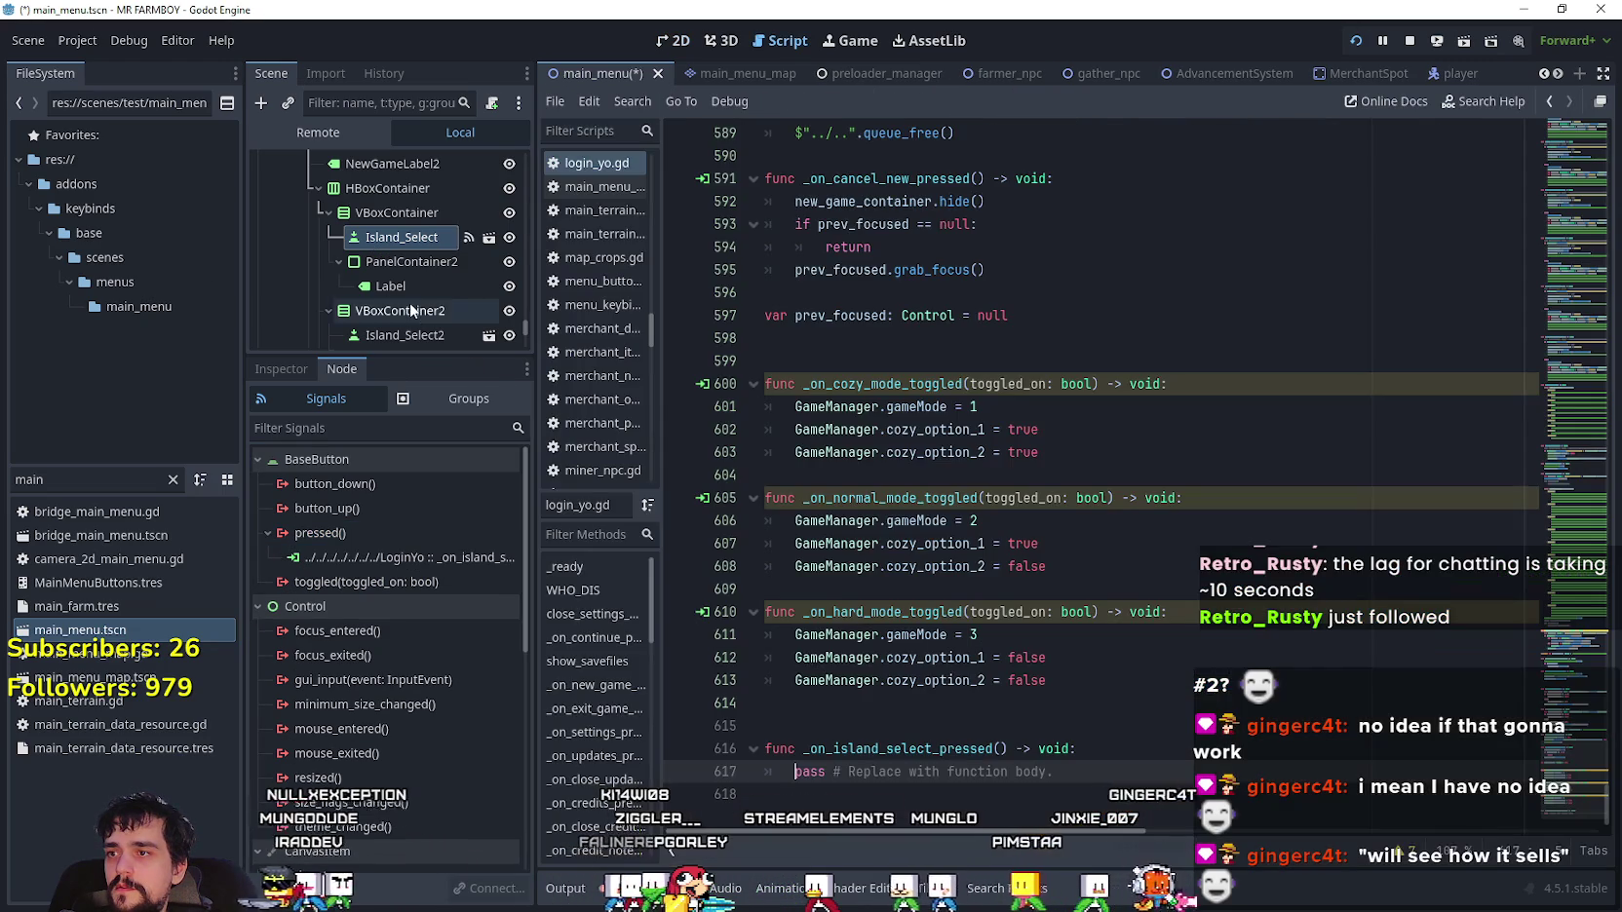
- Connect the pressed signals of Island_Select2 and Island_Select3 to new handlers
scroll(409, 301, "down", 1)
left_click(420, 288)
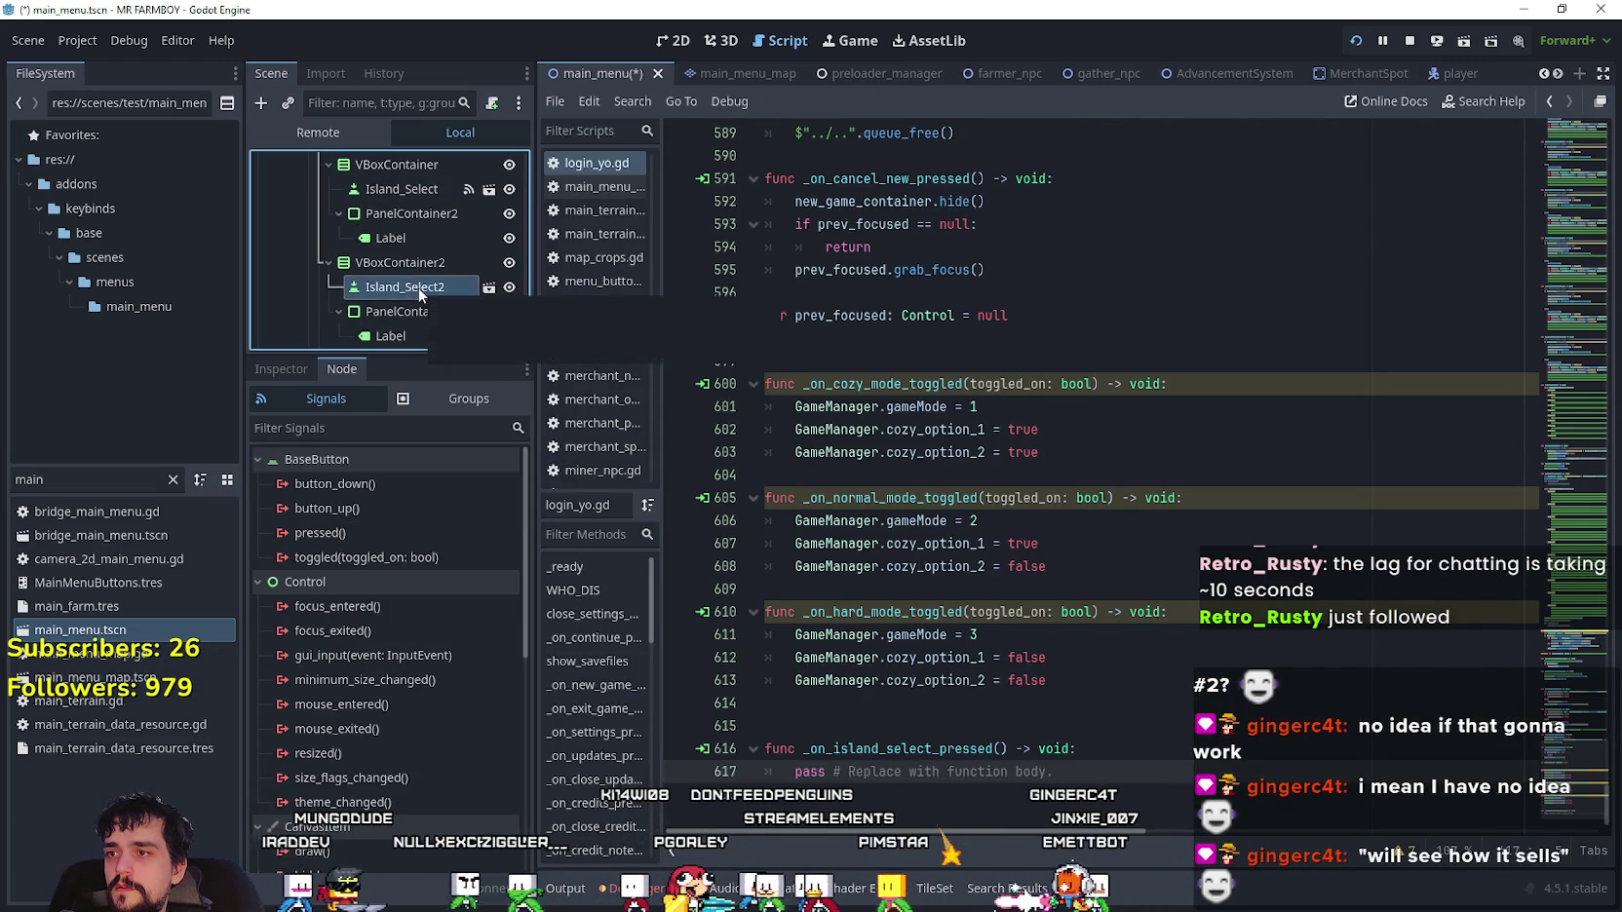
double_click(374, 532)
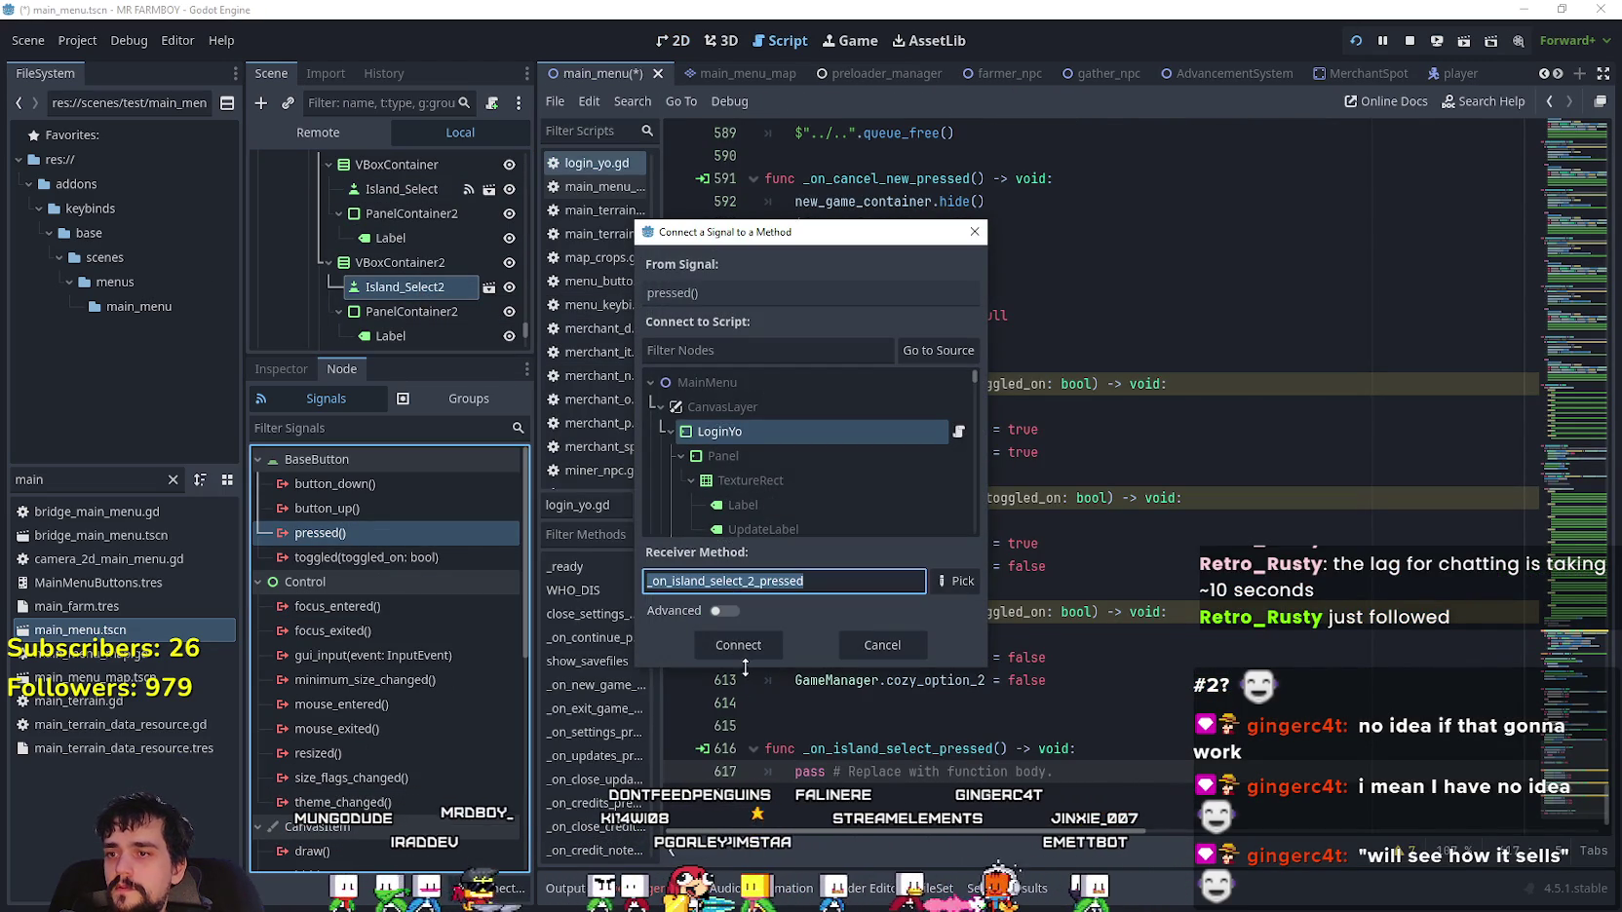
left_click(744, 653)
key("Return")
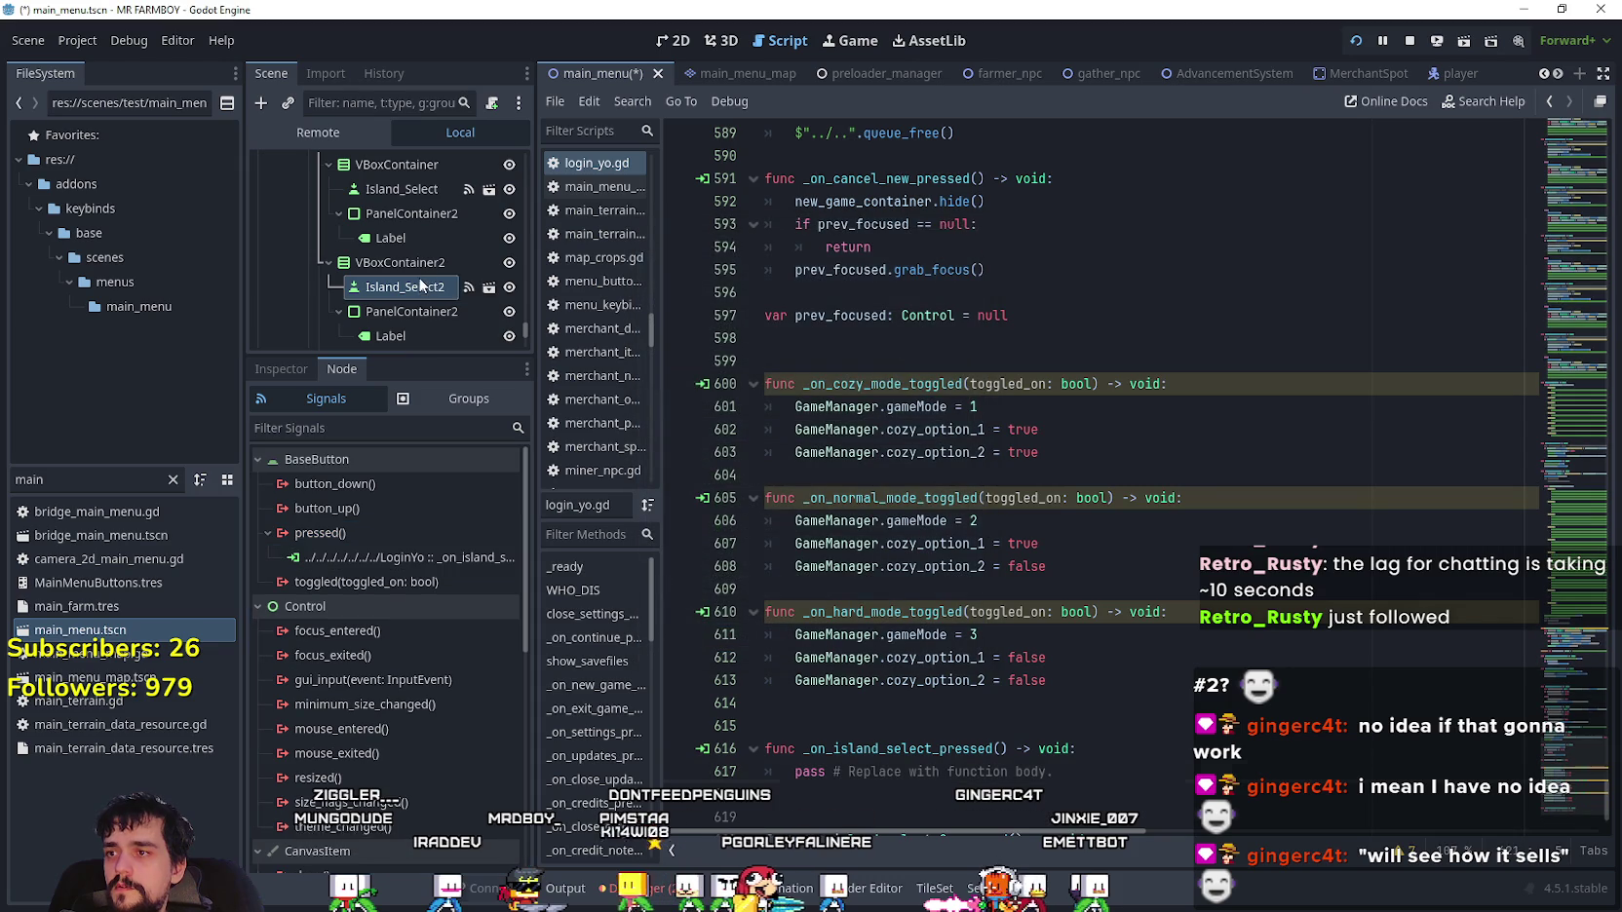
scroll(418, 275, "down", 3)
left_click(421, 216)
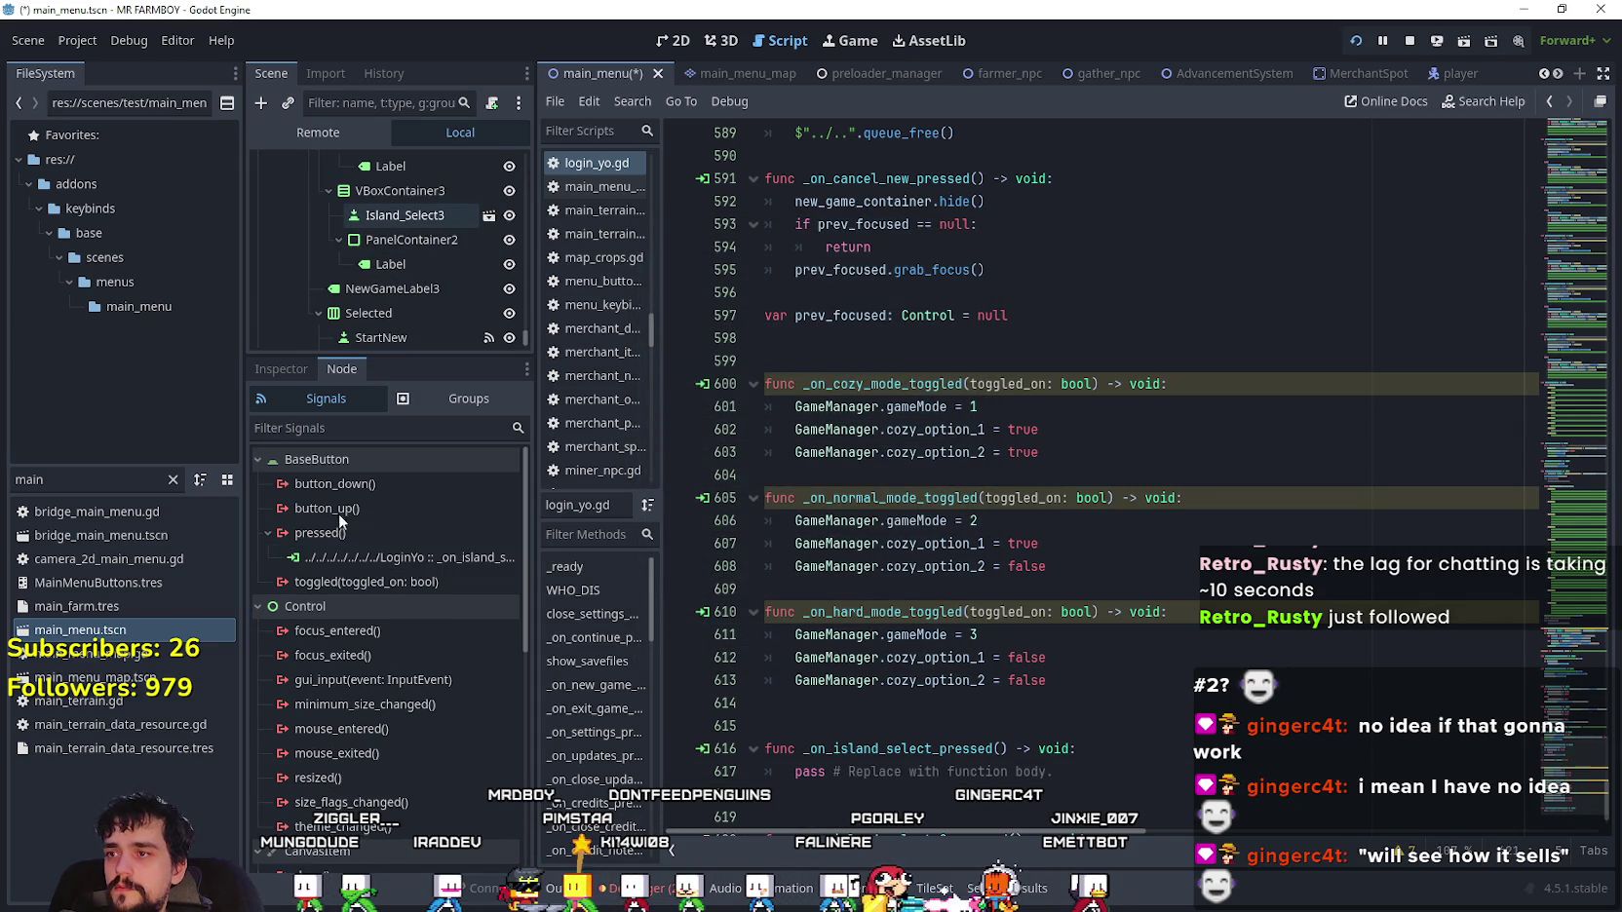
double_click(322, 532)
left_click(746, 653)
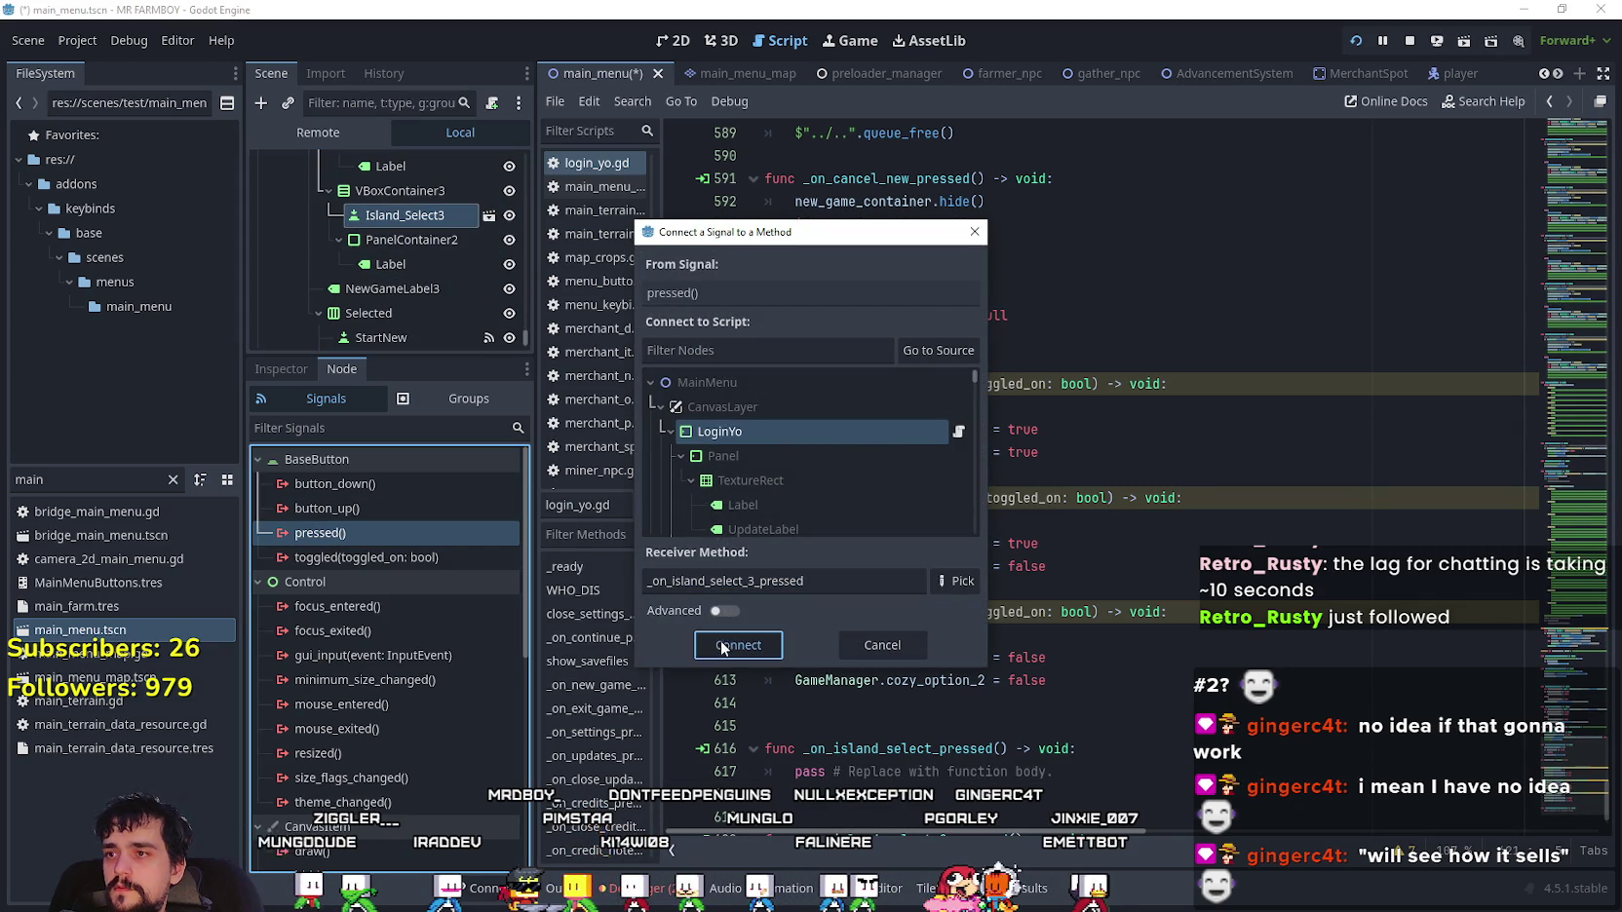
key("Return")
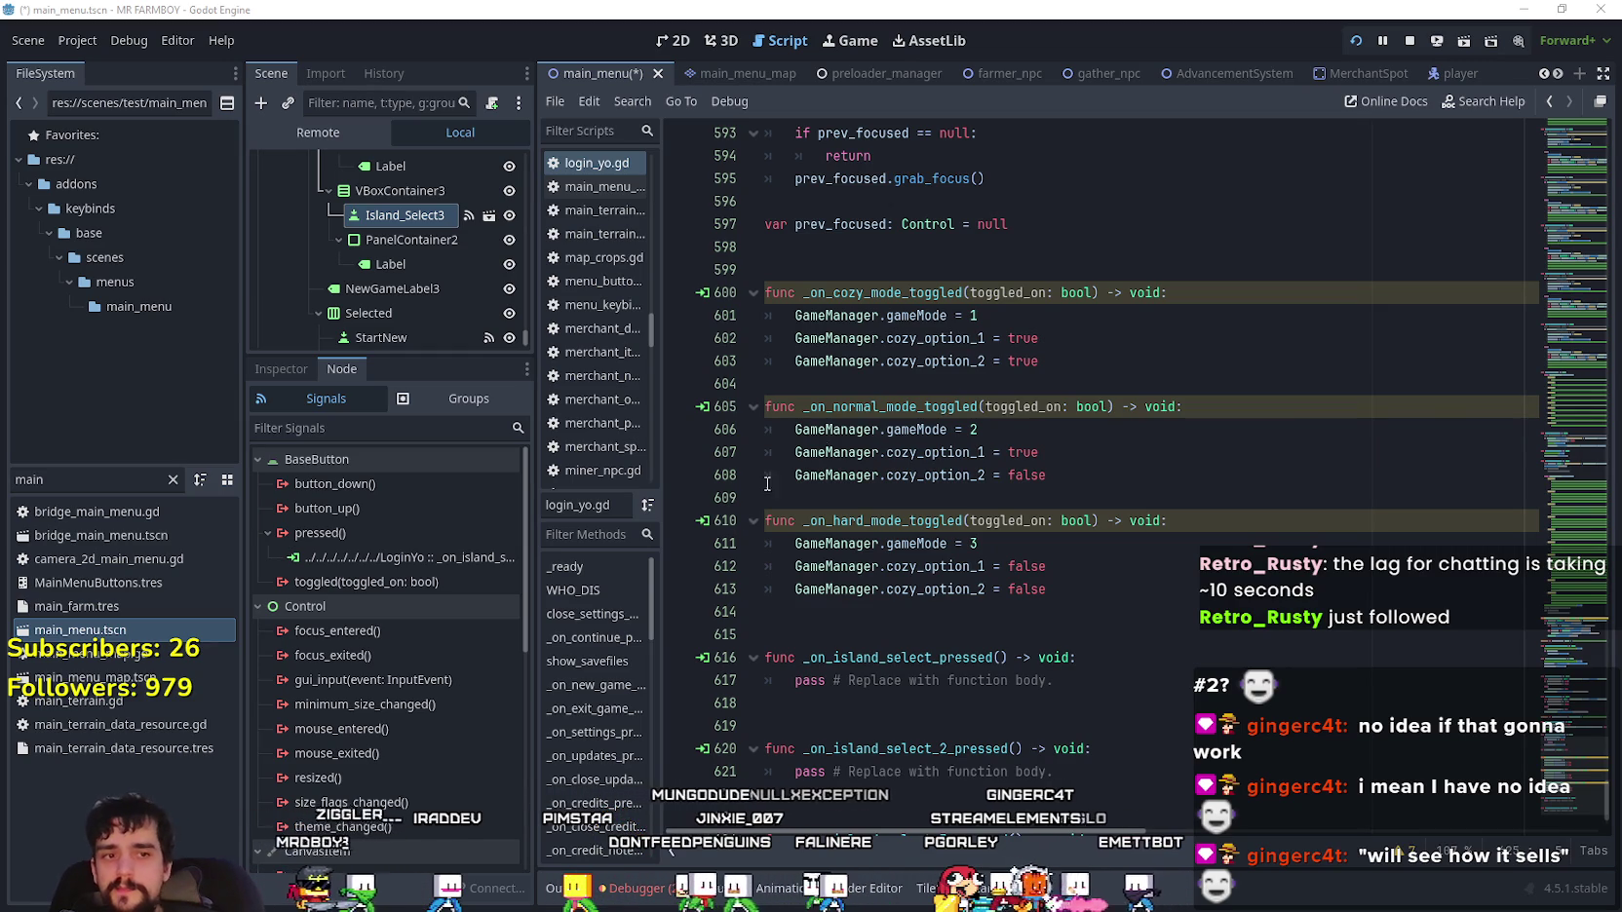
- Select the first island handler's pass placeholder body in the script
left_click(979, 482)
scroll(979, 483, "down", 1)
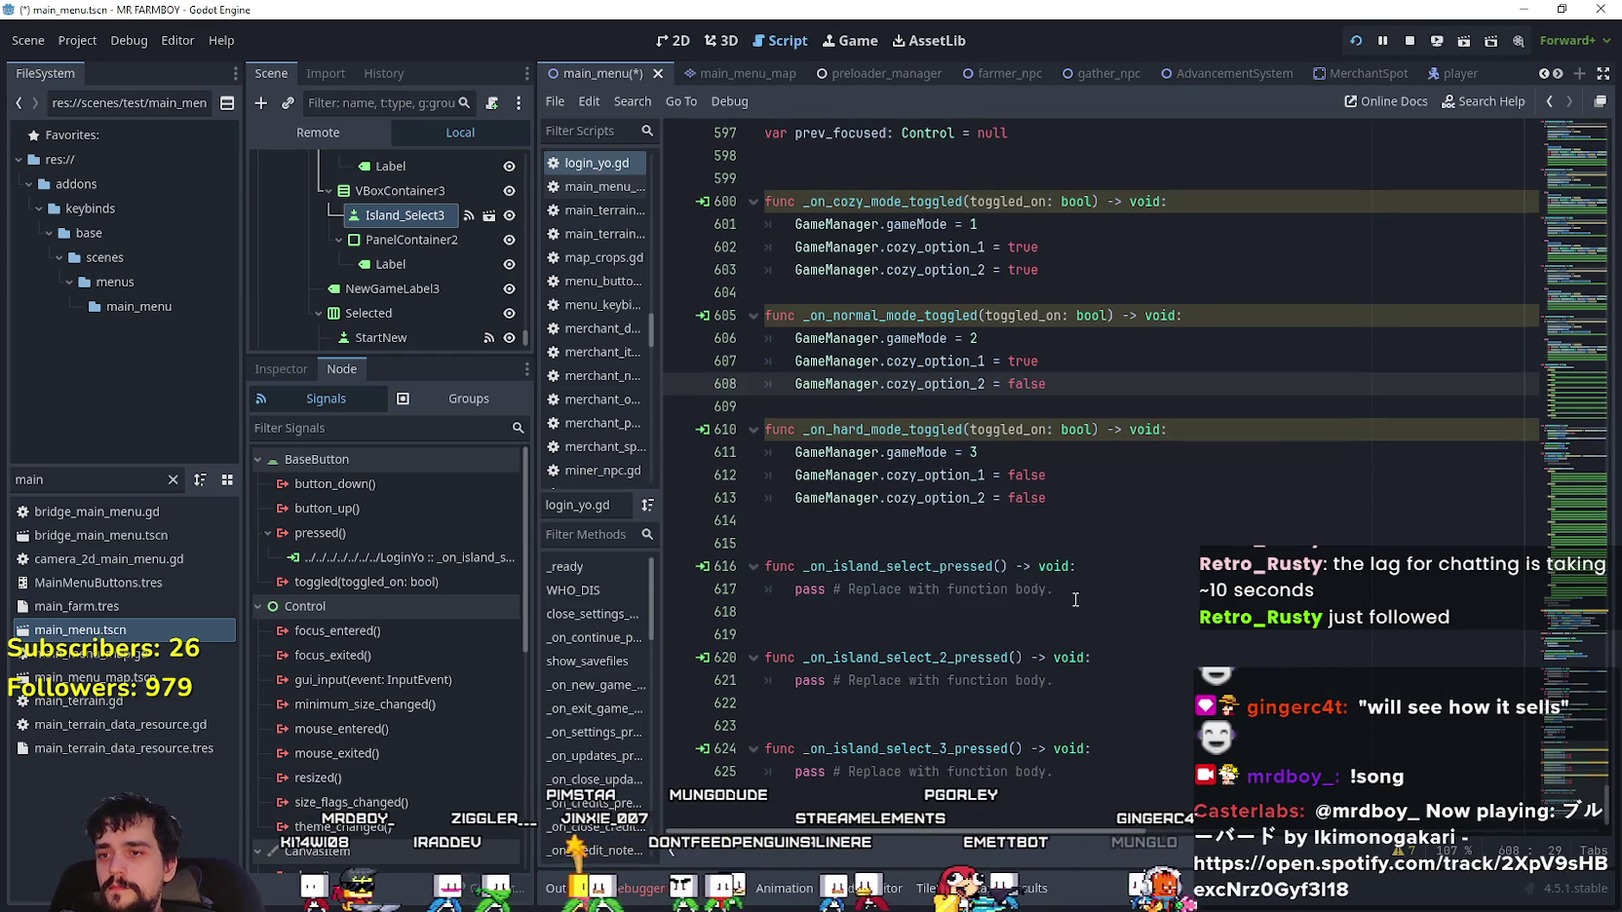
left_click(901, 566)
mouse_move(1053, 588)
left_mouse_down()
mouse_move(902, 566)
mouse_move(823, 579)
left_mouse_up()
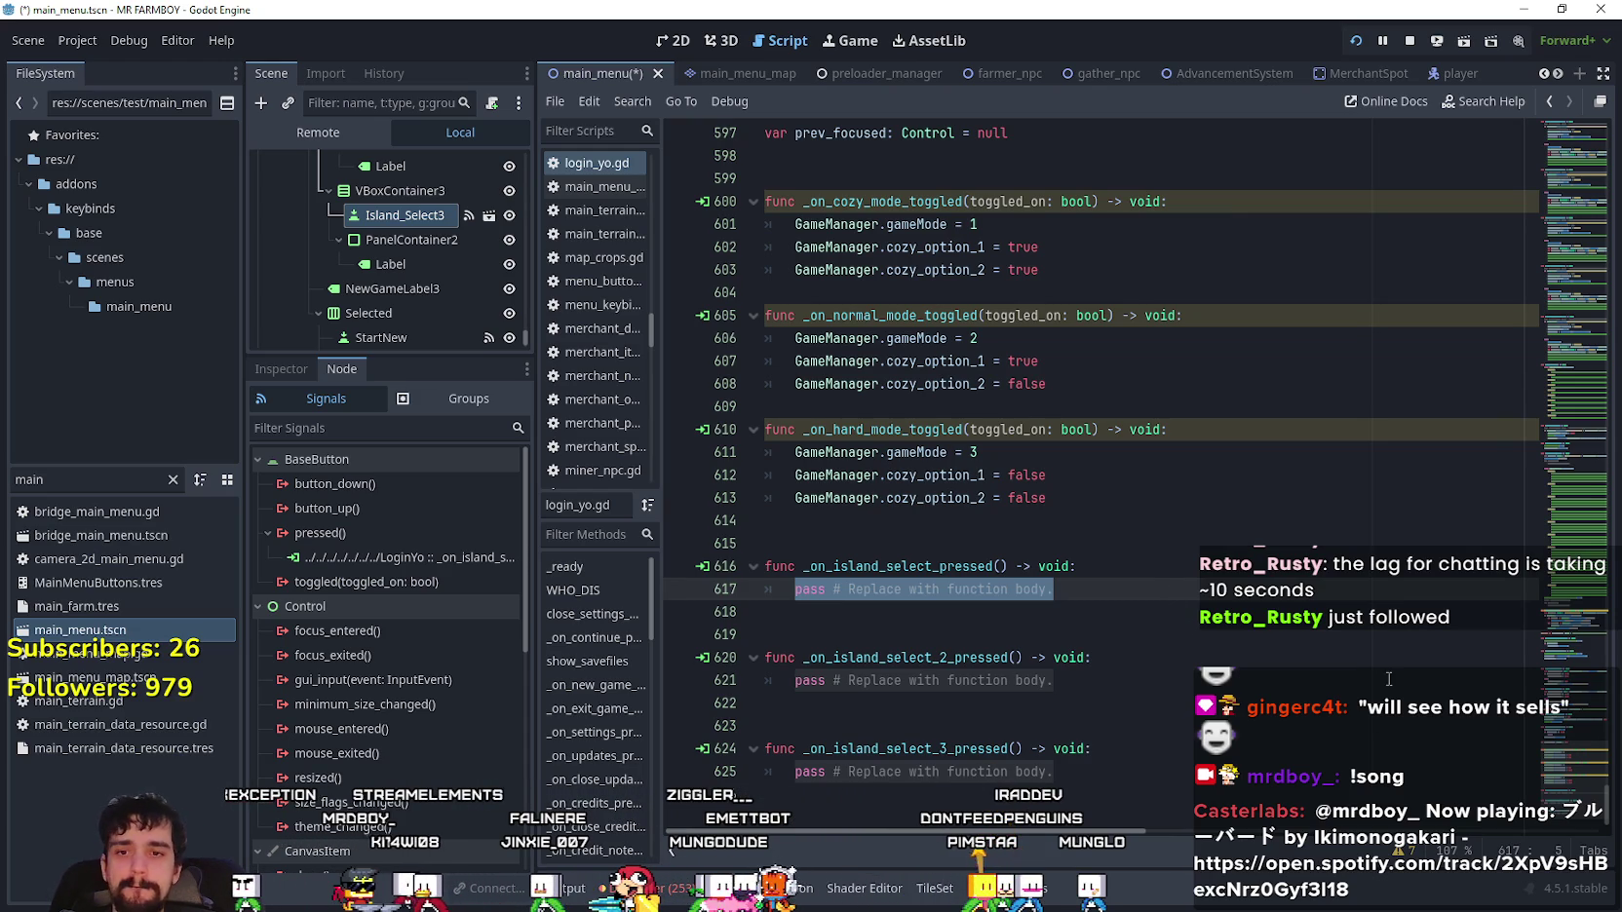
scroll(1303, 634, "up", 20)
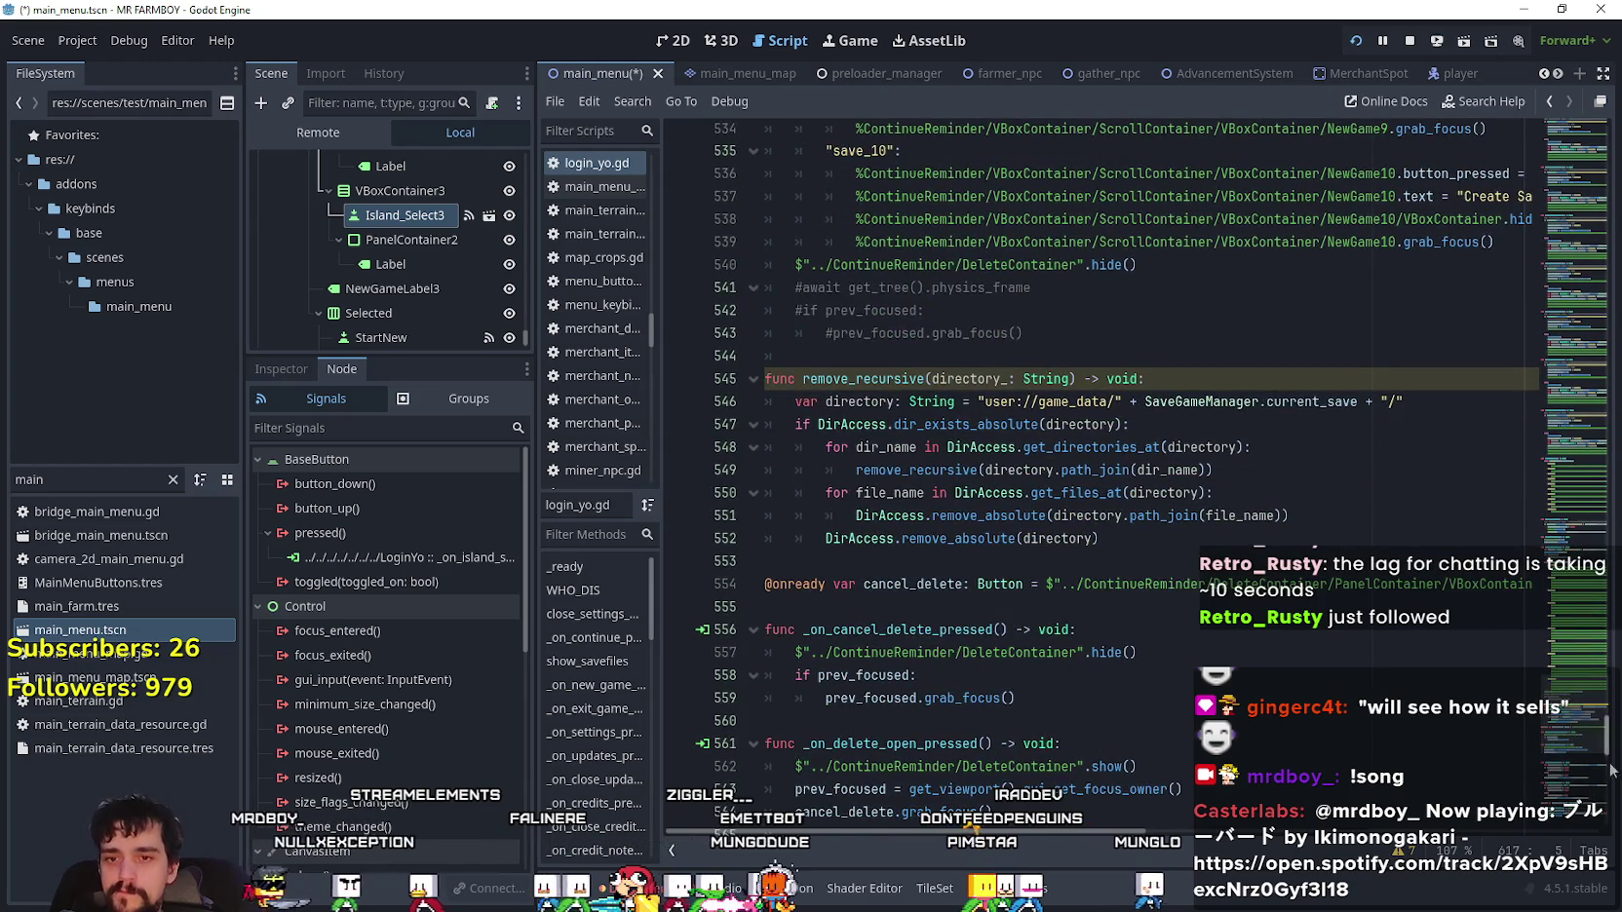
scroll(1565, 658, "up", 15)
mouse_move(1565, 658)
left_mouse_down()
mouse_move(1565, 616)
mouse_move(1560, 654)
left_mouse_up()
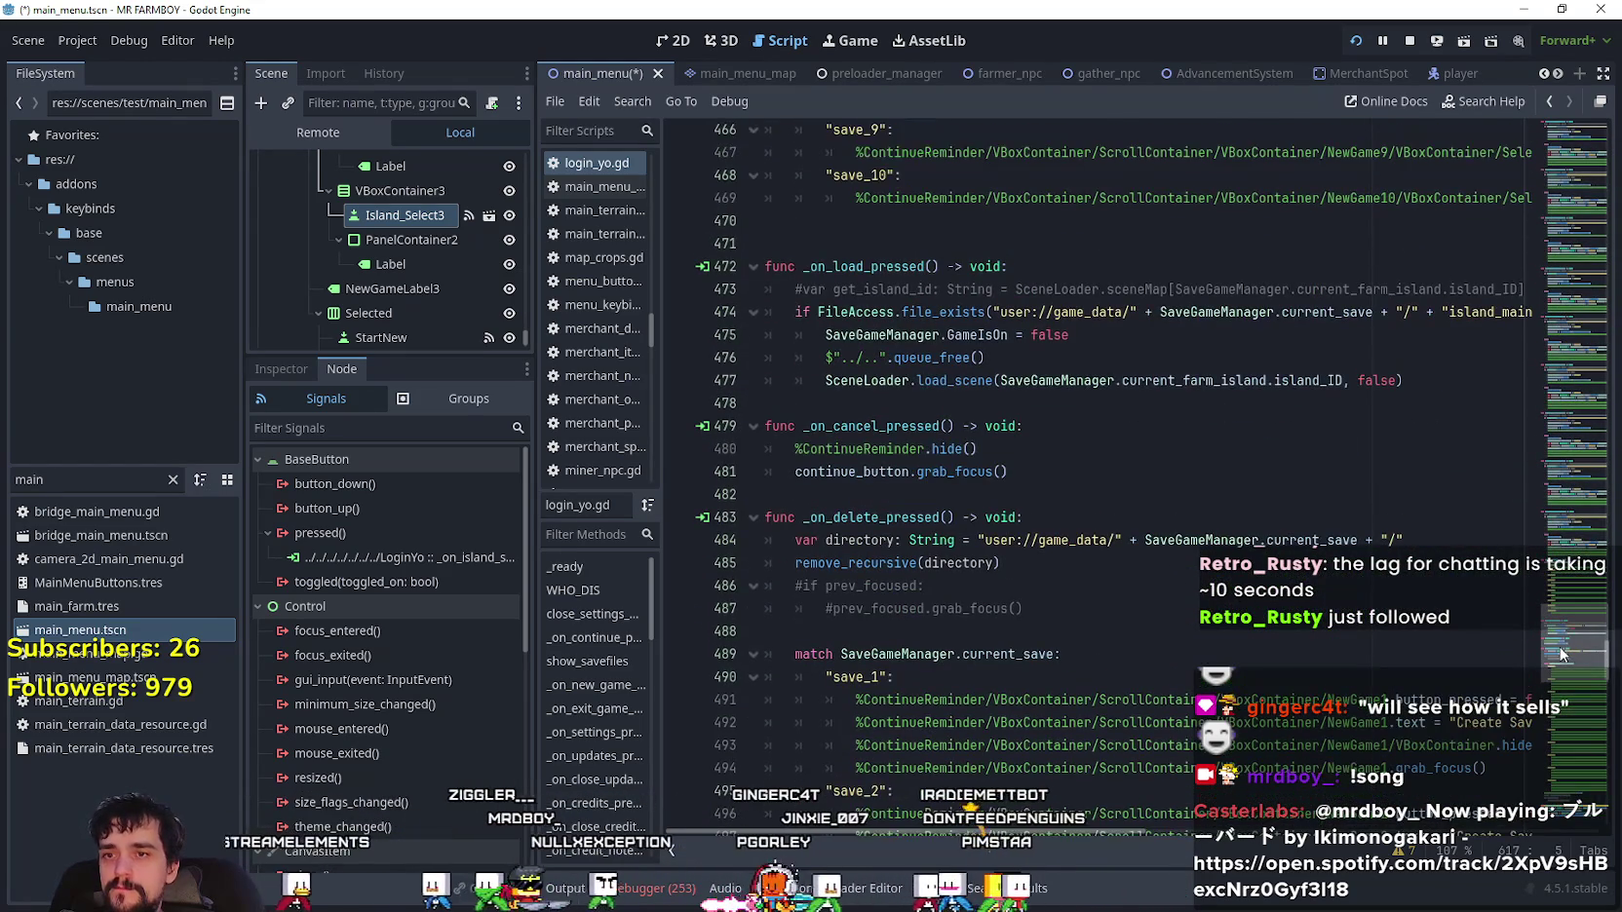
left_click(1194, 380)
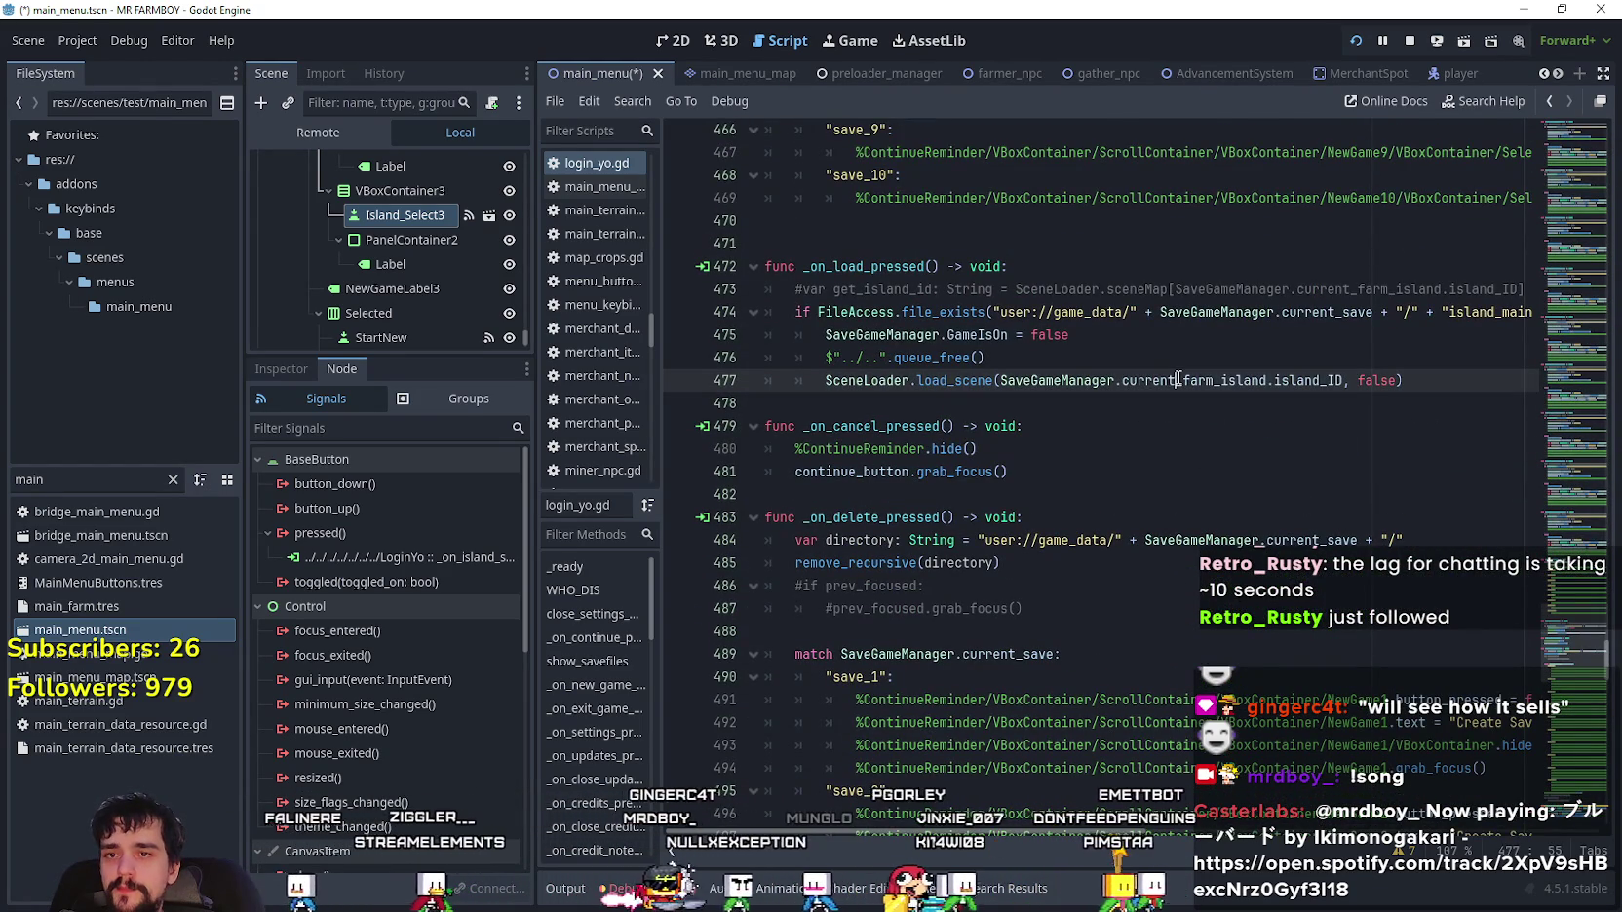
double_click(1194, 380)
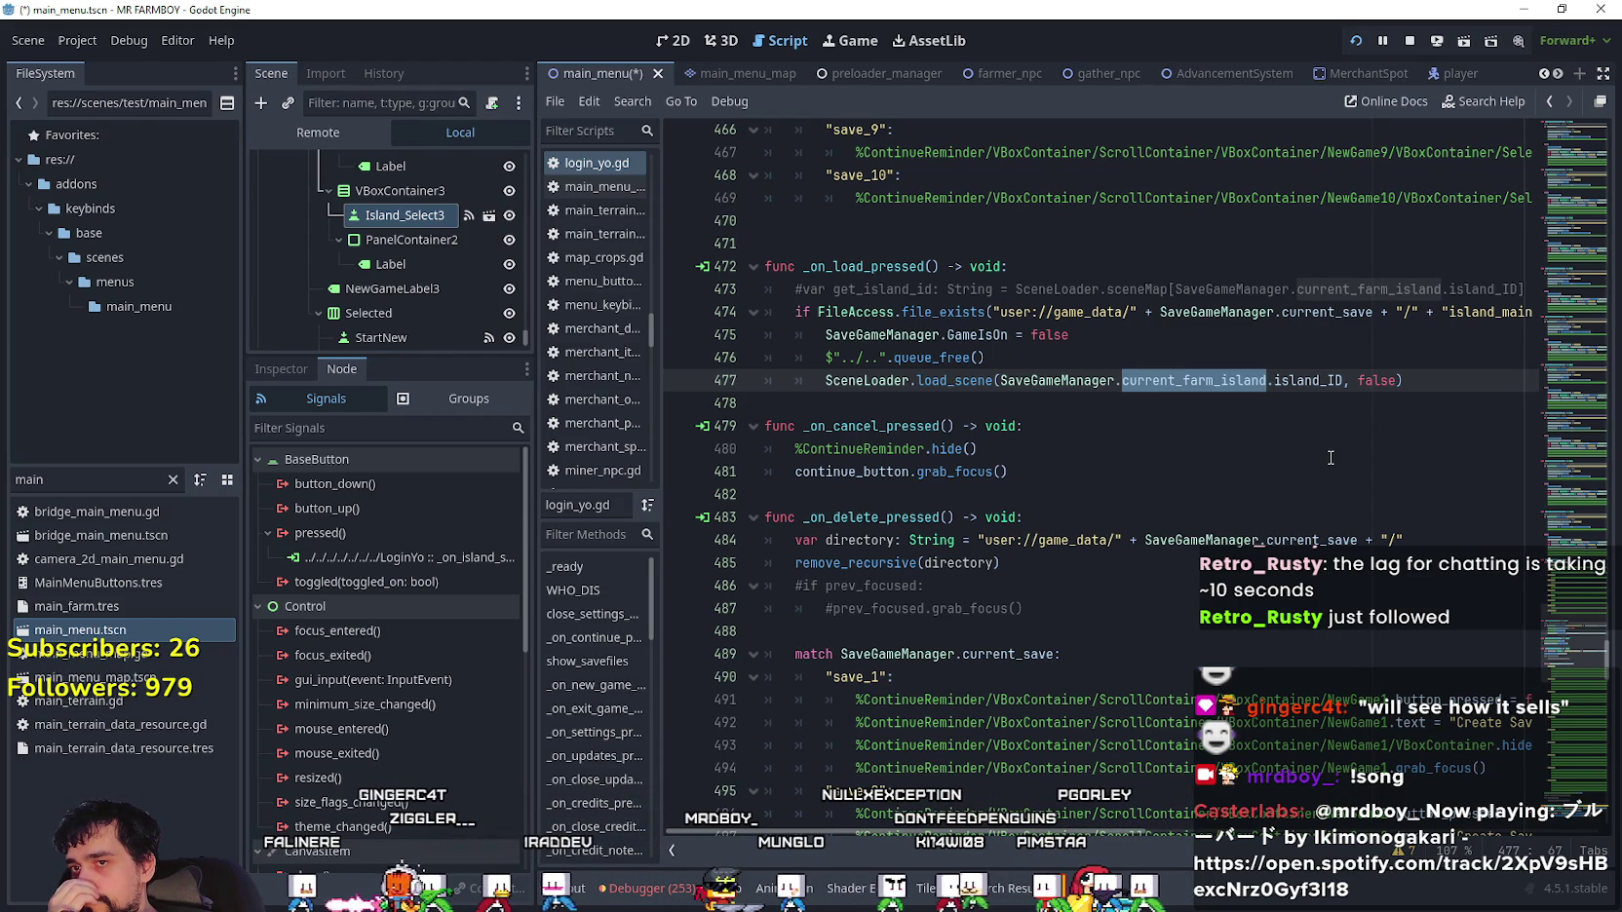
mouse_move(1184, 381)
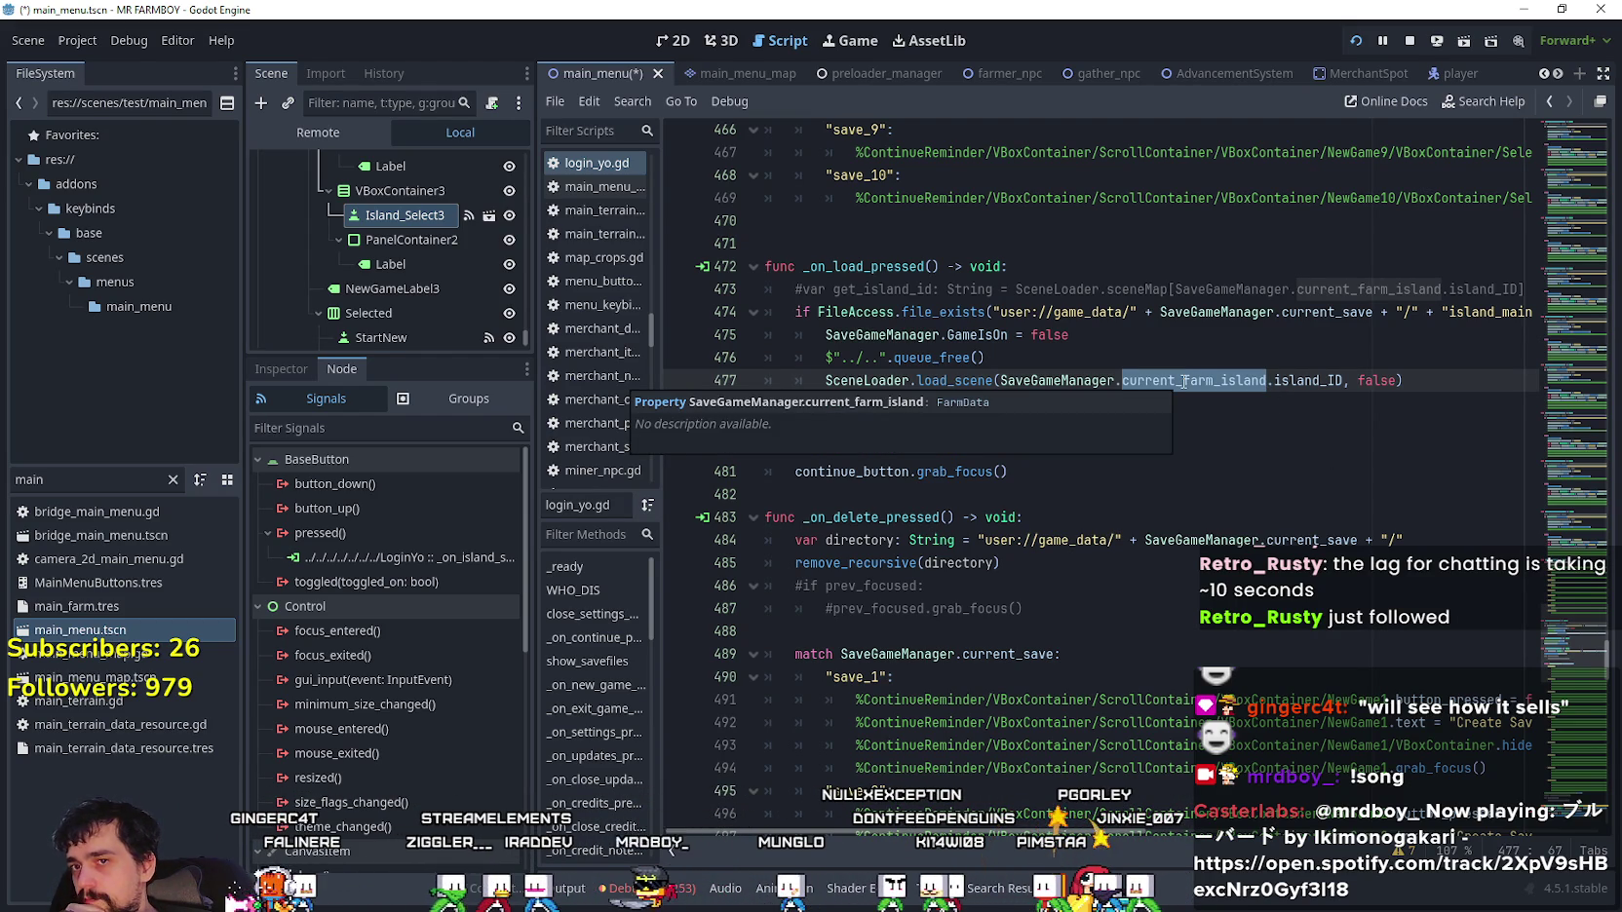
left_click_drag(1340, 381, 1135, 387)
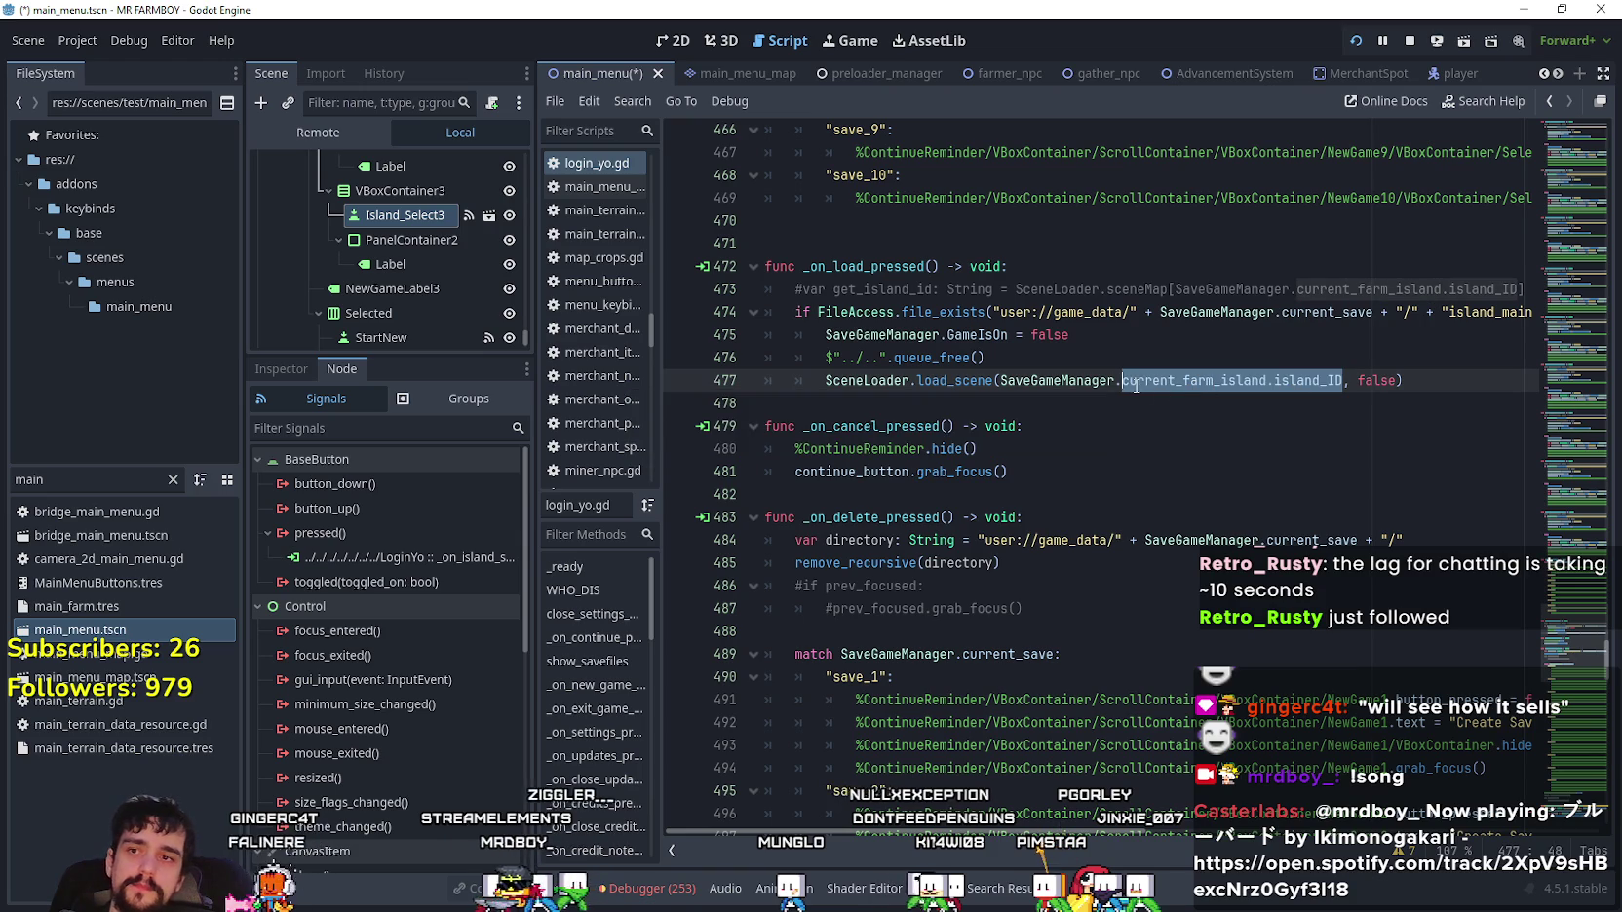
key("Down")
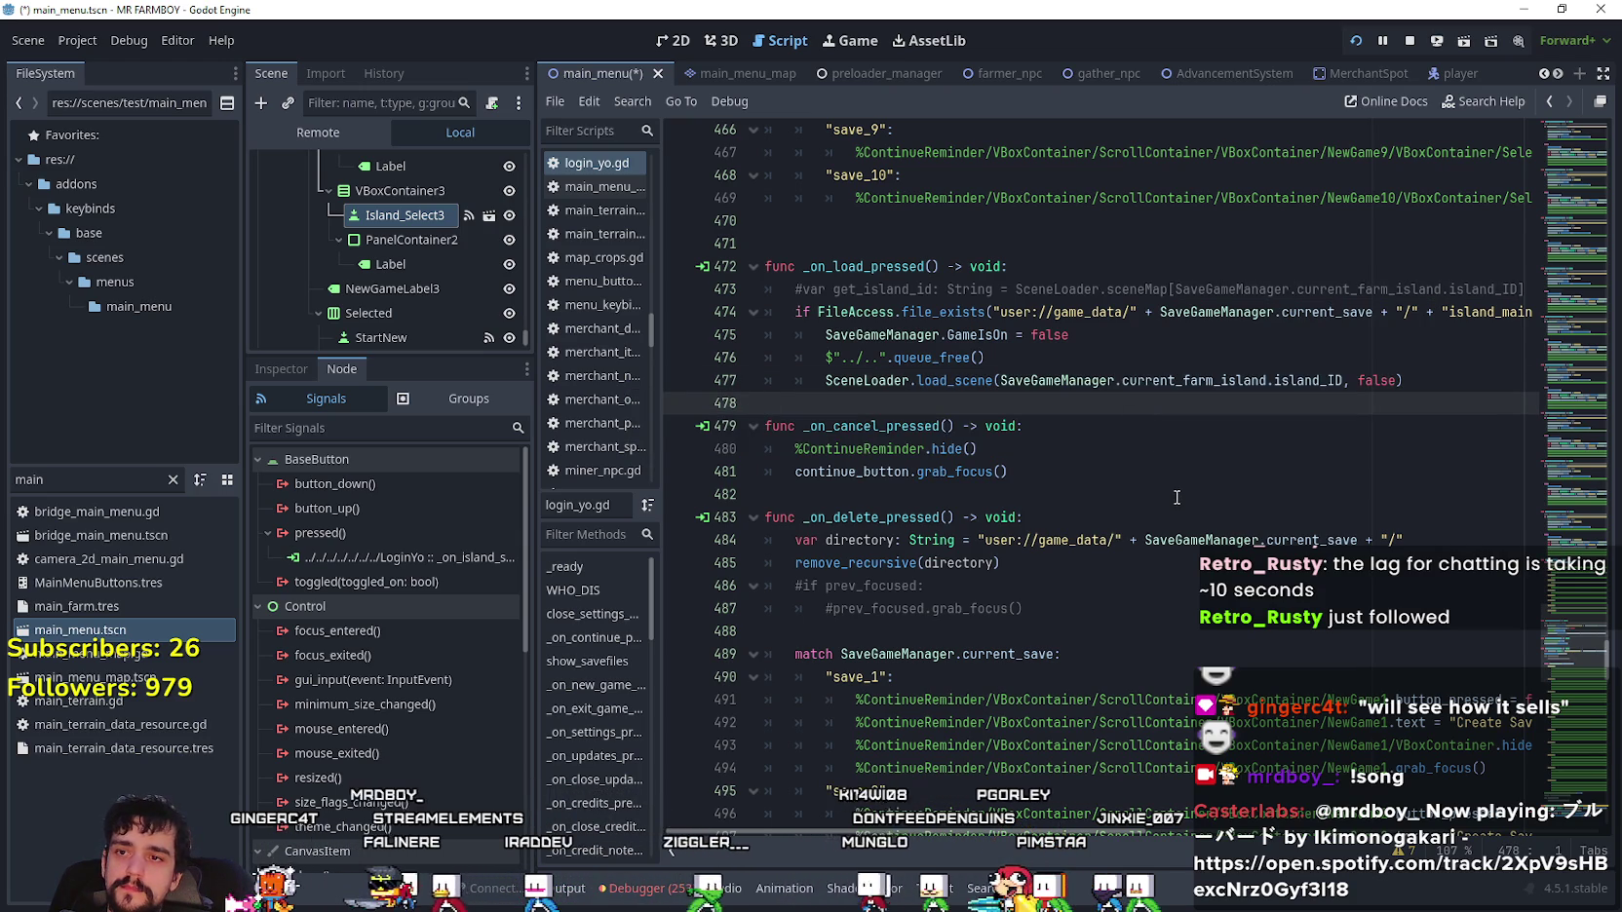
scroll(1072, 541, "down", 20)
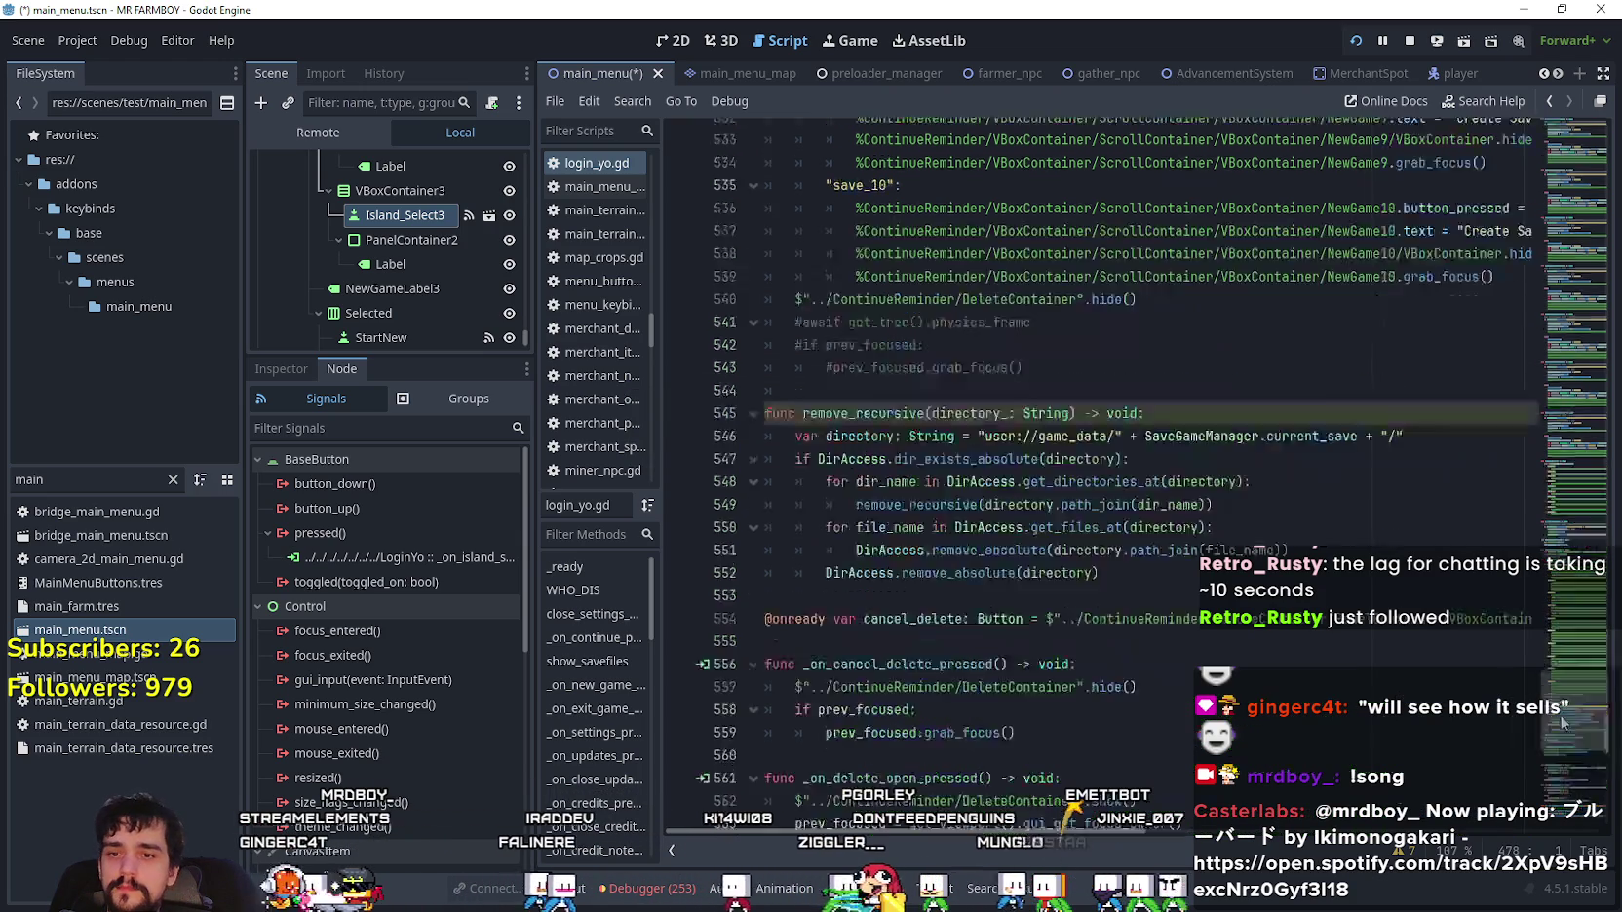
left_click(981, 545)
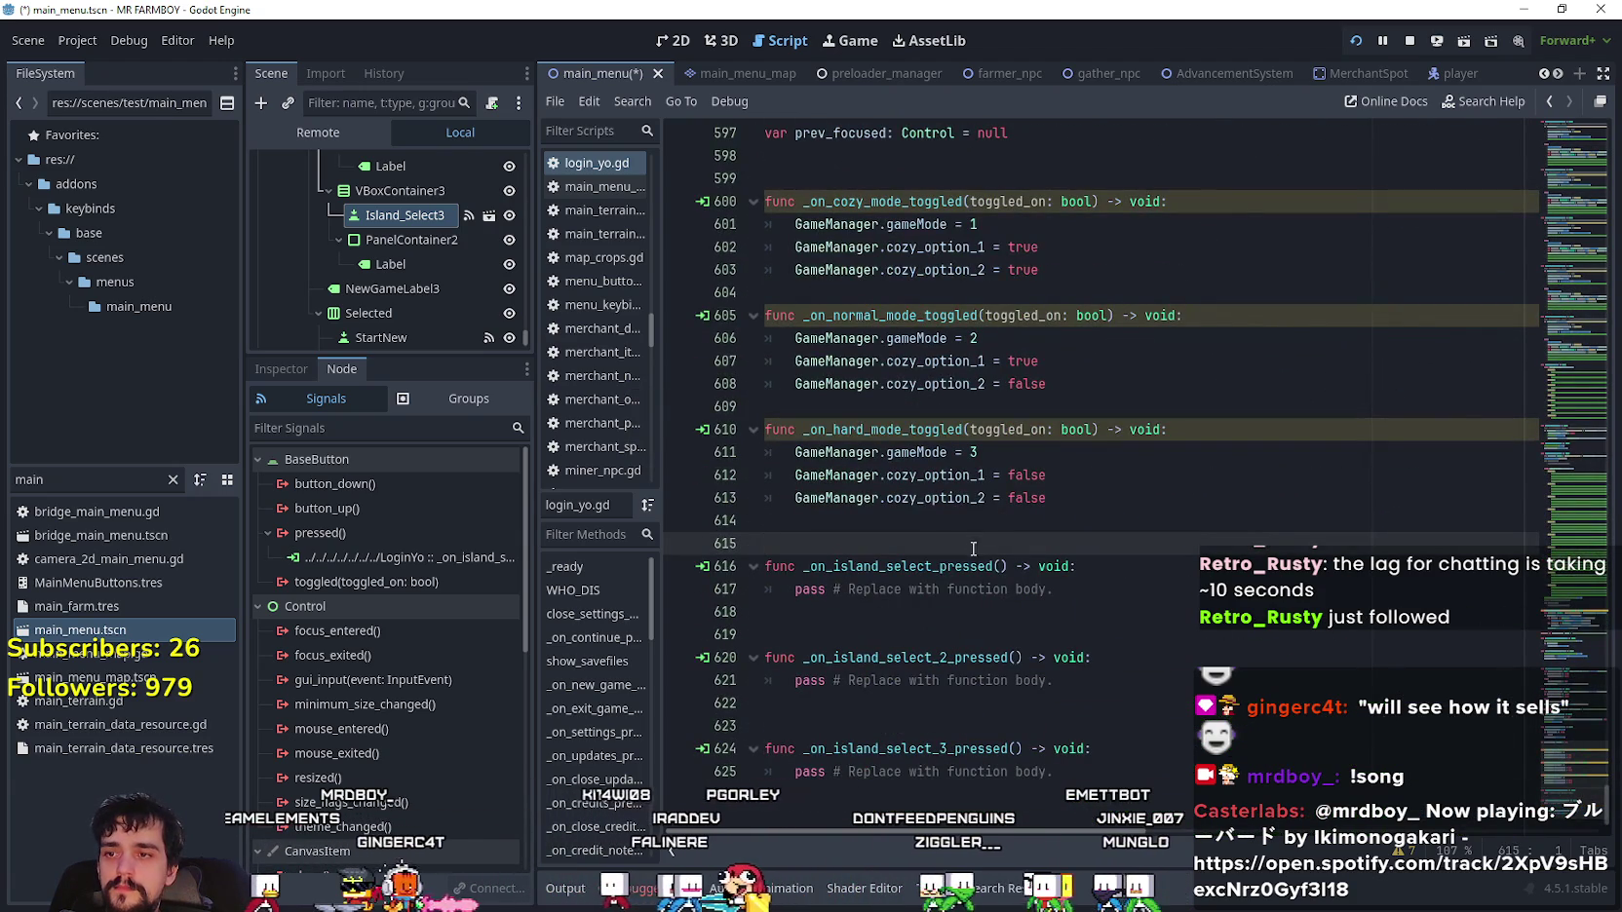
- Replace the first handler's pass with SaveGameManager.current_farm_island.island_ID = DataTypes.scenes.MAIN_ISLAND
key("Down")
key("Down")
key("Down")
triple_click(1103, 590)
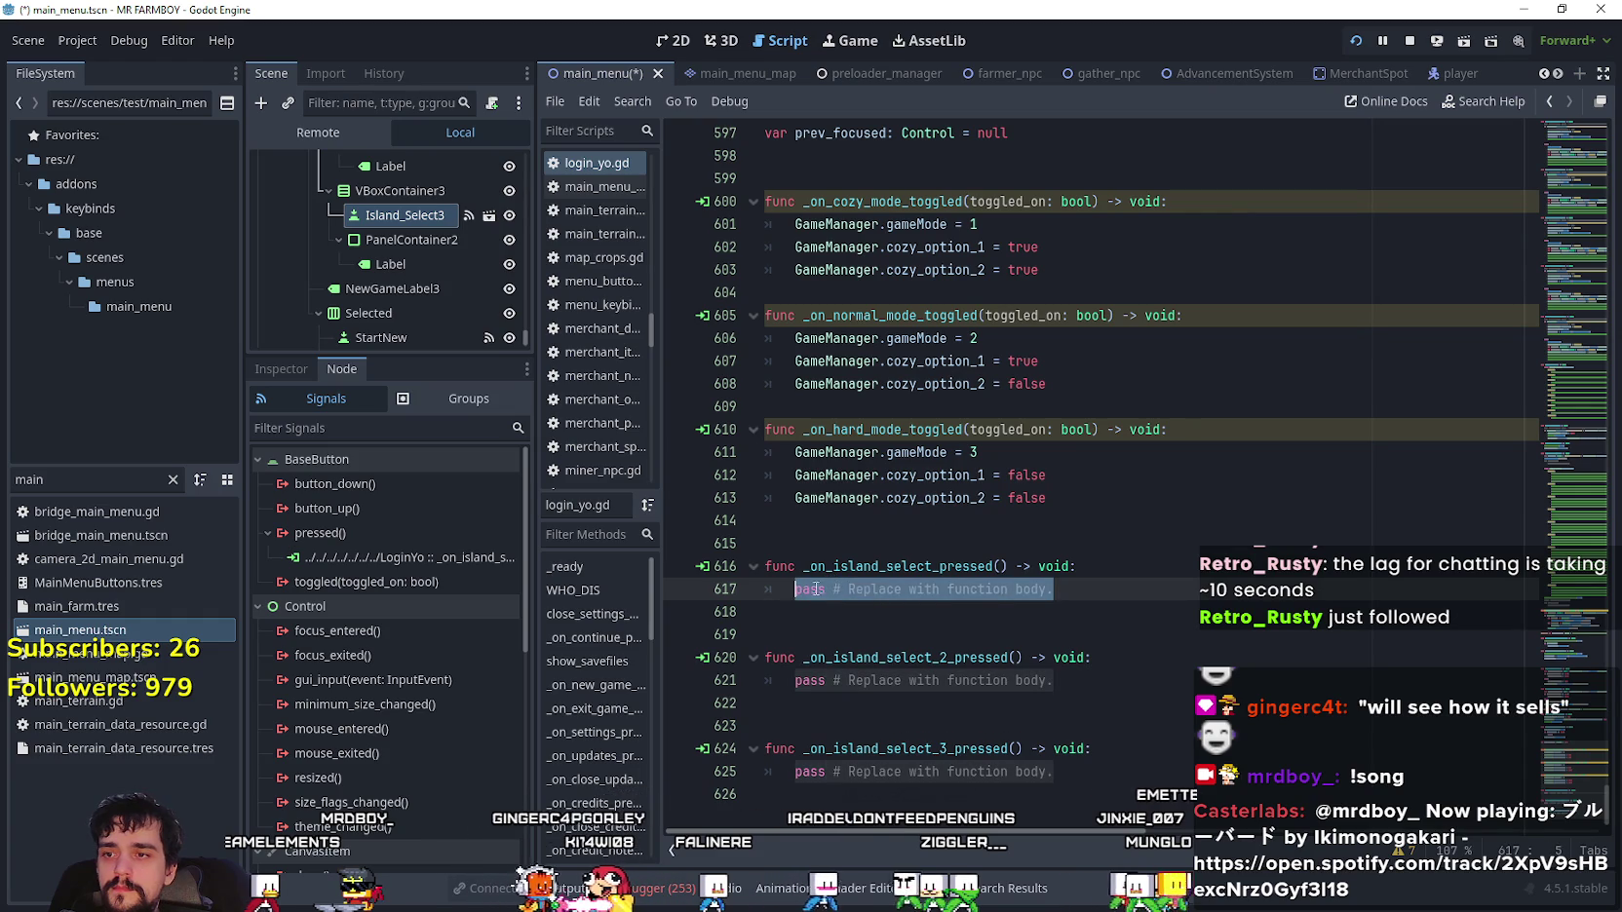
type("SaveGameManager.current_farm_island.island_ID")
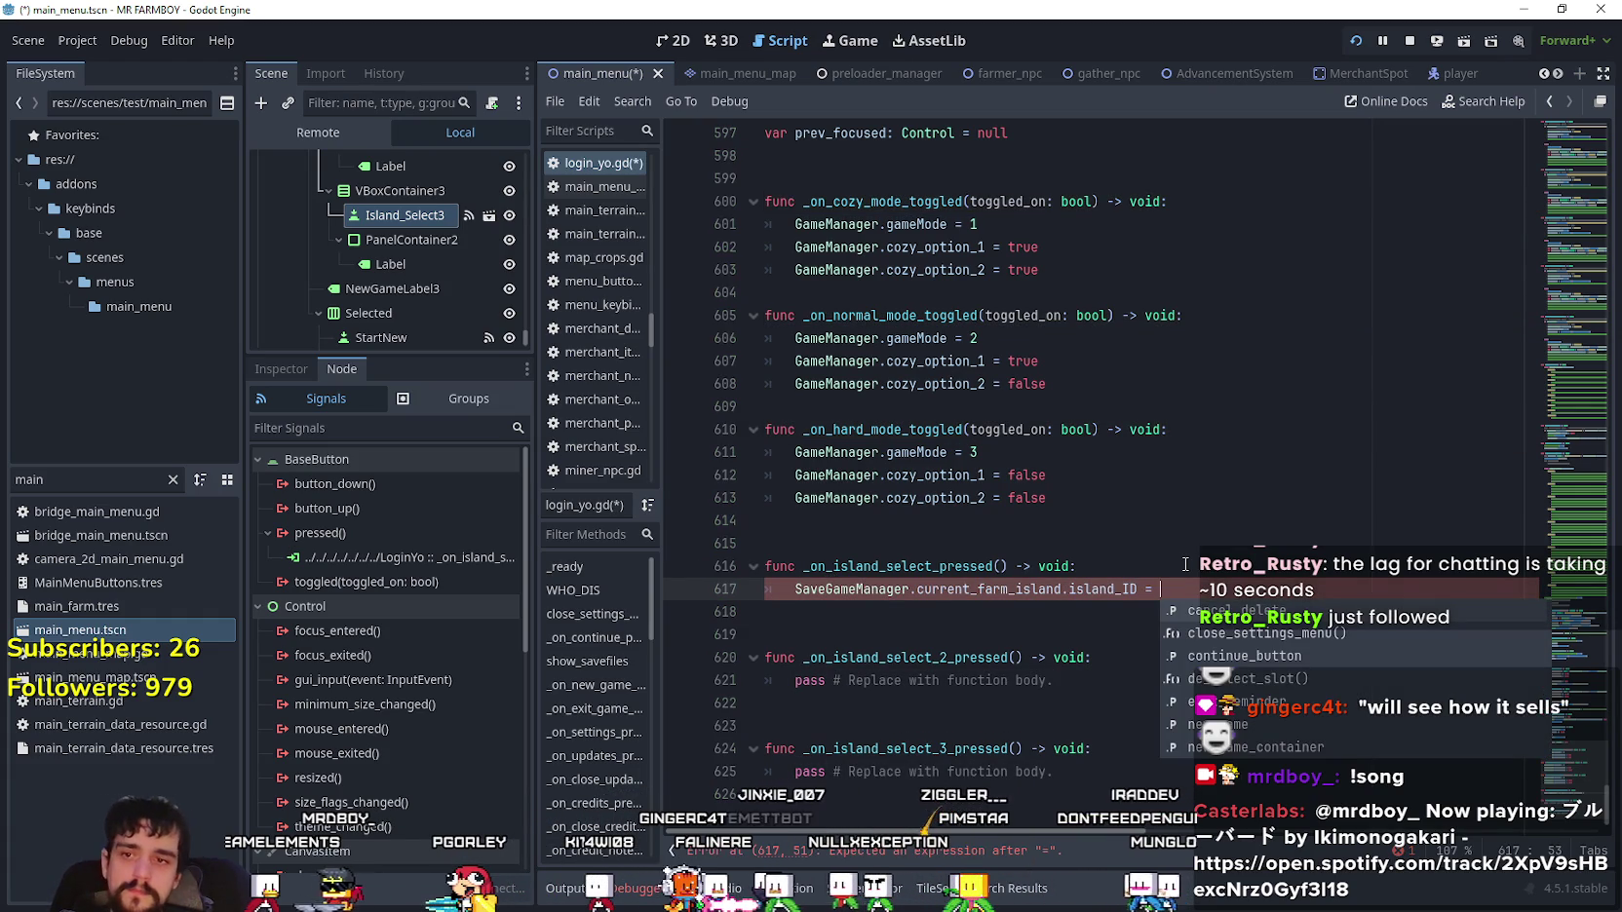
left_click(1193, 526)
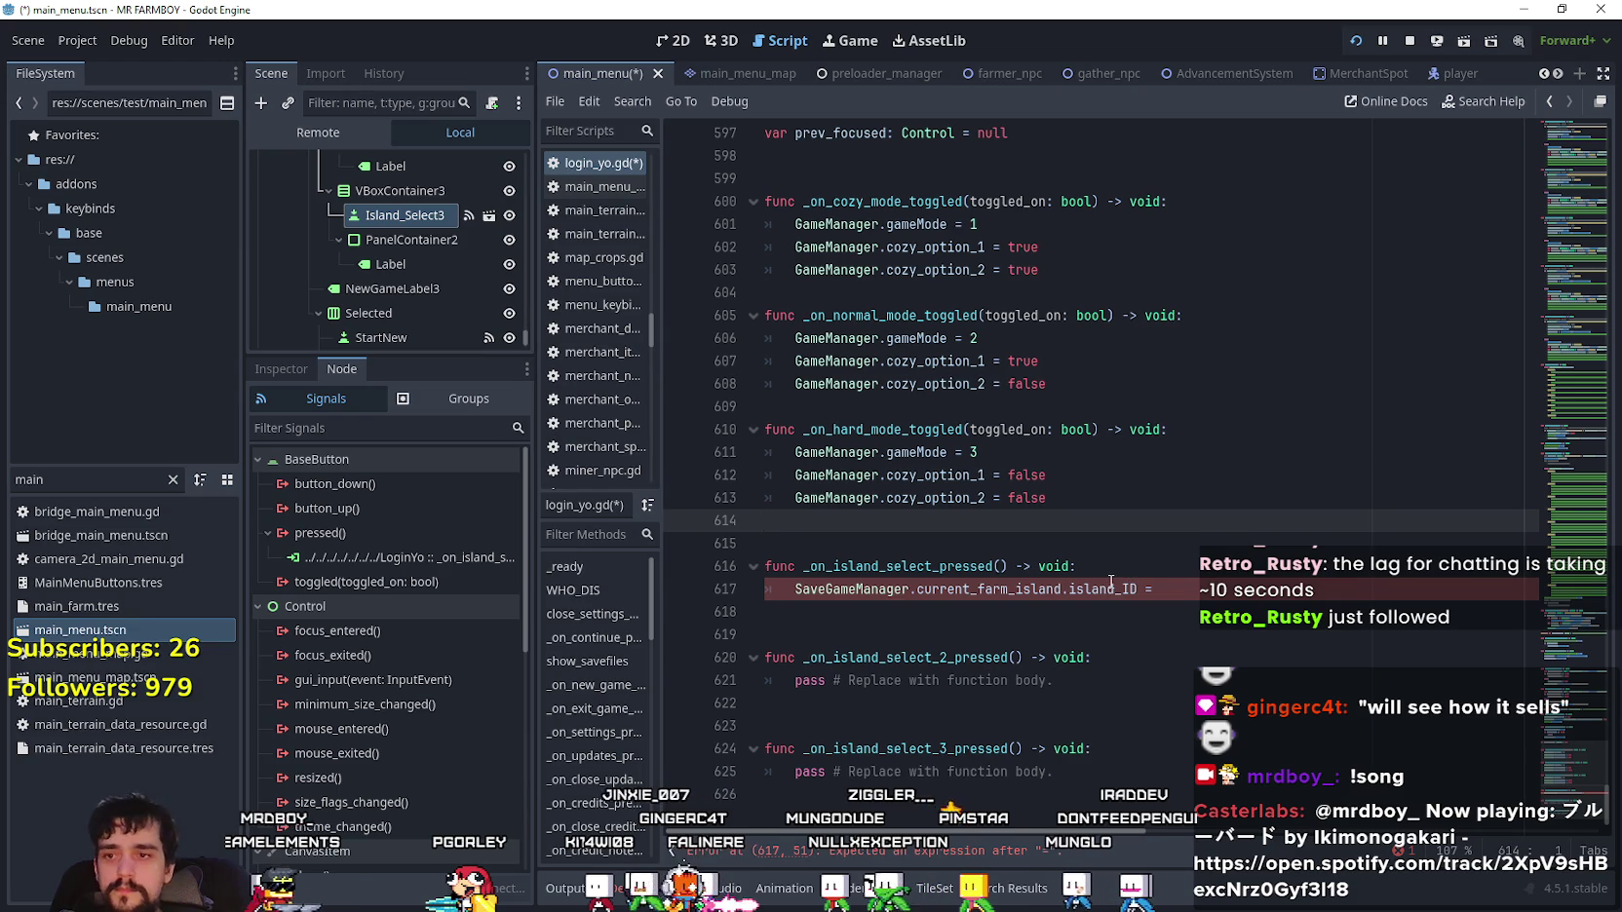
left_click(1265, 598)
type("DataT")
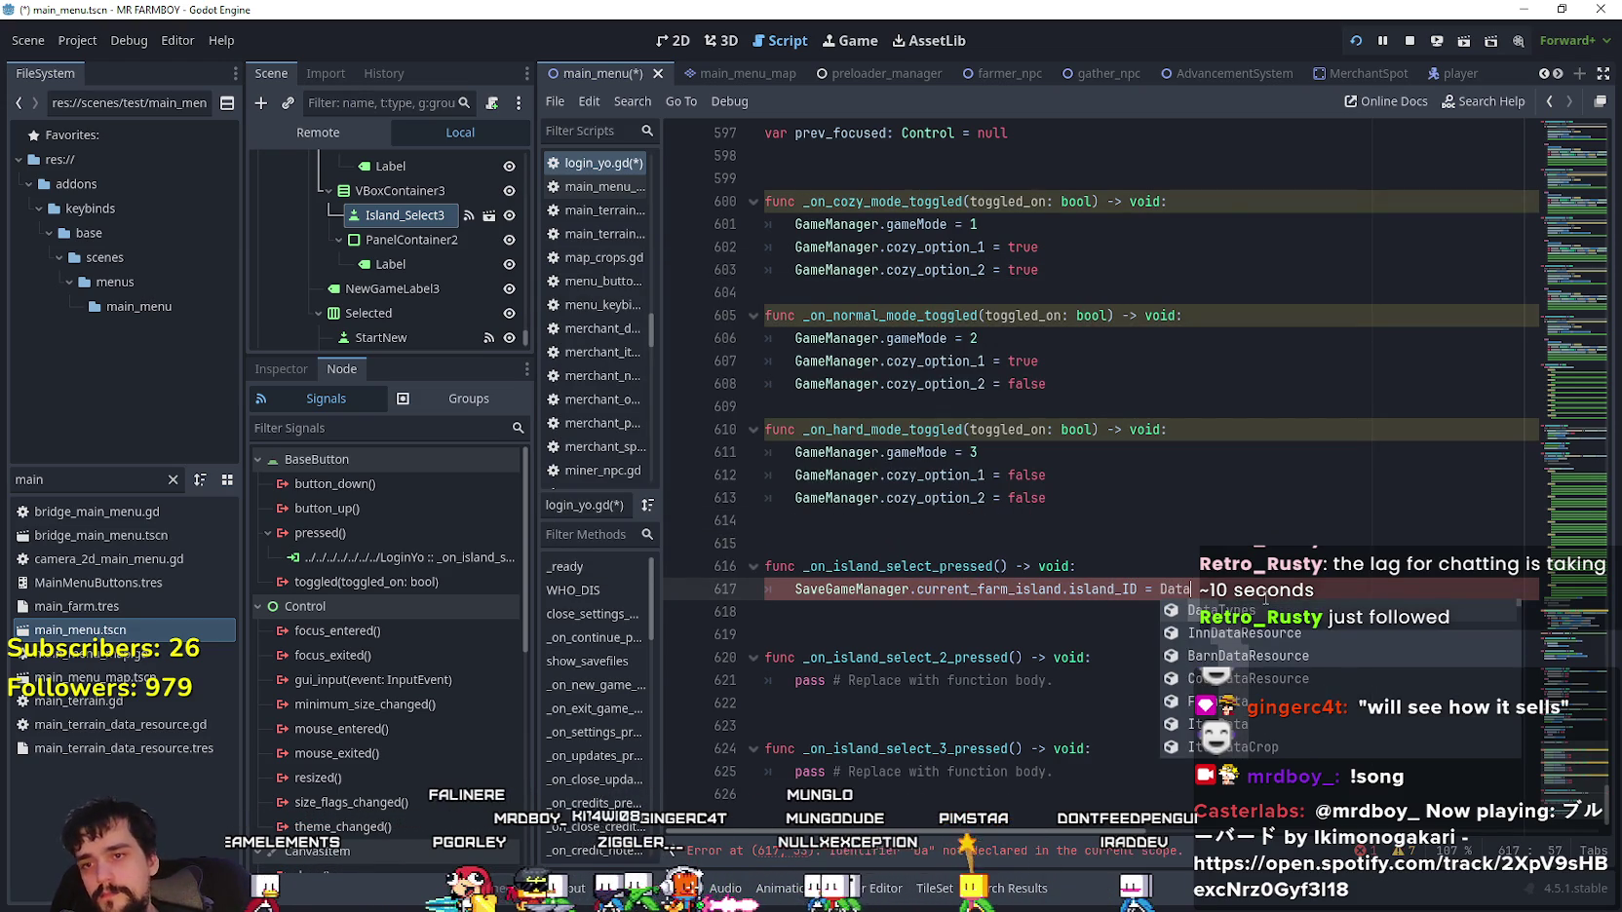
type("enes.MAI")
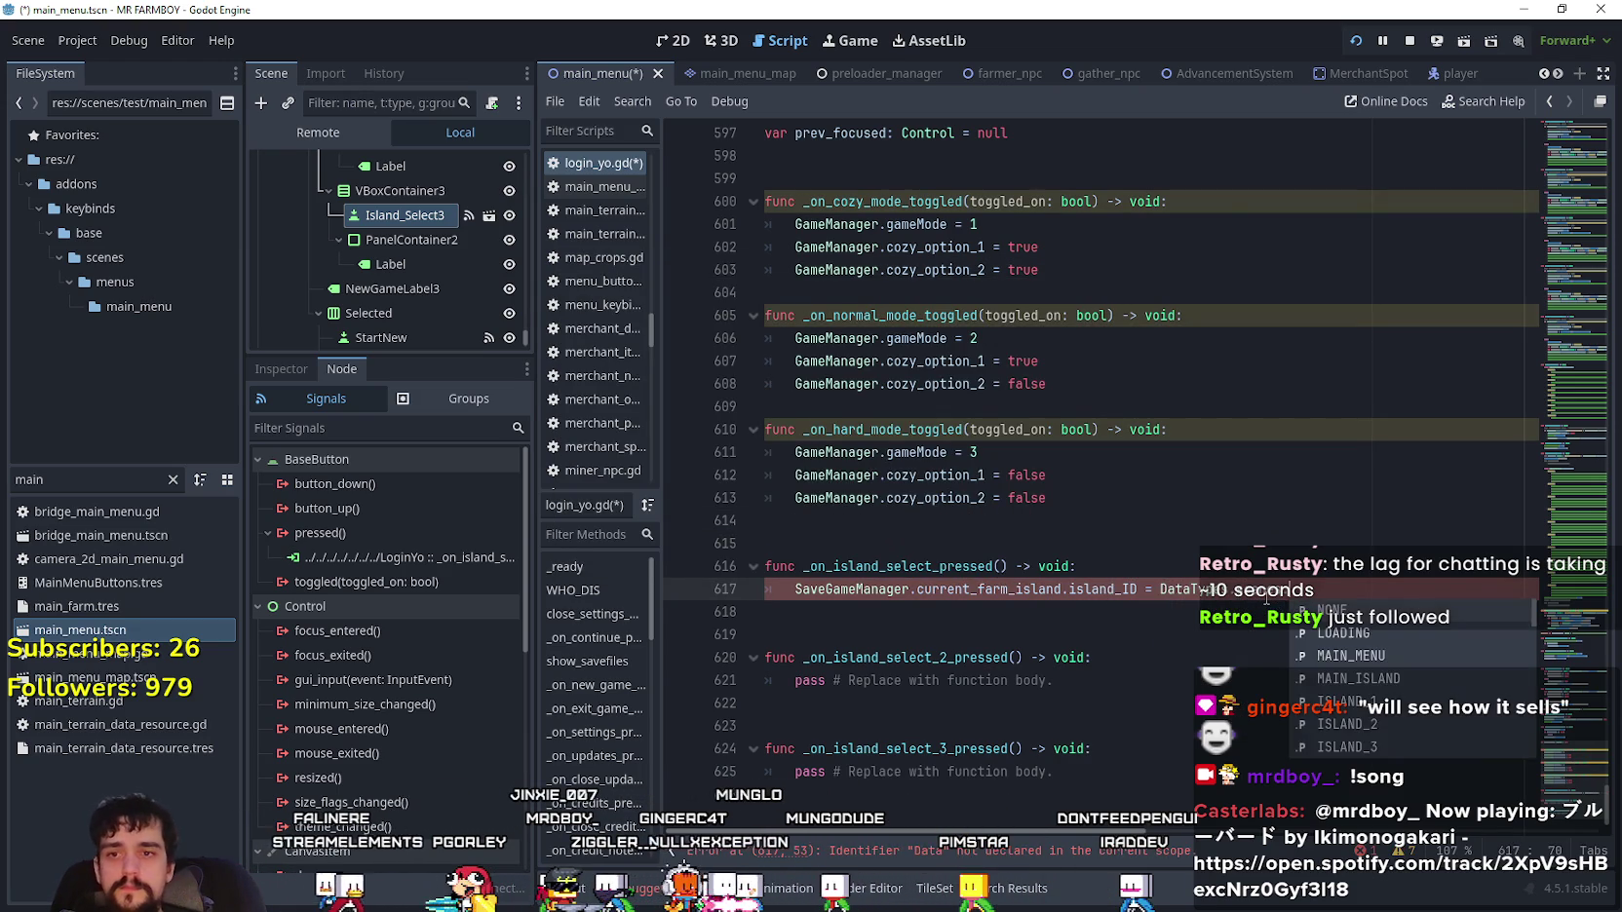
key("Down")
key("Return")
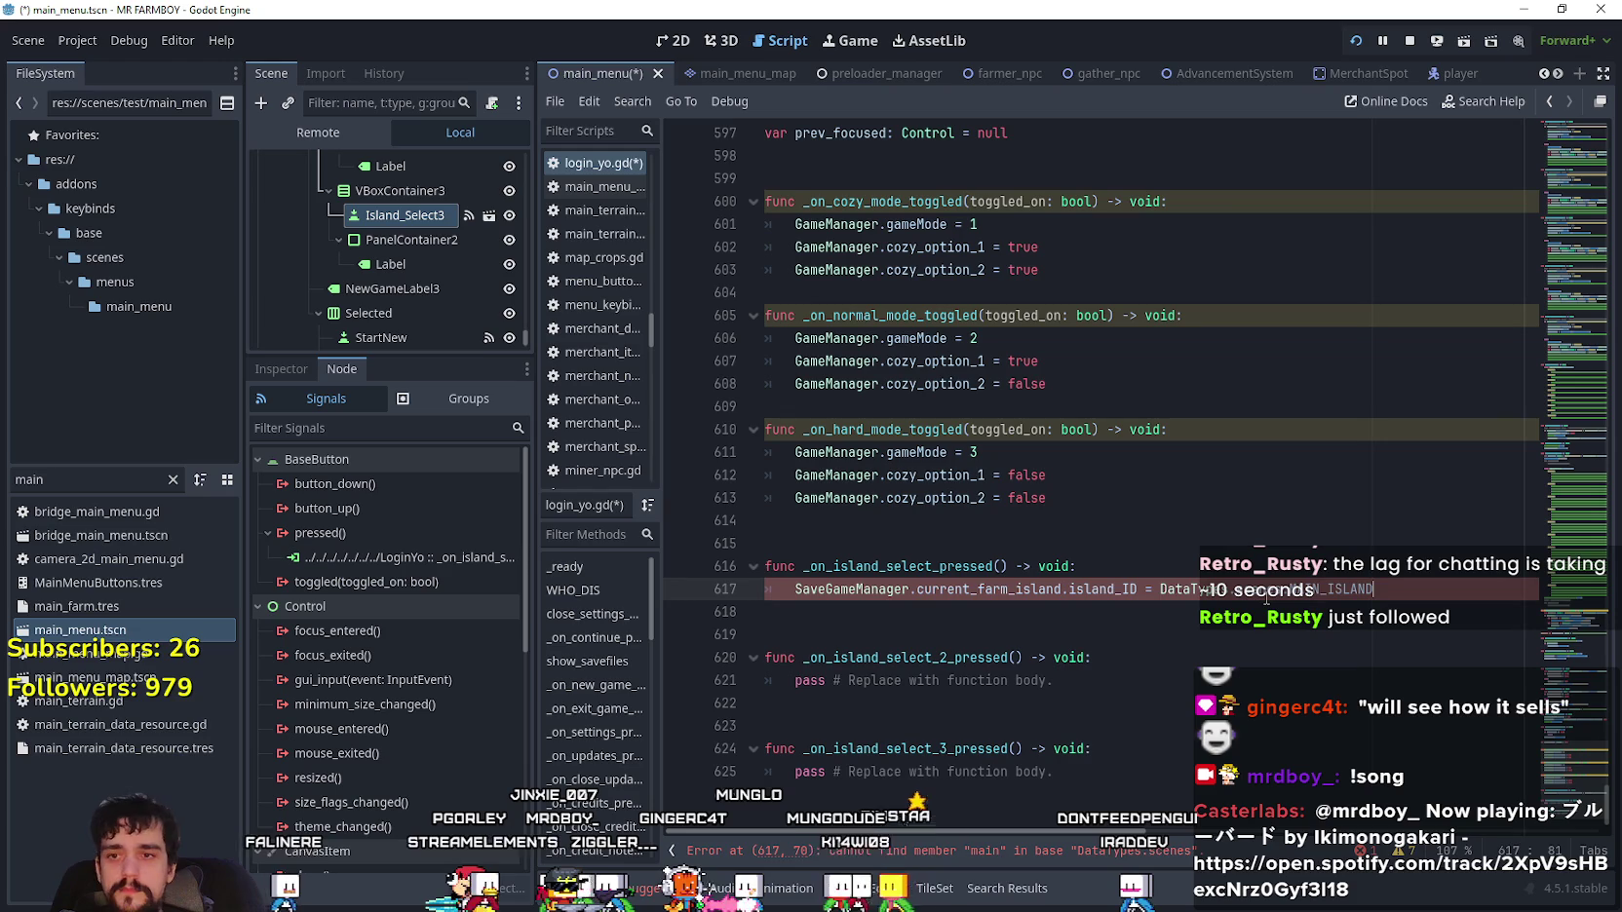
- Copy the assignment into the second handler, changing its value to DataTypes.scenes.ISLAND_1
key("shift+Home")
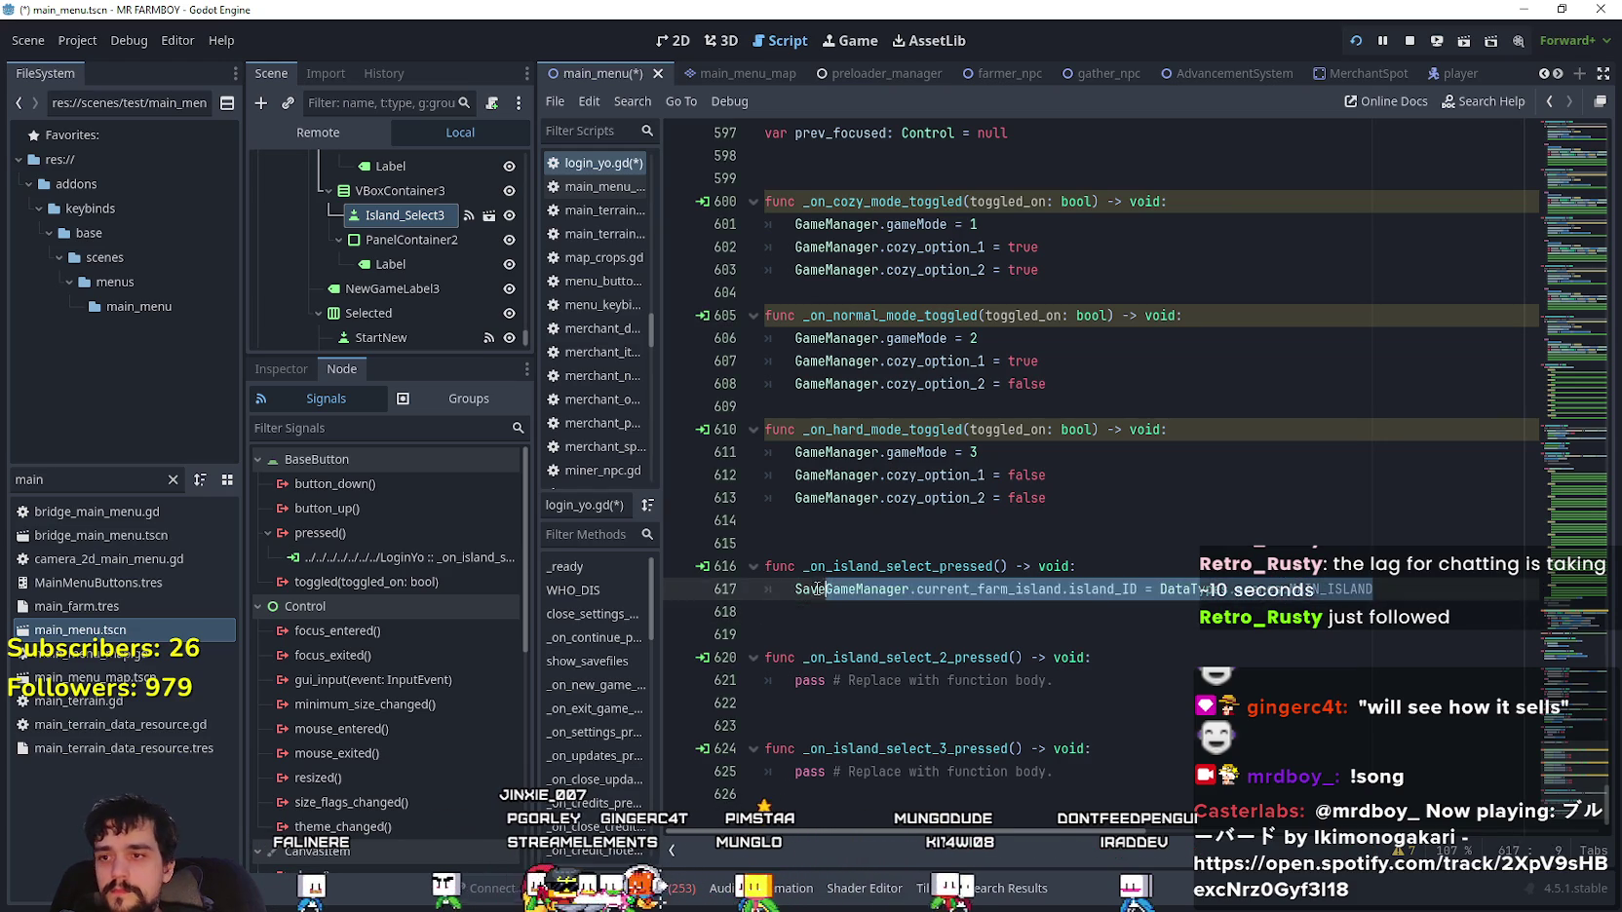
key("ctrl+c")
left_click(1112, 679)
key("shift+Home")
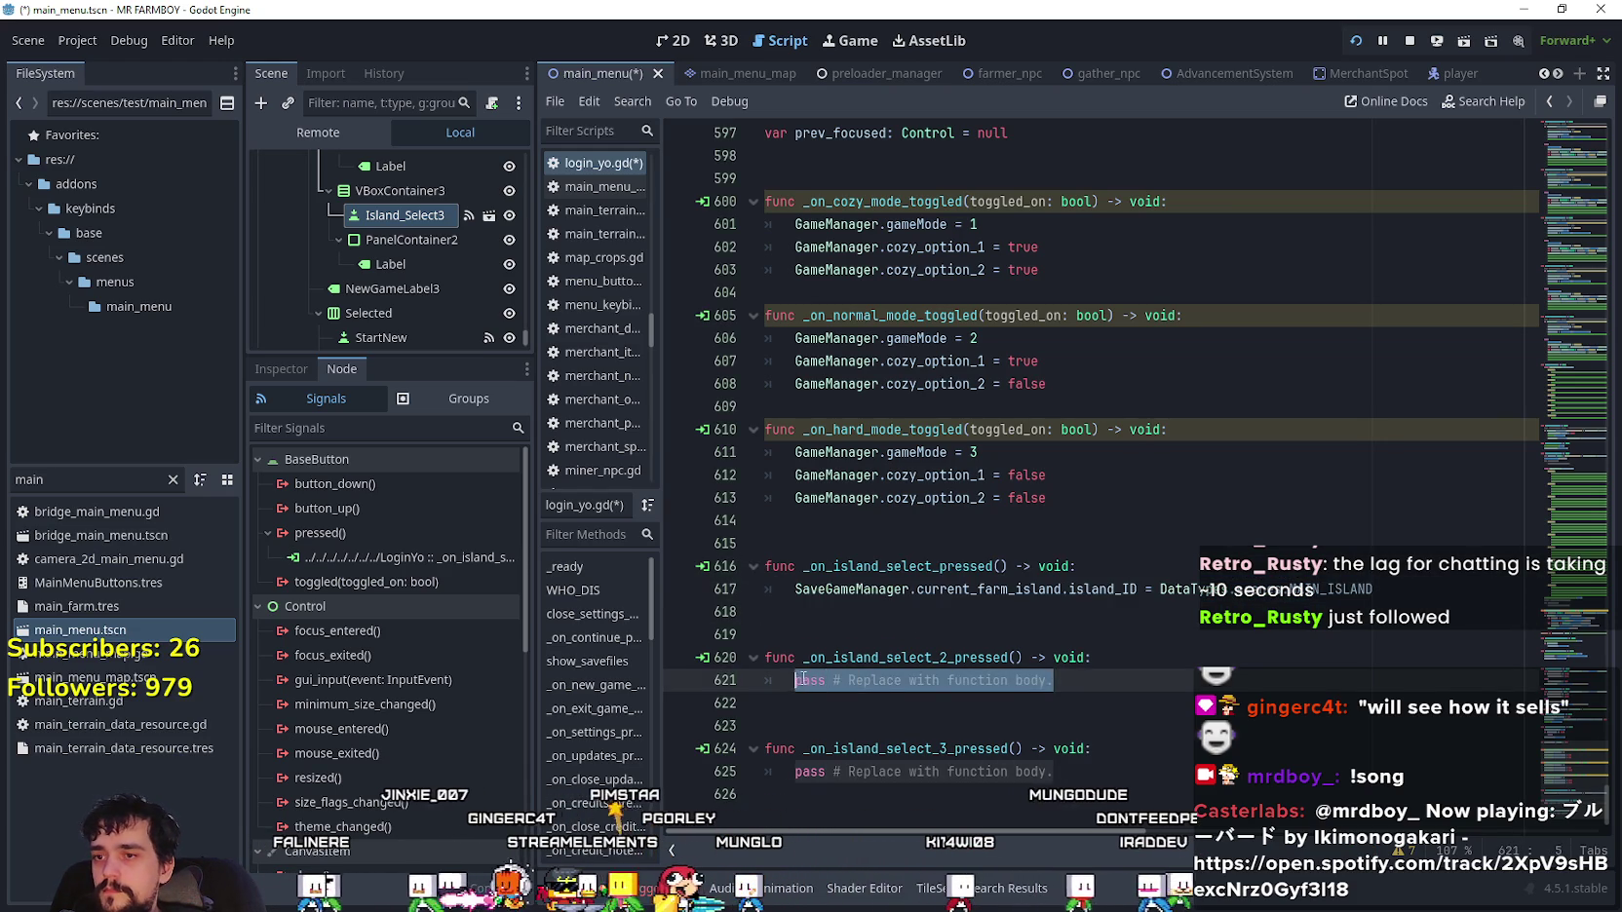
key("ctrl+v")
double_click(1423, 675)
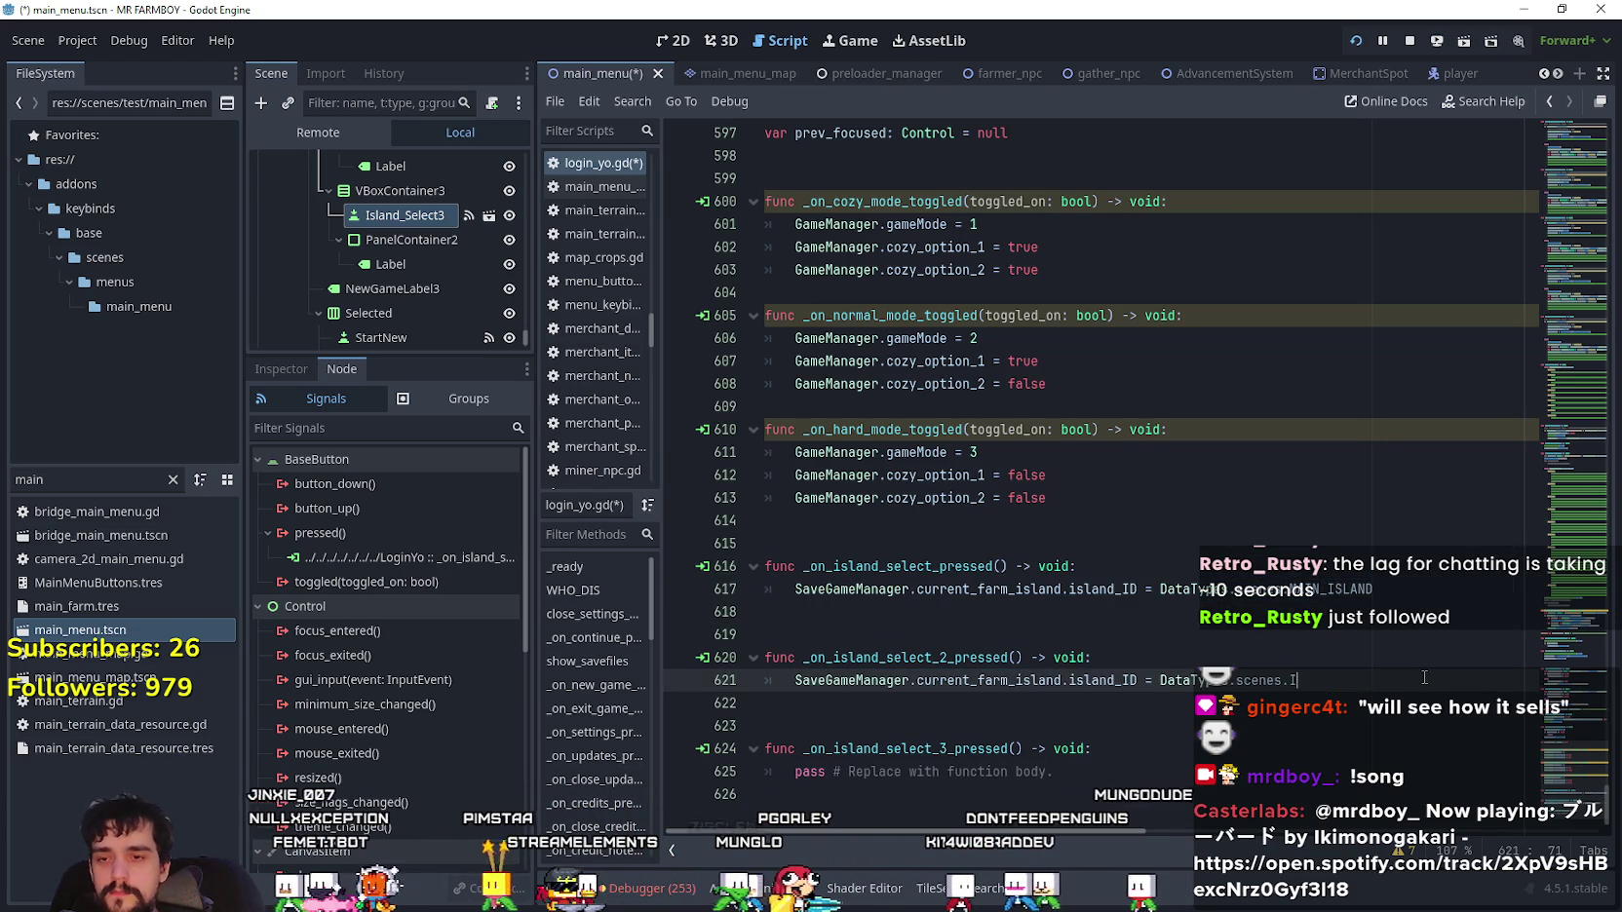
type("Islan")
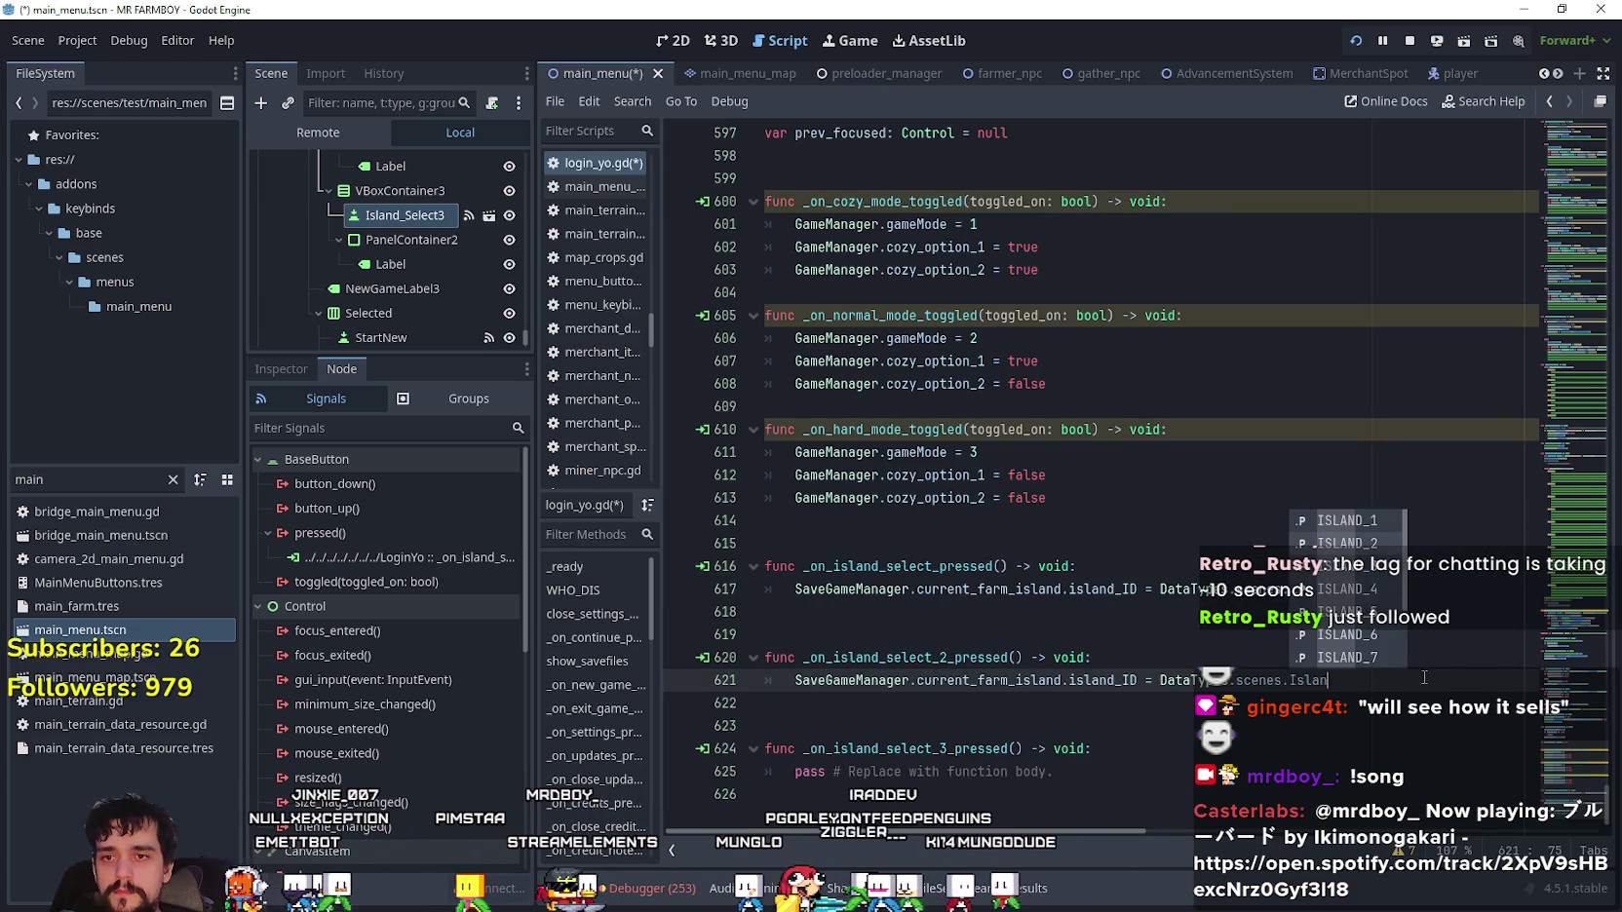
key("Return")
- Paste the assignment into the third handler for ISLAND_2 and save the script
left_click_drag(1350, 679, 796, 679)
left_click_drag(1078, 776, 826, 772)
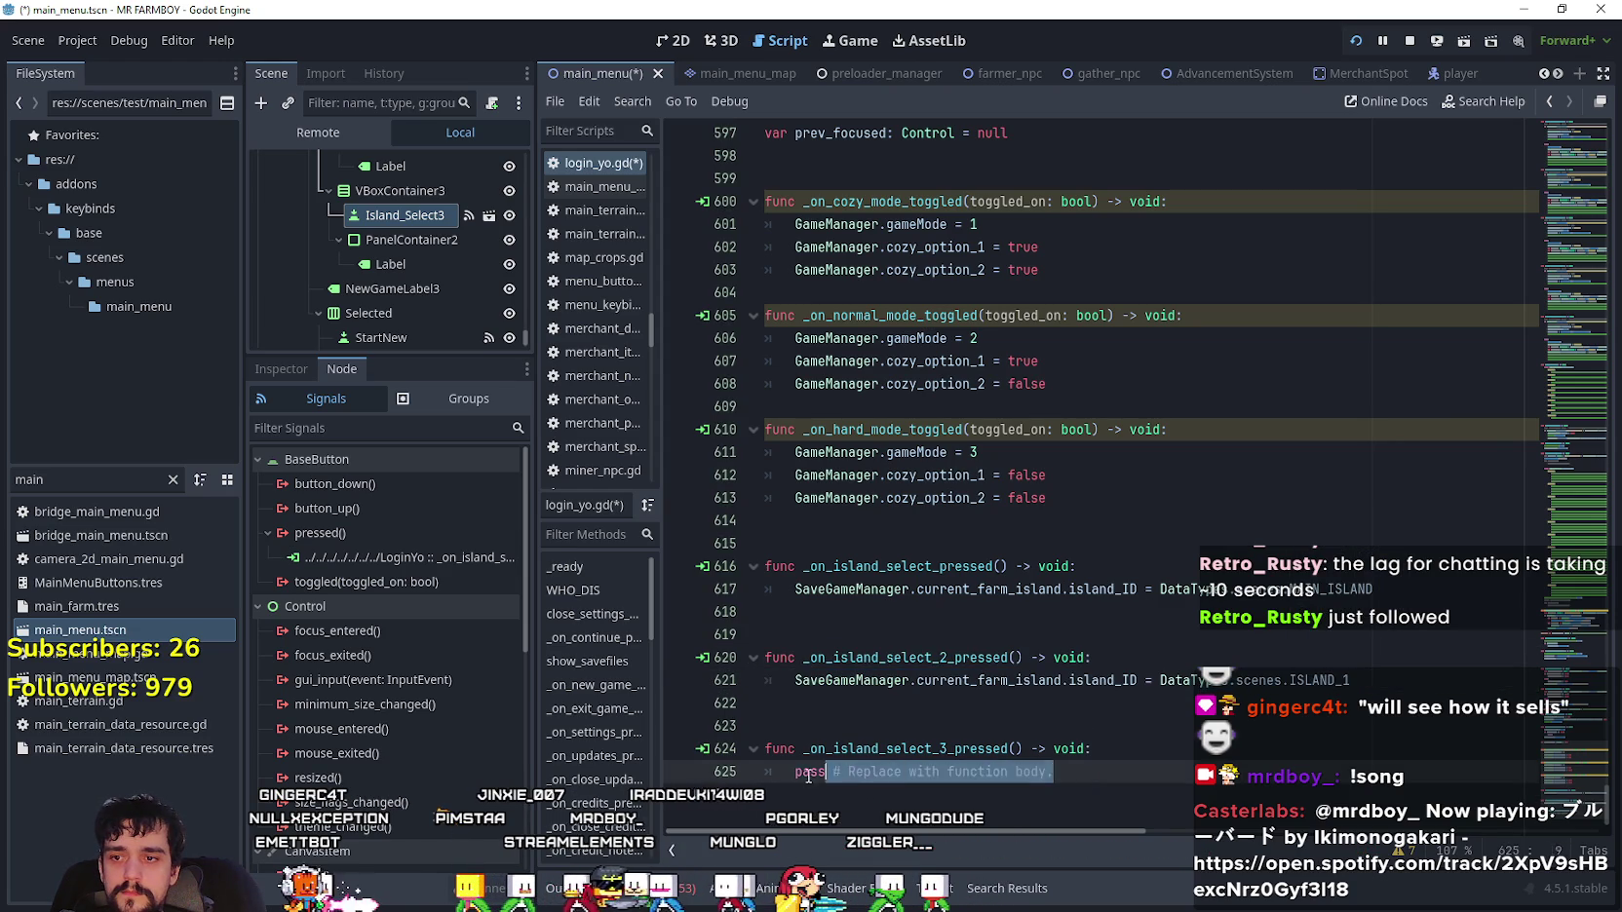
key("ctrl+v")
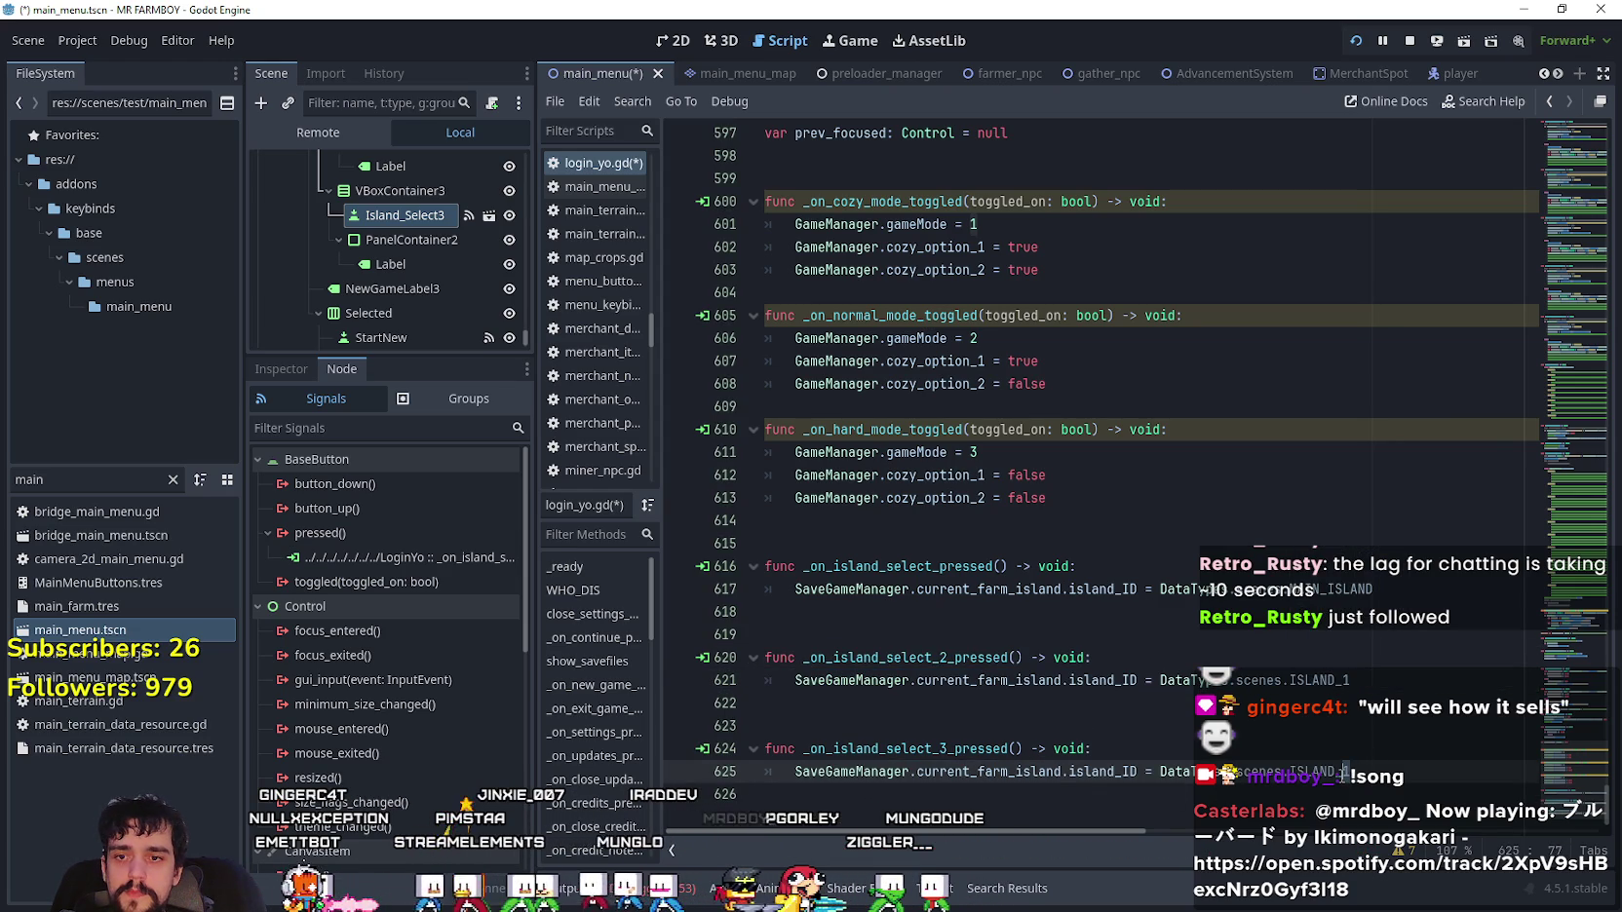
key("shift+Up")
left_click(1336, 767)
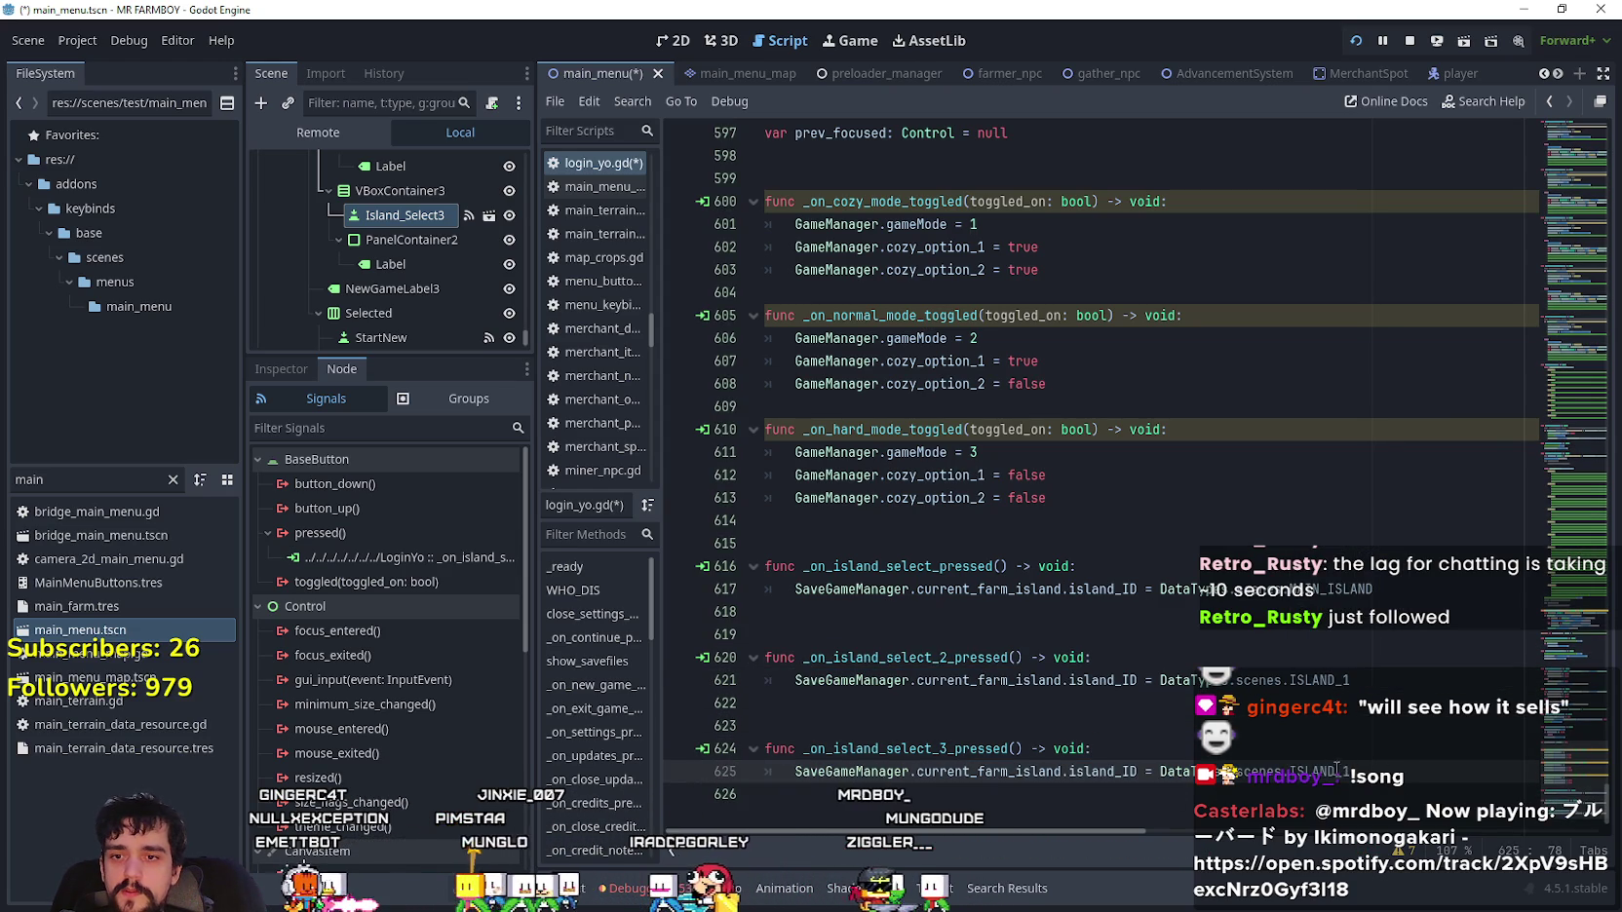
left_click(1321, 743)
type("2")
left_click(1306, 724)
key("ctrl+s")
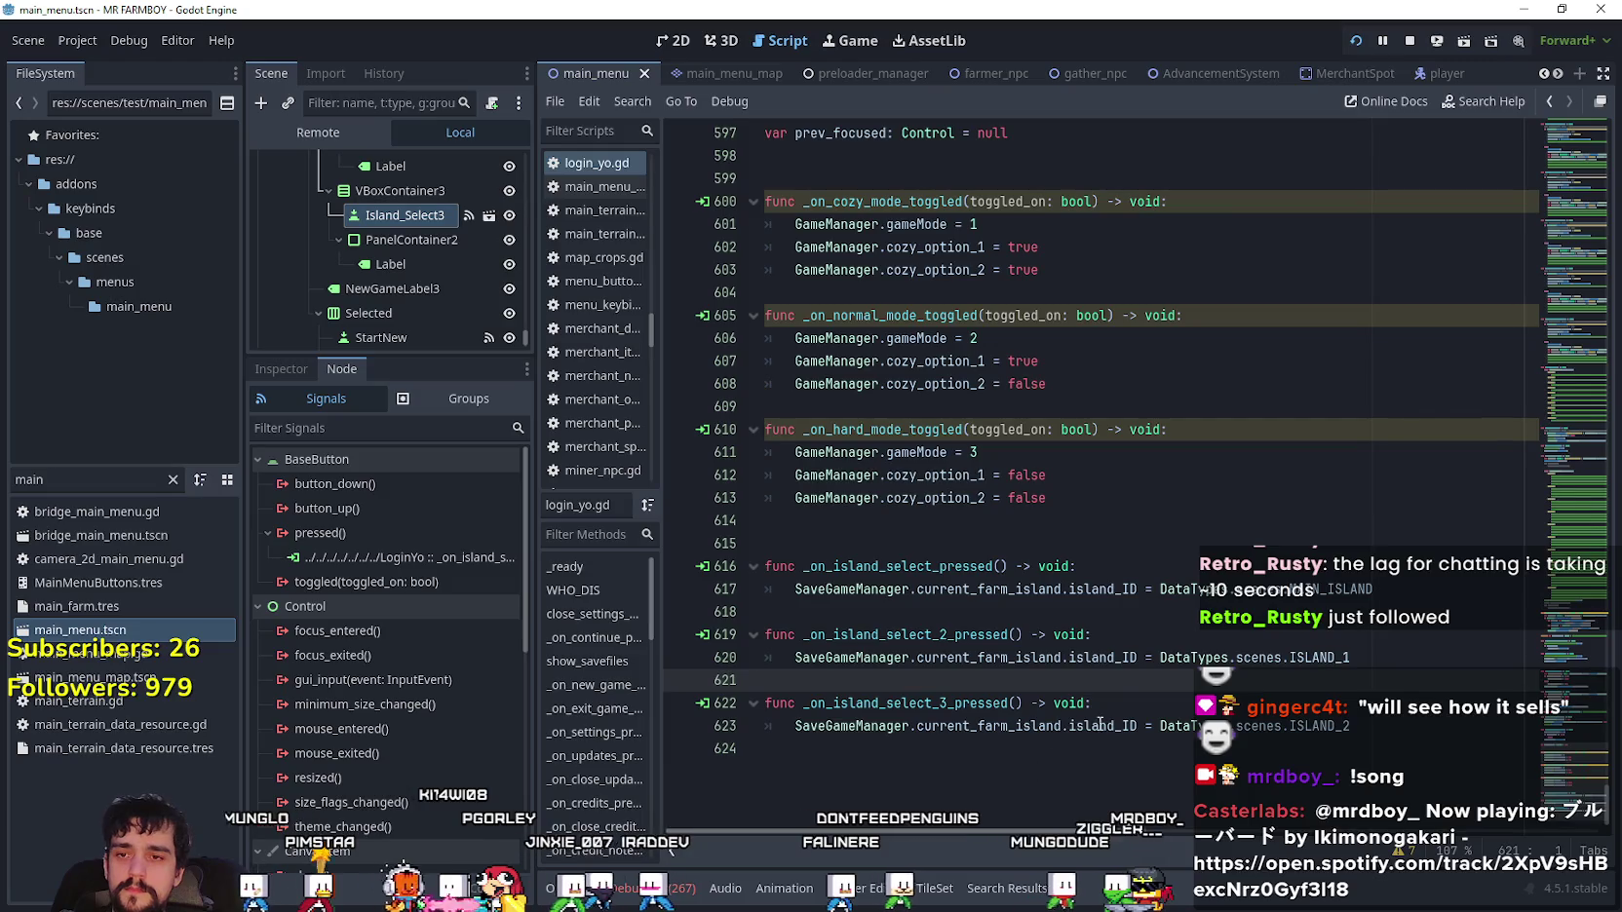
left_click(1123, 752)
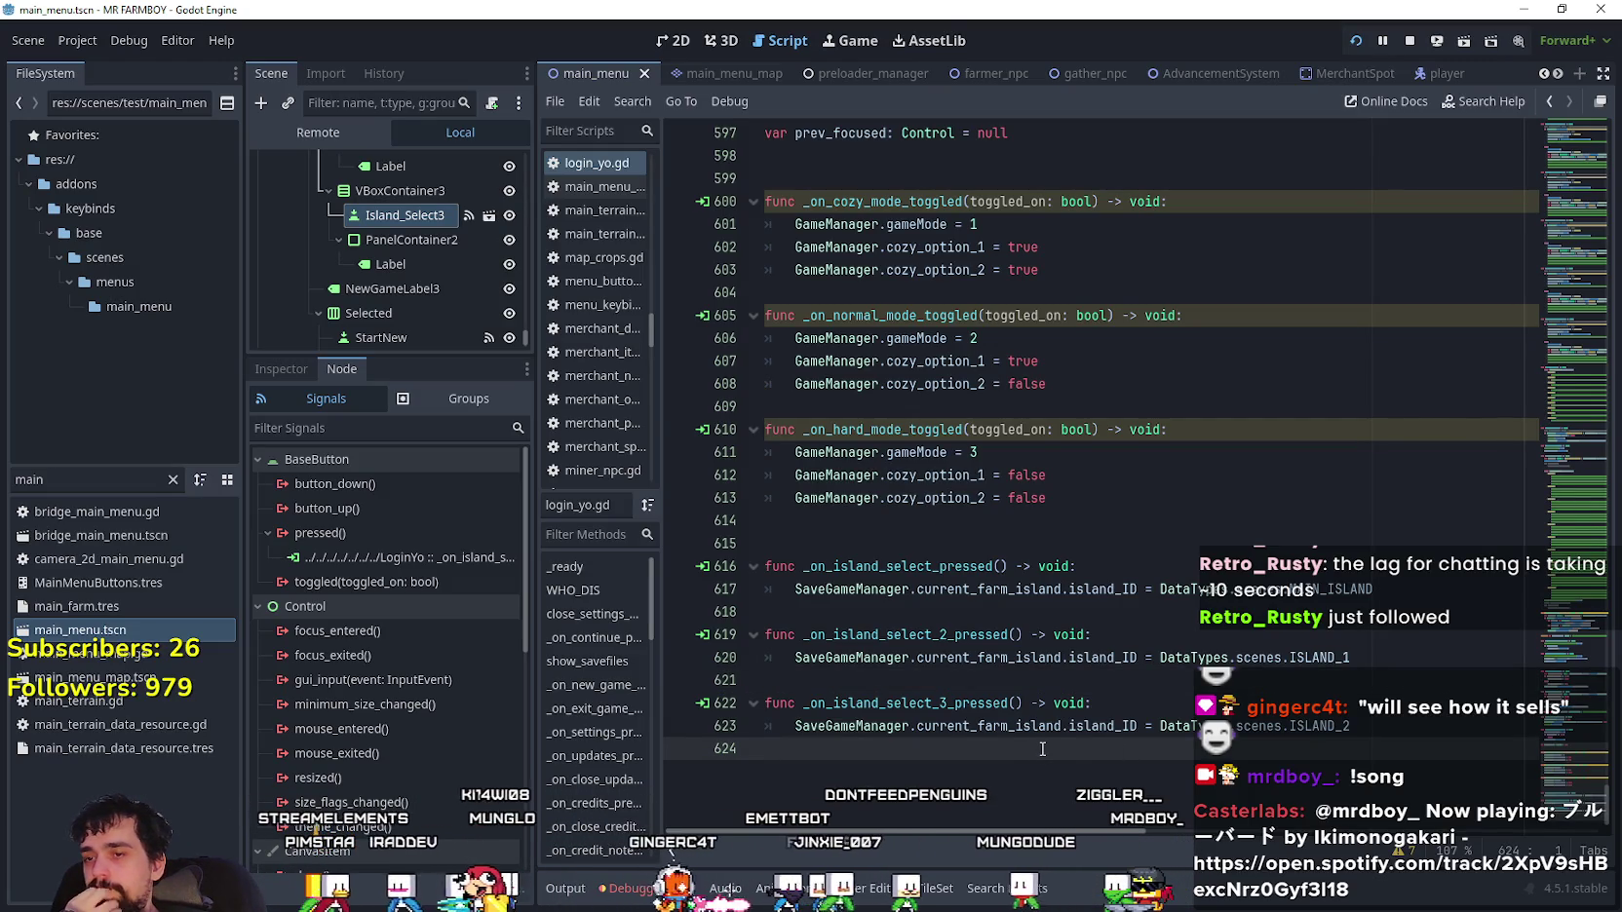
left_click(1032, 683)
left_click(1111, 789)
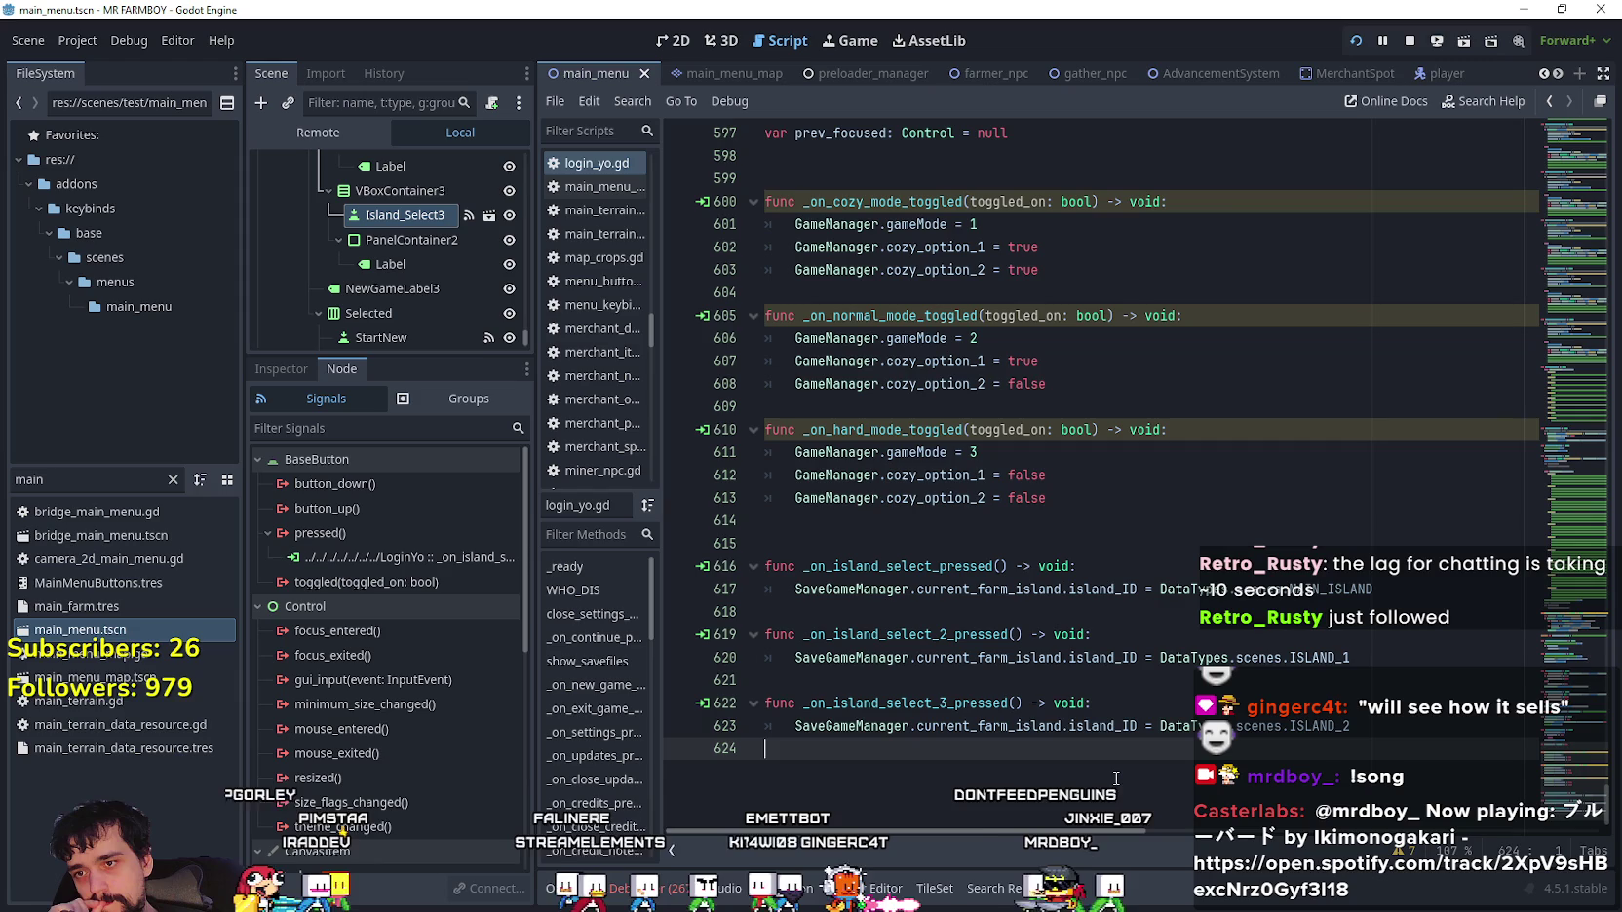
left_click(1091, 726)
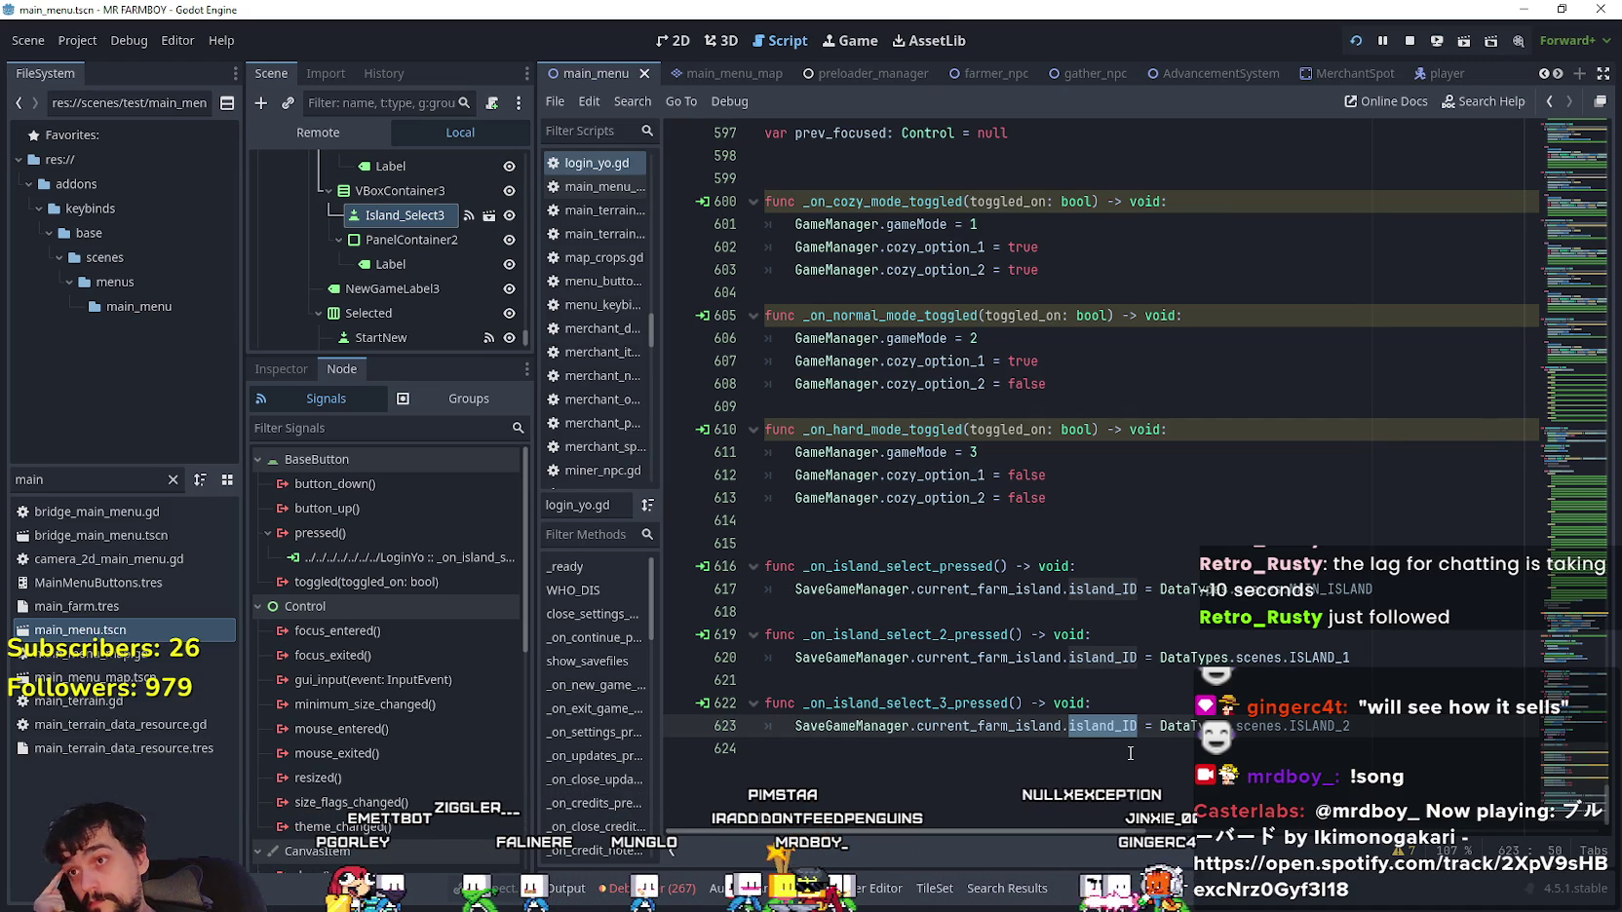
left_click(1131, 752)
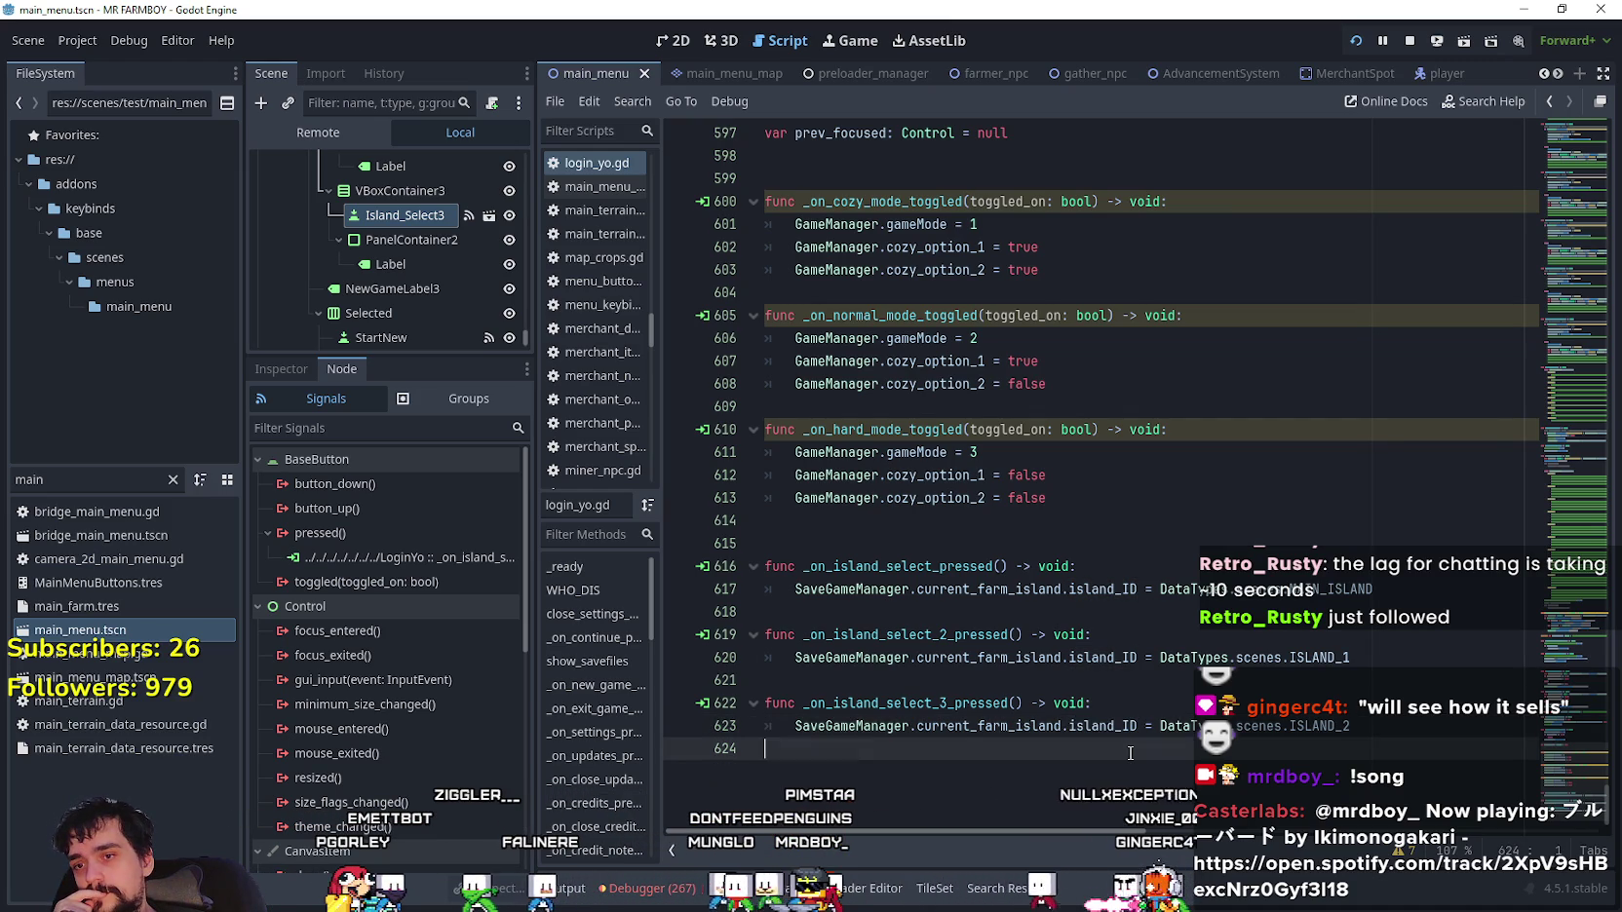
left_click(1208, 679)
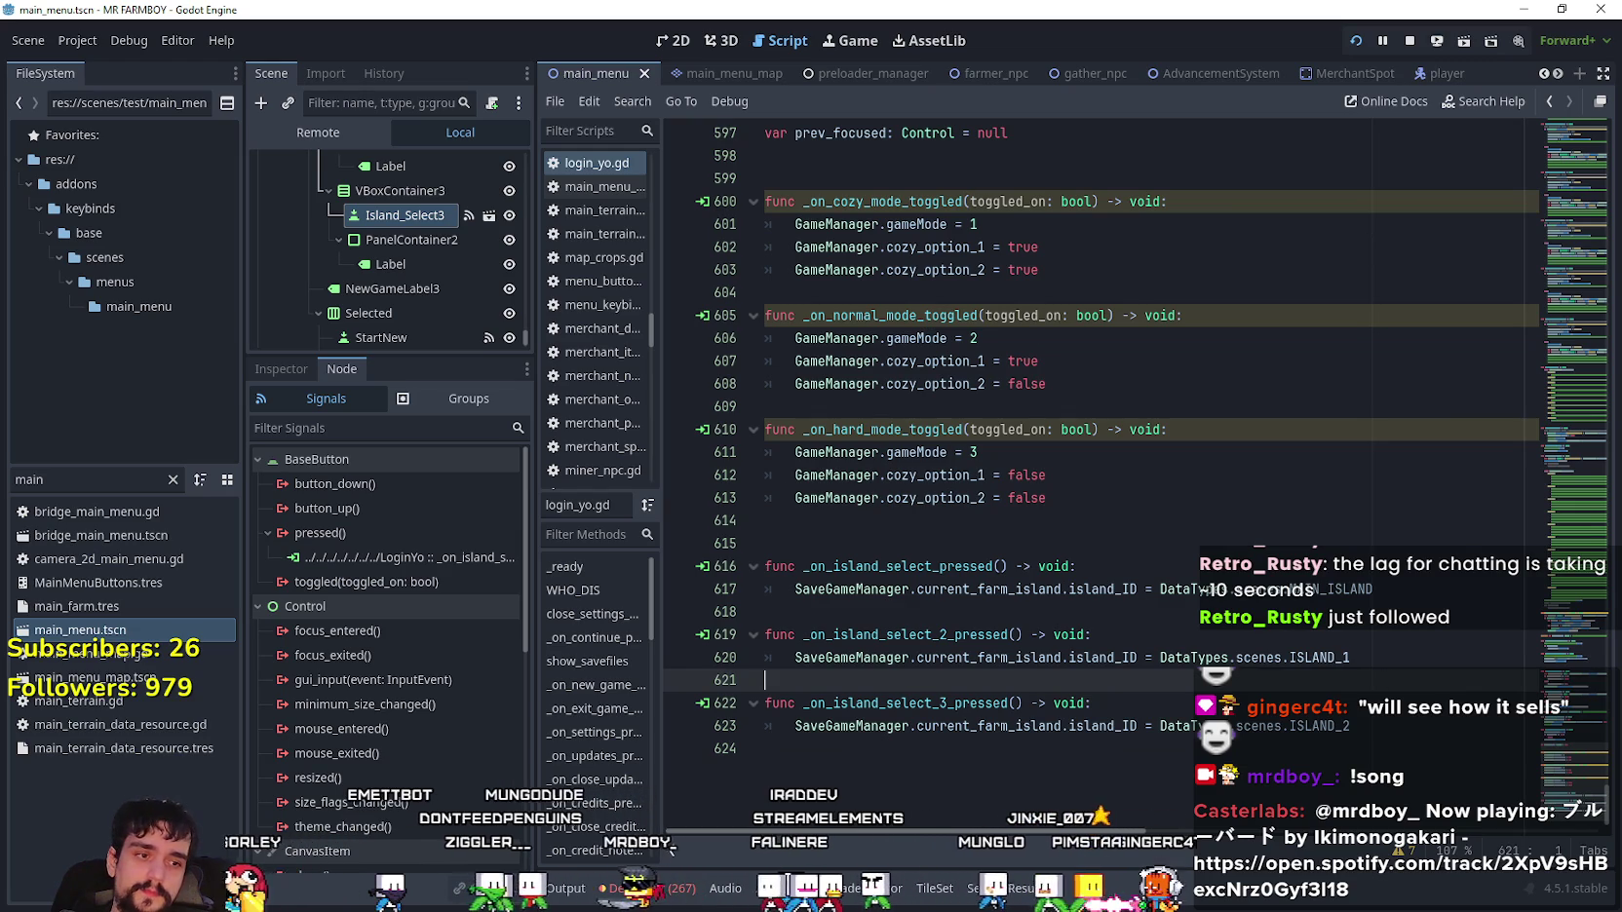
- Browse the main menu scene's node tree in the Scene dock
scroll(452, 288, "up", 2)
scroll(454, 284, "down", 3)
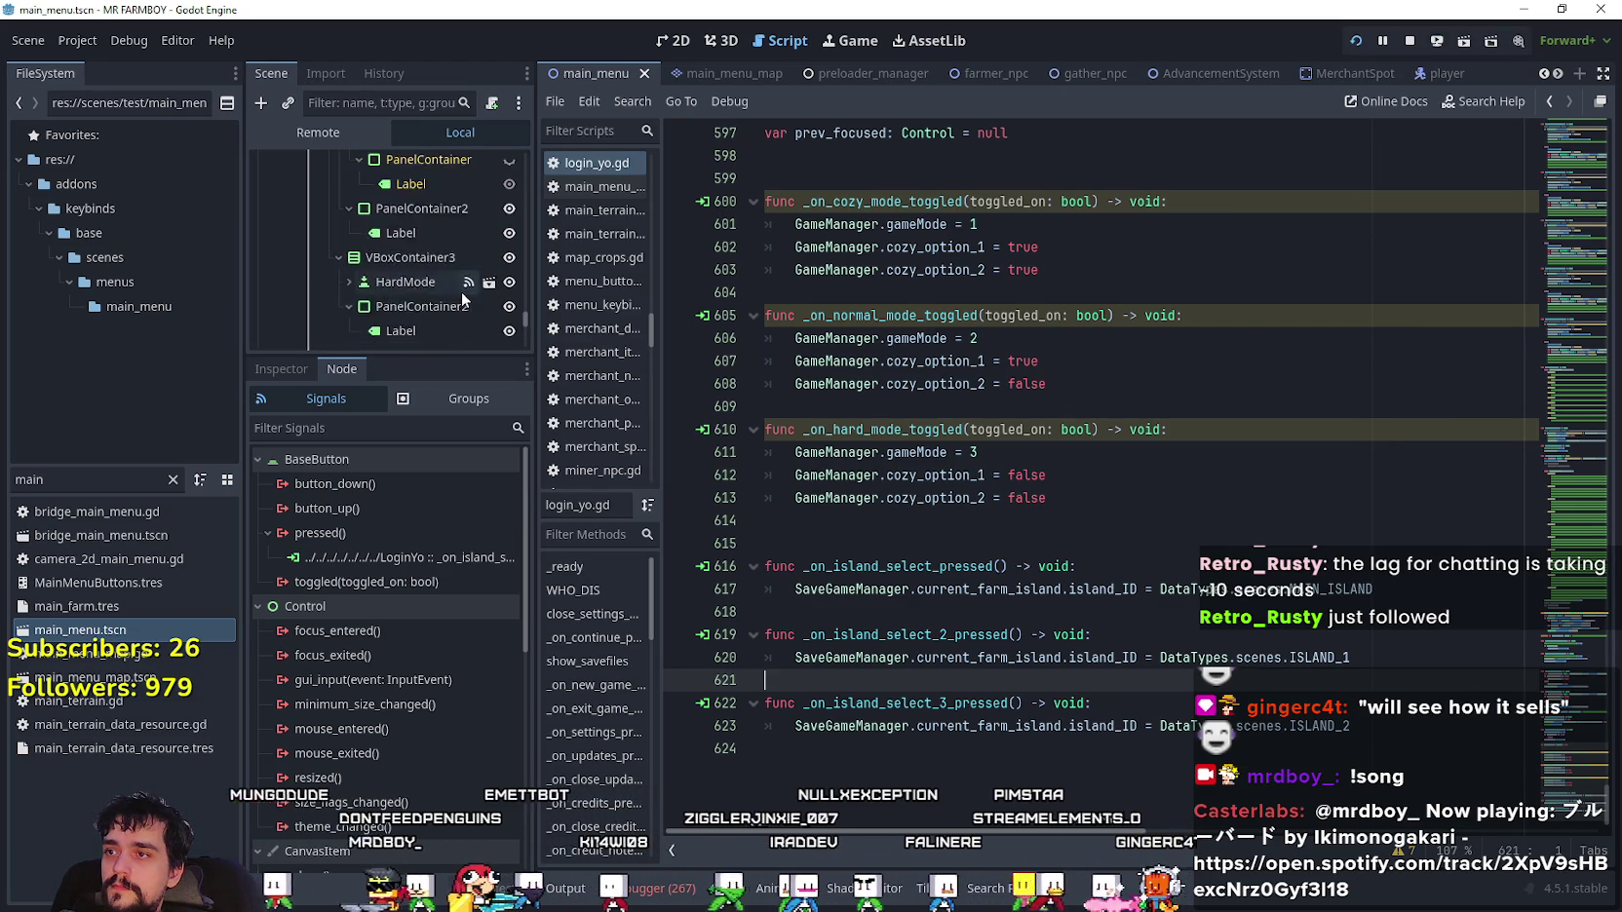
scroll(461, 292, "down", 5)
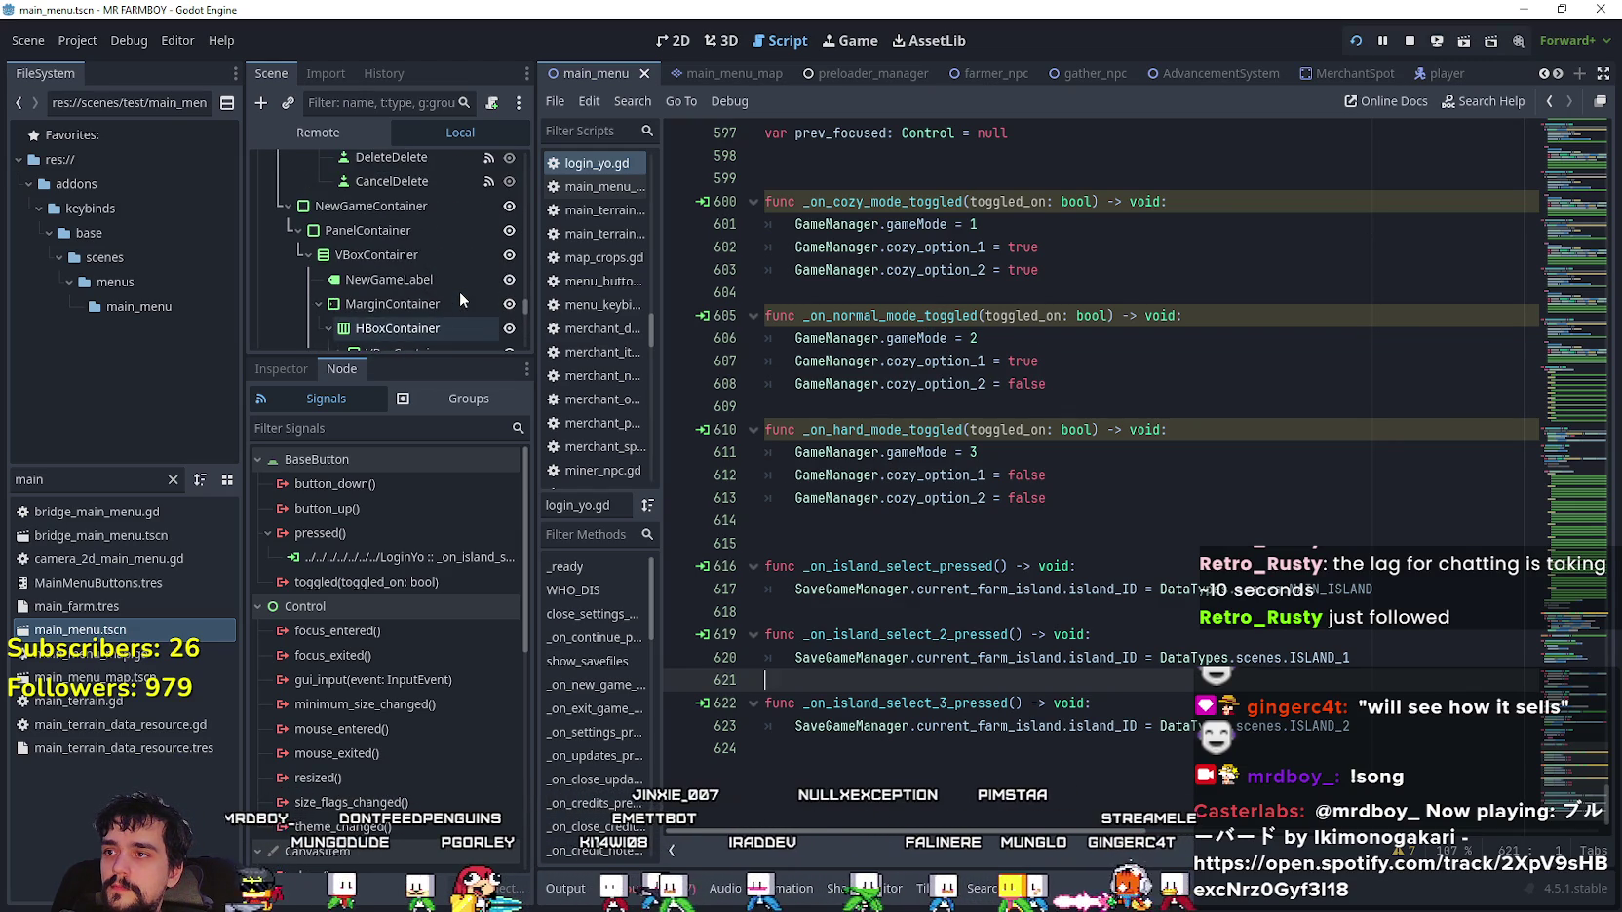
left_click(487, 211)
scroll(452, 288, "up", 3)
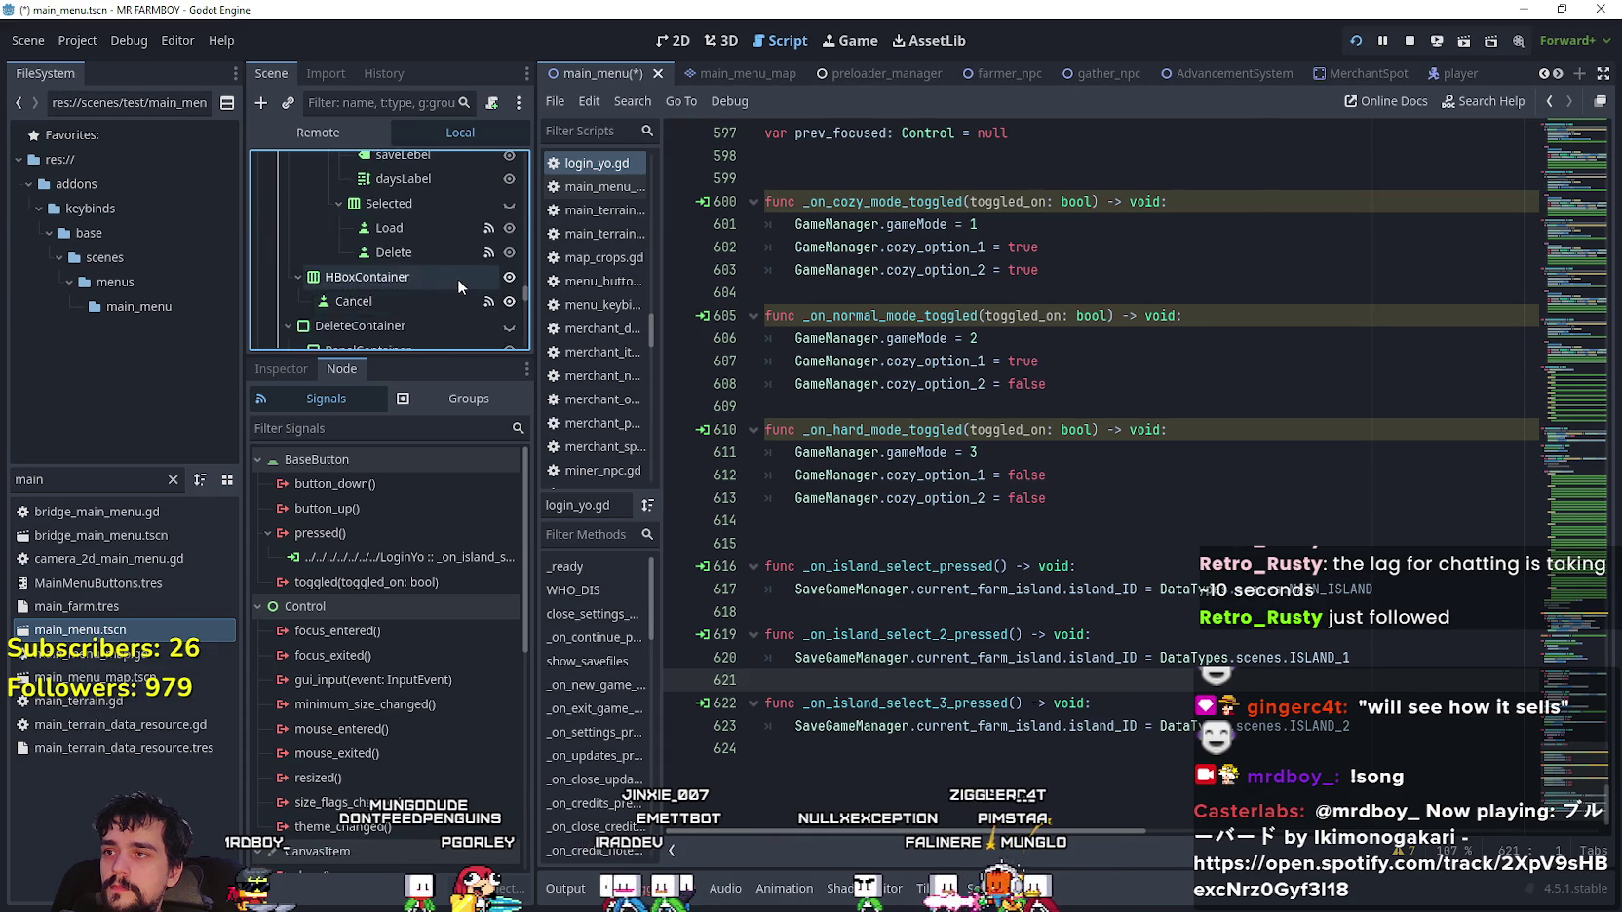
scroll(457, 278, "up", 3)
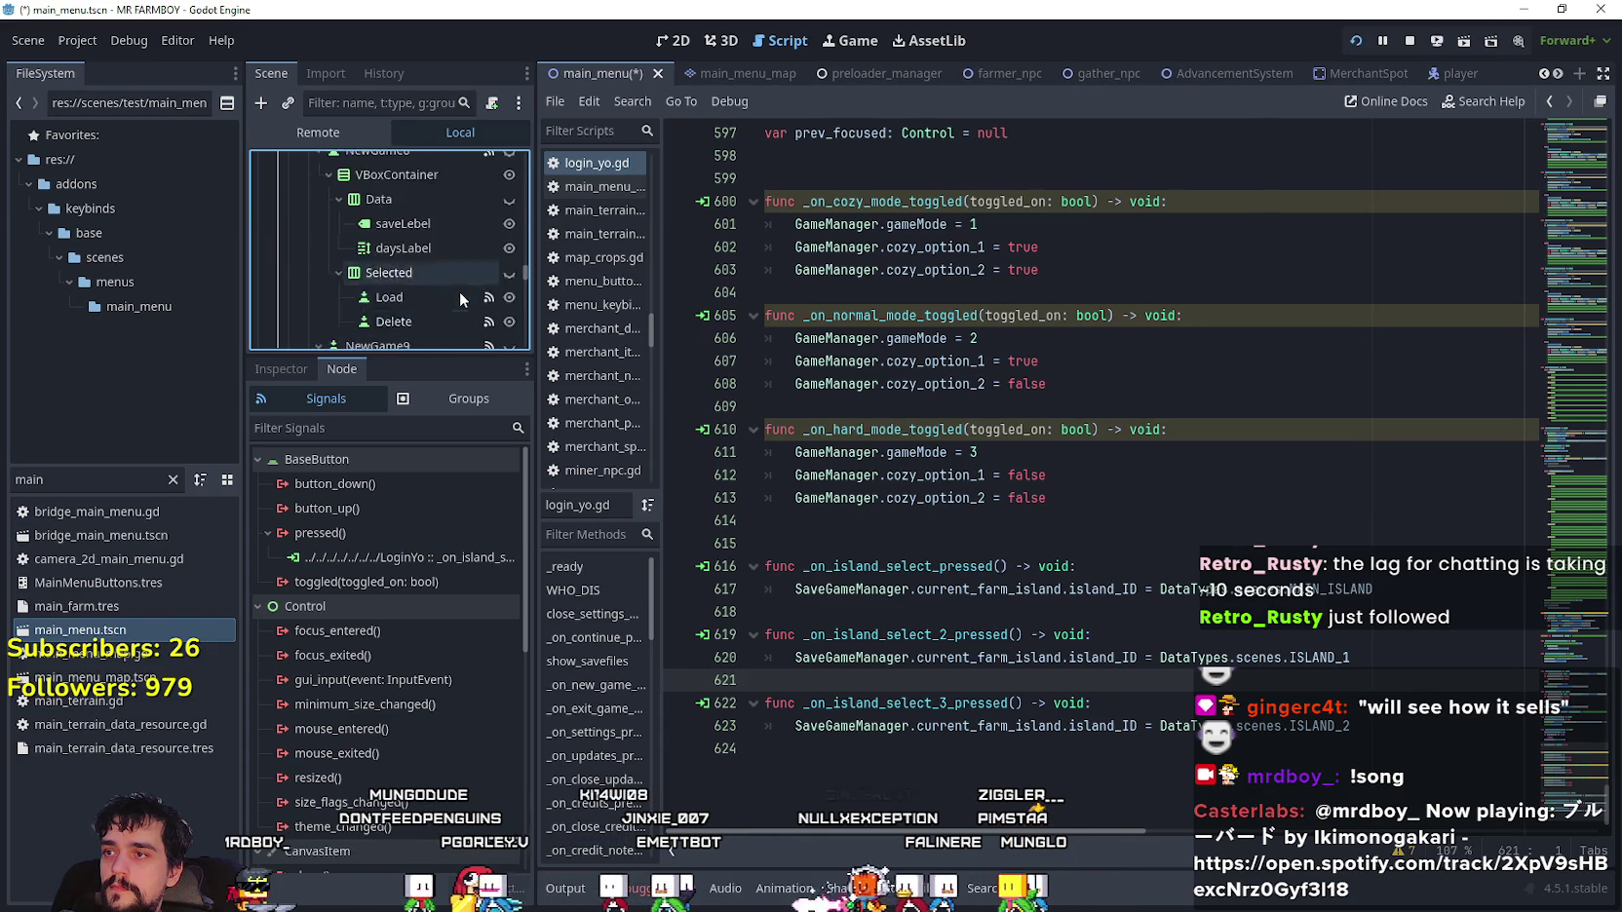
scroll(457, 282, "up", 1)
scroll(452, 283, "up", 10)
scroll(451, 284, "up", 10)
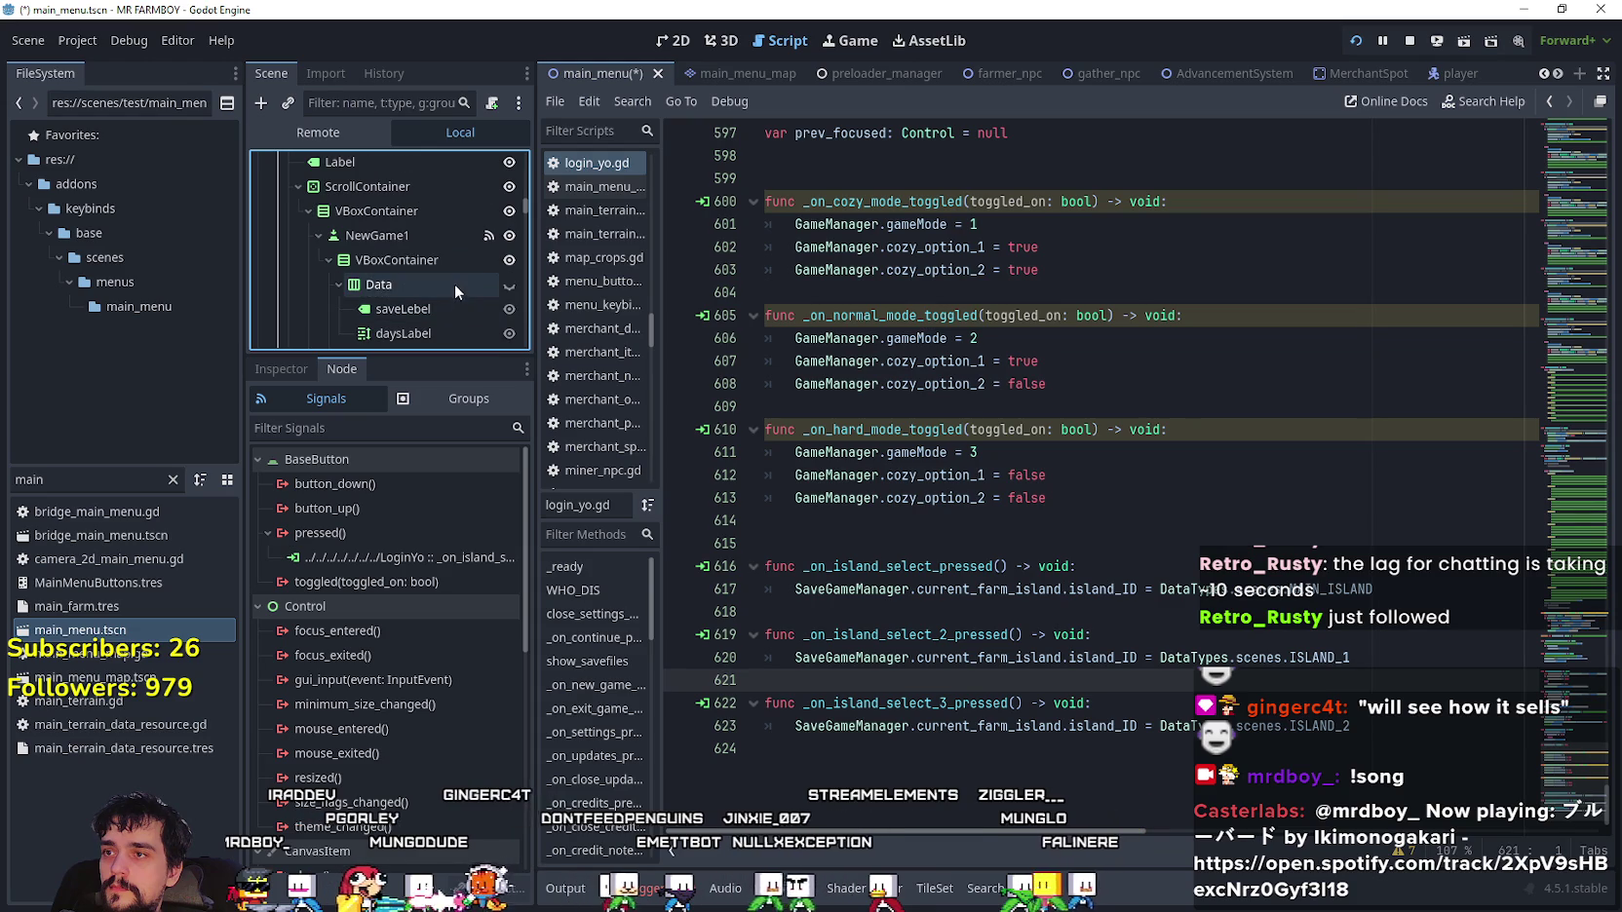
scroll(460, 278, "up", 4)
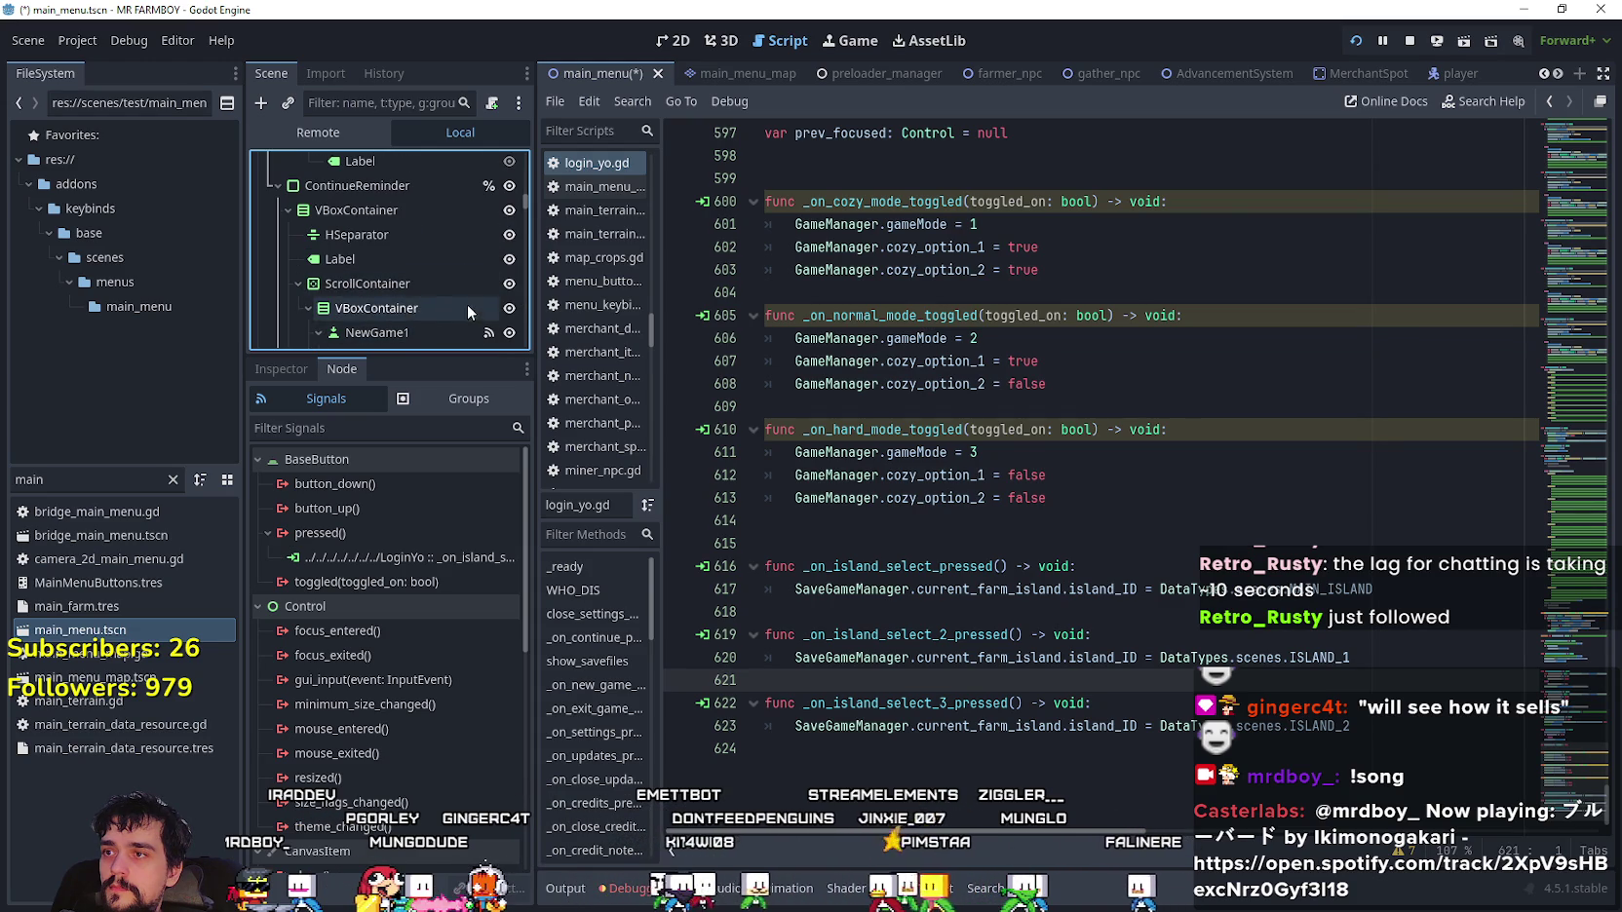
- Save main_menu.tscn and run the project to show the MR FARMBOY title screen
left_click(1364, 338)
key("ctrl+s")
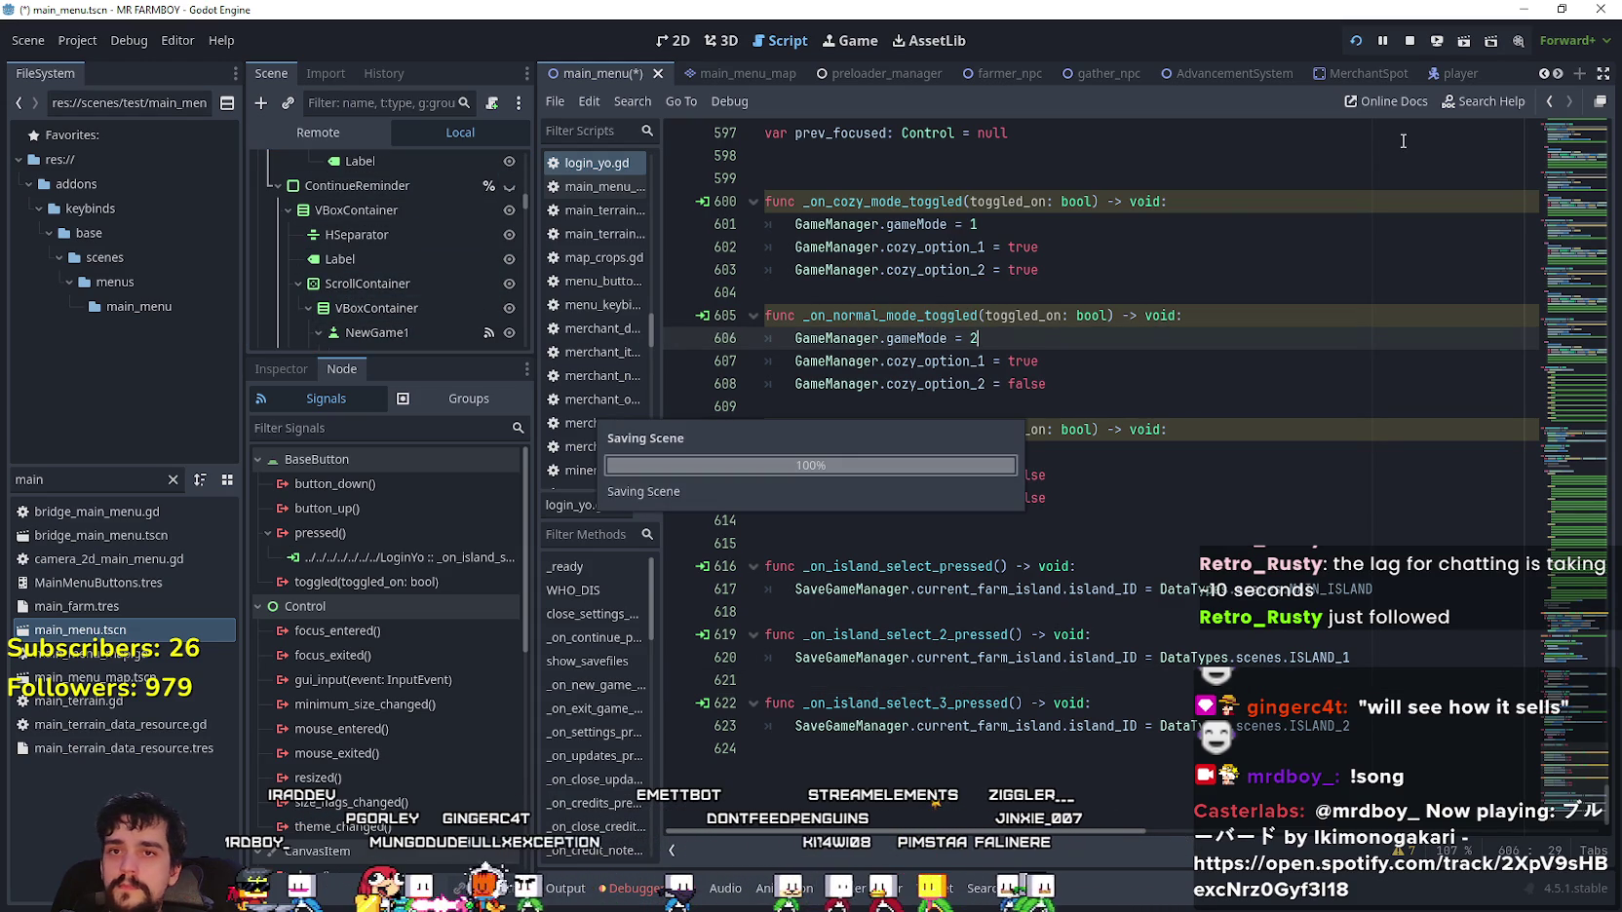
left_click(1403, 42)
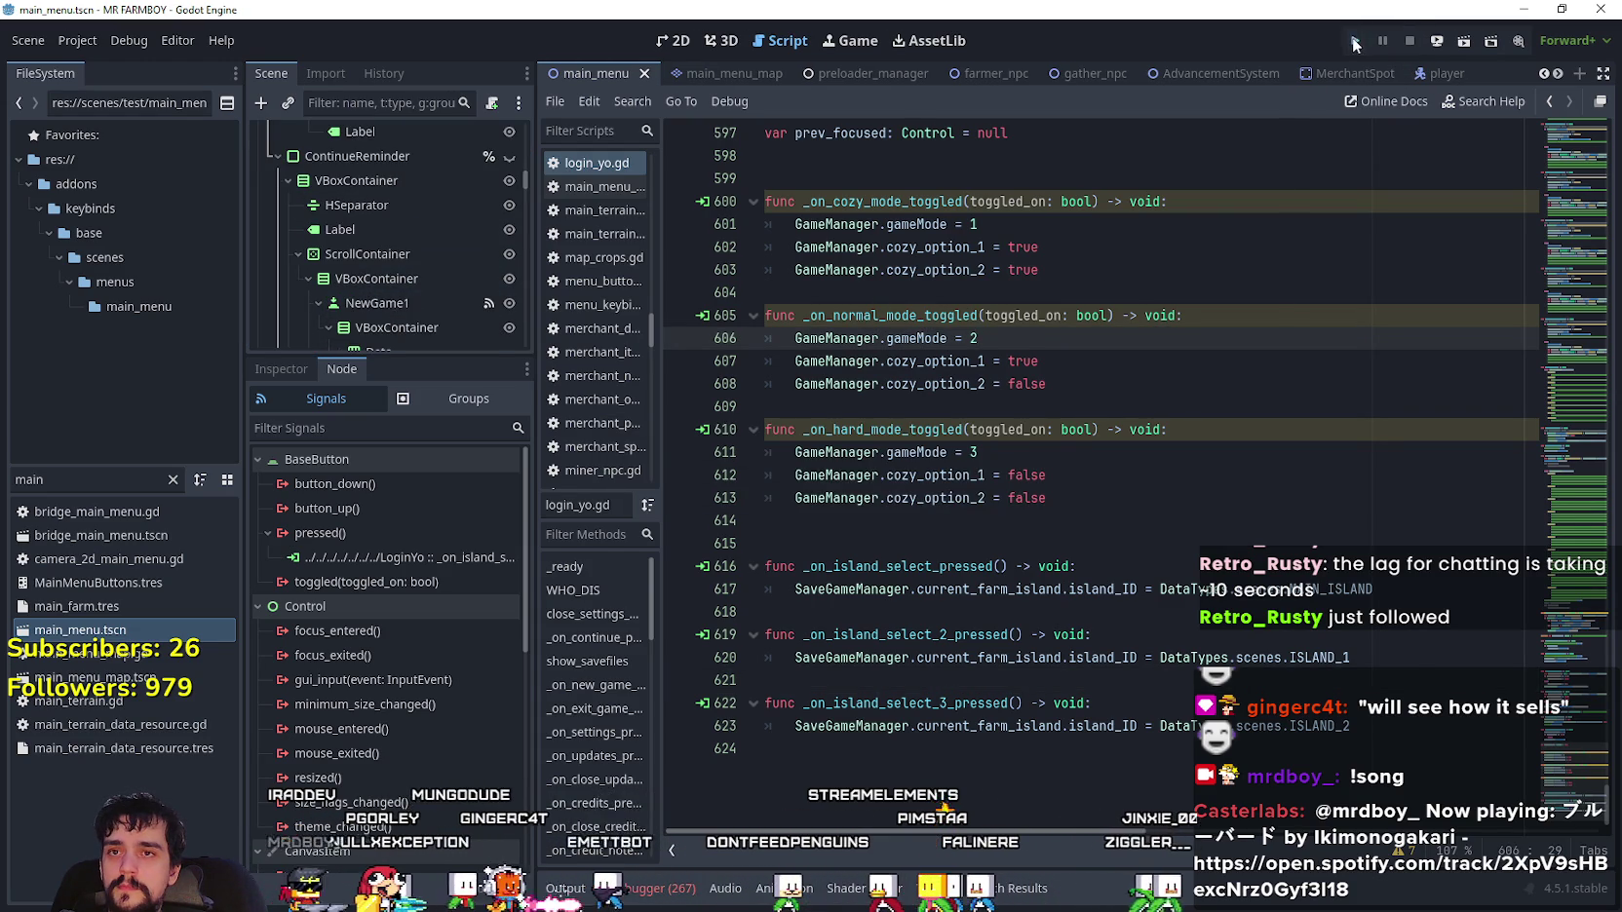
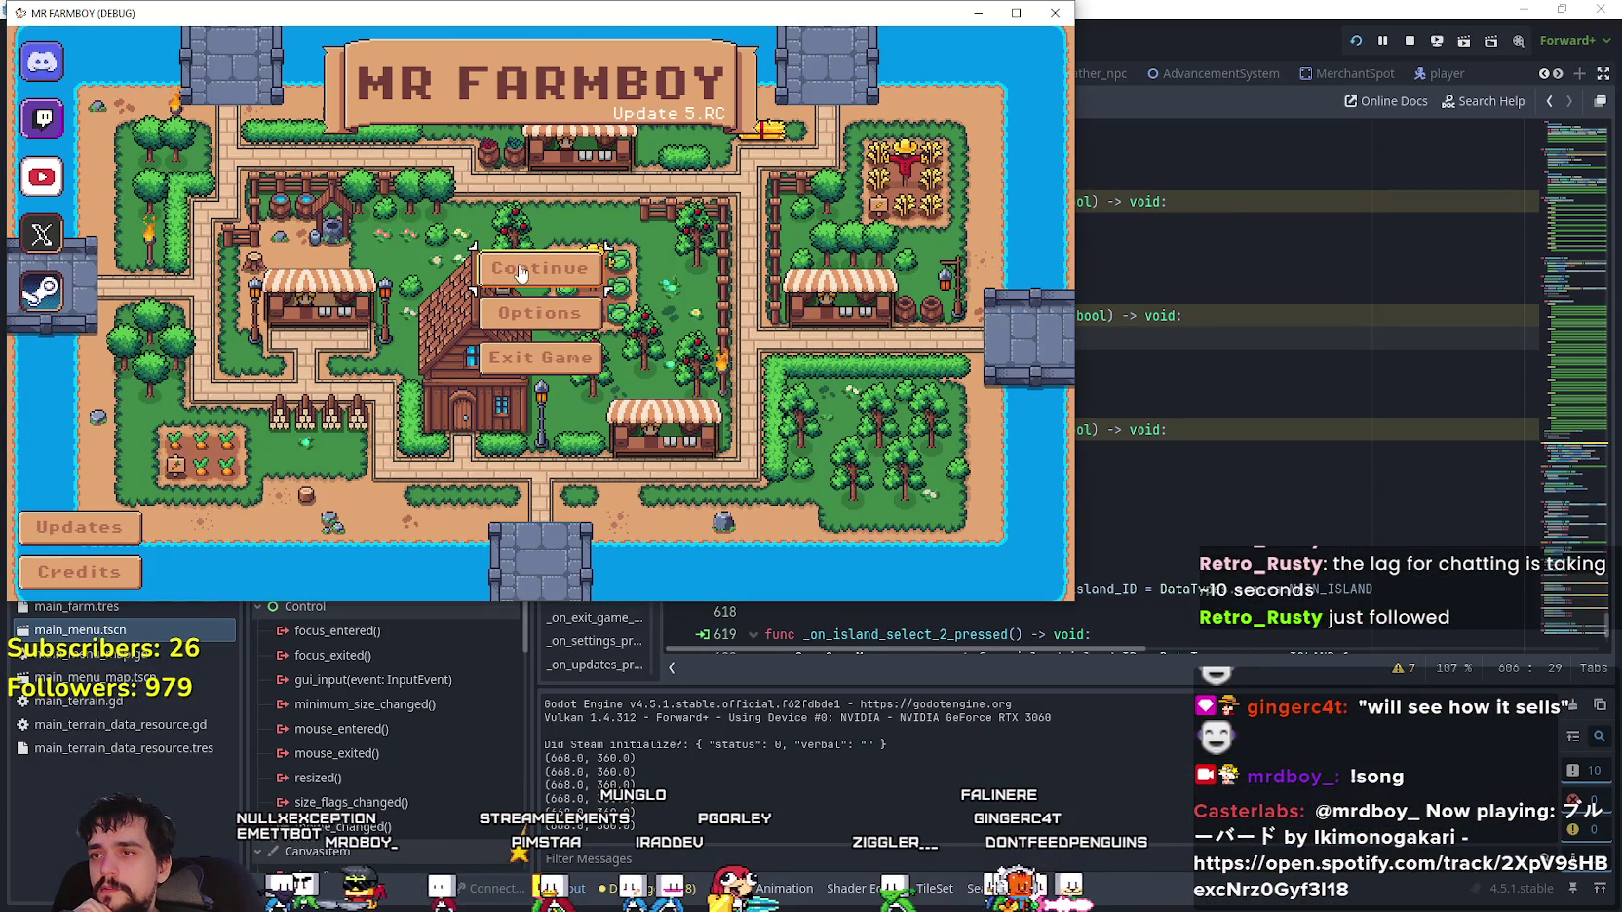
- Trigger the grab_focus error via Continue and Create Save, then select line 301's NormalMode path
left_click(539, 267)
left_click(631, 360)
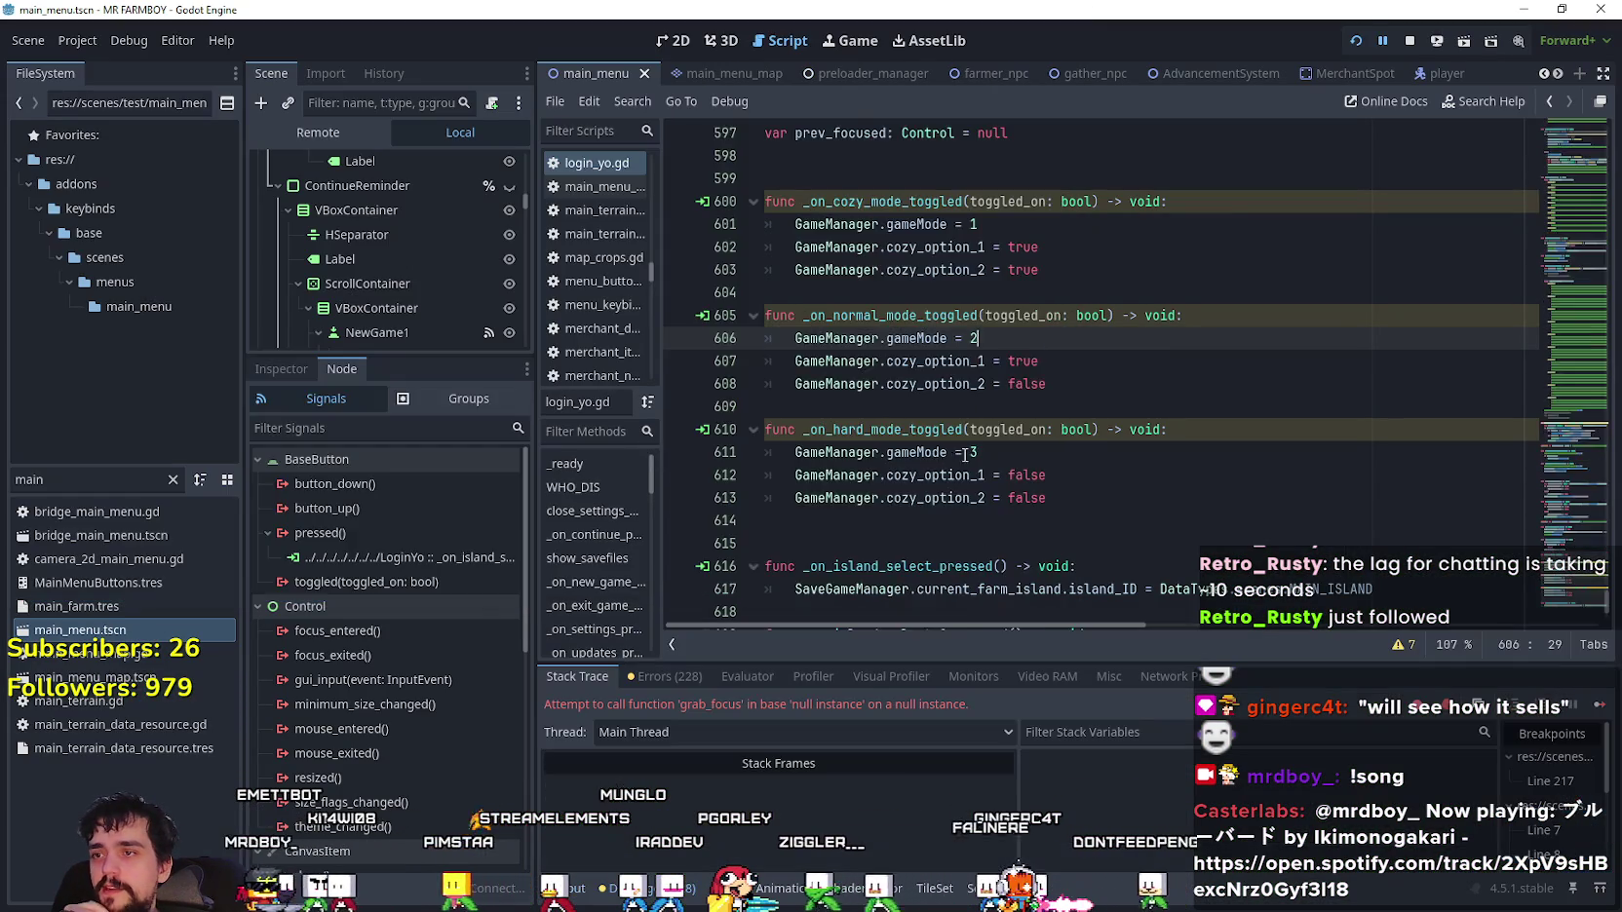
left_click_drag(1335, 360, 1526, 360)
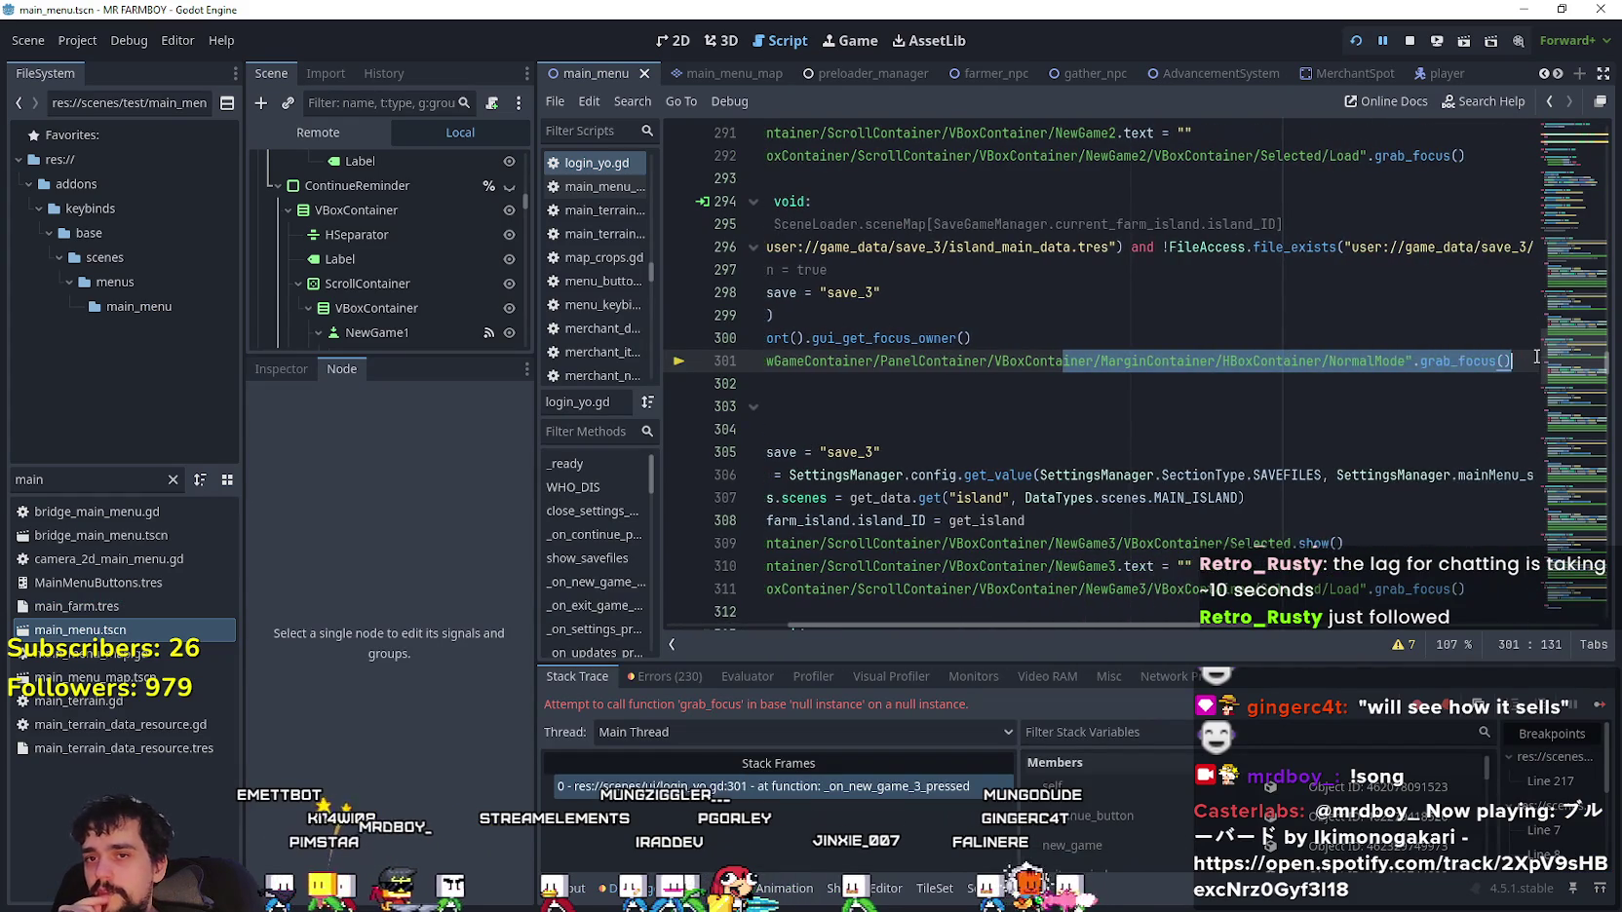
left_click_drag(987, 360, 1615, 383)
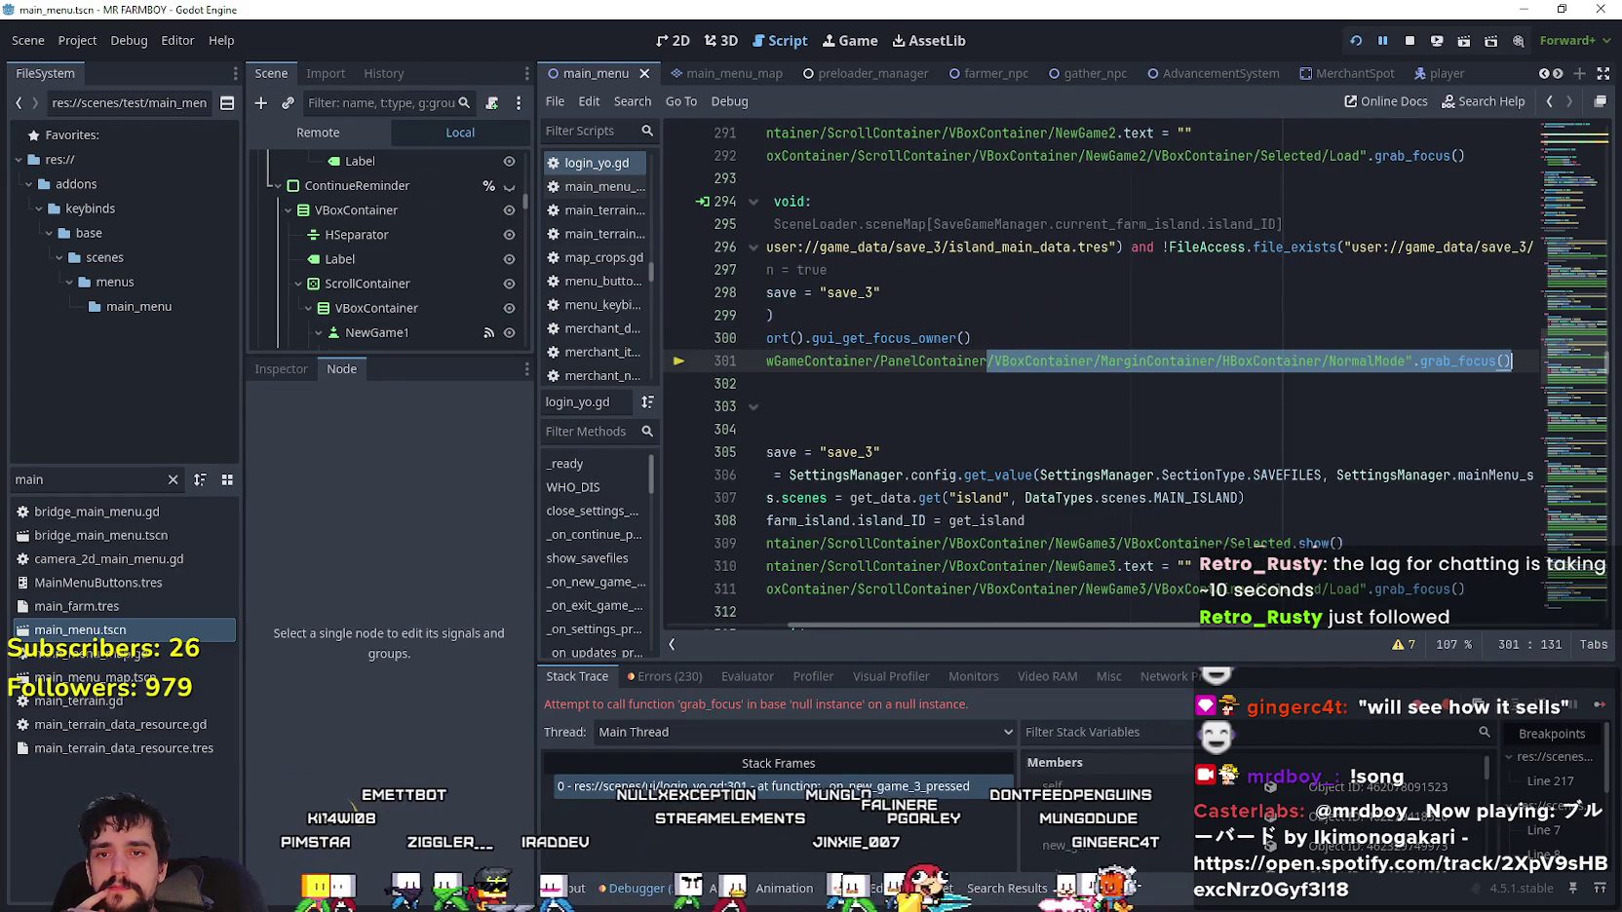
left_click(1292, 361)
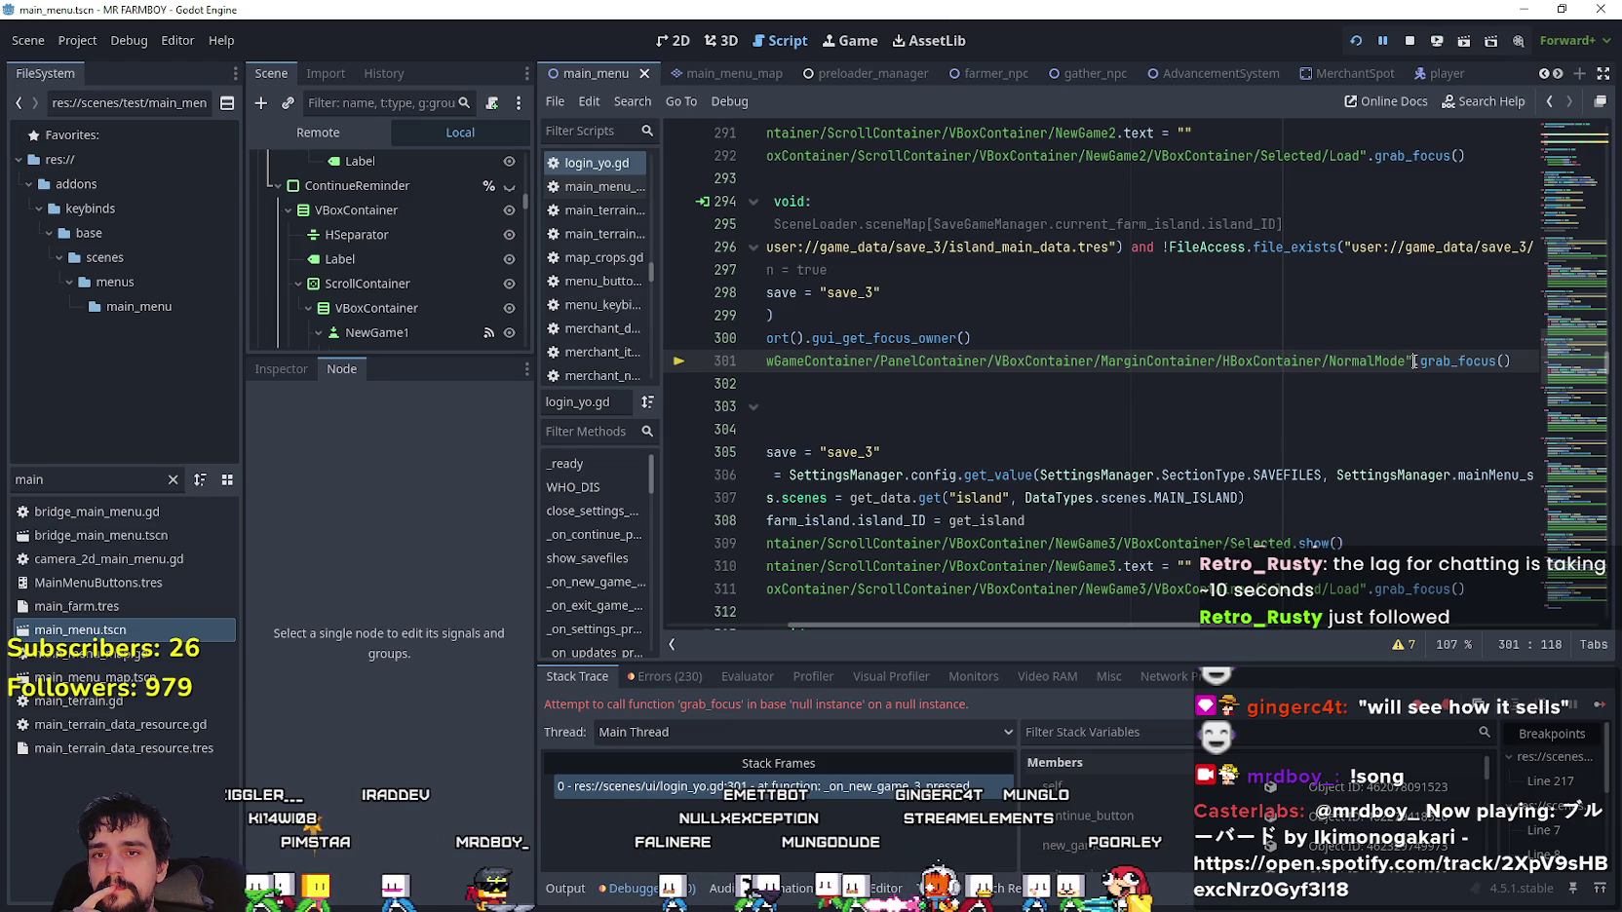
left_click_drag(1202, 361, 720, 364)
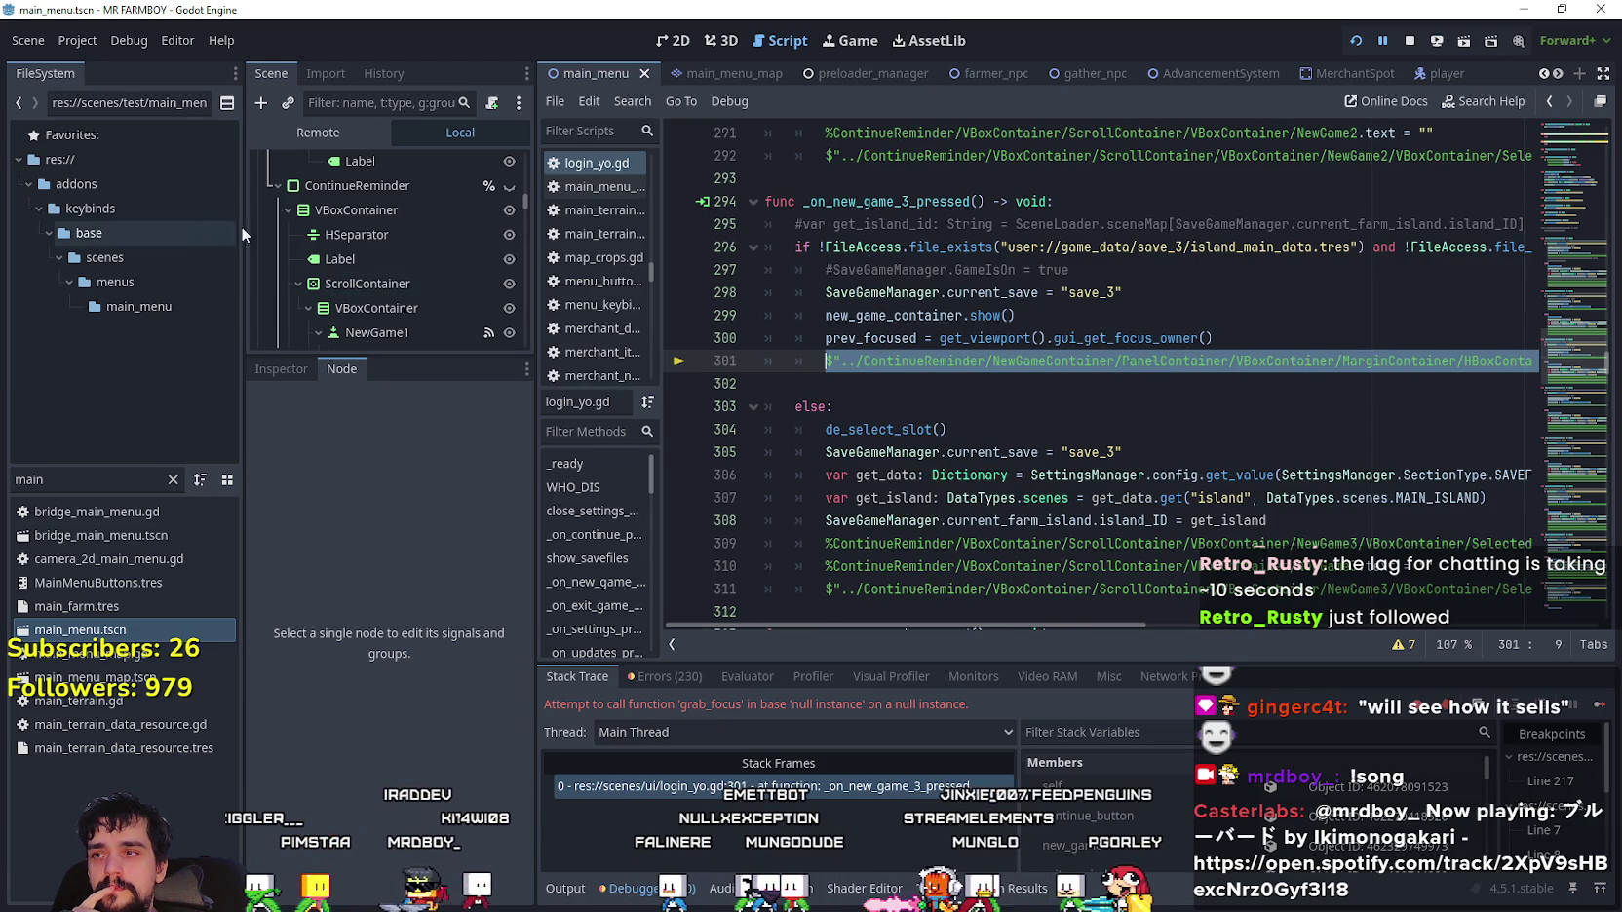
- Scroll the Scene tree to look for the NormalMode node, then switch to the browser
scroll(411, 293, "down", 6)
scroll(404, 288, "down", 7)
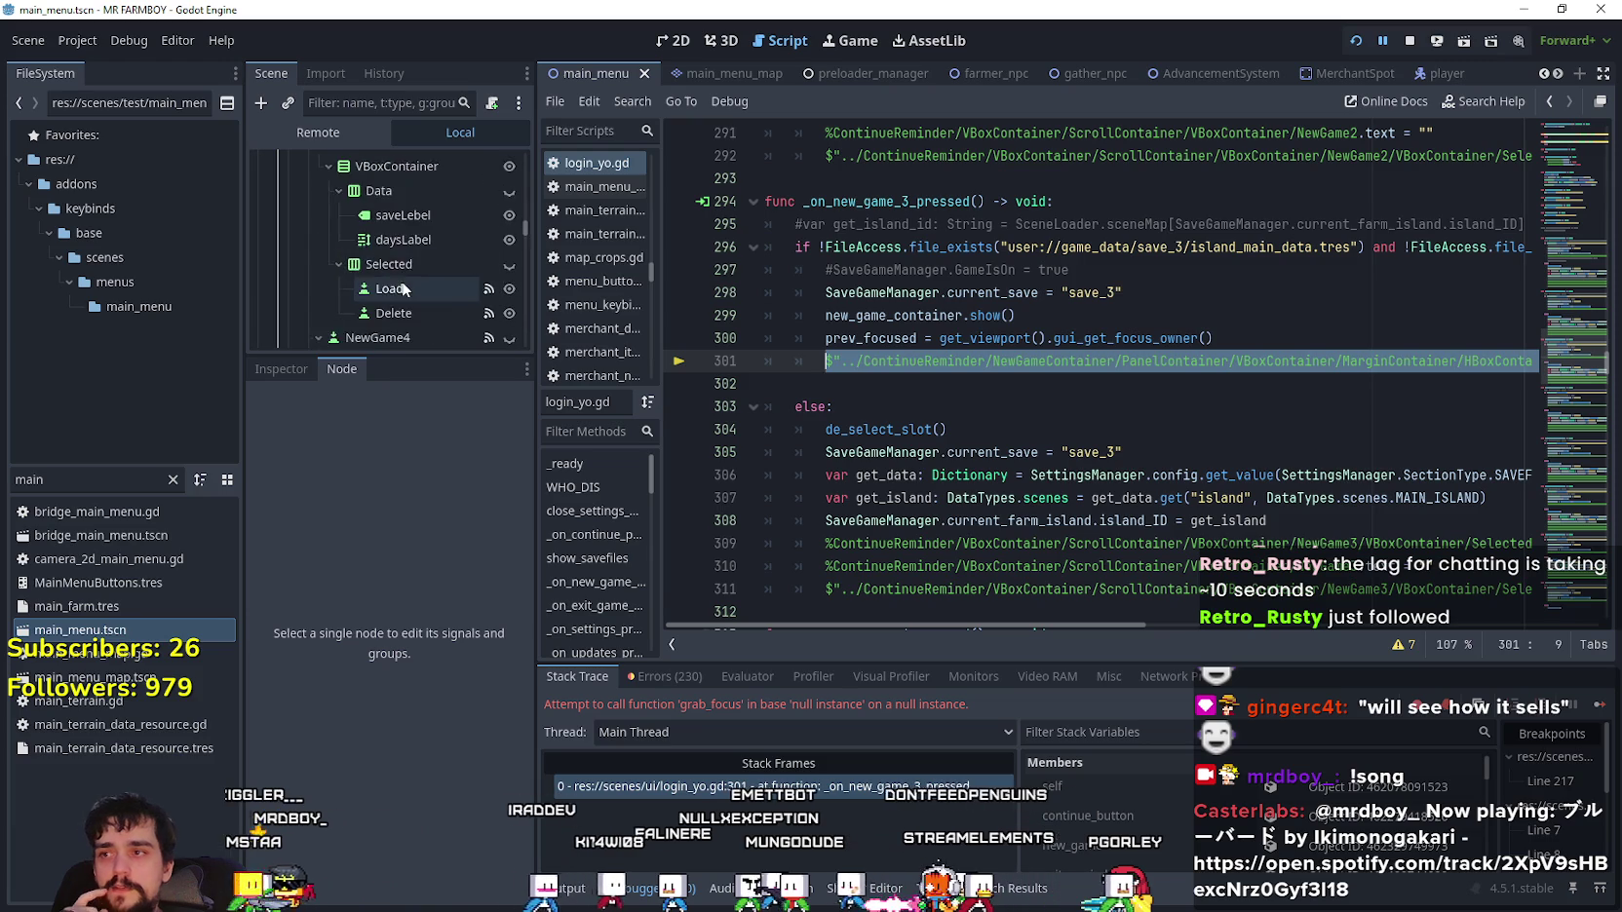
scroll(407, 270, "down", 3)
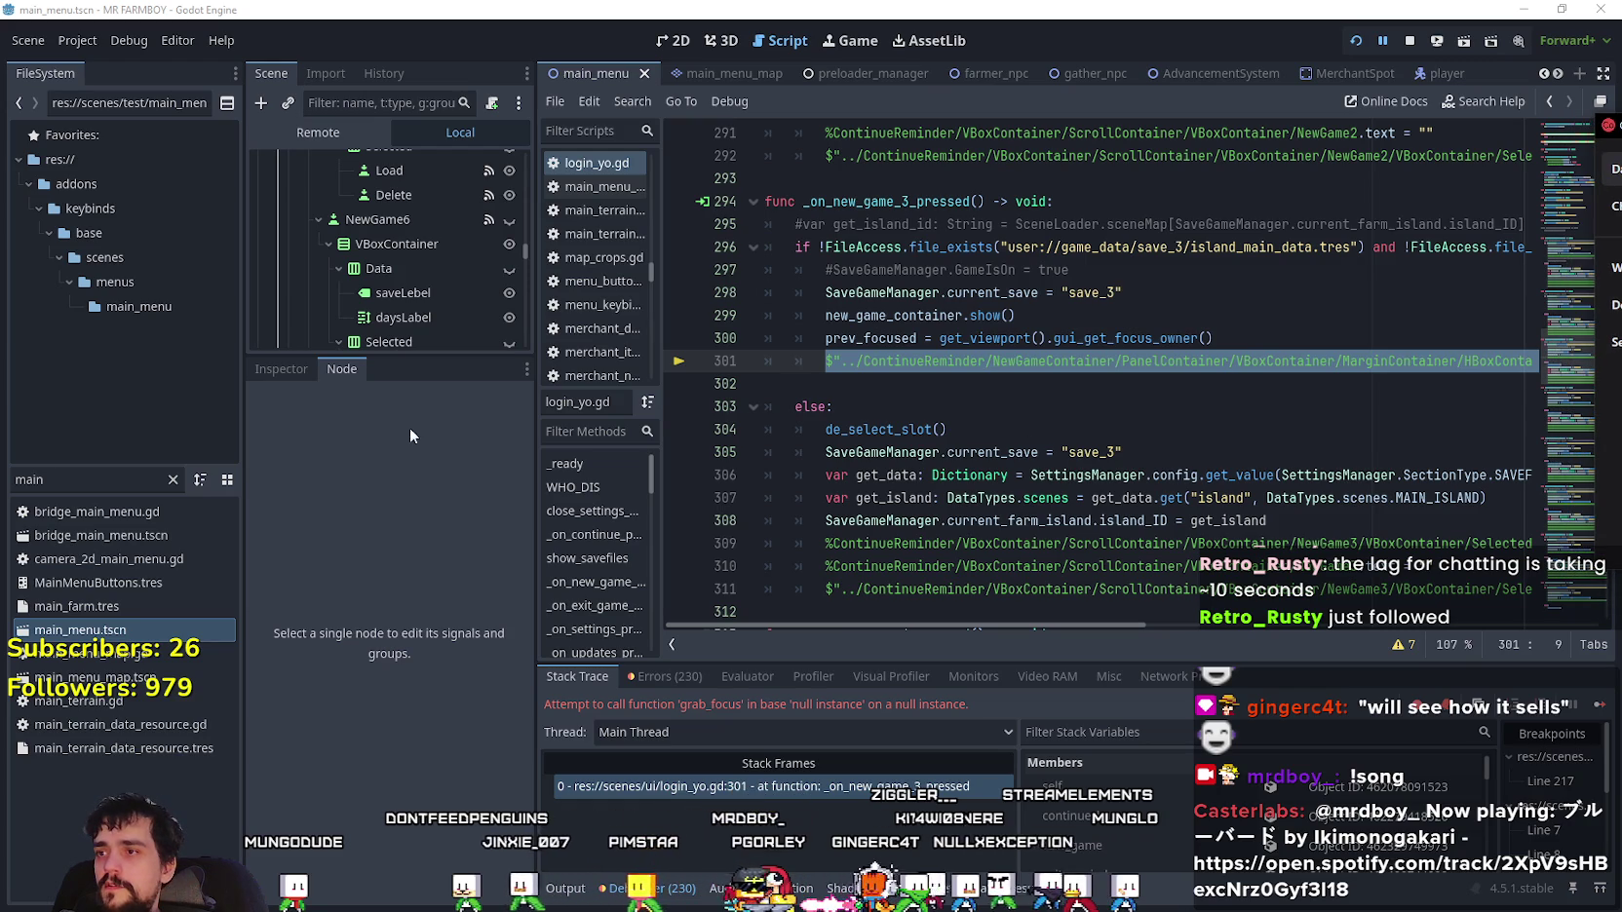
scroll(413, 283, "down", 5)
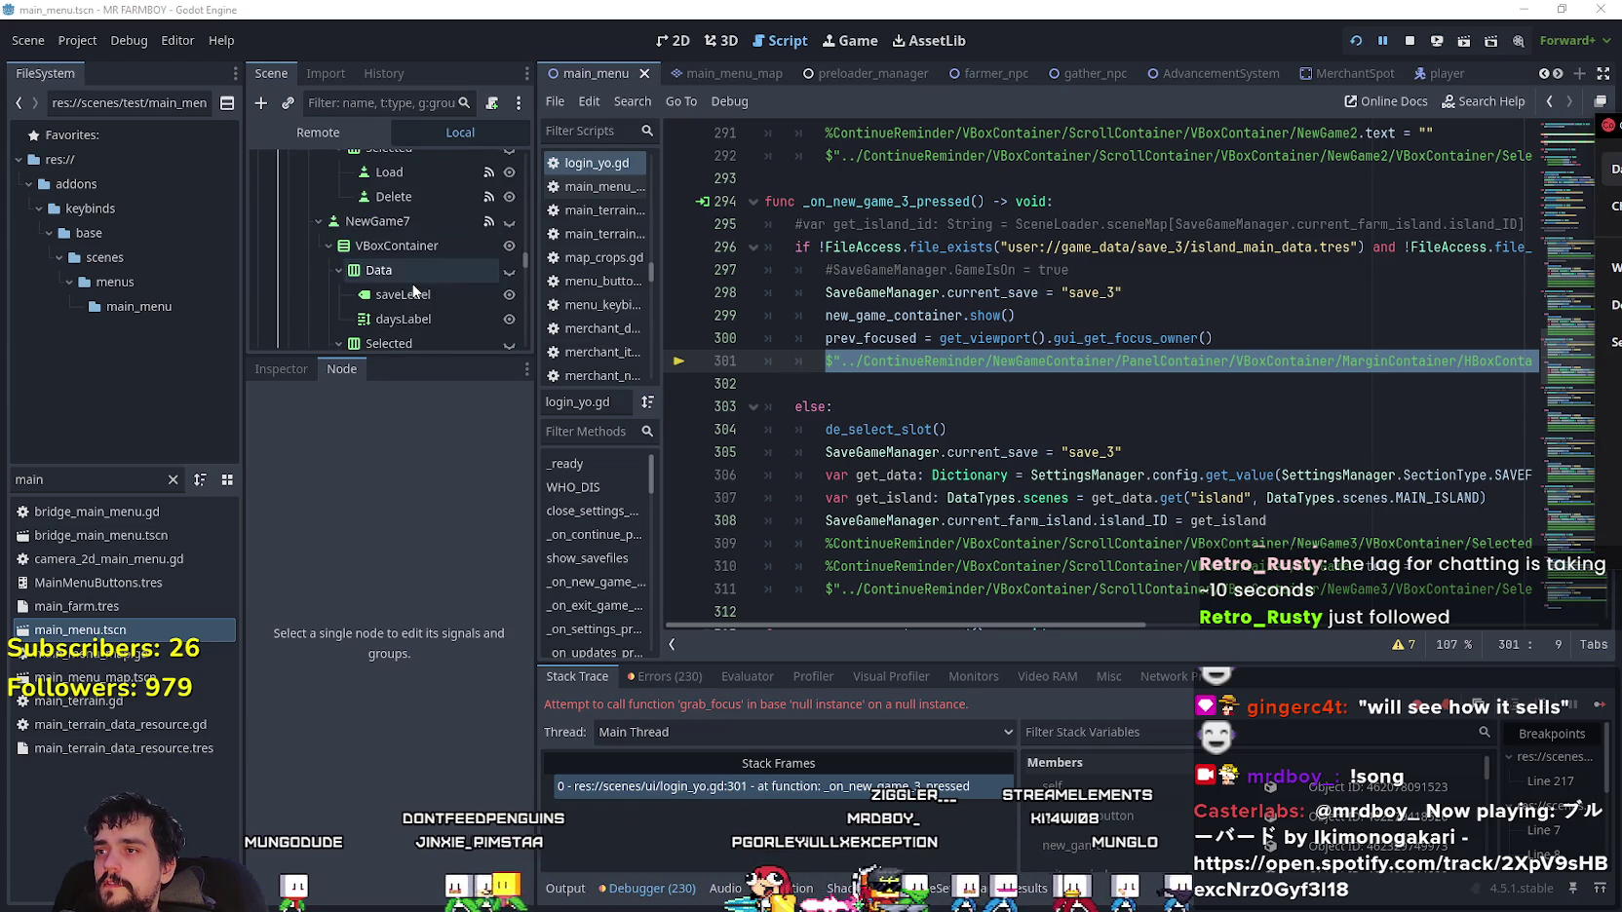
left_click_drag(532, 253, 532, 280)
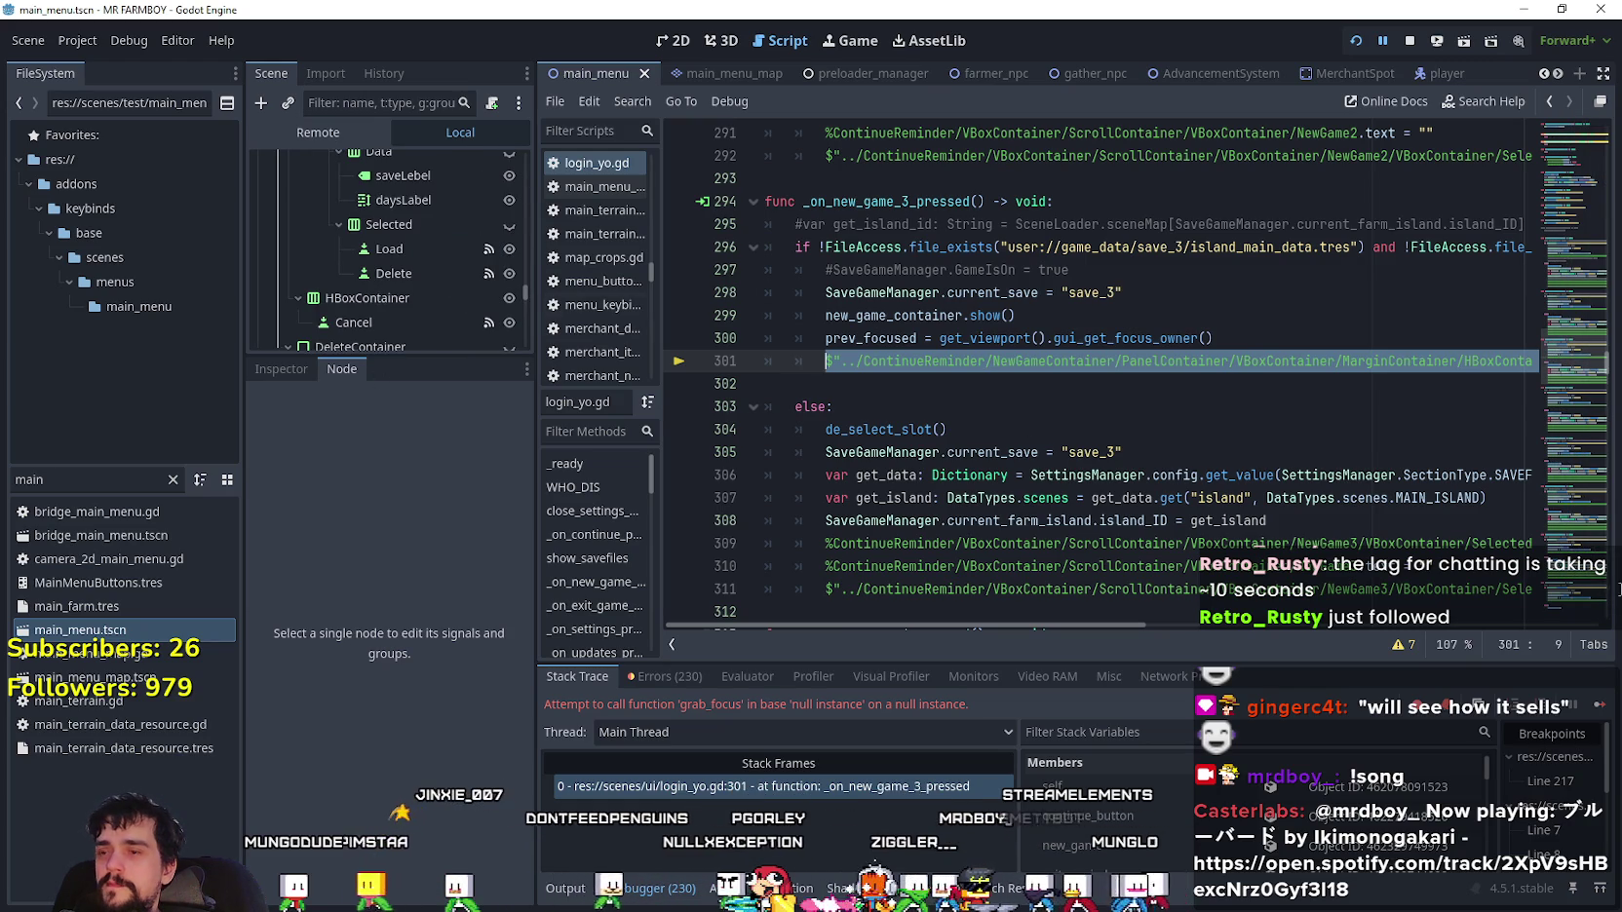
key("alt+Tab")
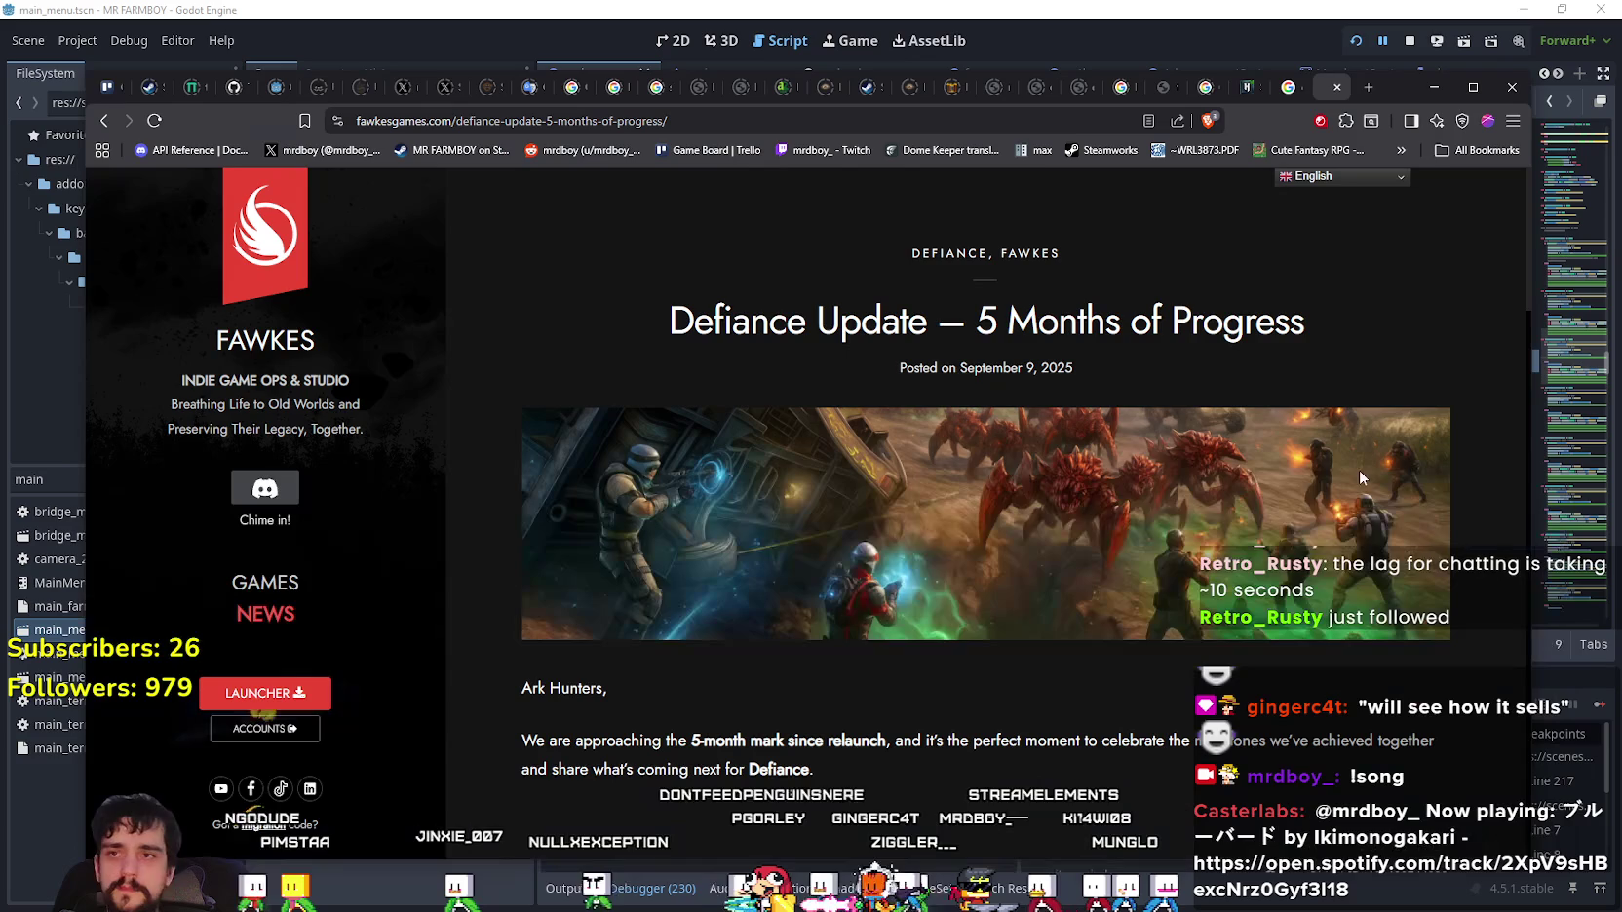
- Switch to the Hytale Store tab and reload its Available Editions page
left_click(1242, 87)
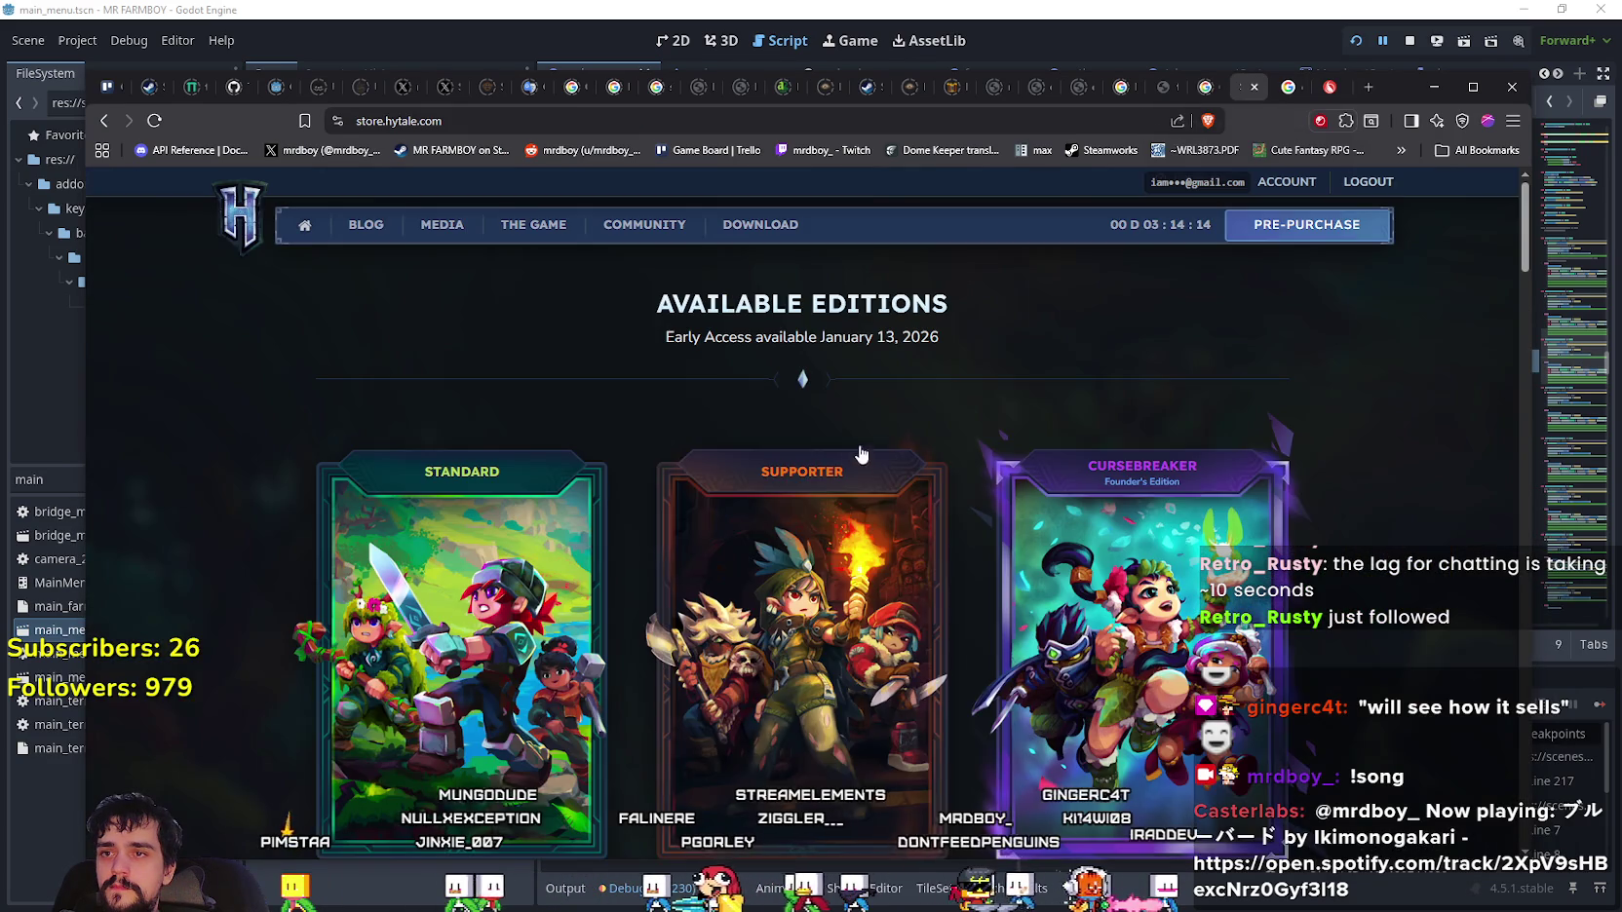
right_click(1162, 289)
left_click(1229, 356)
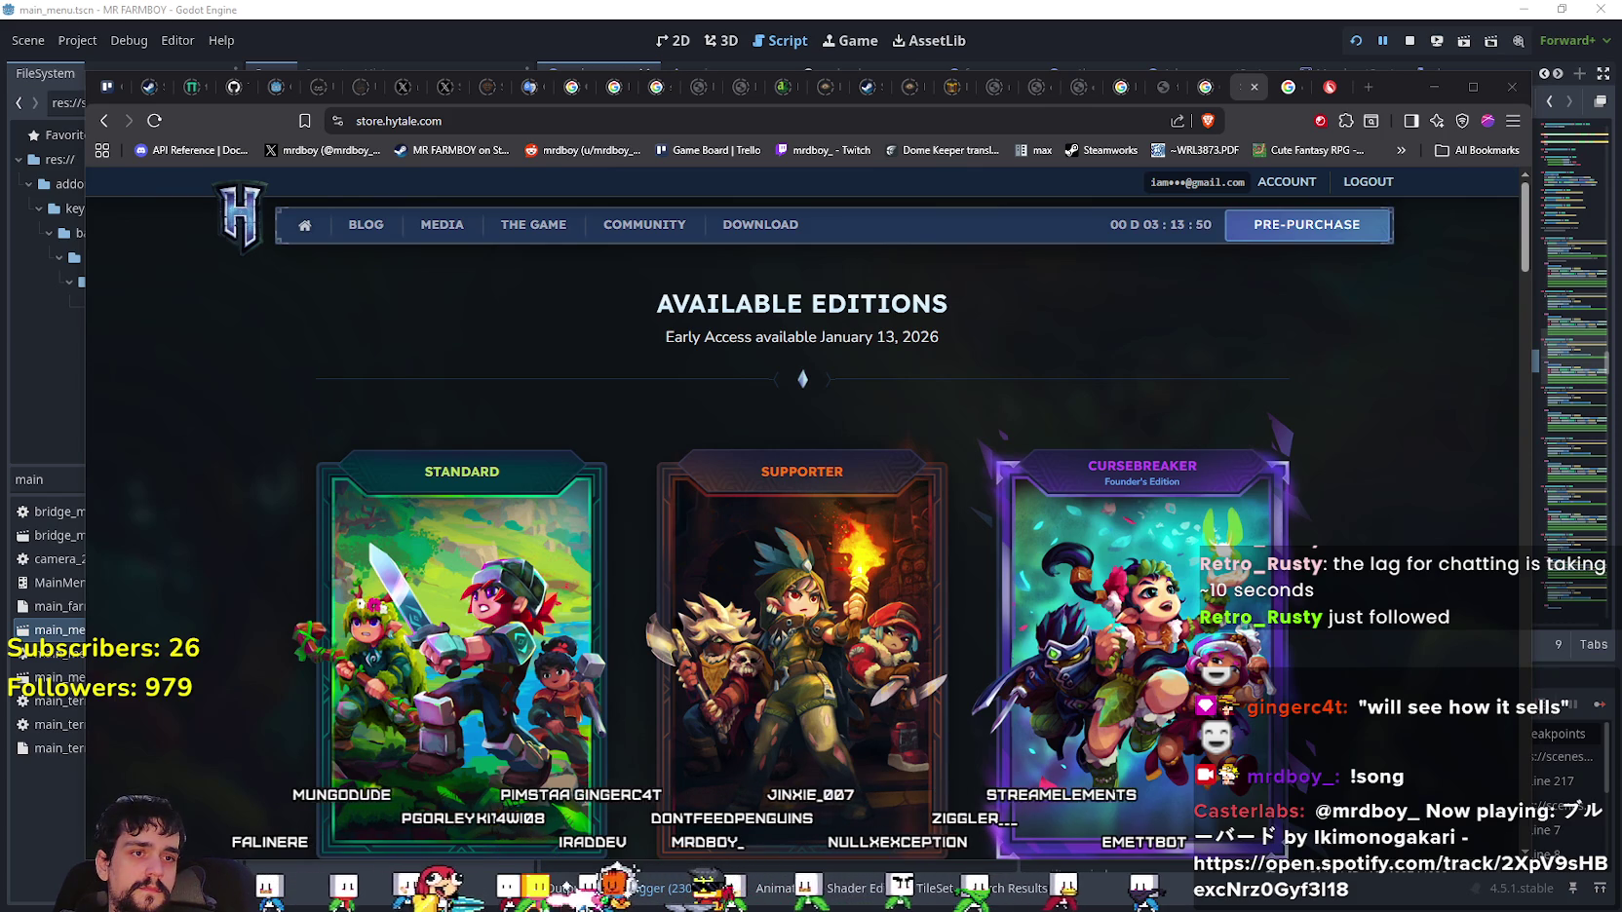
key("alt+Tab")
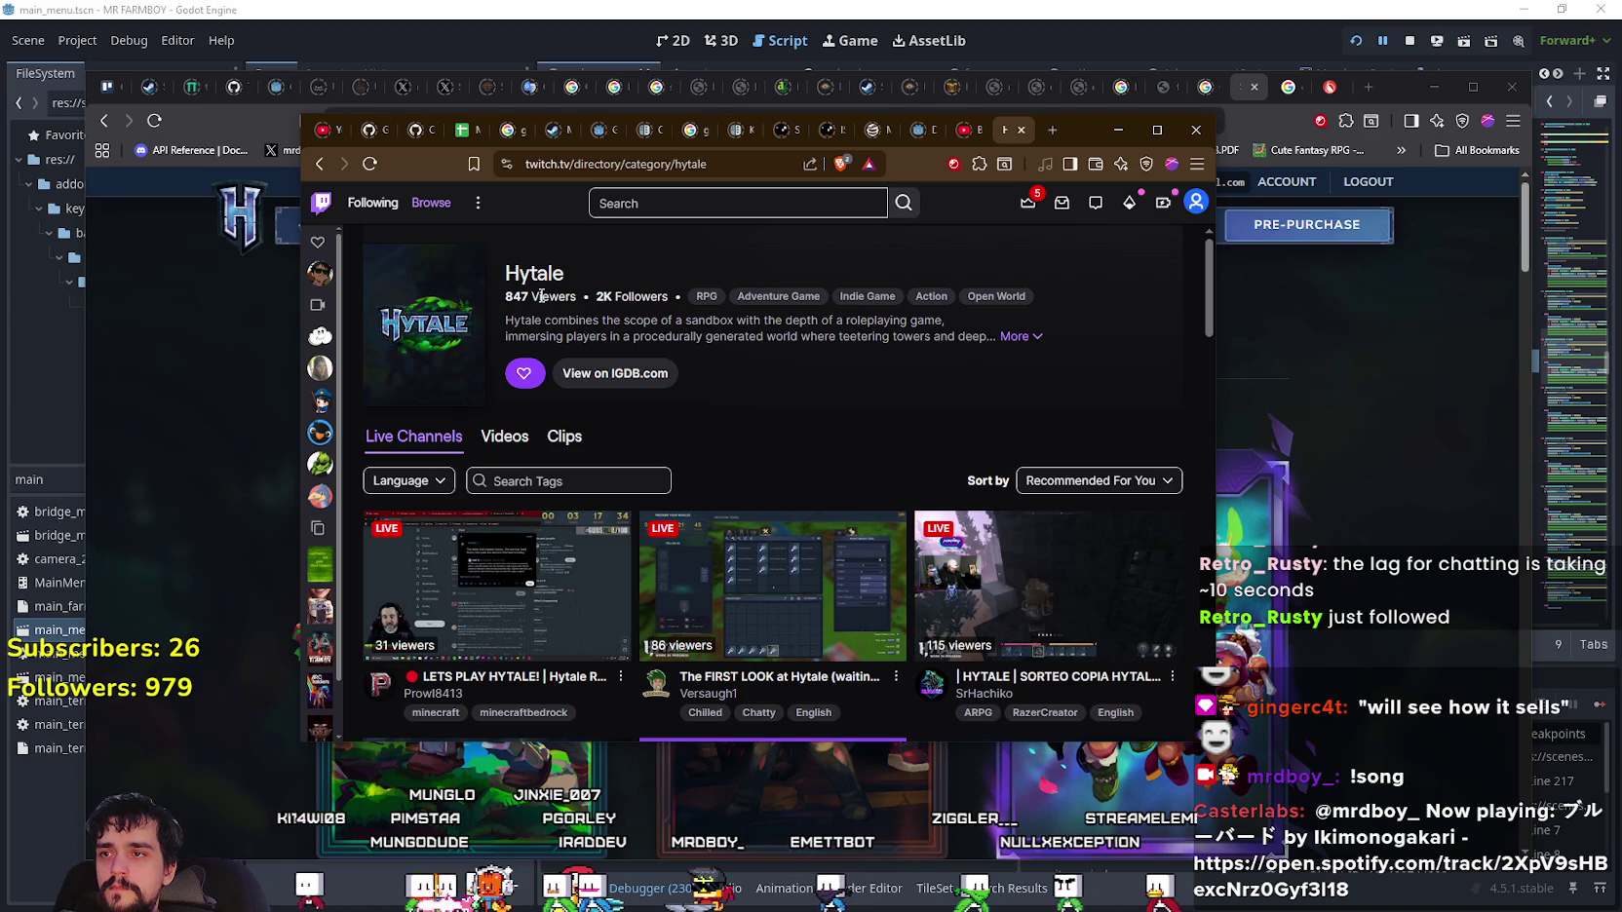
- Sort the Hytale category's live channels by Viewers (High to Low)
left_click(816, 372)
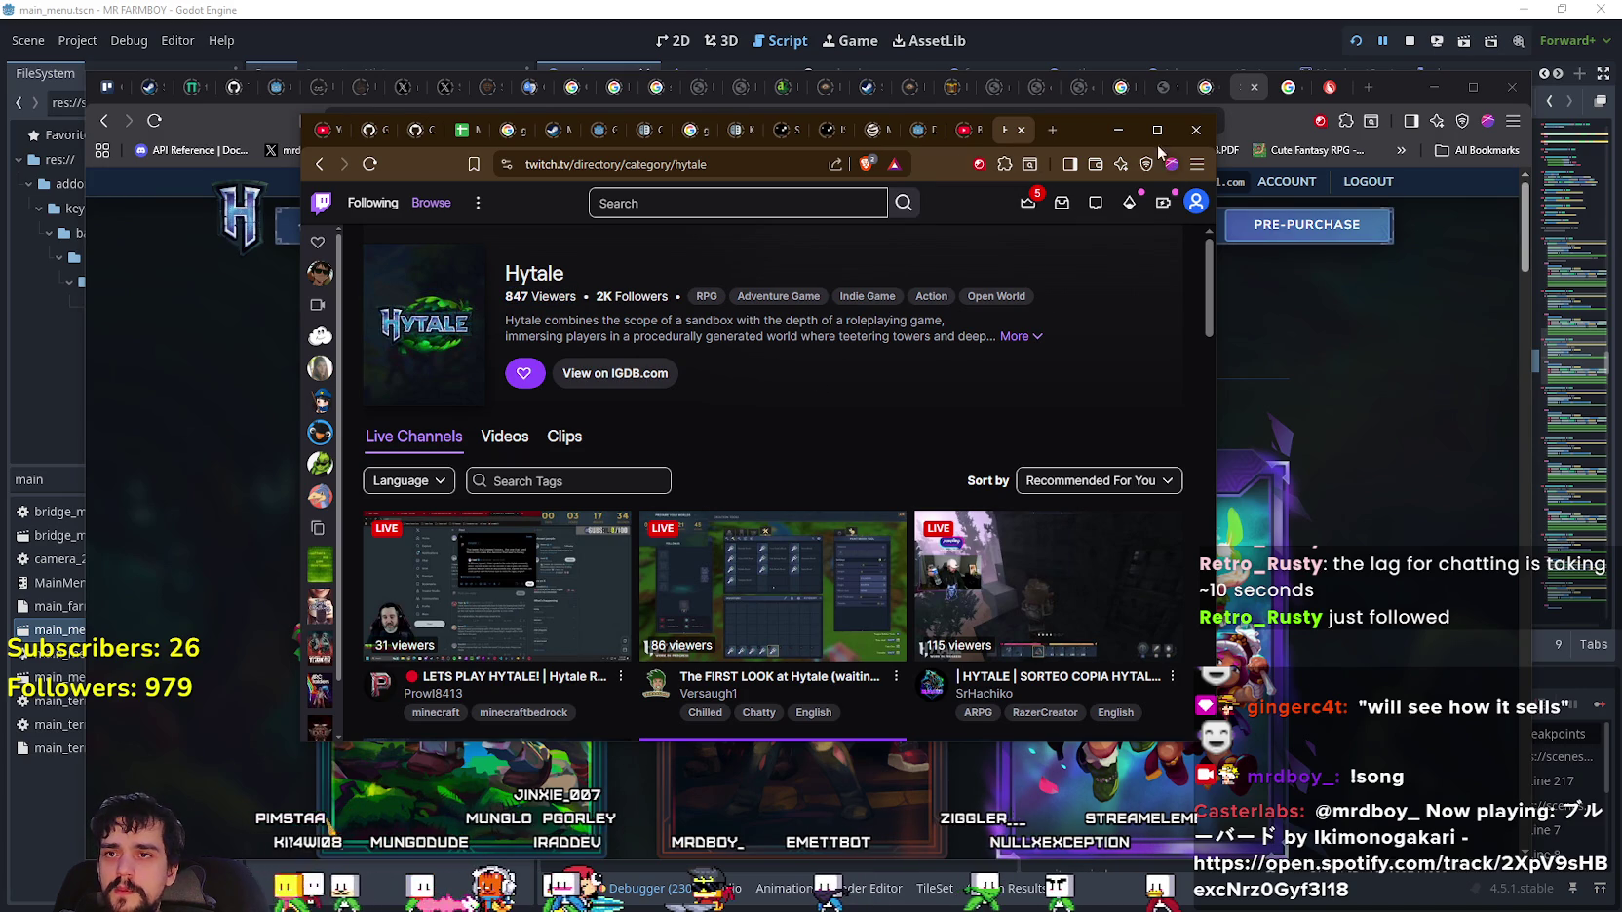
left_click(1082, 480)
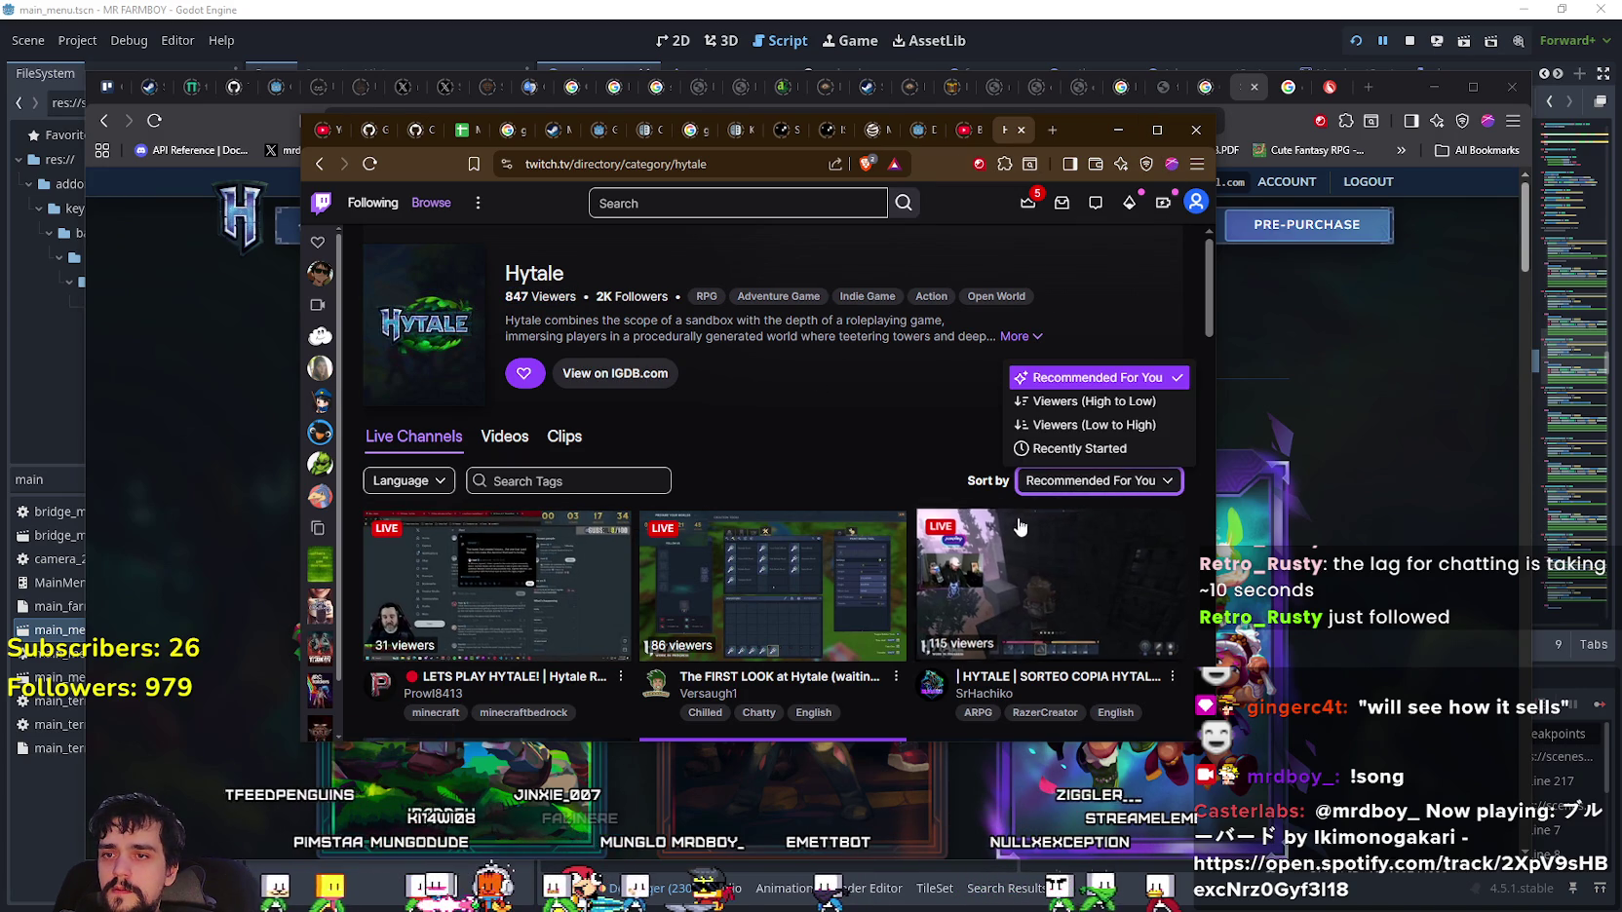
left_click(1077, 402)
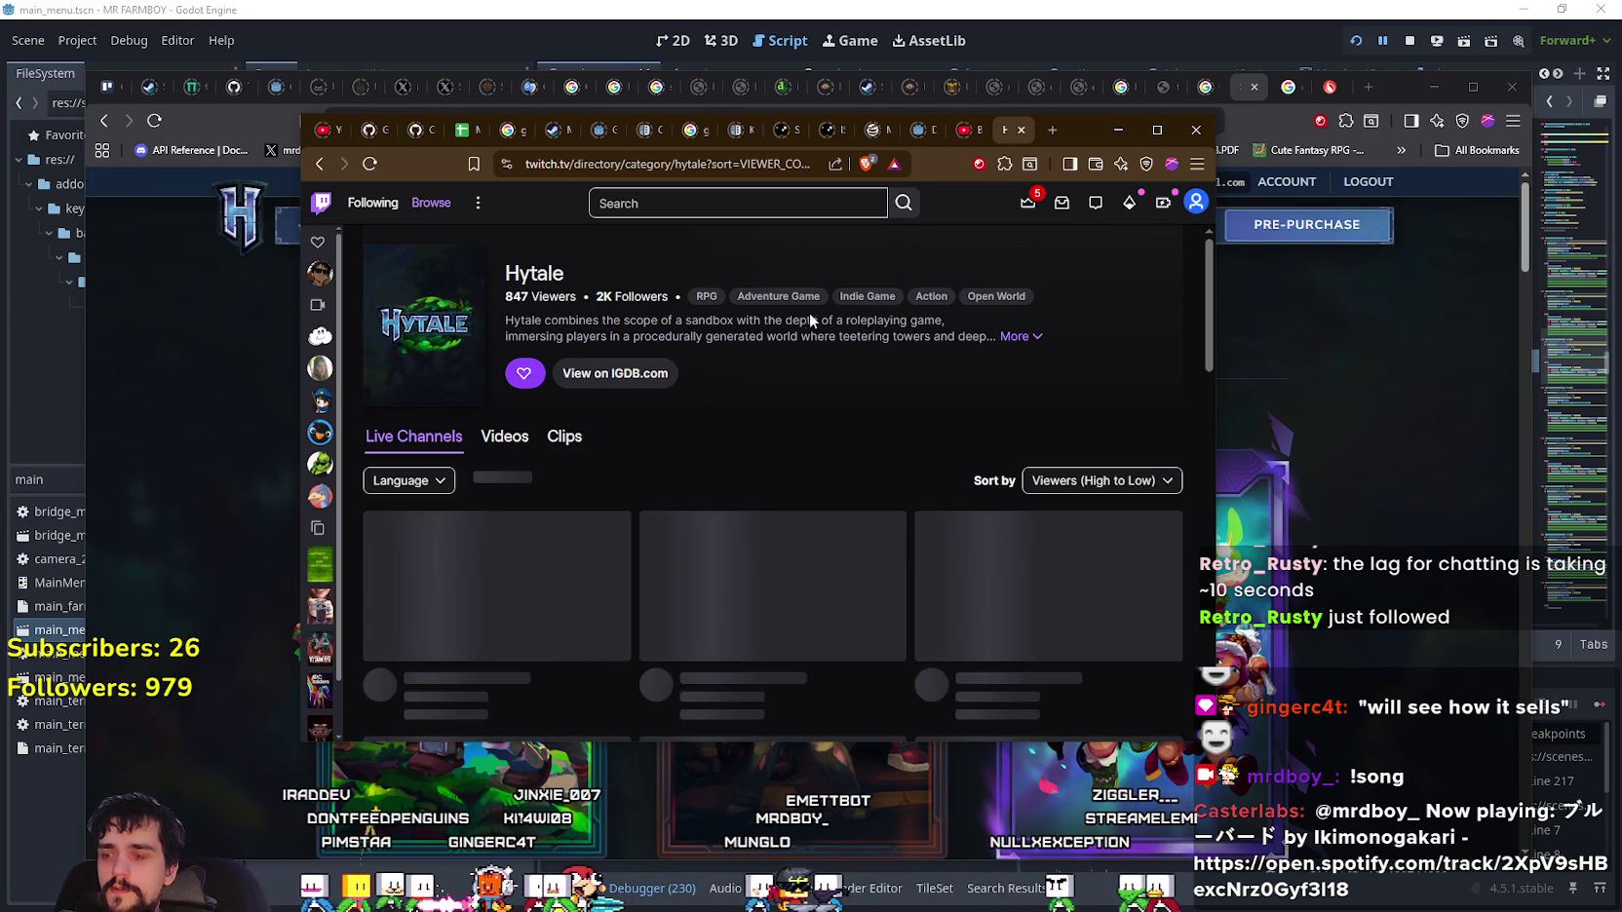
- Scroll through the sorted channel list, then minimize the Twitch window
scroll(830, 405, "down", 1)
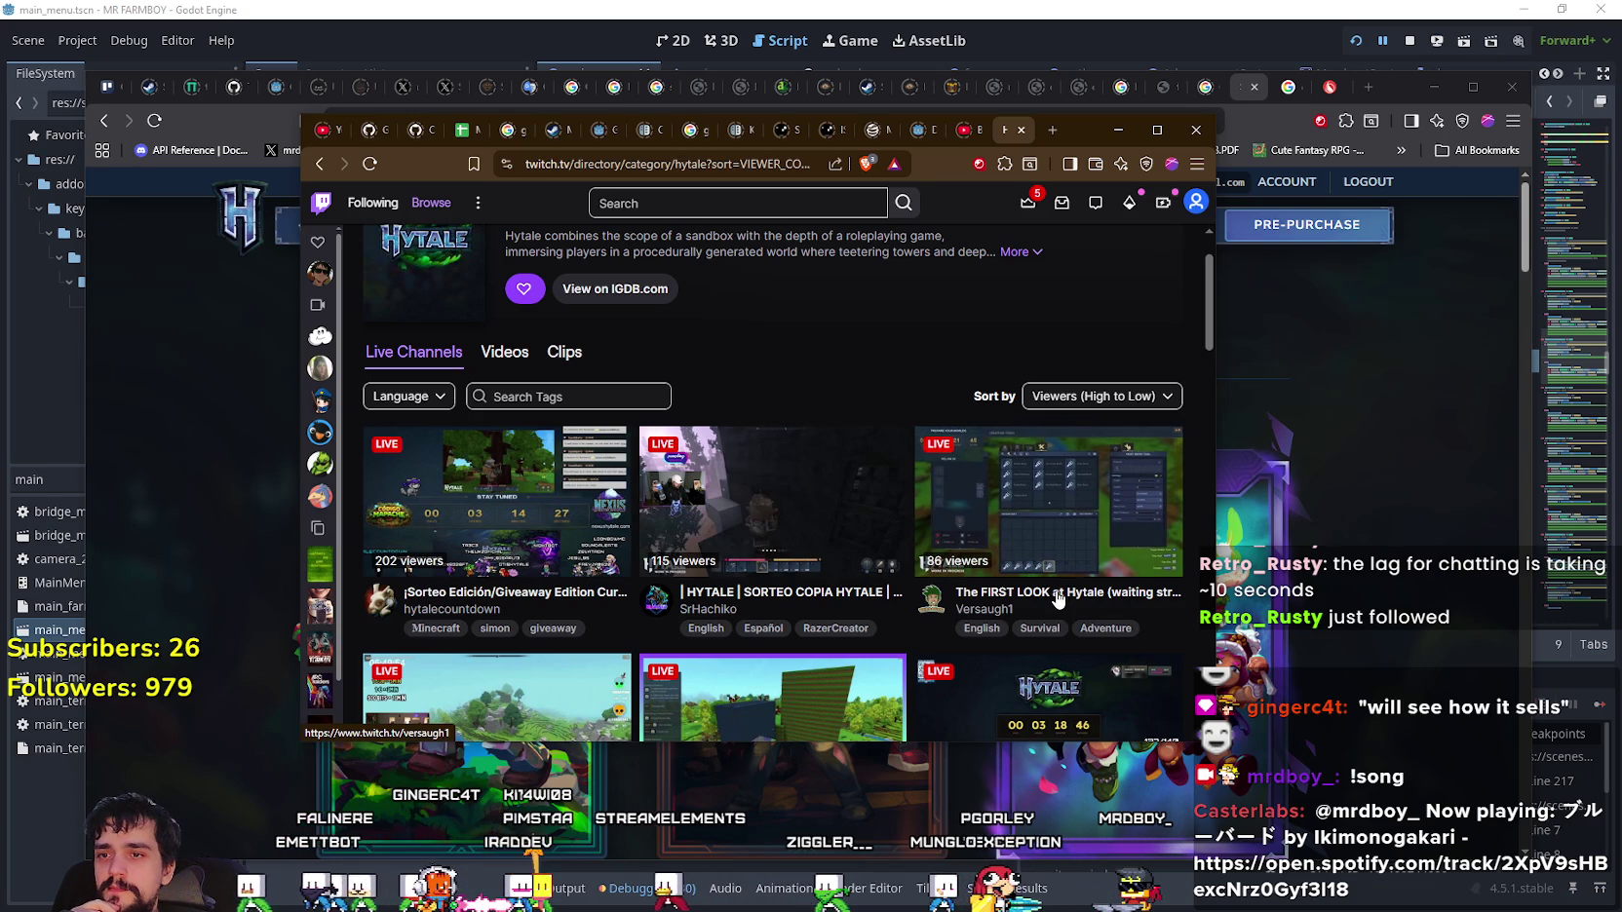
scroll(783, 501, "down", 2)
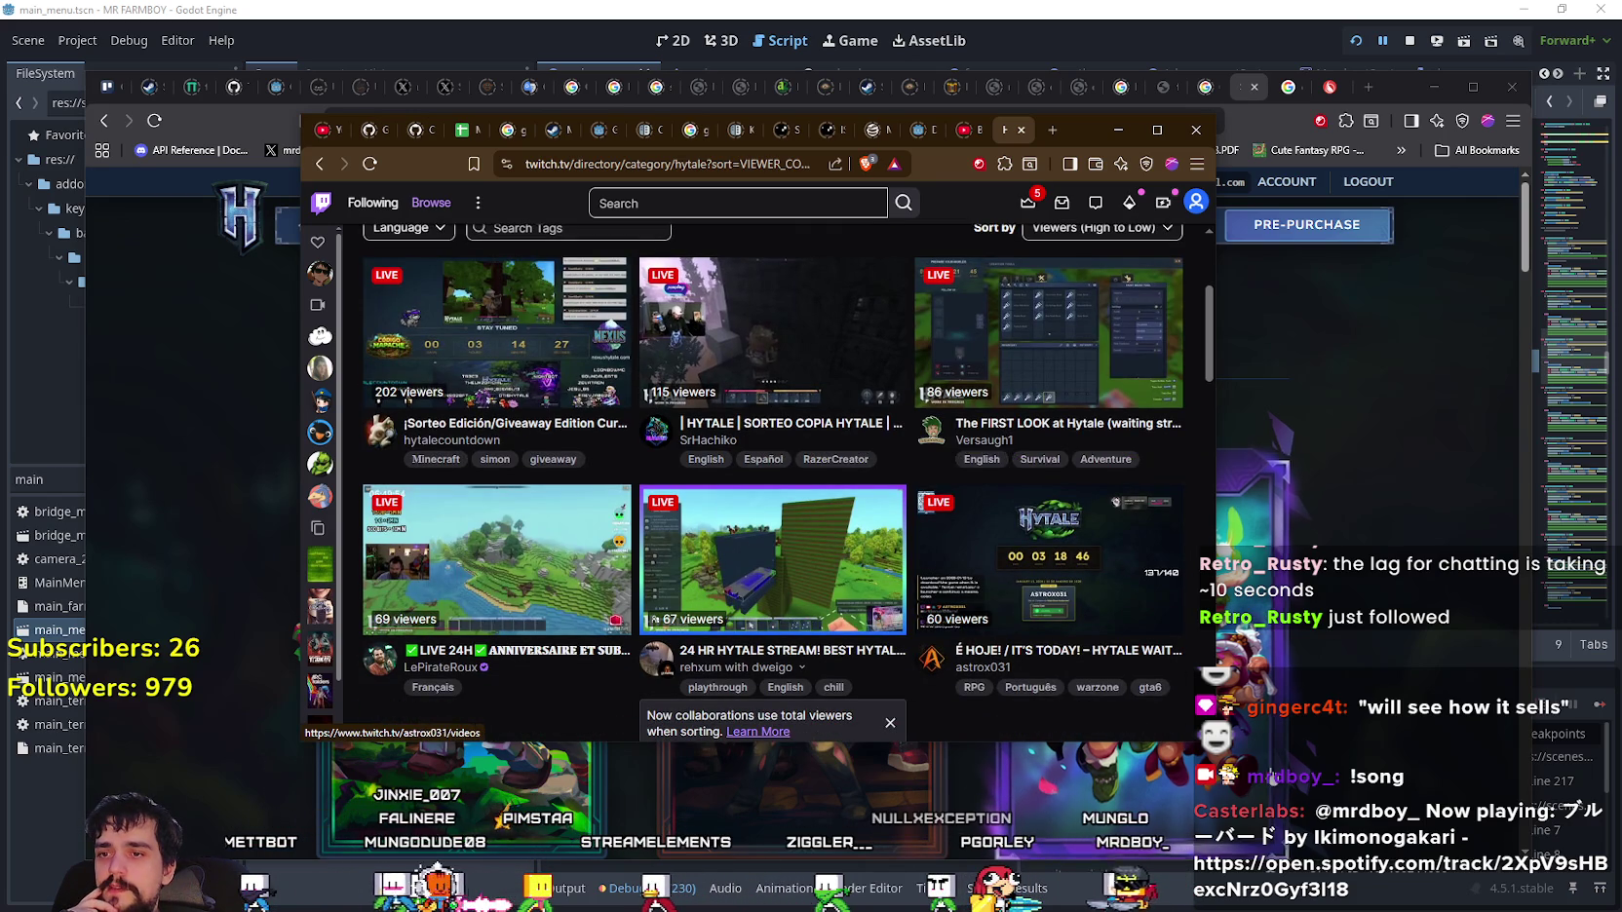
scroll(756, 517, "down", 6)
scroll(760, 549, "down", 1)
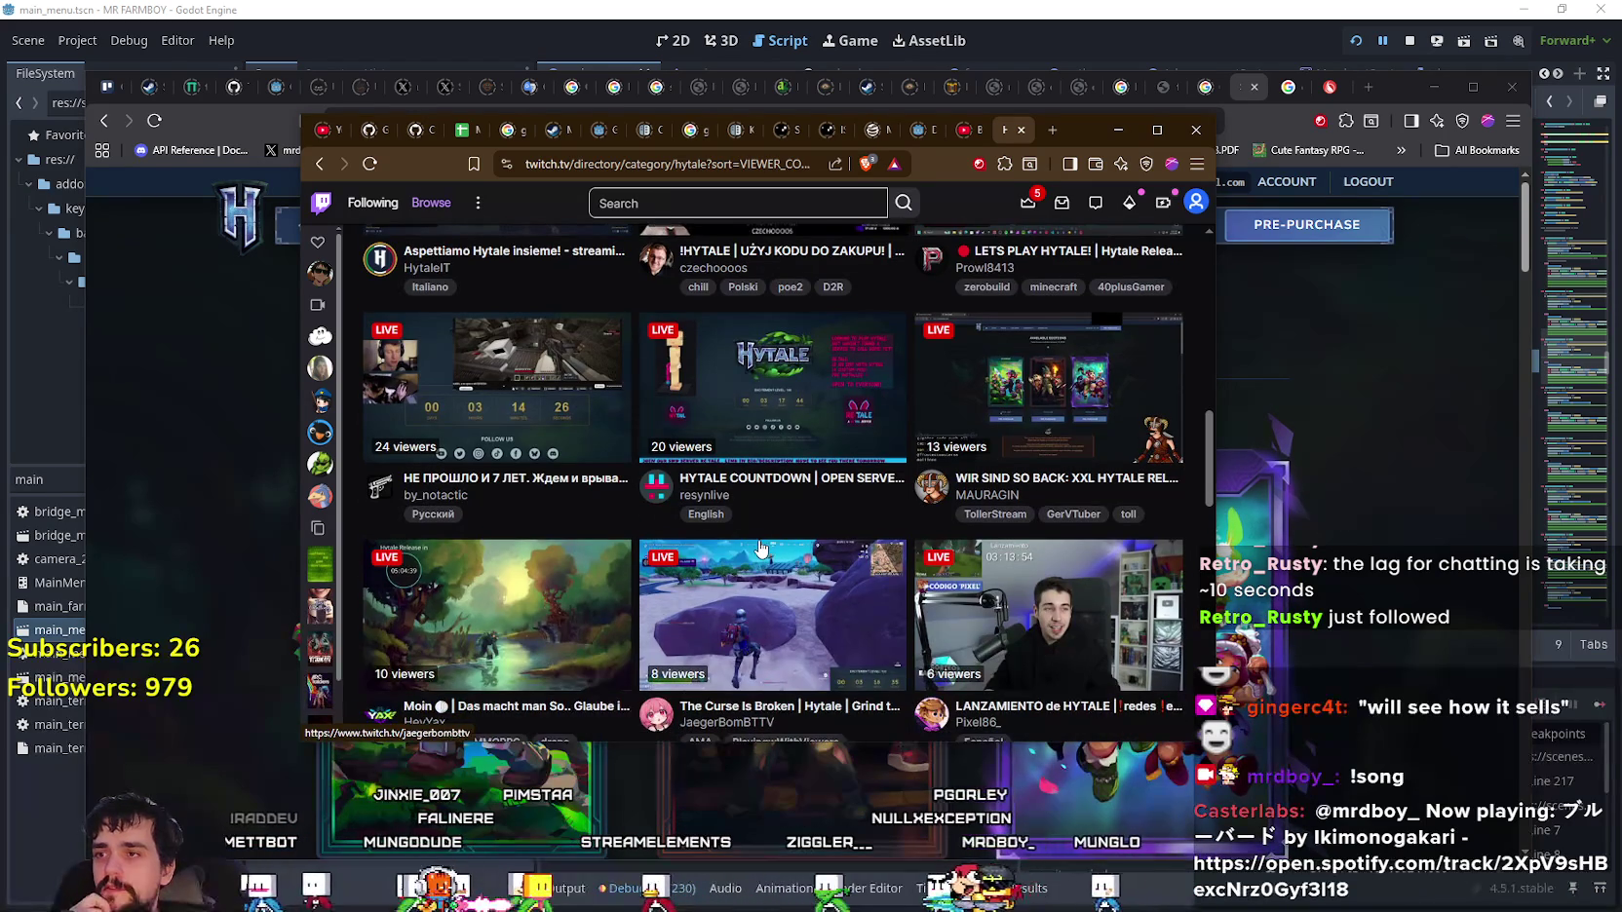
scroll(760, 548, "down", 2)
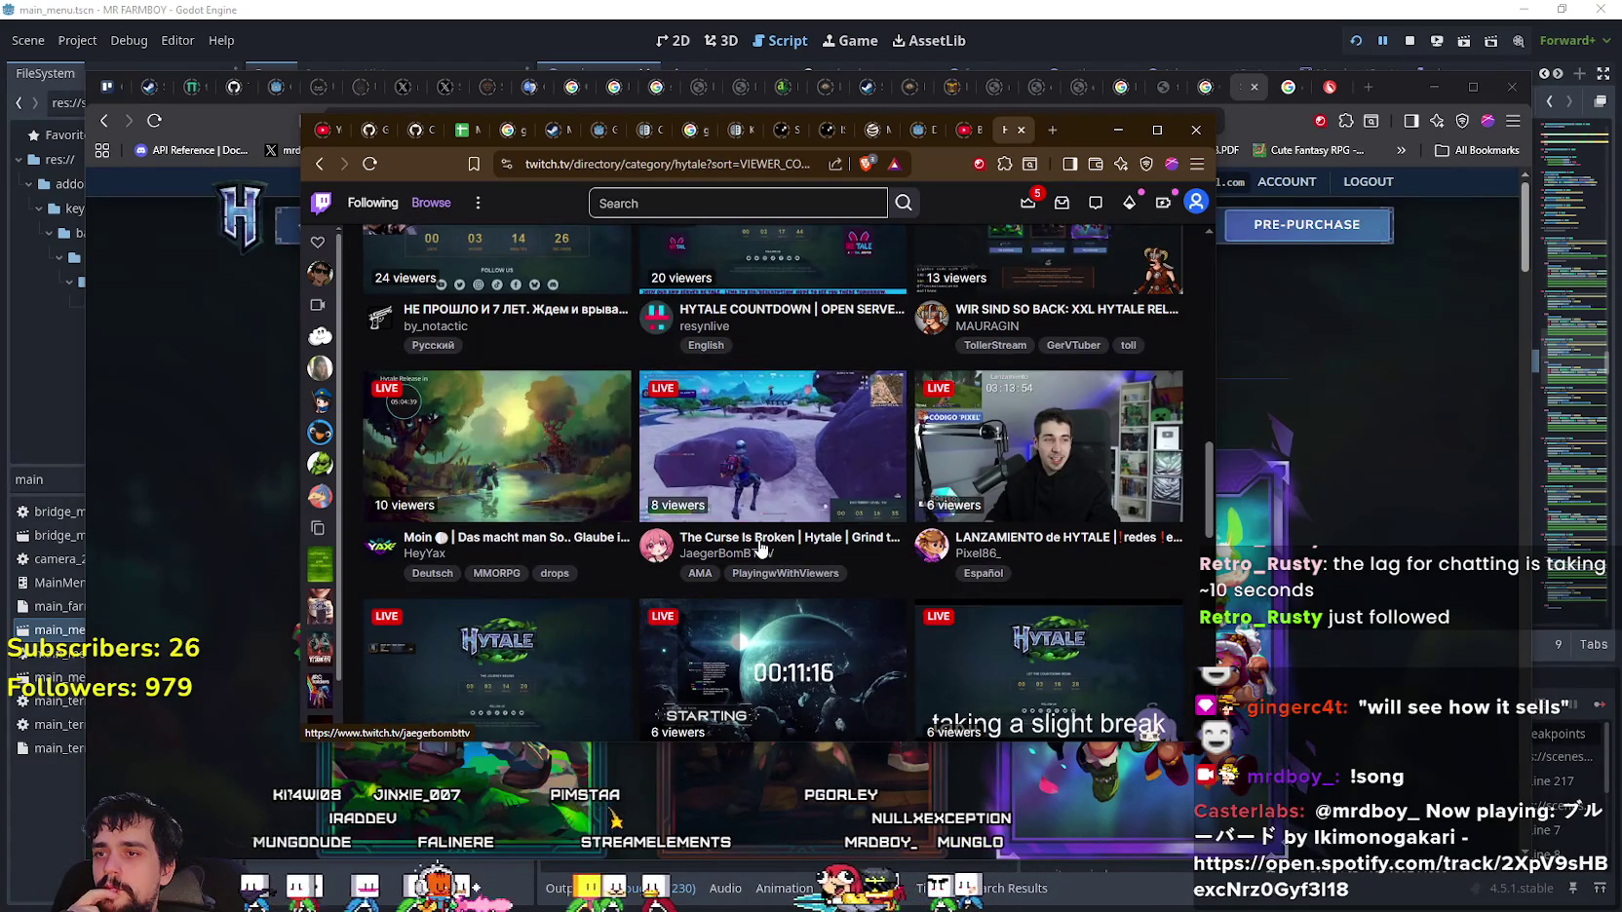
scroll(758, 542, "down", 5)
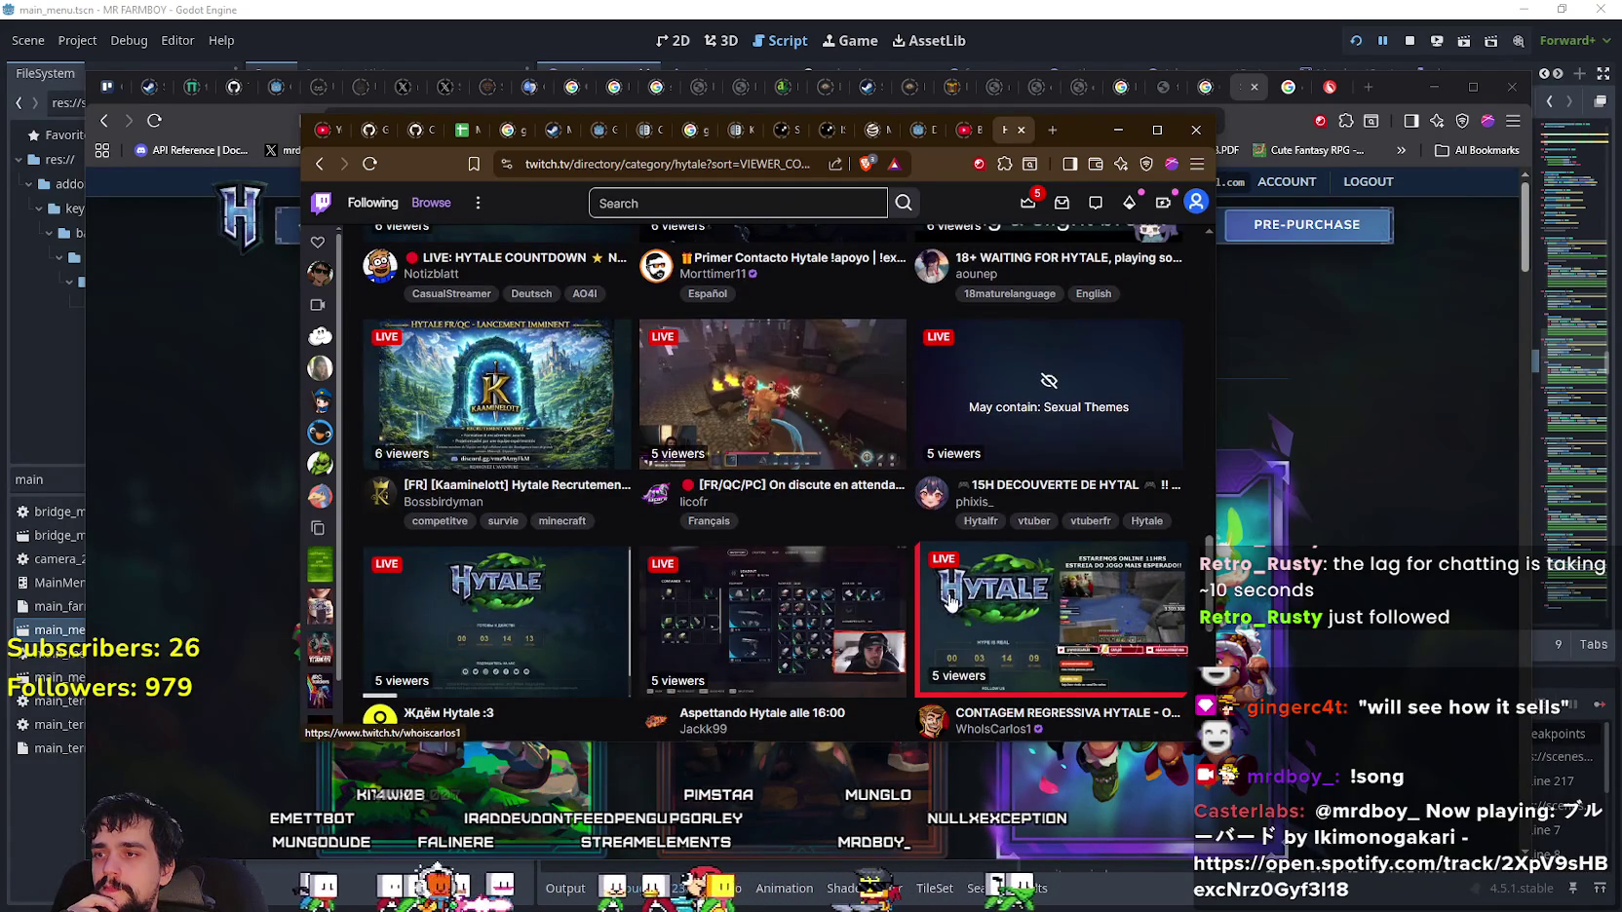
scroll(965, 604, "down", 3)
scroll(964, 612, "down", 10)
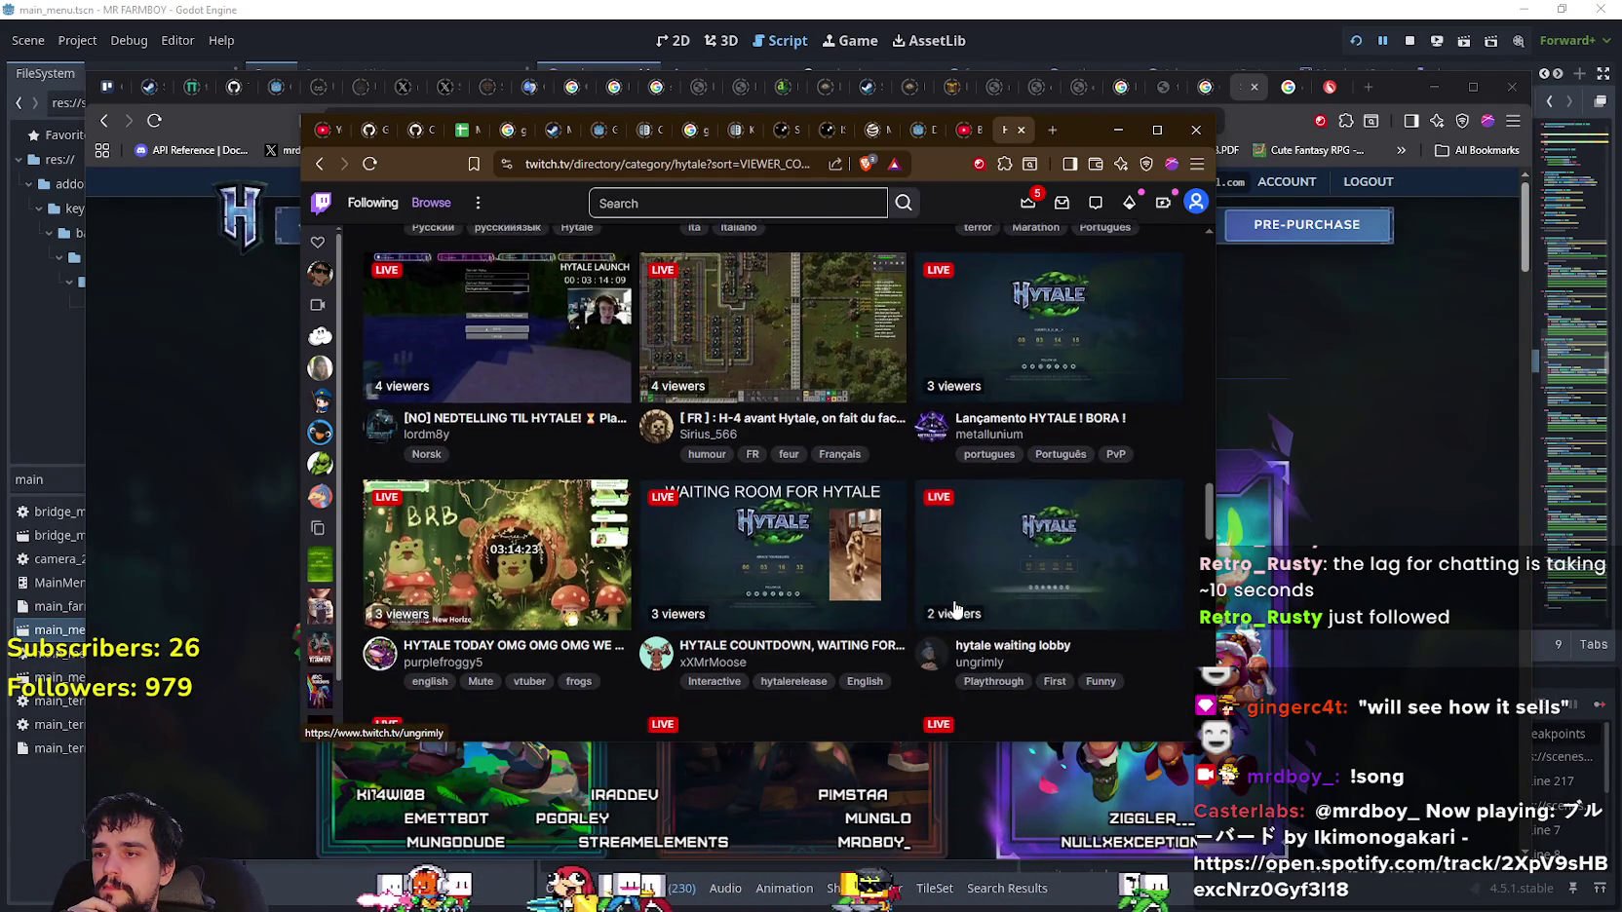
scroll(953, 610, "down", 8)
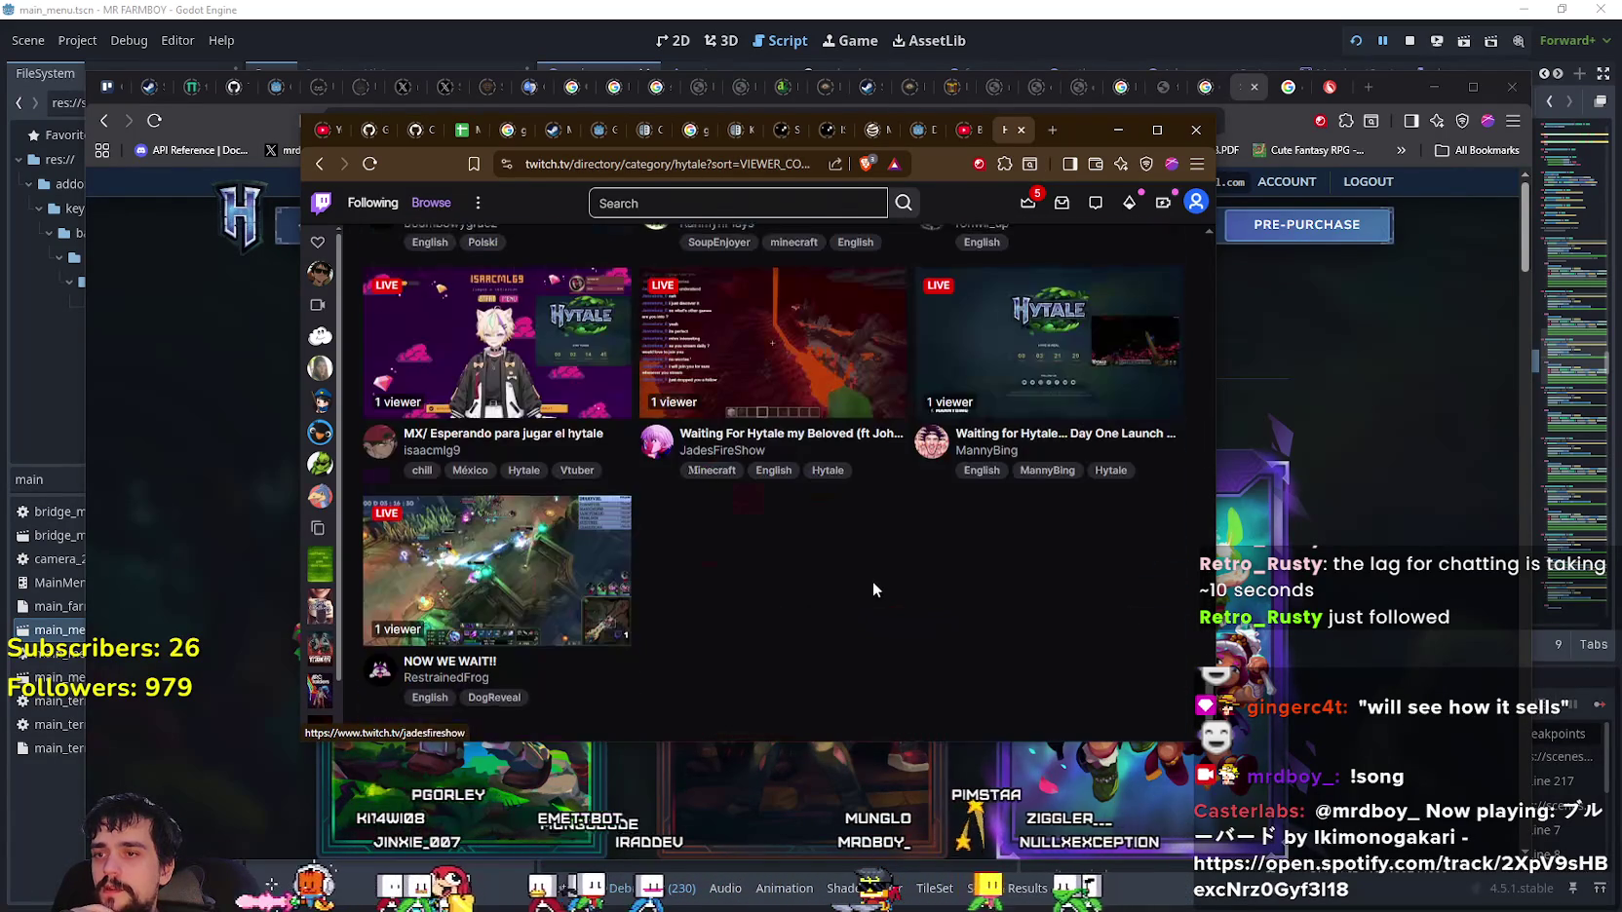
scroll(842, 575, "down", 3)
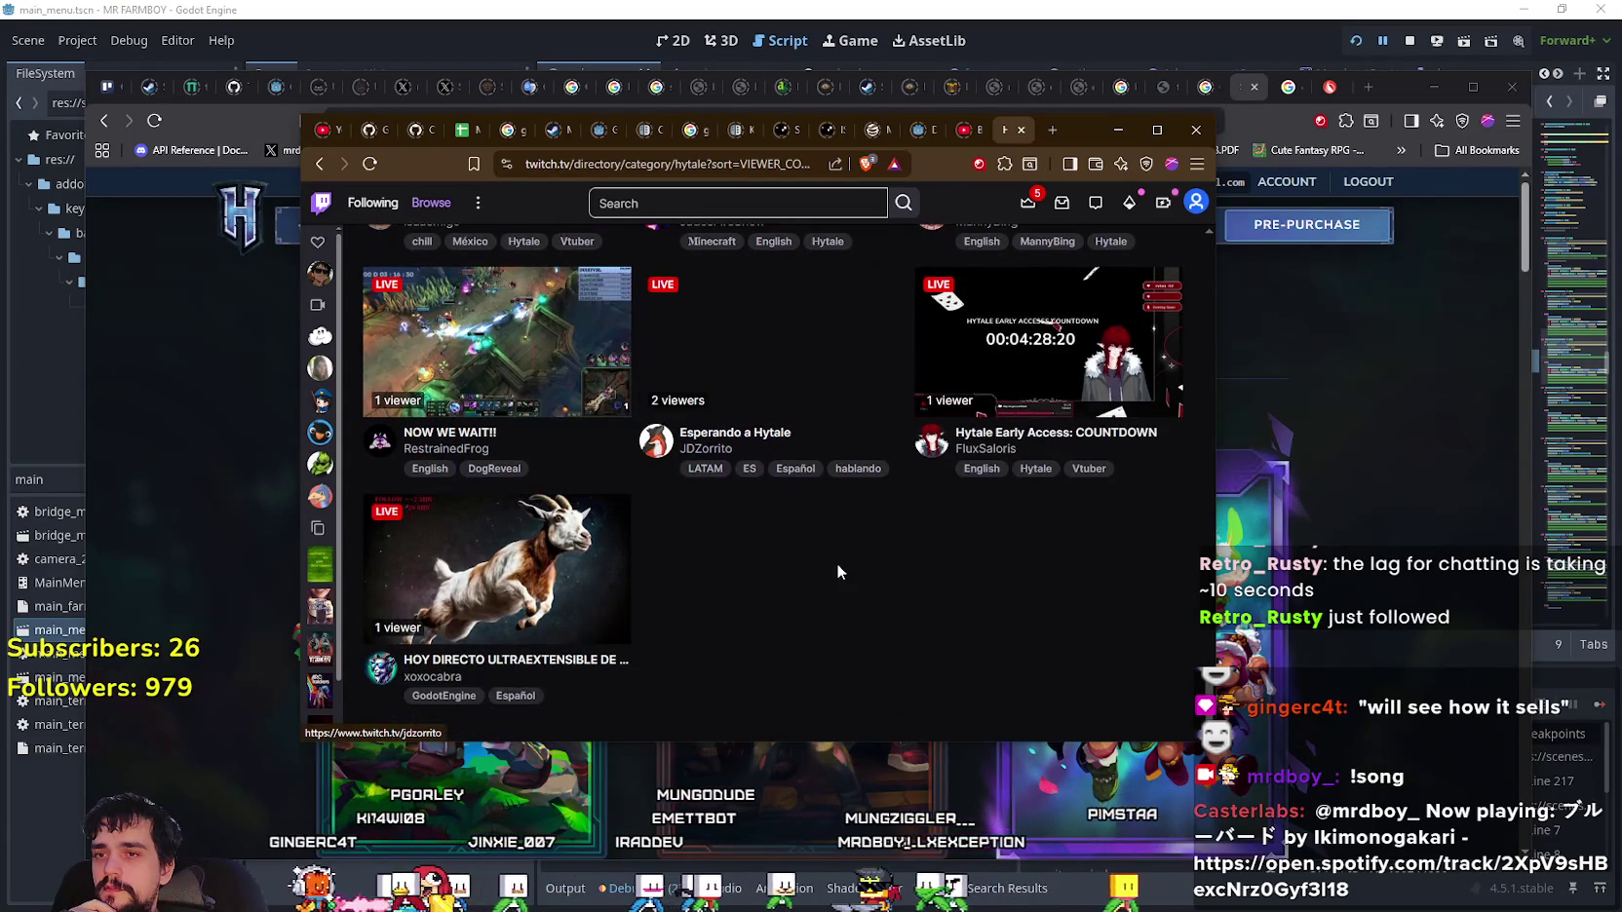
scroll(1202, 487, "up", 10)
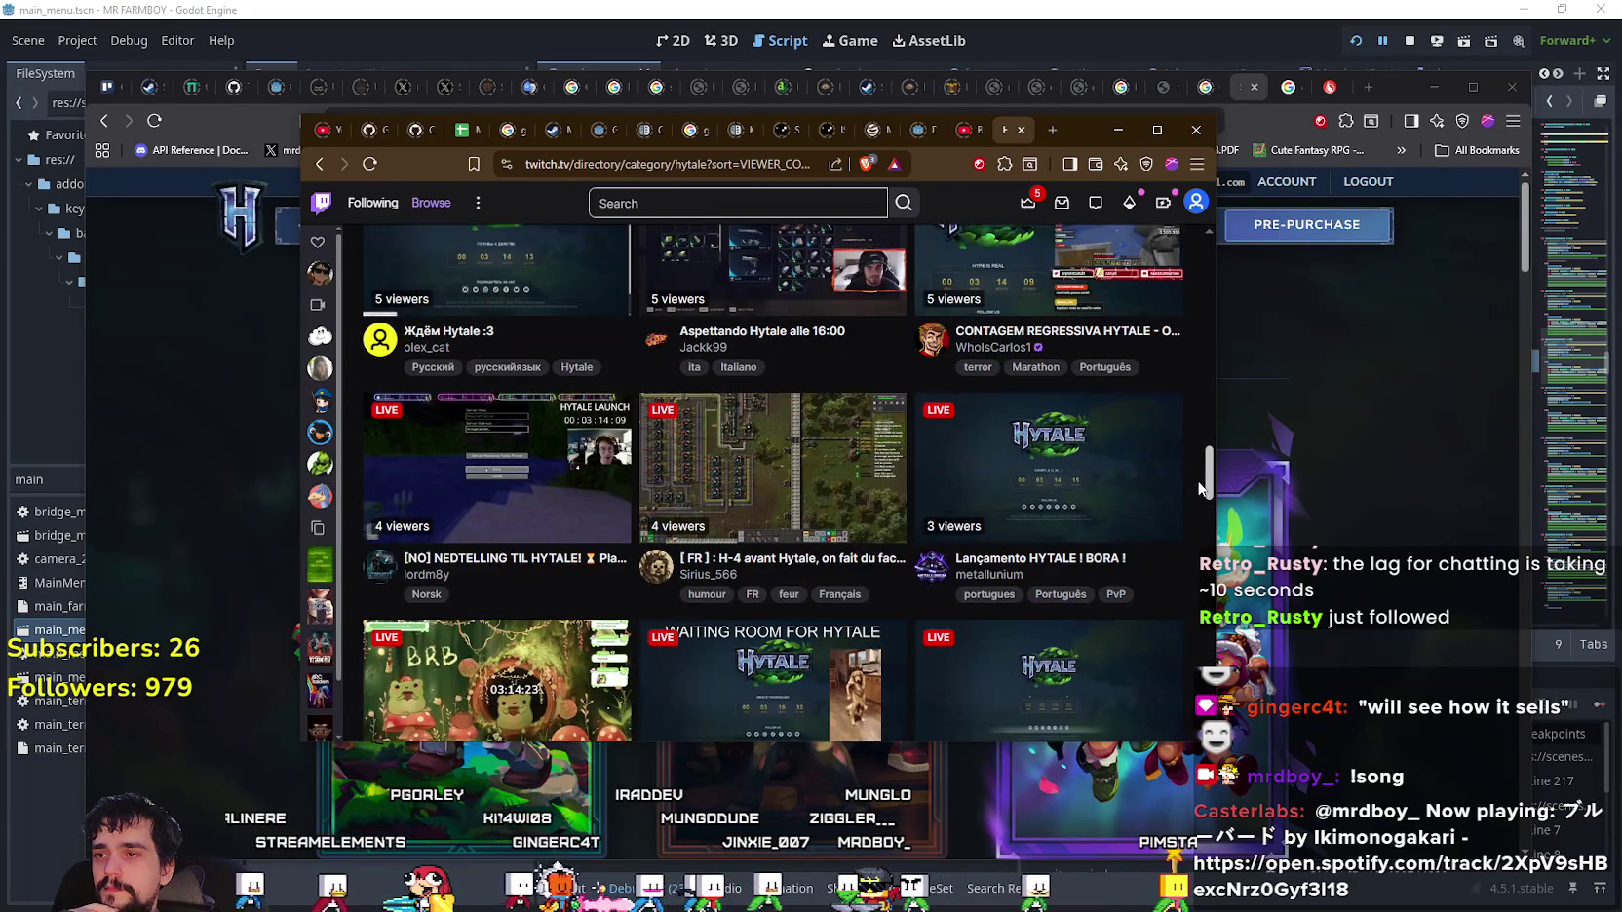
scroll(1201, 488, "up", 5)
scroll(1140, 332, "up", 5)
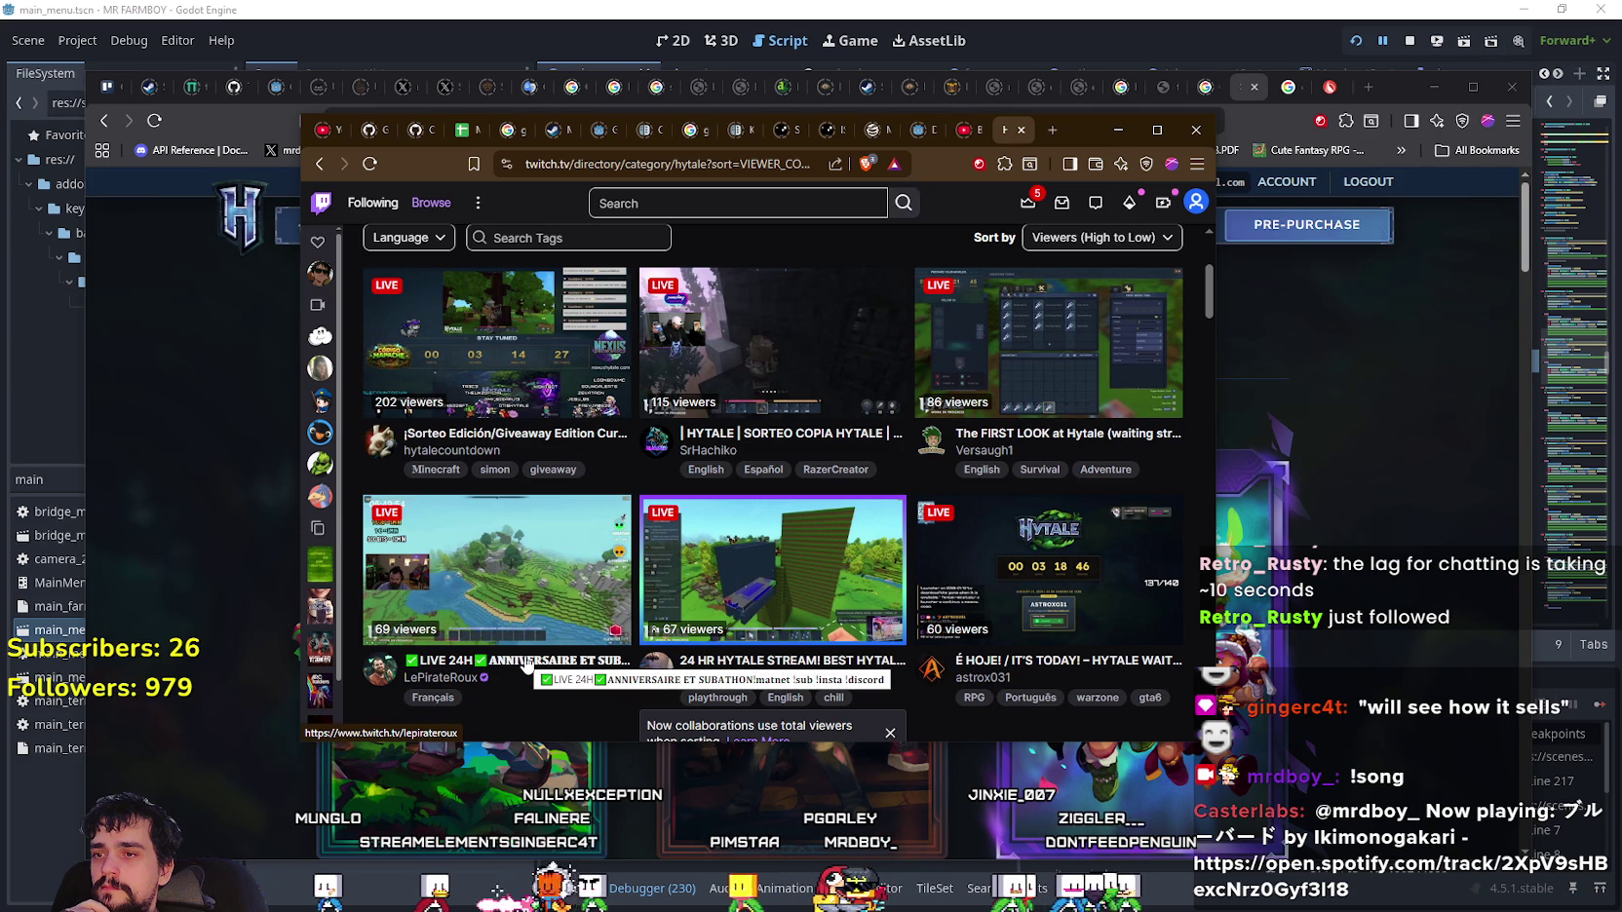
scroll(526, 649, "up", 3)
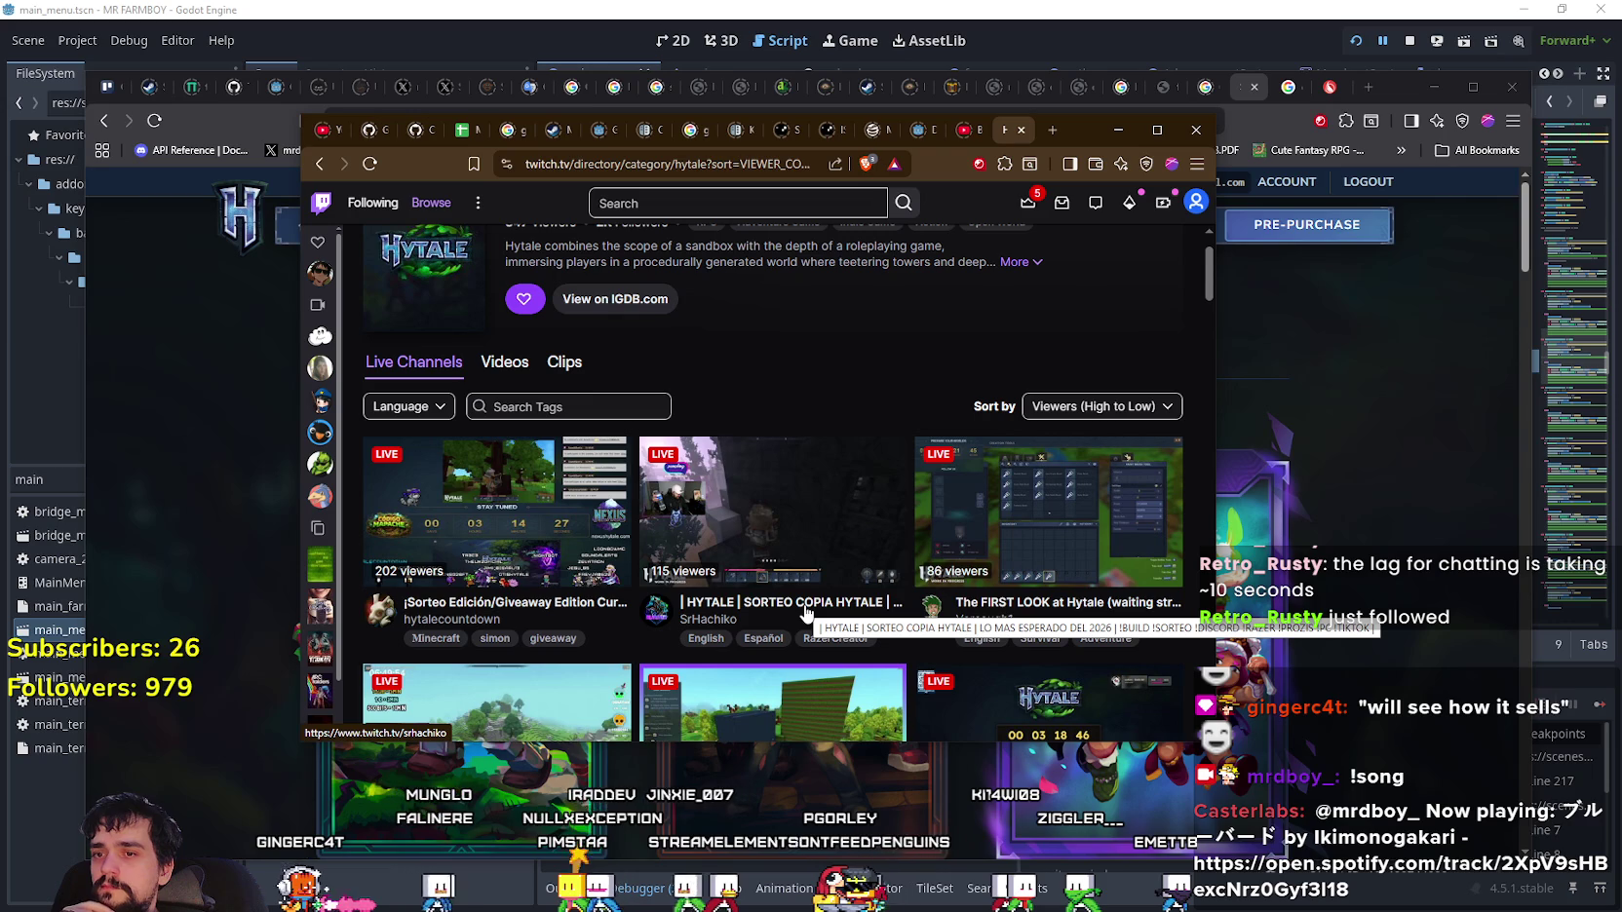
left_click(1116, 135)
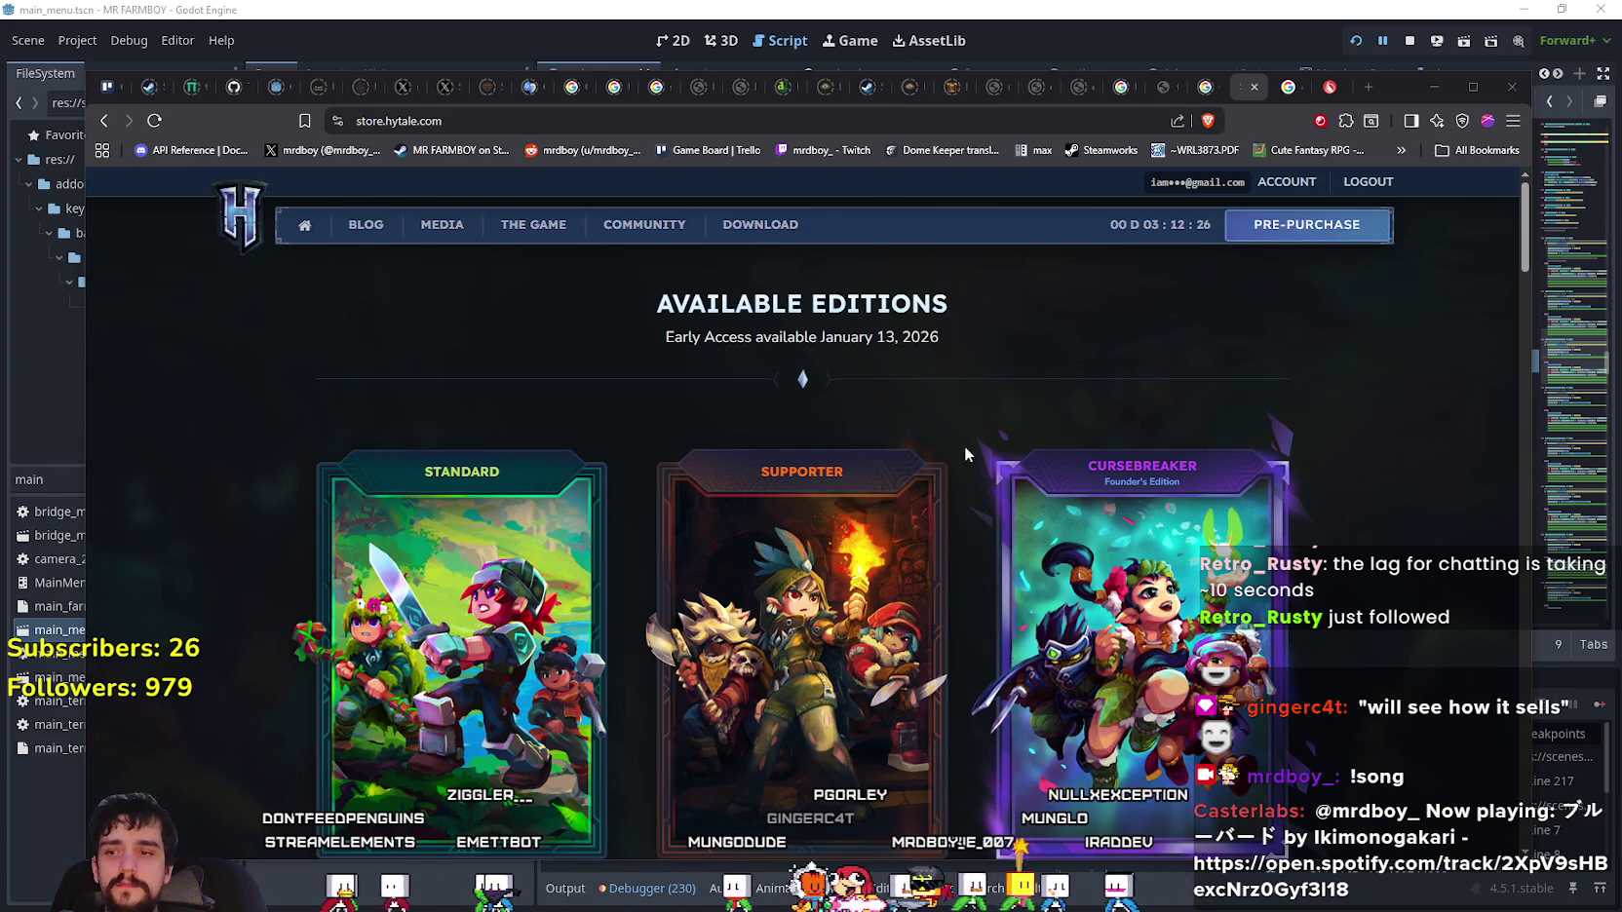
- Scroll the Hytale editions page, then minimize the browser to reveal the Godot editor
scroll(964, 454, "down", 3)
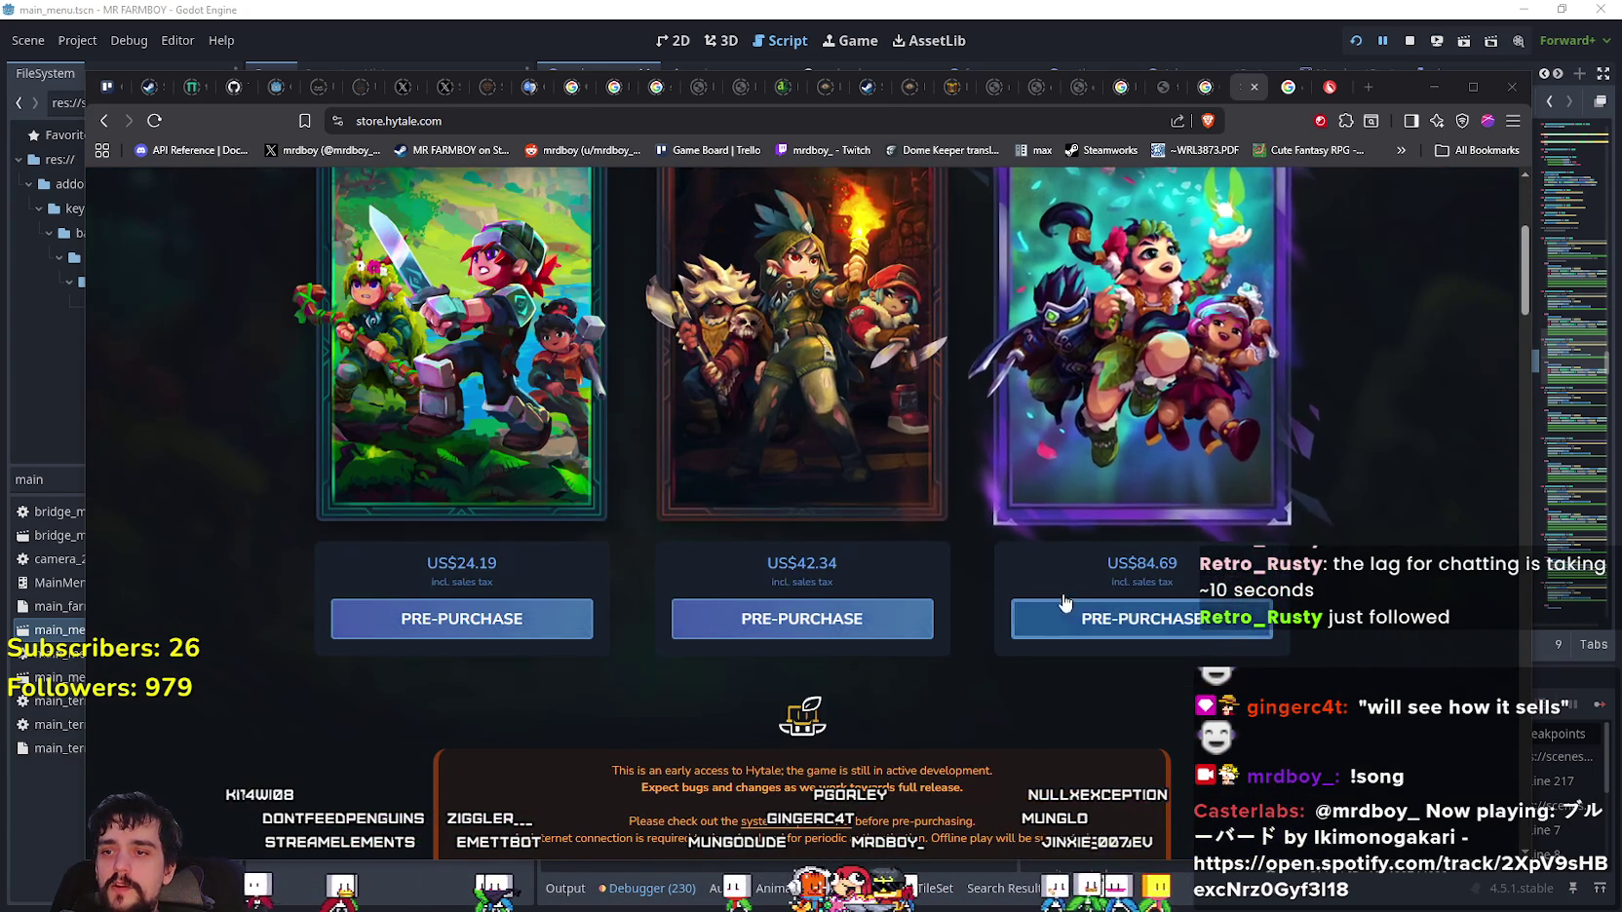
scroll(1064, 603, "up", 2)
scroll(893, 528, "down", 1)
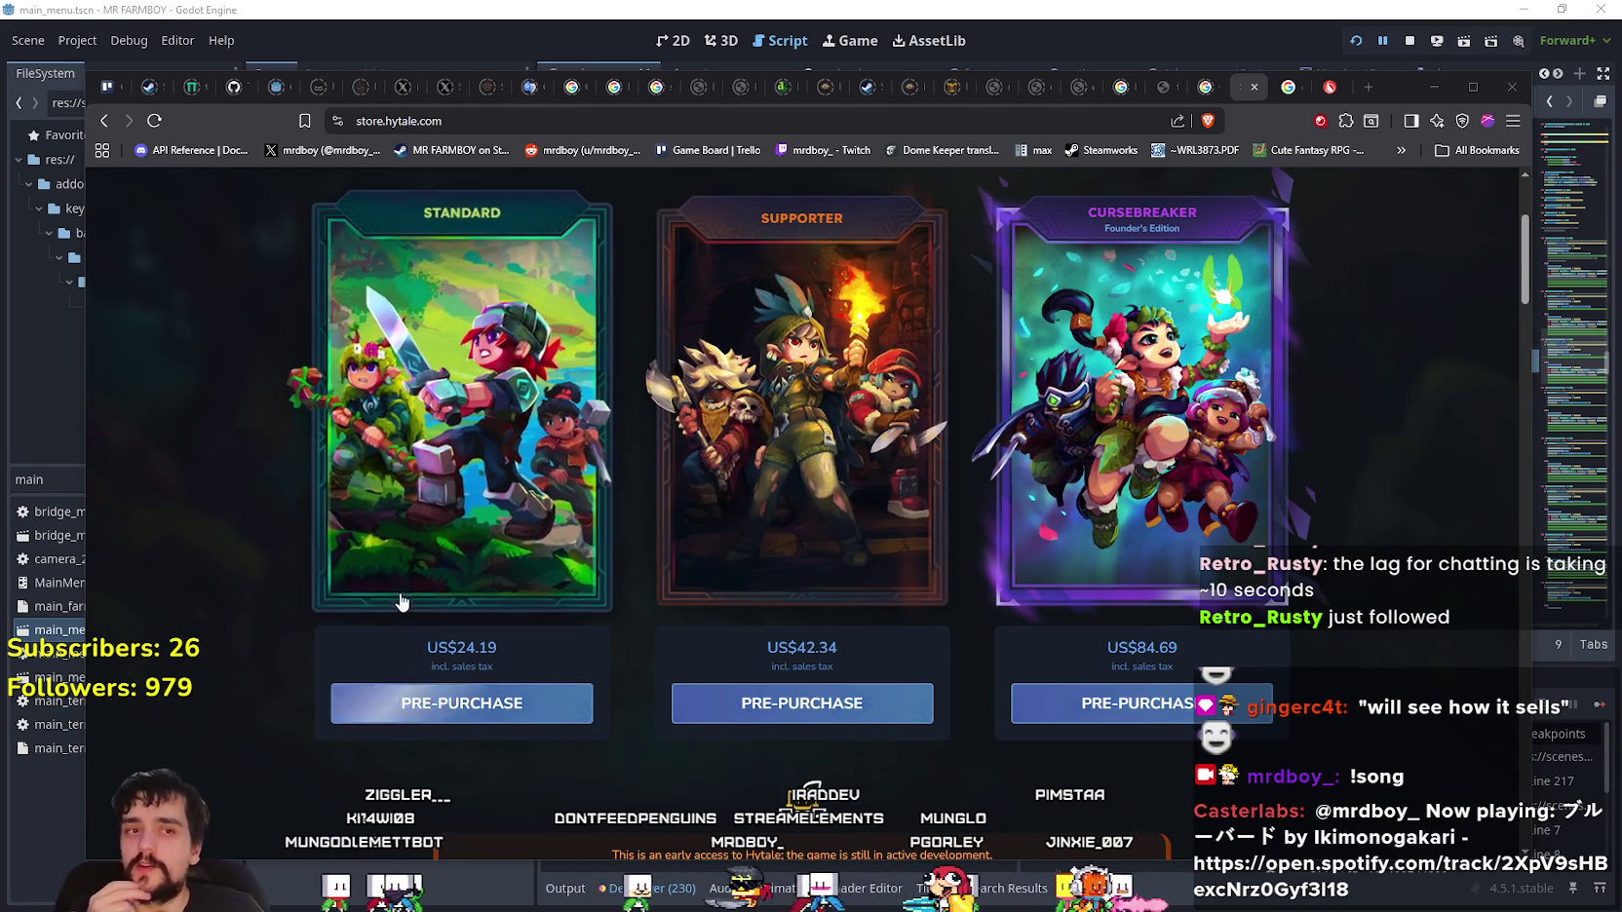
scroll(791, 726, "down", 7)
scroll(1136, 473, "up", 3)
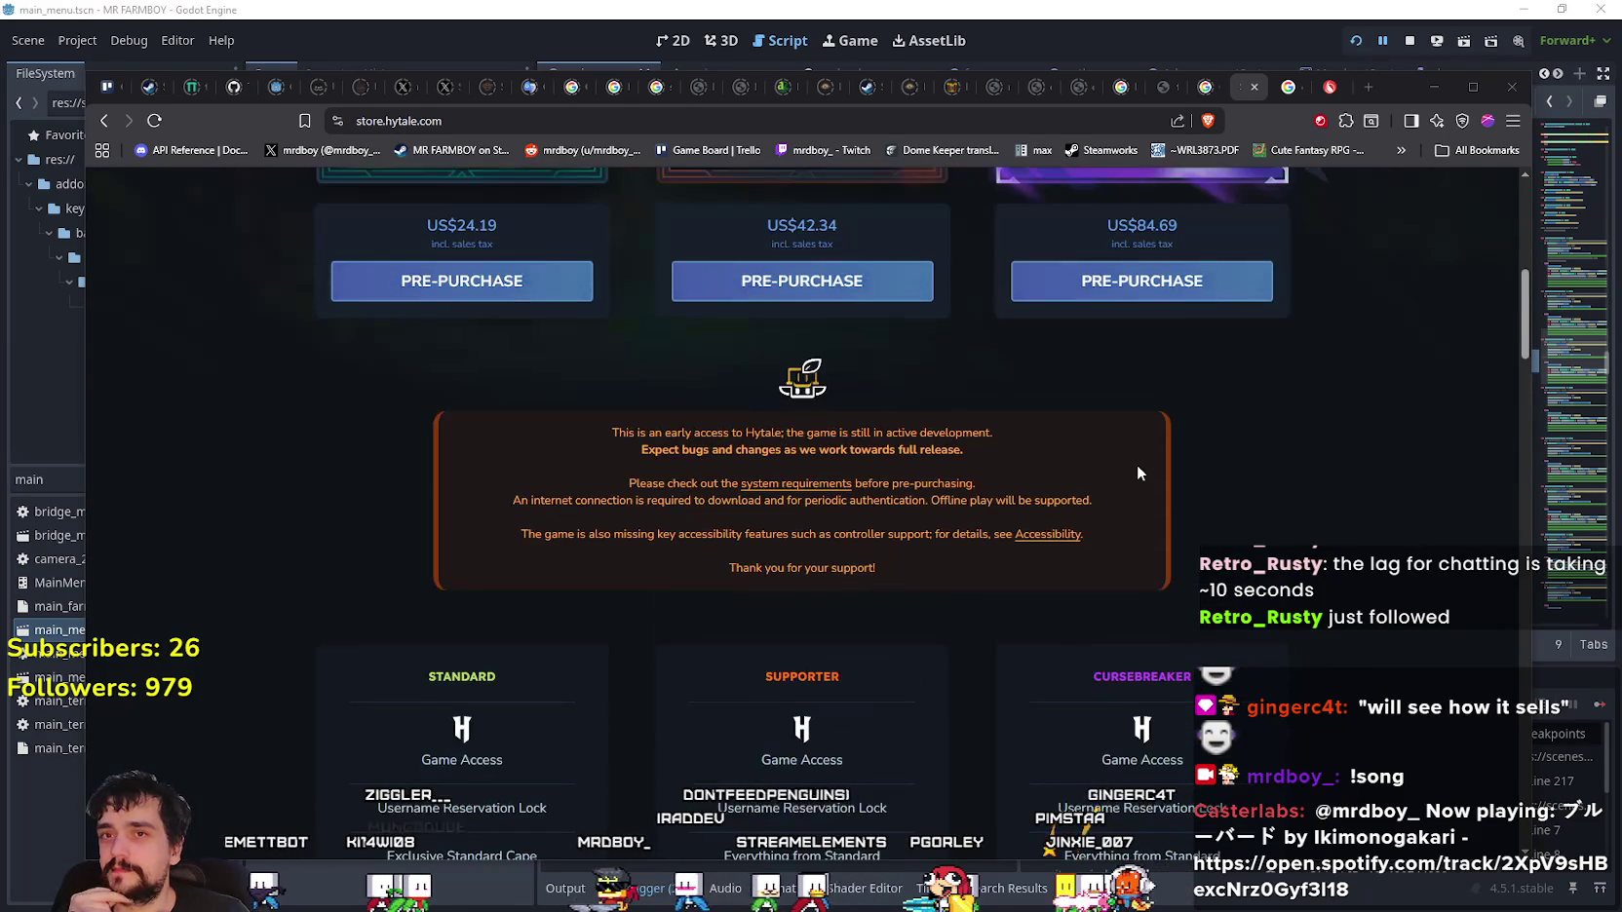
left_click(1434, 87)
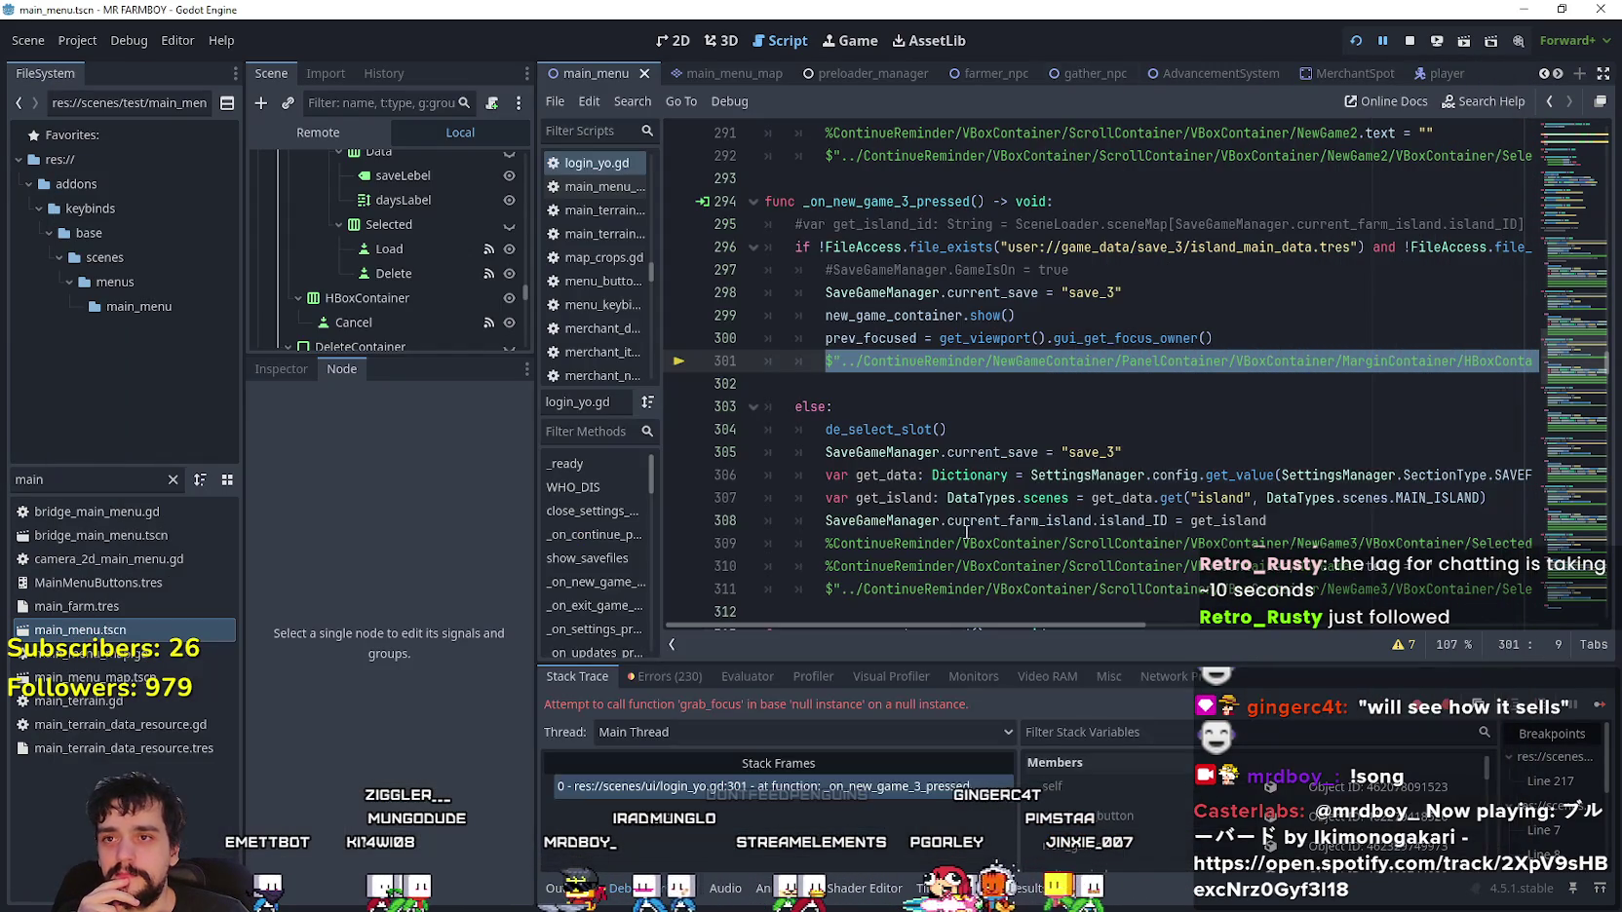
- Drag the NormalMode node from the Scene dock onto the node path on line 301
left_click(950, 387)
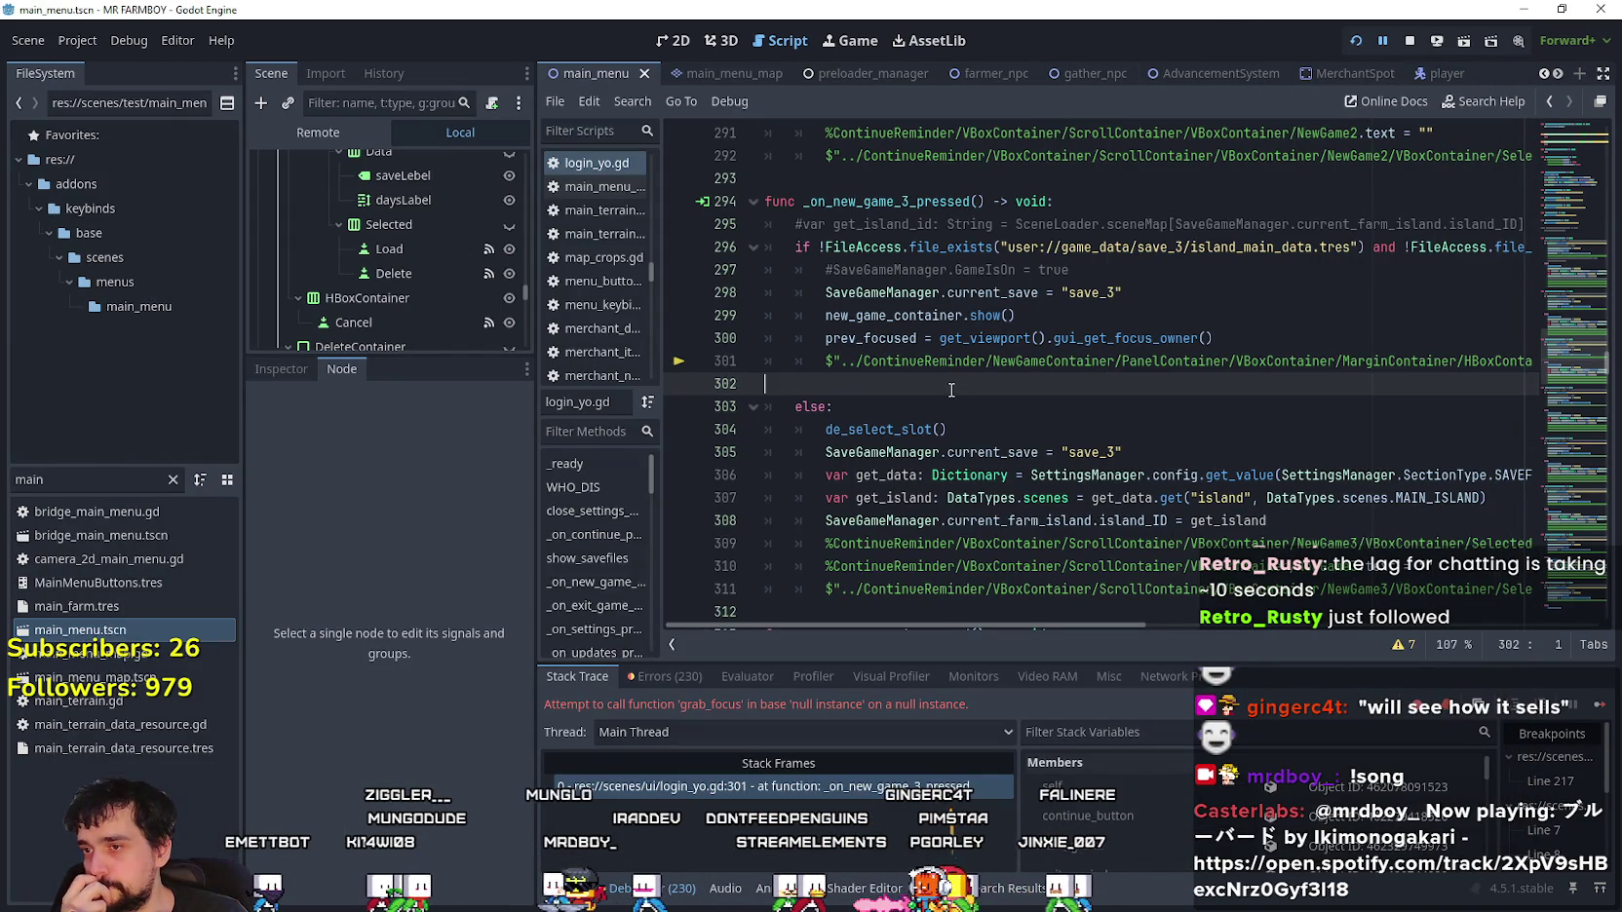
mouse_move(1364, 370)
left_mouse_down()
mouse_move(1420, 360)
mouse_move(828, 362)
left_mouse_up()
left_click(1420, 361)
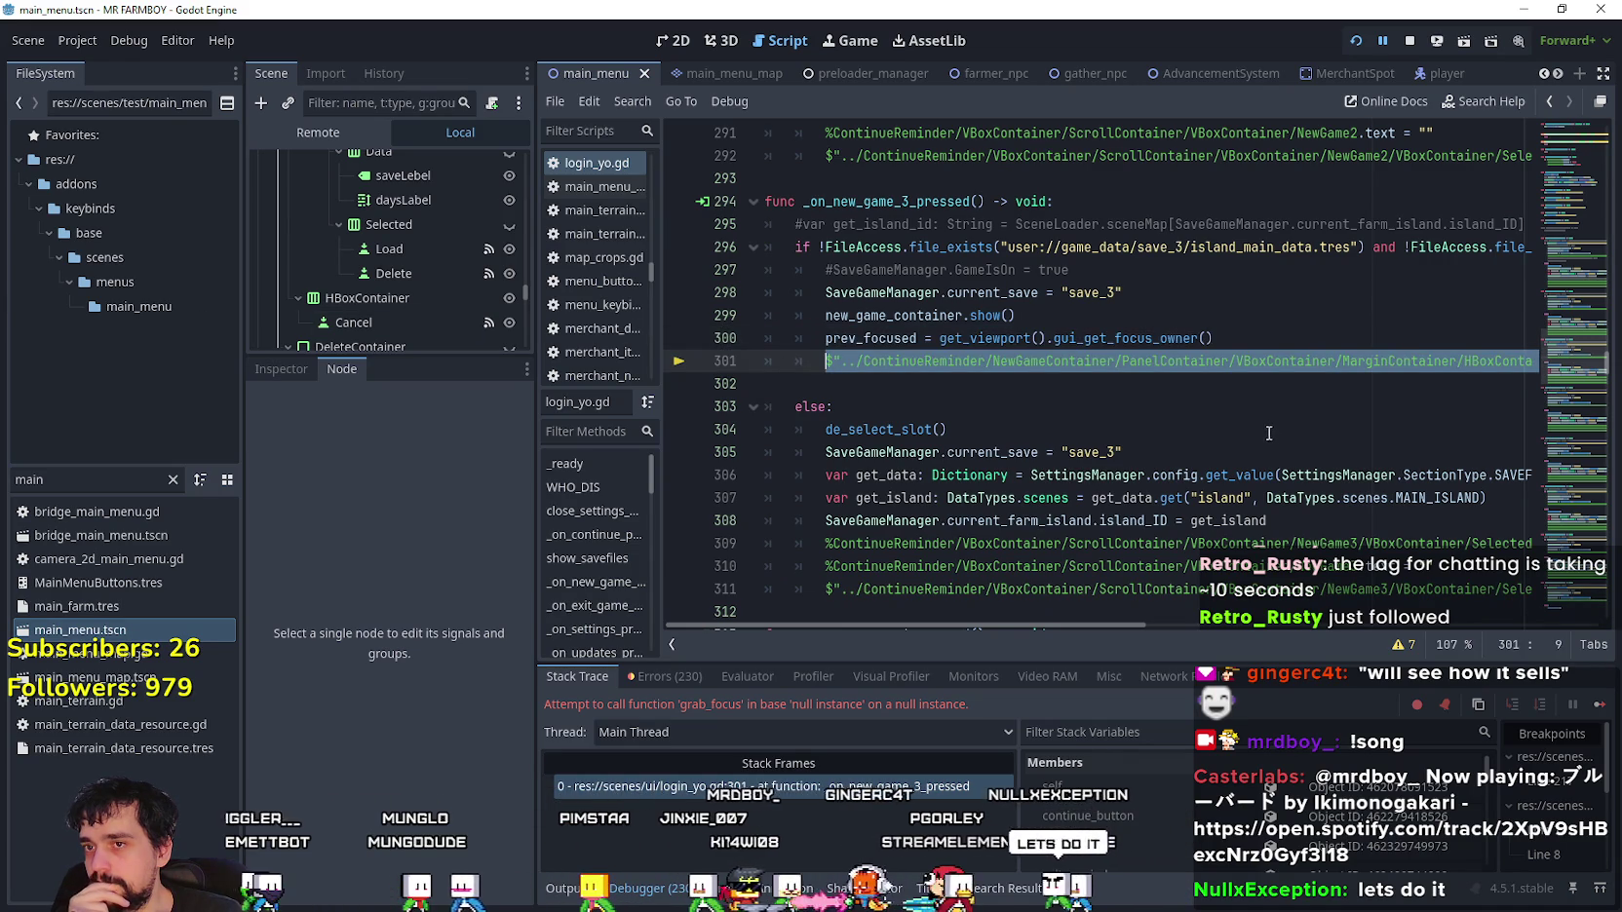
scroll(453, 256, "down", 4)
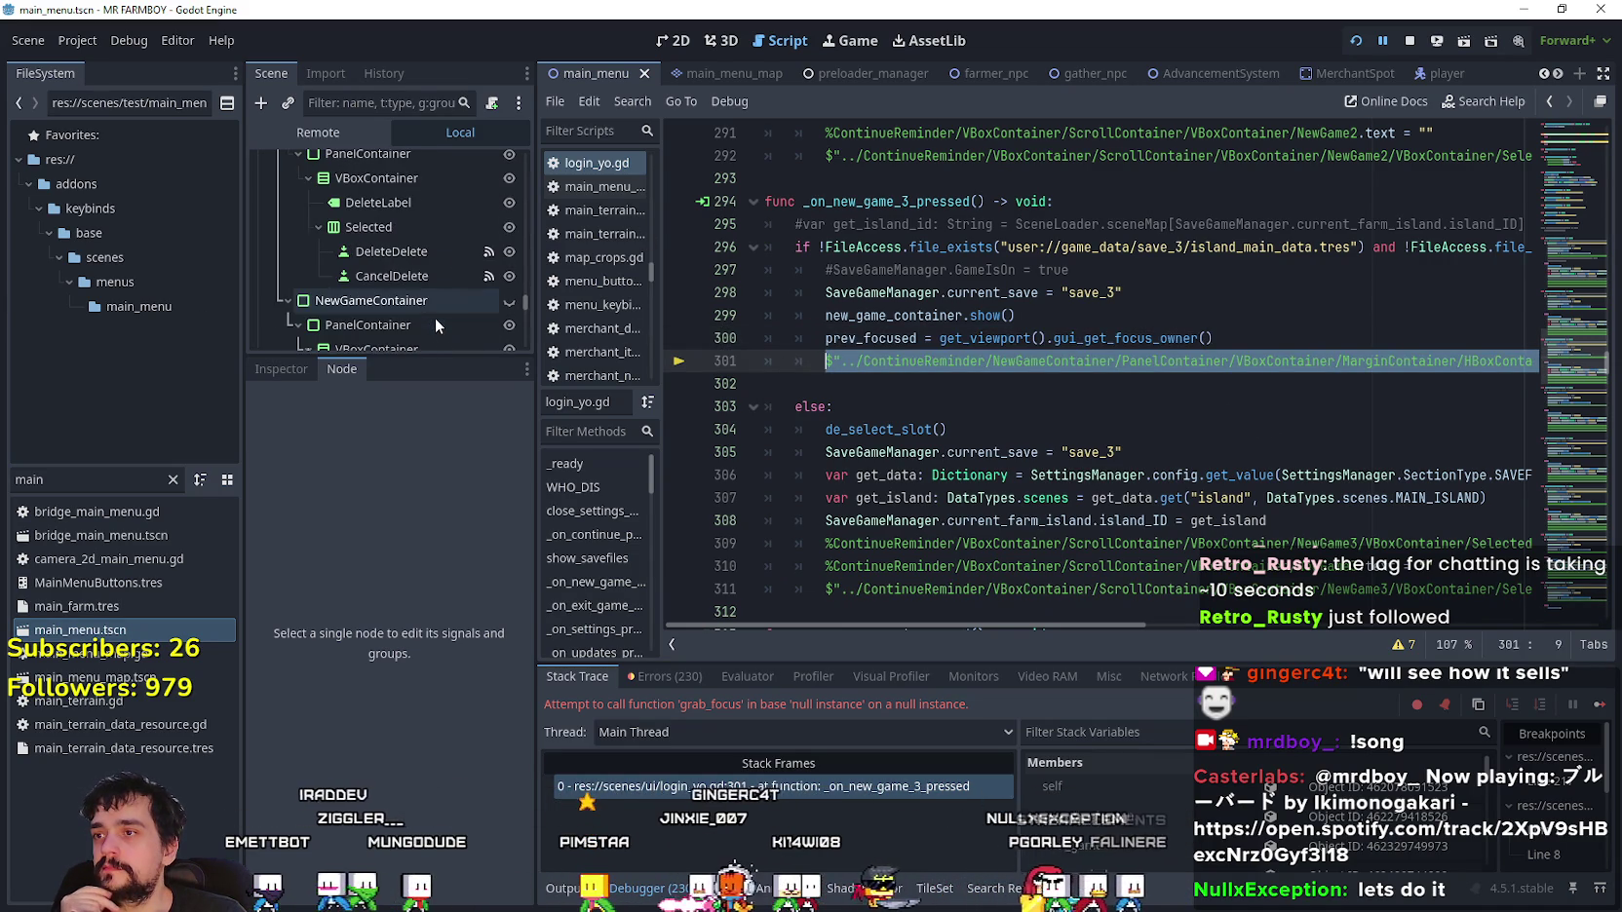
left_click_drag(524, 298, 528, 310)
mouse_move(412, 200)
left_mouse_down()
mouse_move(968, 352)
mouse_move(838, 373)
left_mouse_up()
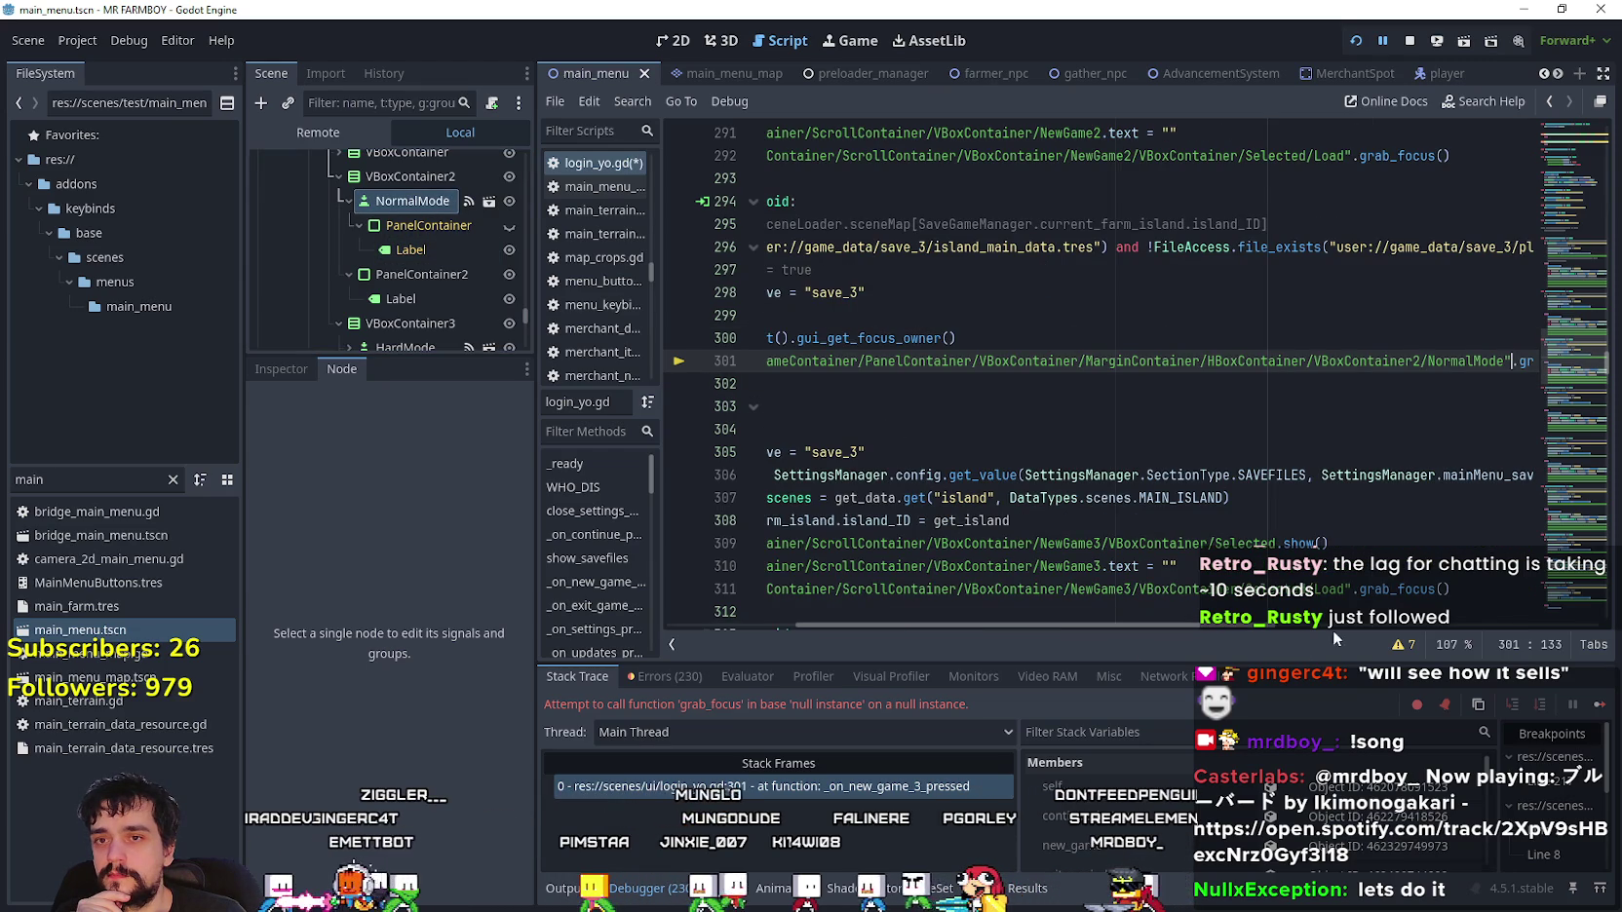
mouse_move(1530, 360)
left_mouse_down()
mouse_move(838, 317)
mouse_move(842, 360)
mouse_move(825, 361)
left_mouse_up()
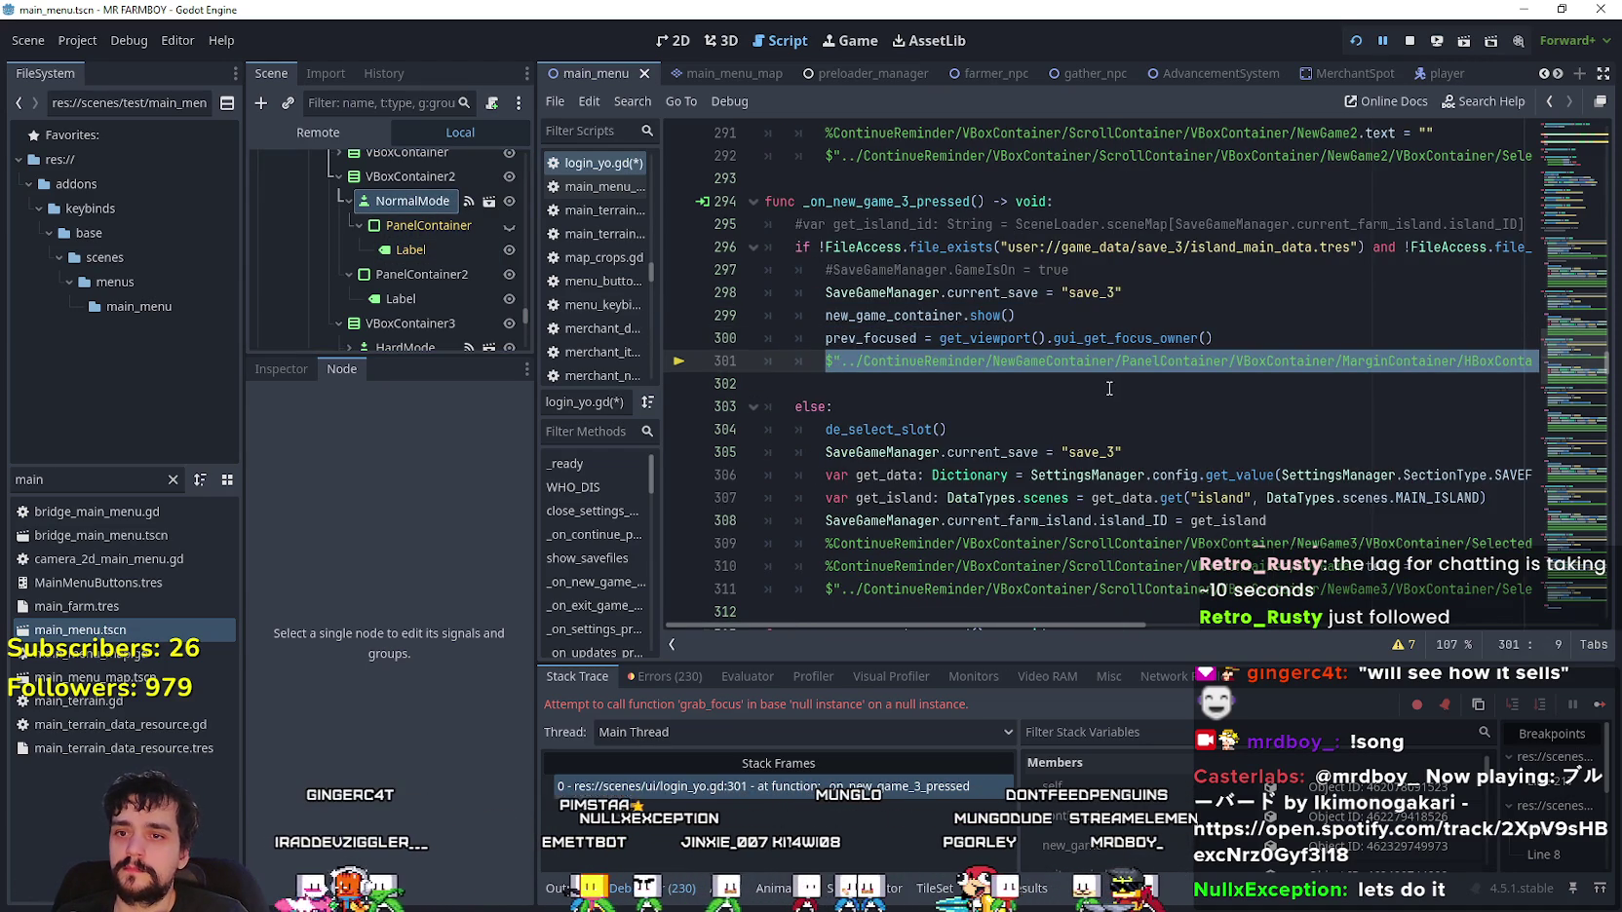
- Deselect line 301 and save the scene and login_yo.gd
mouse_move(1065, 623)
left_mouse_down()
mouse_move(1203, 631)
mouse_move(906, 603)
mouse_move(986, 624)
mouse_move(1334, 621)
mouse_move(913, 580)
left_mouse_up()
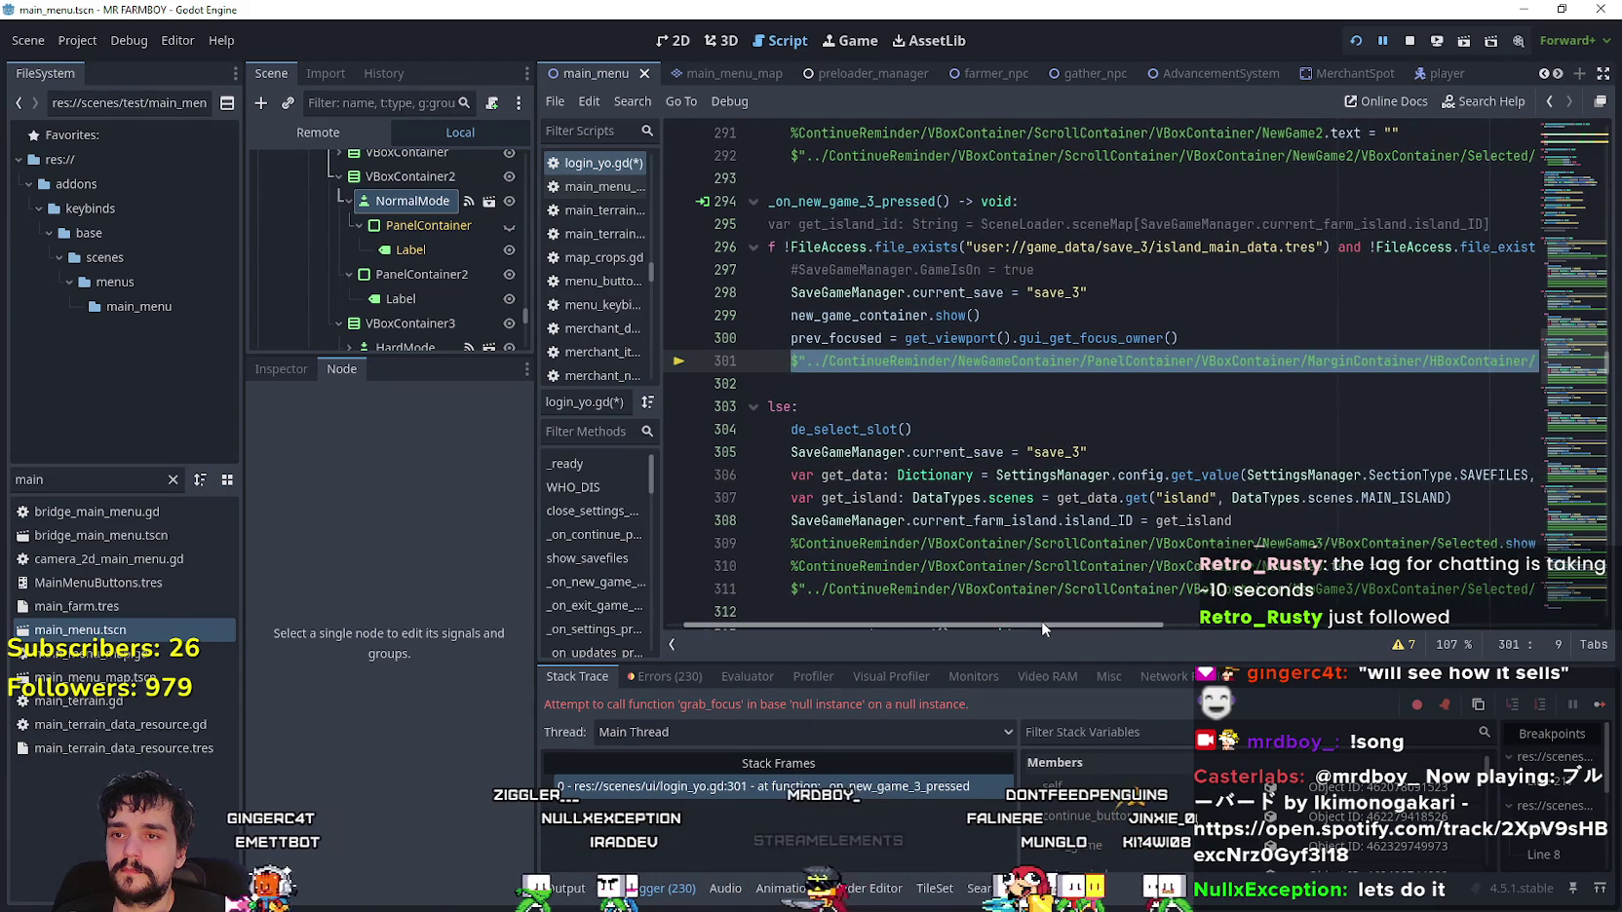
scroll(1042, 621, "left", 2)
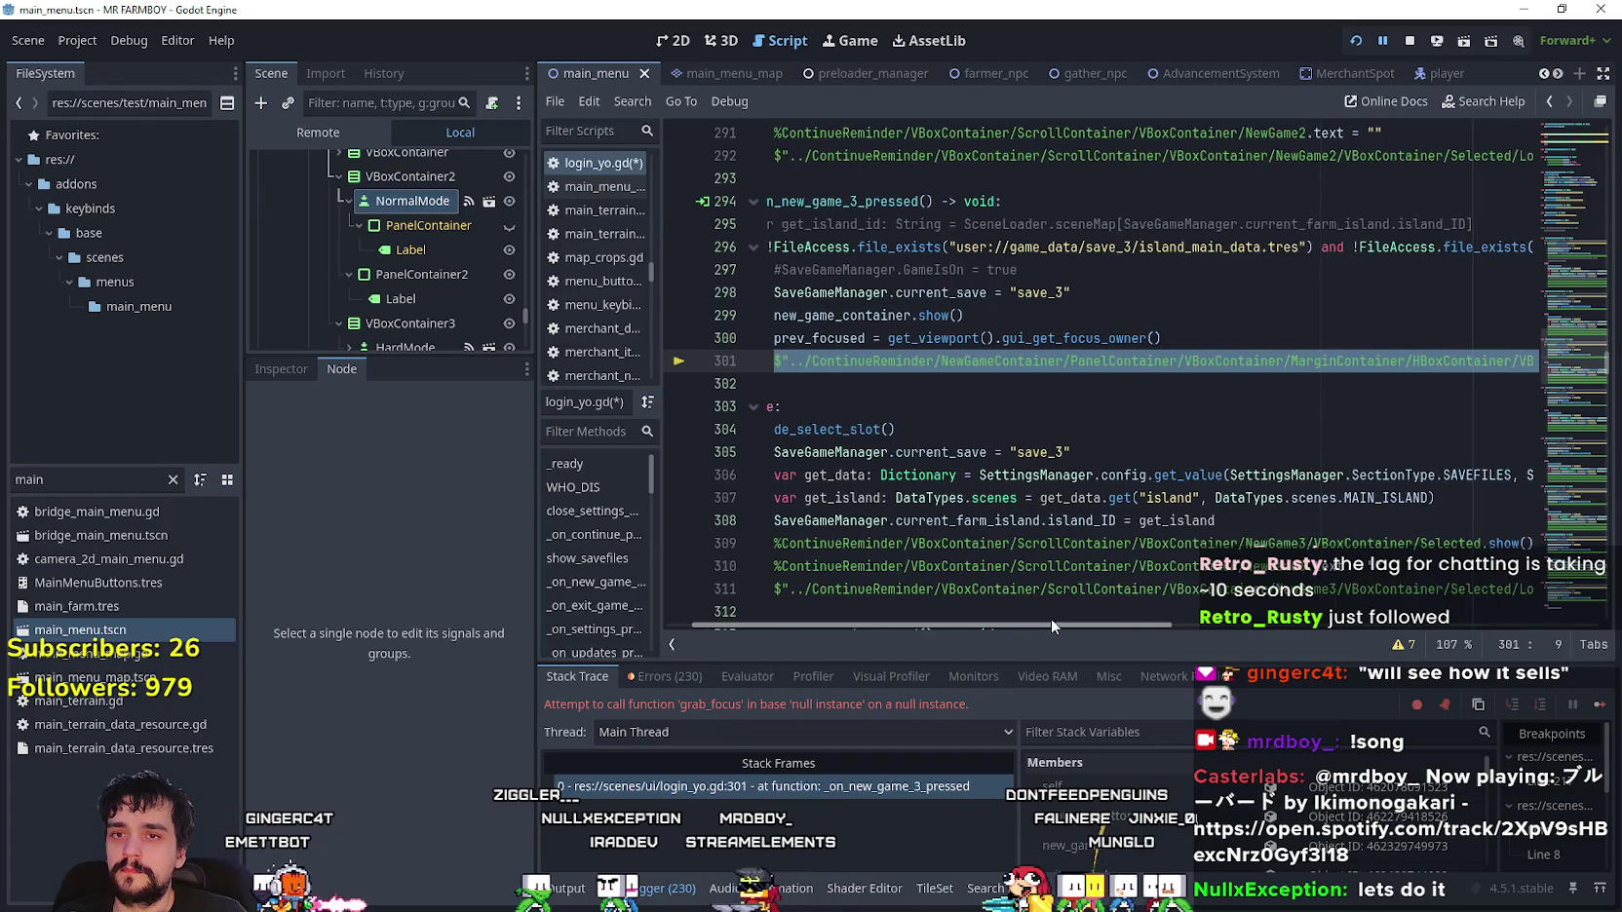
left_click(891, 380)
key("ctrl+s")
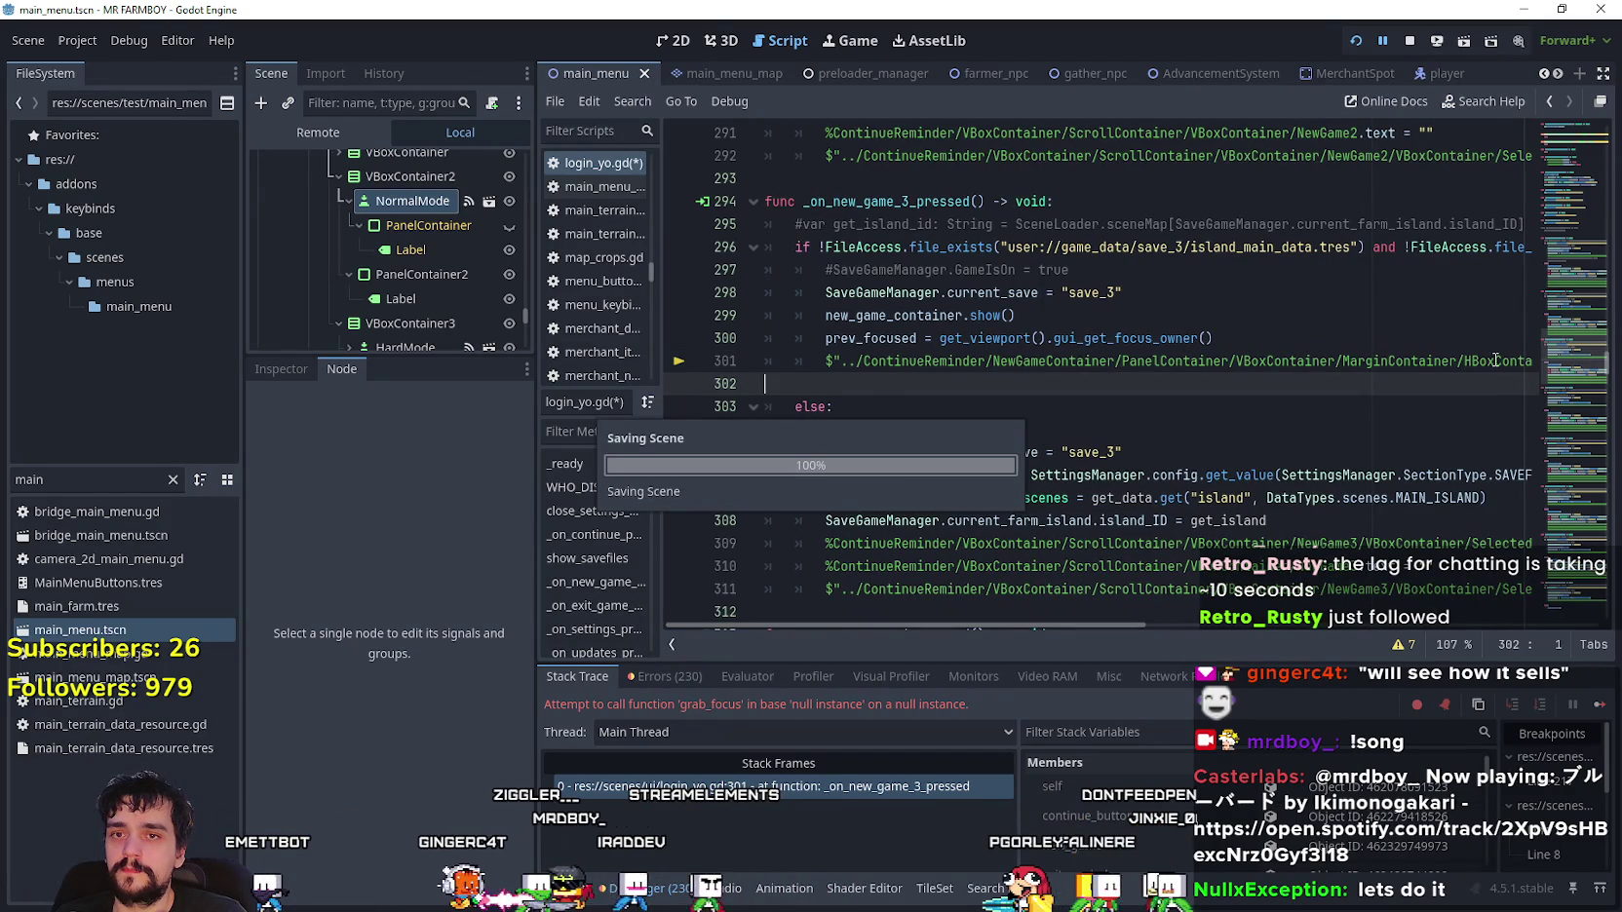
mouse_move(1124, 361)
left_mouse_down()
mouse_move(1540, 360)
mouse_move(1412, 361)
left_mouse_up()
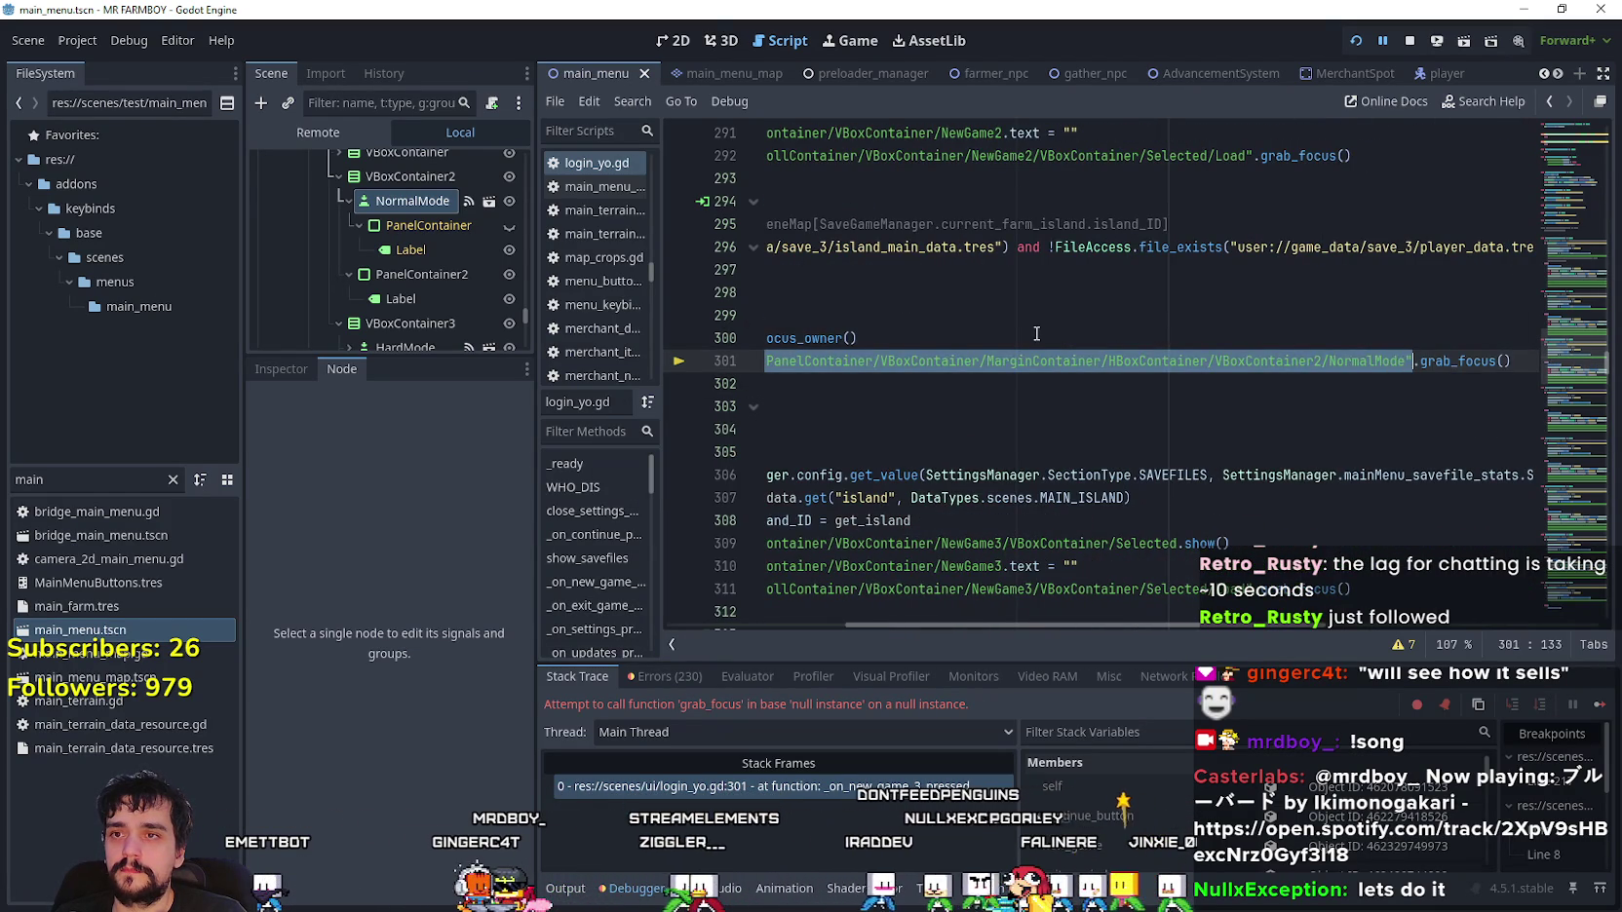
- Search login_yo.gd for the NormalMode node path and step through its matches at lines 164 and 261
scroll(1036, 333, "up", 4)
scroll(1114, 313, "up", 1)
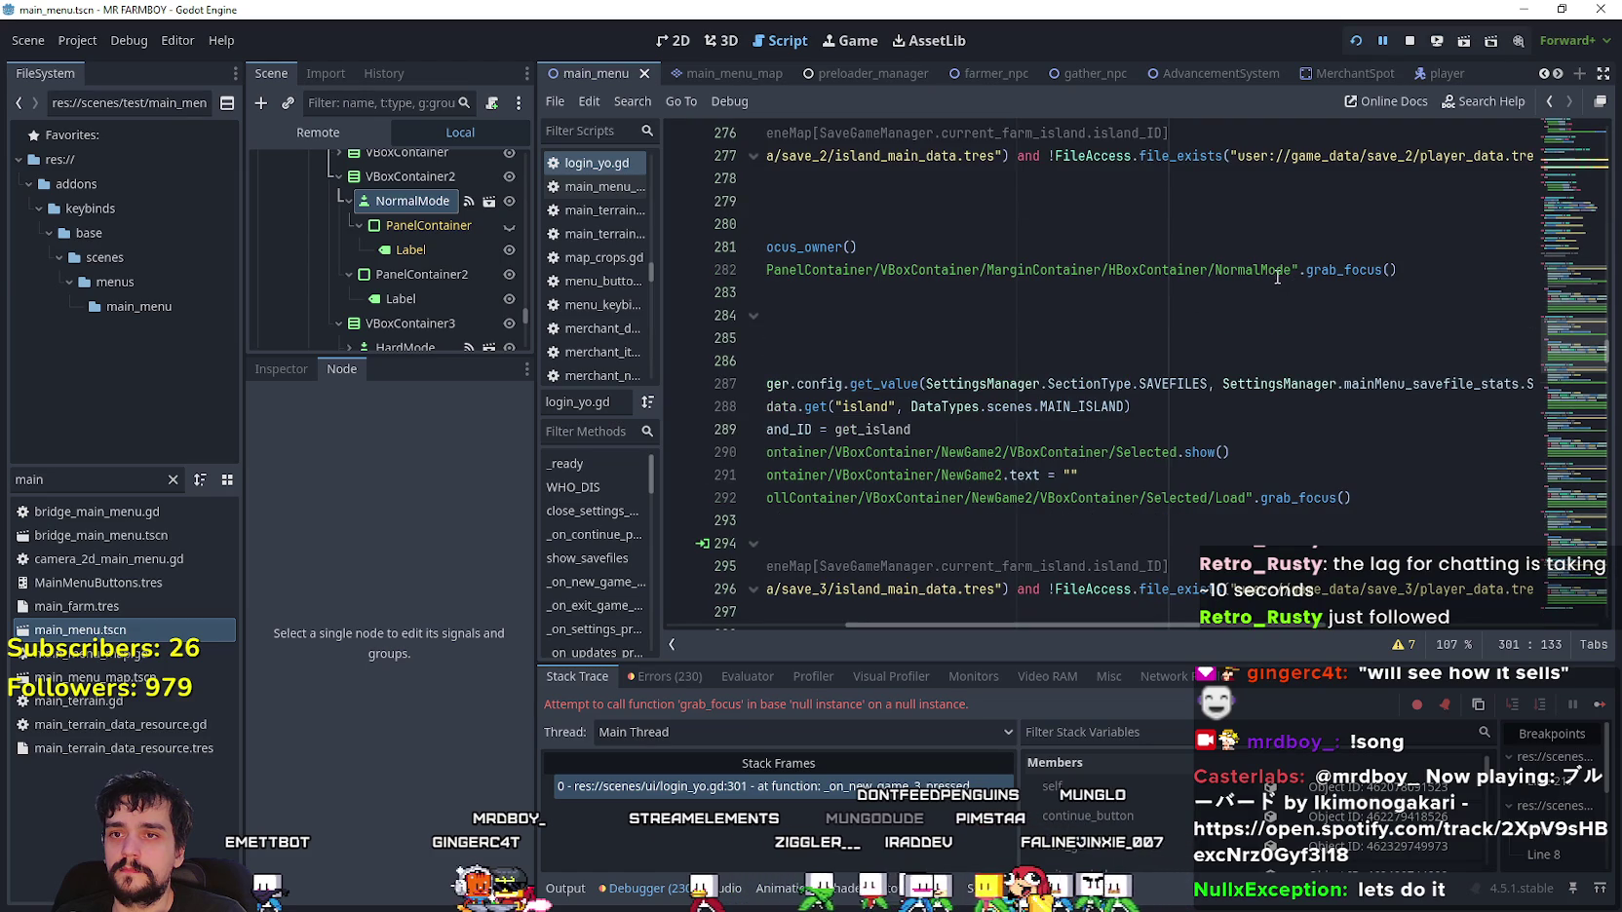
left_click_drag(1293, 269, 814, 281)
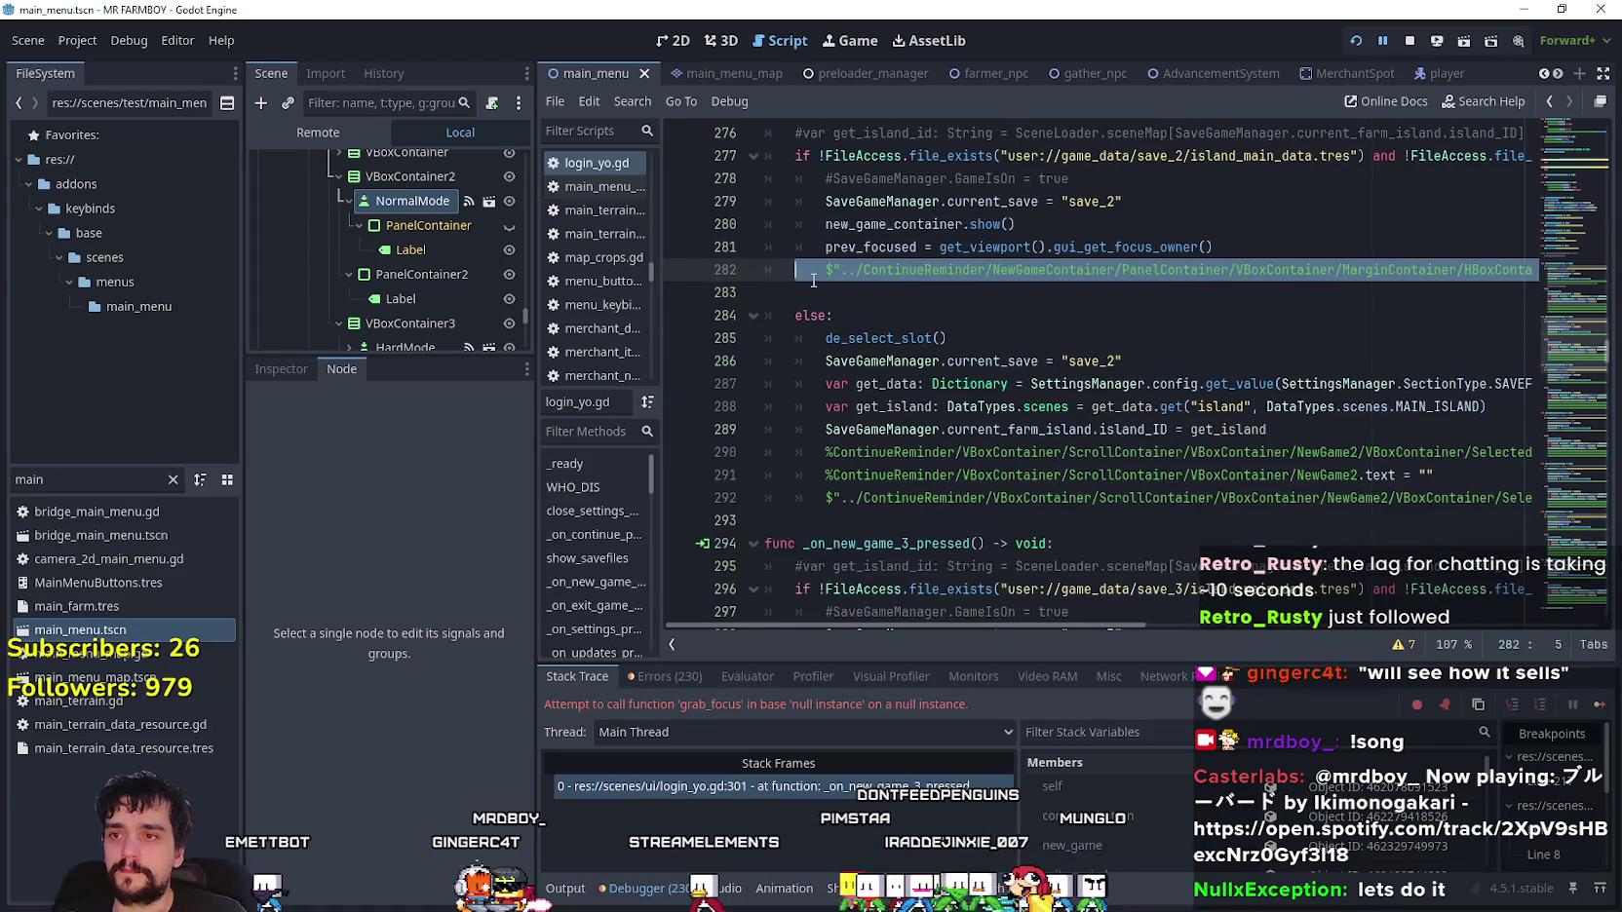
key("ctrl+f")
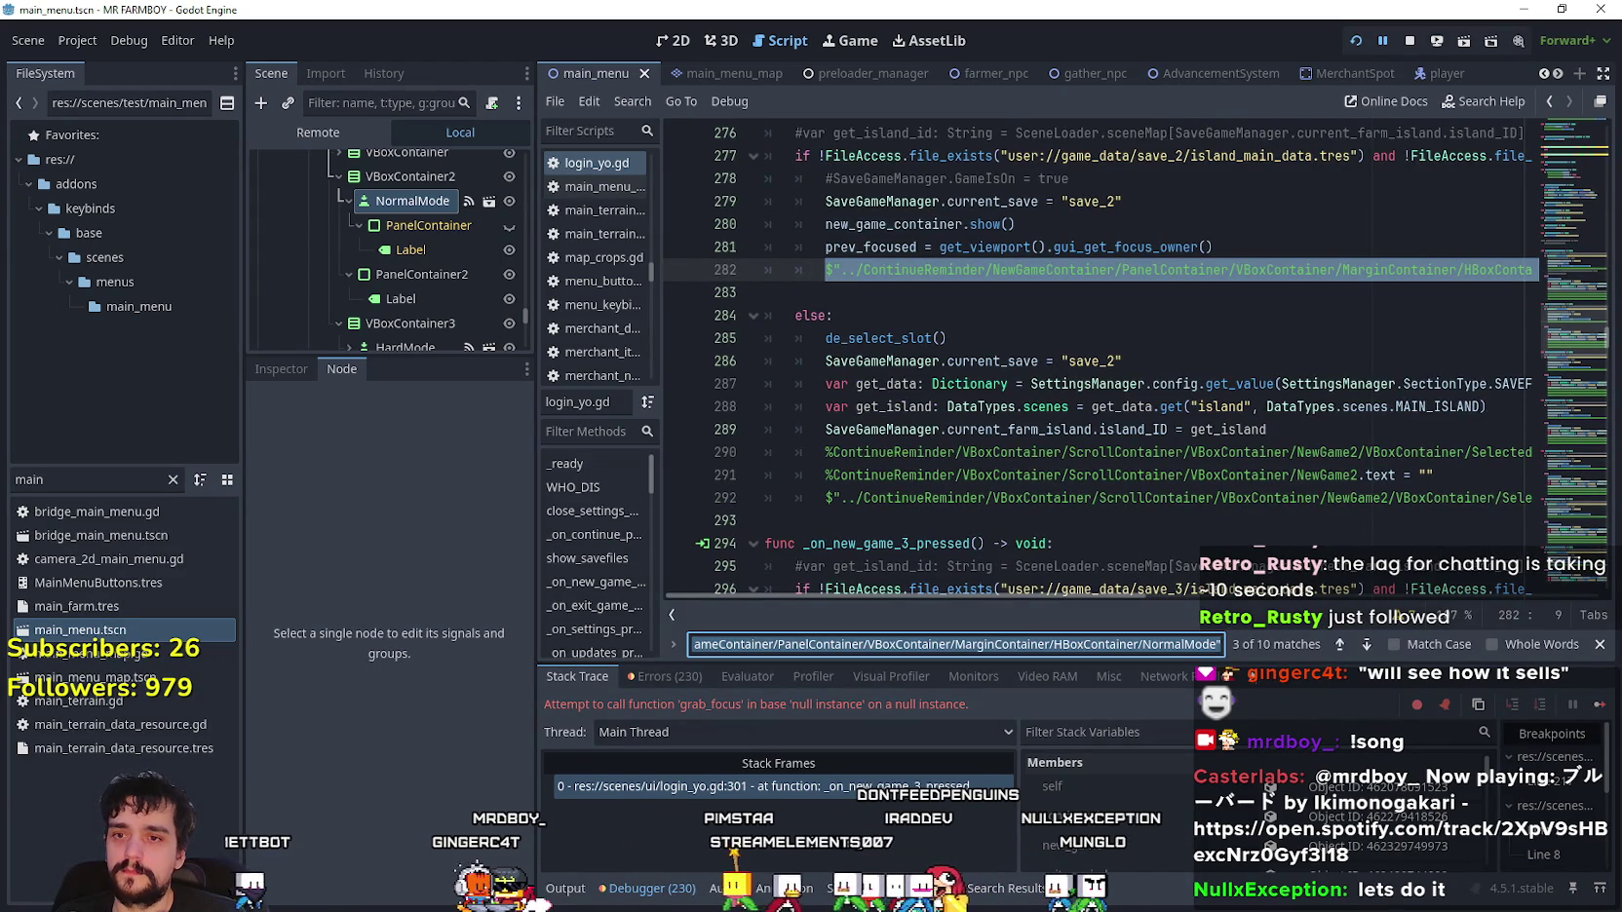
left_click(1339, 647)
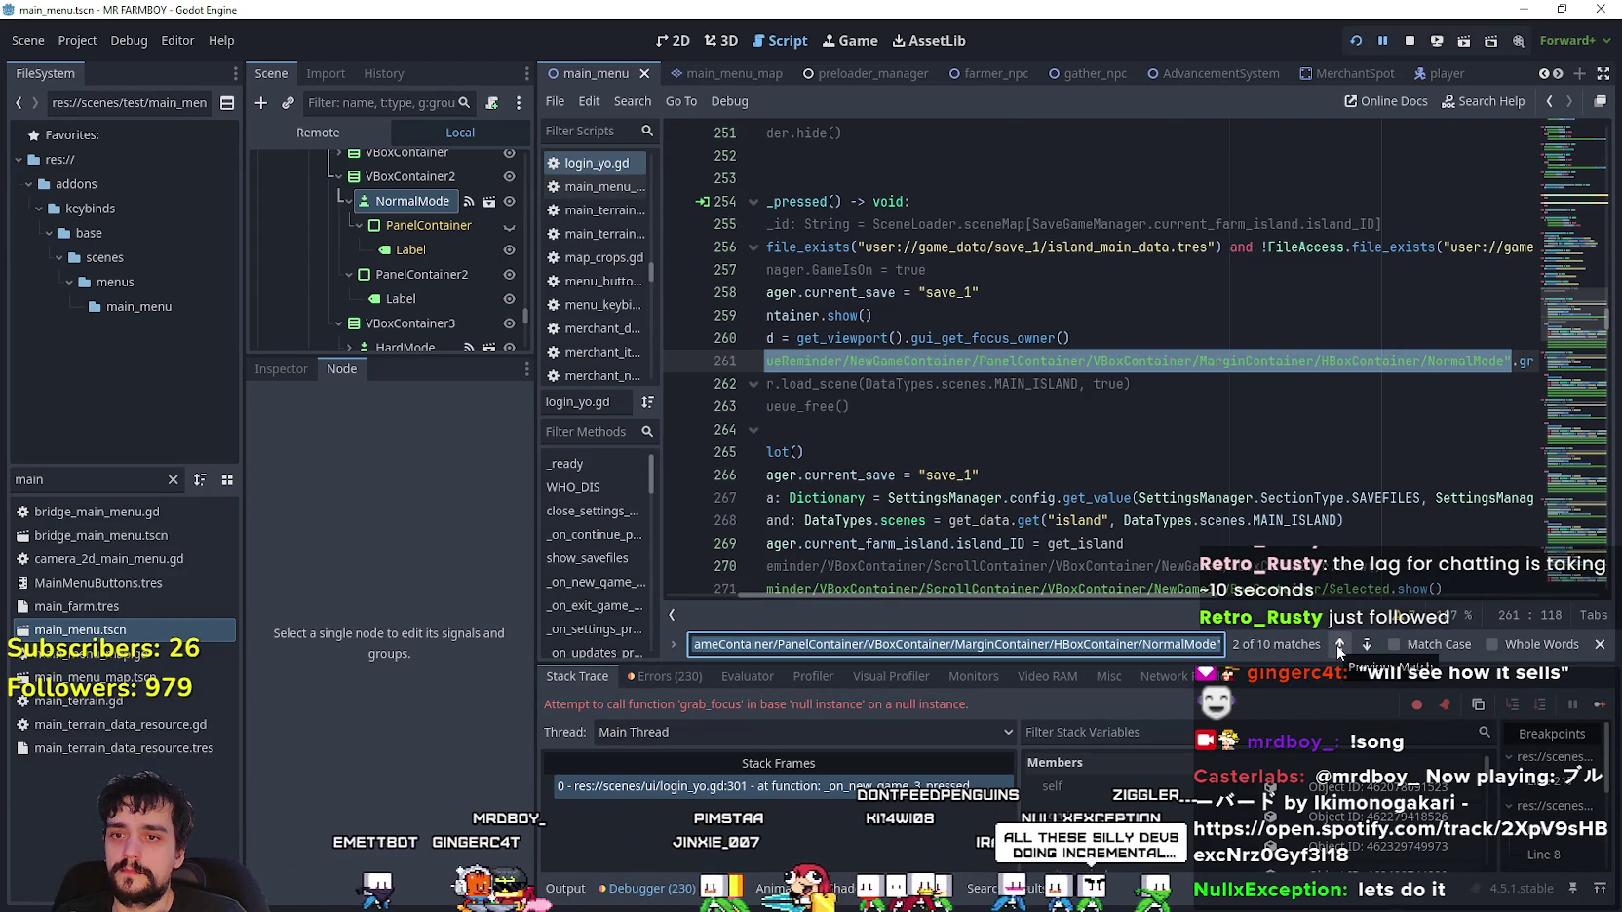
left_click(1339, 646)
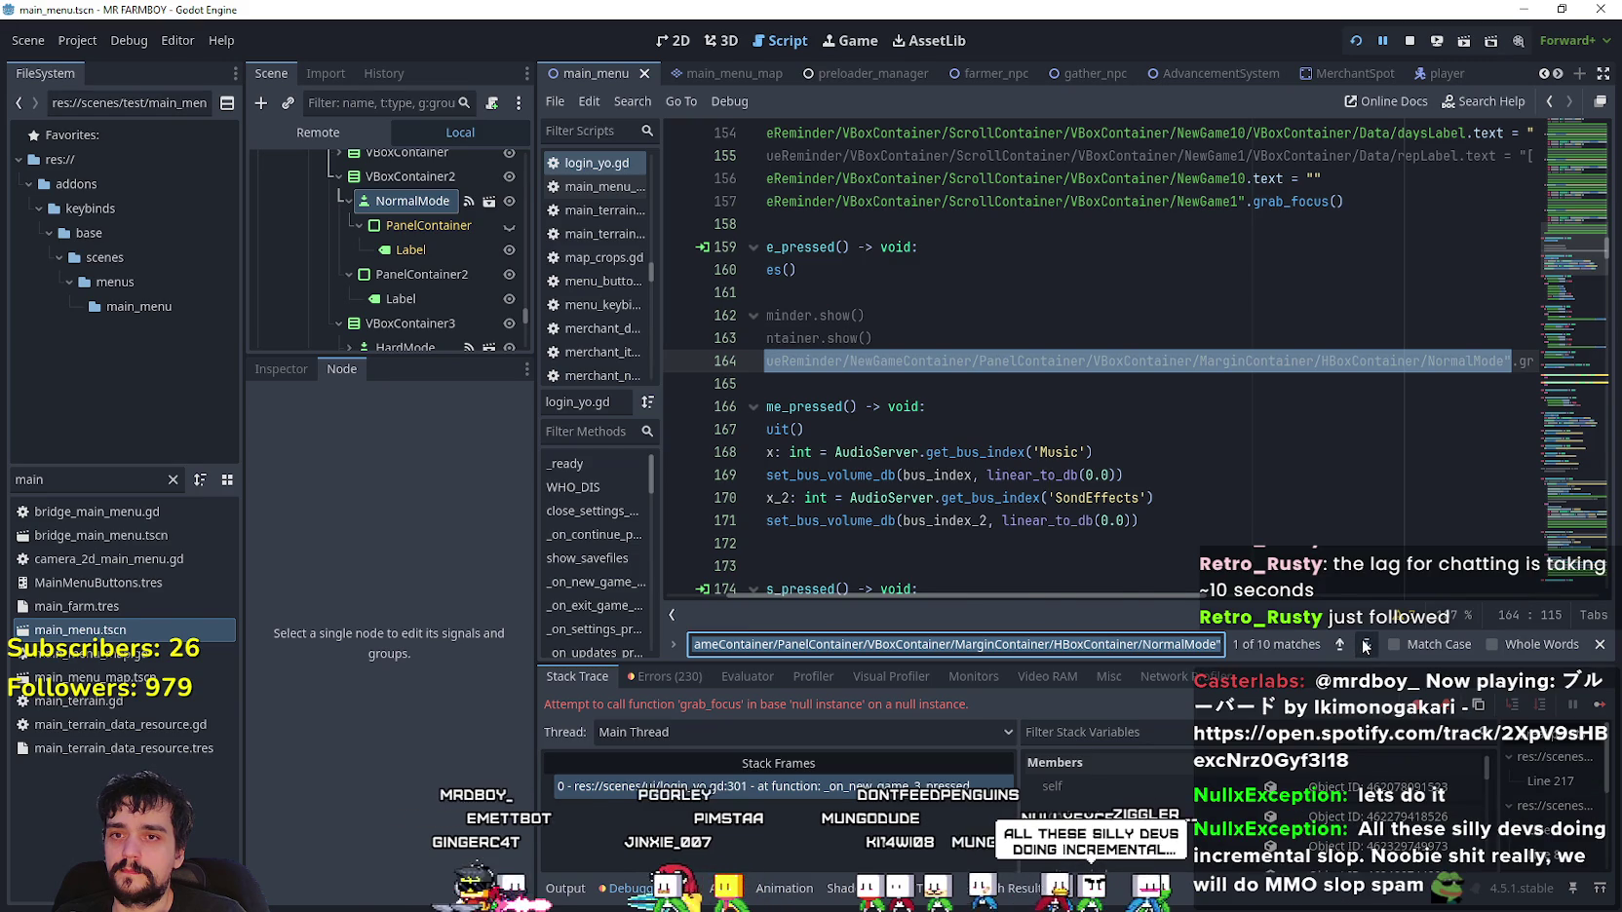
left_click(1365, 644)
- Change the search text to the old NormalMode path without VBoxContainer2
key("ctrl+v")
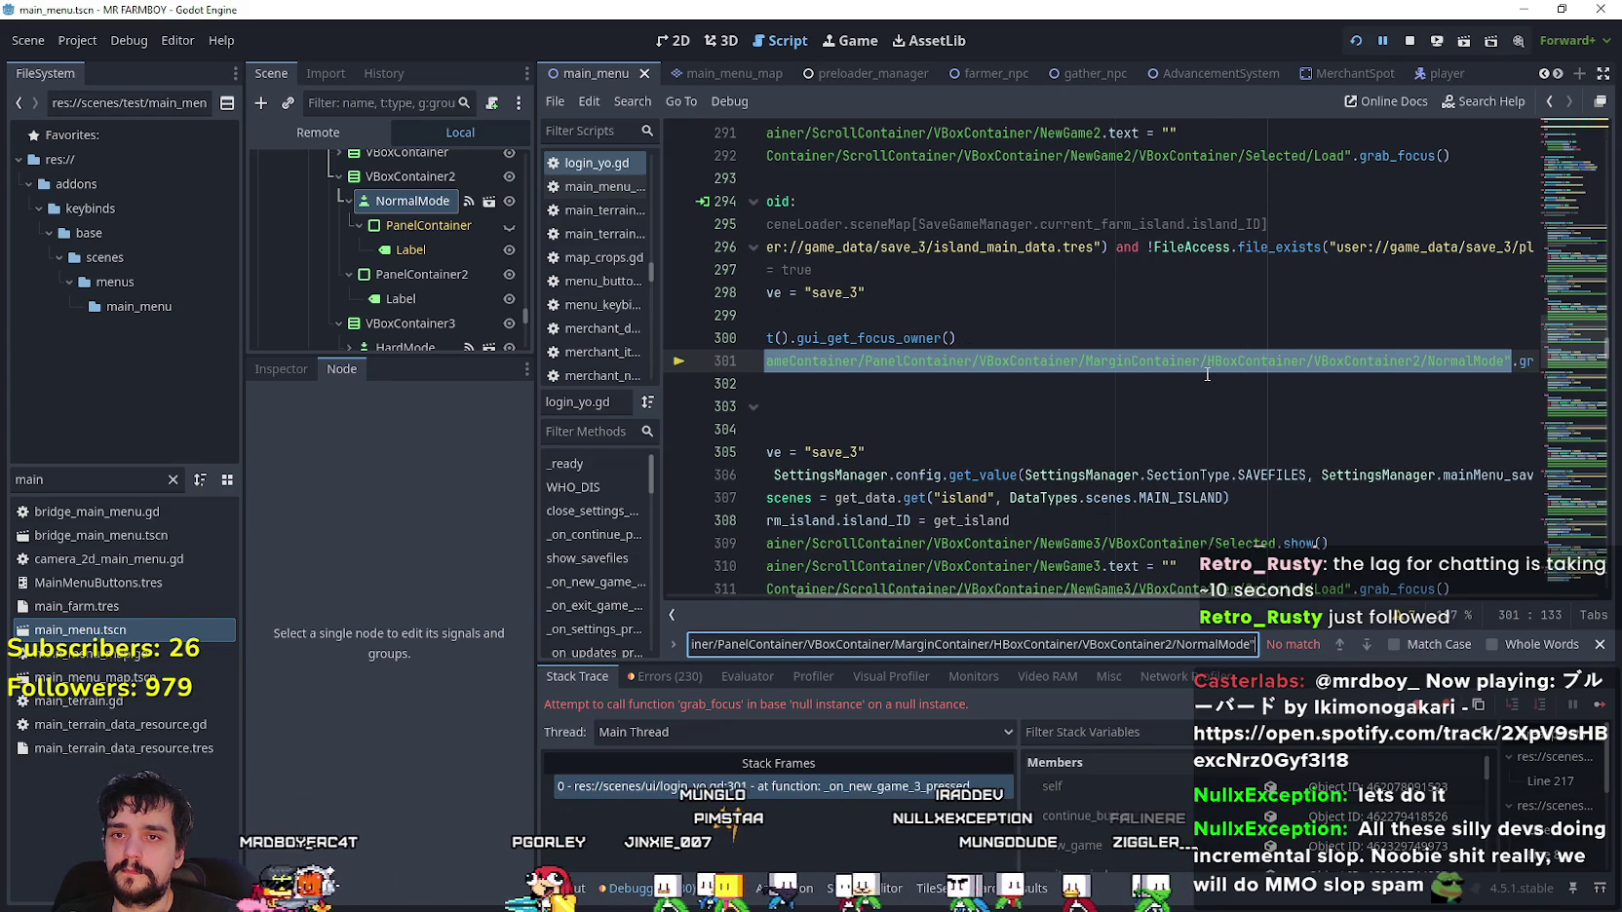
key("BackSpace")
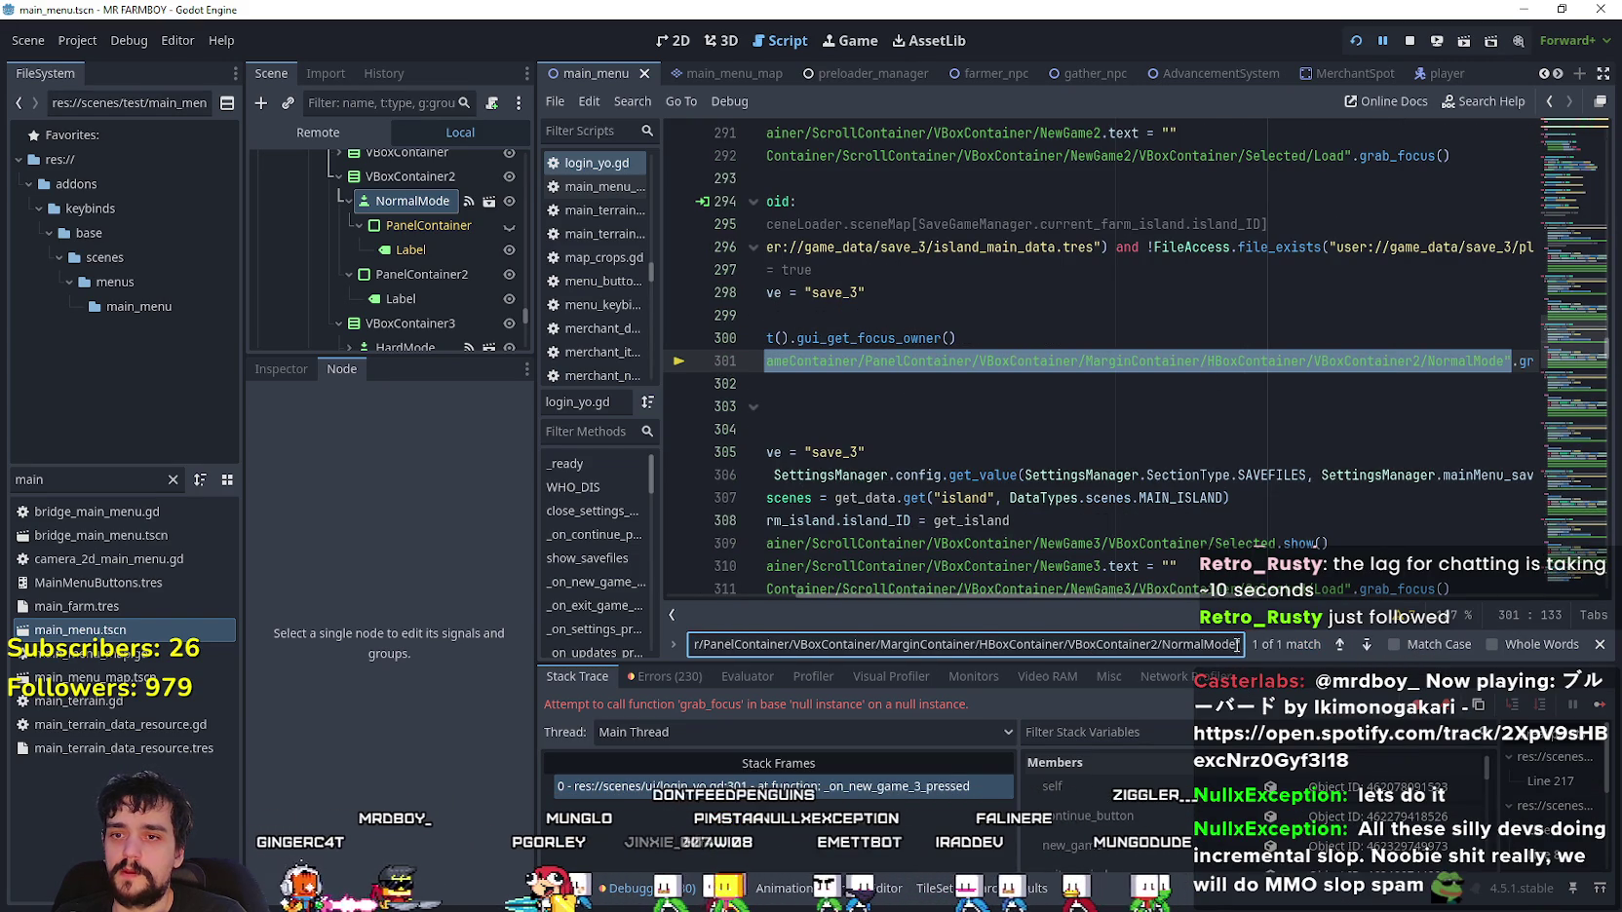
key("ctrl+Left")
key("ctrl+BackSpace")
key("ctrl+BackSpace")
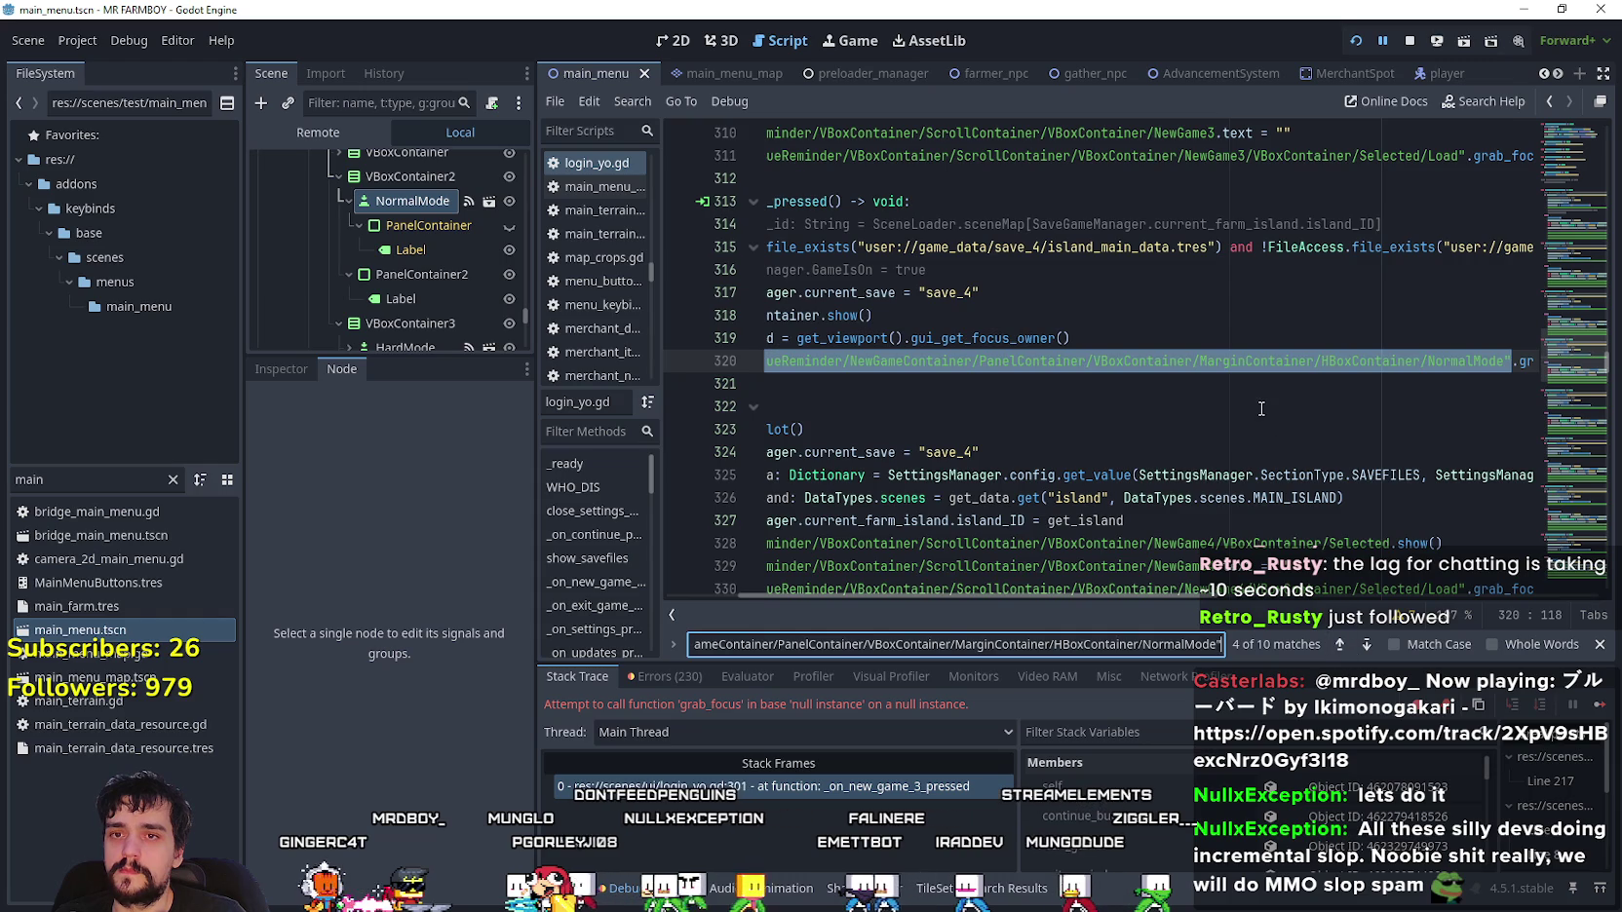
left_click(1261, 408)
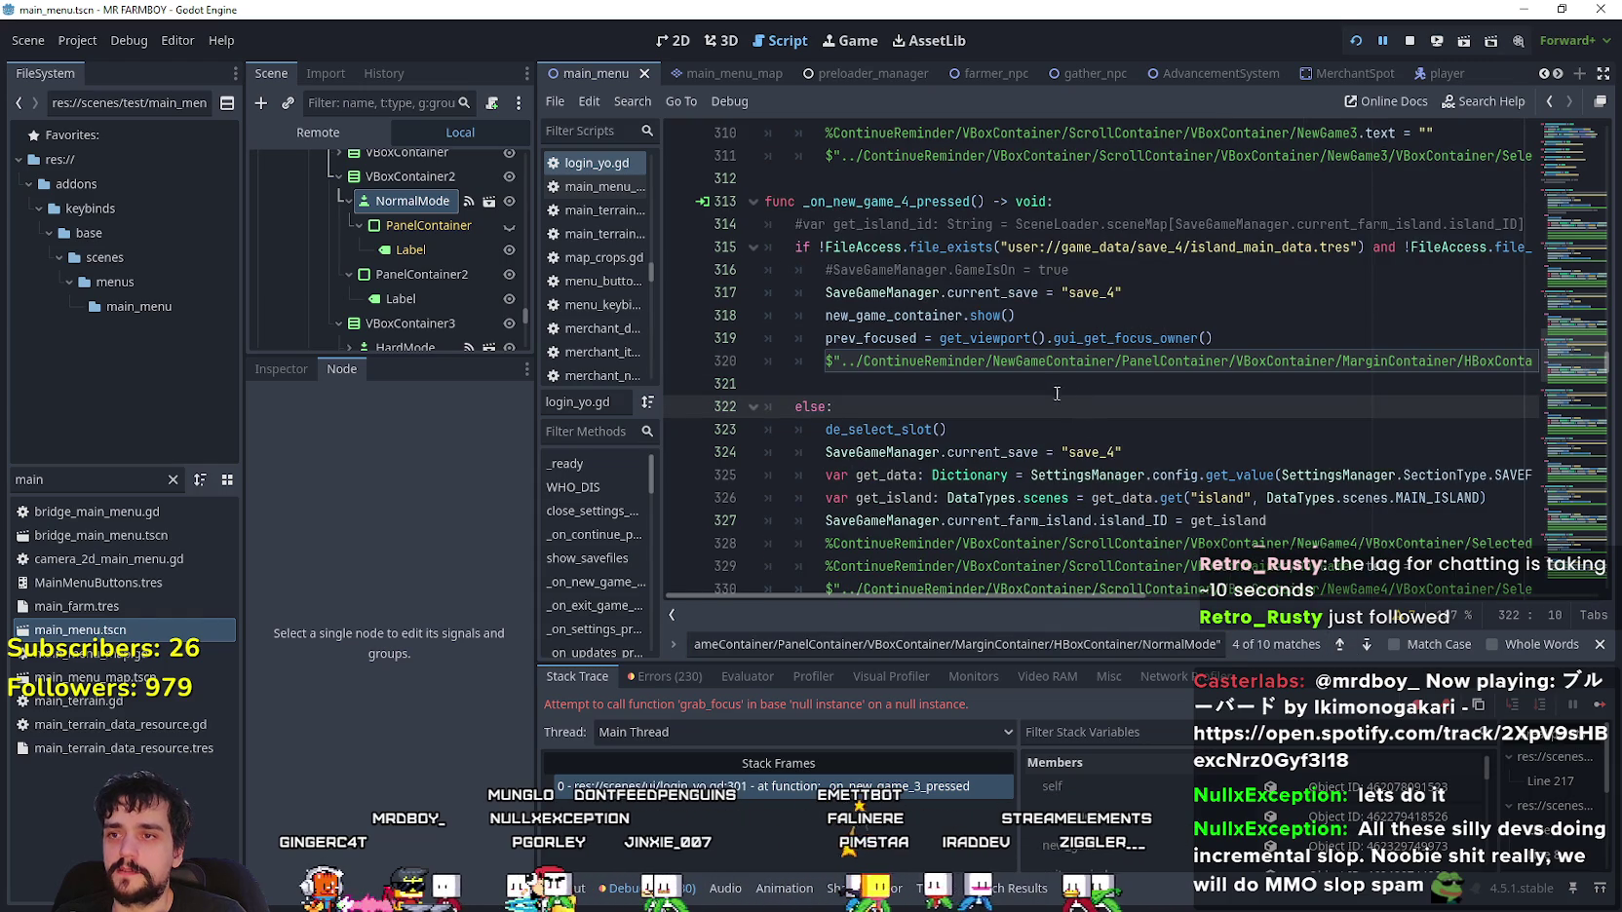
- Select the corrected middle portion of the NormalMode path on line 301
scroll(1056, 392, "up", 8)
mouse_move(830, 477)
left_mouse_down()
mouse_move(1530, 477)
mouse_move(1382, 476)
mouse_move(1406, 477)
left_mouse_up()
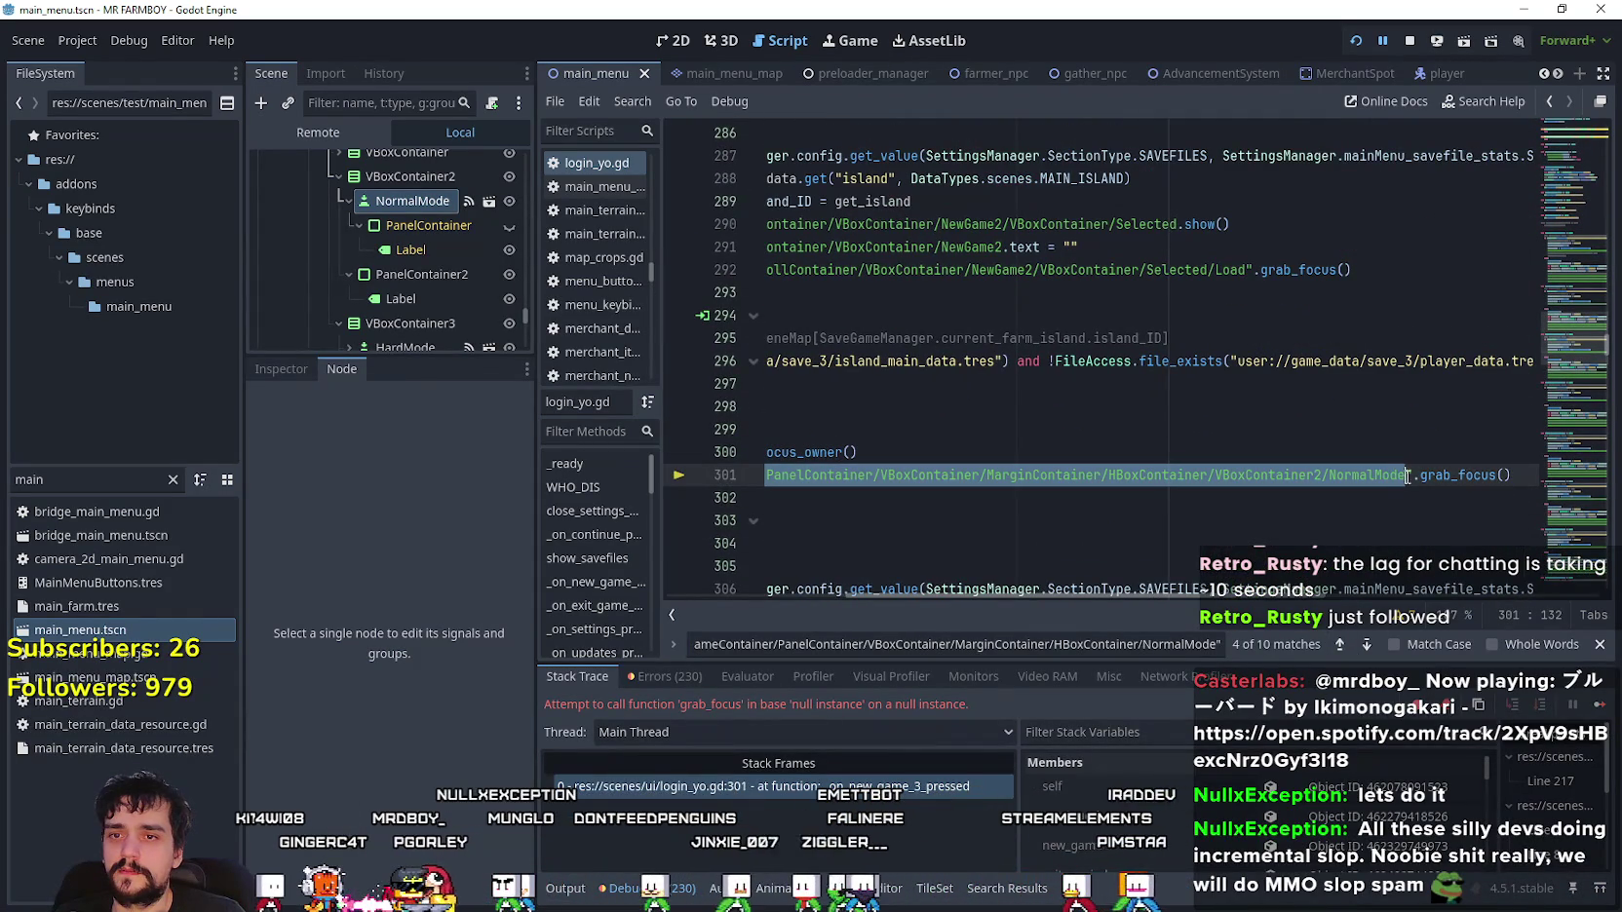
left_click(1332, 475)
left_click_drag(1231, 475, 770, 476)
left_click(1149, 530)
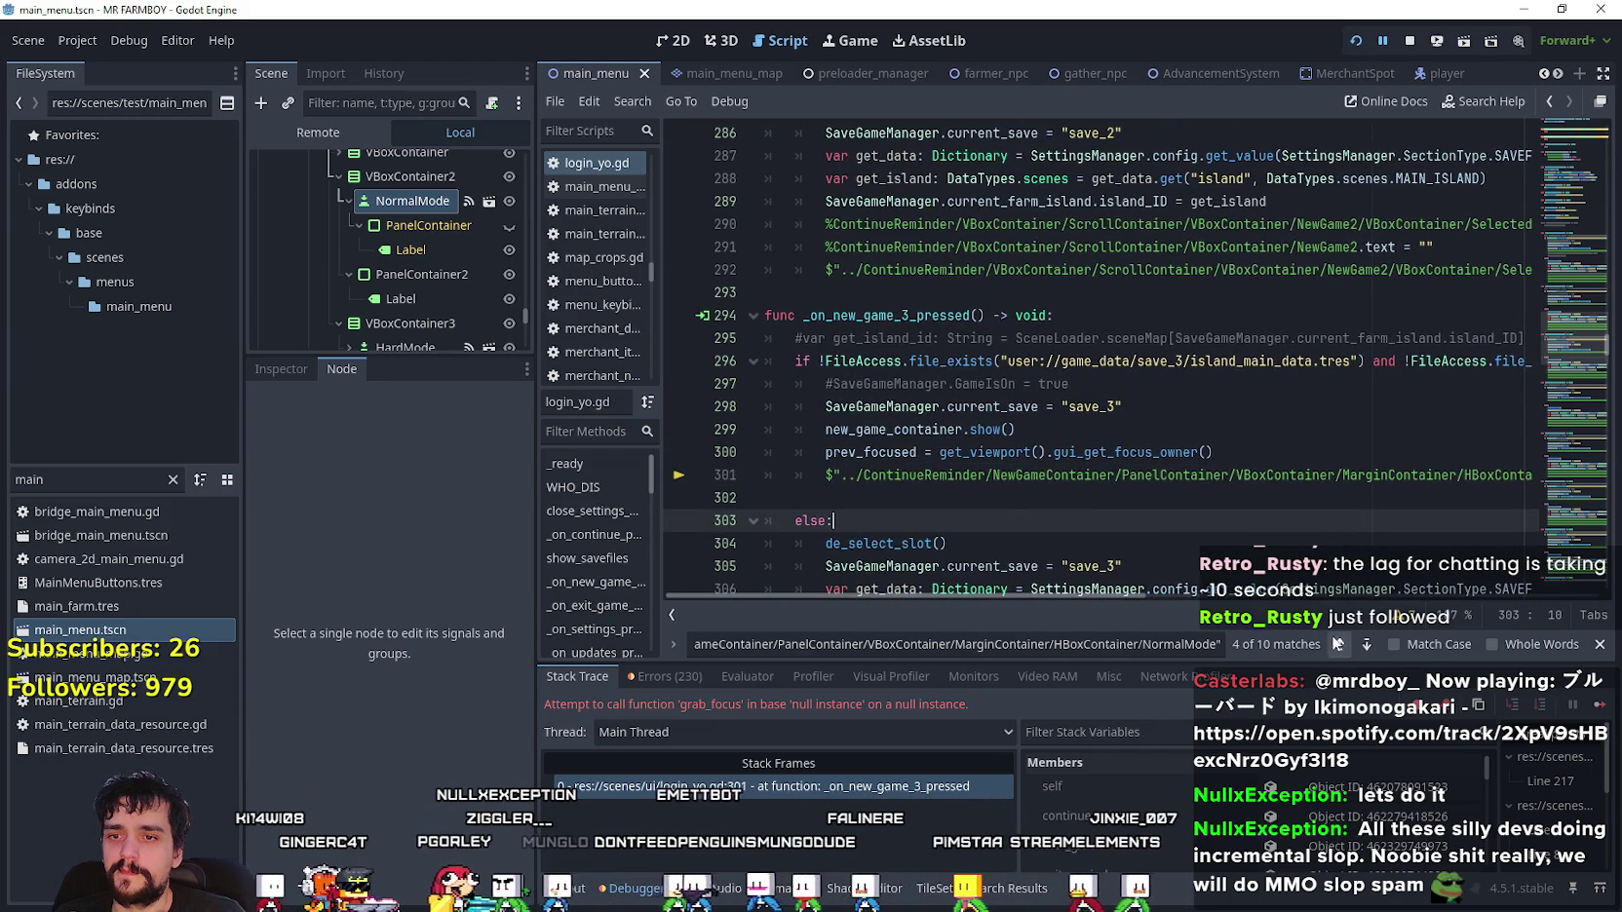
- Replace the old NormalMode path on line 261 with the corrected one
left_click(1336, 643)
left_click(1336, 643)
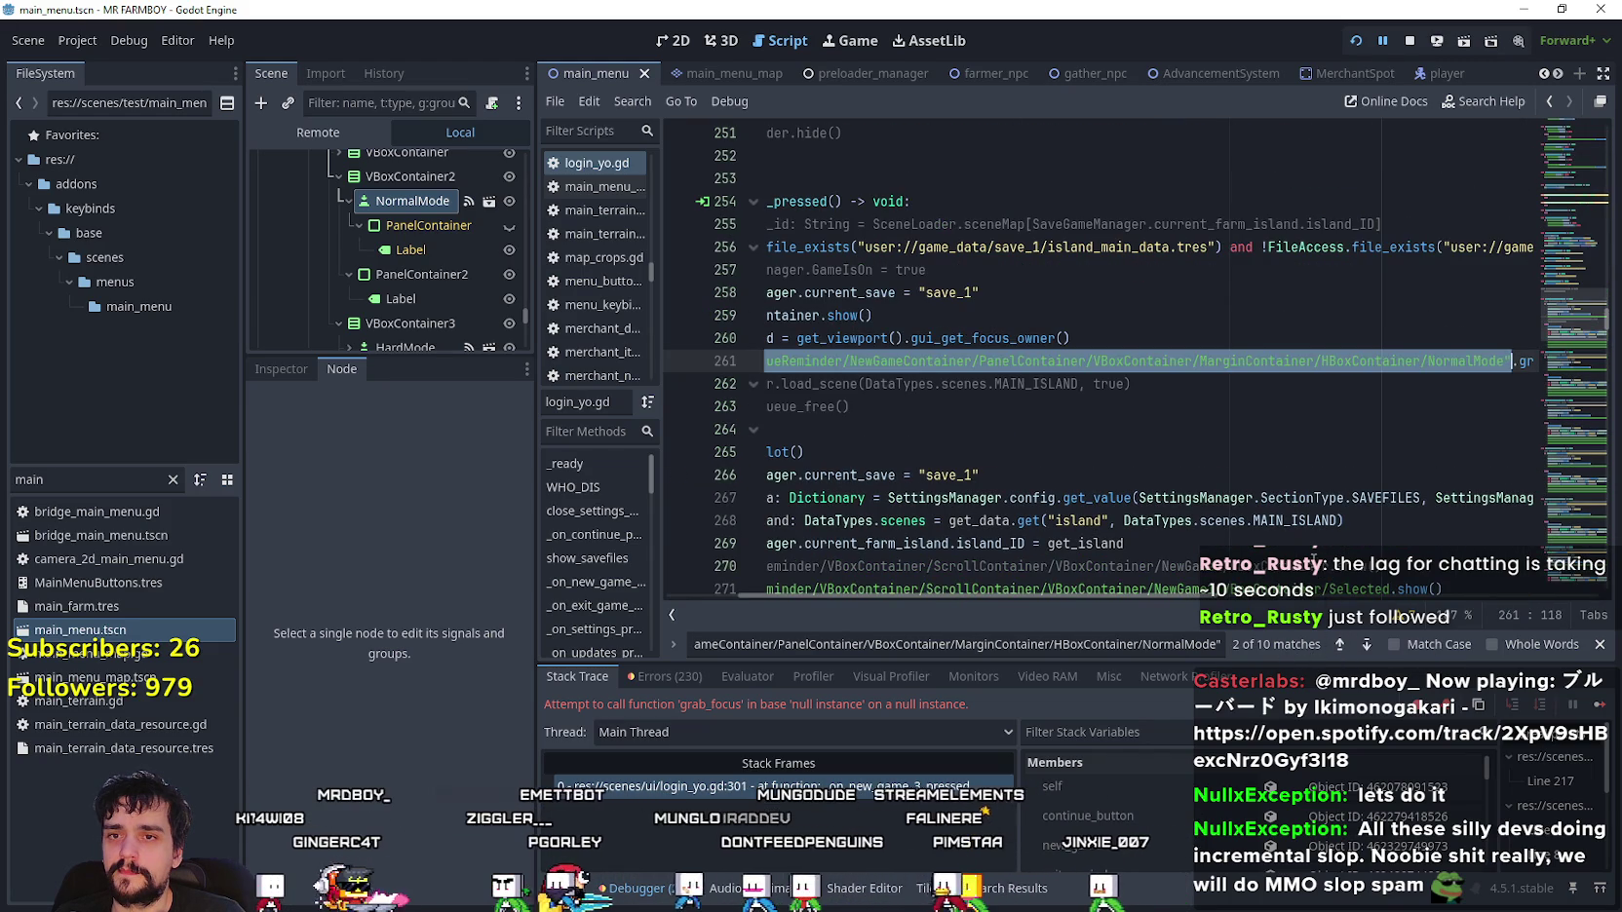
left_click(1122, 383)
key("shift+Home")
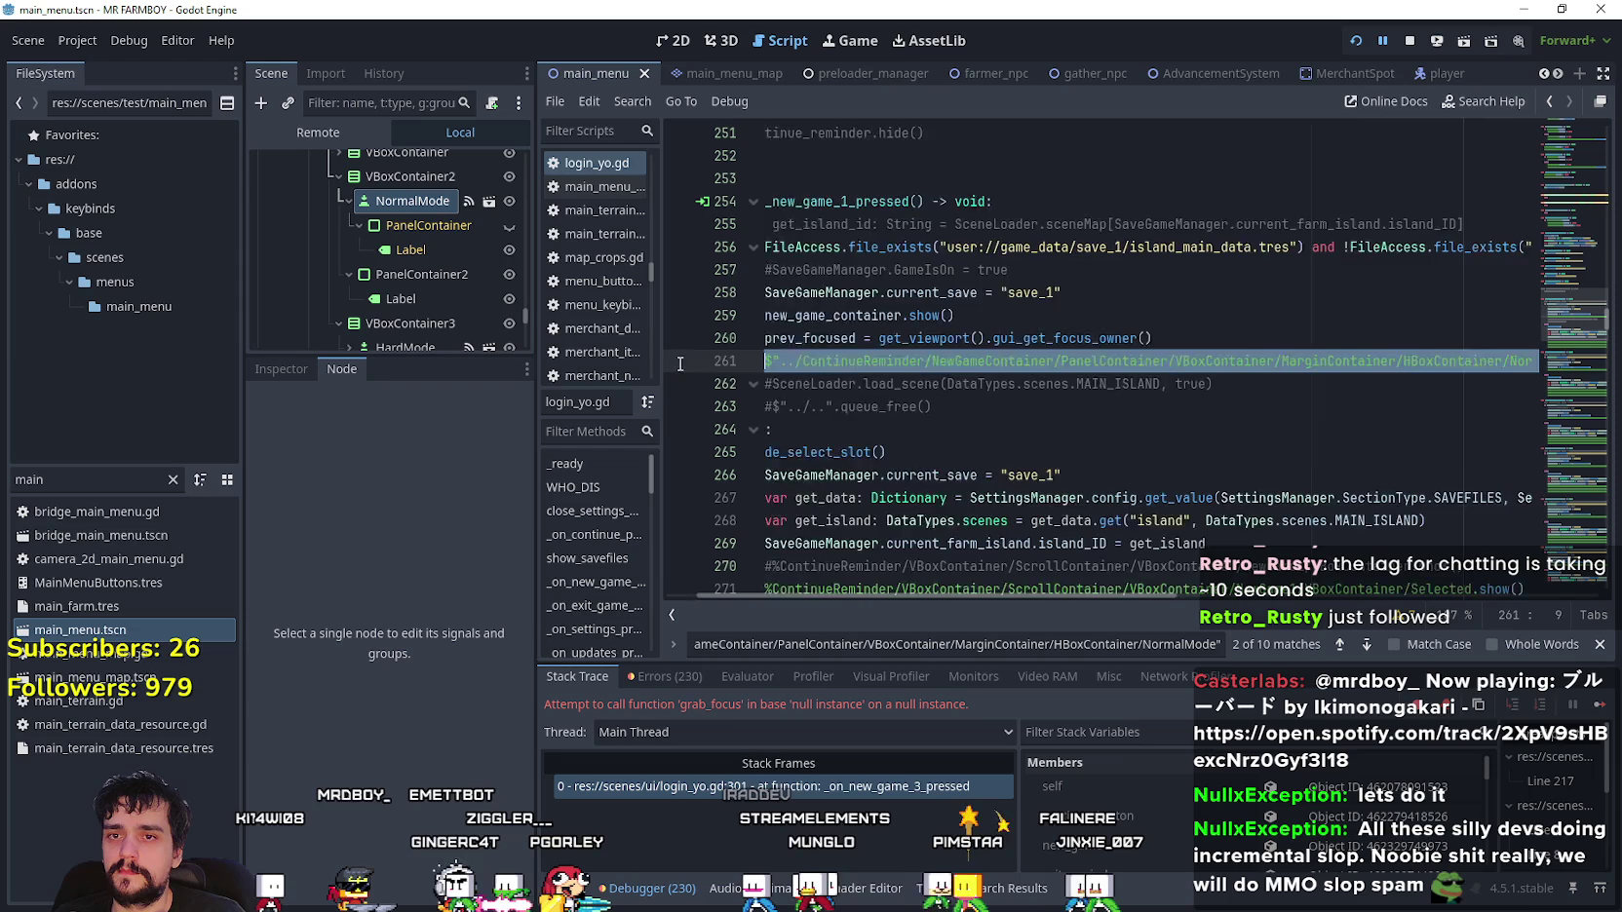
key("ctrl+v")
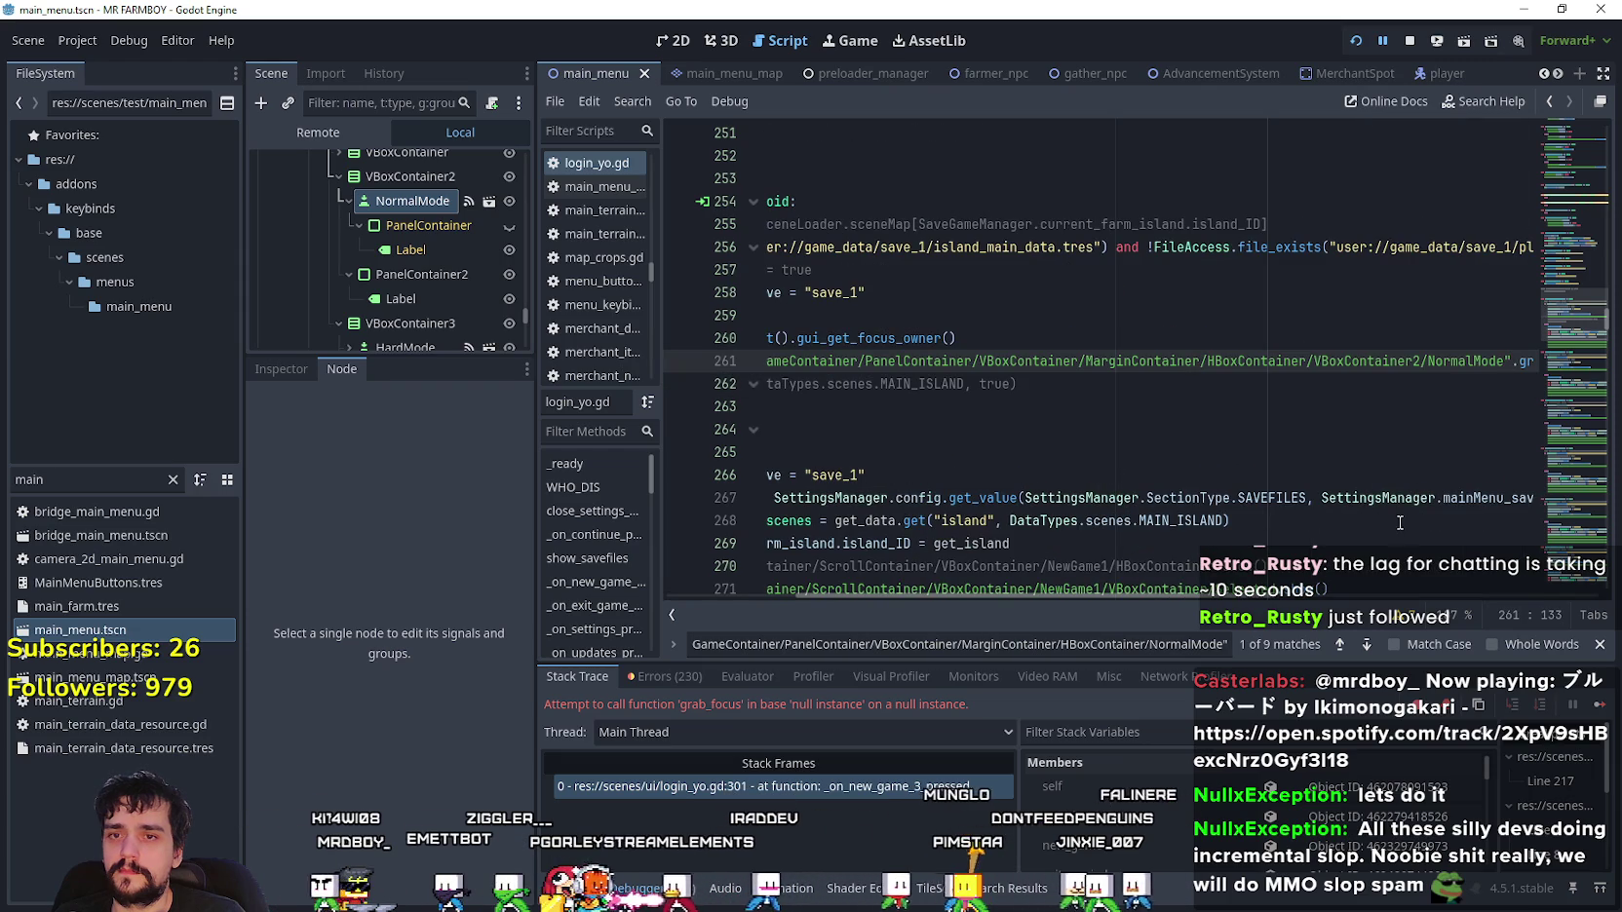
- Paste the corrected path over every remaining old match, from line 282 through line 164
left_click(1365, 645)
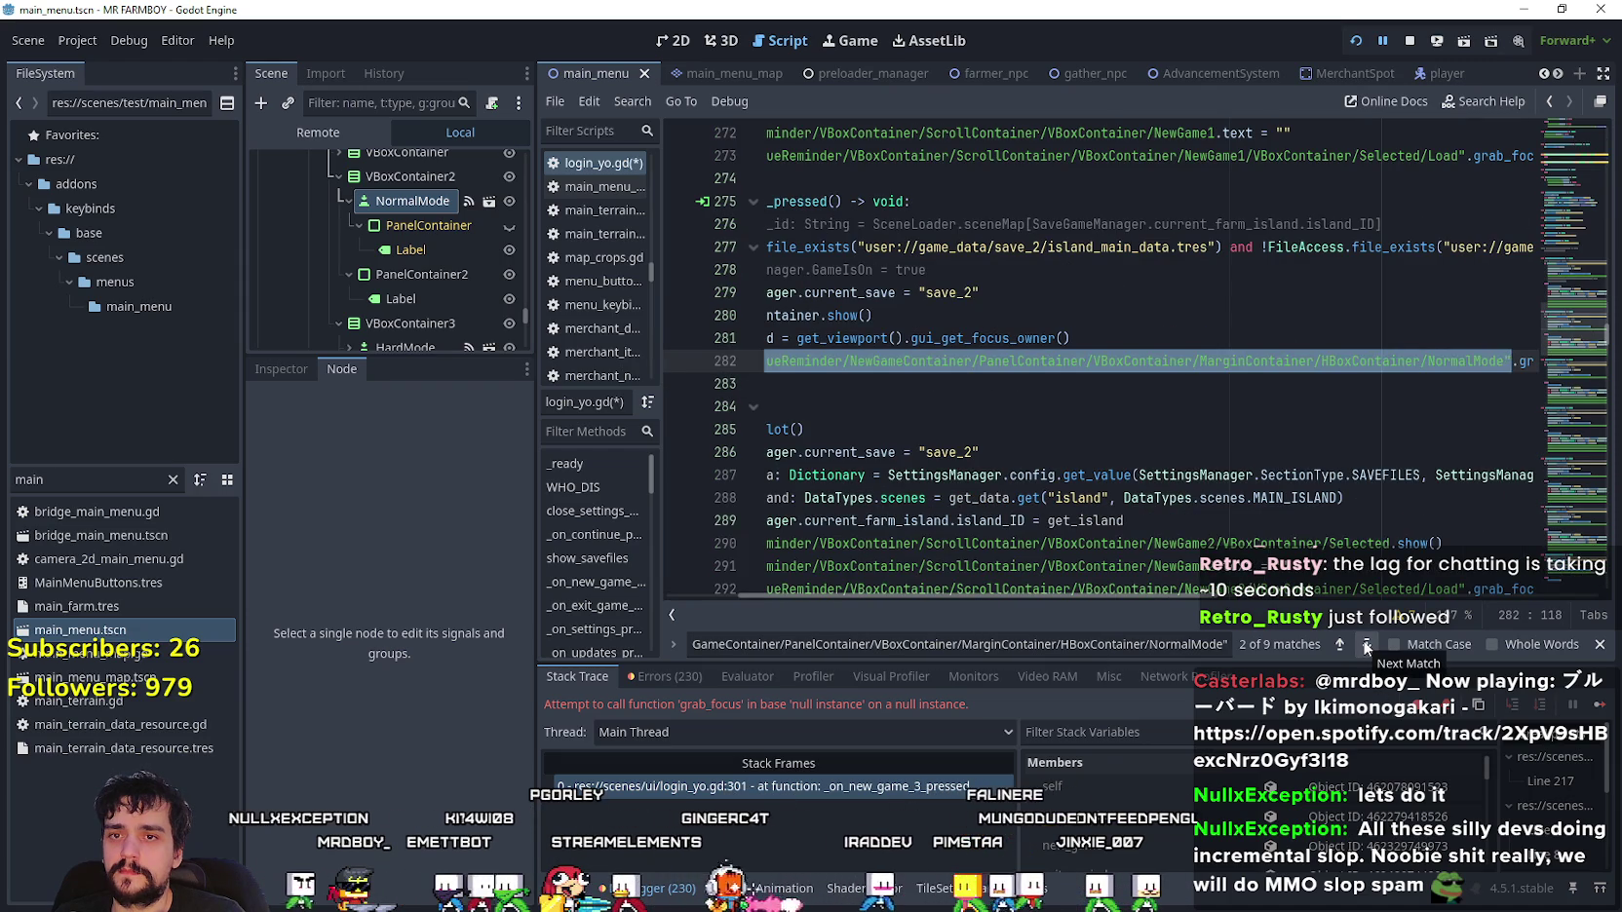
key("ctrl+v")
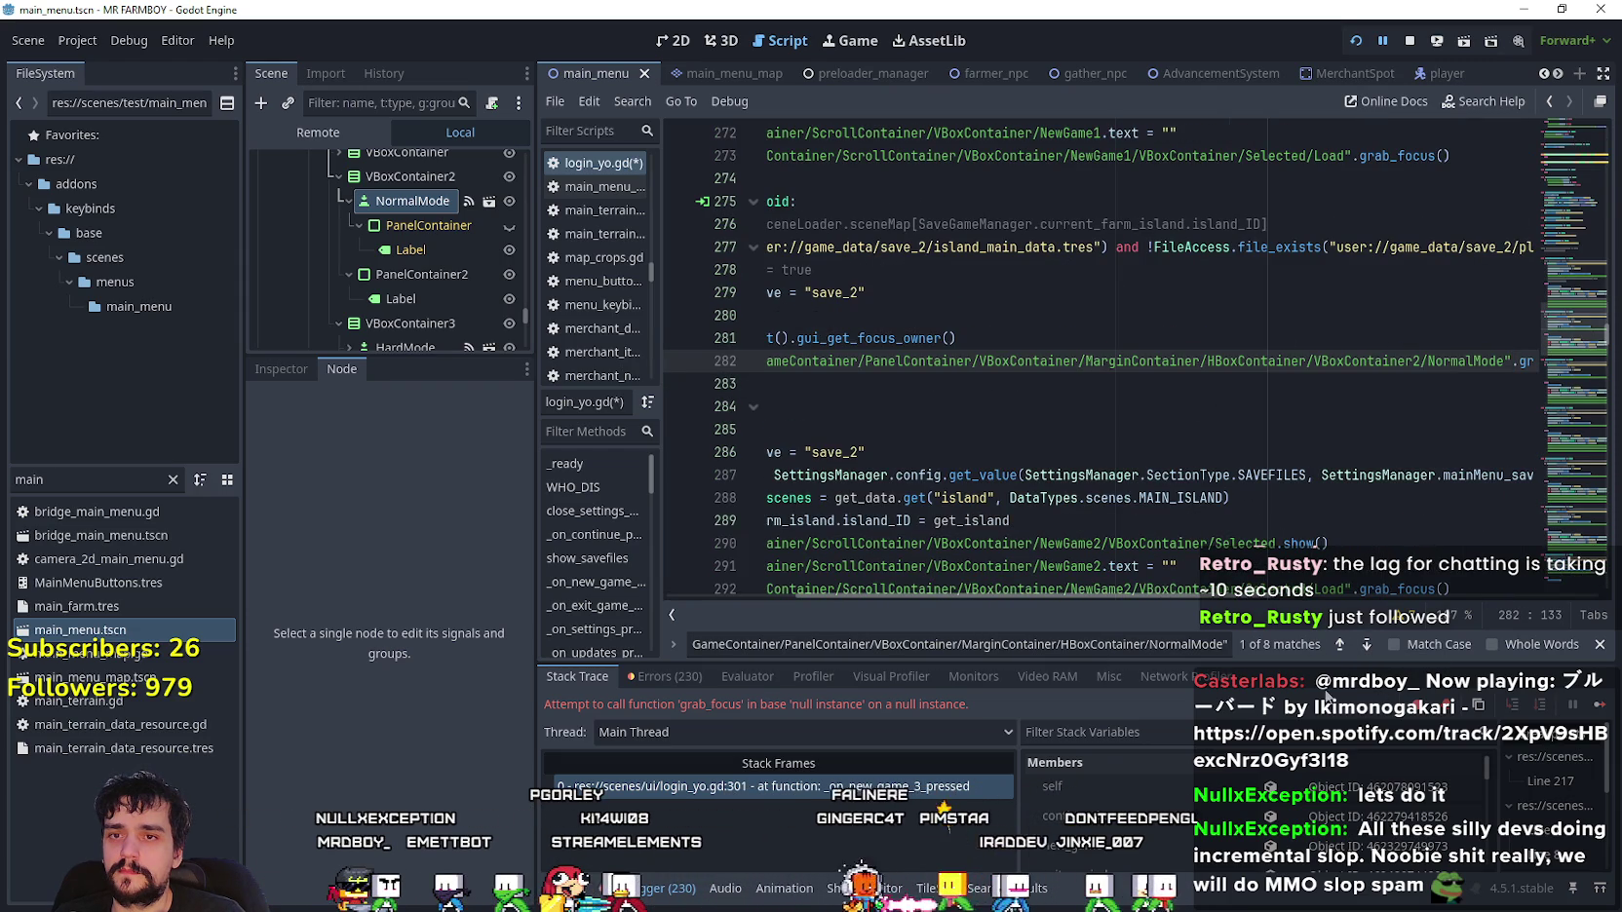
left_click(1363, 645)
key("ctrl+v")
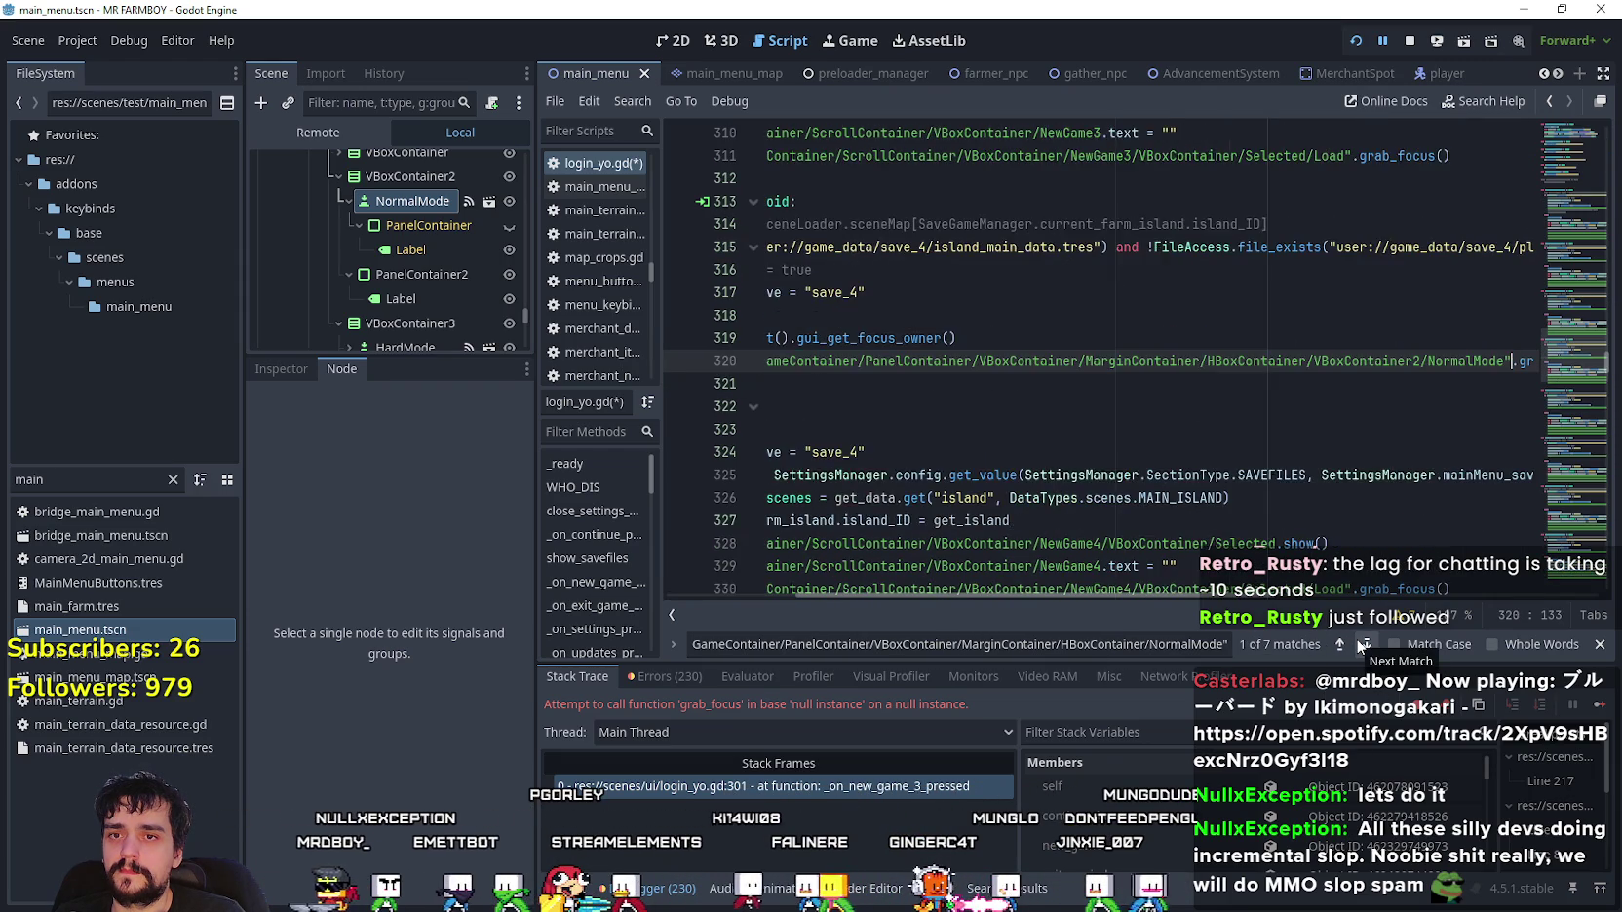
left_click(1363, 645)
key("ctrl+v")
left_click(1362, 645)
key("ctrl+v")
left_click(1363, 645)
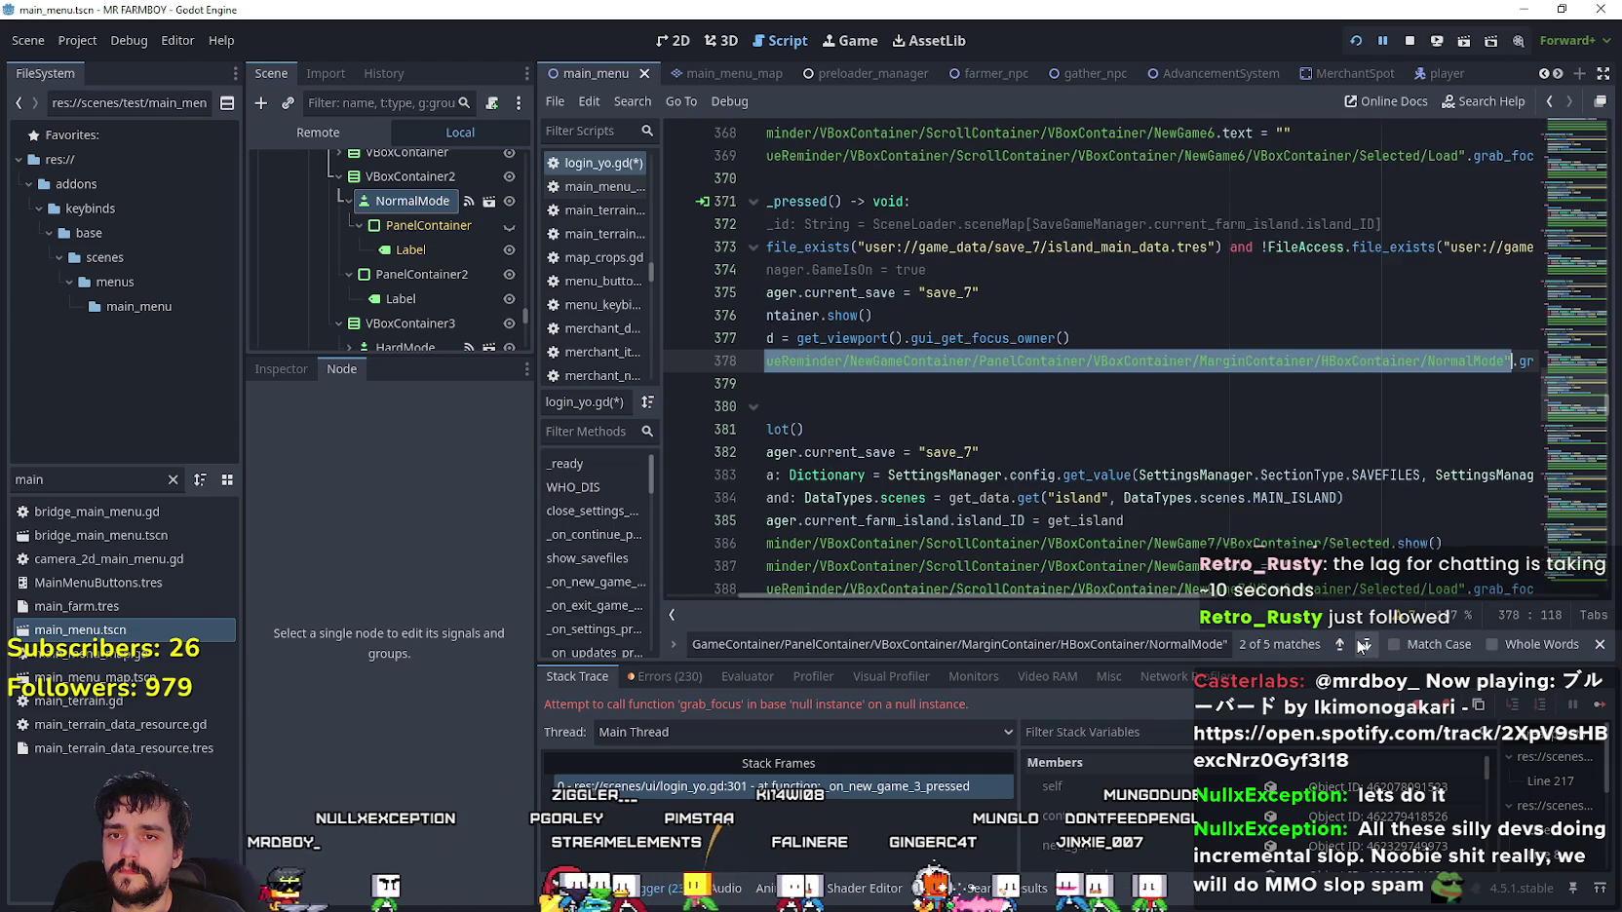
key("ctrl+v")
left_click(1362, 646)
key("ctrl+v")
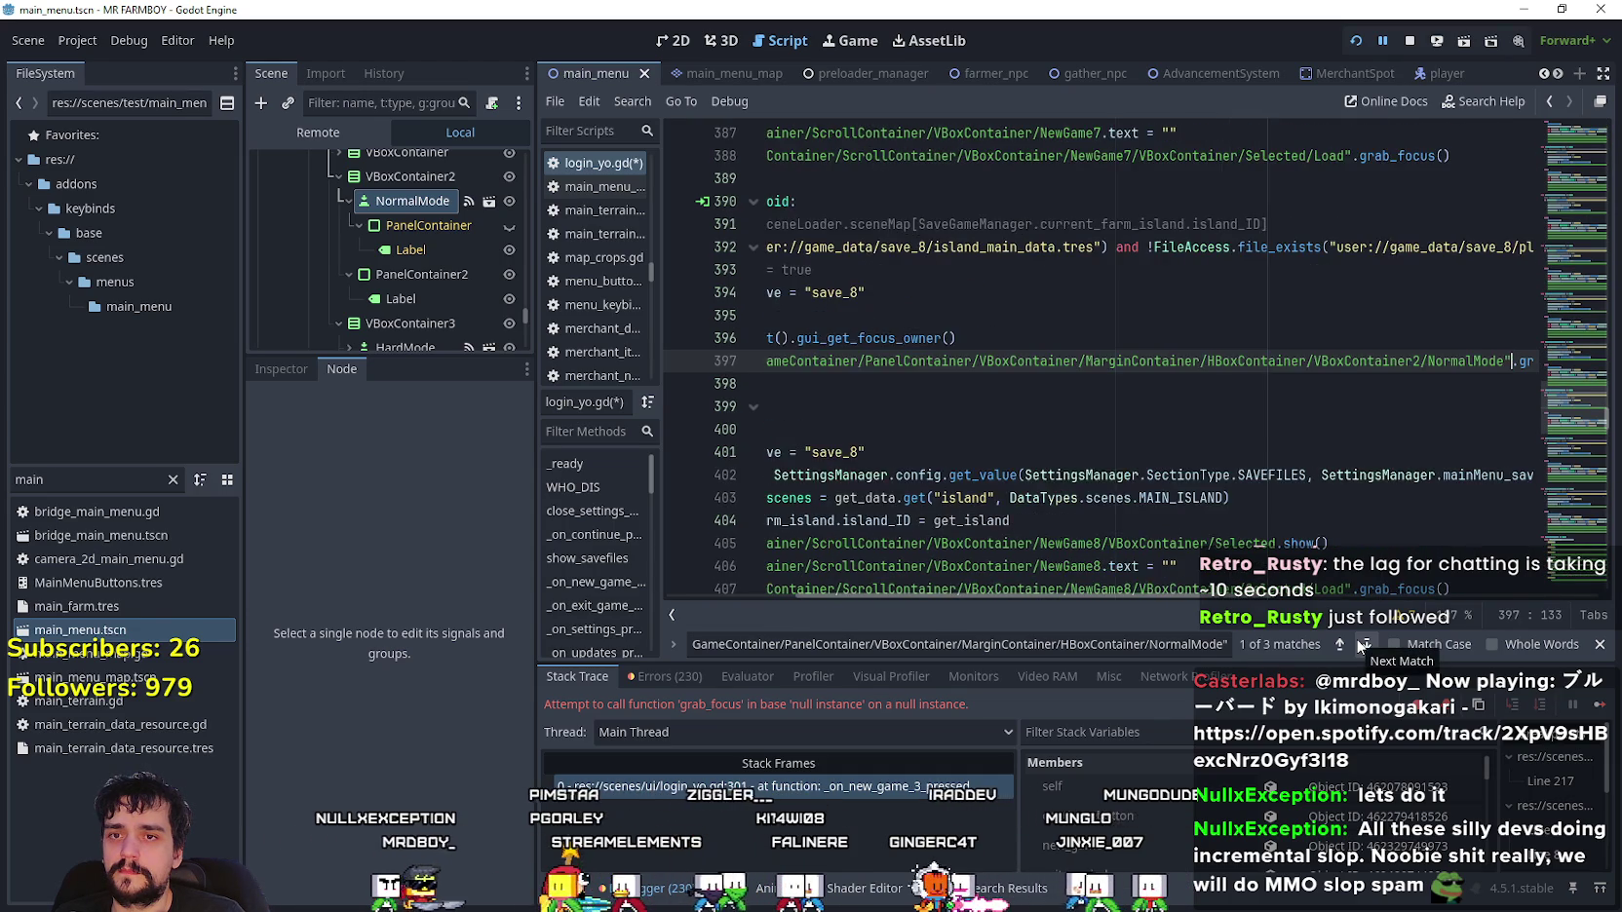
left_click(1362, 645)
key("ctrl+v")
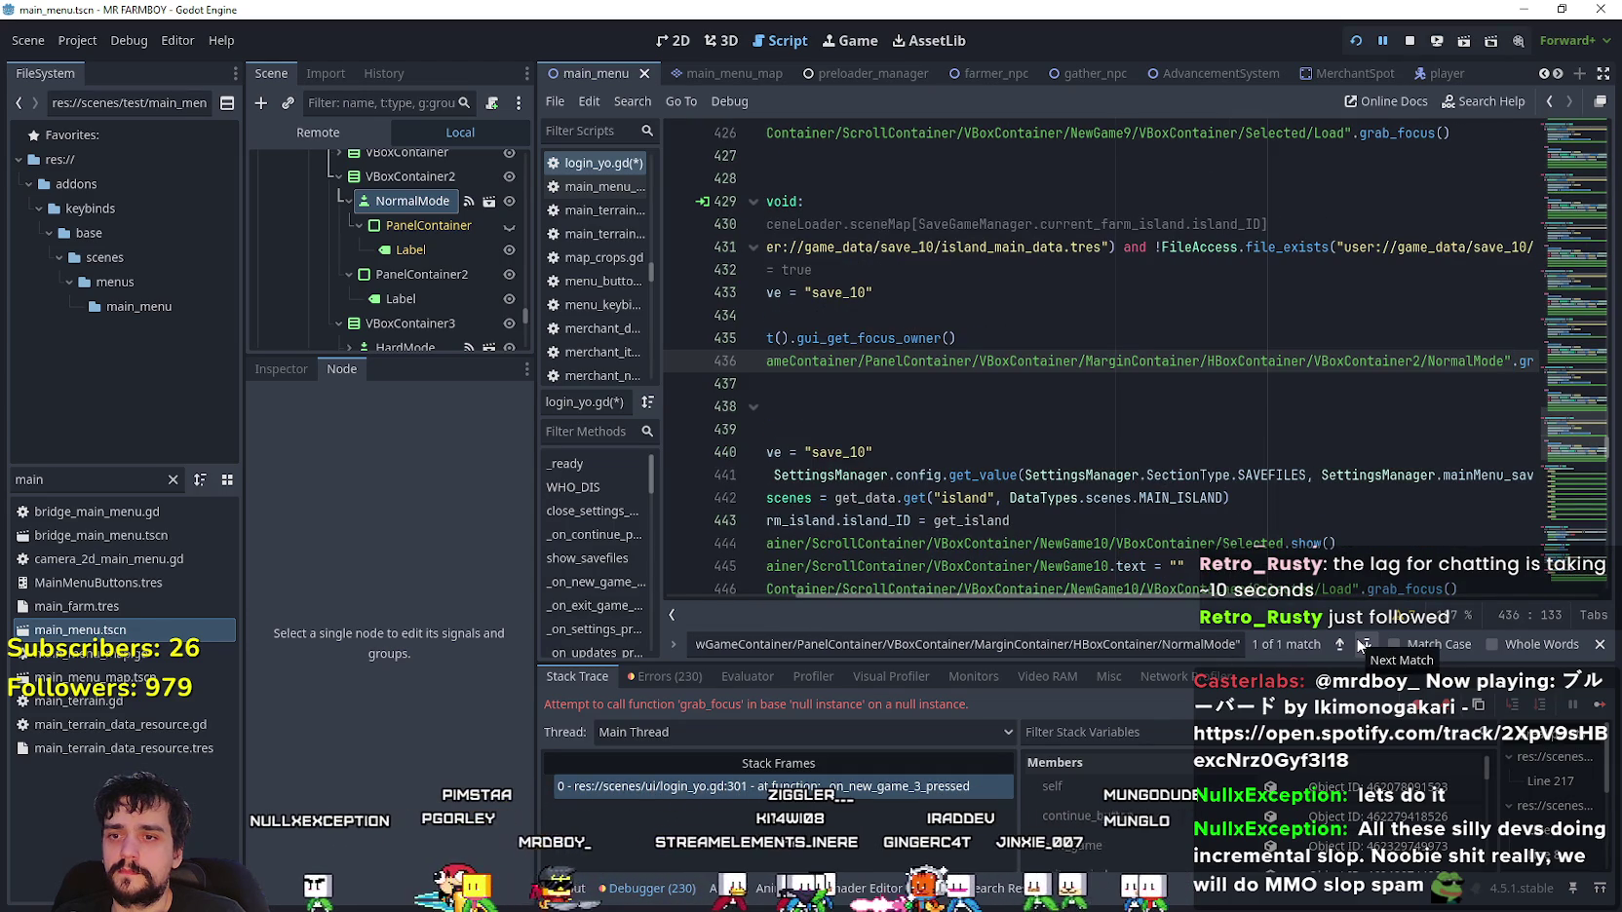
left_click(1363, 645)
key("ctrl+v")
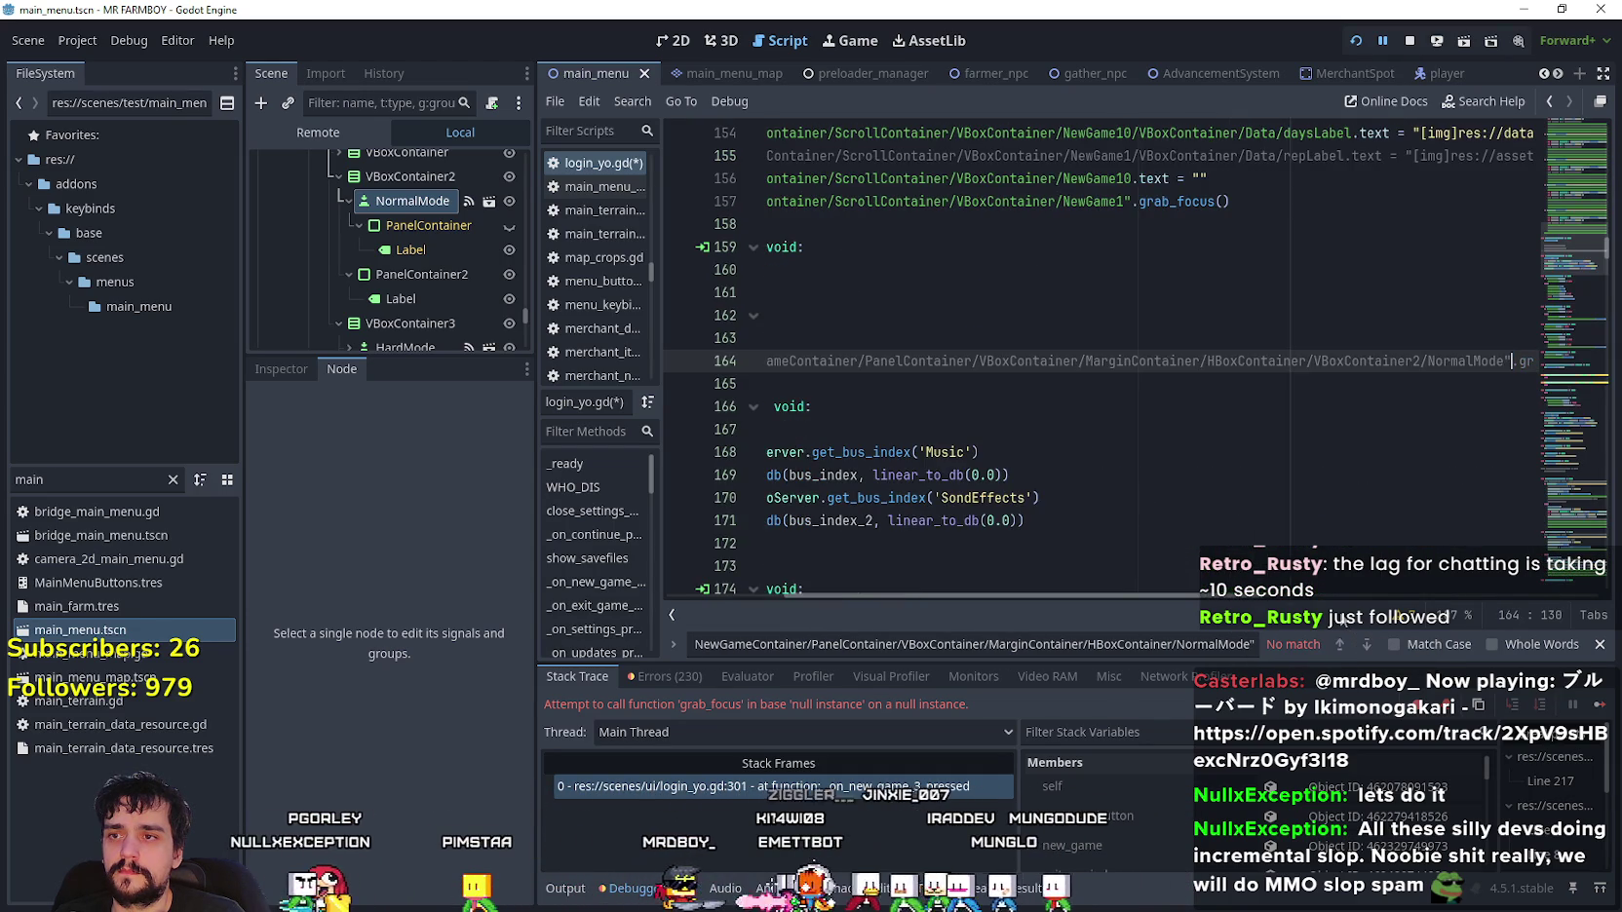
- Save the scene and relaunch the game to test the changes
scroll(1068, 392, "left", 5)
left_click(965, 406)
key("ctrl+s")
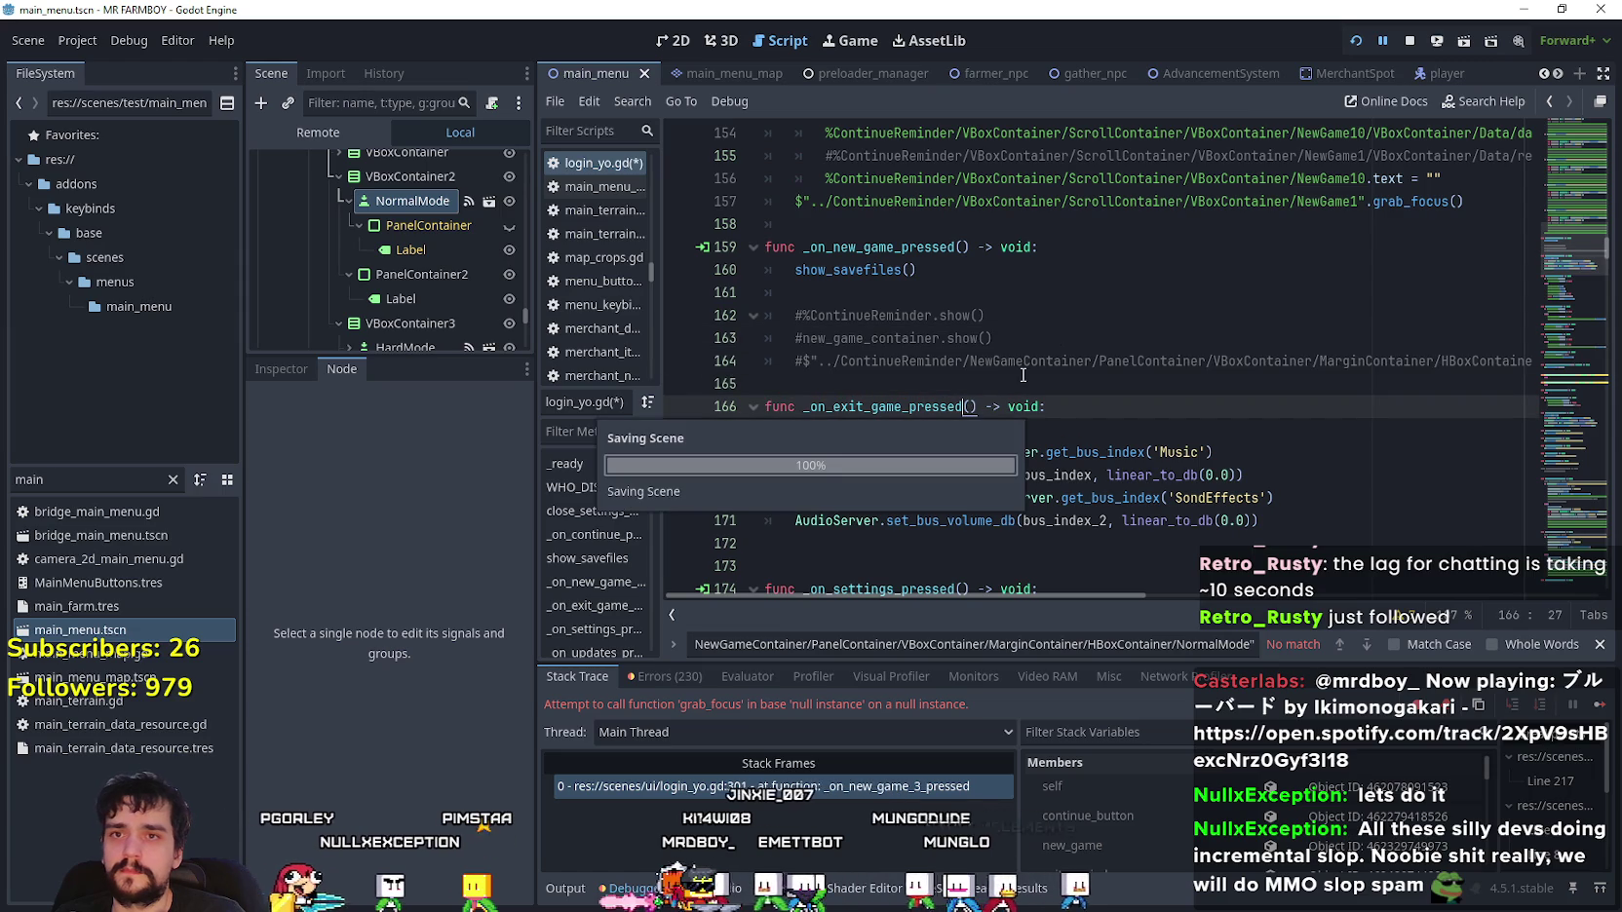
left_click(1408, 43)
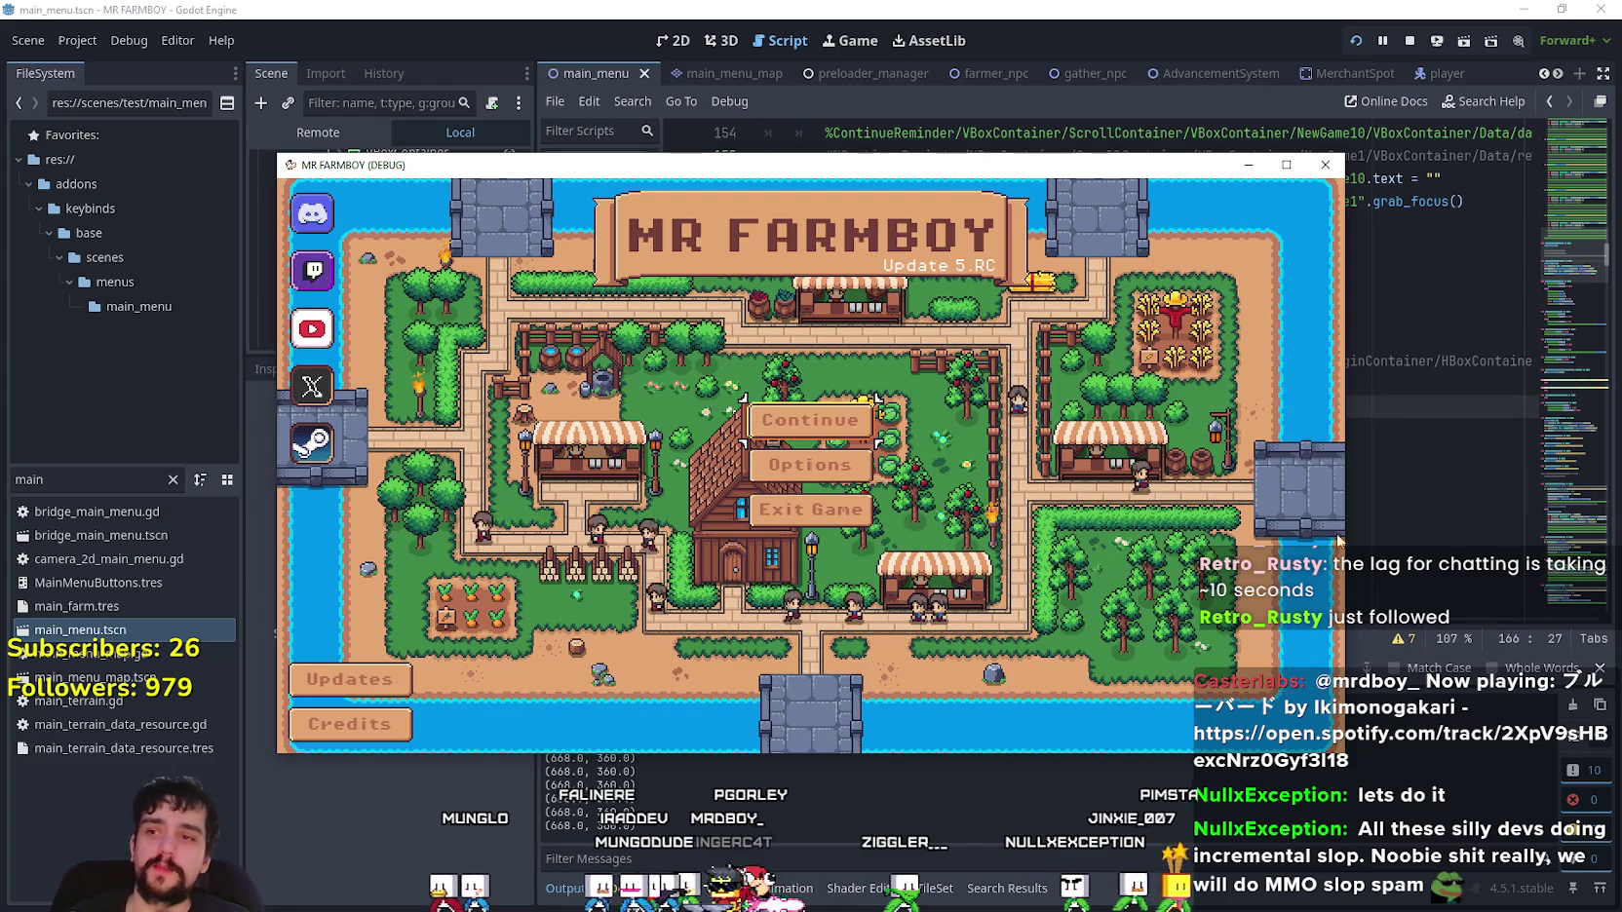
- Choose Continue then Create Save, maximize the game to inspect the New Game dialog, then return to the editor
left_click(849, 436)
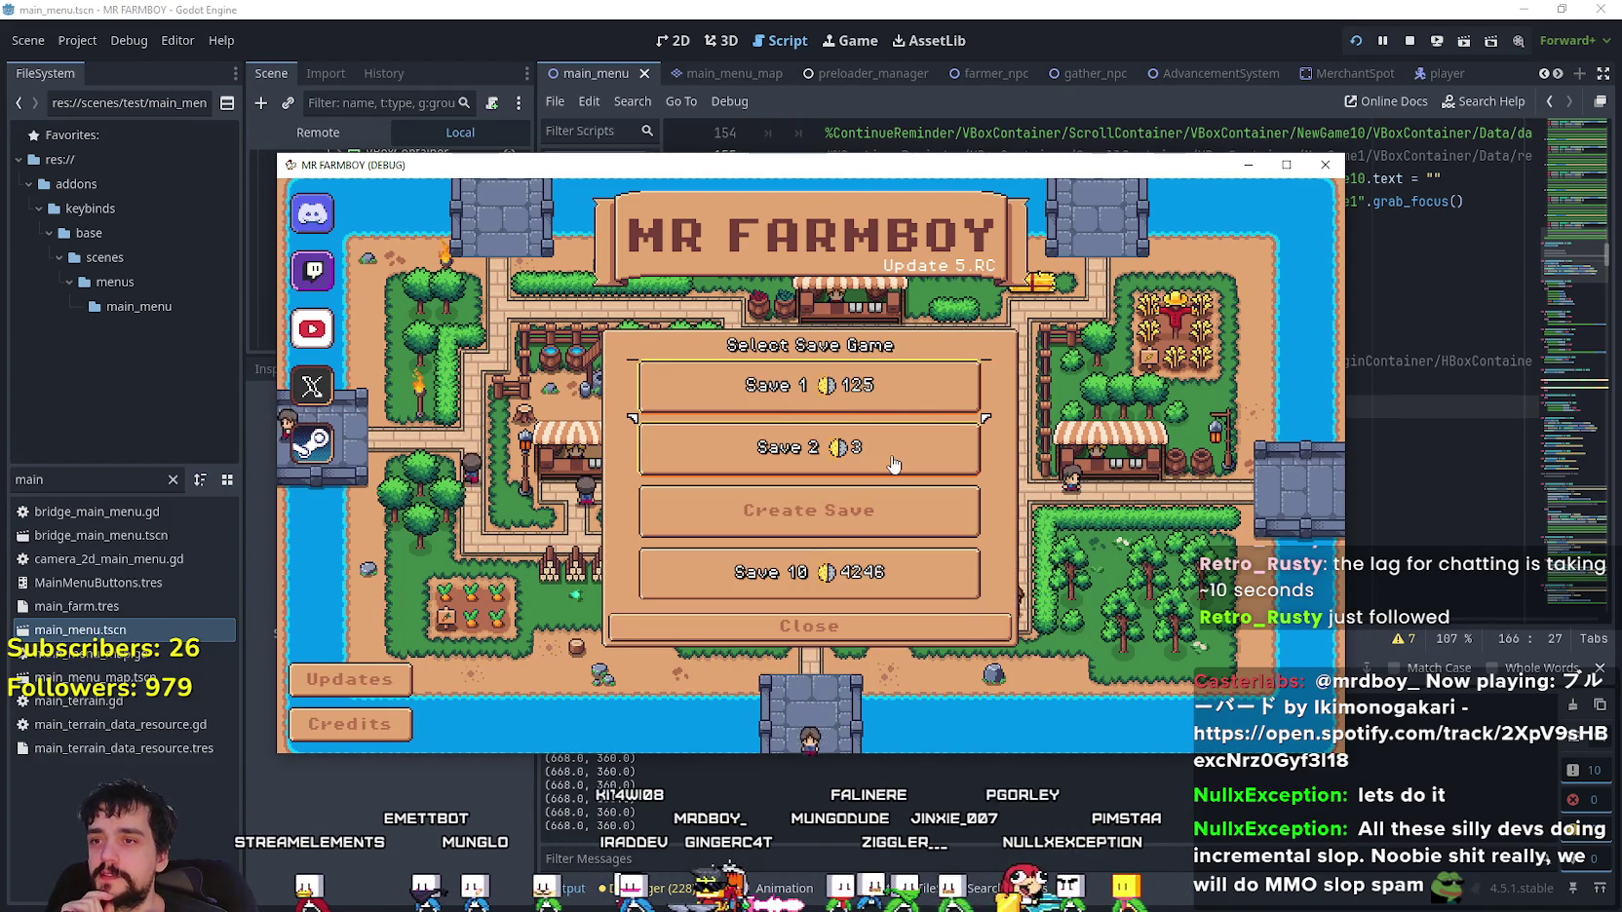
left_click(846, 510)
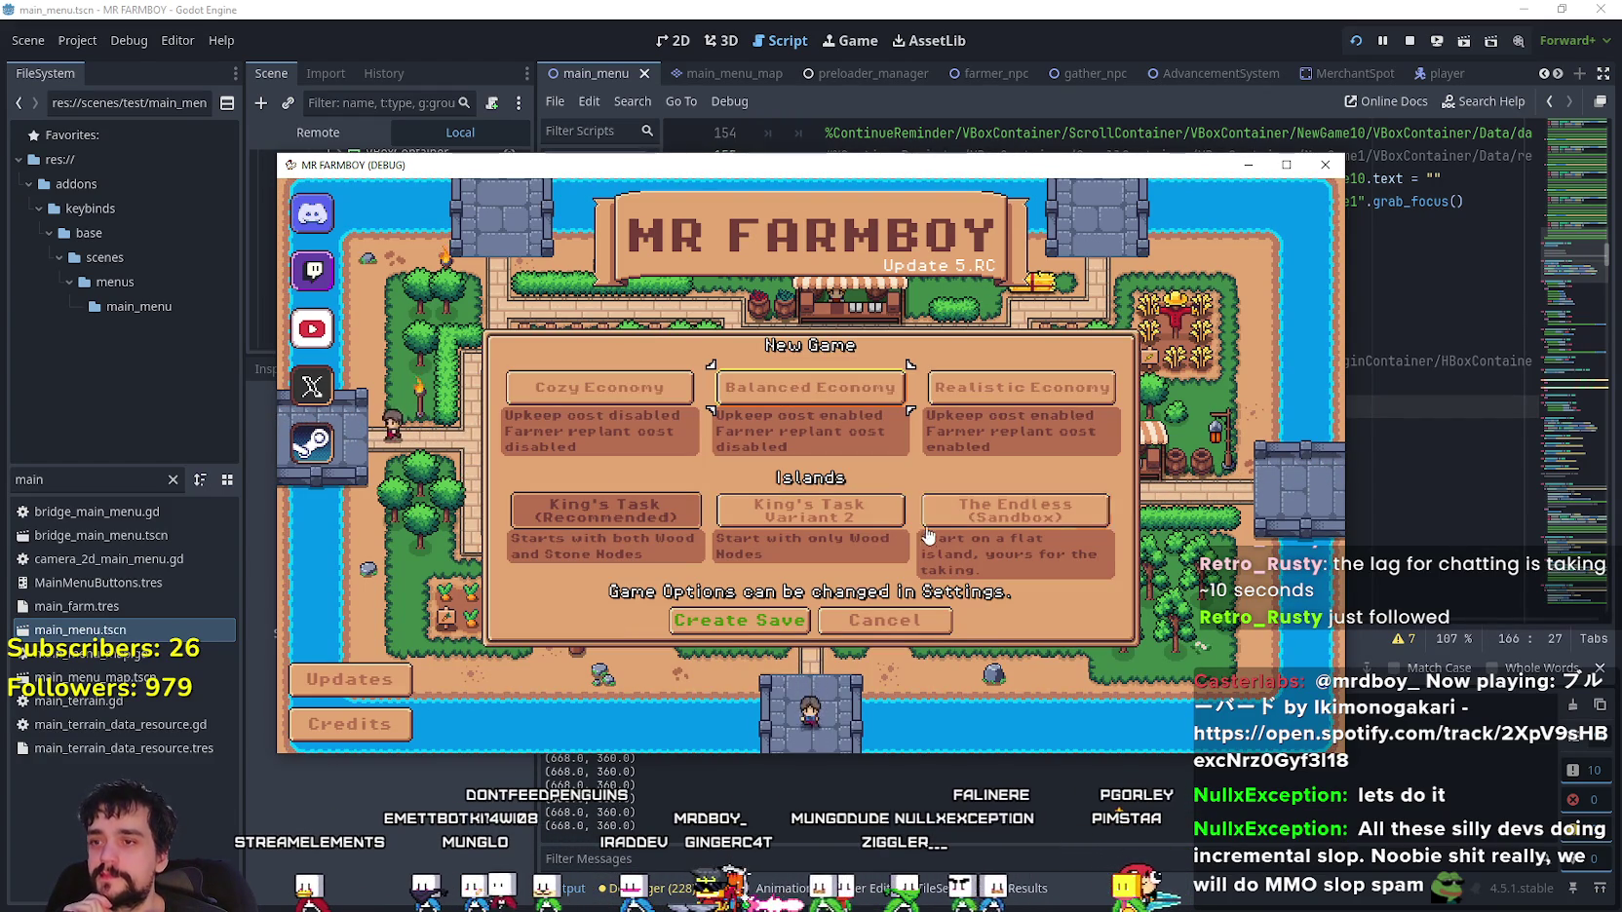
left_click(1286, 165)
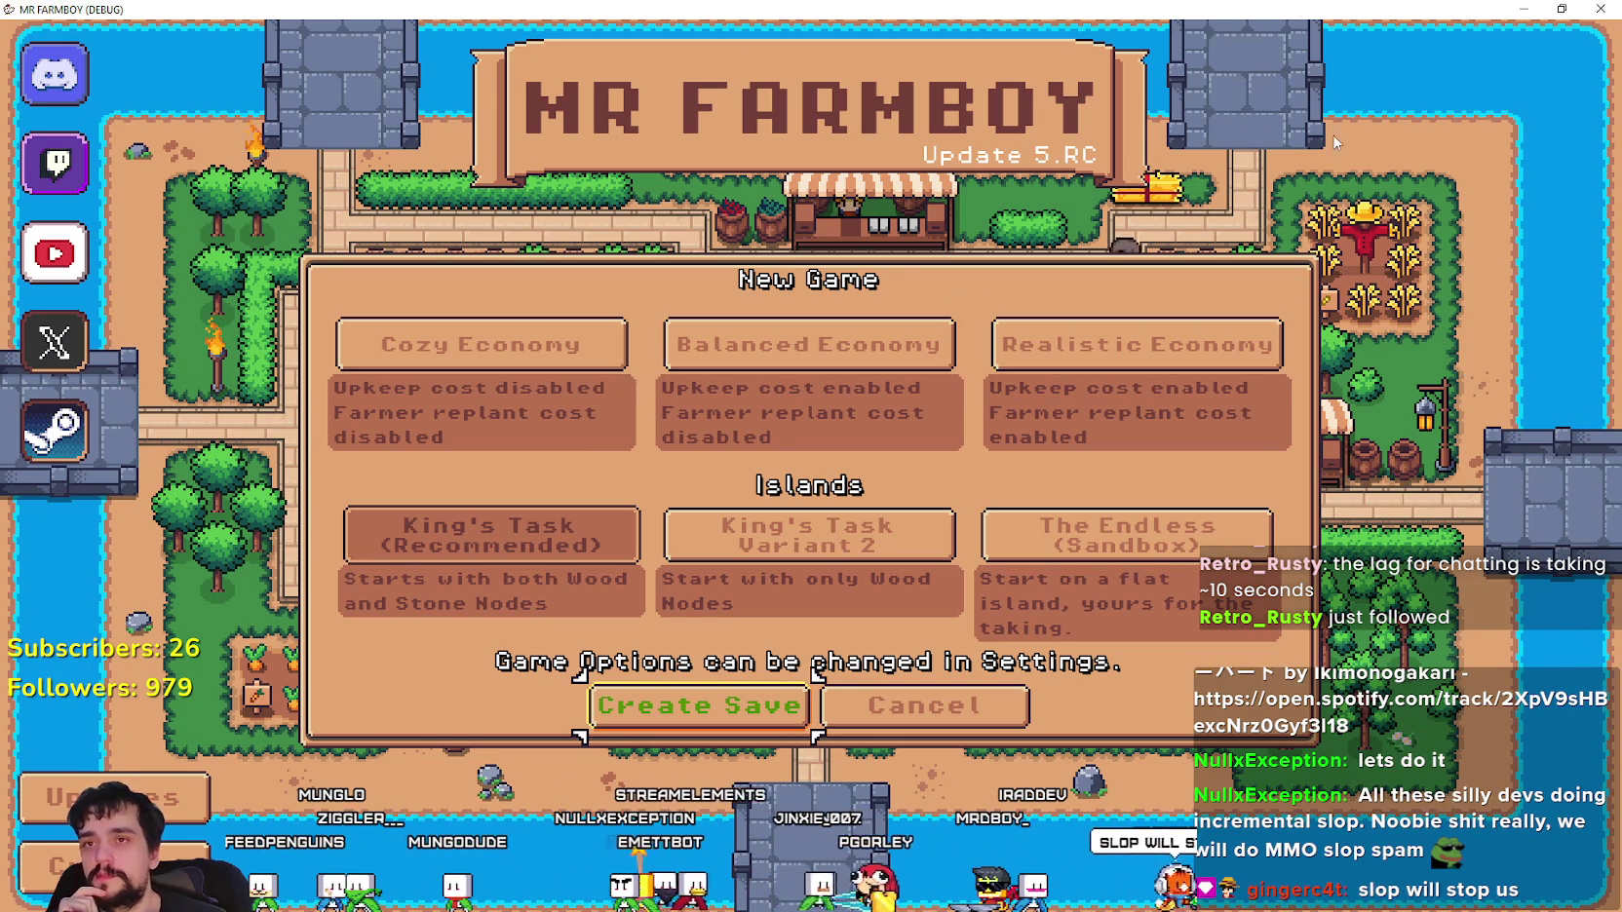
key("alt+Tab")
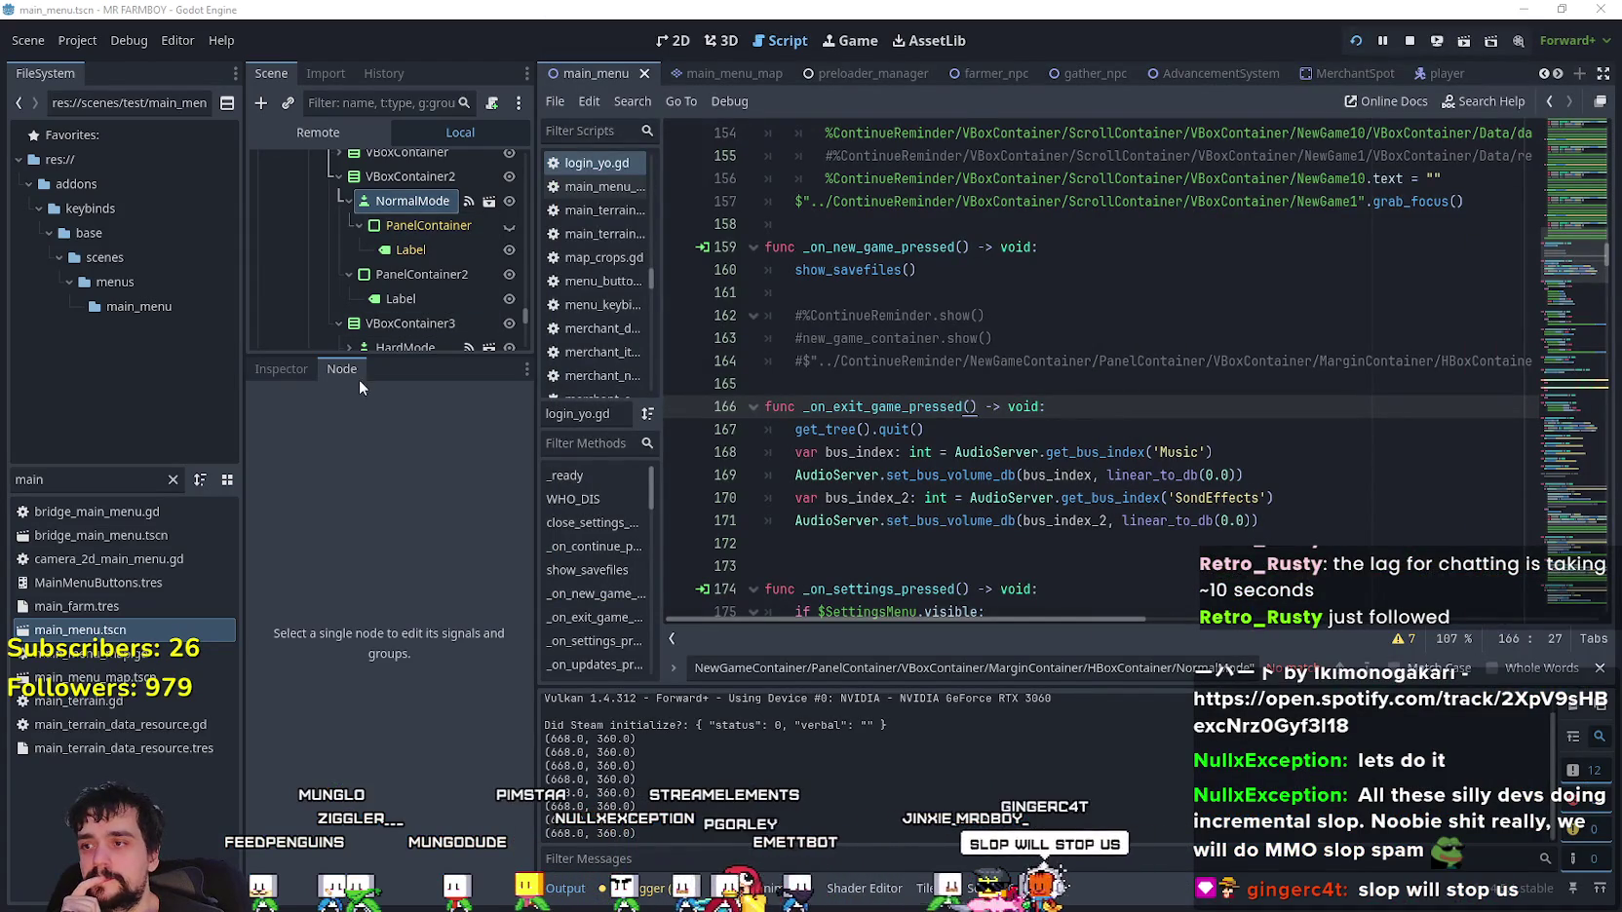
left_click(302, 370)
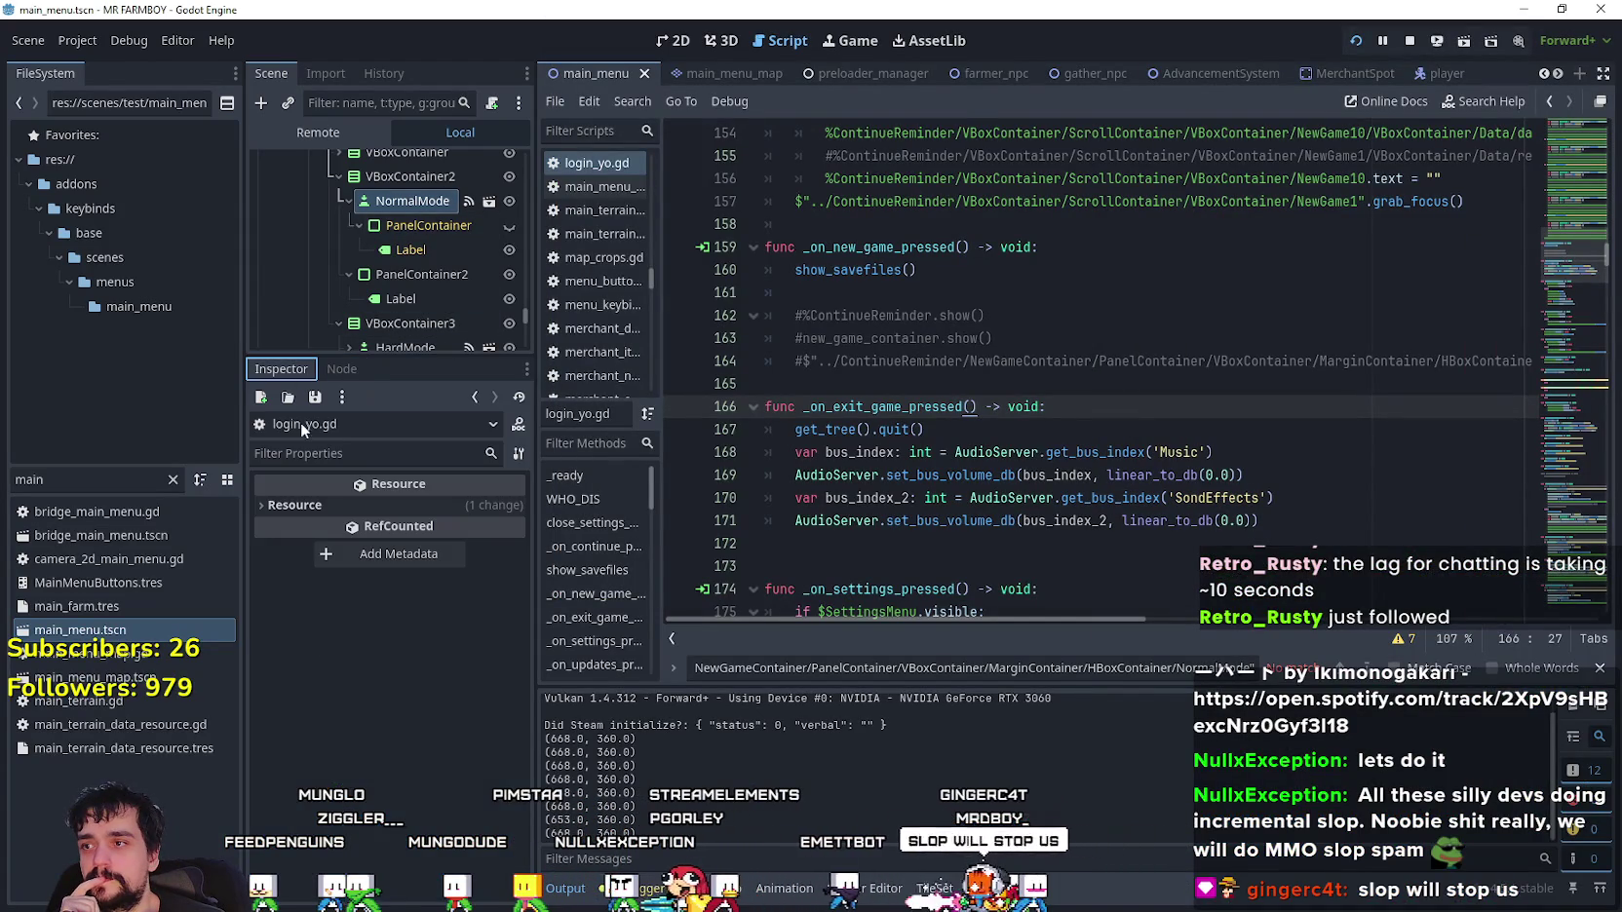
- Select NormalMode in the Scene tree and open the node picker for its Focus neighbor_bottom
left_click(386, 198)
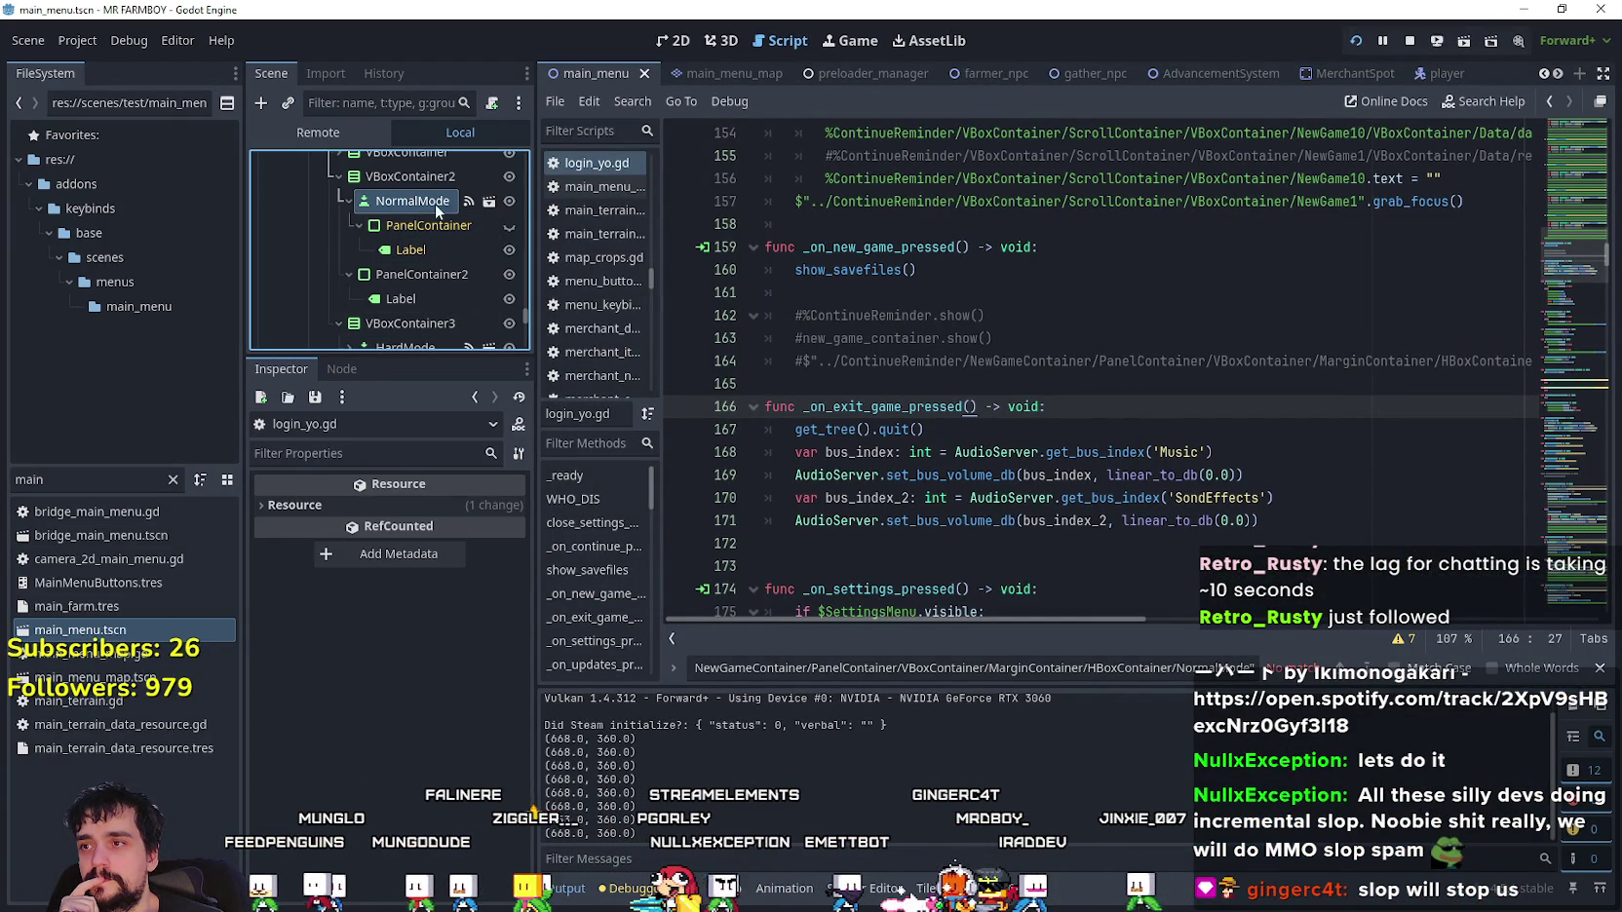
left_click(423, 203)
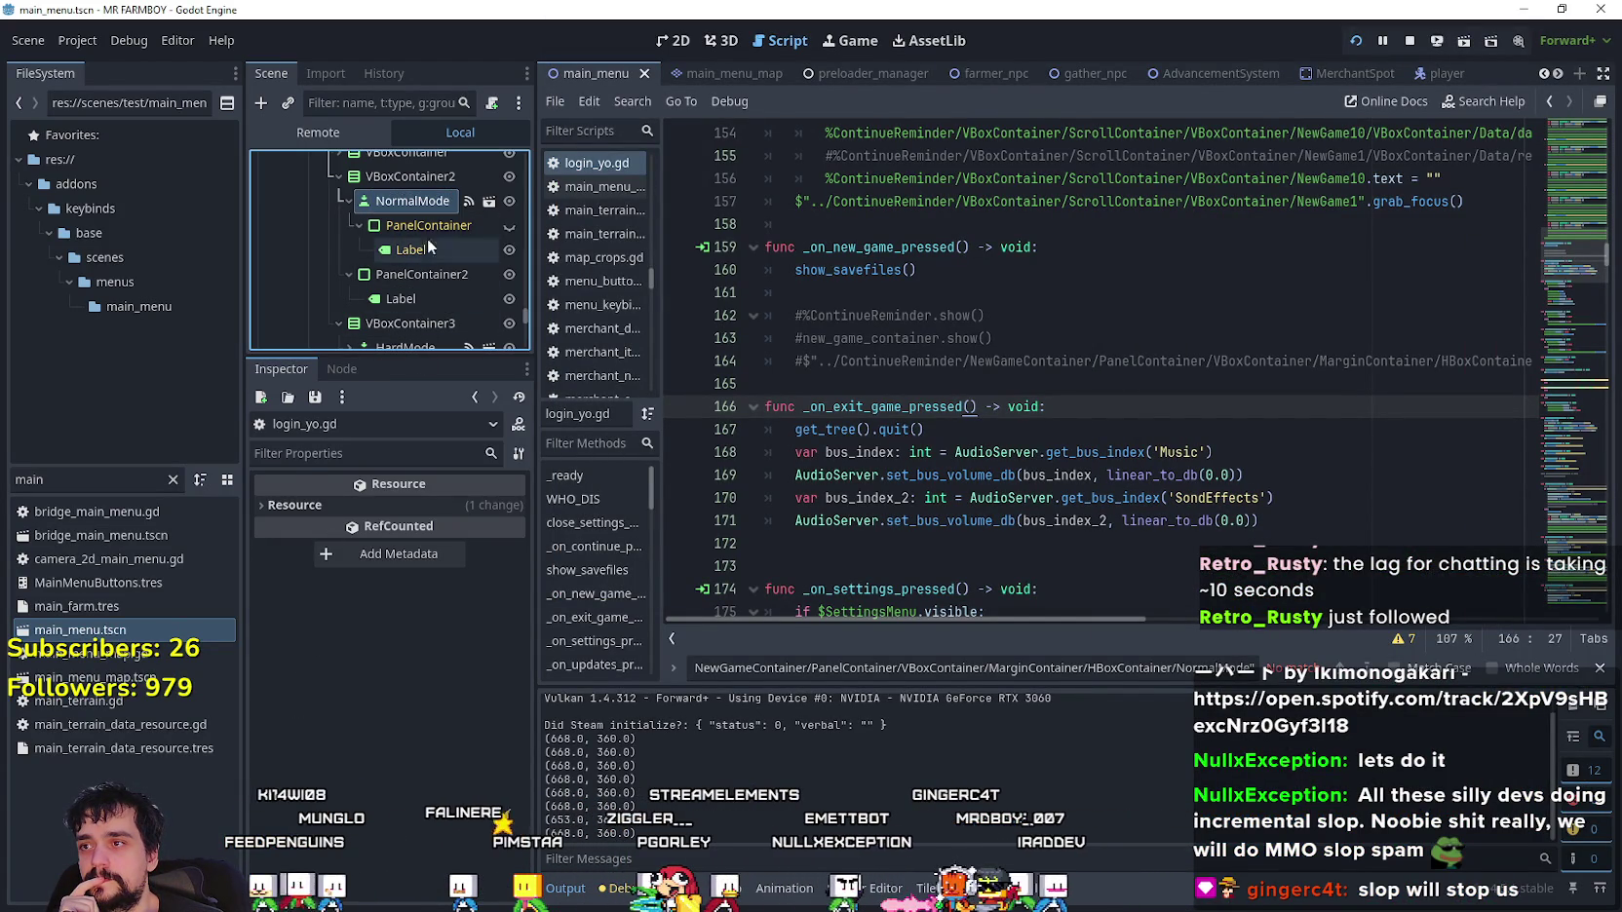
left_click(421, 199)
scroll(374, 763, "down", 5)
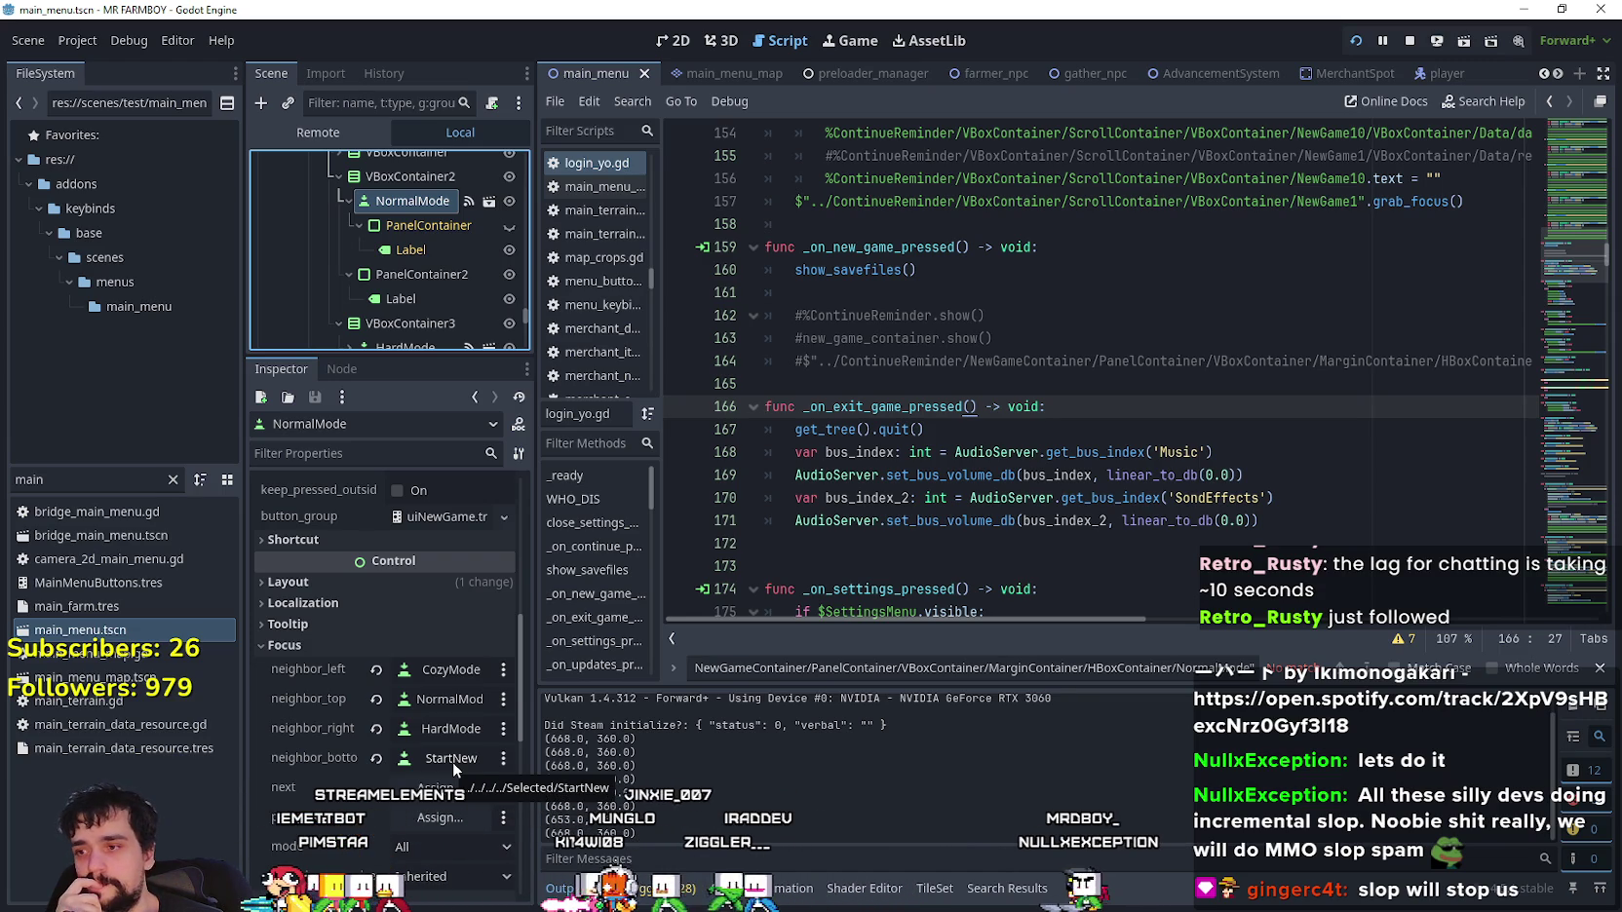
left_click(452, 761)
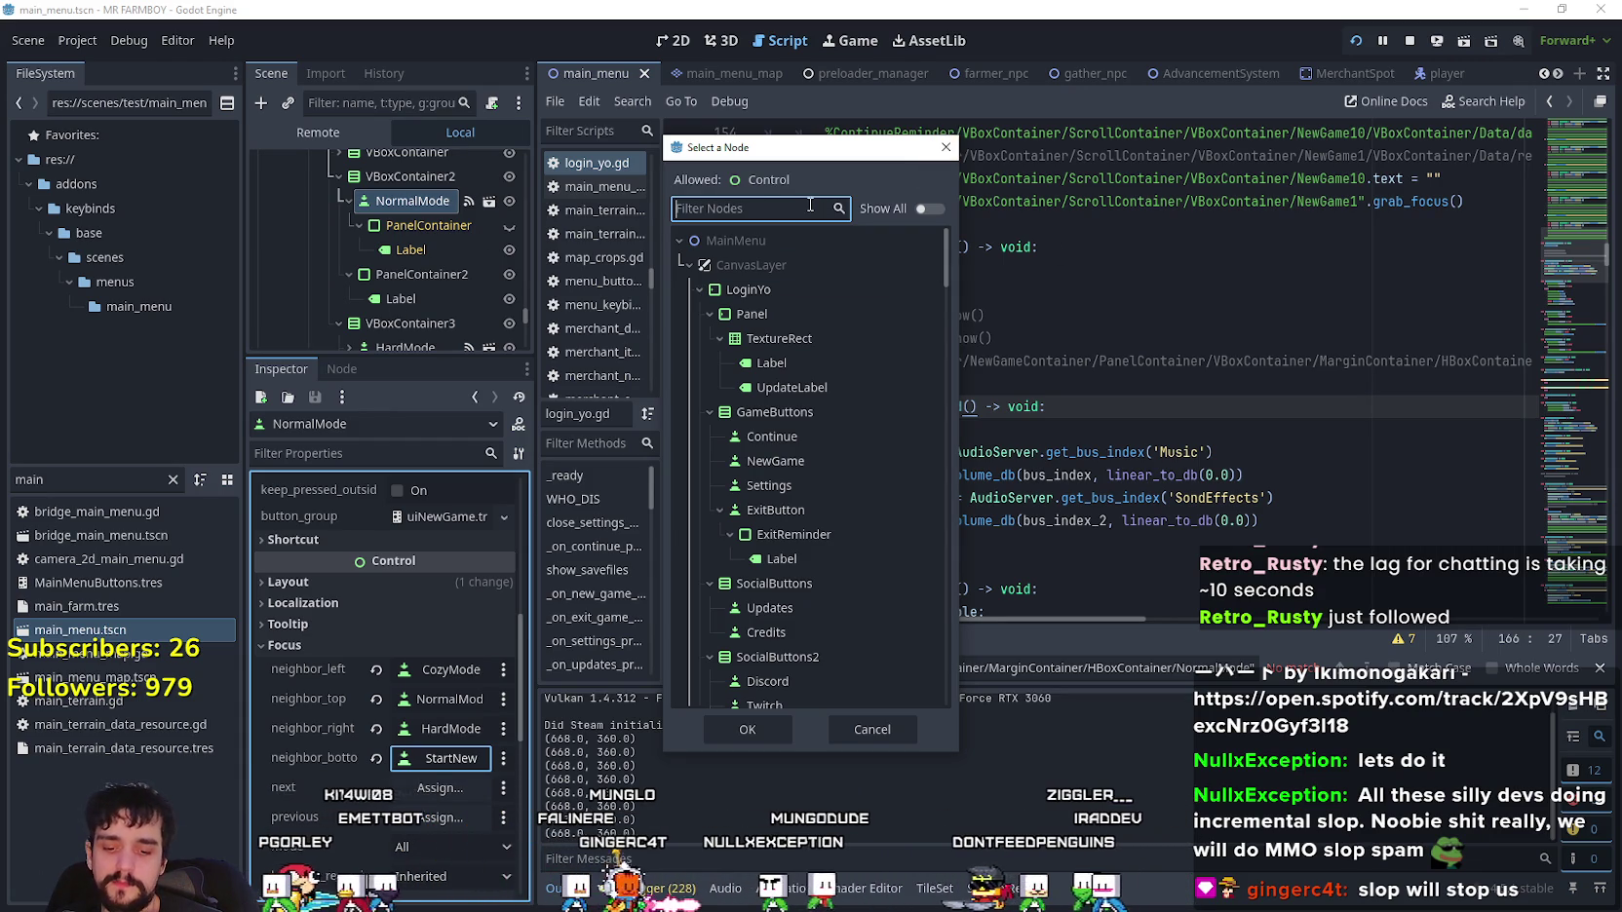
- Set NormalMode's bottom focus neighbour to Island_Select2
type("sele")
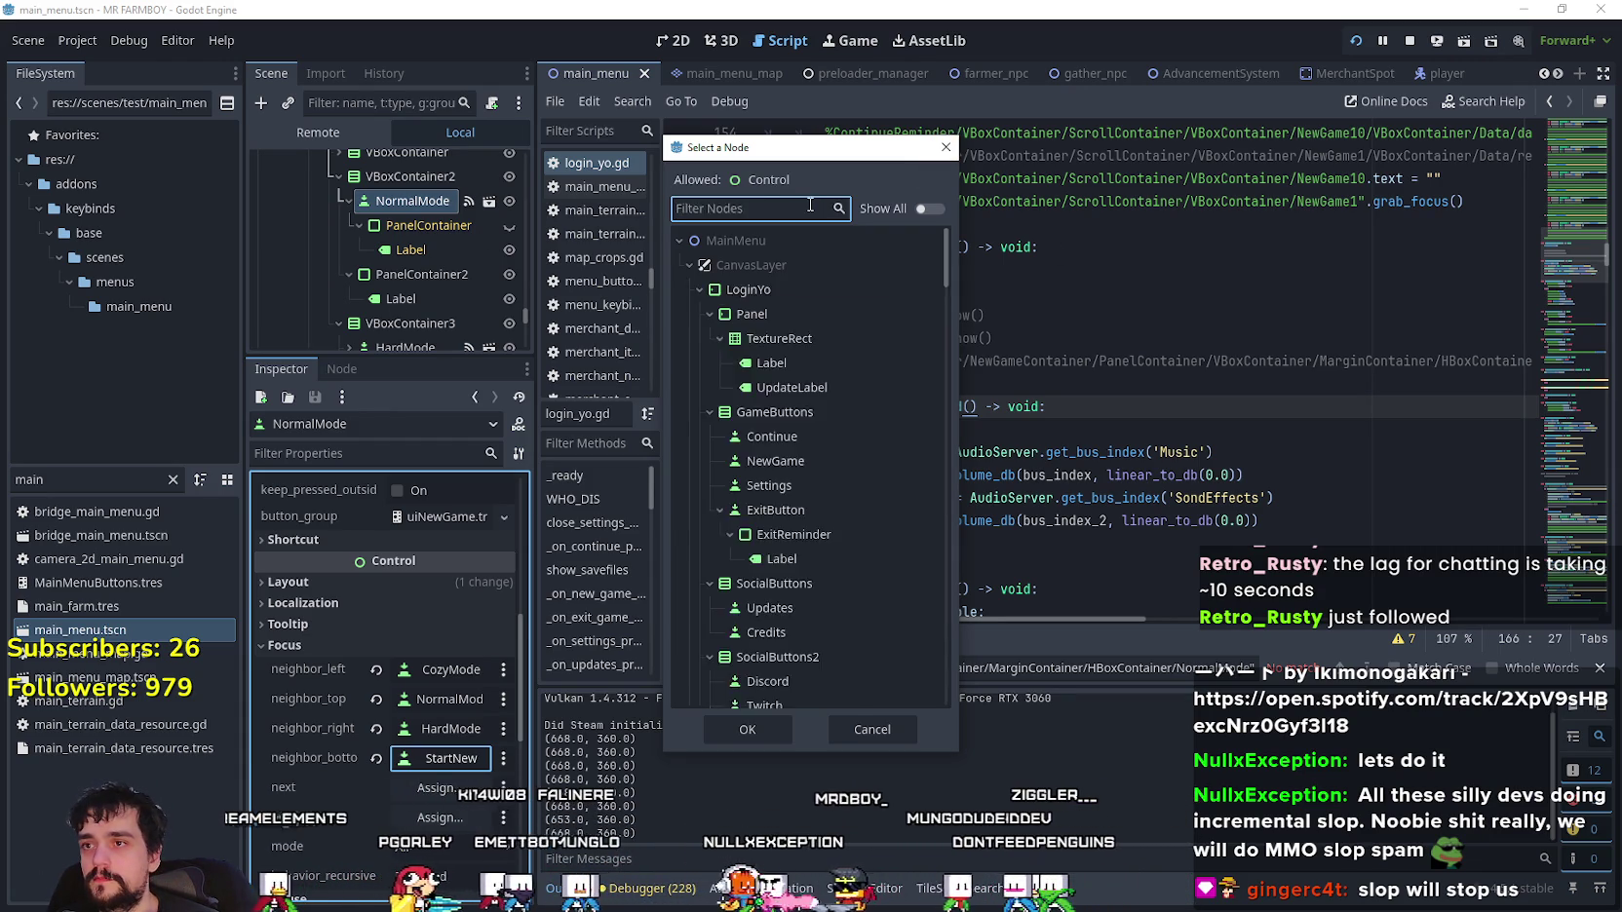
type("ct")
scroll(842, 551, "down", 8)
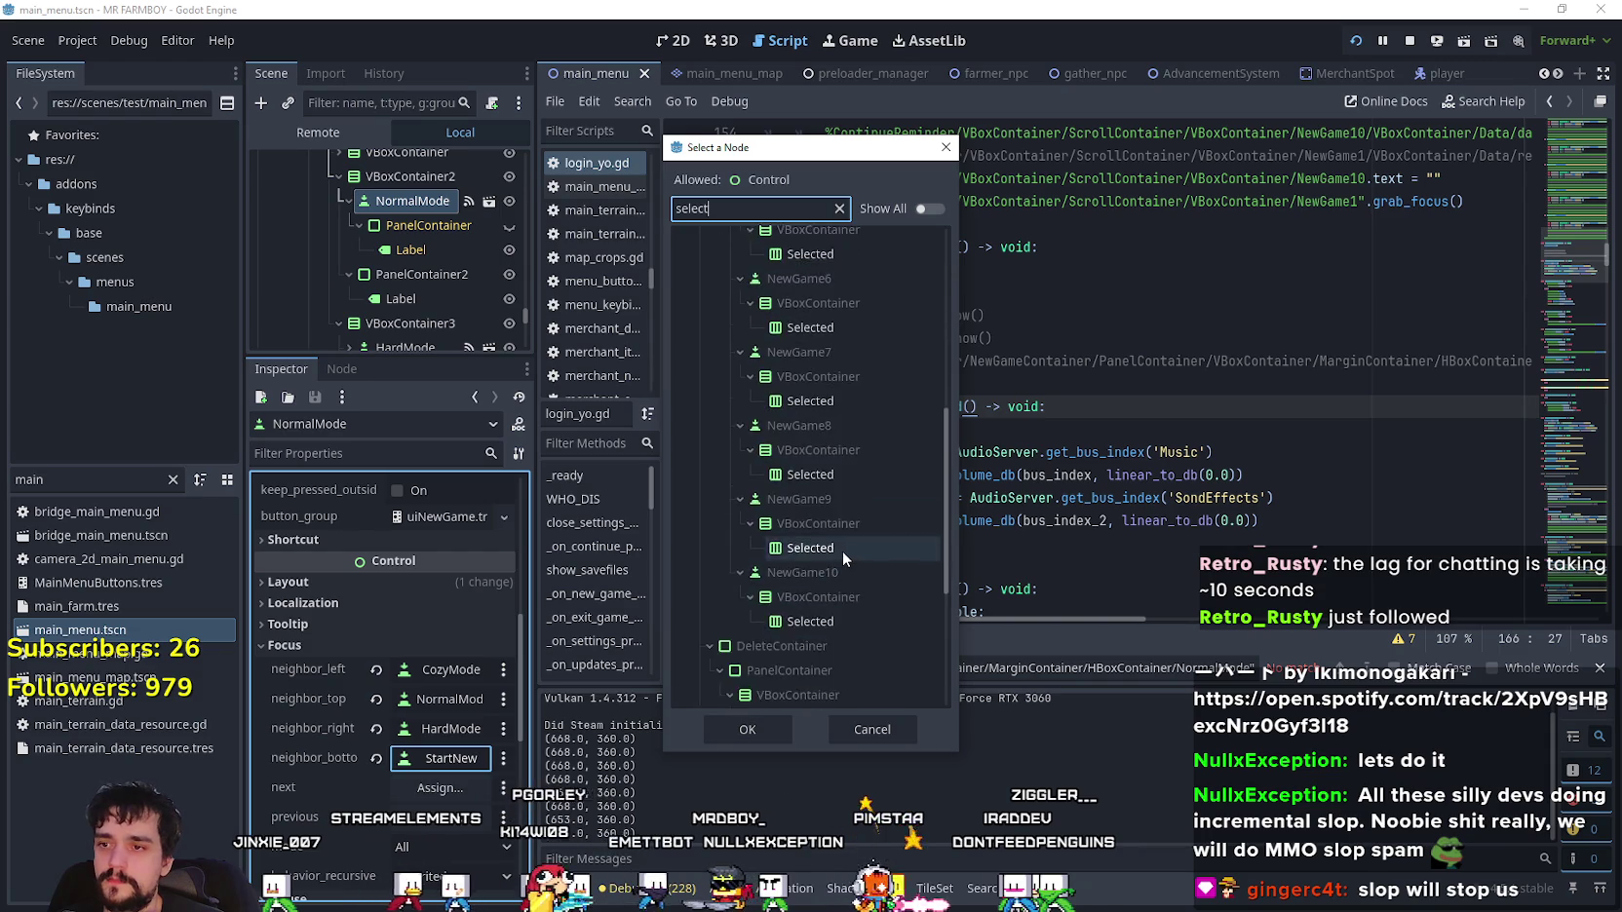
scroll(803, 584, "down", 2)
left_click(826, 618)
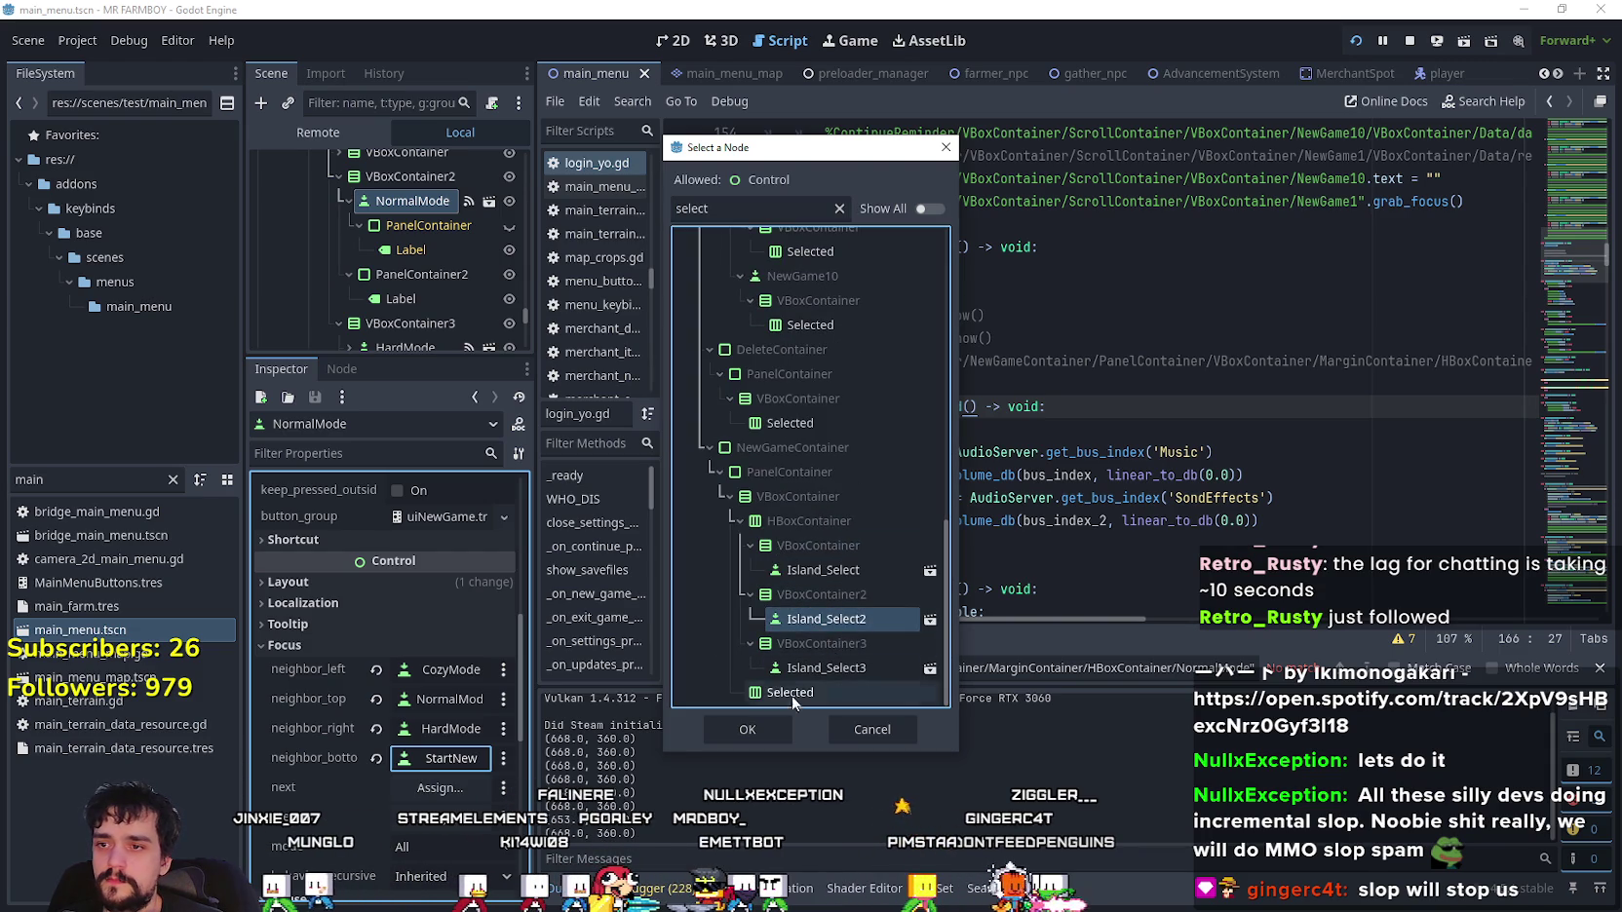
left_click(747, 730)
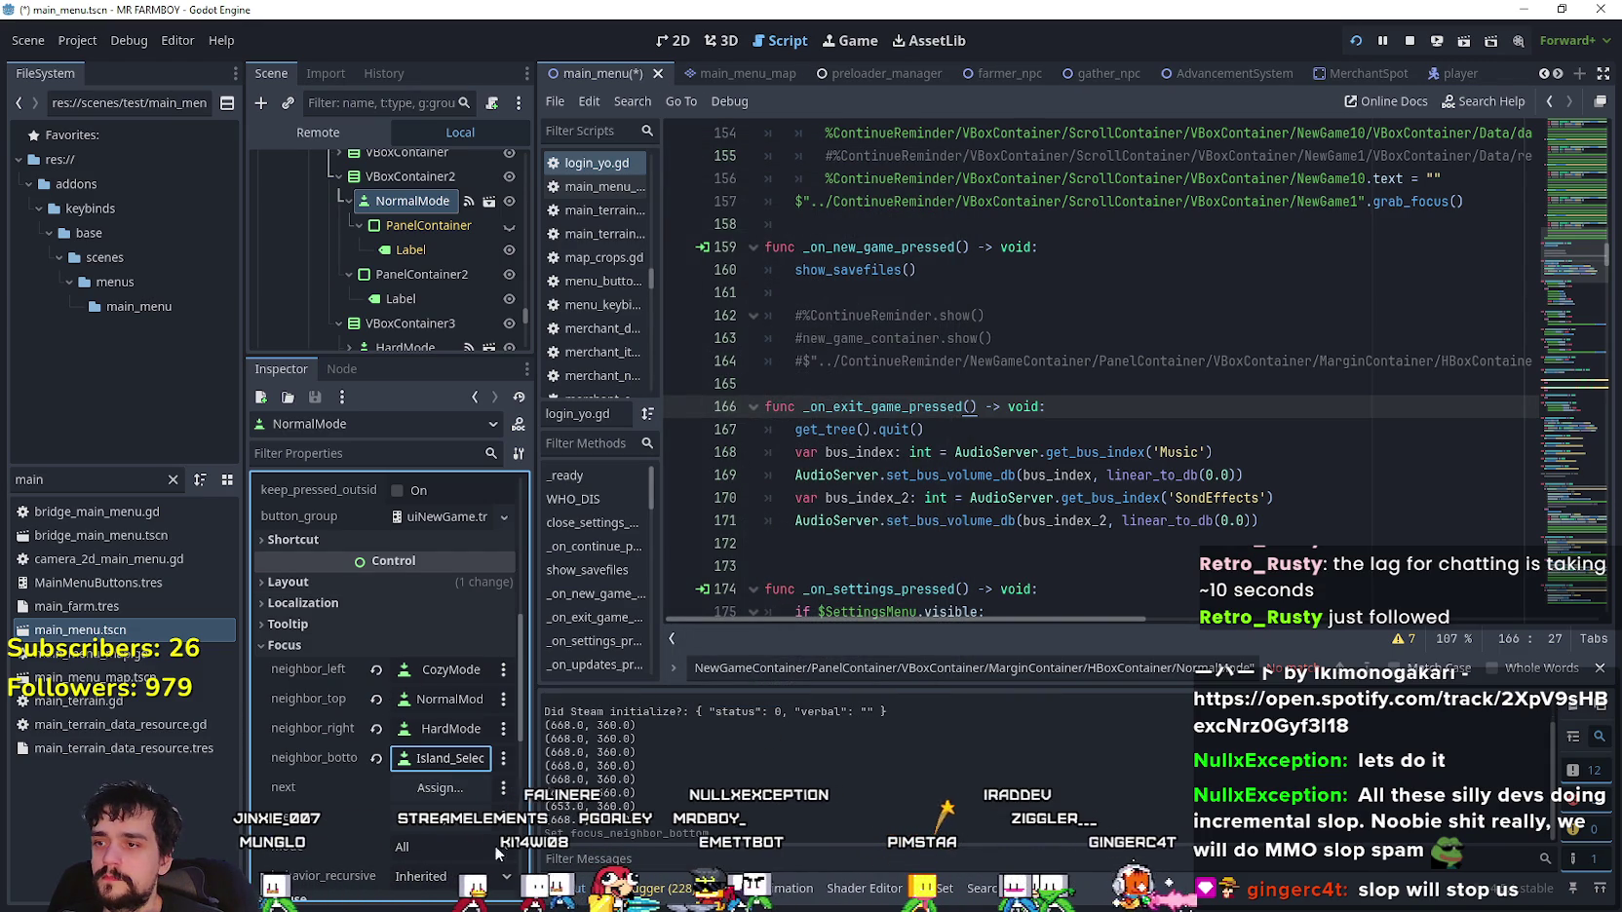
- Set HardMode's bottom focus neighbour to Island_Select3
scroll(423, 278, "down", 3)
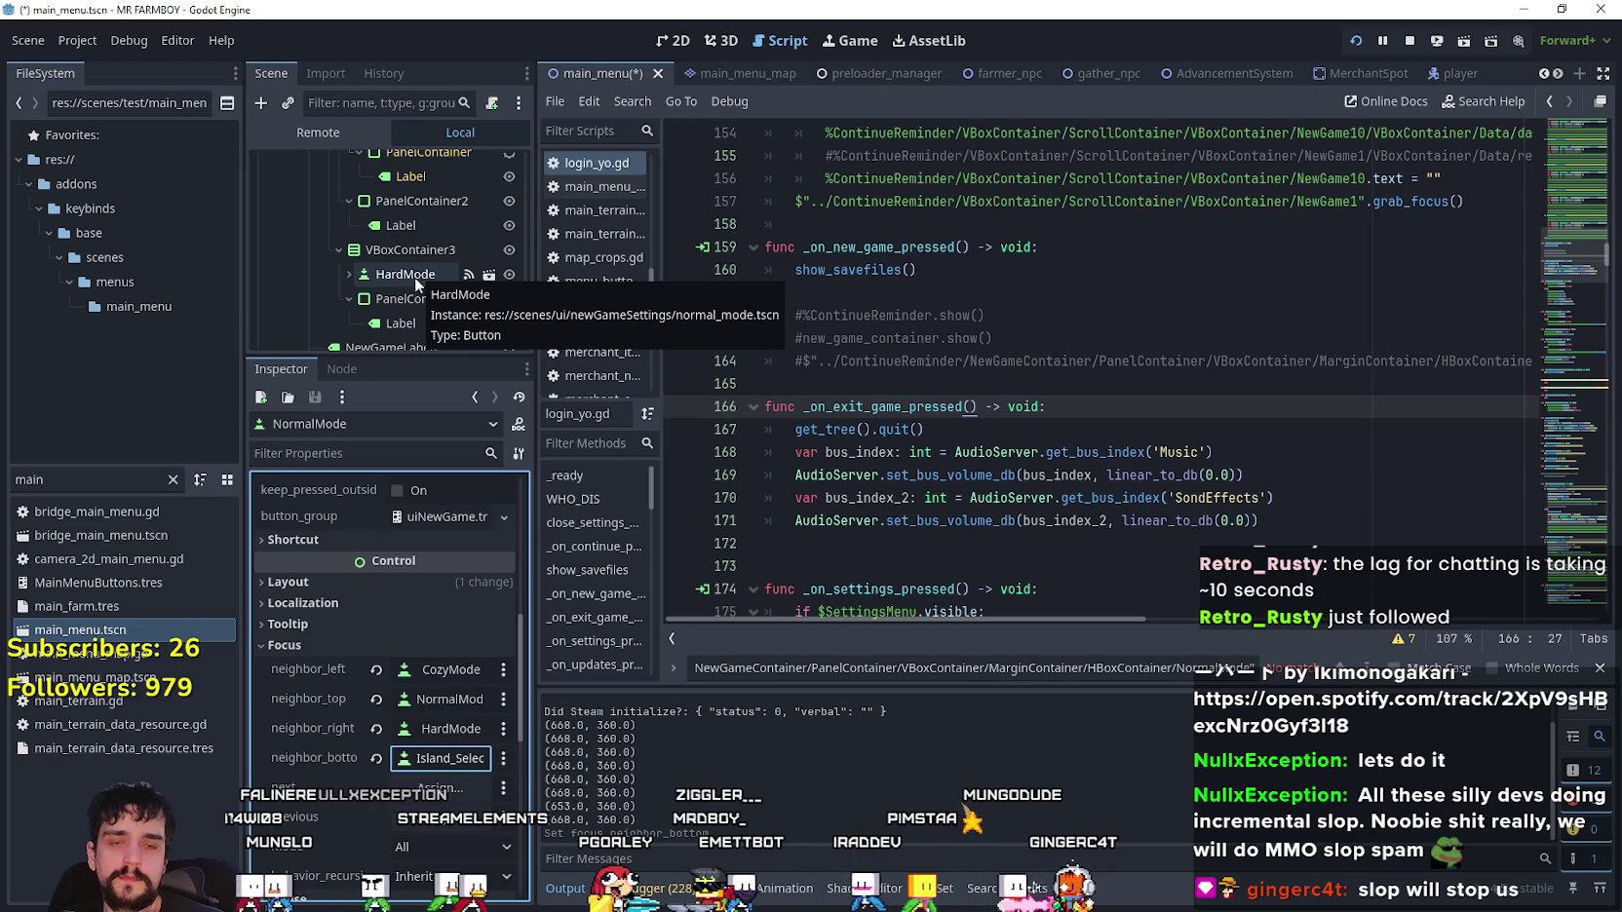
left_click(412, 279)
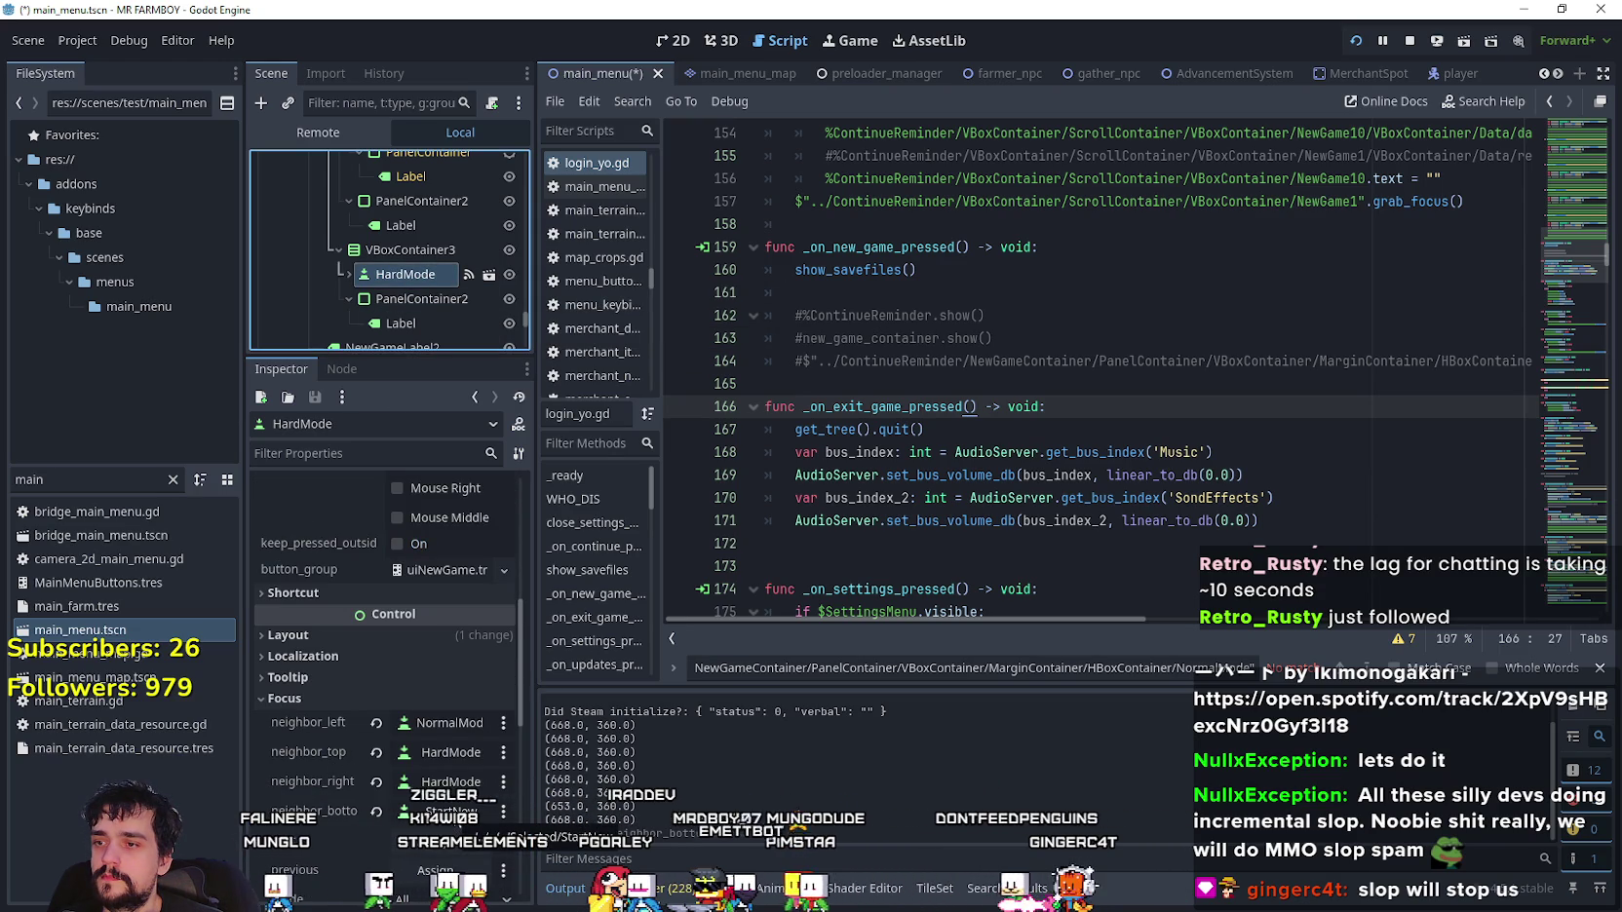
left_click(440, 810)
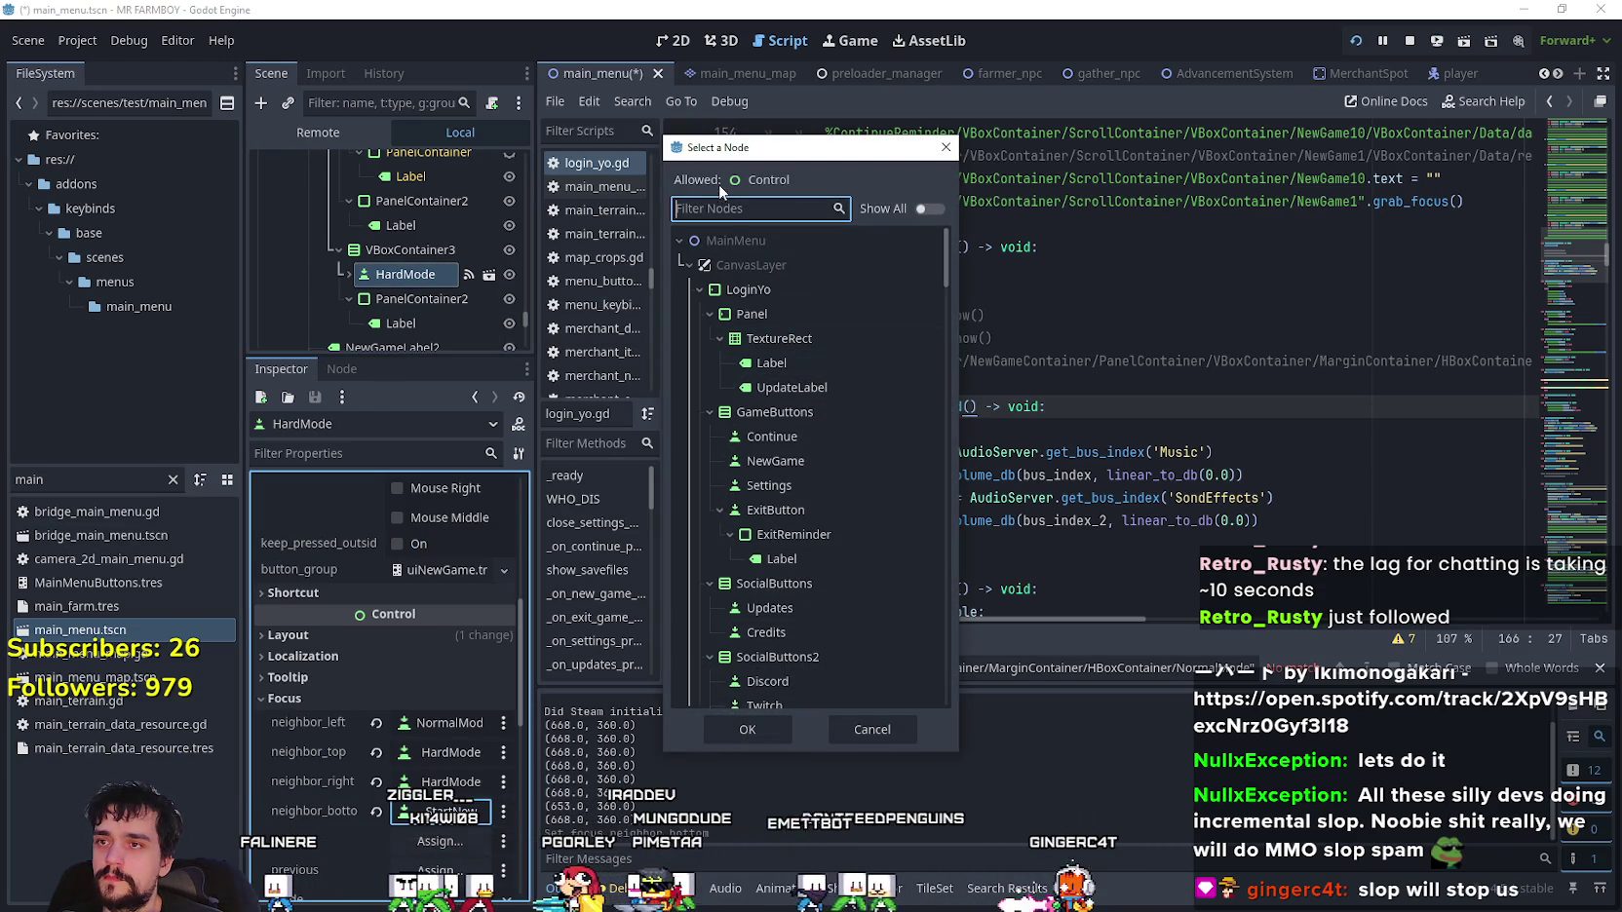
type("Islan")
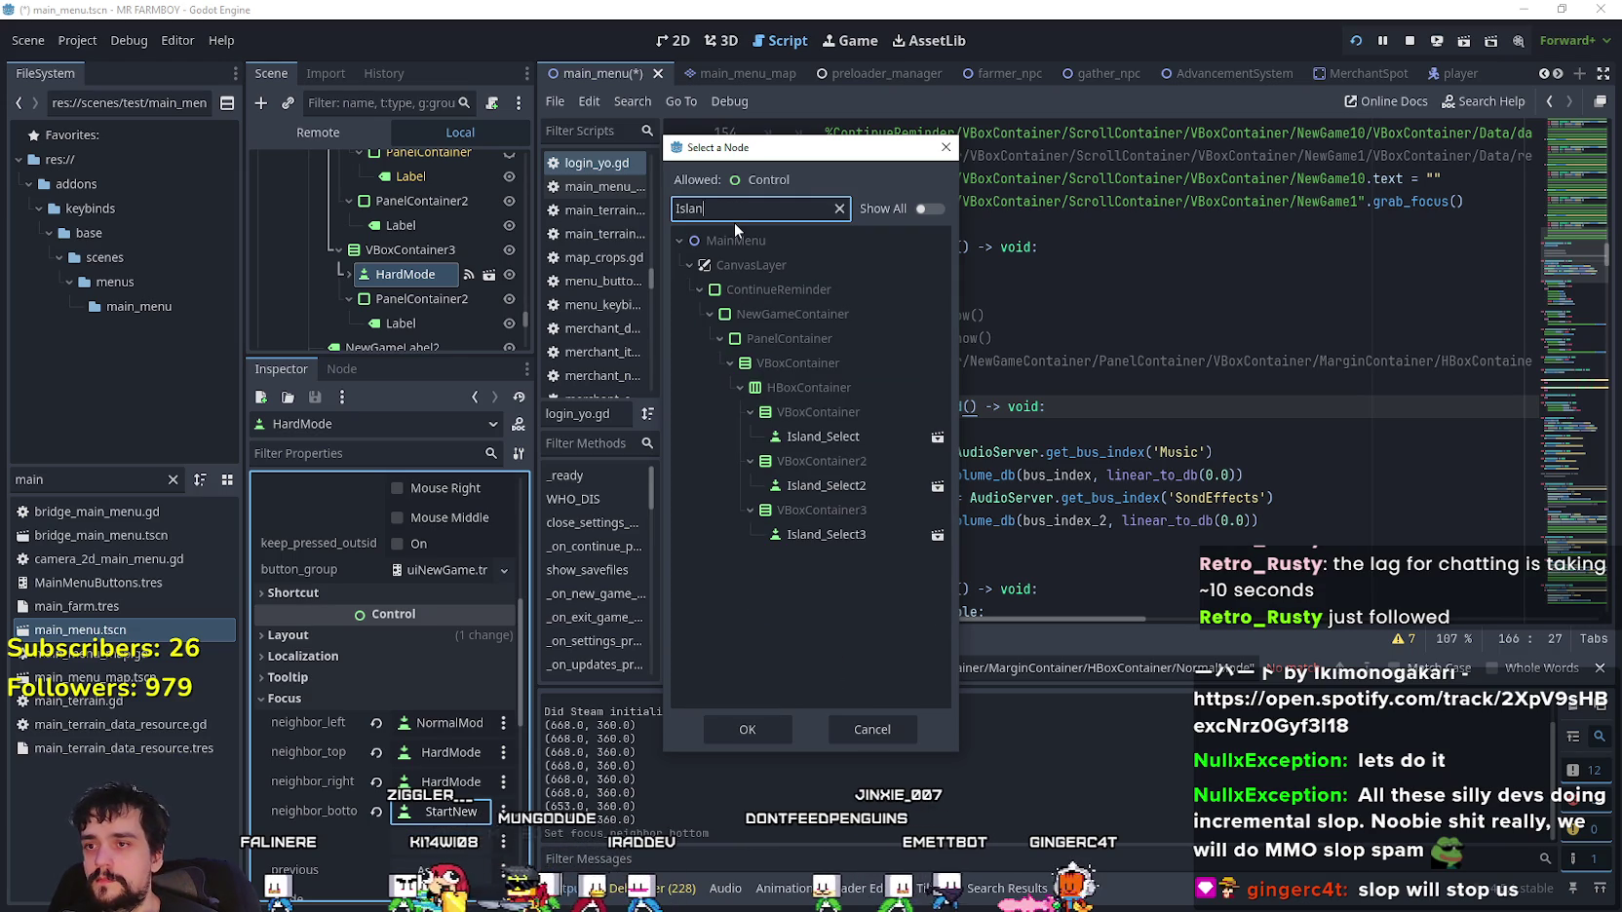
type("d")
left_click(765, 535)
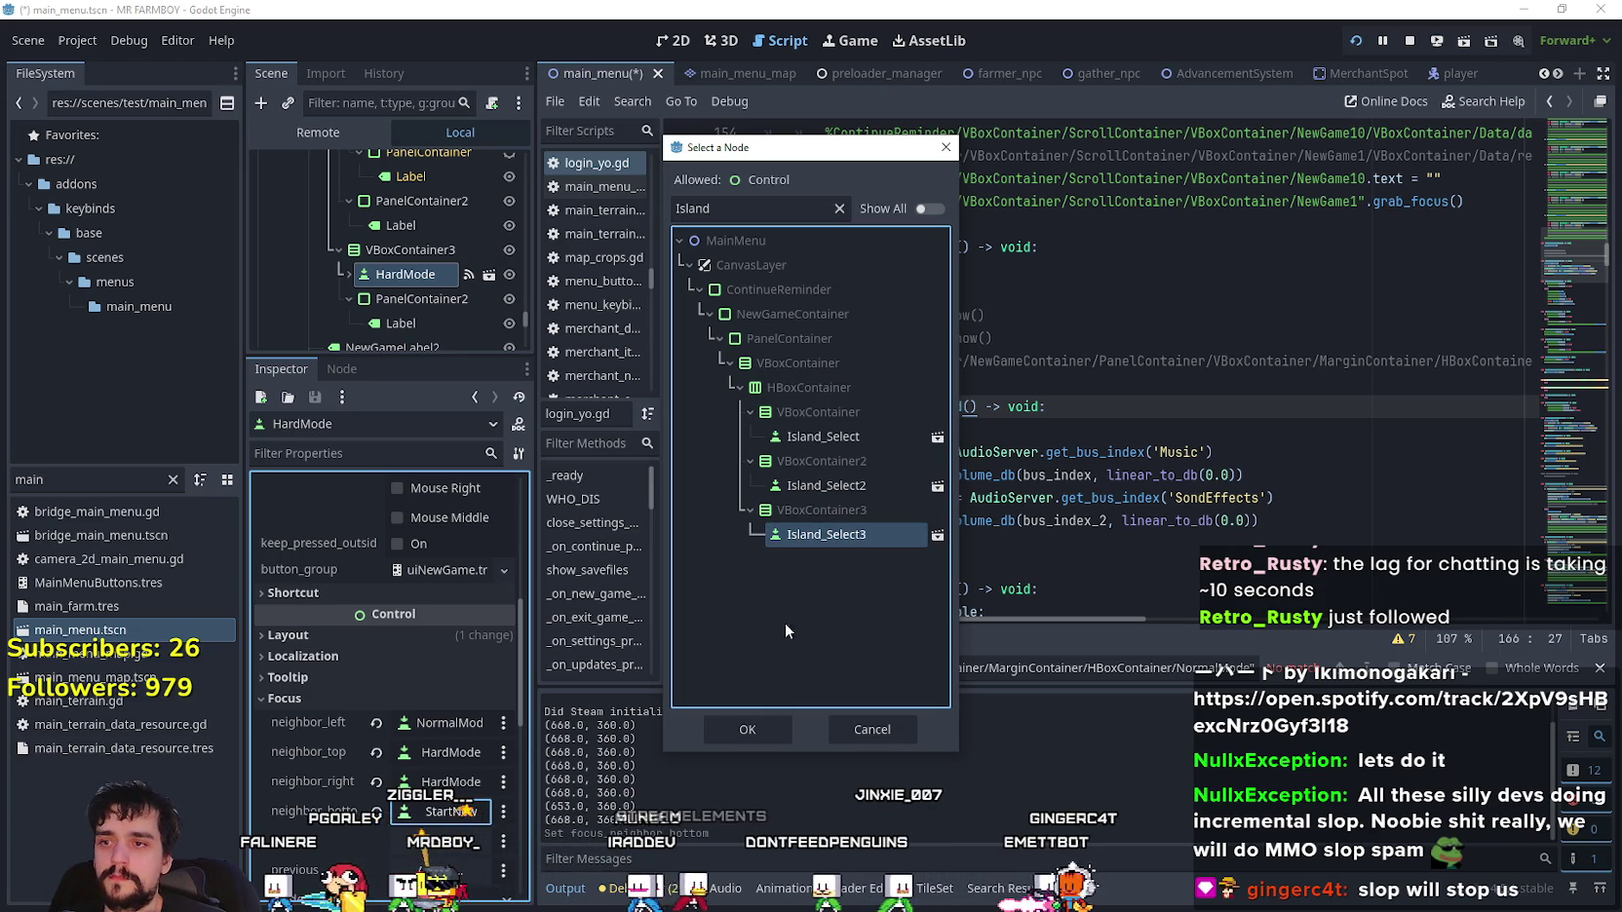
left_click(747, 730)
- Point CozyMode's bottom focus neighbour to an Island_Select button and save the scene
scroll(428, 290, "up", 1)
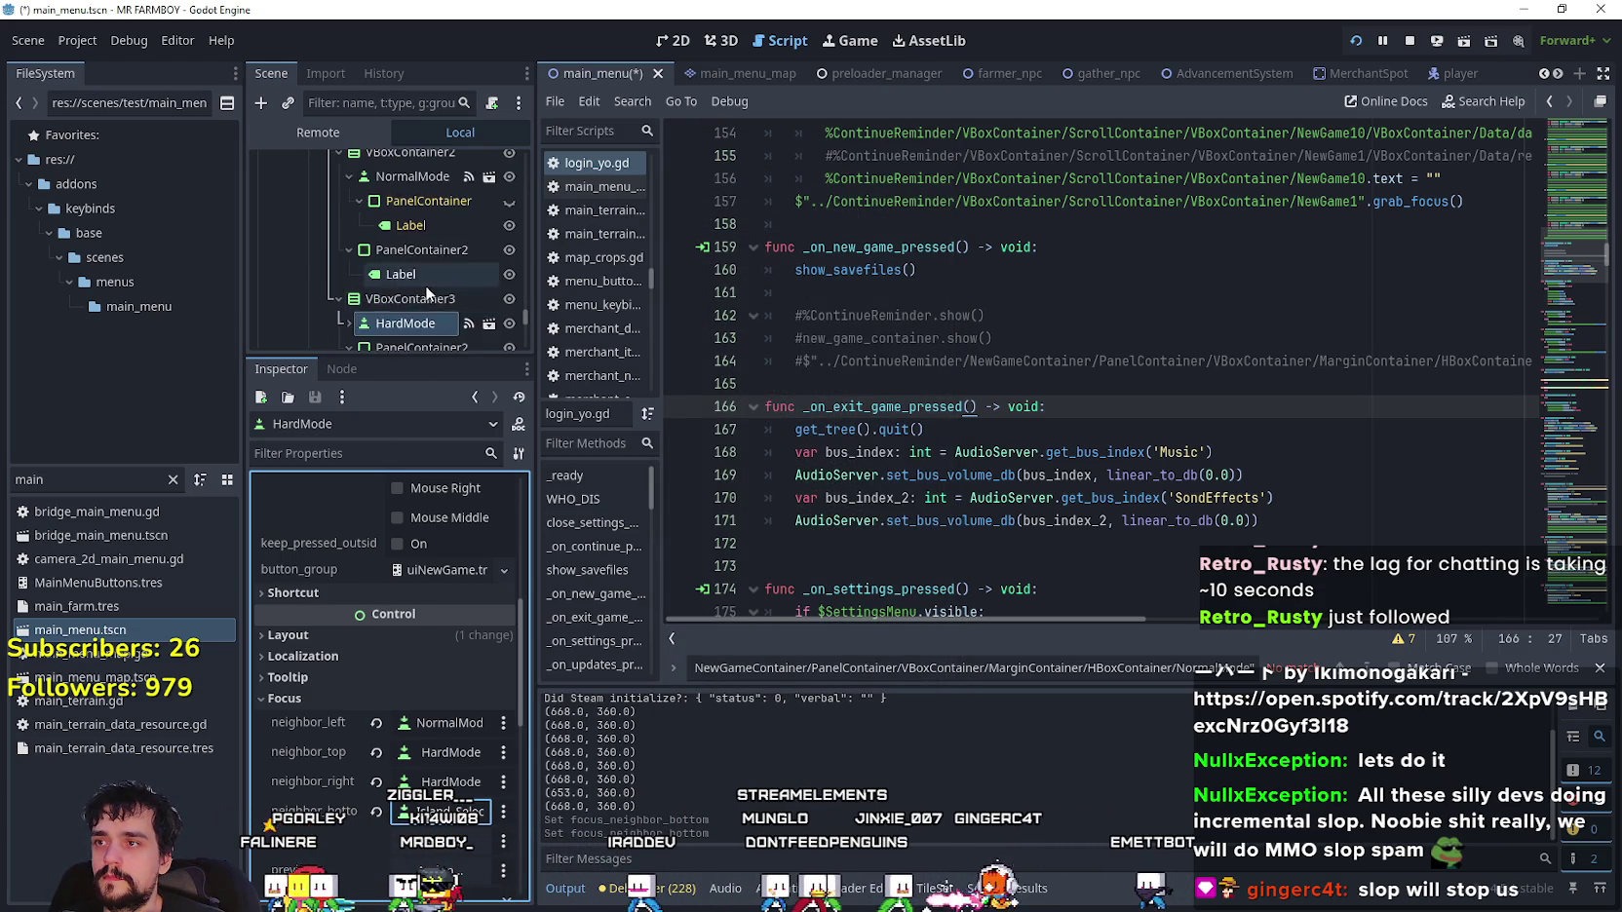
scroll(427, 273, "up", 5)
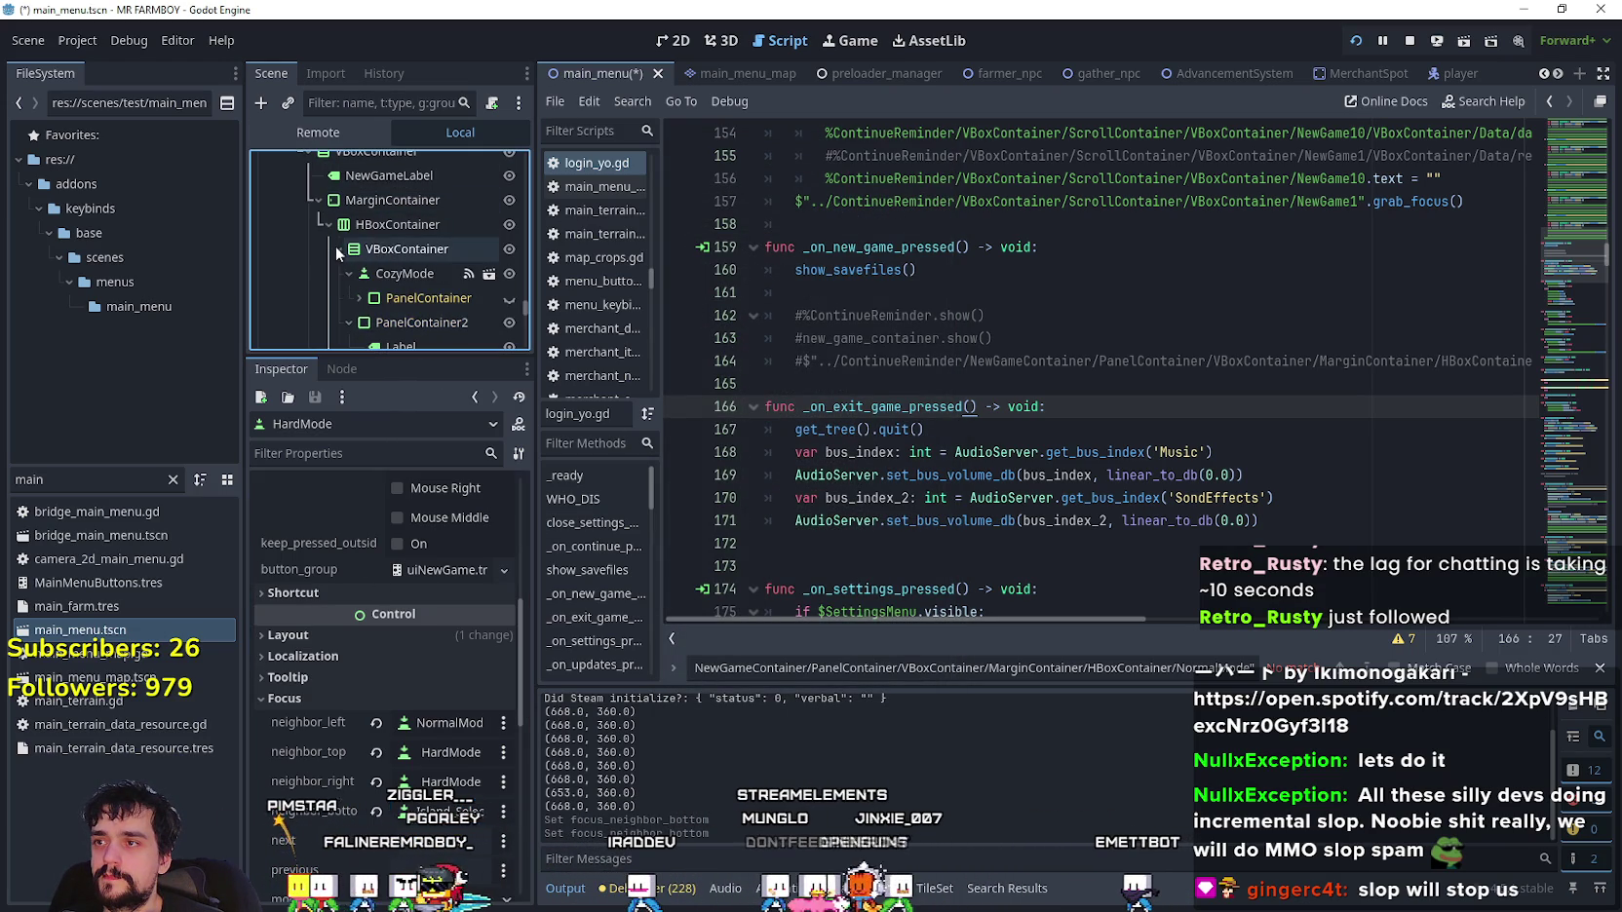
left_click(429, 274)
scroll(441, 765, "down", 5)
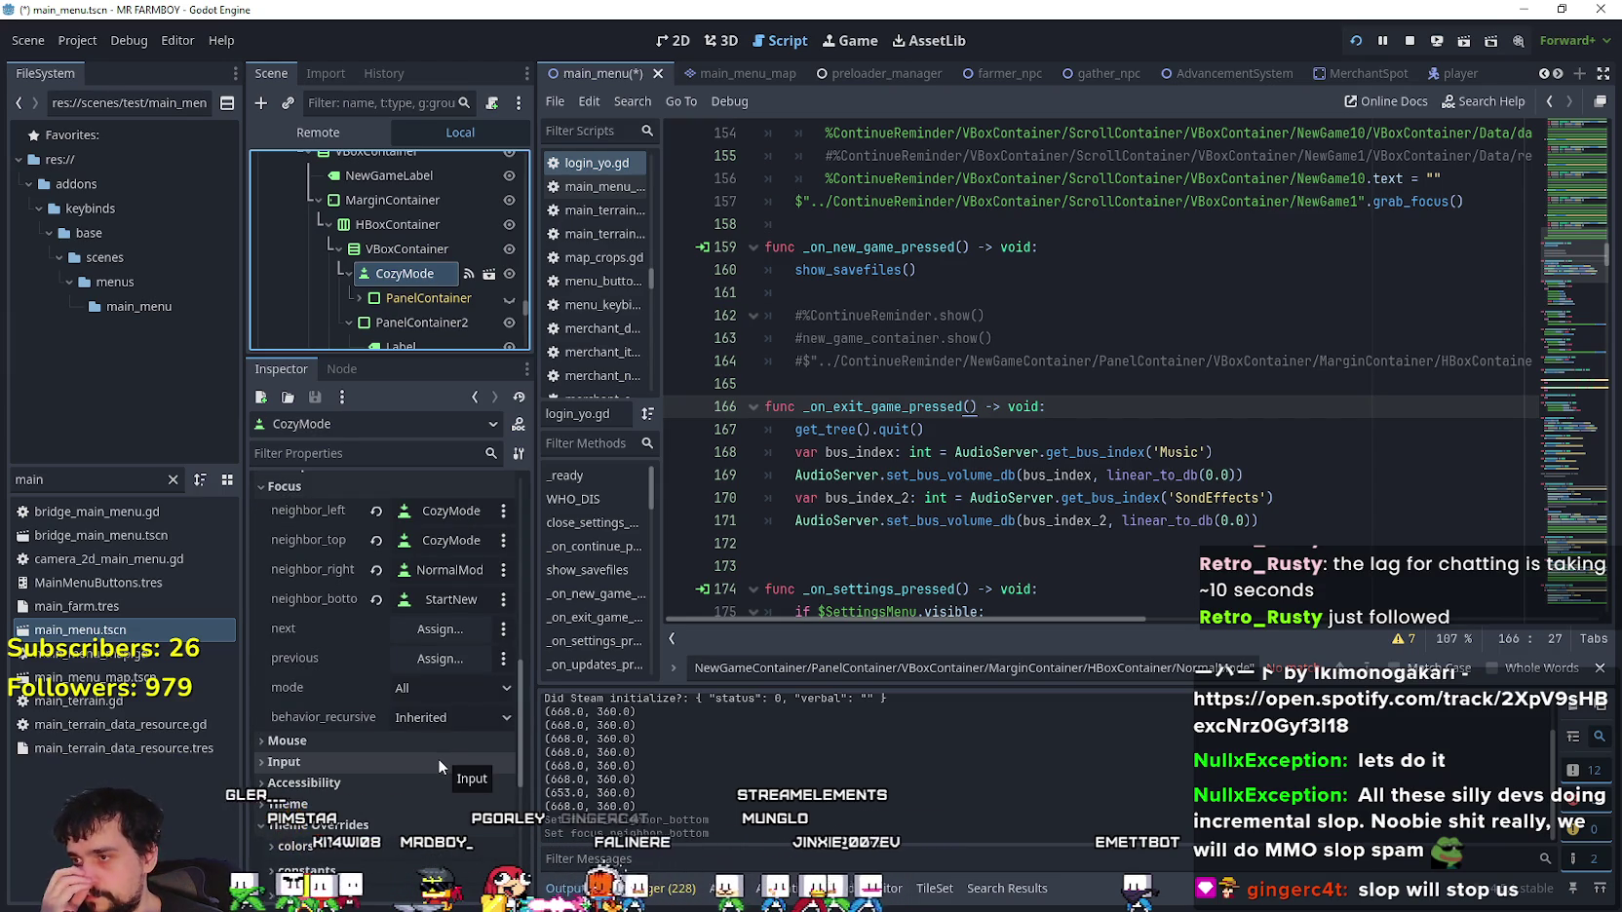
left_click(440, 600)
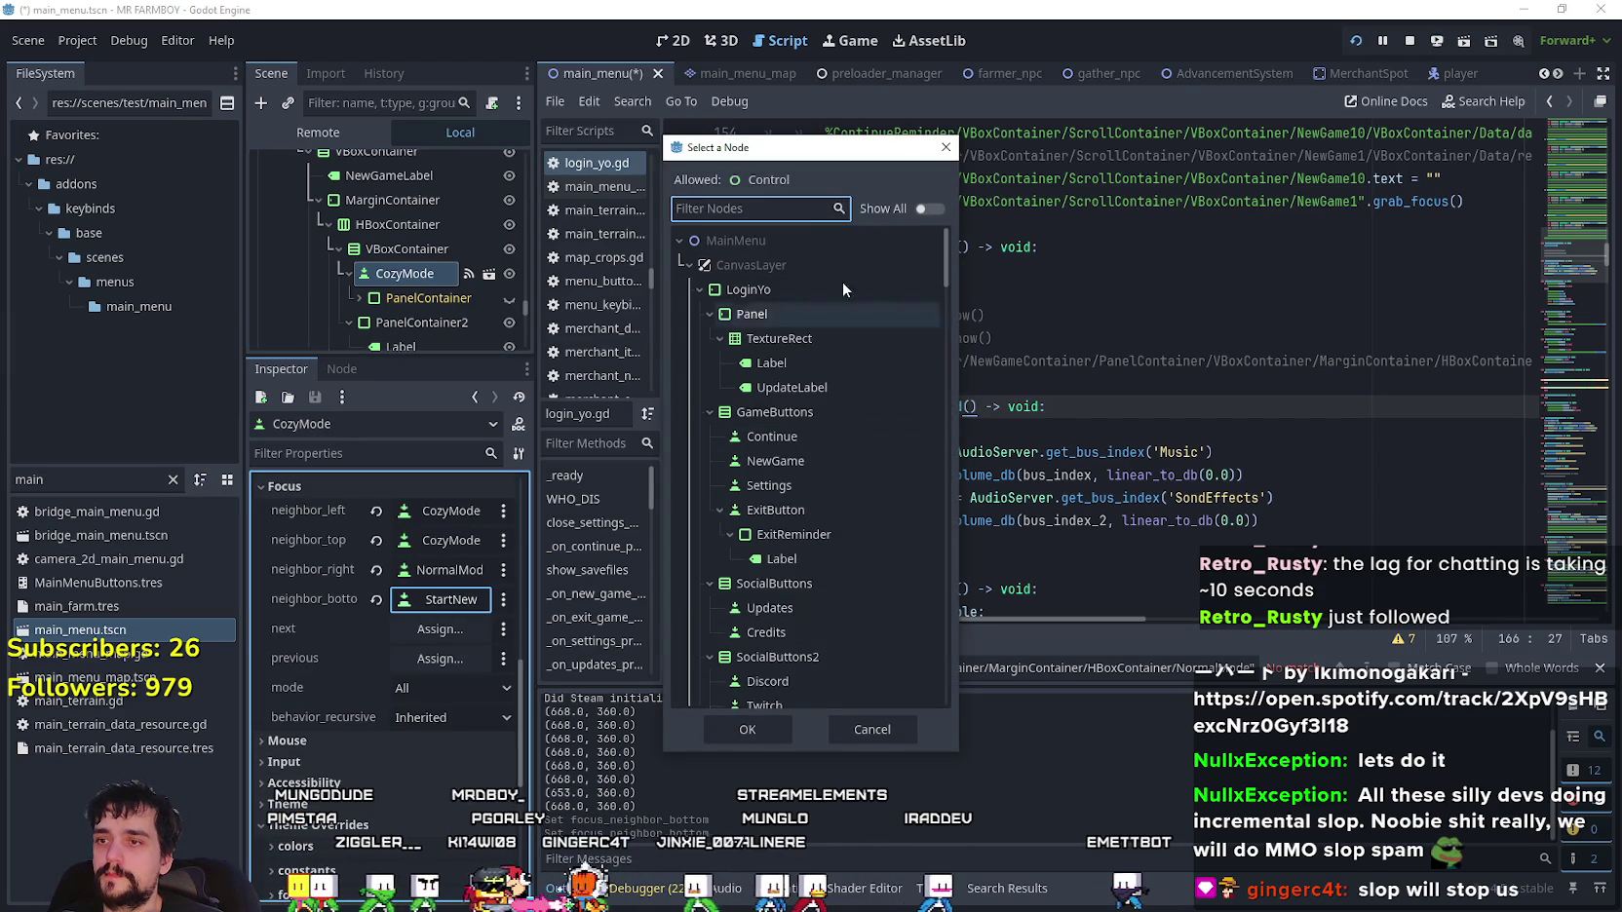
type("Island")
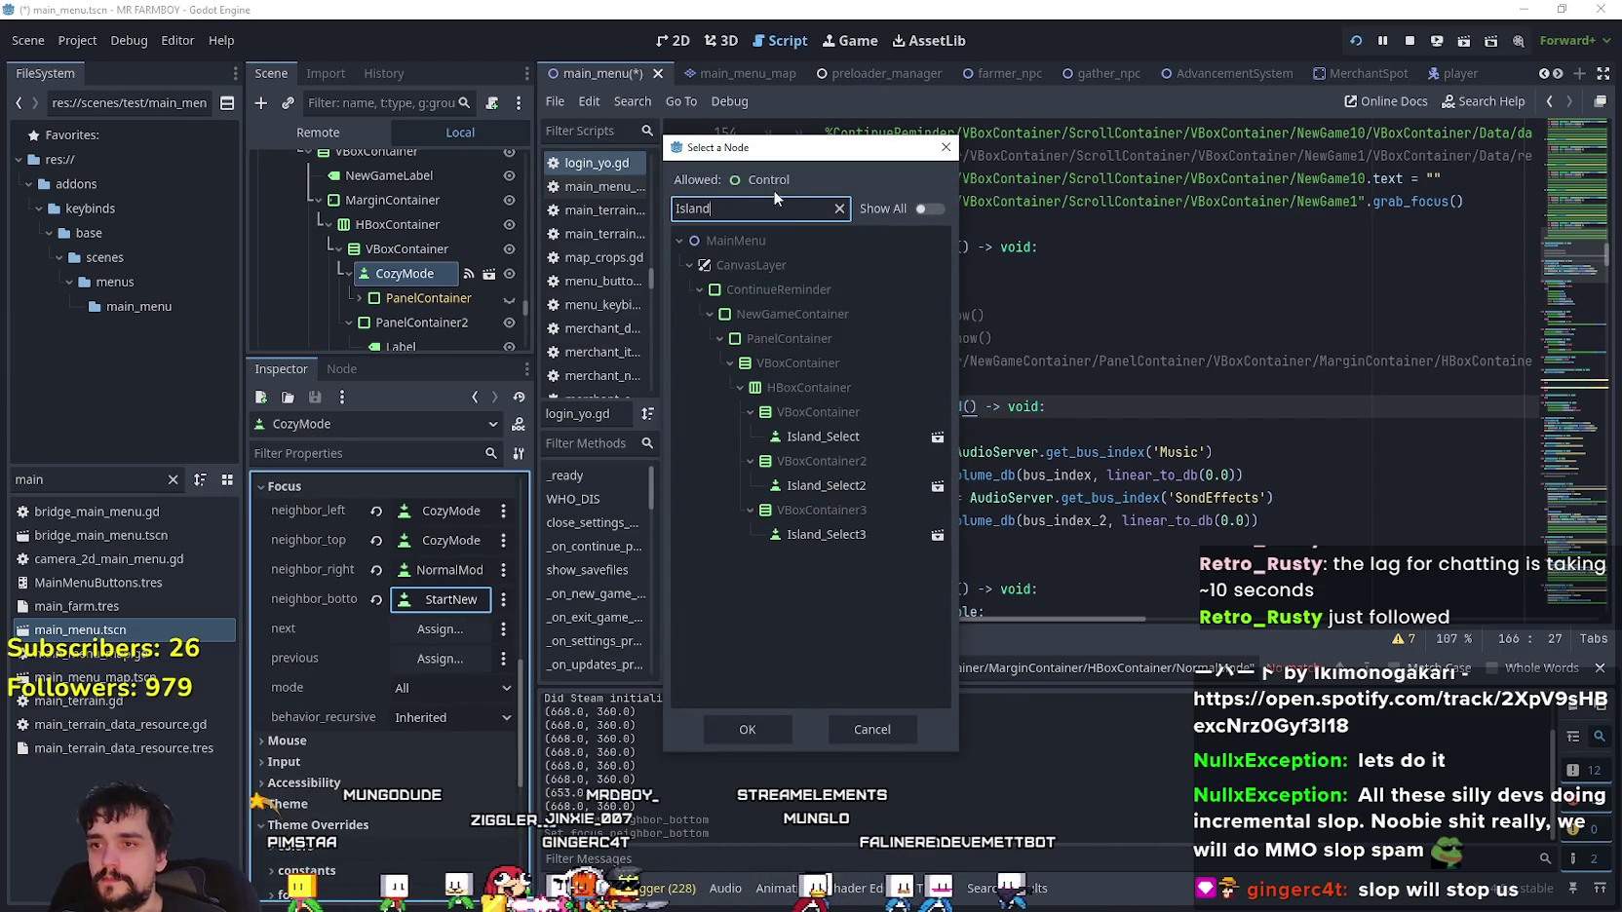
left_click(823, 436)
left_click(746, 729)
key("ctrl+s")
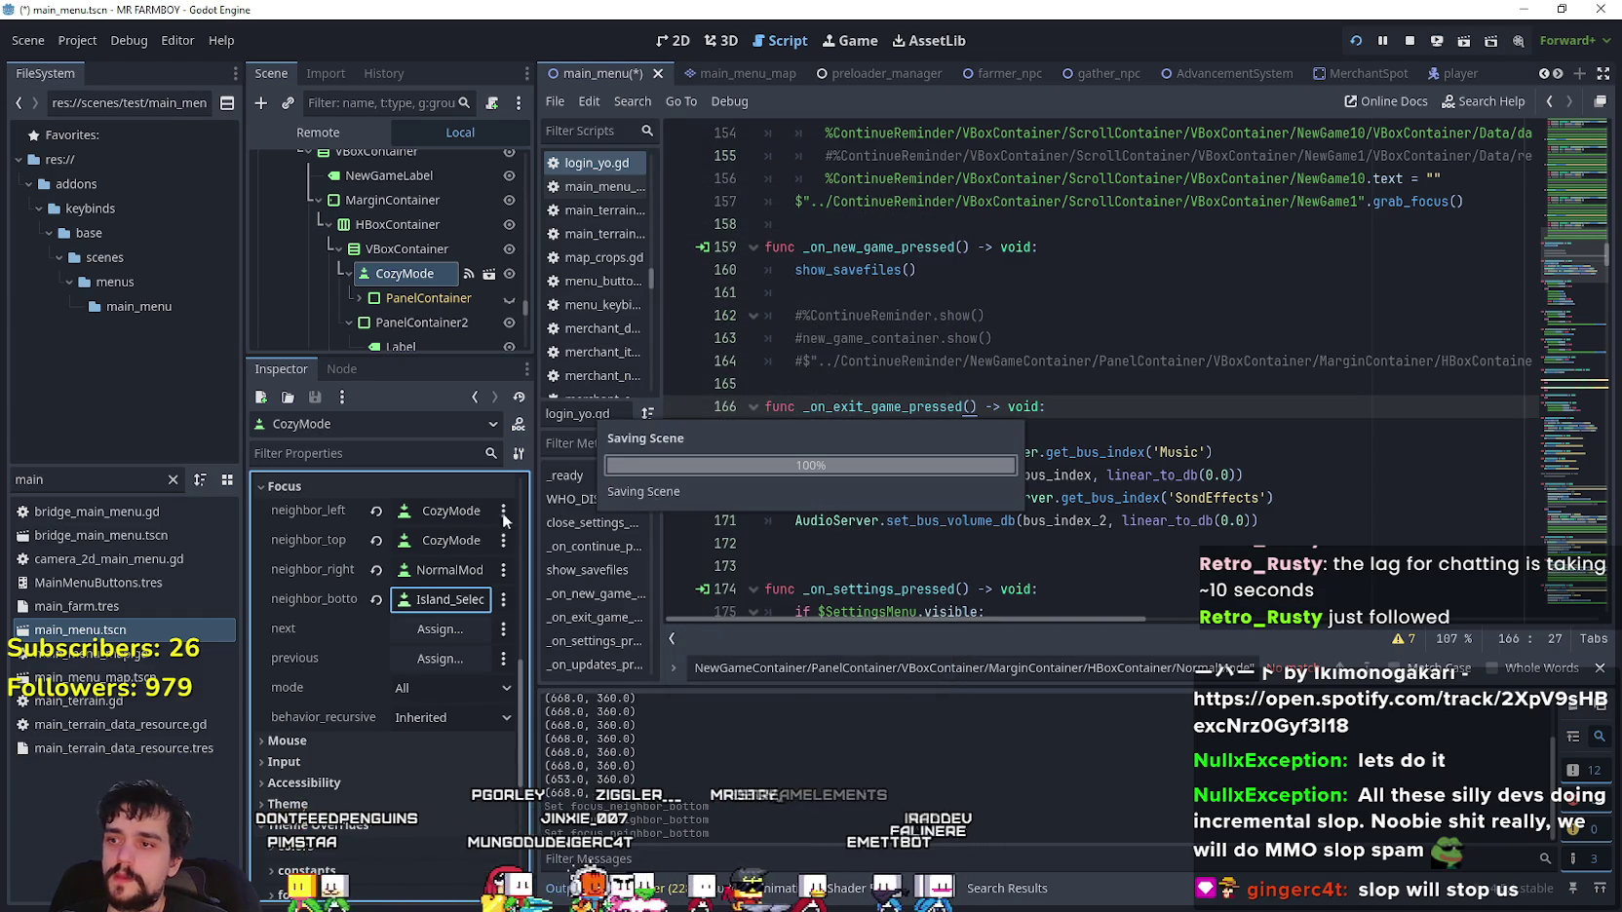
scroll(428, 297, "down", 4)
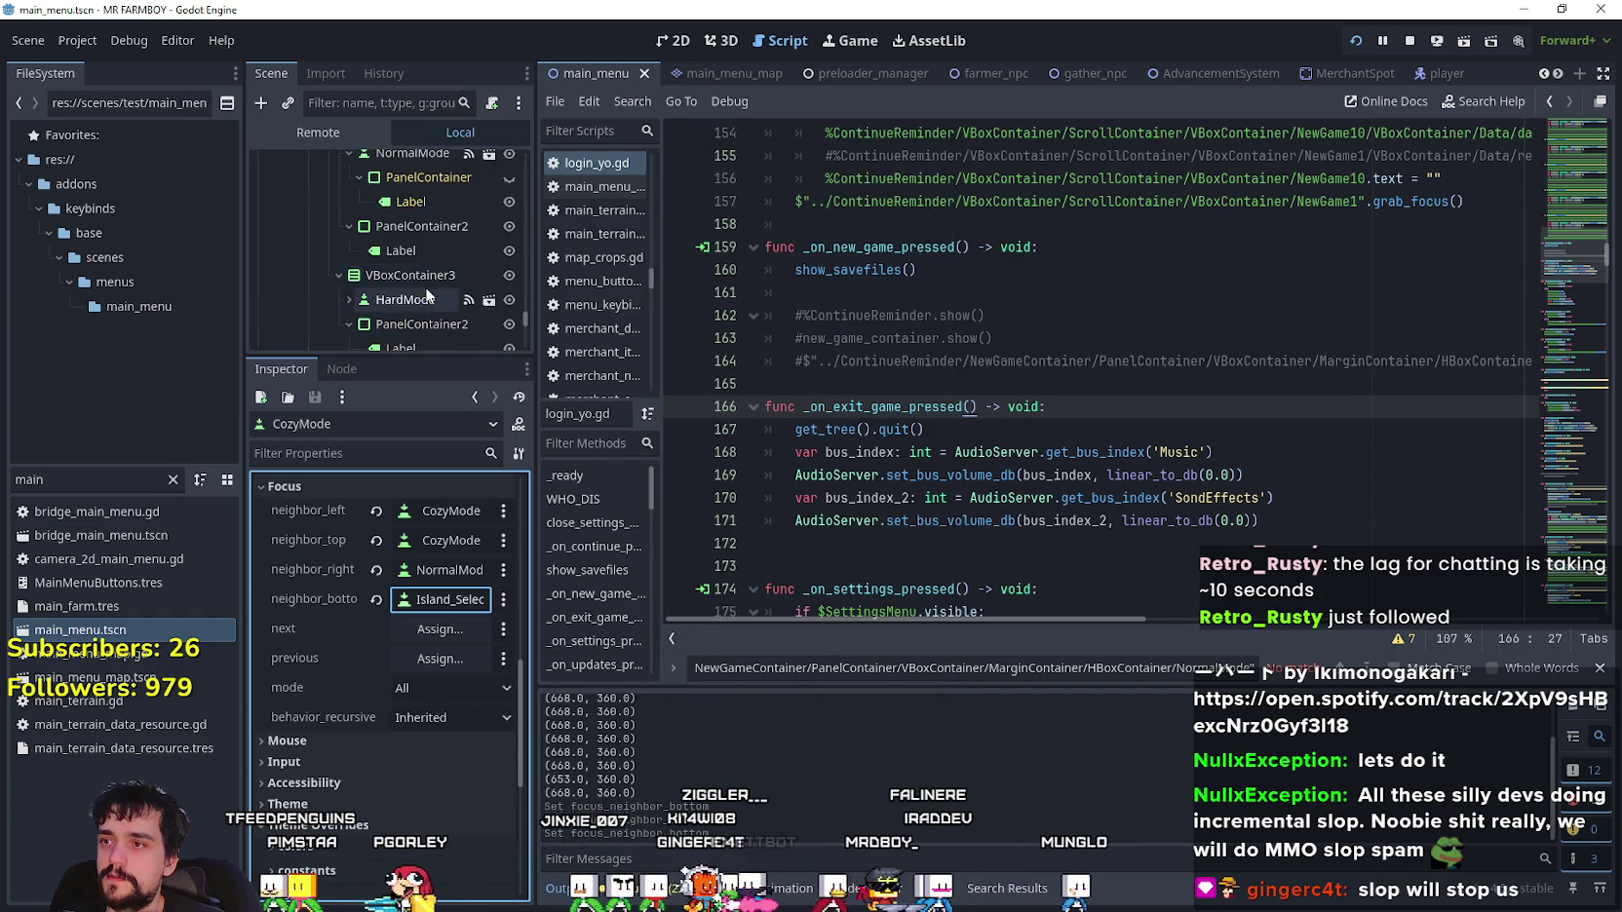
- Select the Island_Select node and expand its Mouse section in the Inspector
scroll(418, 282, "up", 3)
left_click(408, 229)
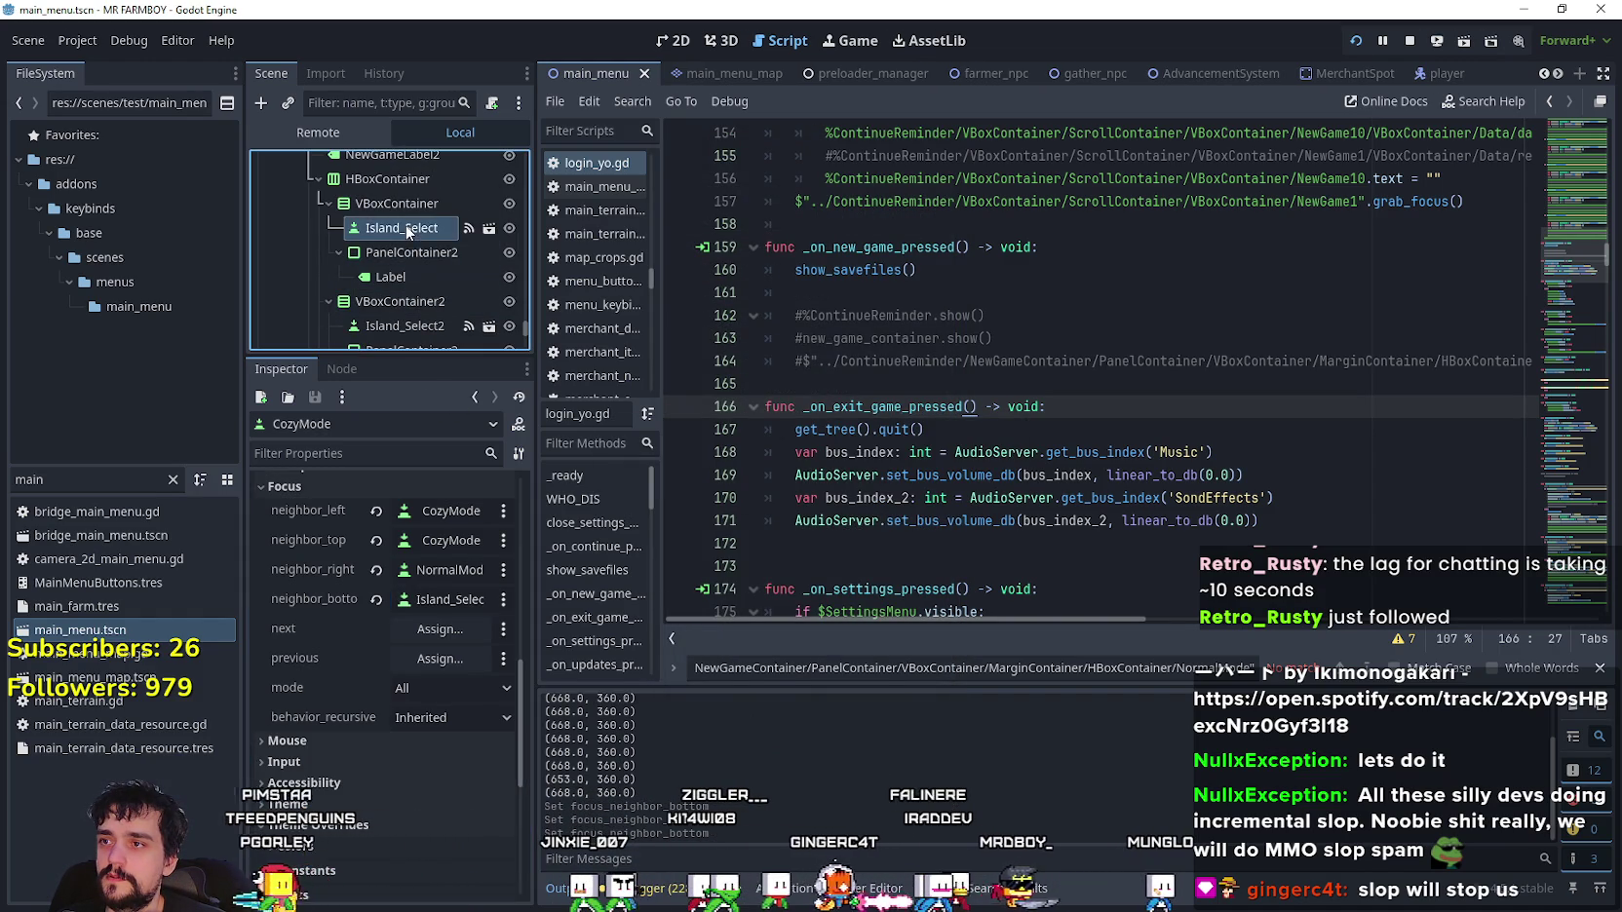
scroll(368, 755, "up", 5)
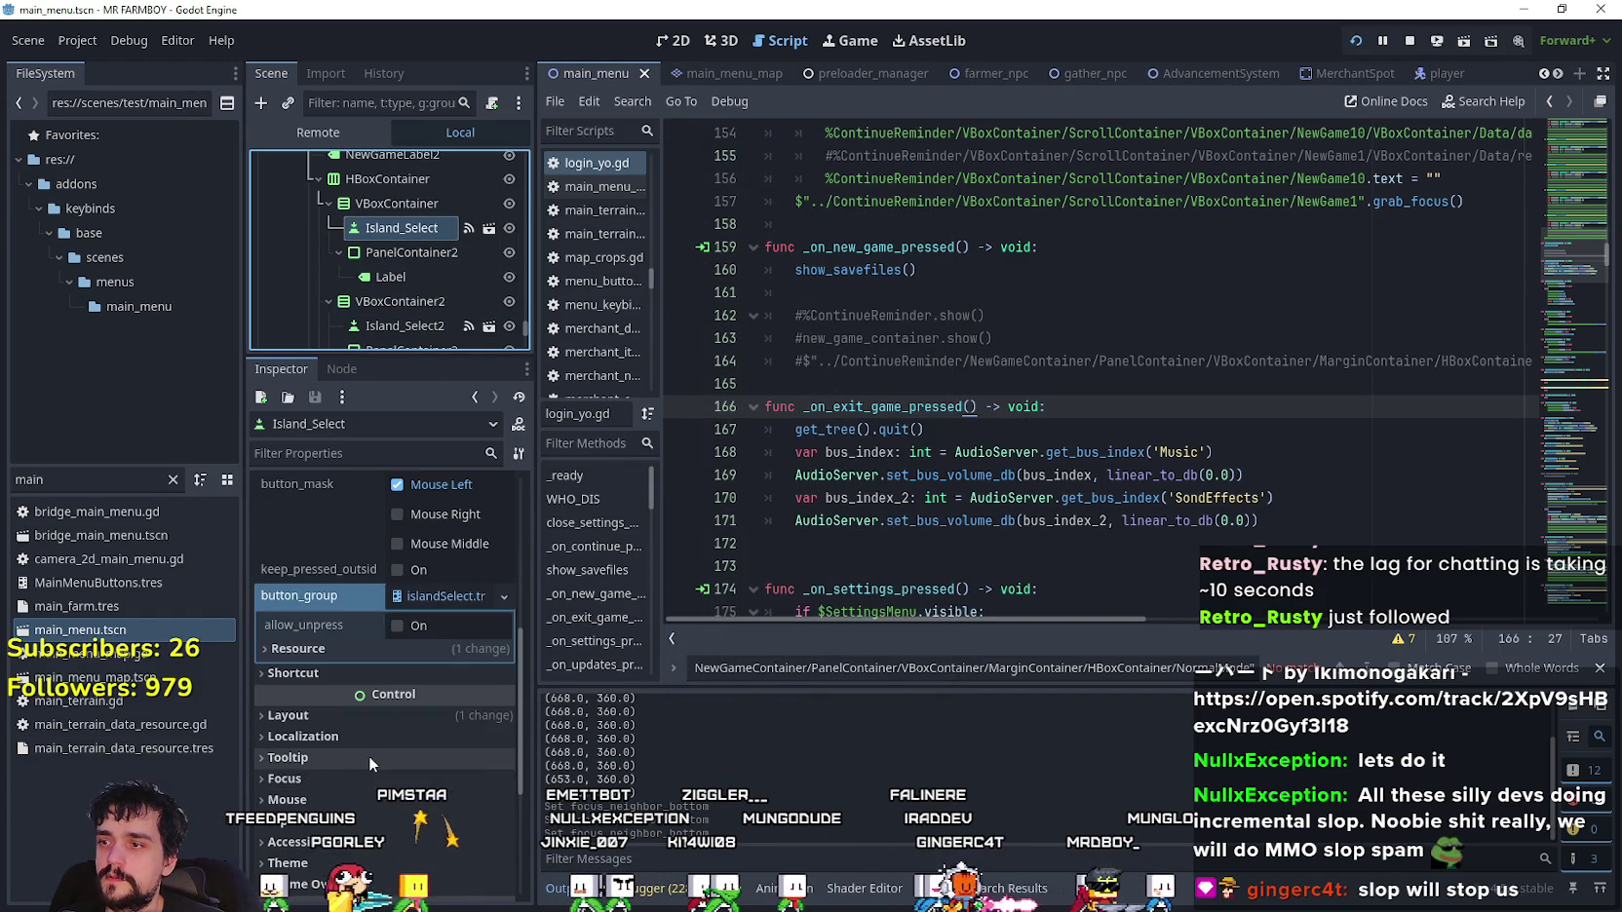
scroll(368, 755, "up", 3)
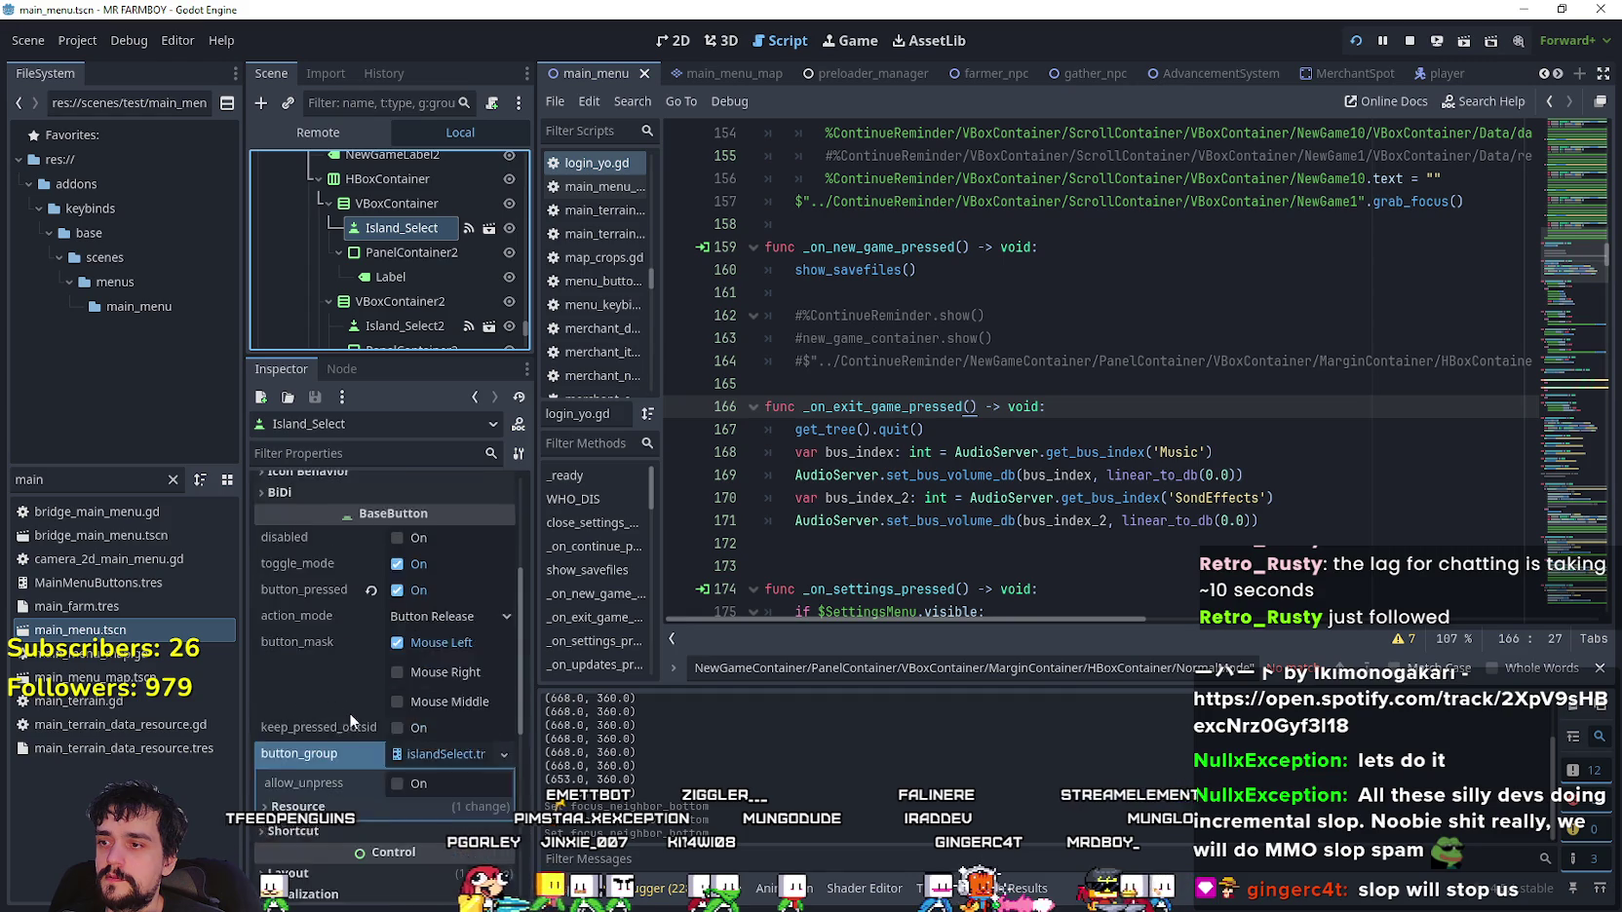
scroll(347, 722, "down", 3)
scroll(341, 706, "down", 1)
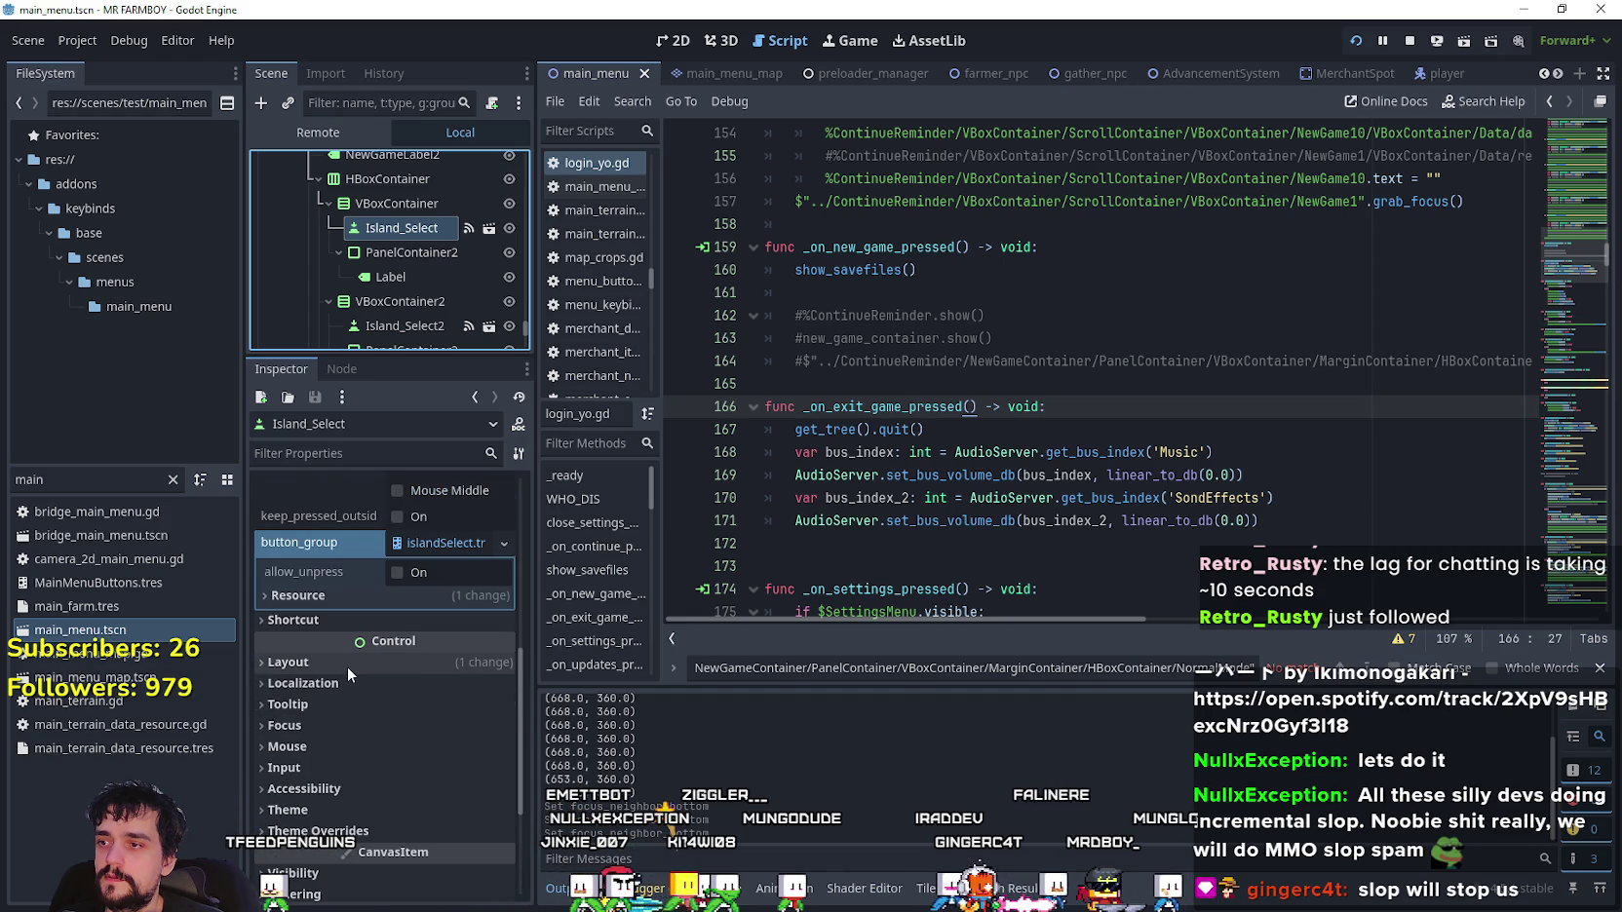
left_click(336, 747)
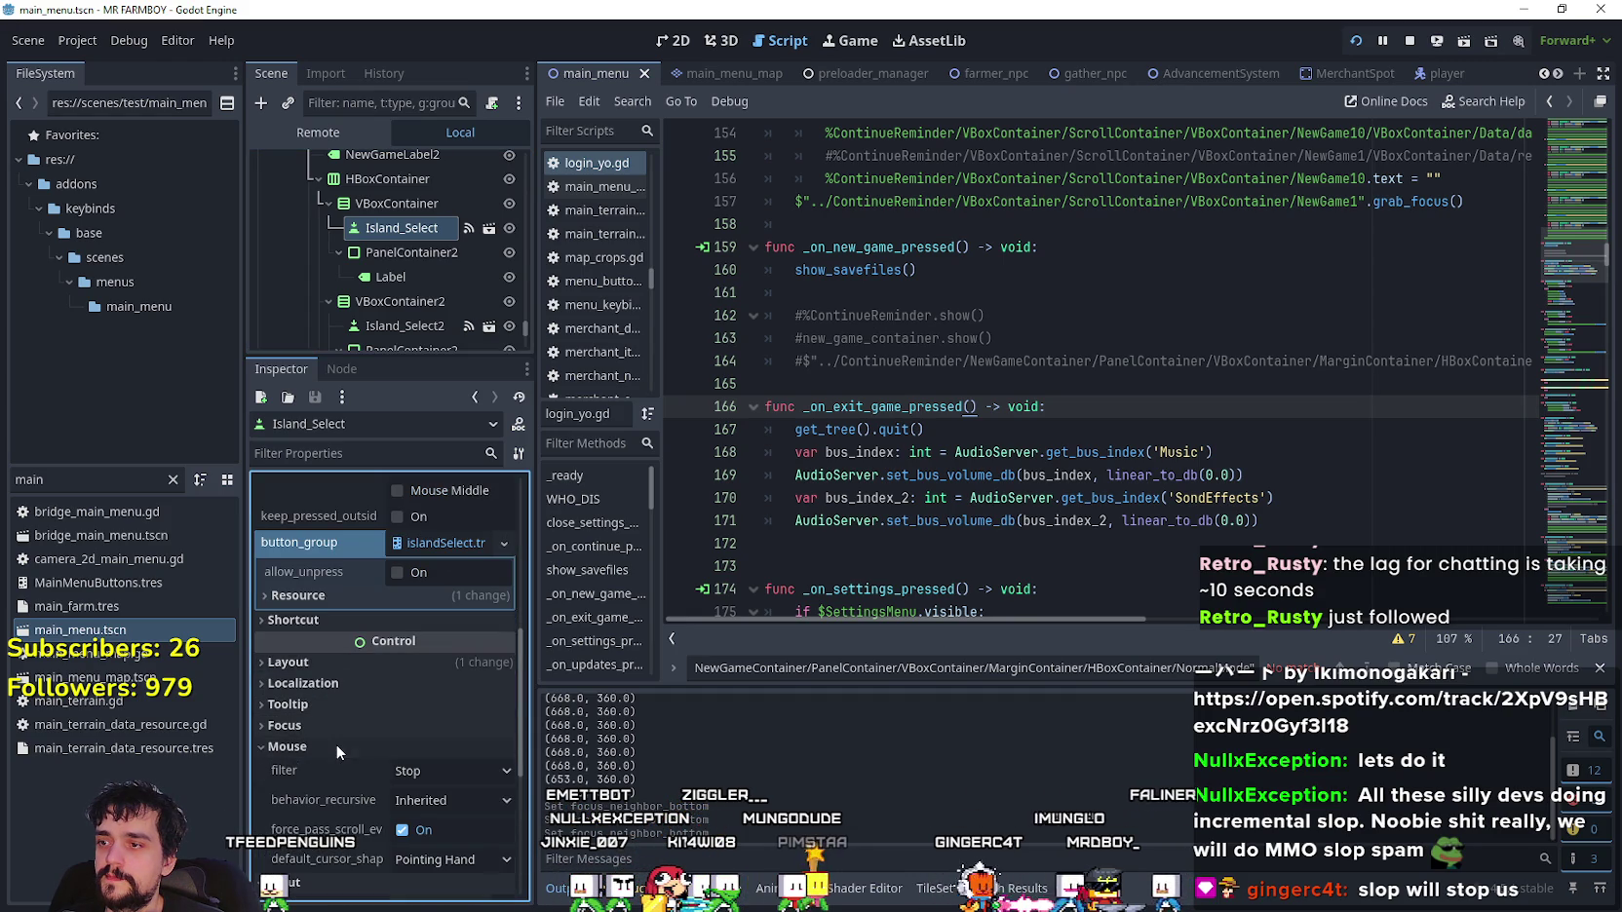
- Set Island_Select's left focus neighbour to Island_Select itself
left_click(341, 723)
scroll(344, 715, "down", 3)
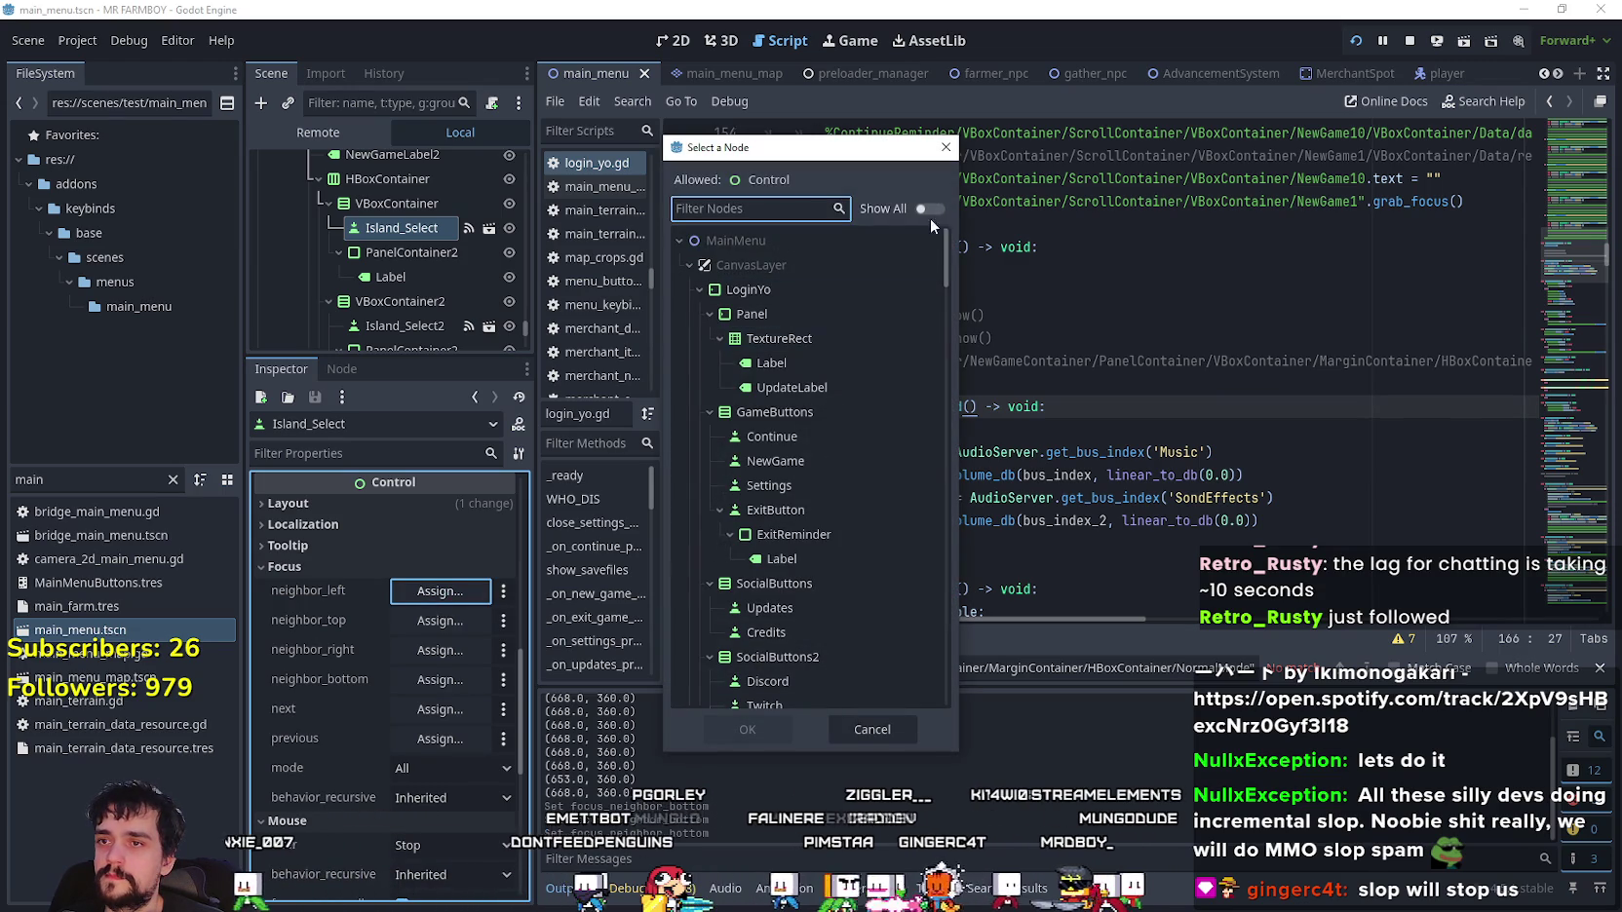
left_click(934, 210)
left_click(798, 208)
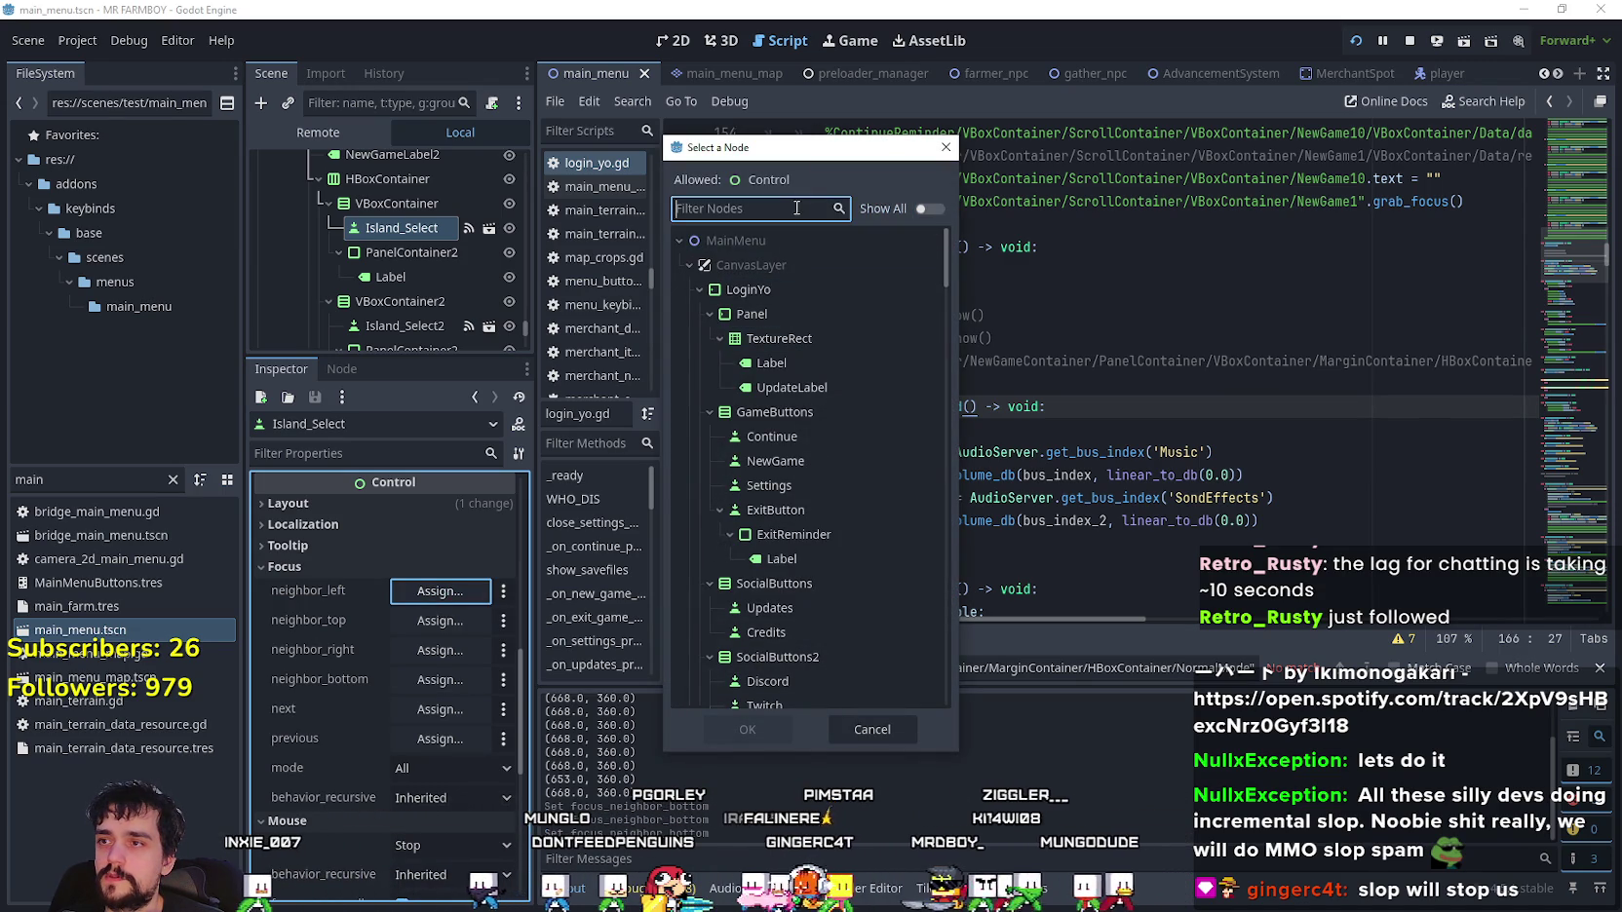
left_click_drag(937, 237, 916, 643)
left_click(857, 350)
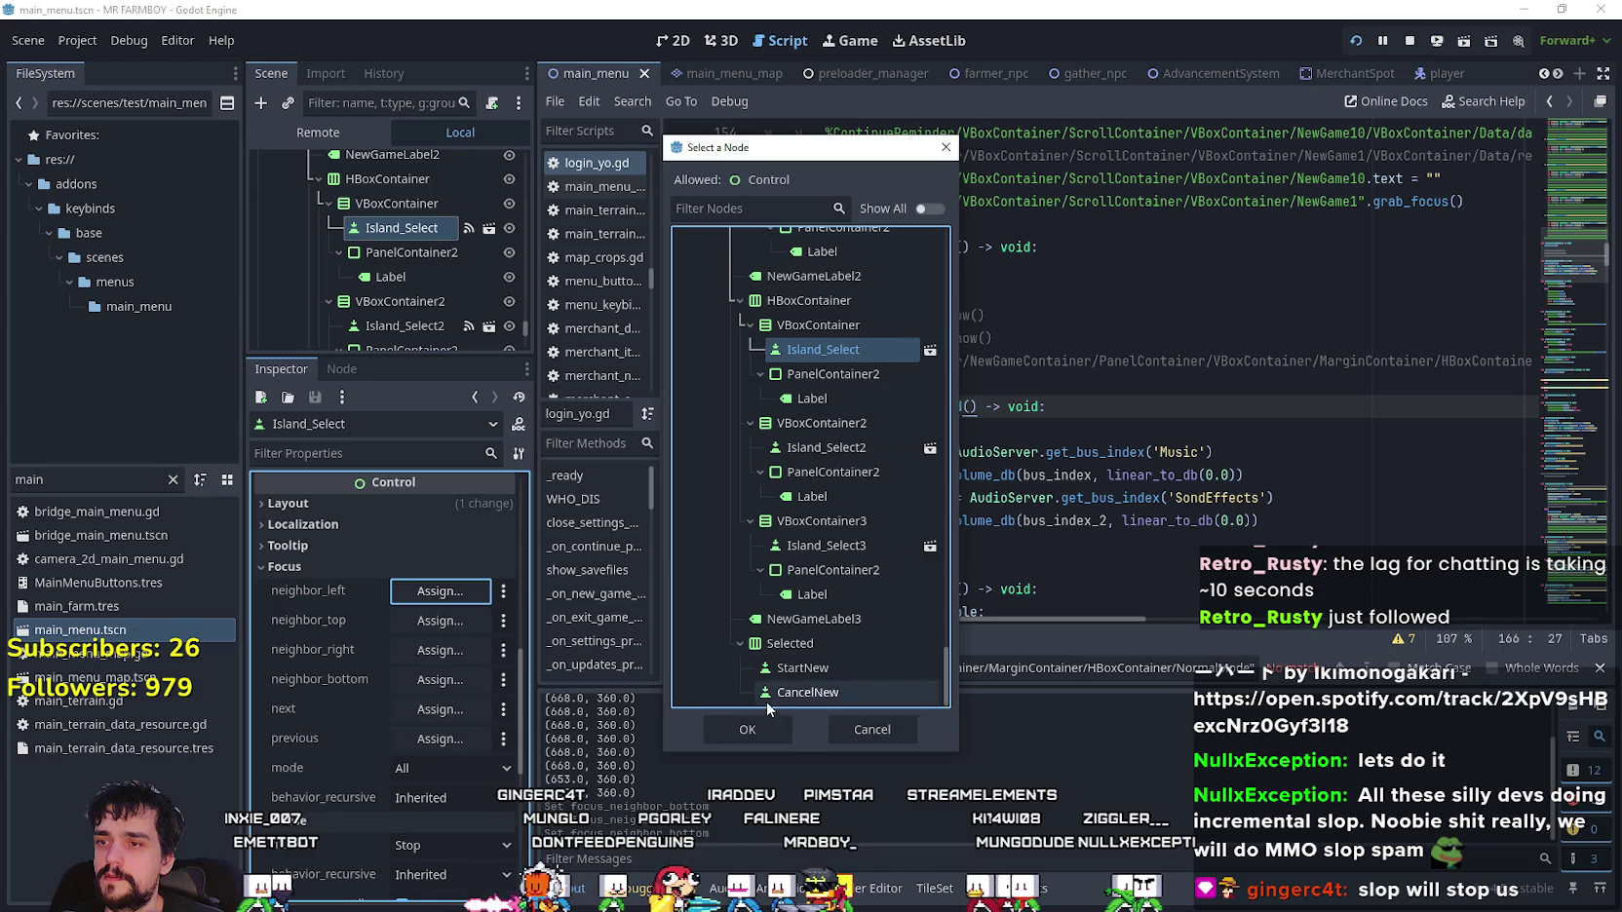
left_click(747, 729)
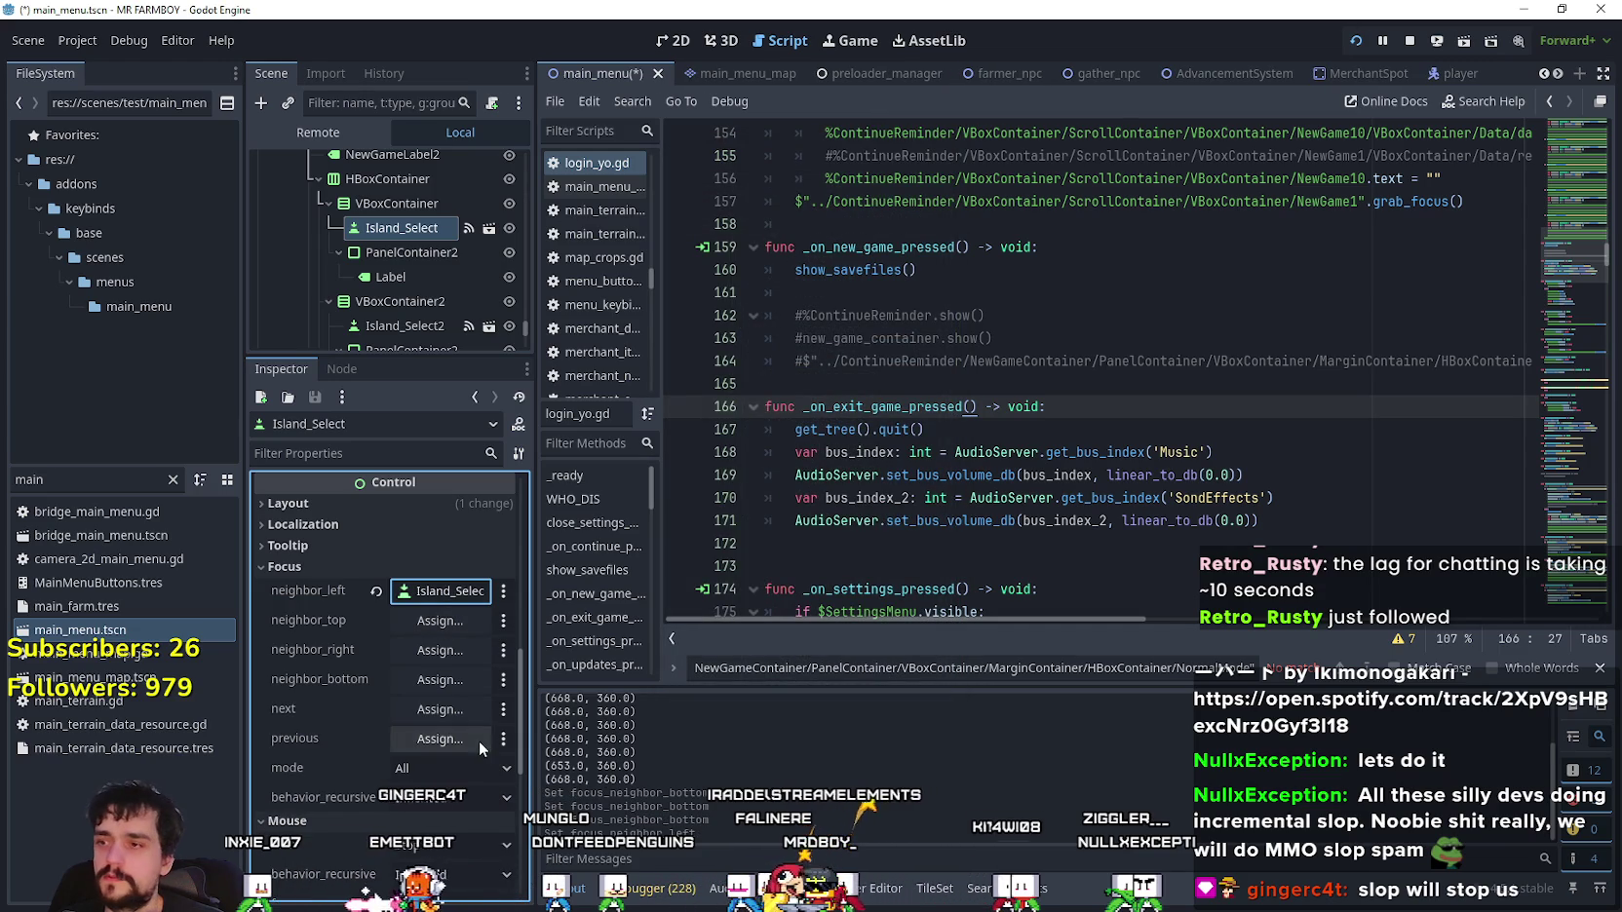
- Point Island_Select's top neighbour to CozyMode and its right neighbour to Island_Select2
left_click(444, 624)
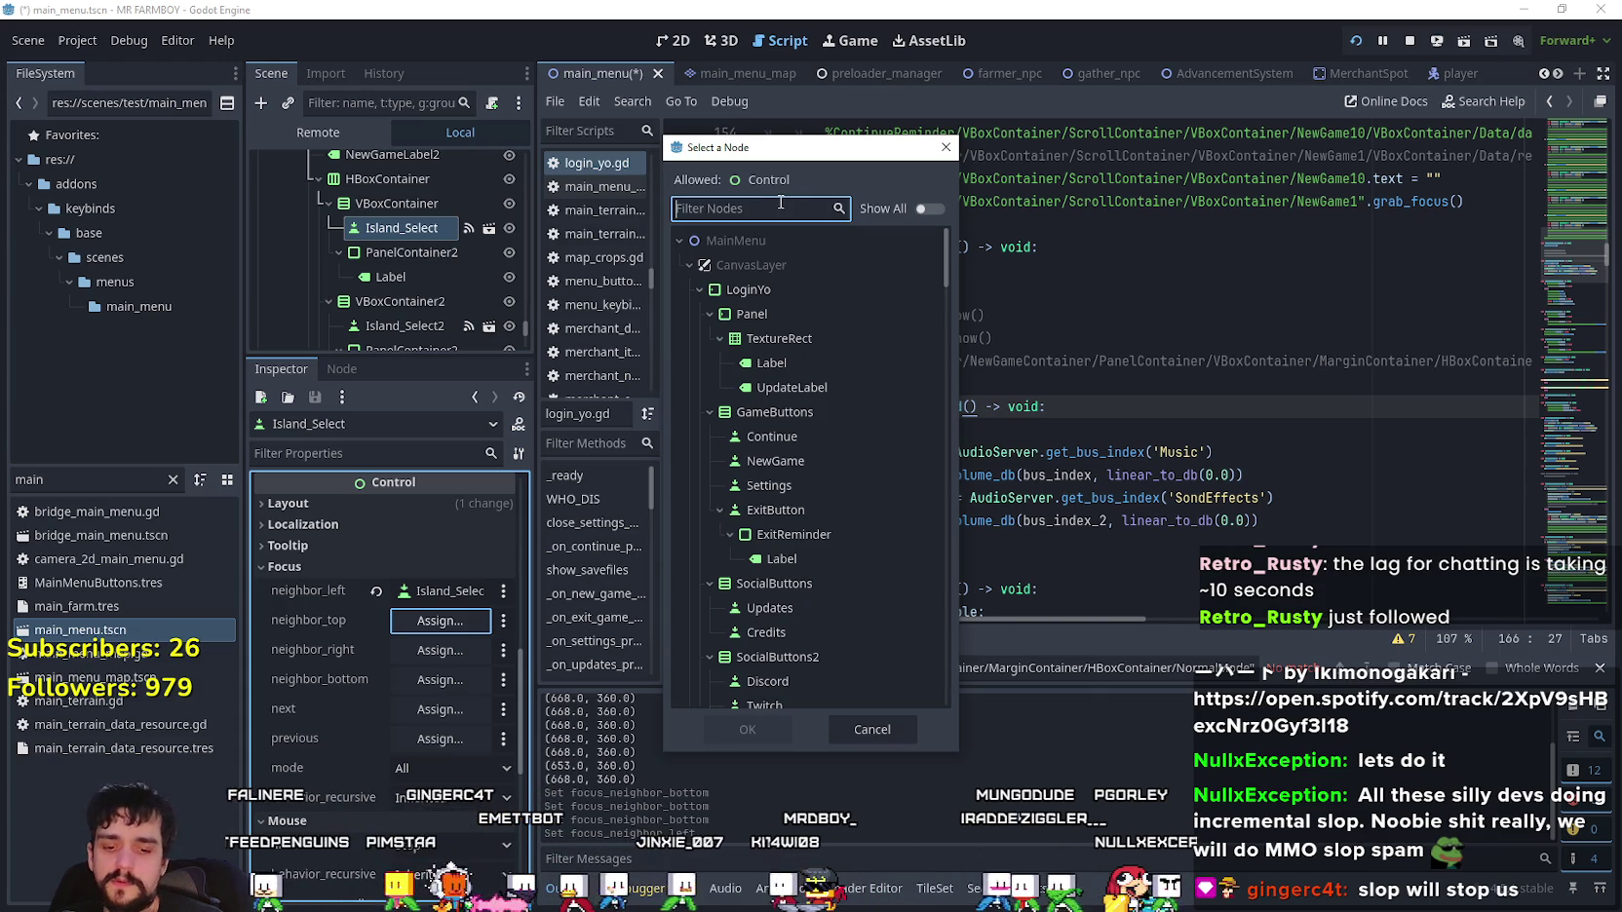
type("Cozy")
left_click(825, 461)
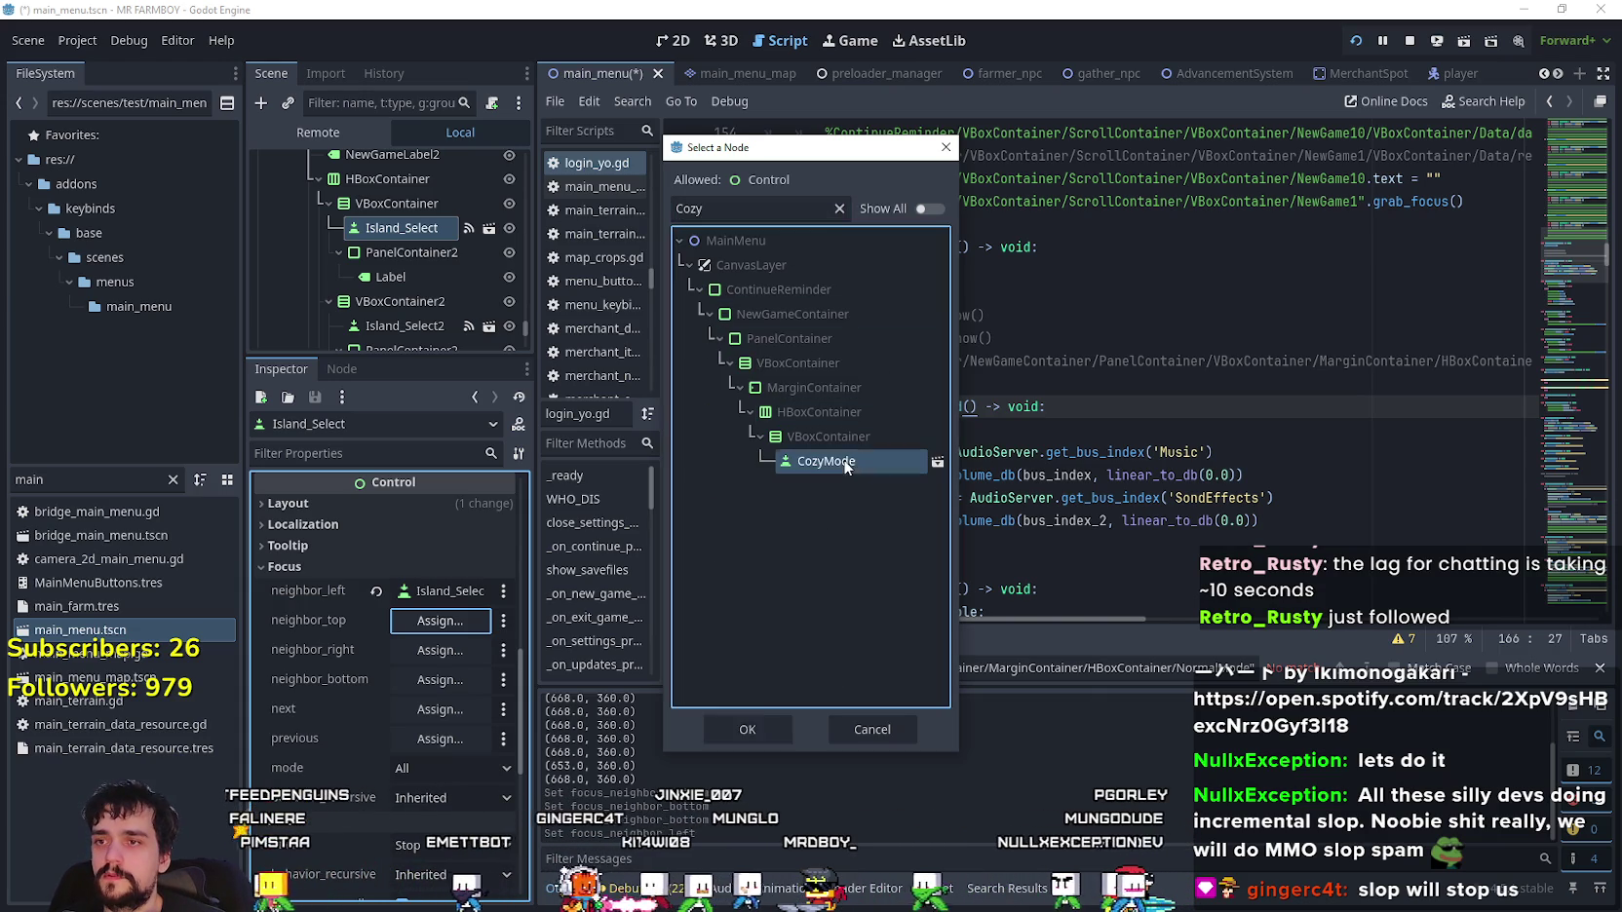
left_click(746, 729)
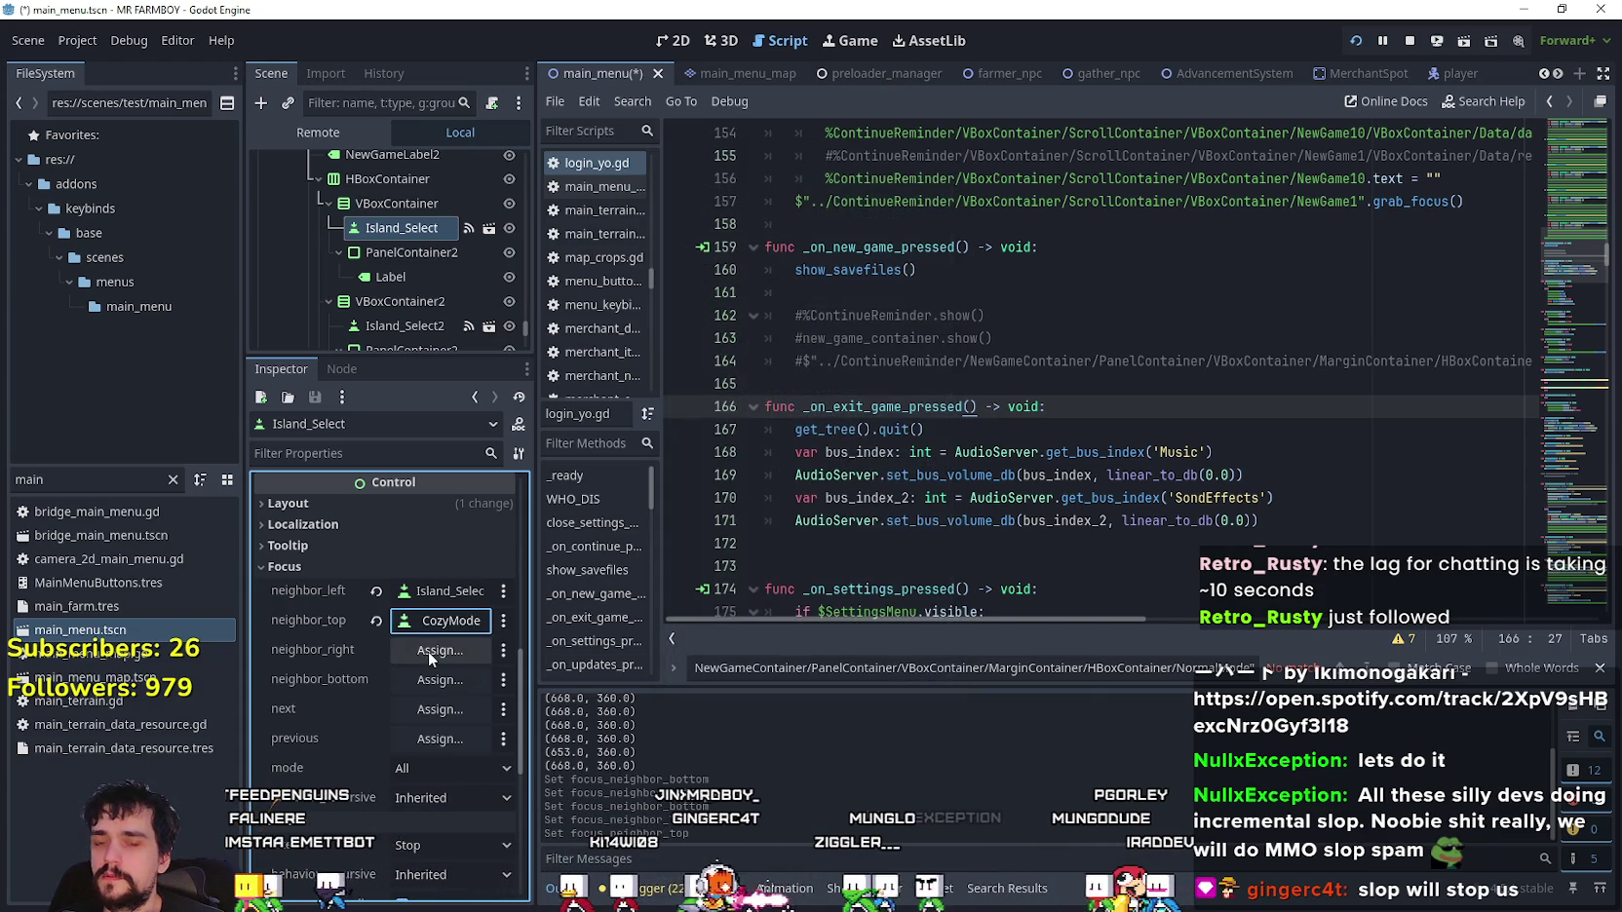
left_click(428, 651)
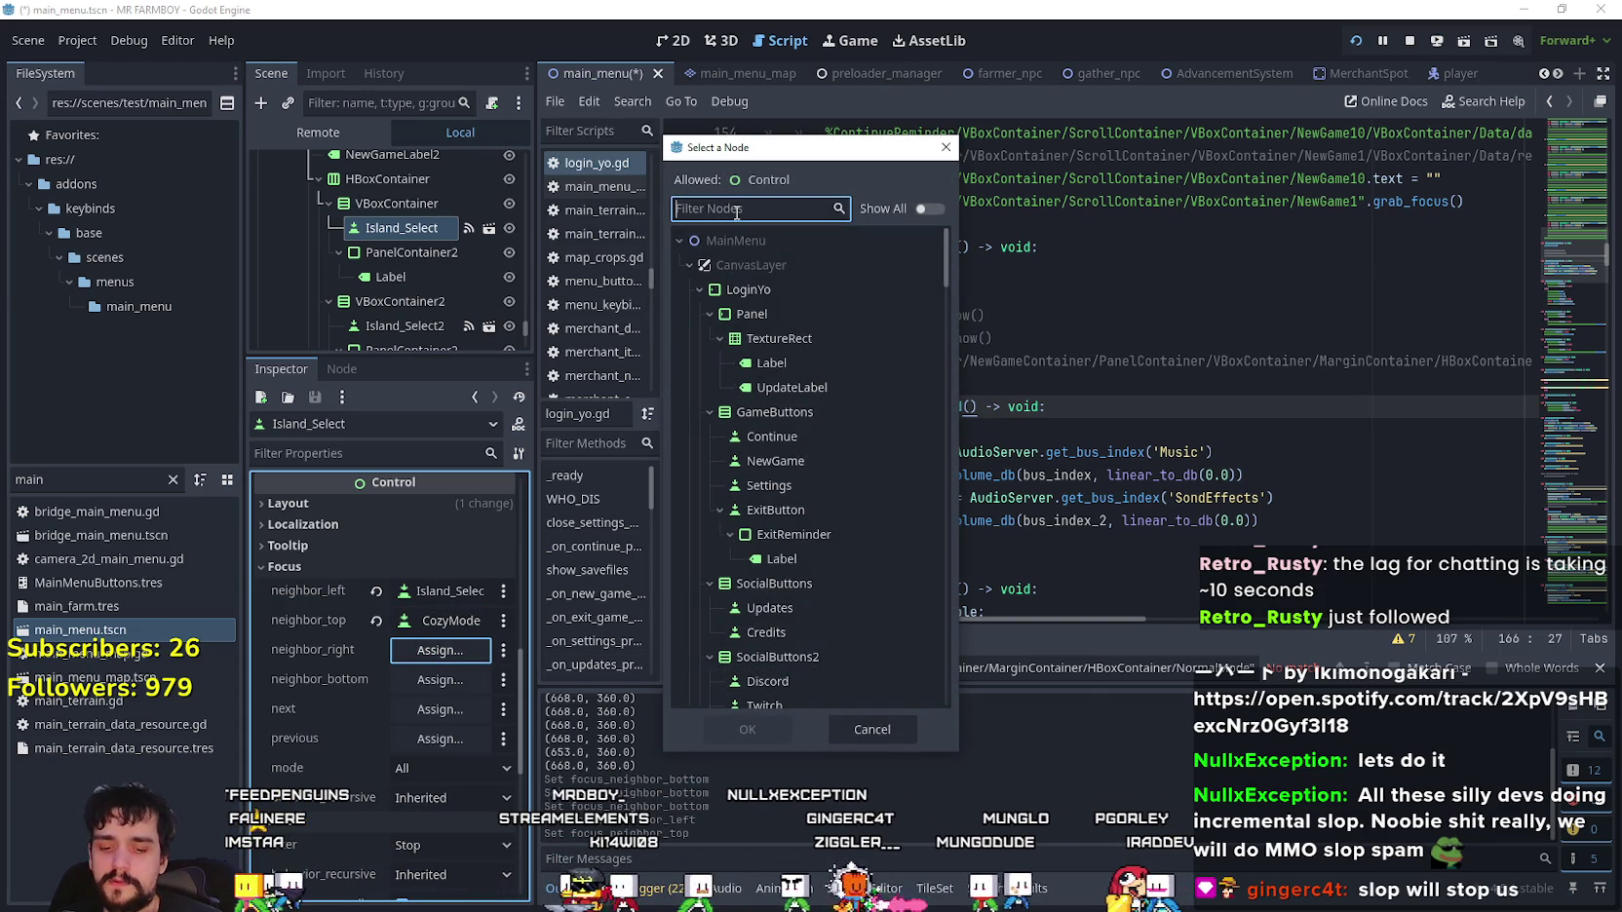
type("Island")
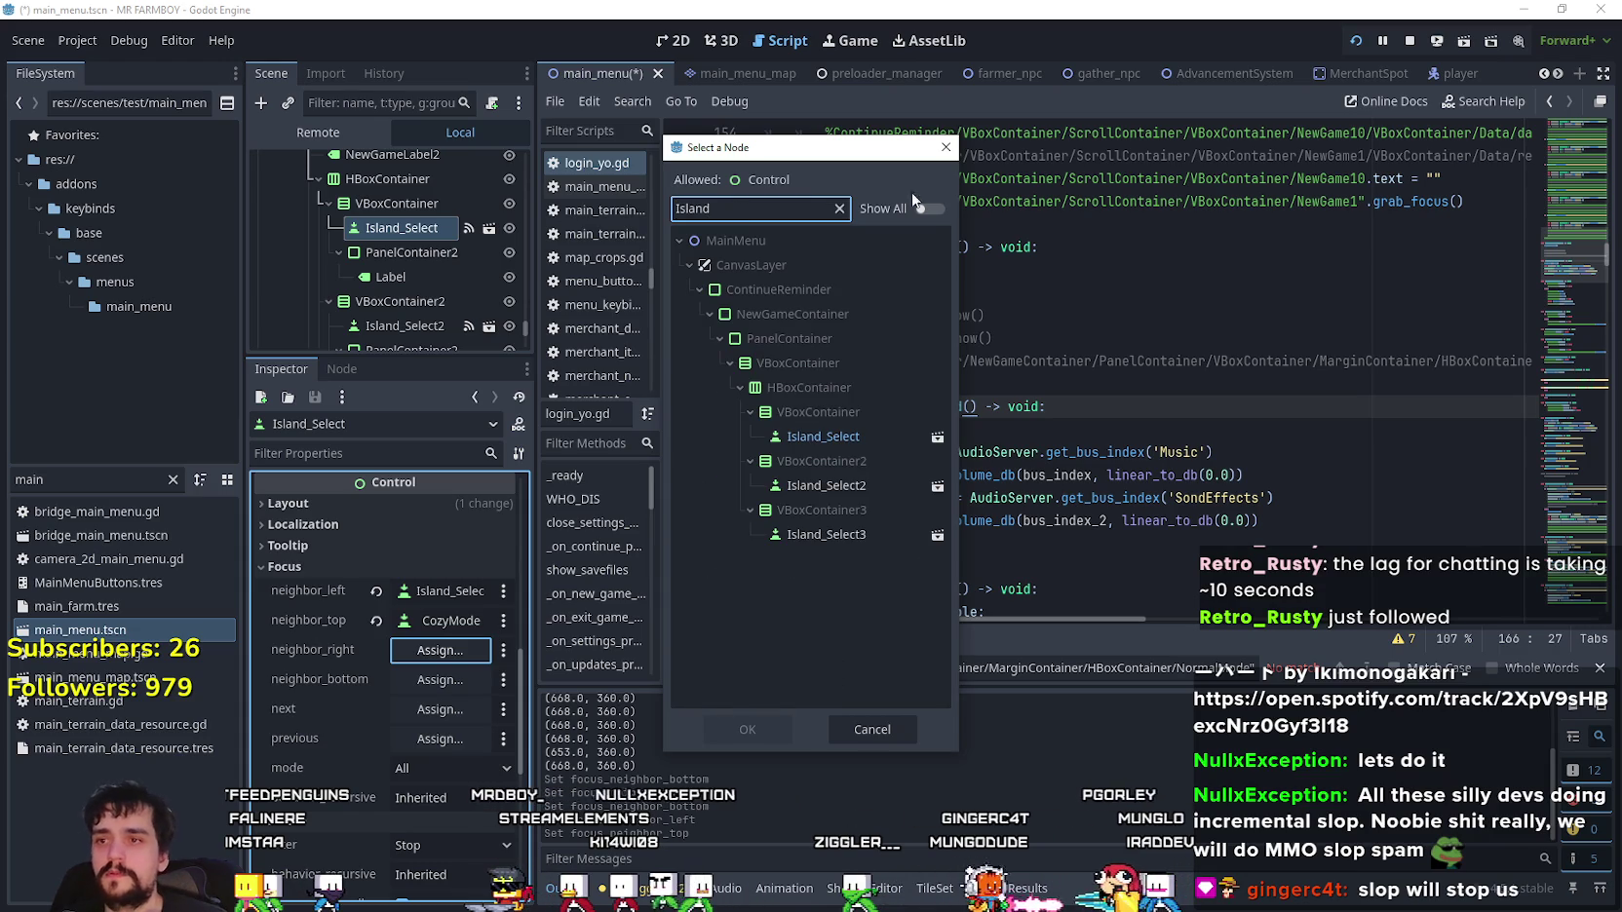
left_click(812, 487)
left_click(747, 729)
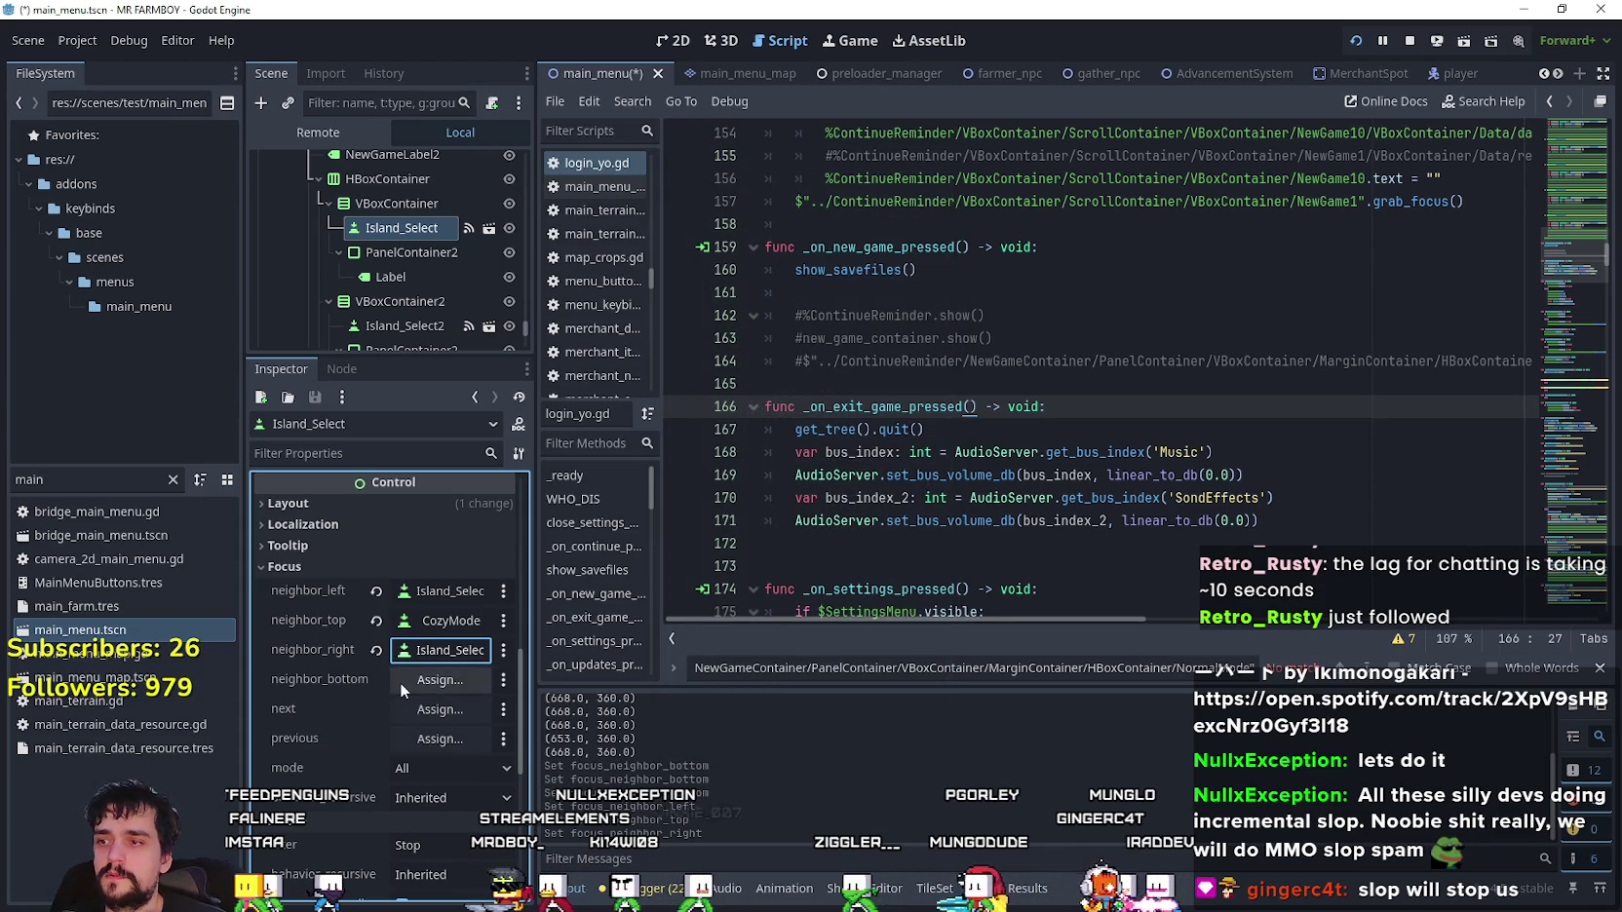
- Set Island_Select's bottom focus neighbour to the StartNew button
left_click(426, 681)
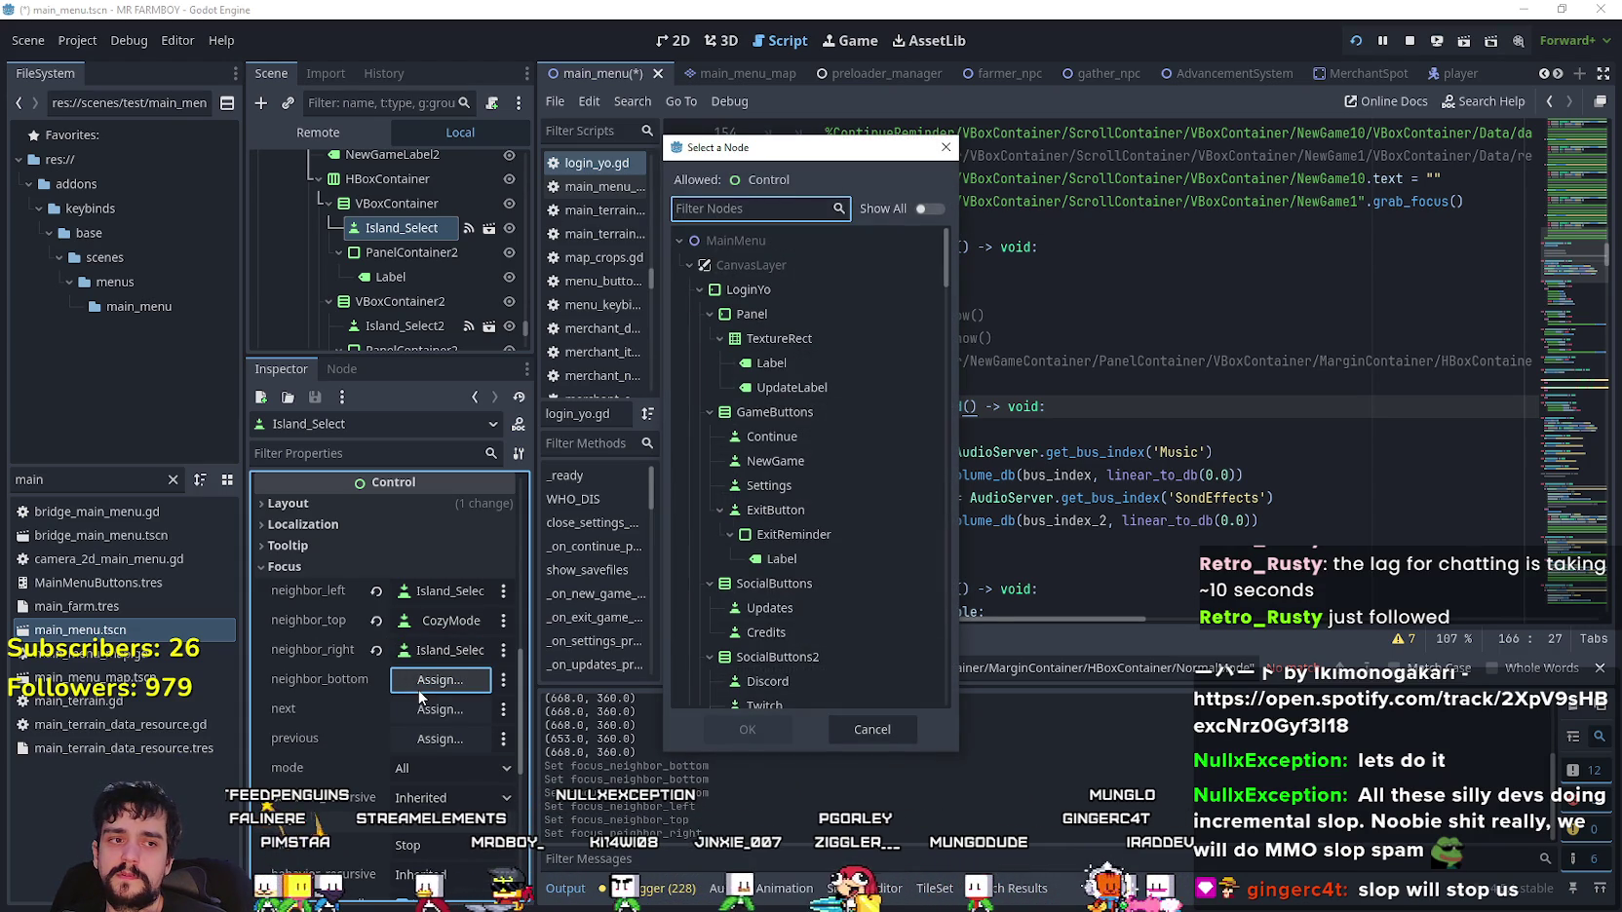
type("save")
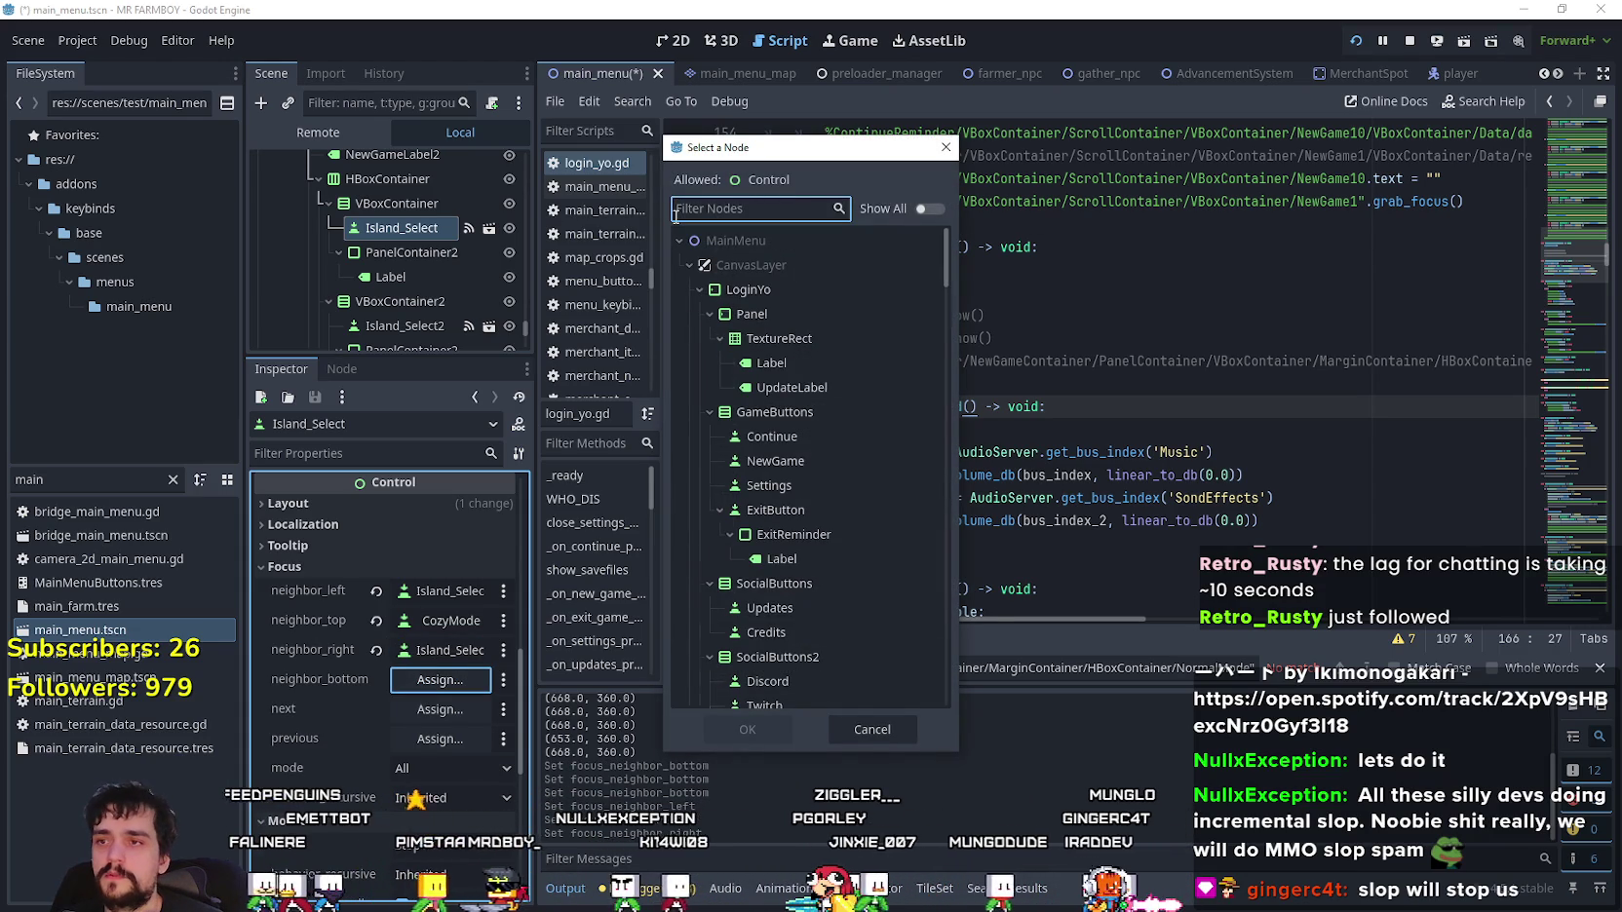
scroll(804, 695, "down", 10)
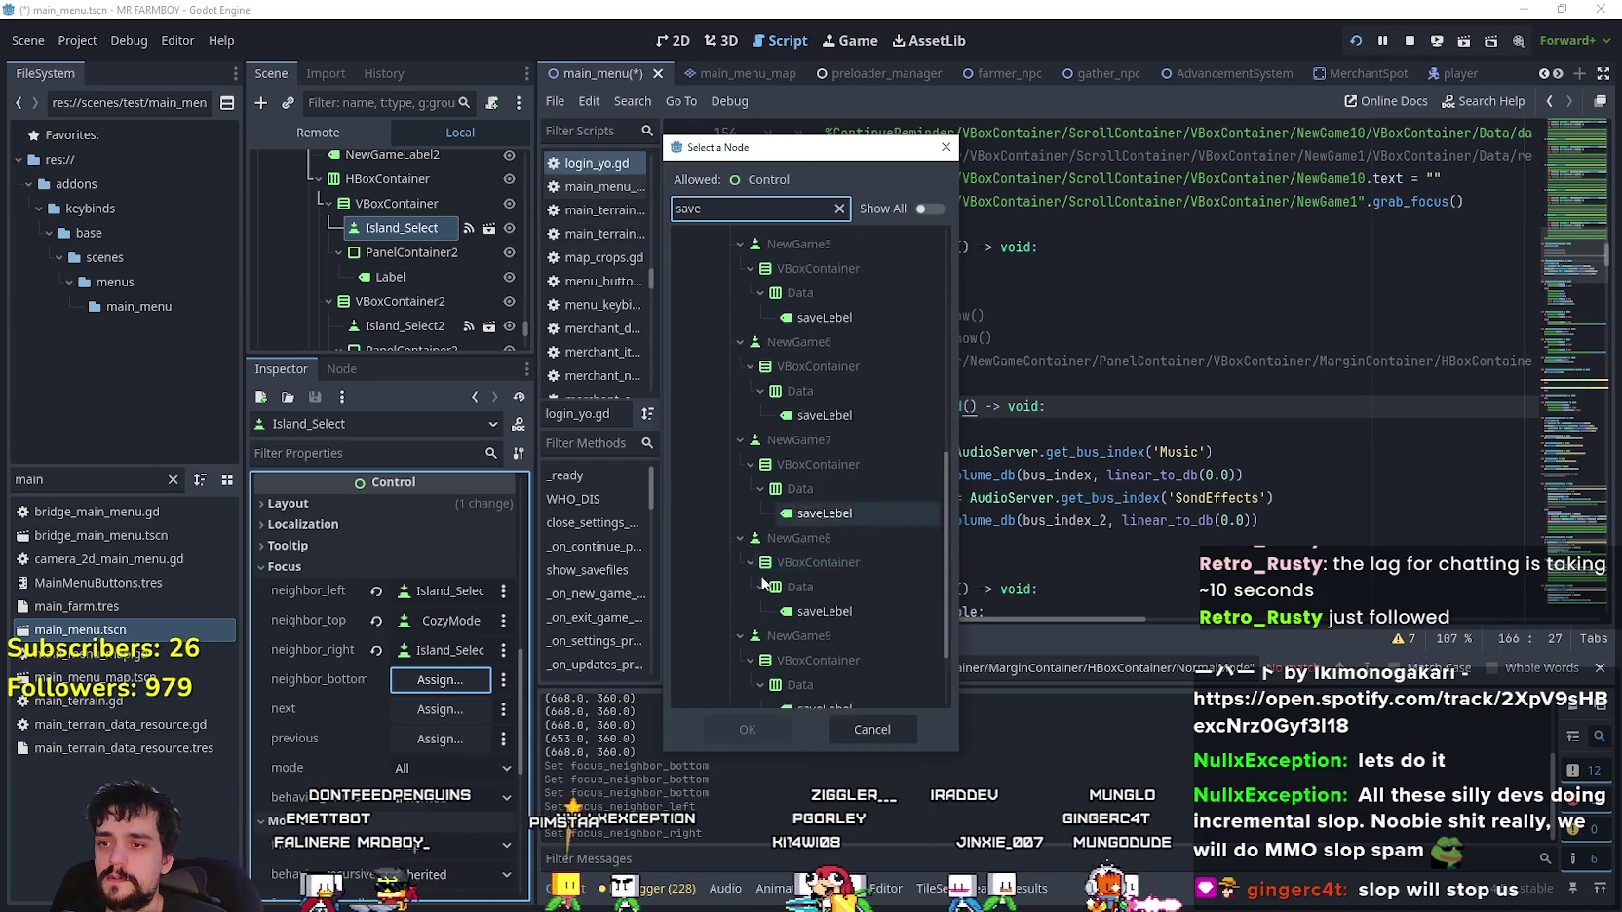
key("ctrl+a")
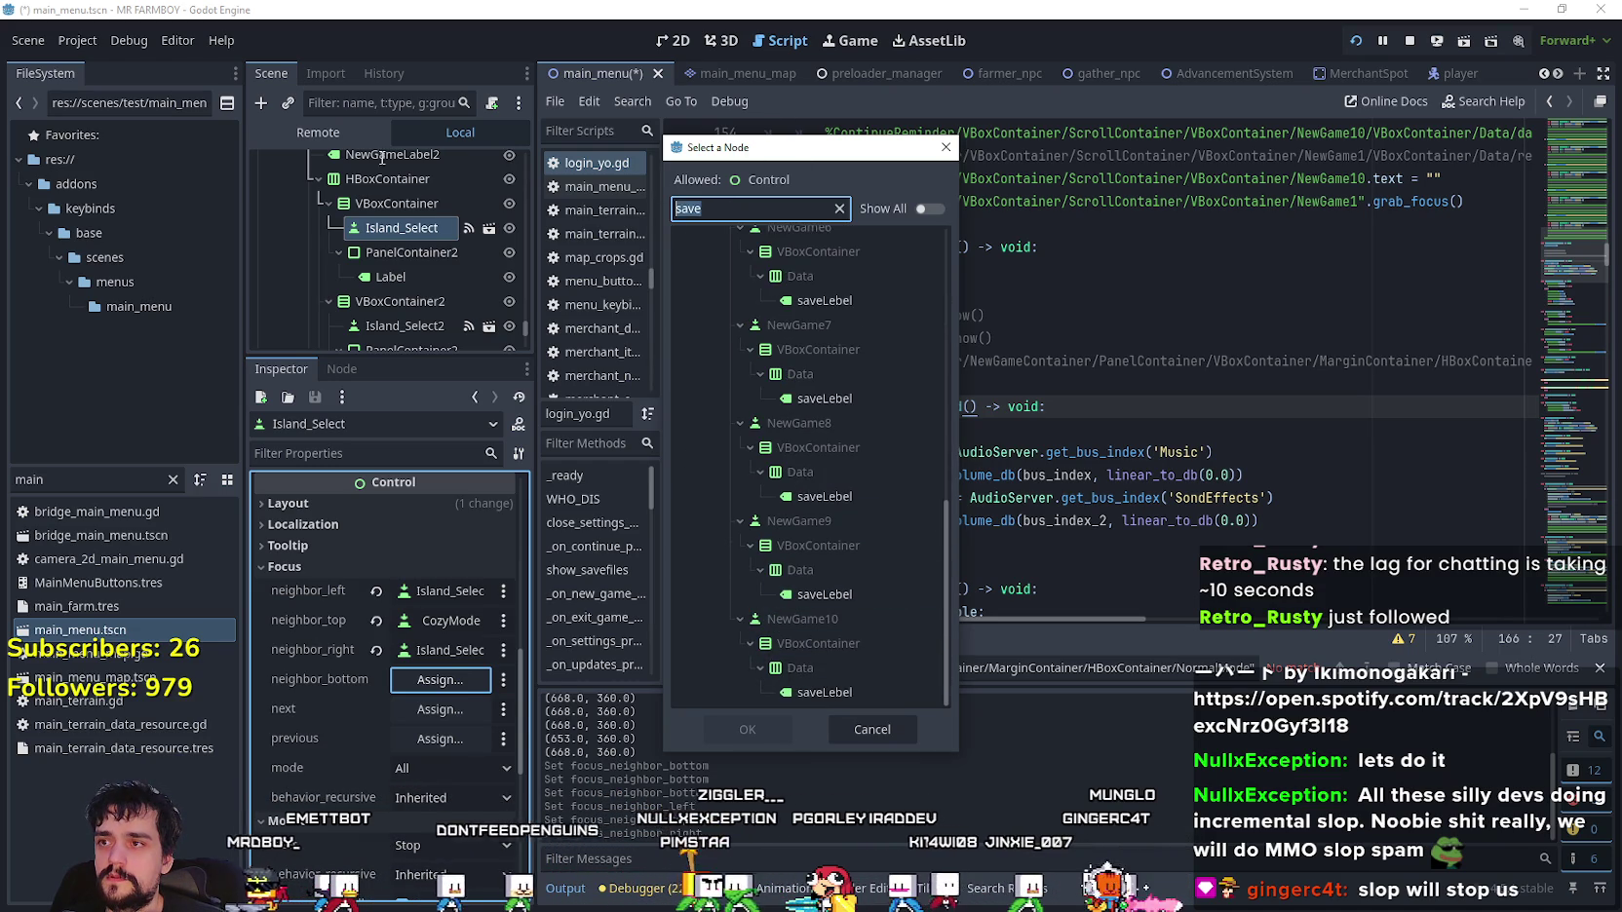
type("creat")
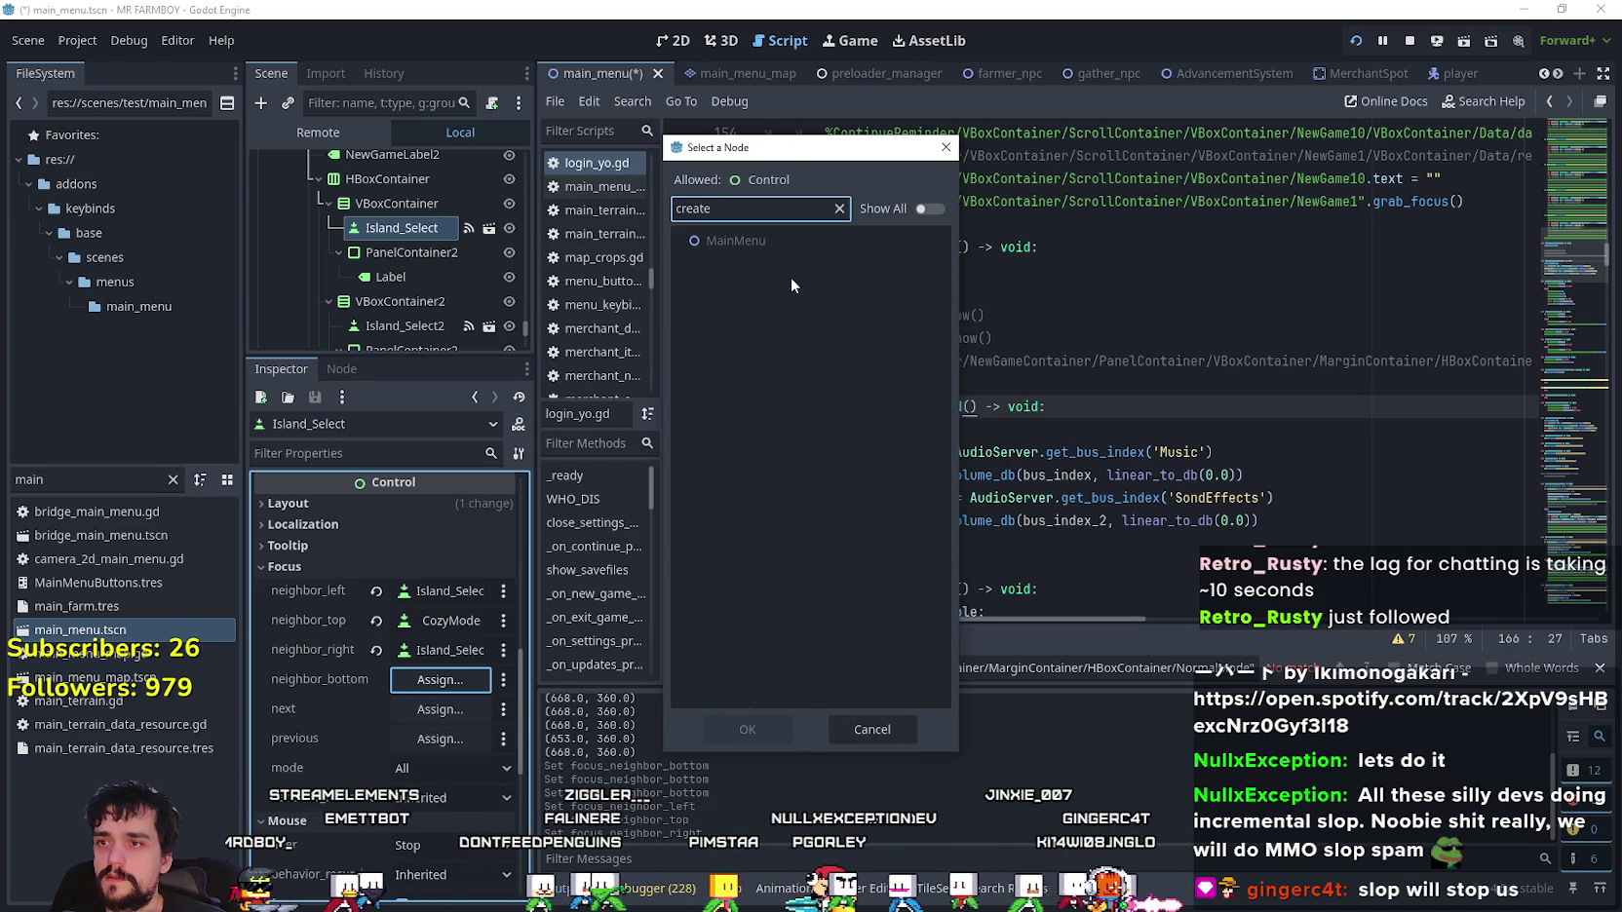
key("BackSpace")
key("BackSpace")
key("BackSpace")
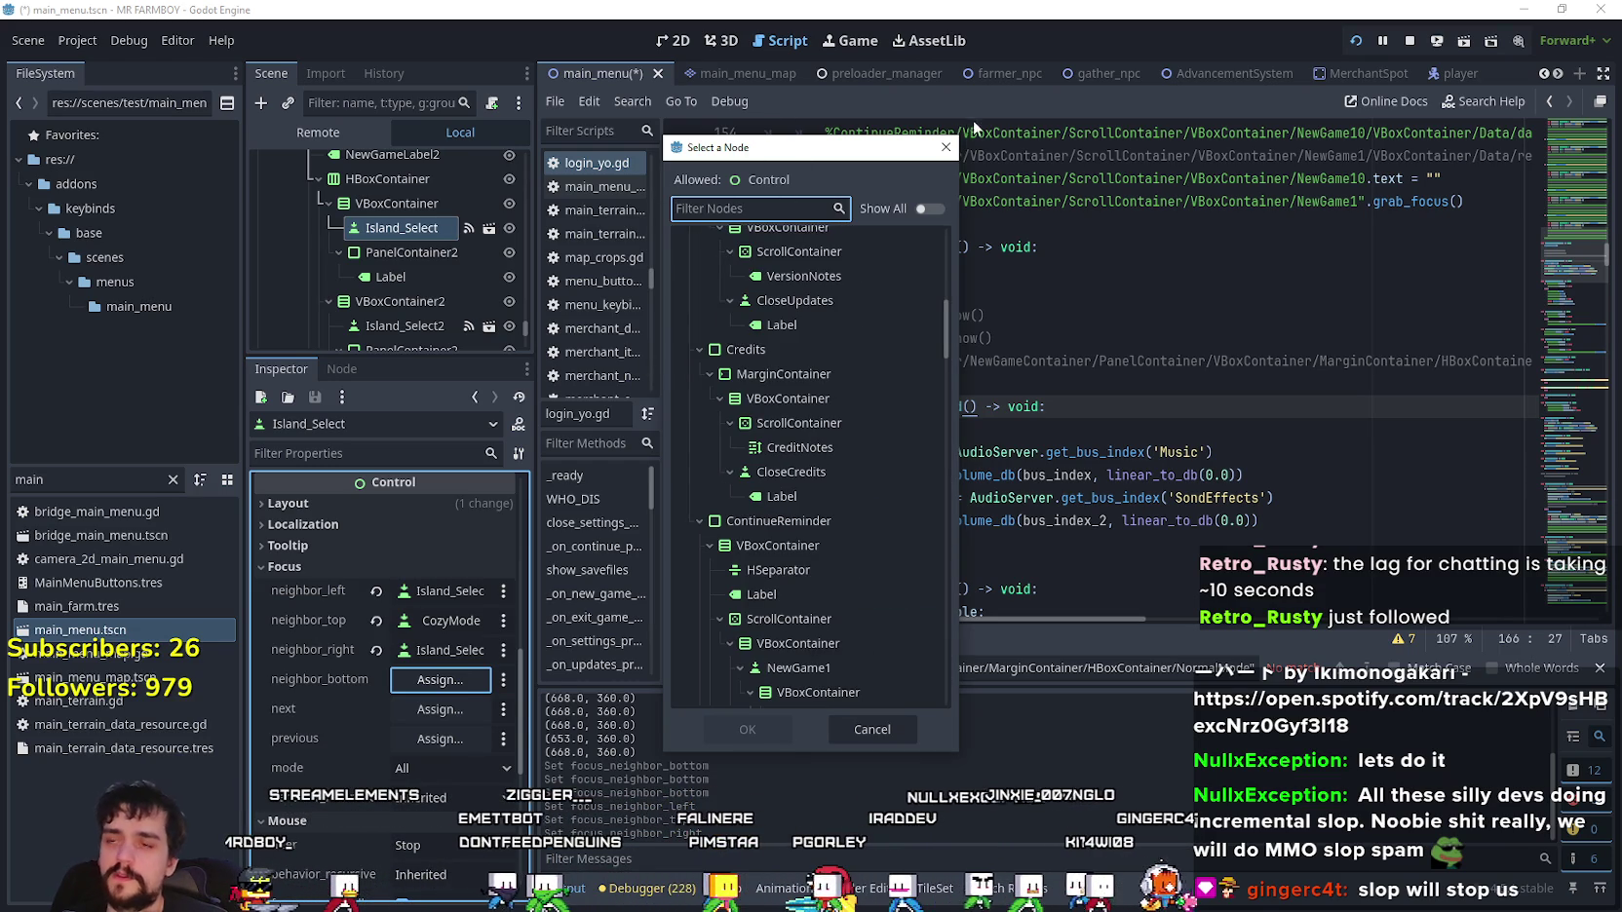
scroll(697, 234, "down", 2)
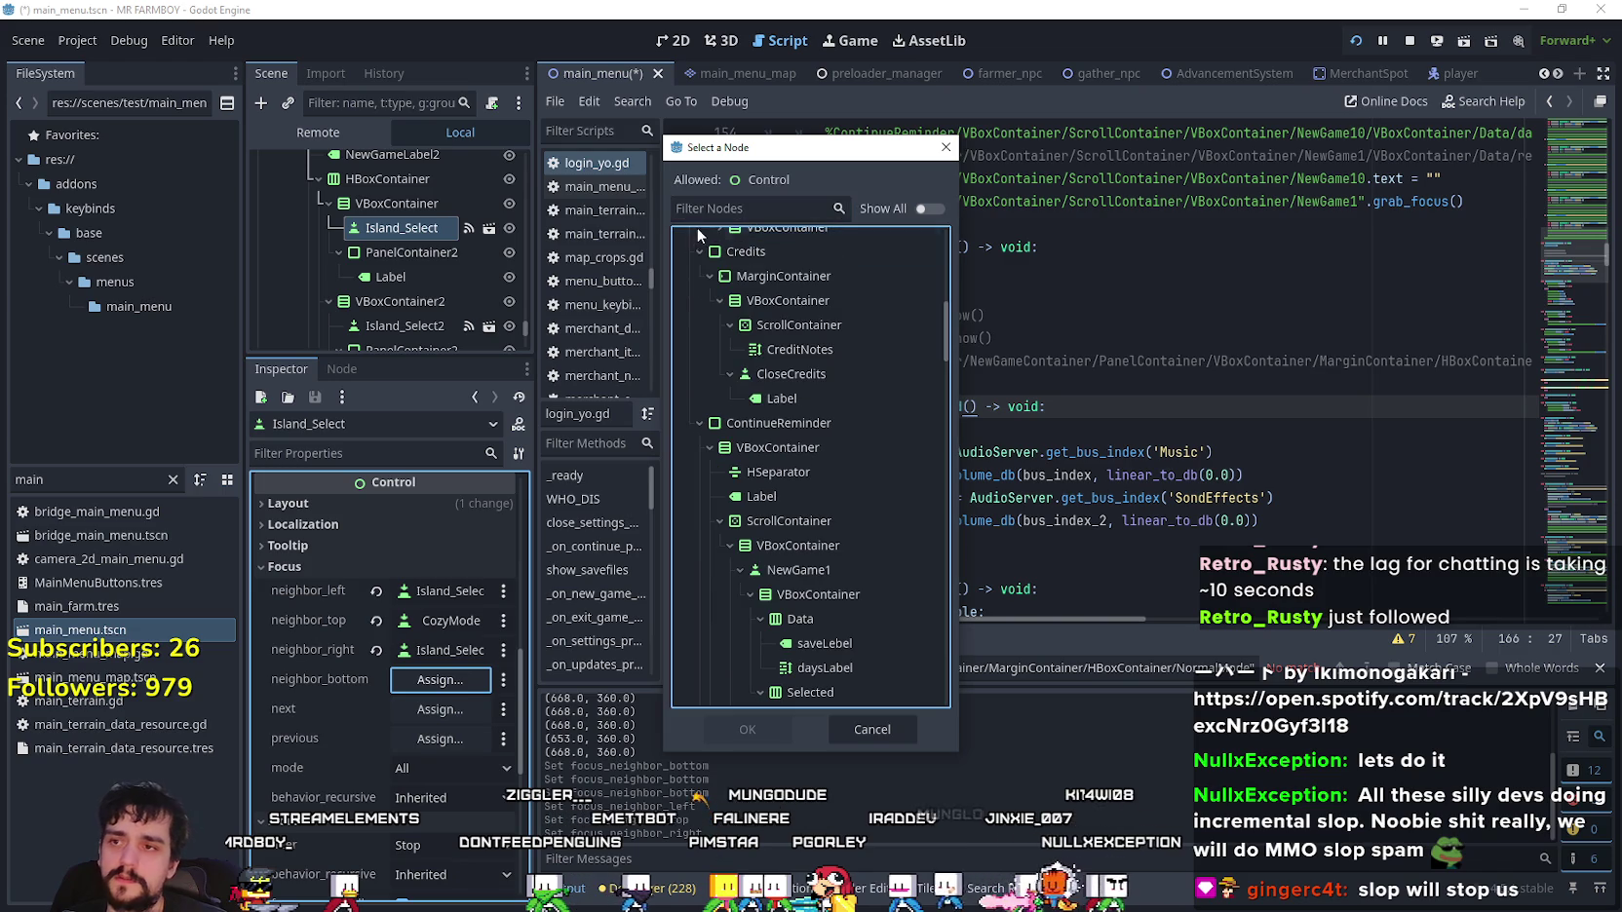
type("new")
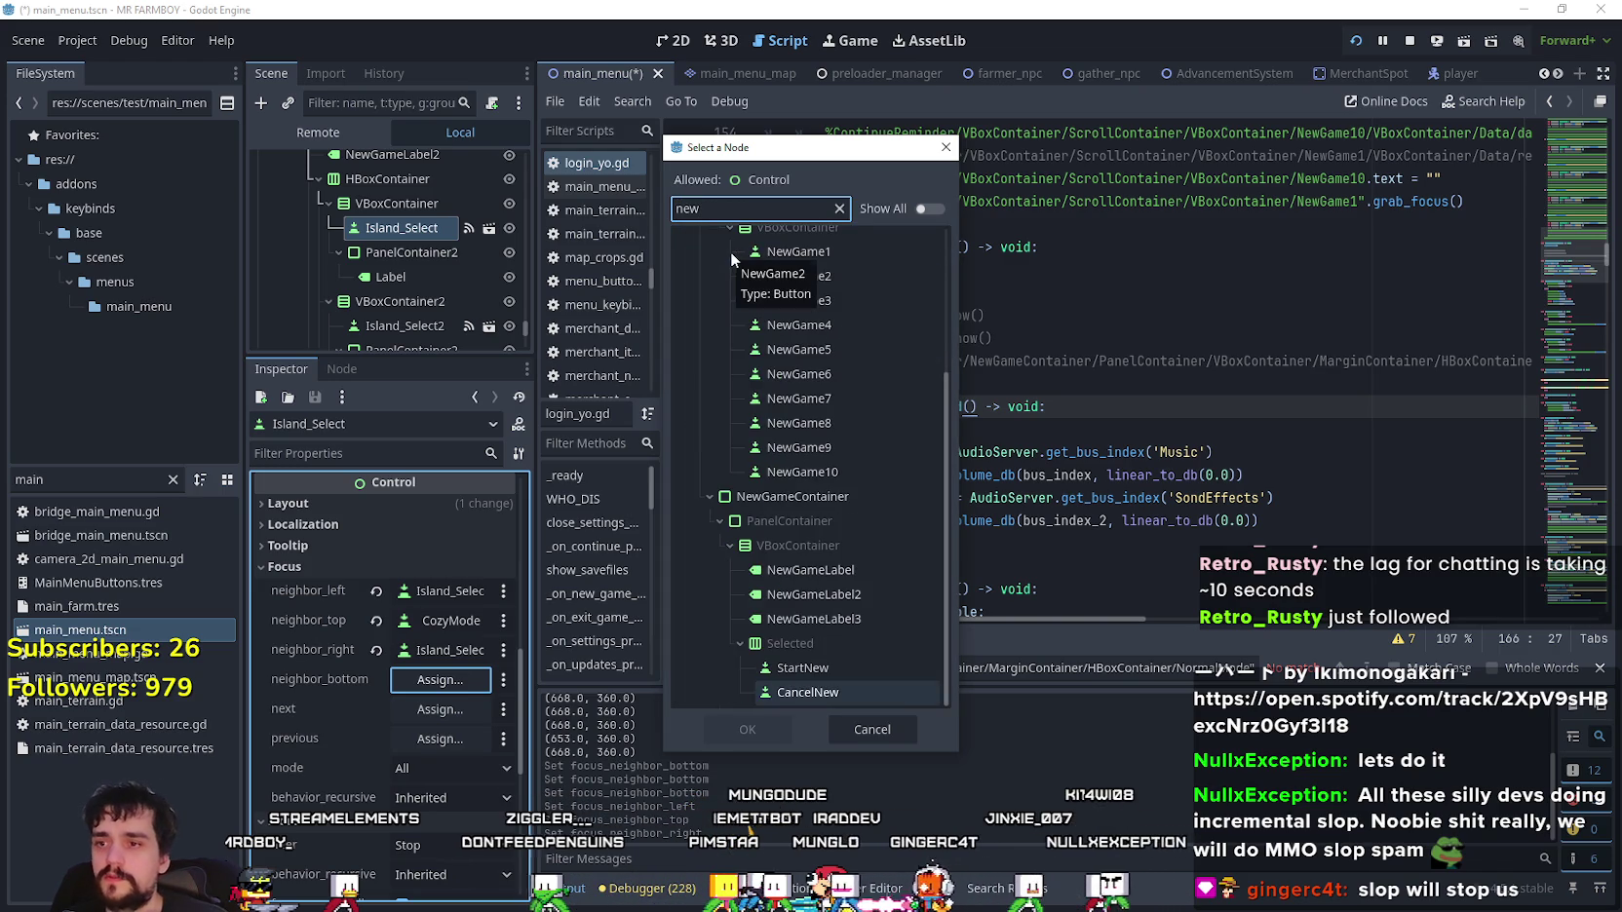
left_click(807, 669)
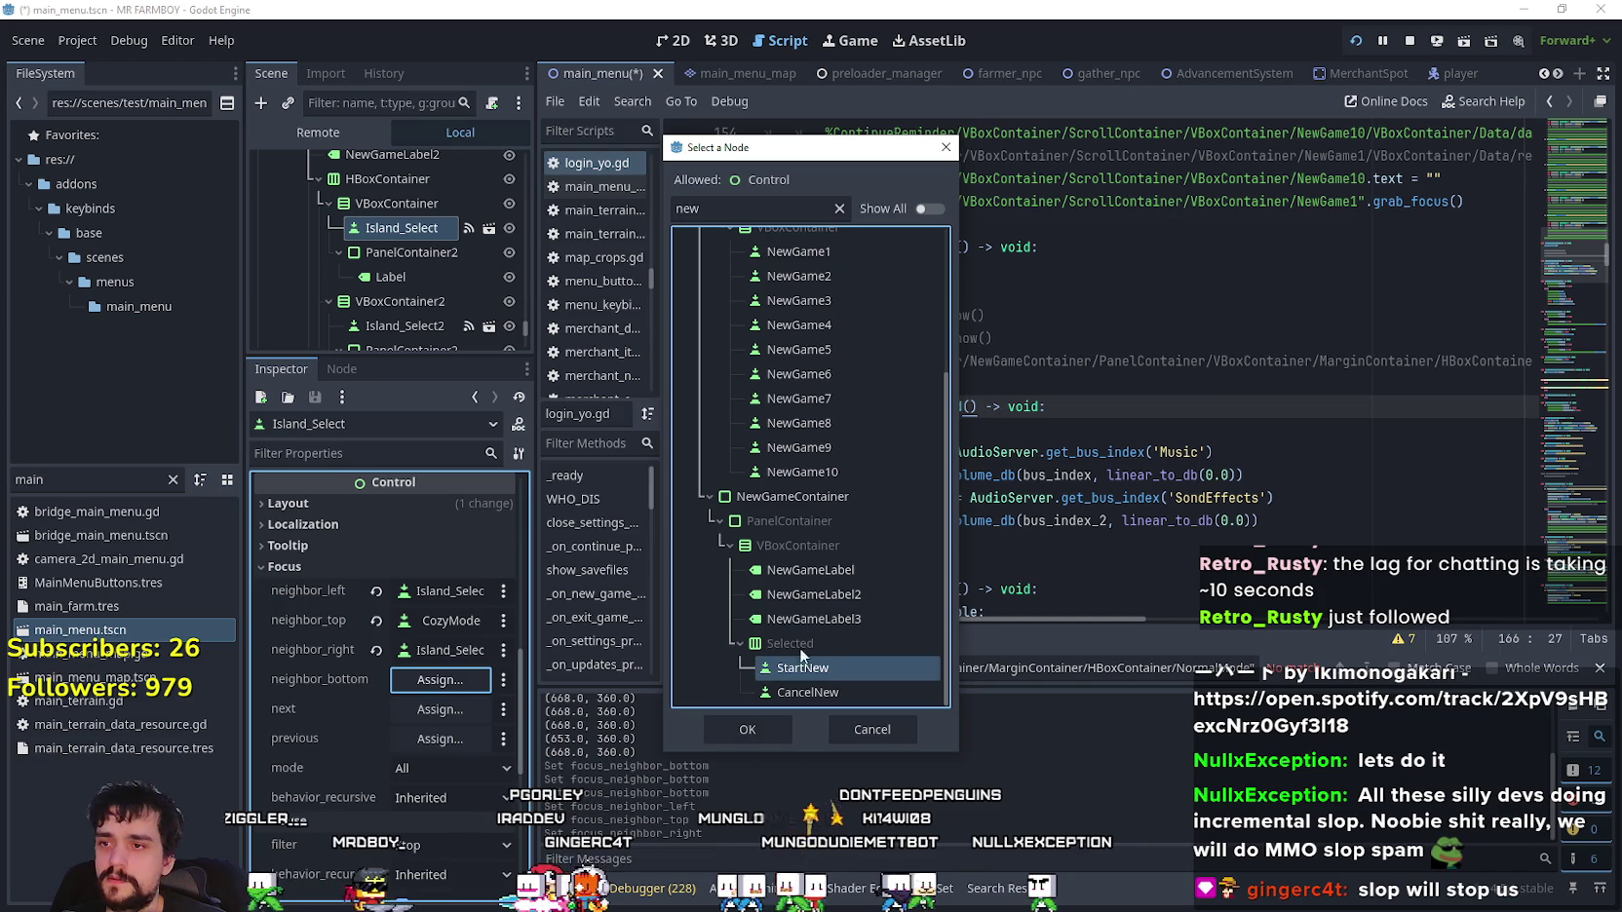
left_click(754, 723)
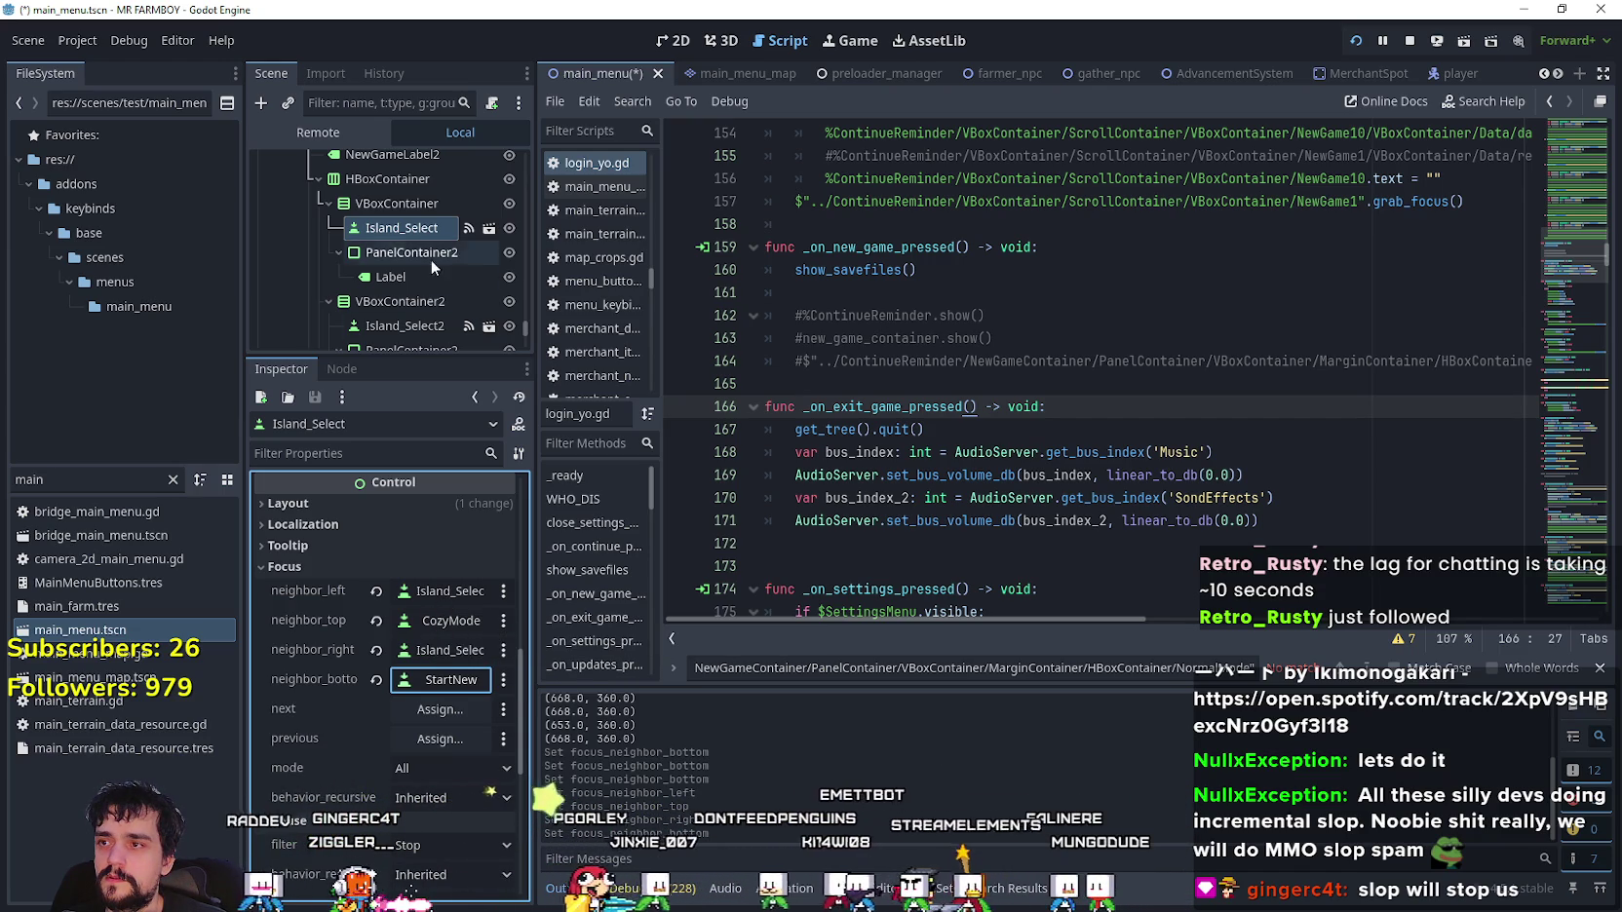
scroll(426, 292, "down", 1)
scroll(426, 297, "down", 2)
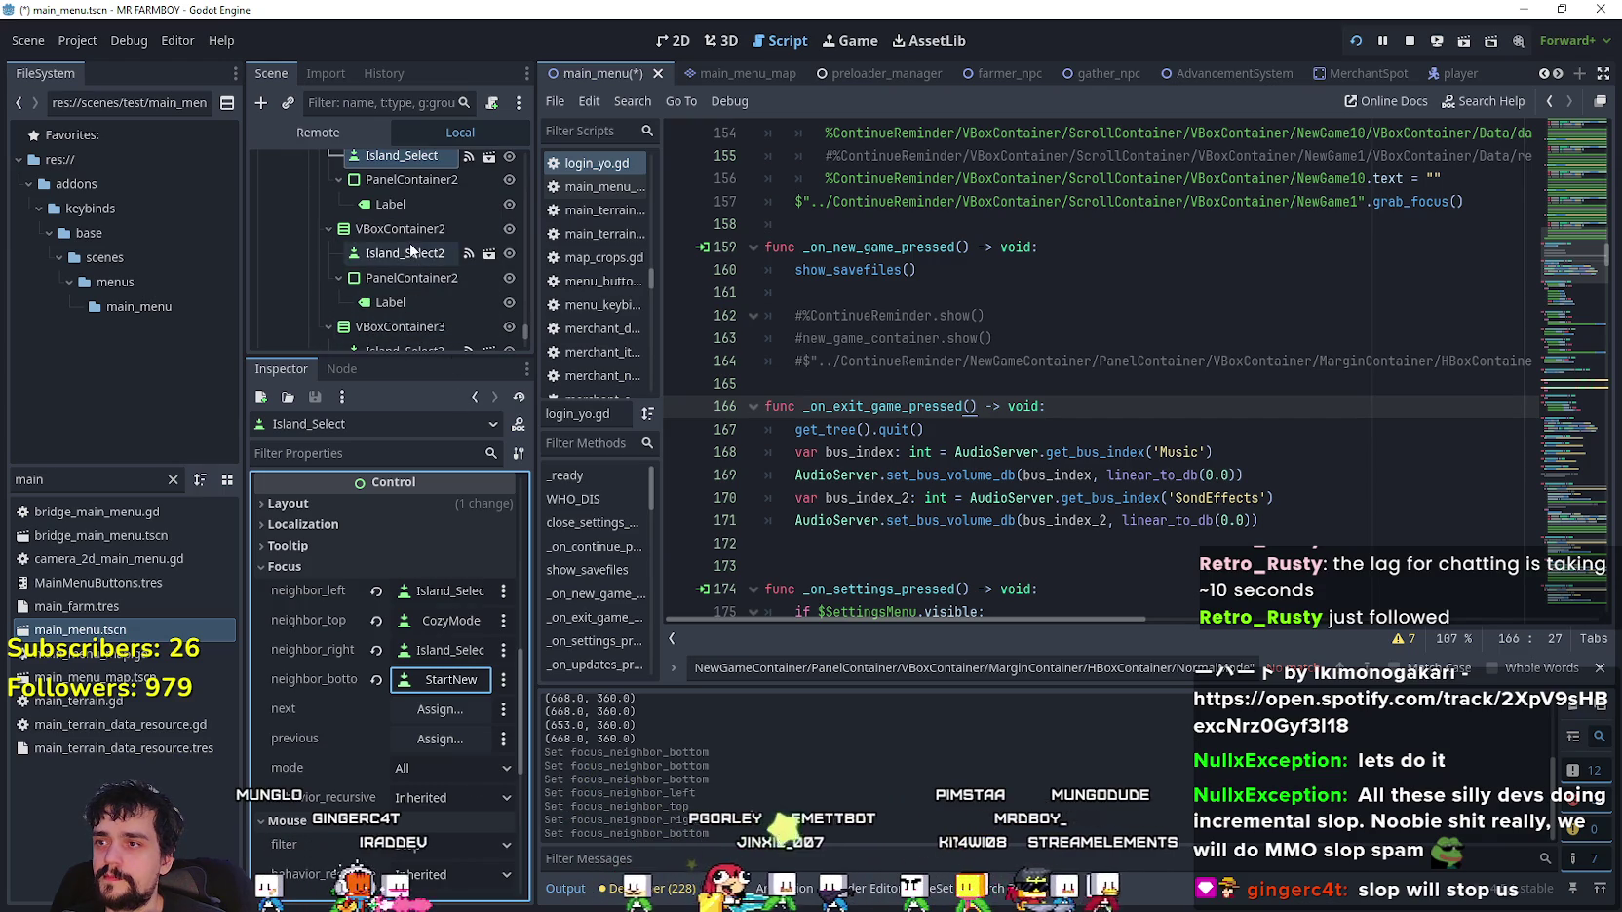
- On Island_Select2, assign Island_Select as neighbor_left using the 'island' node filter
left_click(410, 249)
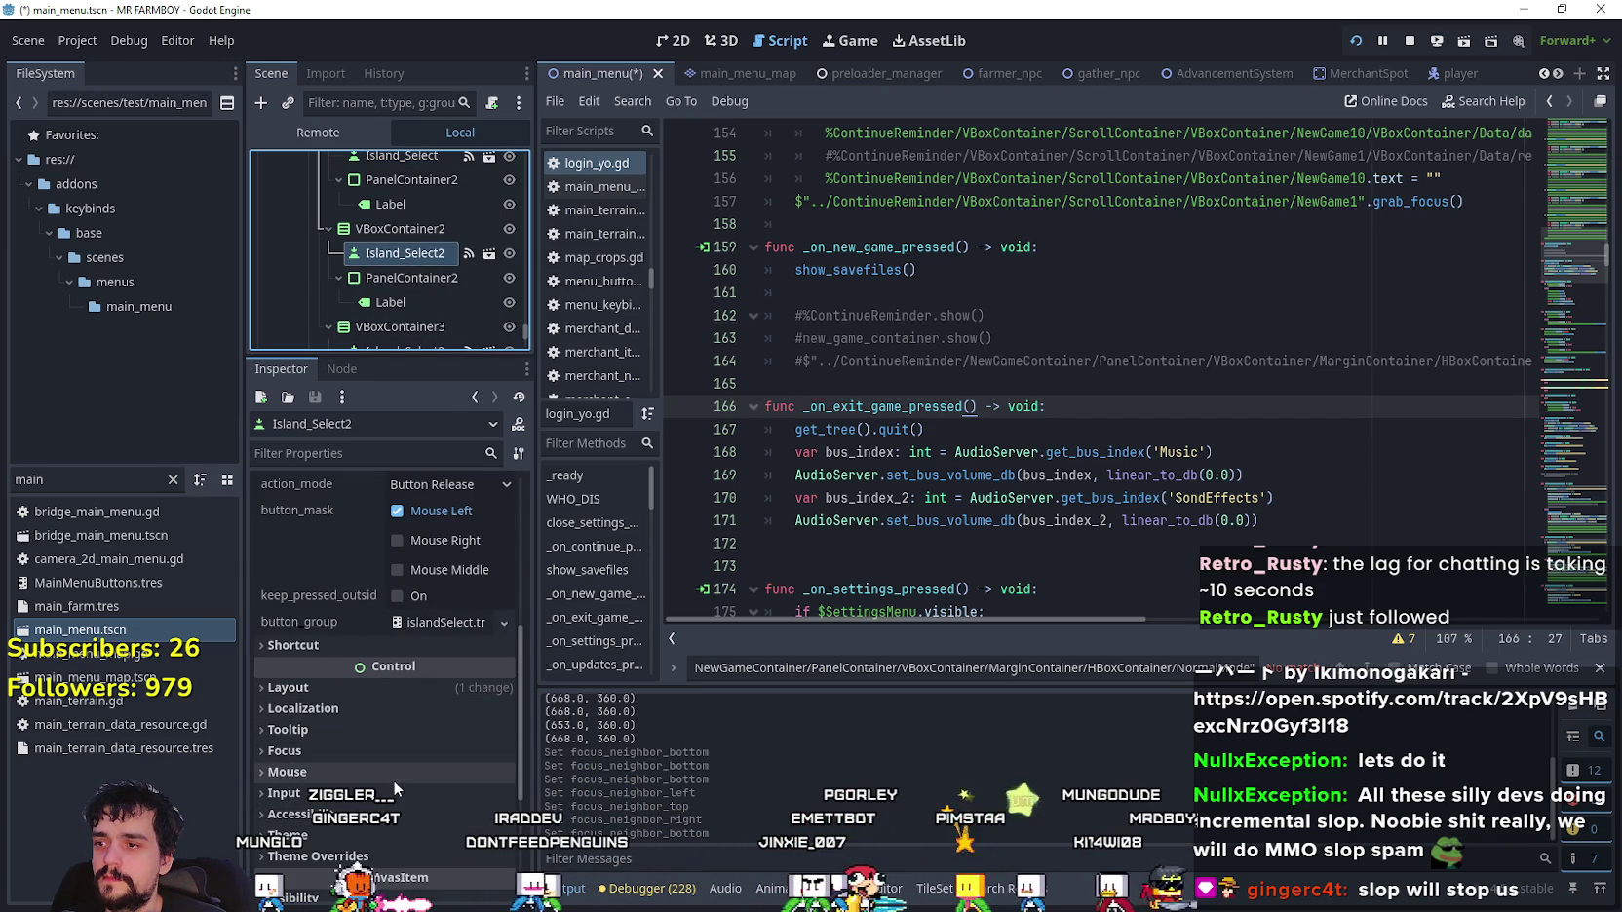
left_click(355, 748)
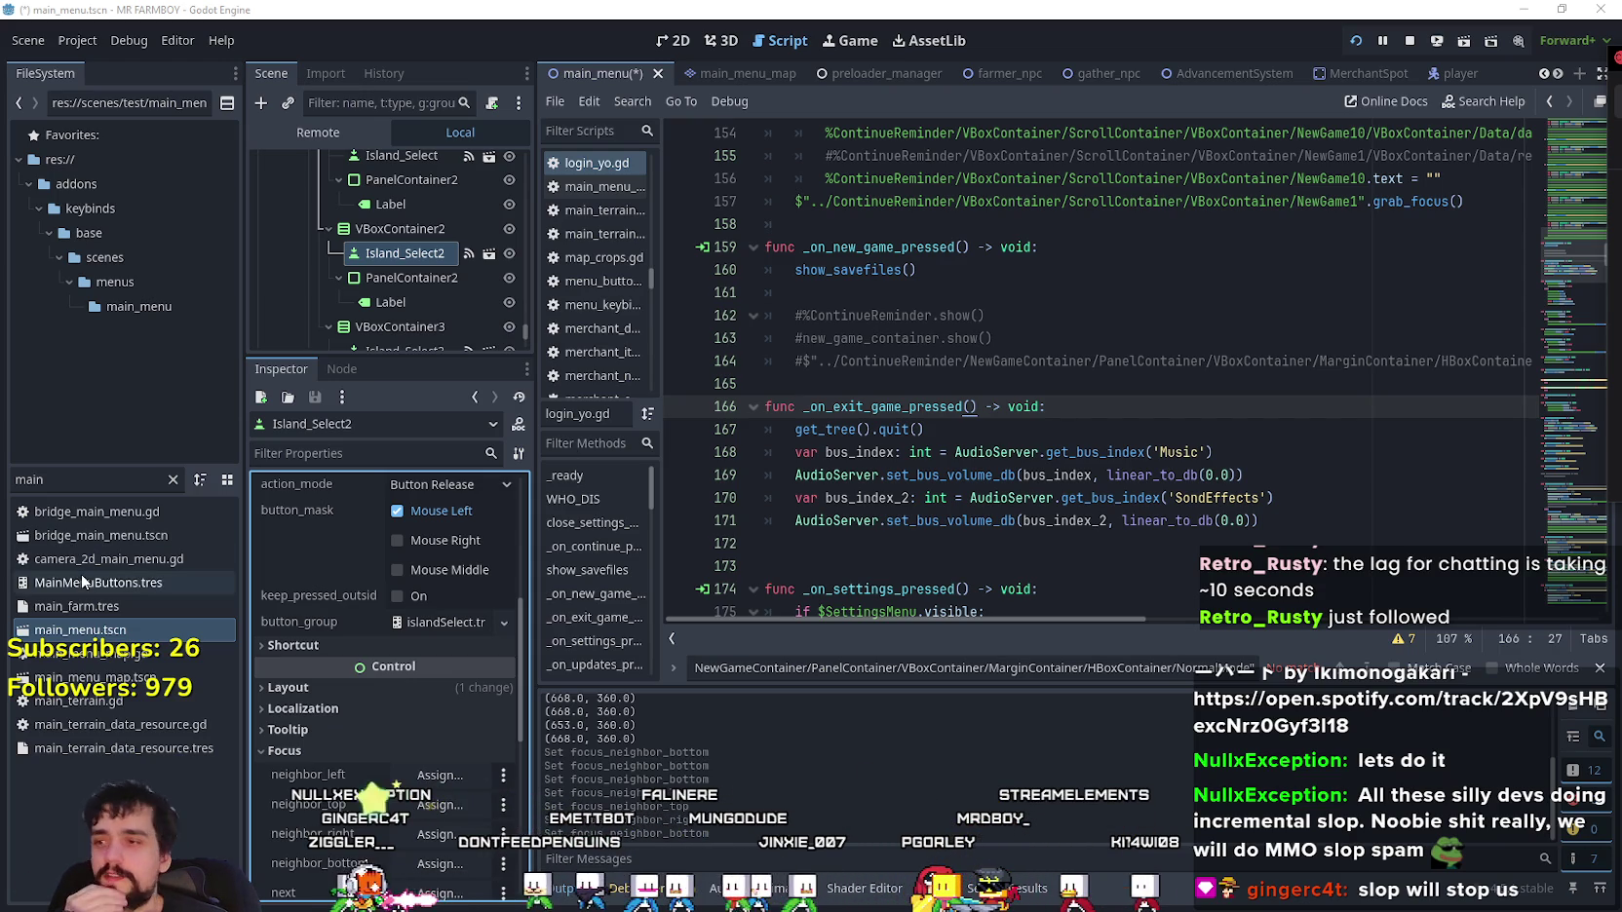
scroll(425, 617, "down", 3)
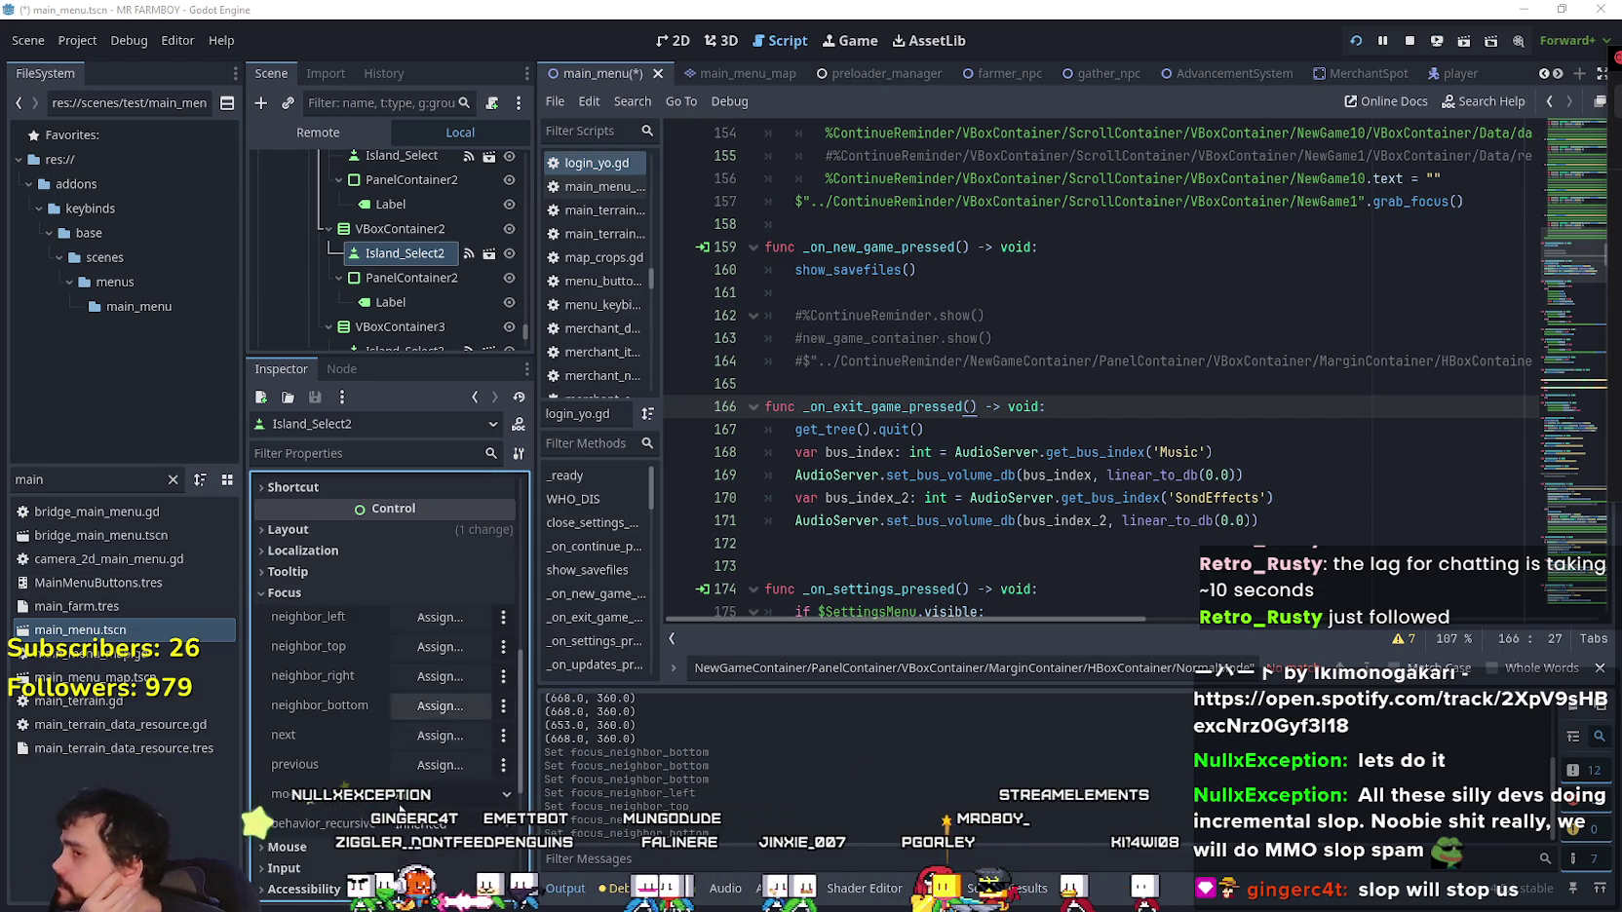
left_click(427, 616)
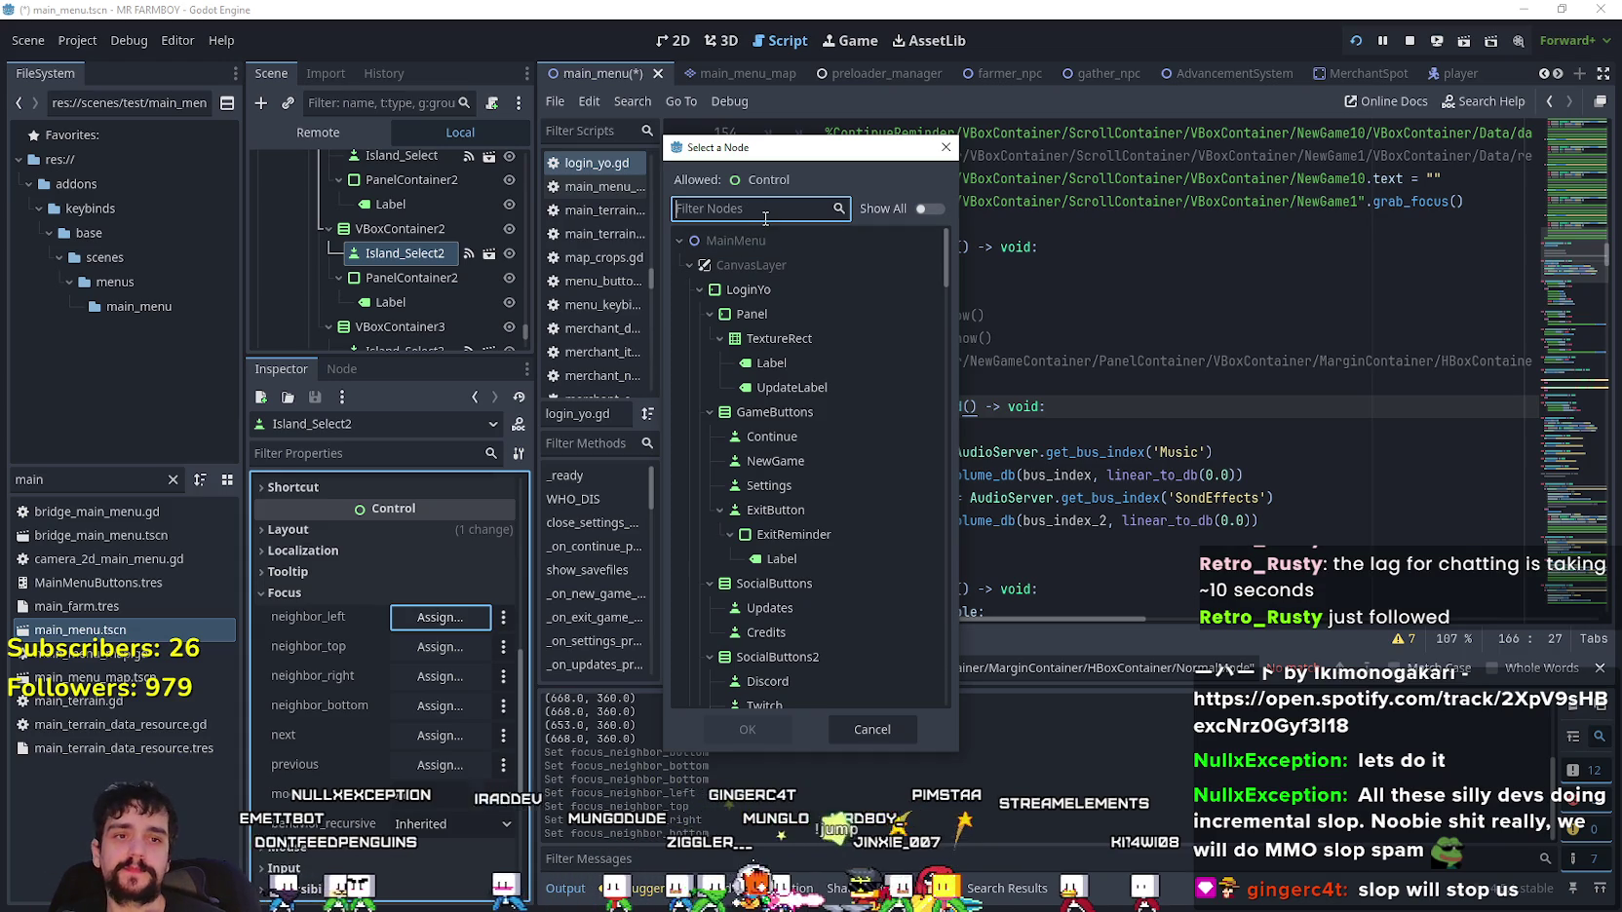
type("isla")
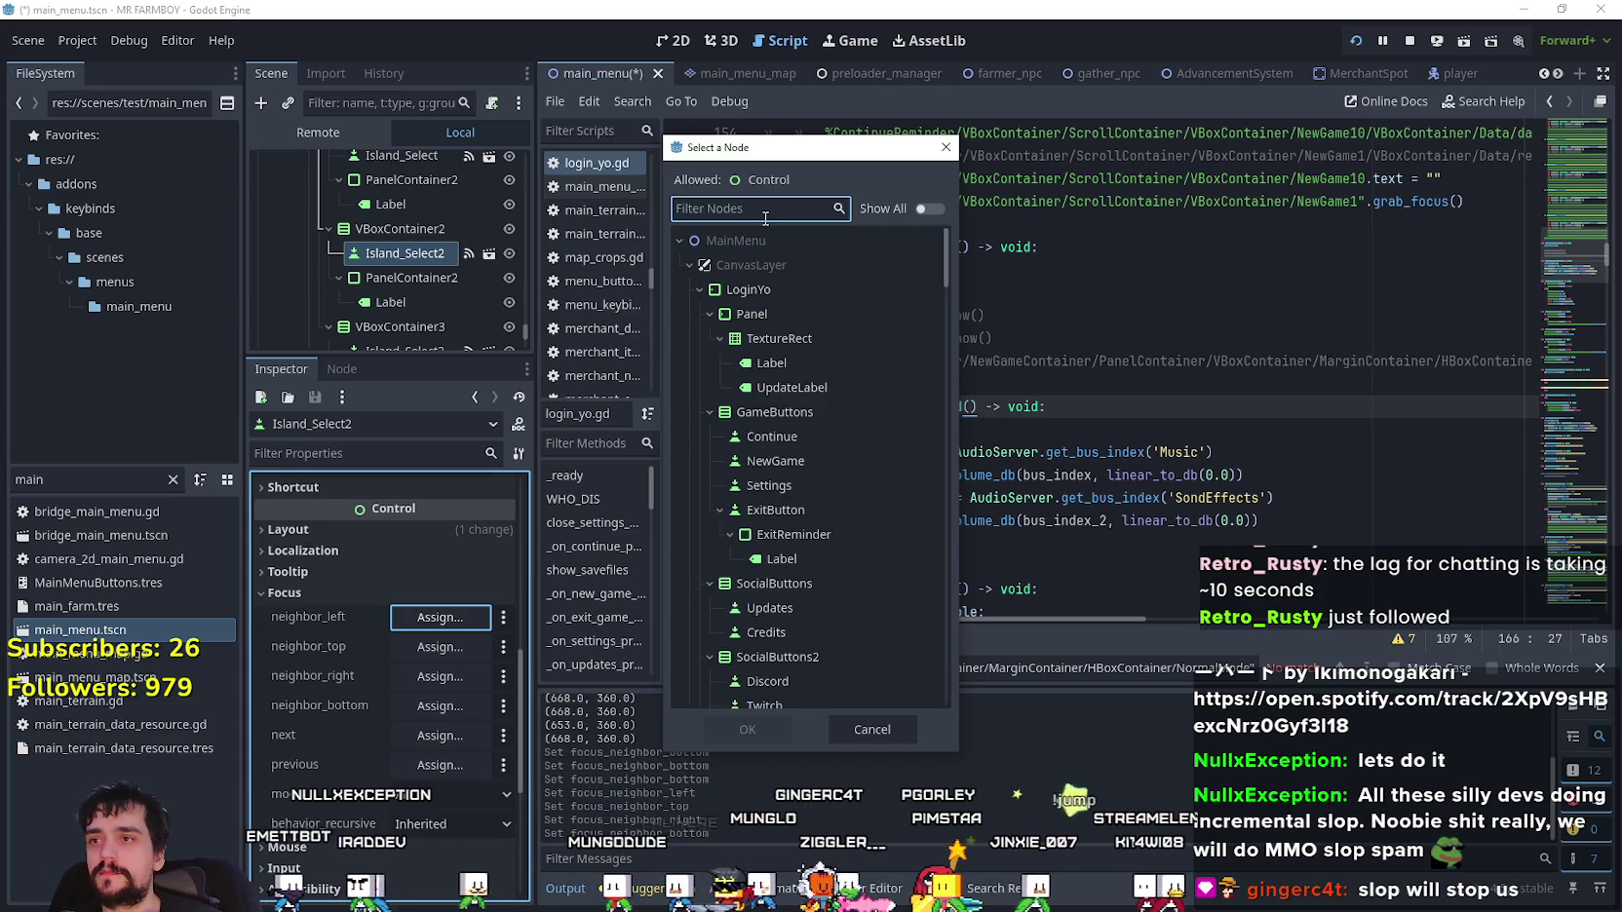
type("nd")
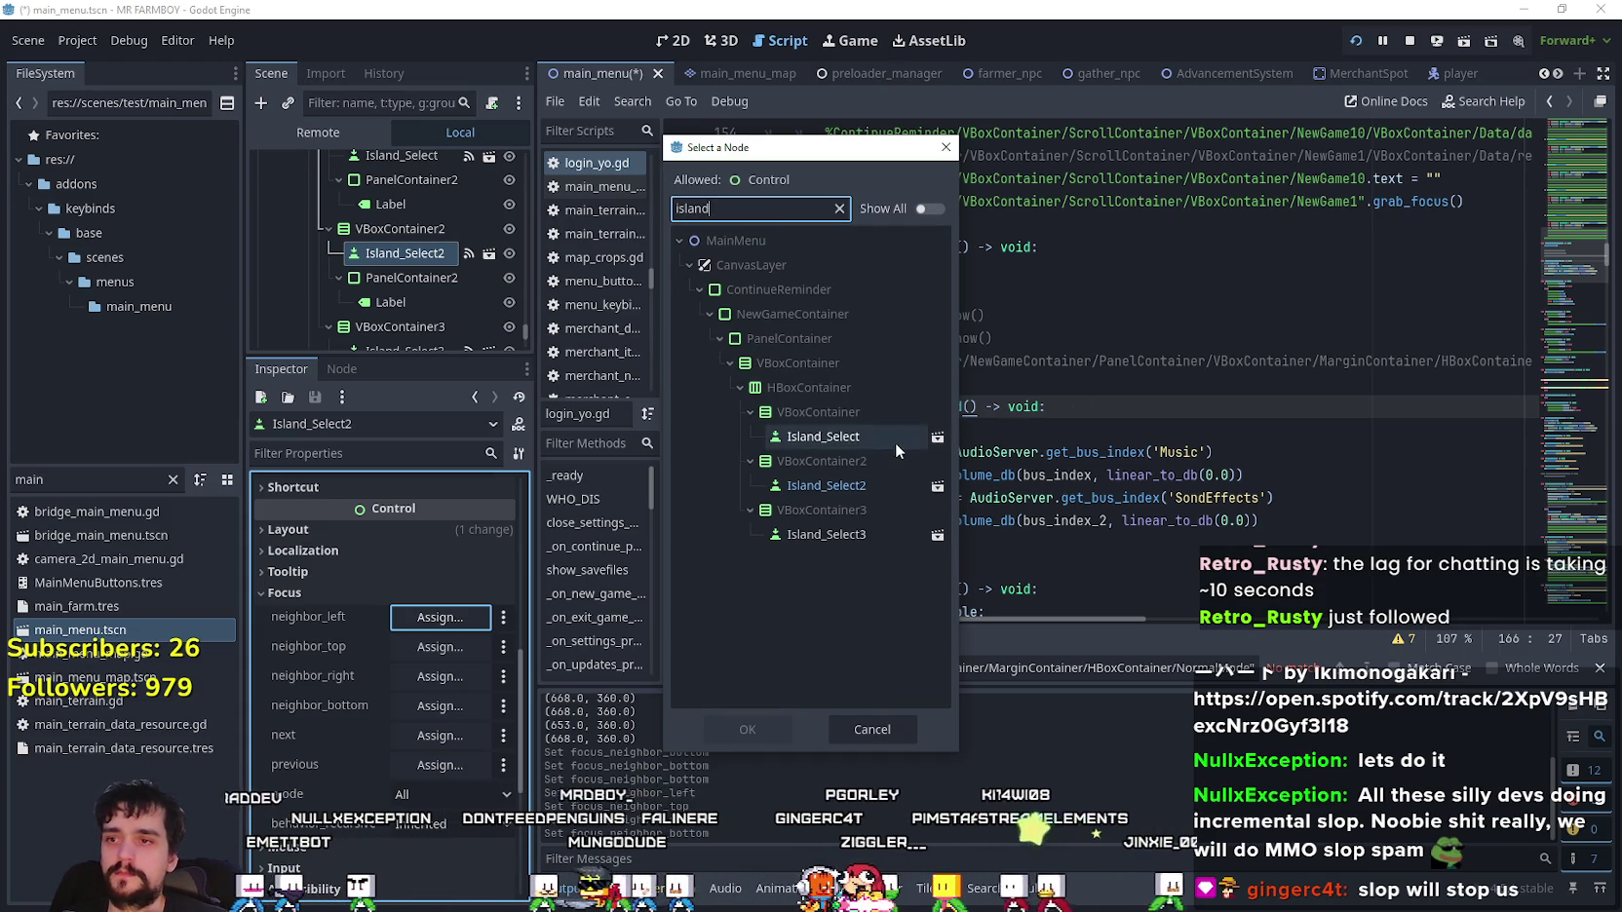
left_click(895, 442)
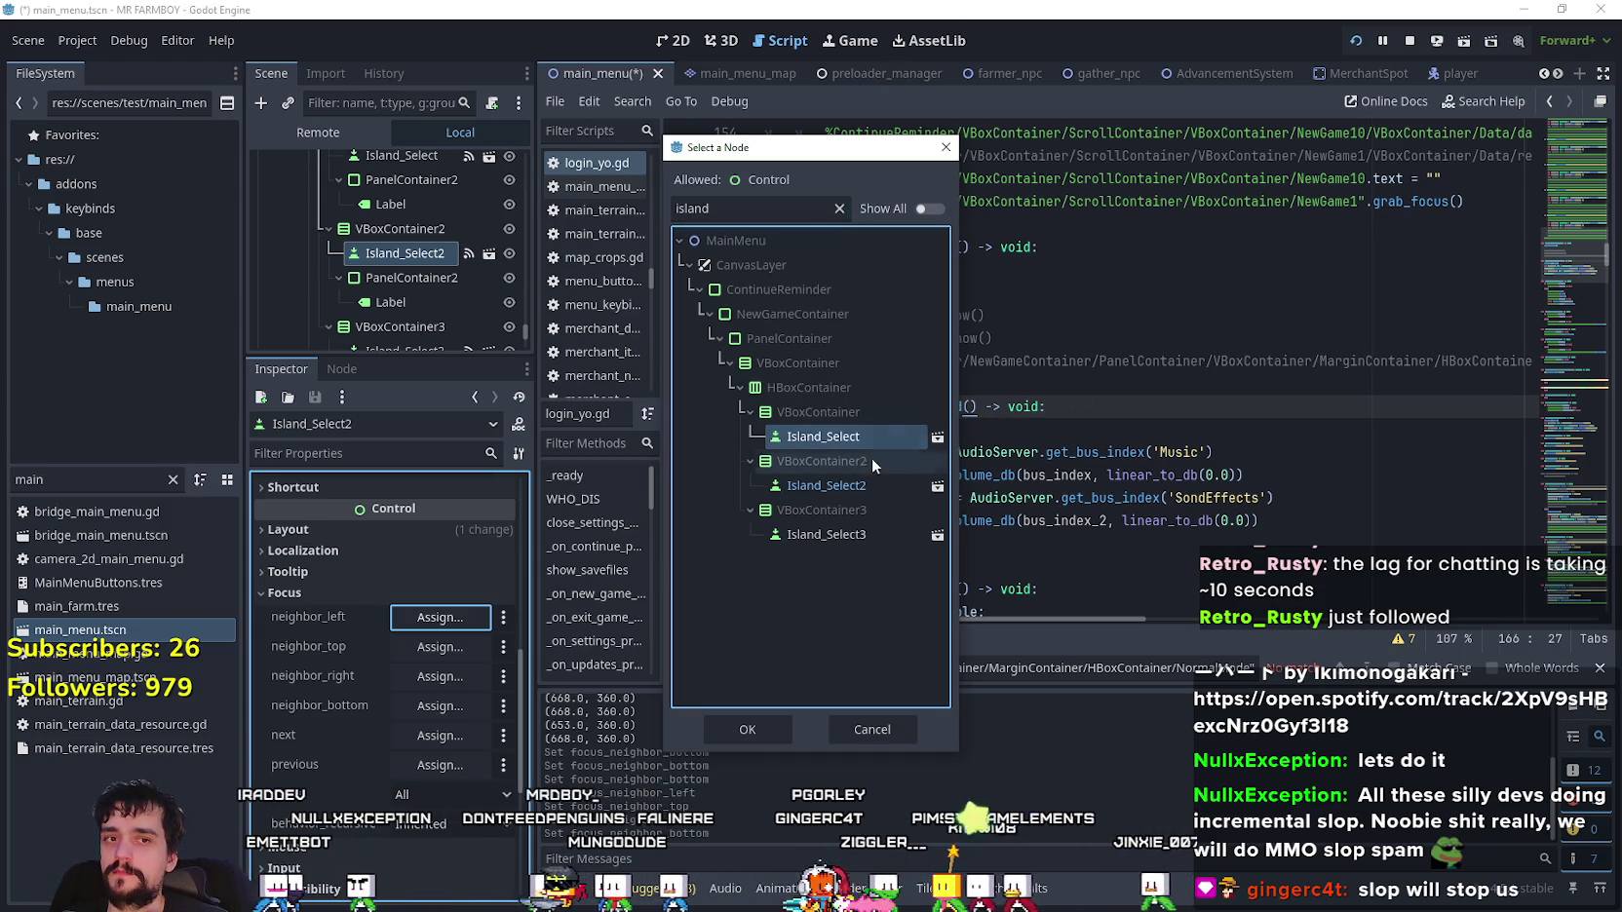
left_click(747, 729)
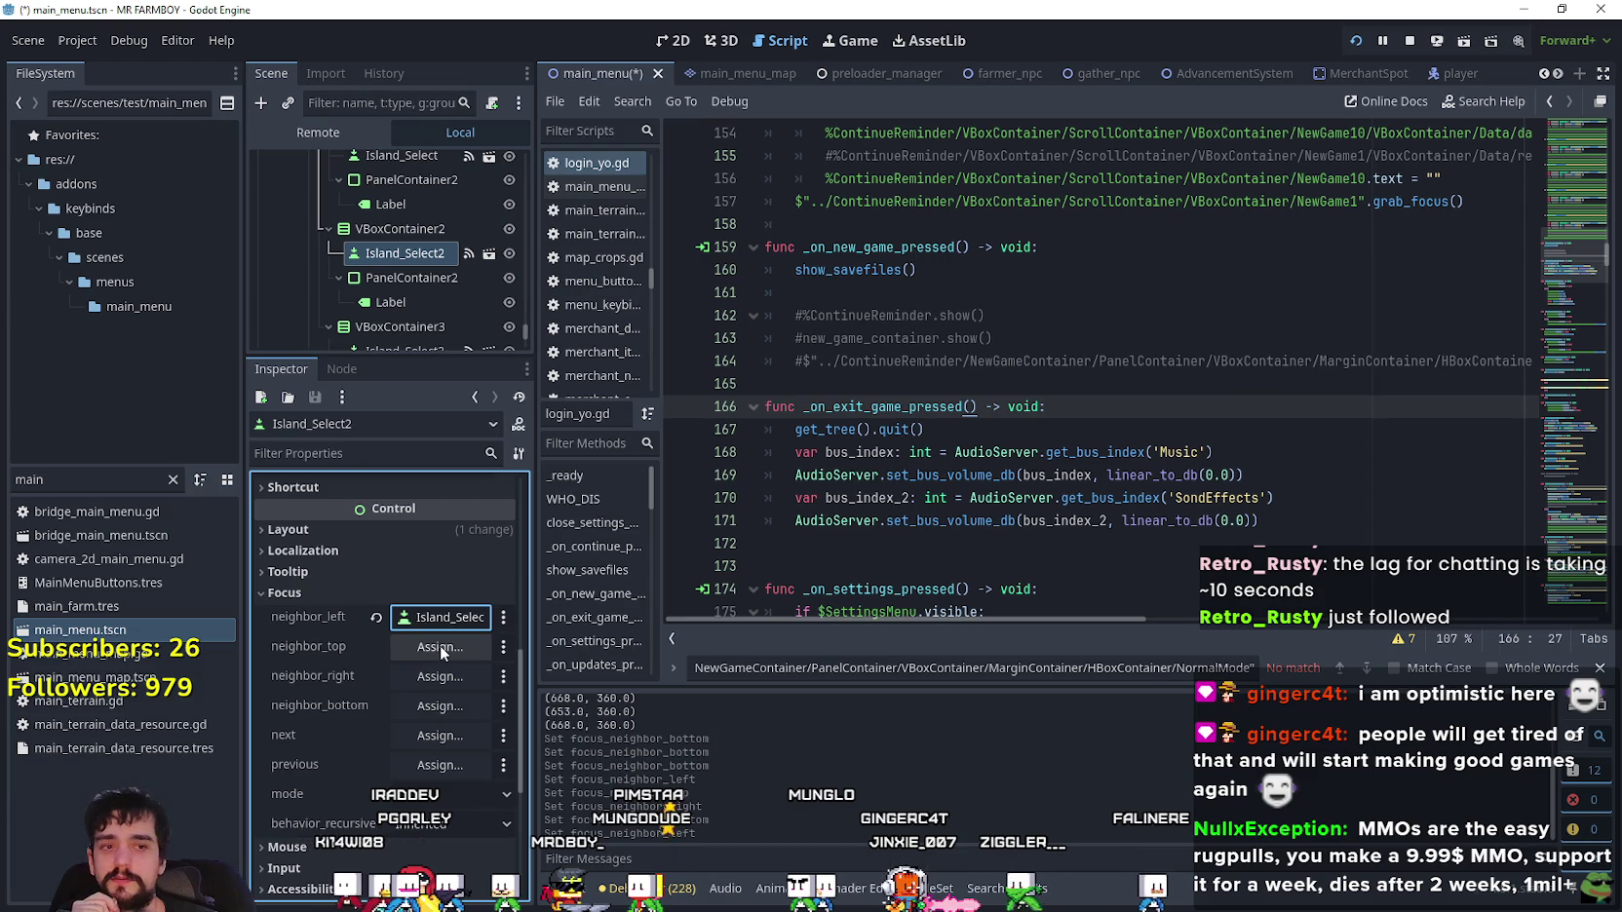
- Set Island_Select2's top neighbour to NormalMode and its right neighbour to Island_Select3
left_click(440, 645)
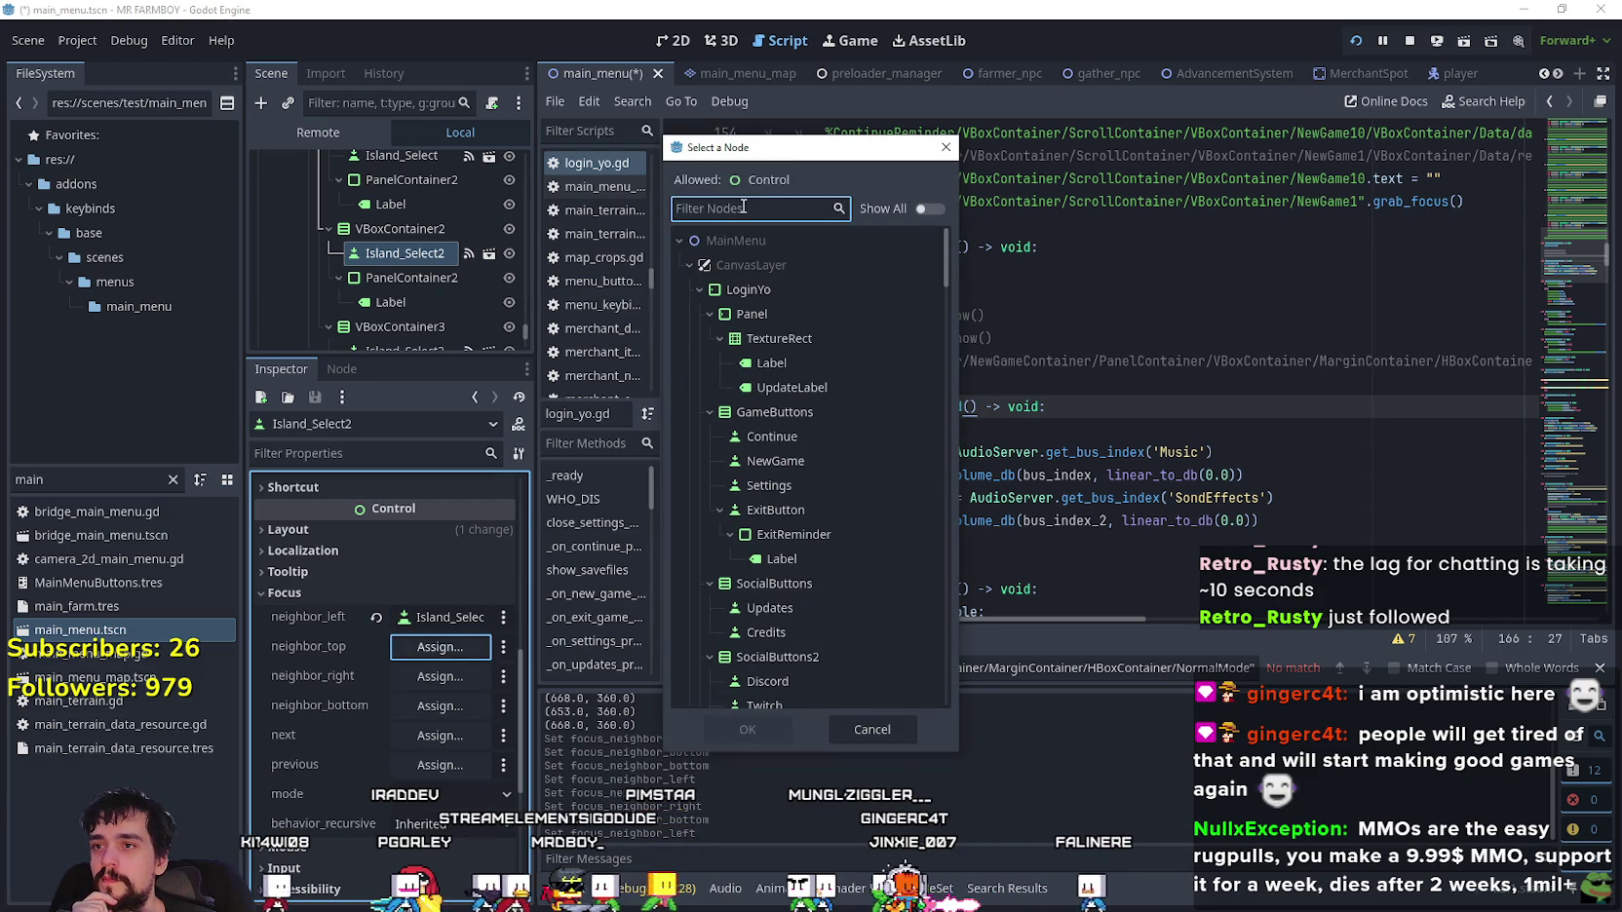
type("ba")
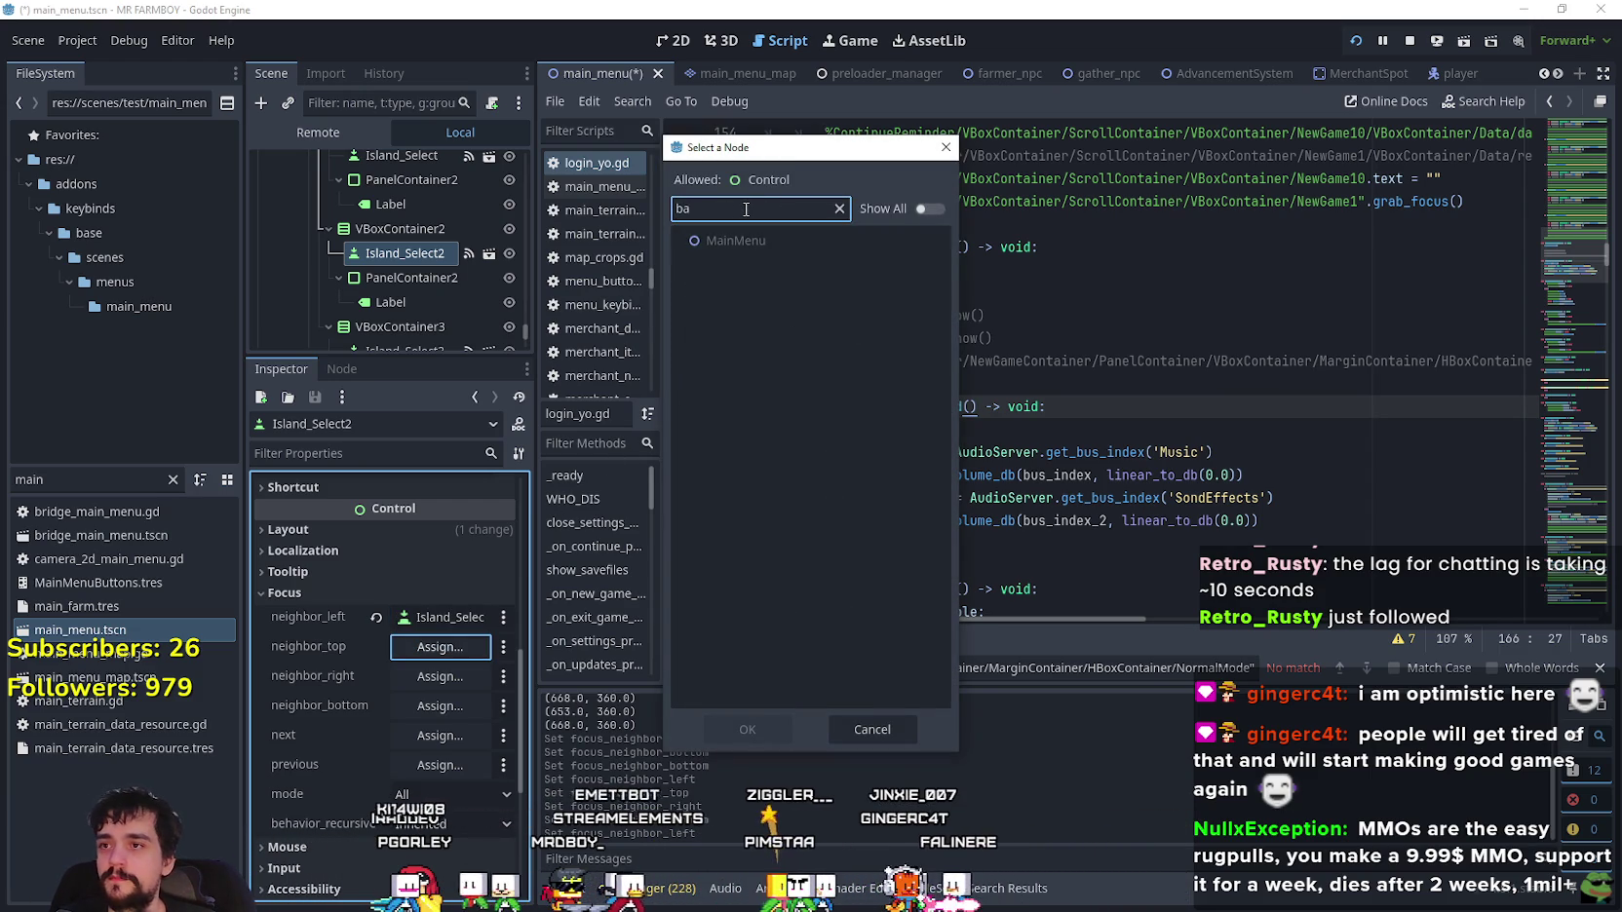
key("BackSpace")
key("BackSpace")
type("normal")
left_click(848, 463)
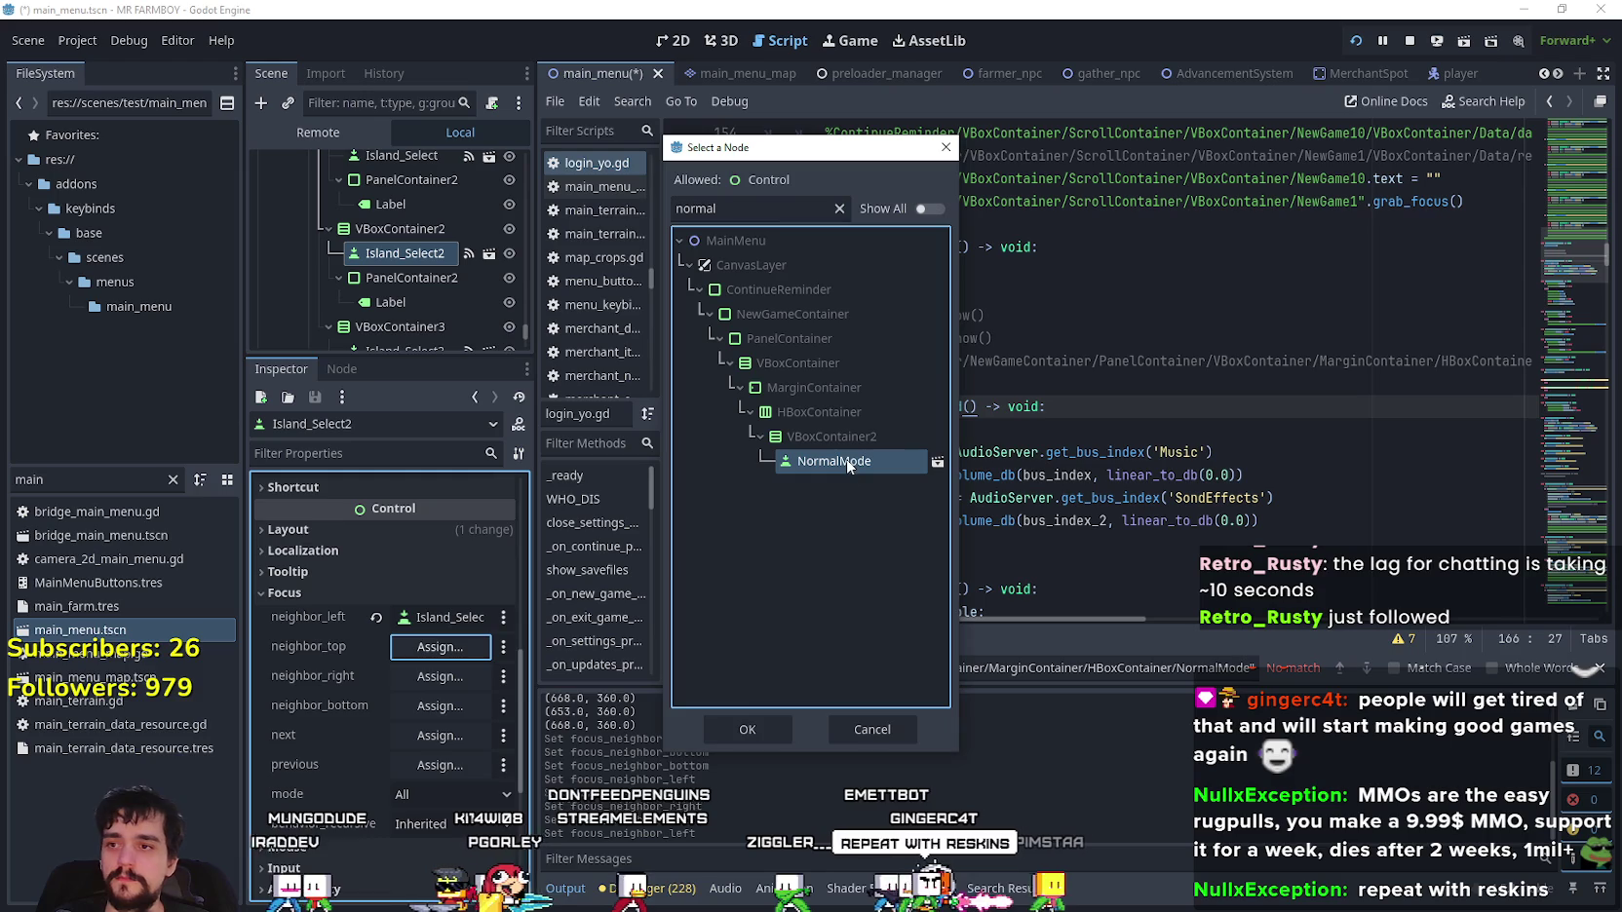
left_click(739, 730)
left_click(435, 679)
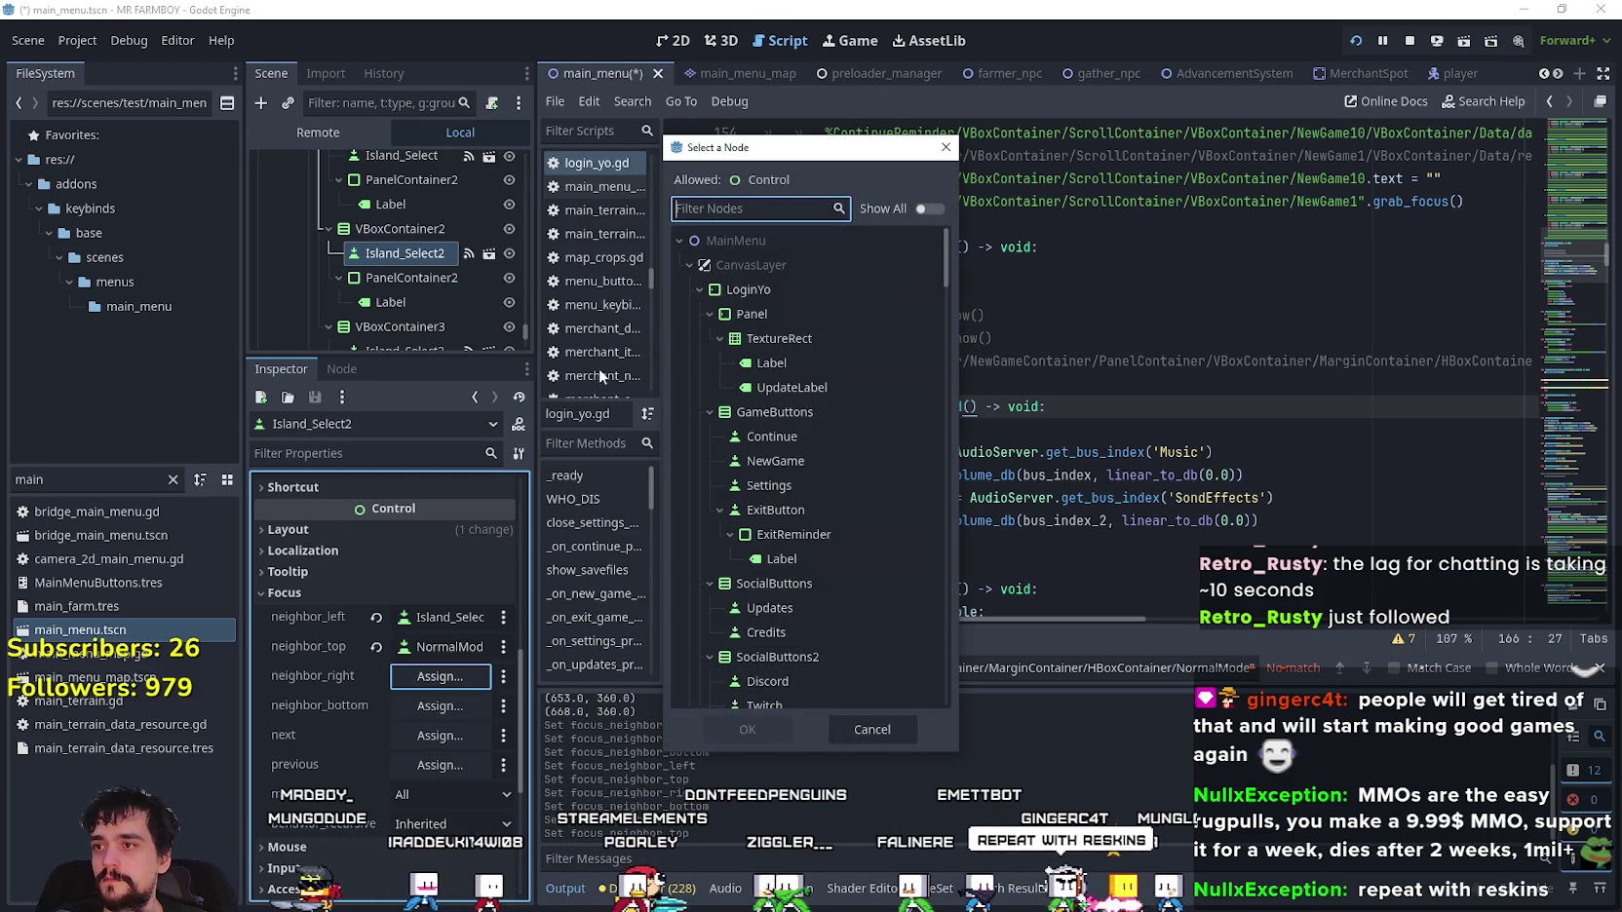
type("island")
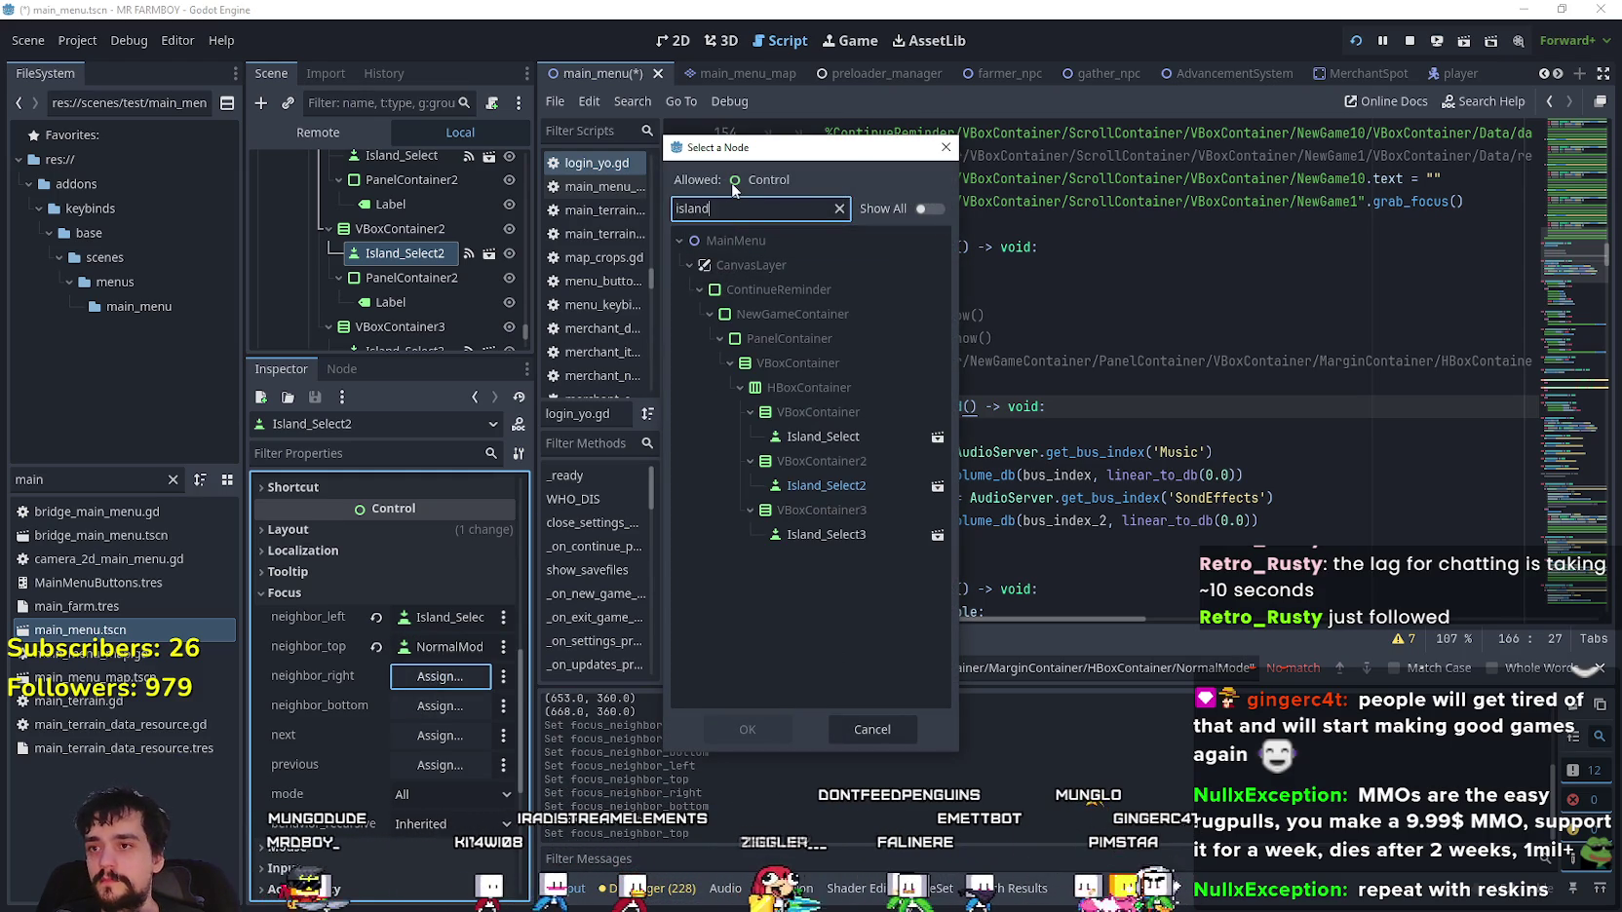
left_click(826, 534)
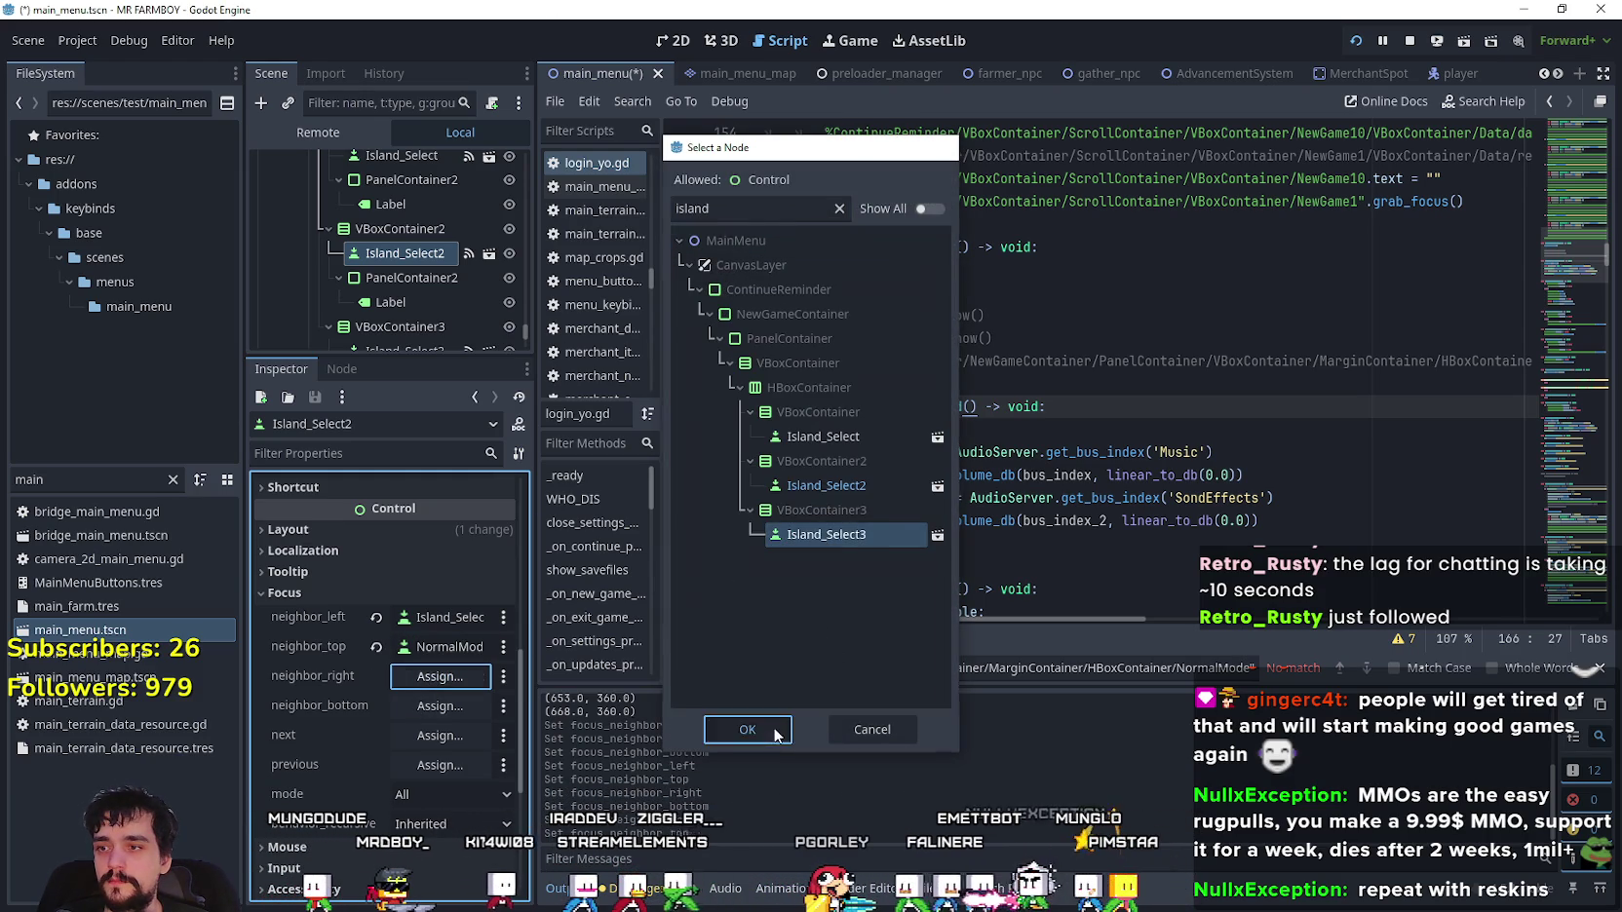
left_click(743, 729)
- Set Island_Select2's bottom focus neighbour to StartNew
left_click(428, 706)
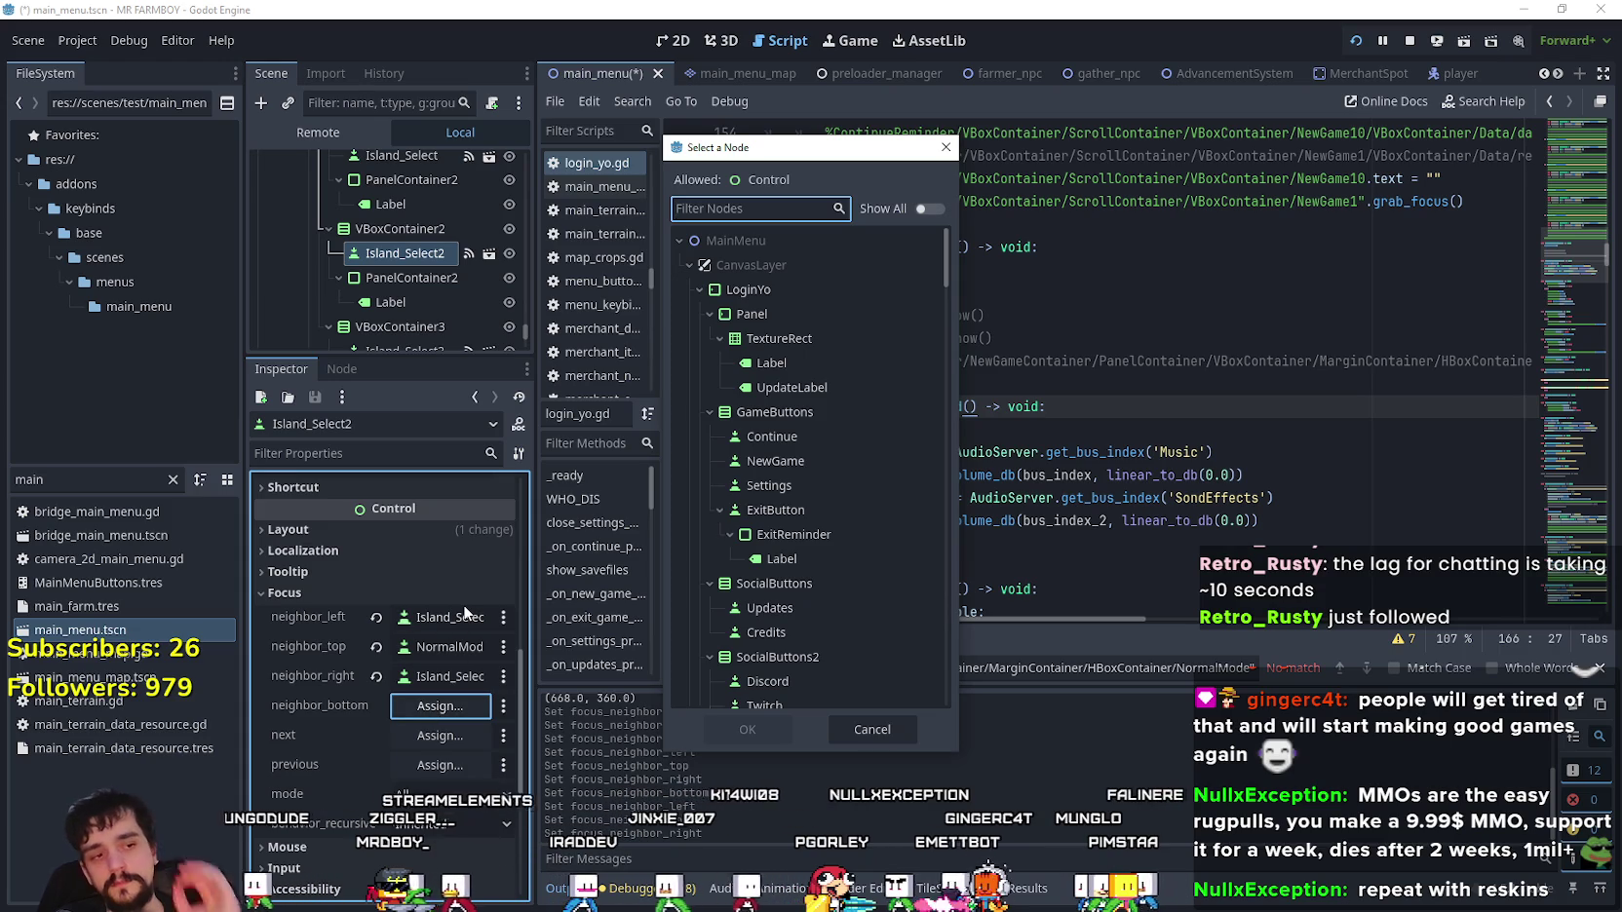
type("new")
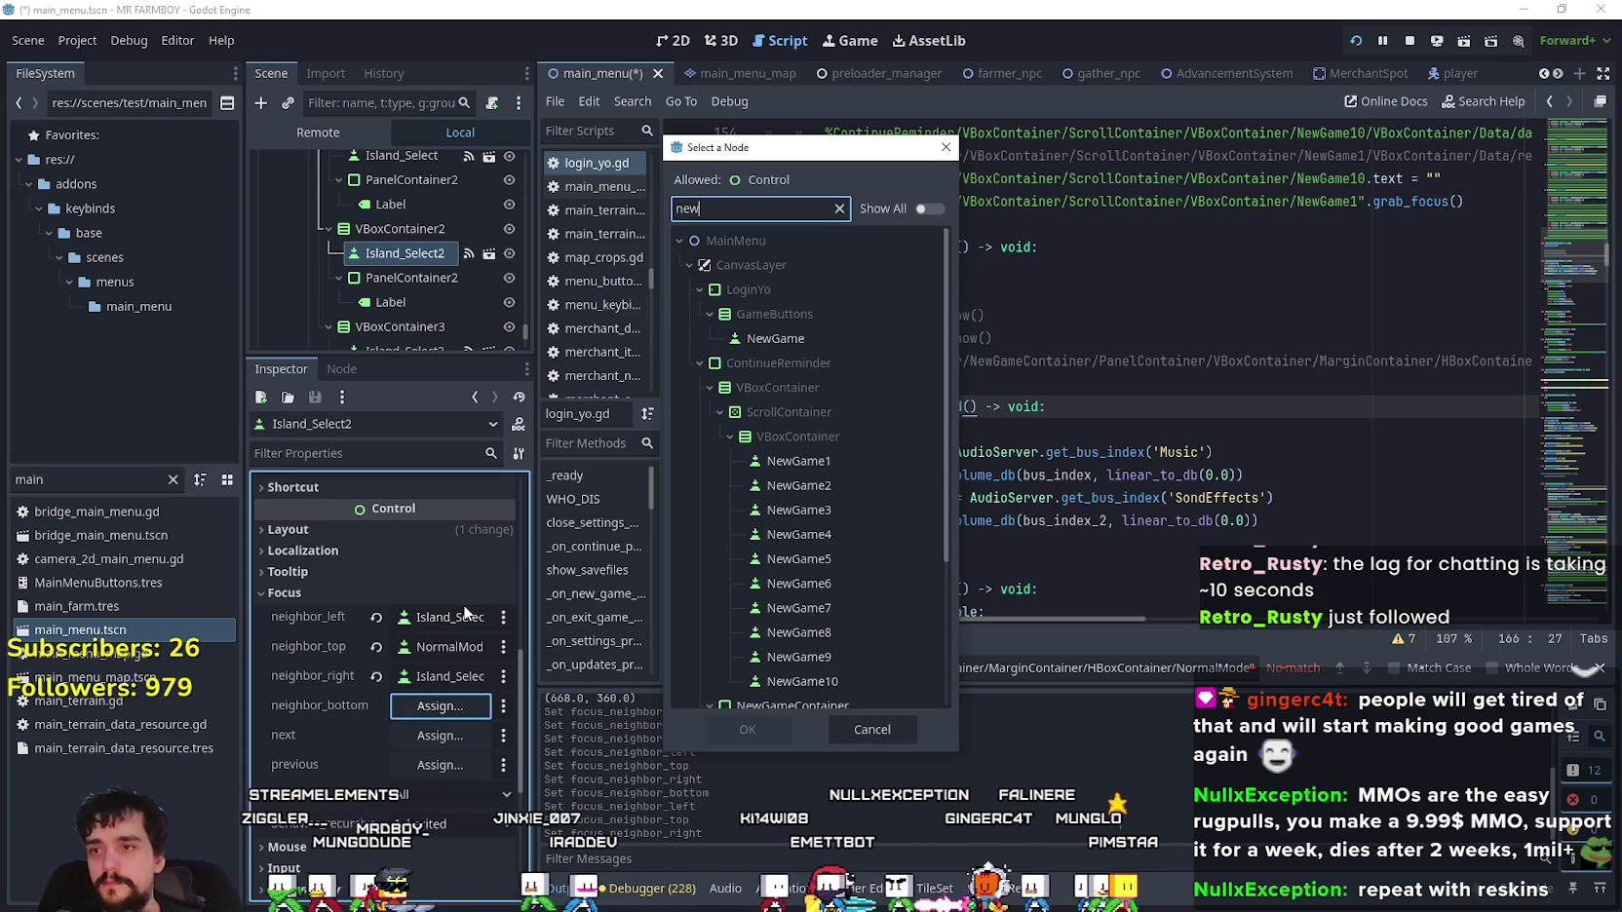
scroll(799, 546, "down", 5)
left_click(809, 667)
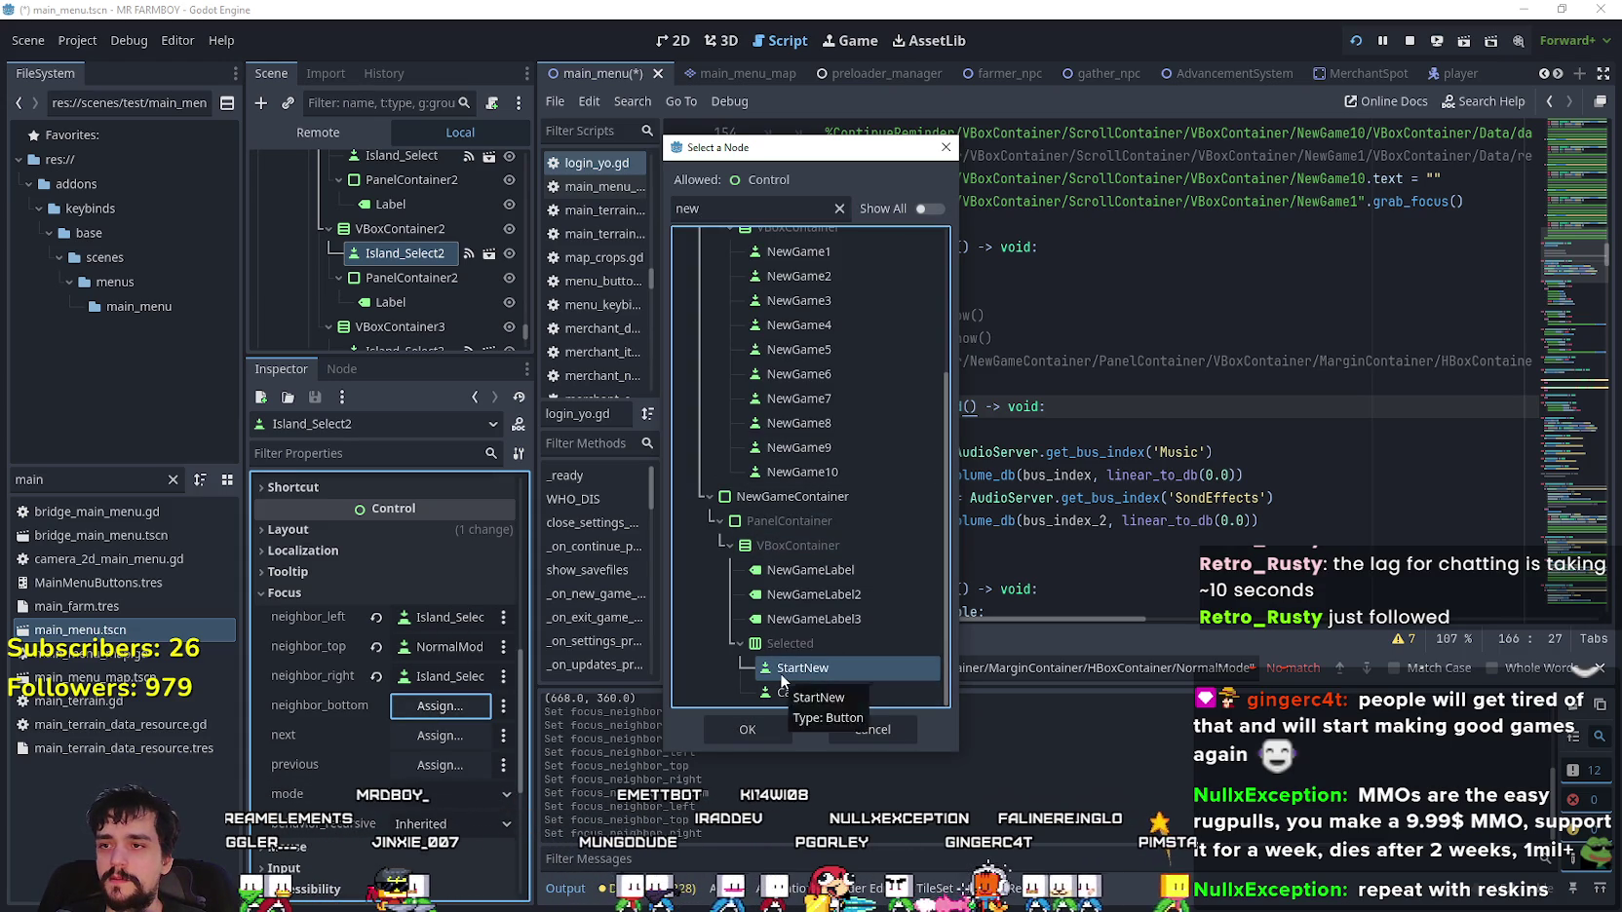
left_click(773, 727)
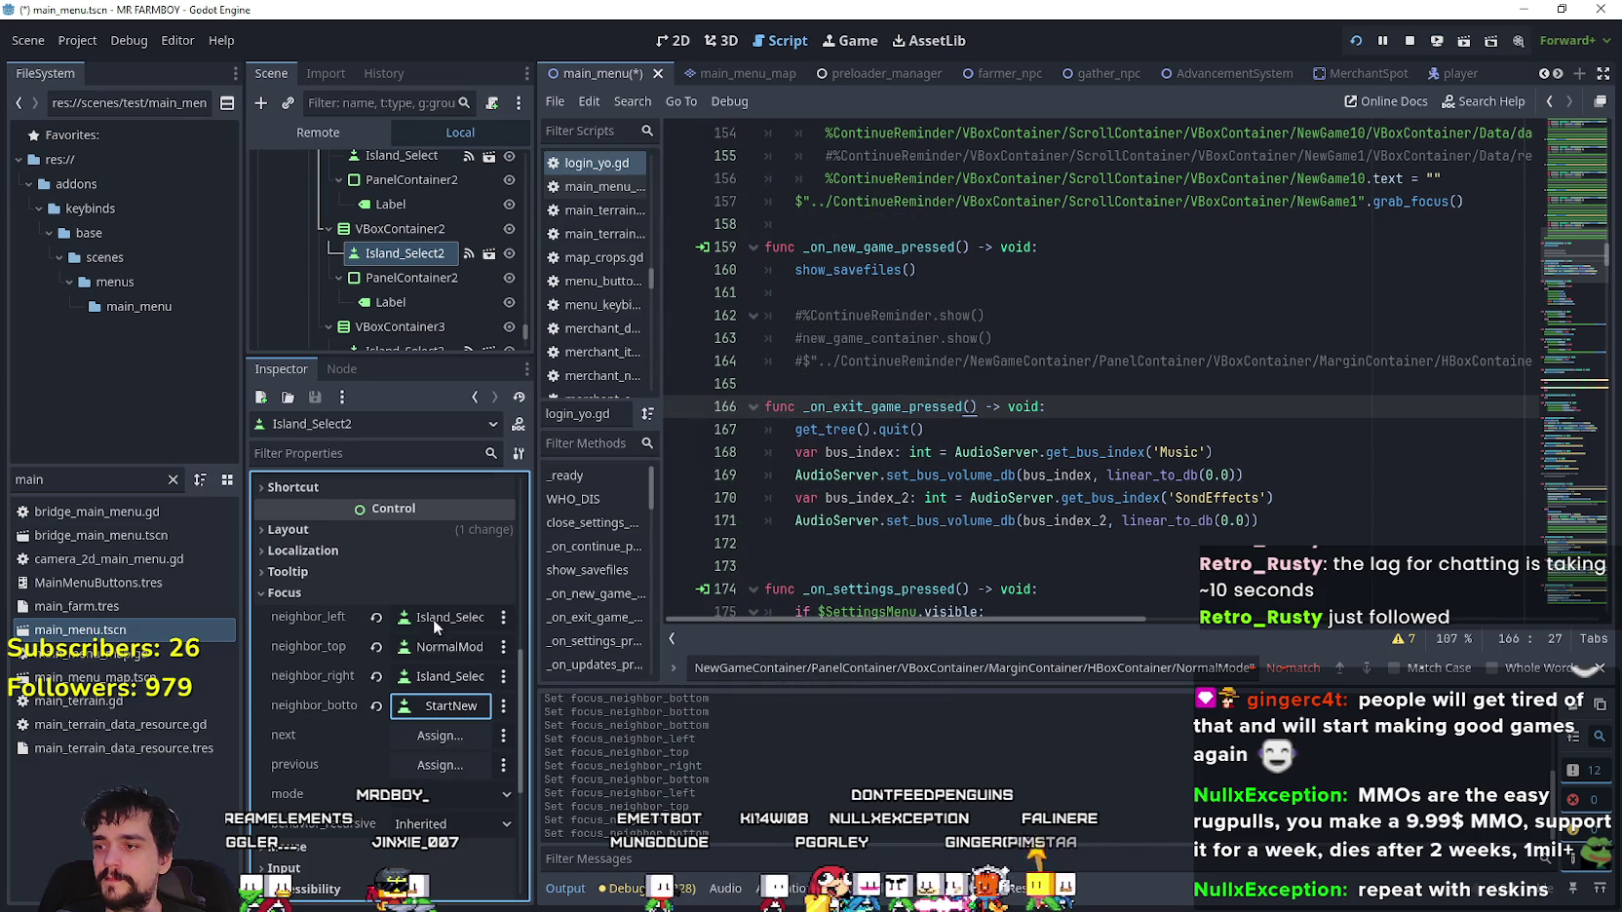
scroll(408, 274, "down", 2)
left_click(408, 255)
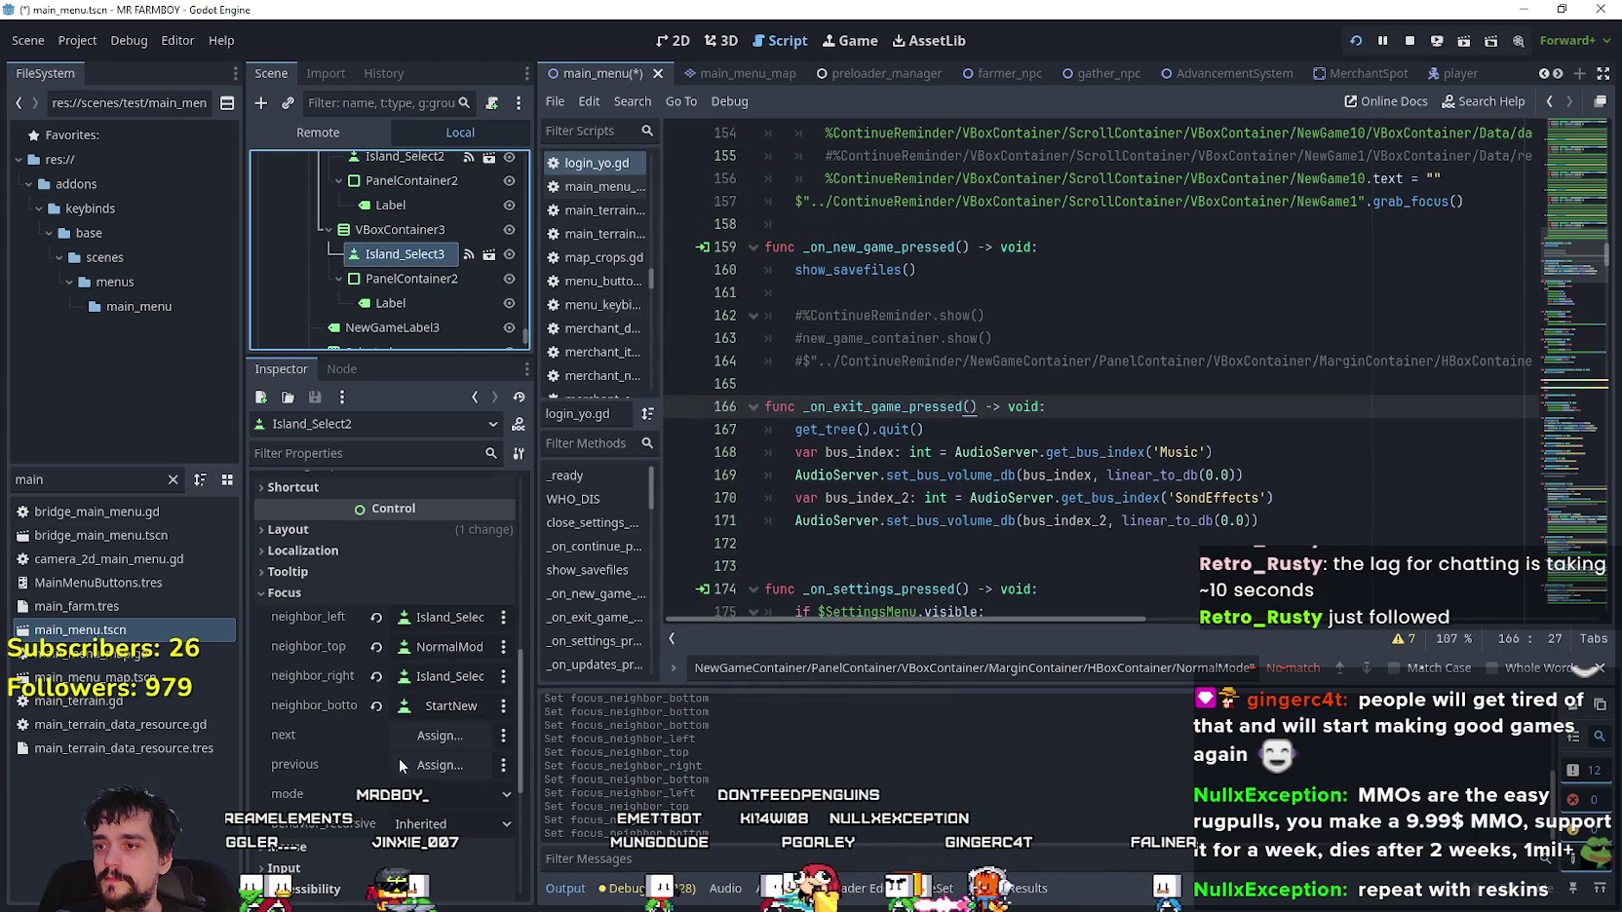
- Give Island_Select3 Island_Select2 as its left neighbour and HardMode as its top neighbour
scroll(399, 741, "down", 3)
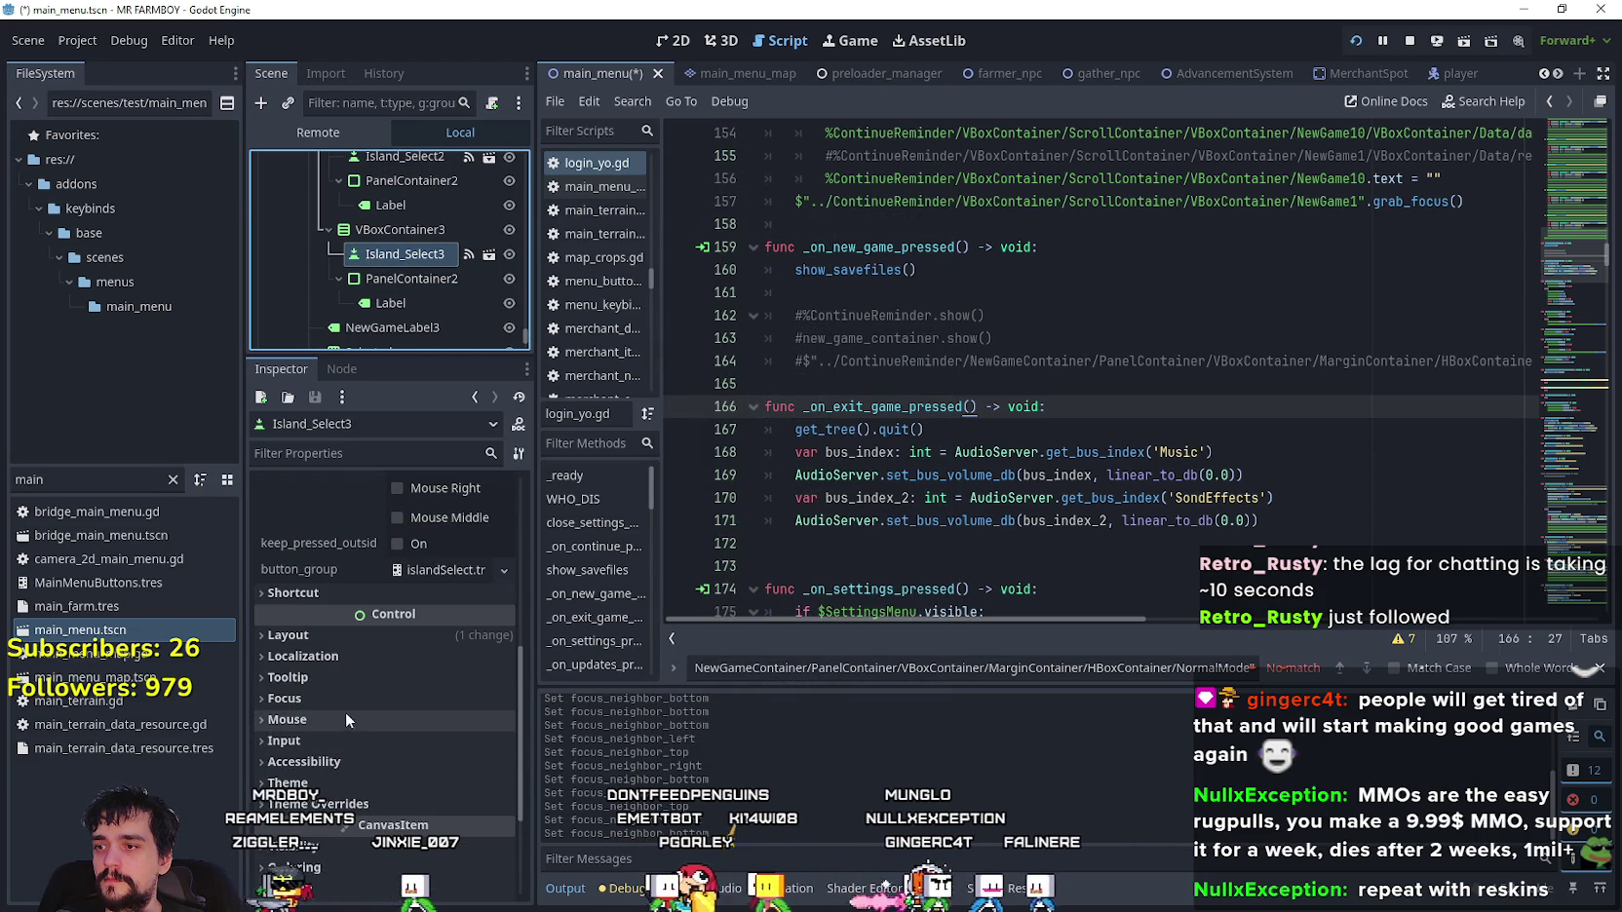
left_click(346, 699)
left_click(417, 731)
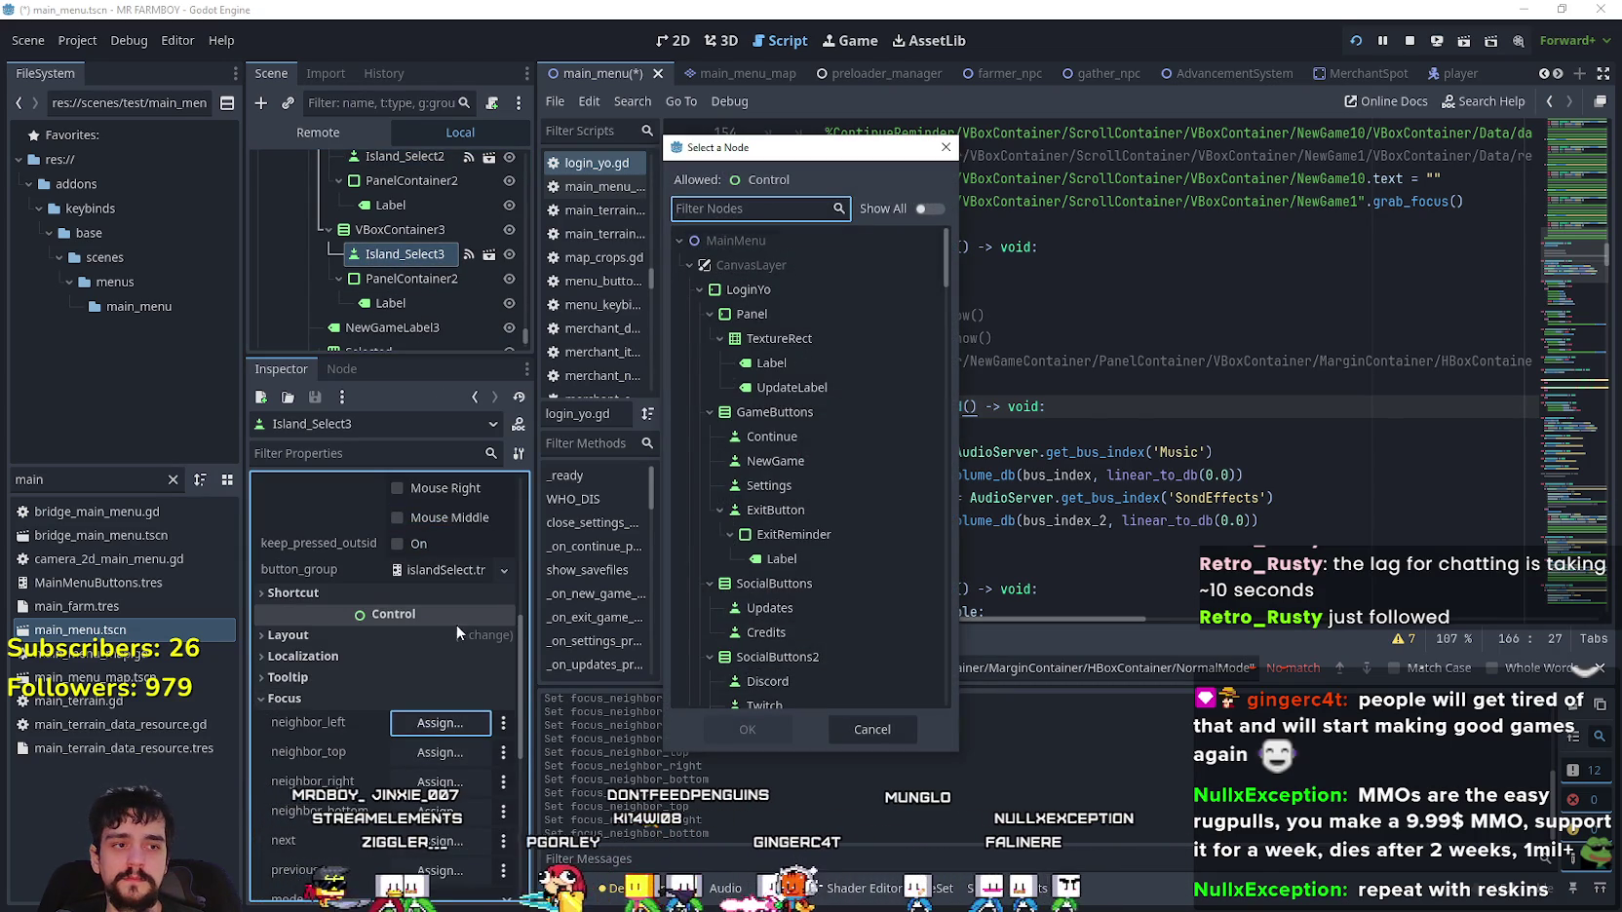
type("island")
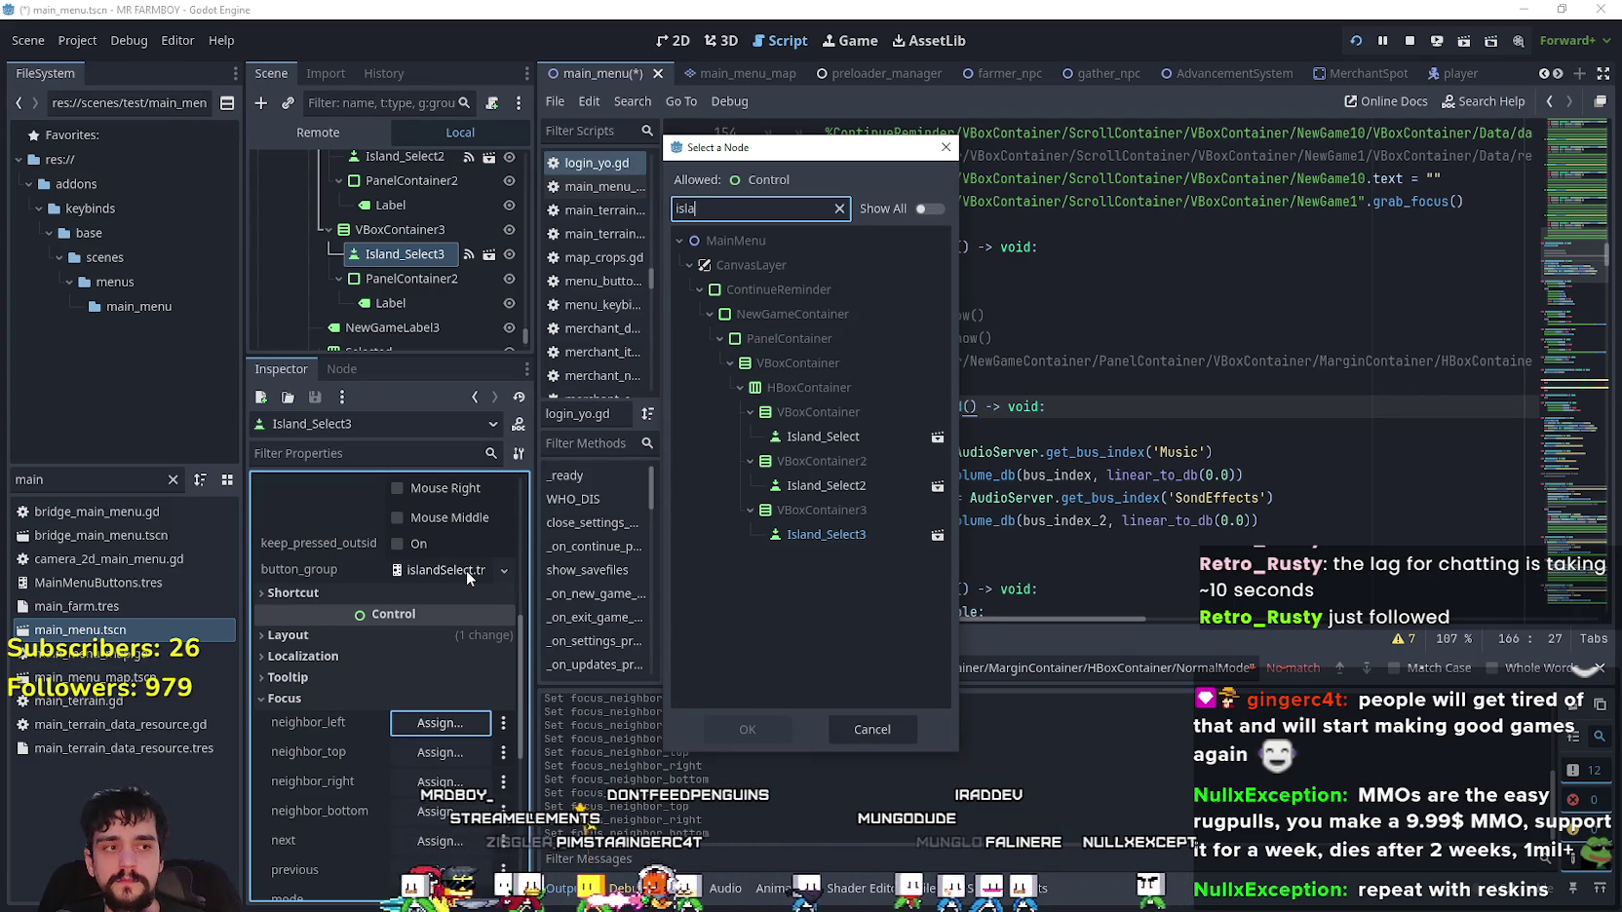
left_click(838, 484)
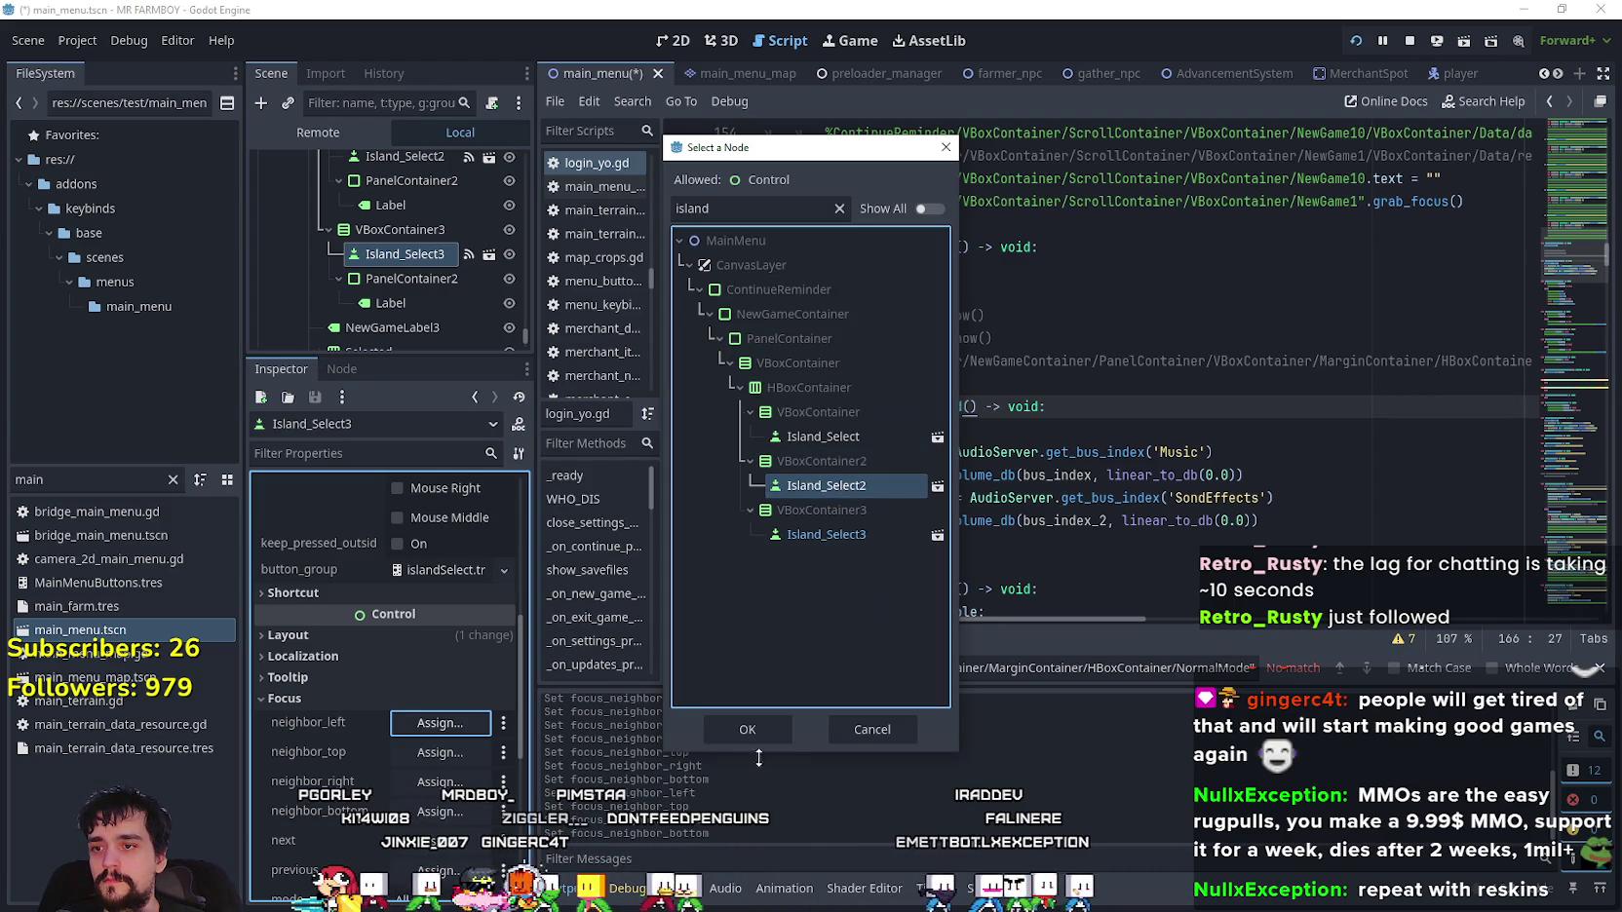
left_click(747, 729)
left_click(425, 747)
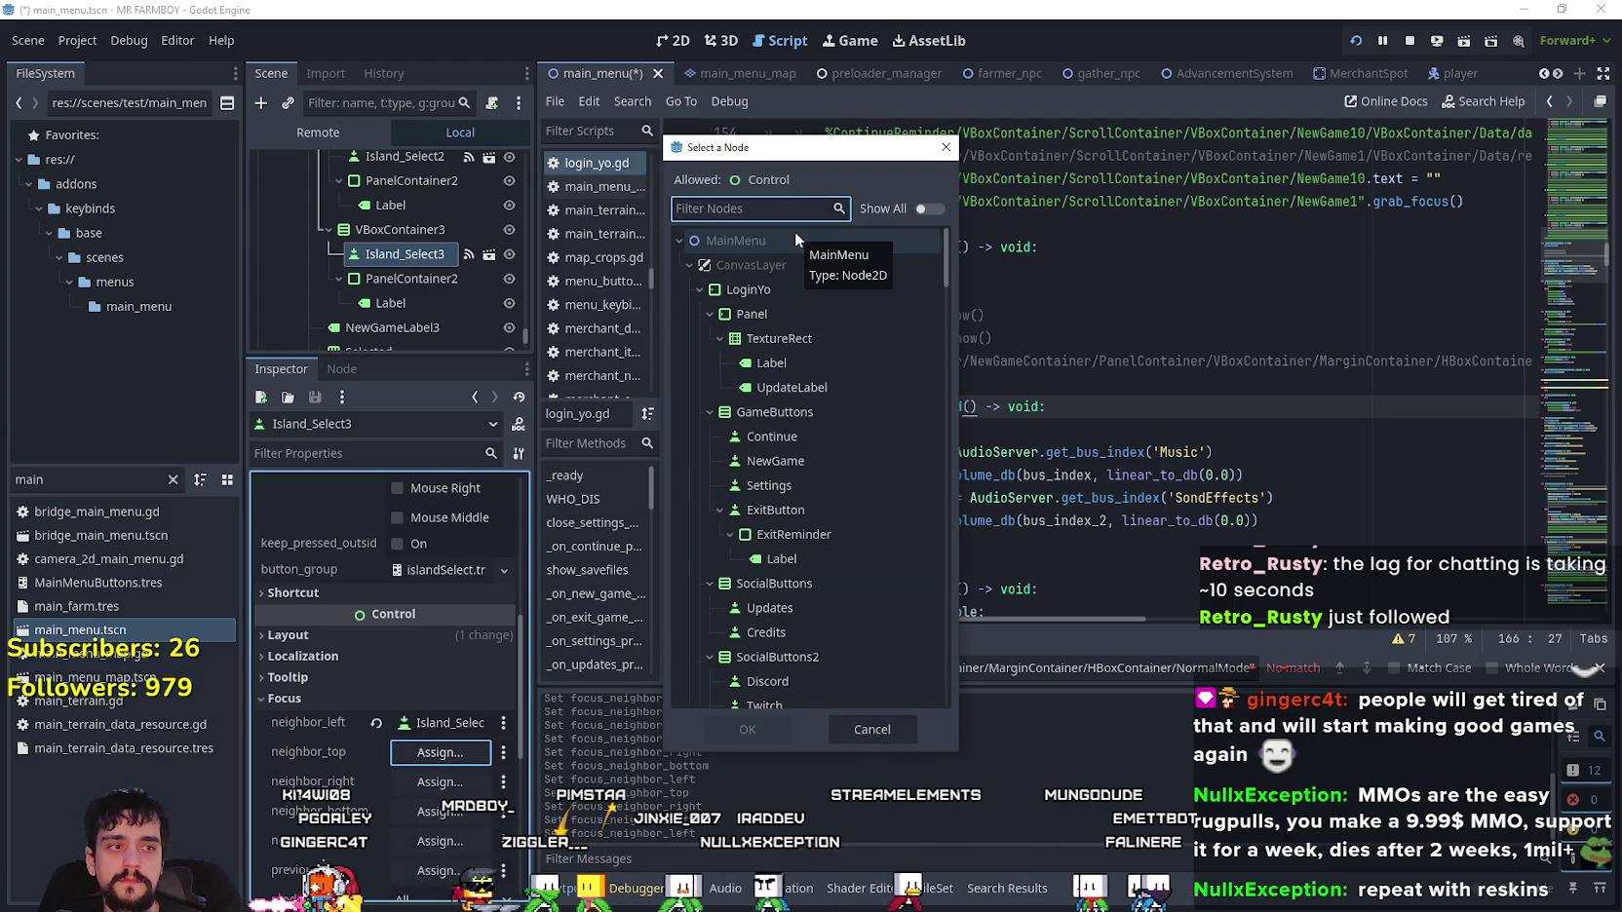
type("har")
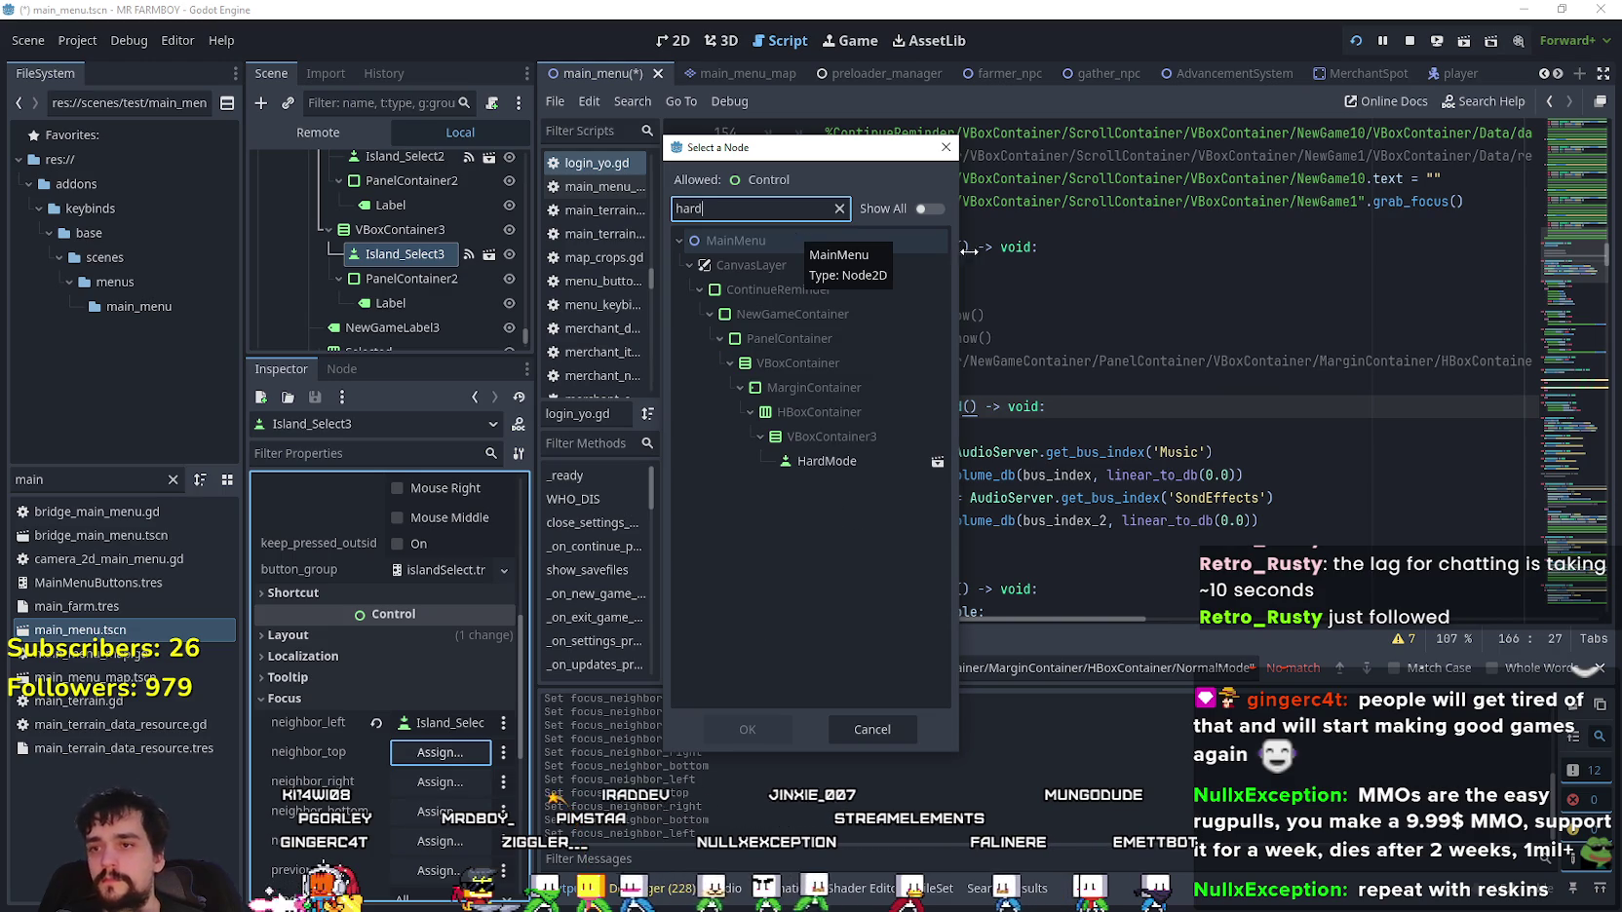
type("d")
left_click(826, 460)
left_click(746, 727)
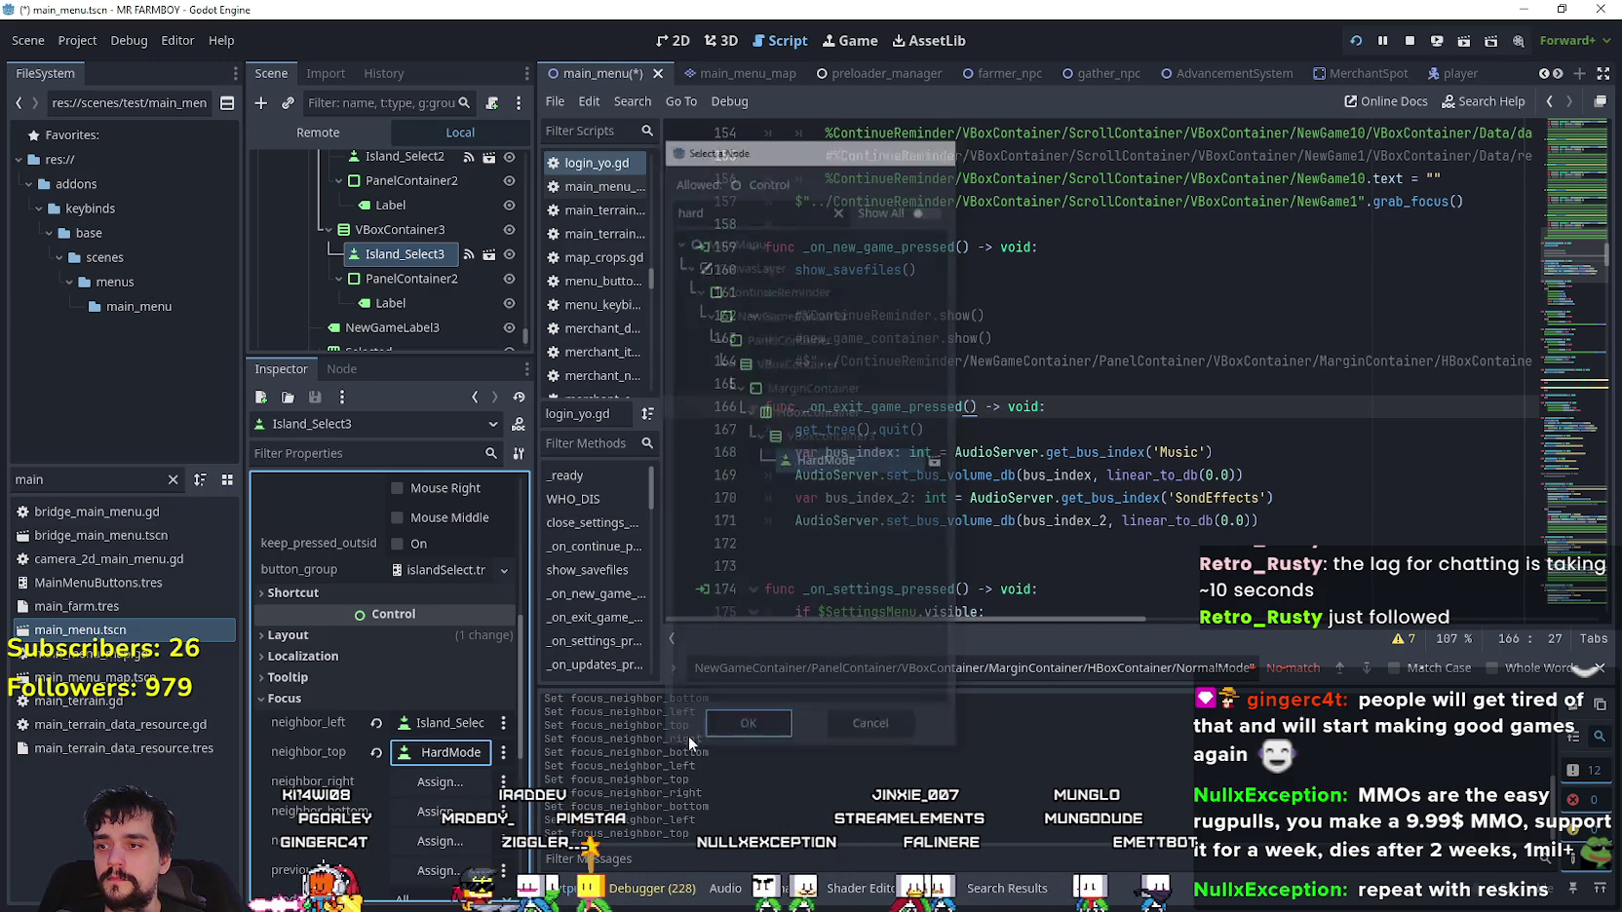
- Set Island_Select3's right neighbour to an island button and bottom to CancelNew, then save
left_click(442, 785)
type("island")
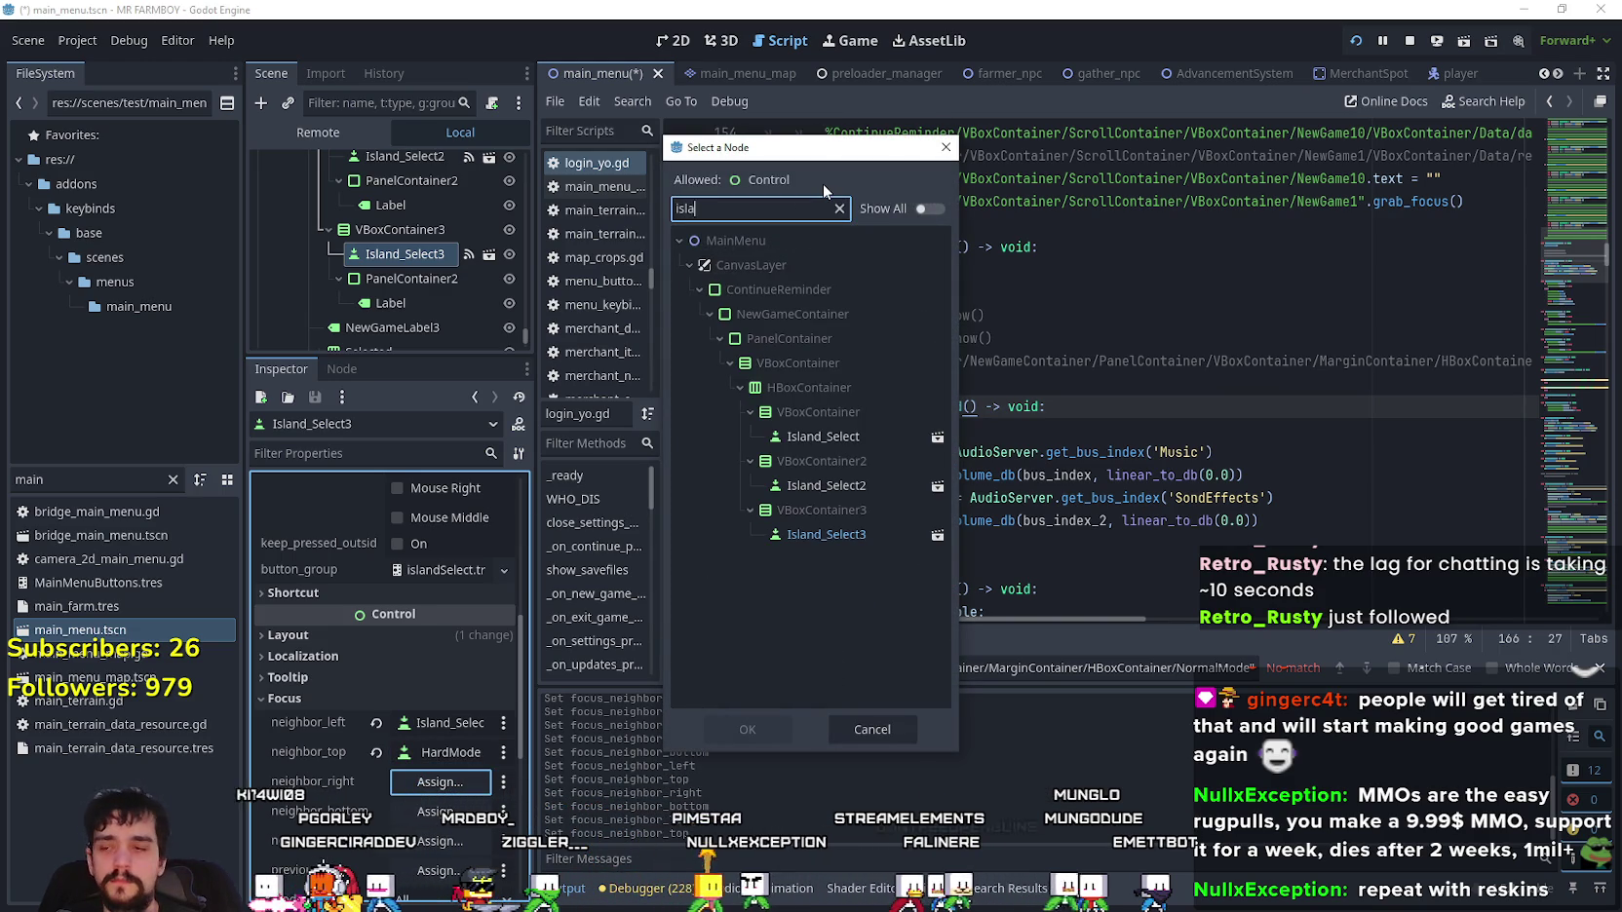
left_click(782, 533)
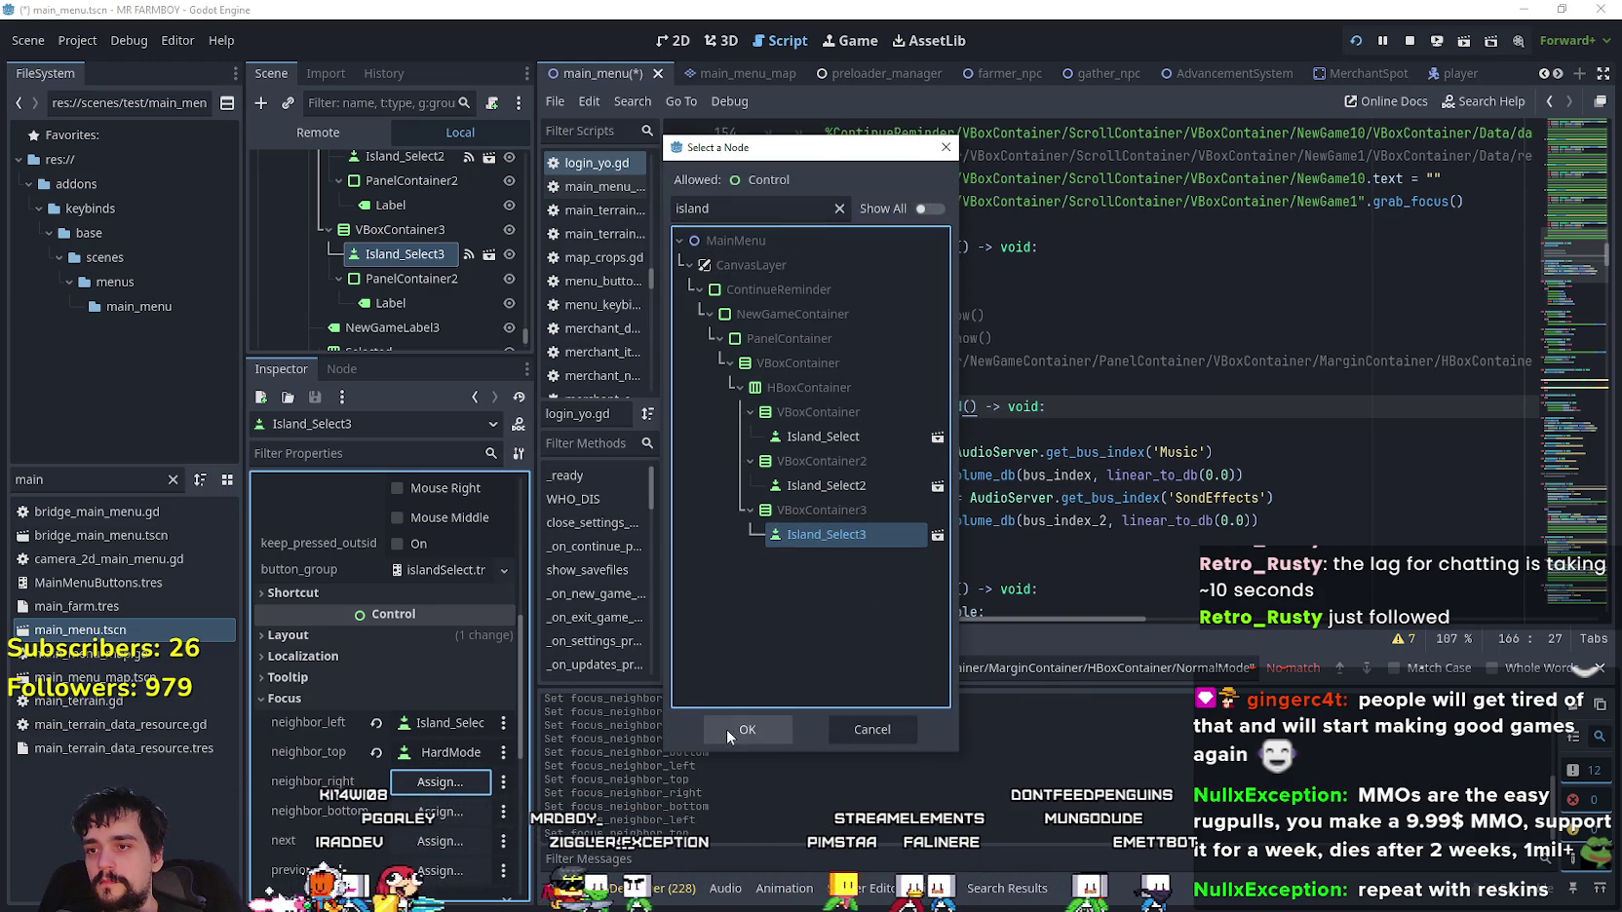
left_click(747, 729)
left_click(439, 811)
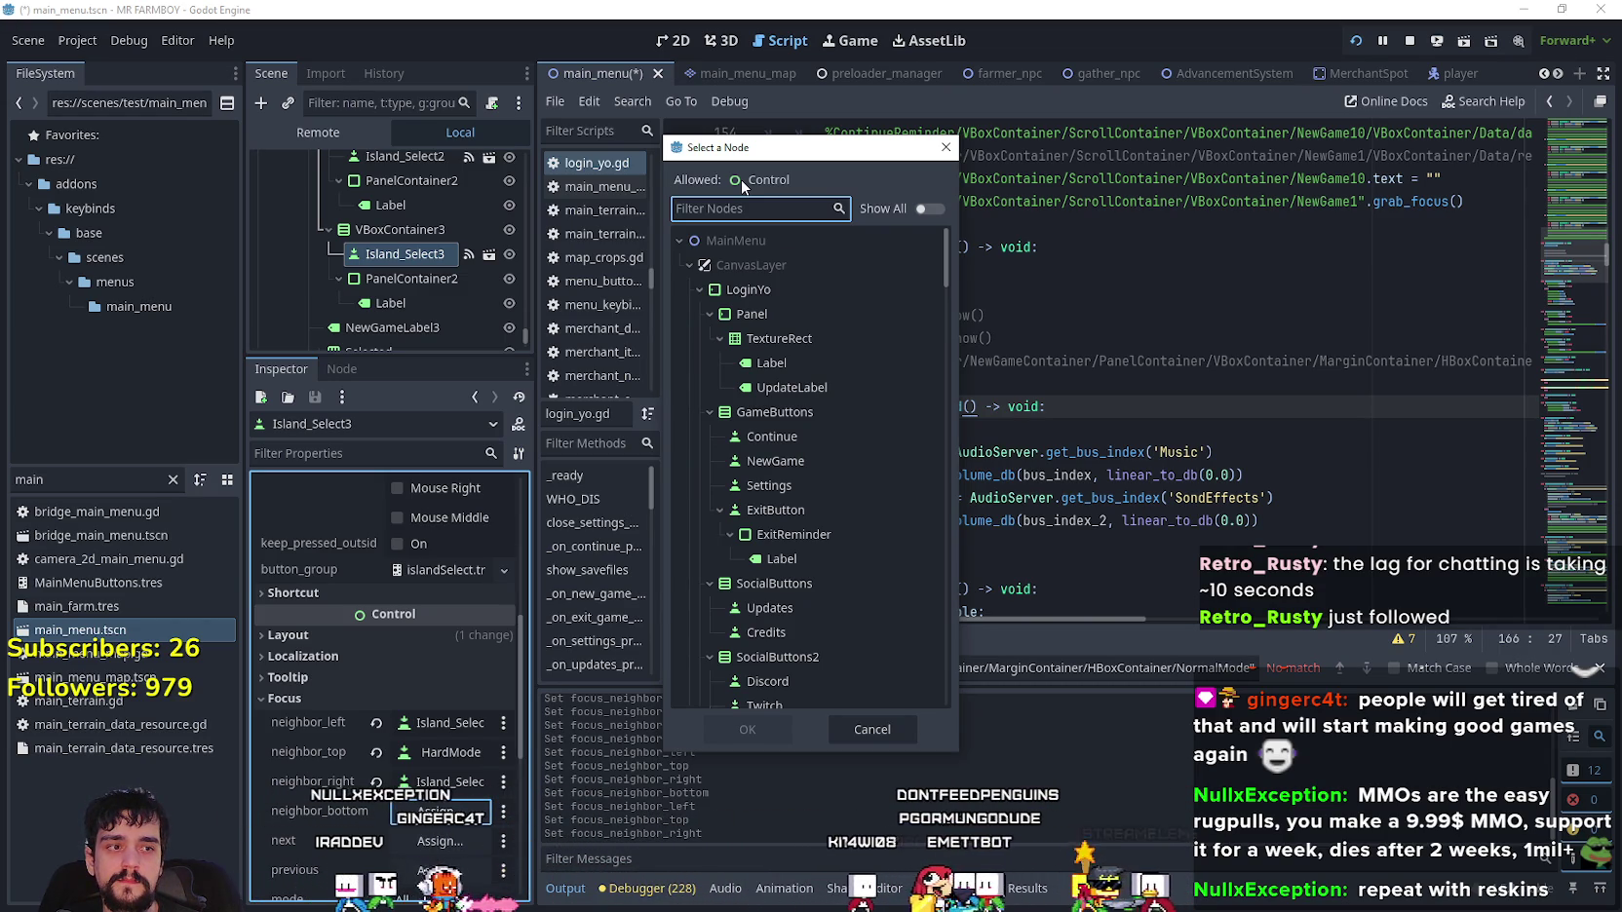
type("cancel")
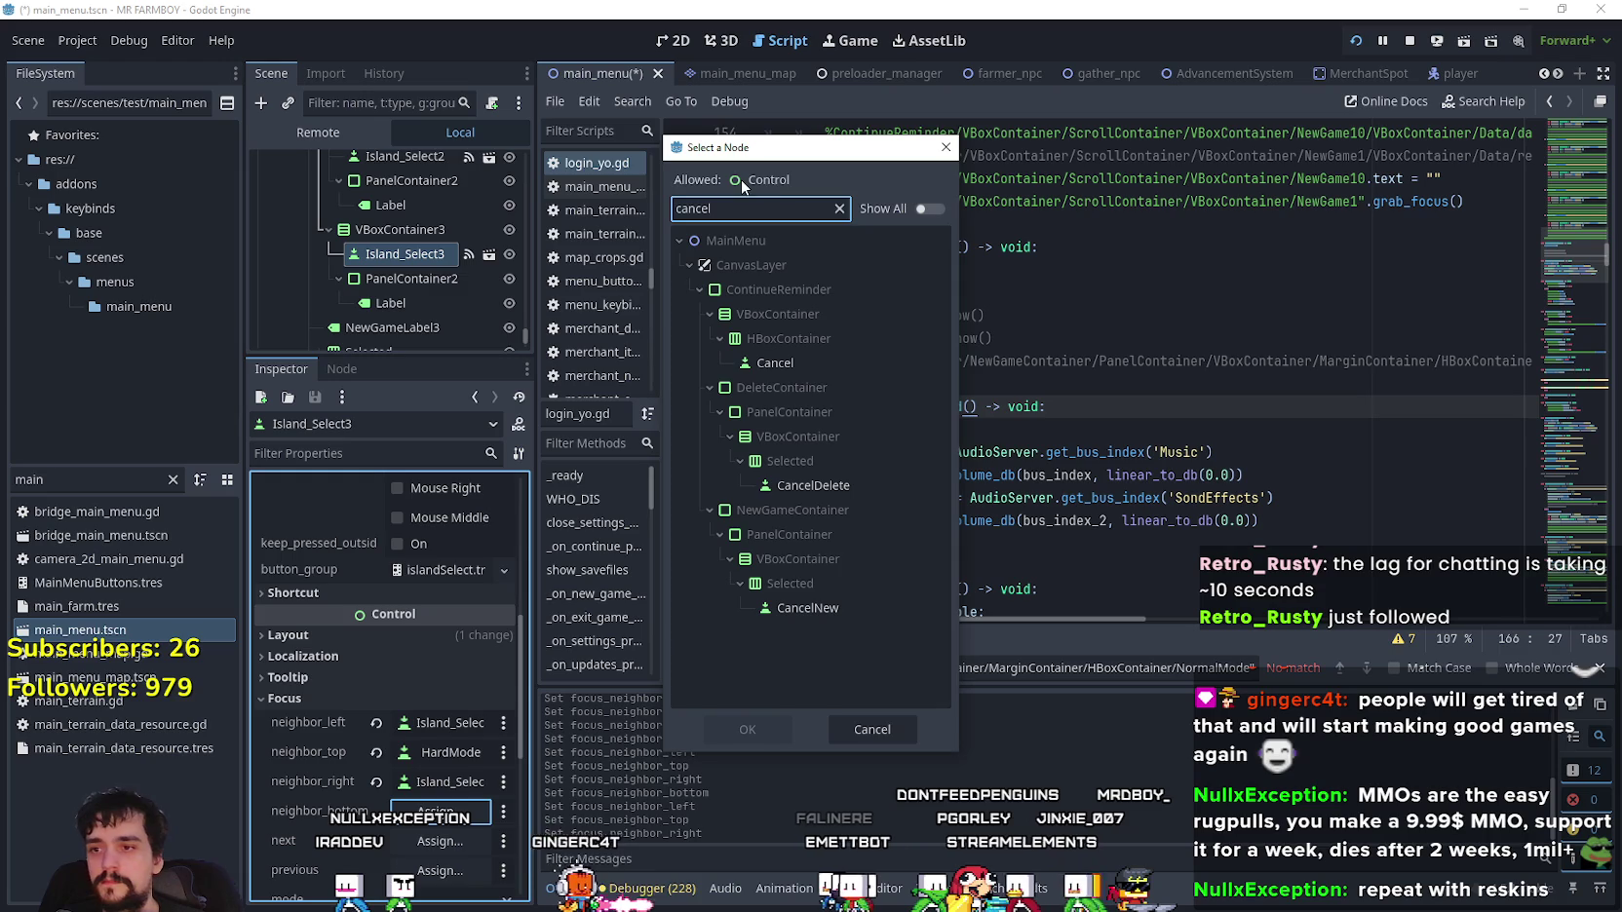
left_click(799, 607)
left_click(770, 729)
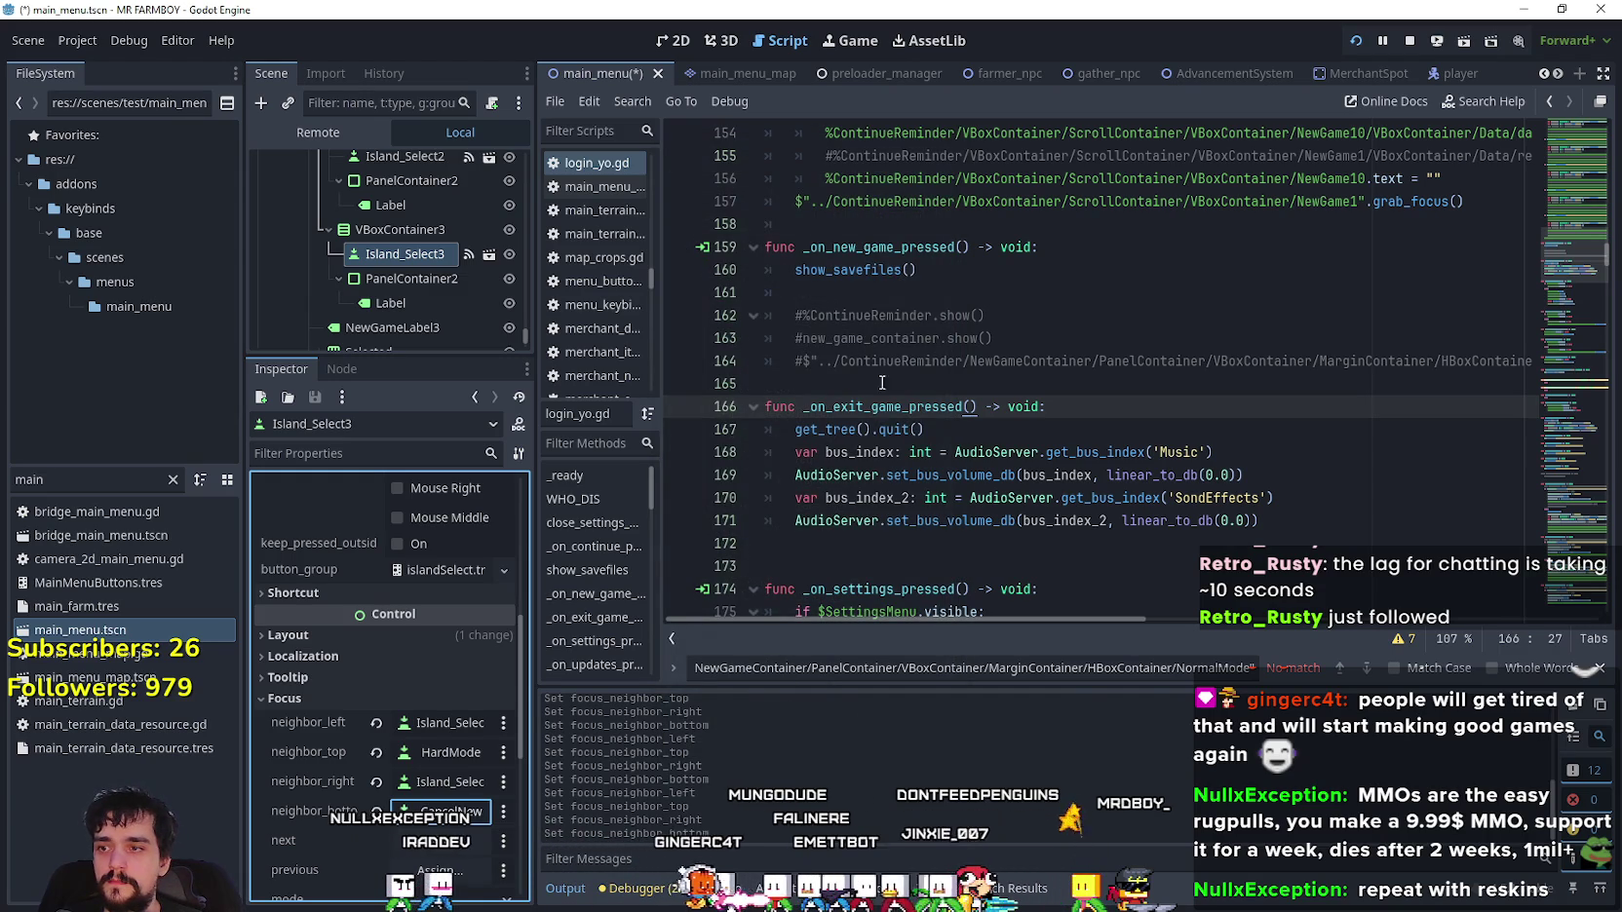
key("ctrl+s")
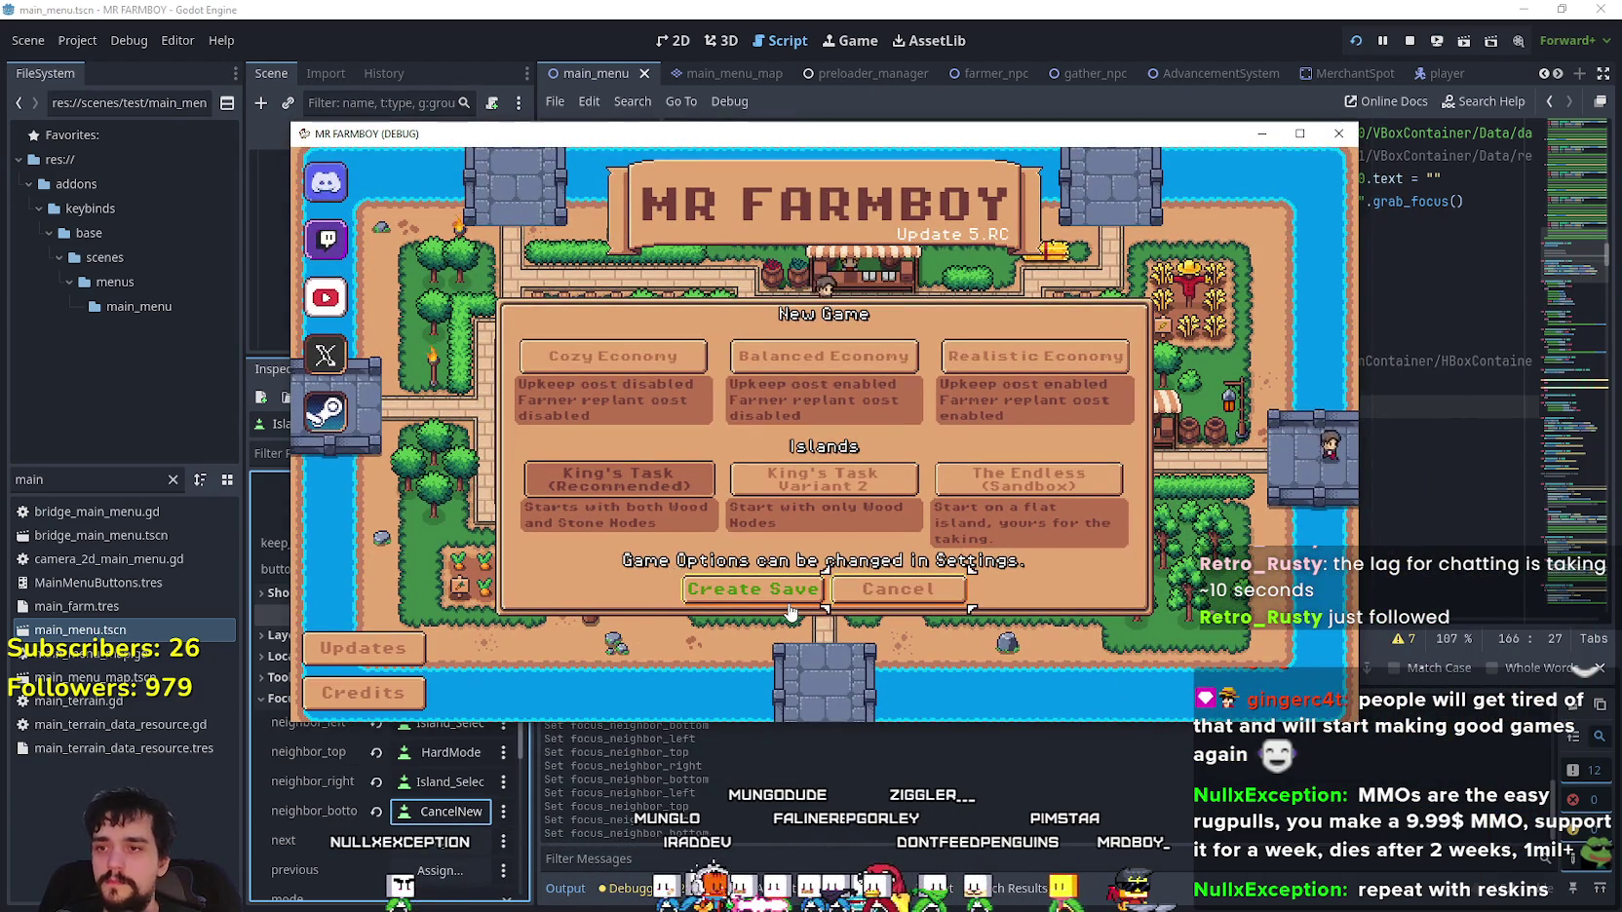
key("Left")
key("Right")
key("Left")
key("Left")
key("Right")
key("Right")
key("Left")
key("Left")
key("Right")
key("Right")
key("Up")
key("Down")
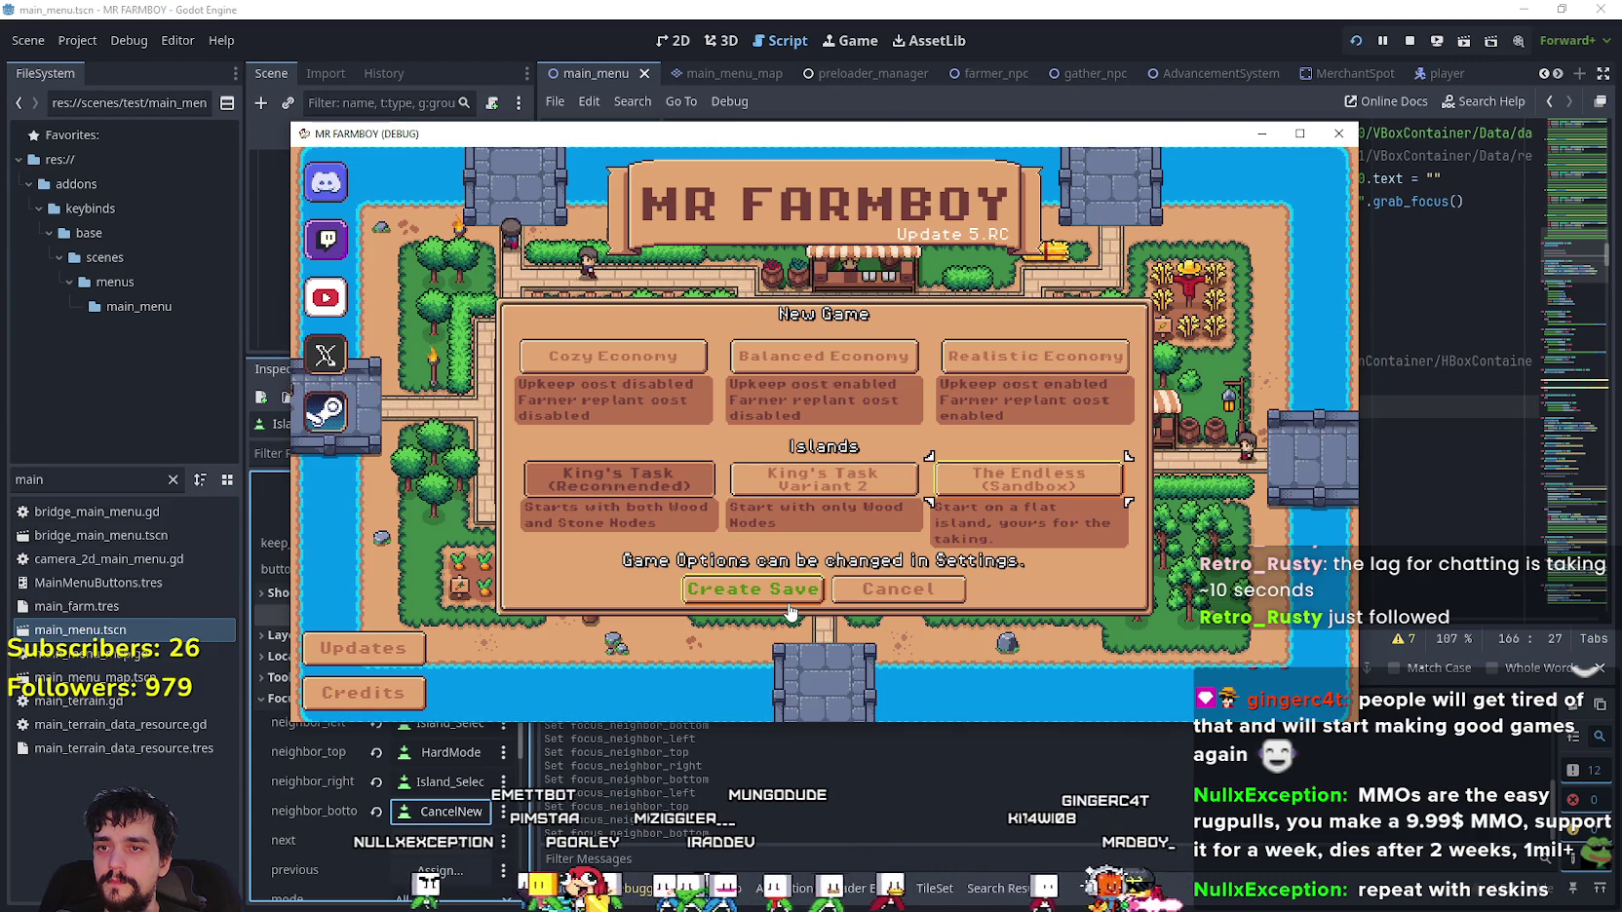
key("Left")
key("Left")
key("Up")
key("Down")
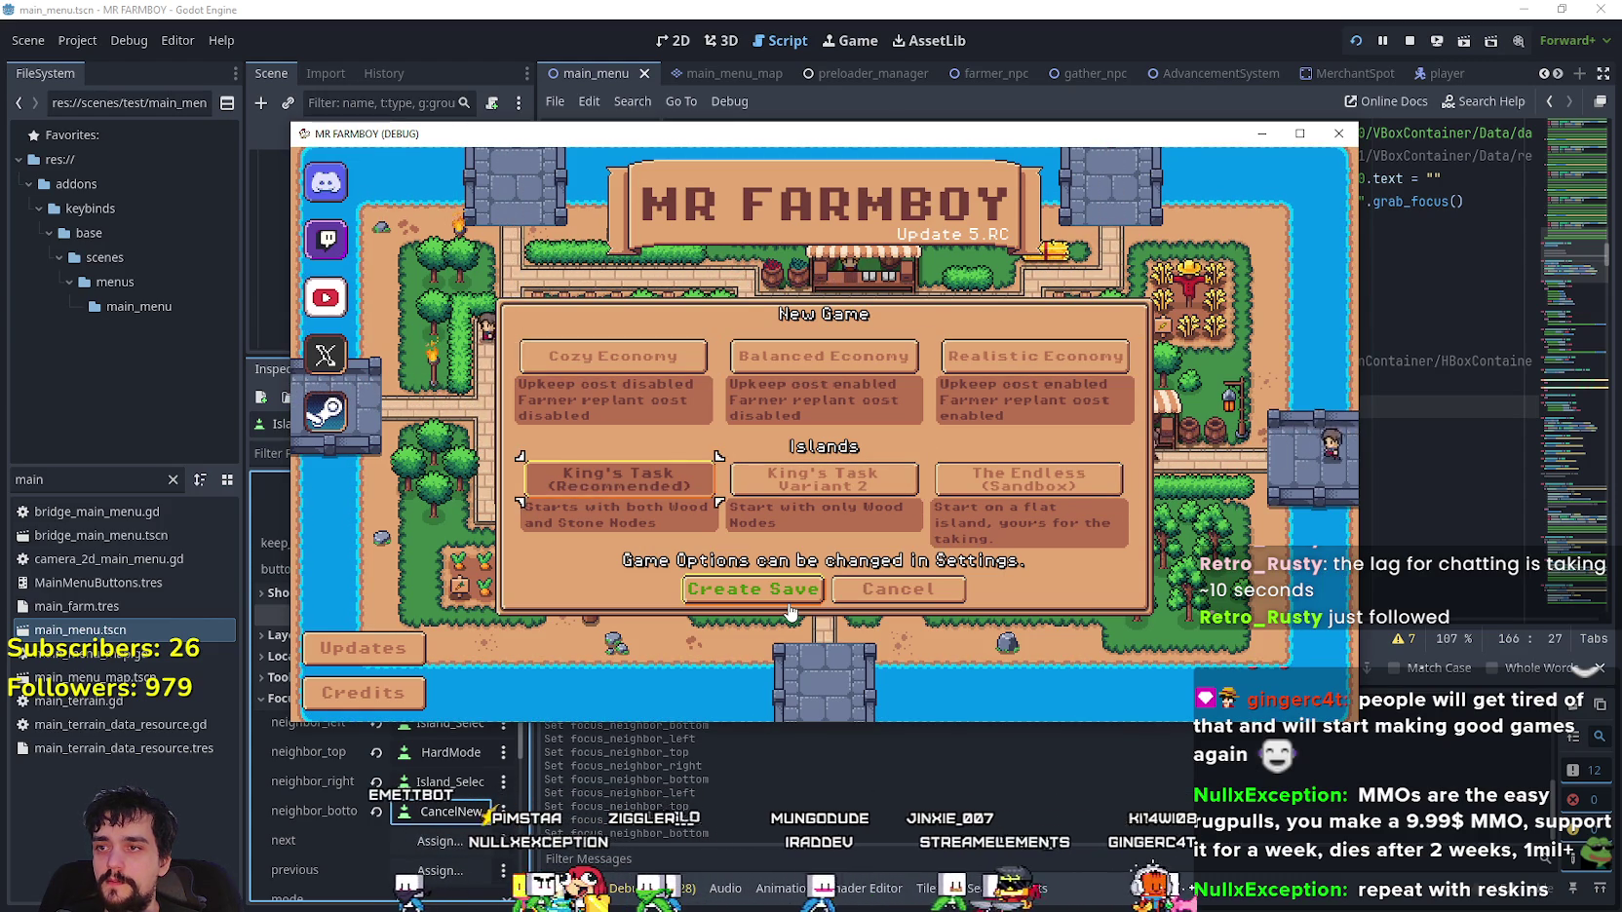
key("Right")
key("Up")
key("Right")
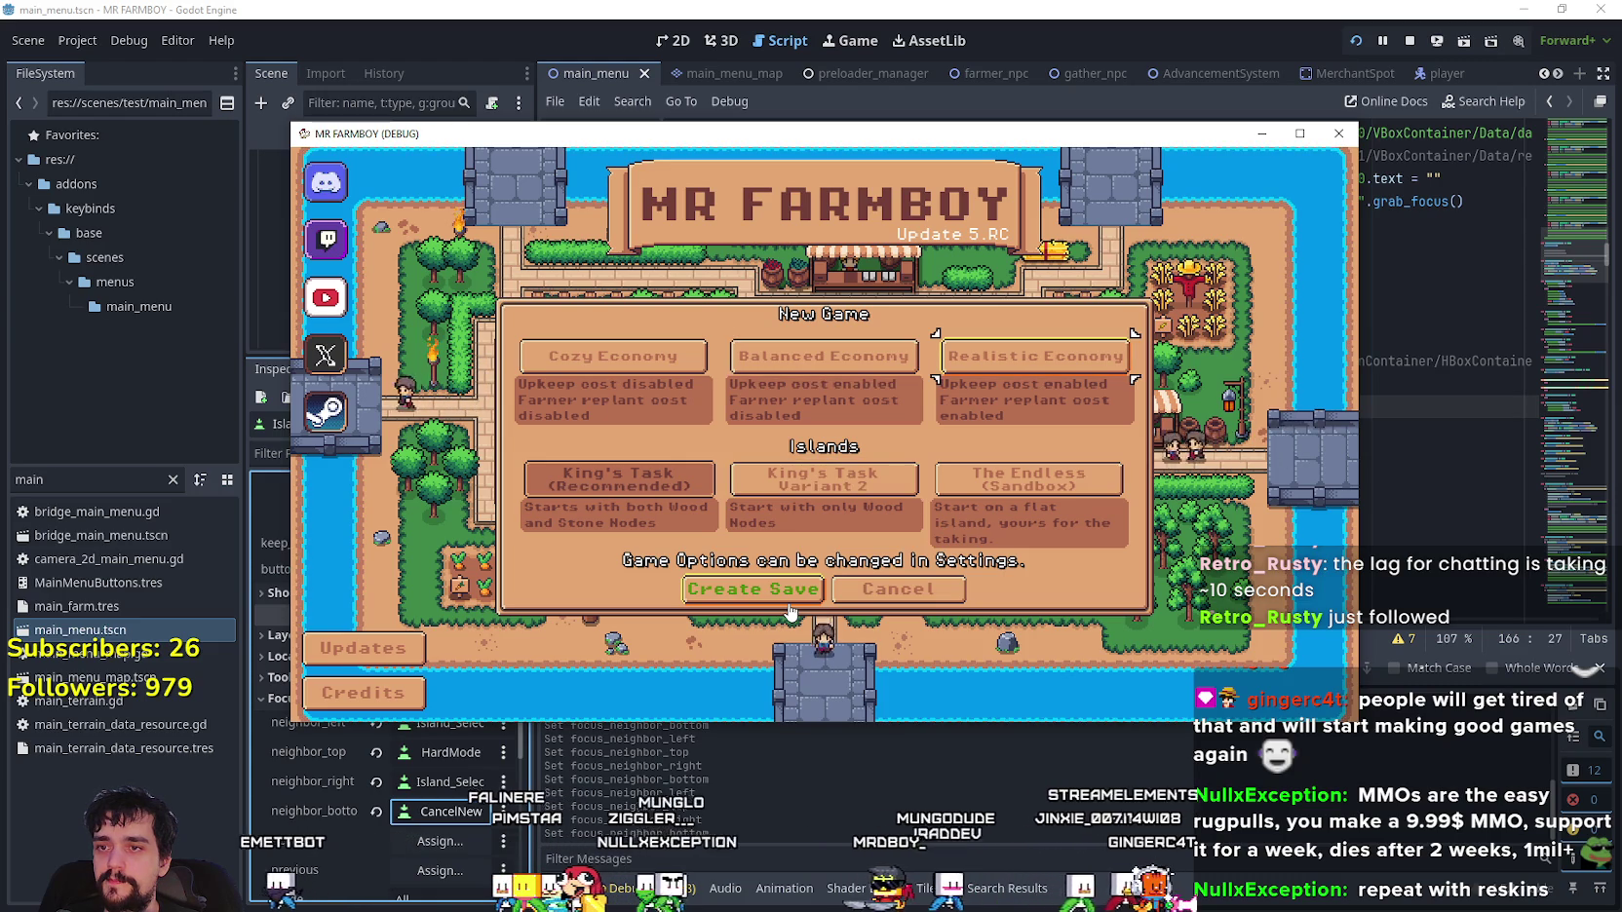
key("Down")
key("Down")
key("Left")
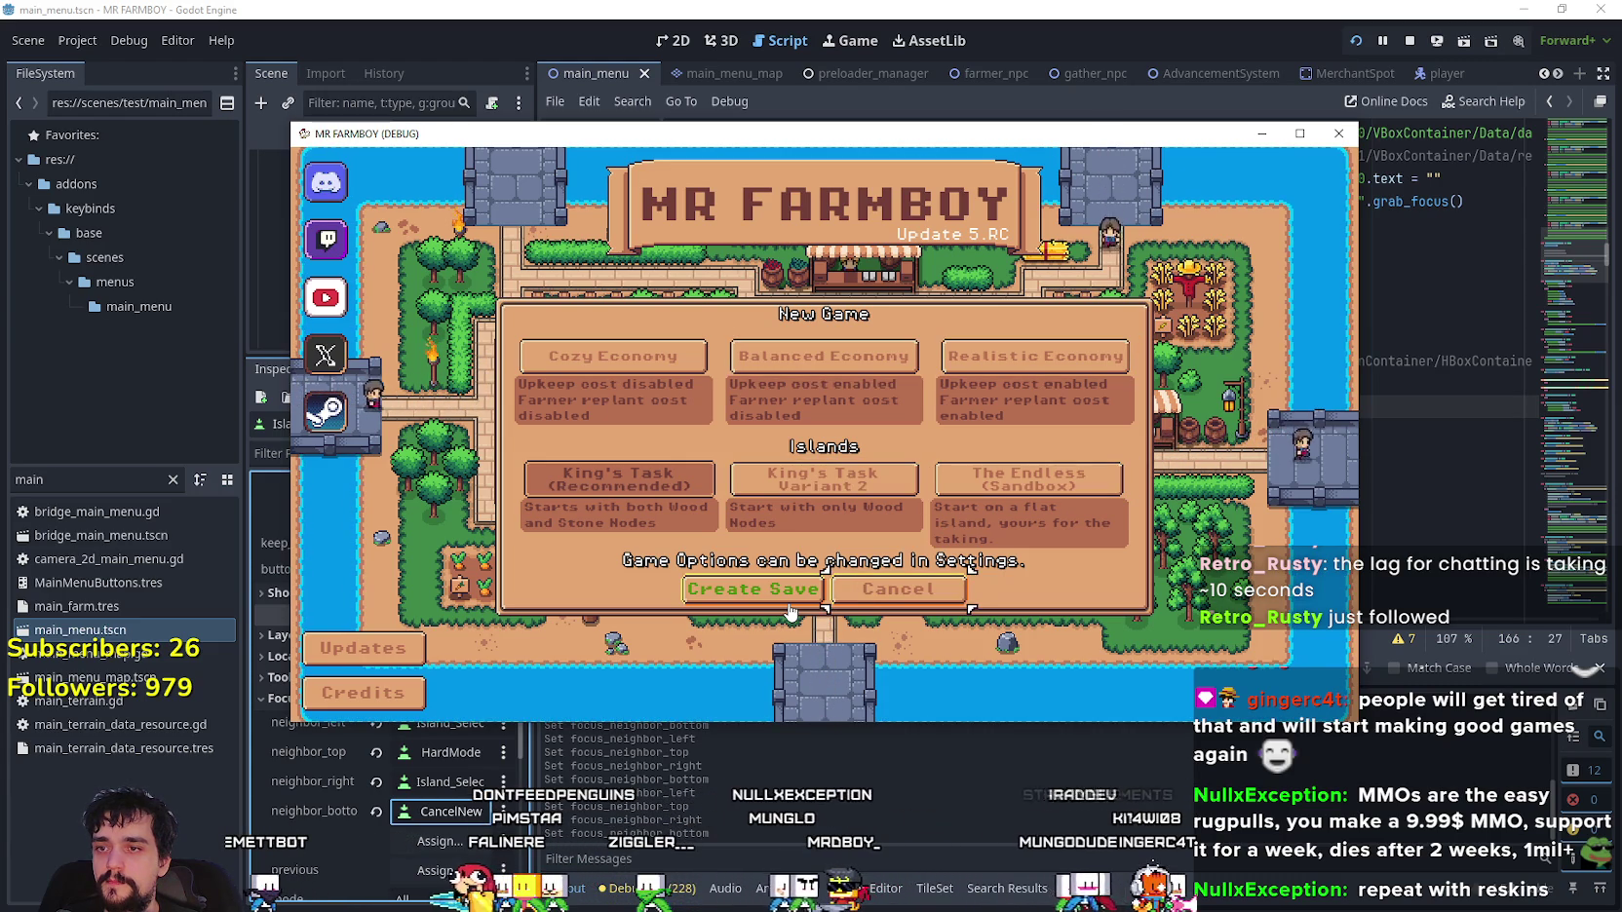
key("Up")
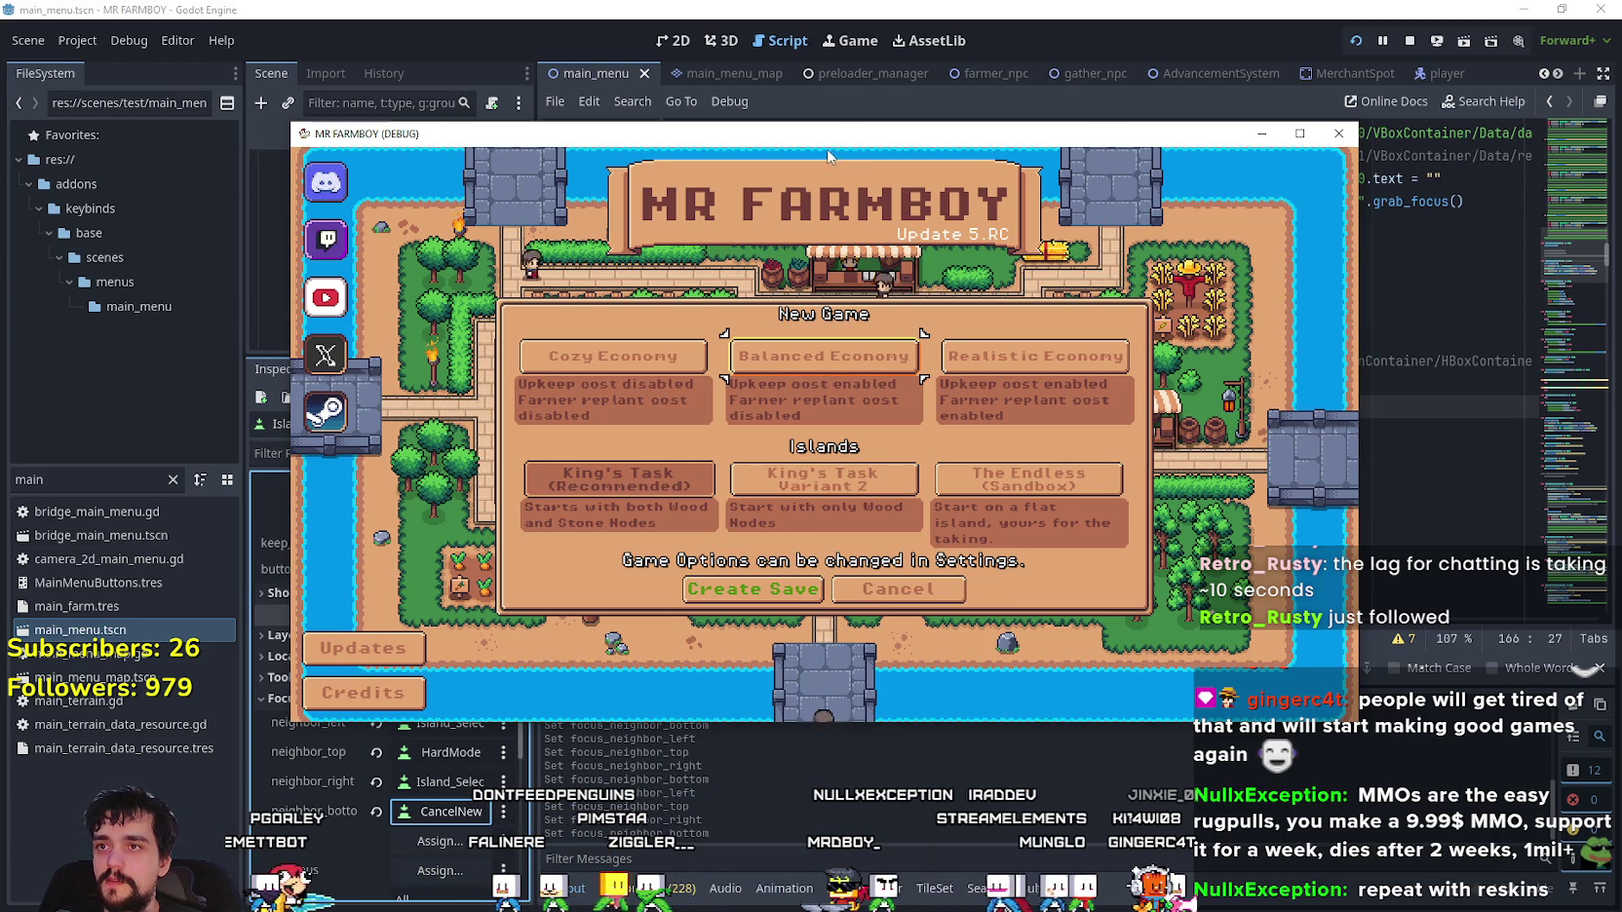
key("alt+F4")
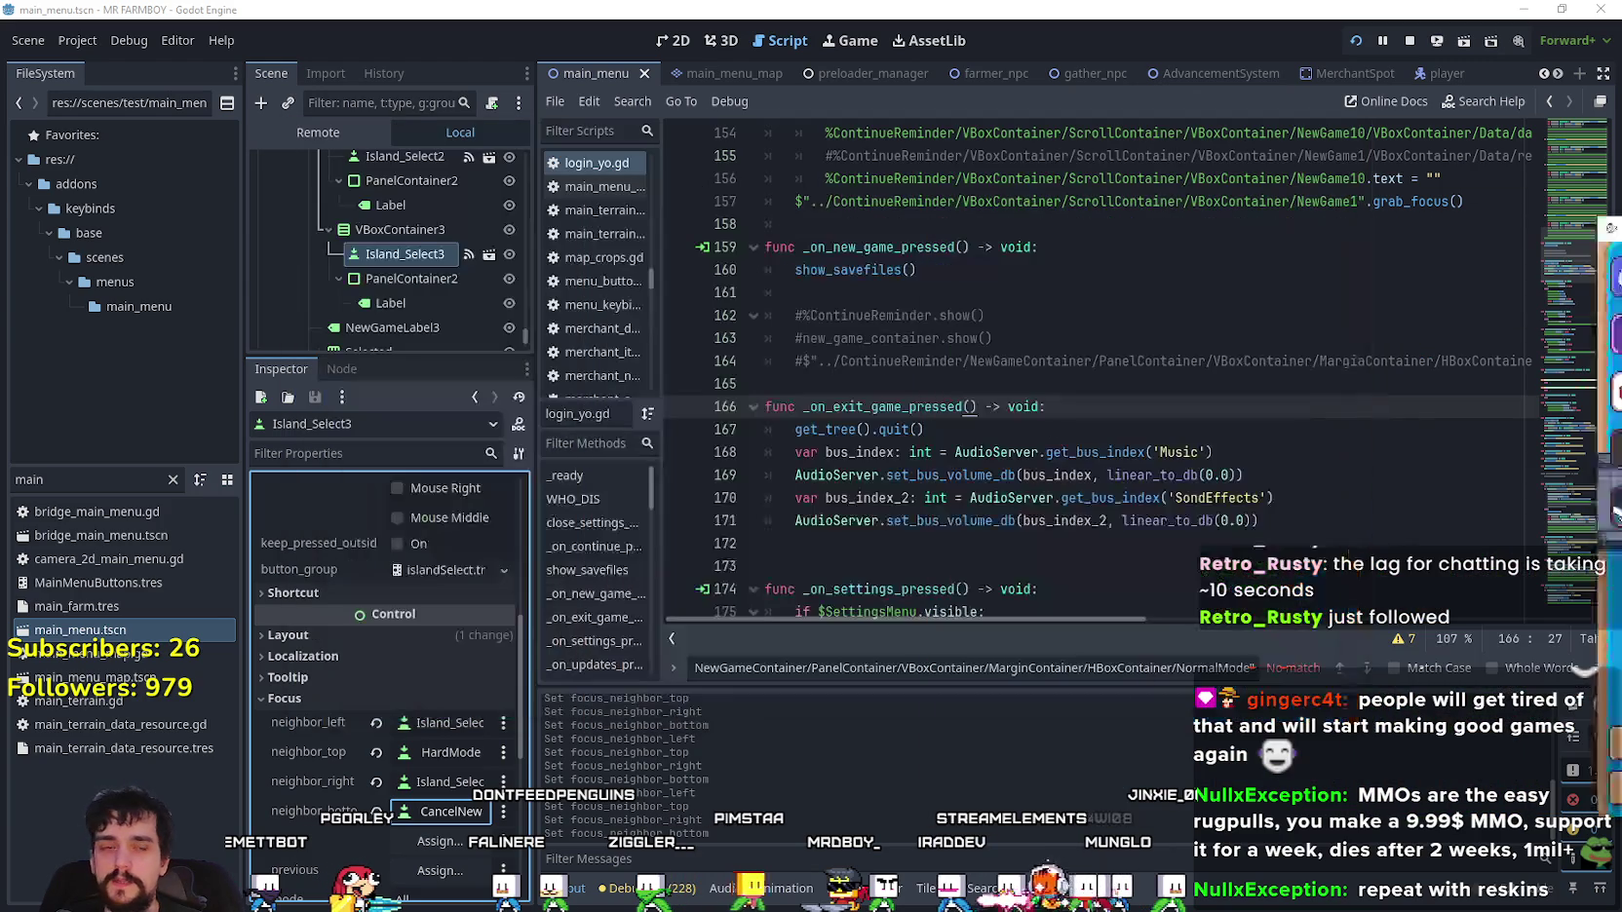
- Change StartNew's neighbor_top from NormalMode to Island_Select2
scroll(408, 302, "down", 3)
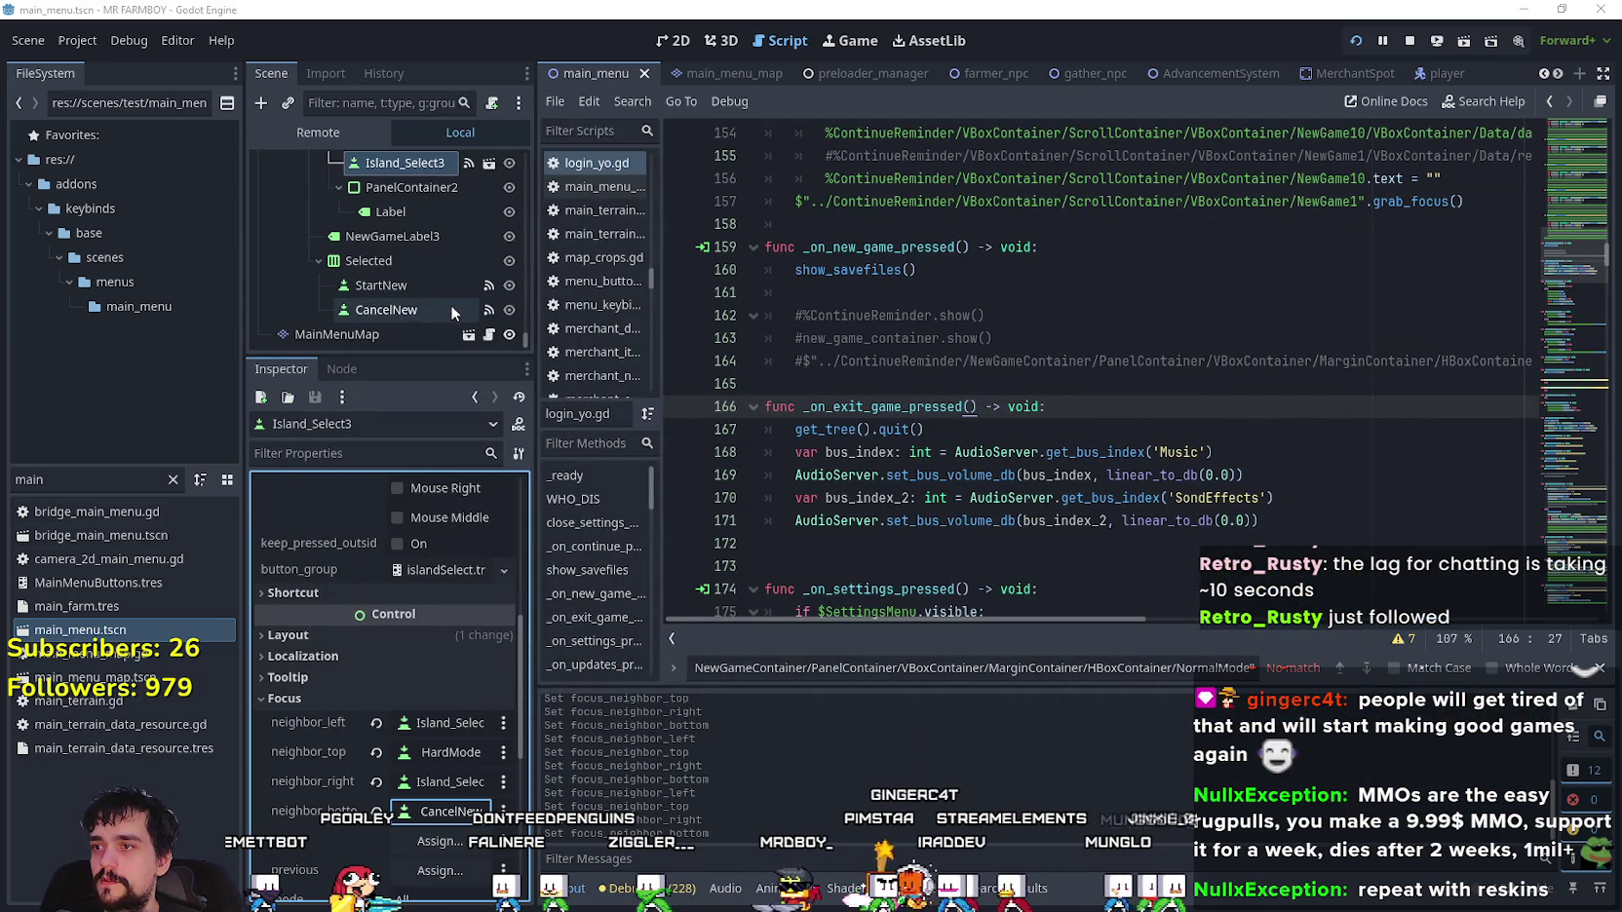
left_click(413, 286)
scroll(419, 783, "down", 4)
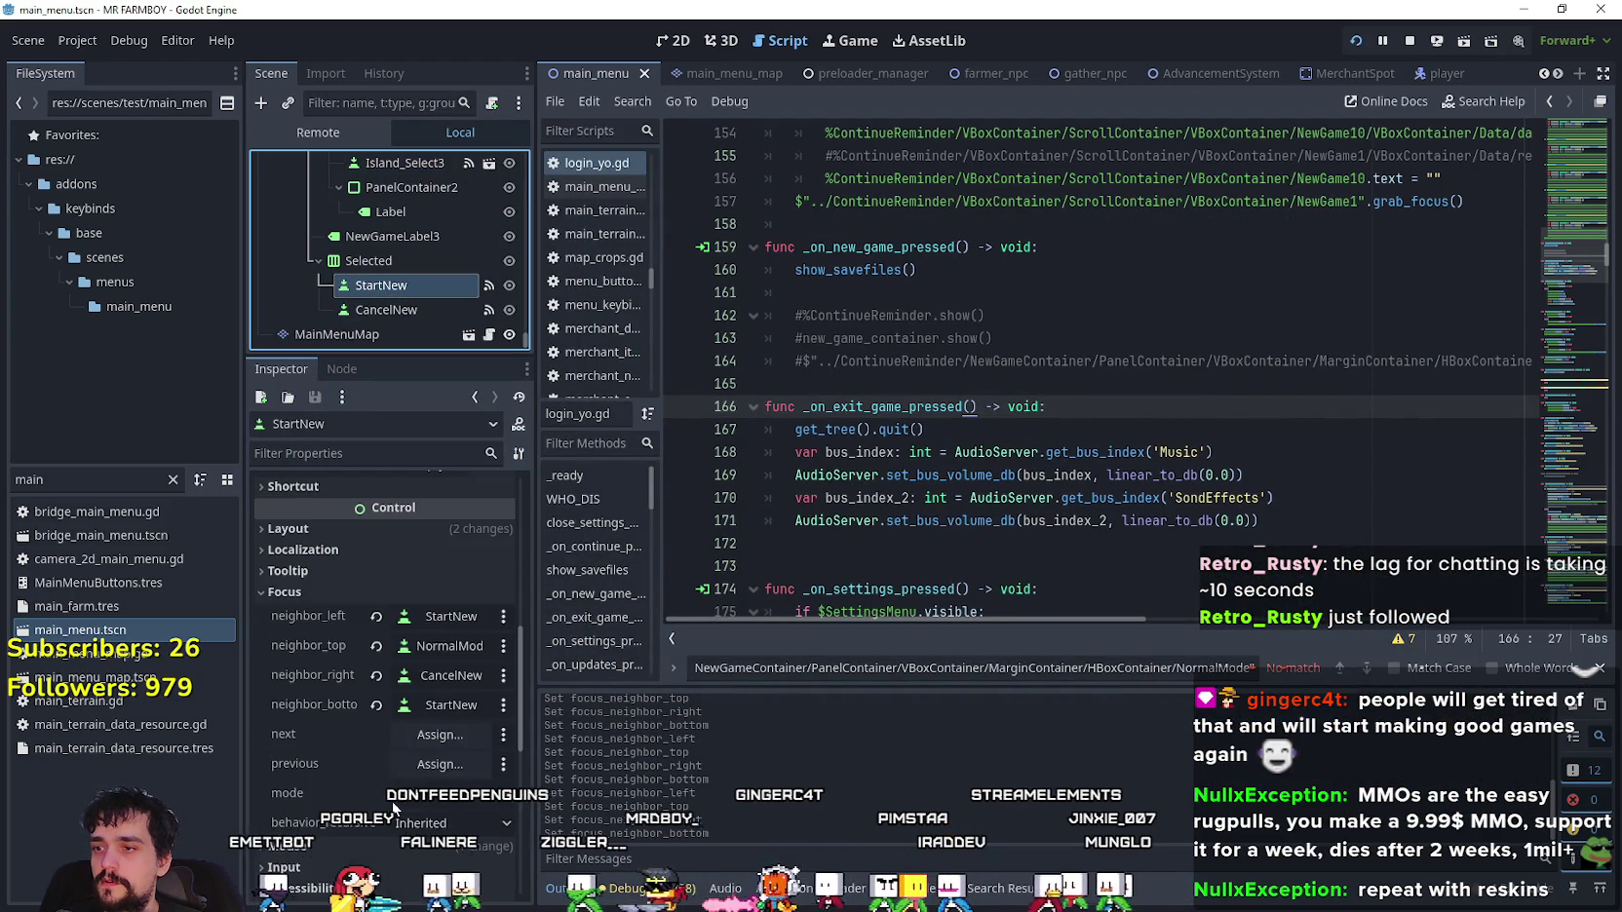
left_click(443, 648)
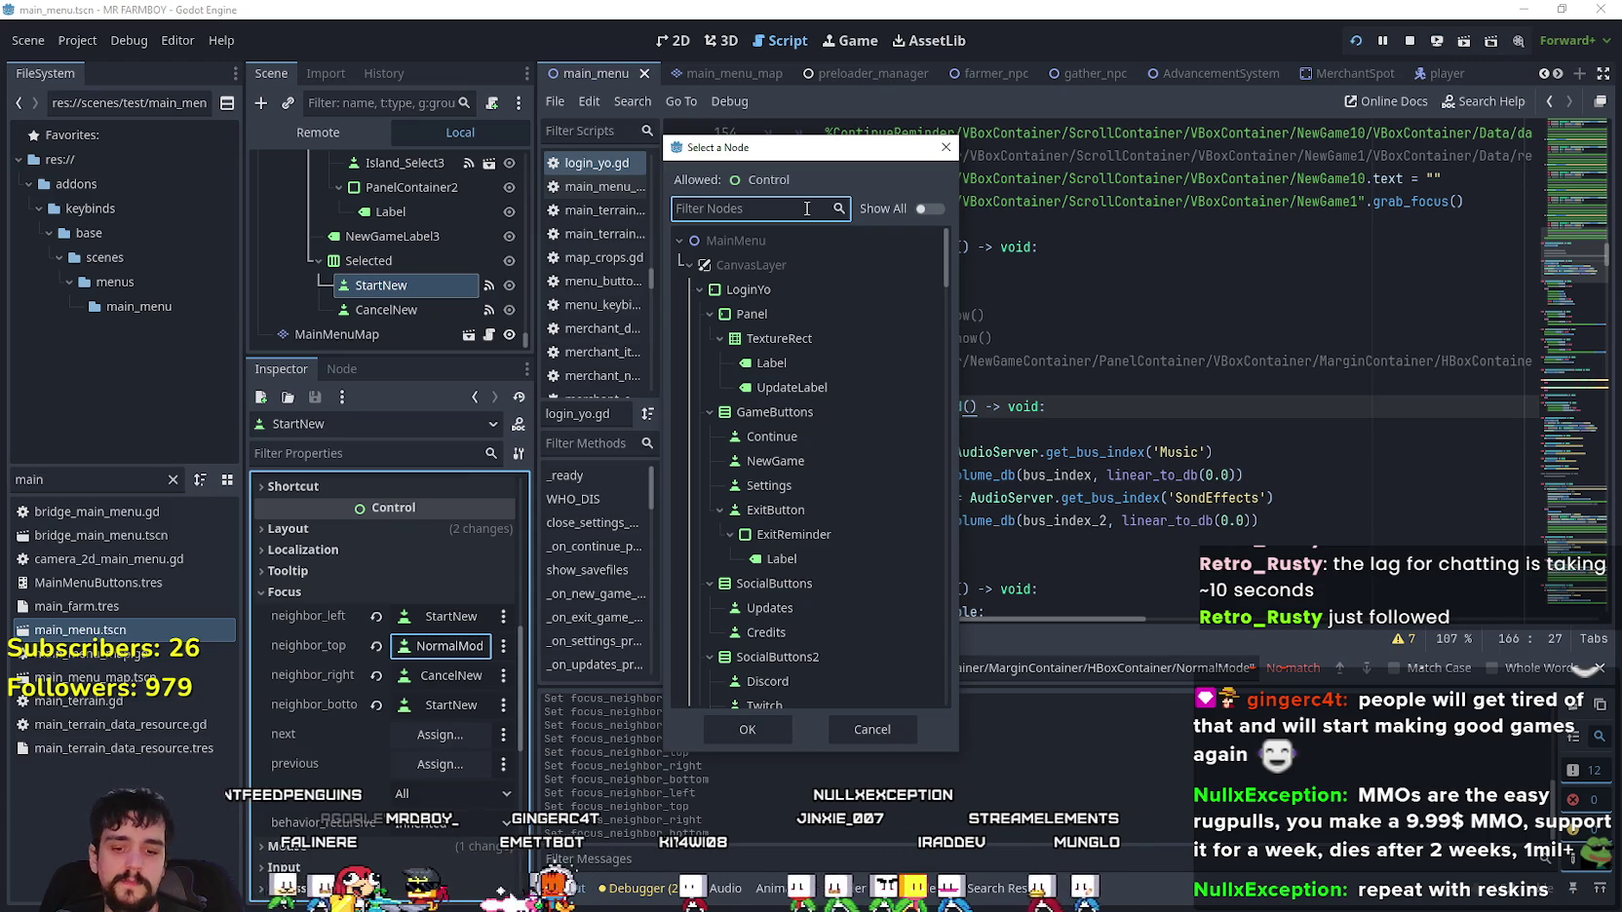
type("island")
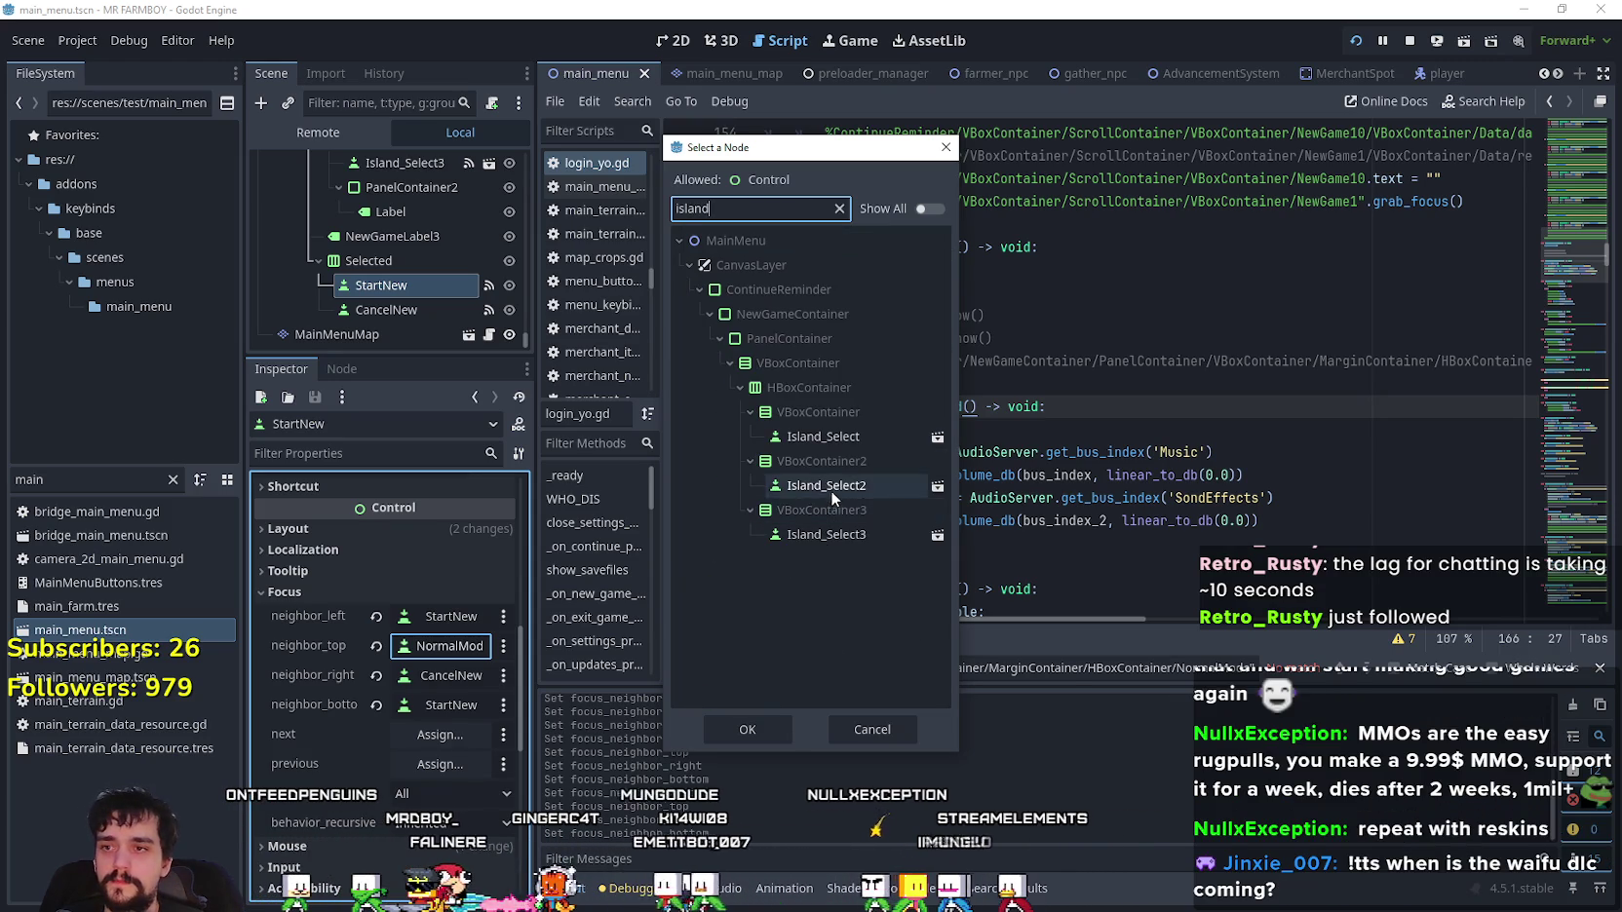
left_click(830, 485)
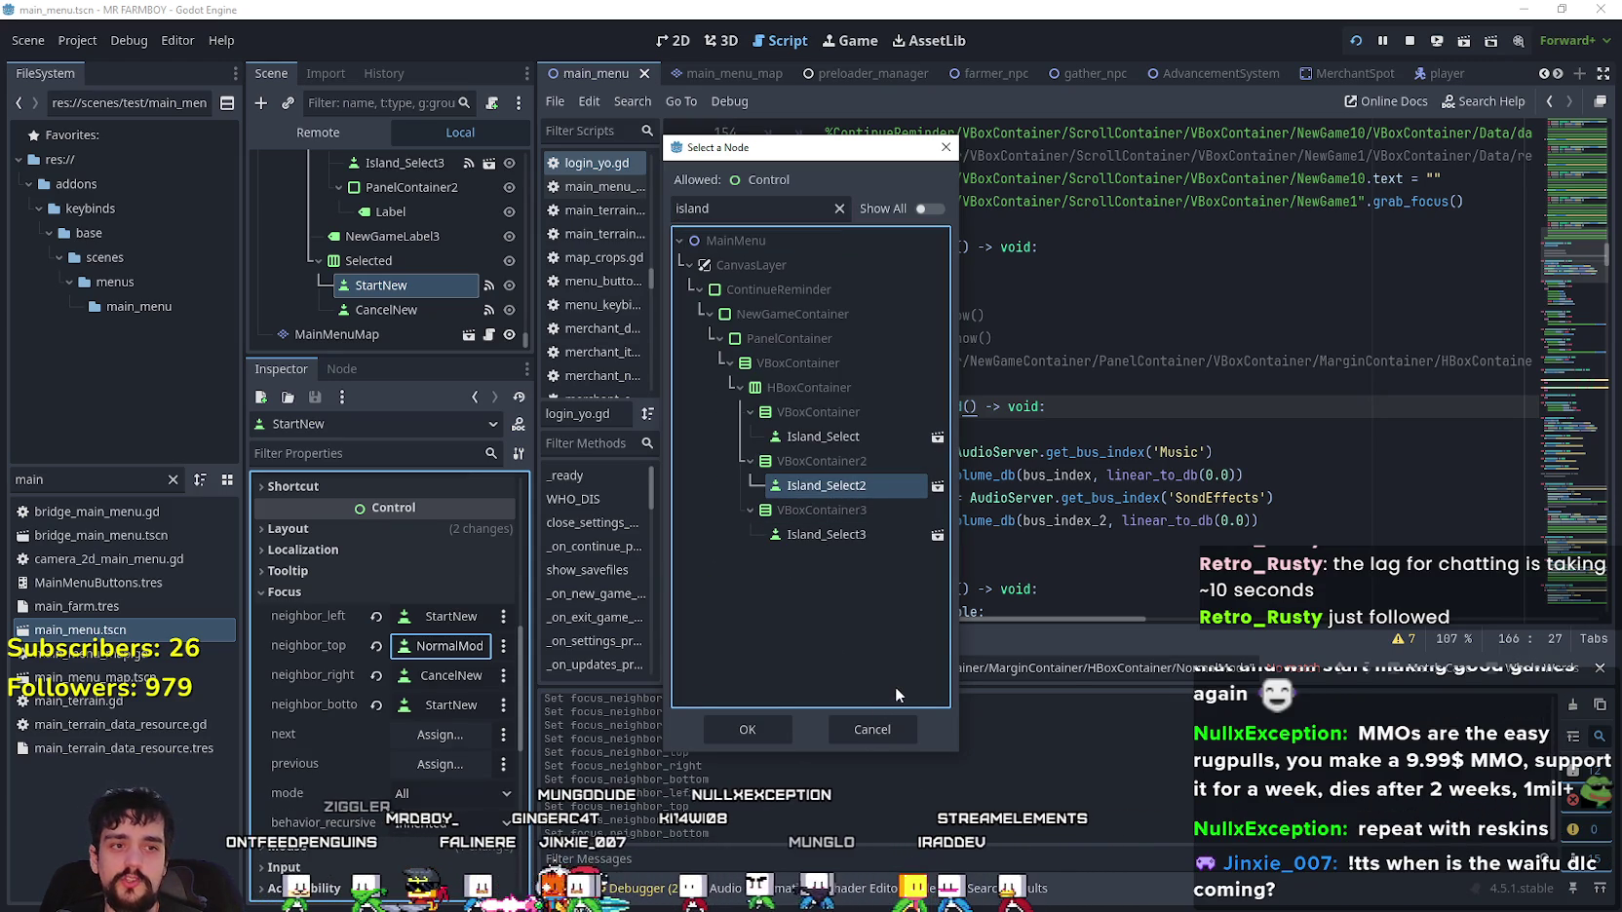
left_click(745, 738)
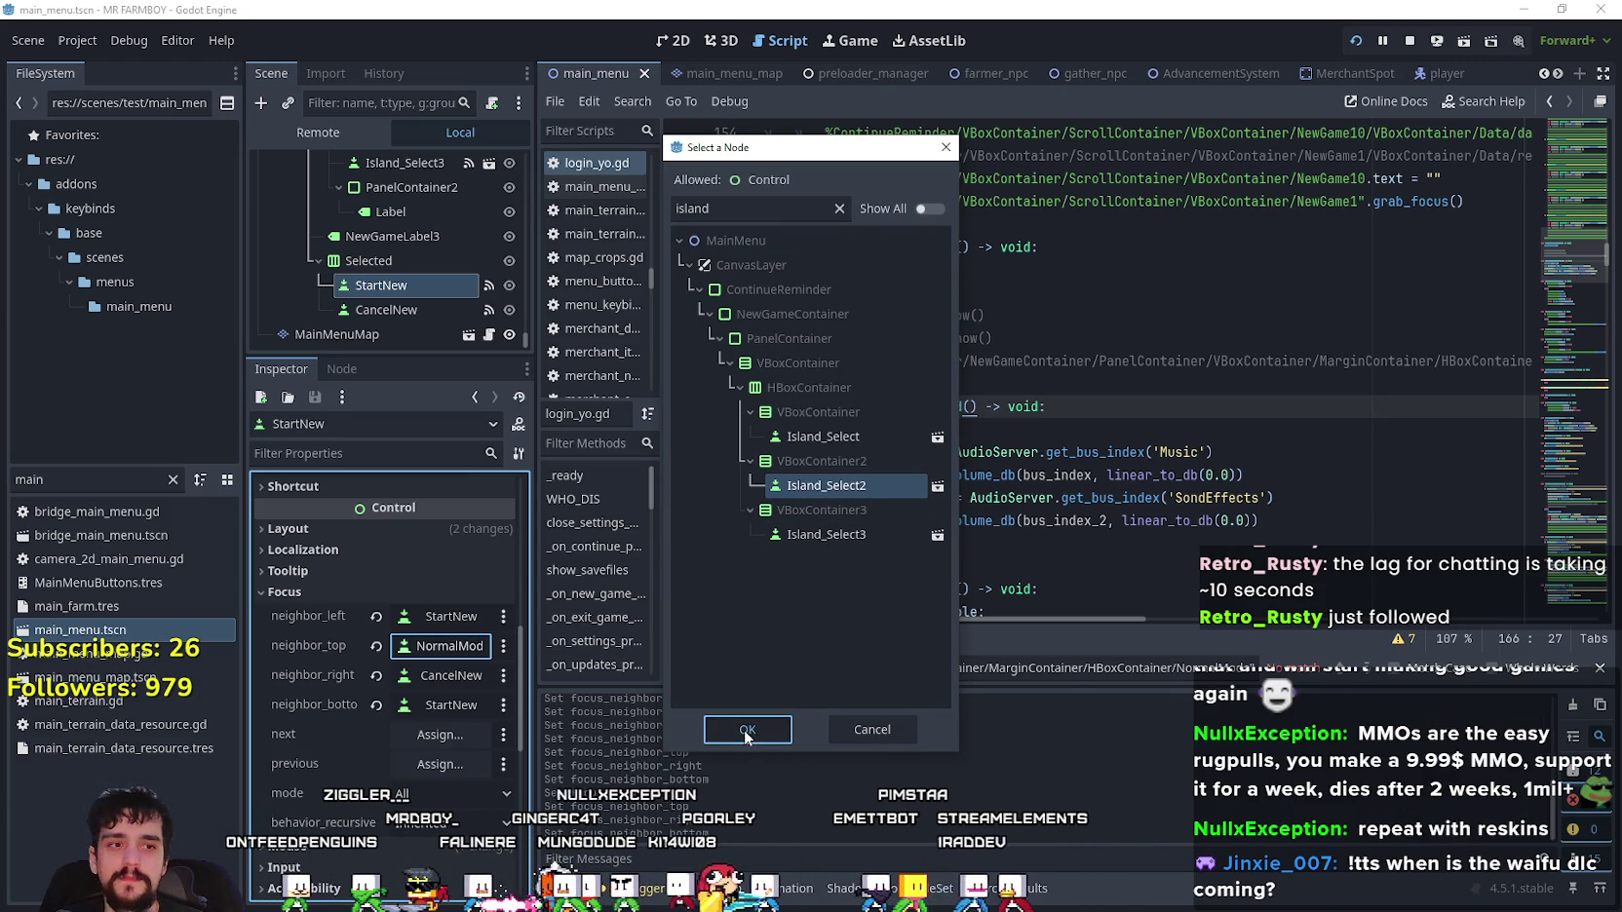
left_click(749, 729)
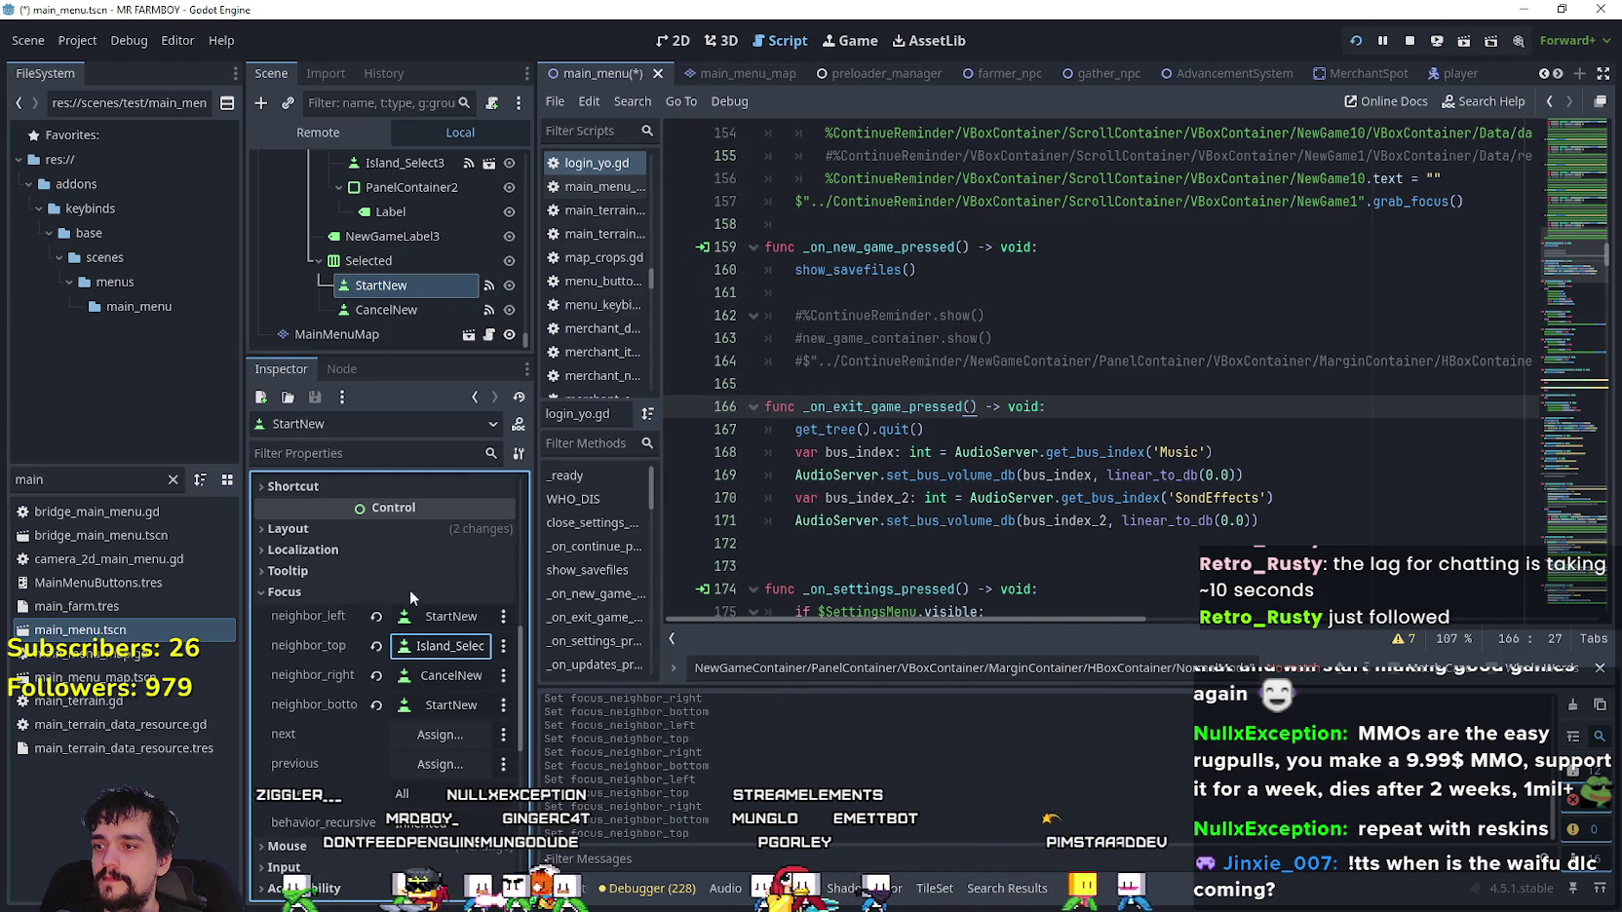
- Set CancelNew's neighbor_top to Island_Select2
left_click(387, 308)
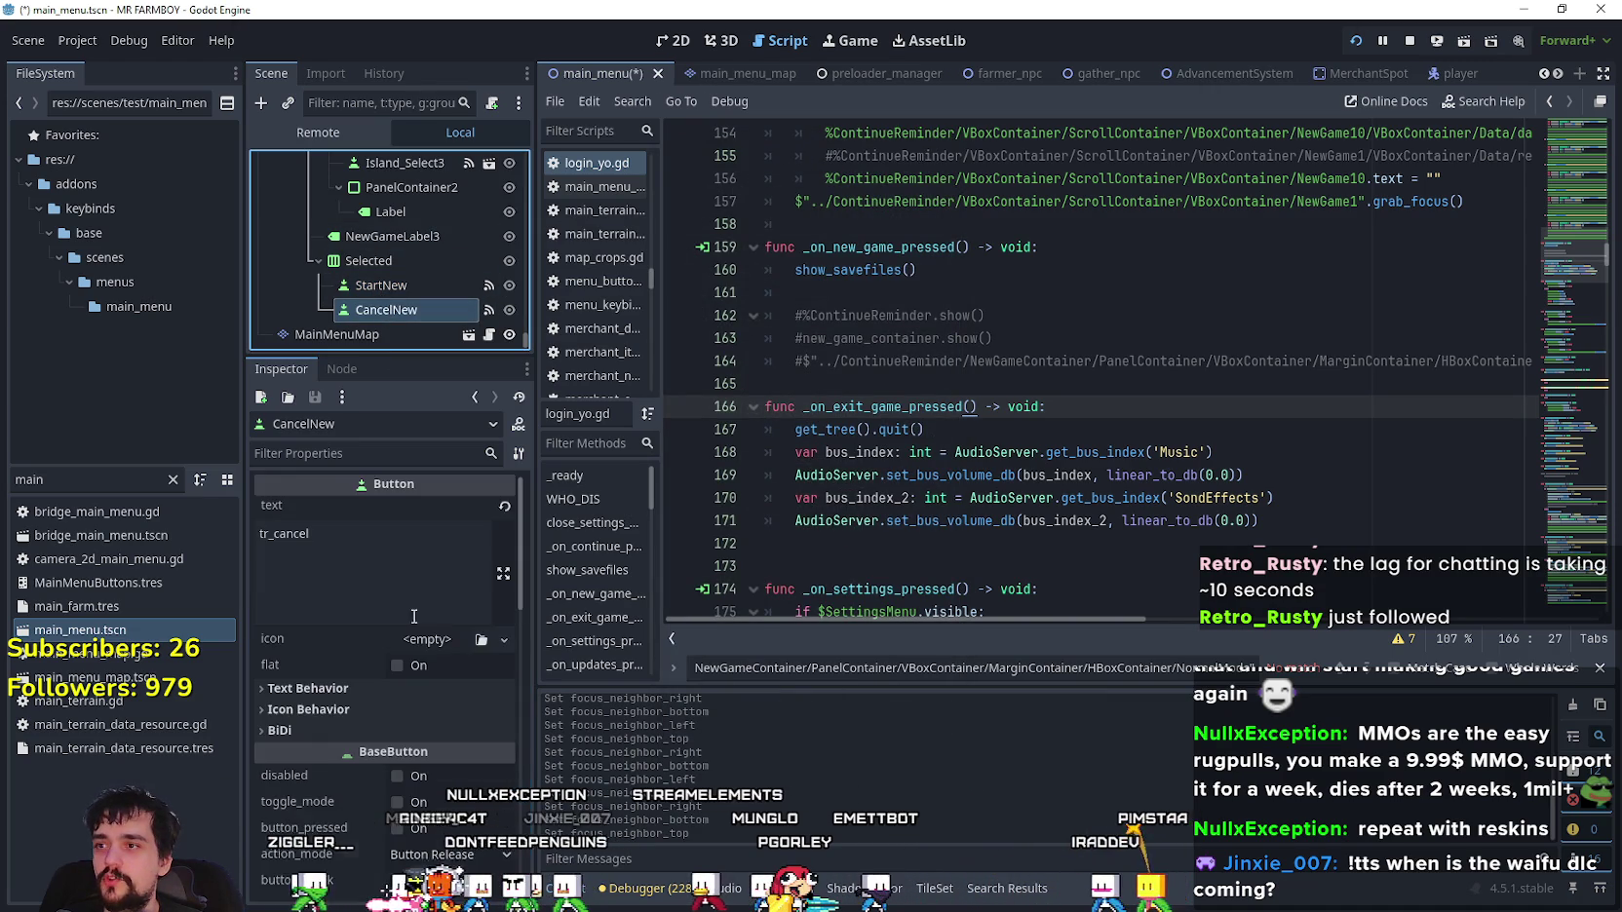
scroll(434, 590, "down", 1)
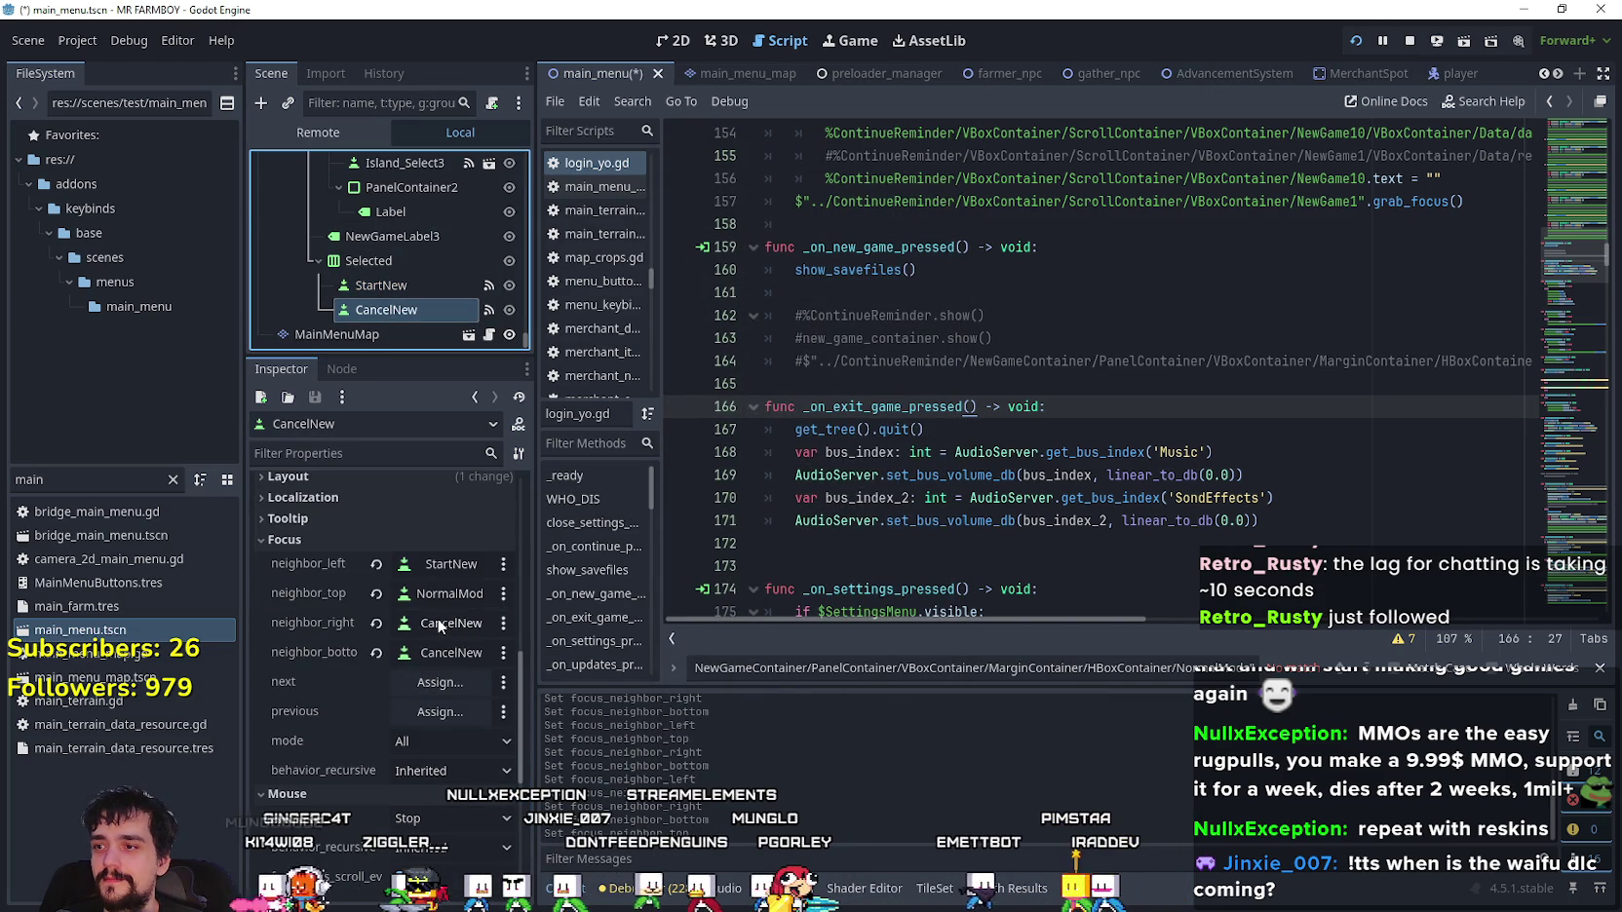
left_click(440, 624)
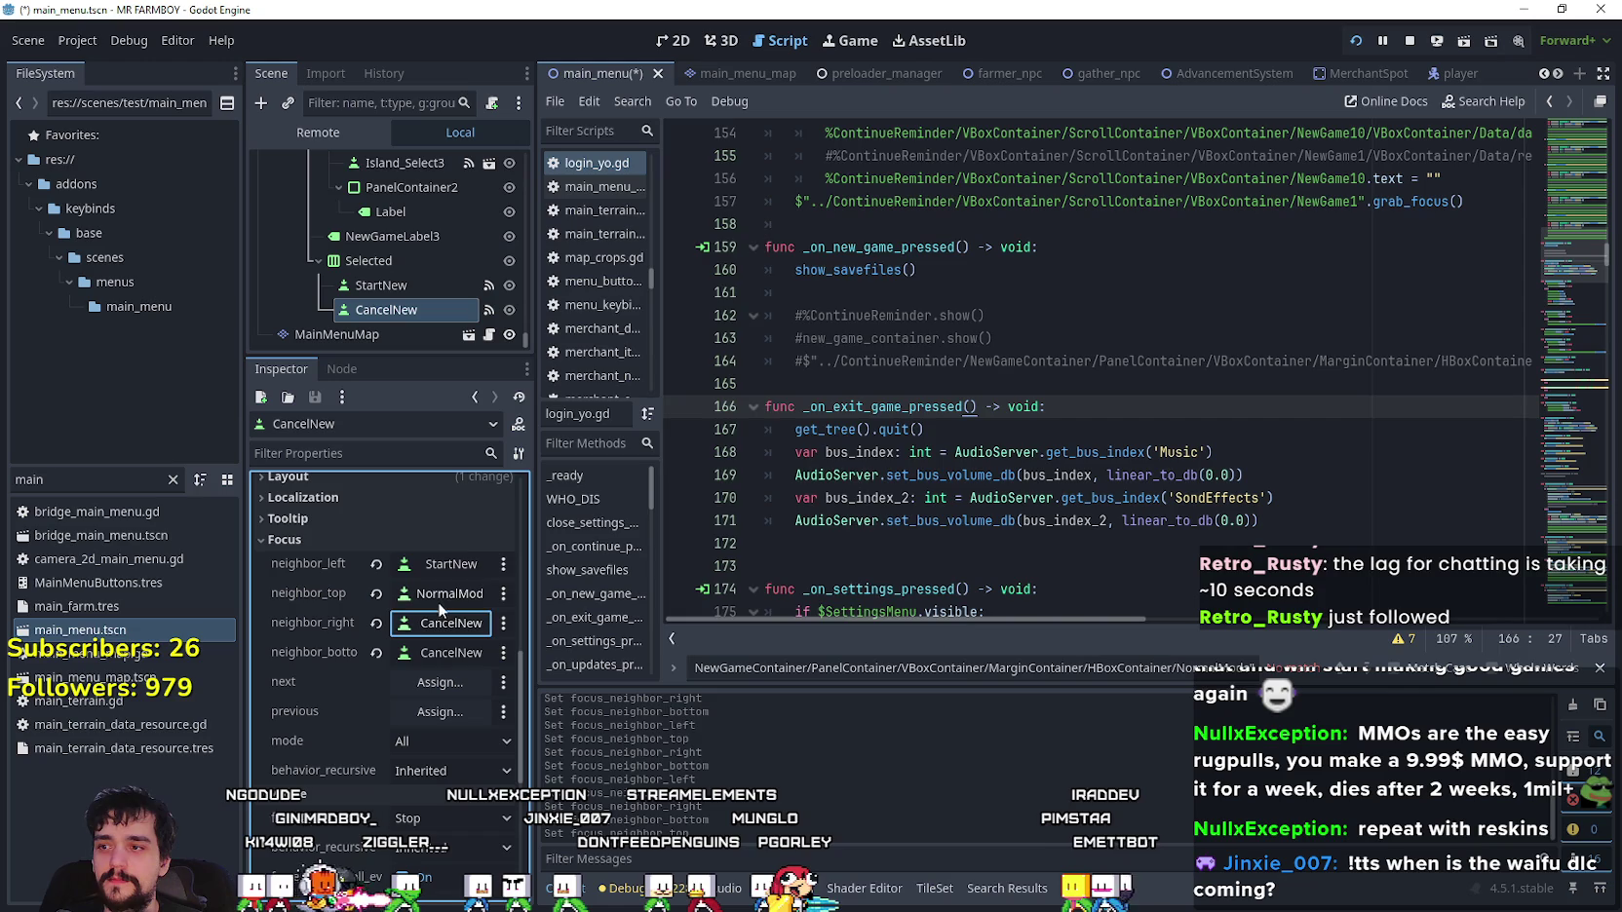
left_click(441, 598)
type("island")
left_click(889, 484)
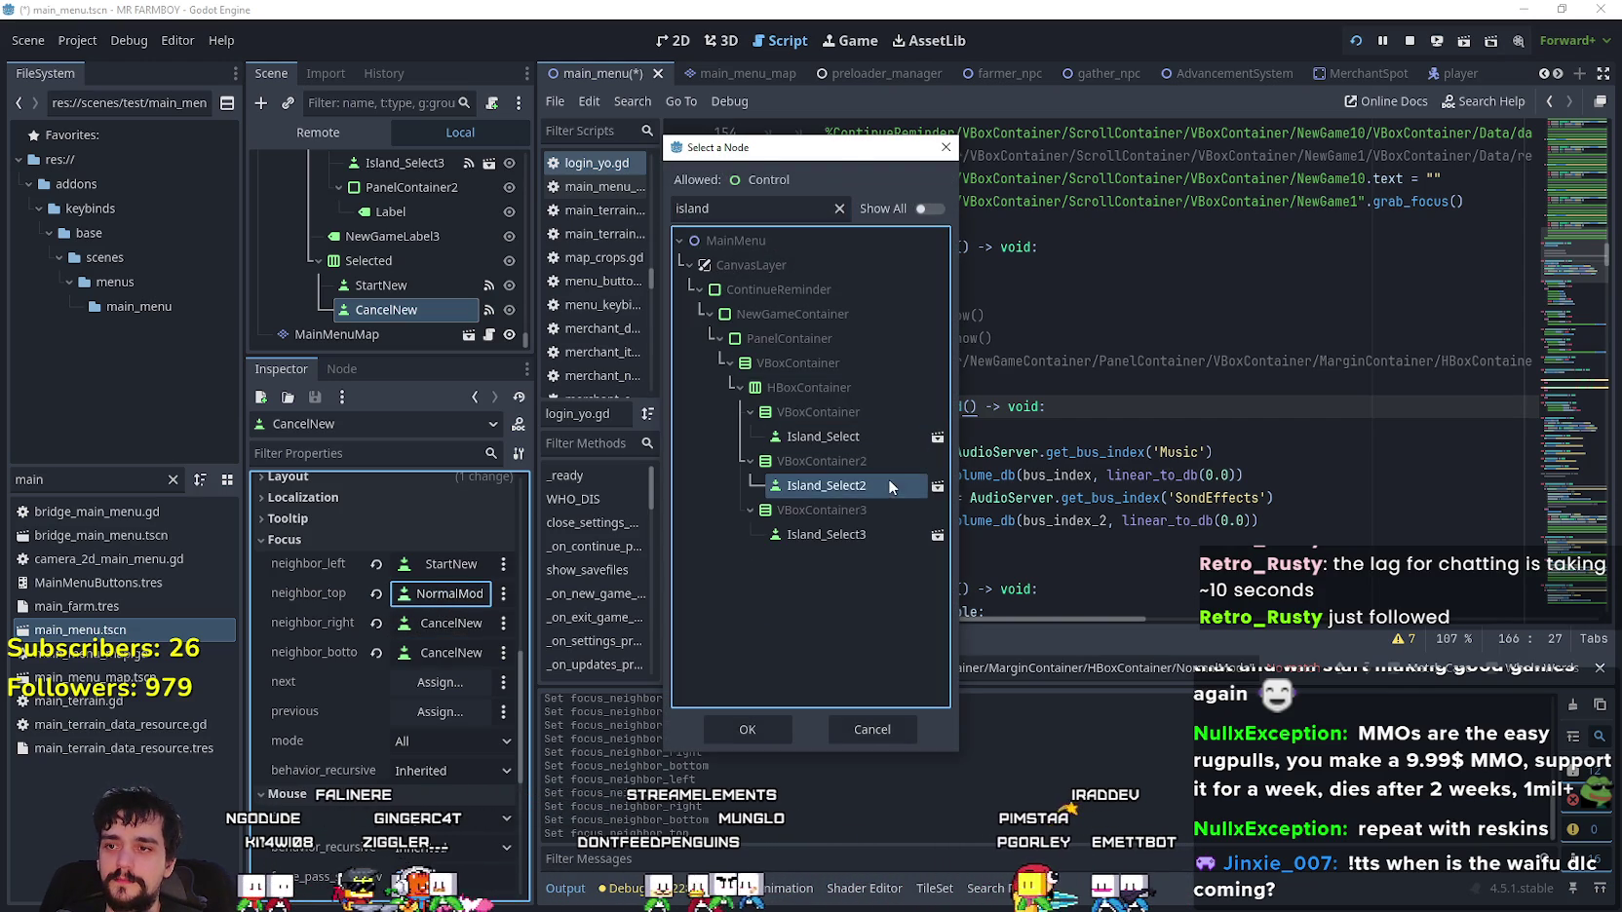
left_click(762, 730)
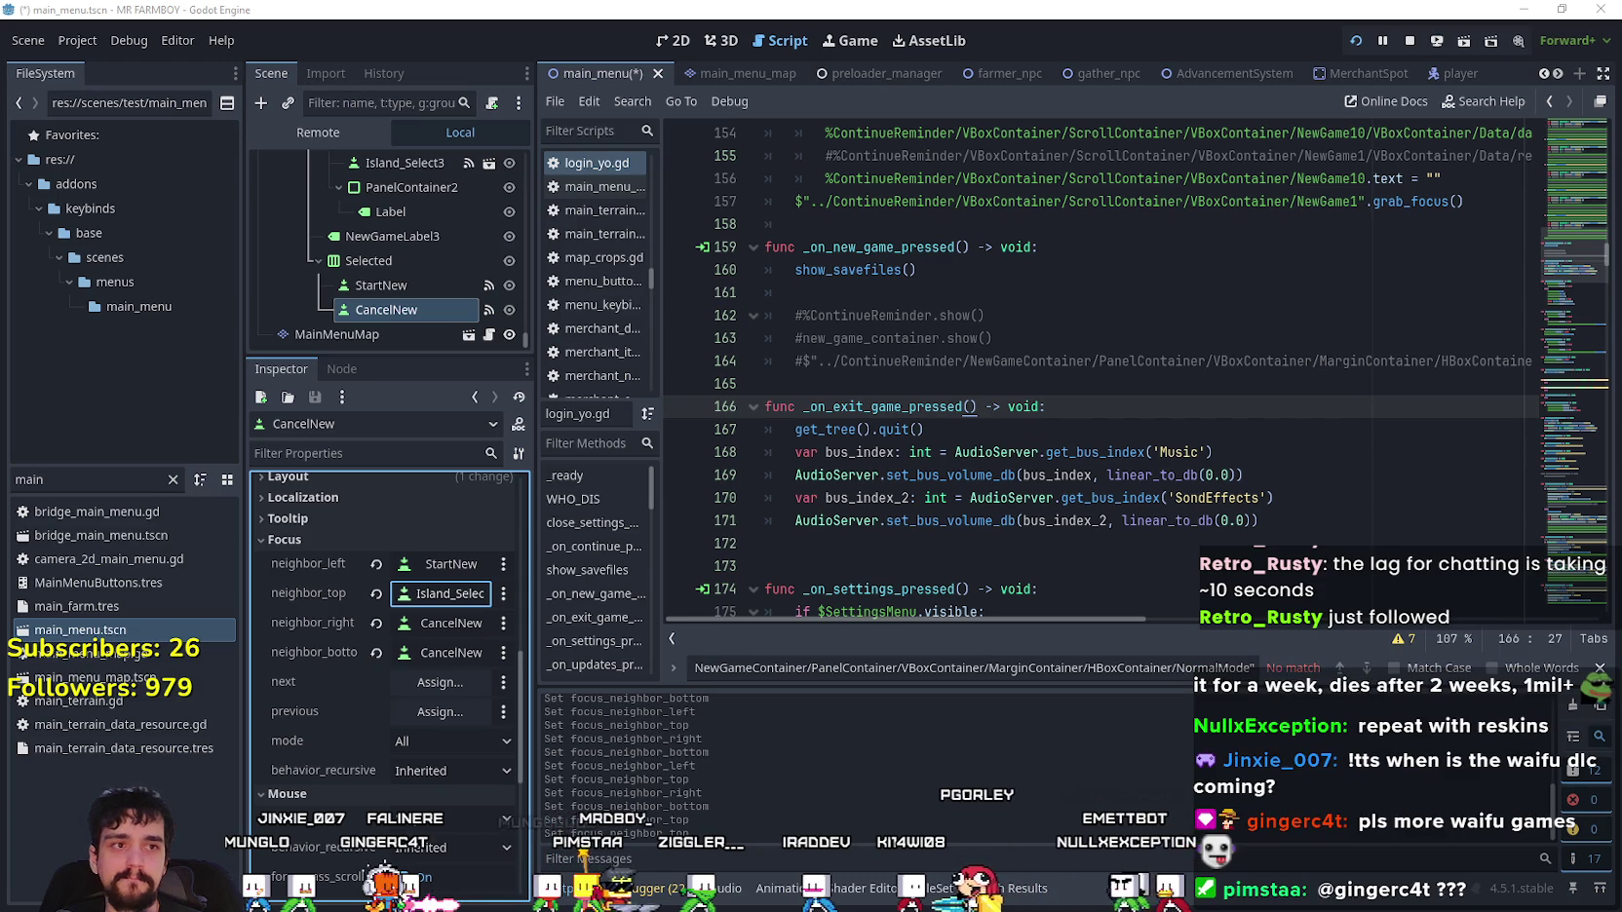
left_click(1053, 451)
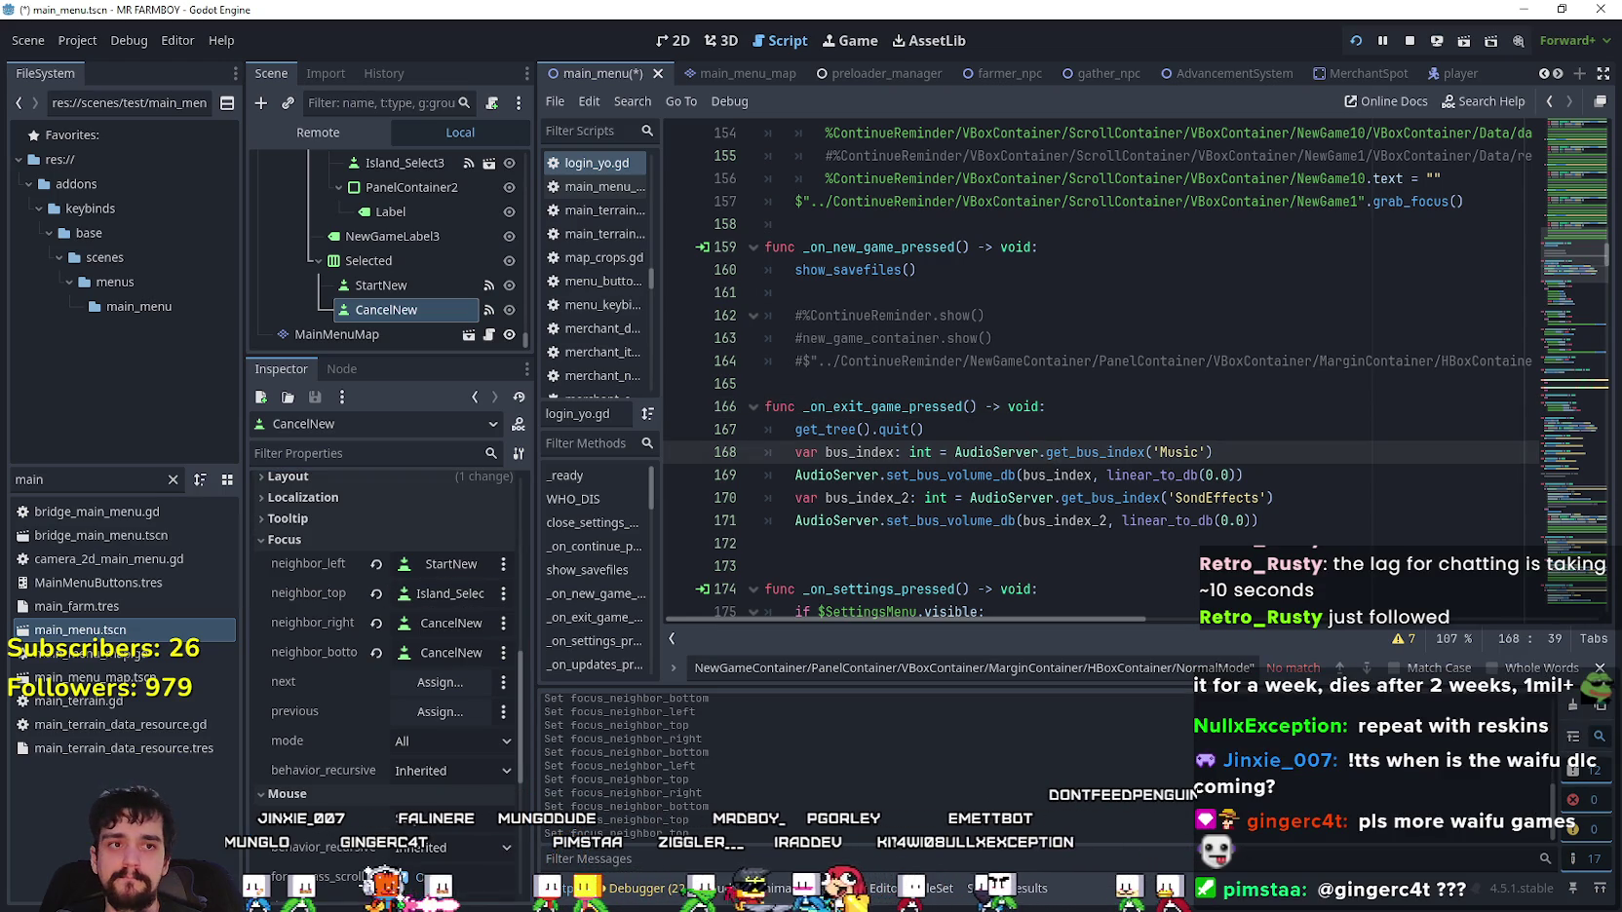
- In the running game, move focus with arrow keys between economy options, islands, Create Save and Cancel
key("Right")
key("Down")
key("Left")
key("Left")
key("Up")
key("Right")
key("Right")
key("Right")
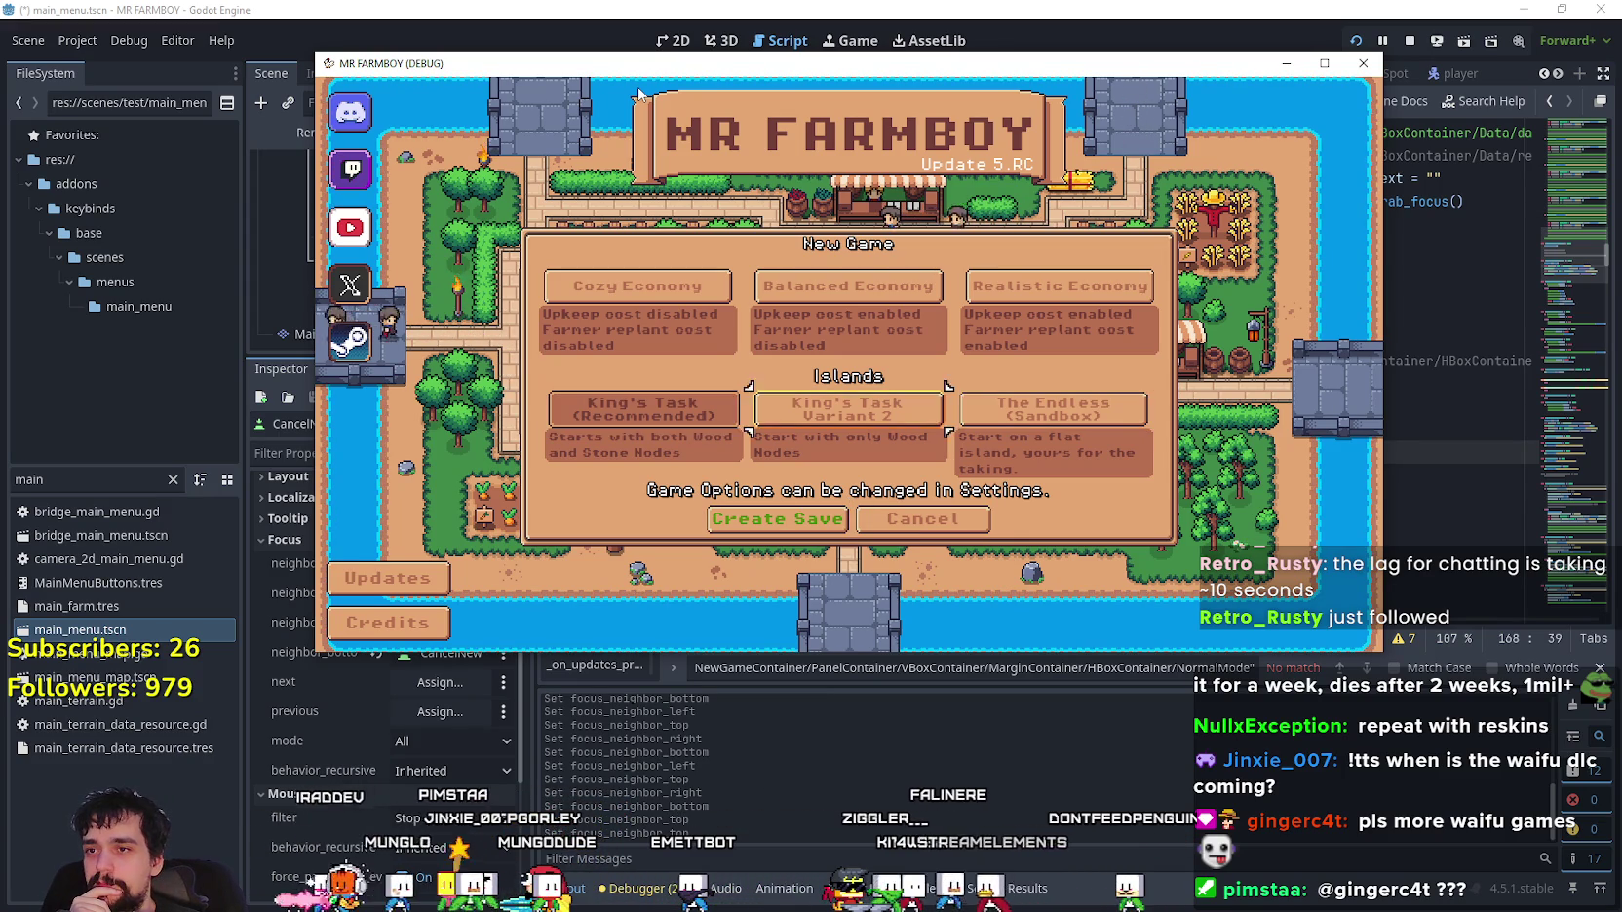
key("Right")
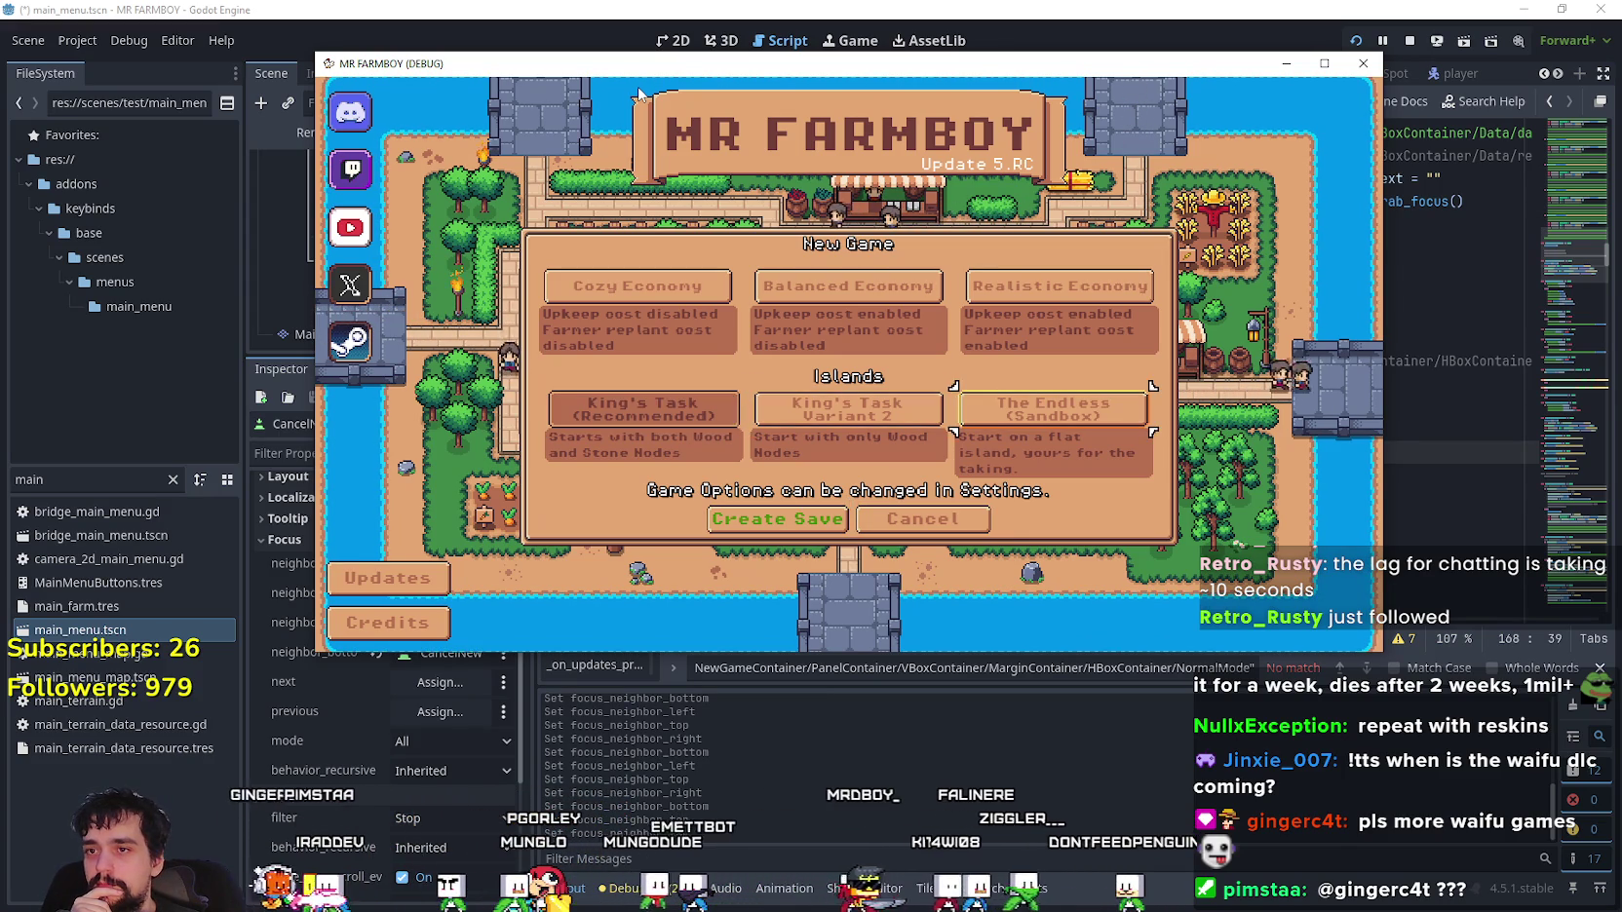
key("Left")
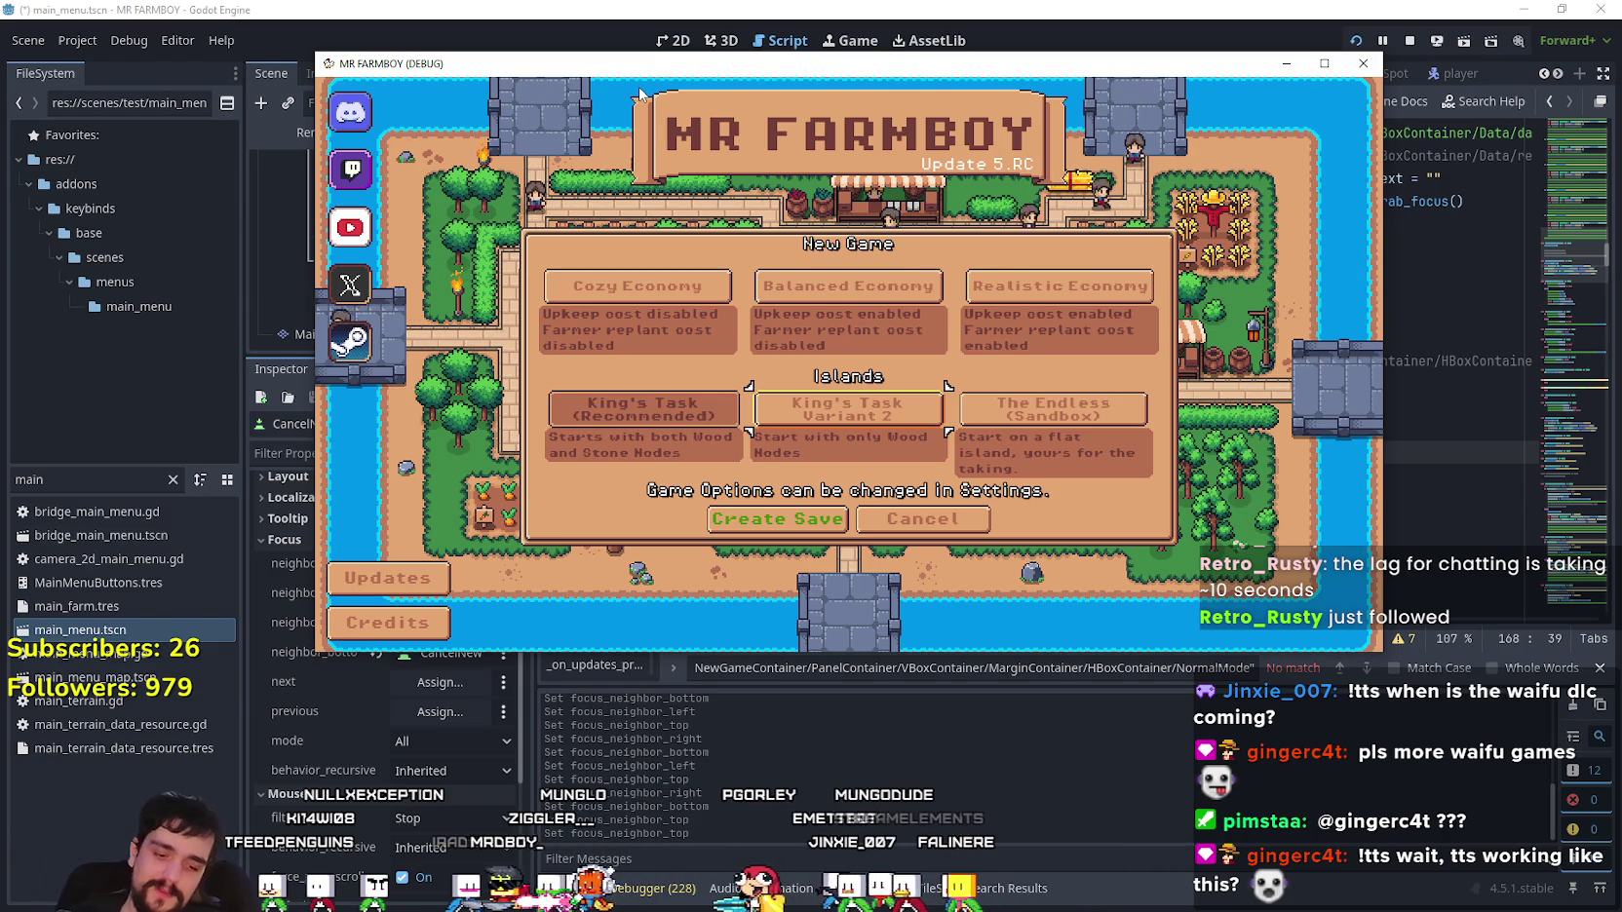
key("Up")
key("Right")
key("Left")
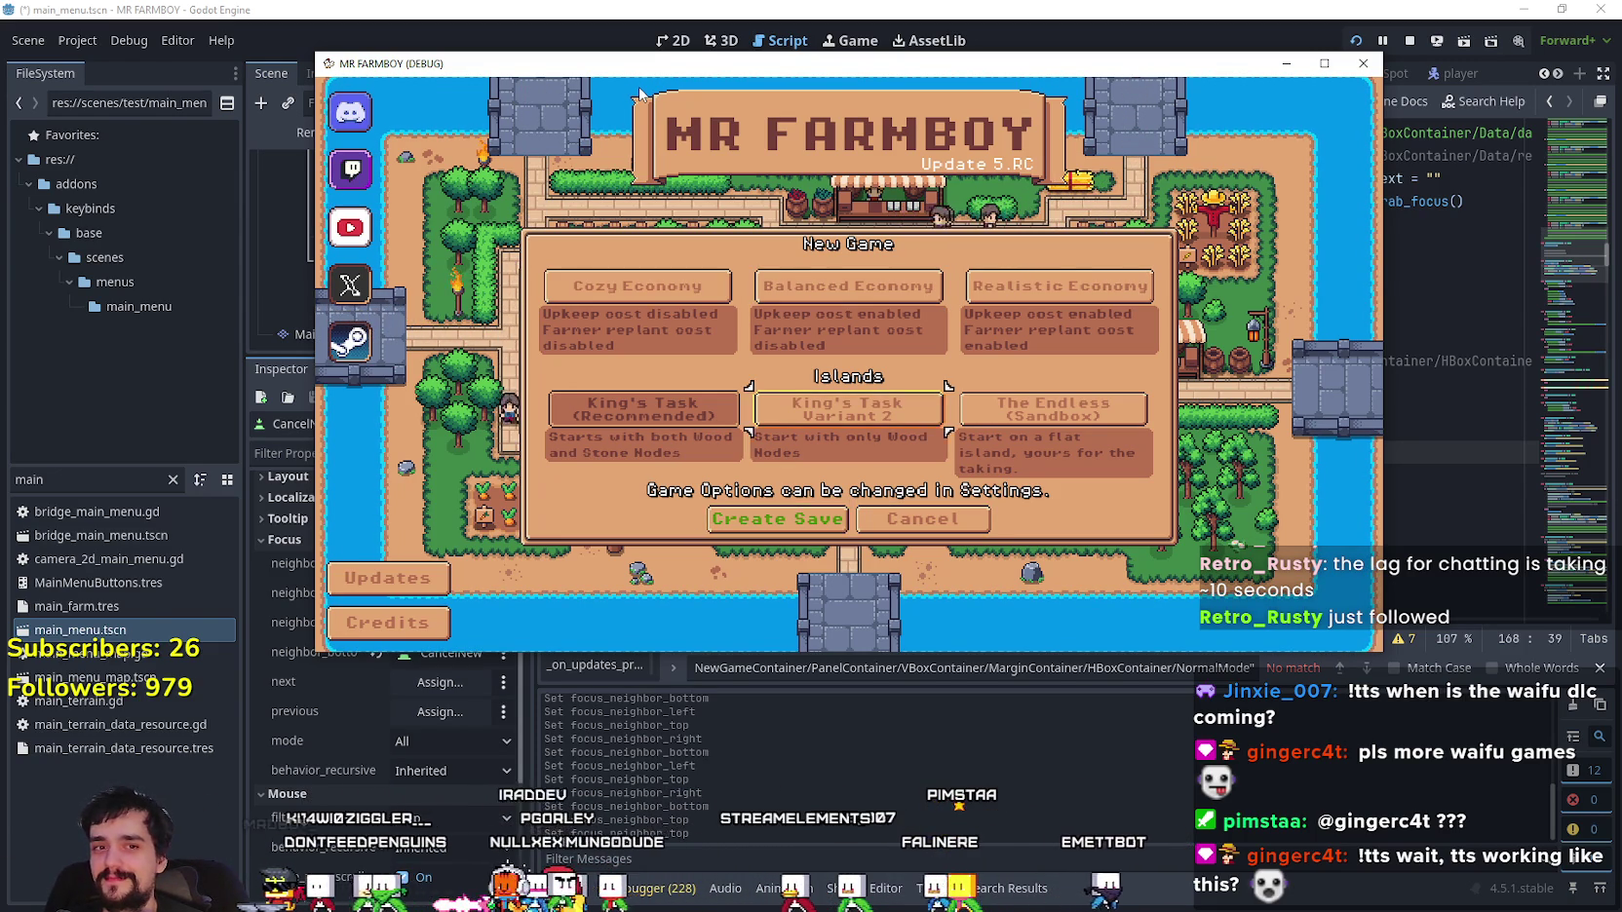
key("Down")
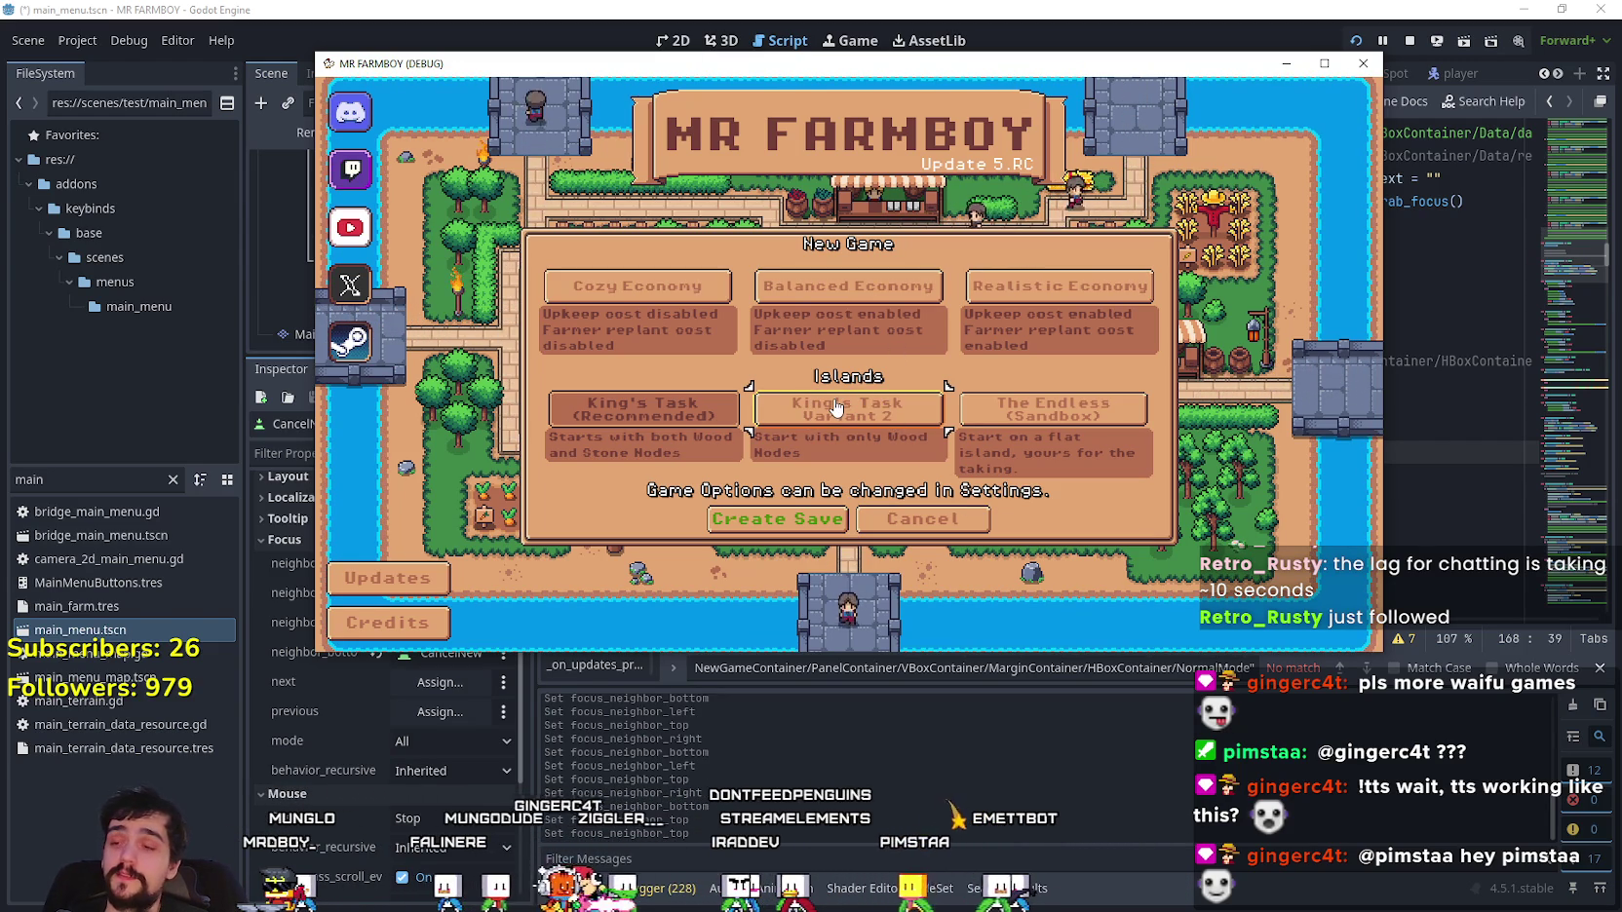
- Cancel, reopen New Game, select The Endless and King's Task Variant 2 islands, then return to the editor
left_click(936, 519)
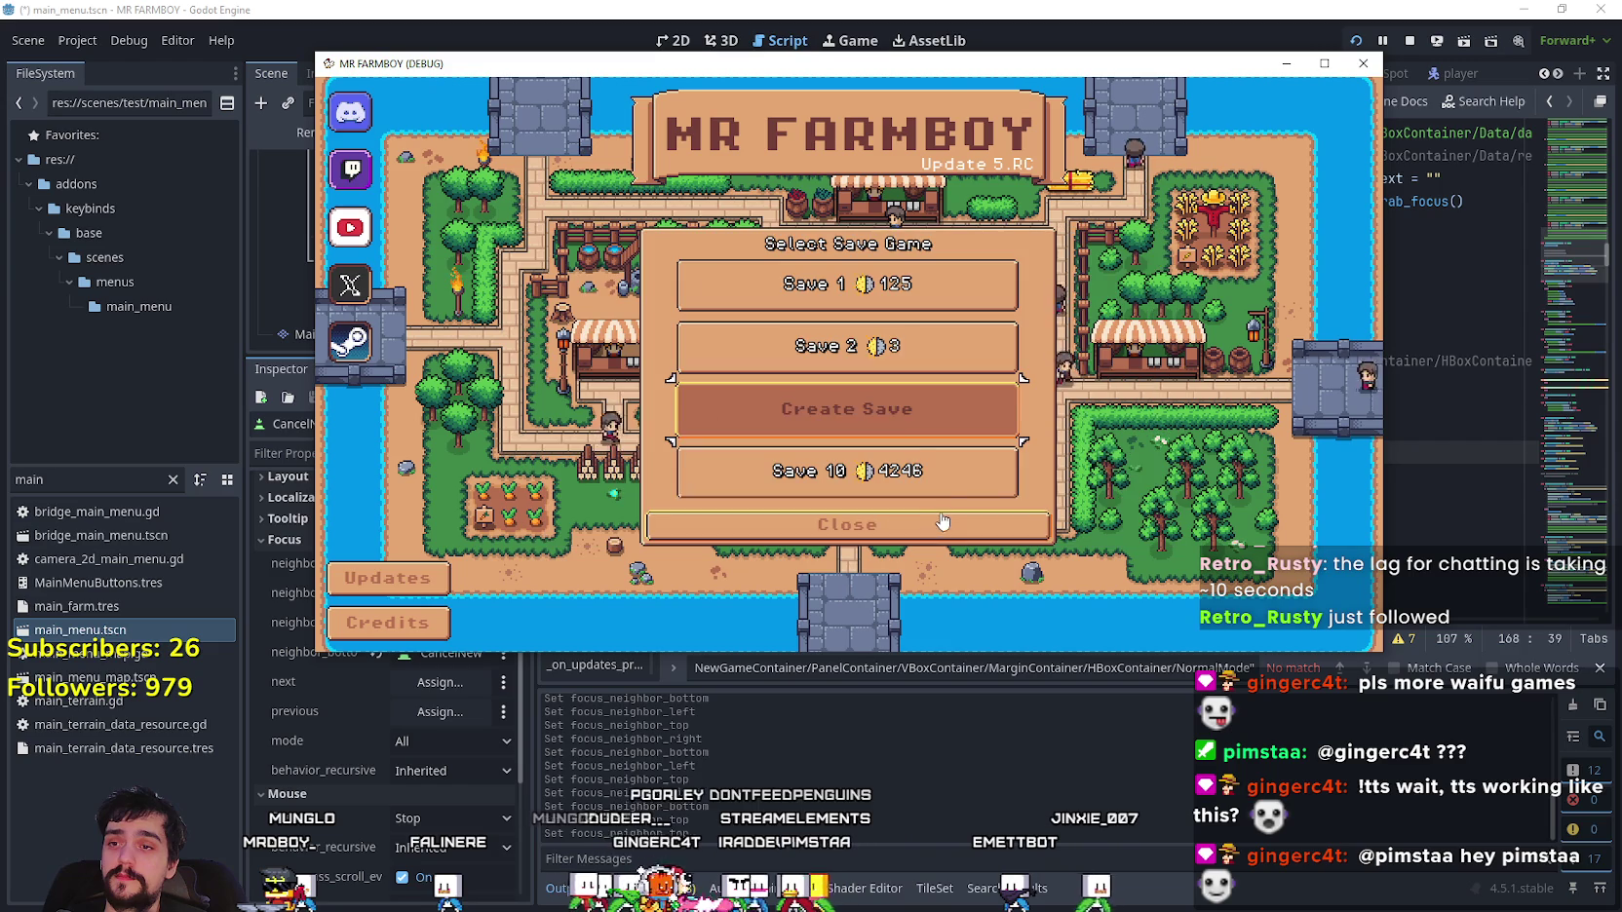
left_click(886, 408)
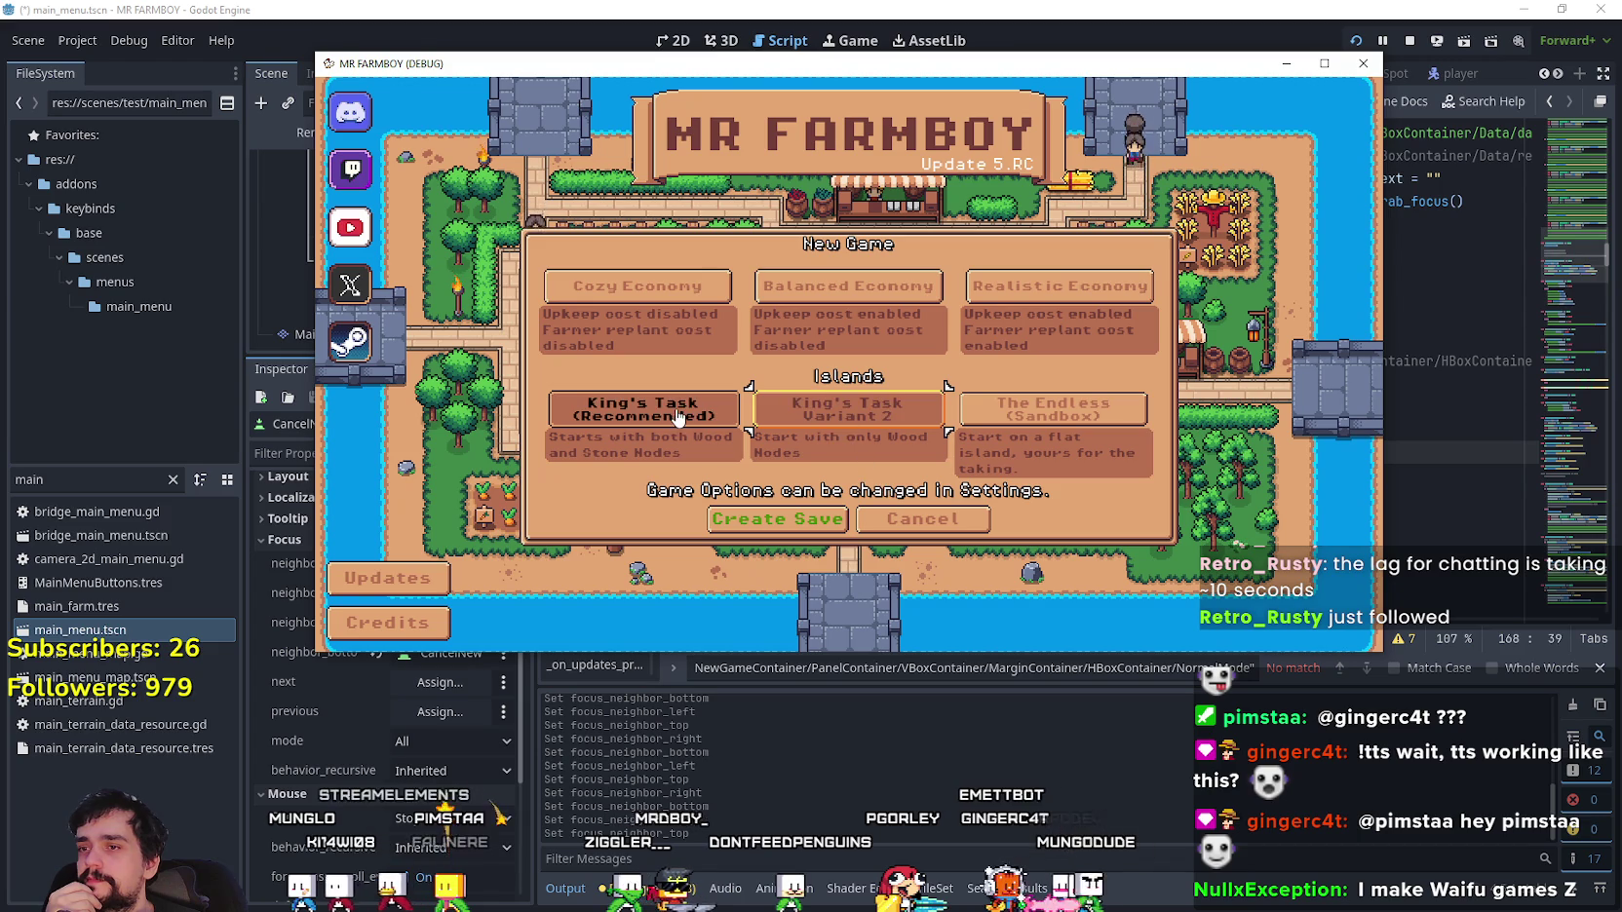
left_click(1023, 414)
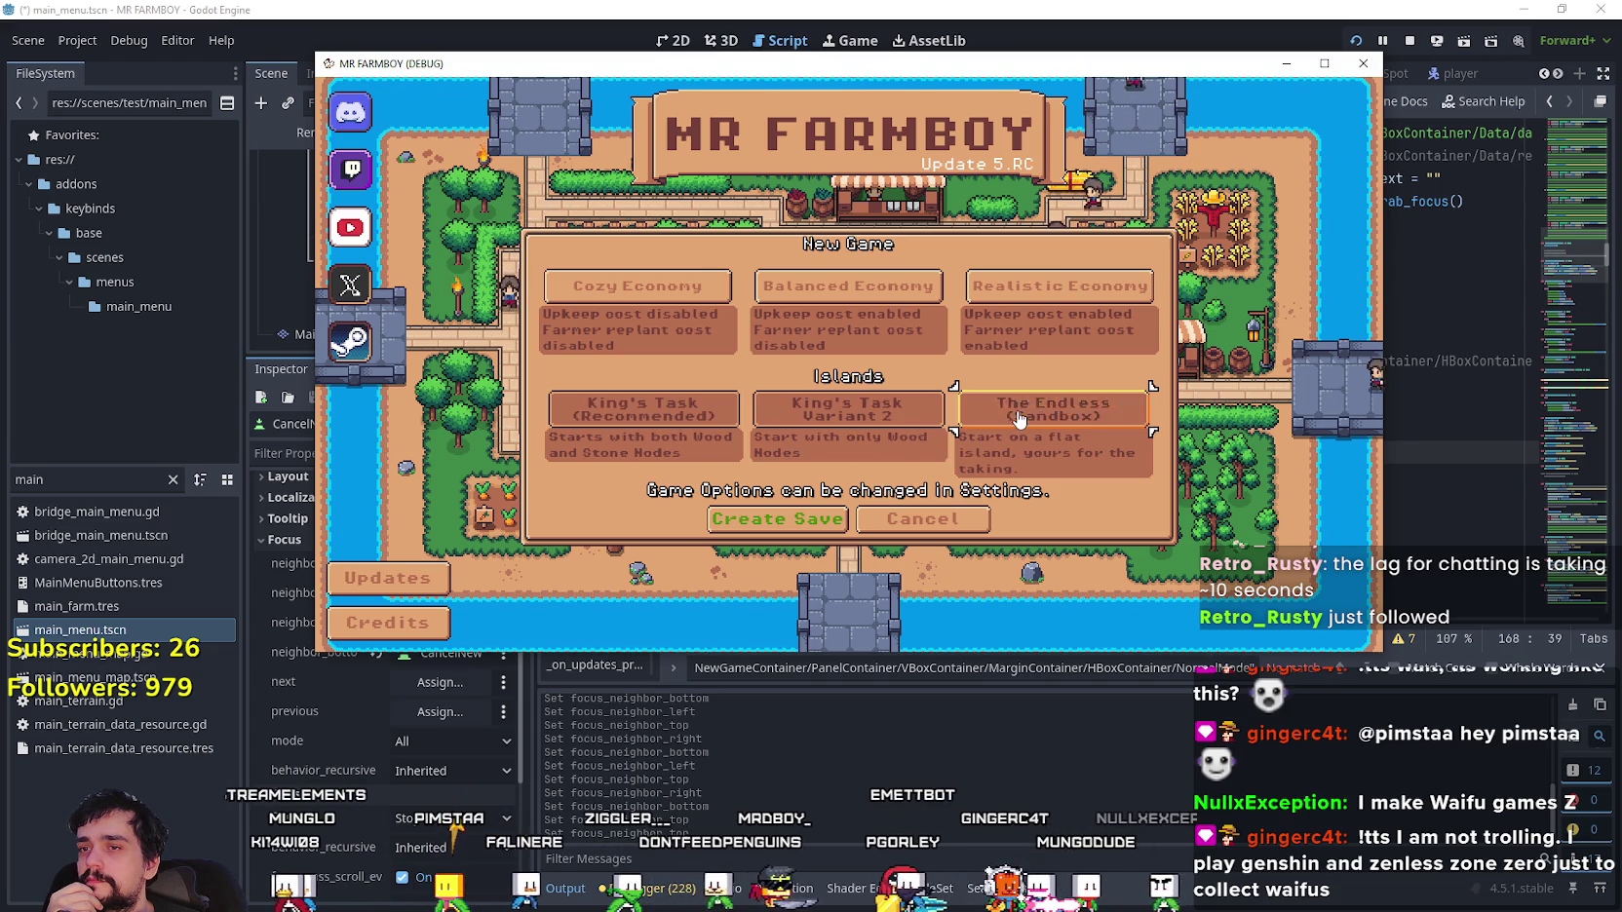
left_click(853, 425)
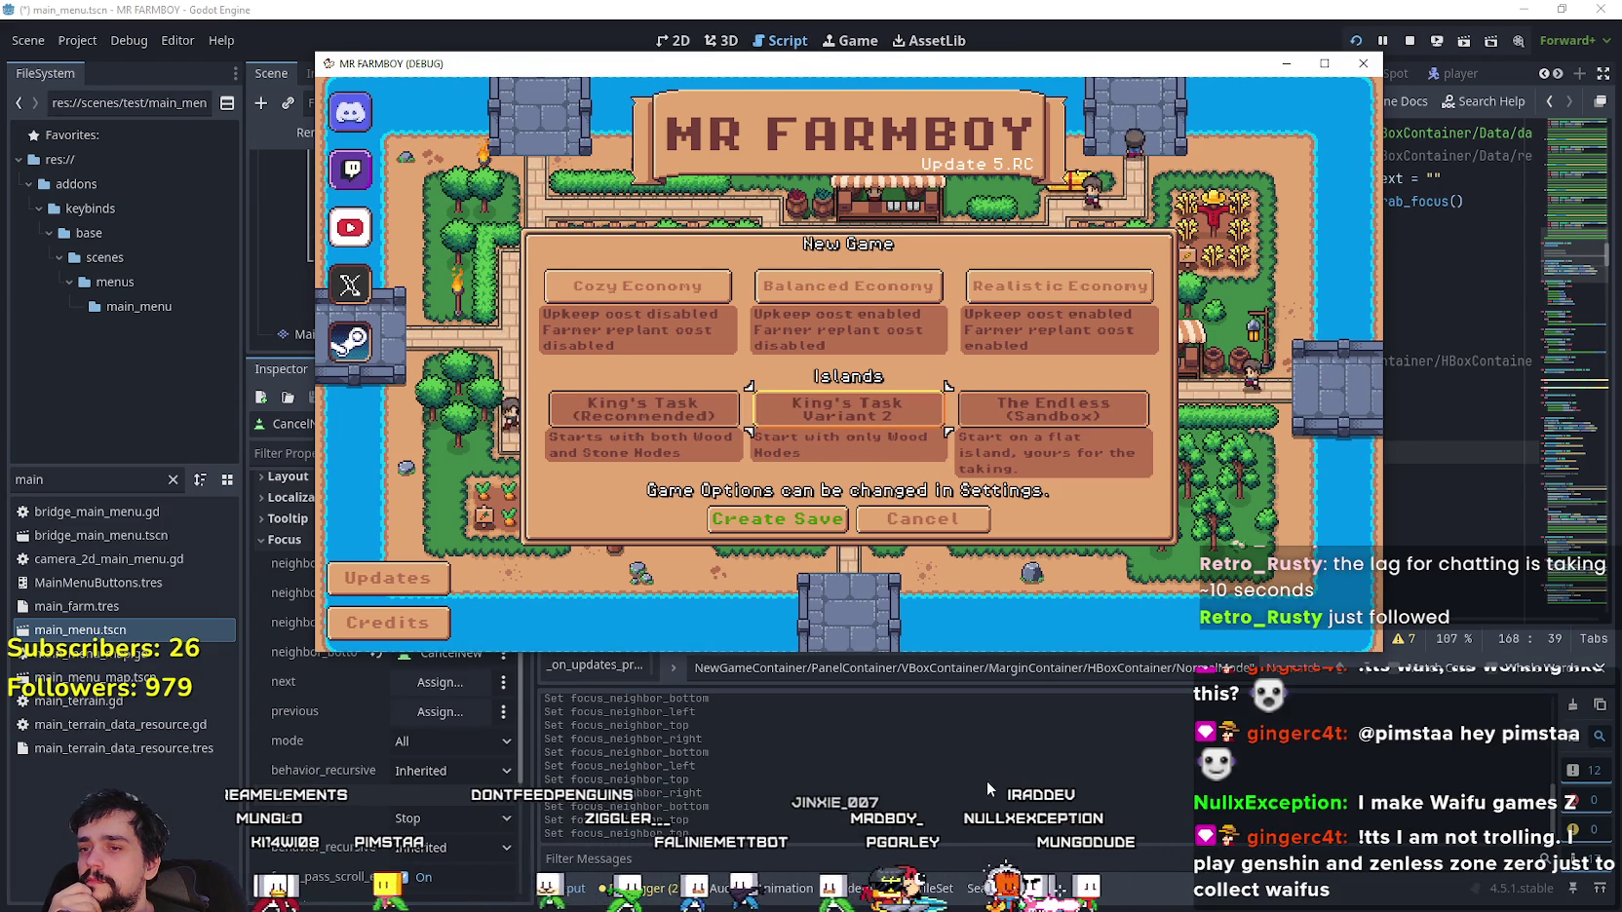
left_click(986, 19)
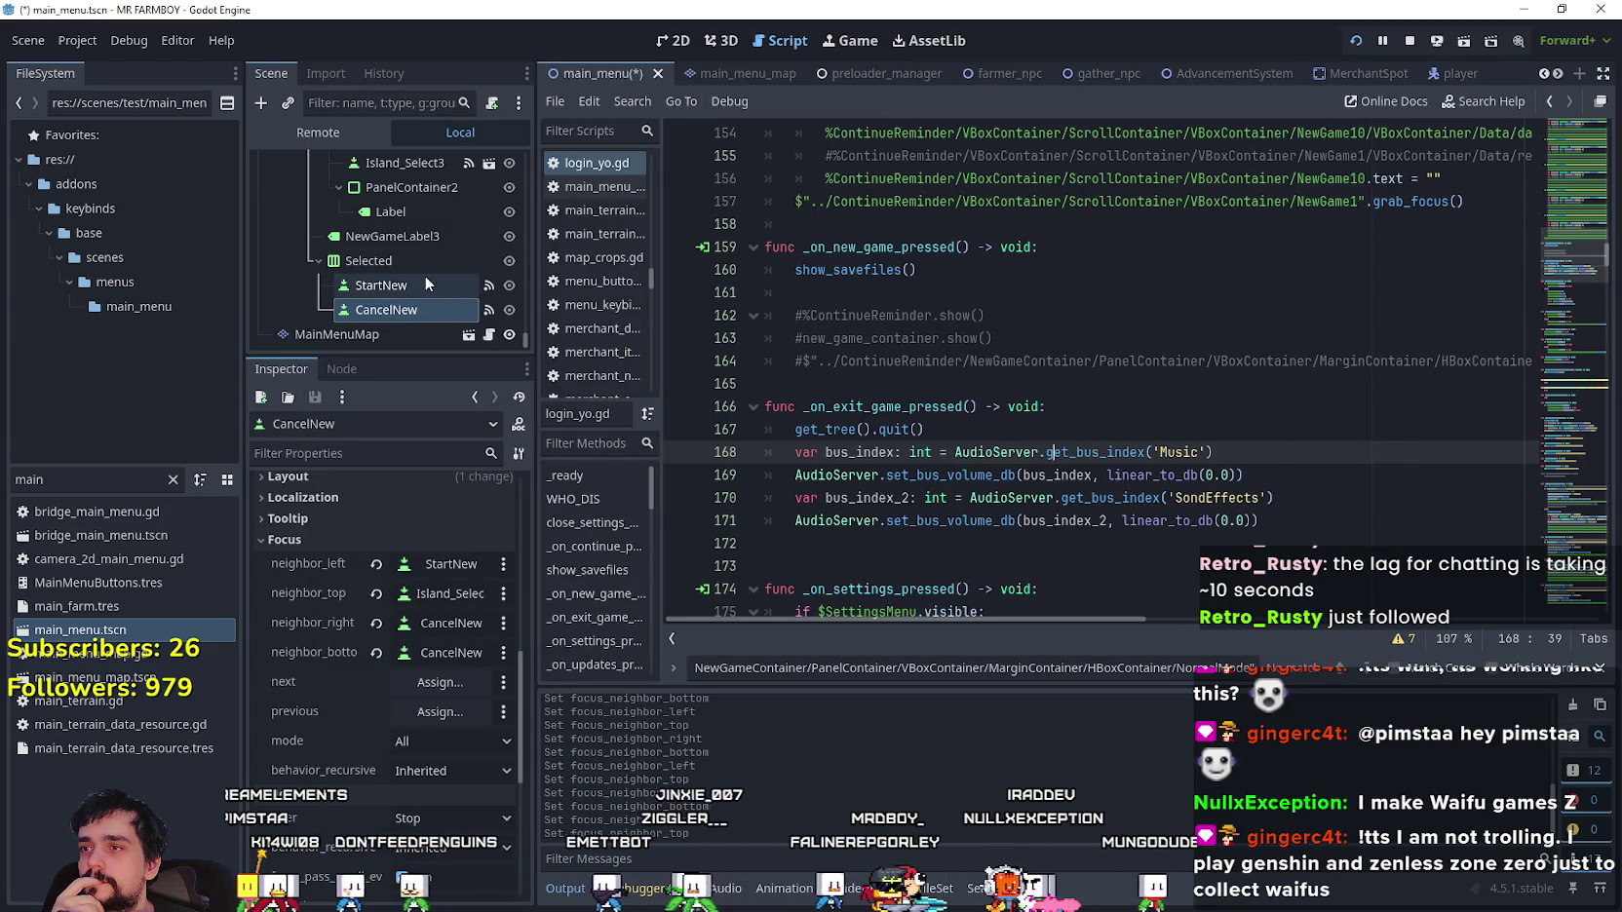
- Uncheck local_to_scene on Island_Select's button group resource, save the scene, and rerun the game with F5
scroll(411, 256, "up", 2)
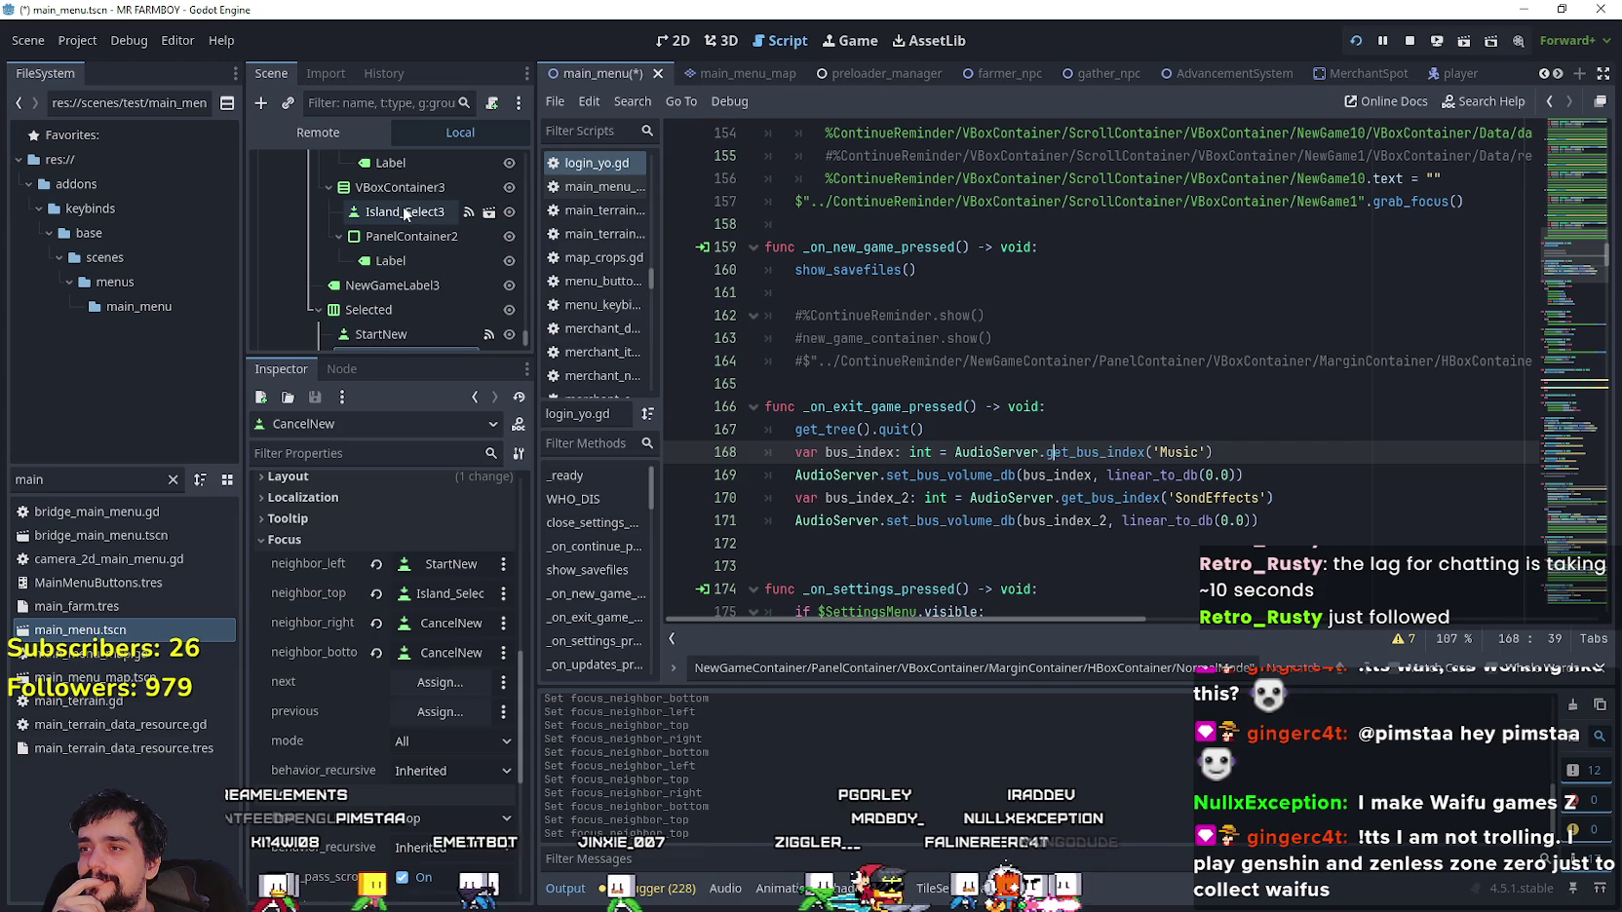
left_click(98, 479)
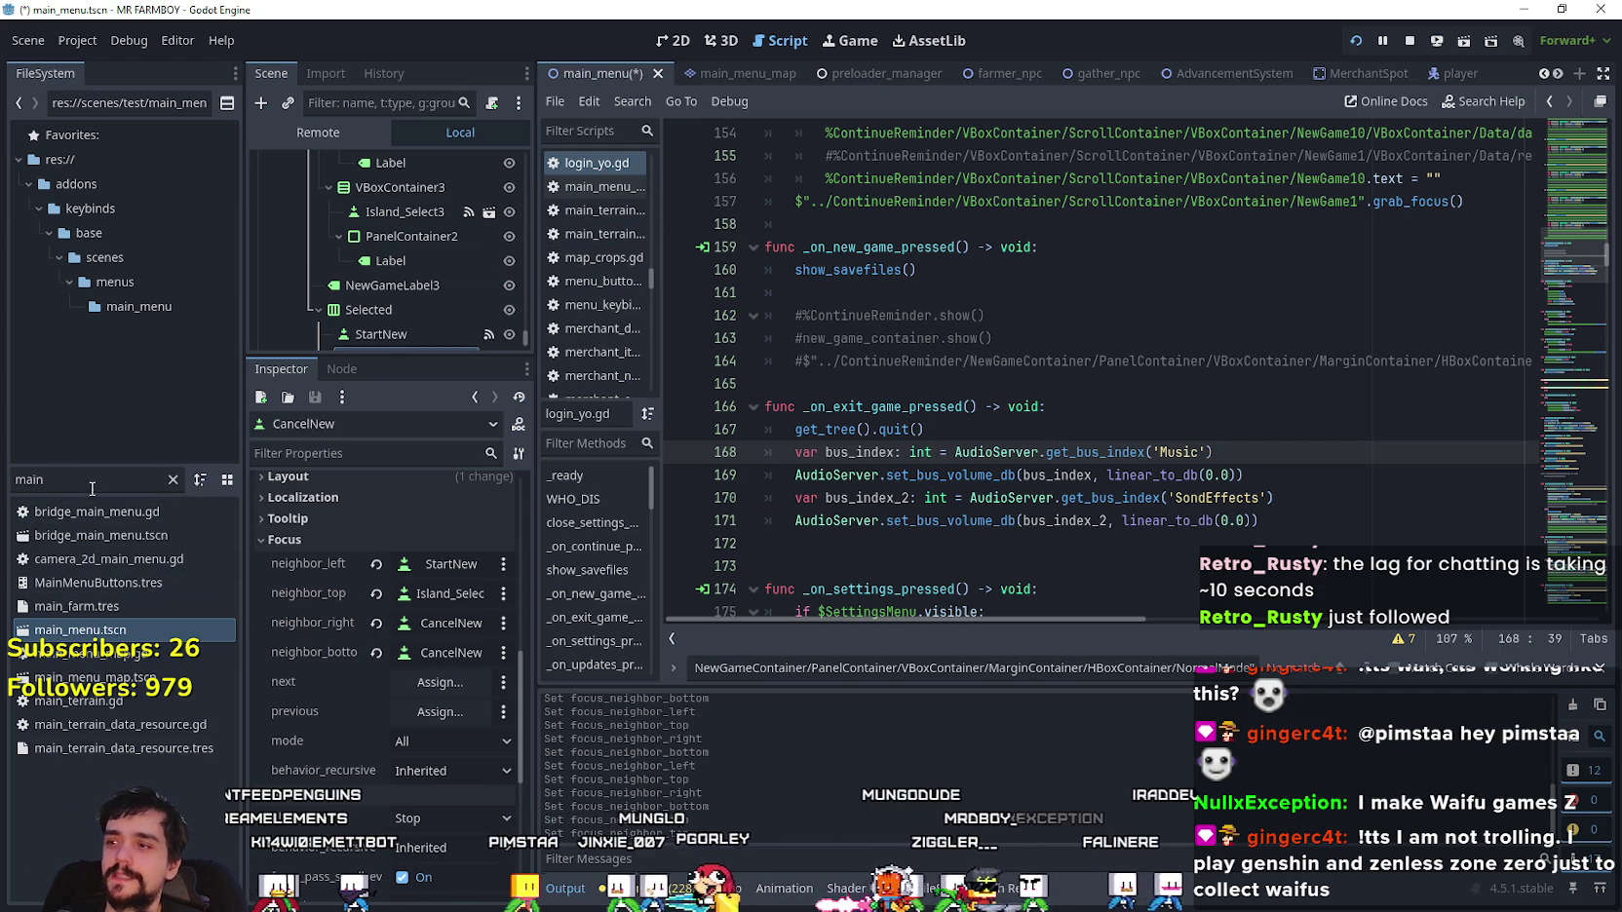
left_click(488, 212)
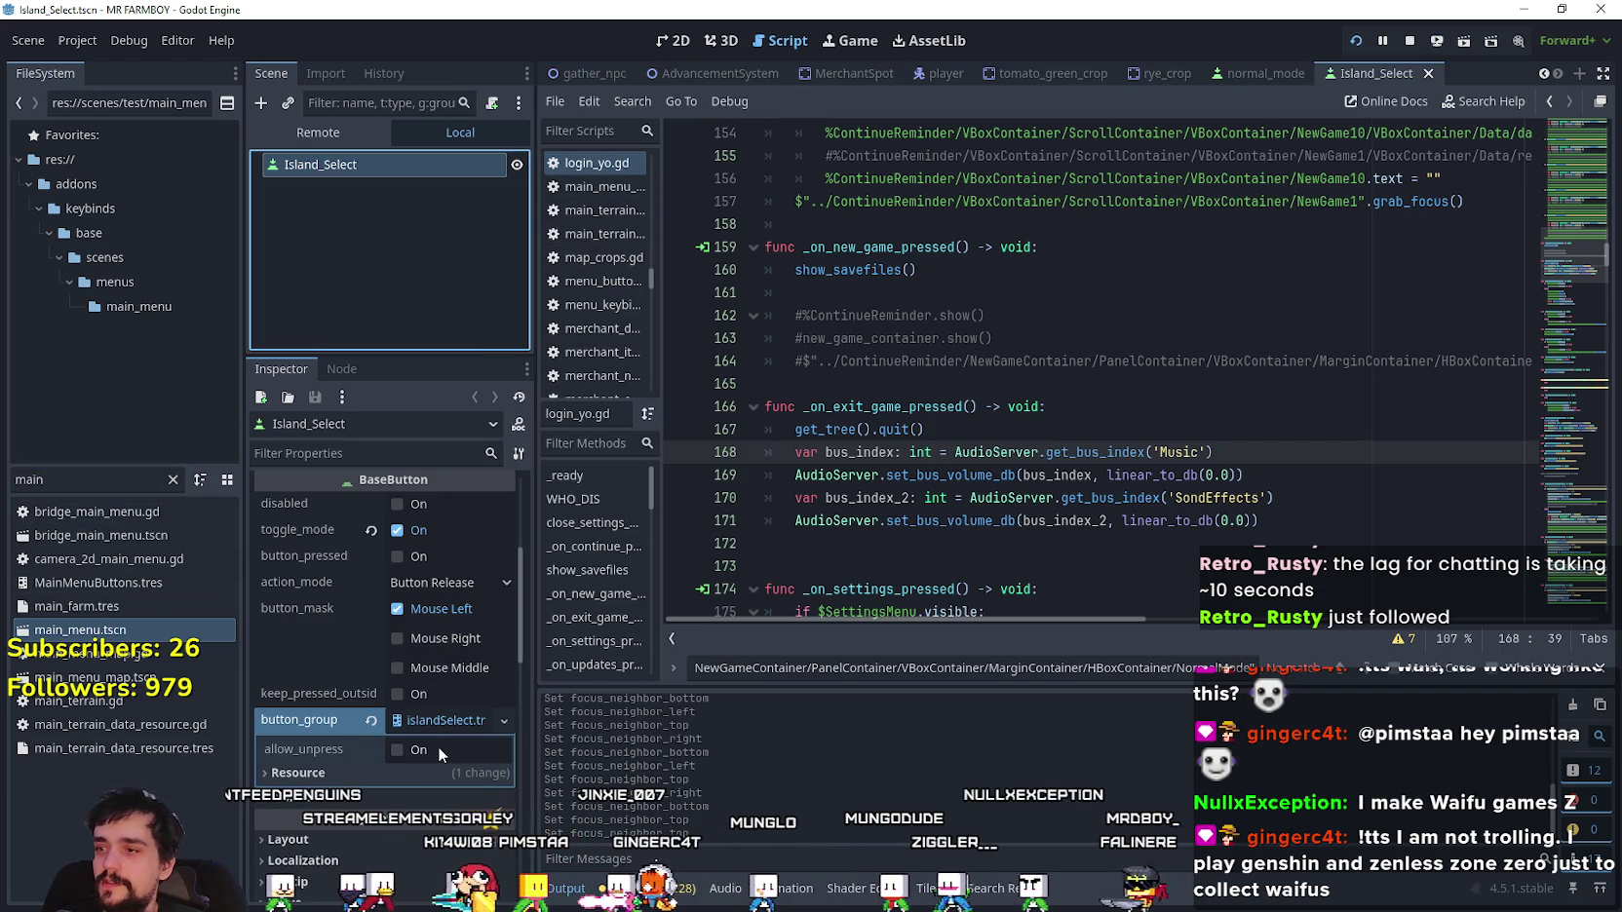
left_click(390, 771)
scroll(383, 749, "down", 3)
left_click(401, 640)
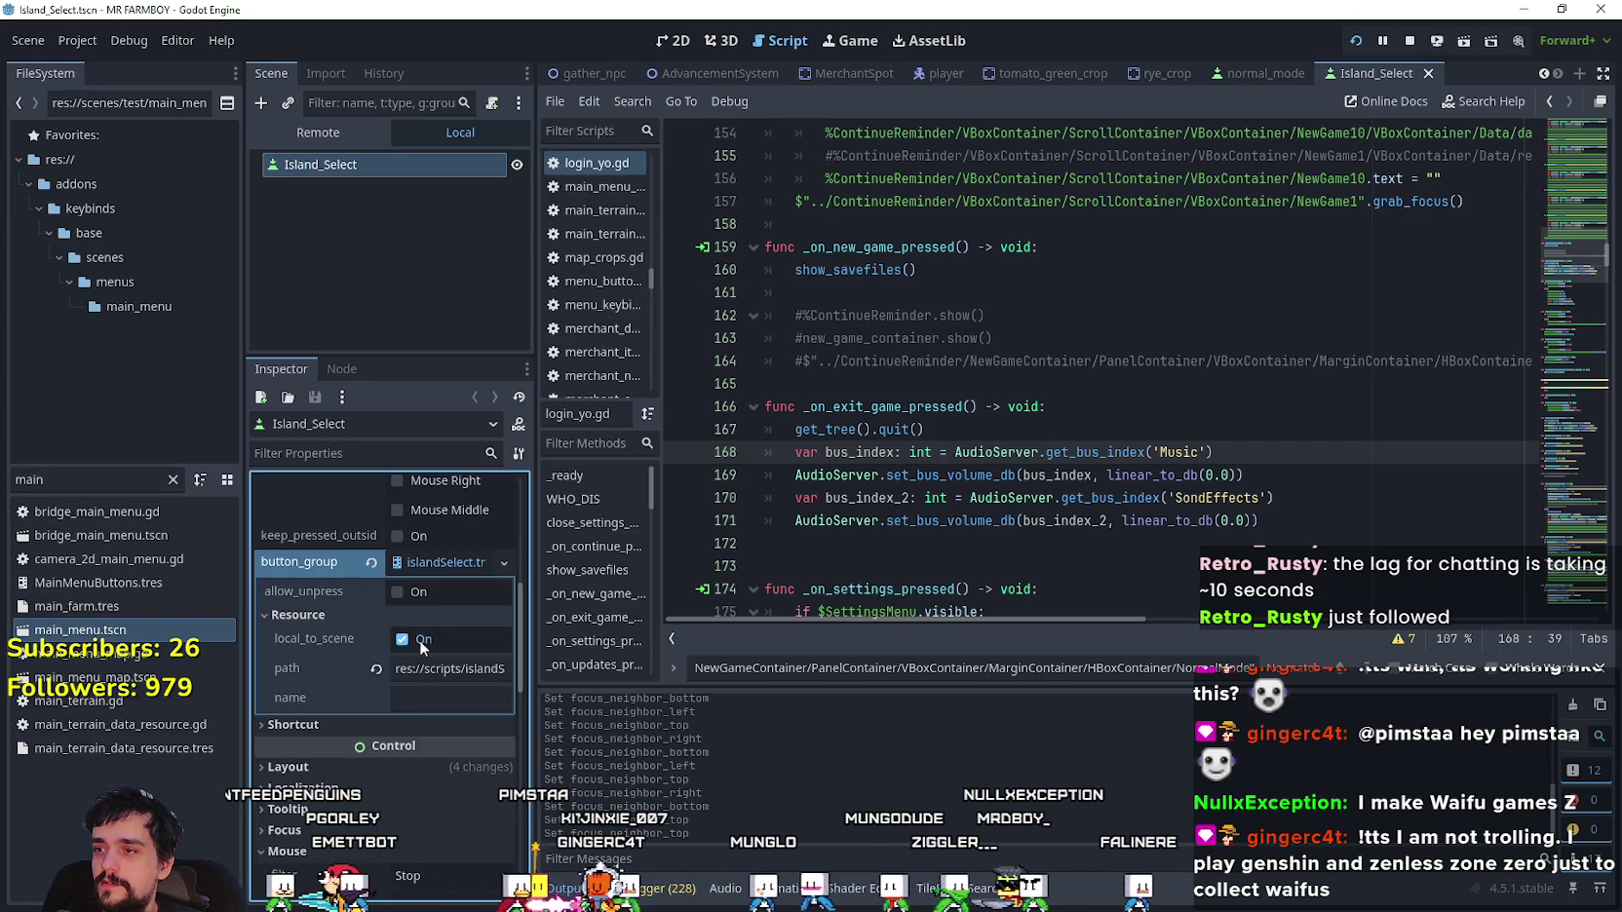
left_click(416, 641)
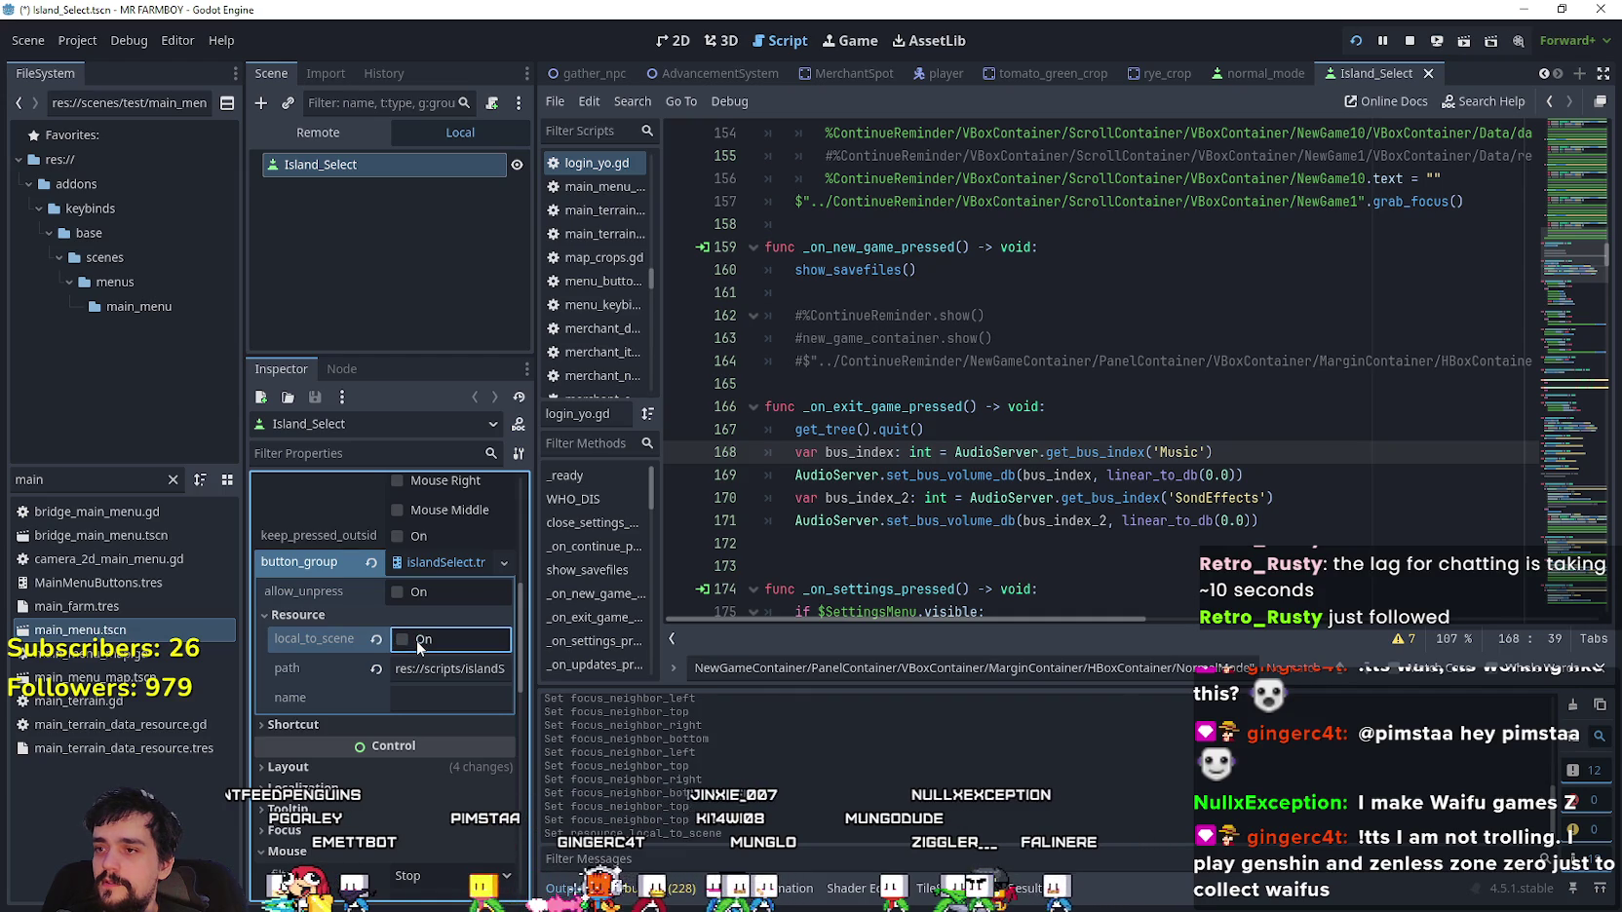
key("ctrl+s")
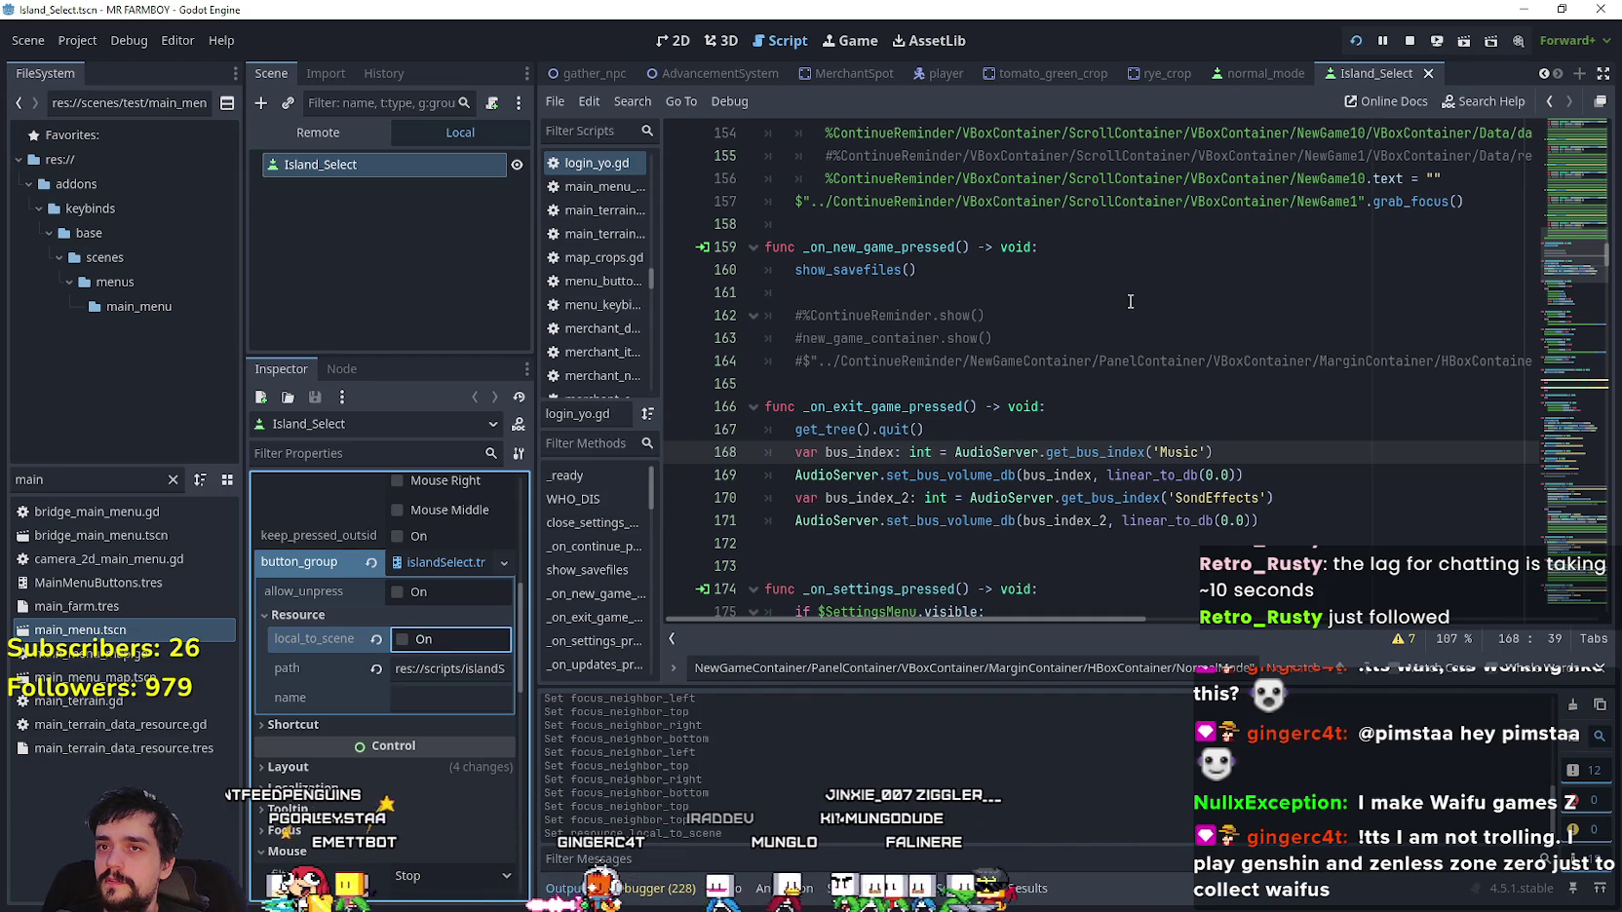
left_click(1409, 40)
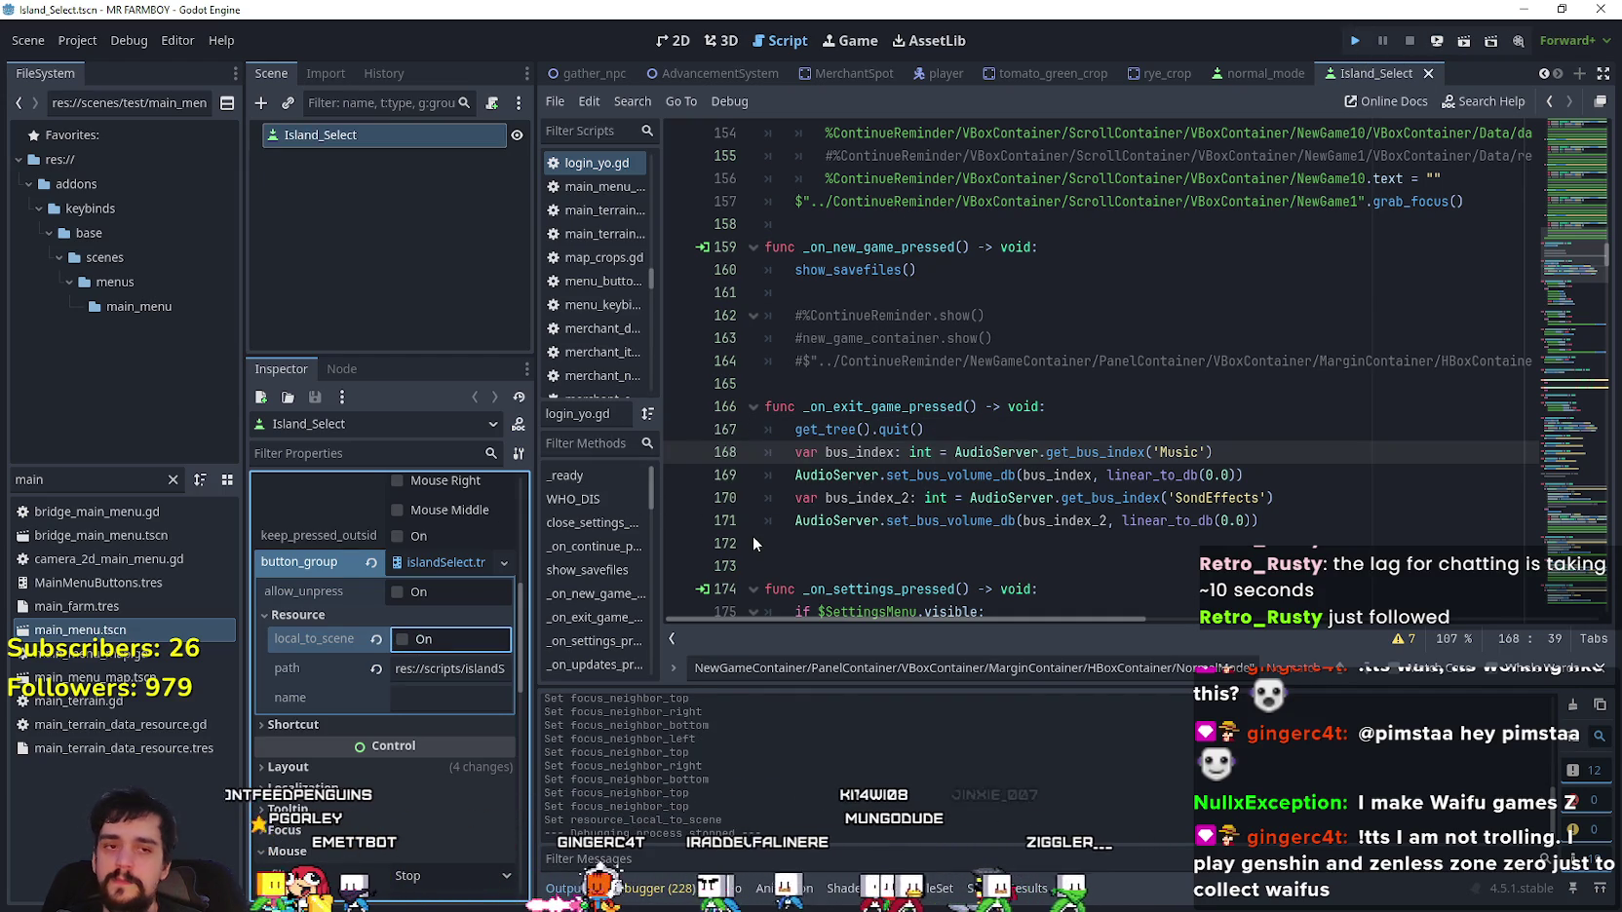
key("F5")
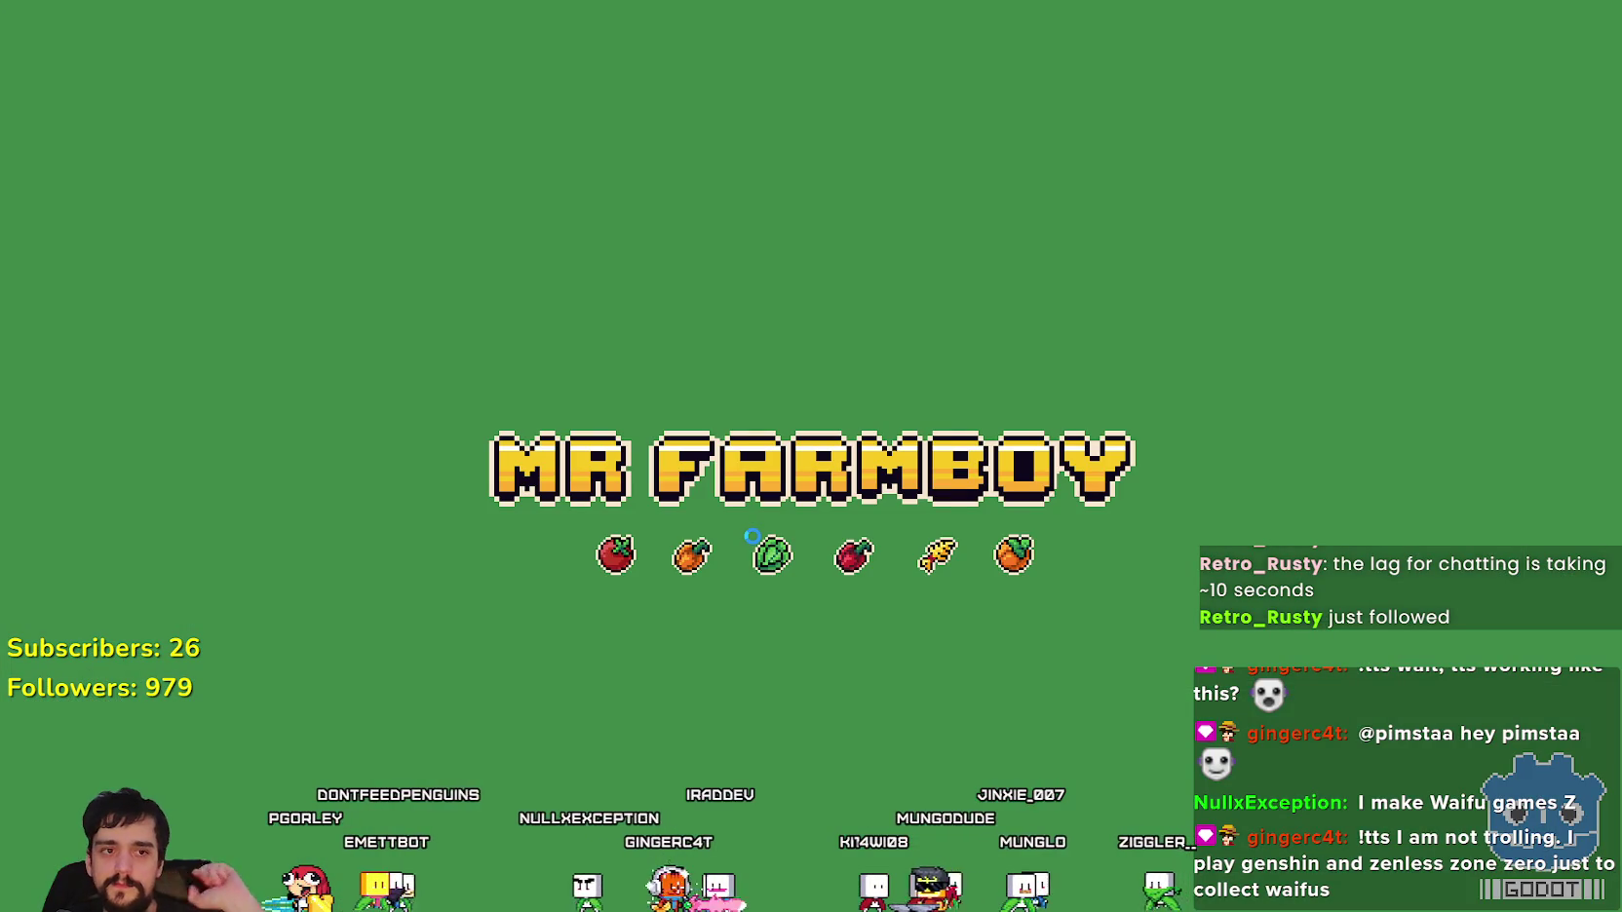